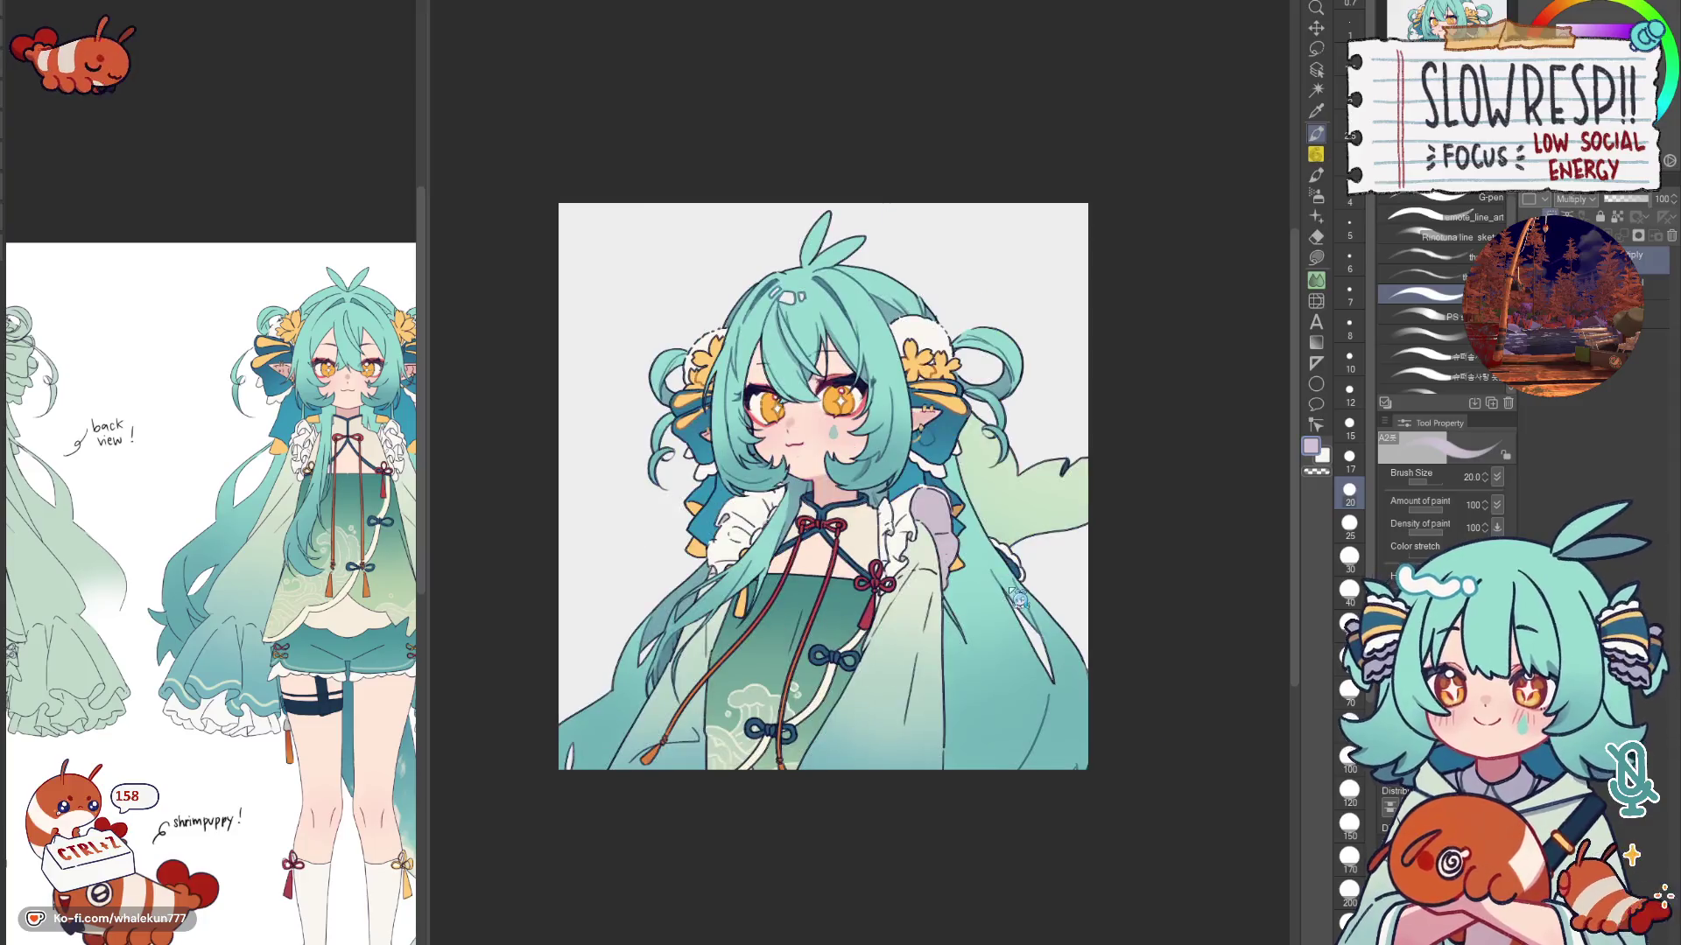
{"action": "key", "text": "h"}
{"action": "key", "text": "h"}
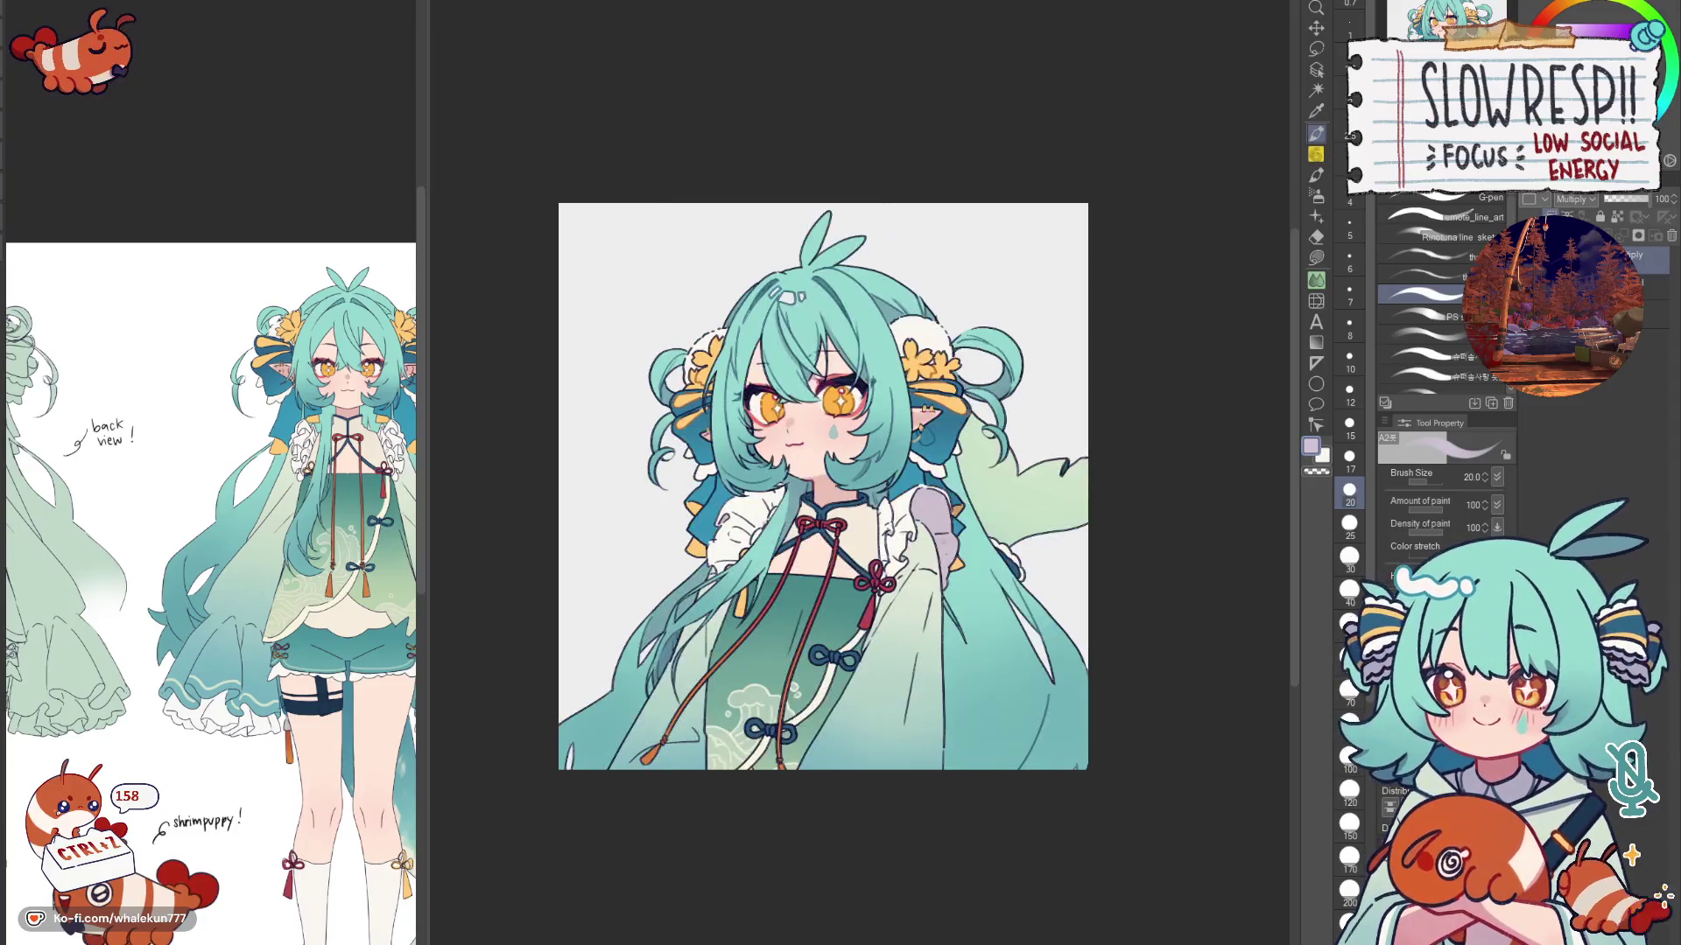
Step: Check the illustration mirrored and zoom in toward the lower-left hair
{"action": "key", "text": "ctrl+plus"}
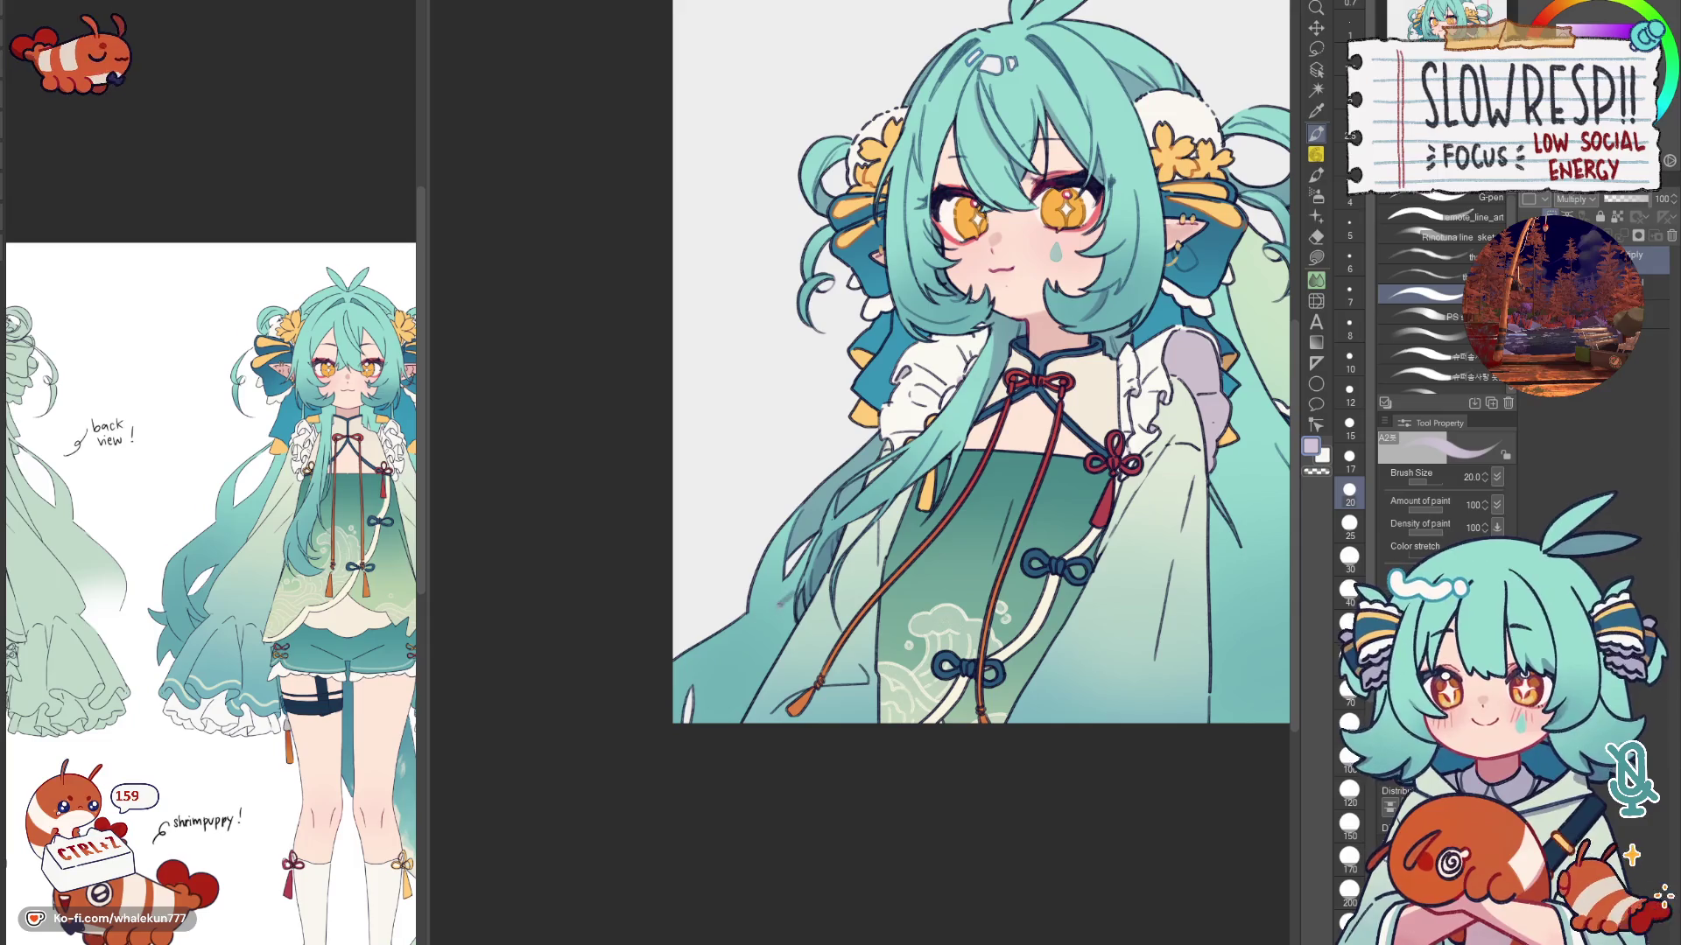
Step: Settle on a size-30 brush and paint a darker teal shading stroke on the lower-left hair
{"action": "left_click", "coordinate": [1350, 593]}
{"action": "left_click", "coordinate": [1350, 455]}
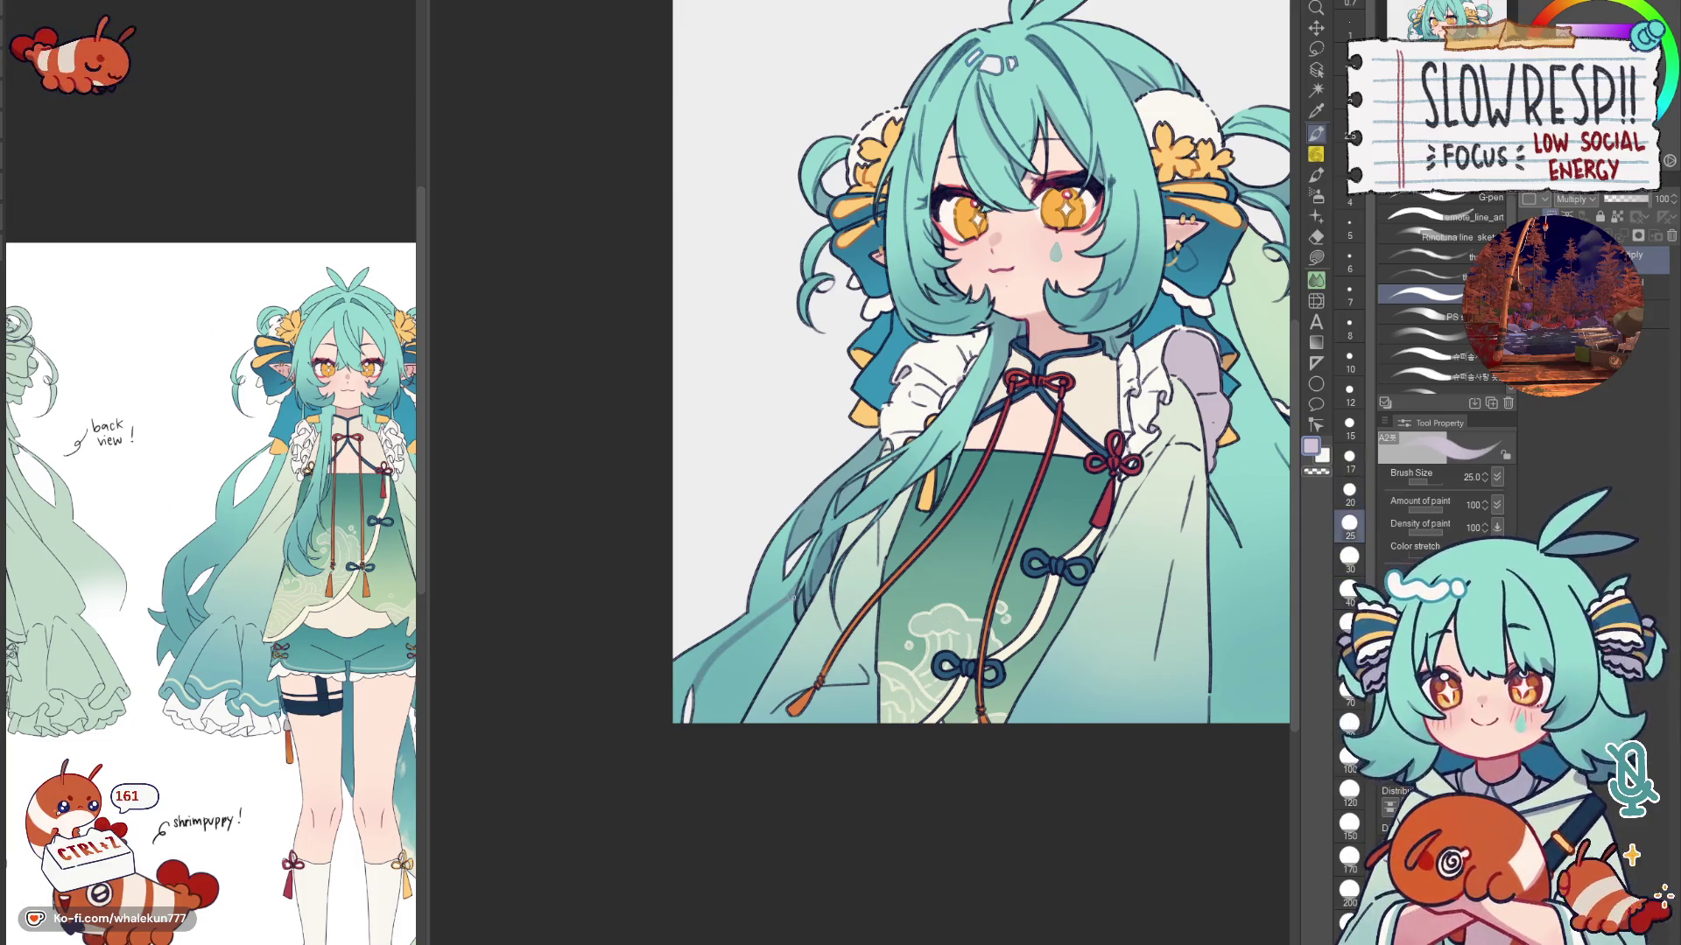
{"action": "left_click", "coordinate": [1350, 555]}
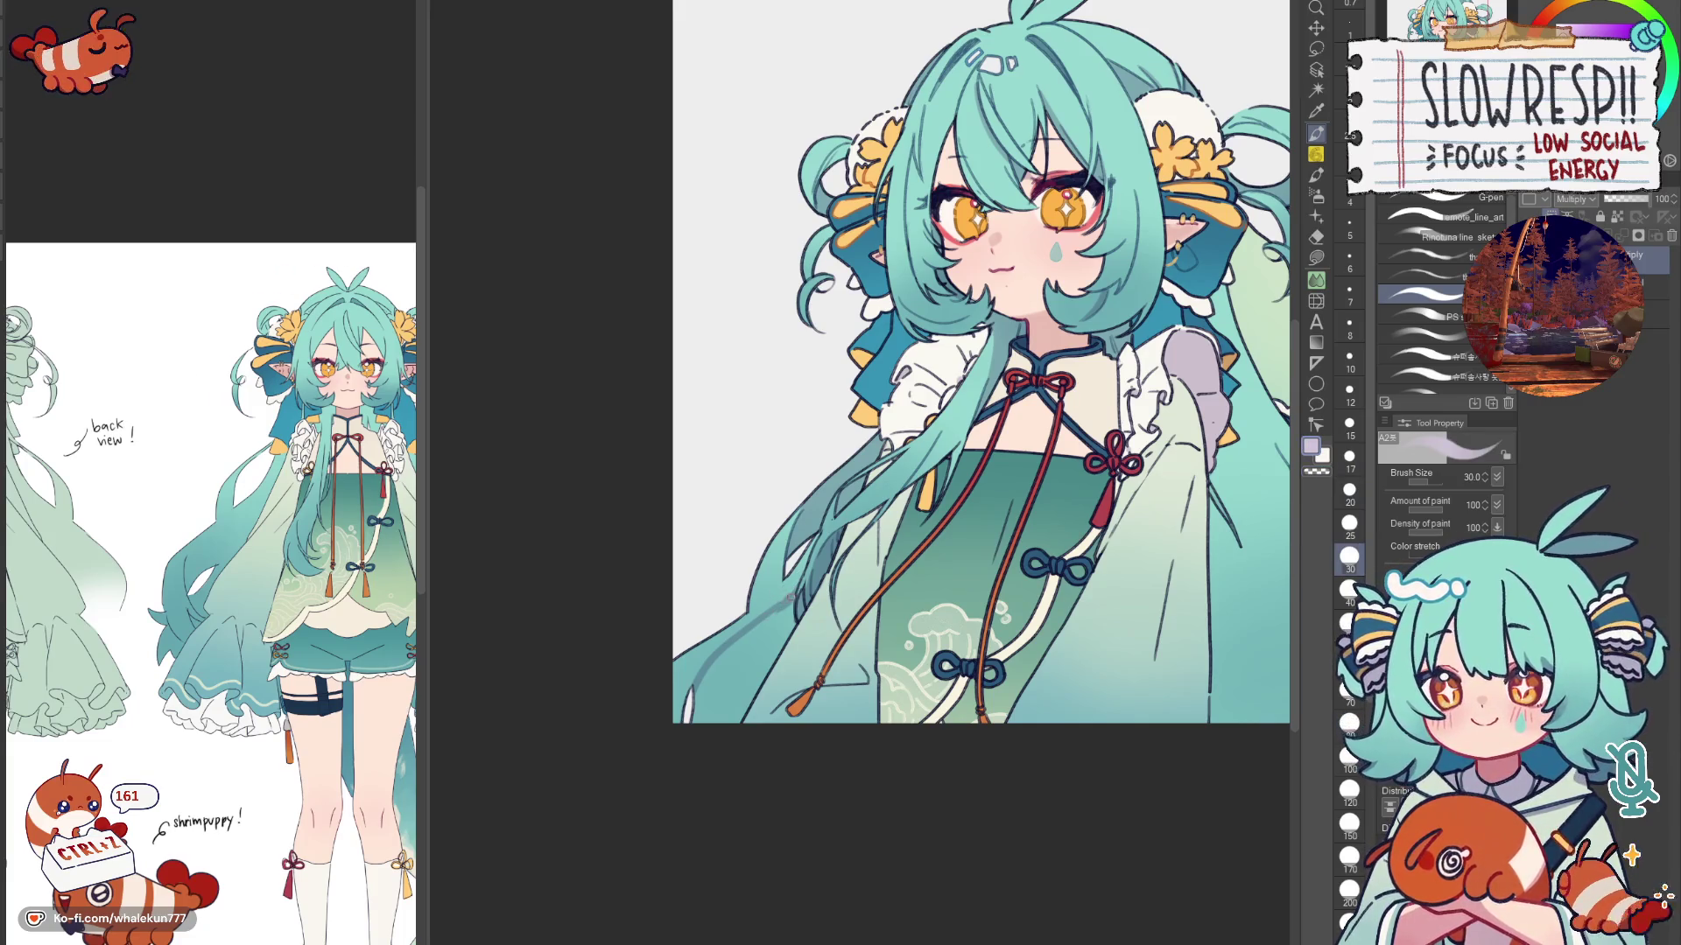
{"action": "mouse_move", "coordinate": [775, 615]}
{"action": "left_mouse_down"}
{"action": "mouse_move", "coordinate": [690, 720]}
{"action": "mouse_move", "coordinate": [769, 636]}
{"action": "mouse_move", "coordinate": [770, 671]}
{"action": "left_mouse_up"}
{"action": "left_click", "coordinate": [1350, 659]}
{"action": "left_click", "coordinate": [1350, 556]}
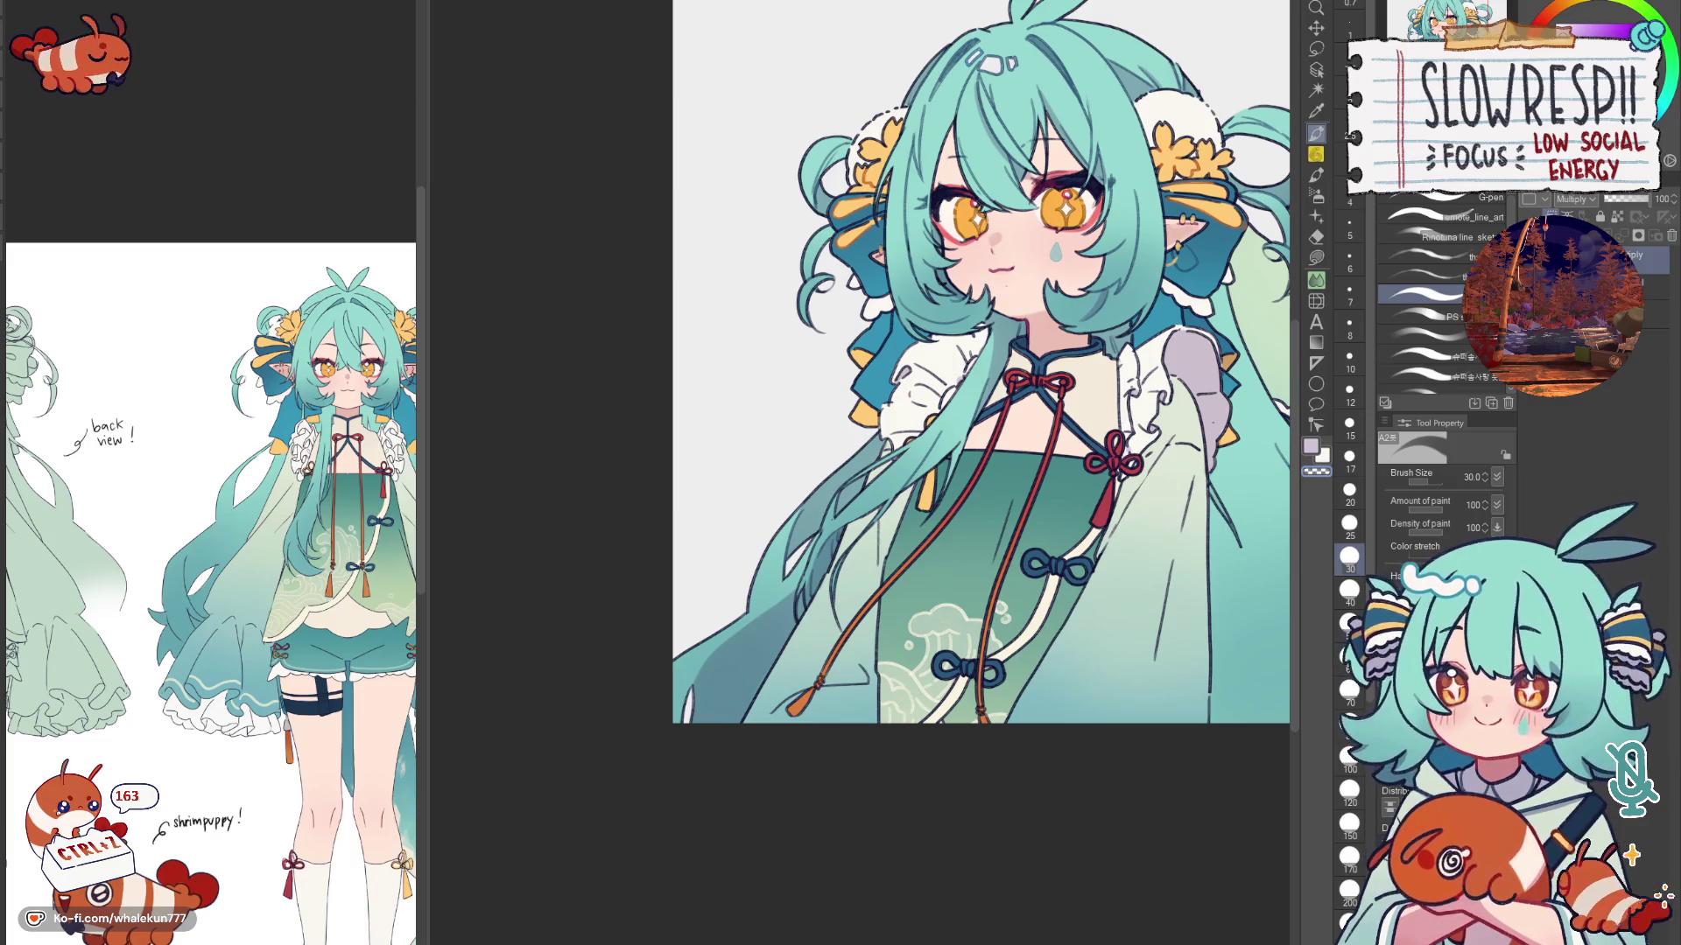
{"action": "key", "text": "h"}
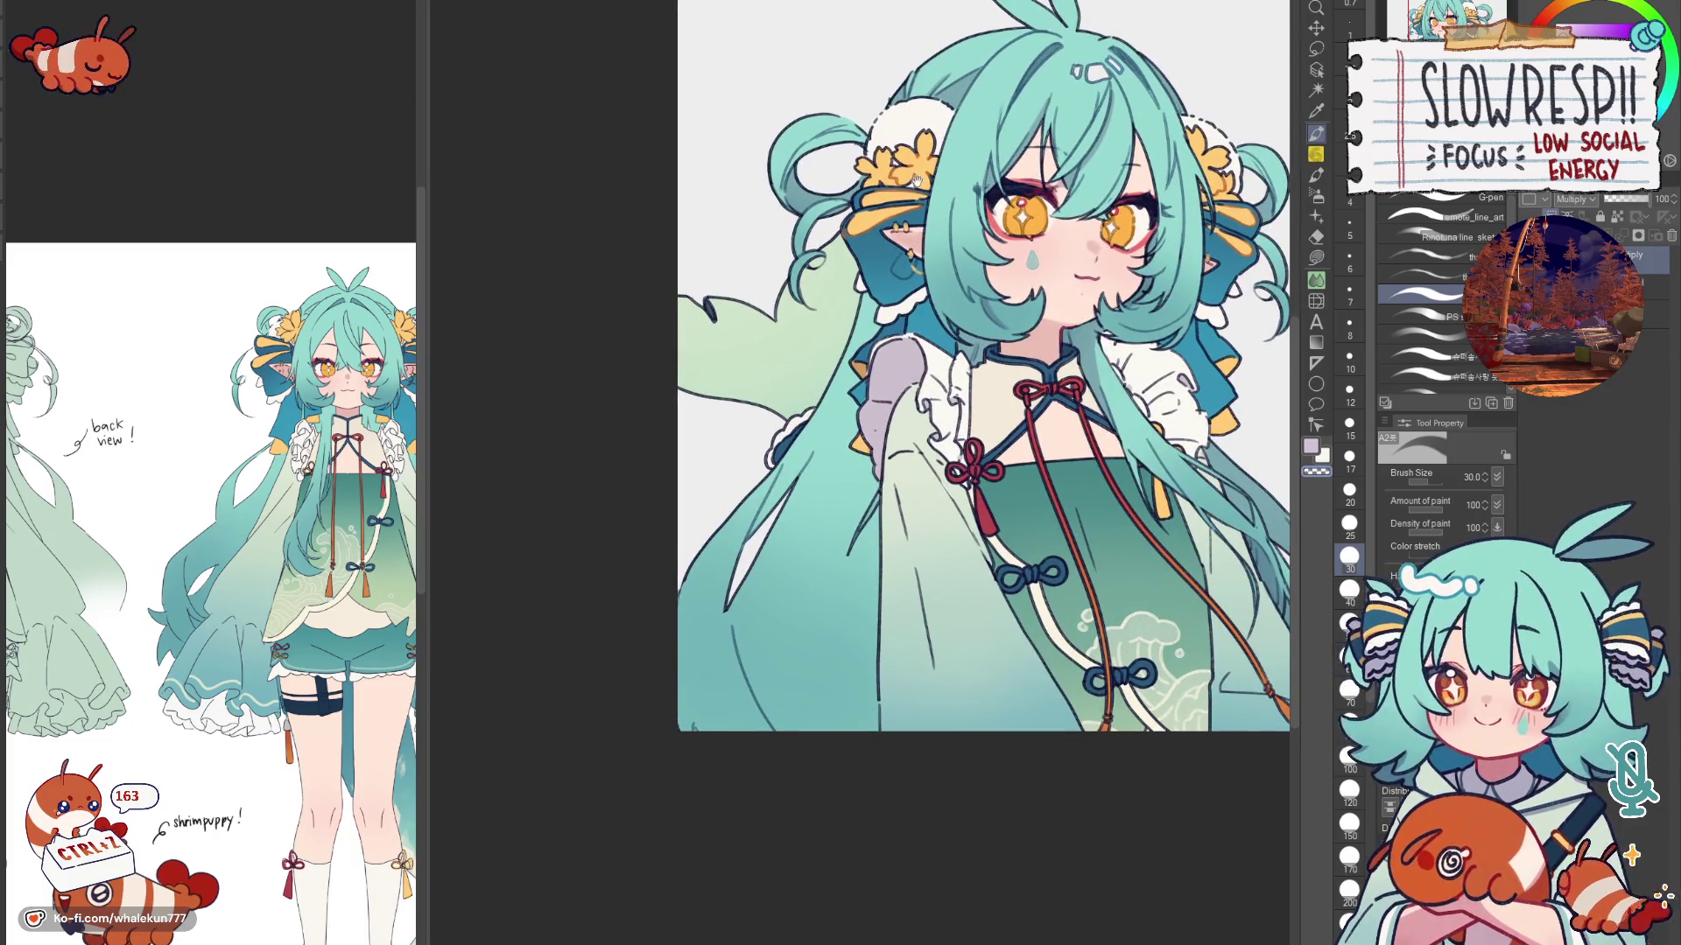
{"action": "scroll", "coordinate": [1075, 614], "scroll_direction": "up", "scroll_amount": 1}
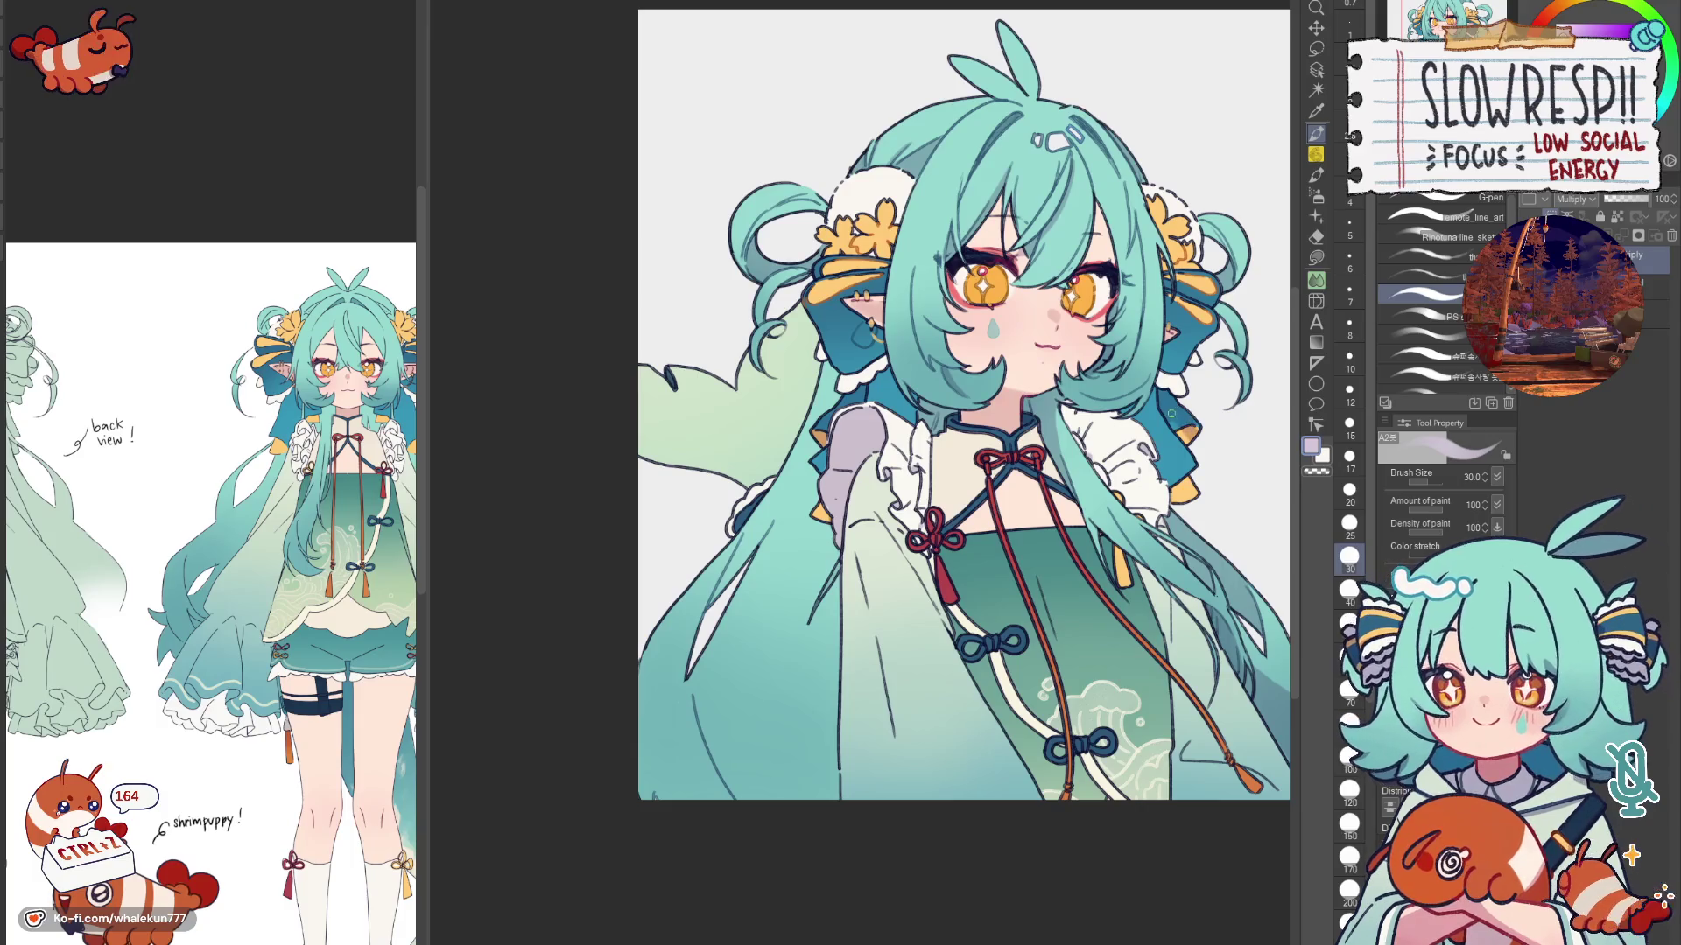
{"action": "scroll", "coordinate": [1195, 423], "scroll_direction": "up", "scroll_amount": 1}
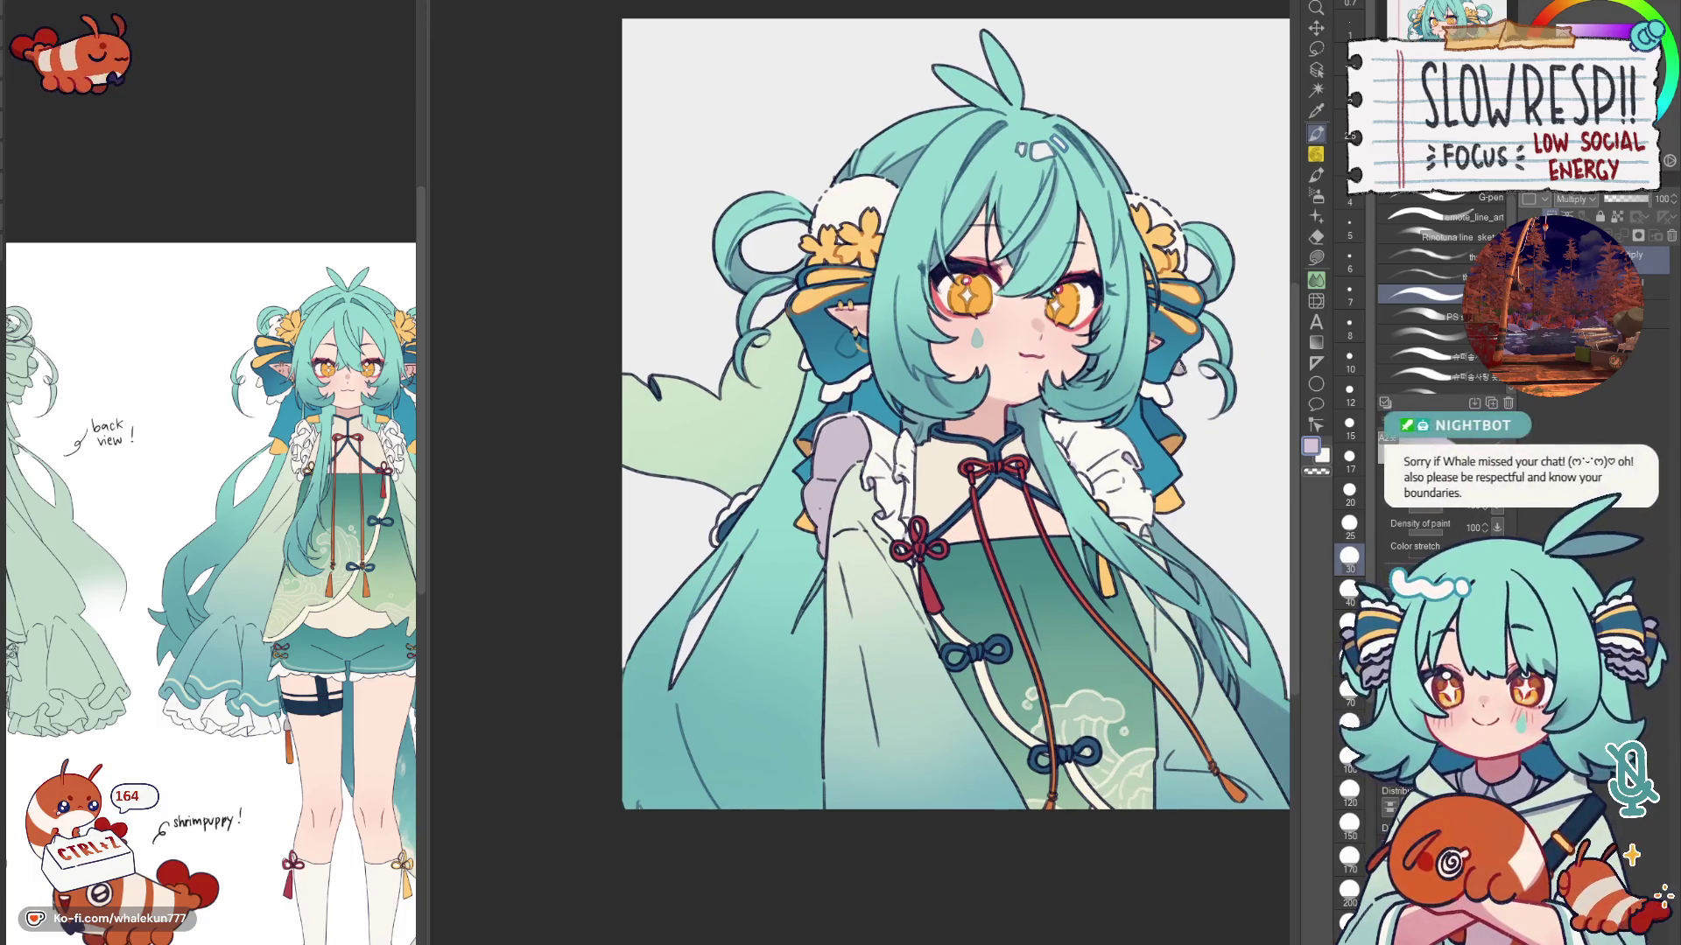
{"action": "key", "text": "bracketleft"}
{"action": "key", "text": "bracketleft"}
{"action": "key", "text": "bracketleft"}
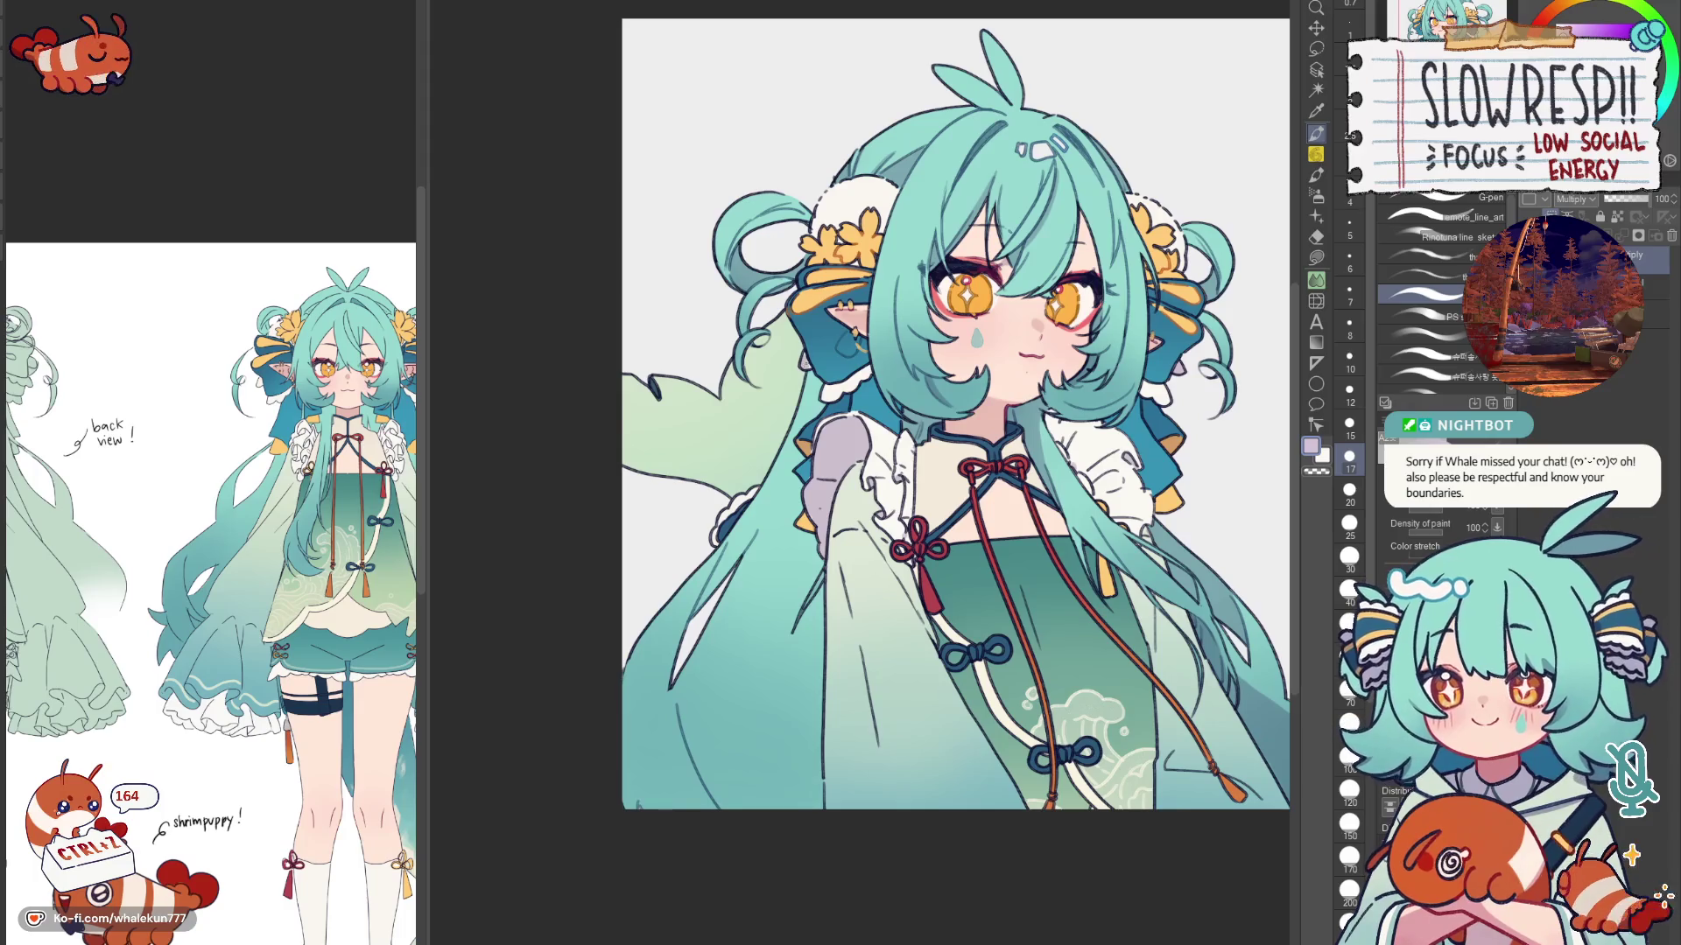
{"action": "key", "text": "bracketright"}
{"action": "key", "text": "bracketright"}
{"action": "key", "text": "bracketright"}
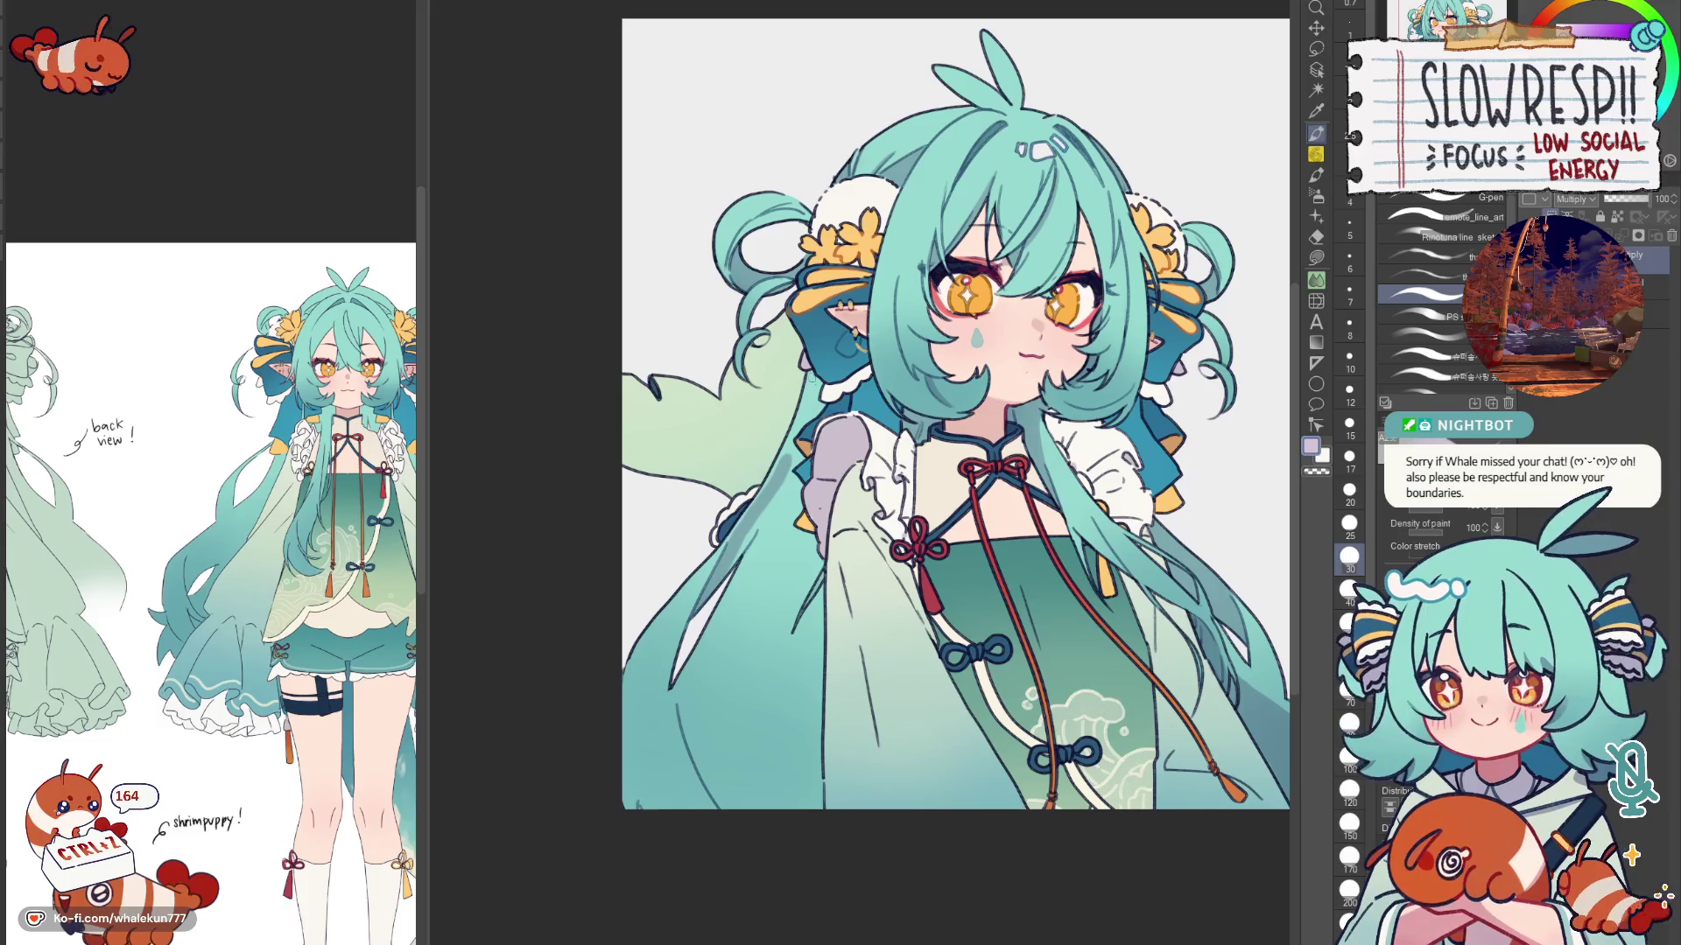
{"action": "key", "text": "bracketleft"}
{"action": "key", "text": "bracketleft"}
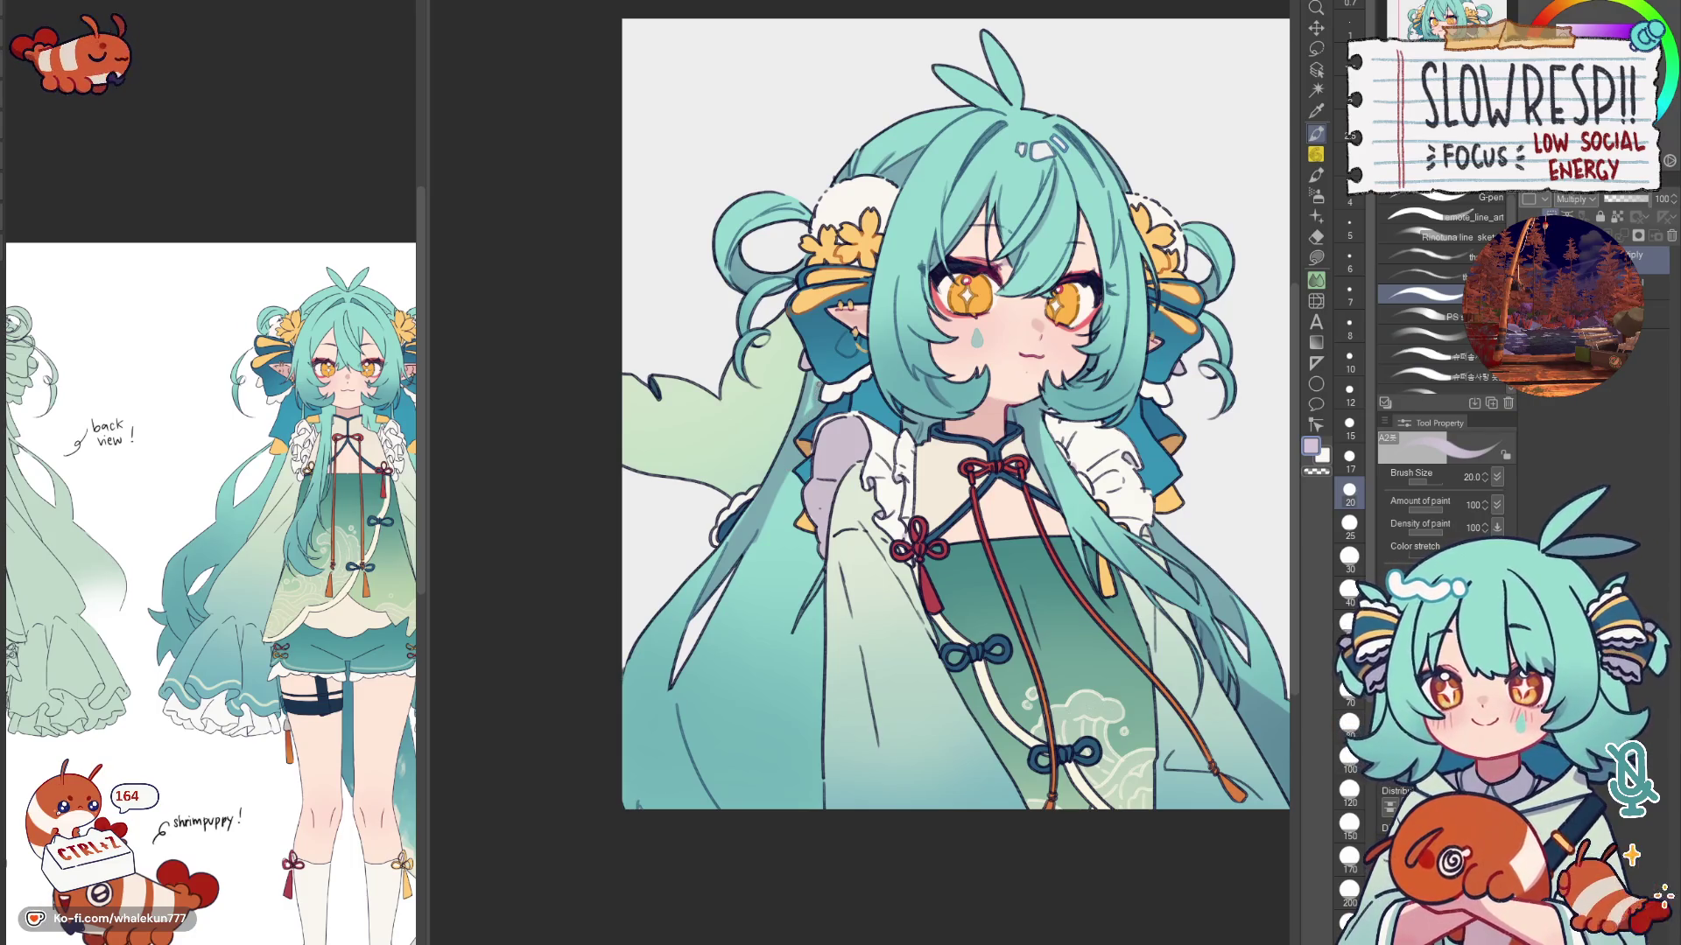
{"action": "key", "text": "h"}
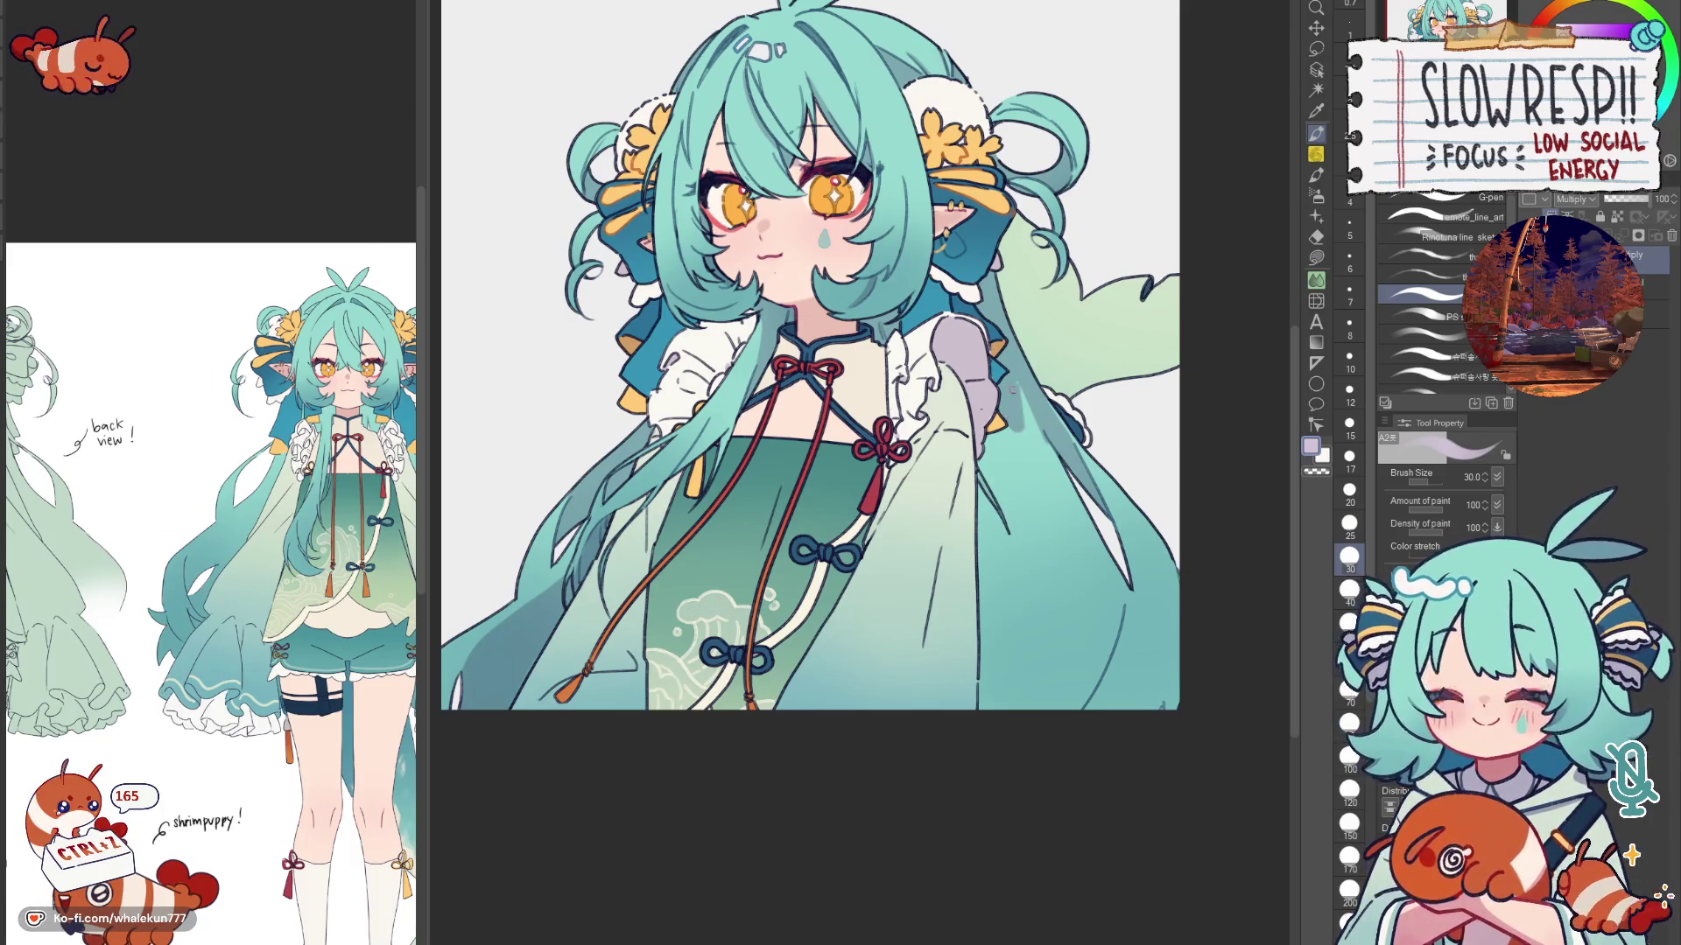
{"action": "key", "text": "bracketright"}
{"action": "key", "text": "bracketright"}
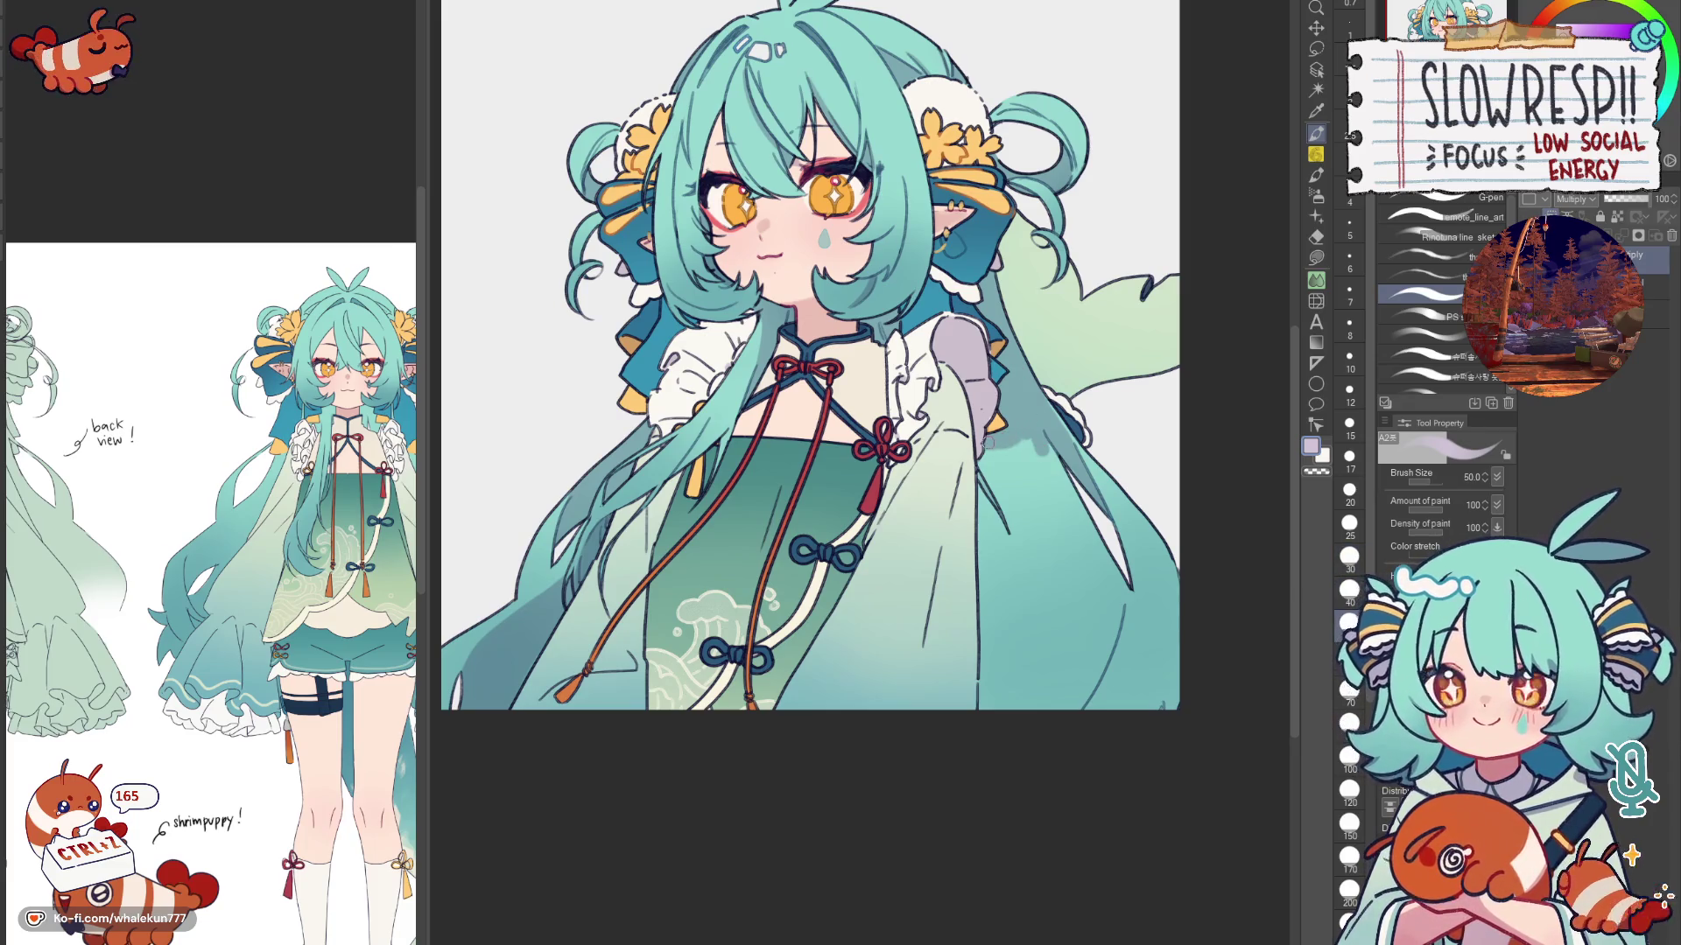
Step: Shade the right sleeve with a series of darker teal-grey strokes, deepening them toward the cuff
{"action": "left_click_drag", "start_coordinate": [989, 436], "coordinate": [993, 716]}
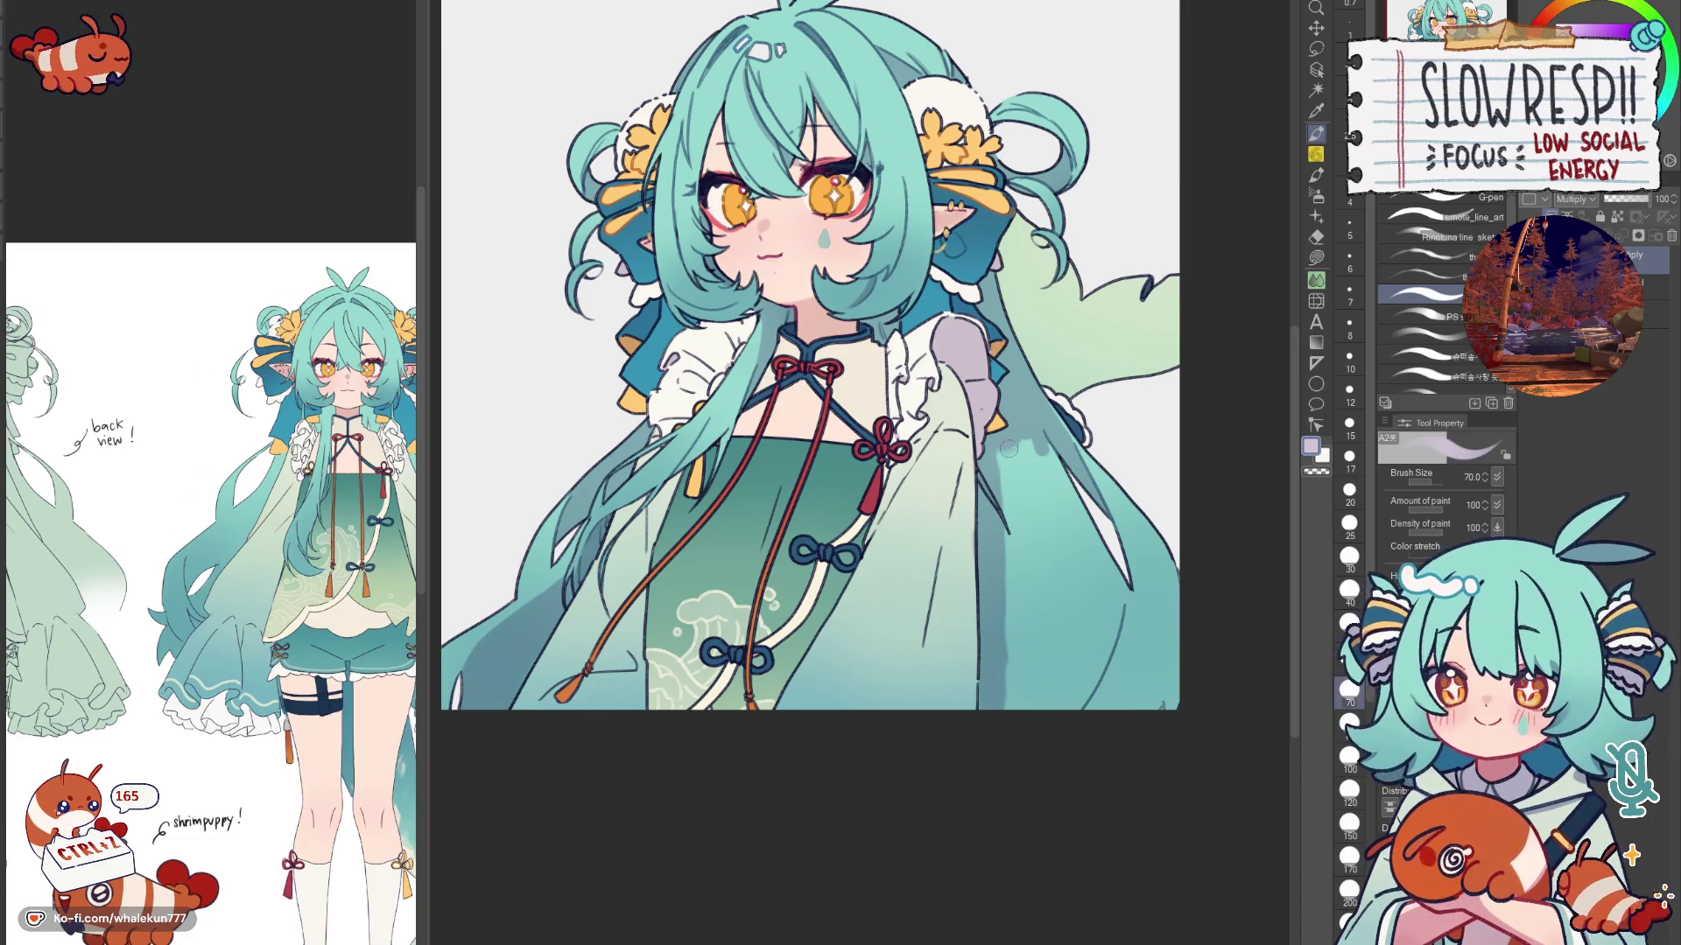
{"action": "mouse_move", "coordinate": [1011, 450]}
{"action": "left_mouse_down"}
{"action": "mouse_move", "coordinate": [1019, 709]}
{"action": "mouse_move", "coordinate": [1056, 543]}
{"action": "mouse_move", "coordinate": [1078, 549]}
{"action": "left_mouse_up"}
{"action": "left_click_drag", "start_coordinate": [1066, 478], "coordinate": [1121, 641]}
{"action": "left_click_drag", "start_coordinate": [1103, 630], "coordinate": [1087, 576]}
{"action": "mouse_move", "coordinate": [1012, 489]}
{"action": "left_mouse_down"}
{"action": "mouse_move", "coordinate": [1024, 653]}
{"action": "mouse_move", "coordinate": [1045, 662]}
{"action": "left_mouse_up"}
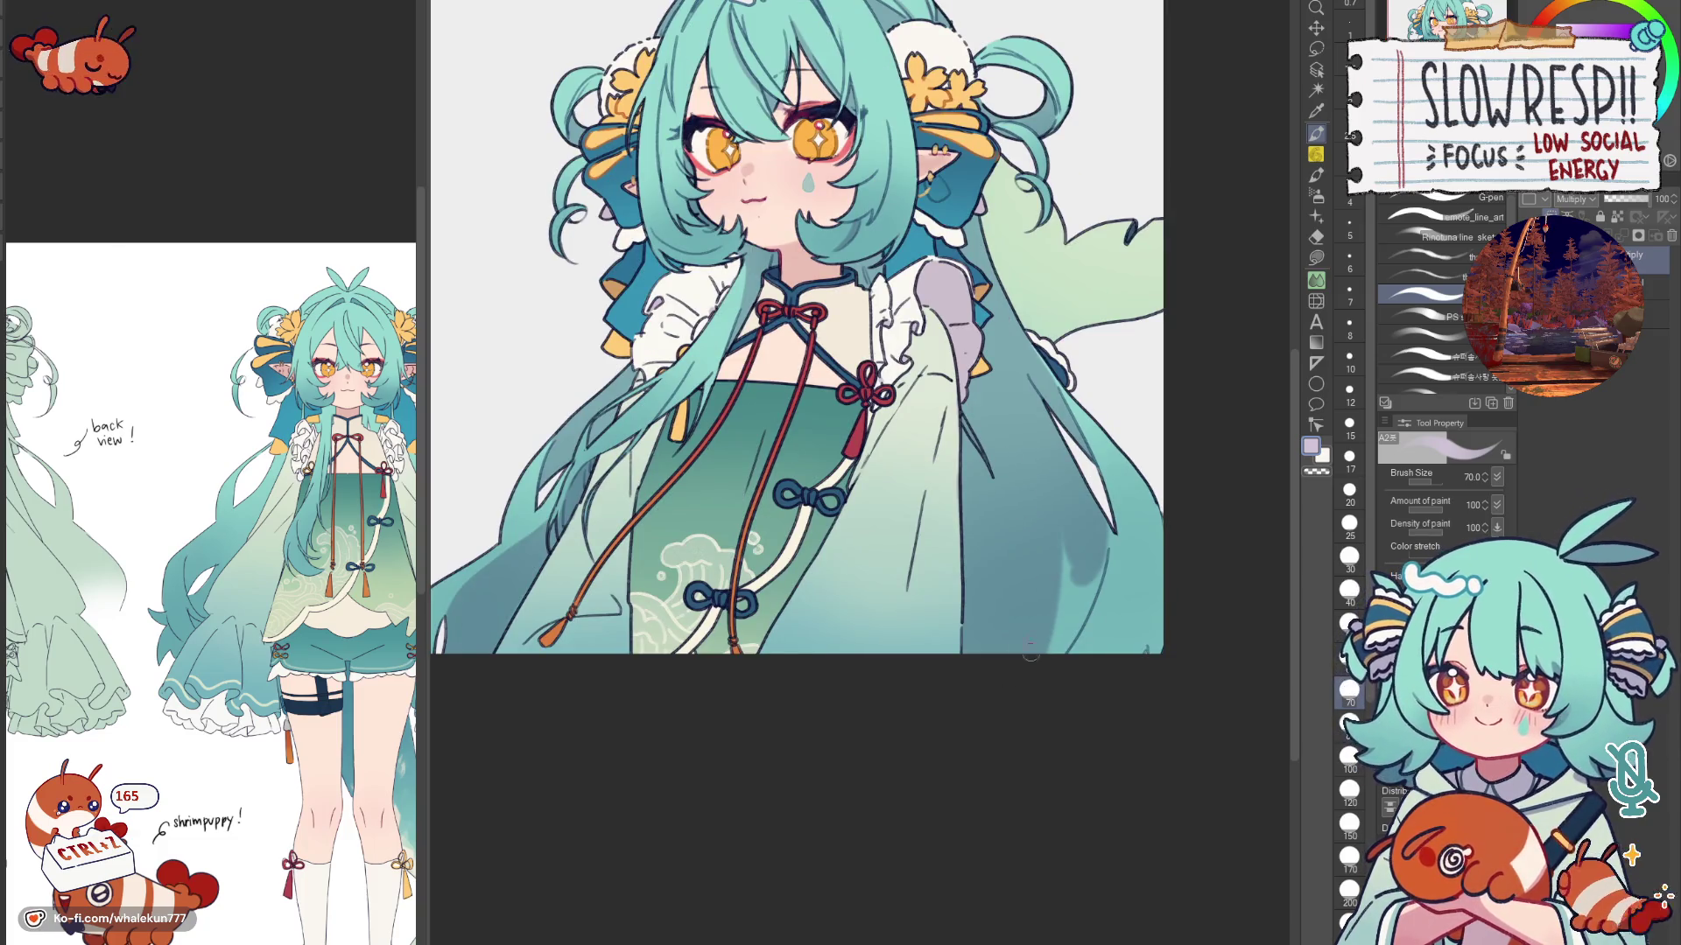
{"action": "left_click_drag", "start_coordinate": [1056, 548], "coordinate": [1069, 650]}
{"action": "left_click_drag", "start_coordinate": [1076, 590], "coordinate": [1093, 643]}
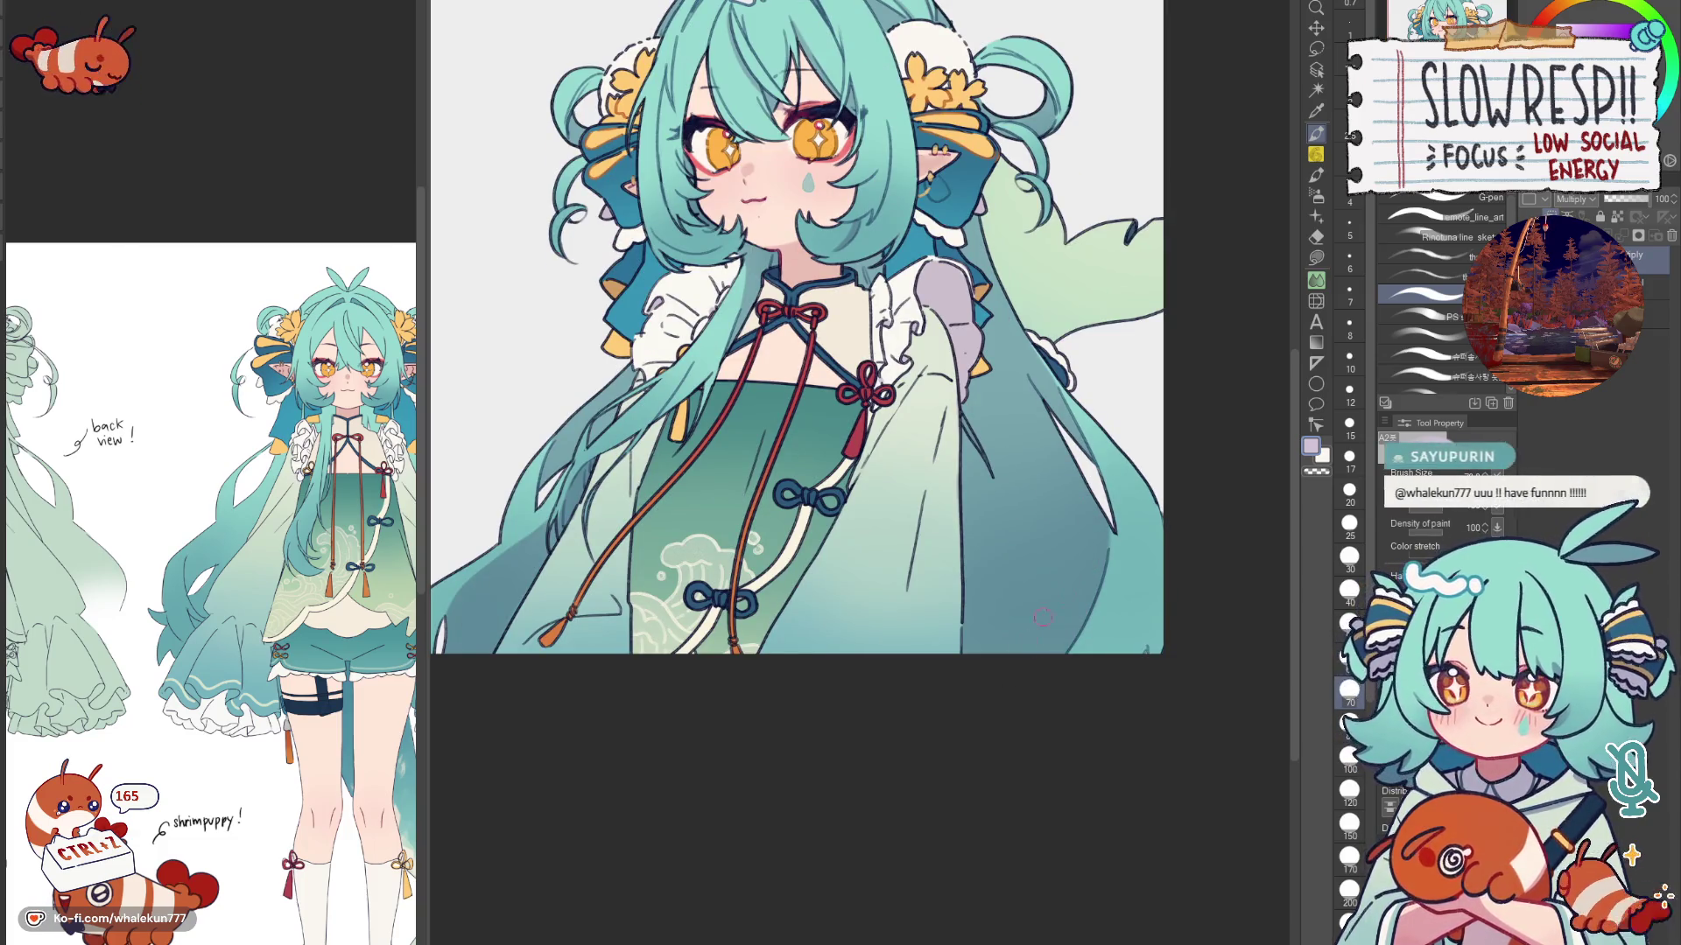
Step: Shrink the brush to 25, zoom out to check, and undo two stray dark strokes on the sleeve
{"action": "key", "text": "bracketleft"}
{"action": "key", "text": "bracketleft"}
{"action": "key", "text": "bracketleft"}
{"action": "key", "text": "bracketleft"}
{"action": "key", "text": "bracketleft"}
{"action": "key", "text": "bracketleft"}
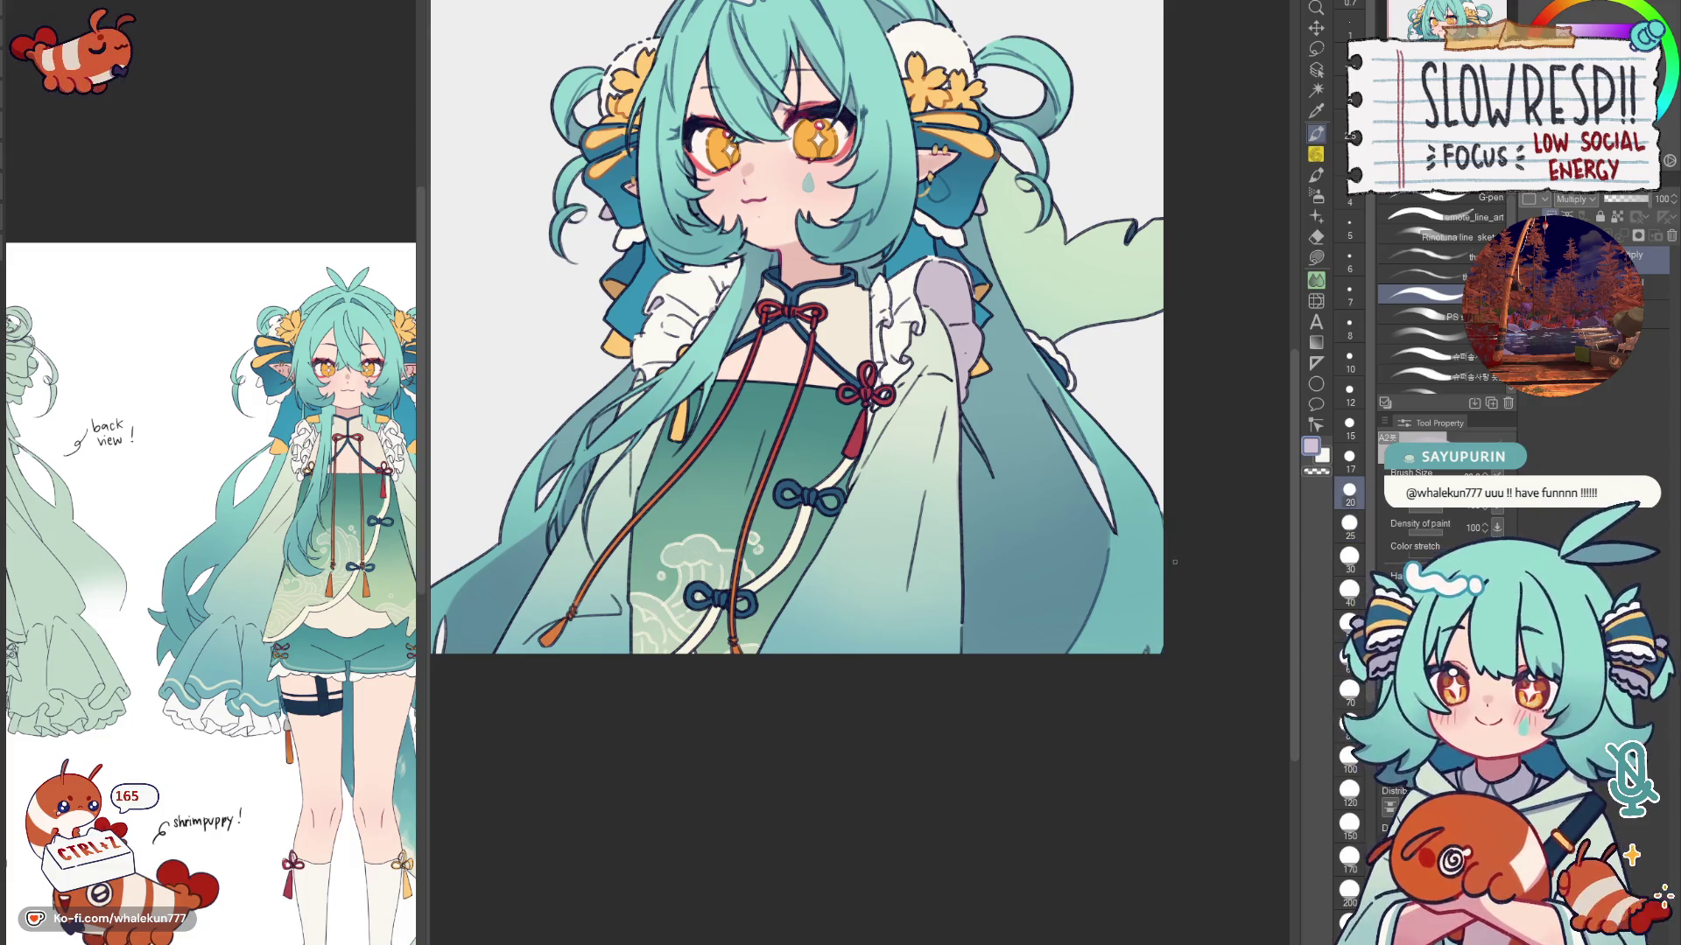
{"action": "key", "text": "ctrl+minus"}
{"action": "key", "text": "ctrl+minus"}
{"action": "key", "text": "ctrl+minus"}
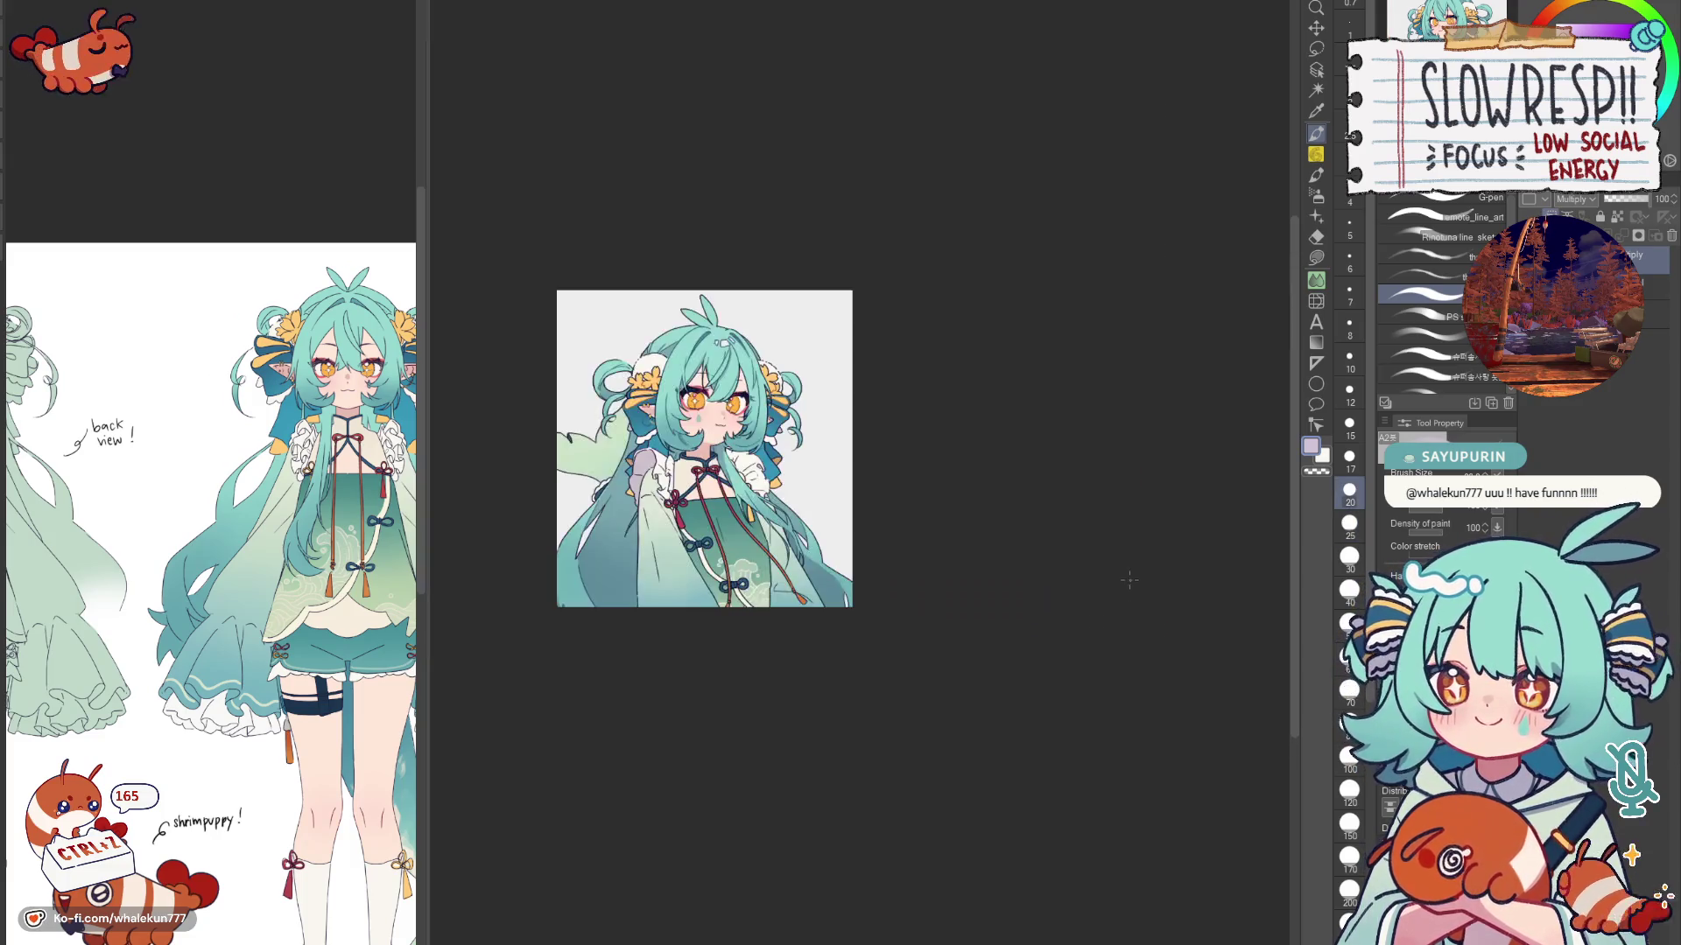
{"action": "scroll", "coordinate": [1147, 569], "scroll_direction": "up", "scroll_amount": 2}
{"action": "scroll", "coordinate": [1051, 525], "scroll_direction": "up", "scroll_amount": 2}
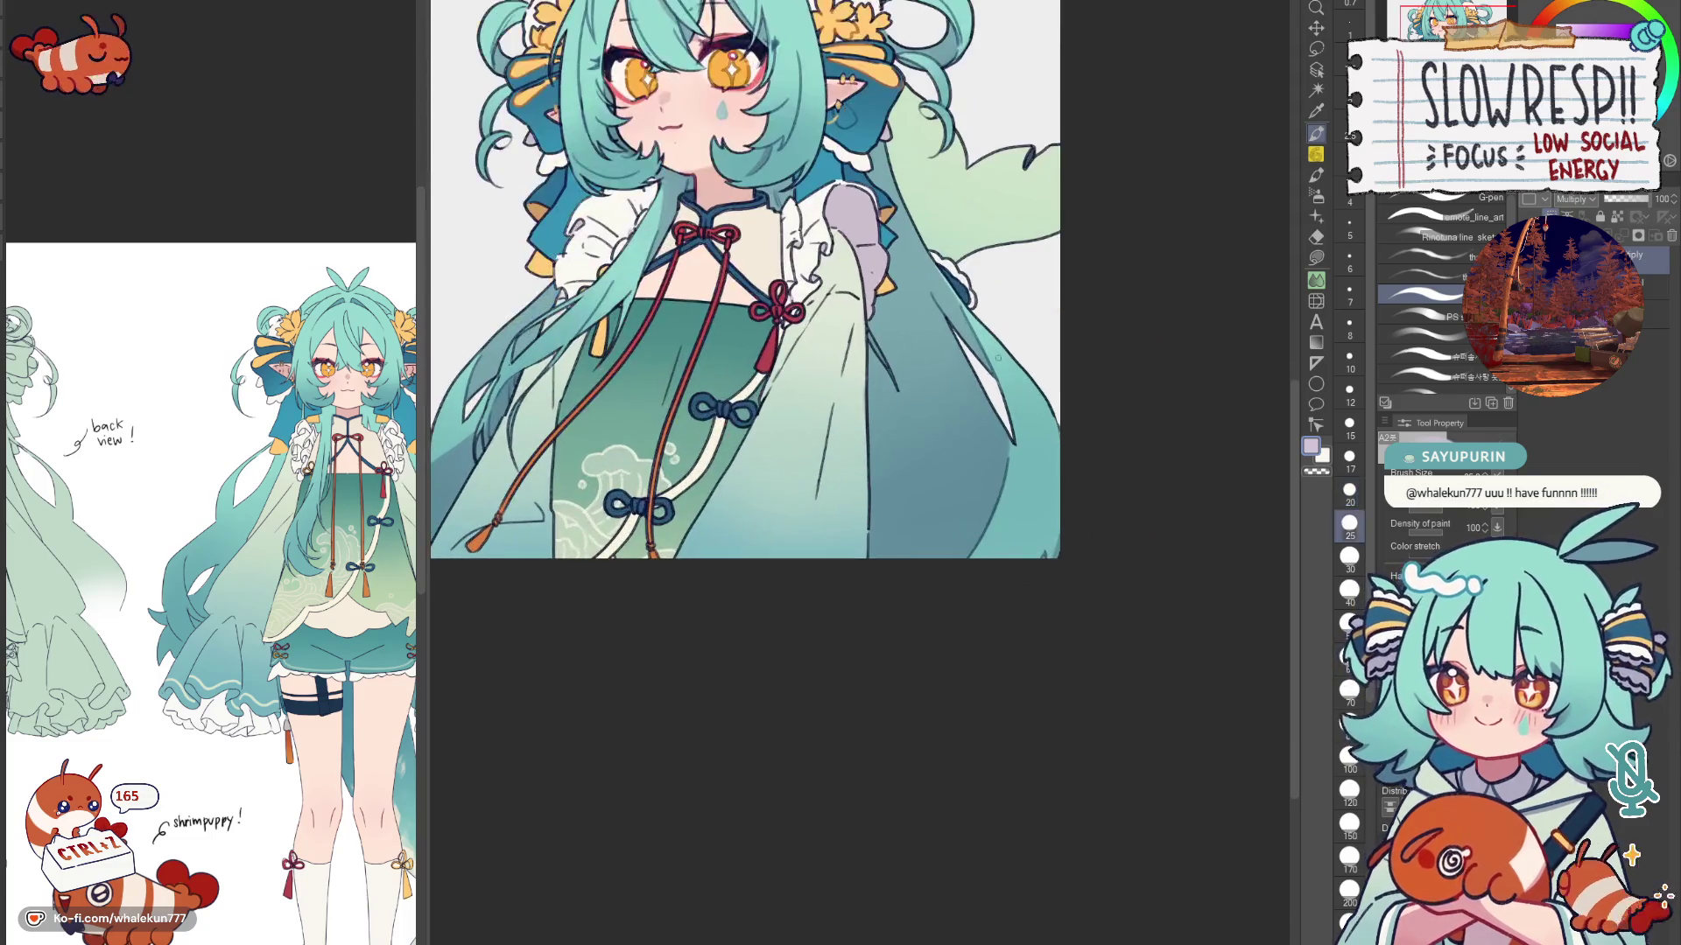
{"action": "key", "text": "bracketleft"}
{"action": "key", "text": "bracketleft"}
{"action": "key", "text": "bracketleft"}
{"action": "left_click_drag", "start_coordinate": [1040, 483], "coordinate": [975, 557]}
{"action": "key", "text": "ctrl+z"}
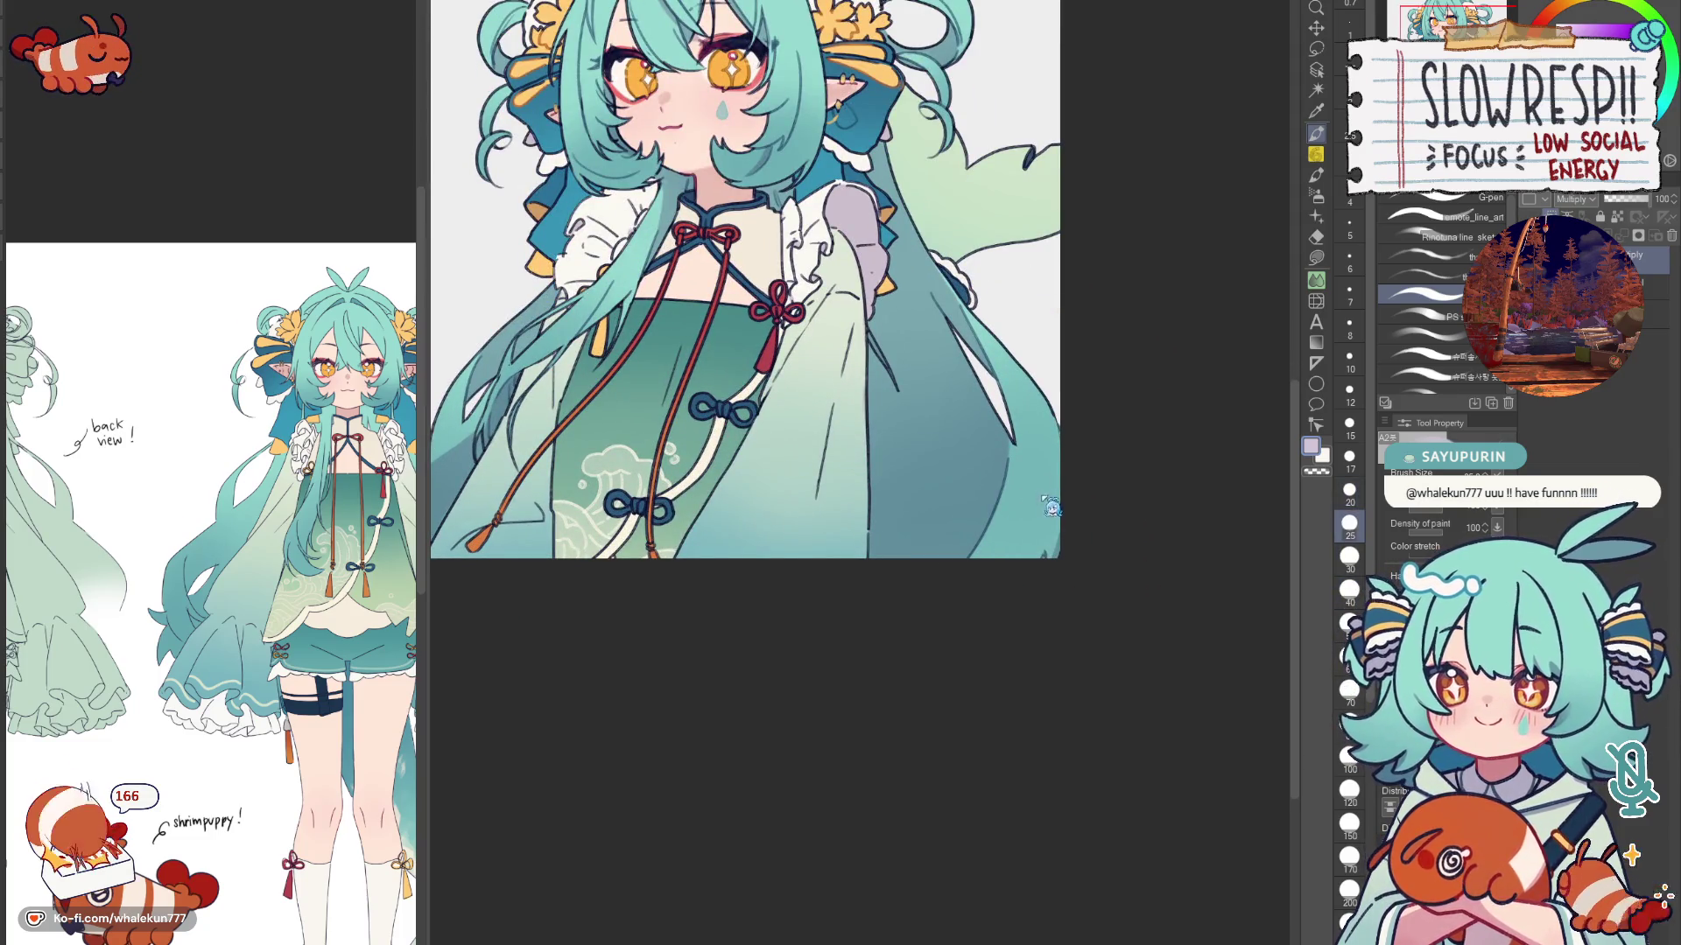
{"action": "left_click_drag", "start_coordinate": [1037, 501], "coordinate": [977, 557]}
{"action": "key", "text": "ctrl+z"}
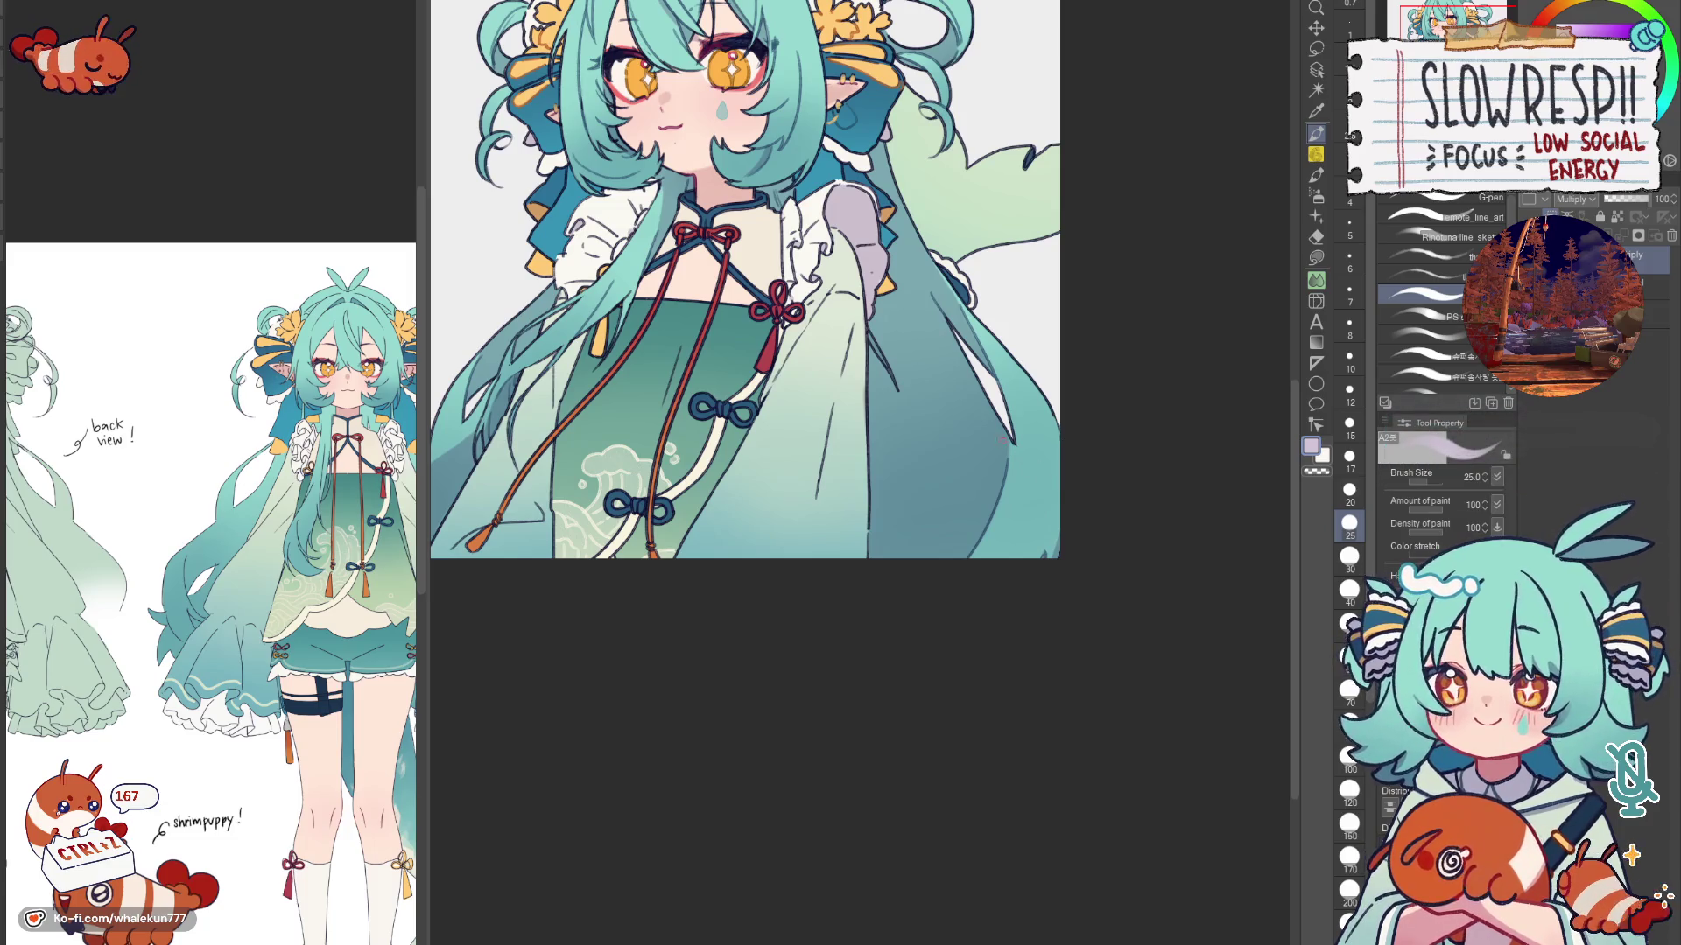
{"action": "scroll", "coordinate": [978, 525], "scroll_direction": "down", "scroll_amount": 1}
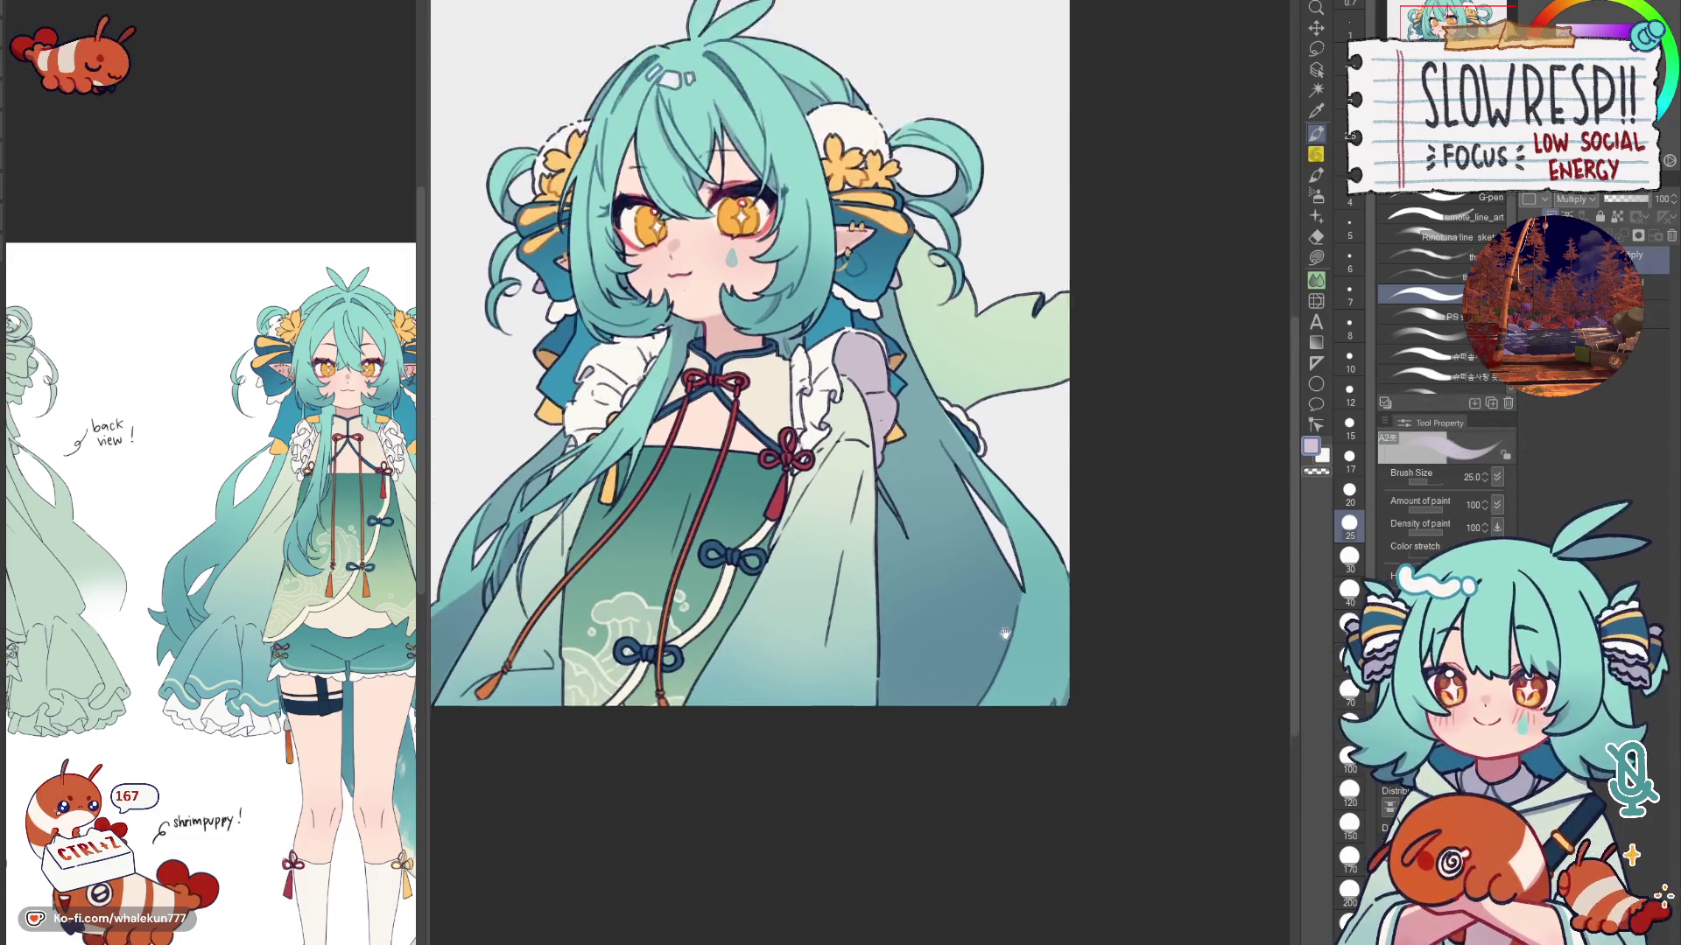
{"action": "scroll", "coordinate": [979, 526], "scroll_direction": "down", "scroll_amount": 2}
{"action": "scroll", "coordinate": [994, 648], "scroll_direction": "up", "scroll_amount": 1}
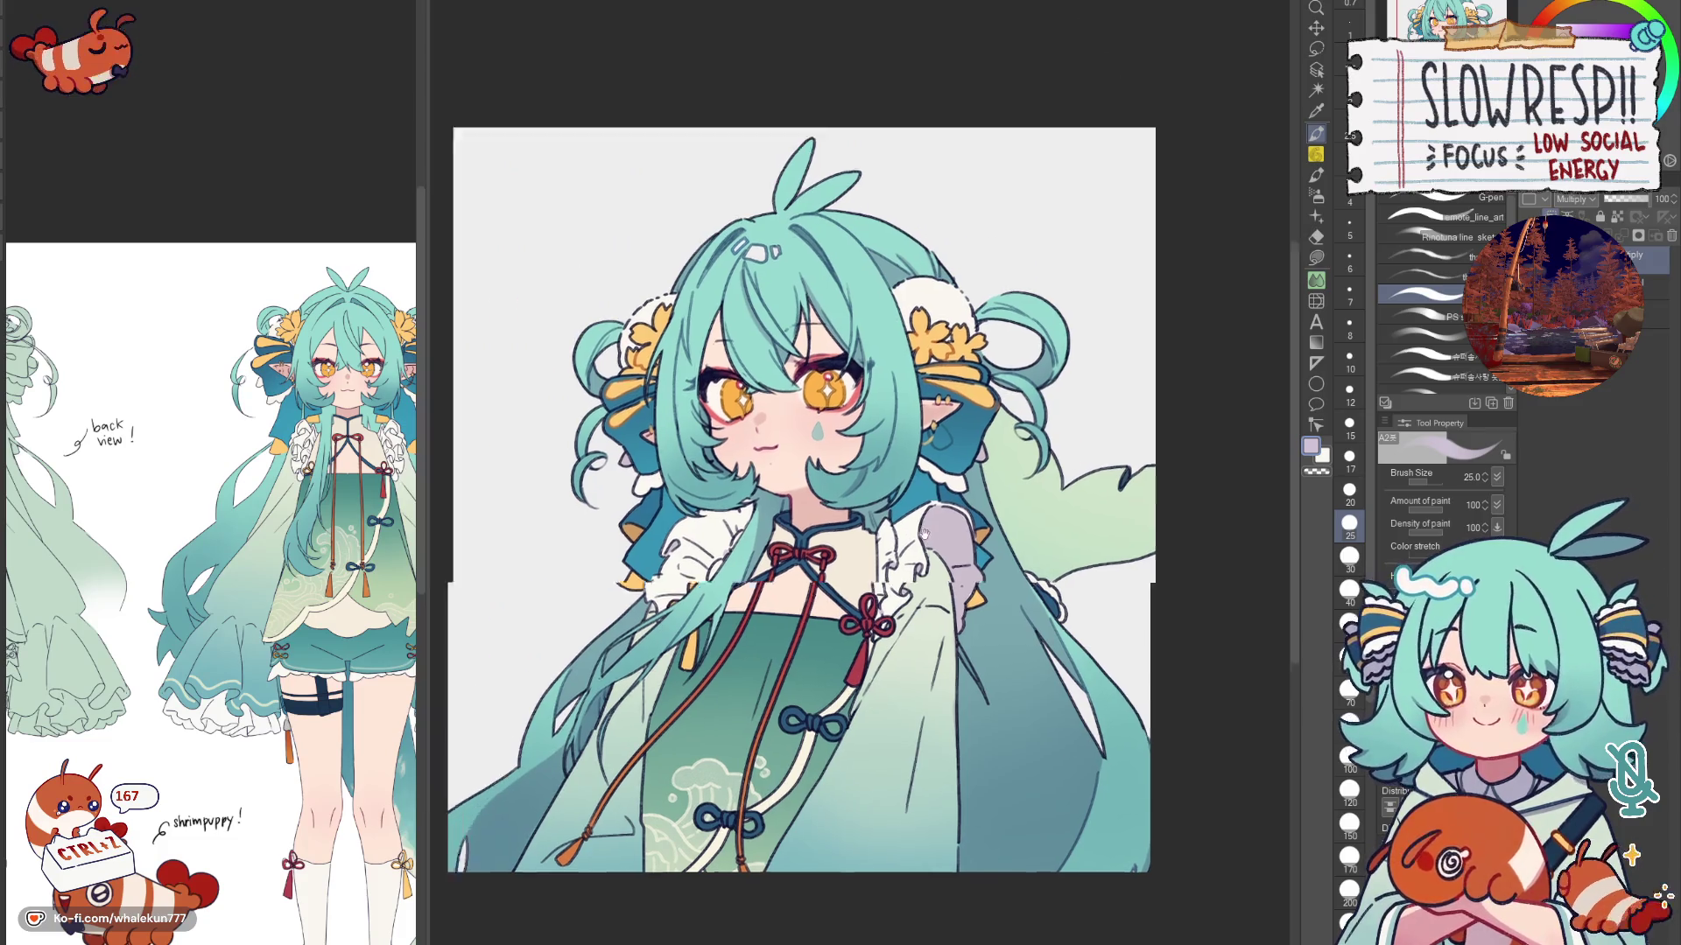
{"action": "scroll", "coordinate": [921, 364], "scroll_direction": "up", "scroll_amount": 1}
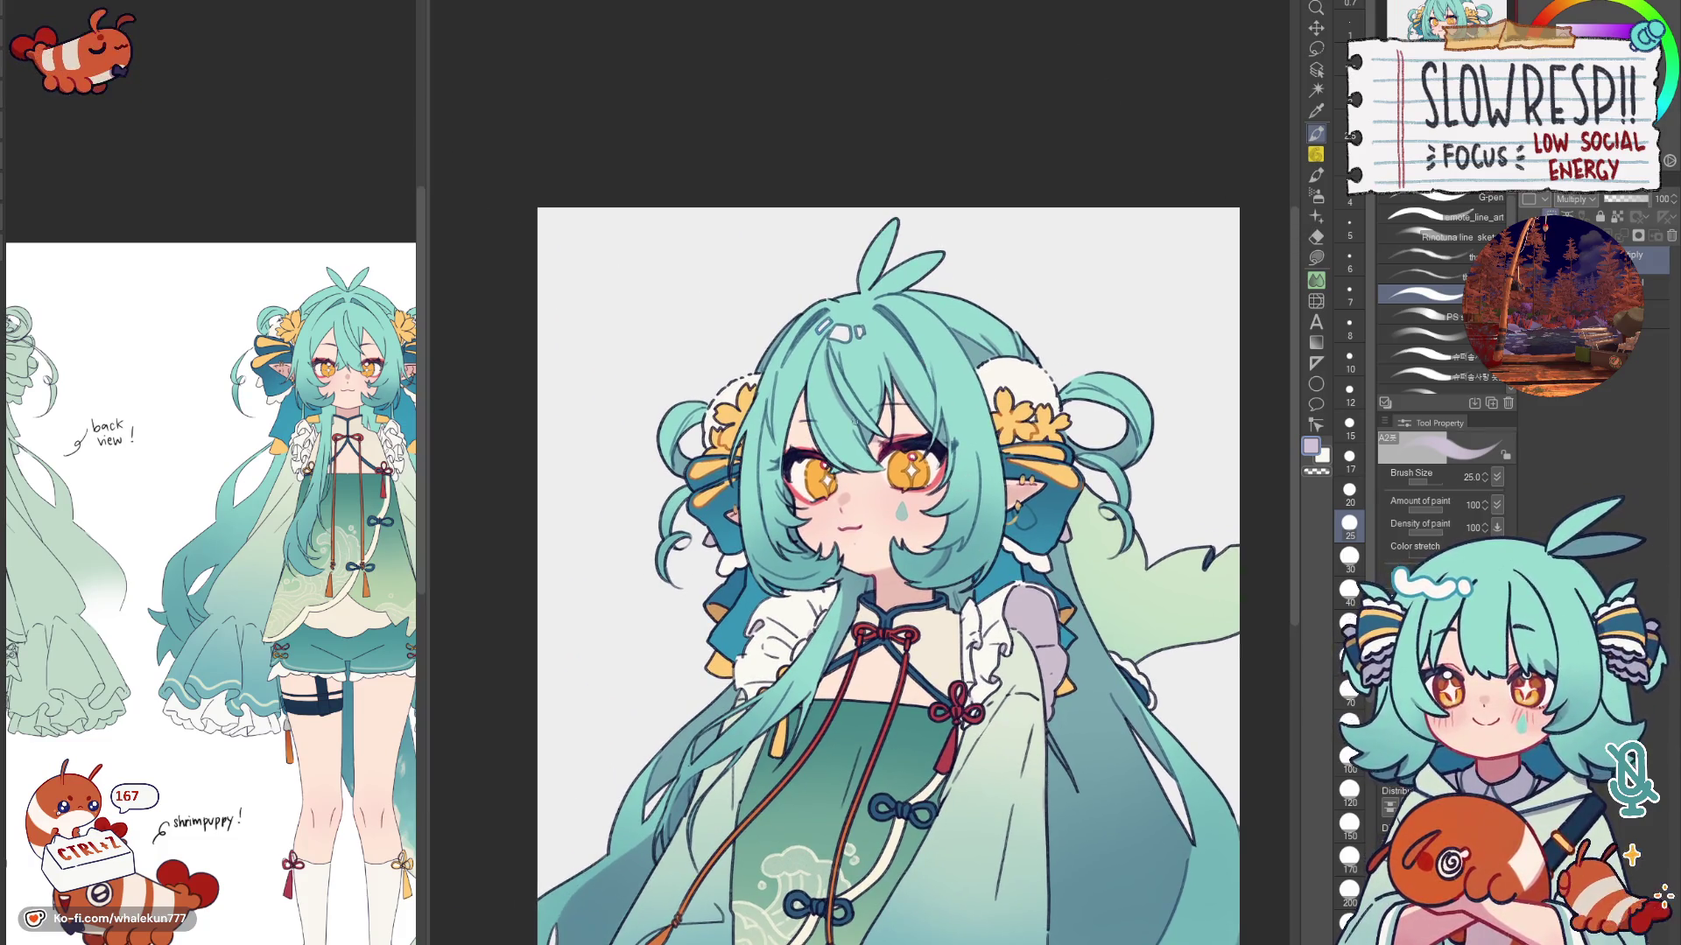
{"action": "left_click_drag", "start_coordinate": [851, 414], "coordinate": [750, 471]}
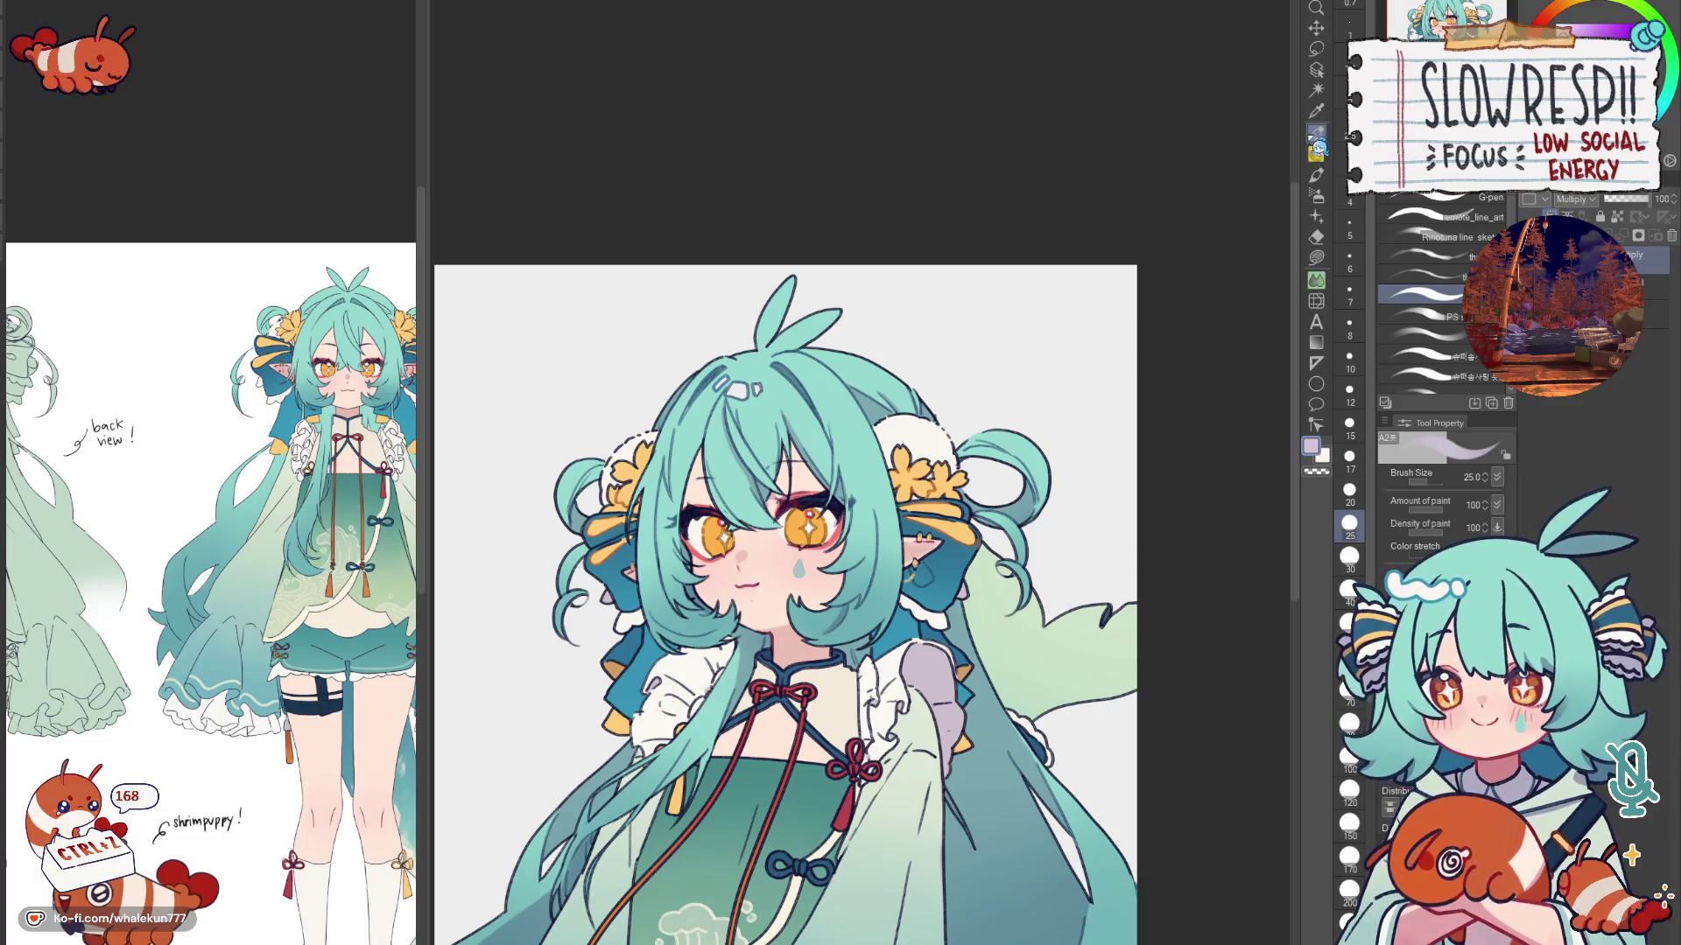
Step: Mirror the view and add a small dark accent stroke to the hair strand left of the face
{"action": "key", "text": "h"}
{"action": "key", "text": "h"}
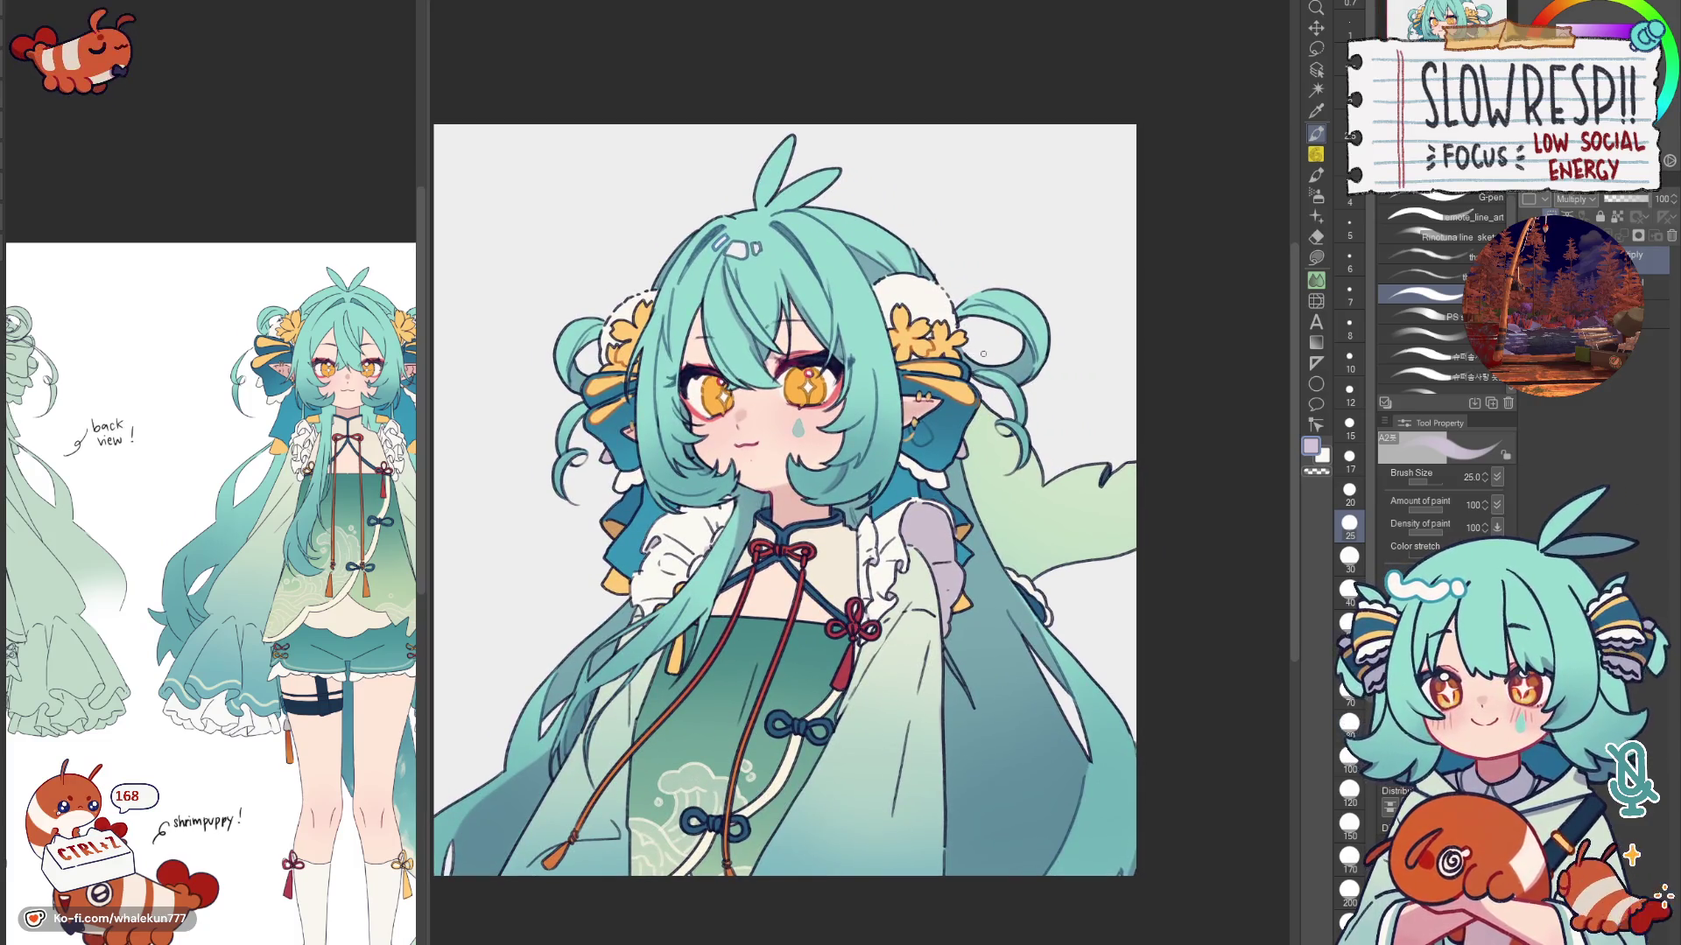
{"action": "mouse_move", "coordinate": [982, 352]}
{"action": "left_mouse_down"}
{"action": "mouse_move", "coordinate": [998, 370]}
{"action": "mouse_move", "coordinate": [981, 374]}
{"action": "left_mouse_up"}
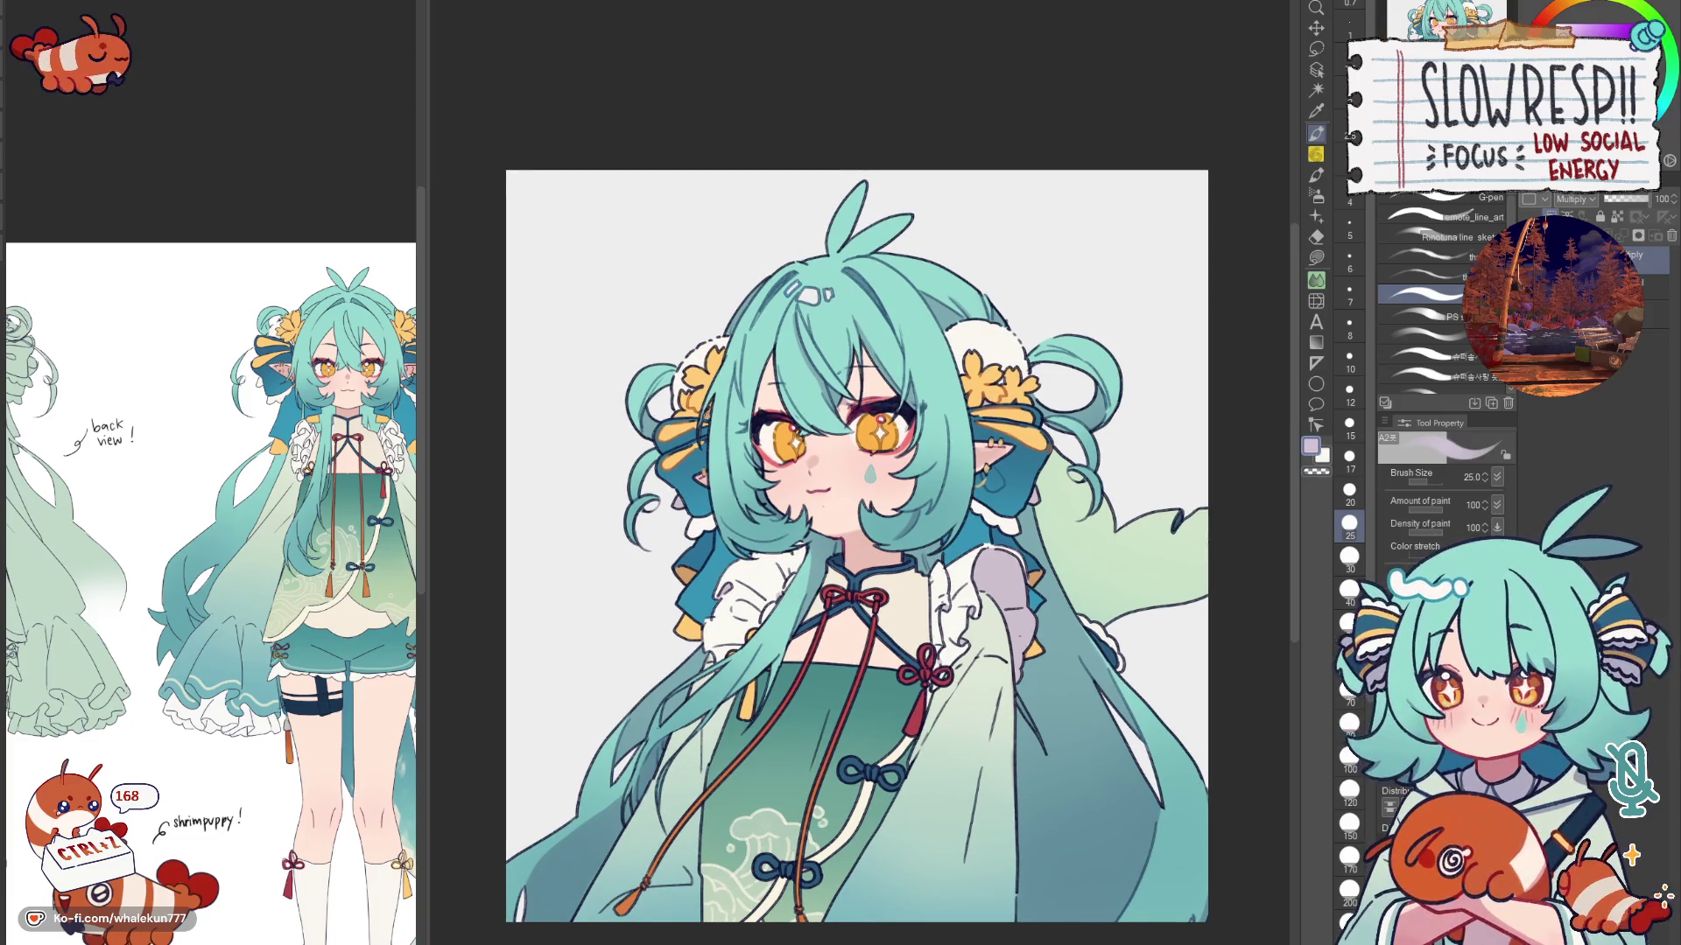
{"action": "left_click_drag", "start_coordinate": [657, 435], "coordinate": [681, 434]}
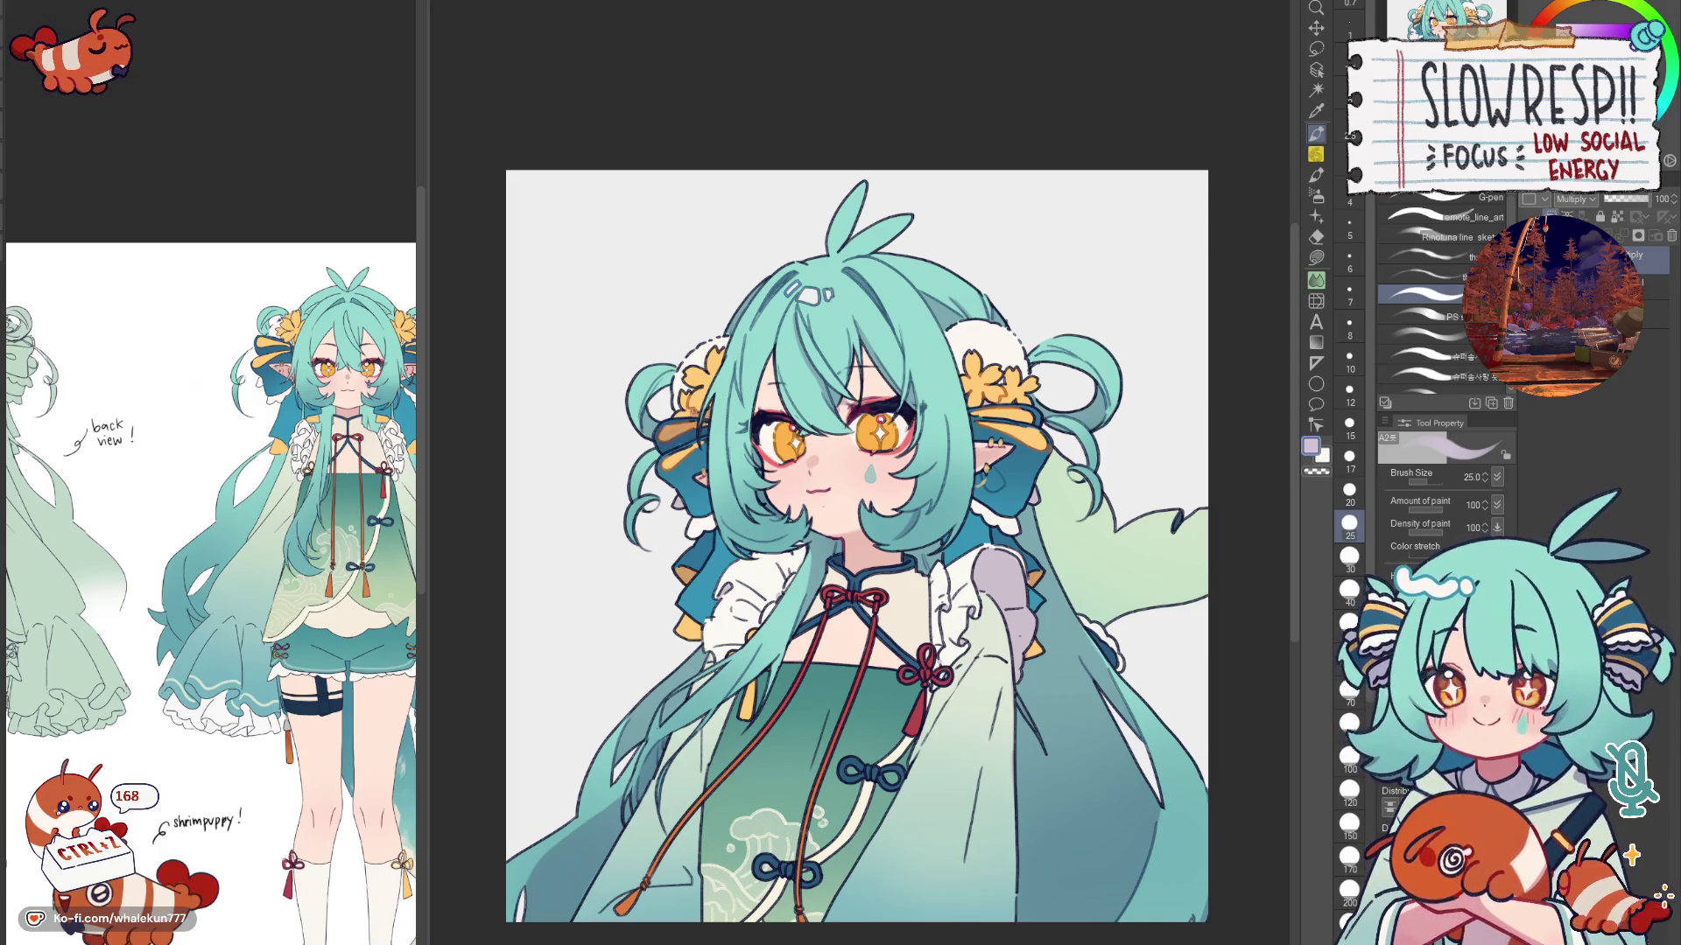
{"action": "left_click_drag", "start_coordinate": [855, 551], "coordinate": [787, 496]}
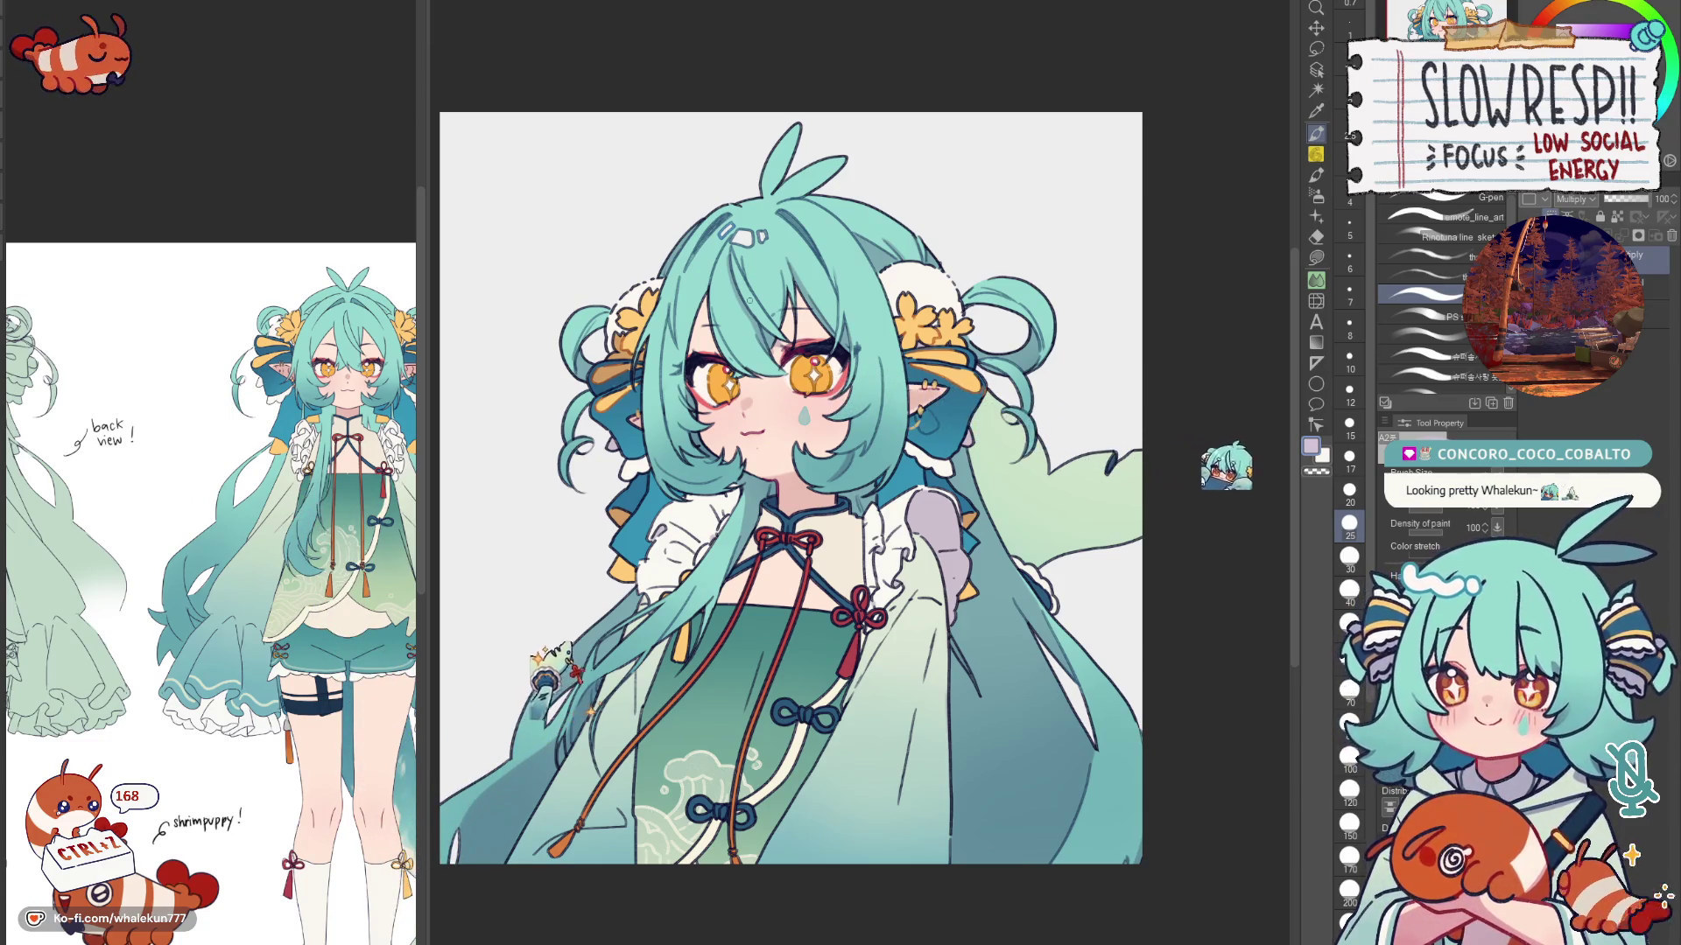
{"action": "scroll", "coordinate": [791, 489], "scroll_direction": "down", "scroll_amount": 3}
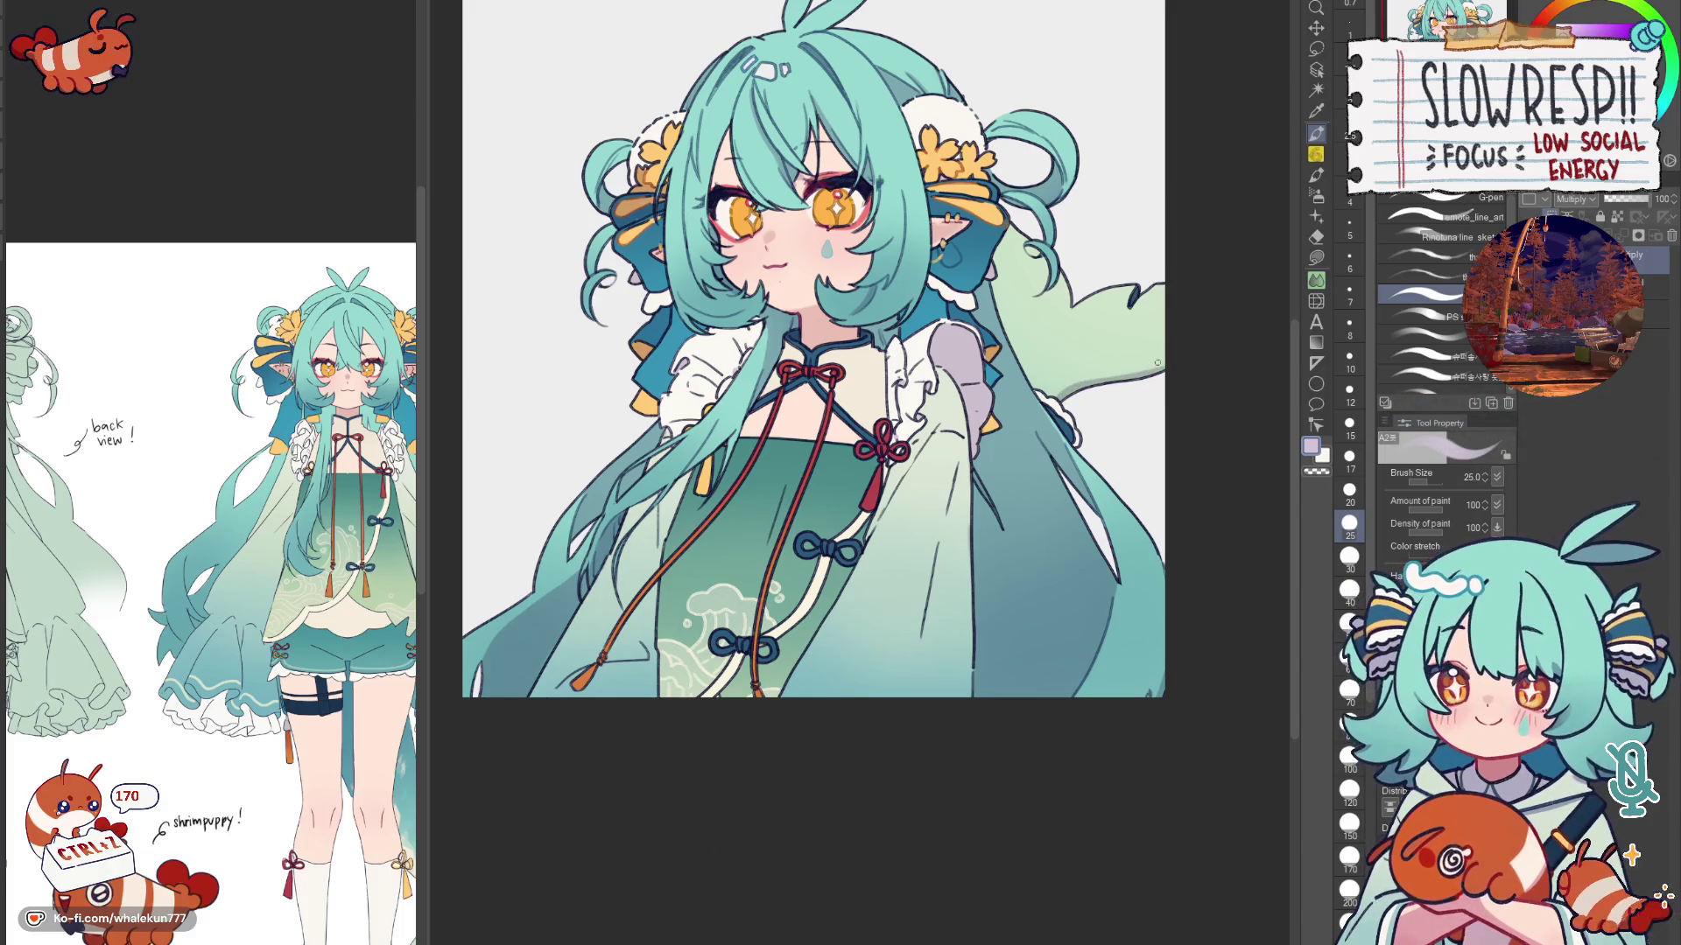
{"action": "scroll", "coordinate": [801, 349], "scroll_direction": "right", "scroll_amount": 1}
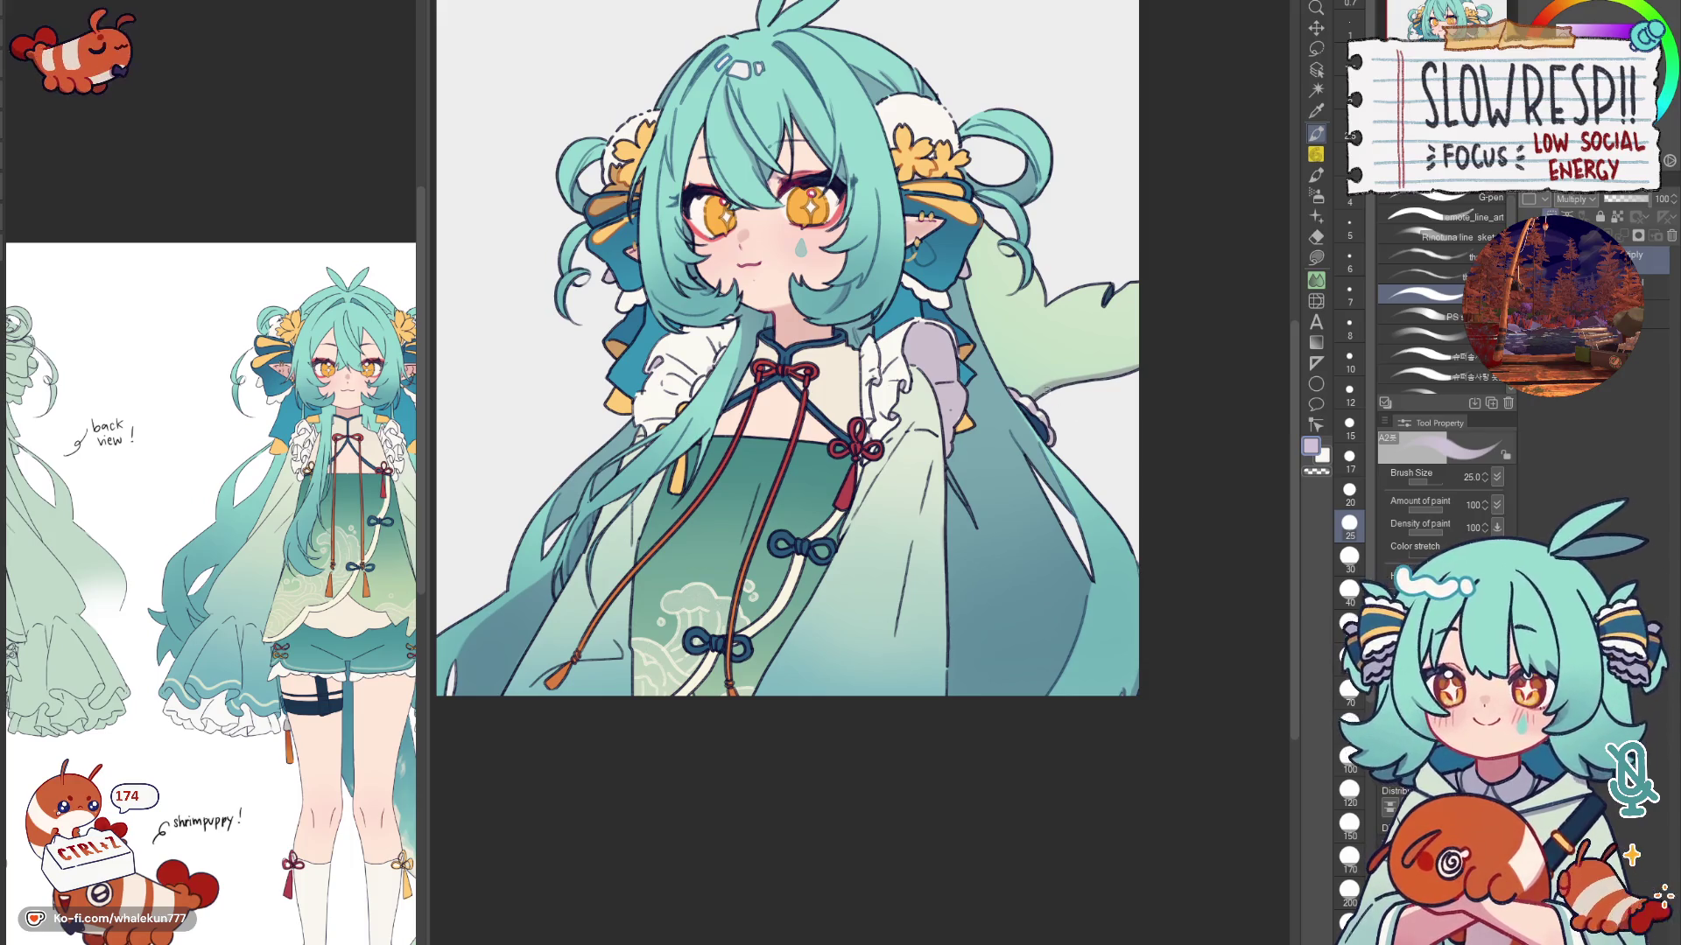
{"action": "left_click_drag", "start_coordinate": [1100, 399], "coordinate": [1091, 377]}
{"action": "scroll", "coordinate": [1103, 357], "scroll_direction": "down", "scroll_amount": 1}
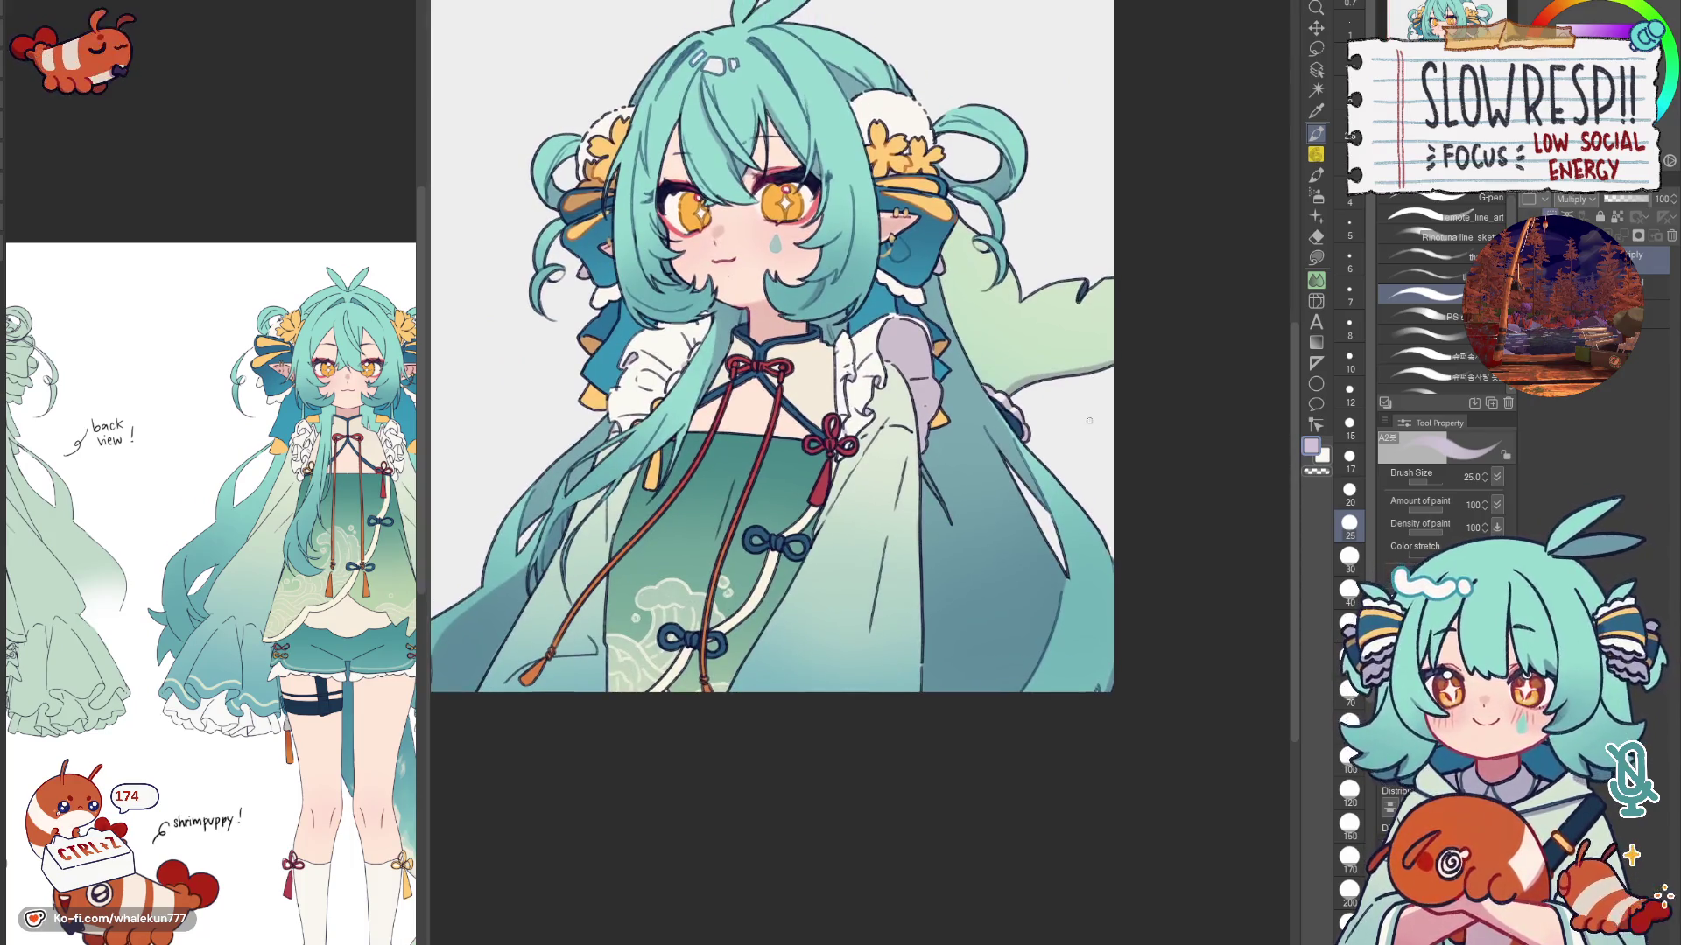
{"action": "scroll", "coordinate": [1037, 416], "scroll_direction": "down", "scroll_amount": 3}
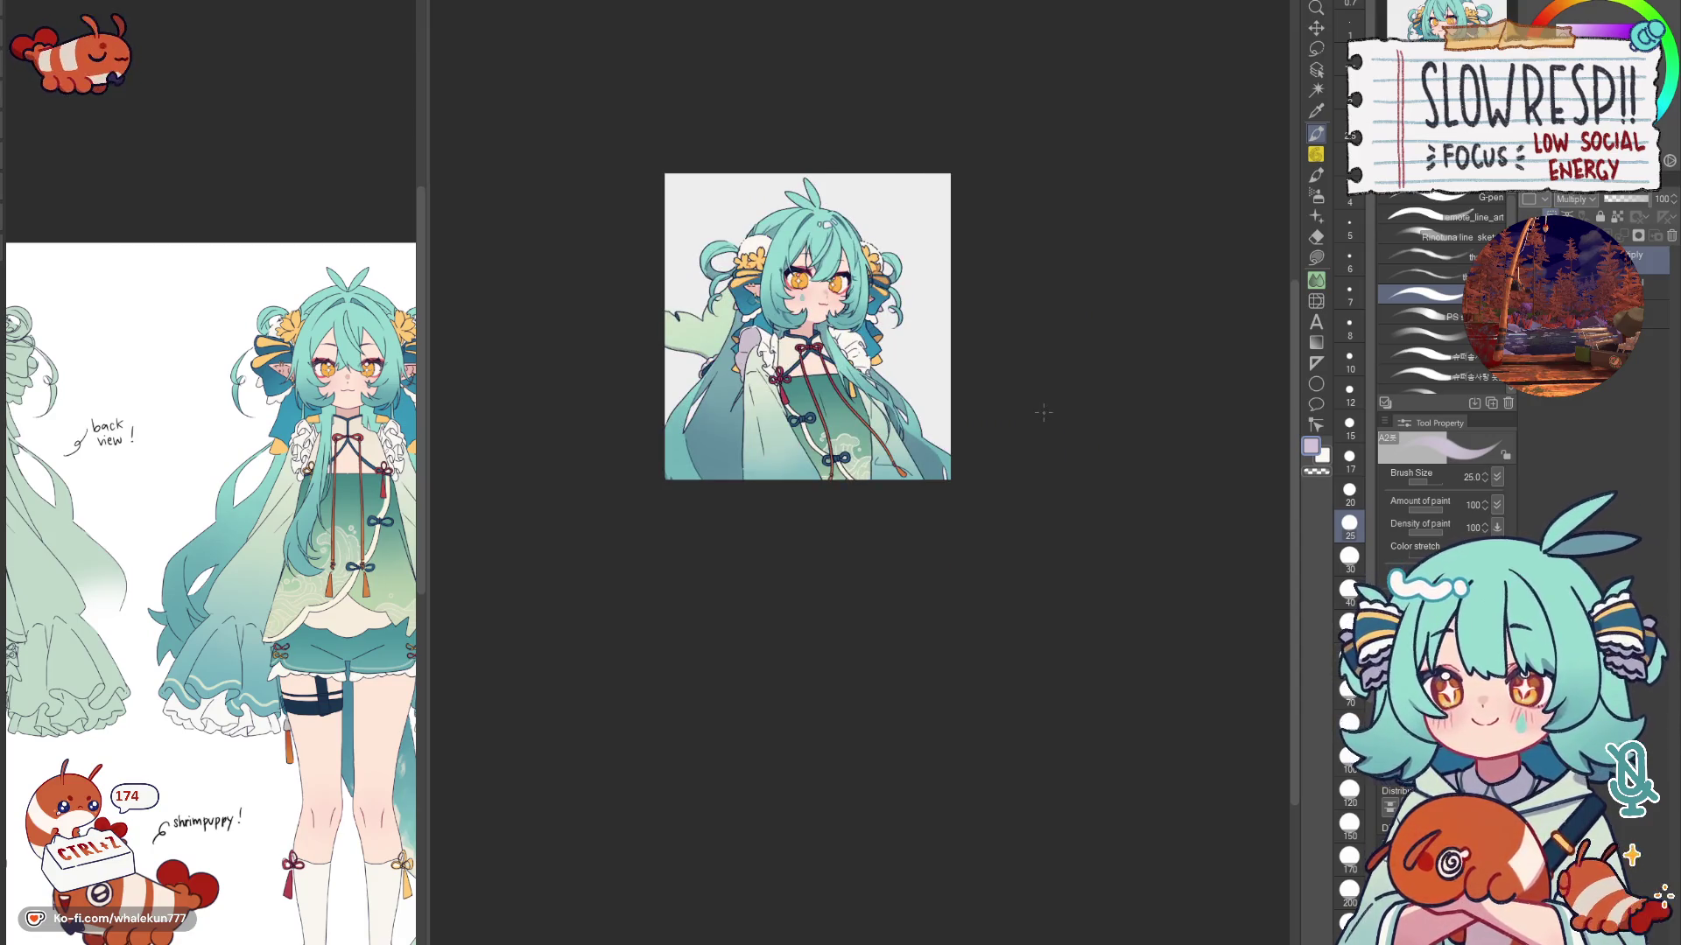
{"action": "scroll", "coordinate": [1043, 414], "scroll_direction": "up", "scroll_amount": 2}
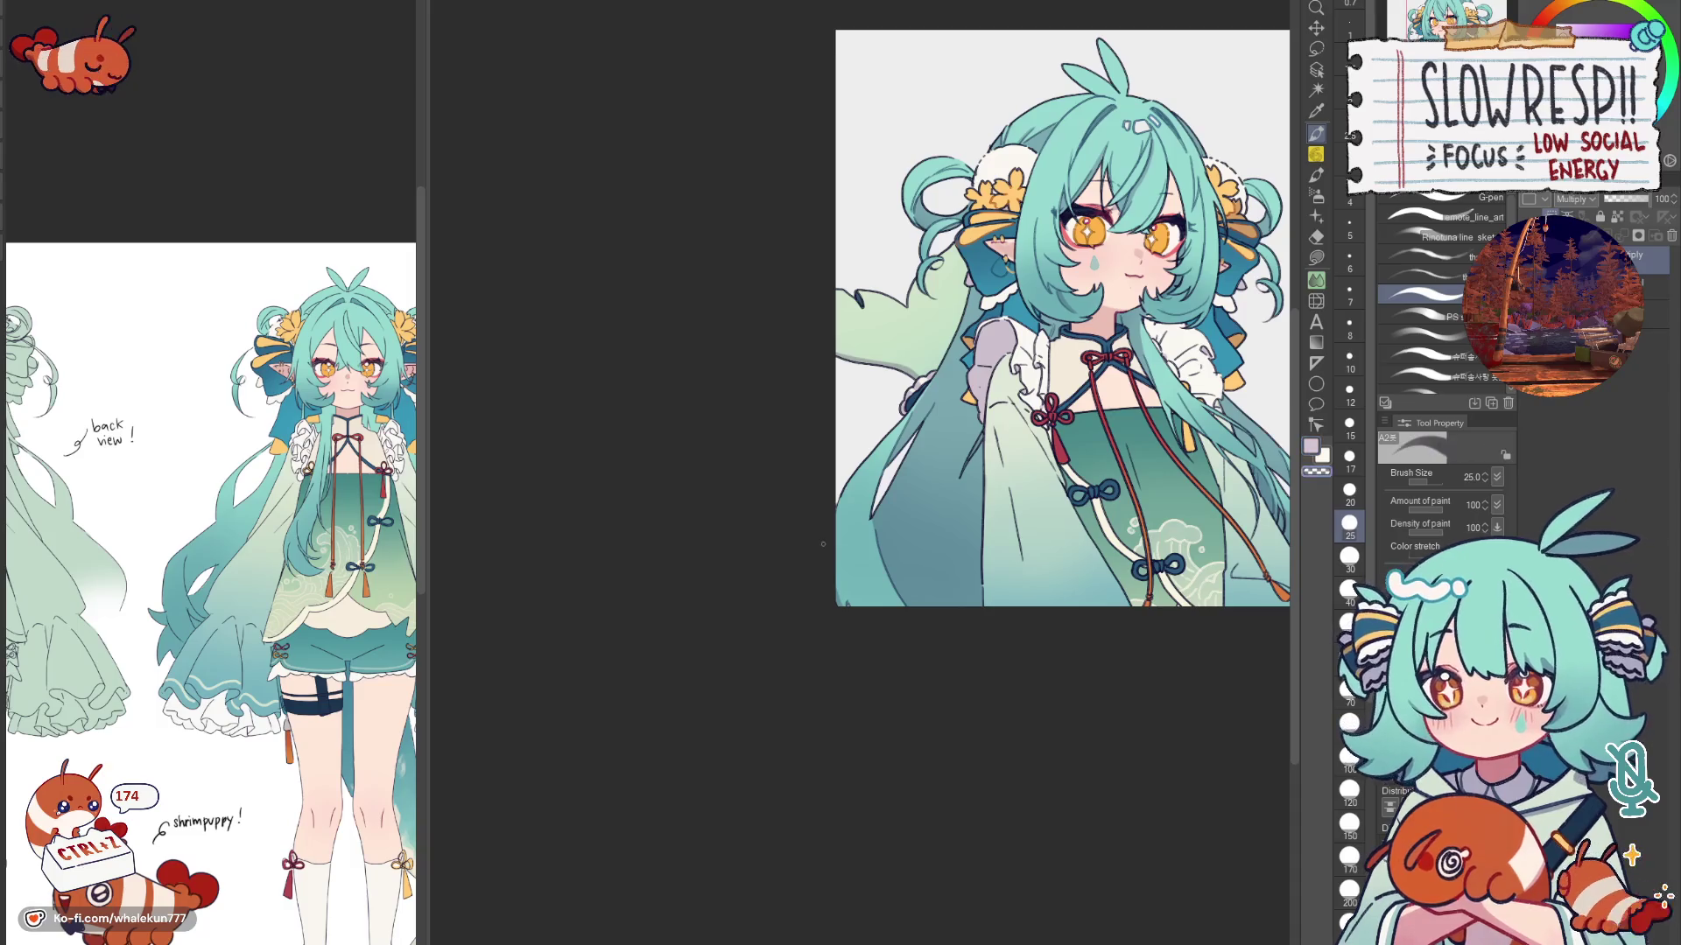
{"action": "scroll", "coordinate": [751, 495], "scroll_direction": "up", "scroll_amount": 1}
Step: Paint darker teal on the lower hair with a size-50 brush, add a thin dark edge, and mirror to check
{"action": "key", "text": "bracketright"}
{"action": "key", "text": "bracketright"}
{"action": "key", "text": "bracketright"}
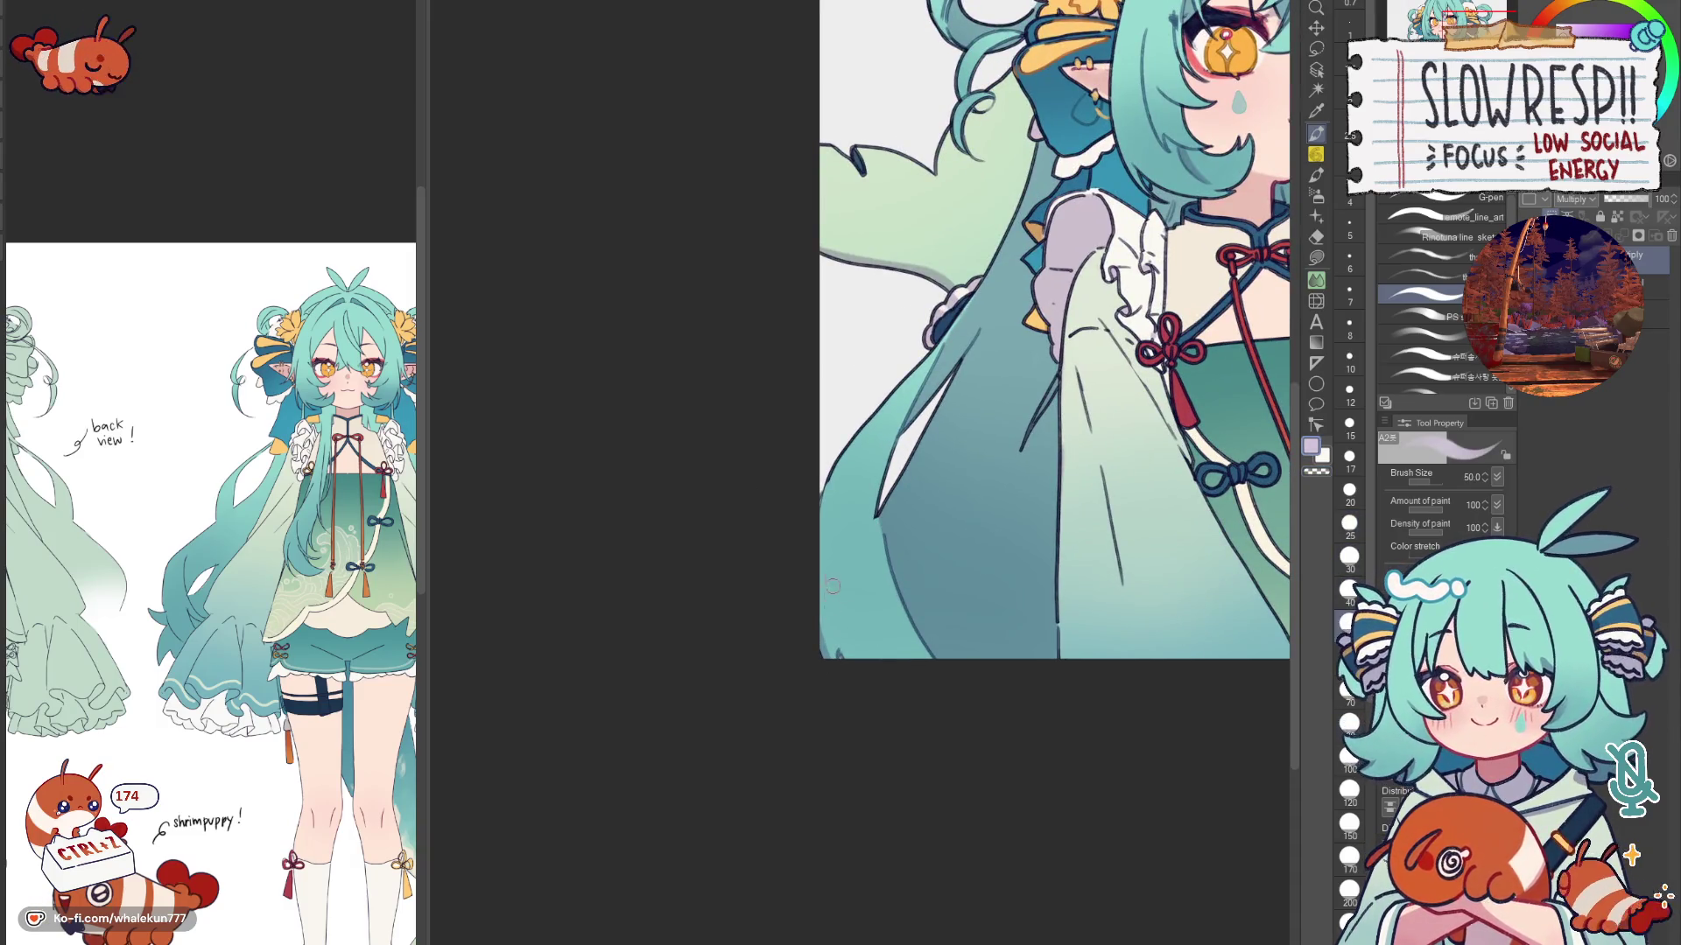
{"action": "left_click_drag", "start_coordinate": [845, 610], "coordinate": [878, 655]}
{"action": "key", "text": "c"}
{"action": "key", "text": "c"}
{"action": "left_click_drag", "start_coordinate": [827, 585], "coordinate": [825, 654]}
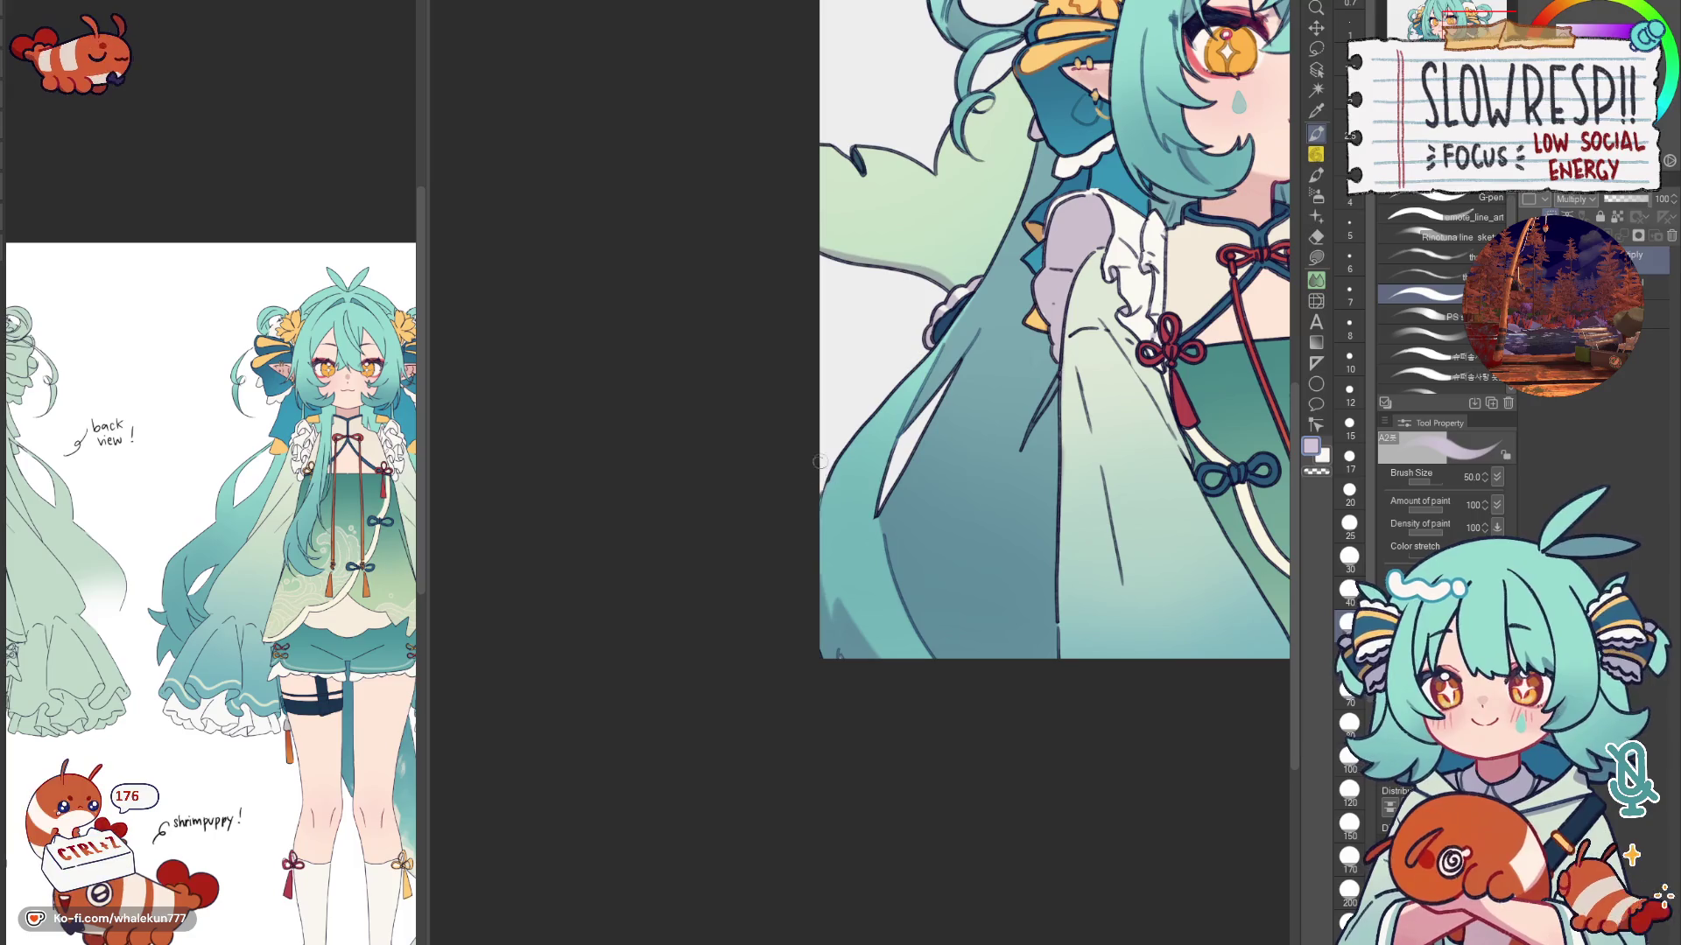
{"action": "key", "text": "h"}
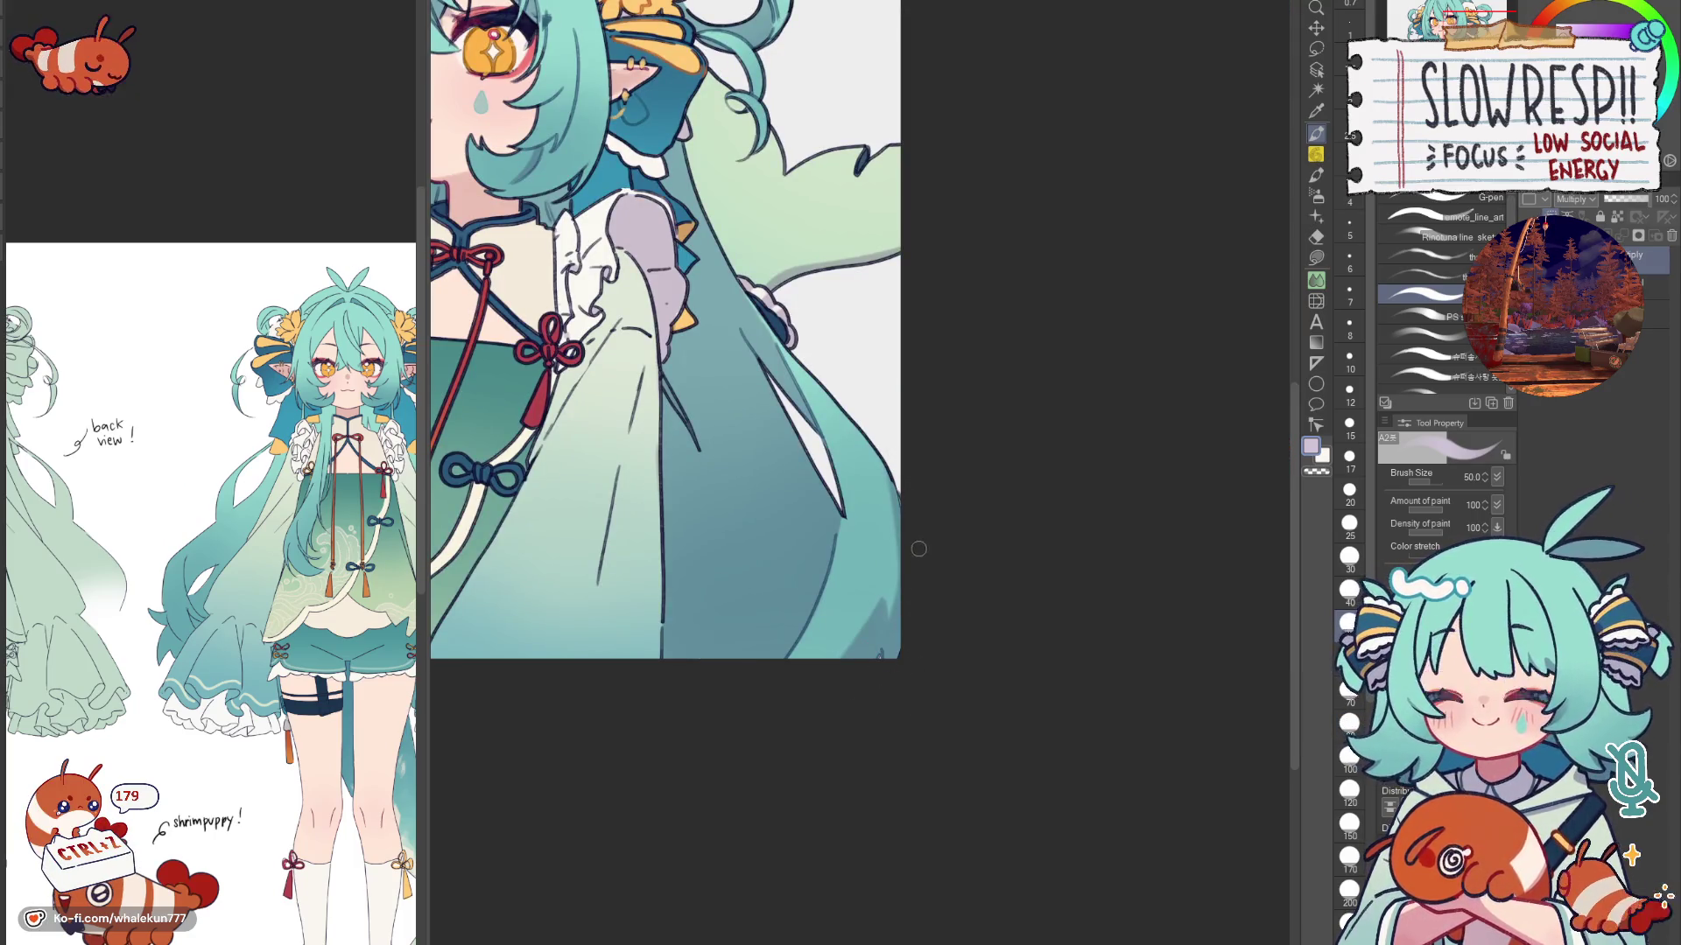
{"action": "scroll", "coordinate": [880, 597], "scroll_direction": "down", "scroll_amount": 2}
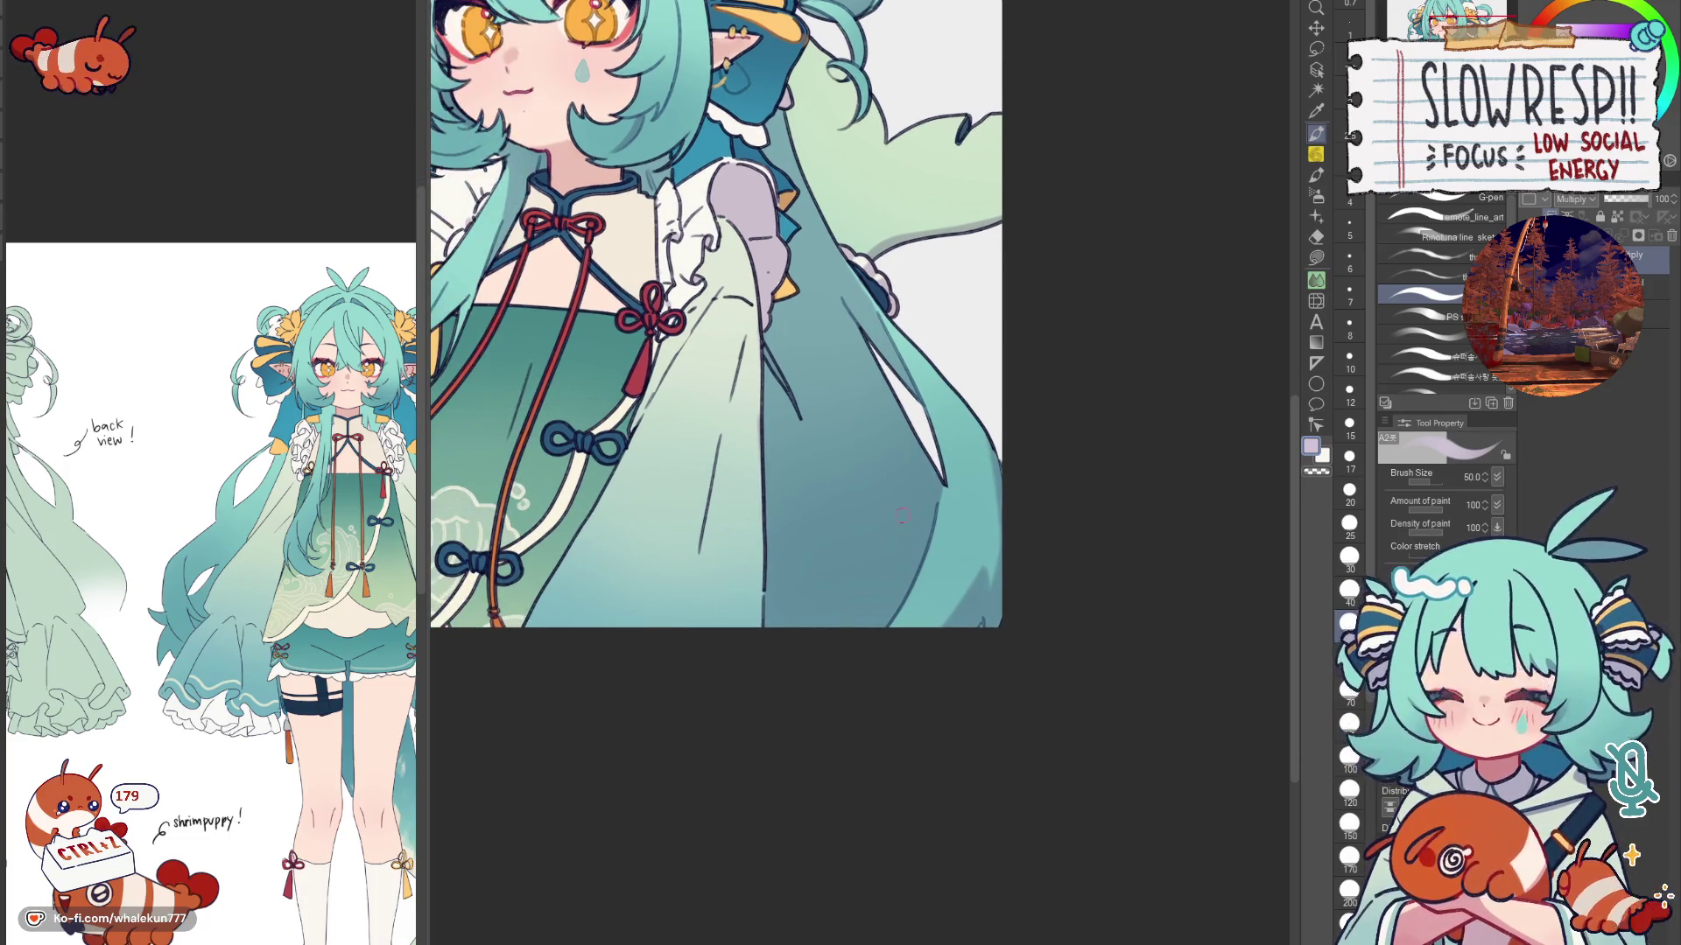
{"action": "scroll", "coordinate": [901, 515], "scroll_direction": "down", "scroll_amount": 3}
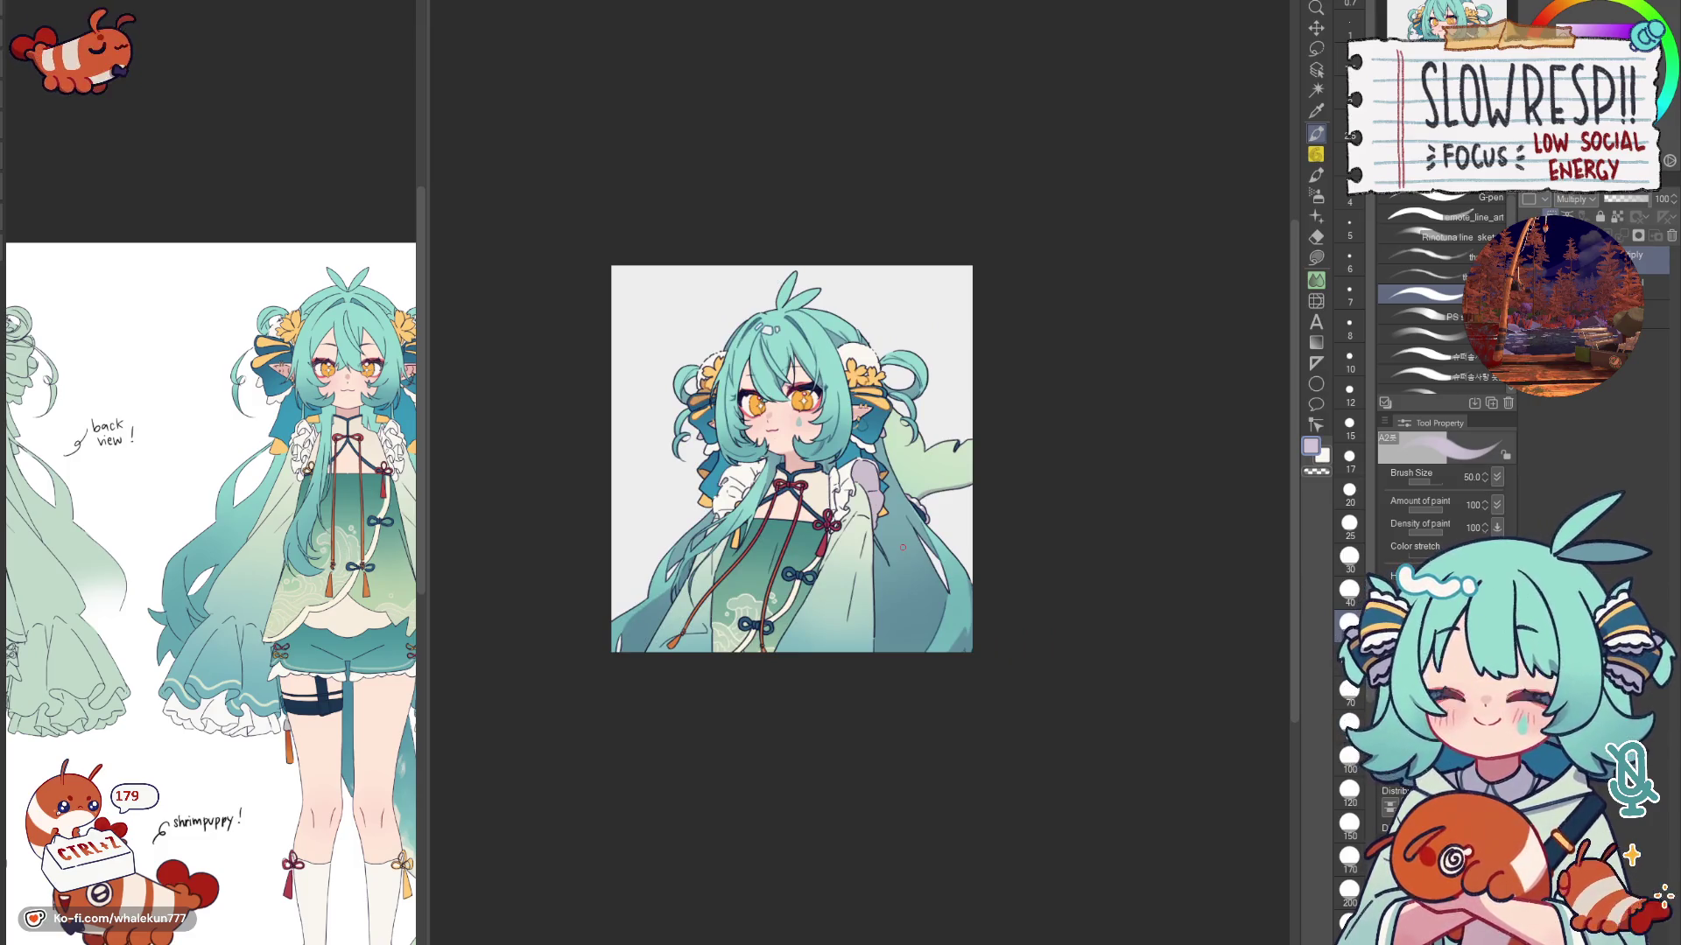
{"action": "scroll", "coordinate": [816, 443], "scroll_direction": "up", "scroll_amount": 2}
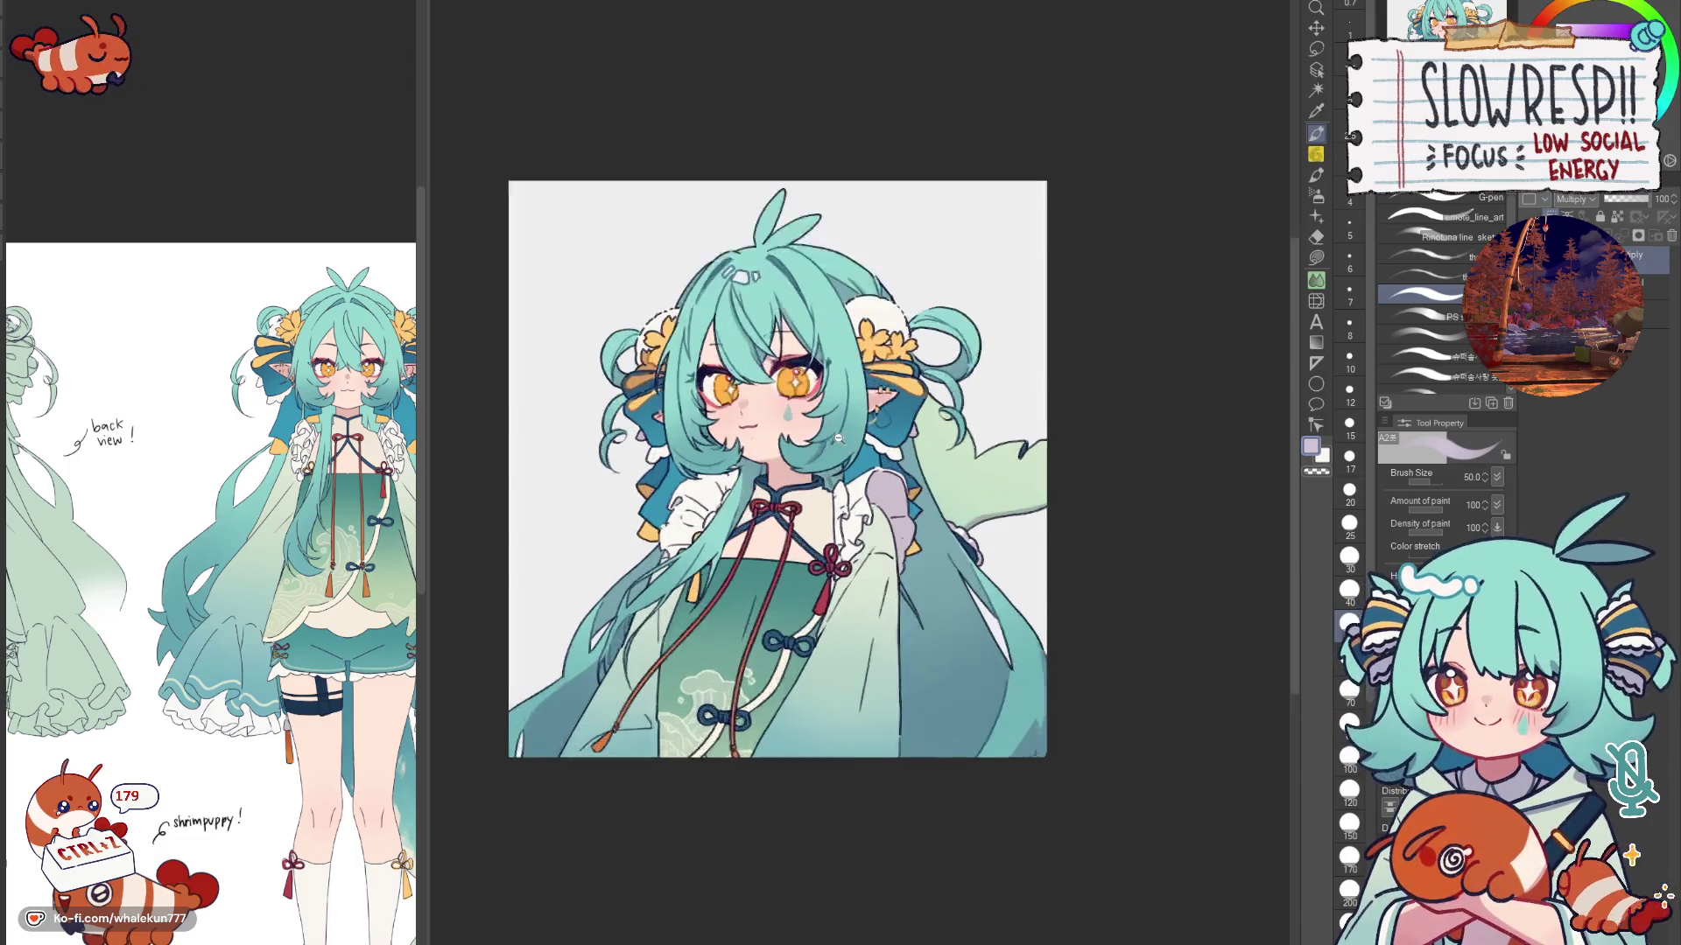
{"action": "scroll", "coordinate": [855, 460], "scroll_direction": "up", "scroll_amount": 2}
{"action": "scroll", "coordinate": [920, 499], "scroll_direction": "up", "scroll_amount": 2}
{"action": "scroll", "coordinate": [1017, 537], "scroll_direction": "up", "scroll_amount": 2}
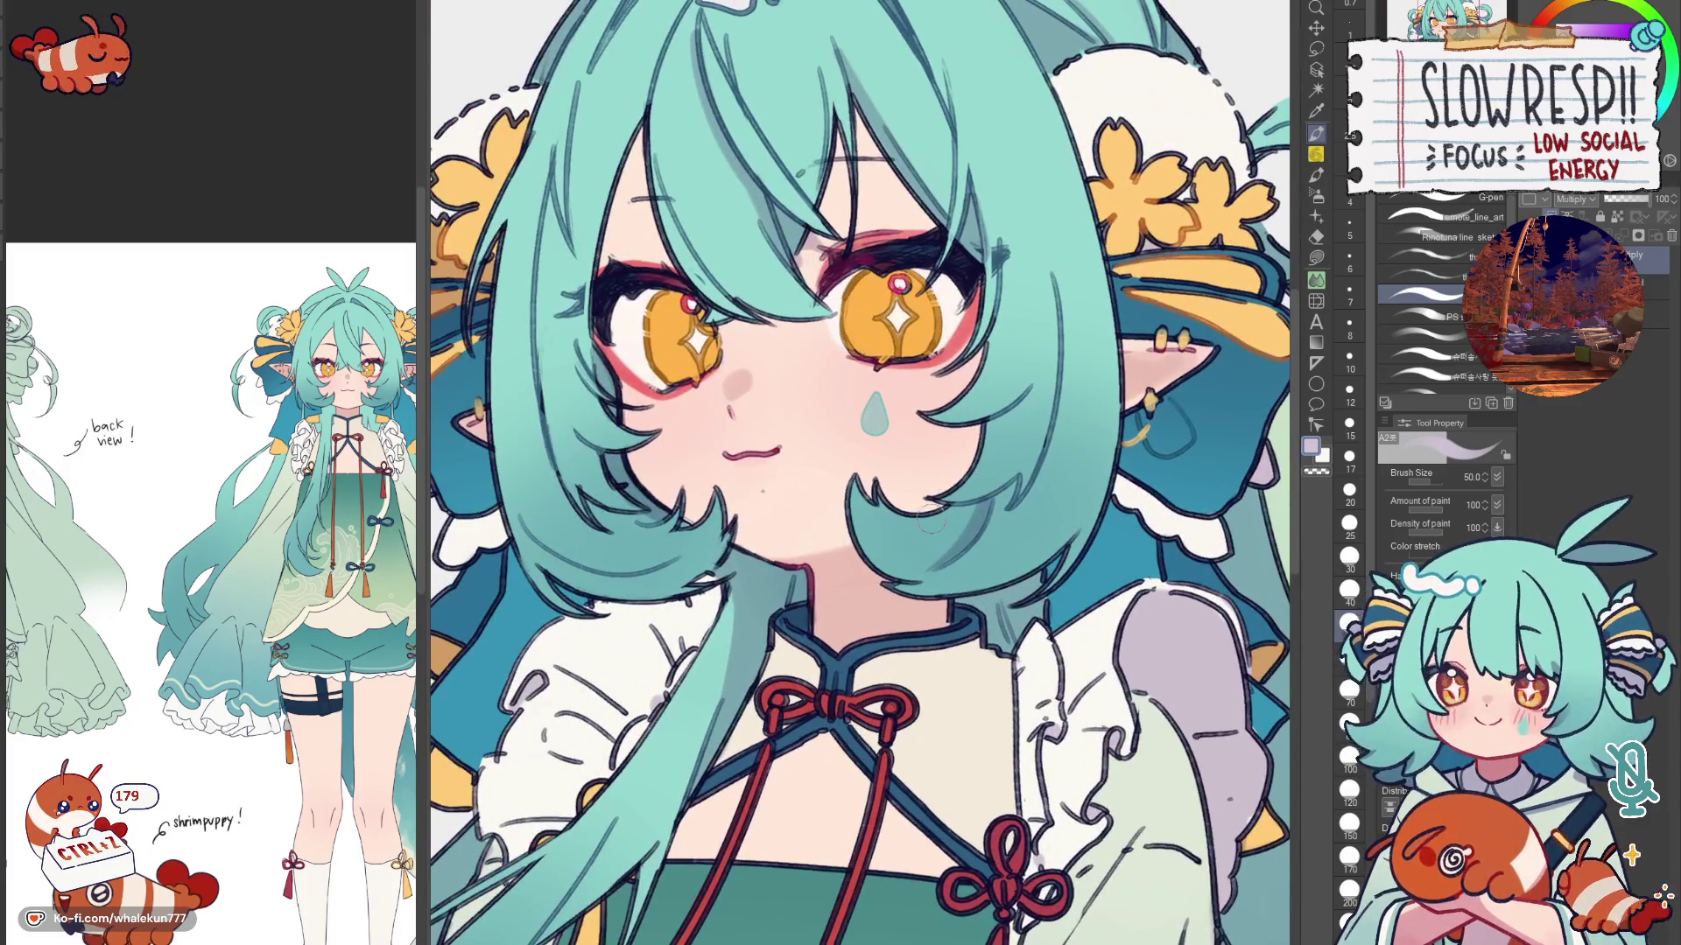
Step: Shade the ribbon by the ear darker blue at size 15, add fine dark strokes at size 20, then unmirror
{"action": "key", "text": "bracketleft"}
{"action": "key", "text": "bracketleft"}
{"action": "key", "text": "bracketleft"}
{"action": "key", "text": "bracketleft"}
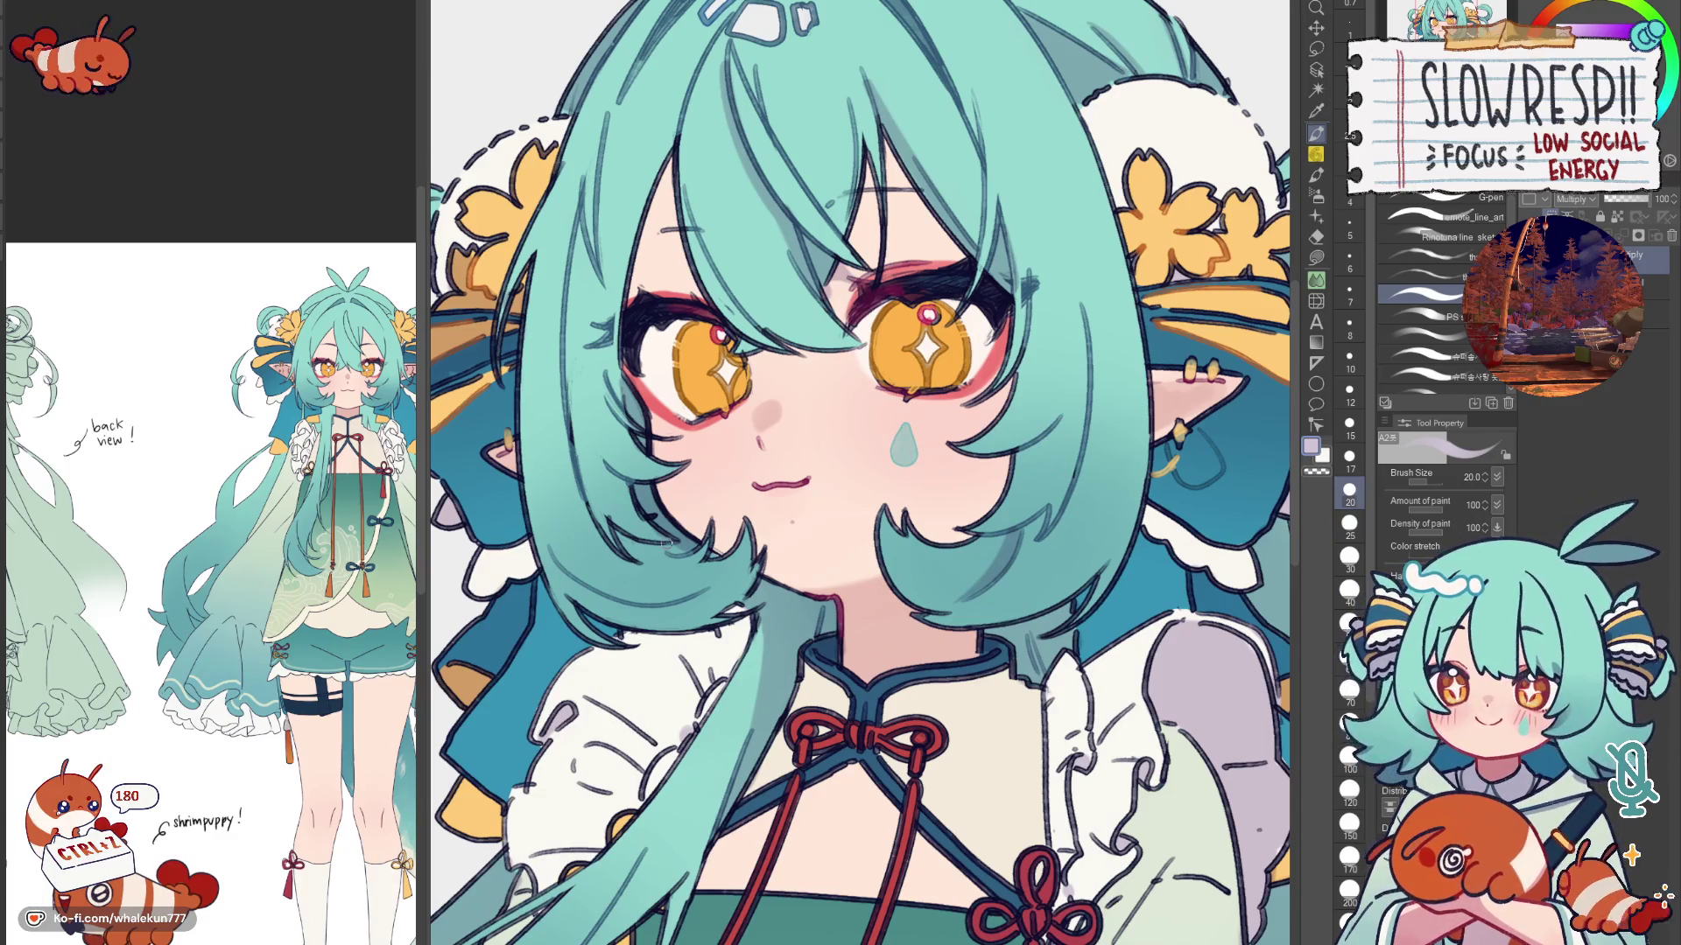
{"action": "key", "text": "bracketleft"}
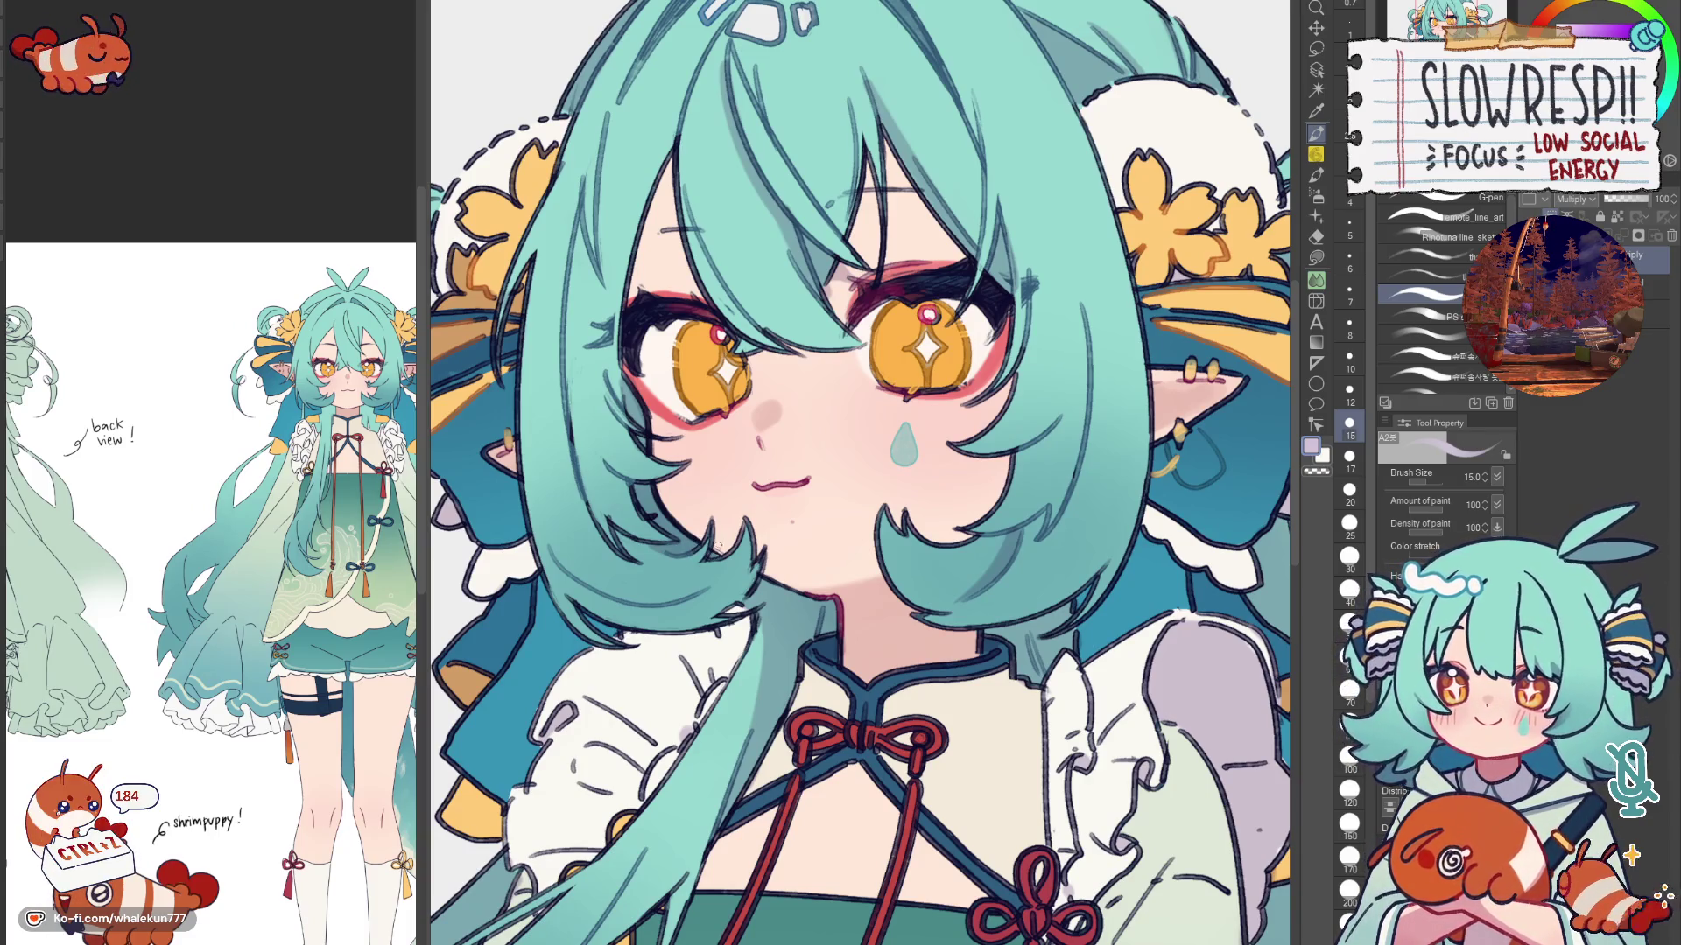
{"action": "scroll", "coordinate": [787, 453], "scroll_direction": "down", "scroll_amount": 2}
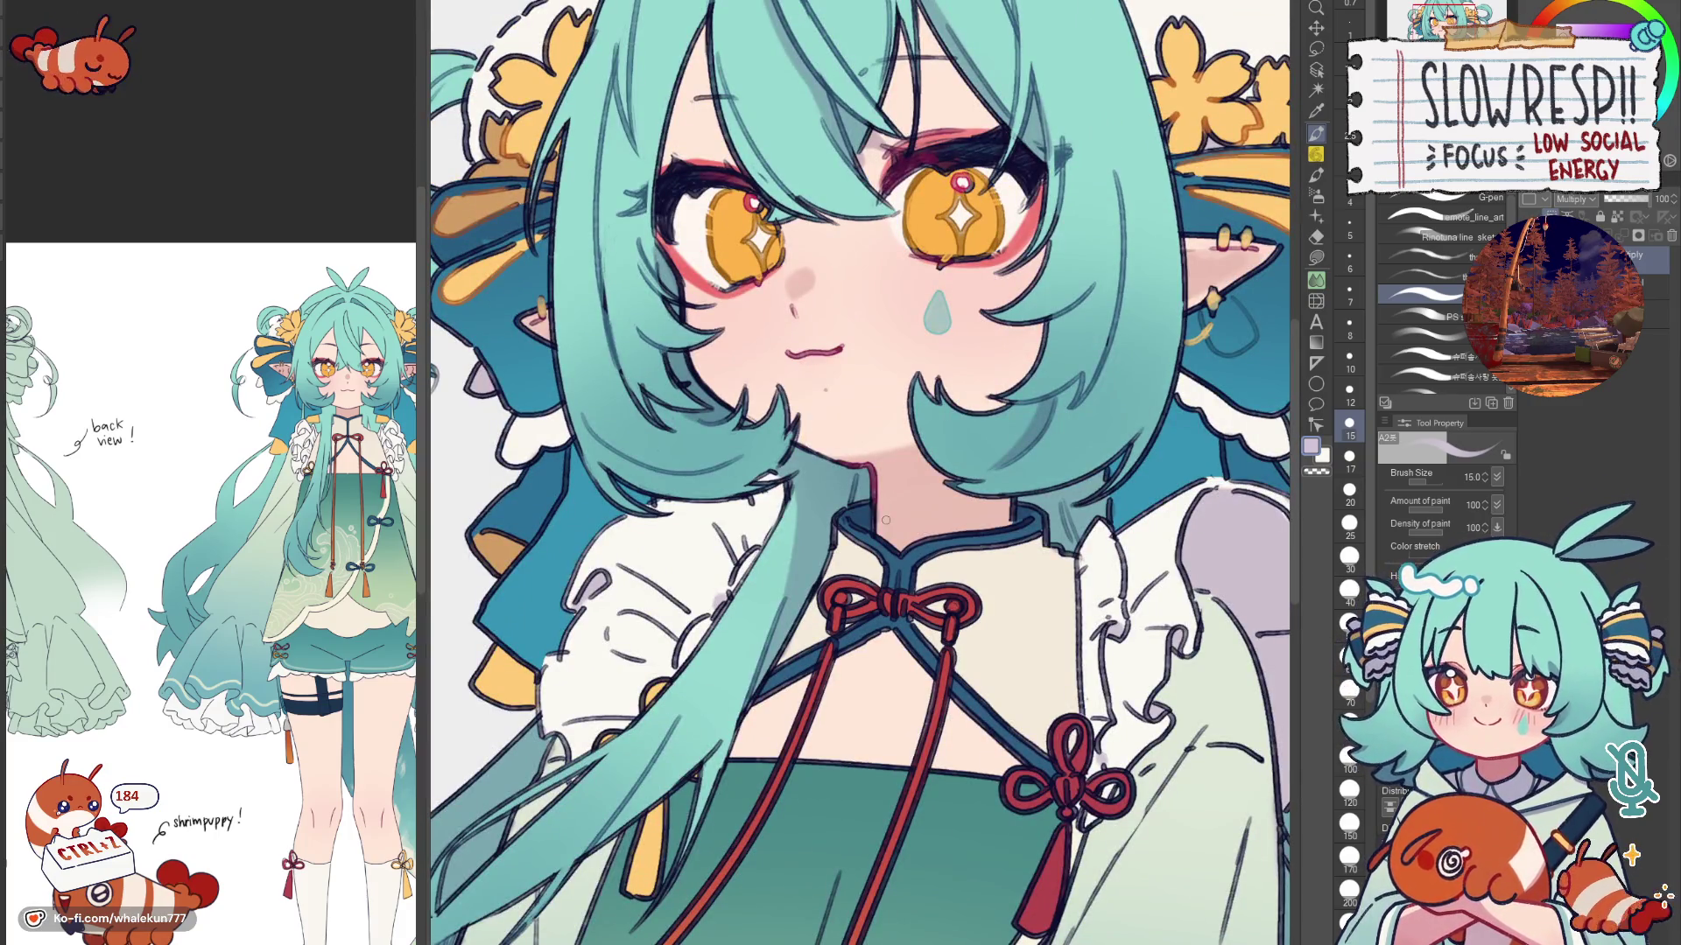
{"action": "scroll", "coordinate": [886, 520], "scroll_direction": "down", "scroll_amount": 2}
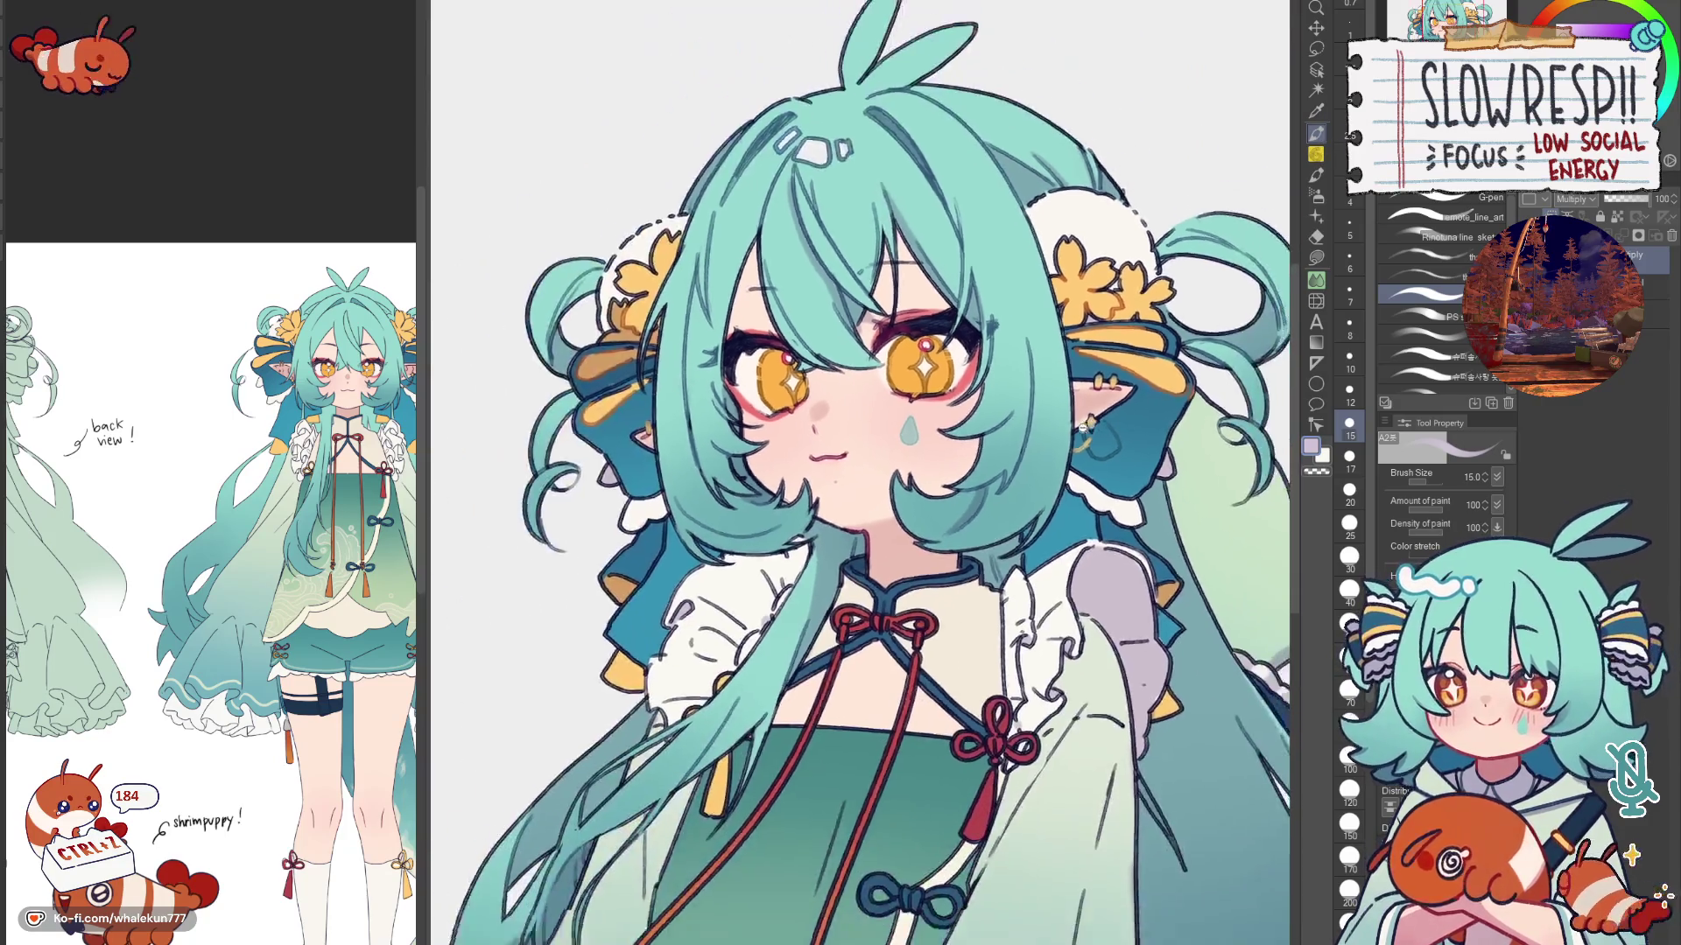
{"action": "scroll", "coordinate": [1097, 438], "scroll_direction": "up", "scroll_amount": 2}
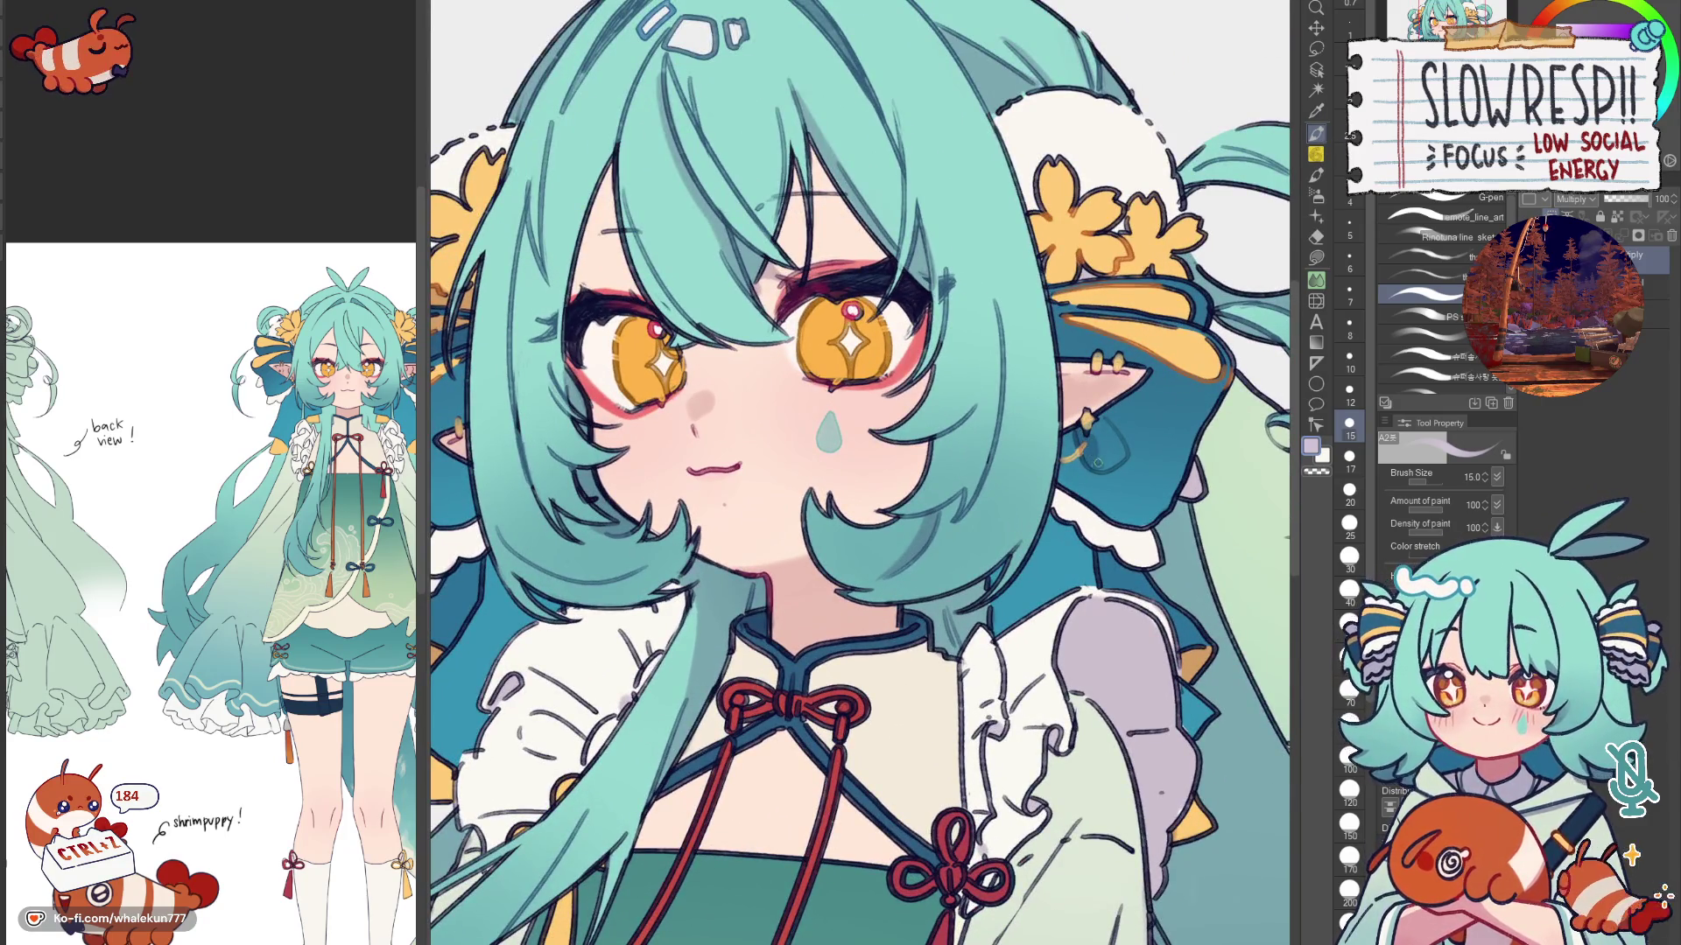
{"action": "left_click_drag", "start_coordinate": [1096, 440], "coordinate": [1110, 444]}
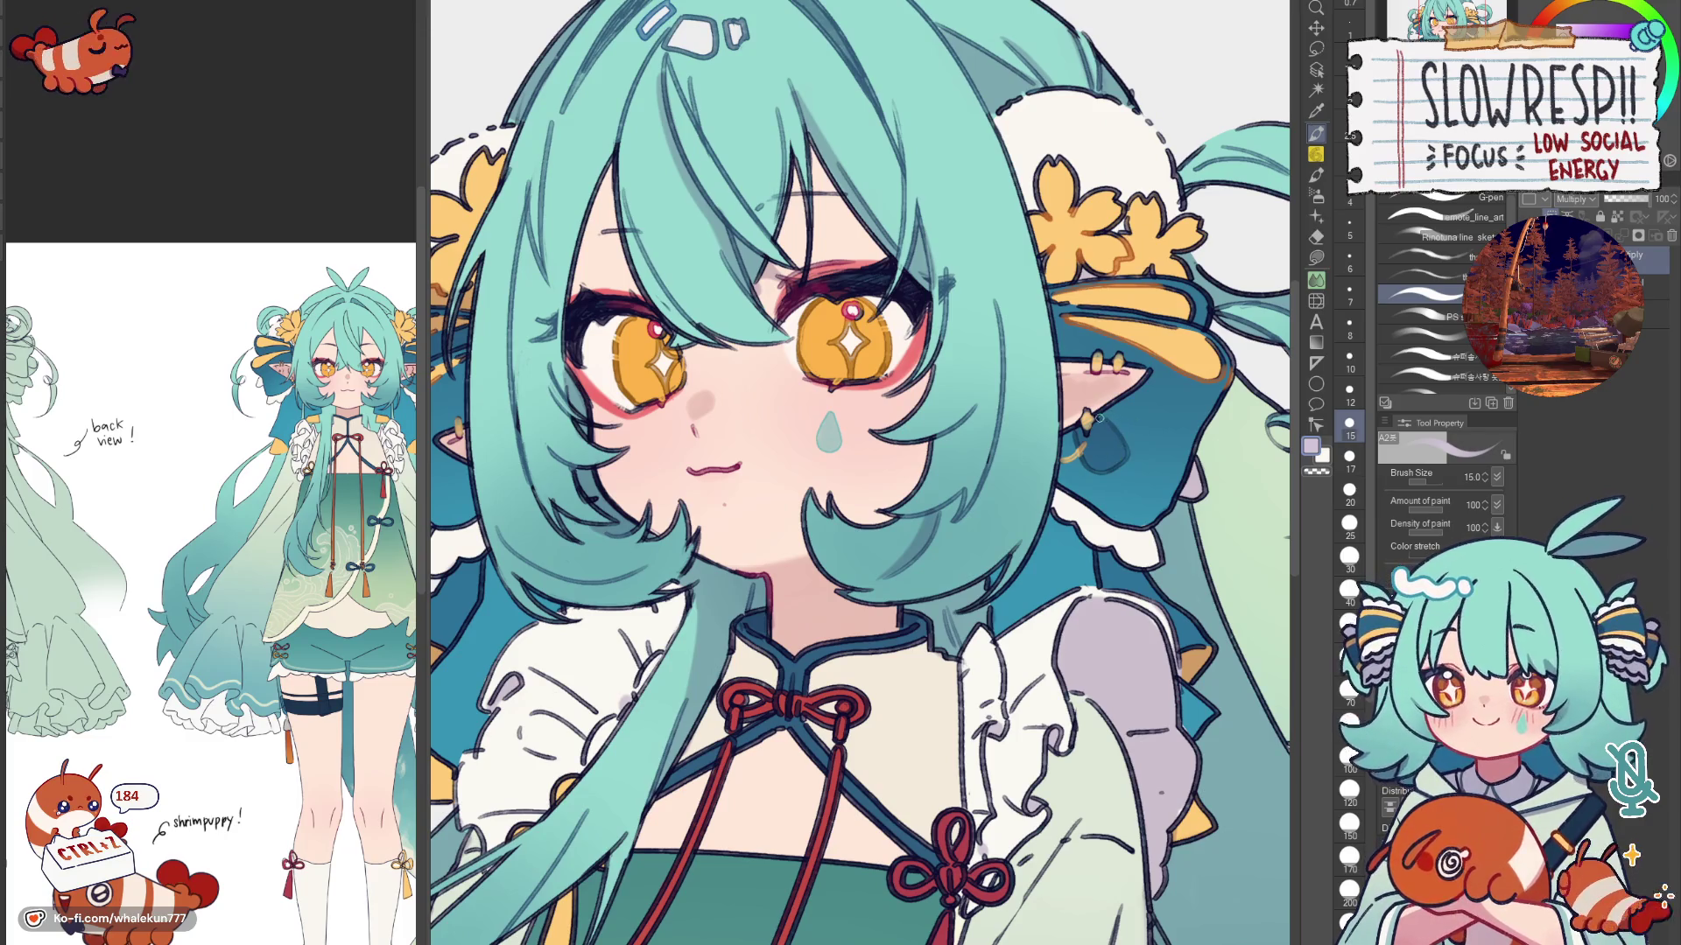
{"action": "scroll", "coordinate": [865, 474], "scroll_direction": "down", "scroll_amount": 1}
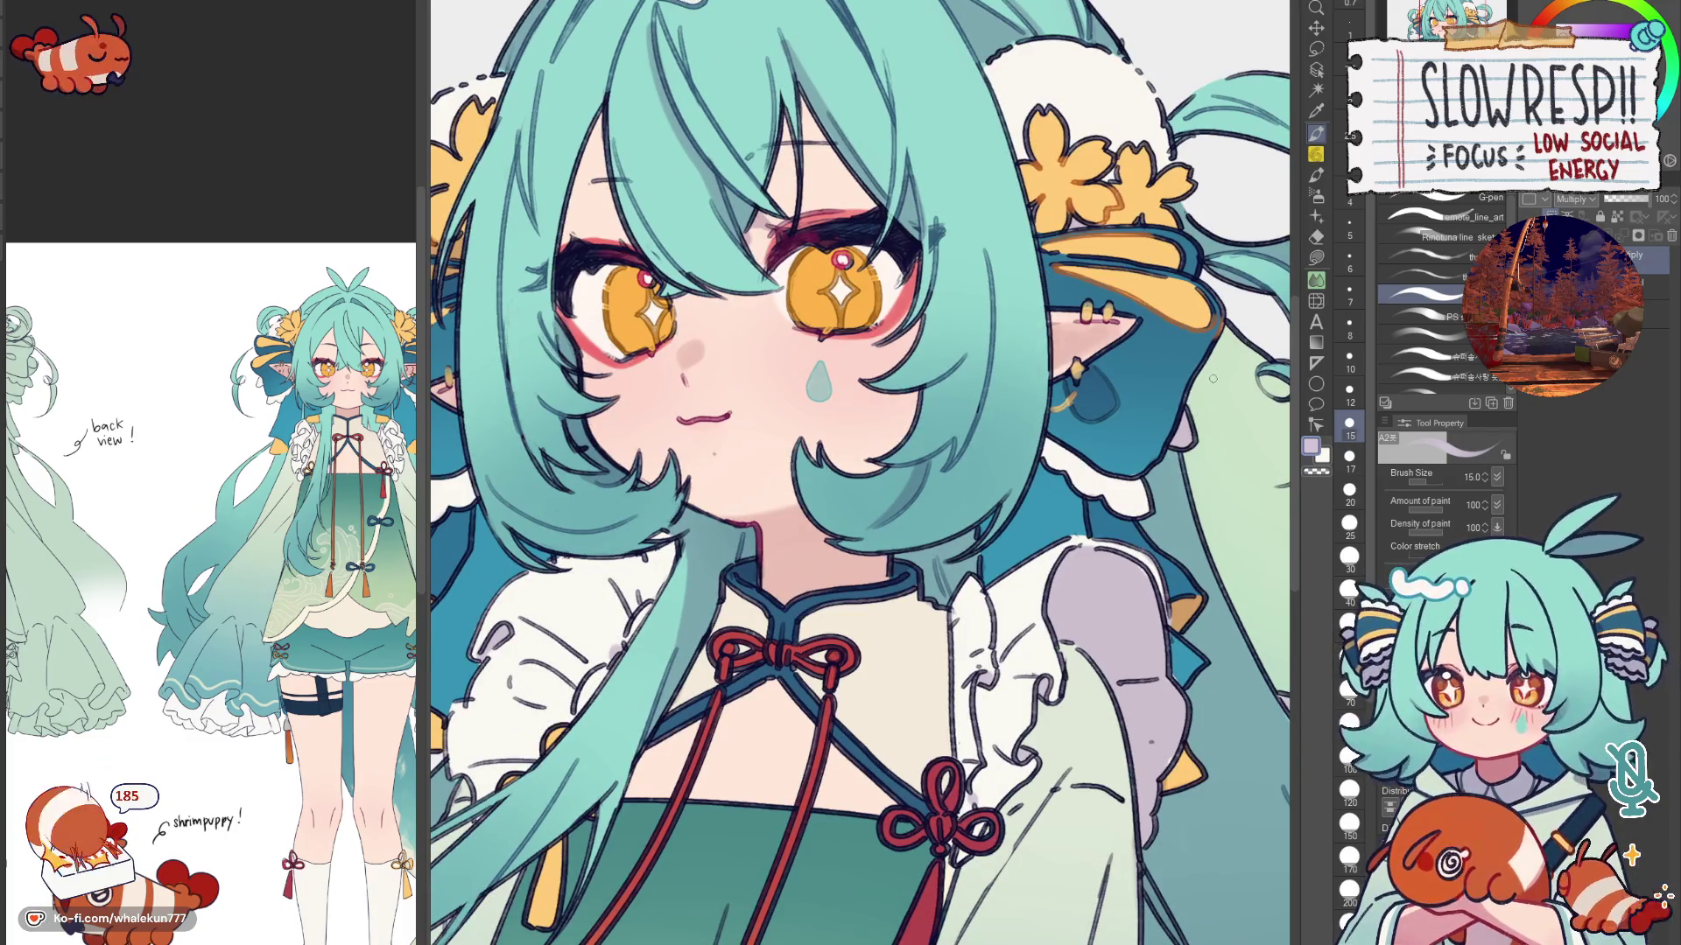
{"action": "scroll", "coordinate": [795, 464], "scroll_direction": "up", "scroll_amount": 2}
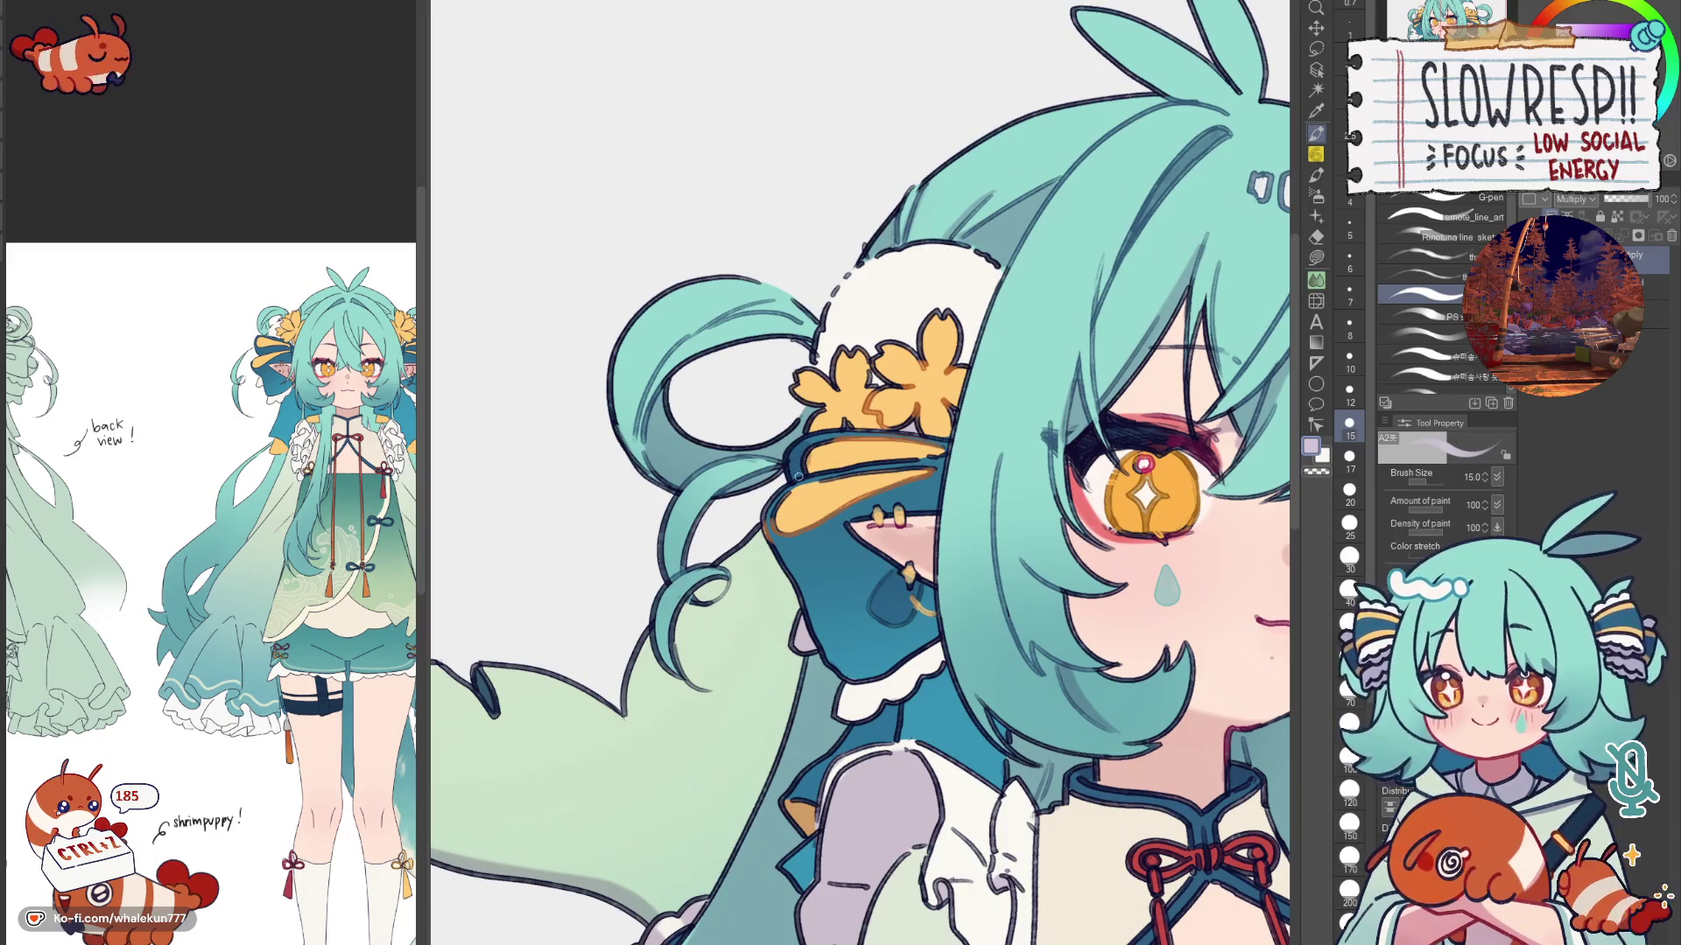
{"action": "left_click", "coordinate": [1349, 489]}
{"action": "left_click_drag", "start_coordinate": [801, 467], "coordinate": [940, 450]}
{"action": "key", "text": "h"}
{"action": "scroll", "coordinate": [864, 474], "scroll_direction": "down", "scroll_amount": 3}
{"action": "scroll", "coordinate": [941, 486], "scroll_direction": "down", "scroll_amount": 2}
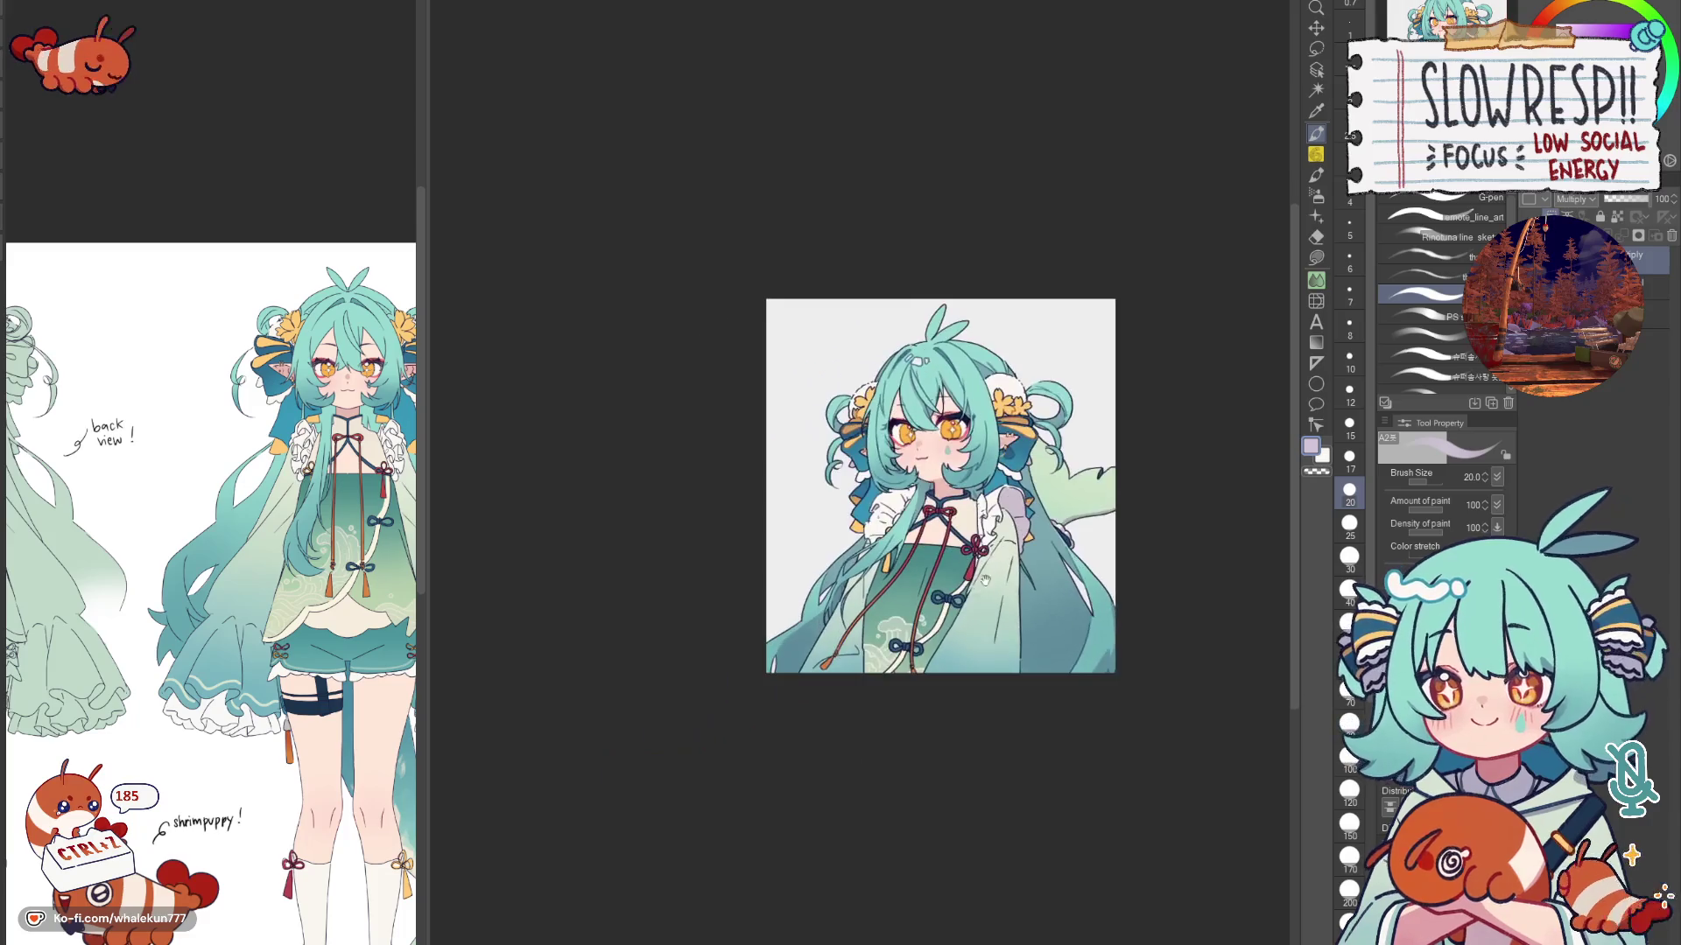
{"action": "scroll", "coordinate": [985, 578], "scroll_direction": "up", "scroll_amount": 1}
{"action": "scroll", "coordinate": [840, 445], "scroll_direction": "up", "scroll_amount": 3}
{"action": "scroll", "coordinate": [840, 445], "scroll_direction": "up", "scroll_amount": 1}
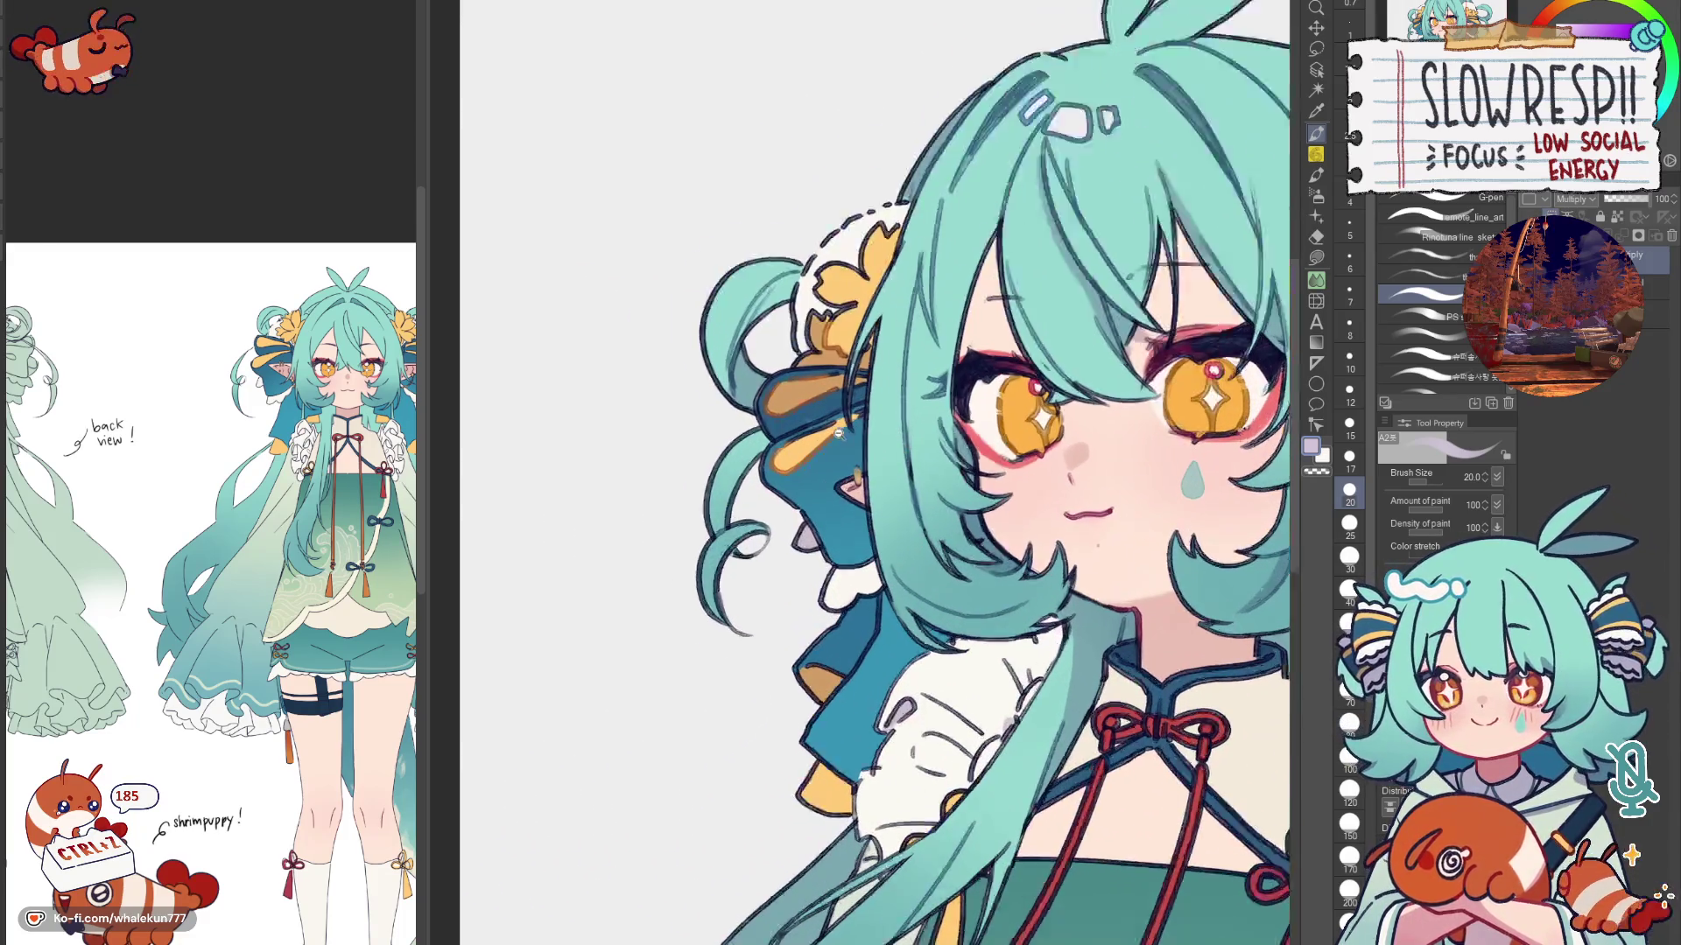
{"action": "scroll", "coordinate": [809, 435], "scroll_direction": "up", "scroll_amount": 1}
{"action": "scroll", "coordinate": [901, 497], "scroll_direction": "down", "scroll_amount": 1}
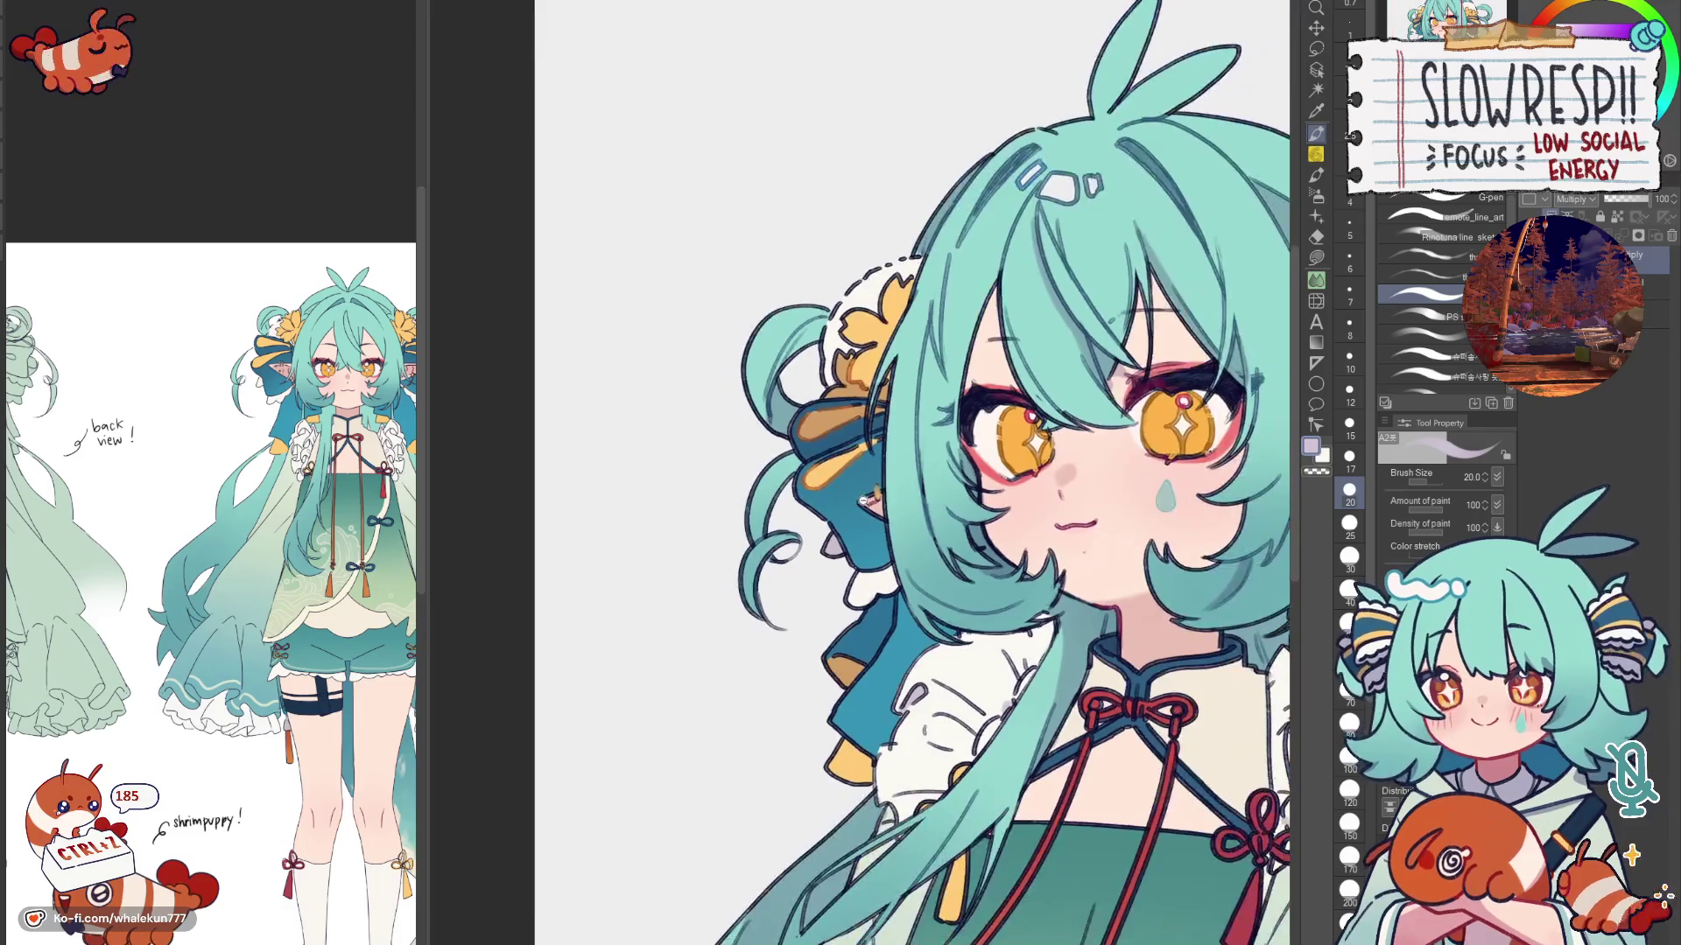
{"action": "scroll", "coordinate": [755, 555], "scroll_direction": "up", "scroll_amount": 2}
{"action": "left_click_drag", "start_coordinate": [1287, 513], "coordinate": [896, 559]}
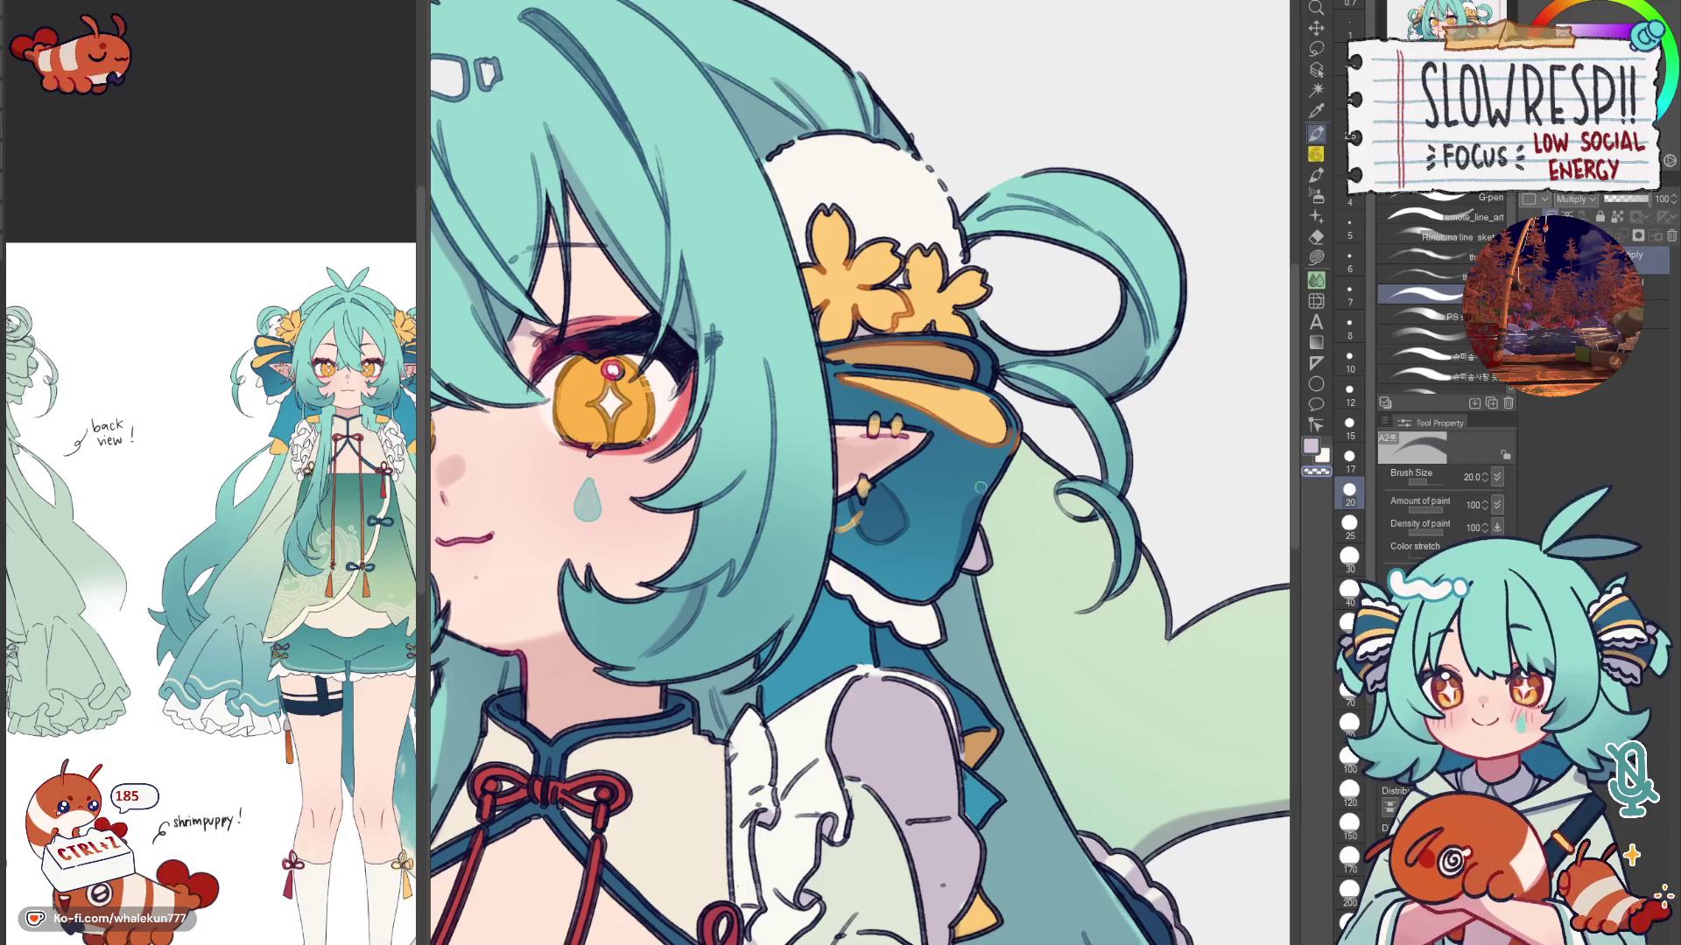
{"action": "scroll", "coordinate": [859, 474], "scroll_direction": "down", "scroll_amount": 3}
{"action": "scroll", "coordinate": [860, 473], "scroll_direction": "up", "scroll_amount": 3}
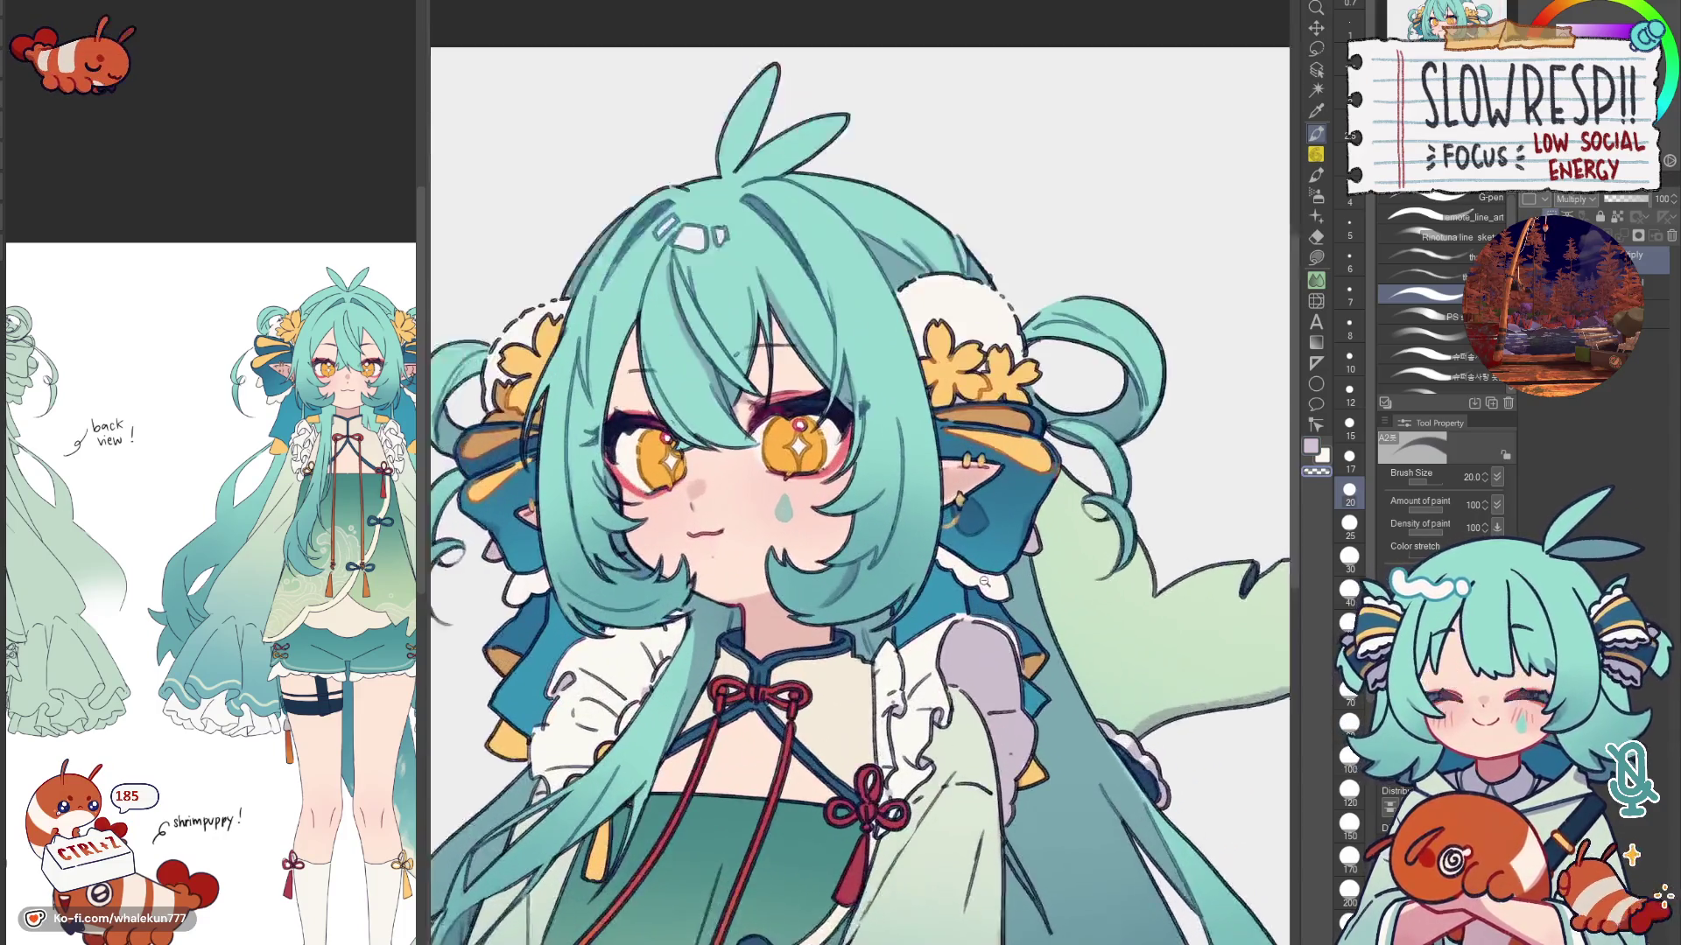
{"action": "scroll", "coordinate": [1032, 558], "scroll_direction": "down", "scroll_amount": 3}
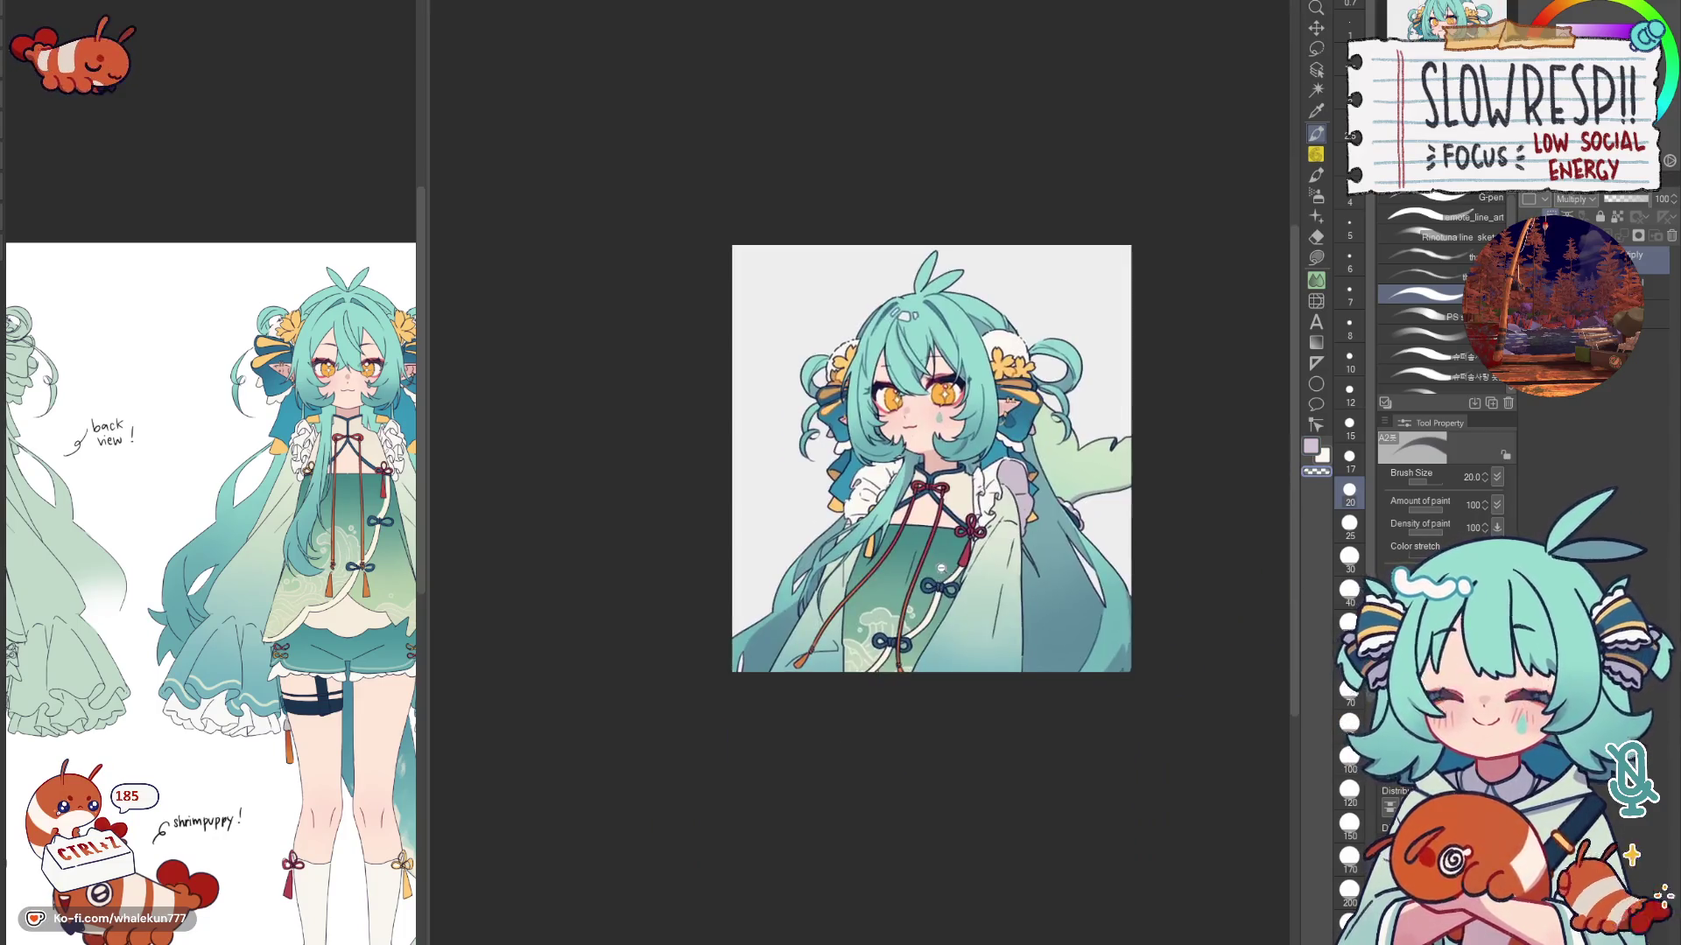
{"action": "scroll", "coordinate": [965, 611], "scroll_direction": "up", "scroll_amount": 3}
{"action": "scroll", "coordinate": [966, 608], "scroll_direction": "down", "scroll_amount": 1}
{"action": "scroll", "coordinate": [966, 608], "scroll_direction": "up", "scroll_amount": 1}
{"action": "scroll", "coordinate": [793, 372], "scroll_direction": "up", "scroll_amount": 3}
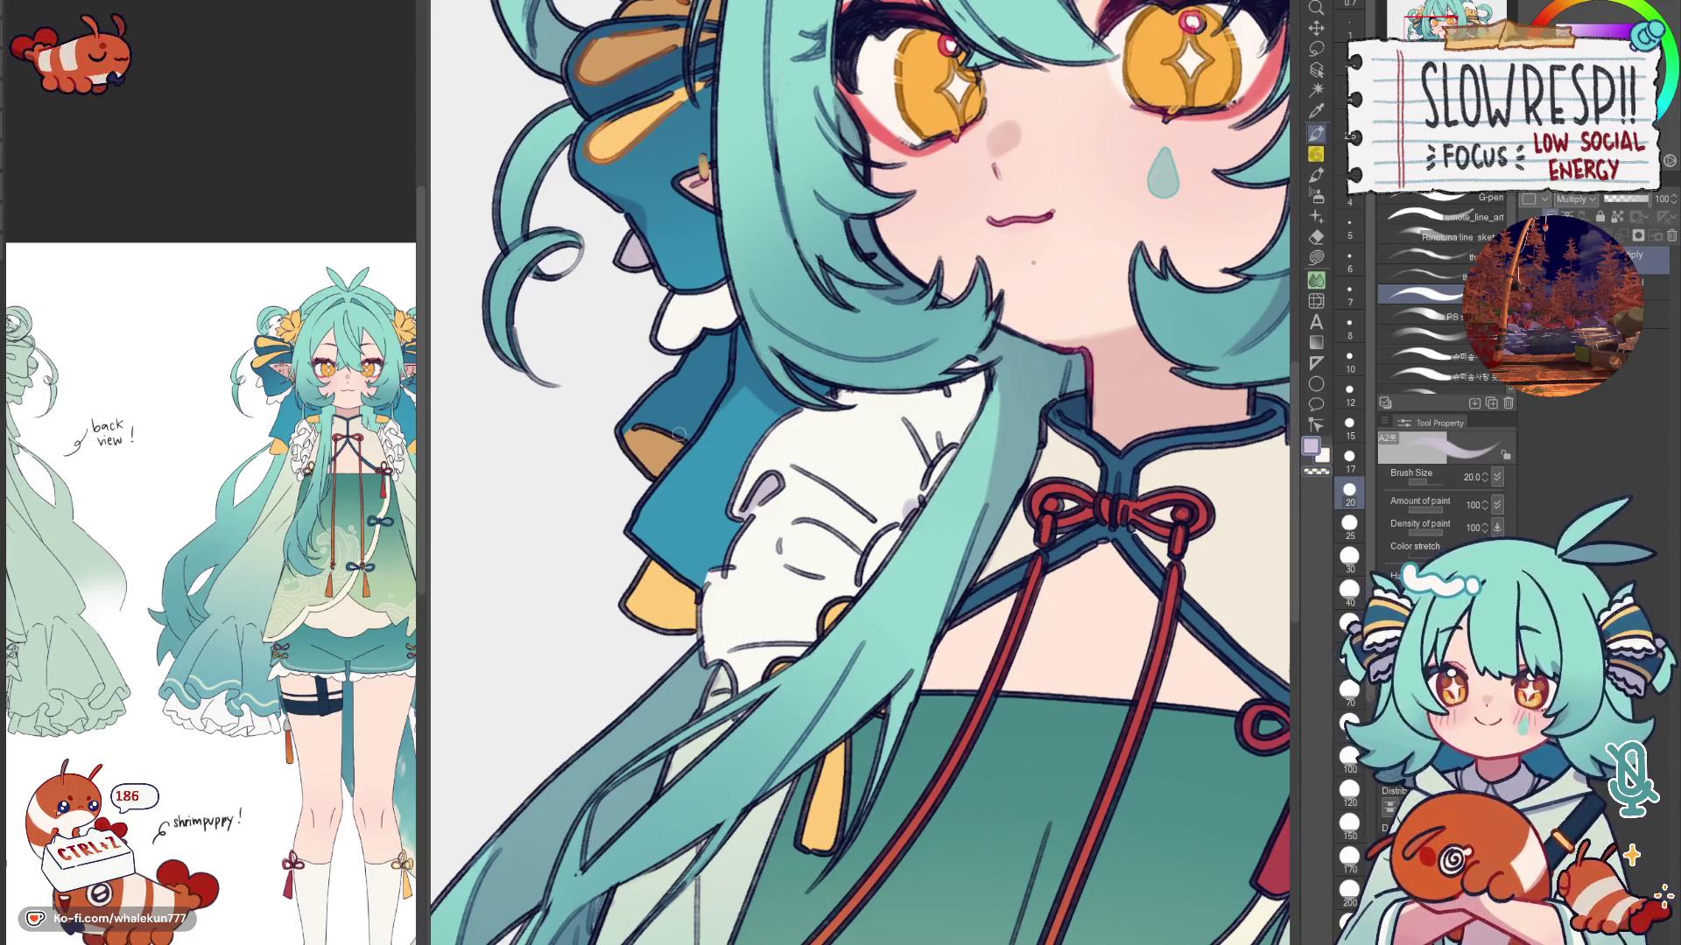
{"action": "left_click_drag", "start_coordinate": [1020, 378], "coordinate": [861, 494]}
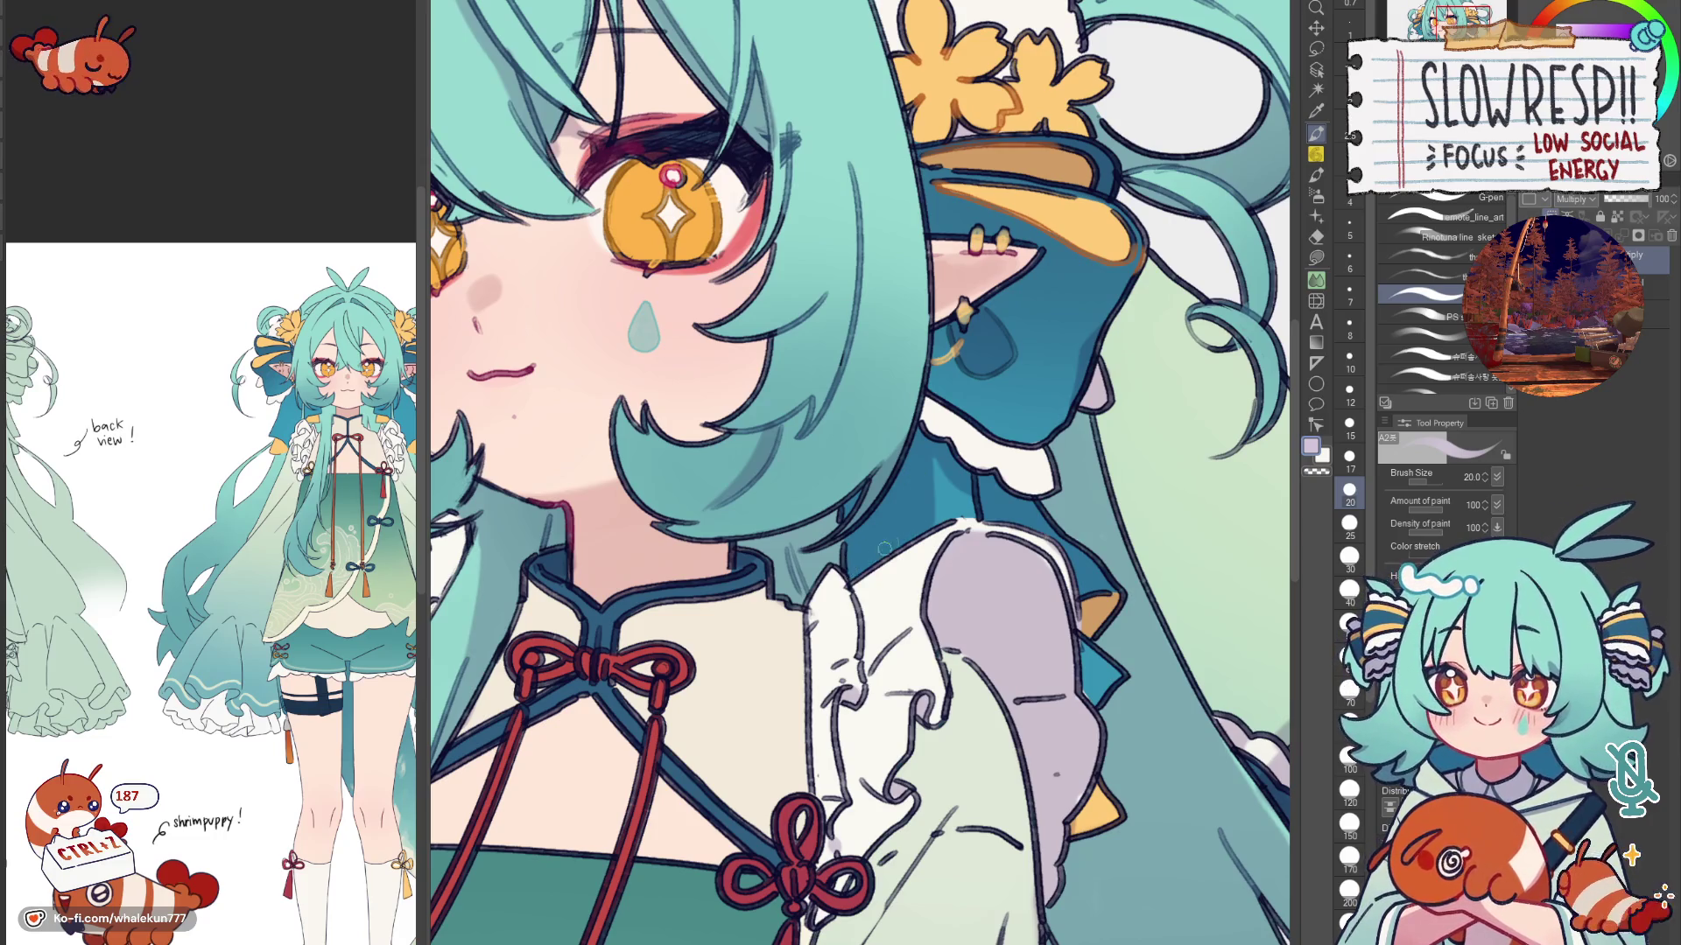
{"action": "scroll", "coordinate": [970, 474], "scroll_direction": "down", "scroll_amount": 1}
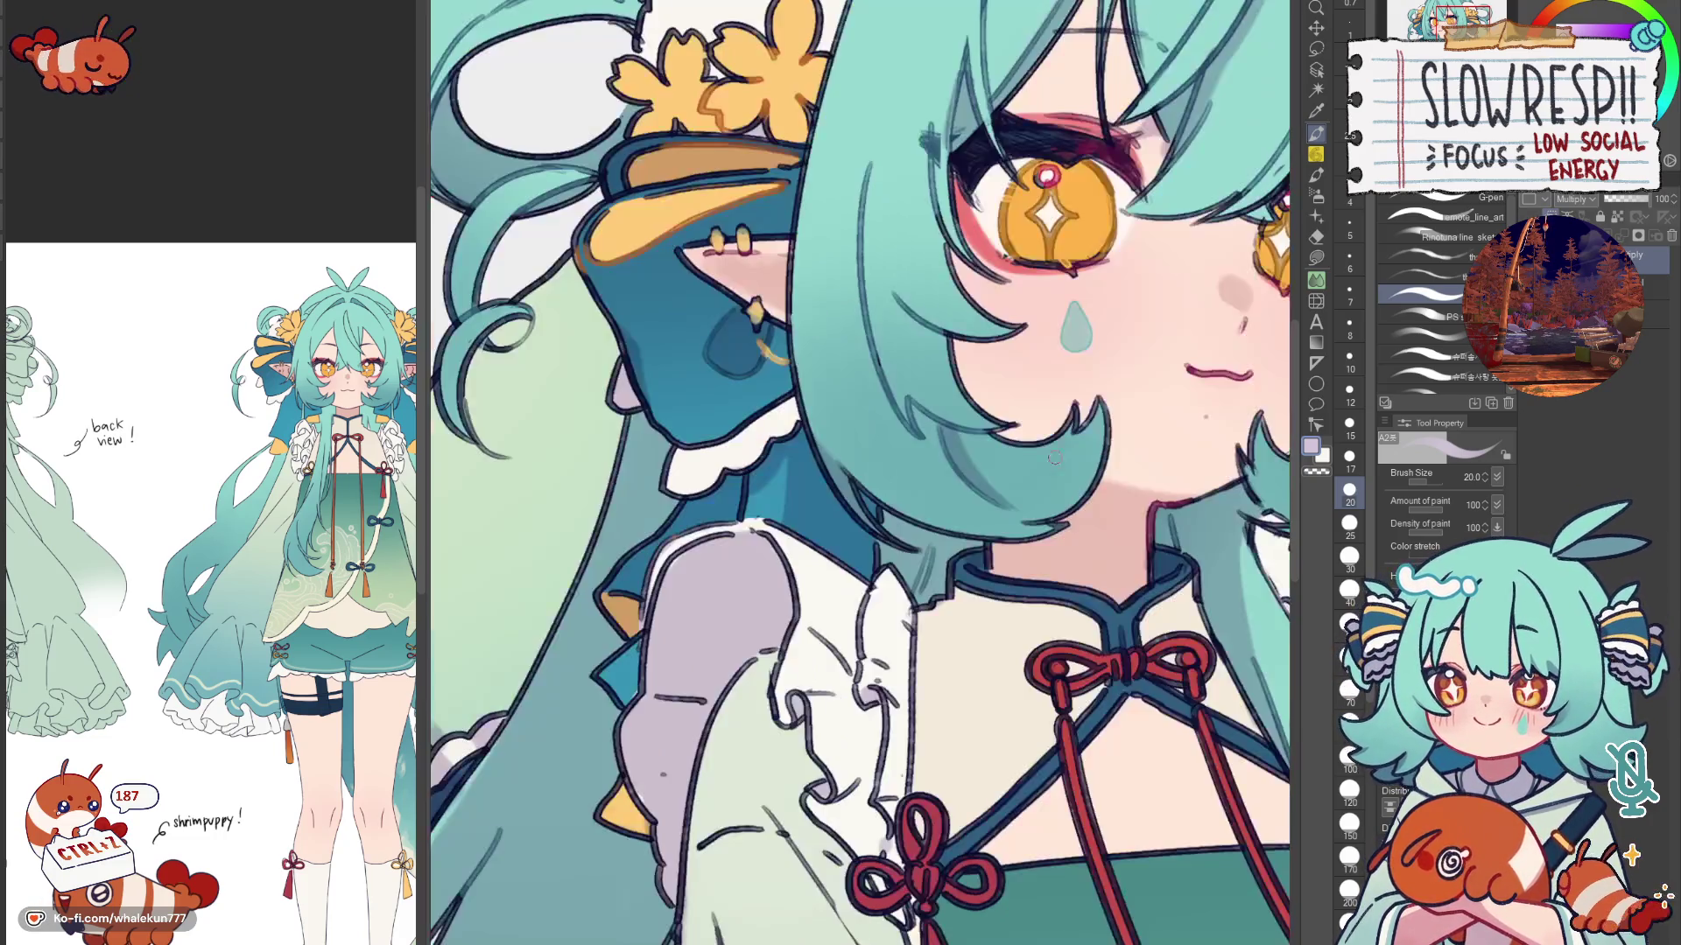
{"action": "scroll", "coordinate": [970, 475], "scroll_direction": "down", "scroll_amount": 1}
{"action": "scroll", "coordinate": [966, 526], "scroll_direction": "down", "scroll_amount": 1}
{"action": "scroll", "coordinate": [957, 649], "scroll_direction": "down", "scroll_amount": 1}
{"action": "scroll", "coordinate": [958, 648], "scroll_direction": "up", "scroll_amount": 1}
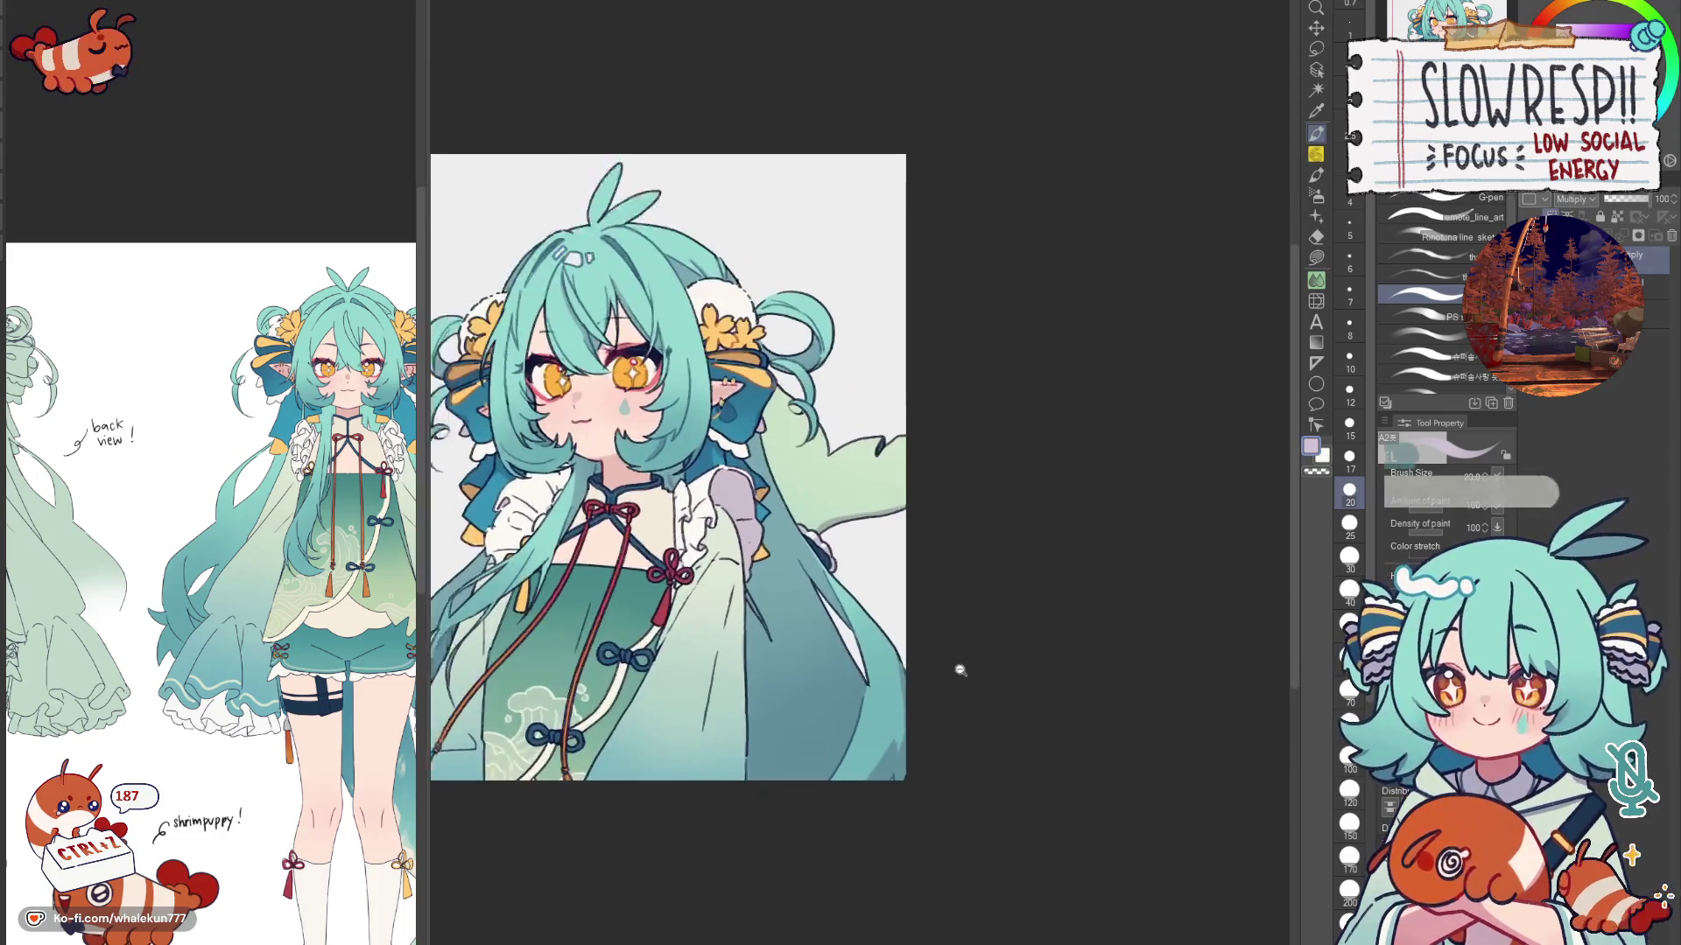
{"action": "scroll", "coordinate": [957, 657], "scroll_direction": "up", "scroll_amount": 1}
{"action": "scroll", "coordinate": [958, 657], "scroll_direction": "up", "scroll_amount": 1}
{"action": "left_click_drag", "start_coordinate": [956, 657], "coordinate": [1048, 649]}
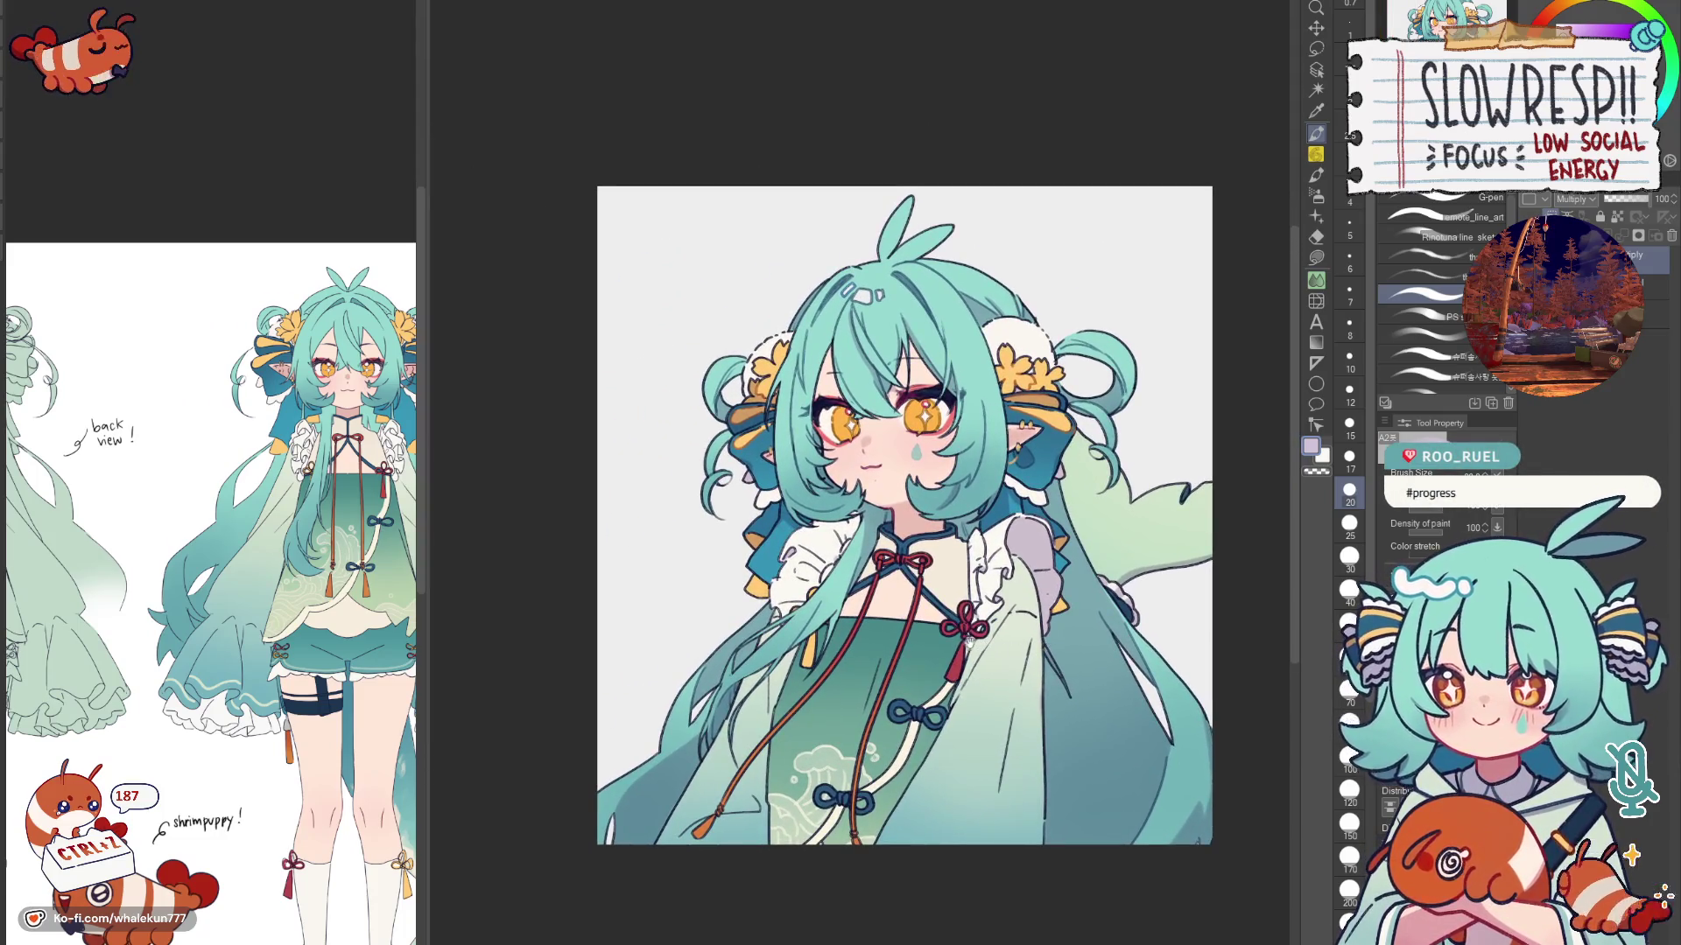
{"action": "scroll", "coordinate": [966, 649], "scroll_direction": "down", "scroll_amount": 1}
{"action": "scroll", "coordinate": [959, 640], "scroll_direction": "up", "scroll_amount": 2}
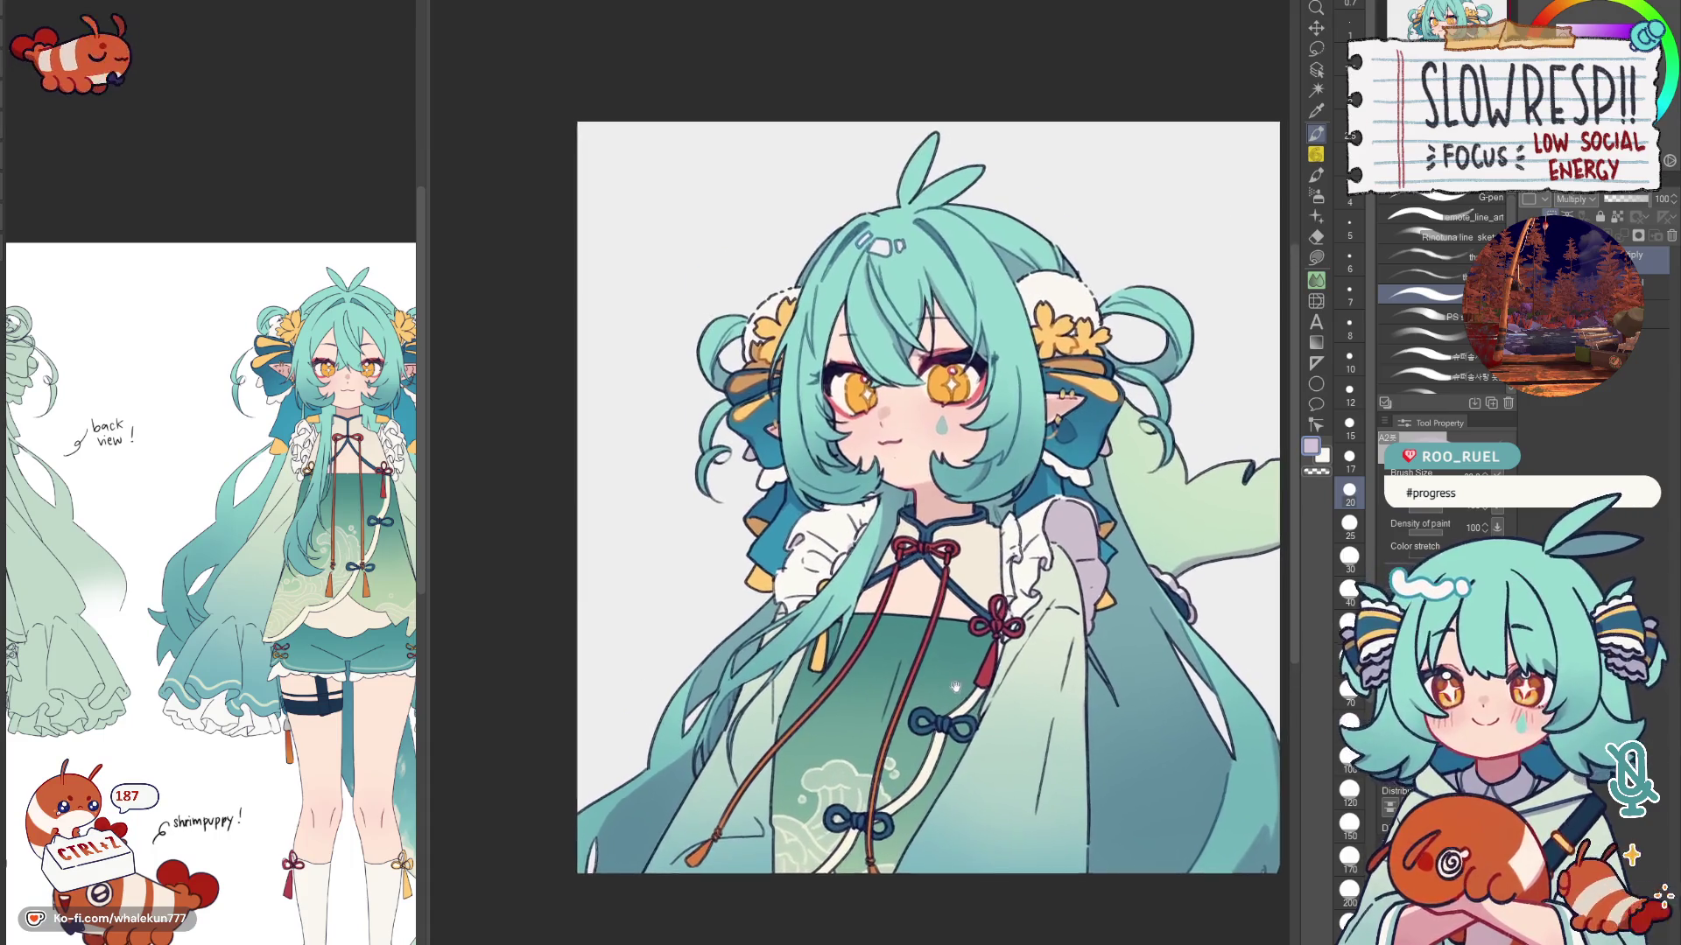
{"action": "scroll", "coordinate": [960, 644], "scroll_direction": "up", "scroll_amount": 2}
{"action": "scroll", "coordinate": [952, 650], "scroll_direction": "up", "scroll_amount": 1}
{"action": "key", "text": "h"}
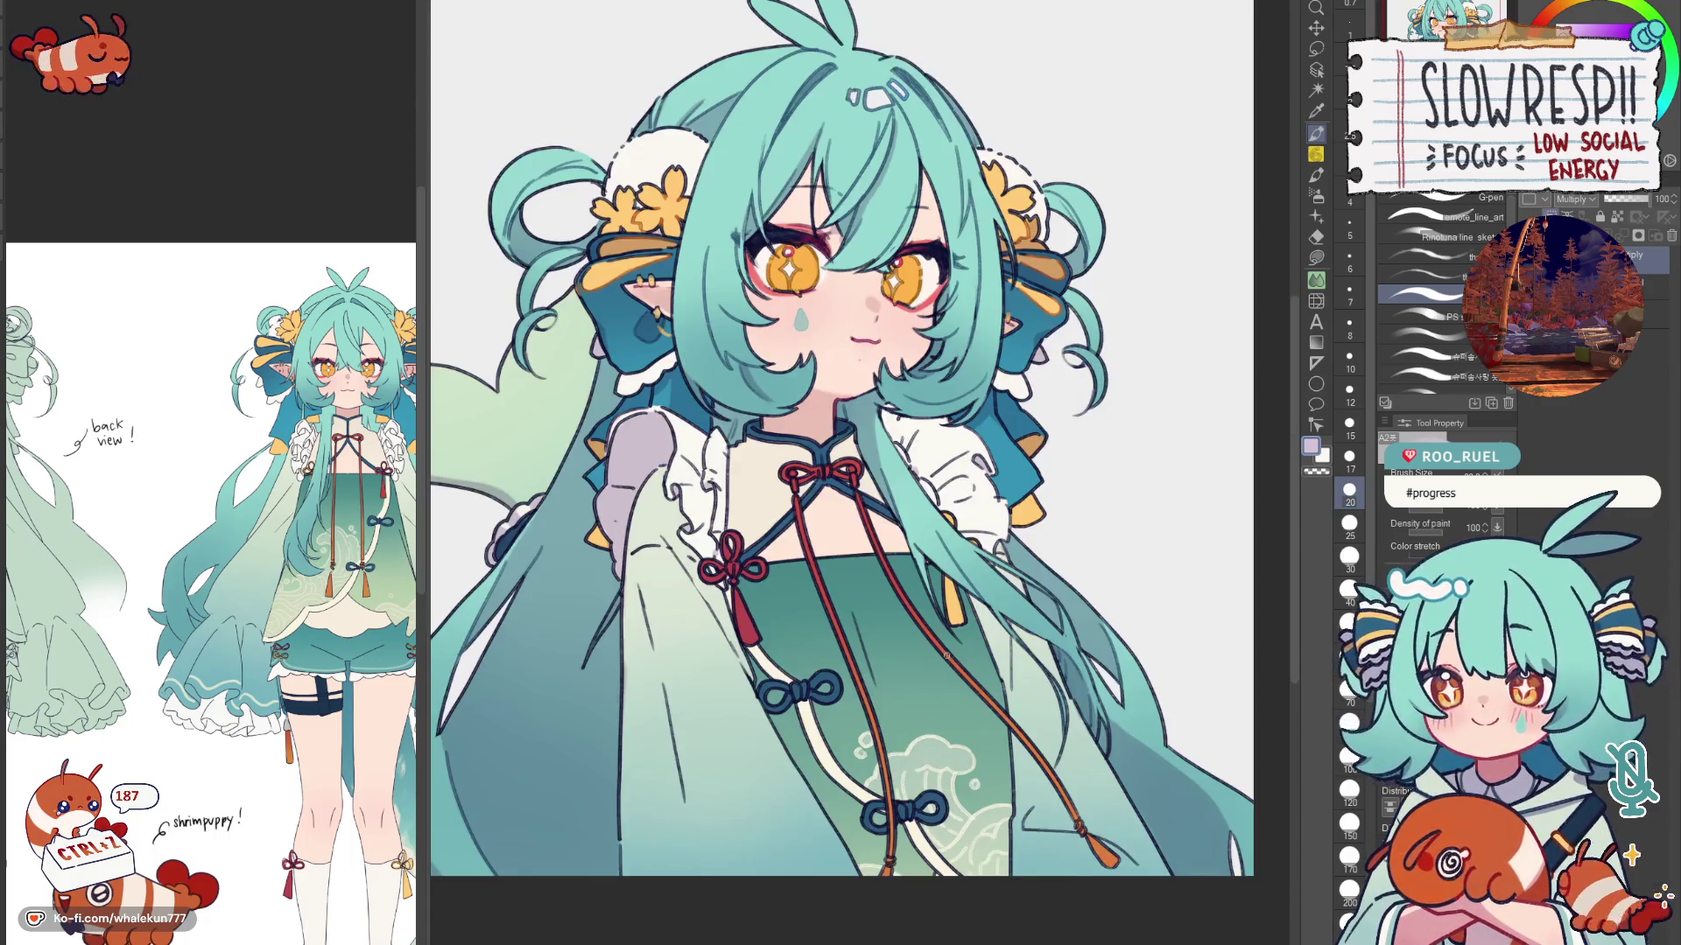
{"action": "key", "text": "h"}
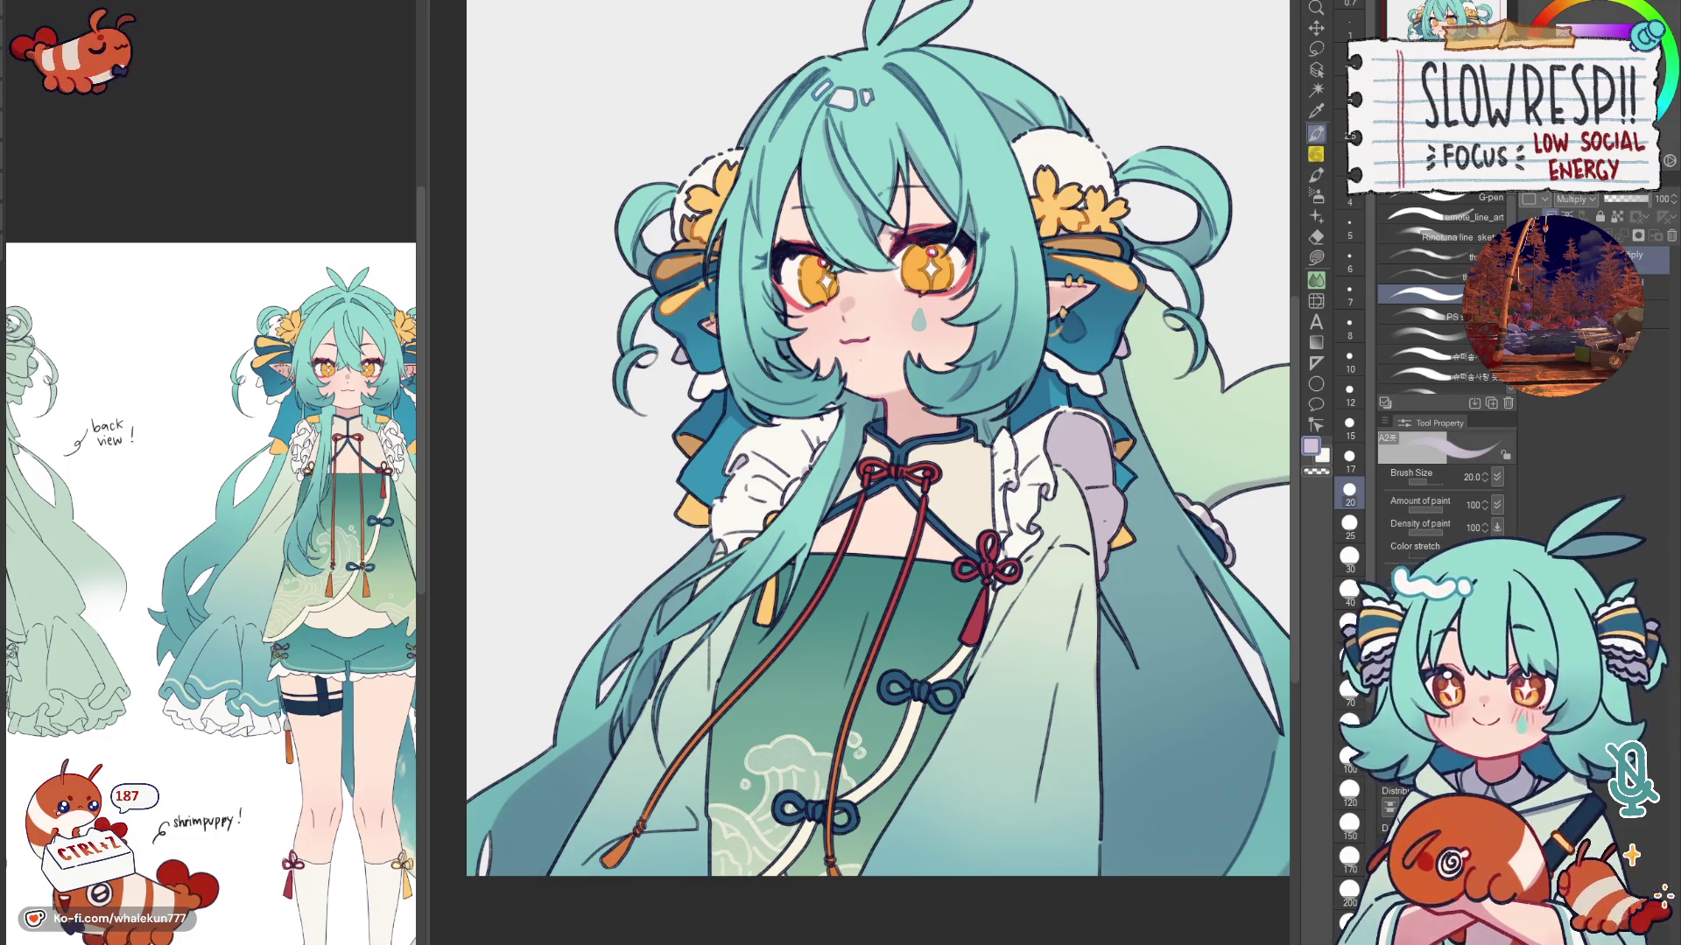
{"action": "key", "text": "h"}
{"action": "scroll", "coordinate": [1043, 521], "scroll_direction": "down", "scroll_amount": 1}
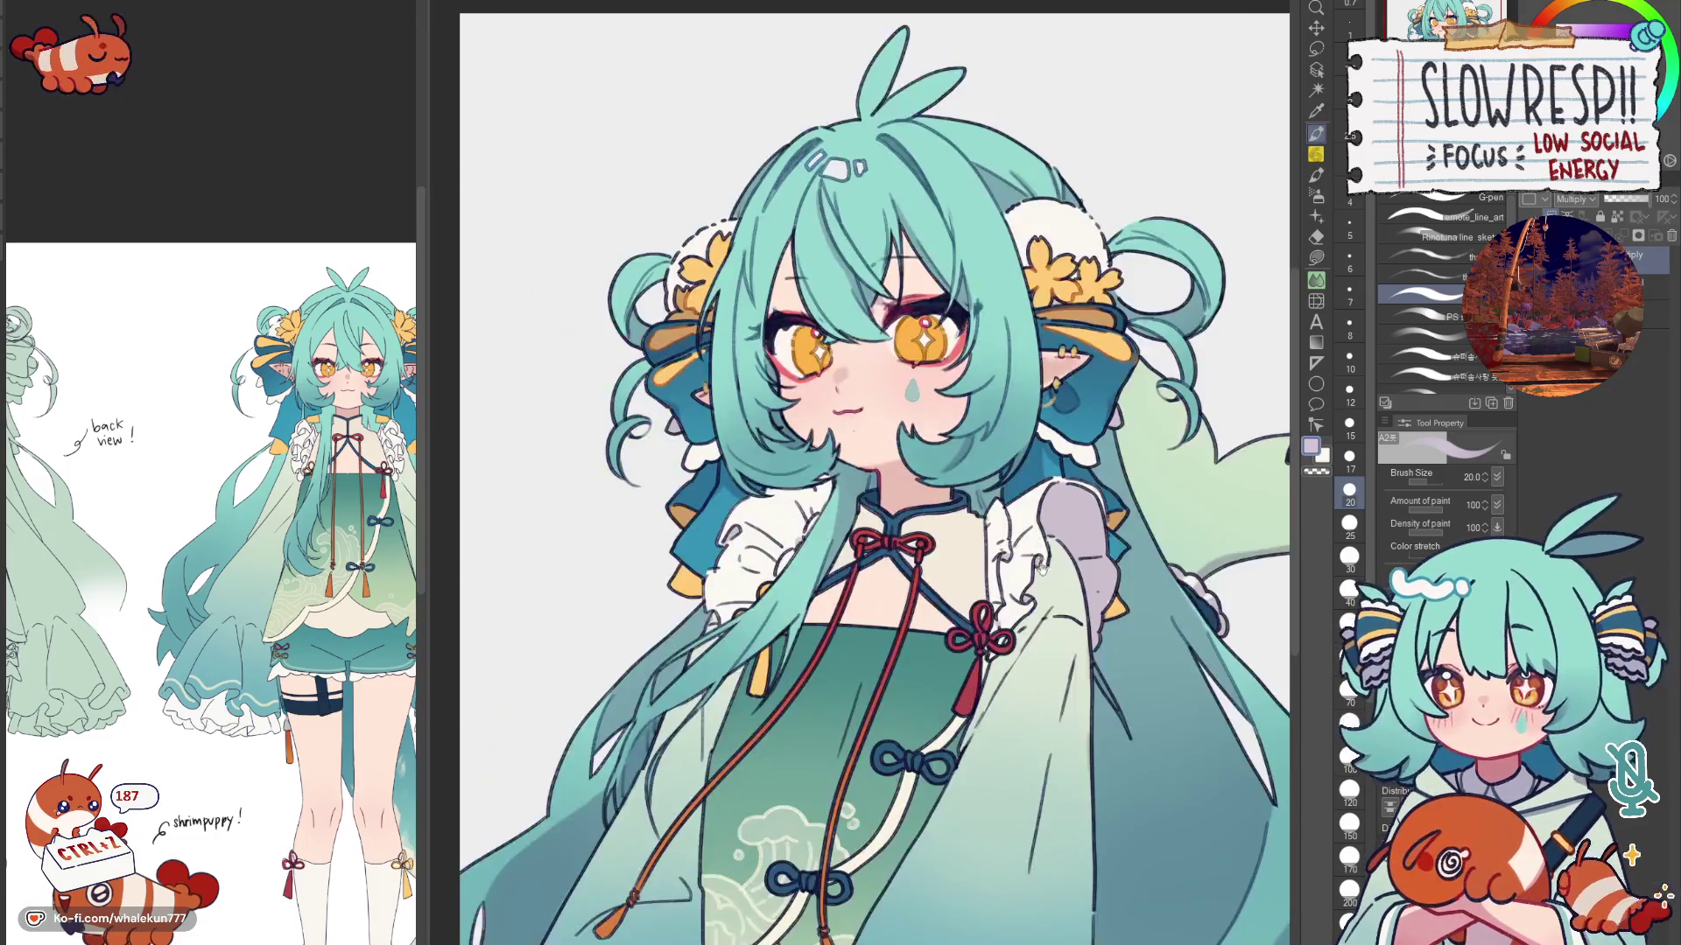
{"action": "scroll", "coordinate": [1044, 520], "scroll_direction": "down", "scroll_amount": 1}
{"action": "scroll", "coordinate": [1042, 522], "scroll_direction": "down", "scroll_amount": 3}
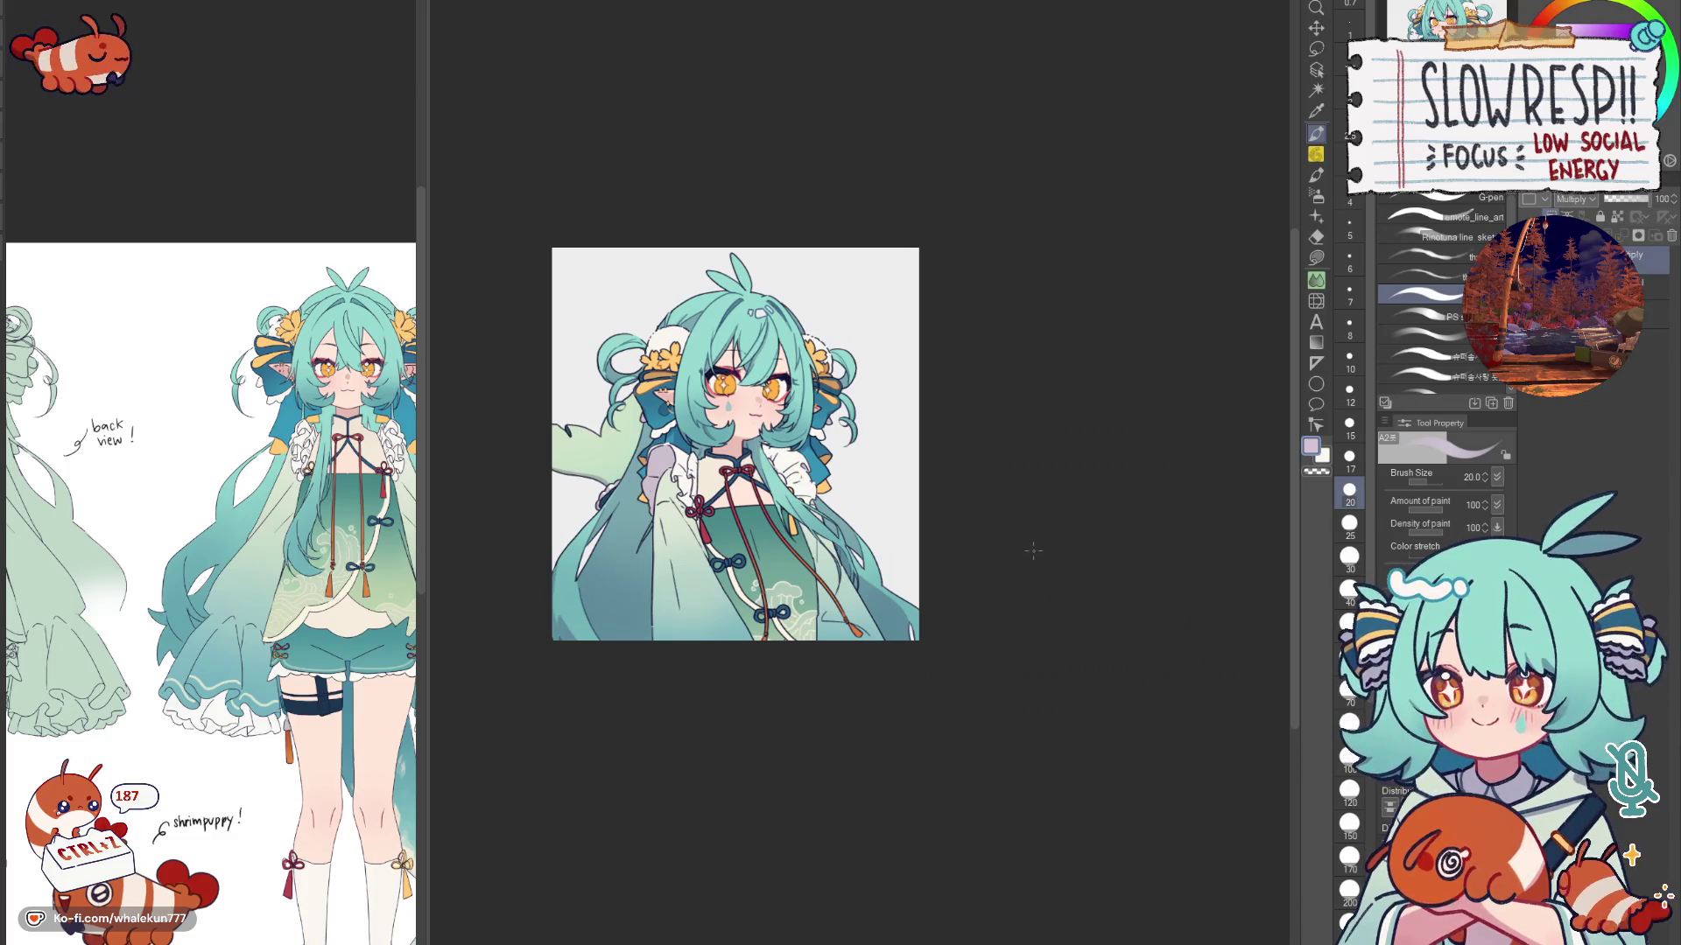
{"action": "key", "text": "h"}
{"action": "scroll", "coordinate": [984, 444], "scroll_direction": "up", "scroll_amount": 2}
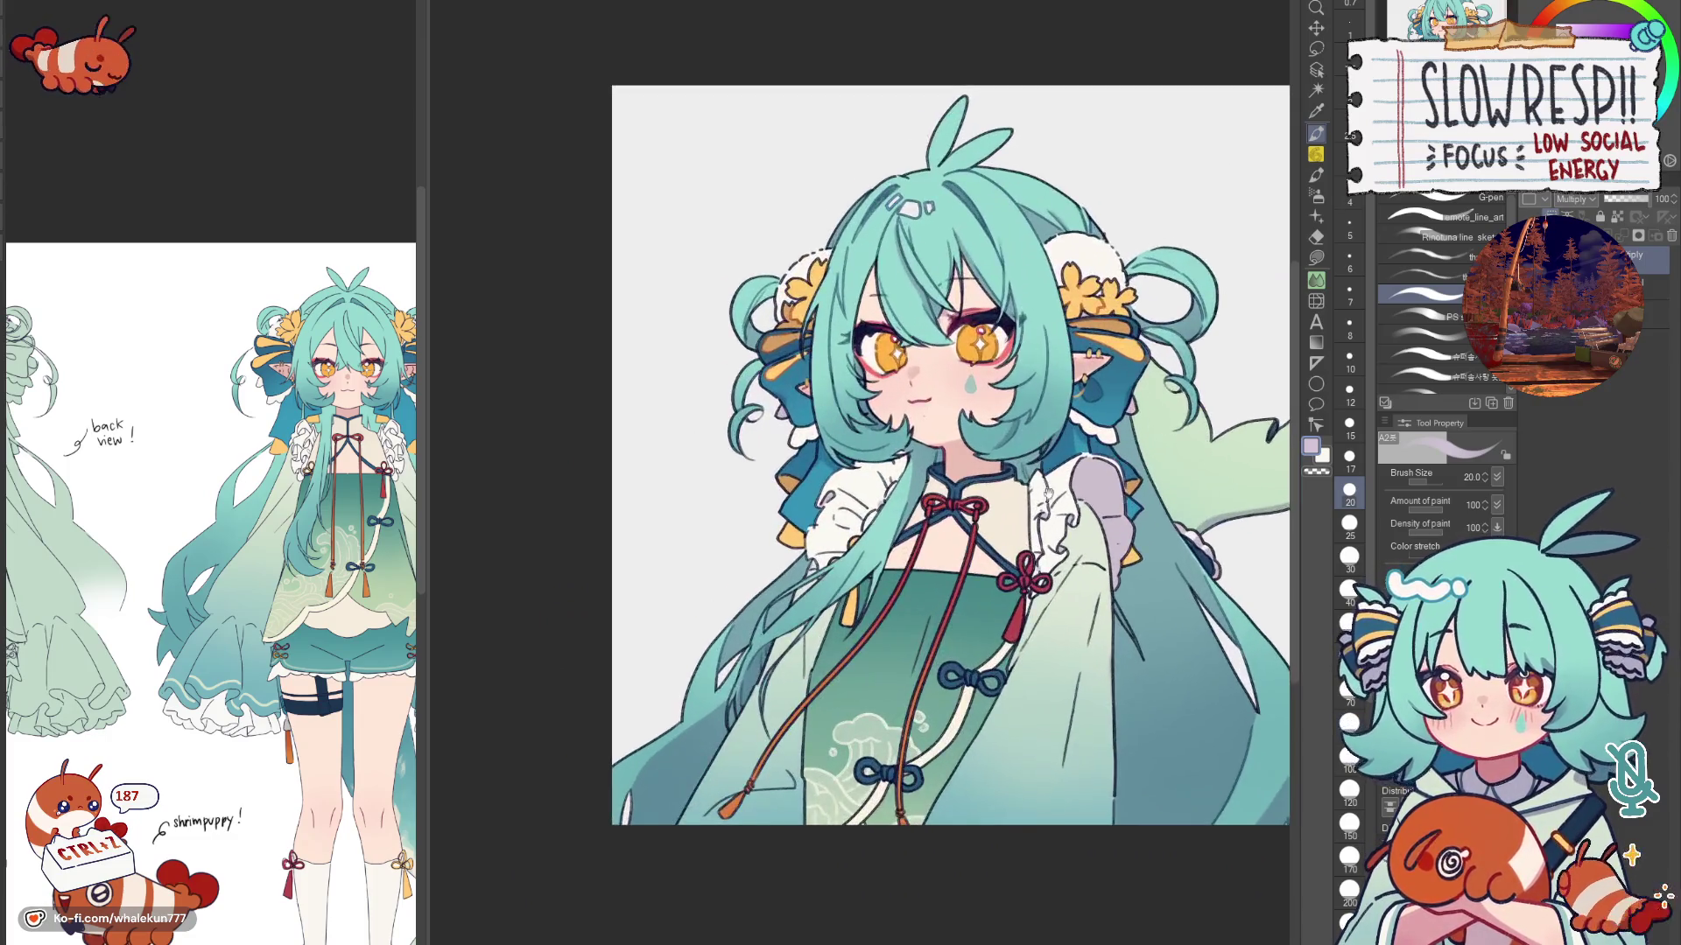
{"action": "scroll", "coordinate": [984, 445], "scroll_direction": "up", "scroll_amount": 1}
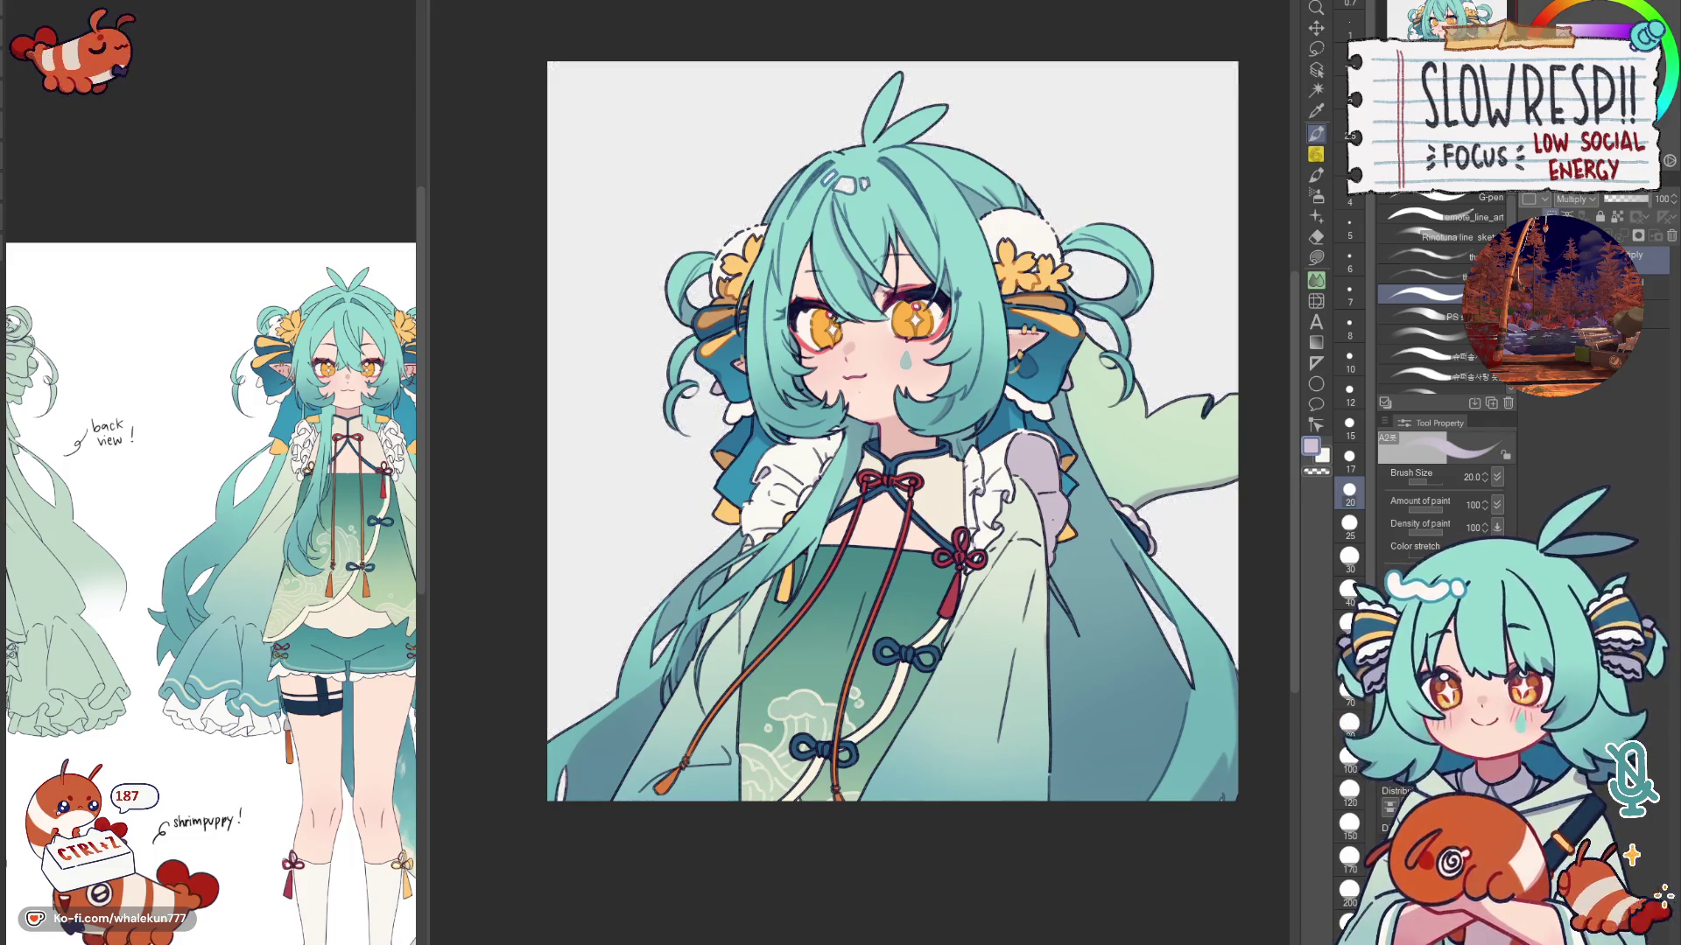
{"action": "left_click", "coordinate": [1610, 452]}
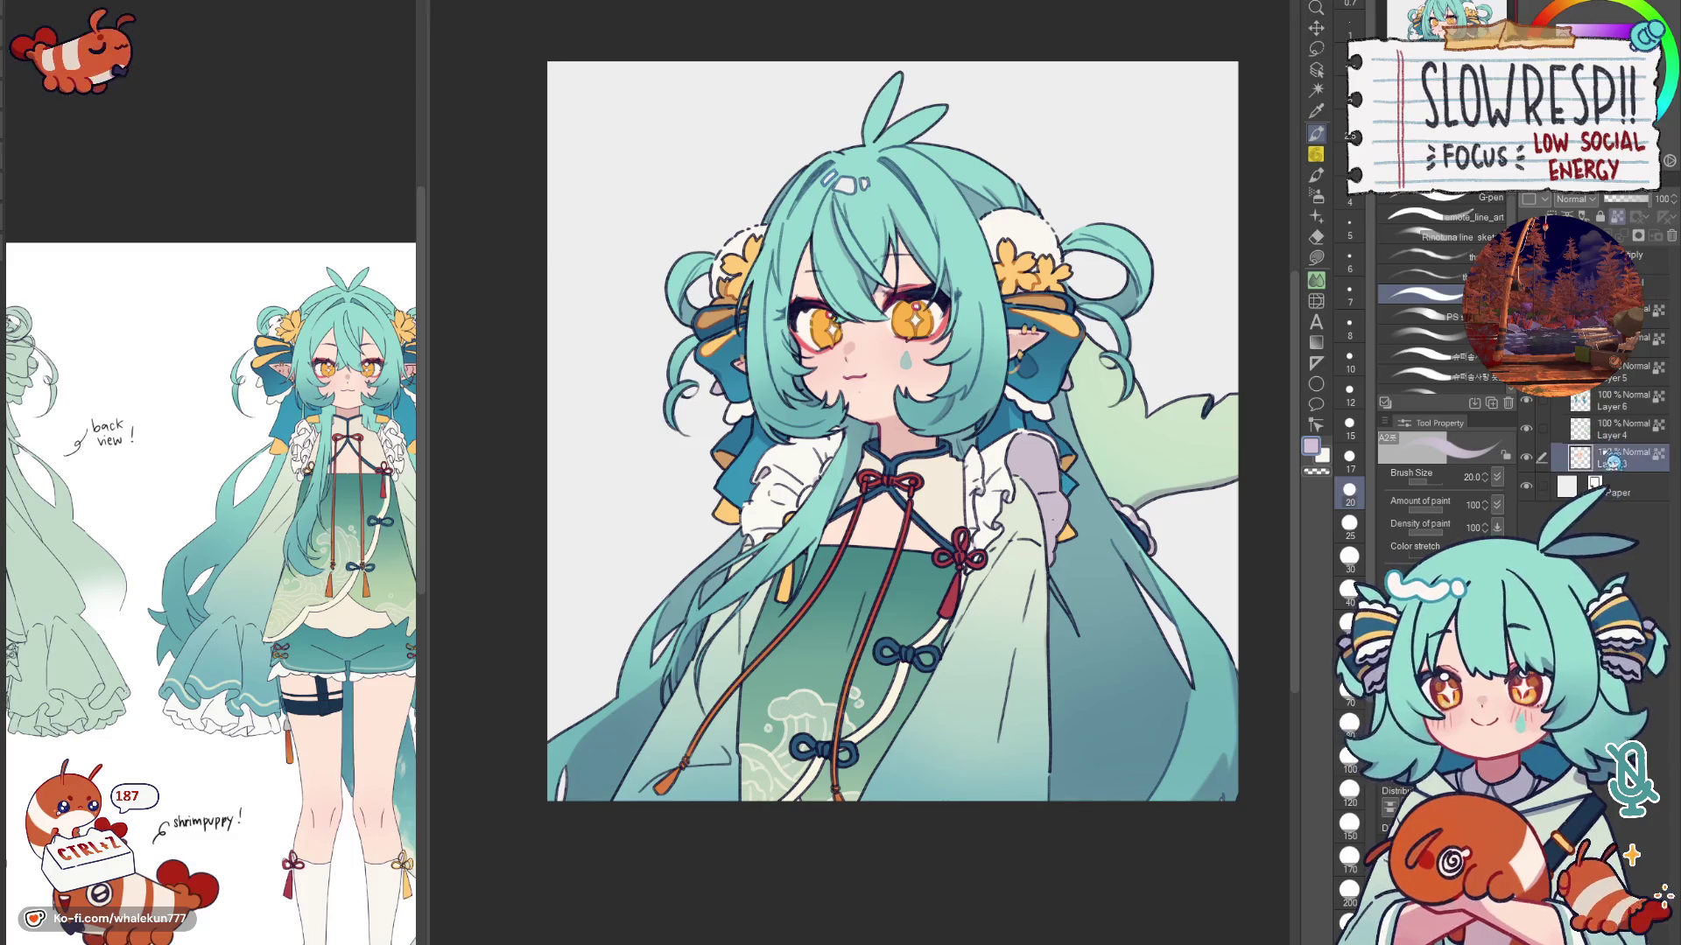
{"action": "scroll", "coordinate": [892, 359], "scroll_direction": "up", "scroll_amount": 1}
{"action": "scroll", "coordinate": [891, 359], "scroll_direction": "up", "scroll_amount": 1}
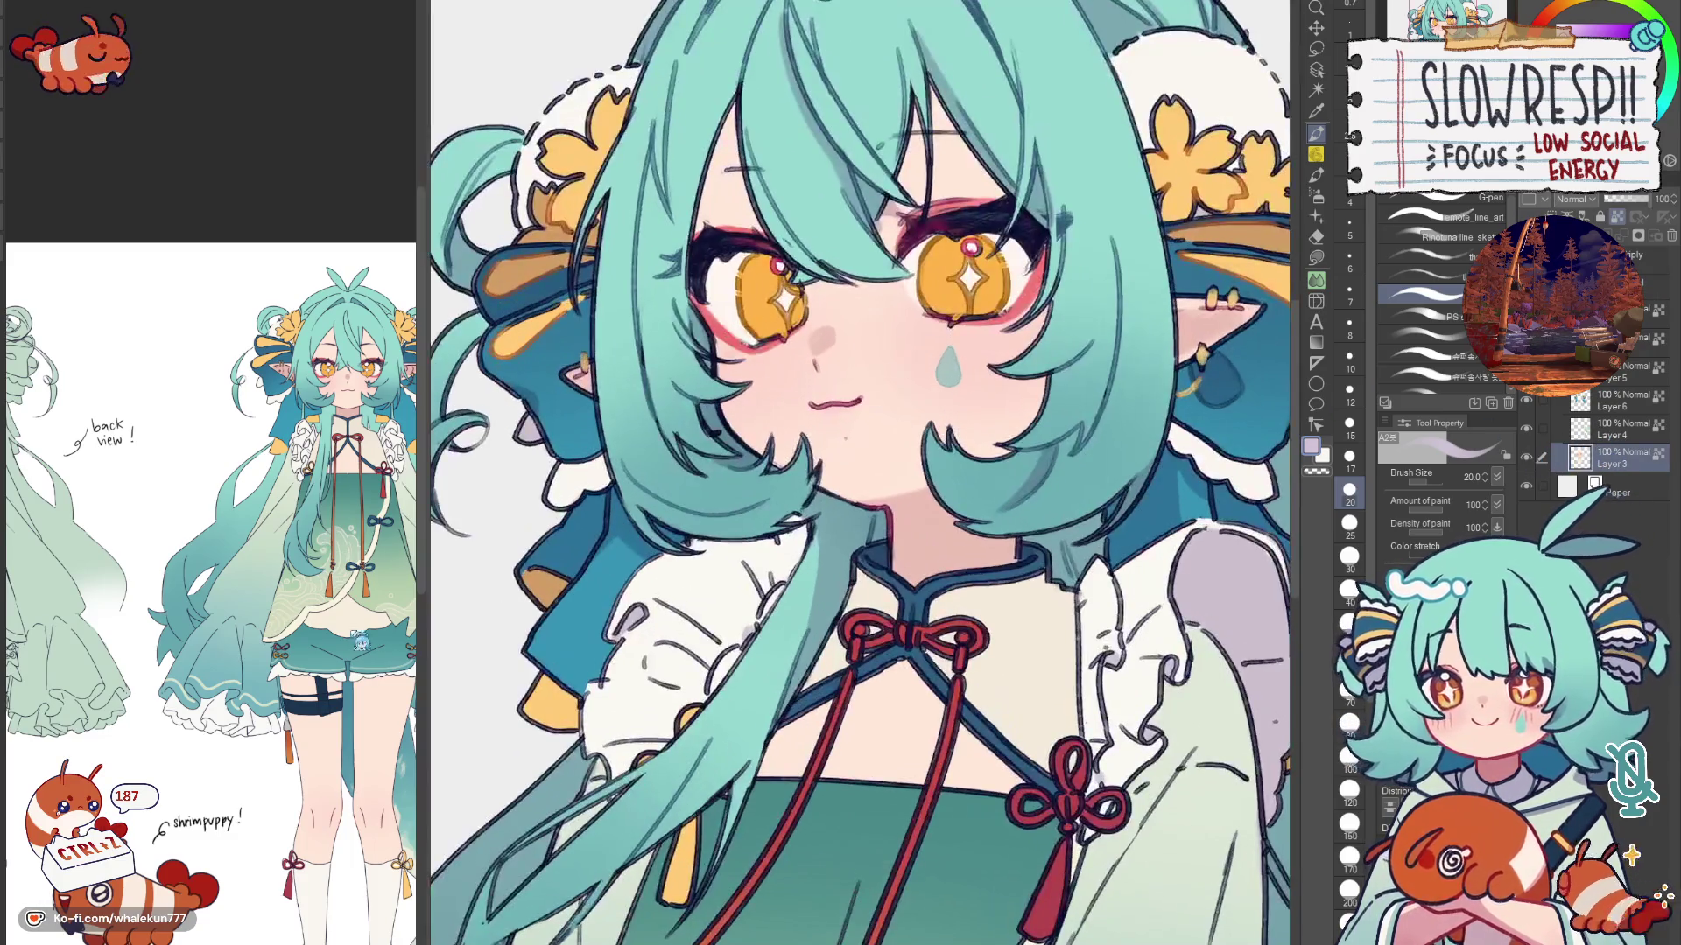
{"action": "scroll", "coordinate": [892, 358], "scroll_direction": "up", "scroll_amount": 1}
{"action": "scroll", "coordinate": [892, 359], "scroll_direction": "up", "scroll_amount": 1}
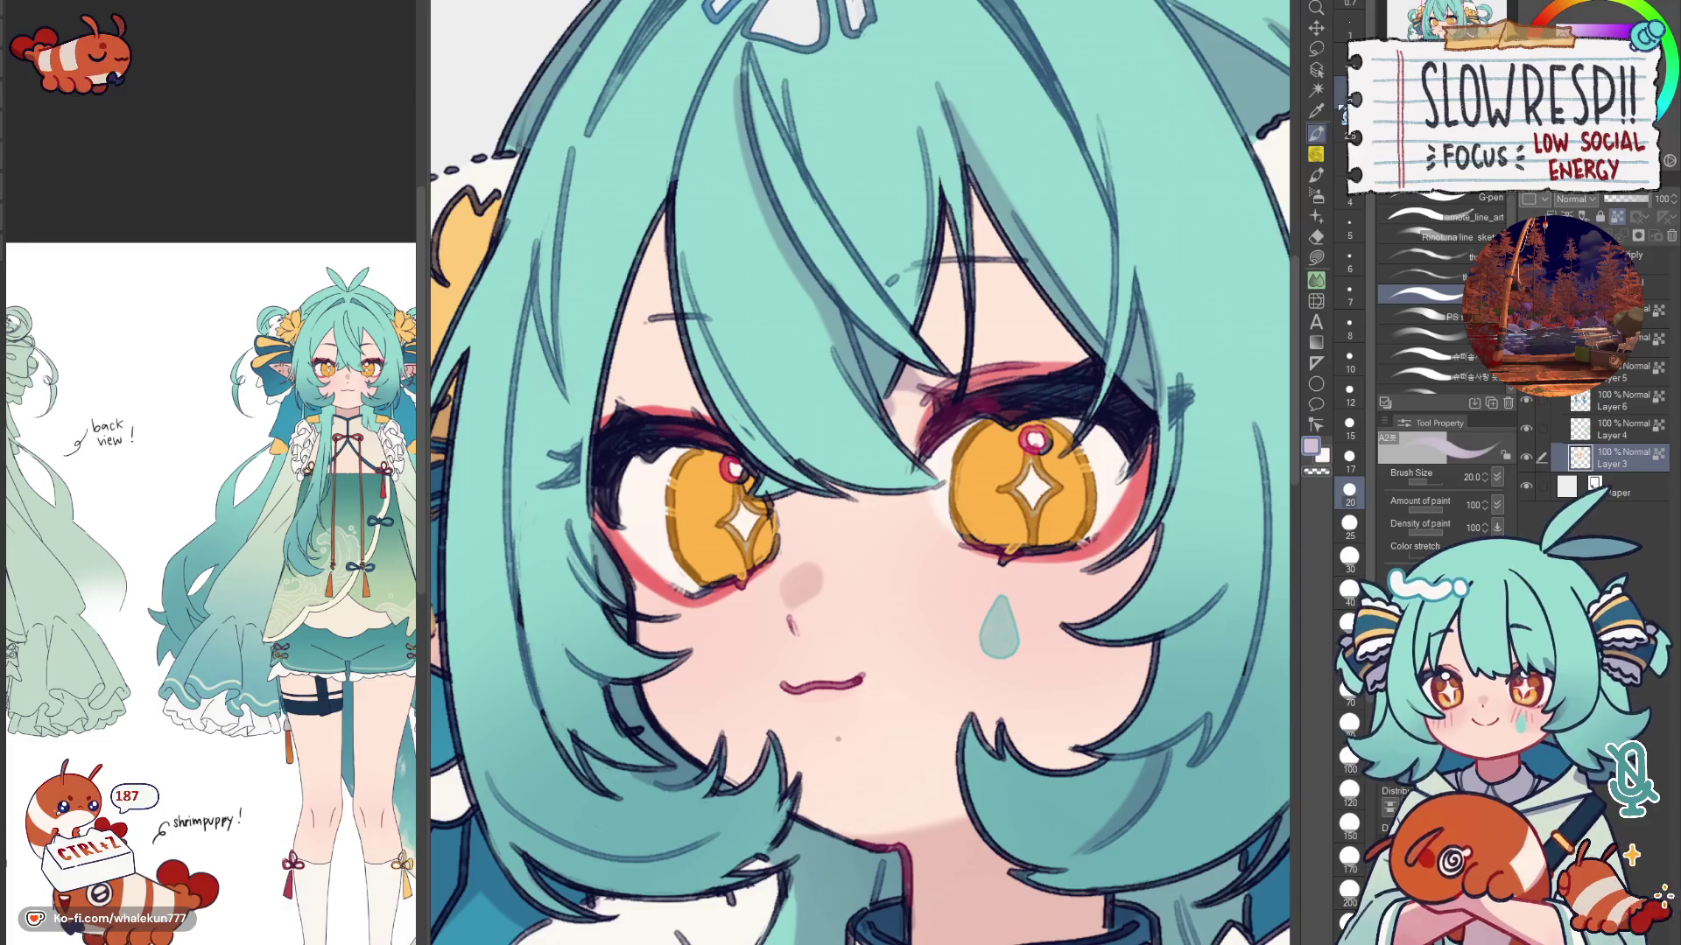
Step: Auto-select both irises, drop the selection, and return to the pen with a dark red colour
{"action": "left_click", "coordinate": [1316, 89]}
{"action": "left_click", "coordinate": [1031, 492]}
{"action": "left_click", "coordinate": [736, 518]}
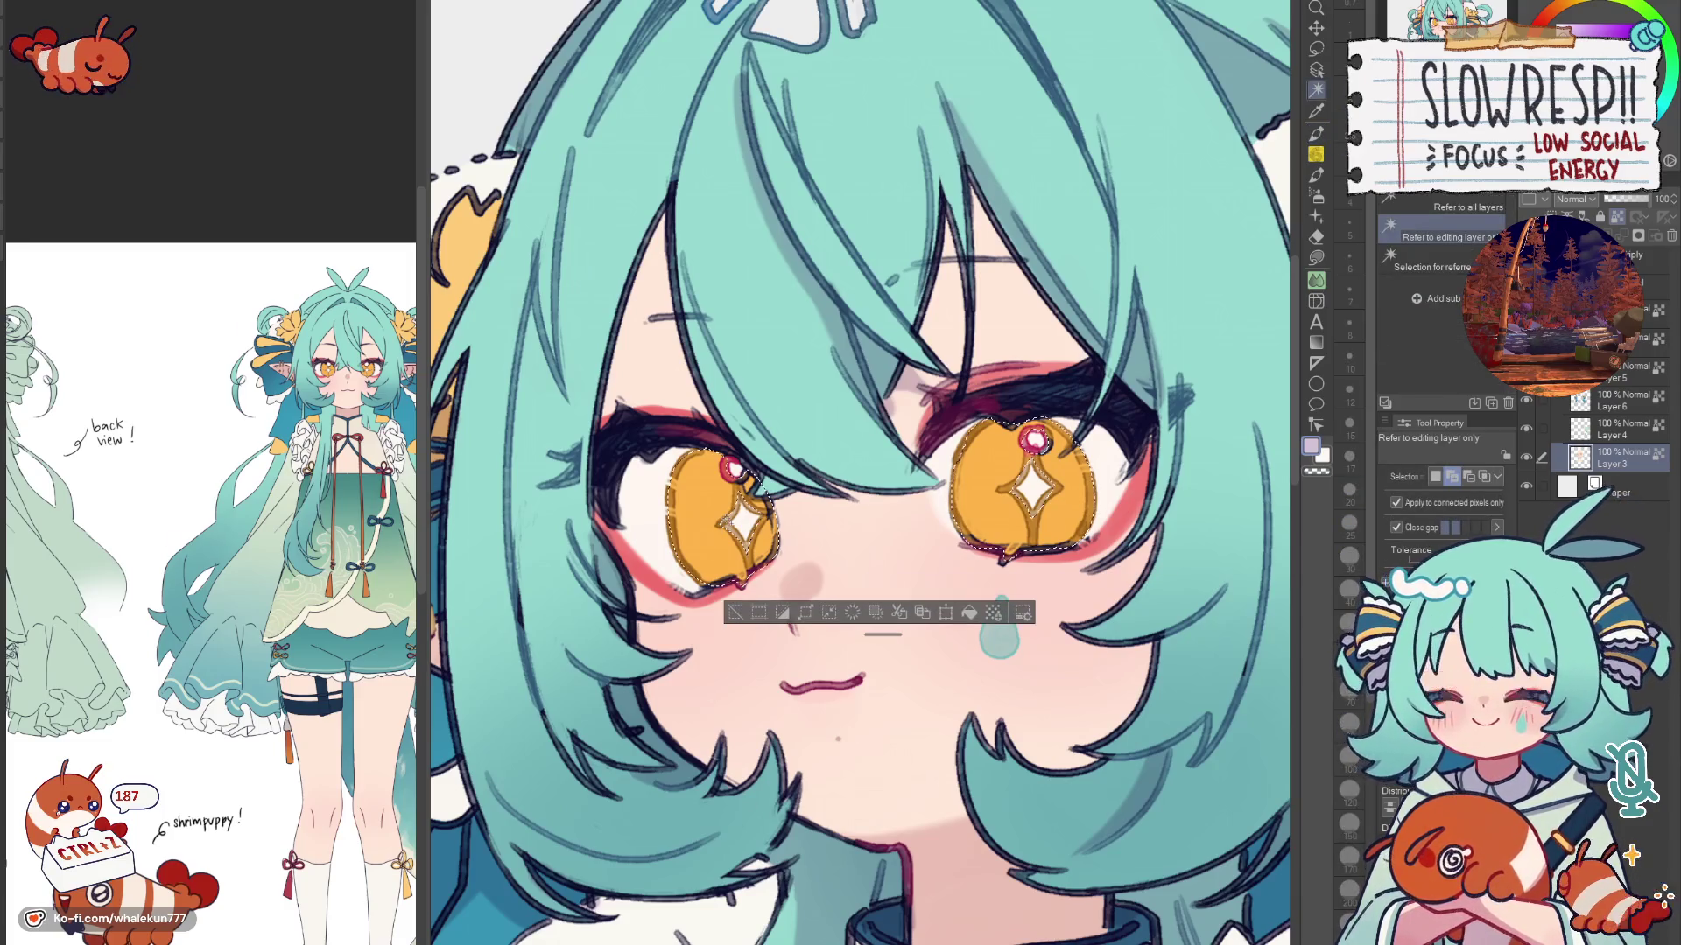
{"action": "key", "text": "ctrl+d"}
{"action": "key", "text": "p"}
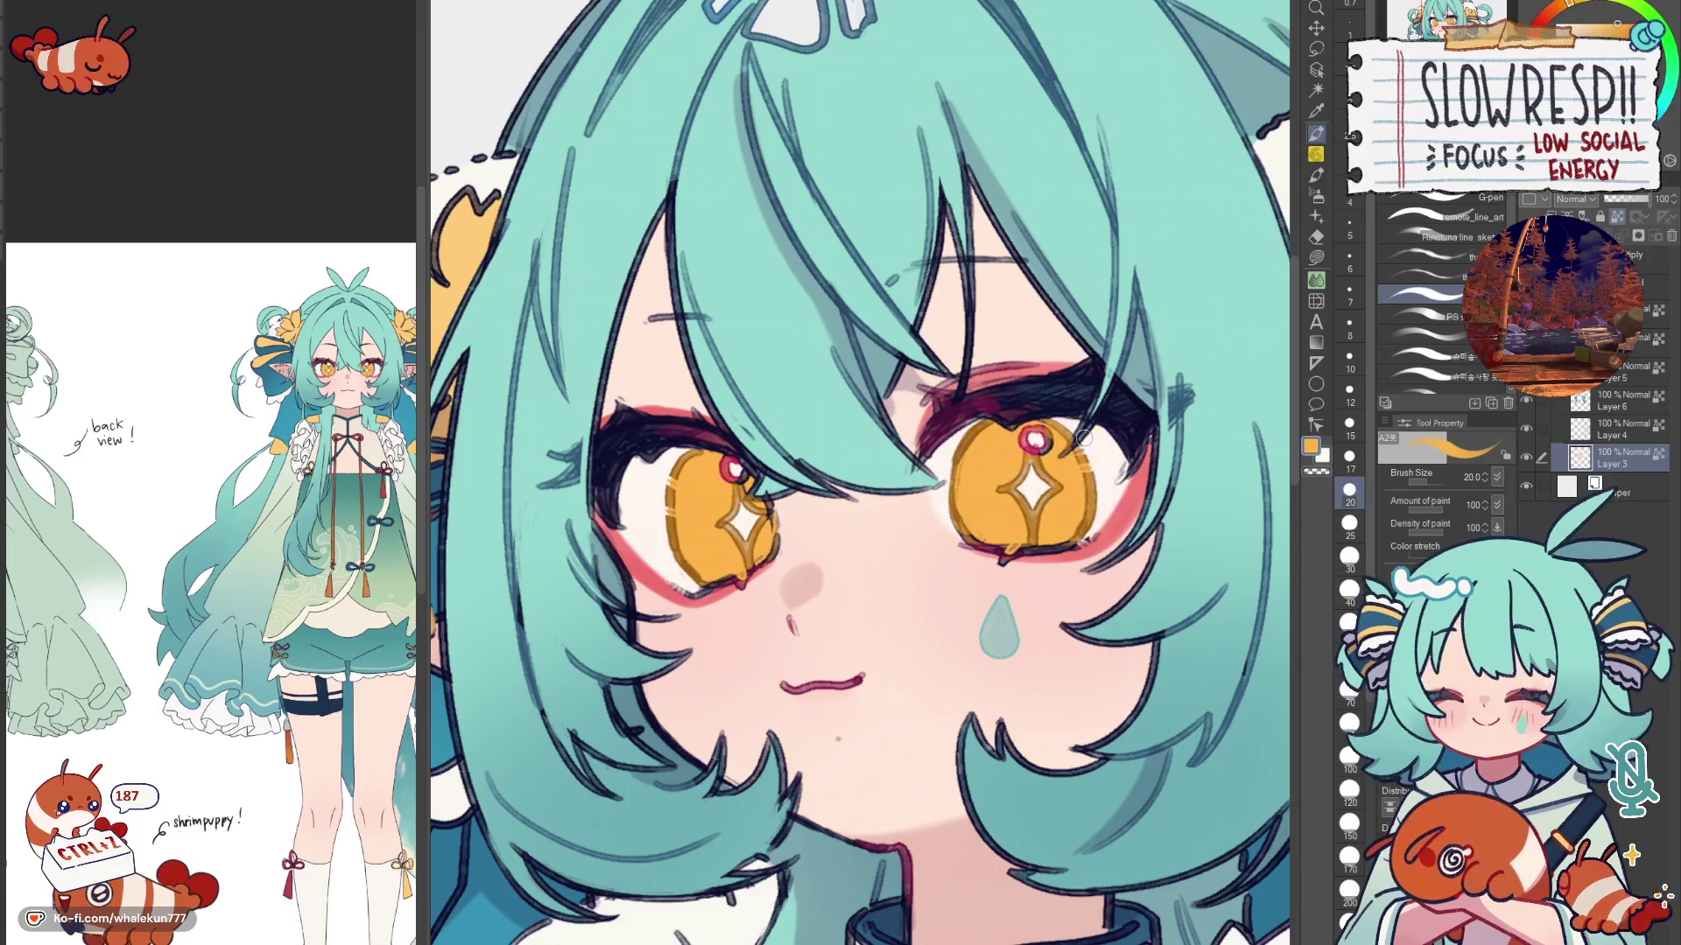
{"action": "left_click", "coordinate": [1550, 18]}
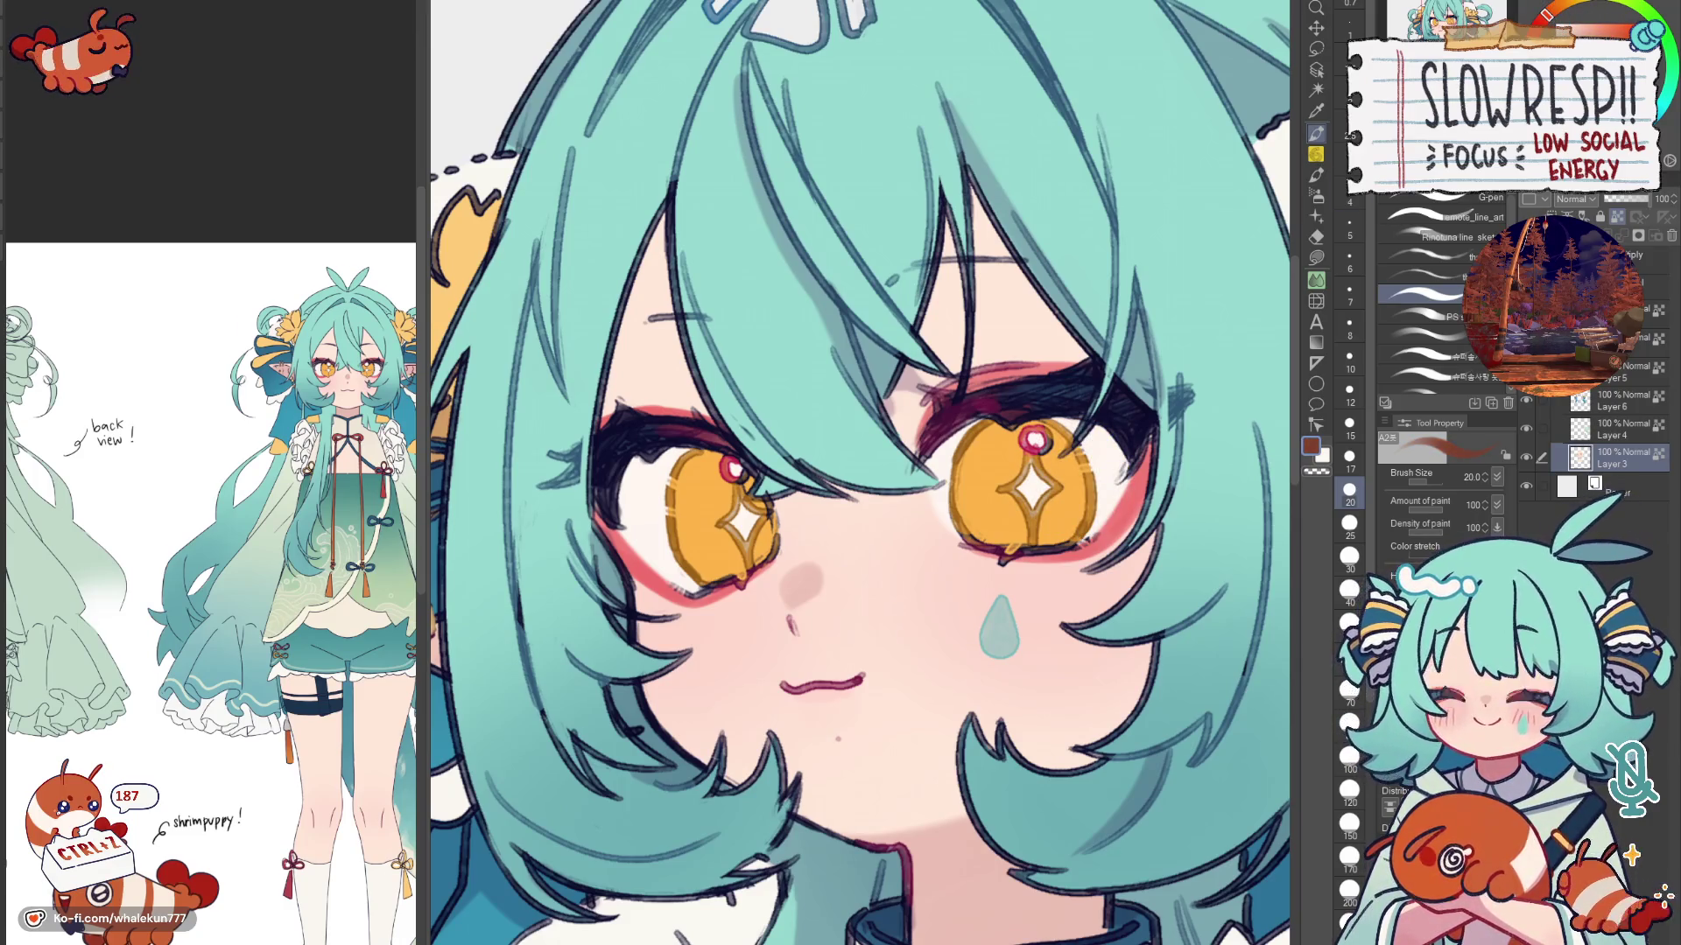
Step: Switch to the soft painting brush at size 17, sample the right iris orange, and dab it on the iris
{"action": "left_click", "coordinate": [1425, 316]}
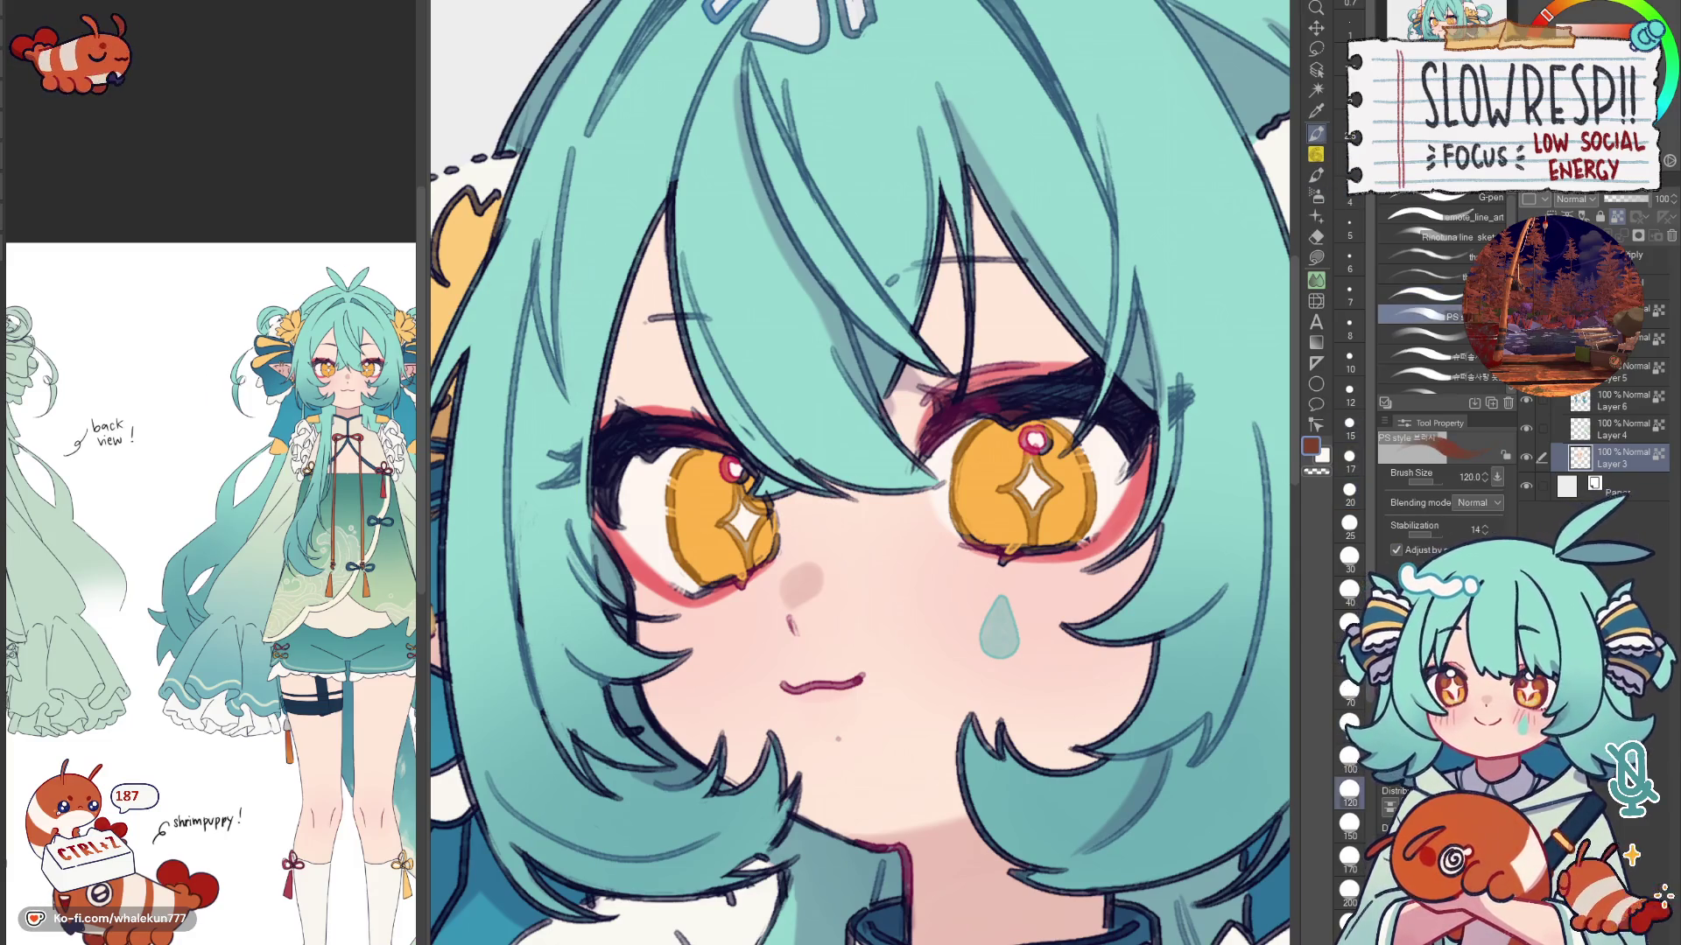
{"action": "left_click_drag", "start_coordinate": [1025, 435], "coordinate": [983, 526]}
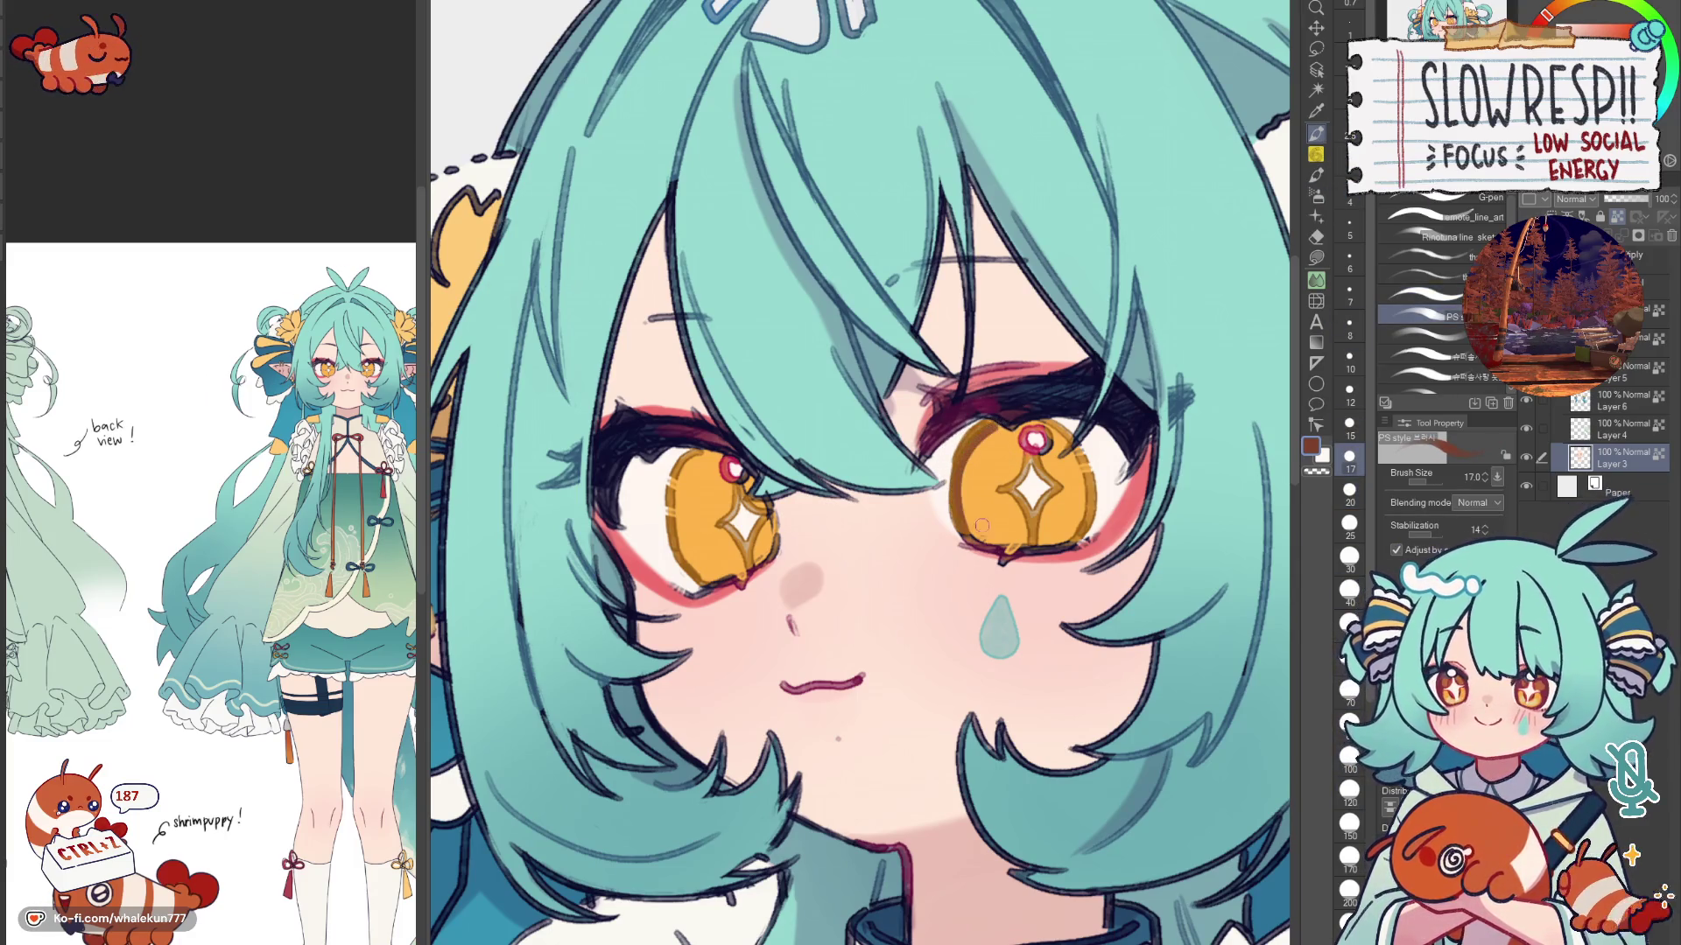
{"action": "left_click", "coordinate": [977, 434], "text": "alt"}
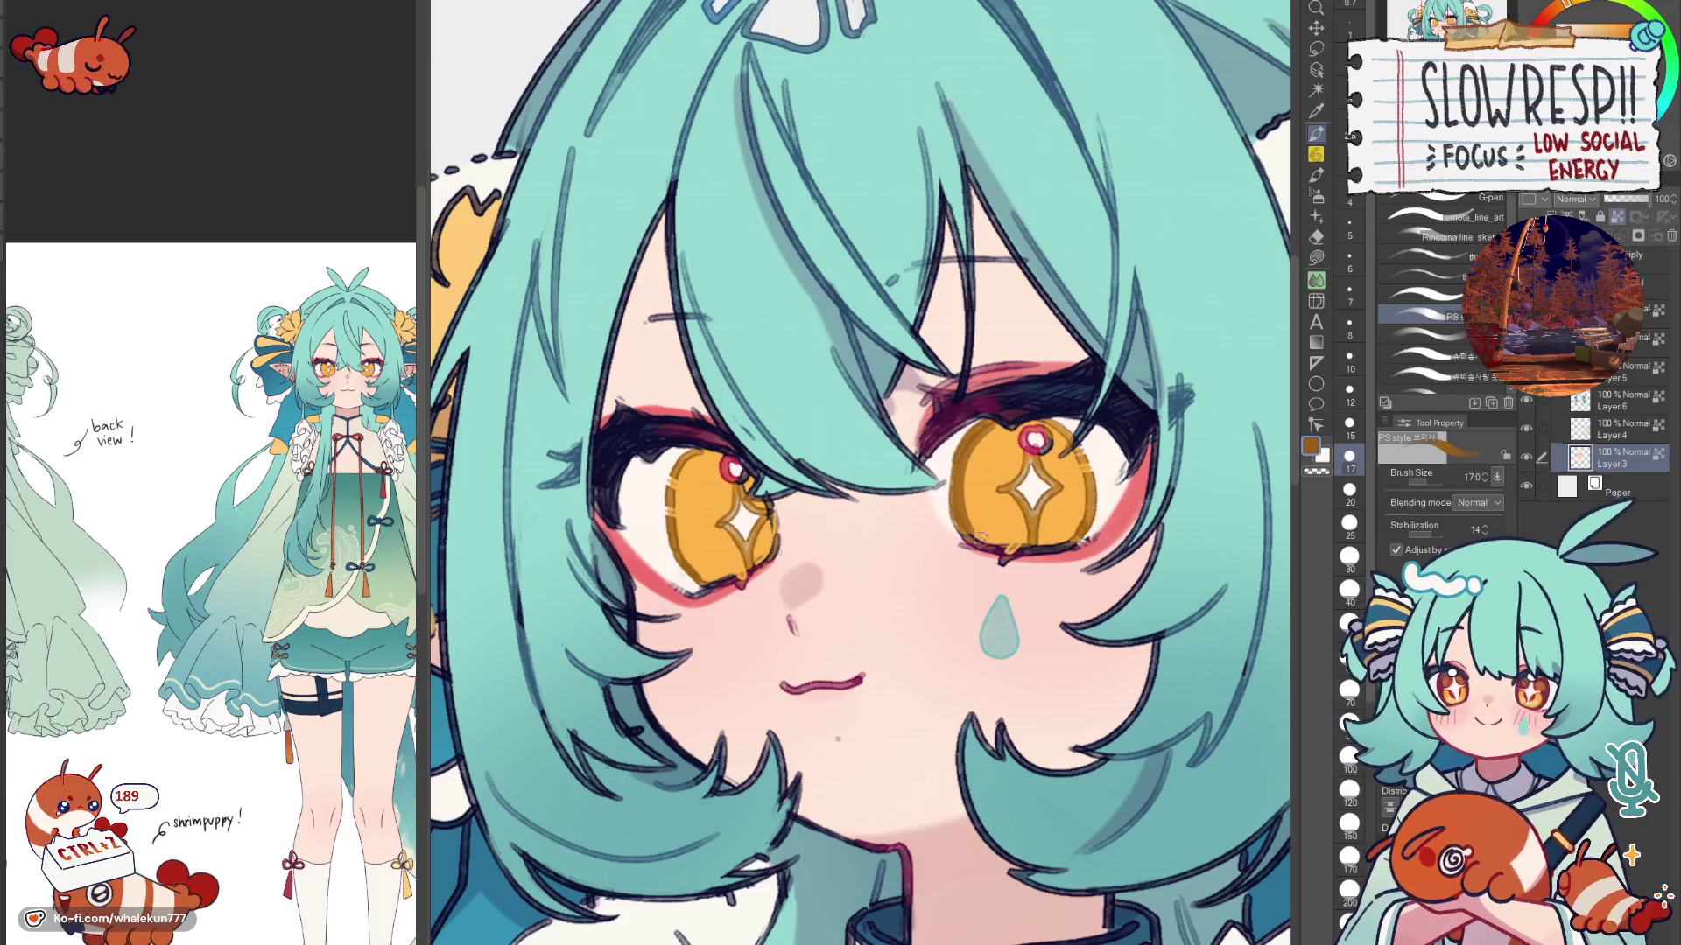
{"action": "left_click", "coordinate": [982, 497], "text": "alt"}
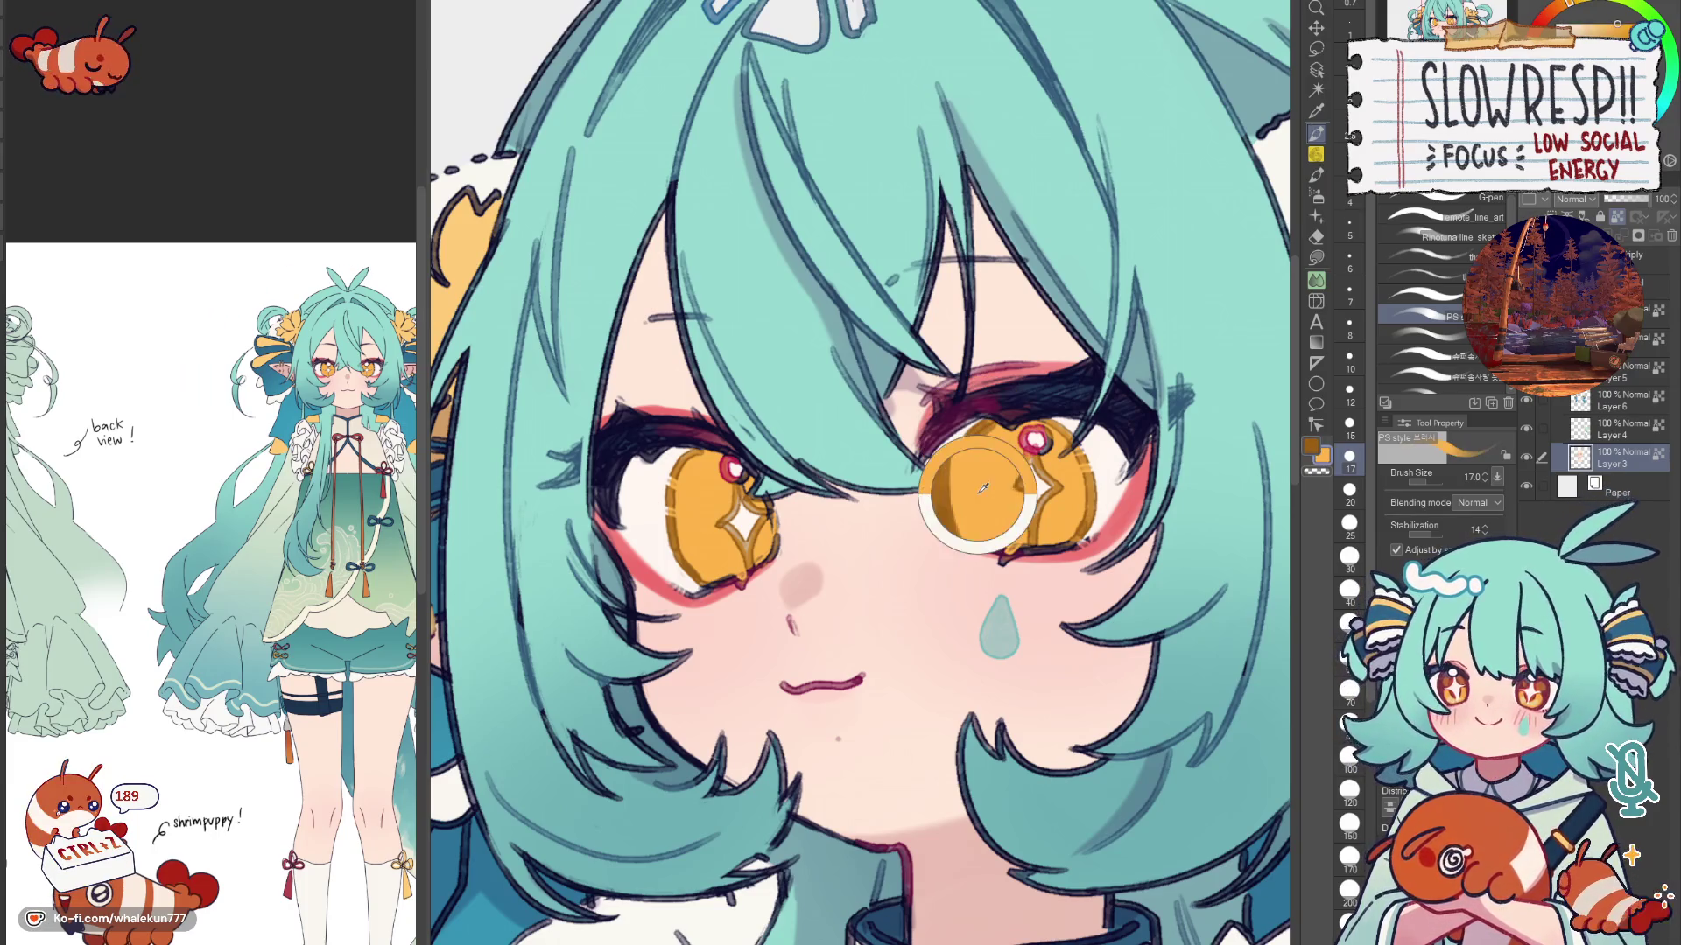
{"action": "left_click", "coordinate": [972, 488], "text": "alt"}
{"action": "mouse_move", "coordinate": [987, 445]}
{"action": "left_mouse_down"}
{"action": "mouse_move", "coordinate": [1012, 441]}
{"action": "mouse_move", "coordinate": [998, 424]}
{"action": "mouse_move", "coordinate": [1050, 420]}
{"action": "left_mouse_up"}
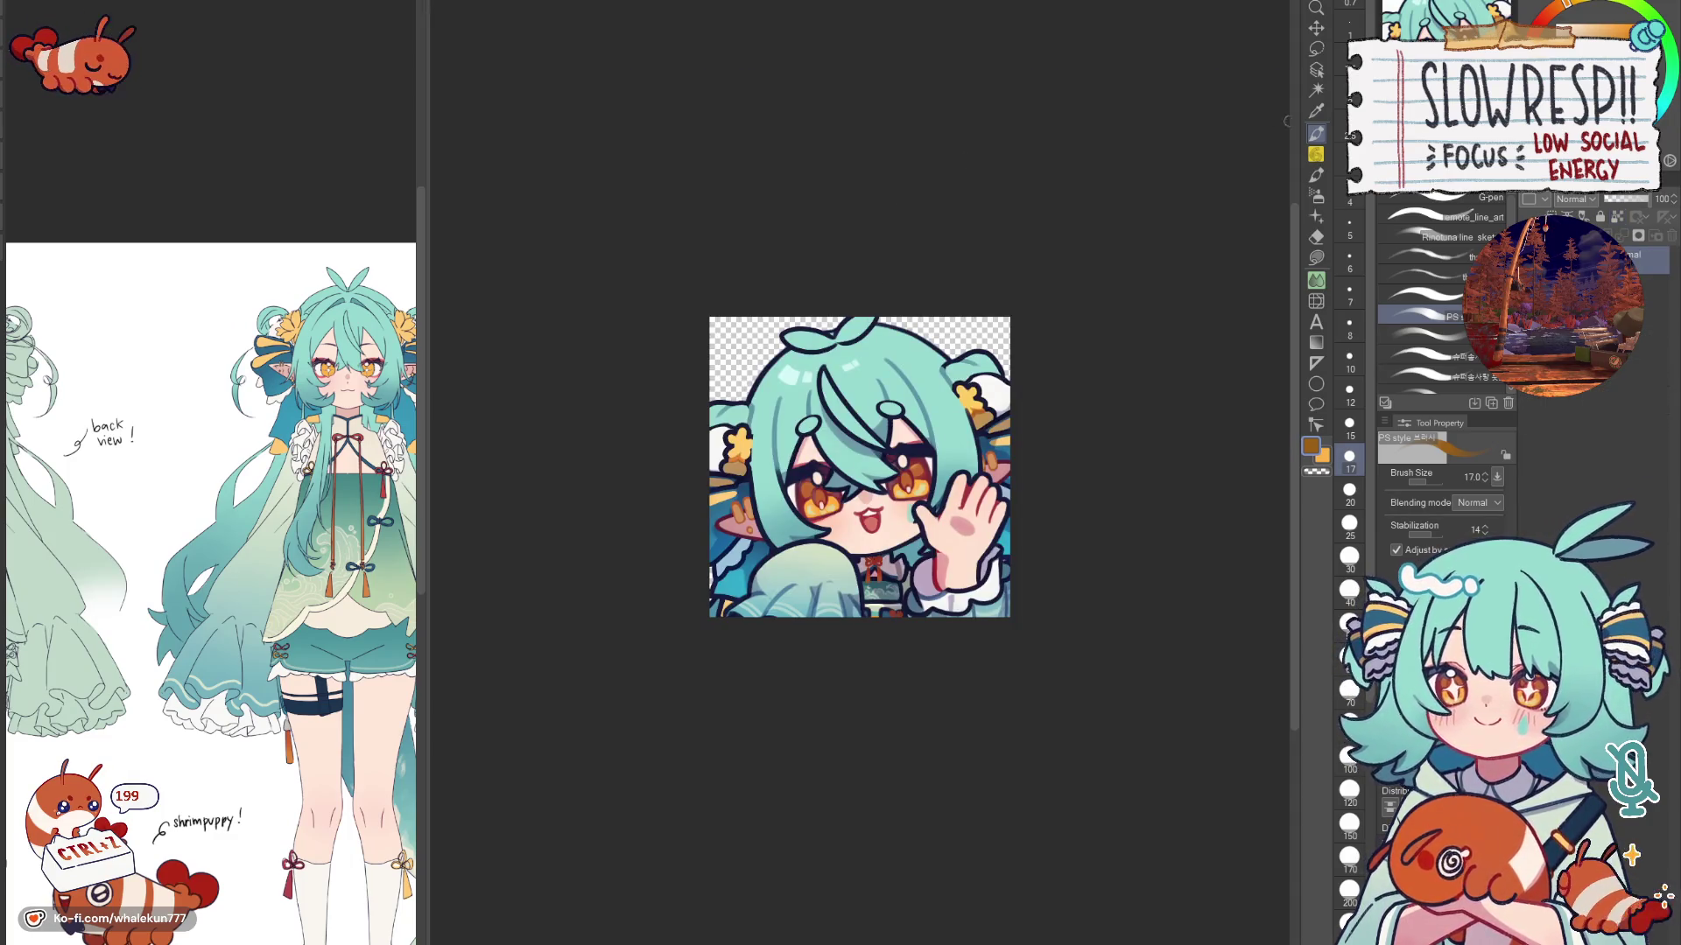
{"action": "scroll", "coordinate": [861, 514], "scroll_direction": "up", "scroll_amount": 3}
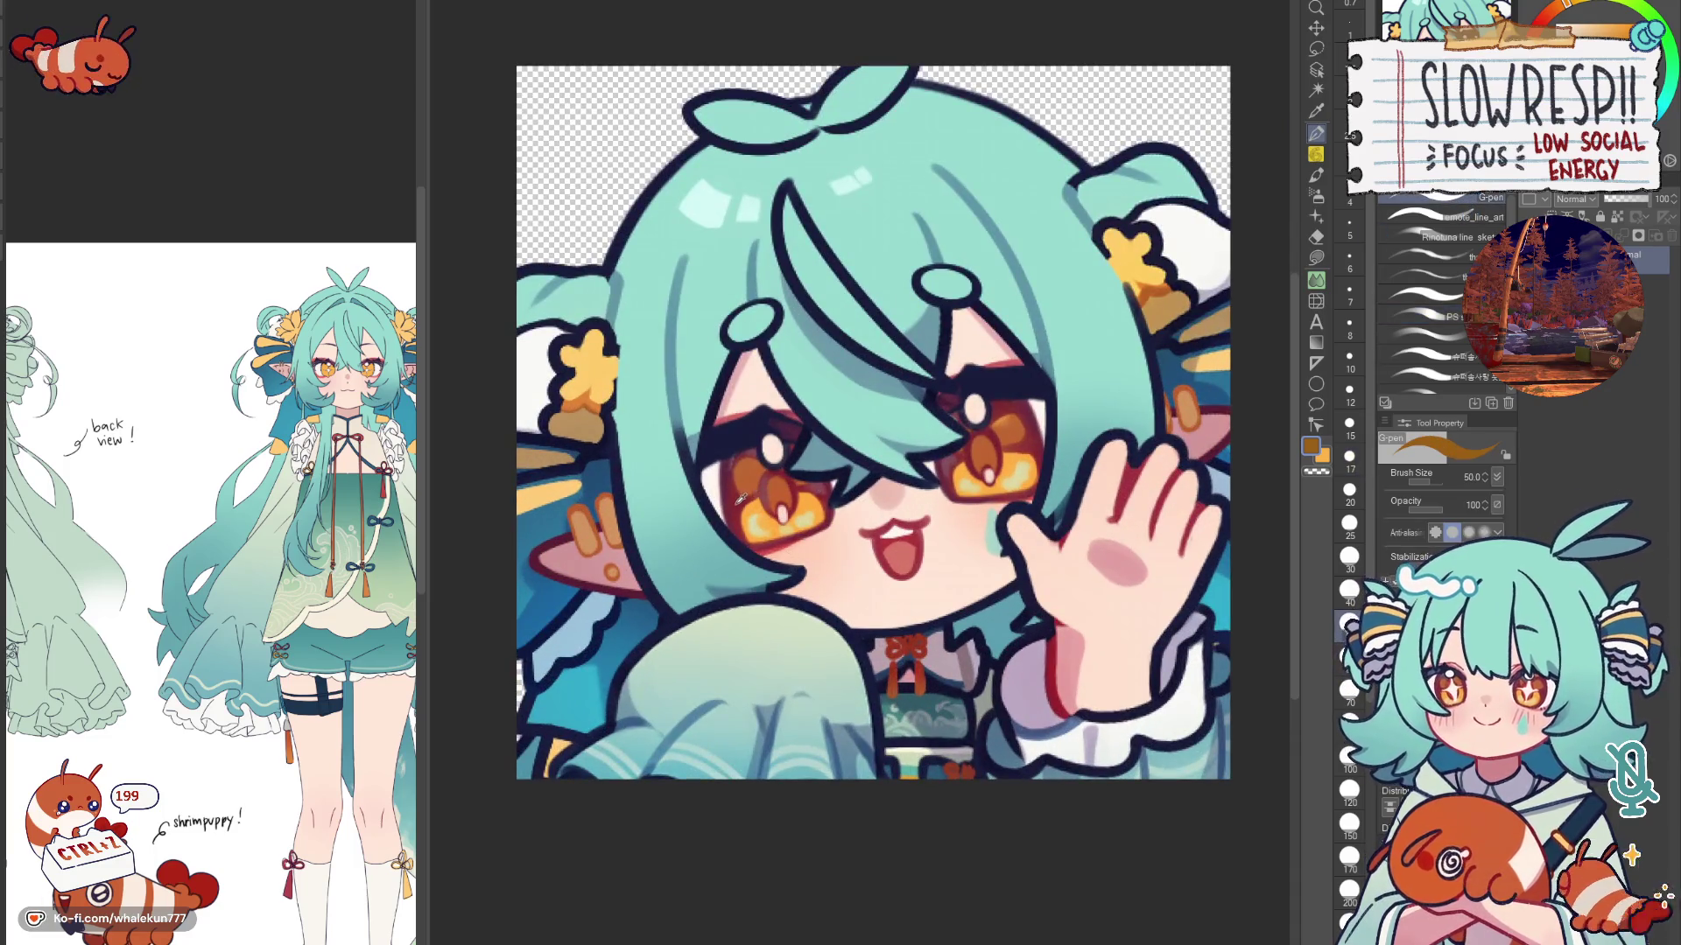
Step: Switch from the chibi emote canvas back to the elf face illustration
{"action": "key", "text": "ctrl+Tab"}
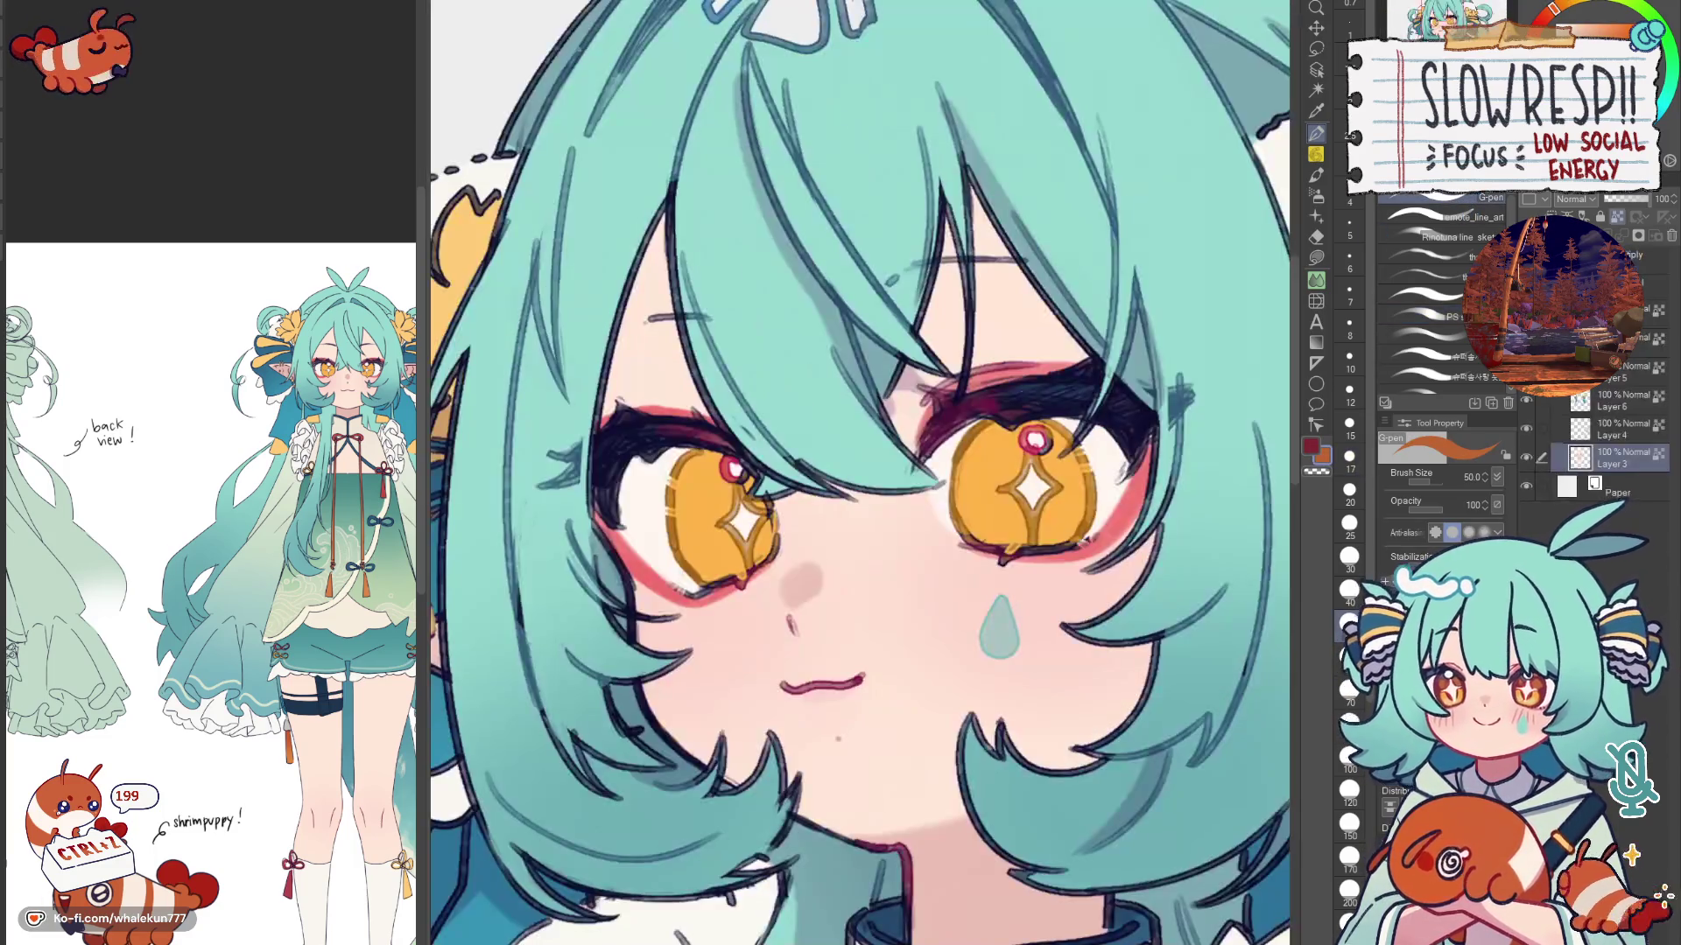
Step: Paint brown shading into the left iris with a shrinking soft brush, redoing the lower strokes
{"action": "key", "text": "b"}
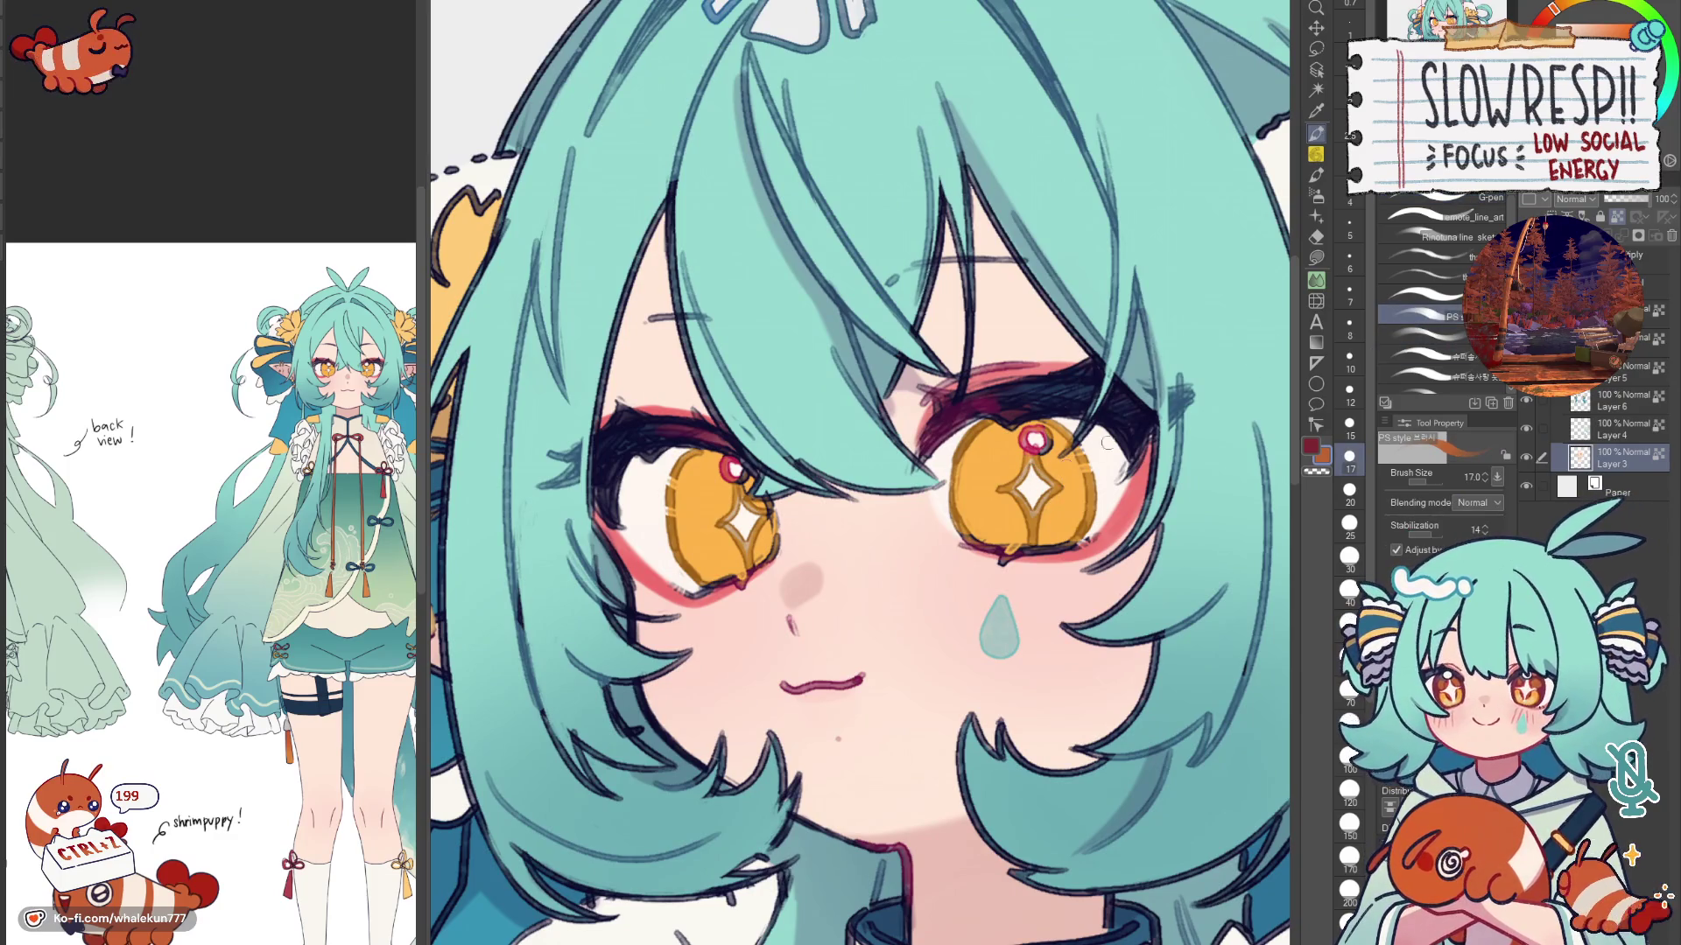
{"action": "left_click", "coordinate": [1425, 295]}
{"action": "left_click_drag", "start_coordinate": [725, 497], "coordinate": [757, 559]}
{"action": "key", "text": "bracketleft"}
{"action": "key", "text": "bracketleft"}
{"action": "key", "text": "bracketleft"}
{"action": "key", "text": "bracketleft"}
{"action": "left_click_drag", "start_coordinate": [704, 501], "coordinate": [680, 579]}
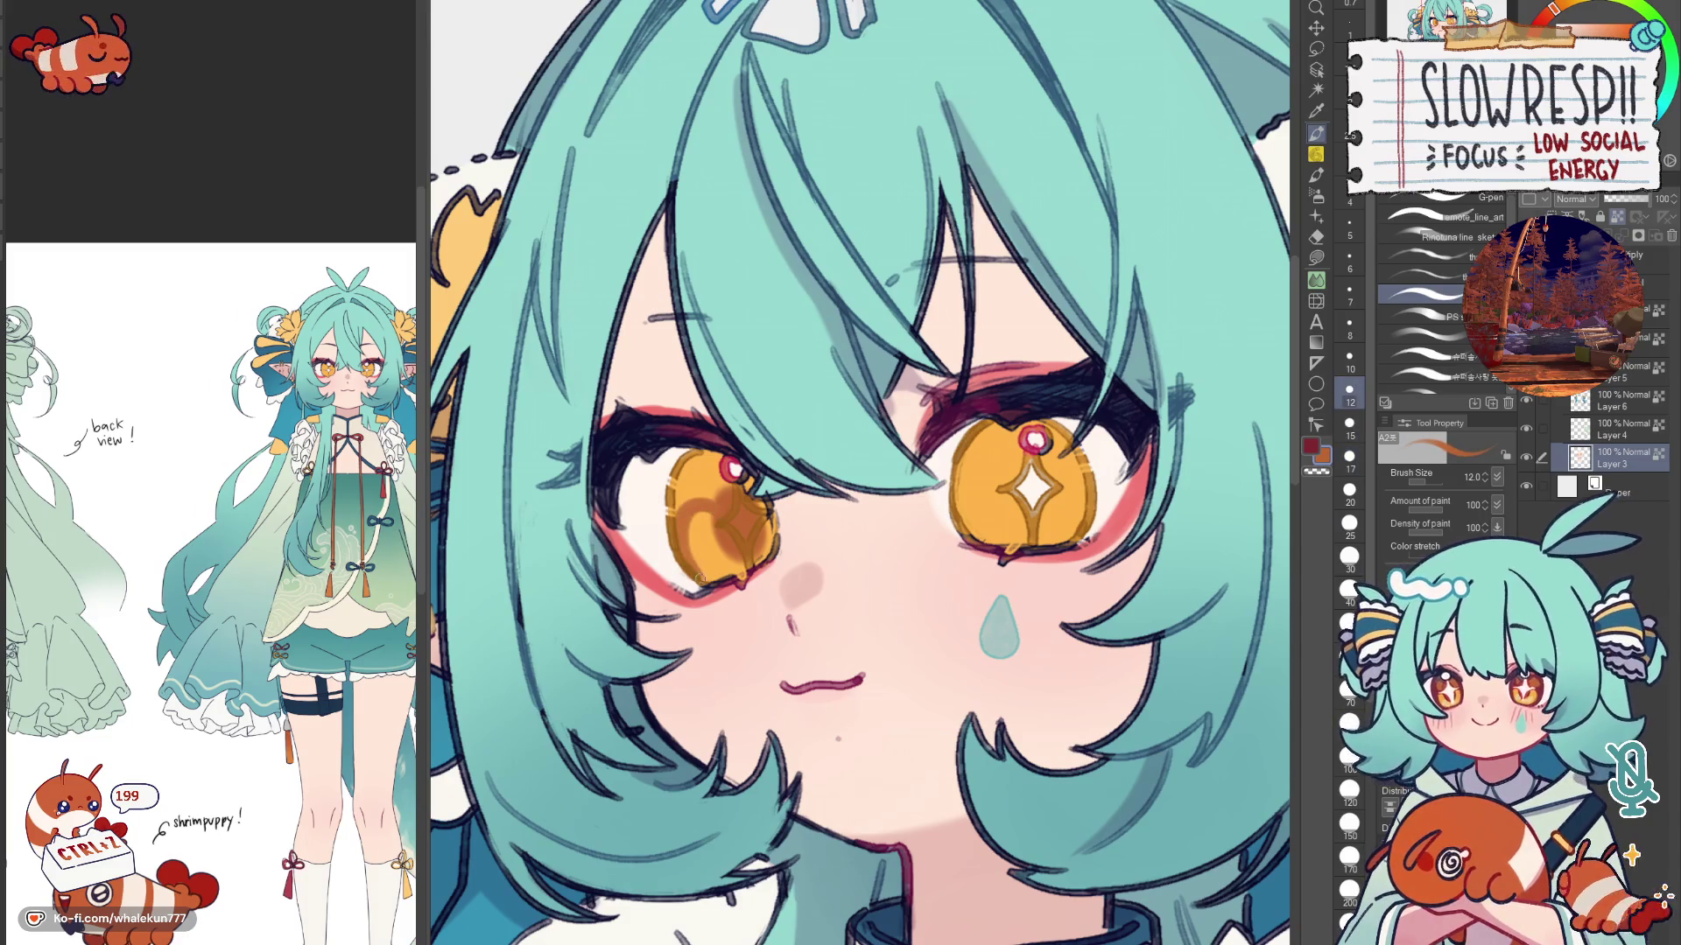
{"action": "mouse_move", "coordinate": [694, 461]}
{"action": "left_mouse_down"}
{"action": "mouse_move", "coordinate": [674, 516]}
{"action": "mouse_move", "coordinate": [693, 502]}
{"action": "left_mouse_up"}
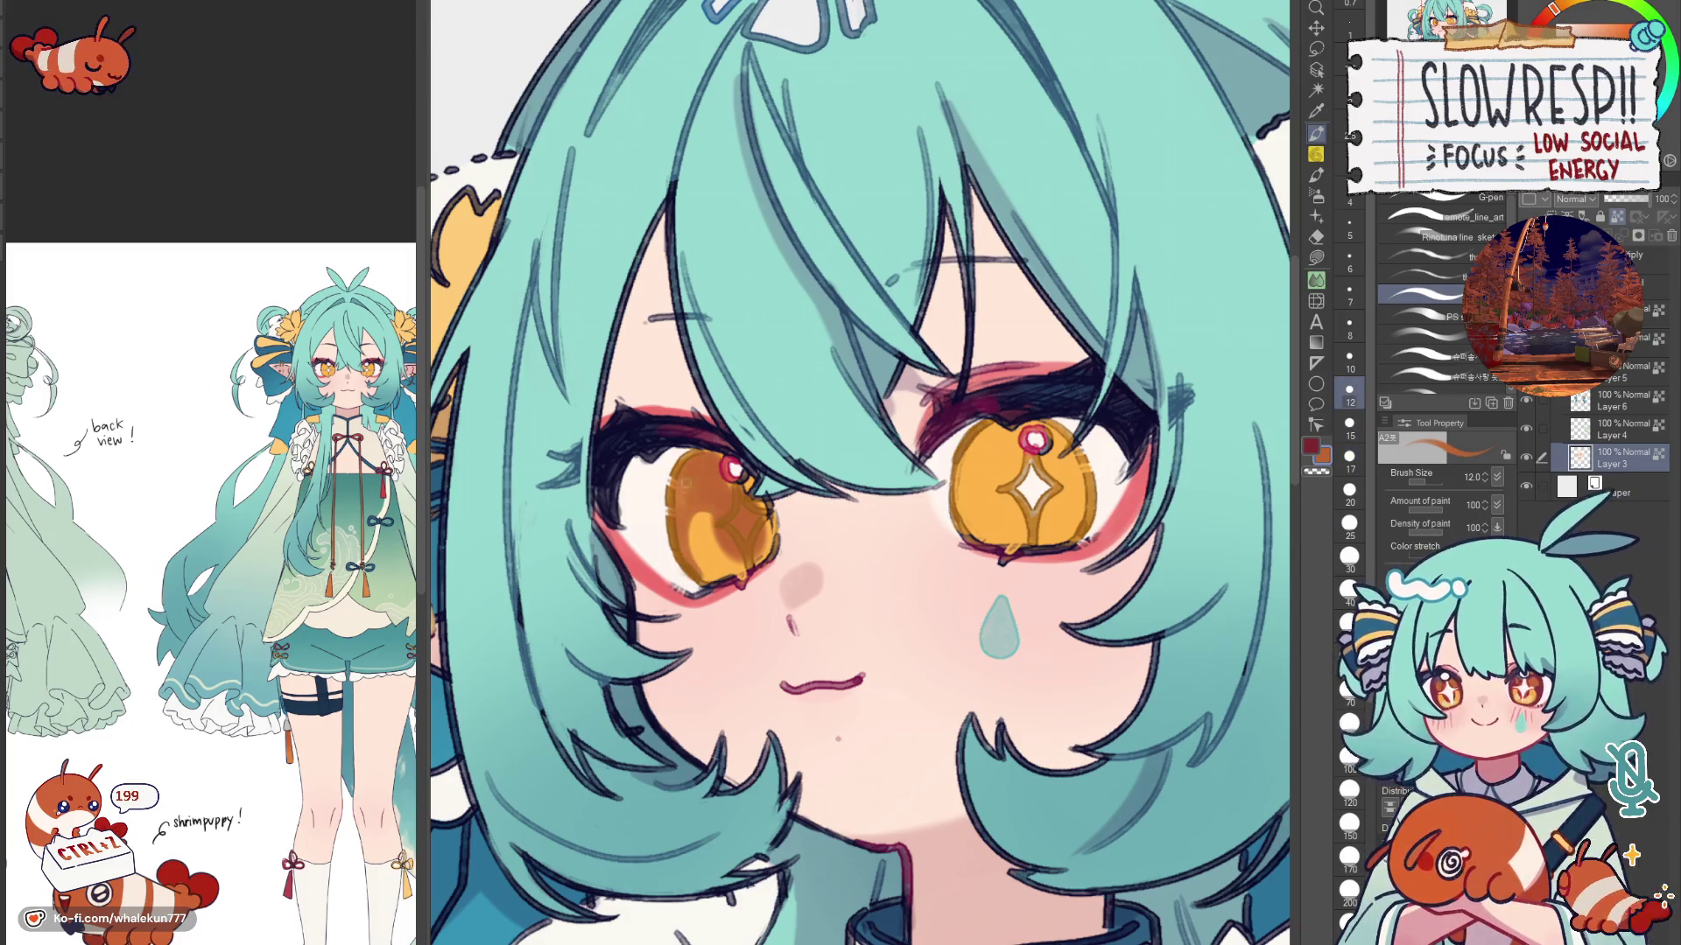
{"action": "key", "text": "bracketleft"}
{"action": "key", "text": "bracketleft"}
{"action": "key", "text": "bracketleft"}
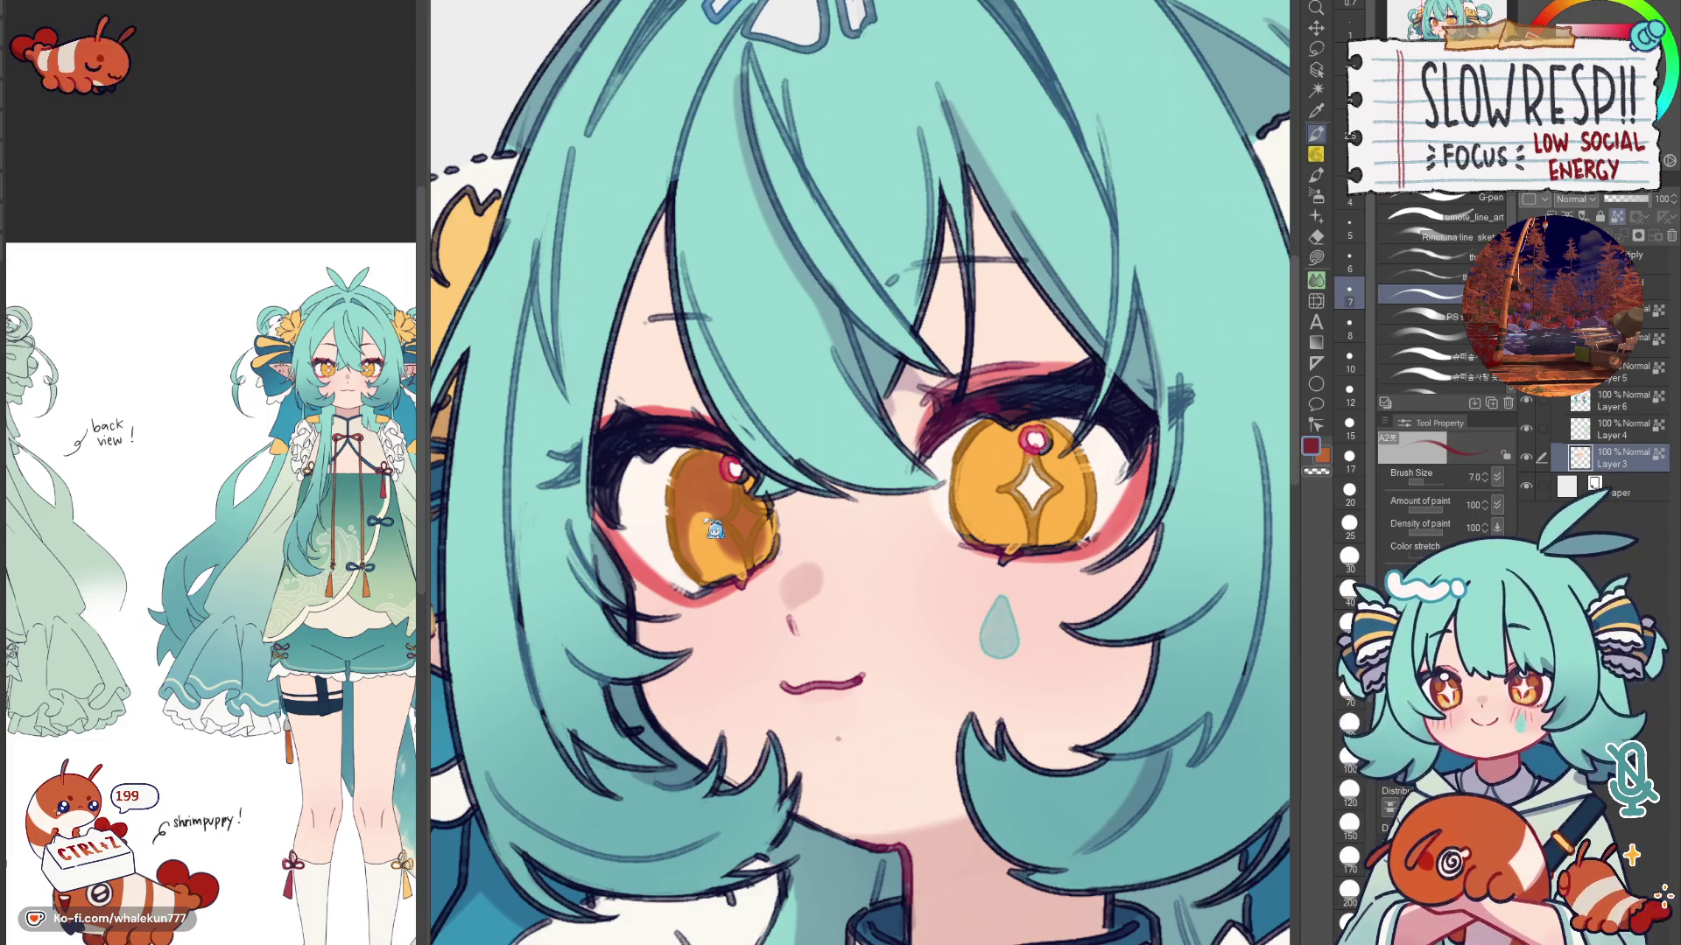
{"action": "left_click_drag", "start_coordinate": [696, 513], "coordinate": [686, 568]}
{"action": "key", "text": "ctrl+z"}
{"action": "left_click_drag", "start_coordinate": [709, 512], "coordinate": [689, 585]}
{"action": "key", "text": "ctrl+z"}
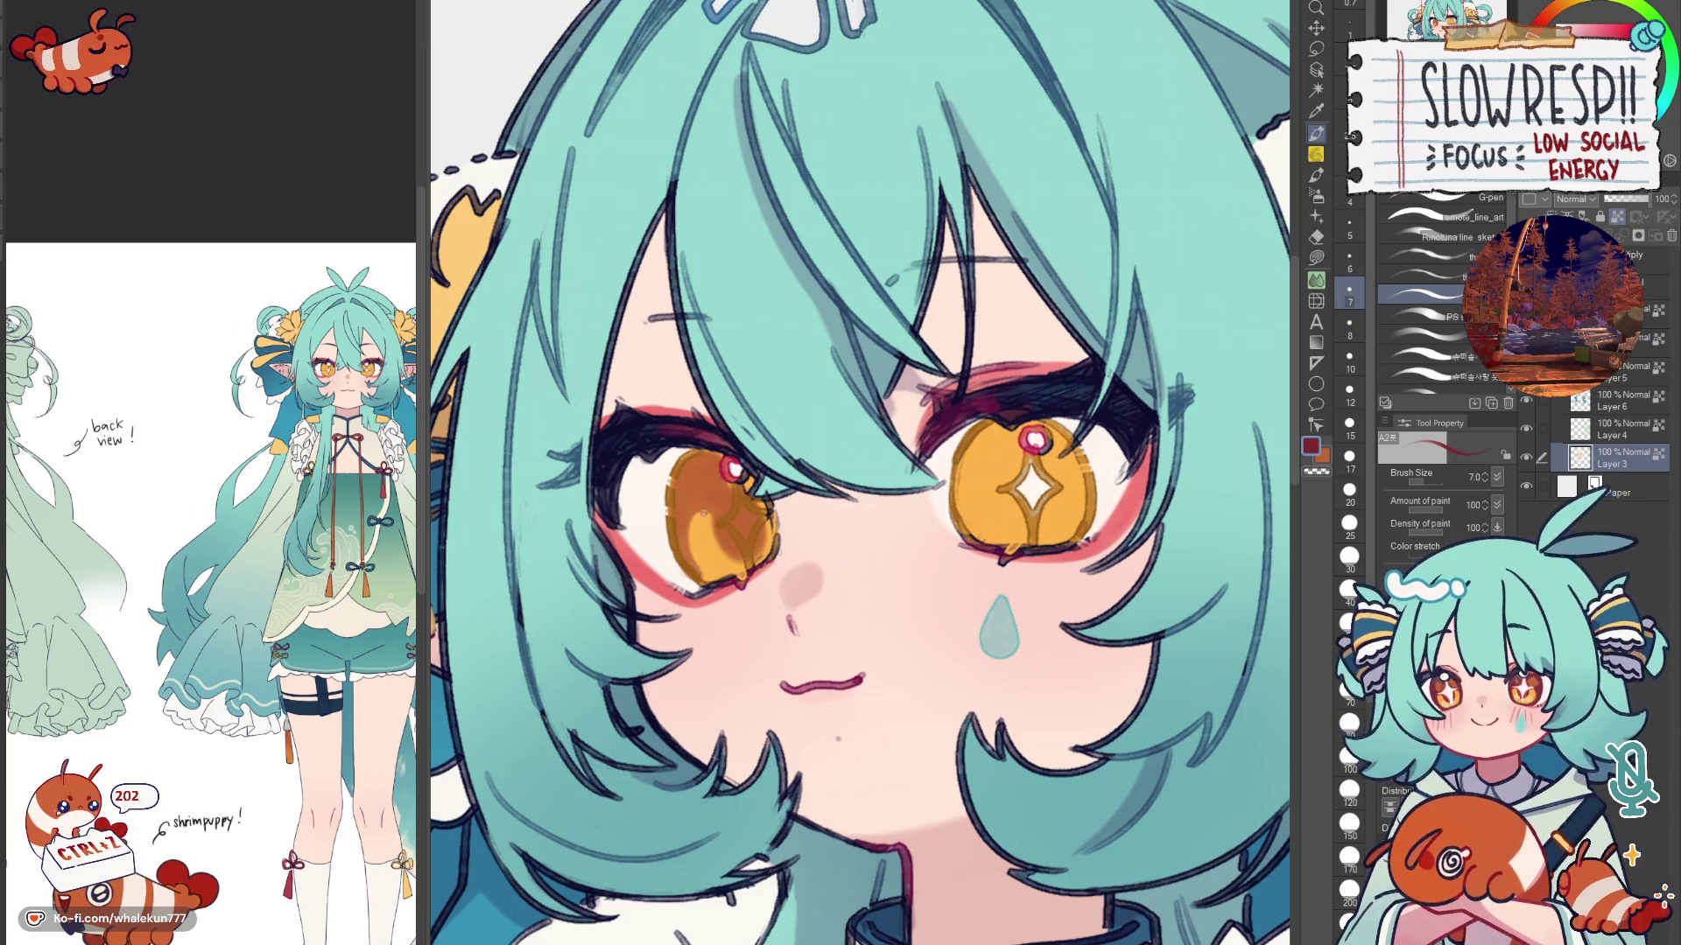
{"action": "left_click_drag", "start_coordinate": [710, 512], "coordinate": [688, 587]}
Step: Check mirrored, add a dark brown stroke to the left iris, and move to Layer 3 toggling orange and dark red
{"action": "key", "text": "h"}
{"action": "key", "text": "h"}
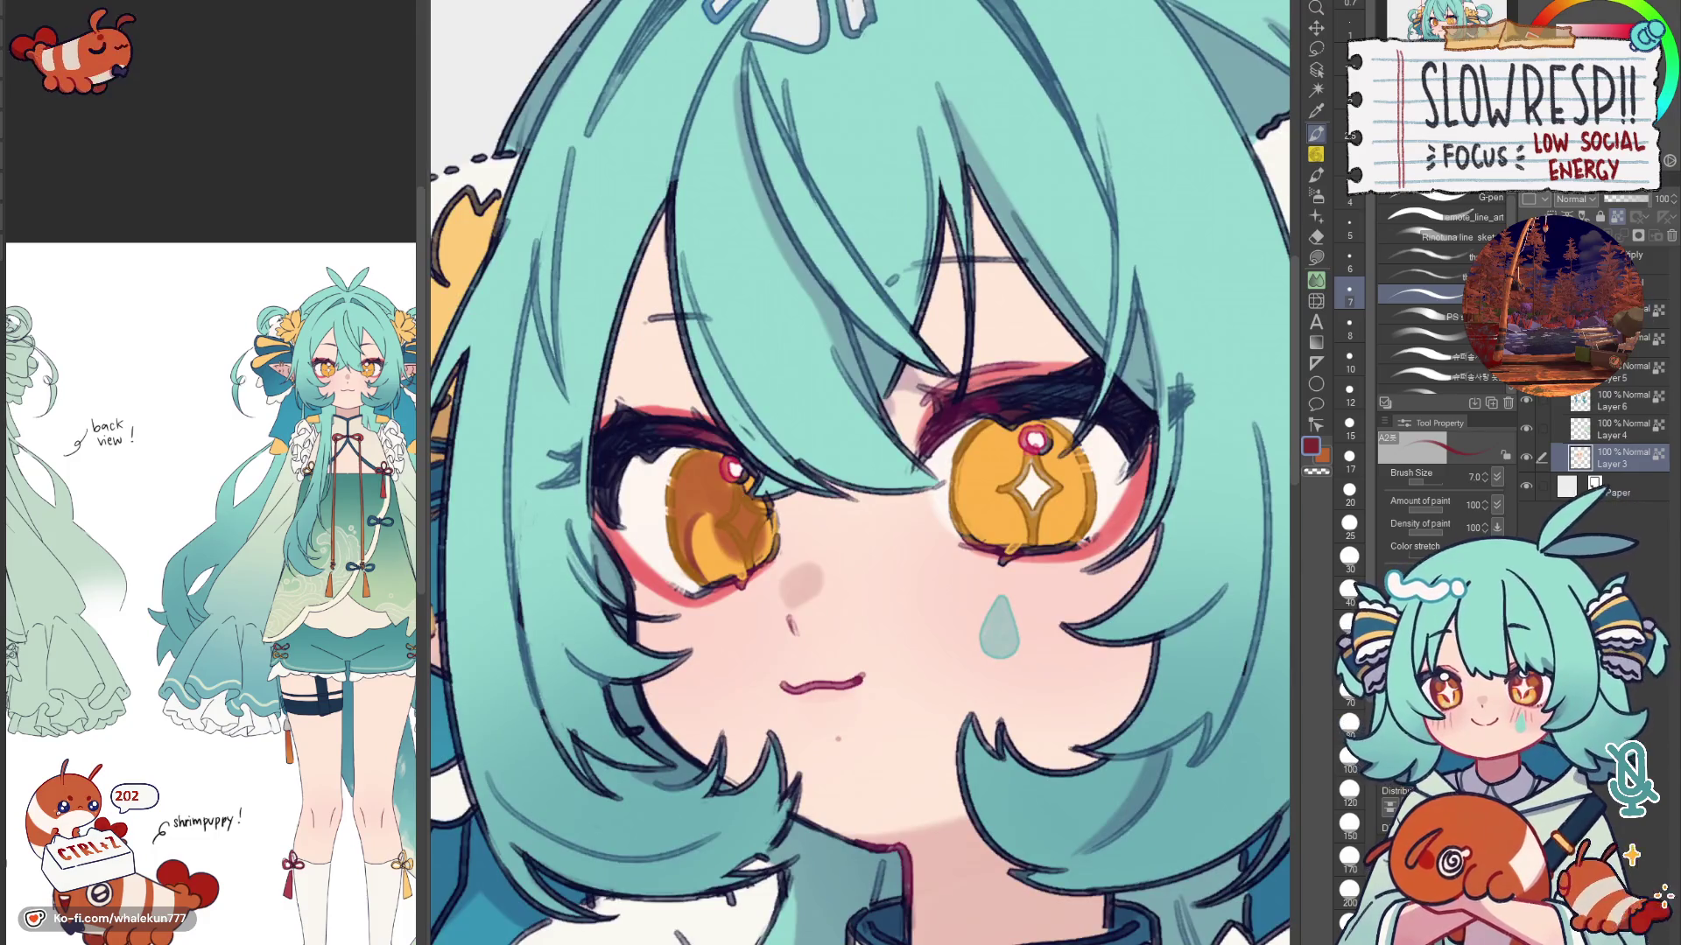
{"action": "key", "text": "bracketright"}
{"action": "key", "text": "bracketright"}
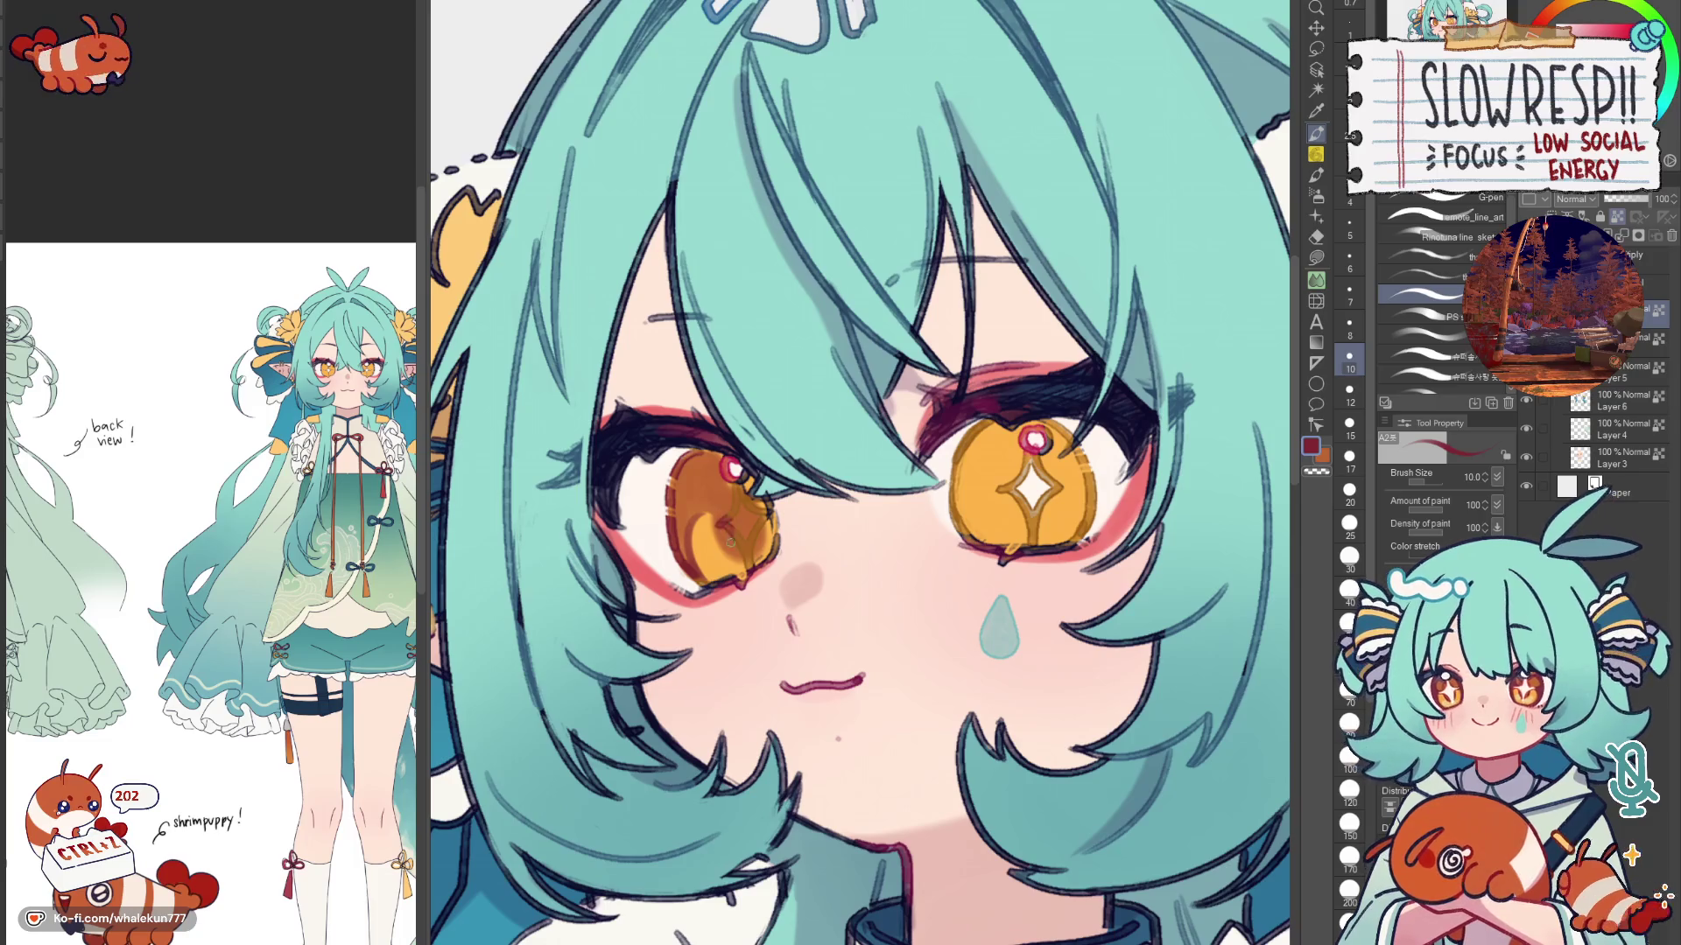
{"action": "left_click_drag", "start_coordinate": [770, 509], "coordinate": [749, 563]}
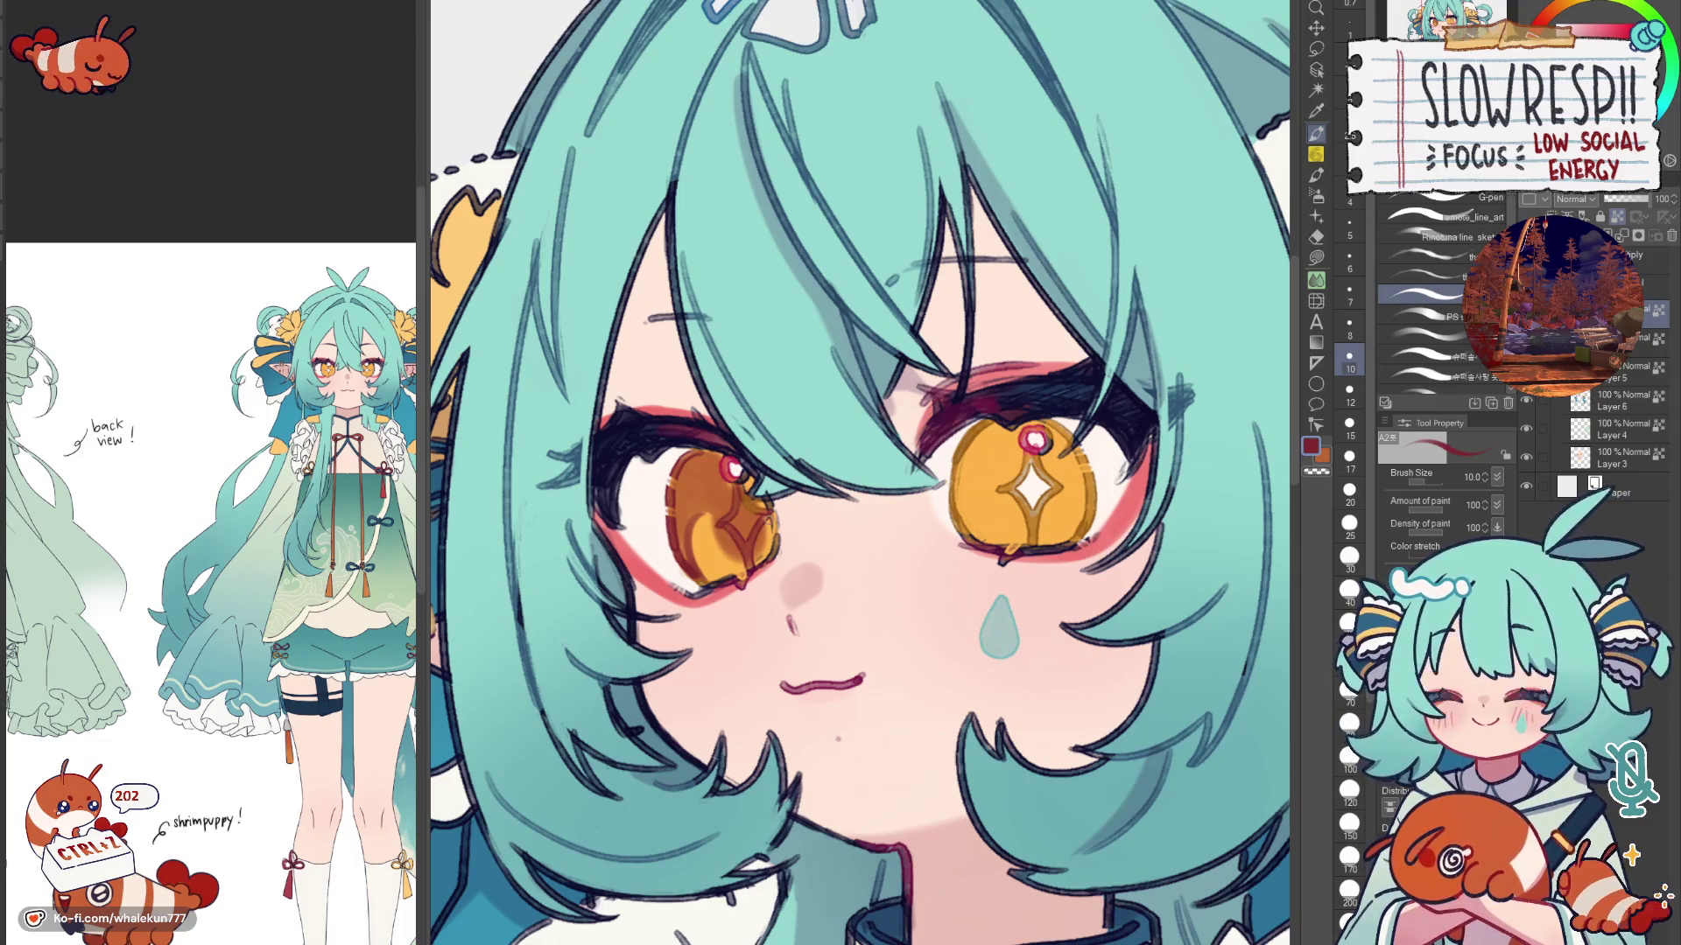
{"action": "key", "text": "bracketright"}
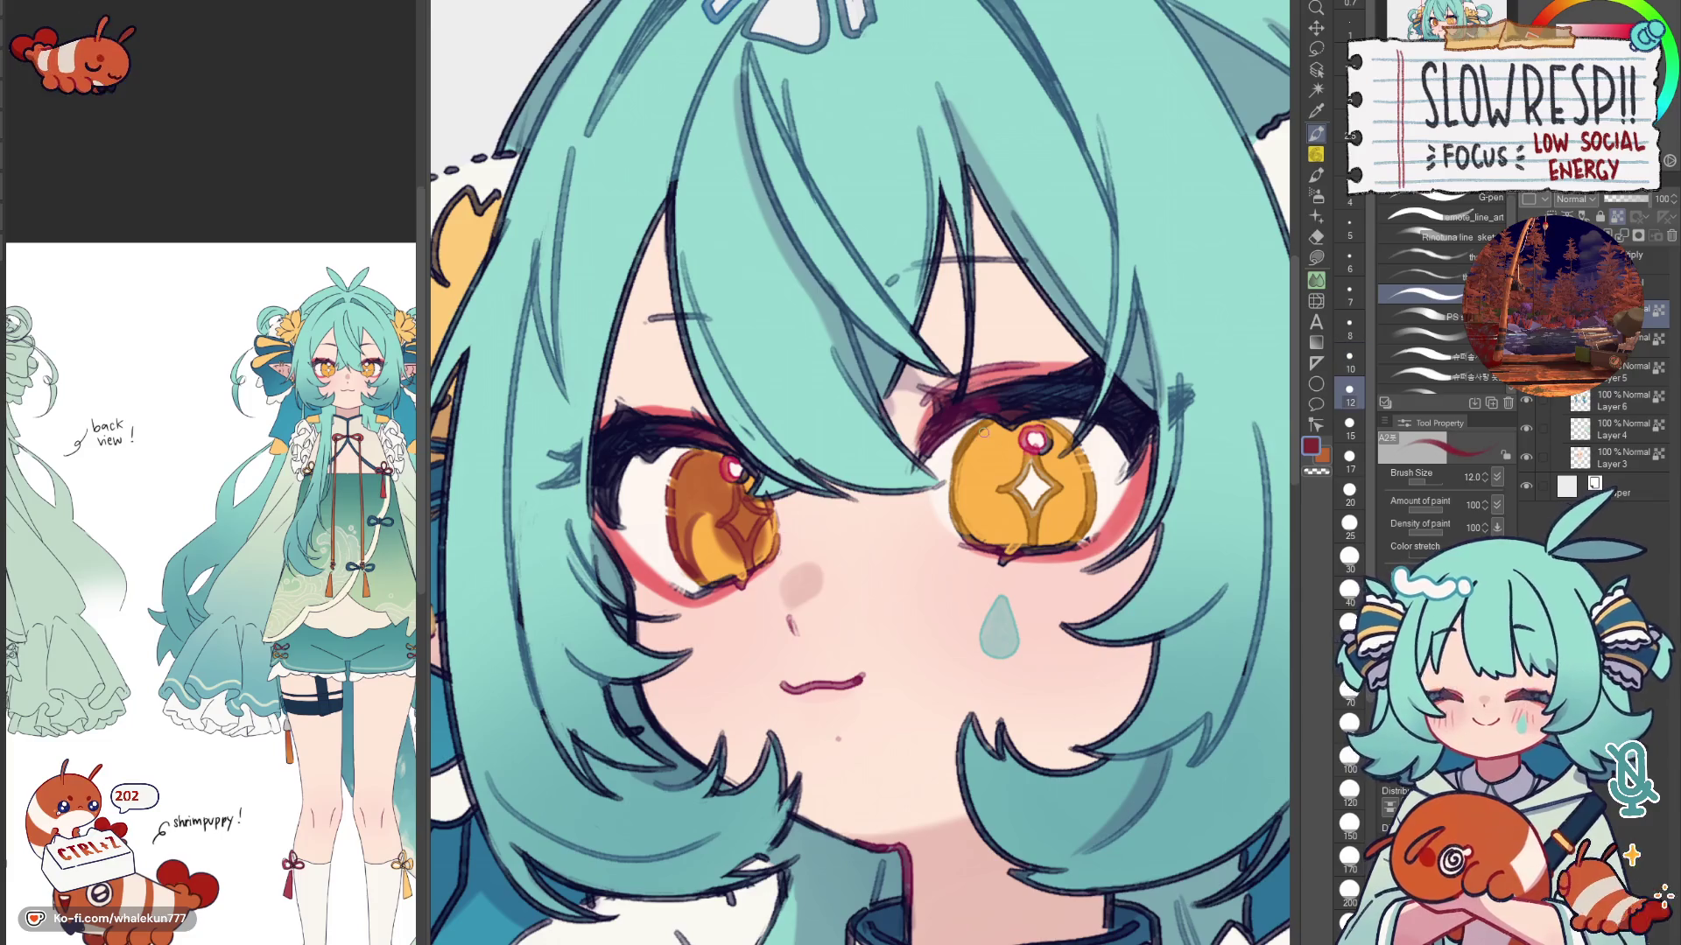
{"action": "key", "text": "bracketright"}
{"action": "key", "text": "bracketright"}
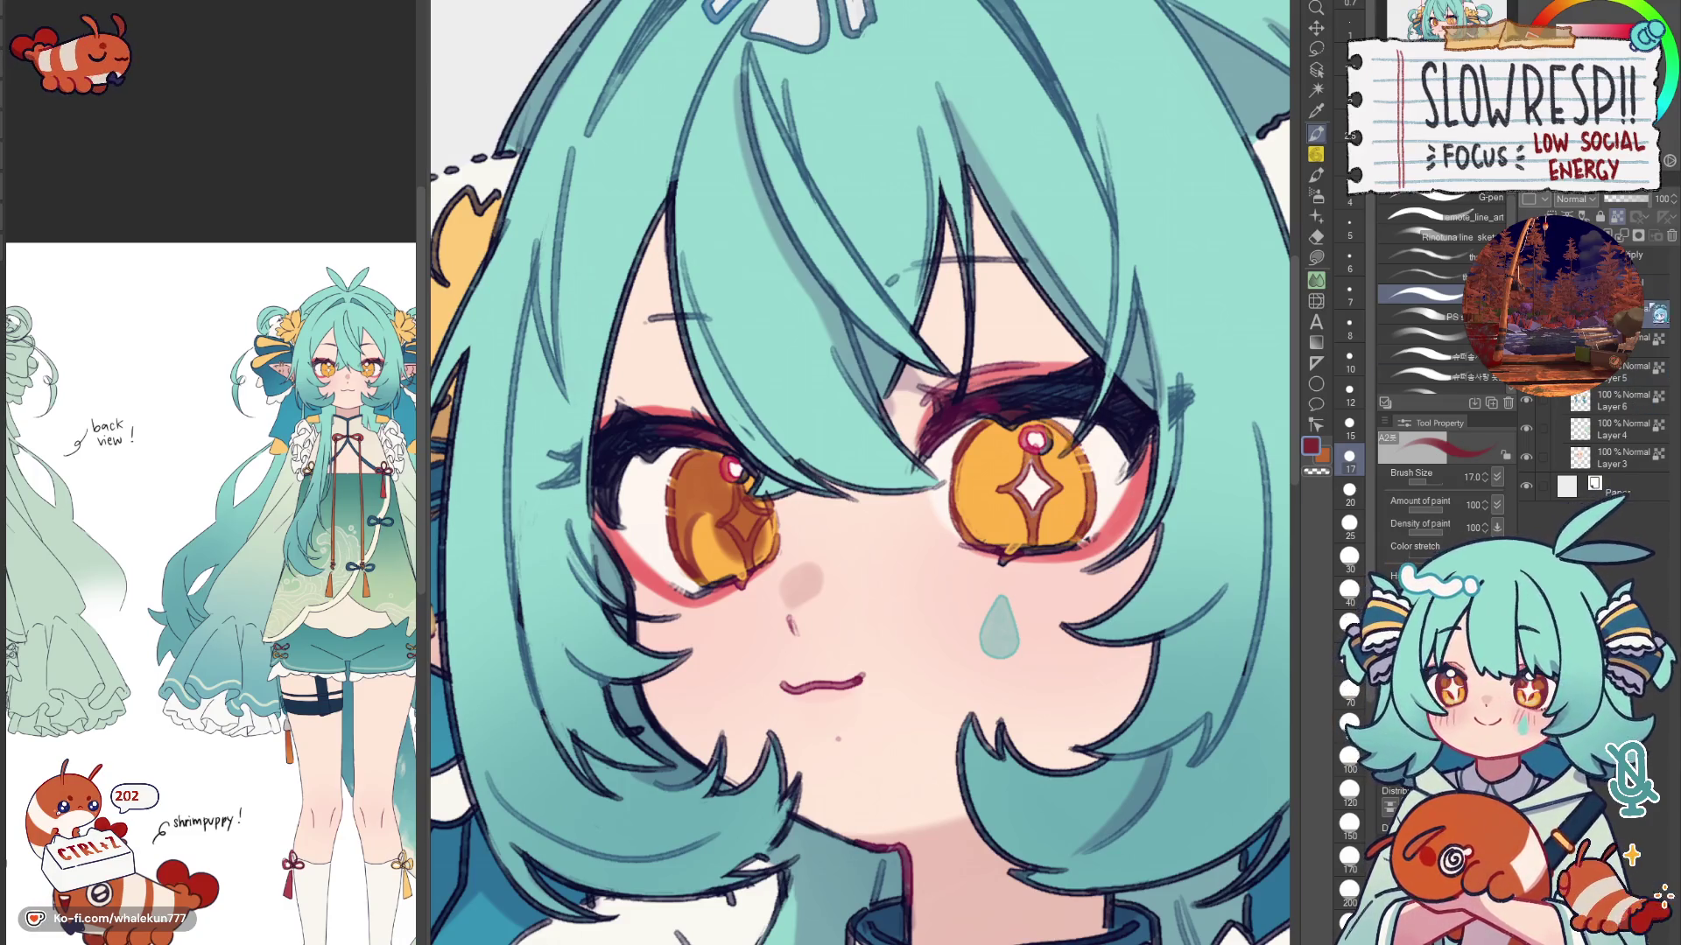
{"action": "left_click", "coordinate": [1615, 453]}
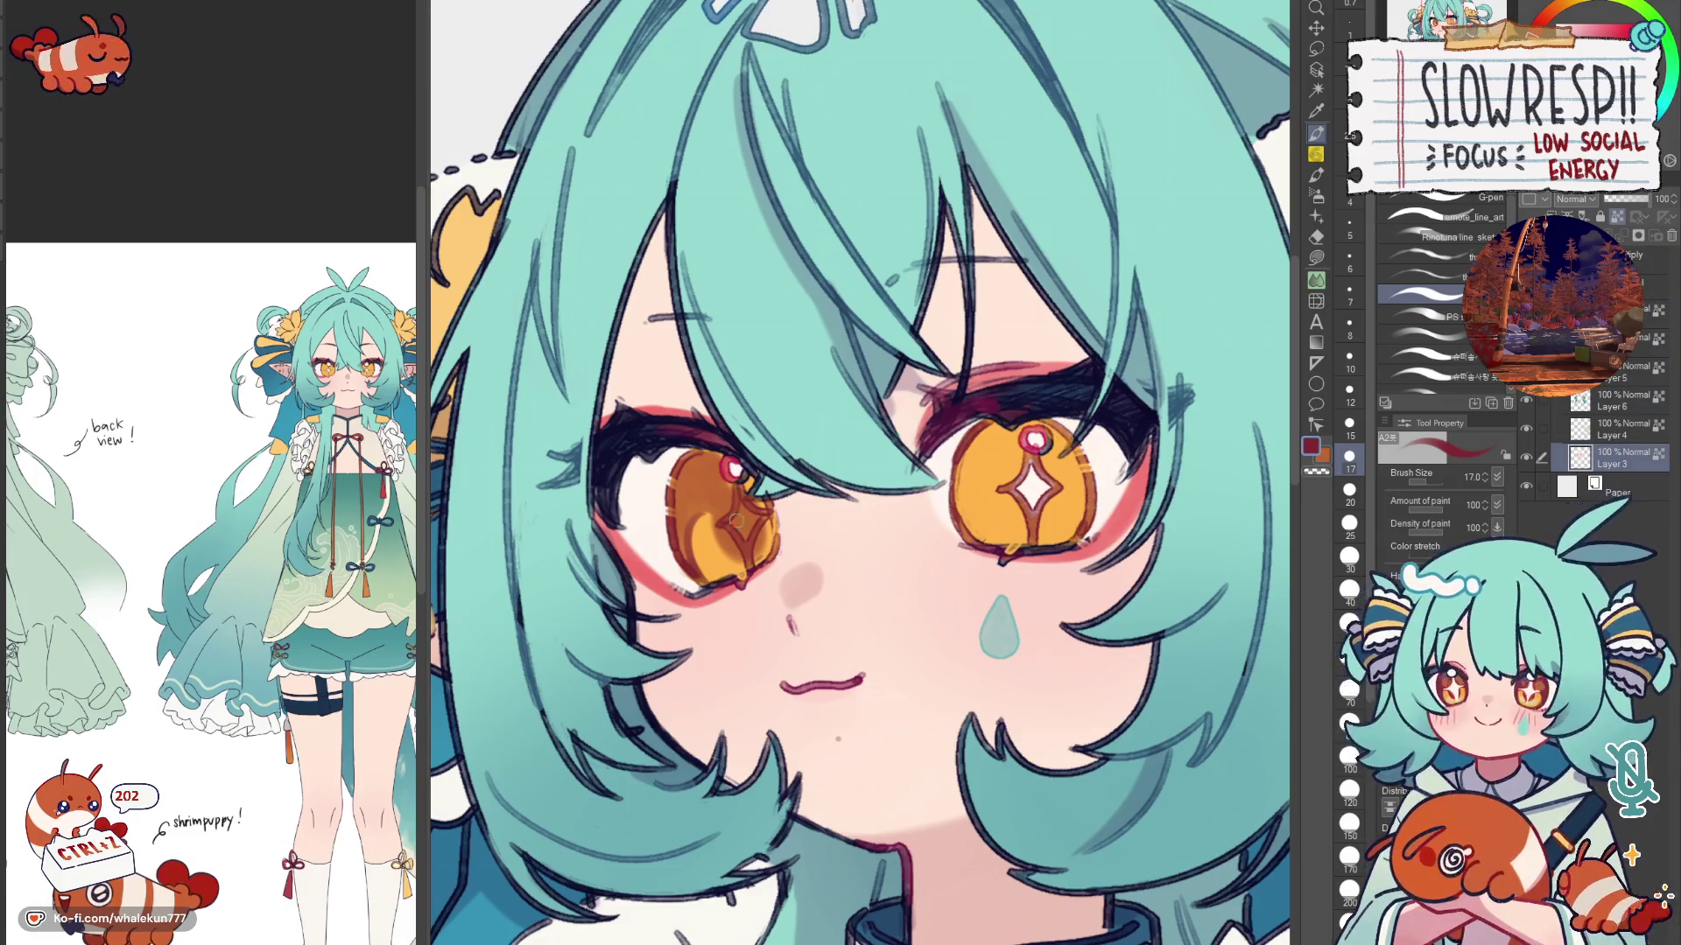
{"action": "key", "text": "x"}
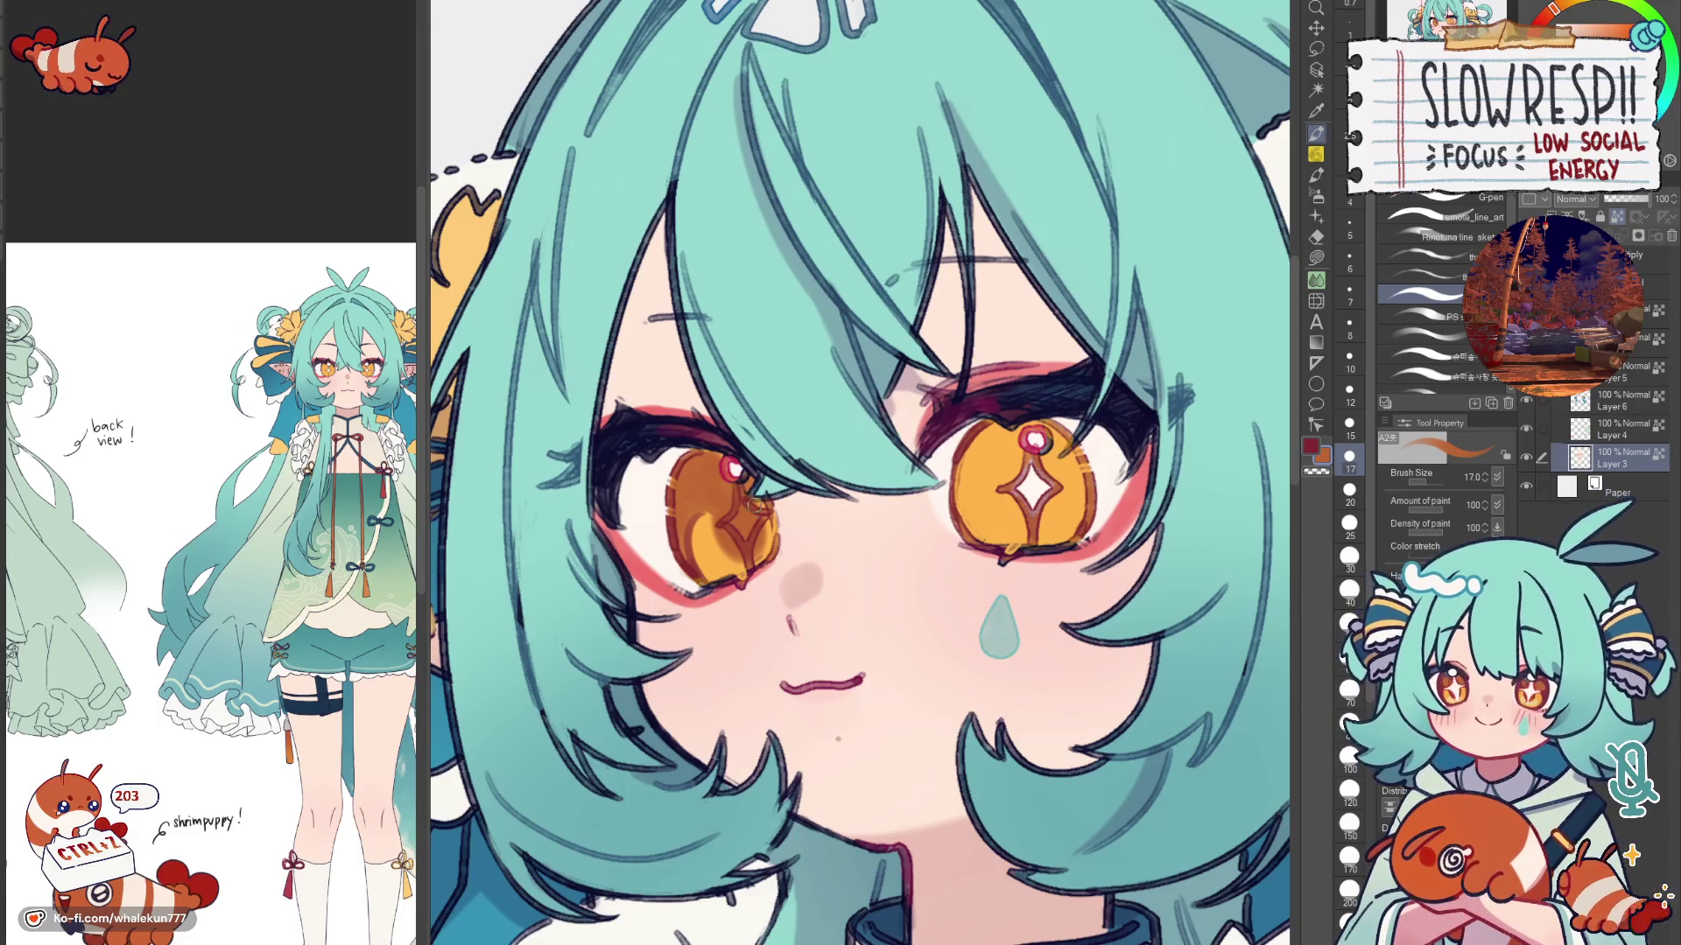
{"action": "key", "text": "x"}
{"action": "key", "text": "bracketleft"}
{"action": "key", "text": "bracketleft"}
{"action": "key", "text": "bracketleft"}
{"action": "key", "text": "bracketleft"}
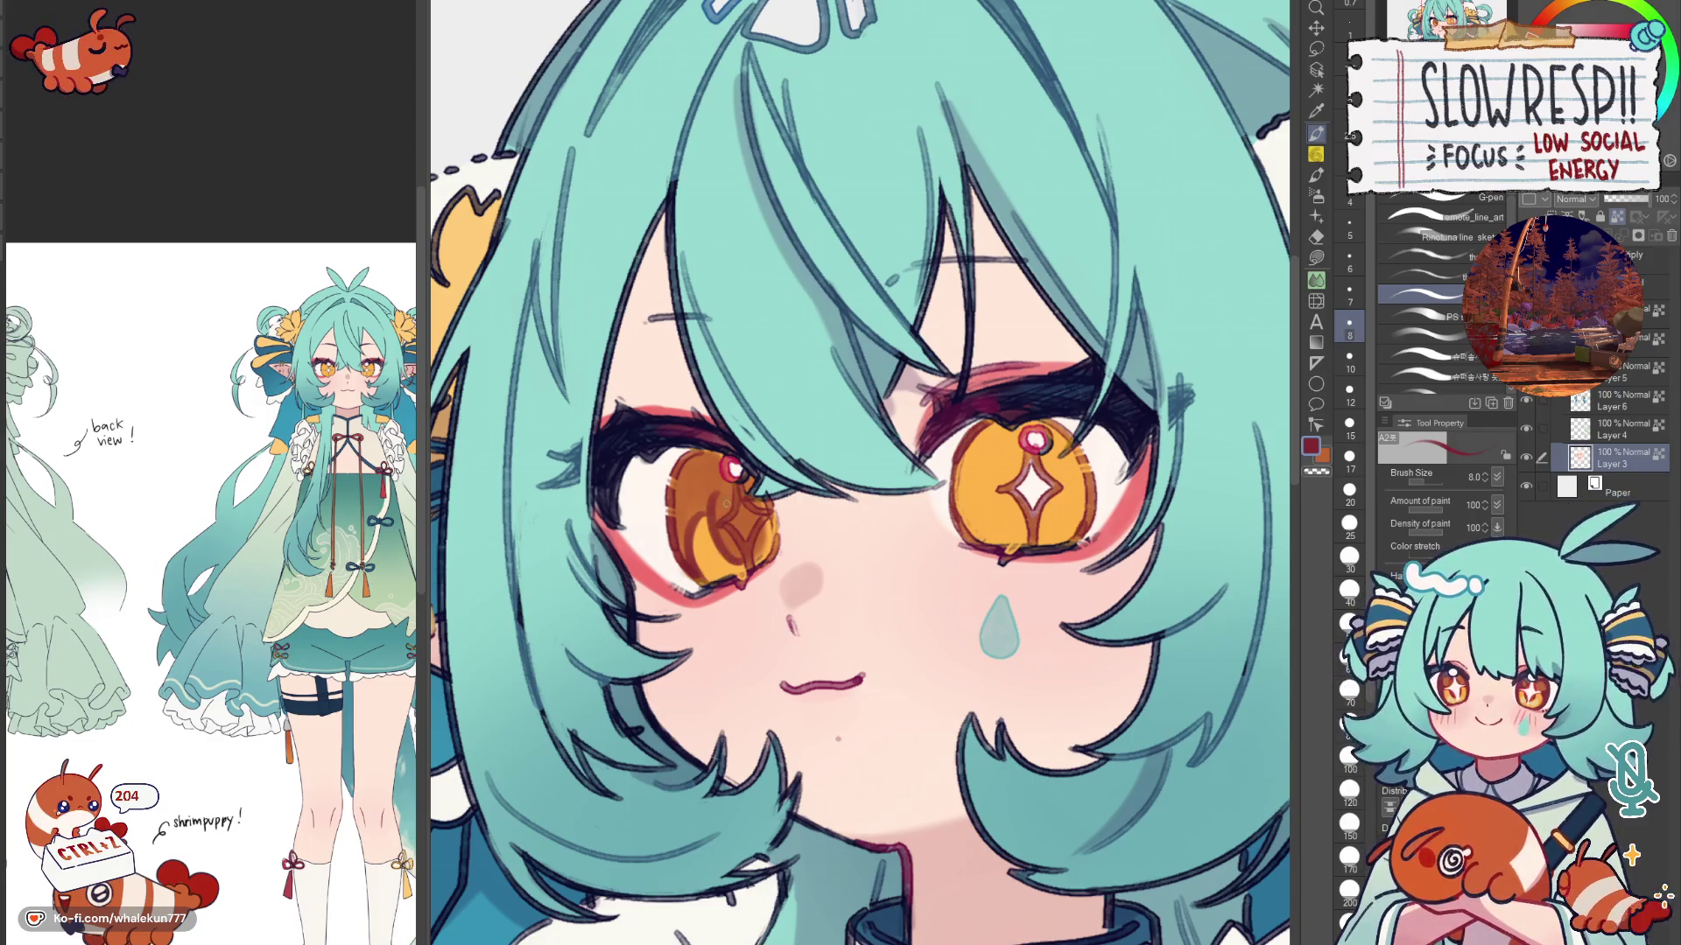
{"action": "key", "text": "x"}
{"action": "key", "text": "x"}
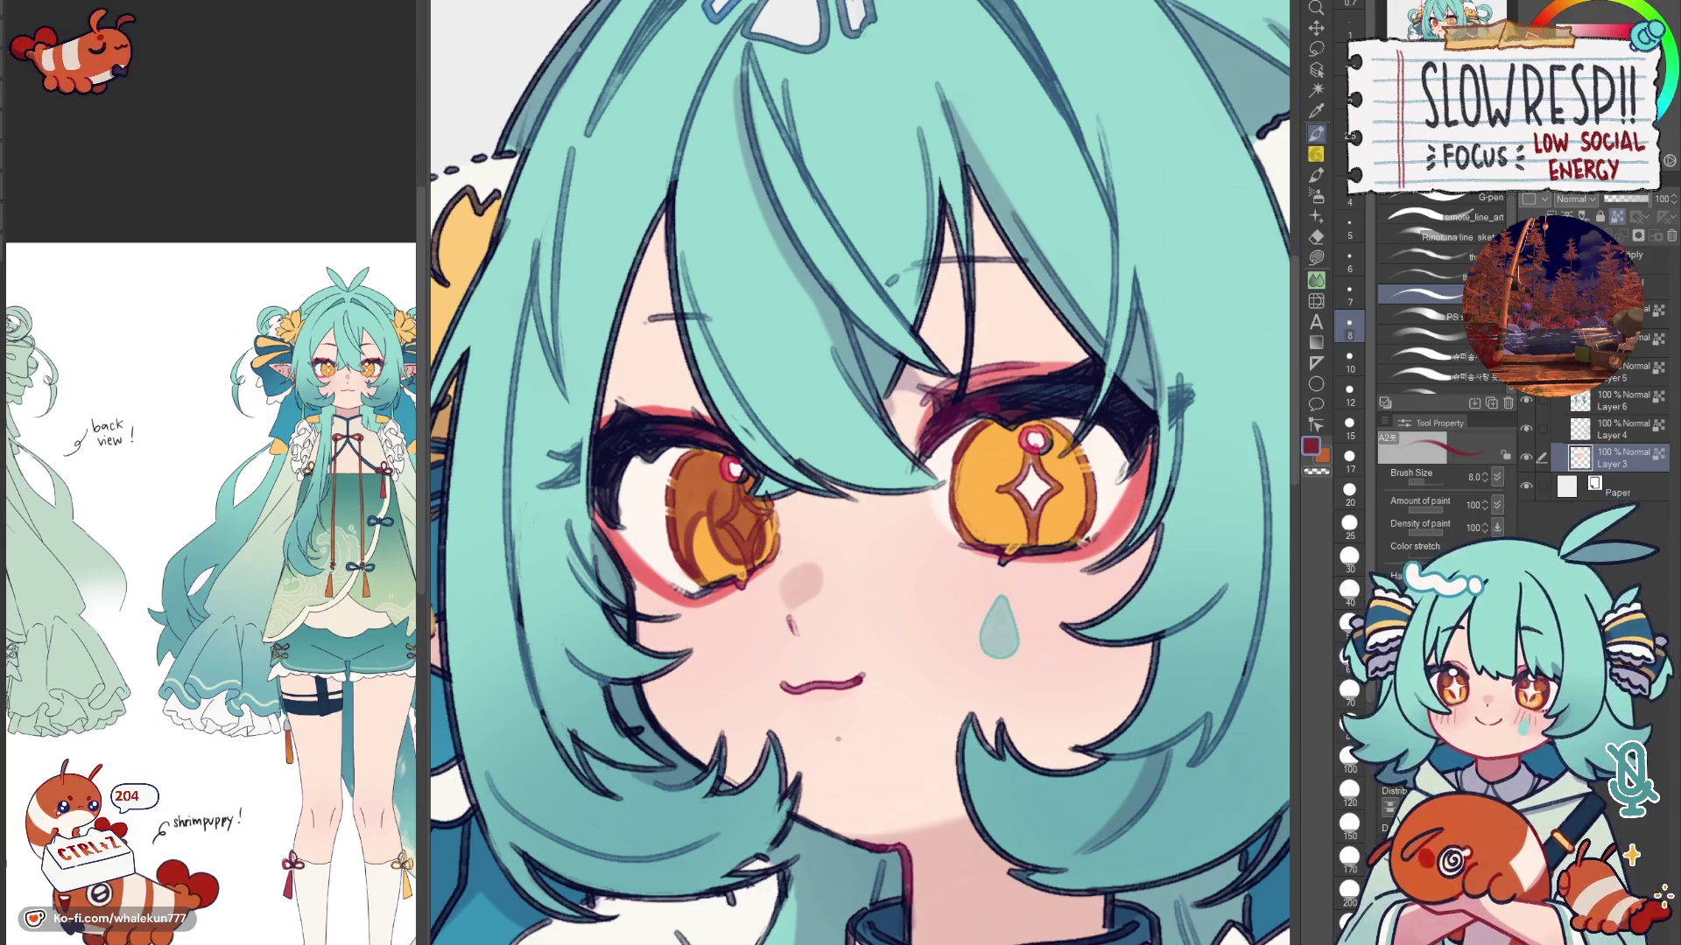
{"action": "key", "text": "bracketright"}
{"action": "key", "text": "bracketright"}
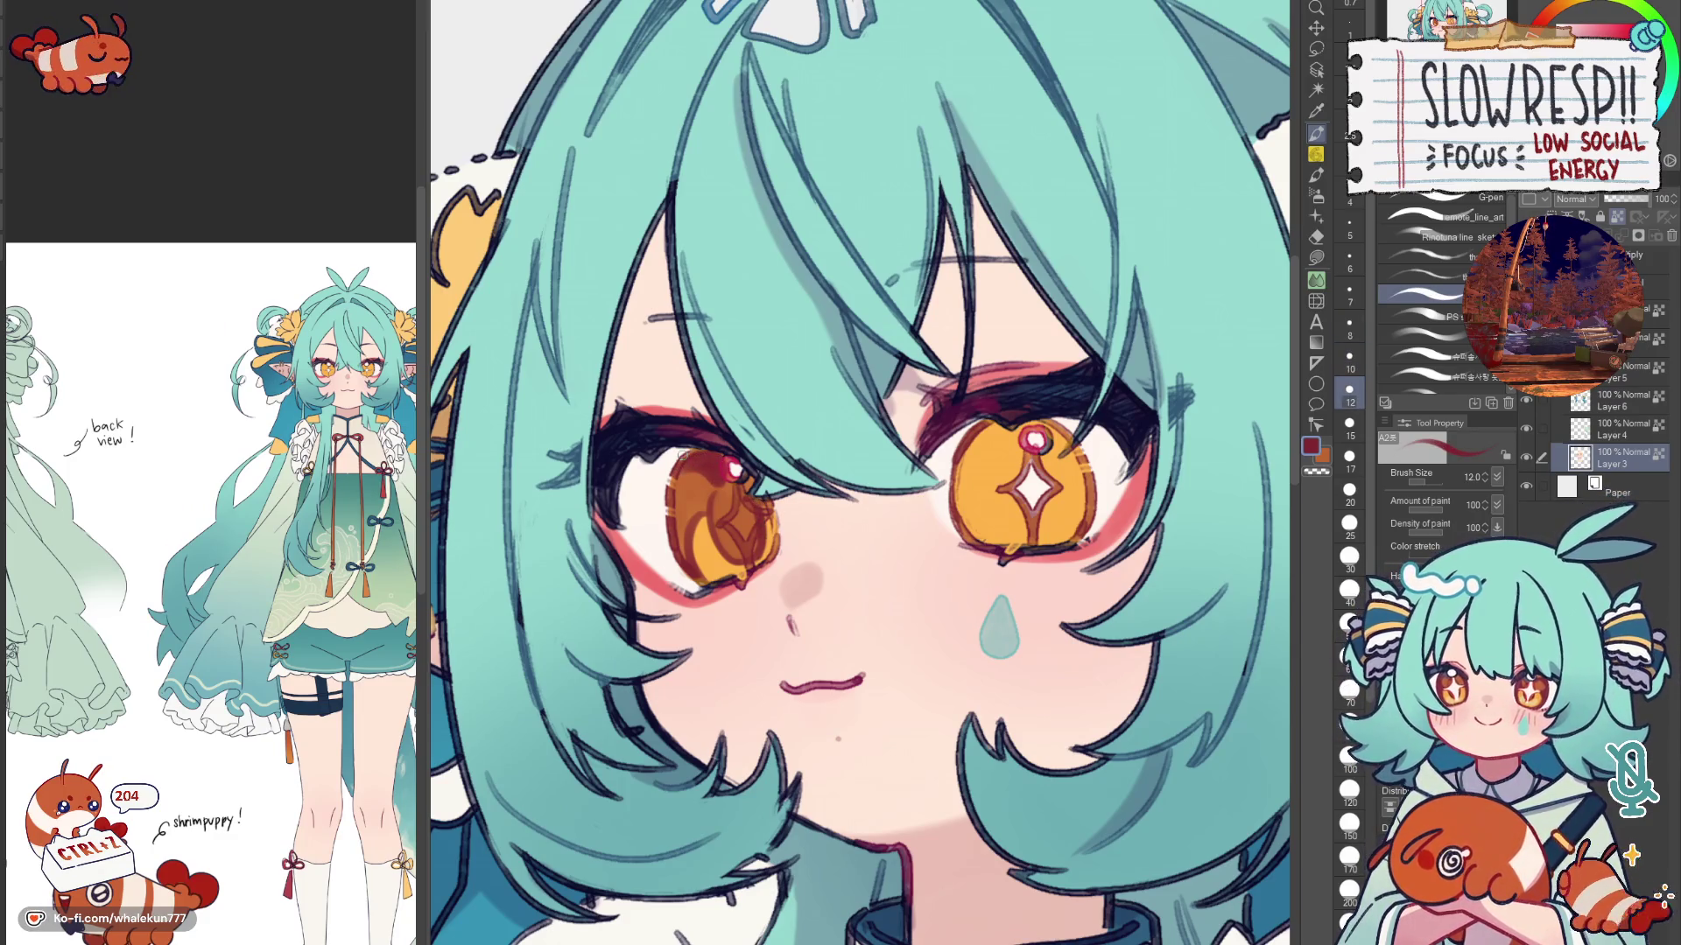
Step: With orange, paint over the right eye's white star highlight and add darker strokes inside the iris
{"action": "key", "text": "x"}
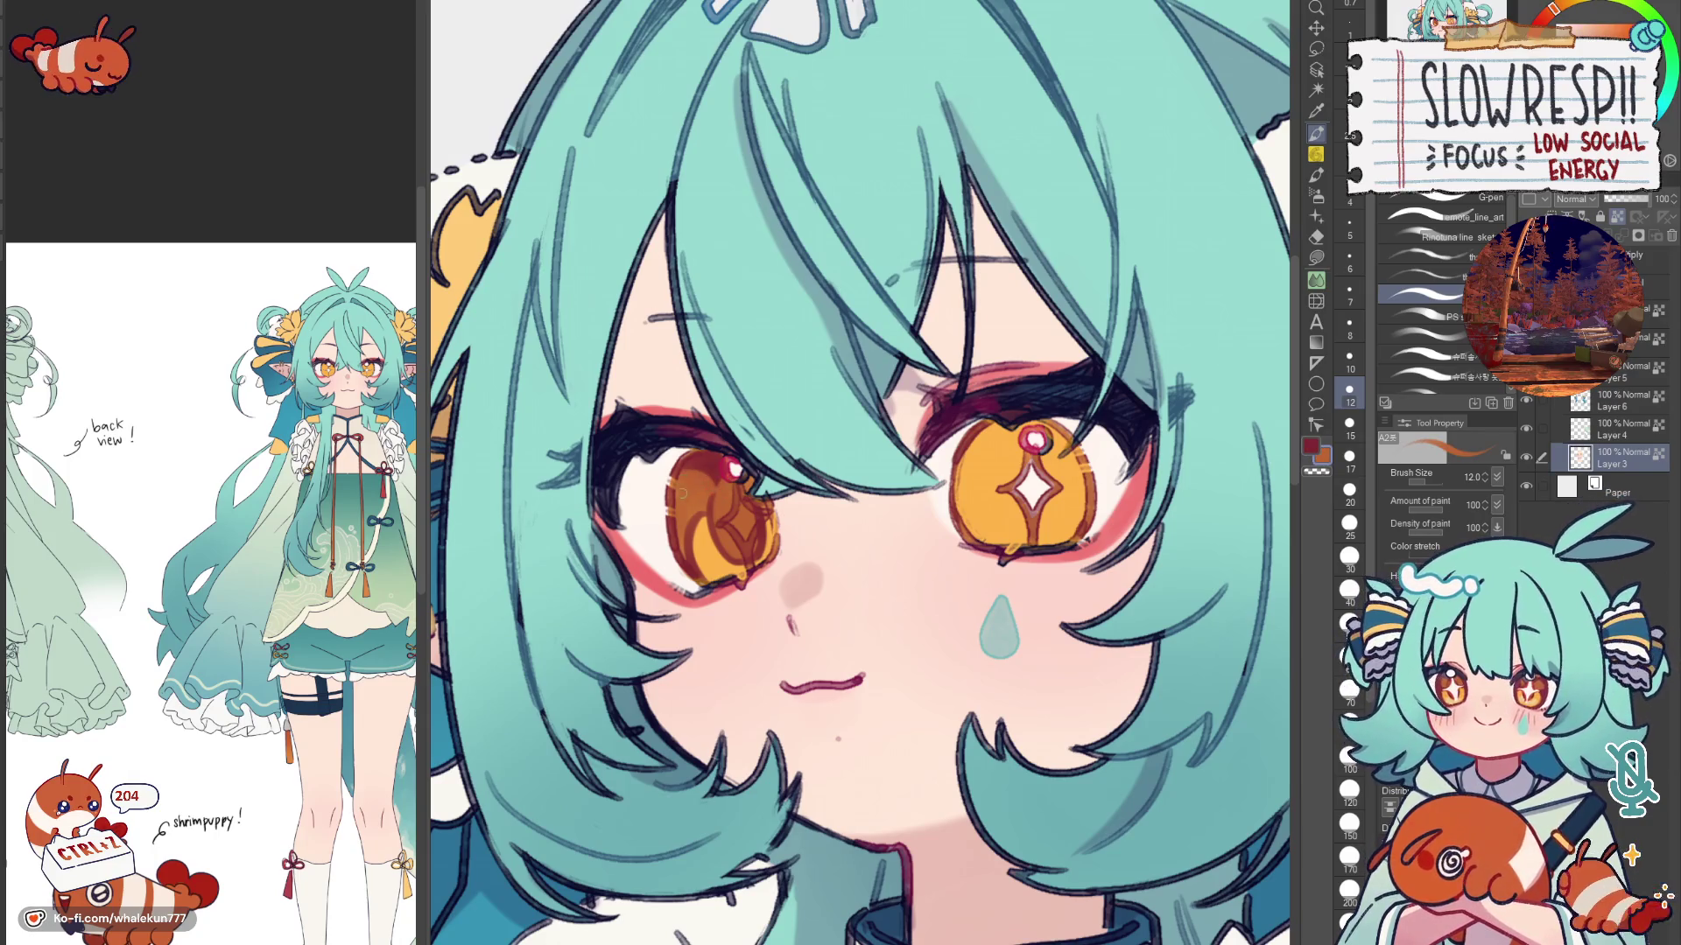
{"action": "key", "text": "x"}
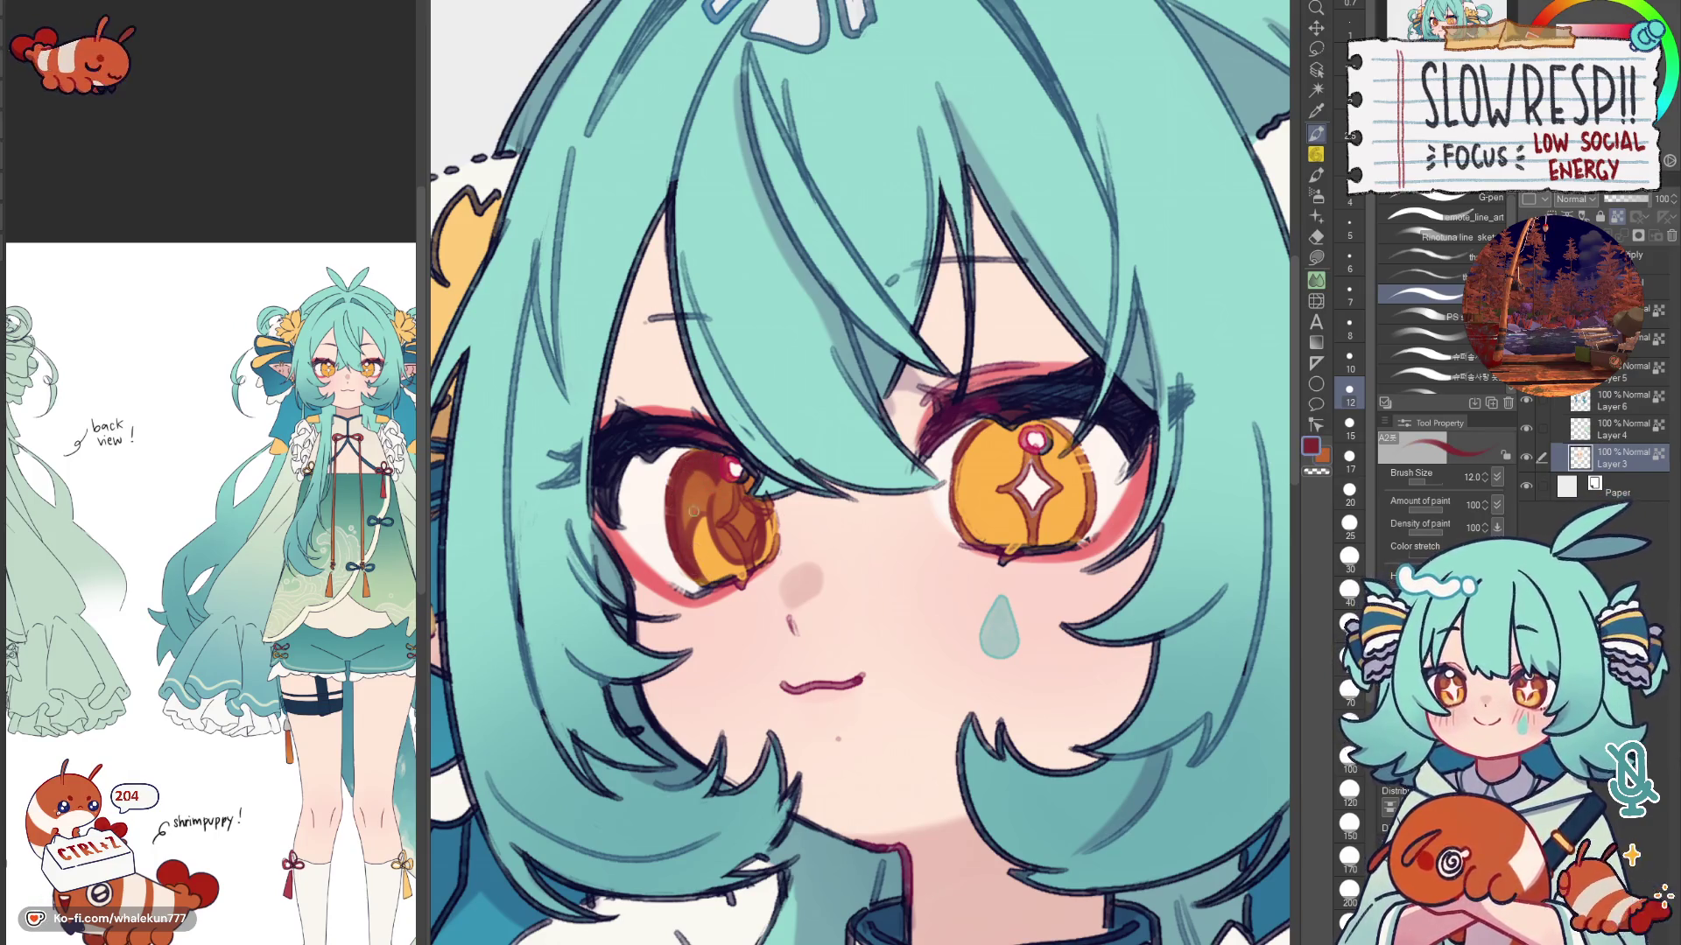
{"action": "key", "text": "x"}
{"action": "key", "text": "x"}
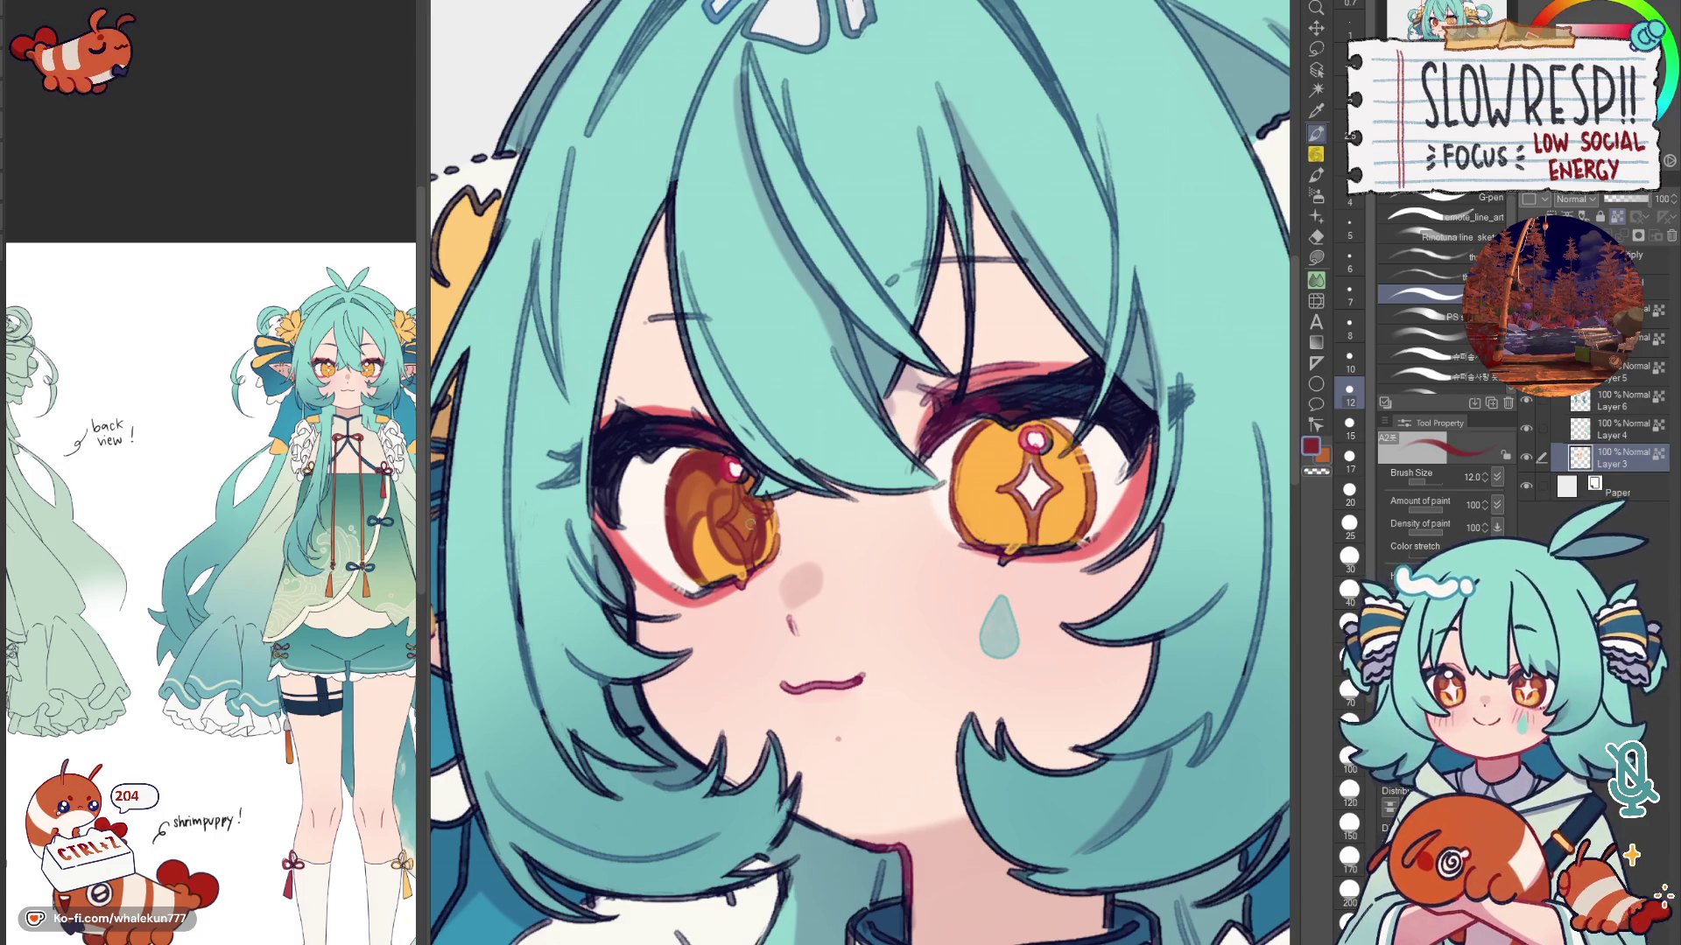
{"action": "key", "text": "h"}
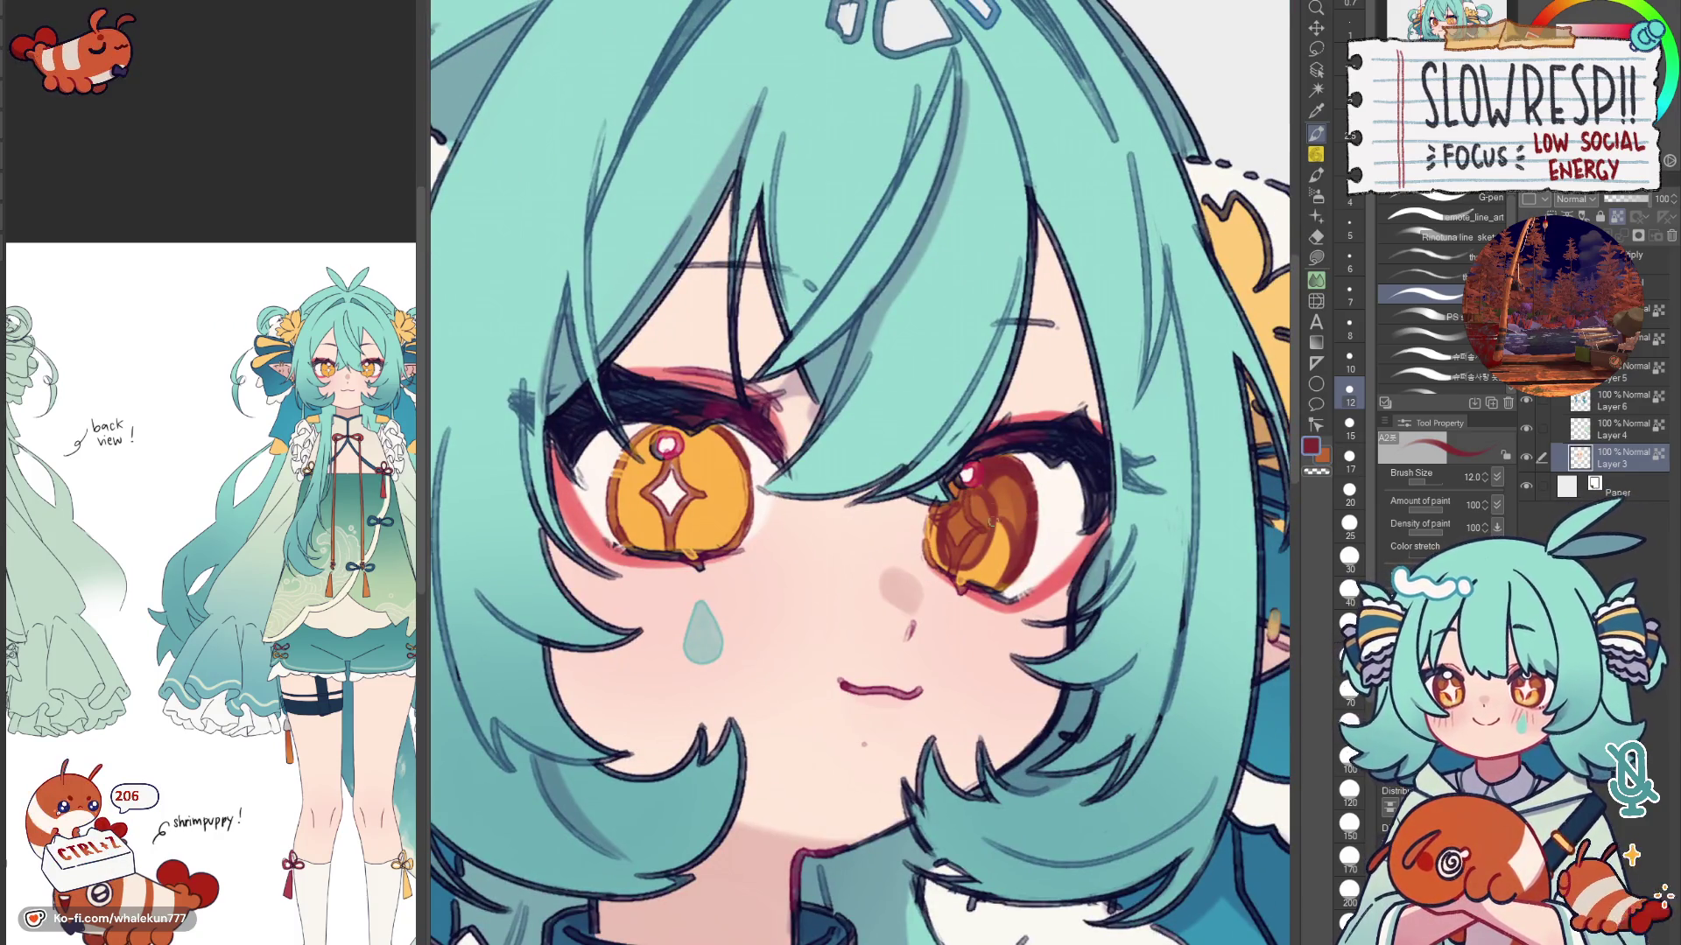
{"action": "key", "text": "x"}
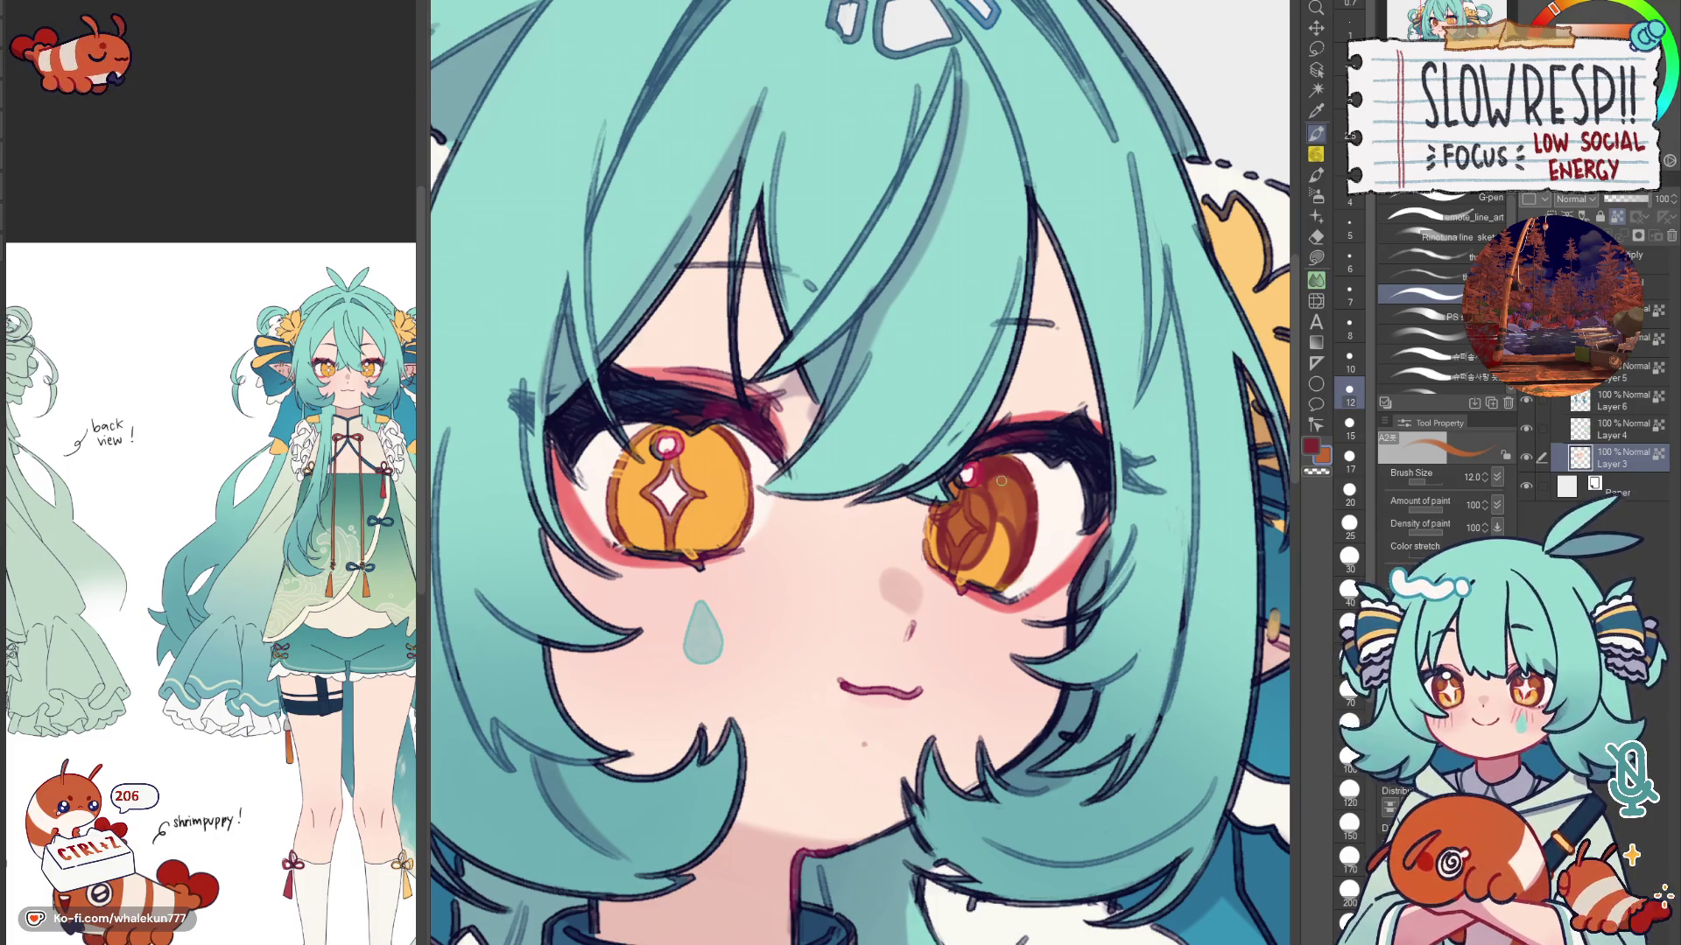
{"action": "key", "text": "h"}
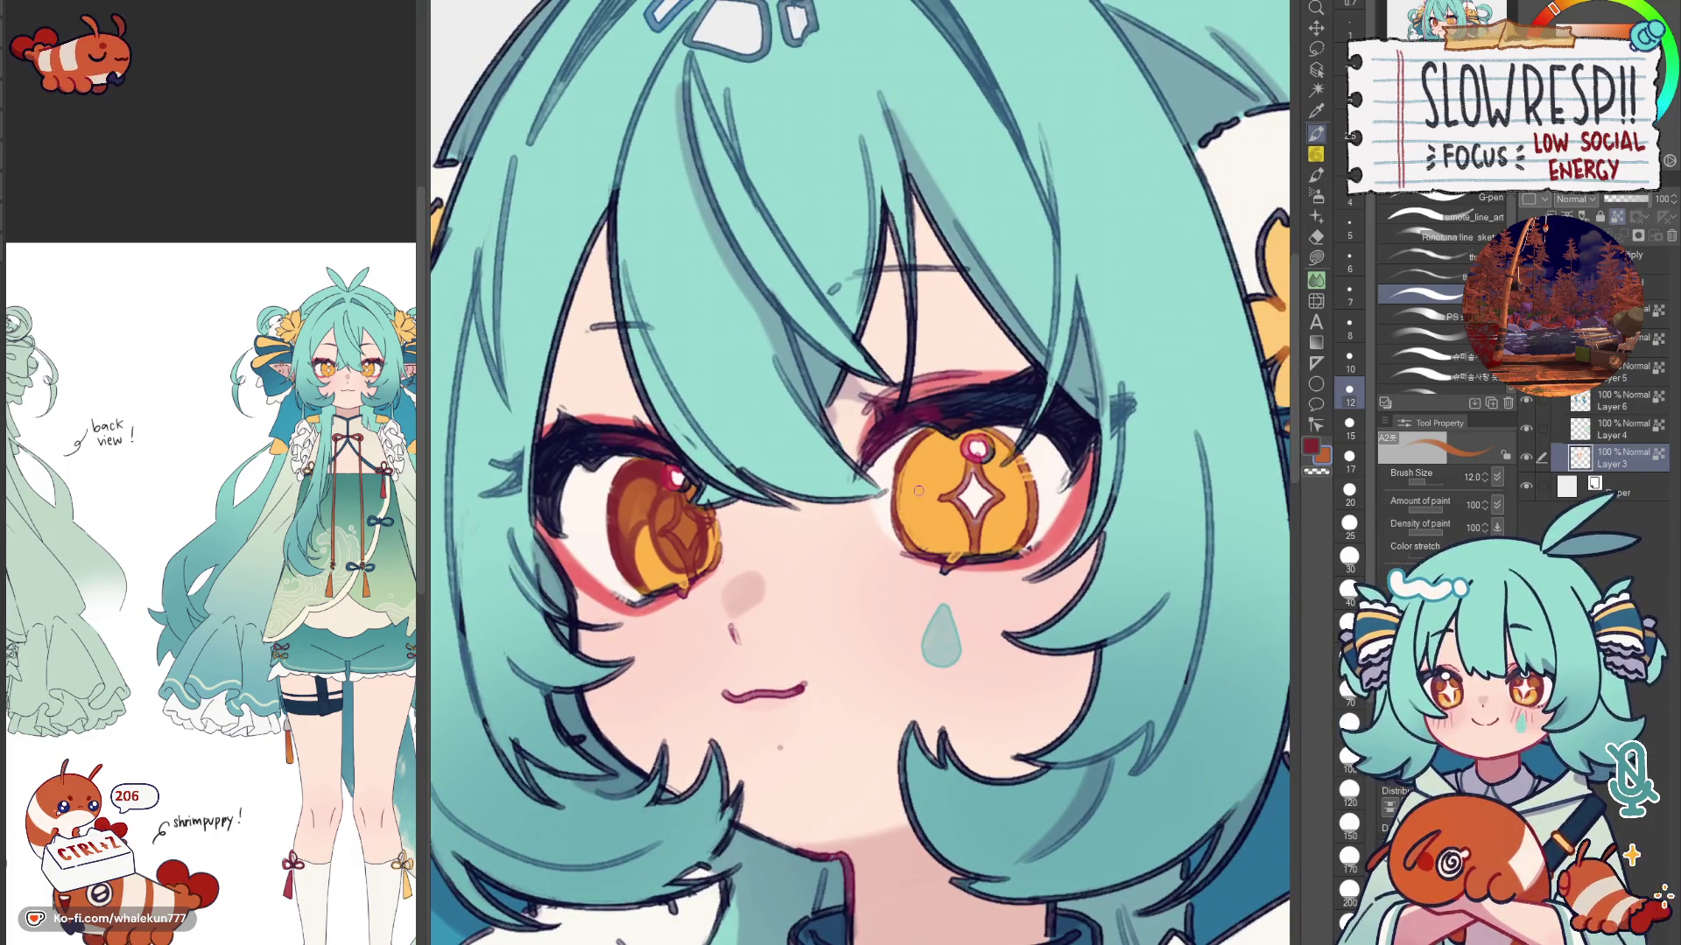
{"action": "left_click", "coordinate": [1349, 486]}
{"action": "left_click_drag", "start_coordinate": [965, 465], "coordinate": [996, 531]}
{"action": "left_click_drag", "start_coordinate": [958, 458], "coordinate": [985, 538]}
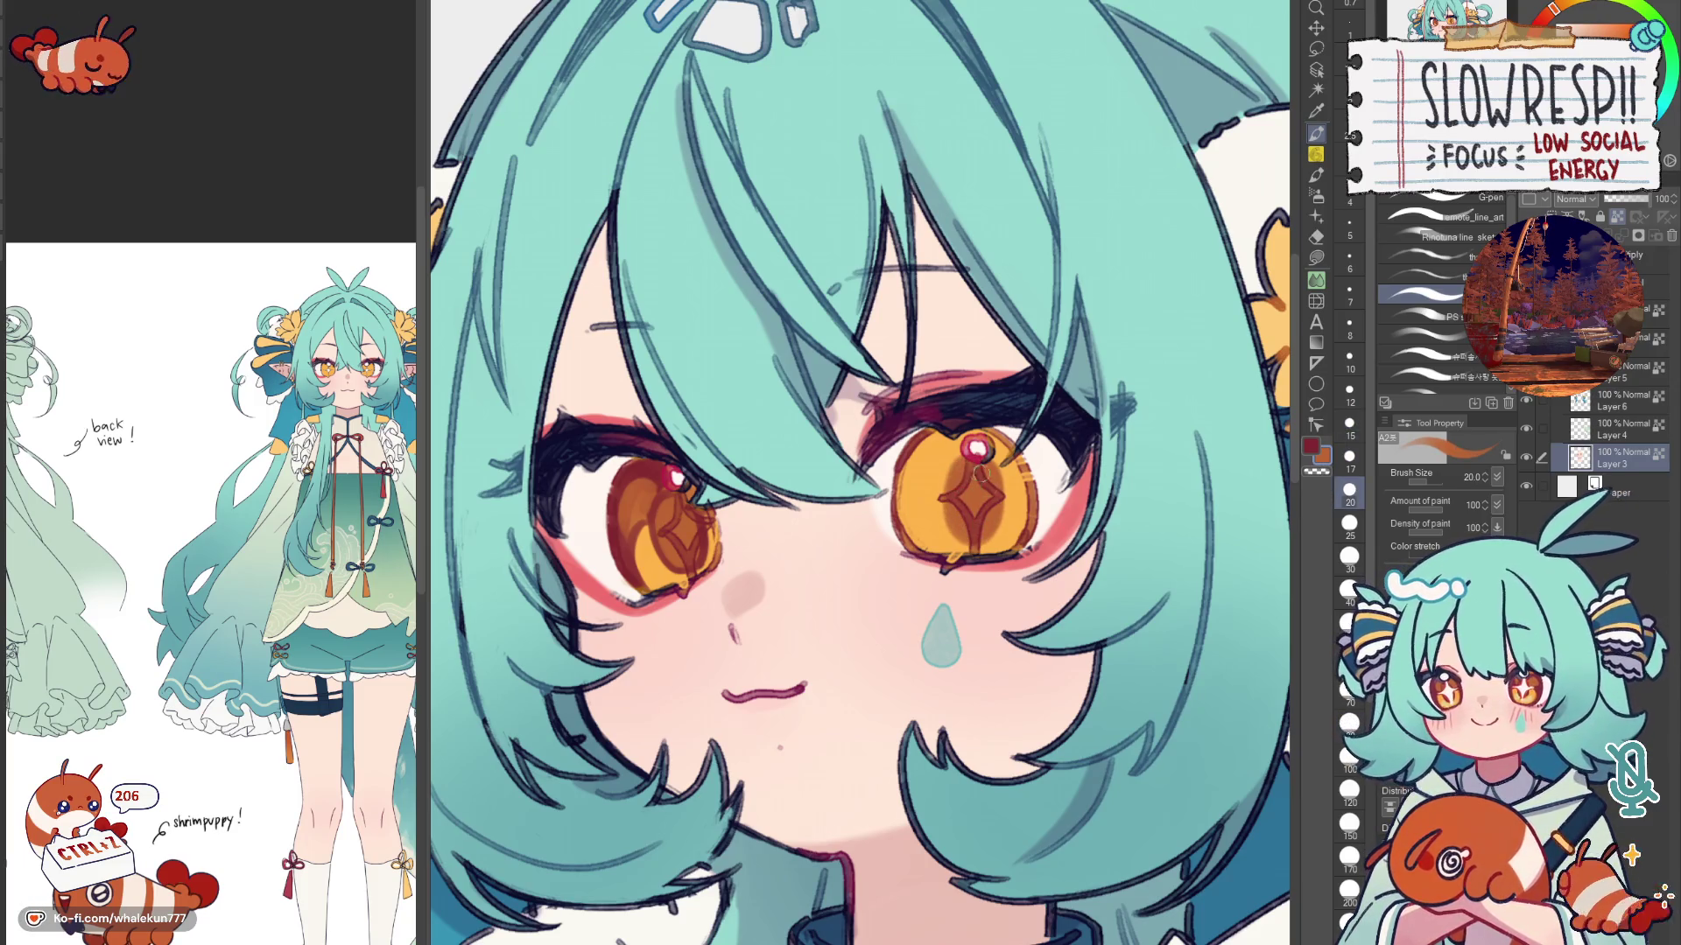
{"action": "left_click_drag", "start_coordinate": [919, 460], "coordinate": [920, 531]}
Step: Add smaller detail strokes in the right iris, sample a darker orange-red, and outline its left edge in dark red
{"action": "left_click", "coordinate": [1348, 423]}
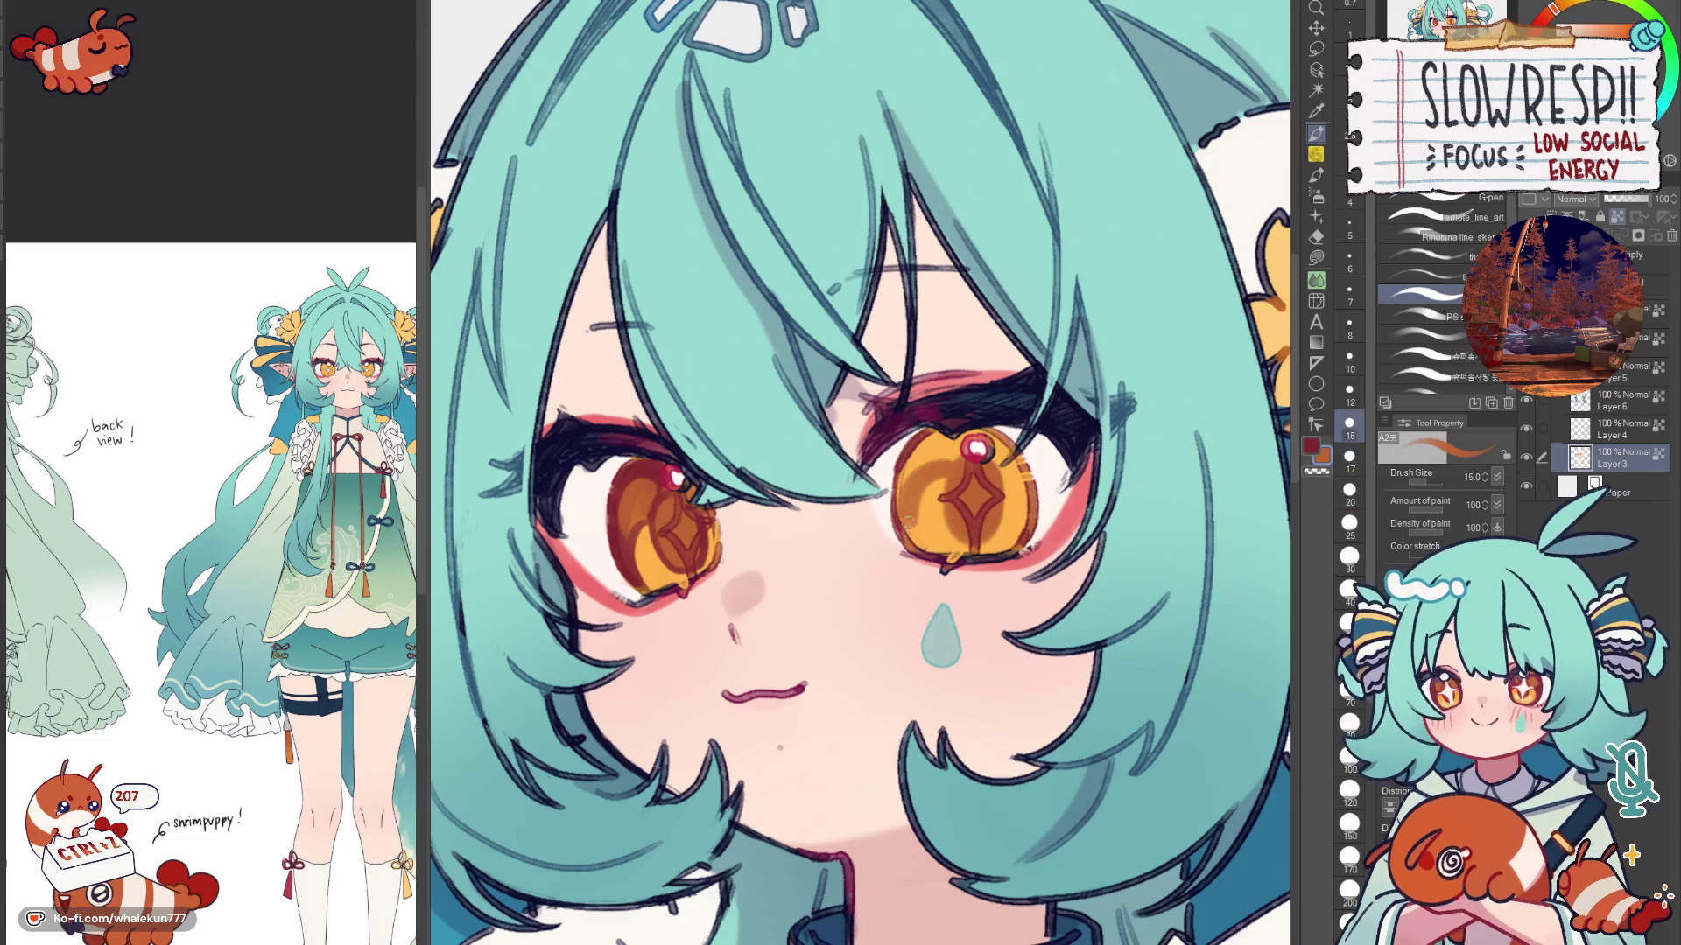
{"action": "left_click_drag", "start_coordinate": [925, 463], "coordinate": [913, 557]}
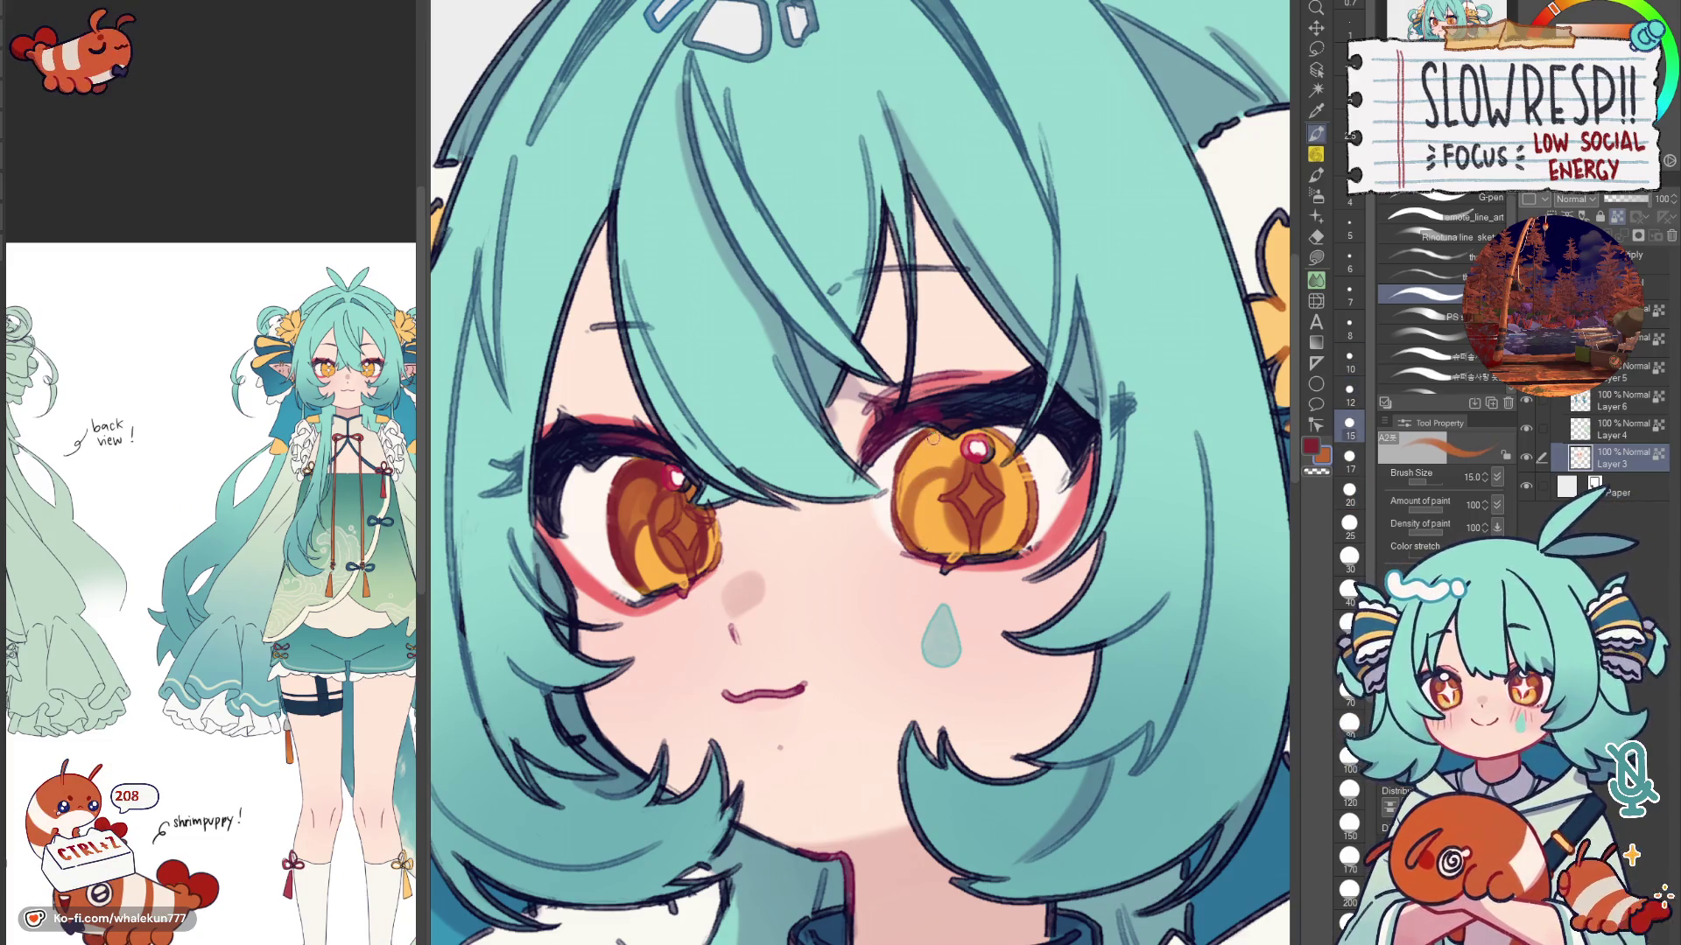
{"action": "mouse_move", "coordinate": [913, 434]}
{"action": "left_mouse_down"}
{"action": "mouse_move", "coordinate": [904, 519]}
{"action": "mouse_move", "coordinate": [948, 458]}
{"action": "mouse_move", "coordinate": [977, 449]}
{"action": "mouse_move", "coordinate": [1003, 450]}
{"action": "mouse_move", "coordinate": [1034, 518]}
{"action": "left_mouse_up"}
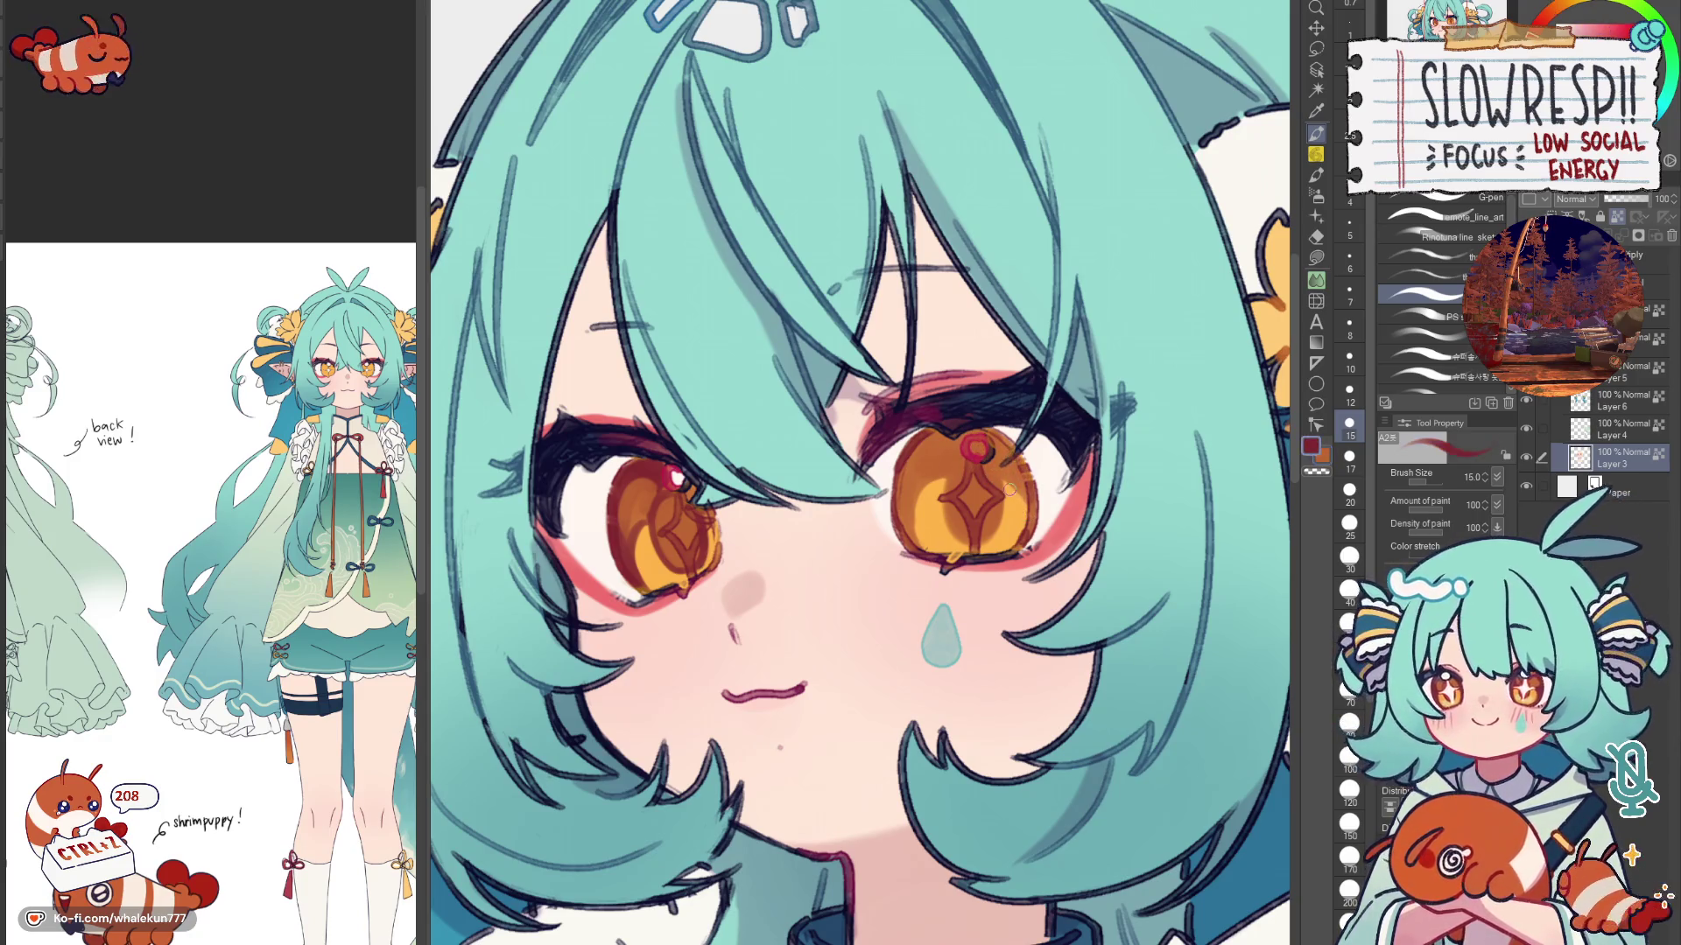
{"action": "left_click", "coordinate": [1012, 487], "text": "alt"}
{"action": "left_click", "coordinate": [1014, 489], "text": "alt"}
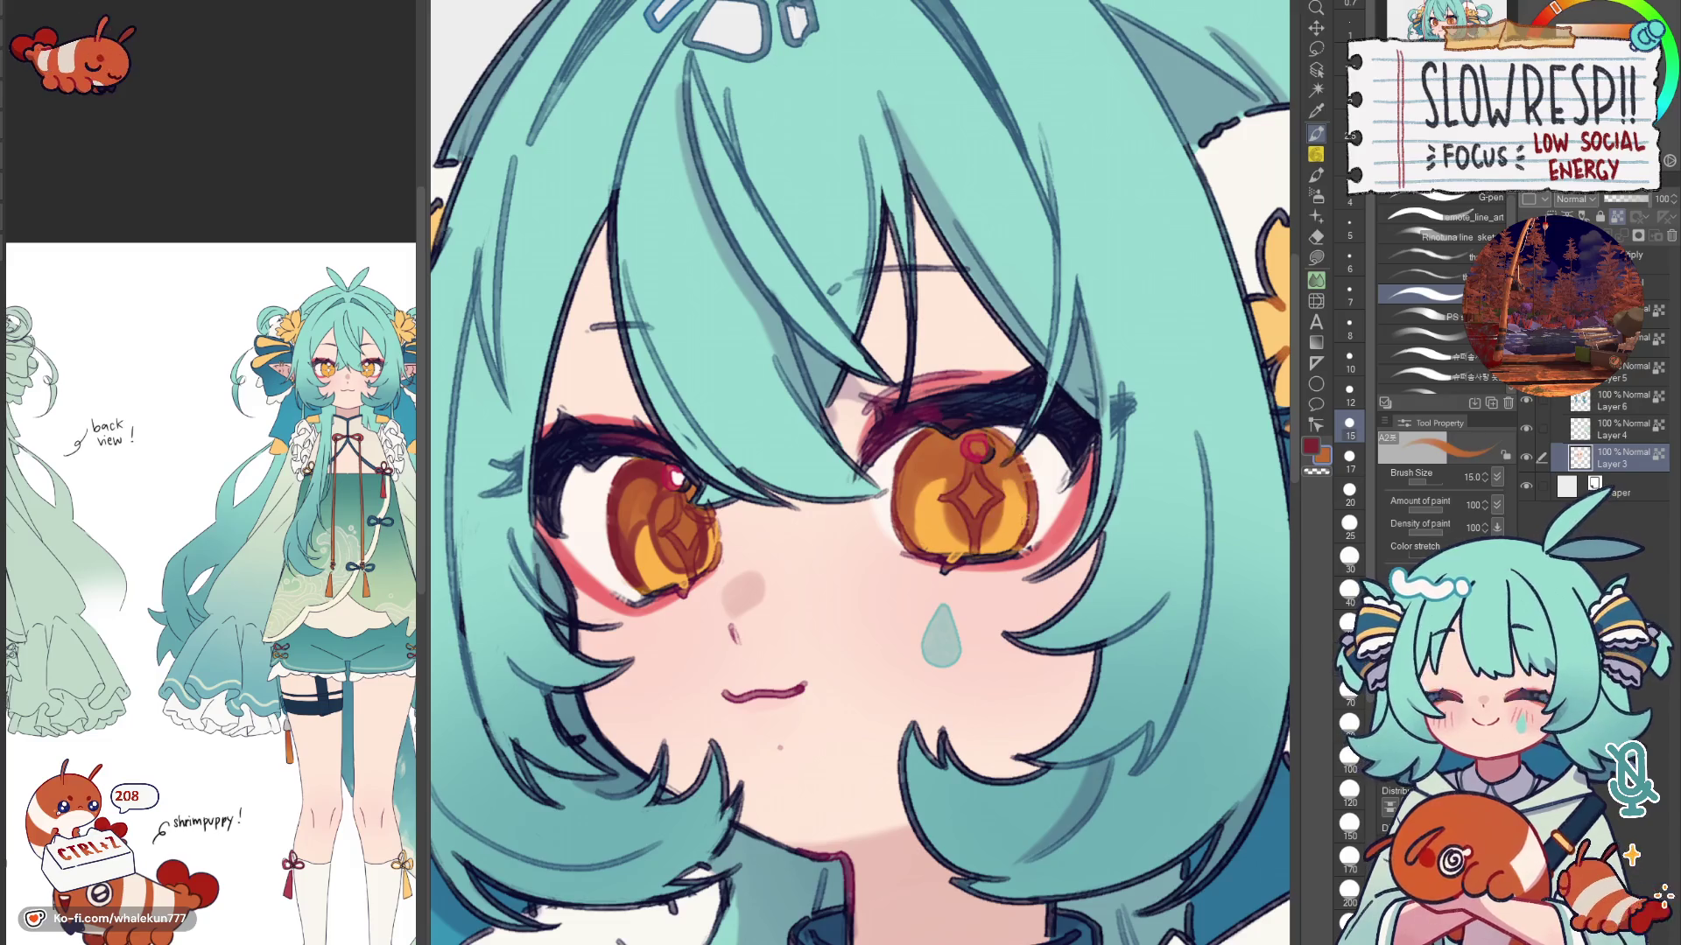
{"action": "key", "text": "bracketleft"}
{"action": "key", "text": "bracketleft"}
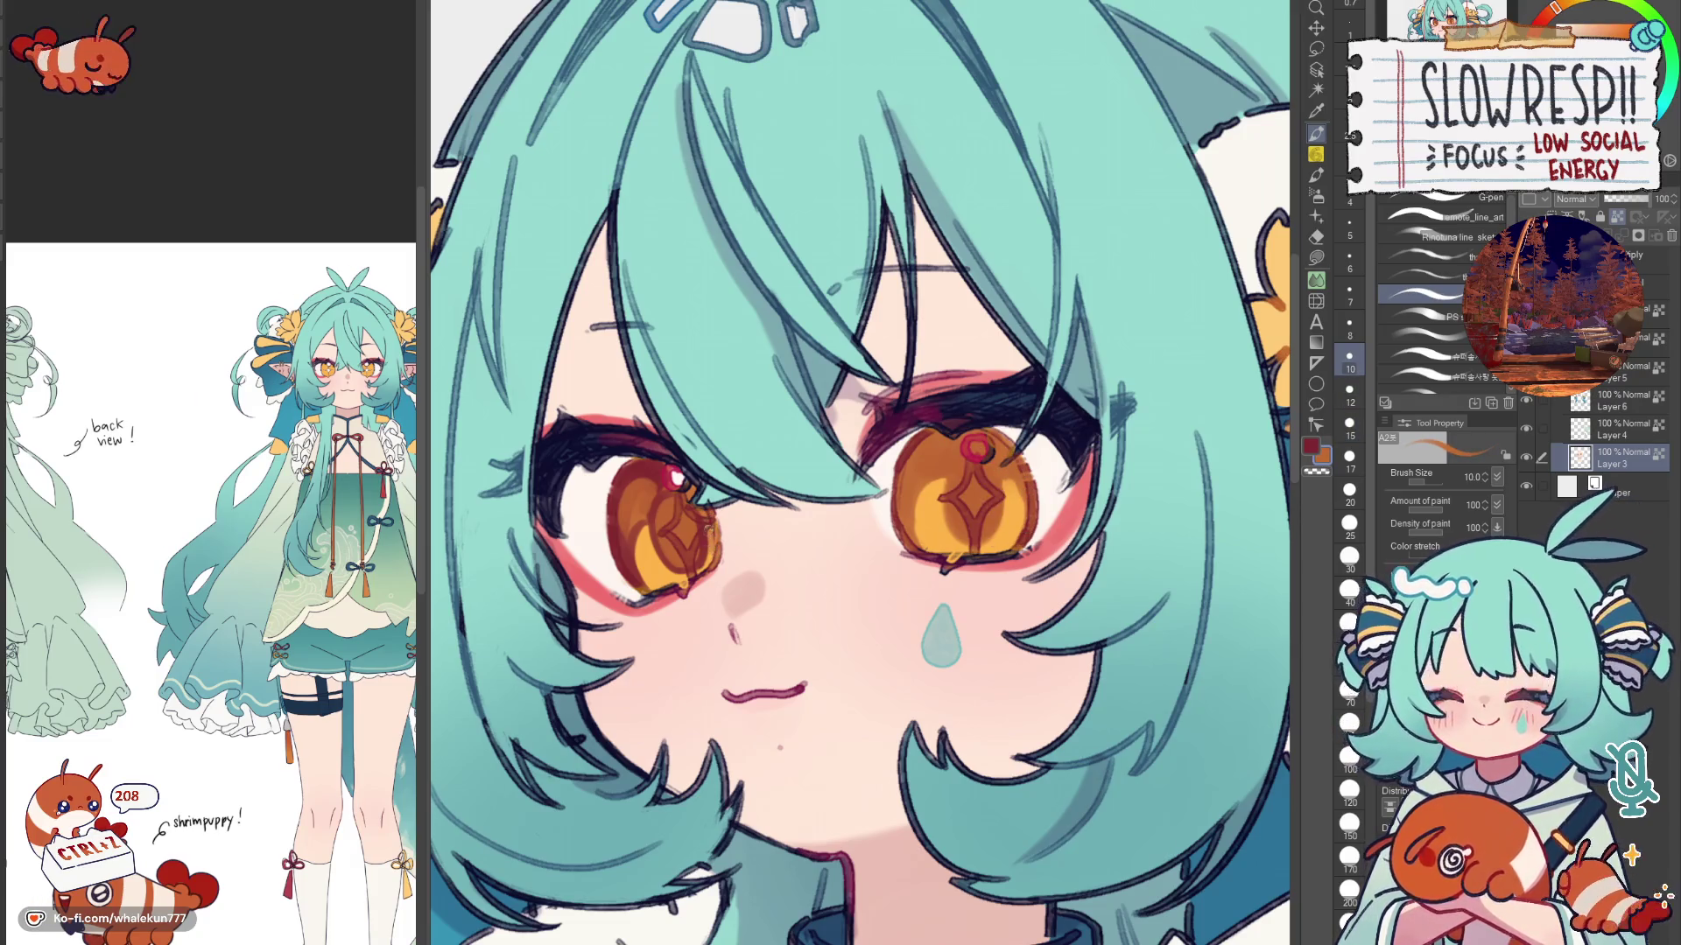
{"action": "key", "text": "x"}
{"action": "left_click_drag", "start_coordinate": [931, 436], "coordinate": [899, 533]}
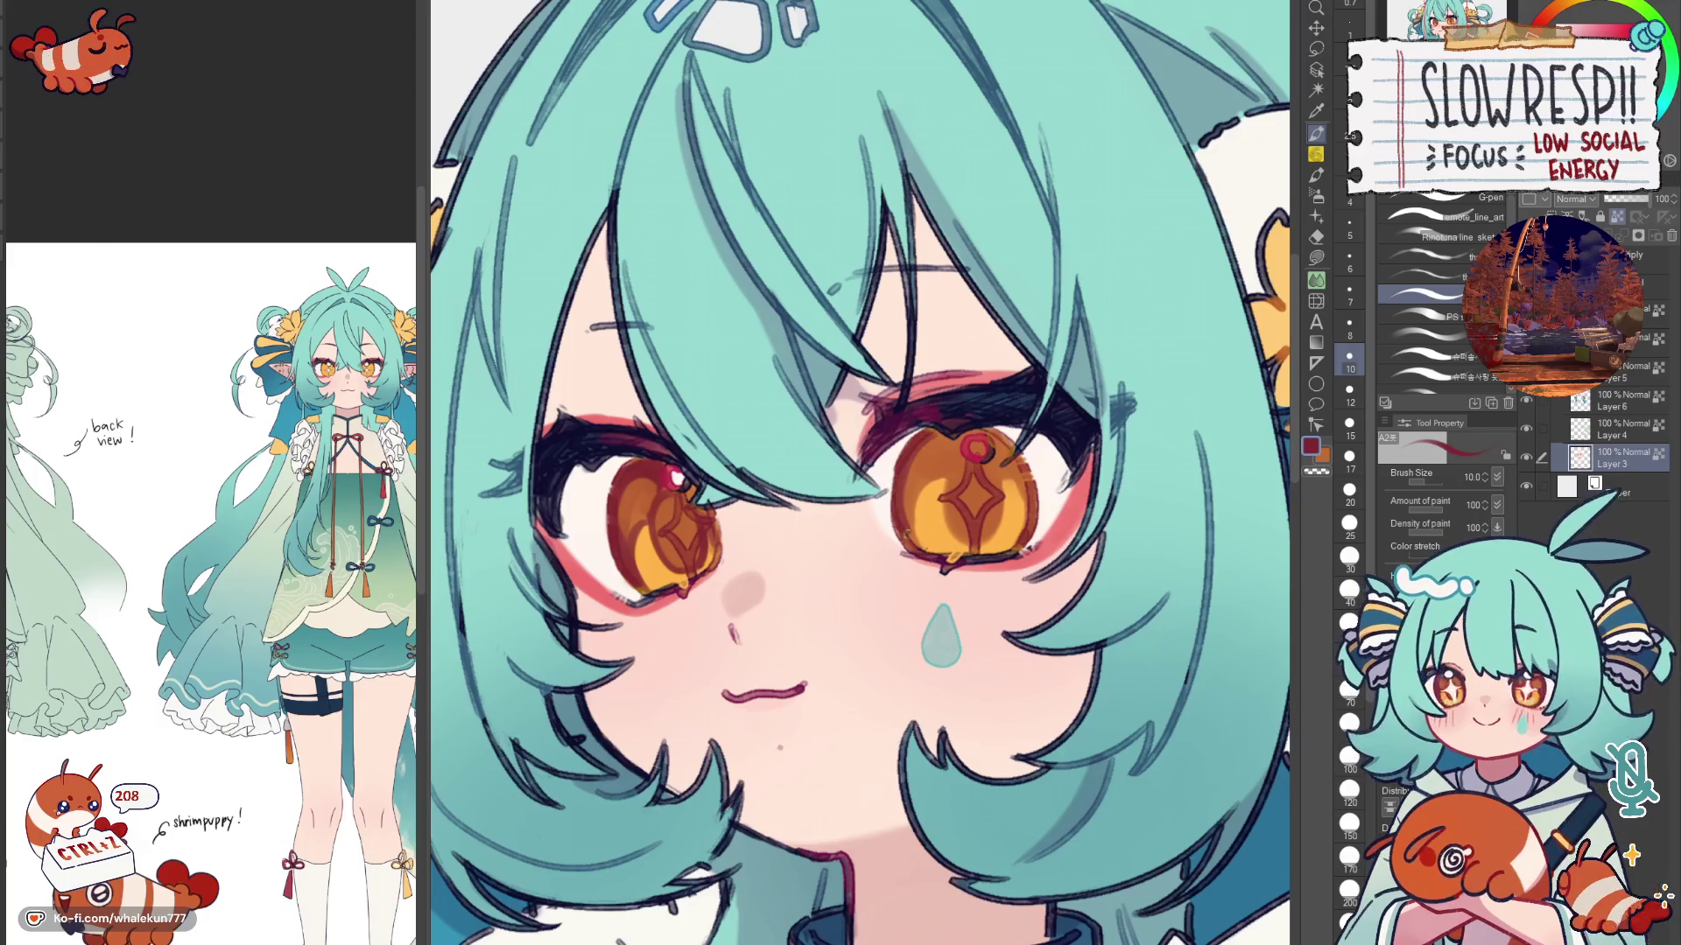
Step: Try and undo an orange ring around the iris, check mirrored, and zoom out to the whole drawing
{"action": "key", "text": "x"}
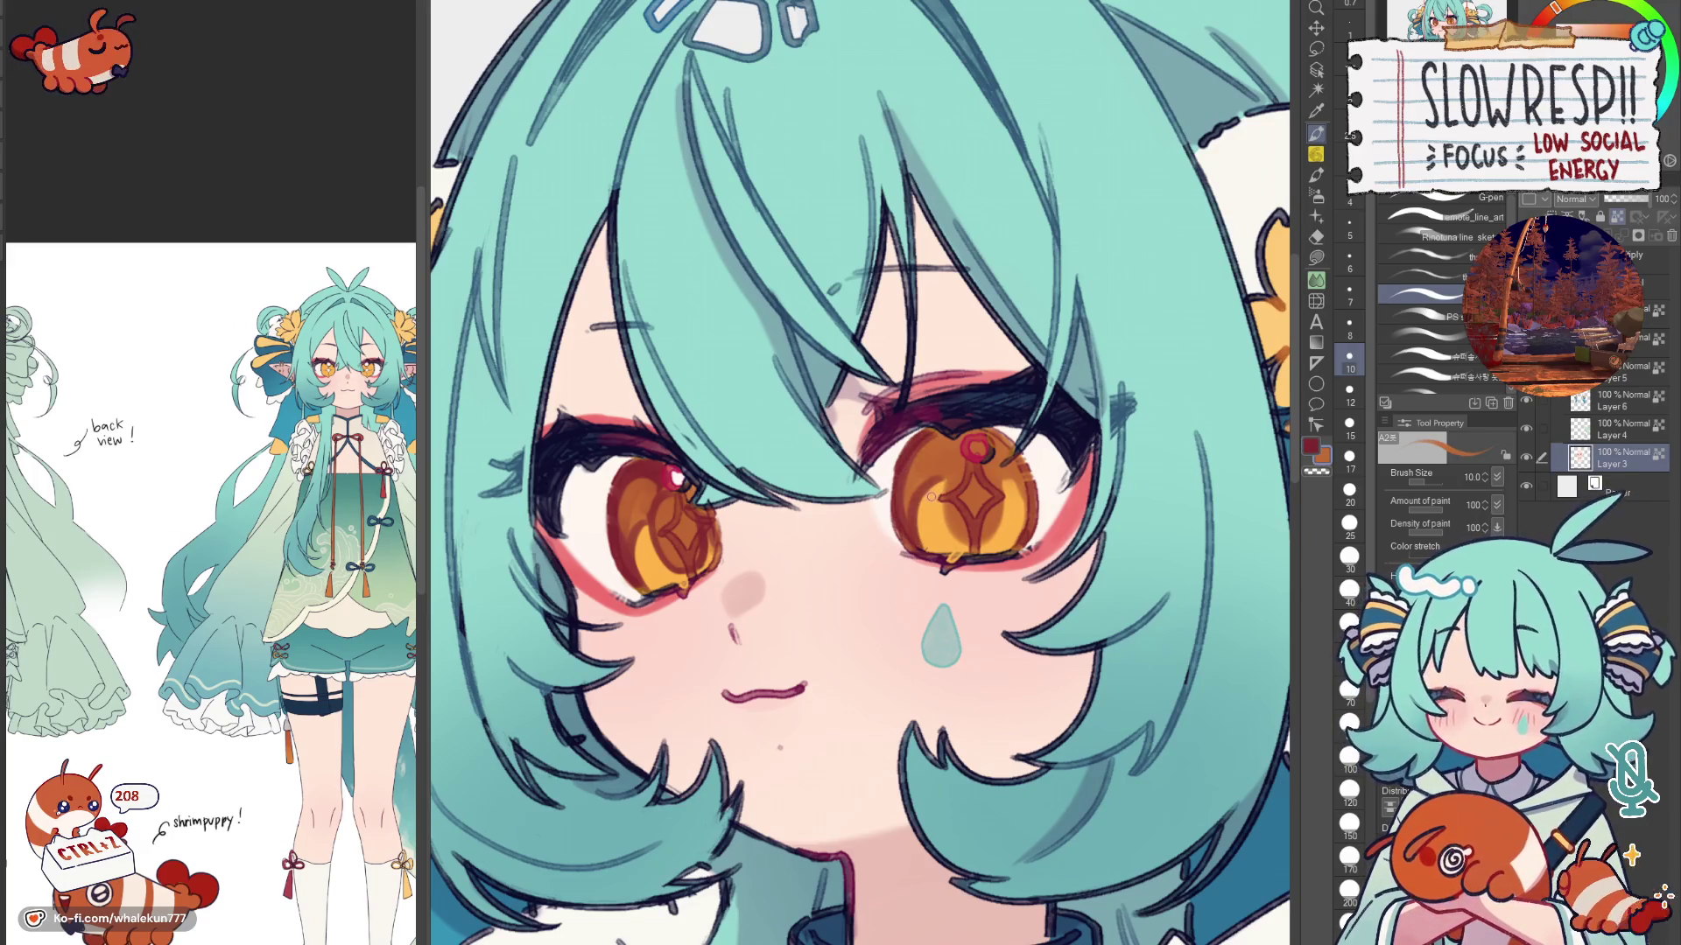
{"action": "left_click_drag", "start_coordinate": [927, 449], "coordinate": [935, 494]}
{"action": "key", "text": "ctrl+z"}
{"action": "key", "text": "x"}
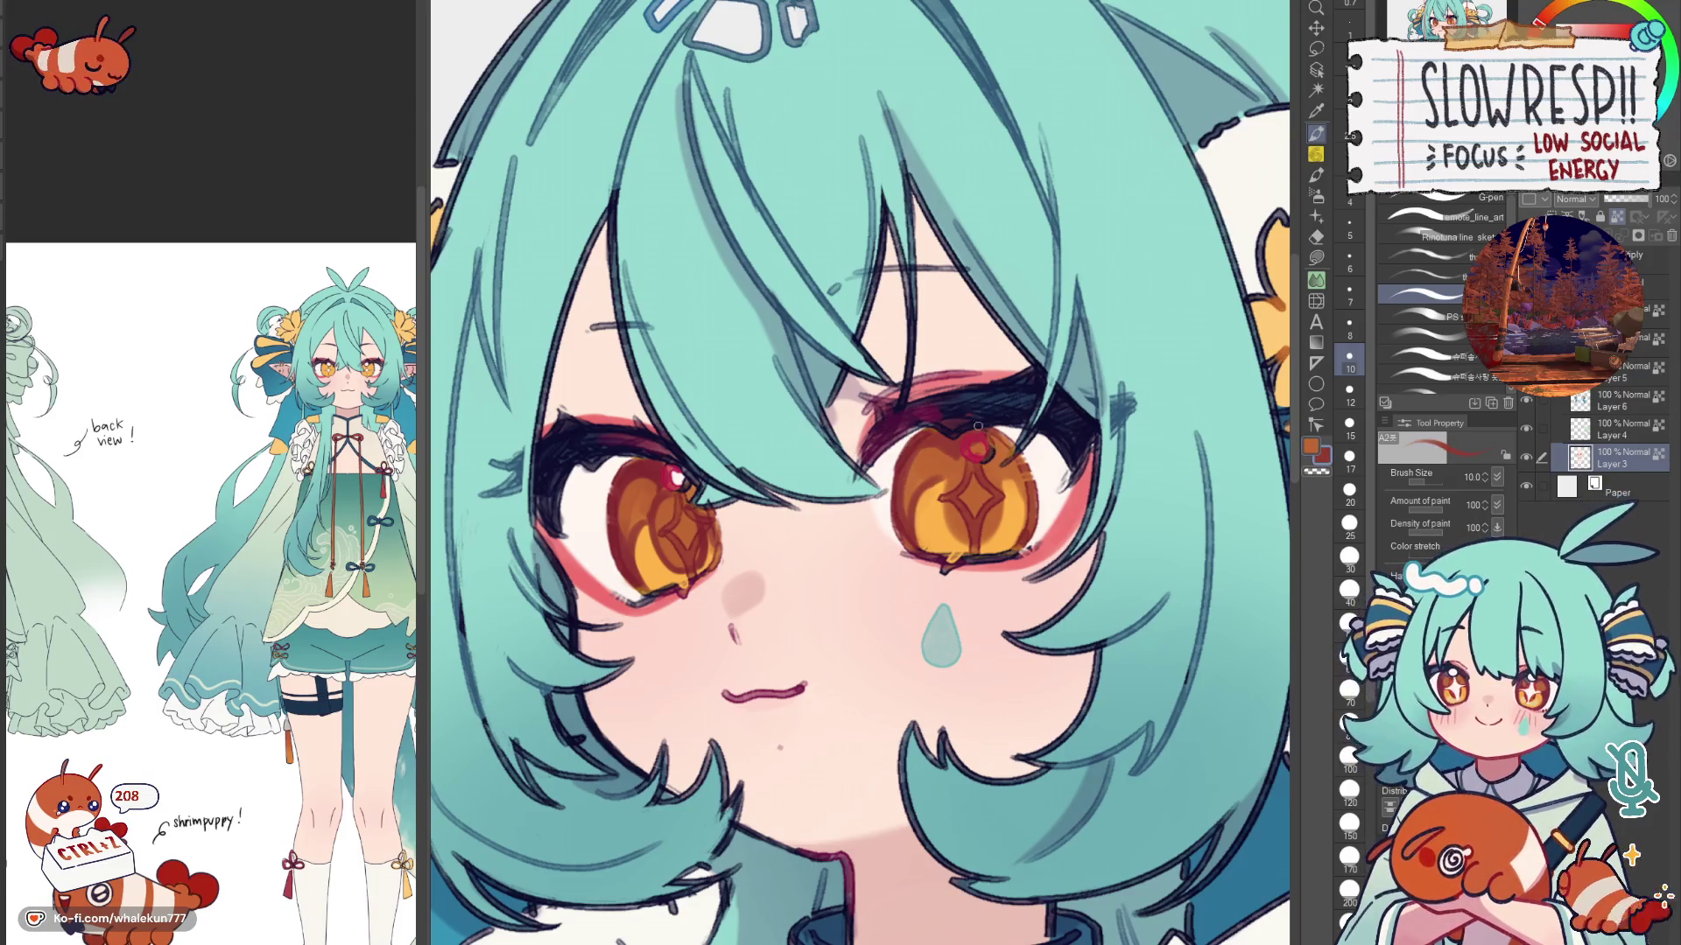
{"action": "key", "text": "h"}
{"action": "key", "text": "bracketleft"}
{"action": "key", "text": "bracketleft"}
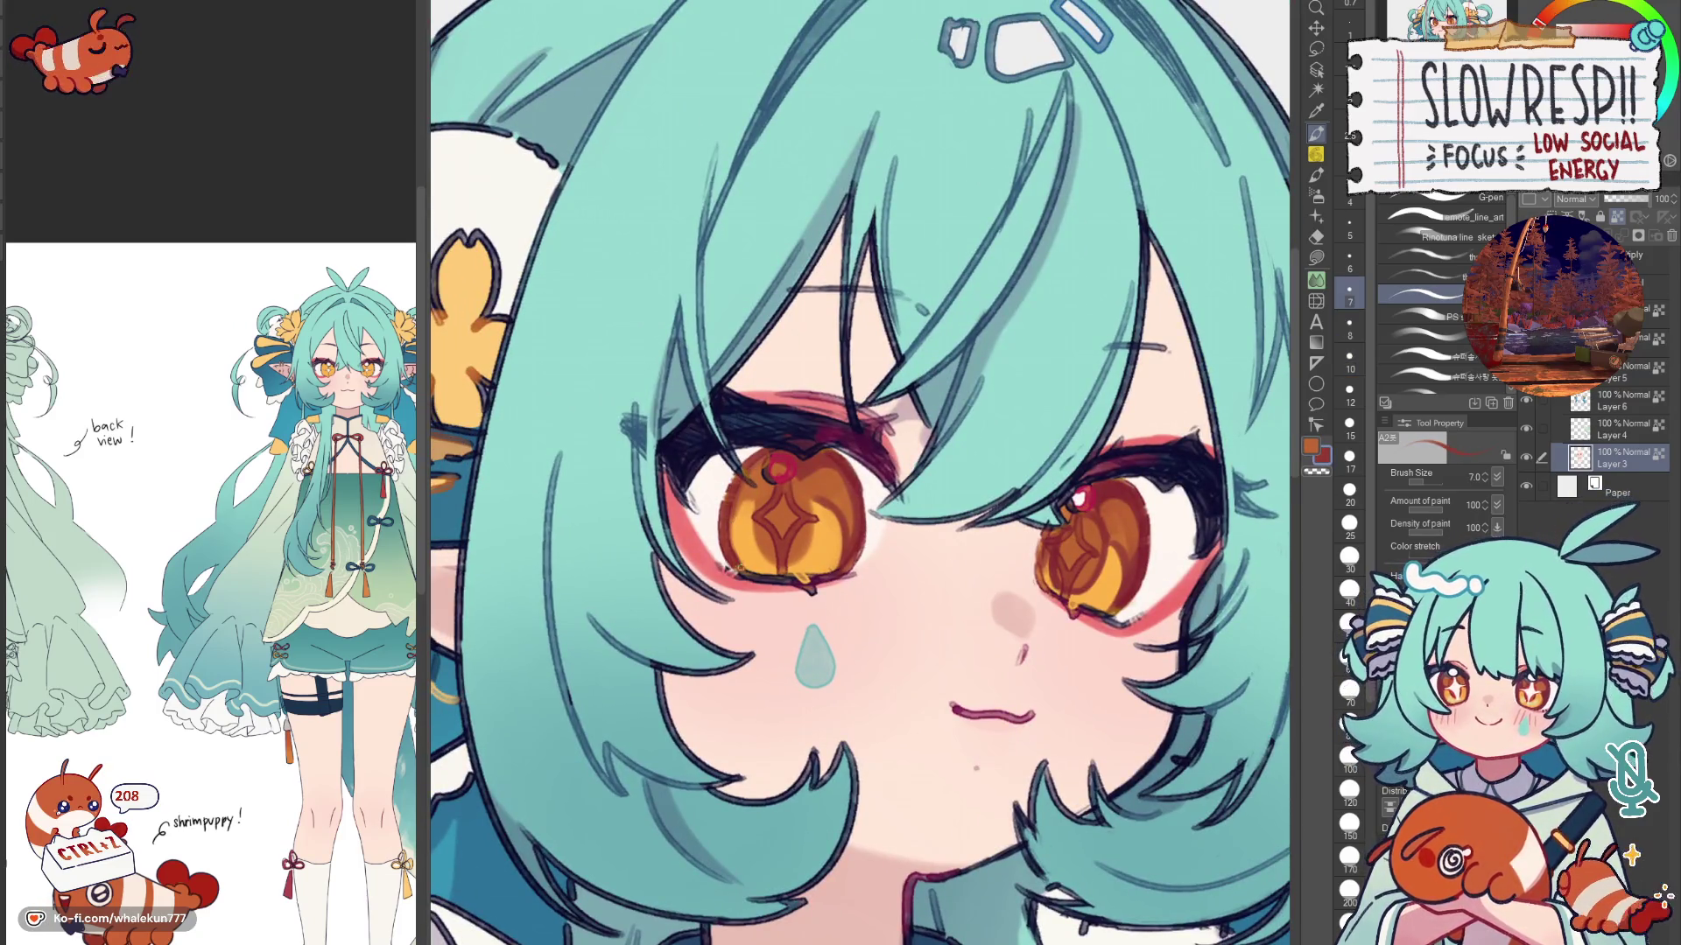
{"action": "key", "text": "h"}
{"action": "key", "text": "bracketright"}
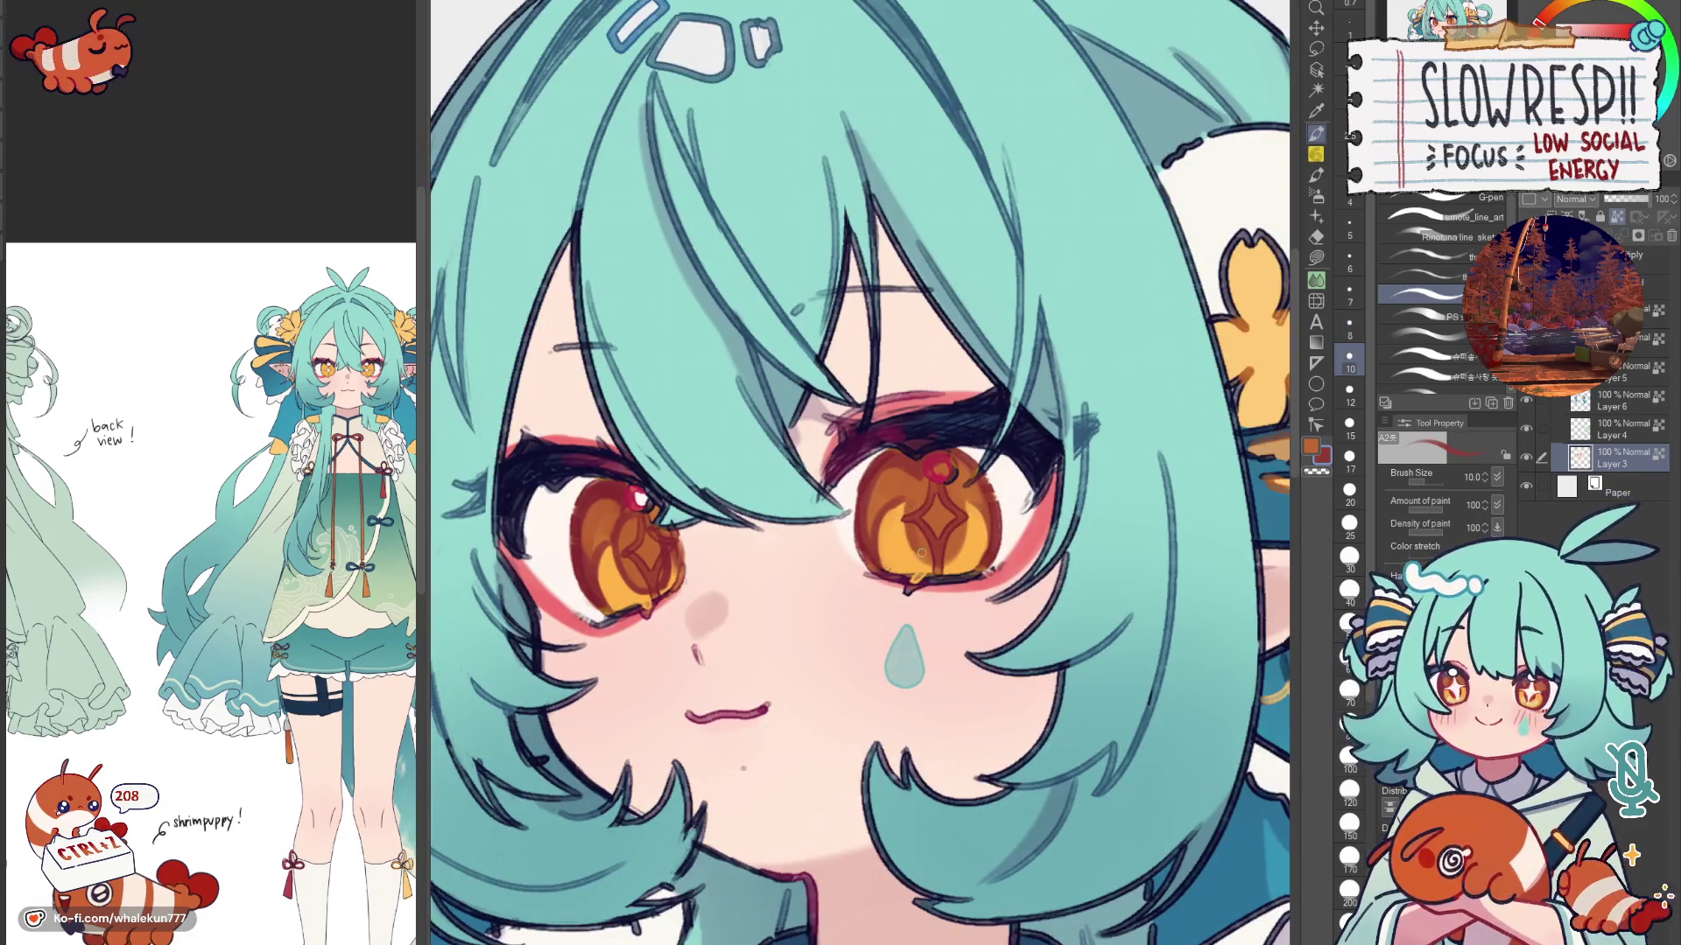
{"action": "key", "text": "bracketleft"}
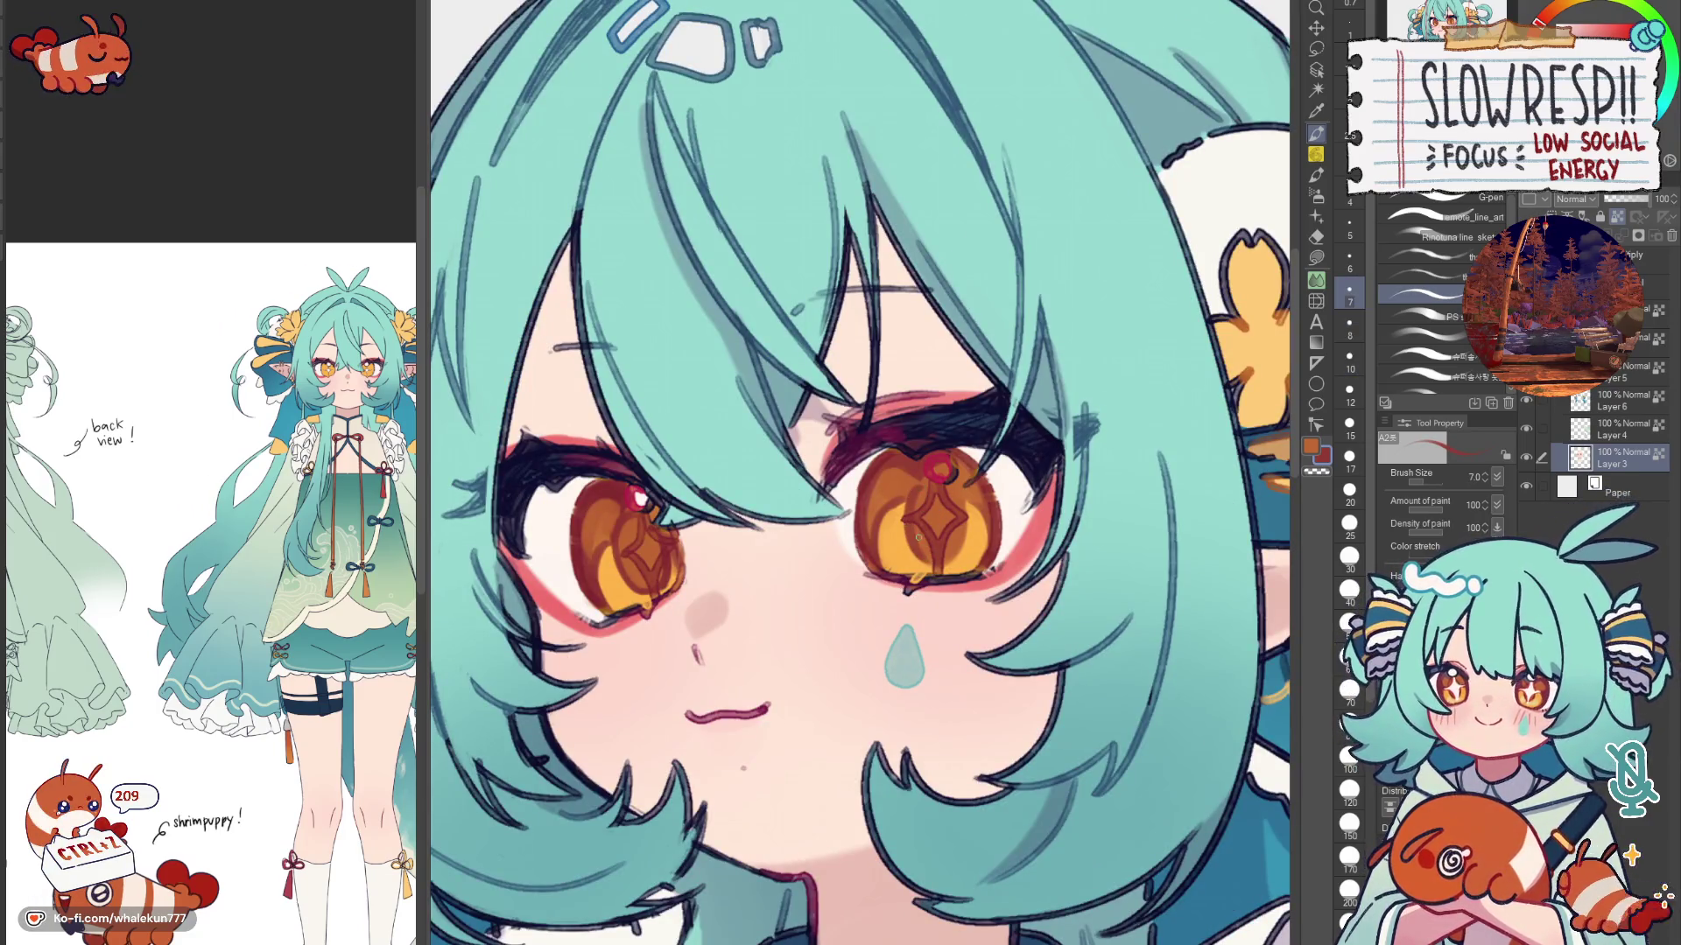
{"action": "key", "text": "ctrl+0"}
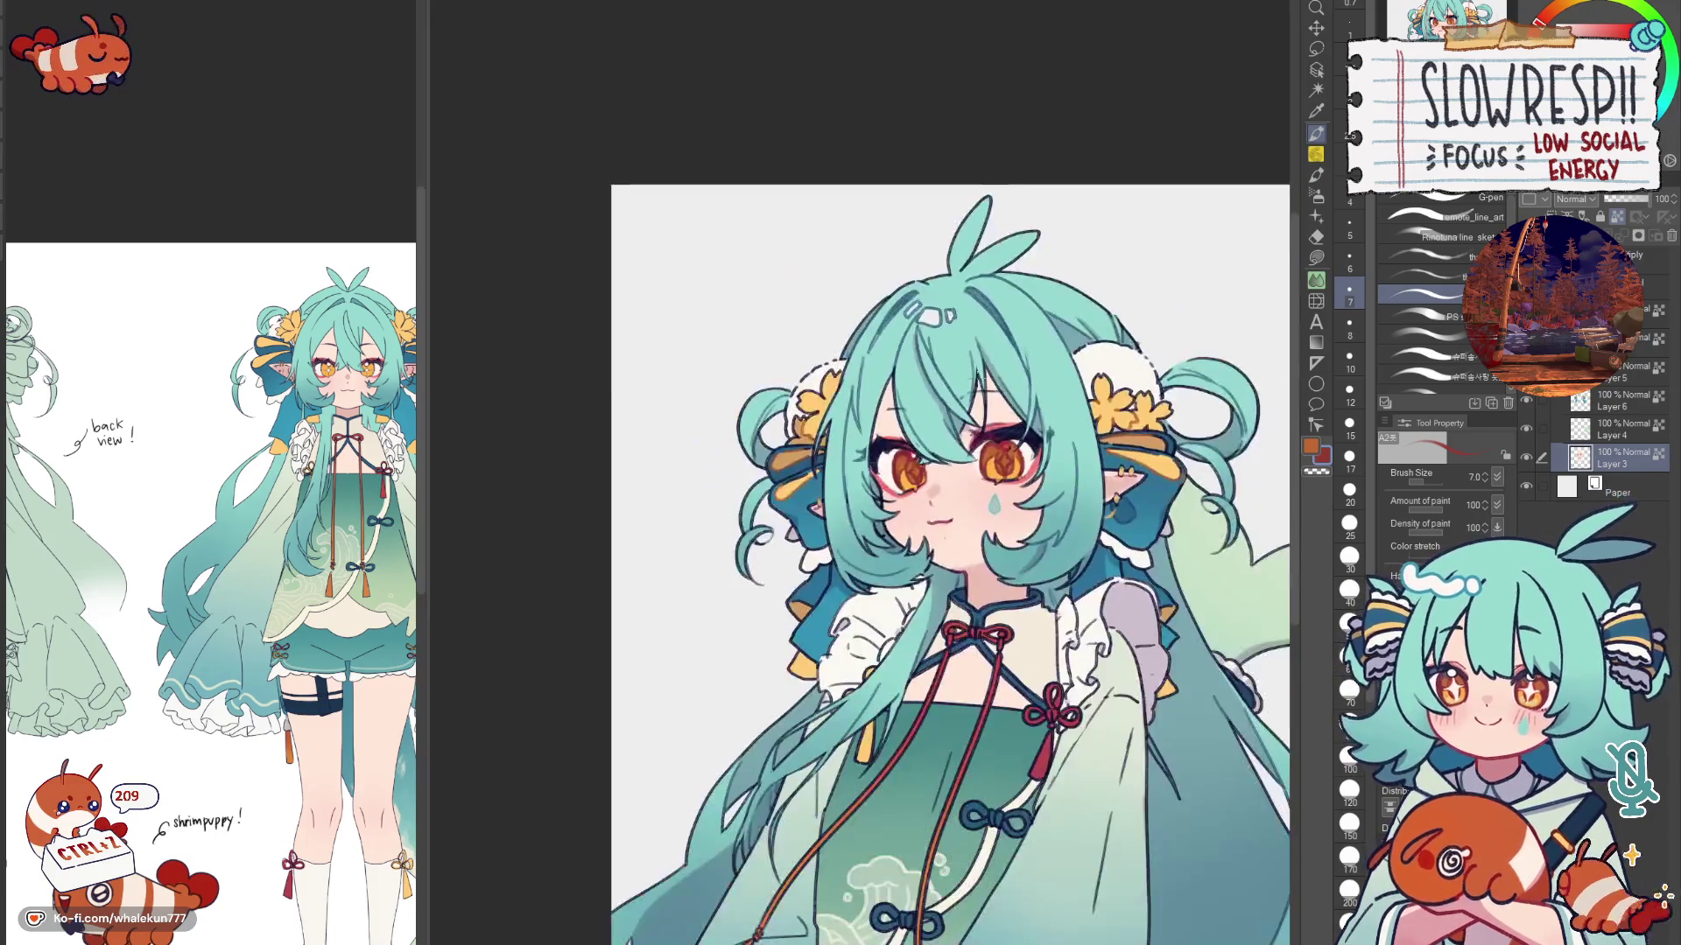
Step: Zoom back to the eyes, centre the left eye, and eyedrop the orange iris colour for further shading
{"action": "key", "text": "h"}
{"action": "key", "text": "h"}
{"action": "scroll", "coordinate": [1054, 460], "scroll_direction": "up", "scroll_amount": 5}
{"action": "left_click_drag", "start_coordinate": [1055, 461], "coordinate": [963, 328]}
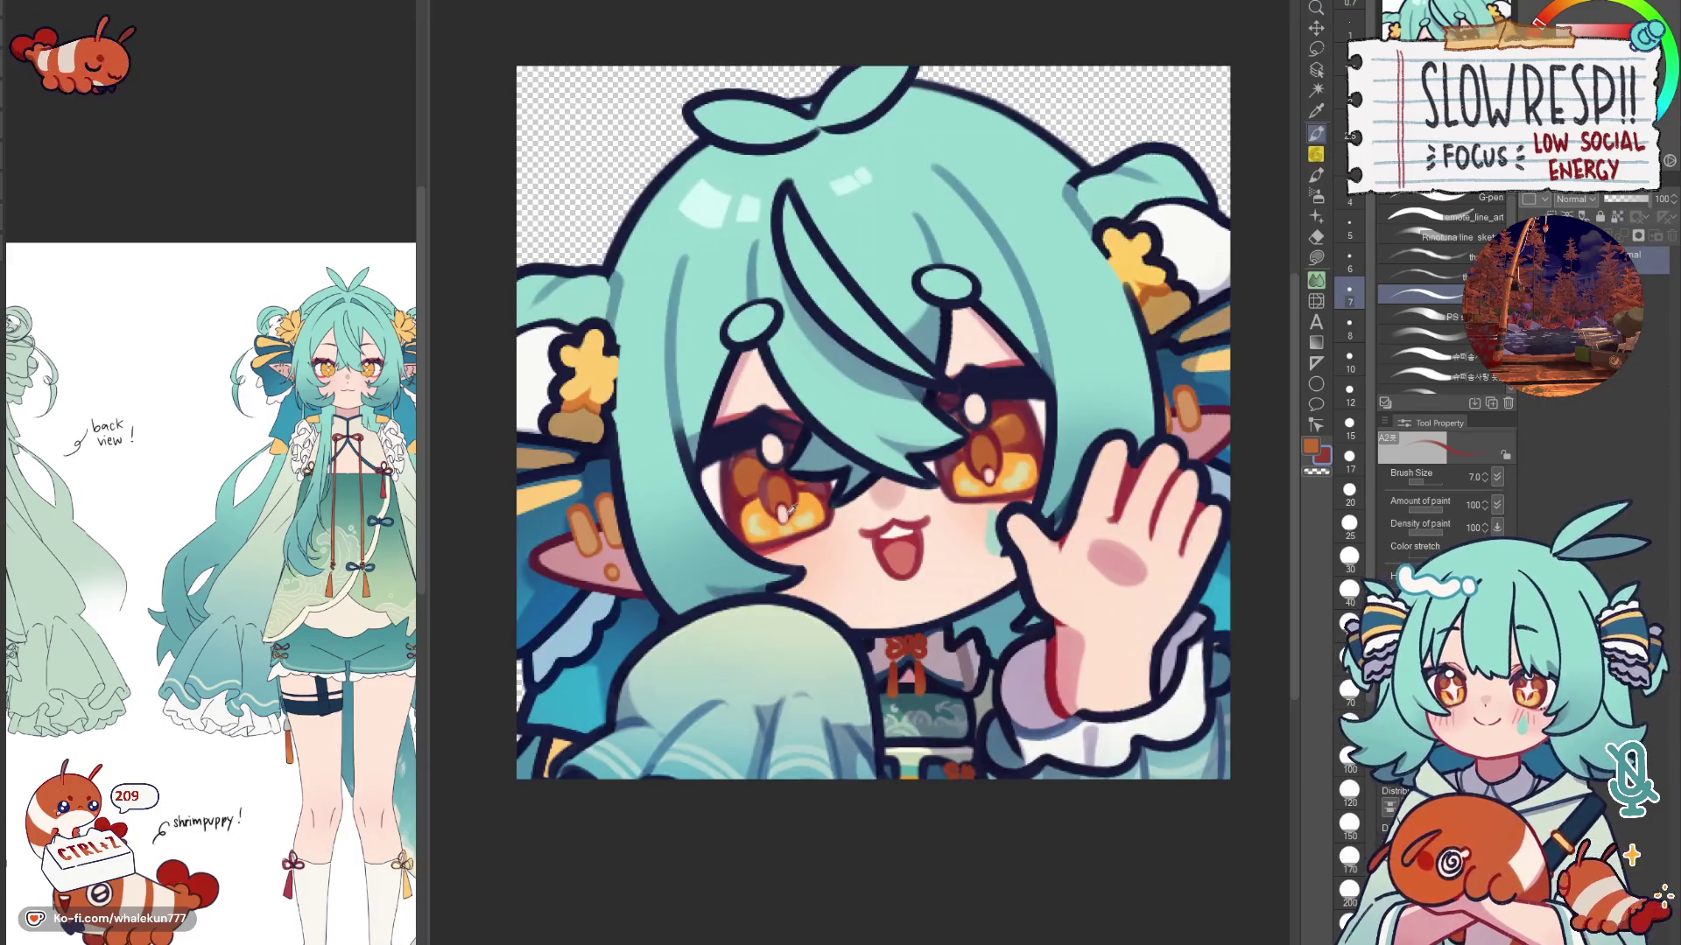
{"action": "left_click", "coordinate": [753, 454], "text": "alt"}
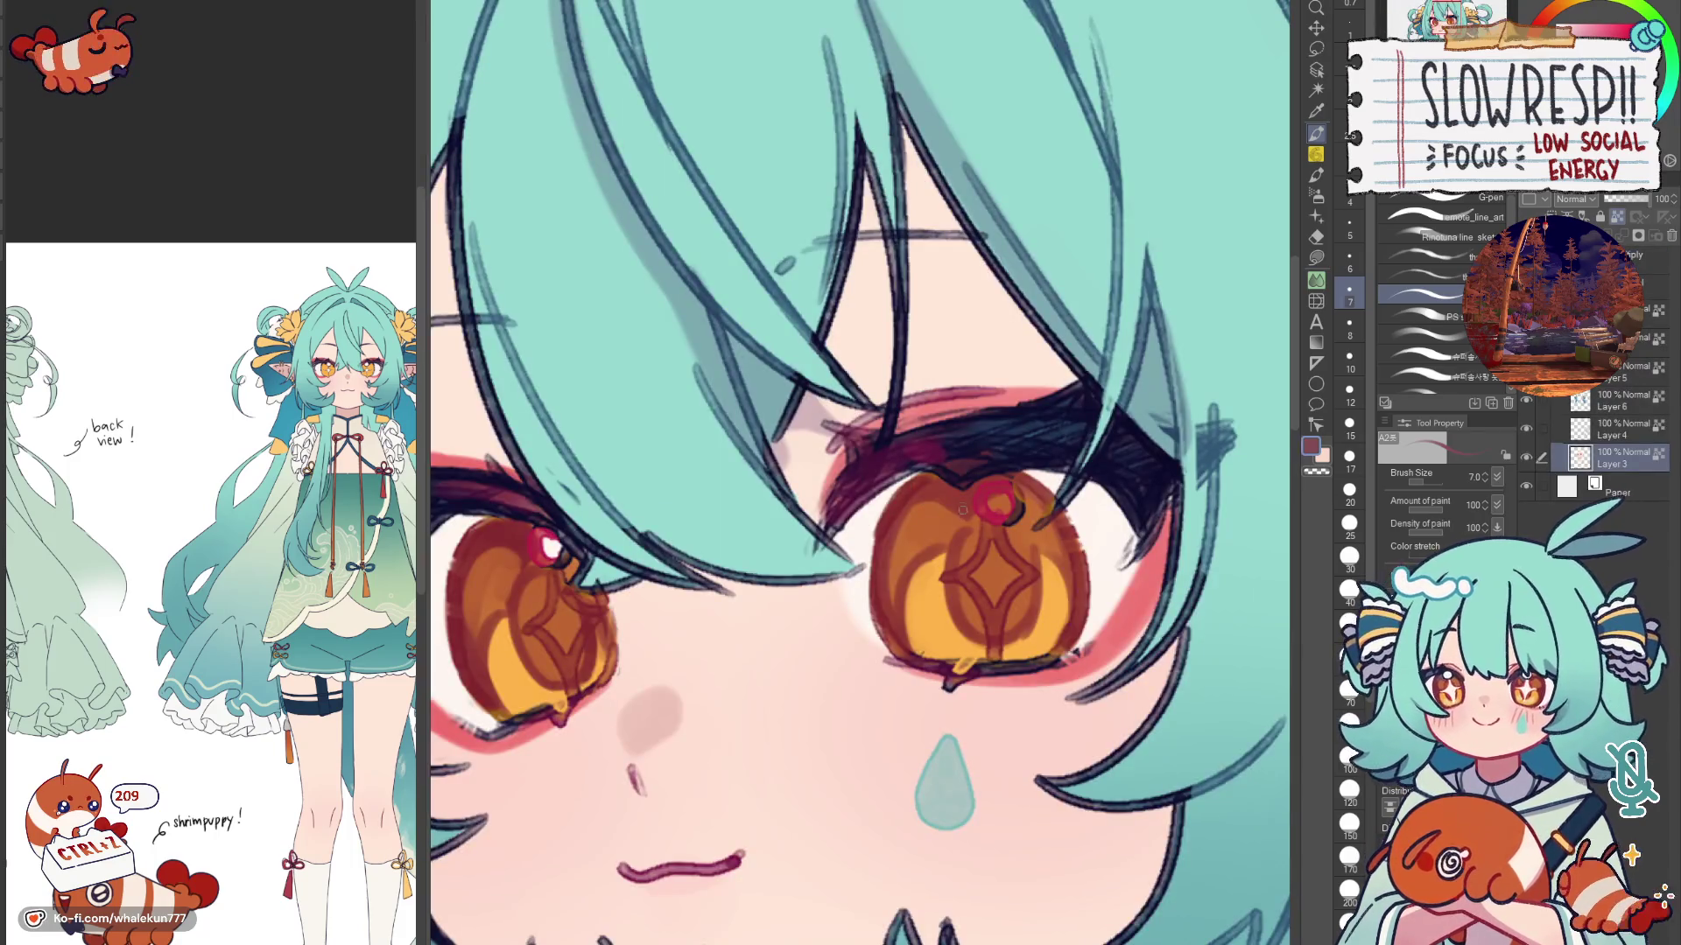
{"action": "key", "text": "bracketright"}
{"action": "key", "text": "bracketright"}
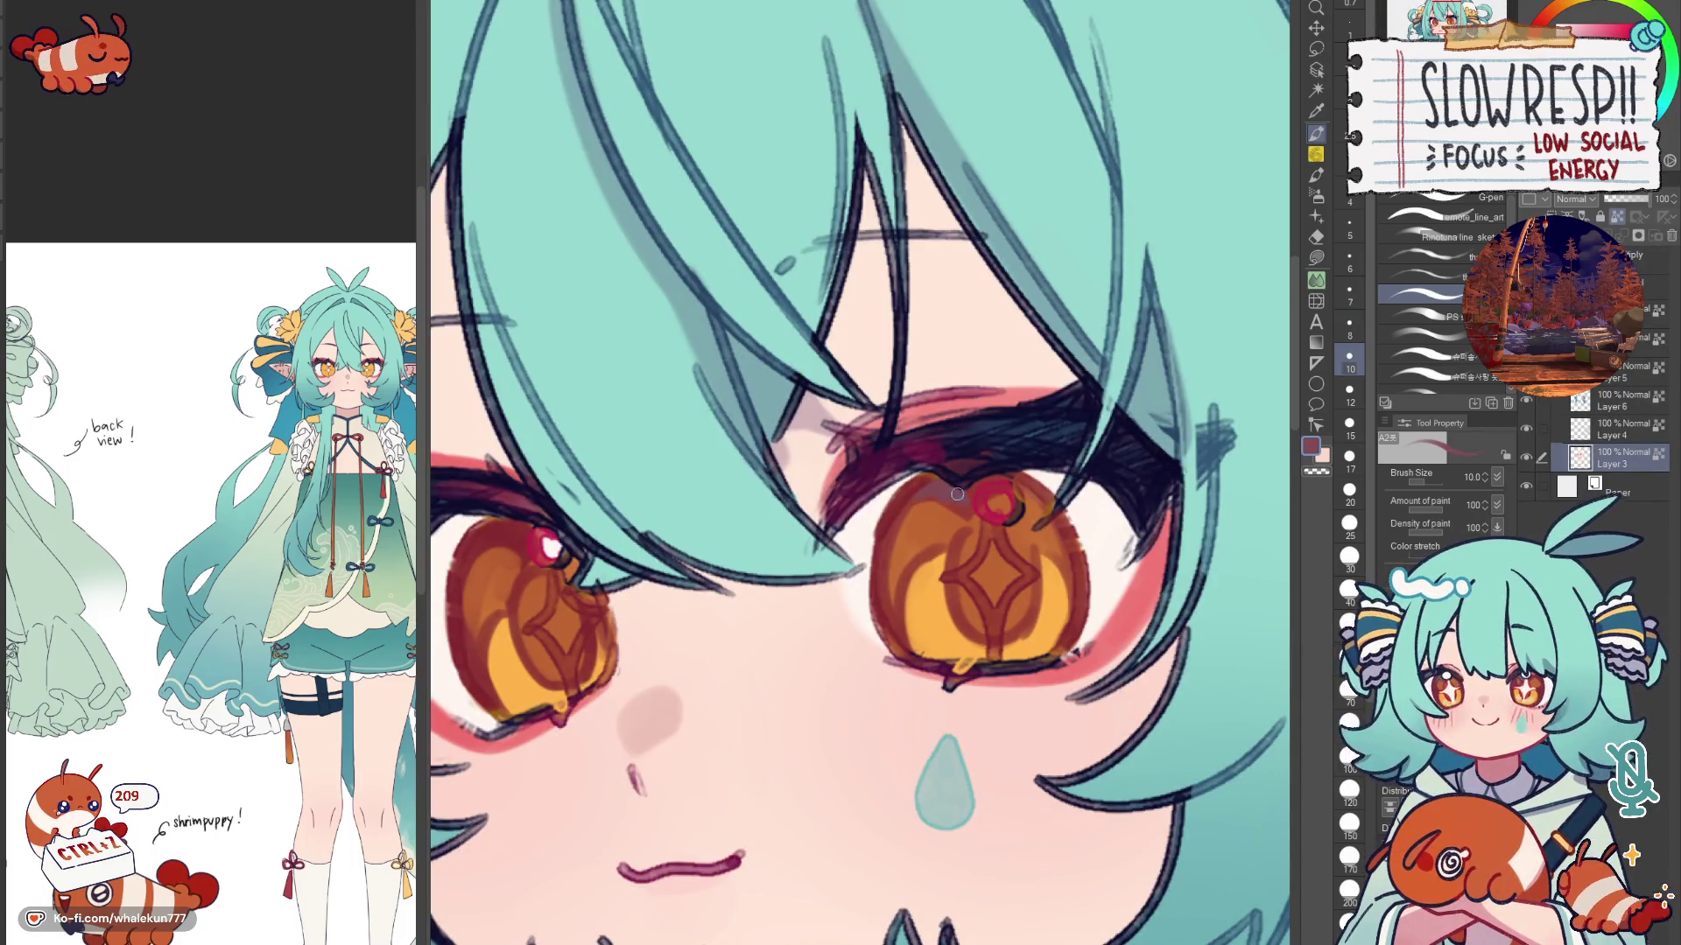
{"action": "left_click_drag", "start_coordinate": [541, 528], "coordinate": [795, 462]}
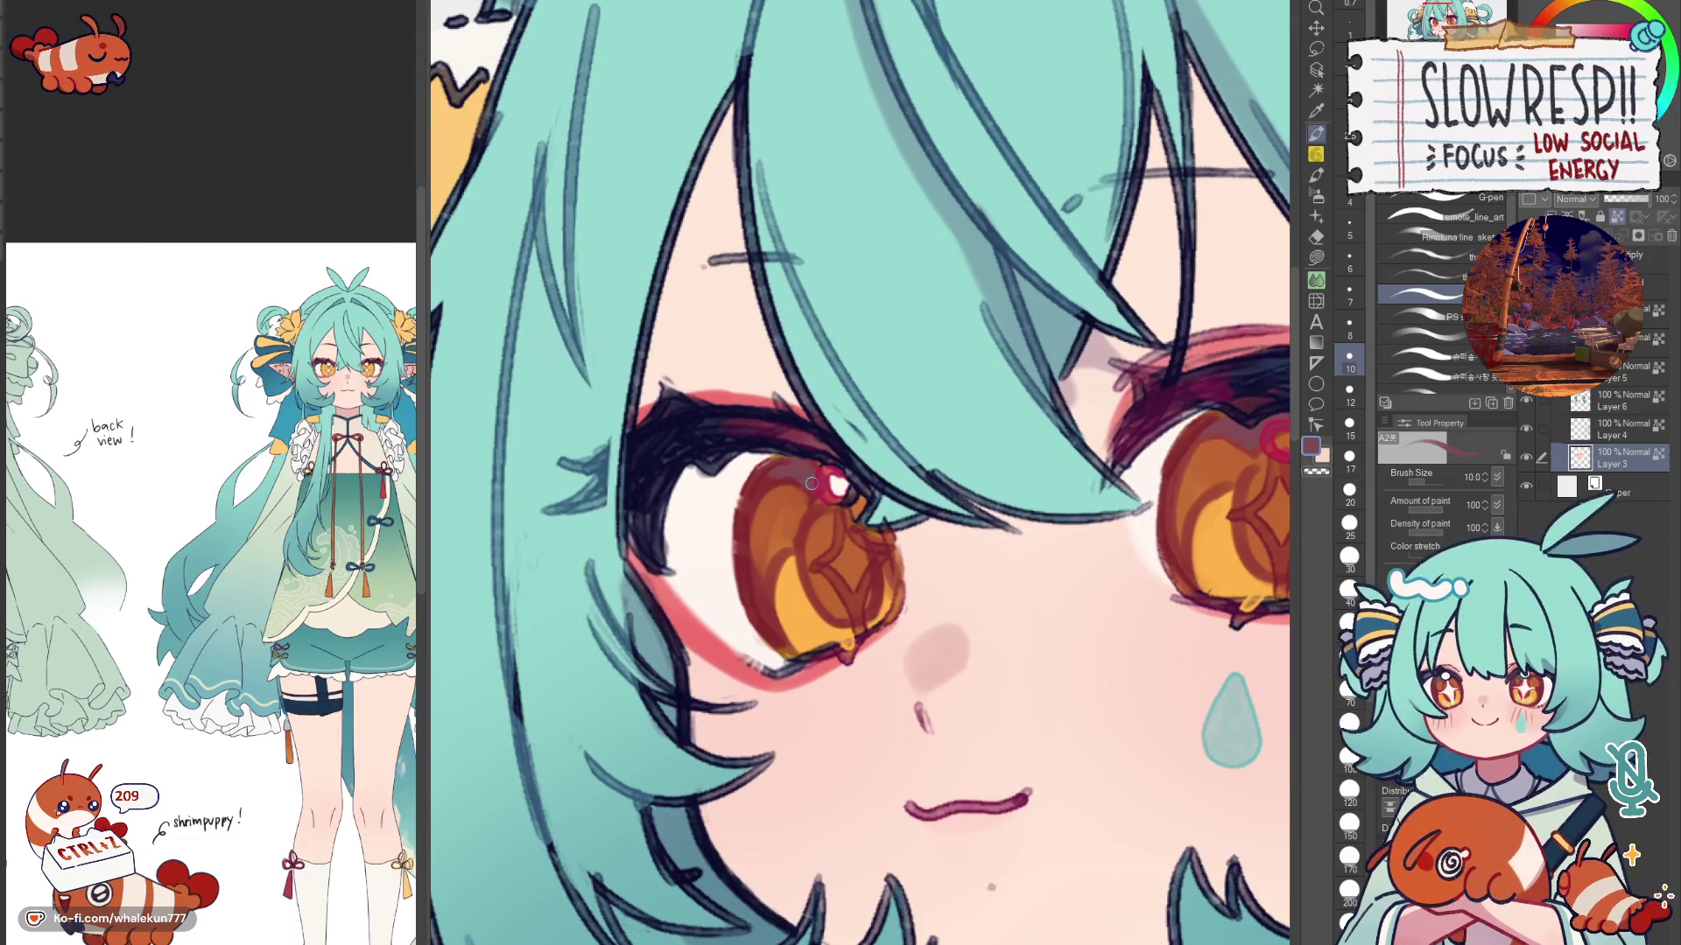
{"action": "left_click_drag", "start_coordinate": [877, 560], "coordinate": [843, 560]}
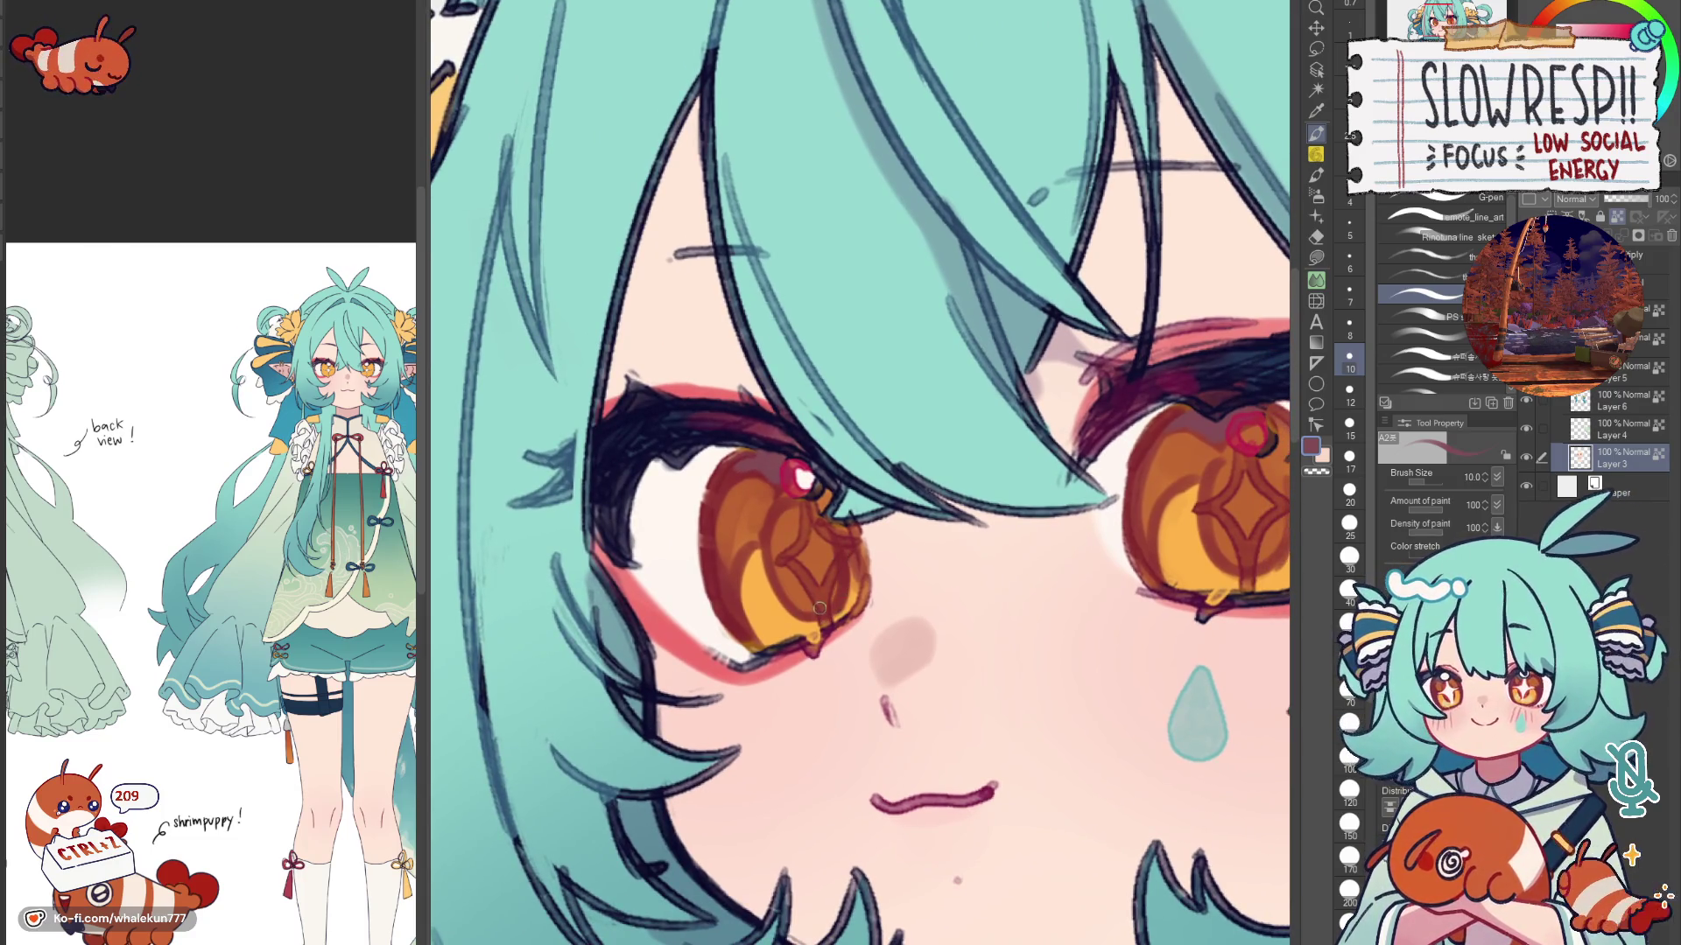
{"action": "key", "text": "bracketleft"}
{"action": "key", "text": "bracketleft"}
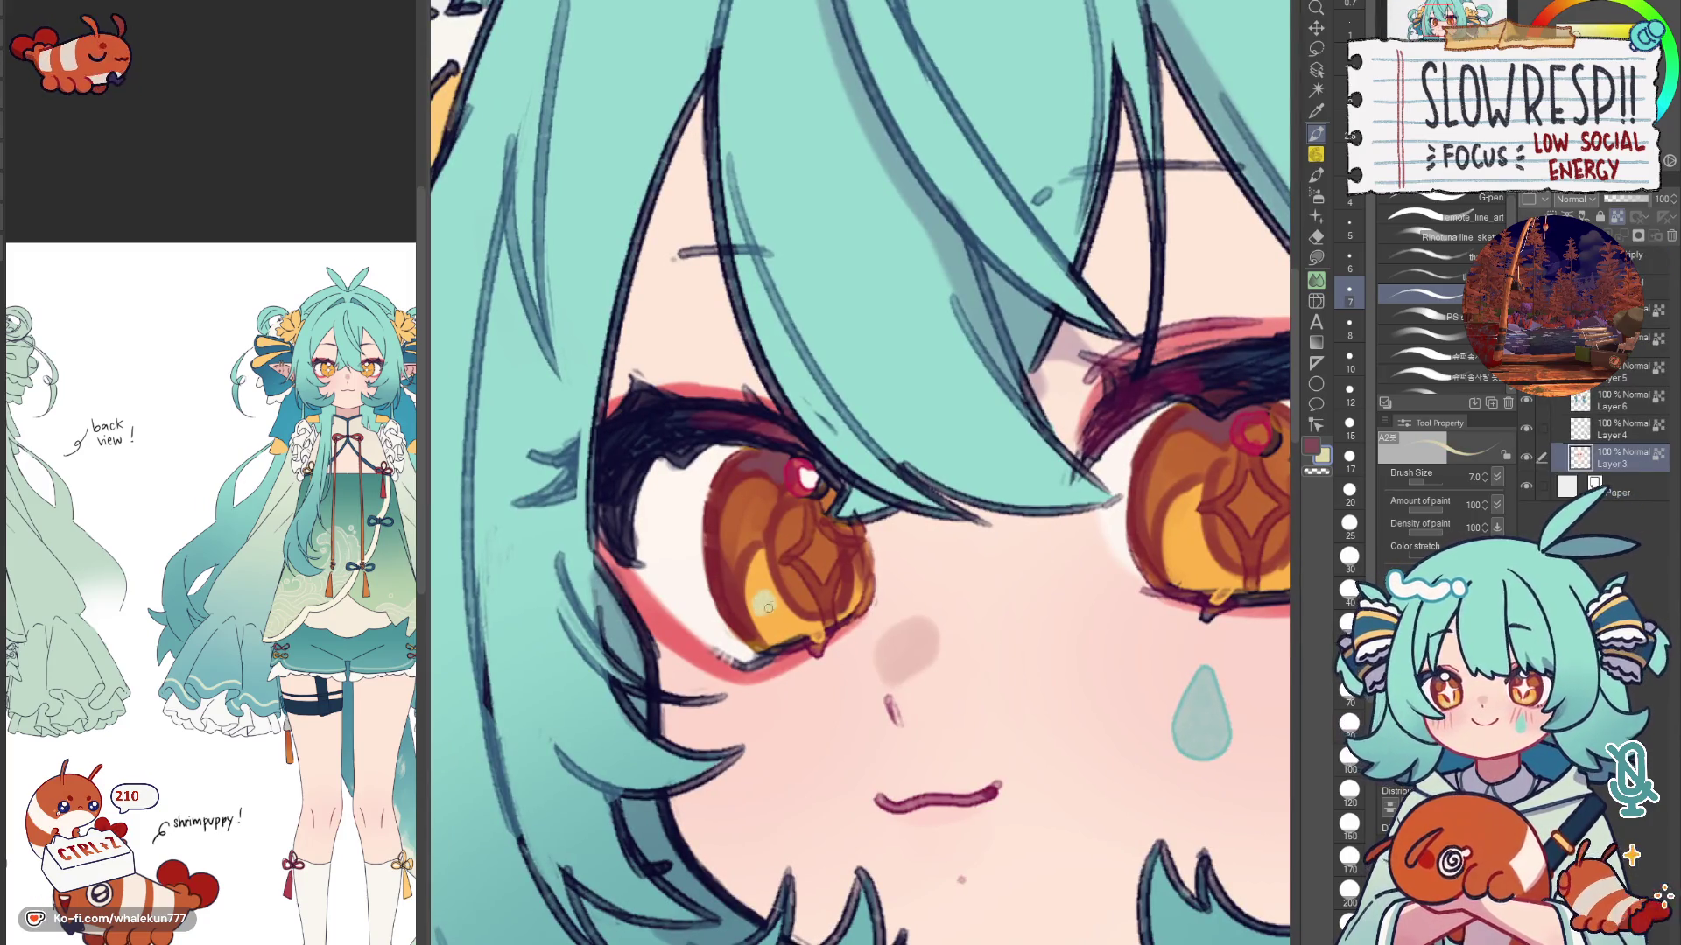
{"action": "left_click", "coordinate": [767, 605], "text": "alt"}
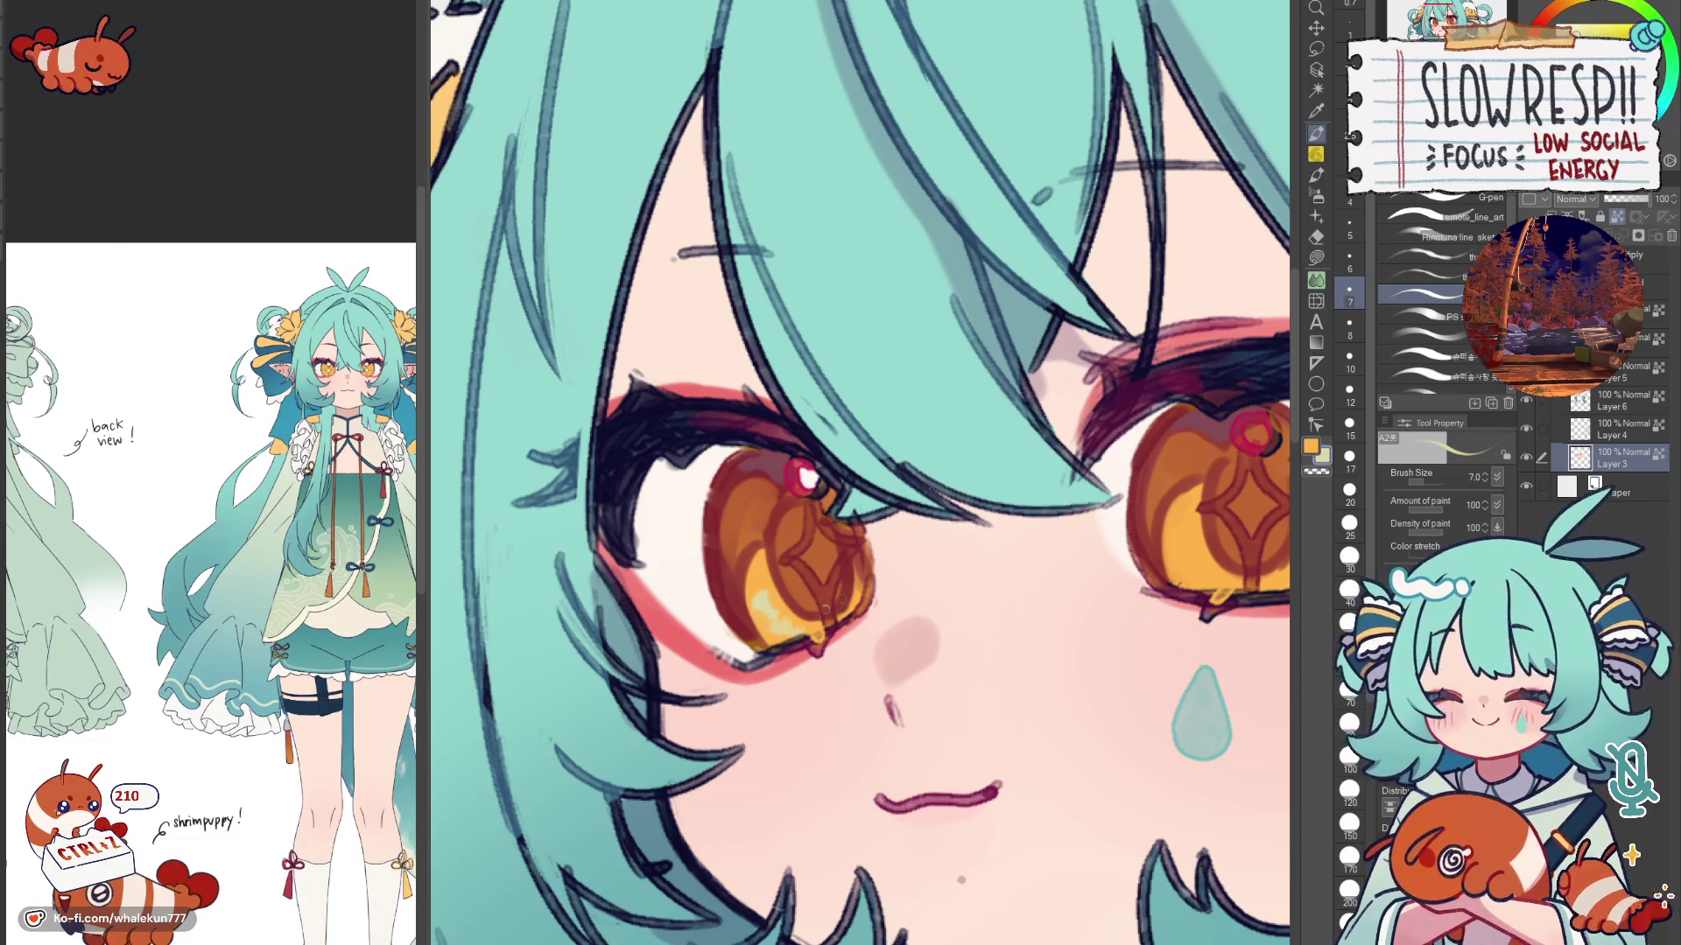
{"action": "left_click_drag", "start_coordinate": [824, 609], "coordinate": [778, 578]}
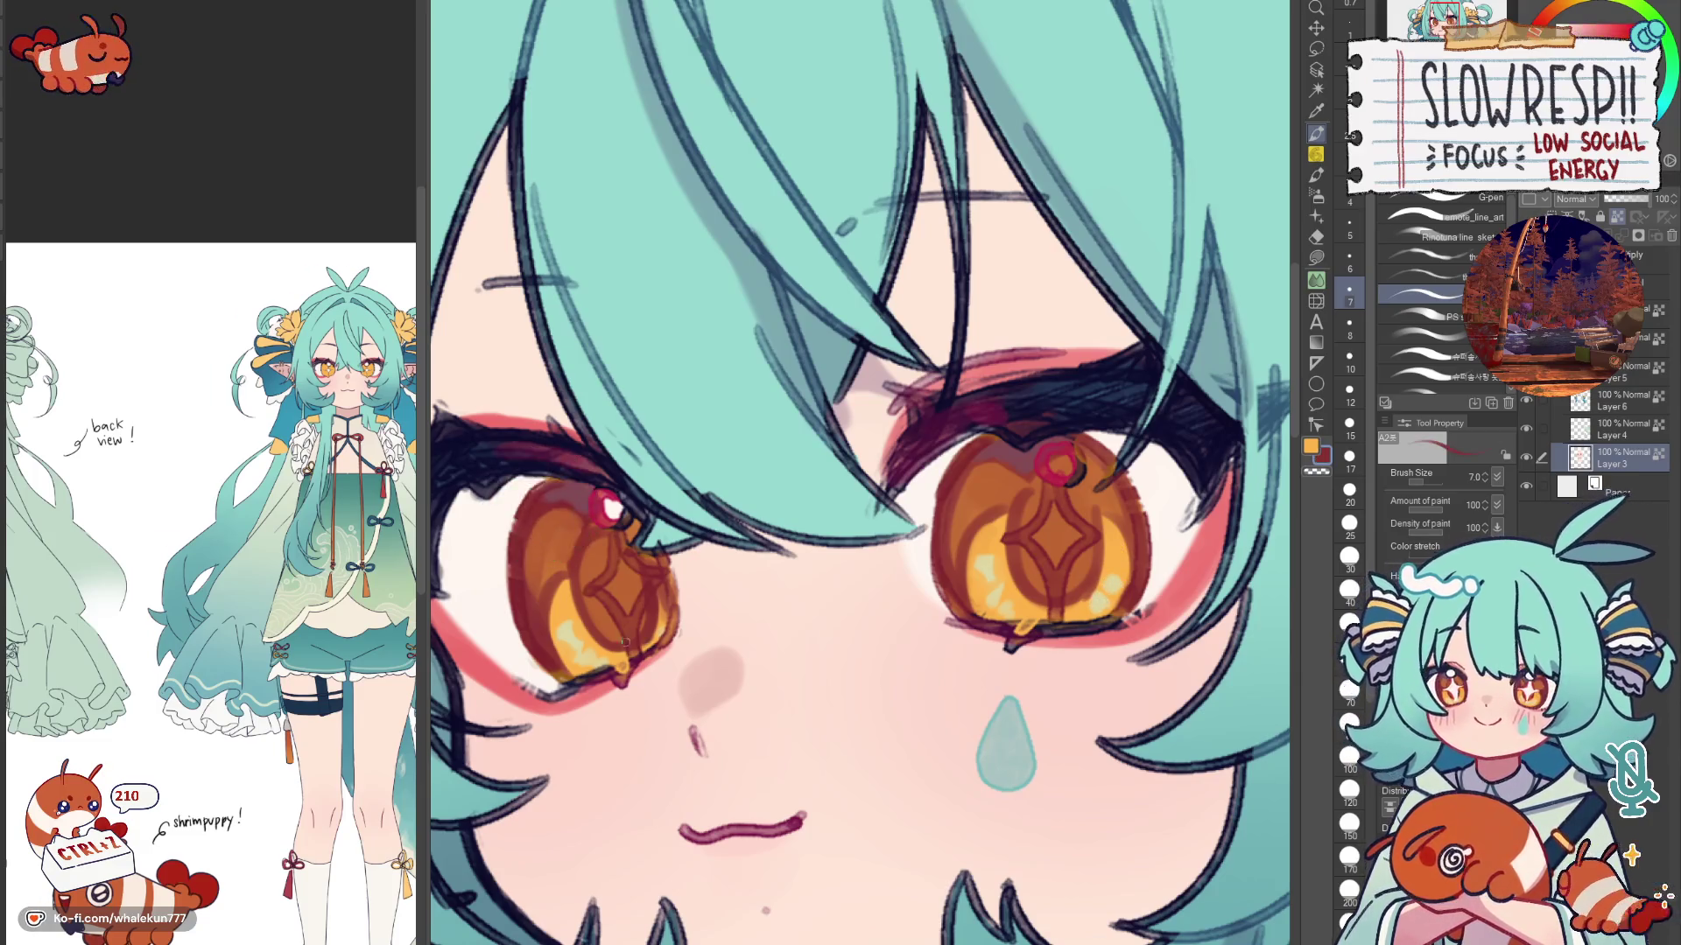
Step: Paint a small white highlight in the left iris and dab one into the right eye, settling on the painting brush
{"action": "key", "text": "bracketright"}
{"action": "key", "text": "bracketright"}
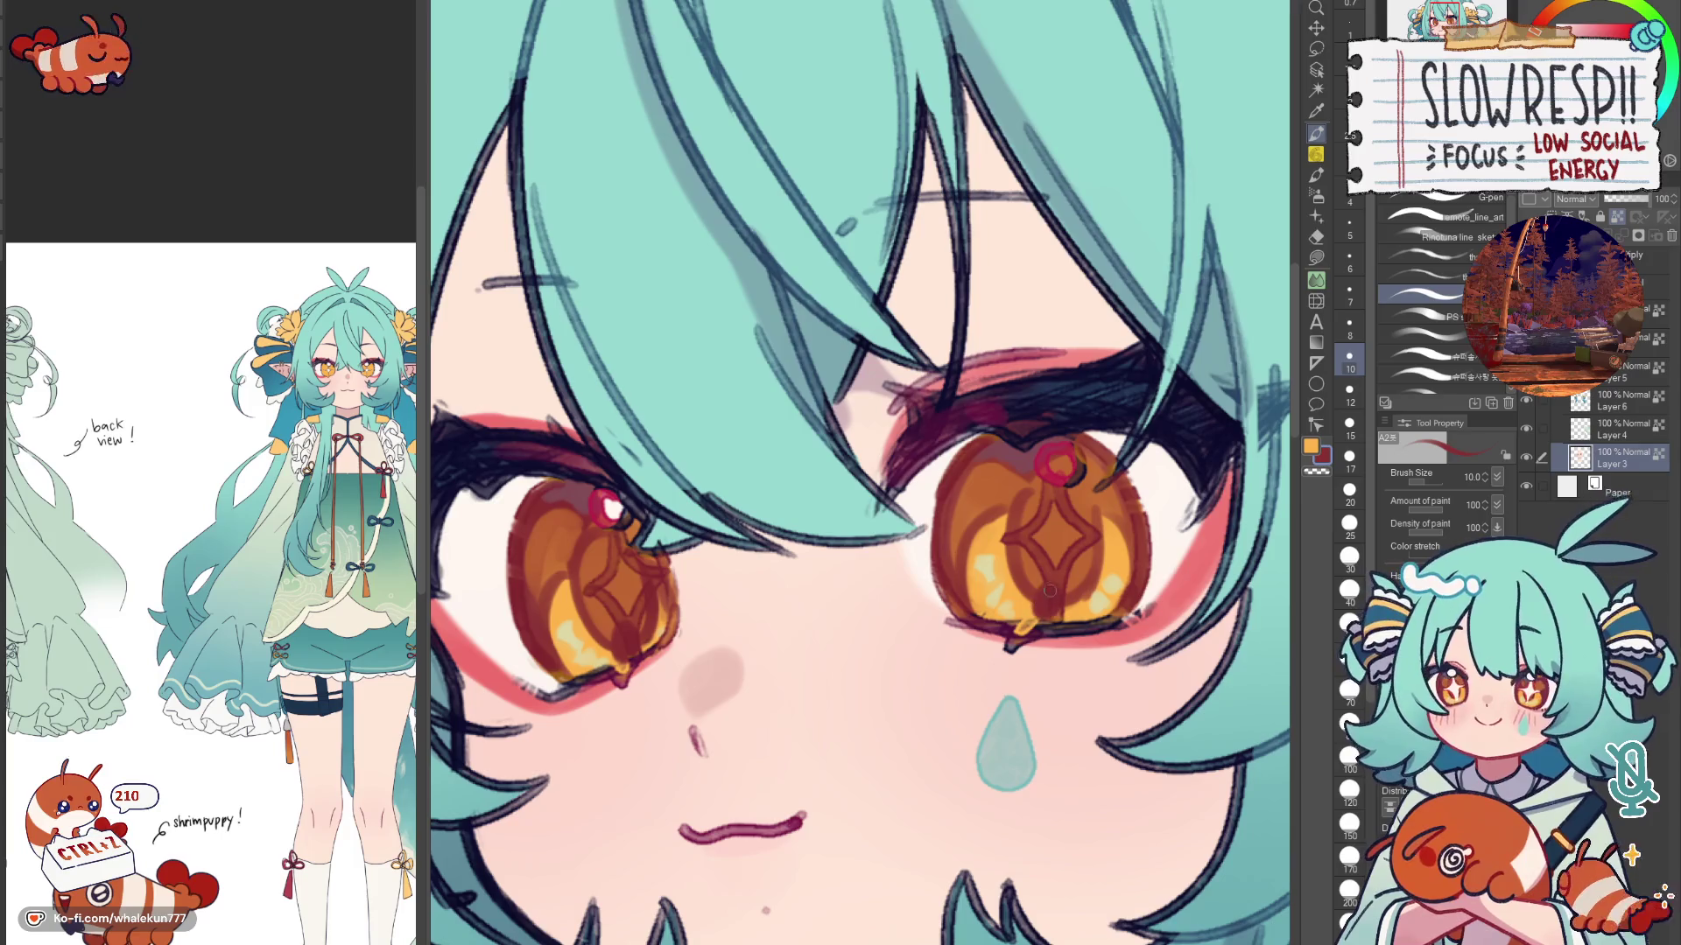
{"action": "key", "text": "bracketleft"}
{"action": "key", "text": "bracketleft"}
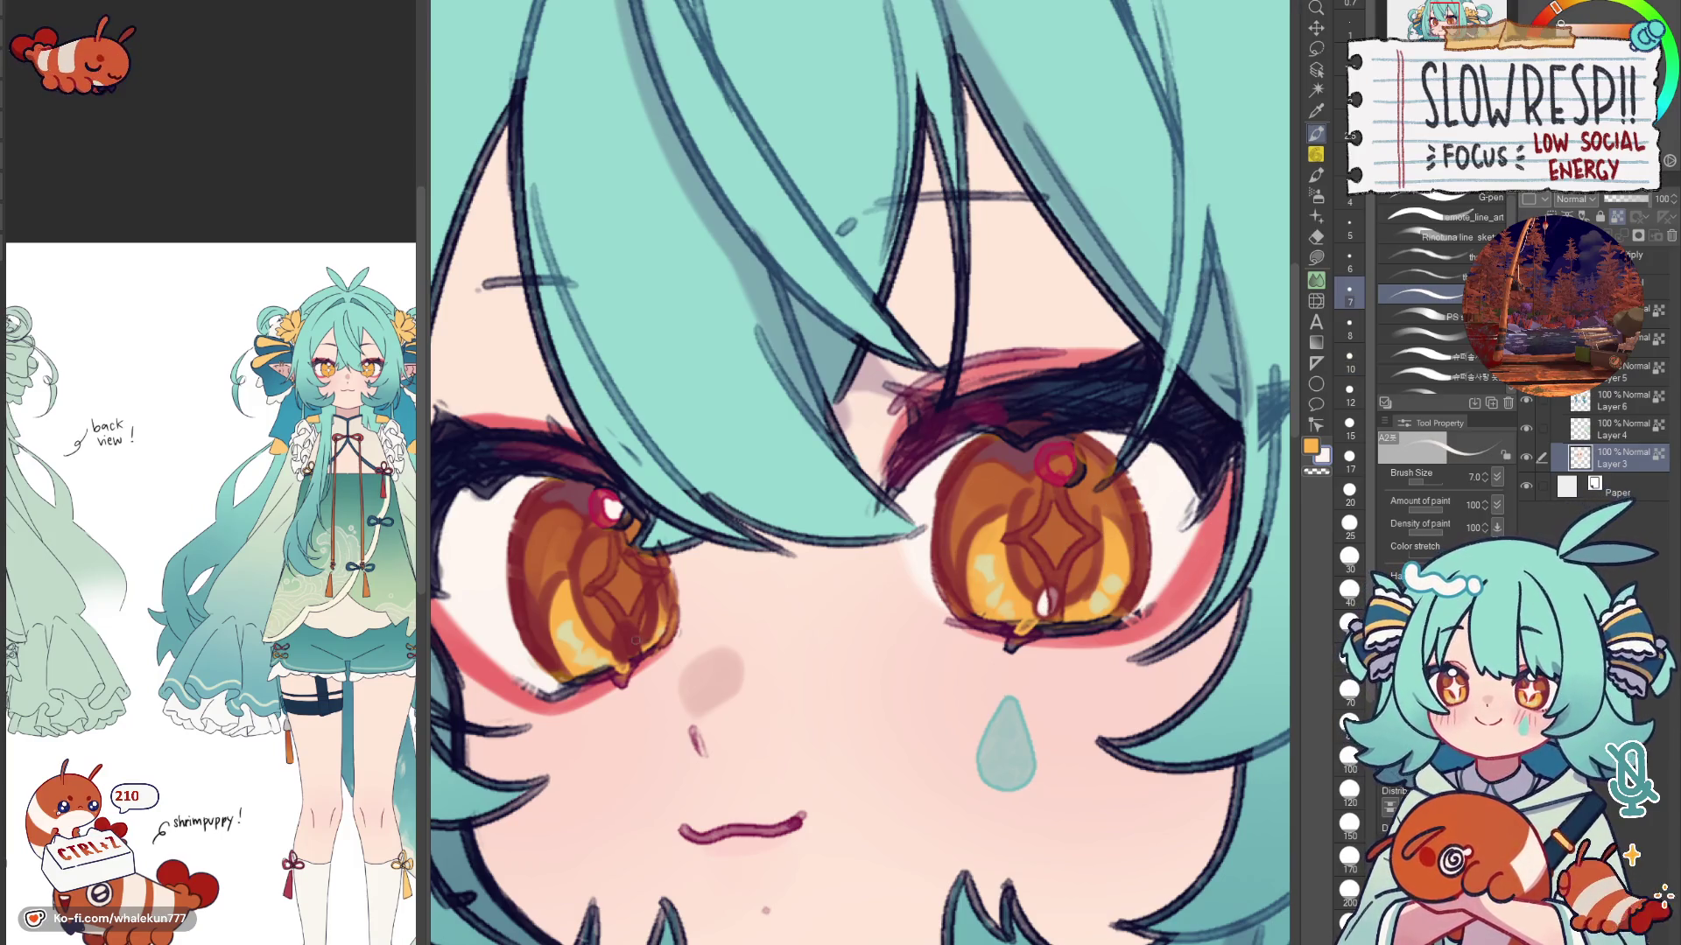
{"action": "left_click_drag", "start_coordinate": [618, 639], "coordinate": [622, 648]}
{"action": "key", "text": "bracketright"}
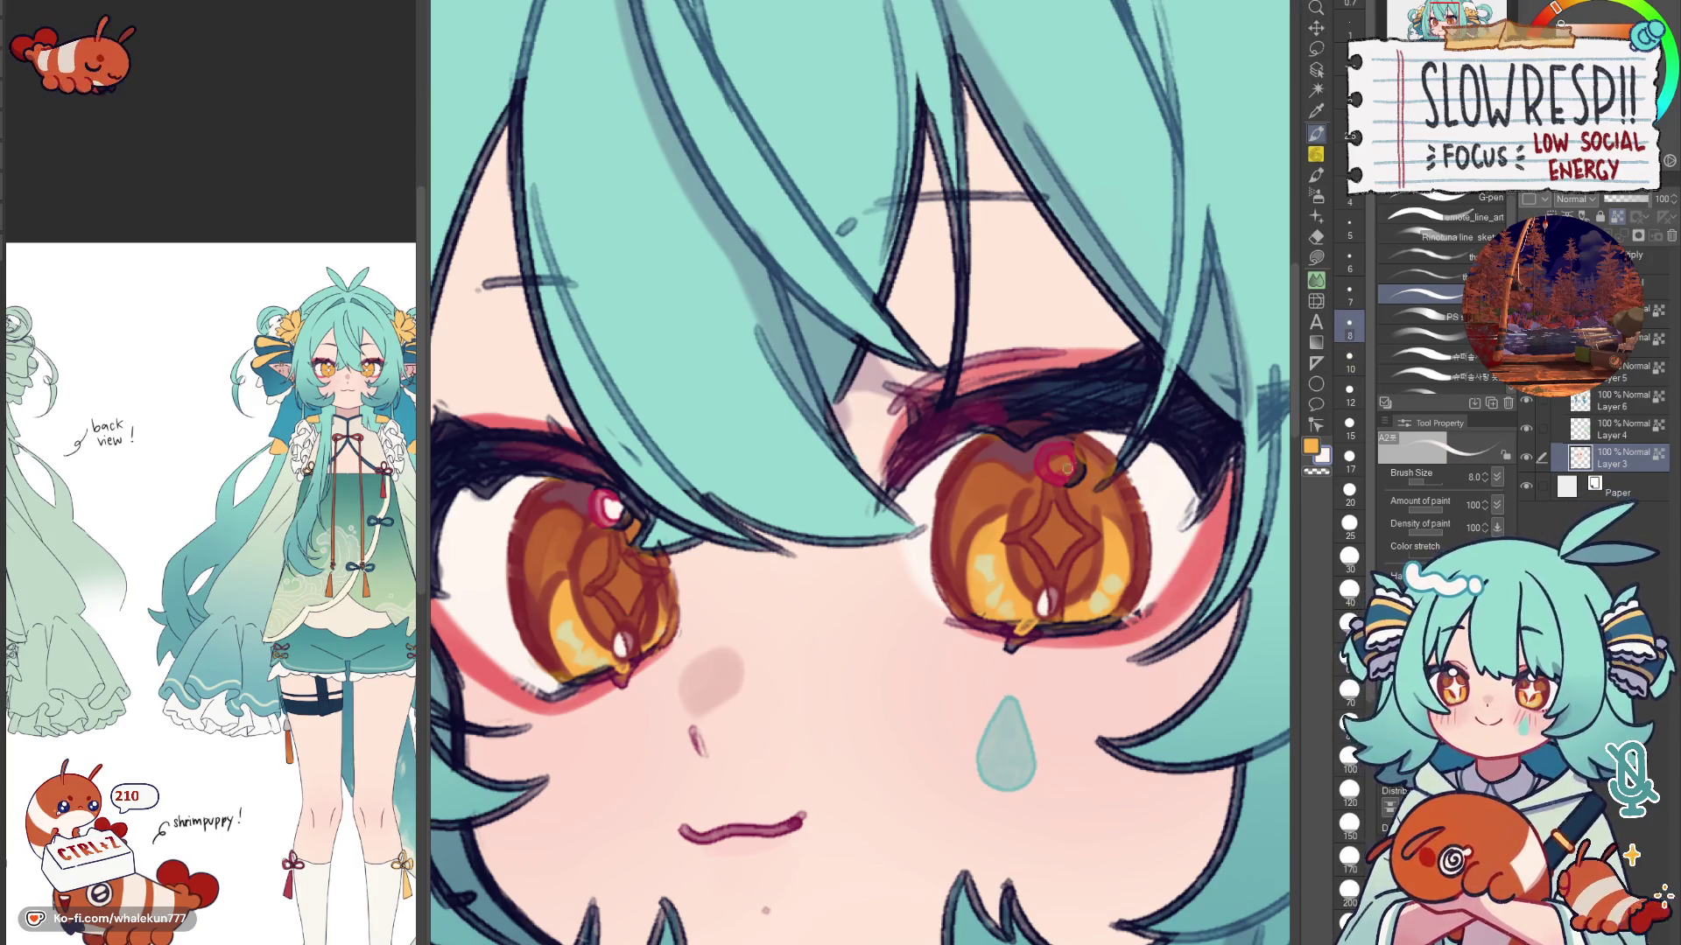
{"action": "key", "text": "bracketright"}
{"action": "left_click", "coordinate": [1058, 462]}
{"action": "left_click", "coordinate": [1445, 200]}
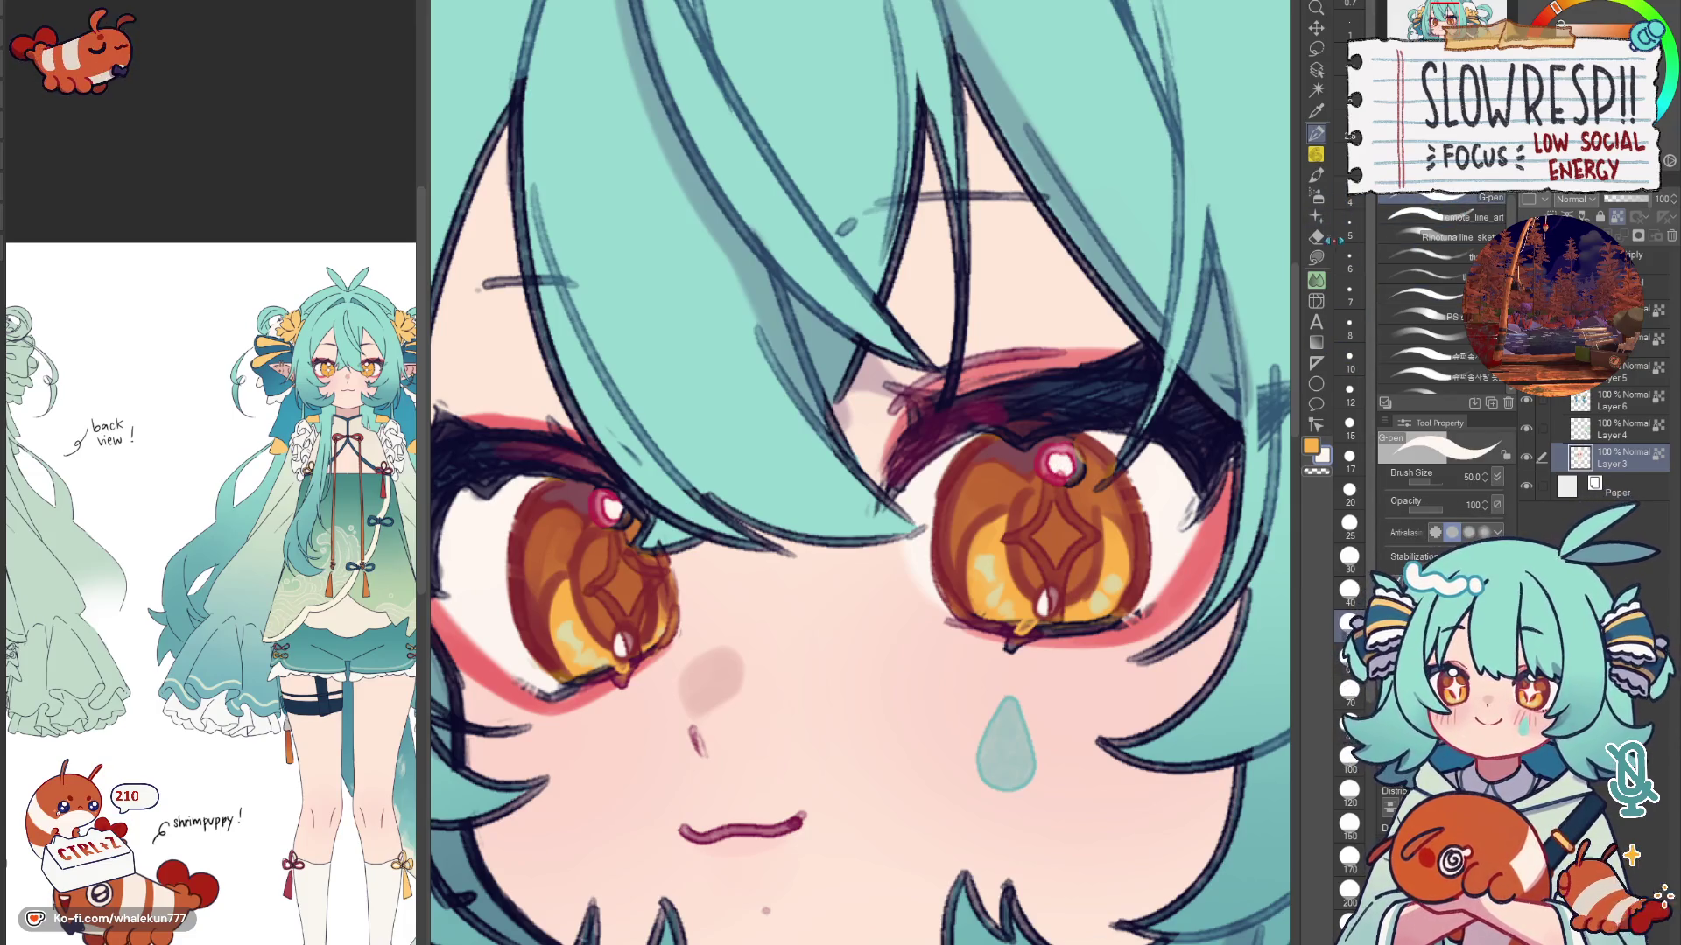
{"action": "left_click", "coordinate": [1421, 295]}
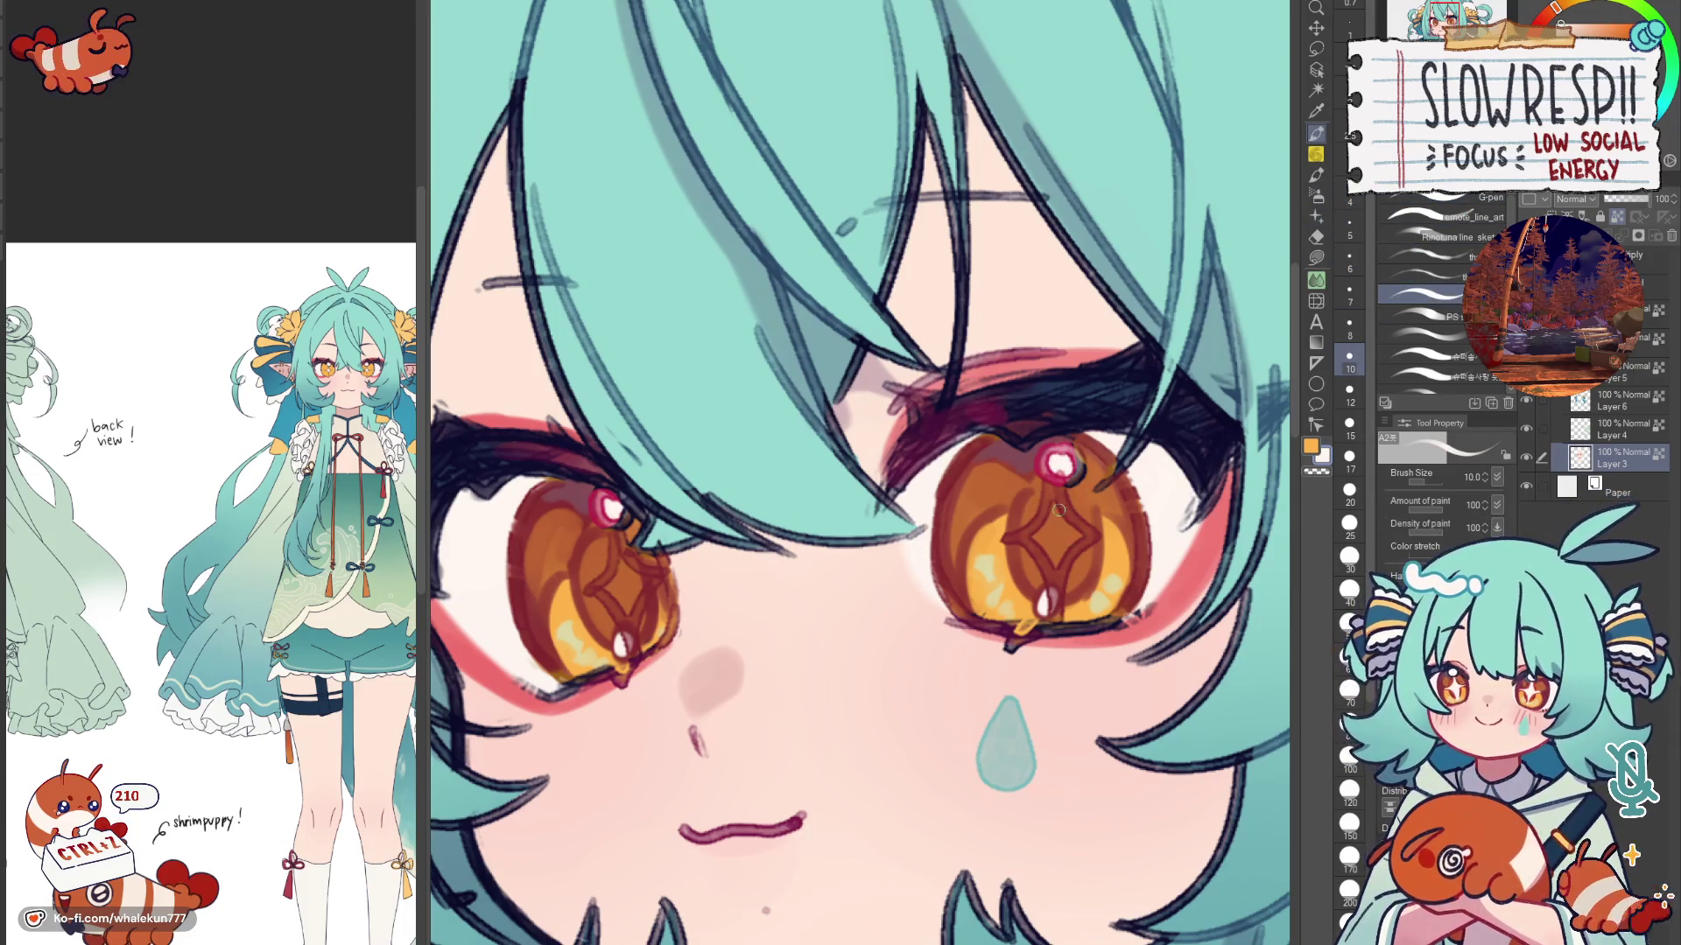
Step: Draw and undo the right-eye highlight stroke twice, resampling the iris orange and returning to white
{"action": "left_click_drag", "start_coordinate": [1058, 483], "coordinate": [1017, 546]}
{"action": "key", "text": "ctrl+z"}
{"action": "key", "text": "bracketleft"}
{"action": "mouse_move", "coordinate": [1058, 486]}
{"action": "left_mouse_down"}
{"action": "mouse_move", "coordinate": [1037, 528]}
{"action": "mouse_move", "coordinate": [1057, 591]}
{"action": "mouse_move", "coordinate": [1040, 557]}
{"action": "mouse_move", "coordinate": [1051, 578]}
{"action": "mouse_move", "coordinate": [1069, 564]}
{"action": "left_mouse_up"}
{"action": "key", "text": "ctrl+z"}
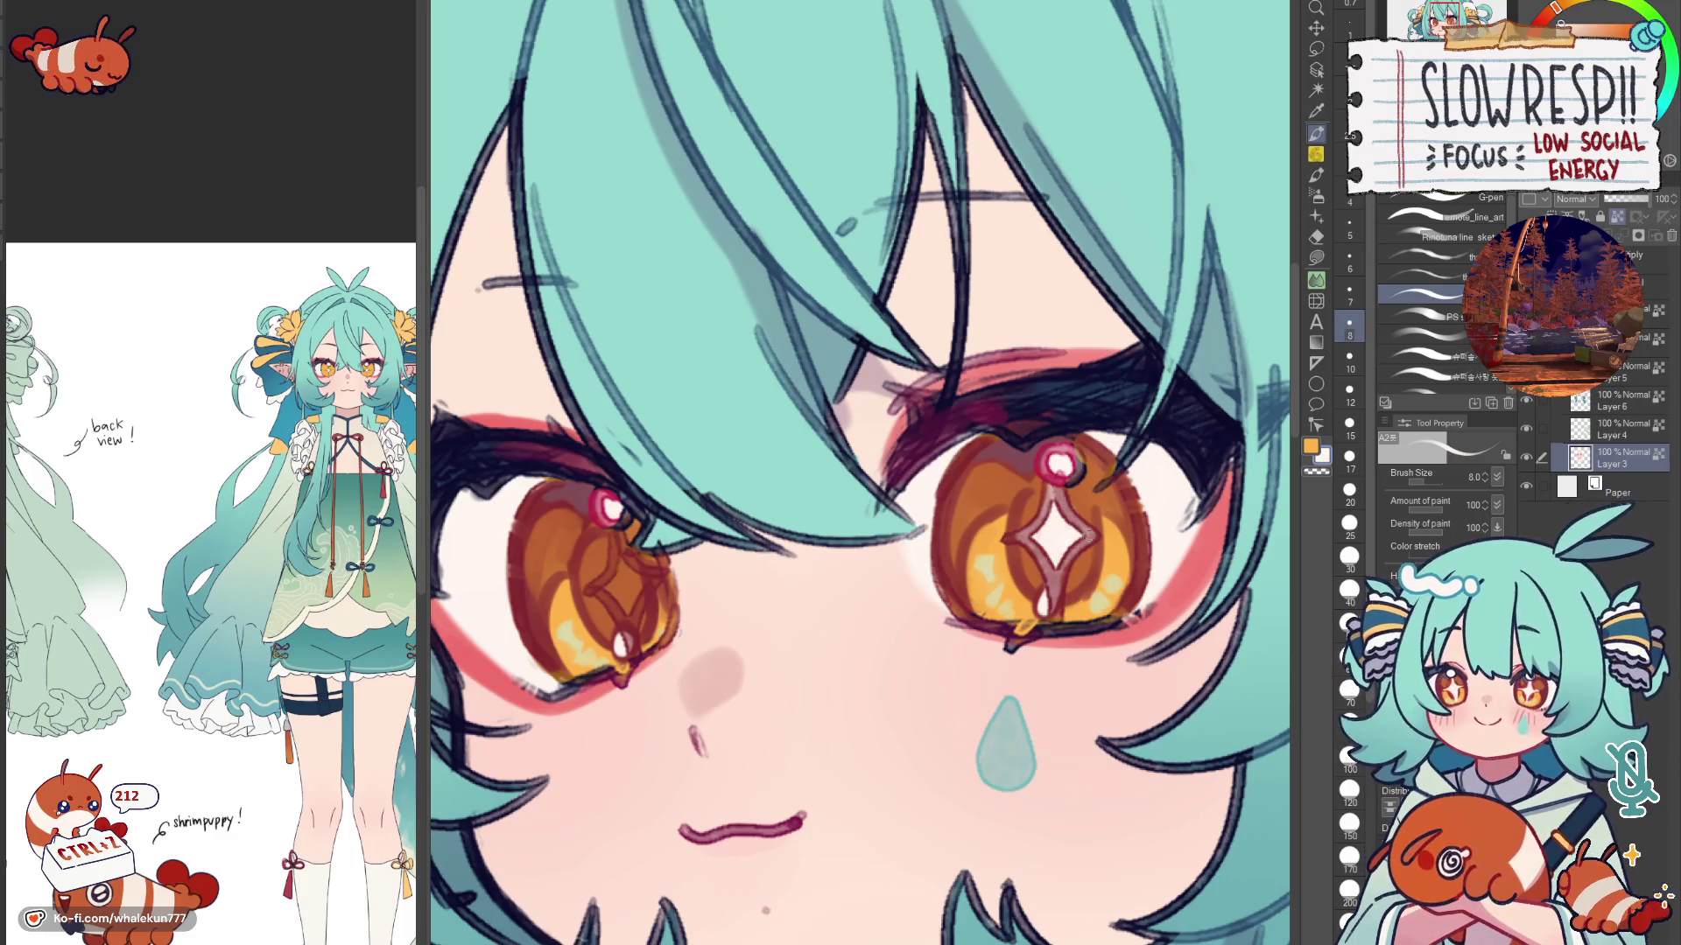
{"action": "left_click", "coordinate": [1080, 497], "text": "alt"}
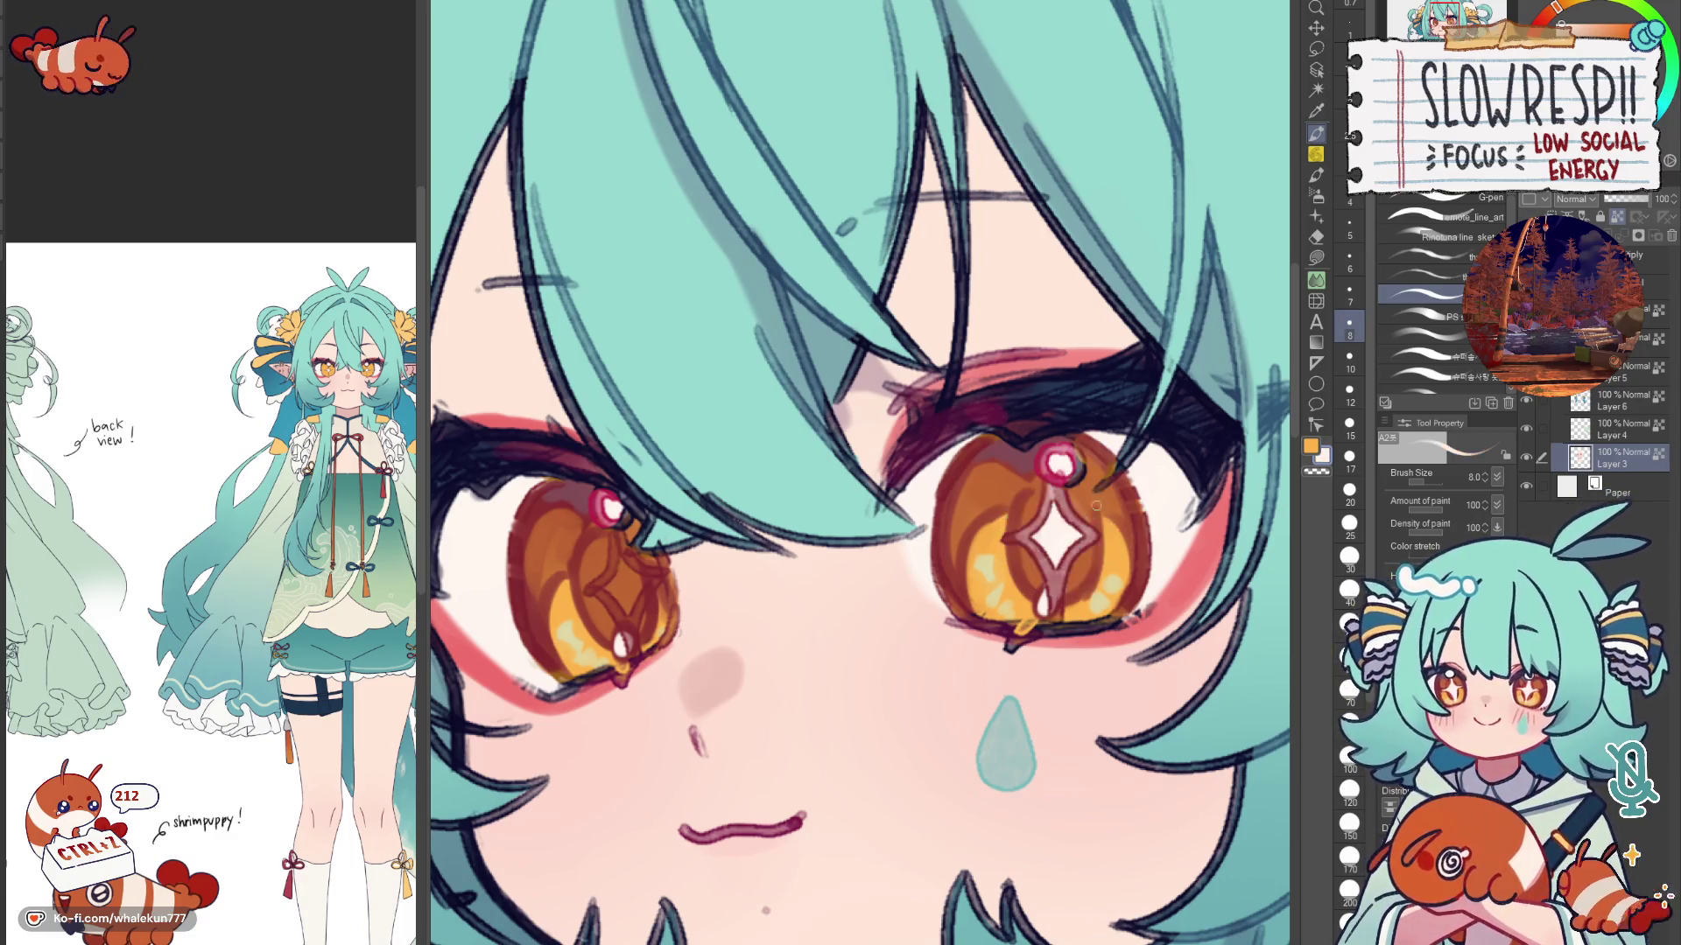
{"action": "left_click", "coordinate": [1056, 539], "text": "alt"}
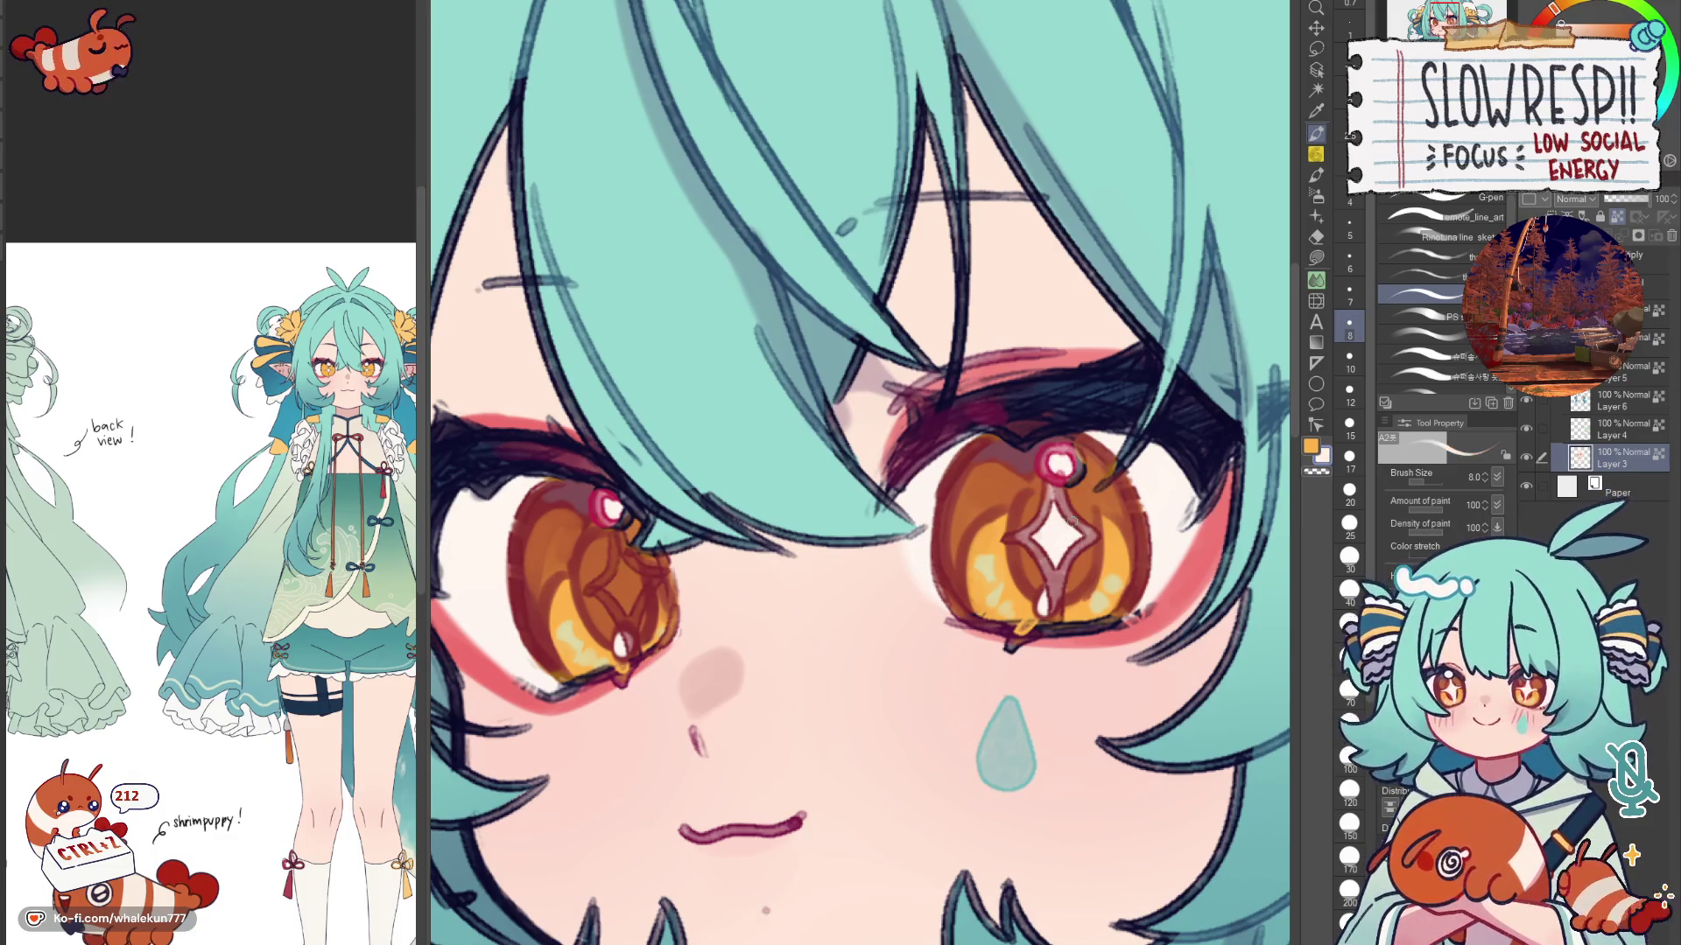
Step: Redraw the left iris star highlight with thinner white strokes and zoom out to check the face
{"action": "key", "text": "bracketright"}
{"action": "key", "text": "ctrl+z"}
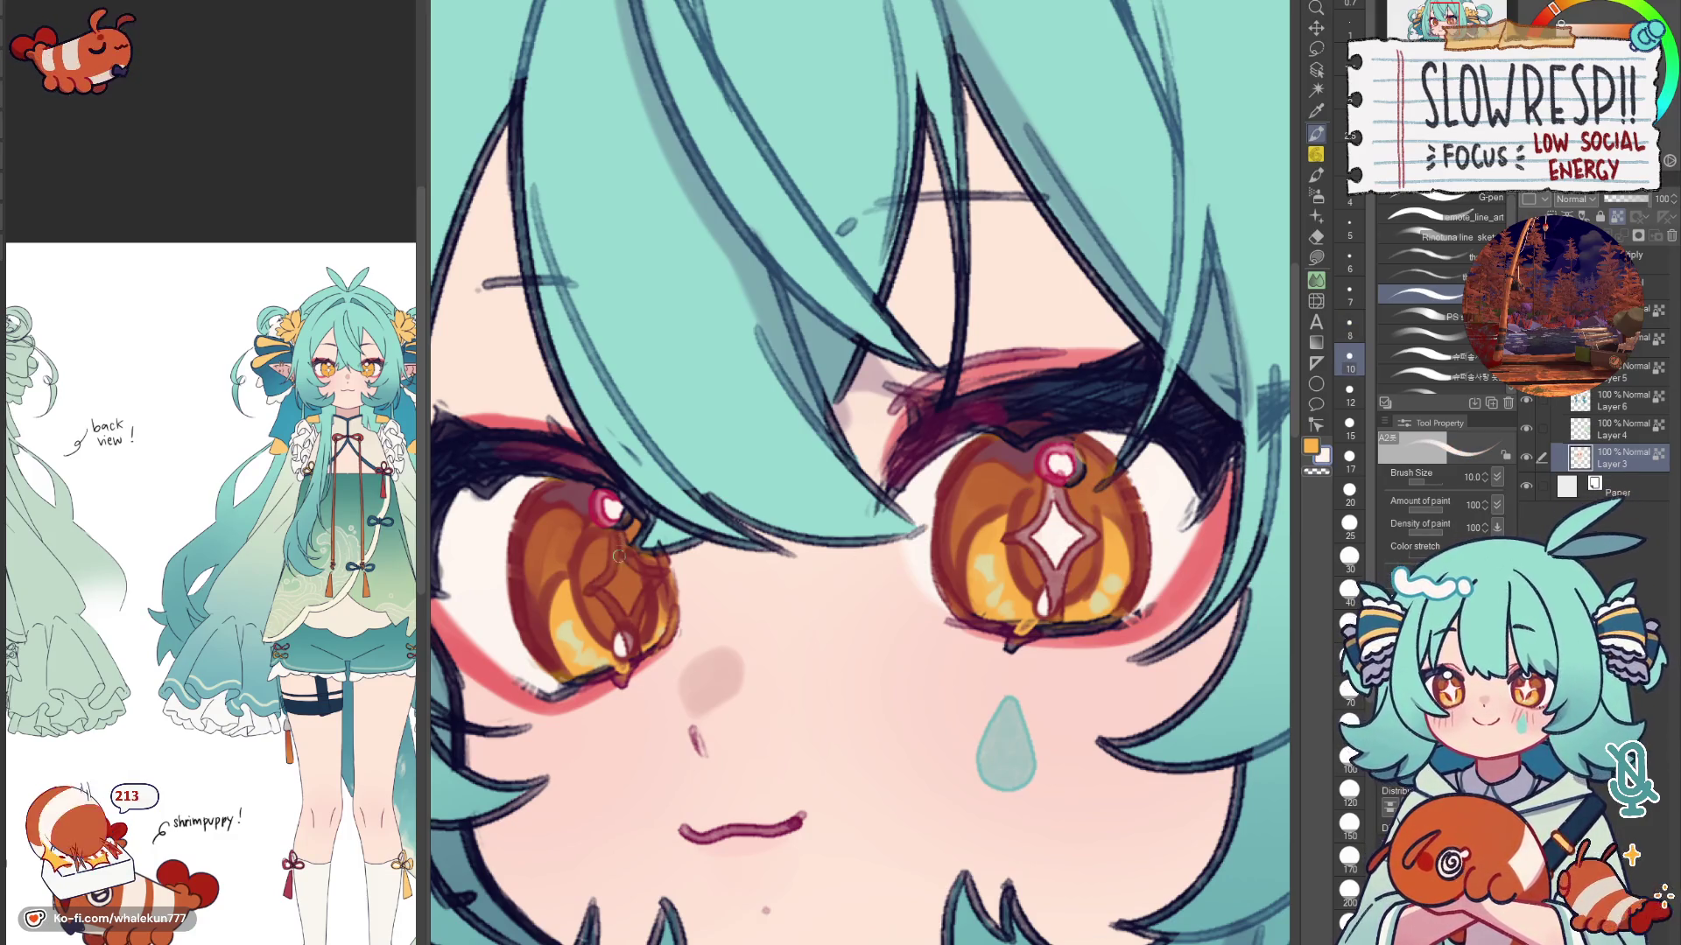
{"action": "key", "text": "bracketleft"}
{"action": "mouse_move", "coordinate": [619, 537]}
{"action": "left_mouse_down"}
{"action": "mouse_move", "coordinate": [602, 590]}
{"action": "mouse_move", "coordinate": [612, 636]}
{"action": "left_mouse_up"}
{"action": "left_click_drag", "start_coordinate": [623, 564], "coordinate": [618, 618]}
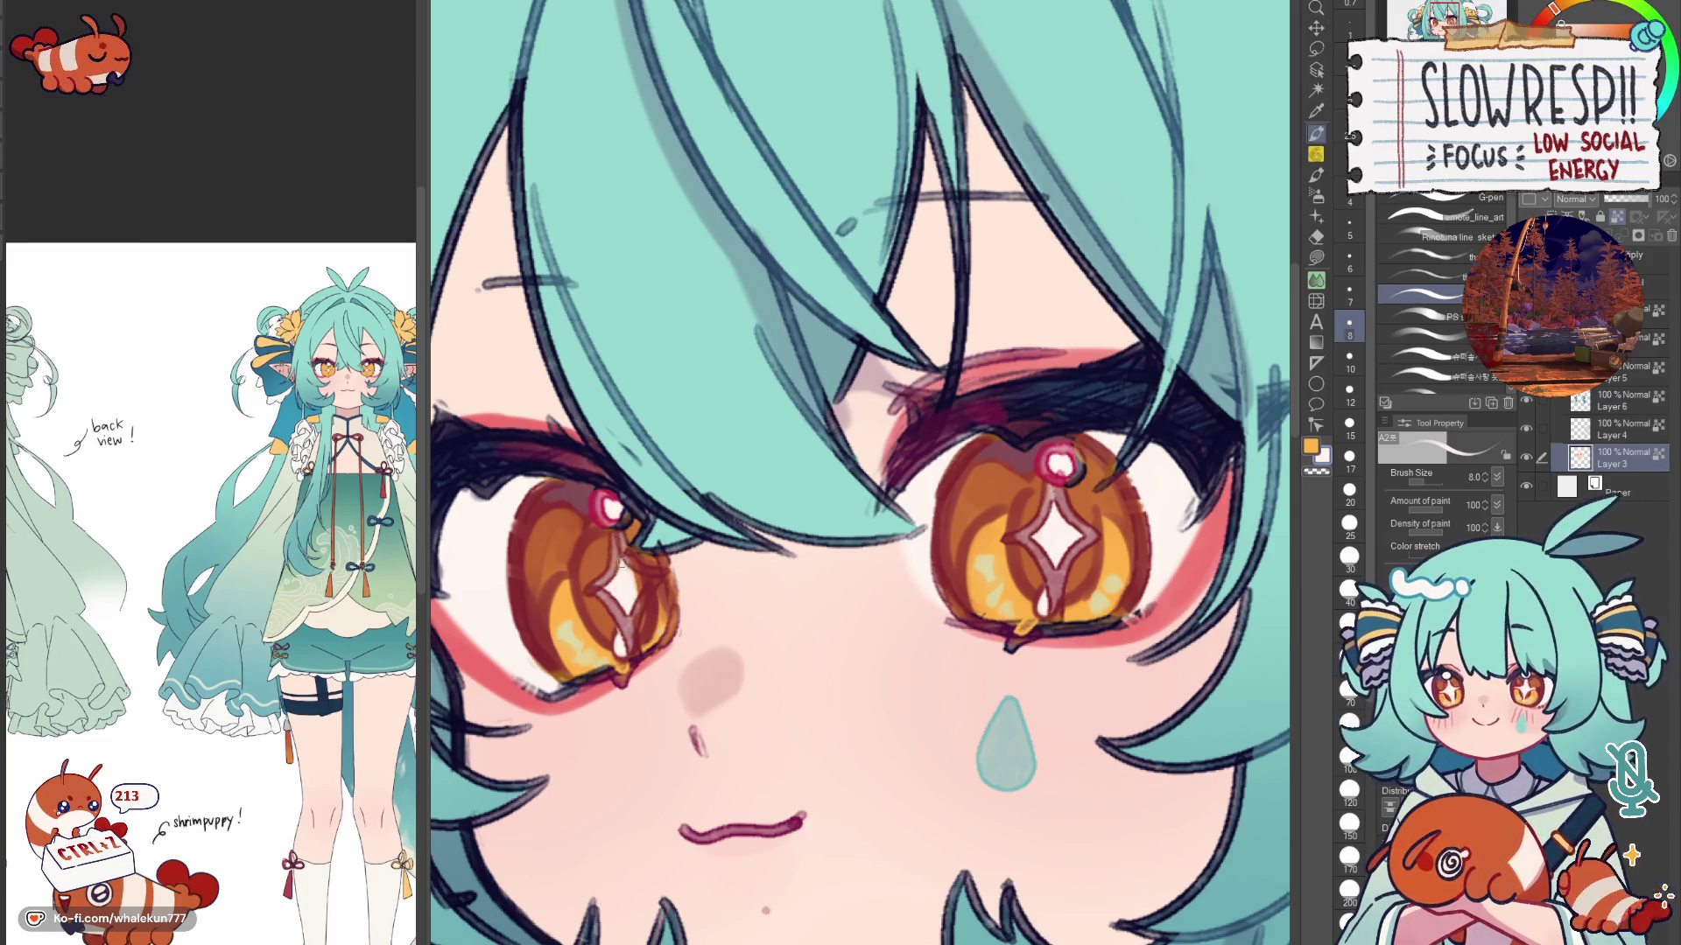
{"action": "key", "text": "ctrl+0"}
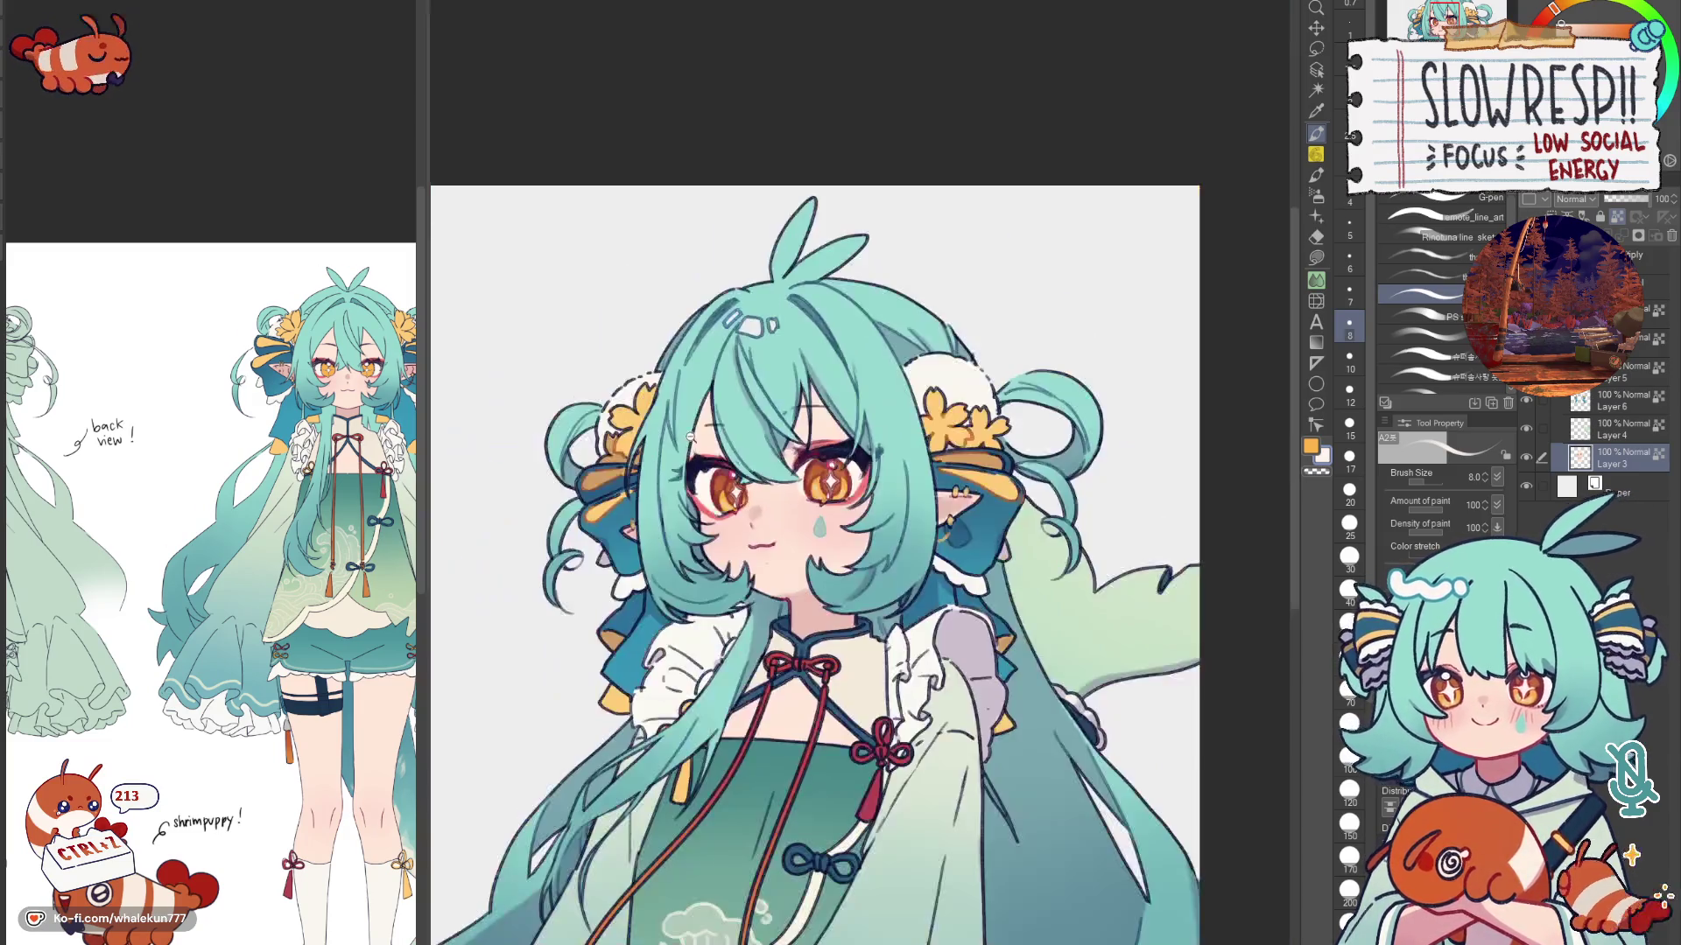
{"action": "scroll", "coordinate": [691, 434], "scroll_direction": "up", "scroll_amount": 2}
{"action": "scroll", "coordinate": [771, 445], "scroll_direction": "up", "scroll_amount": 3}
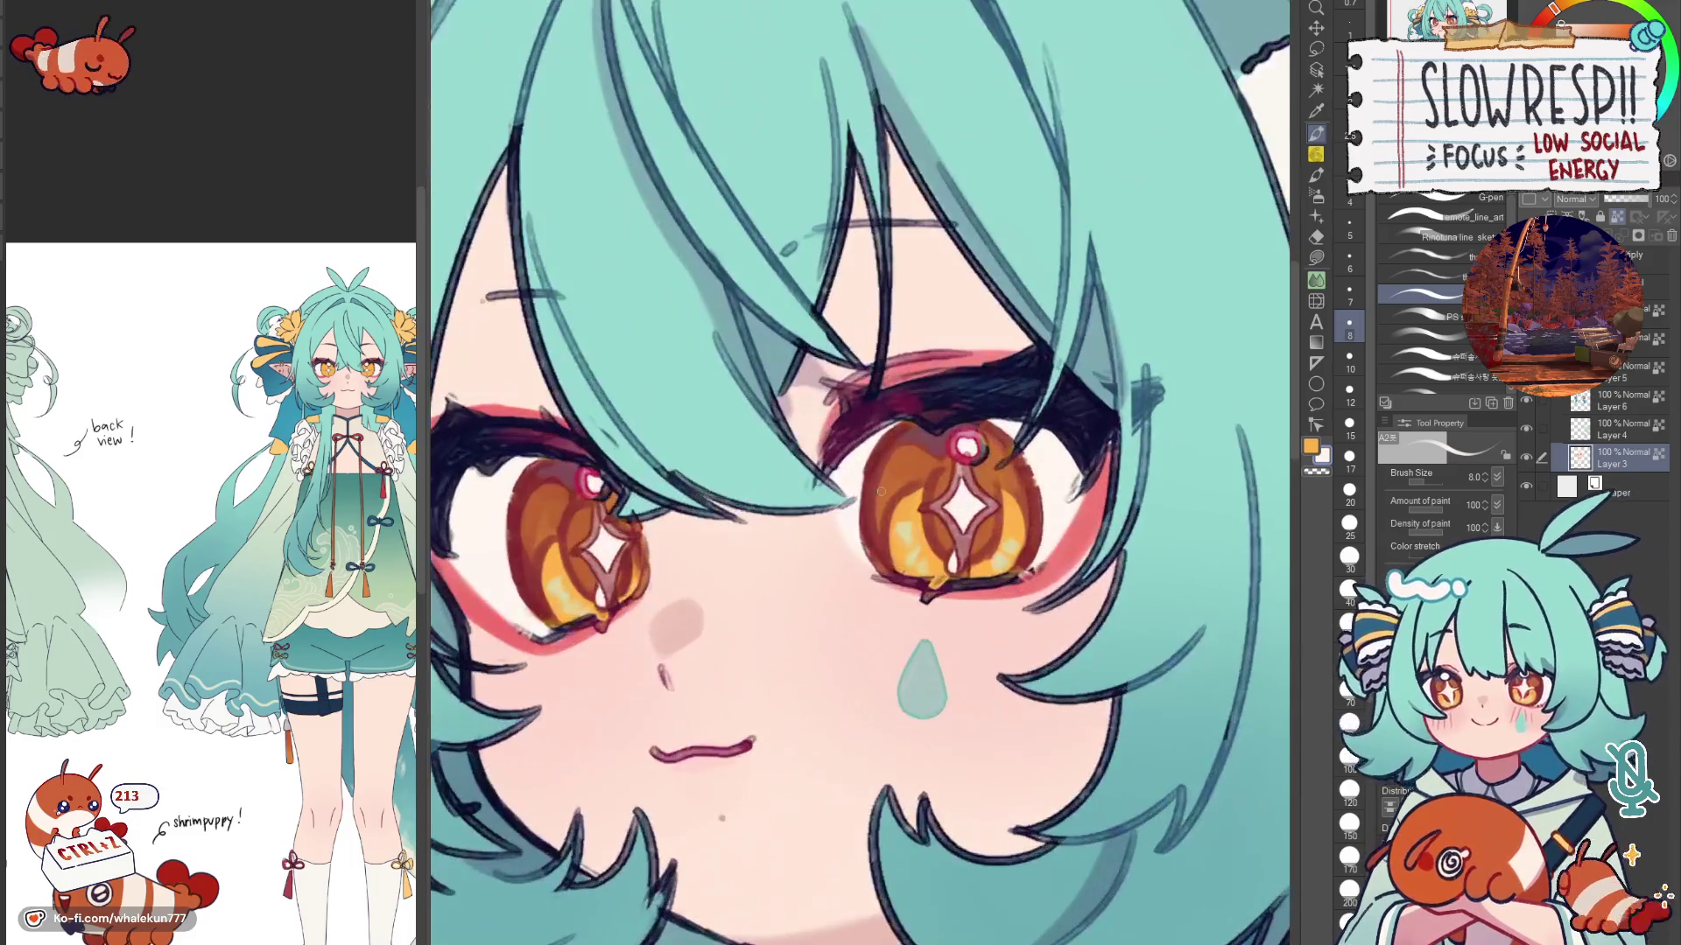
{"action": "scroll", "coordinate": [860, 472], "scroll_direction": "down", "scroll_amount": 2}
{"action": "scroll", "coordinate": [859, 473], "scroll_direction": "up", "scroll_amount": 2}
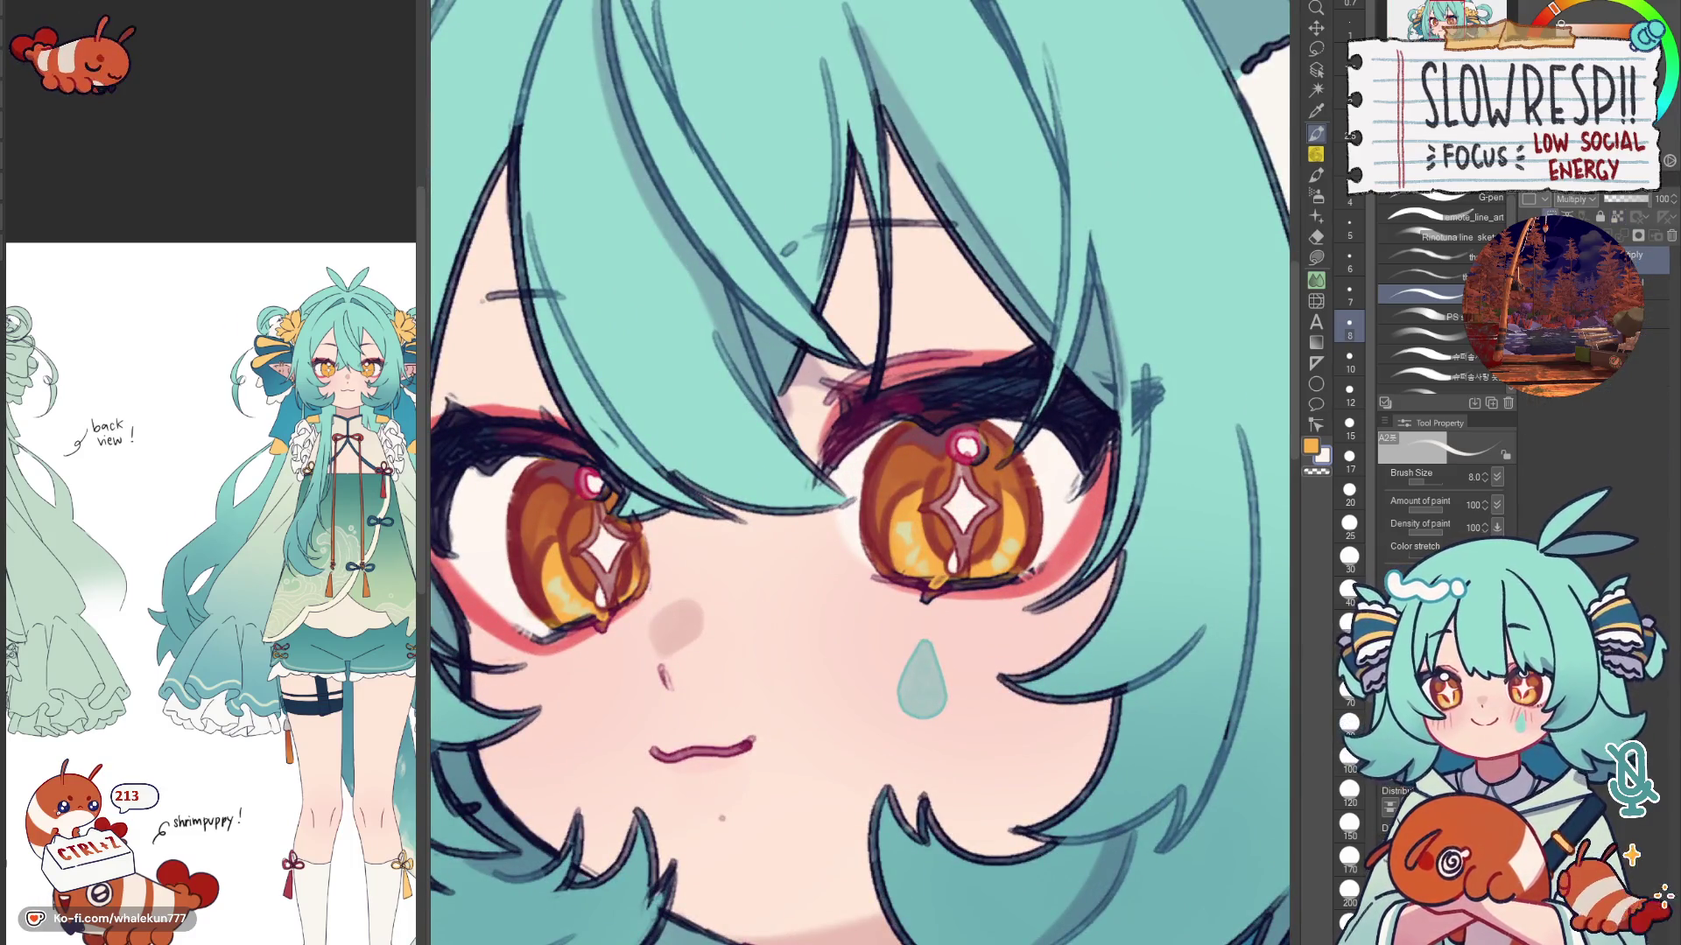
{"action": "scroll", "coordinate": [906, 502], "scroll_direction": "up", "scroll_amount": 2}
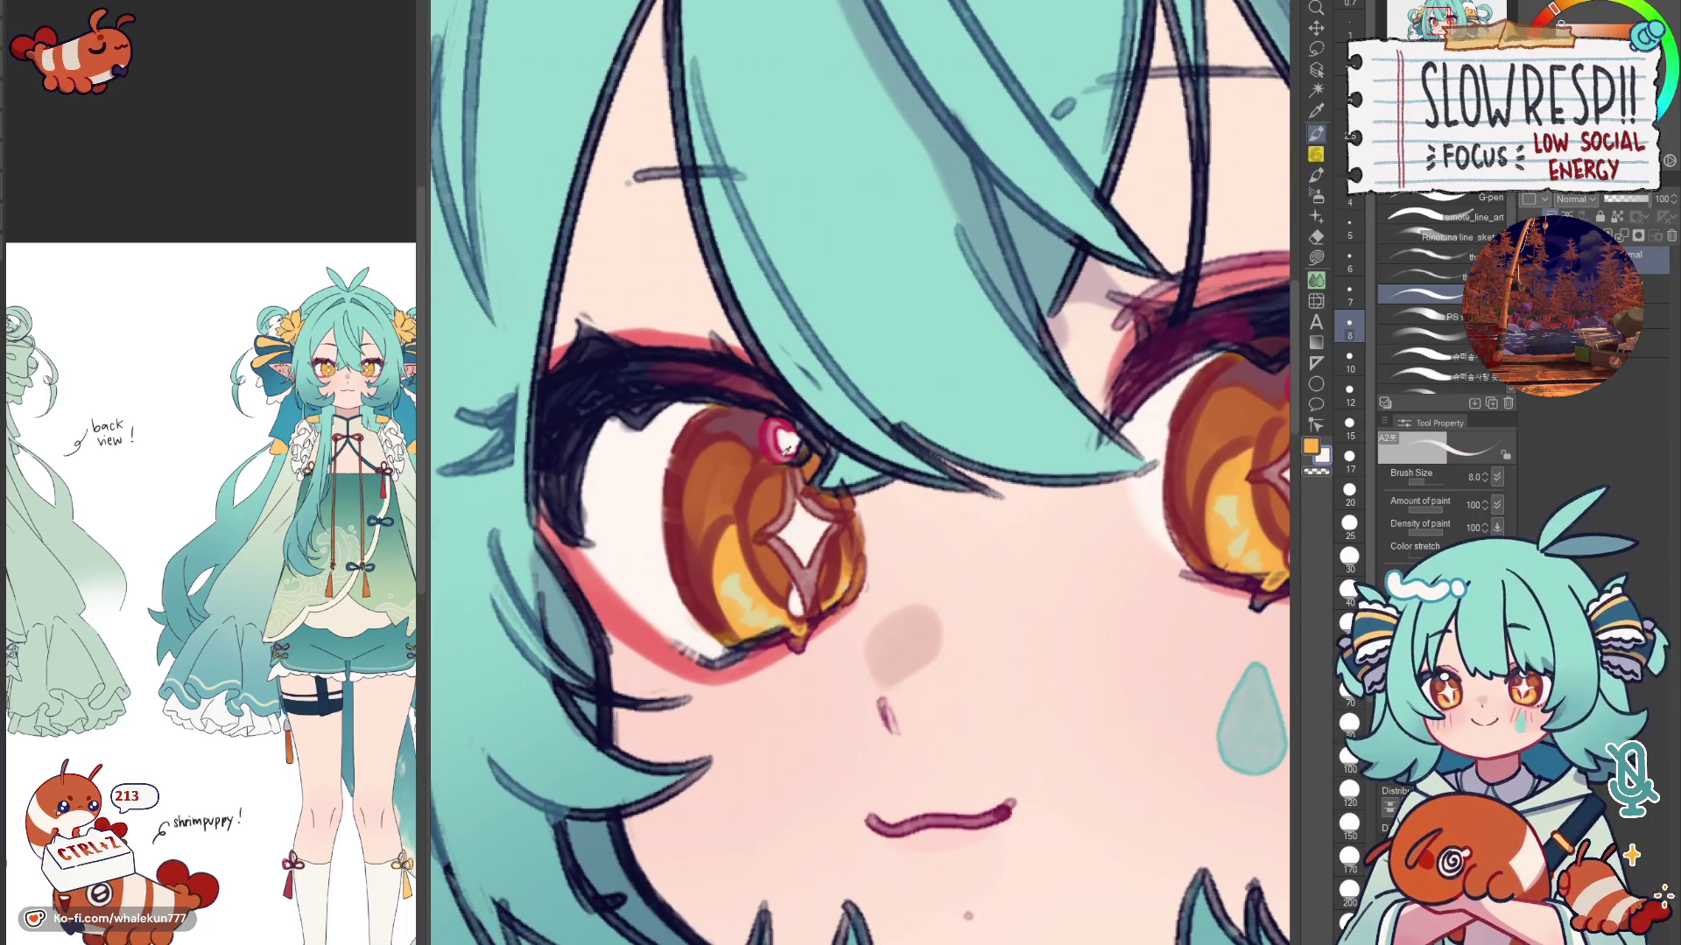
Step: With a thinner brush and white paint, fill in the eye's star highlight
{"action": "key", "text": "bracketleft"}
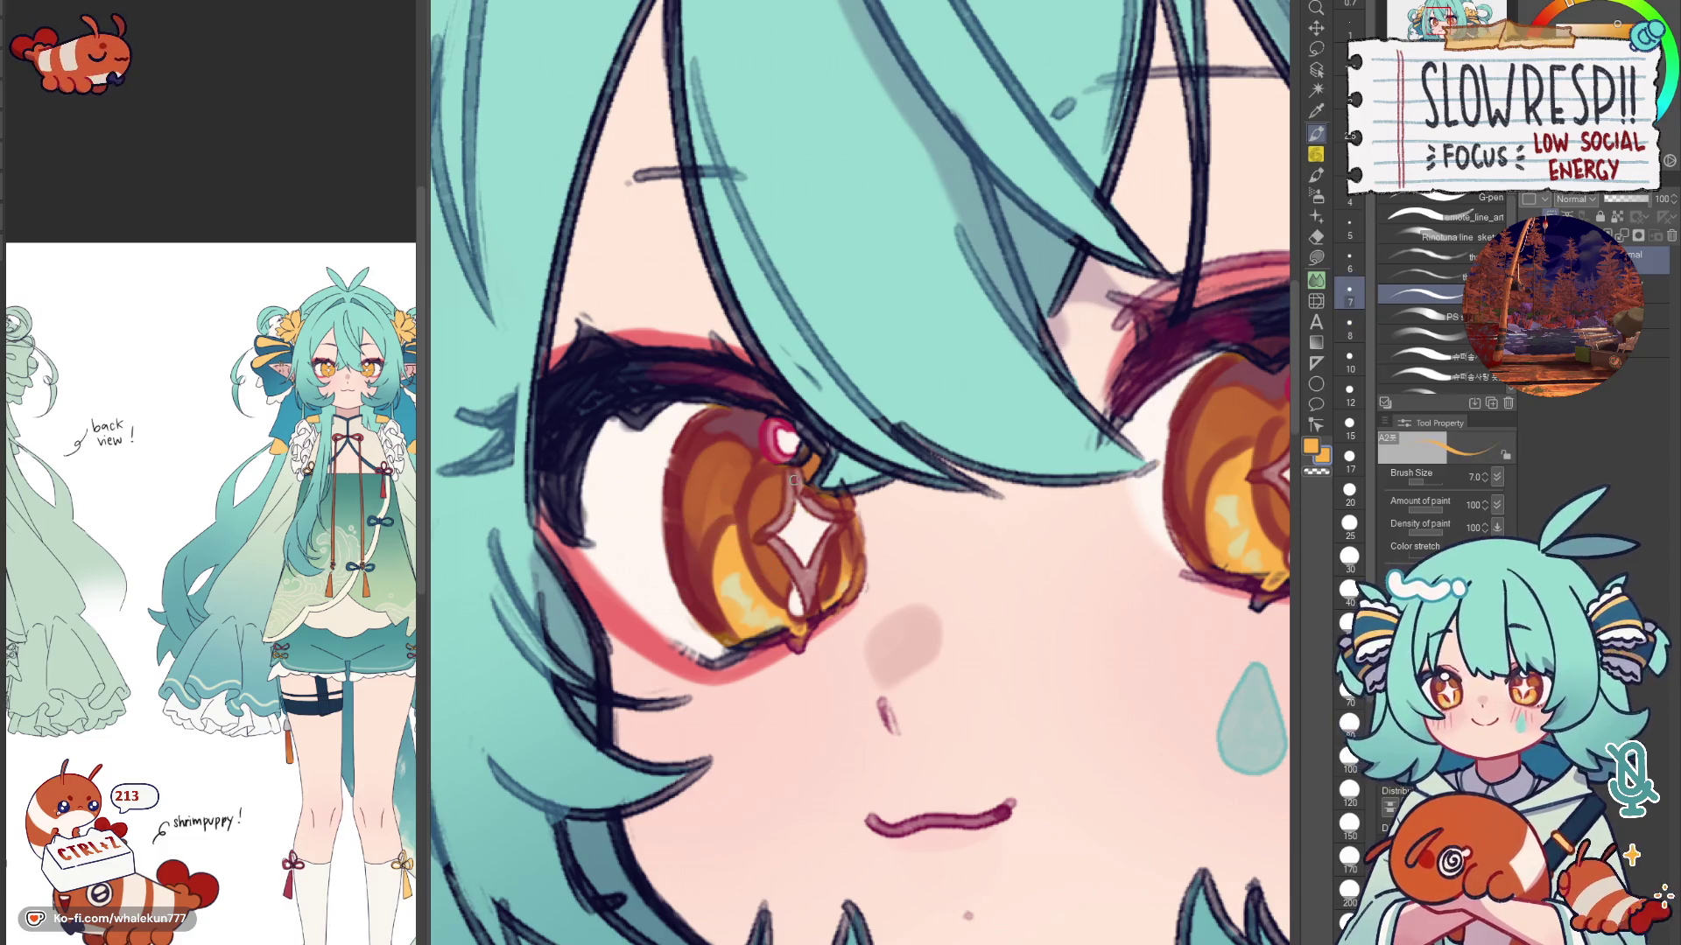
{"action": "key", "text": "bracketleft"}
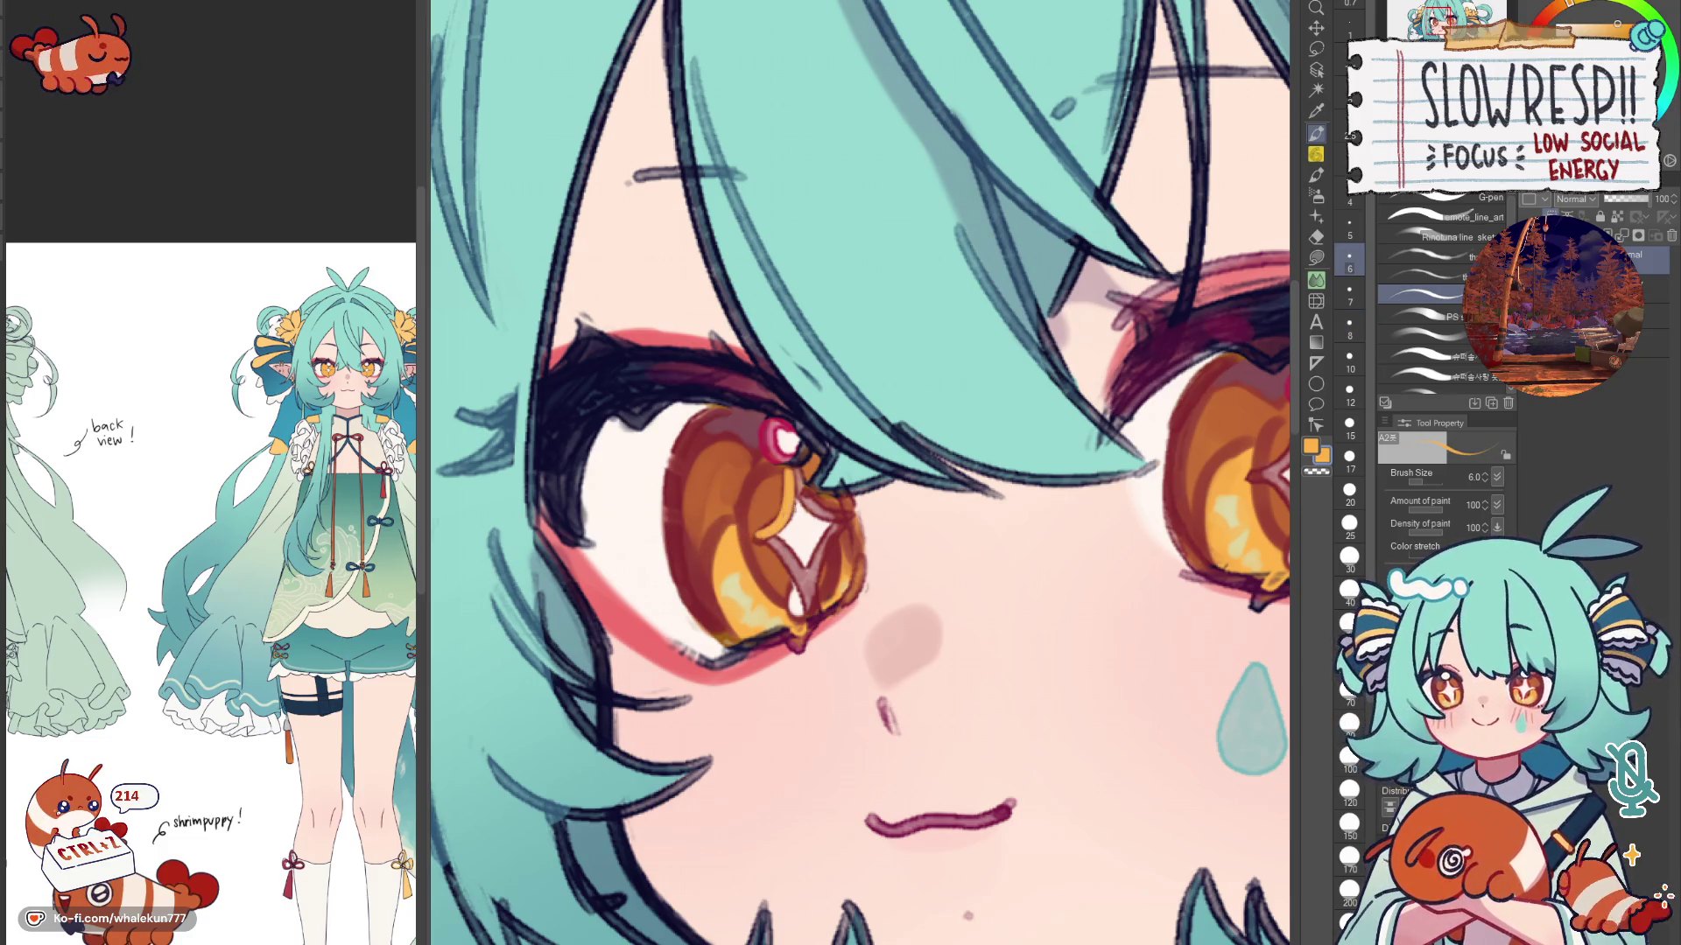
{"action": "key", "text": "ctrl+0"}
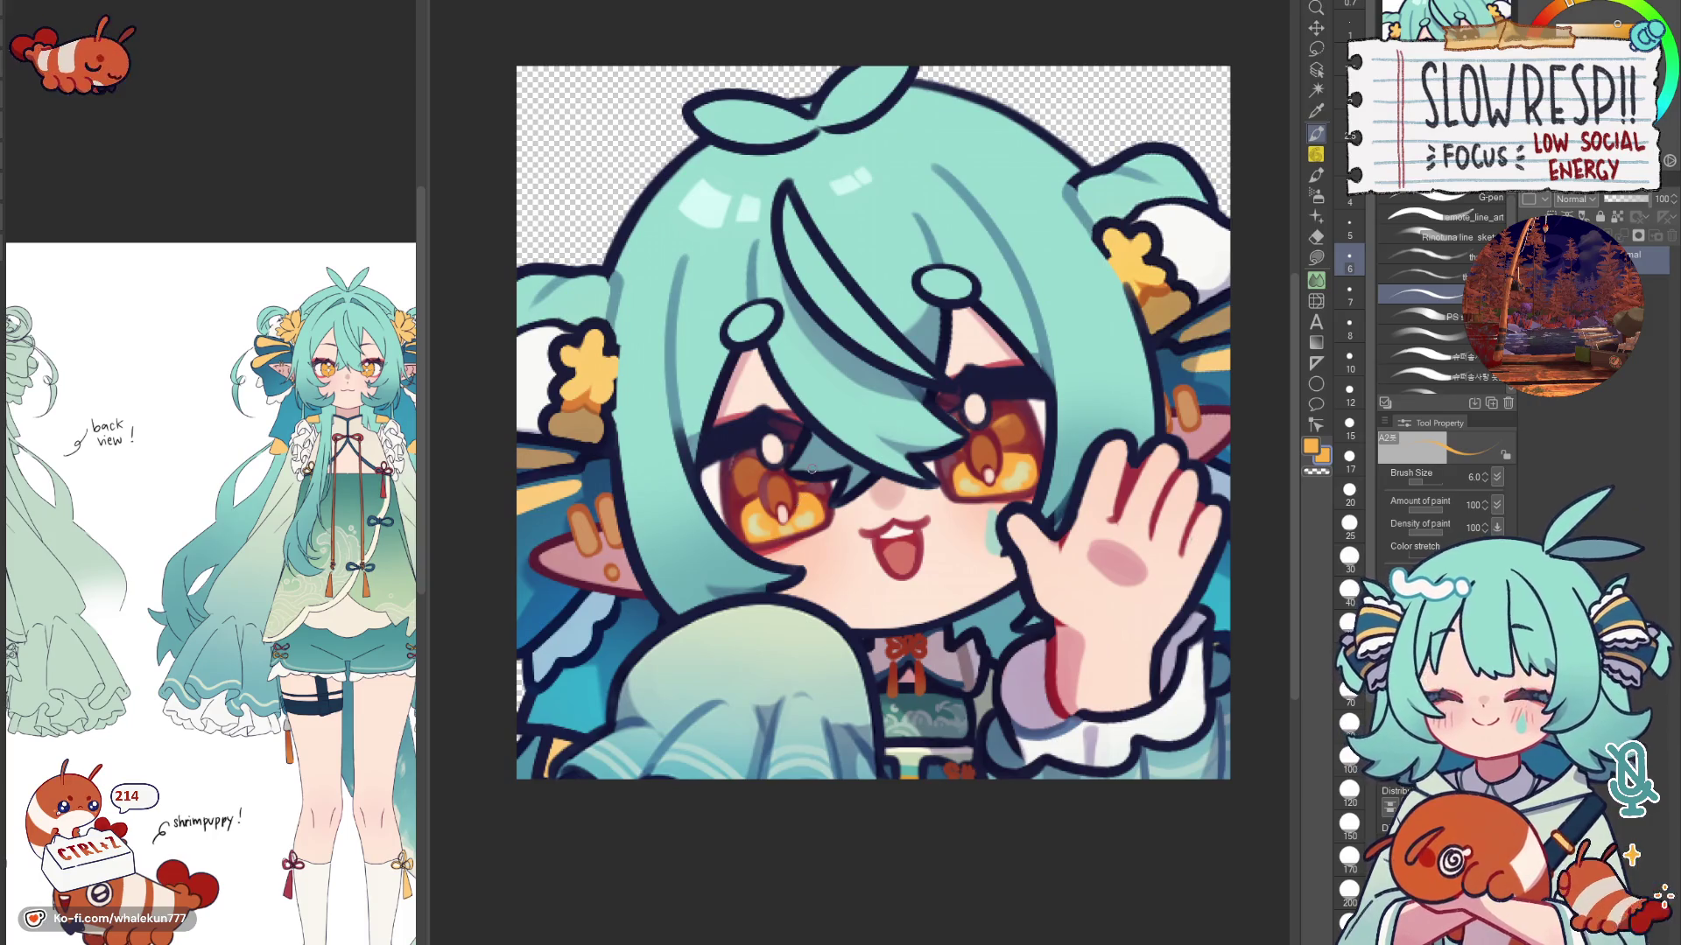
{"action": "scroll", "coordinate": [803, 478], "scroll_direction": "up", "scroll_amount": 5}
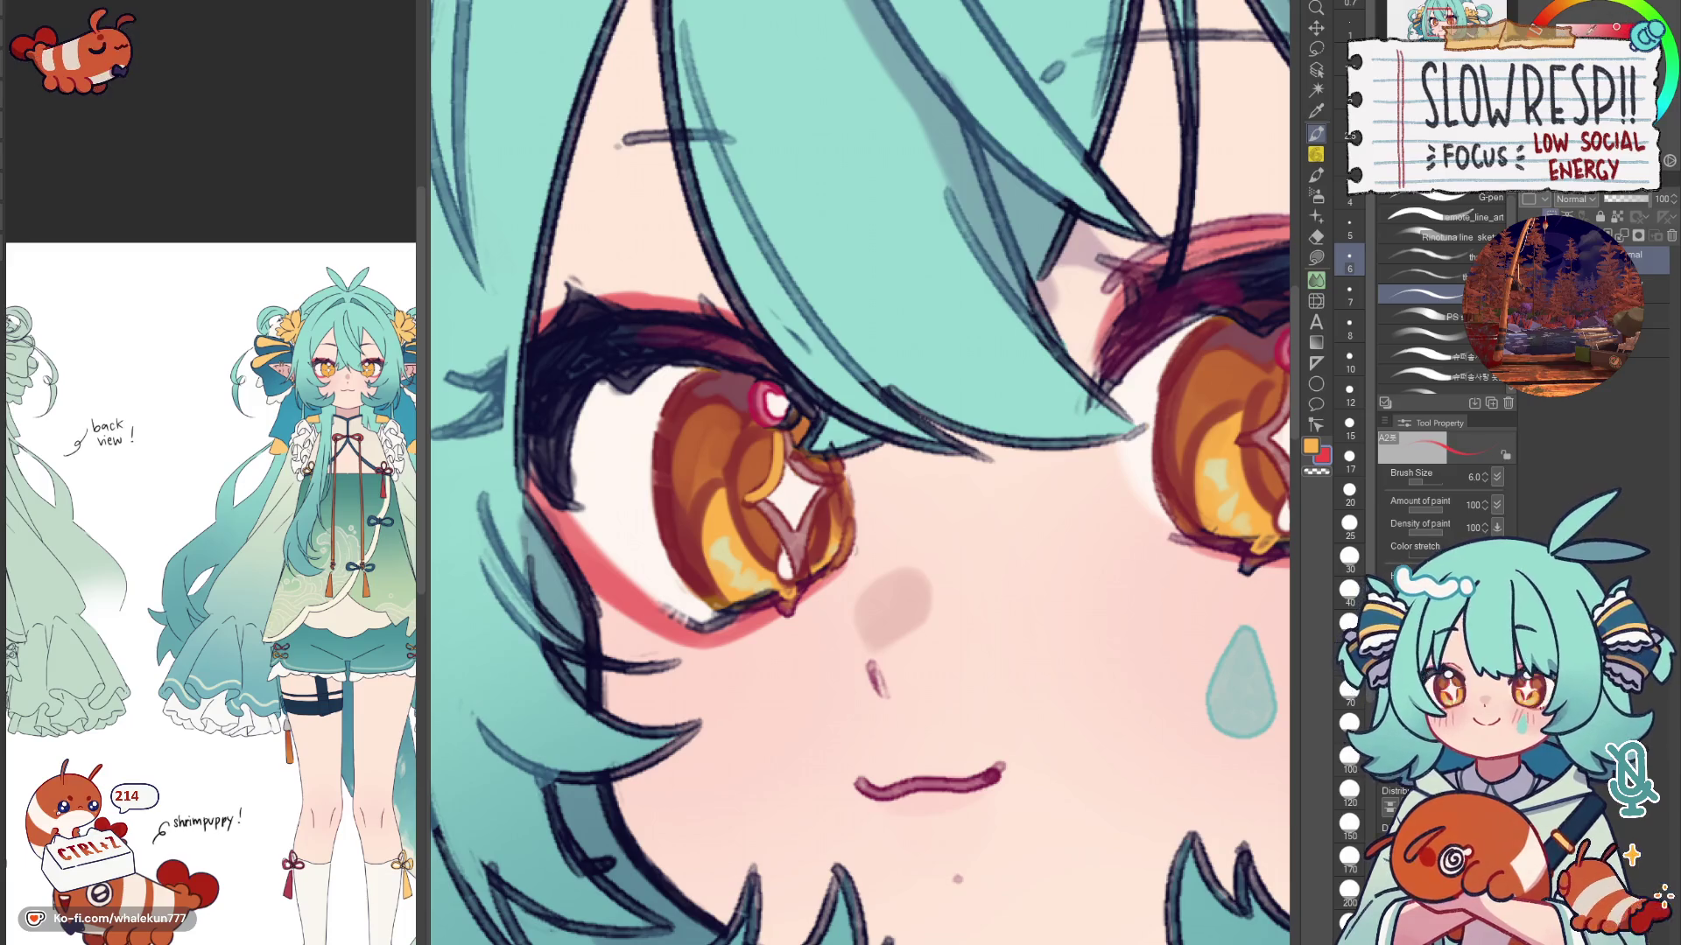
{"action": "left_click", "coordinate": [795, 499], "text": "alt"}
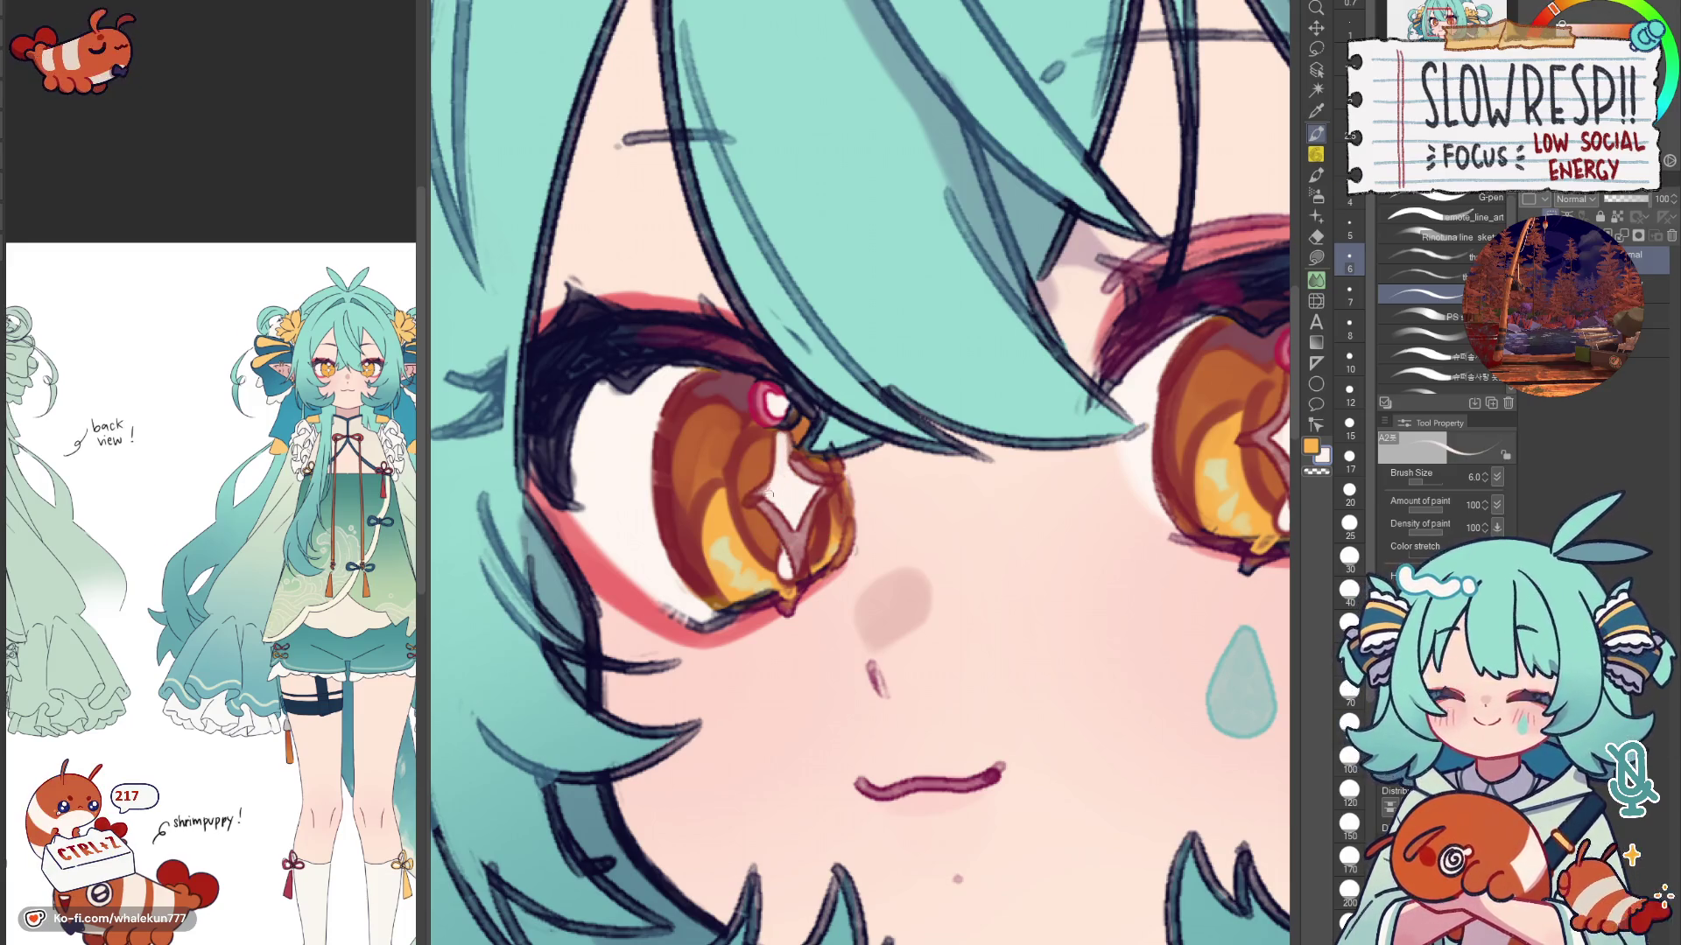
{"action": "left_click_drag", "start_coordinate": [747, 507], "coordinate": [763, 496]}
{"action": "mouse_move", "coordinate": [786, 436]}
{"action": "left_mouse_down"}
{"action": "mouse_move", "coordinate": [825, 491]}
{"action": "mouse_move", "coordinate": [780, 514]}
{"action": "mouse_move", "coordinate": [709, 509]}
{"action": "left_mouse_up"}
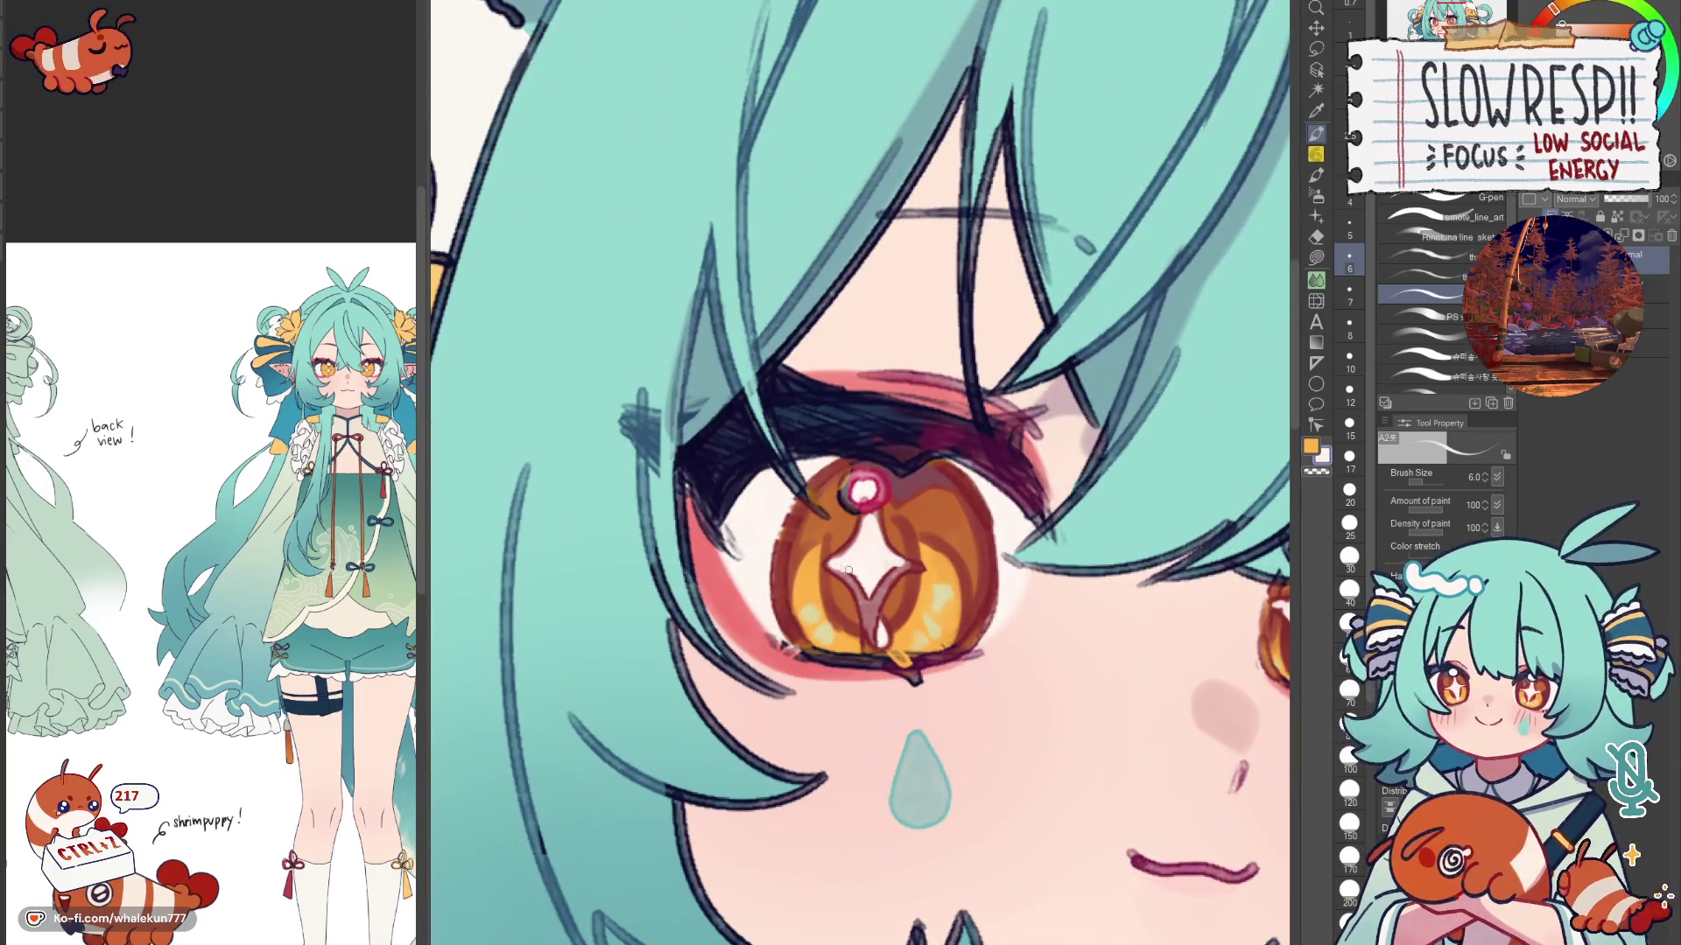
Step: Brighten the star over its dark outline and trim its arms into a vertical shape
{"action": "mouse_move", "coordinate": [859, 570]}
{"action": "left_mouse_down"}
{"action": "mouse_move", "coordinate": [869, 628]}
{"action": "mouse_move", "coordinate": [899, 567]}
{"action": "mouse_move", "coordinate": [801, 563]}
{"action": "left_mouse_up"}
{"action": "left_click_drag", "start_coordinate": [938, 565], "coordinate": [906, 570]}
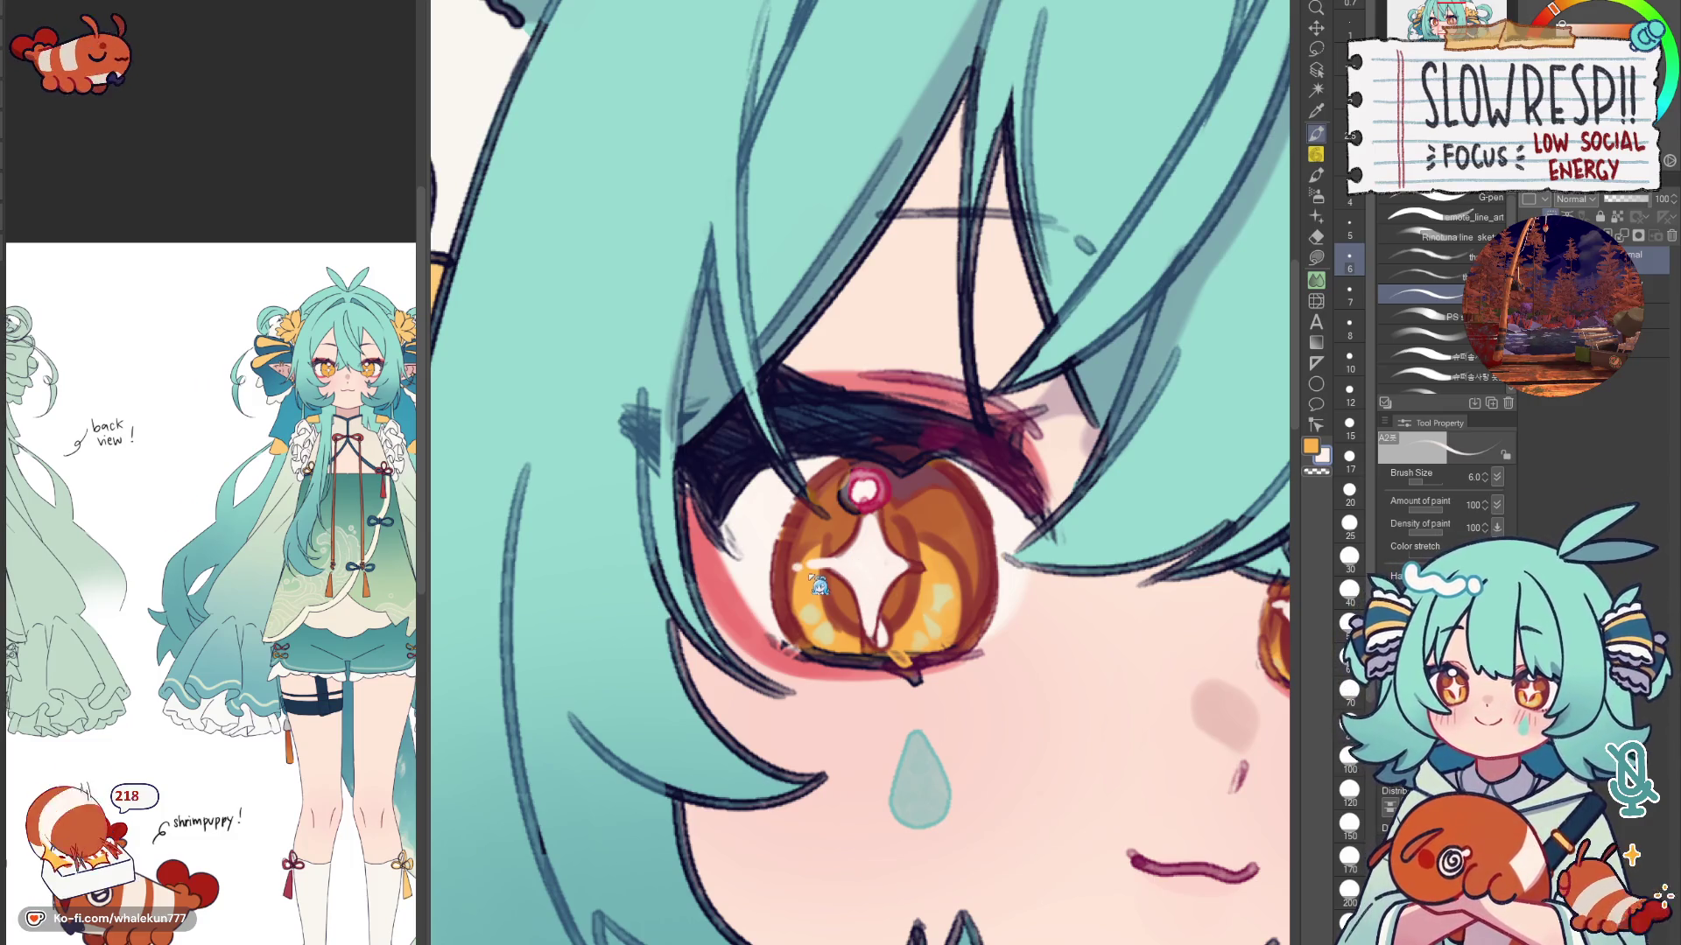
{"action": "mouse_move", "coordinate": [799, 562]}
{"action": "left_mouse_down"}
{"action": "mouse_move", "coordinate": [829, 590]}
{"action": "mouse_move", "coordinate": [797, 563]}
{"action": "left_mouse_up"}
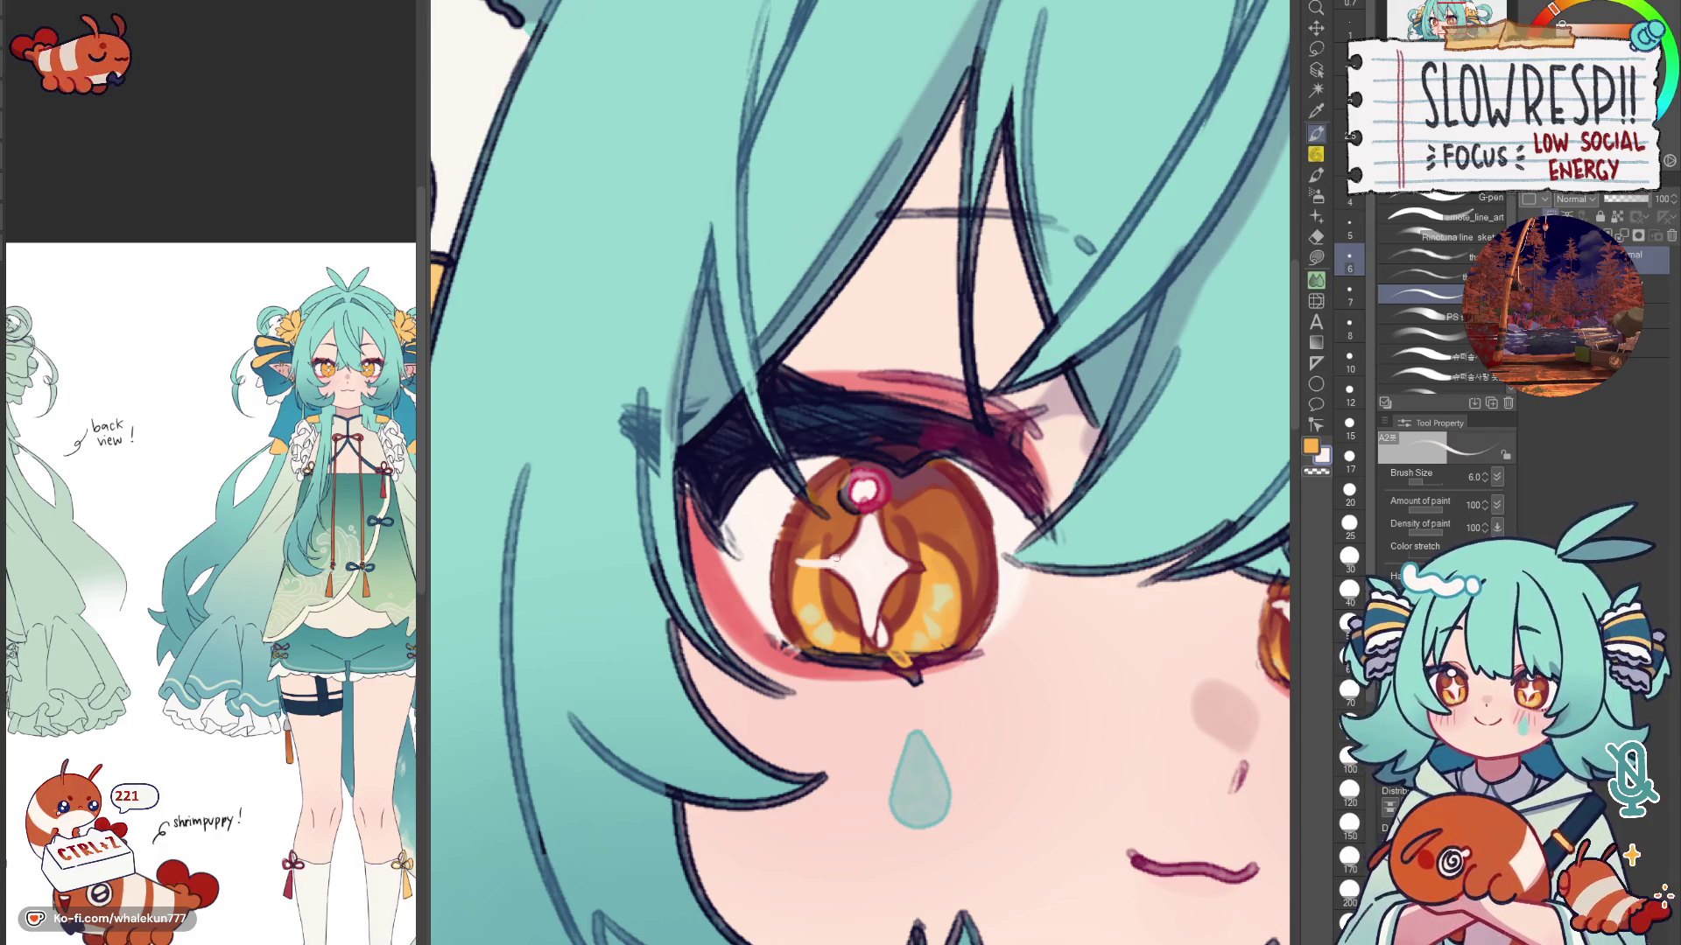
{"action": "scroll", "coordinate": [907, 567], "scroll_direction": "down", "scroll_amount": 1}
{"action": "scroll", "coordinate": [920, 565], "scroll_direction": "down", "scroll_amount": 3}
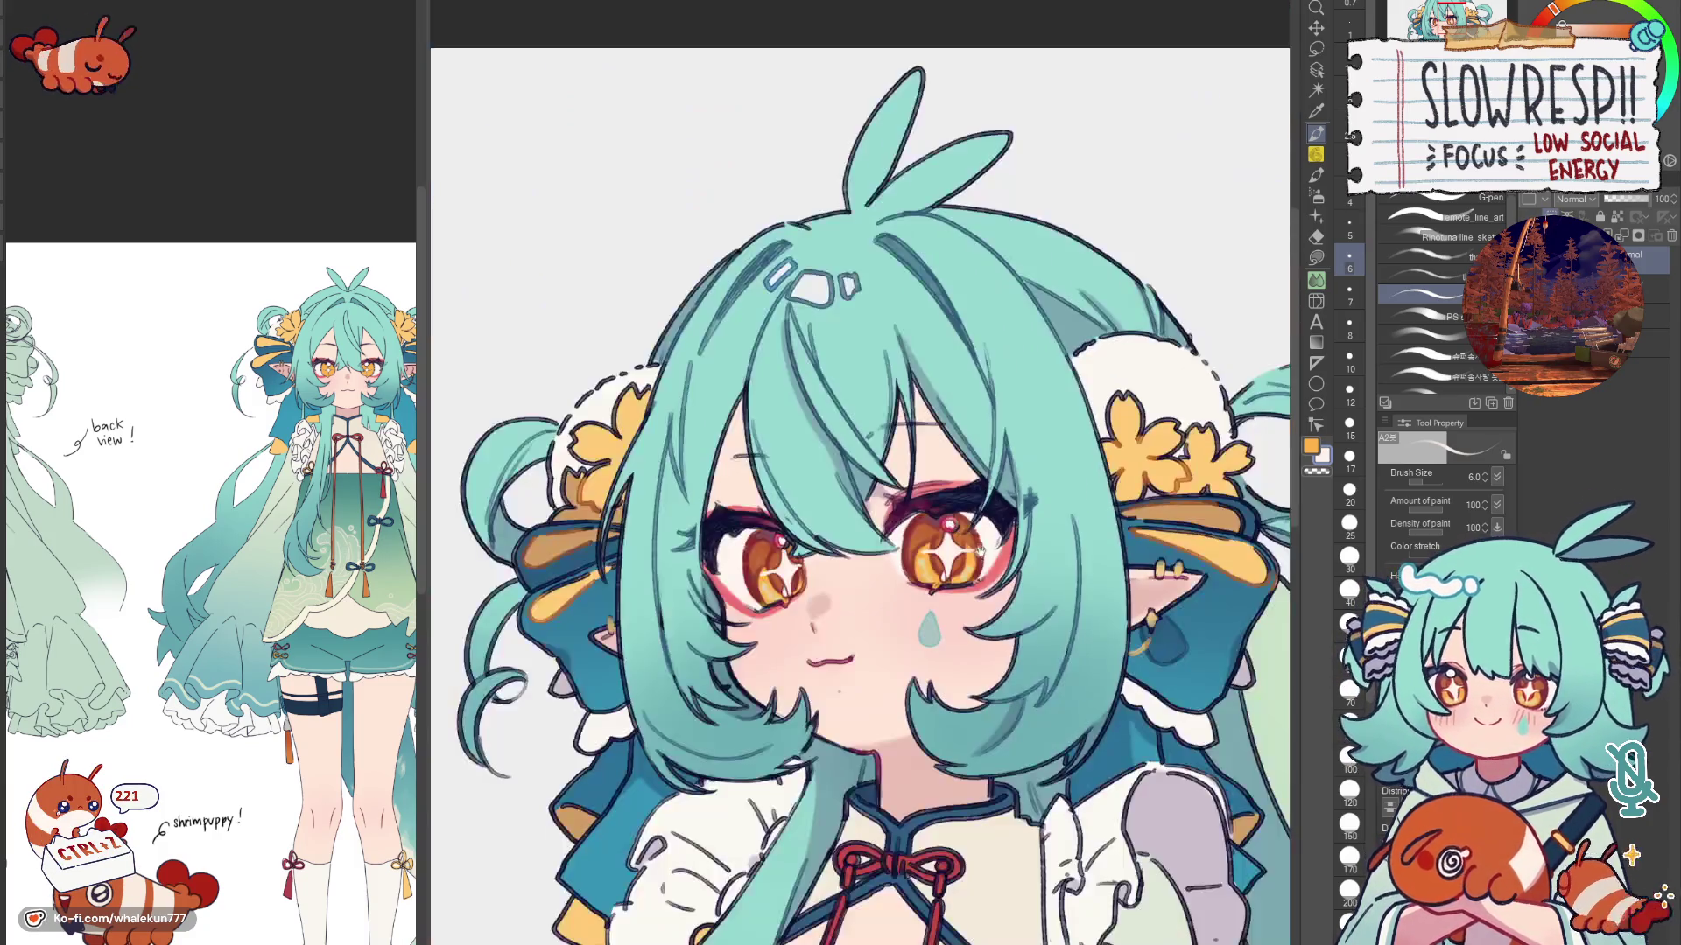
{"action": "scroll", "coordinate": [959, 563], "scroll_direction": "up", "scroll_amount": 3}
{"action": "scroll", "coordinate": [961, 561], "scroll_direction": "up", "scroll_amount": 1}
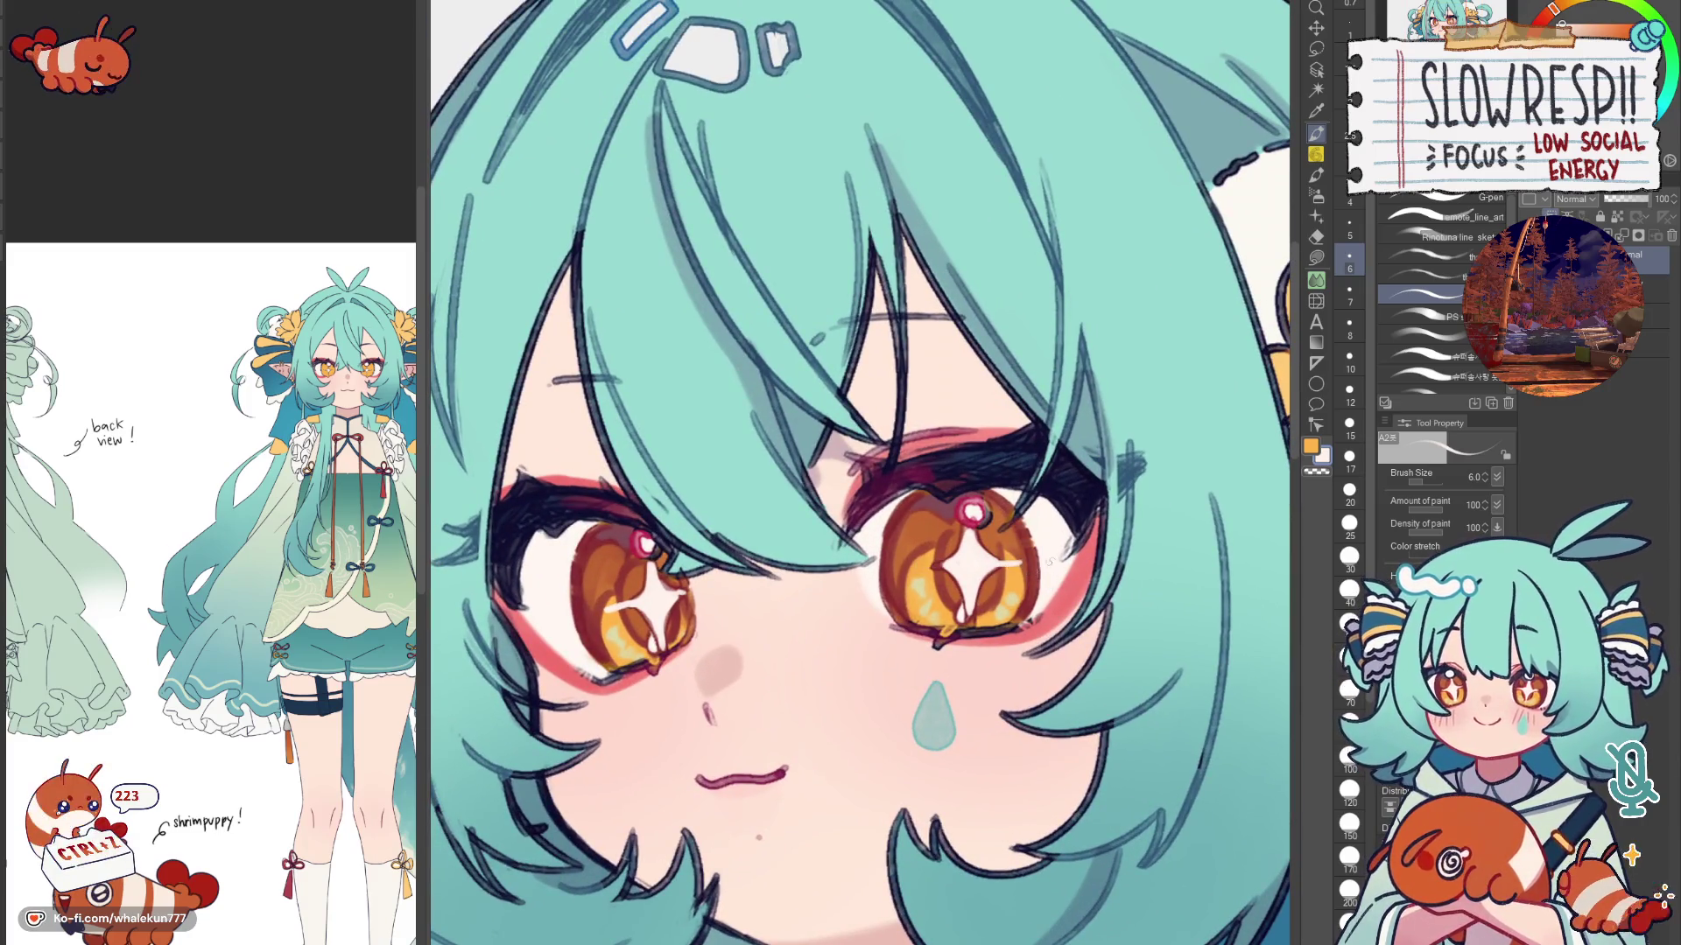
{"action": "scroll", "coordinate": [1003, 555], "scroll_direction": "up", "scroll_amount": 2}
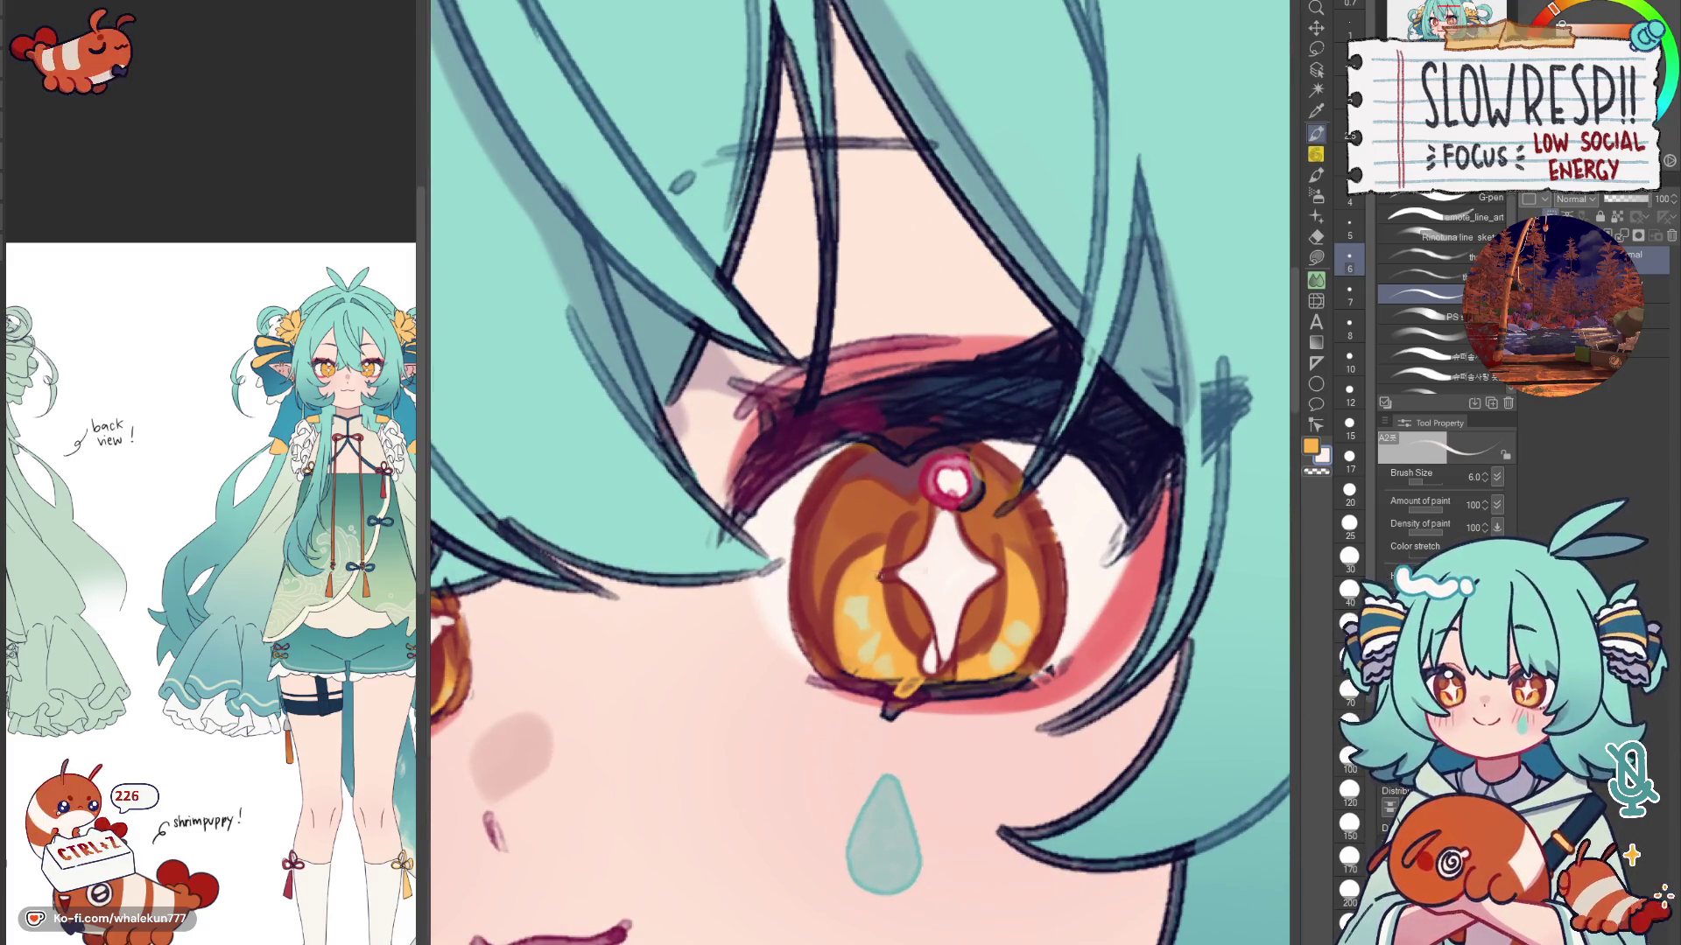
Step: Draw a thin white glint across the star, undo it to redraw longer, and flip the view to check
{"action": "left_click_drag", "start_coordinate": [854, 576], "coordinate": [1031, 571]}
{"action": "key", "text": "ctrl+z"}
{"action": "key", "text": "ctrl+z"}
{"action": "scroll", "coordinate": [1069, 551], "scroll_direction": "down", "scroll_amount": 5}
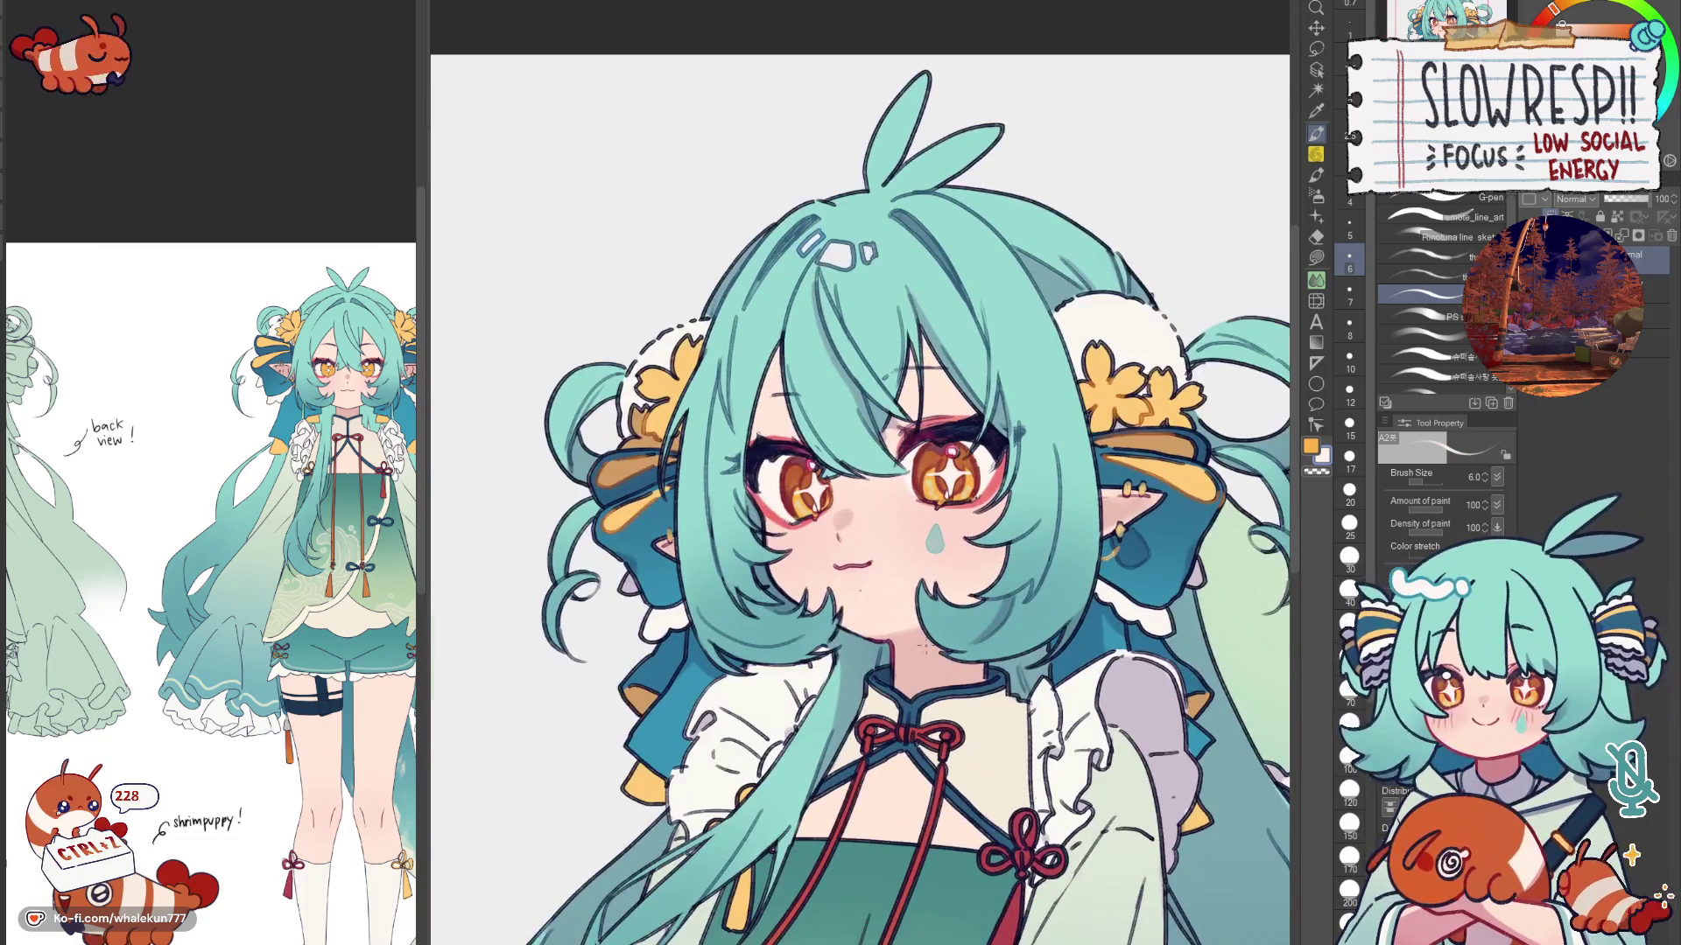
{"action": "key", "text": "h"}
{"action": "key", "text": "h"}
{"action": "scroll", "coordinate": [938, 668], "scroll_direction": "down", "scroll_amount": 2}
{"action": "scroll", "coordinate": [926, 590], "scroll_direction": "up", "scroll_amount": 4}
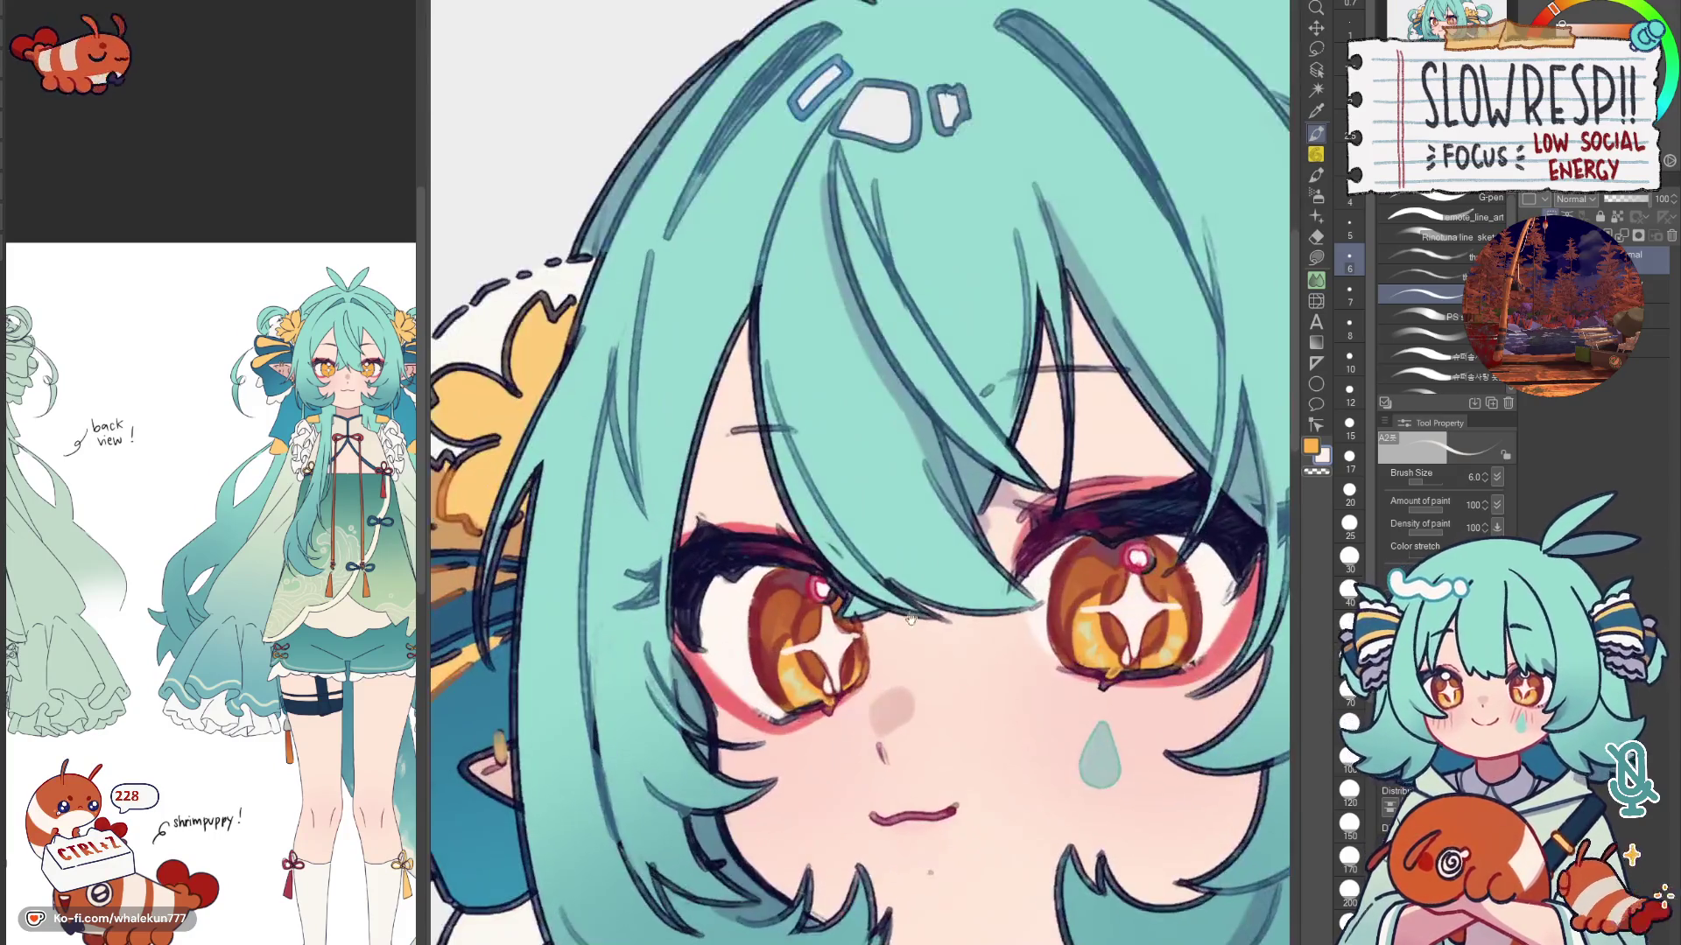
{"action": "scroll", "coordinate": [920, 551], "scroll_direction": "up", "scroll_amount": 1}
{"action": "scroll", "coordinate": [918, 530], "scroll_direction": "up", "scroll_amount": 3}
{"action": "left_click_drag", "start_coordinate": [672, 384], "coordinate": [791, 489]}
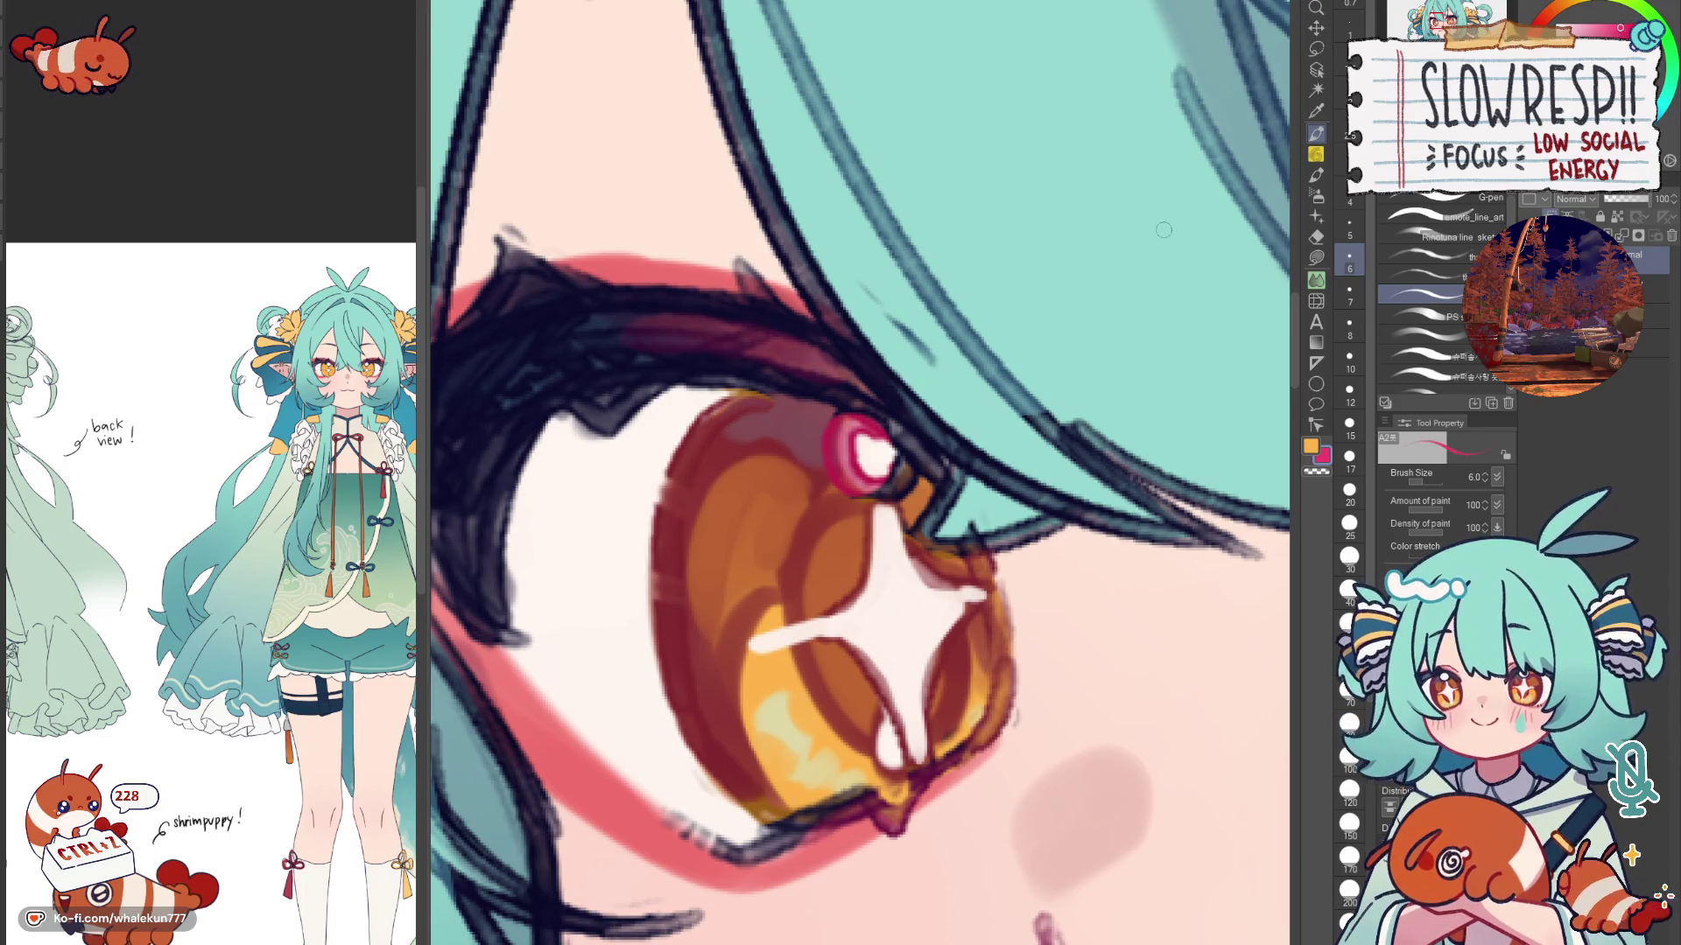
Step: With a softer brush, fill the upper iris brown and line its left edge in red
{"action": "left_click", "coordinate": [1425, 315]}
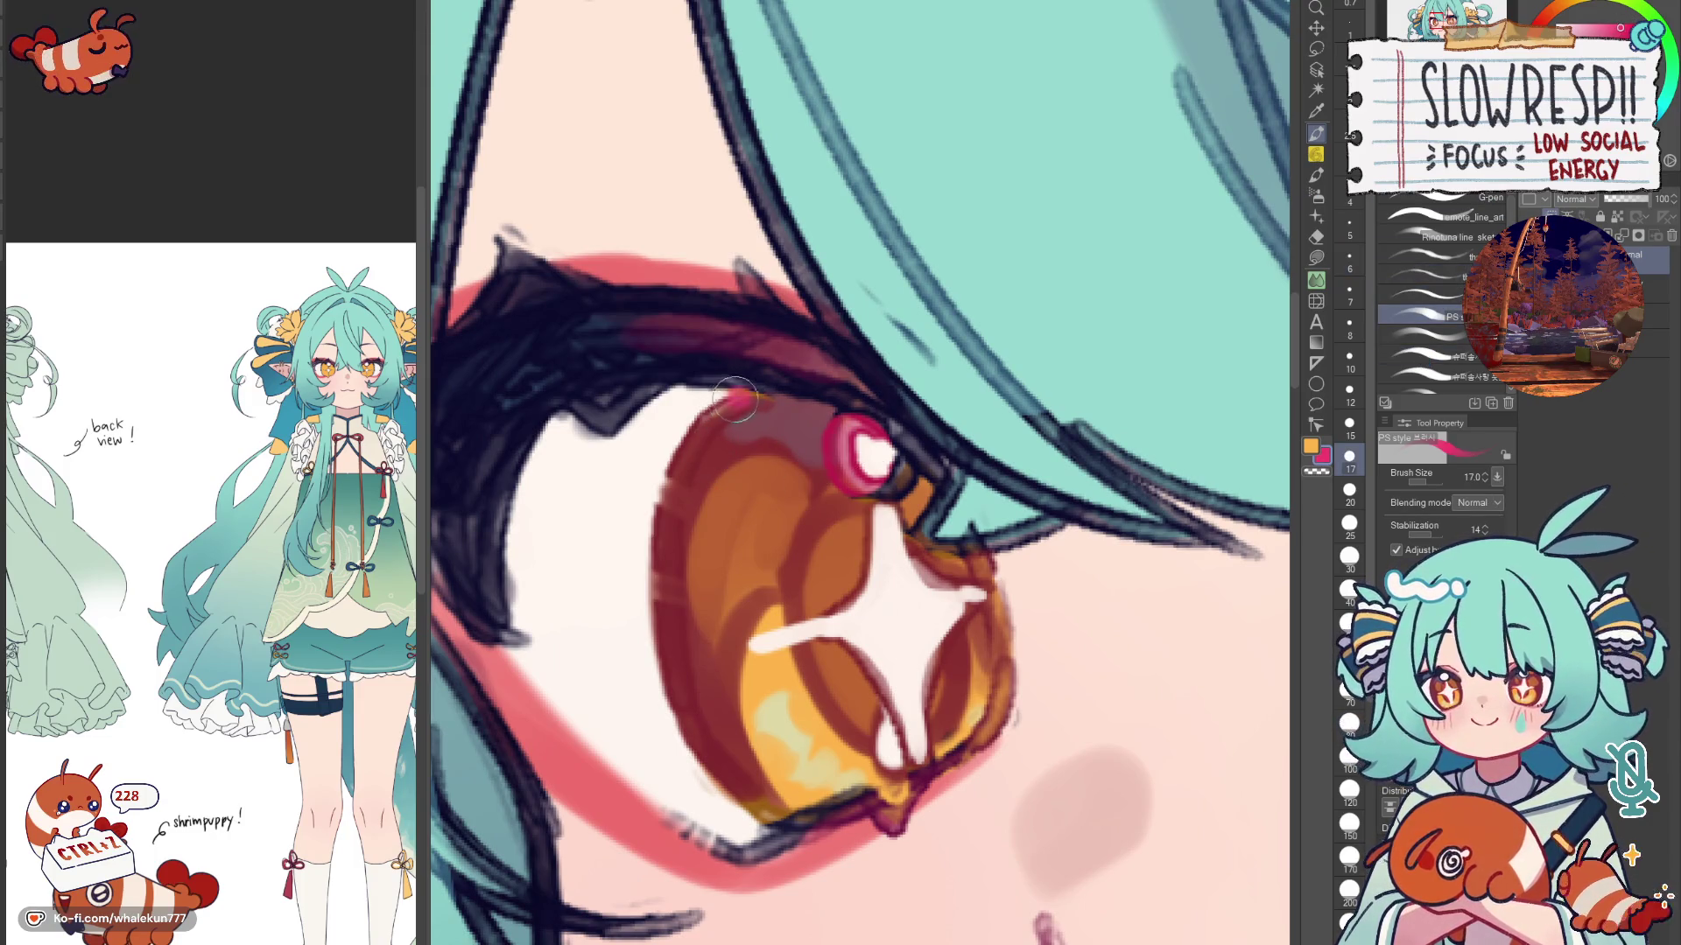
{"action": "left_click_drag", "start_coordinate": [775, 387], "coordinate": [683, 493]}
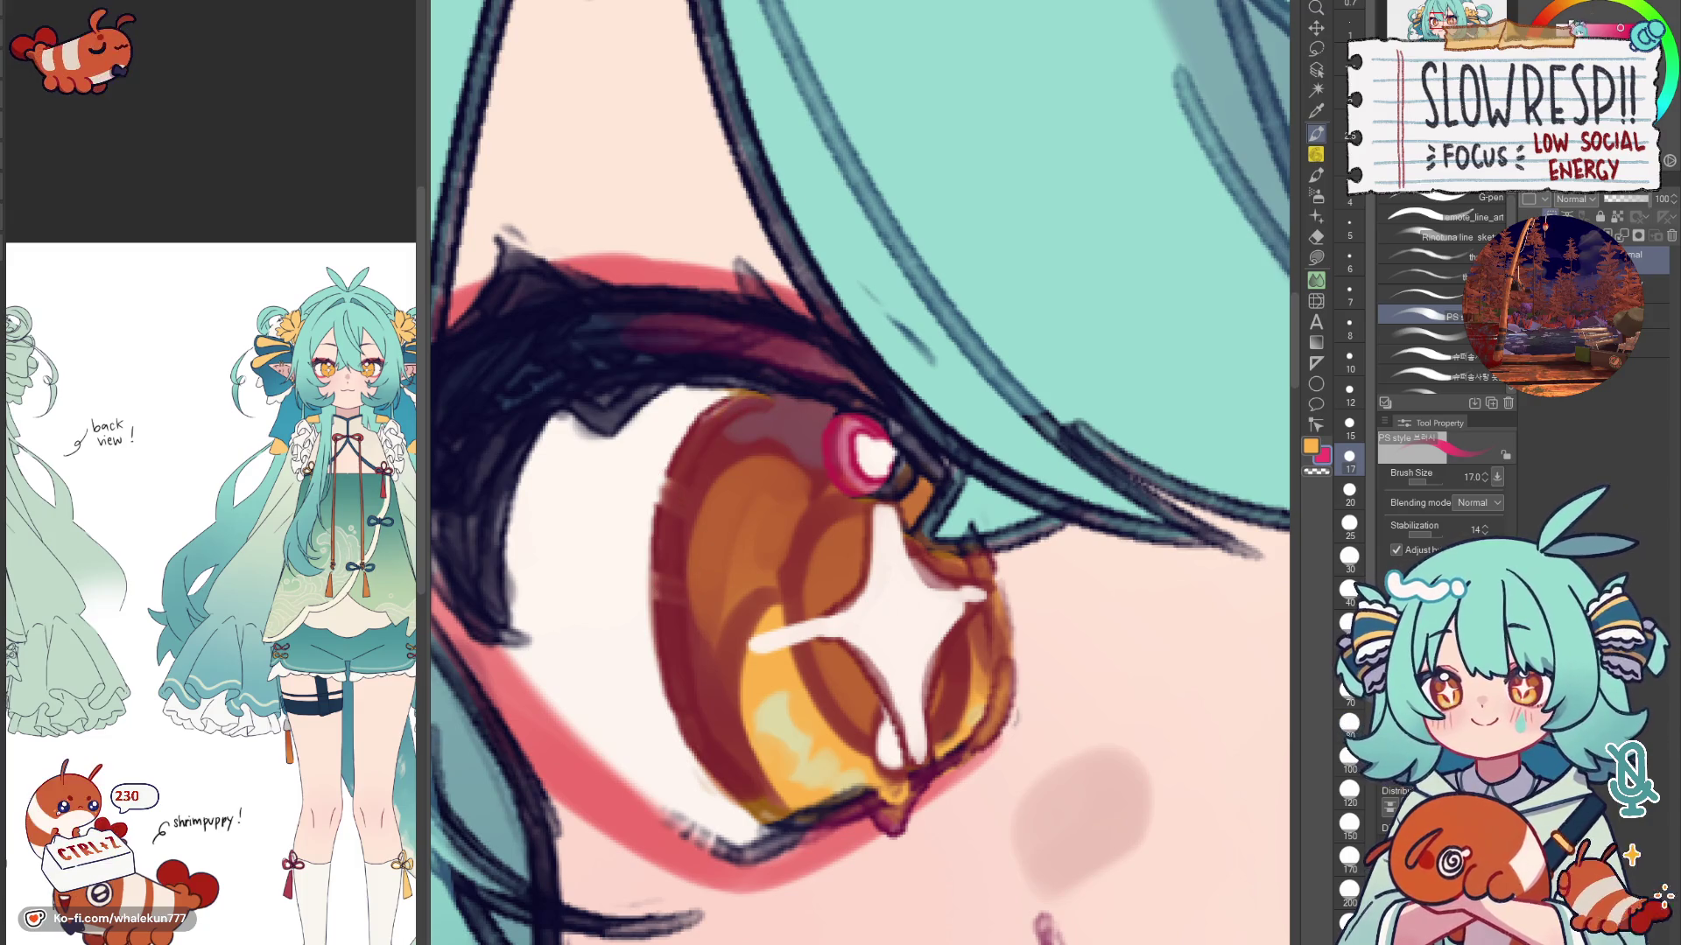
{"action": "left_click", "coordinate": [1551, 24]}
{"action": "mouse_move", "coordinate": [768, 391]}
{"action": "left_mouse_down"}
{"action": "mouse_move", "coordinate": [663, 552]}
{"action": "mouse_move", "coordinate": [690, 453]}
{"action": "left_mouse_up"}
Step: Repaint the iris's left edge in orange-brown at brush size 15, then mirror the view to check
{"action": "left_click", "coordinate": [1556, 13]}
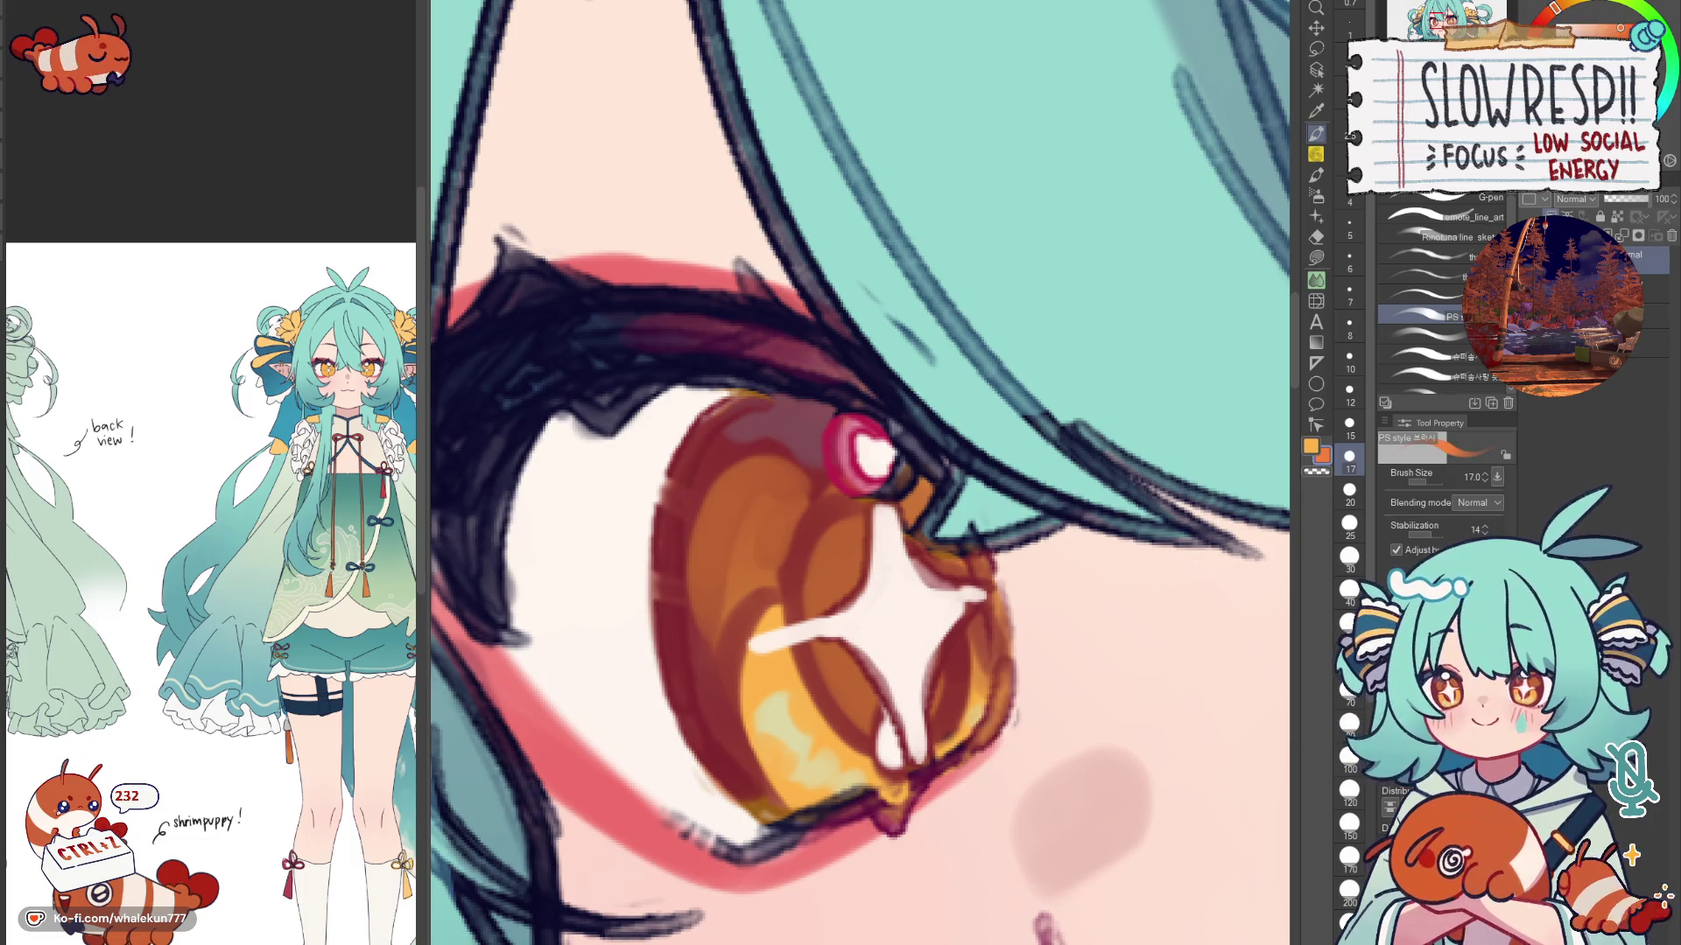
{"action": "left_click", "coordinate": [1349, 422]}
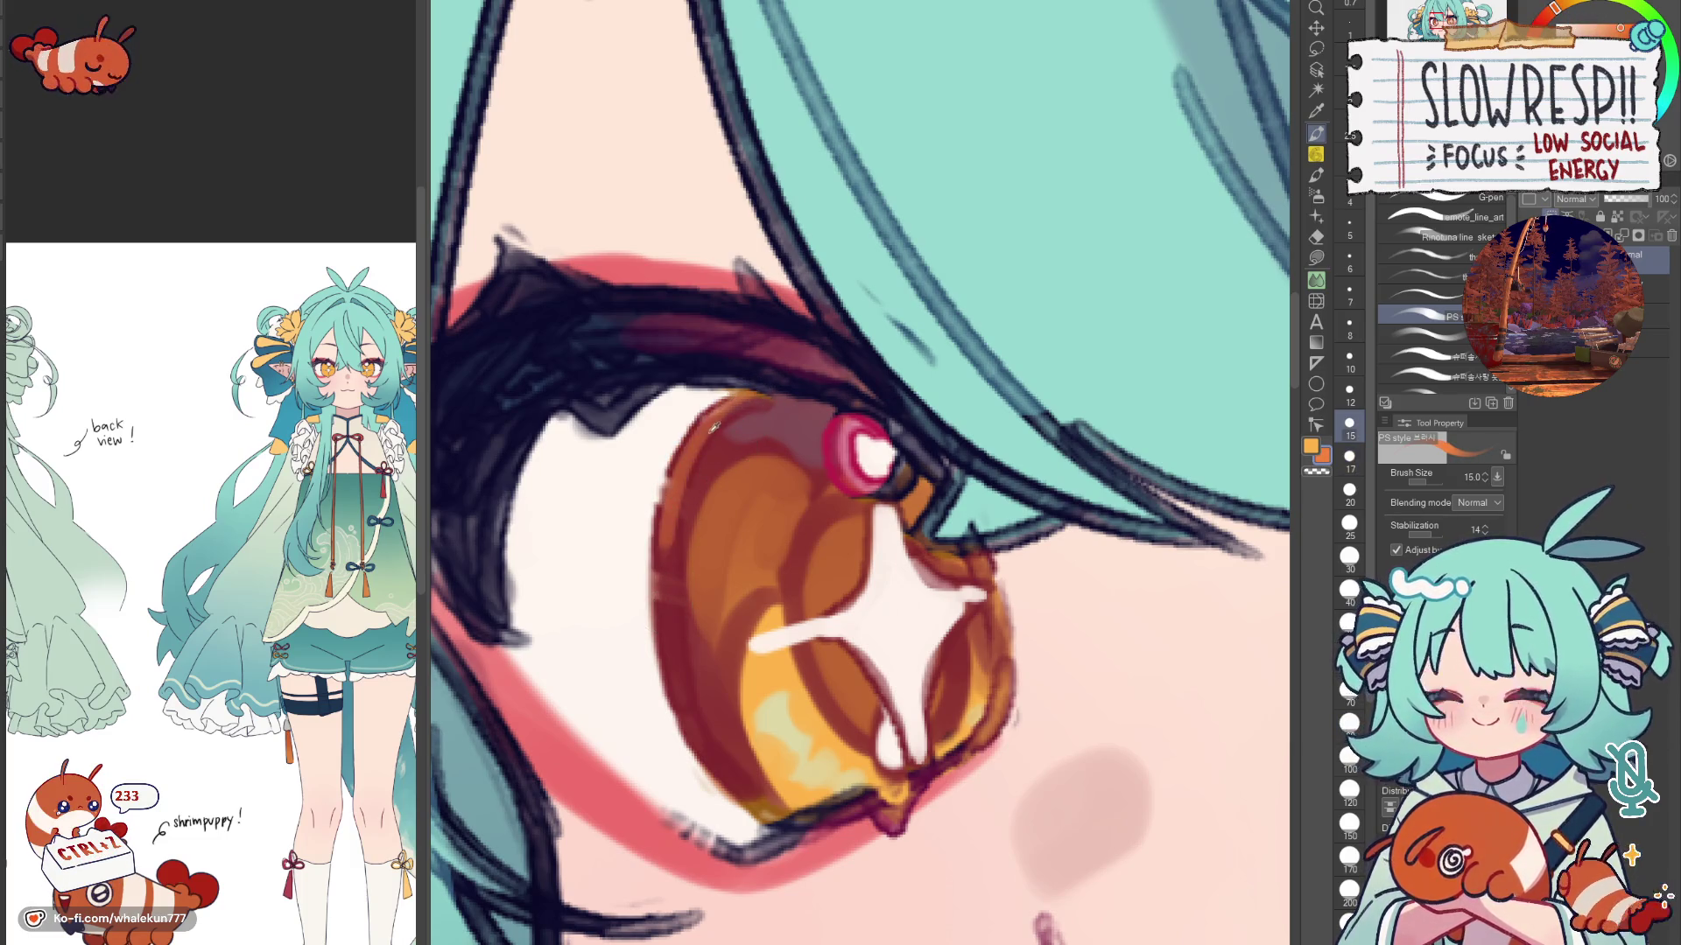
{"action": "mouse_move", "coordinate": [749, 388]}
{"action": "left_mouse_down"}
{"action": "mouse_move", "coordinate": [664, 566]}
{"action": "mouse_move", "coordinate": [669, 669]}
{"action": "mouse_move", "coordinate": [739, 813]}
{"action": "left_mouse_up"}
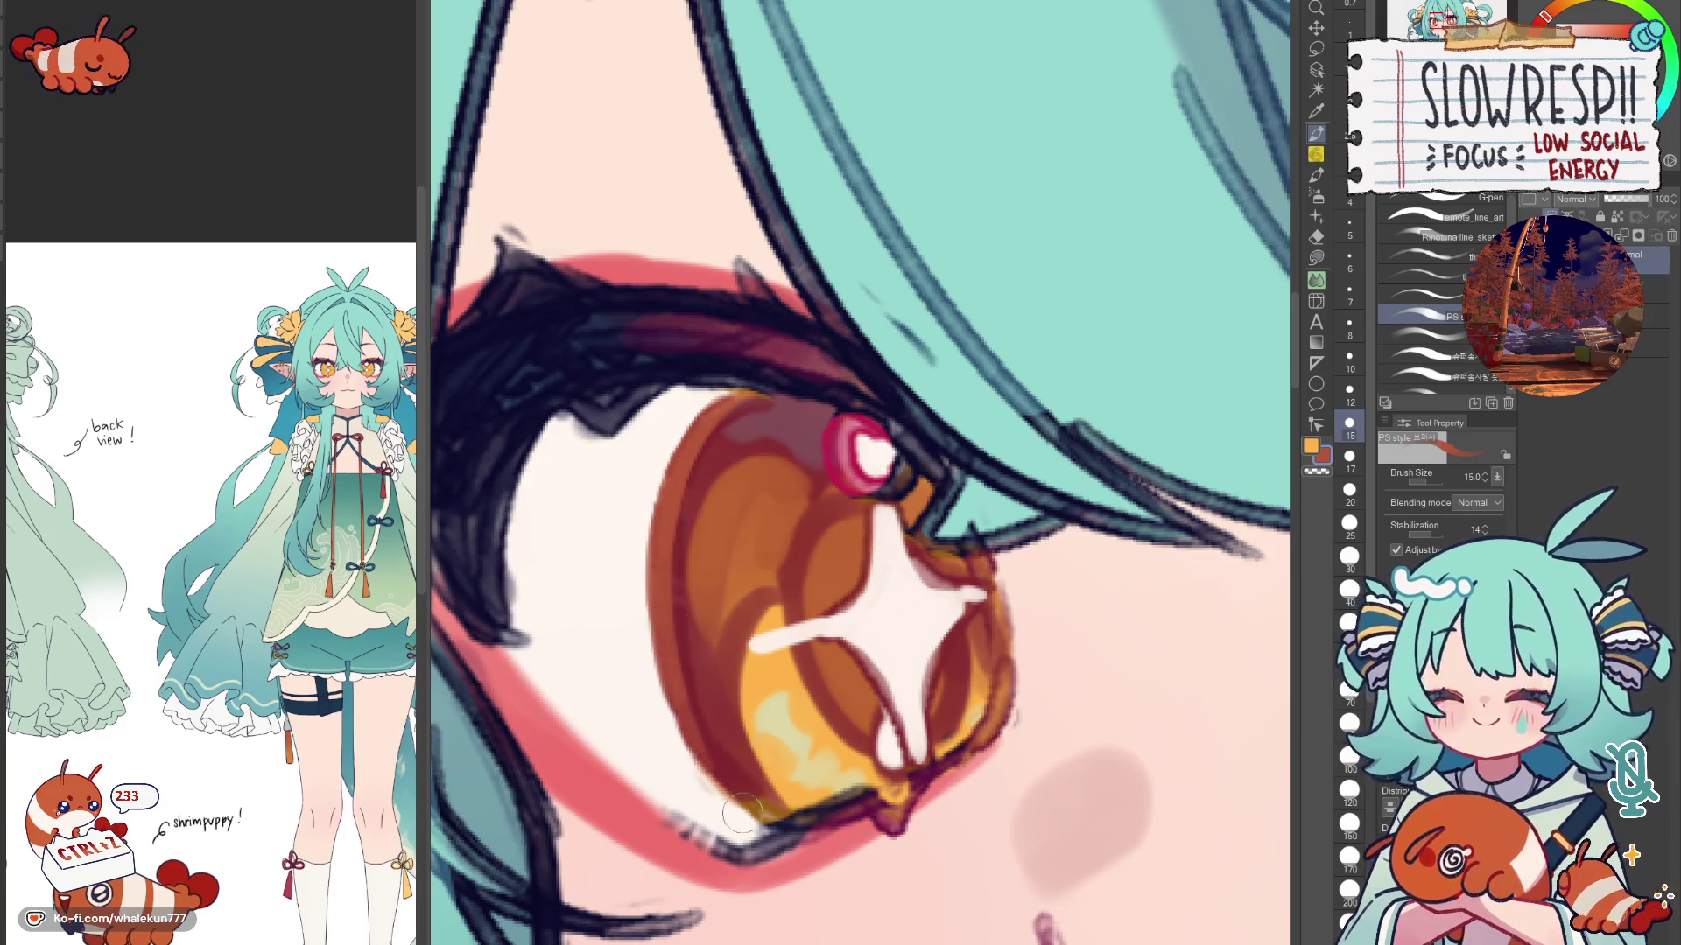
{"action": "scroll", "coordinate": [881, 490], "scroll_direction": "down", "scroll_amount": 5}
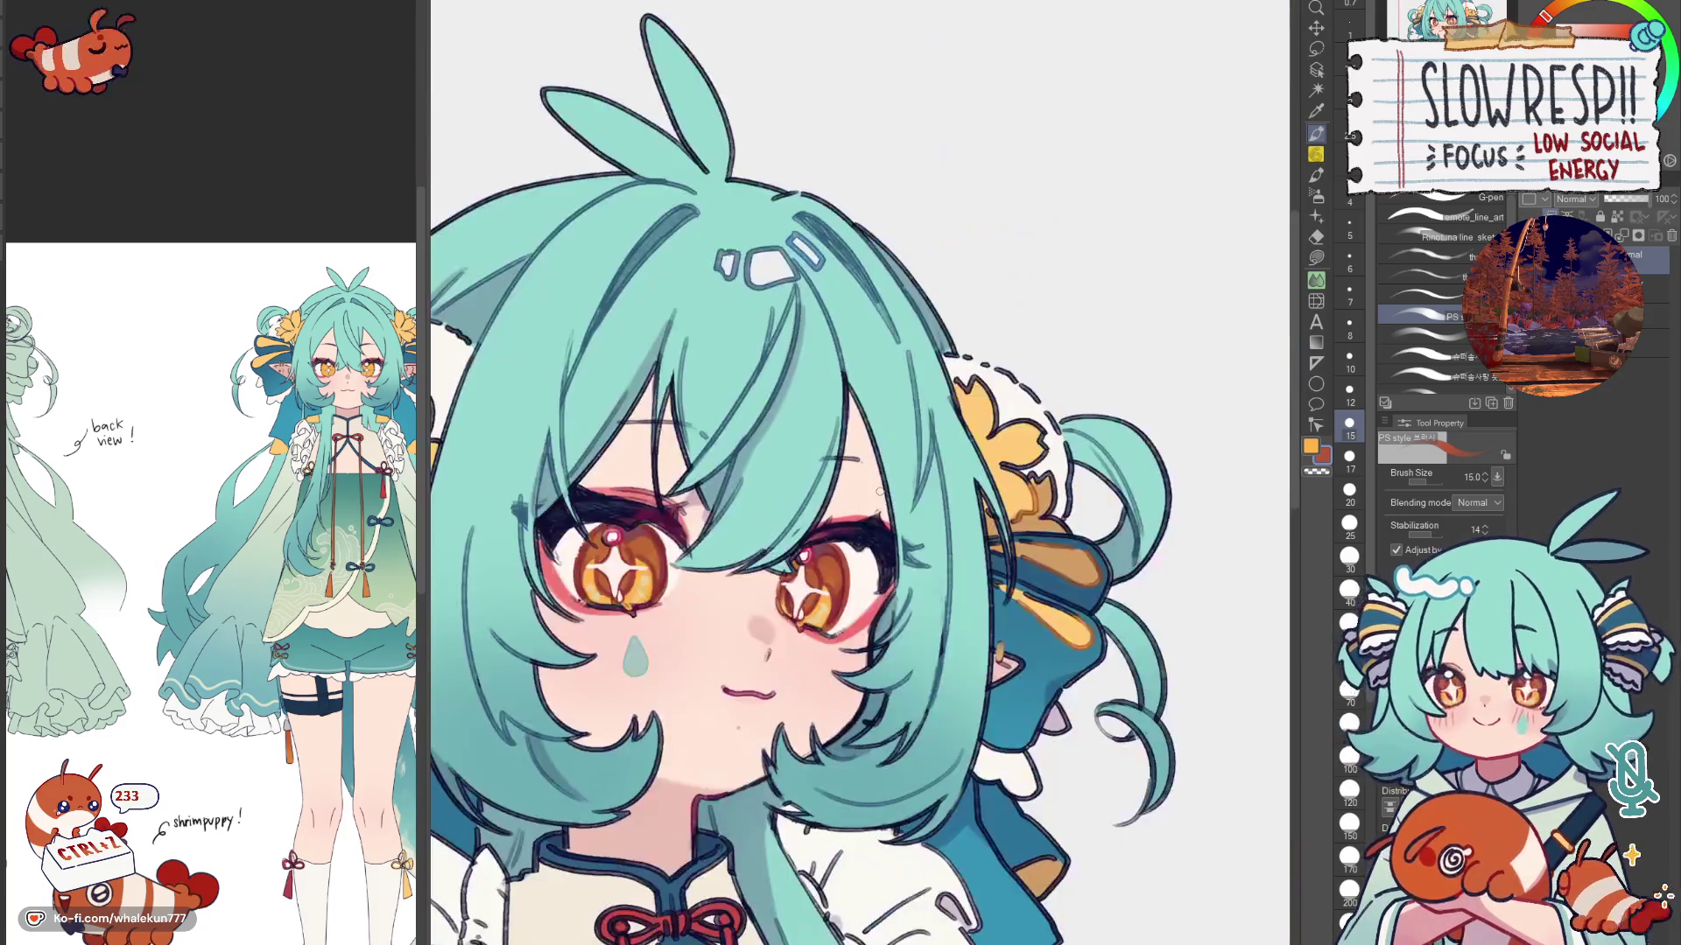
{"action": "scroll", "coordinate": [879, 492], "scroll_direction": "up", "scroll_amount": 3}
{"action": "scroll", "coordinate": [878, 491], "scroll_direction": "up", "scroll_amount": 2}
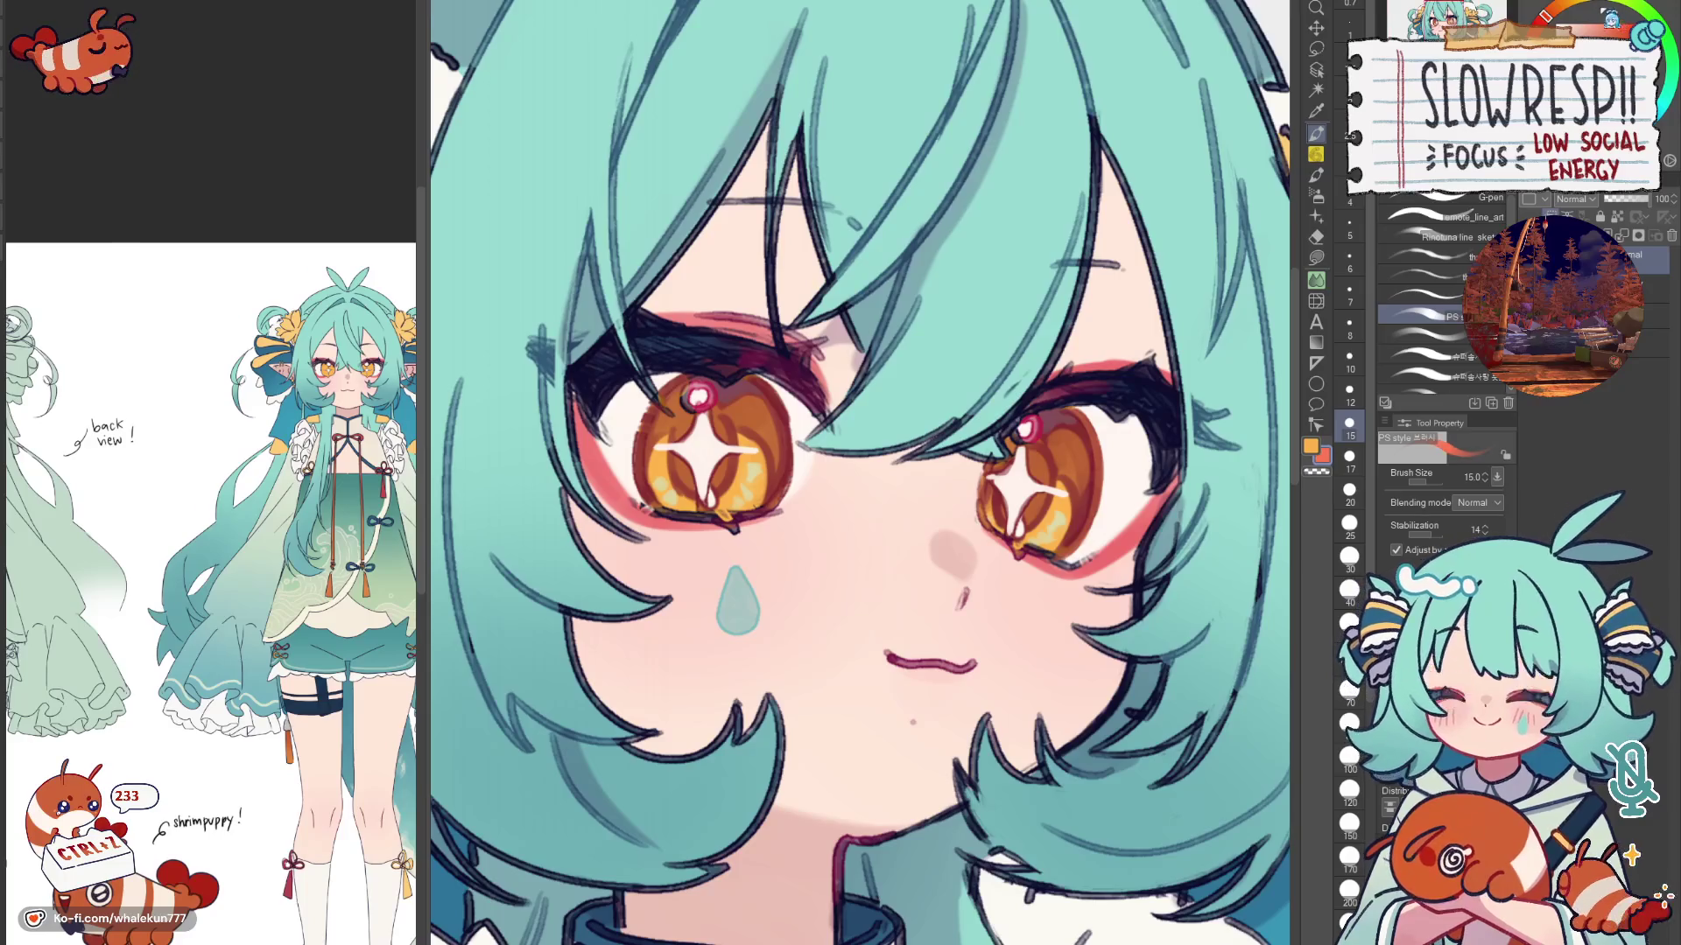
{"action": "left_click_drag", "start_coordinate": [1098, 421], "coordinate": [1019, 407]}
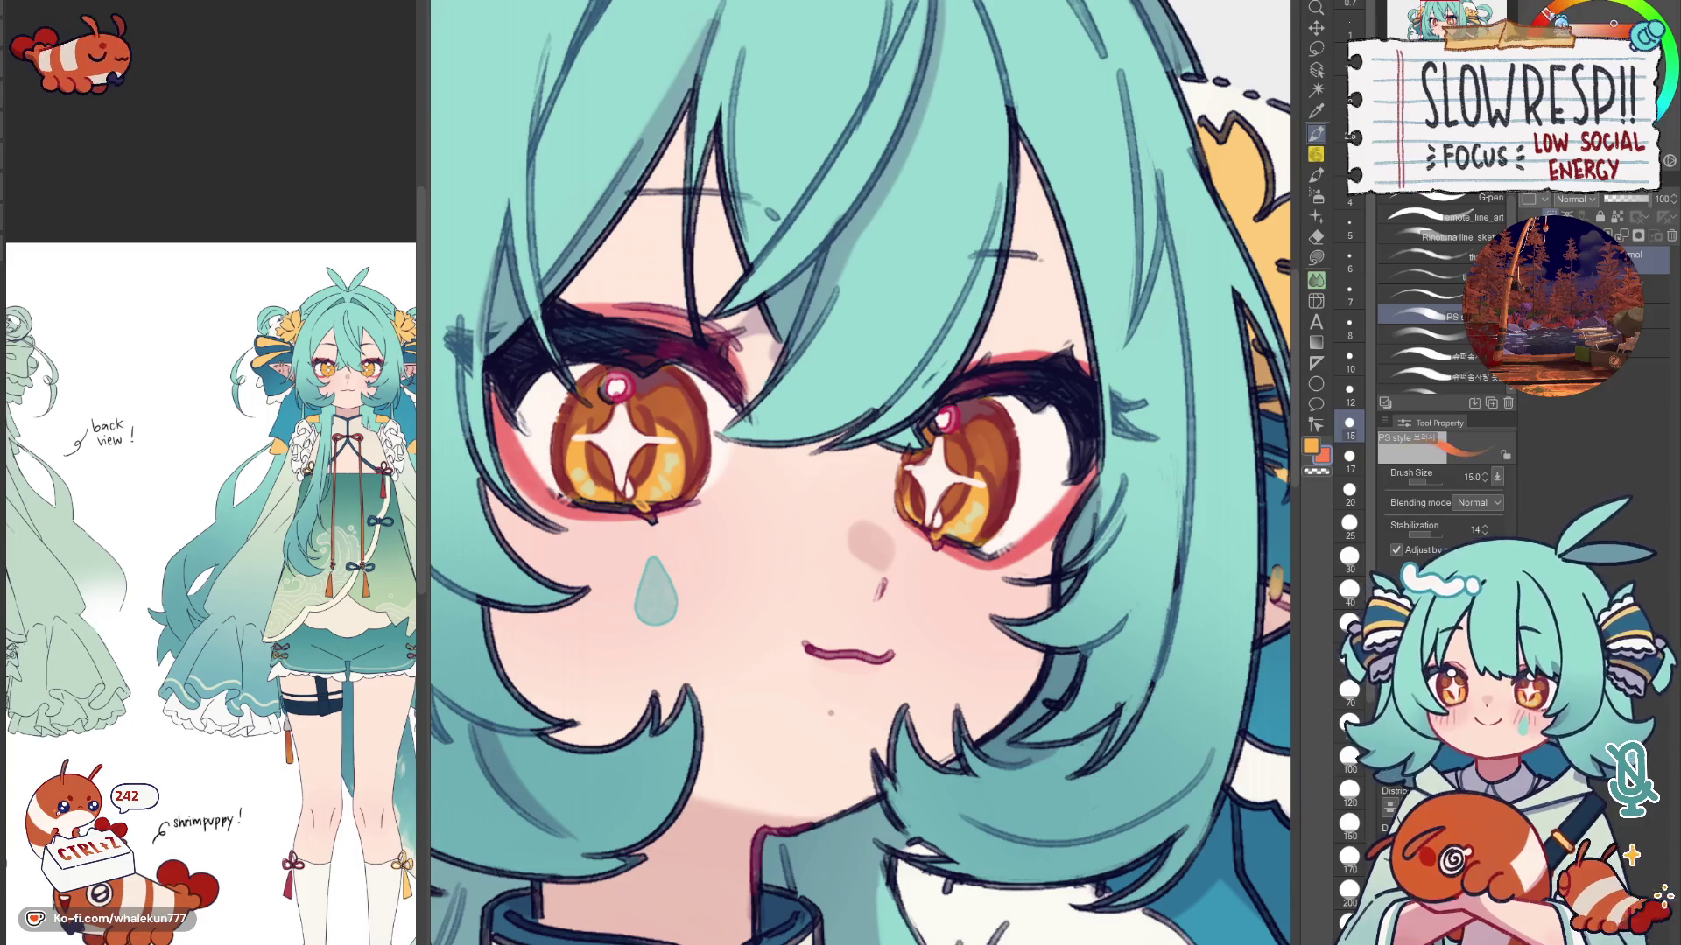
{"action": "key", "text": "h"}
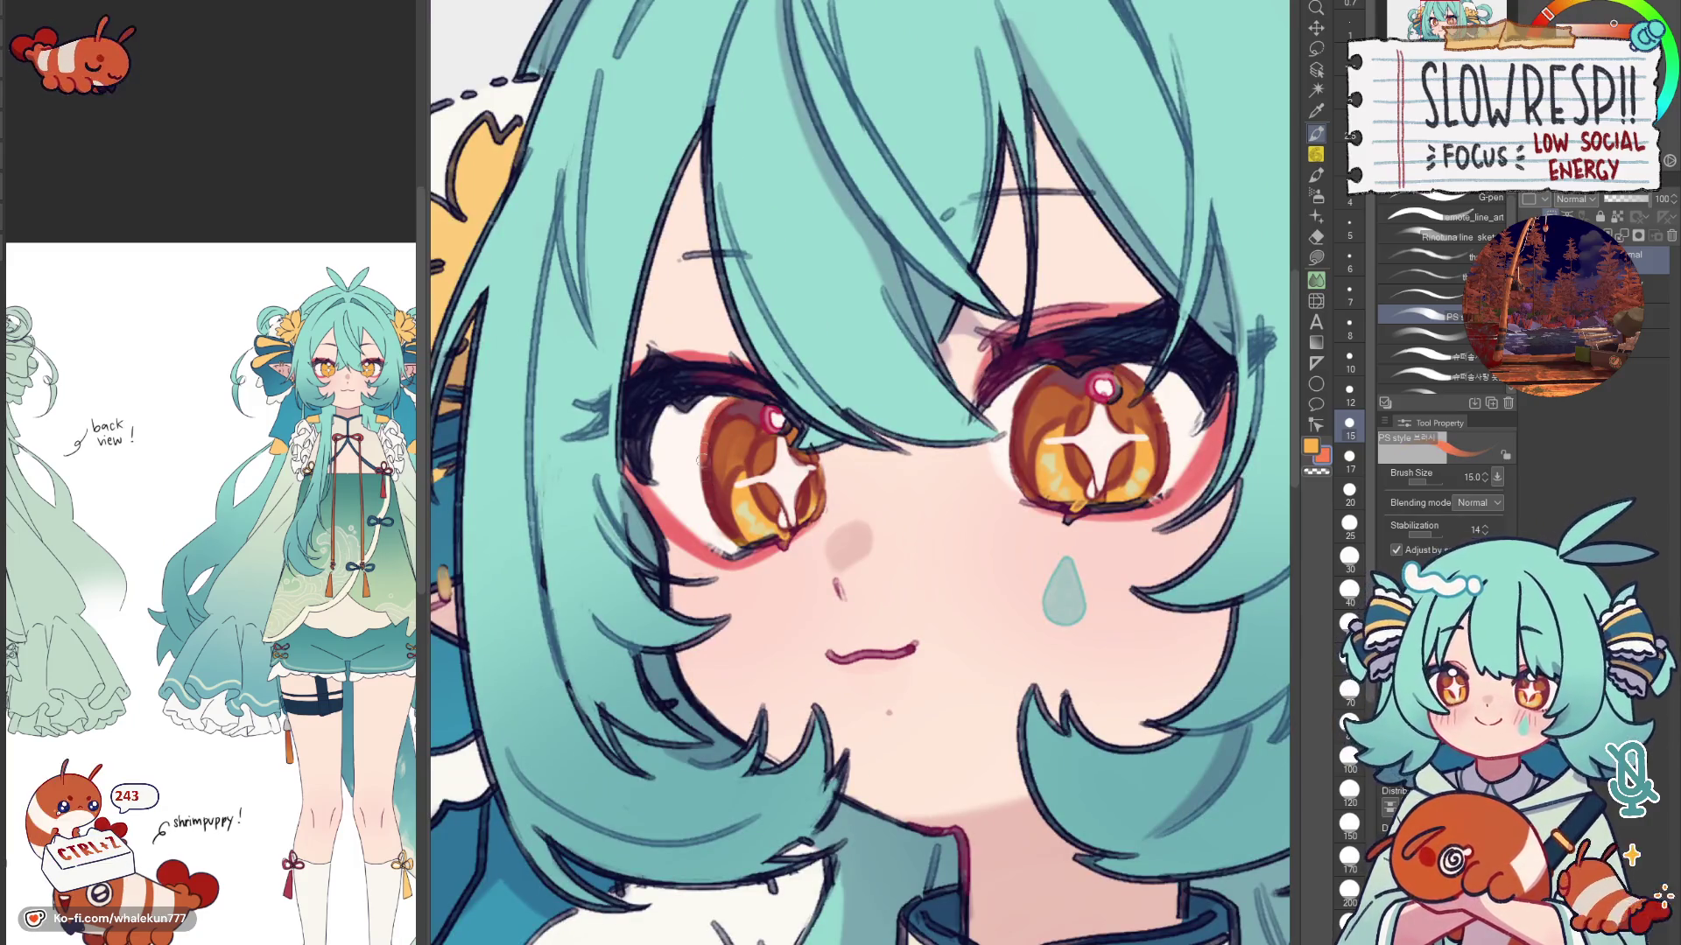
Step: Sample white, orange and light tones and swap between them while mirroring the view to compare
{"action": "left_click", "coordinate": [684, 460], "text": "alt"}
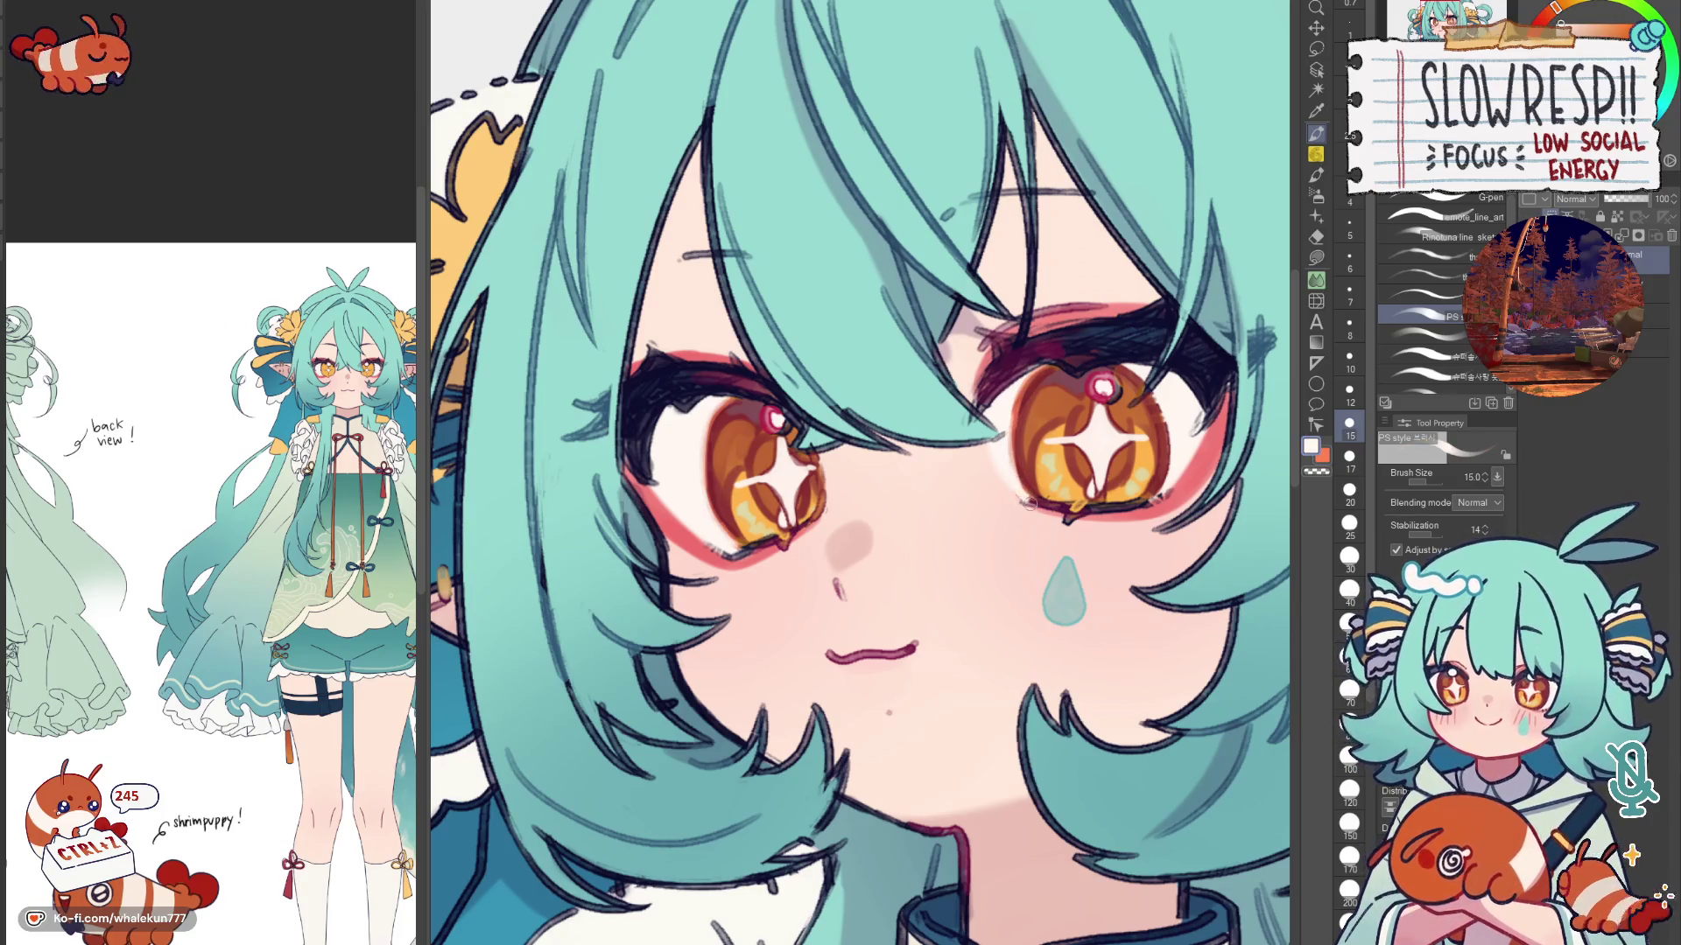
{"action": "left_click", "coordinate": [1019, 427], "text": "alt"}
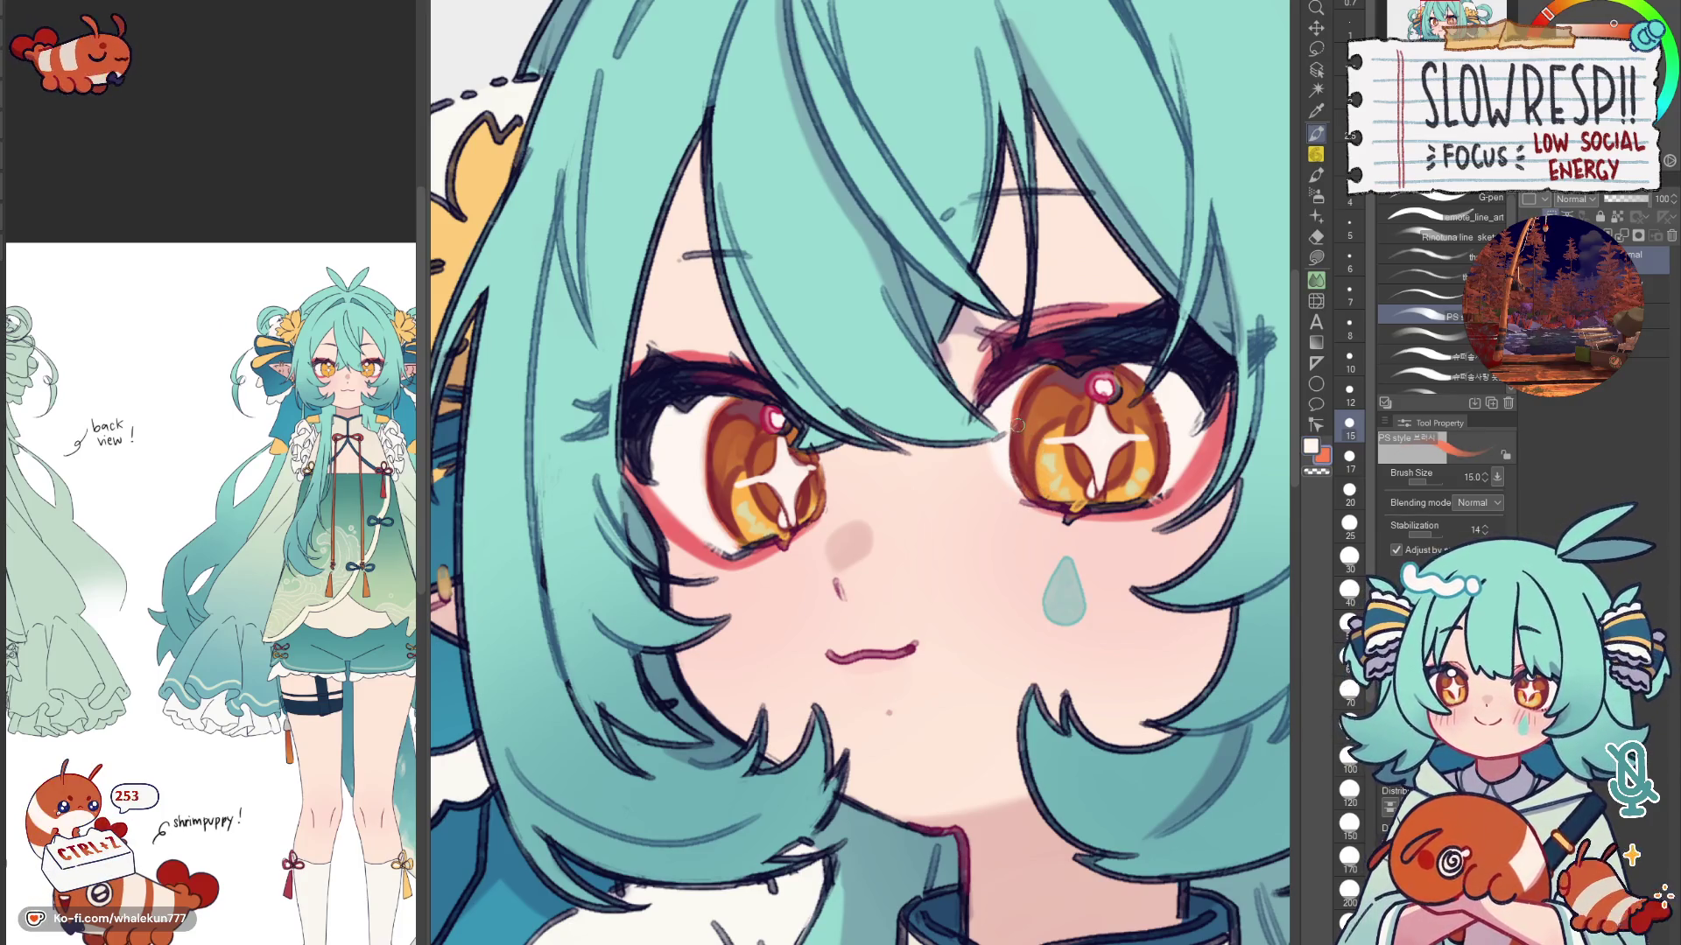
{"action": "left_click", "coordinate": [1007, 450], "text": "alt"}
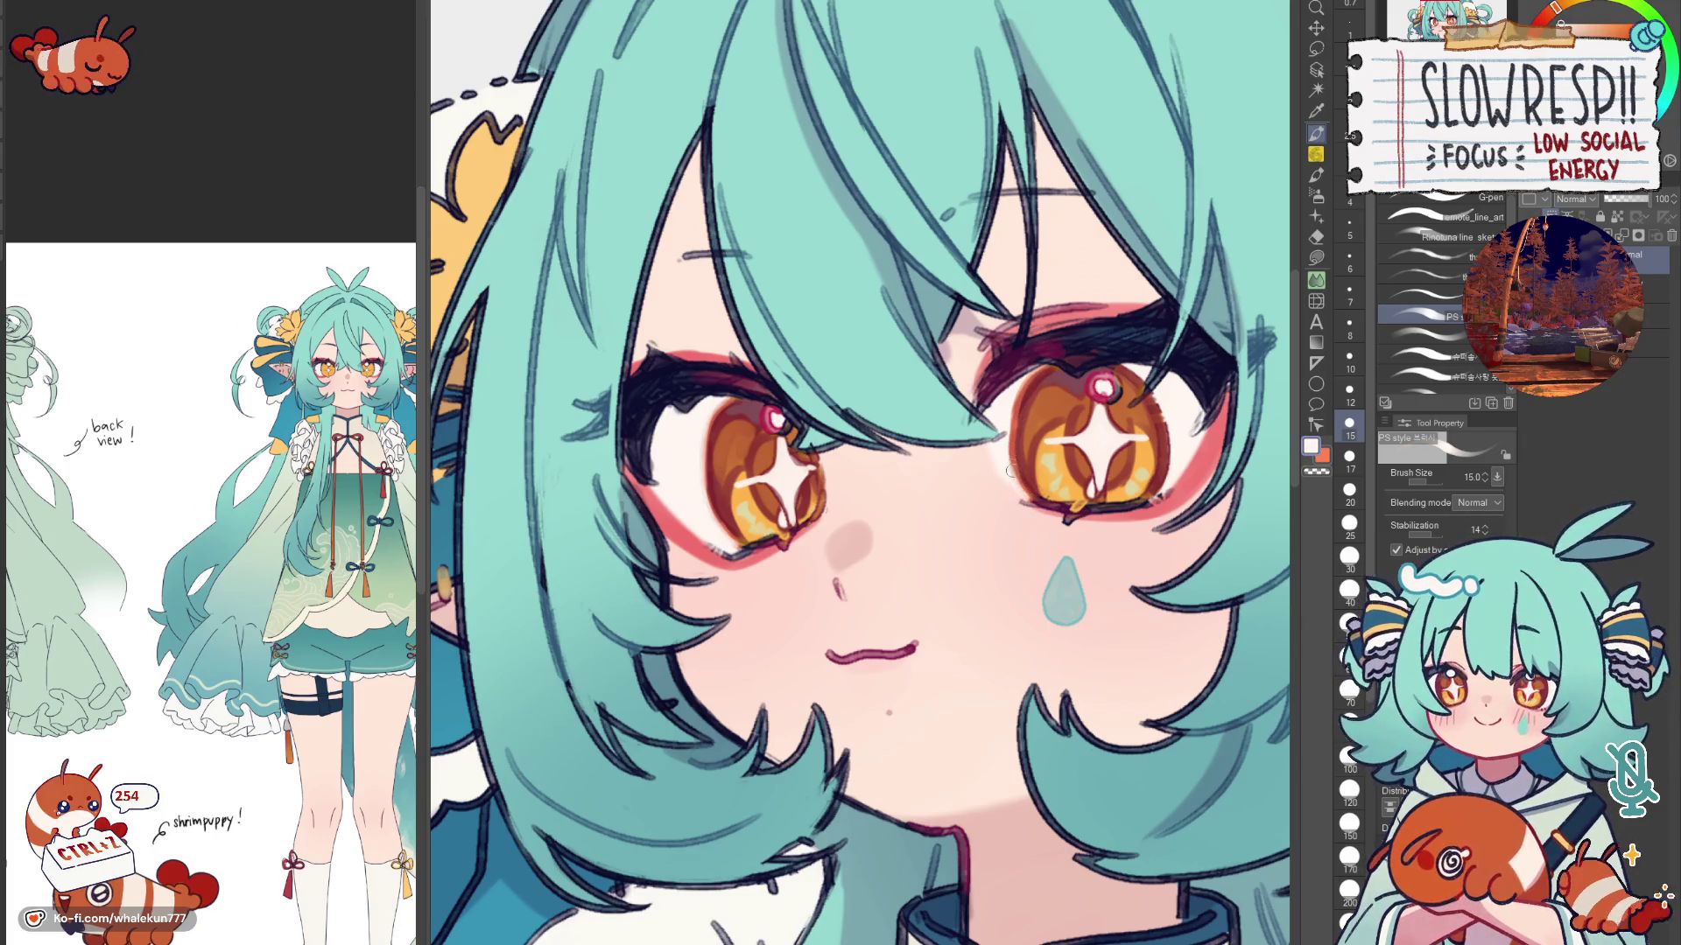
{"action": "key", "text": "h"}
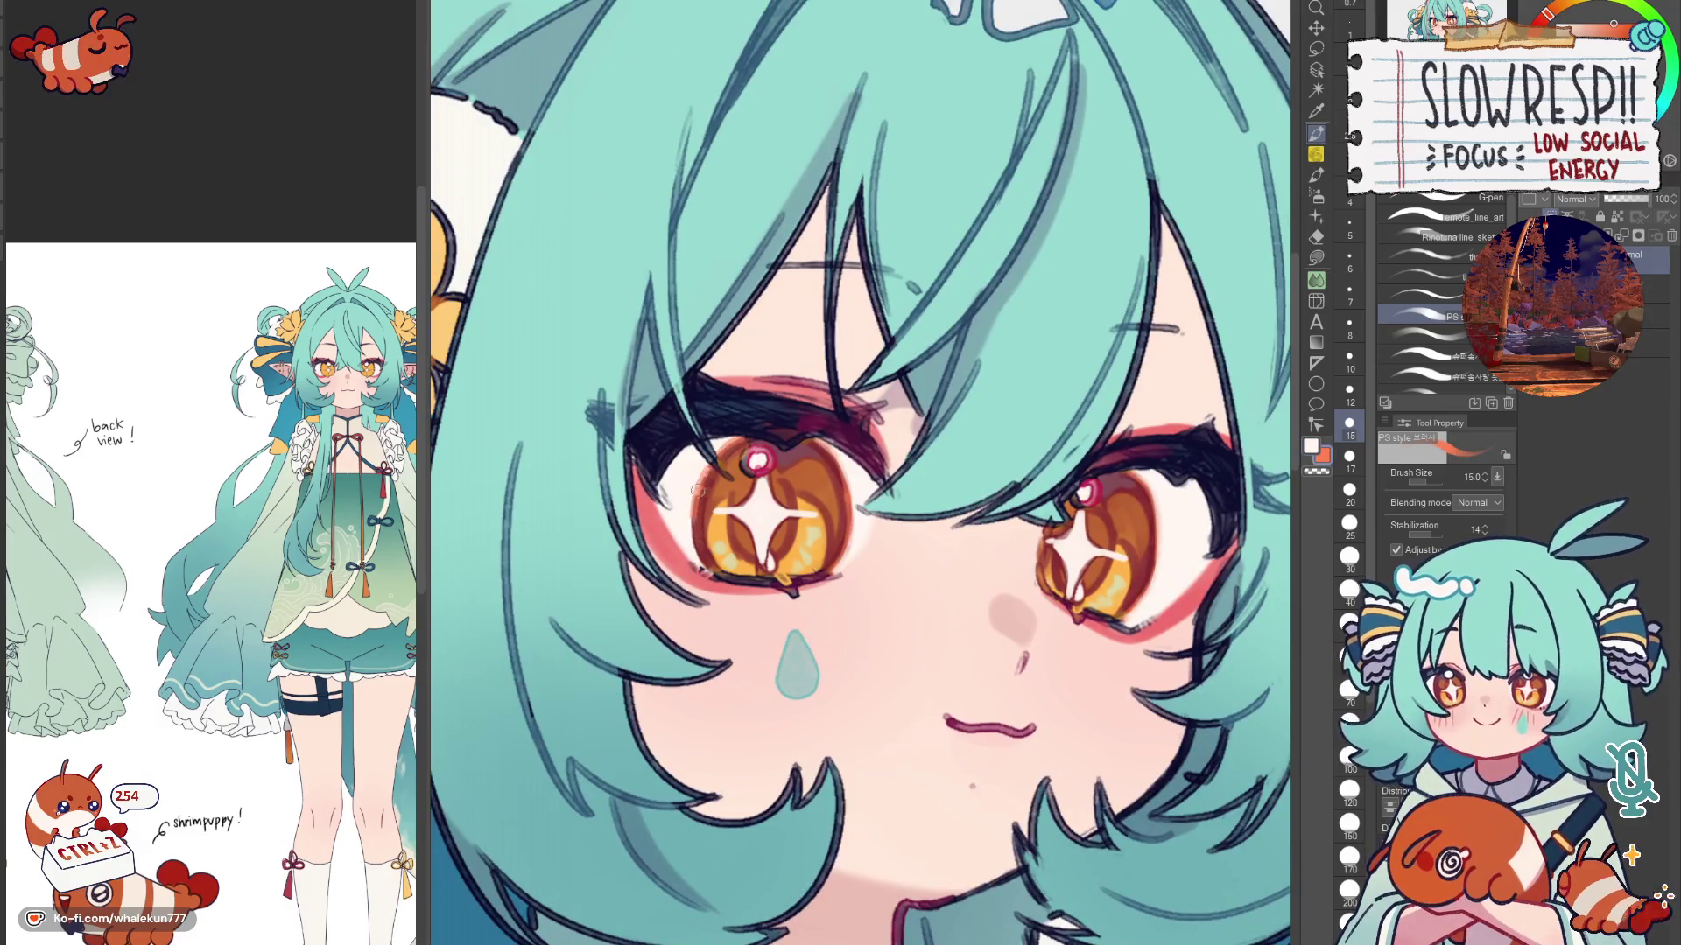
{"action": "left_click", "coordinate": [701, 551], "text": "alt"}
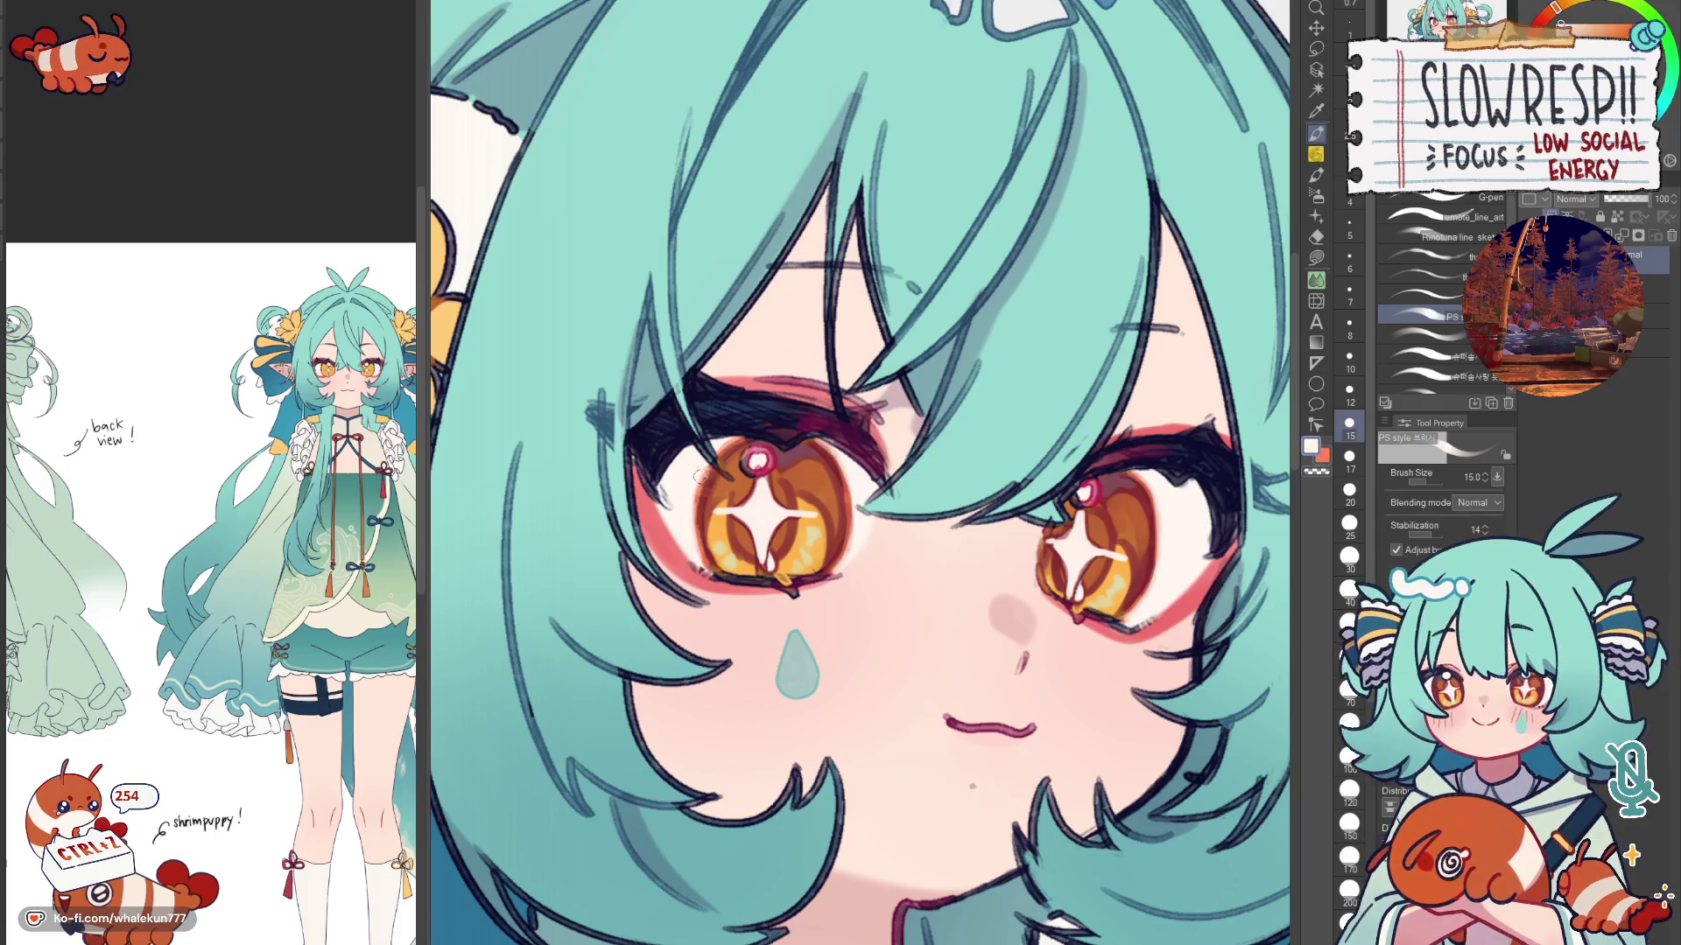
{"action": "key", "text": "h"}
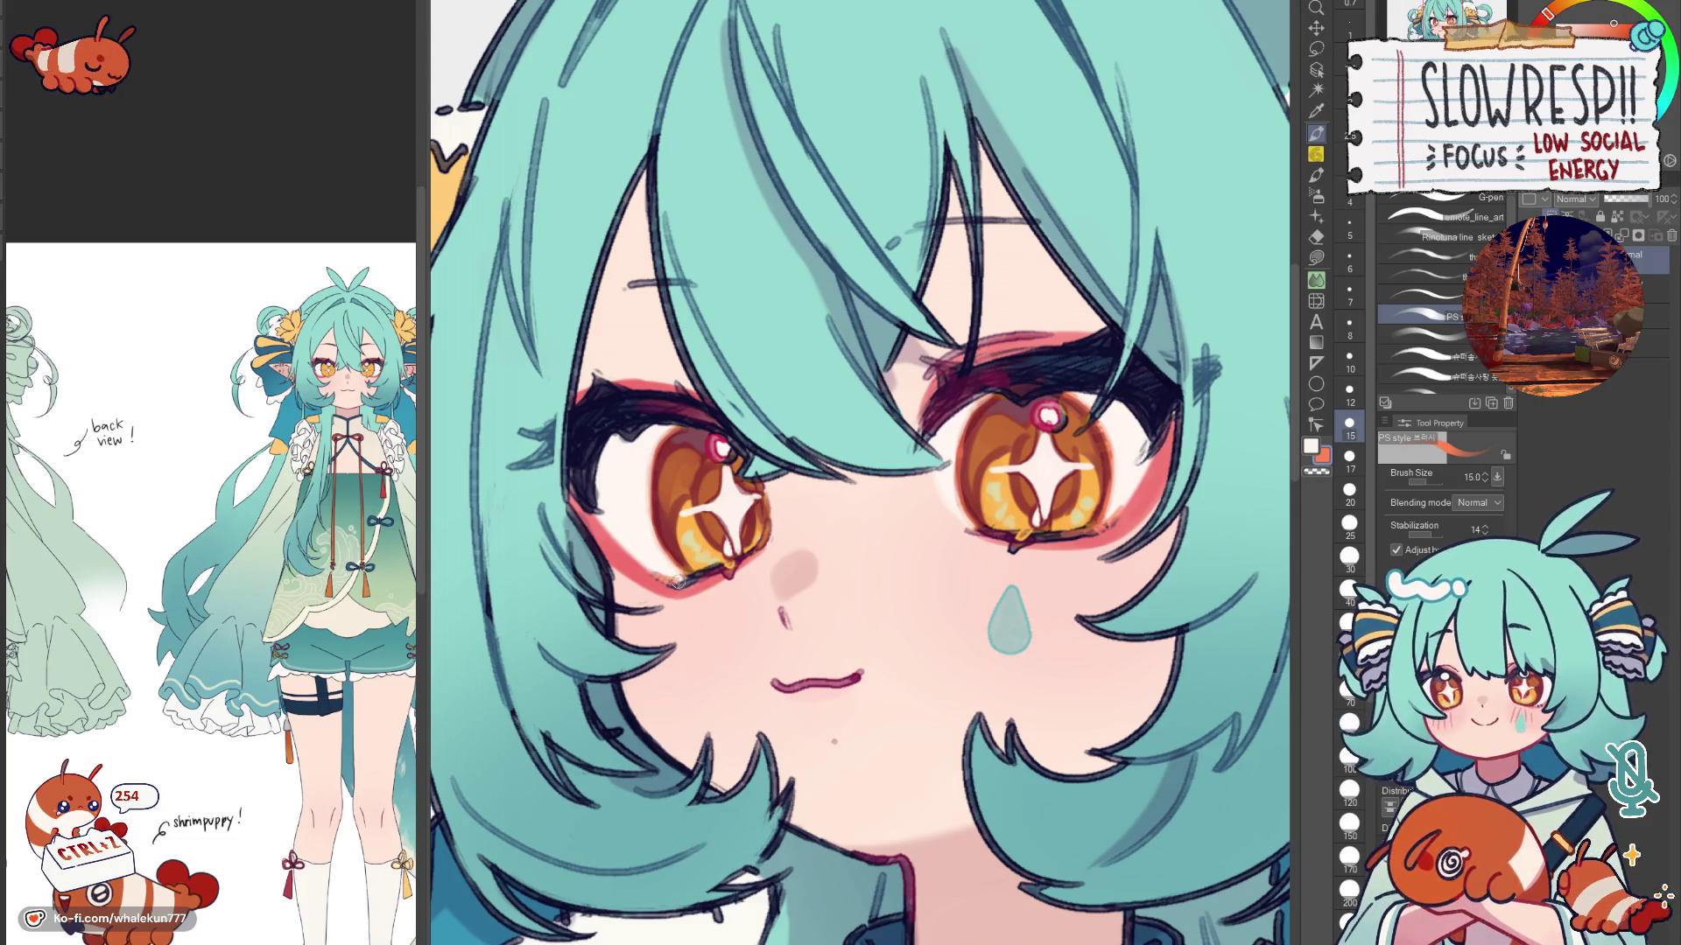
{"action": "key", "text": "x"}
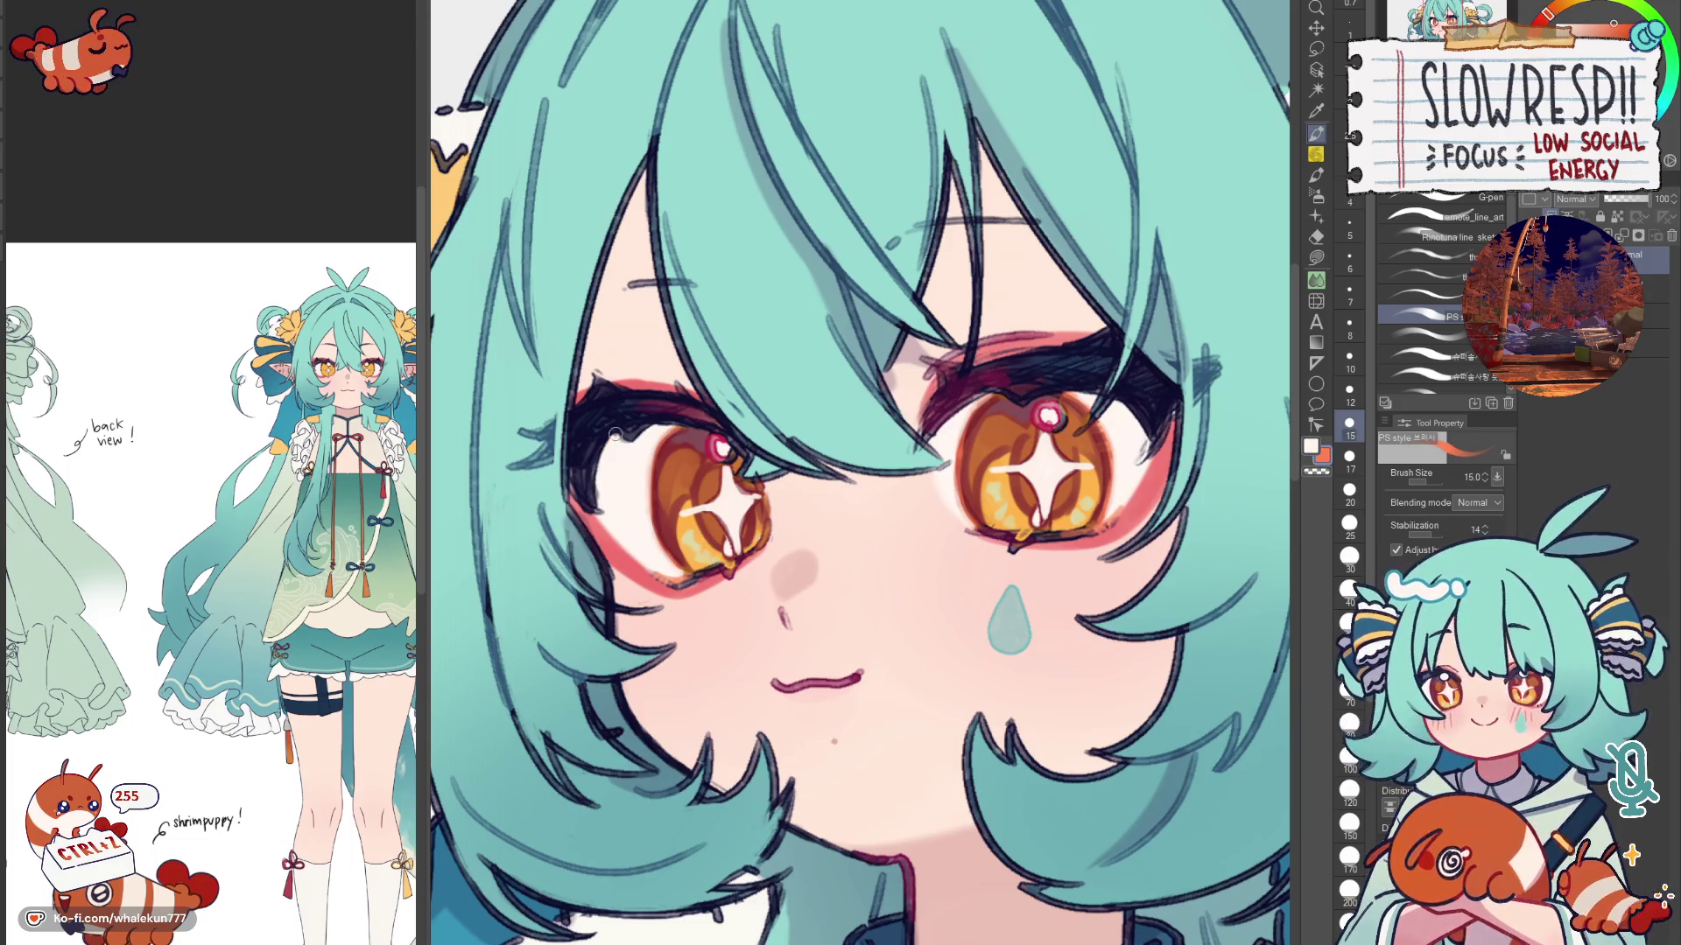
{"action": "key", "text": "x"}
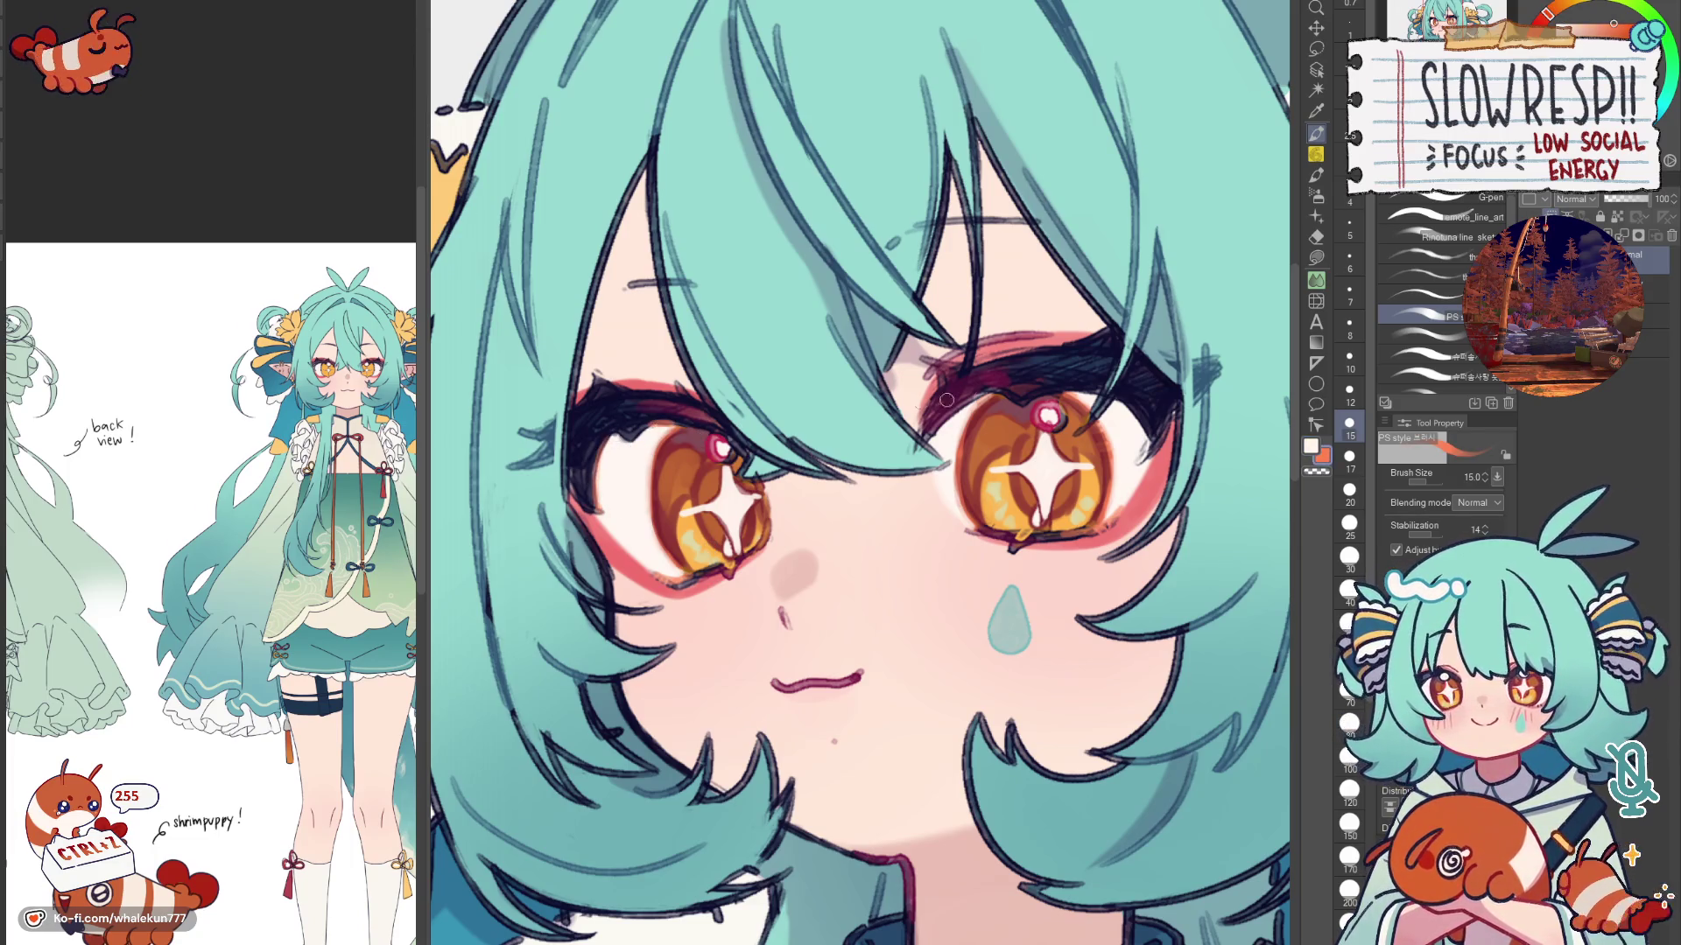
{"action": "key", "text": "x"}
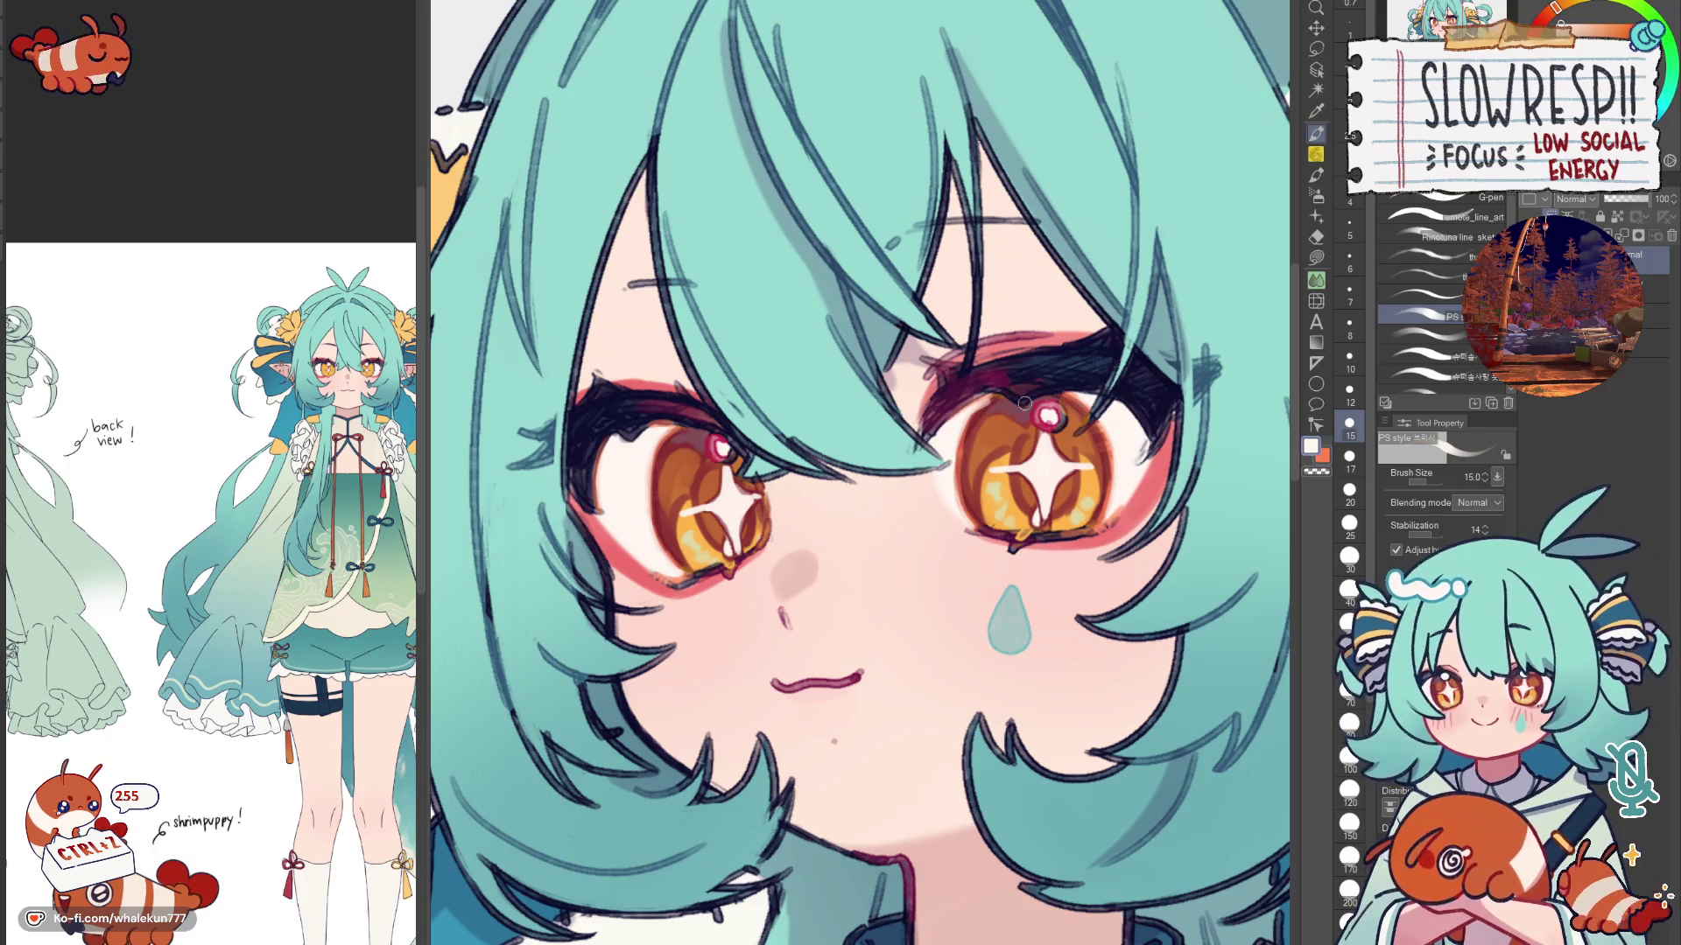
{"action": "key", "text": "x"}
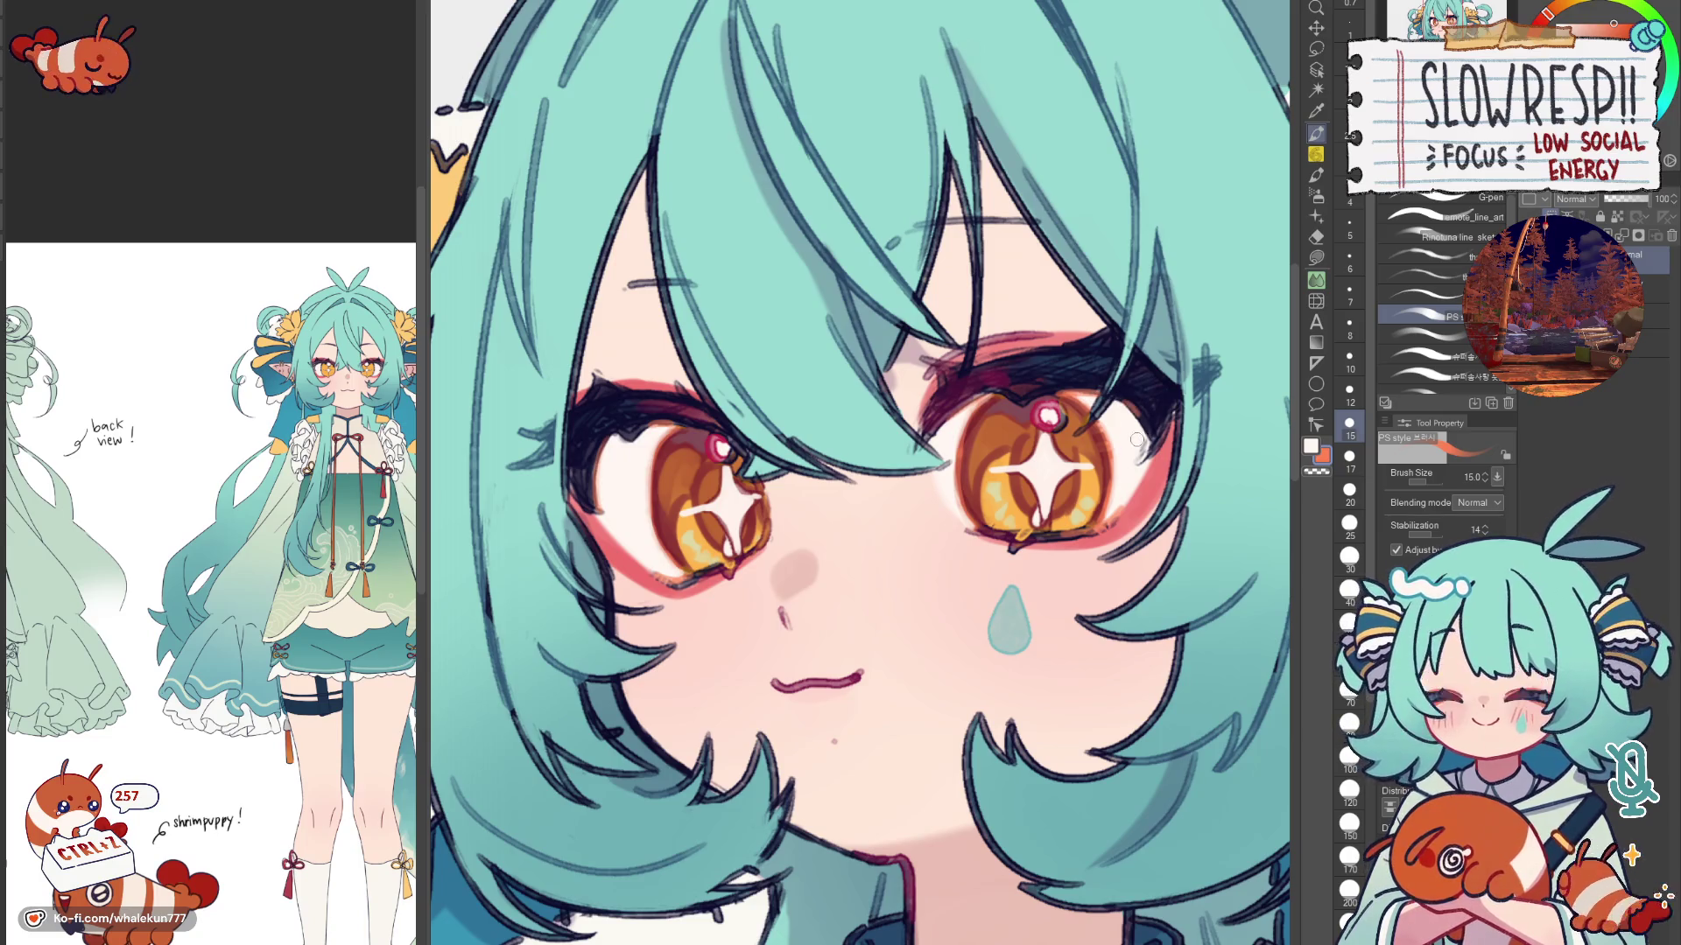
{"action": "scroll", "coordinate": [1135, 434], "scroll_direction": "down", "scroll_amount": 5}
{"action": "scroll", "coordinate": [1135, 434], "scroll_direction": "up", "scroll_amount": 1}
{"action": "scroll", "coordinate": [1135, 434], "scroll_direction": "up", "scroll_amount": 1}
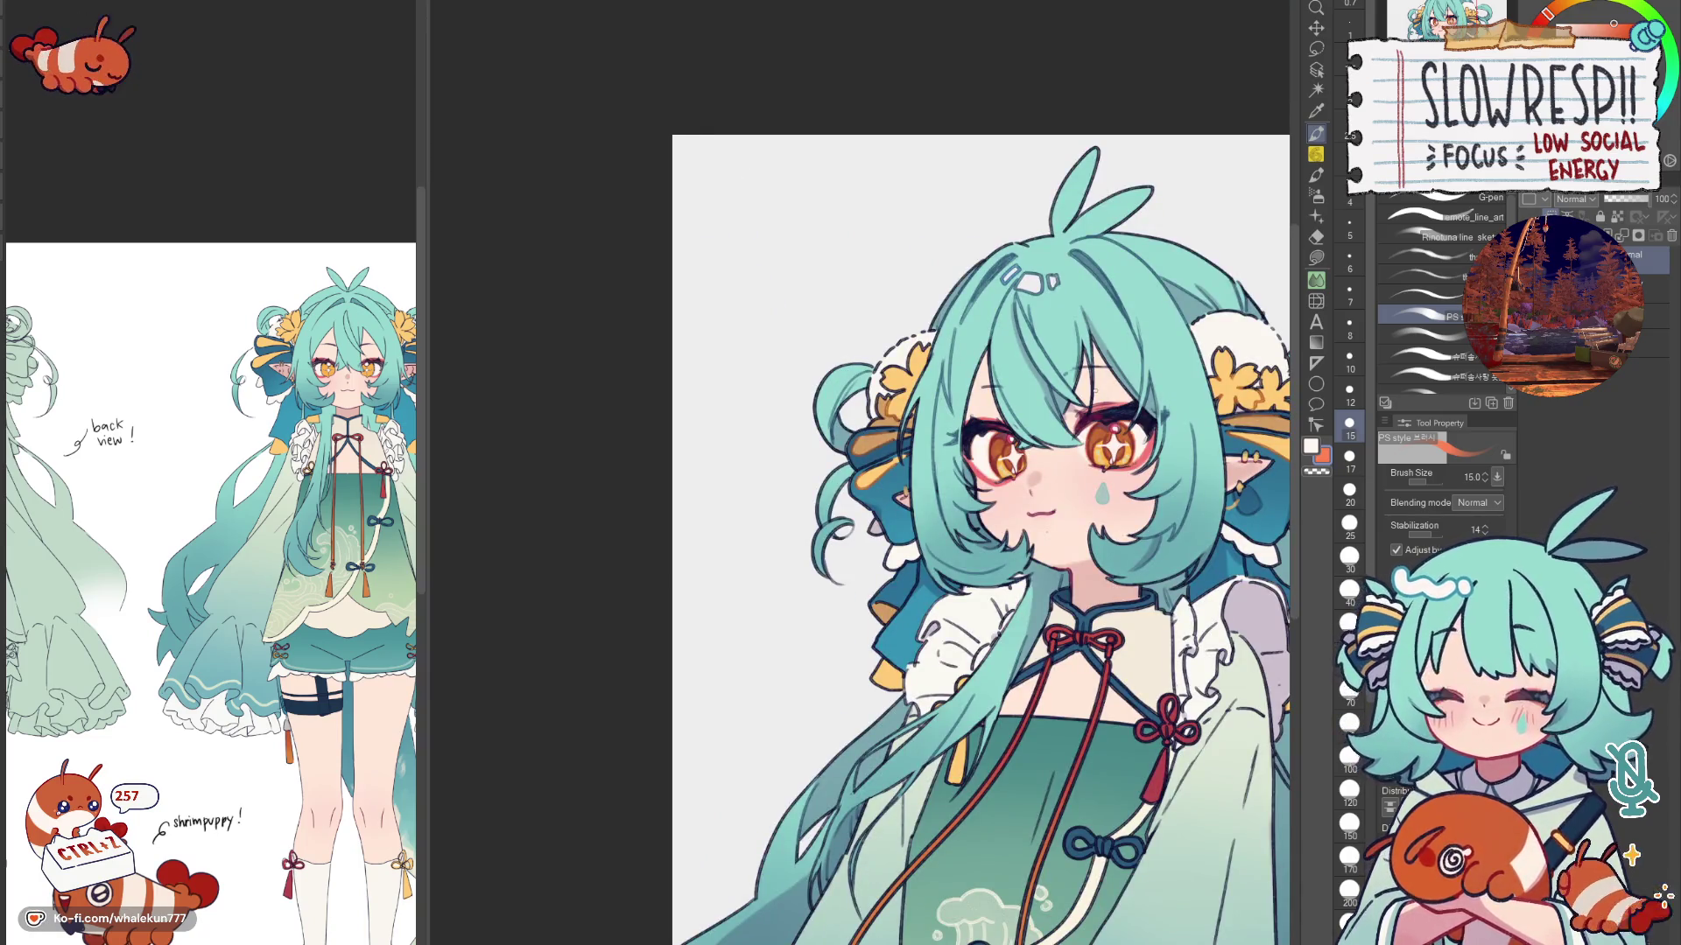
{"action": "scroll", "coordinate": [1093, 390], "scroll_direction": "up", "scroll_amount": 2}
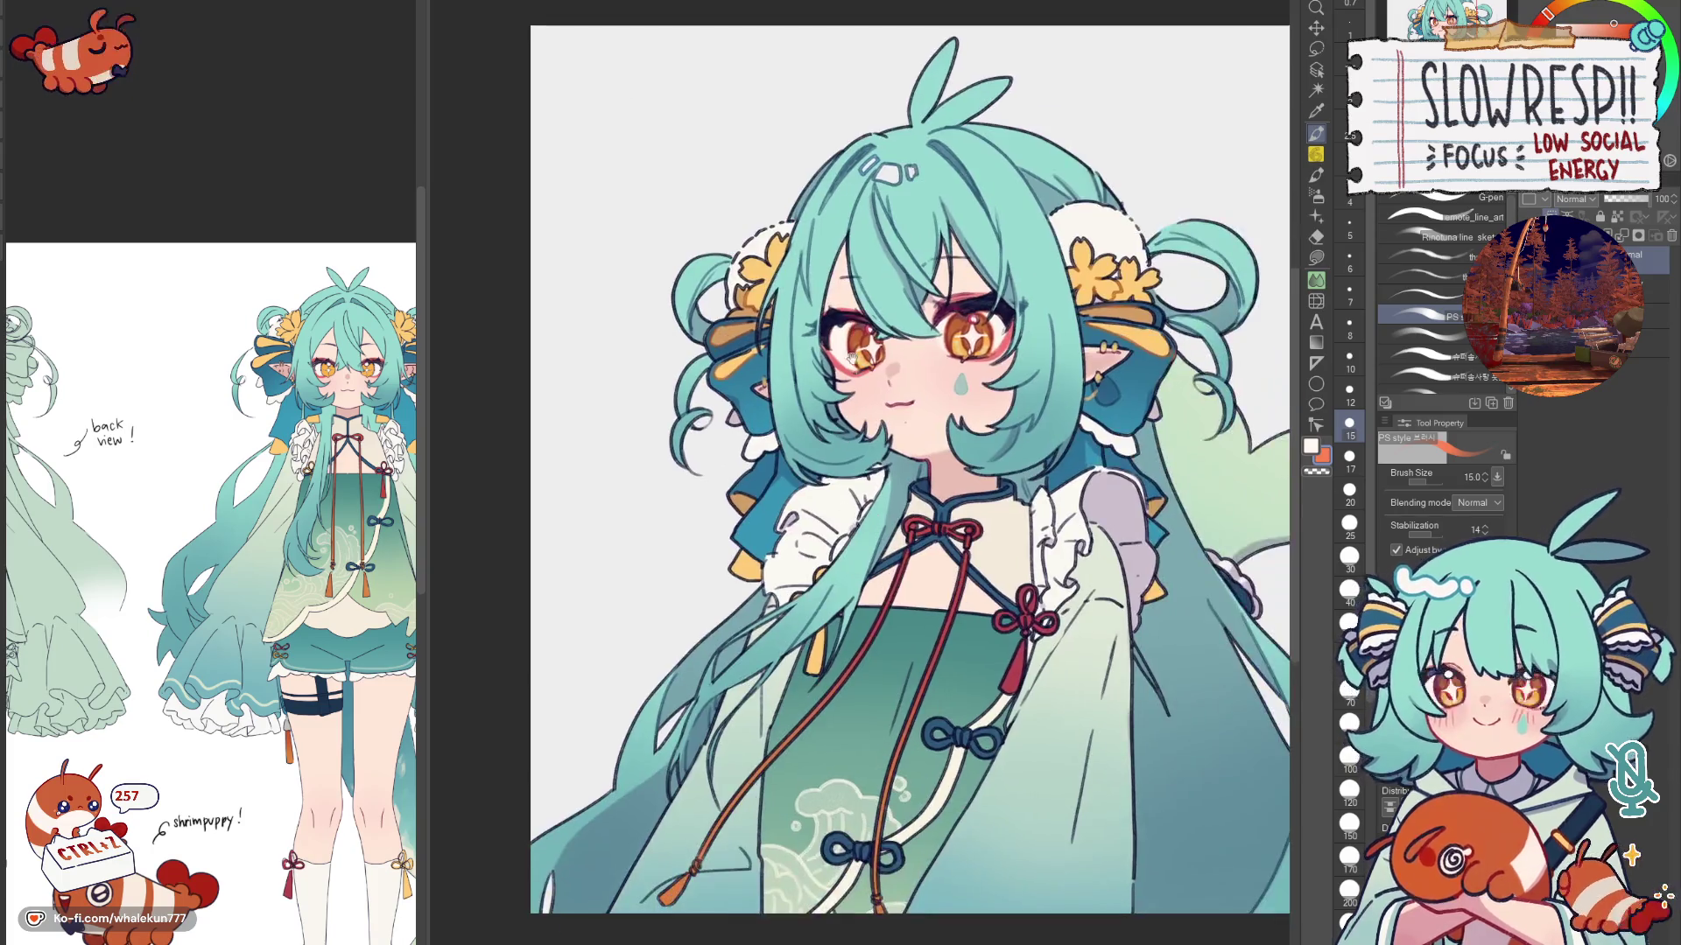
{"action": "scroll", "coordinate": [919, 473], "scroll_direction": "up", "scroll_amount": 2}
{"action": "scroll", "coordinate": [826, 494], "scroll_direction": "up", "scroll_amount": 1}
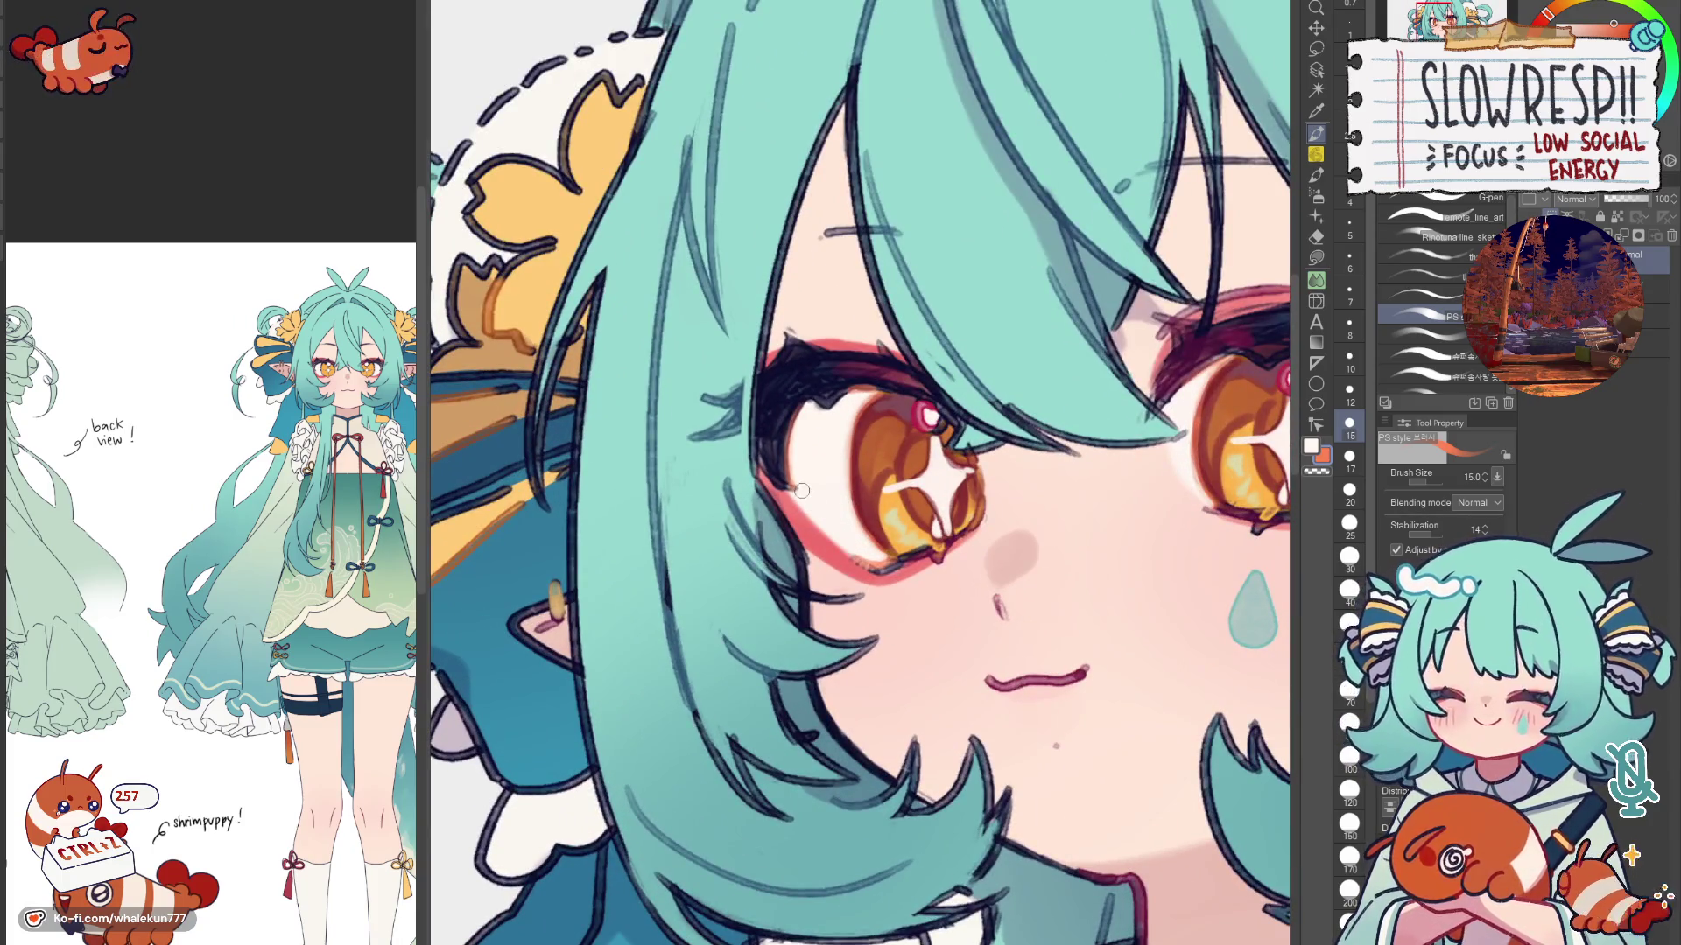
Step: Pick a reddish colour, mirror-check the whole bust, then switch to the soft airbrush for shading
{"action": "key", "text": "x"}
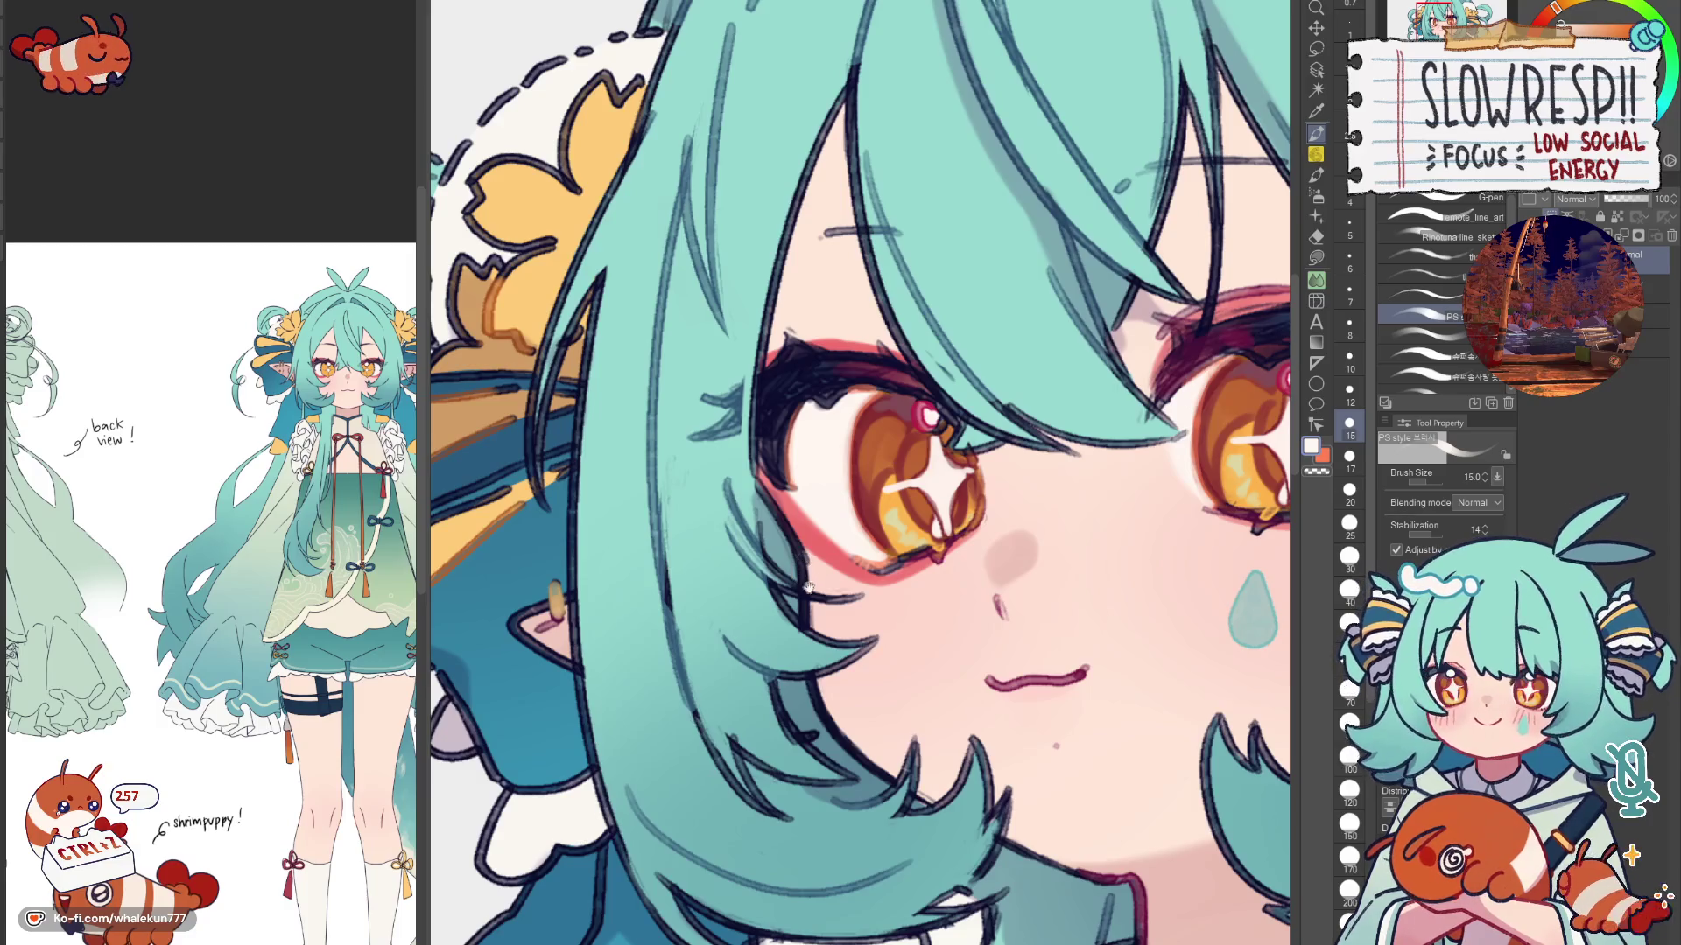
{"action": "scroll", "coordinate": [807, 586], "scroll_direction": "up", "scroll_amount": 1}
{"action": "left_click", "coordinate": [816, 566], "text": "alt"}
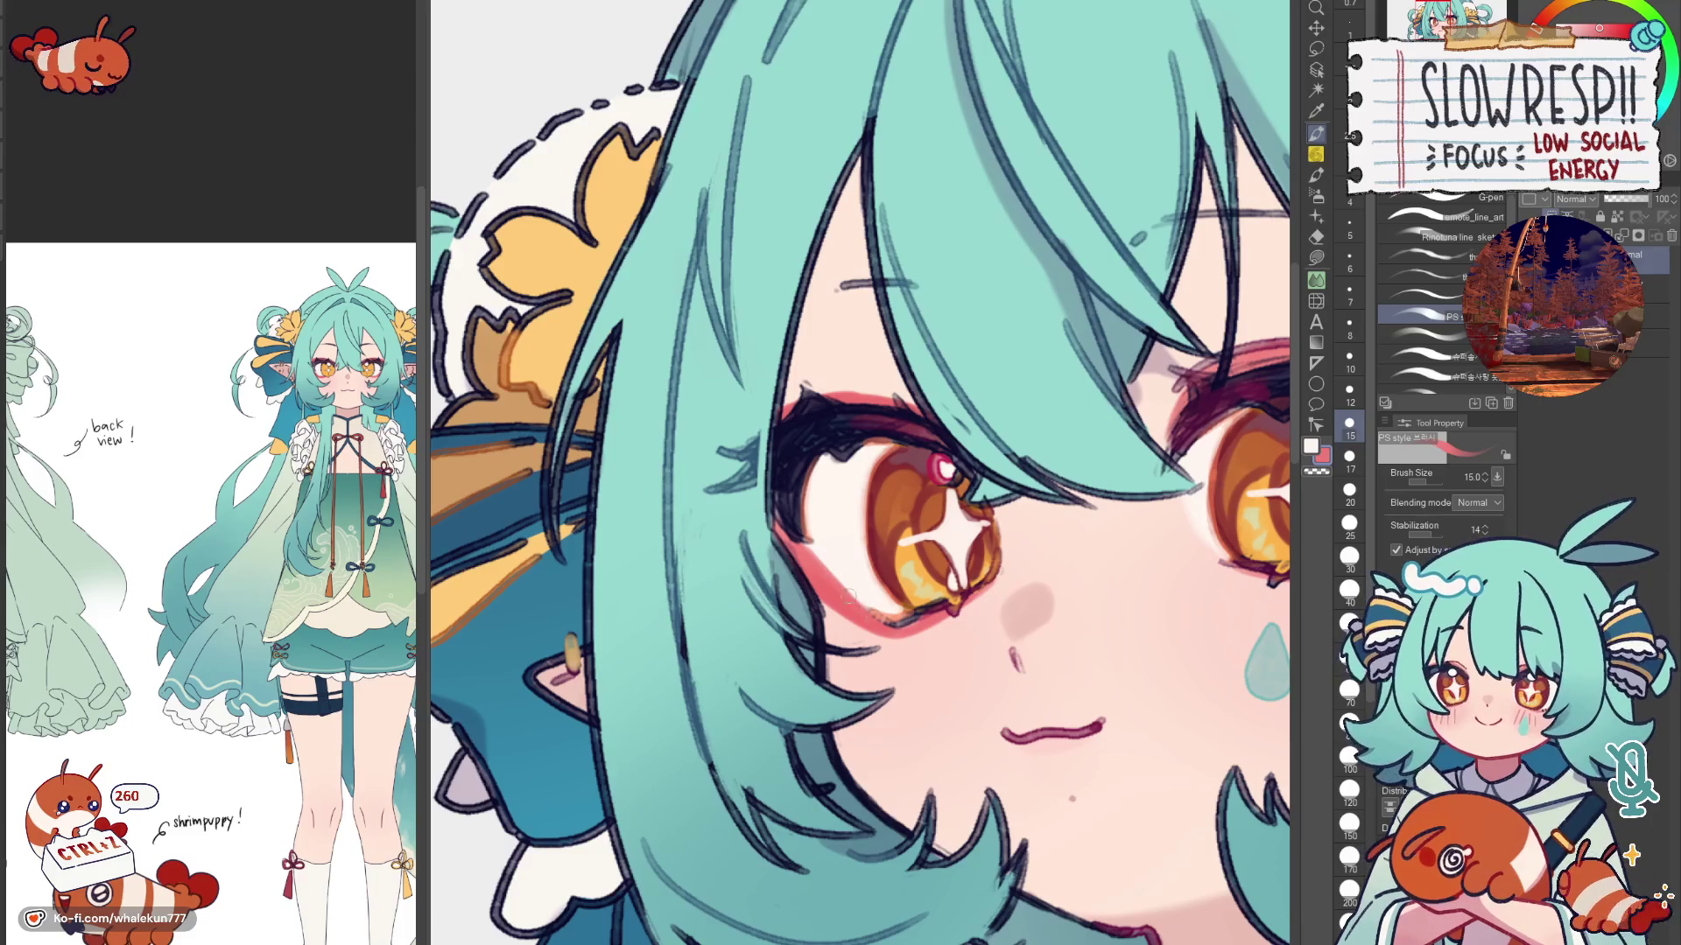
{"action": "scroll", "coordinate": [975, 425], "scroll_direction": "down", "scroll_amount": 3}
{"action": "scroll", "coordinate": [1017, 526], "scroll_direction": "up", "scroll_amount": 3}
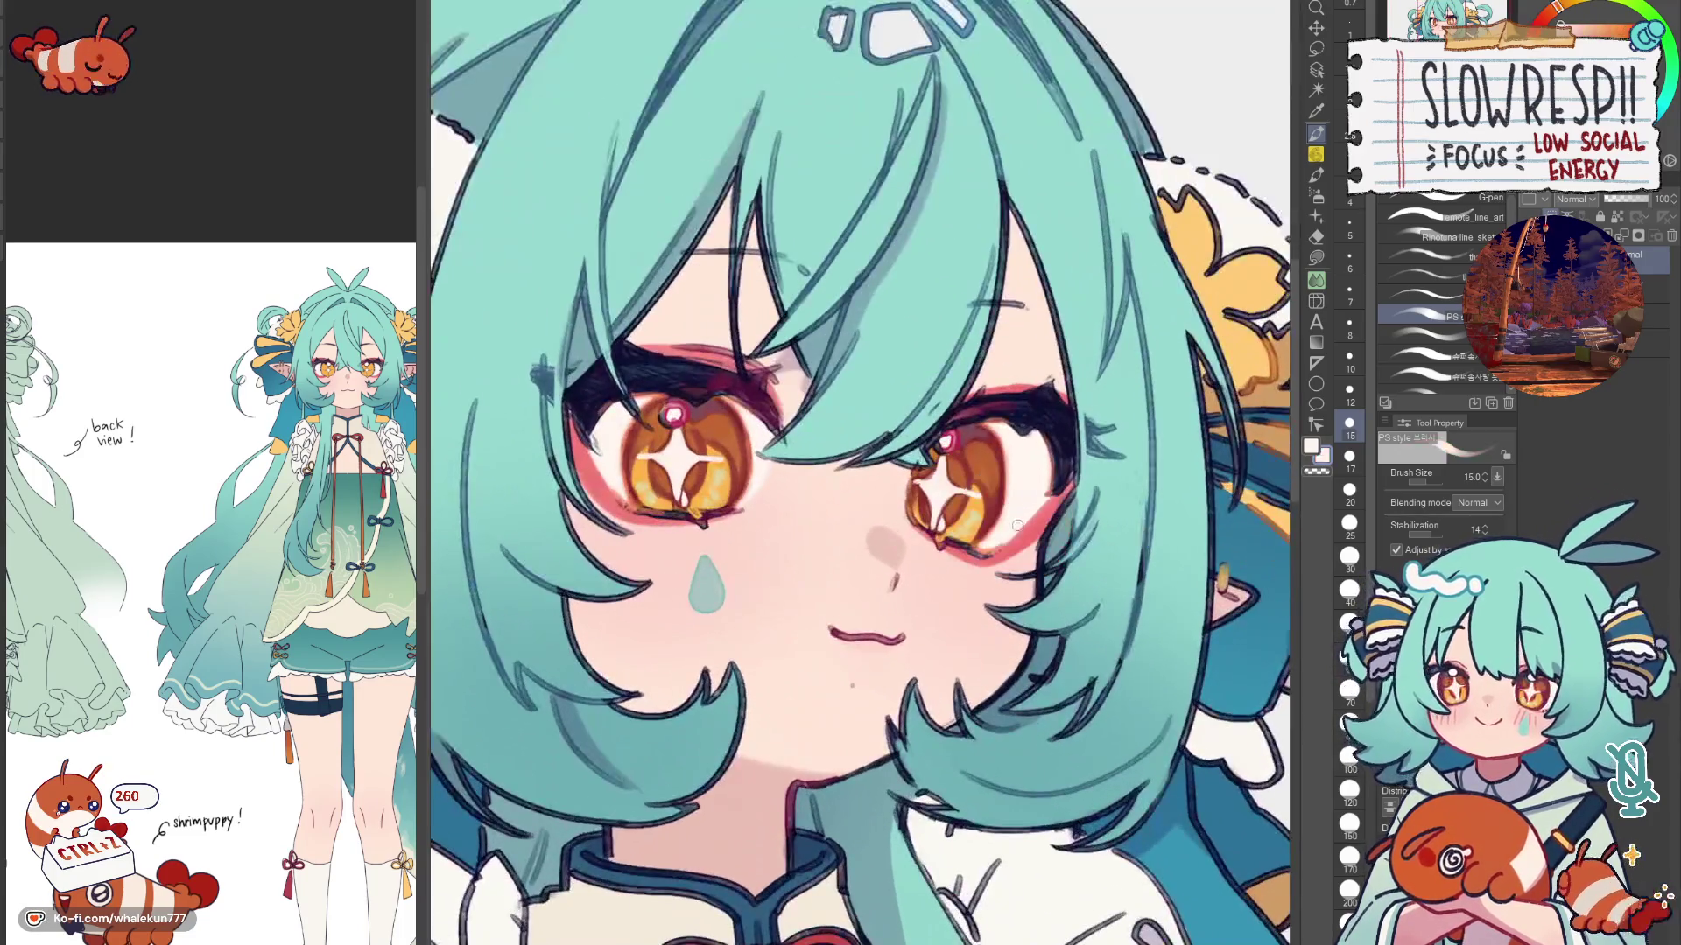
{"action": "scroll", "coordinate": [1044, 500], "scroll_direction": "down", "scroll_amount": 2}
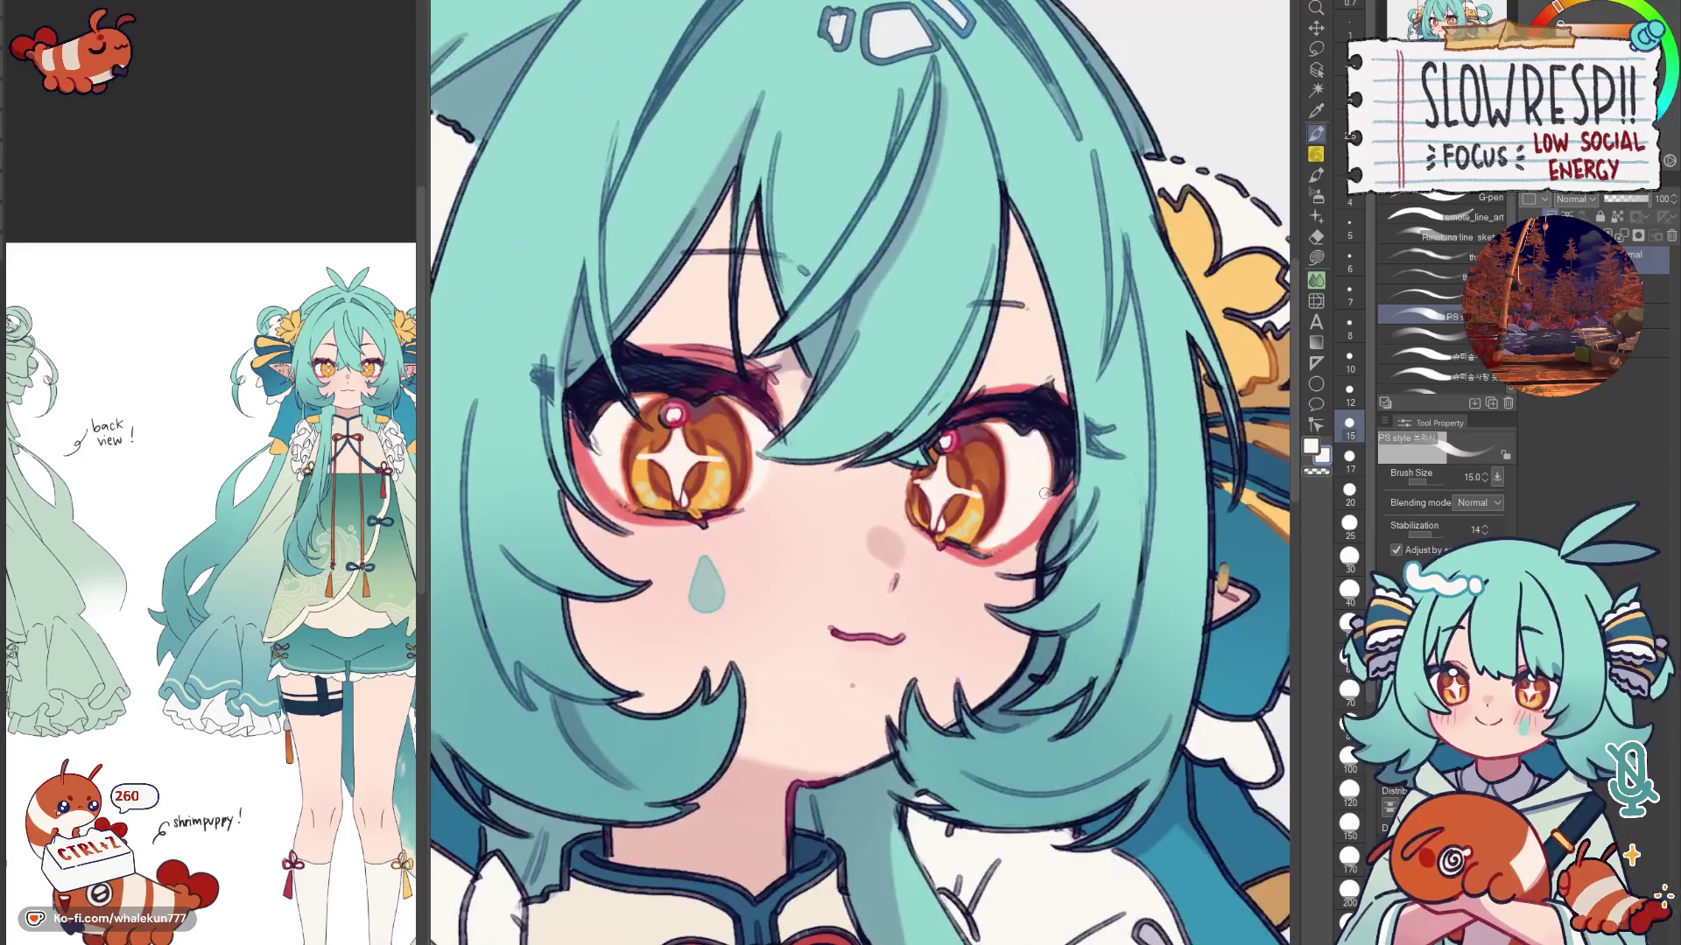
{"action": "scroll", "coordinate": [940, 446], "scroll_direction": "up", "scroll_amount": 3}
{"action": "scroll", "coordinate": [809, 557], "scroll_direction": "up", "scroll_amount": 1}
{"action": "scroll", "coordinate": [791, 596], "scroll_direction": "down", "scroll_amount": 1}
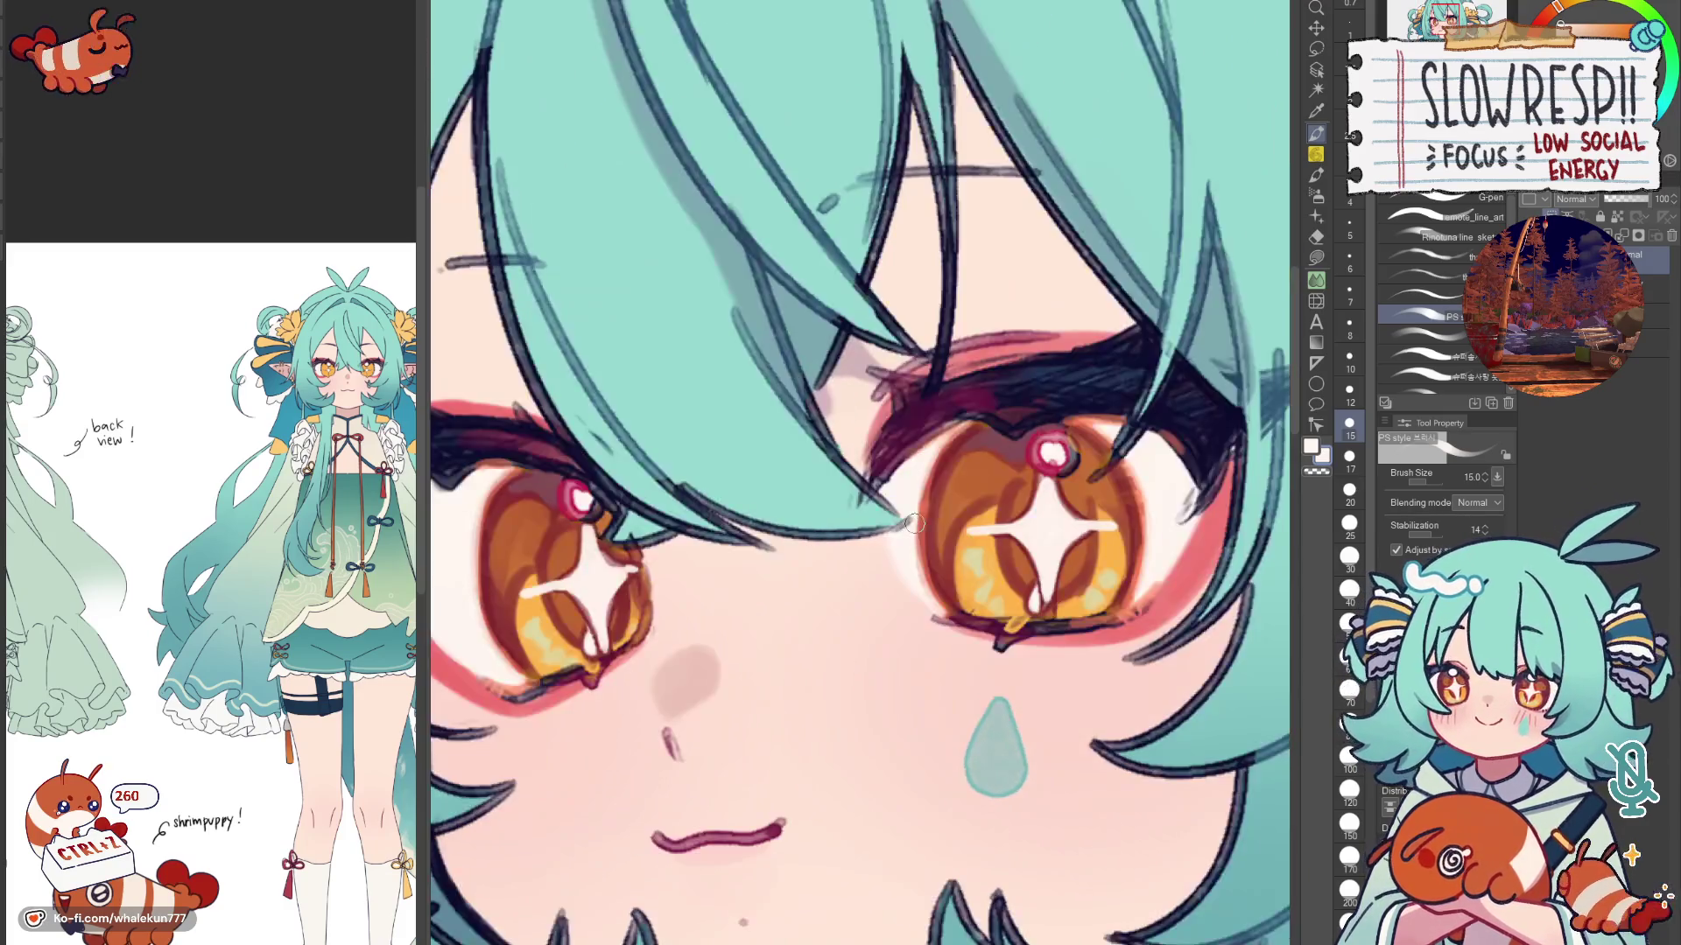
{"action": "scroll", "coordinate": [792, 597], "scroll_direction": "down", "scroll_amount": 2}
{"action": "scroll", "coordinate": [905, 485], "scroll_direction": "down", "scroll_amount": 1}
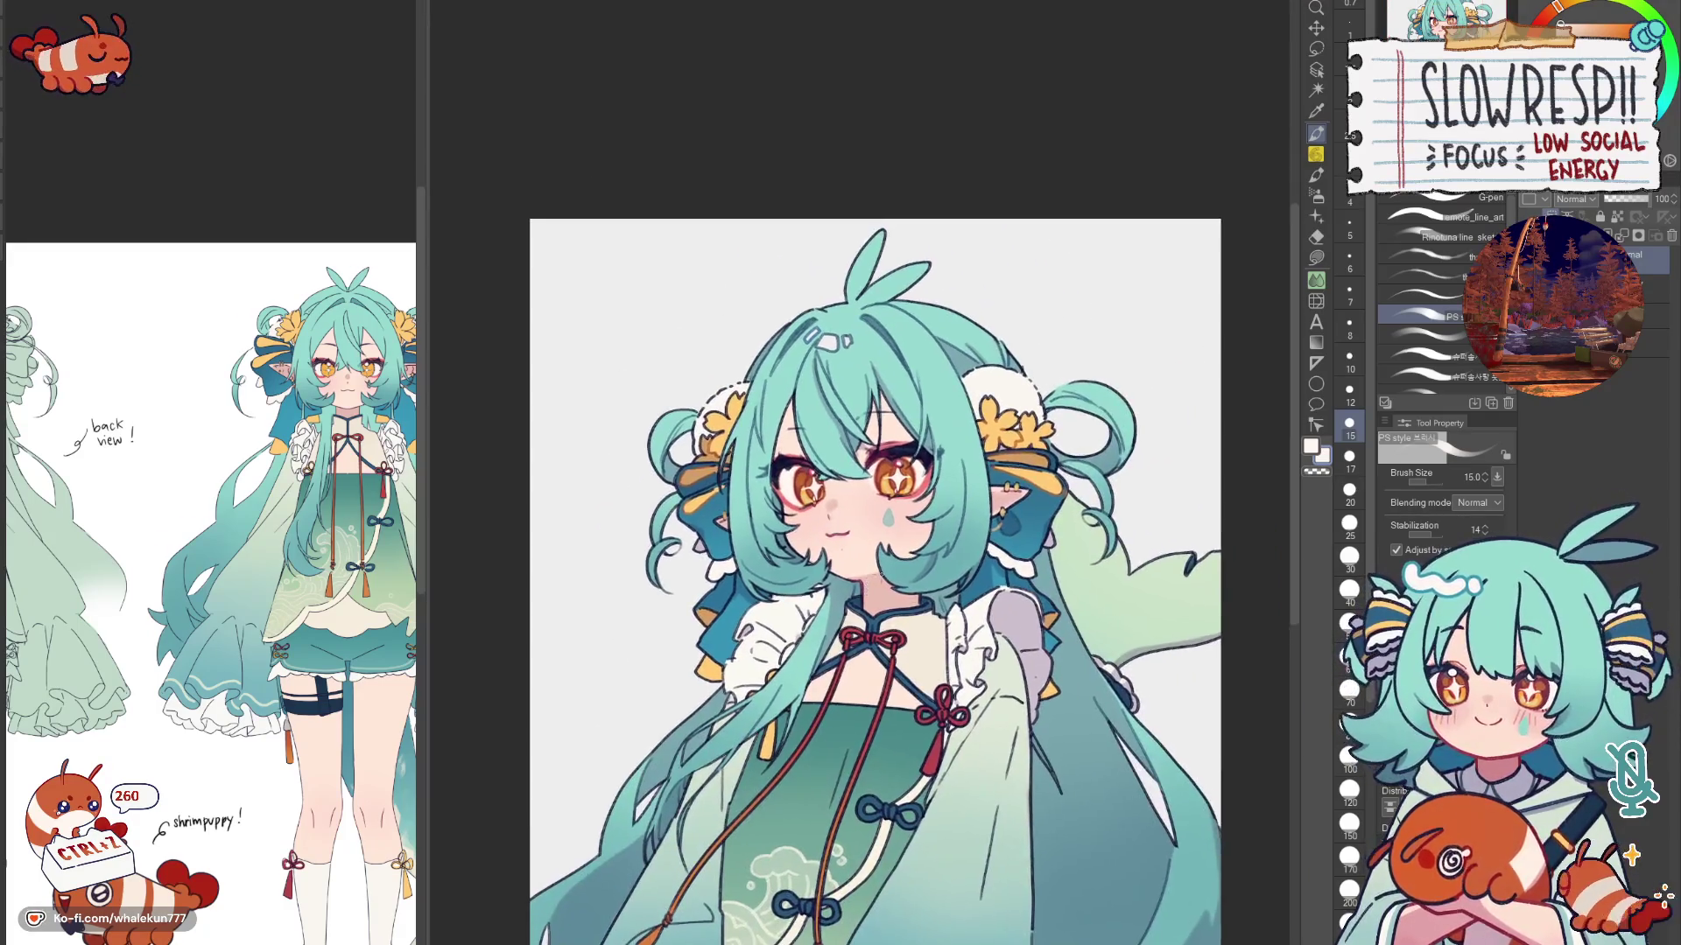
{"action": "key", "text": "h"}
{"action": "key", "text": "h"}
{"action": "scroll", "coordinate": [903, 484], "scroll_direction": "down", "scroll_amount": 1}
{"action": "scroll", "coordinate": [979, 657], "scroll_direction": "up", "scroll_amount": 1}
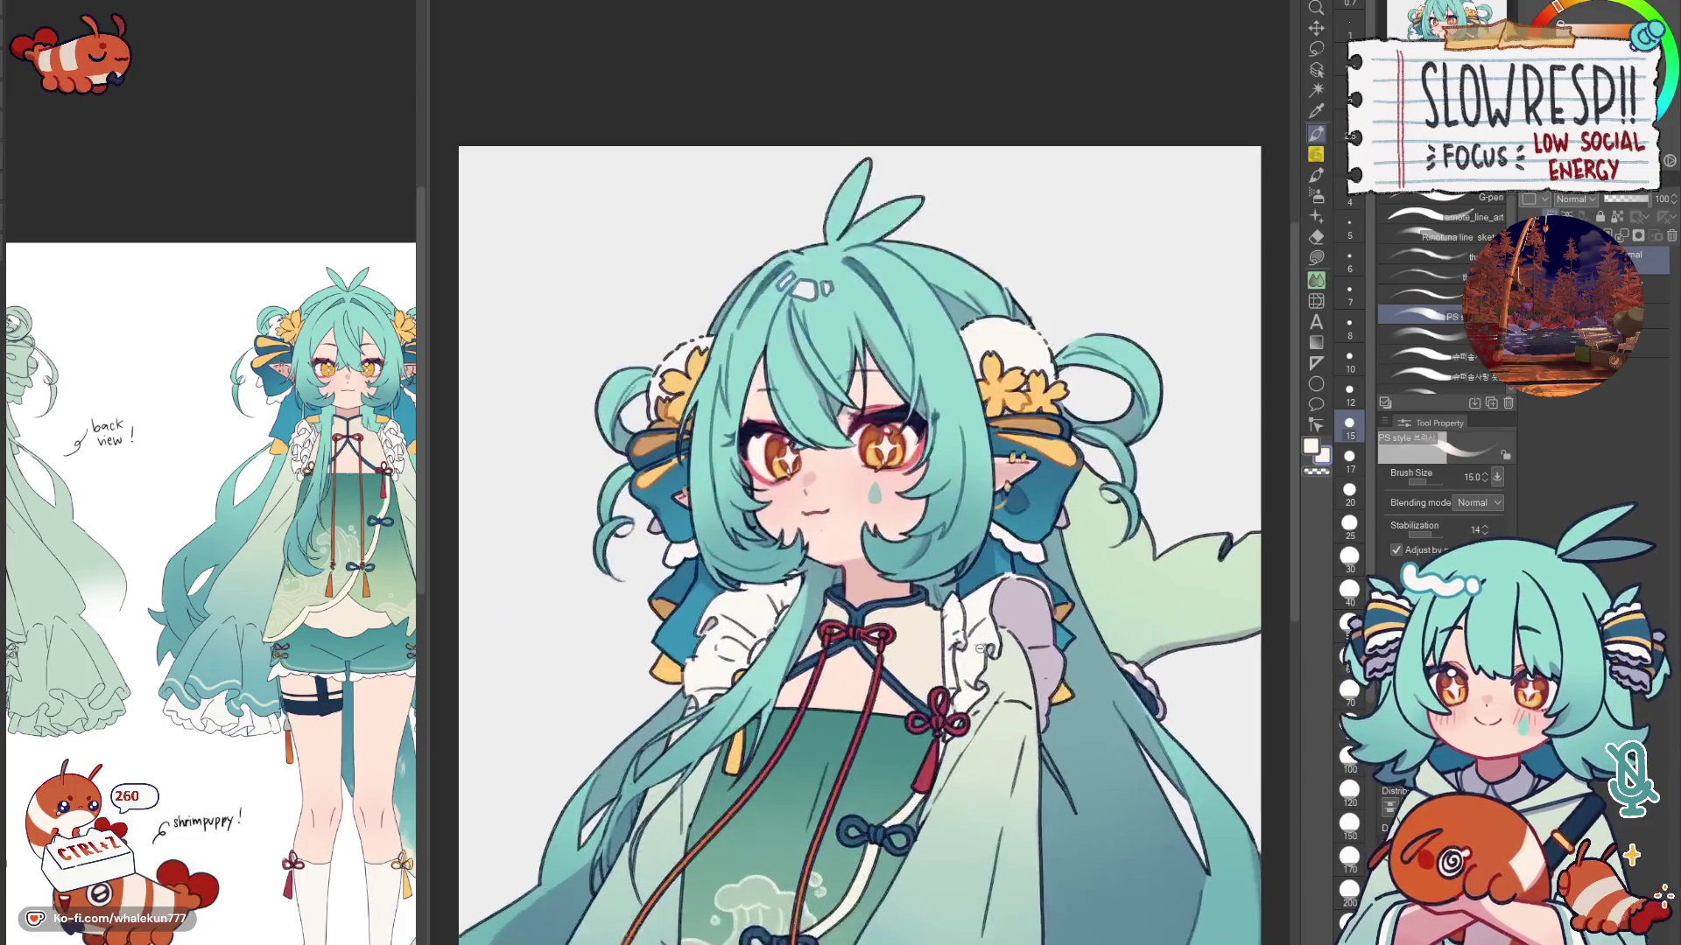
{"action": "scroll", "coordinate": [978, 657], "scroll_direction": "up", "scroll_amount": 1}
{"action": "scroll", "coordinate": [979, 656], "scroll_direction": "up", "scroll_amount": 1}
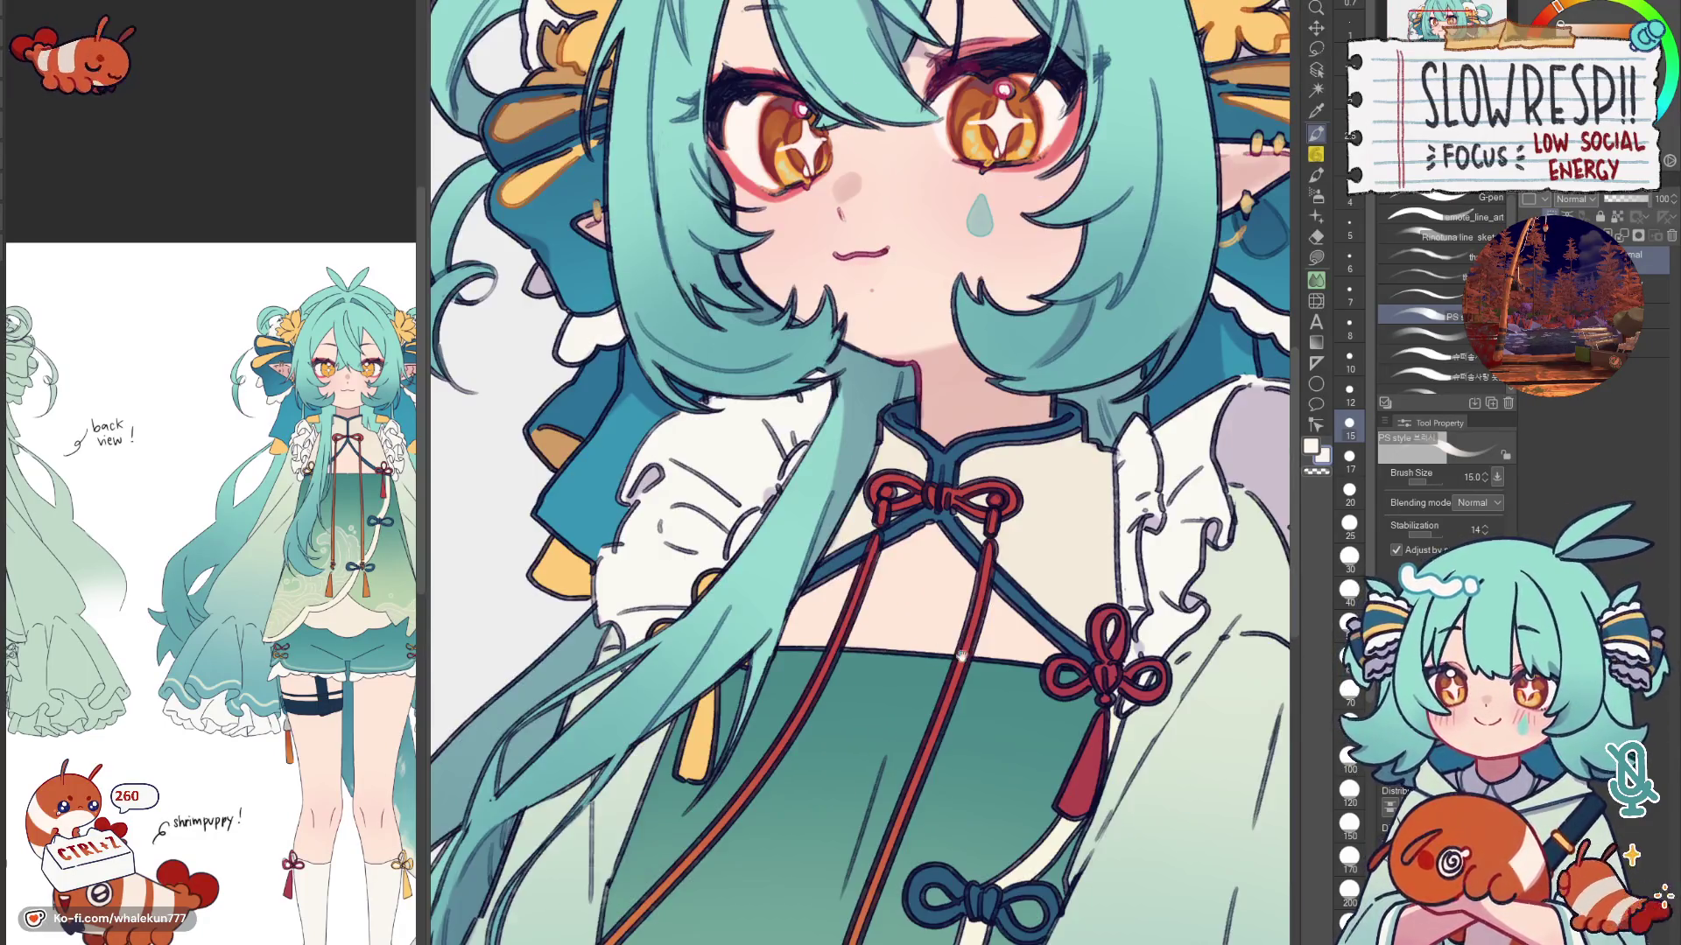
{"action": "scroll", "coordinate": [974, 655], "scroll_direction": "up", "scroll_amount": 2}
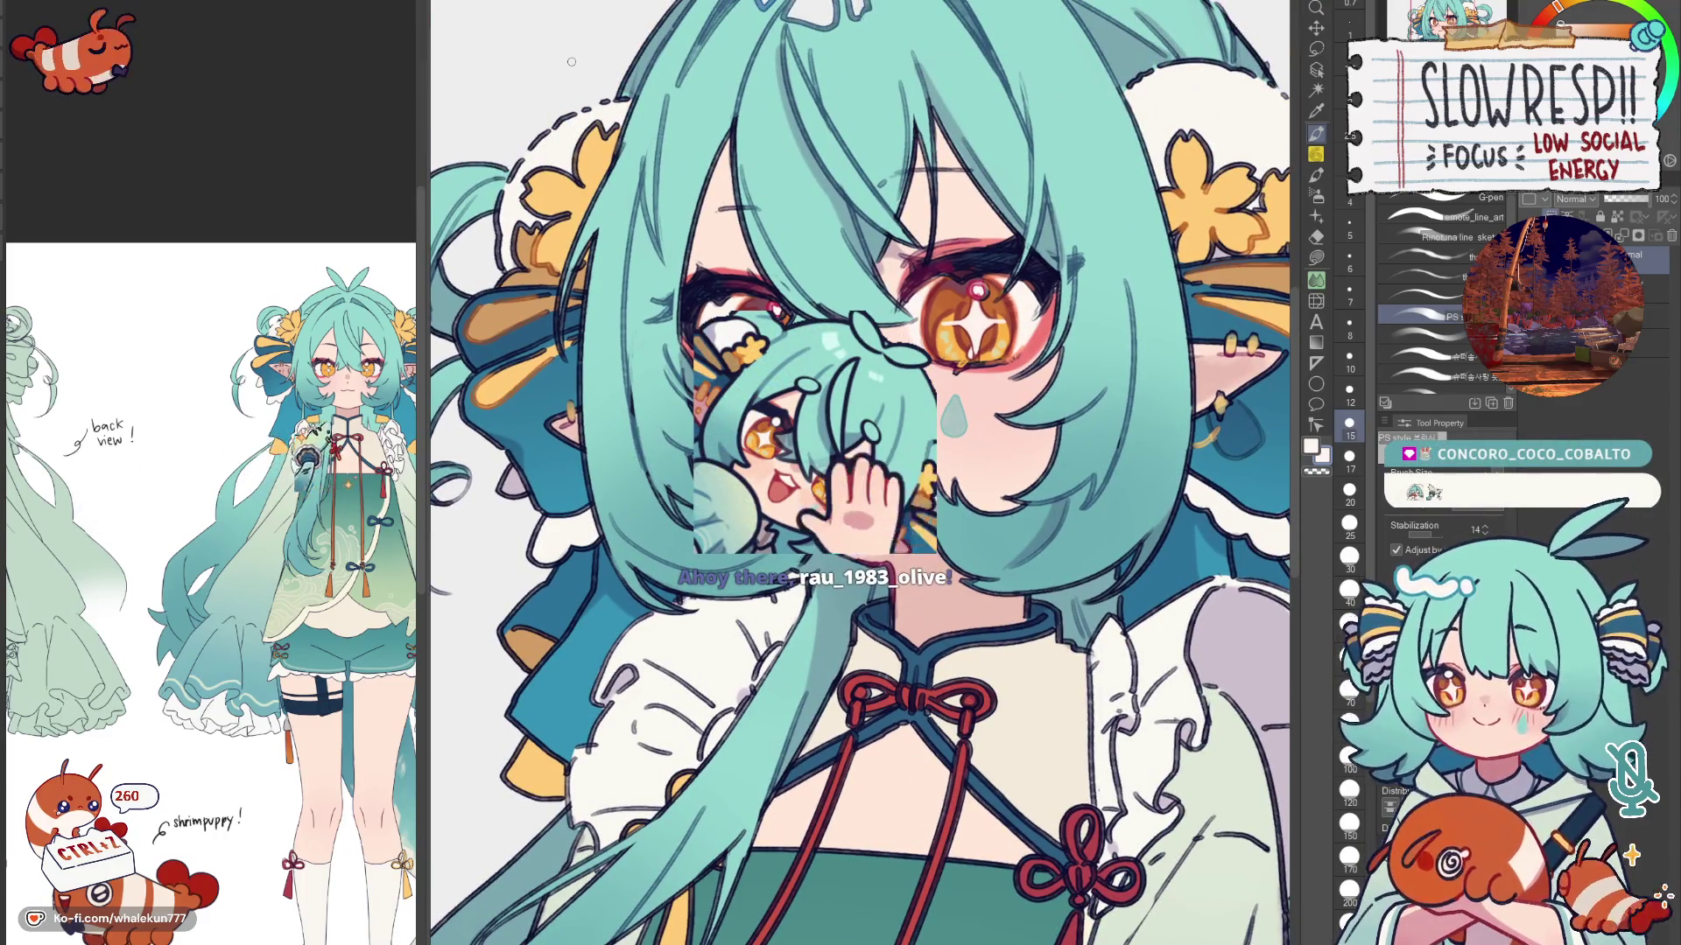
{"action": "scroll", "coordinate": [1040, 560], "scroll_direction": "down", "scroll_amount": 1}
{"action": "scroll", "coordinate": [1039, 559], "scroll_direction": "down", "scroll_amount": 2}
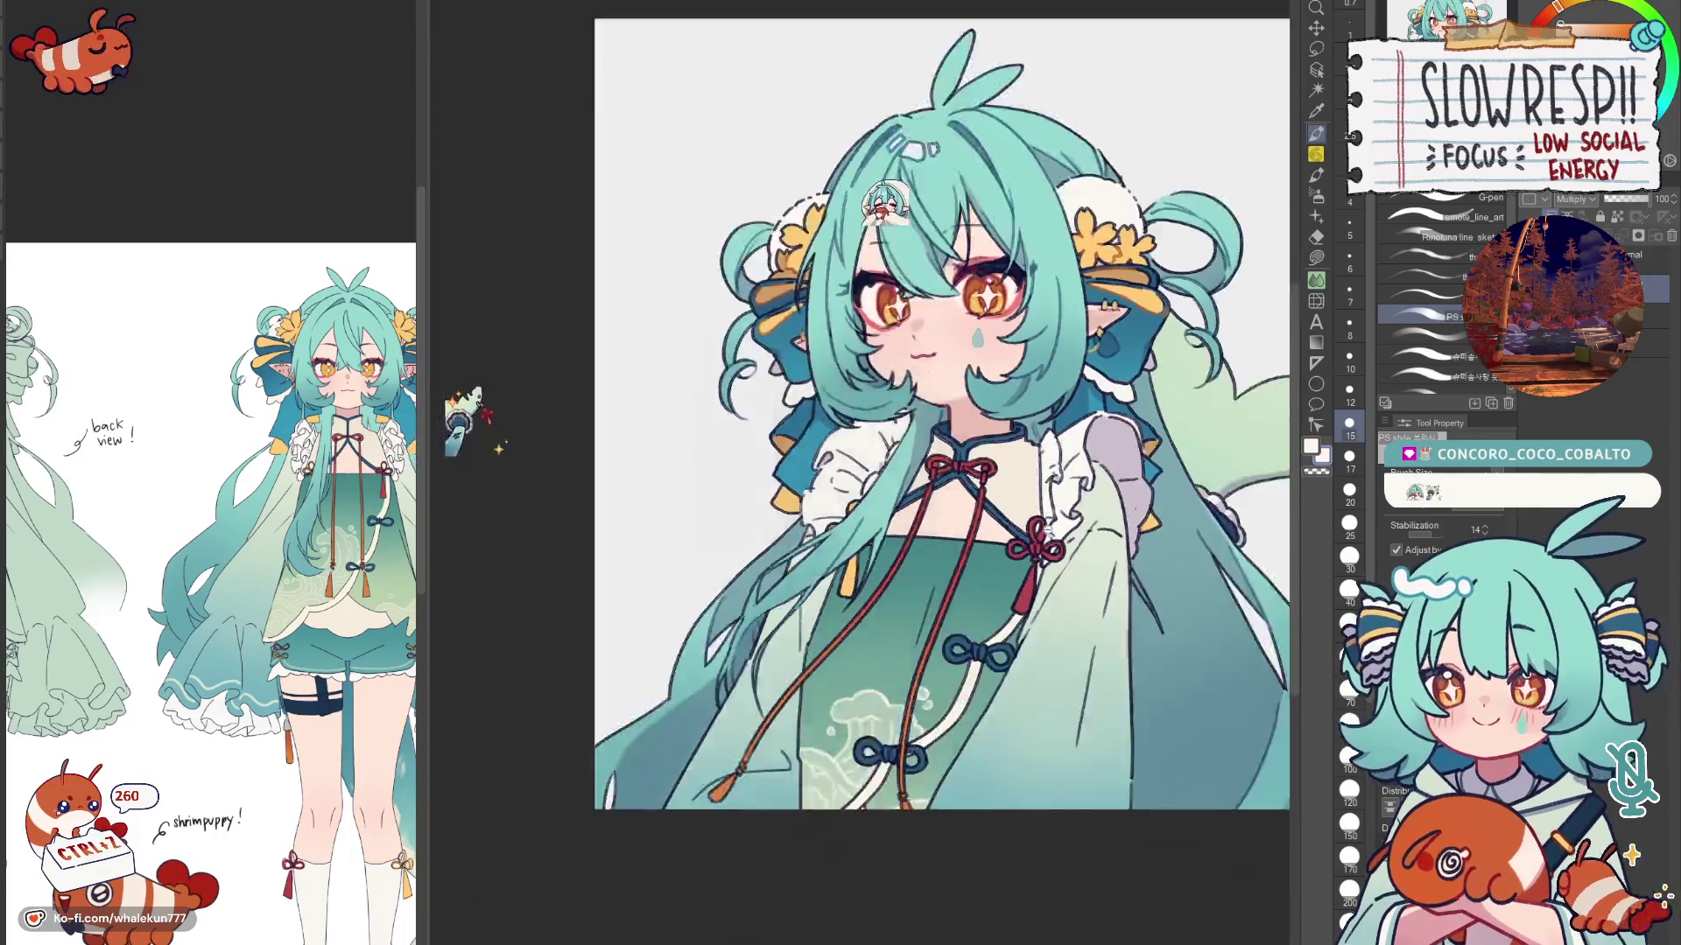
{"action": "scroll", "coordinate": [1039, 558], "scroll_direction": "down", "scroll_amount": 1}
{"action": "scroll", "coordinate": [1039, 558], "scroll_direction": "left", "scroll_amount": 3}
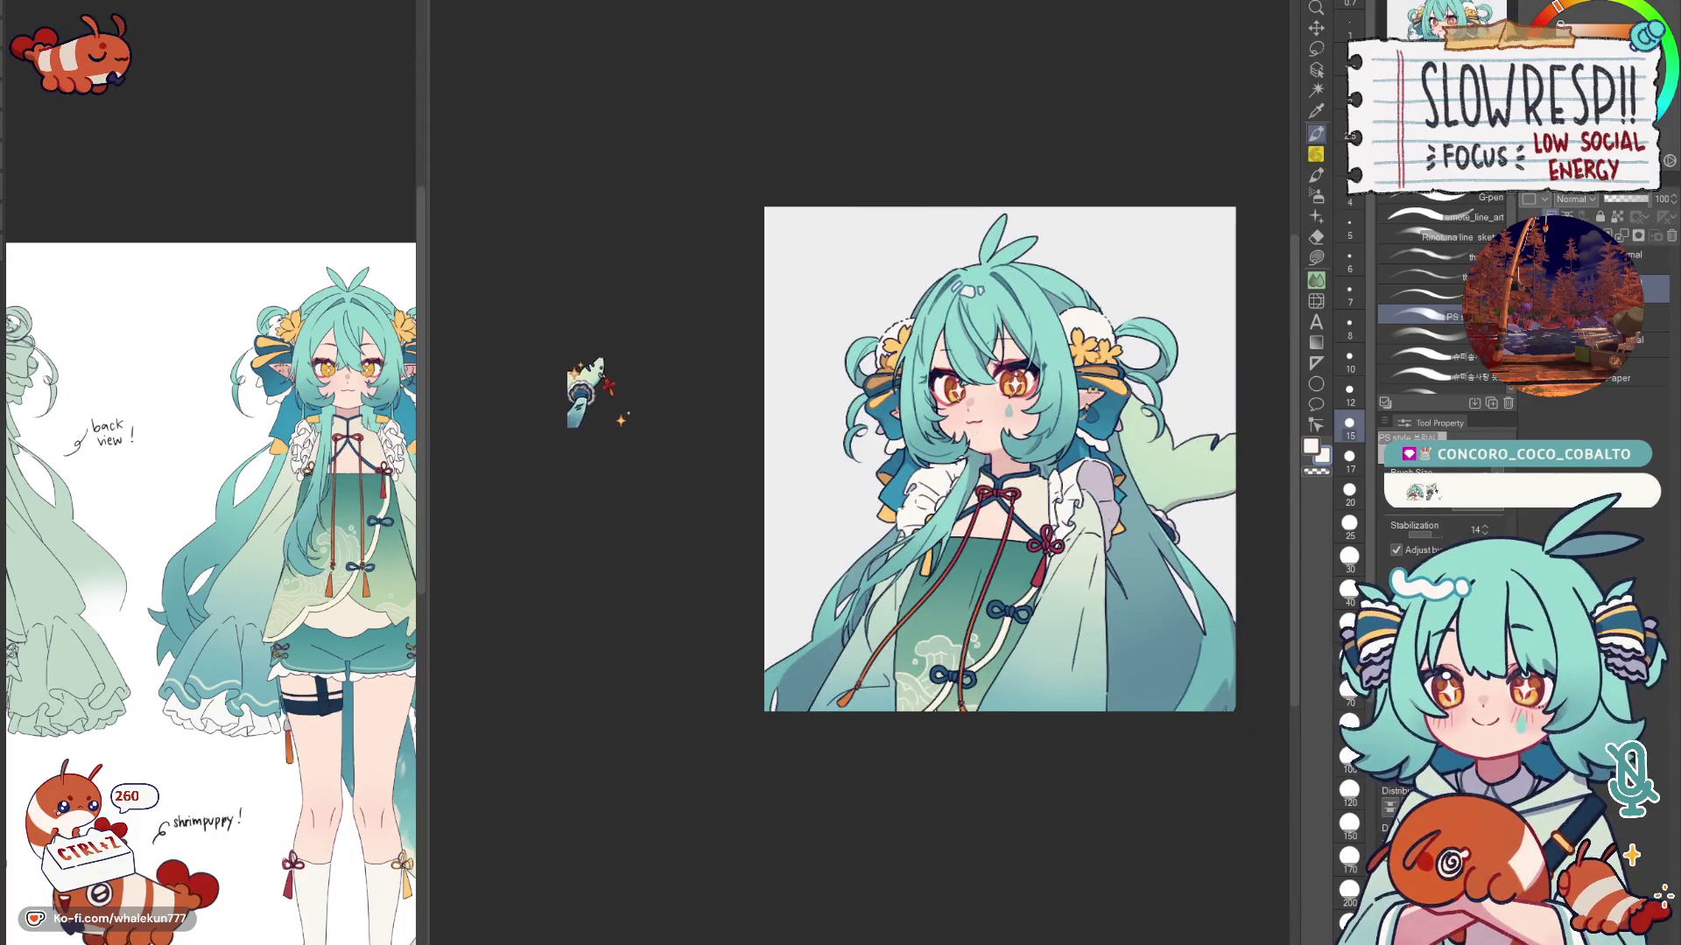
{"action": "key", "text": "b"}
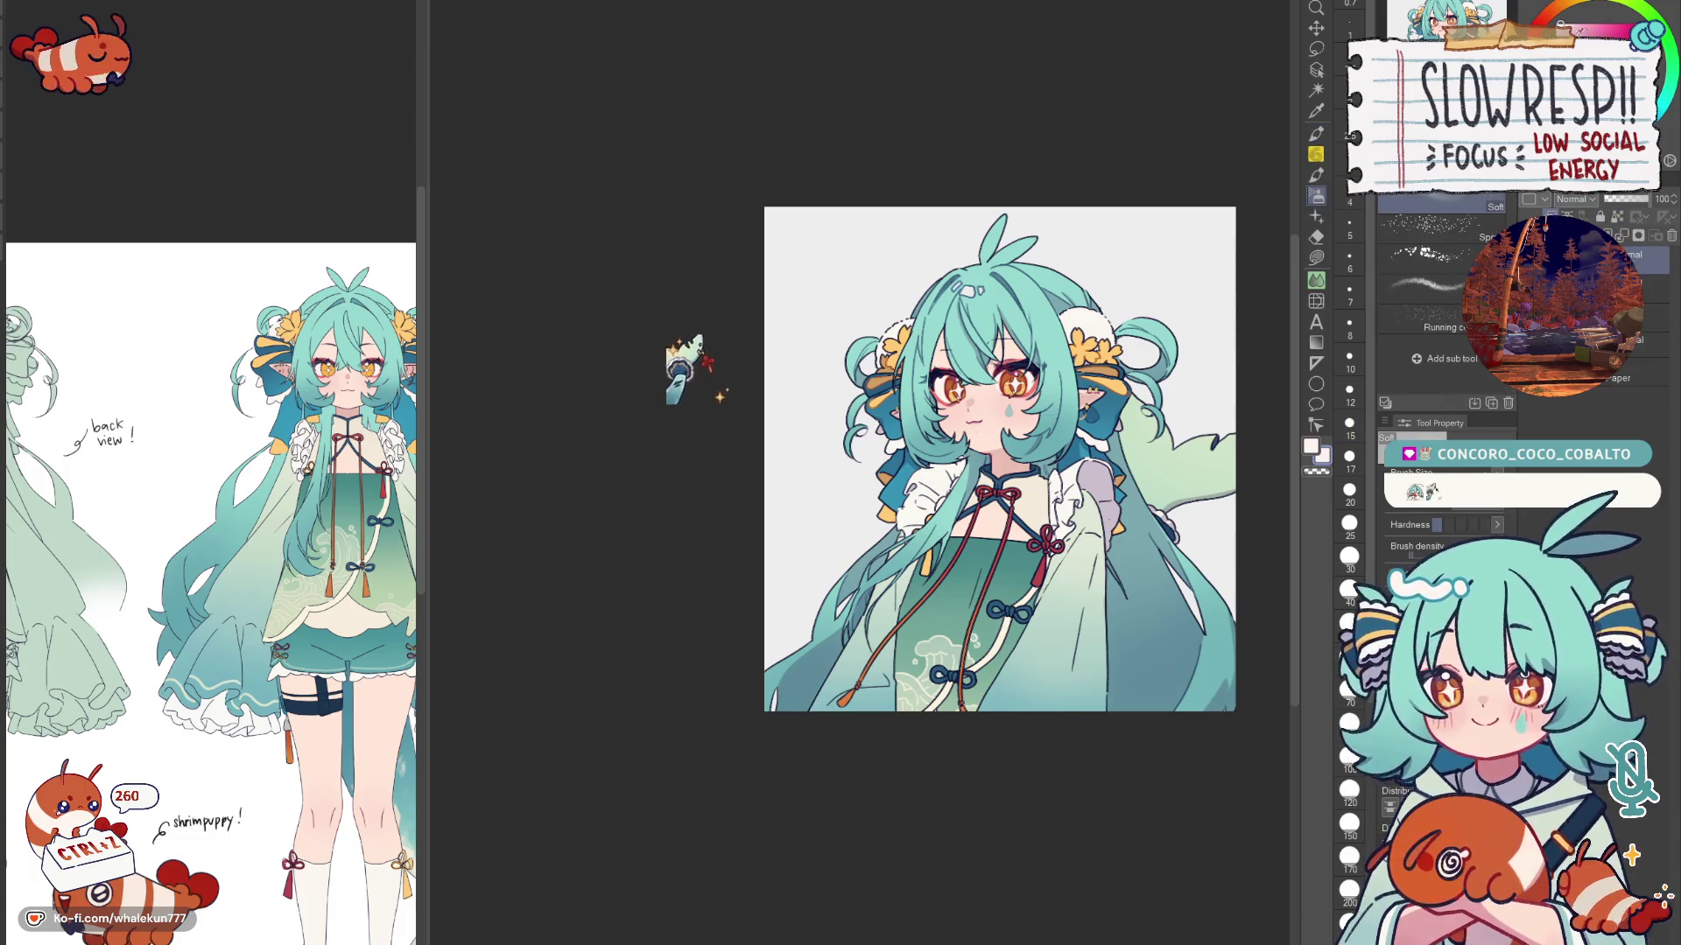
{"action": "scroll", "coordinate": [736, 365], "scroll_direction": "up", "scroll_amount": 2}
Step: Set the layer to Overlay and resize the soft airbrush up to 200 for broad face and cheek glow
{"action": "key", "text": "bracketleft"}
{"action": "key", "text": "bracketleft"}
{"action": "key", "text": "bracketleft"}
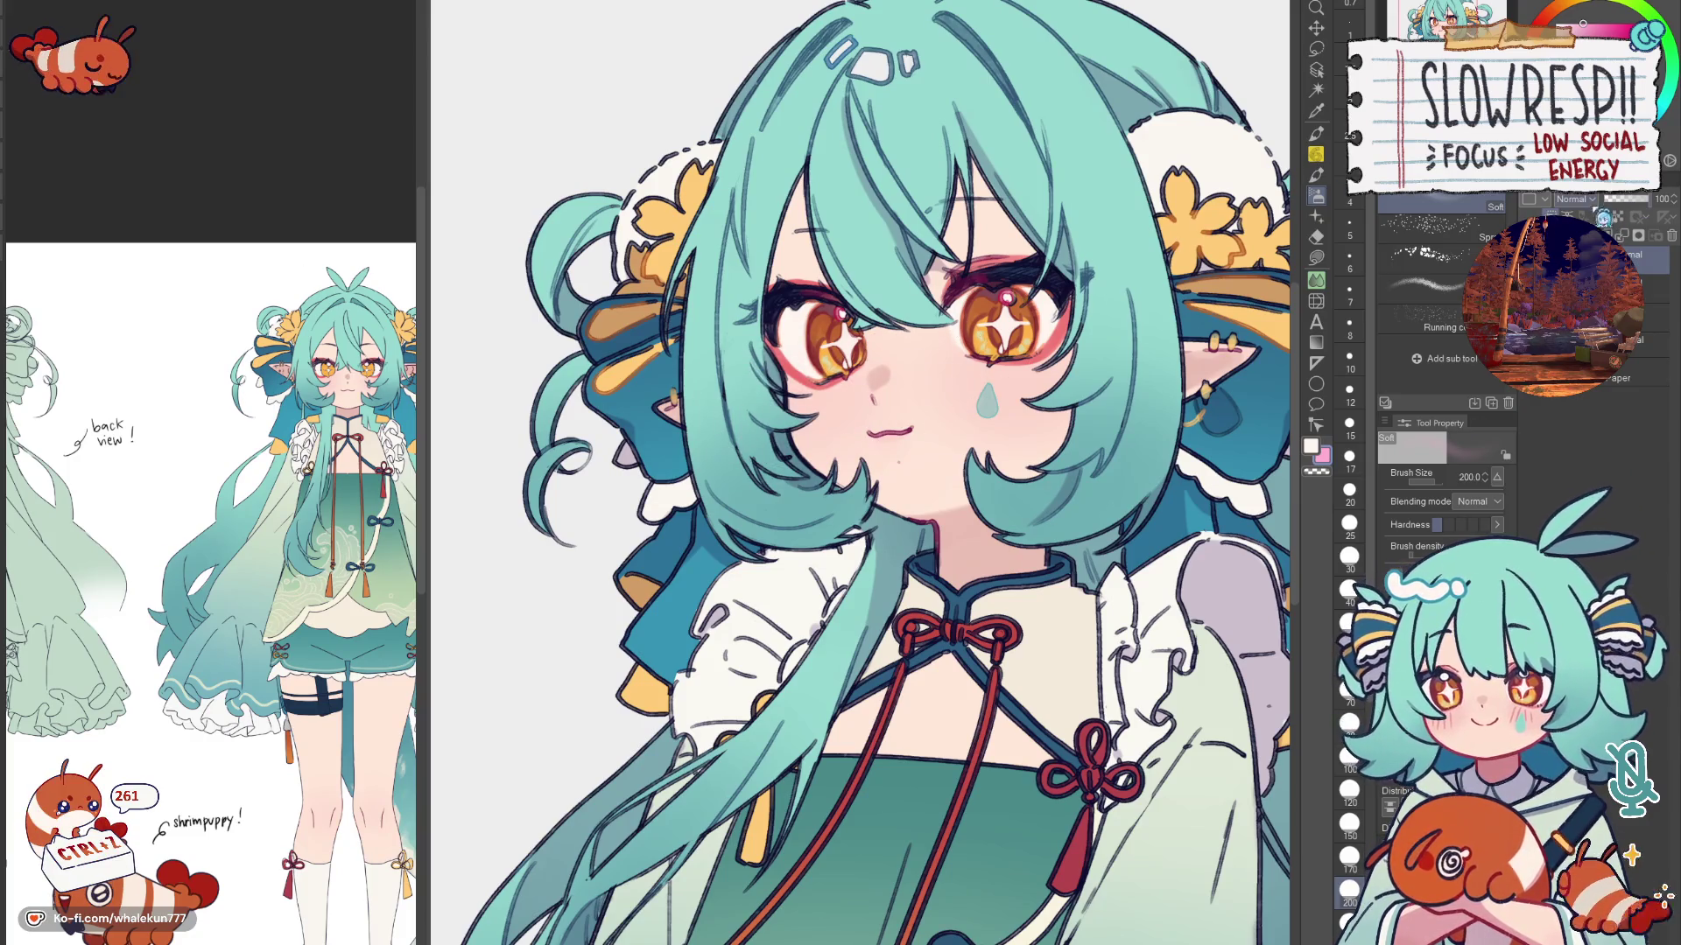
{"action": "left_click", "coordinate": [1601, 403]}
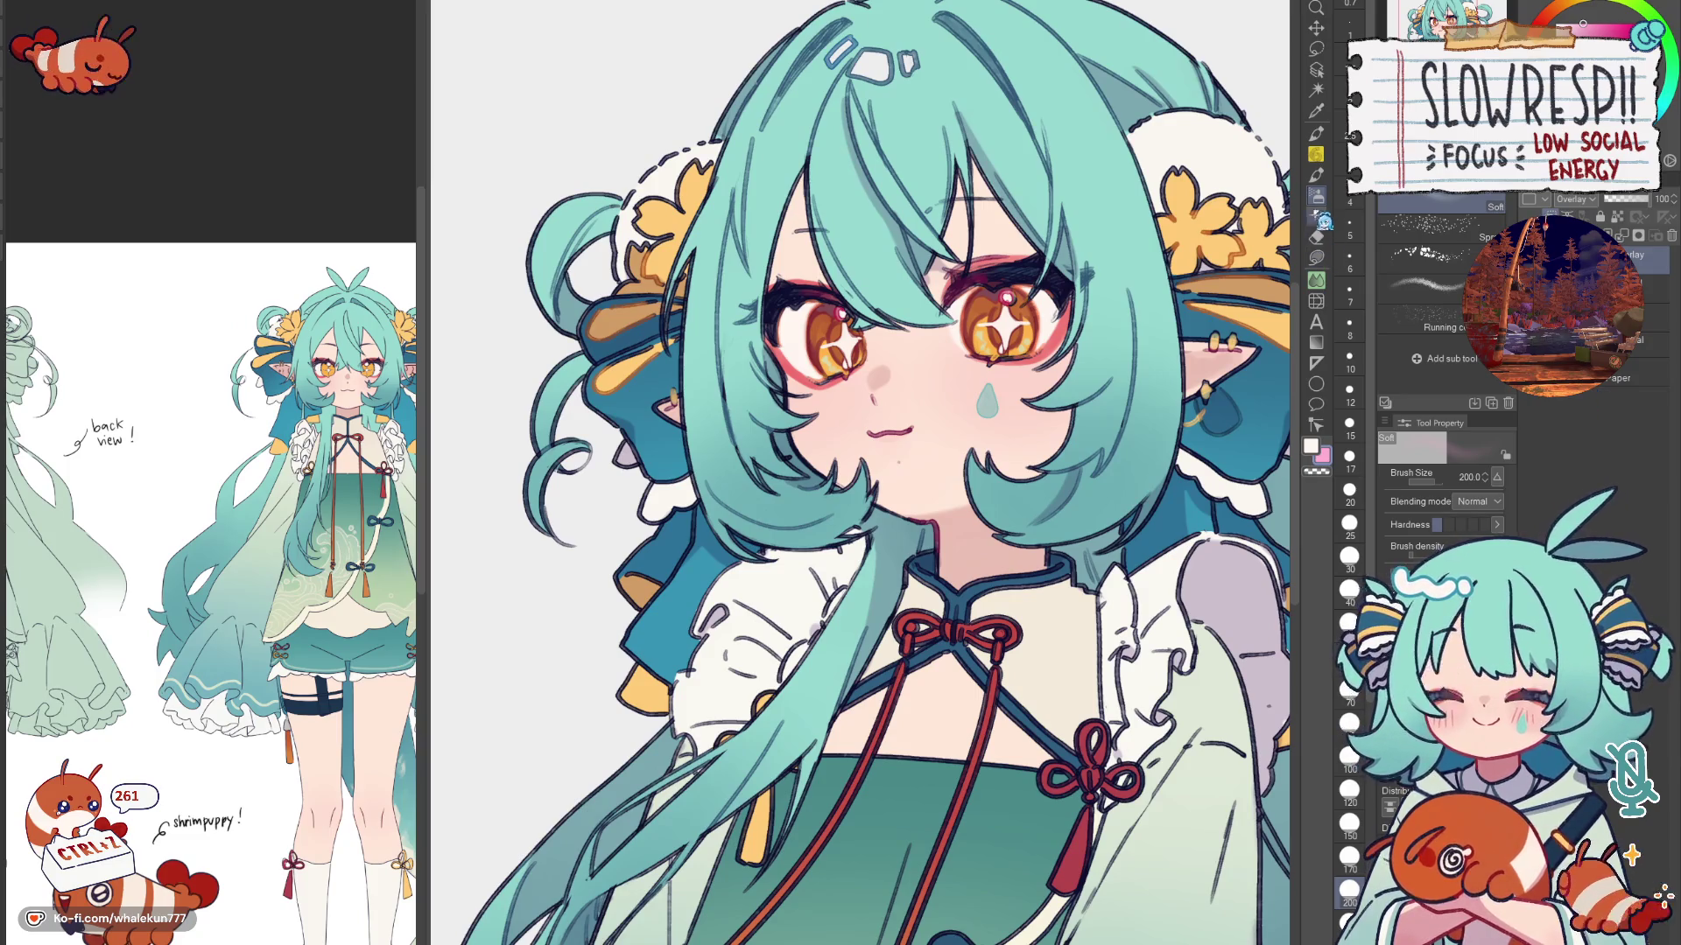
{"action": "scroll", "coordinate": [829, 446], "scroll_direction": "up", "scroll_amount": 1}
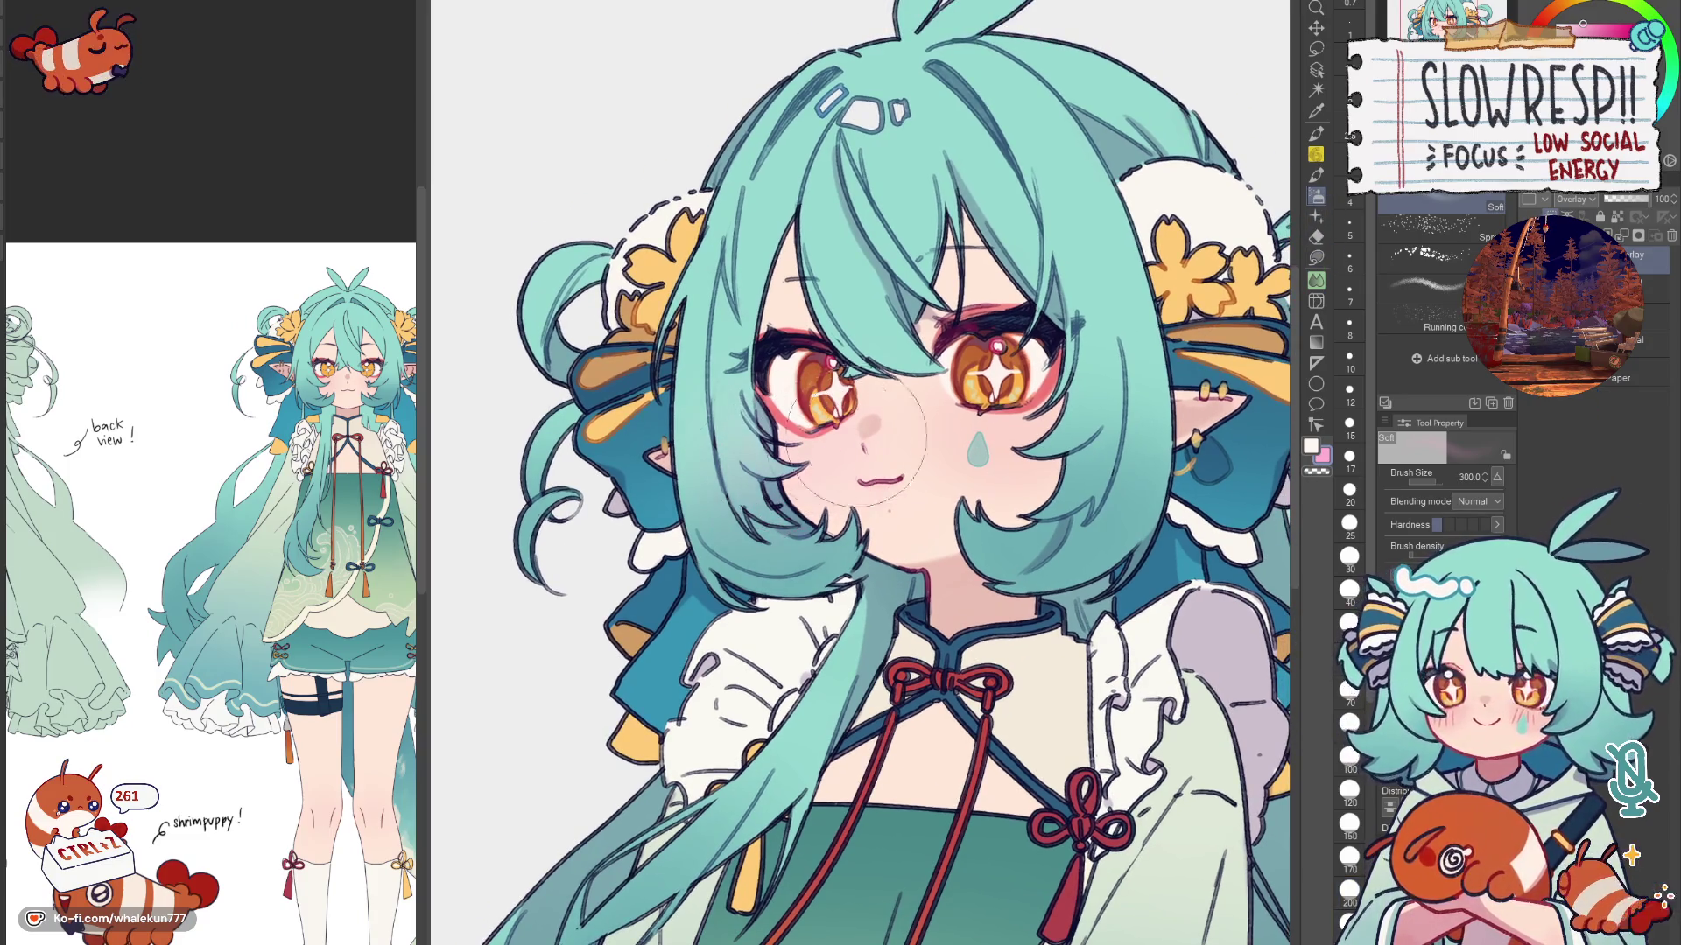
{"action": "key", "text": "bracketleft"}
{"action": "key", "text": "bracketleft"}
{"action": "key", "text": "bracketleft"}
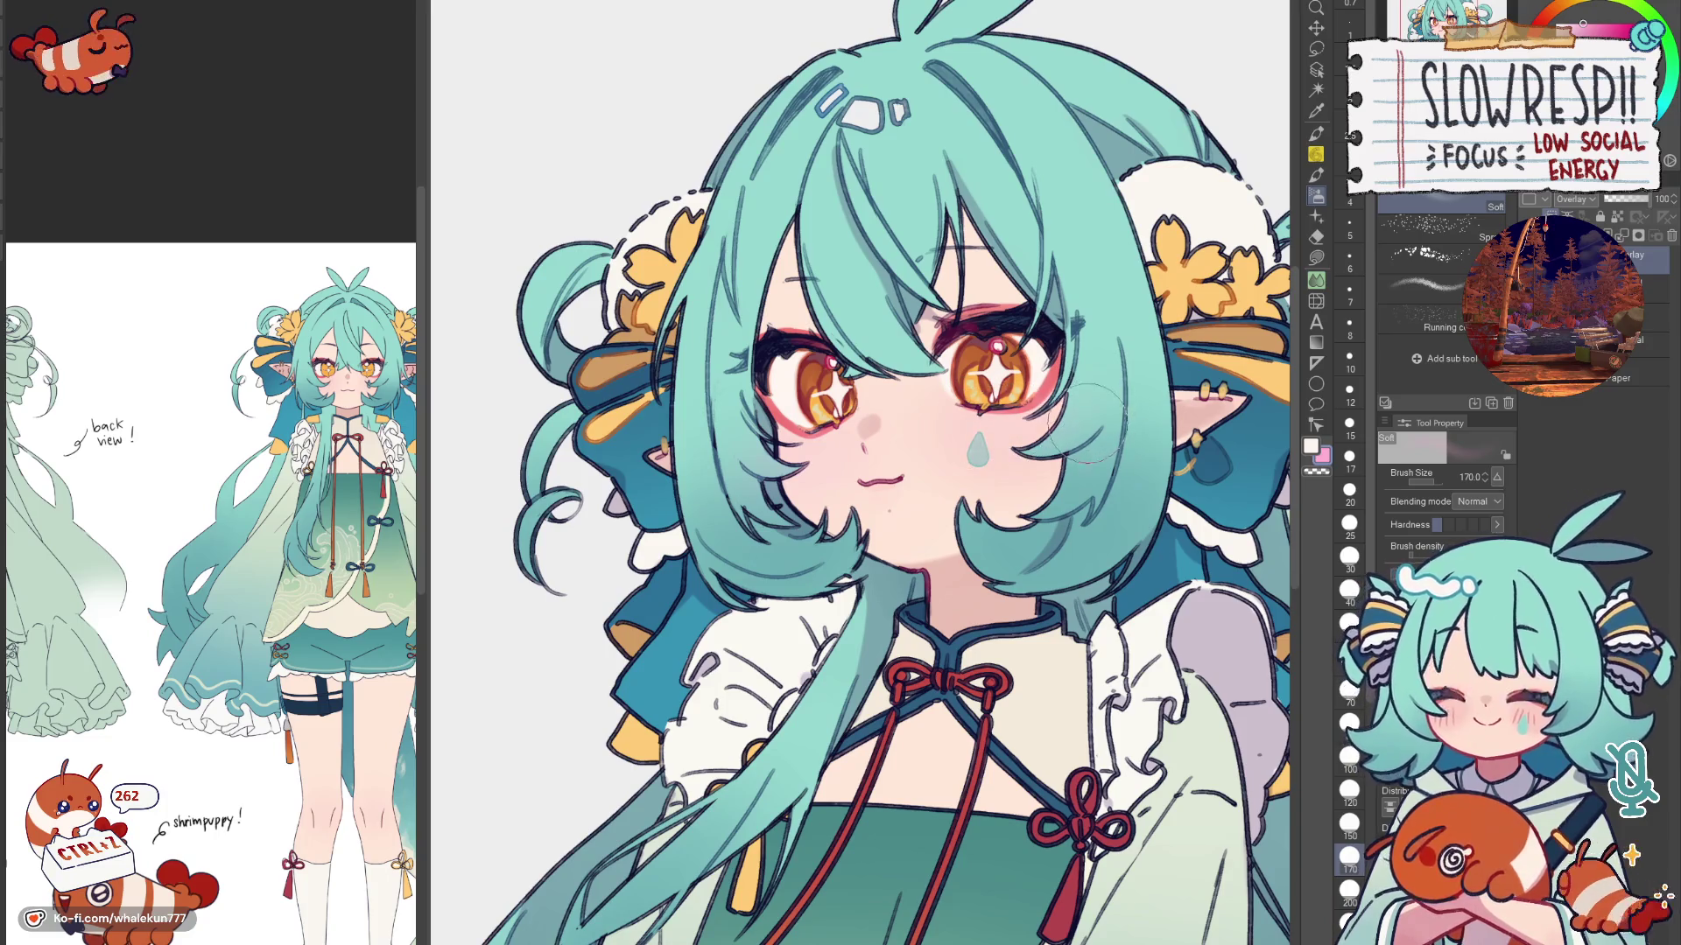
{"action": "scroll", "coordinate": [1070, 427], "scroll_direction": "down", "scroll_amount": 2}
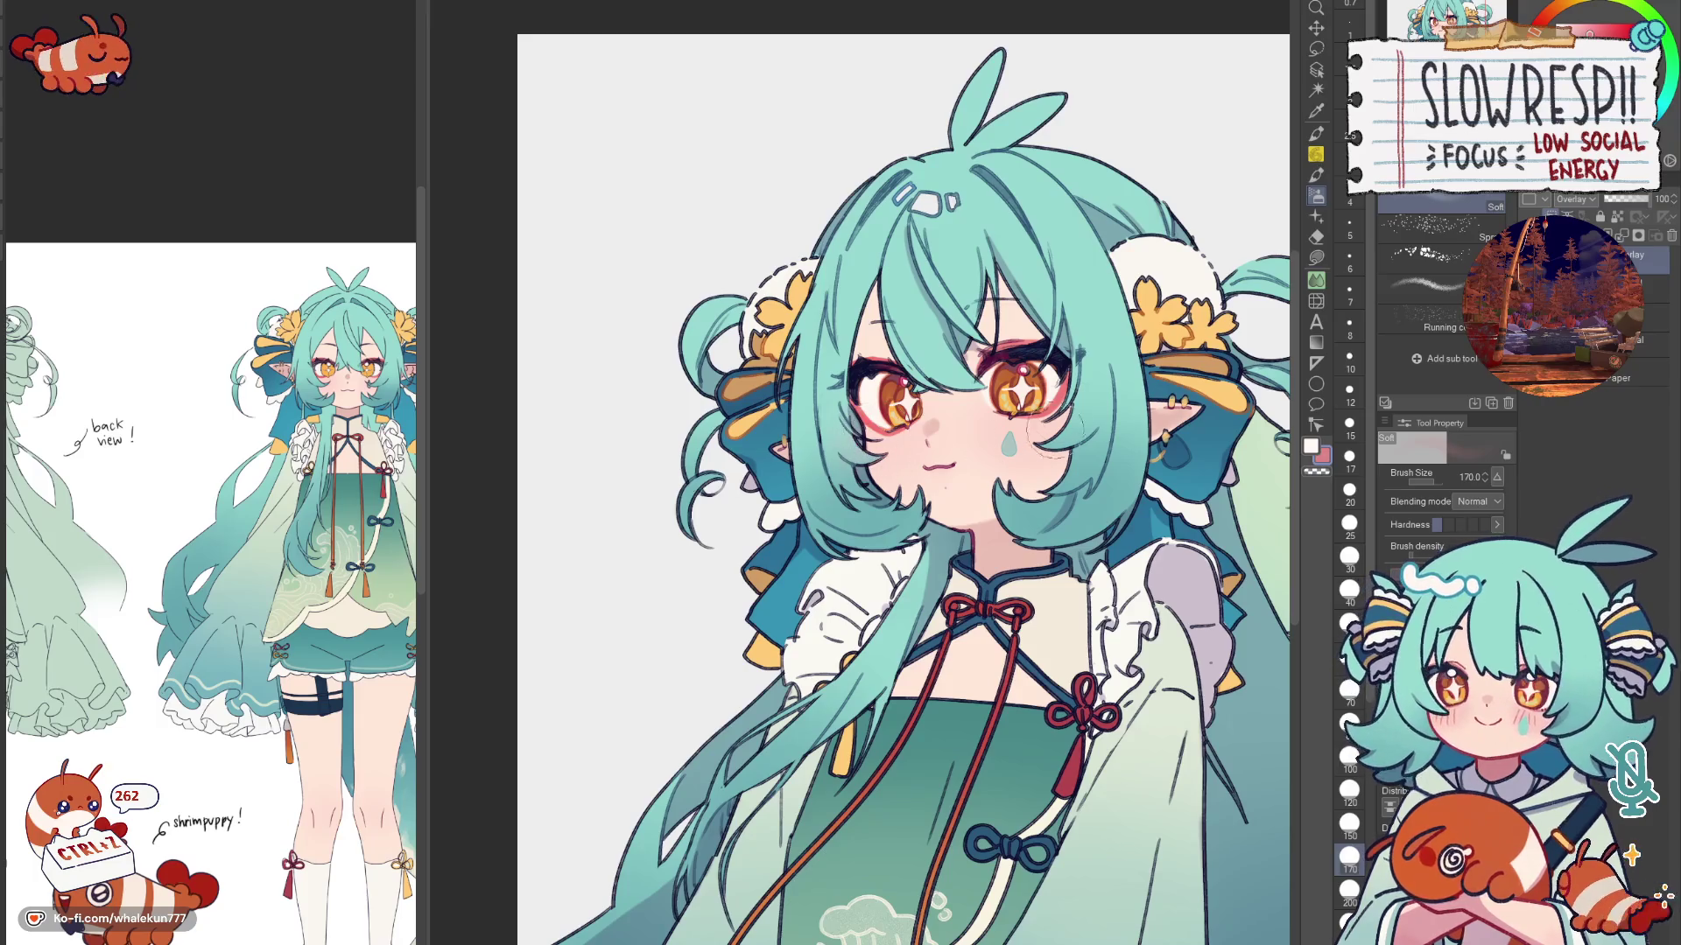
{"action": "key", "text": "]"}
{"action": "key", "text": "]"}
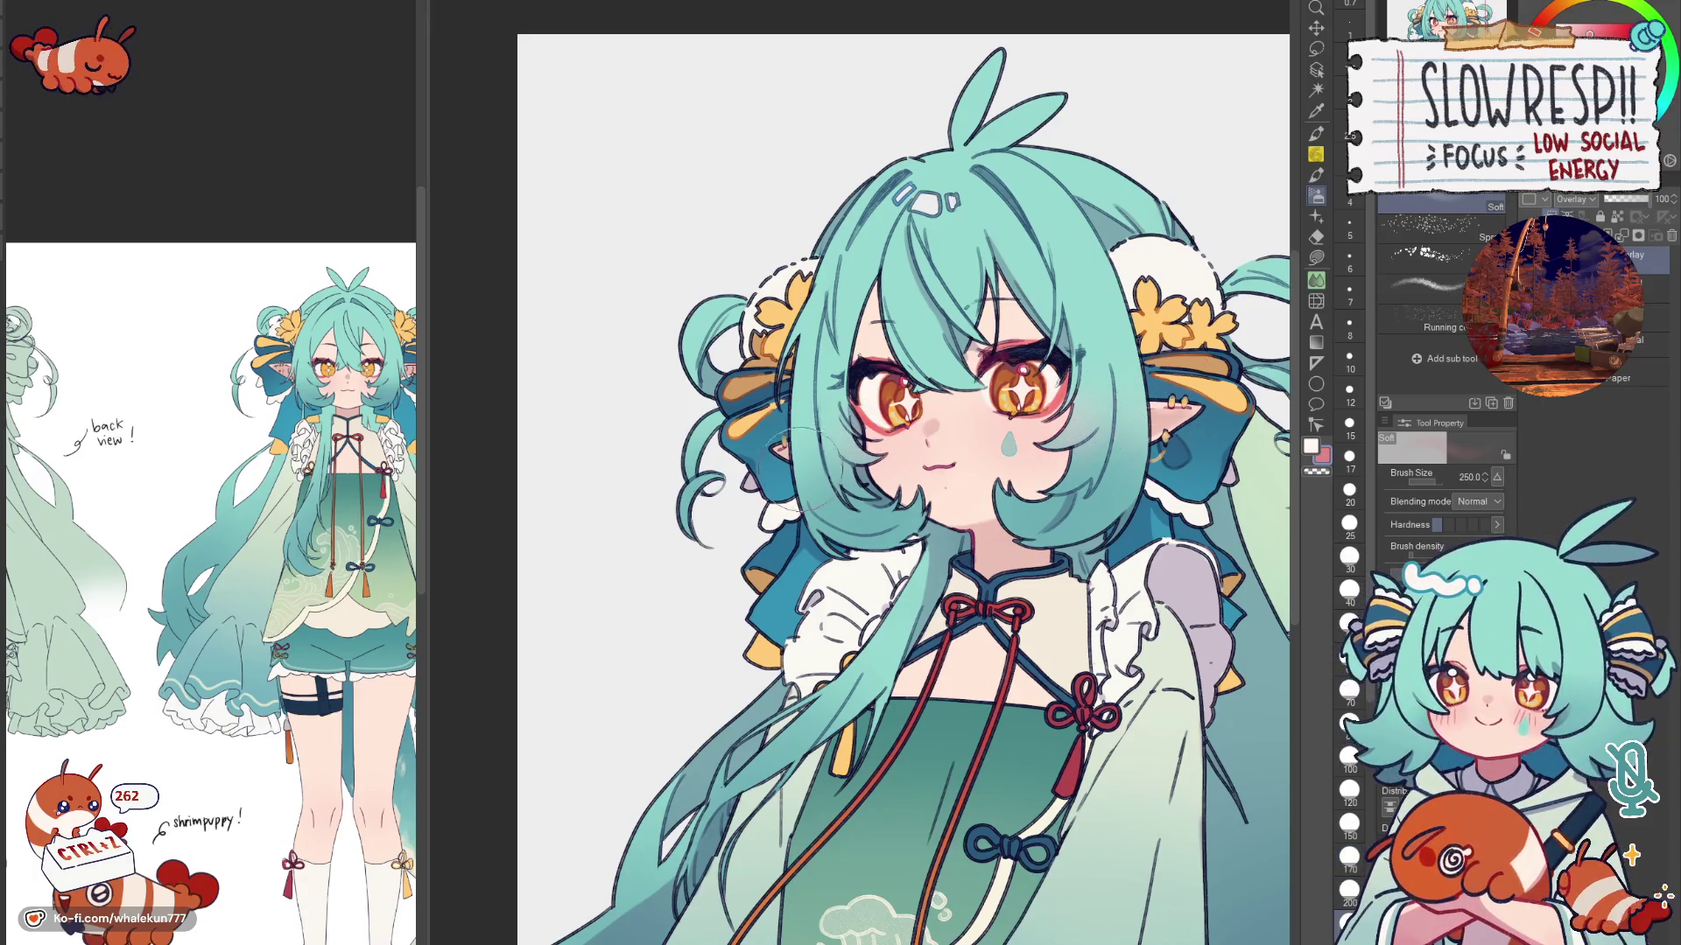
{"action": "scroll", "coordinate": [996, 425], "scroll_direction": "down", "scroll_amount": 3}
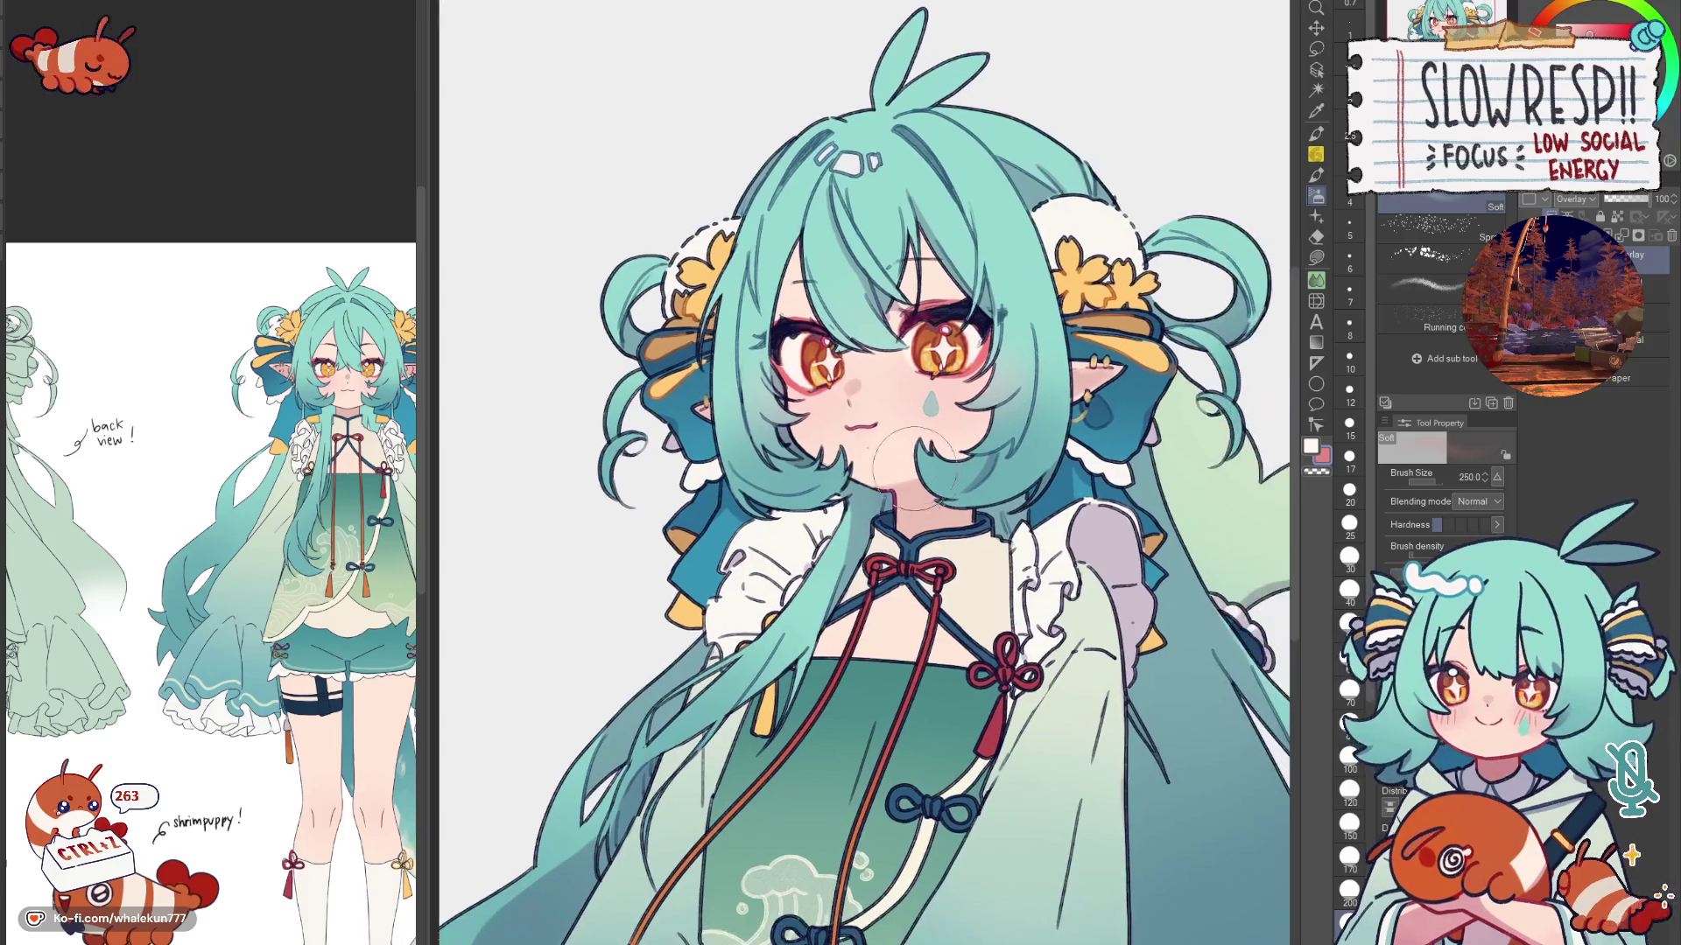
{"action": "scroll", "coordinate": [995, 424], "scroll_direction": "up", "scroll_amount": 3}
{"action": "key", "text": "]"}
{"action": "key", "text": "]"}
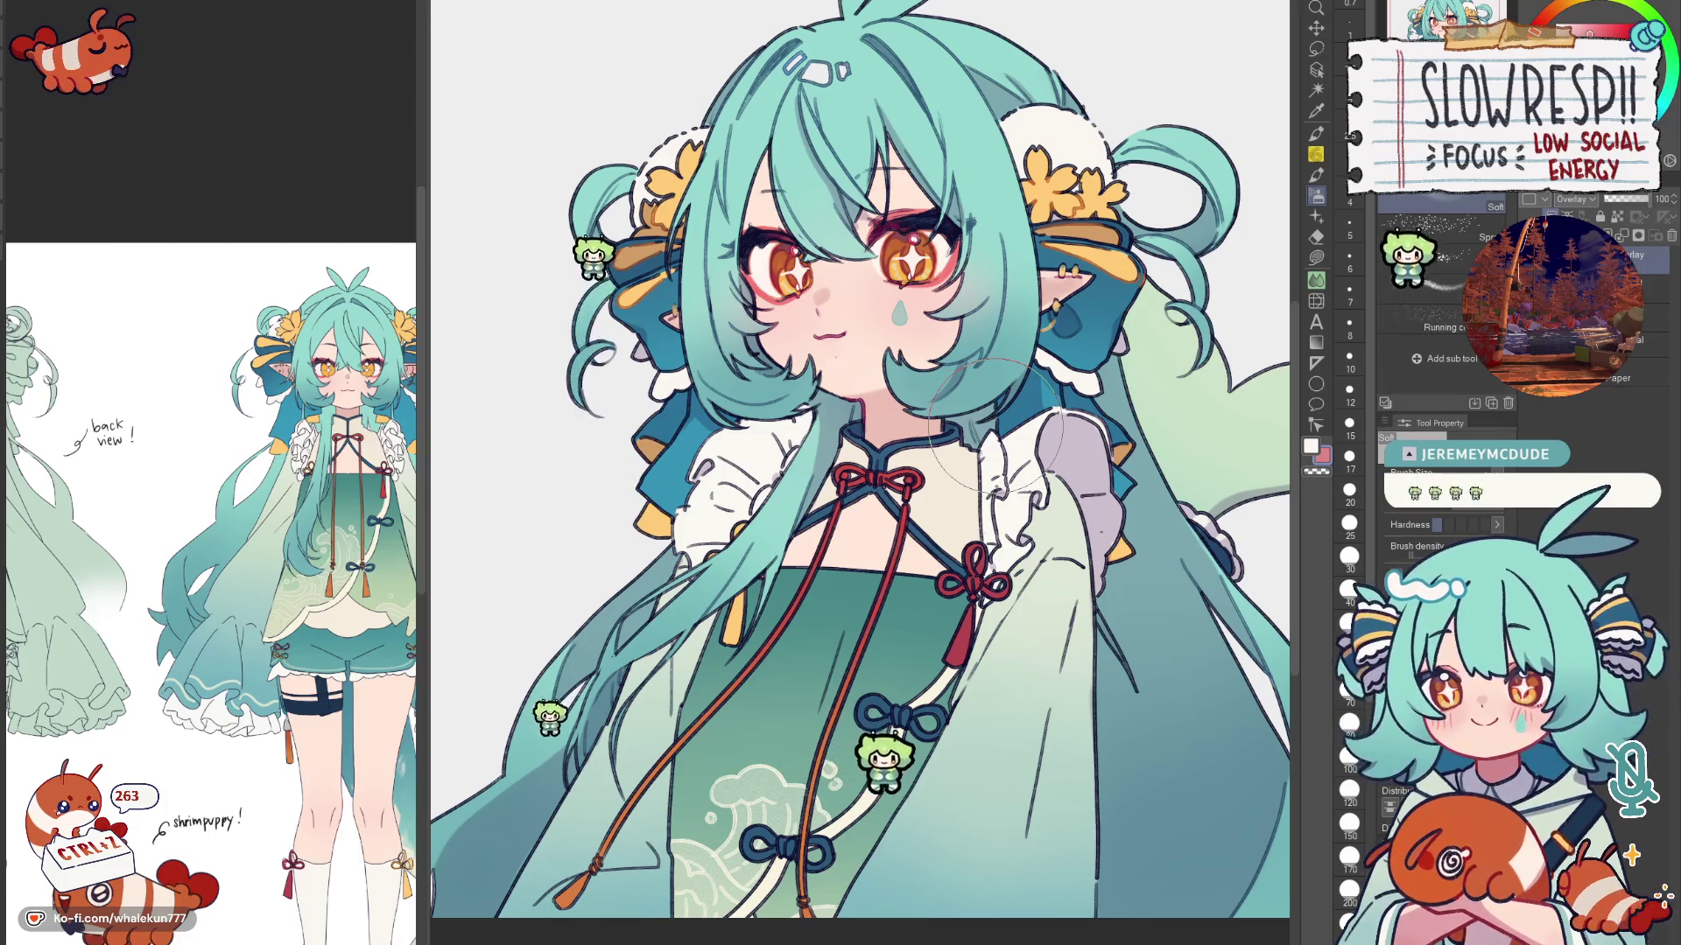
{"action": "left_click_drag", "start_coordinate": [844, 531], "coordinate": [903, 373]}
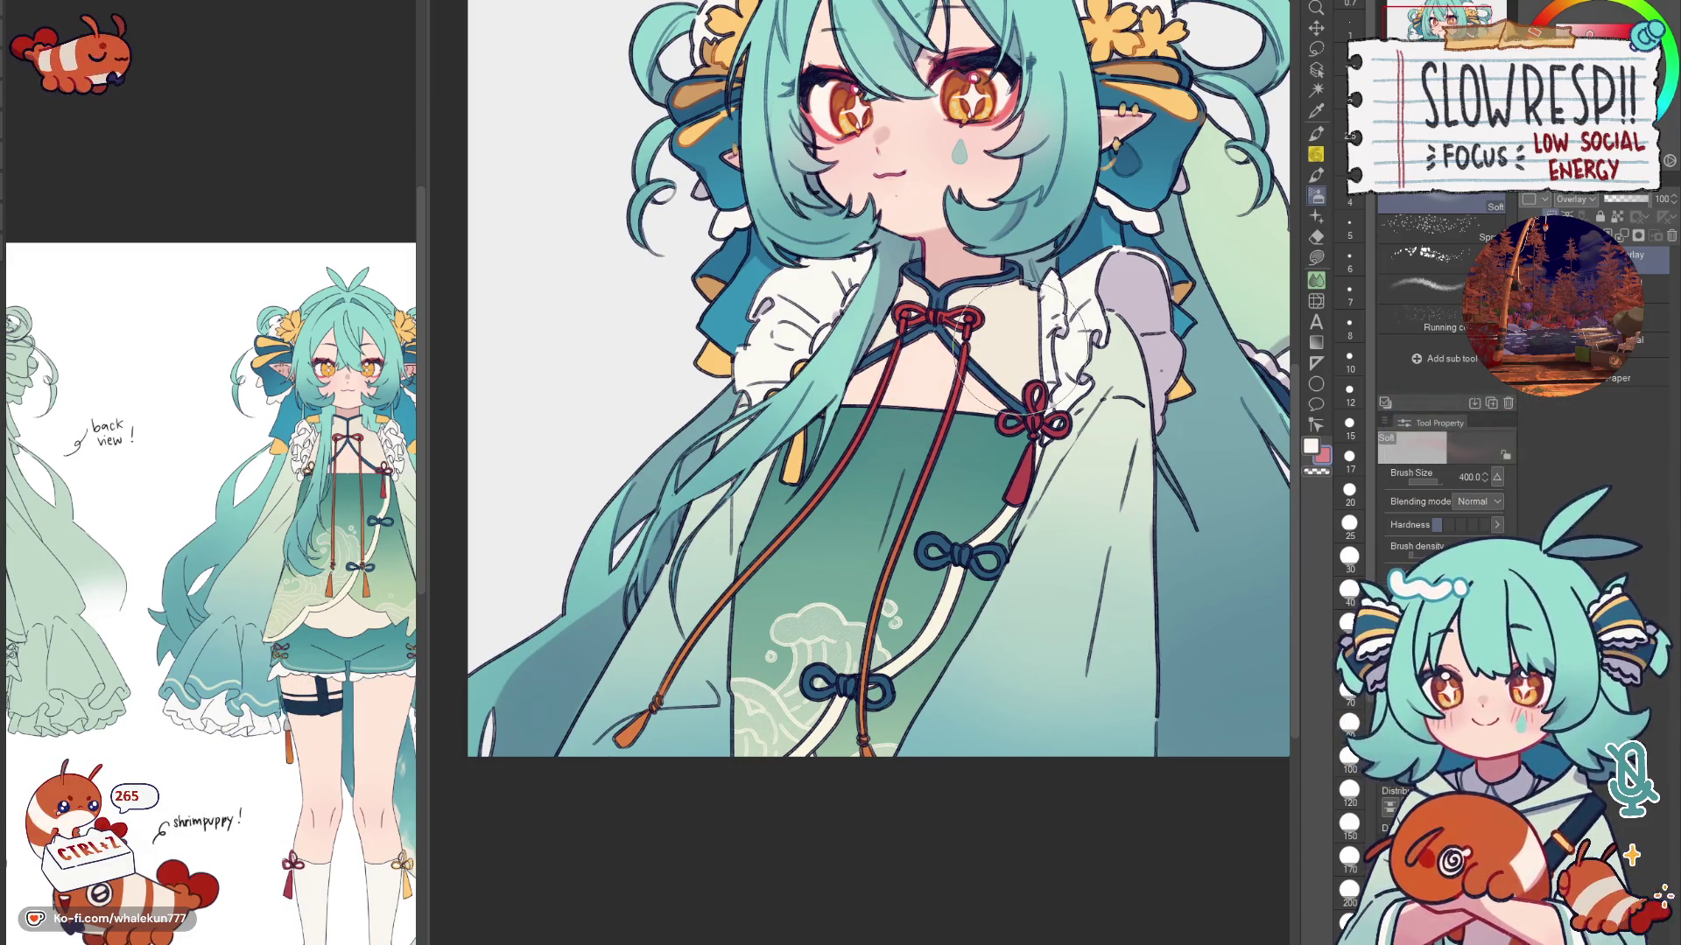
{"action": "left_click_drag", "start_coordinate": [1007, 353], "coordinate": [991, 406]}
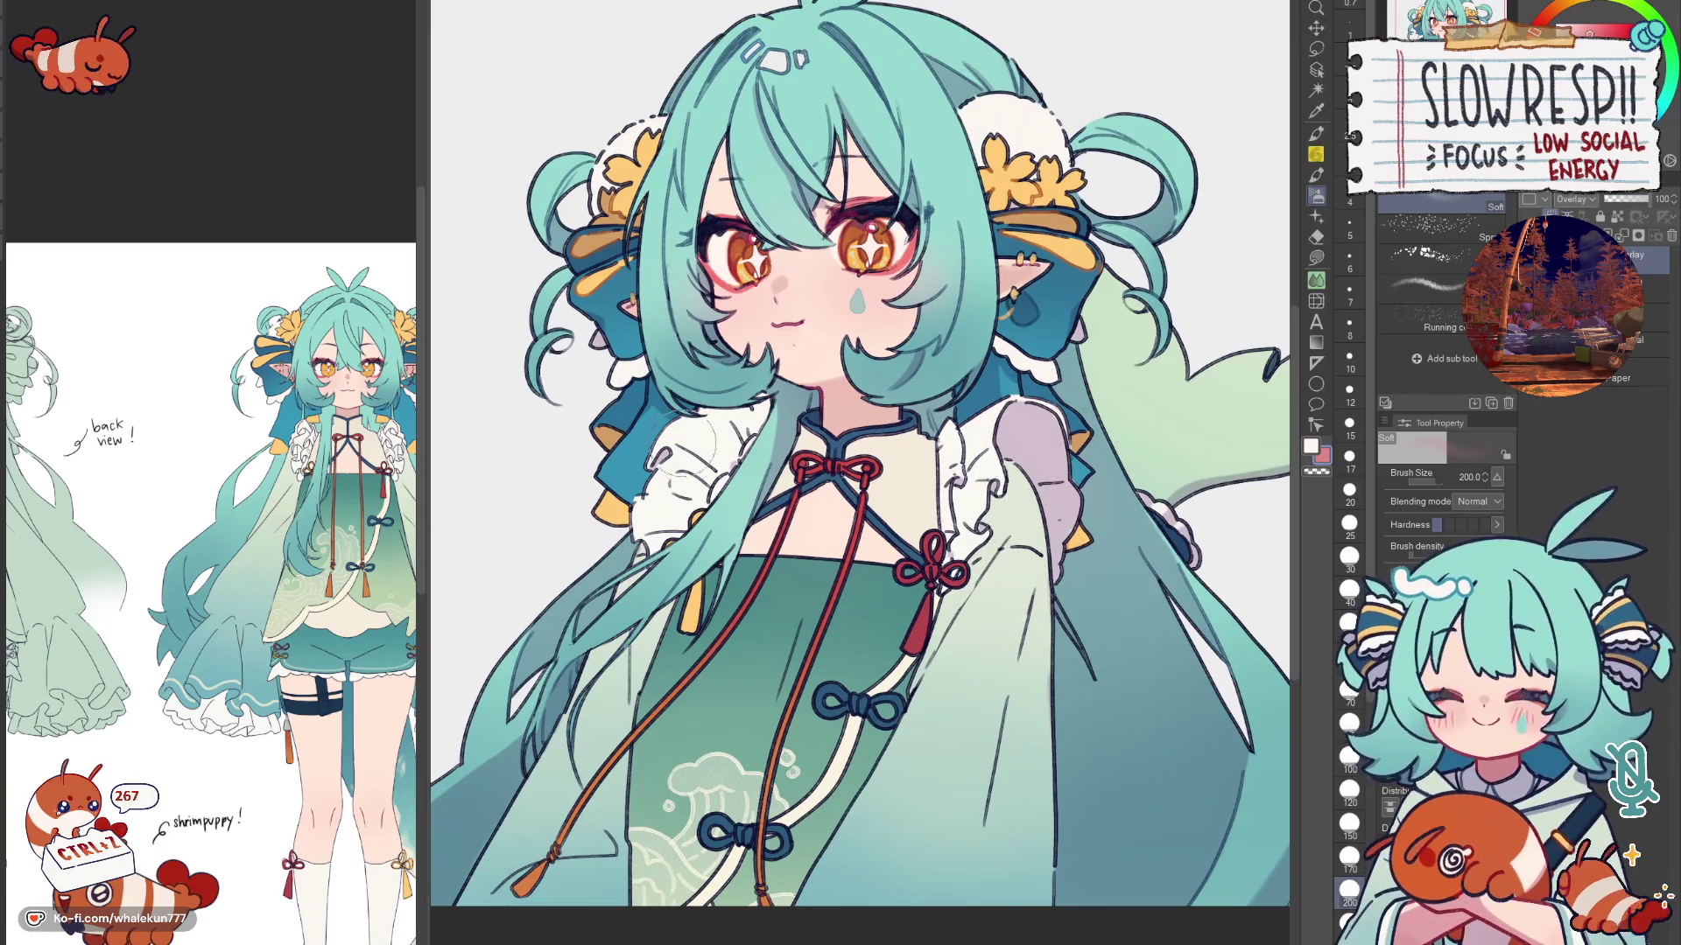
{"action": "scroll", "coordinate": [690, 608], "scroll_direction": "down", "scroll_amount": 2}
{"action": "scroll", "coordinate": [919, 460], "scroll_direction": "down", "scroll_amount": 3}
{"action": "scroll", "coordinate": [976, 398], "scroll_direction": "up", "scroll_amount": 1}
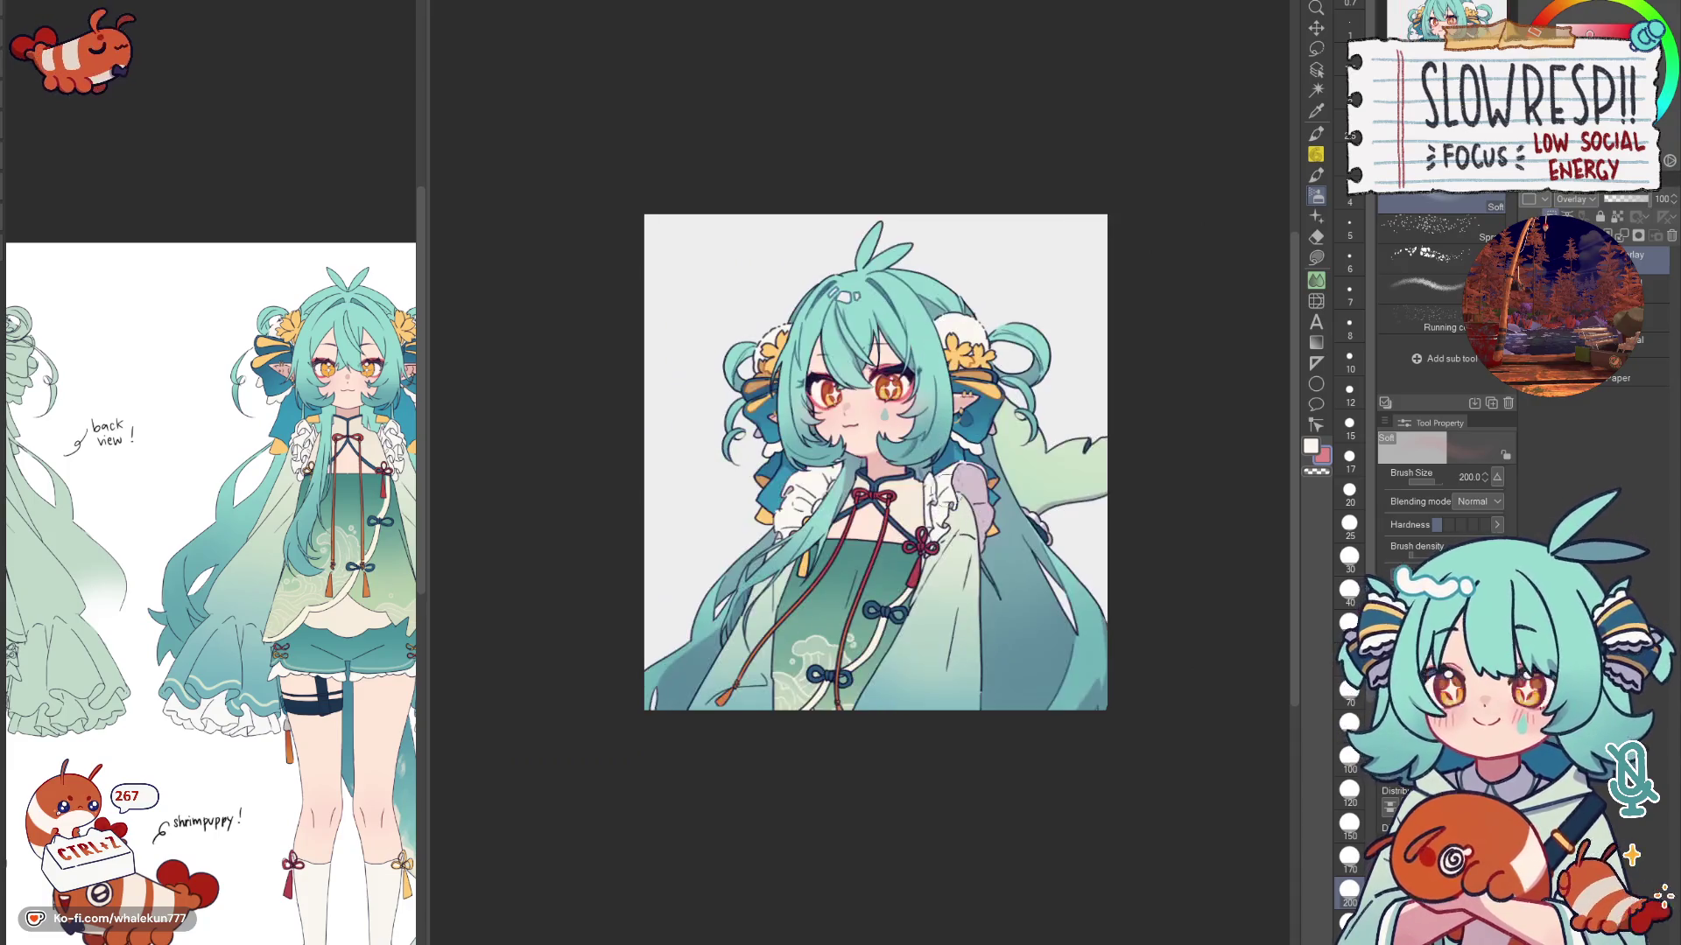
{"action": "scroll", "coordinate": [977, 398], "scroll_direction": "up", "scroll_amount": 2}
{"action": "scroll", "coordinate": [976, 399], "scroll_direction": "up", "scroll_amount": 1}
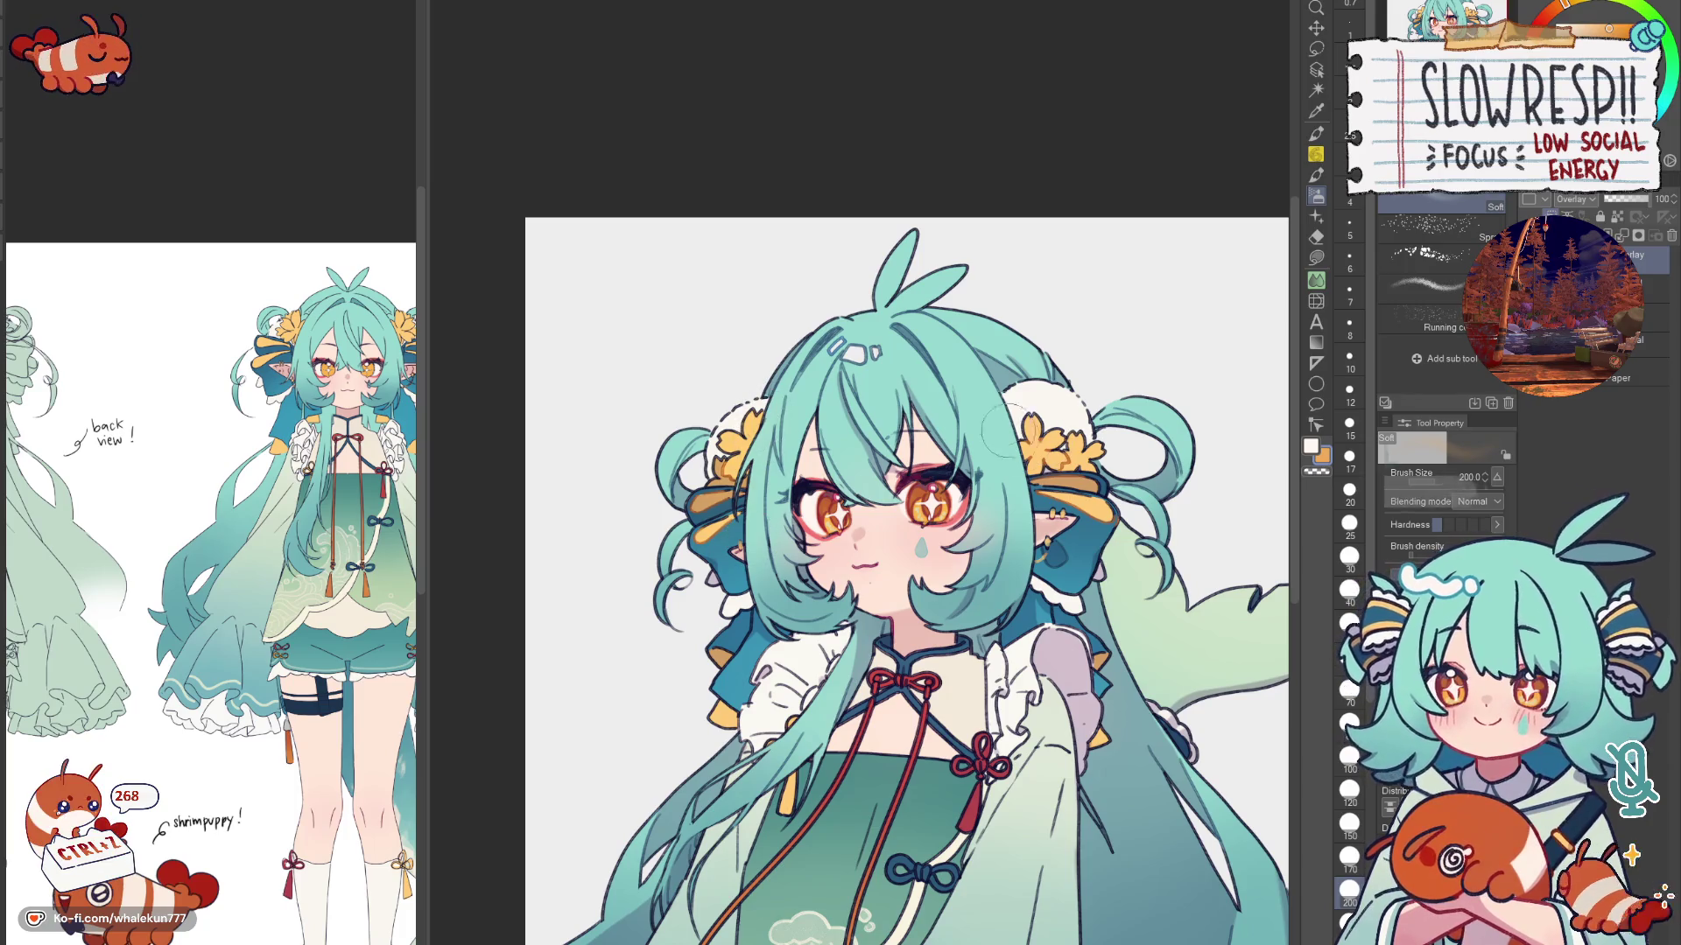
{"action": "scroll", "coordinate": [1111, 337], "scroll_direction": "down", "scroll_amount": 1}
{"action": "scroll", "coordinate": [1111, 337], "scroll_direction": "up", "scroll_amount": 1}
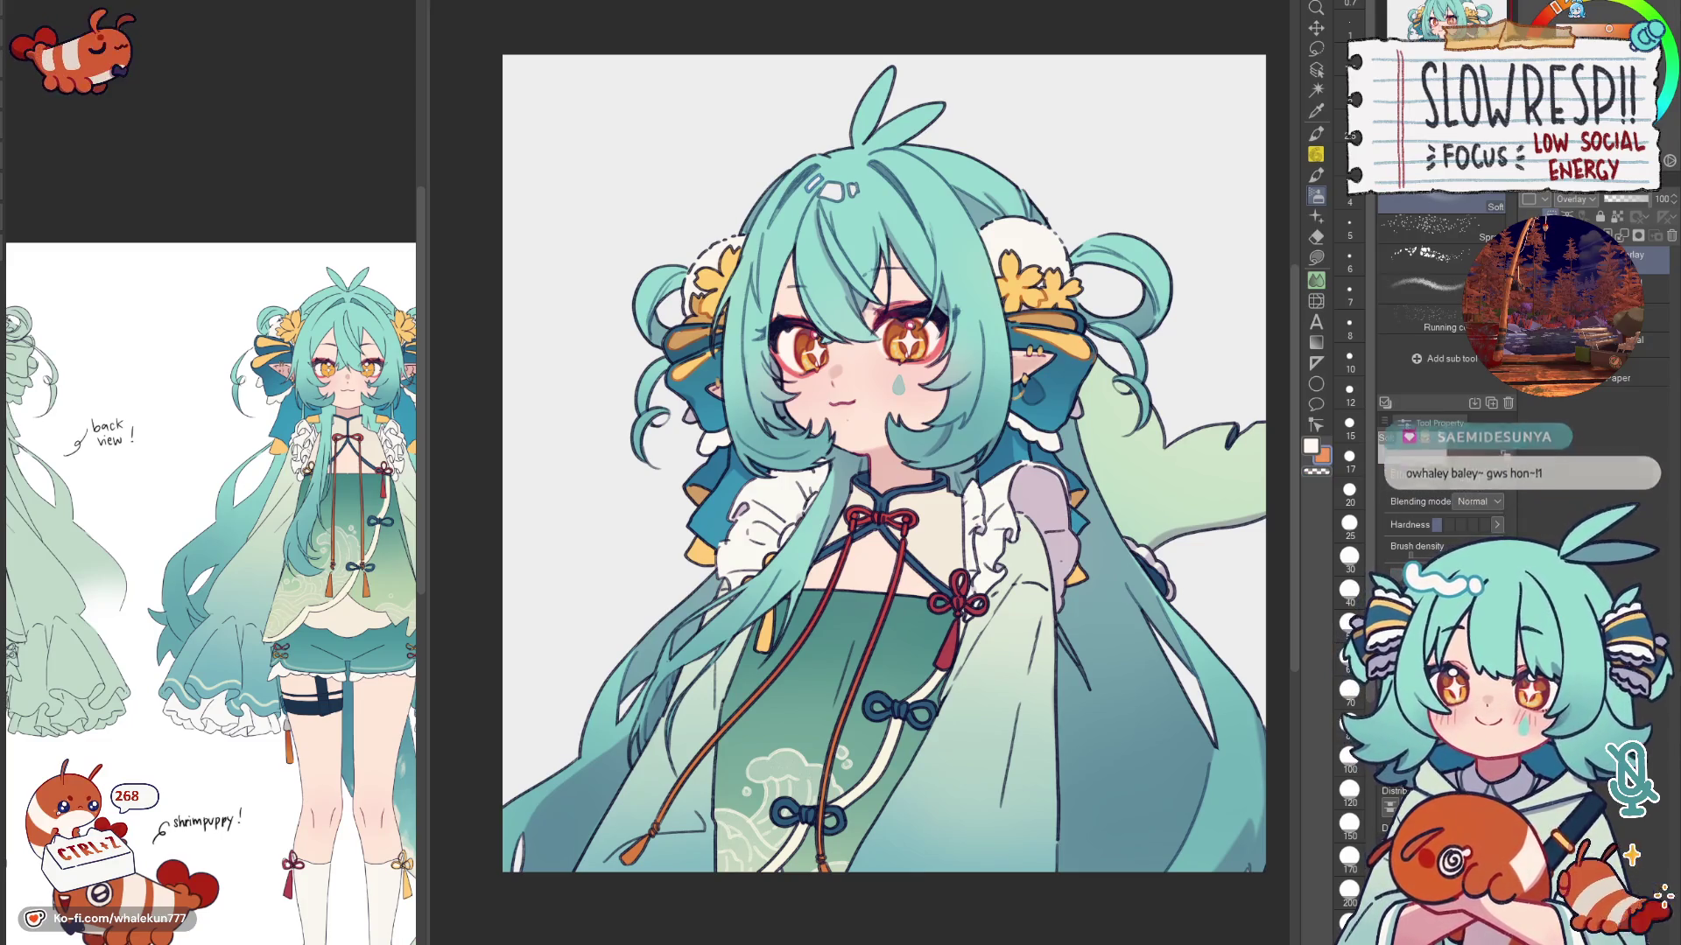
Step: Darken the lavender shading on the puffy sleeve, then load Liquify and mirror the view
{"action": "mouse_move", "coordinate": [1057, 498]}
{"action": "left_mouse_down"}
{"action": "mouse_move", "coordinate": [1034, 416]}
{"action": "mouse_move", "coordinate": [1029, 478]}
{"action": "left_mouse_up"}
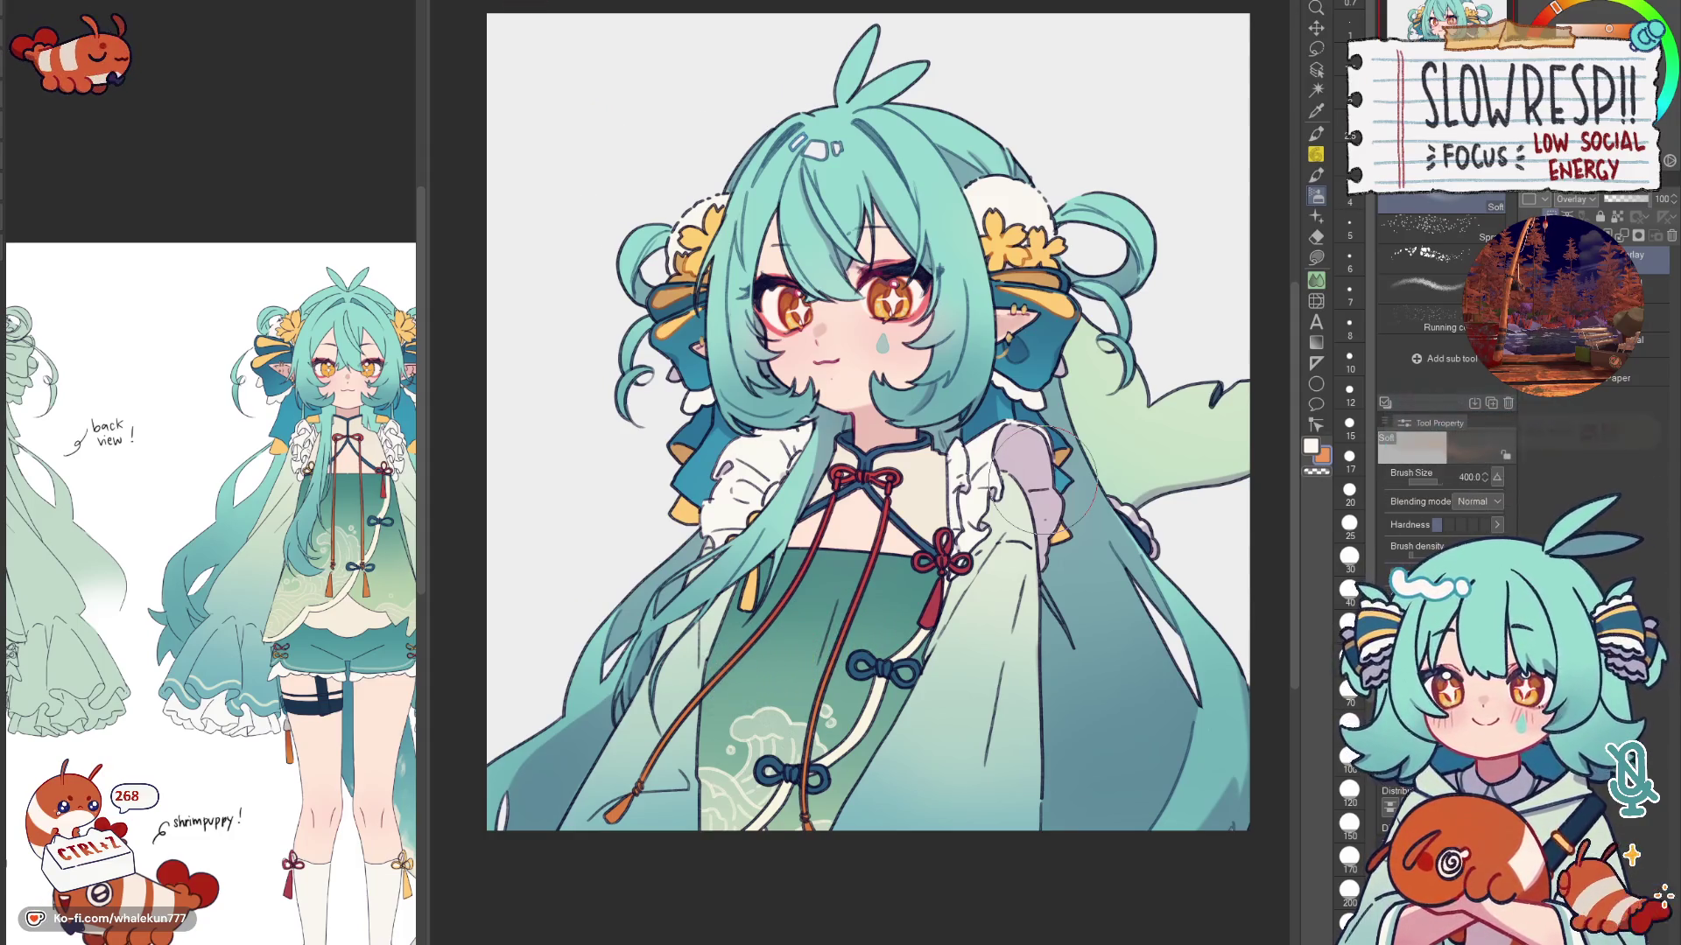
{"action": "left_click_drag", "start_coordinate": [1044, 493], "coordinate": [998, 486]}
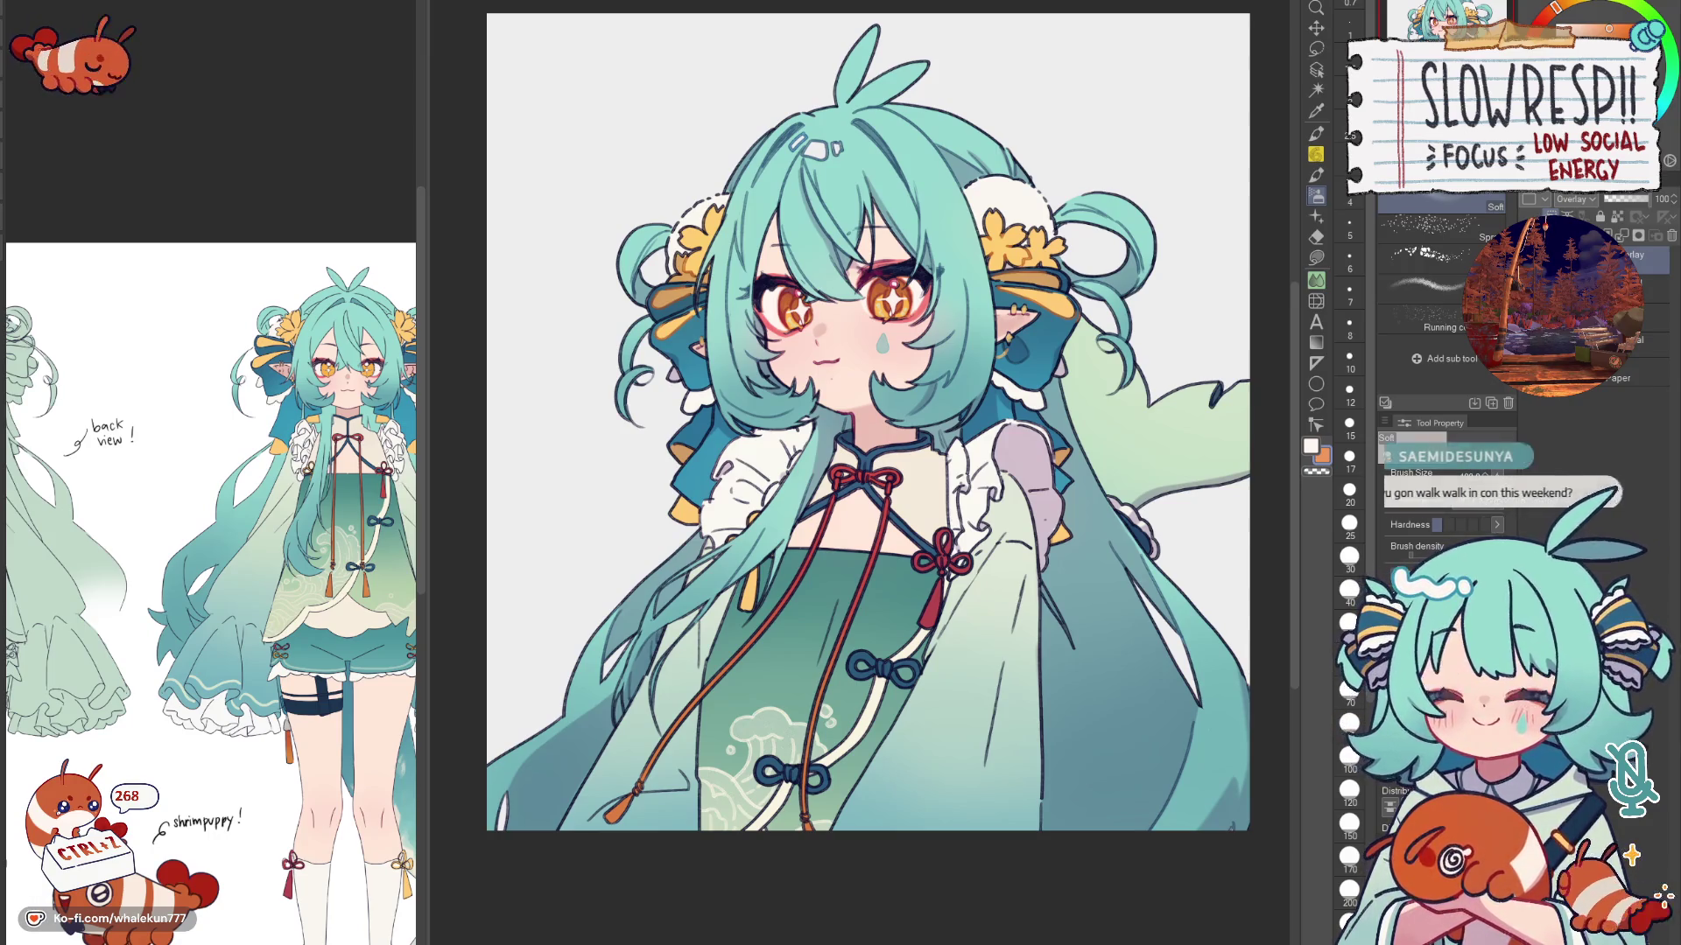
{"action": "left_click", "coordinate": [1317, 306]}
{"action": "key", "text": "h"}
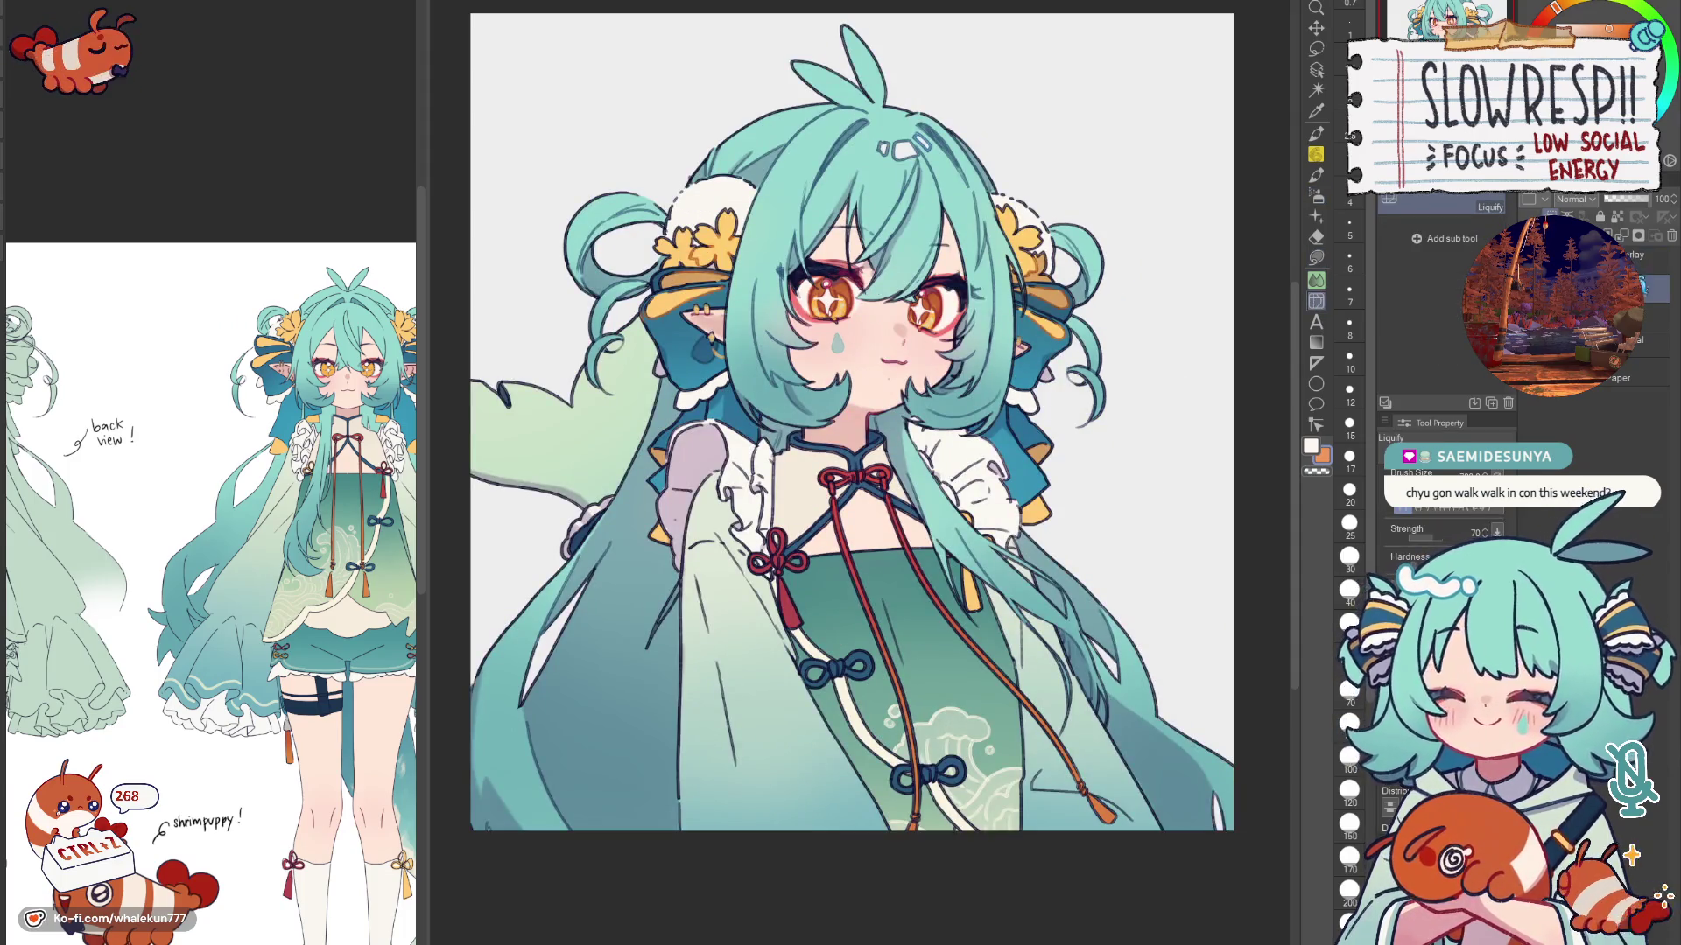
Step: Return to the pen, adjust its size for eye details, and bring the face into view
{"action": "key", "text": "p"}
{"action": "key", "text": "h"}
{"action": "scroll", "coordinate": [839, 416], "scroll_direction": "up", "scroll_amount": 3}
{"action": "scroll", "coordinate": [839, 416], "scroll_direction": "up", "scroll_amount": 2}
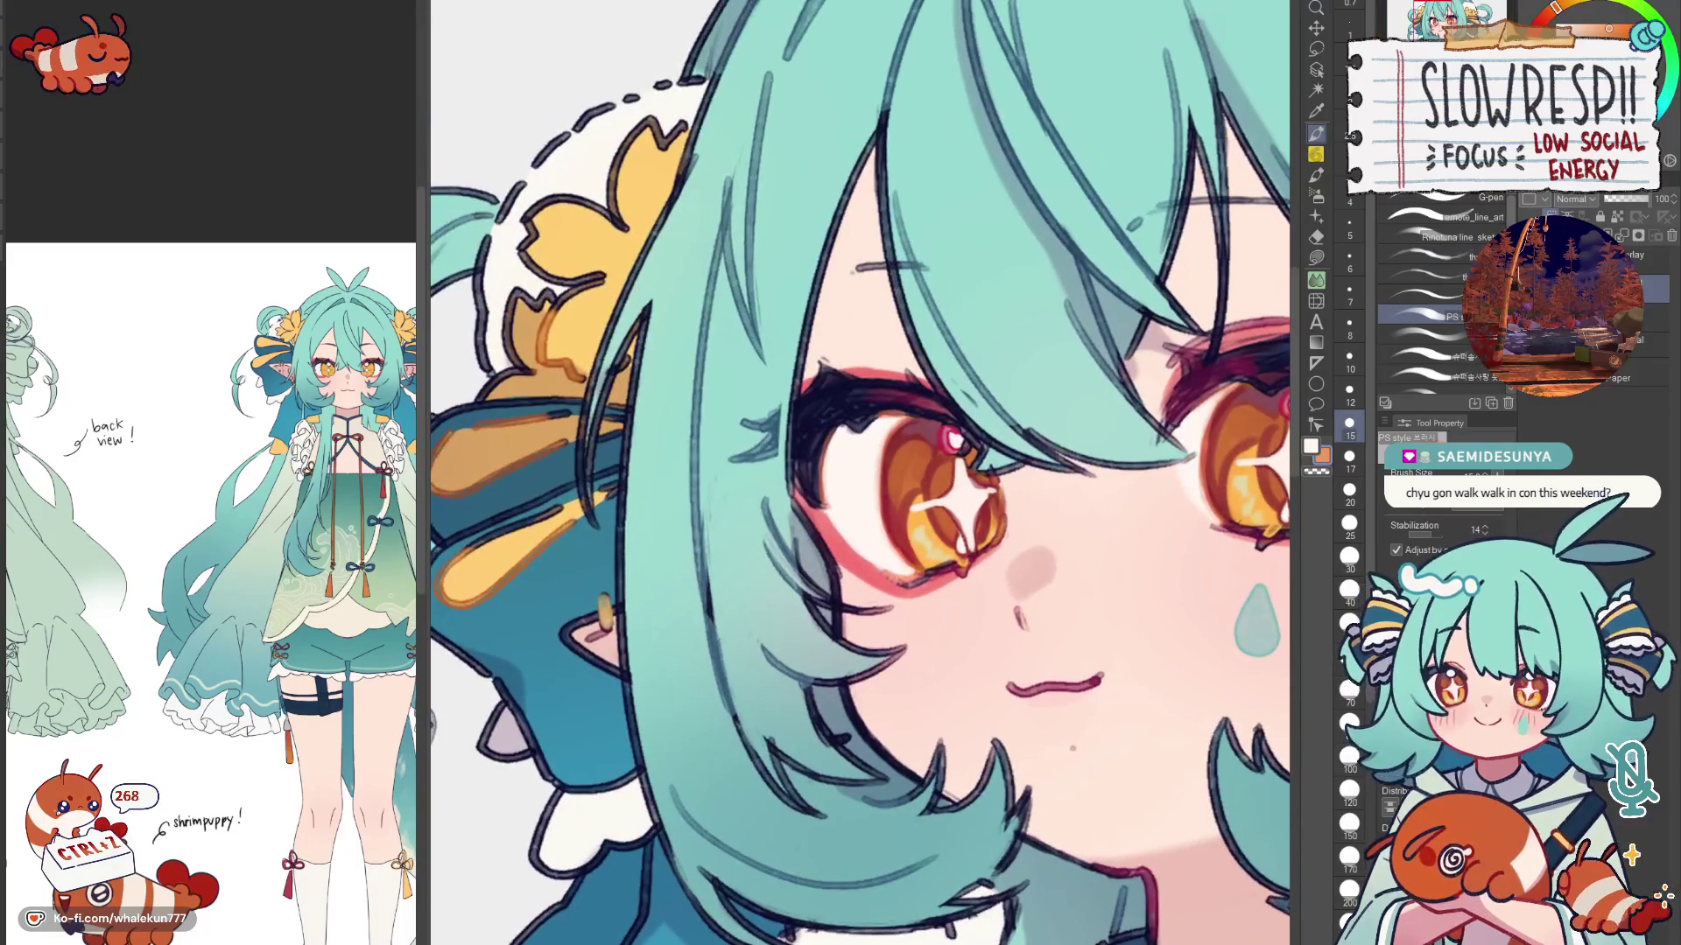
{"action": "key", "text": "bracketleft"}
{"action": "key", "text": "bracketleft"}
{"action": "key", "text": "bracketleft"}
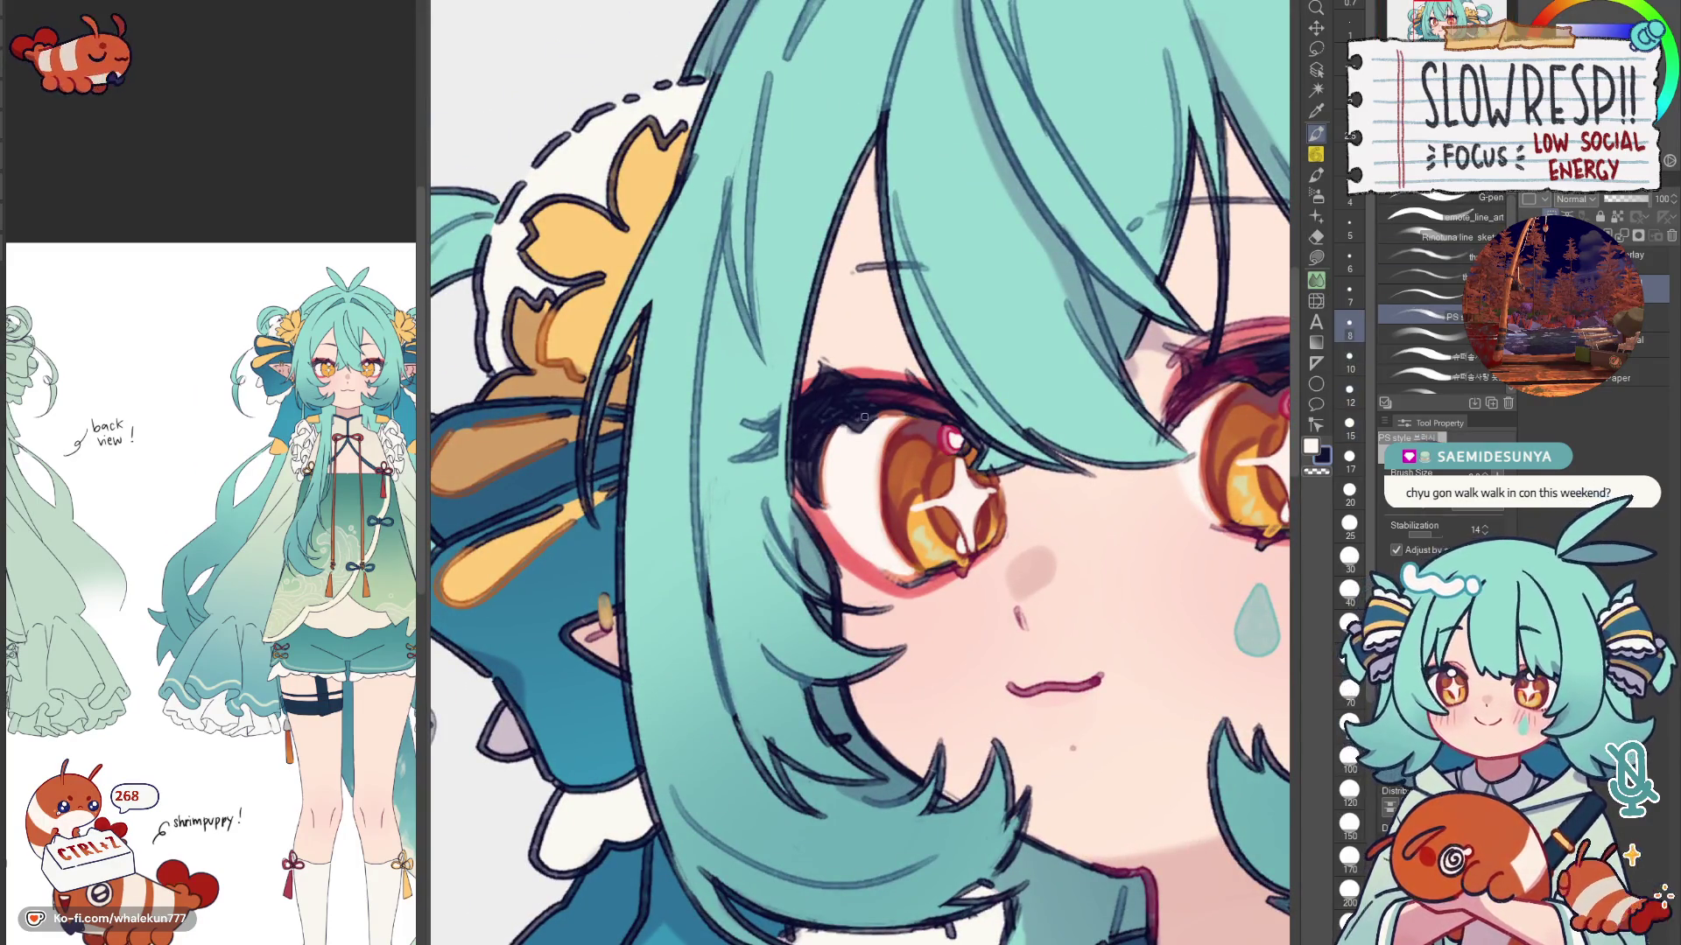
{"action": "key", "text": "bracketright"}
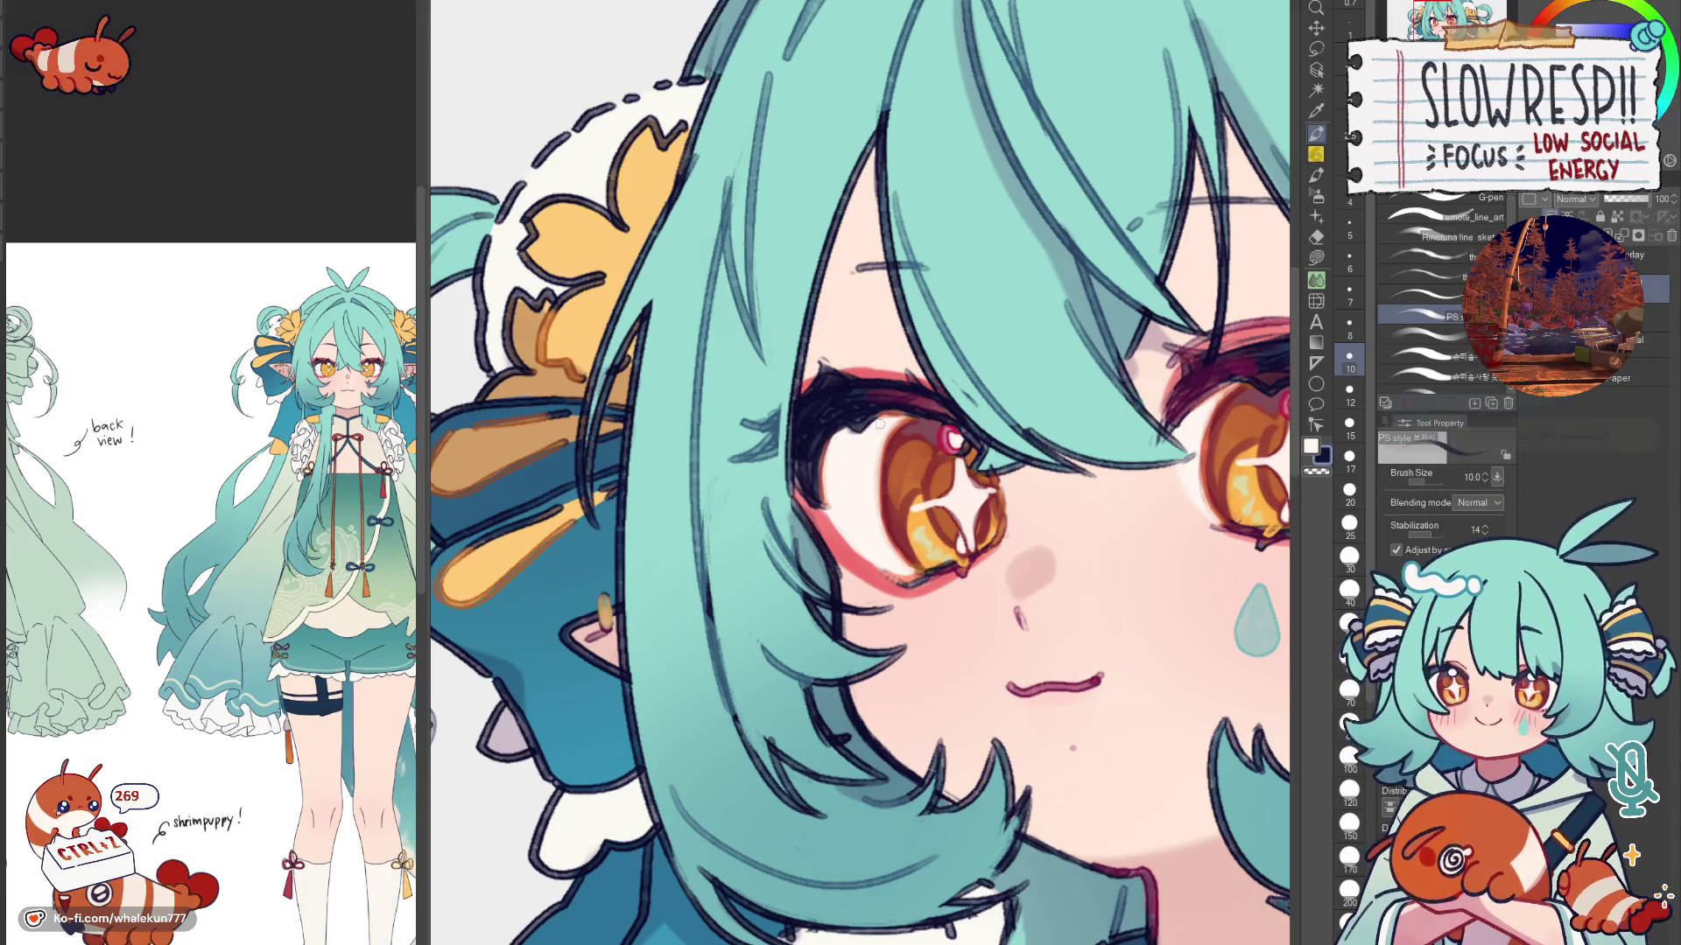
{"action": "left_click_drag", "start_coordinate": [933, 413], "coordinate": [975, 548]}
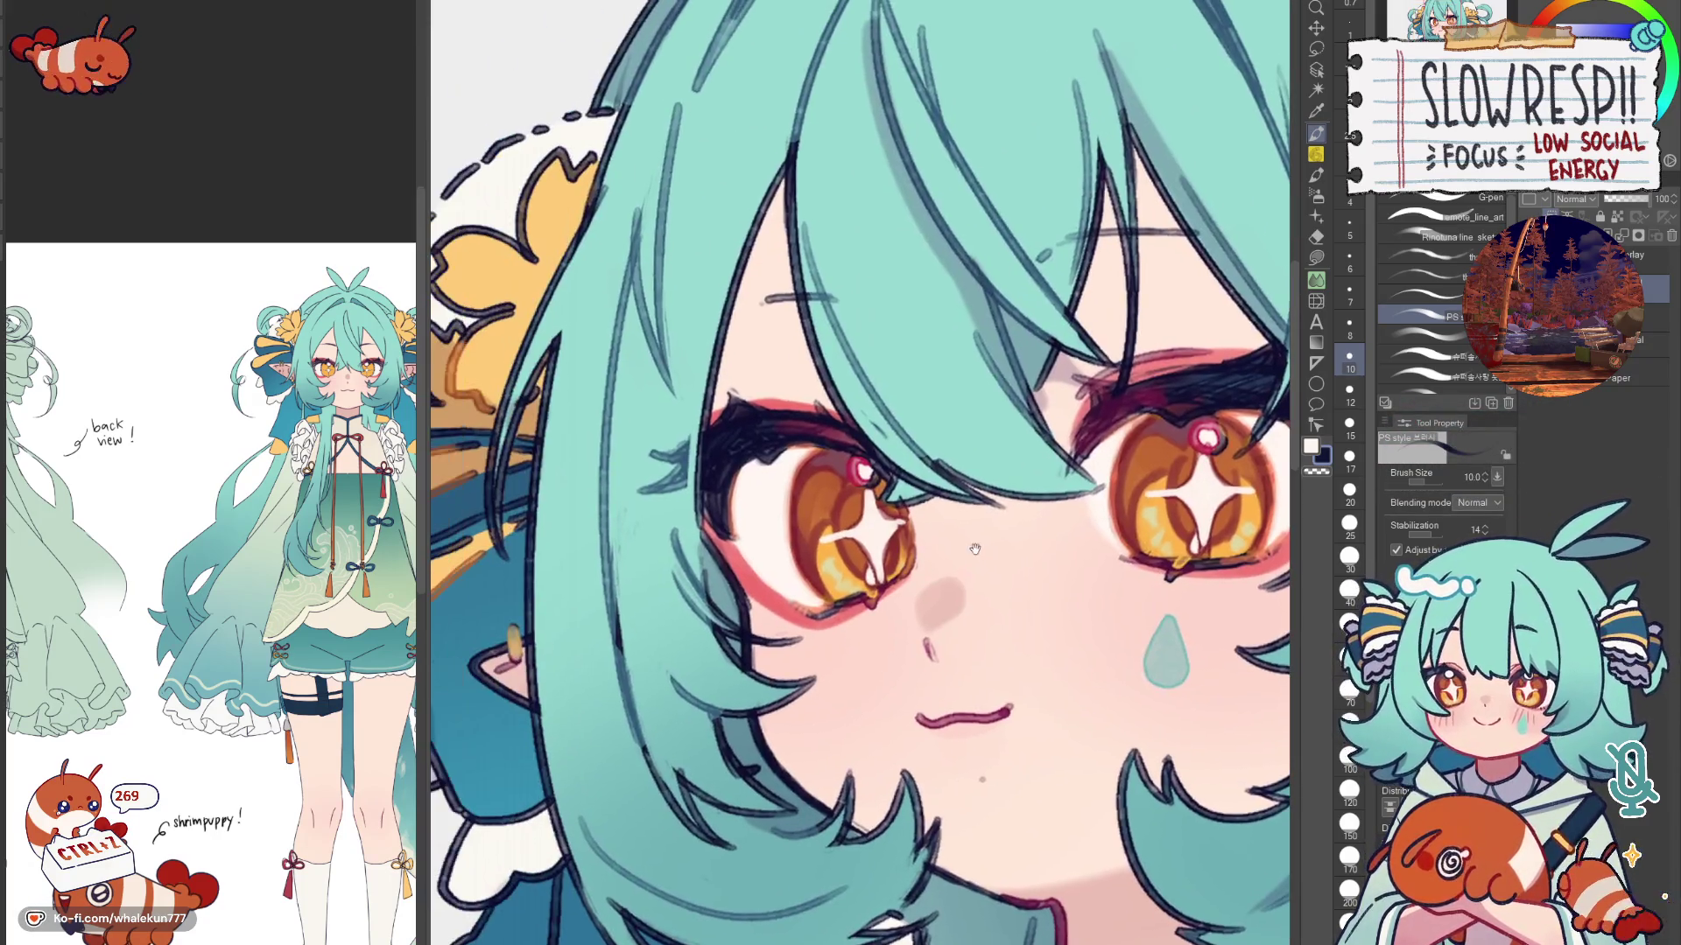
Step: Pick a reddish-brown drawing colour, swapping against the dark line colour
{"action": "key", "text": "x"}
{"action": "left_click", "coordinate": [794, 454], "text": "alt"}
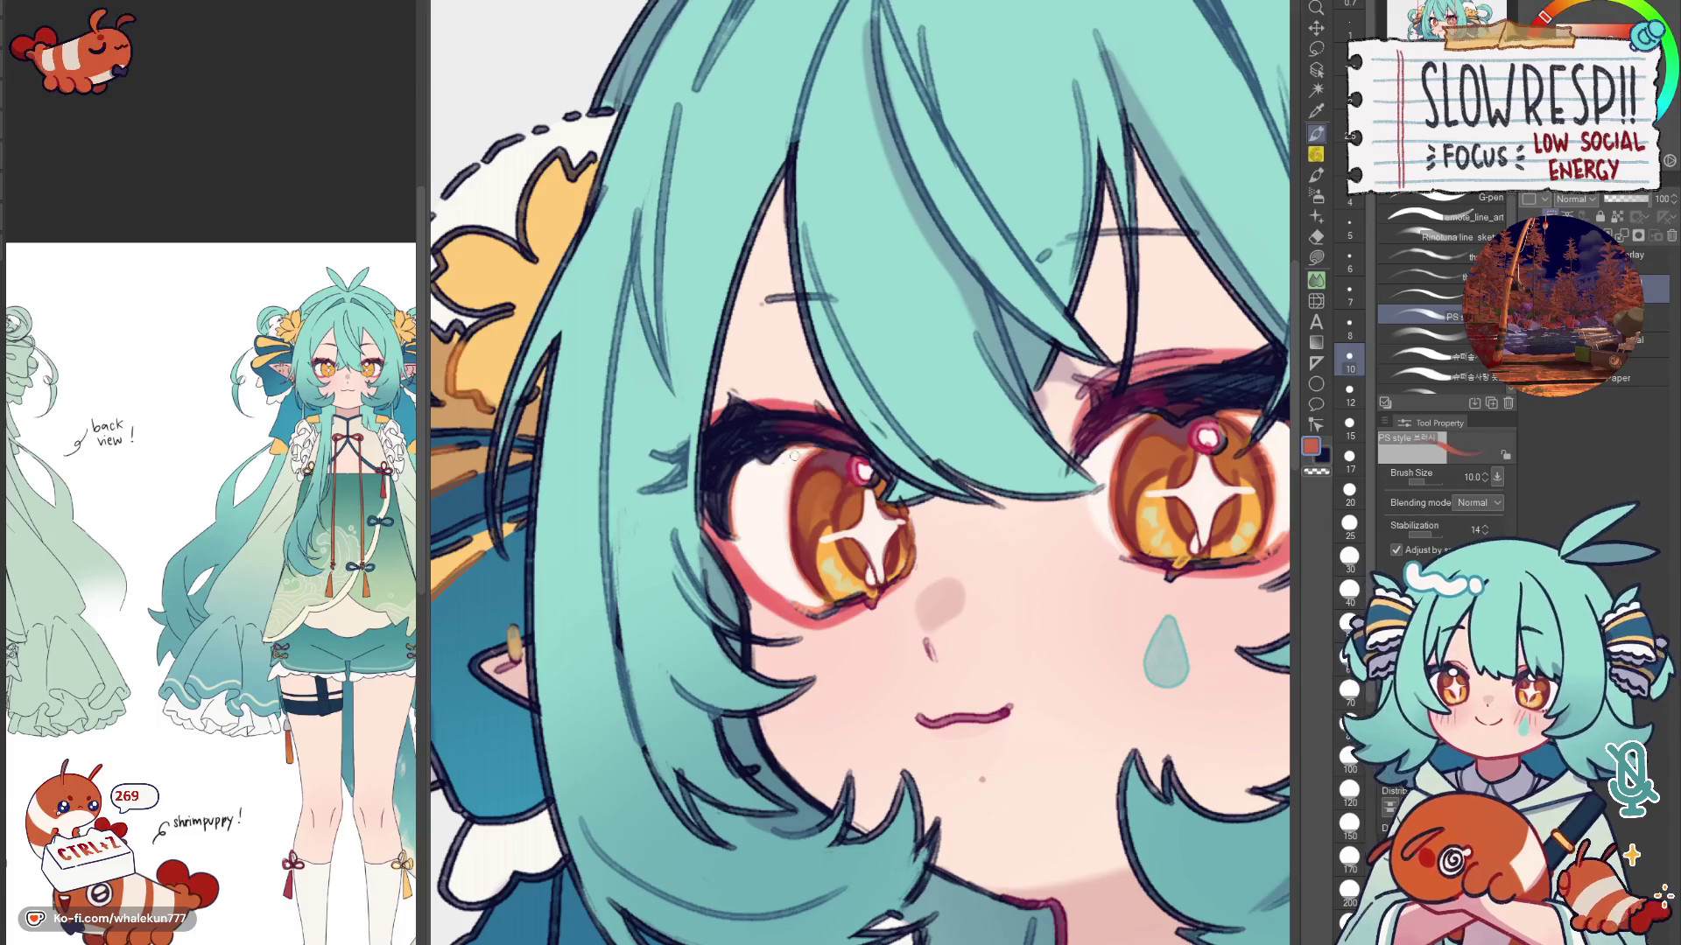
{"action": "key", "text": "x"}
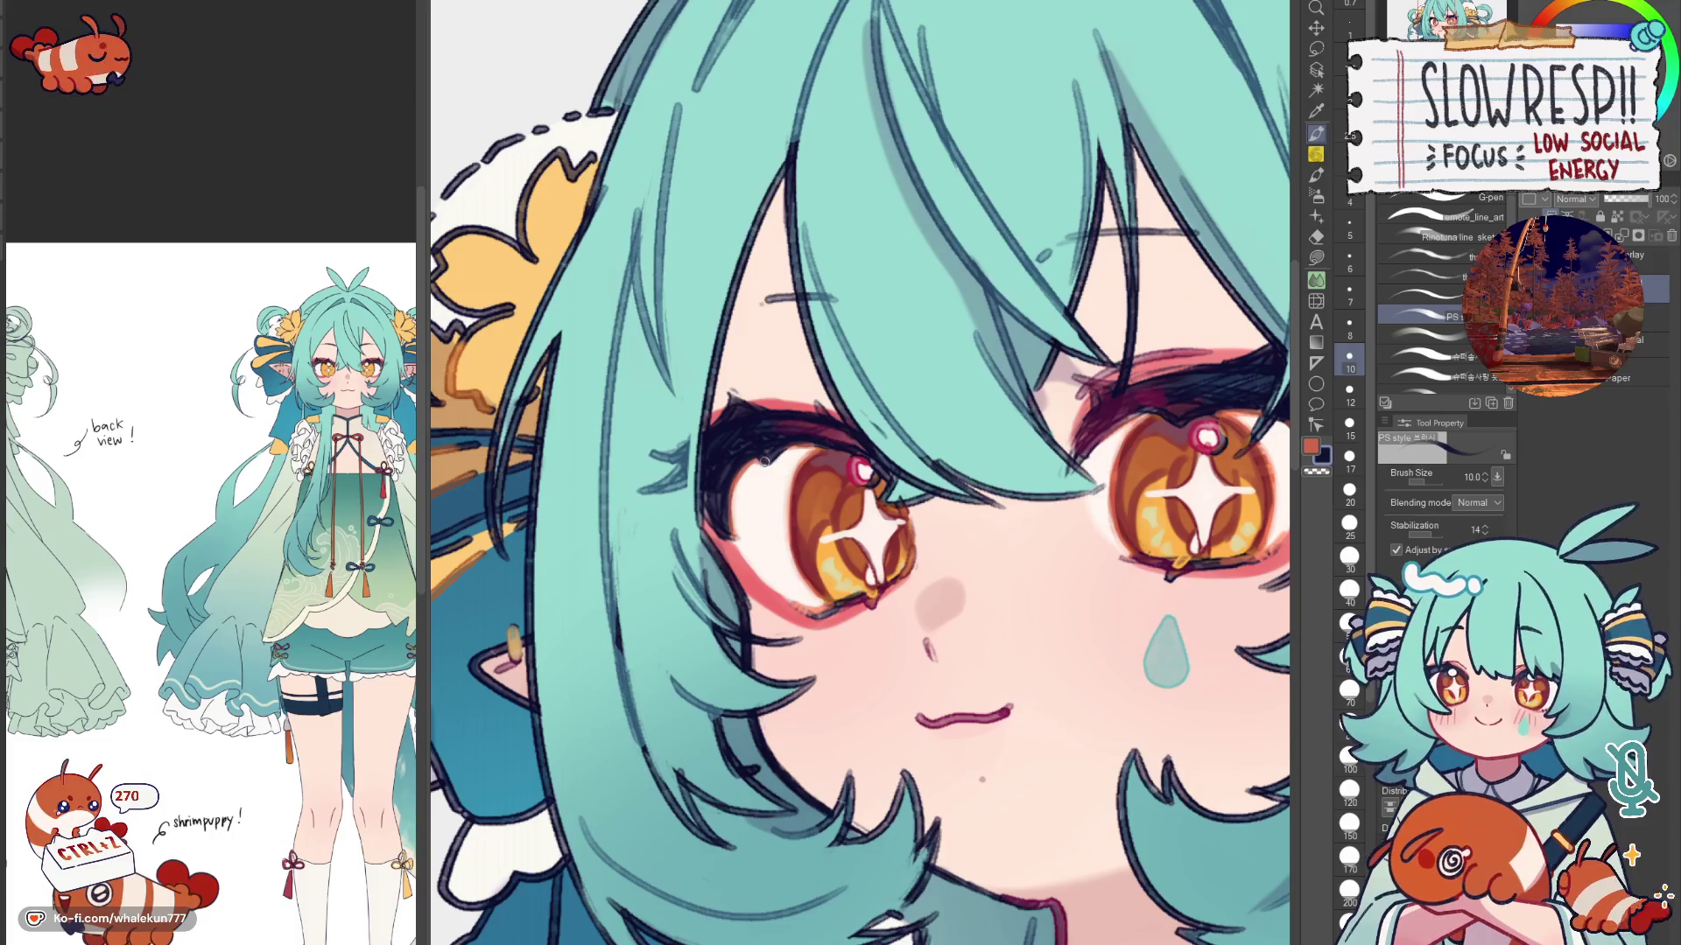
{"action": "key", "text": "x"}
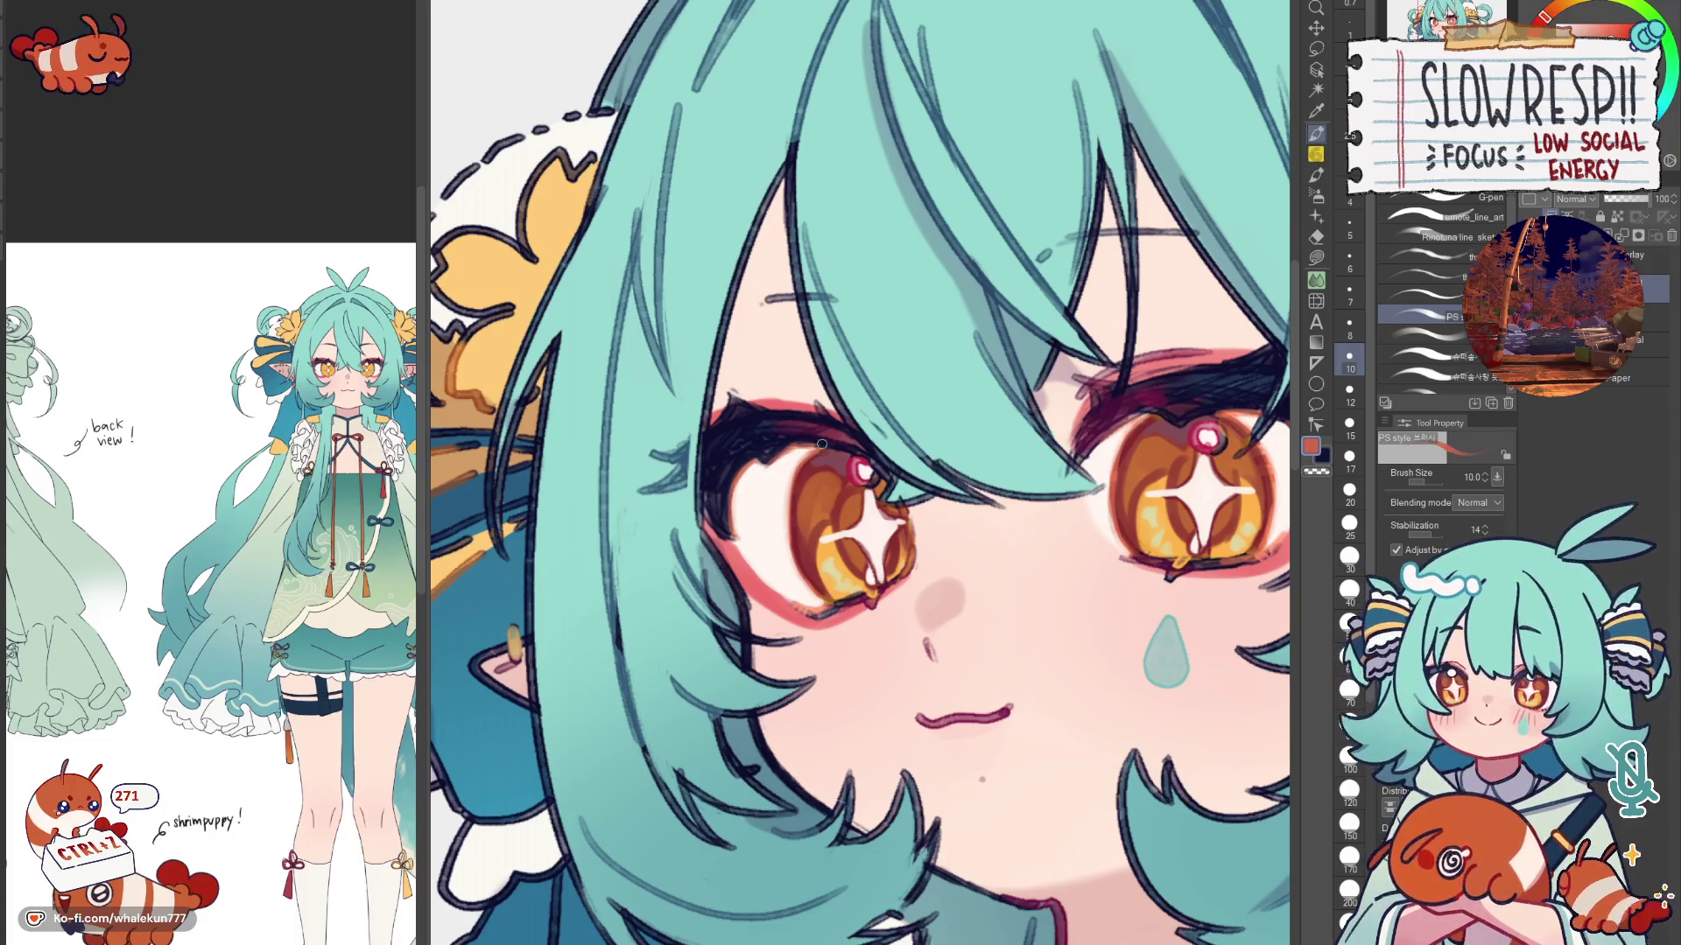
Step: Mirror the canvas back and forth at head and full-illustration zoom to check proportions
{"action": "key", "text": "h"}
{"action": "key", "text": "h"}
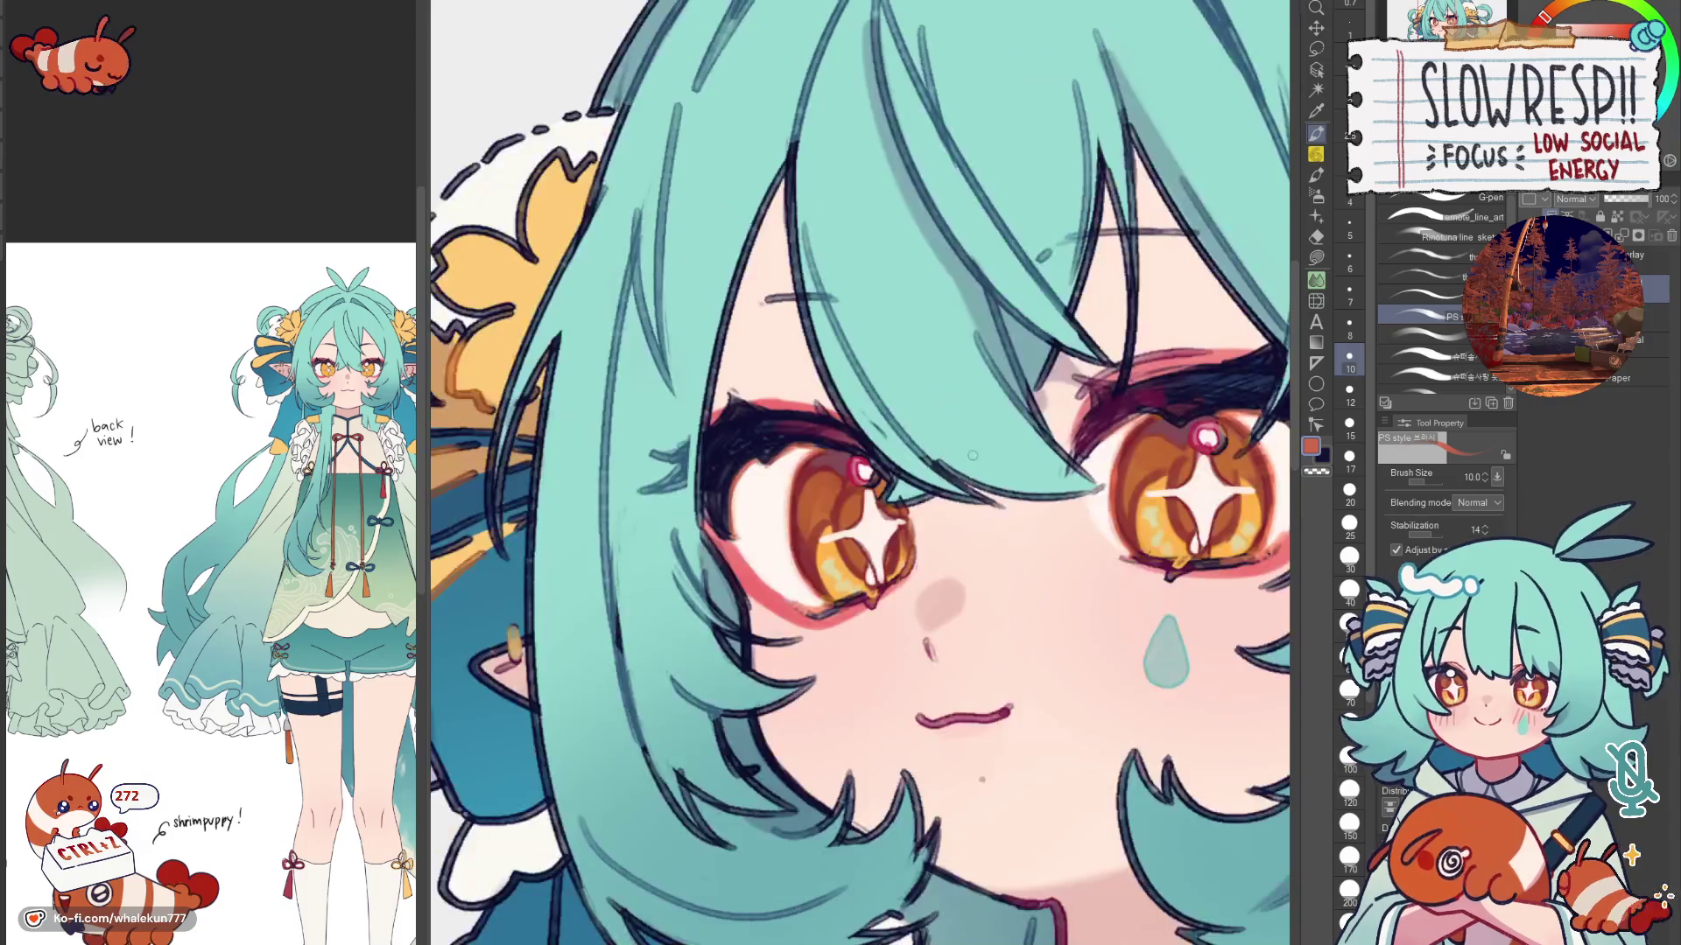
{"action": "key", "text": "ctrl+minus"}
{"action": "key", "text": "h"}
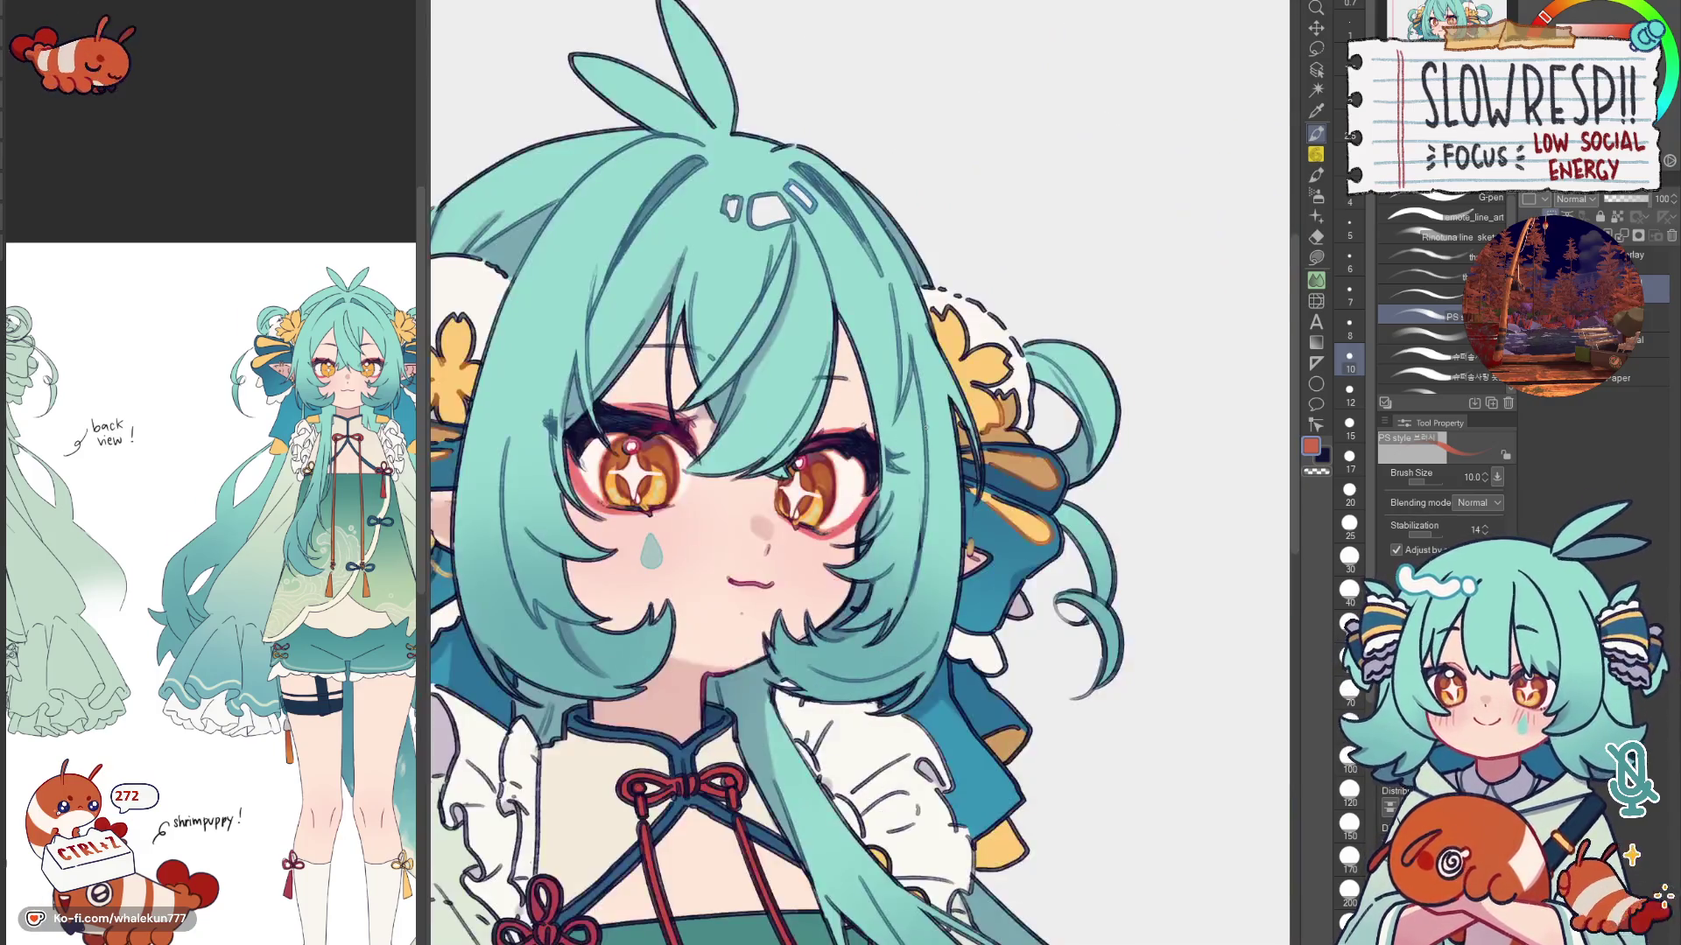
{"action": "key", "text": "h"}
{"action": "key", "text": "ctrl+0"}
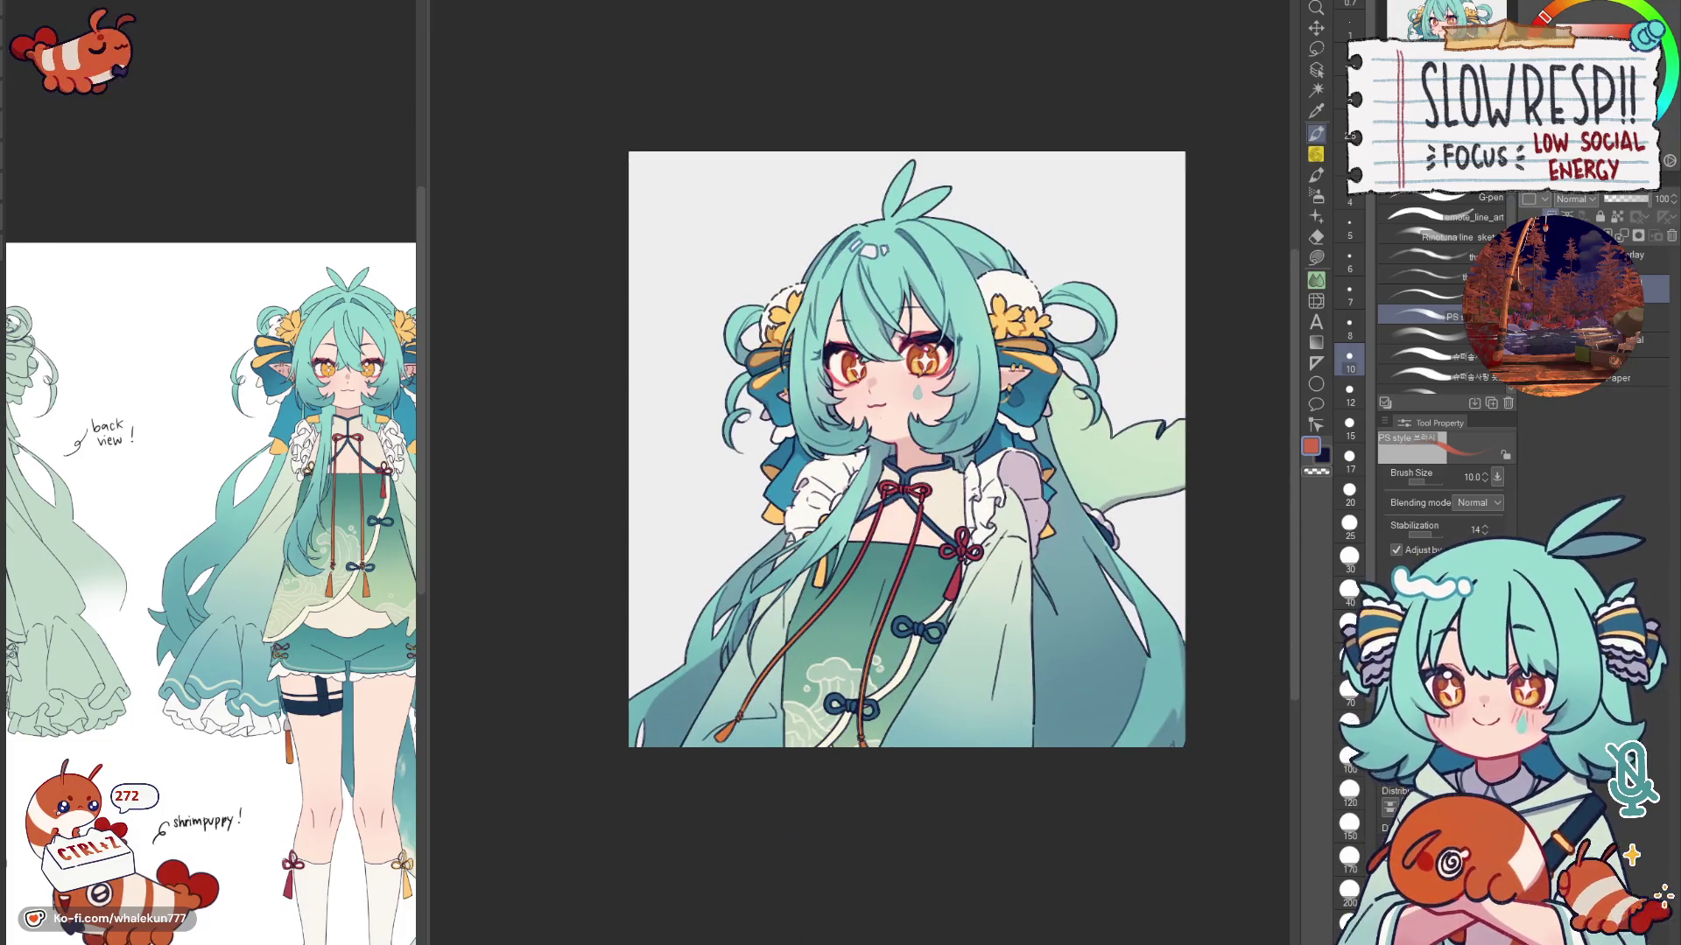
{"action": "key", "text": "h"}
{"action": "key", "text": "h"}
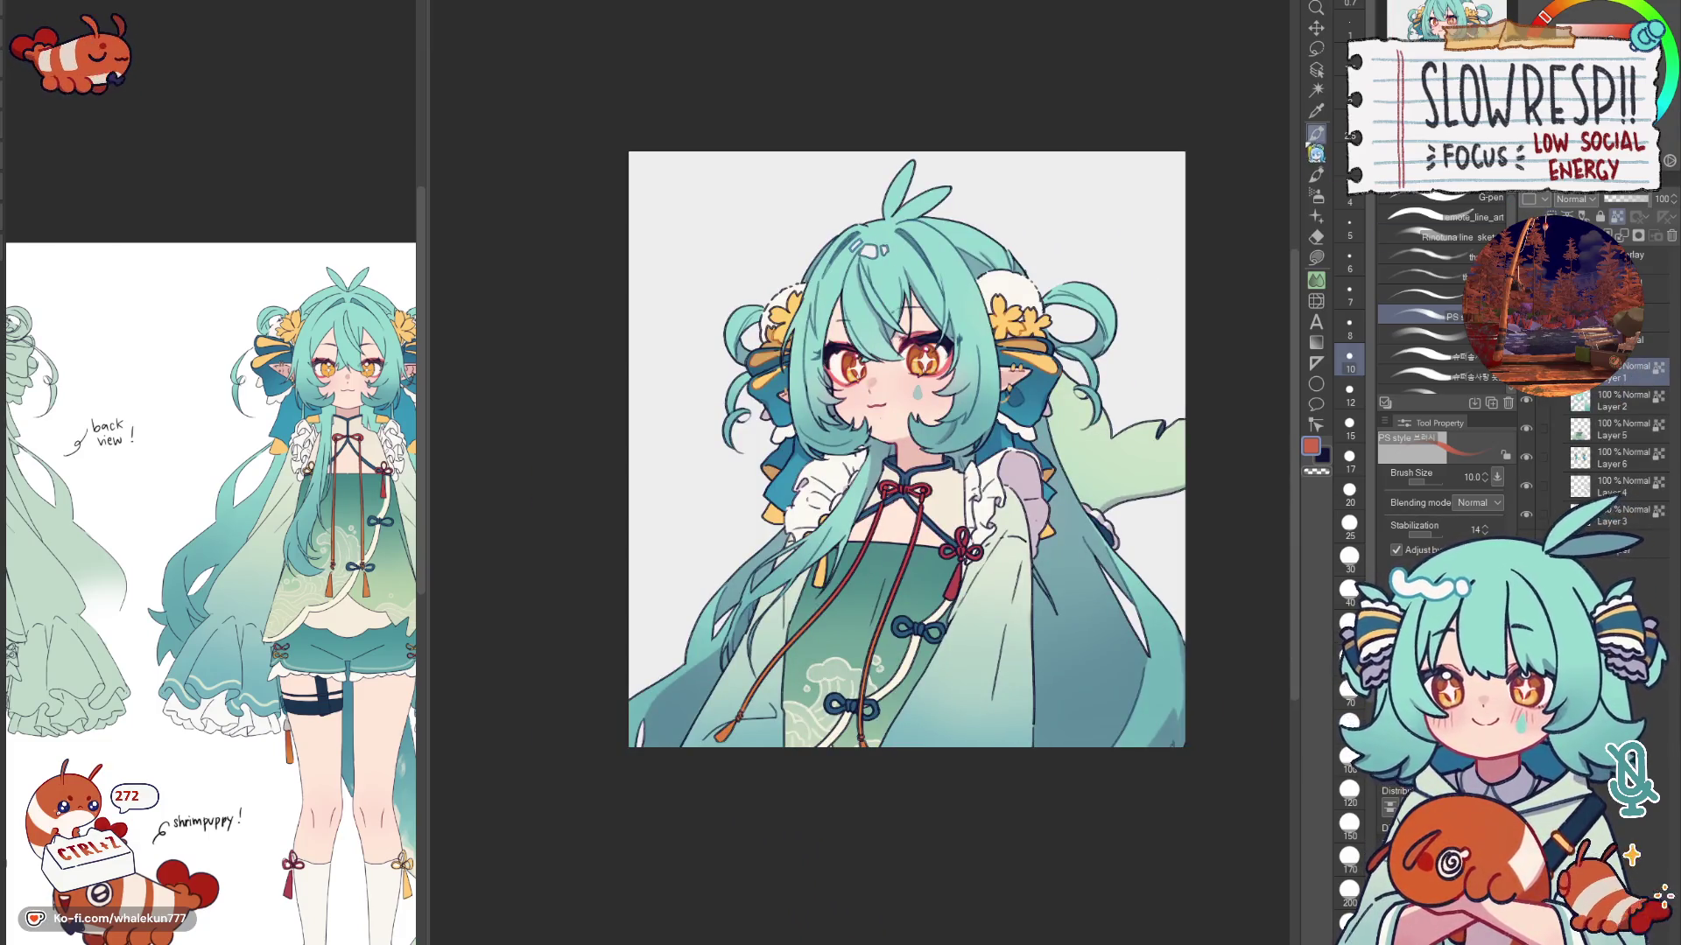
Step: With the soft pencil loaded, pan between the ear with flowers and both eyes up close
{"action": "key", "text": "p"}
{"action": "key", "text": "h"}
{"action": "key", "text": "h"}
{"action": "scroll", "coordinate": [977, 581], "scroll_direction": "up", "scroll_amount": 5}
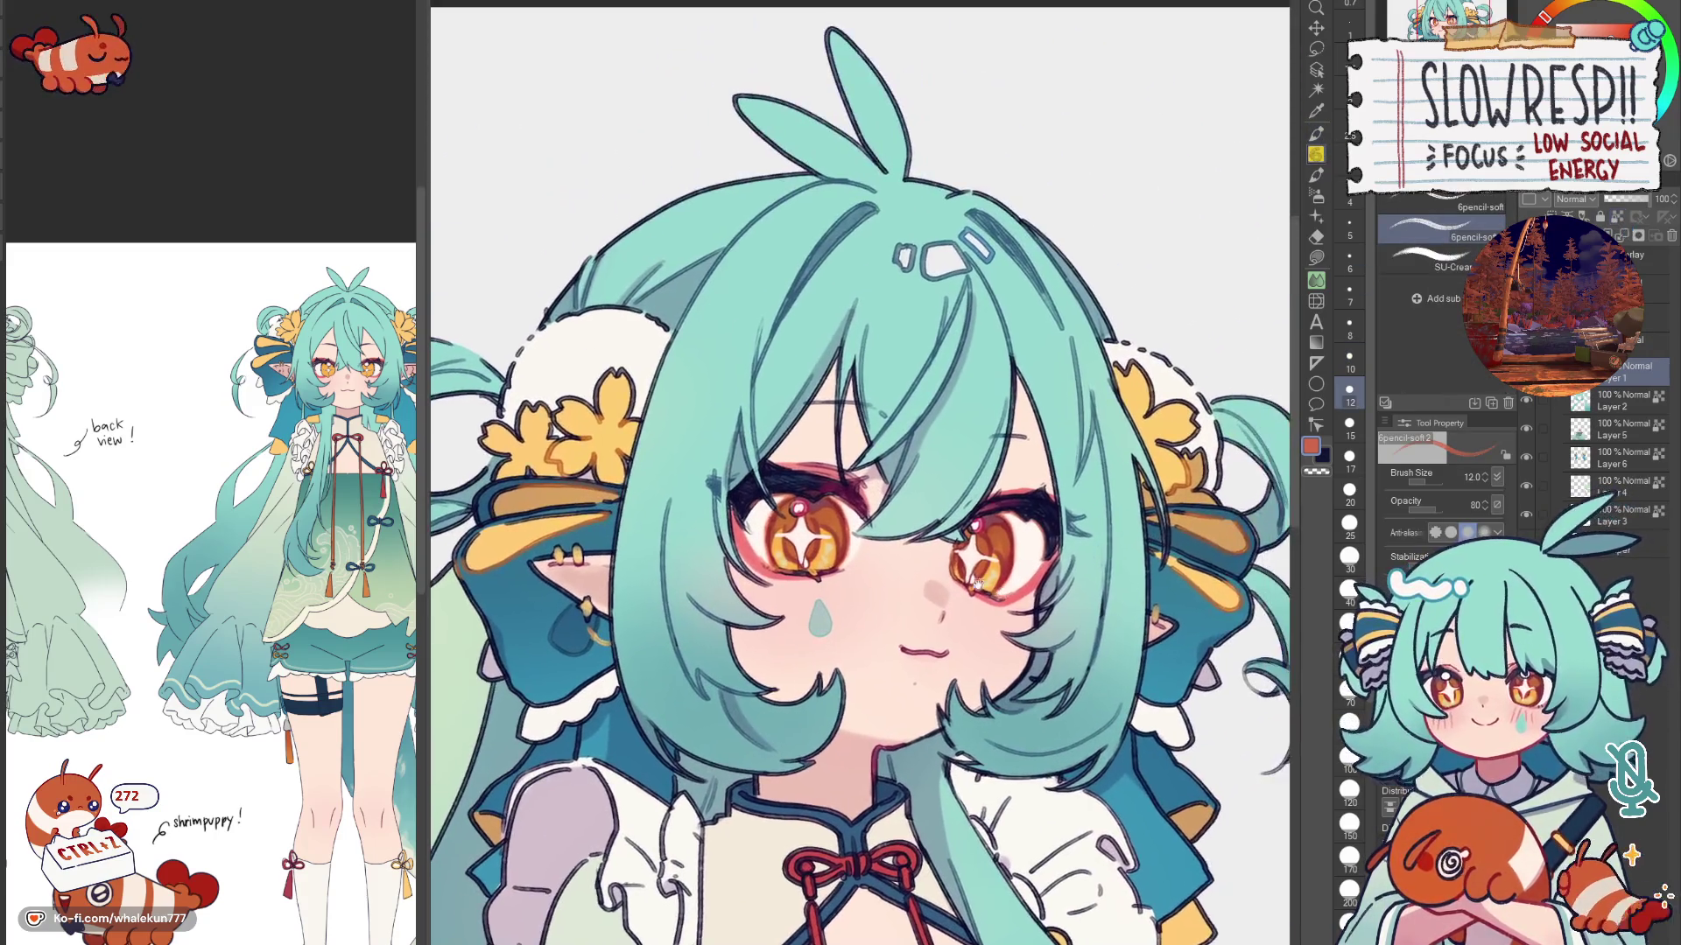
{"action": "scroll", "coordinate": [976, 579], "scroll_direction": "up", "scroll_amount": 3}
{"action": "left_click_drag", "start_coordinate": [976, 579], "coordinate": [1287, 579]}
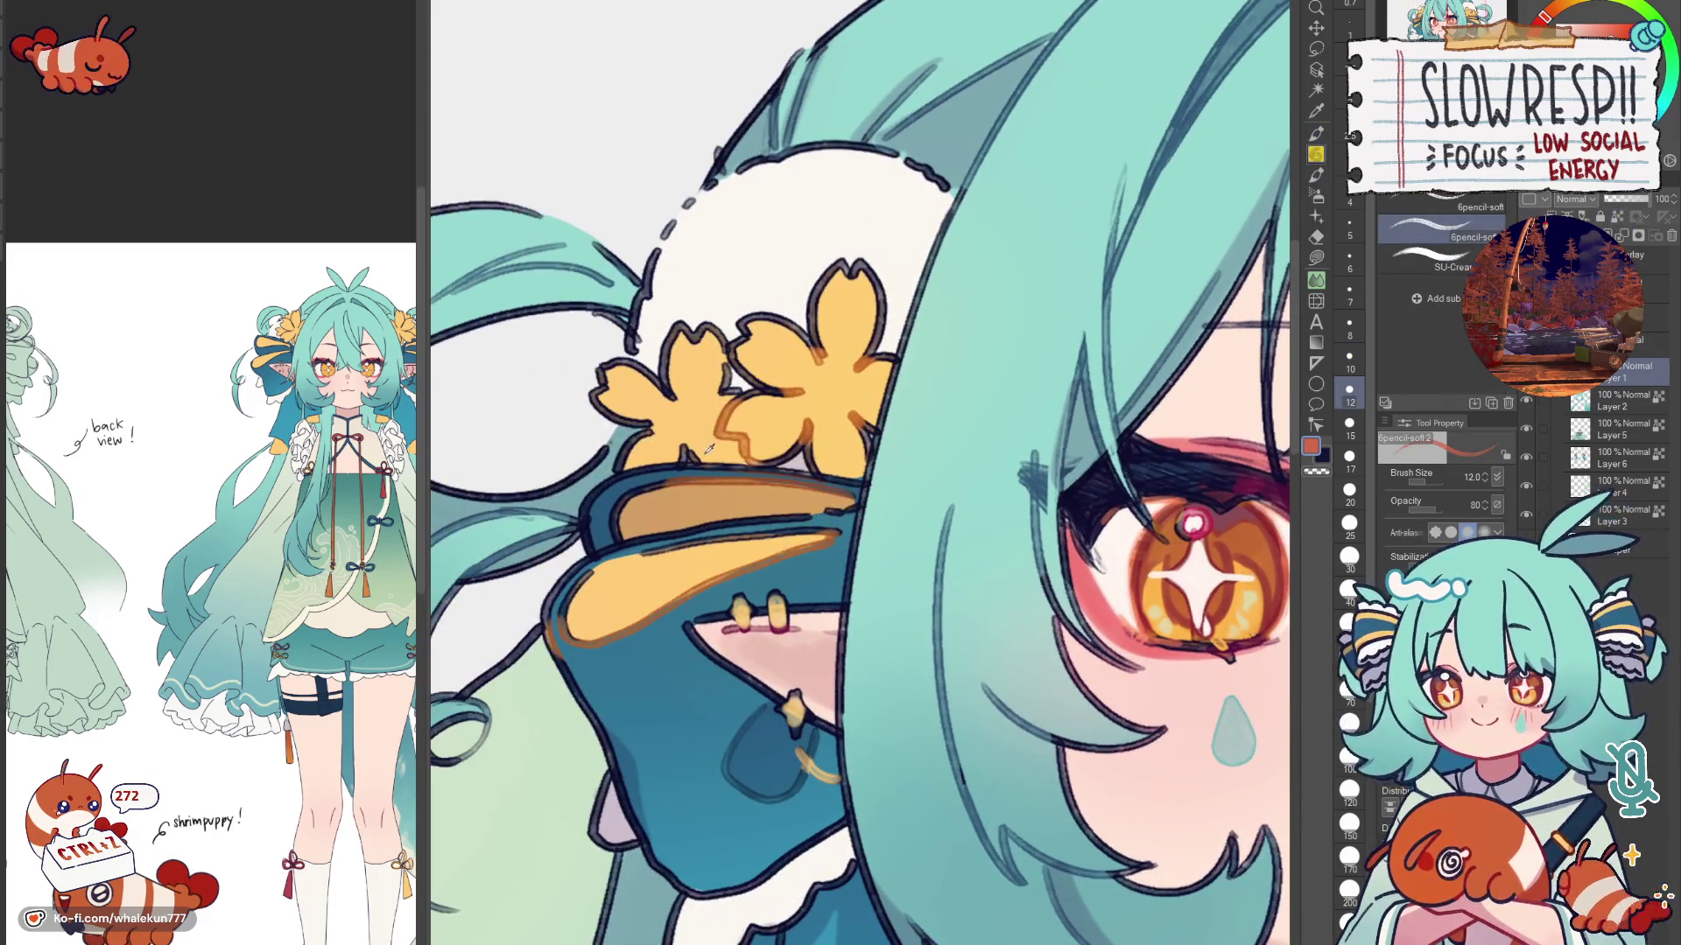
{"action": "left_click_drag", "start_coordinate": [1090, 395], "coordinate": [549, 342]}
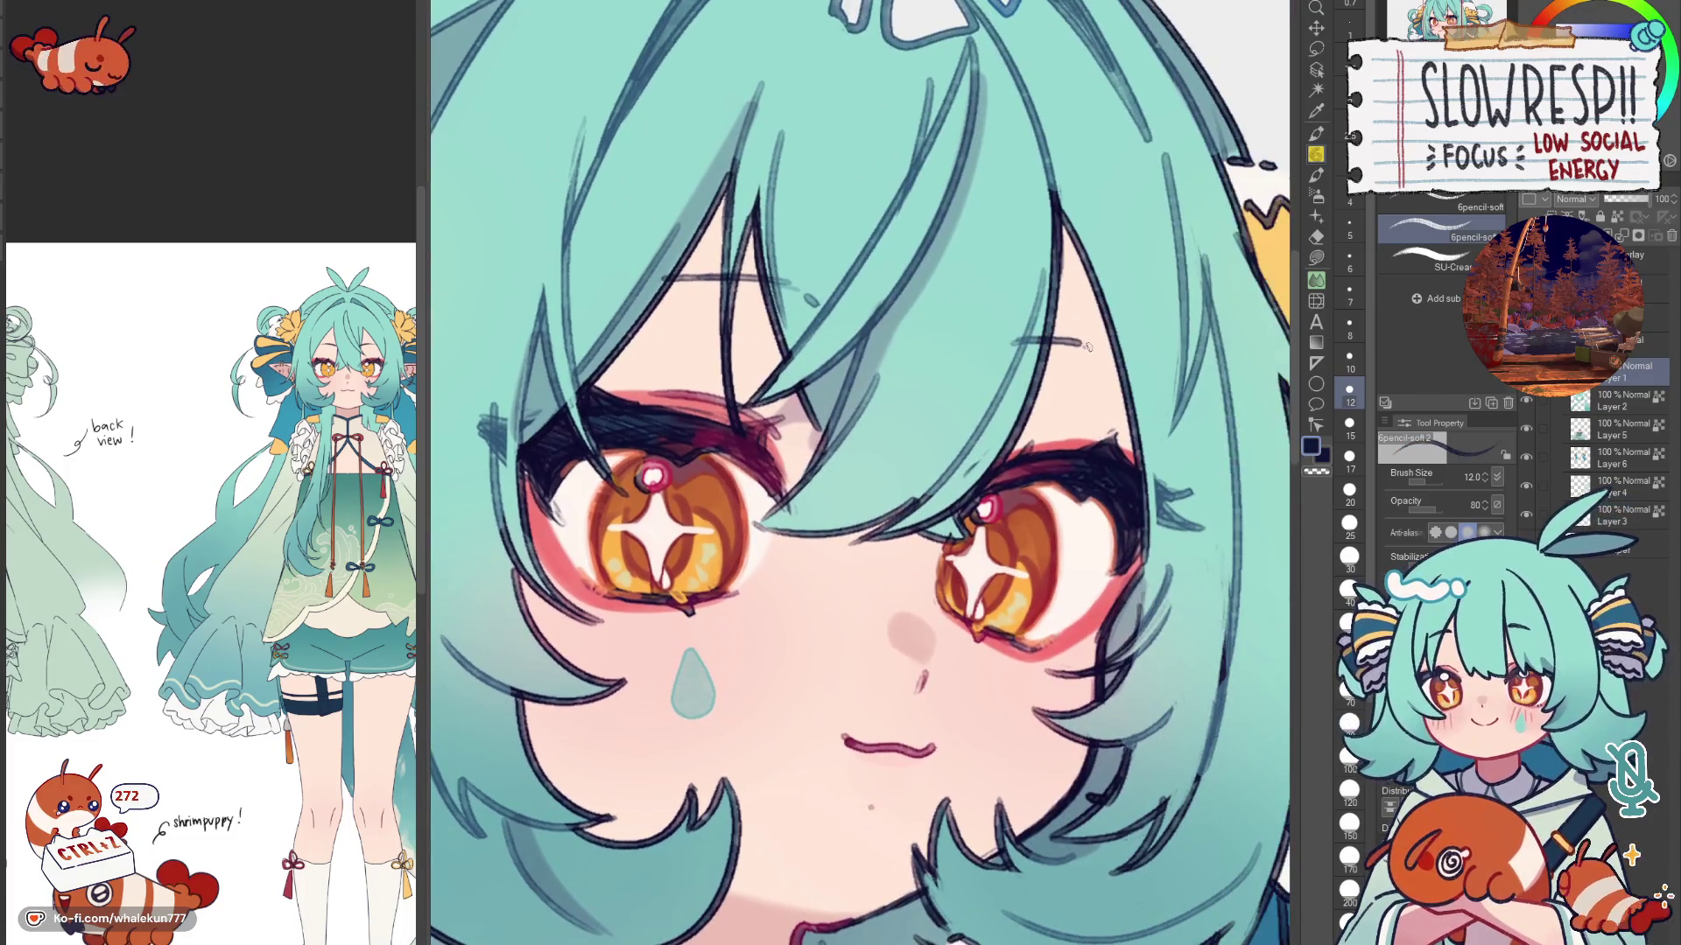
{"action": "left_click_drag", "start_coordinate": [1088, 345], "coordinate": [1364, 398]}
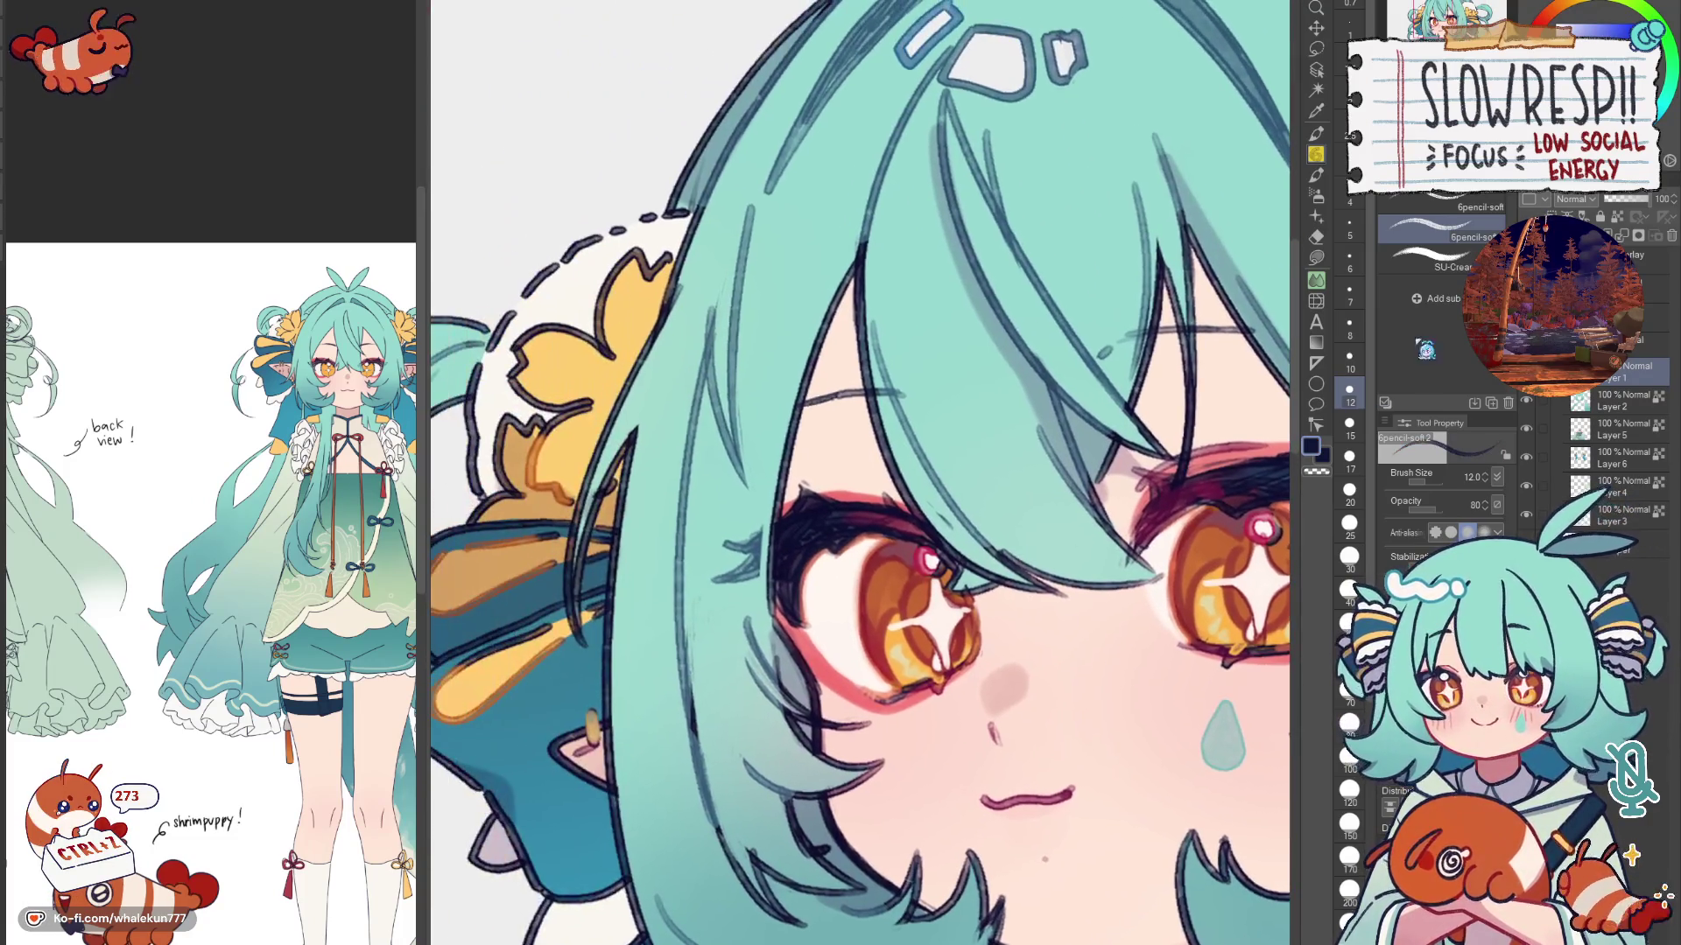
Step: Try the pen and a small opaque marker sub-tool, then return to the inking G-pen
{"action": "key", "text": "p"}
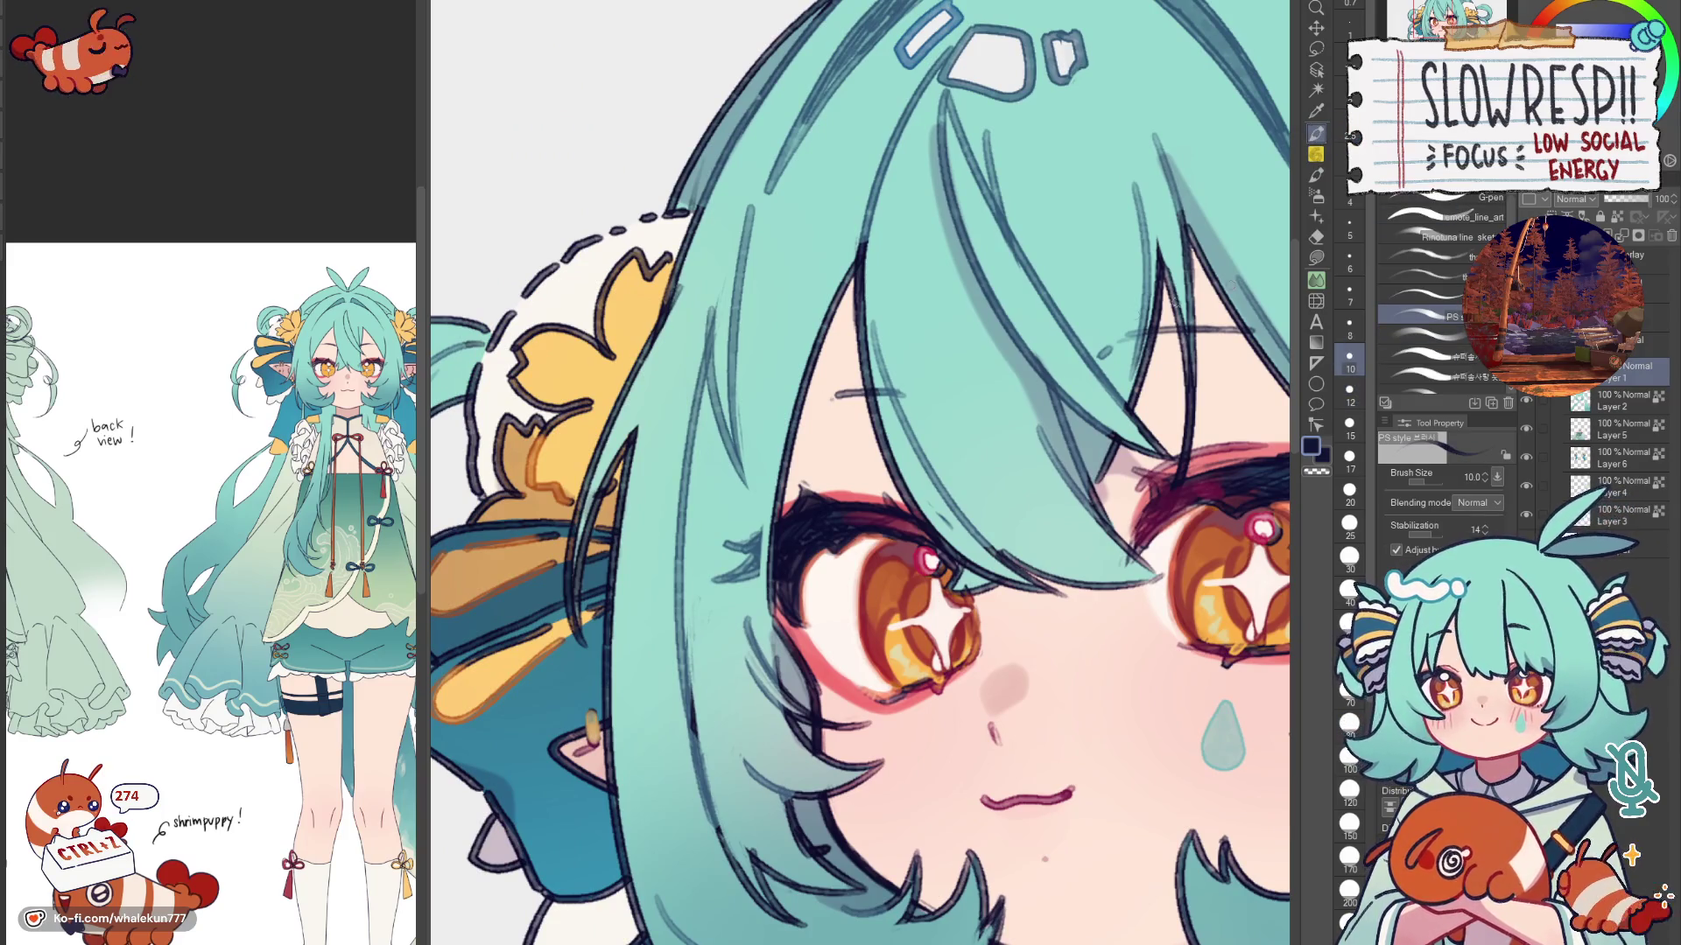
{"action": "key", "text": "p"}
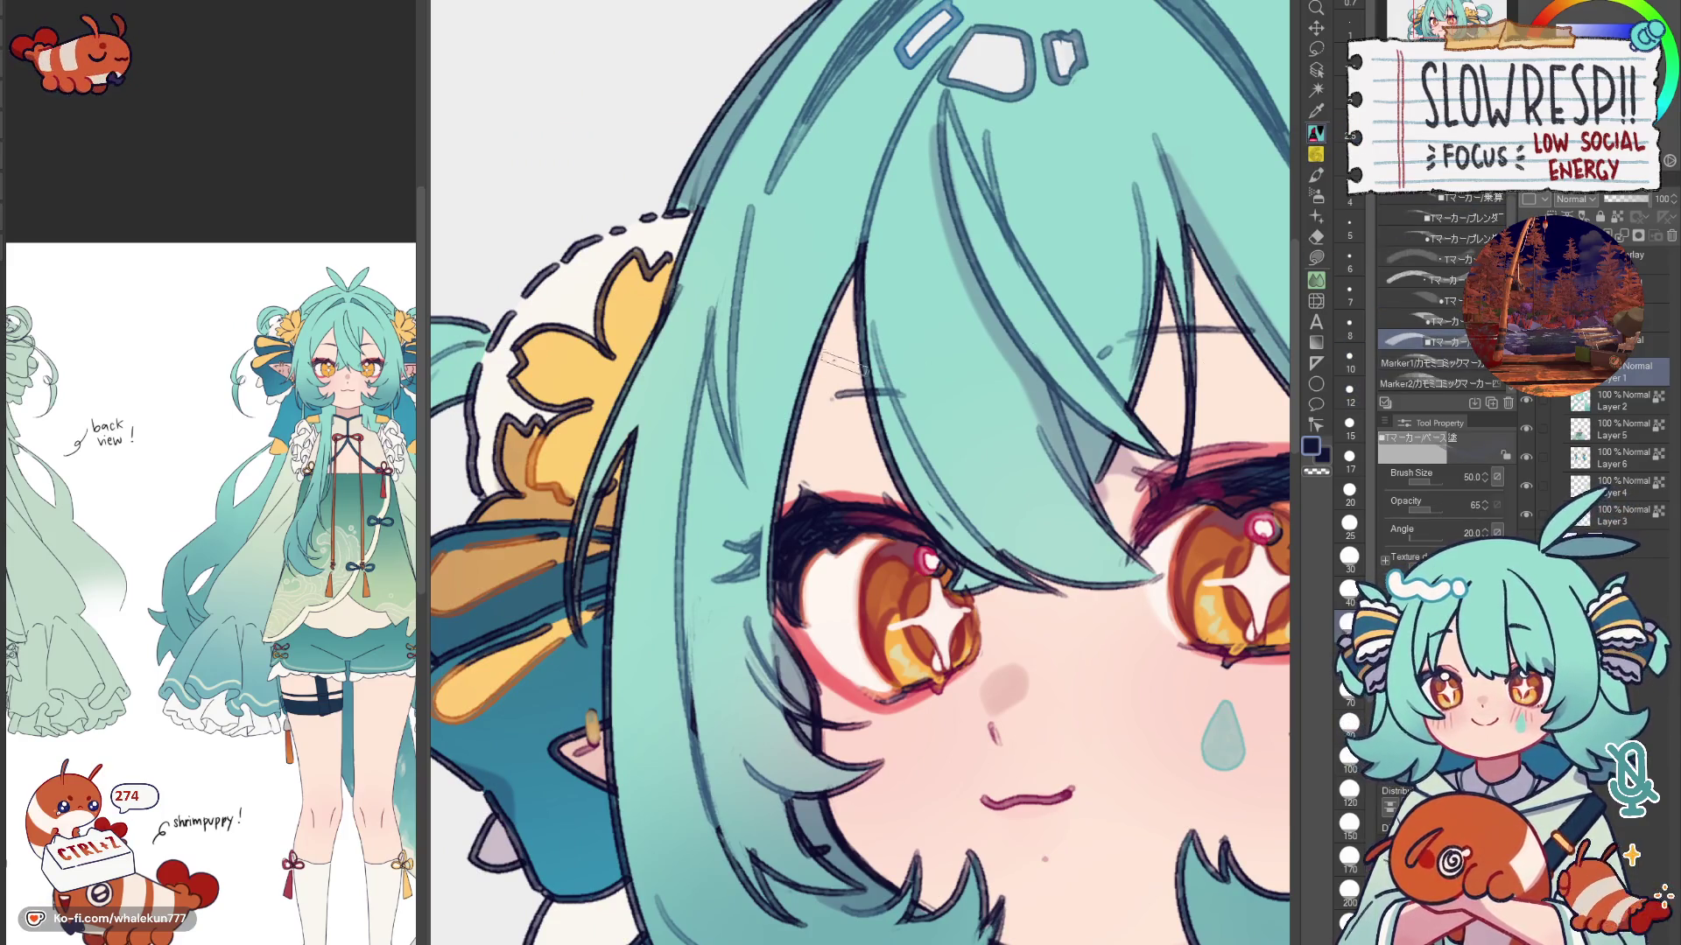
{"action": "left_click", "coordinate": [1439, 362]}
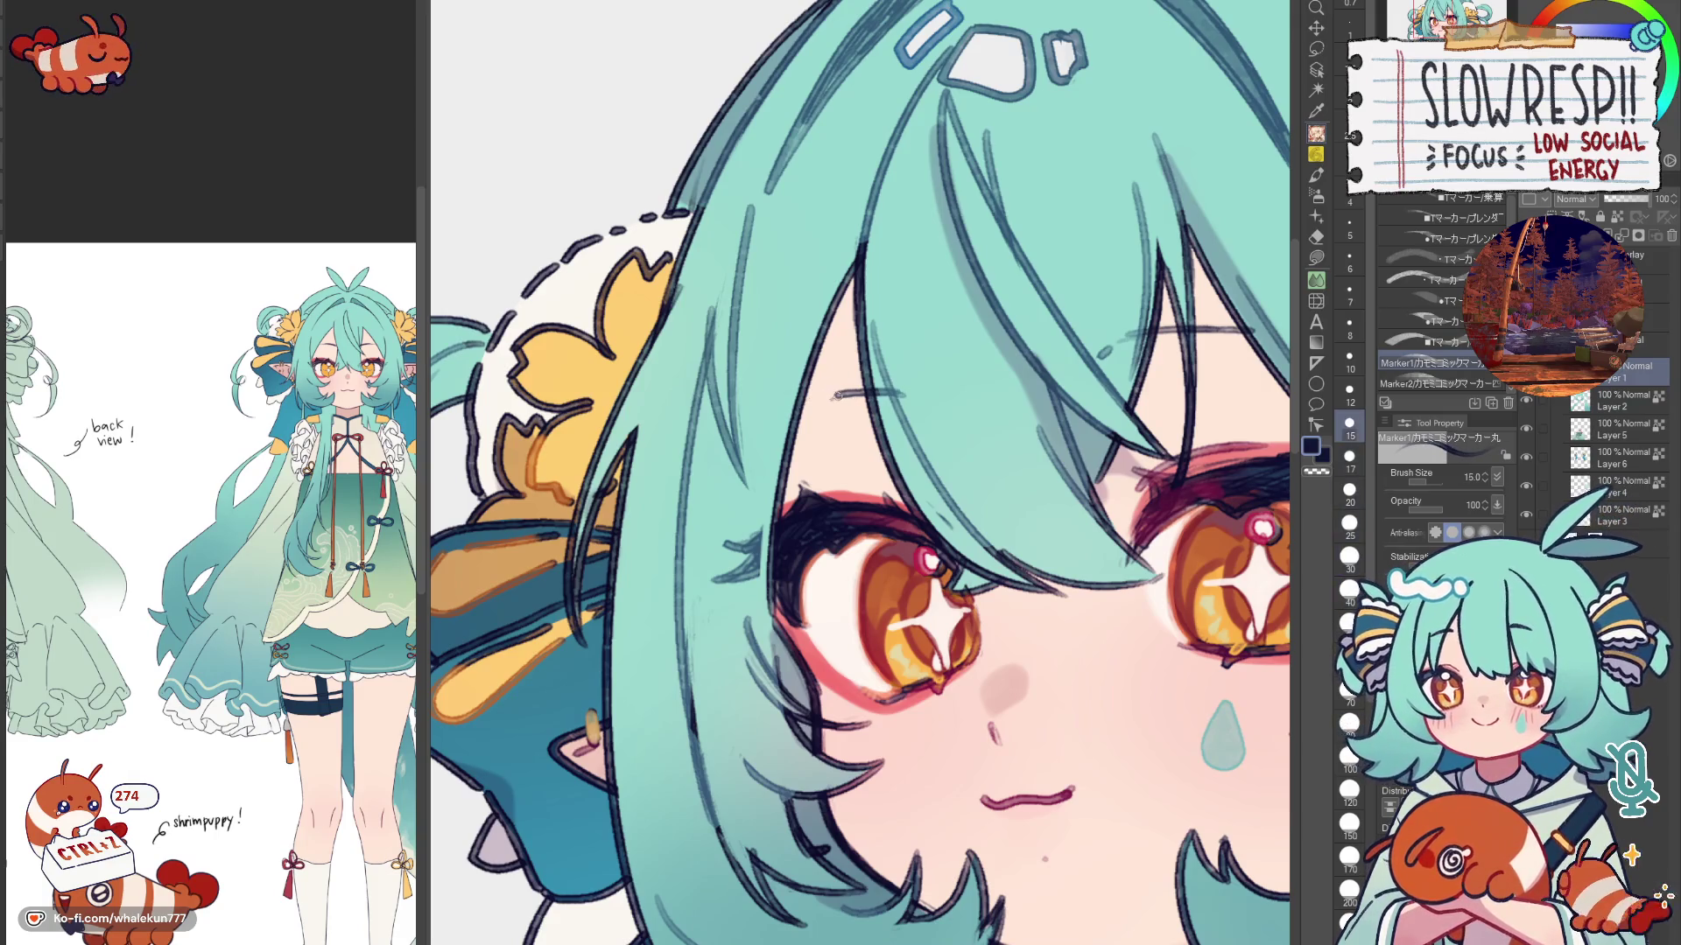
{"action": "scroll", "coordinate": [827, 399], "scroll_direction": "down", "scroll_amount": 1}
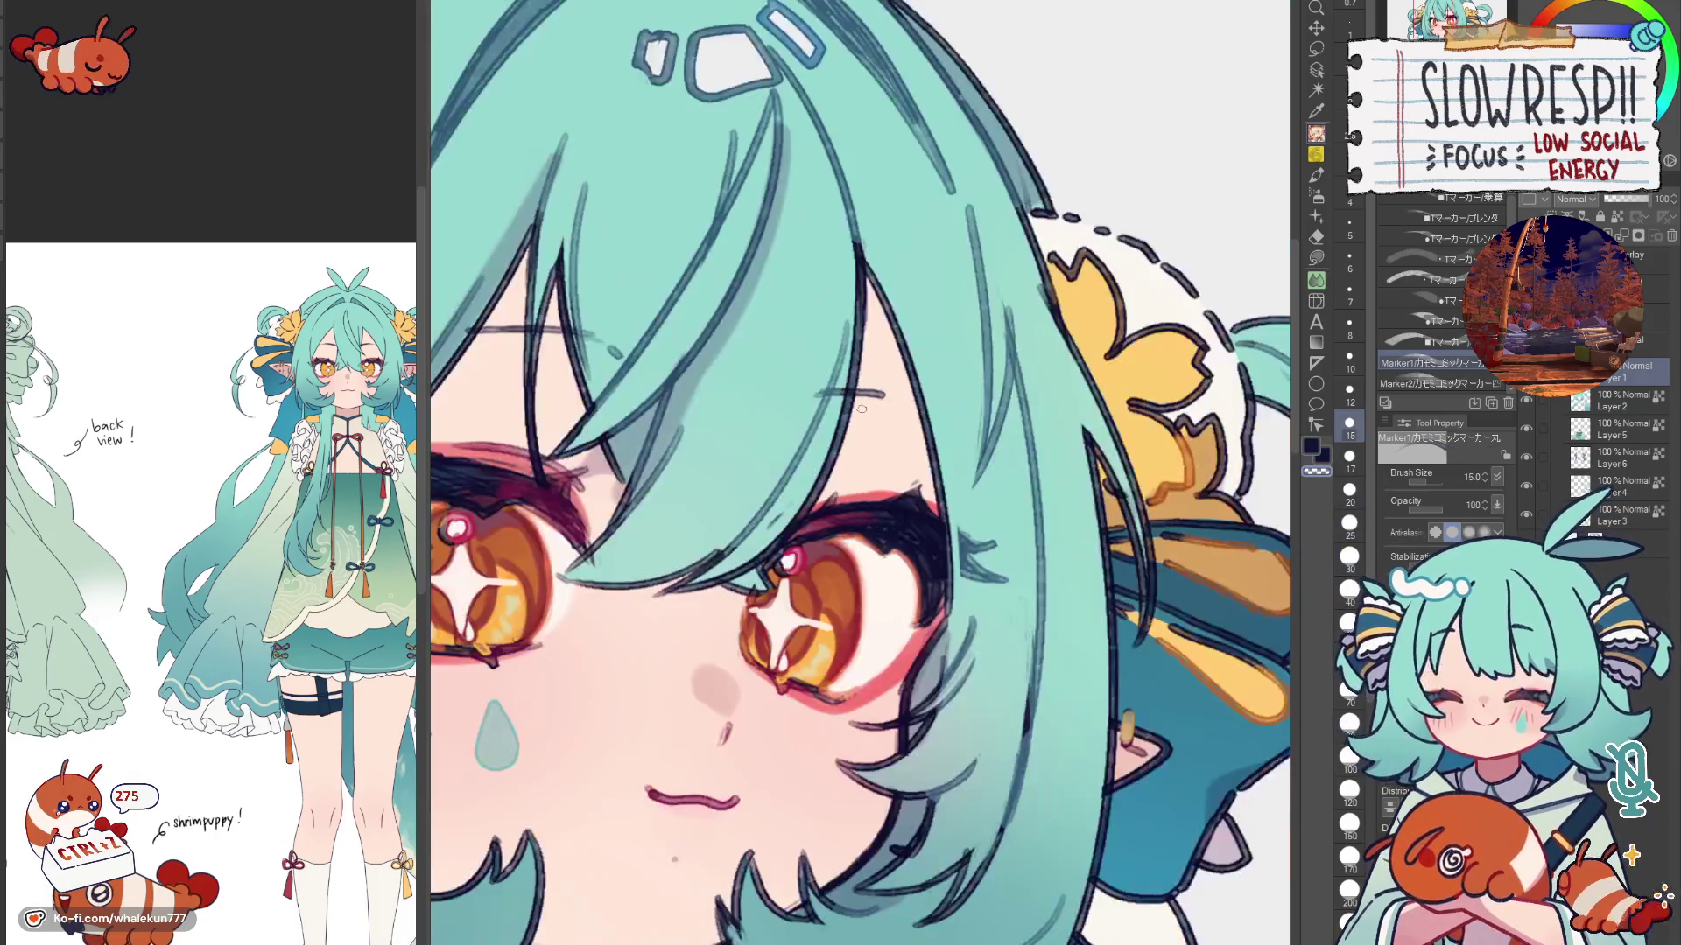
{"action": "scroll", "coordinate": [827, 399], "scroll_direction": "down", "scroll_amount": 1}
{"action": "scroll", "coordinate": [828, 400], "scroll_direction": "down", "scroll_amount": 1}
{"action": "scroll", "coordinate": [827, 399], "scroll_direction": "down", "scroll_amount": 1}
{"action": "scroll", "coordinate": [949, 432], "scroll_direction": "down", "scroll_amount": 1}
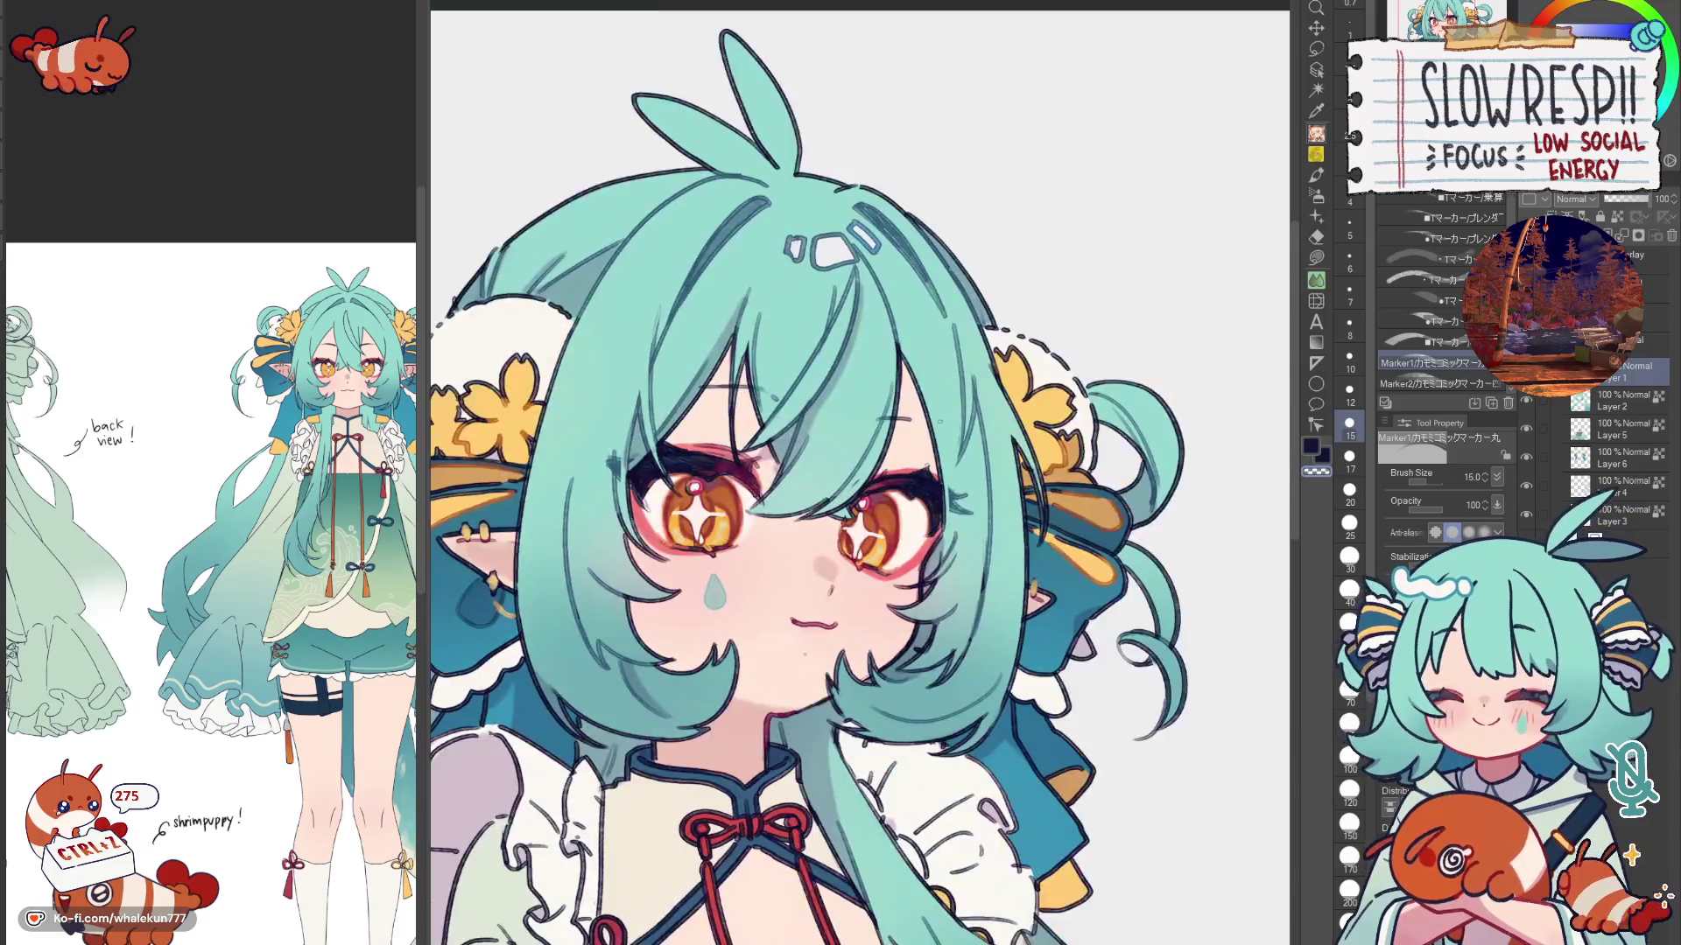
{"action": "scroll", "coordinate": [949, 432], "scroll_direction": "up", "scroll_amount": 1}
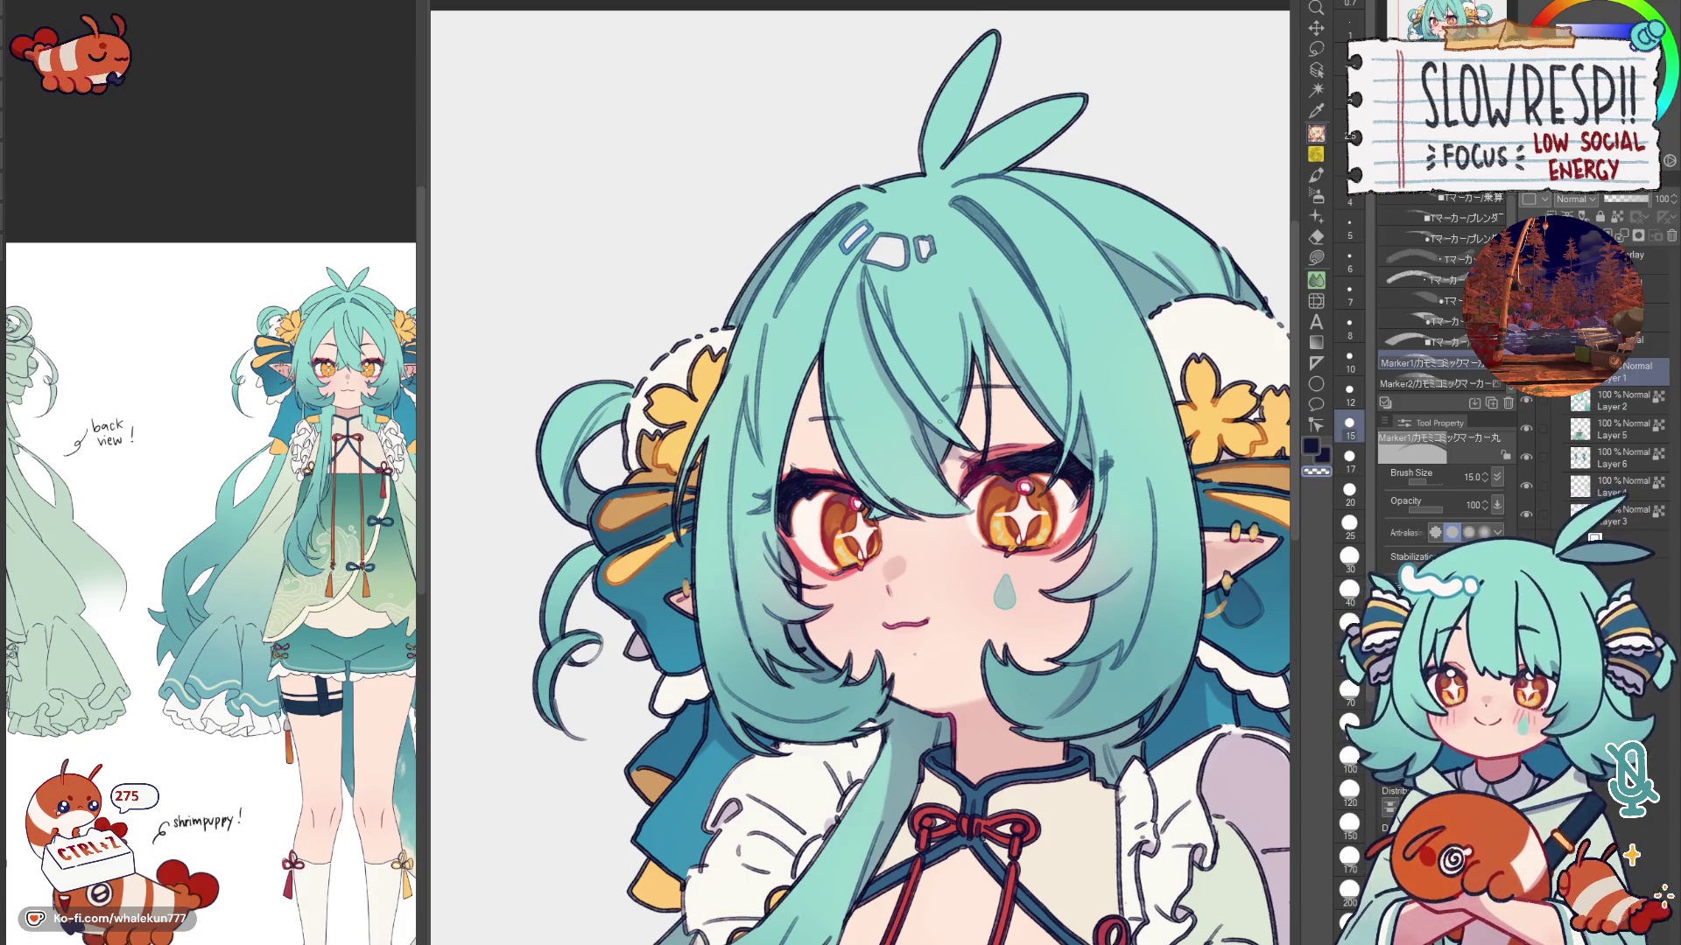
{"action": "key", "text": "p"}
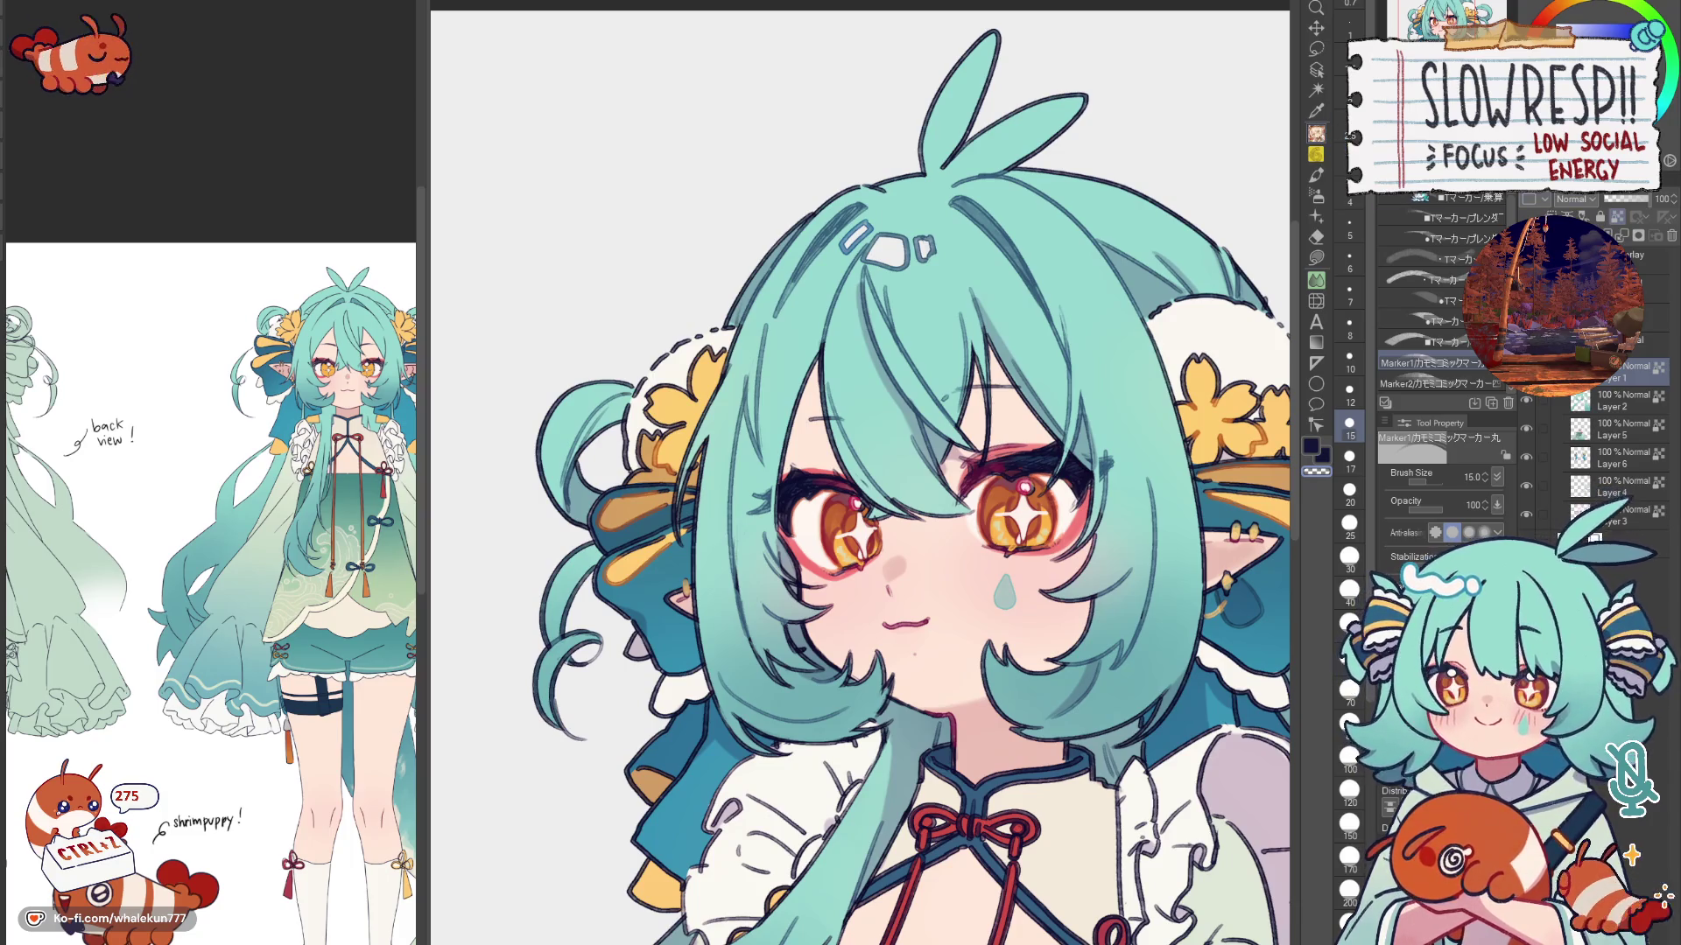
{"action": "scroll", "coordinate": [866, 473], "scroll_direction": "down", "scroll_amount": 2}
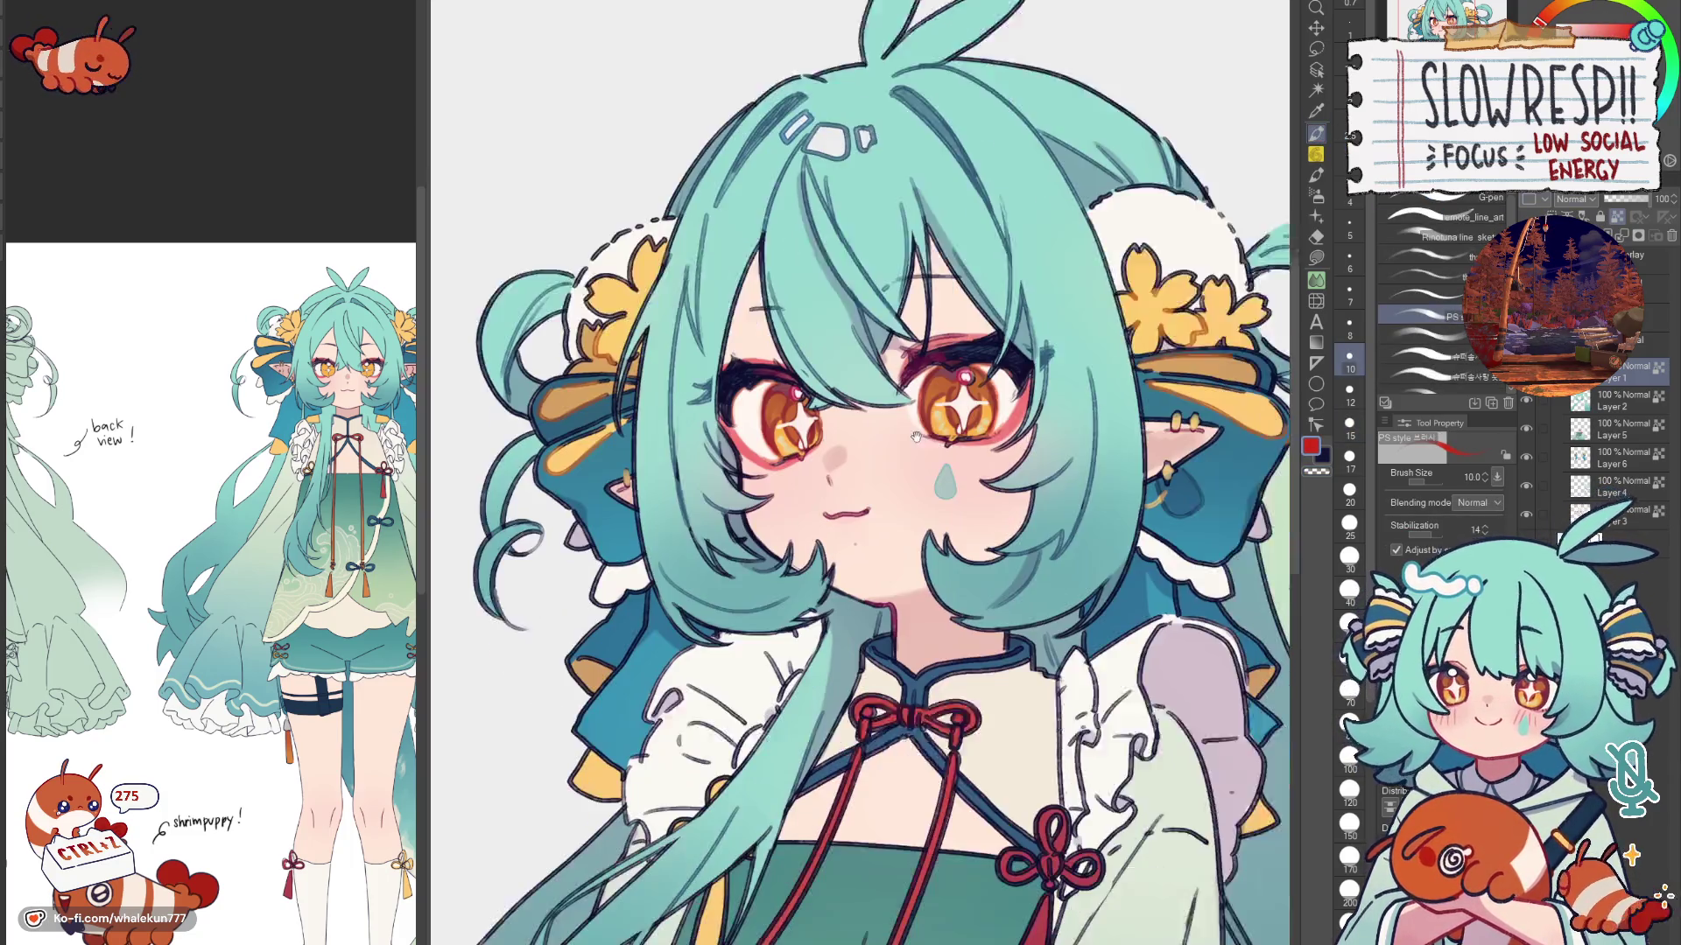
{"action": "scroll", "coordinate": [866, 473], "scroll_direction": "down", "scroll_amount": 2}
{"action": "scroll", "coordinate": [963, 421], "scroll_direction": "down", "scroll_amount": 5}
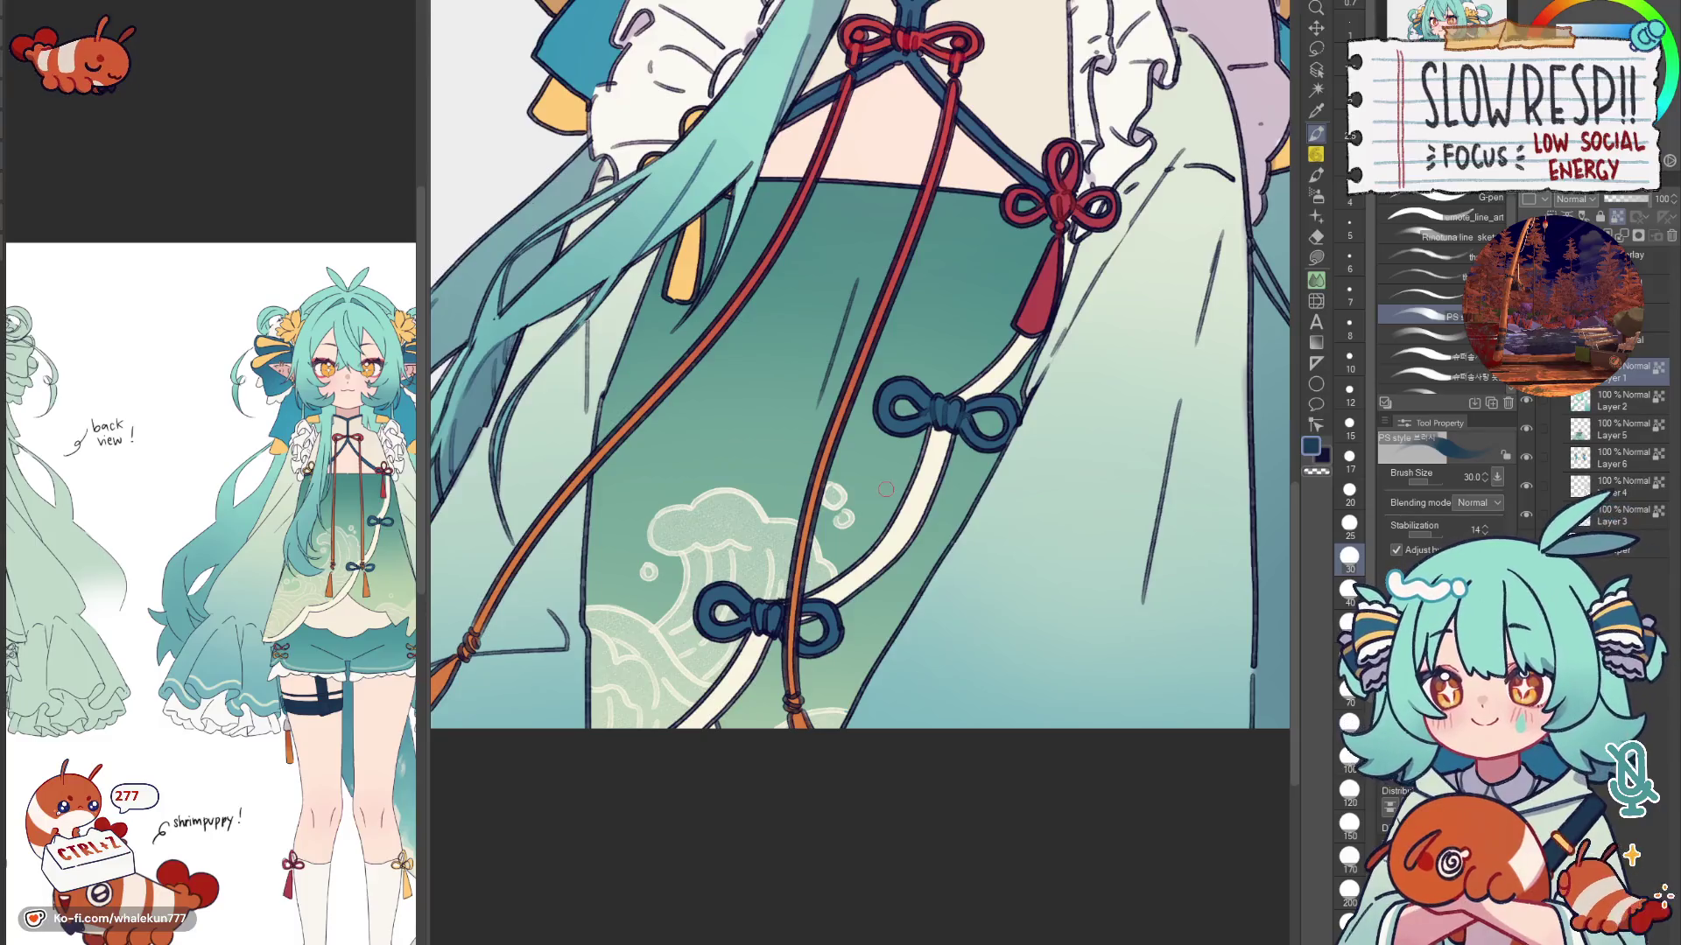
{"action": "scroll", "coordinate": [860, 381], "scroll_direction": "down", "scroll_amount": 2}
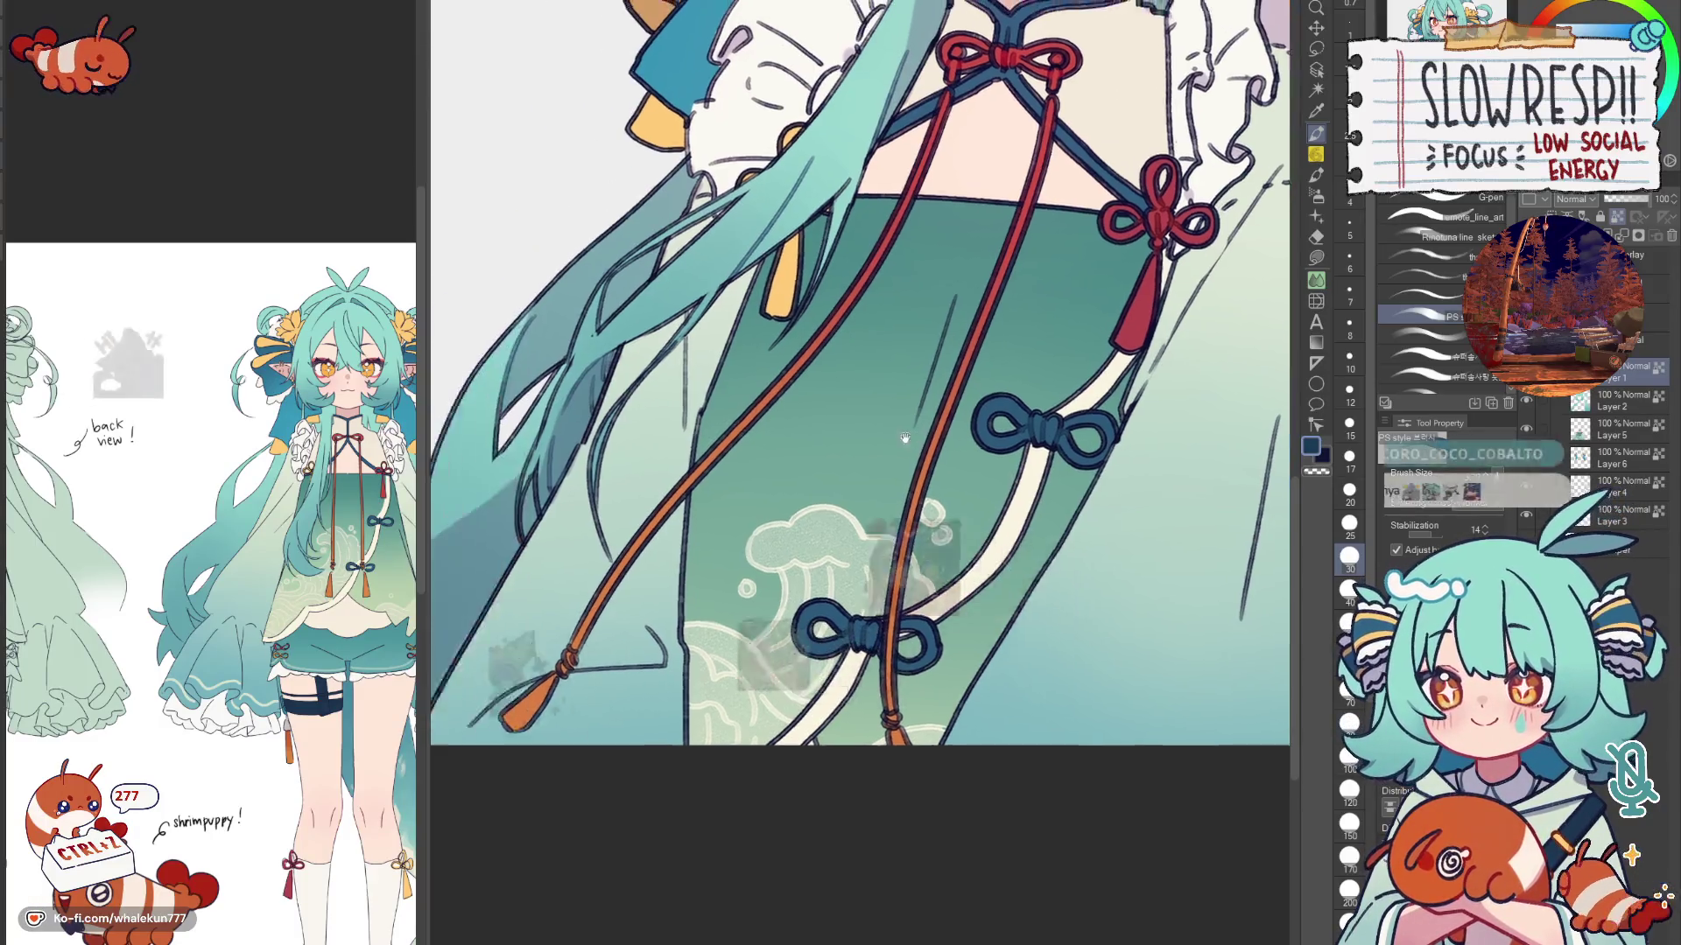
{"action": "scroll", "coordinate": [860, 381], "scroll_direction": "down", "scroll_amount": 2}
{"action": "scroll", "coordinate": [861, 381], "scroll_direction": "down", "scroll_amount": 2}
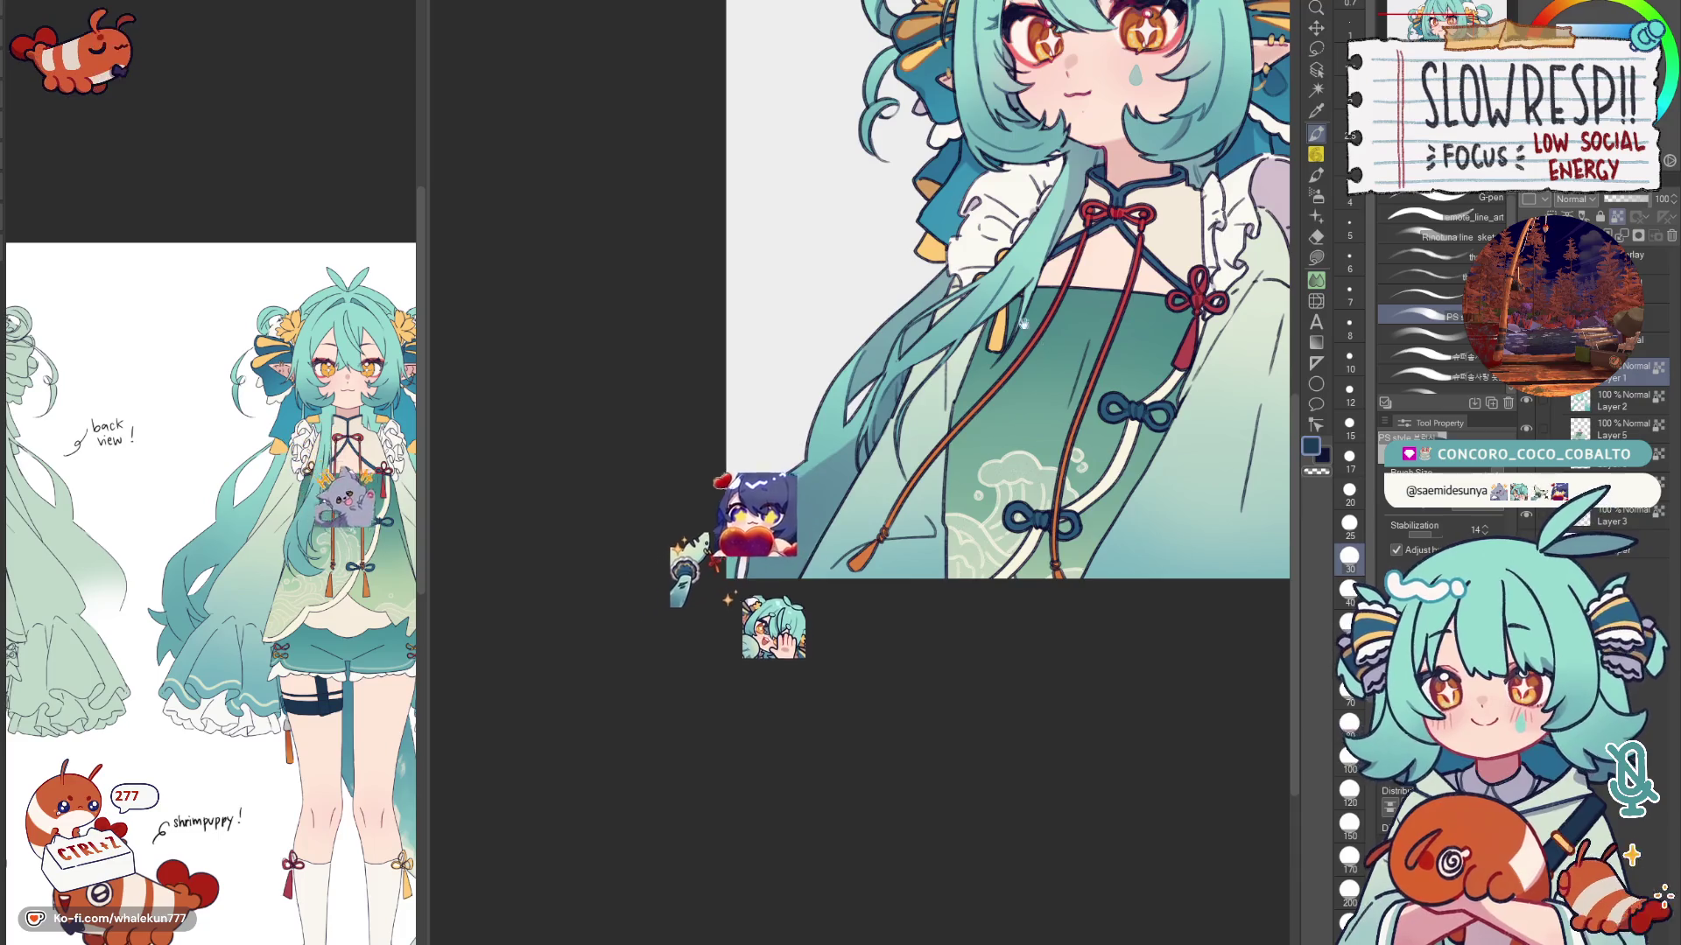
Step: Review the whole drawing down to the chest knots, then sample the dress cord's orange
{"action": "key", "text": "ctrl+0"}
{"action": "scroll", "coordinate": [853, 329], "scroll_direction": "up", "scroll_amount": 3}
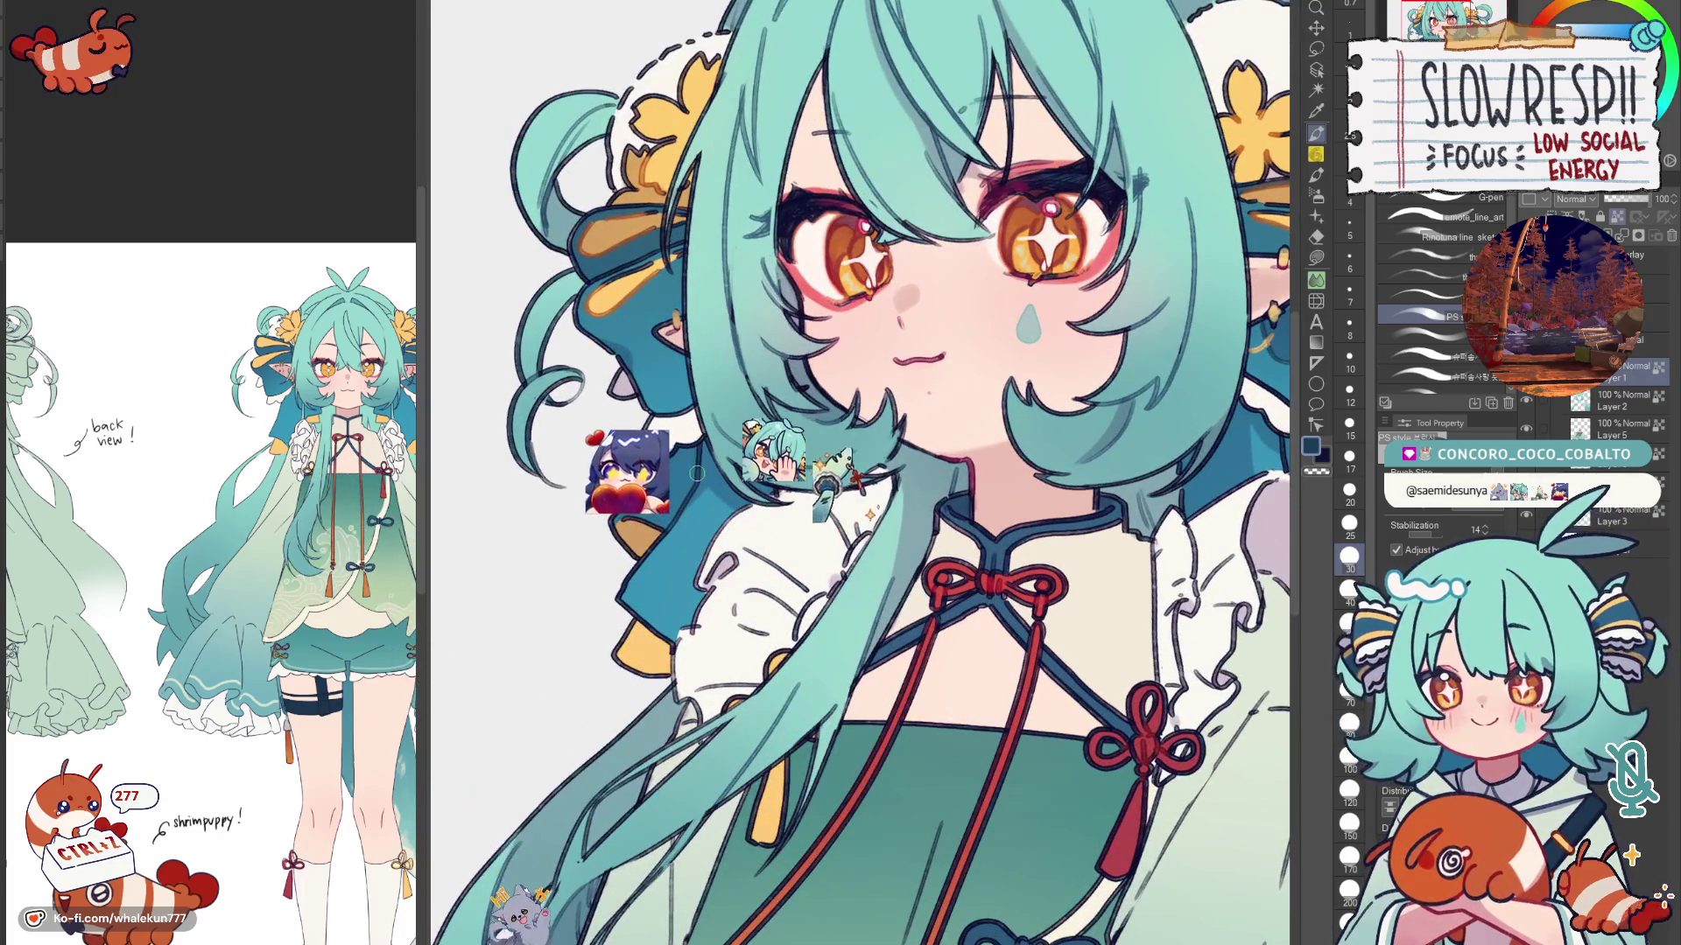
{"action": "left_click_drag", "start_coordinate": [1288, 462], "coordinate": [1038, 370]}
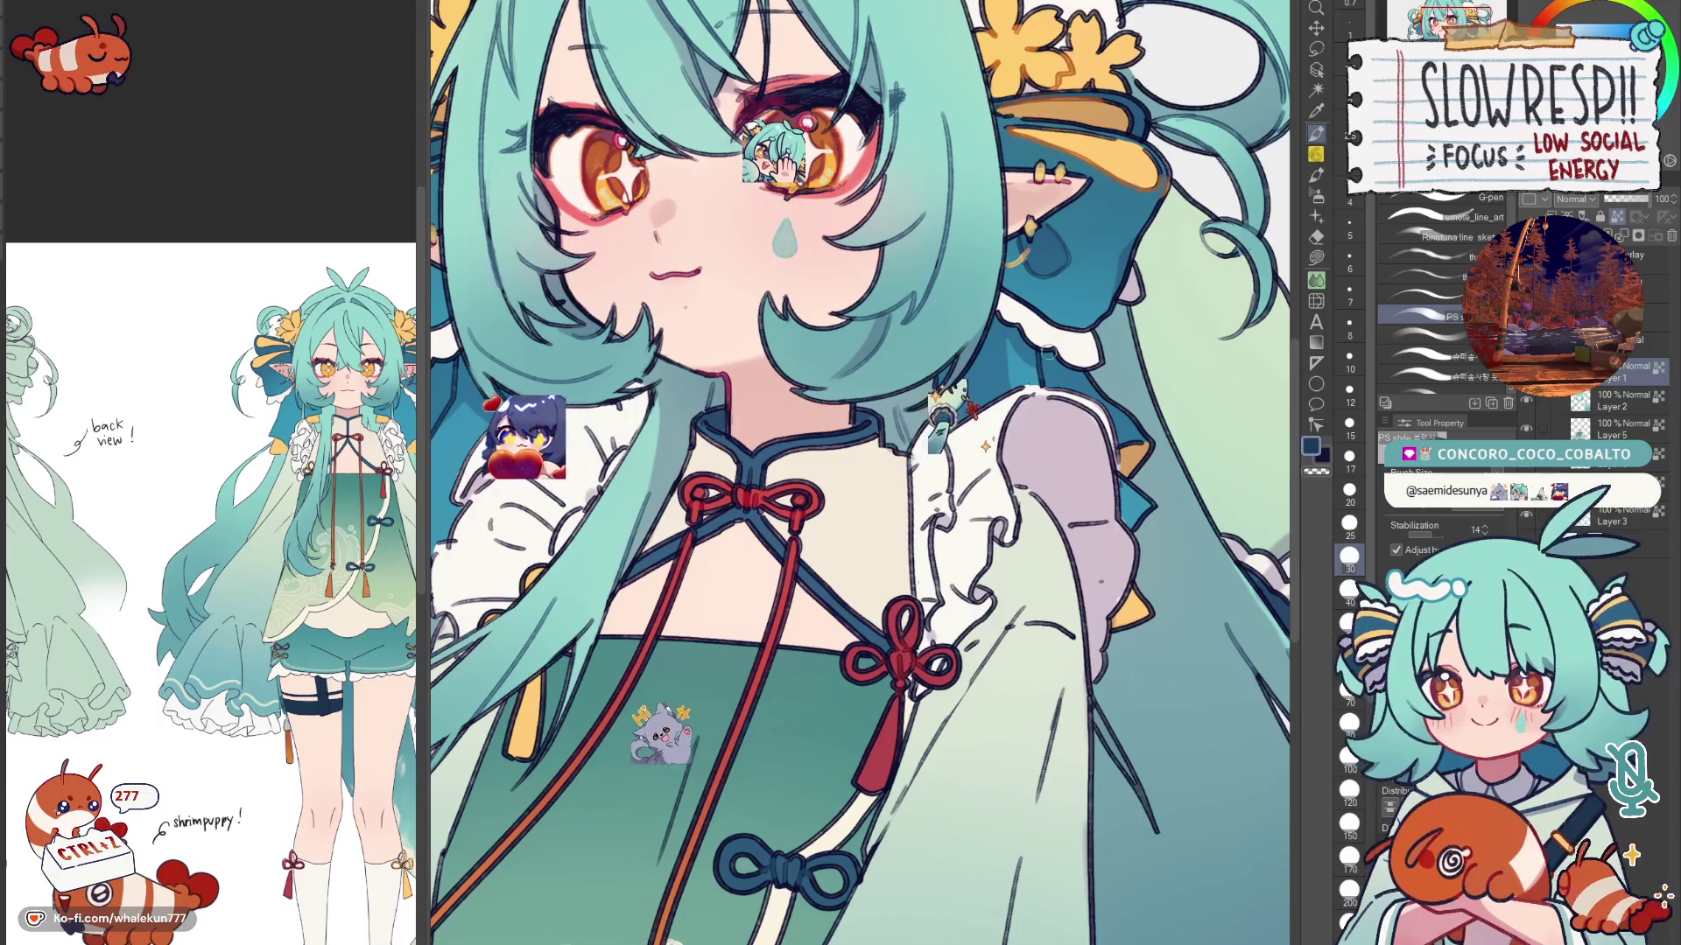
{"action": "key", "text": "ctrl+0"}
{"action": "scroll", "coordinate": [952, 392], "scroll_direction": "up", "scroll_amount": 3}
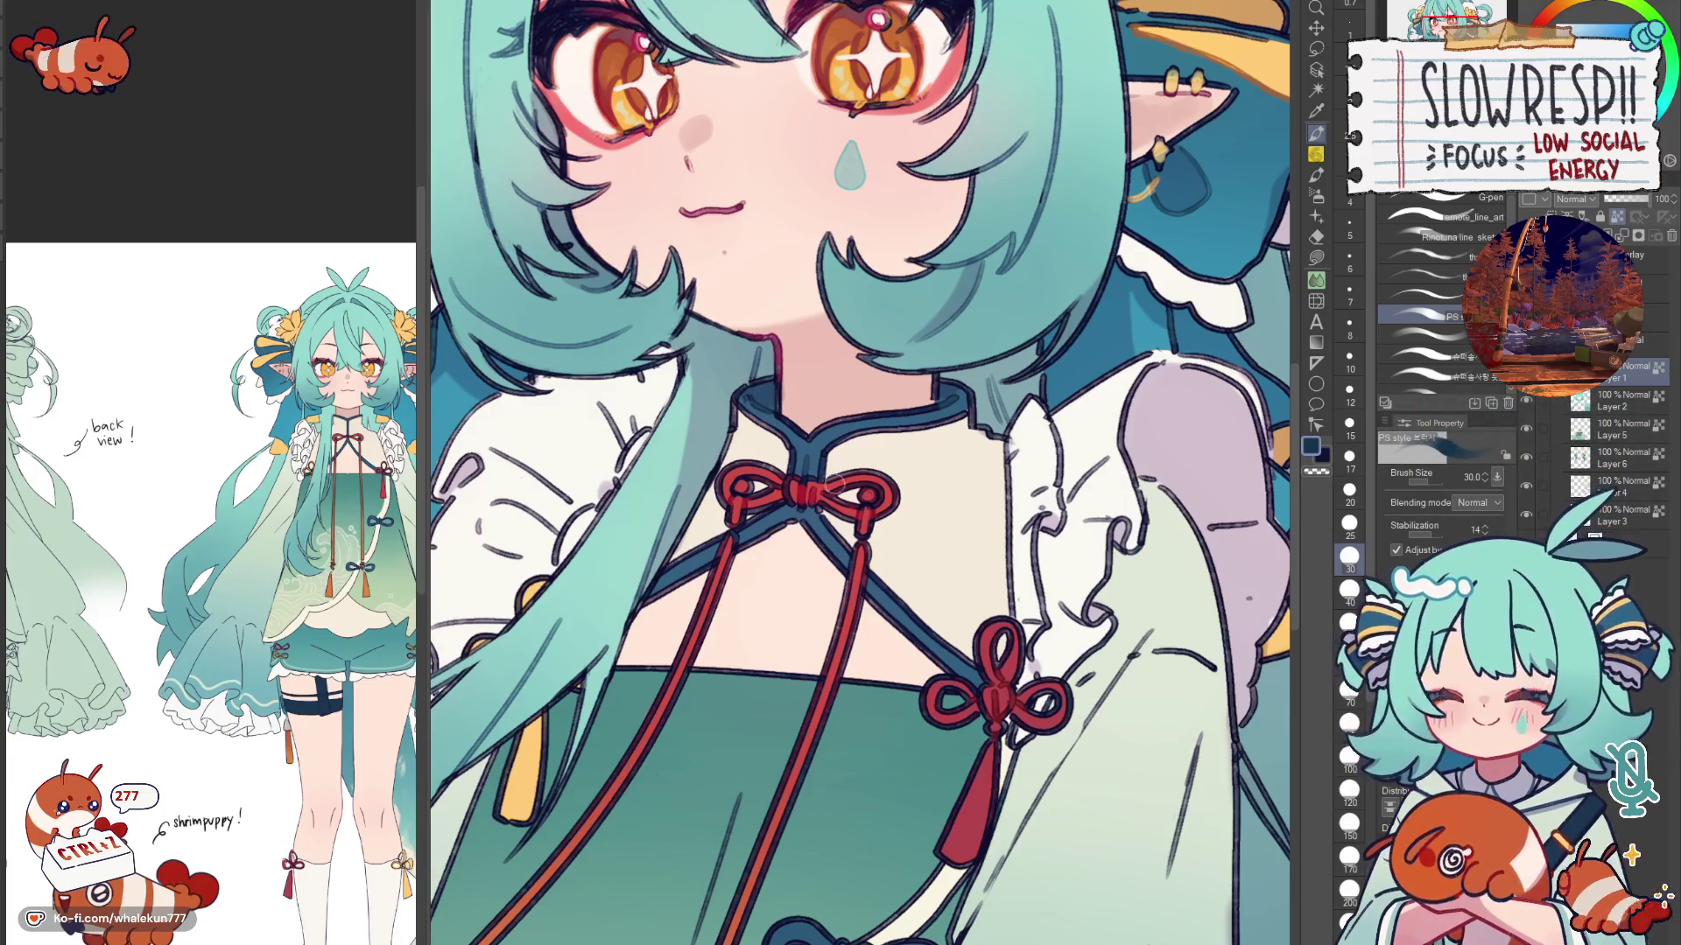
{"action": "left_click_drag", "start_coordinate": [933, 610], "coordinate": [970, 502]}
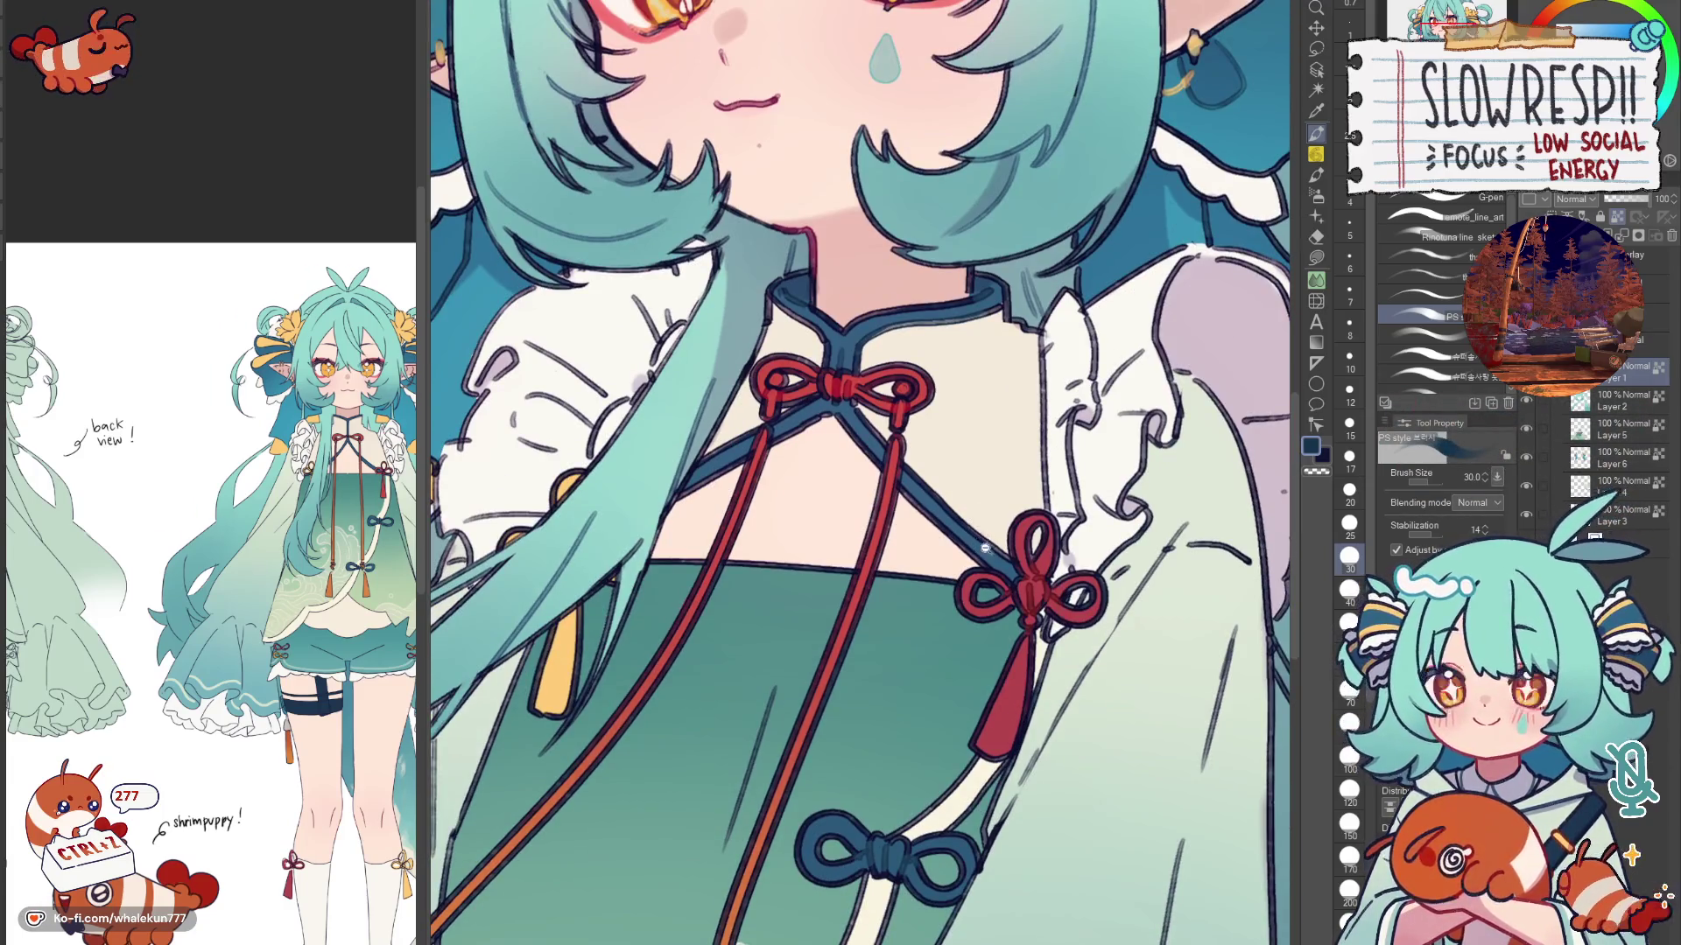
{"action": "scroll", "coordinate": [970, 501], "scroll_direction": "down", "scroll_amount": 5}
{"action": "scroll", "coordinate": [979, 499], "scroll_direction": "up", "scroll_amount": 2}
{"action": "scroll", "coordinate": [985, 498], "scroll_direction": "up", "scroll_amount": 3}
{"action": "scroll", "coordinate": [983, 499], "scroll_direction": "down", "scroll_amount": 3}
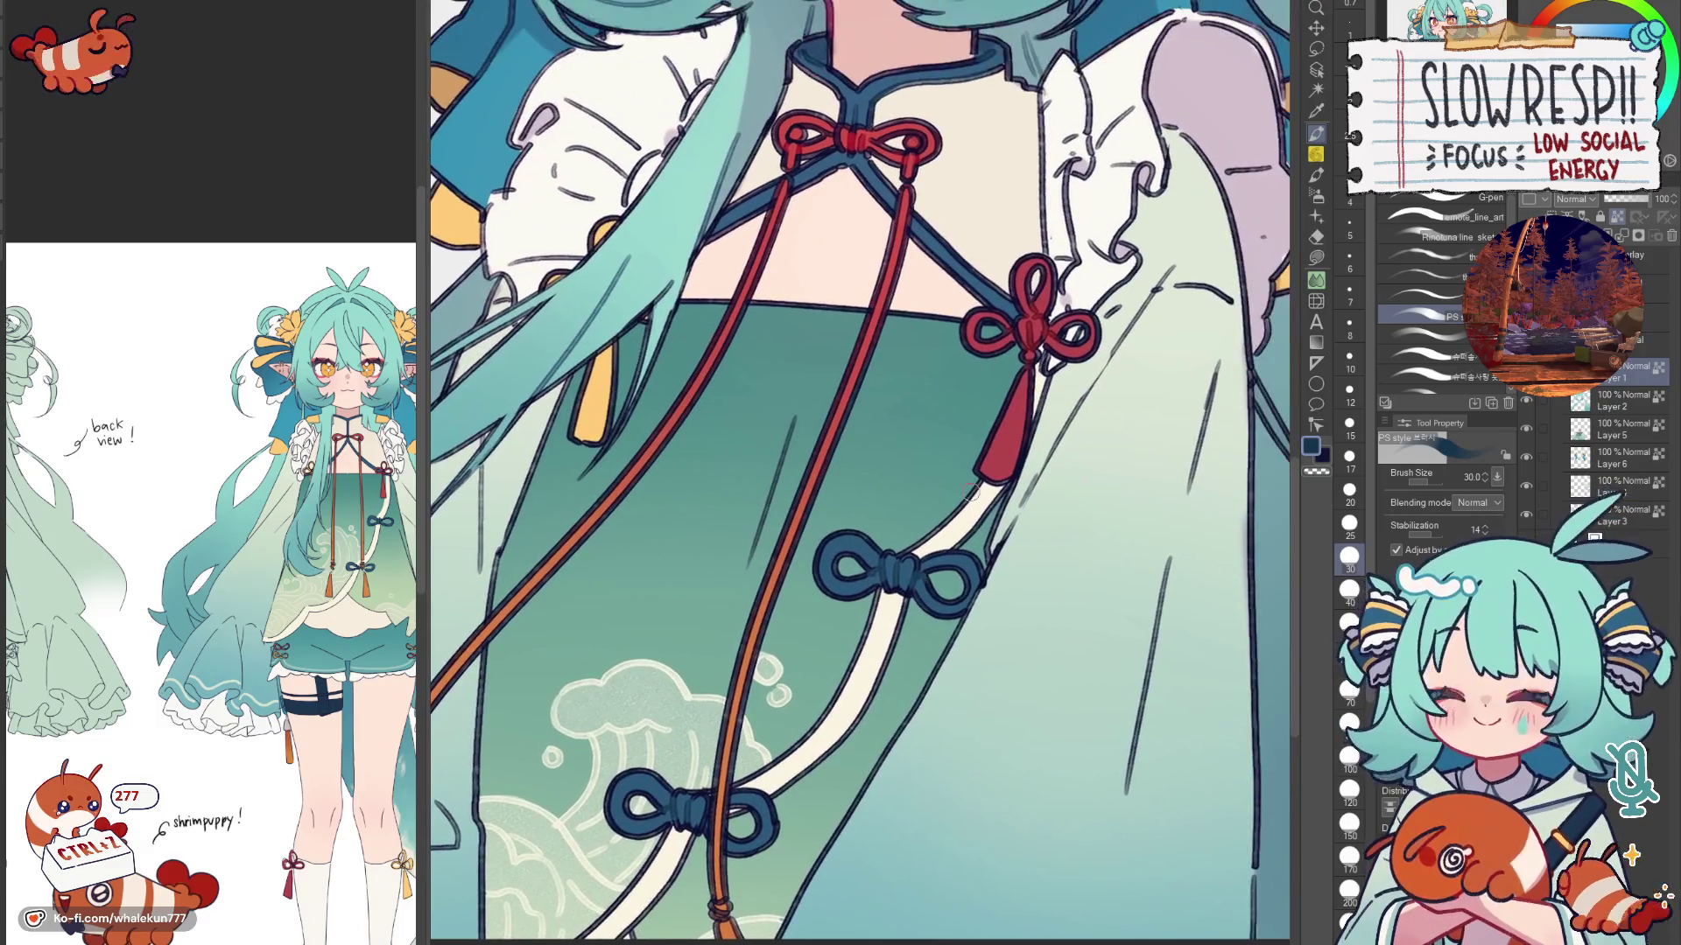
{"action": "scroll", "coordinate": [984, 498], "scroll_direction": "down", "scroll_amount": 2}
{"action": "scroll", "coordinate": [692, 529], "scroll_direction": "up", "scroll_amount": 1}
{"action": "scroll", "coordinate": [691, 530], "scroll_direction": "up", "scroll_amount": 2}
{"action": "left_click", "coordinate": [638, 566], "text": "alt"}
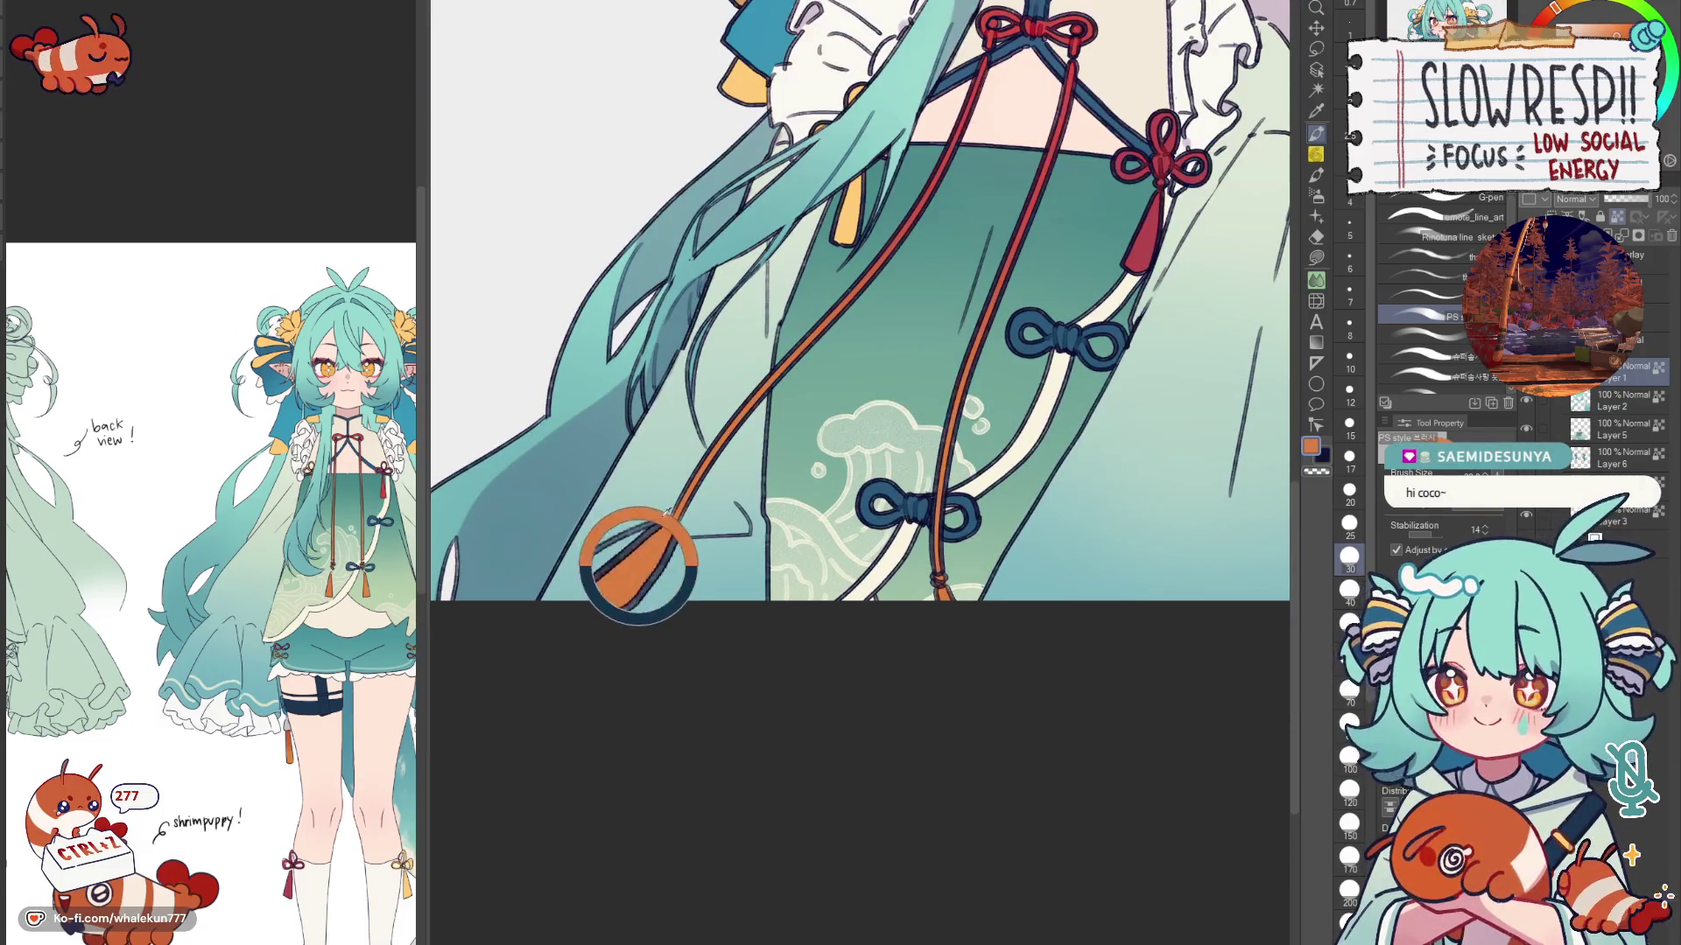
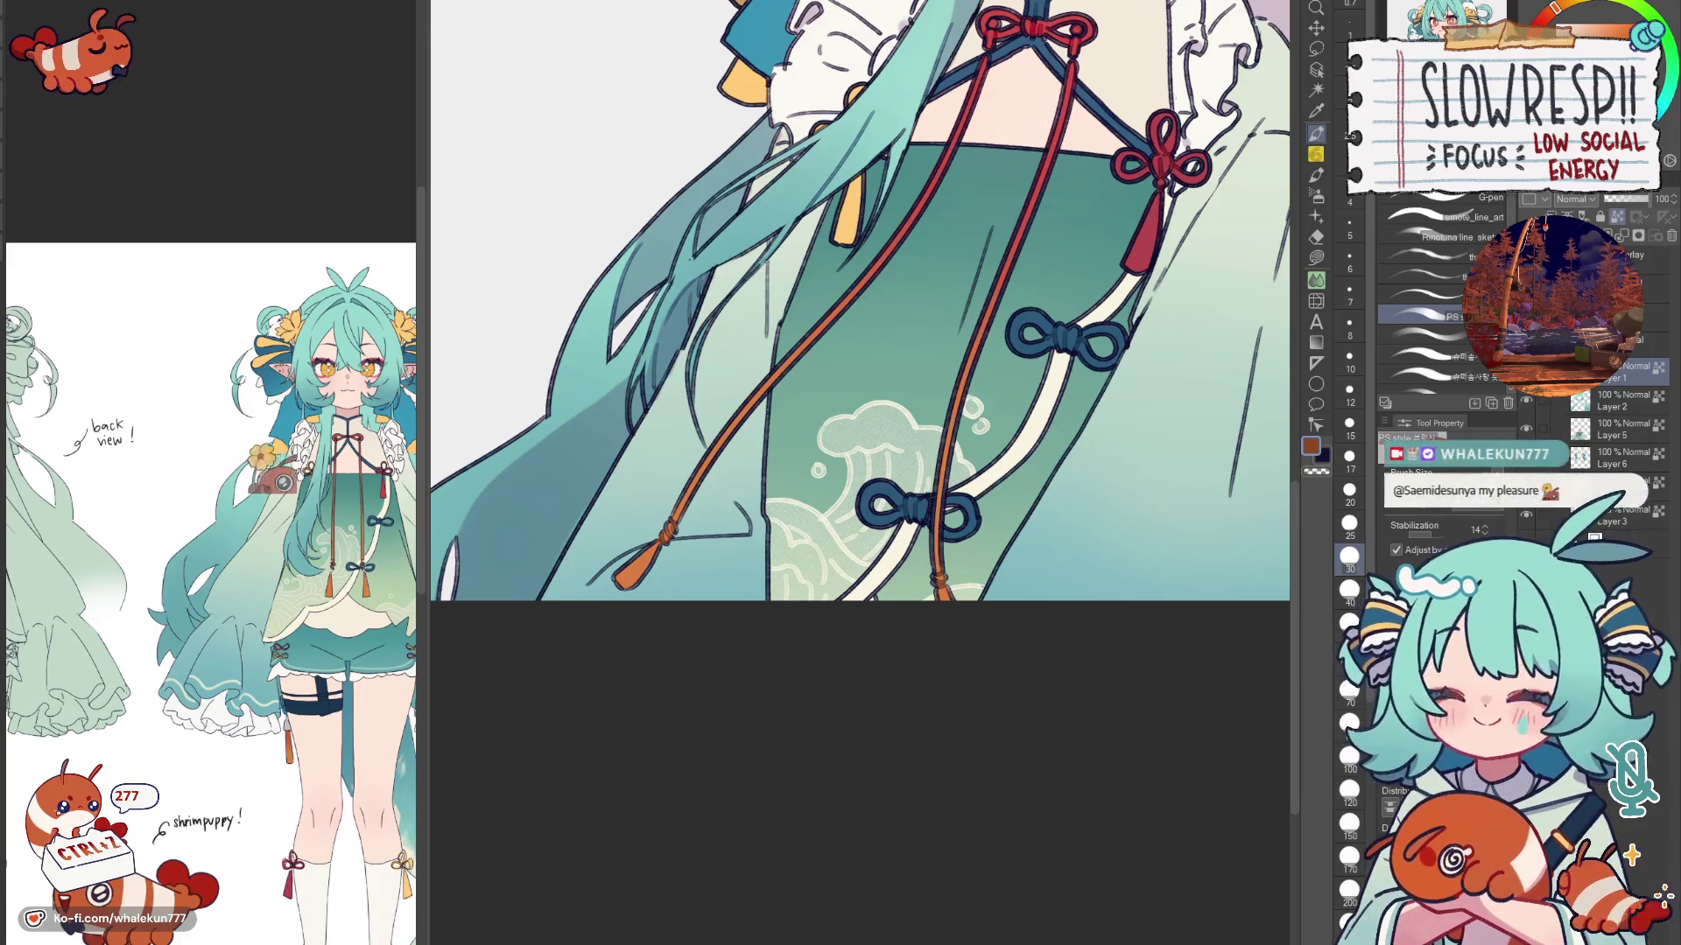
Step: On the Multiply shading layer, paint with transparency over the dress and sleeve using sampled teal and a pale colour
{"action": "left_click_drag", "start_coordinate": [860, 302], "coordinate": [635, 448]}
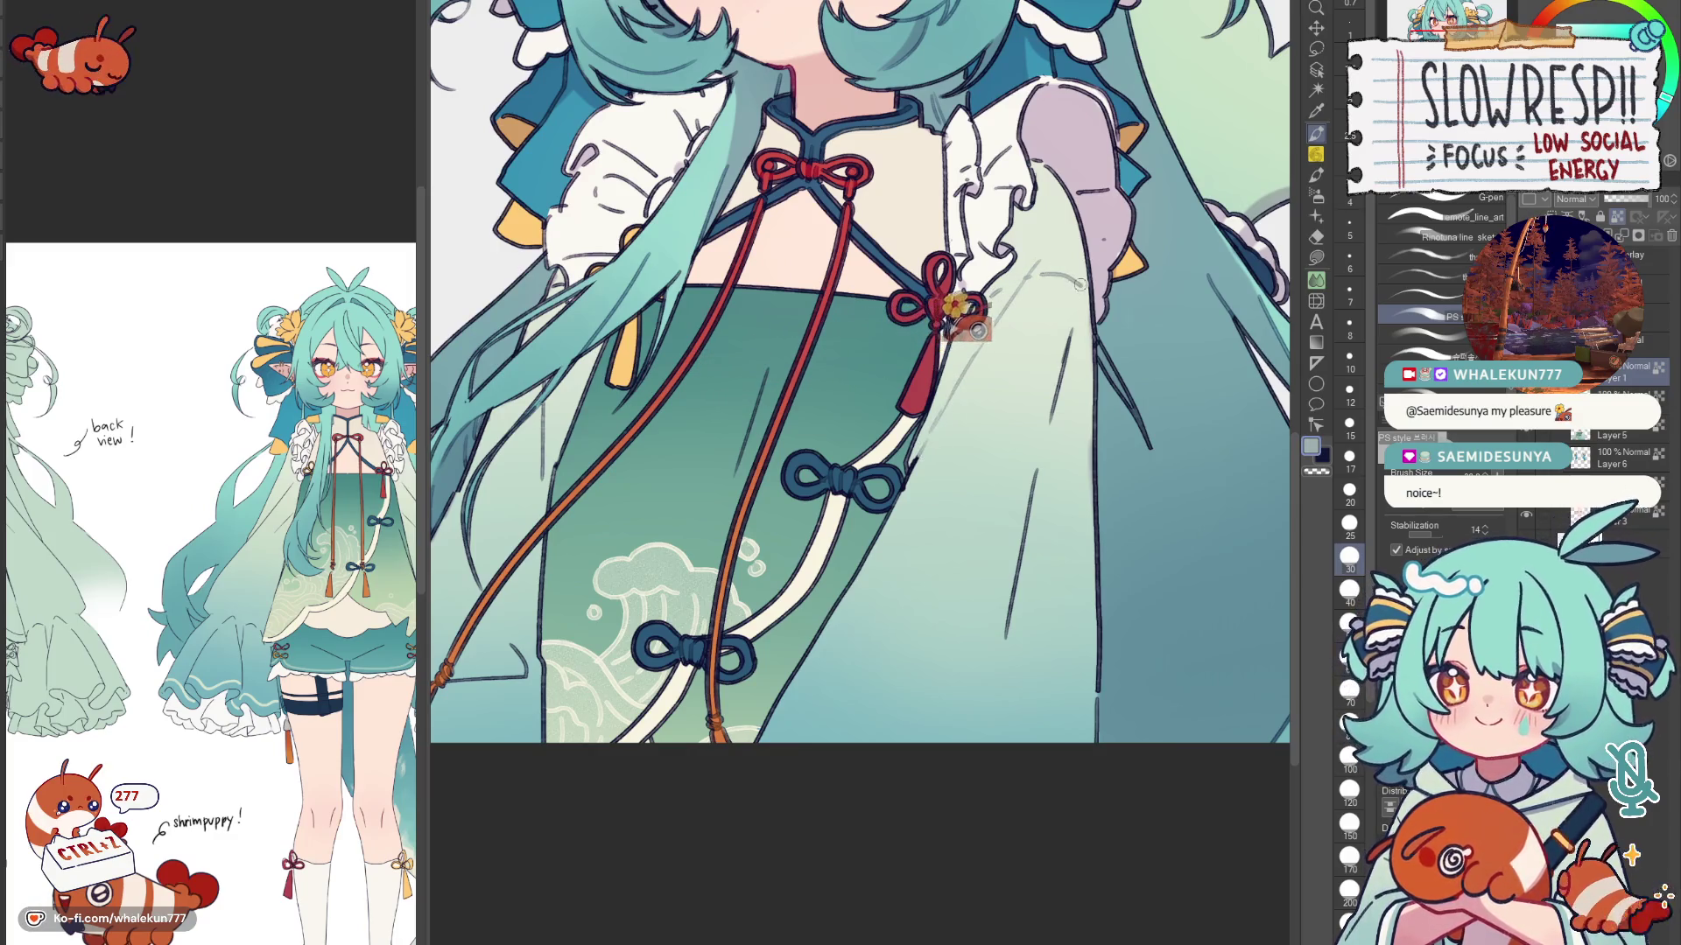
{"action": "scroll", "coordinate": [1057, 403], "scroll_direction": "down", "scroll_amount": 2}
{"action": "scroll", "coordinate": [740, 465], "scroll_direction": "up", "scroll_amount": 2}
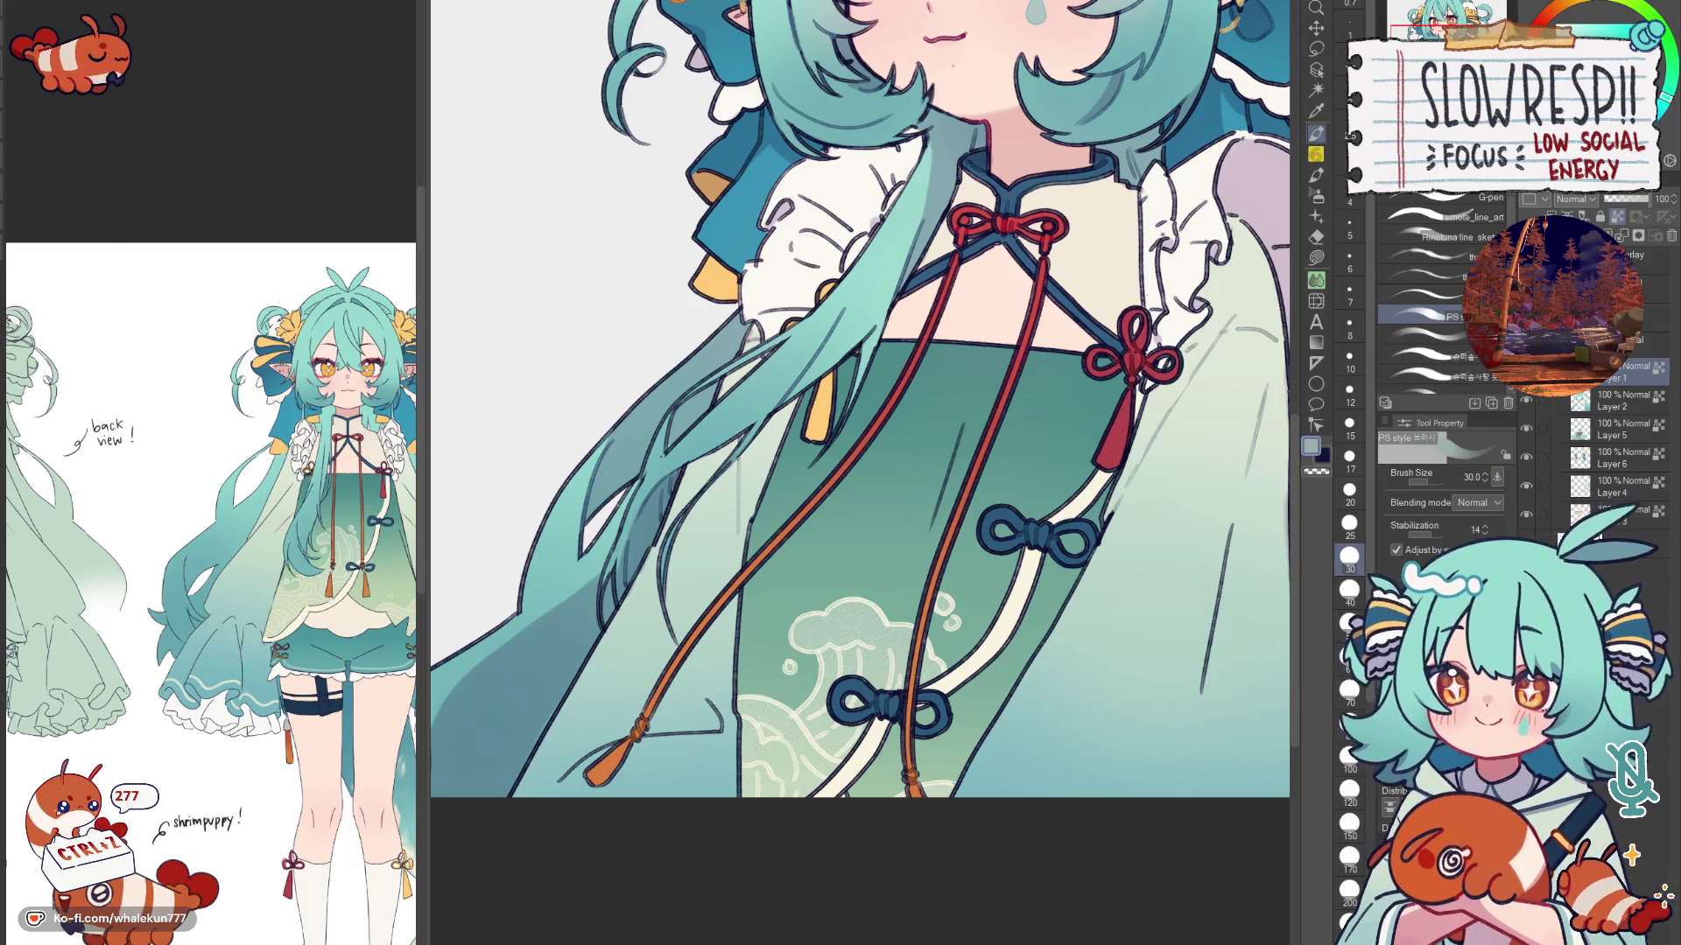
{"action": "key", "text": "alt+bracketright"}
{"action": "key", "text": "c"}
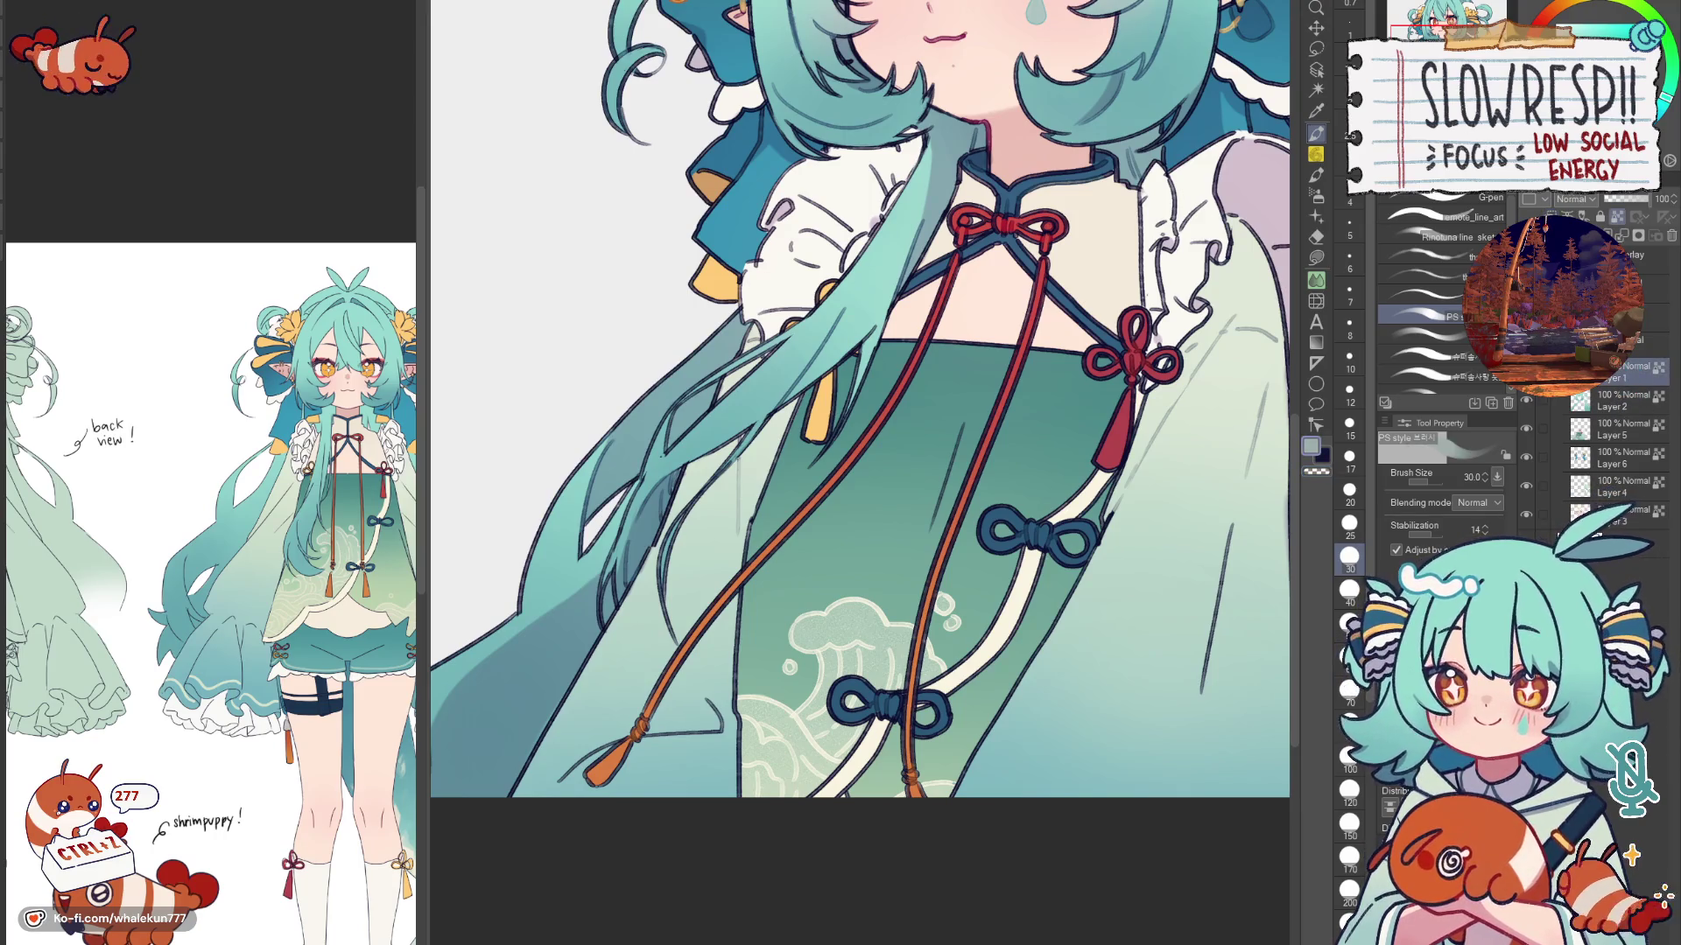
{"action": "left_click_drag", "start_coordinate": [709, 712], "coordinate": [761, 578]}
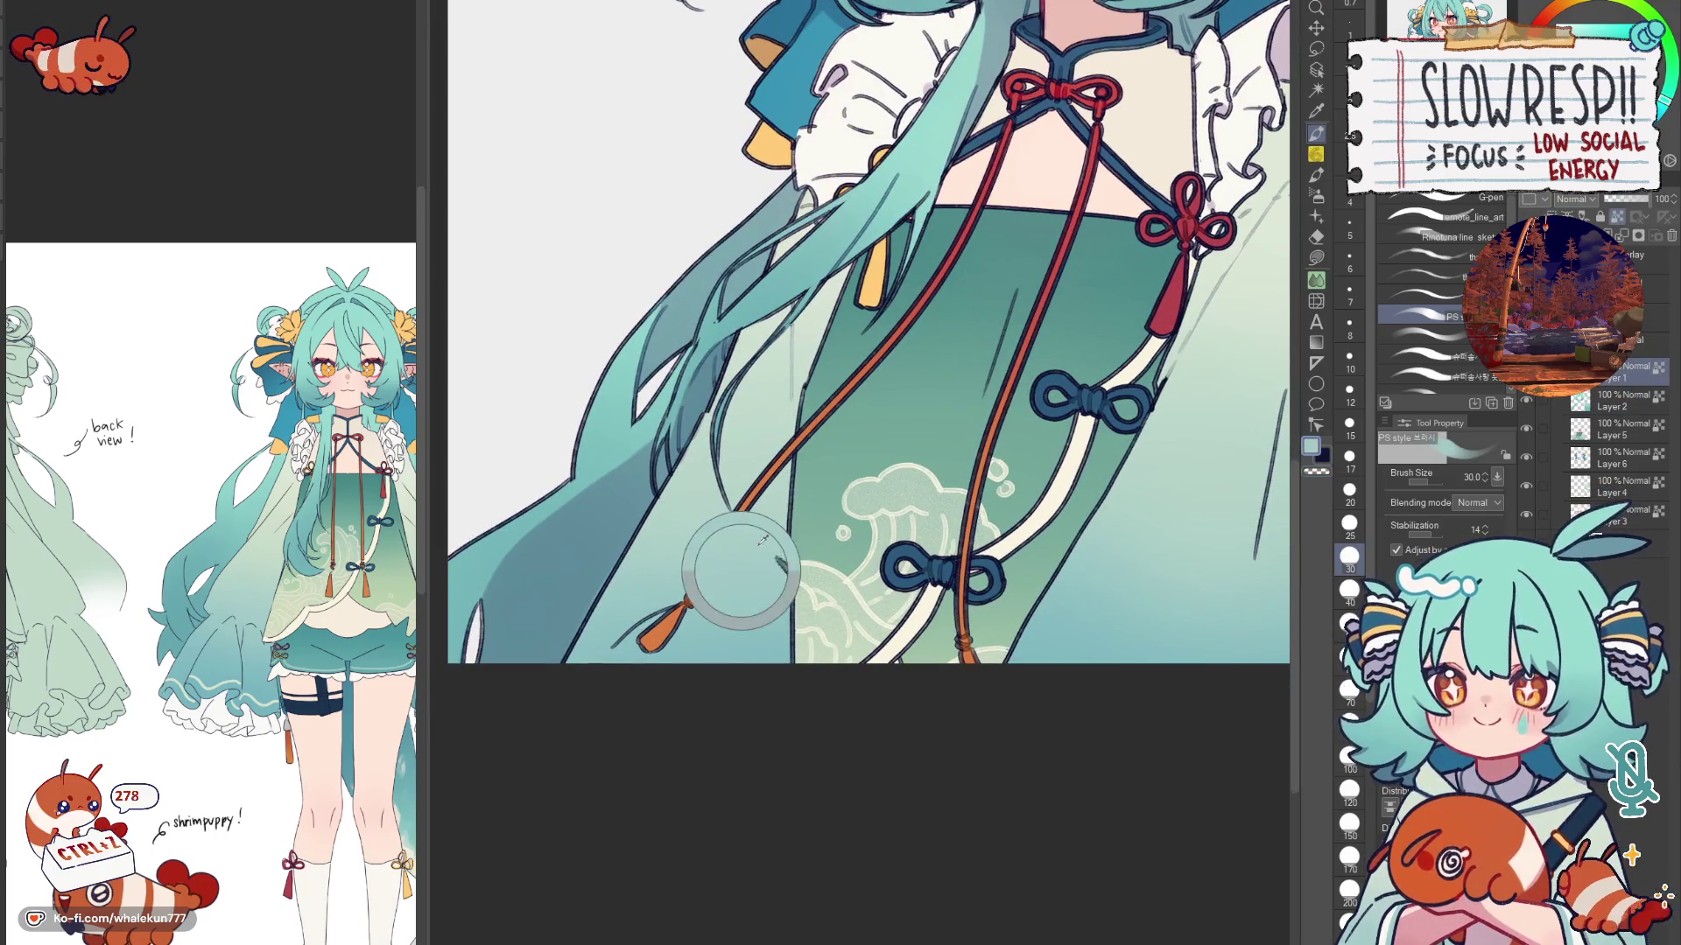
{"action": "left_click", "coordinate": [762, 577], "text": "alt"}
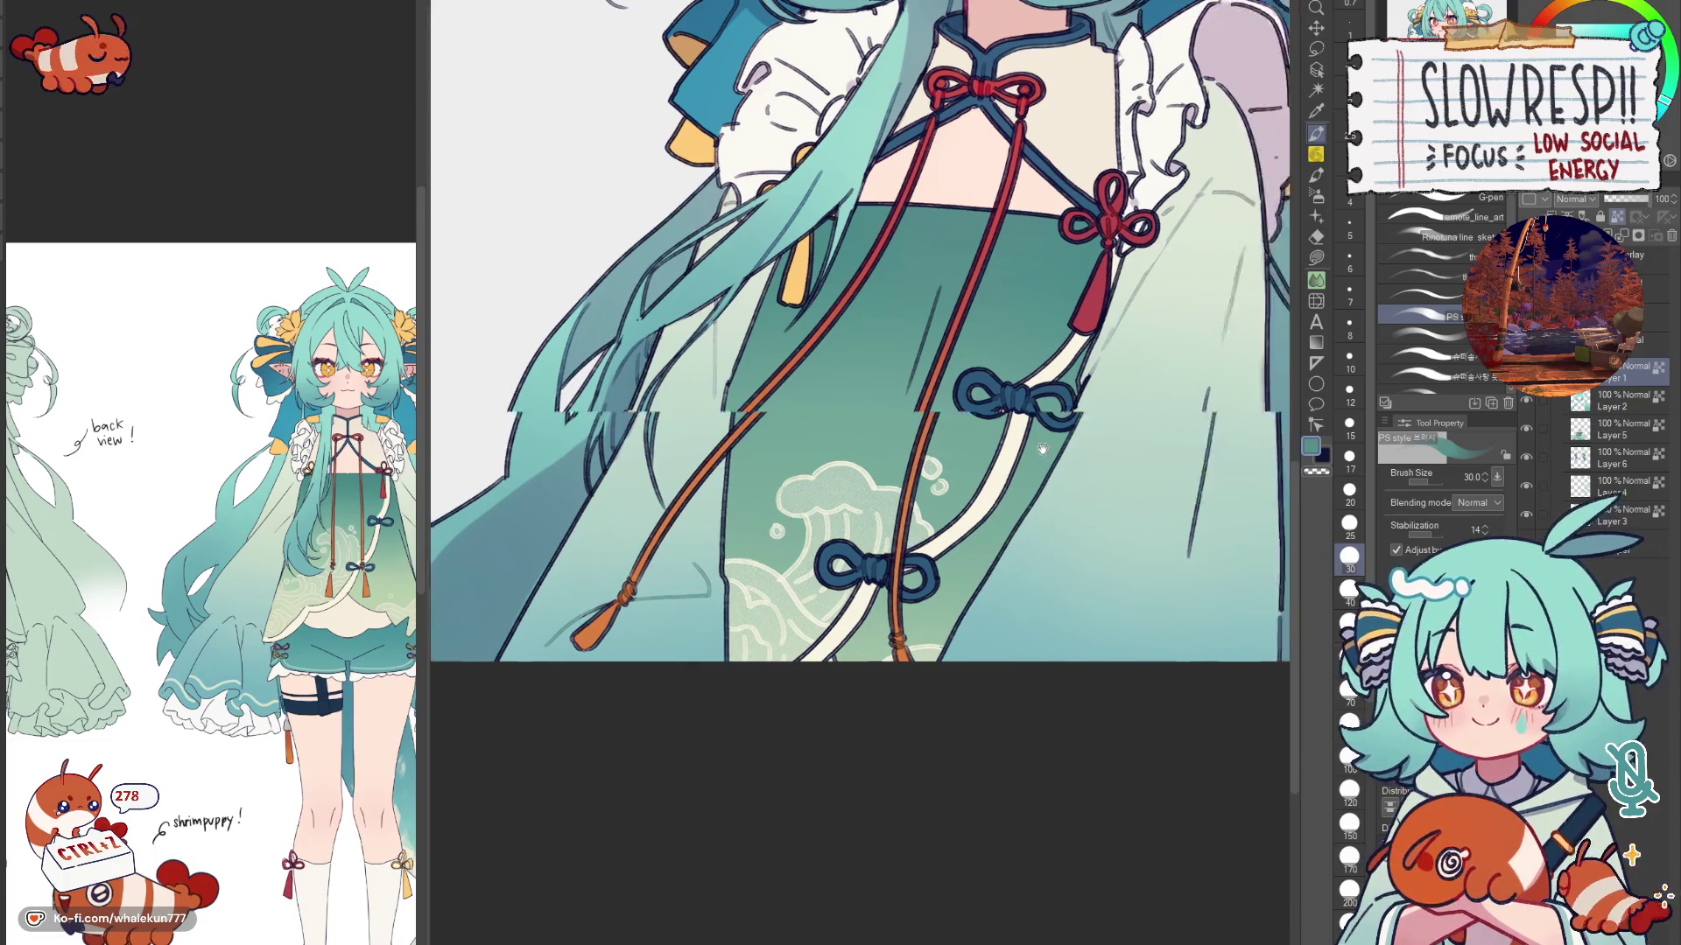
{"action": "left_click_drag", "start_coordinate": [1332, 415], "coordinate": [1047, 384]}
{"action": "scroll", "coordinate": [1047, 383], "scroll_direction": "down", "scroll_amount": 2}
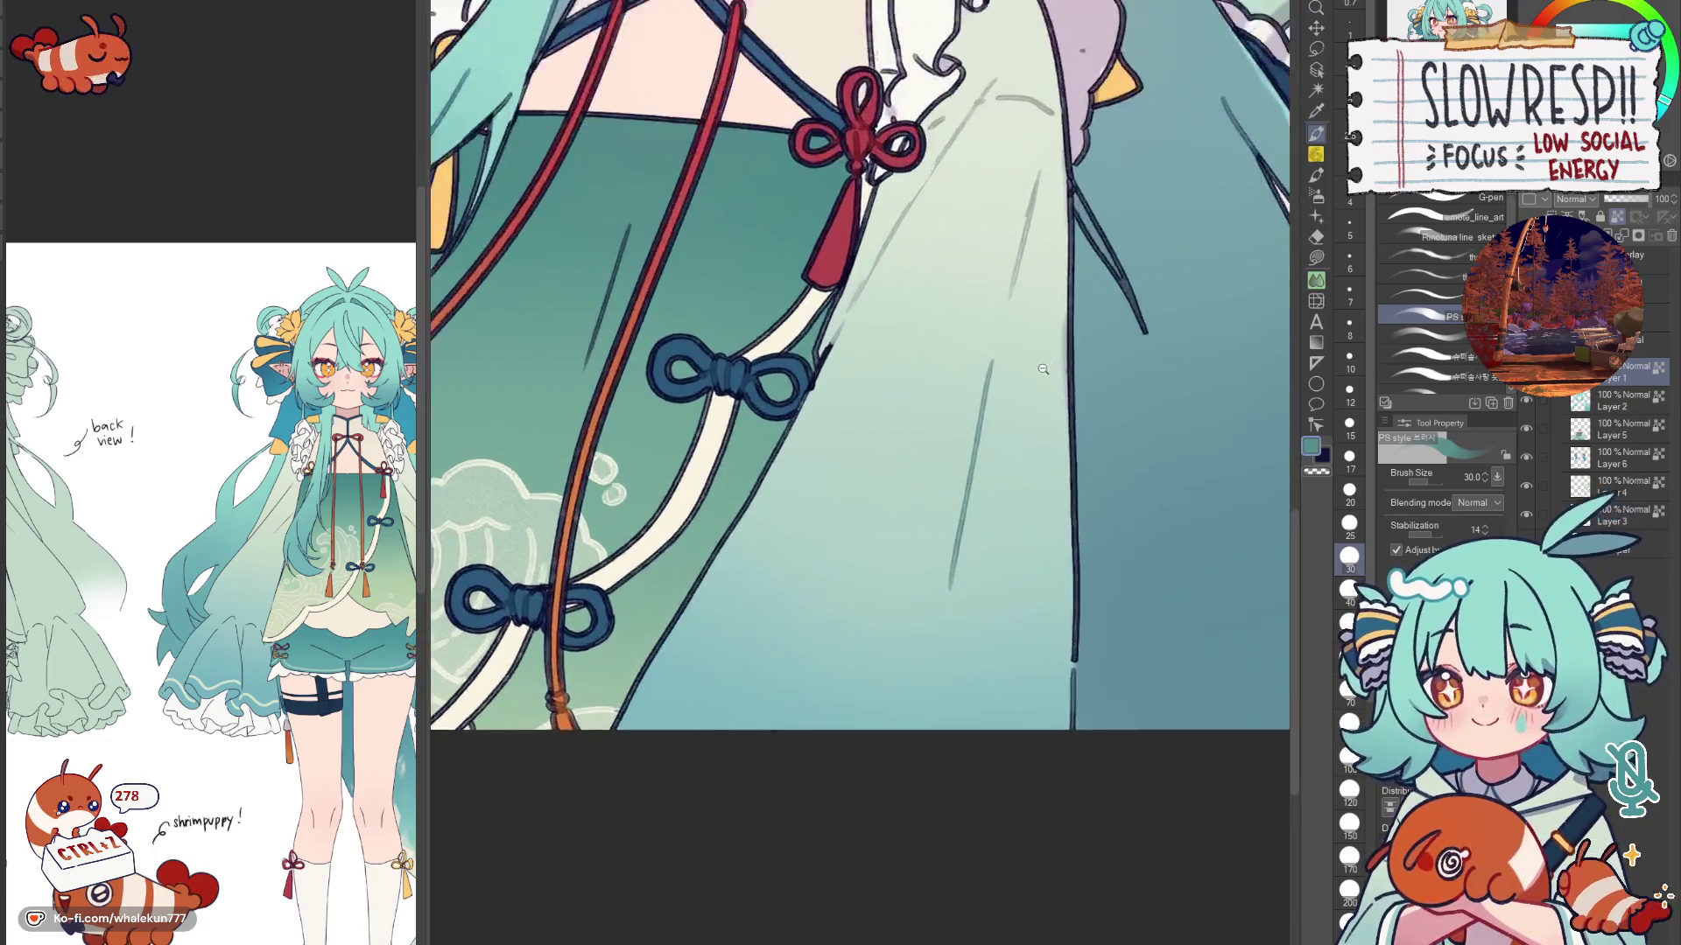
{"action": "scroll", "coordinate": [1044, 369], "scroll_direction": "down", "scroll_amount": 3}
{"action": "scroll", "coordinate": [1040, 315], "scroll_direction": "up", "scroll_amount": 5}
{"action": "left_click", "coordinate": [1040, 307], "text": "alt"}
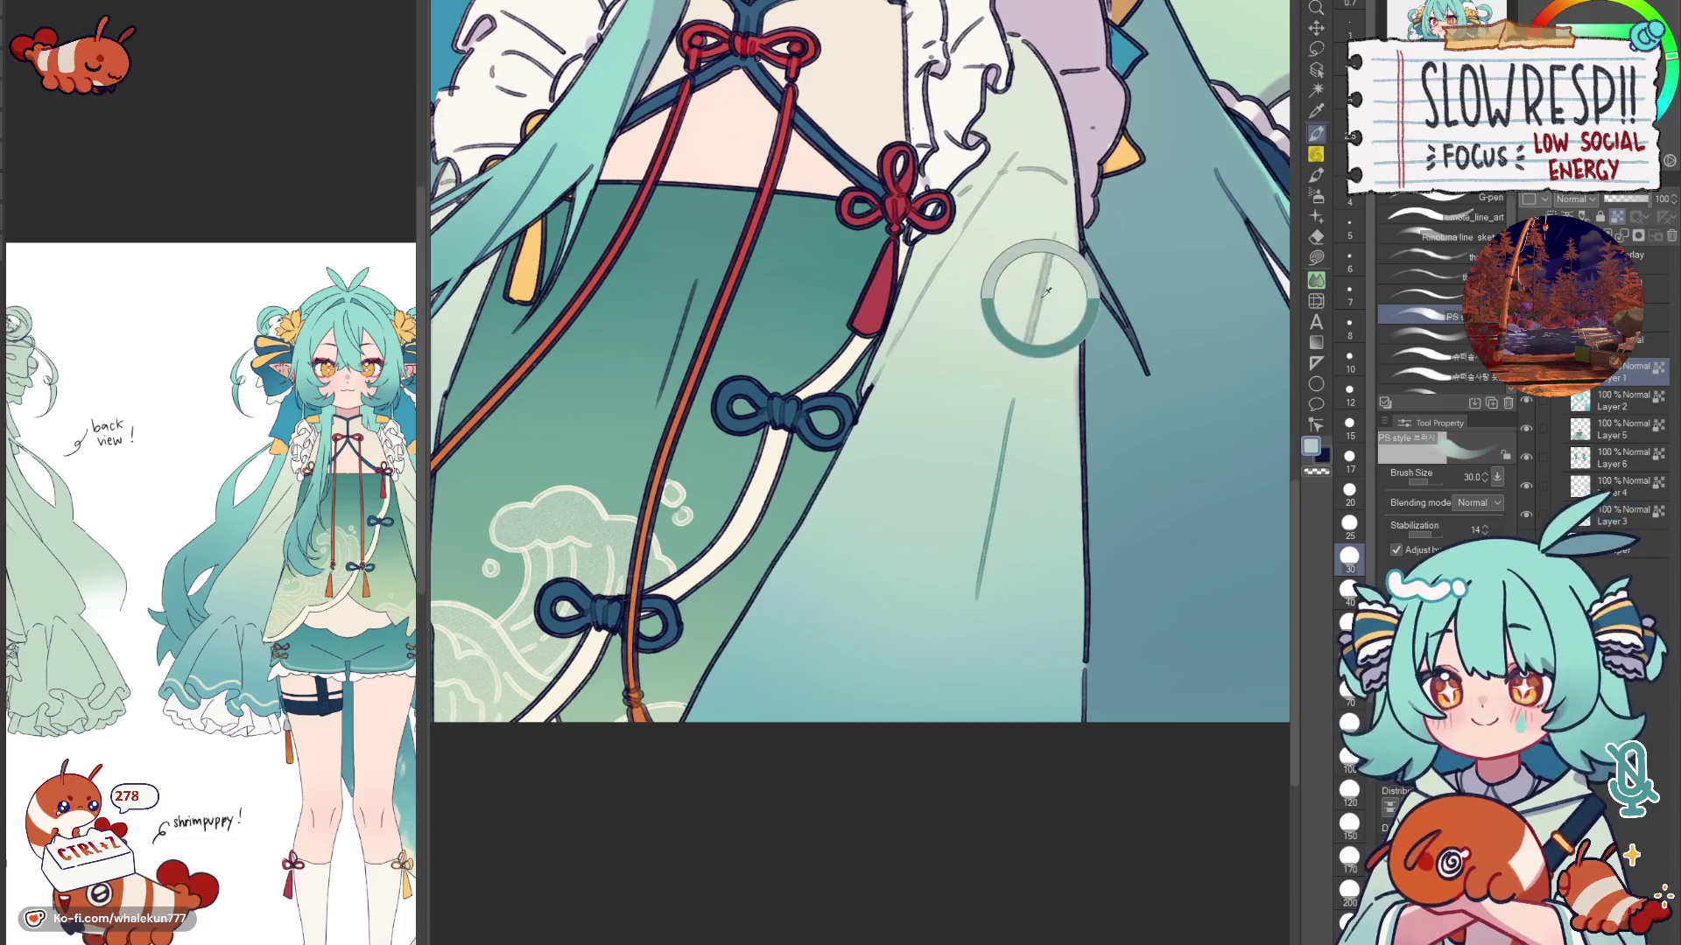
{"action": "scroll", "coordinate": [1051, 412], "scroll_direction": "down", "scroll_amount": 4}
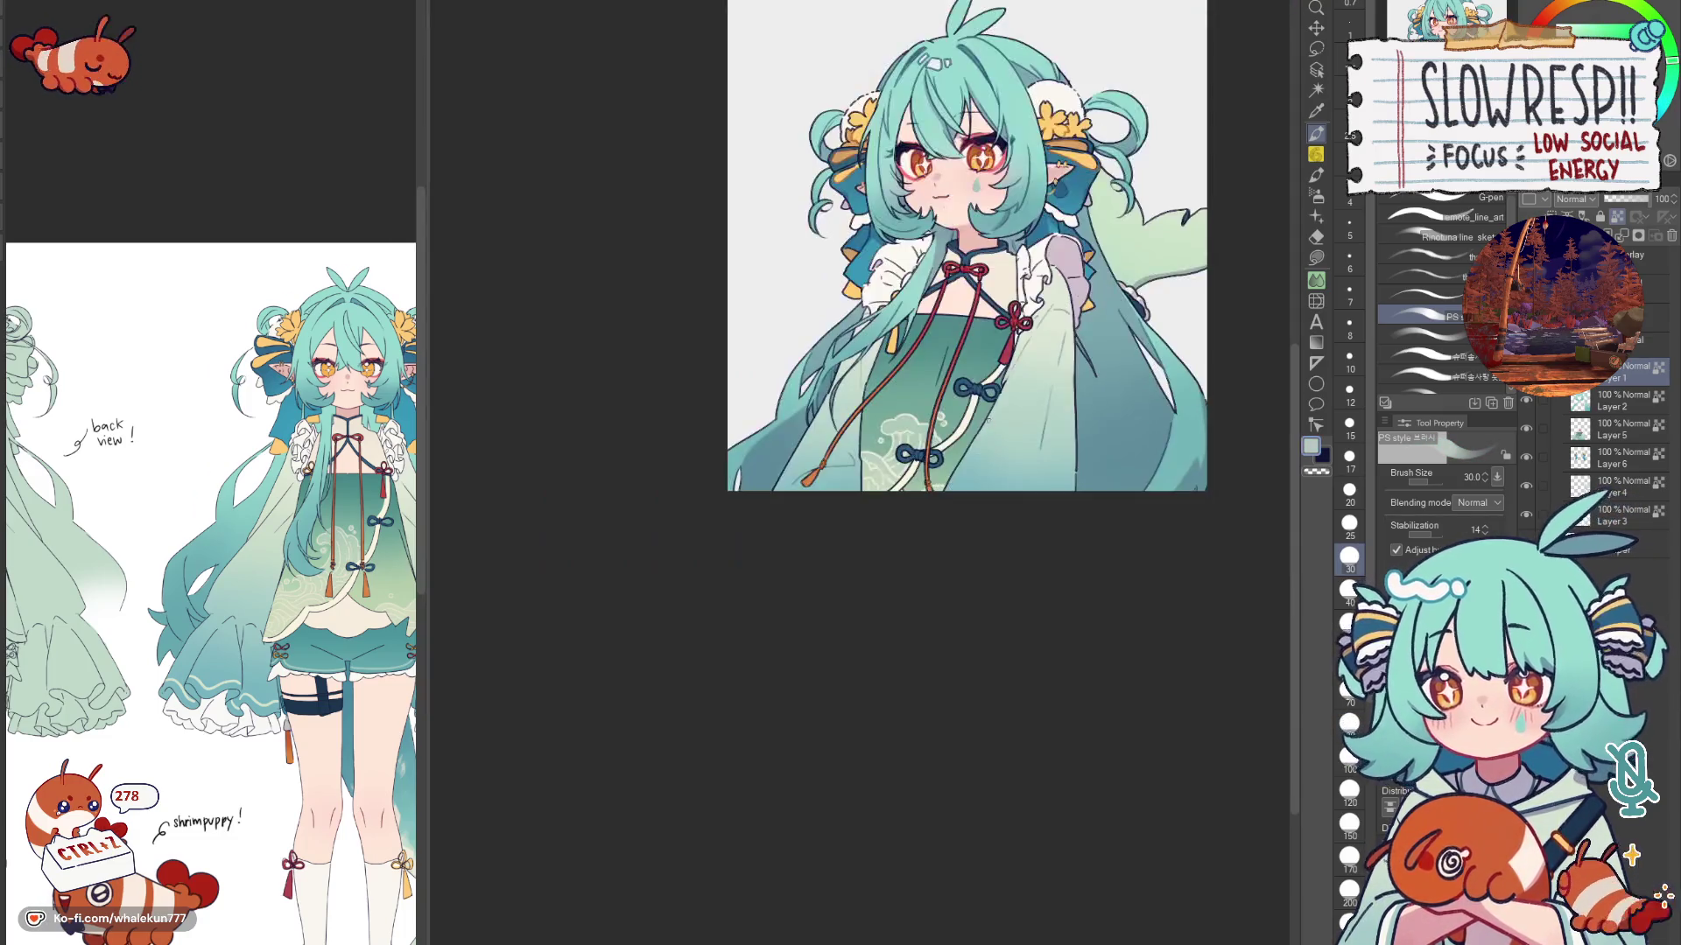
{"action": "scroll", "coordinate": [1045, 384], "scroll_direction": "up", "scroll_amount": 3}
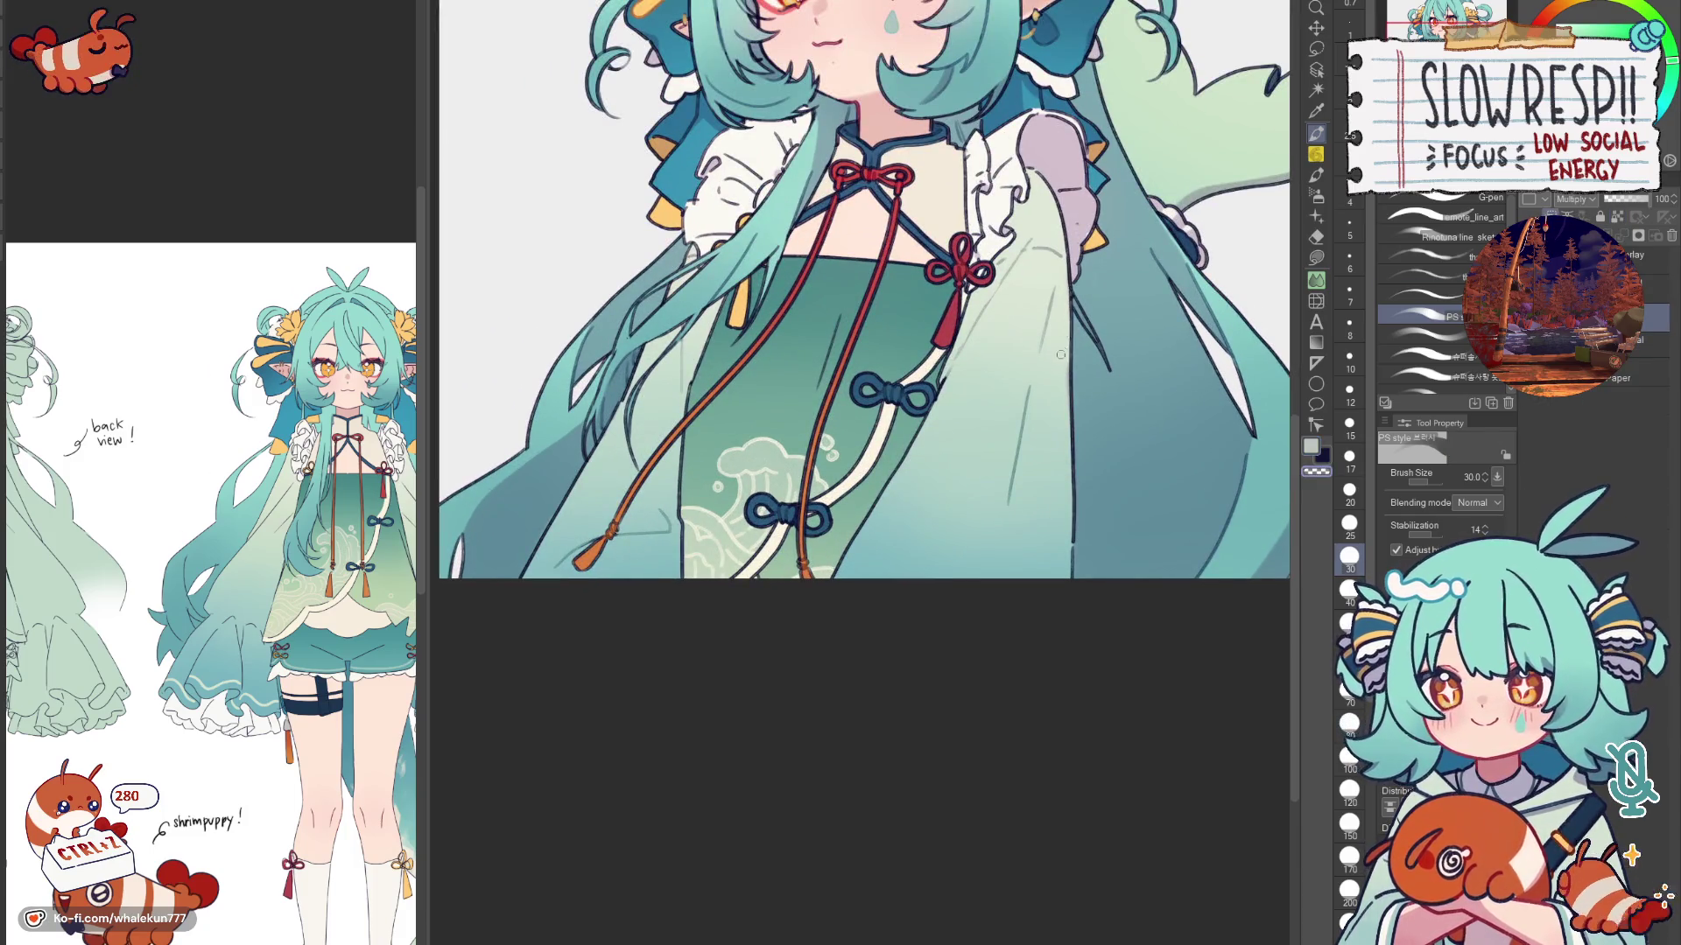
{"action": "scroll", "coordinate": [1141, 348], "scroll_direction": "down", "scroll_amount": 5}
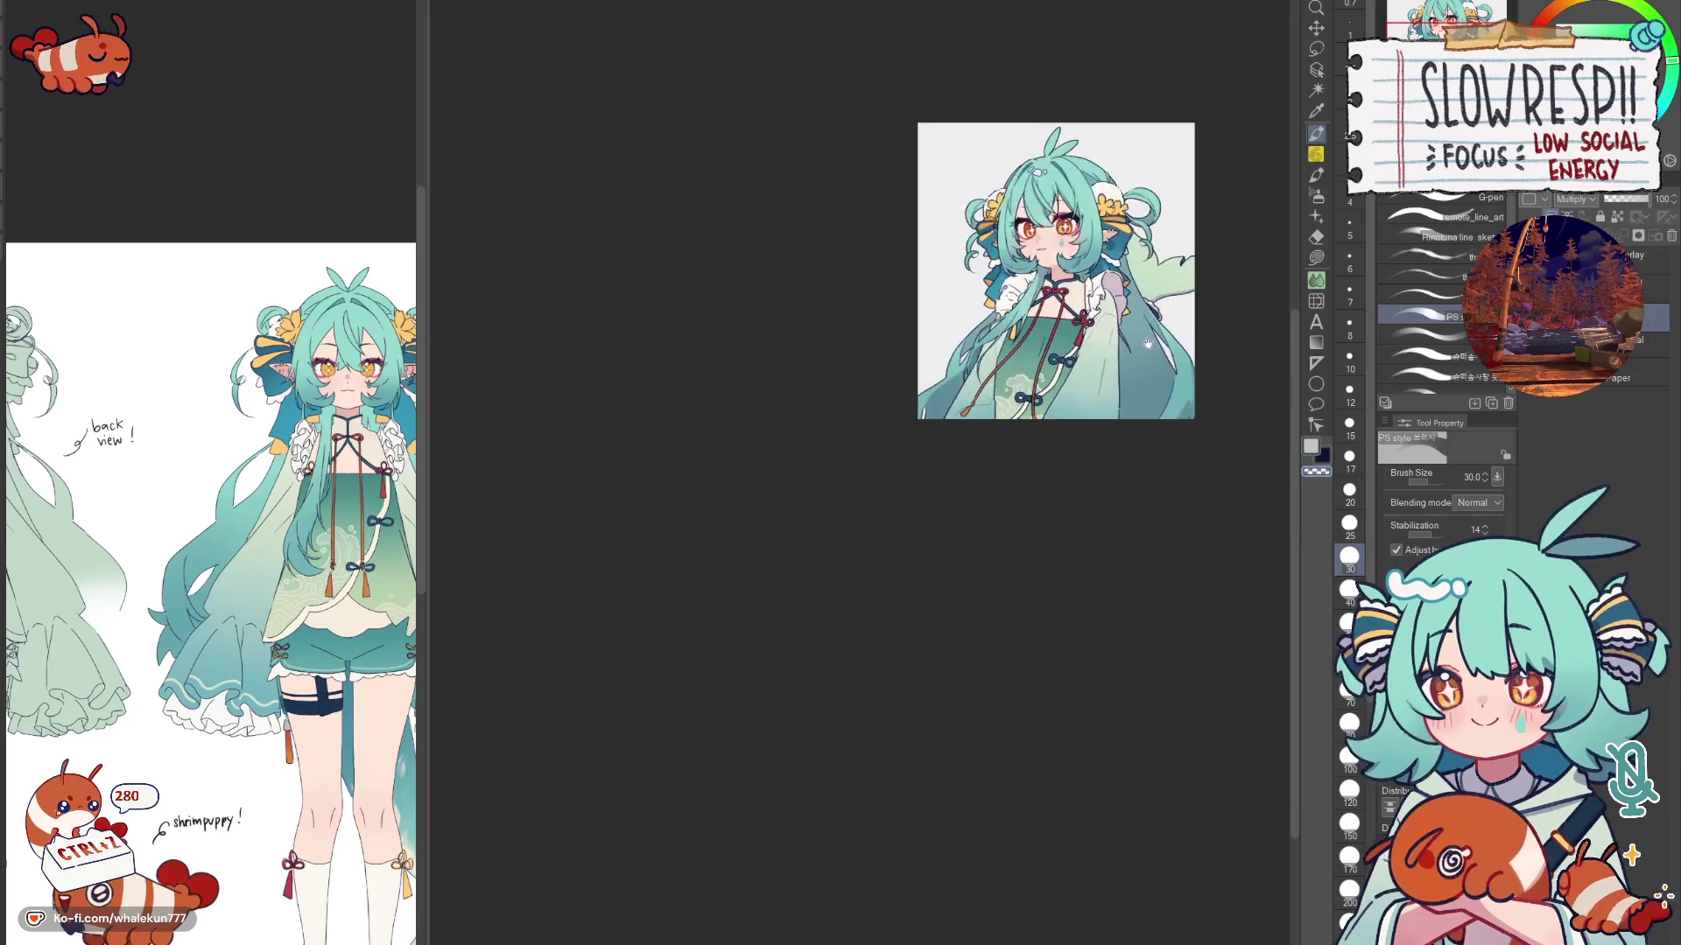
{"action": "key", "text": "h"}
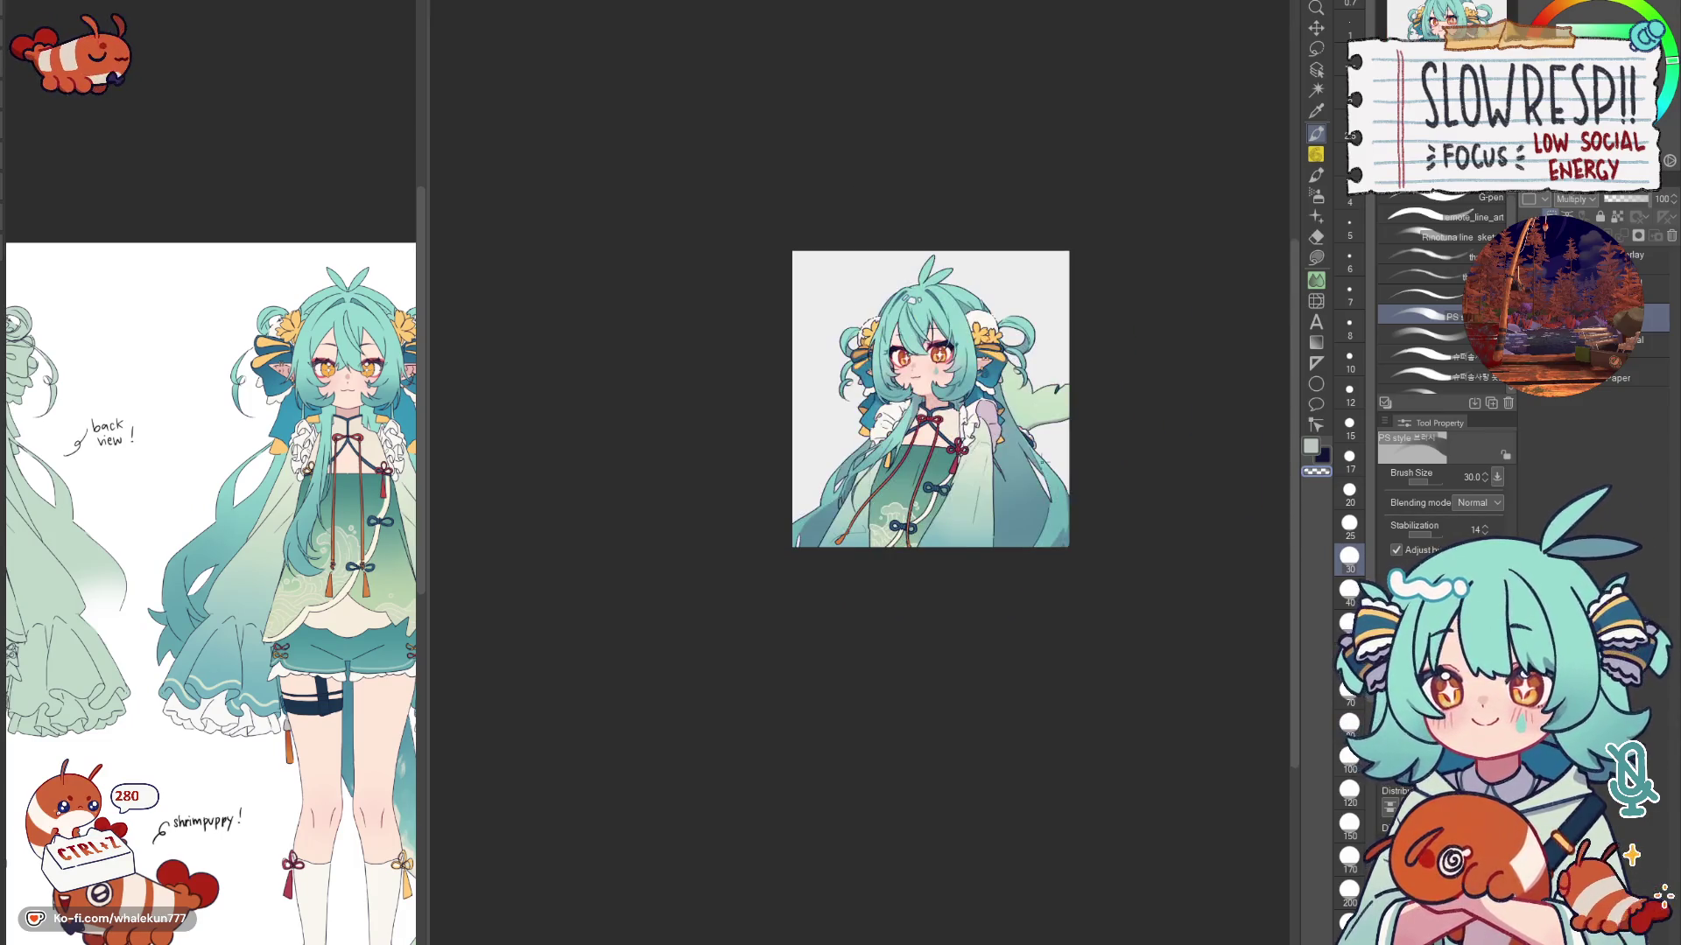
{"action": "scroll", "coordinate": [1043, 461], "scroll_direction": "up", "scroll_amount": 3}
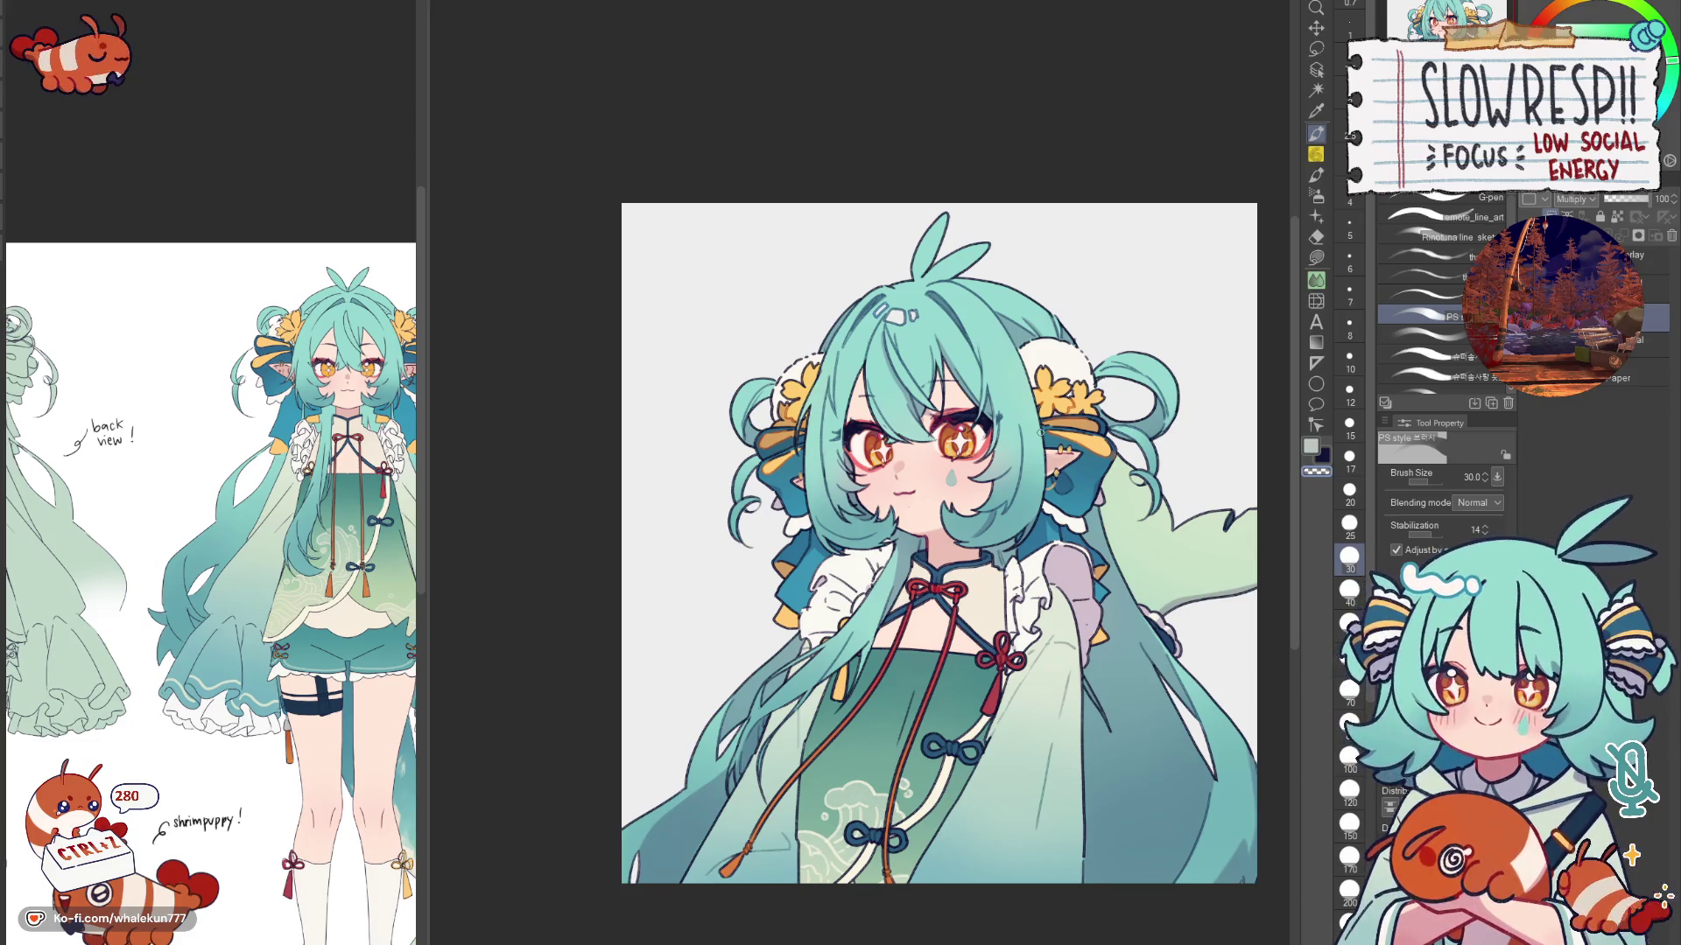
Step: Switch to Lasso fill and repeatedly mirror the view to check the drawing's proportions
{"action": "key", "text": "g"}
{"action": "key", "text": "h"}
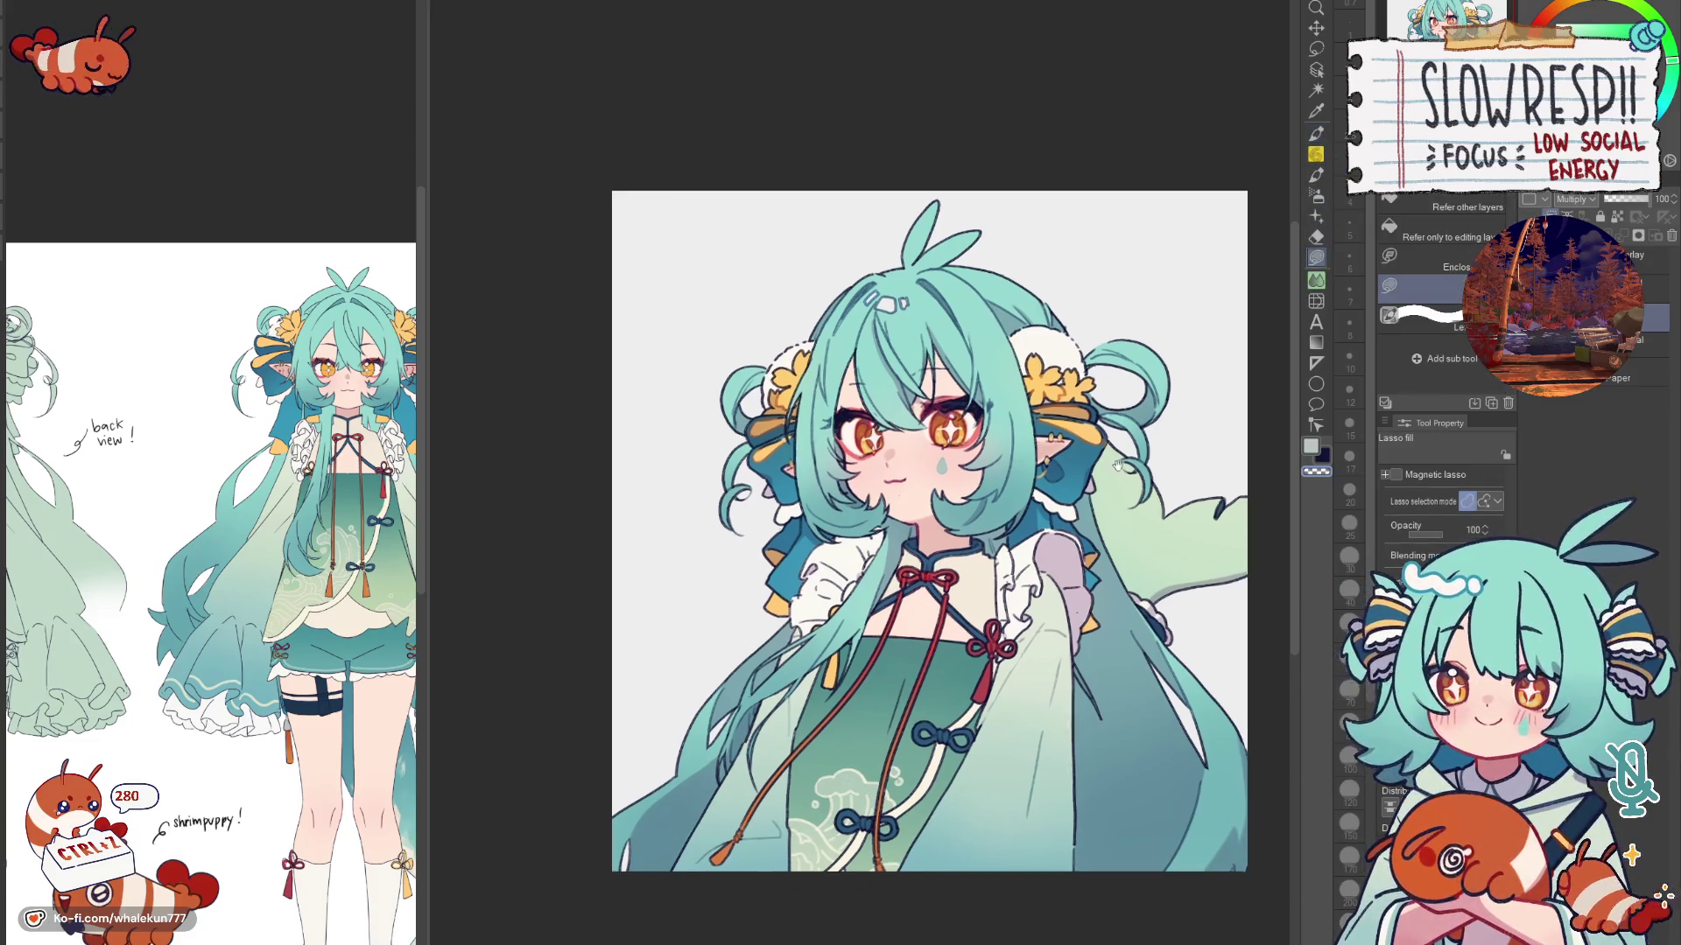
{"action": "key", "text": "h"}
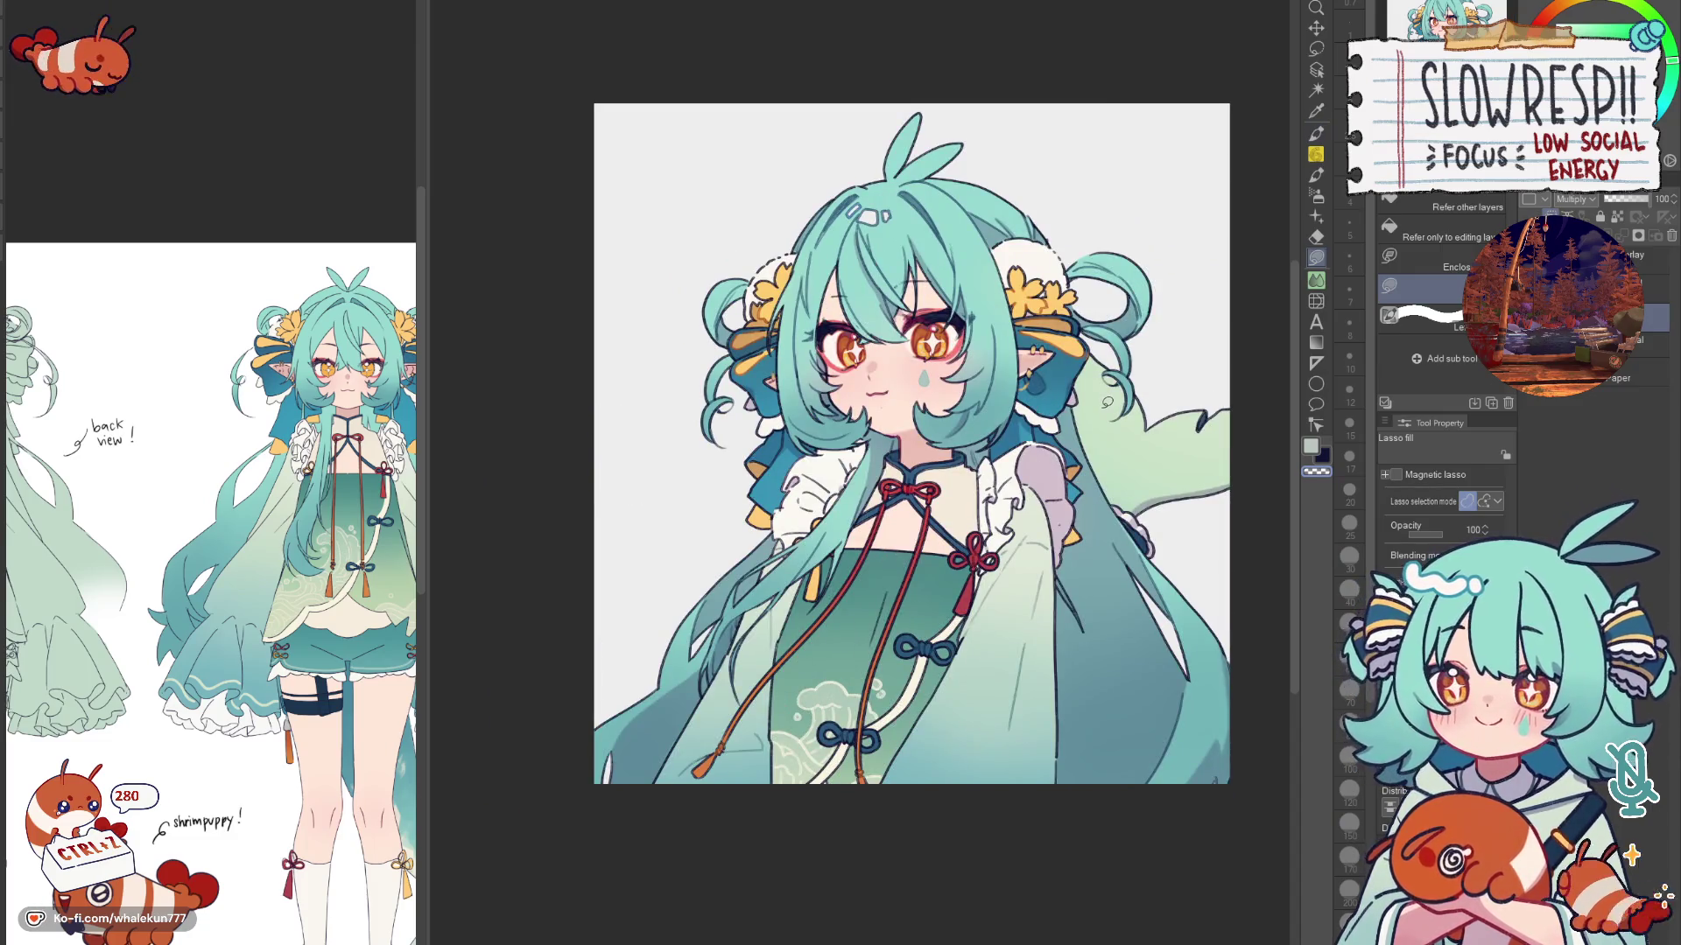
{"action": "key", "text": "h"}
{"action": "key", "text": "h"}
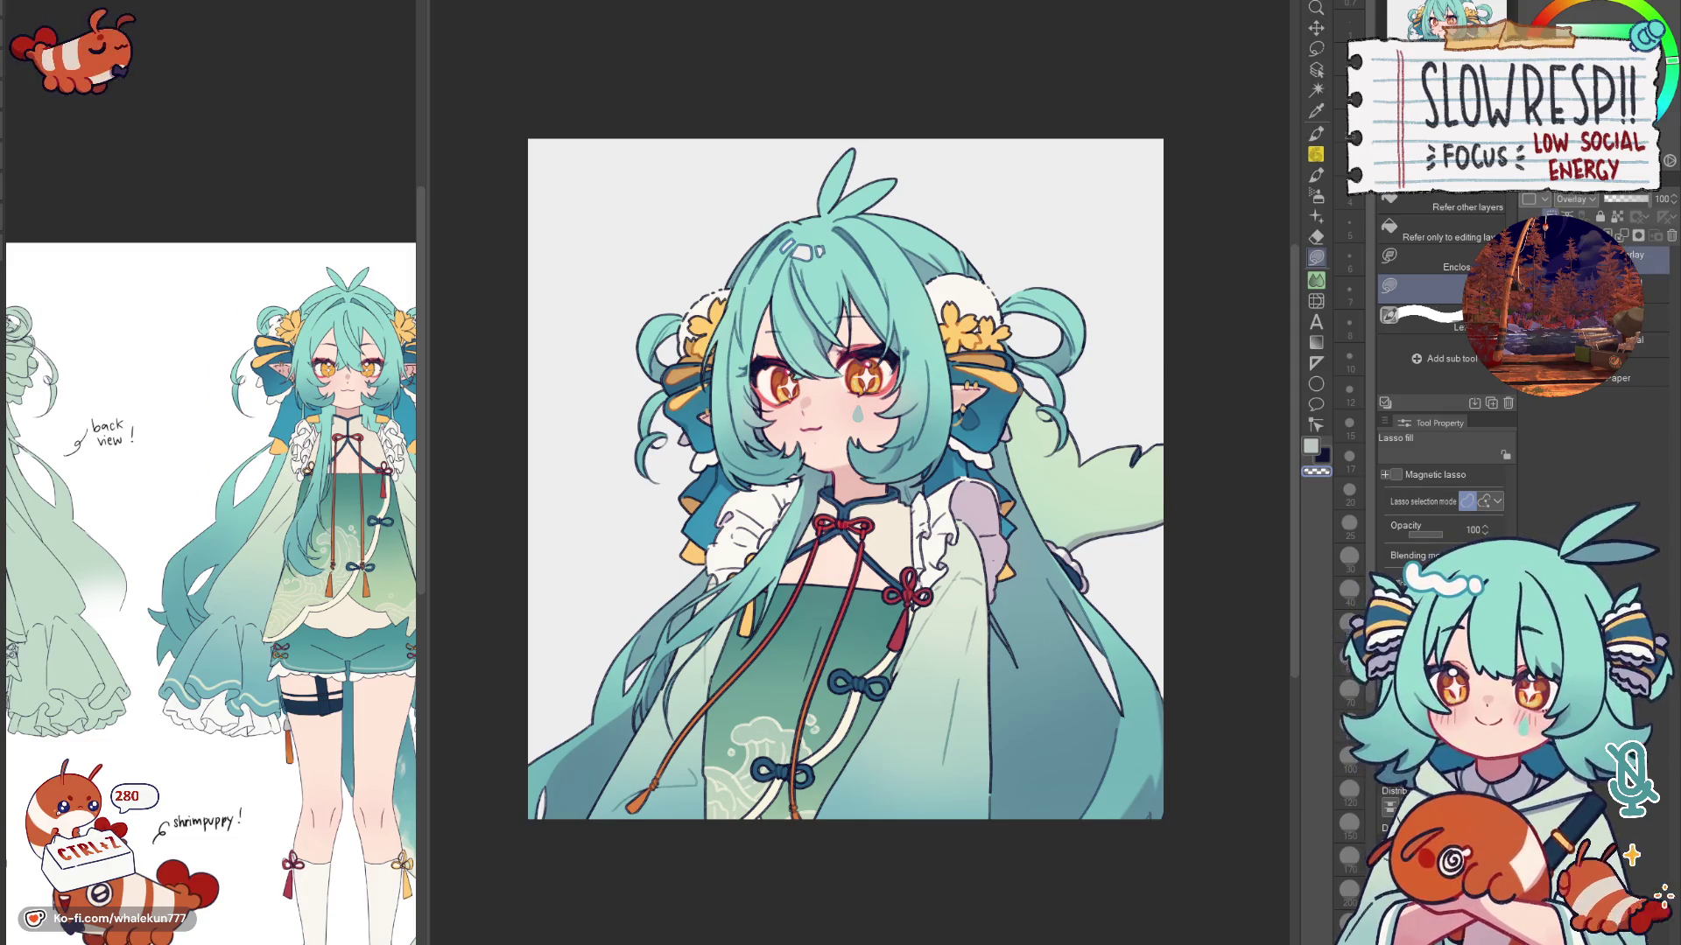
{"action": "scroll", "coordinate": [1106, 526], "scroll_direction": "down", "scroll_amount": 4}
{"action": "scroll", "coordinate": [1070, 531], "scroll_direction": "up", "scroll_amount": 2}
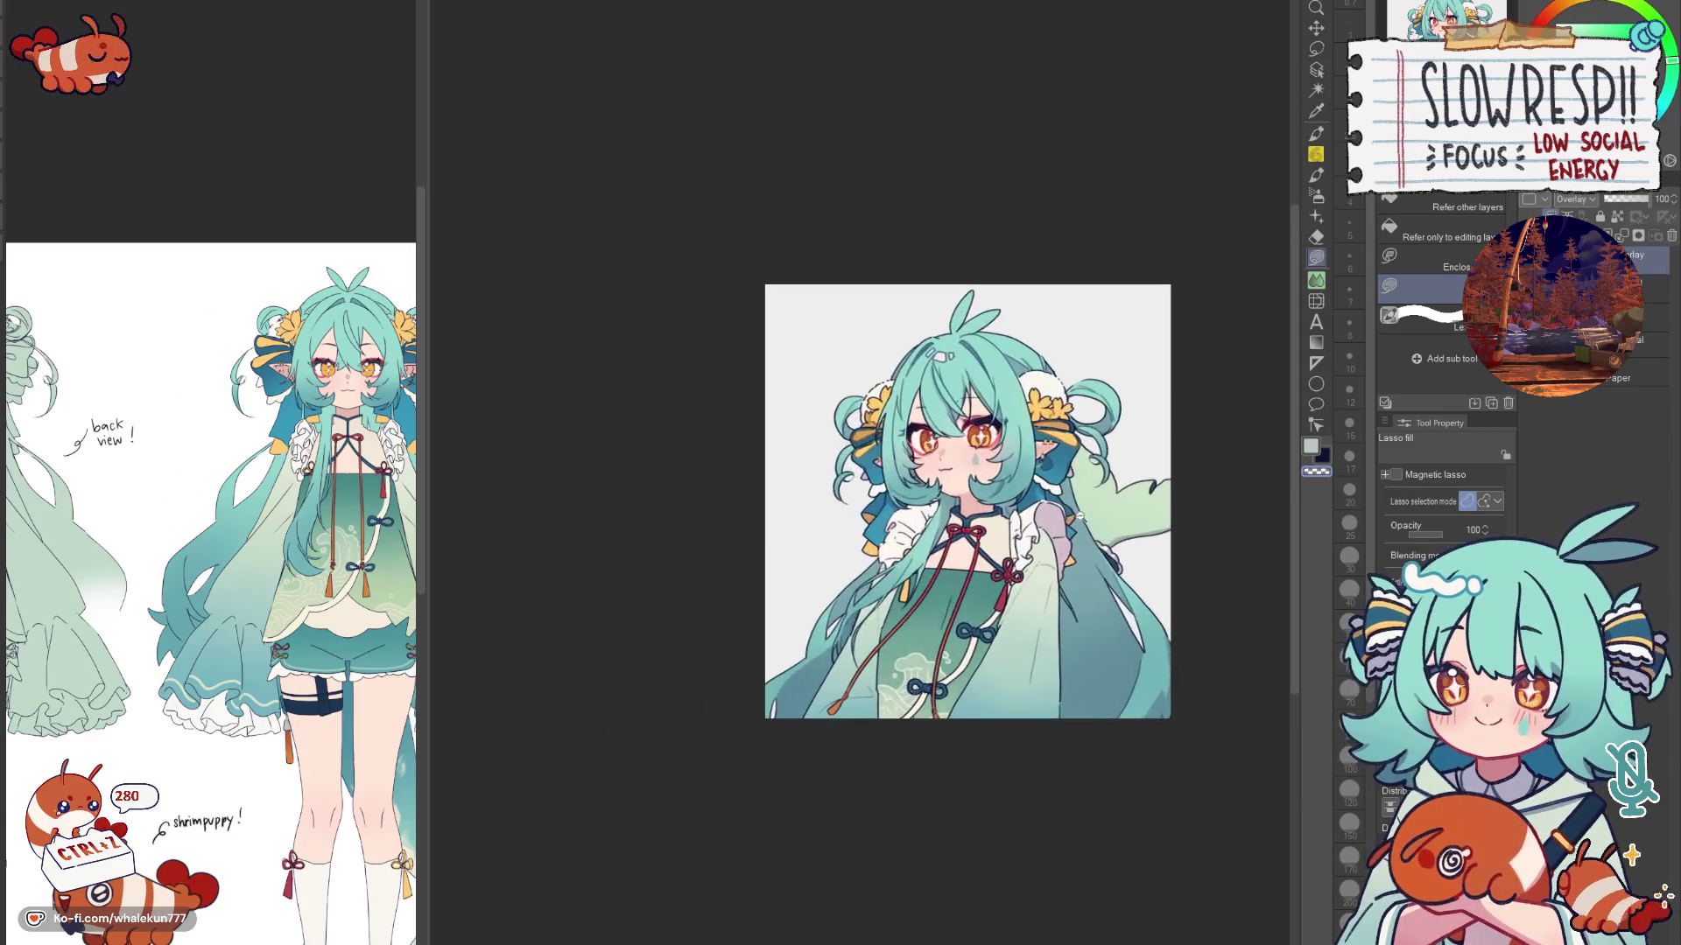
{"action": "key", "text": "h"}
{"action": "key", "text": "h"}
{"action": "scroll", "coordinate": [1064, 473], "scroll_direction": "up", "scroll_amount": 3}
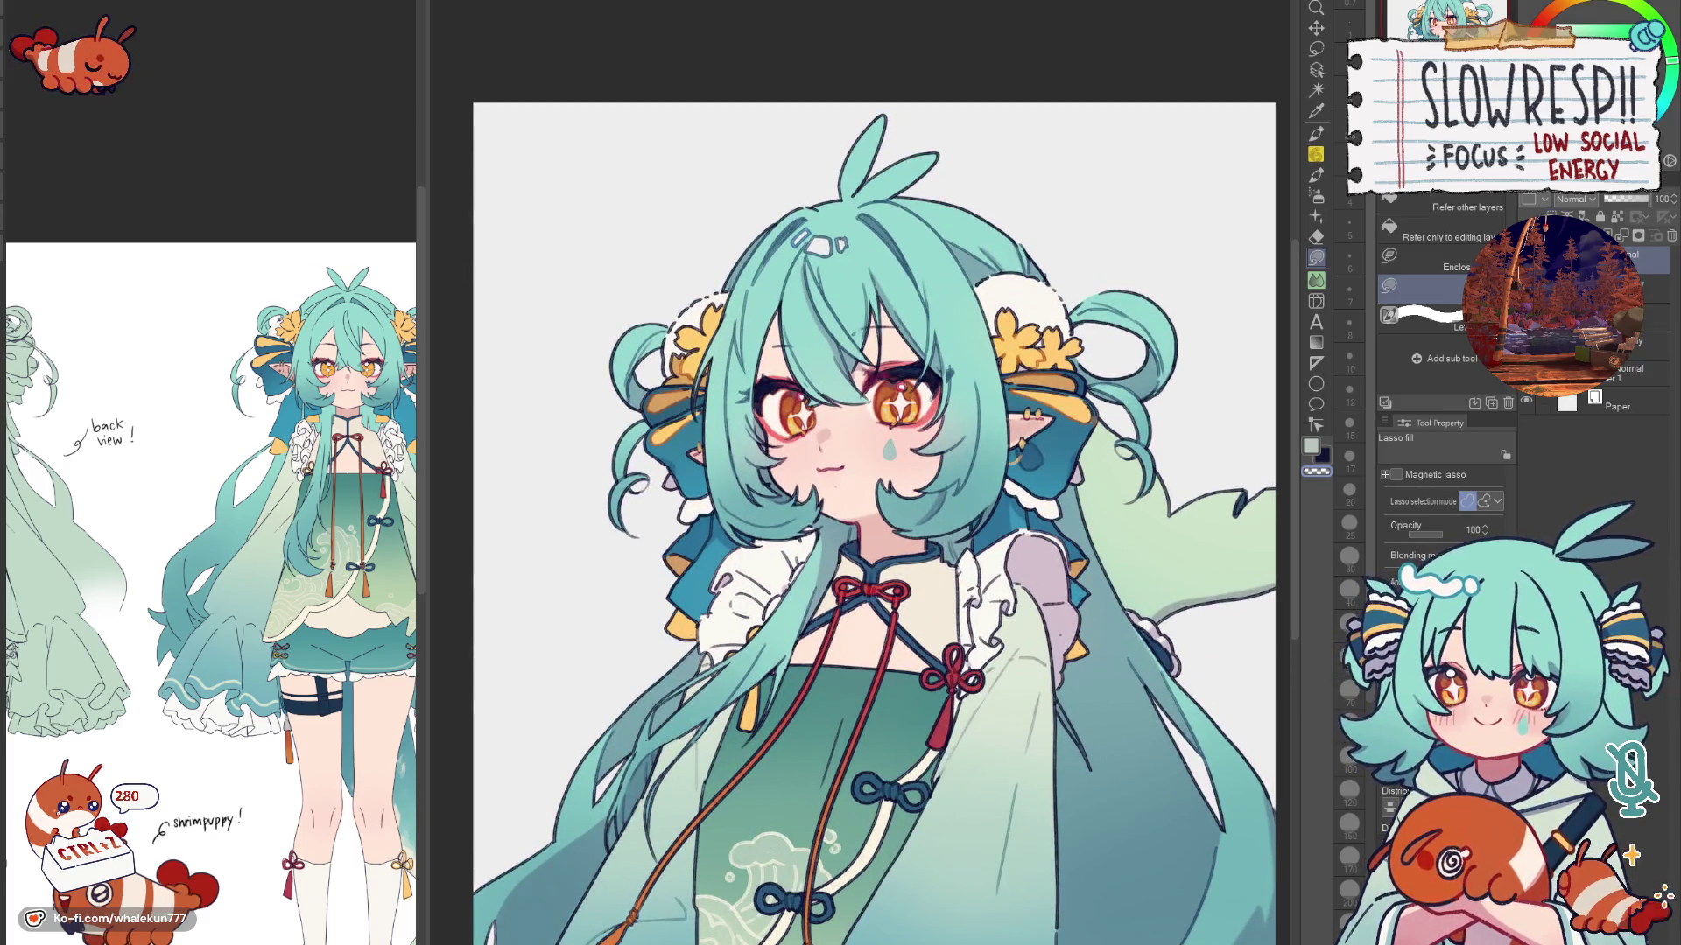
{"action": "key", "text": "h"}
{"action": "key", "text": "h"}
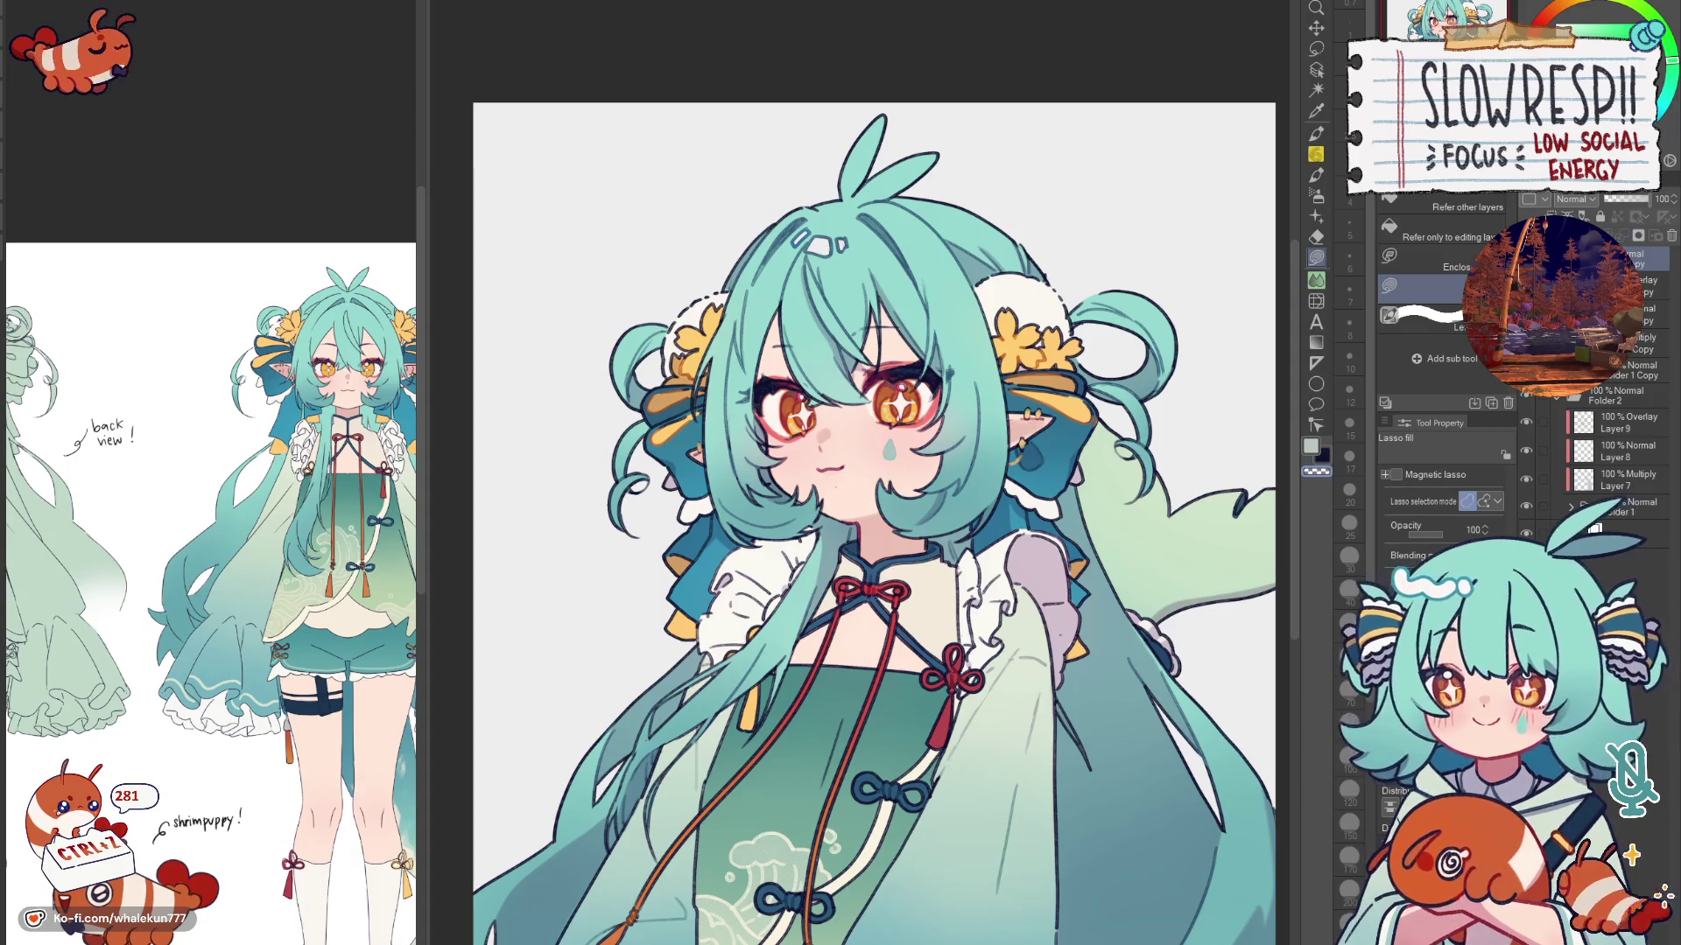
{"action": "key", "text": "h"}
{"action": "key", "text": "h"}
{"action": "key", "text": "h"}
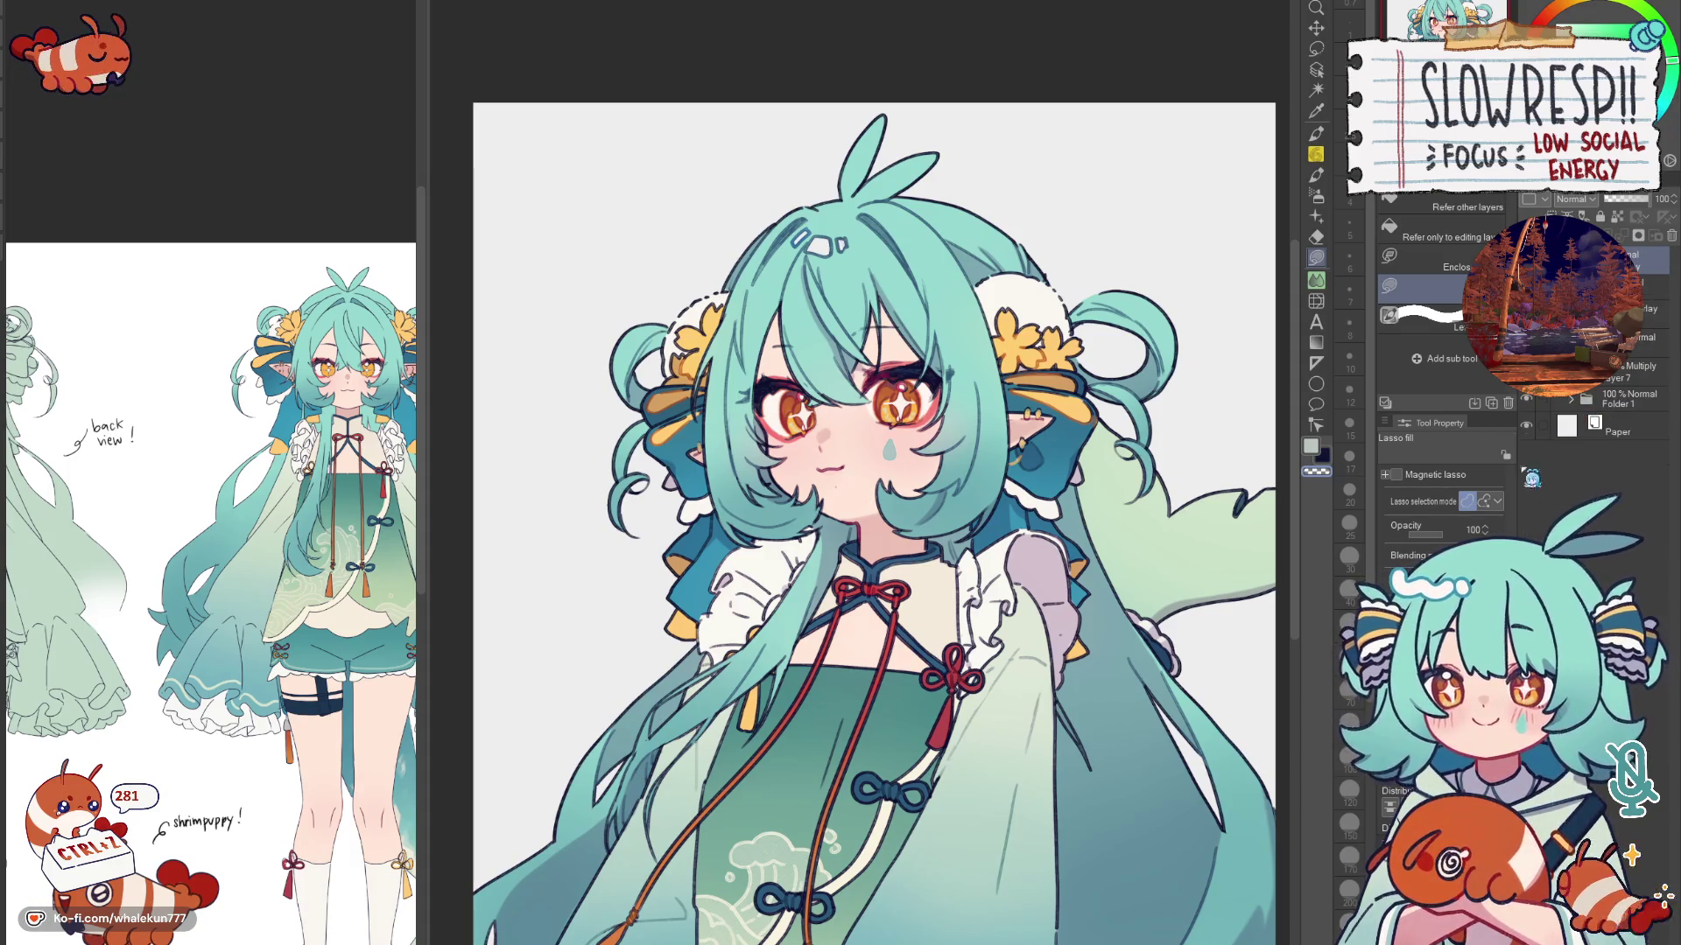
{"action": "key", "text": "h"}
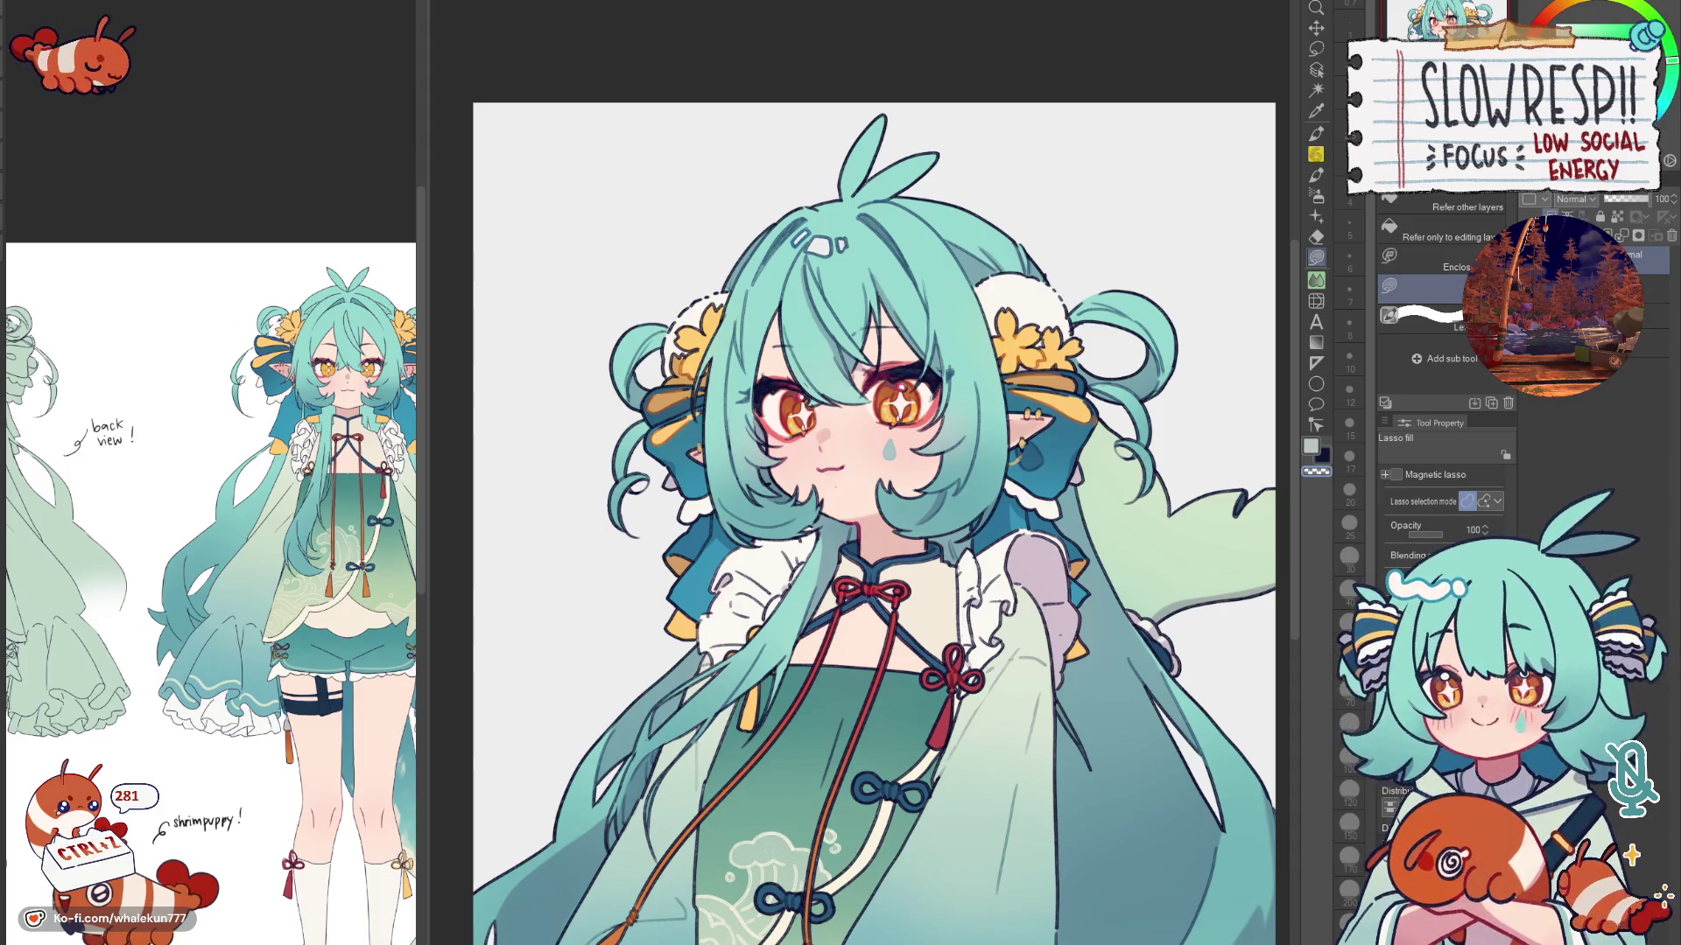
Step: Make orange the current colour and fill the whole character silhouette with it
{"action": "key", "text": "h"}
{"action": "key", "text": "h"}
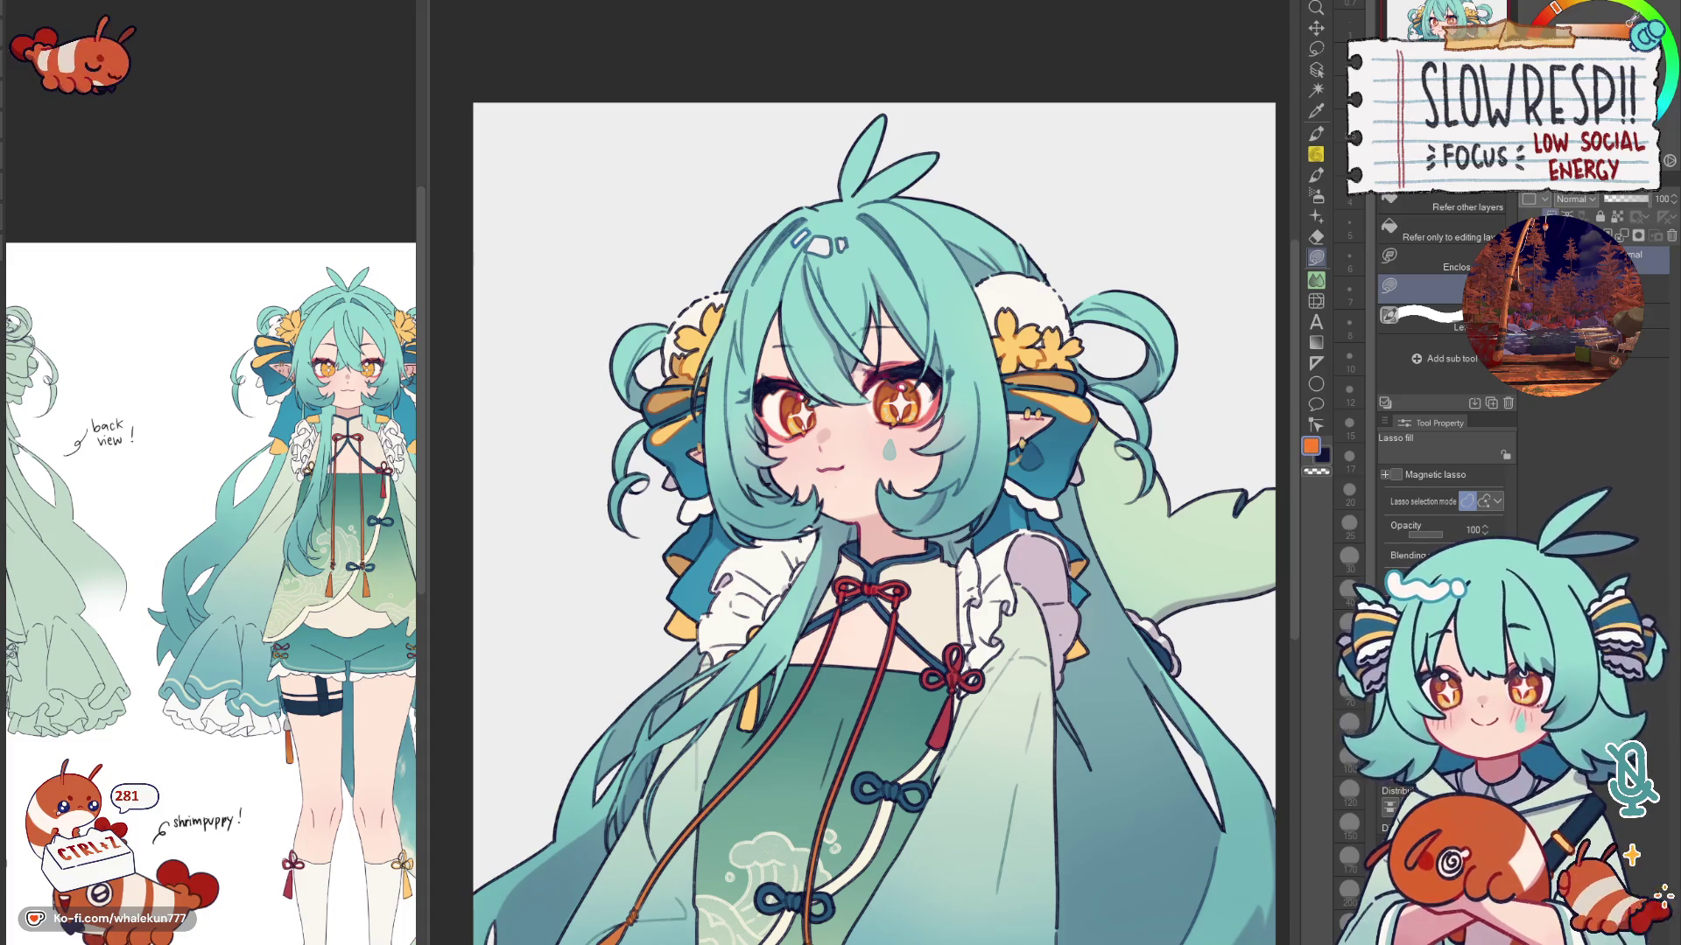
{"action": "key", "text": "h"}
{"action": "key", "text": "h"}
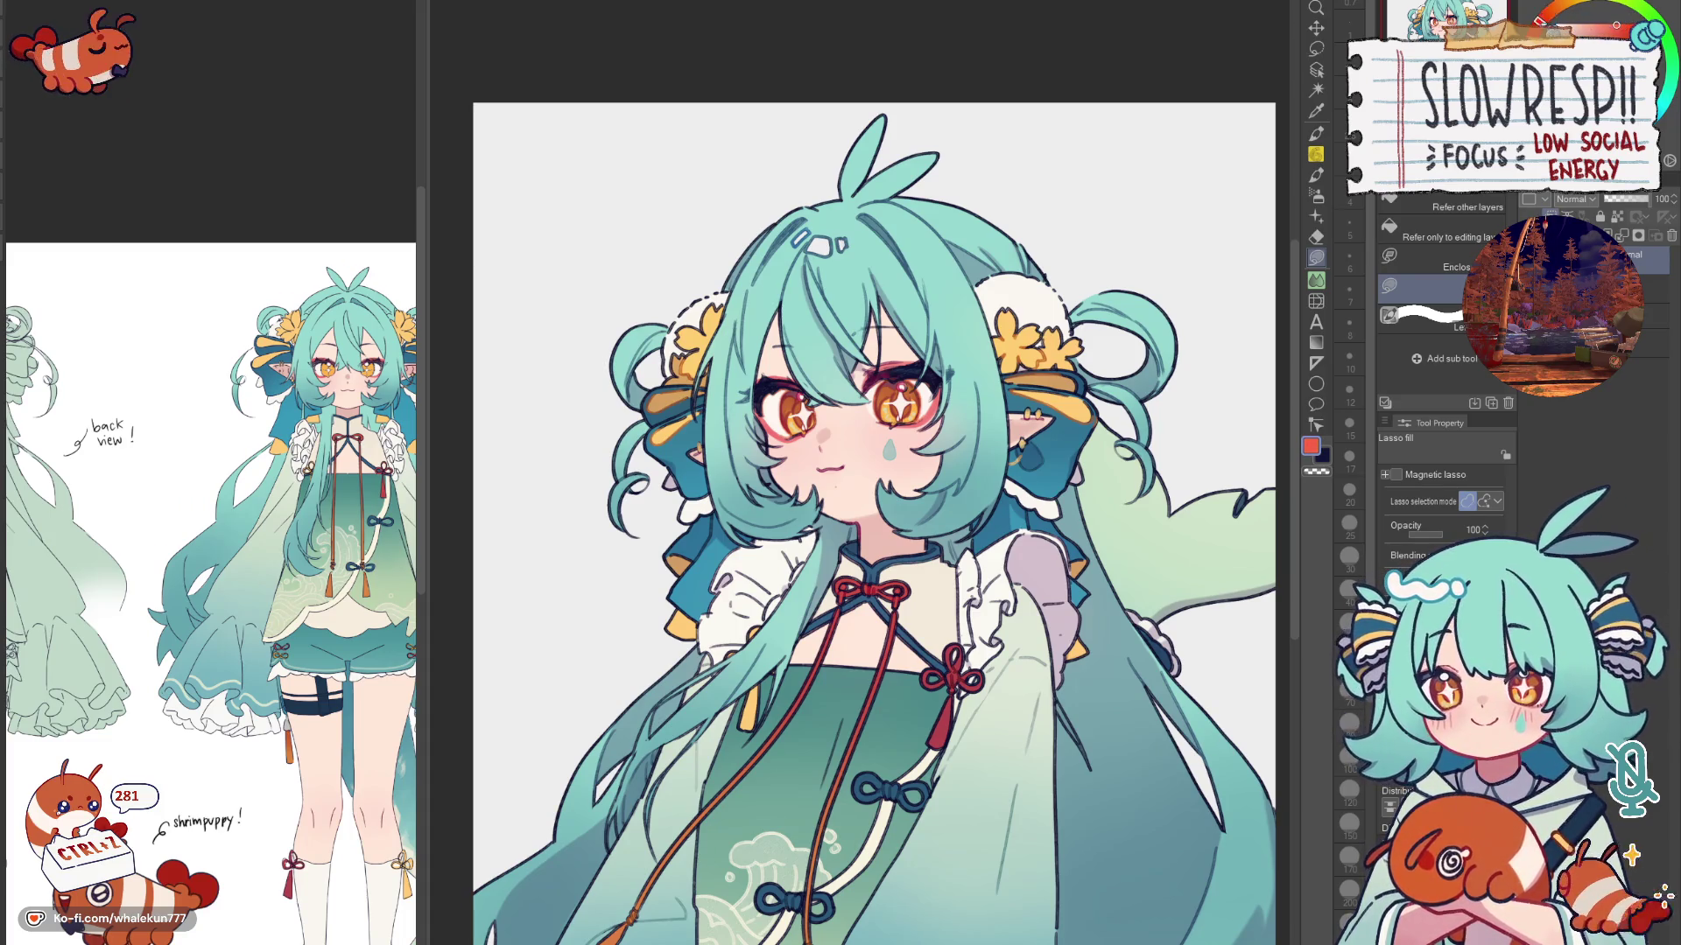
{"action": "key", "text": "alt+BackSpace"}
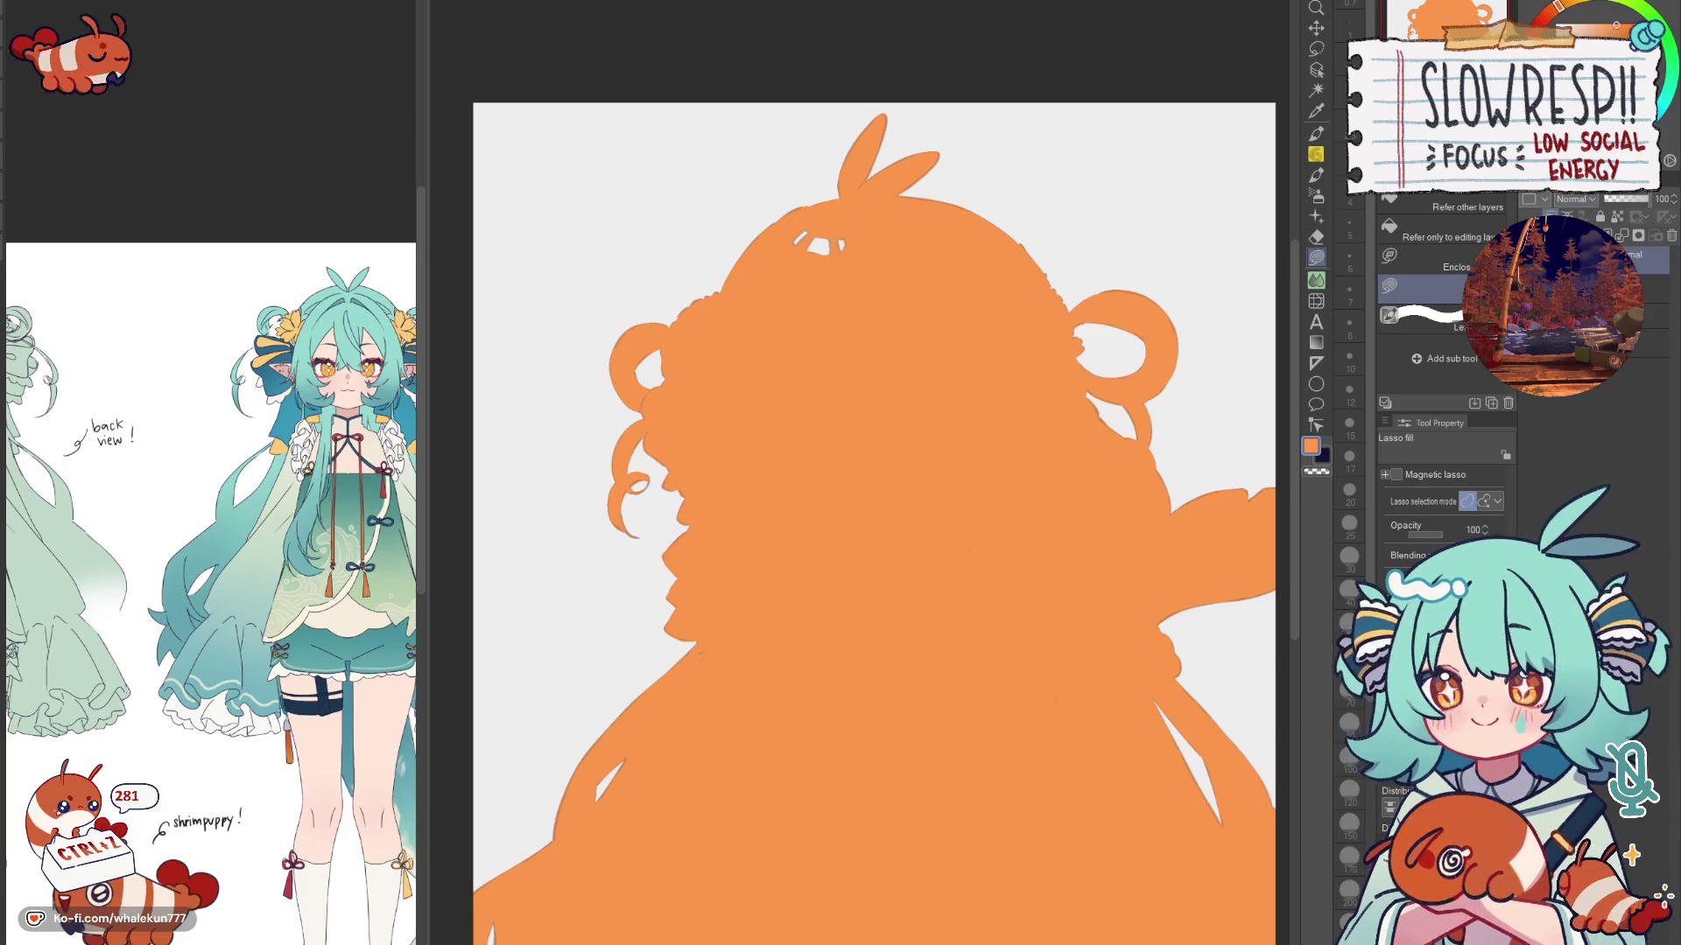
Step: Blend the orange layer as Hard Light at about 35% opacity so it reads as a faint warm tint
{"action": "key", "text": "ctrl+z"}
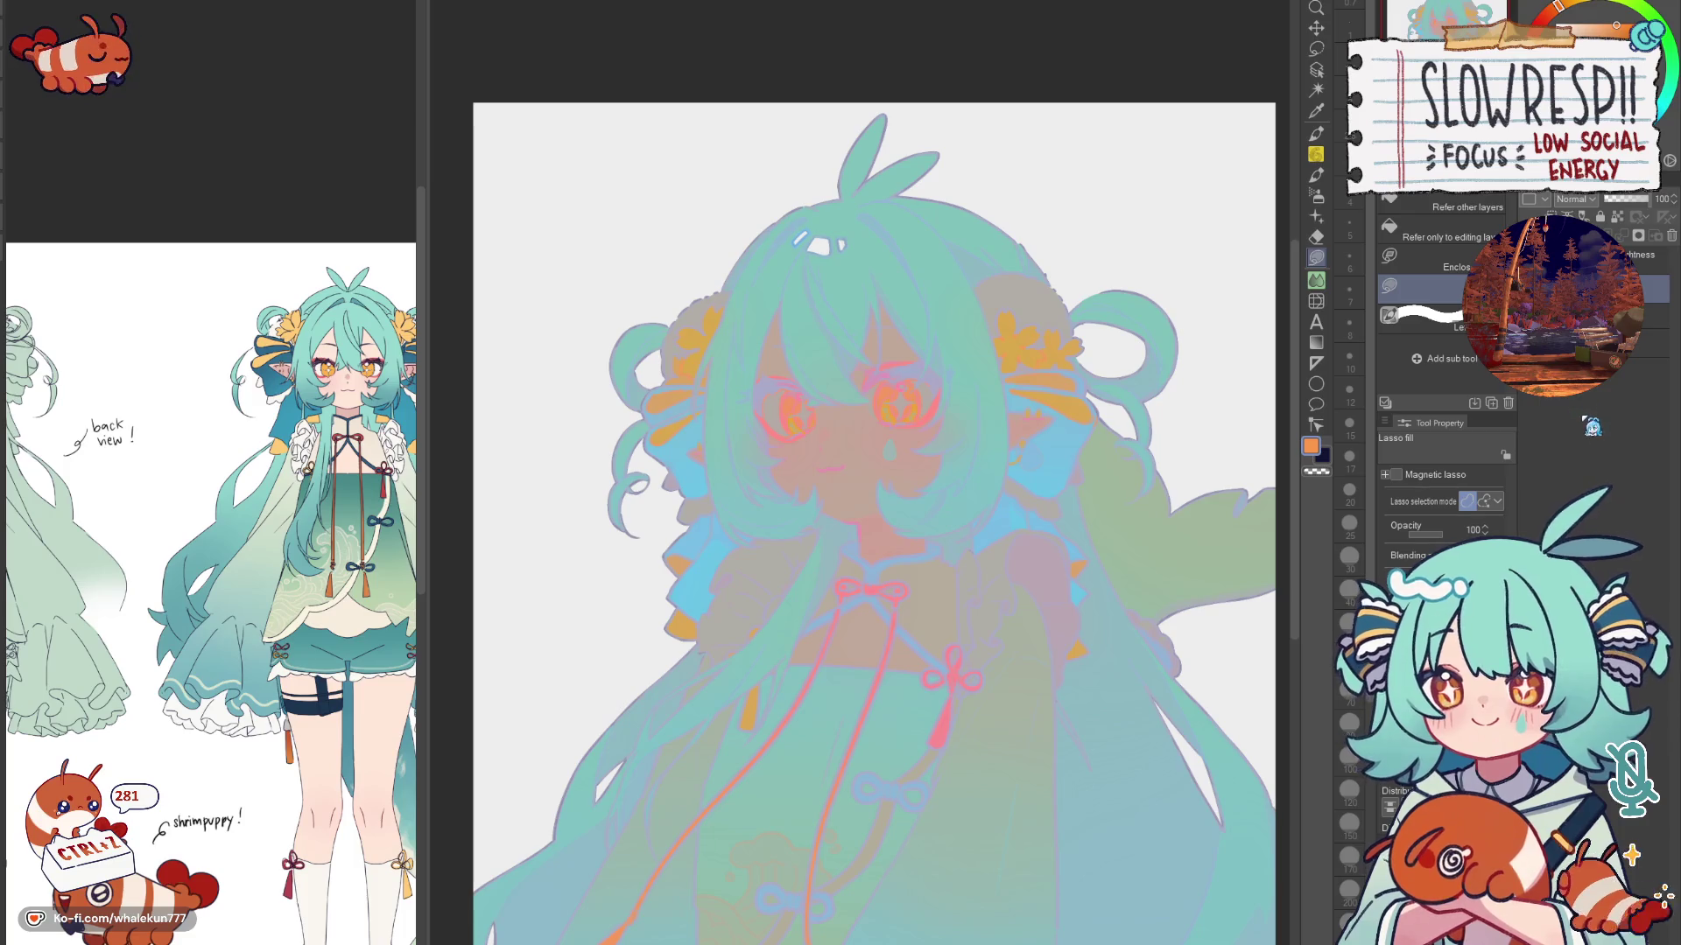
{"action": "key", "text": "ctrl+z"}
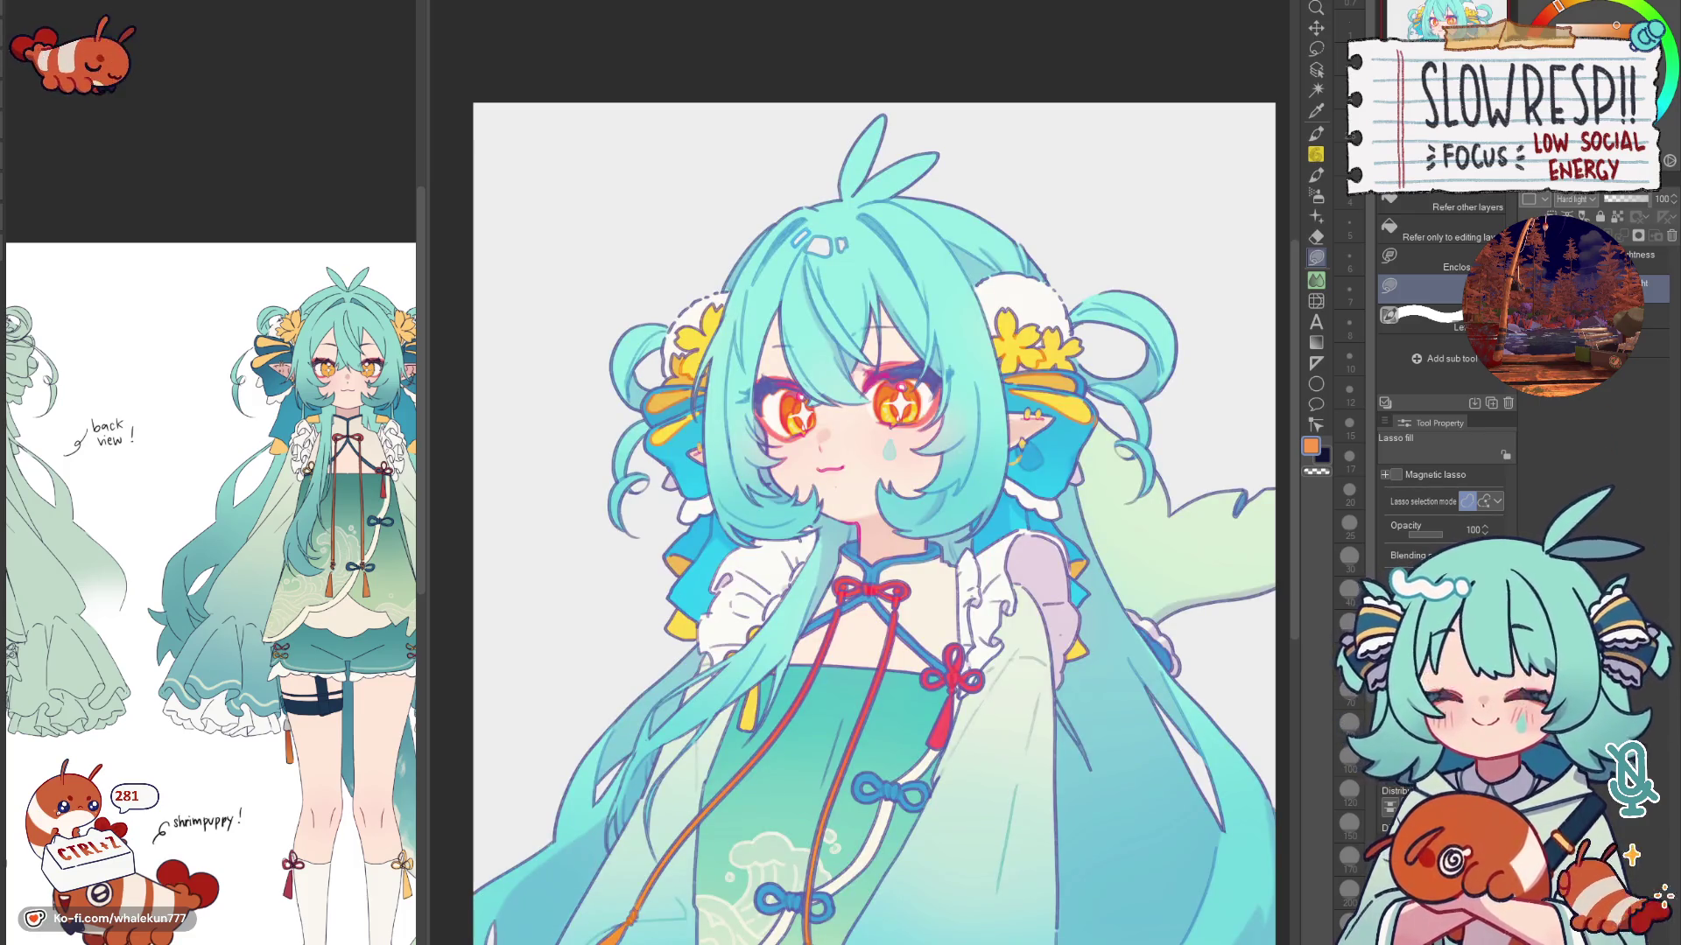
{"action": "key", "text": "ctrl+z"}
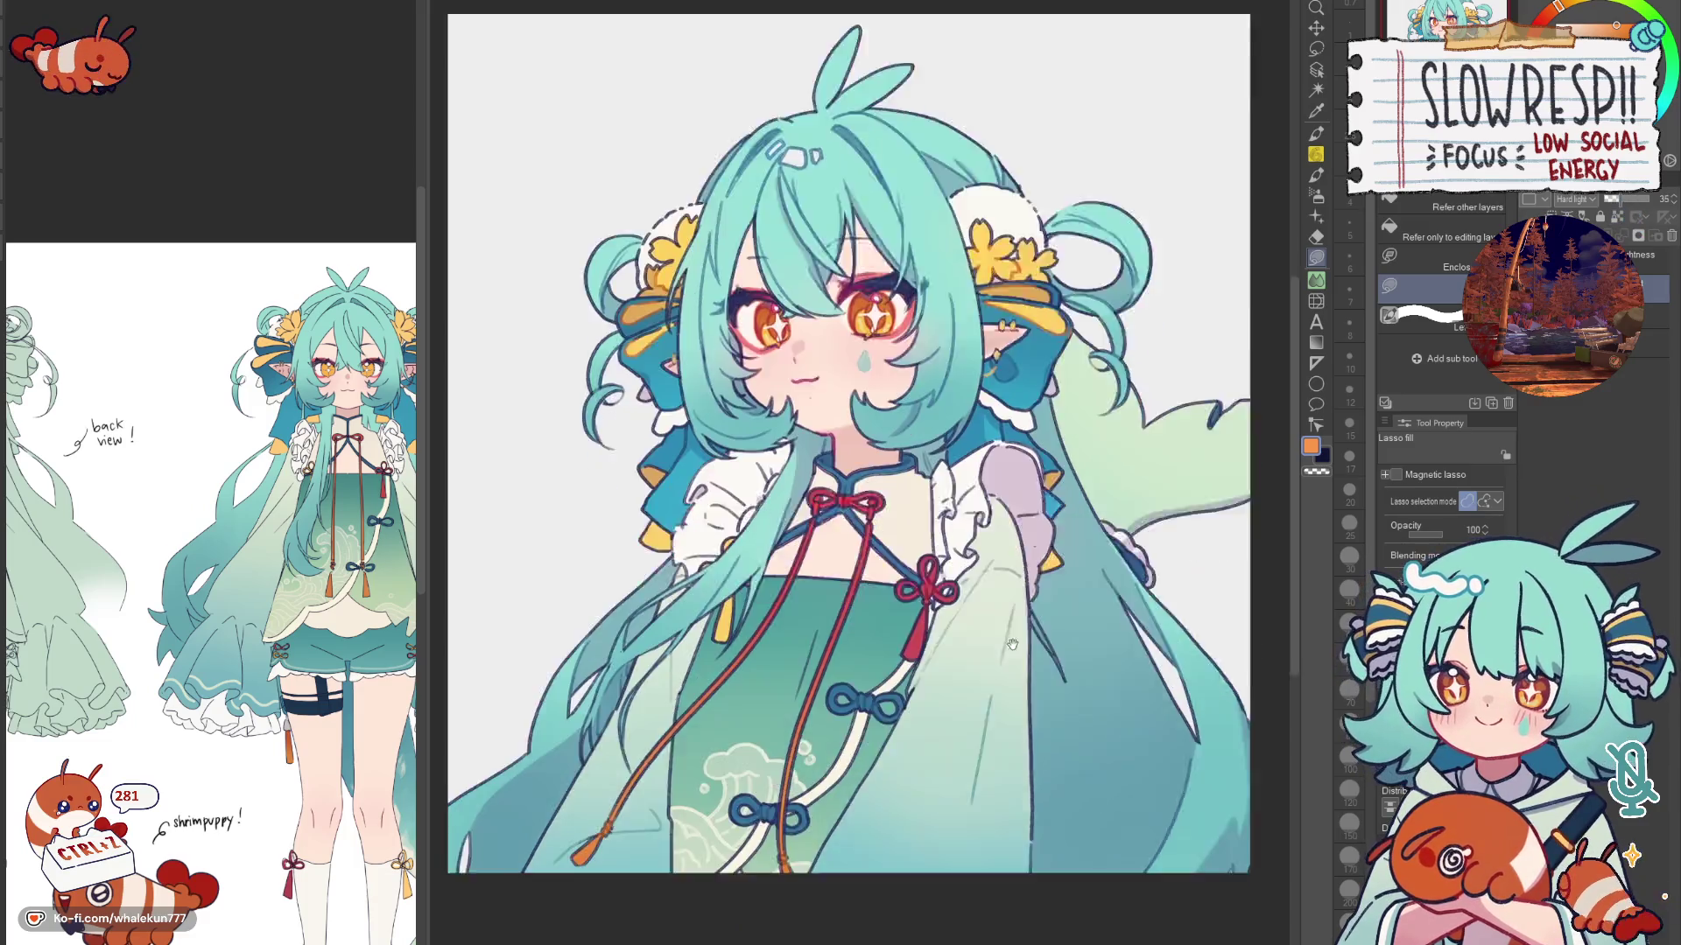
{"action": "left_click_drag", "start_coordinate": [1034, 735], "coordinate": [1060, 605]}
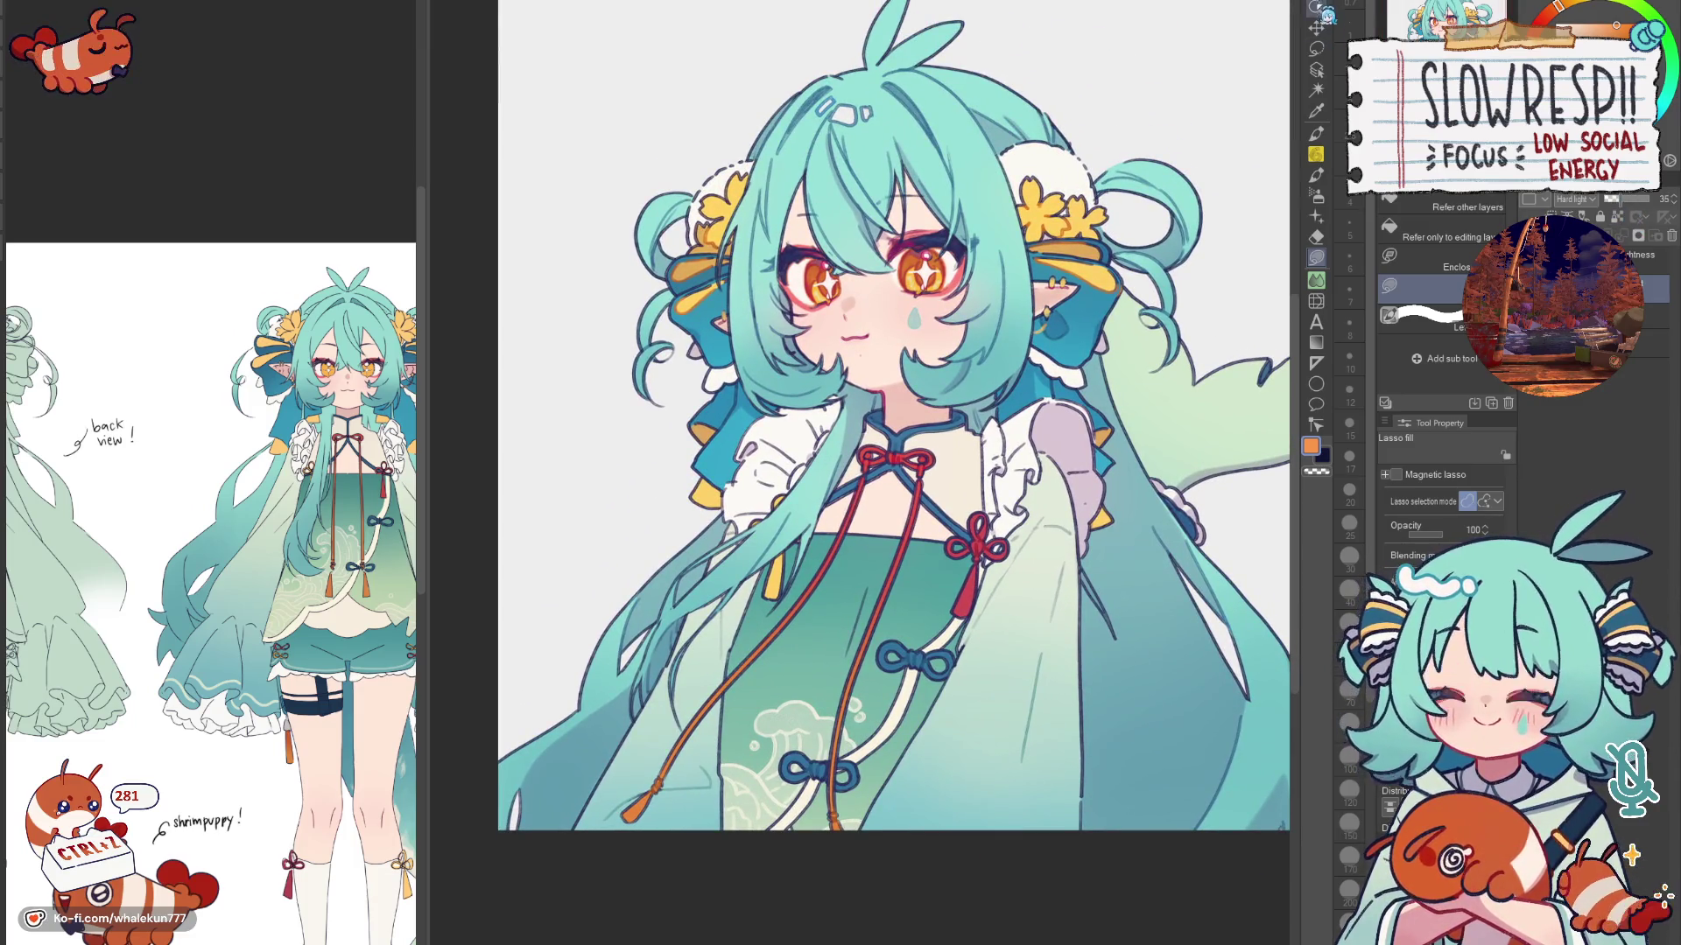
{"action": "scroll", "coordinate": [1063, 525], "scroll_direction": "down", "scroll_amount": 3}
{"action": "scroll", "coordinate": [1086, 442], "scroll_direction": "down", "scroll_amount": 2}
{"action": "scroll", "coordinate": [1086, 439], "scroll_direction": "up", "scroll_amount": 1}
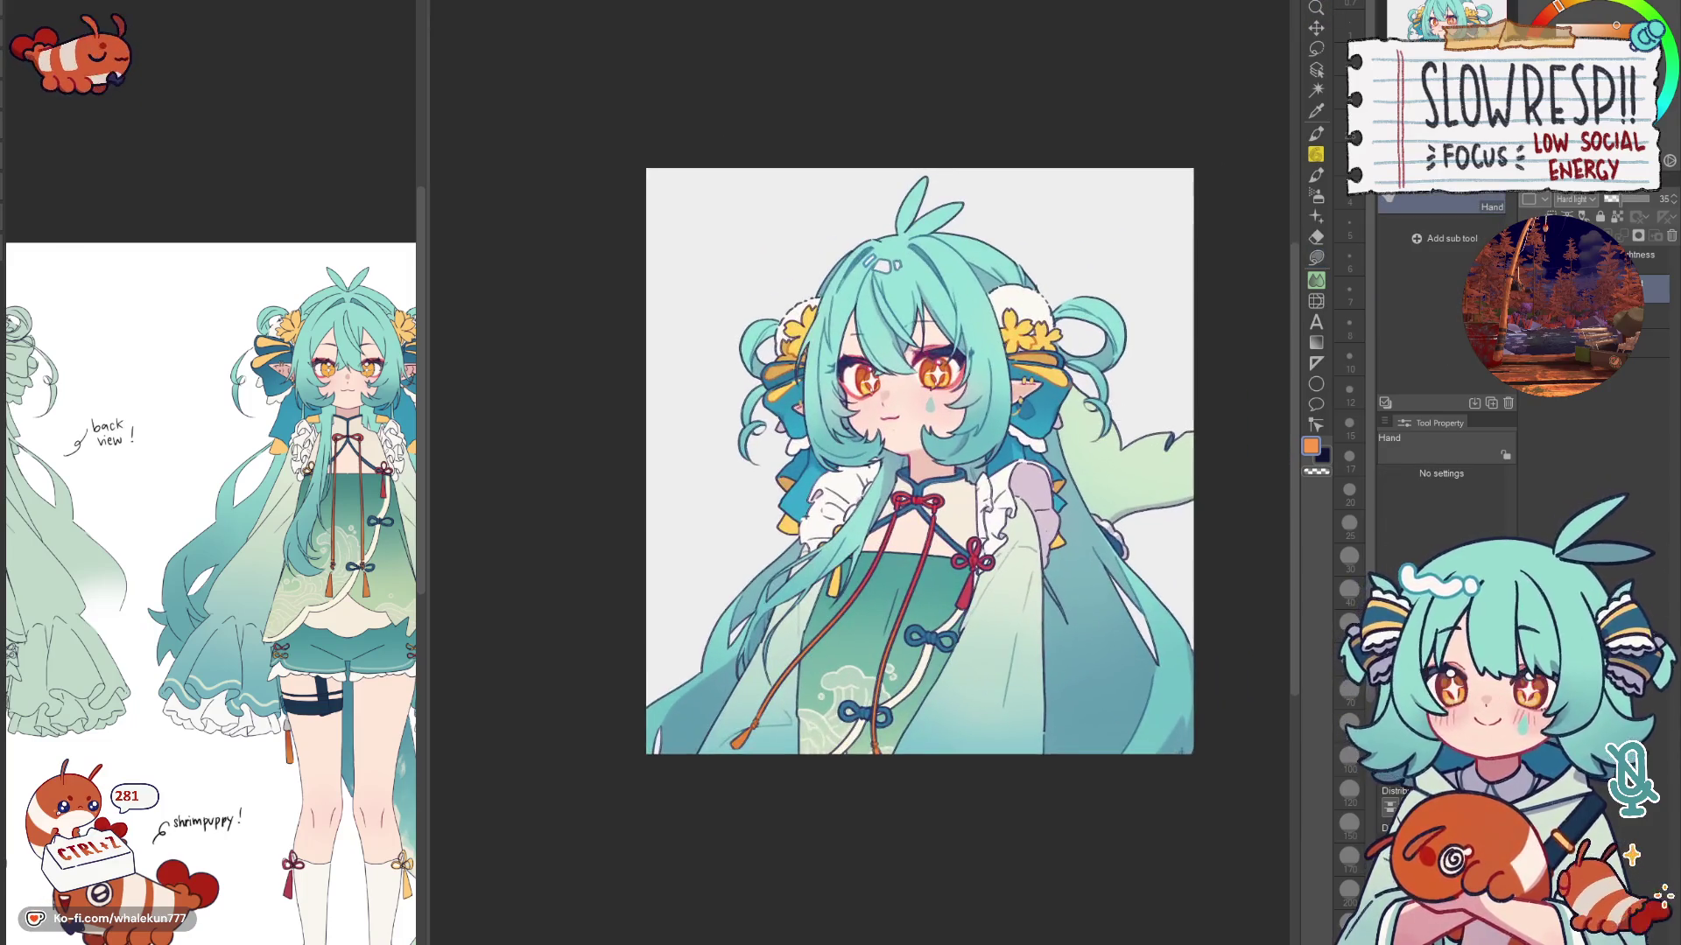
{"action": "left_click_drag", "start_coordinate": [1179, 504], "coordinate": [1107, 531]}
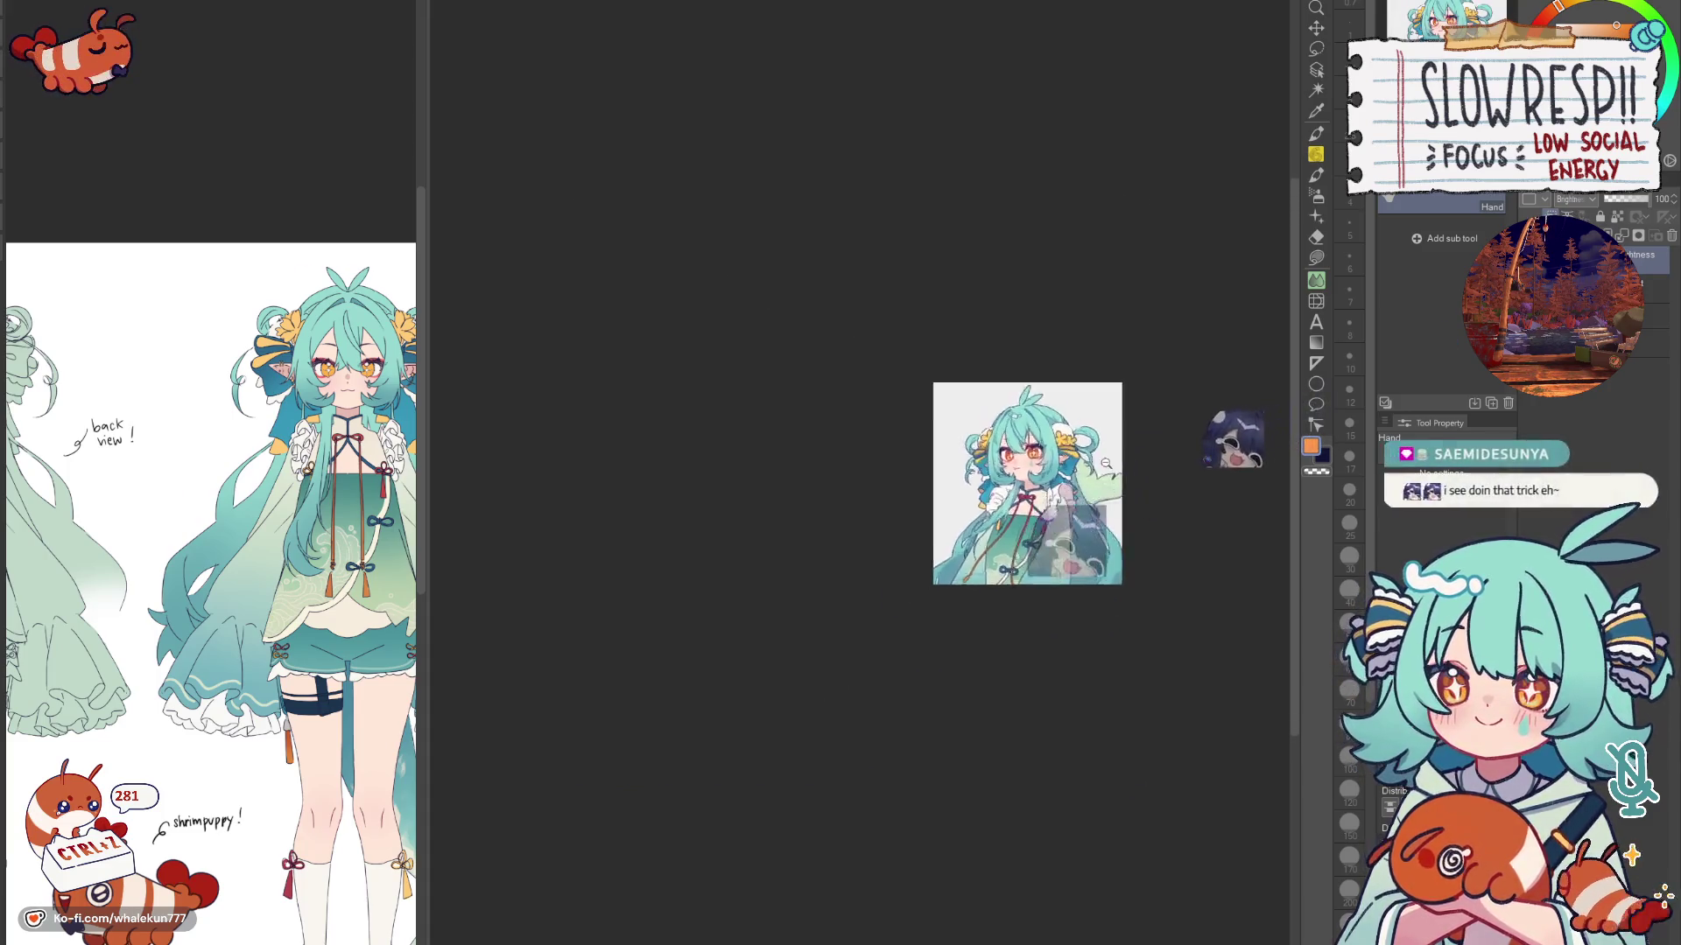
{"action": "scroll", "coordinate": [1105, 463], "scroll_direction": "up", "scroll_amount": 10}
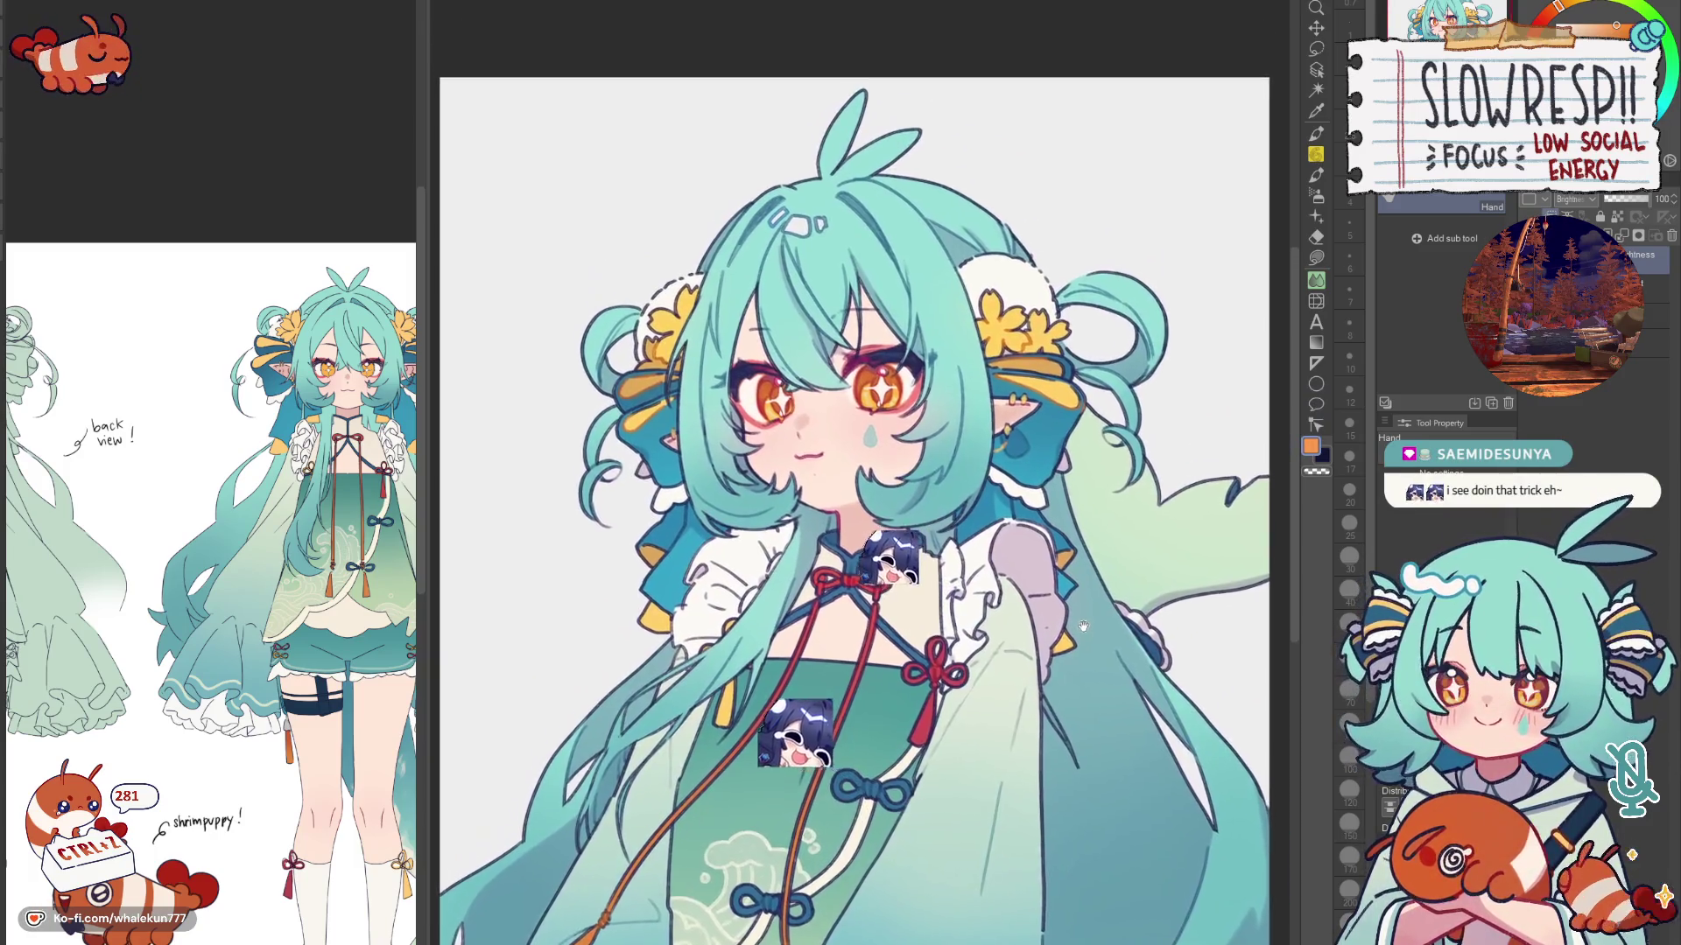
{"action": "left_click_drag", "start_coordinate": [1054, 546], "coordinate": [1077, 569]}
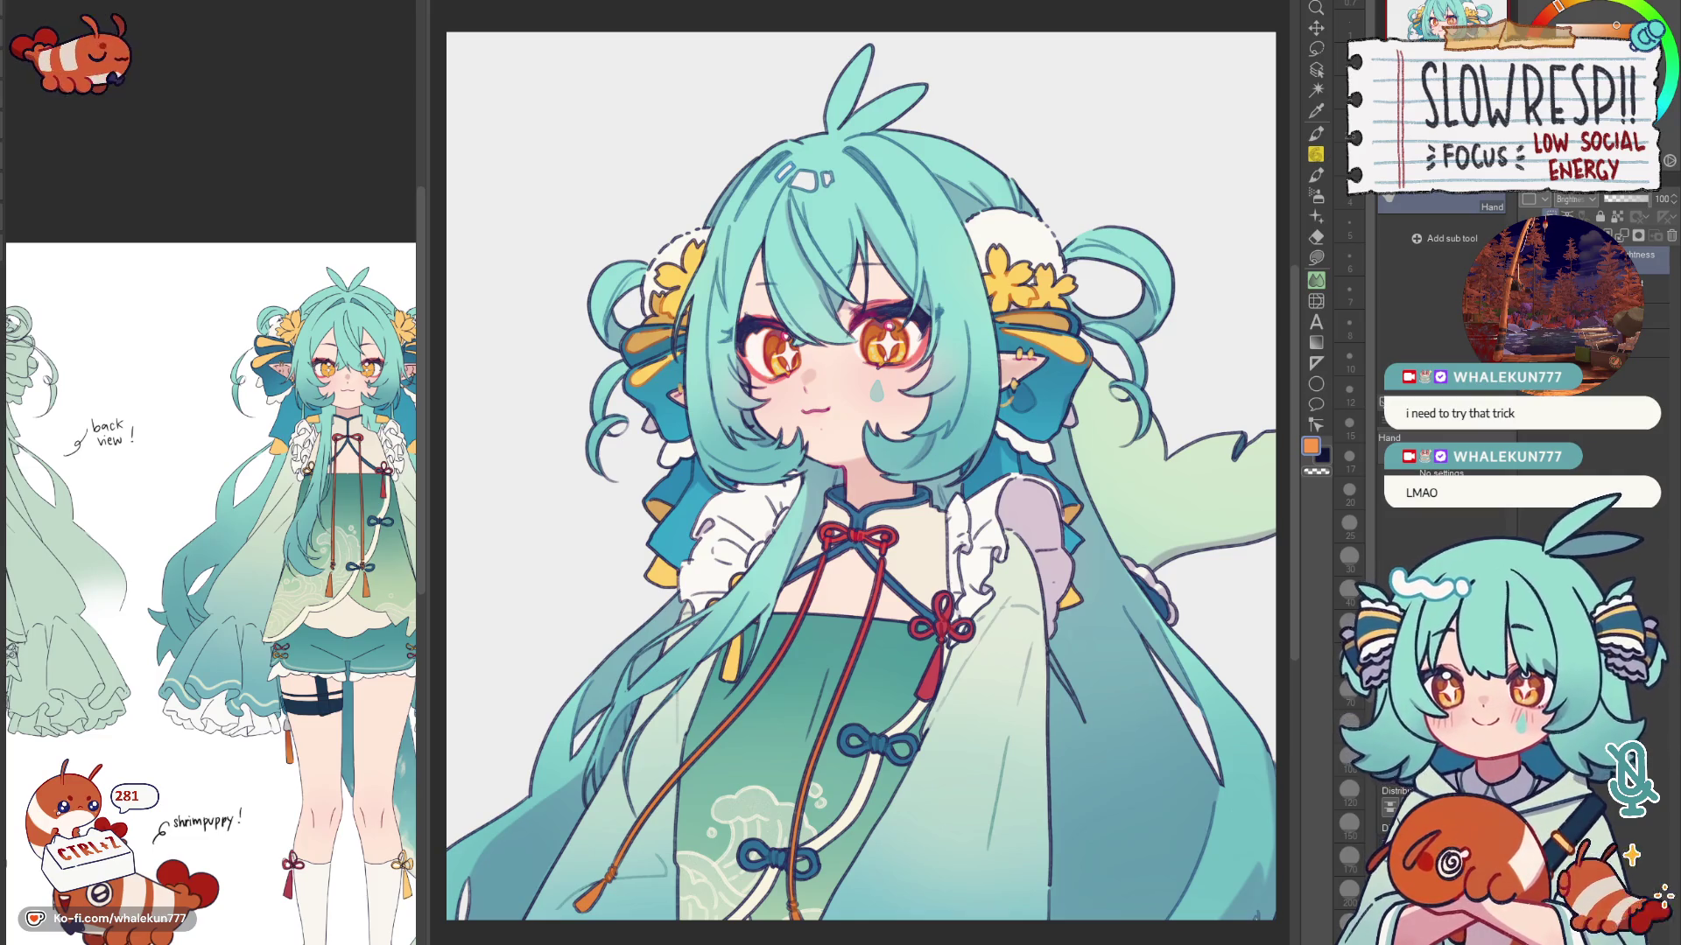
{"action": "key", "text": "h"}
{"action": "key", "text": "h"}
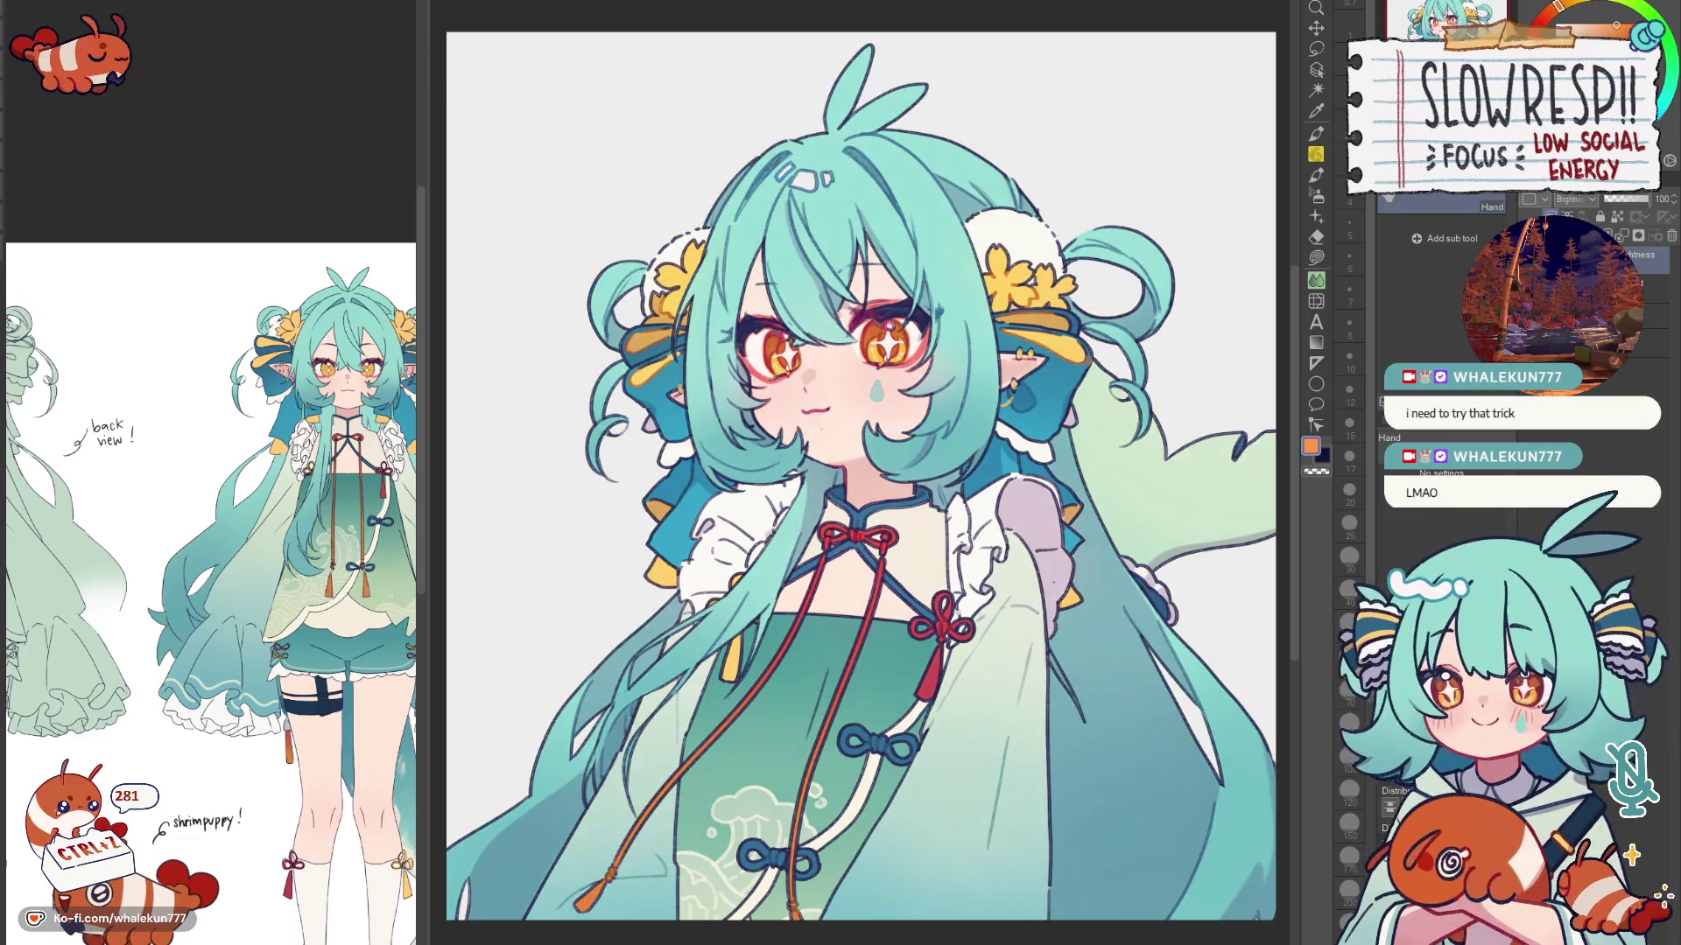
{"action": "key", "text": "h"}
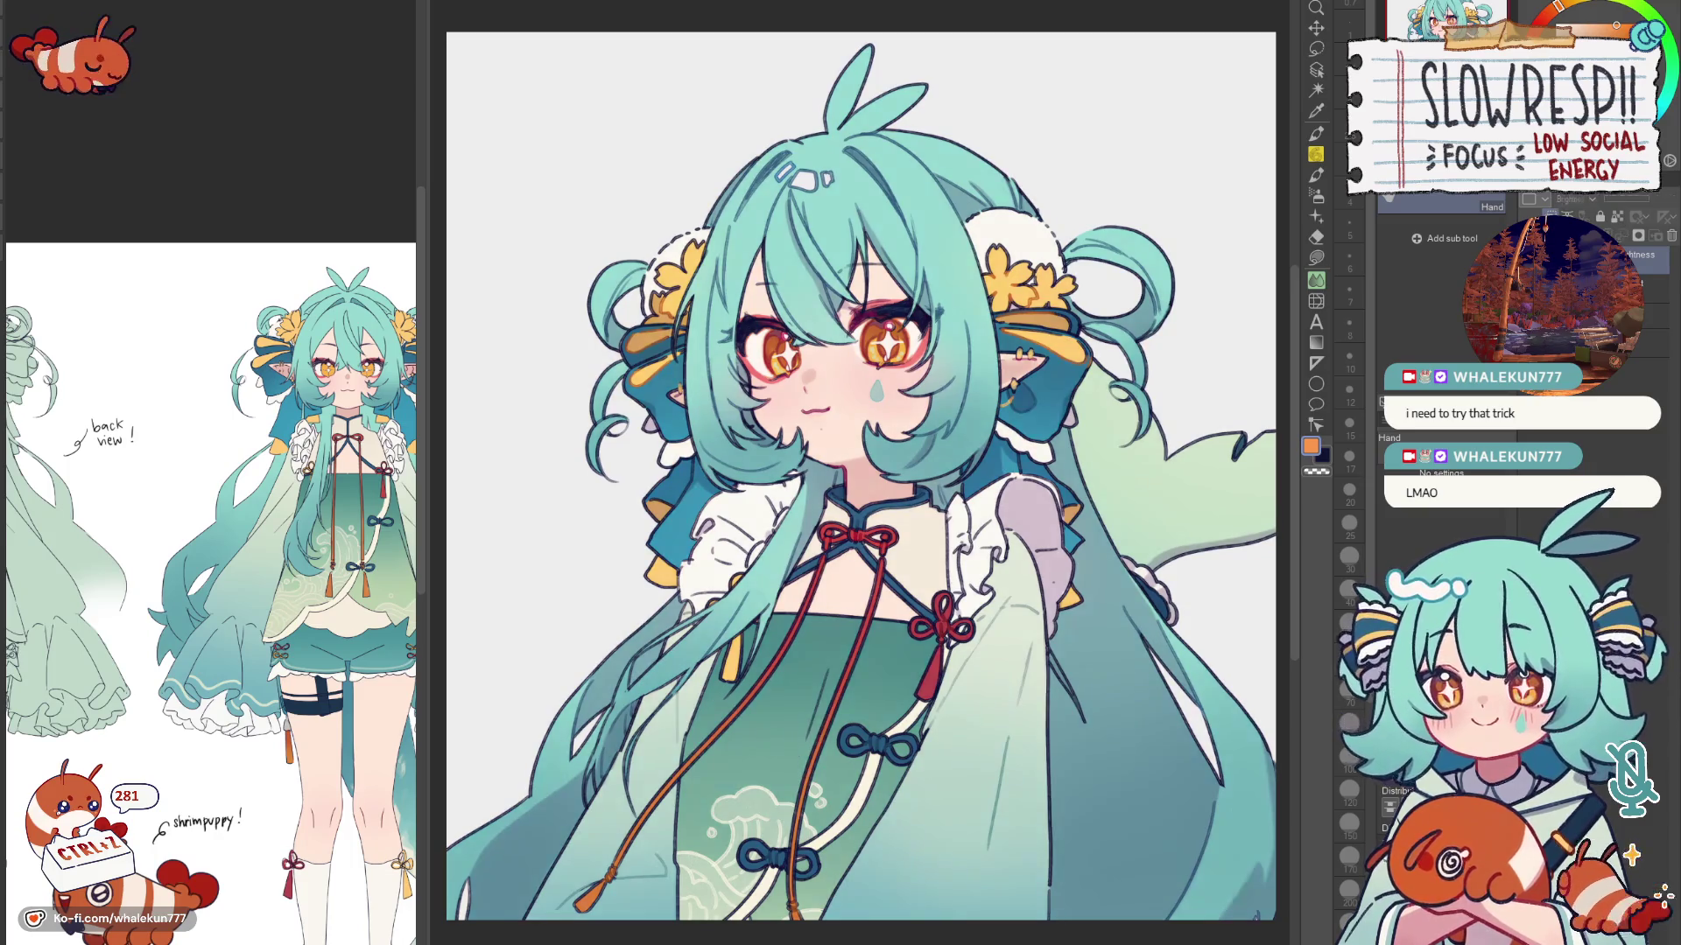
{"action": "key", "text": "h"}
{"action": "key", "text": "h"}
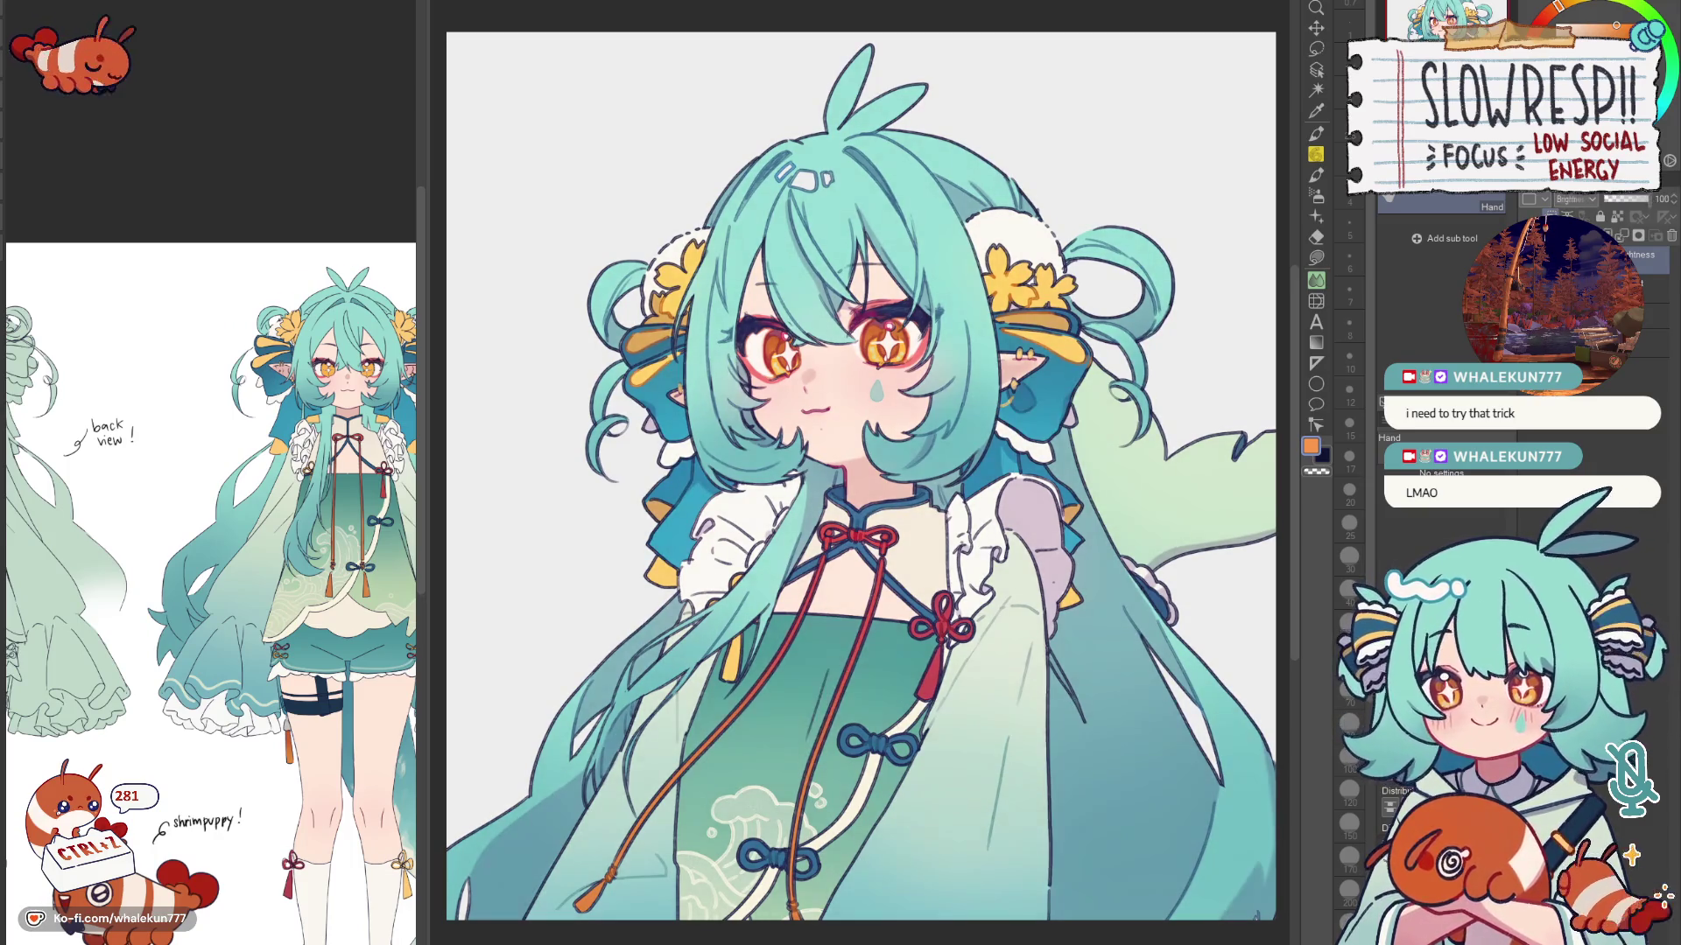
{"action": "key", "text": "h"}
{"action": "key", "text": "h"}
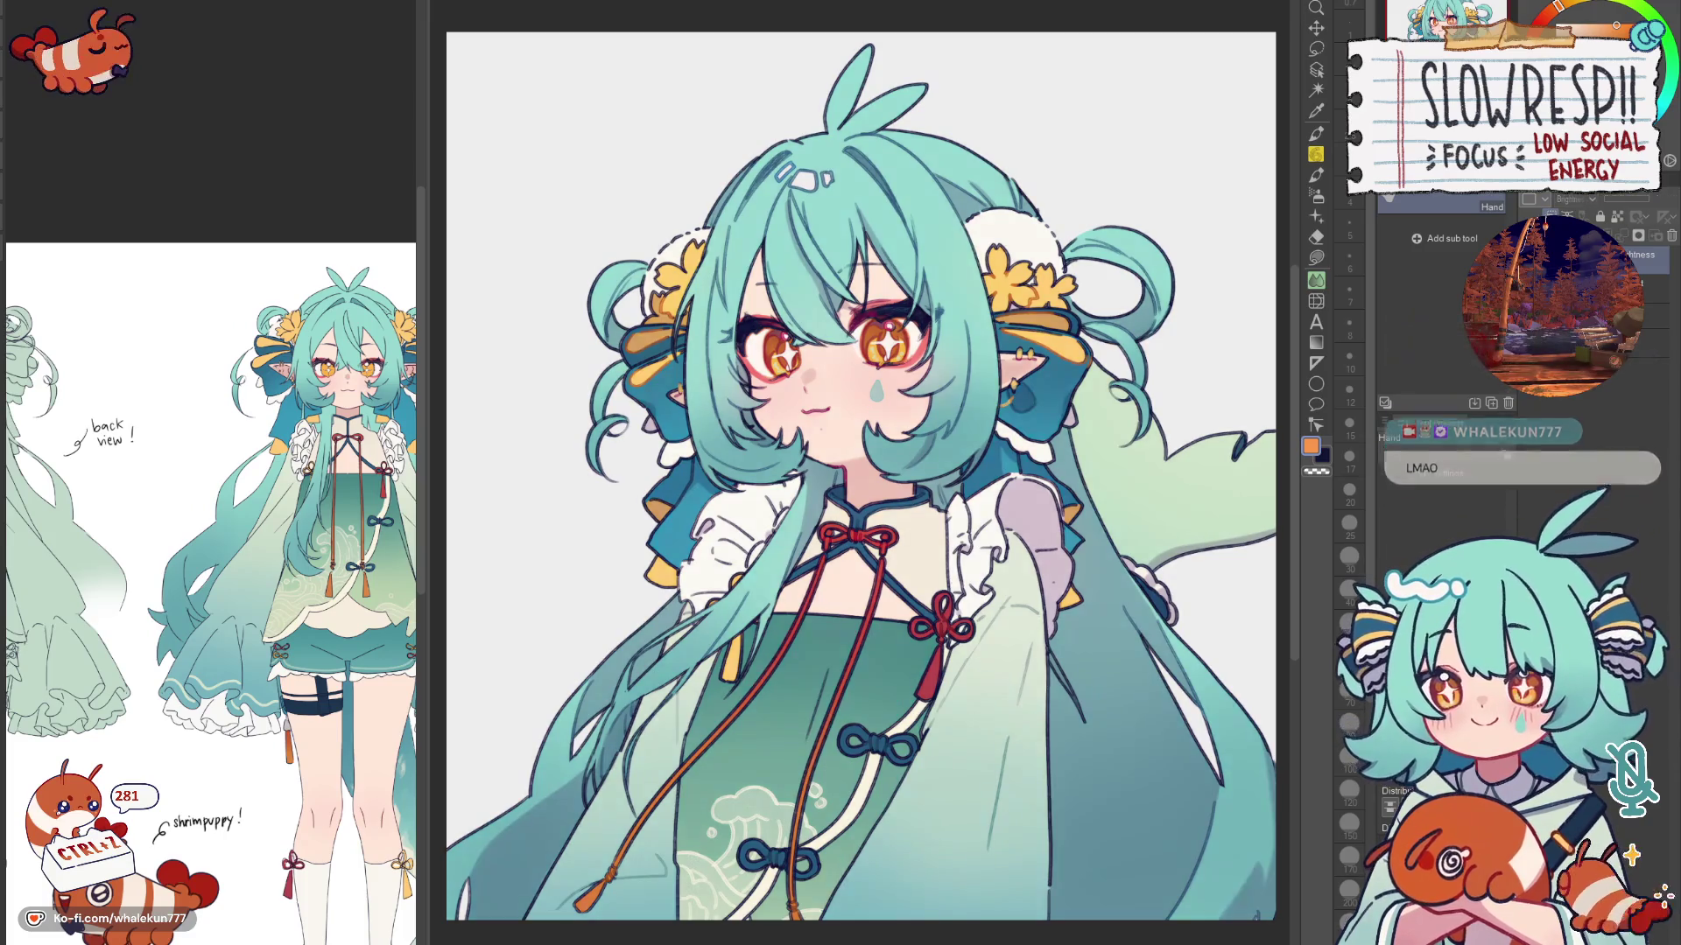
{"action": "key", "text": "h"}
{"action": "key", "text": "h"}
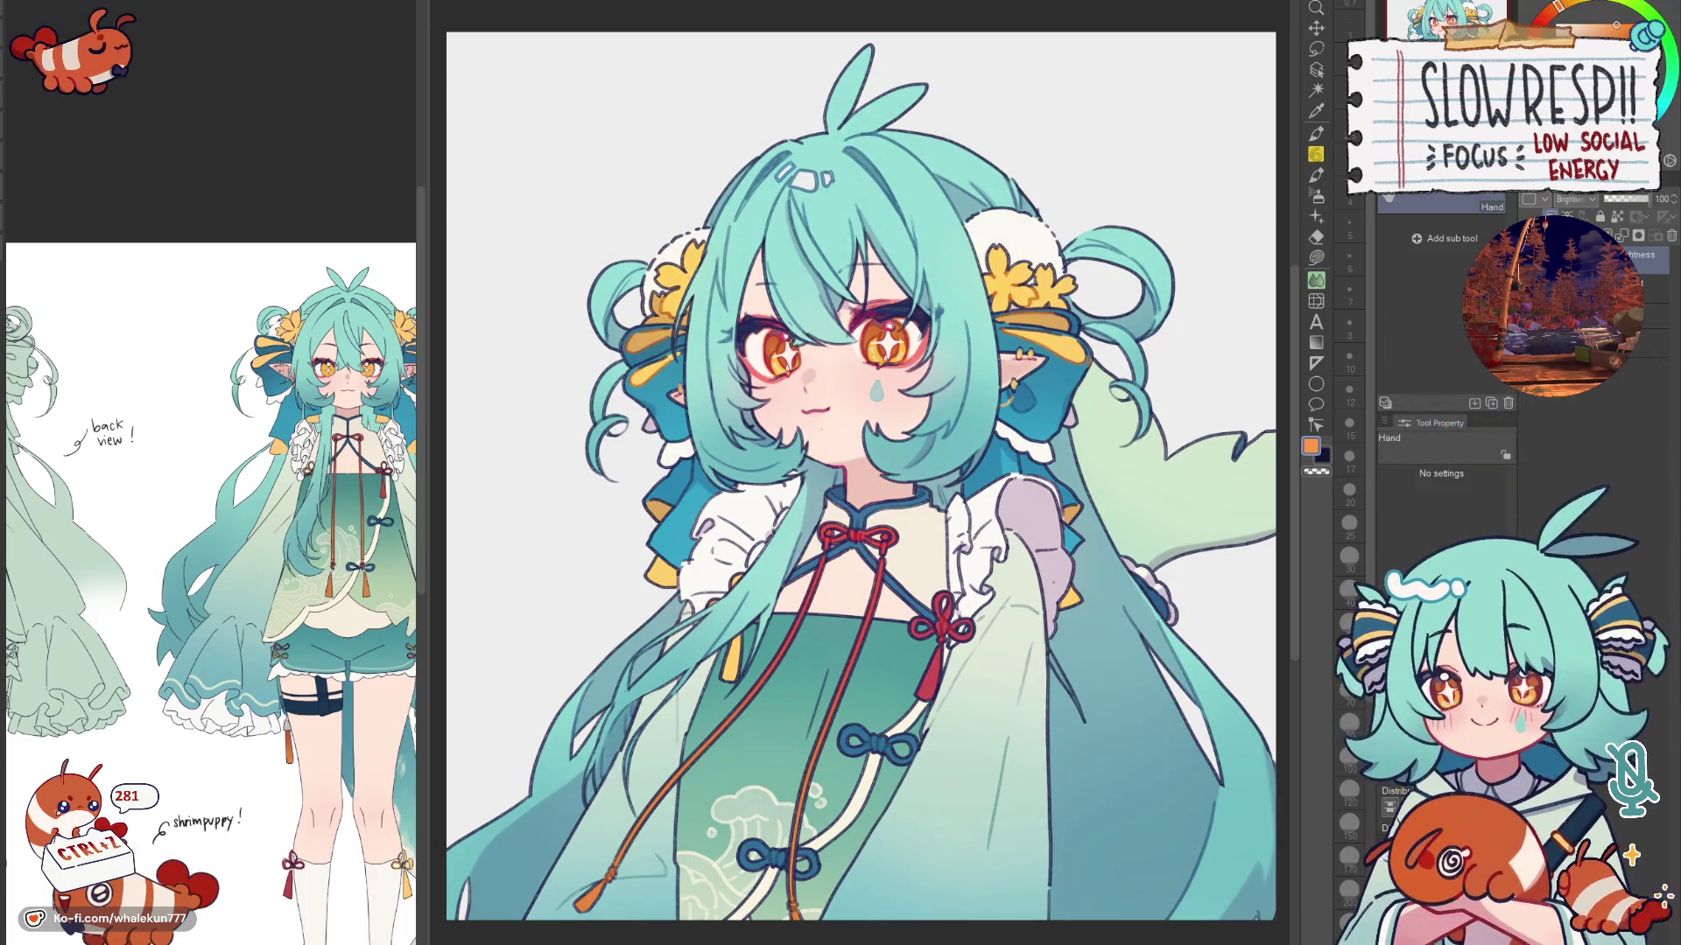
{"action": "key", "text": "h"}
{"action": "key", "text": "ctrl+minus"}
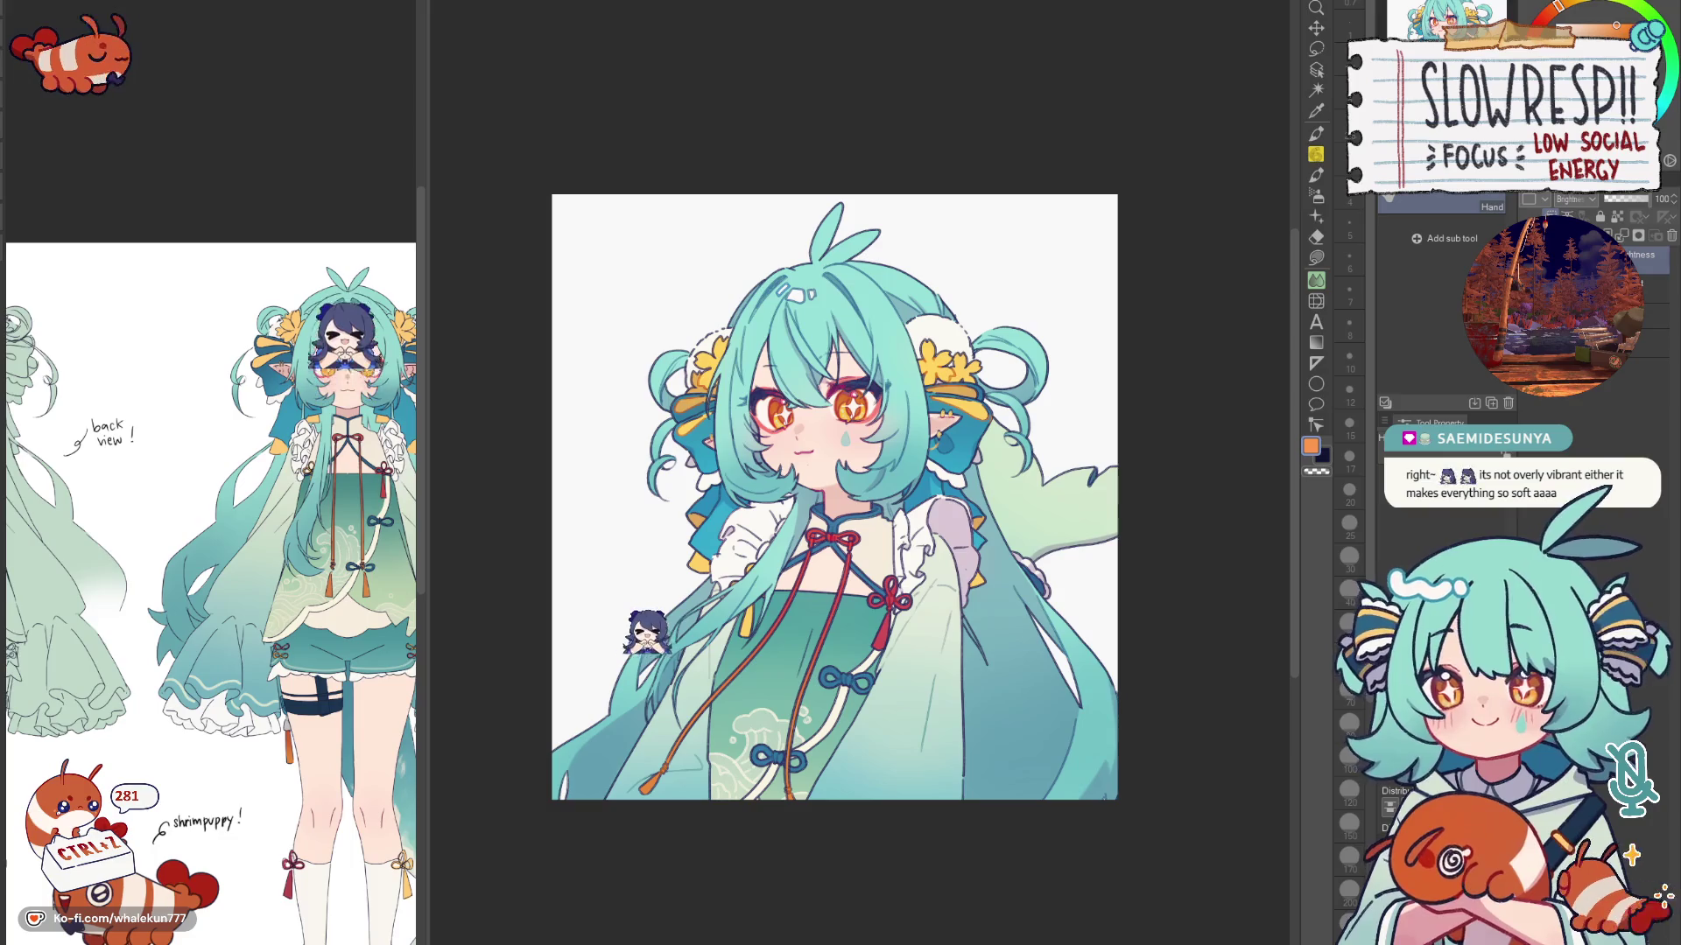
{"action": "scroll", "coordinate": [889, 295], "scroll_direction": "up", "scroll_amount": 1}
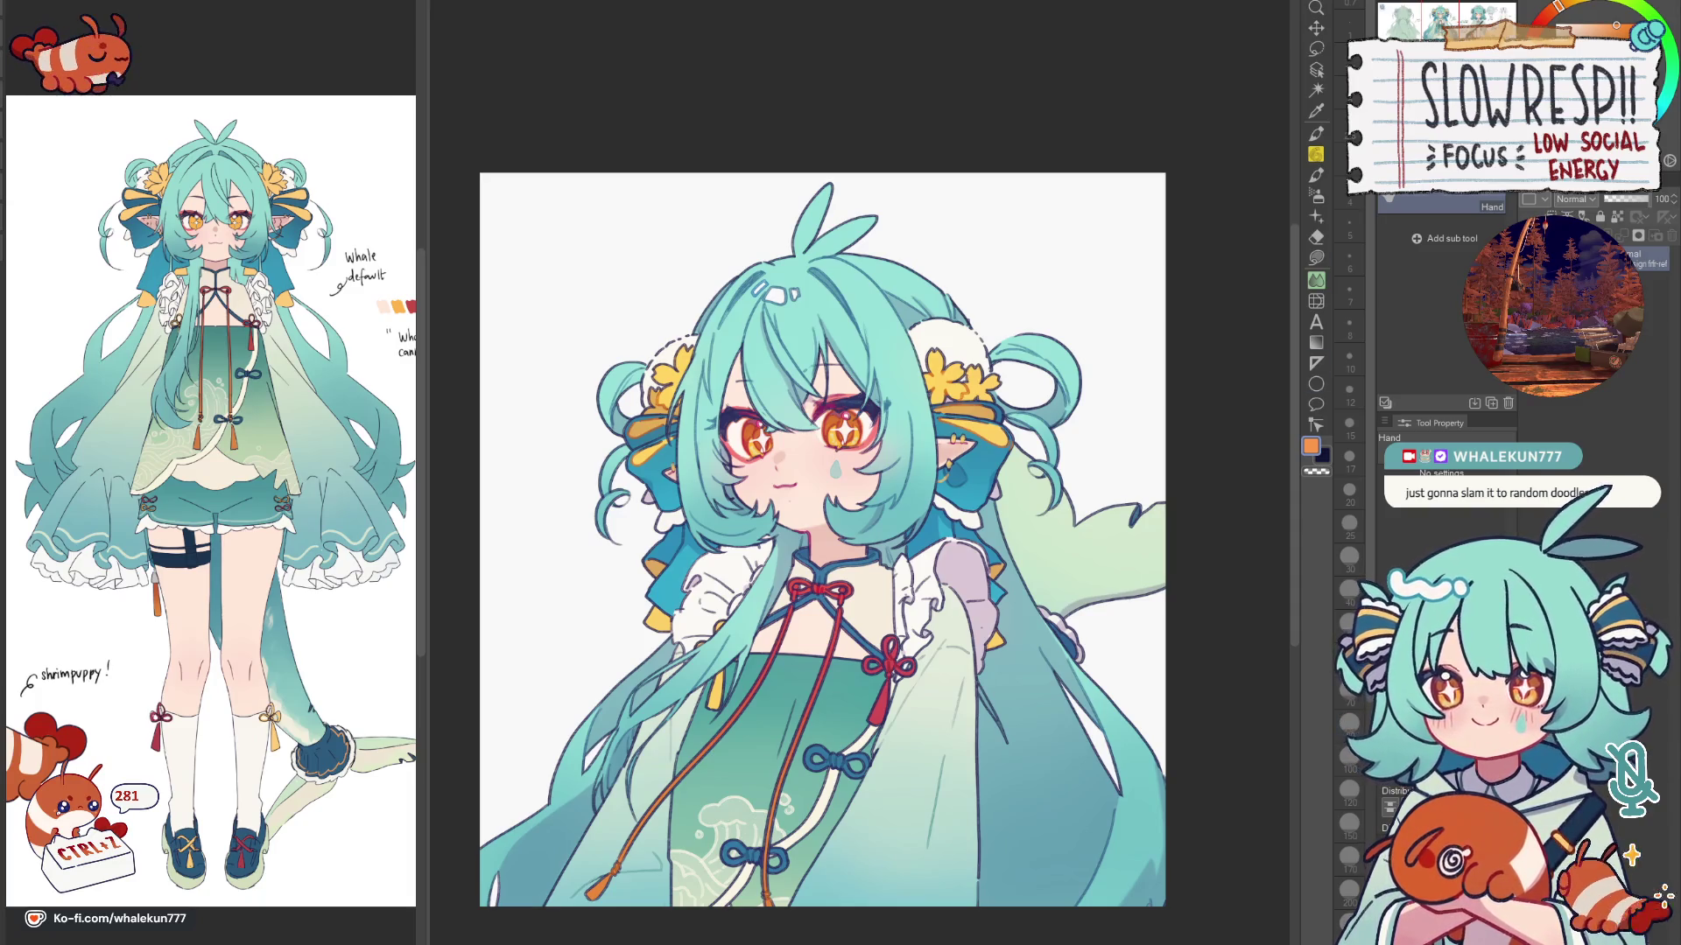
{"action": "scroll", "coordinate": [934, 411], "scroll_direction": "down", "scroll_amount": 1}
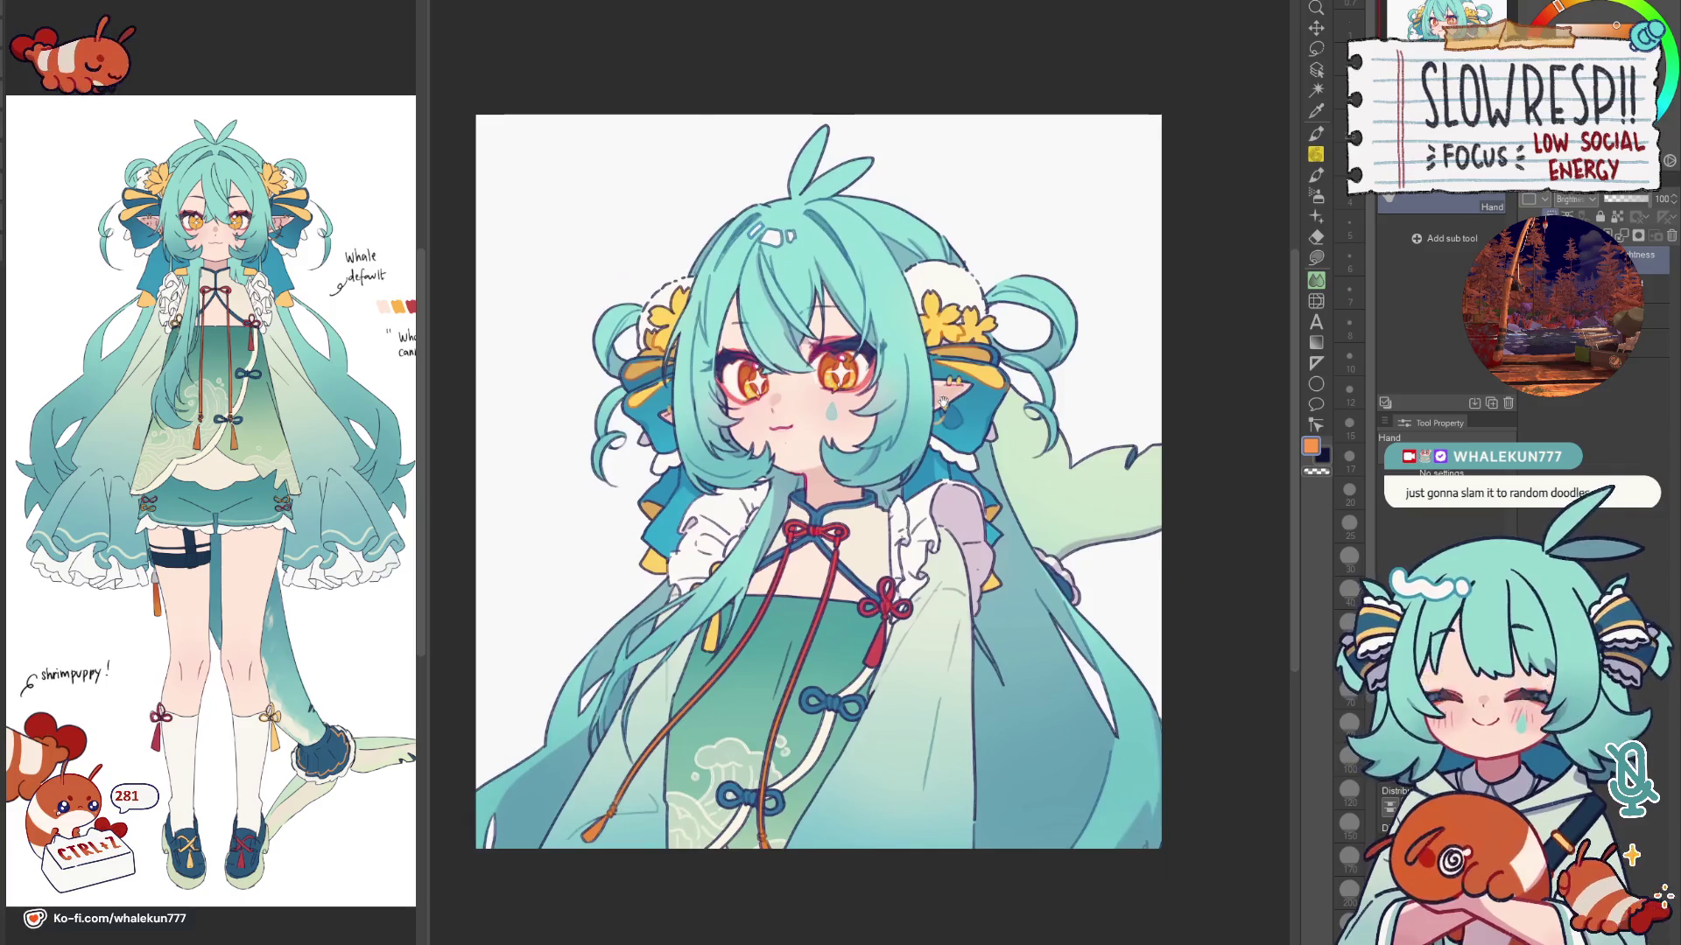
{"action": "scroll", "coordinate": [934, 409], "scroll_direction": "down", "scroll_amount": 1}
{"action": "scroll", "coordinate": [936, 409], "scroll_direction": "down", "scroll_amount": 1}
{"action": "scroll", "coordinate": [937, 409], "scroll_direction": "up", "scroll_amount": 2}
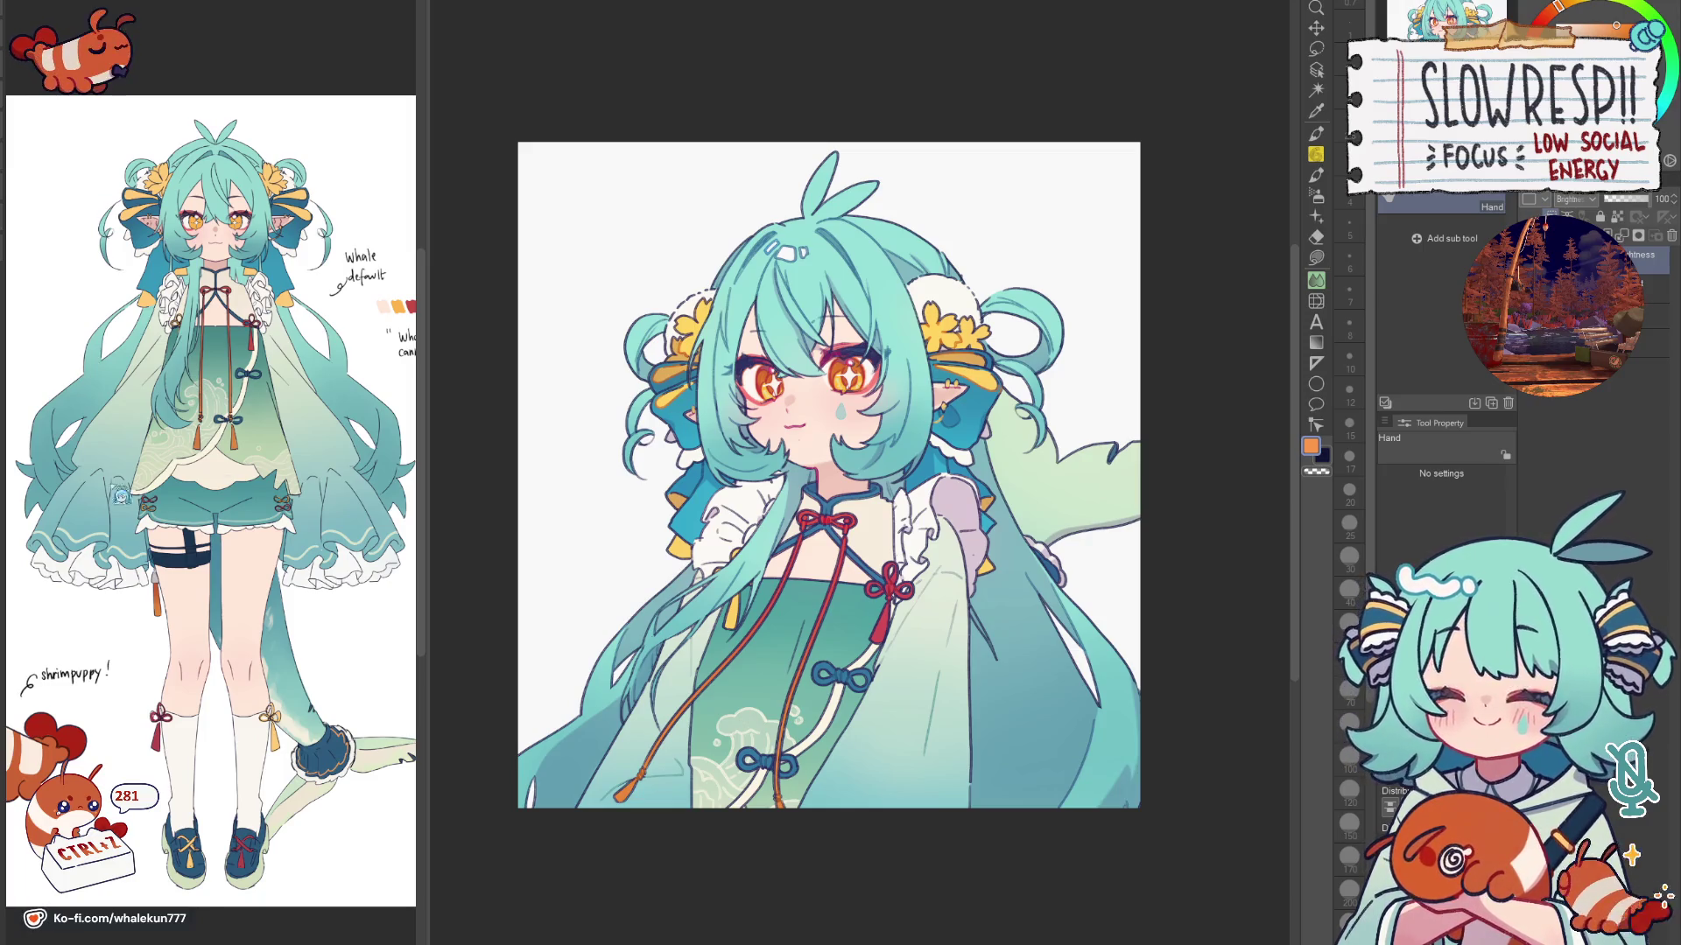
{"action": "key", "text": "h"}
{"action": "key", "text": "h"}
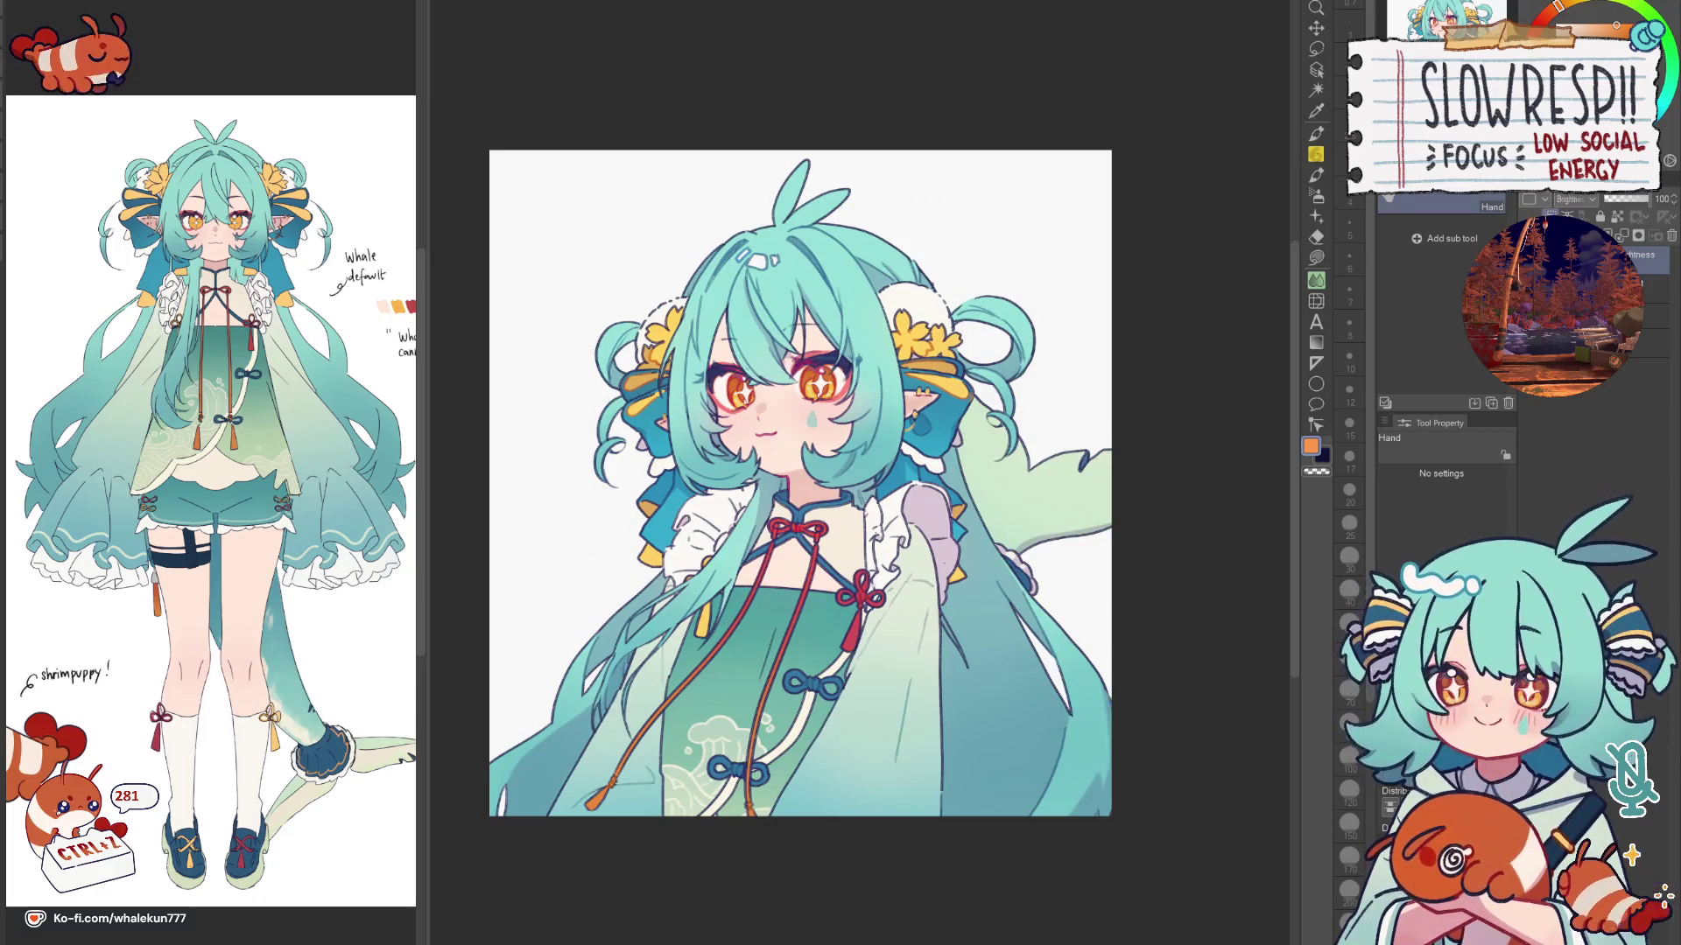
{"action": "key", "text": "ctrl+minus"}
{"action": "key", "text": "ctrl+plus"}
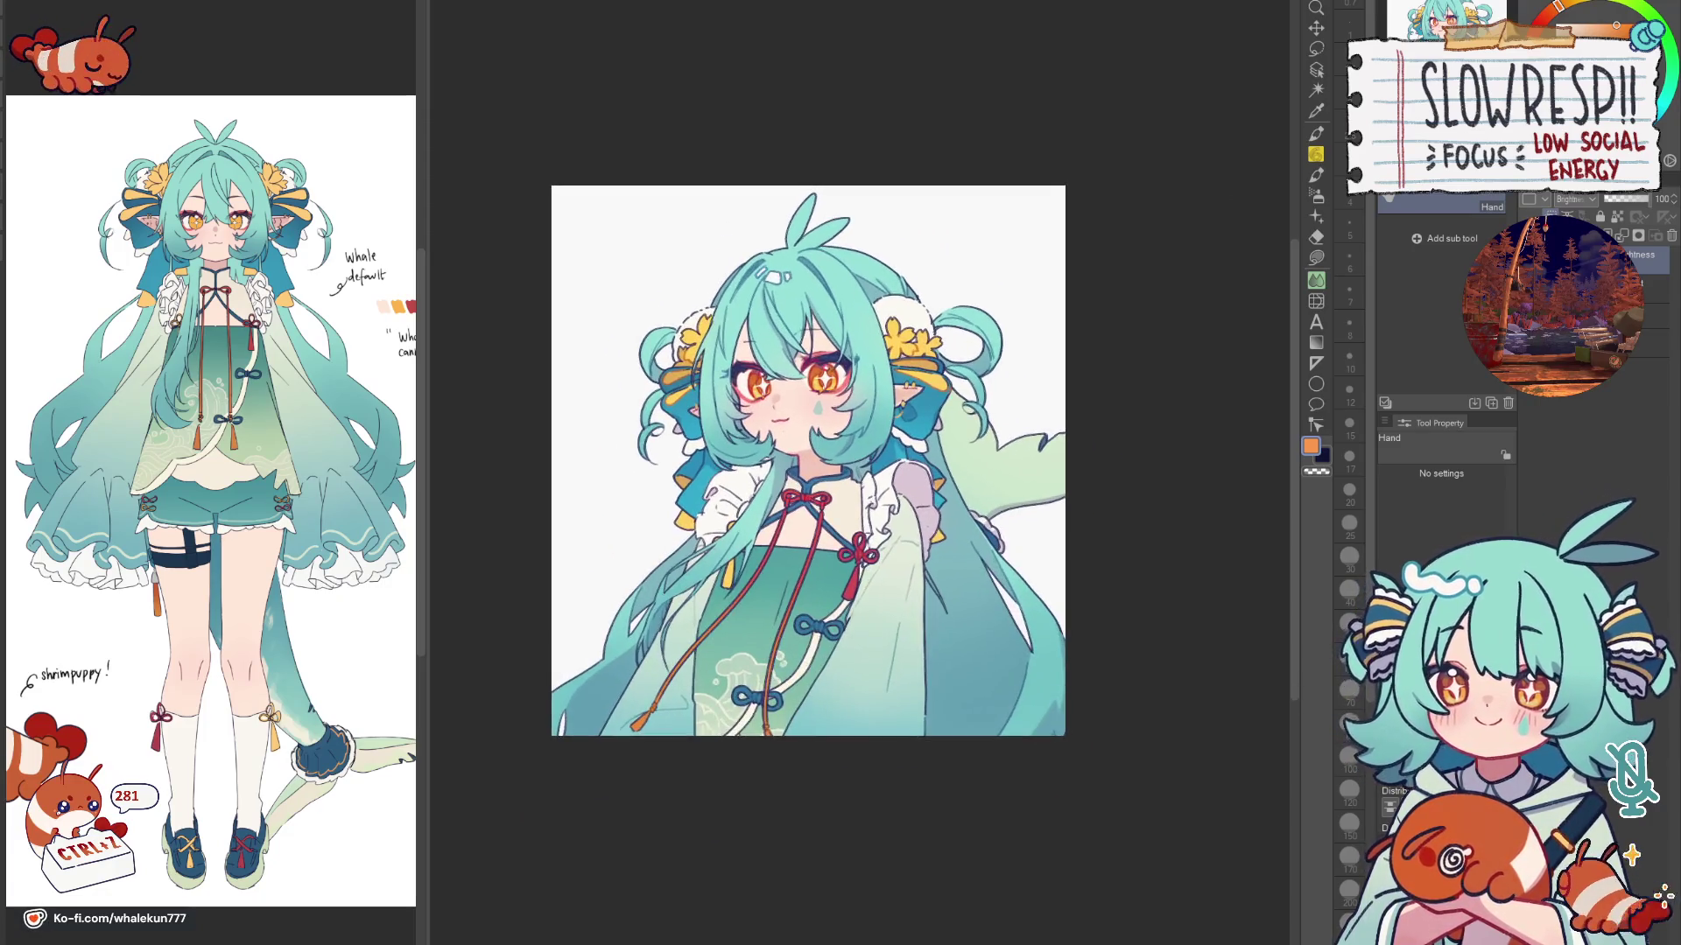
{"action": "key", "text": "ctrl+plus"}
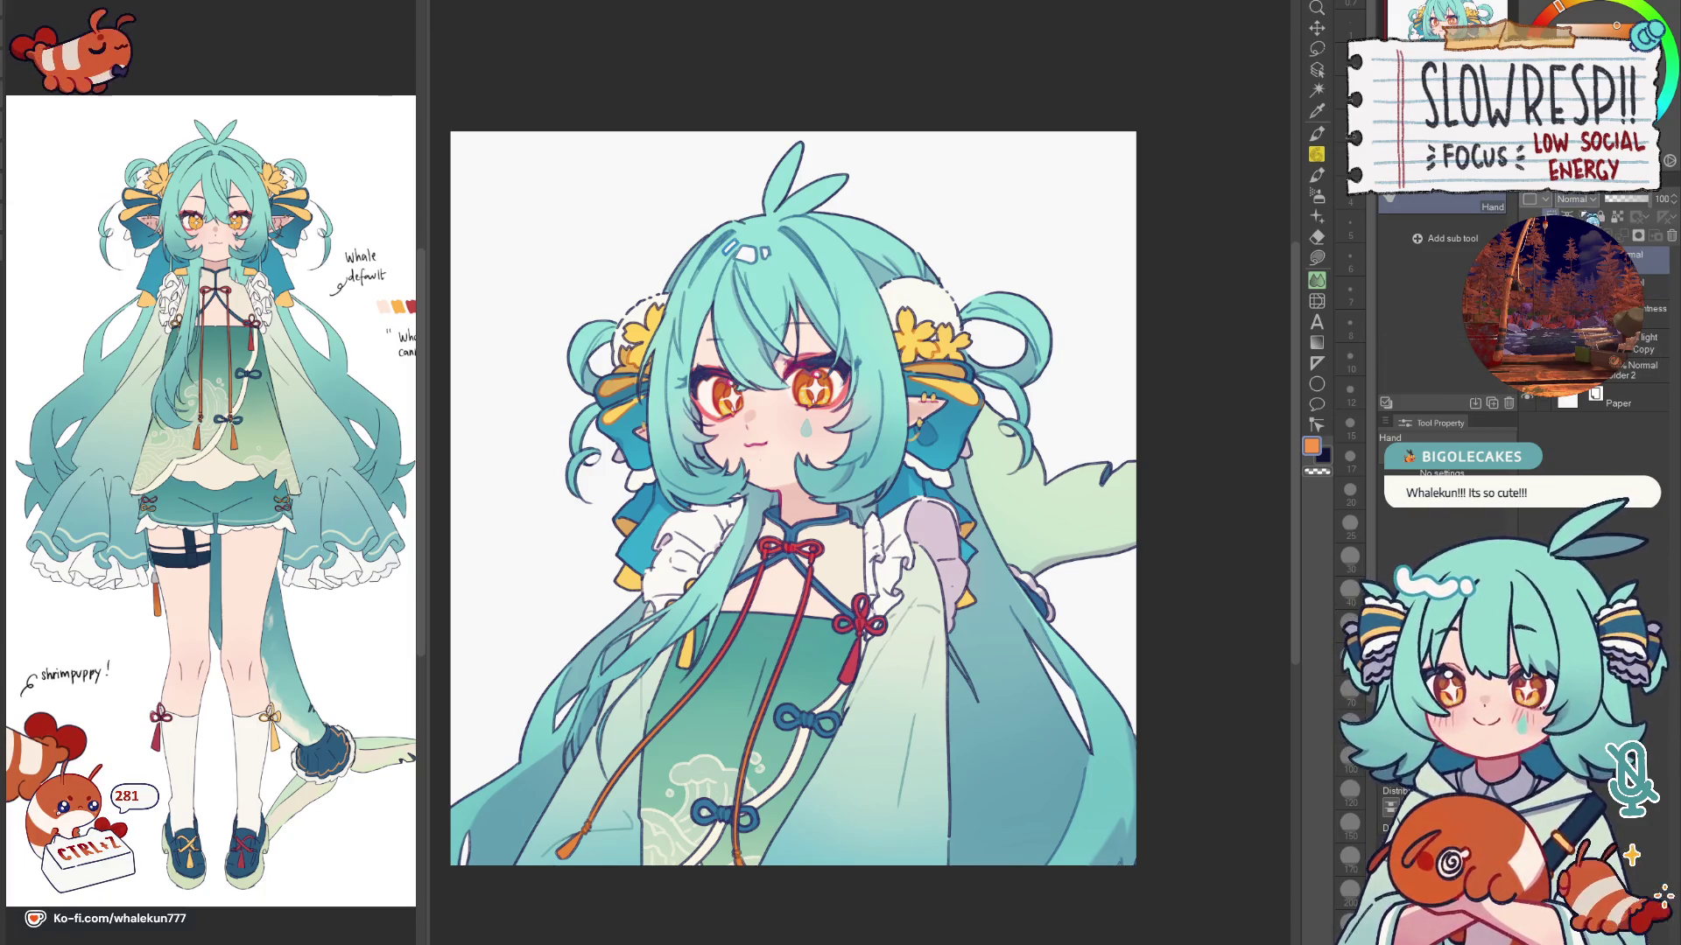
Step: Spray lavender shading over the skirt and sleeve with a very large soft airbrush (size 1000)
{"action": "key", "text": "p"}
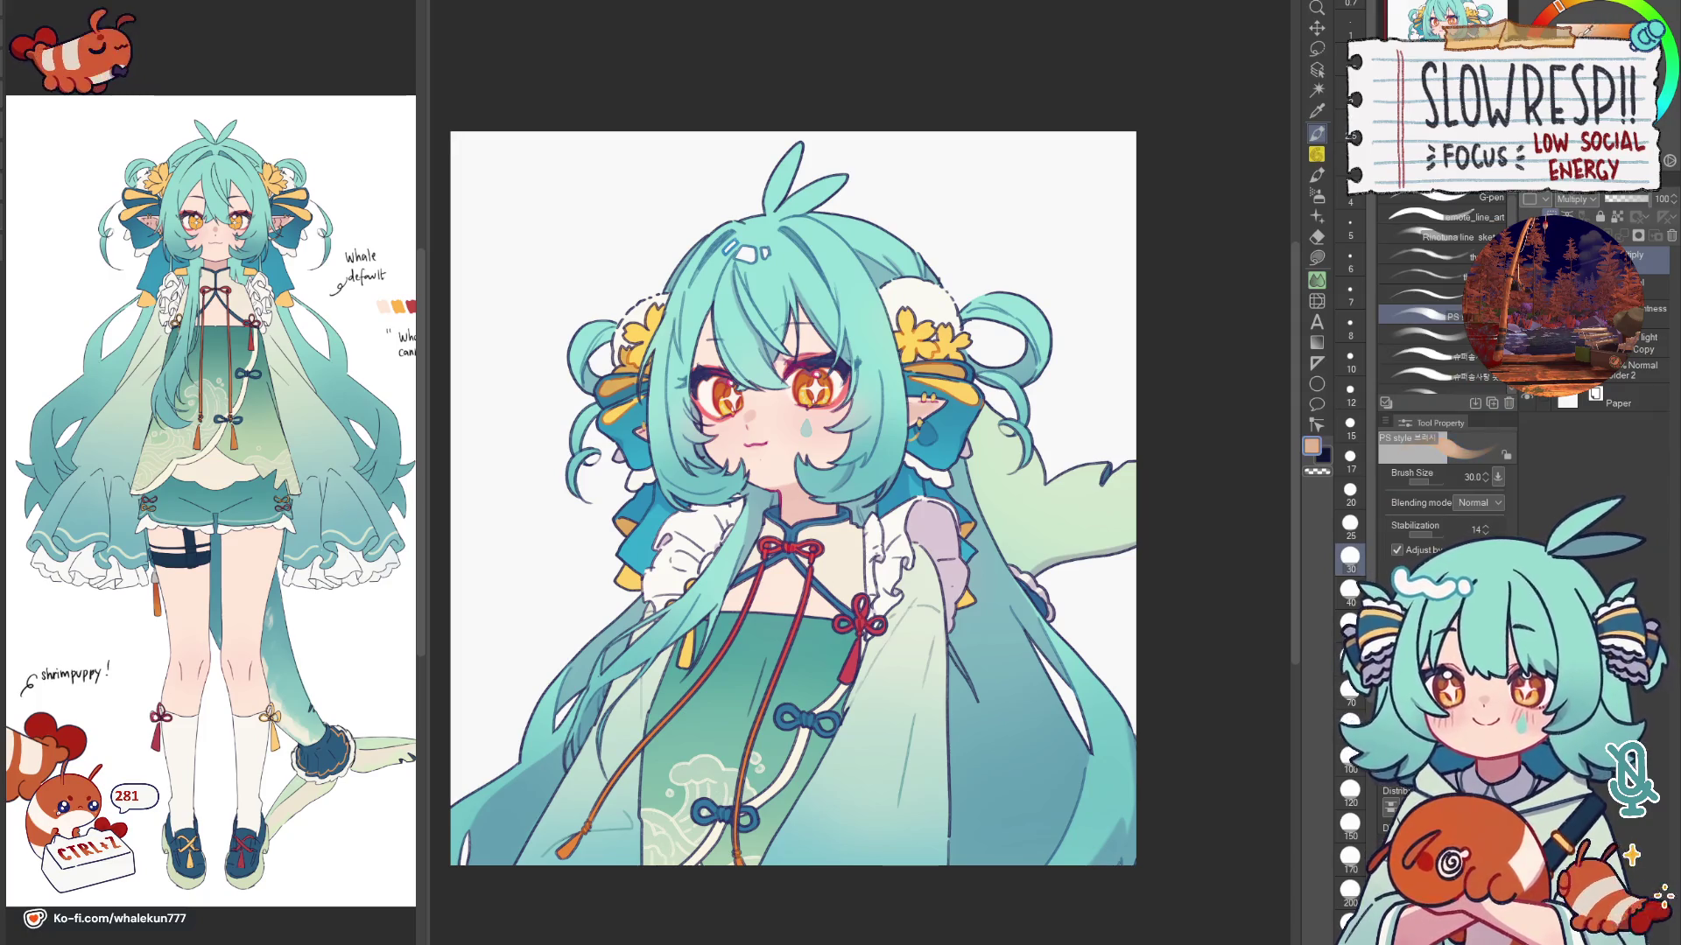
{"action": "left_click", "coordinate": [1350, 825]}
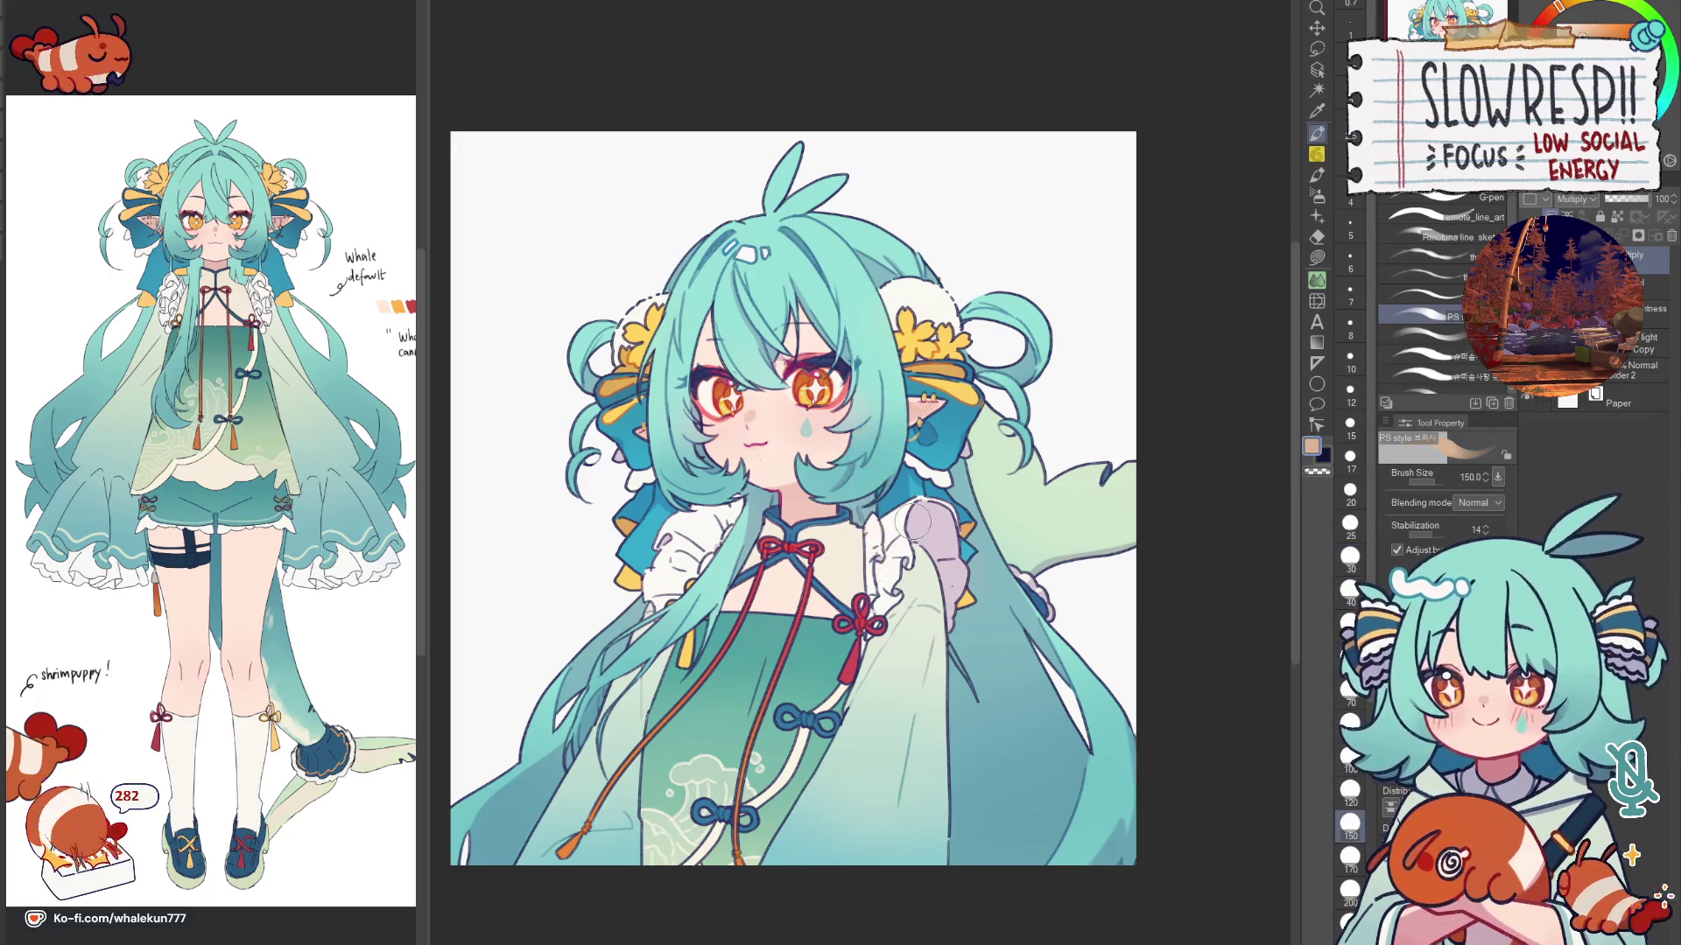
{"action": "key", "text": "b"}
{"action": "key", "text": "ctrl+minus"}
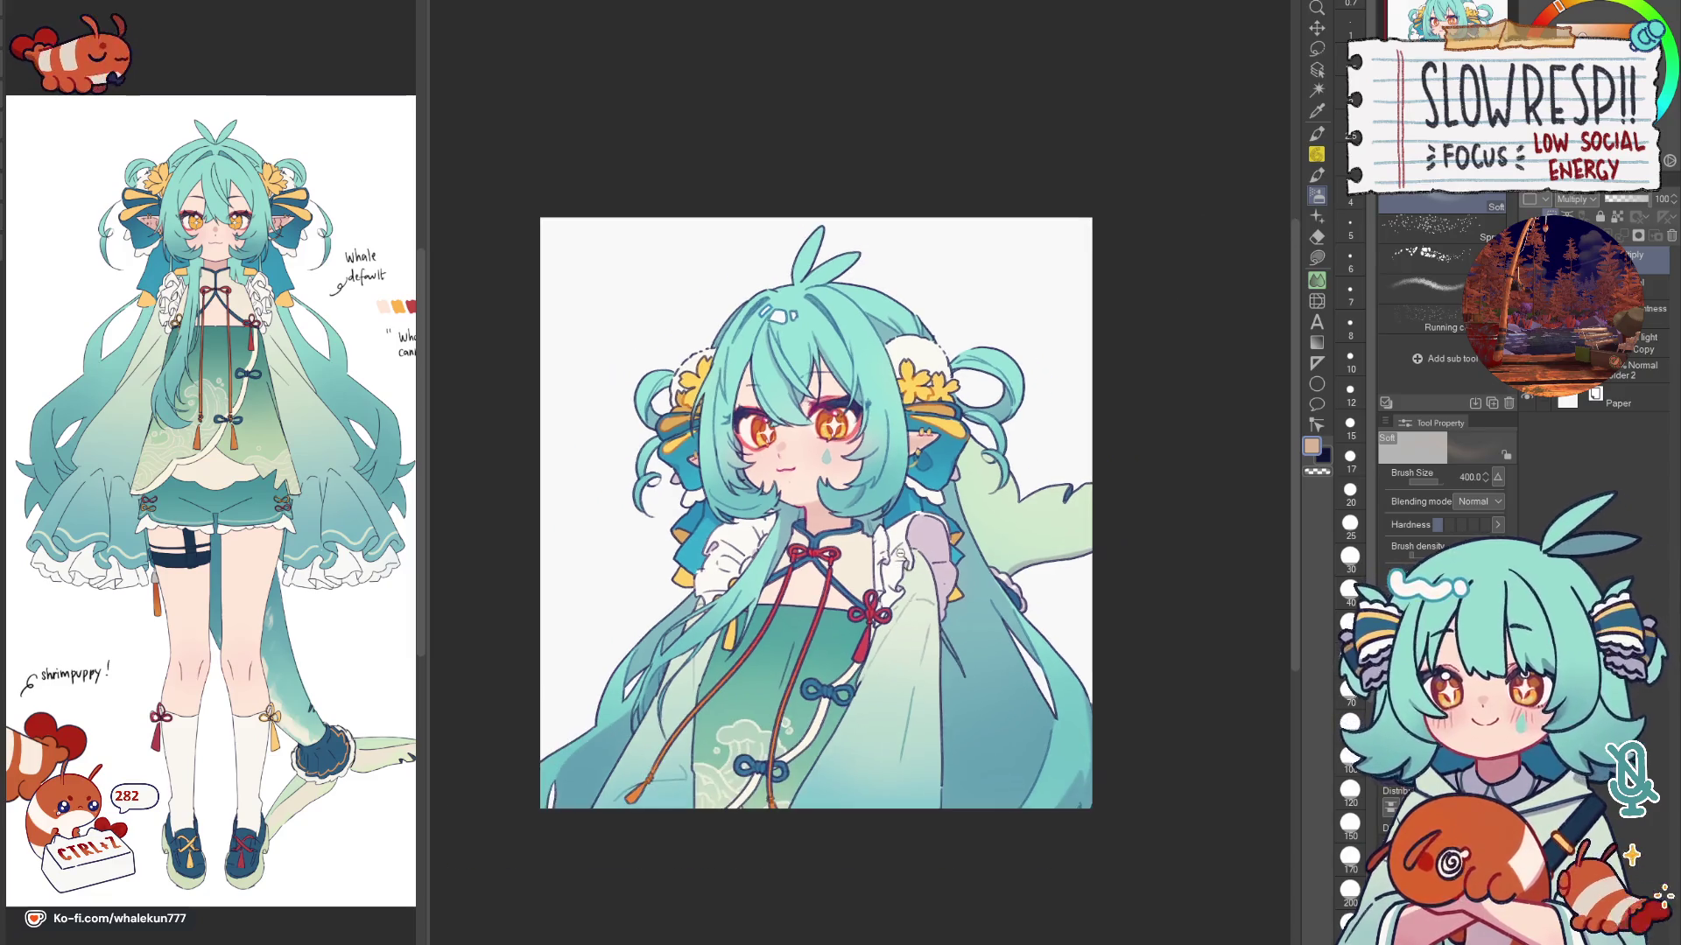
{"action": "left_click", "coordinate": [925, 536], "text": "alt"}
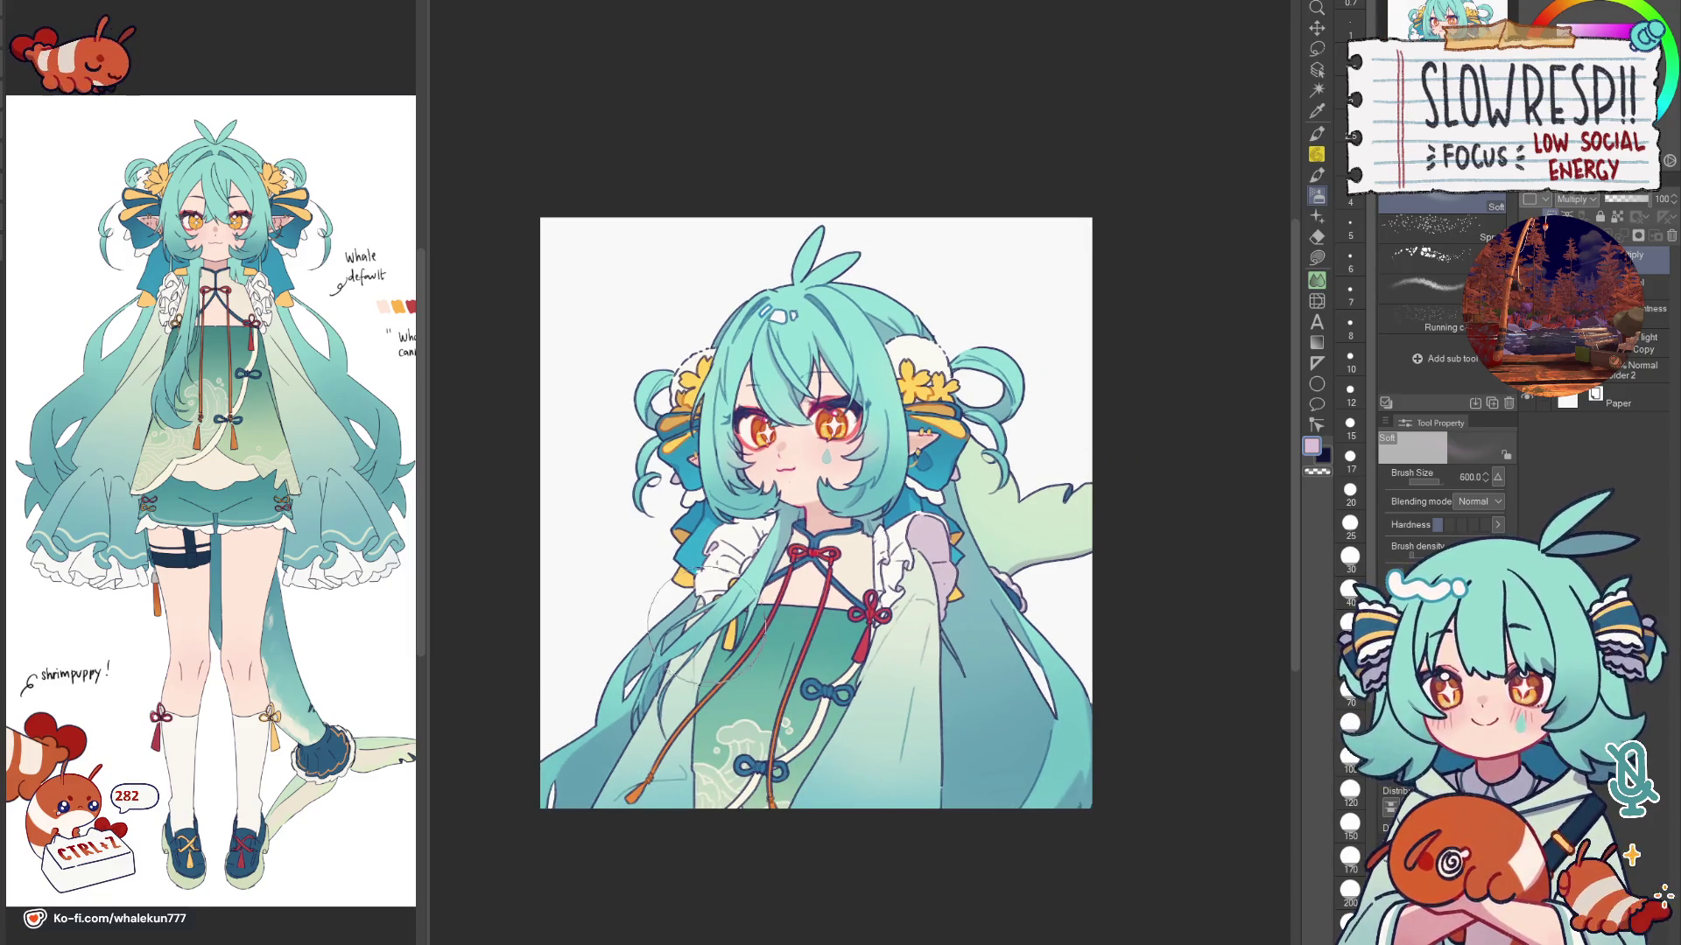
{"action": "left_click_drag", "start_coordinate": [661, 614], "coordinate": [781, 658]}
{"action": "left_click_drag", "start_coordinate": [644, 663], "coordinate": [1089, 844]}
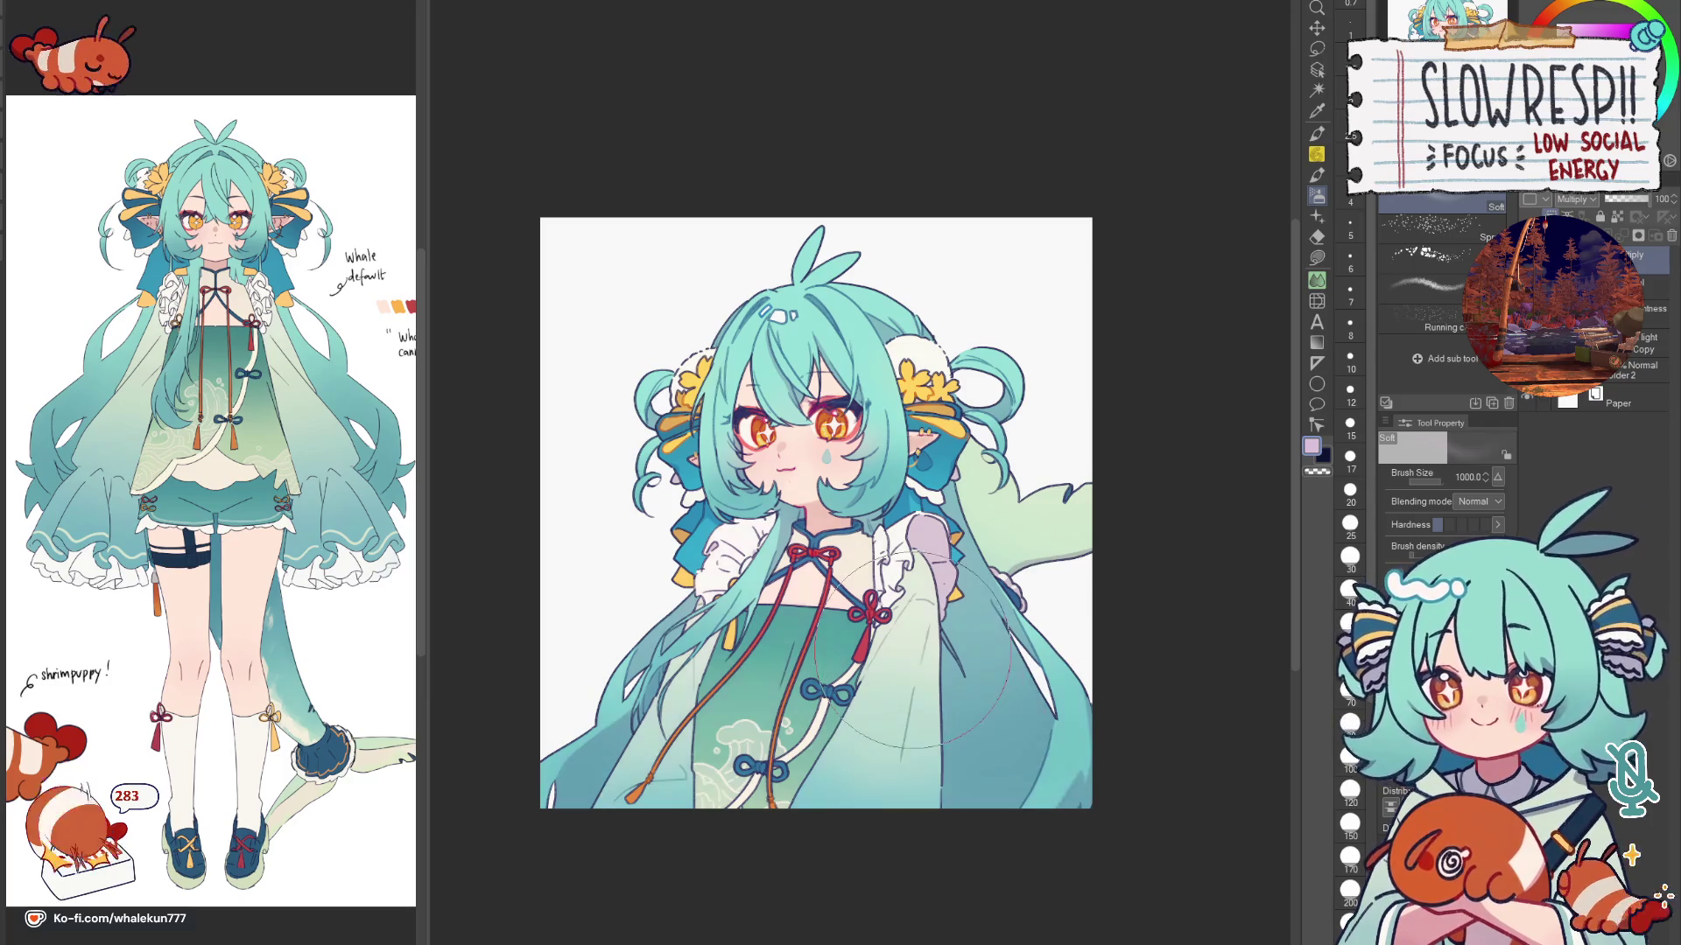
Step: Mirror the view back and forth to check the lavender shading
{"action": "key", "text": "h"}
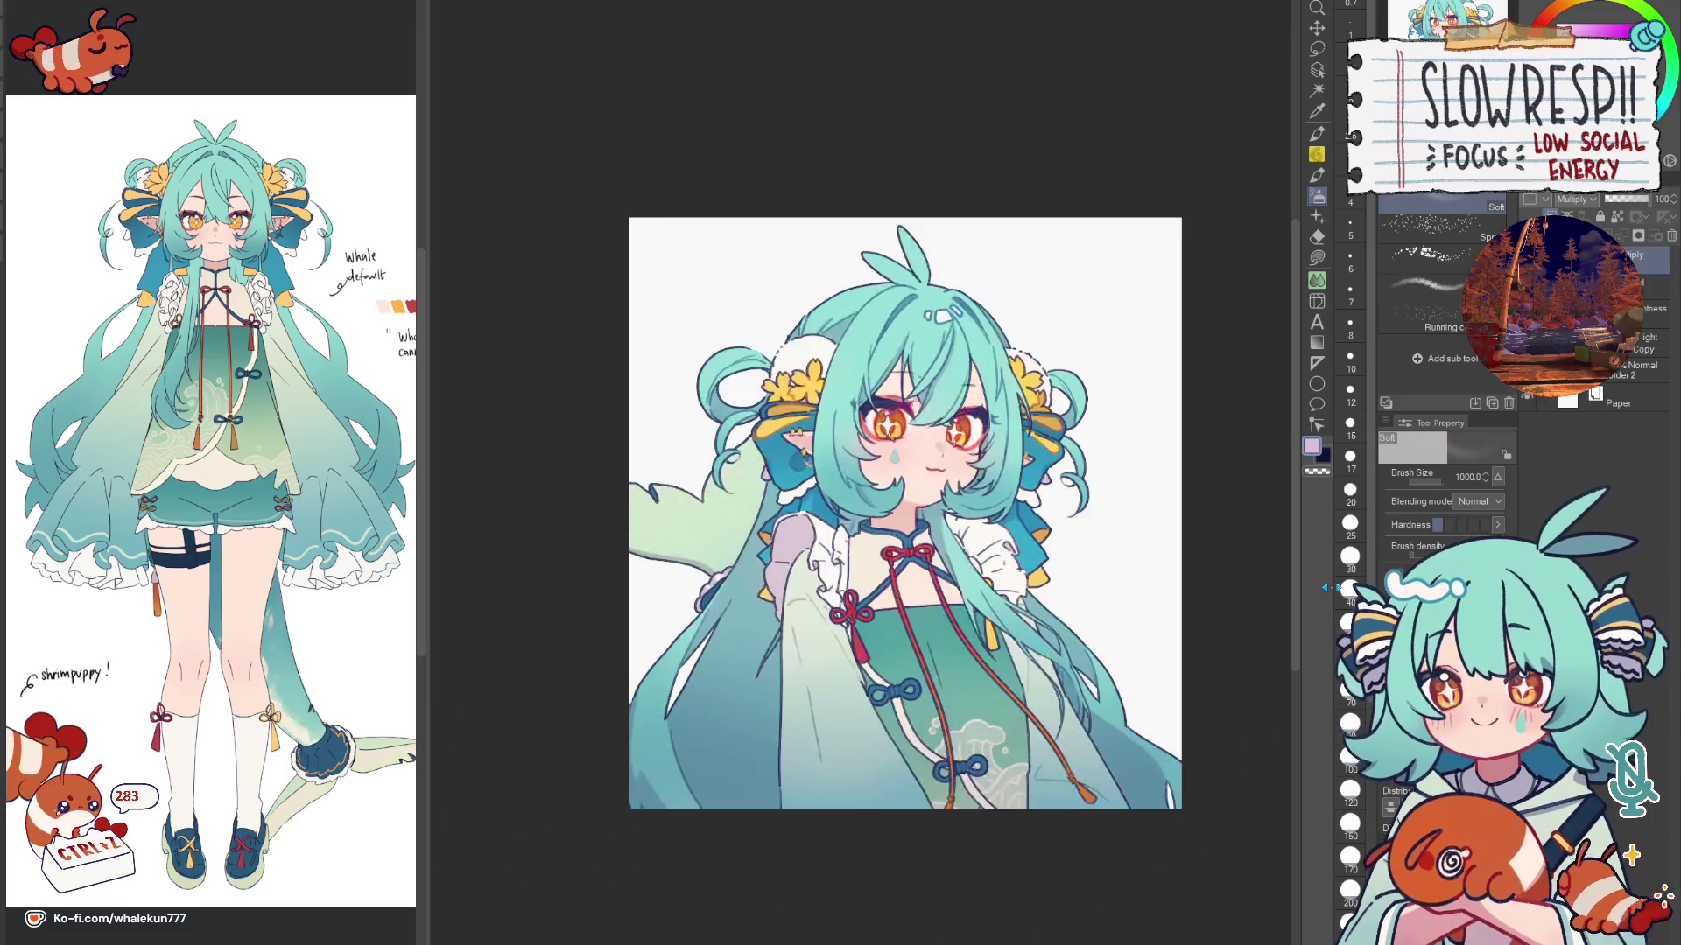
{"action": "key", "text": "h"}
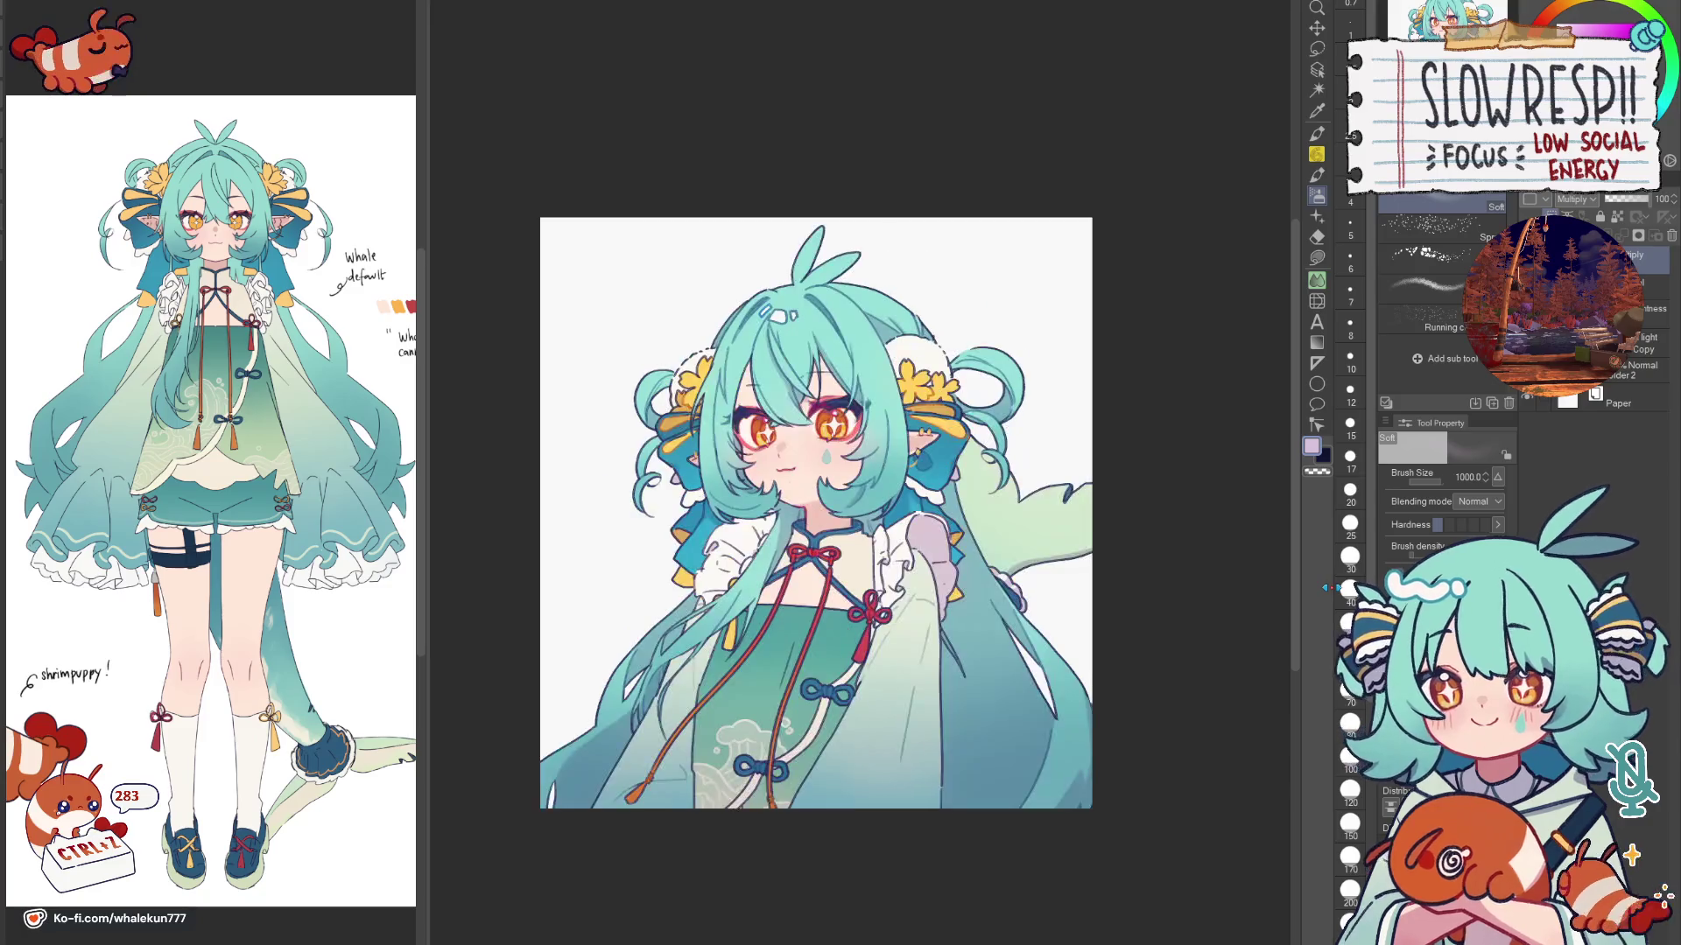
{"action": "key", "text": "h"}
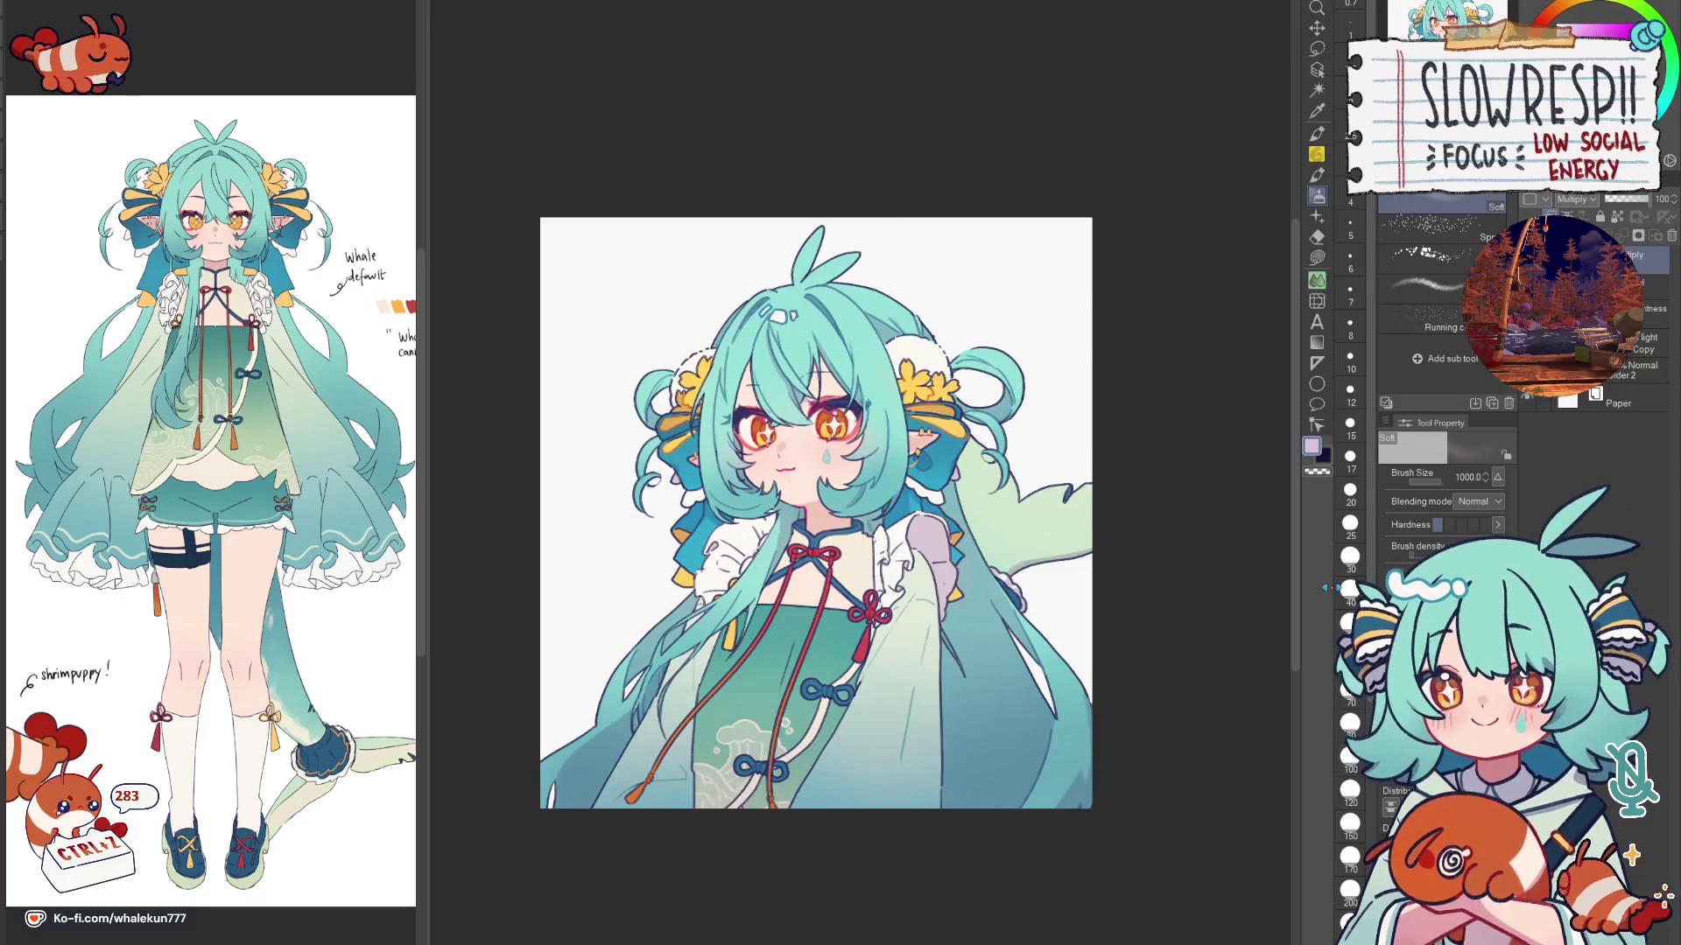
{"action": "key", "text": "h"}
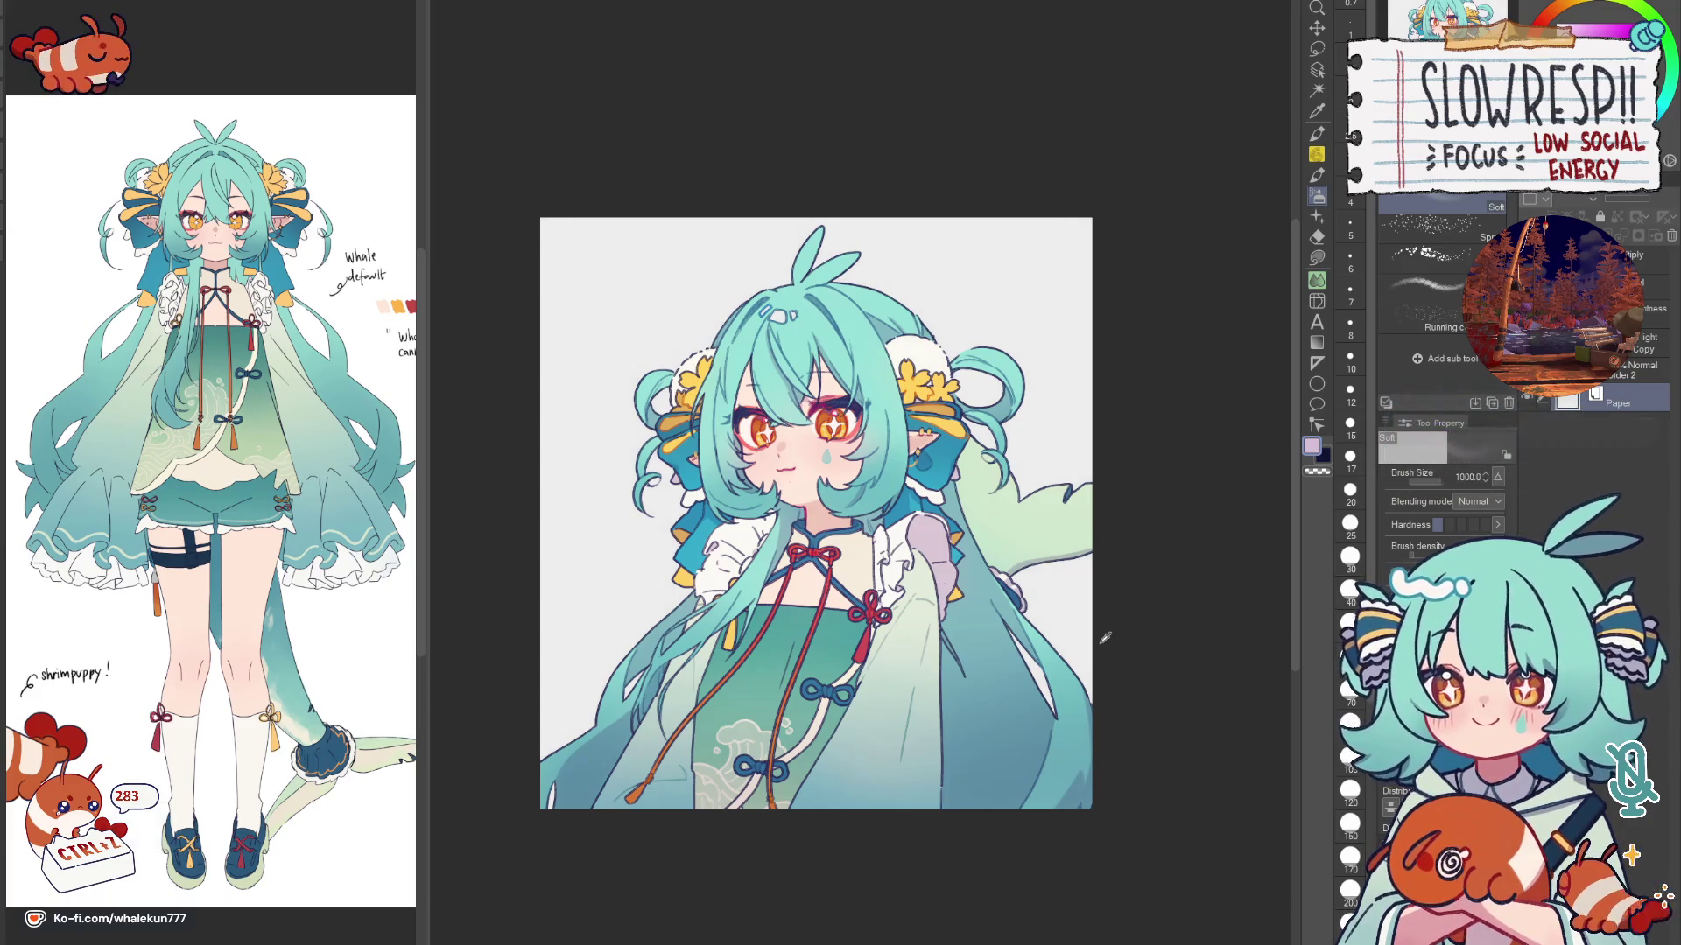
Step: Mirror the view to check the pale grey background, then pick the G-pen for linework
{"action": "key", "text": "h"}
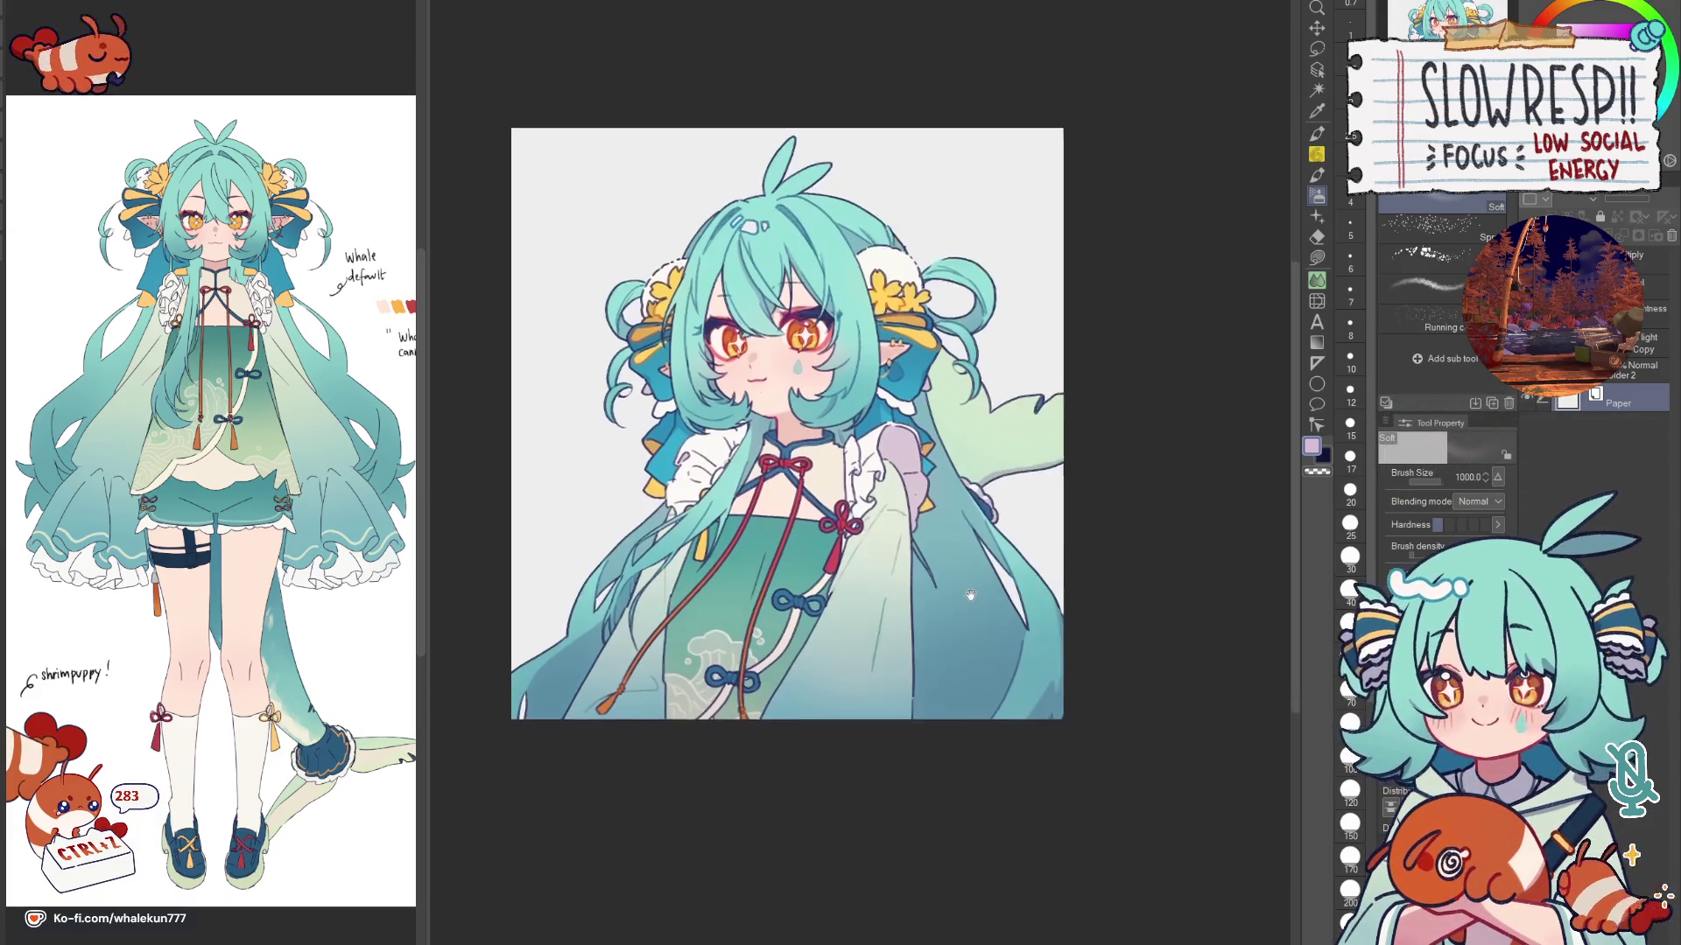
{"action": "key", "text": "h"}
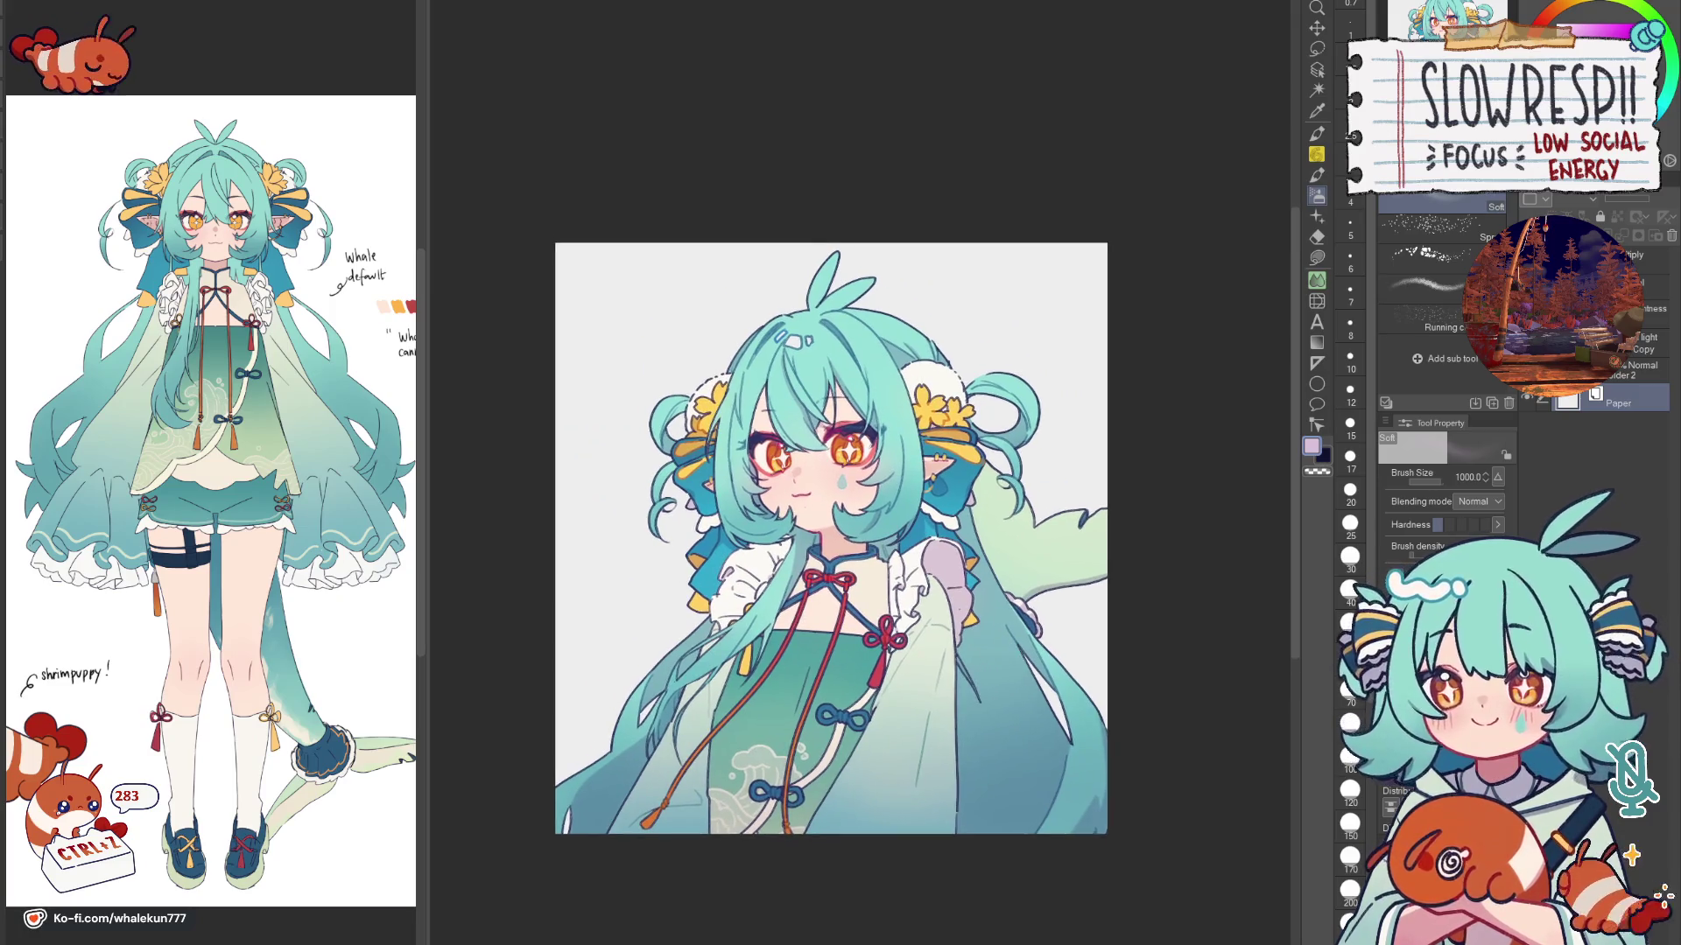
{"action": "left_click", "coordinate": [1326, 124]}
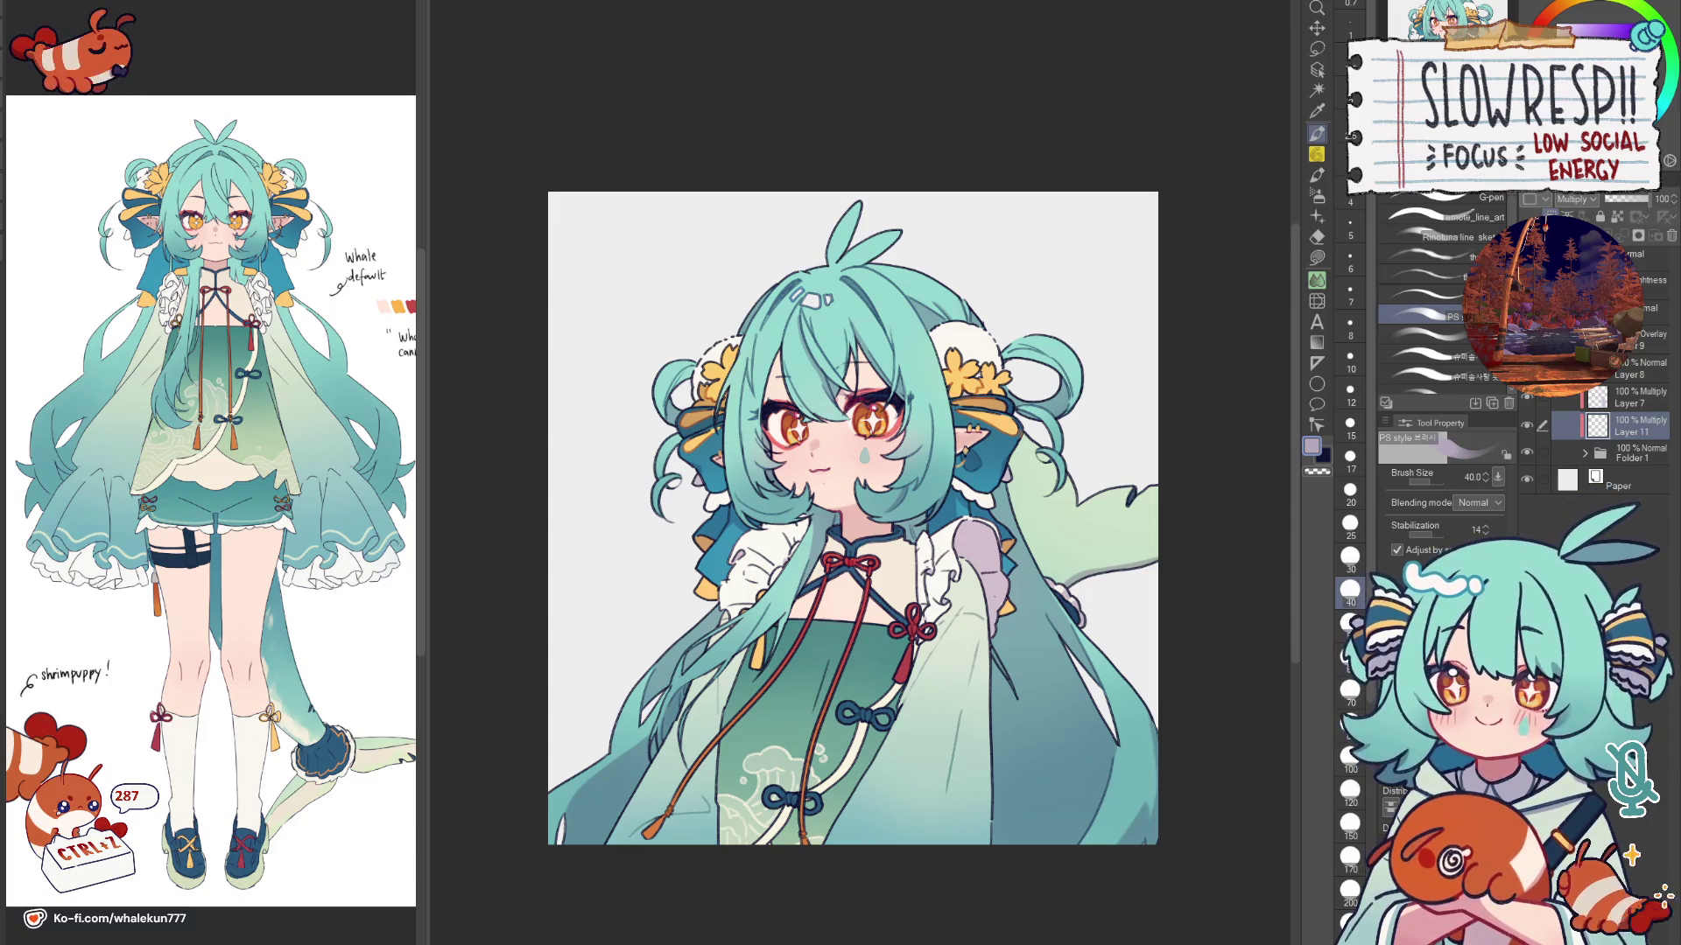
{"action": "scroll", "coordinate": [811, 402], "scroll_direction": "up", "scroll_amount": 2}
Step: Adjust the brush to size 25, hide the Multiply shading layer in Folder 1 and sample the skin peach from the cheek
{"action": "key", "text": "bracketleft"}
{"action": "key", "text": "bracketleft"}
{"action": "key", "text": "bracketleft"}
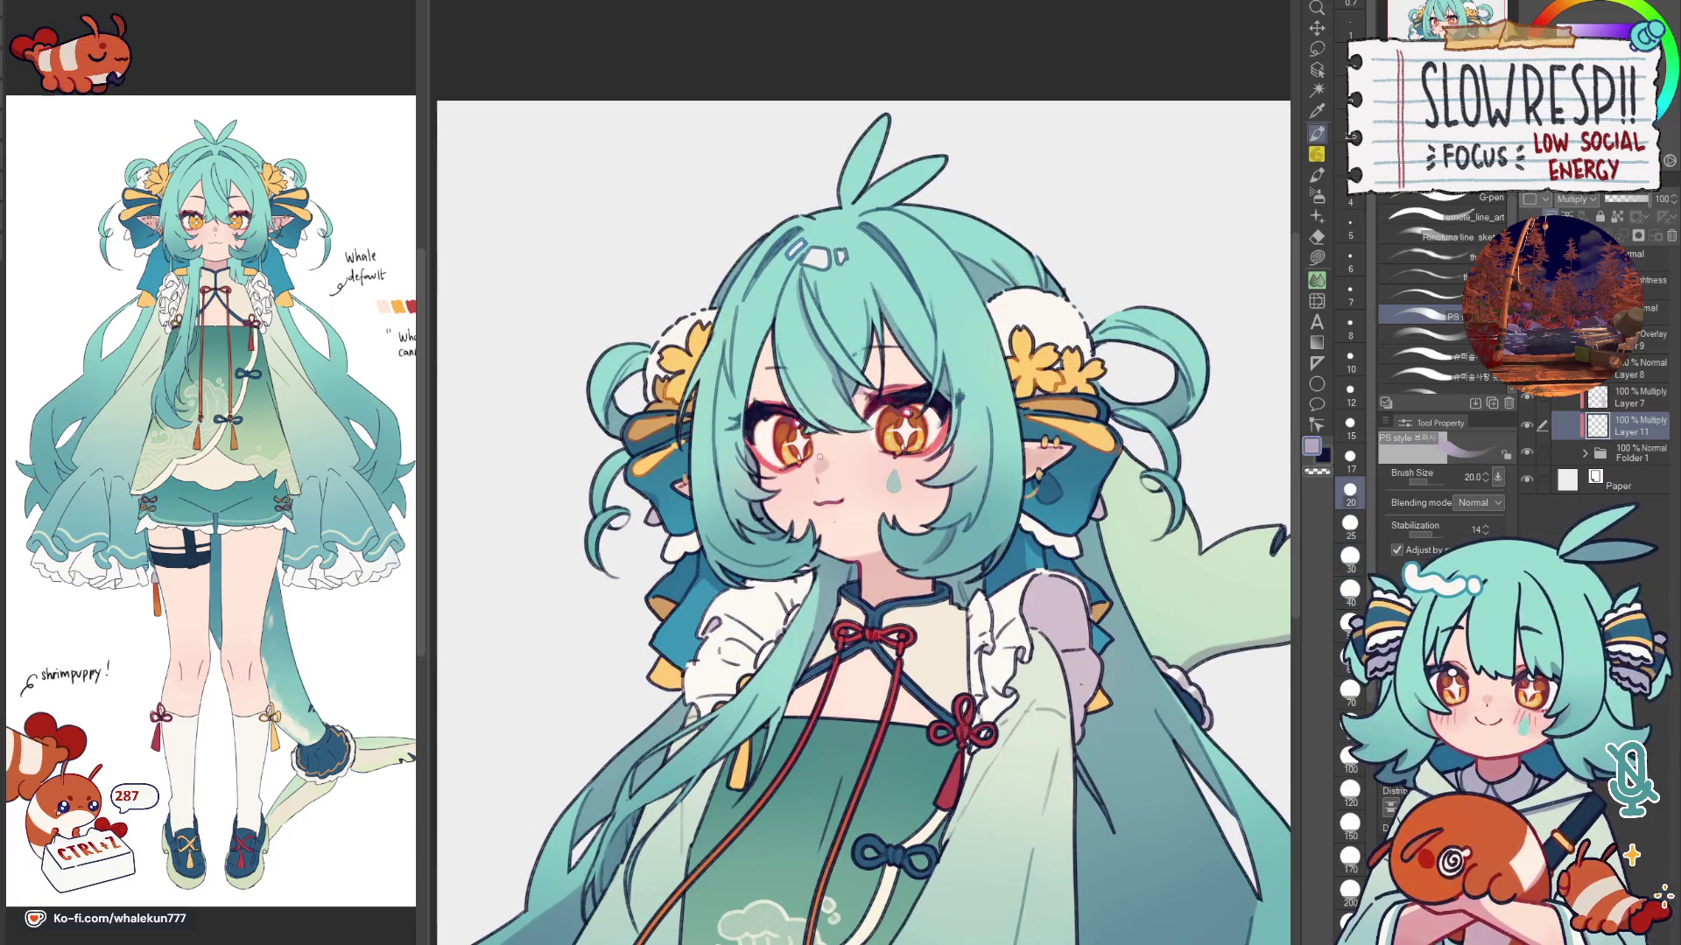
{"action": "key", "text": "bracketright"}
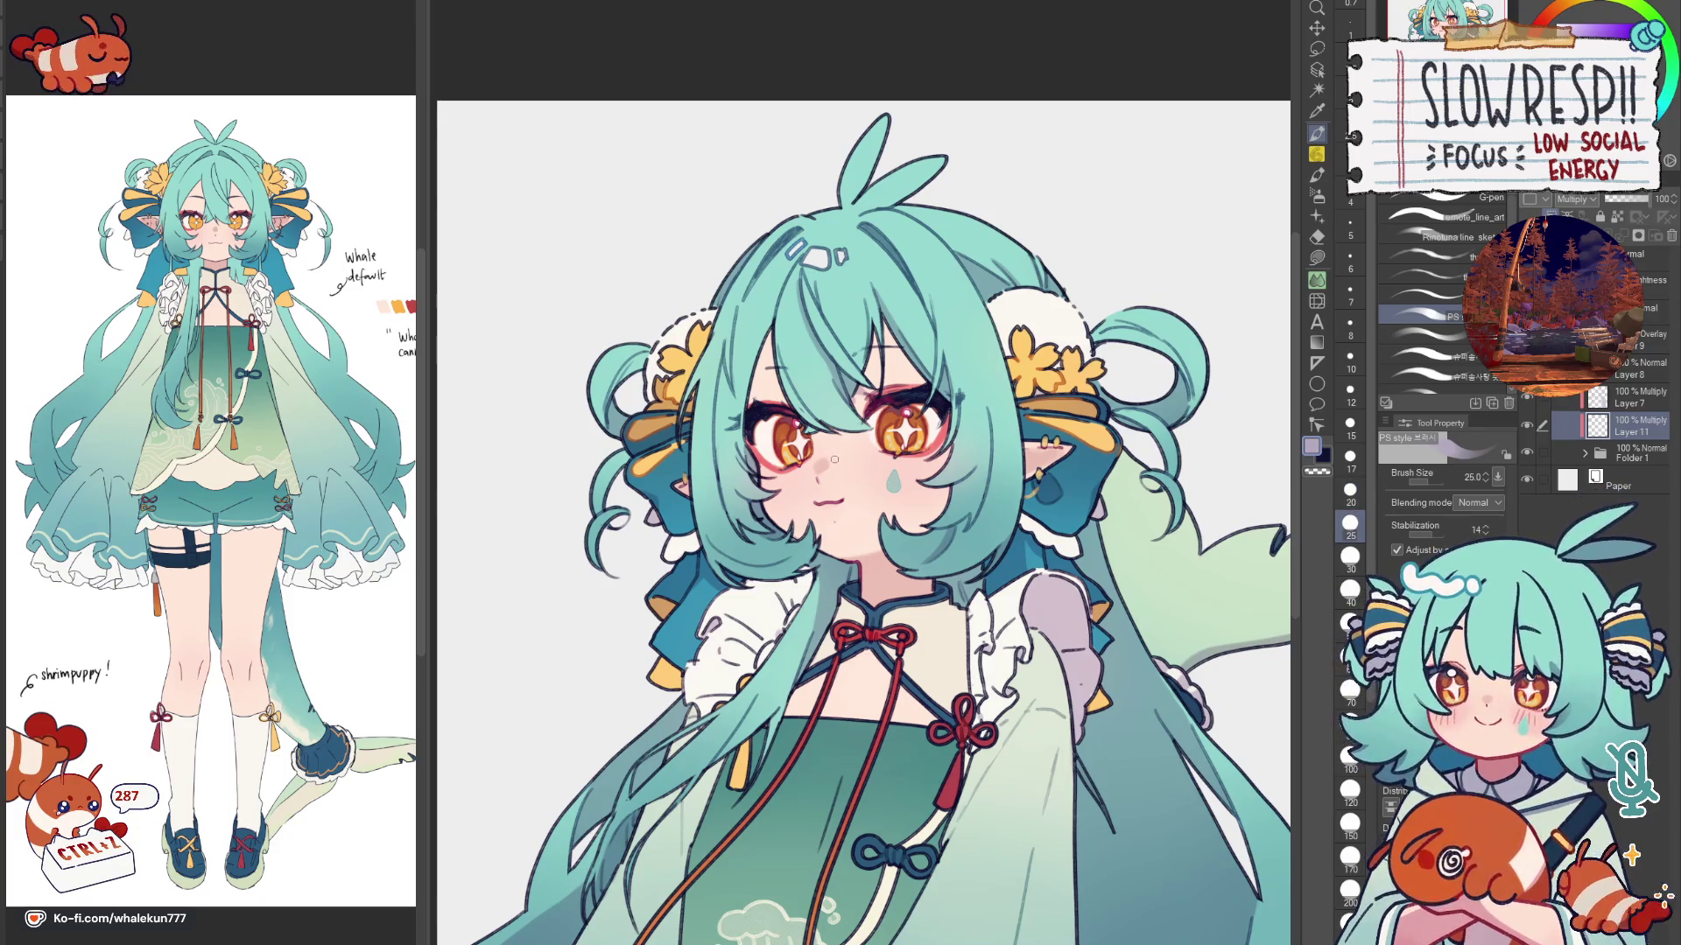
{"action": "left_click", "coordinate": [1585, 449]}
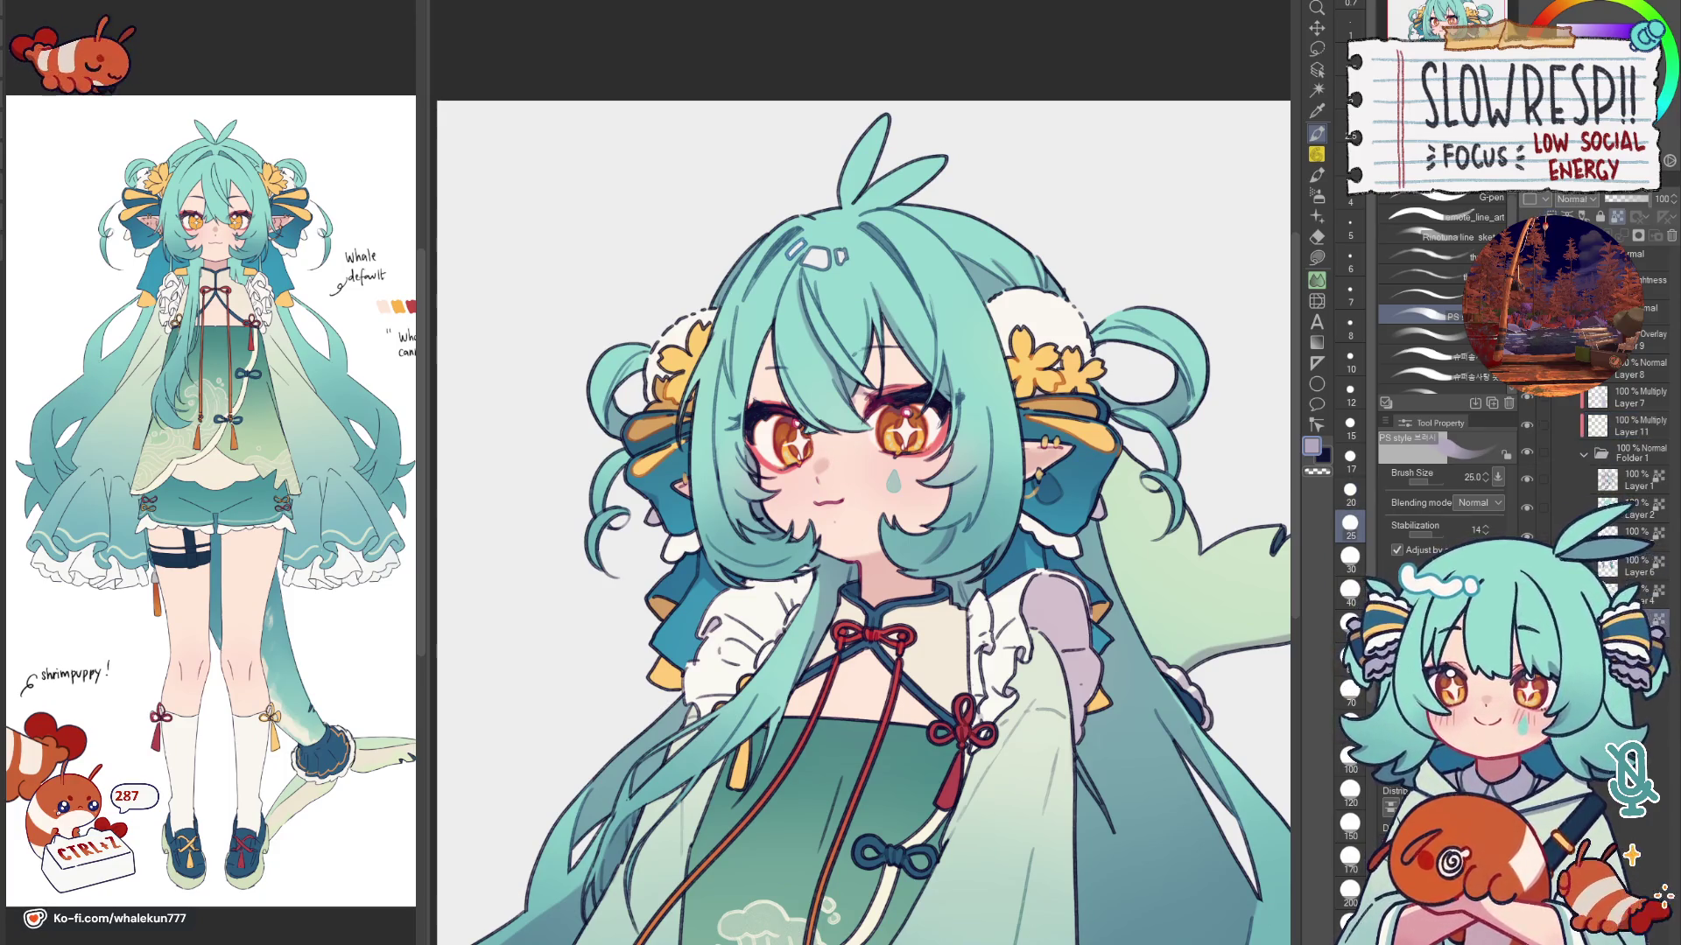
{"action": "left_click", "coordinate": [1526, 480]}
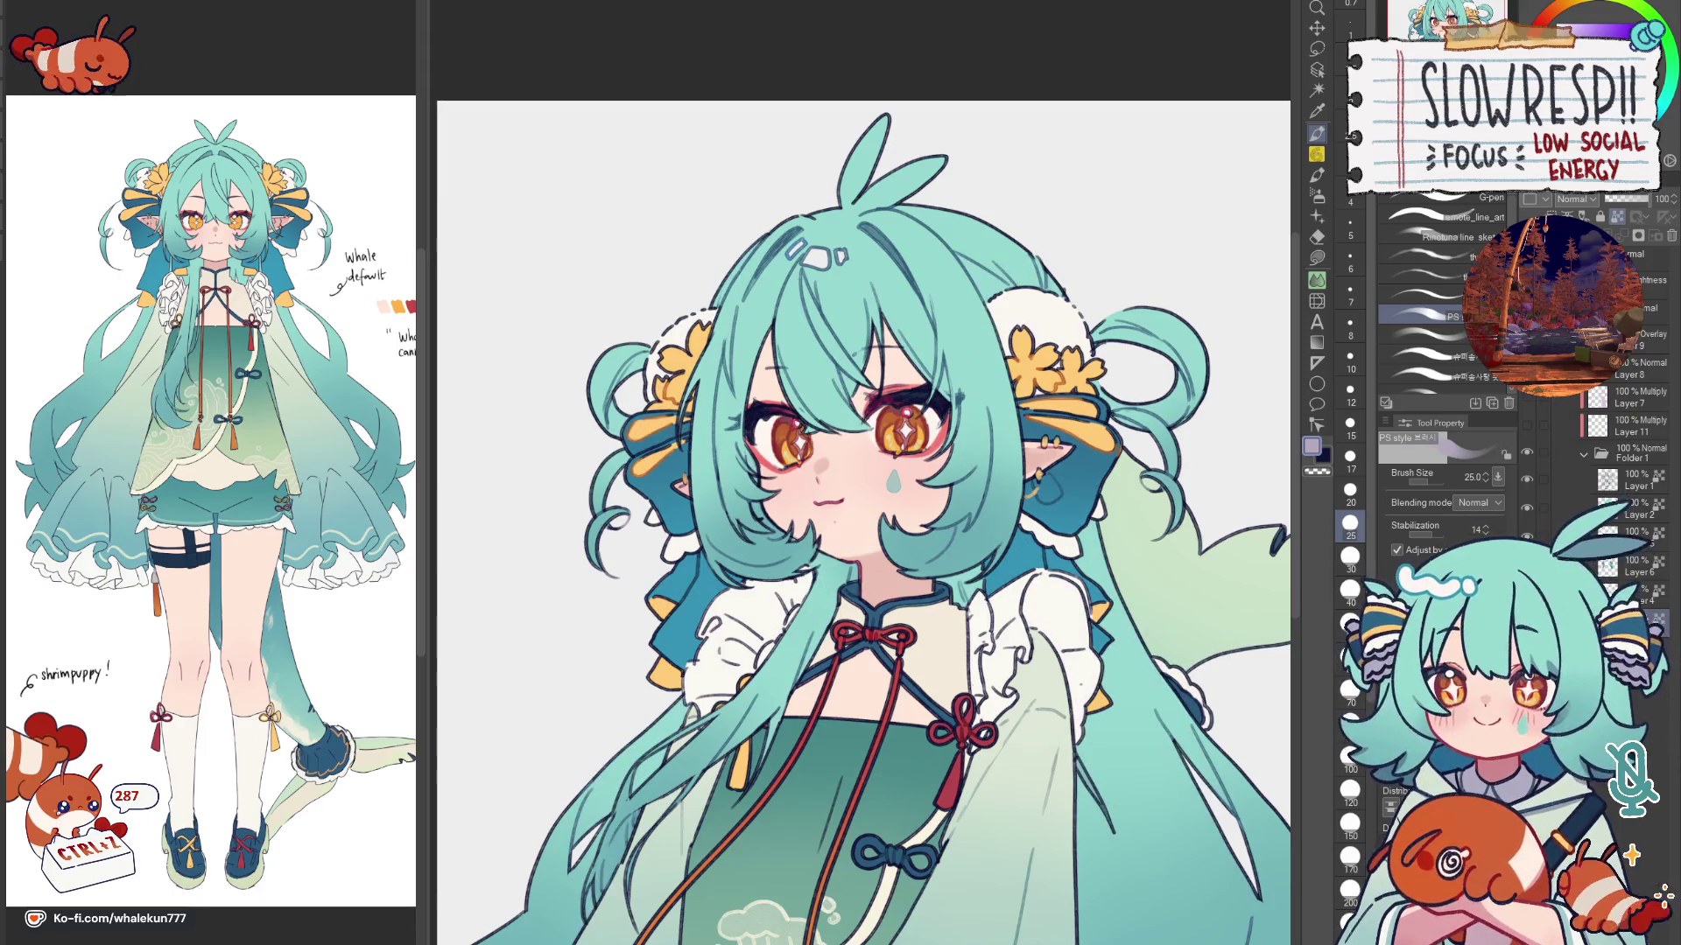
{"action": "key", "text": "x"}
{"action": "left_click", "coordinate": [822, 459], "text": "alt"}
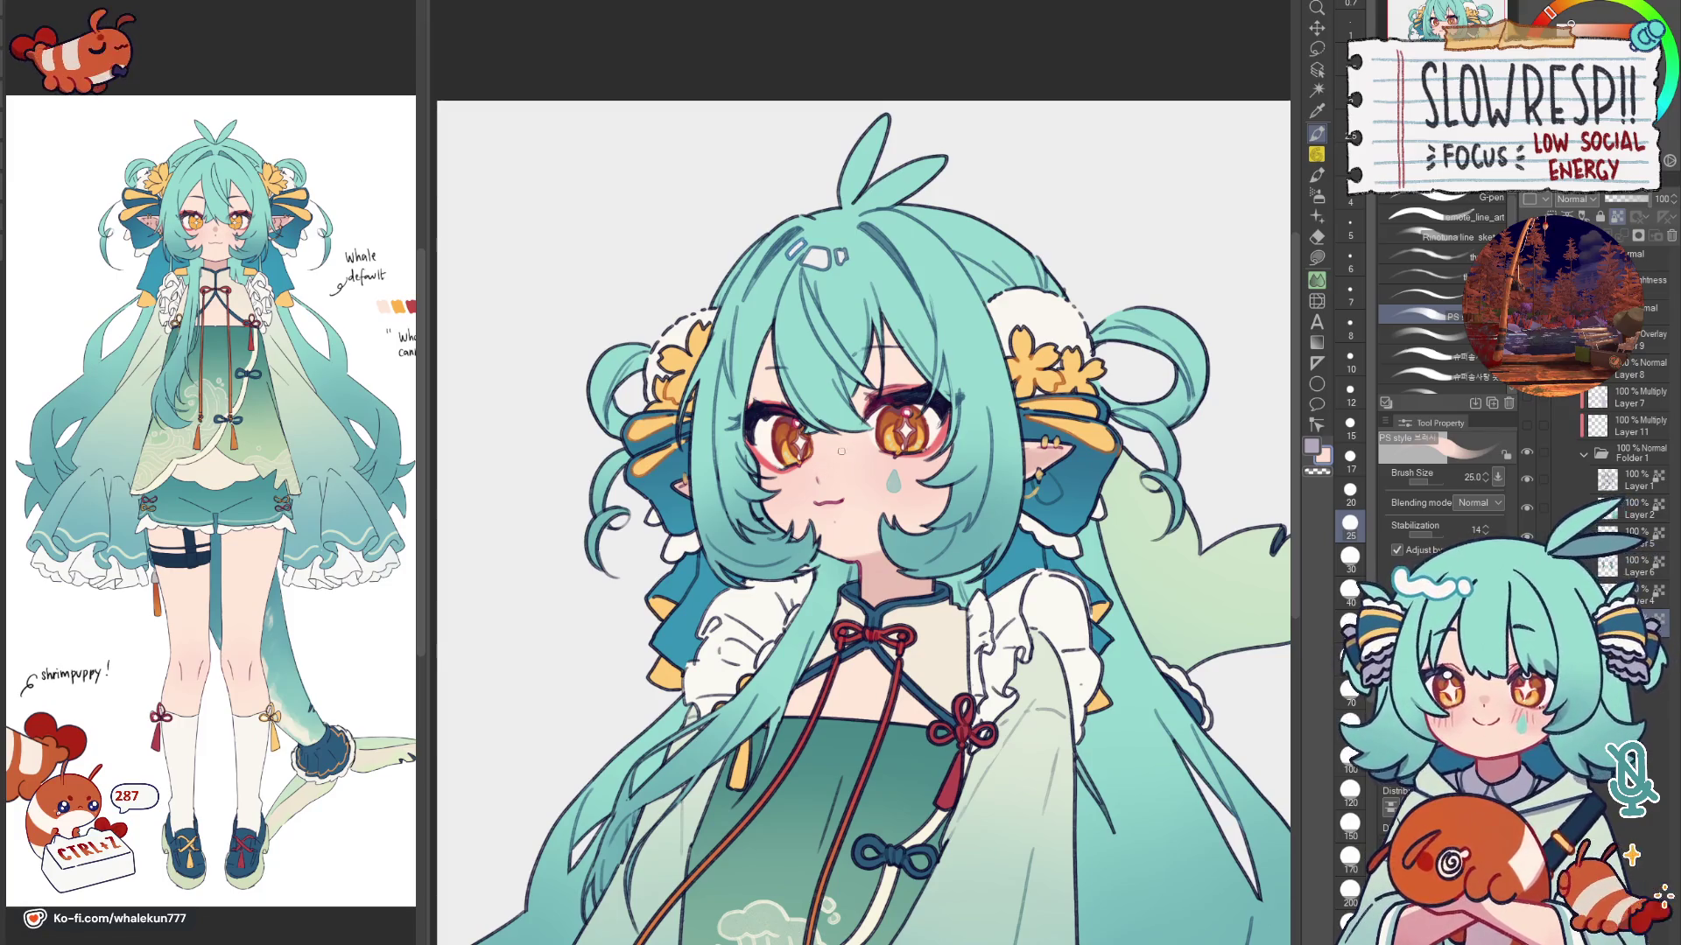
{"action": "scroll", "coordinate": [842, 452], "scroll_direction": "up", "scroll_amount": 2}
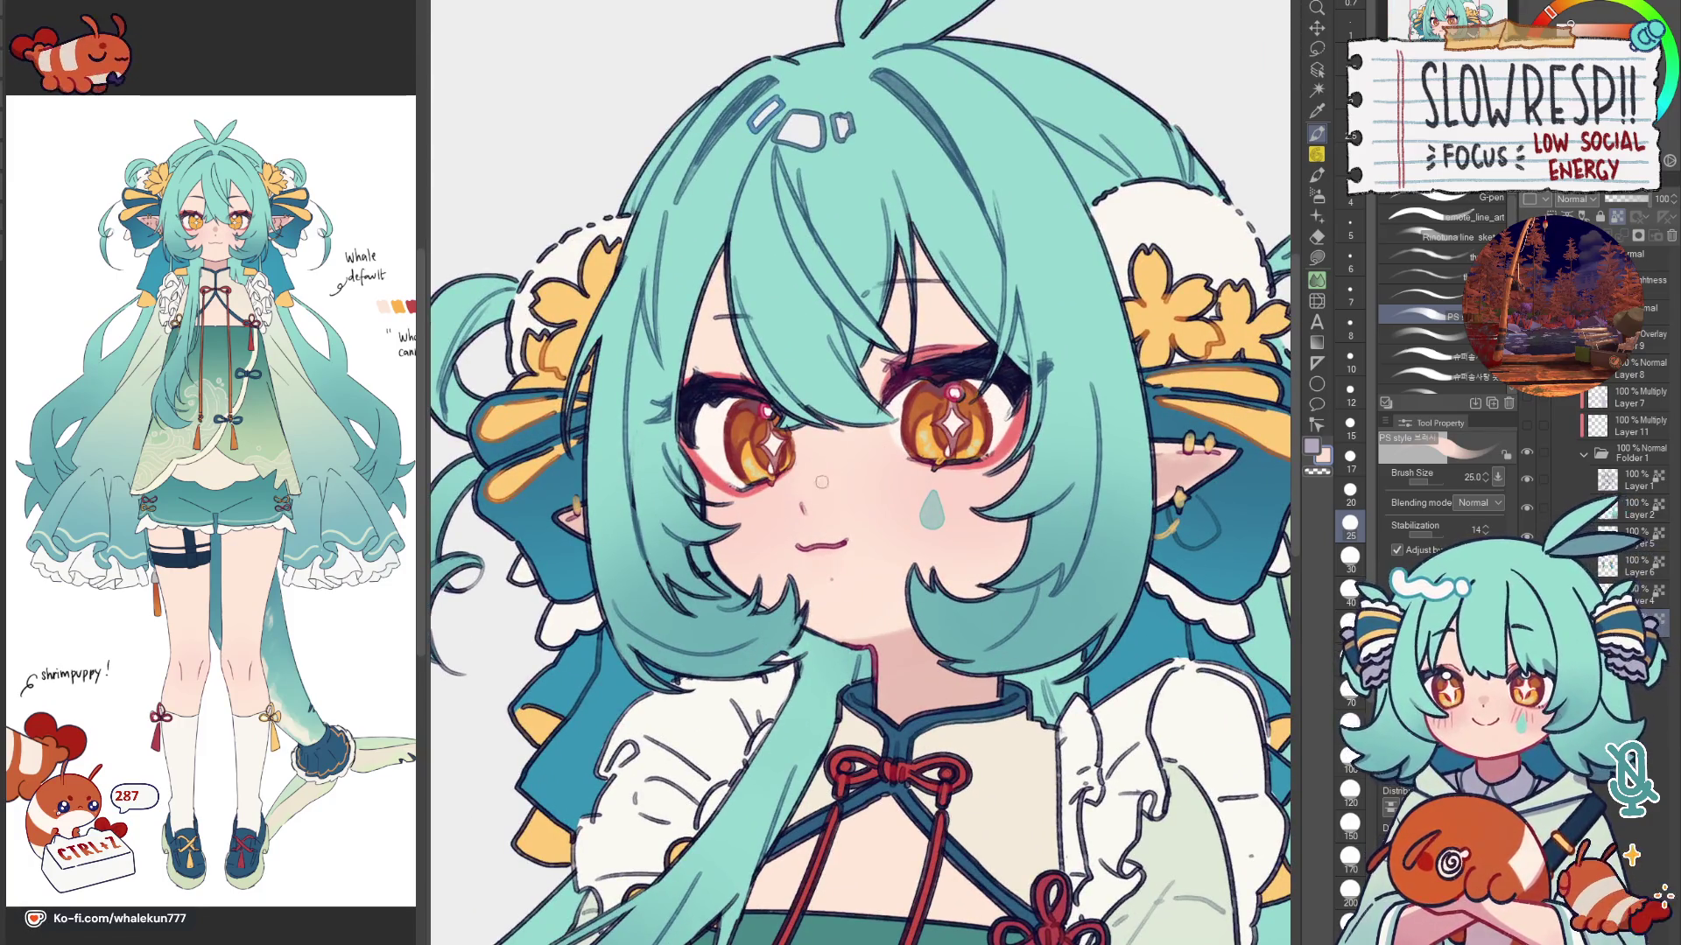
Step: Set the soft airbrush to size 100, collapse Folder 1 restoring the sleeve shading, then return to the hard pen
{"action": "left_click", "coordinate": [1319, 216]}
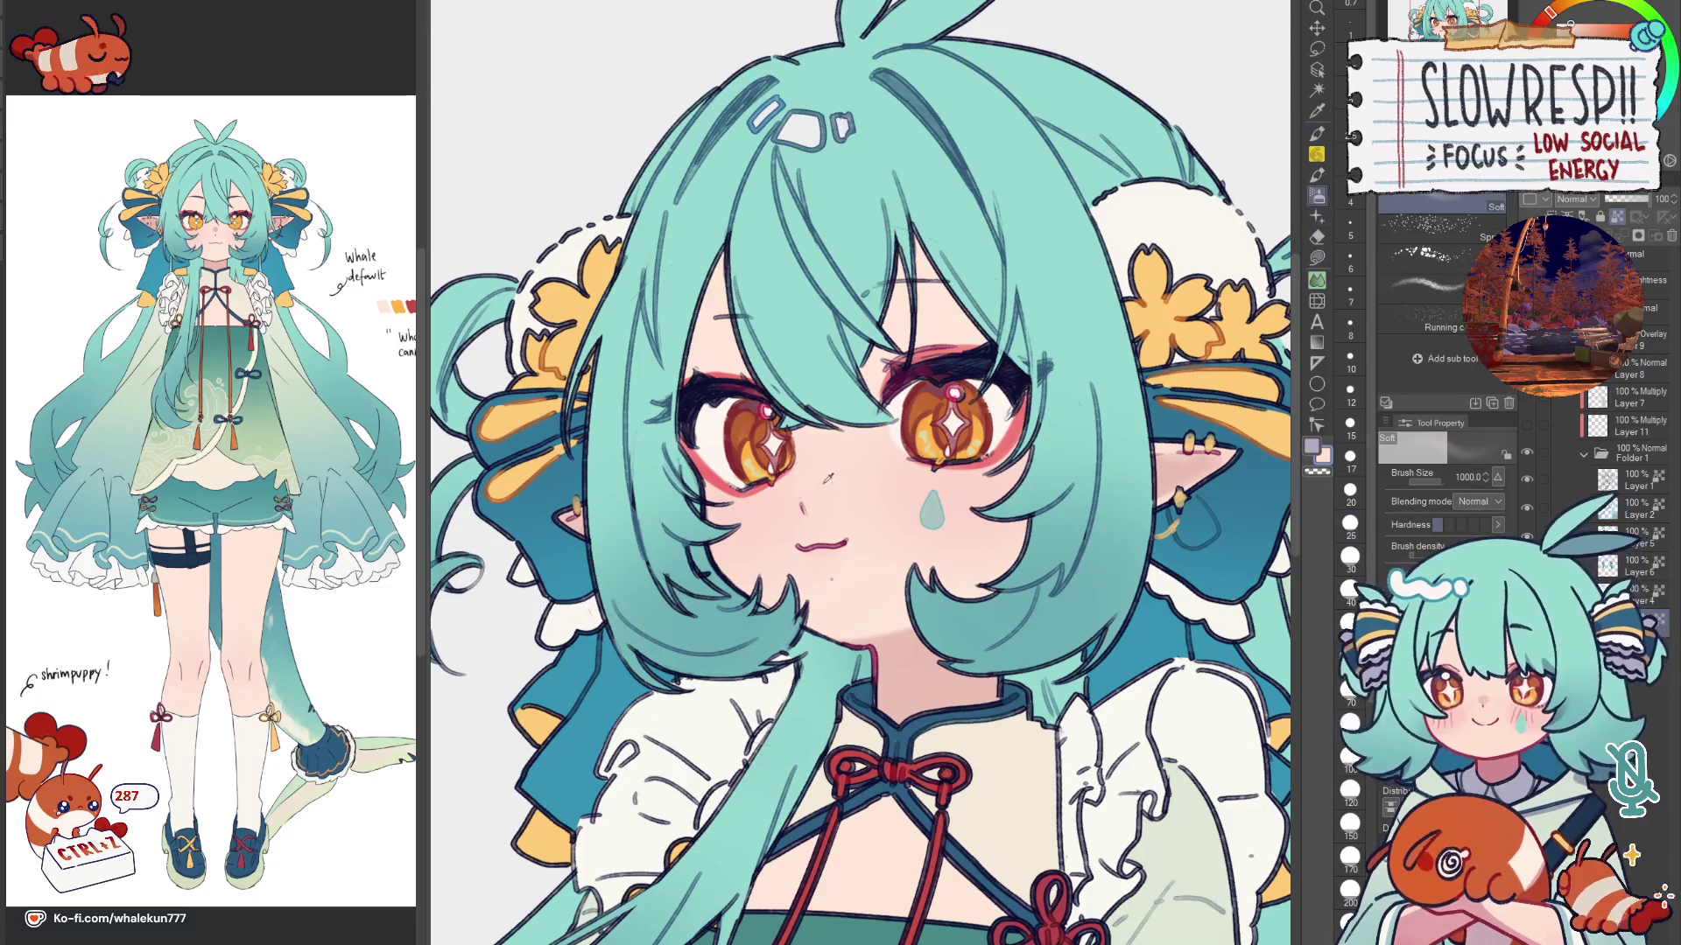
{"action": "left_click", "coordinate": [1349, 758]}
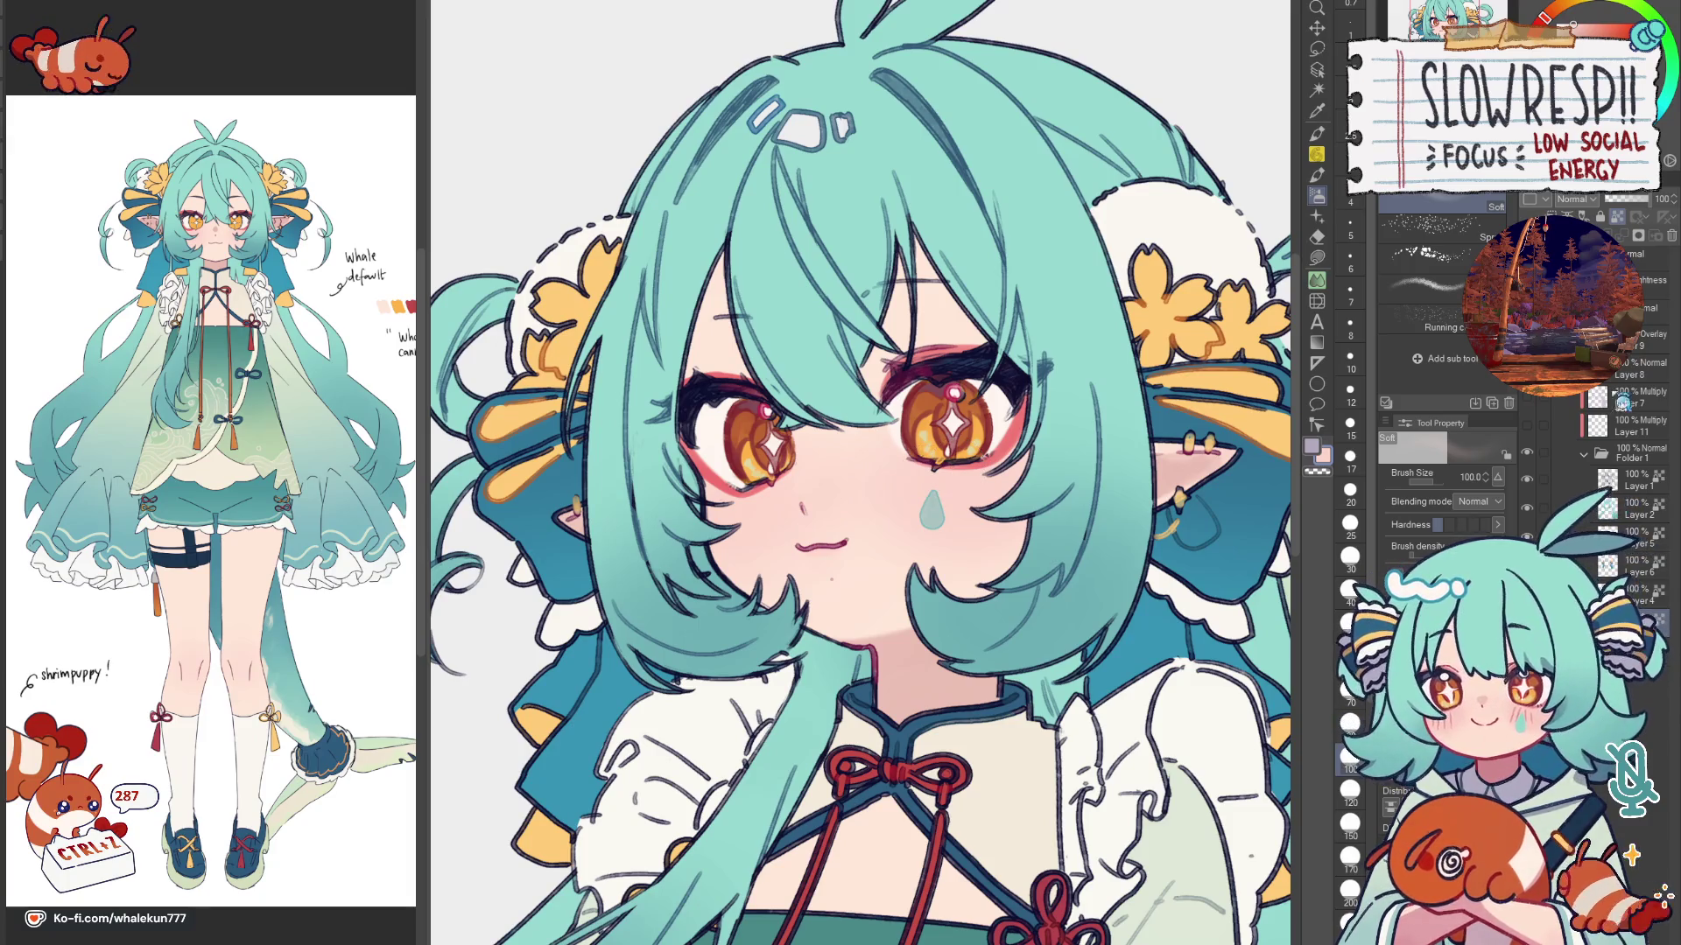
{"action": "left_click", "coordinate": [1585, 454]}
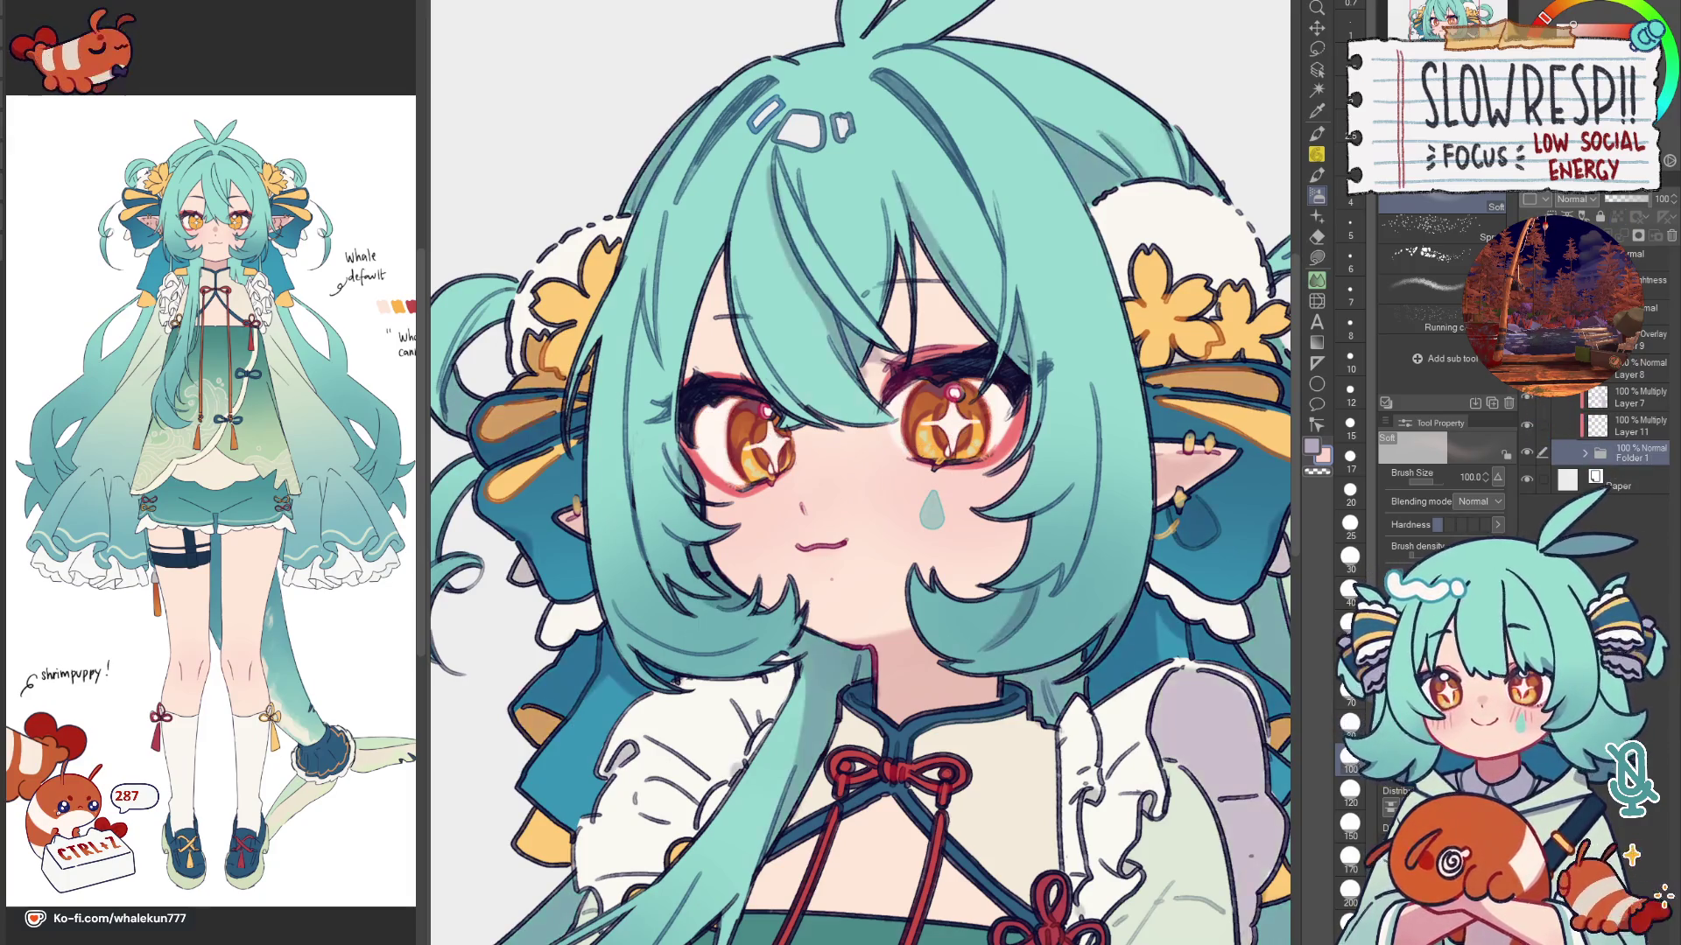
{"action": "scroll", "coordinate": [824, 520], "scroll_direction": "down", "scroll_amount": 2}
{"action": "key", "text": "p"}
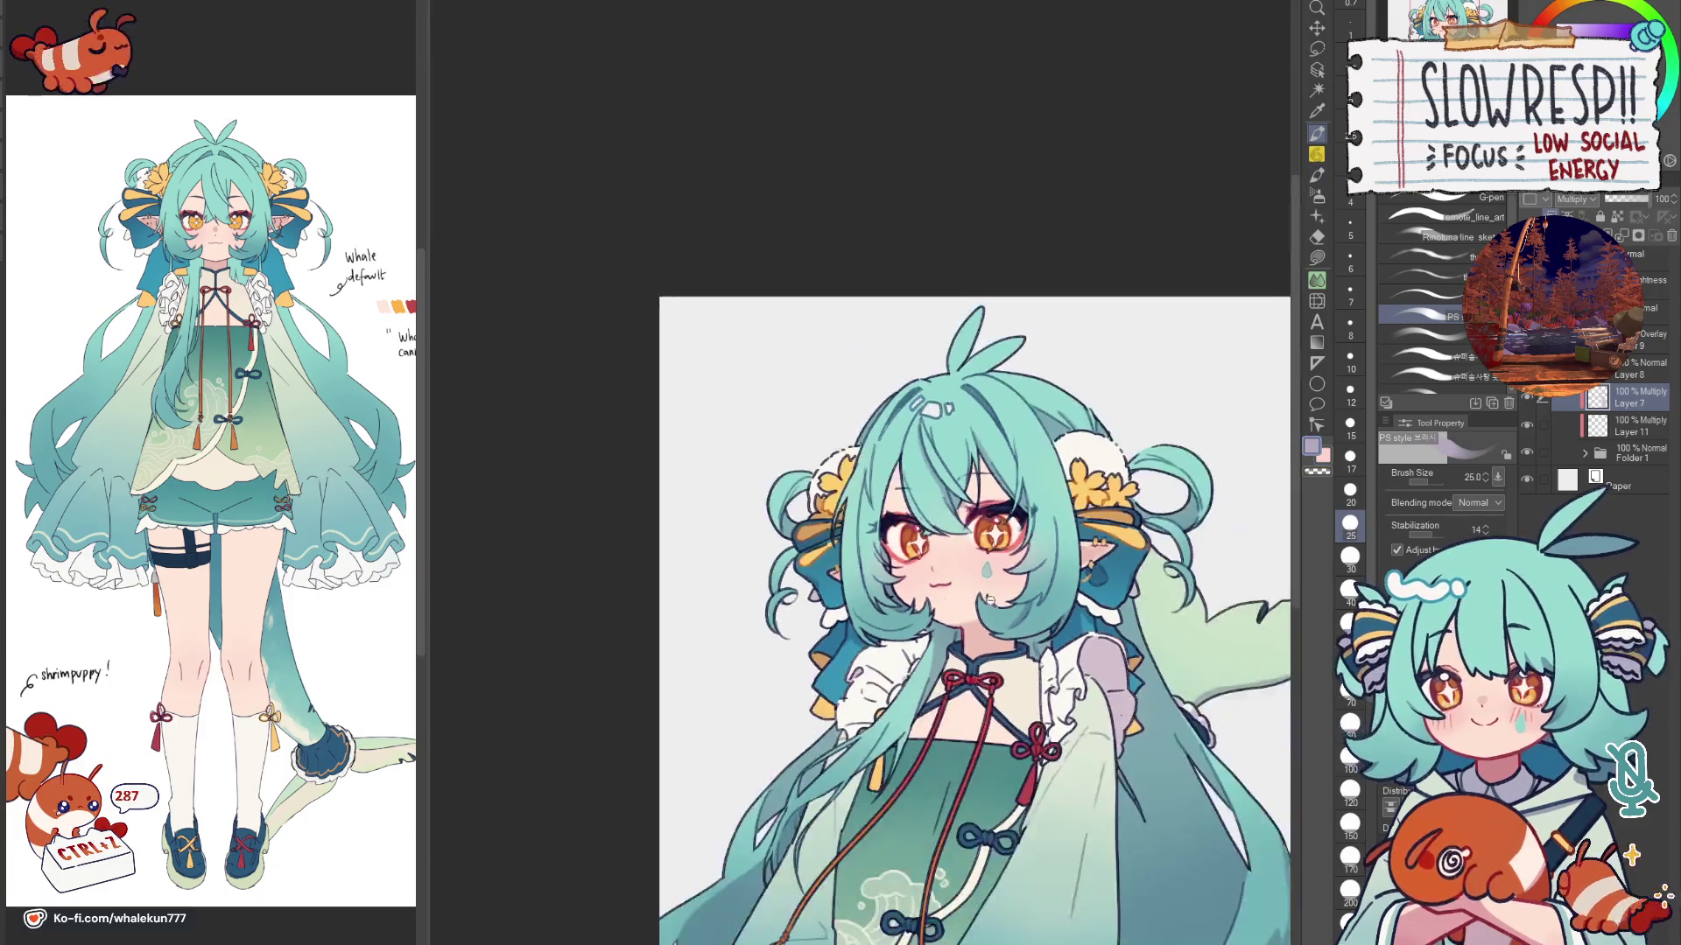
{"action": "scroll", "coordinate": [824, 520], "scroll_direction": "down", "scroll_amount": 4}
{"action": "scroll", "coordinate": [820, 519], "scroll_direction": "up", "scroll_amount": 1}
Step: Thin the pen, undo a stray stroke across the face and set the brush size to 50
{"action": "key", "text": "bracketleft"}
{"action": "key", "text": "bracketleft"}
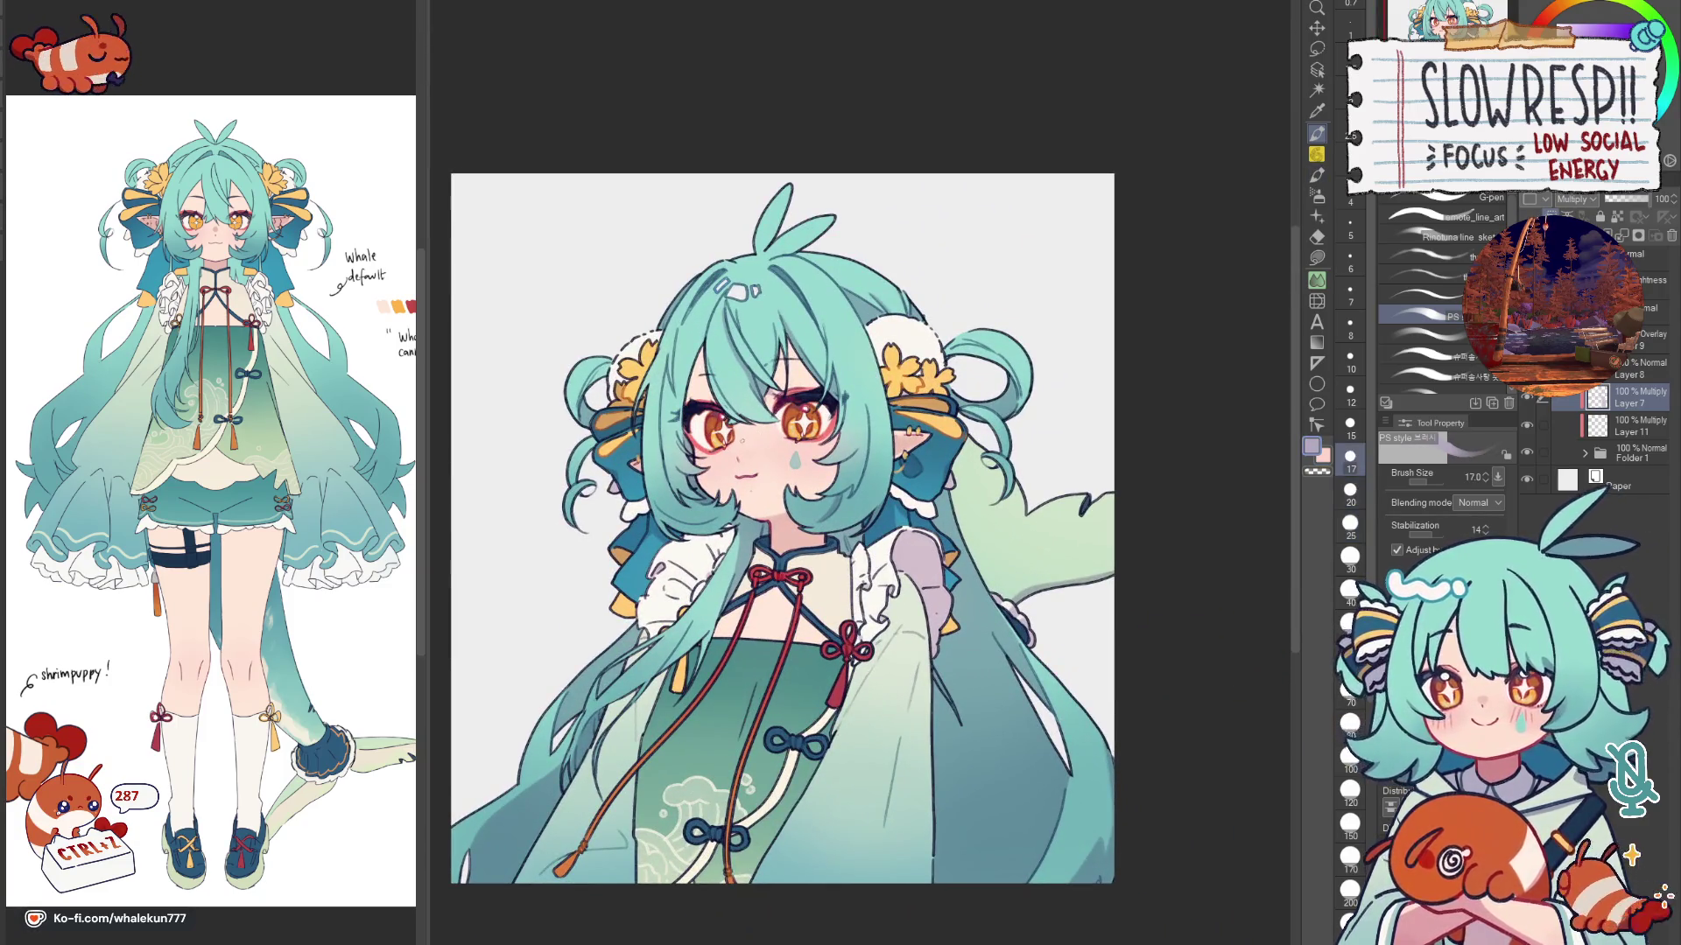
{"action": "mouse_move", "coordinate": [738, 439]}
{"action": "left_mouse_down"}
{"action": "mouse_move", "coordinate": [767, 432]}
{"action": "mouse_move", "coordinate": [772, 487]}
{"action": "left_mouse_up"}
{"action": "key", "text": "ctrl+z"}
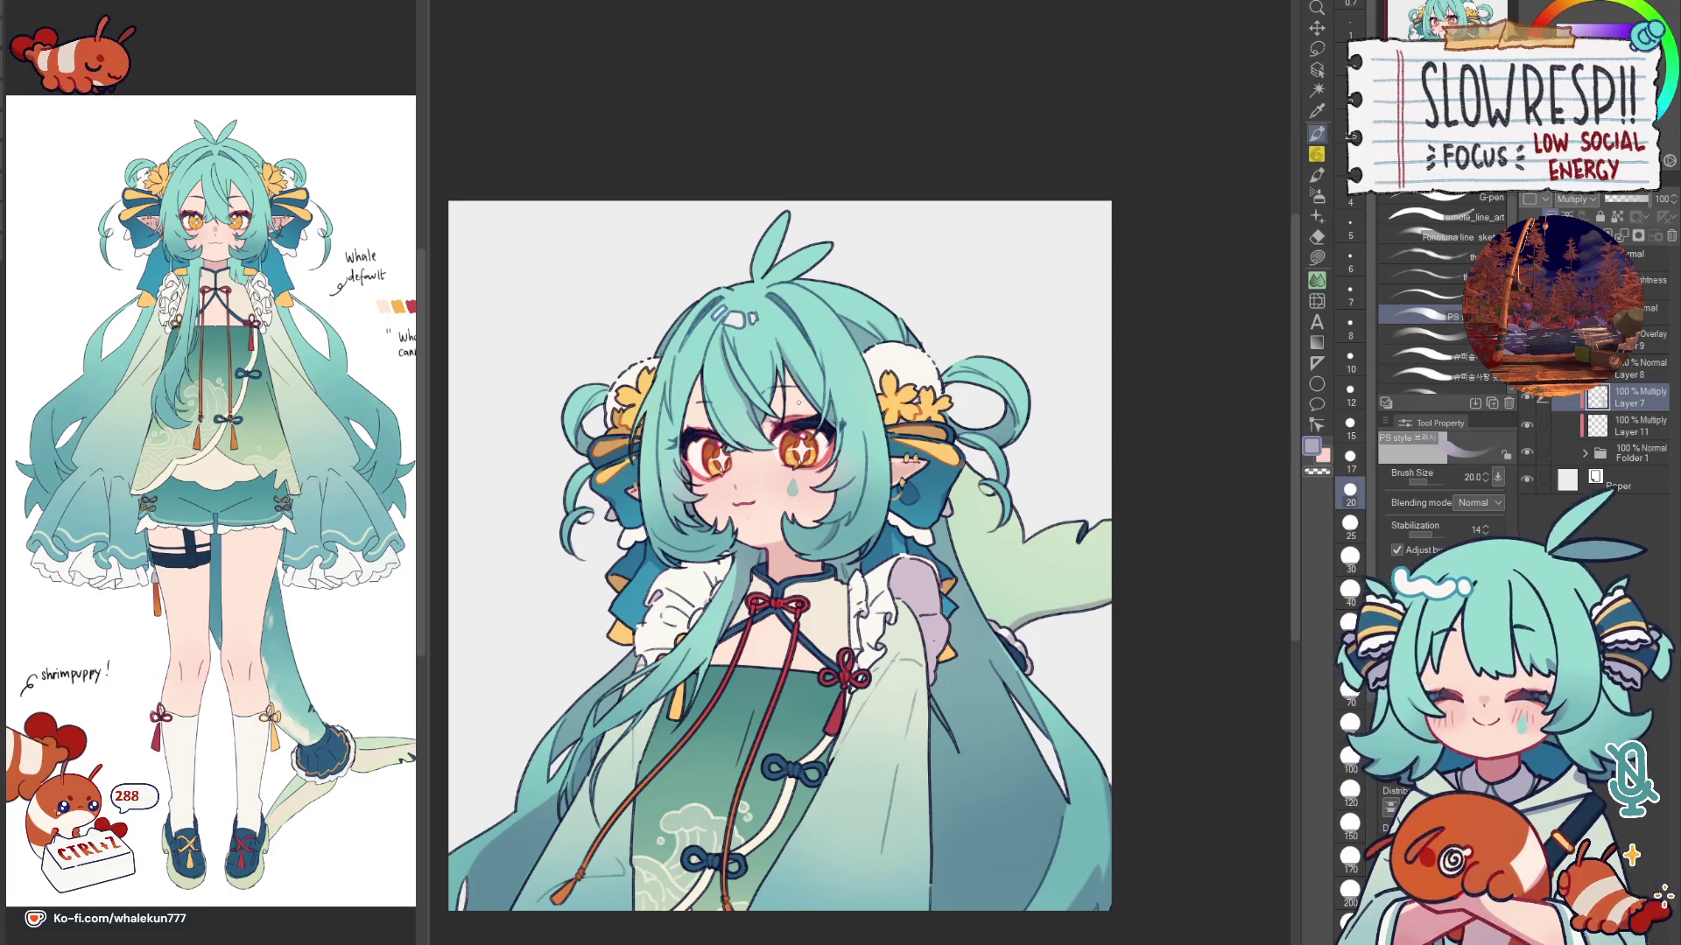
{"action": "left_click", "coordinate": [1349, 619]}
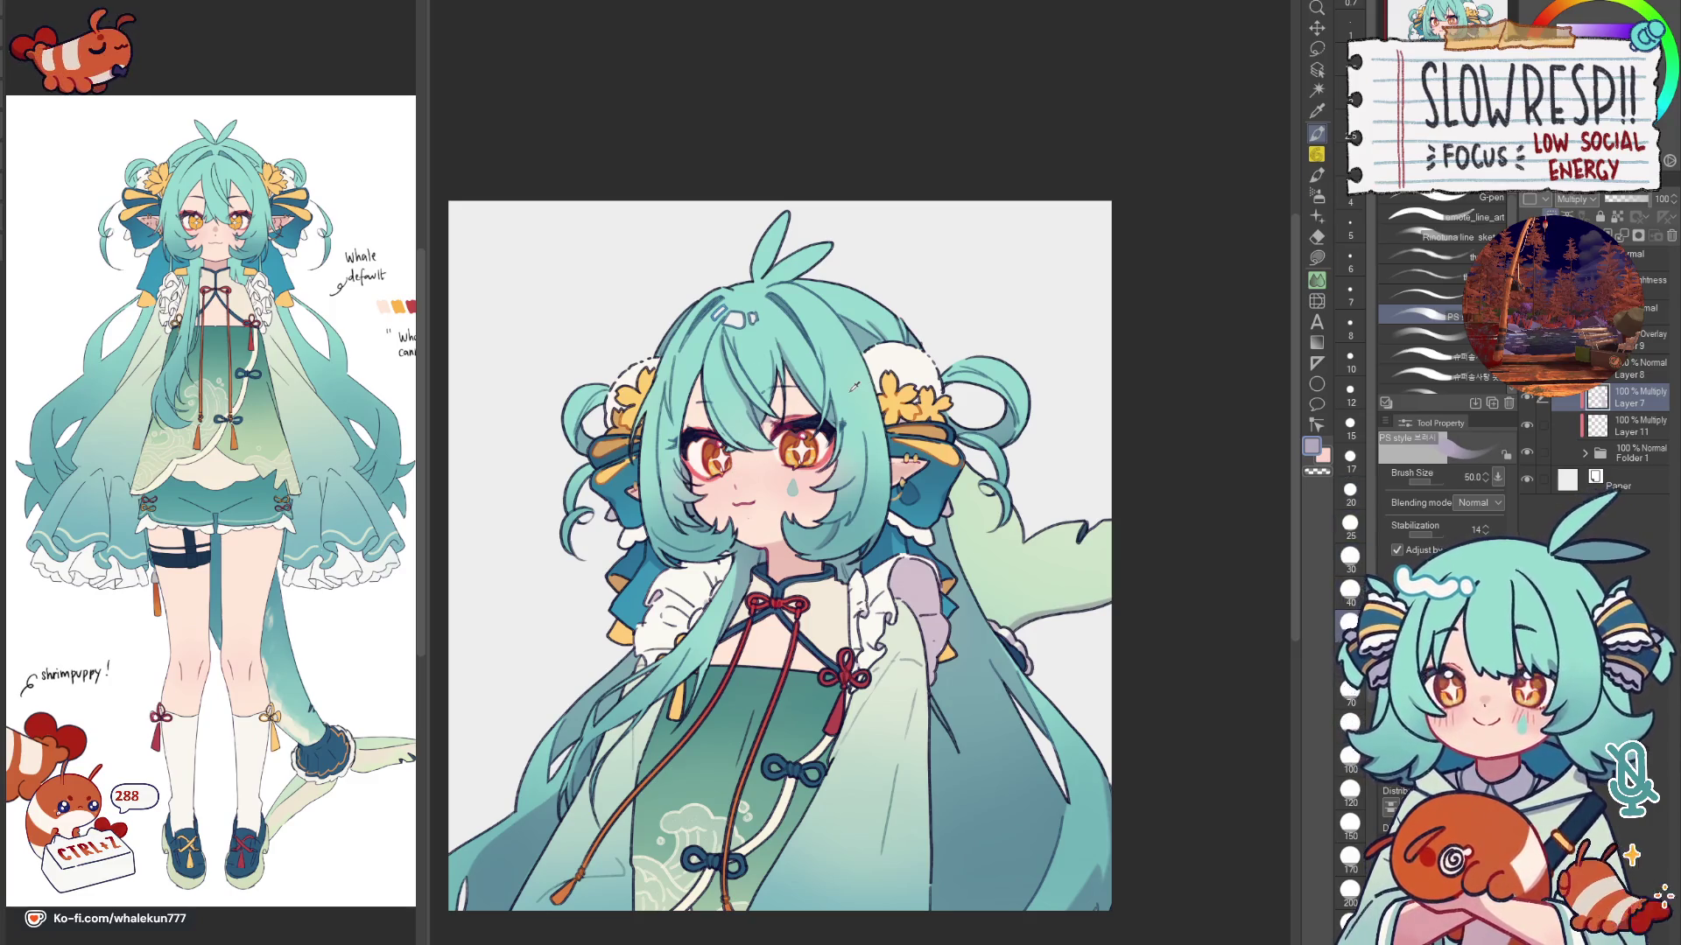
Step: Check the drawing mirrored, select the Multiply shading layer and switch to Lasso fill
{"action": "key", "text": "h"}
{"action": "key", "text": "h"}
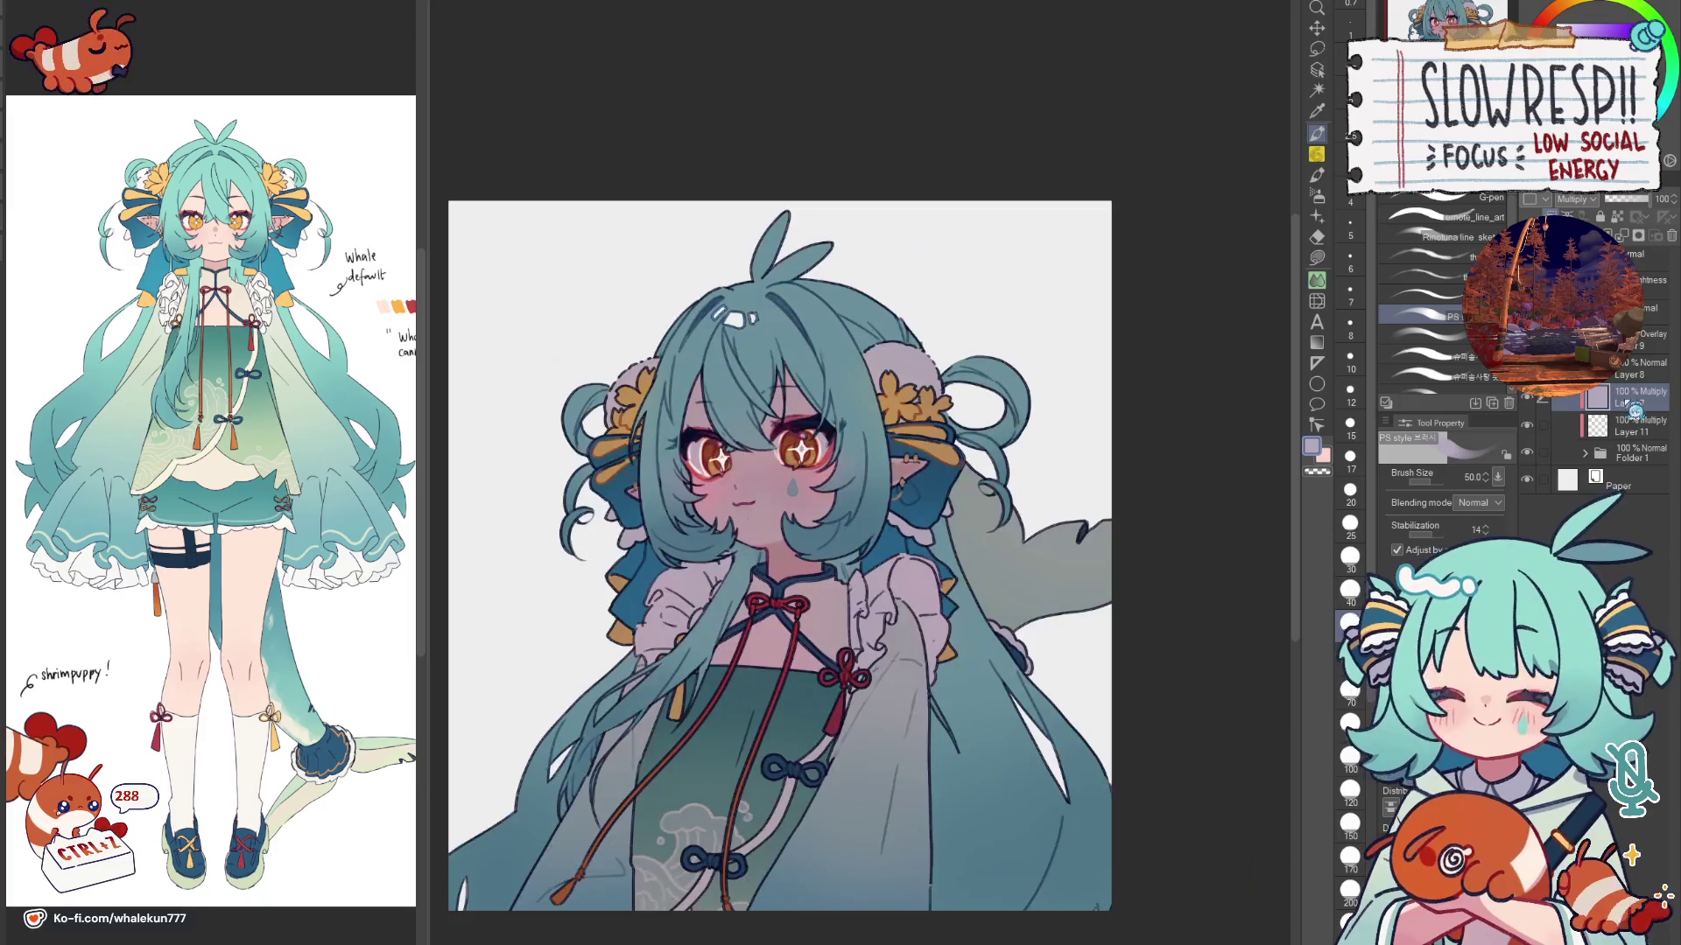
{"action": "left_click", "coordinate": [1633, 394]}
{"action": "key", "text": "h"}
{"action": "key", "text": "h"}
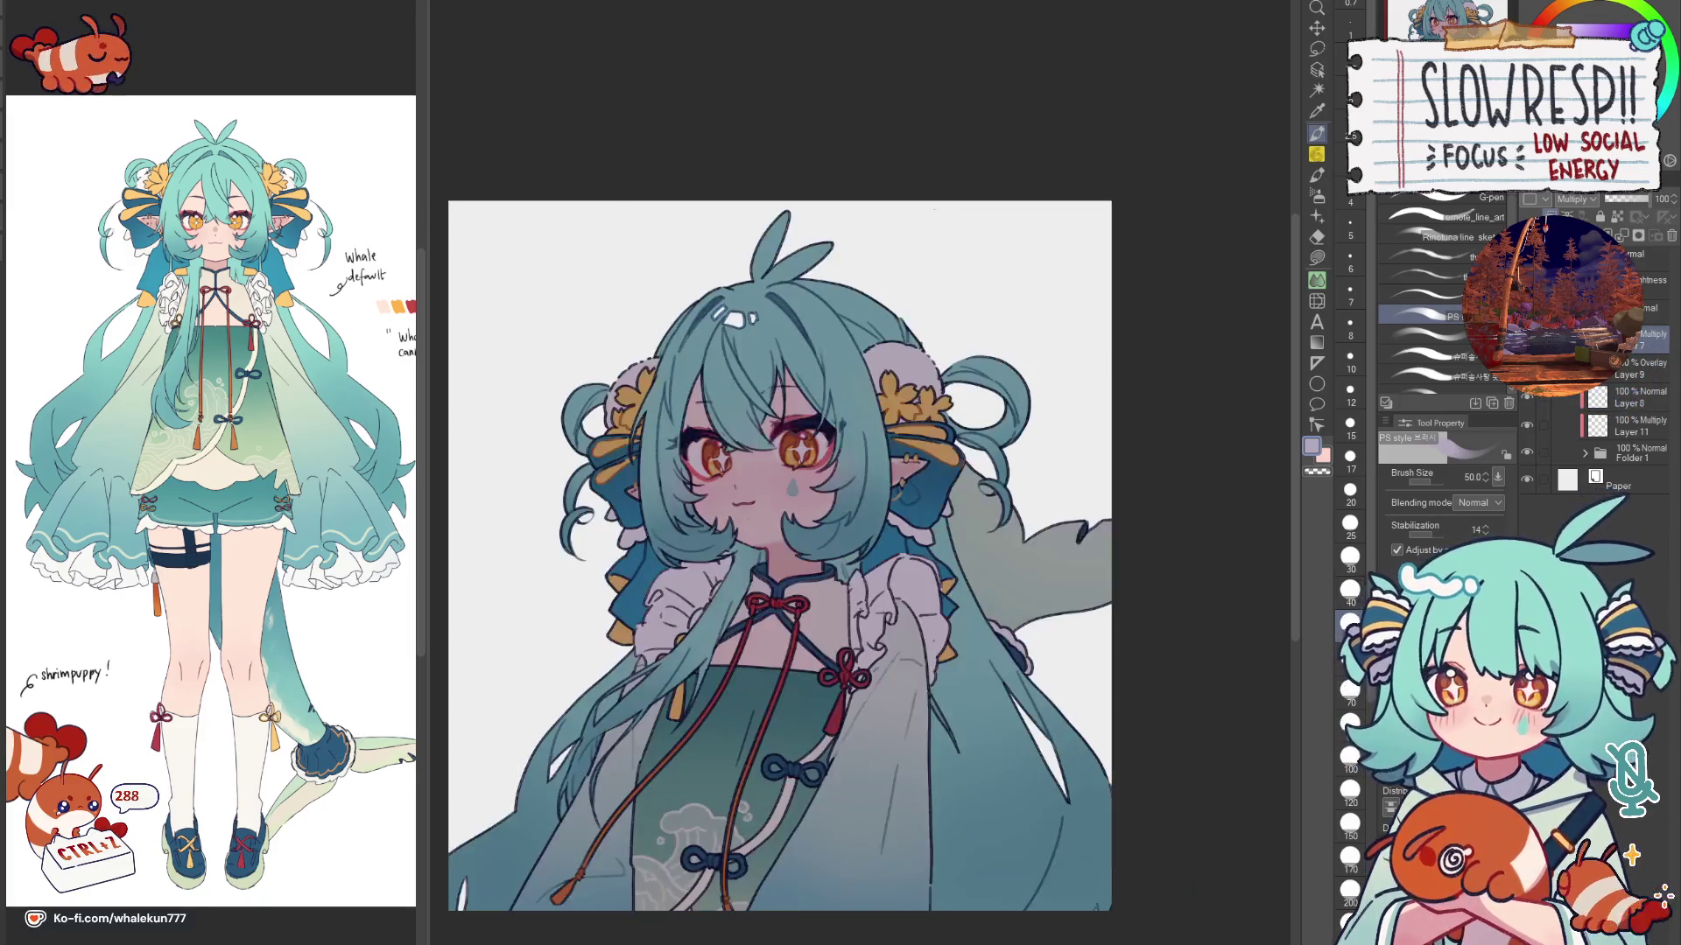
{"action": "key", "text": "g"}
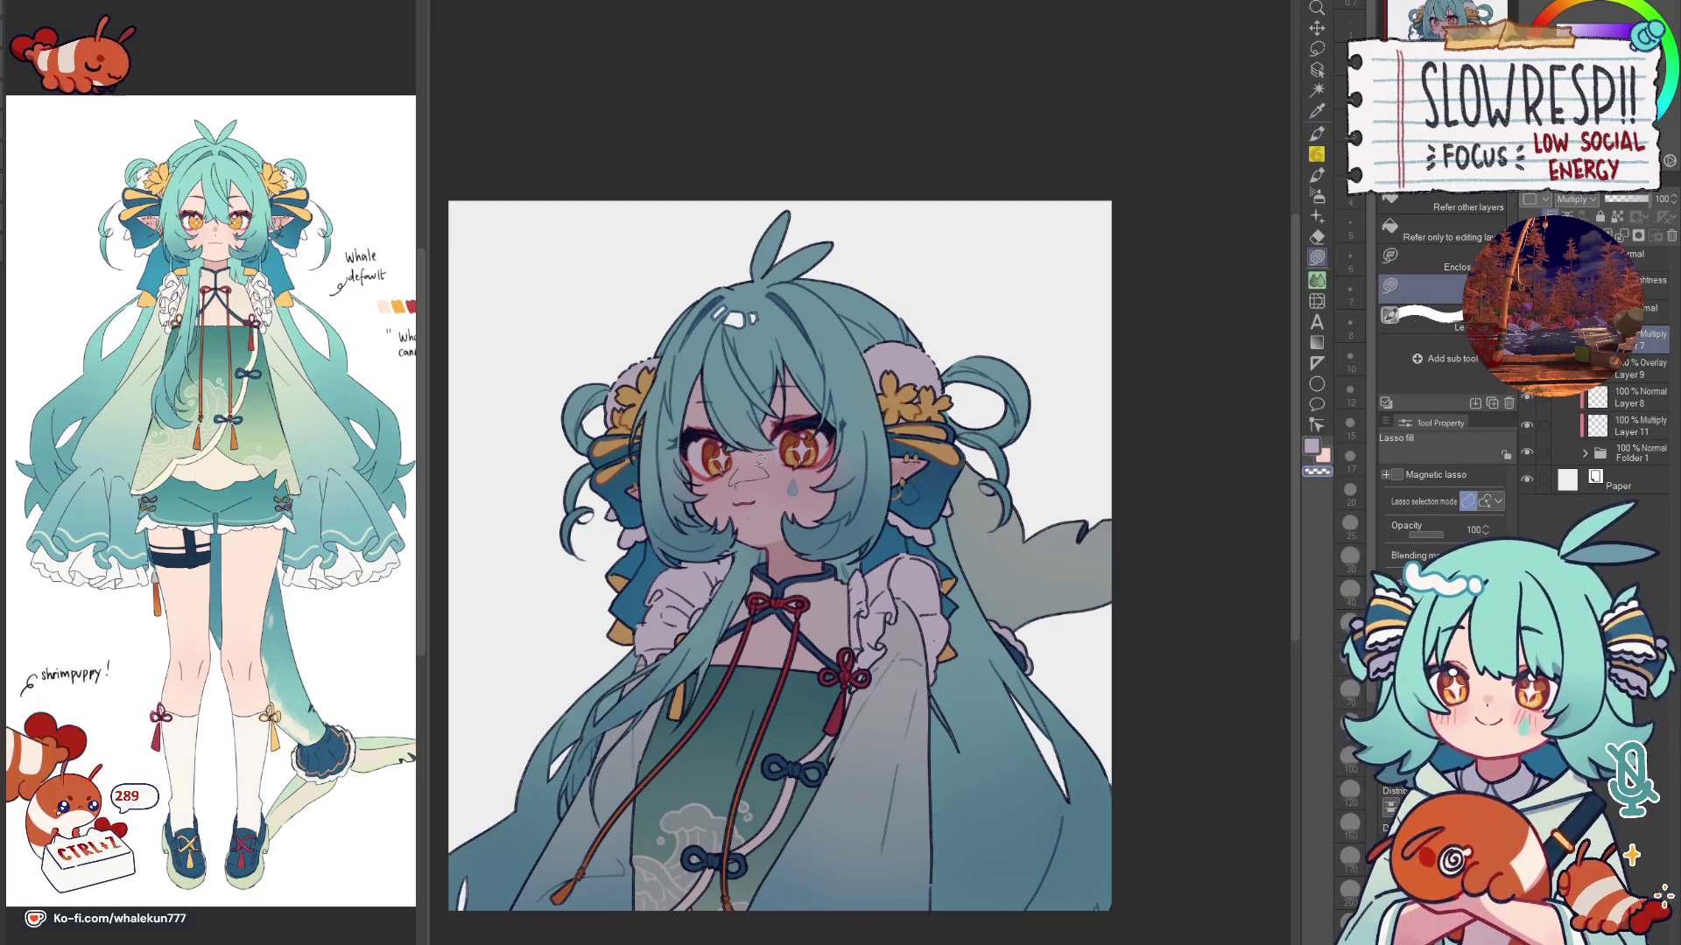
Step: Lasso-fill a light highlight over the nose and check it mirrored and zoomed
{"action": "left_click_drag", "start_coordinate": [731, 462], "coordinate": [771, 486]}
{"action": "key", "text": "h"}
{"action": "key", "text": "h"}
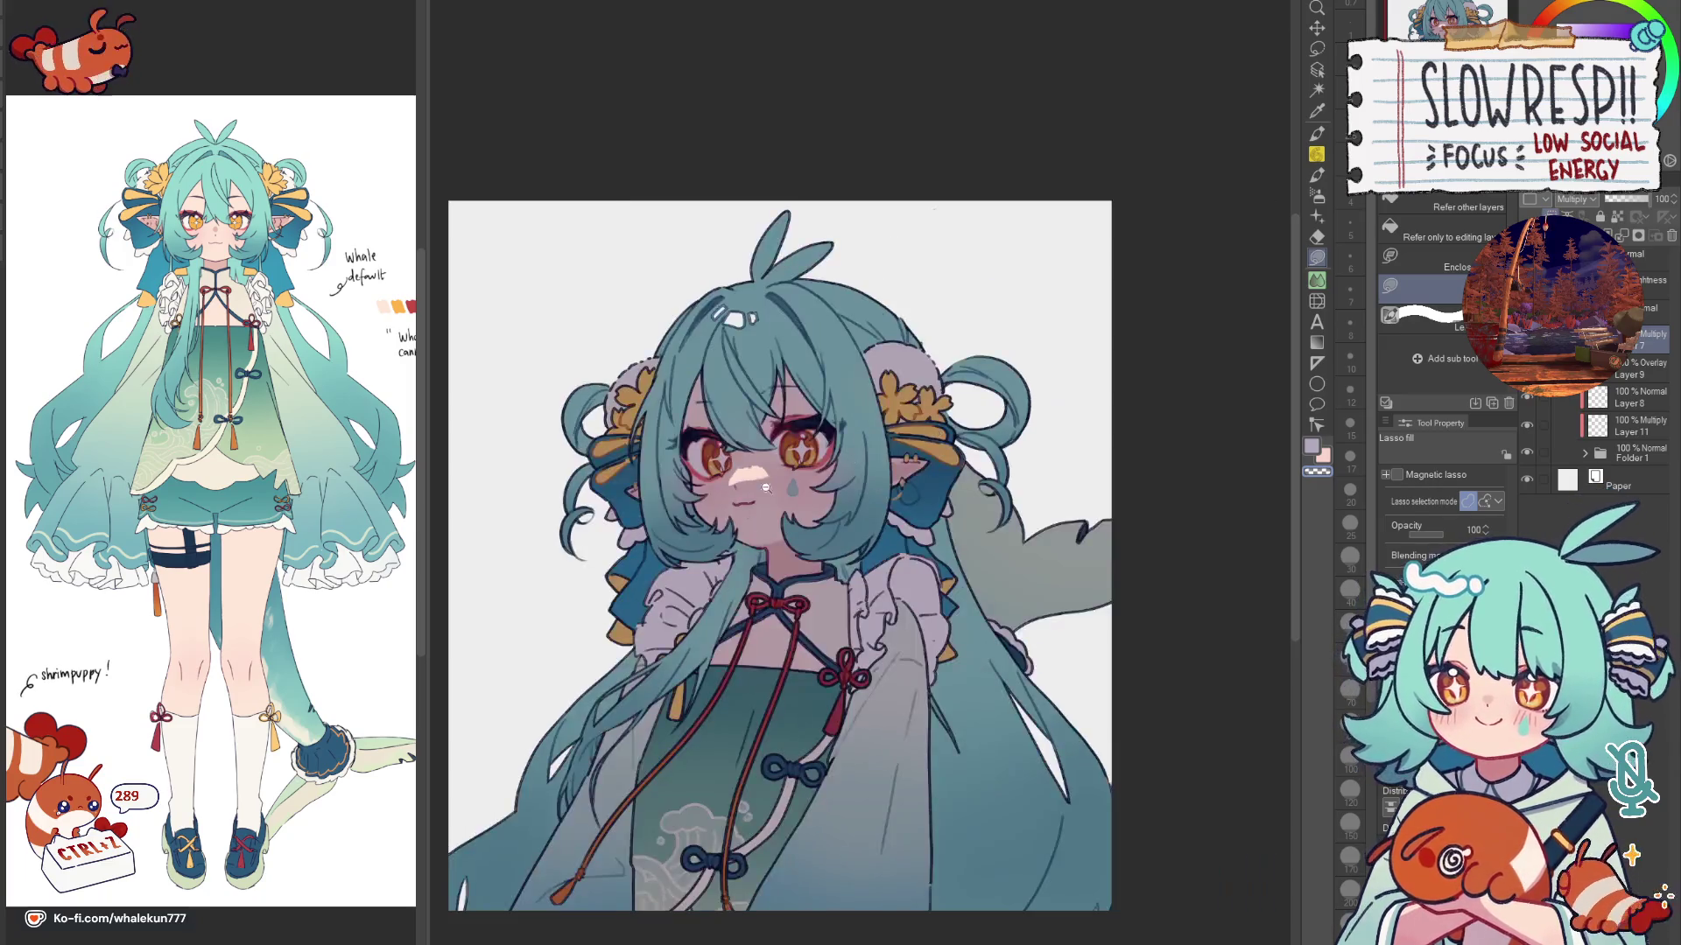
{"action": "key", "text": "ctrl+plus"}
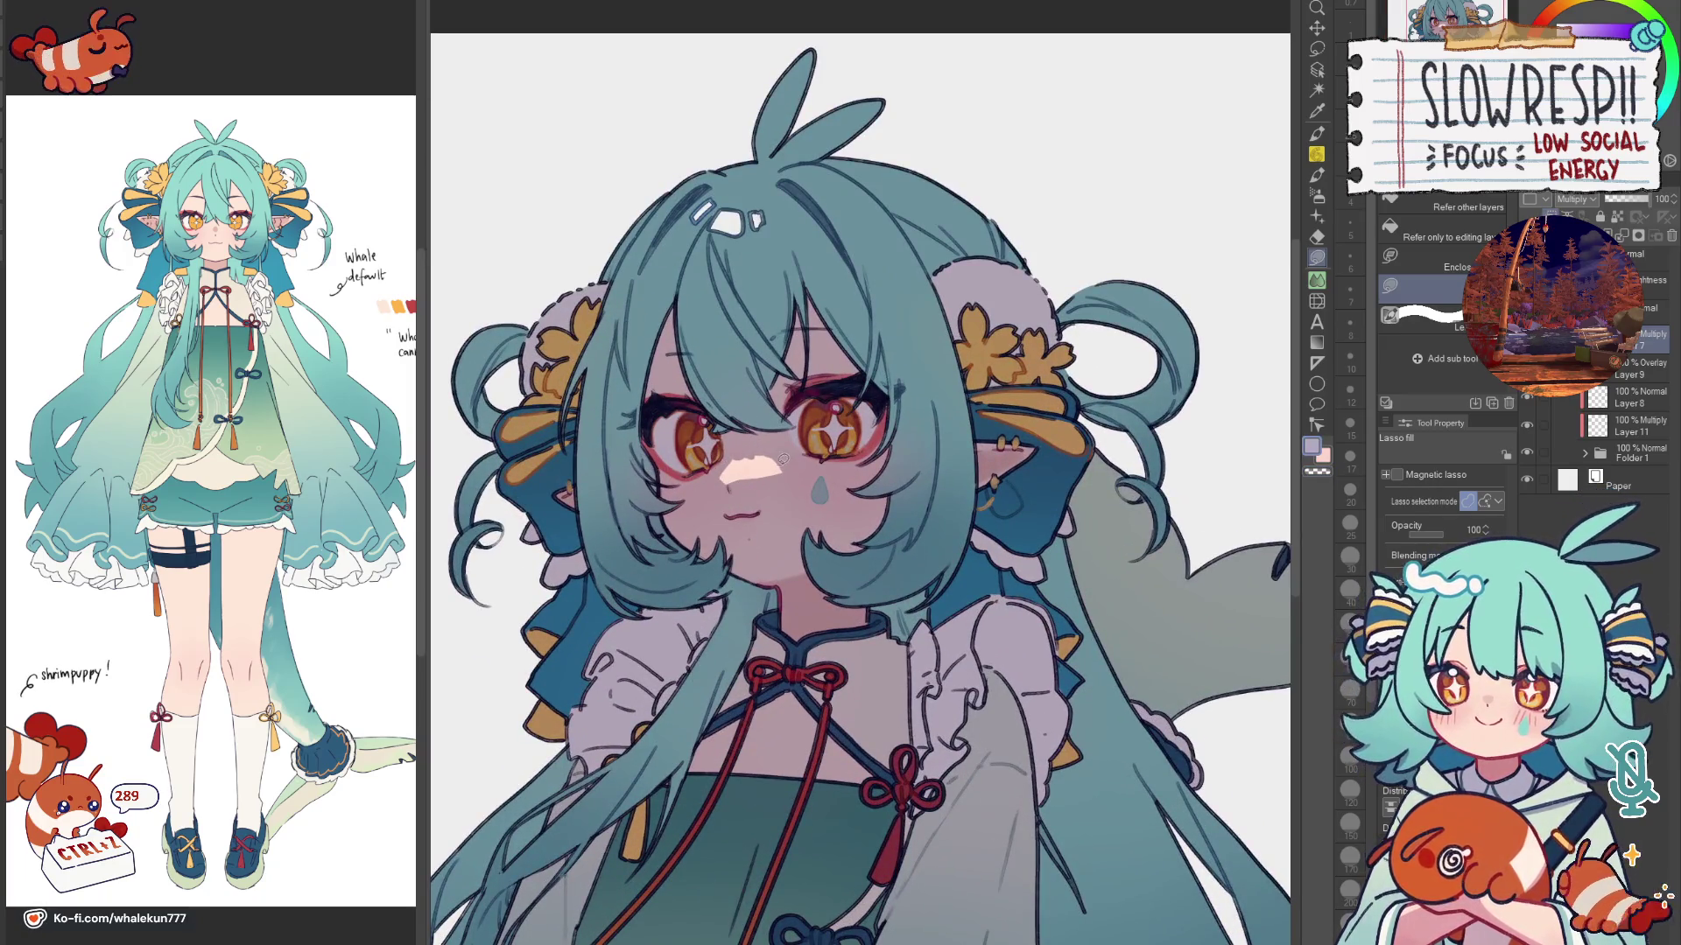
{"action": "scroll", "coordinate": [783, 469], "scroll_direction": "up", "scroll_amount": 2}
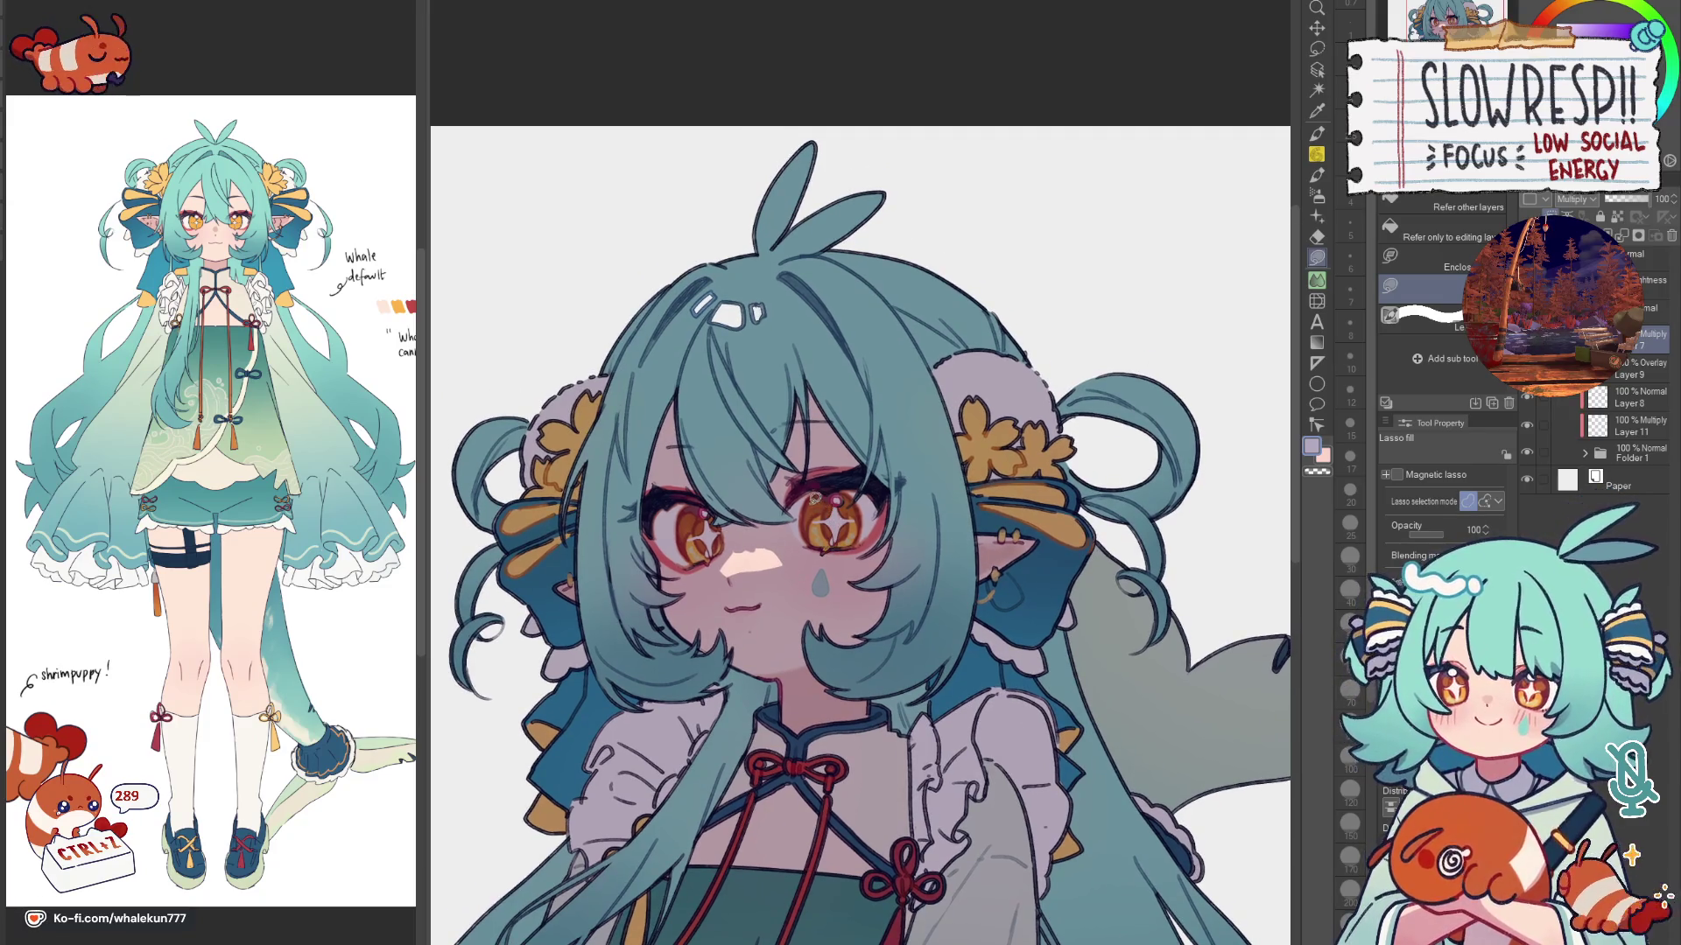
{"action": "key", "text": "ctrl+minus"}
{"action": "key", "text": "ctrl+minus"}
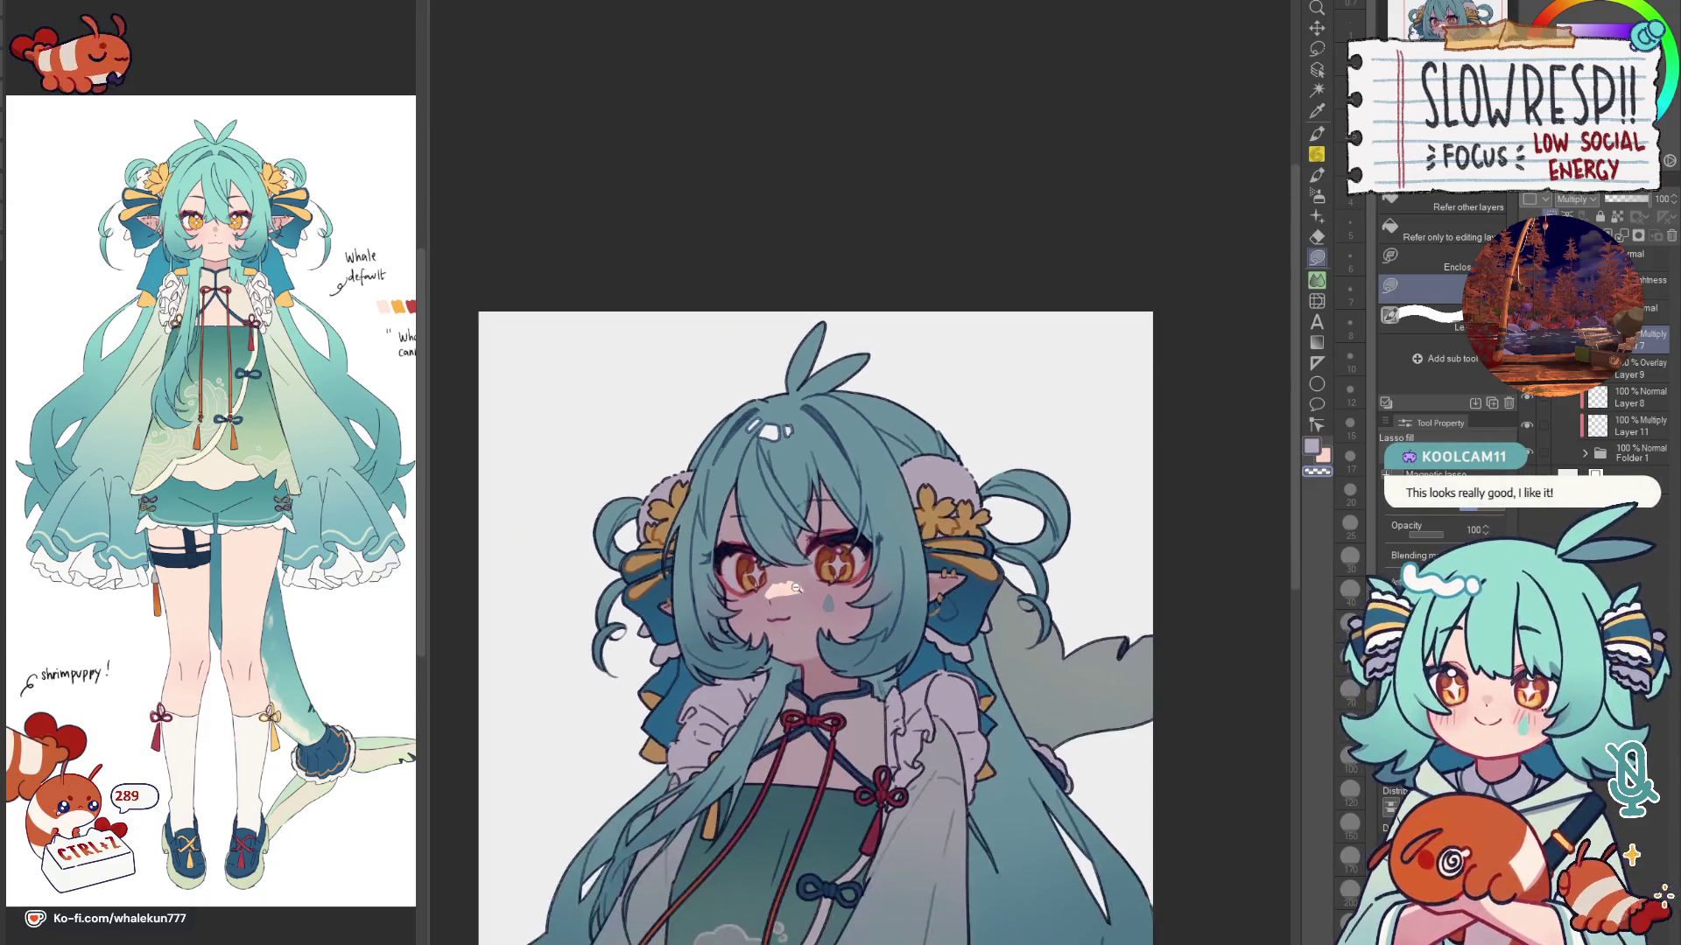
{"action": "key", "text": "ctrl+plus"}
{"action": "key", "text": "ctrl+plus"}
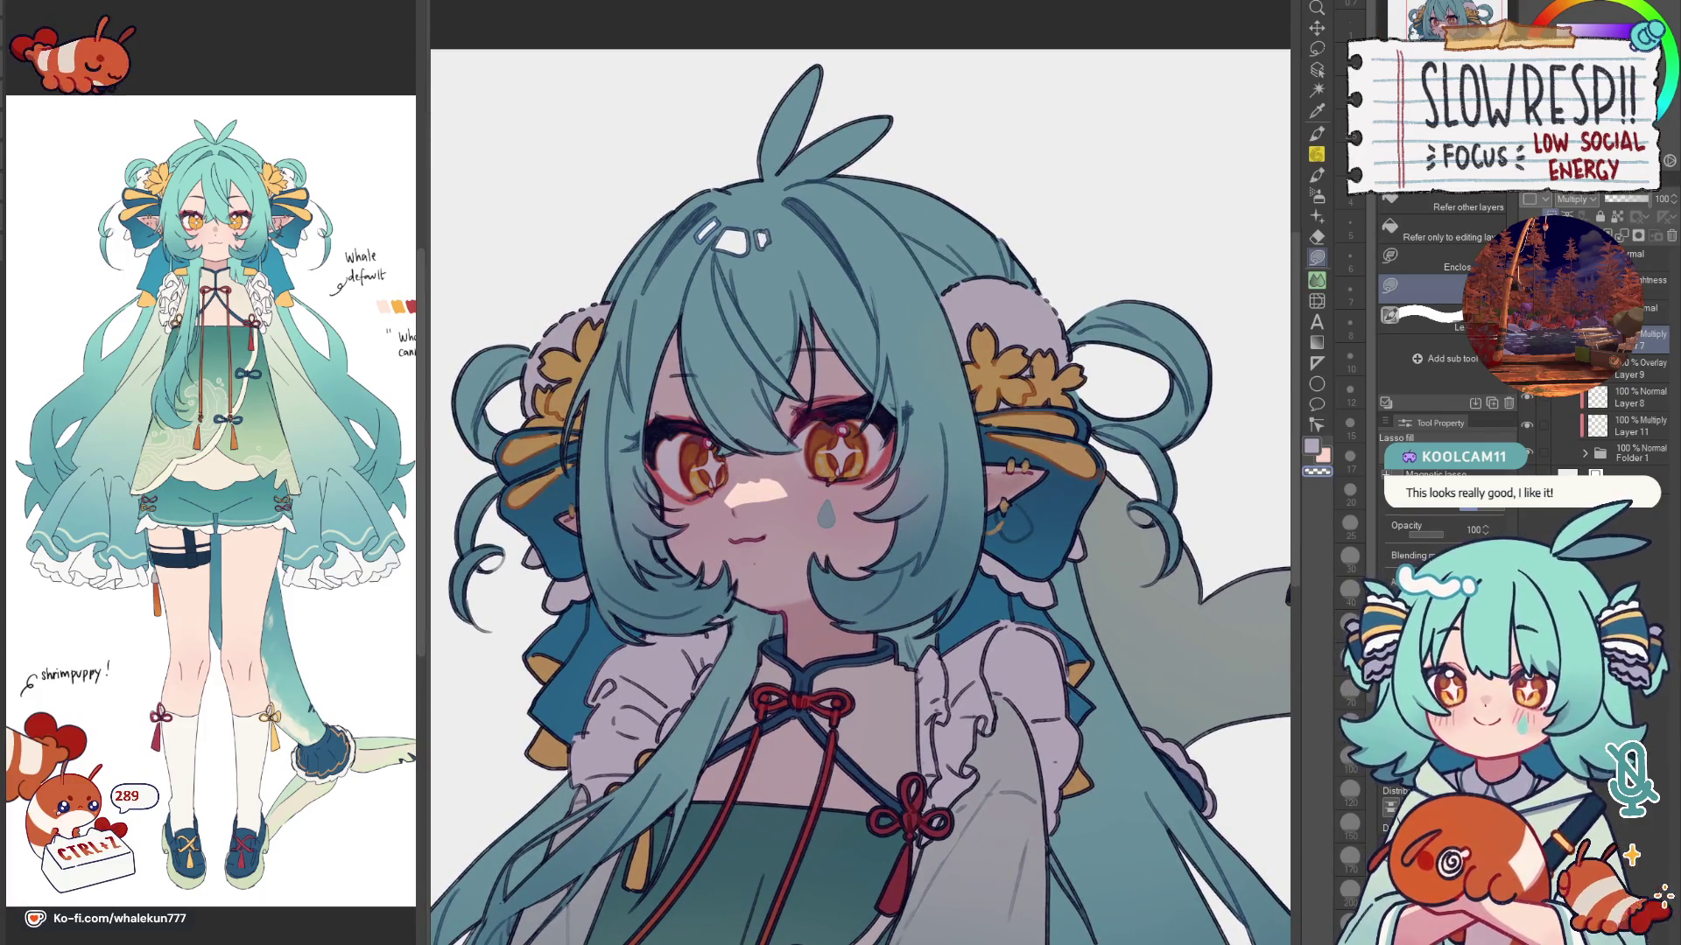
Step: Zoom in and out on the face, then switch to the soft airbrush
{"action": "key", "text": "ctrl+minus"}
{"action": "key", "text": "ctrl+plus"}
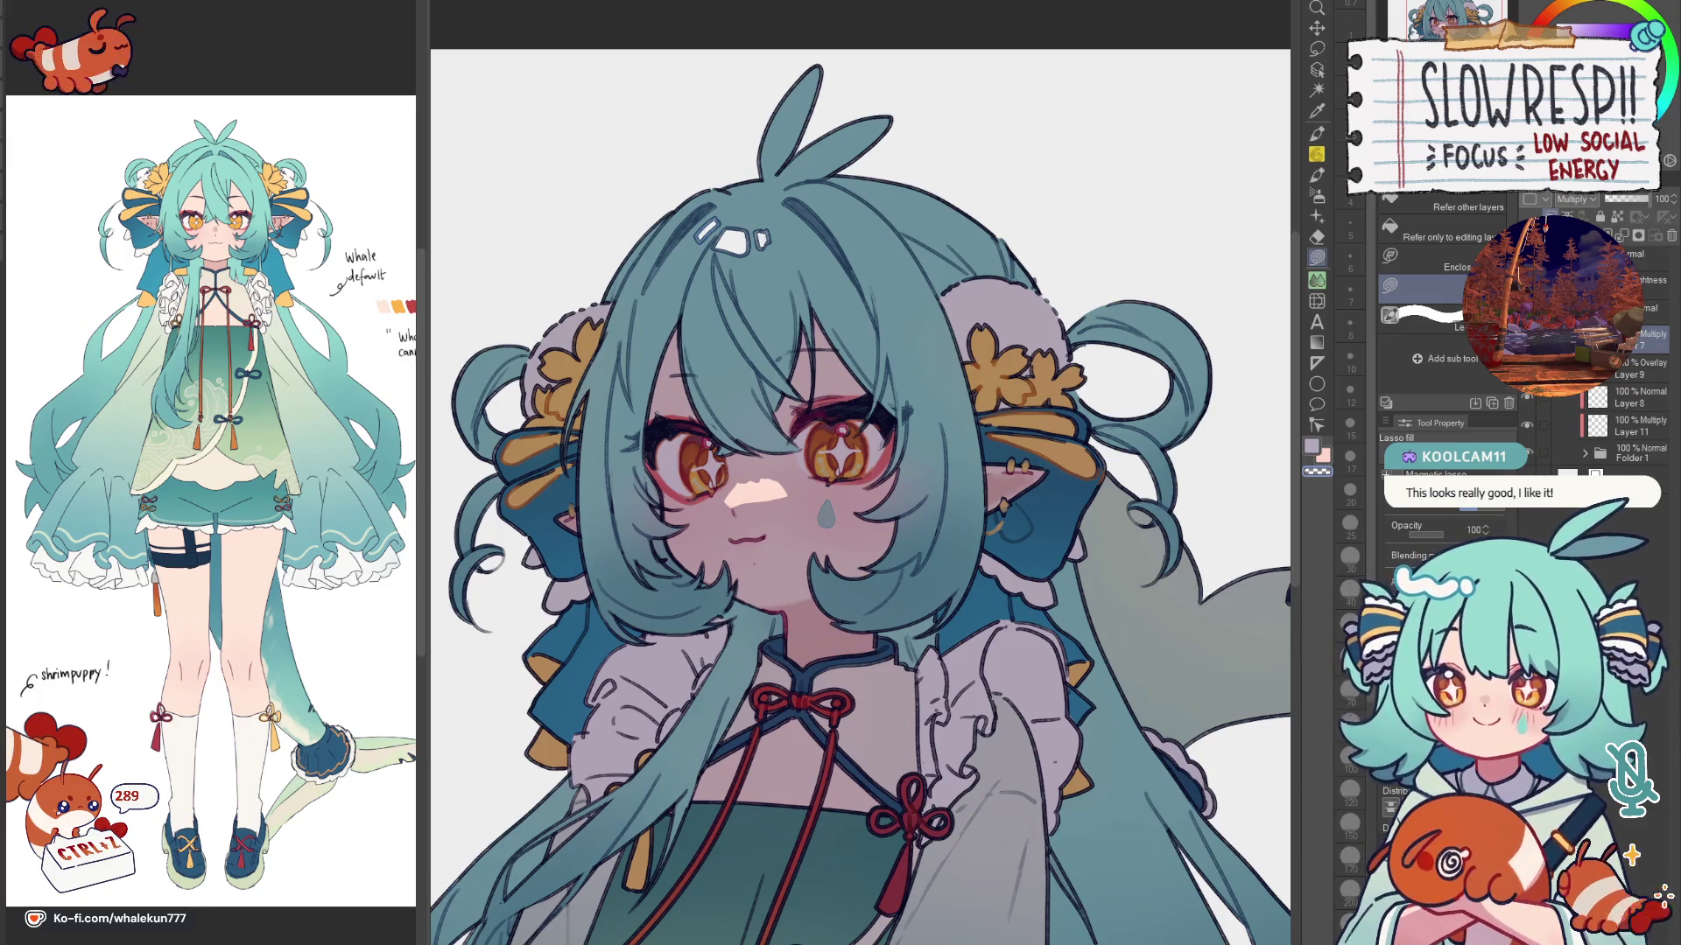
{"action": "key", "text": "b"}
{"action": "key", "text": "ctrl+minus"}
{"action": "key", "text": "ctrl+minus"}
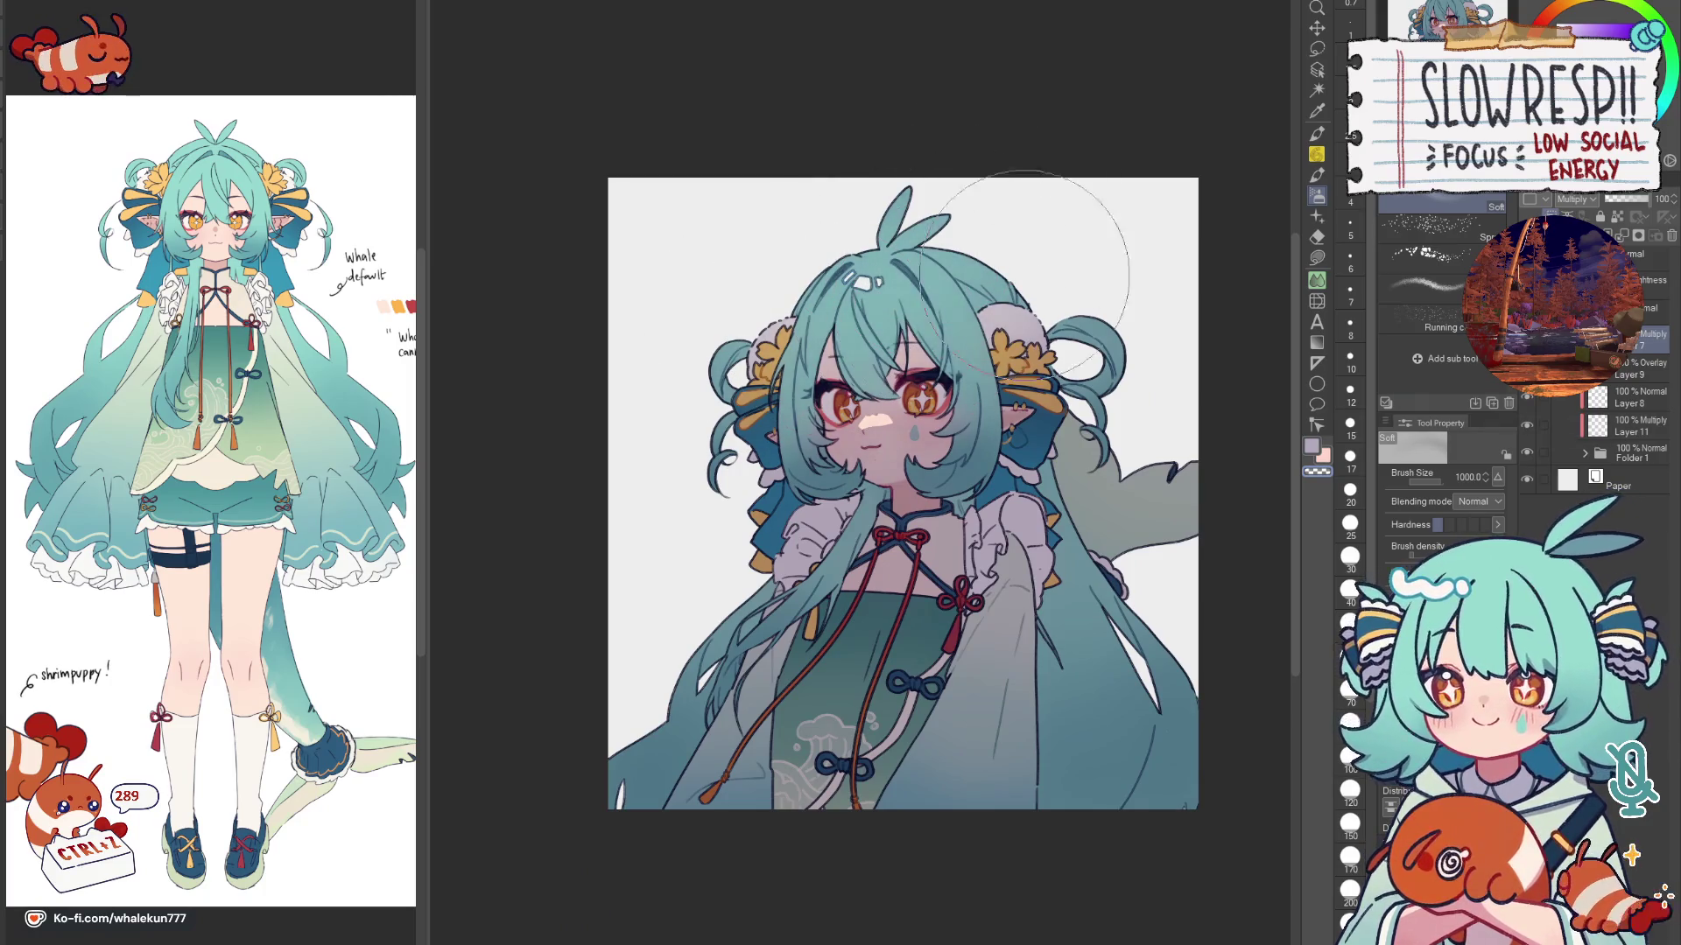
Step: On Layer 2, lasso-fill the hair clips with sampled teal and a lighter tone on the left and middle clips
{"action": "key", "text": "h"}
{"action": "key", "text": "h"}
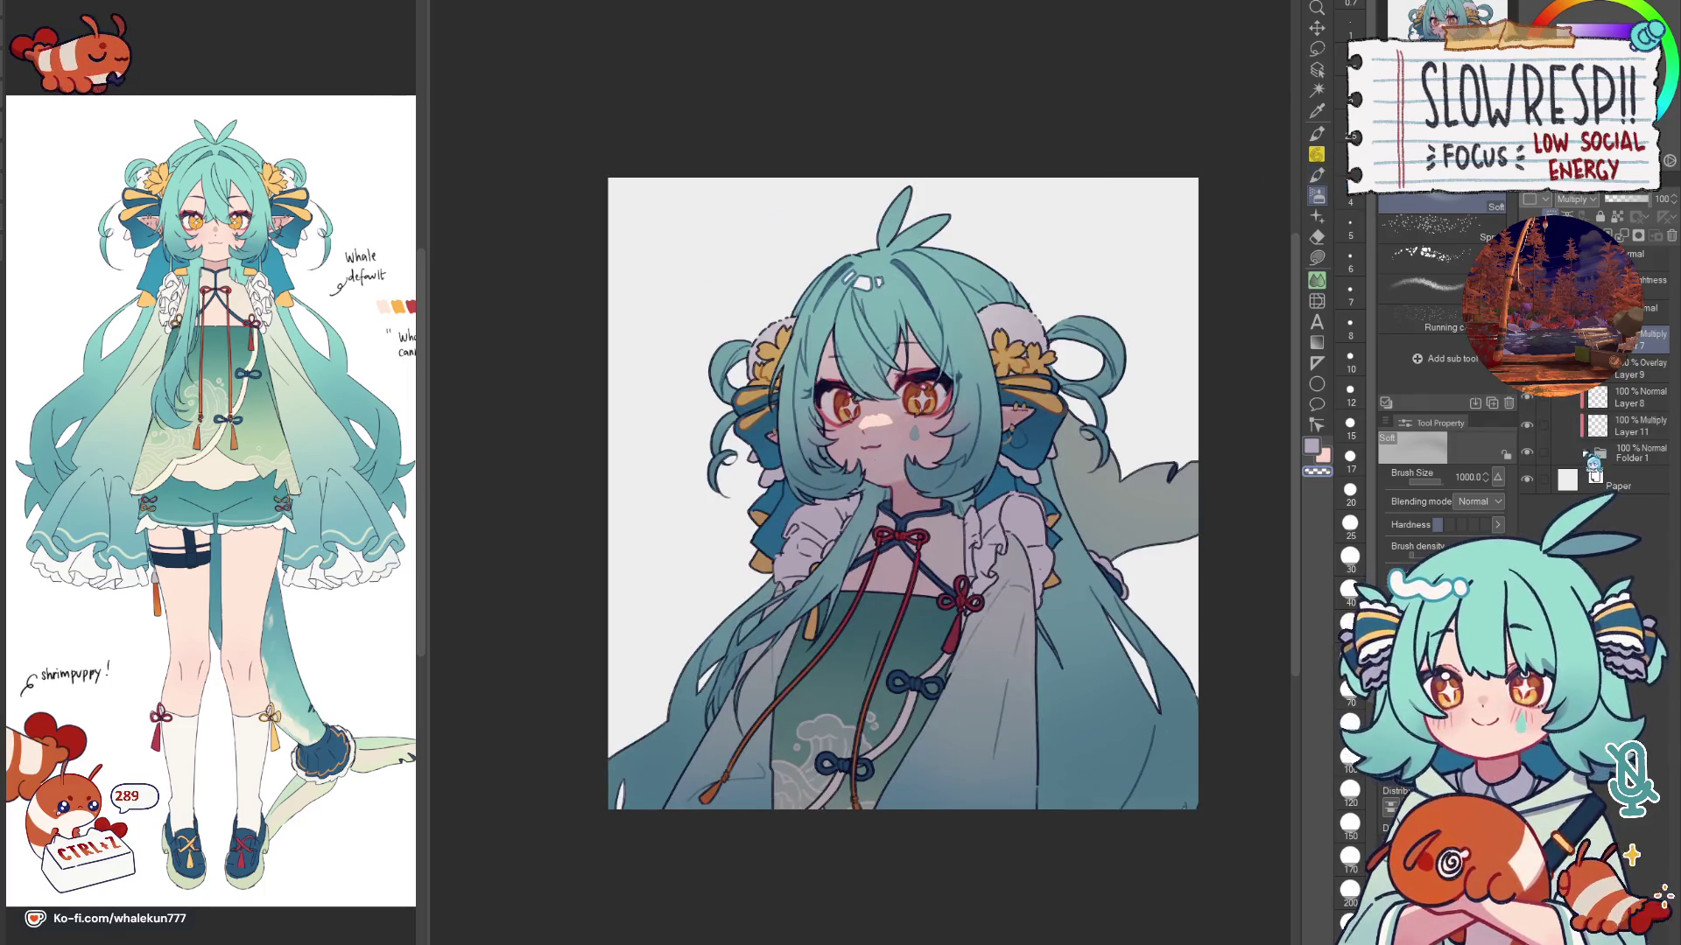
{"action": "left_click", "coordinate": [1627, 509]}
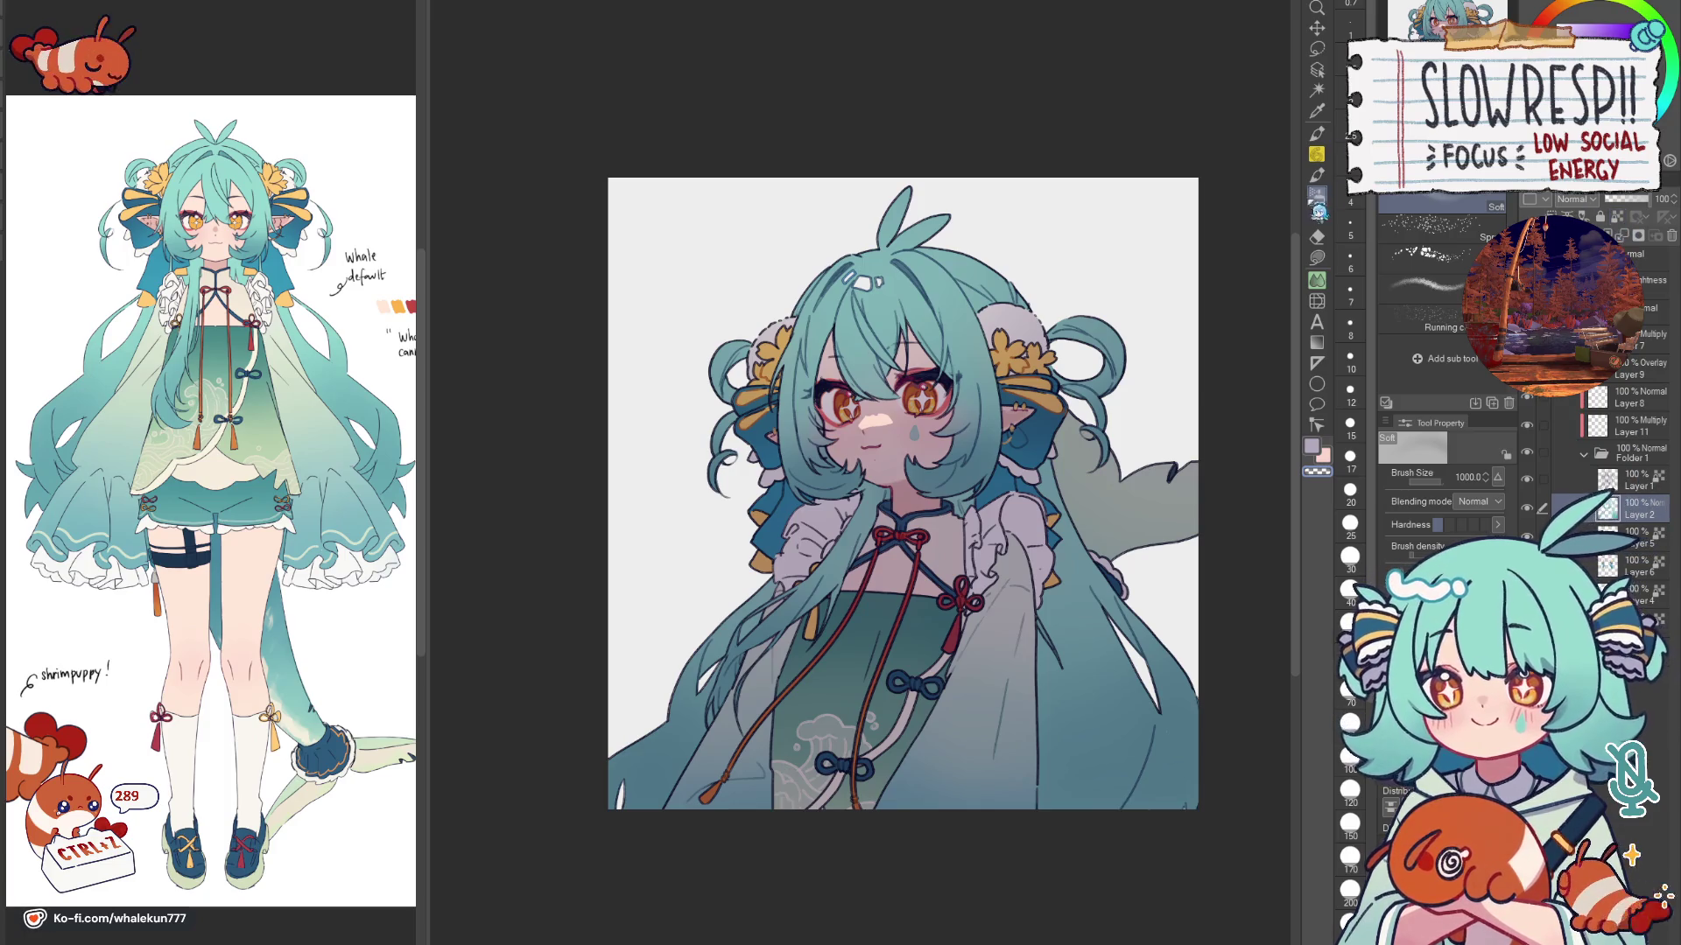
{"action": "left_click", "coordinate": [1317, 257]}
{"action": "scroll", "coordinate": [908, 259], "scroll_direction": "up", "scroll_amount": 5}
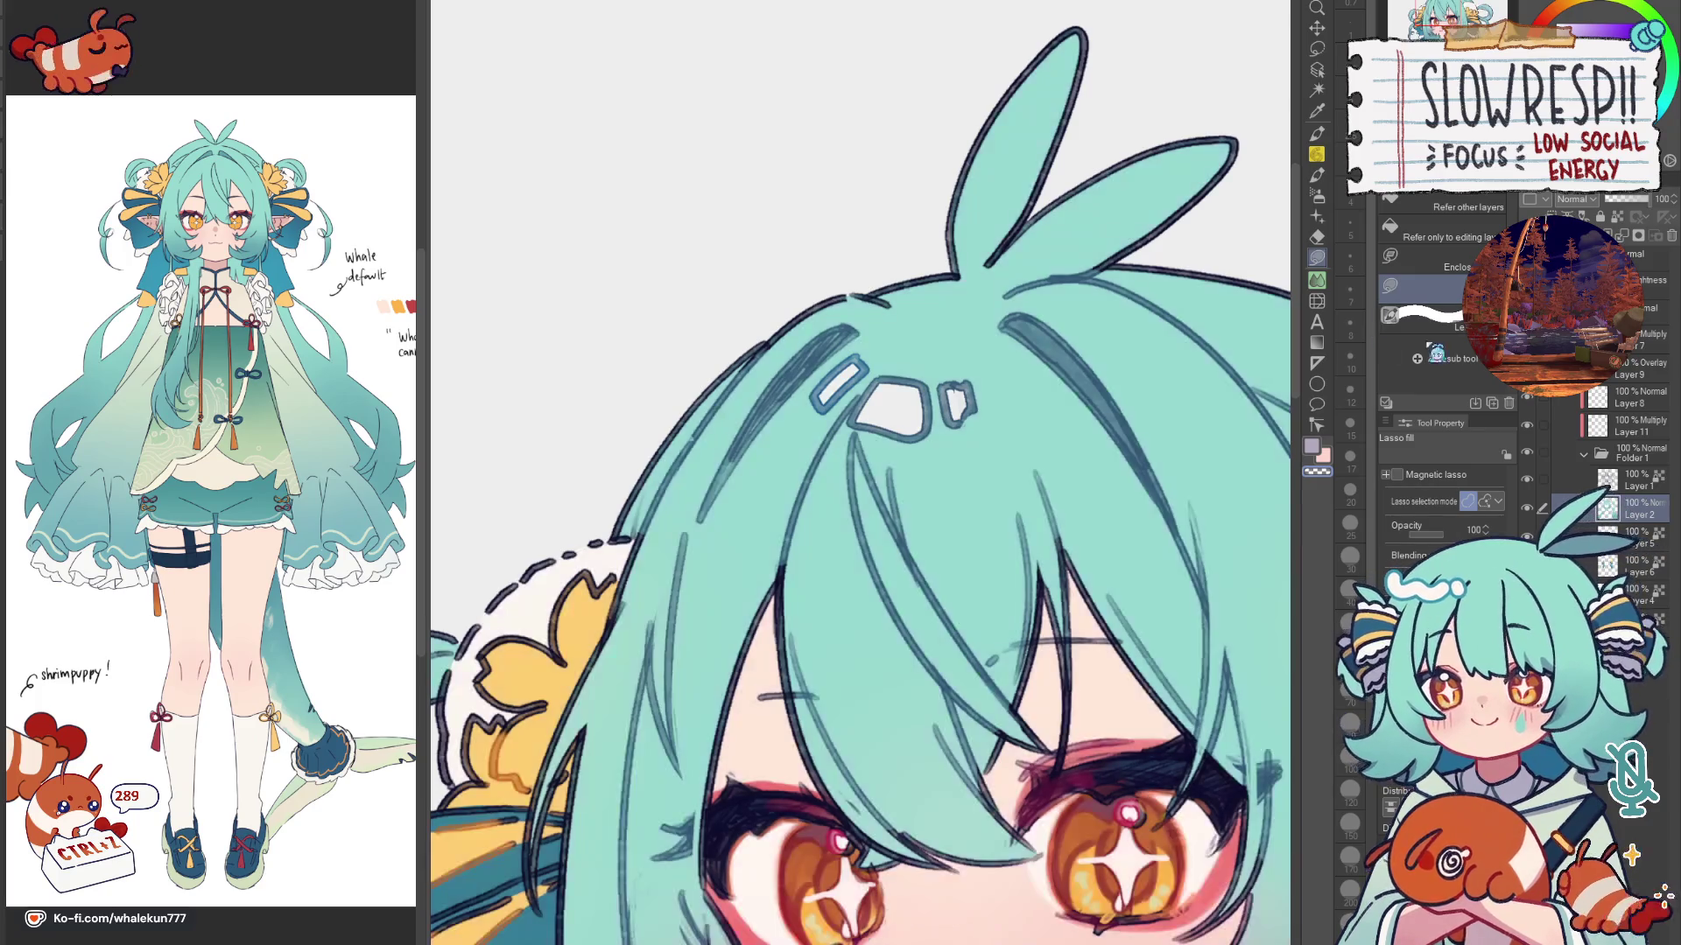
{"action": "left_click", "coordinate": [882, 408], "text": "alt"}
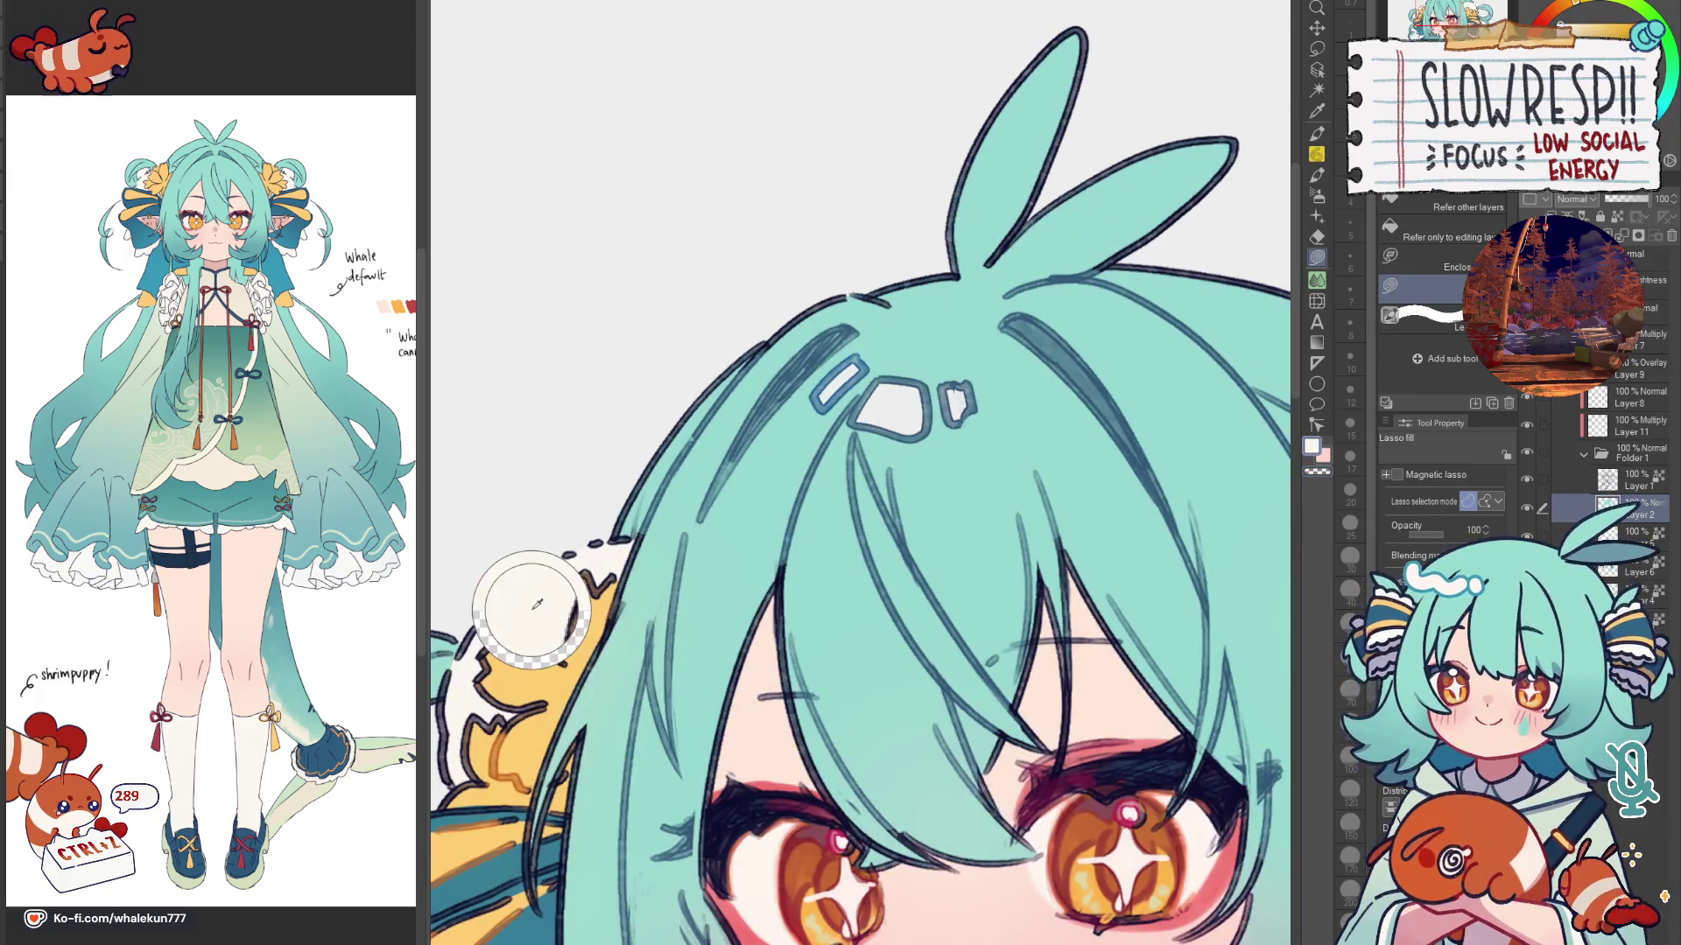
{"action": "left_click", "coordinate": [880, 357], "text": "alt"}
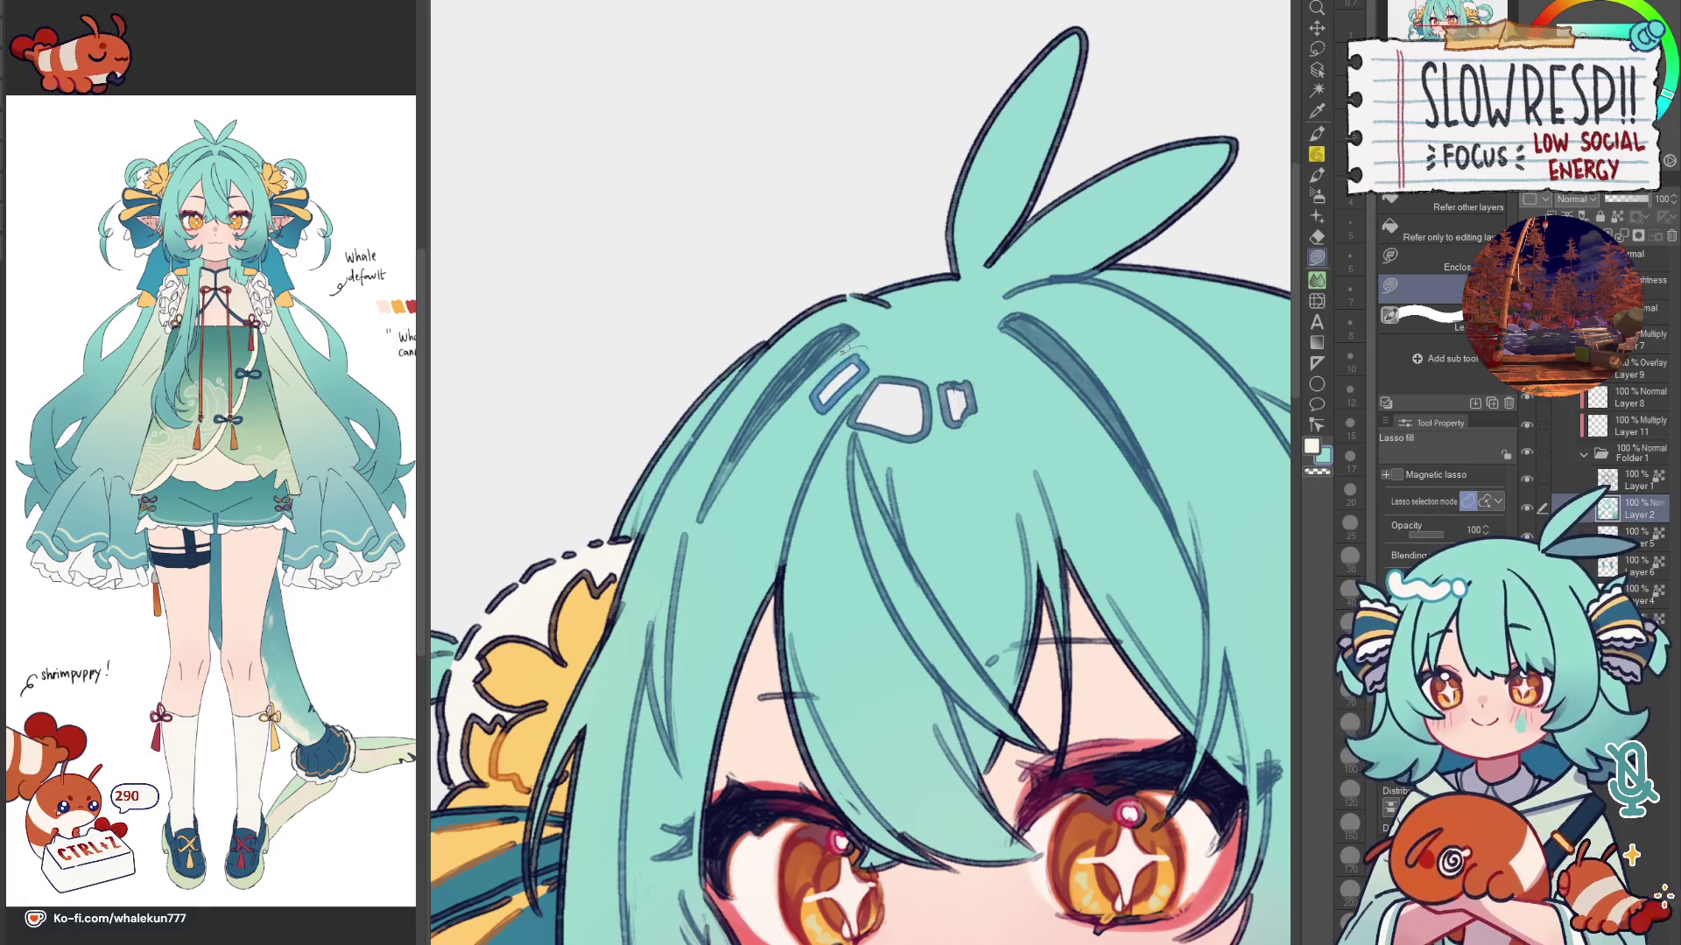
{"action": "mouse_move", "coordinate": [820, 396]}
{"action": "left_mouse_down"}
{"action": "mouse_move", "coordinate": [856, 362]}
{"action": "mouse_move", "coordinate": [920, 432]}
{"action": "left_mouse_up"}
{"action": "left_click_drag", "start_coordinate": [943, 392], "coordinate": [969, 420]}
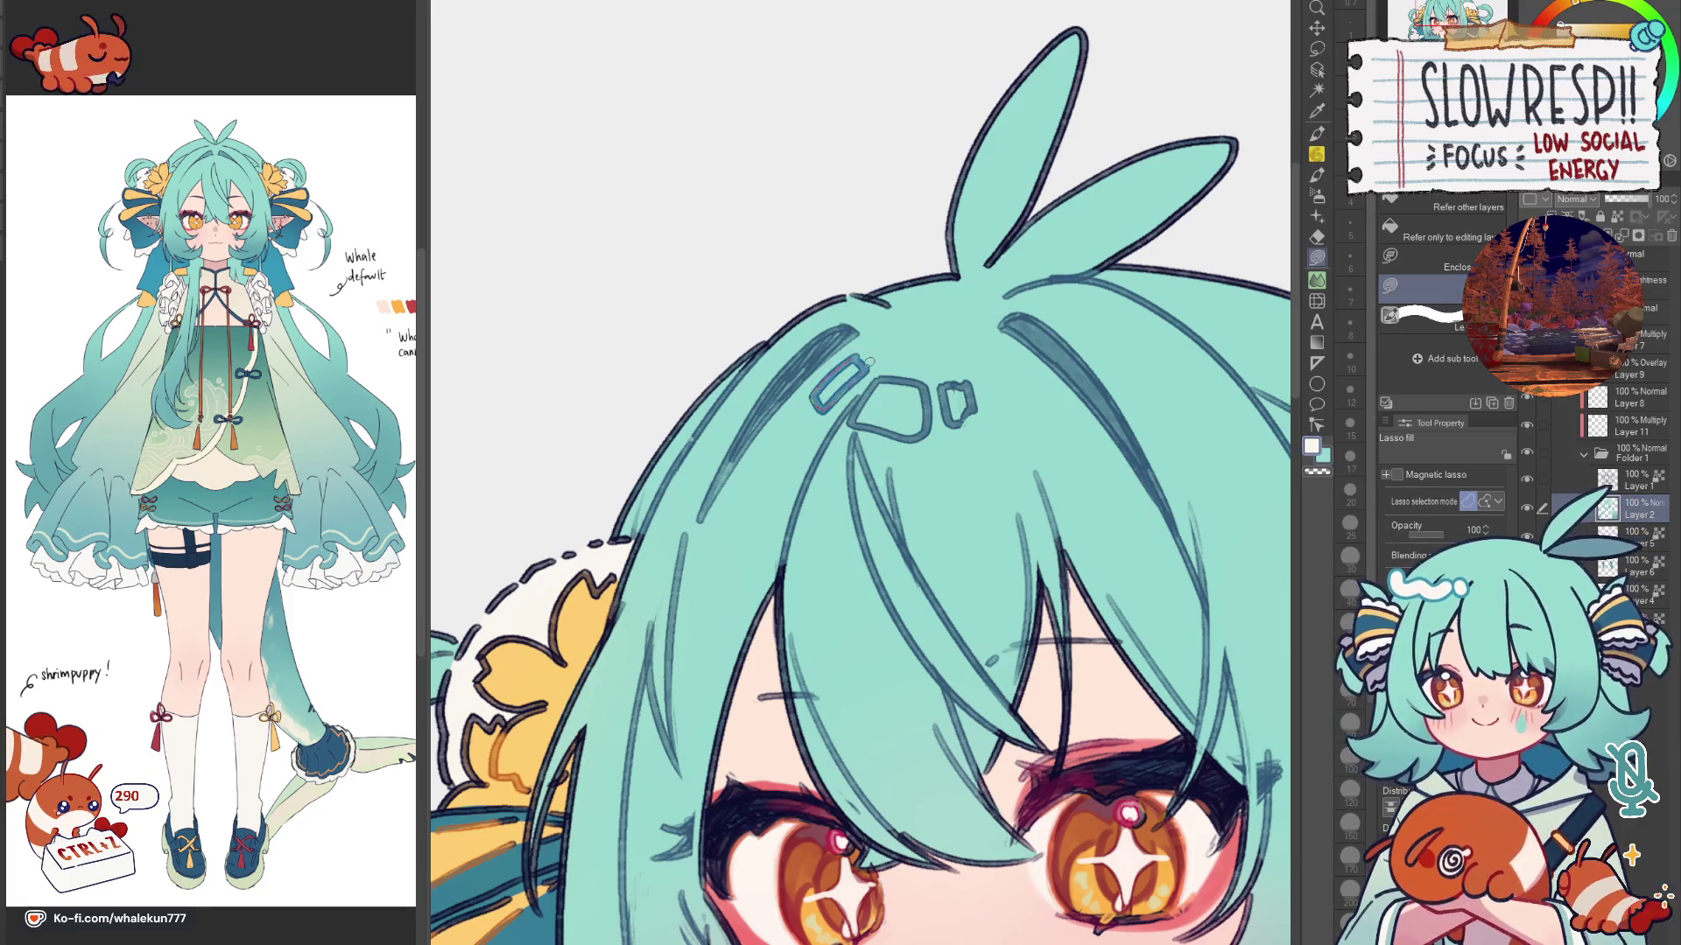
{"action": "mouse_move", "coordinate": [868, 357]}
{"action": "left_mouse_down"}
{"action": "mouse_move", "coordinate": [956, 397]}
{"action": "mouse_move", "coordinate": [992, 369]}
{"action": "left_mouse_up"}
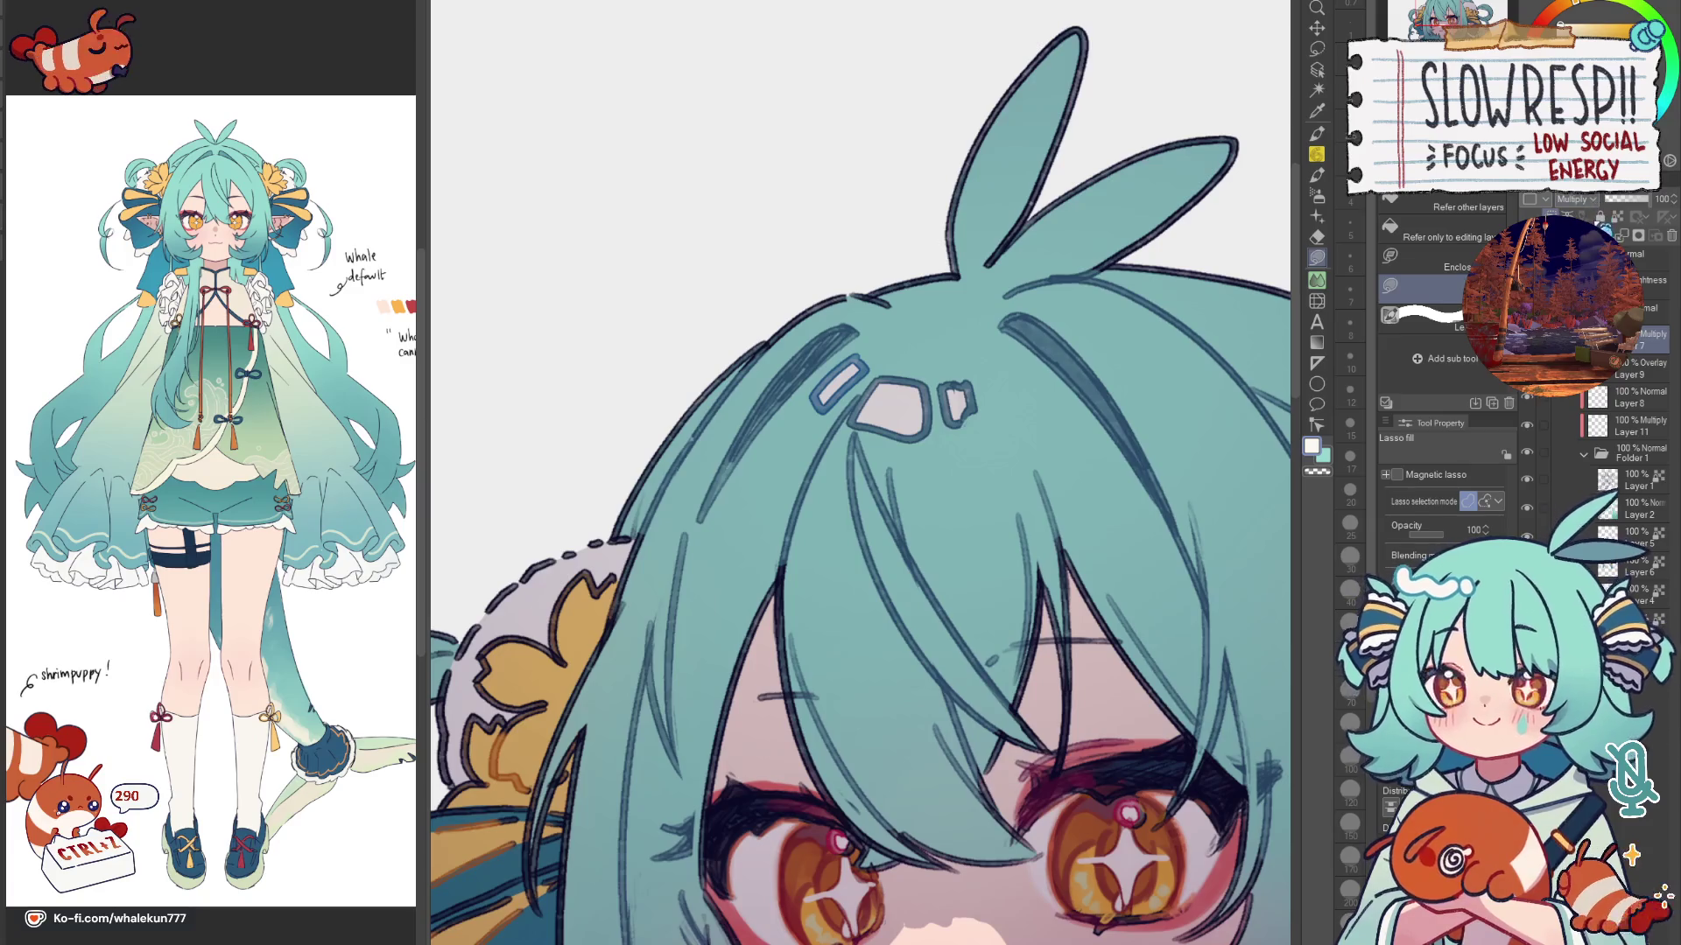
{"action": "scroll", "coordinate": [1060, 690], "scroll_direction": "down", "scroll_amount": 5}
{"action": "scroll", "coordinate": [1059, 690], "scroll_direction": "down", "scroll_amount": 2}
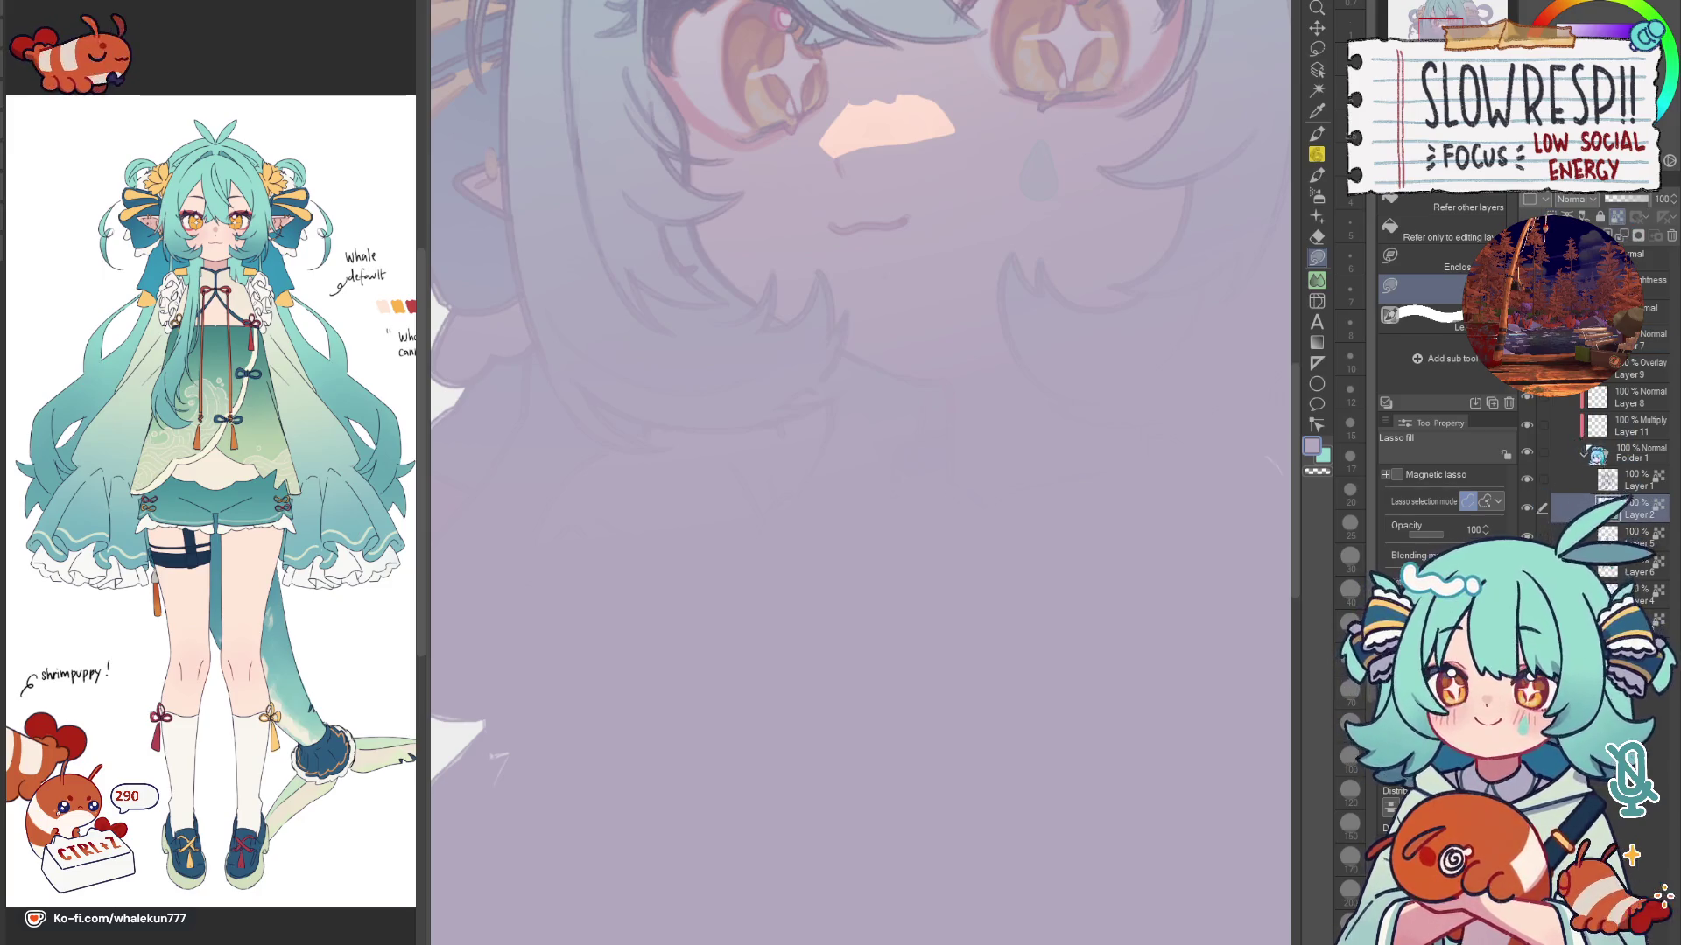
Step: On the Multiply layer, darken the hair shading and fill a small pale highlight on the nose
{"action": "left_click", "coordinate": [1584, 453]}
{"action": "left_click", "coordinate": [1626, 241]}
{"action": "key", "text": "ctrl+0"}
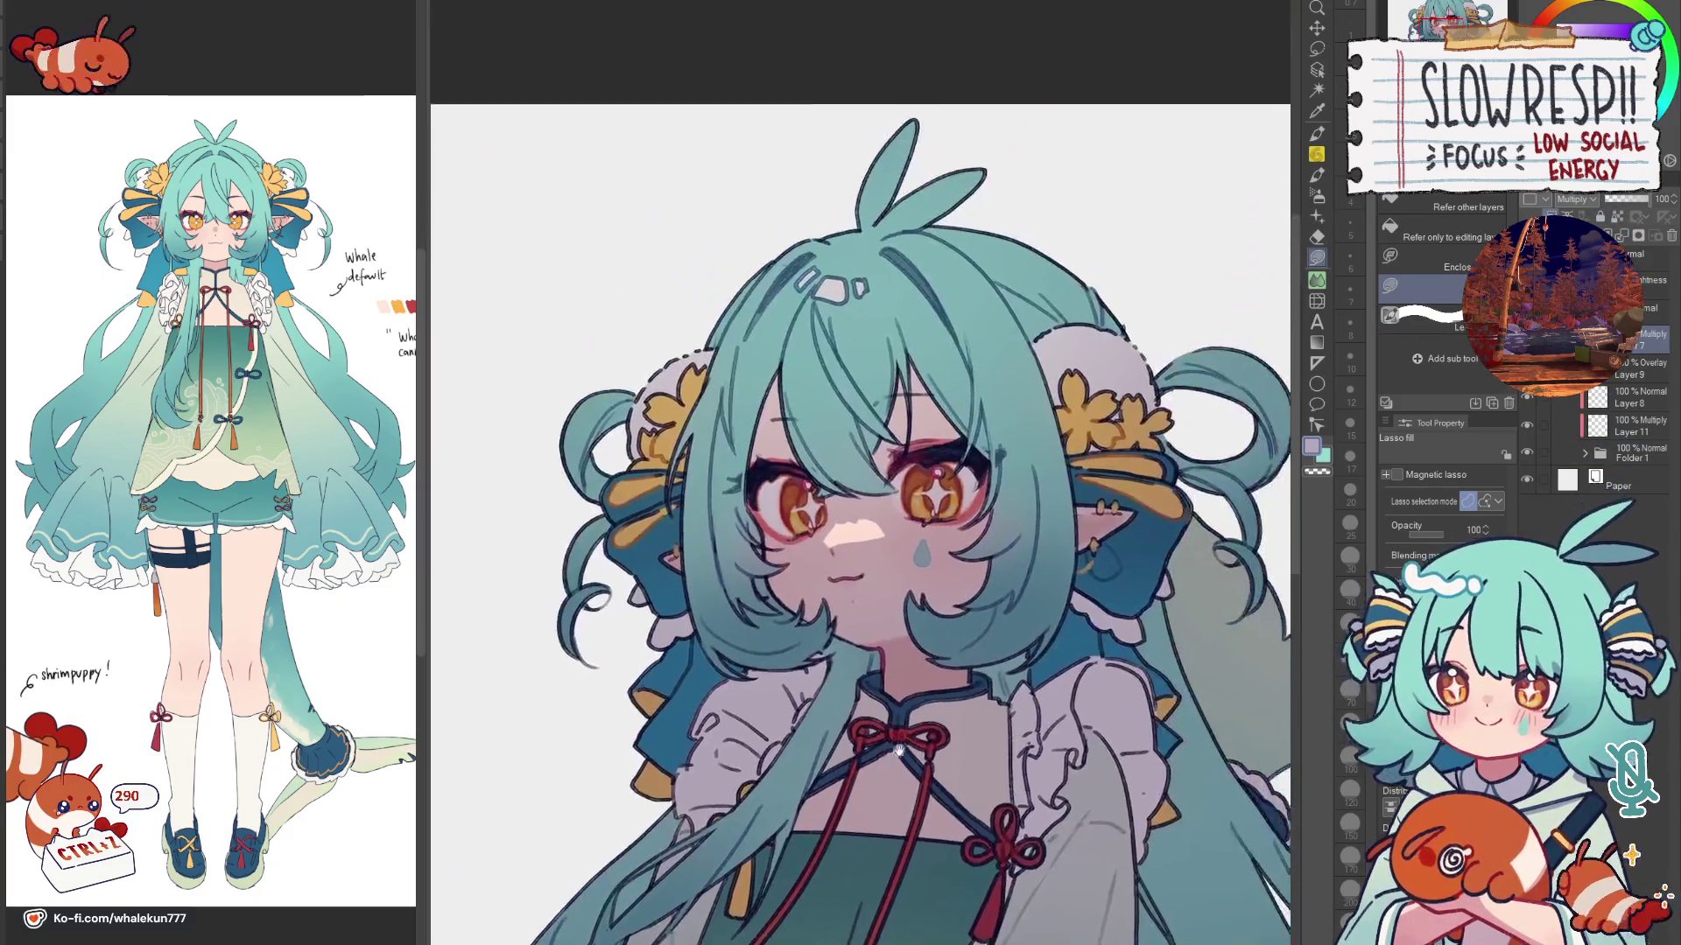
{"action": "scroll", "coordinate": [840, 408], "scroll_direction": "up", "scroll_amount": 1}
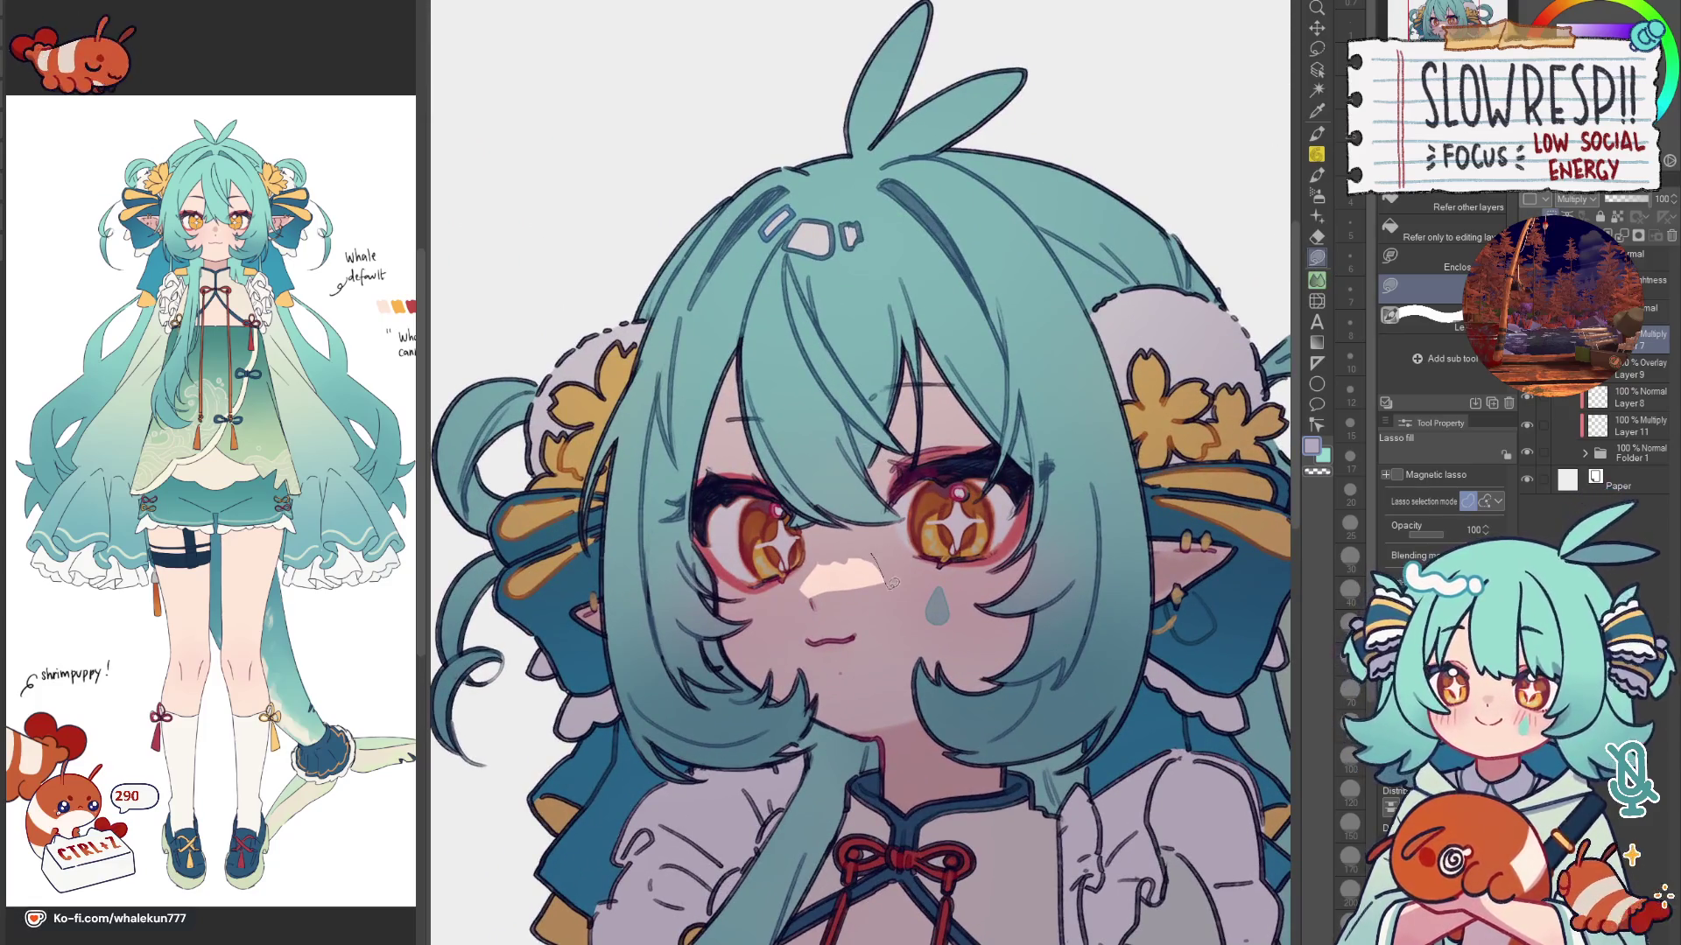
{"action": "left_click_drag", "start_coordinate": [888, 583], "coordinate": [906, 593]}
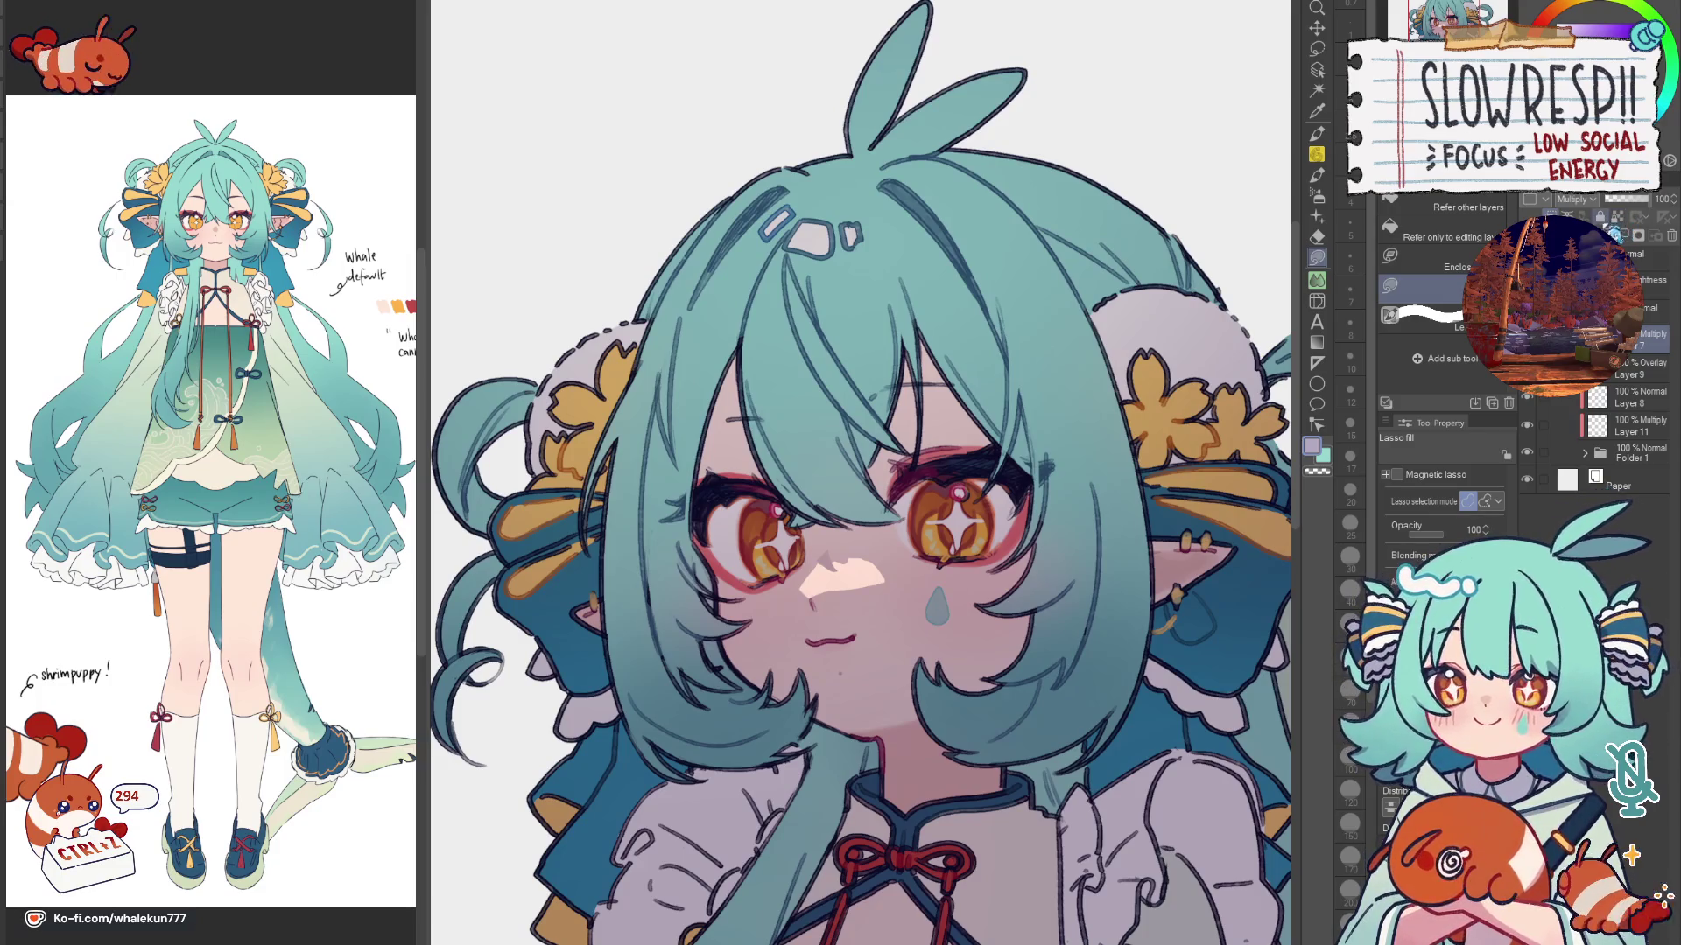
{"action": "left_click", "coordinate": [924, 520]}
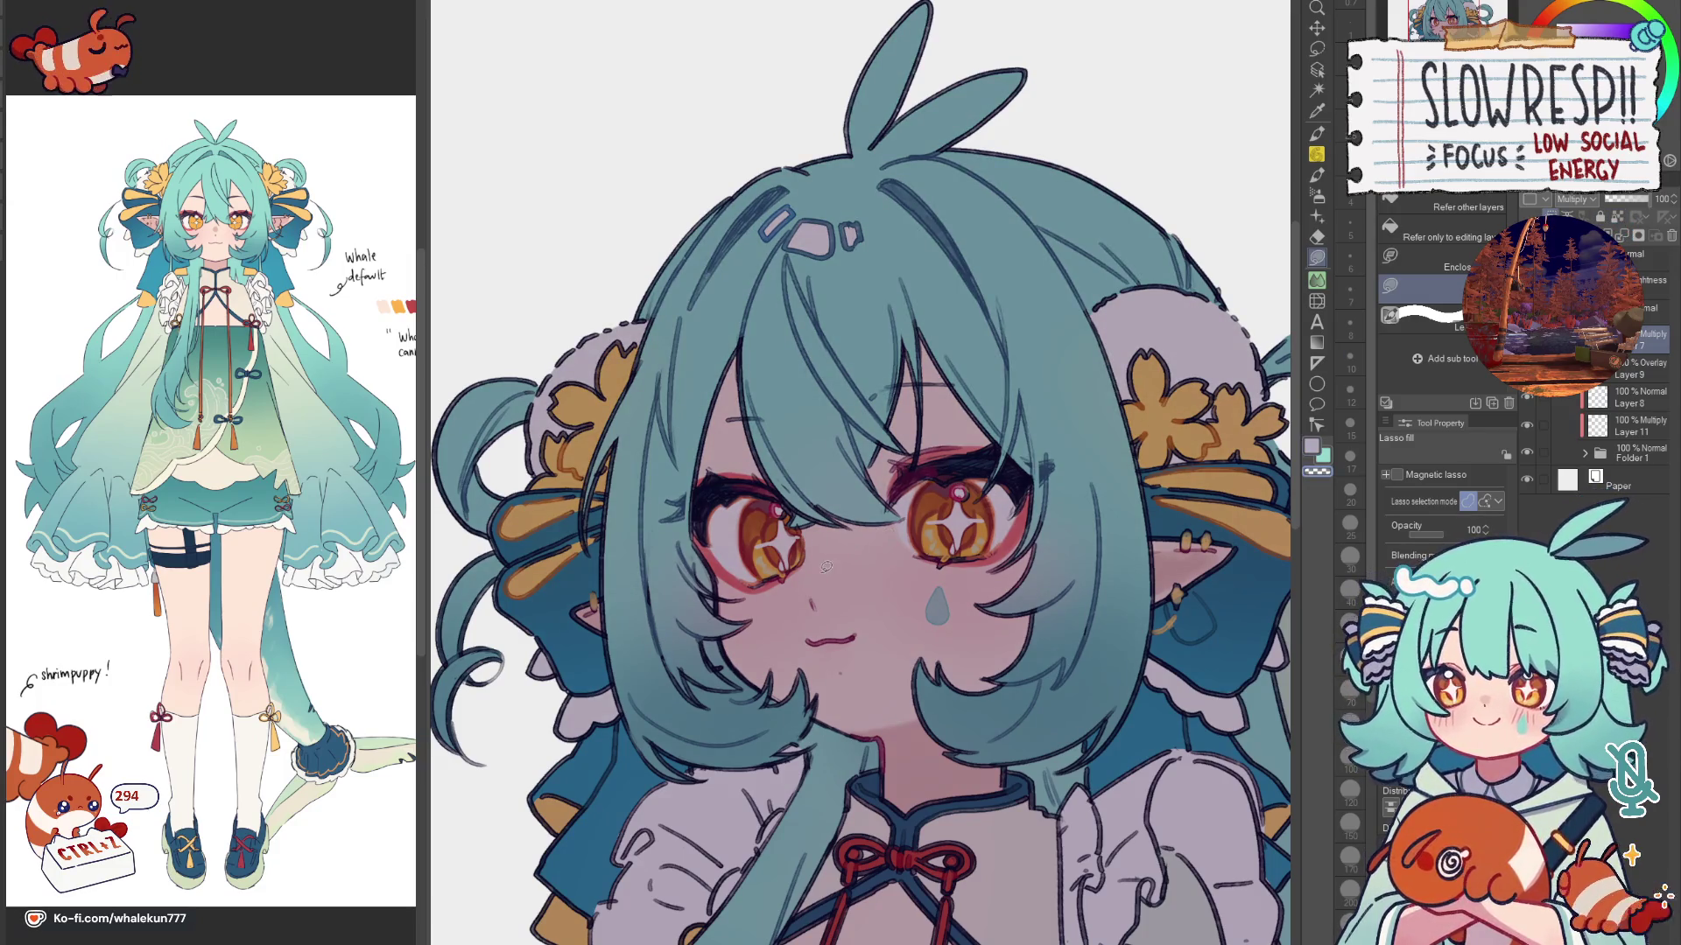
{"action": "left_click_drag", "start_coordinate": [866, 574], "coordinate": [833, 560]}
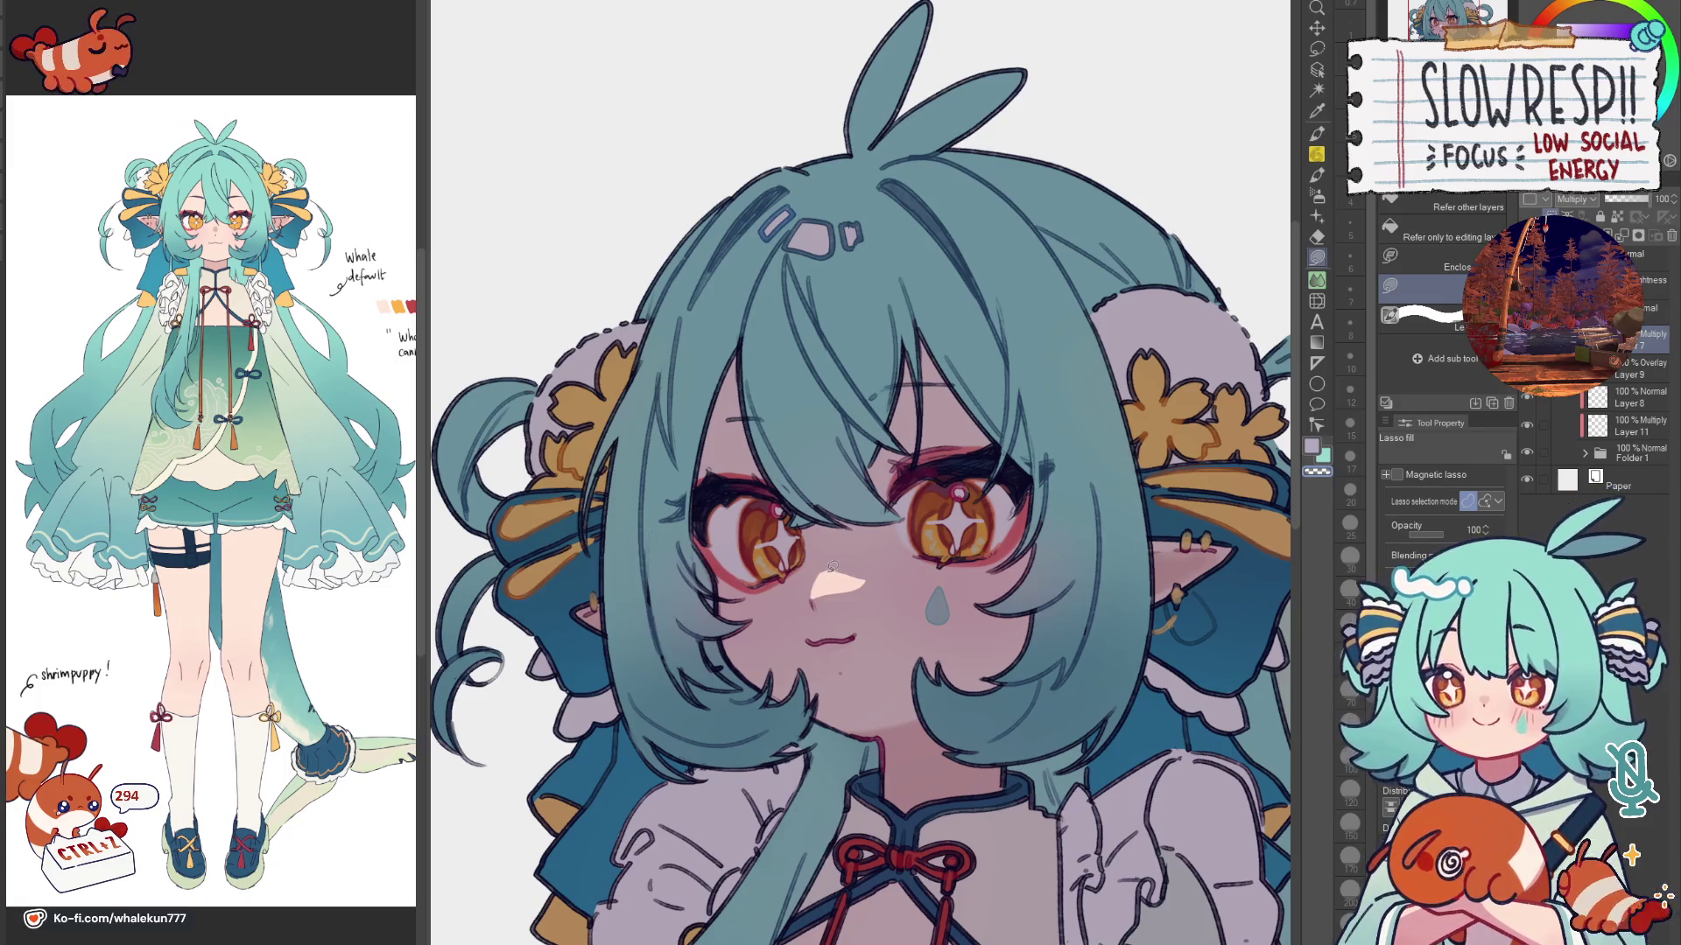
{"action": "key", "text": "x"}
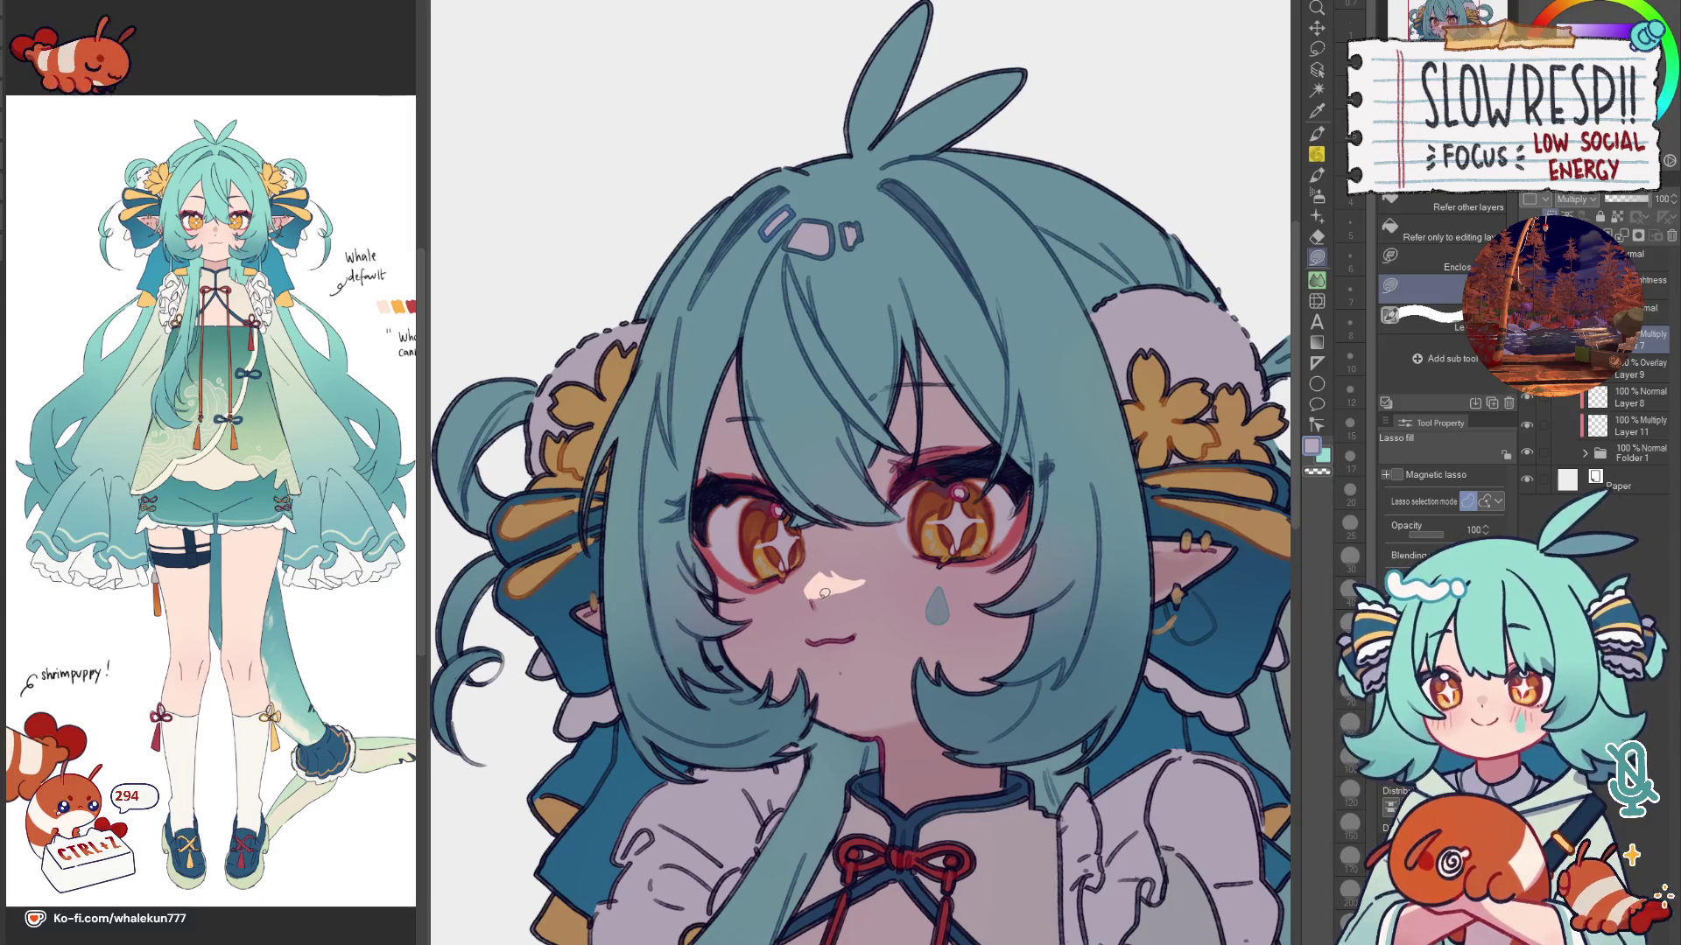
{"action": "scroll", "coordinate": [908, 571], "scroll_direction": "down", "scroll_amount": 1}
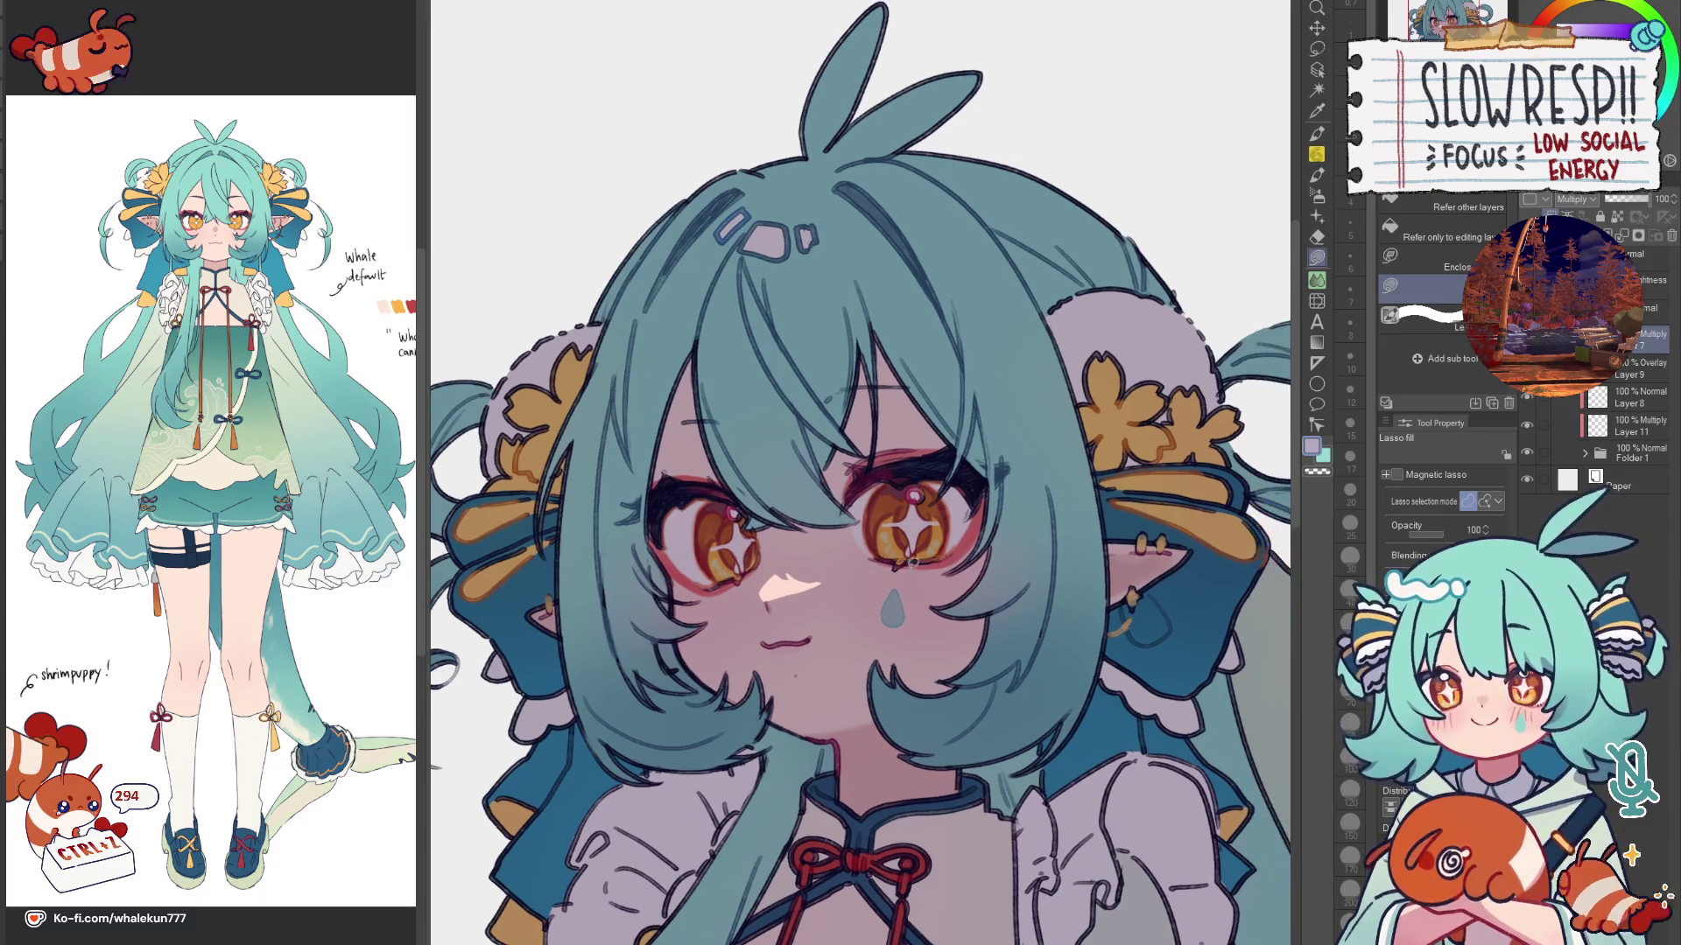
{"action": "scroll", "coordinate": [909, 552], "scroll_direction": "down", "scroll_amount": 2}
{"action": "scroll", "coordinate": [911, 526], "scroll_direction": "down", "scroll_amount": 2}
{"action": "scroll", "coordinate": [911, 525], "scroll_direction": "up", "scroll_amount": 3}
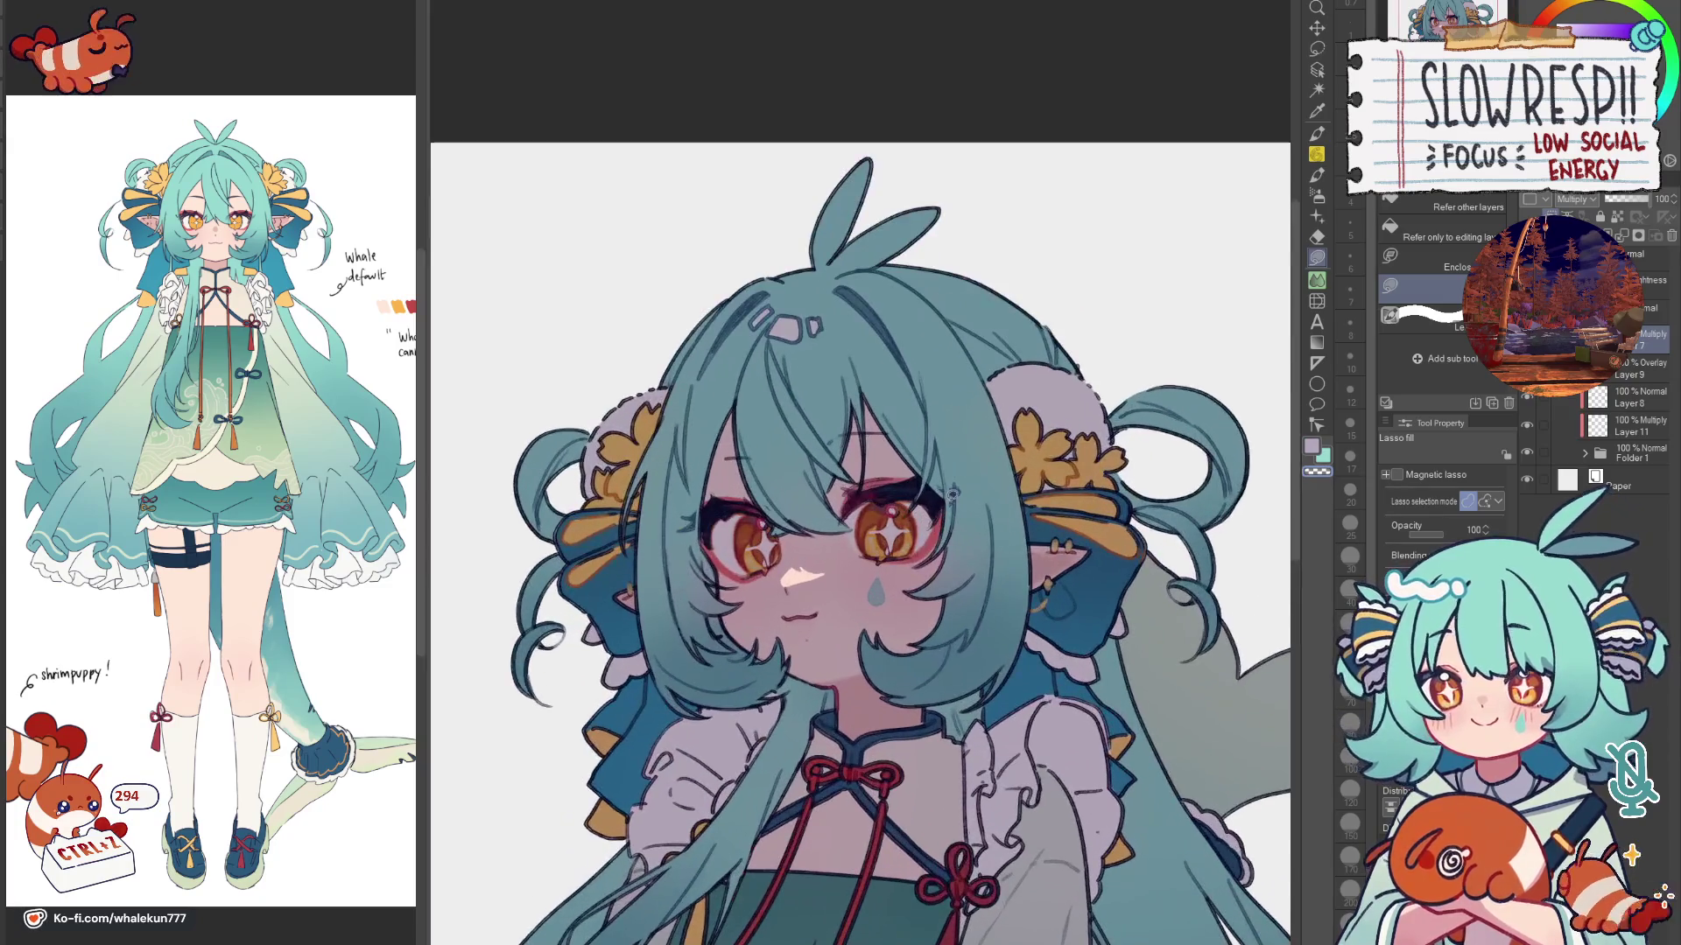
{"action": "key", "text": "p"}
Step: Refine the eye linework with the G-pen at sizes 30 and 20, checking in a mirrored view
{"action": "left_click", "coordinate": [1425, 342]}
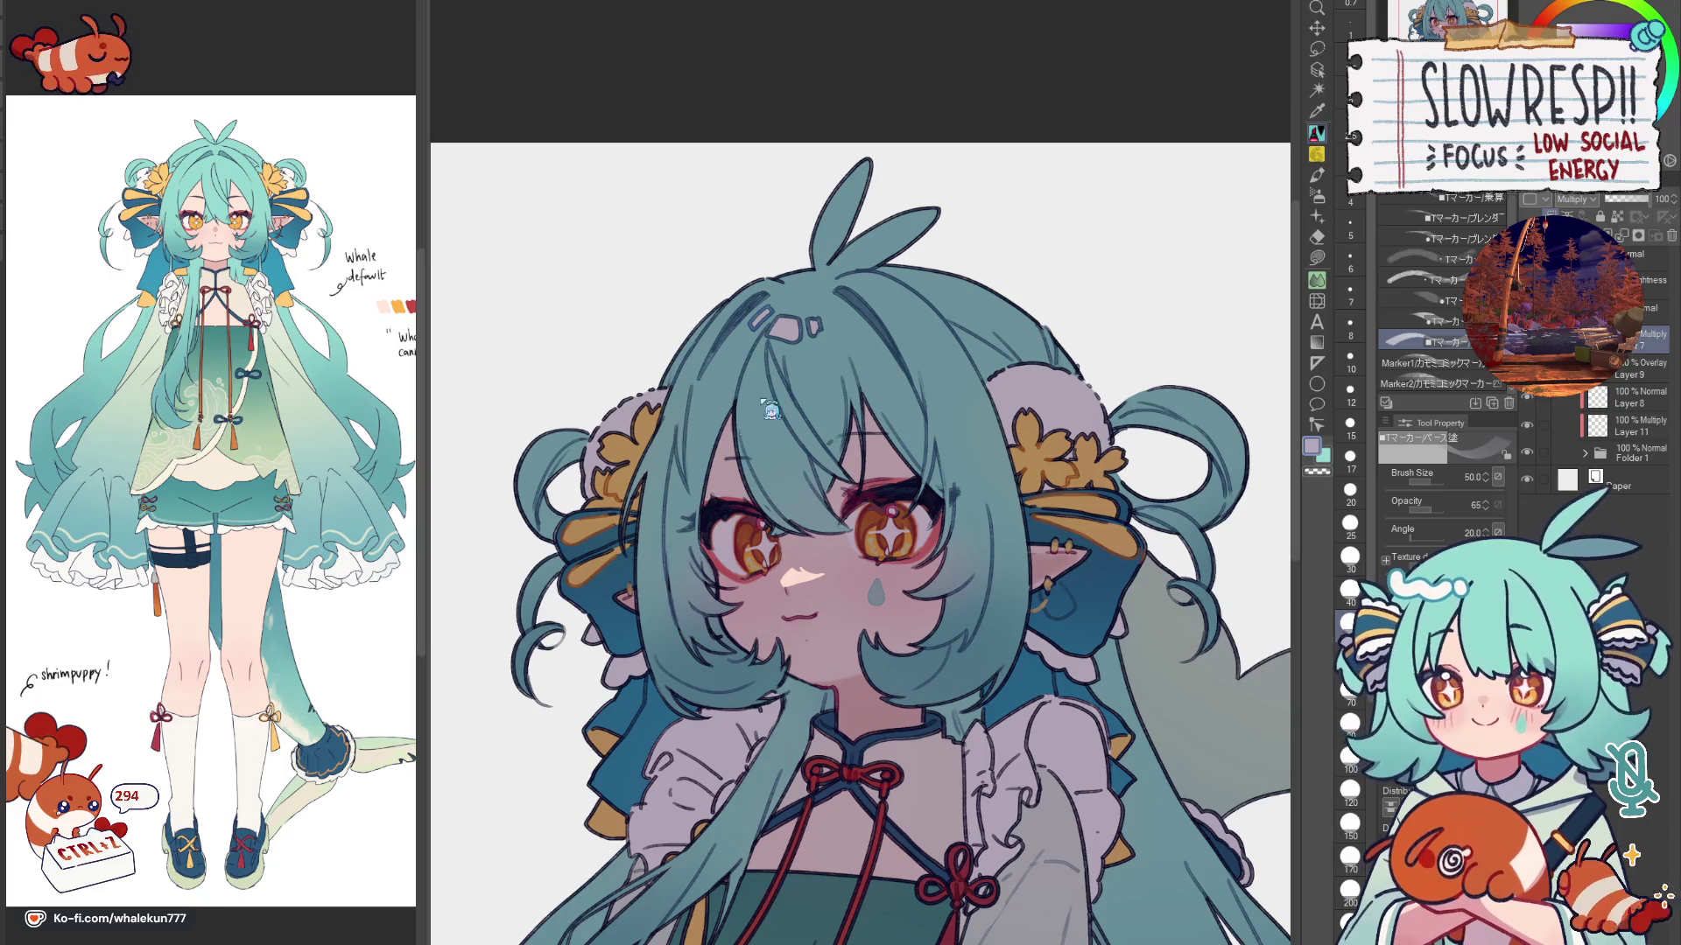
{"action": "left_click", "coordinate": [1351, 558]}
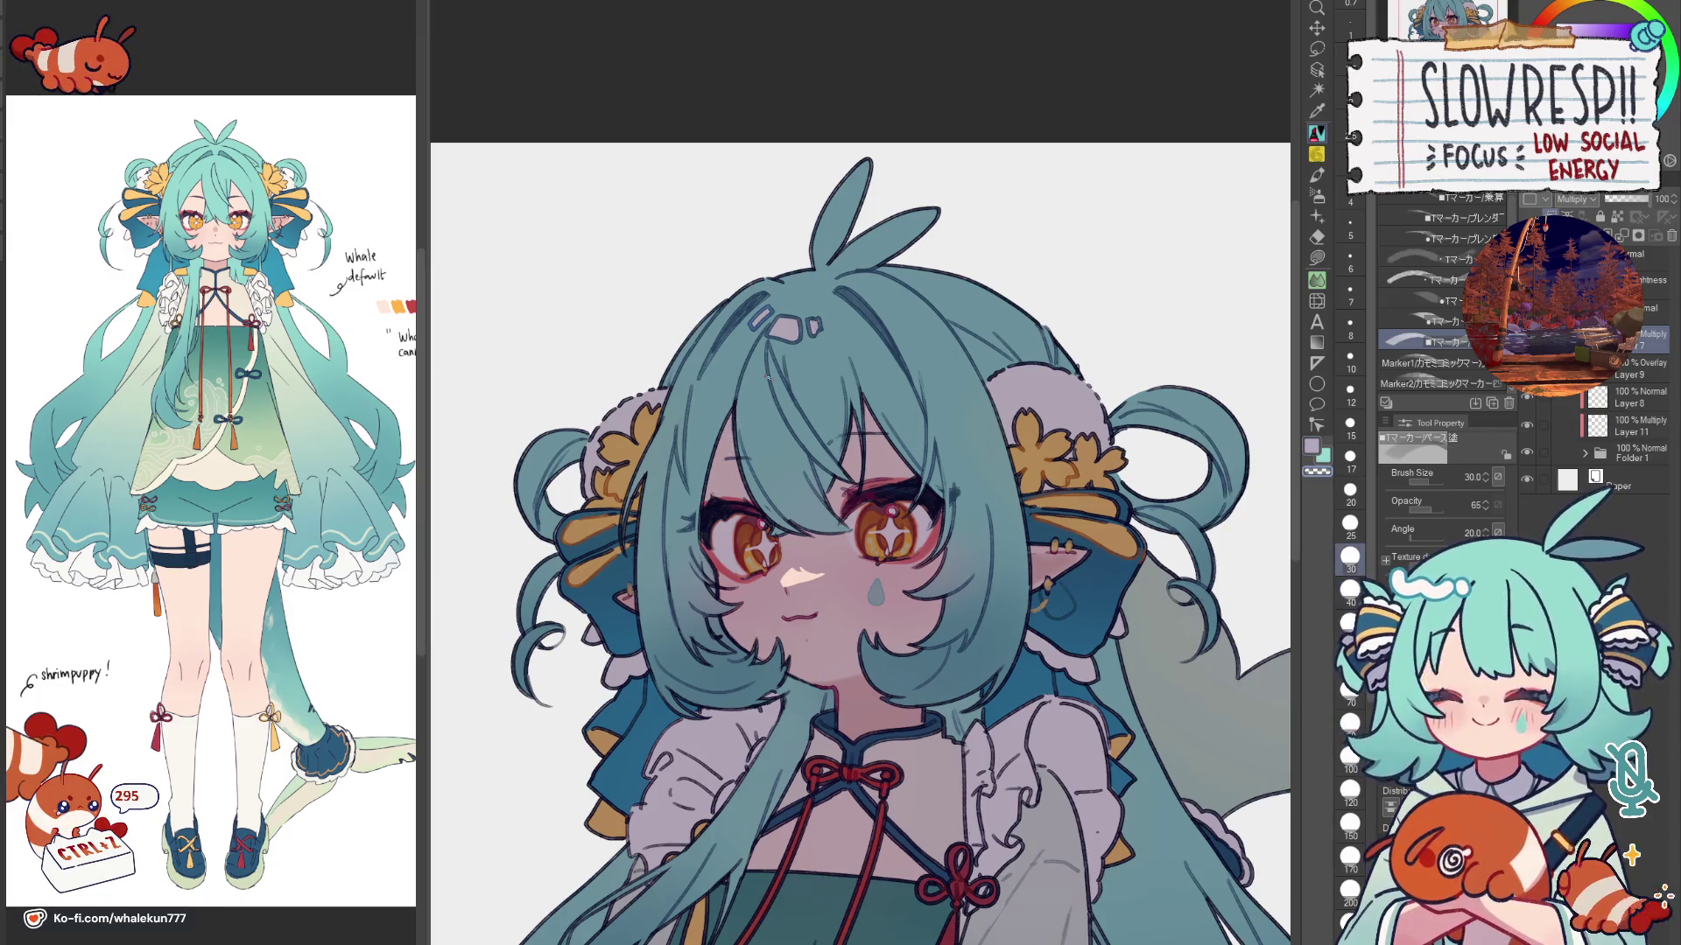
{"action": "key", "text": "p"}
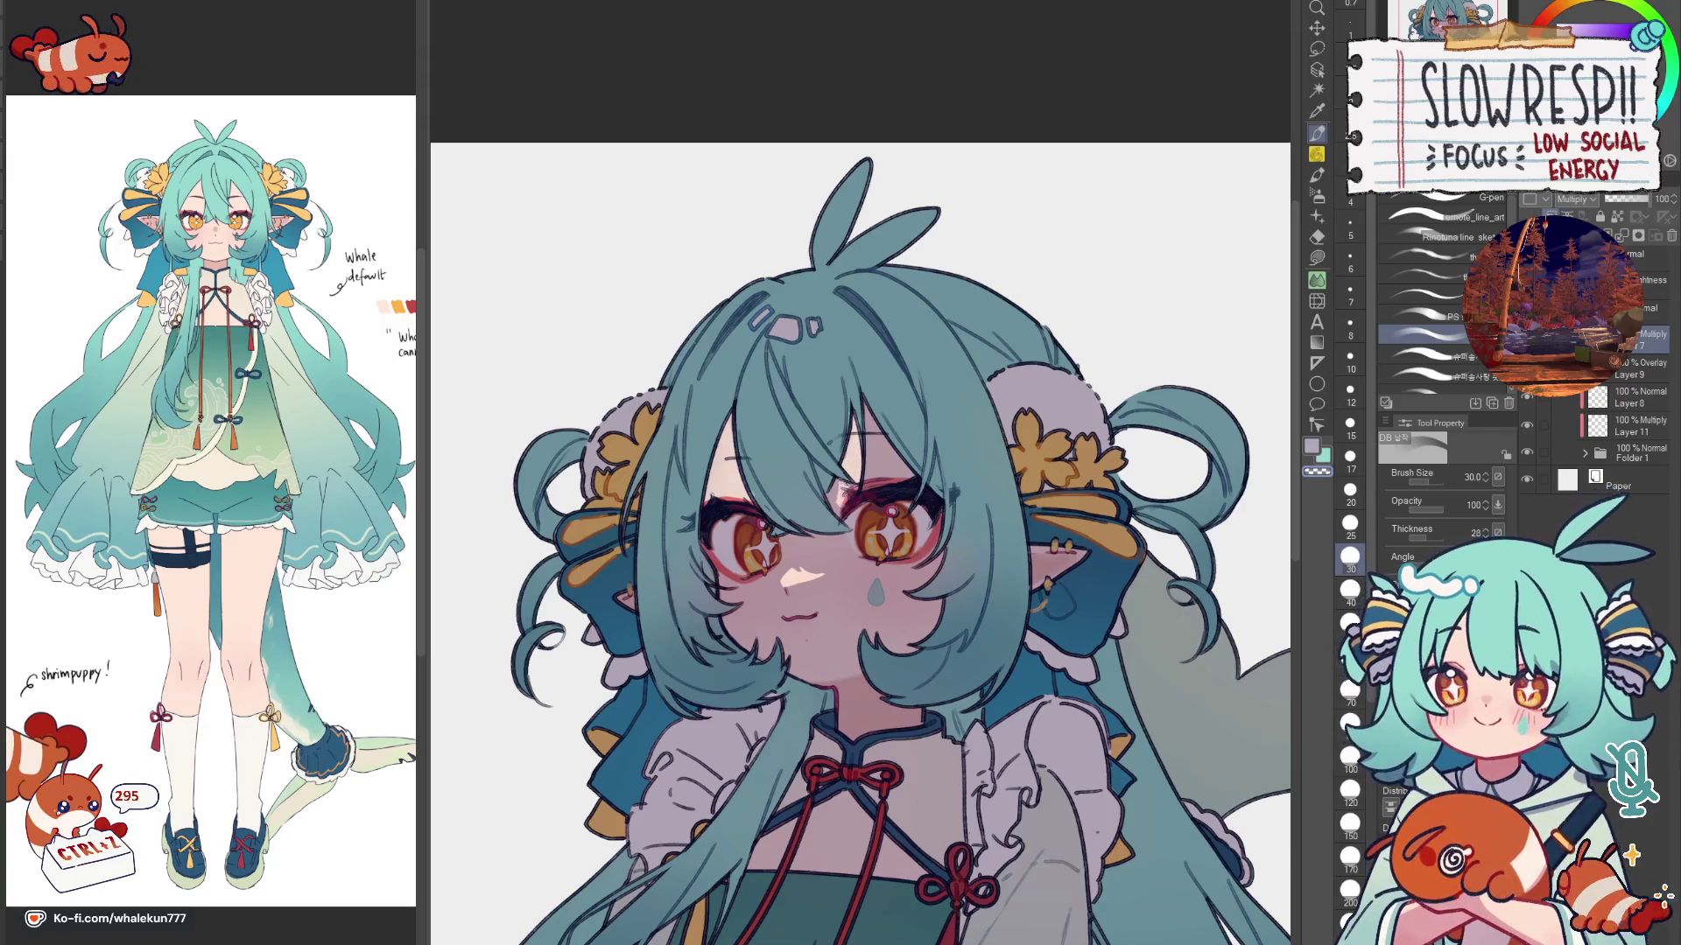
{"action": "key", "text": "h"}
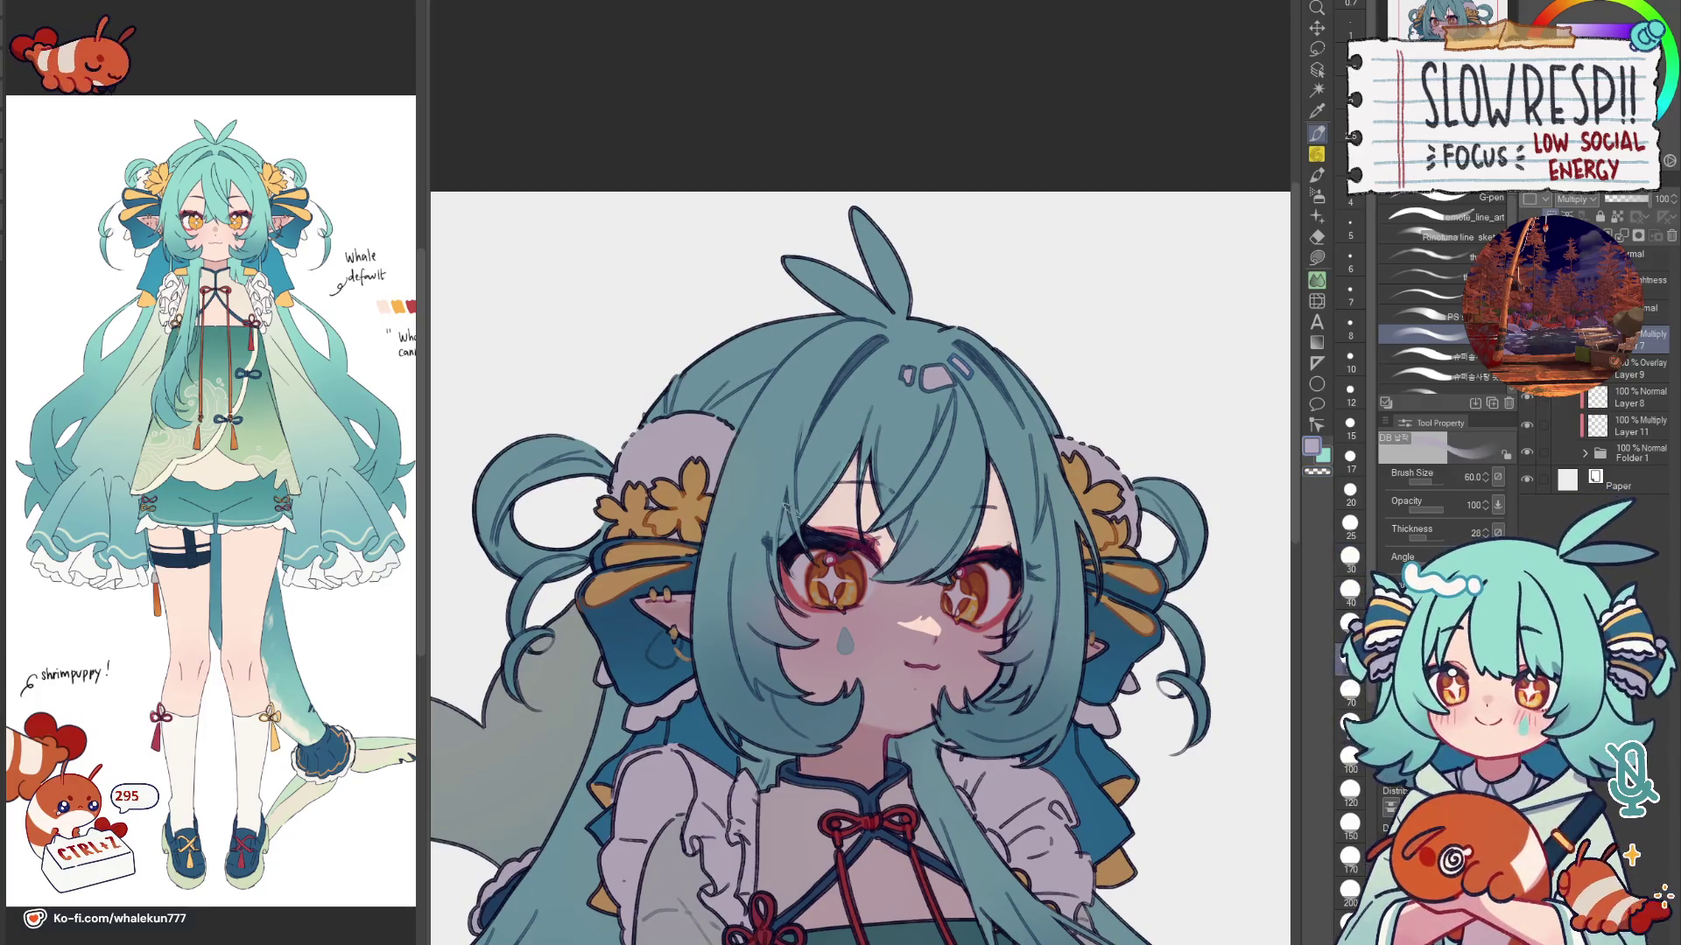
{"action": "left_click", "coordinate": [1350, 491]}
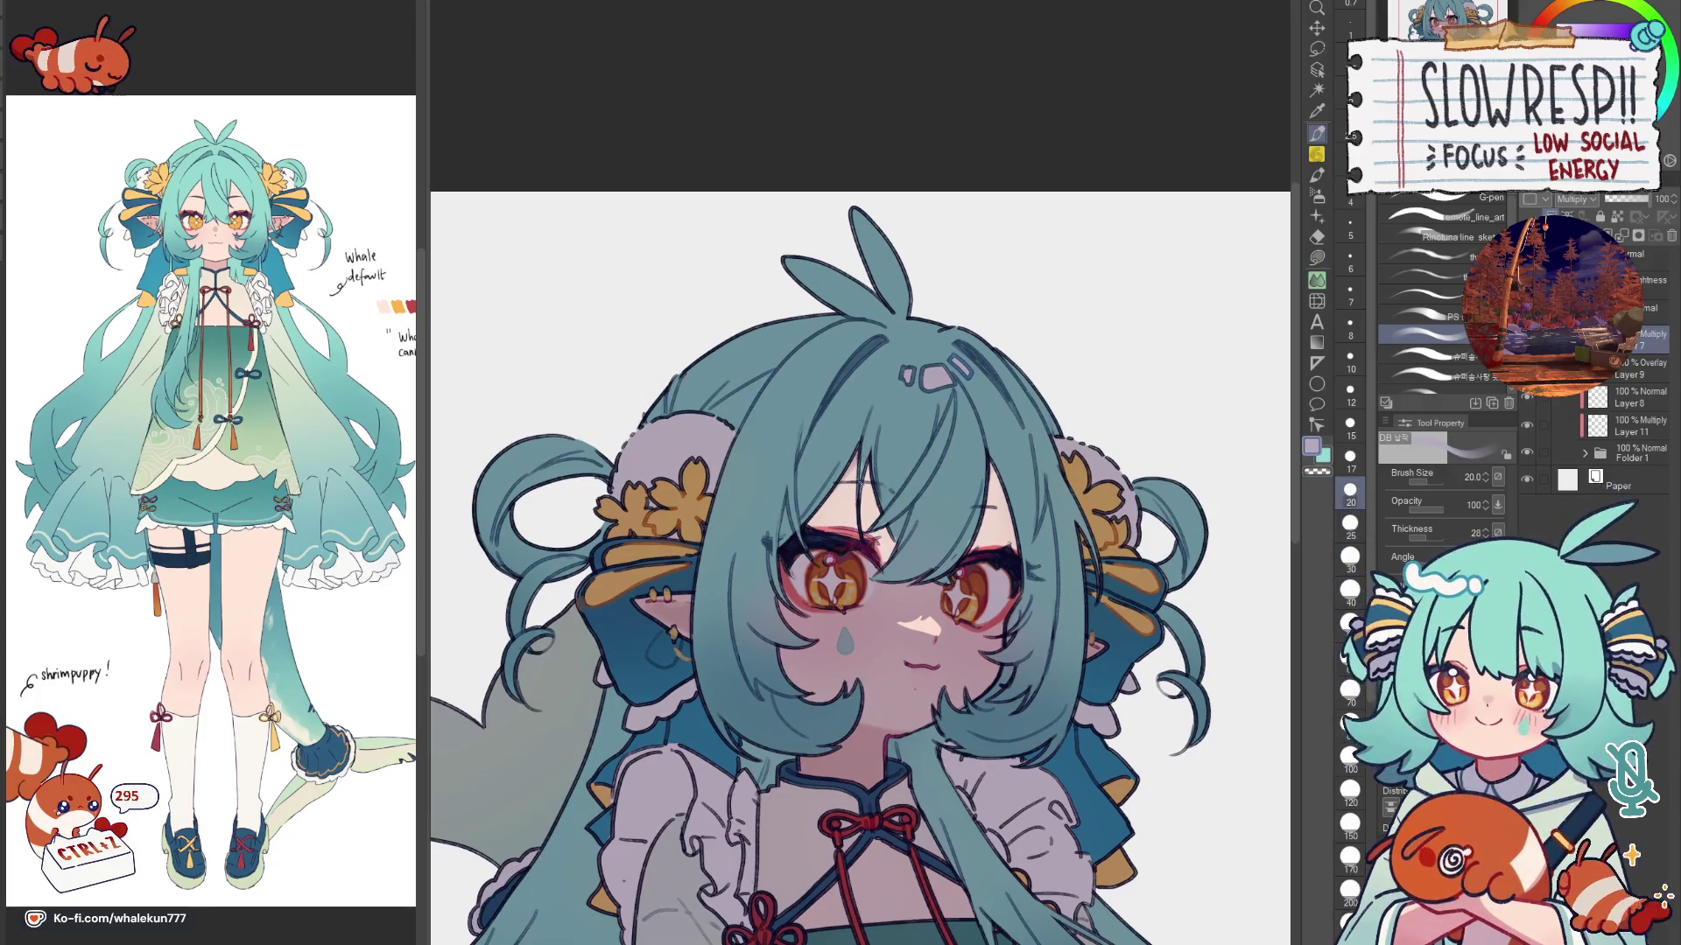
{"action": "key", "text": "h"}
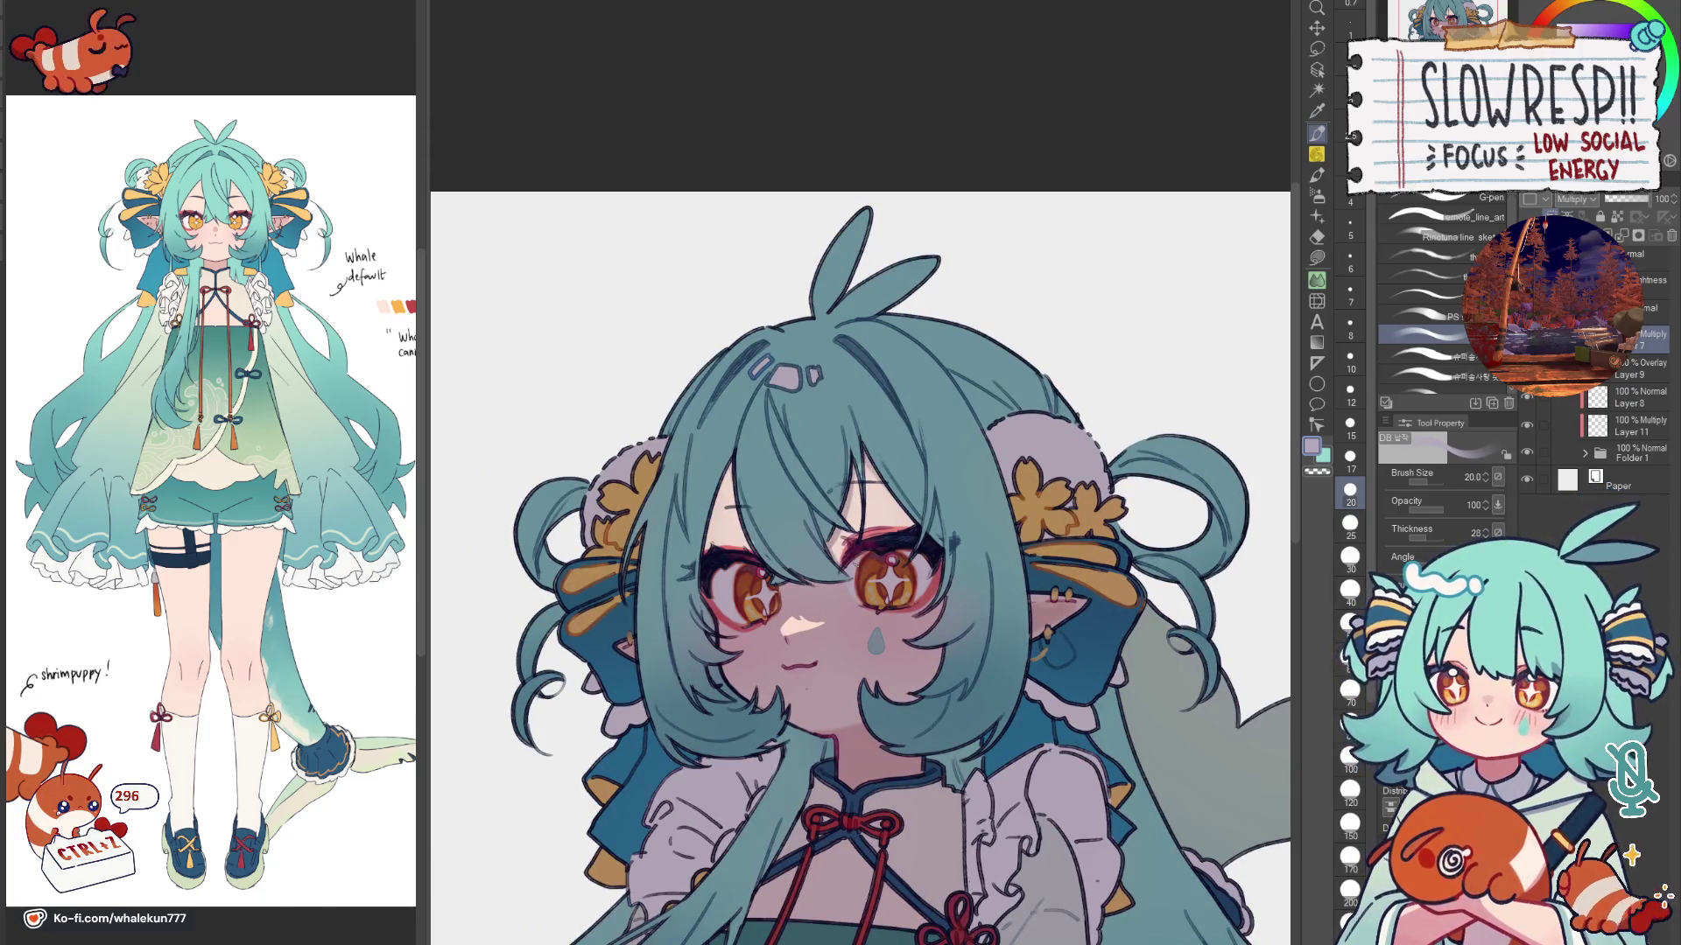
Step: Shade around the eyes with the soft airbrush, then return to a pen brush and shift the view lower
{"action": "key", "text": "h"}
{"action": "key", "text": "b"}
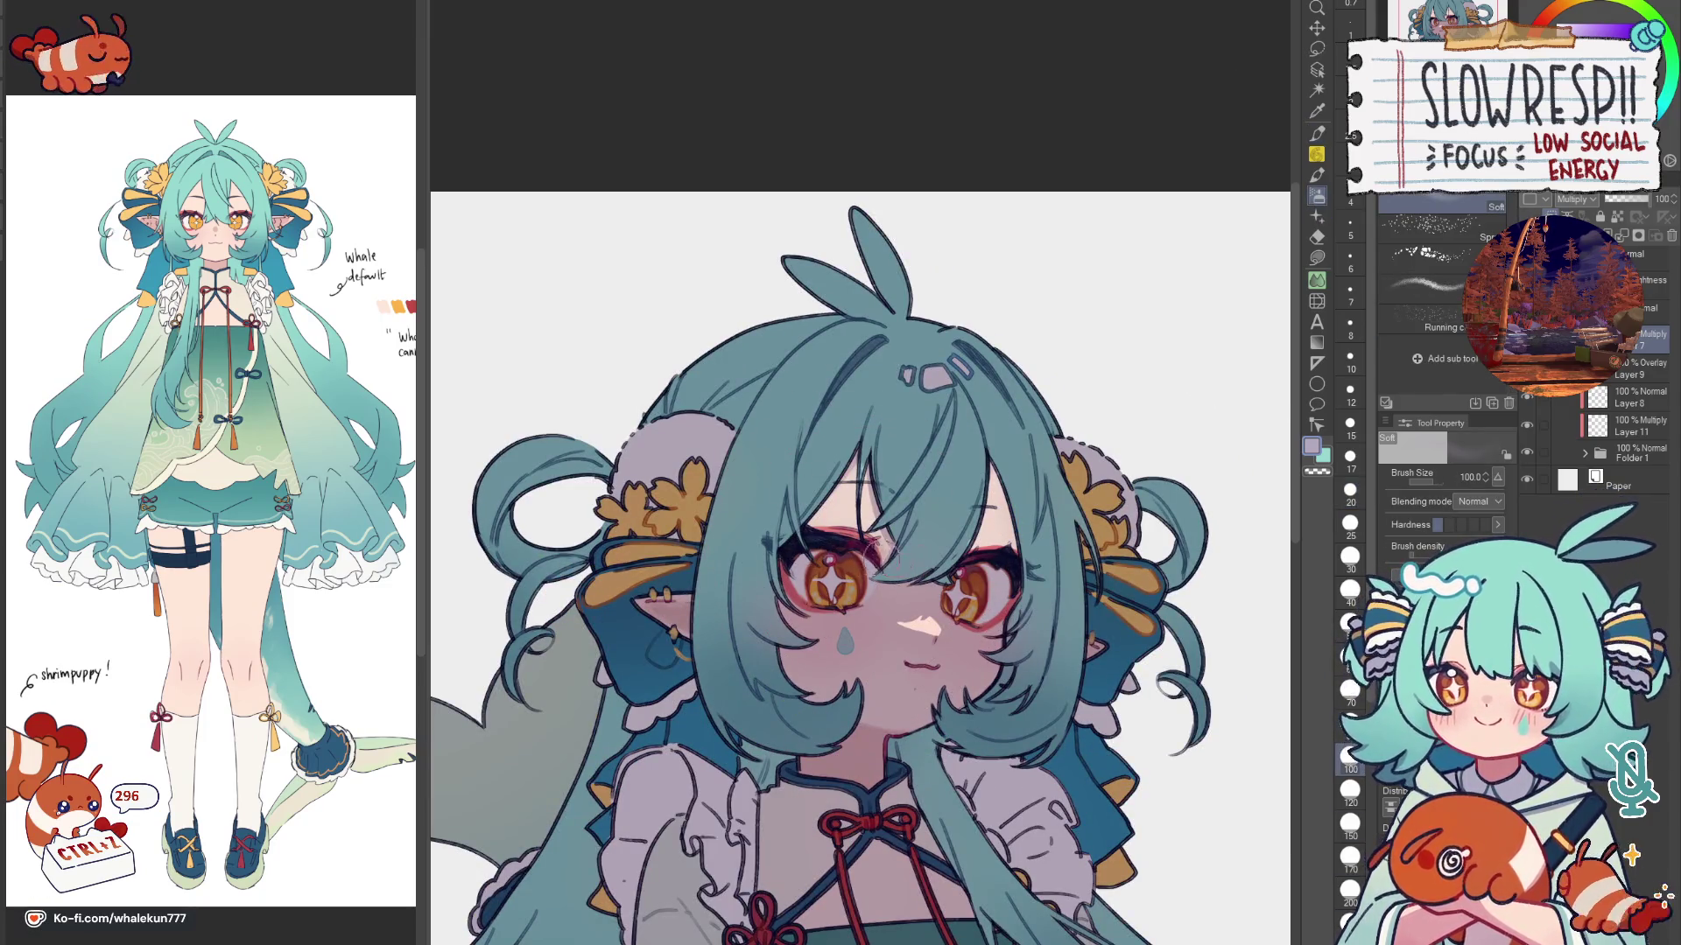
{"action": "key", "text": "h"}
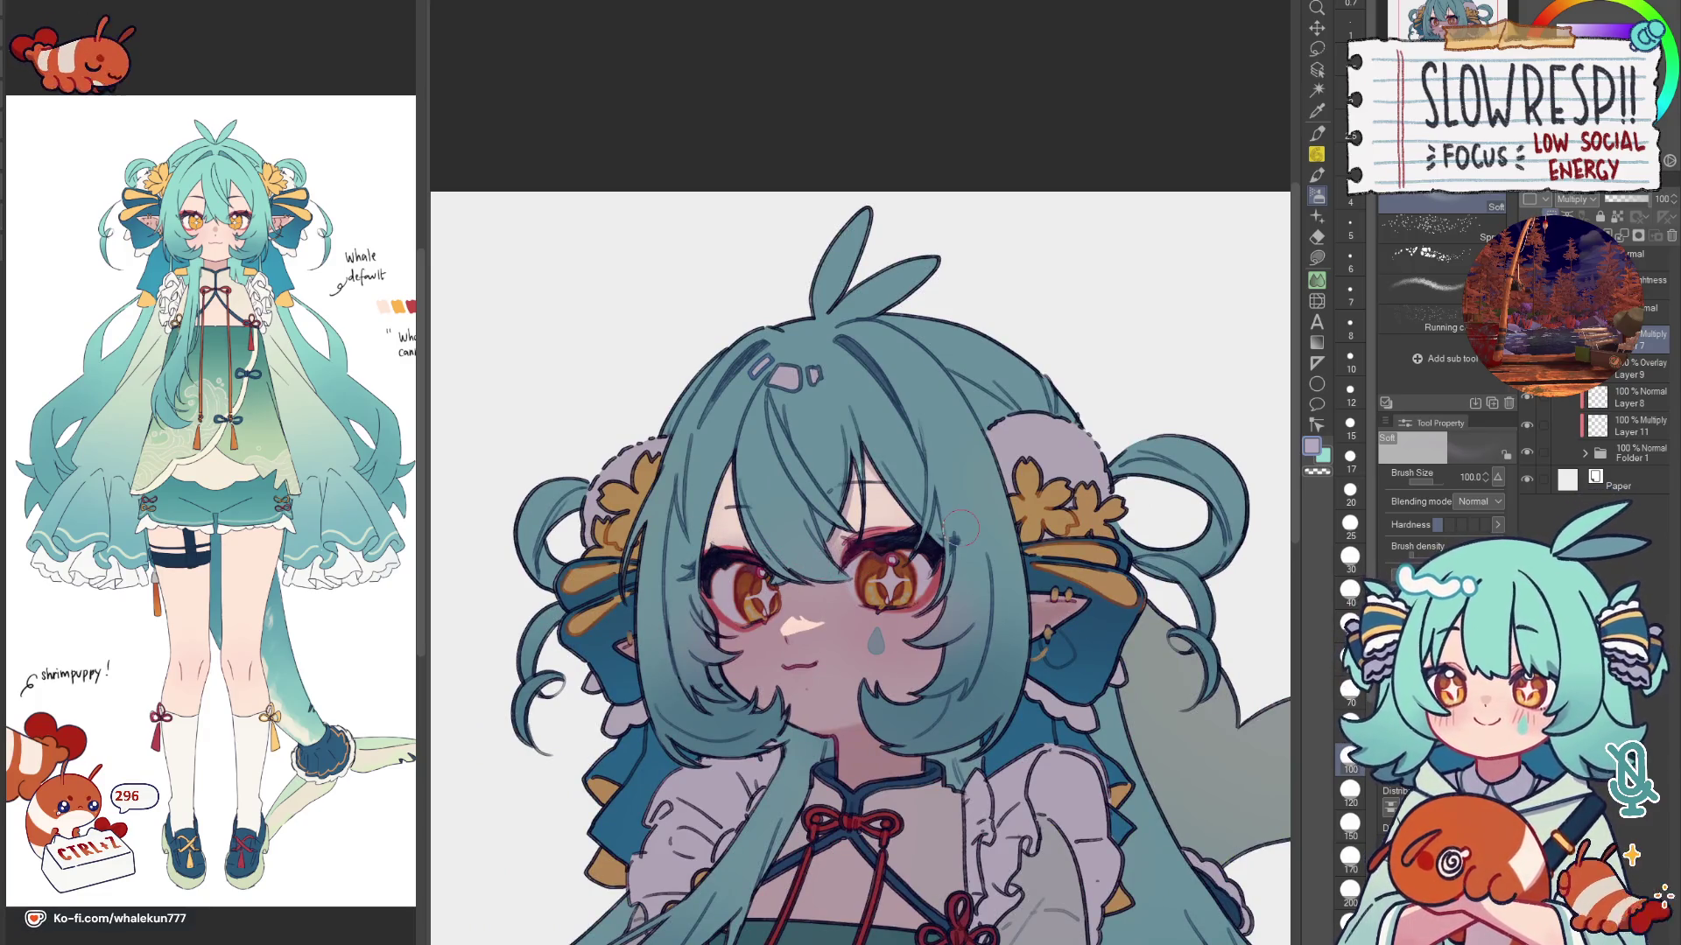
{"action": "left_click", "coordinate": [1327, 114]}
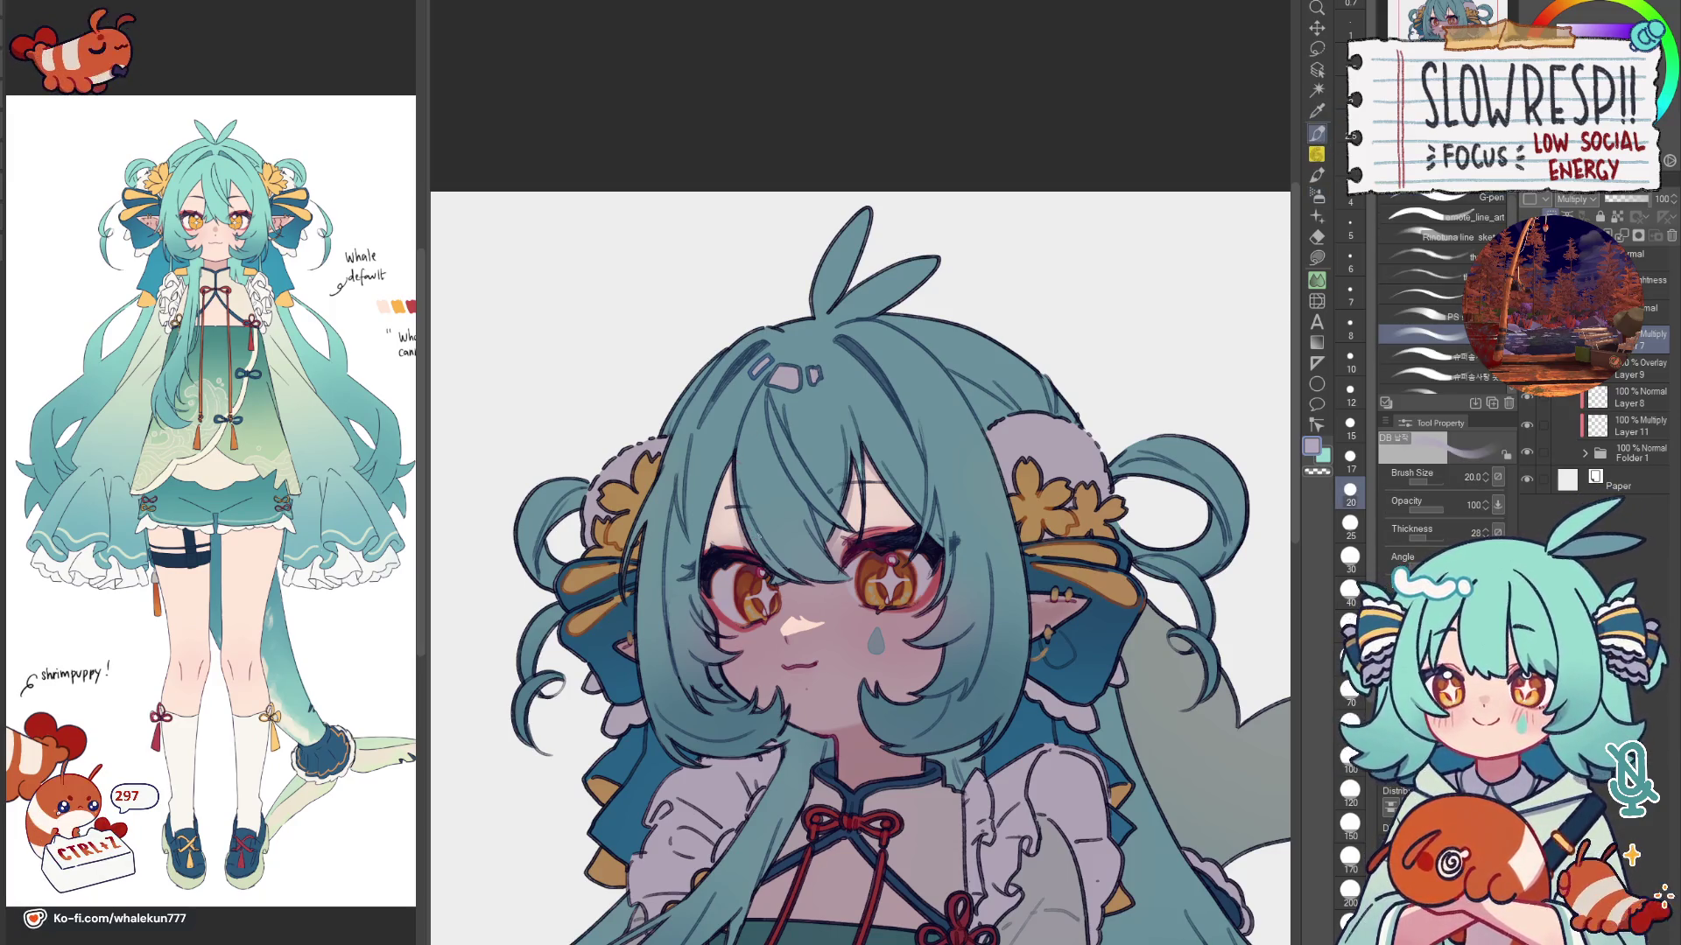
{"action": "scroll", "coordinate": [859, 483], "scroll_direction": "down", "scroll_amount": 1}
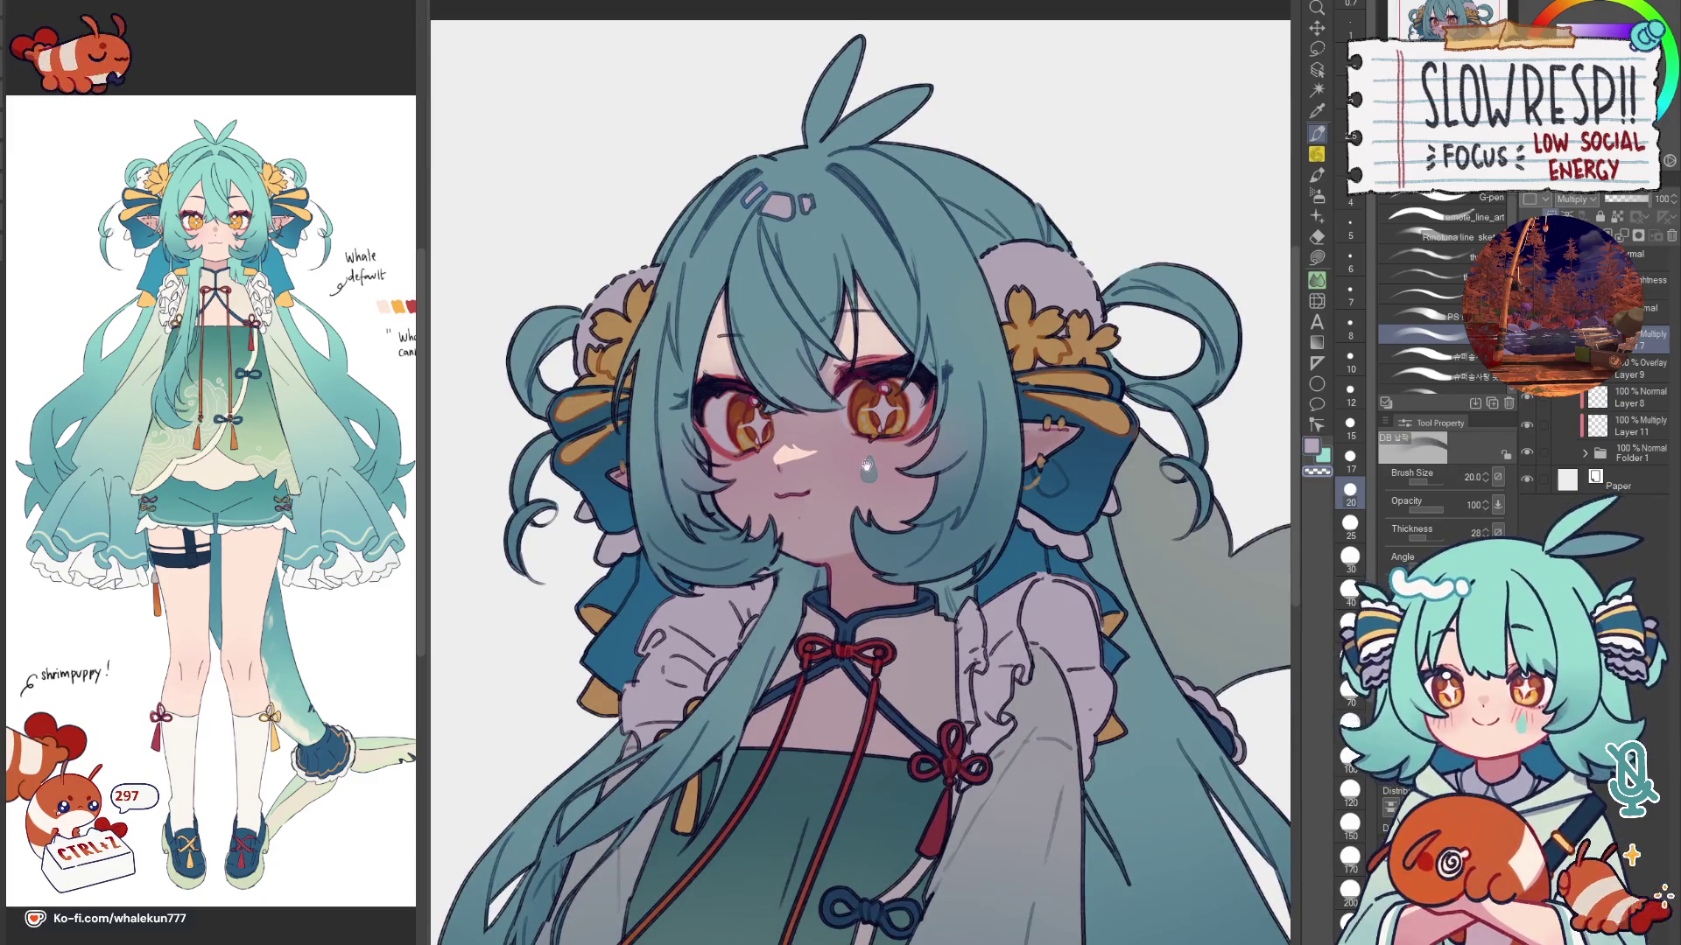
{"action": "scroll", "coordinate": [860, 482], "scroll_direction": "up", "scroll_amount": 1}
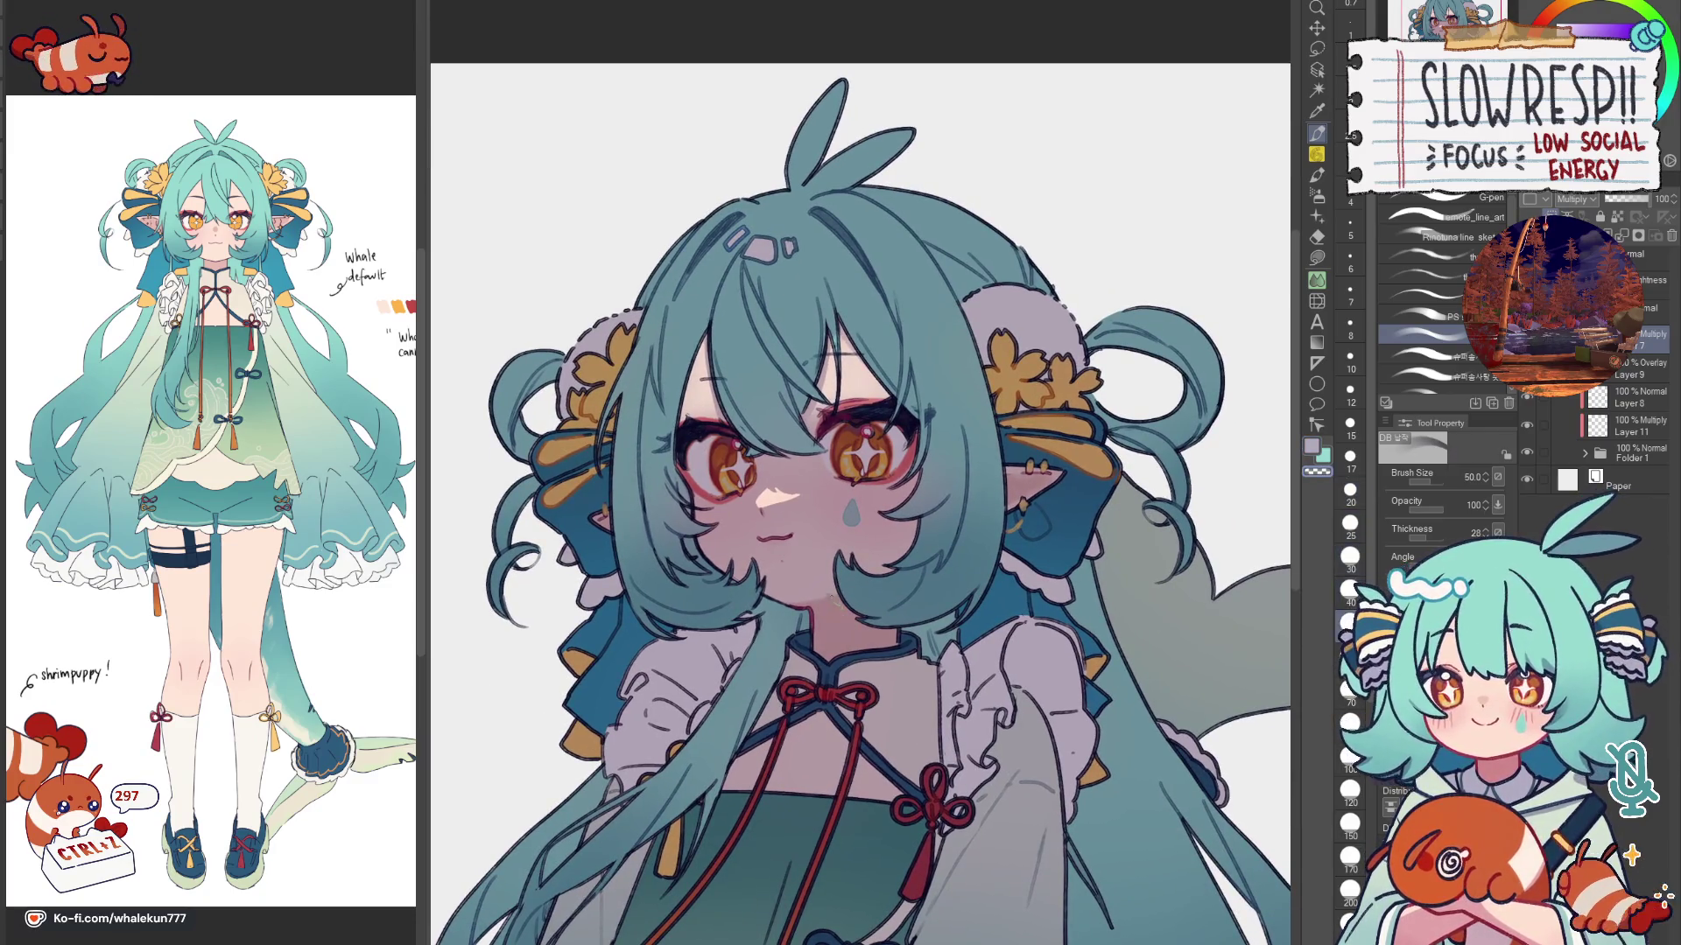
{"action": "left_click_drag", "start_coordinate": [860, 483], "coordinate": [842, 585]}
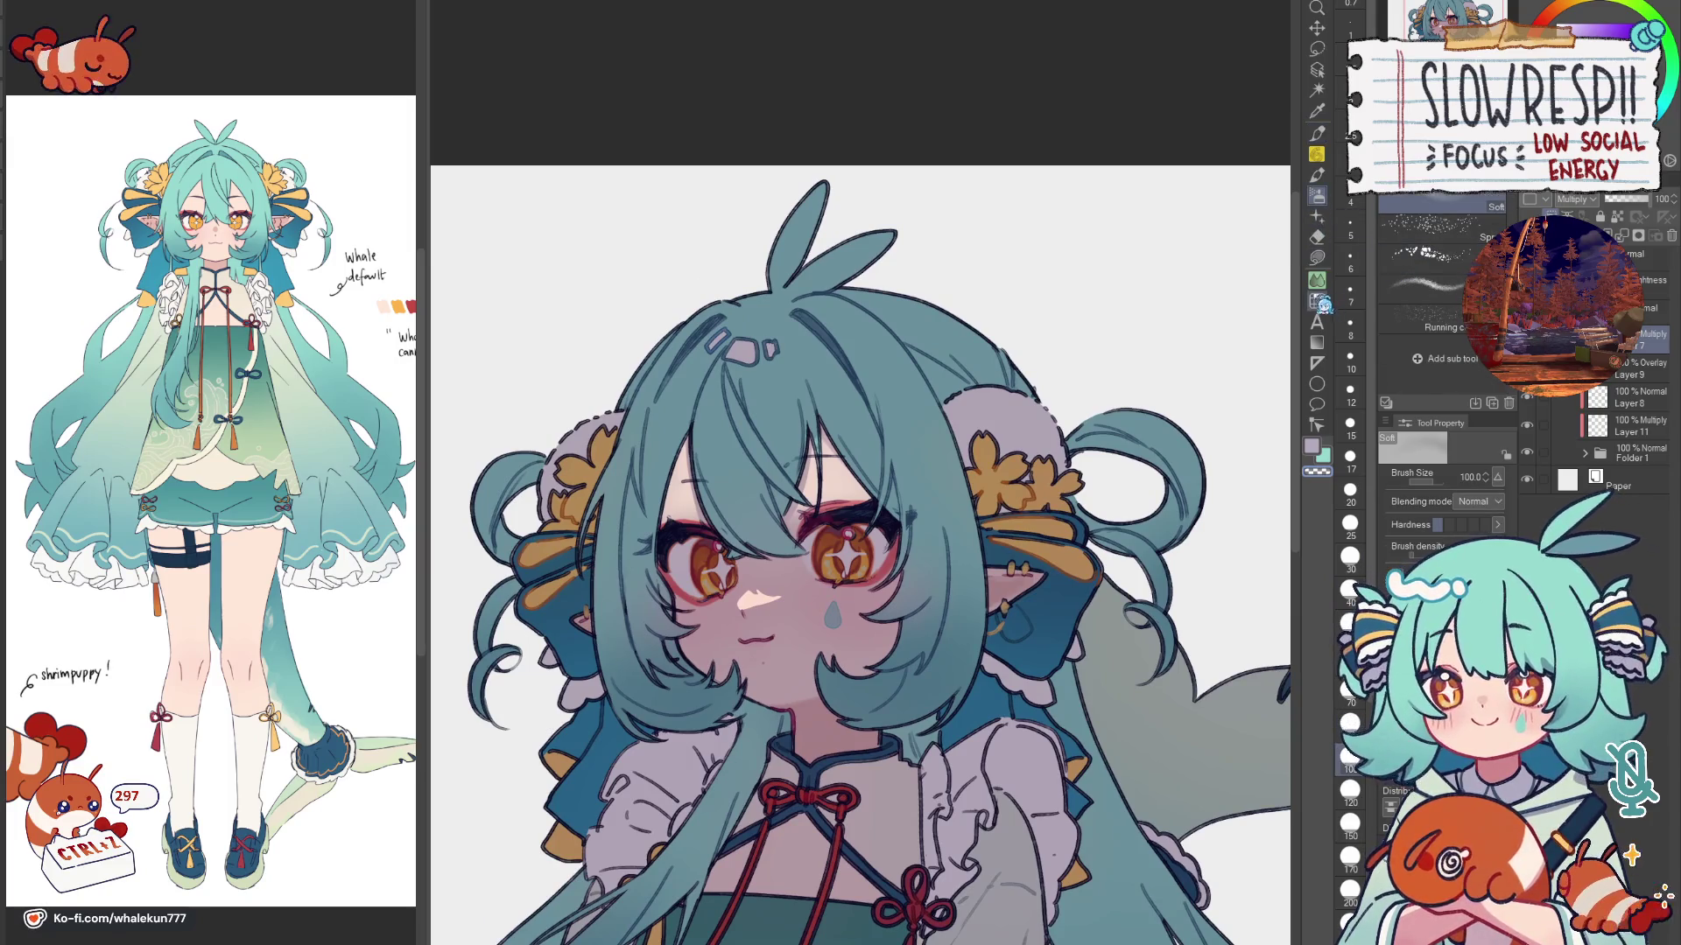
{"action": "key", "text": "j"}
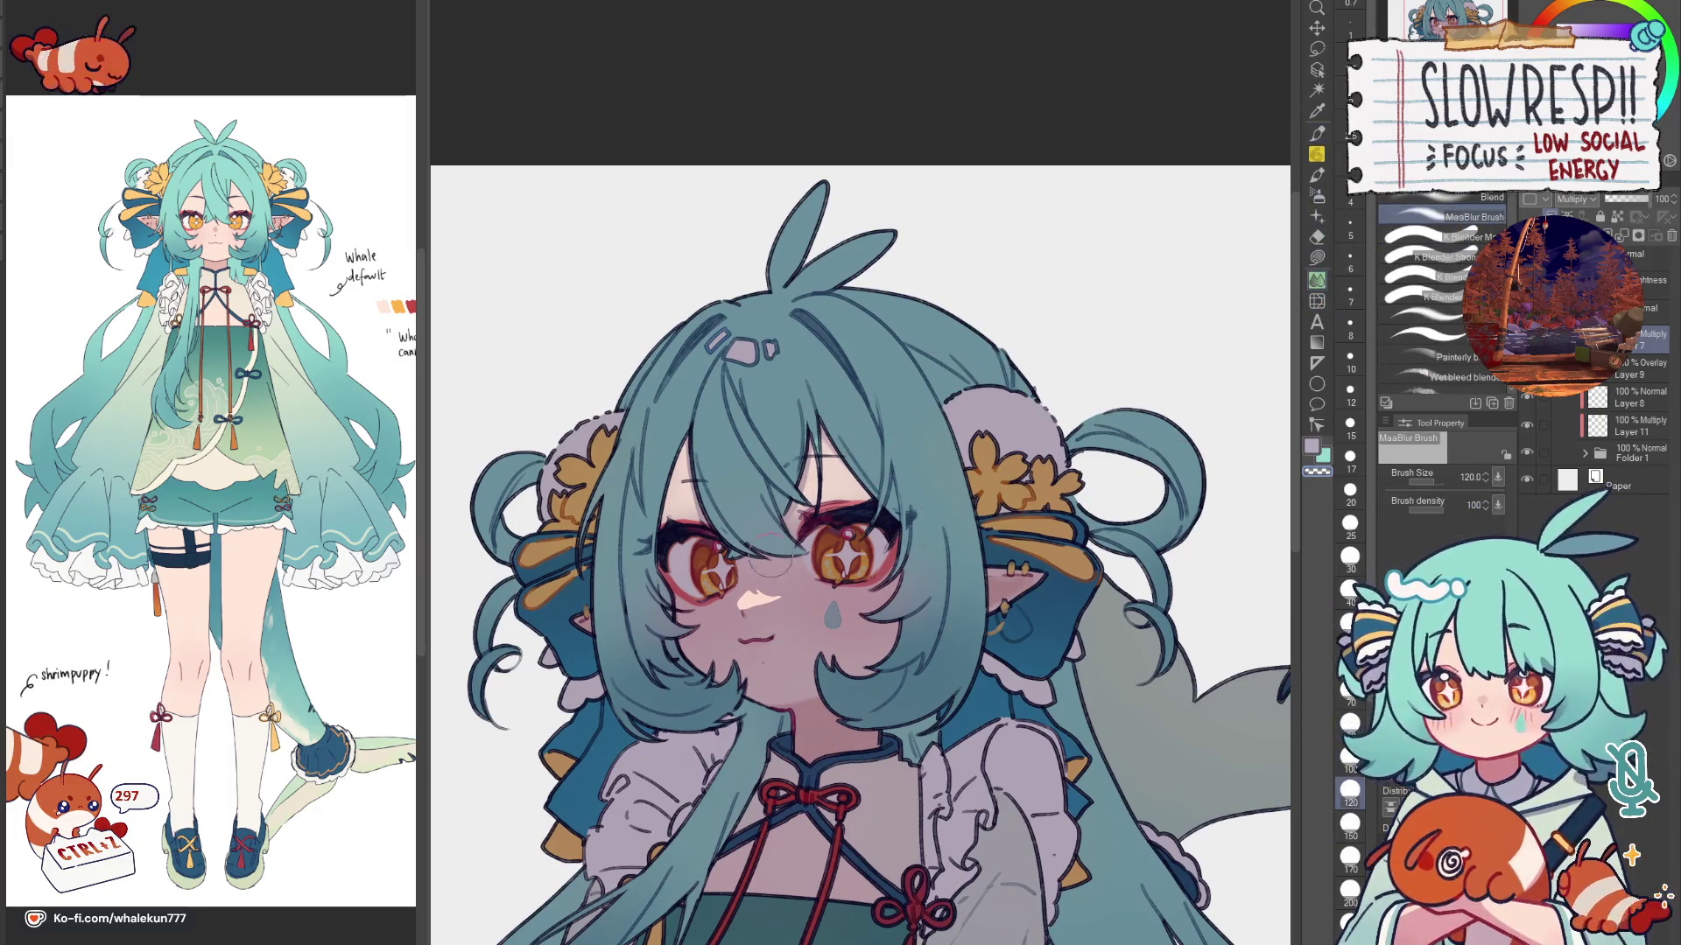
{"action": "left_click", "coordinate": [1444, 200]}
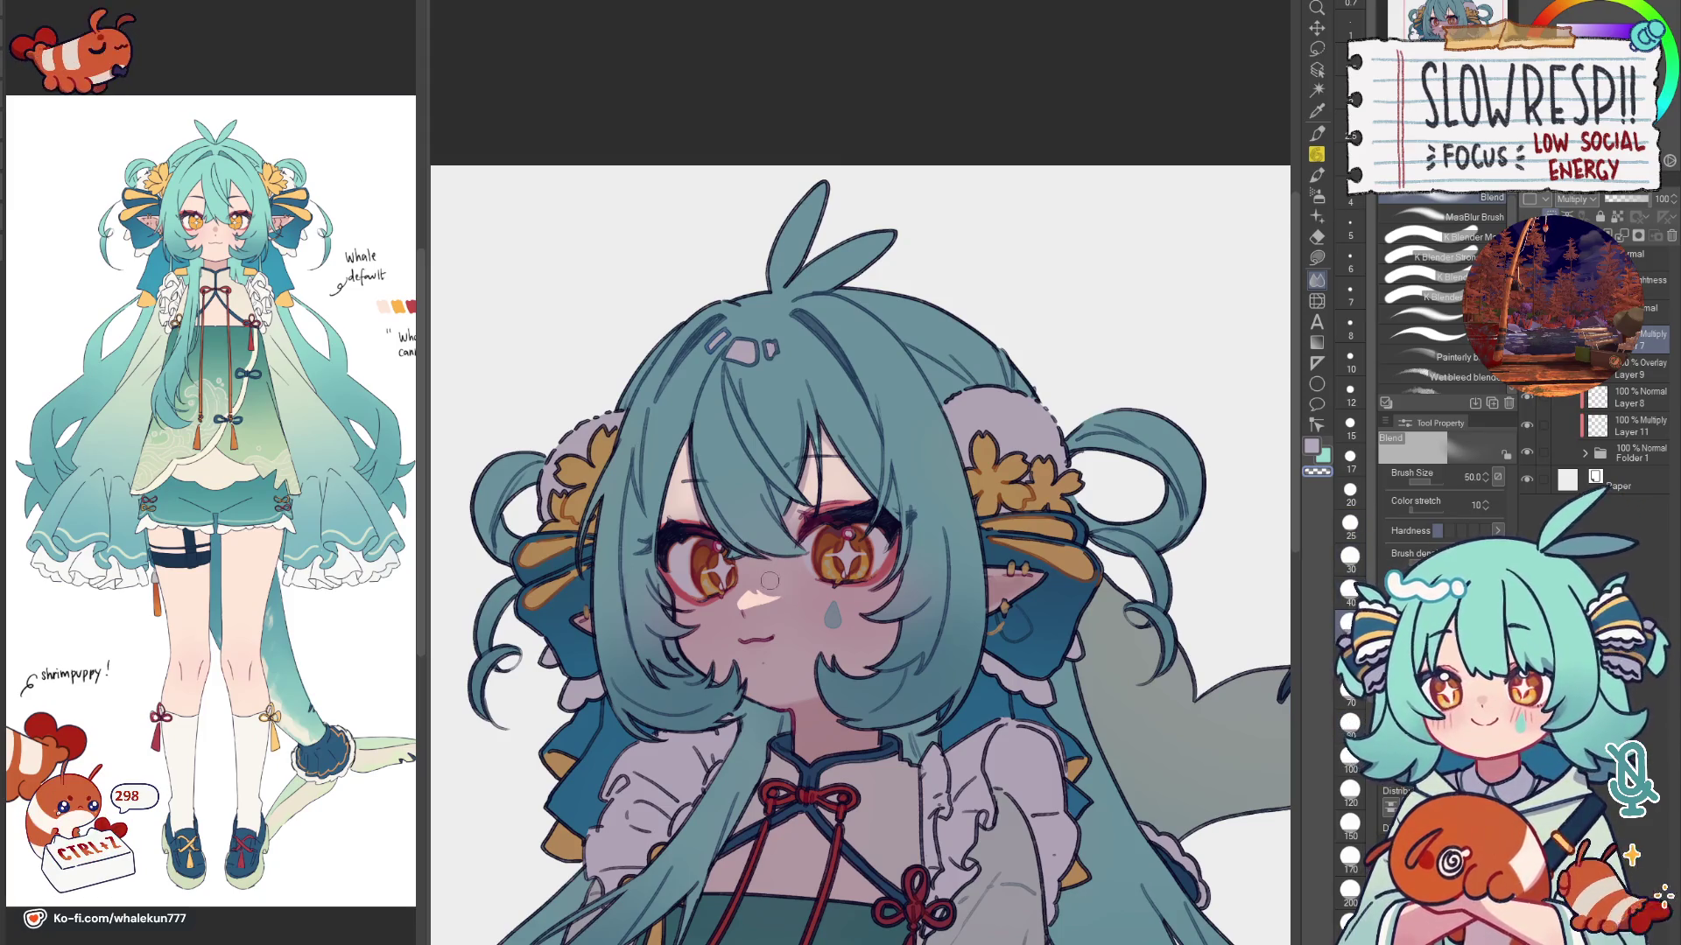
{"action": "scroll", "coordinate": [788, 597], "scroll_direction": "down", "scroll_amount": 1}
{"action": "scroll", "coordinate": [1032, 595], "scroll_direction": "down", "scroll_amount": 4}
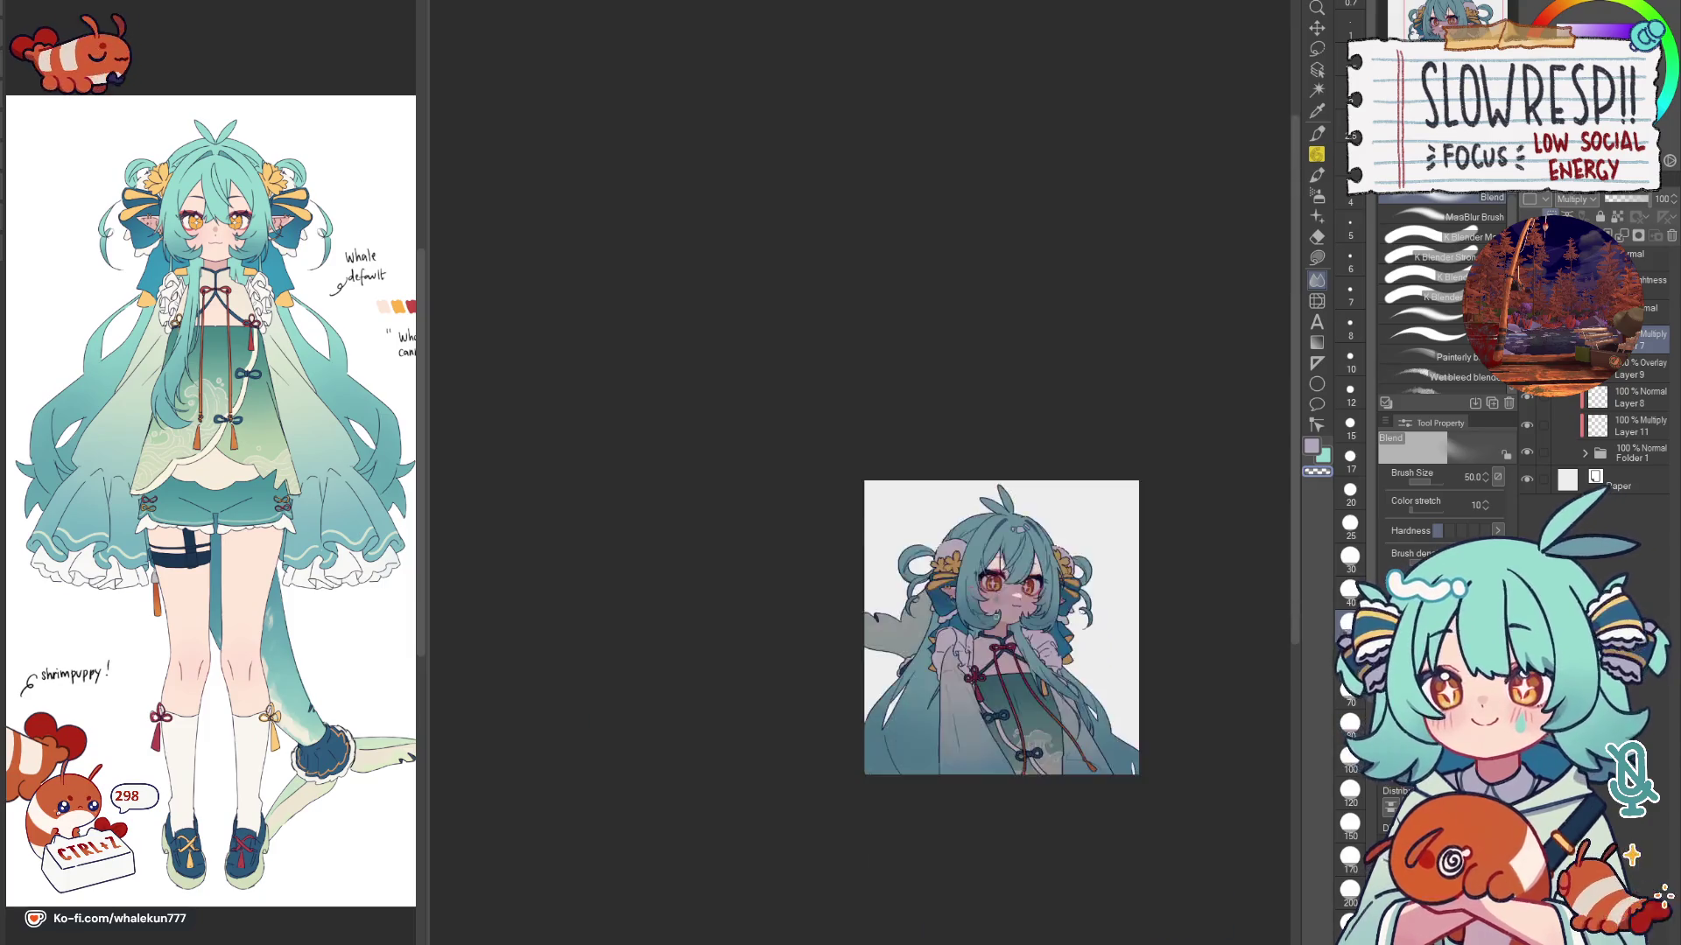
{"action": "key", "text": "h"}
{"action": "scroll", "coordinate": [665, 683], "scroll_direction": "up", "scroll_amount": 2}
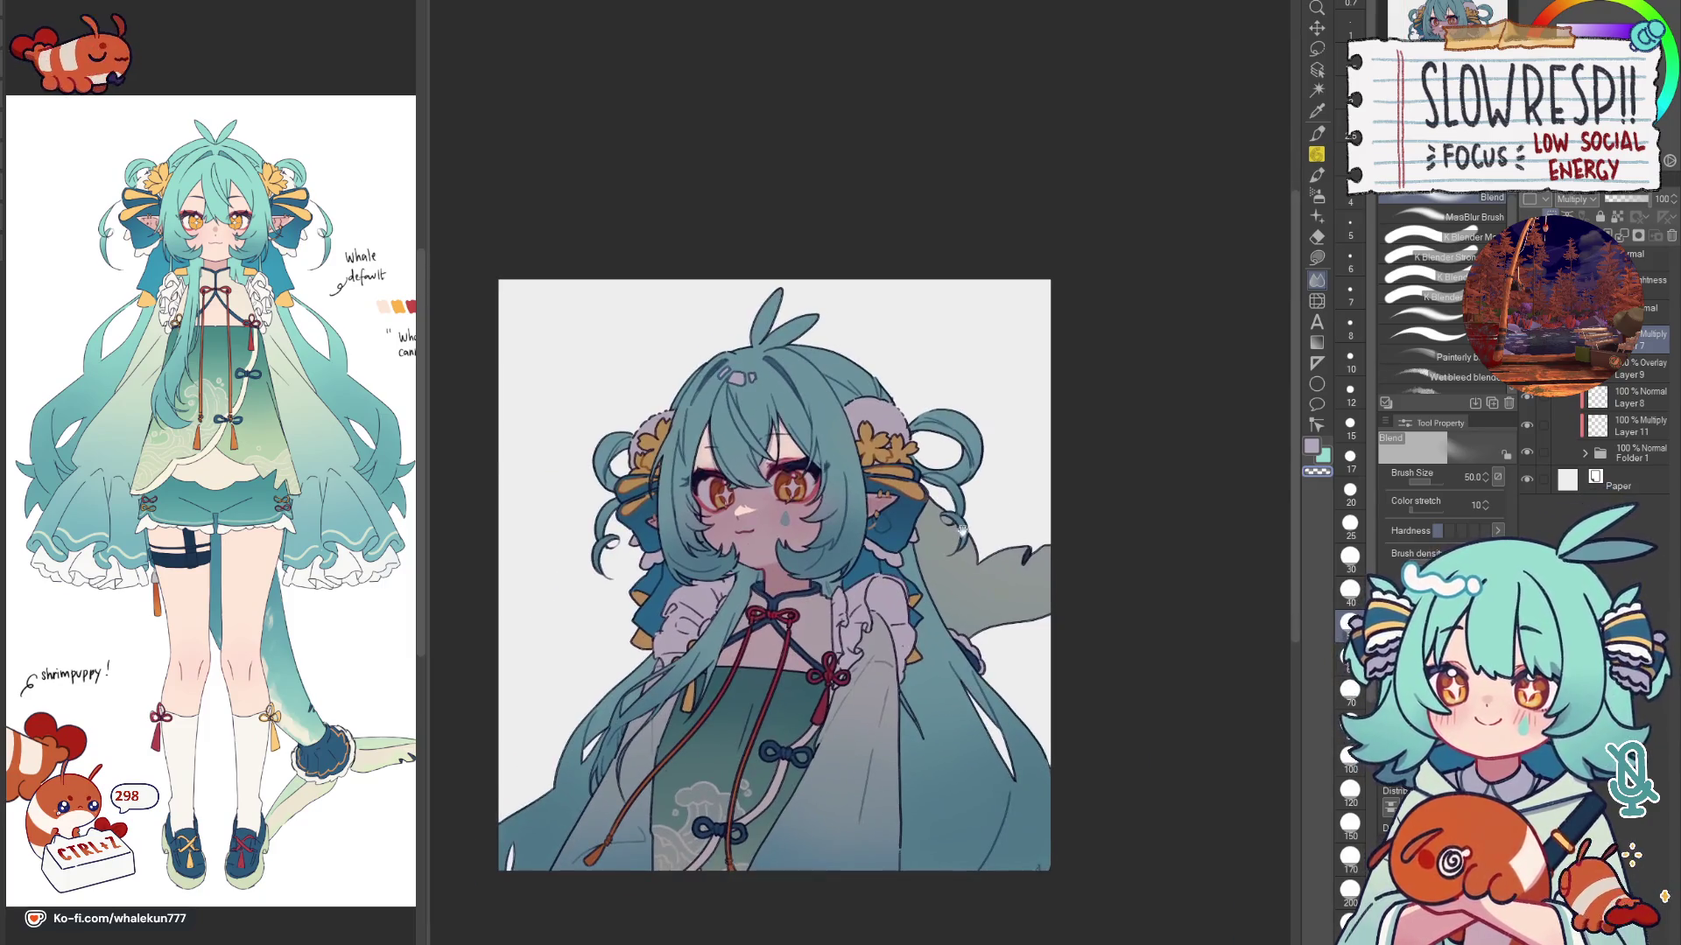
{"action": "left_click", "coordinate": [1313, 259]}
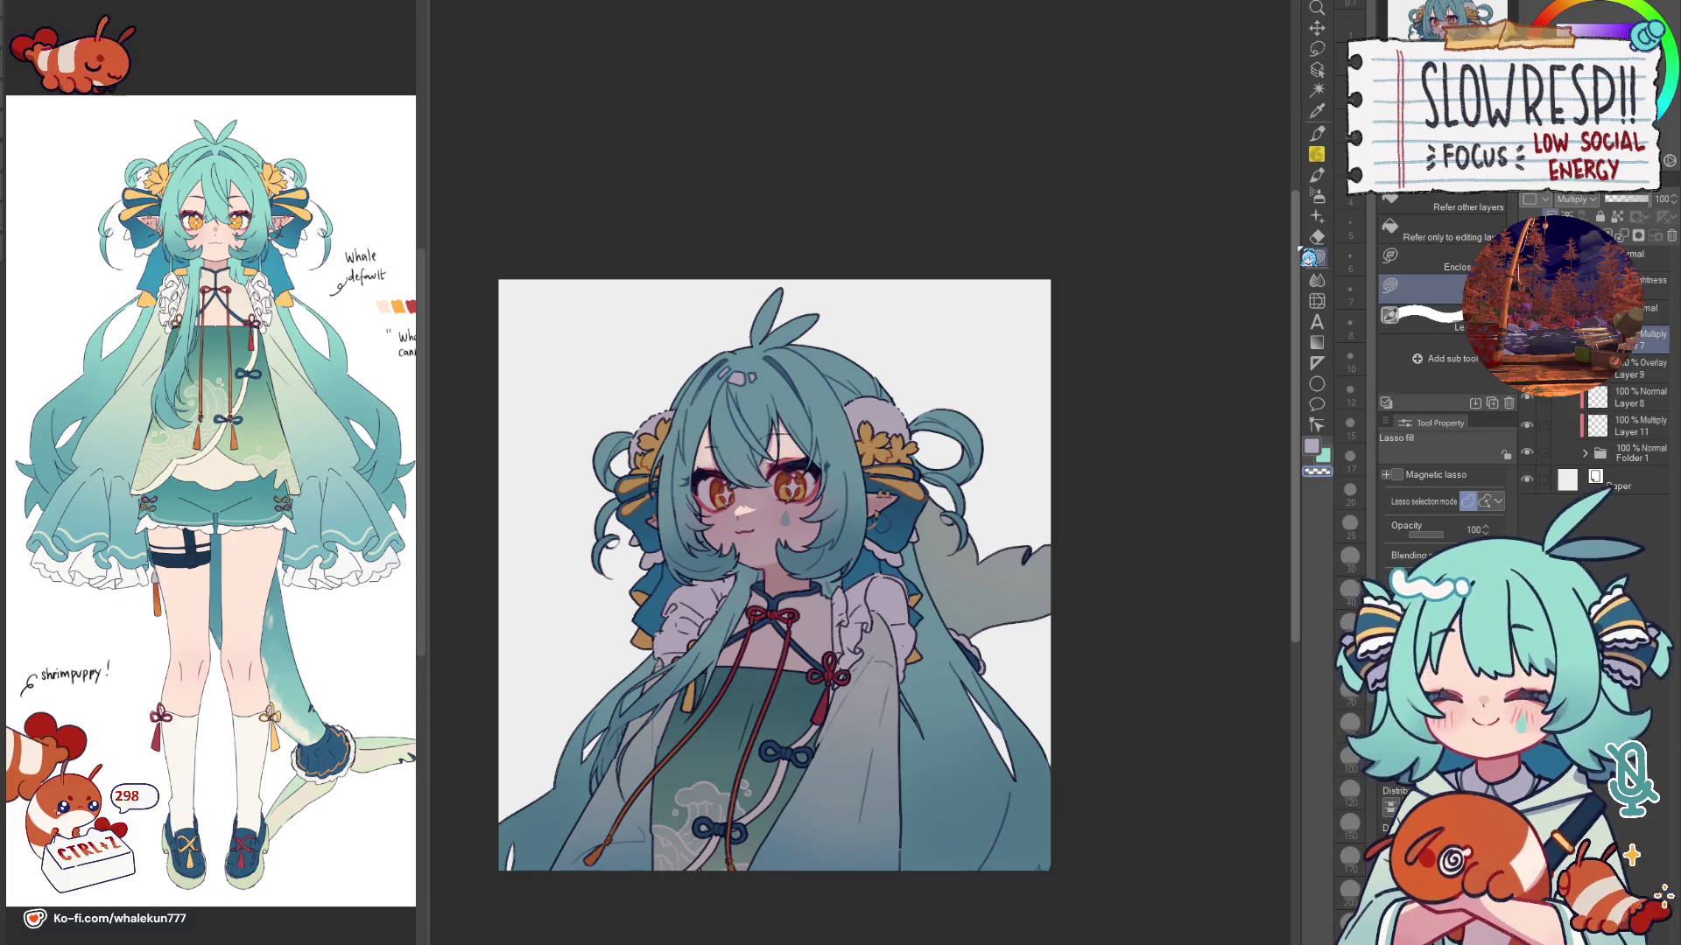
{"action": "key", "text": "h"}
{"action": "key", "text": "h"}
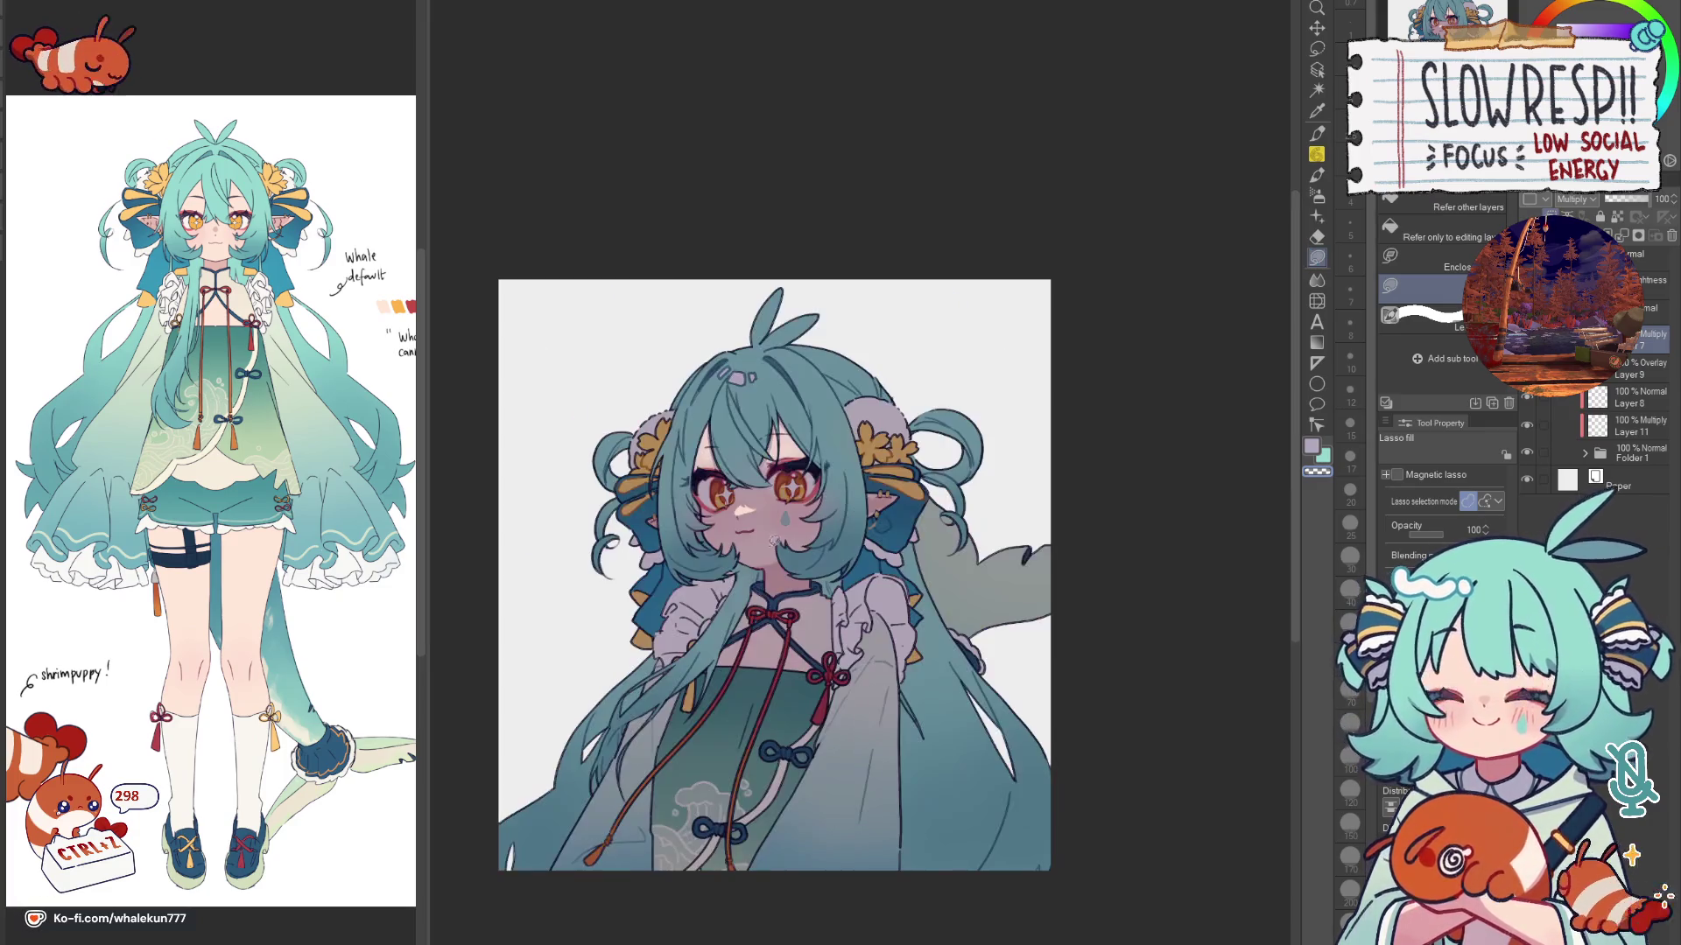
{"action": "scroll", "coordinate": [646, 356], "scroll_direction": "up", "scroll_amount": 1}
{"action": "scroll", "coordinate": [646, 355], "scroll_direction": "up", "scroll_amount": 1}
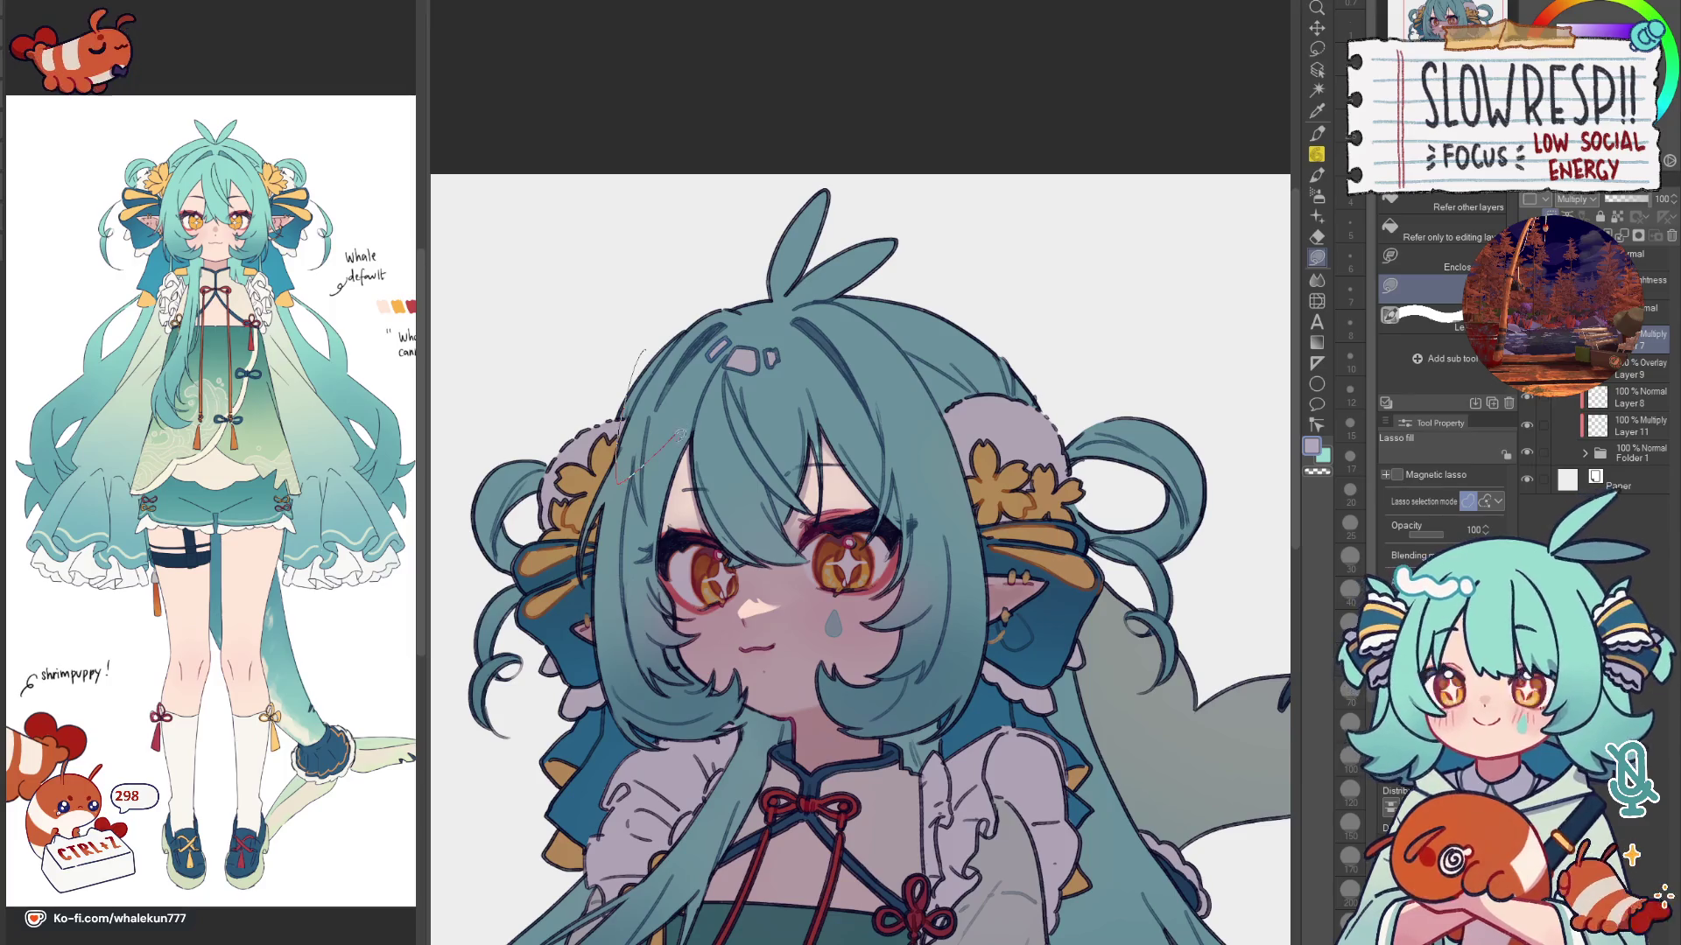
Step: Lasso-fill a bright mint highlight over the top of the hair and antenna strands, checking it mirrored
{"action": "mouse_move", "coordinate": [828, 176]}
{"action": "left_mouse_down"}
{"action": "mouse_move", "coordinate": [666, 464]}
{"action": "mouse_move", "coordinate": [683, 446]}
{"action": "left_mouse_up"}
{"action": "key", "text": "h"}
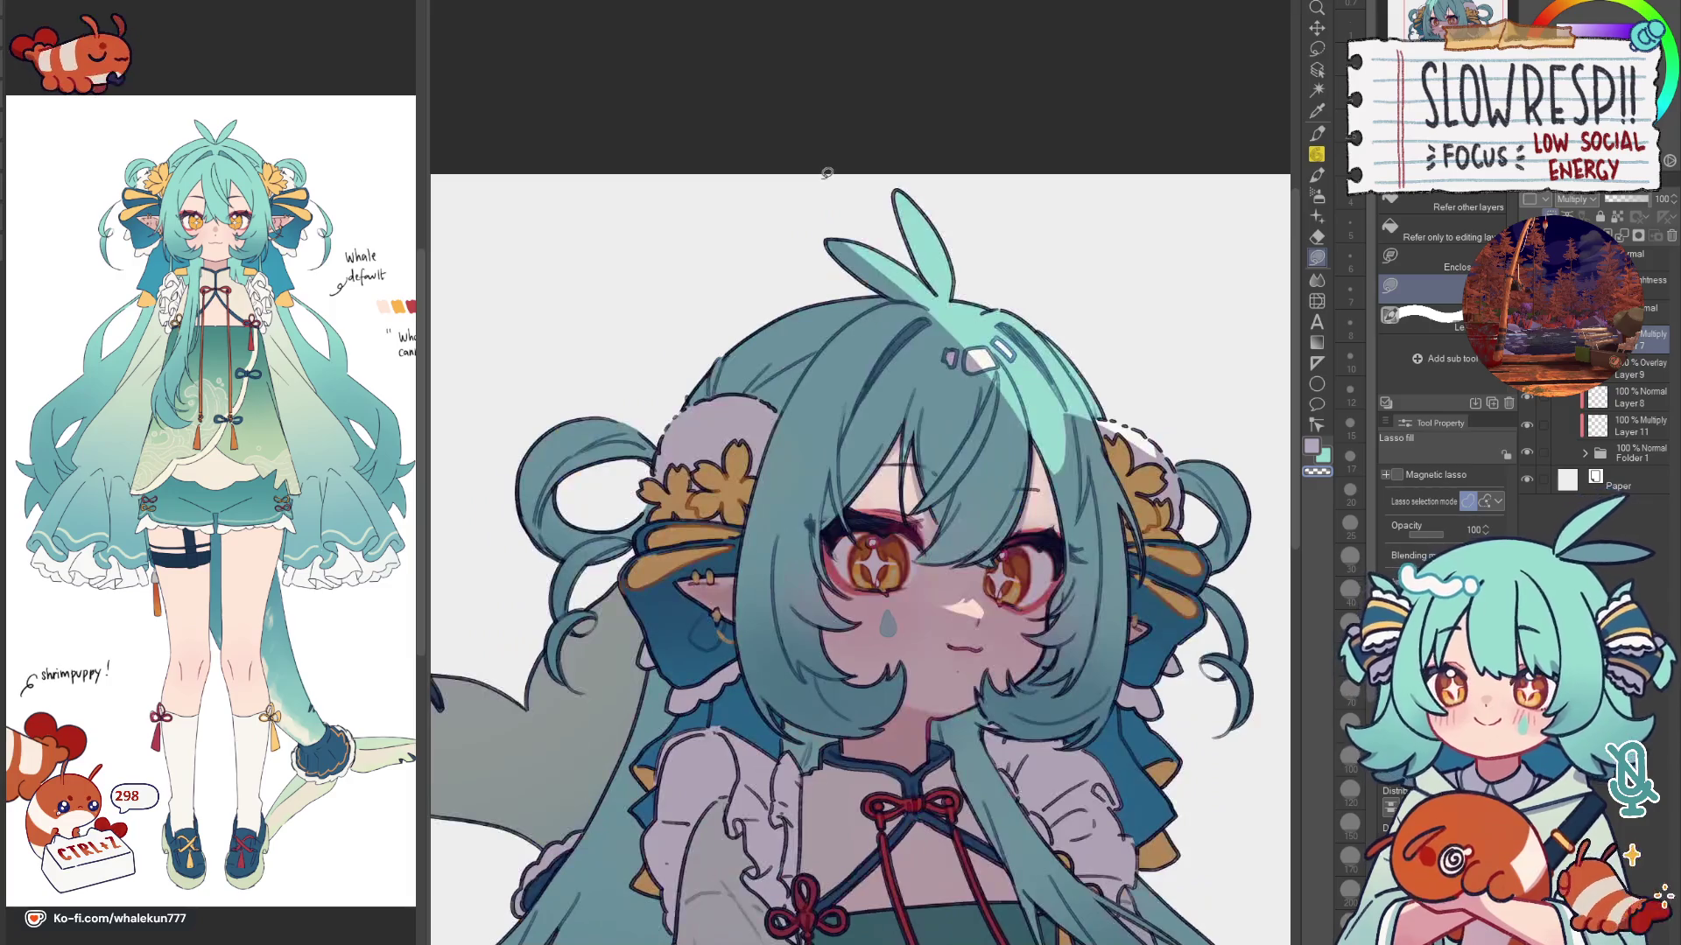
{"action": "key", "text": "h"}
{"action": "scroll", "coordinate": [1091, 458], "scroll_direction": "down", "scroll_amount": 2}
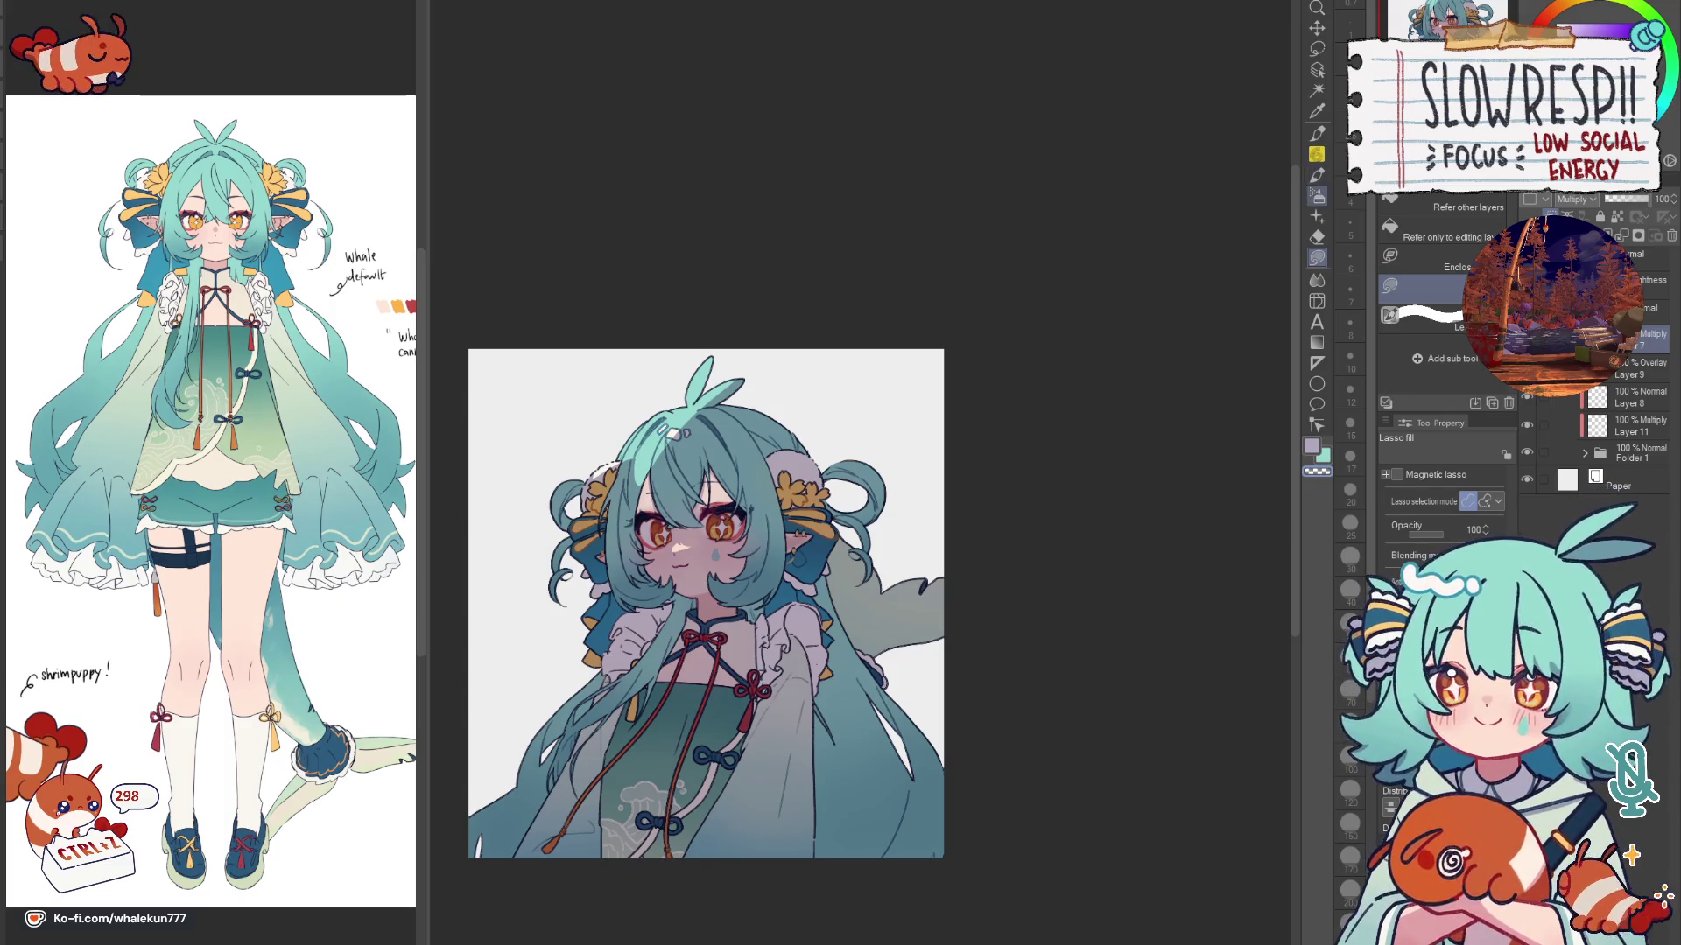
{"action": "scroll", "coordinate": [945, 405], "scroll_direction": "up", "scroll_amount": 2}
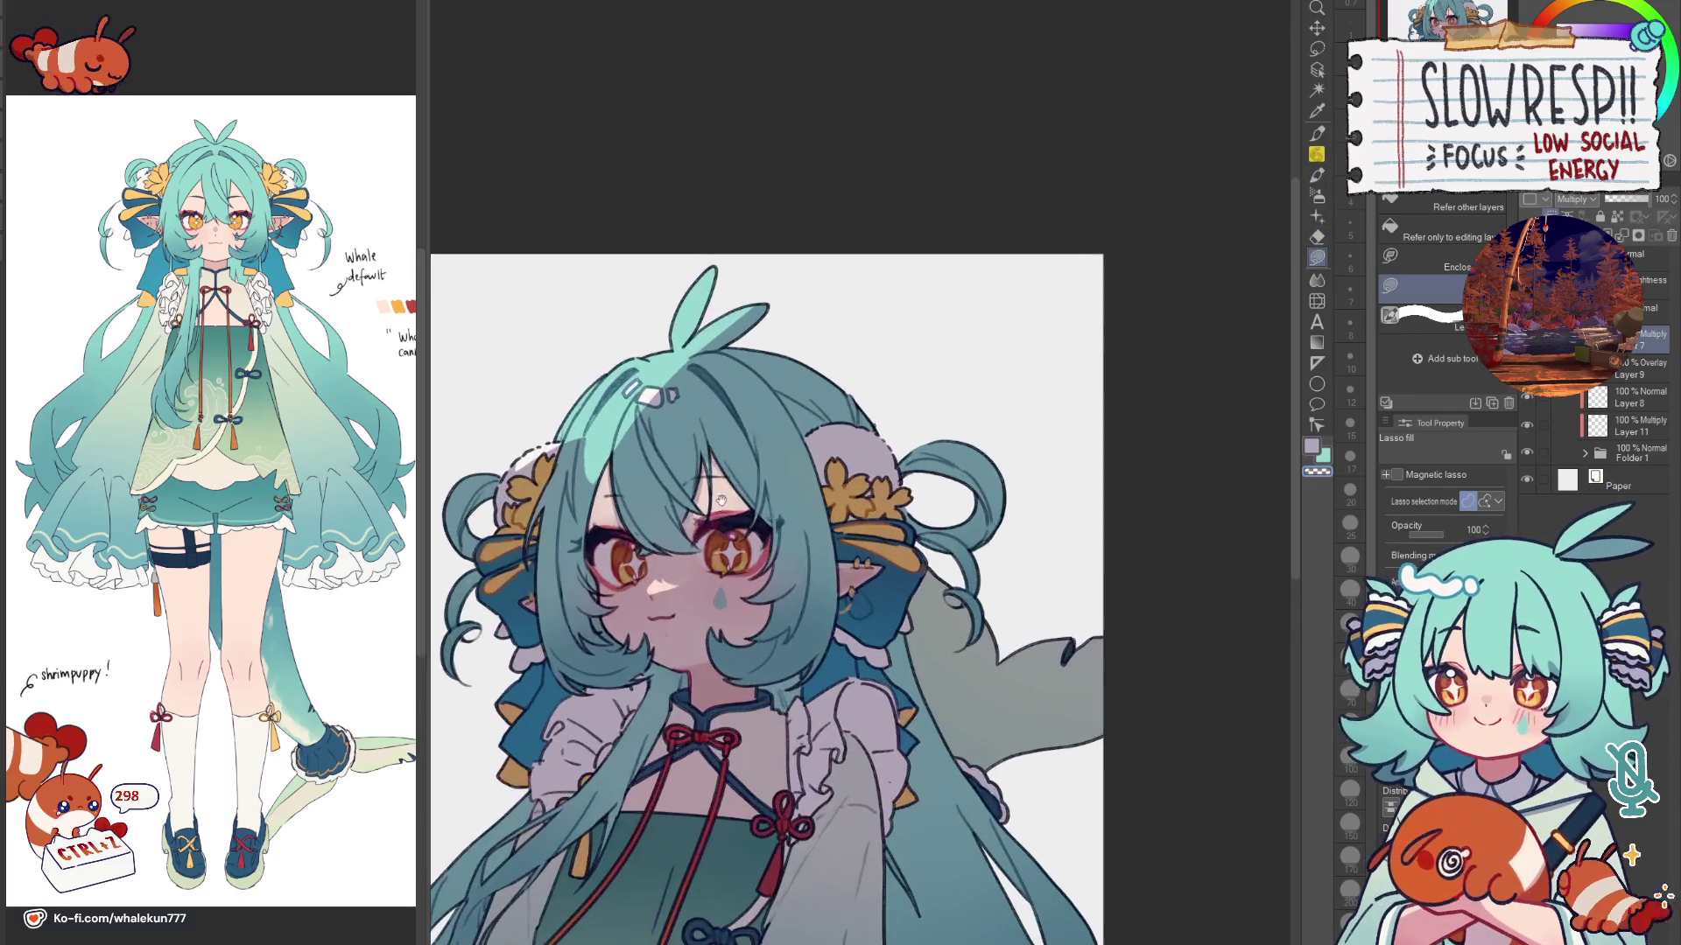
Step: Undo the mint highlight on the hair top, enlarge the Soft brush and check the view mirrored
{"action": "key", "text": "b"}
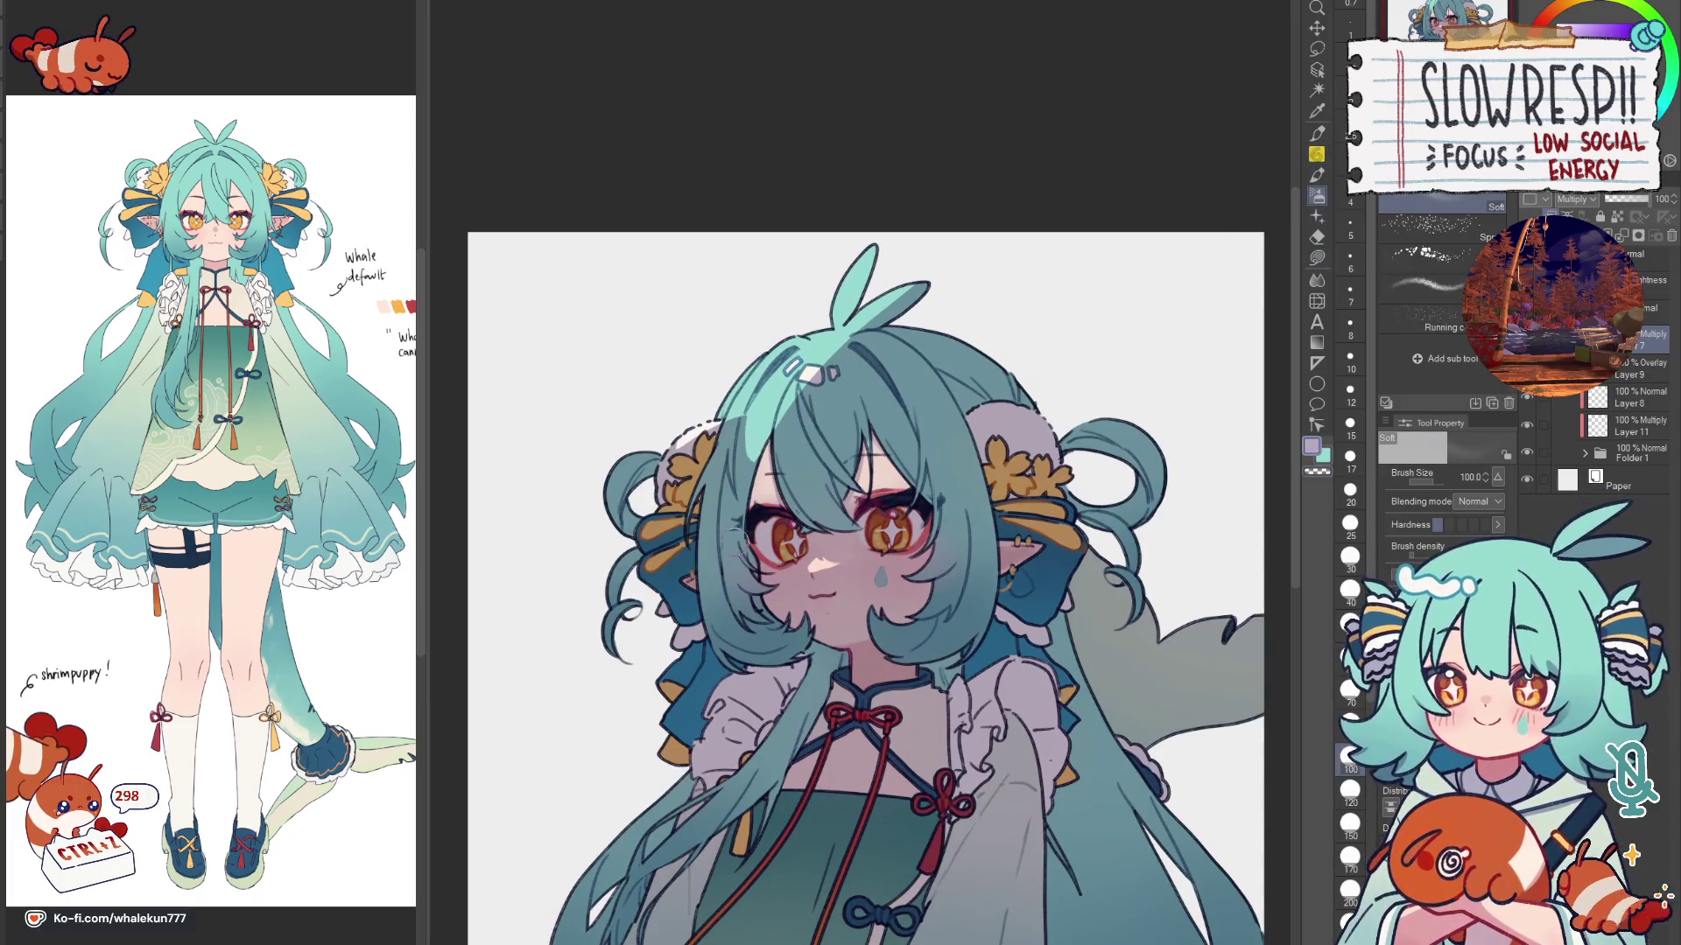
{"action": "key", "text": "ctrl+z"}
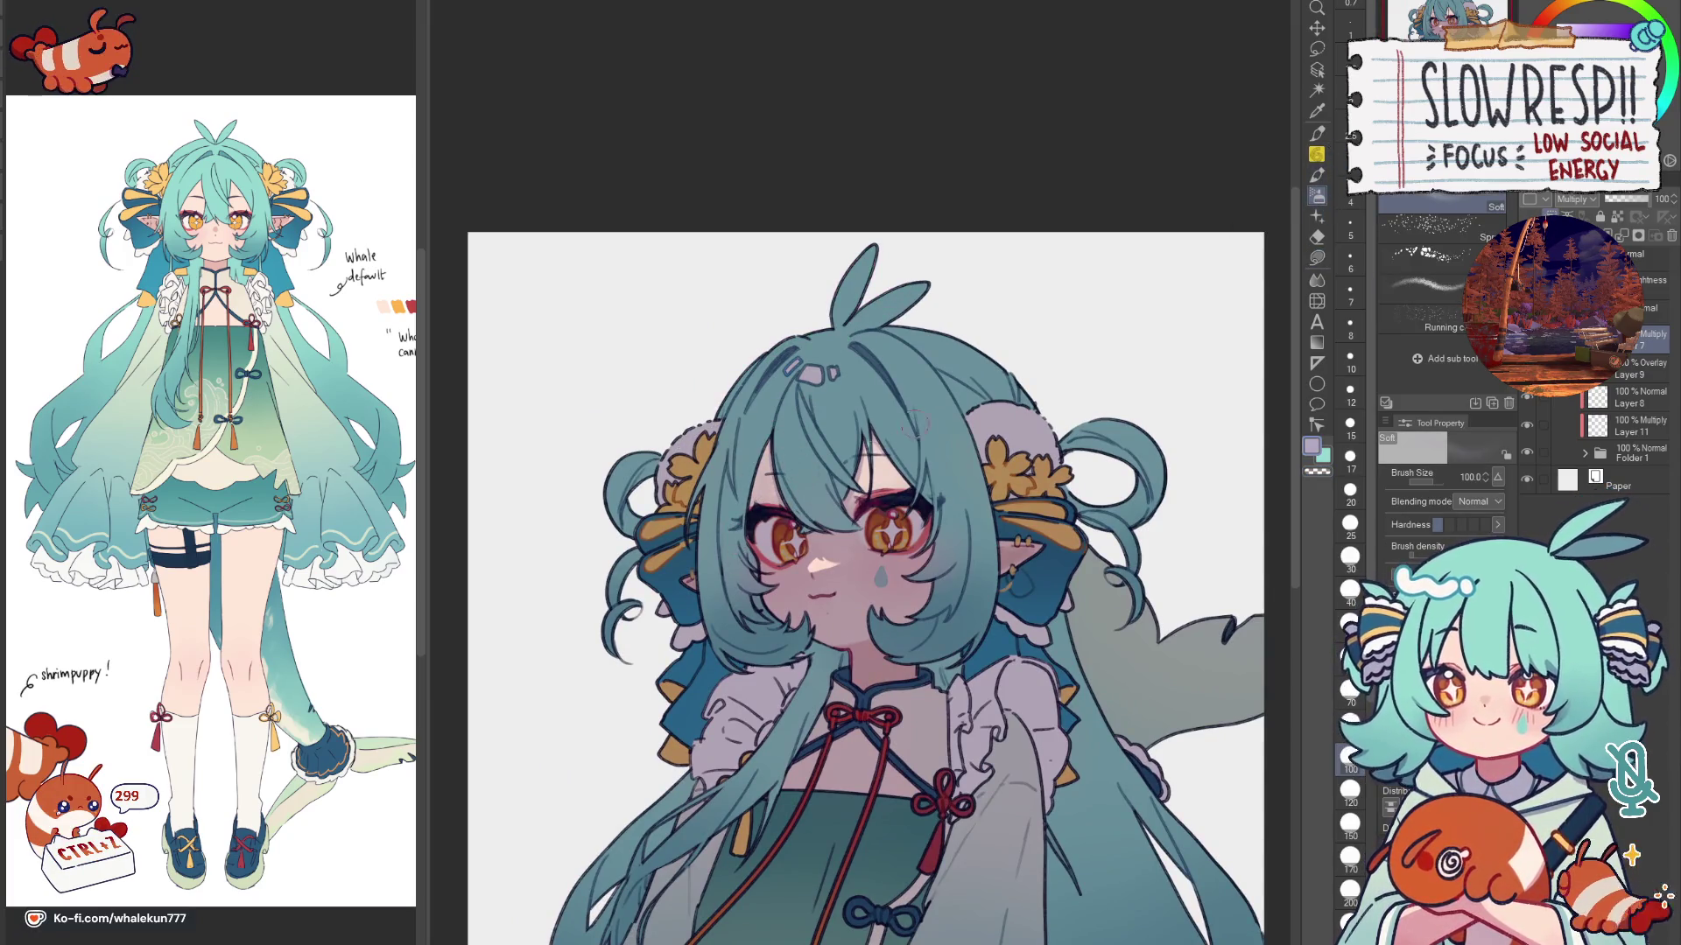
{"action": "key", "text": "bracketright"}
{"action": "key", "text": "bracketright"}
{"action": "key", "text": "bracketright"}
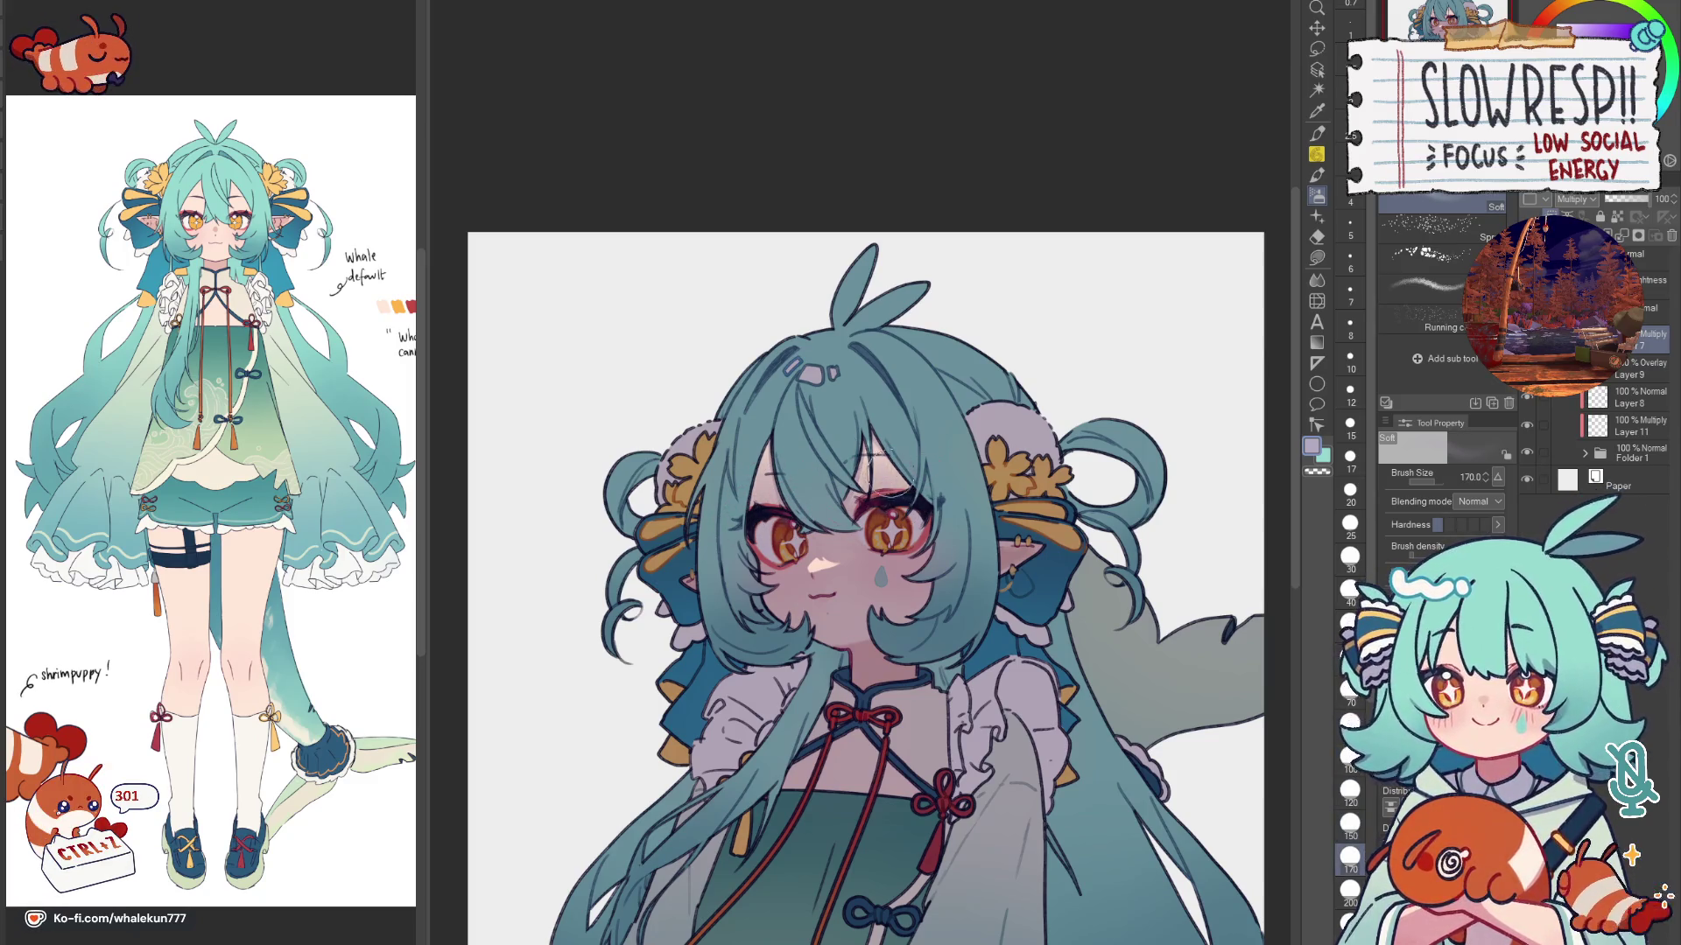
{"action": "key", "text": "h"}
{"action": "key", "text": "h"}
{"action": "key", "text": "g"}
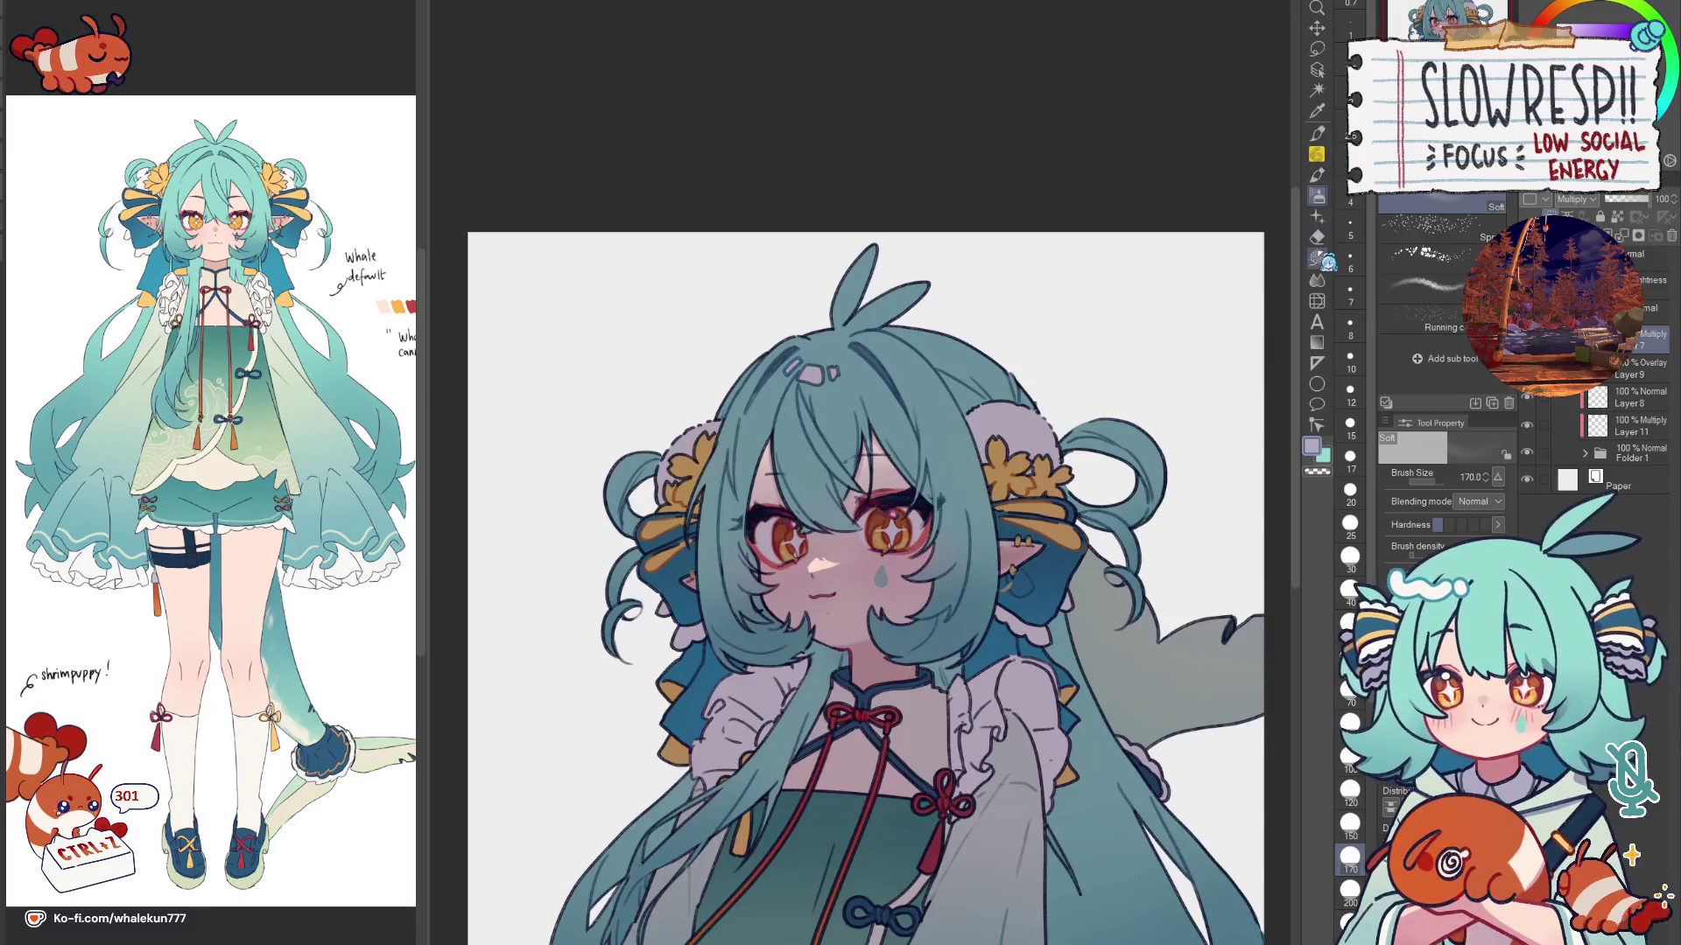
{"action": "key", "text": "h"}
{"action": "scroll", "coordinate": [1222, 277], "scroll_direction": "up", "scroll_amount": 2}
{"action": "scroll", "coordinate": [954, 456], "scroll_direction": "down", "scroll_amount": 2}
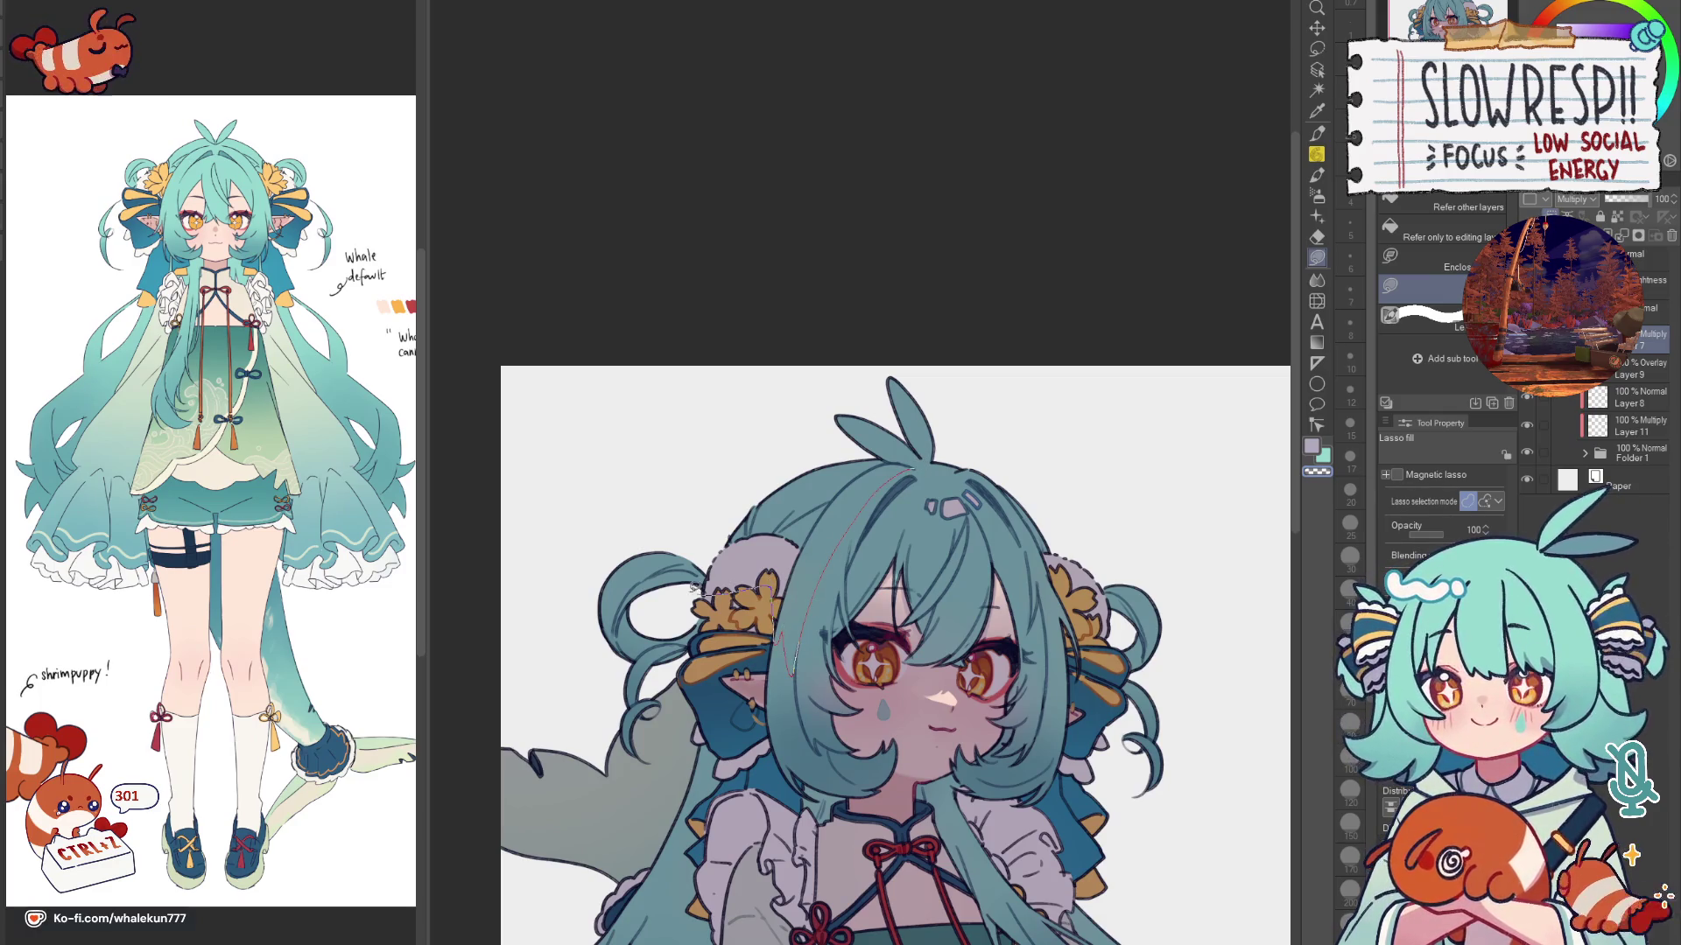
{"action": "key", "text": "h"}
{"action": "key", "text": "h"}
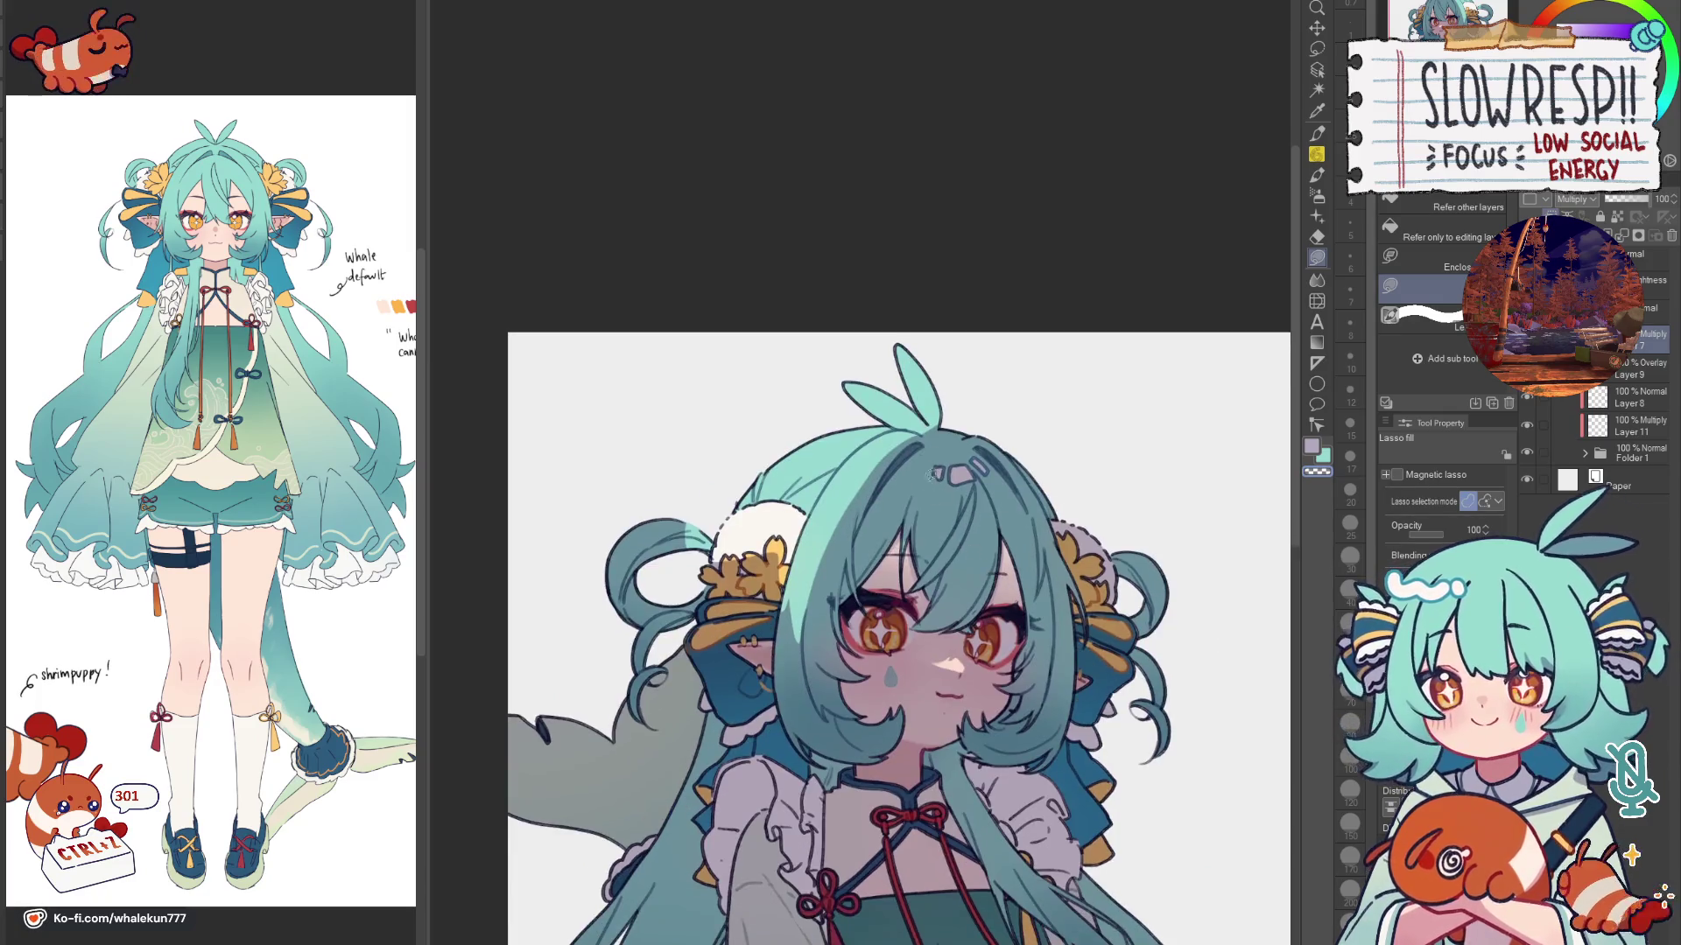
{"action": "key", "text": "h"}
{"action": "key", "text": "h"}
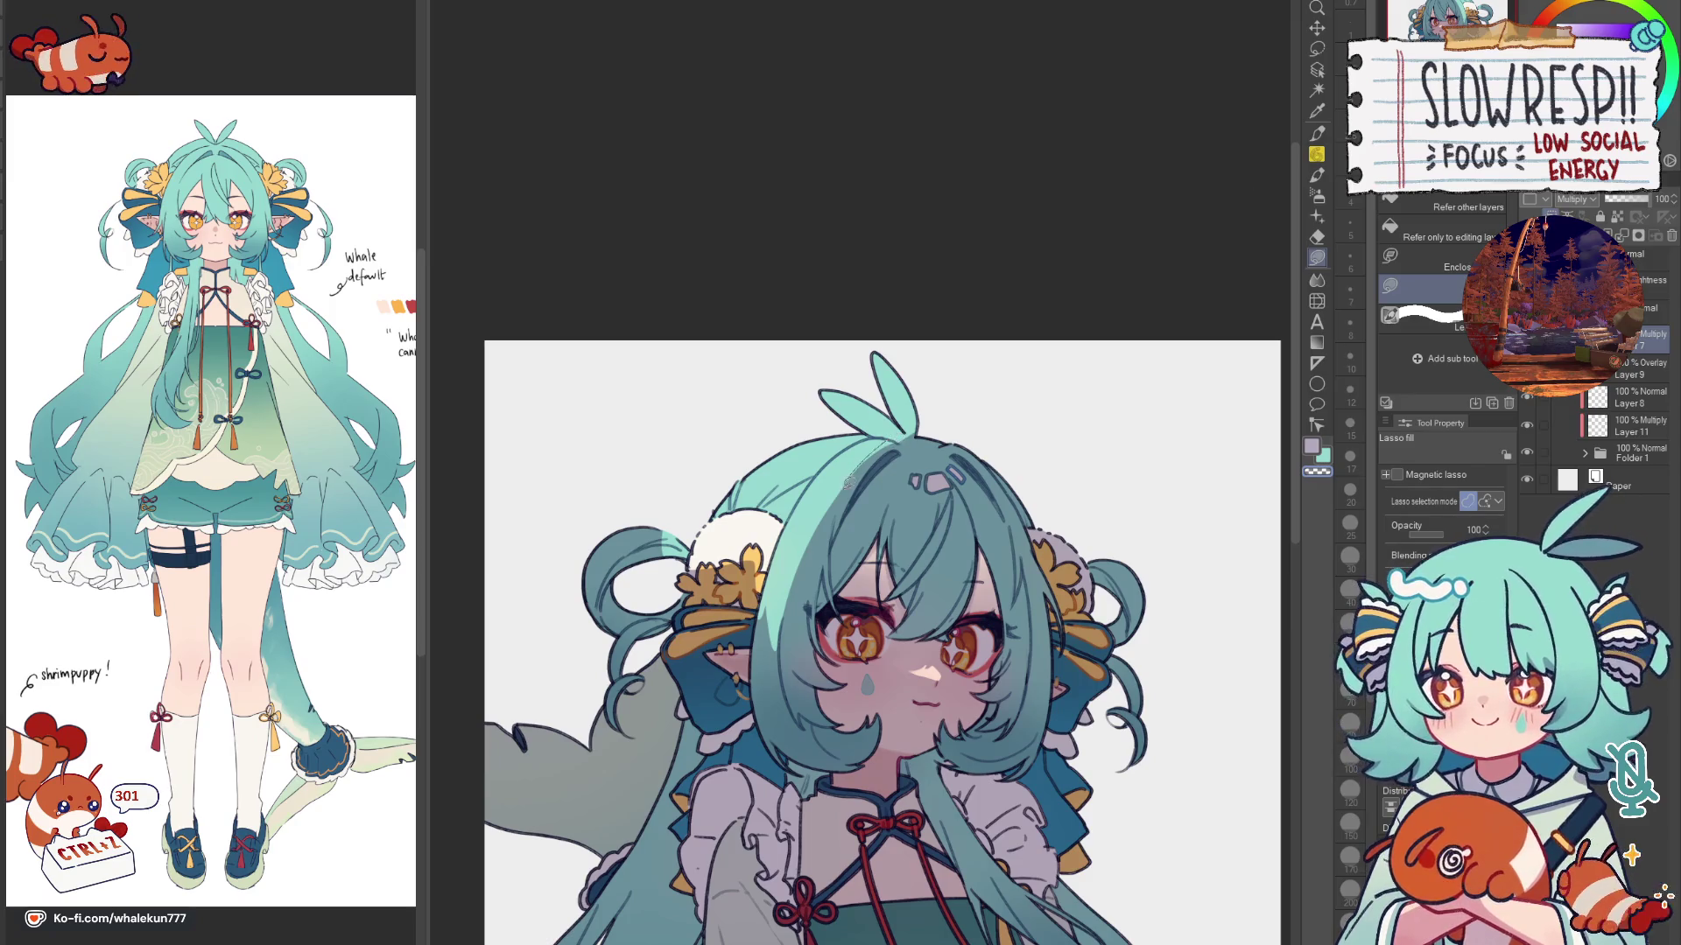
{"action": "key", "text": "h"}
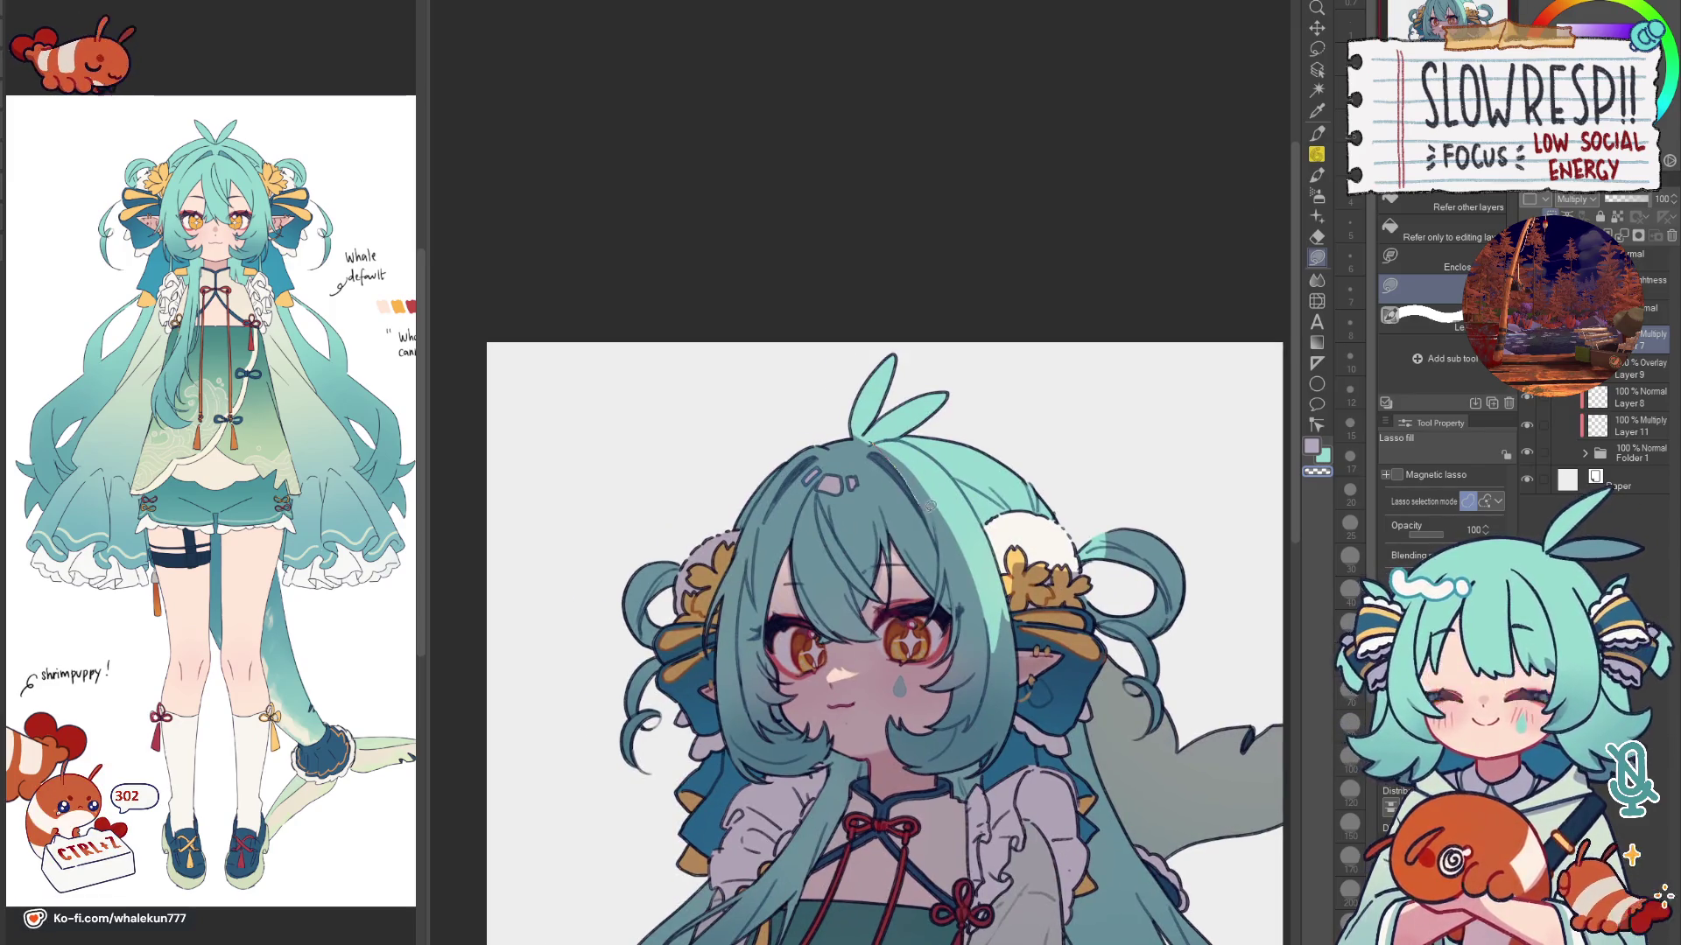
{"action": "key", "text": "h"}
{"action": "key", "text": "h"}
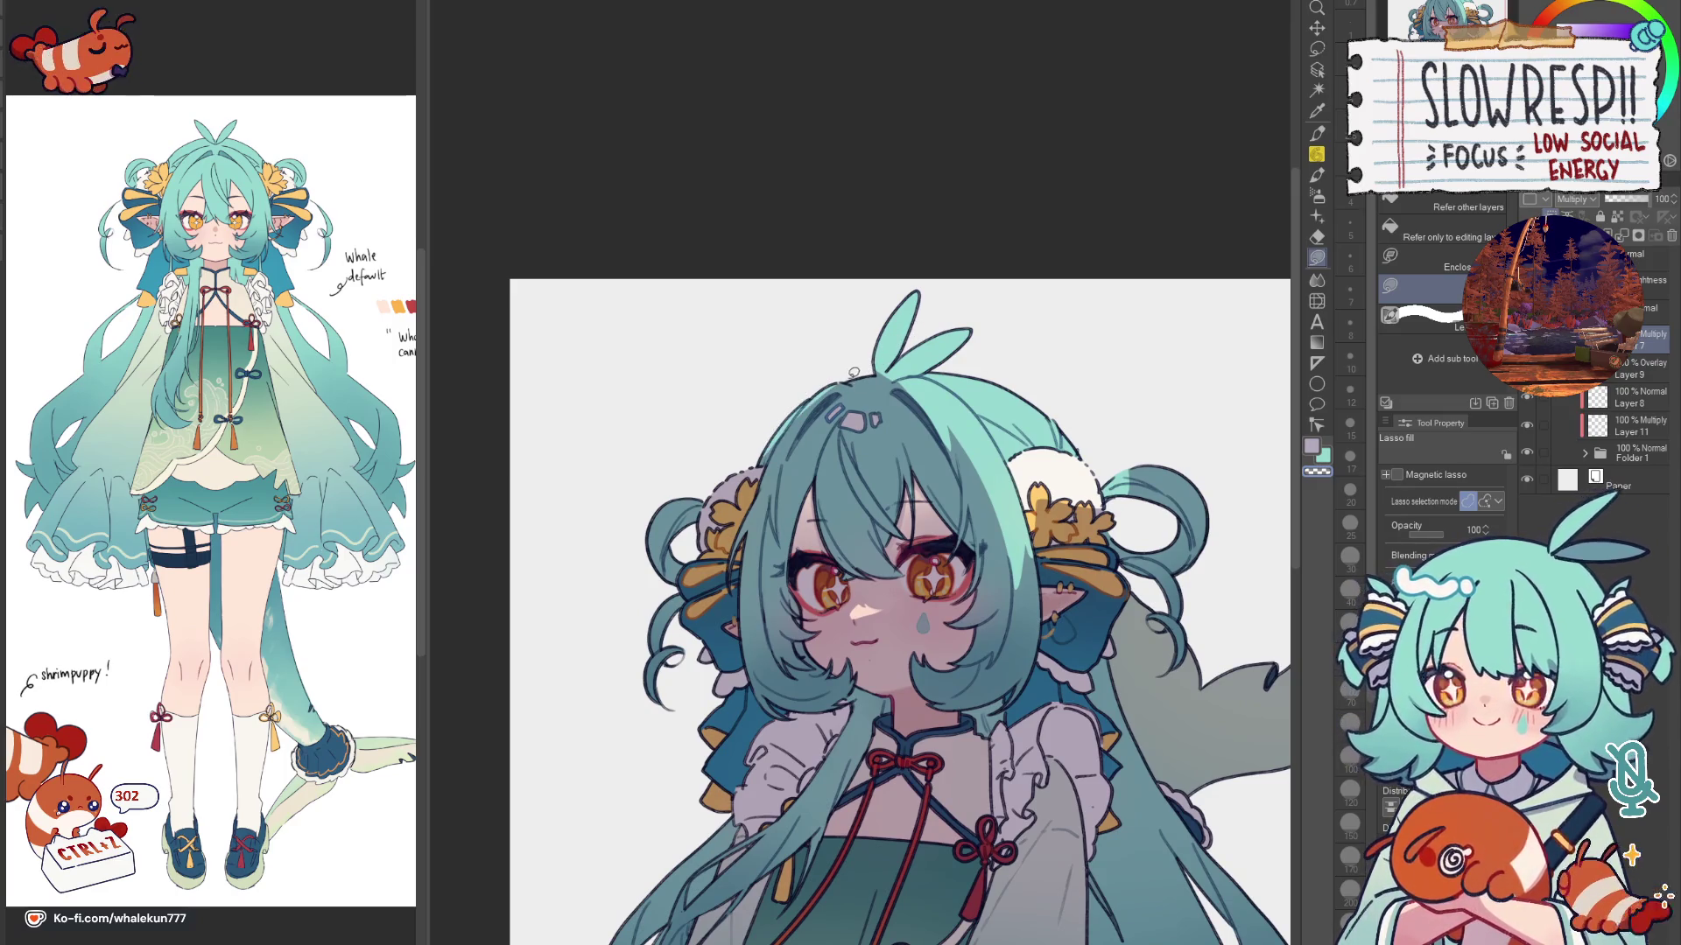
{"action": "key", "text": "h"}
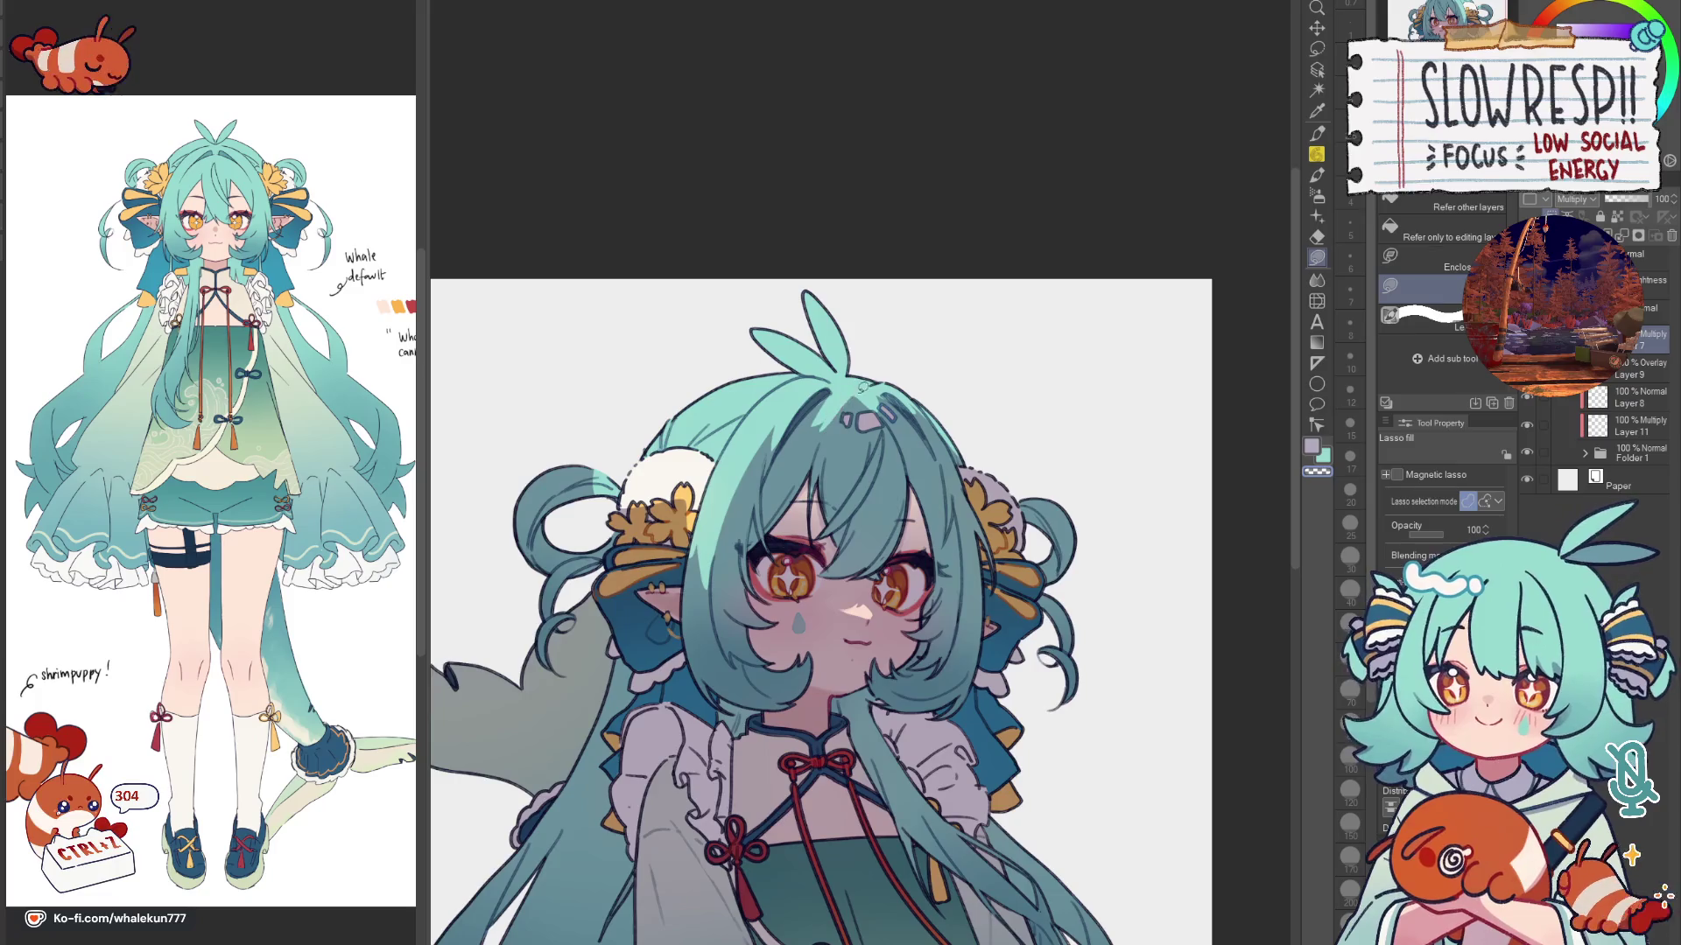
{"action": "key", "text": "h"}
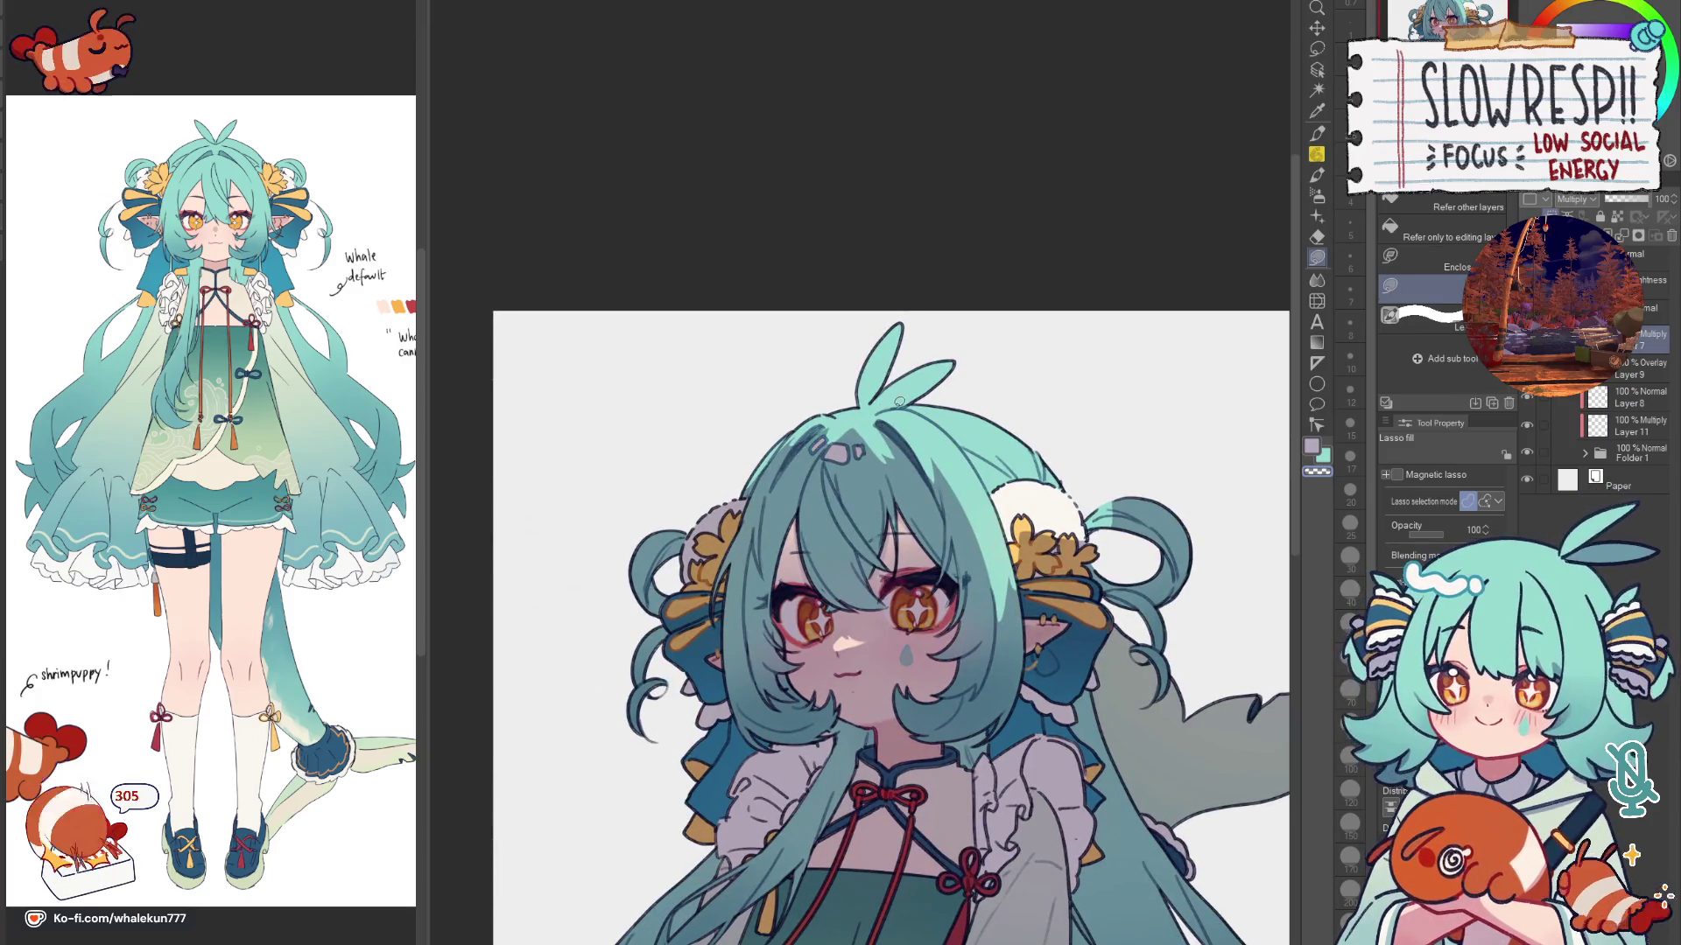
{"action": "left_click", "coordinate": [1585, 453]}
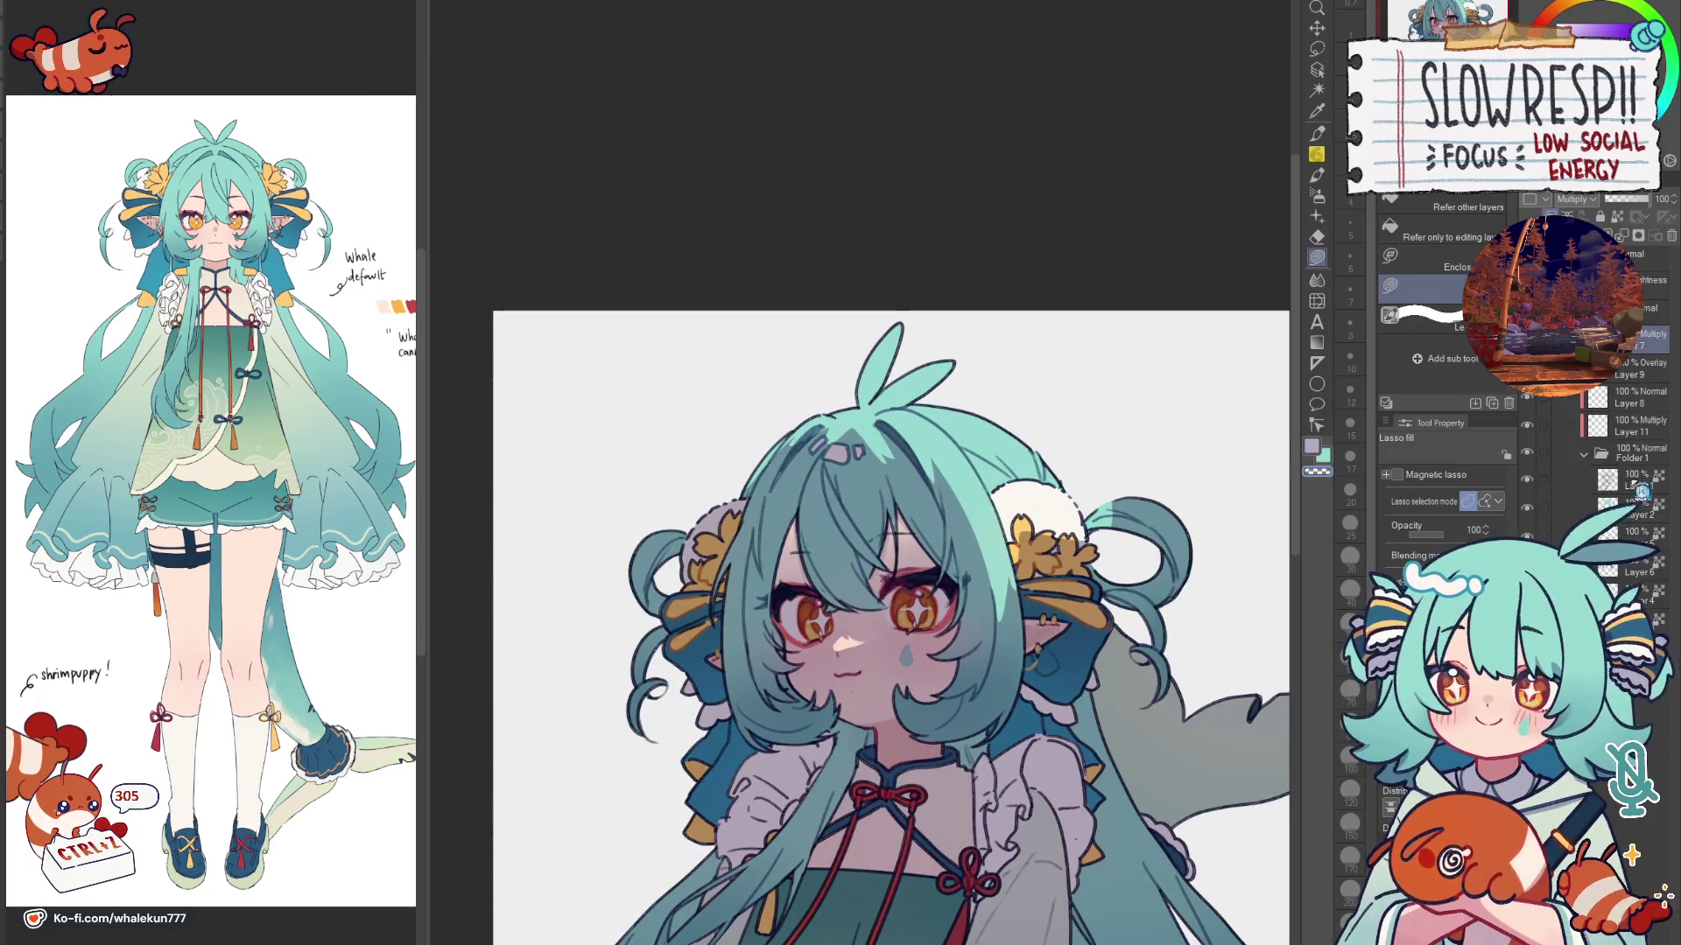
{"action": "left_click", "coordinate": [1629, 480]}
{"action": "key", "text": "b"}
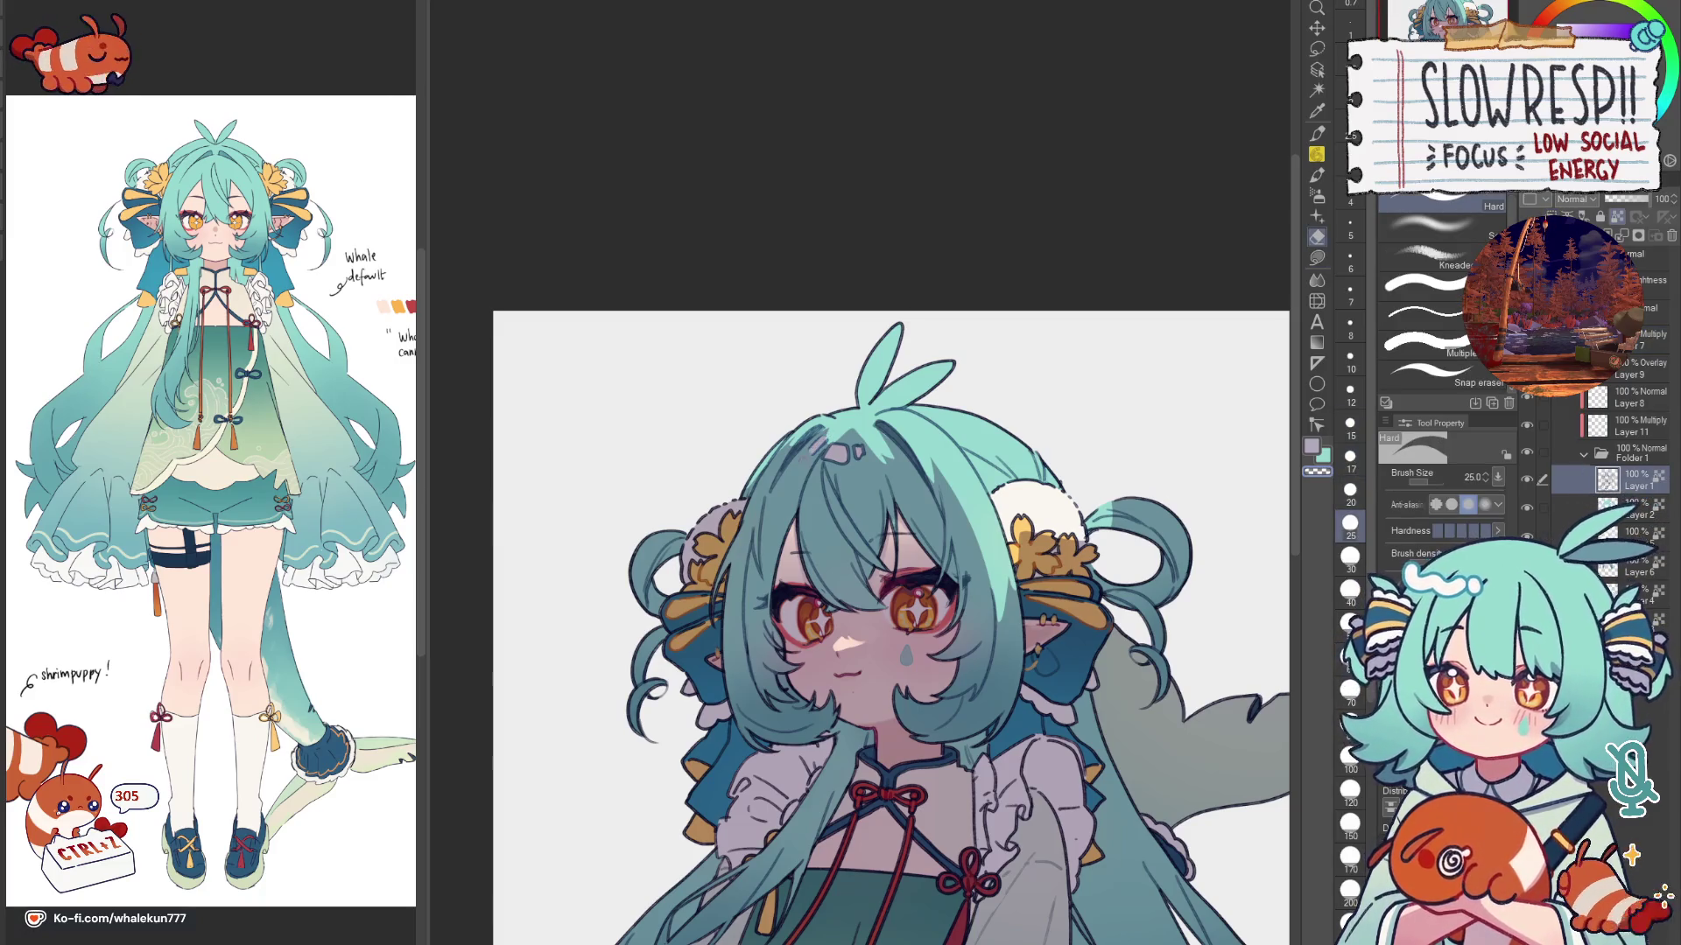
{"action": "scroll", "coordinate": [845, 433], "scroll_direction": "up", "scroll_amount": 2}
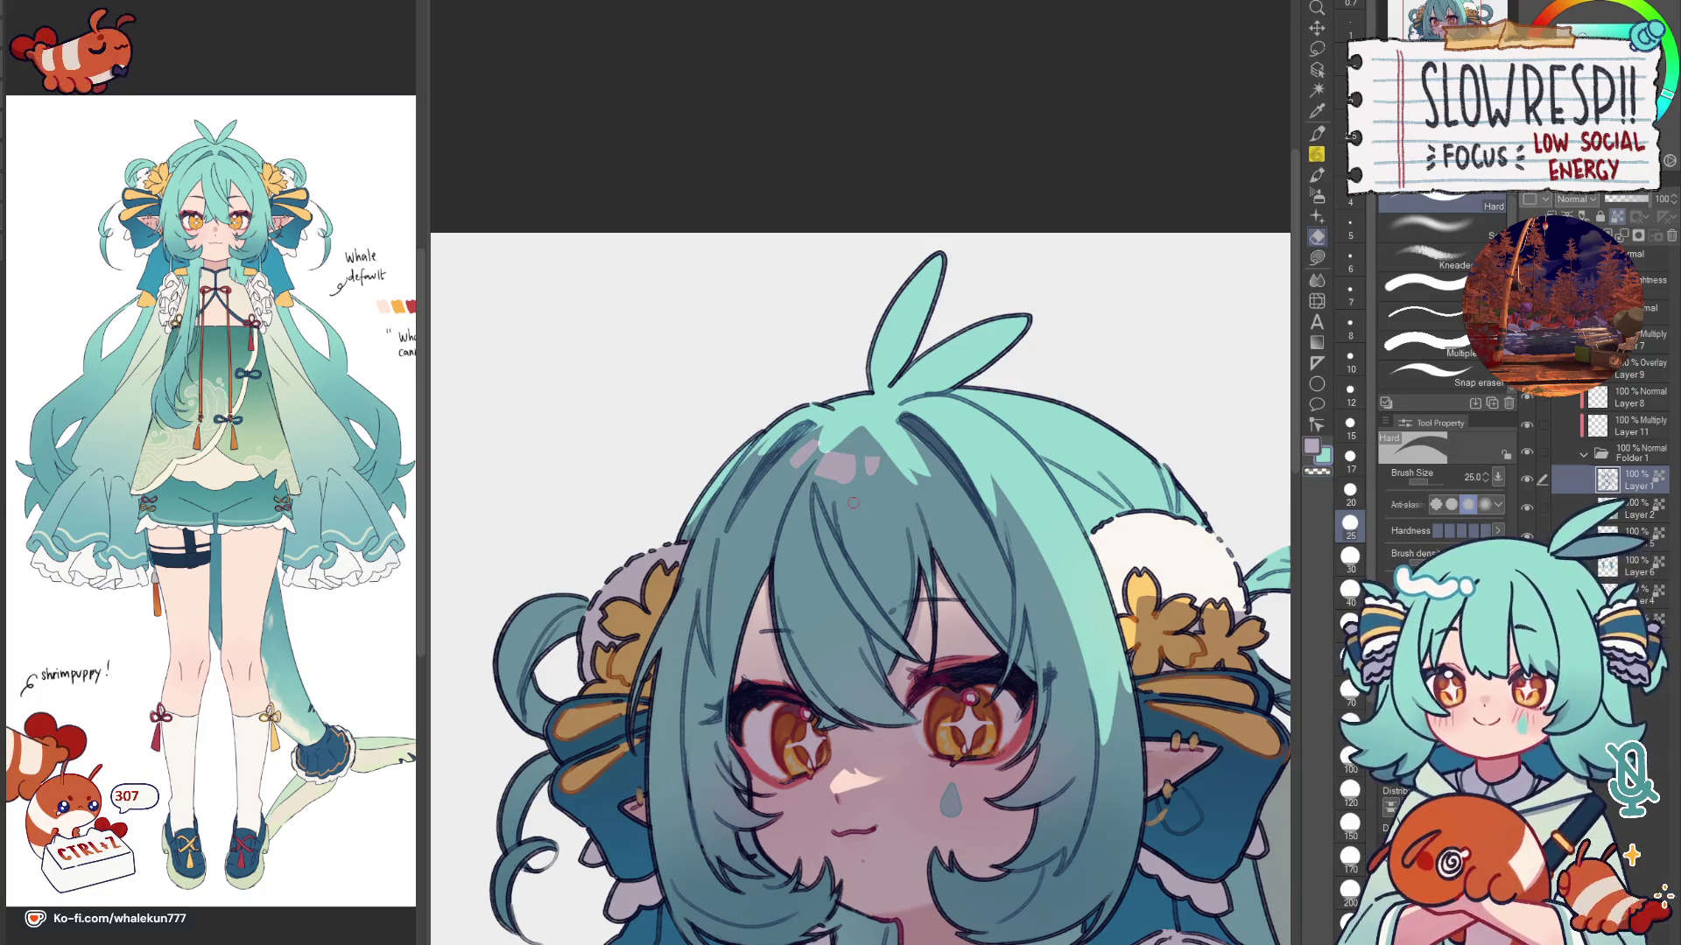
{"action": "key", "text": "g"}
{"action": "left_click", "coordinate": [1635, 508]}
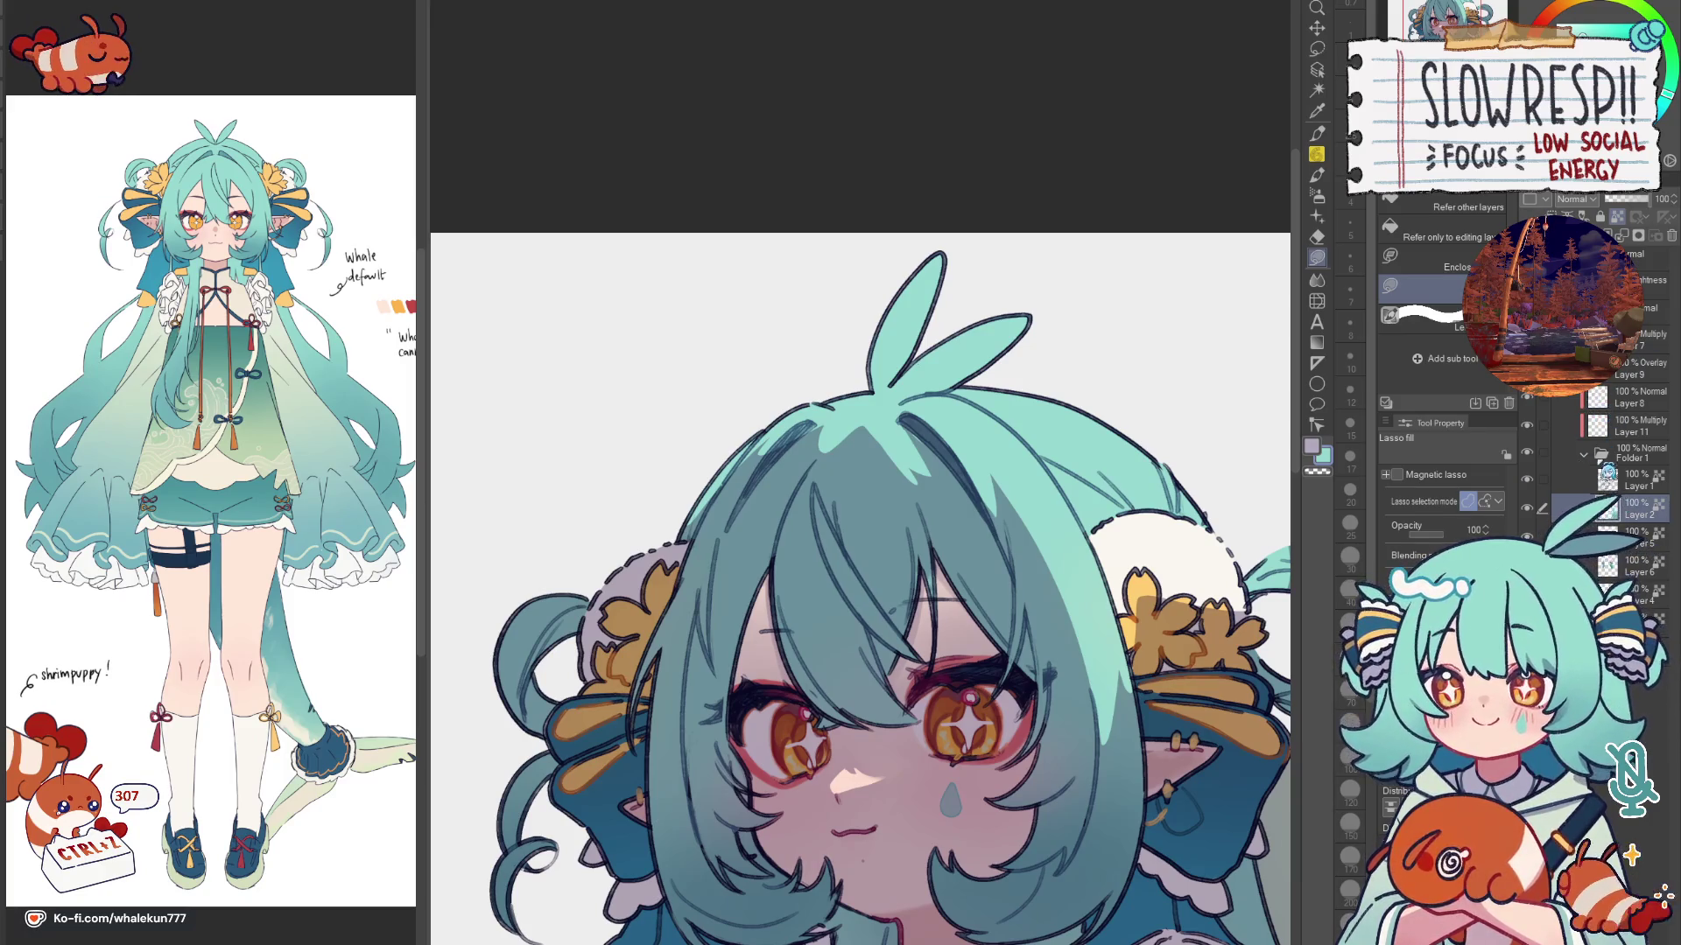
{"action": "left_click", "coordinate": [1584, 455]}
{"action": "left_click_drag", "start_coordinate": [776, 424], "coordinate": [822, 368]}
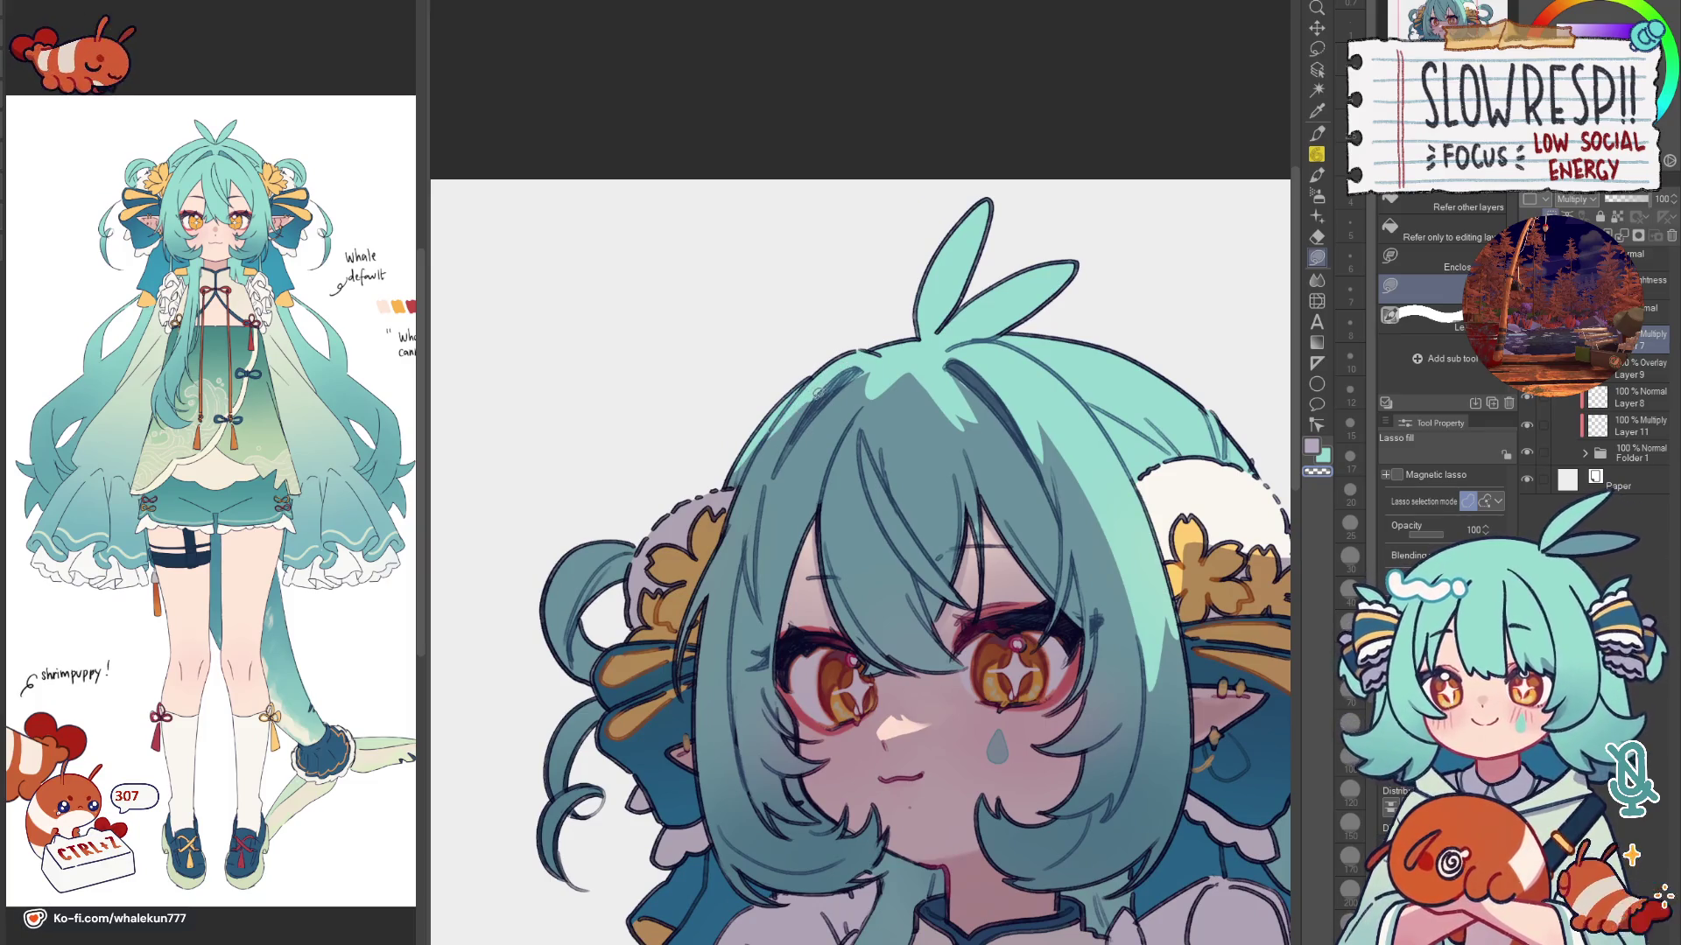
{"action": "left_click_drag", "start_coordinate": [881, 333], "coordinate": [883, 382]}
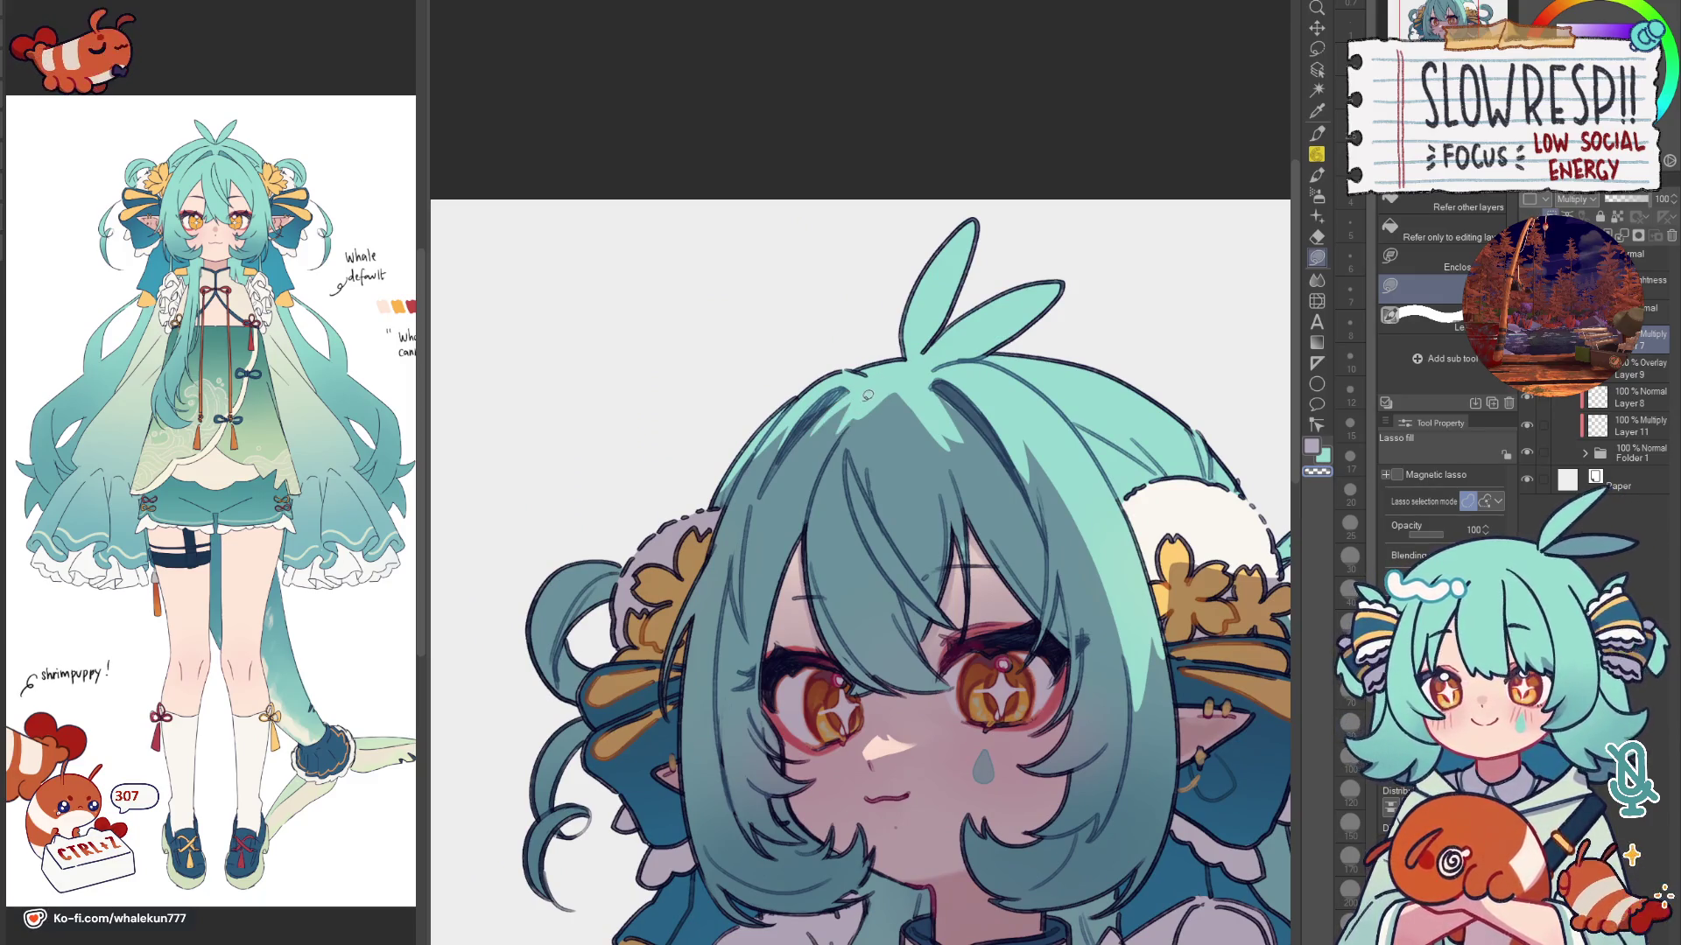
{"action": "key", "text": "h"}
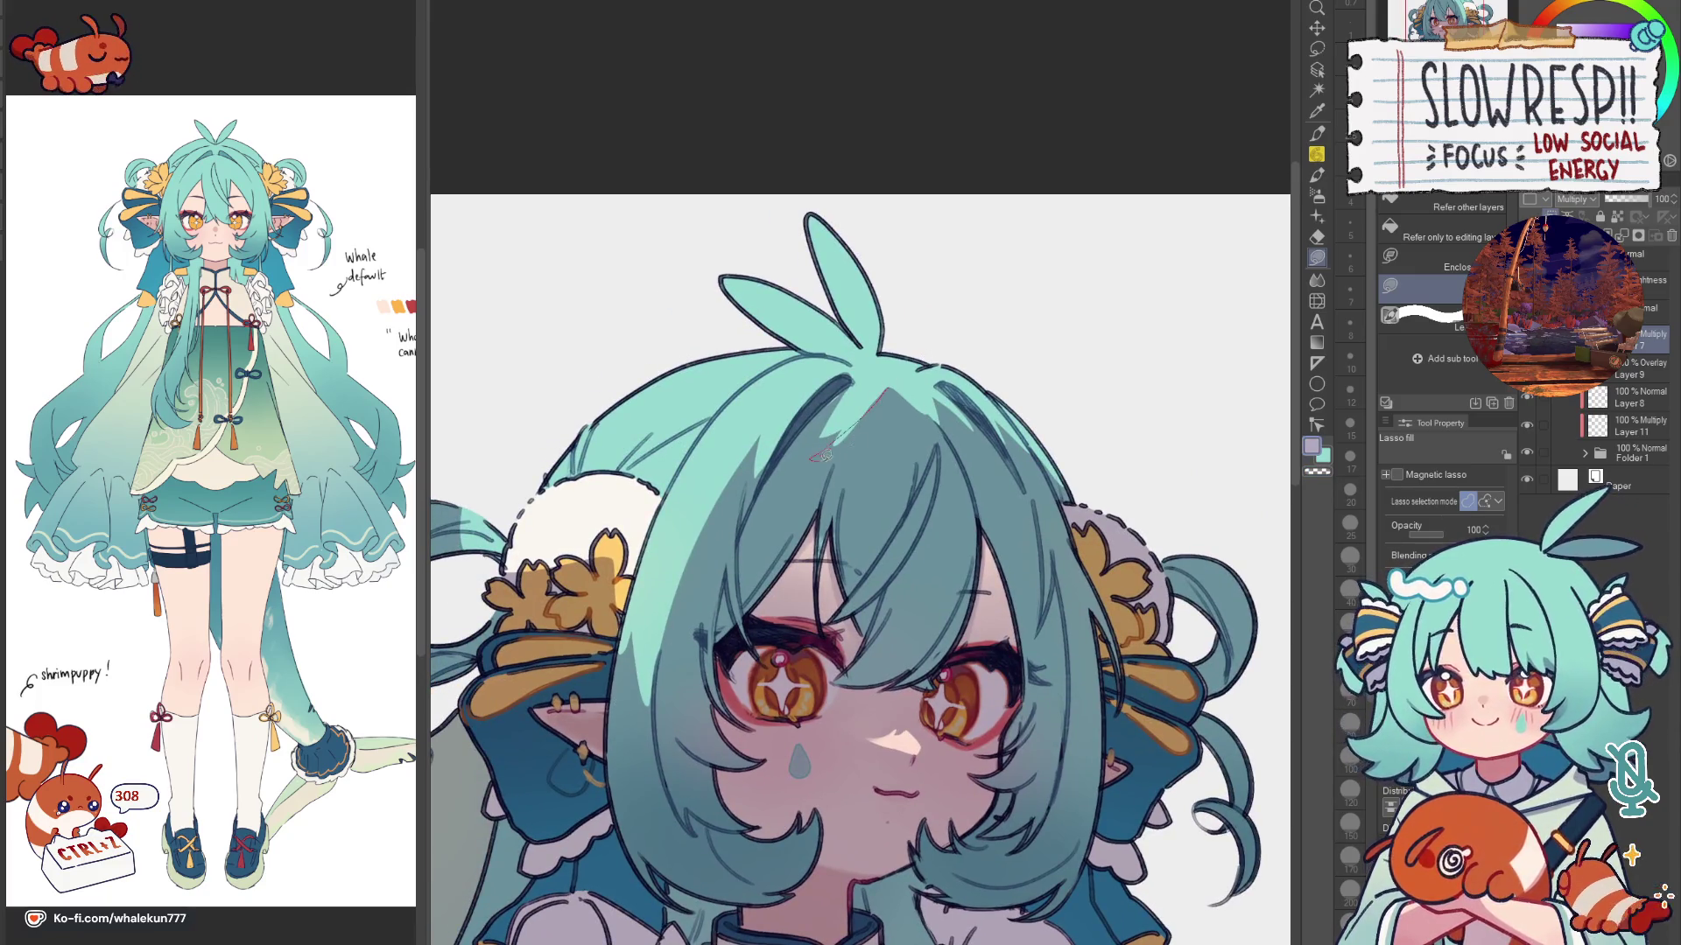
{"action": "key", "text": "c"}
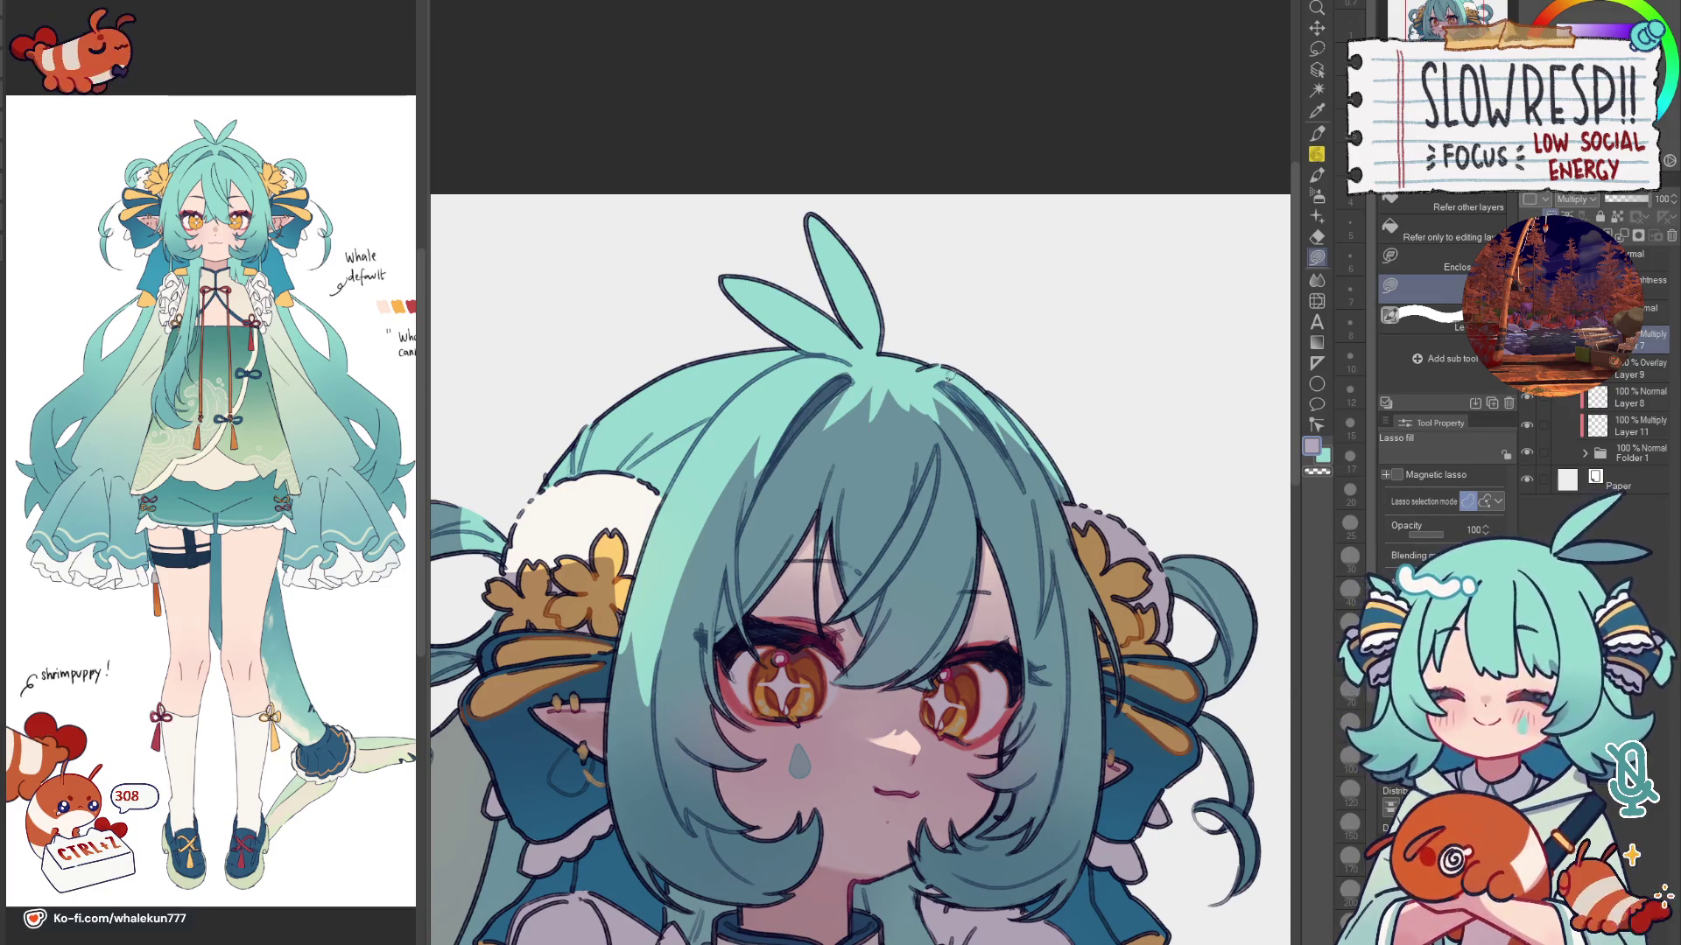
{"action": "key", "text": "minus"}
{"action": "key", "text": "minus"}
{"action": "key", "text": "asciicircum"}
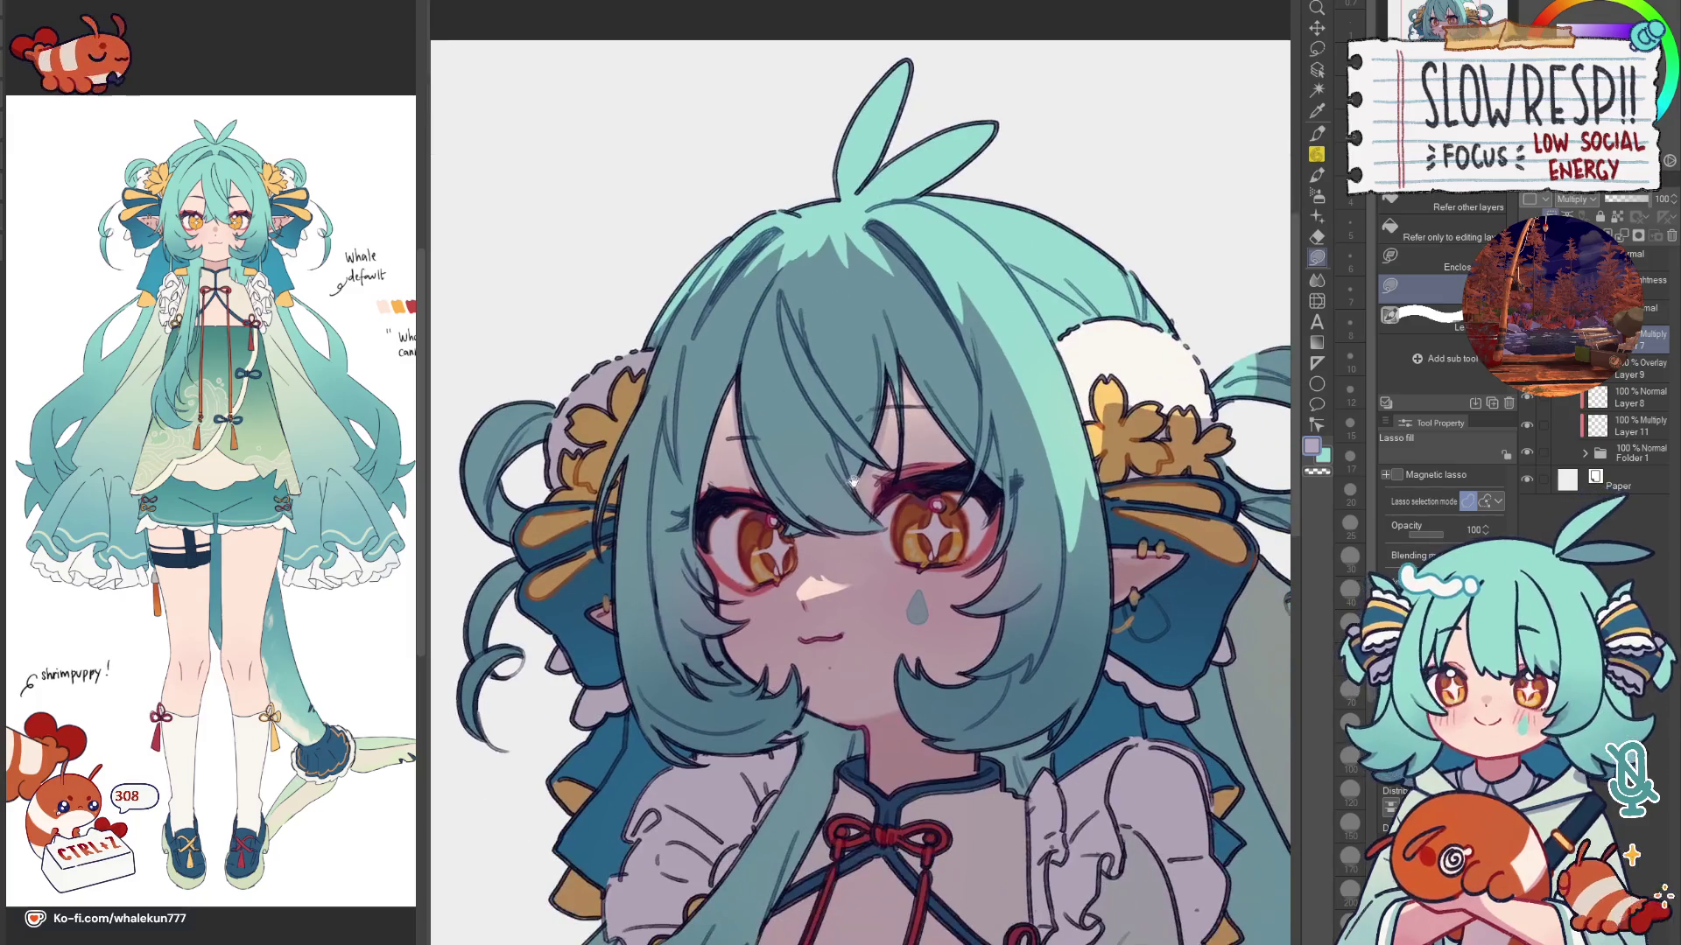
{"action": "key", "text": "asciicircum"}
{"action": "key", "text": "h"}
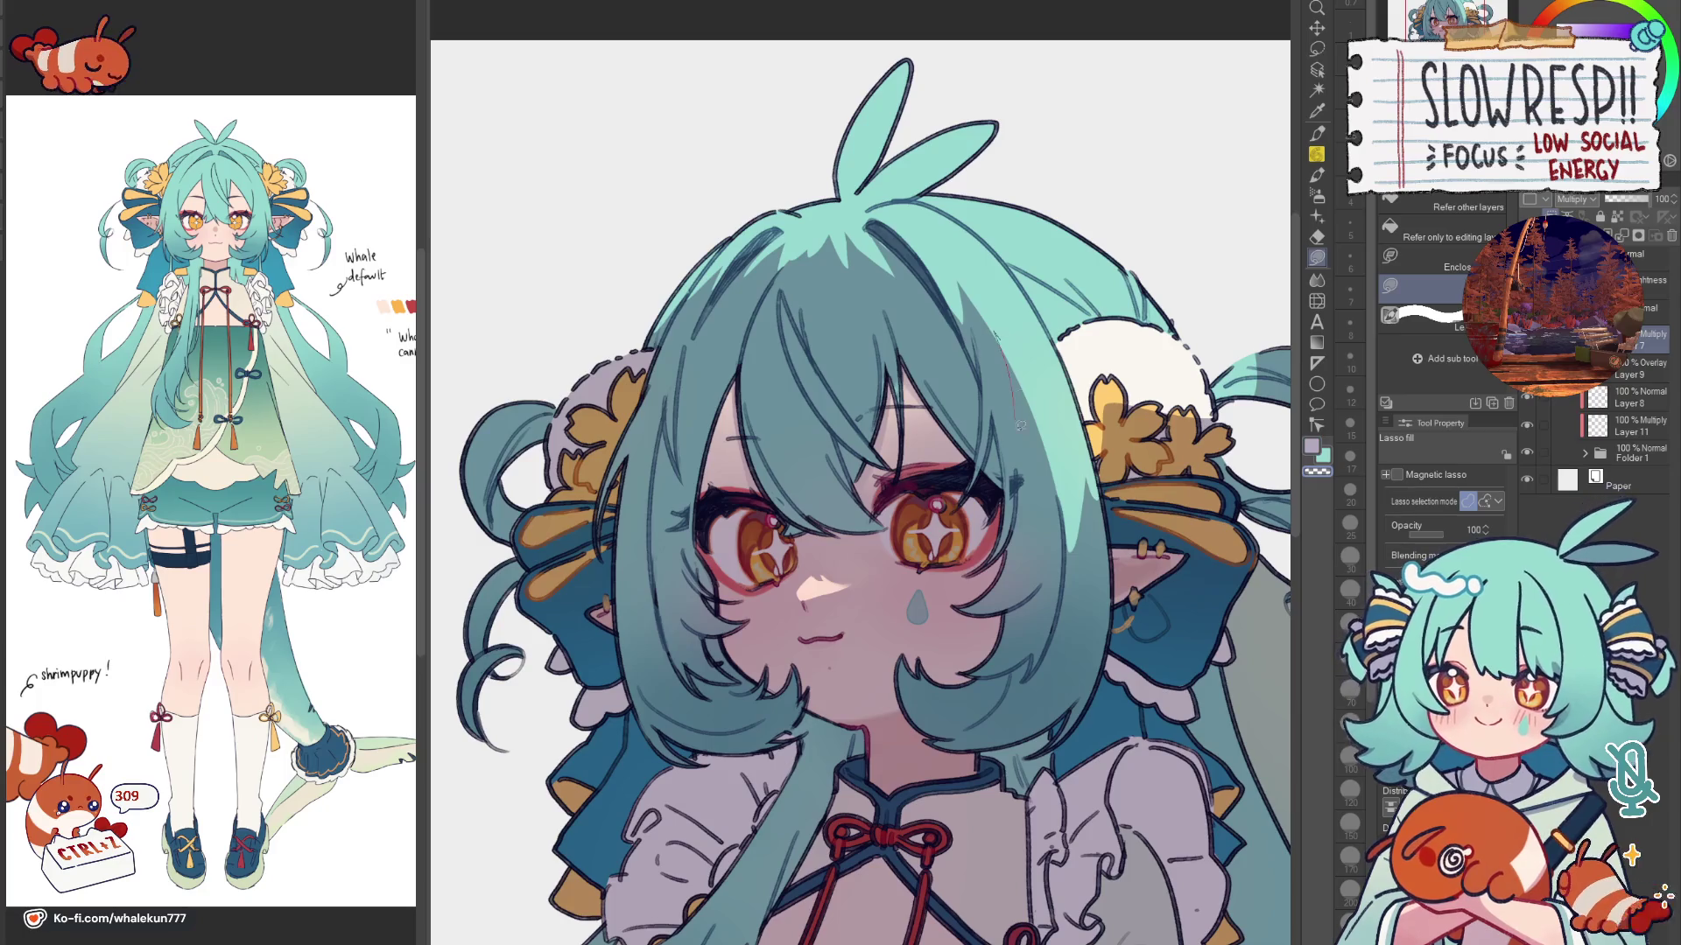
{"action": "scroll", "coordinate": [1038, 342], "scroll_direction": "down", "scroll_amount": 3}
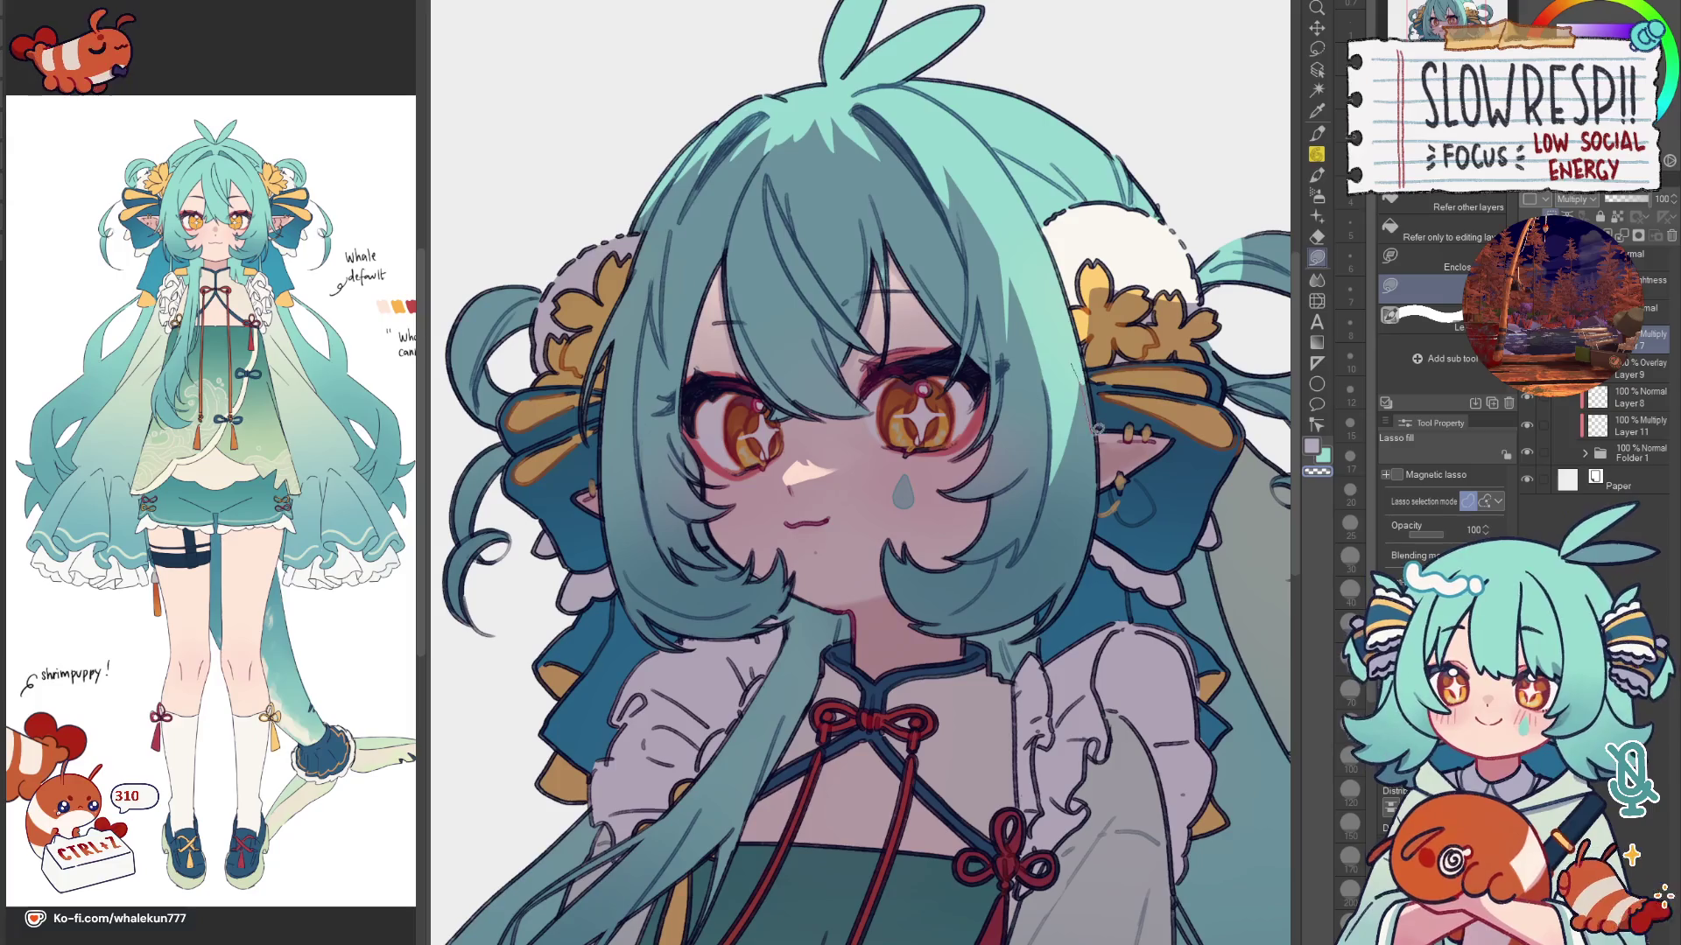
{"action": "key", "text": "h"}
{"action": "scroll", "coordinate": [1089, 329], "scroll_direction": "down", "scroll_amount": 5}
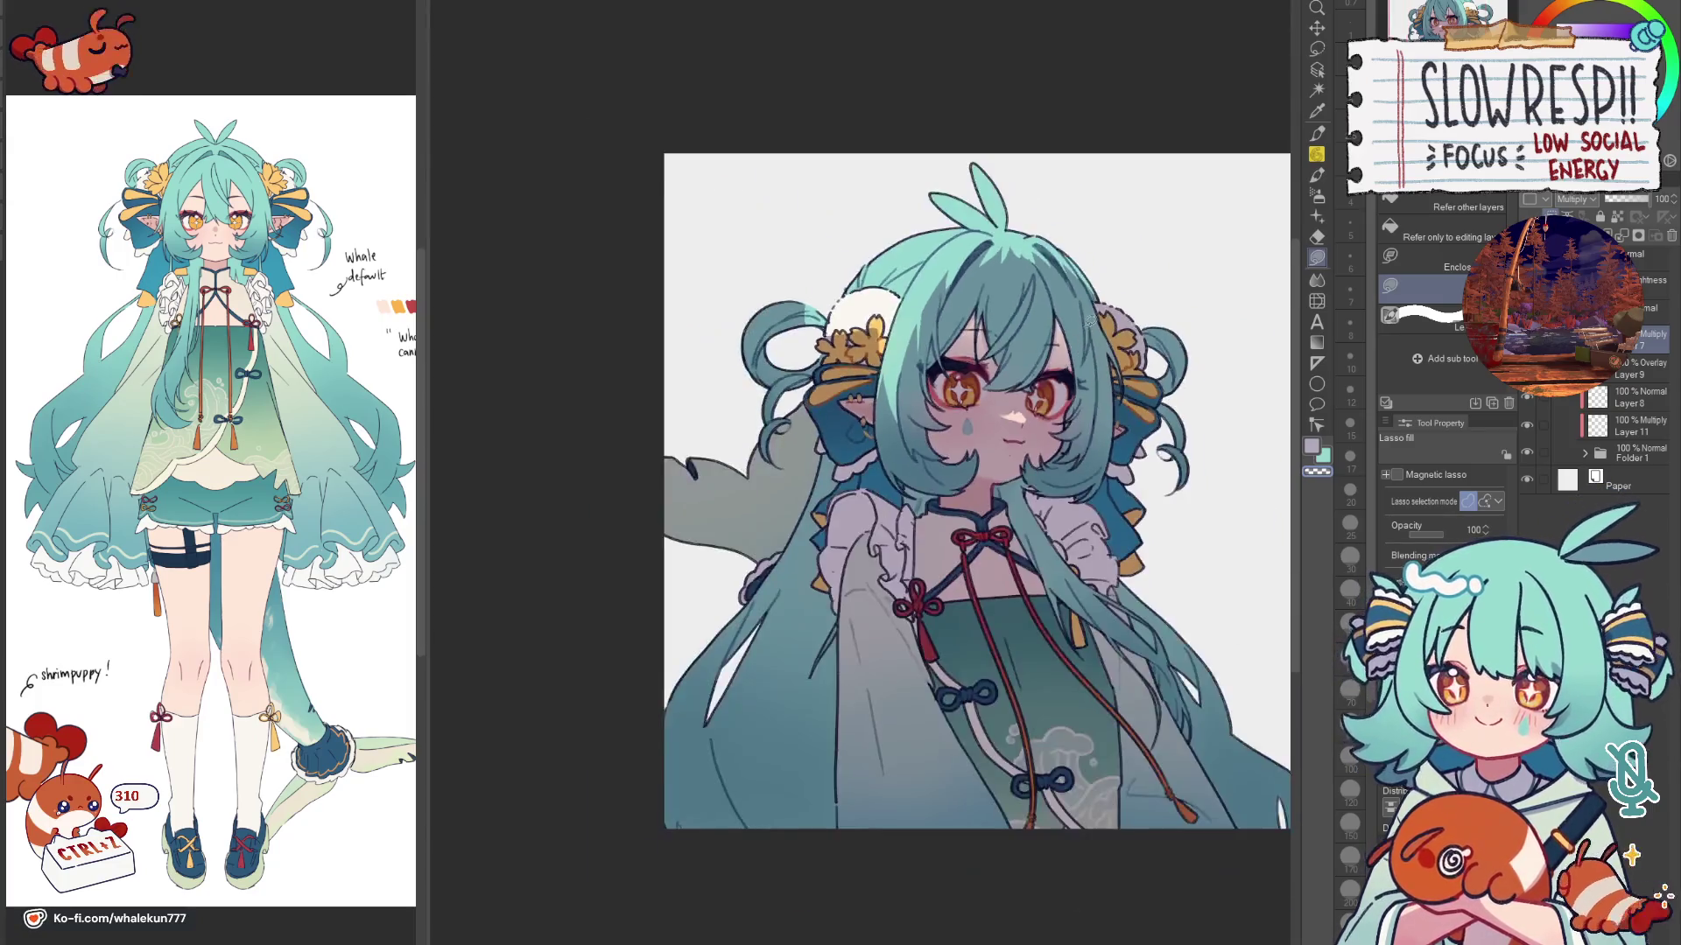
{"action": "scroll", "coordinate": [919, 328], "scroll_direction": "up", "scroll_amount": 2}
{"action": "scroll", "coordinate": [893, 321], "scroll_direction": "up", "scroll_amount": 2}
{"action": "scroll", "coordinate": [851, 313], "scroll_direction": "up", "scroll_amount": 3}
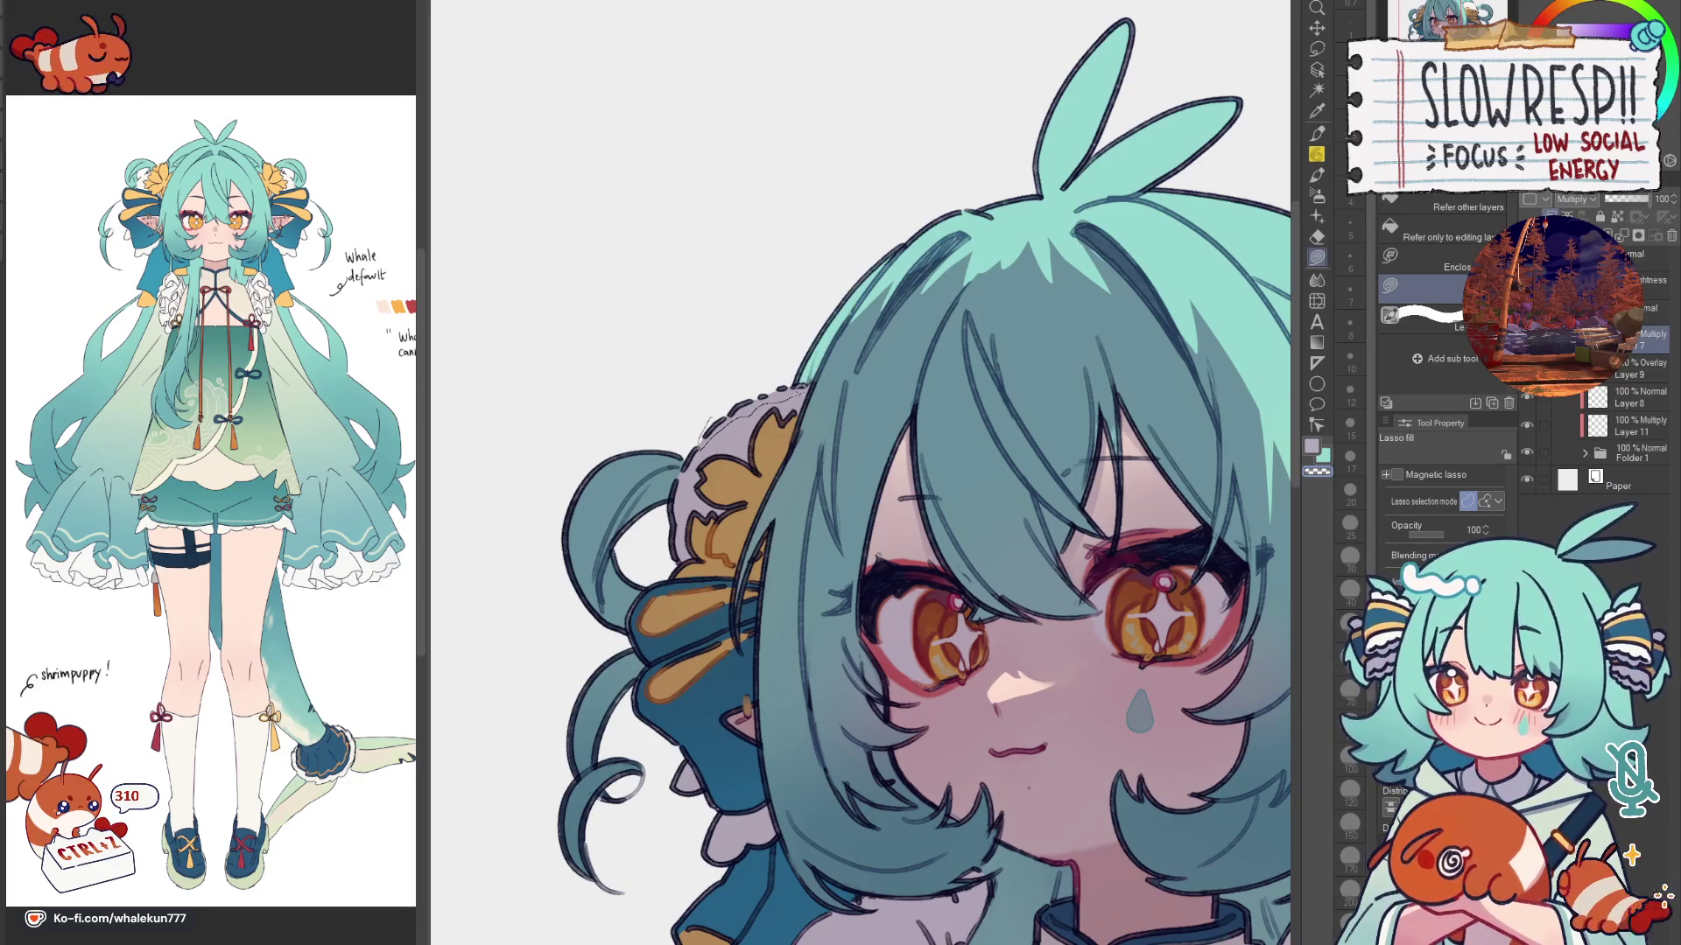
Step: Lasso-fill the hair bun's edge and a thin strip along its top with lighter teal
{"action": "left_click_drag", "start_coordinate": [795, 381], "coordinate": [690, 457]}
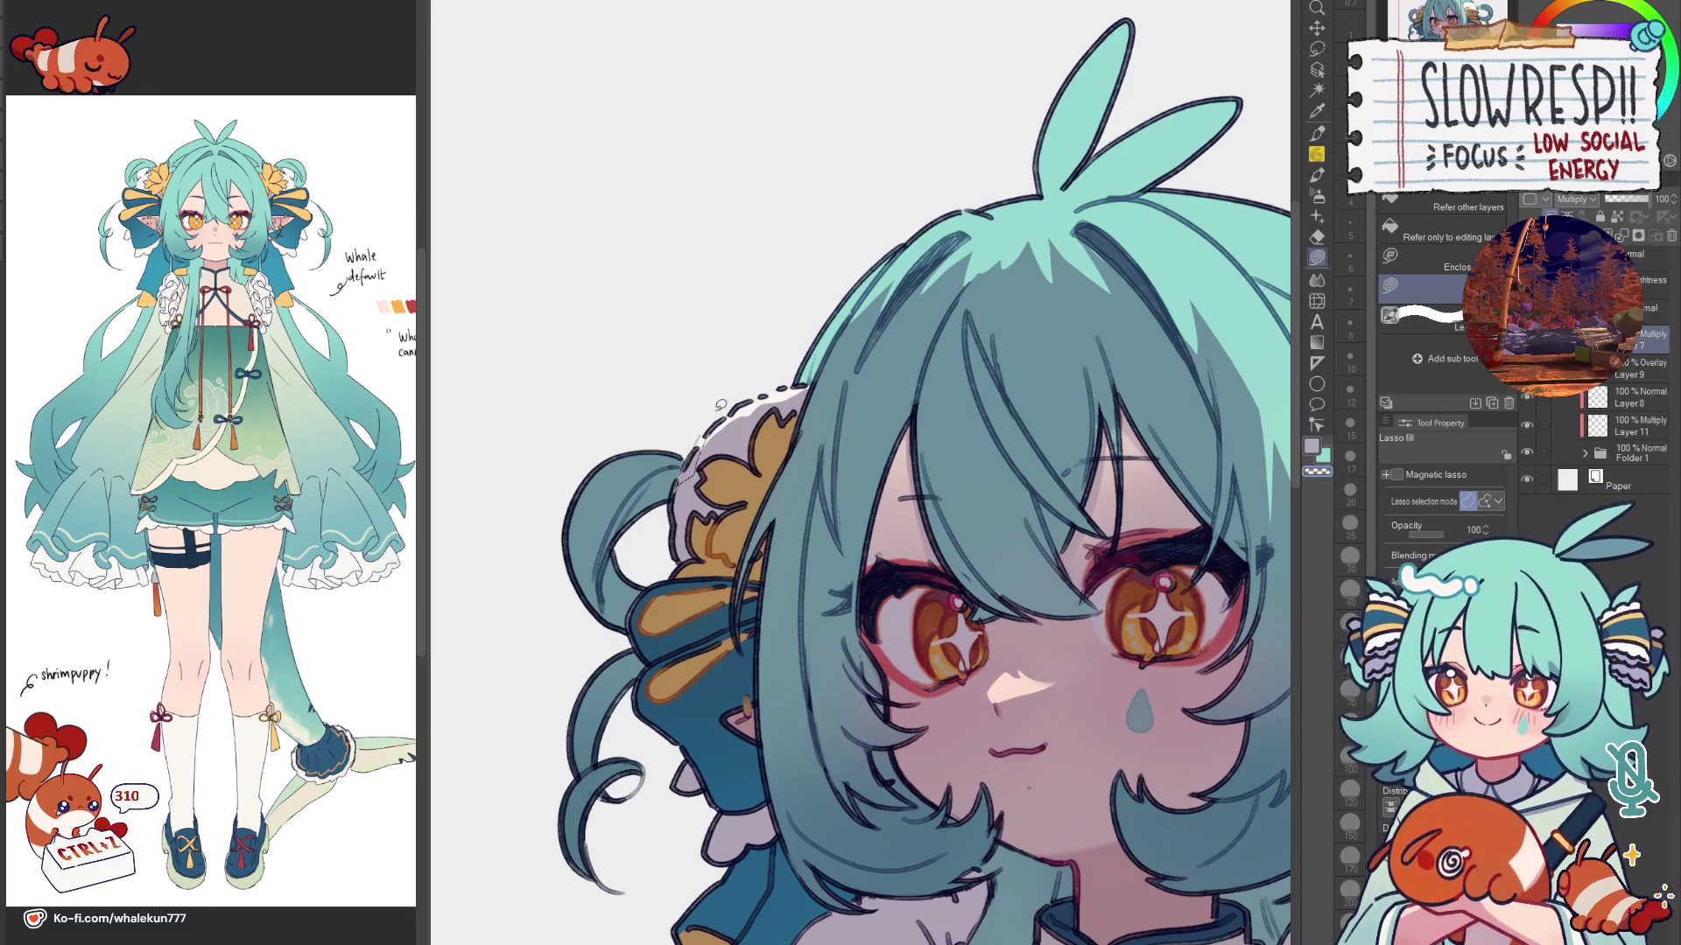
{"action": "scroll", "coordinate": [755, 407], "scroll_direction": "up", "scroll_amount": 1}
{"action": "scroll", "coordinate": [788, 405], "scroll_direction": "down", "scroll_amount": 1}
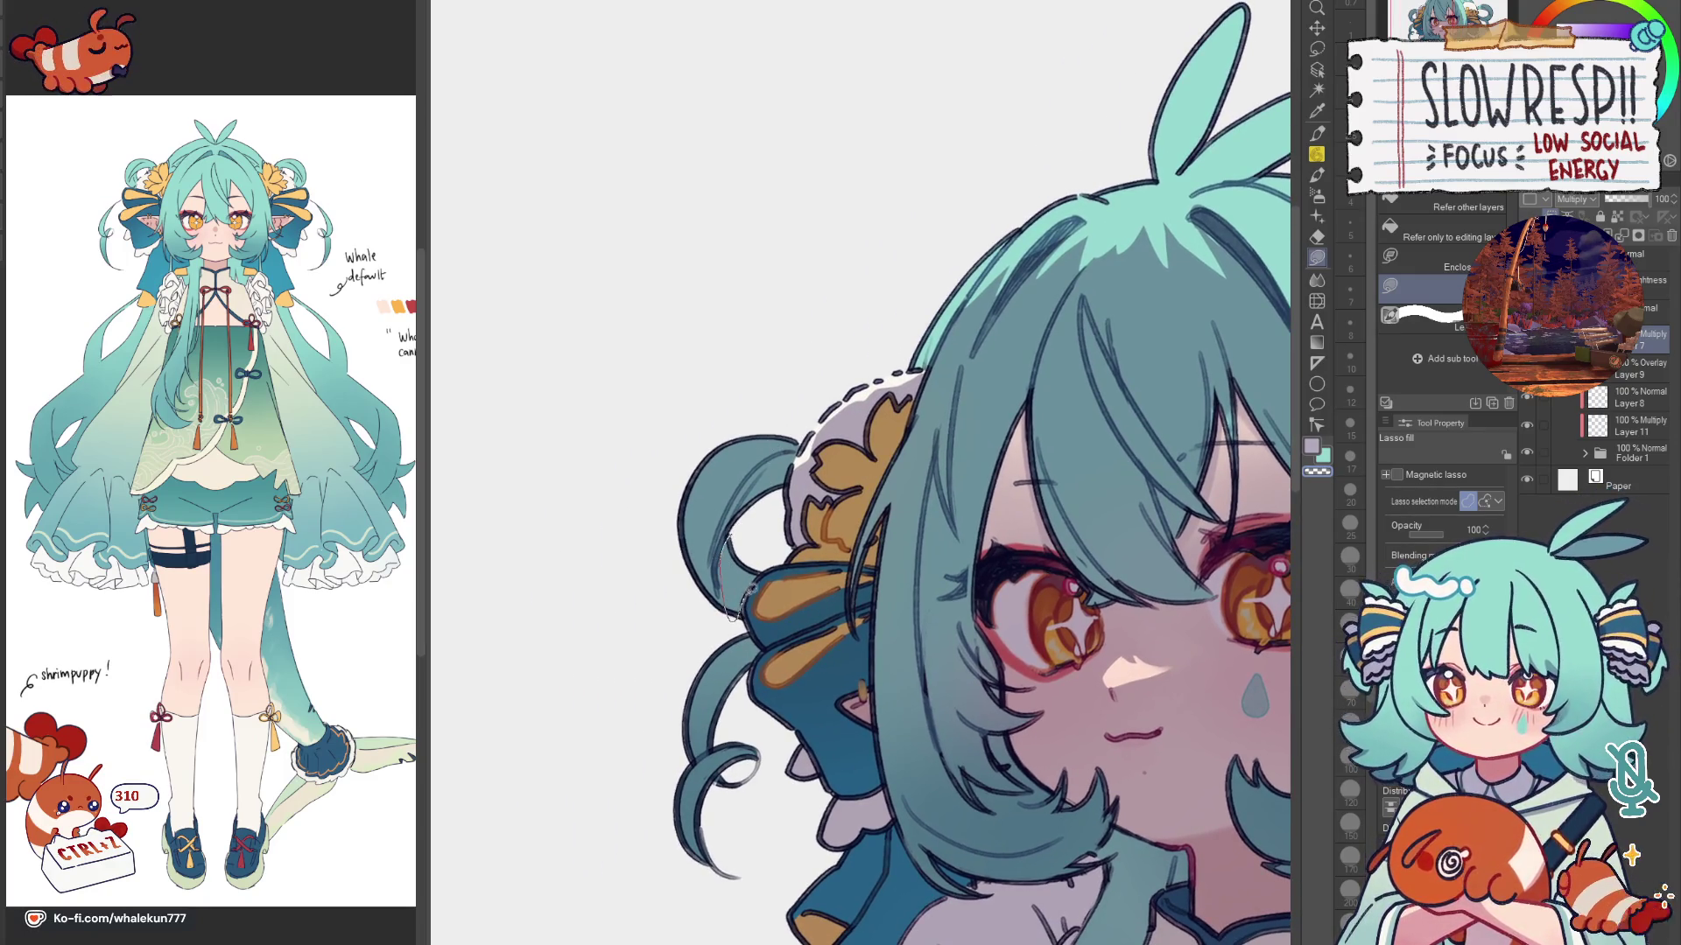
{"action": "left_click_drag", "start_coordinate": [738, 614], "coordinate": [765, 521]}
{"action": "scroll", "coordinate": [828, 454], "scroll_direction": "down", "scroll_amount": 4}
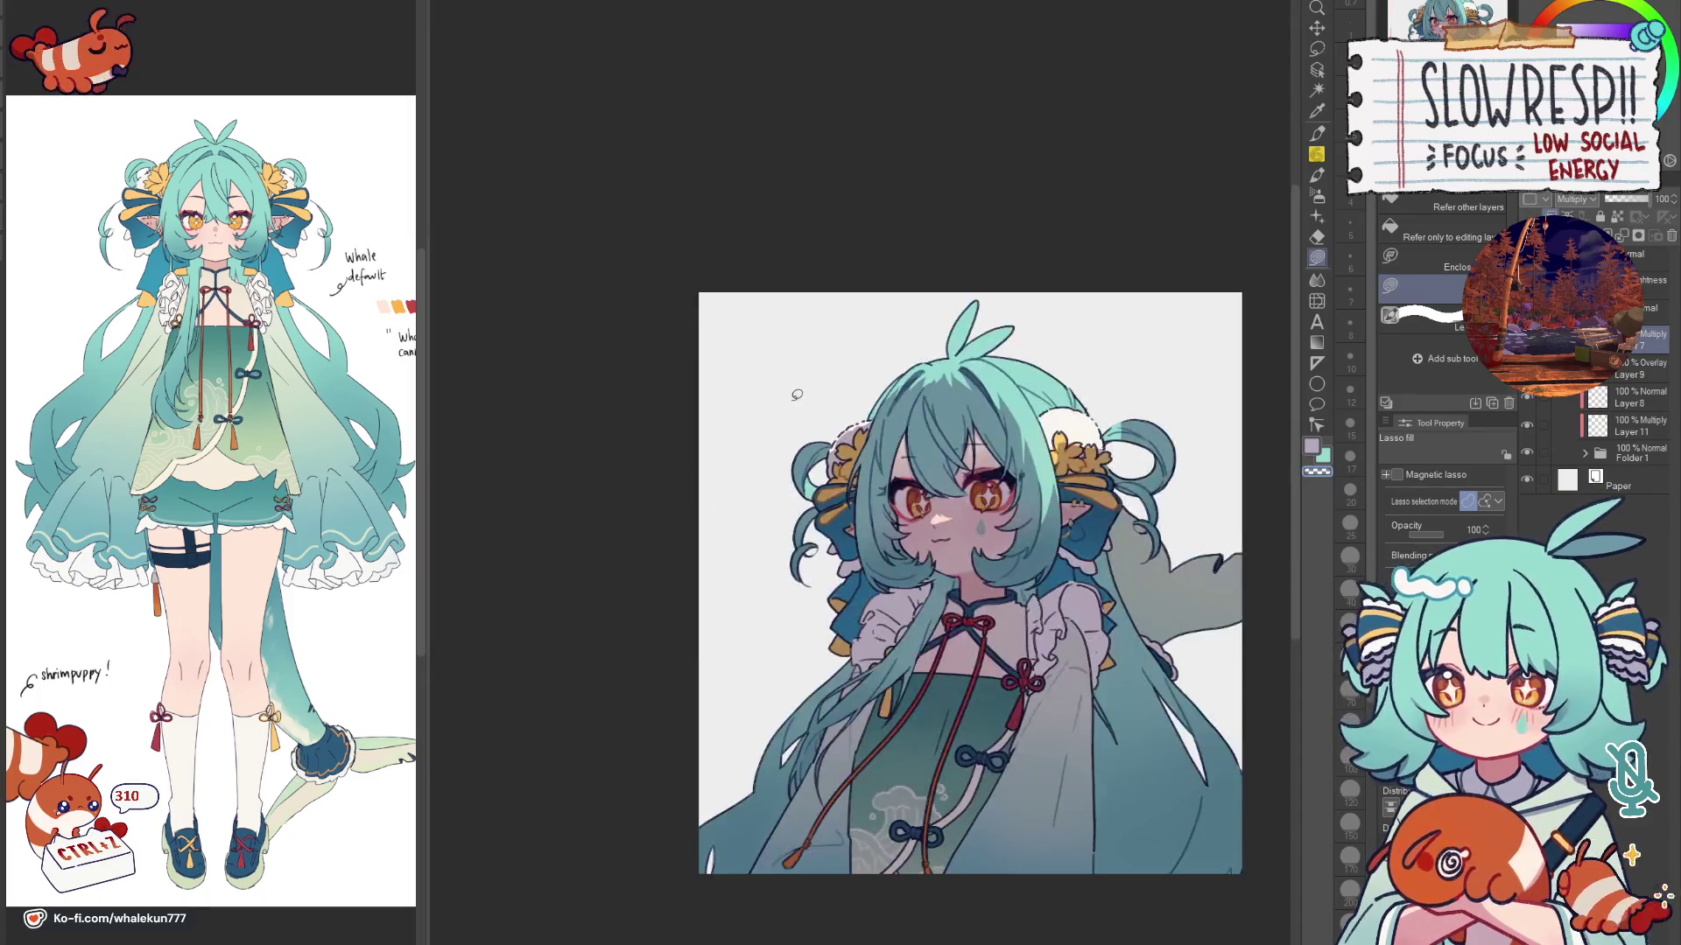
{"action": "scroll", "coordinate": [919, 485], "scroll_direction": "up", "scroll_amount": 1}
{"action": "scroll", "coordinate": [1142, 519], "scroll_direction": "up", "scroll_amount": 2}
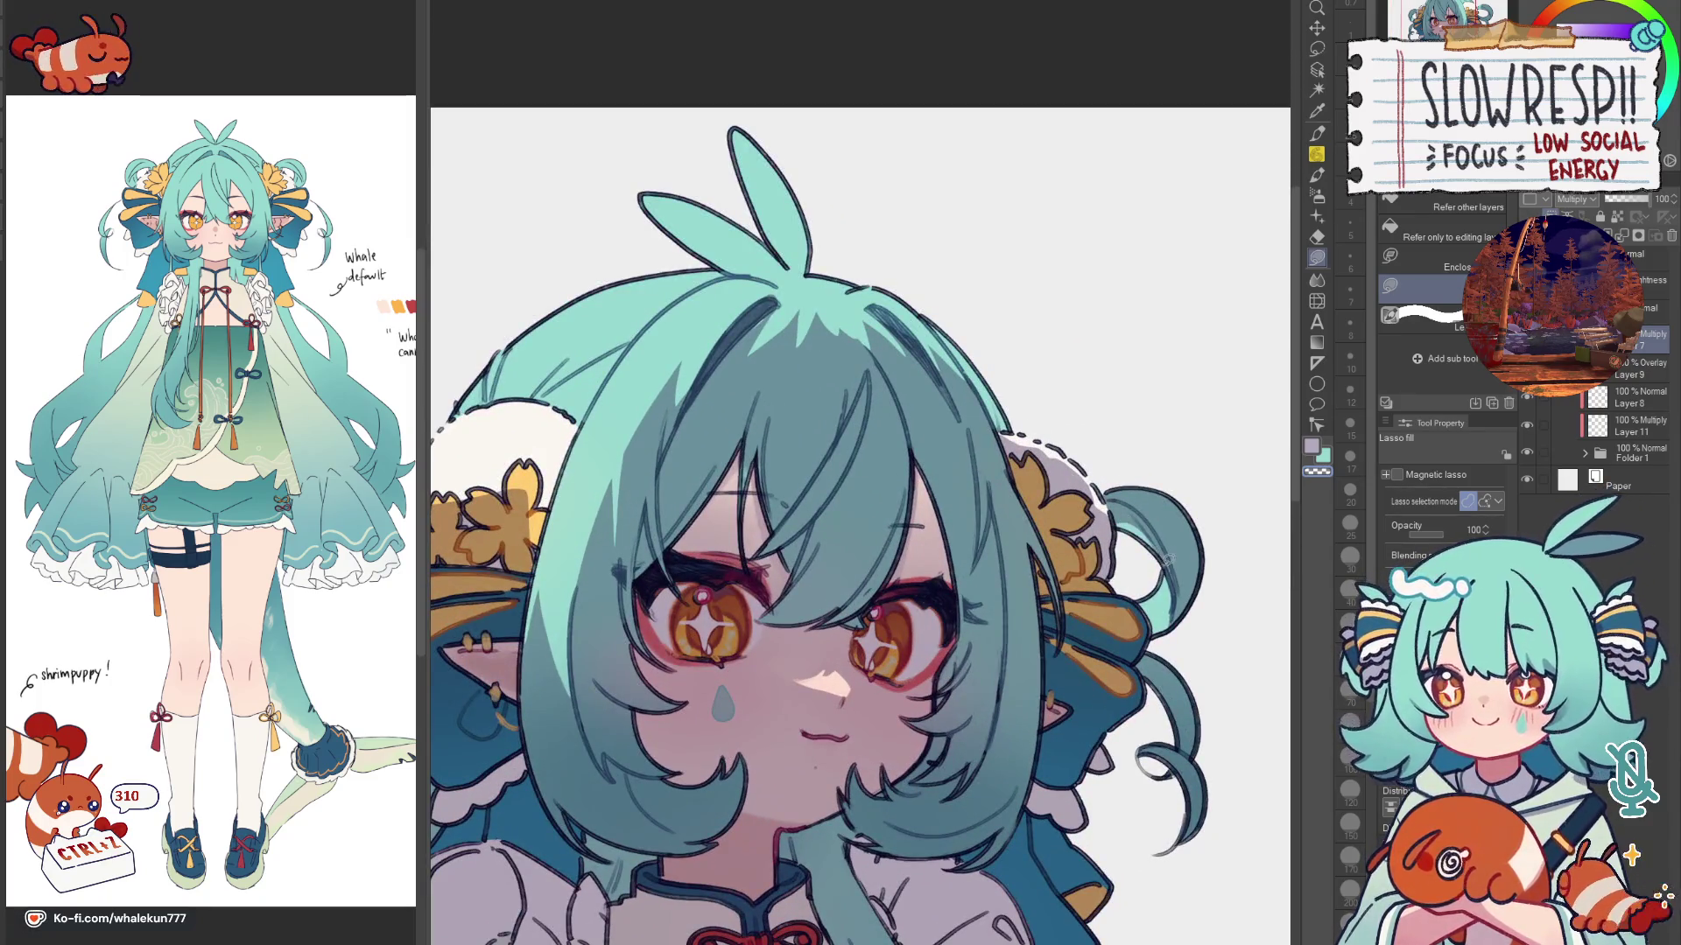
{"action": "left_click_drag", "start_coordinate": [784, 604], "coordinate": [1269, 604]}
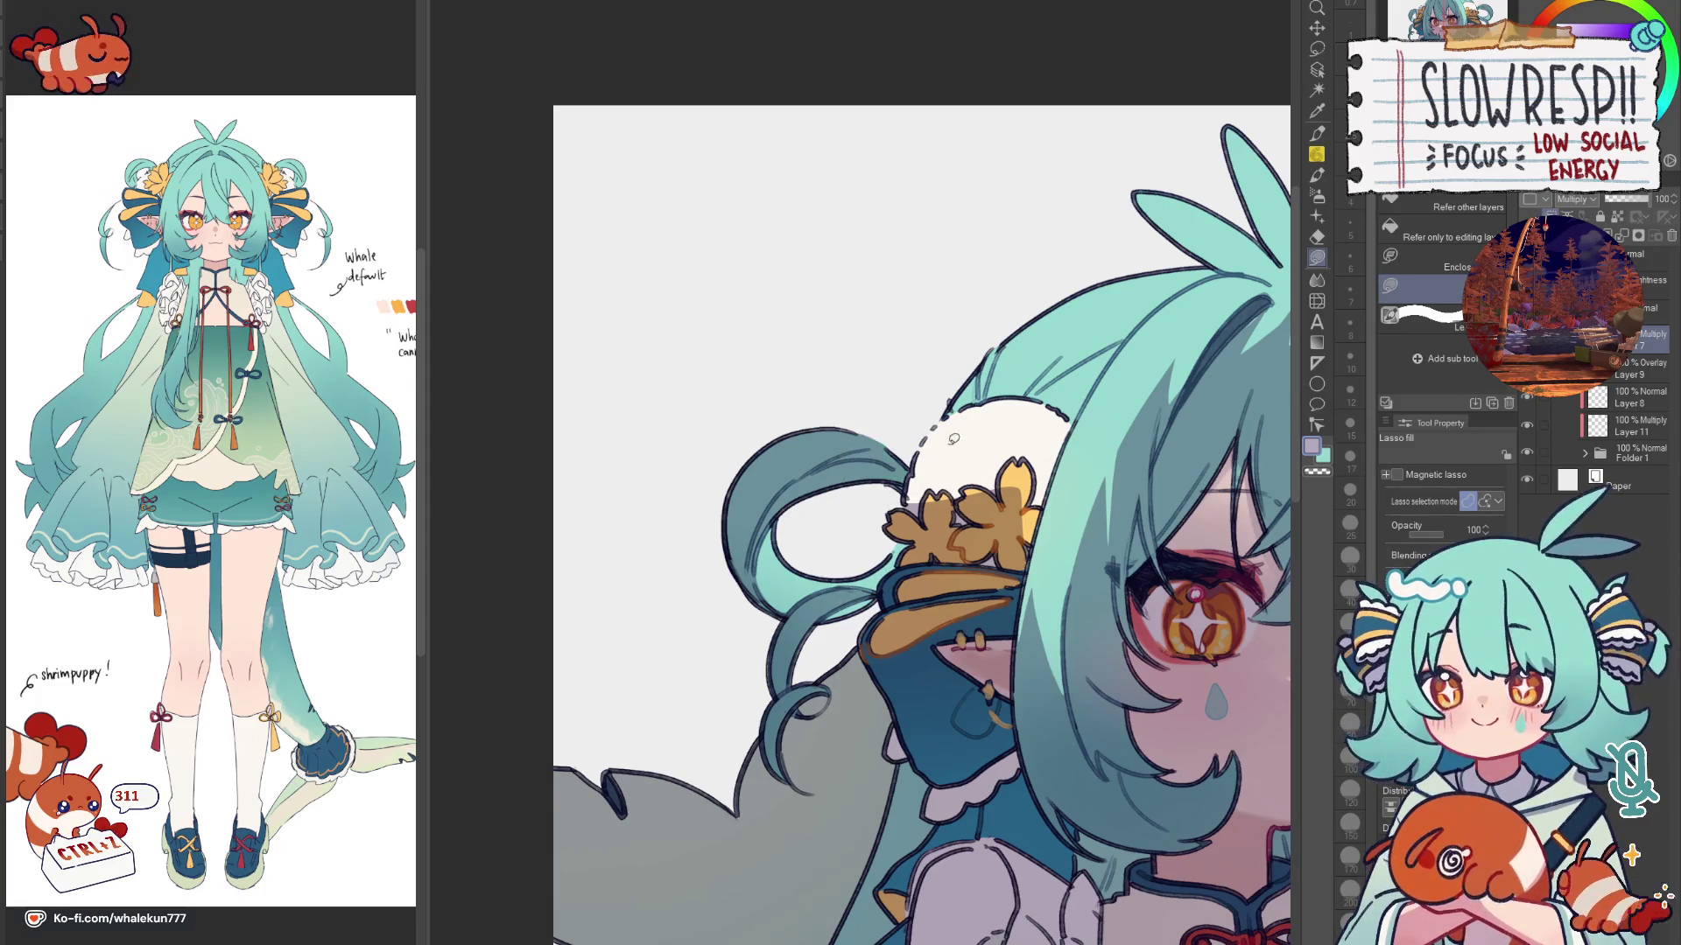
{"action": "mouse_move", "coordinate": [913, 503]}
{"action": "left_mouse_down"}
{"action": "mouse_move", "coordinate": [1055, 430]}
{"action": "mouse_move", "coordinate": [1058, 506]}
{"action": "left_mouse_up"}
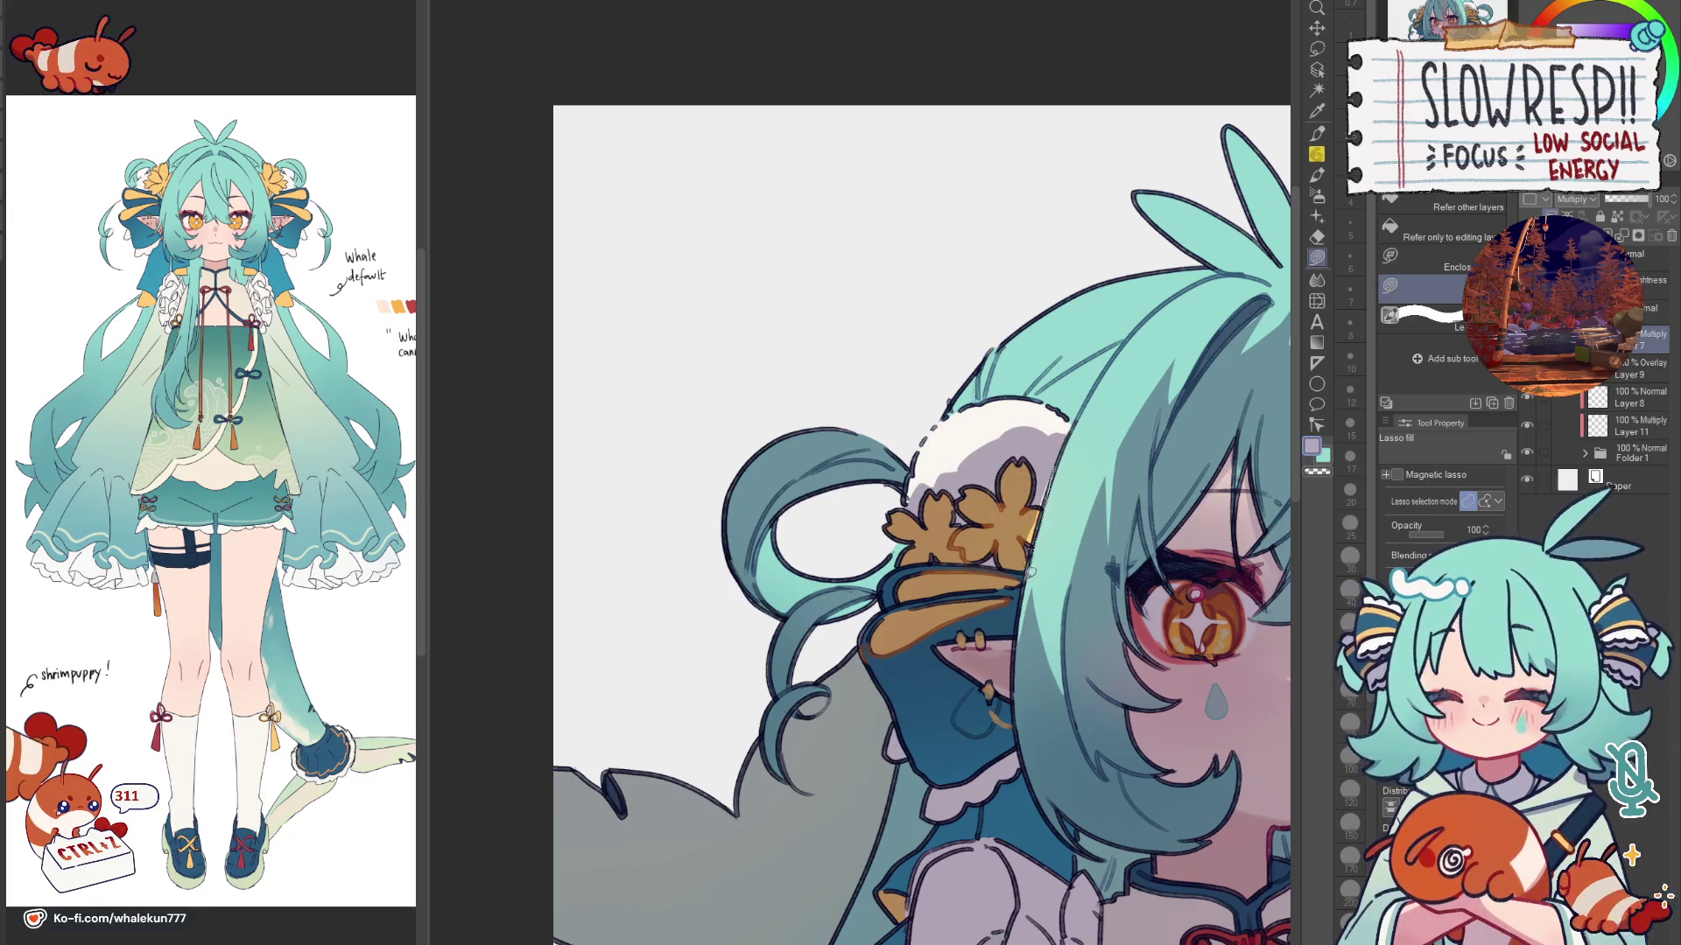
Step: Lasso-erase the stray hair strand near the ear with transparent colour and trace along the loop's top
{"action": "key", "text": "c"}
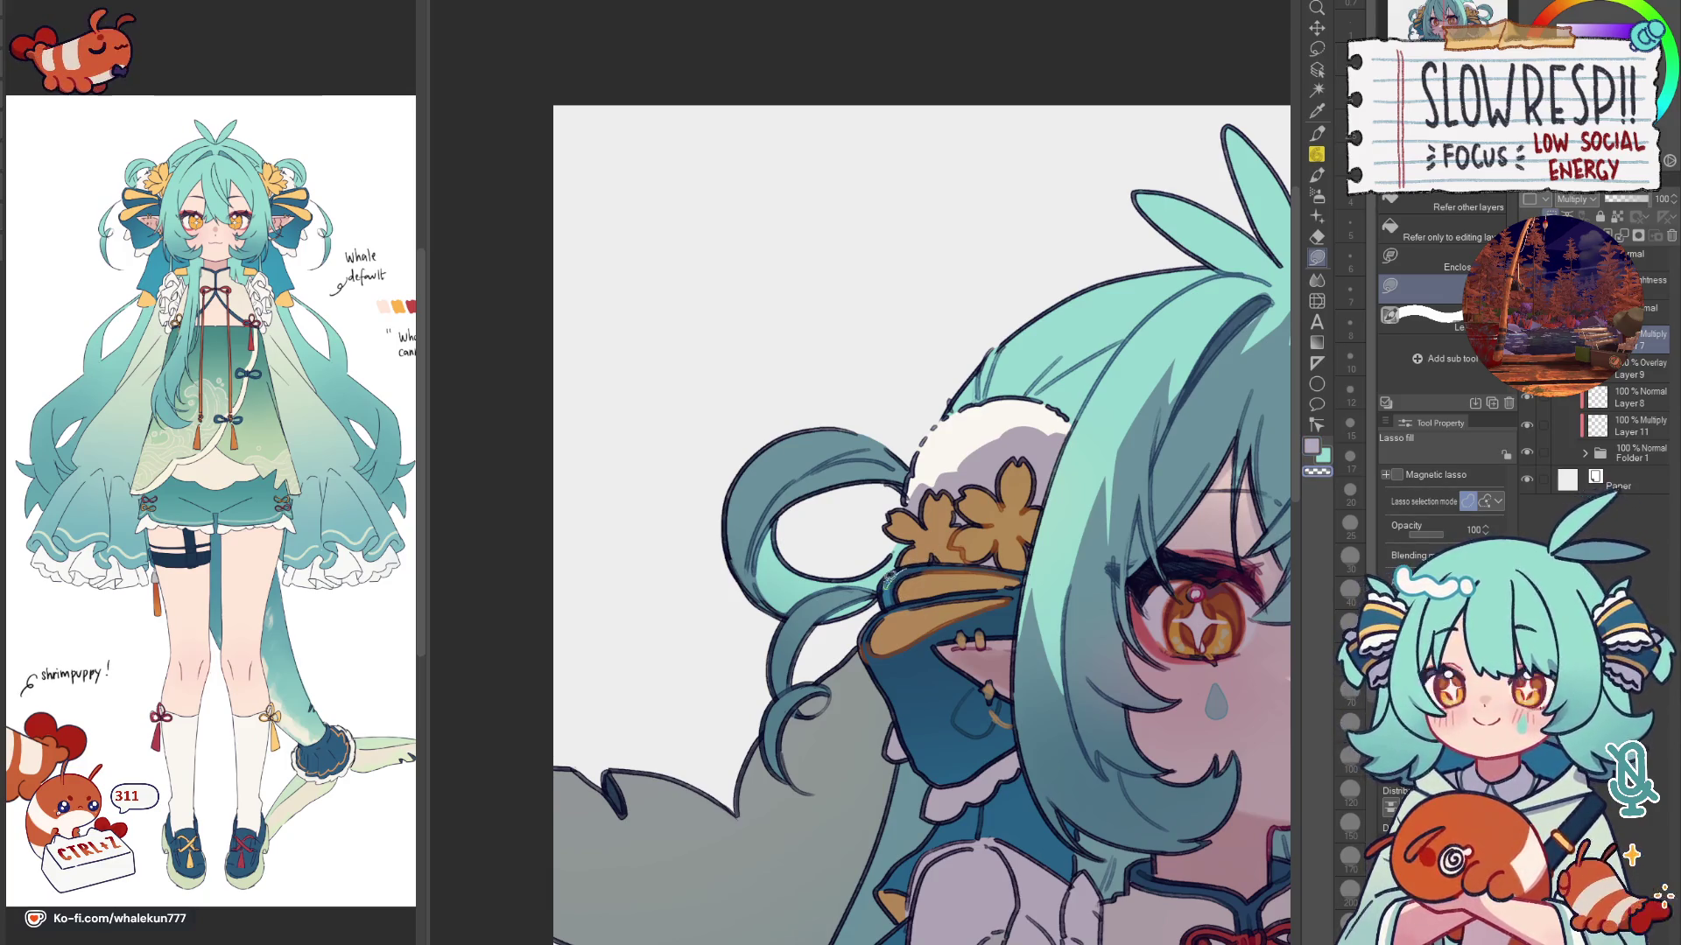
{"action": "mouse_move", "coordinate": [896, 578]}
{"action": "left_mouse_down"}
{"action": "mouse_move", "coordinate": [907, 605]}
{"action": "mouse_move", "coordinate": [932, 583]}
{"action": "left_mouse_up"}
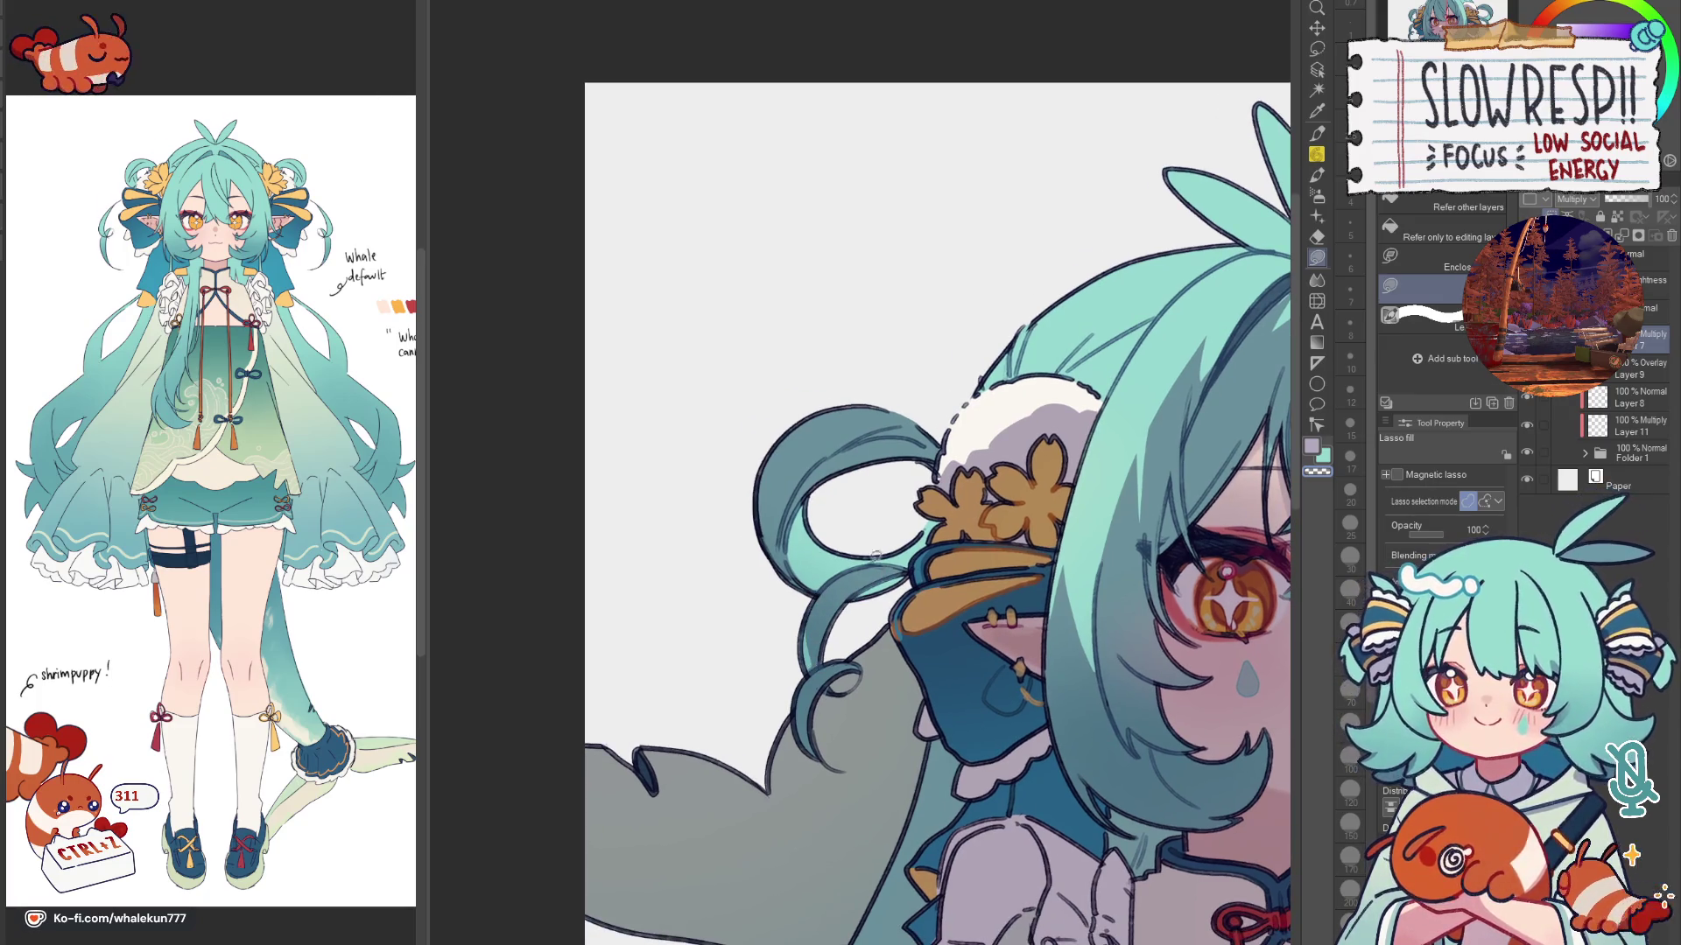
{"action": "mouse_move", "coordinate": [836, 408]}
{"action": "left_mouse_down"}
{"action": "mouse_move", "coordinate": [815, 410]}
{"action": "mouse_move", "coordinate": [926, 427]}
{"action": "left_mouse_up"}
{"action": "key", "text": "h"}
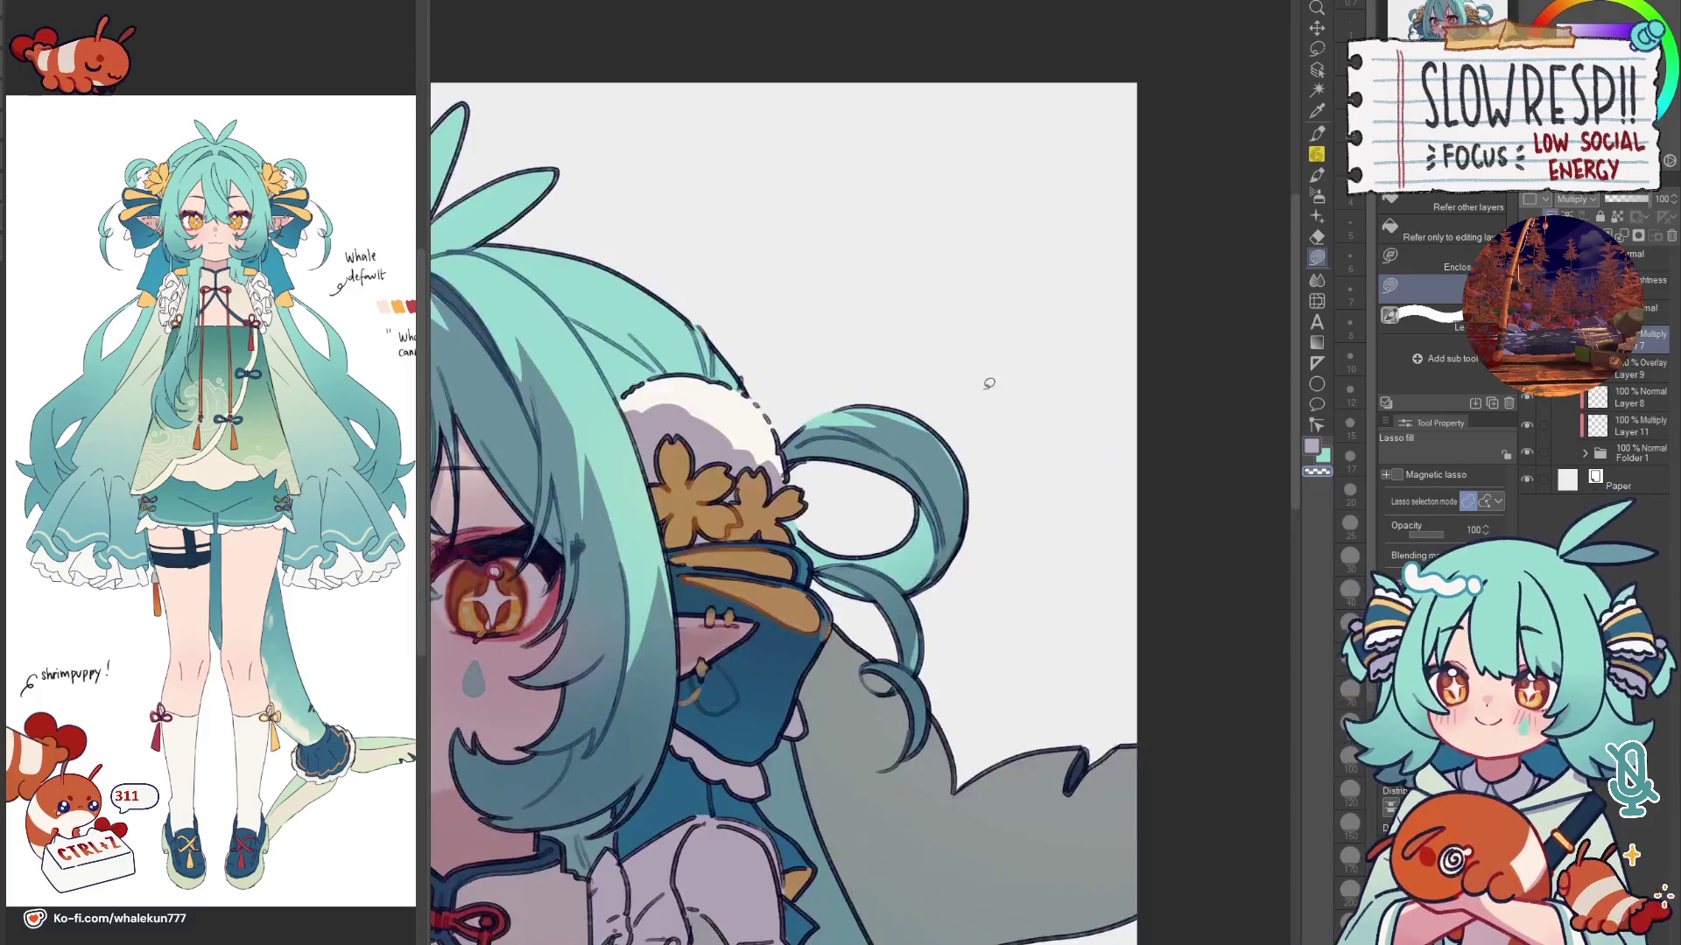
{"action": "scroll", "coordinate": [971, 489], "scroll_direction": "down", "scroll_amount": 2}
{"action": "scroll", "coordinate": [971, 491], "scroll_direction": "up", "scroll_amount": 3}
{"action": "scroll", "coordinate": [1055, 419], "scroll_direction": "up", "scroll_amount": 2}
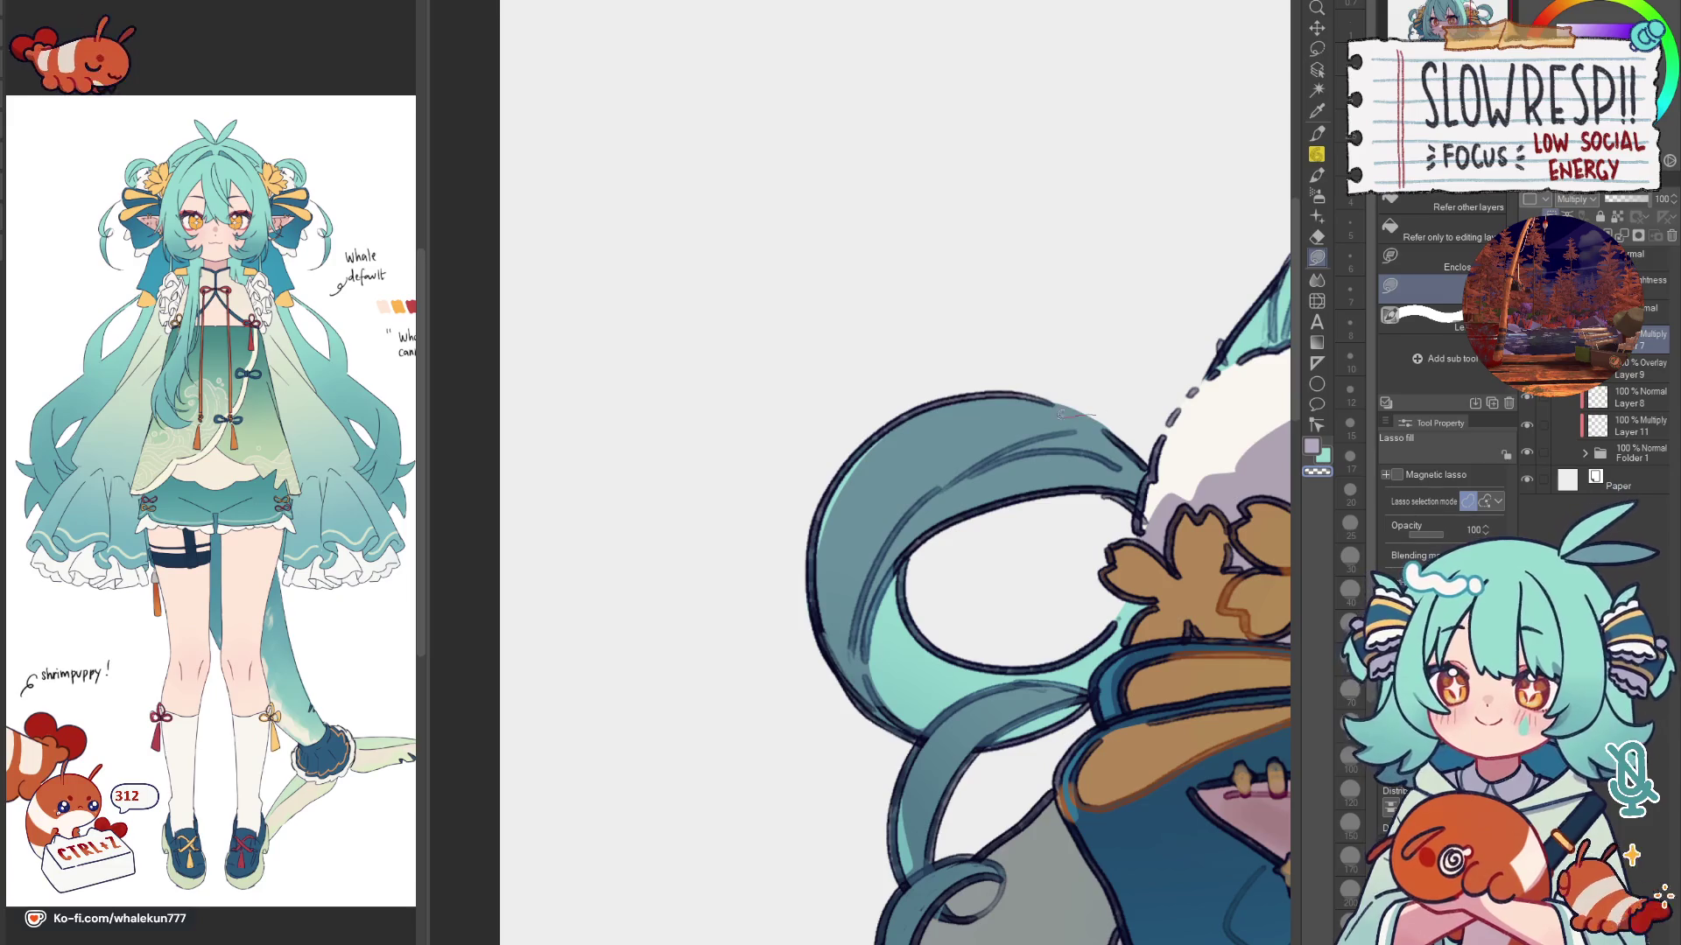
Step: Lasso-fill teal over the sketch lines along the side hair loop's top, checking mirrored
{"action": "left_click_drag", "start_coordinate": [1092, 419], "coordinate": [1138, 457]}
{"action": "left_click_drag", "start_coordinate": [891, 418], "coordinate": [1137, 423]}
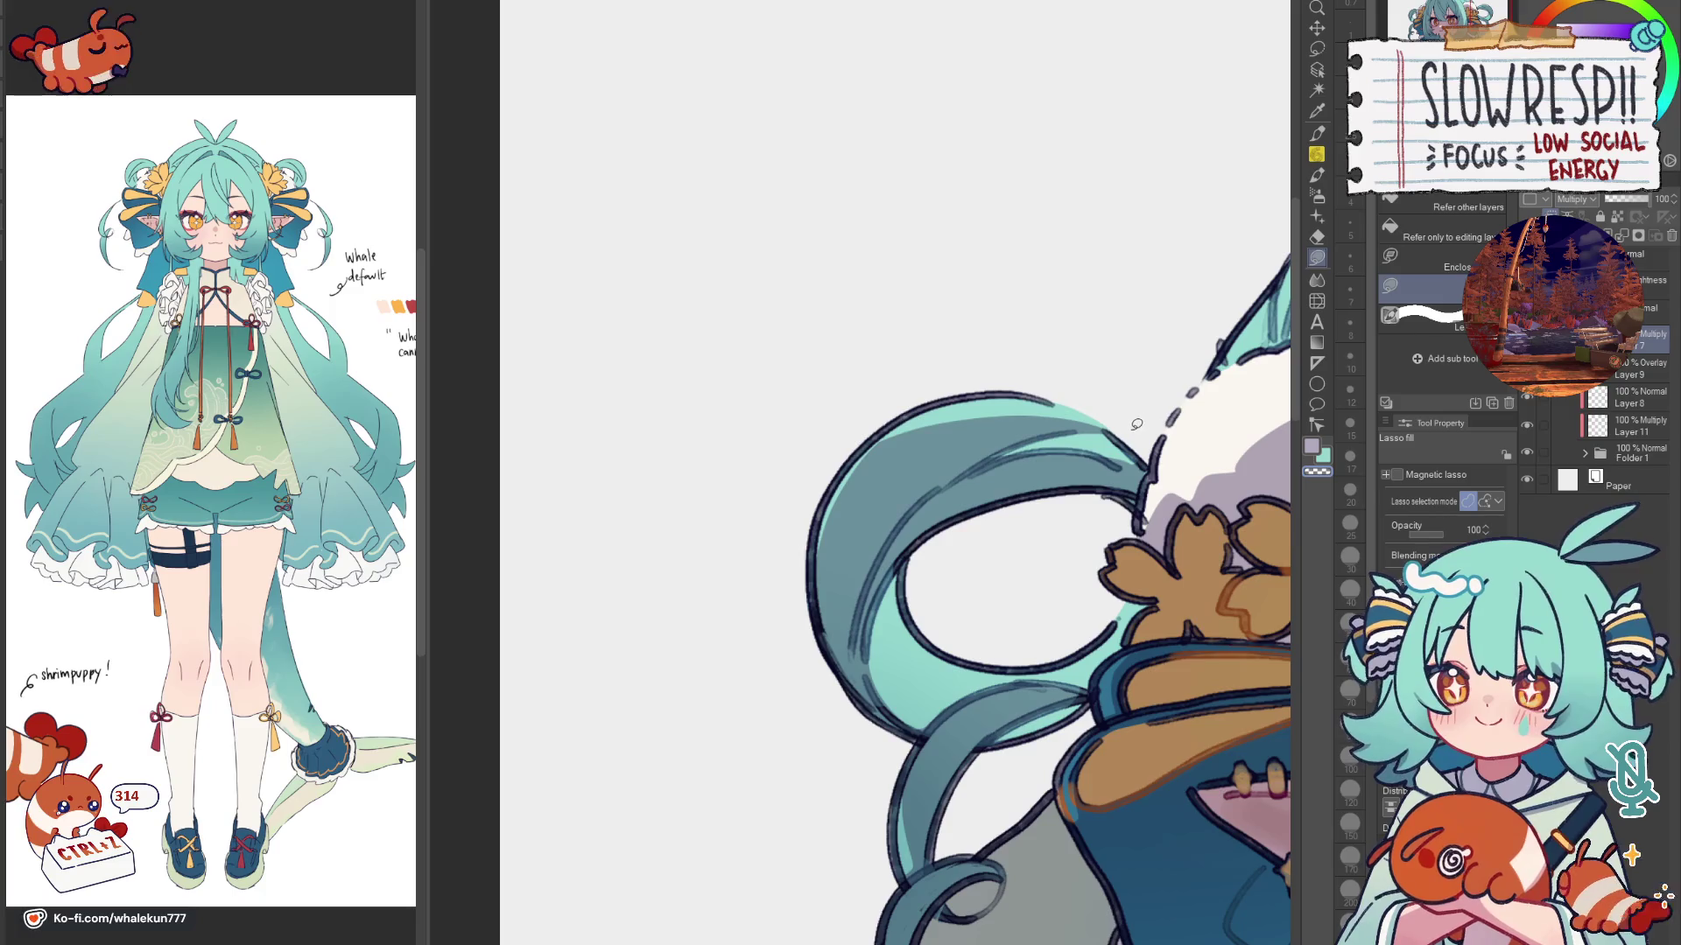
{"action": "key", "text": "h"}
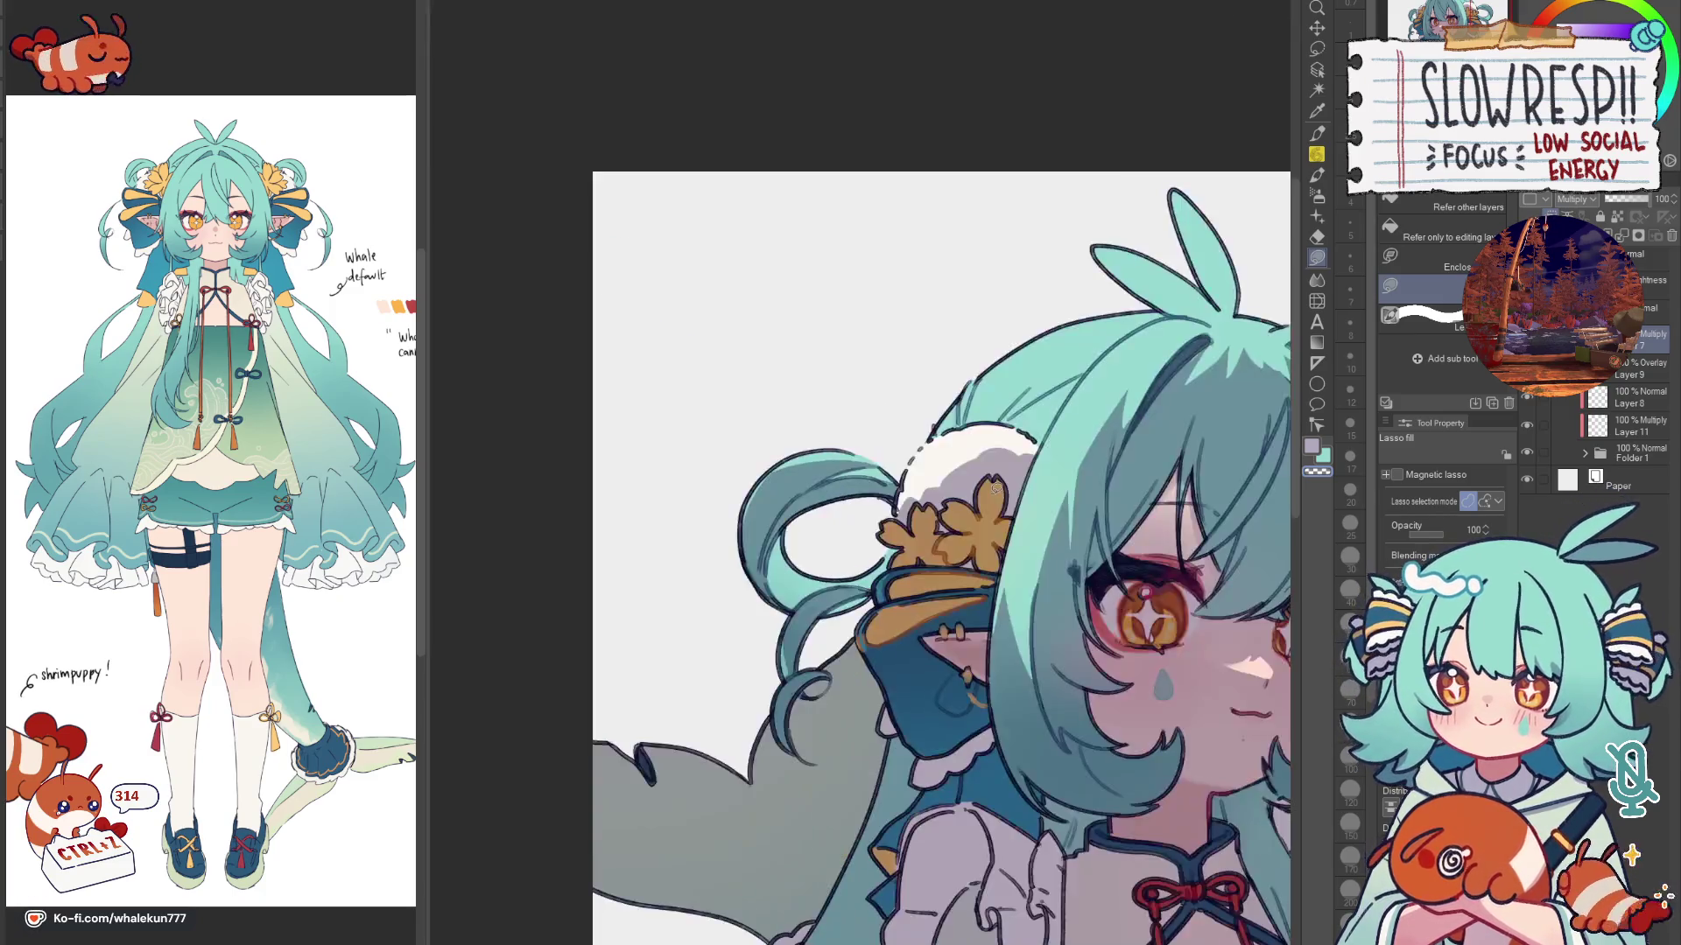
{"action": "key", "text": "h"}
{"action": "mouse_move", "coordinate": [1051, 403]}
{"action": "left_mouse_down"}
{"action": "mouse_move", "coordinate": [849, 421]}
{"action": "mouse_move", "coordinate": [969, 438]}
{"action": "left_mouse_up"}
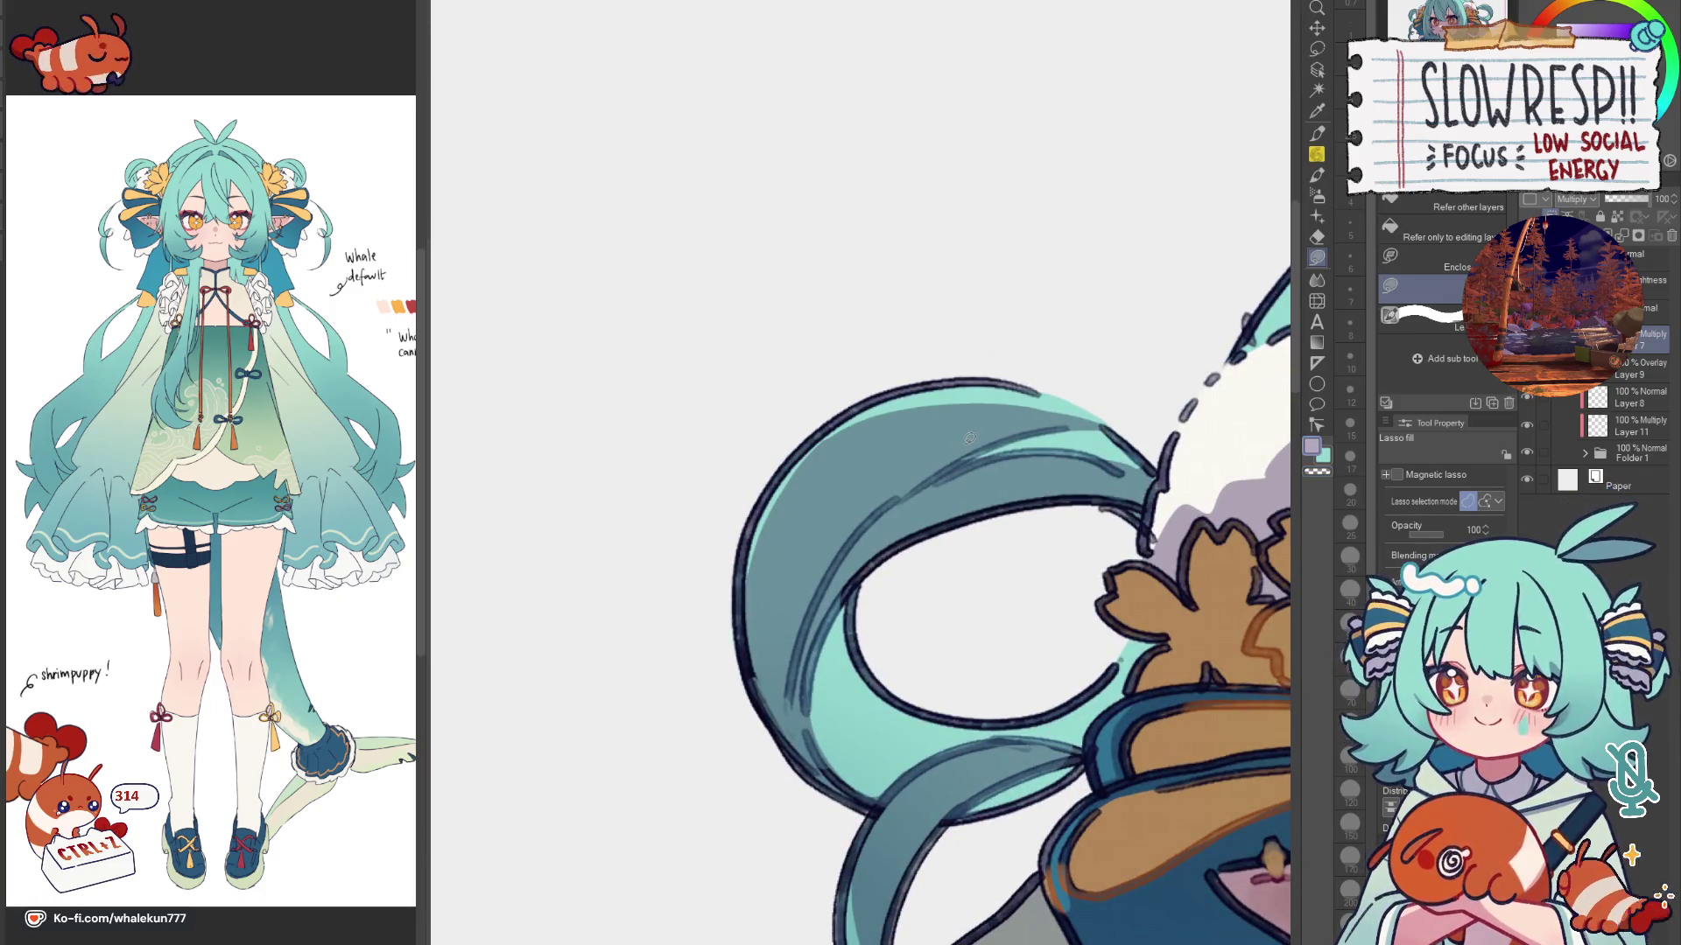
{"action": "key", "text": "h"}
{"action": "key", "text": "h"}
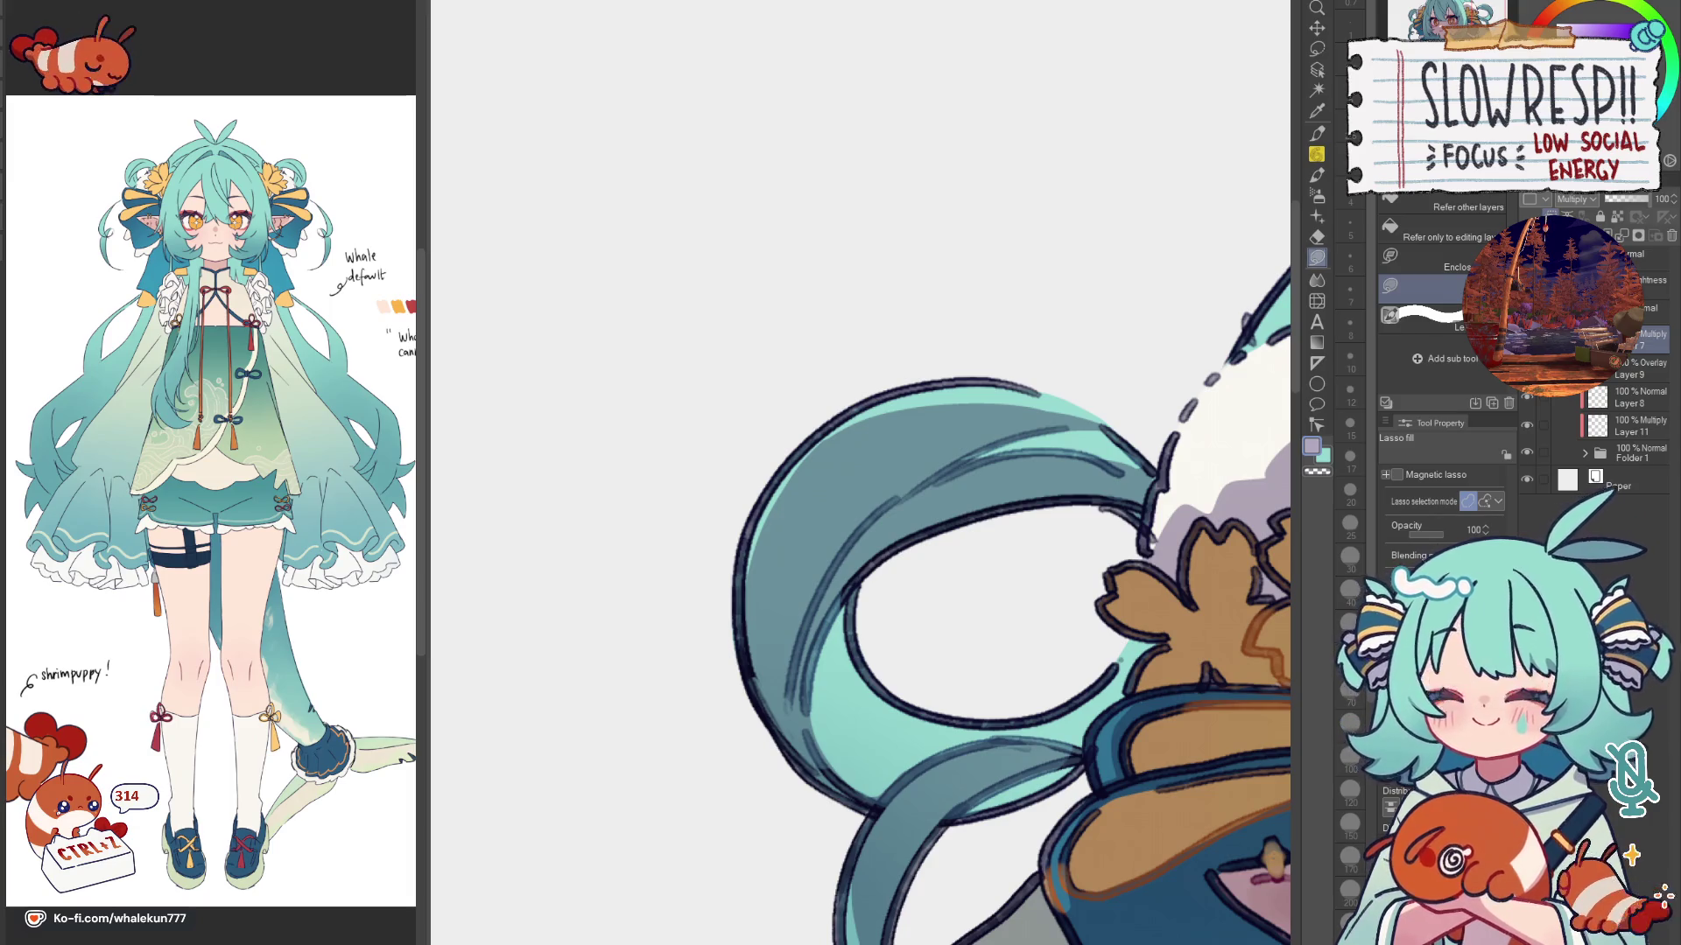
{"action": "scroll", "coordinate": [1071, 590], "scroll_direction": "down", "scroll_amount": 2}
{"action": "scroll", "coordinate": [1070, 589], "scroll_direction": "down", "scroll_amount": 2}
{"action": "scroll", "coordinate": [1070, 589], "scroll_direction": "down", "scroll_amount": 2}
{"action": "scroll", "coordinate": [1071, 589], "scroll_direction": "down", "scroll_amount": 2}
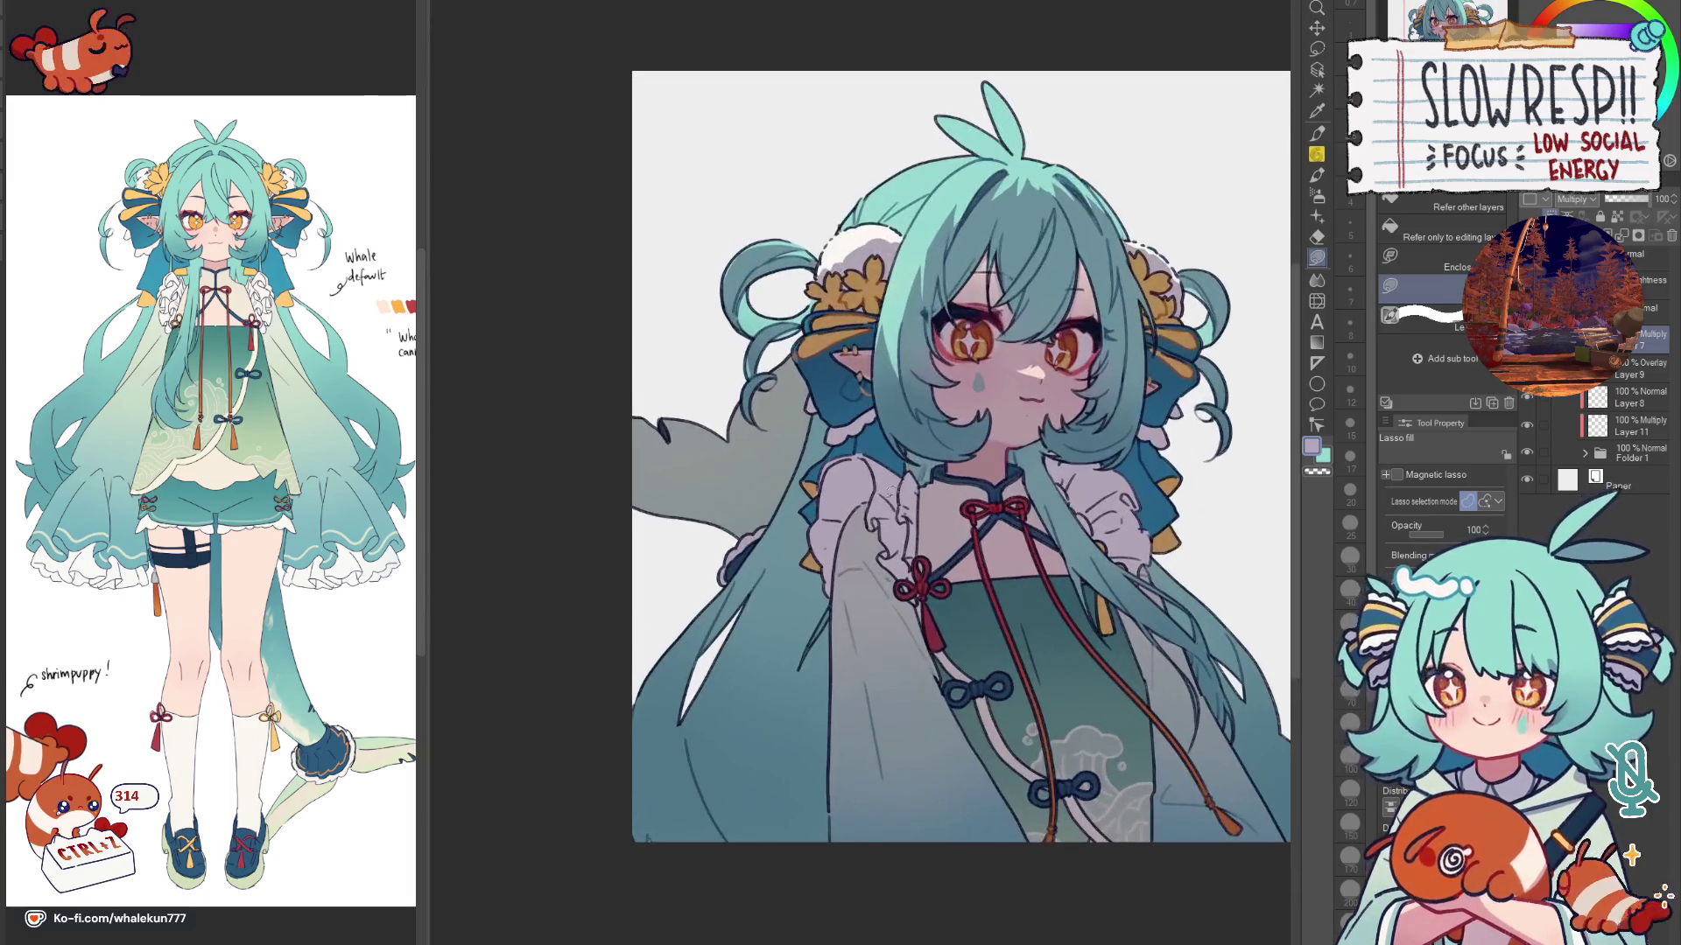
{"action": "scroll", "coordinate": [887, 442], "scroll_direction": "up", "scroll_amount": 1}
{"action": "scroll", "coordinate": [888, 443], "scroll_direction": "up", "scroll_amount": 2}
{"action": "scroll", "coordinate": [889, 452], "scroll_direction": "up", "scroll_amount": 1}
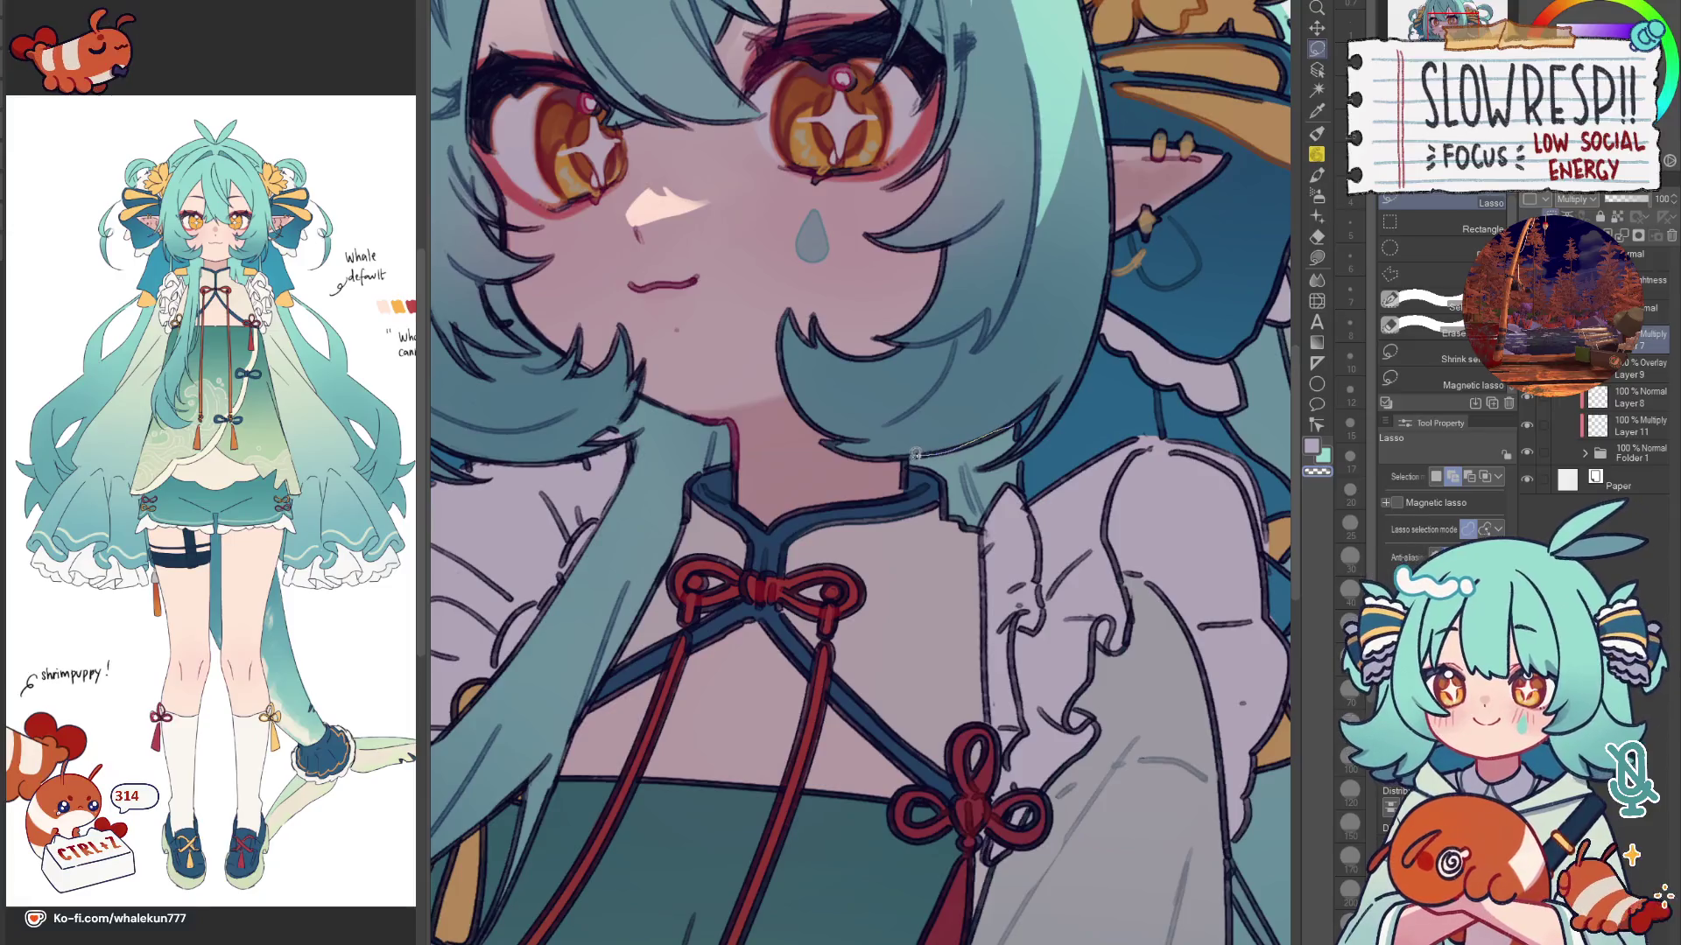
{"action": "left_click_drag", "start_coordinate": [948, 480], "coordinate": [1012, 449]}
{"action": "key", "text": "b"}
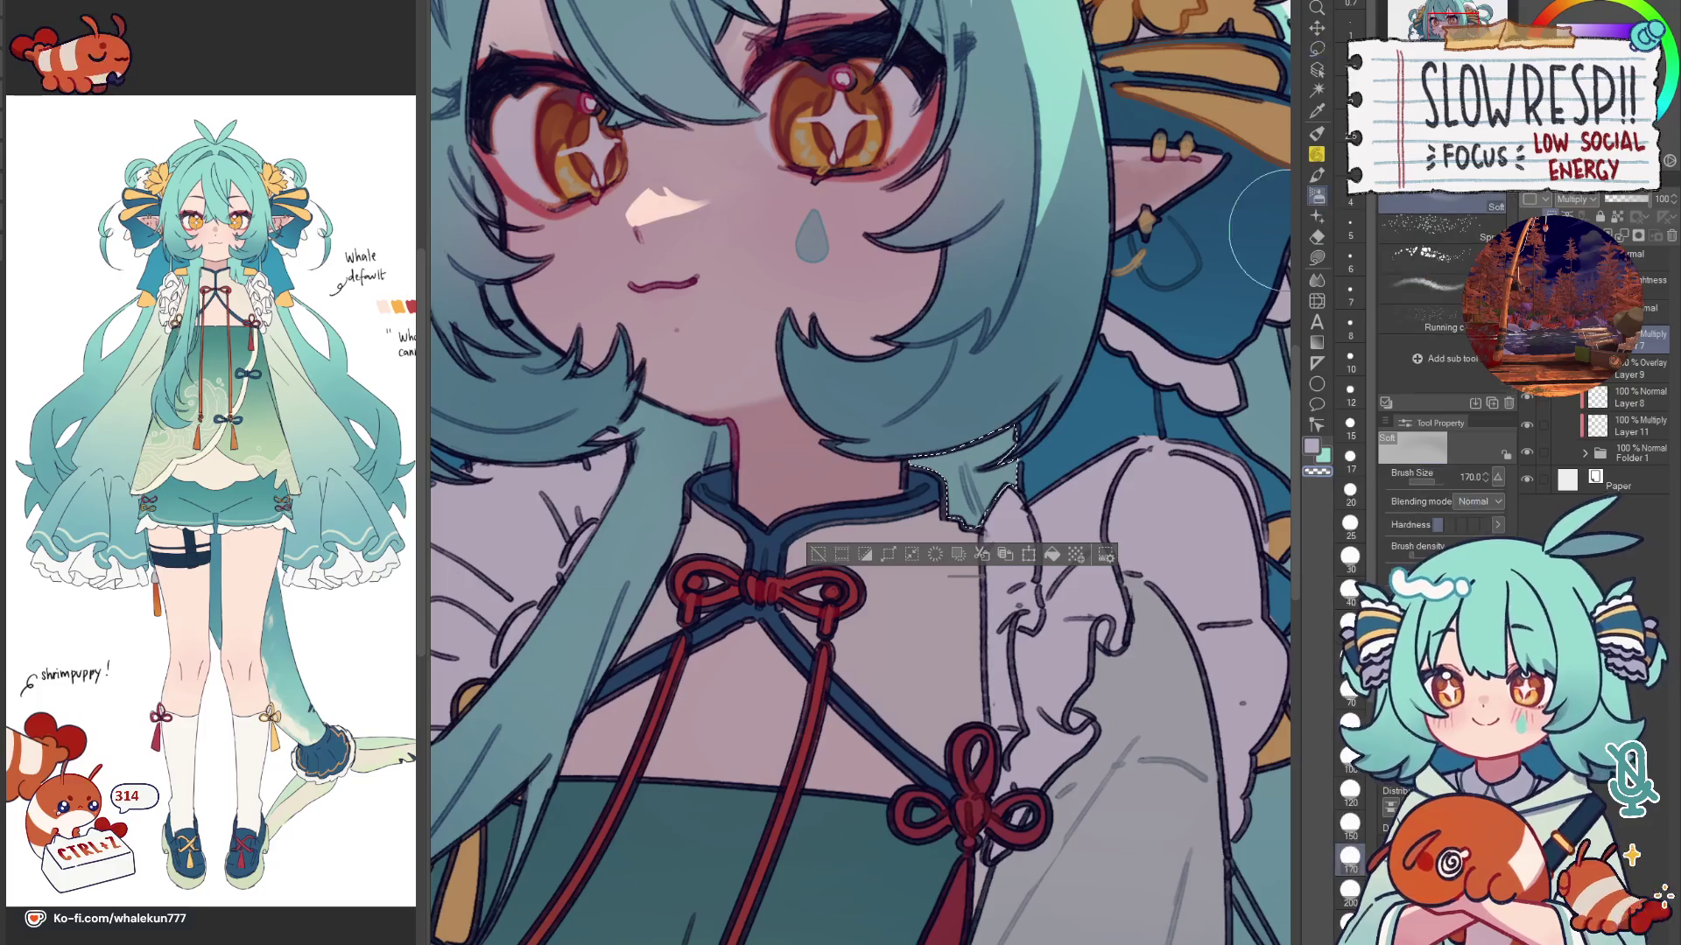
{"action": "scroll", "coordinate": [1037, 401], "scroll_direction": "down", "scroll_amount": 2}
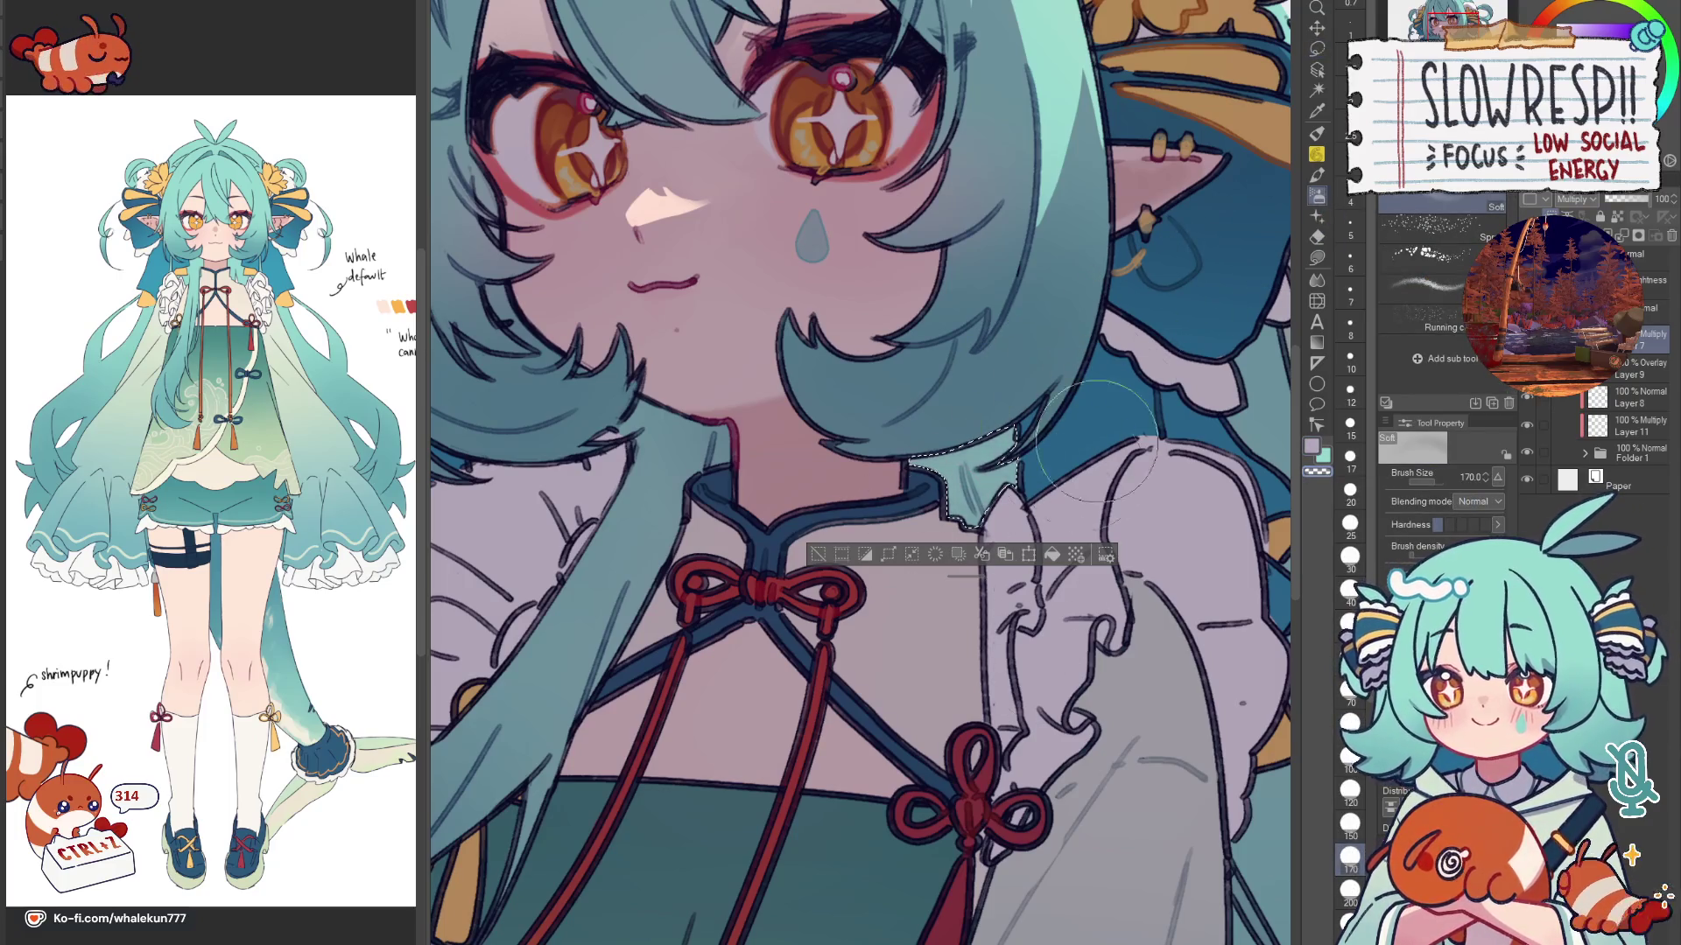
{"action": "scroll", "coordinate": [1110, 335], "scroll_direction": "down", "scroll_amount": 1}
{"action": "key", "text": "h"}
{"action": "key", "text": "h"}
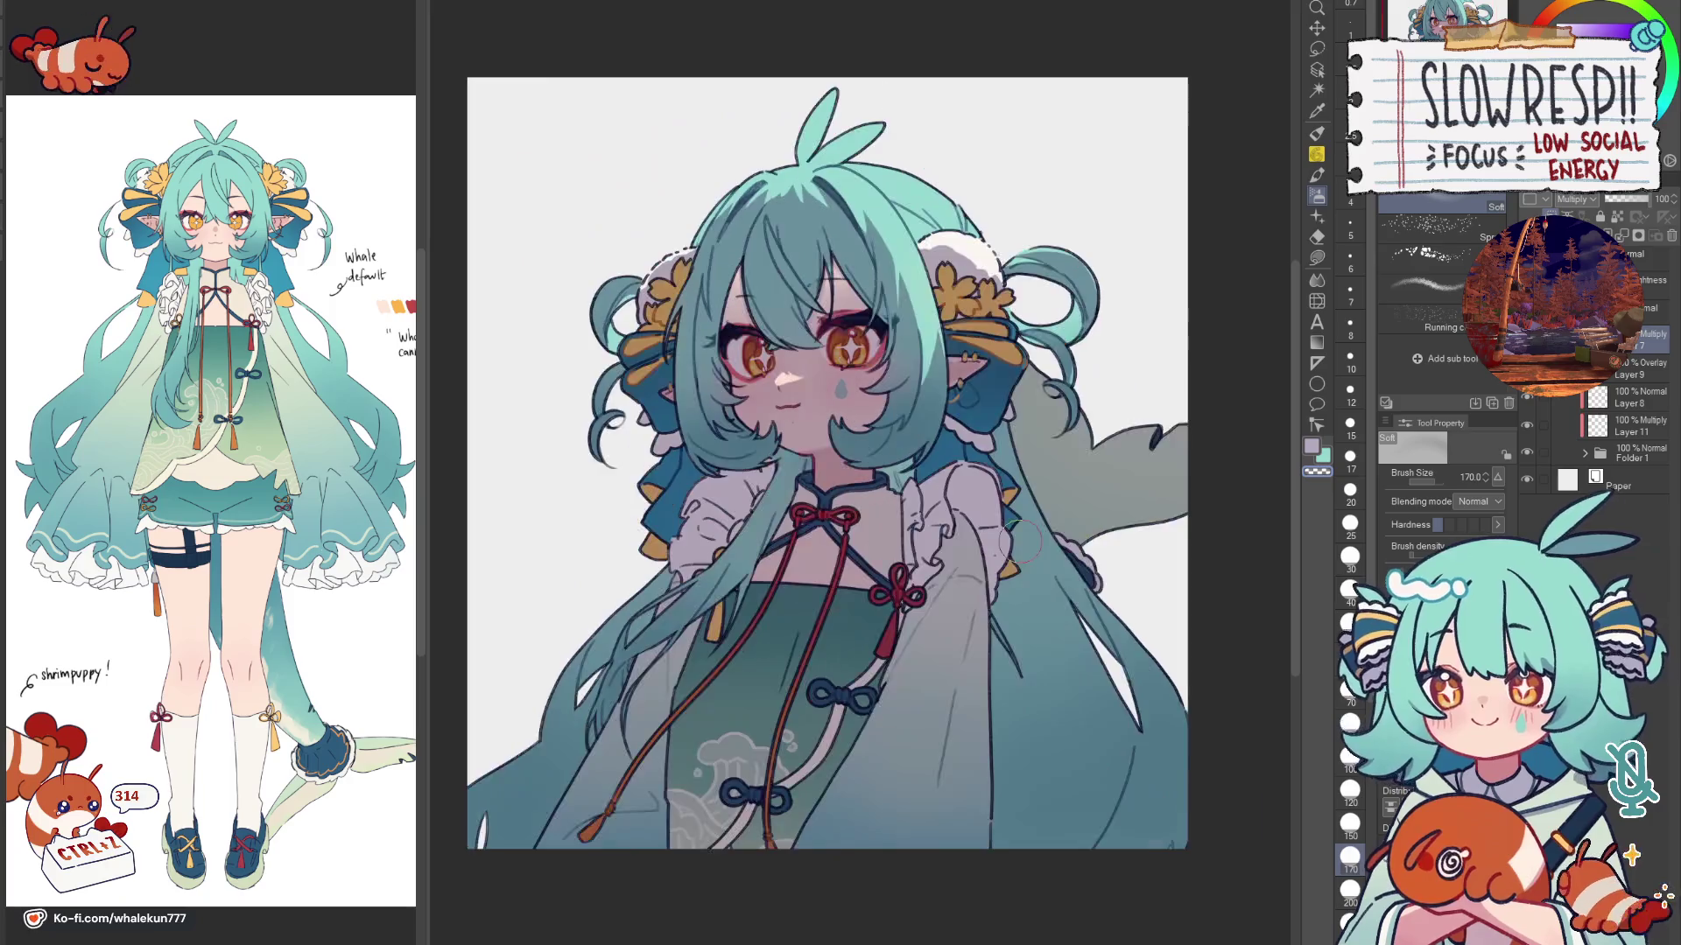
{"action": "left_click", "coordinate": [1324, 272]}
{"action": "scroll", "coordinate": [812, 479], "scroll_direction": "up", "scroll_amount": 3}
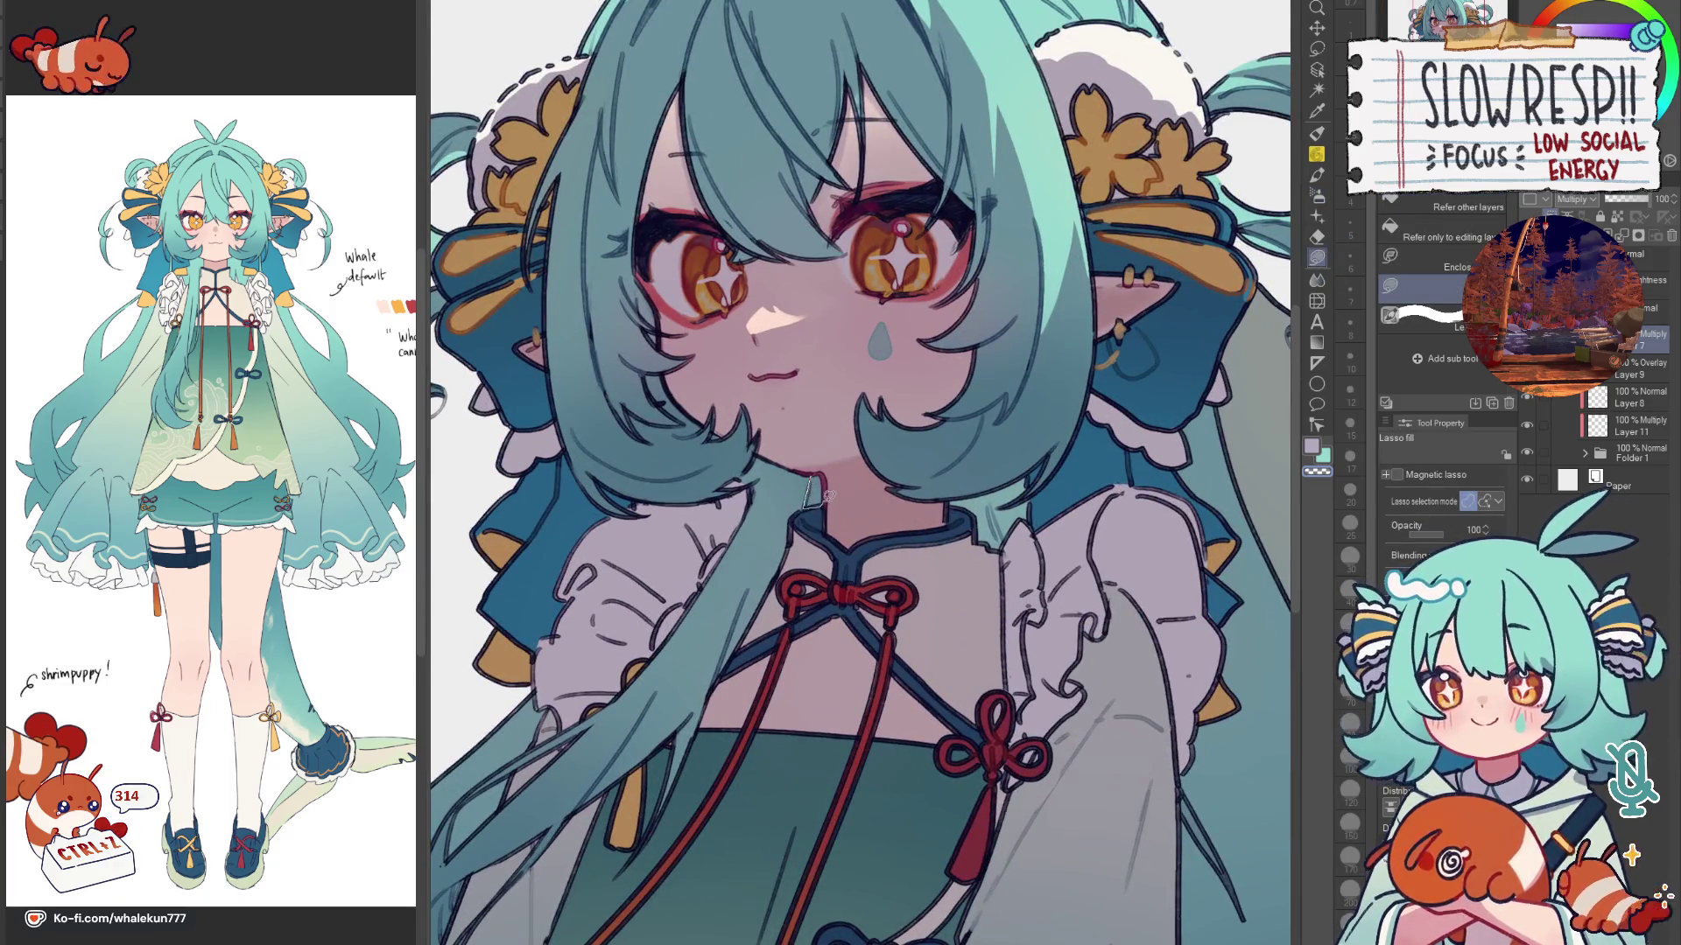
{"action": "key", "text": "b"}
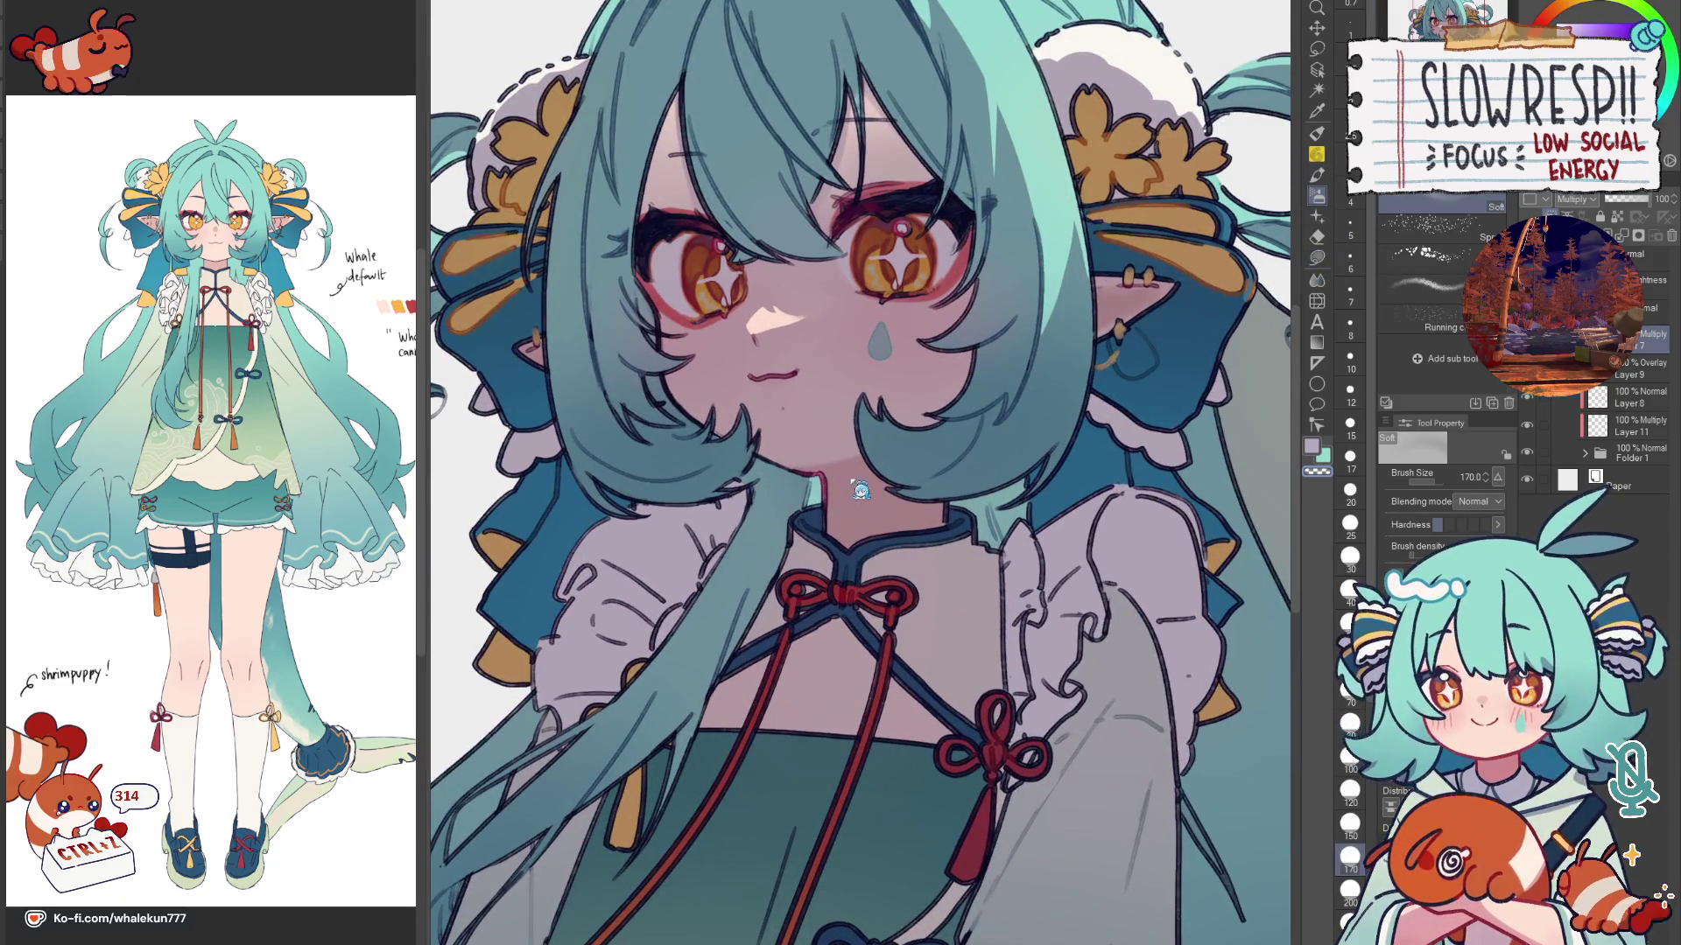
{"action": "key", "text": "m"}
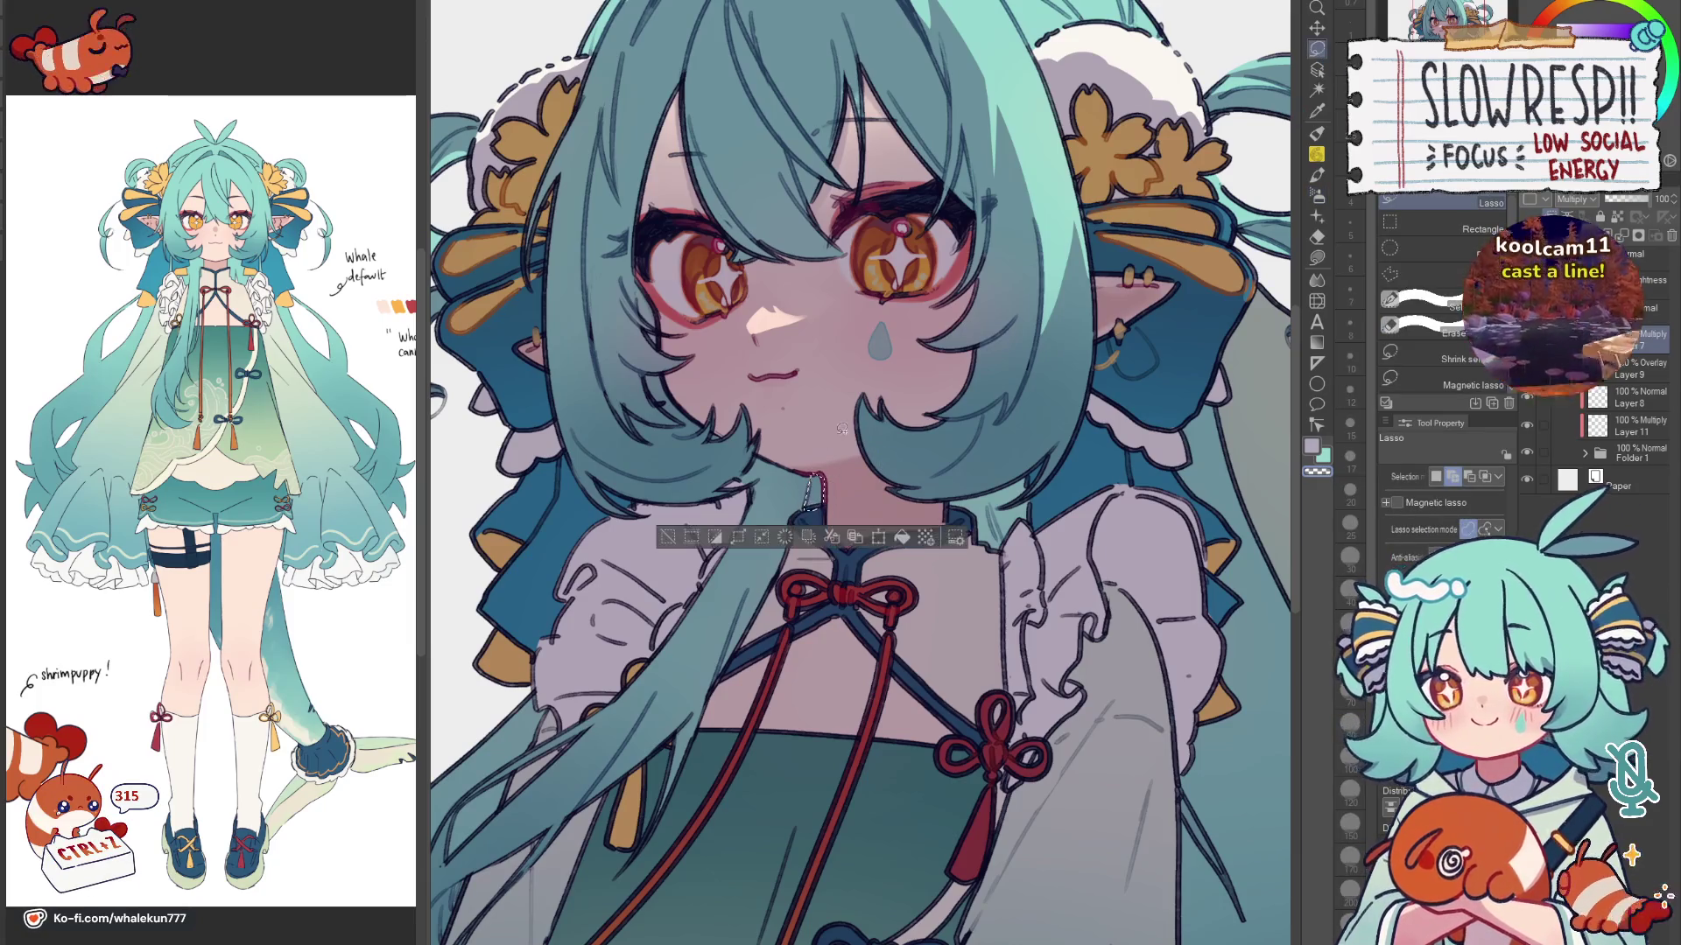
{"action": "key", "text": "b"}
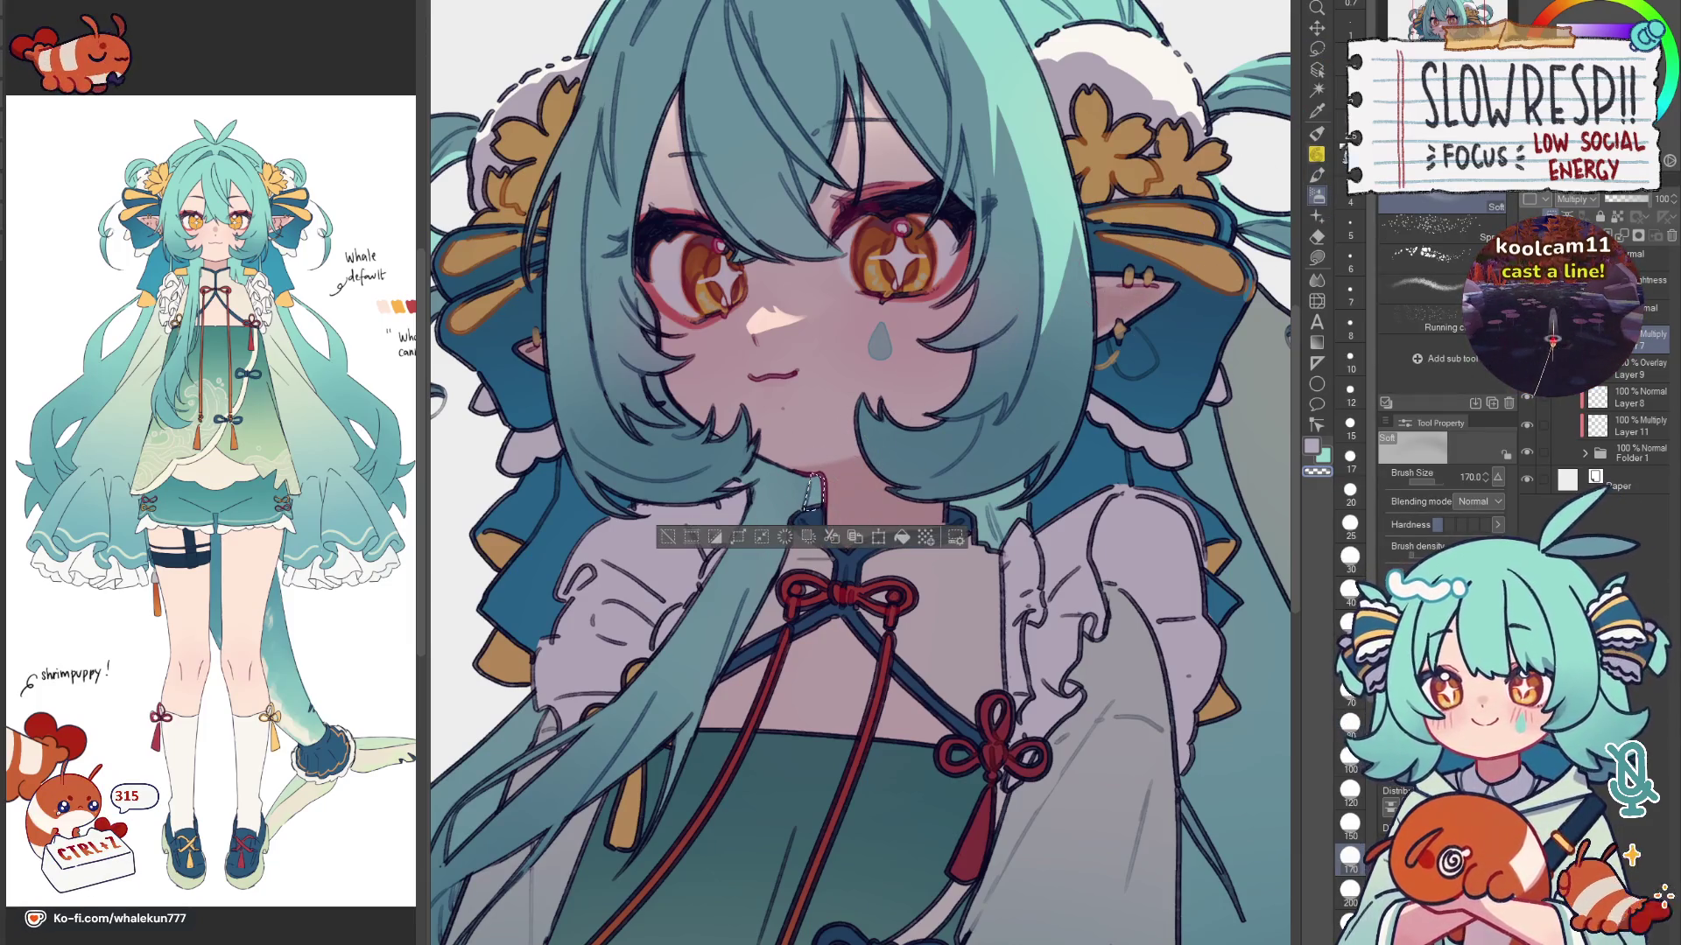
{"action": "key", "text": "ctrl+d"}
{"action": "scroll", "coordinate": [1157, 412], "scroll_direction": "down", "scroll_amount": 5}
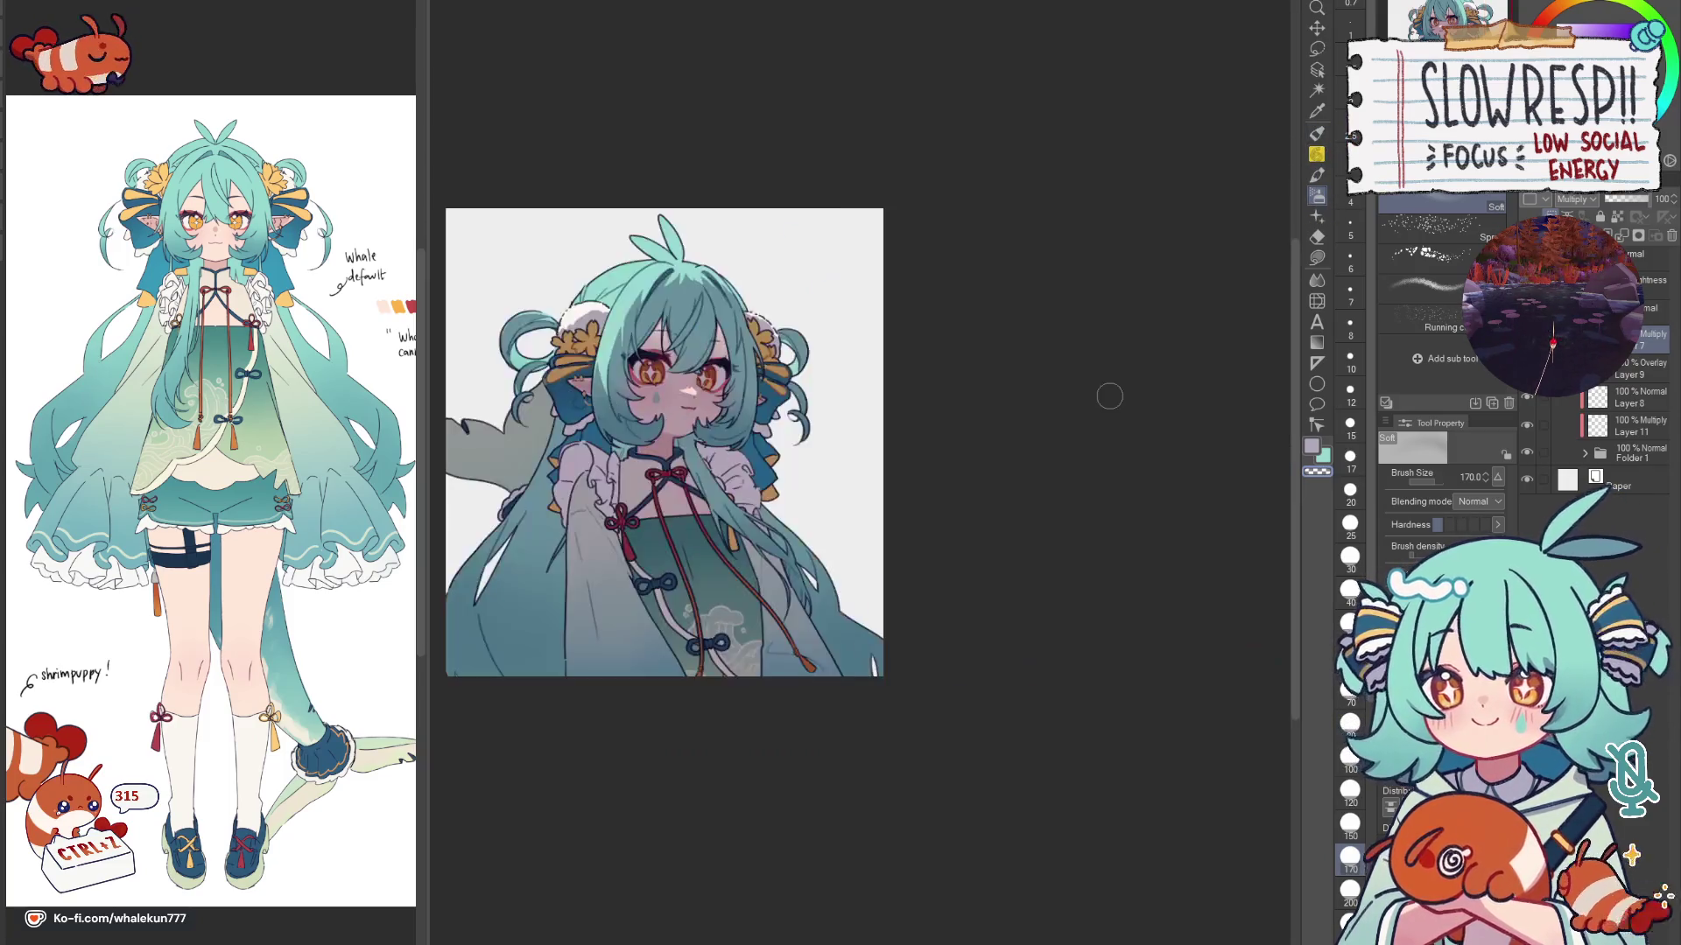
Step: Make trial lasso selections of the hair over the dress at lower left, then clear them
{"action": "left_click_drag", "start_coordinate": [1107, 395], "coordinate": [1314, 434]}
{"action": "scroll", "coordinate": [1017, 499], "scroll_direction": "up", "scroll_amount": 5}
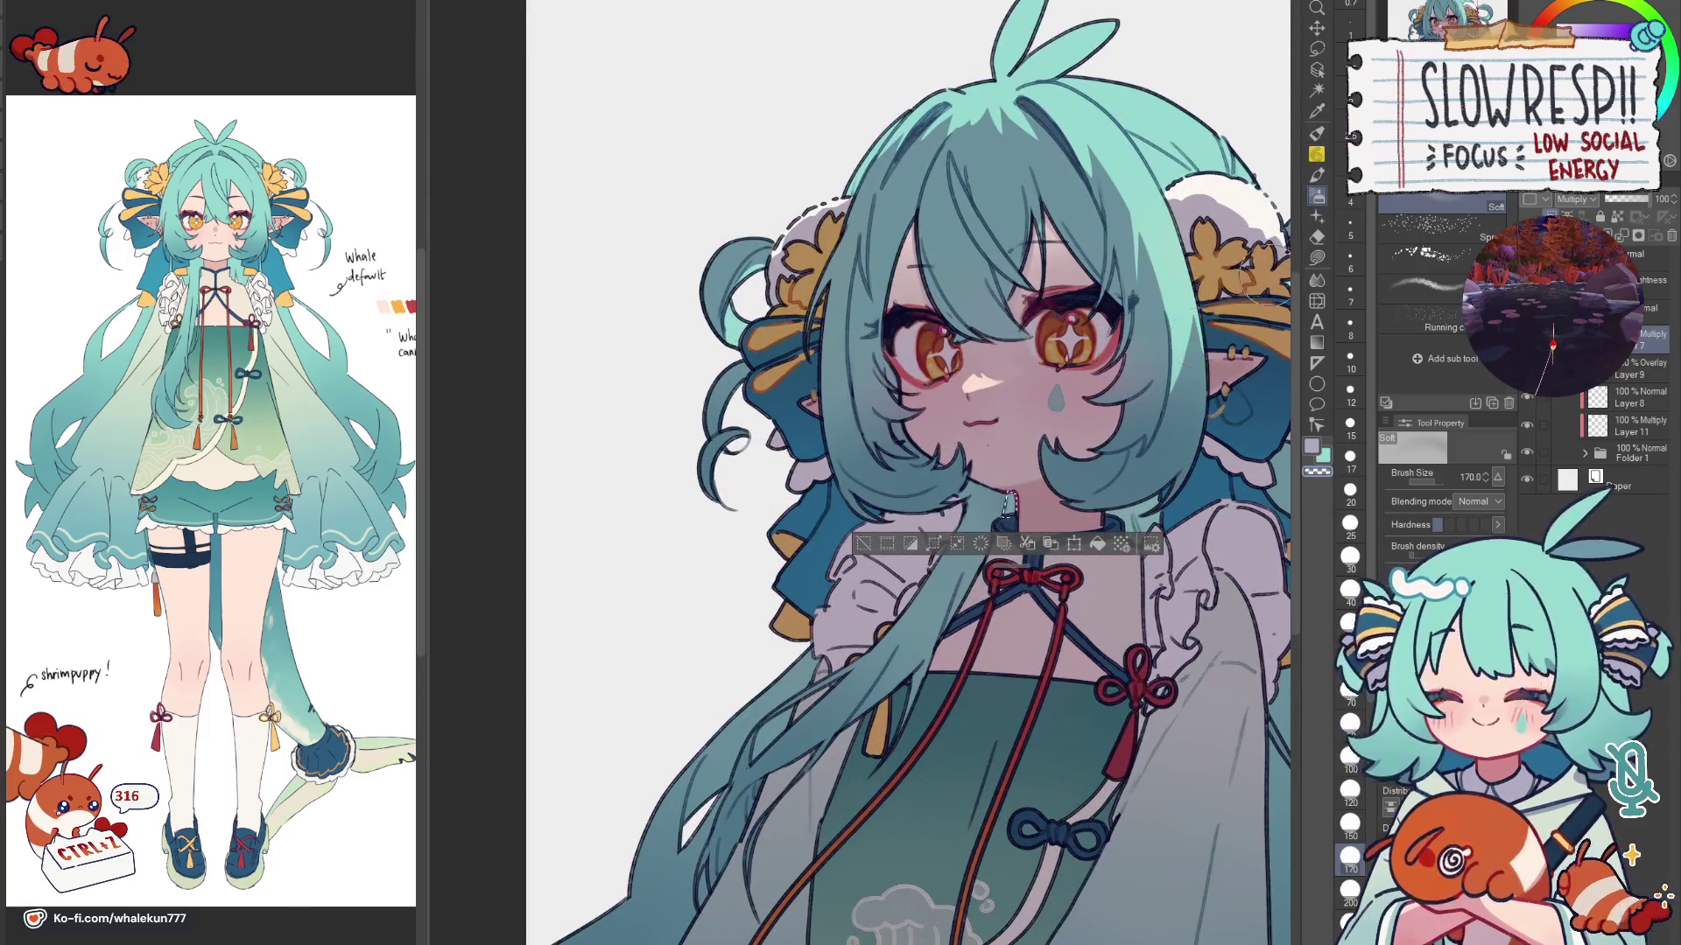
{"action": "left_click", "coordinate": [1324, 274]}
{"action": "scroll", "coordinate": [784, 453], "scroll_direction": "up", "scroll_amount": 3}
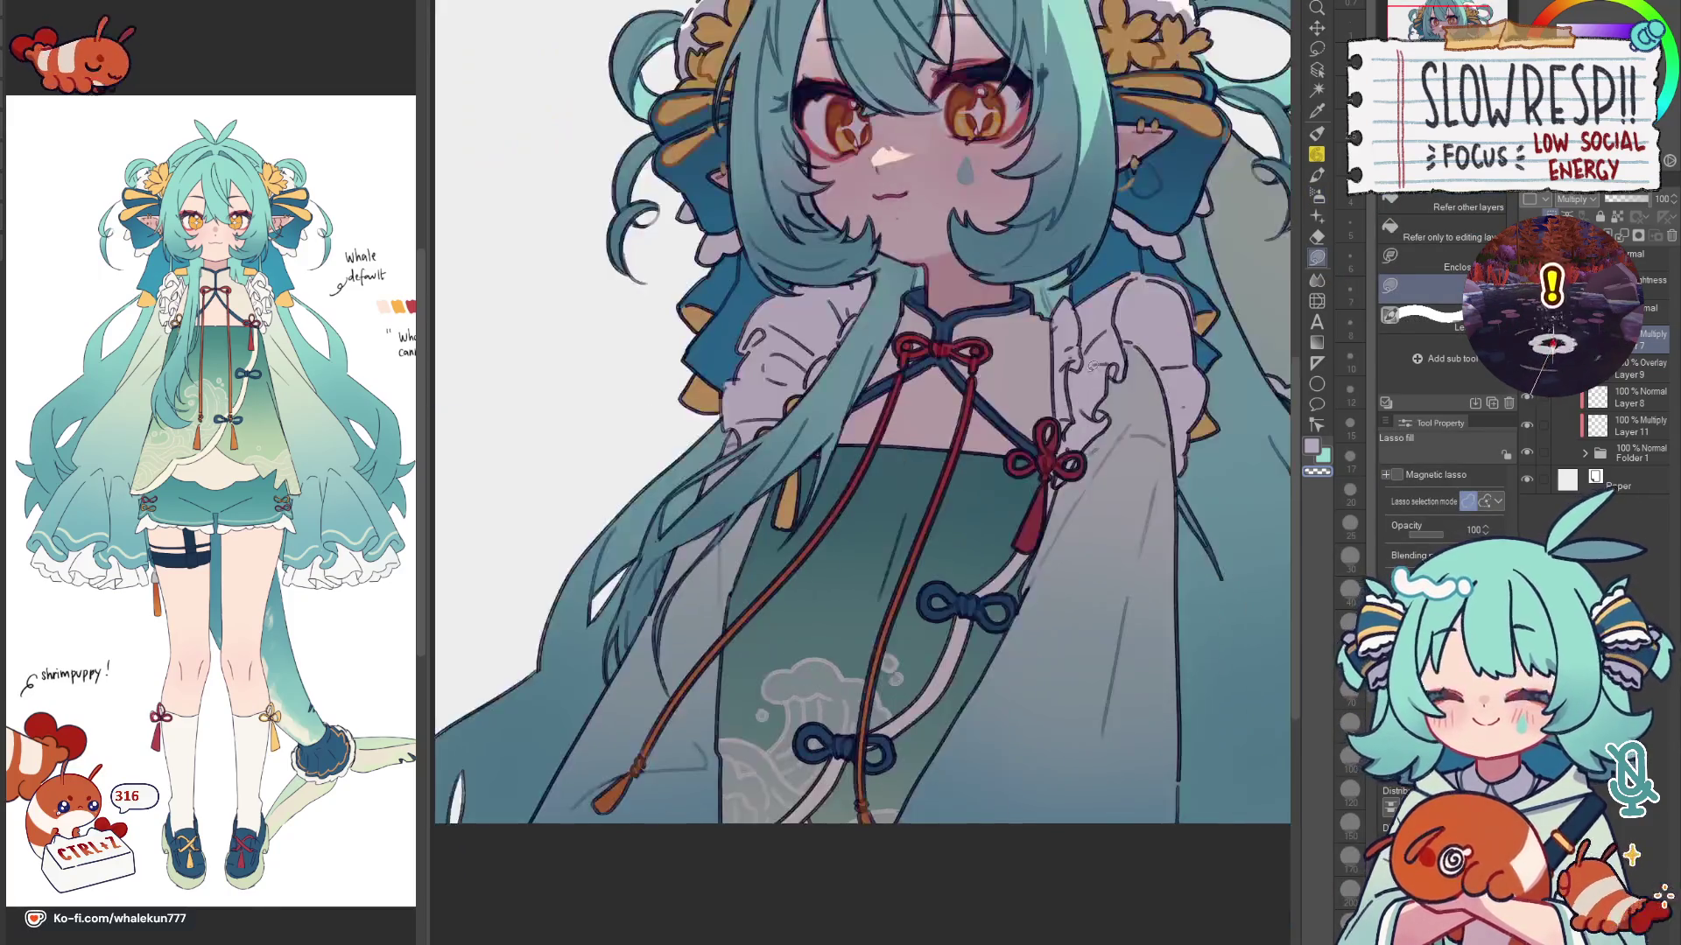
{"action": "scroll", "coordinate": [780, 452], "scroll_direction": "up", "scroll_amount": 2}
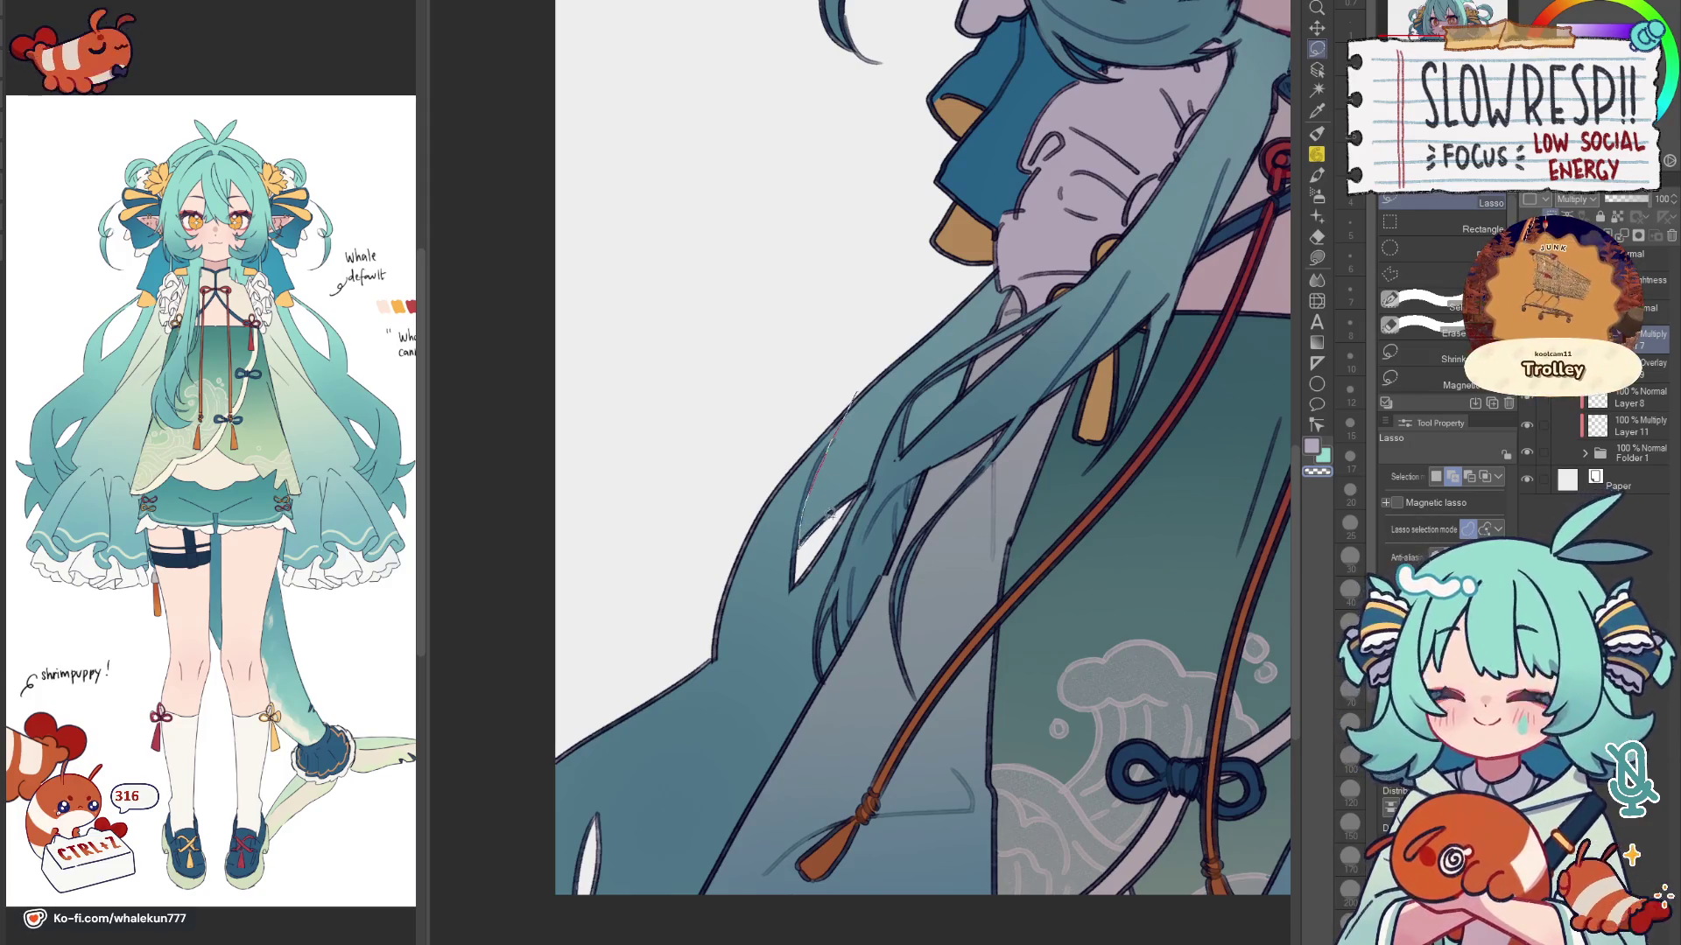
{"action": "left_click_drag", "start_coordinate": [870, 475], "coordinate": [855, 347]}
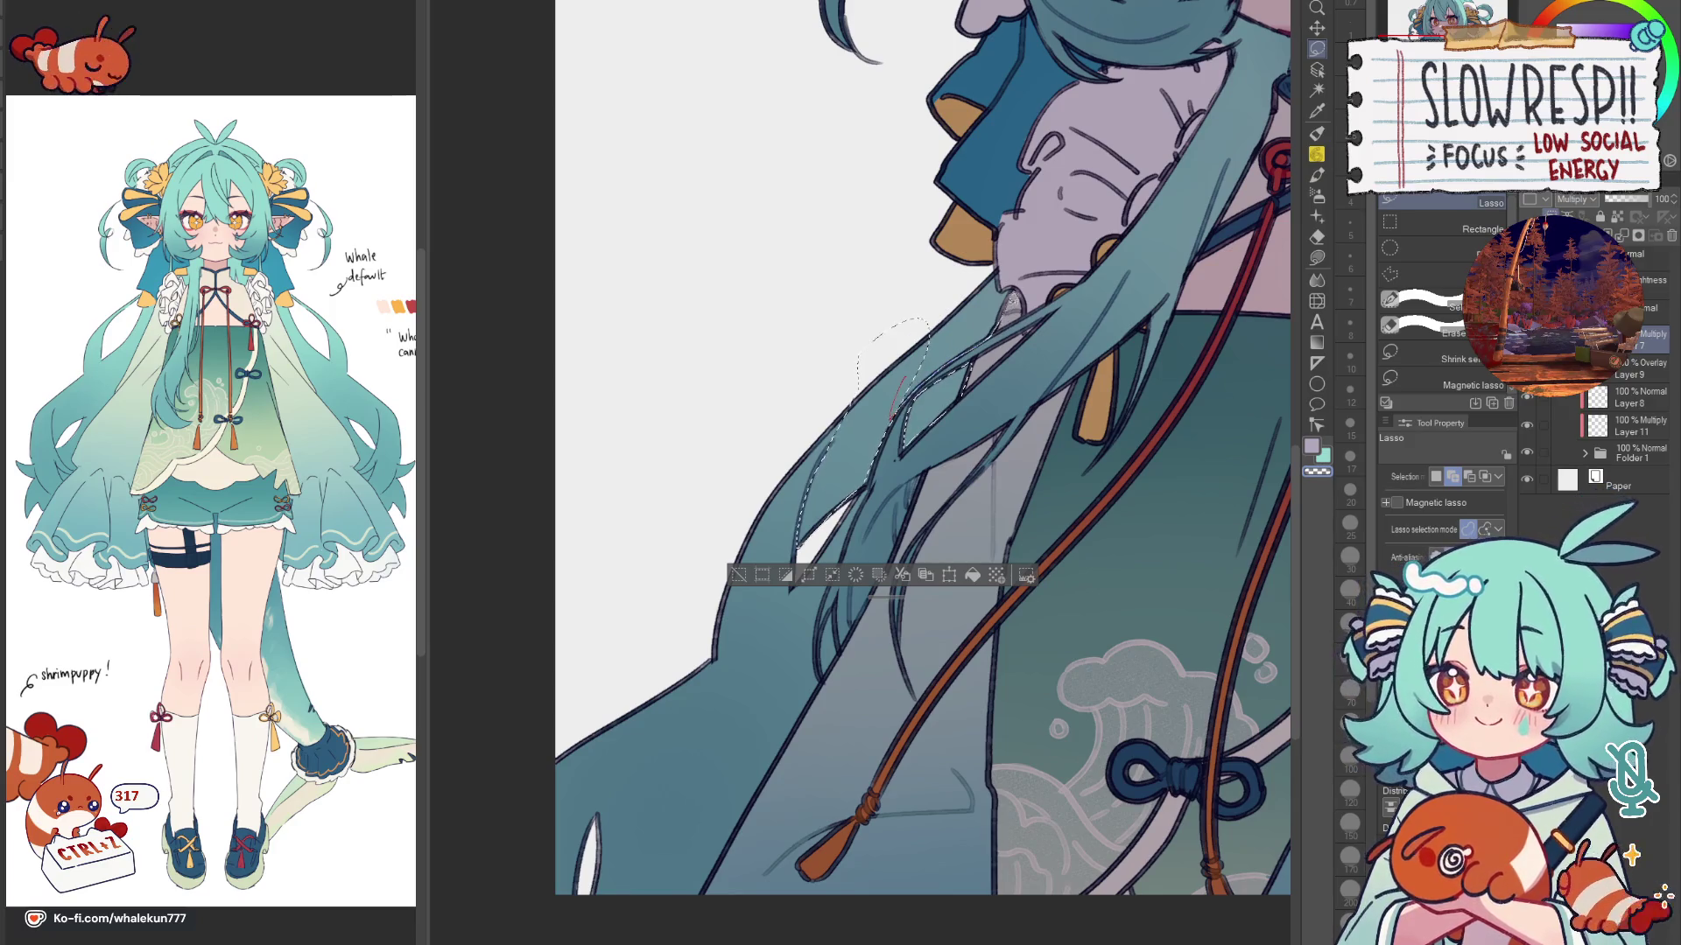
{"action": "key", "text": "e"}
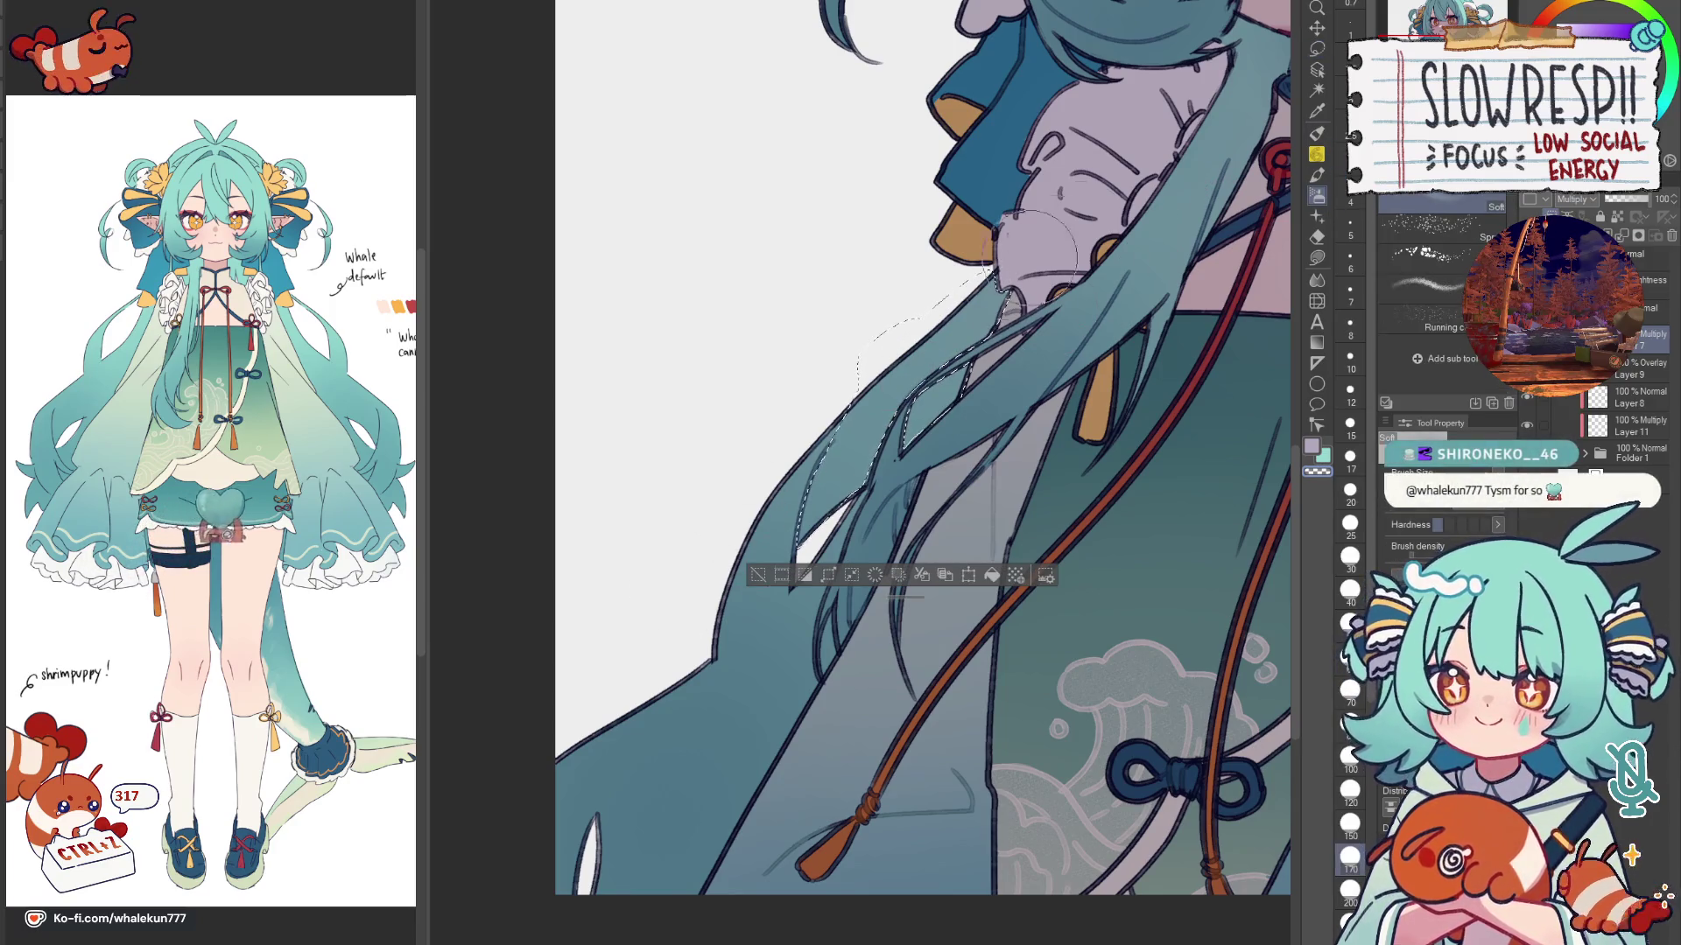
{"action": "scroll", "coordinate": [875, 581], "scroll_direction": "down", "scroll_amount": 5}
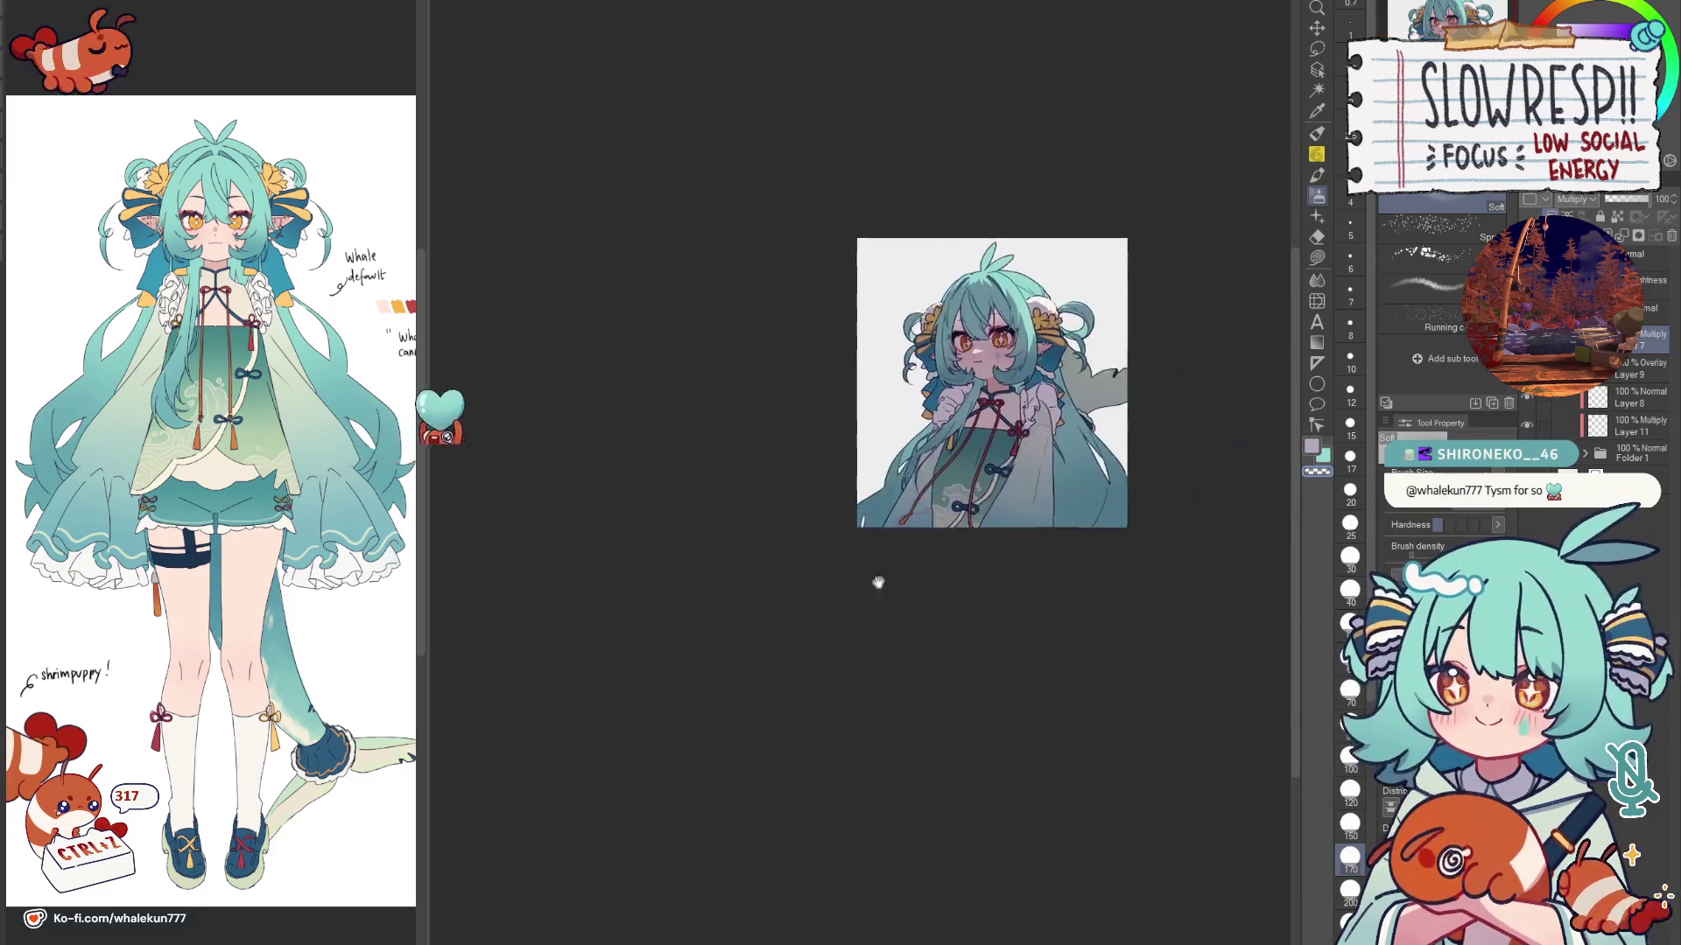
{"action": "scroll", "coordinate": [979, 446], "scroll_direction": "up", "scroll_amount": 5}
{"action": "scroll", "coordinate": [981, 447], "scroll_direction": "up", "scroll_amount": 2}
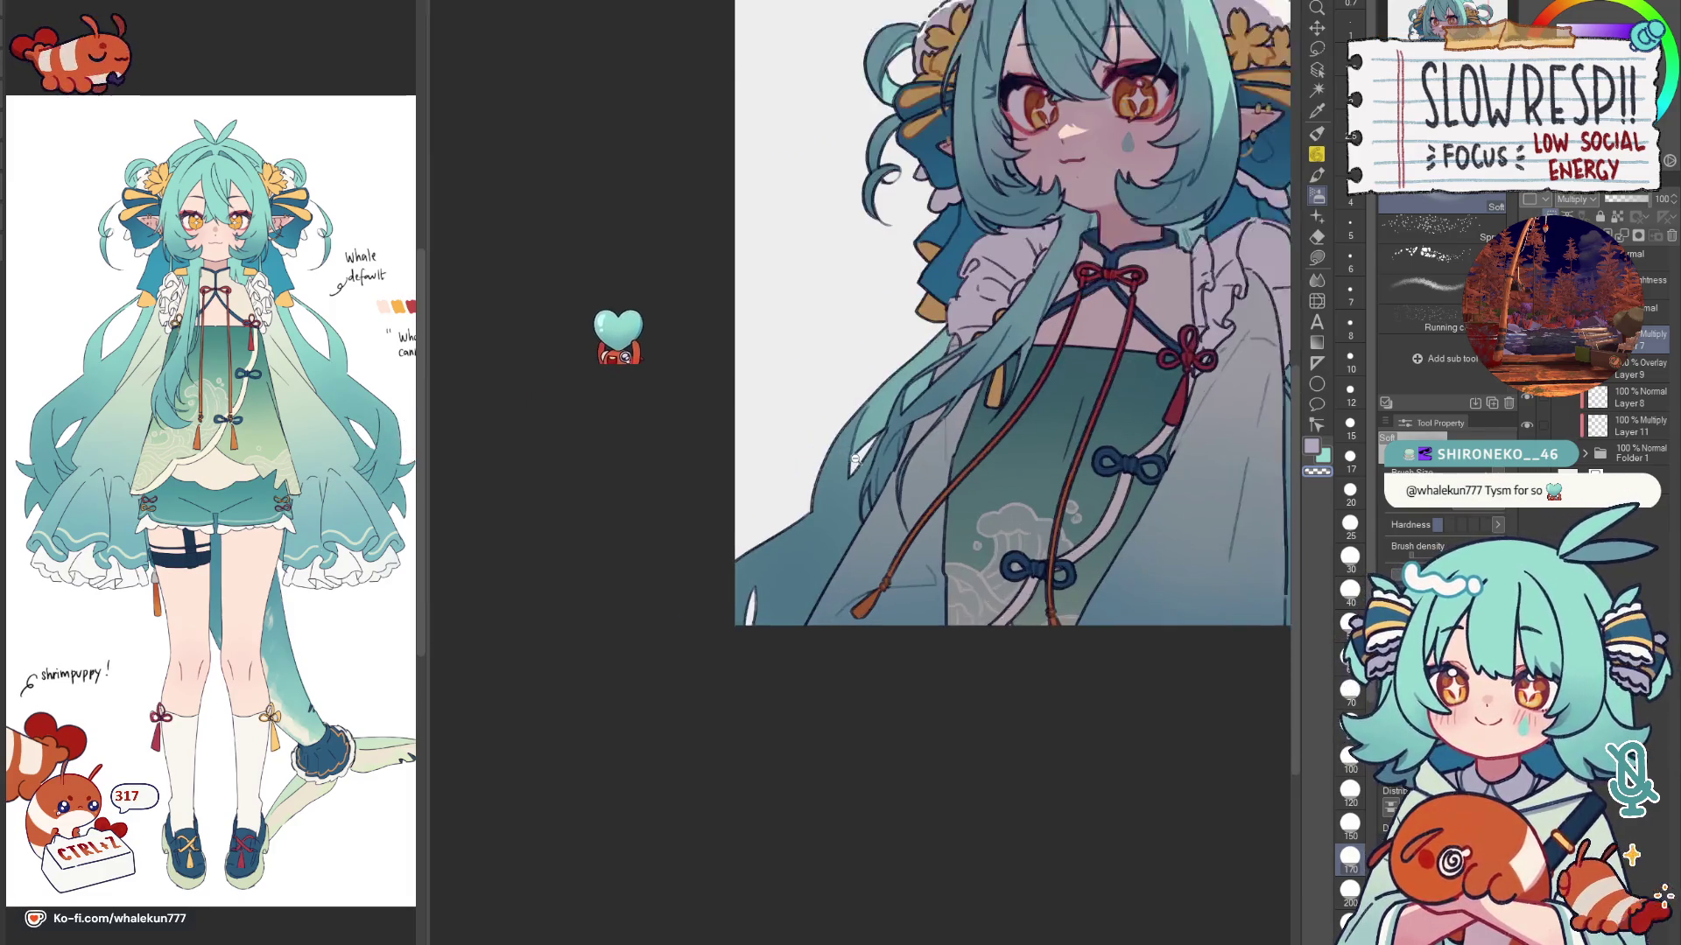
{"action": "key", "text": "m"}
{"action": "scroll", "coordinate": [663, 309], "scroll_direction": "down", "scroll_amount": 1}
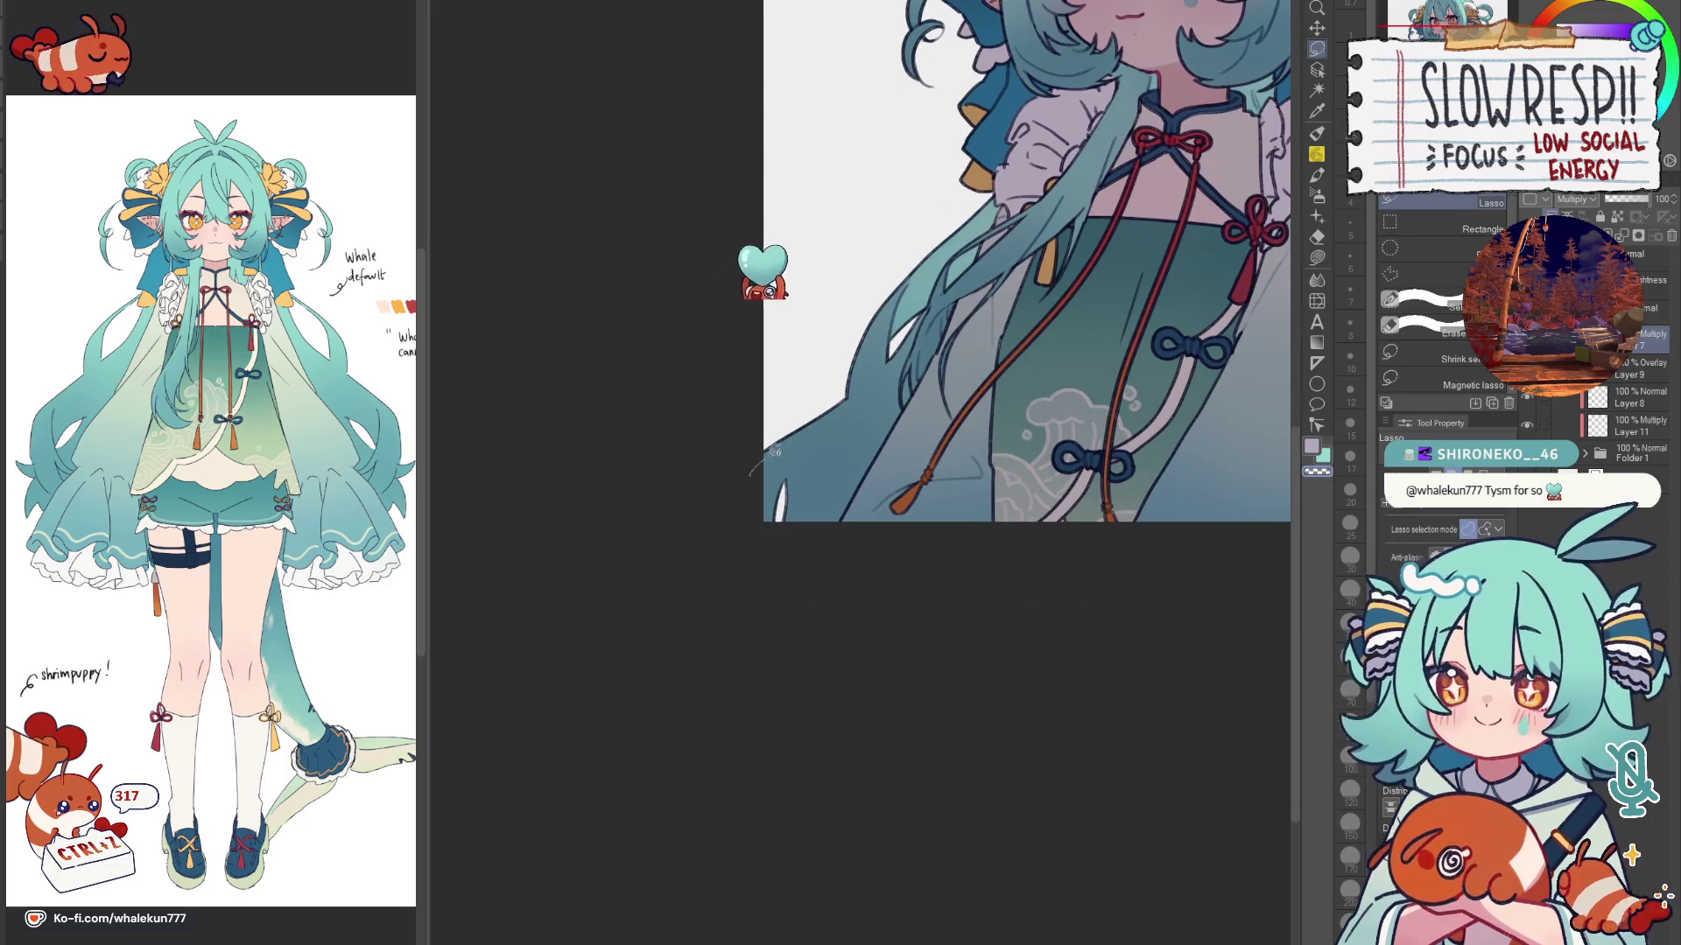
{"action": "left_click_drag", "start_coordinate": [756, 480], "coordinate": [887, 391]}
{"action": "left_click", "coordinate": [766, 457]}
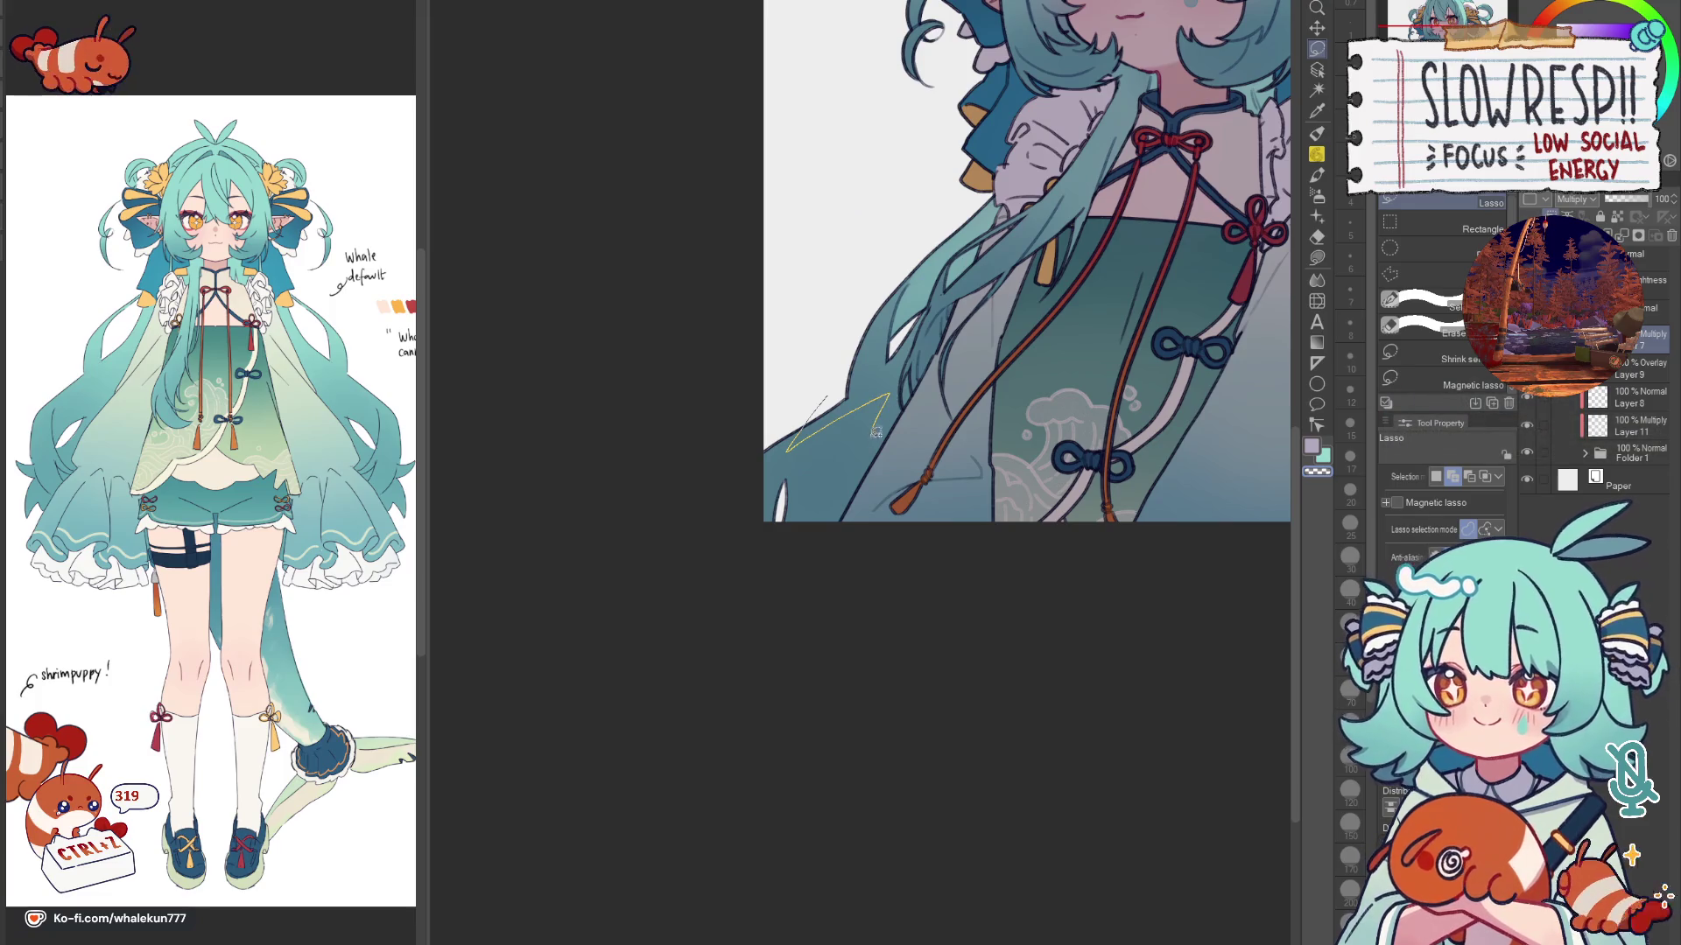
{"action": "left_click_drag", "start_coordinate": [840, 526], "coordinate": [868, 329]}
{"action": "key", "text": "b"}
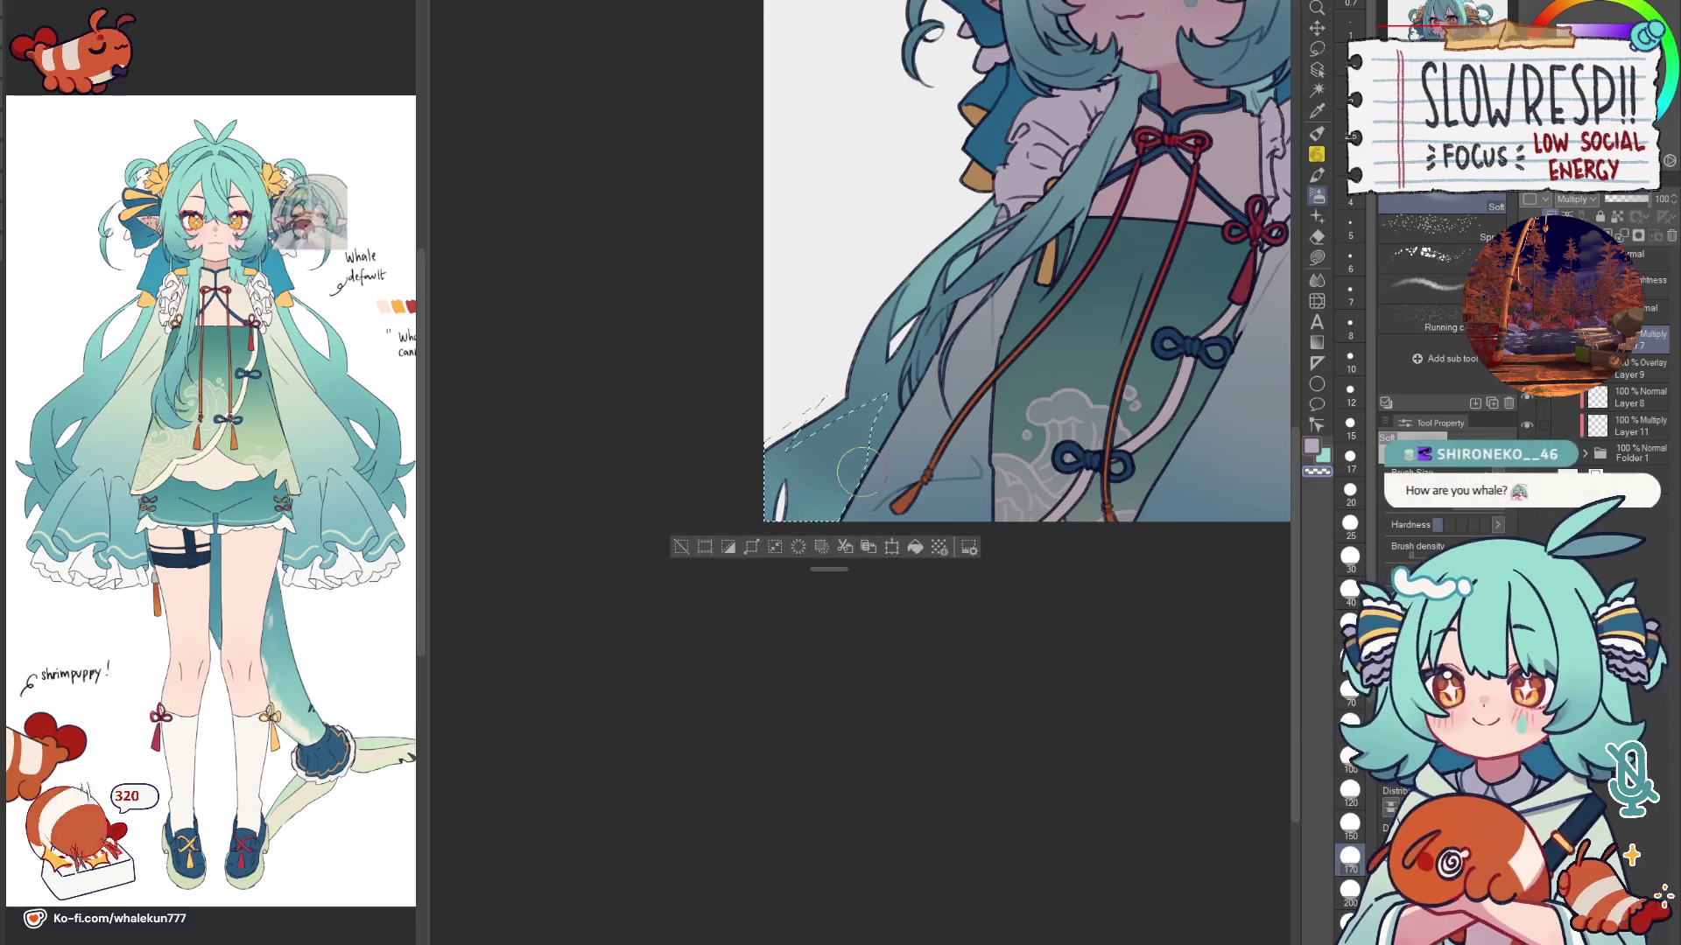
{"action": "key", "text": "m"}
{"action": "key", "text": "ctrl+d"}
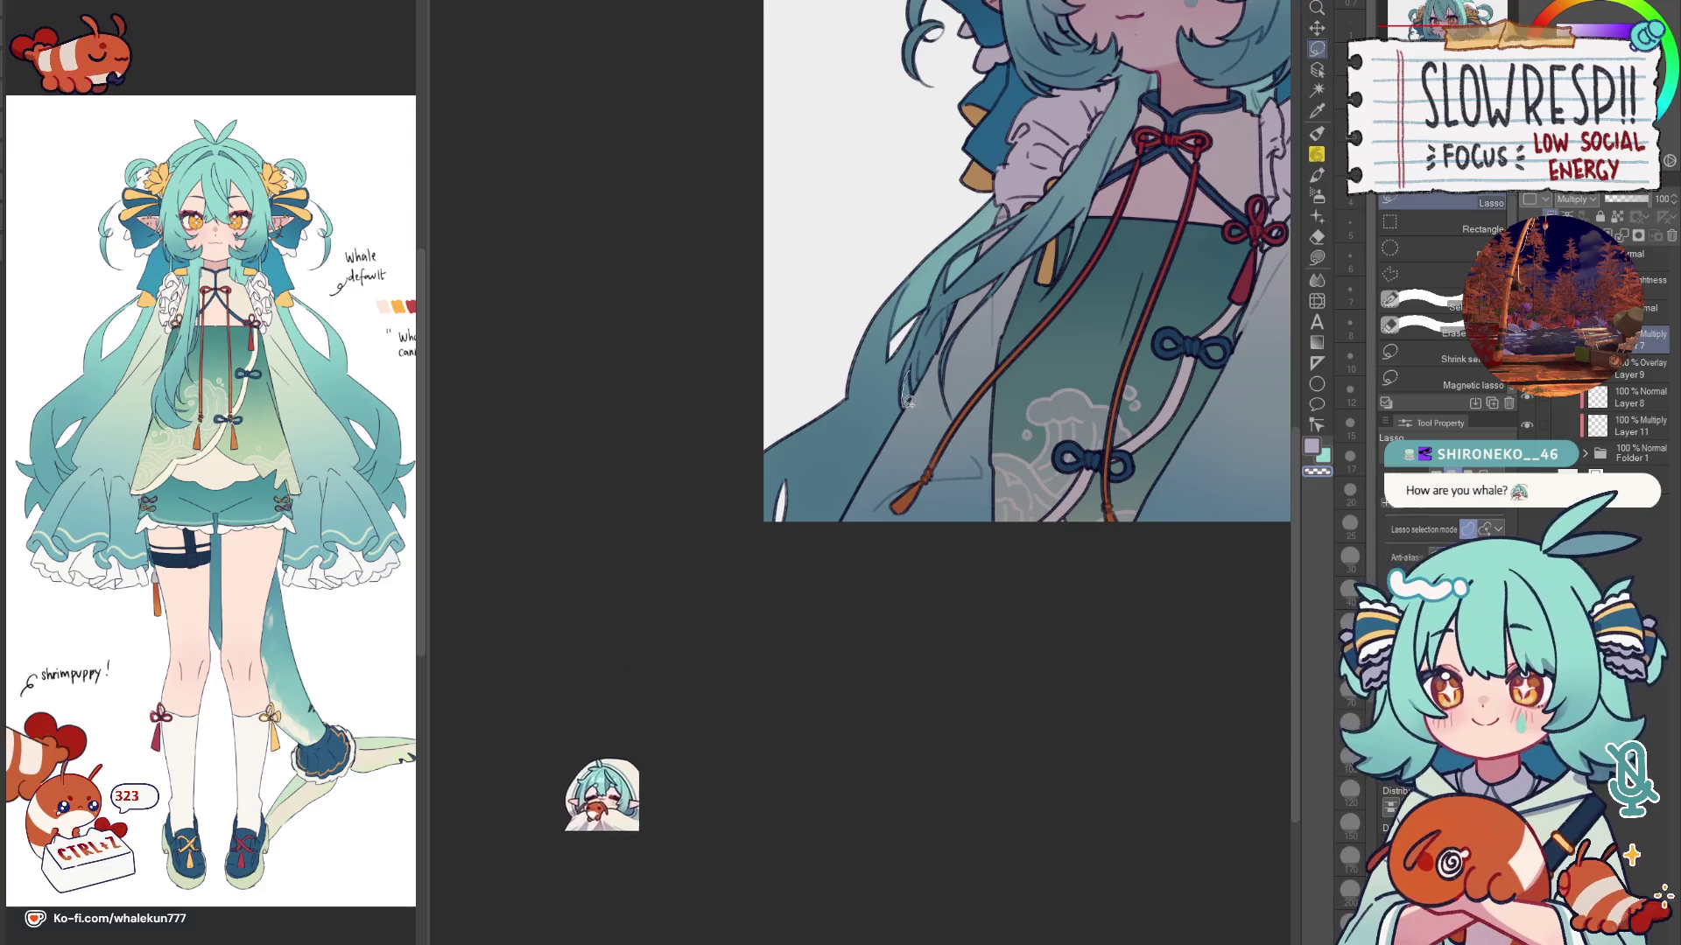
Step: Lasso the long hair strands along the lower-left edge and ready the Soft eraser at size 400
{"action": "left_click_drag", "start_coordinate": [898, 423], "coordinate": [914, 363]}
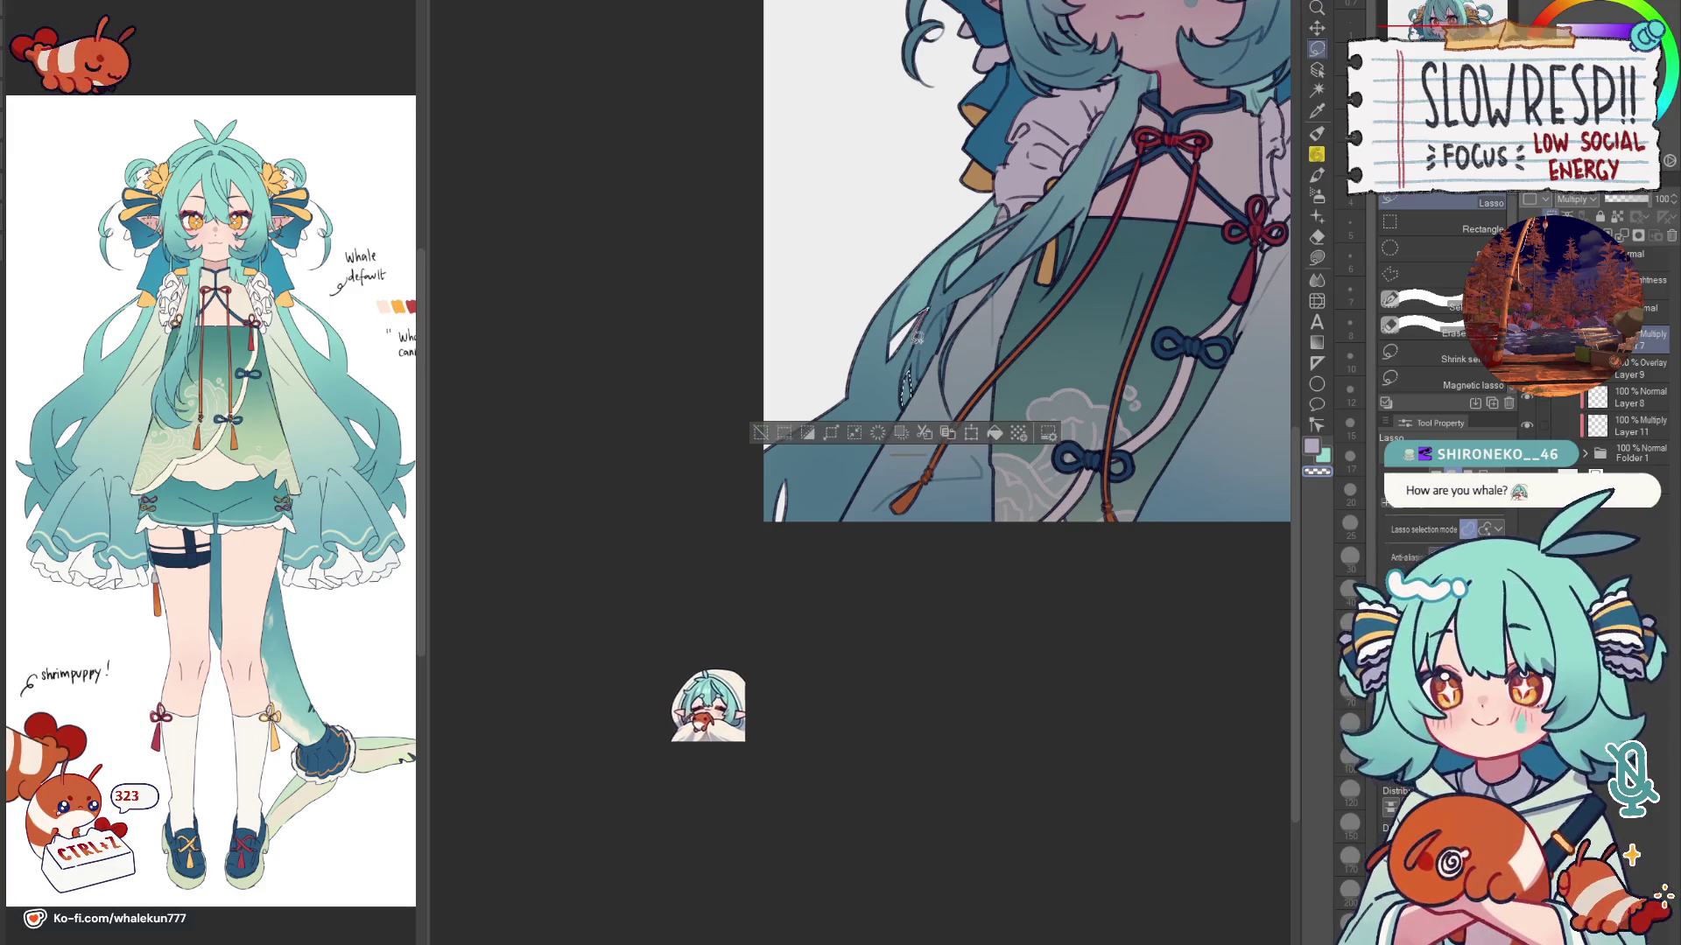
{"action": "left_click_drag", "start_coordinate": [781, 546], "coordinate": [898, 385]}
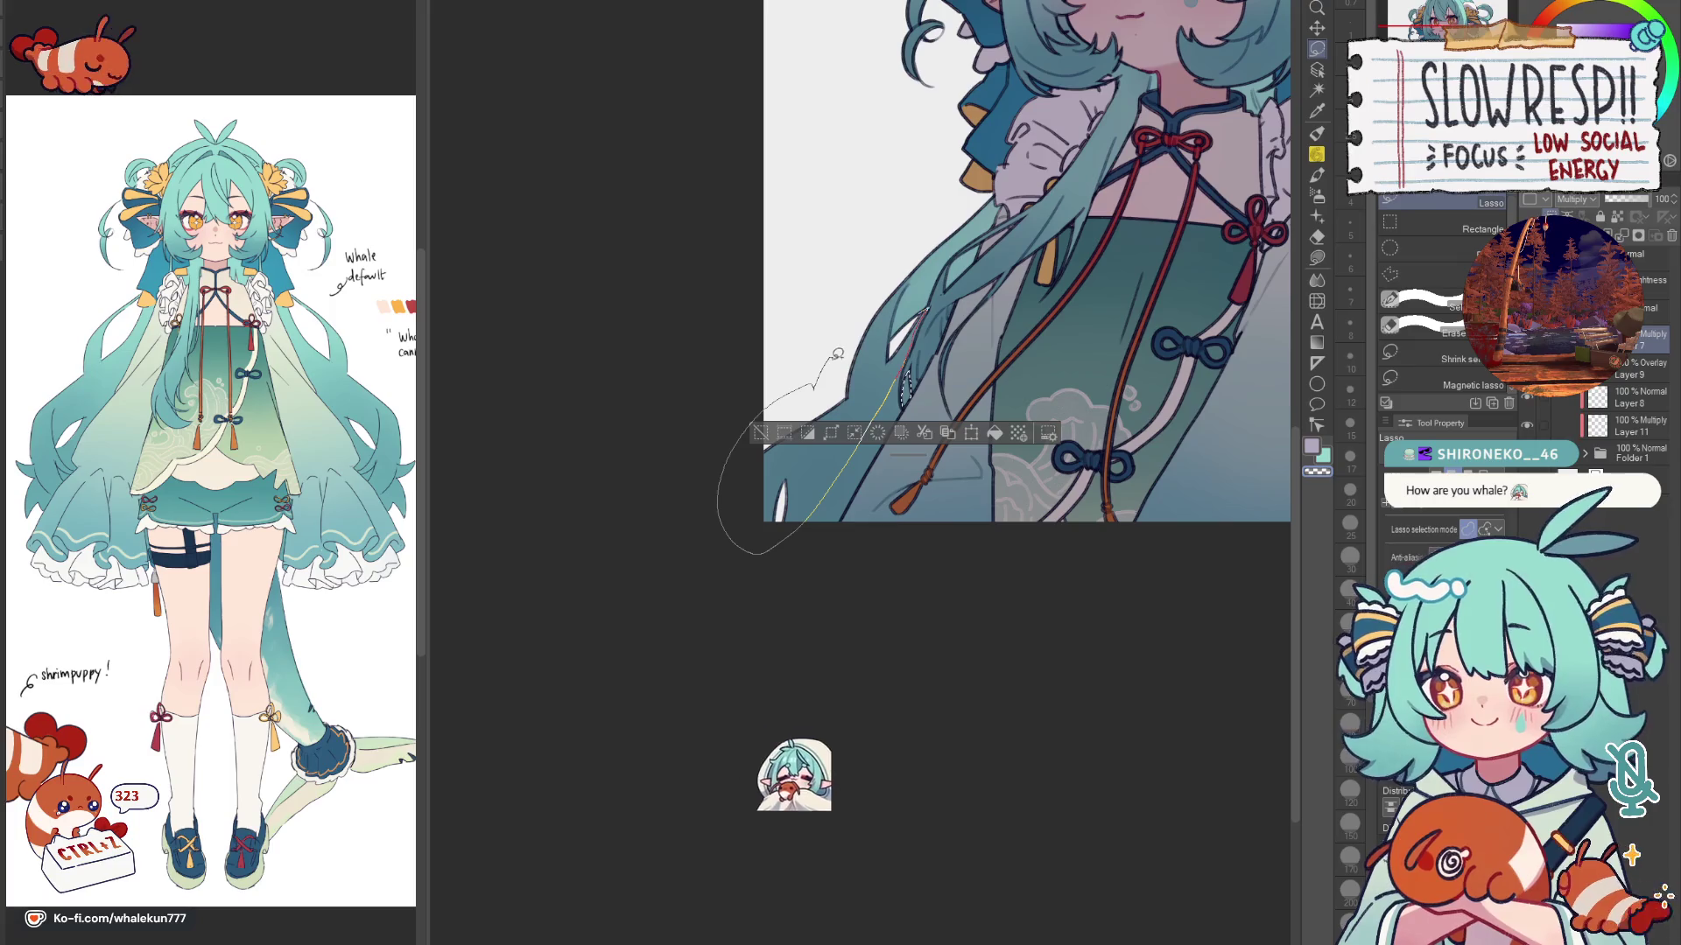
{"action": "scroll", "coordinate": [850, 394], "scroll_direction": "up", "scroll_amount": 2}
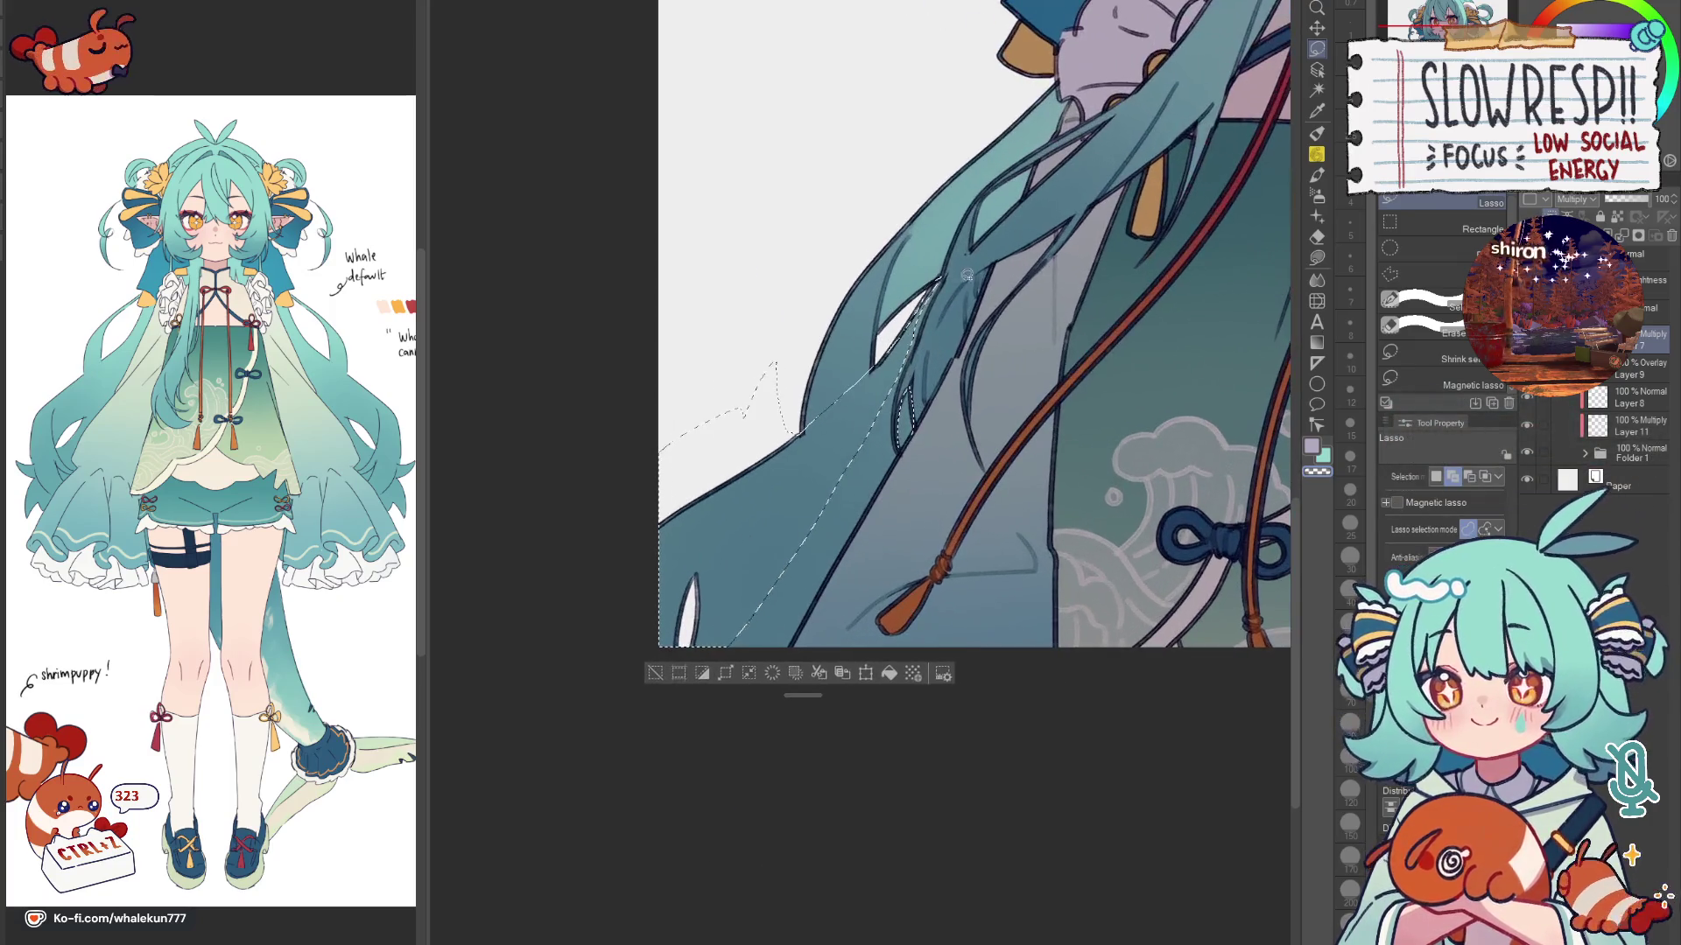
{"action": "mouse_move", "coordinate": [850, 395]}
{"action": "left_mouse_down"}
{"action": "mouse_move", "coordinate": [950, 271]}
{"action": "mouse_move", "coordinate": [914, 372]}
{"action": "mouse_move", "coordinate": [679, 628]}
{"action": "left_mouse_up"}
{"action": "key", "text": "e"}
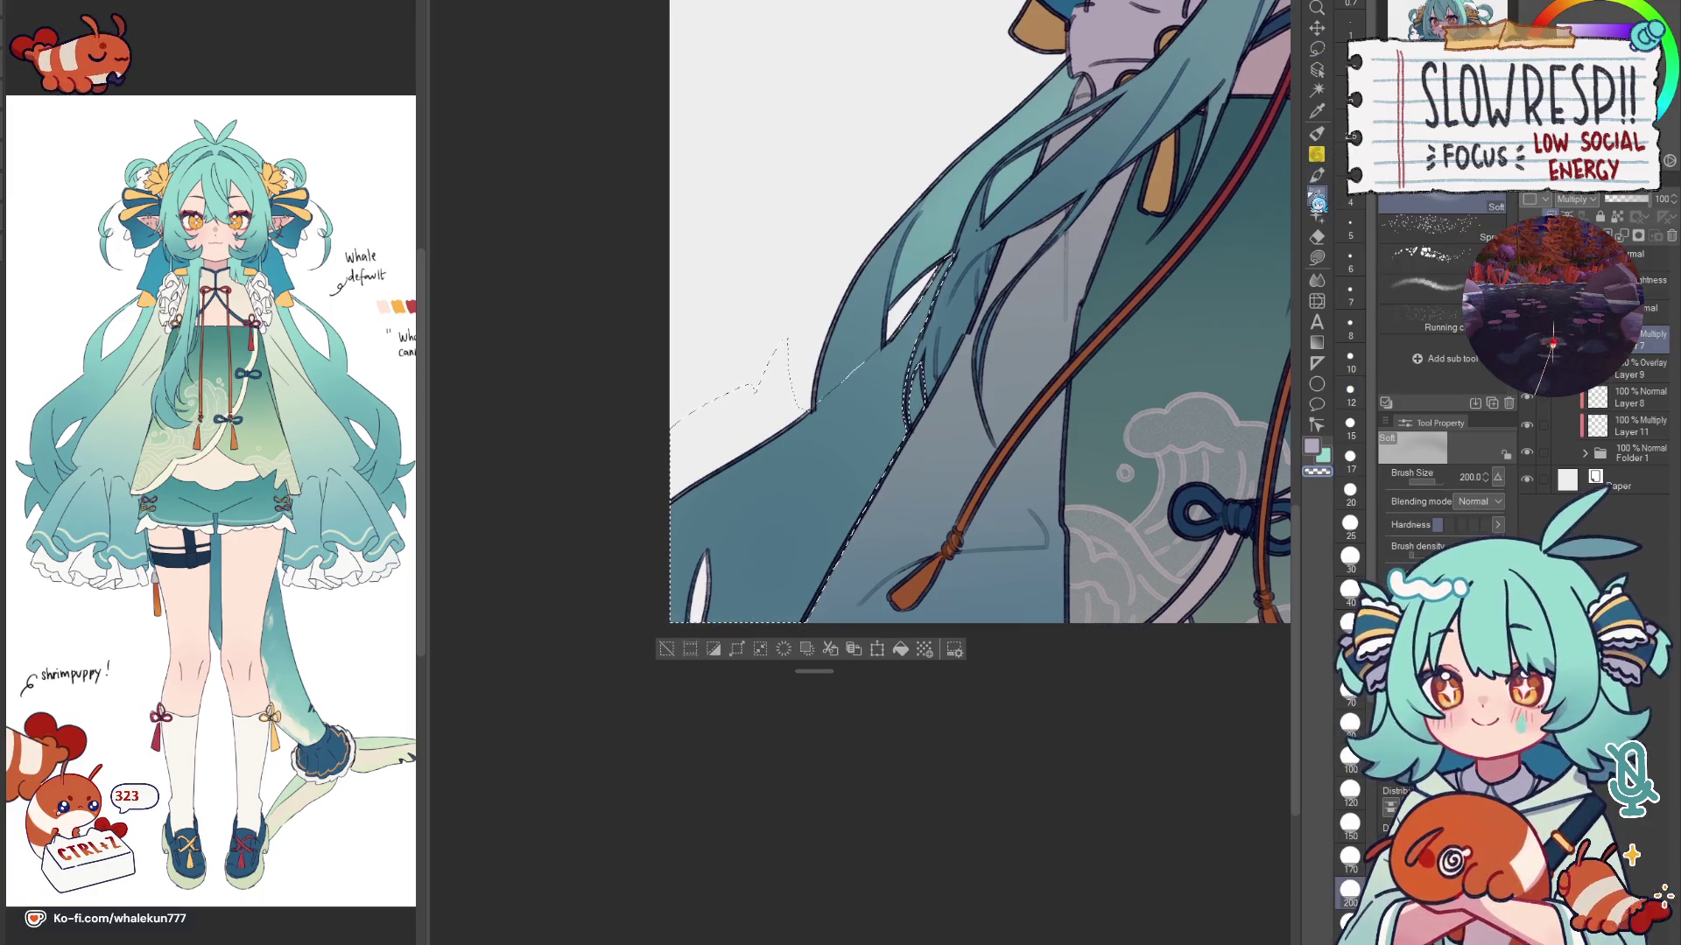
{"action": "key", "text": "bracketright"}
{"action": "key", "text": "bracketright"}
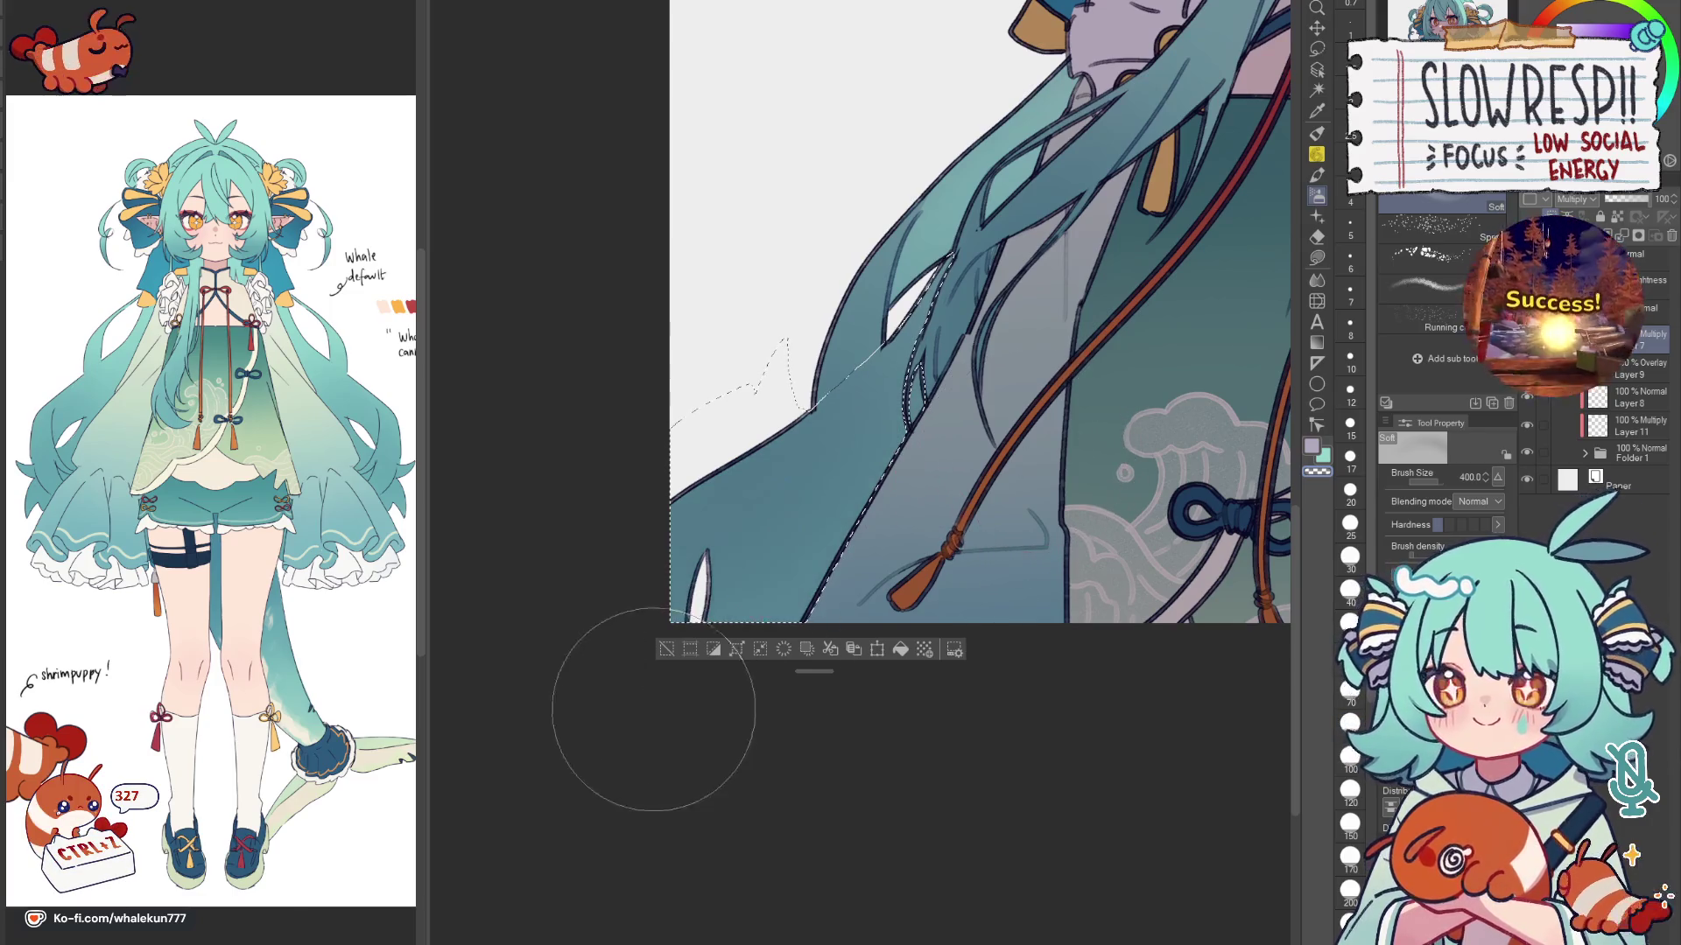
{"action": "scroll", "coordinate": [1188, 394], "scroll_direction": "down", "scroll_amount": 2}
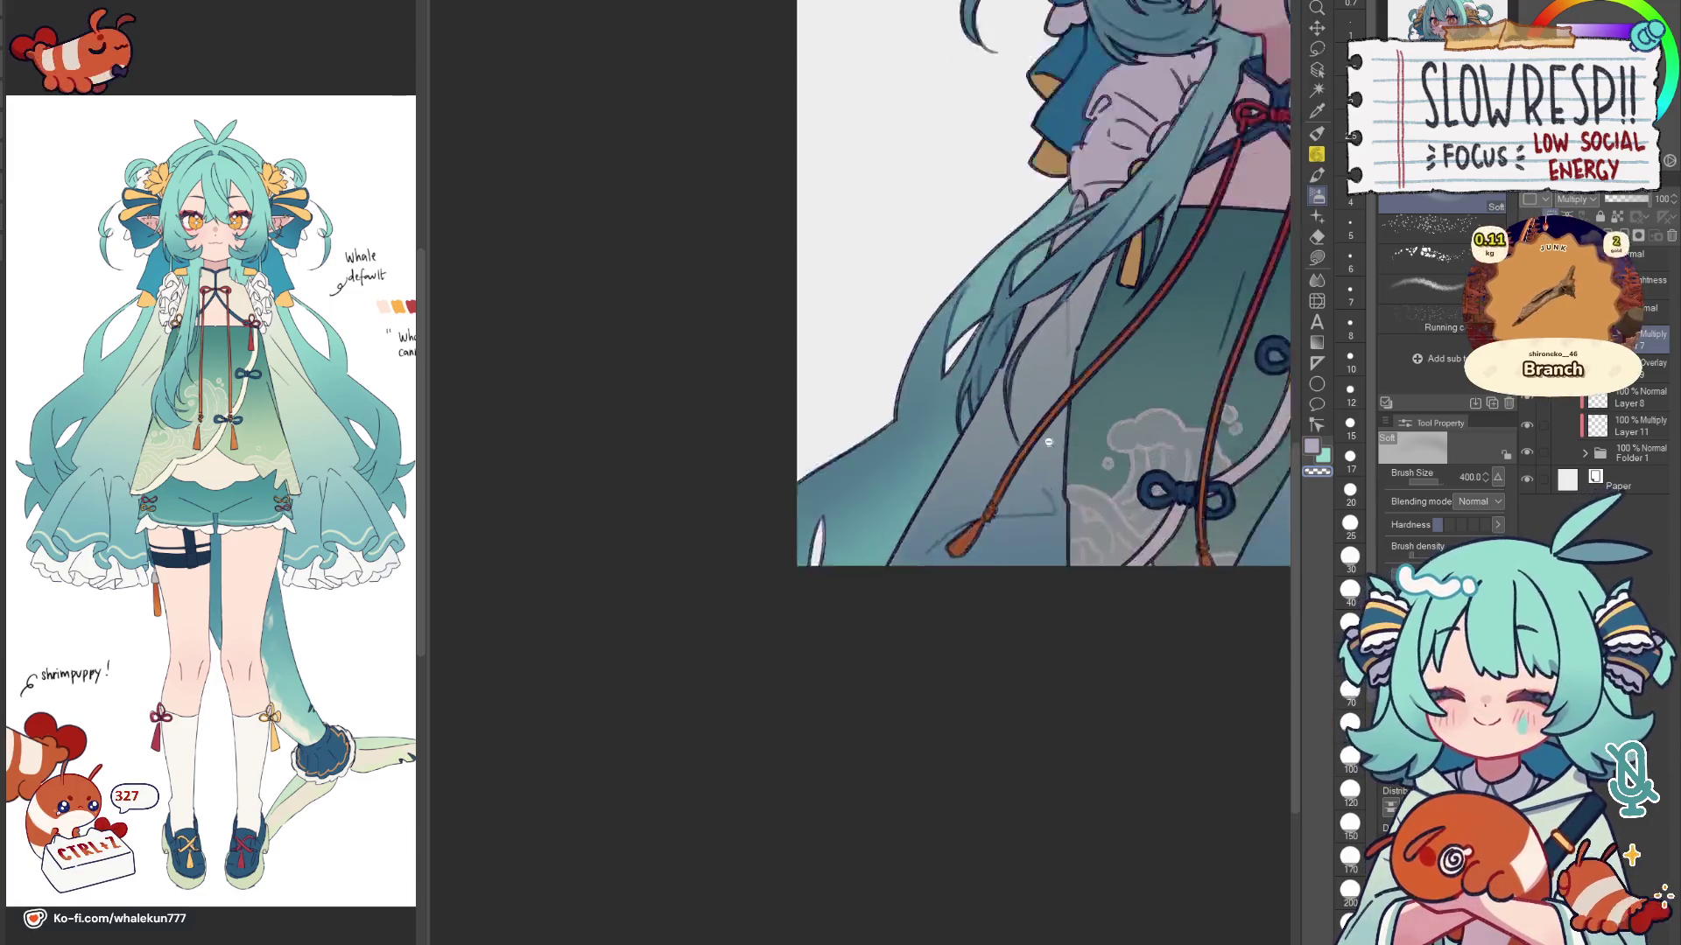
{"action": "scroll", "coordinate": [811, 596], "scroll_direction": "down", "scroll_amount": 2}
{"action": "key", "text": "h"}
{"action": "key", "text": "h"}
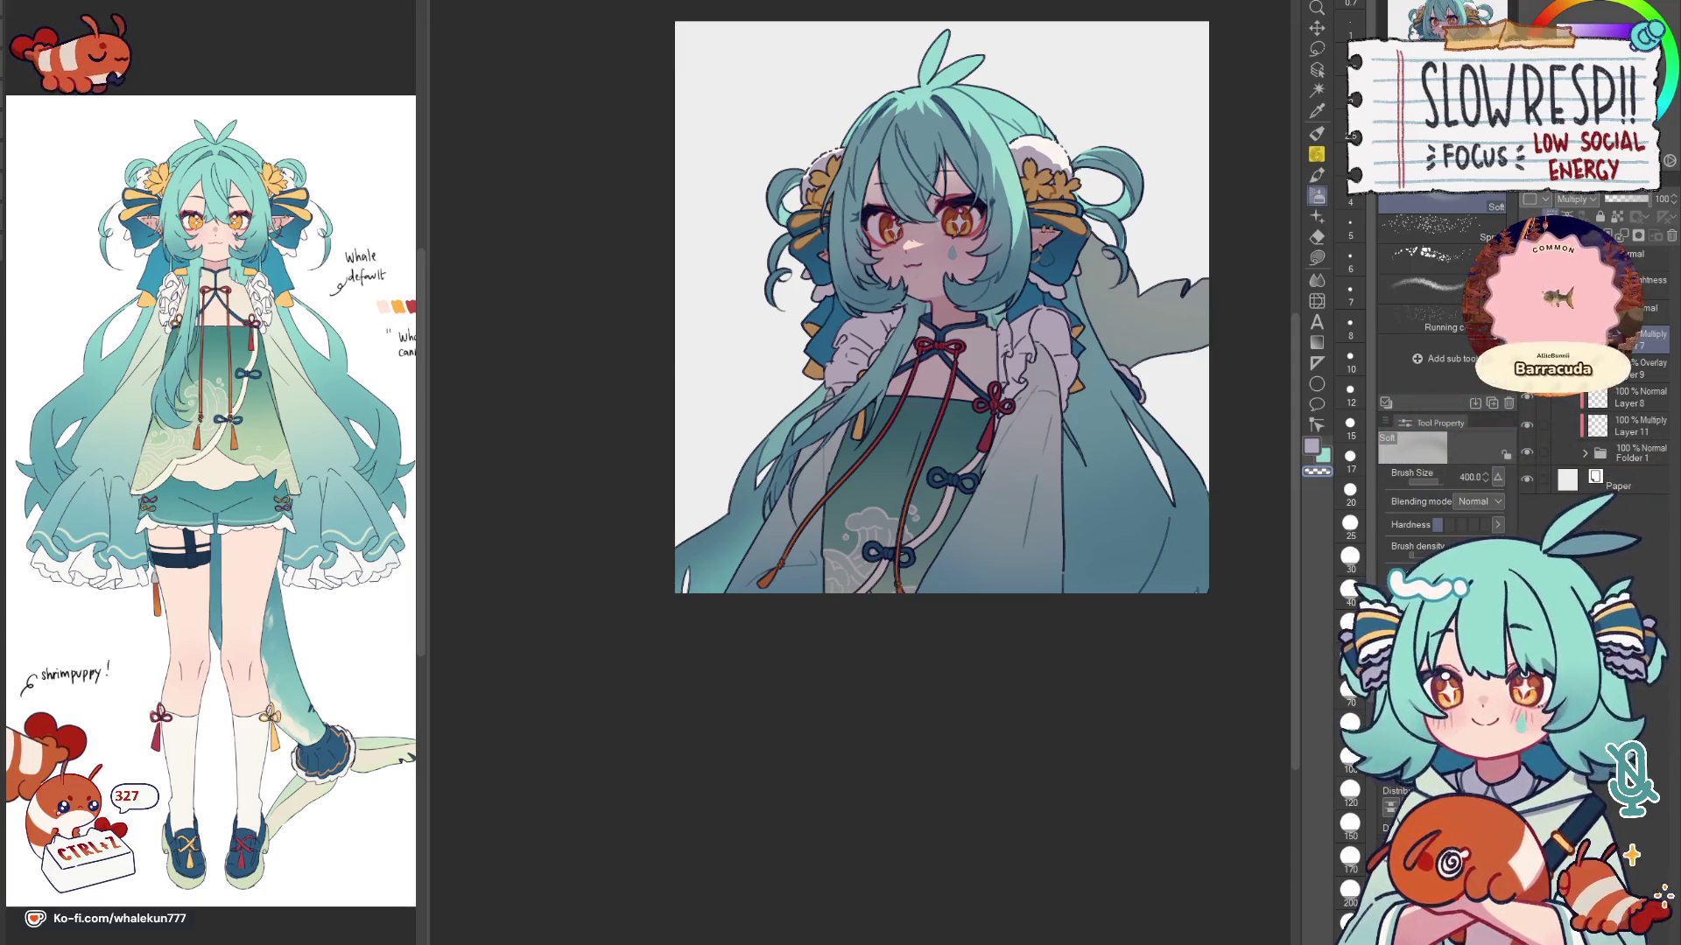
{"action": "key", "text": "m"}
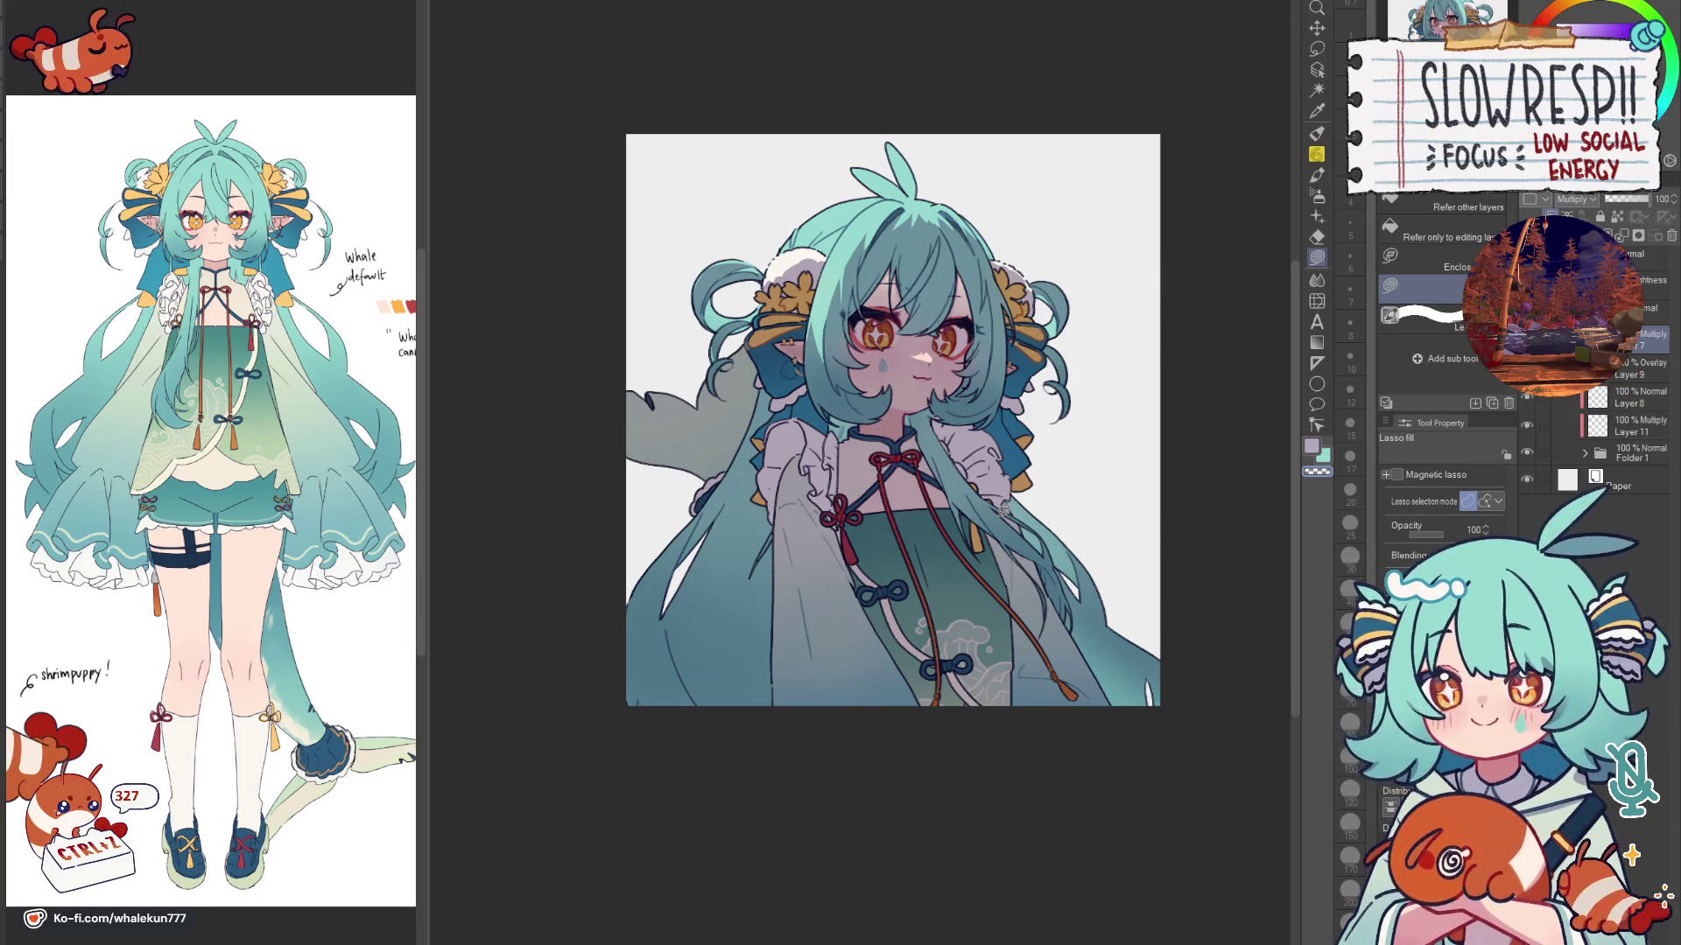
{"action": "key", "text": "j"}
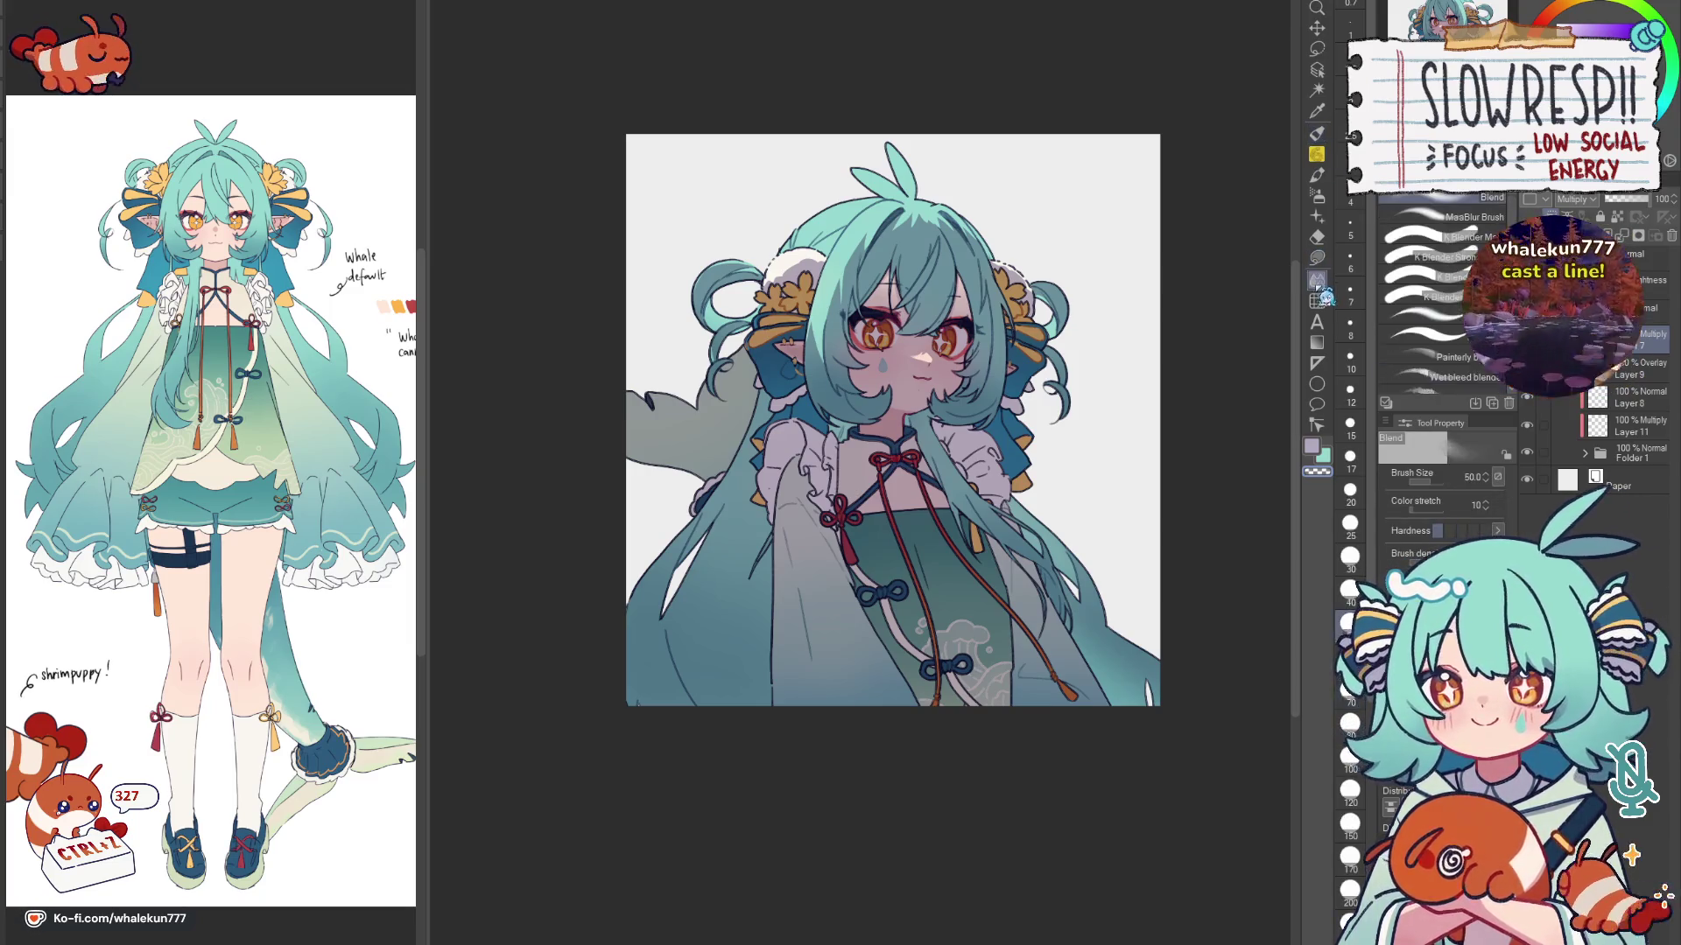
{"action": "scroll", "coordinate": [841, 197], "scroll_direction": "up", "scroll_amount": 3}
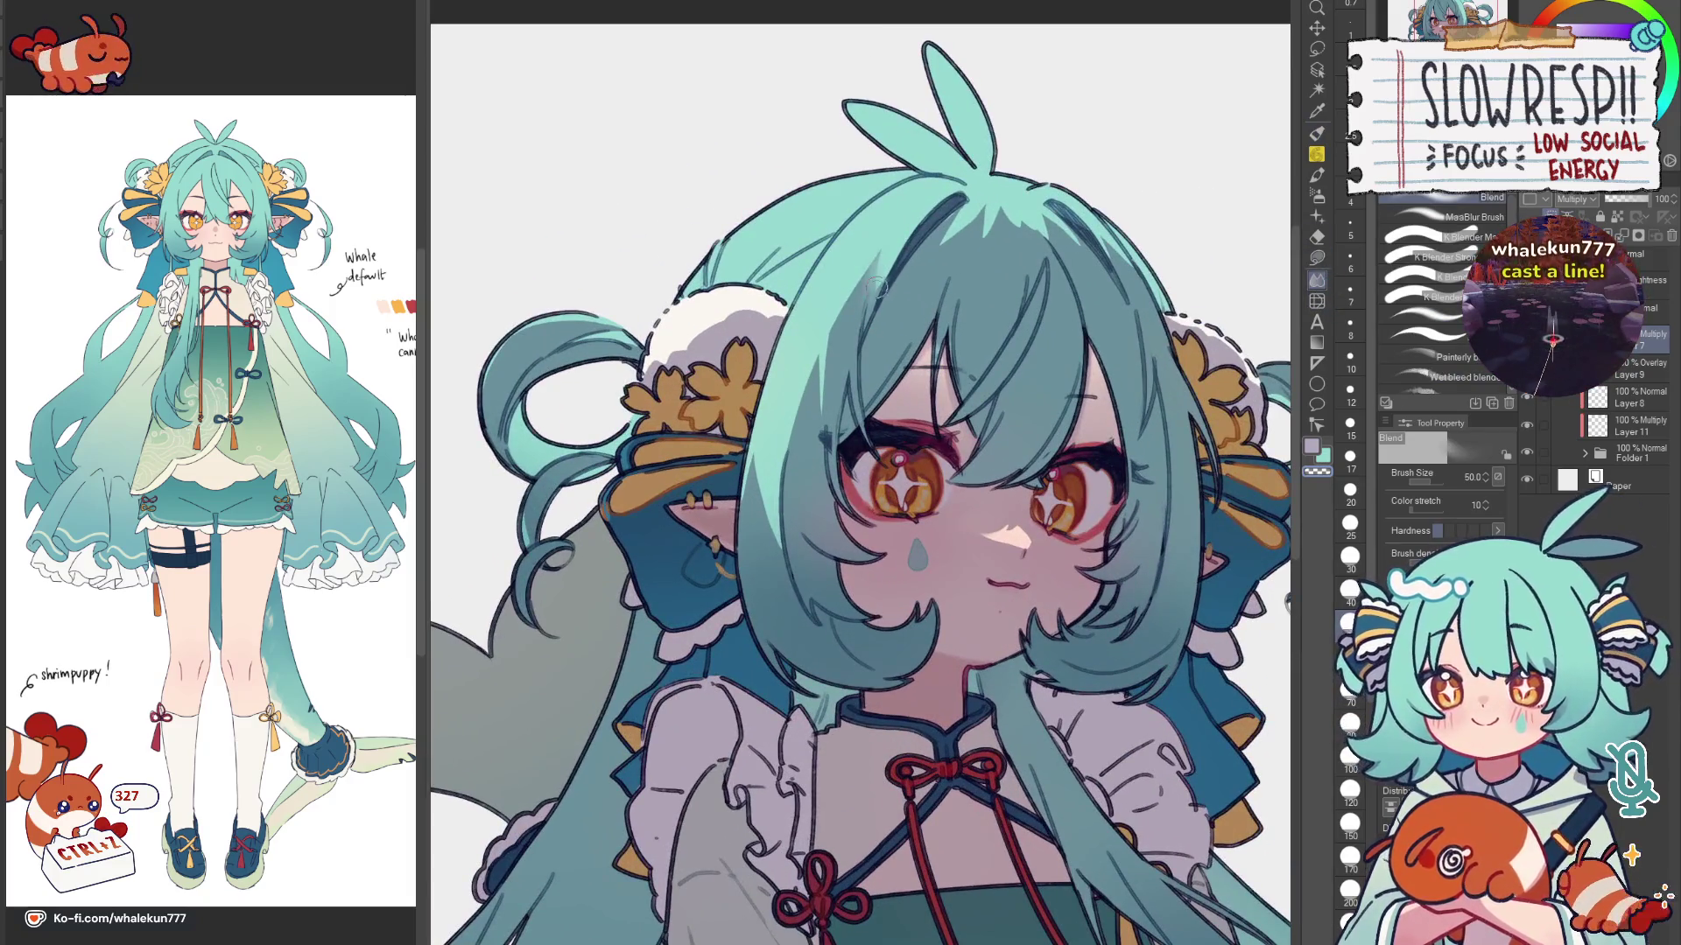
Step: Enlarge the blending brush to 50 while reviewing the face mirrored
{"action": "key", "text": "bracketright"}
{"action": "key", "text": "bracketright"}
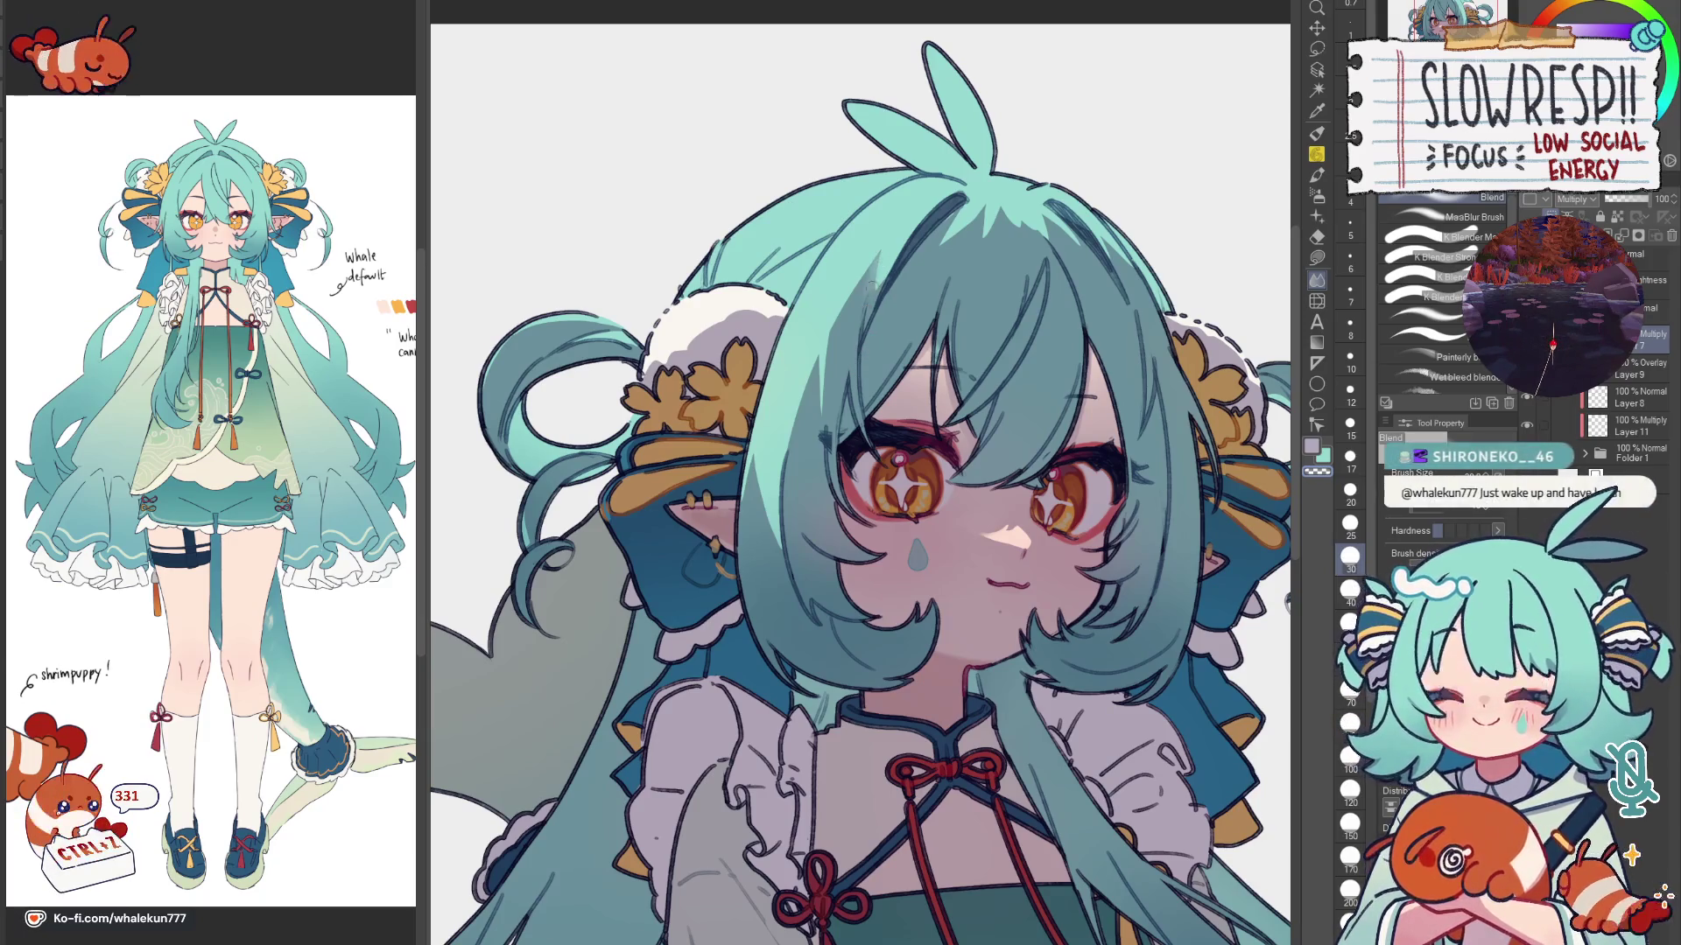
{"action": "key", "text": "h"}
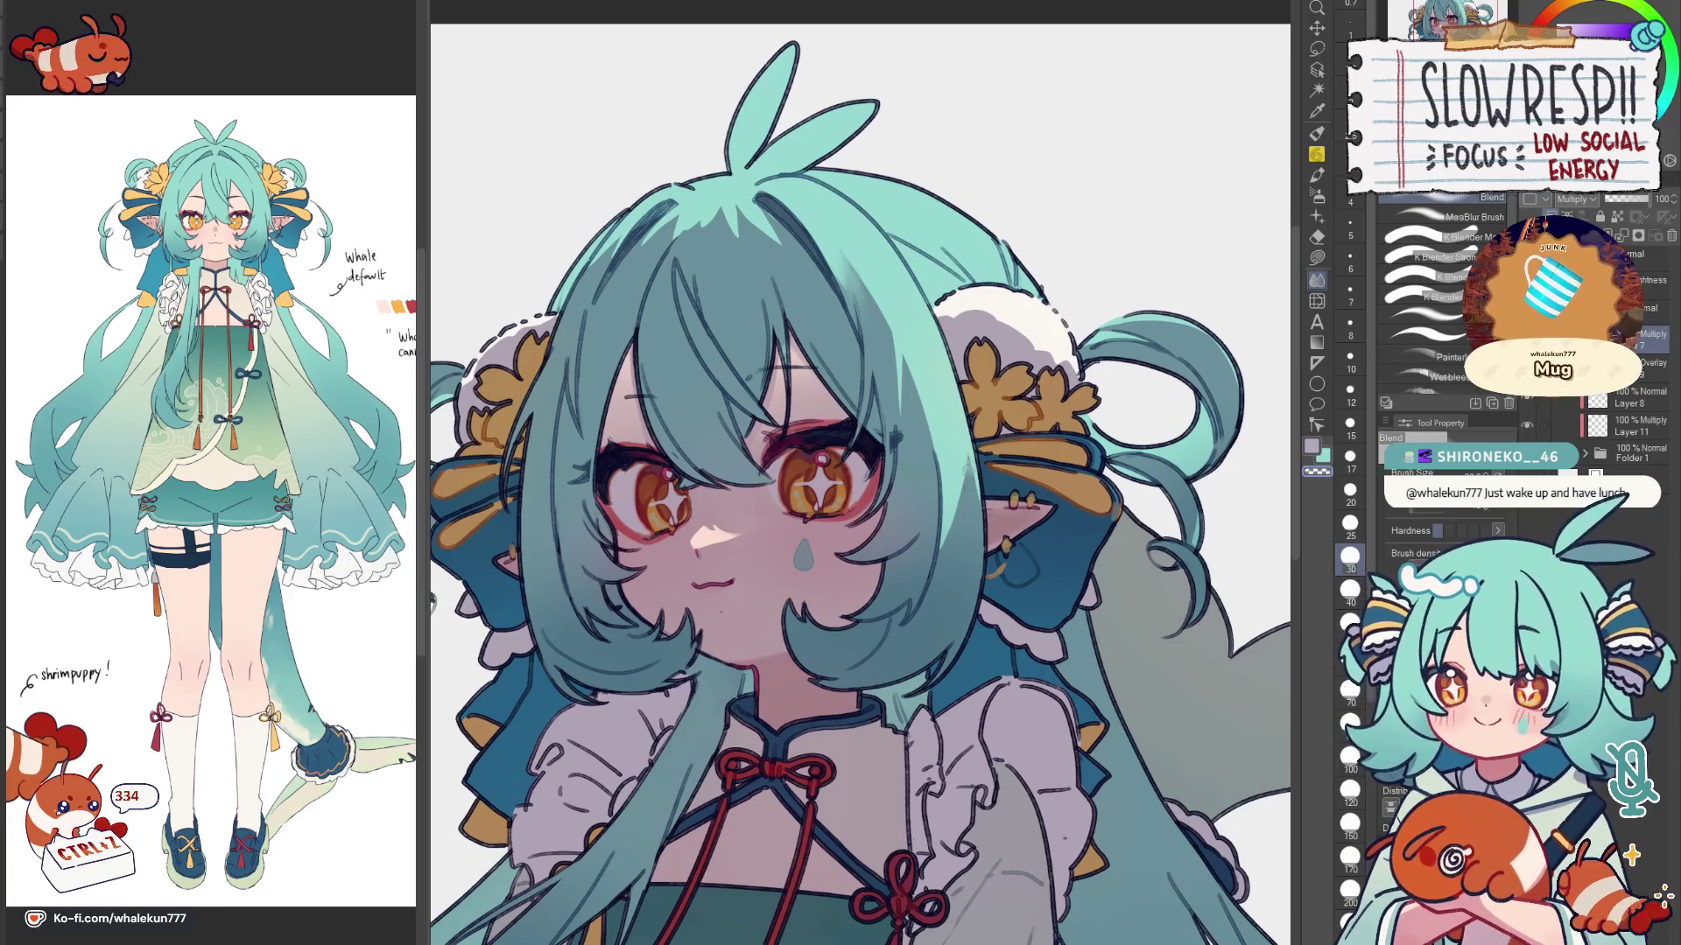
{"action": "key", "text": "j"}
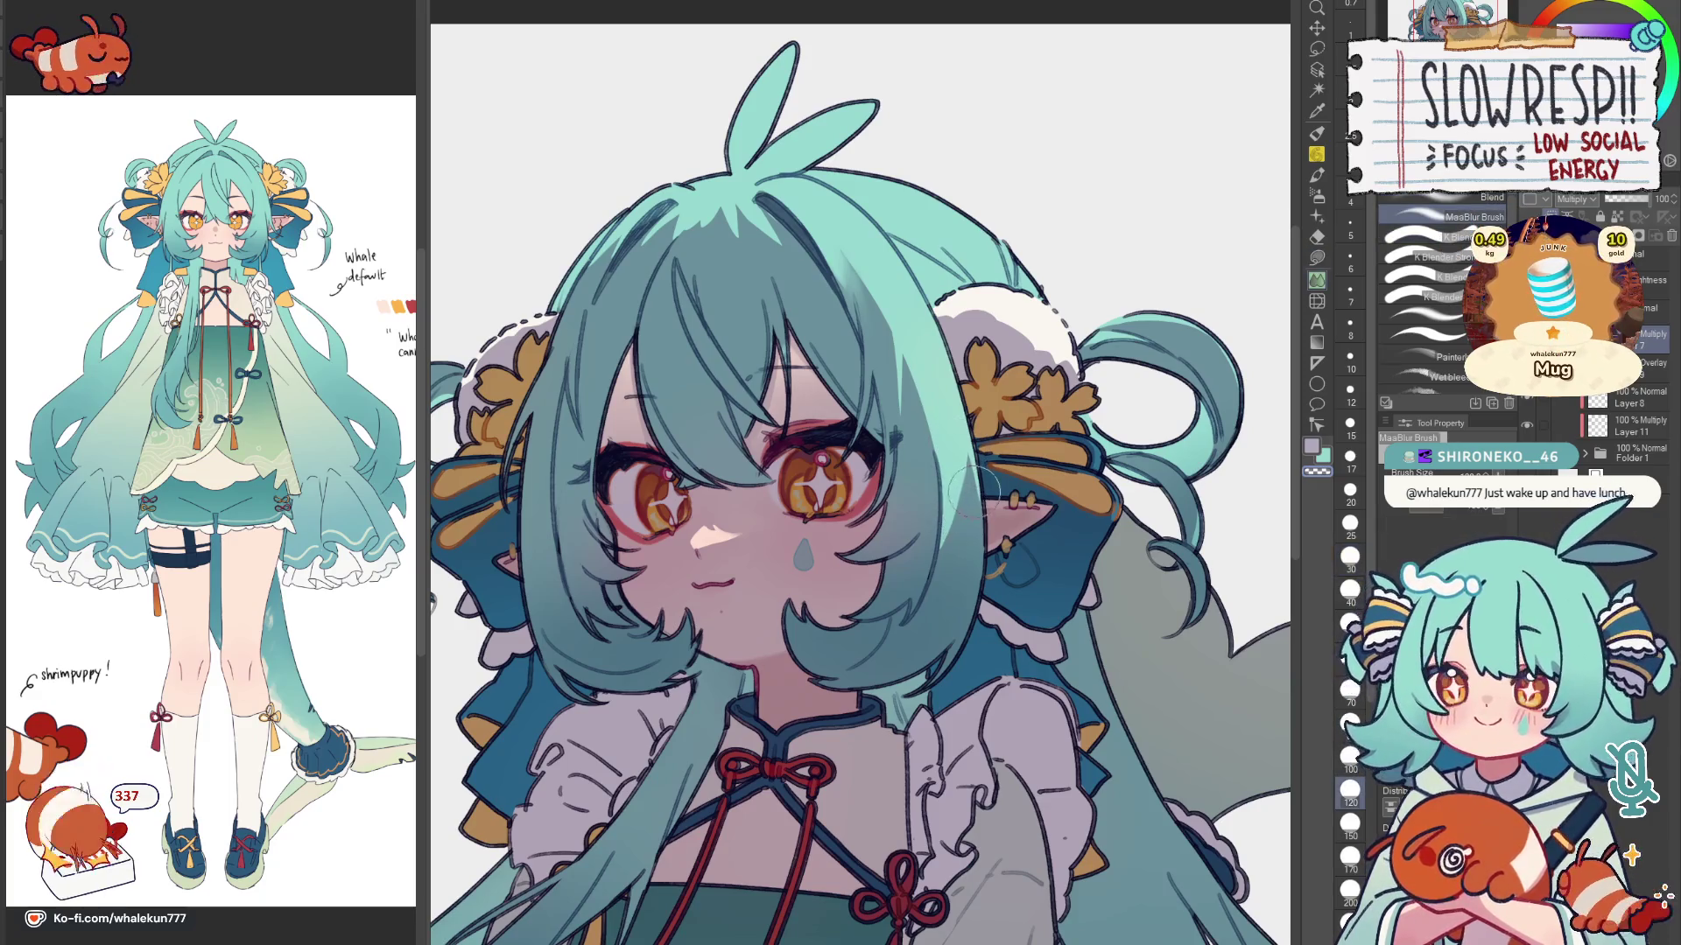
{"action": "key", "text": "j"}
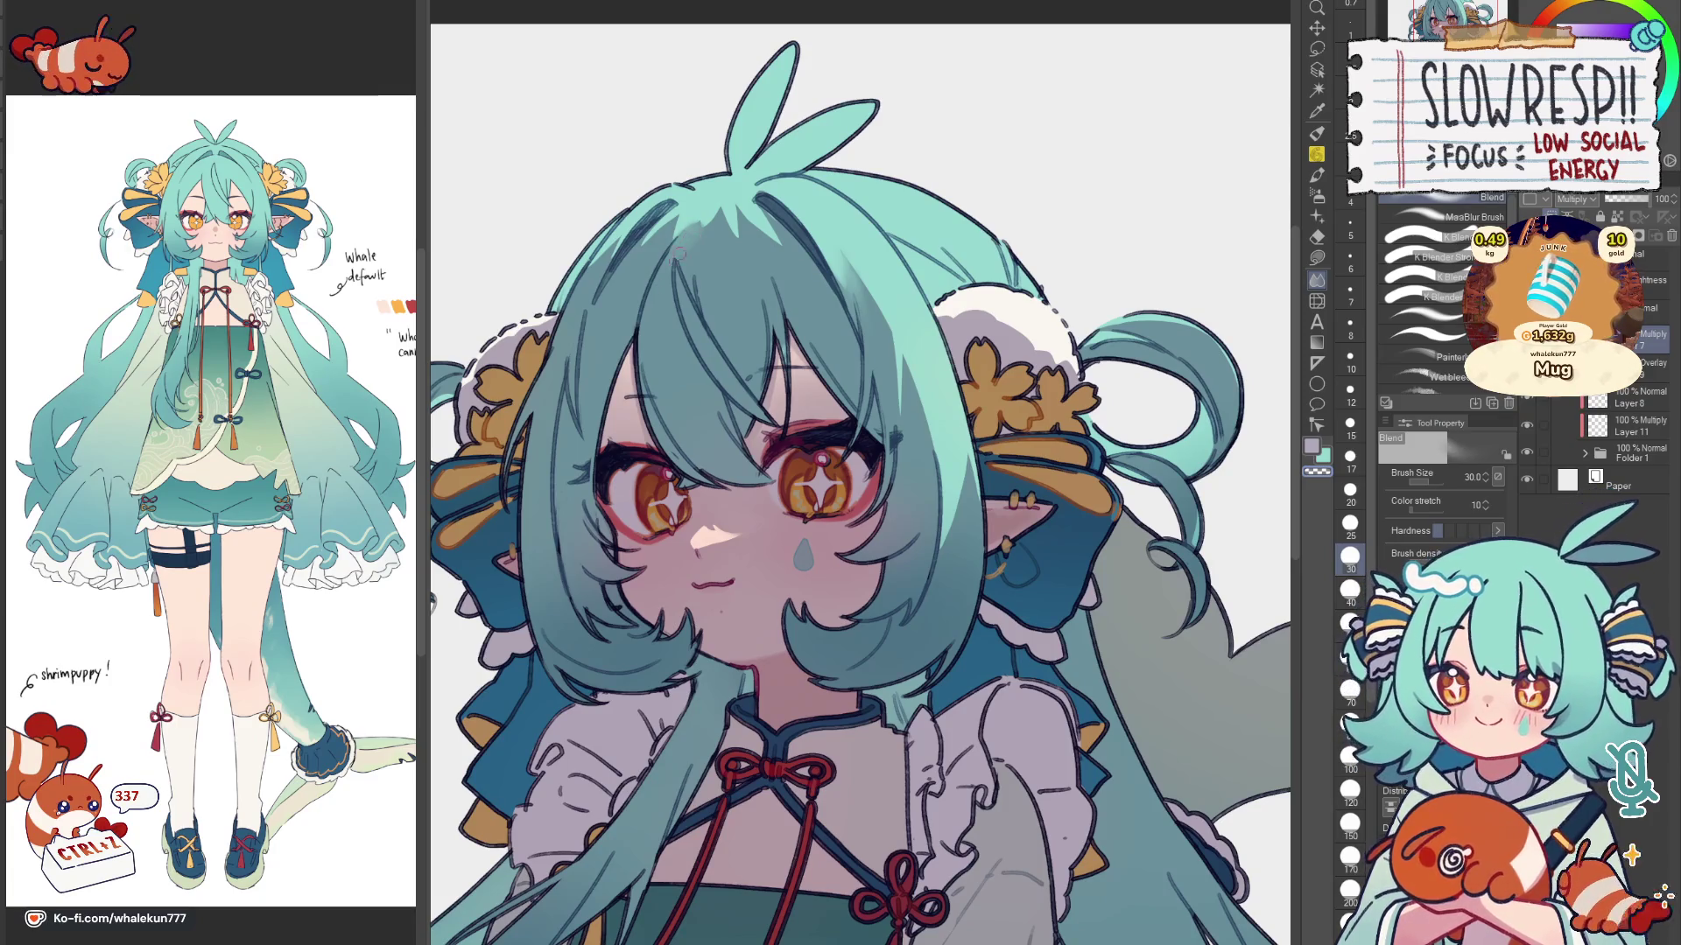
{"action": "key", "text": "bracketright"}
{"action": "key", "text": "bracketright"}
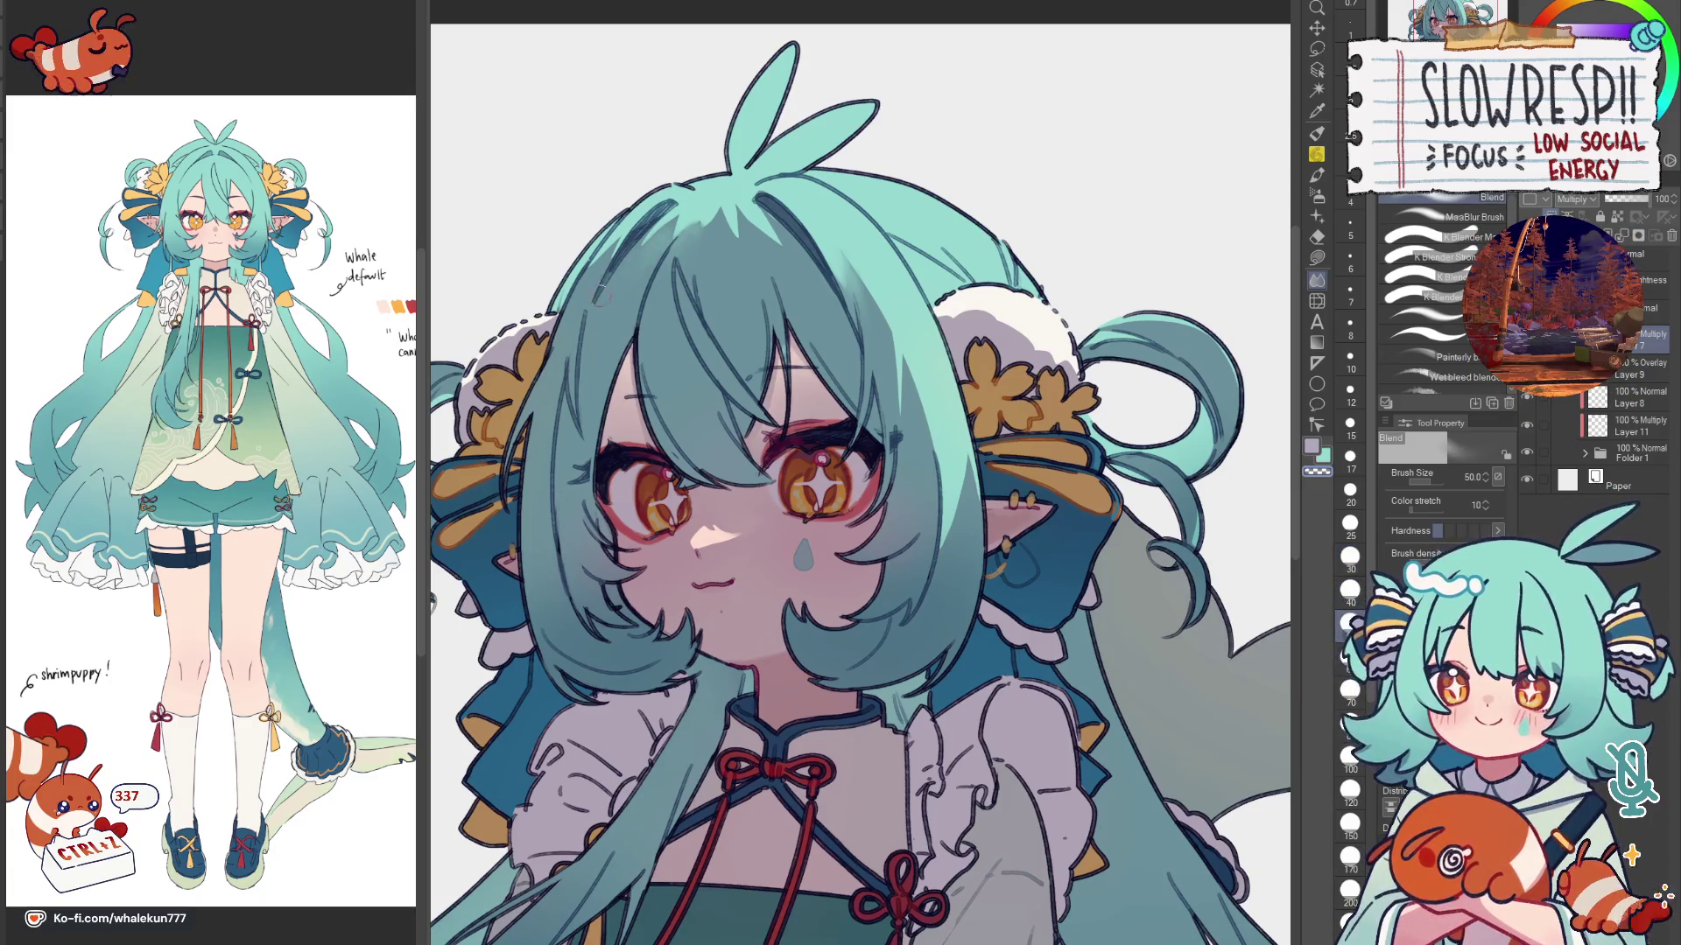
{"action": "key", "text": "h"}
{"action": "scroll", "coordinate": [1086, 459], "scroll_direction": "down", "scroll_amount": 3}
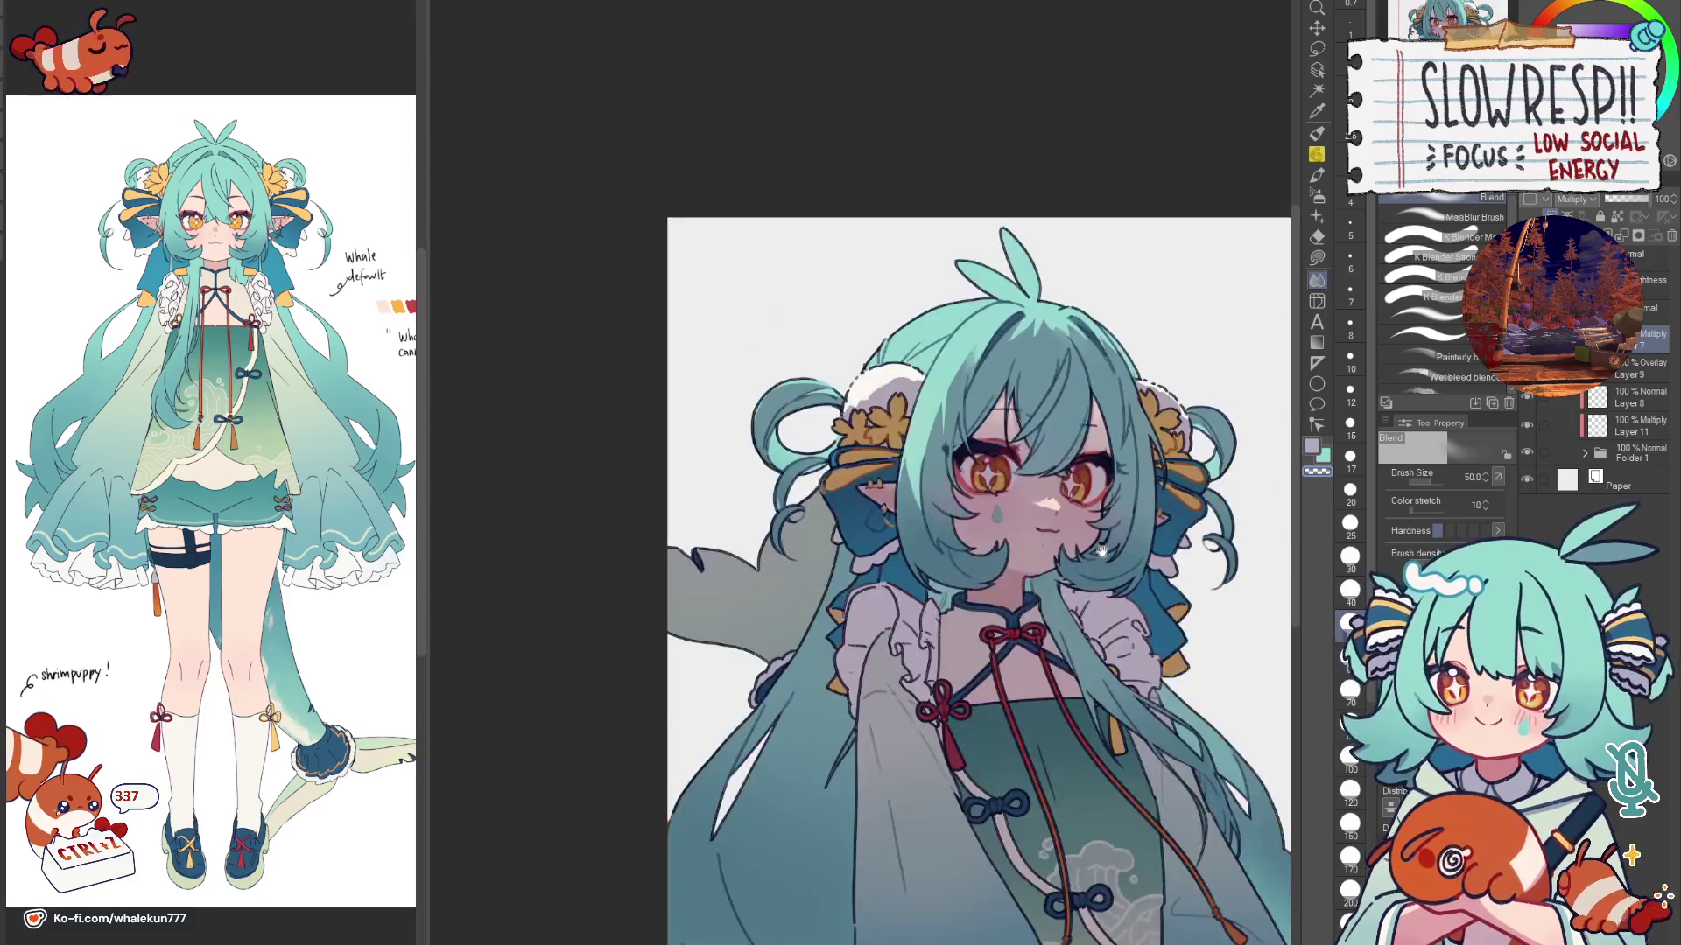
{"action": "scroll", "coordinate": [1024, 393], "scroll_direction": "up", "scroll_amount": 2}
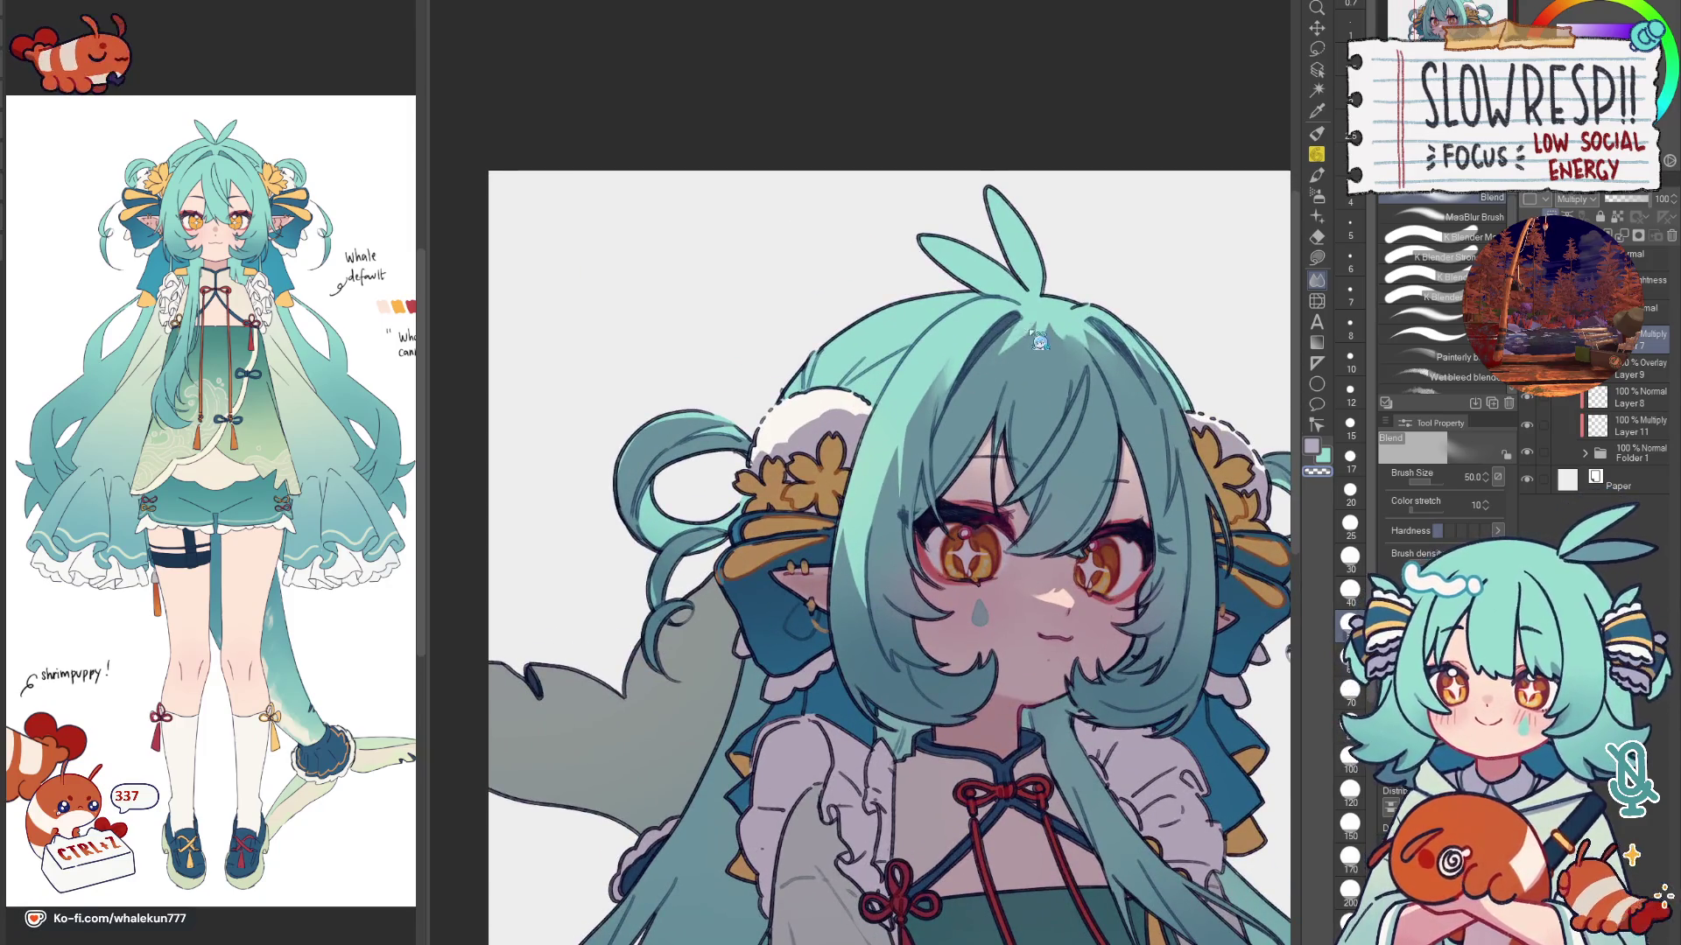
Step: Pick the K Blender Main sub tool, check mirrored, then ready Lasso fill
{"action": "left_click", "coordinate": [1438, 237]}
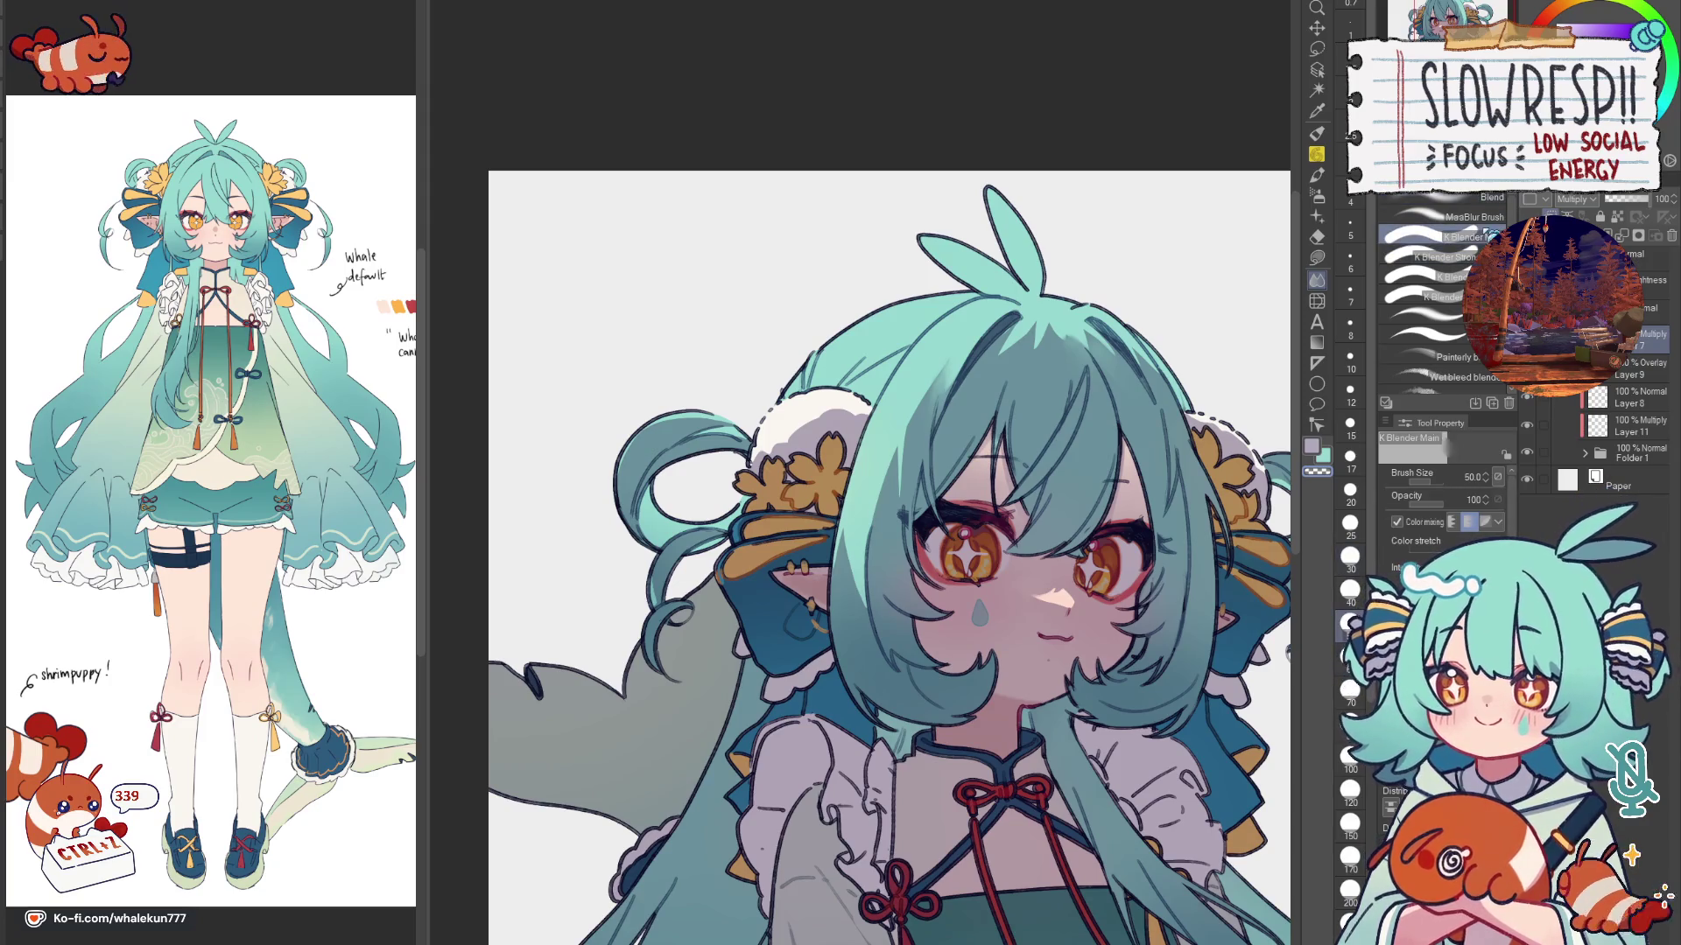
{"action": "key", "text": "h"}
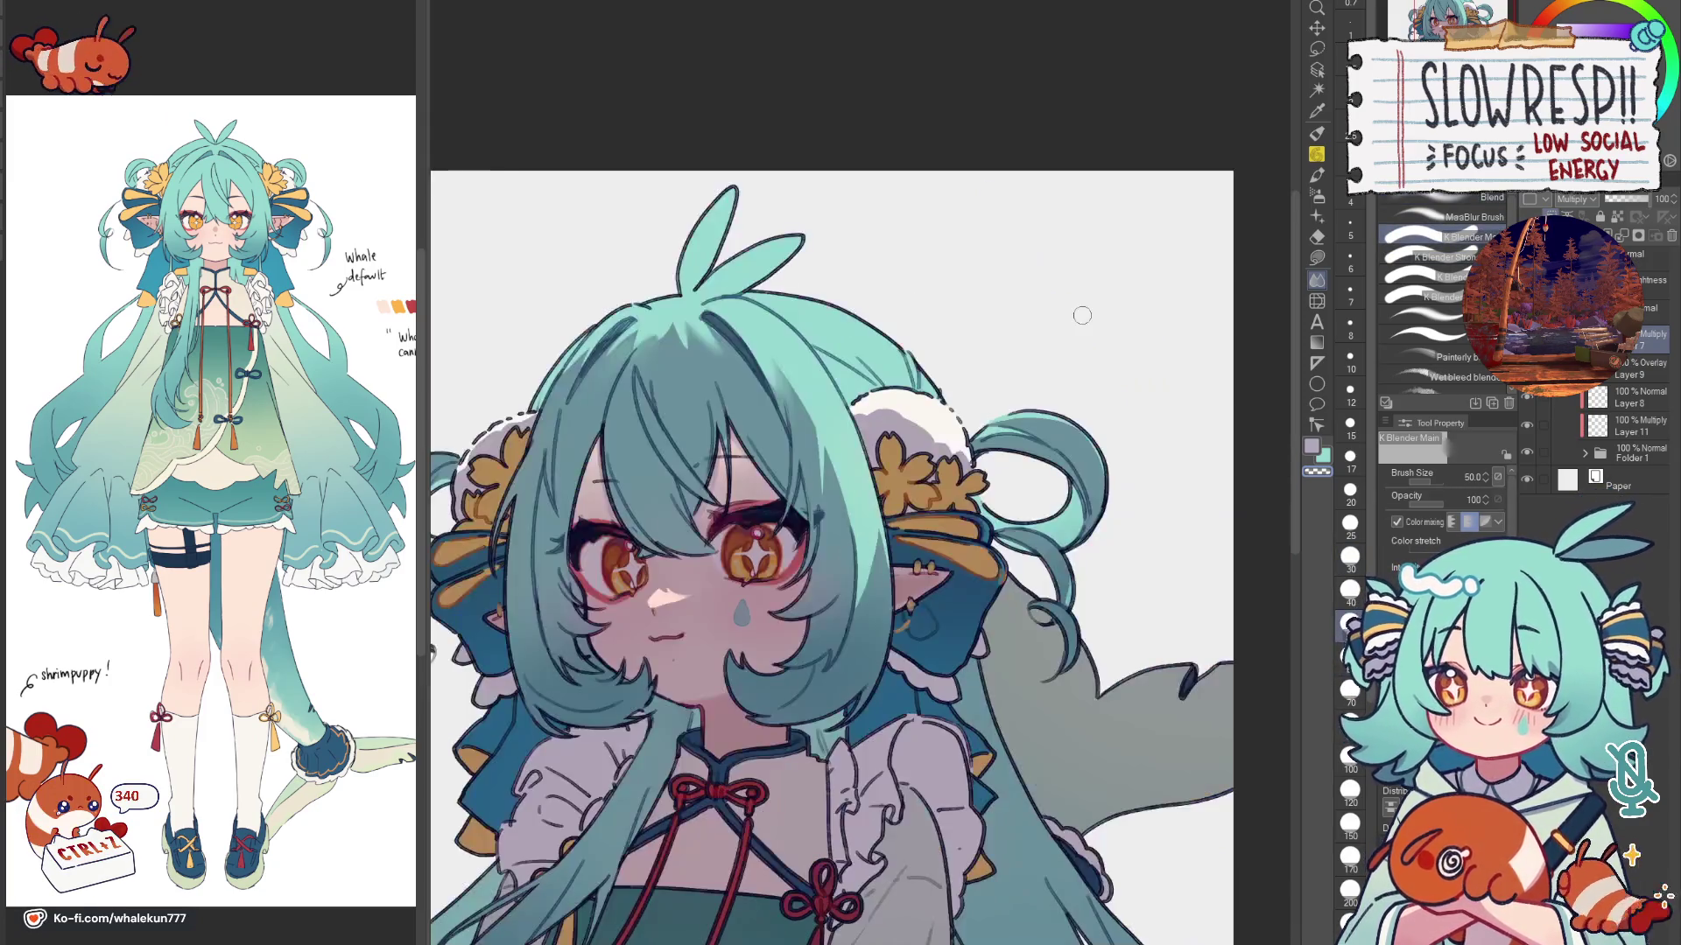
{"action": "scroll", "coordinate": [1081, 315], "scroll_direction": "down", "scroll_amount": 3}
{"action": "scroll", "coordinate": [1081, 315], "scroll_direction": "up", "scroll_amount": 1}
{"action": "scroll", "coordinate": [1081, 316], "scroll_direction": "up", "scroll_amount": 1}
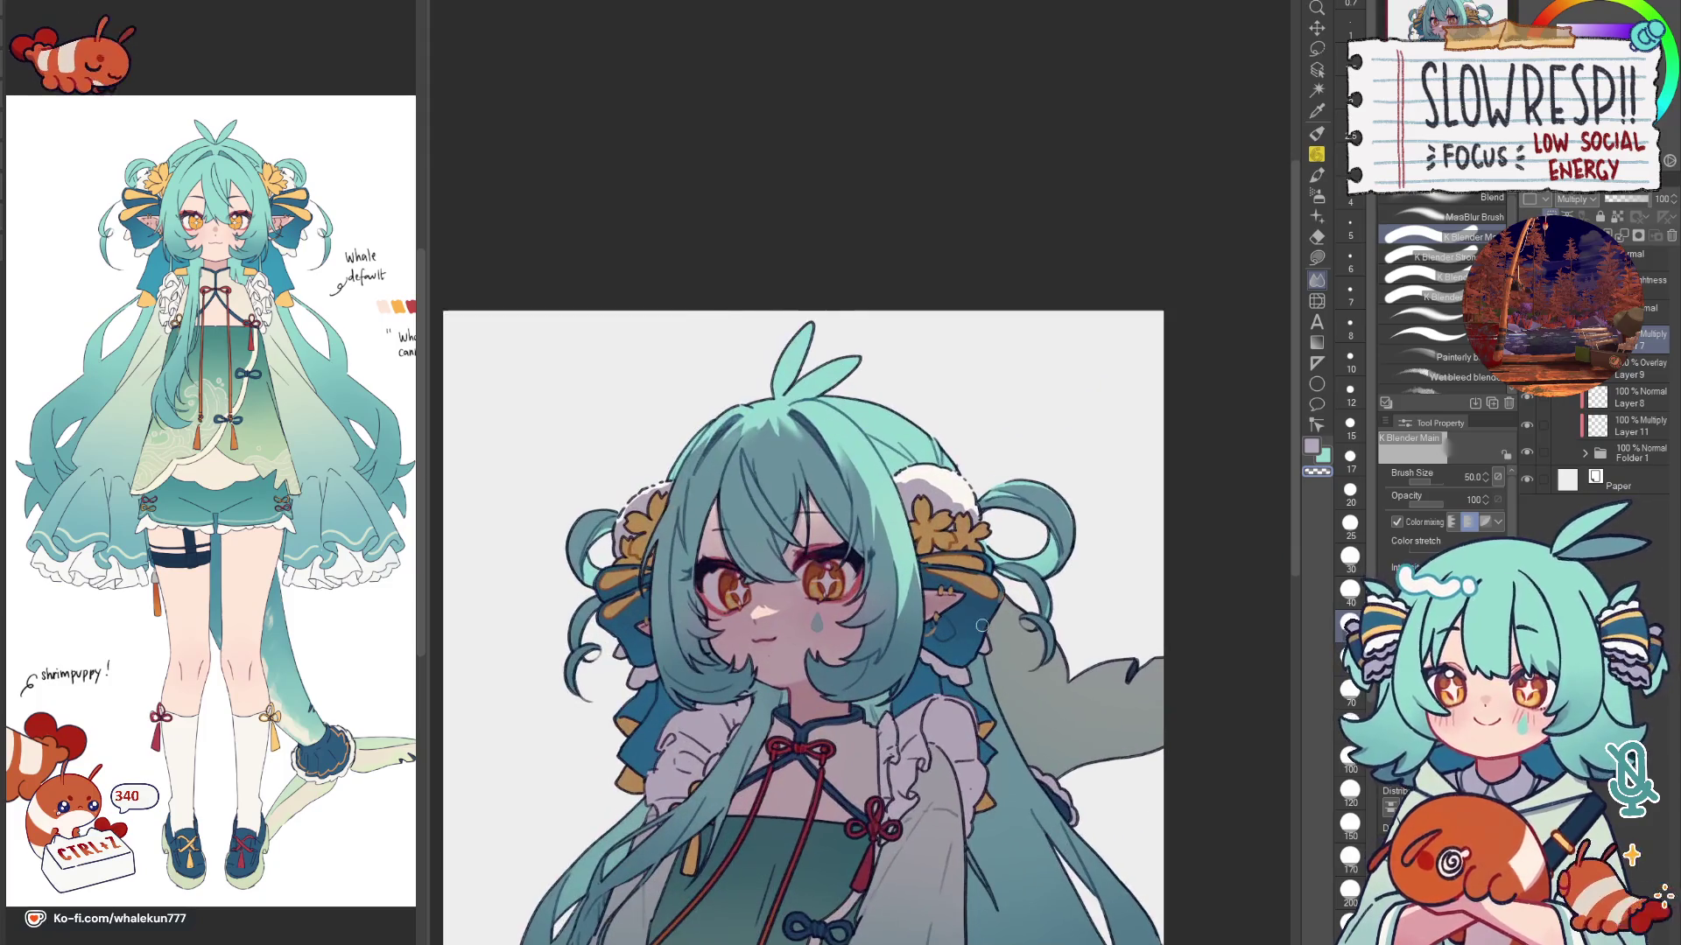
{"action": "scroll", "coordinate": [1081, 315], "scroll_direction": "up", "scroll_amount": 1}
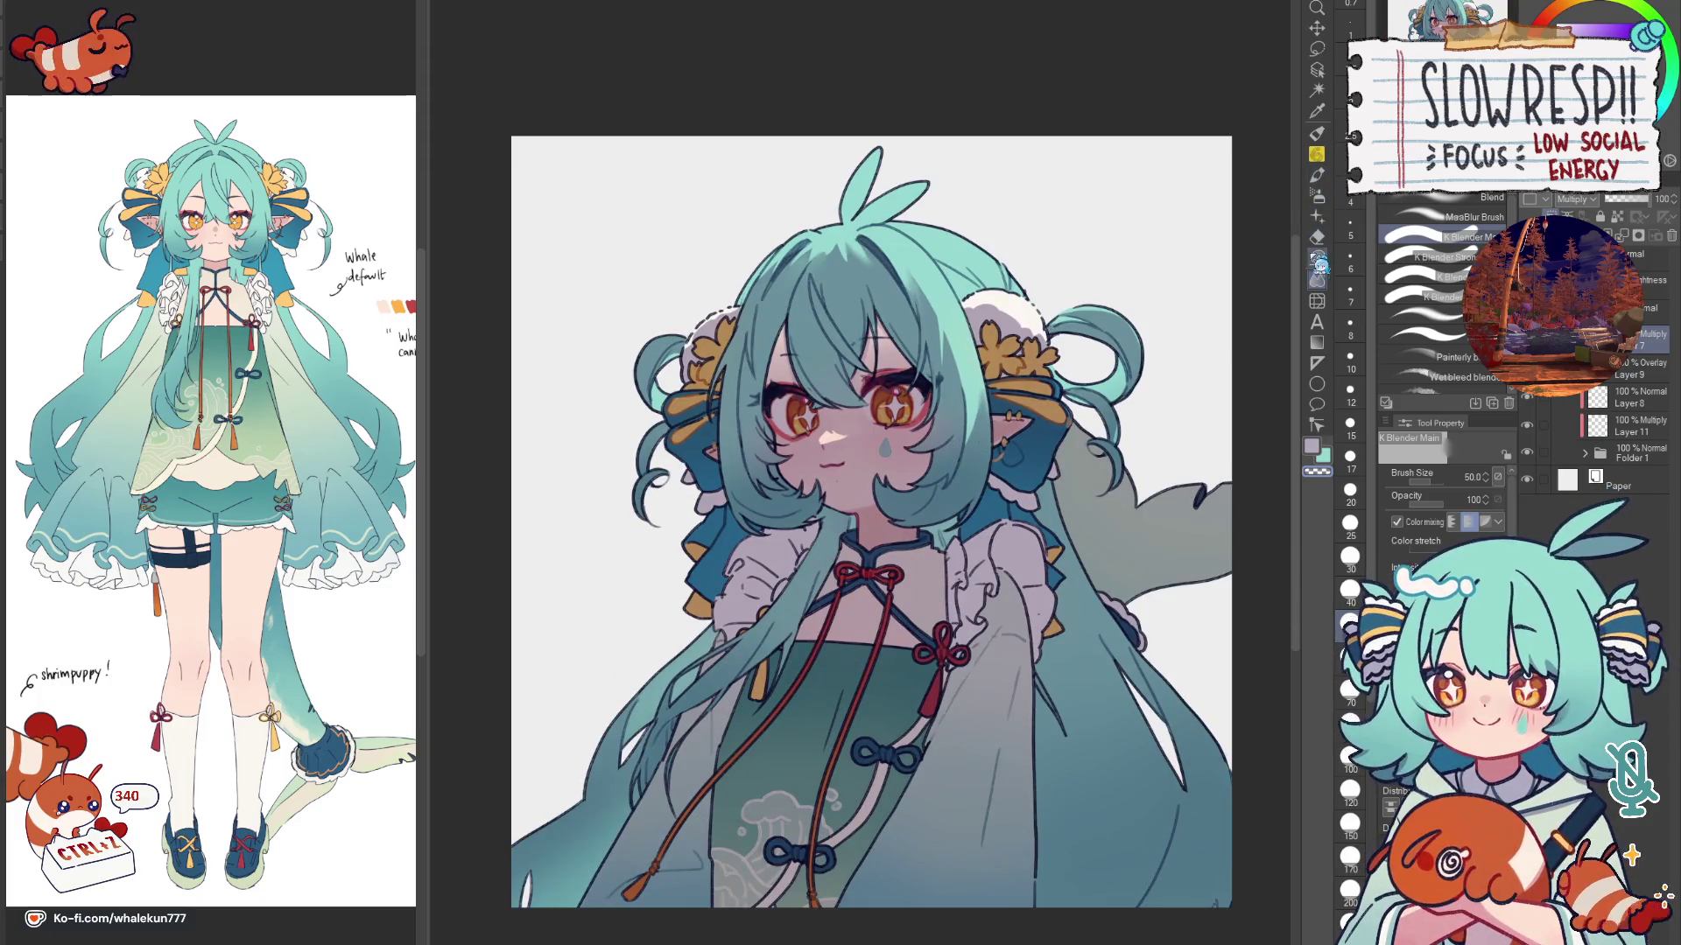
{"action": "key", "text": "g"}
{"action": "key", "text": "h"}
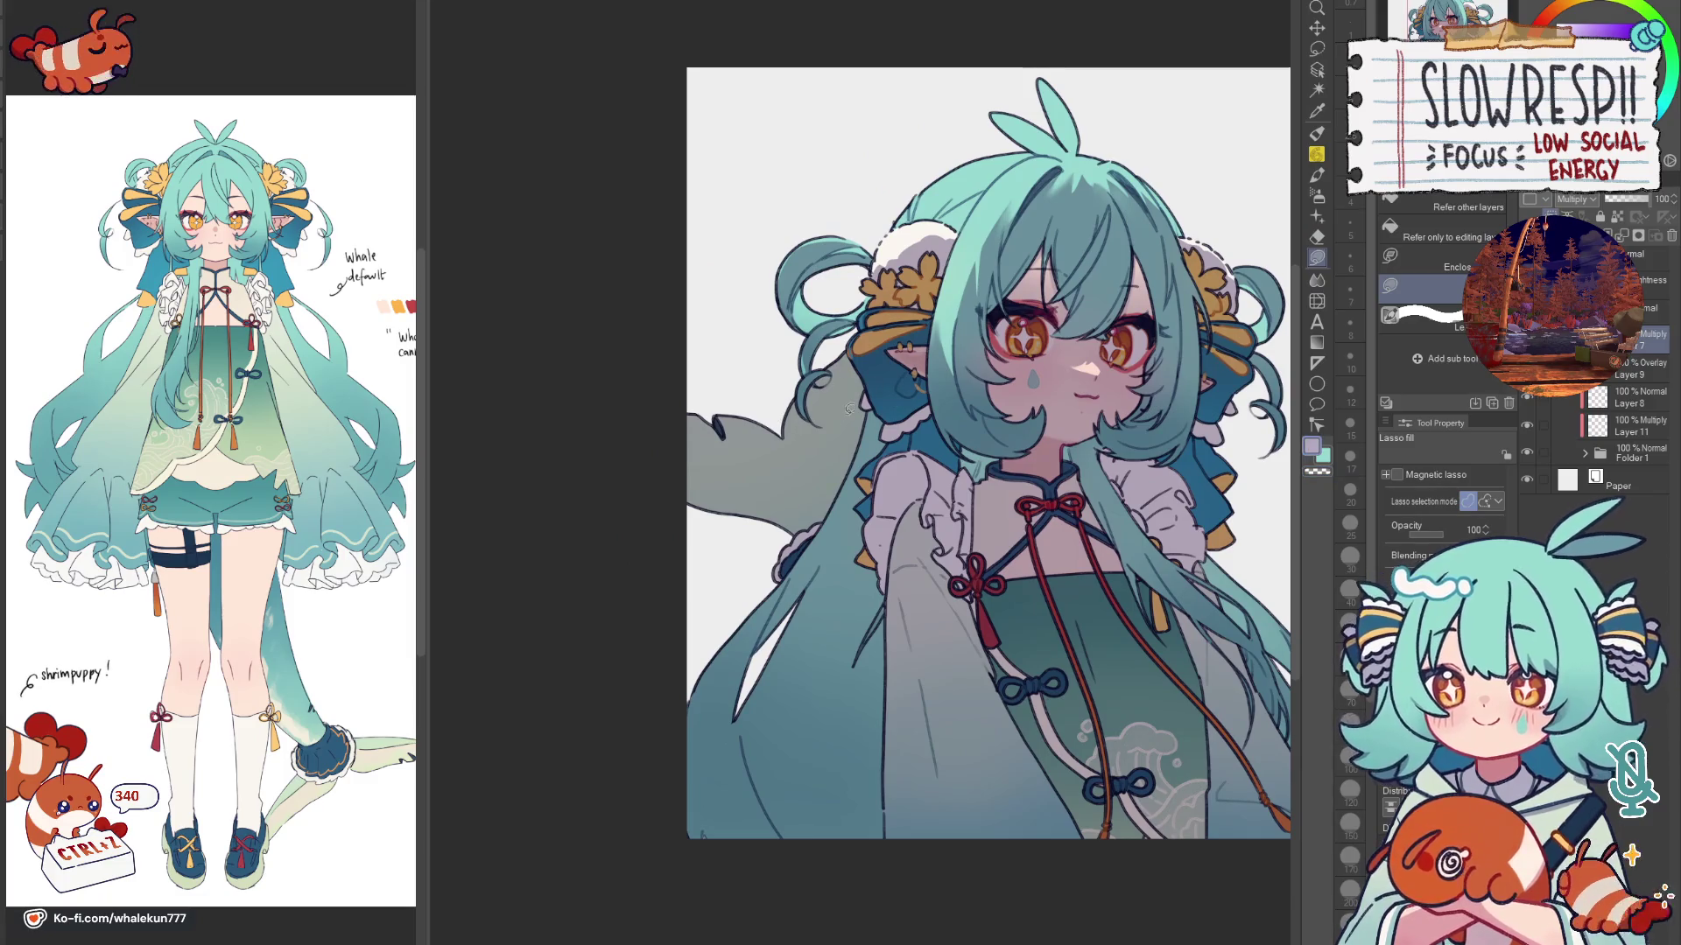
{"action": "key", "text": "h"}
{"action": "scroll", "coordinate": [807, 493], "scroll_direction": "up", "scroll_amount": 2}
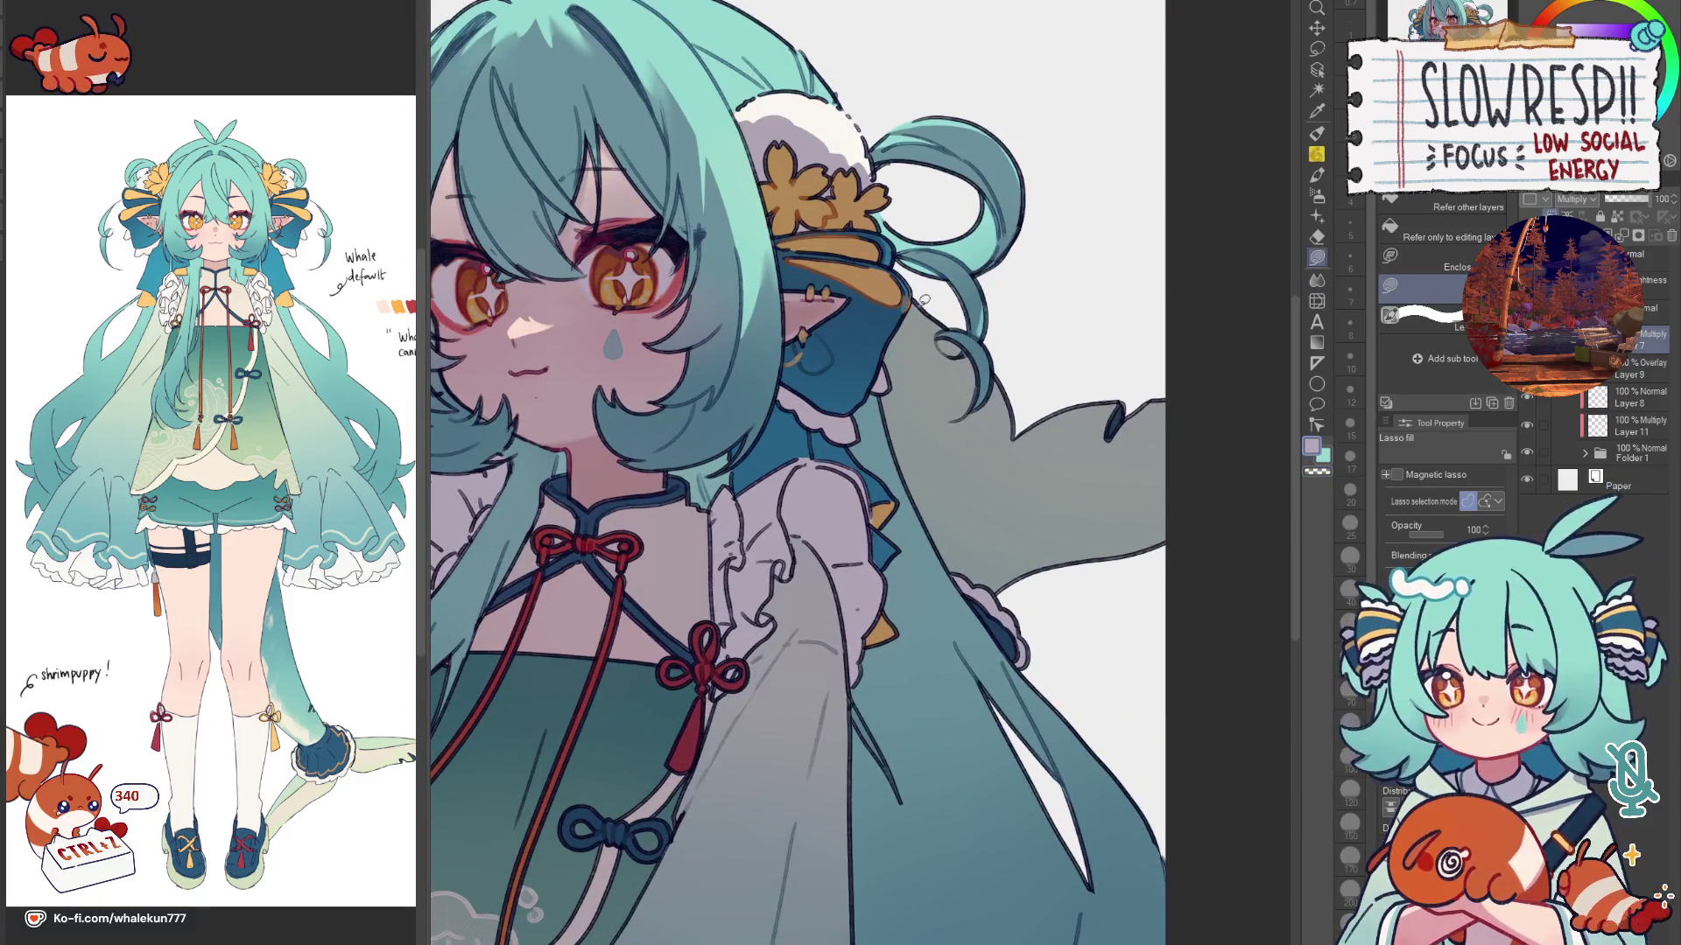
Step: Lasso-select the faded grey back hair beside the shoulder and bring it into view
{"action": "key", "text": "m"}
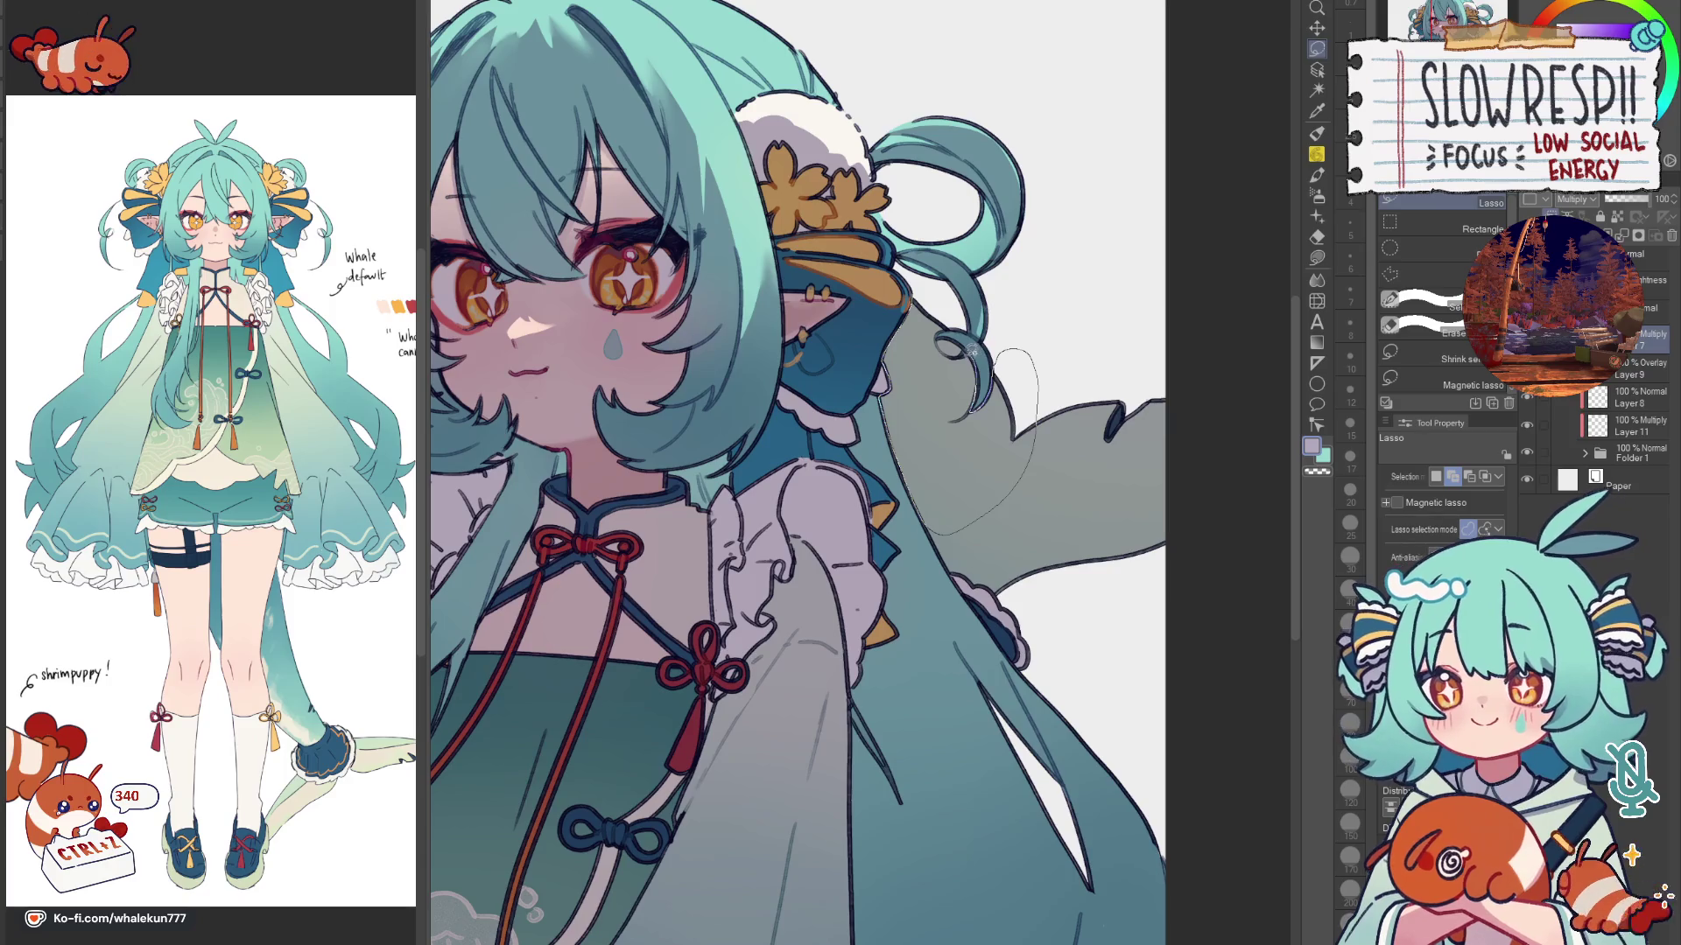
{"action": "left_click_drag", "start_coordinate": [940, 331], "coordinate": [935, 344]}
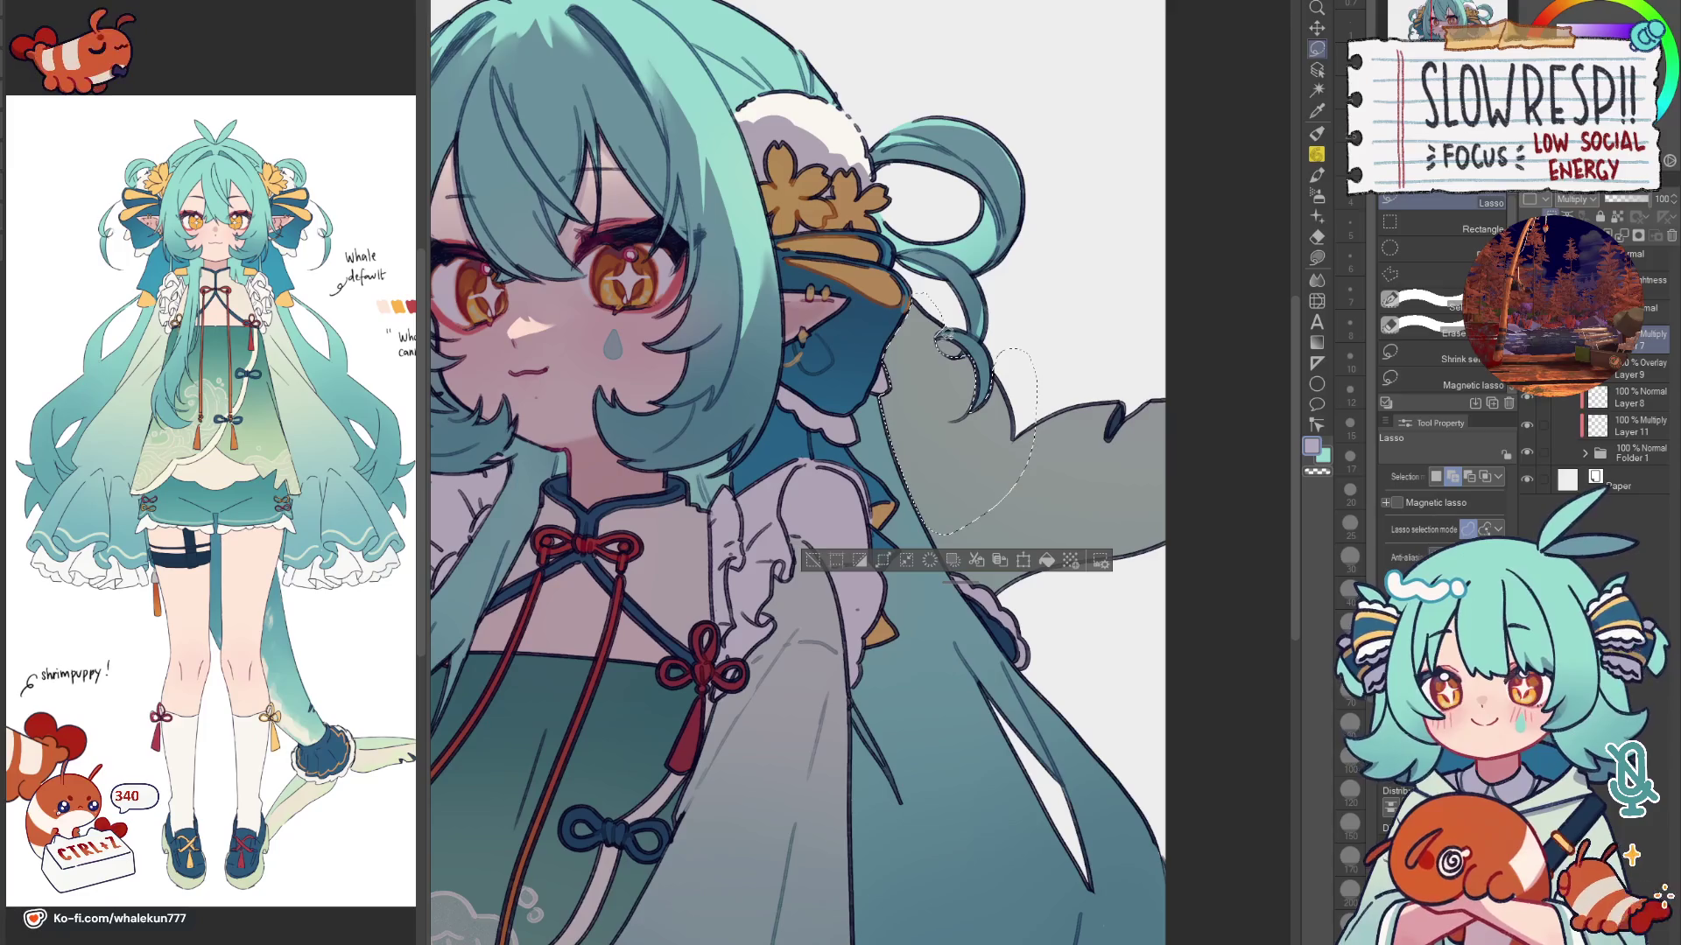
{"action": "left_click_drag", "start_coordinate": [1017, 386], "coordinate": [978, 385]}
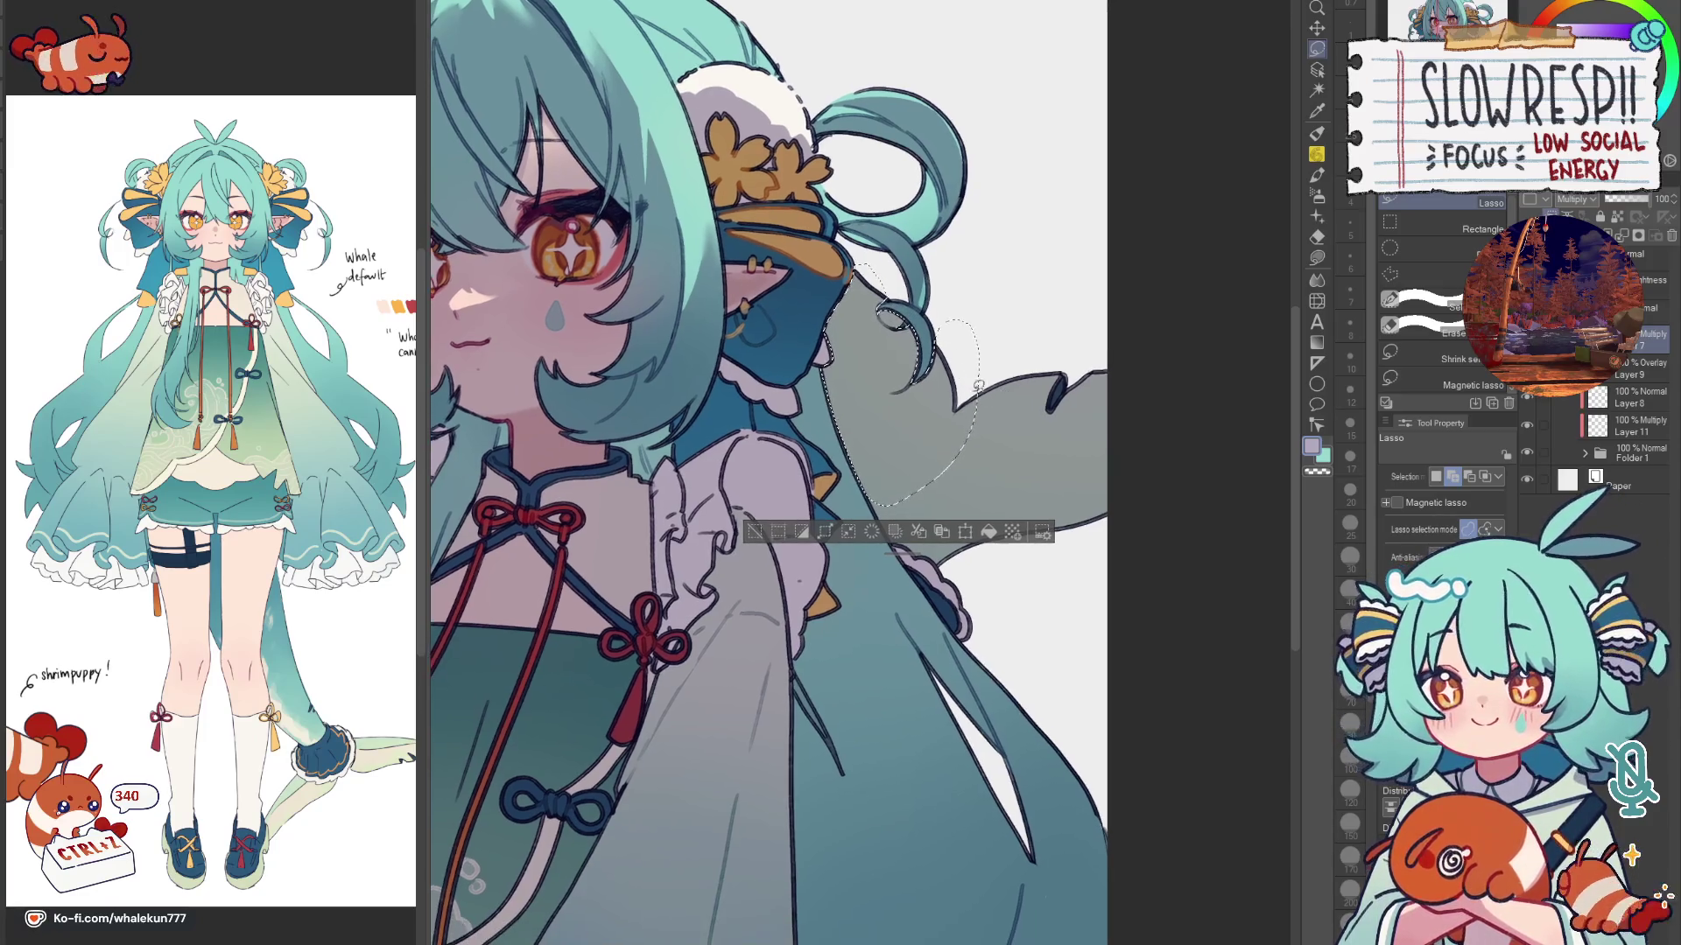
{"action": "scroll", "coordinate": [887, 475], "scroll_direction": "up", "scroll_amount": 2}
{"action": "scroll", "coordinate": [810, 323], "scroll_direction": "up", "scroll_amount": 2}
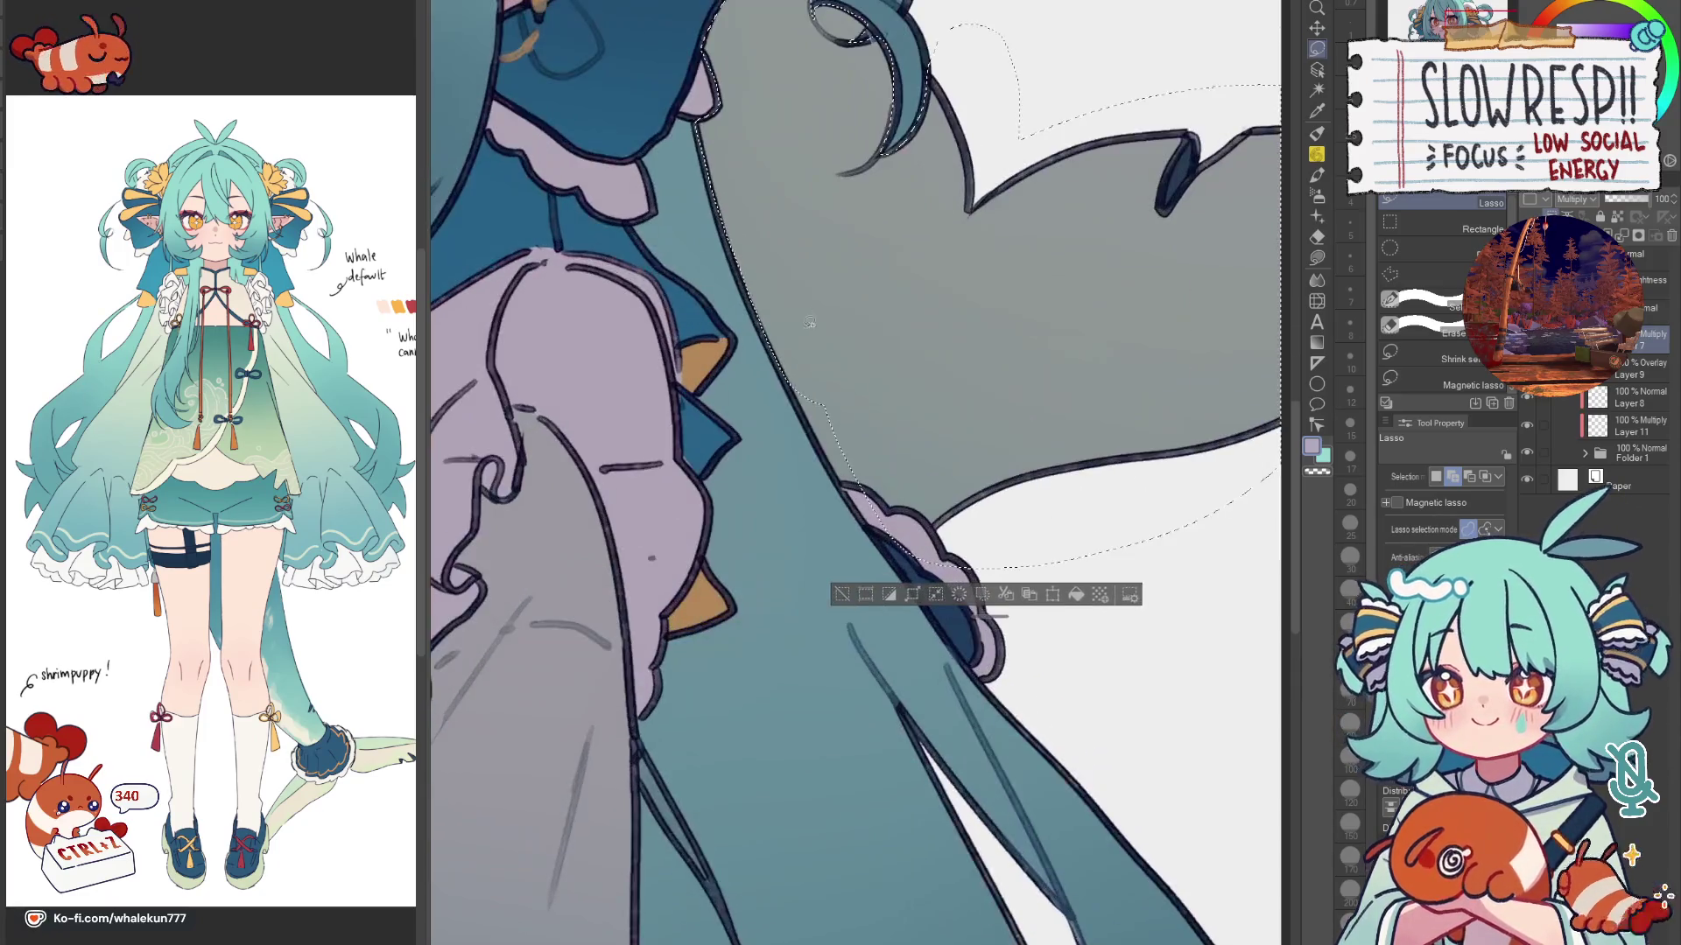
{"action": "left_click_drag", "start_coordinate": [788, 341], "coordinate": [717, 234]}
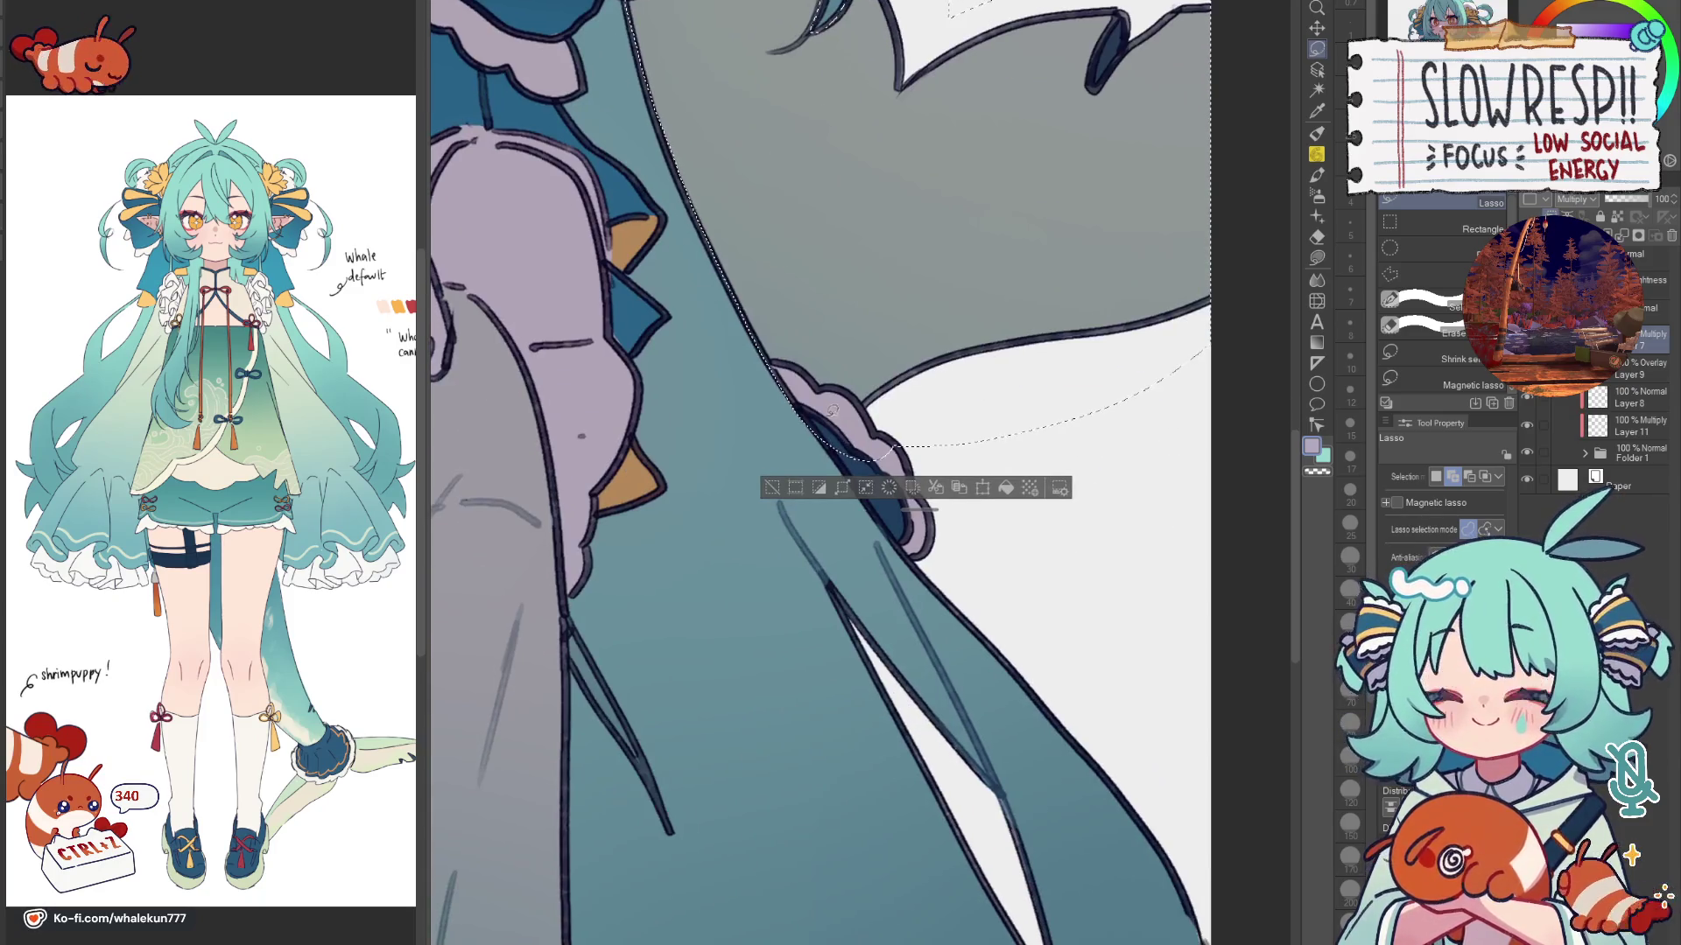
{"action": "scroll", "coordinate": [932, 237], "scroll_direction": "down", "scroll_amount": 2}
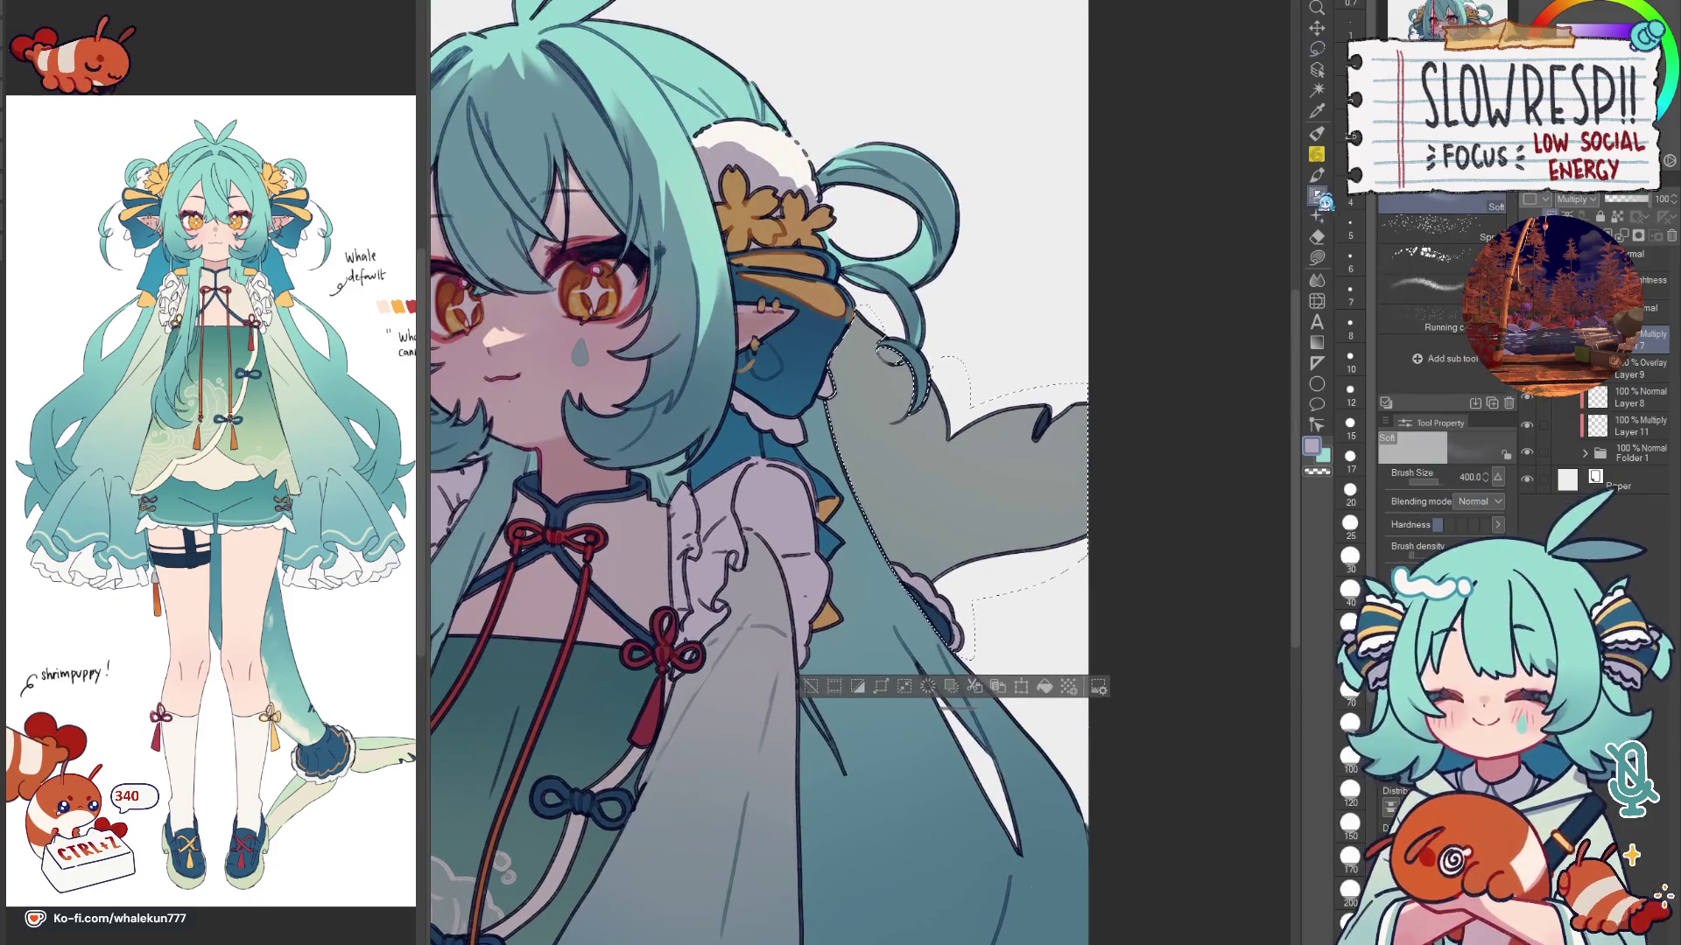
Step: Airbrush the selected back hair soft green with an enlarged brush
{"action": "key", "text": "e"}
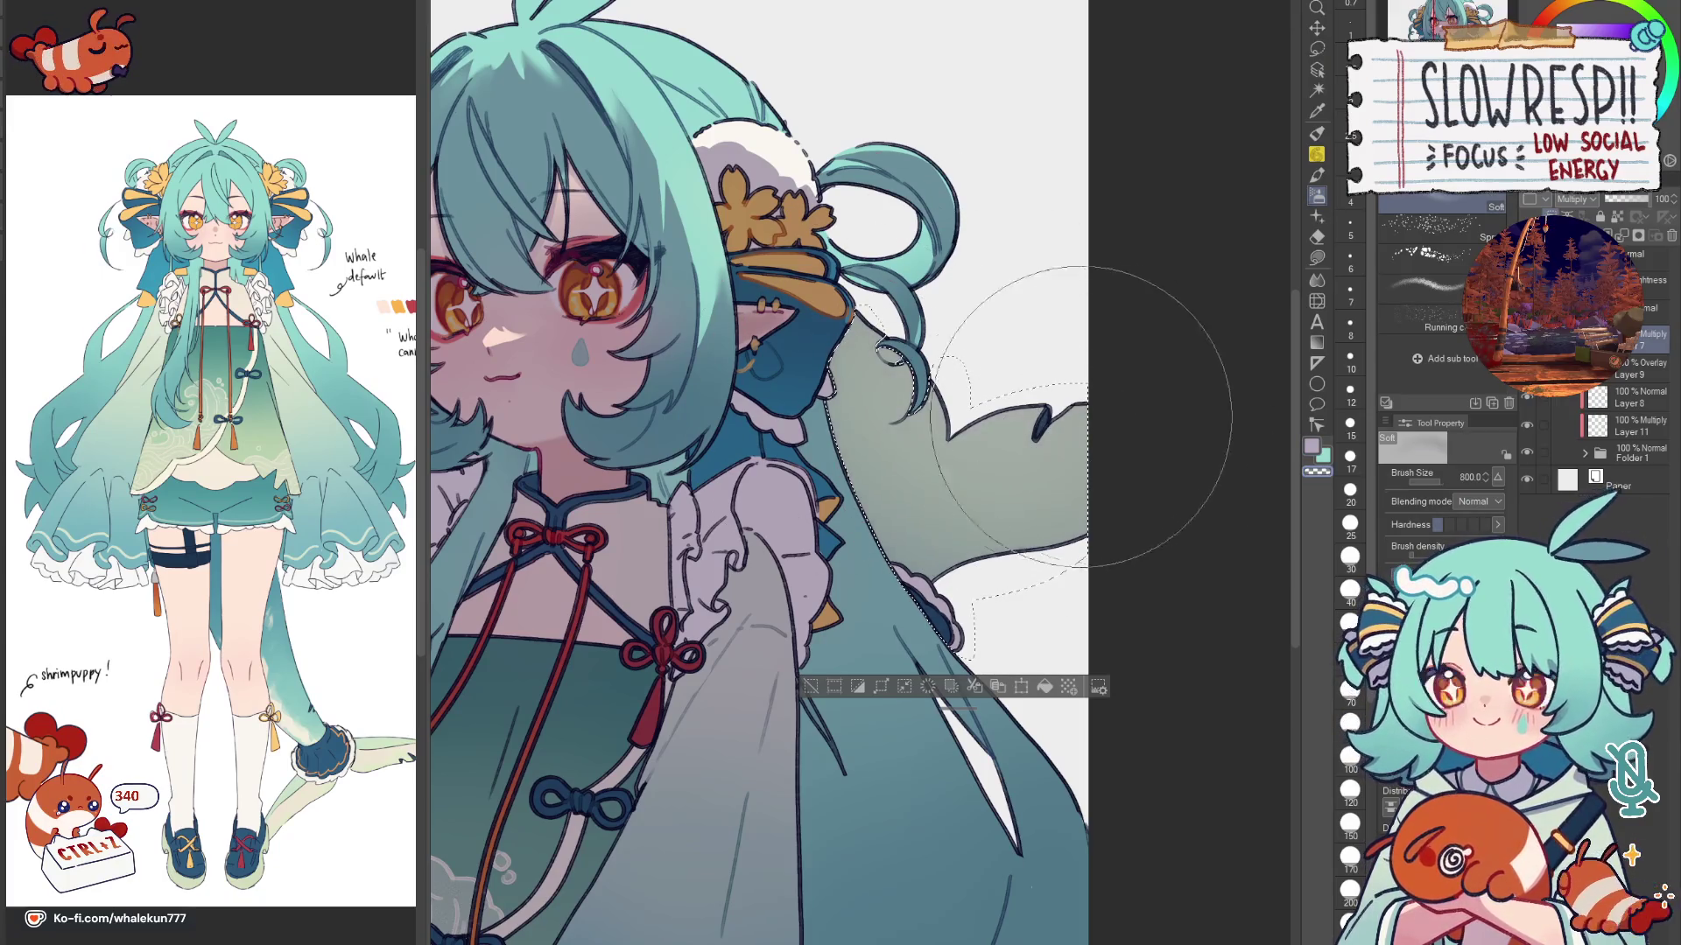
{"action": "key", "text": "bracketright"}
{"action": "key", "text": "bracketright"}
{"action": "key", "text": "bracketright"}
{"action": "left_click_drag", "start_coordinate": [900, 302], "coordinate": [972, 512]}
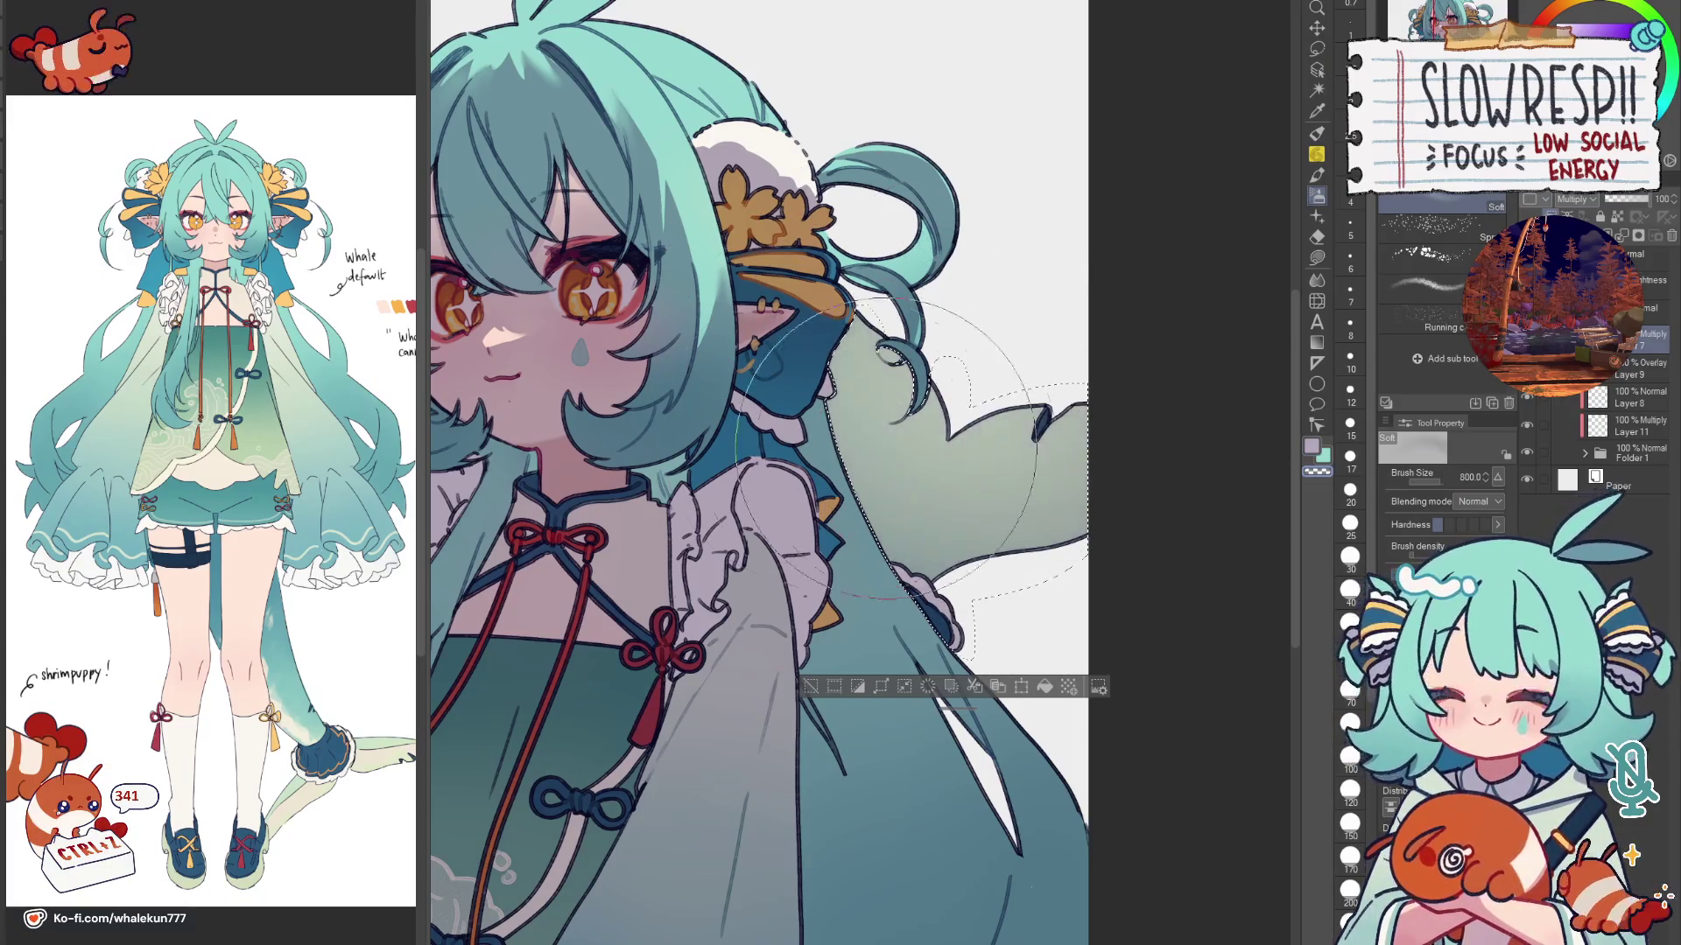
Step: Add a new Screen layer, airbrush a lightening glow down the back hair and deselect
{"action": "key", "text": "ctrl+shift+n"}
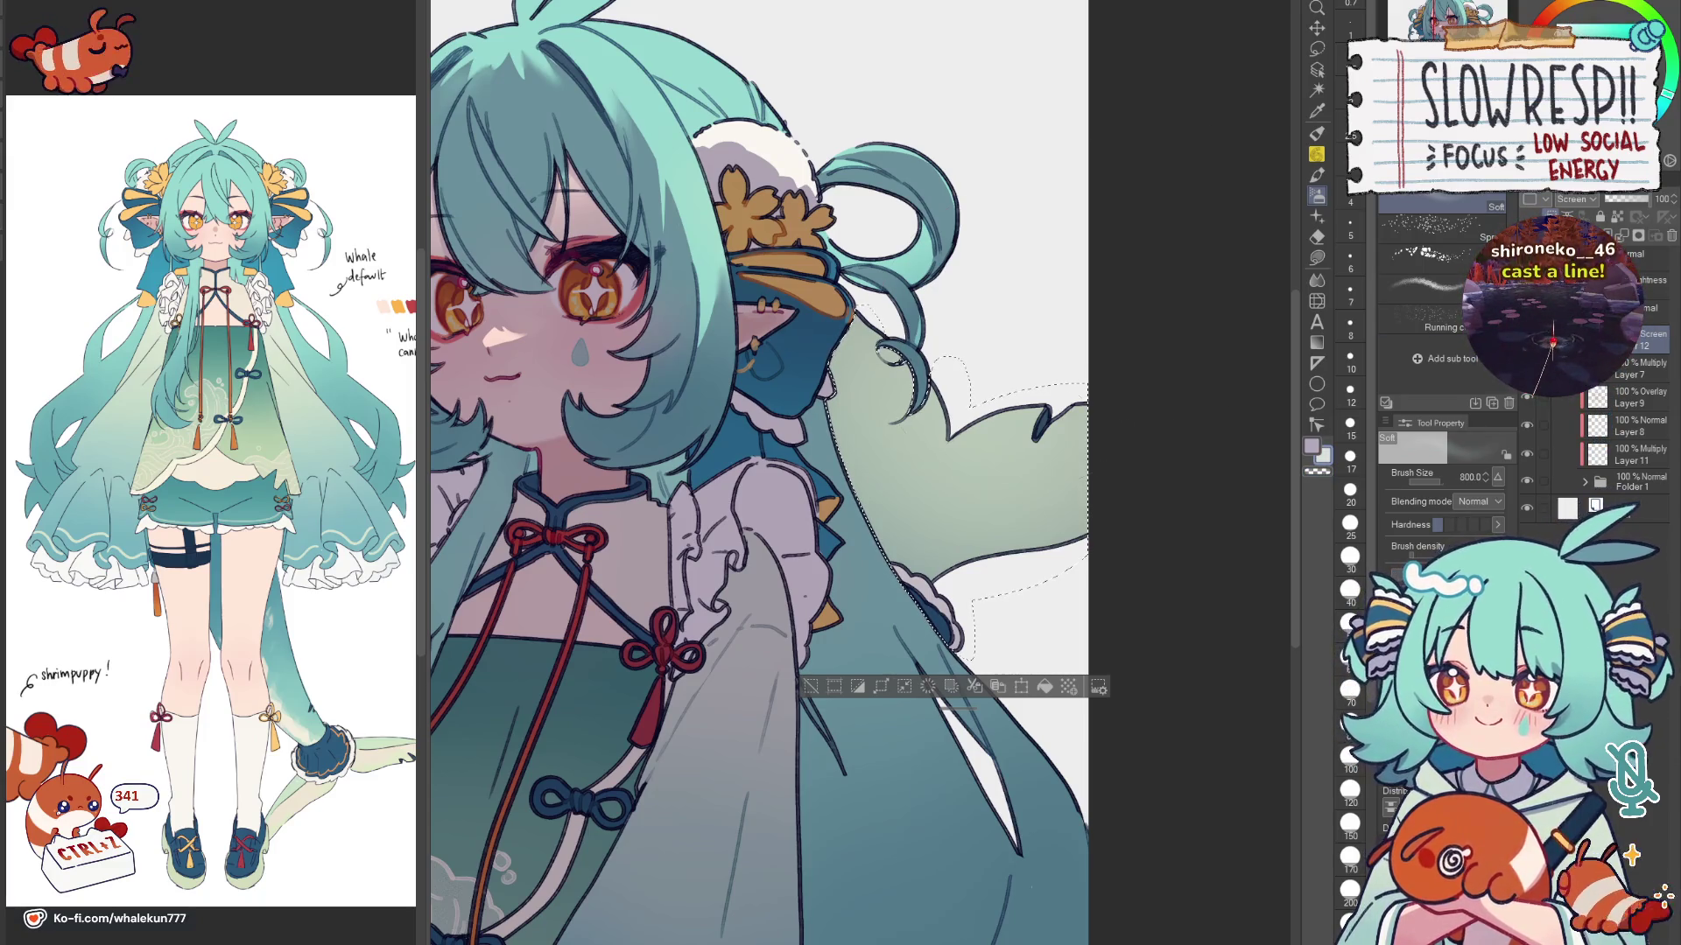
{"action": "left_click_drag", "start_coordinate": [919, 446], "coordinate": [973, 394]}
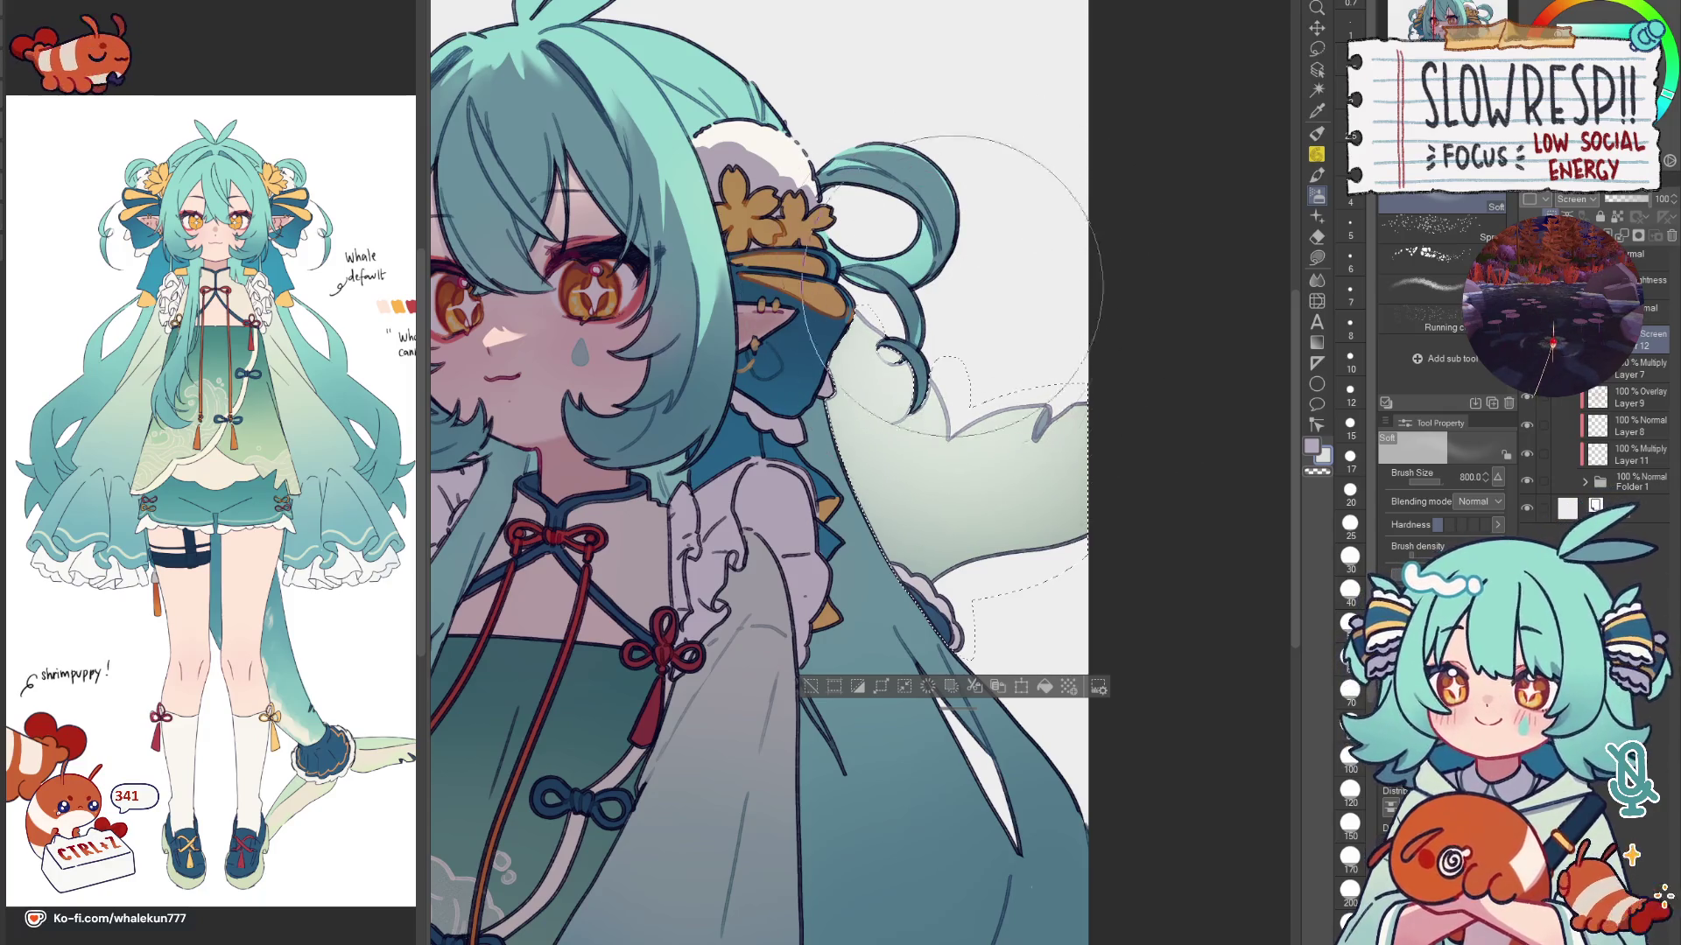
{"action": "left_click_drag", "start_coordinate": [946, 282], "coordinate": [1011, 585]}
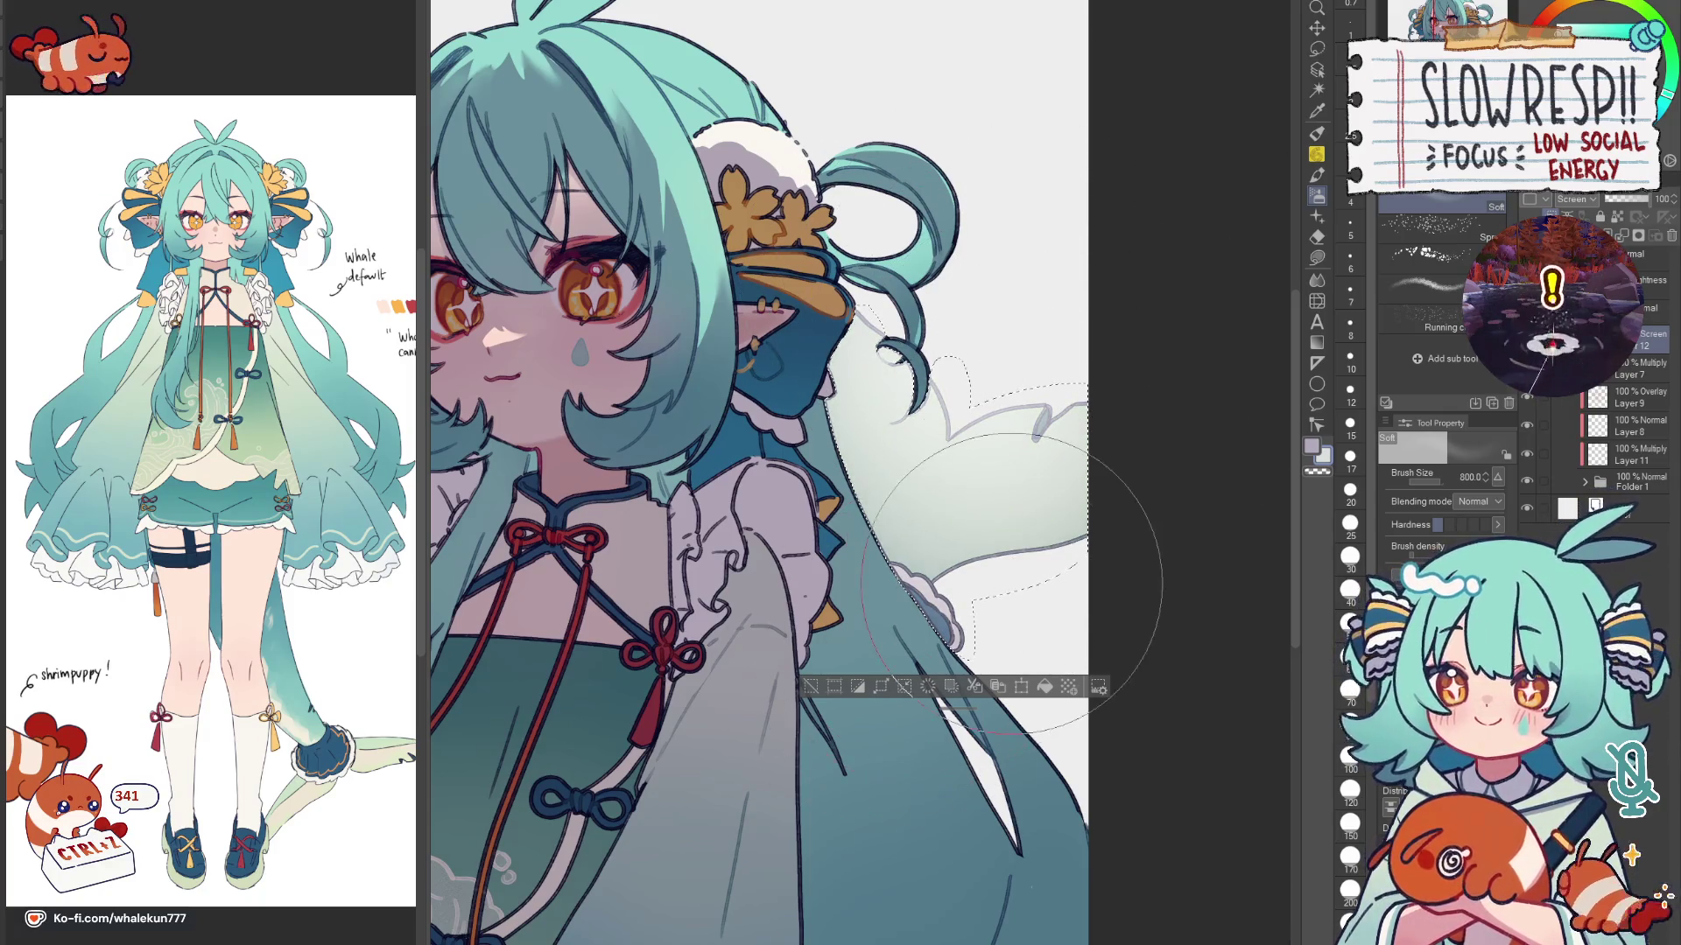
{"action": "key", "text": "h"}
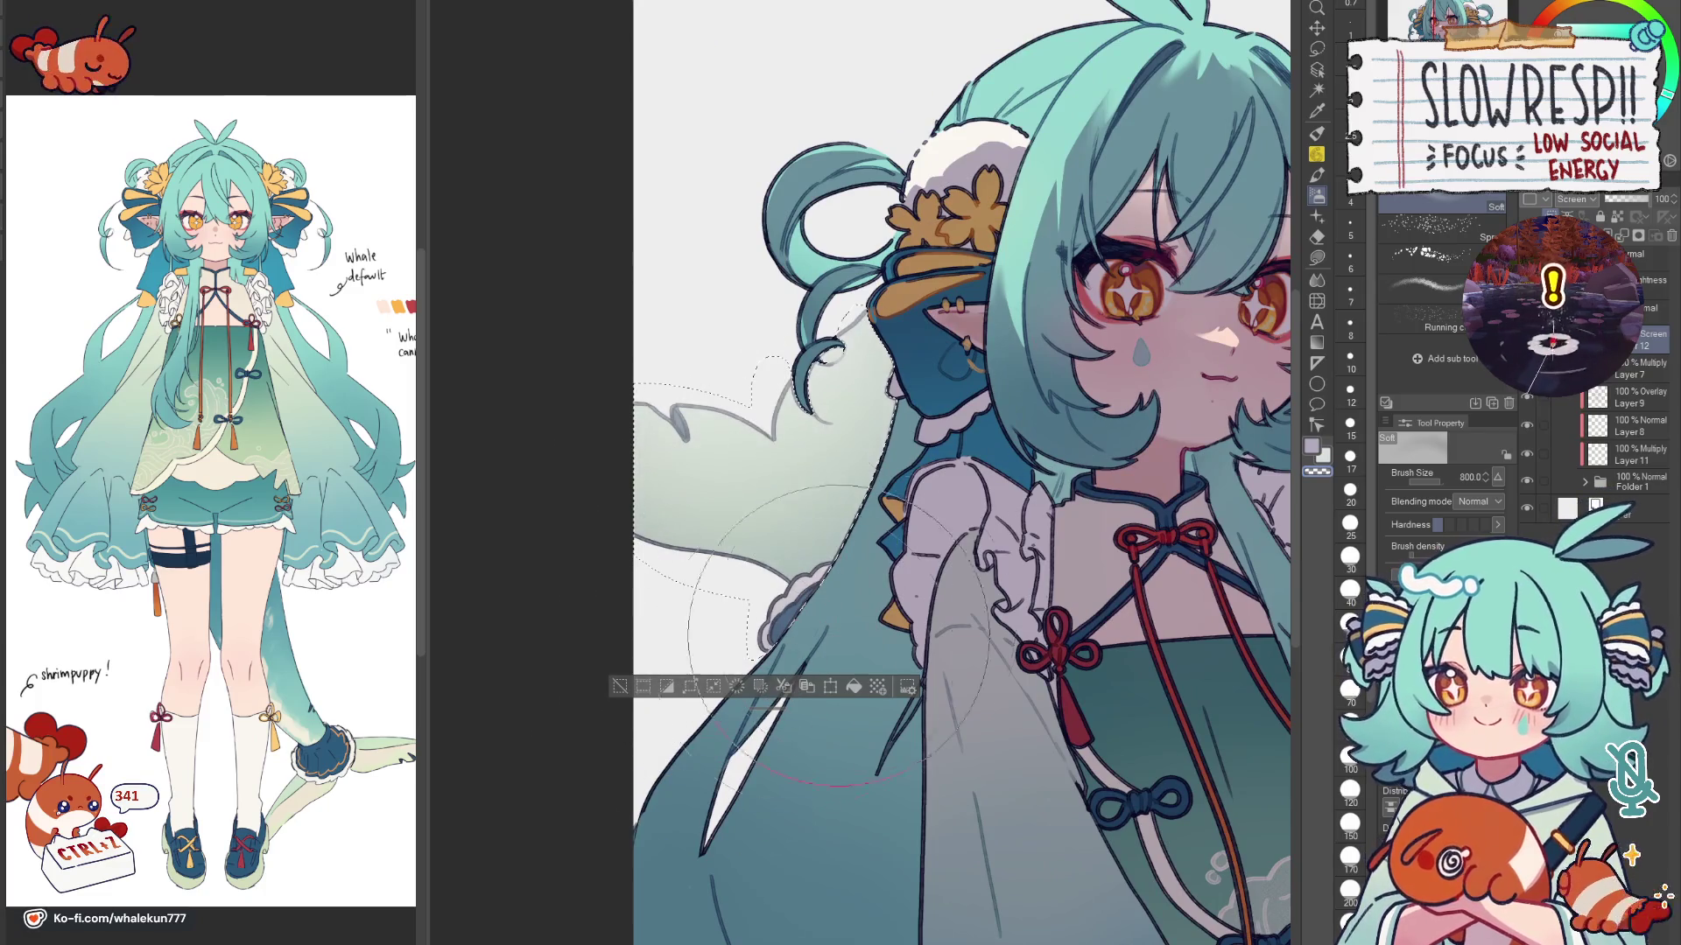
{"action": "key", "text": "ctrl+d"}
{"action": "key", "text": "h"}
{"action": "scroll", "coordinate": [1025, 623], "scroll_direction": "down", "scroll_amount": 5}
{"action": "scroll", "coordinate": [1025, 625], "scroll_direction": "up", "scroll_amount": 5}
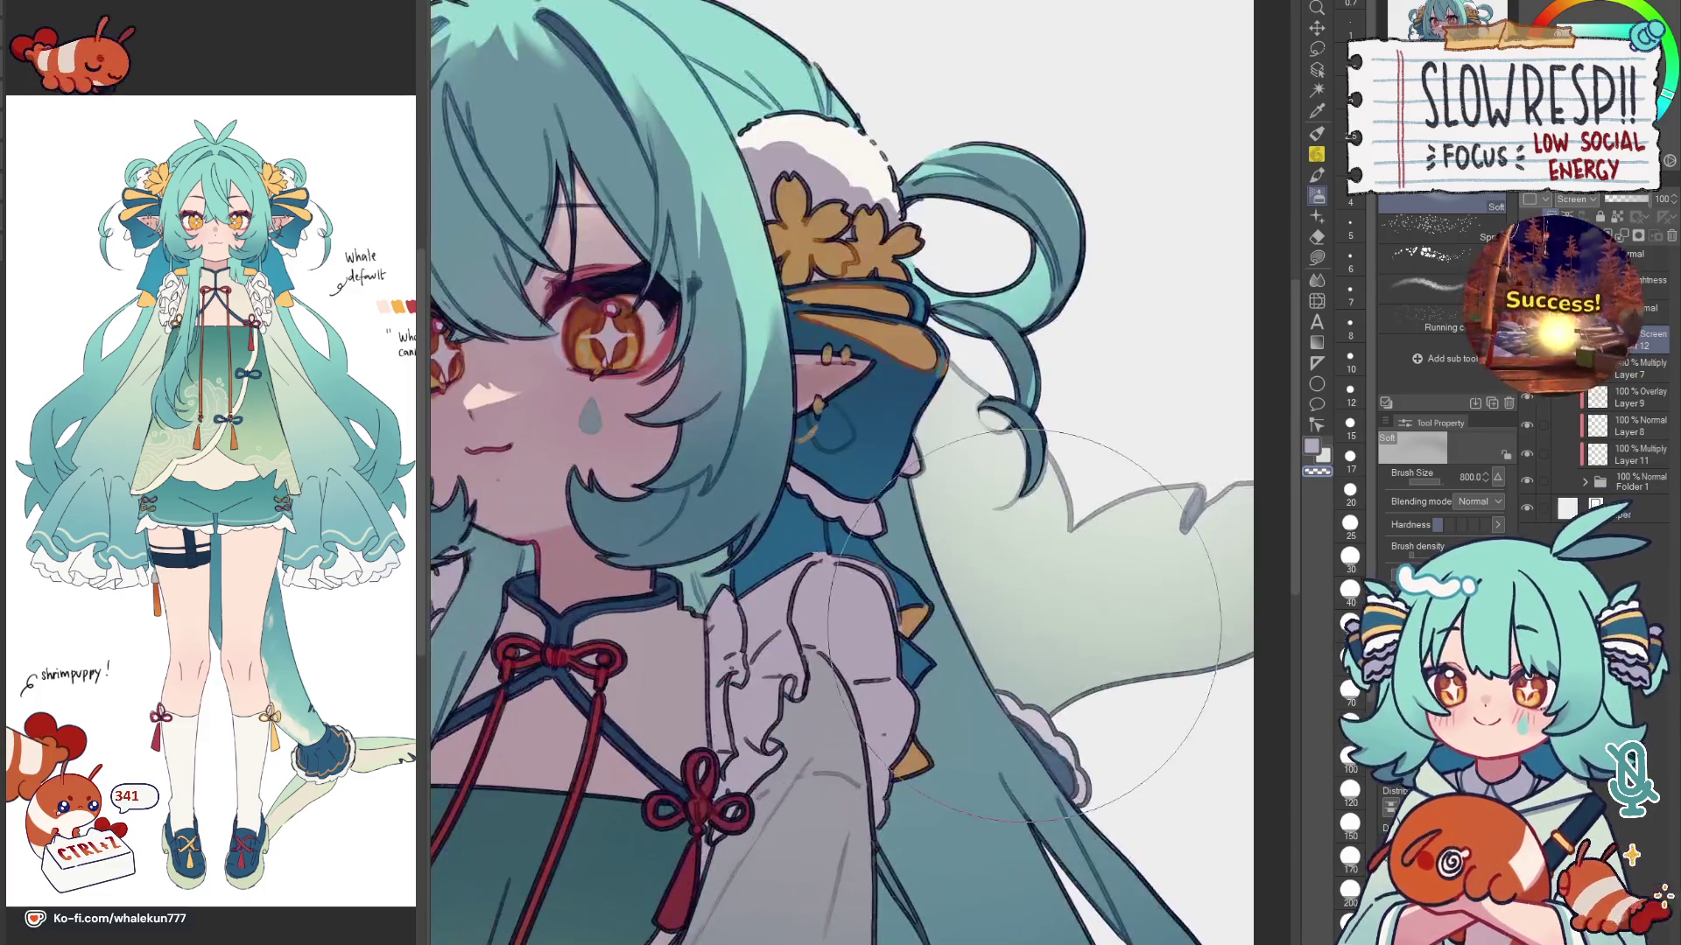
{"action": "key", "text": "m"}
{"action": "scroll", "coordinate": [906, 558], "scroll_direction": "up", "scroll_amount": 3}
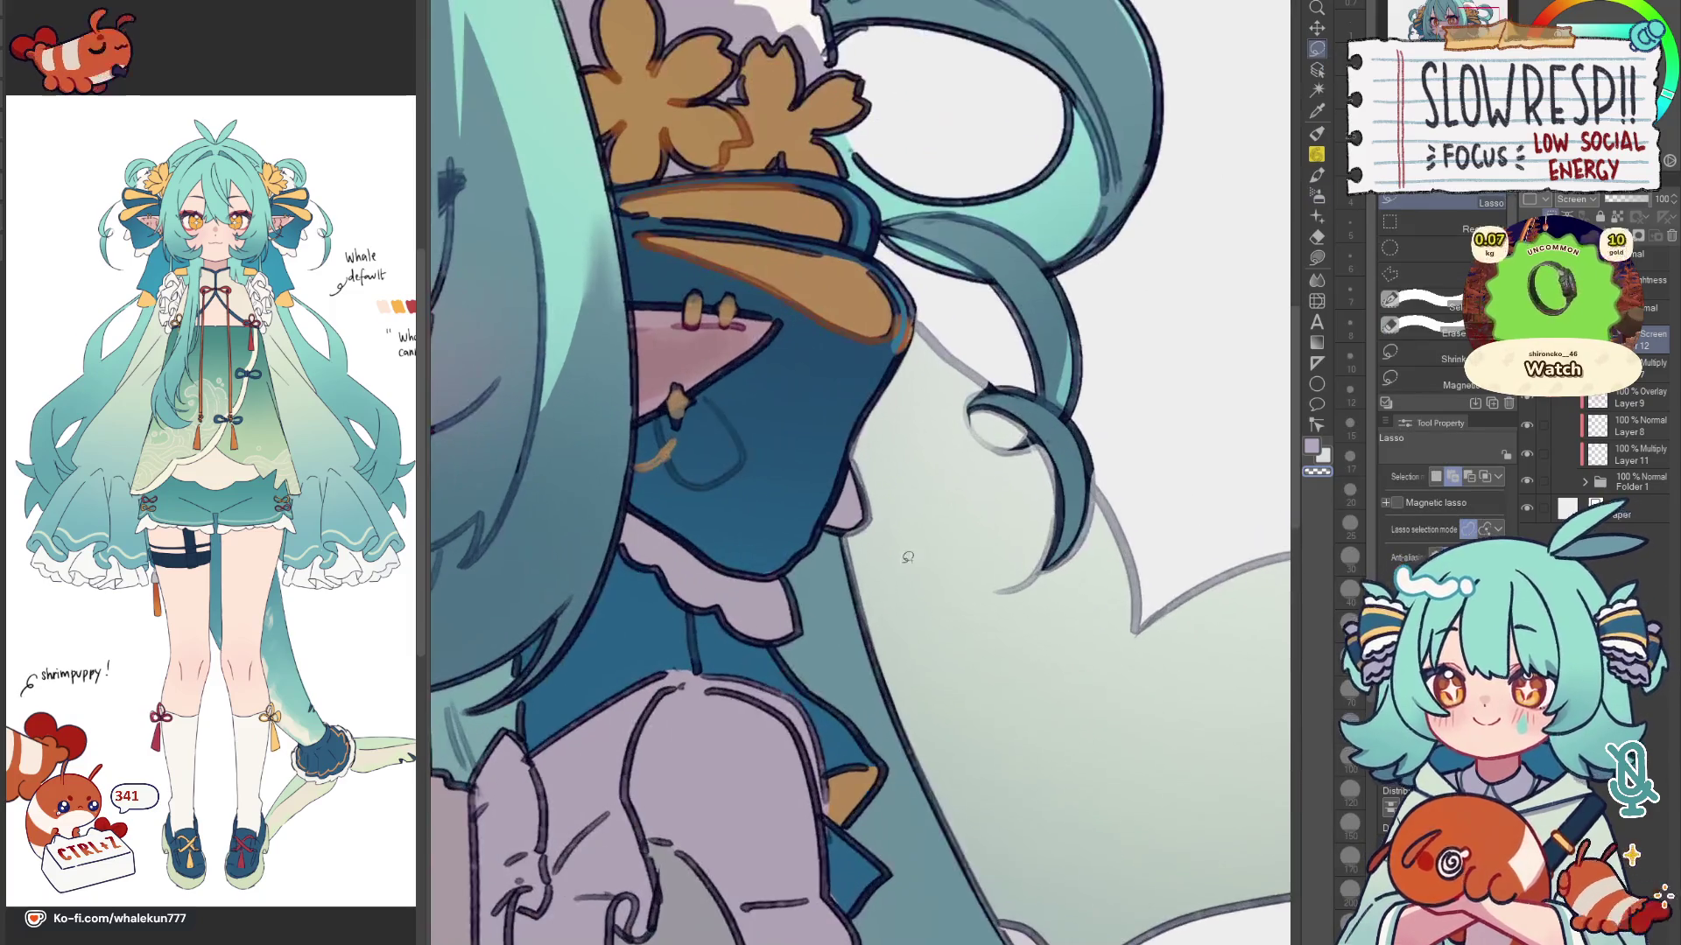
{"action": "scroll", "coordinate": [907, 557], "scroll_direction": "up", "scroll_amount": 2}
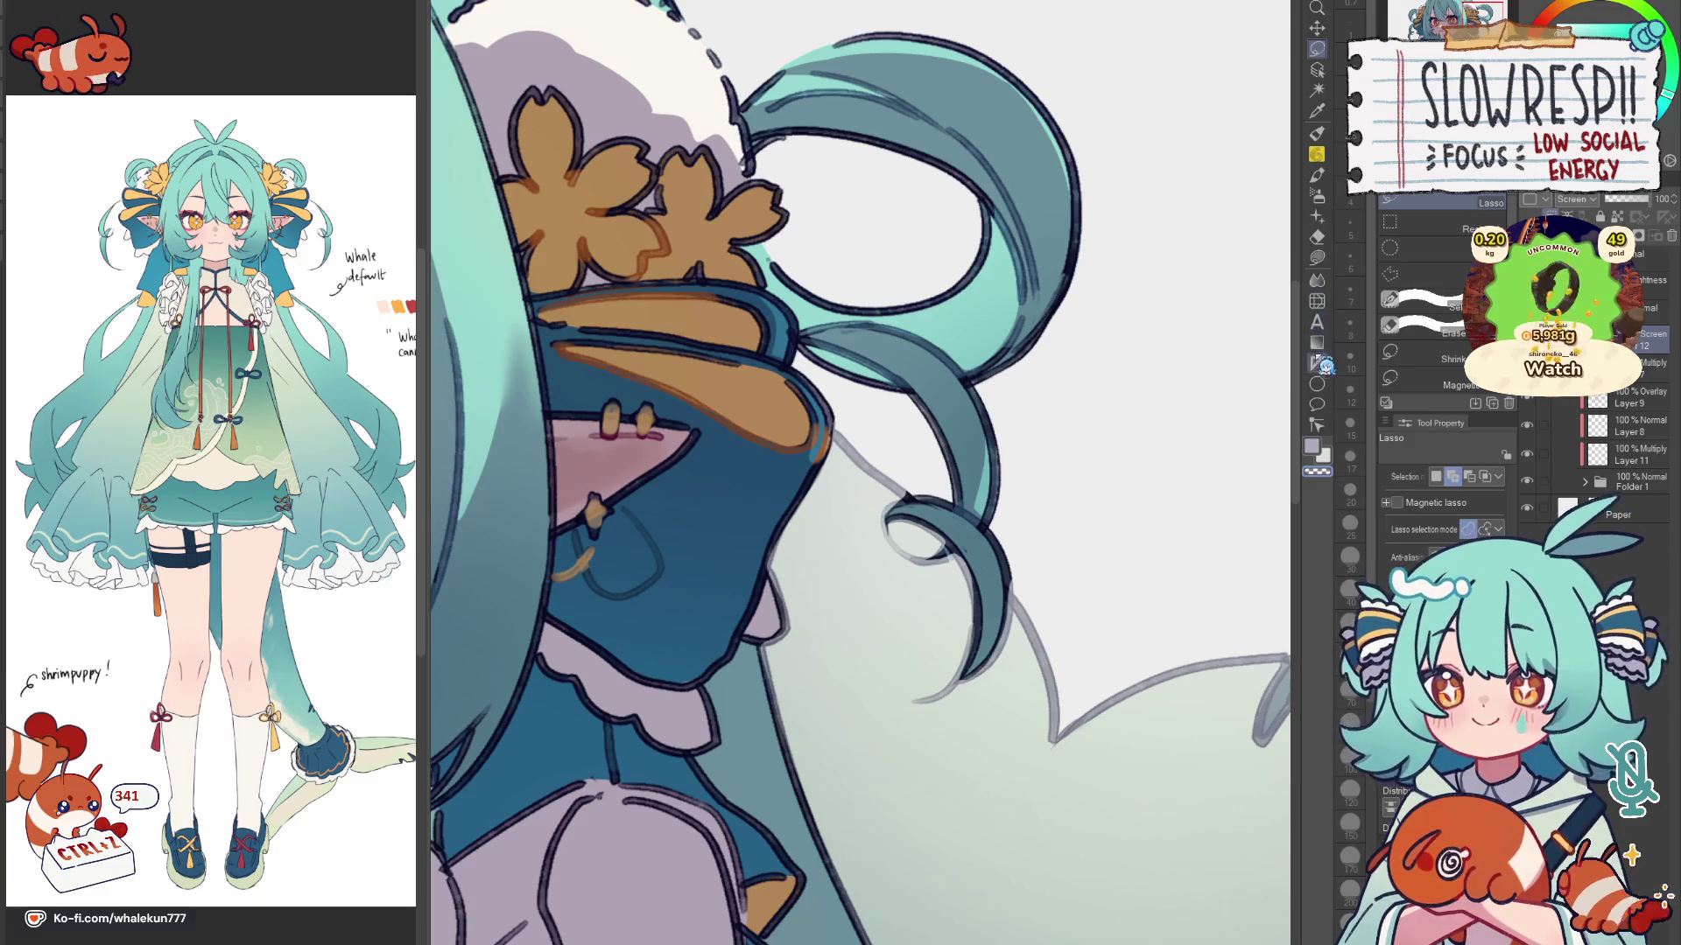
{"action": "left_click", "coordinate": [1316, 259]}
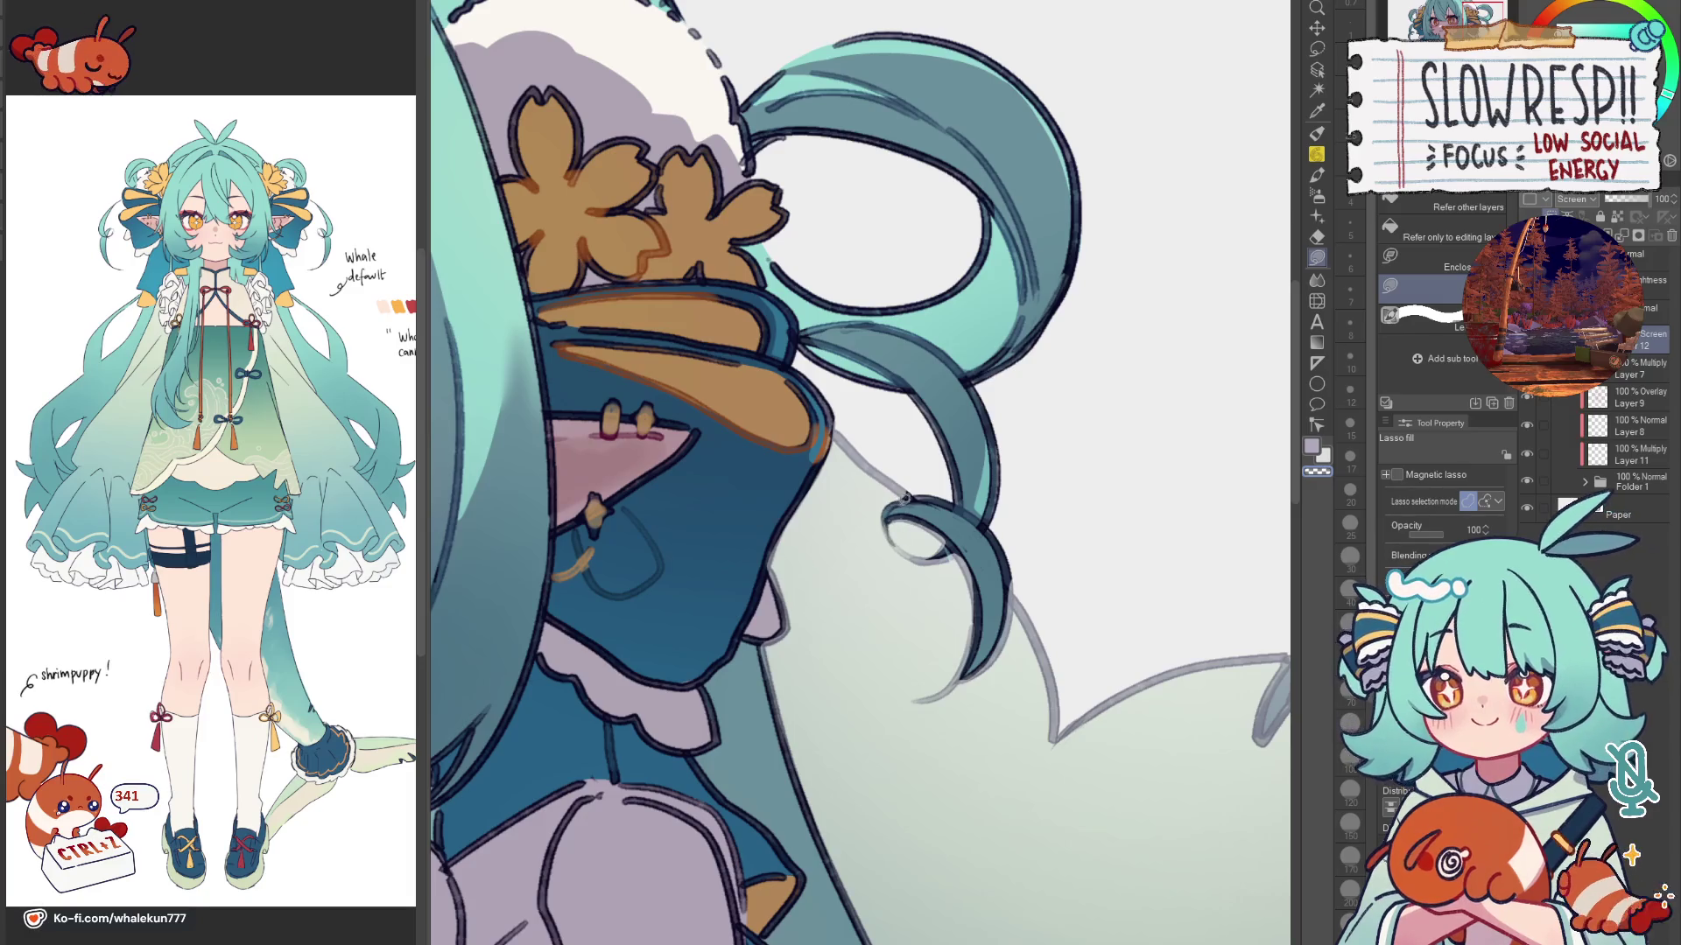
{"action": "key", "text": "h"}
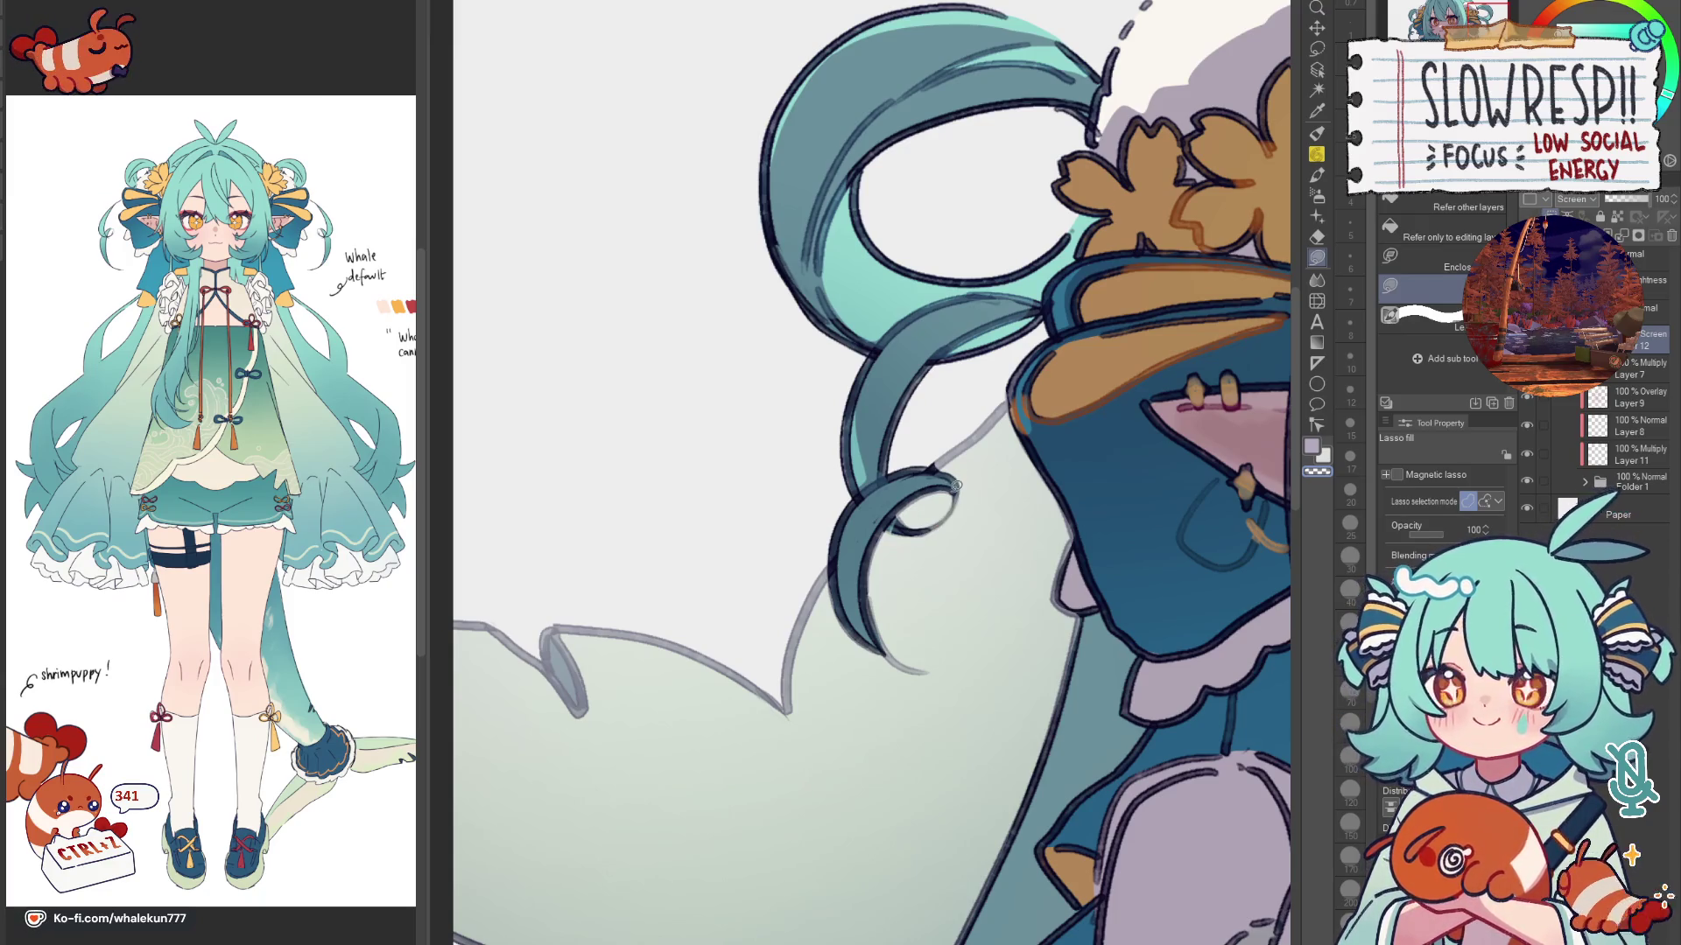
{"action": "left_click_drag", "start_coordinate": [935, 489], "coordinate": [289, 489]}
{"action": "scroll", "coordinate": [803, 495], "scroll_direction": "down", "scroll_amount": 5}
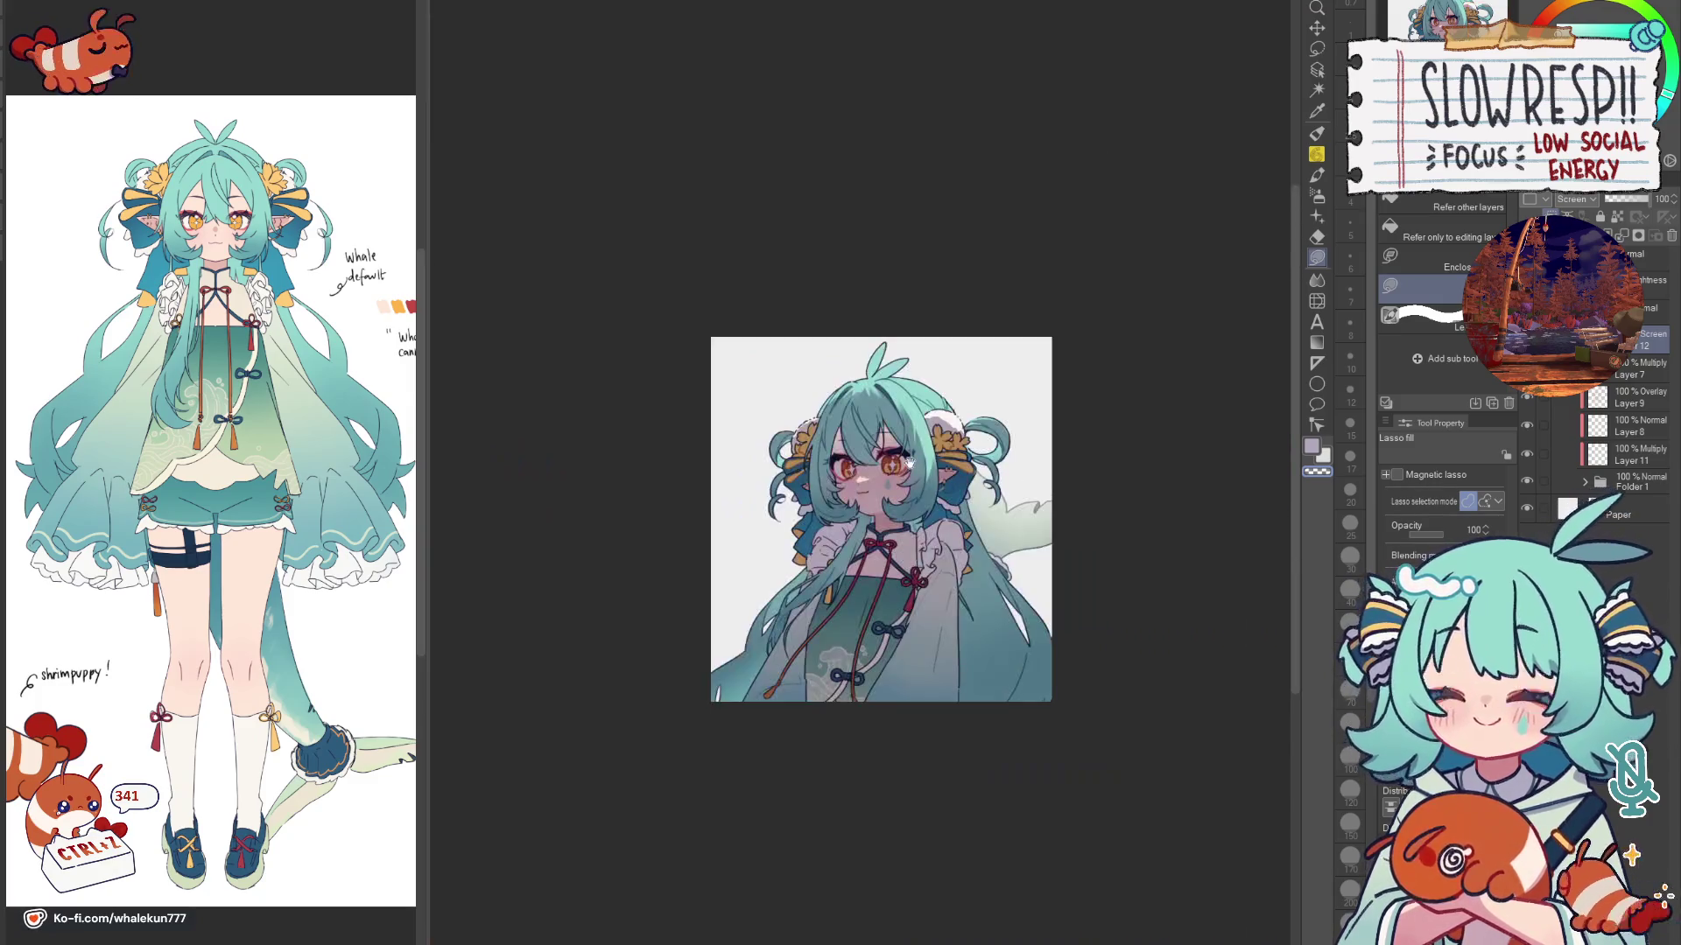
{"action": "scroll", "coordinate": [804, 494], "scroll_direction": "up", "scroll_amount": 2}
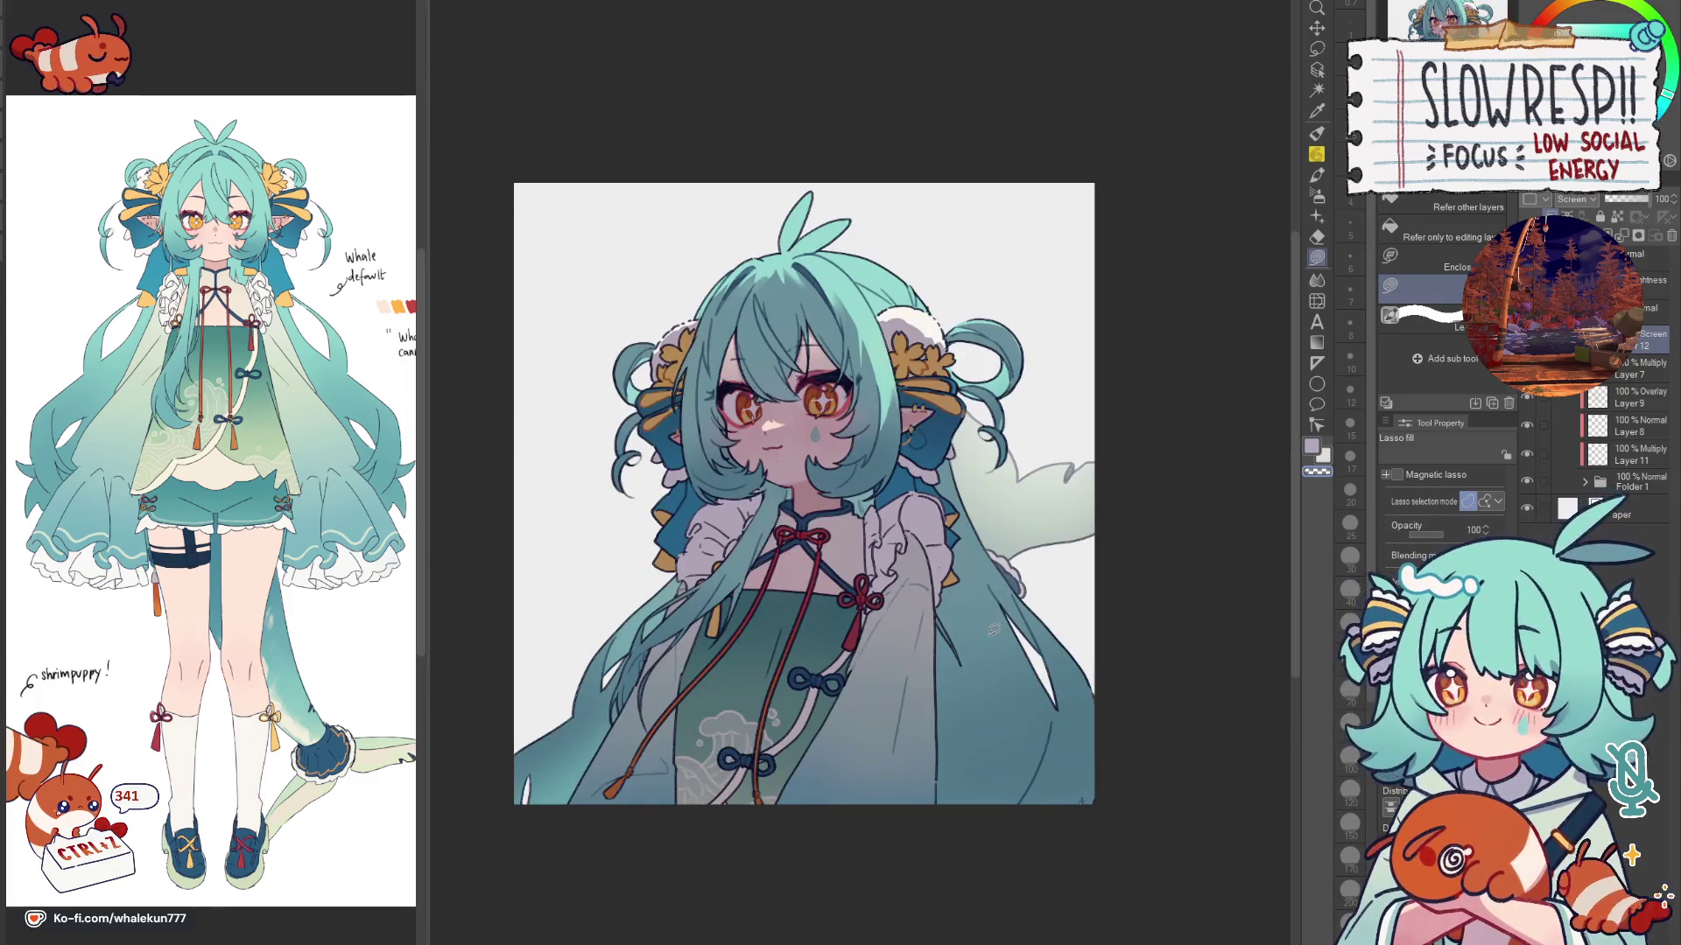
Step: Smooth the Multiply Layer 7 shading around the face with the blender brush, checking mirrored
{"action": "left_click", "coordinate": [1629, 362]}
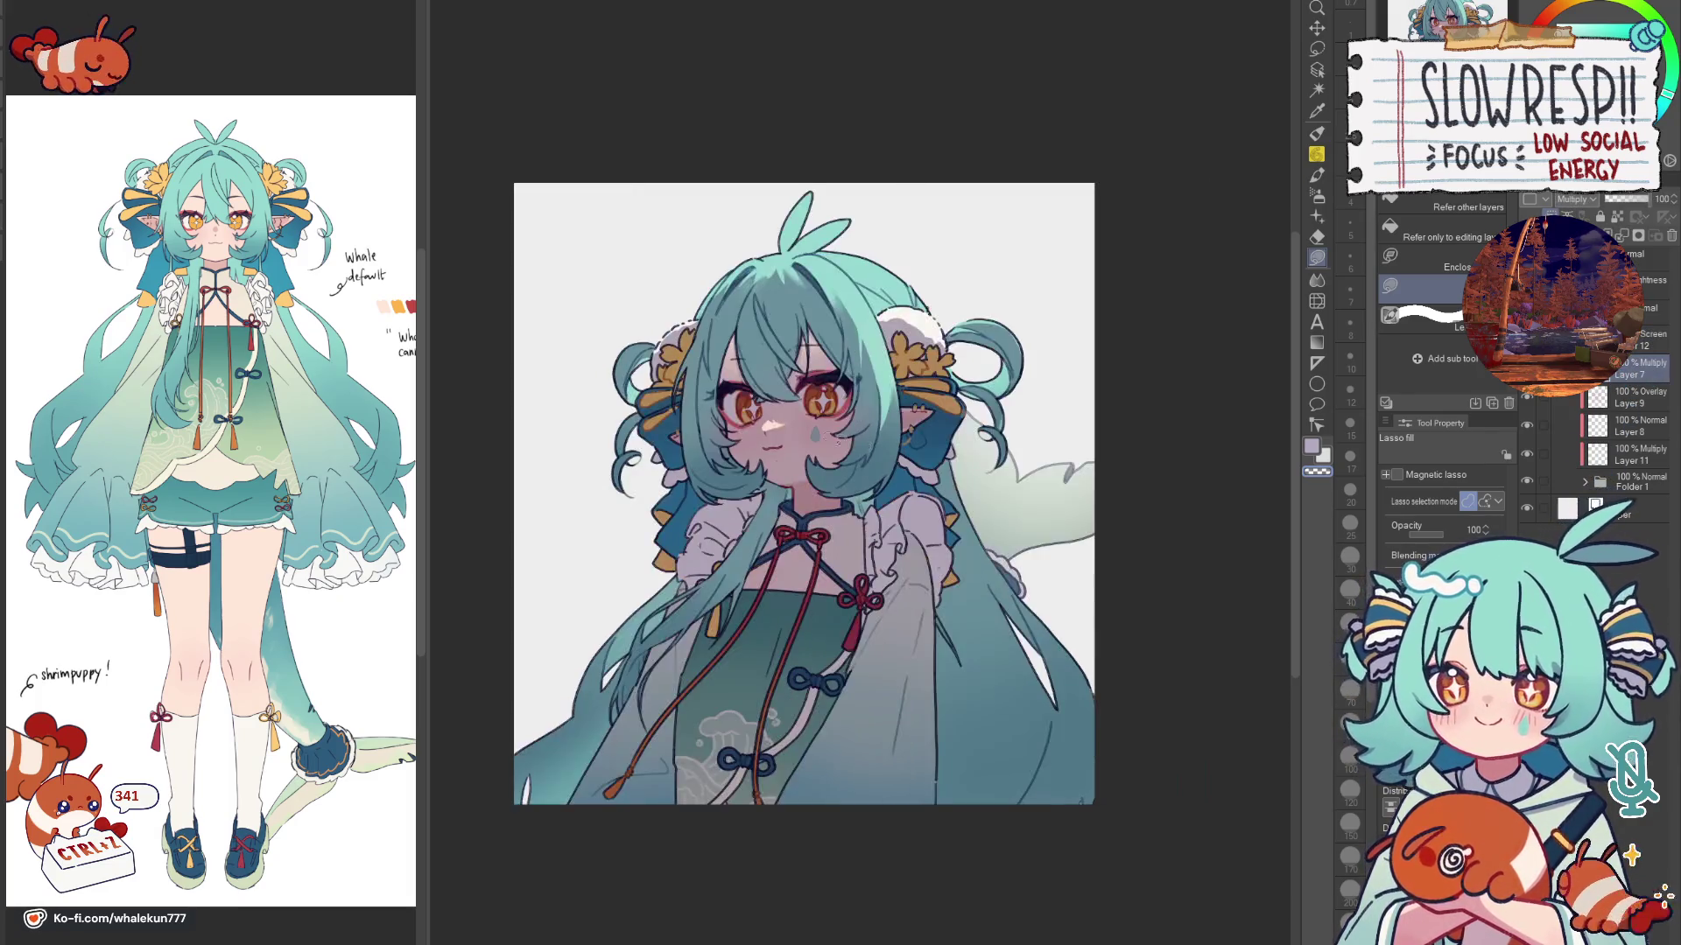
{"action": "scroll", "coordinate": [762, 391], "scroll_direction": "up", "scroll_amount": 2}
{"action": "left_click", "coordinate": [1318, 278]}
{"action": "left_click_drag", "start_coordinate": [831, 488], "coordinate": [955, 554]}
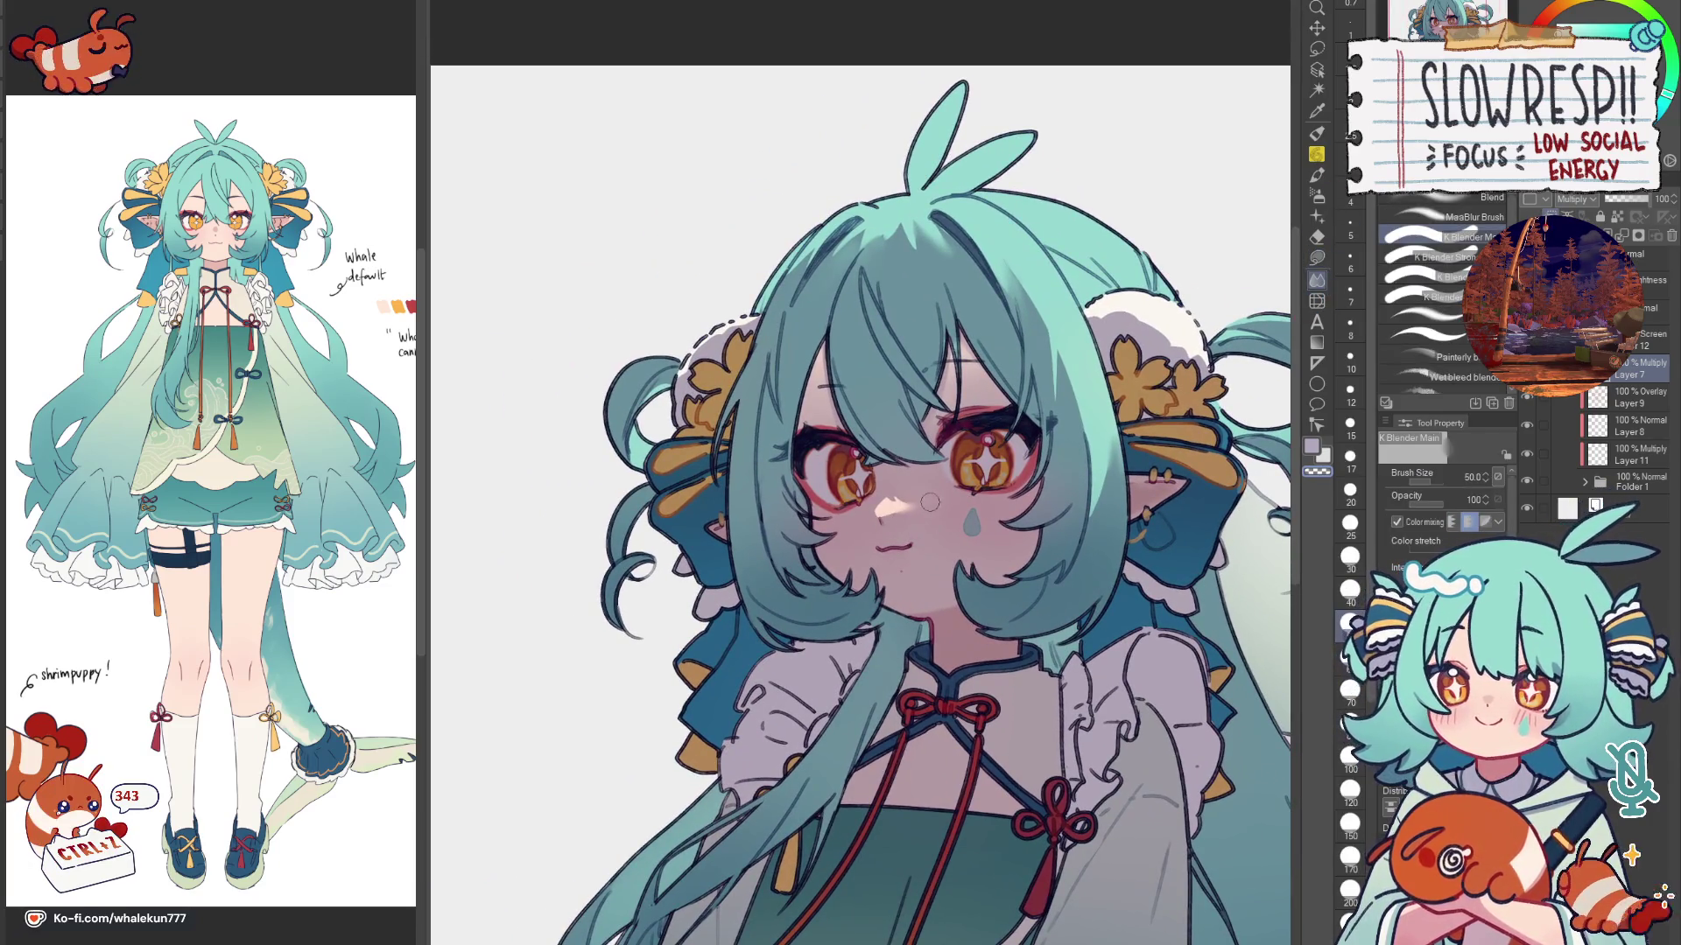
{"action": "key", "text": "h"}
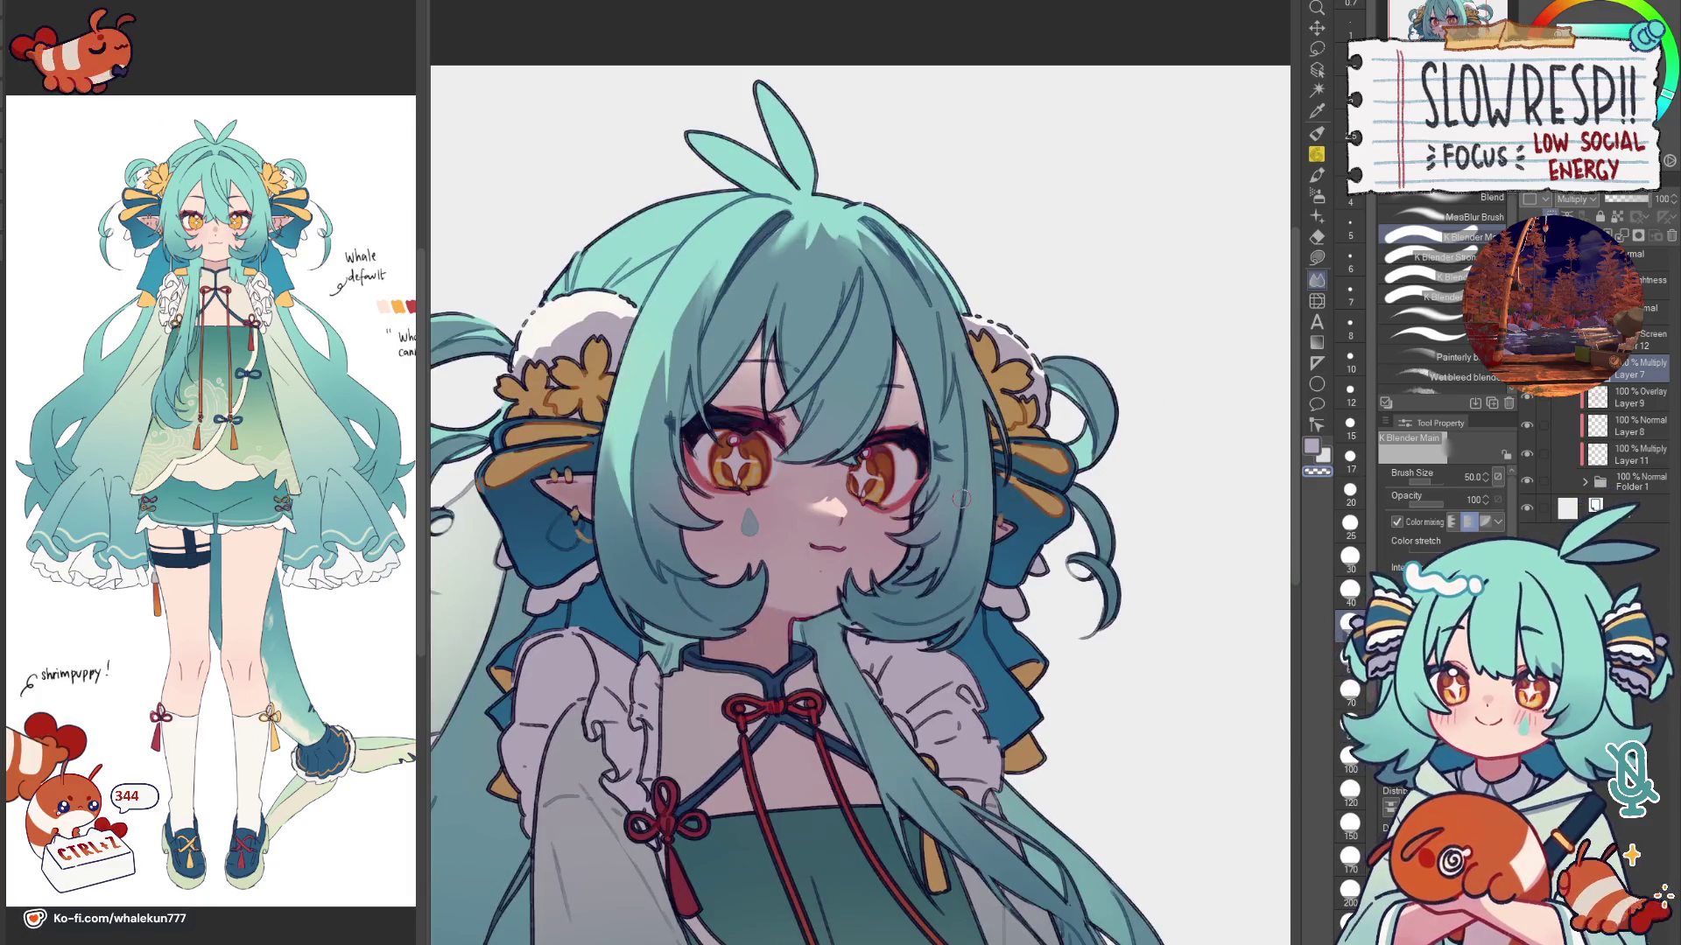
{"action": "key", "text": "h"}
Step: Switch to Lasso fill and review the face area in mirrored view
{"action": "left_click", "coordinate": [1317, 139]}
{"action": "left_click", "coordinate": [1324, 265]}
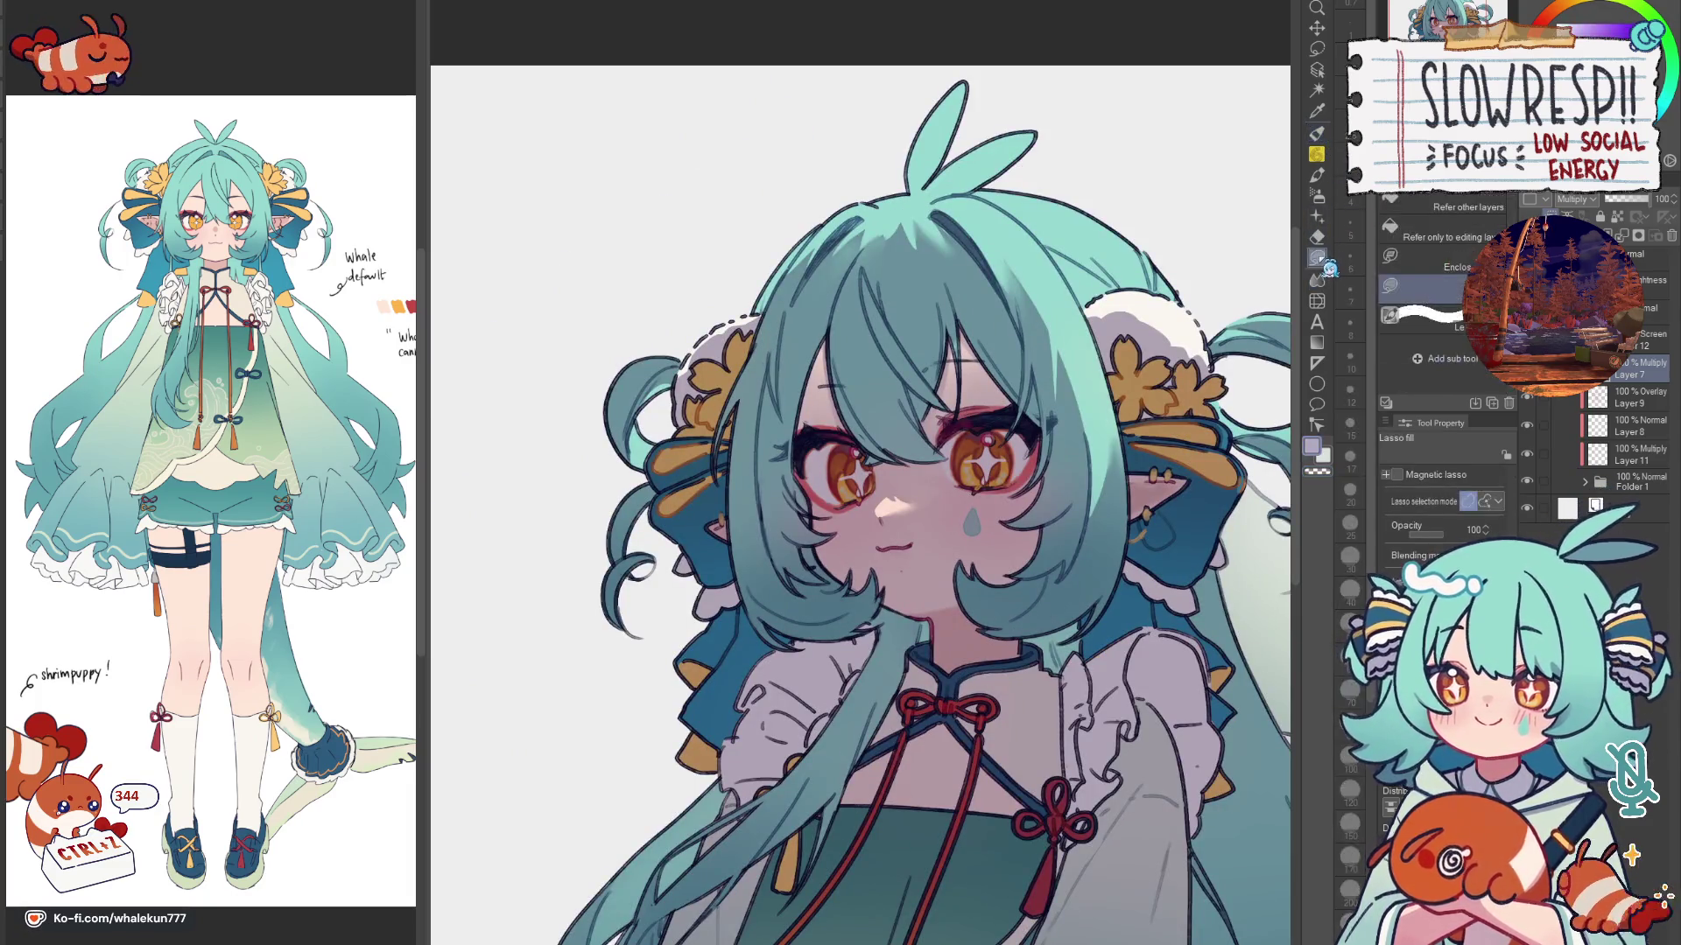
{"action": "left_click_drag", "start_coordinate": [1074, 787], "coordinate": [902, 550]}
{"action": "key", "text": "h"}
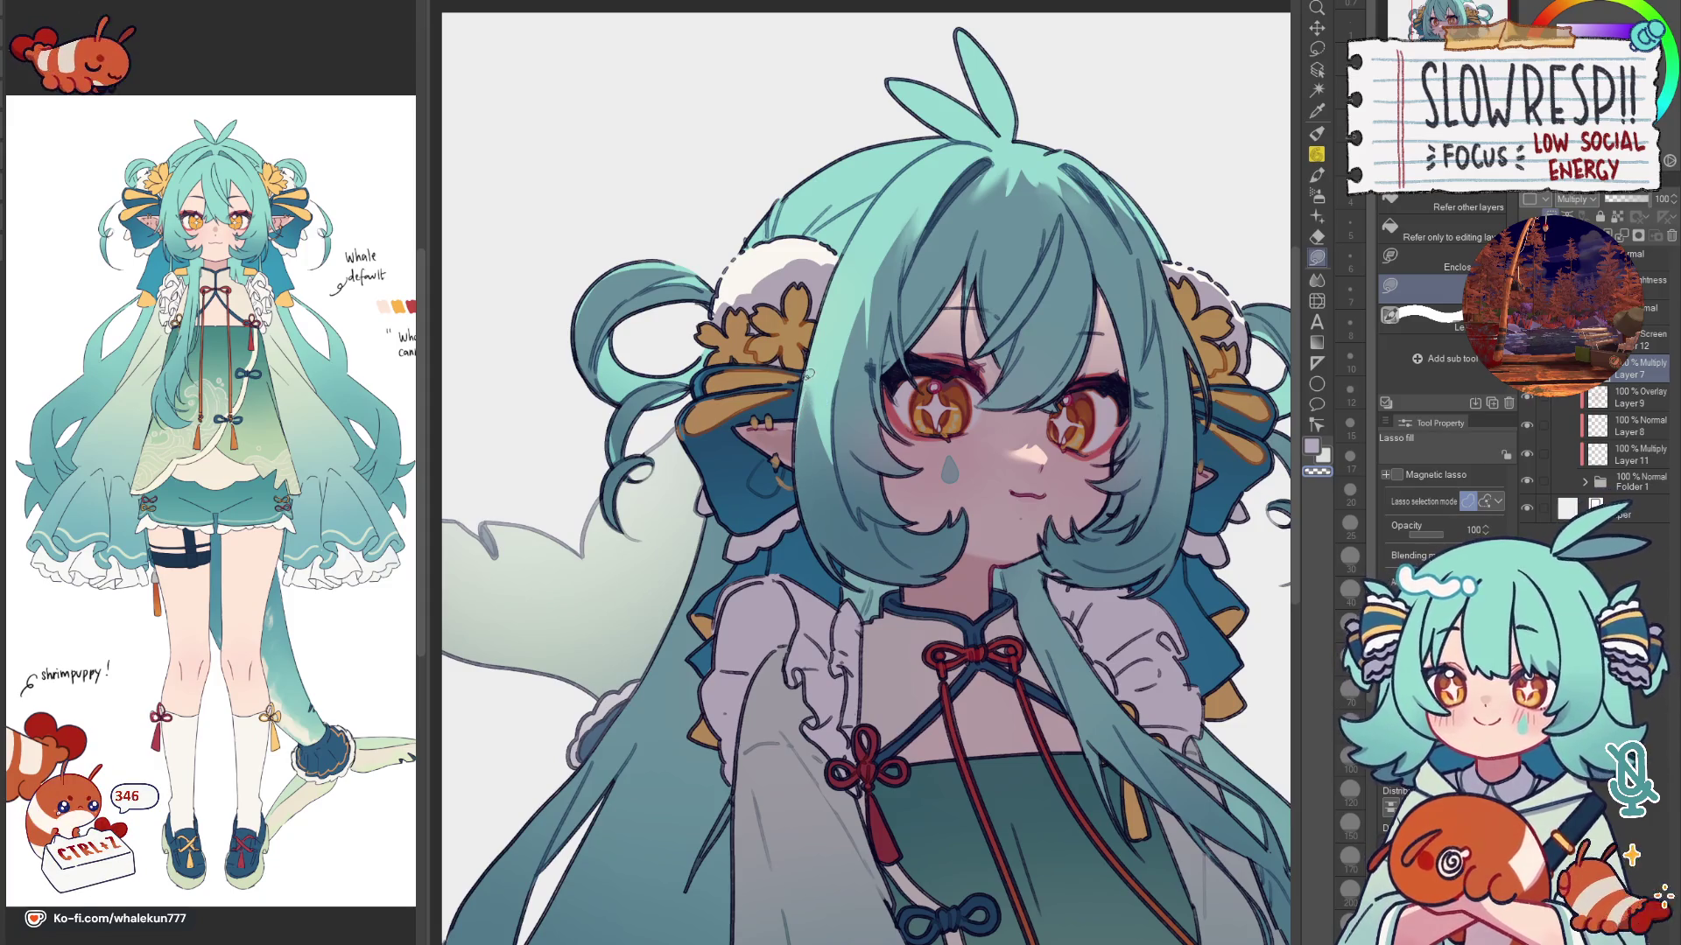
{"action": "key", "text": "h"}
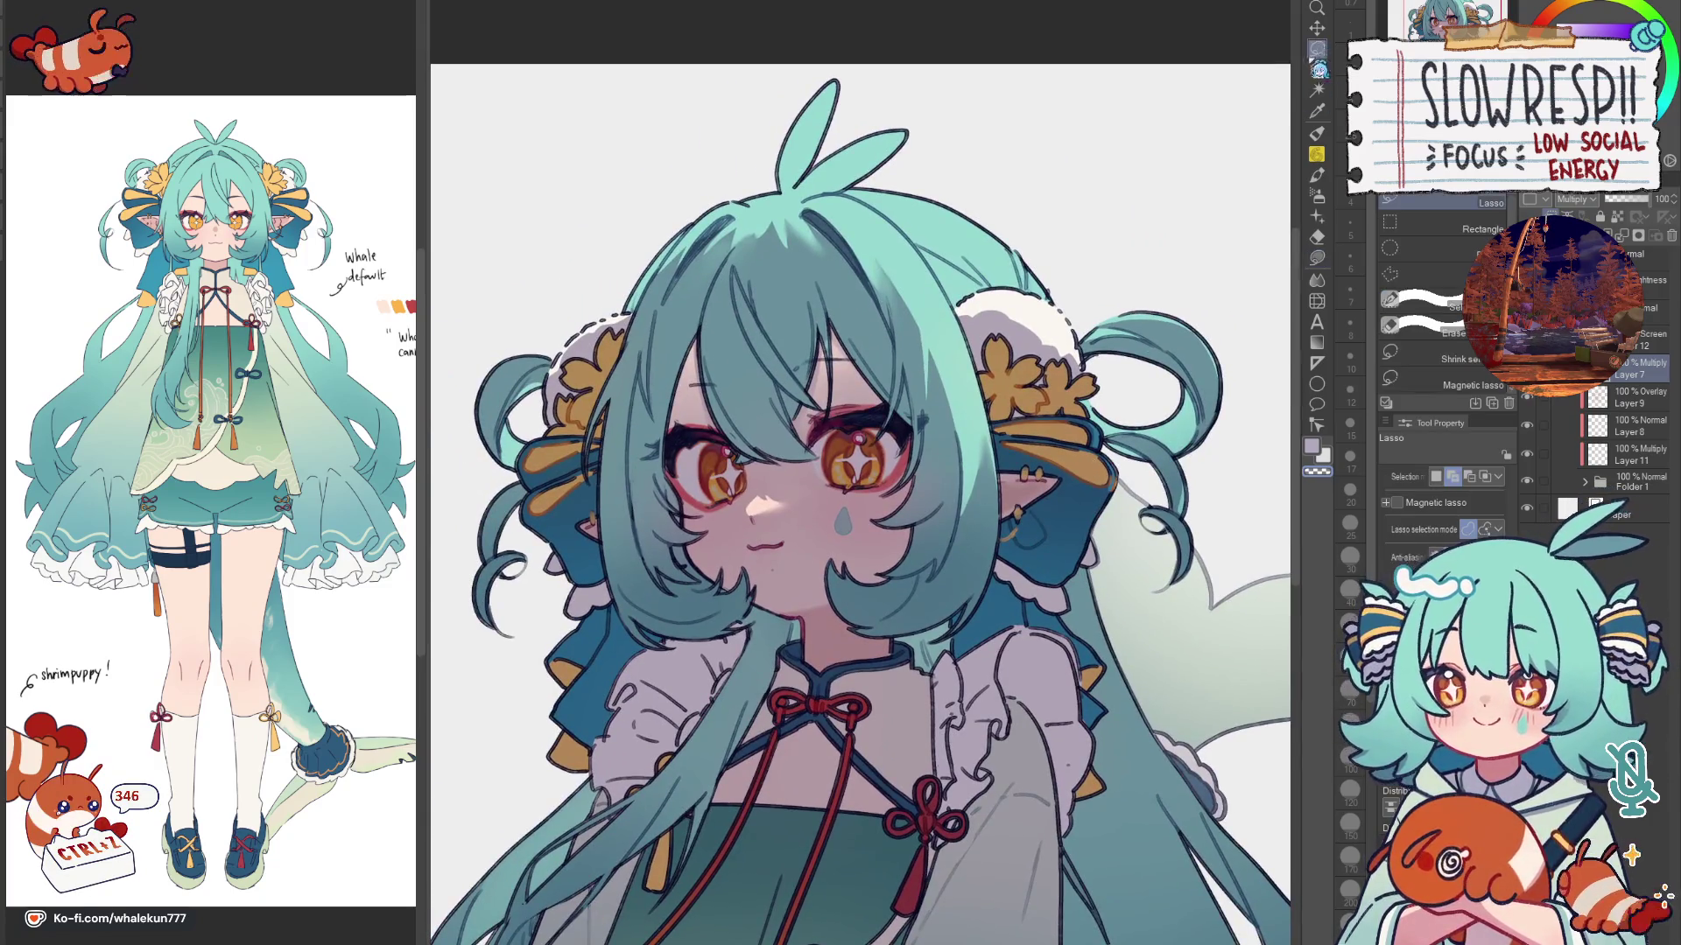
{"action": "scroll", "coordinate": [1030, 490], "scroll_direction": "up", "scroll_amount": 3}
Step: Lasso the pointed ear and ready the Soft airbrush over it
{"action": "left_click_drag", "start_coordinate": [1030, 491], "coordinate": [978, 553]}
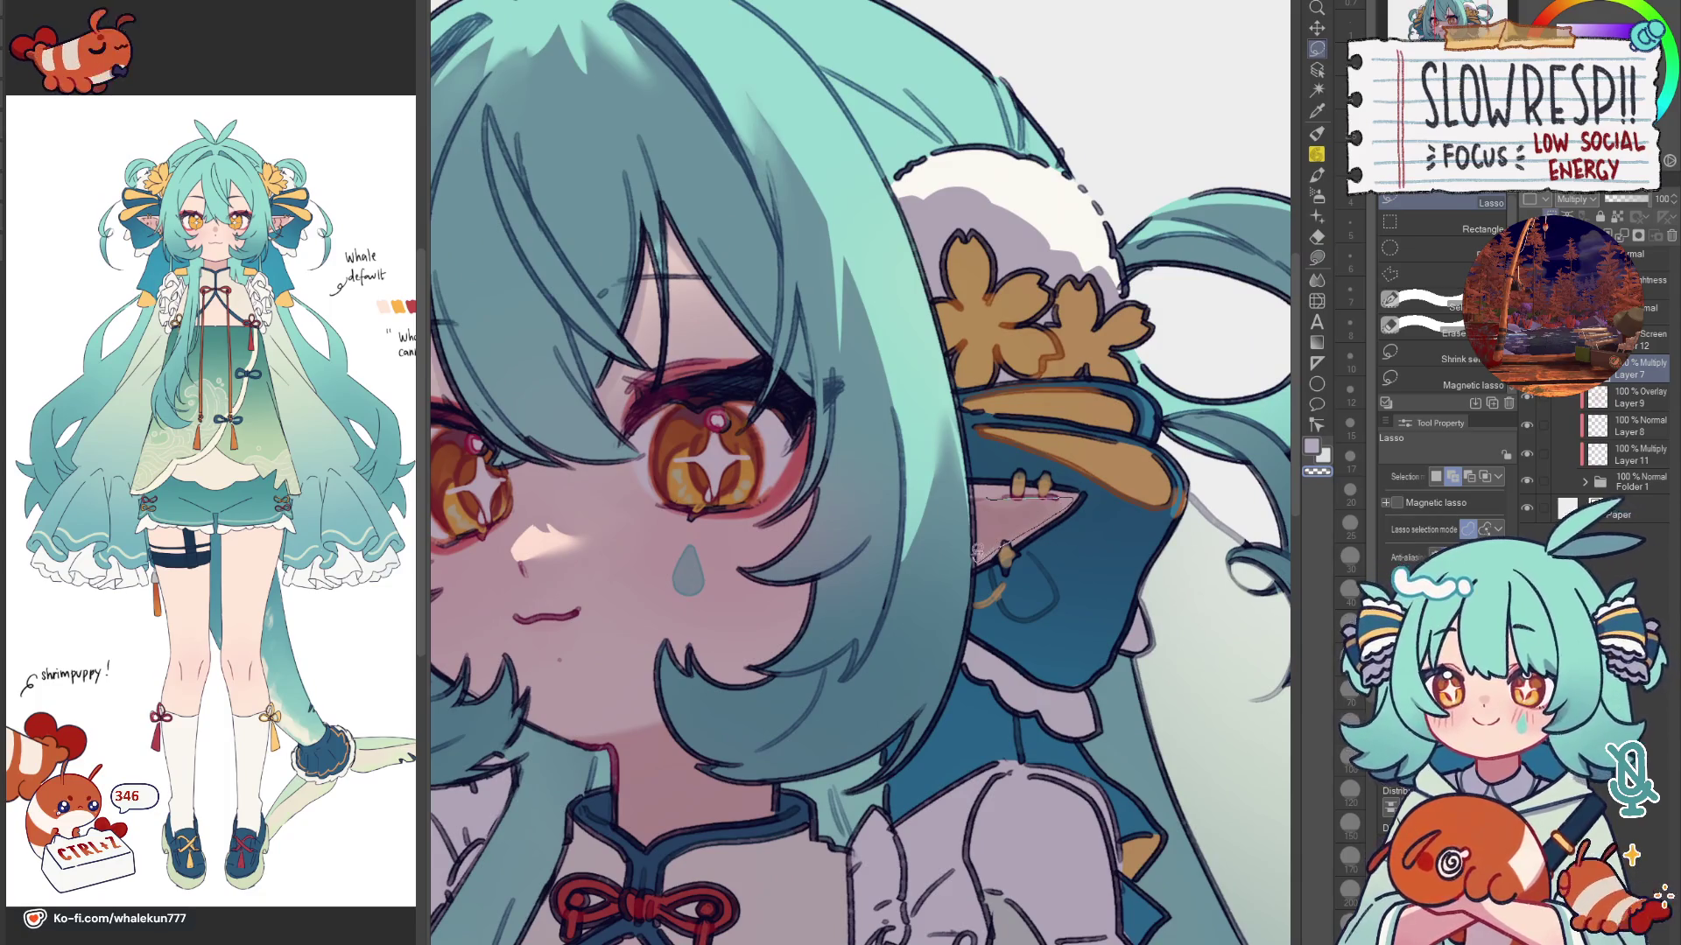
{"action": "left_click", "coordinate": [1318, 195]}
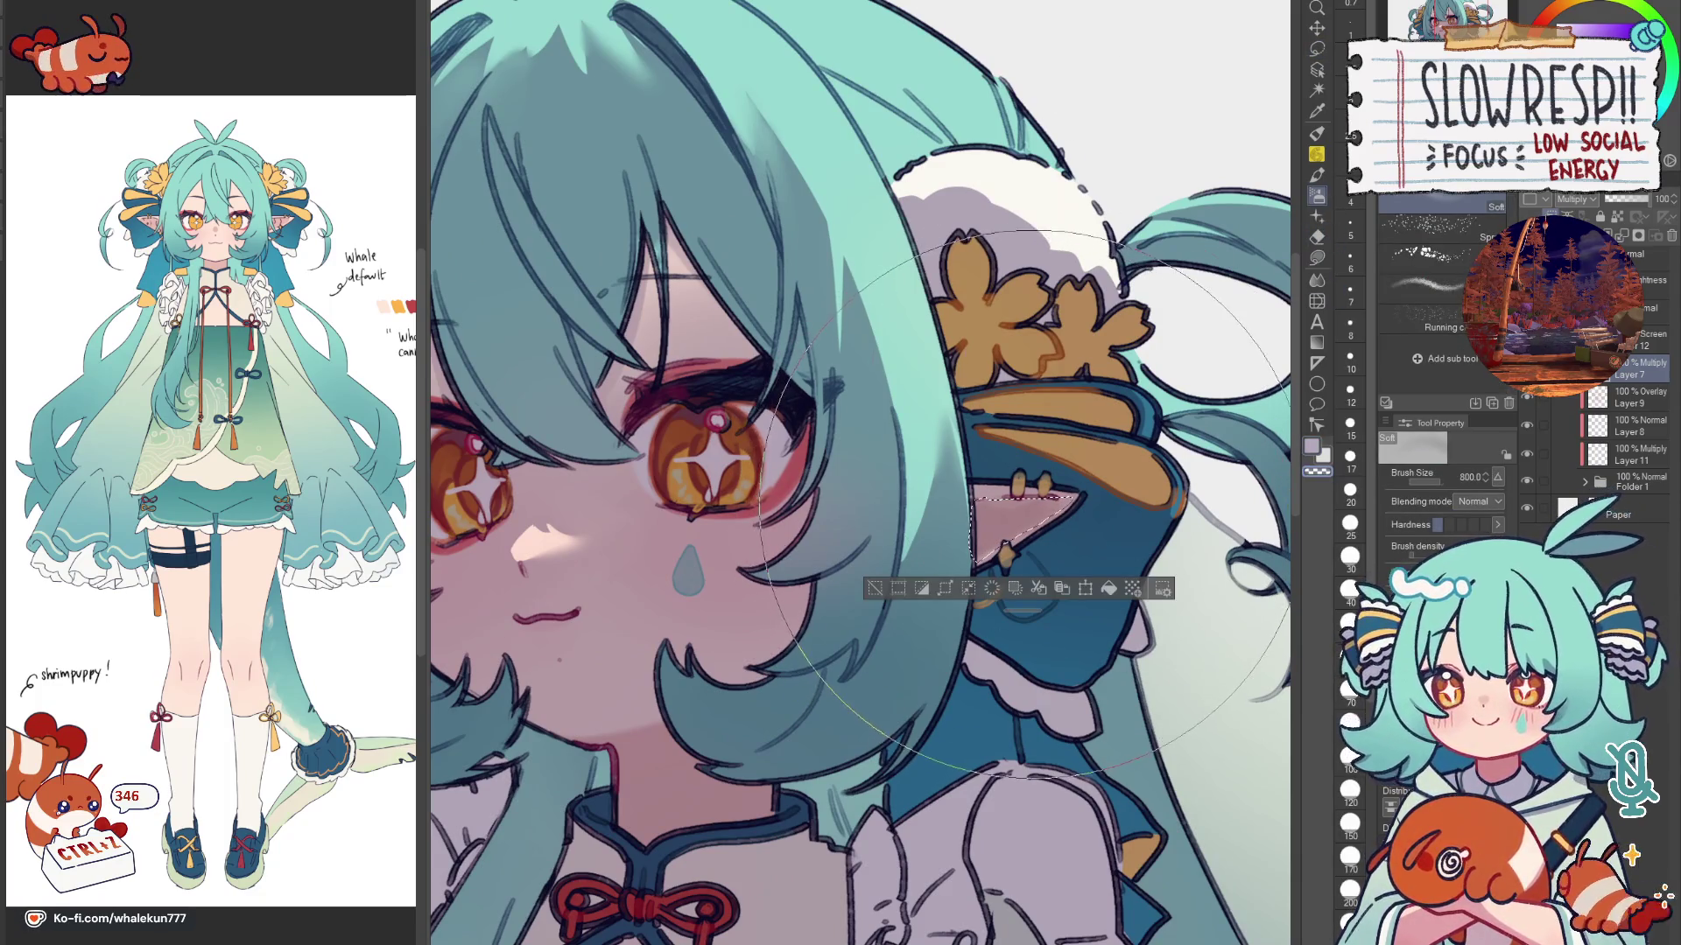
{"action": "scroll", "coordinate": [1038, 526], "scroll_direction": "down", "scroll_amount": 2}
{"action": "scroll", "coordinate": [1076, 592], "scroll_direction": "down", "scroll_amount": 2}
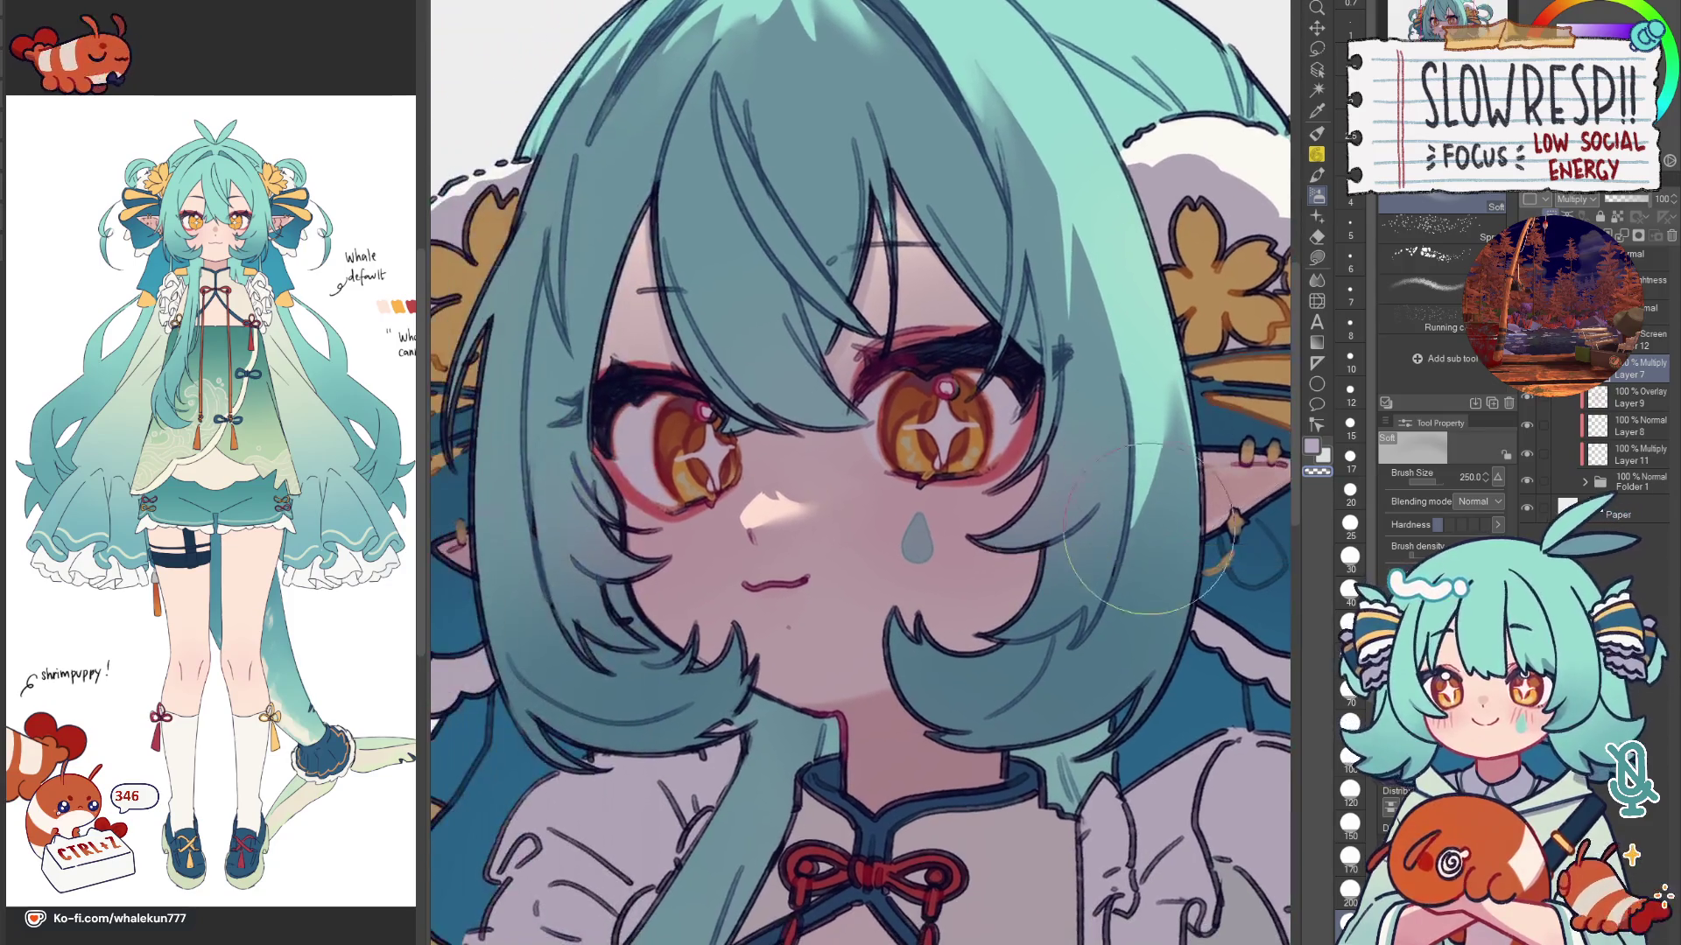
{"action": "key", "text": "h"}
{"action": "key", "text": "h"}
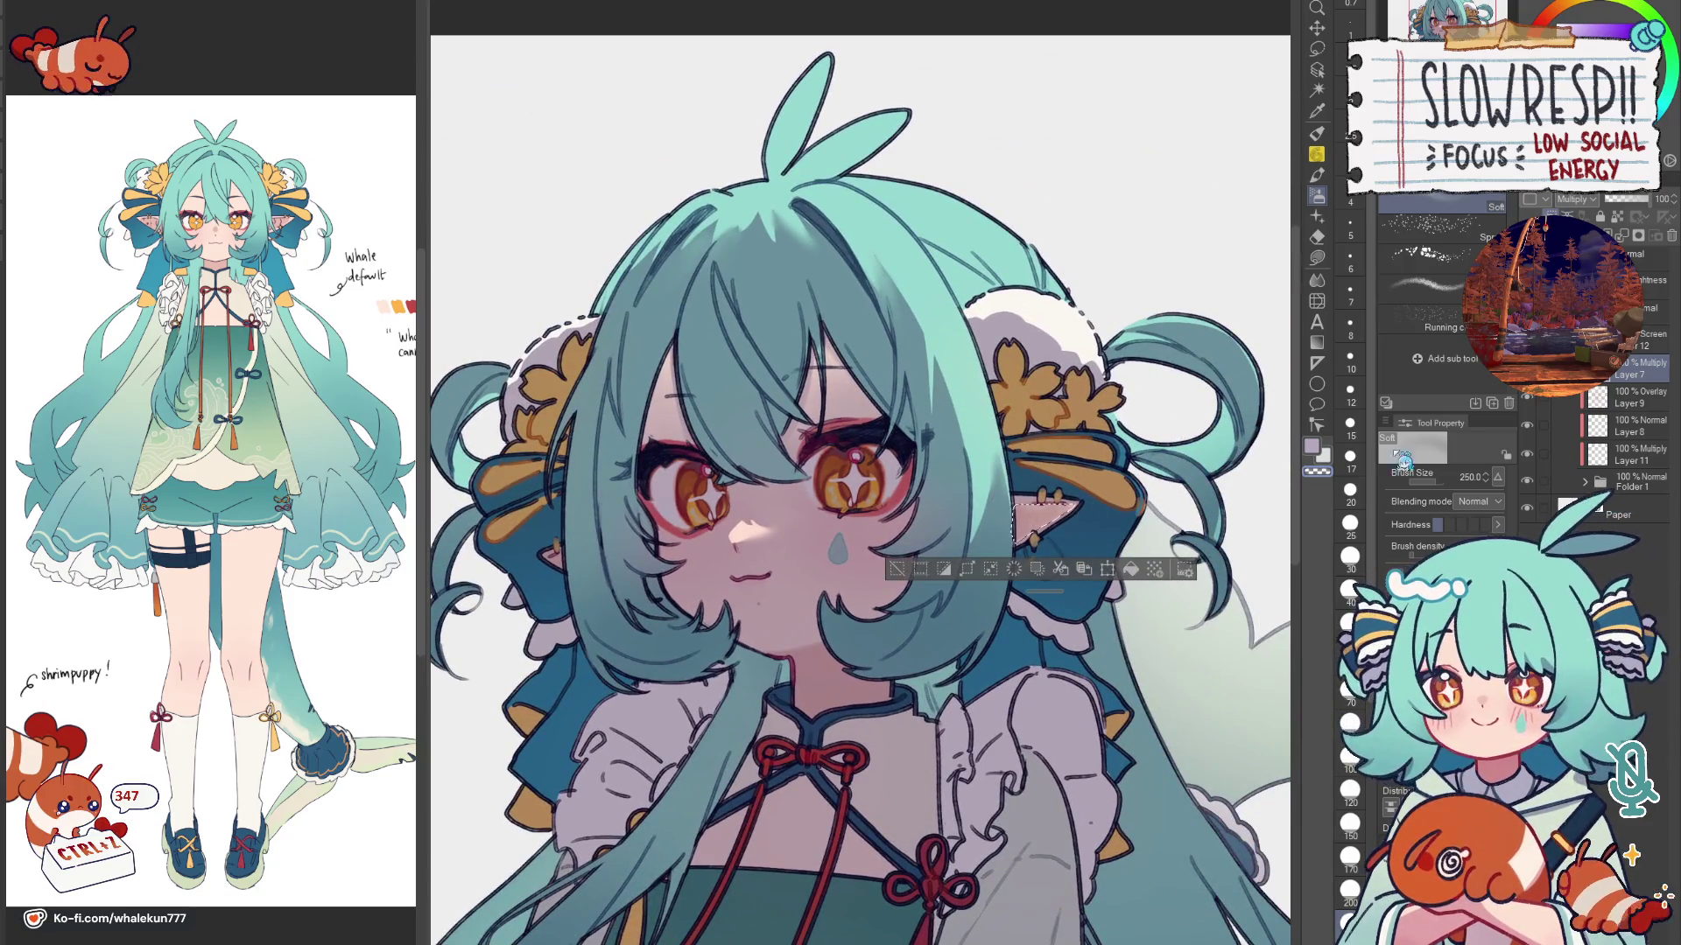
{"action": "scroll", "coordinate": [1096, 453], "scroll_direction": "up", "scroll_amount": 2}
{"action": "key", "text": "m"}
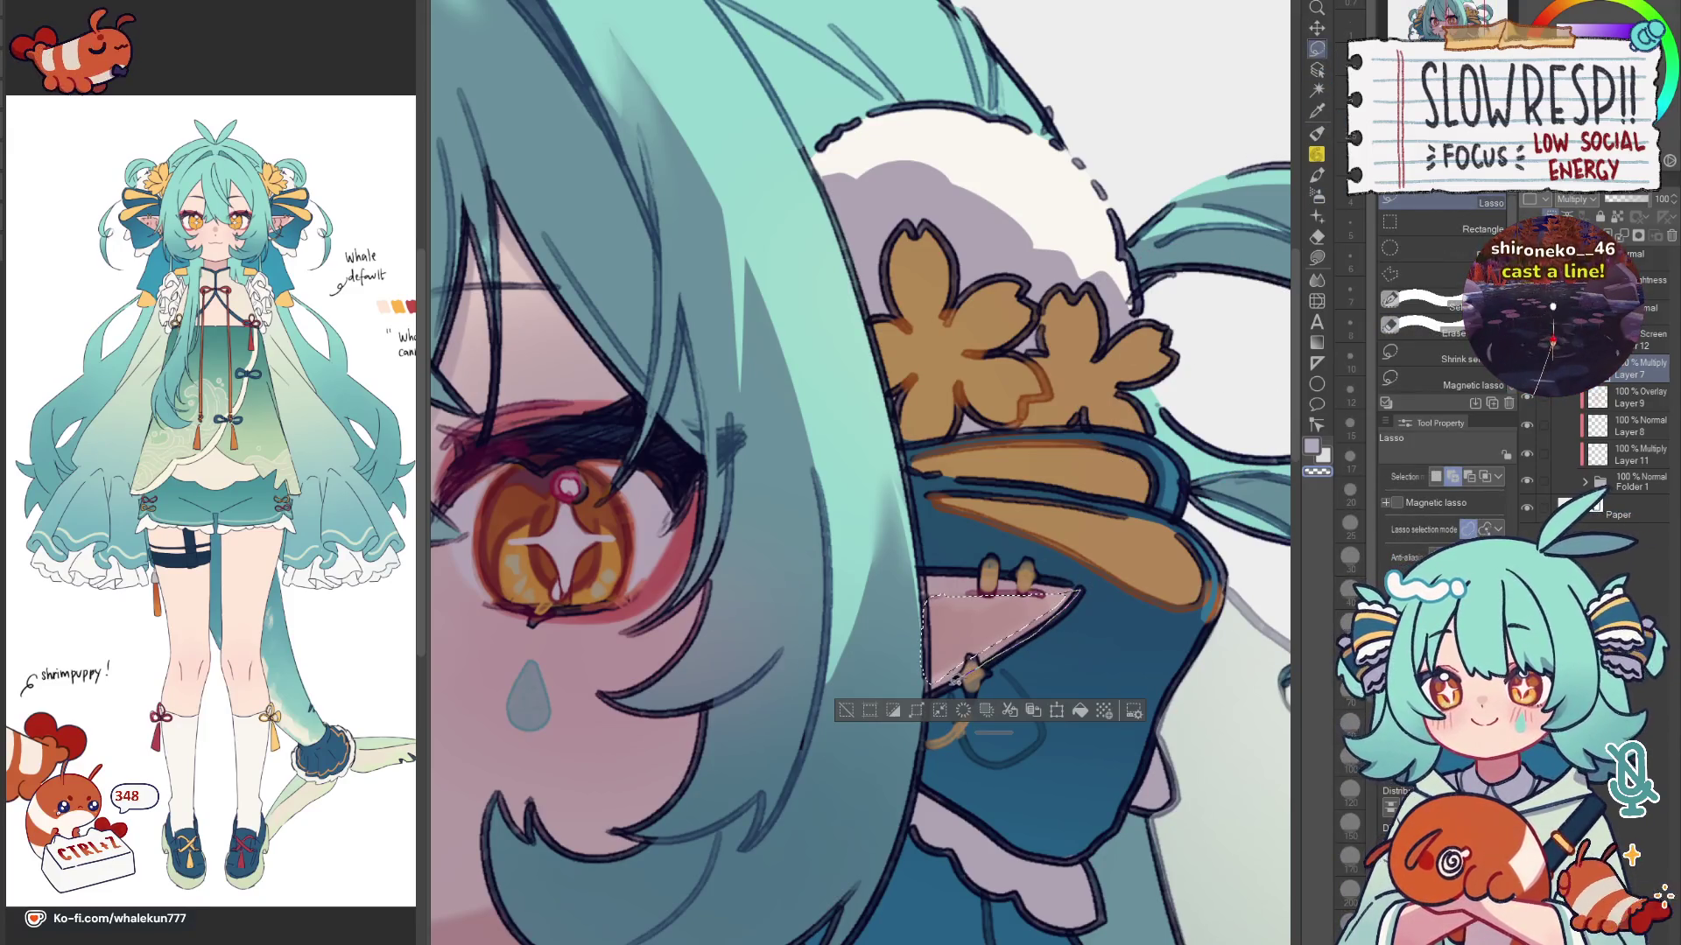
{"action": "key", "text": "b"}
{"action": "left_click_drag", "start_coordinate": [934, 648], "coordinate": [925, 516]}
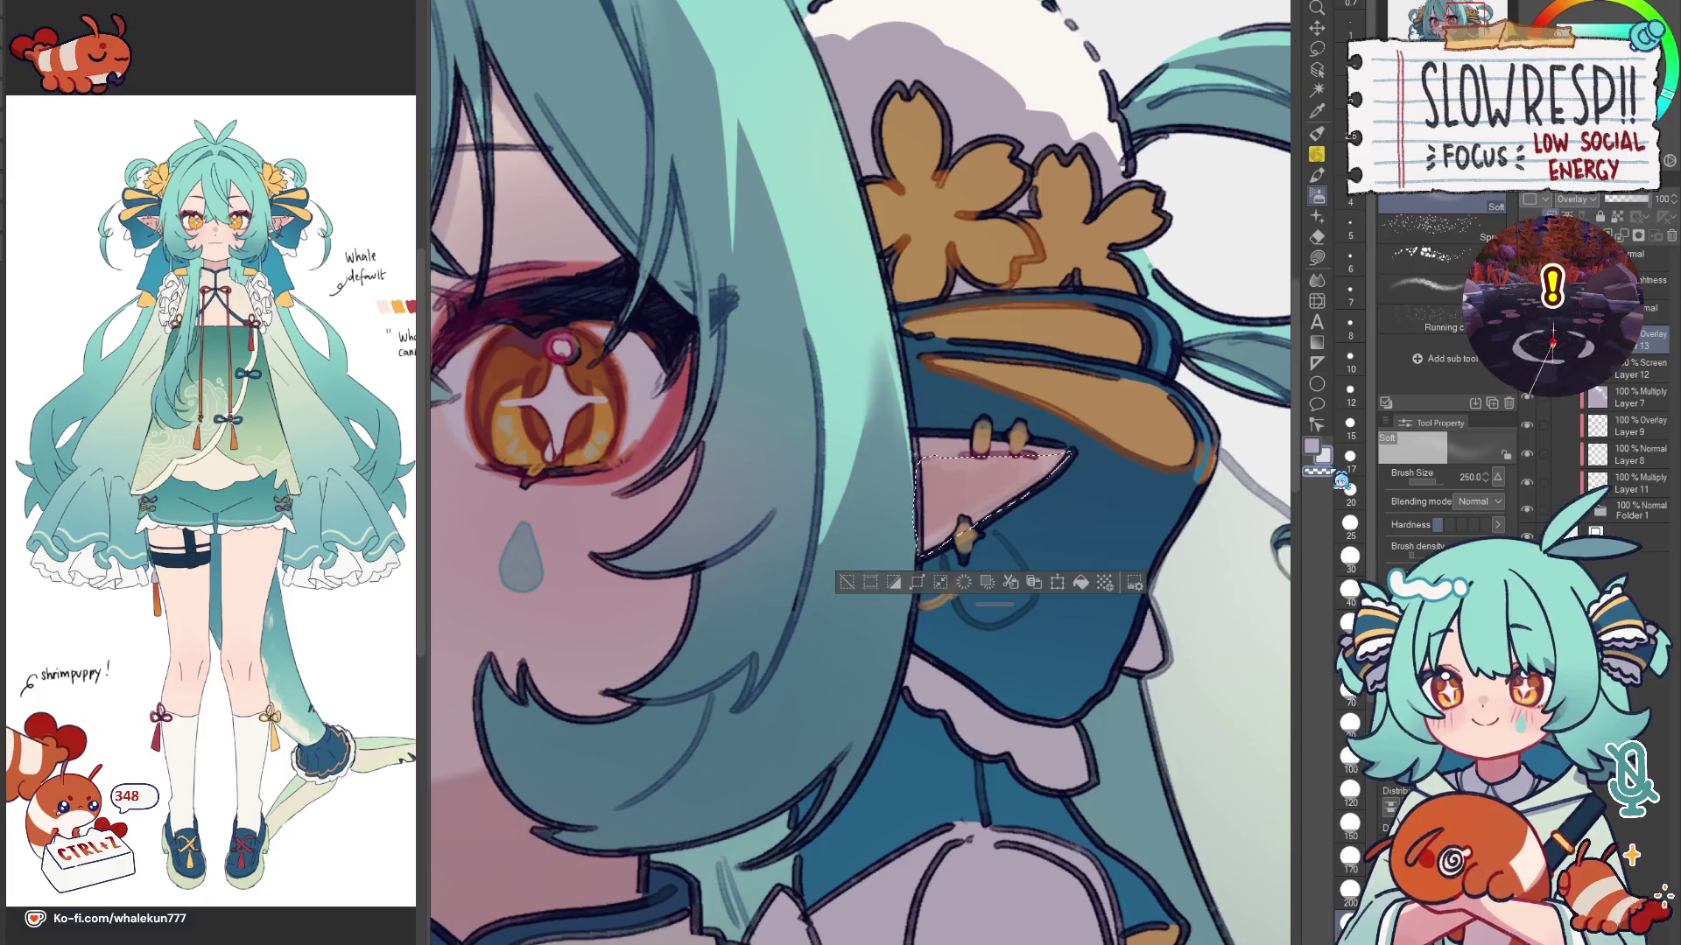
Step: Eyedrop the pink skin tone and tint inside the ear, undoing strokes and shrinking the brush
{"action": "left_click", "coordinate": [986, 478], "text": "alt"}
{"action": "key", "text": "bracketleft"}
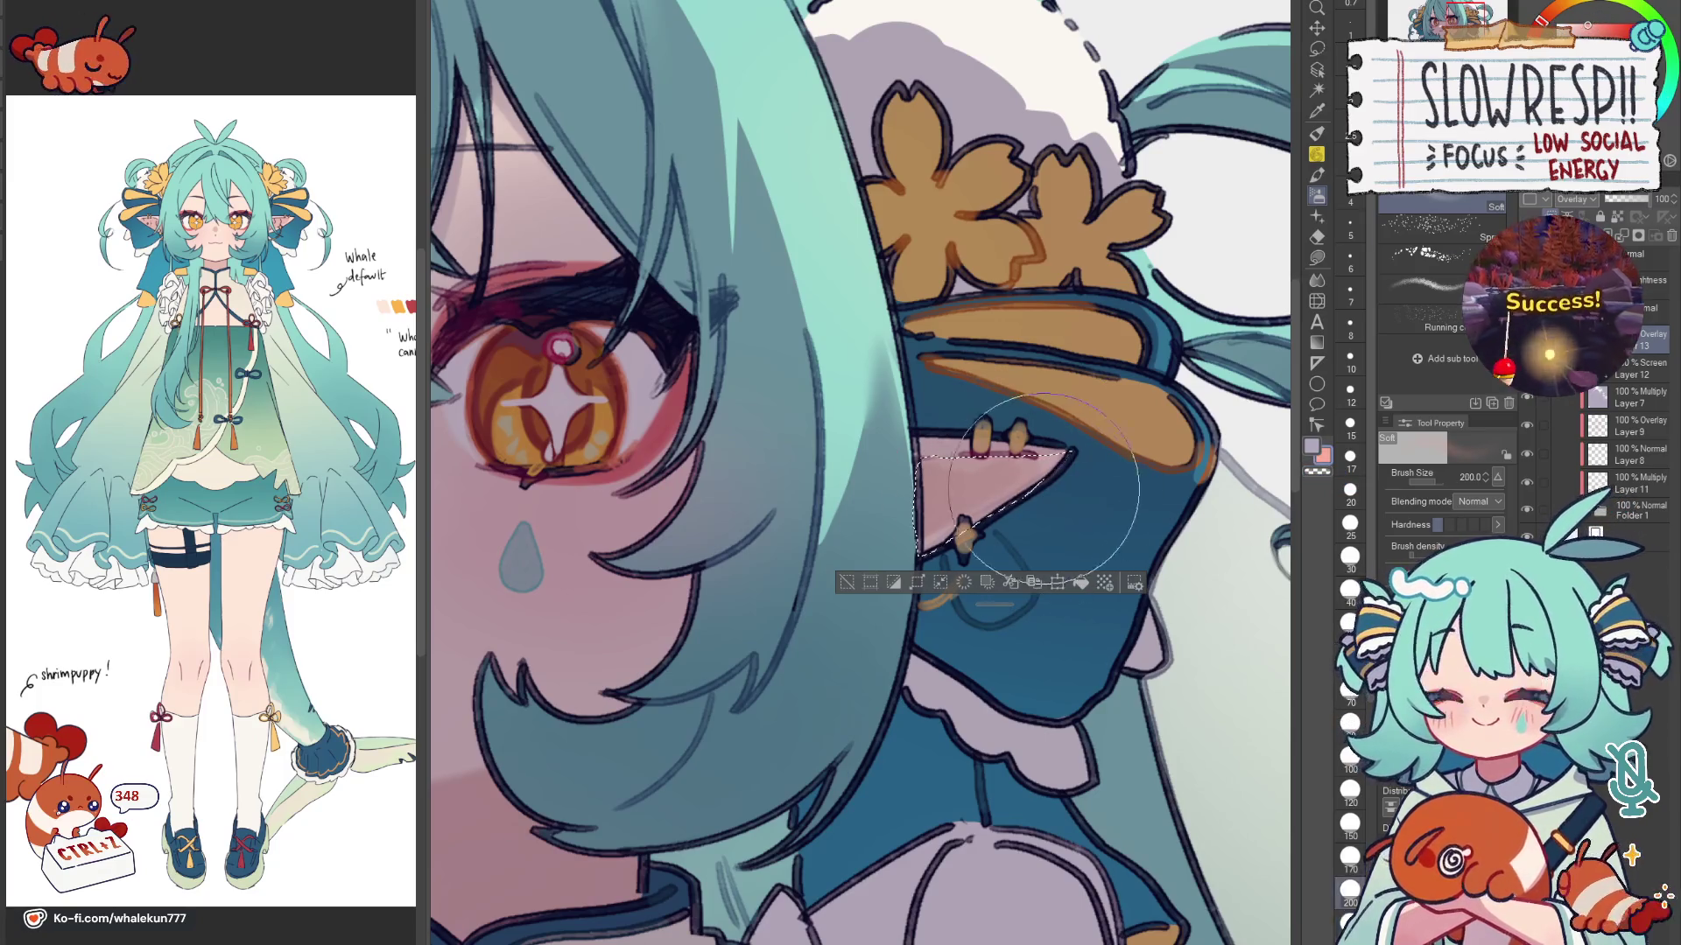
{"action": "key", "text": "bracketleft"}
{"action": "key", "text": "ctrl+z"}
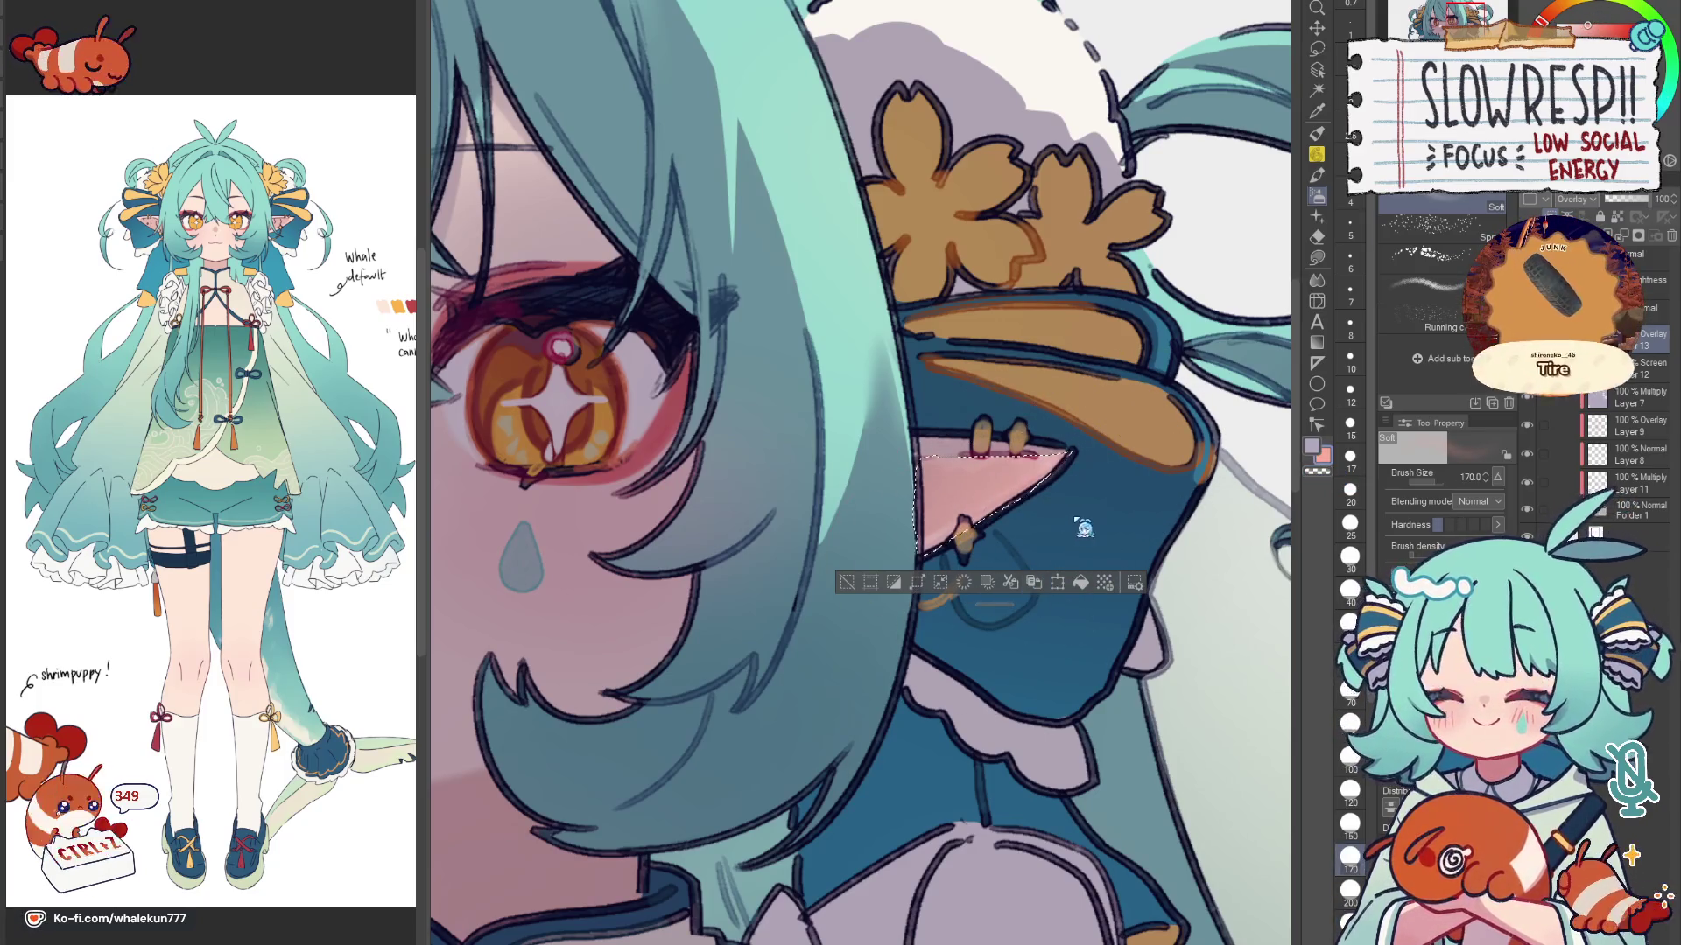
{"action": "key", "text": "ctrl+z"}
{"action": "key", "text": "ctrl+z"}
{"action": "key", "text": "bracketleft"}
{"action": "key", "text": "bracketleft"}
{"action": "key", "text": "bracketleft"}
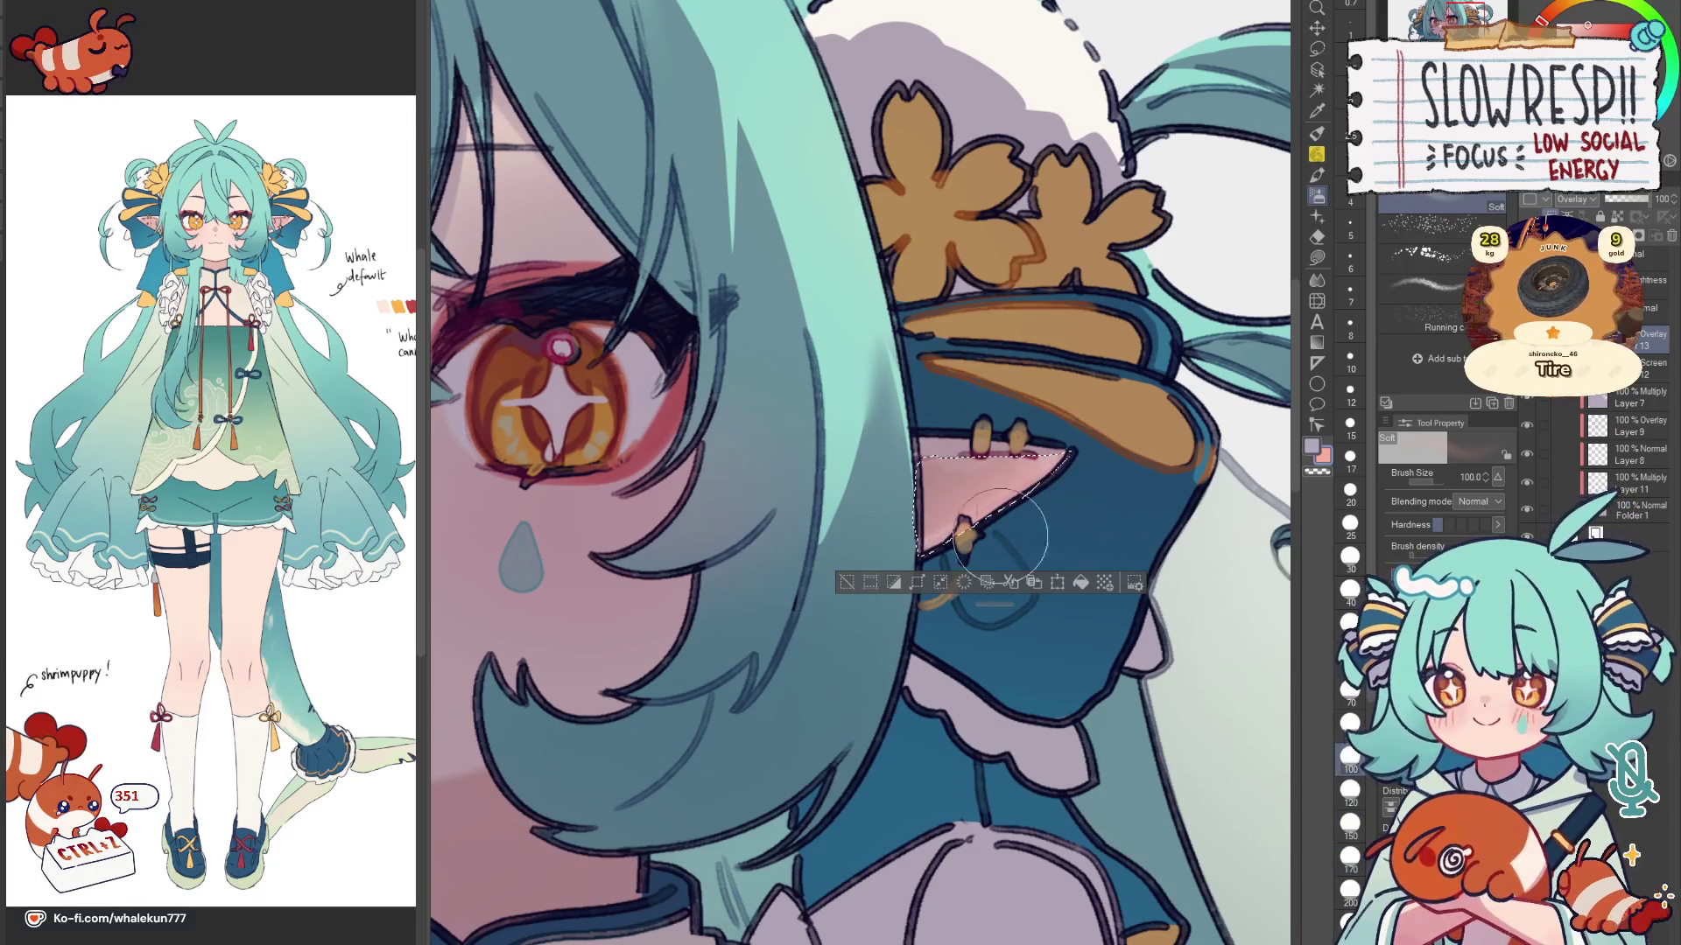
{"action": "scroll", "coordinate": [1012, 605], "scroll_direction": "down", "scroll_amount": 5}
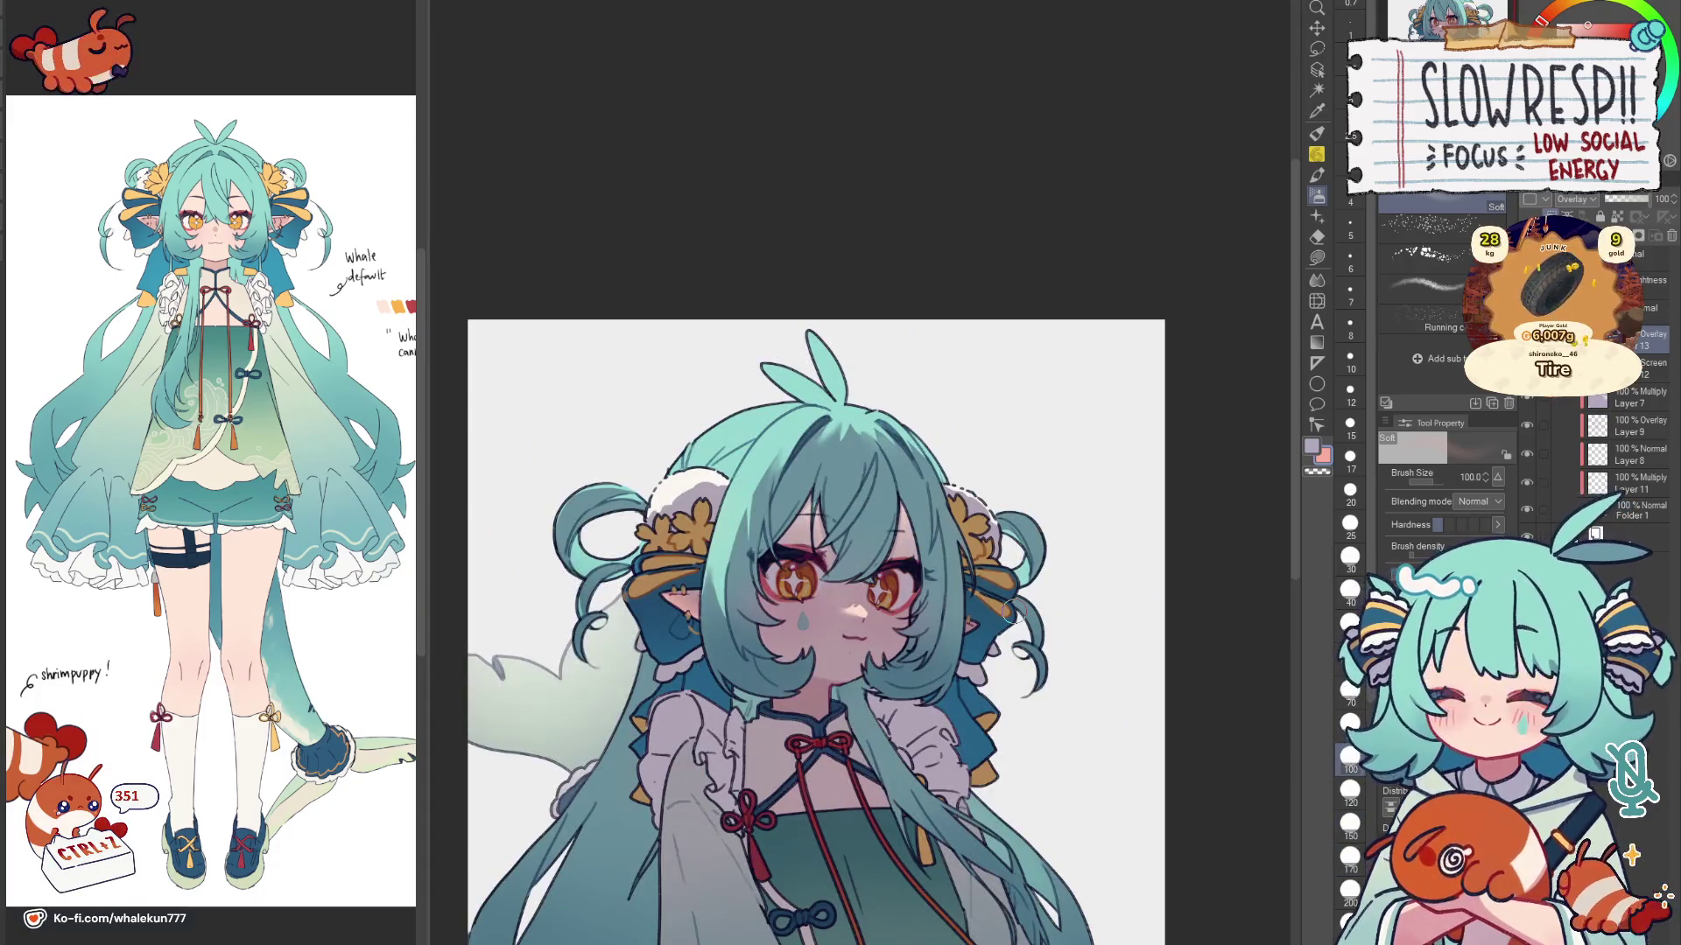
{"action": "scroll", "coordinate": [1014, 612], "scroll_direction": "up", "scroll_amount": 2}
Step: Airbrush soft pink blush onto the cheek near the nose, undoing to retry
{"action": "key", "text": "bracketleft"}
{"action": "key", "text": "bracketleft"}
{"action": "scroll", "coordinate": [923, 550], "scroll_direction": "up", "scroll_amount": 3}
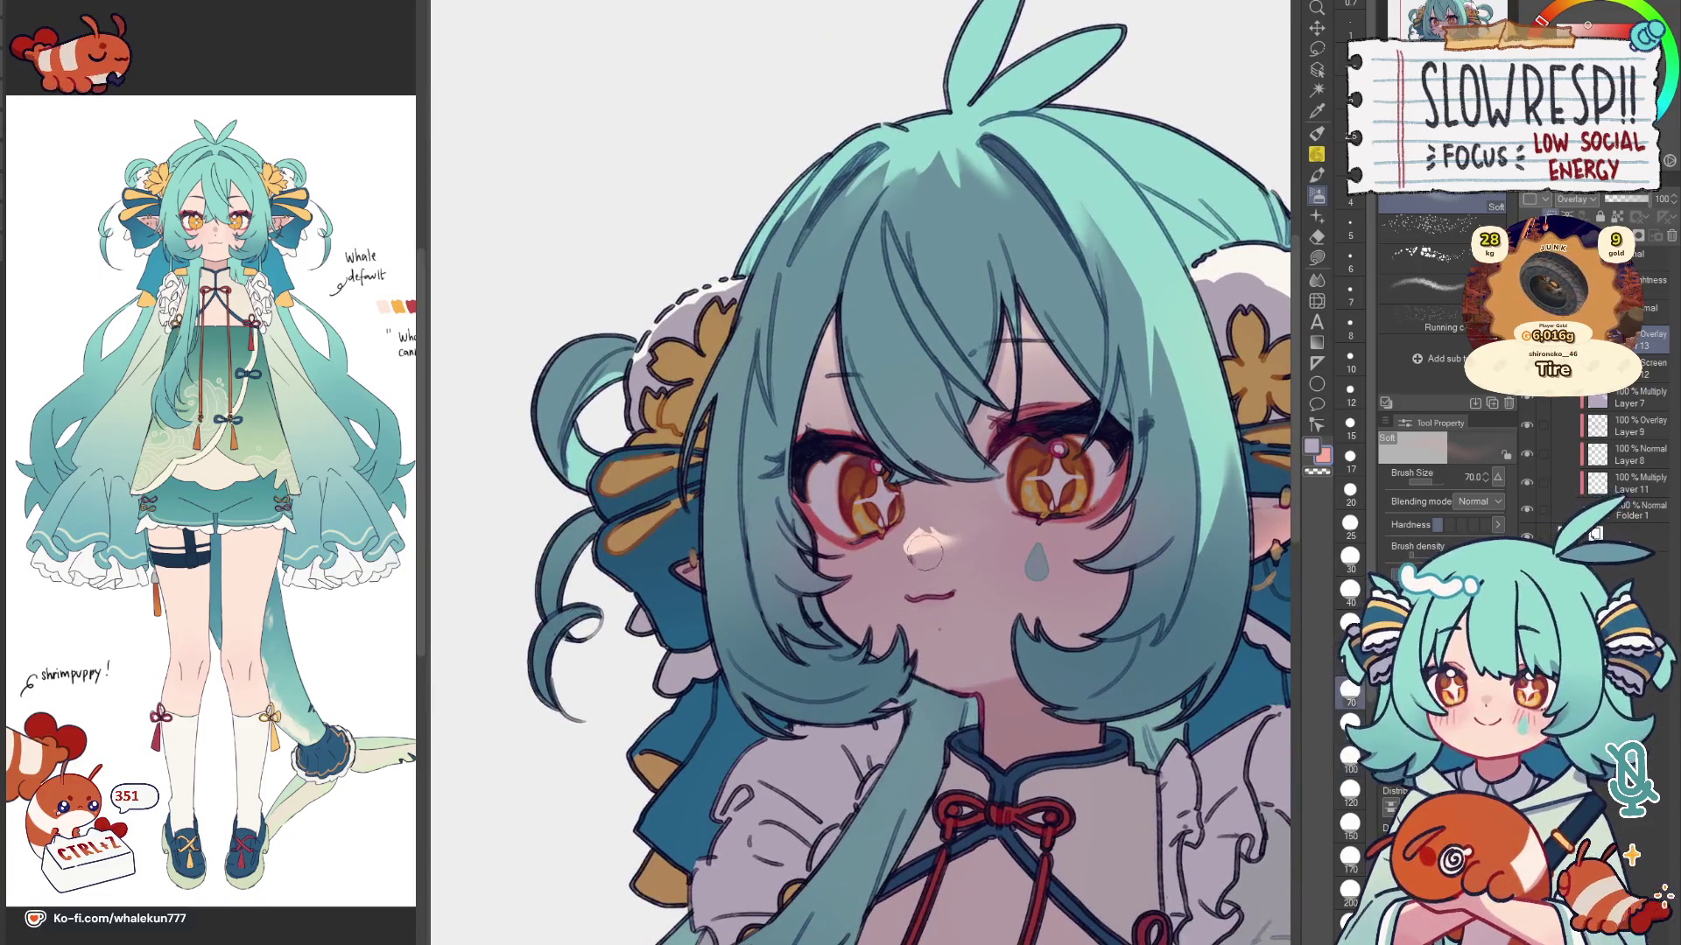
{"action": "key", "text": "ctrl+z"}
{"action": "key", "text": "bracketleft"}
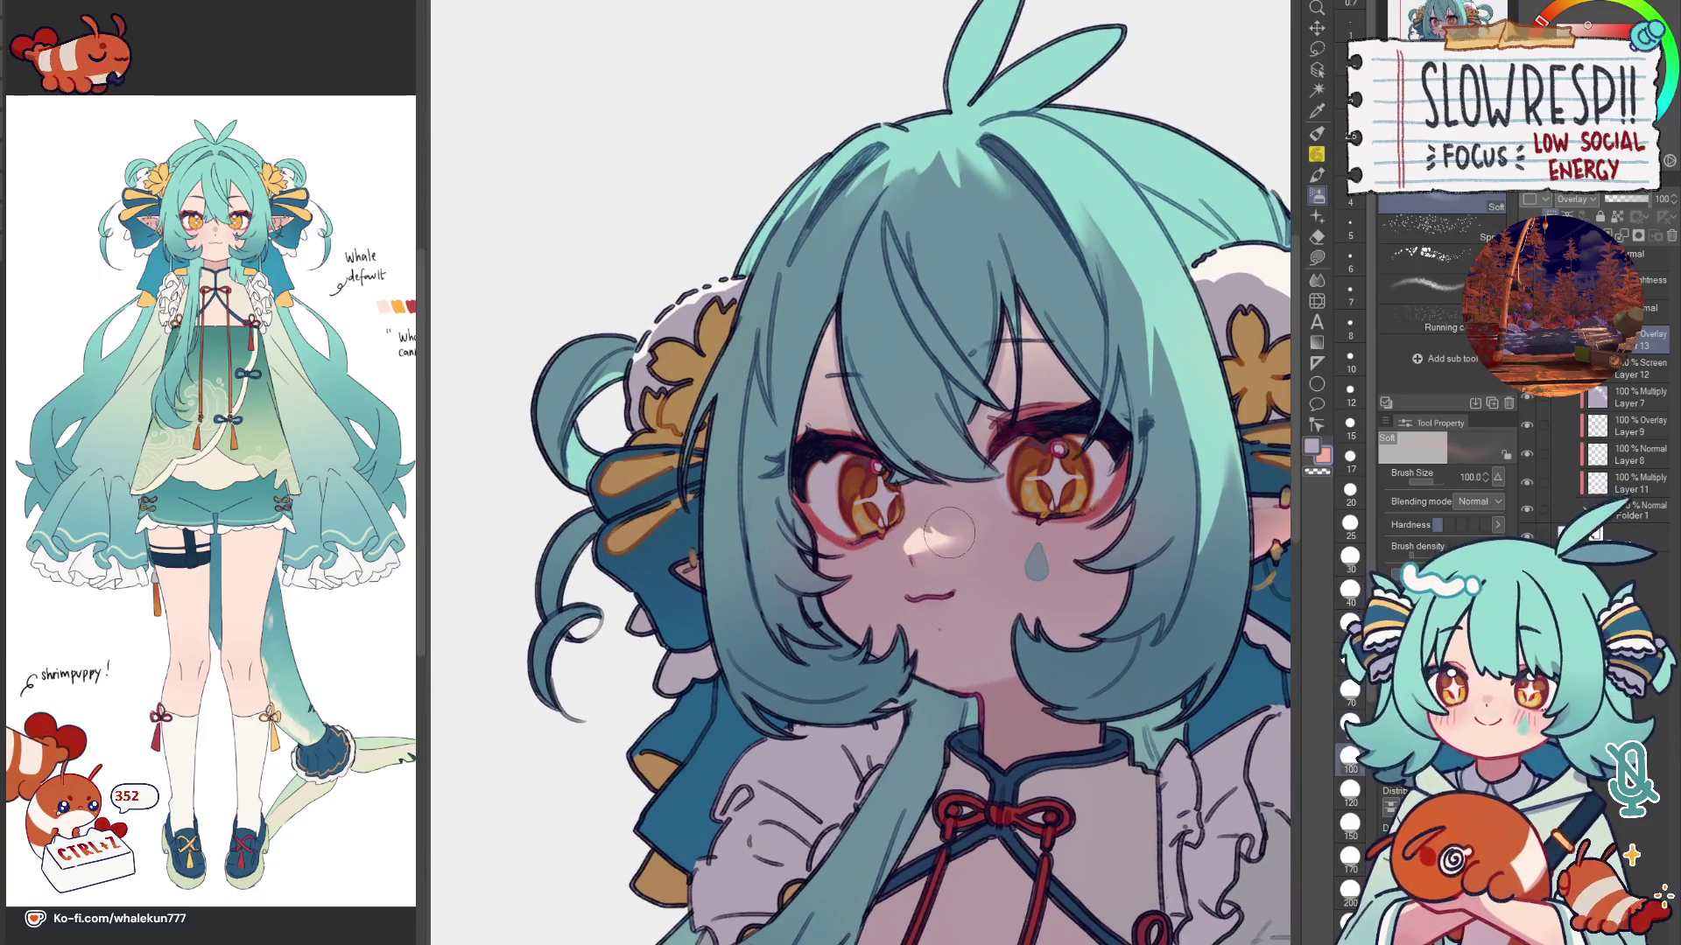
{"action": "left_click_drag", "start_coordinate": [948, 533], "coordinate": [928, 542]}
{"action": "scroll", "coordinate": [1080, 527], "scroll_direction": "down", "scroll_amount": 3}
{"action": "scroll", "coordinate": [1064, 618], "scroll_direction": "down", "scroll_amount": 2}
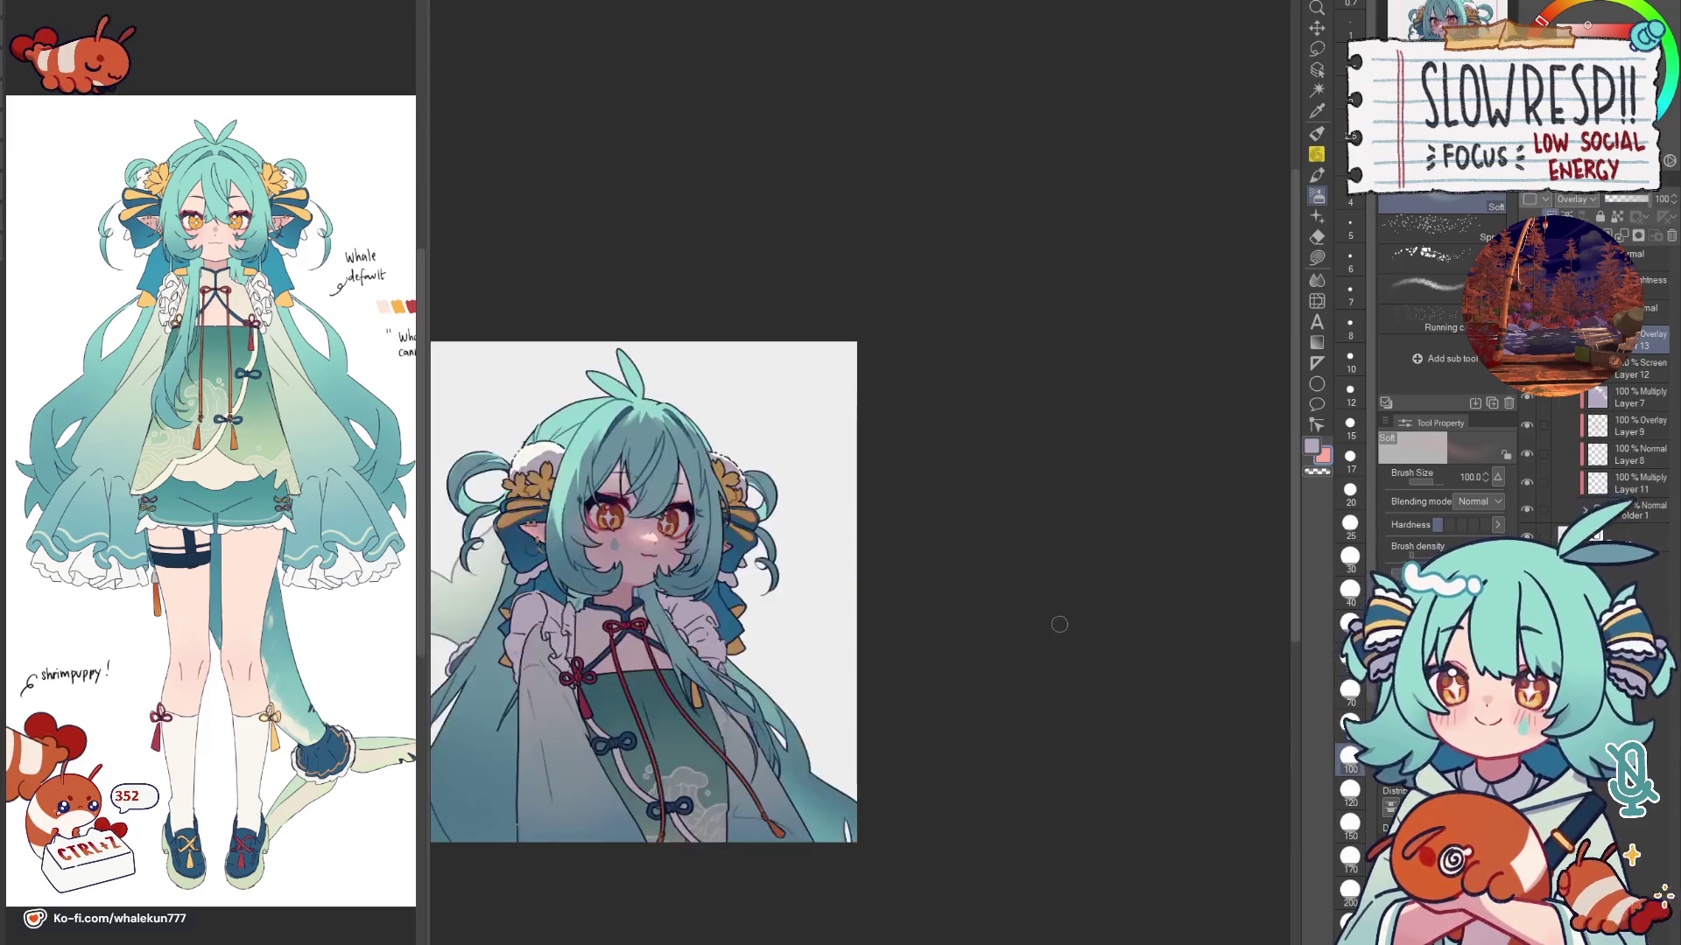
{"action": "key", "text": "h"}
{"action": "key", "text": "ctrl+z"}
{"action": "key", "text": "ctrl+z"}
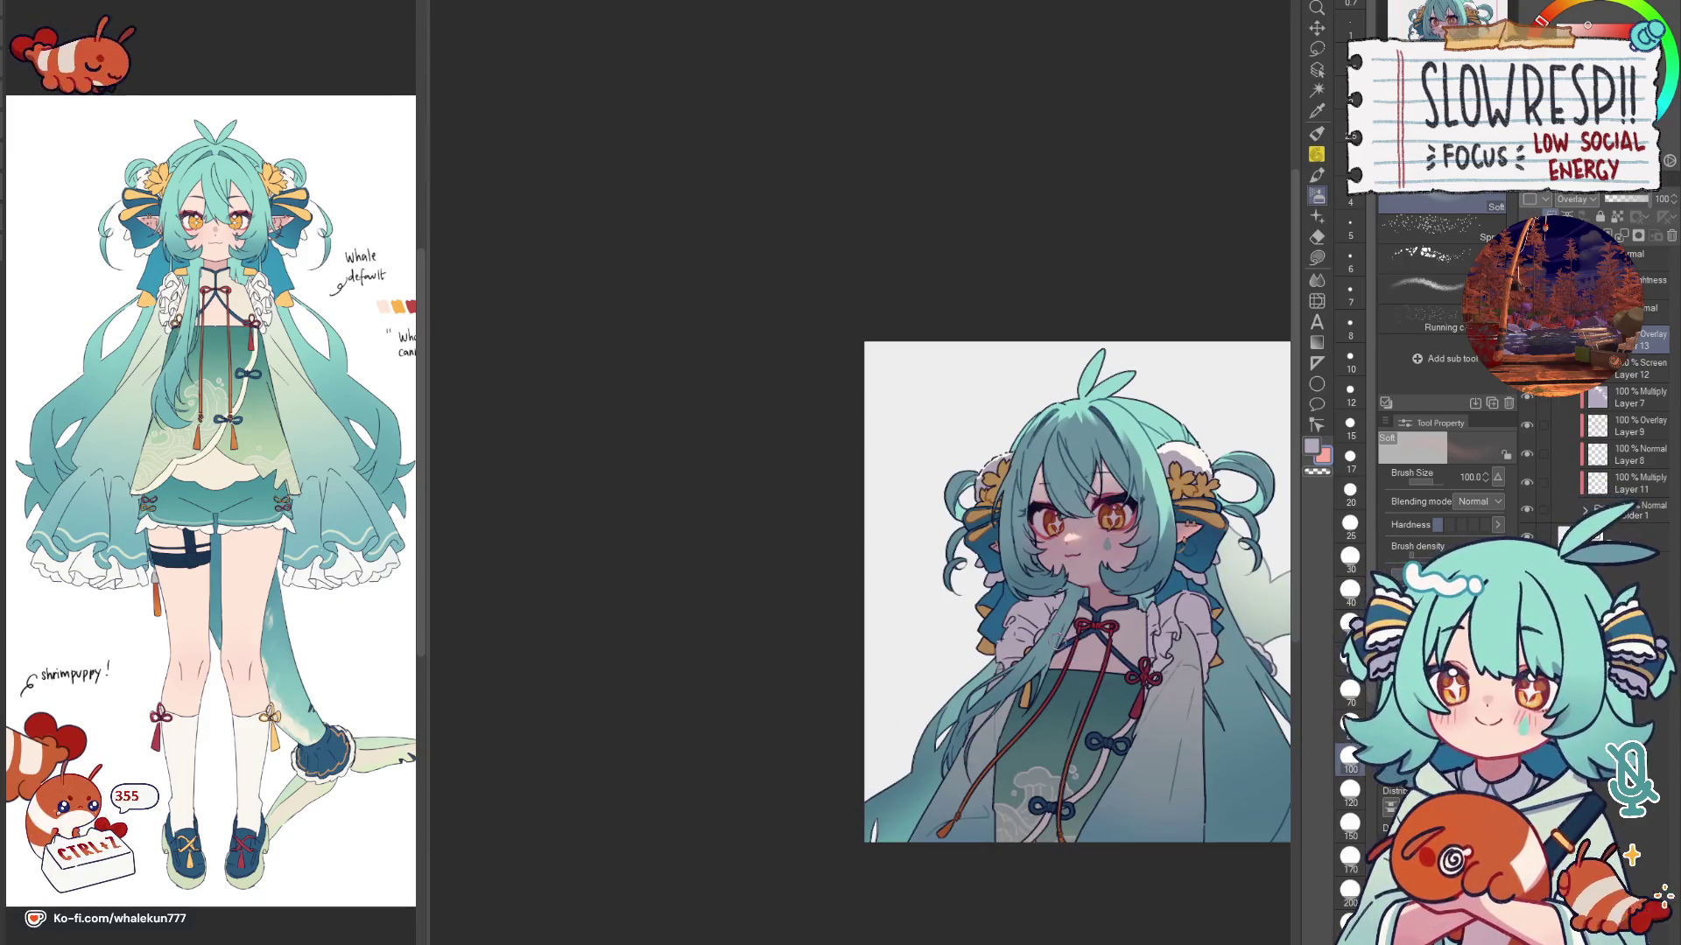
{"action": "scroll", "coordinate": [1077, 626], "scroll_direction": "up", "scroll_amount": 1}
{"action": "scroll", "coordinate": [1038, 605], "scroll_direction": "up", "scroll_amount": 2}
Step: Undo stray strokes and check the face repeatedly in mirrored view
{"action": "key", "text": "h"}
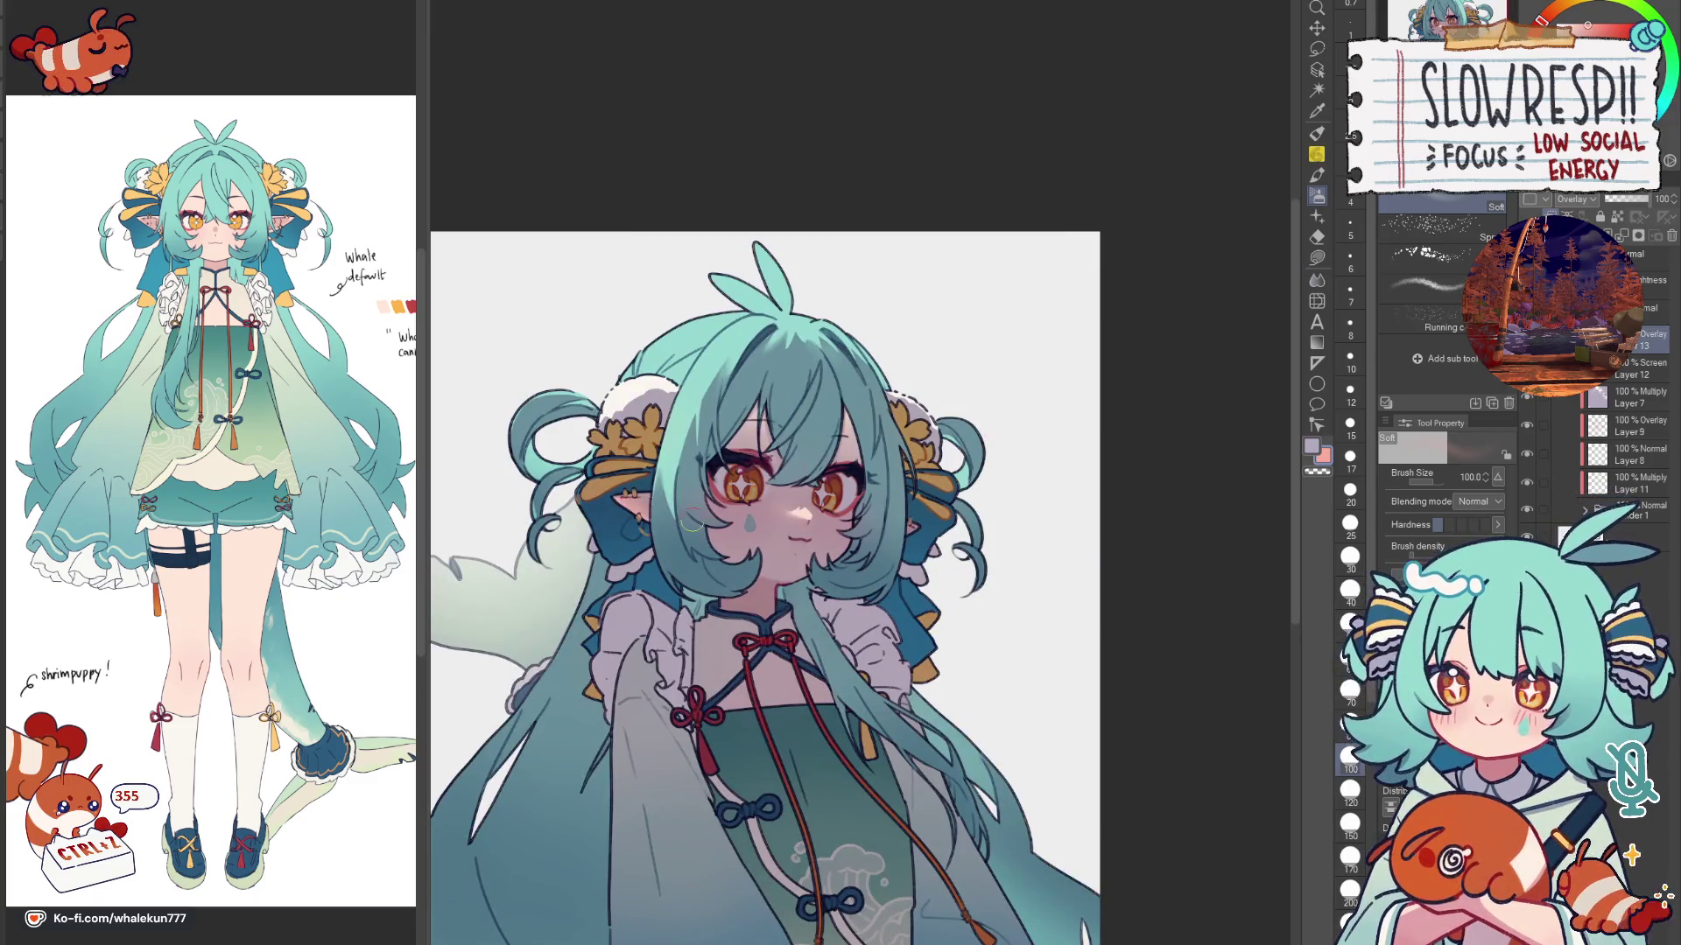
{"action": "key", "text": "h"}
{"action": "key", "text": "ctrl+z"}
{"action": "key", "text": "ctrl+z"}
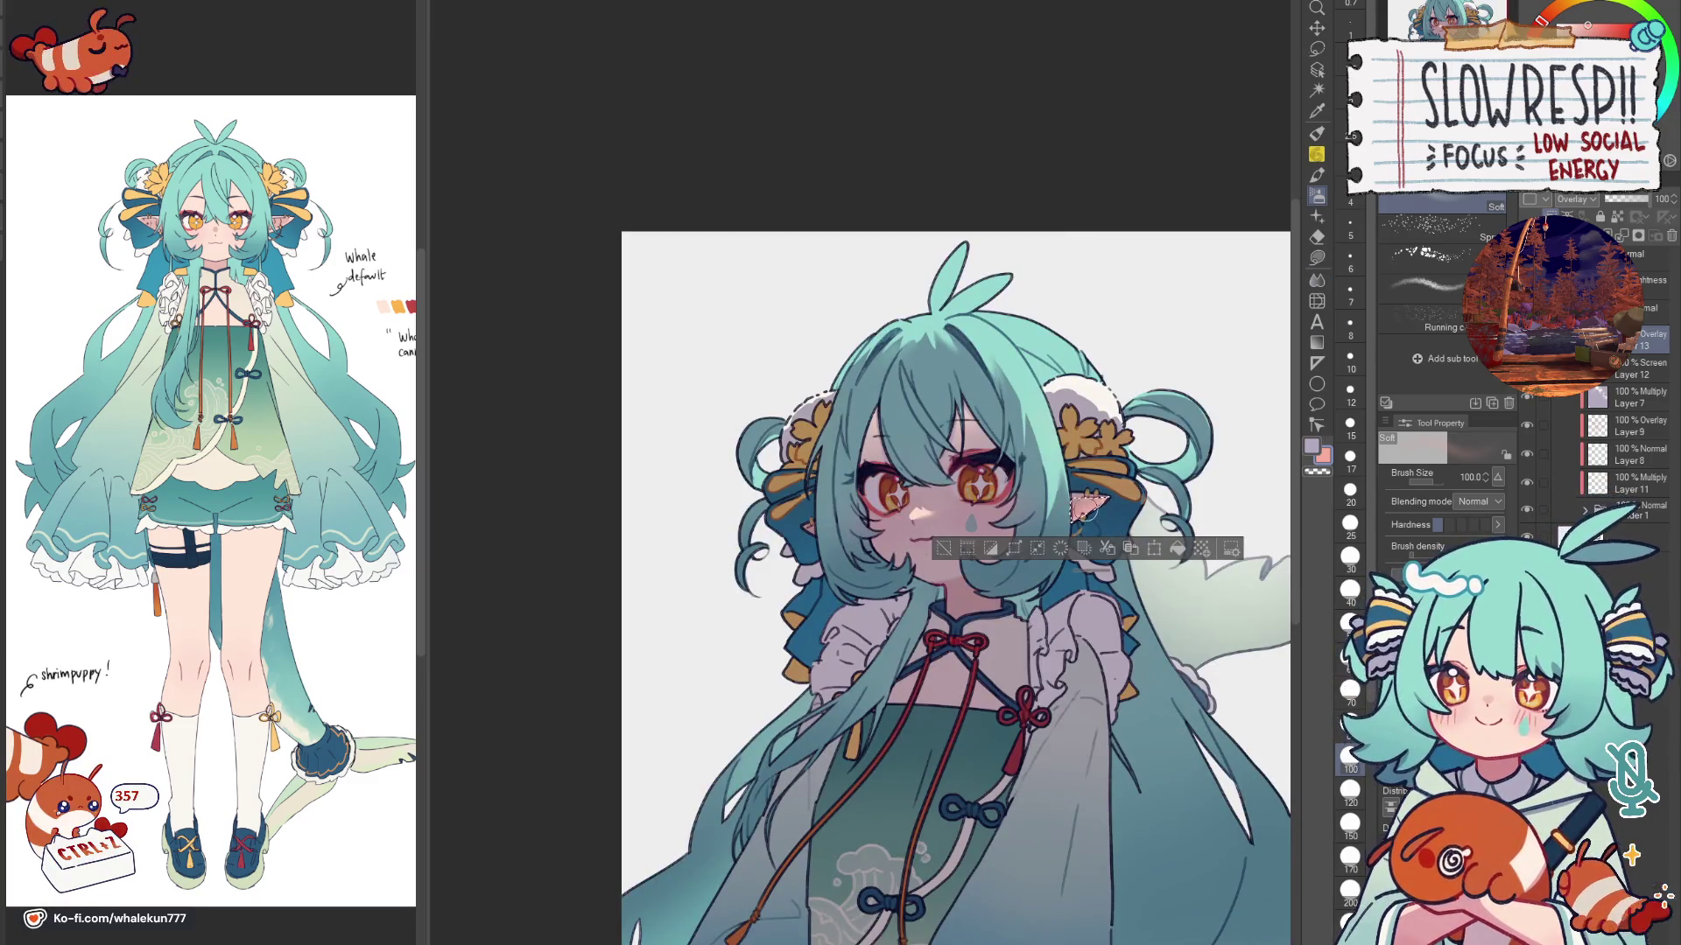
{"action": "key", "text": "h"}
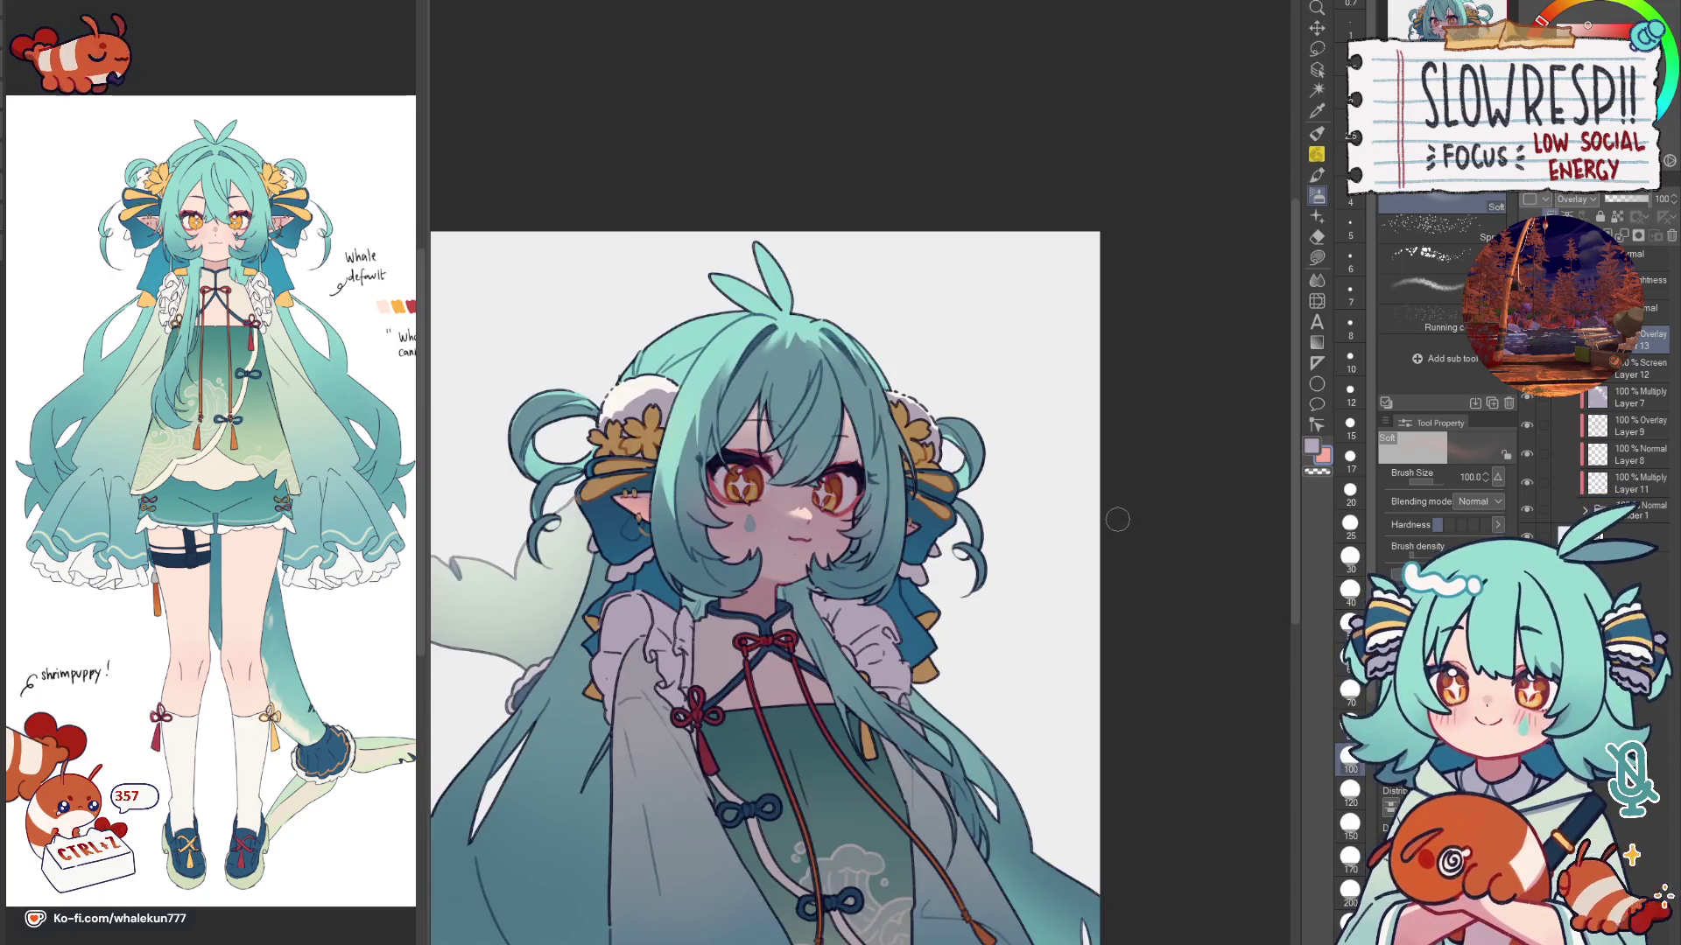
{"action": "key", "text": "m"}
{"action": "key", "text": "h"}
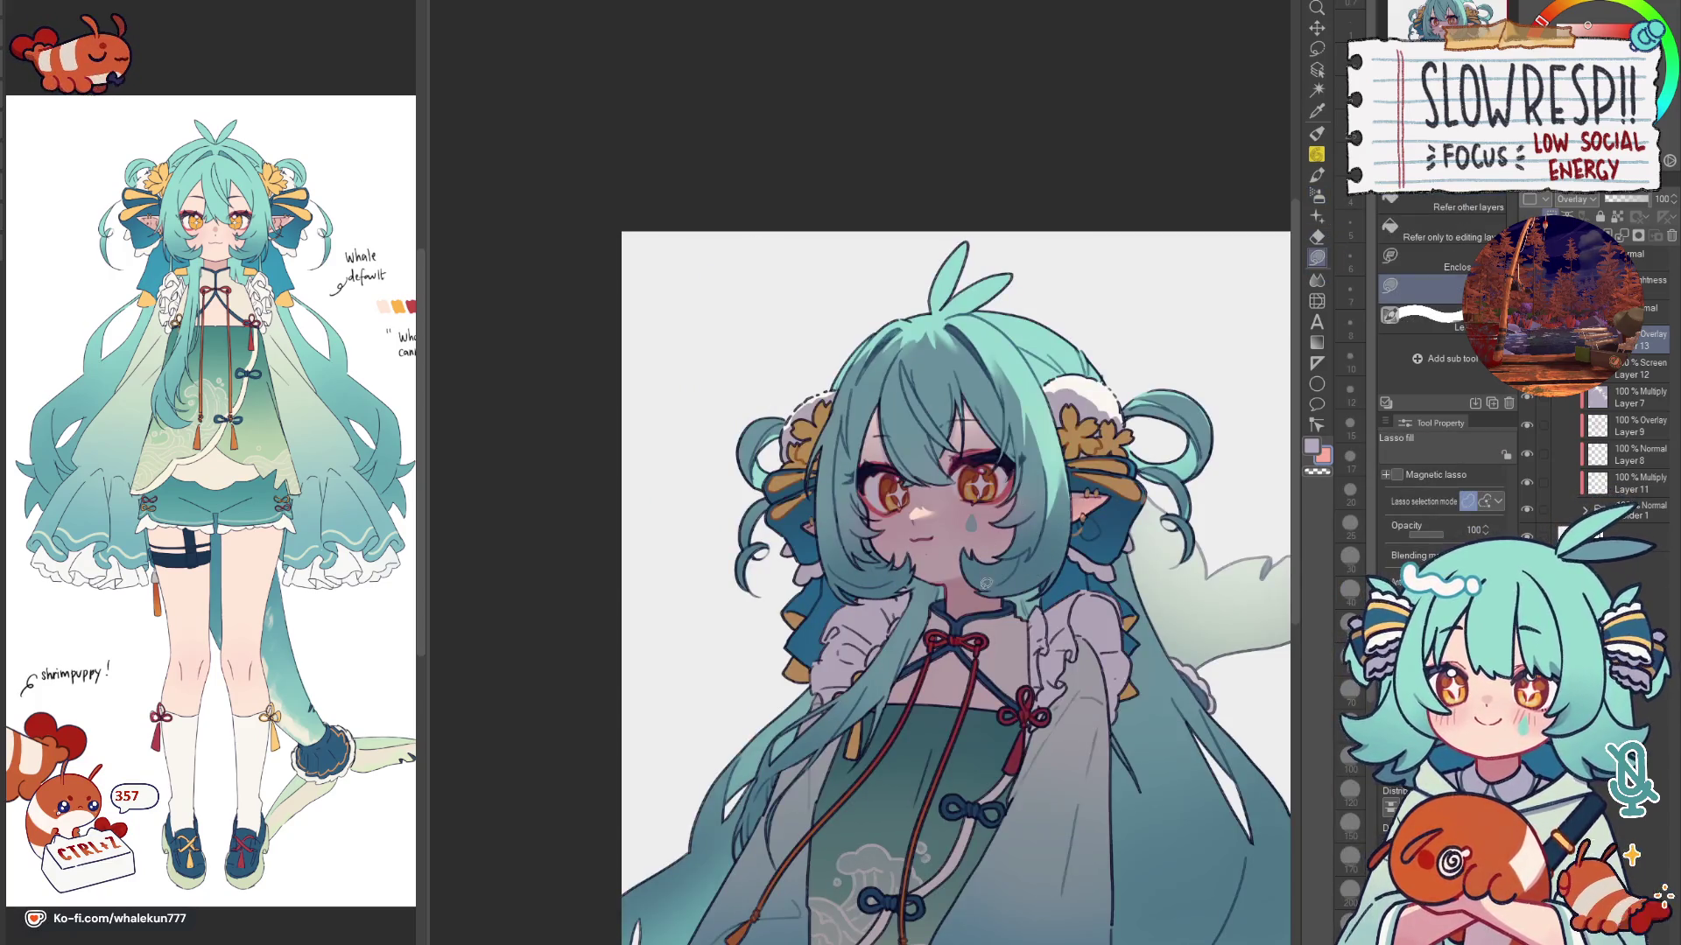
{"action": "key", "text": "h"}
{"action": "scroll", "coordinate": [986, 583], "scroll_direction": "up", "scroll_amount": 5}
{"action": "scroll", "coordinate": [1066, 521], "scroll_direction": "up", "scroll_amount": 2}
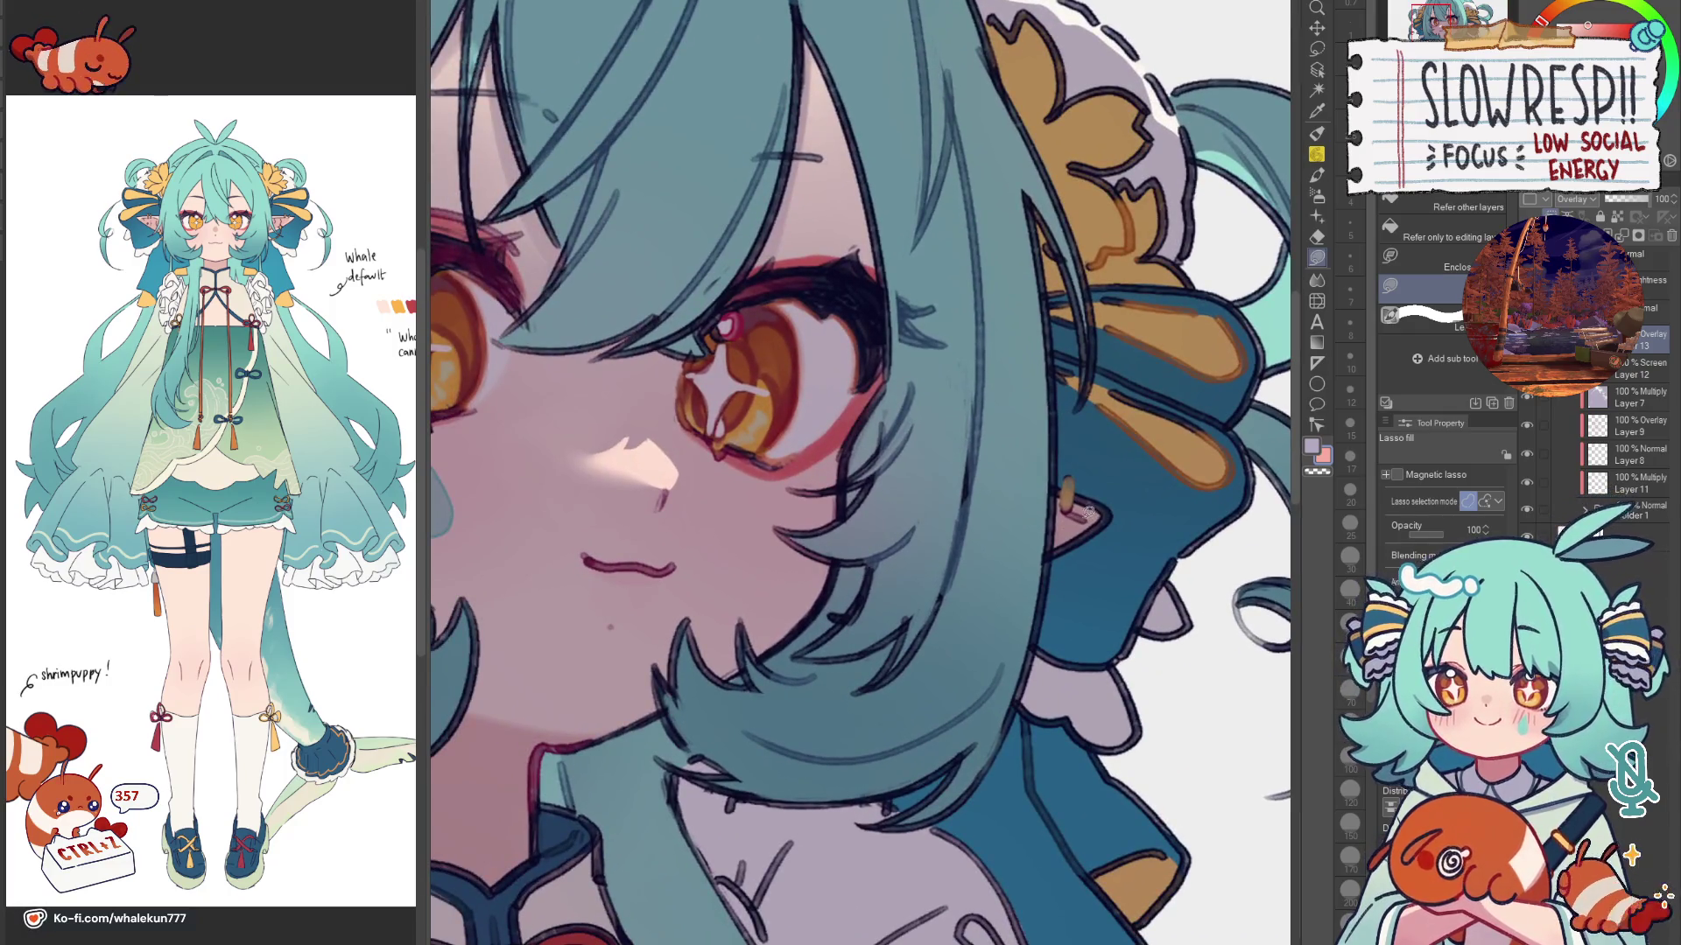
Step: Paint the ear with a smaller soft airbrush, checking the result in mirrored and normal view
{"action": "key", "text": "m"}
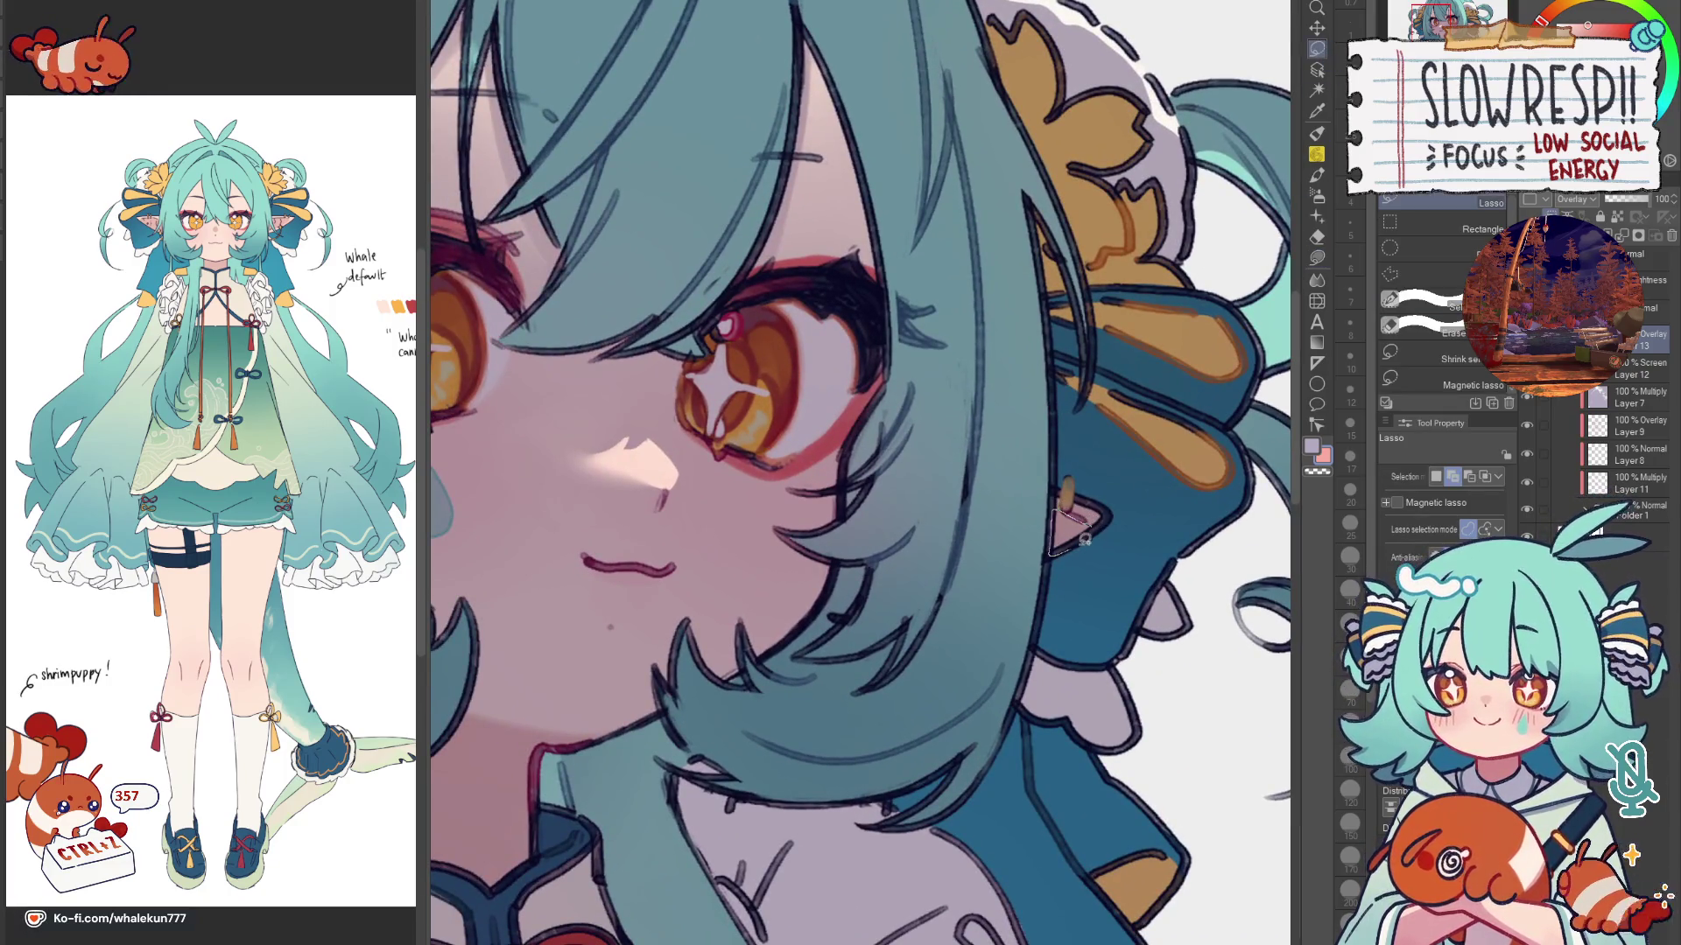
{"action": "key", "text": "b"}
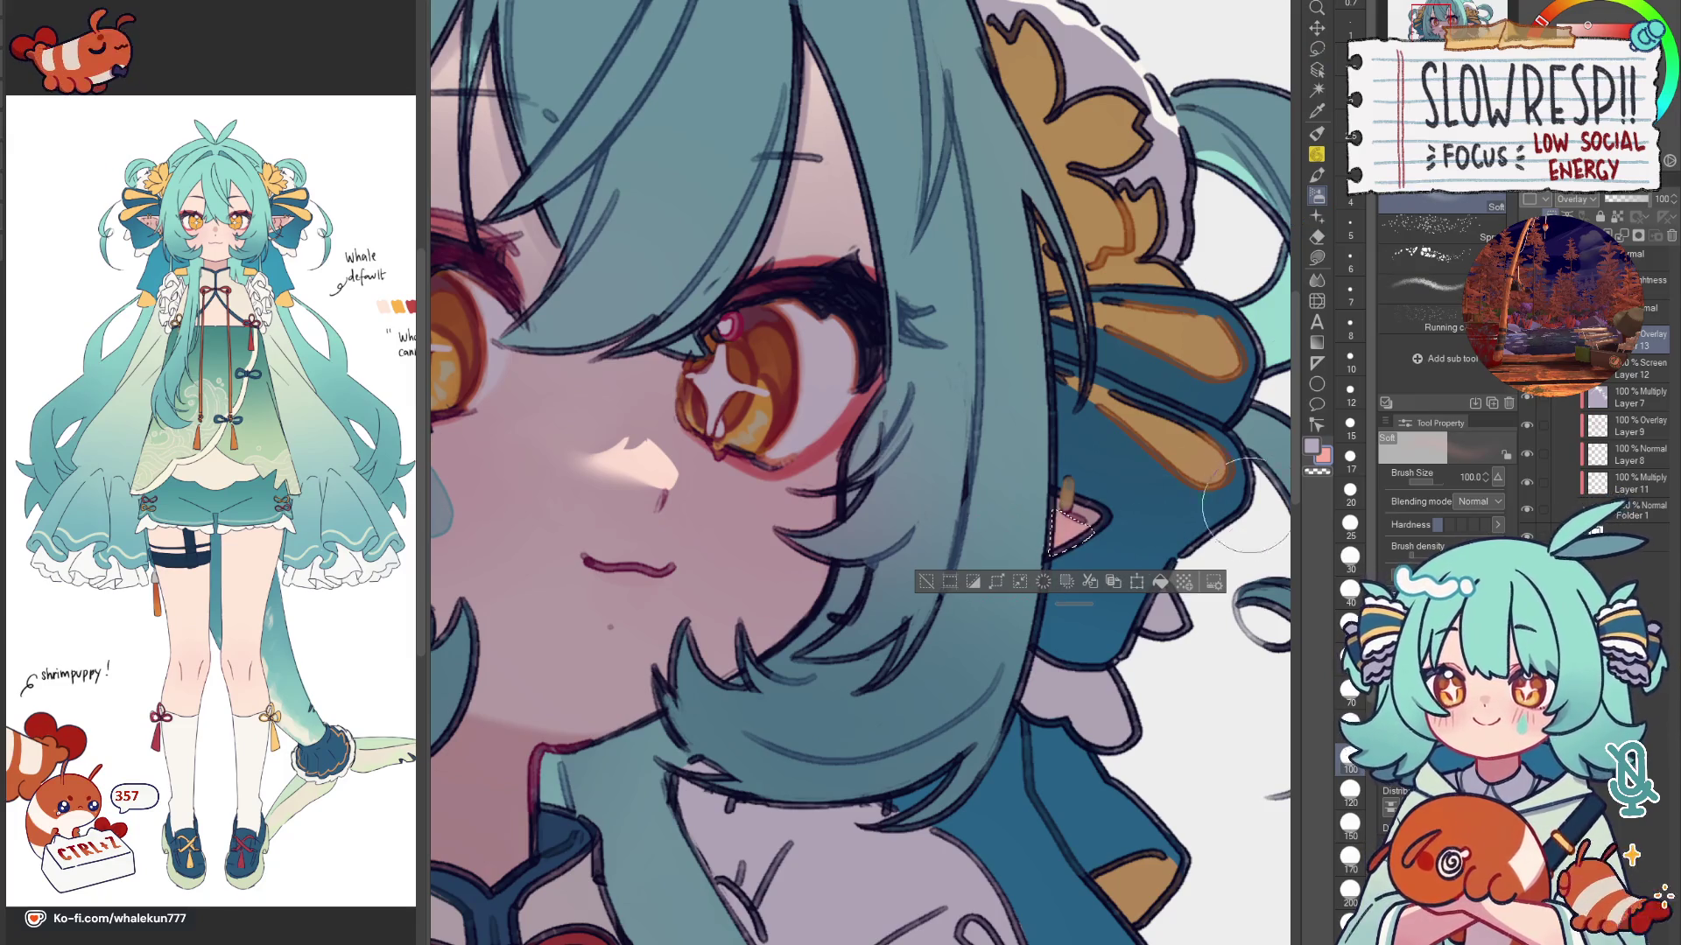
{"action": "key", "text": "h"}
{"action": "scroll", "coordinate": [1182, 552], "scroll_direction": "down", "scroll_amount": 6}
{"action": "scroll", "coordinate": [1077, 557], "scroll_direction": "up", "scroll_amount": 2}
{"action": "scroll", "coordinate": [1040, 564], "scroll_direction": "up", "scroll_amount": 2}
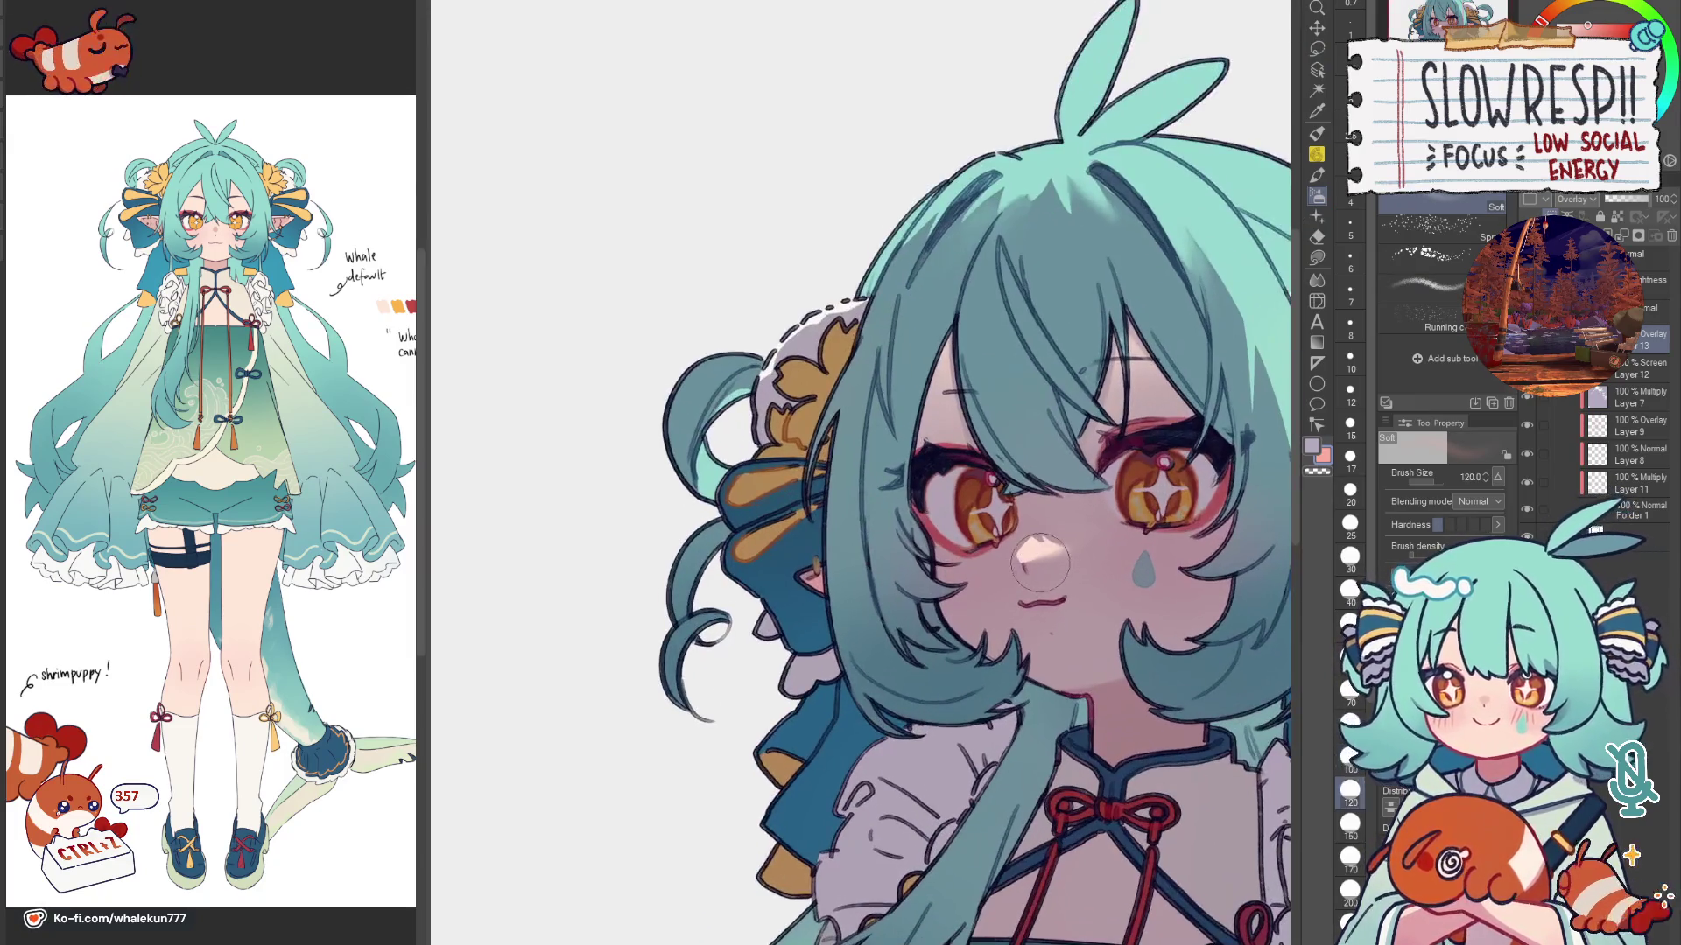
{"action": "key", "text": "bracketleft"}
{"action": "key", "text": "bracketleft"}
{"action": "key", "text": "bracketleft"}
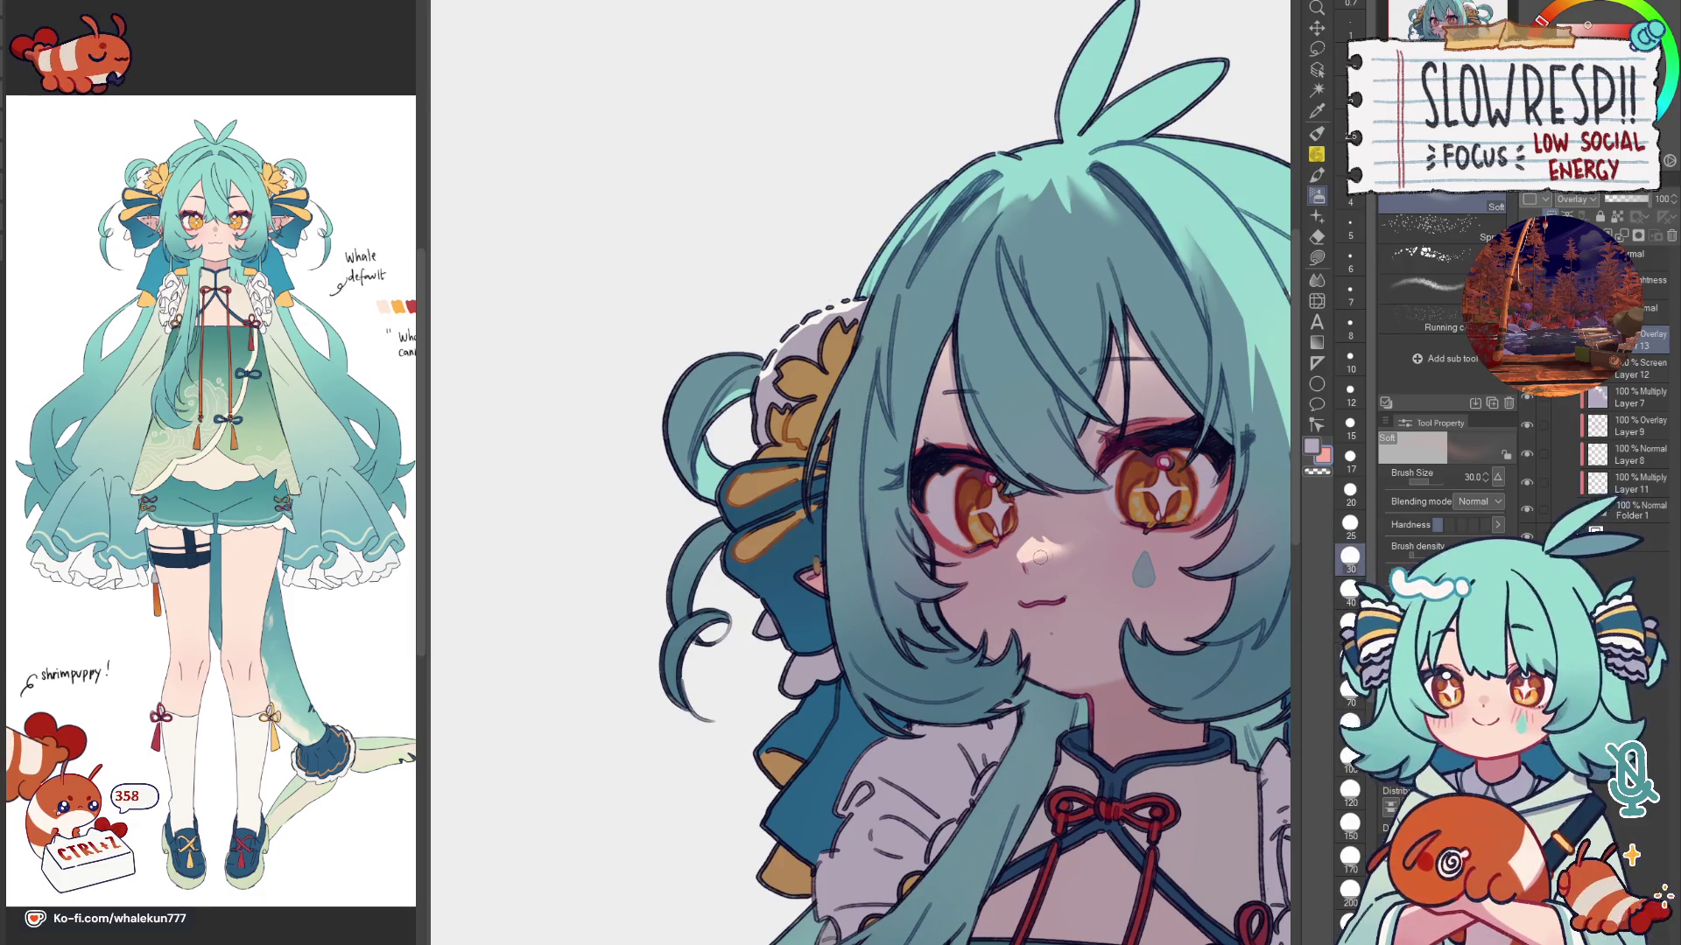
{"action": "key", "text": "h"}
{"action": "scroll", "coordinate": [1123, 539], "scroll_direction": "down", "scroll_amount": 3}
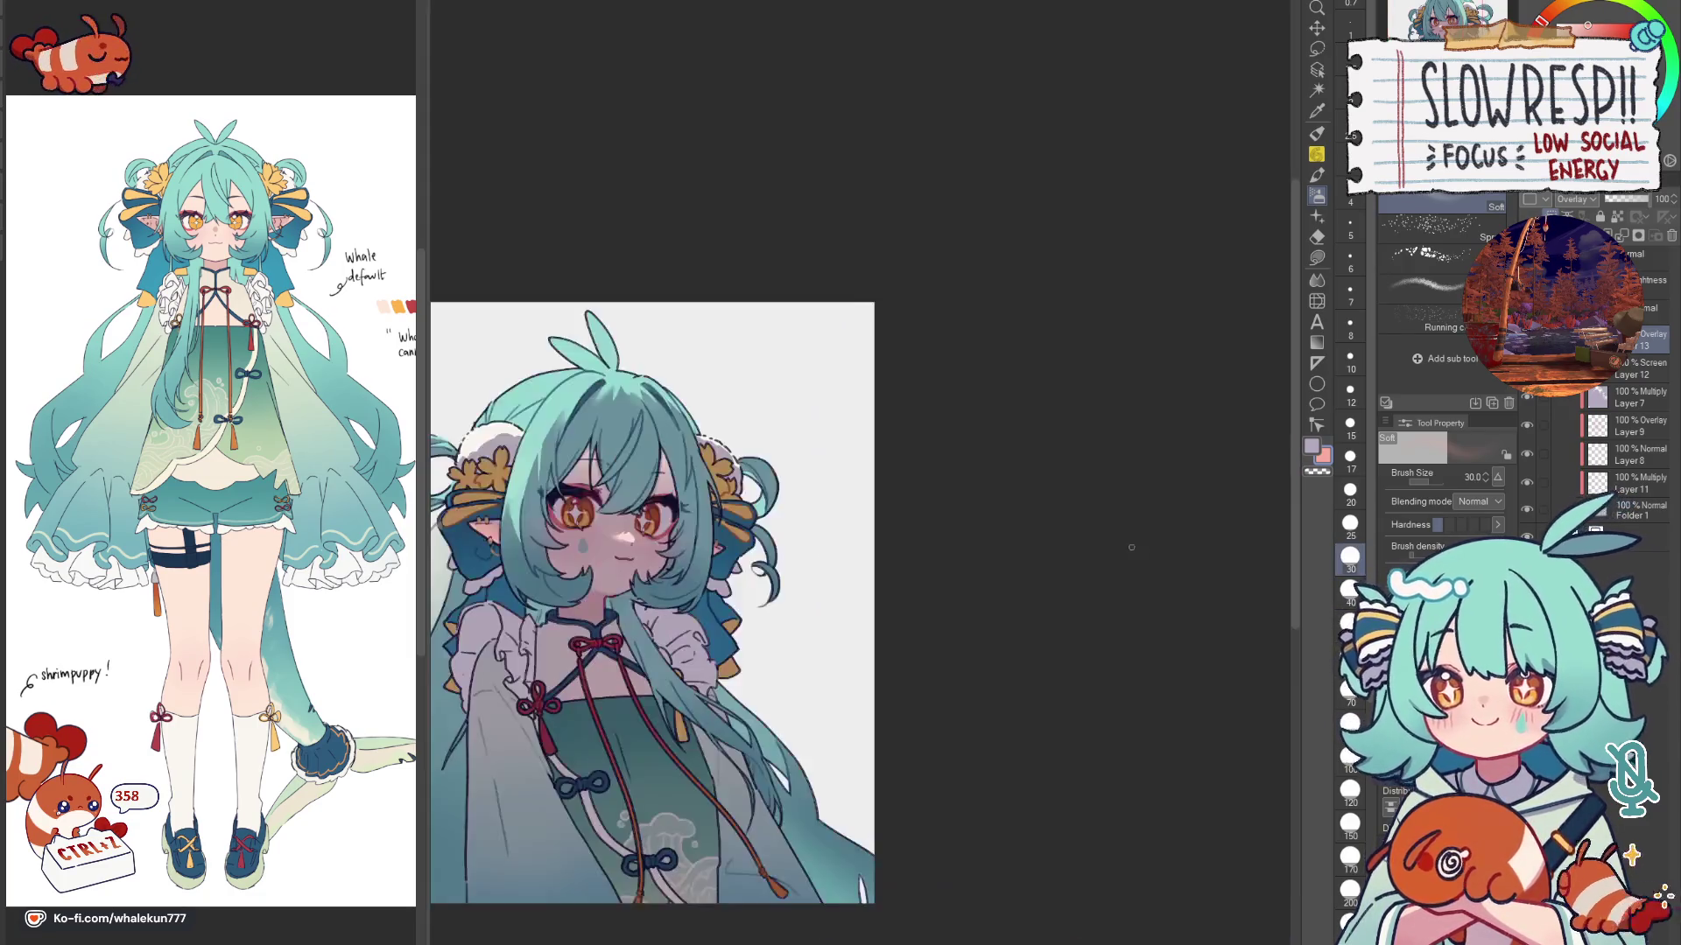
{"action": "key", "text": "h"}
{"action": "scroll", "coordinate": [944, 590], "scroll_direction": "up", "scroll_amount": 3}
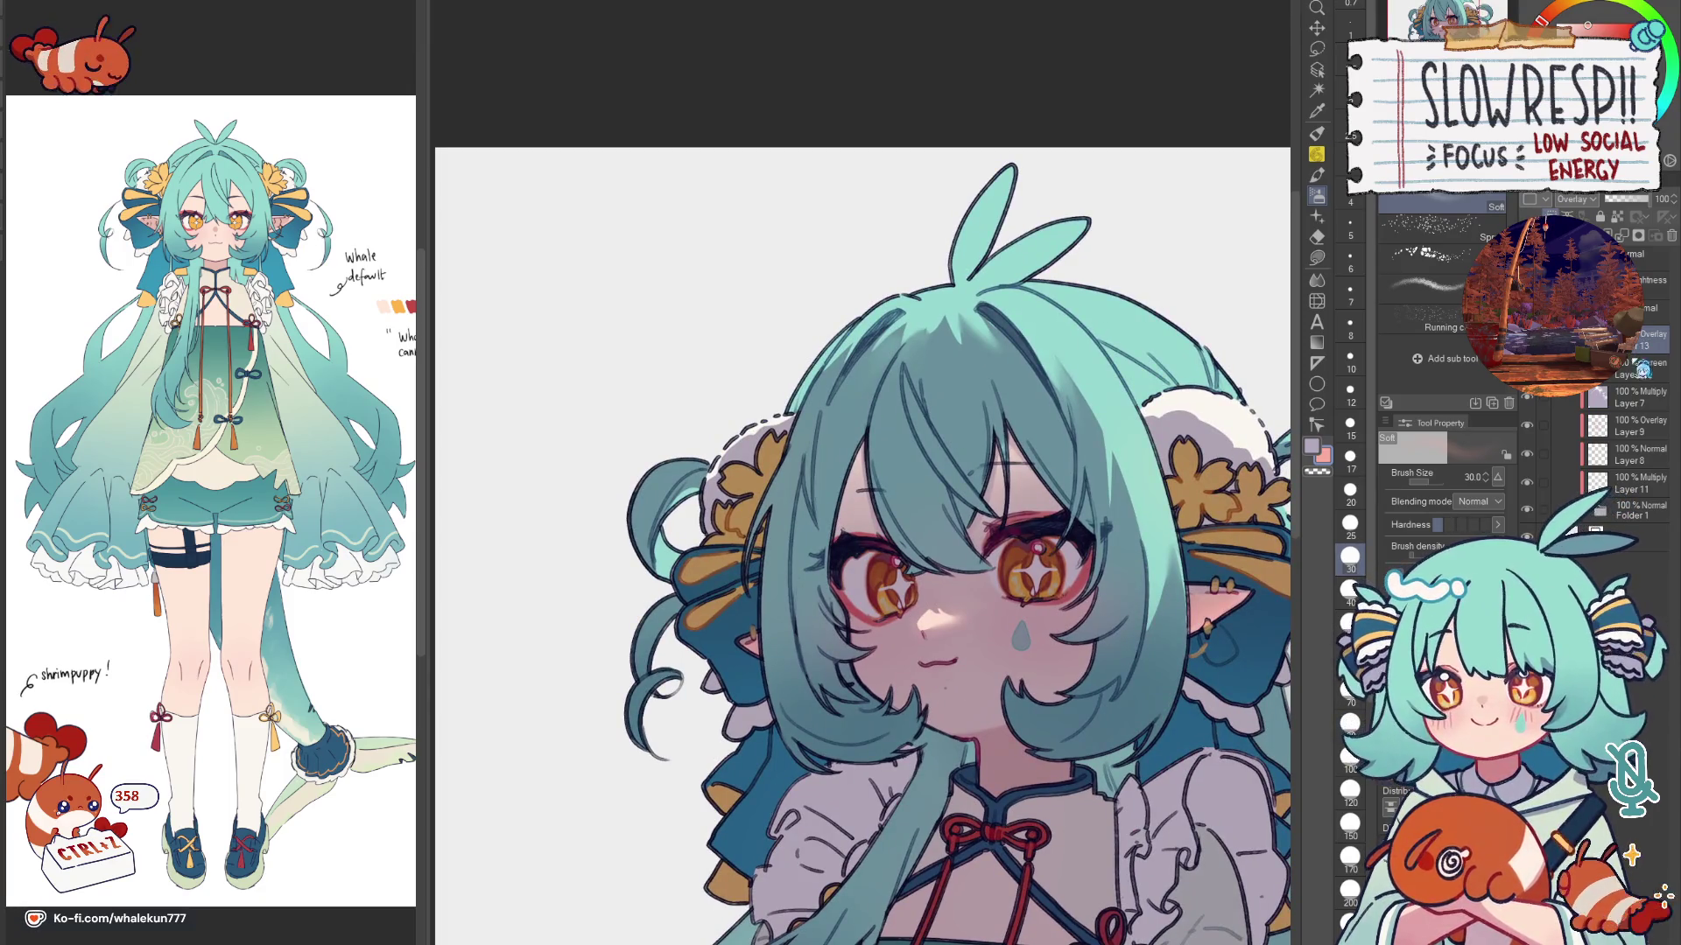
Step: Select the Overlay layer above Multiply Layer 7 with a medium brush and a warm orange colour
{"action": "left_click", "coordinate": [1635, 396]}
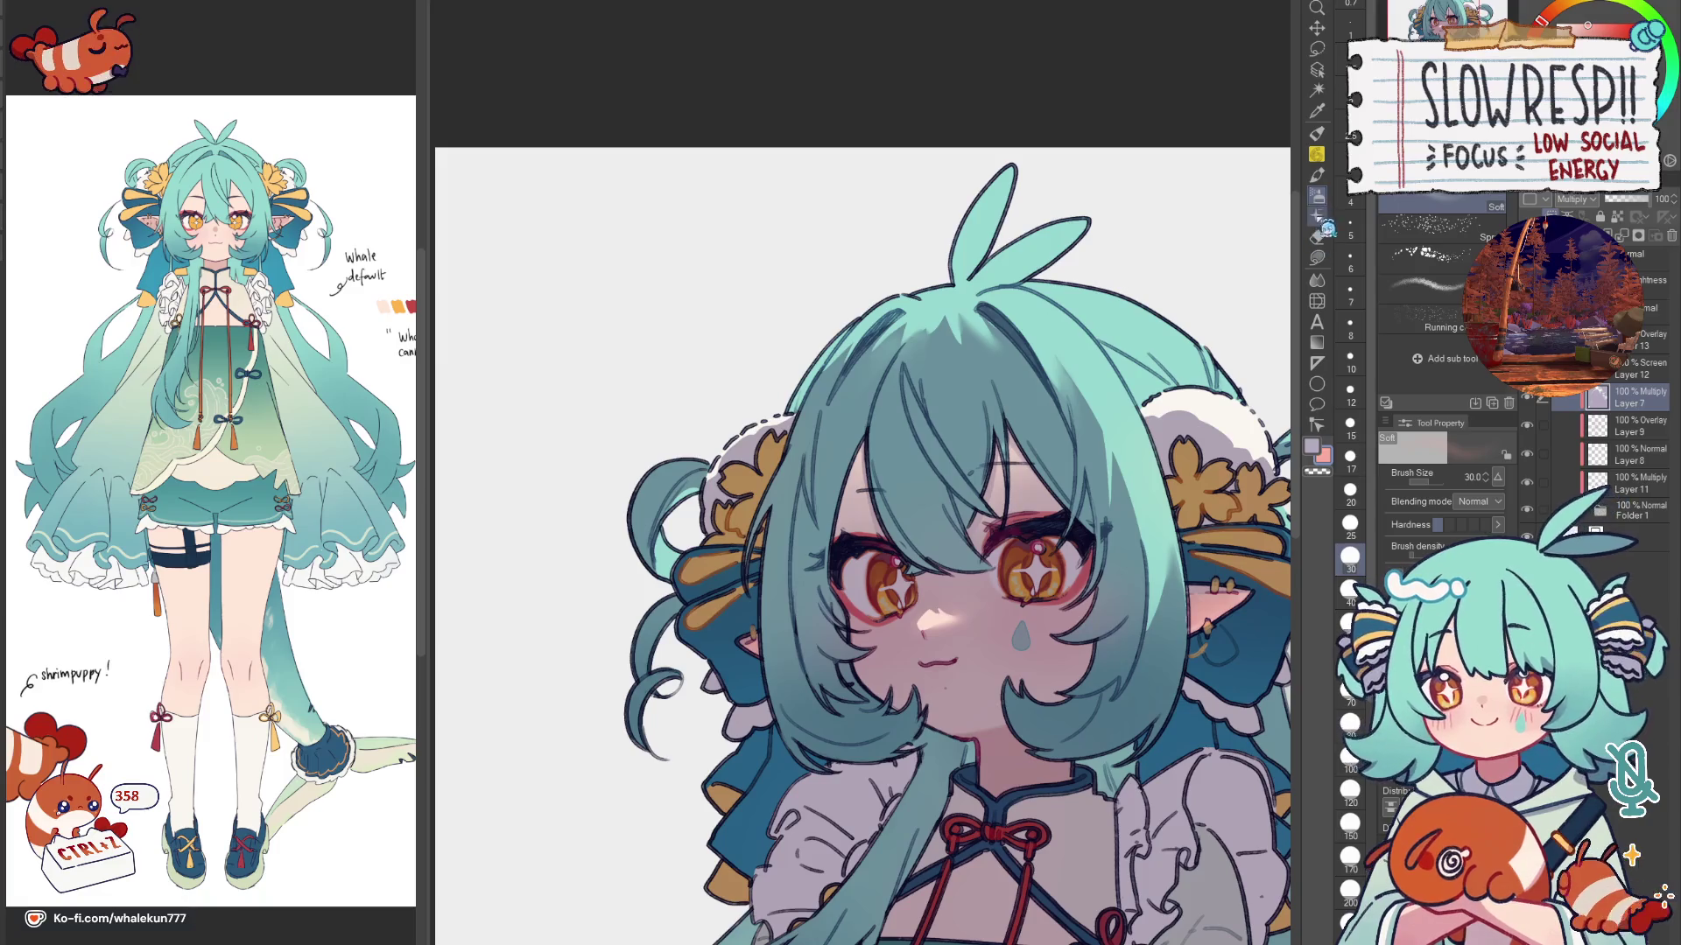
{"action": "left_click", "coordinate": [1350, 654]}
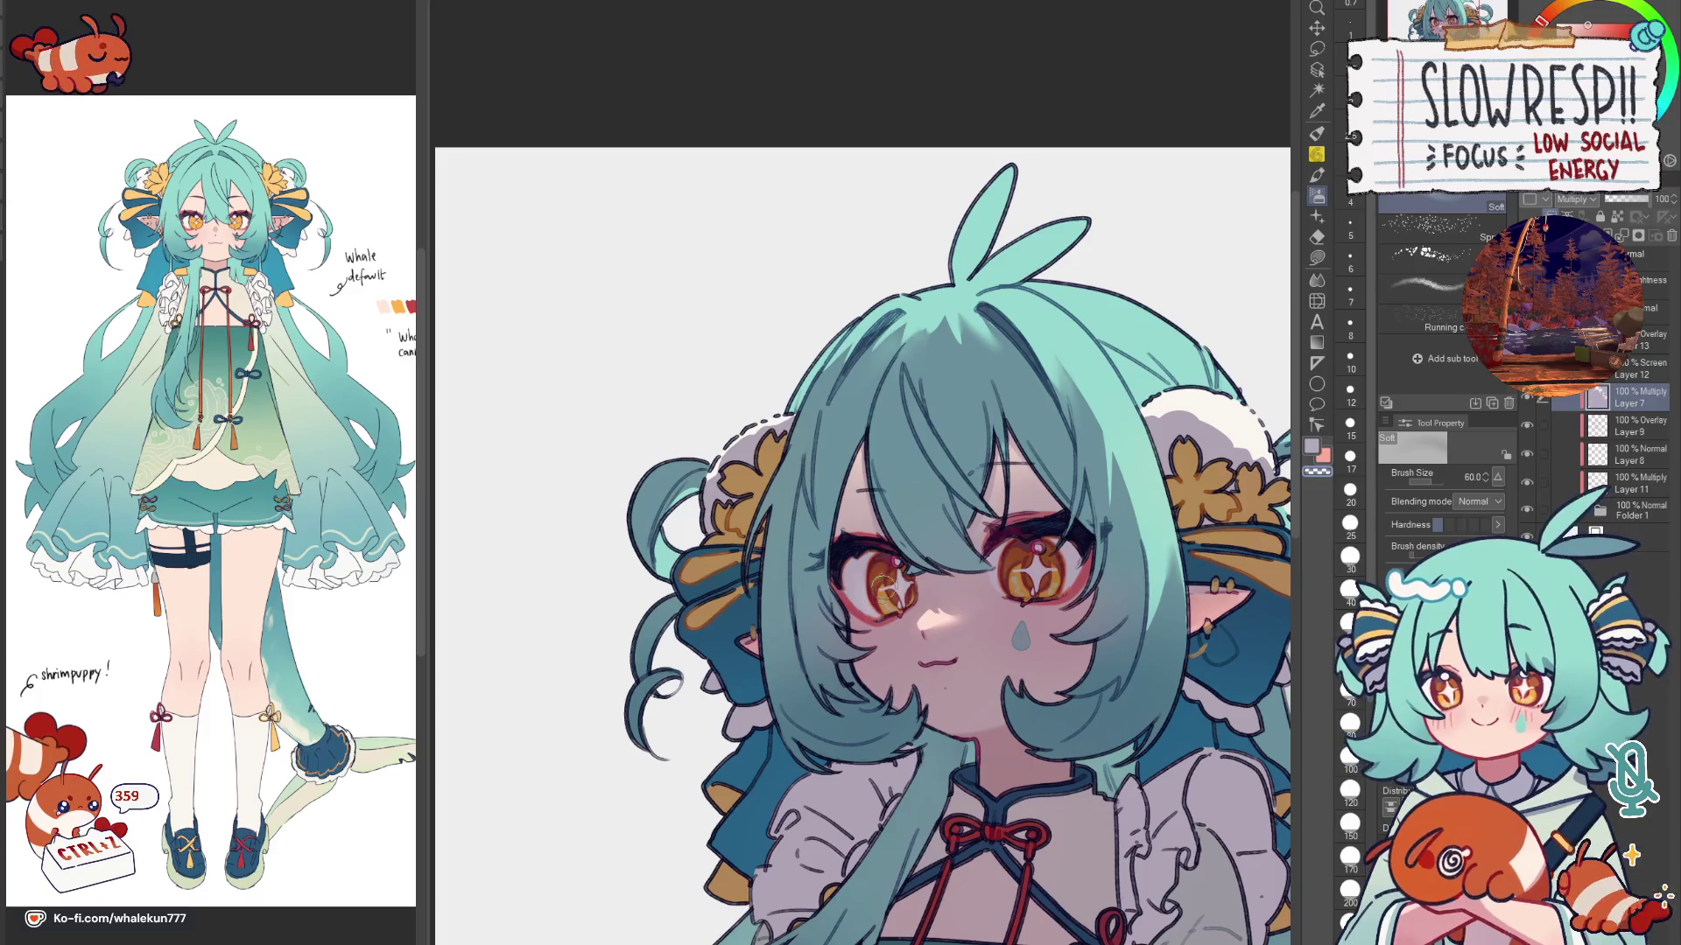
{"action": "left_click", "coordinate": [1639, 352]}
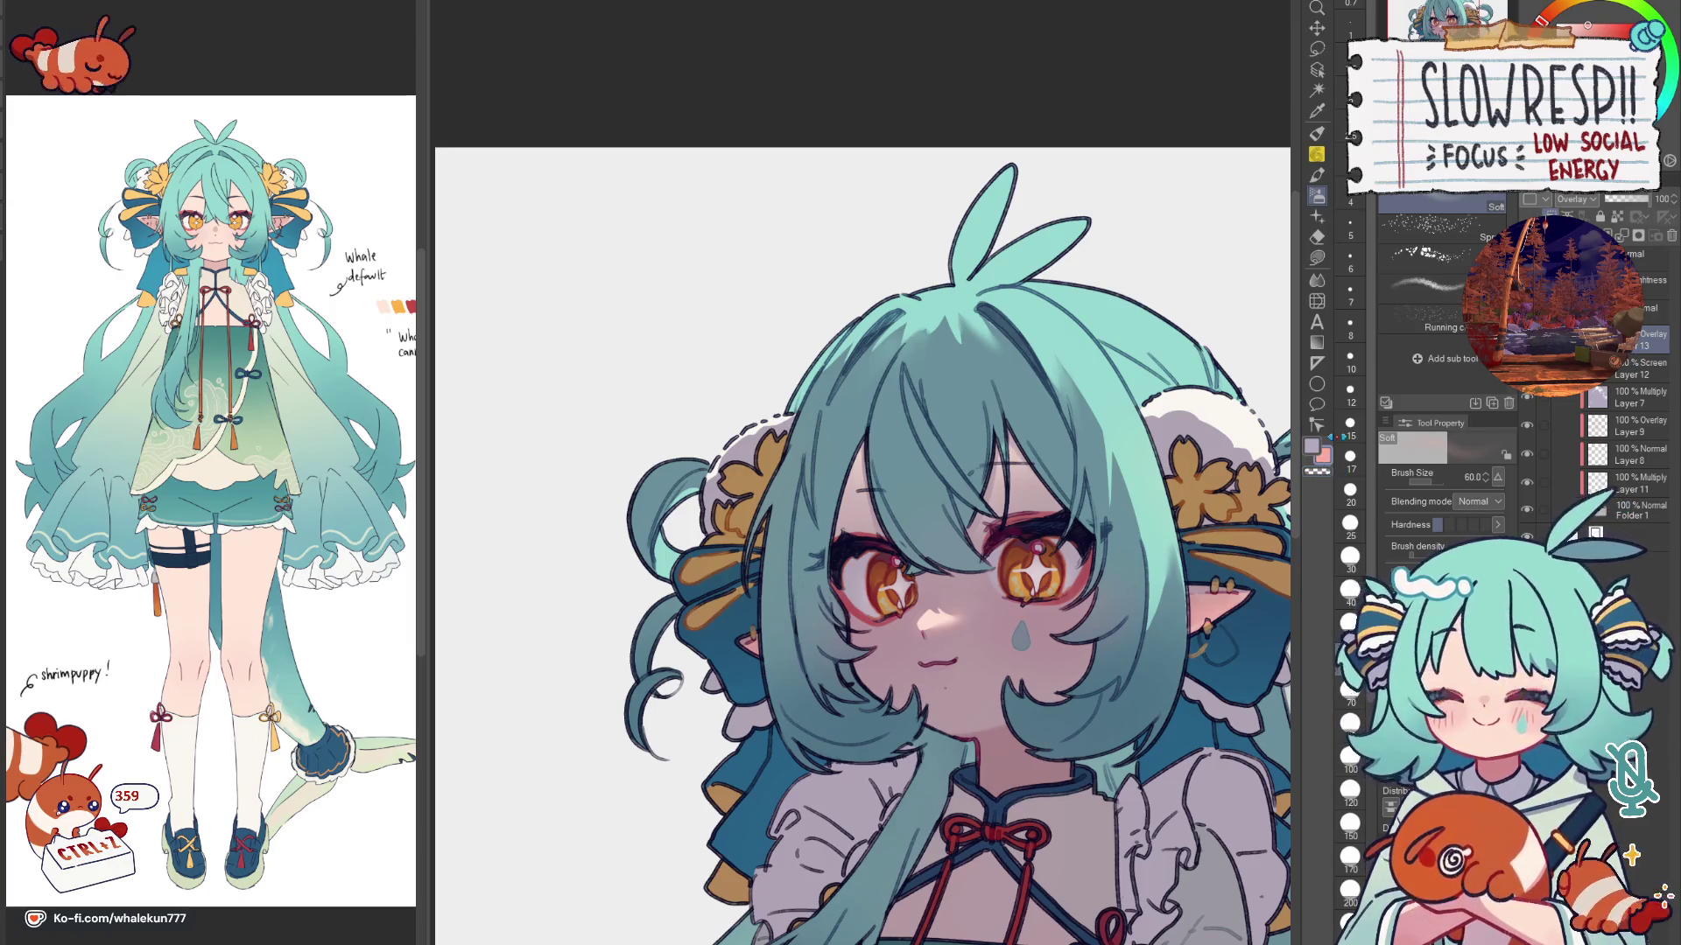
{"action": "left_click", "coordinate": [1592, 23]}
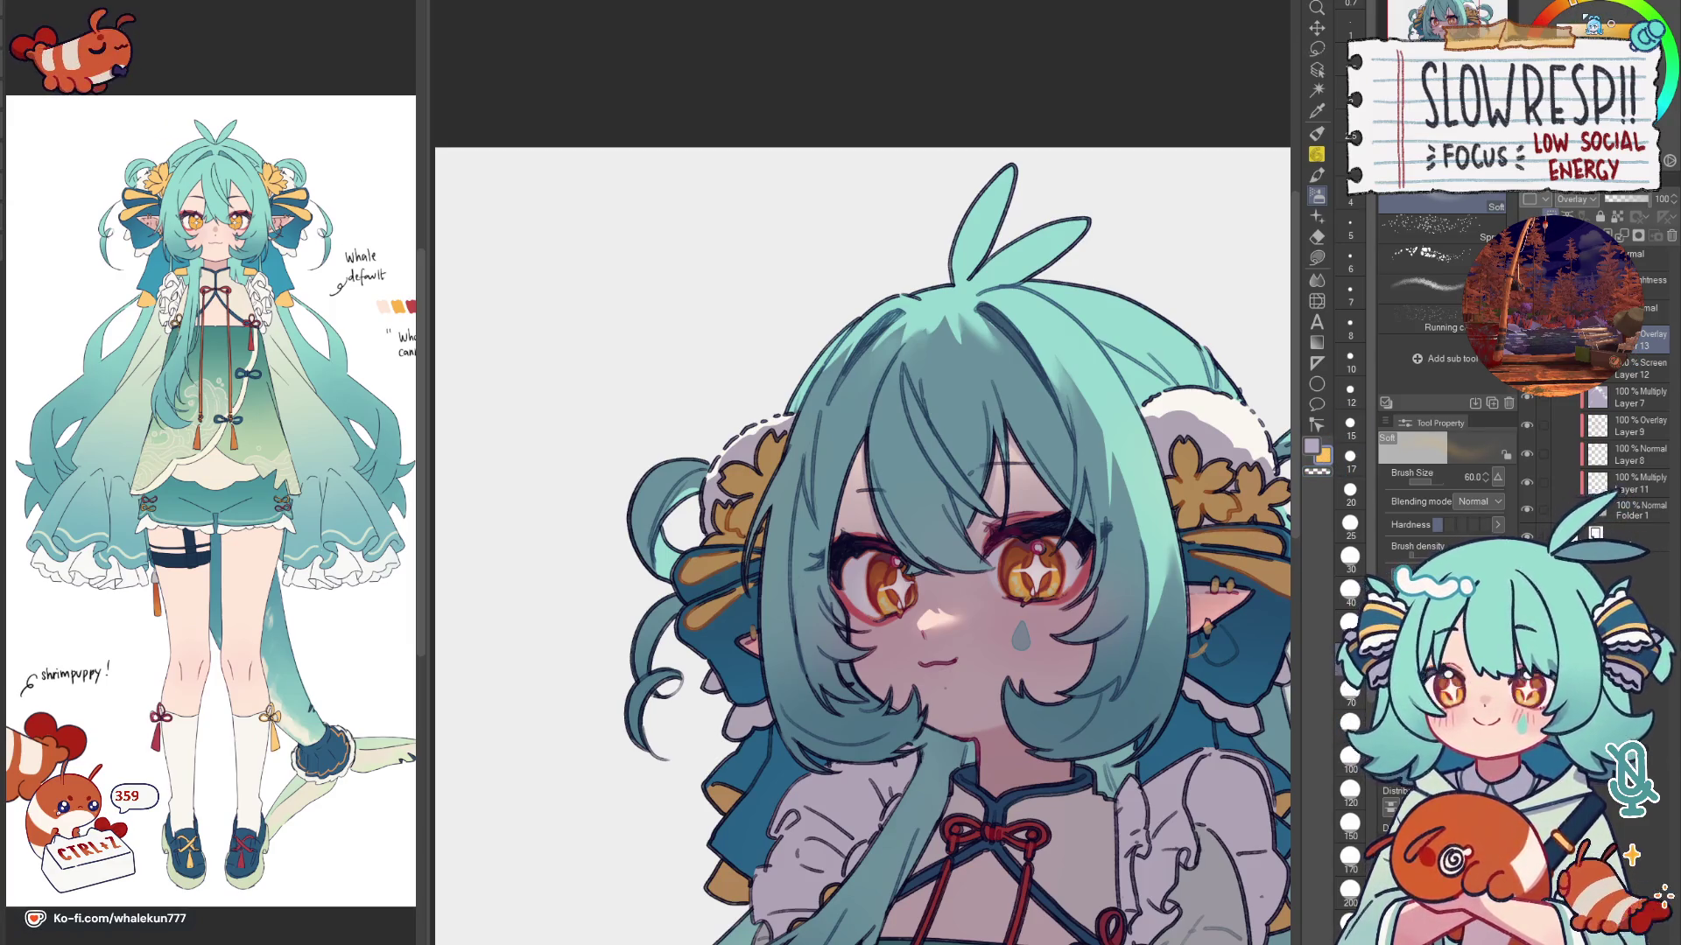
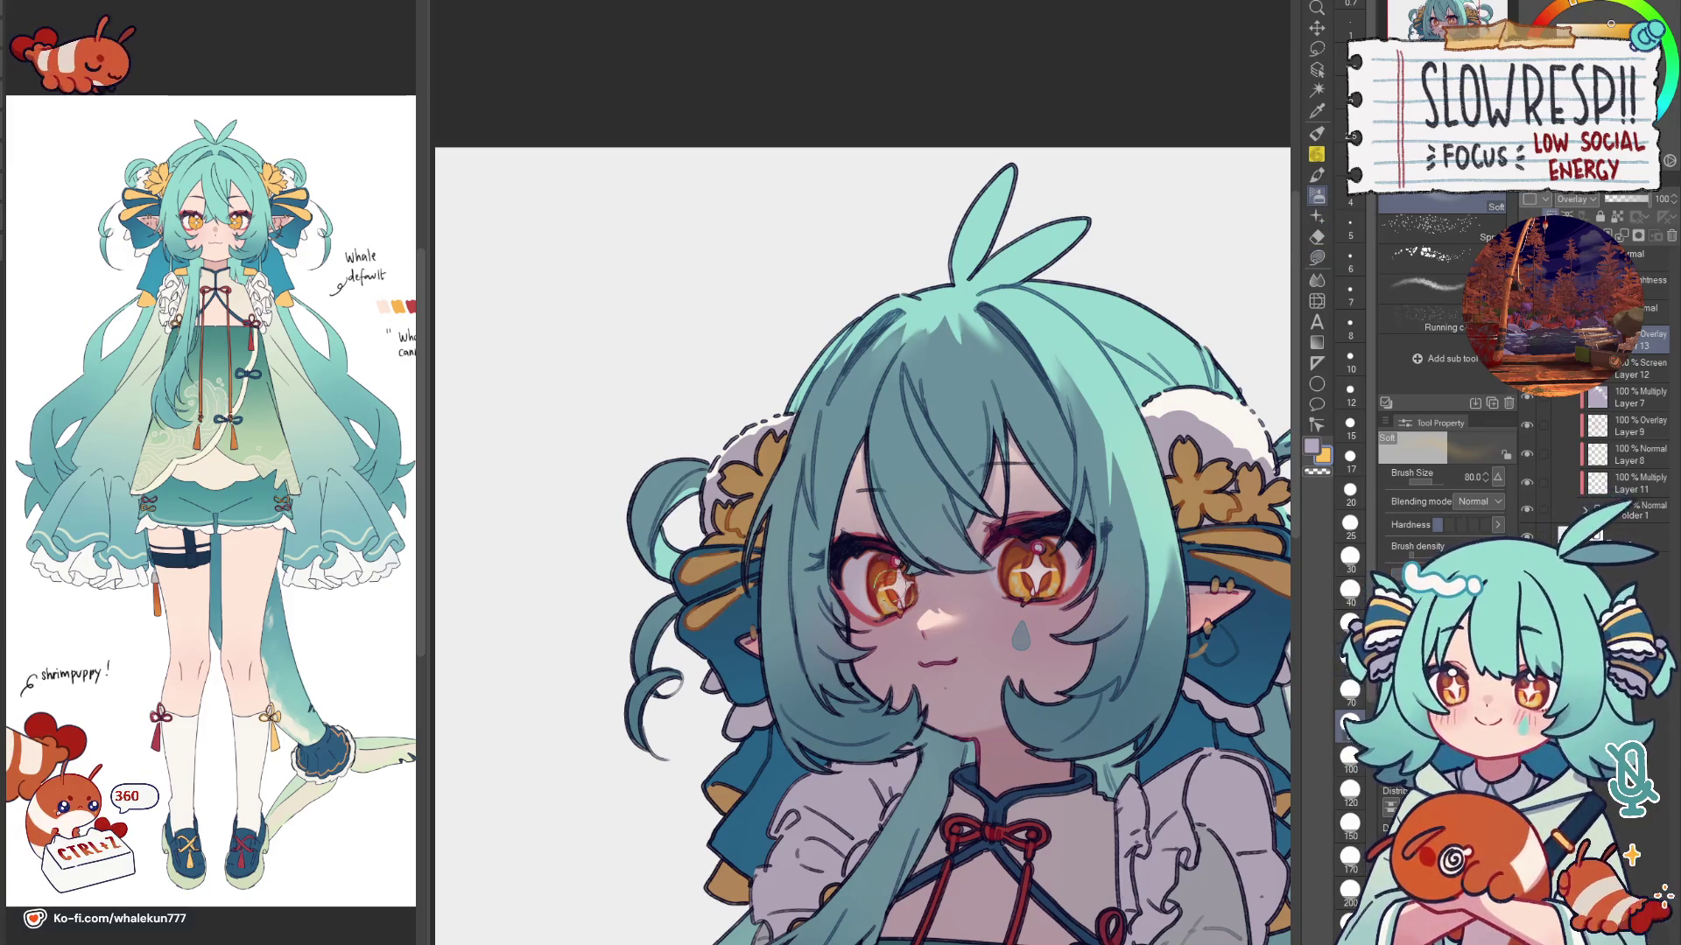
Step: Sample the cyan and eye-orange colours and shrink the brush to 17 for detail work
{"action": "key", "text": "h"}
{"action": "key", "text": "ctrl+0"}
{"action": "key", "text": "h"}
{"action": "scroll", "coordinate": [703, 592], "scroll_direction": "up", "scroll_amount": 3}
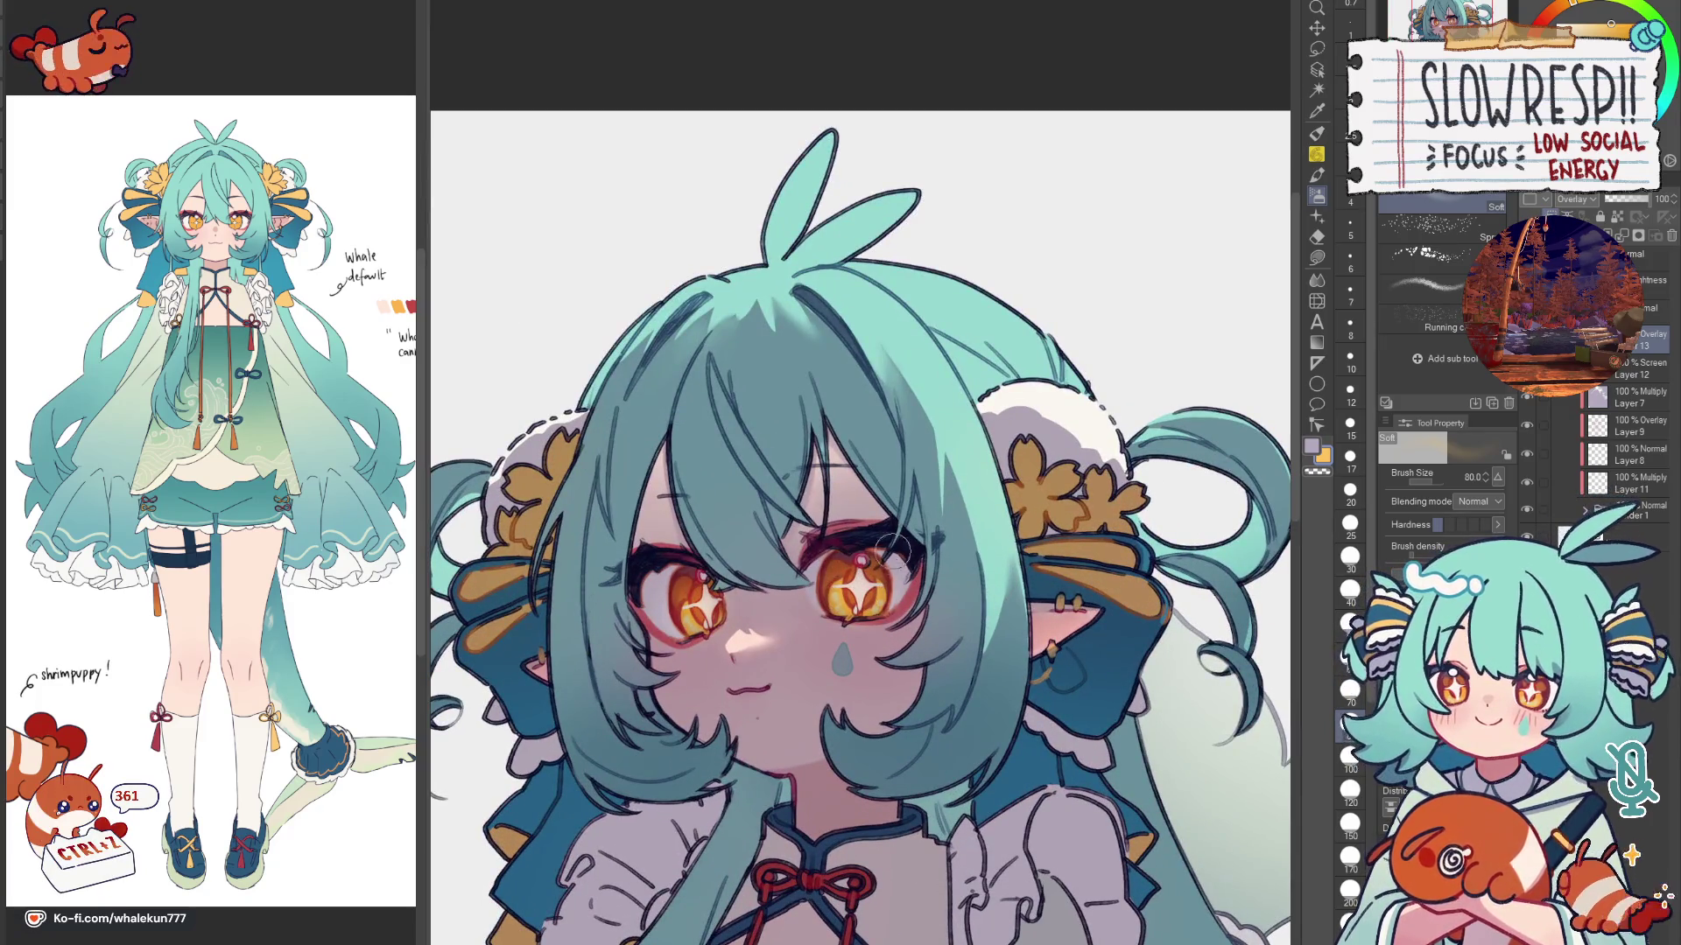
{"action": "scroll", "coordinate": [877, 464], "scroll_direction": "down", "scroll_amount": 5}
{"action": "key", "text": "h"}
{"action": "key", "text": "h"}
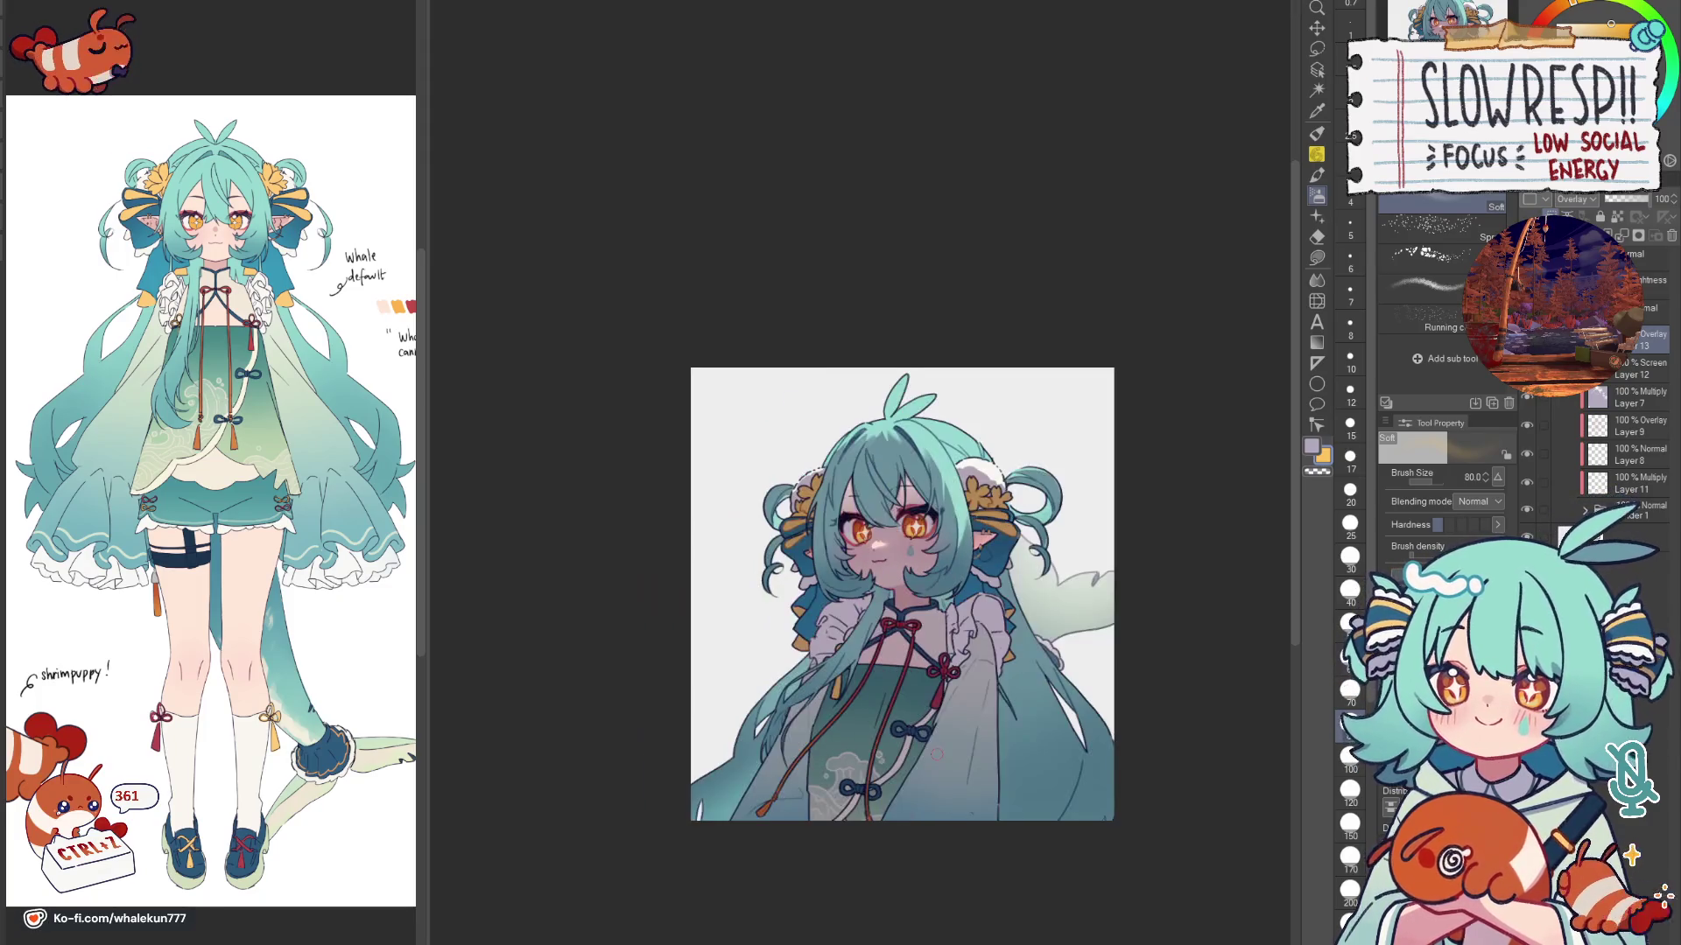
{"action": "scroll", "coordinate": [798, 555], "scroll_direction": "up", "scroll_amount": 2}
{"action": "scroll", "coordinate": [798, 555], "scroll_direction": "up", "scroll_amount": 3}
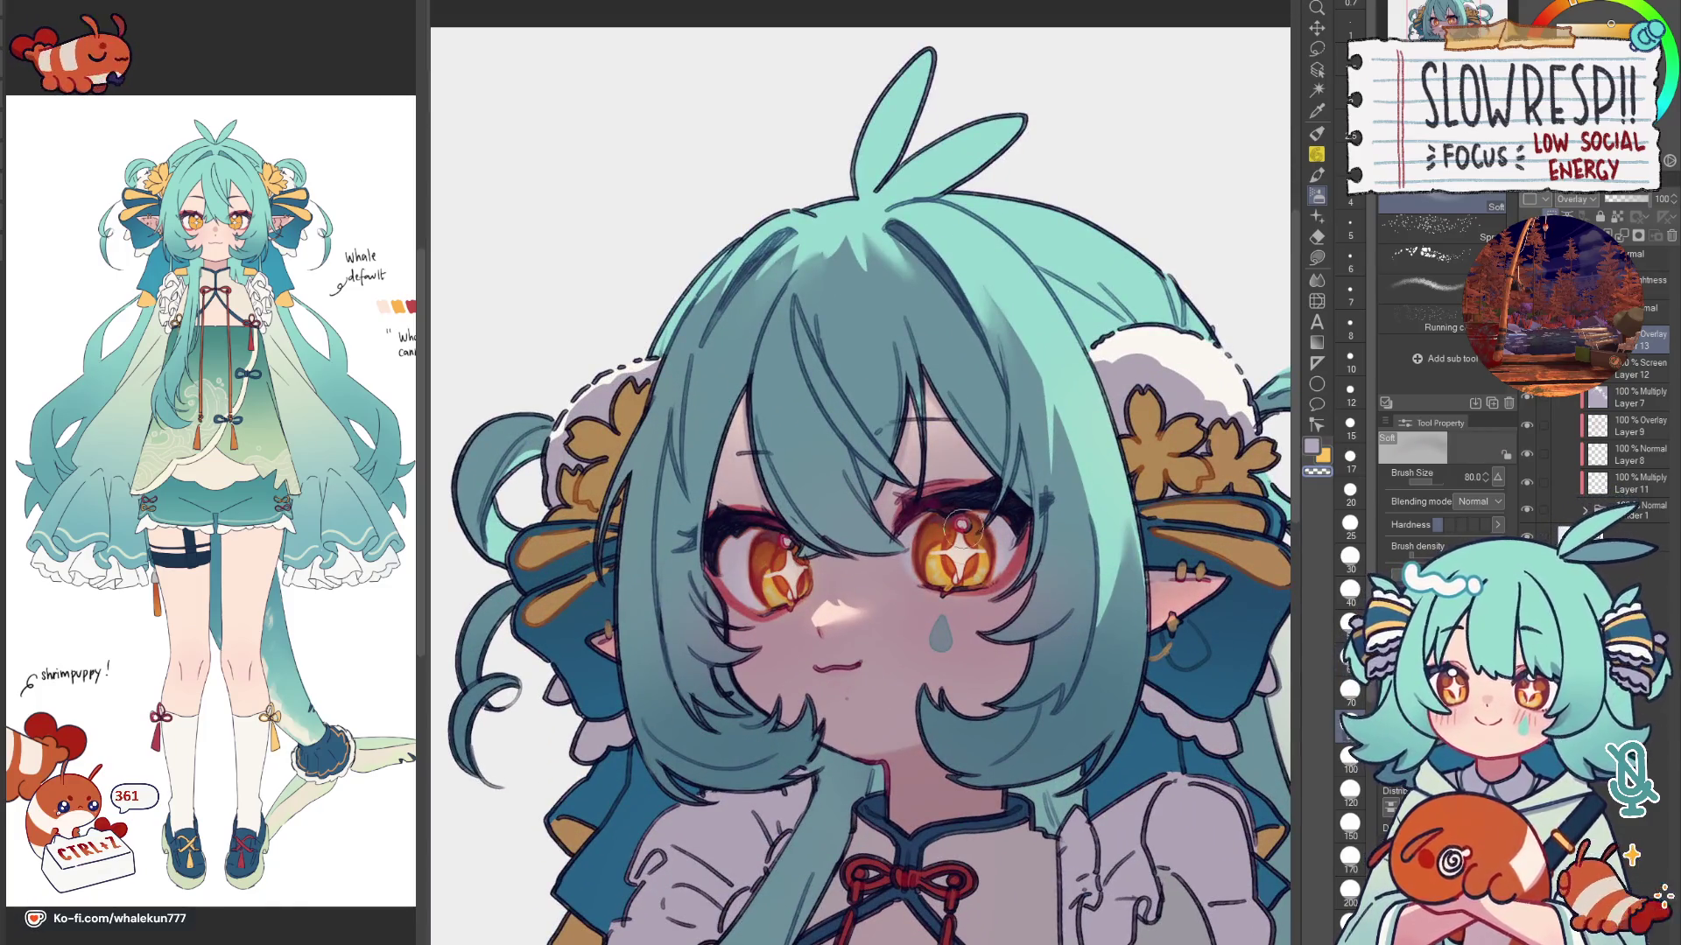
{"action": "left_click", "coordinate": [778, 567], "text": "alt"}
{"action": "key", "text": "bracketleft"}
{"action": "key", "text": "bracketleft"}
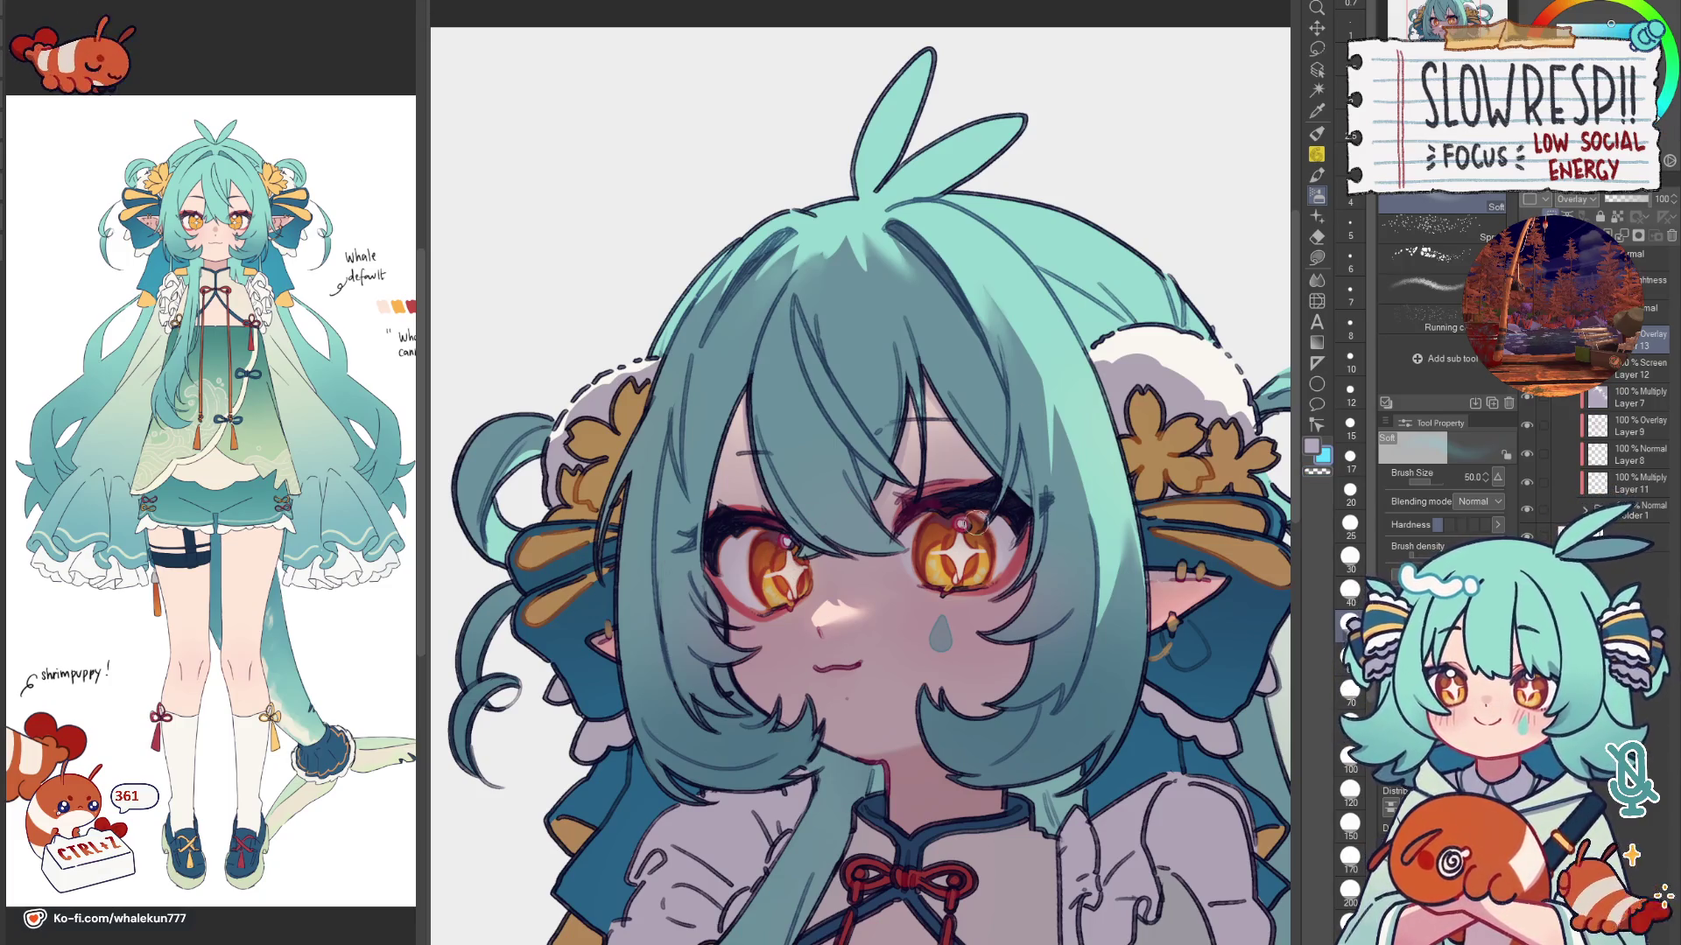
{"action": "left_click", "coordinate": [973, 546], "text": "alt"}
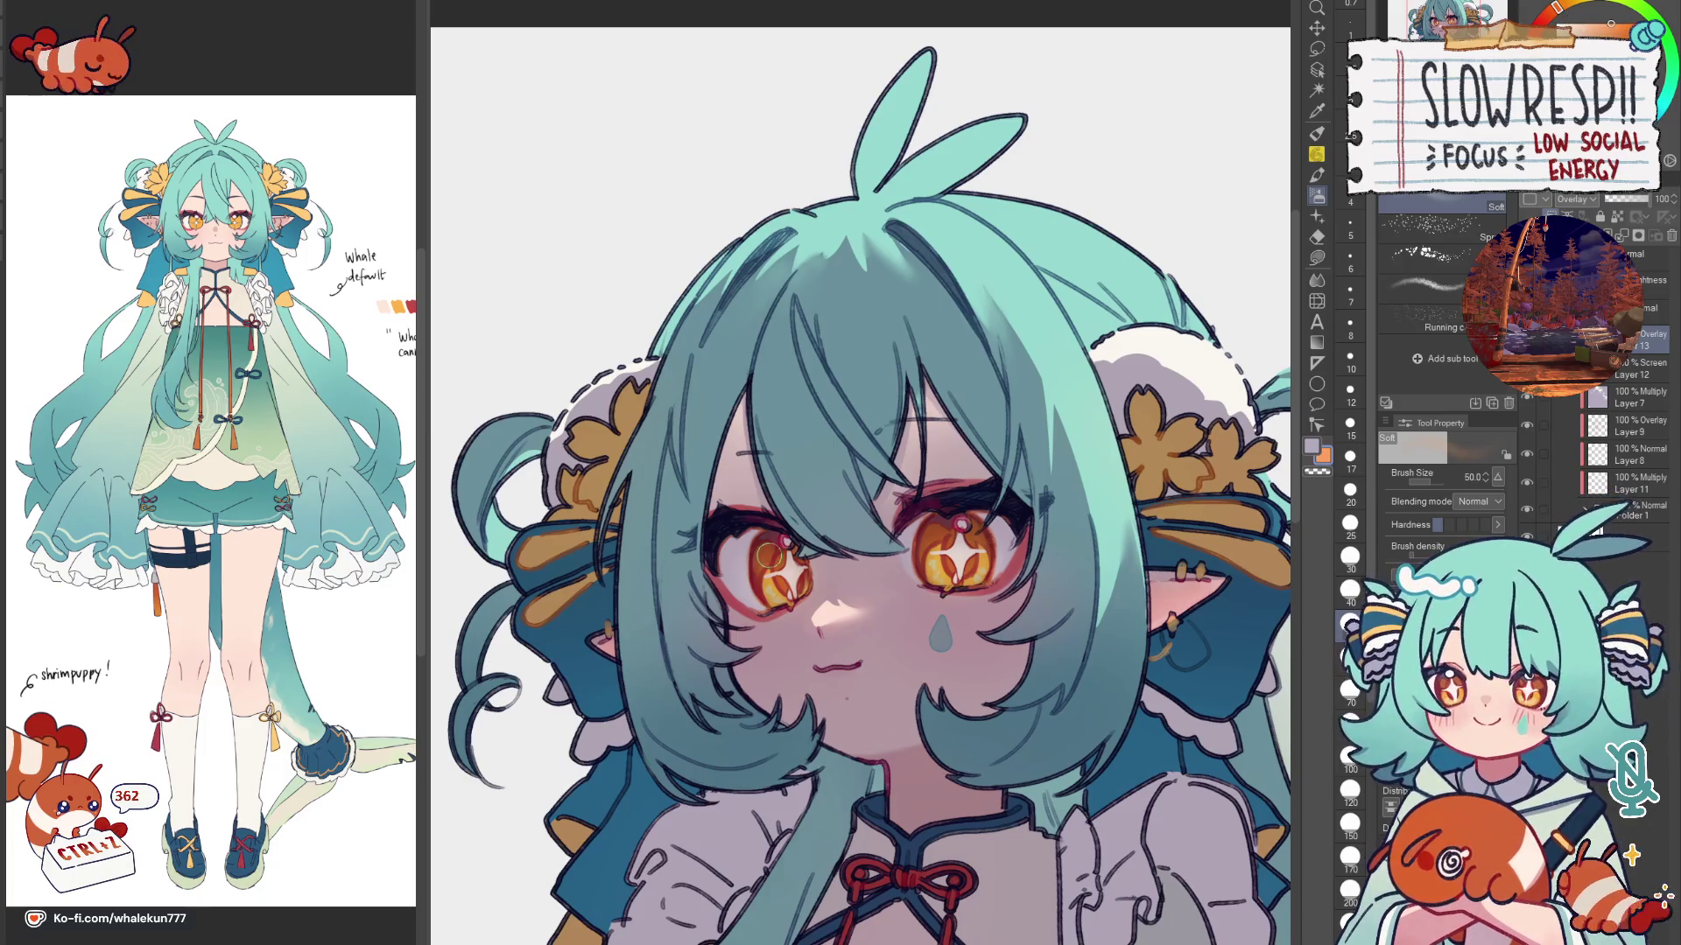
{"action": "key", "text": "bracketleft"}
{"action": "key", "text": "bracketleft"}
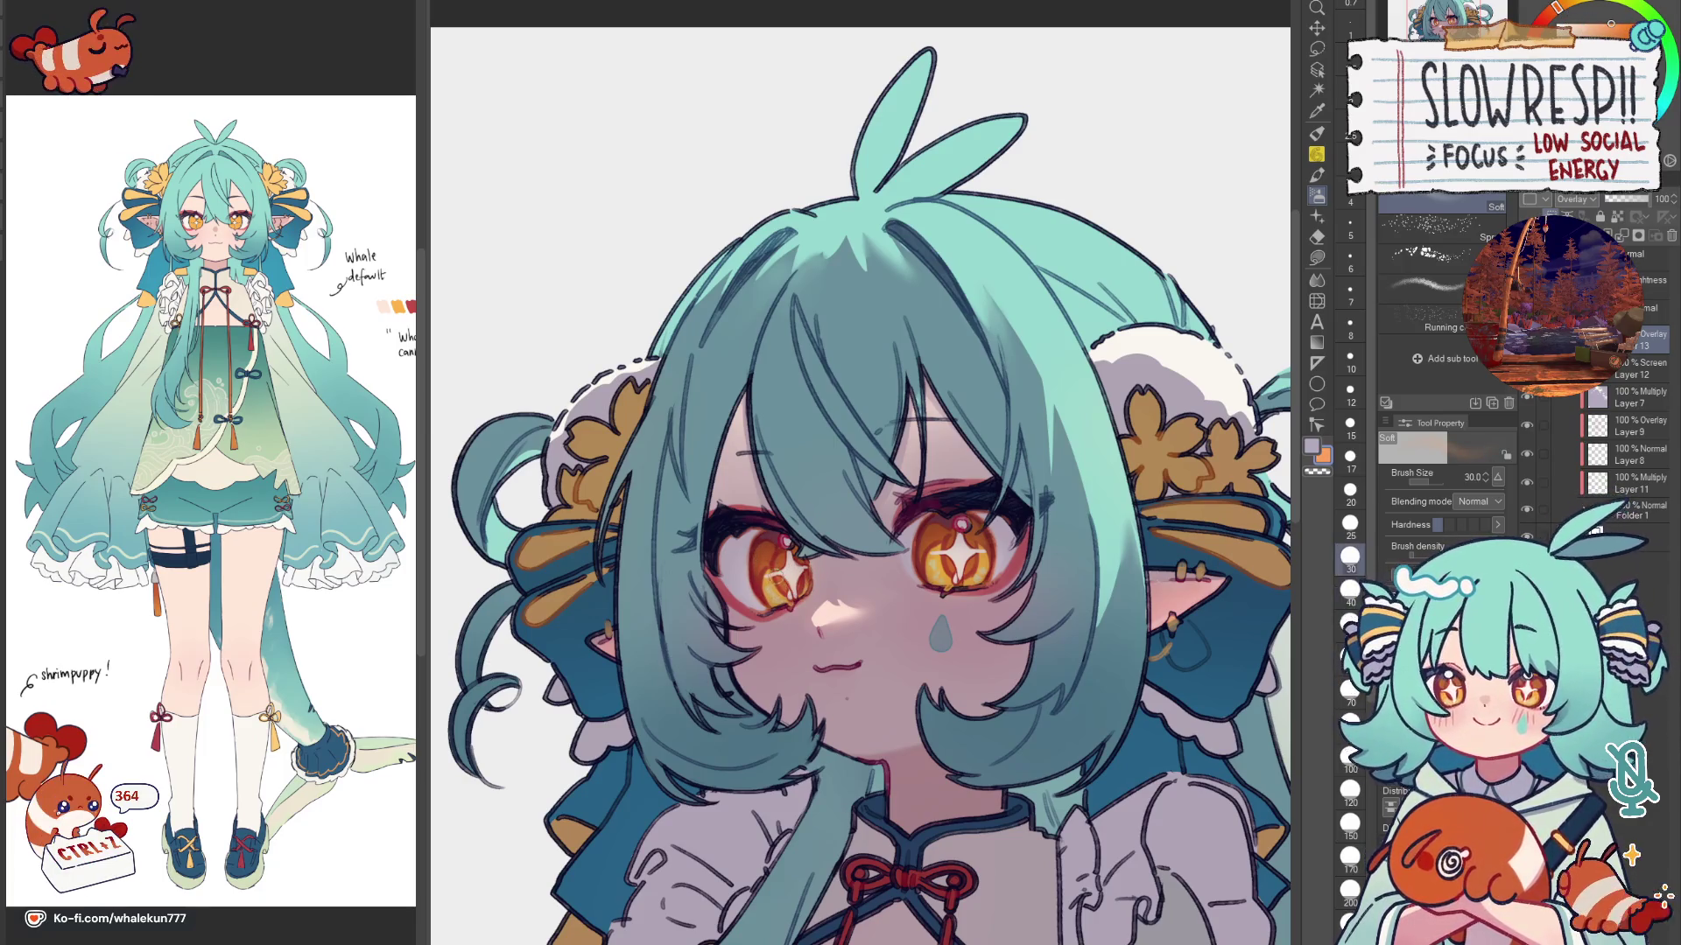
{"action": "key", "text": "bracketleft"}
{"action": "key", "text": "bracketleft"}
{"action": "key", "text": "bracketleft"}
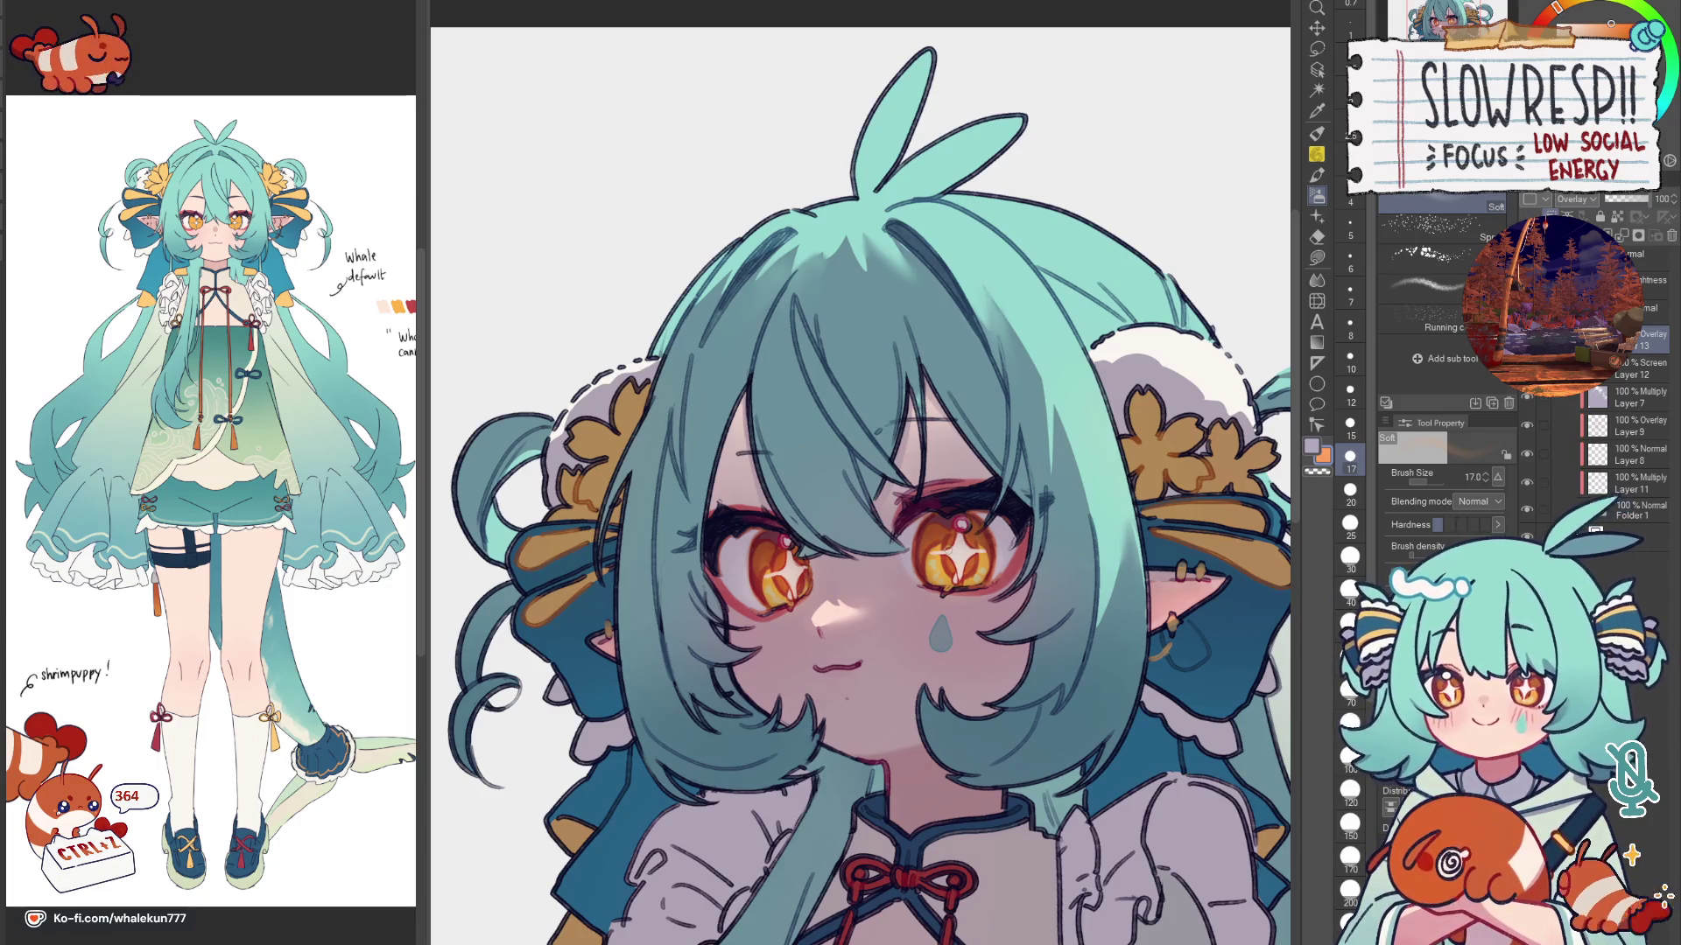
Step: Paint the eye highlights with brush sizes 30-80, mirroring the view to check, then zoom out
{"action": "key", "text": "bracketright"}
{"action": "key", "text": "bracketright"}
{"action": "key", "text": "bracketright"}
{"action": "key", "text": "h"}
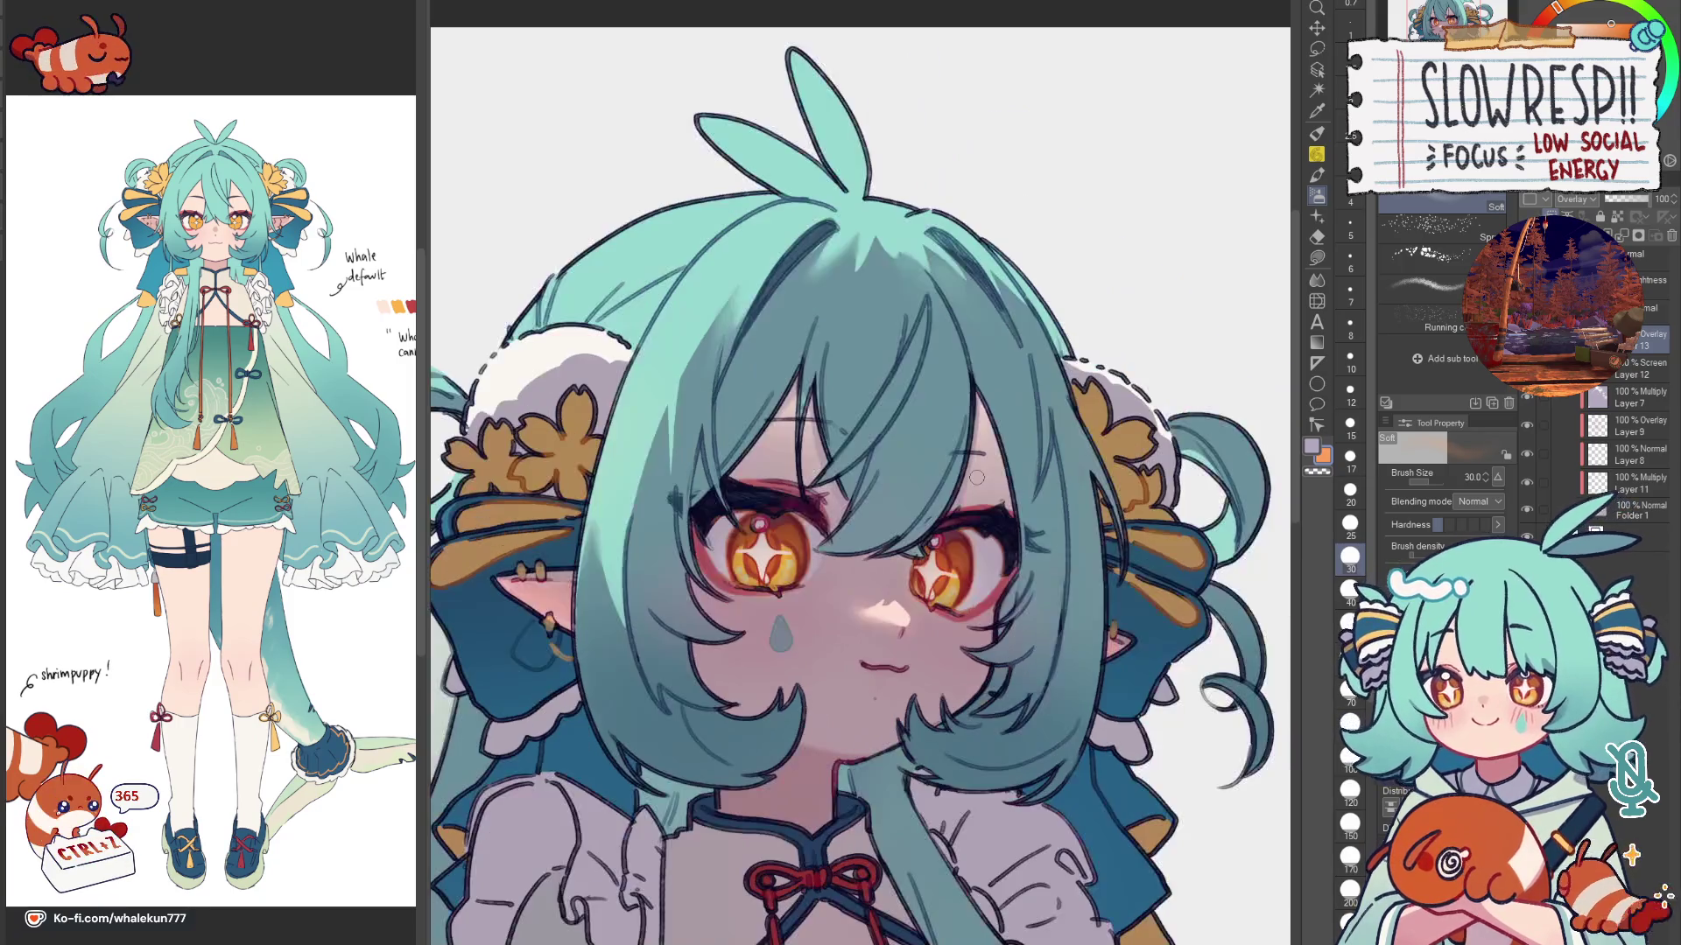
{"action": "key", "text": "bracketright"}
{"action": "key", "text": "bracketright"}
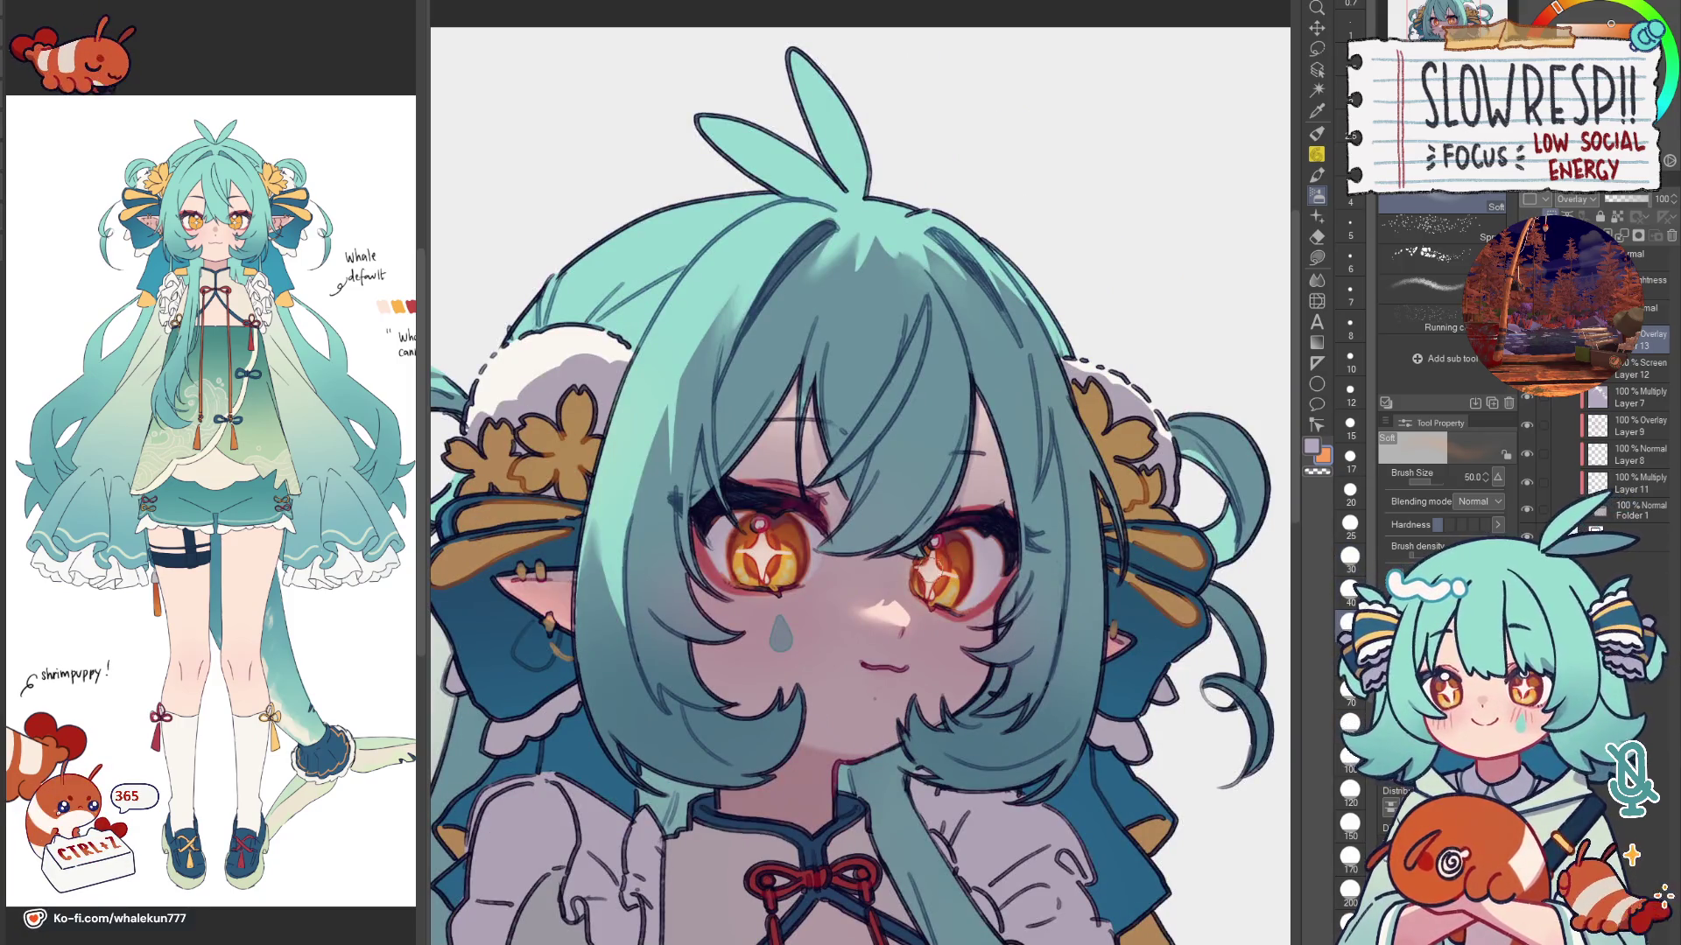
{"action": "scroll", "coordinate": [946, 560], "scroll_direction": "down", "scroll_amount": 2}
{"action": "scroll", "coordinate": [875, 651], "scroll_direction": "down", "scroll_amount": 4}
{"action": "key", "text": "h"}
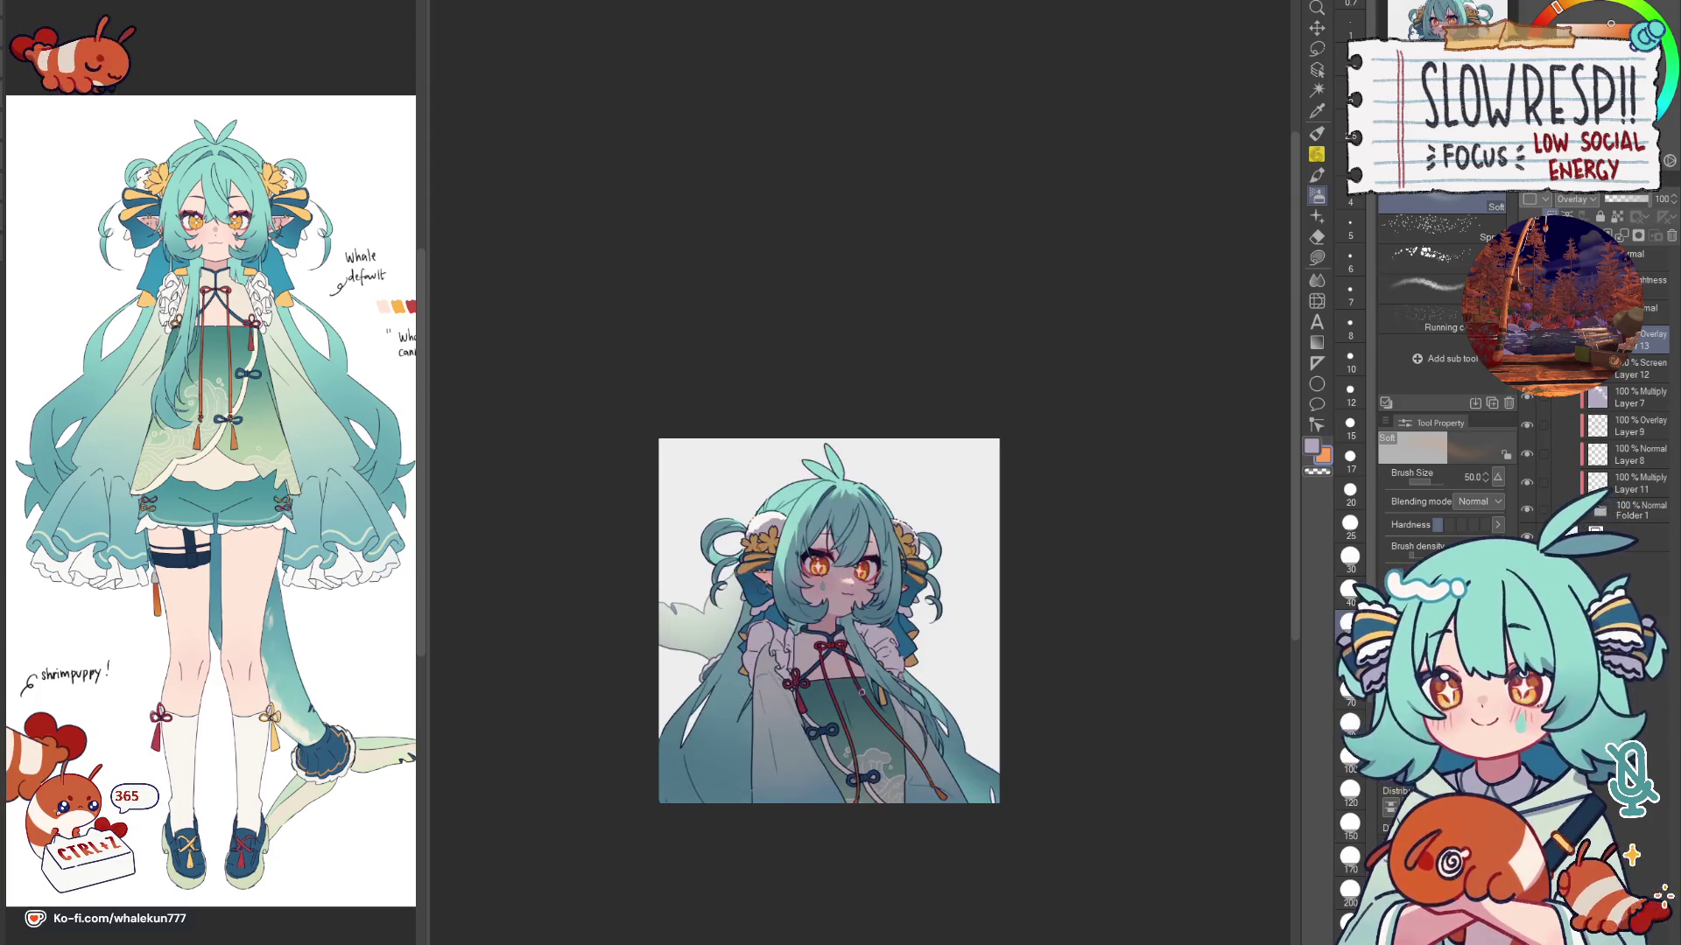
{"action": "key", "text": "h"}
{"action": "scroll", "coordinate": [899, 580], "scroll_direction": "up", "scroll_amount": 3}
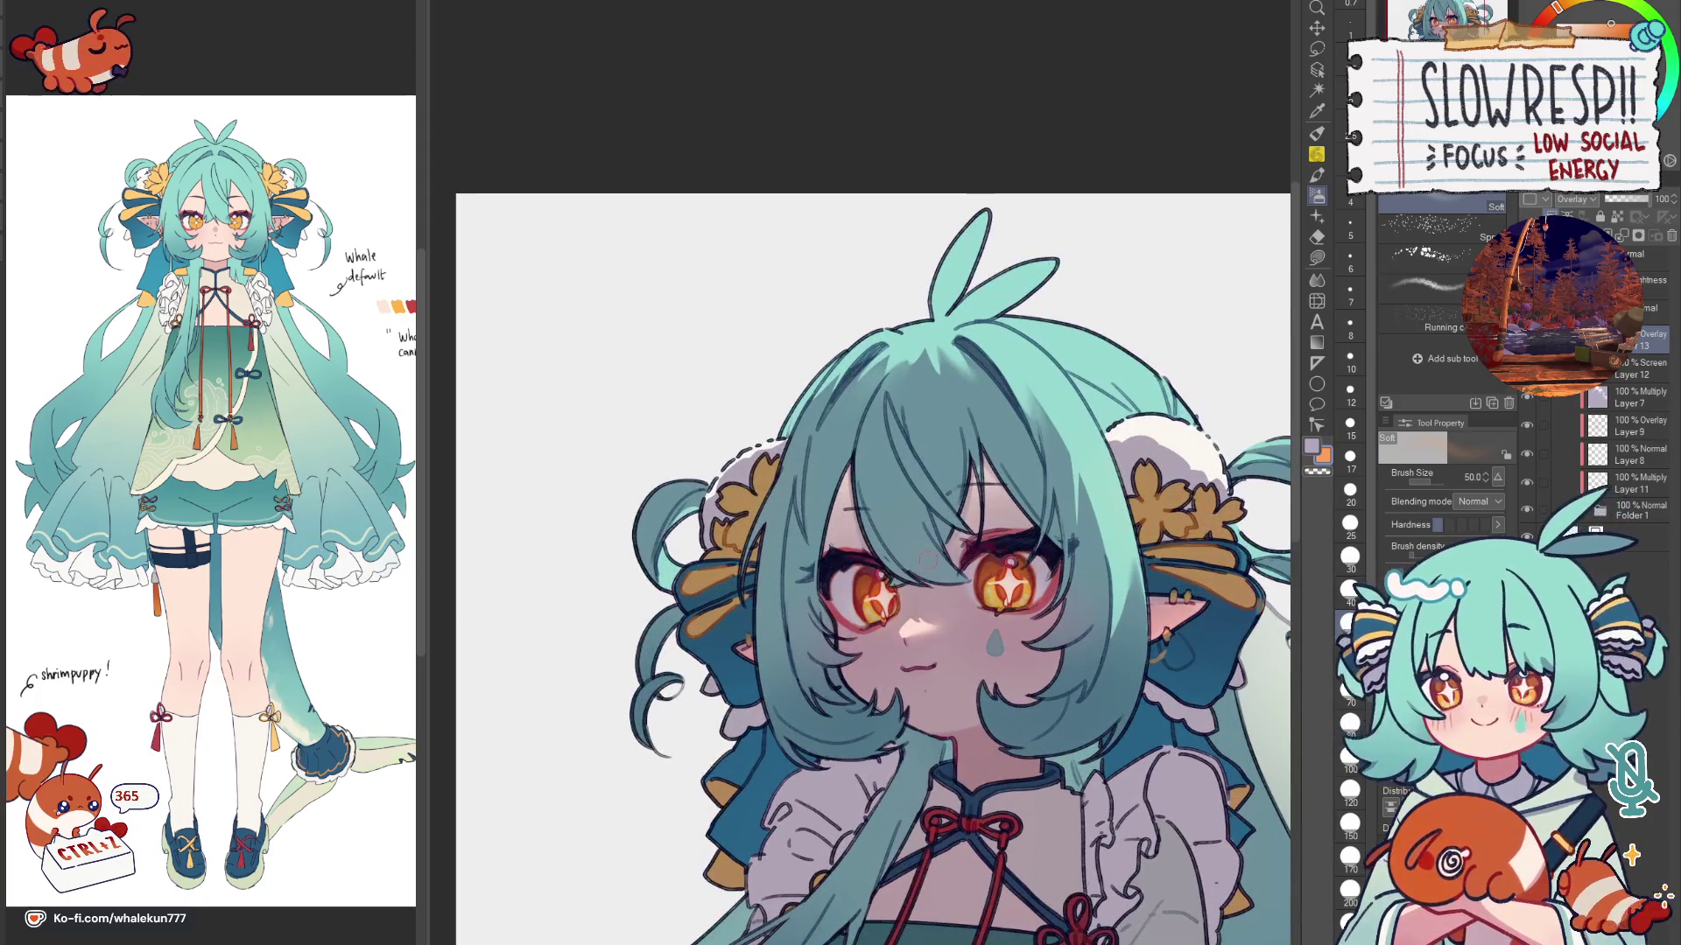
{"action": "key", "text": "bracketright"}
{"action": "key", "text": "bracketright"}
{"action": "key", "text": "bracketright"}
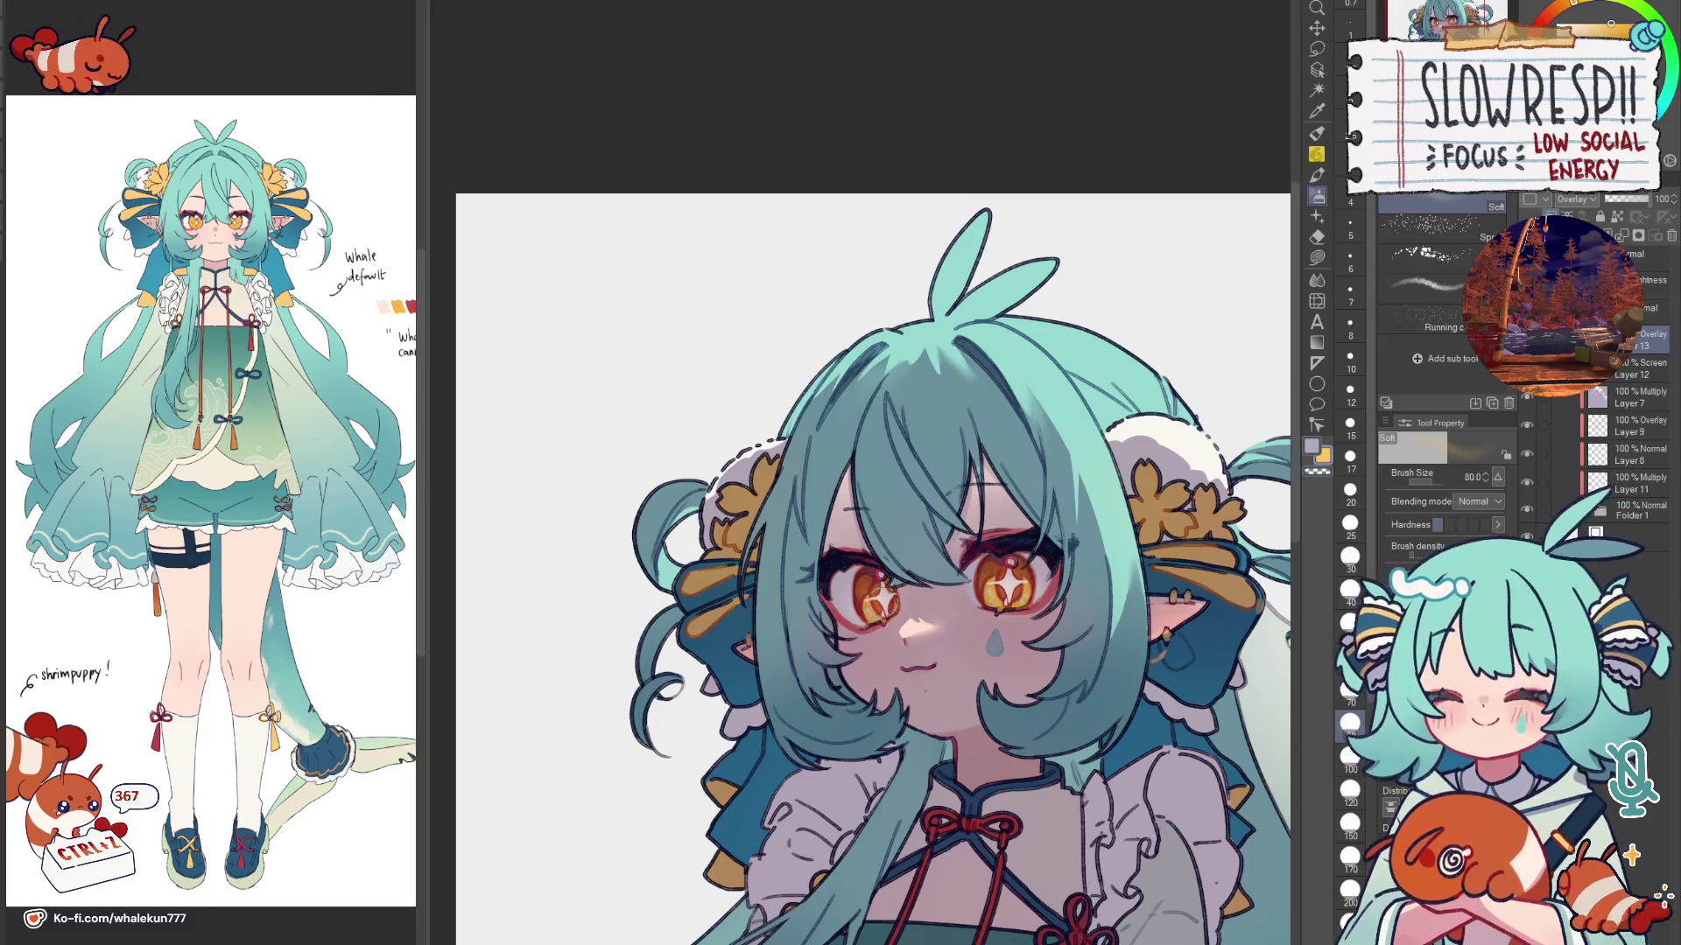
{"action": "key", "text": "h"}
{"action": "key", "text": "h"}
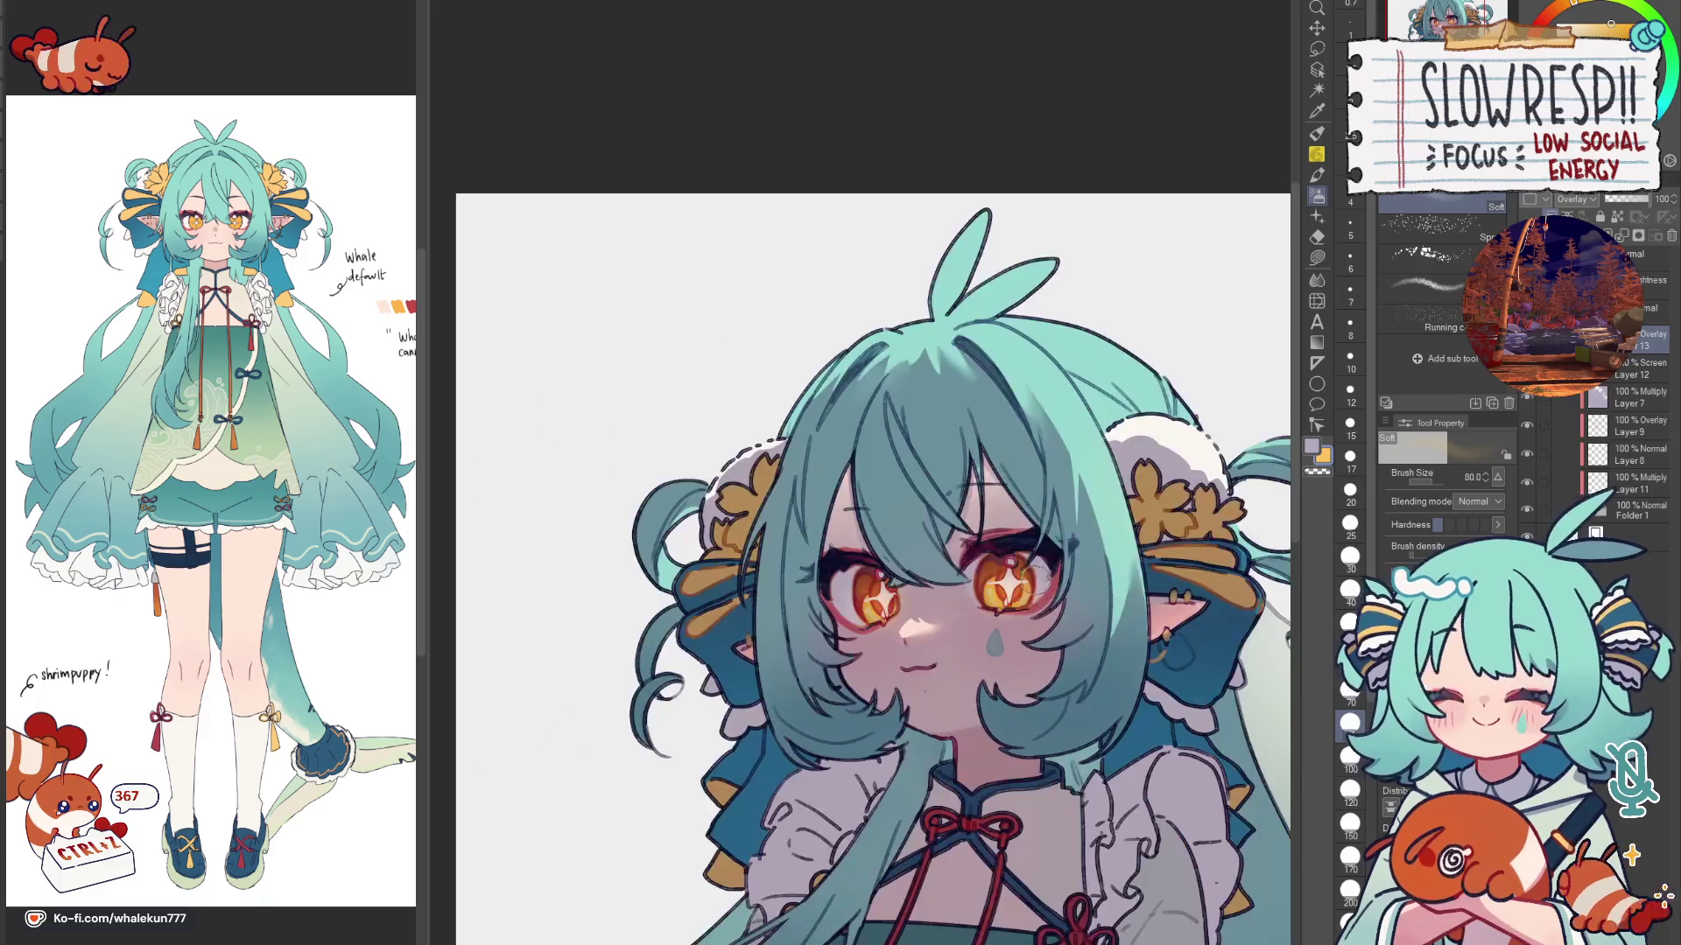
{"action": "key", "text": "ctrl+z"}
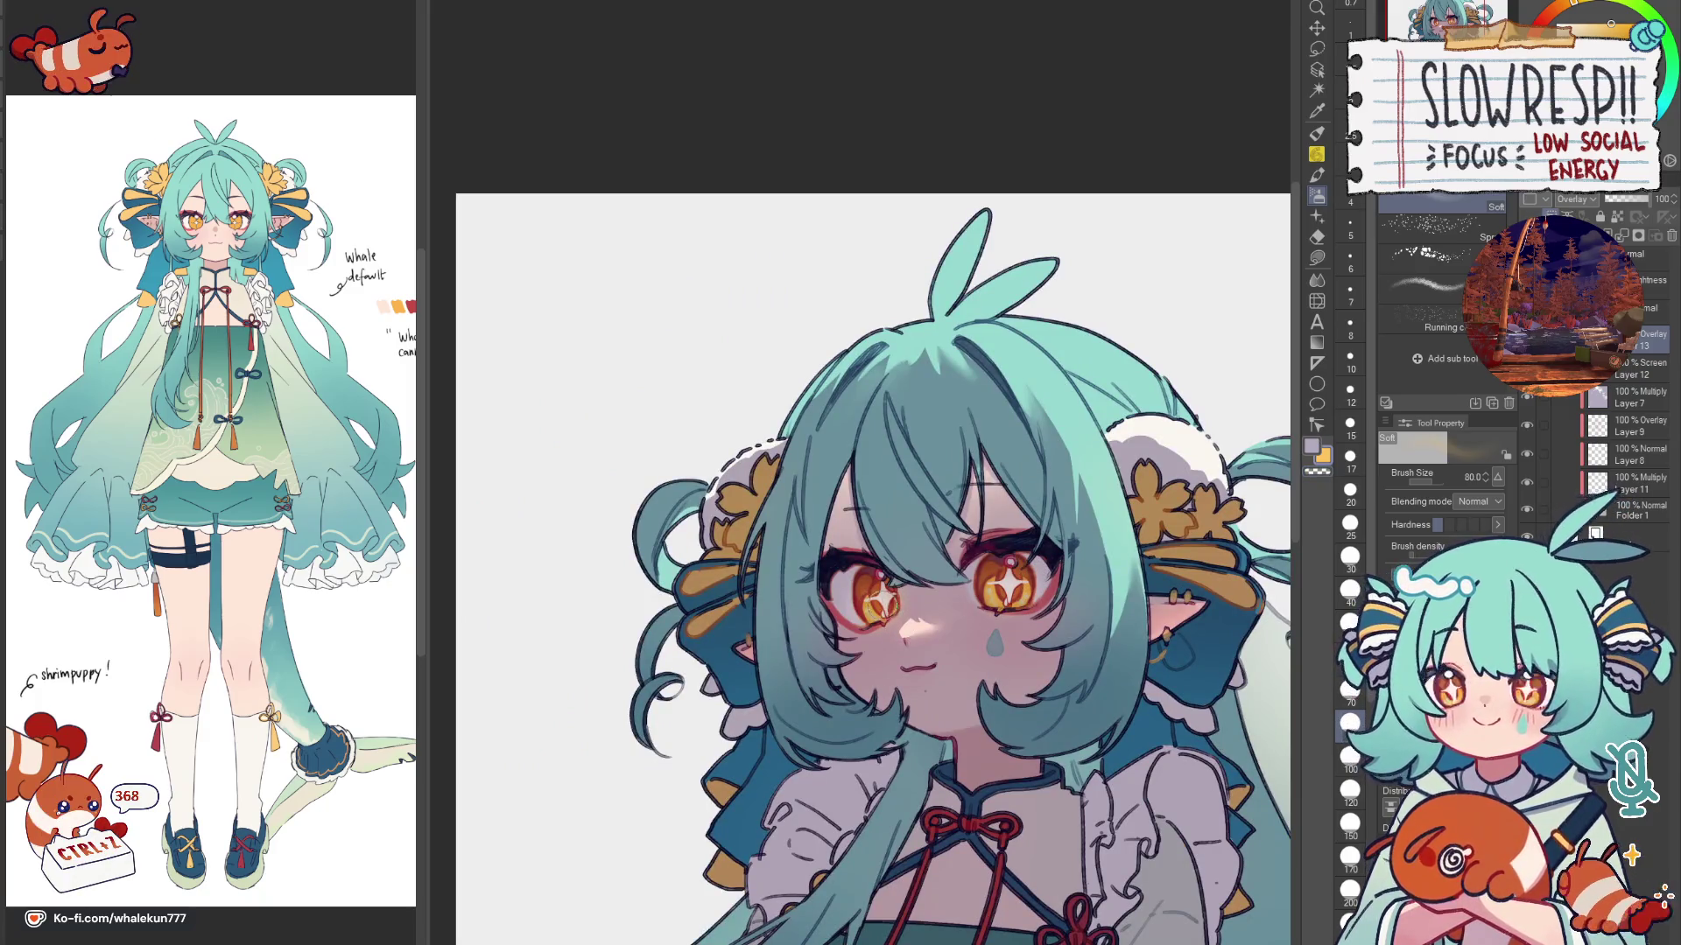
{"action": "key", "text": "ctrl+minus"}
{"action": "key", "text": "ctrl+minus"}
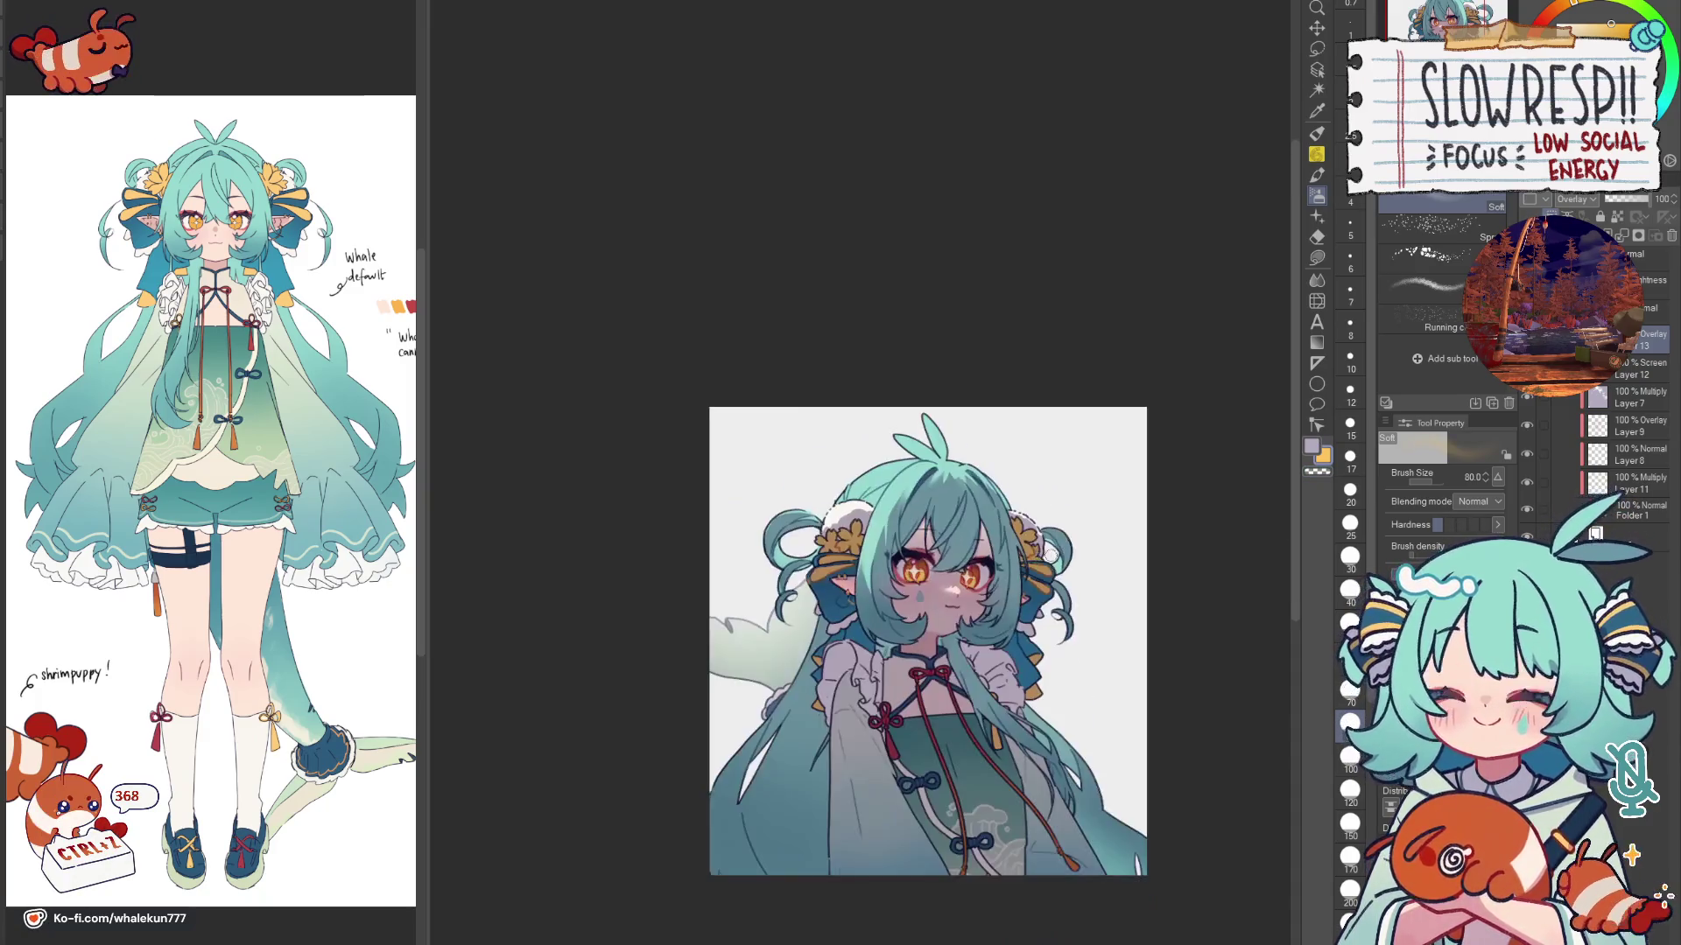
{"action": "key", "text": "ctrl+minus"}
{"action": "key", "text": "ctrl+plus"}
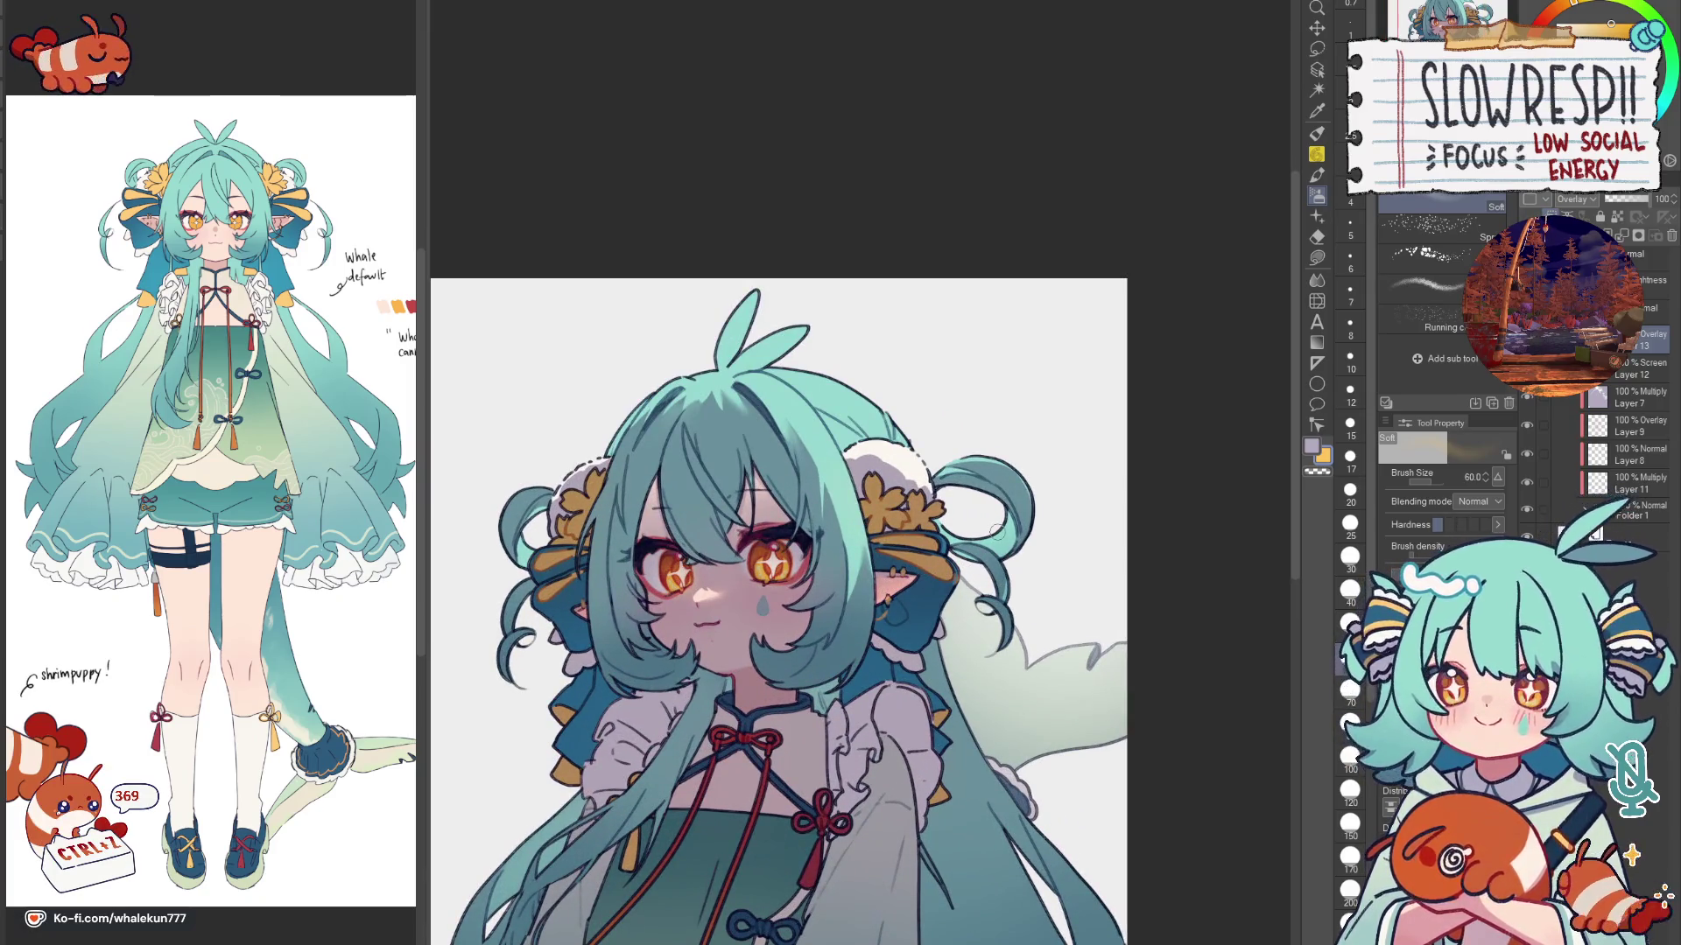
Step: With the Lasso fill sub-tool, fill a small area of hair near the ear
{"action": "left_click", "coordinate": [1317, 256]}
{"action": "key", "text": "h"}
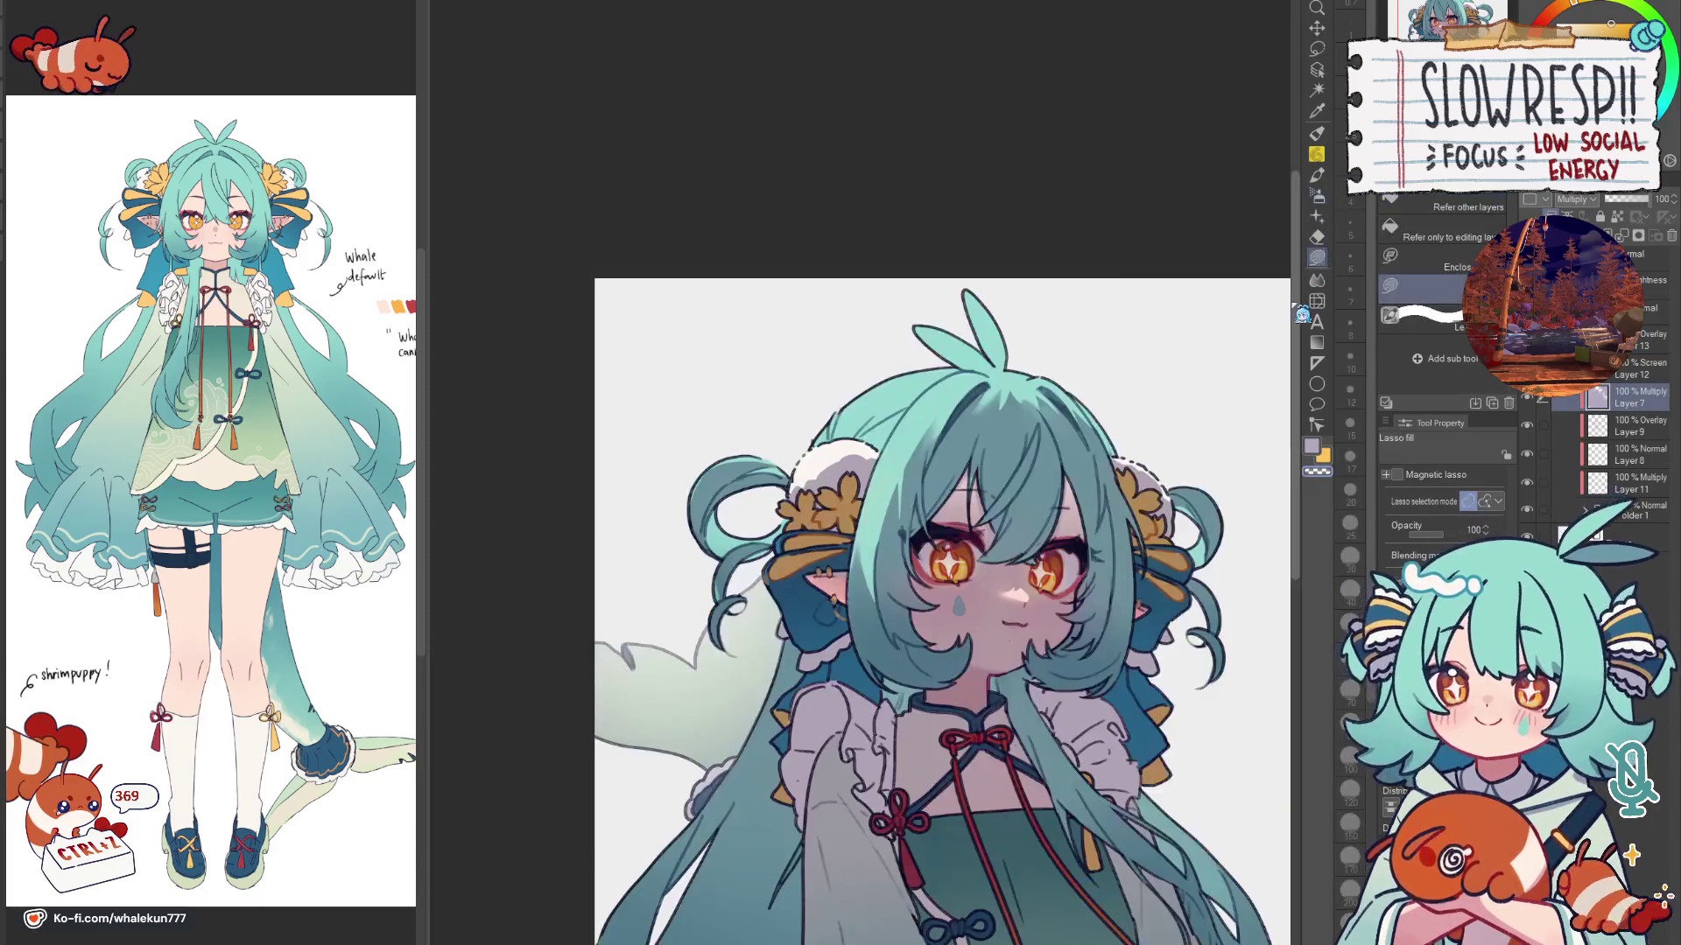
{"action": "key", "text": "h"}
{"action": "key", "text": "ctrl+plus"}
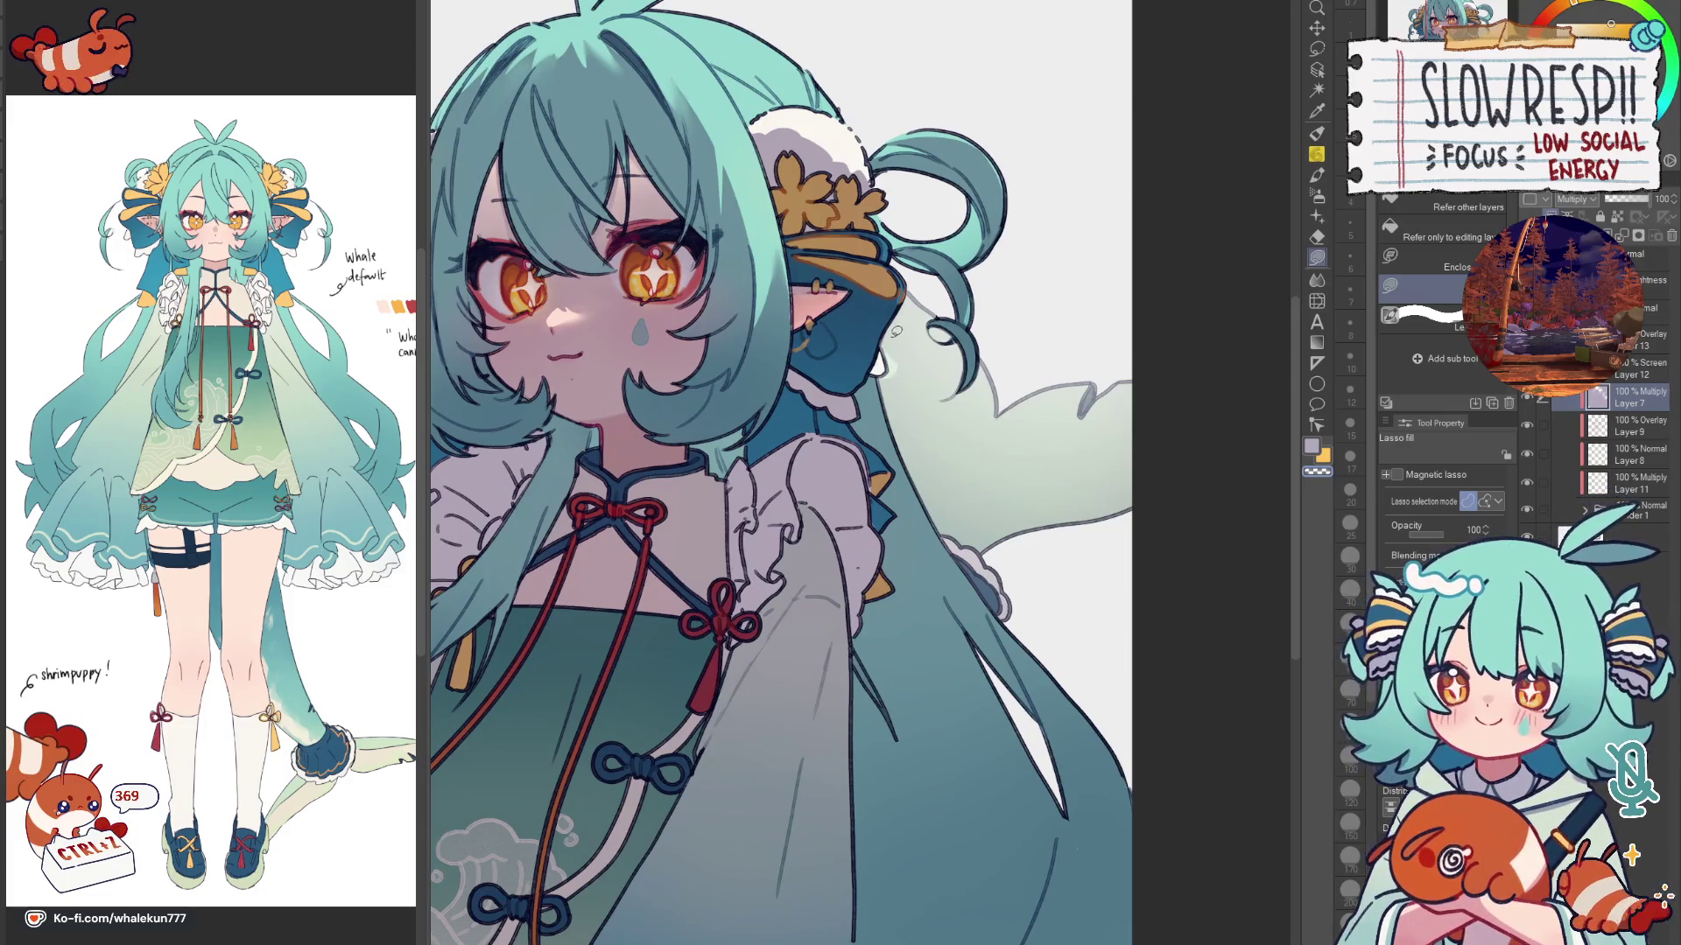
{"action": "key", "text": "ctrl+plus"}
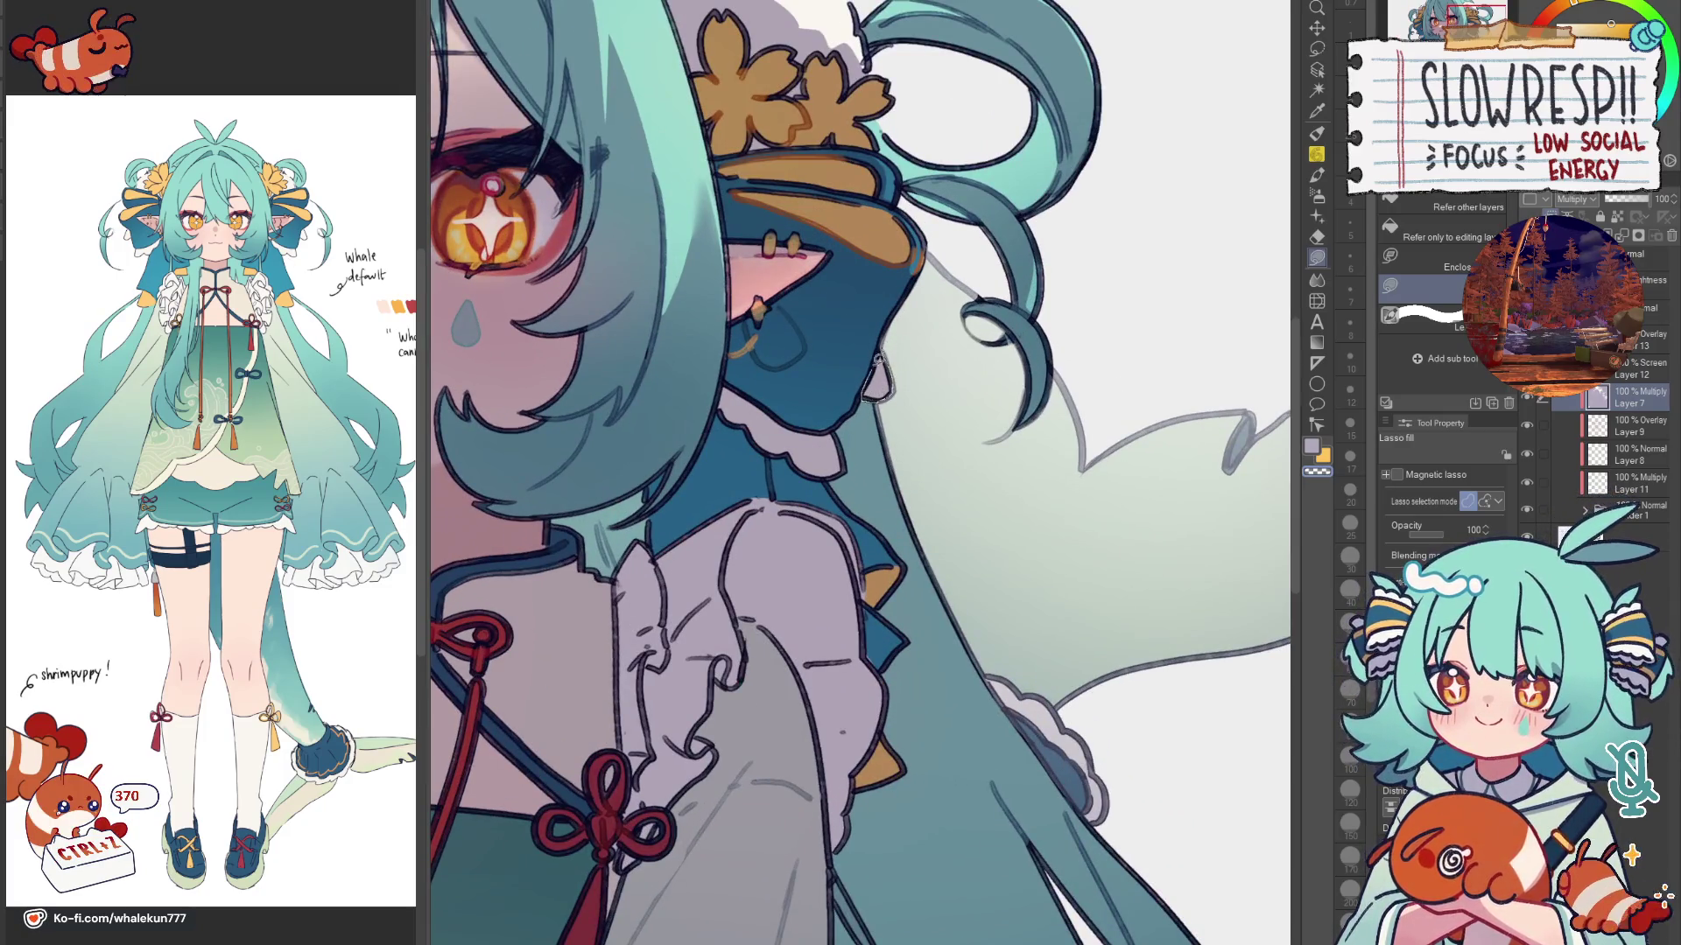
{"action": "mouse_move", "coordinate": [878, 368]}
{"action": "left_mouse_down"}
{"action": "mouse_move", "coordinate": [913, 330]}
{"action": "mouse_move", "coordinate": [917, 634]}
{"action": "left_mouse_up"}
{"action": "key", "text": "ctrl+minus"}
{"action": "key", "text": "ctrl+plus"}
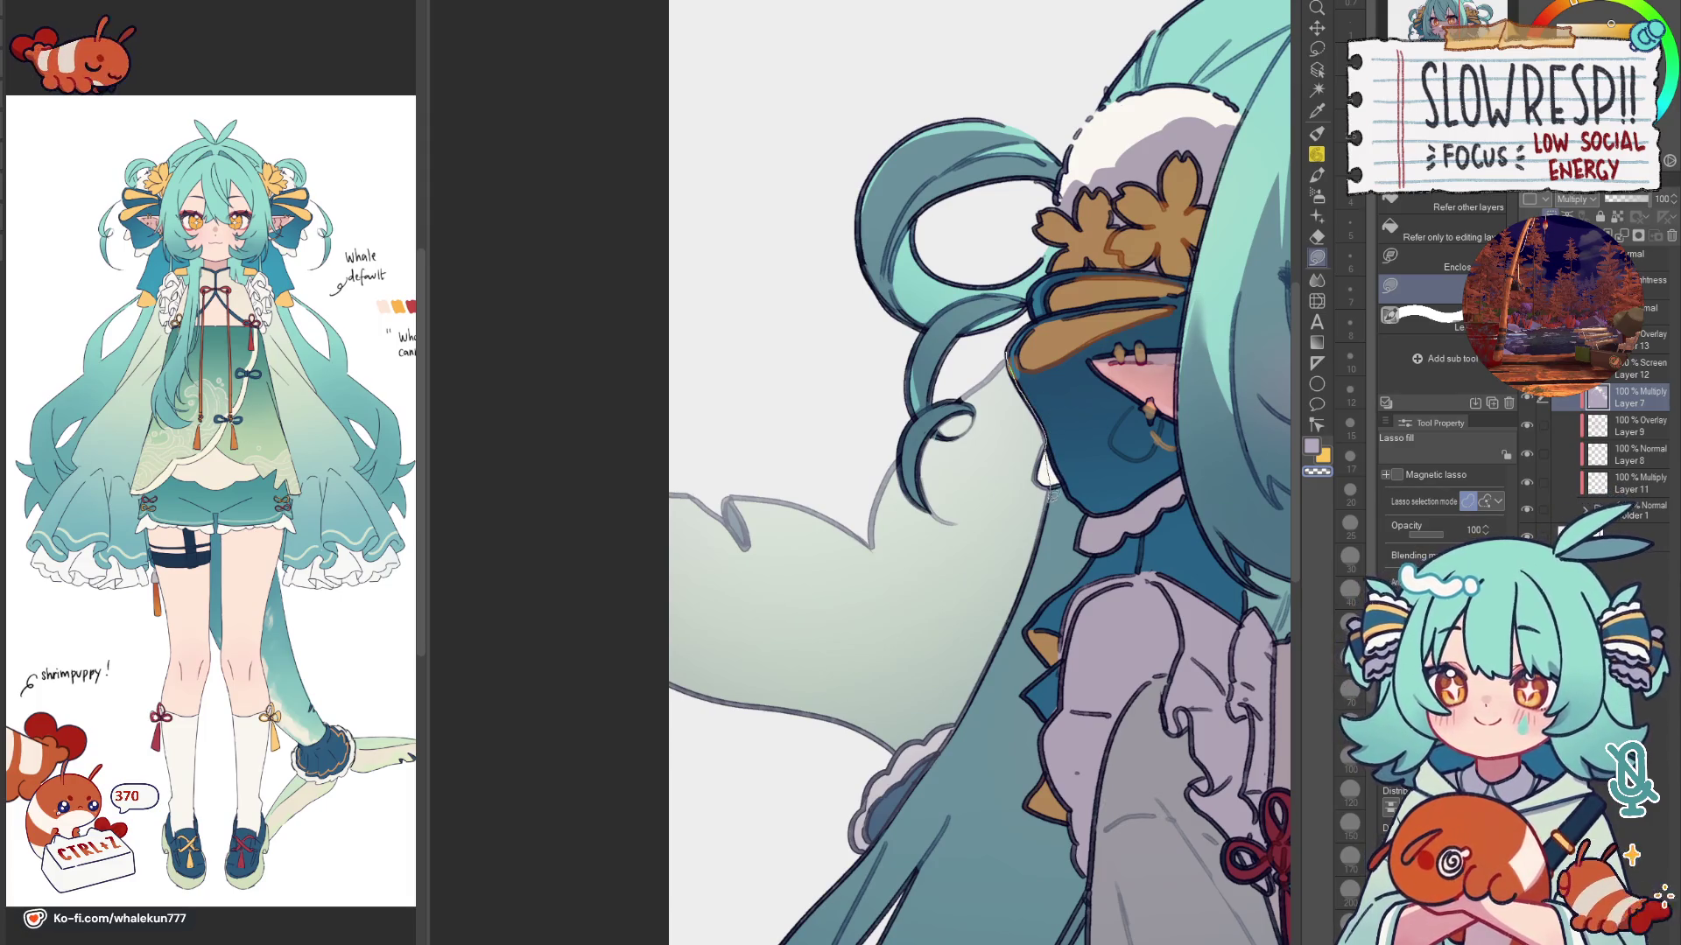
Step: Lasso-fill the cloud-shaped background area behind the shoulder with pale tones
{"action": "left_click_drag", "start_coordinate": [1047, 476], "coordinate": [875, 448]}
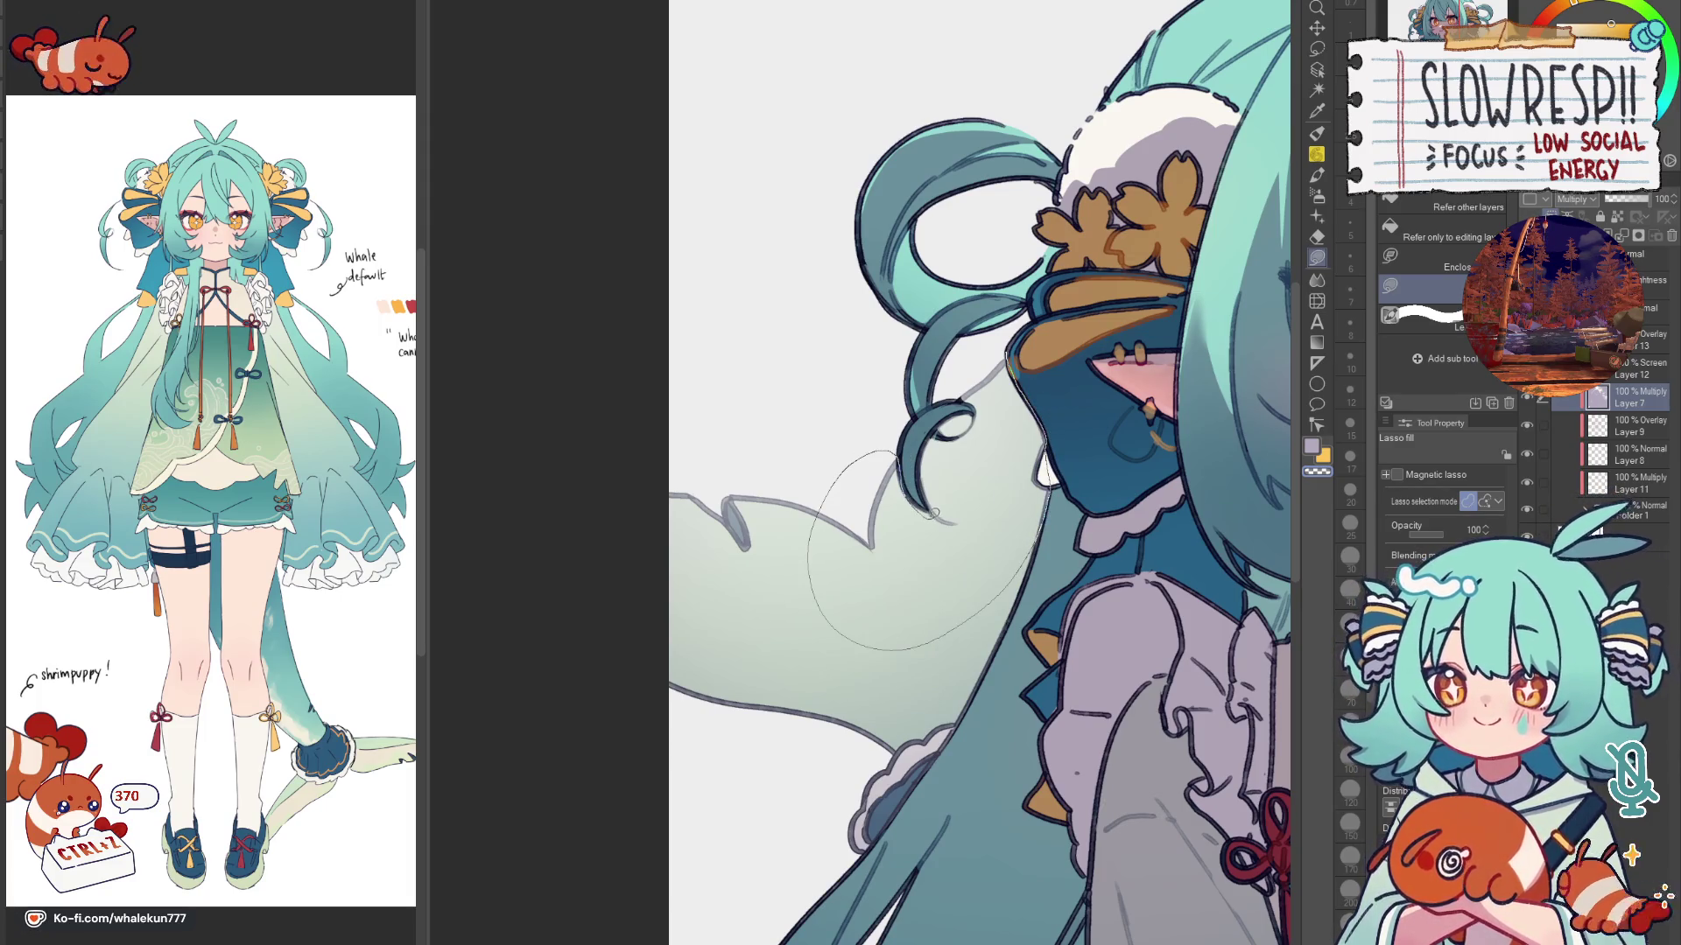
{"action": "left_click_drag", "start_coordinate": [994, 437], "coordinate": [980, 392]}
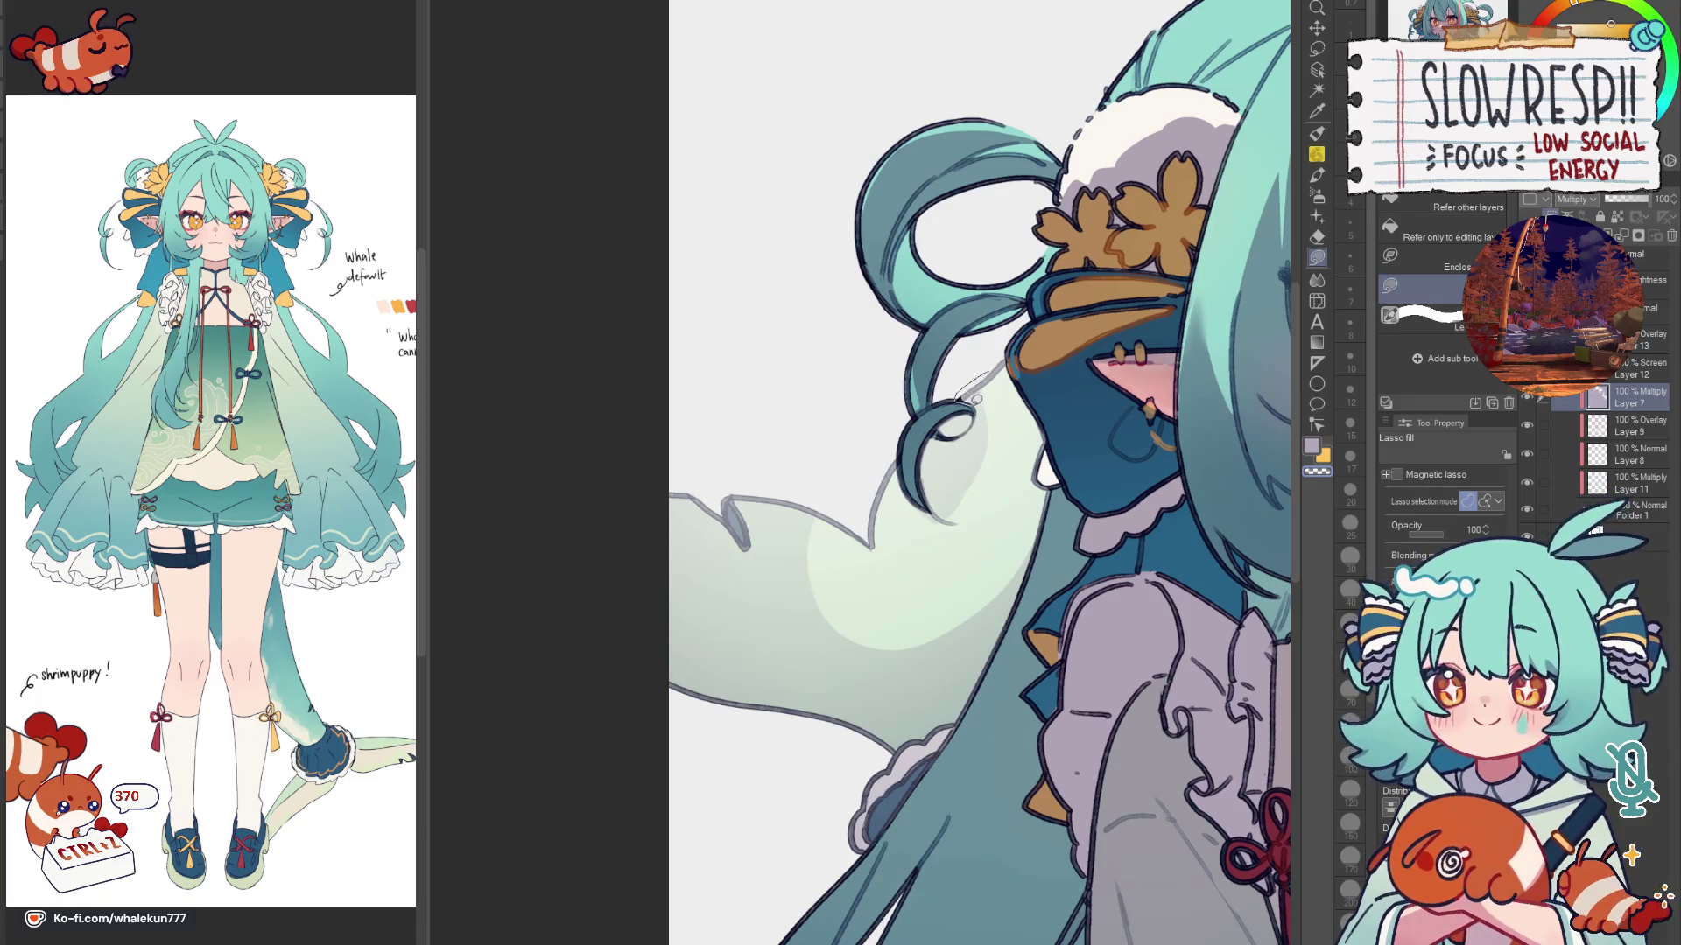
{"action": "mouse_move", "coordinate": [928, 442]}
{"action": "left_mouse_down"}
{"action": "mouse_move", "coordinate": [1014, 448]}
{"action": "mouse_move", "coordinate": [953, 507]}
{"action": "left_mouse_up"}
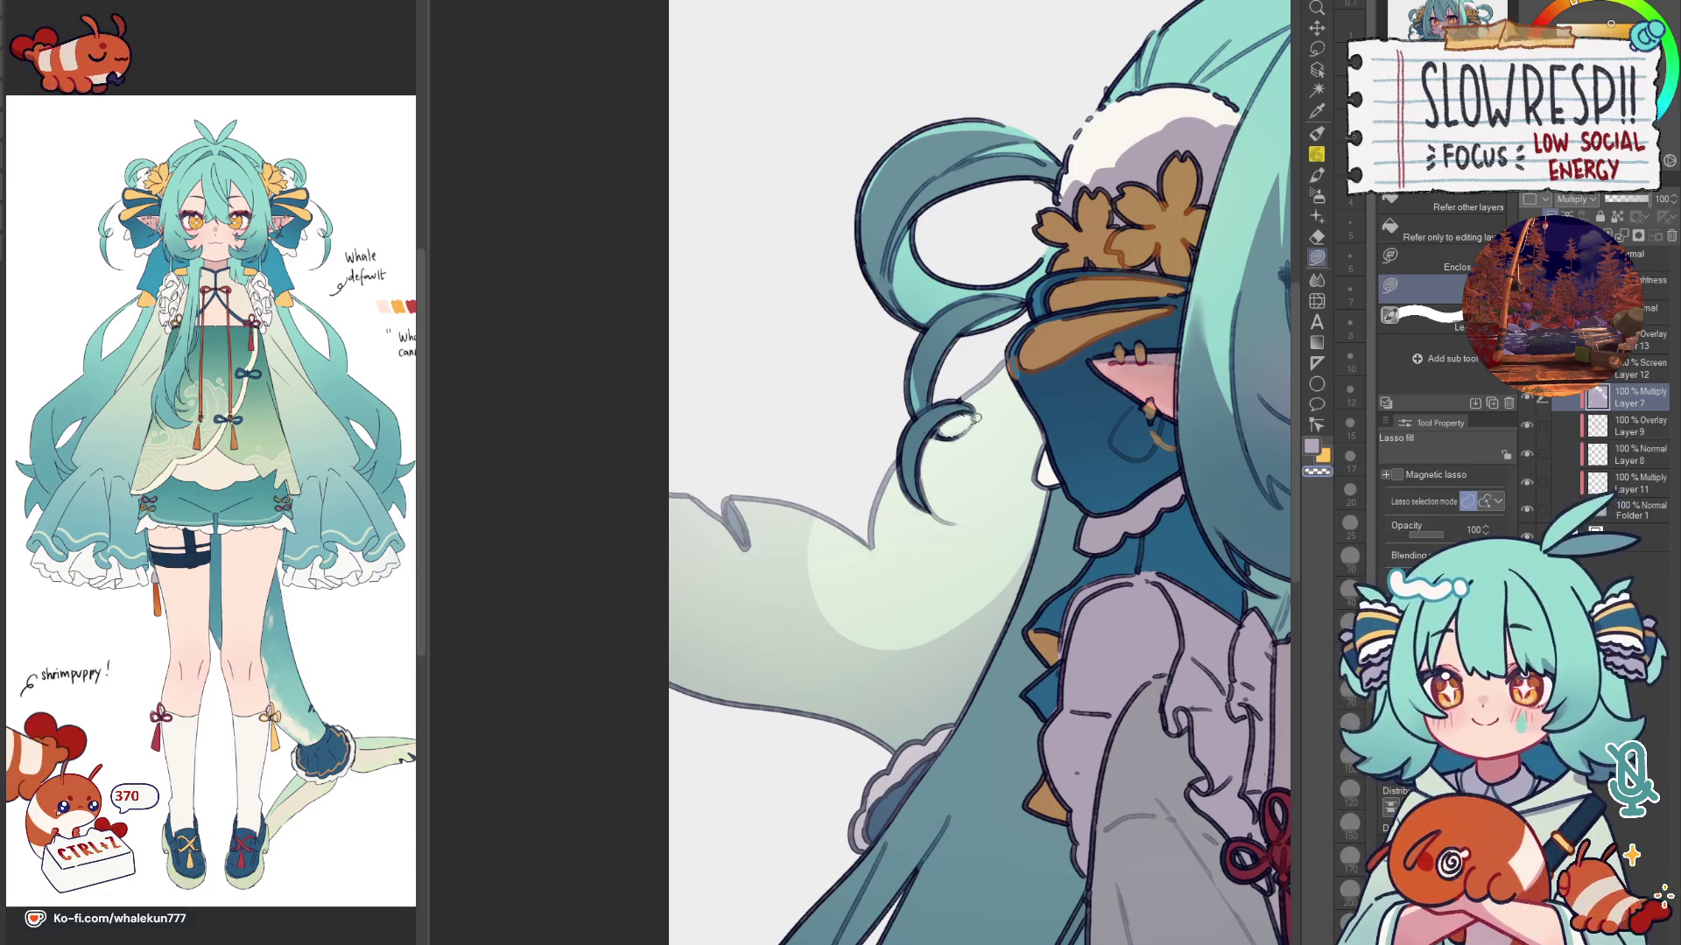
{"action": "mouse_move", "coordinate": [978, 455]}
{"action": "left_mouse_down"}
{"action": "mouse_move", "coordinate": [806, 776]}
{"action": "mouse_move", "coordinate": [927, 739]}
{"action": "mouse_move", "coordinate": [983, 460]}
{"action": "left_mouse_up"}
{"action": "left_click_drag", "start_coordinate": [919, 605], "coordinate": [985, 463]}
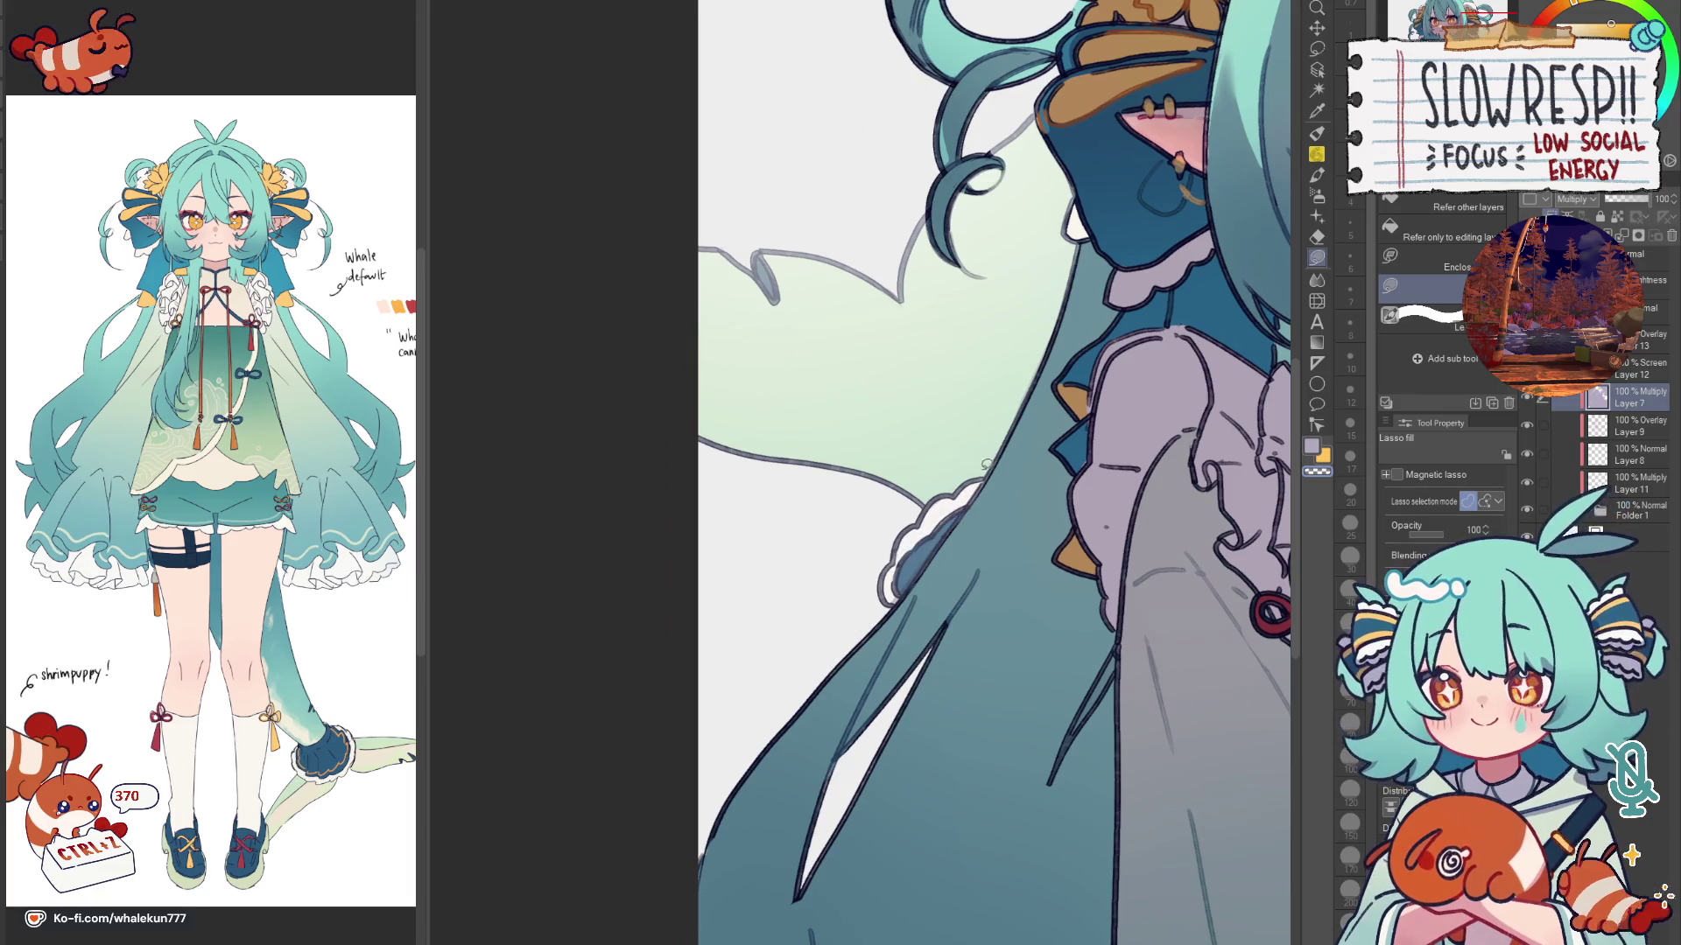
{"action": "left_click_drag", "start_coordinate": [906, 598], "coordinate": [979, 488]}
{"action": "scroll", "coordinate": [989, 516], "scroll_direction": "down", "scroll_amount": 5}
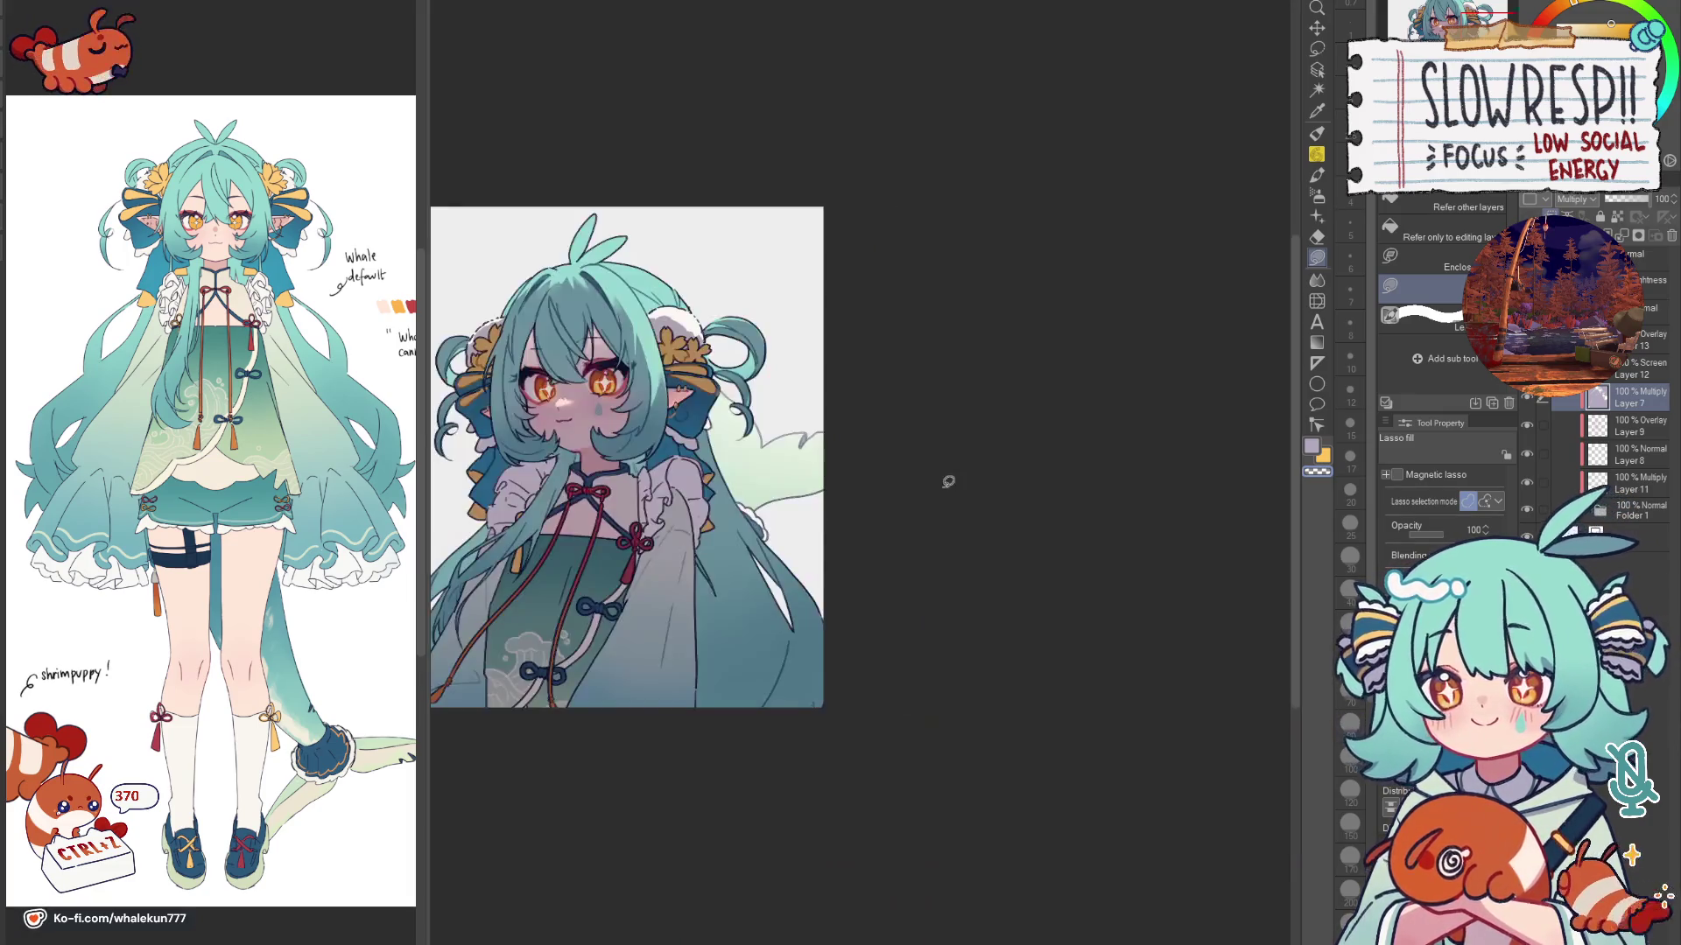
{"action": "scroll", "coordinate": [774, 552], "scroll_direction": "up", "scroll_amount": 2}
{"action": "scroll", "coordinate": [901, 539], "scroll_direction": "up", "scroll_amount": 1}
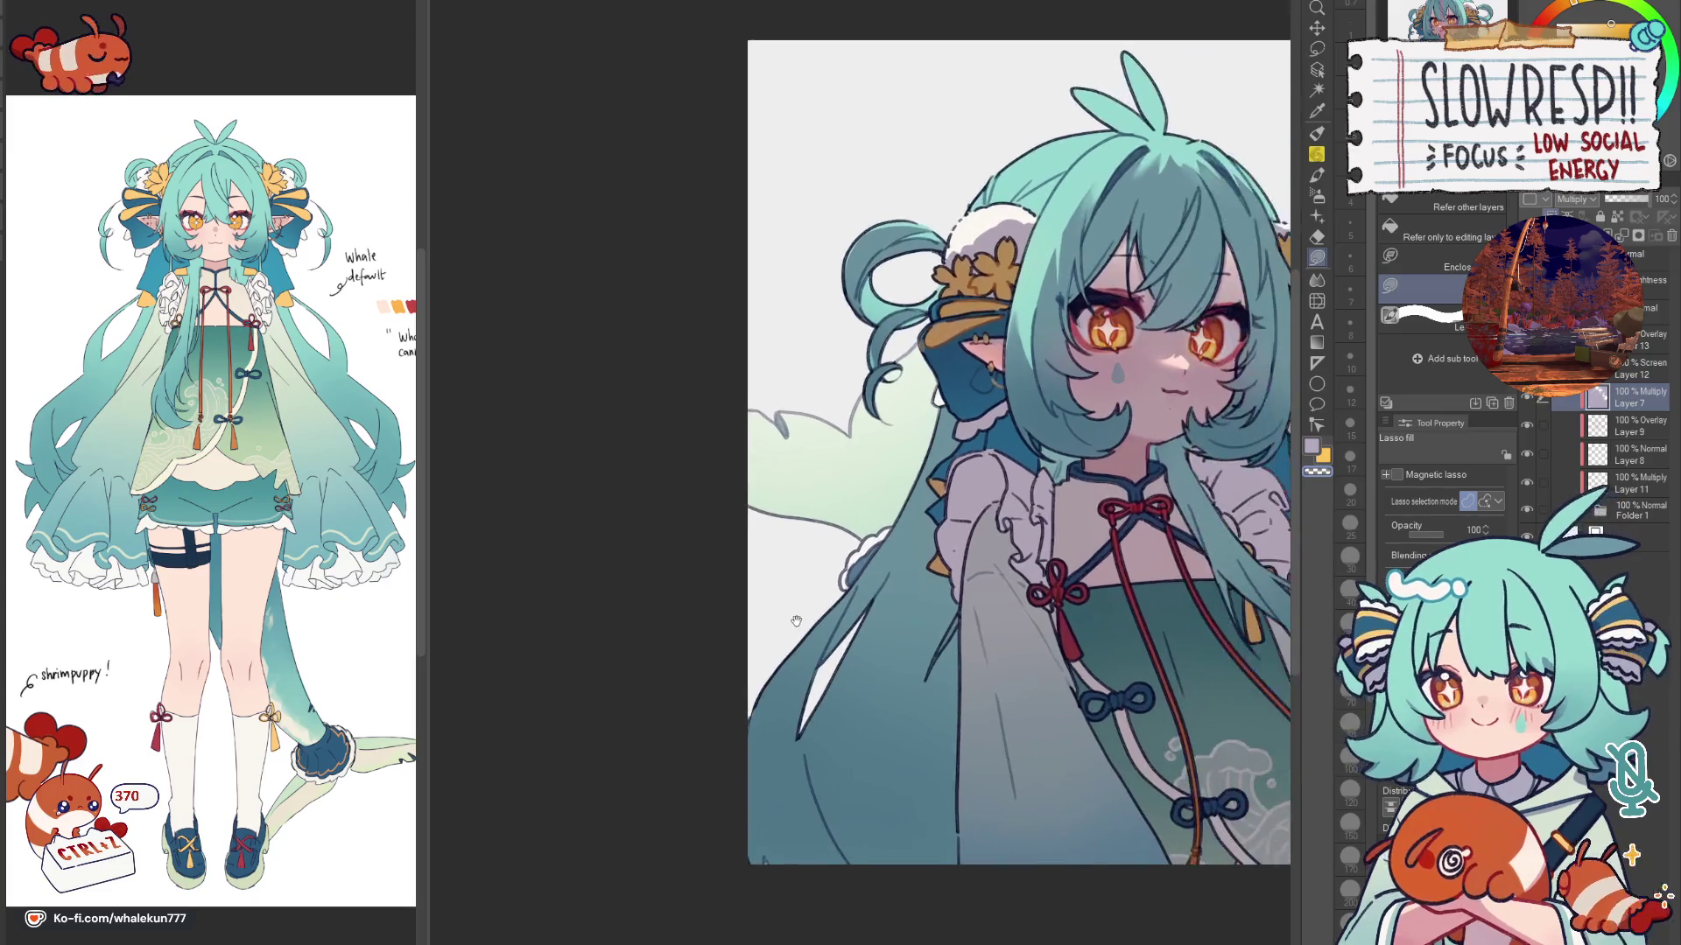
{"action": "scroll", "coordinate": [841, 594], "scroll_direction": "up", "scroll_amount": 1}
{"action": "scroll", "coordinate": [860, 568], "scroll_direction": "down", "scroll_amount": 1}
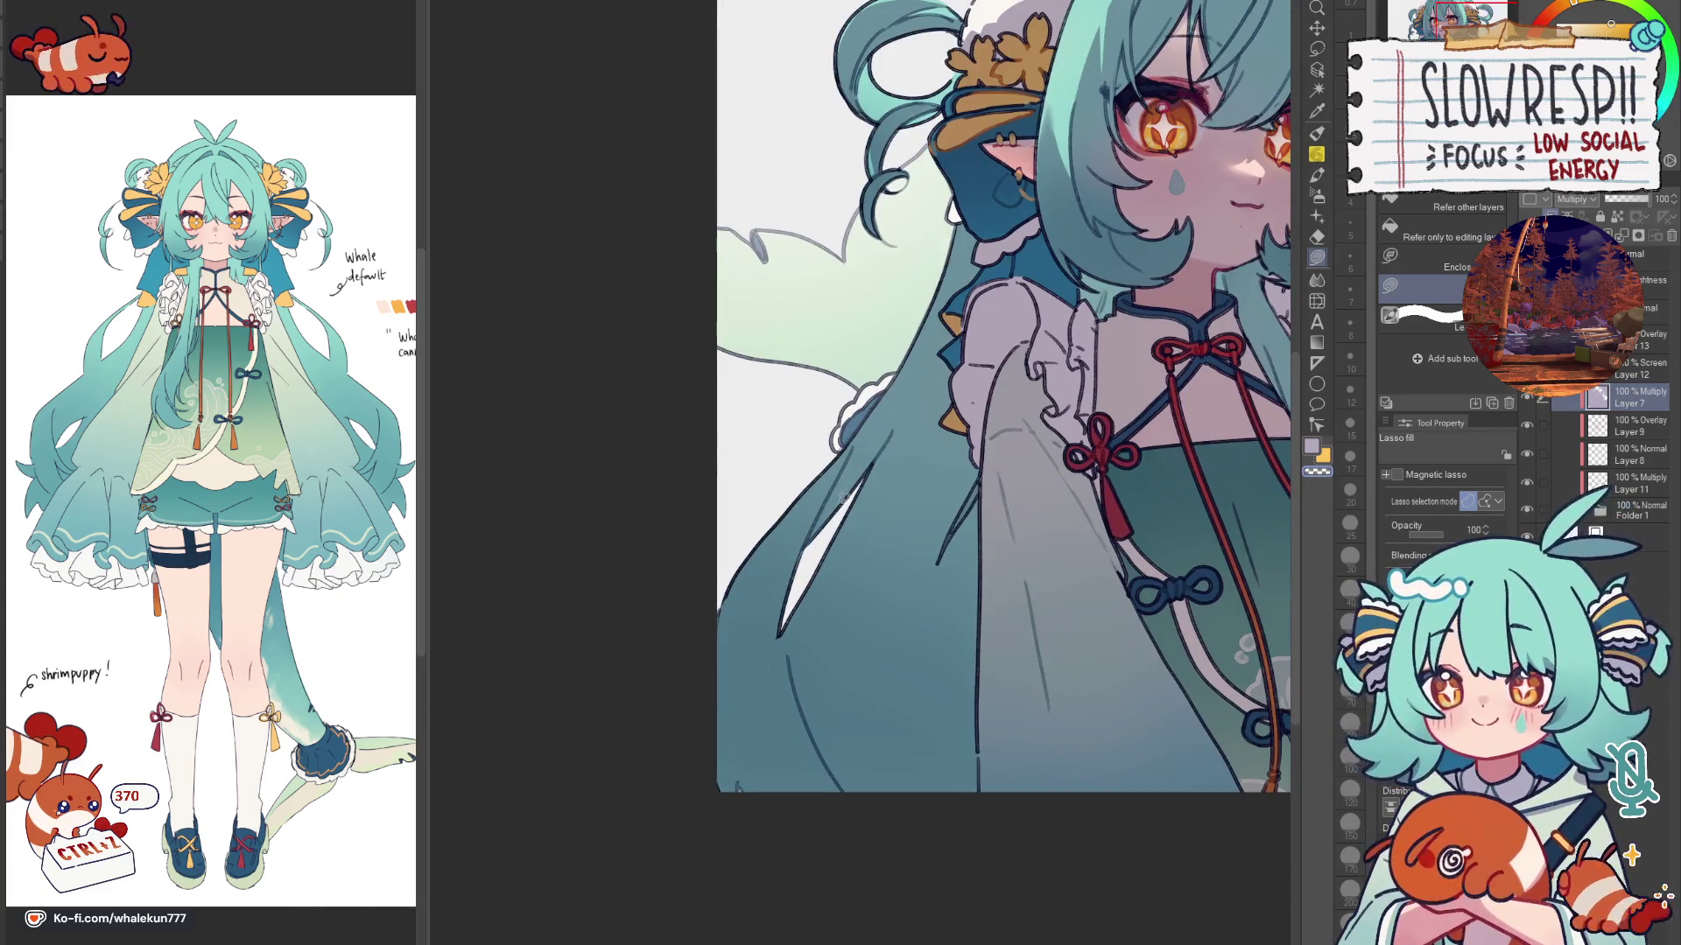
{"action": "scroll", "coordinate": [858, 569], "scroll_direction": "up", "scroll_amount": 1}
Step: Lasso-select the area along the hair edge beside the sleeve
{"action": "key", "text": "h"}
{"action": "left_click", "coordinate": [1318, 49]}
{"action": "key", "text": "h"}
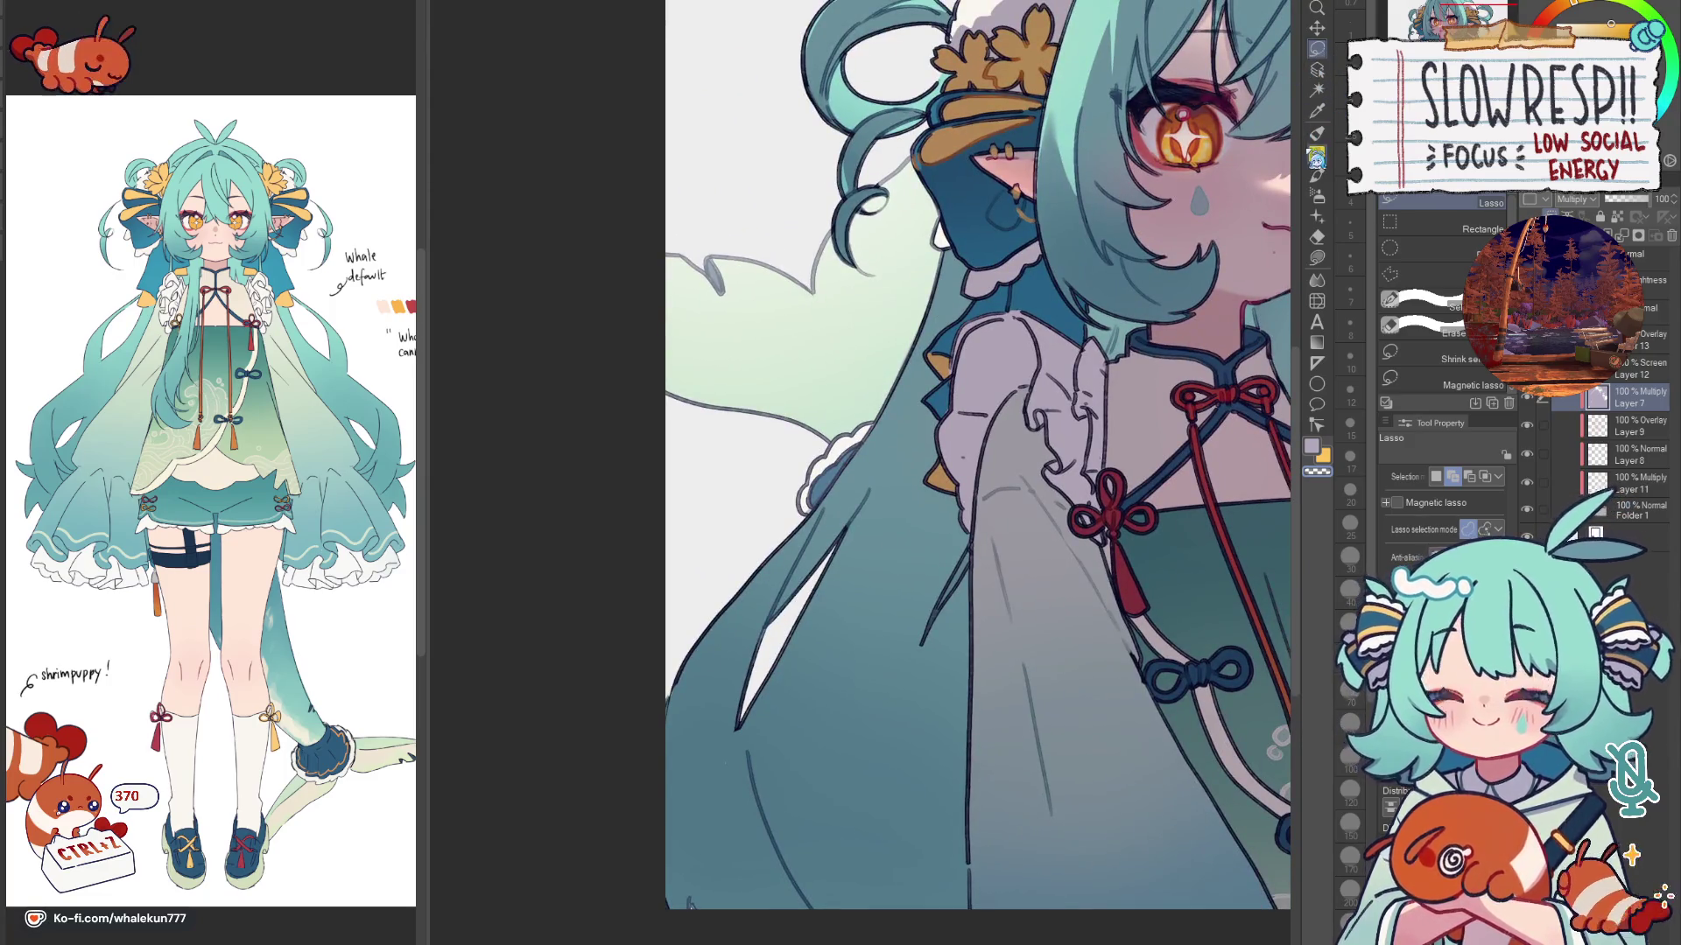
{"action": "left_click_drag", "start_coordinate": [816, 508], "coordinate": [803, 515]}
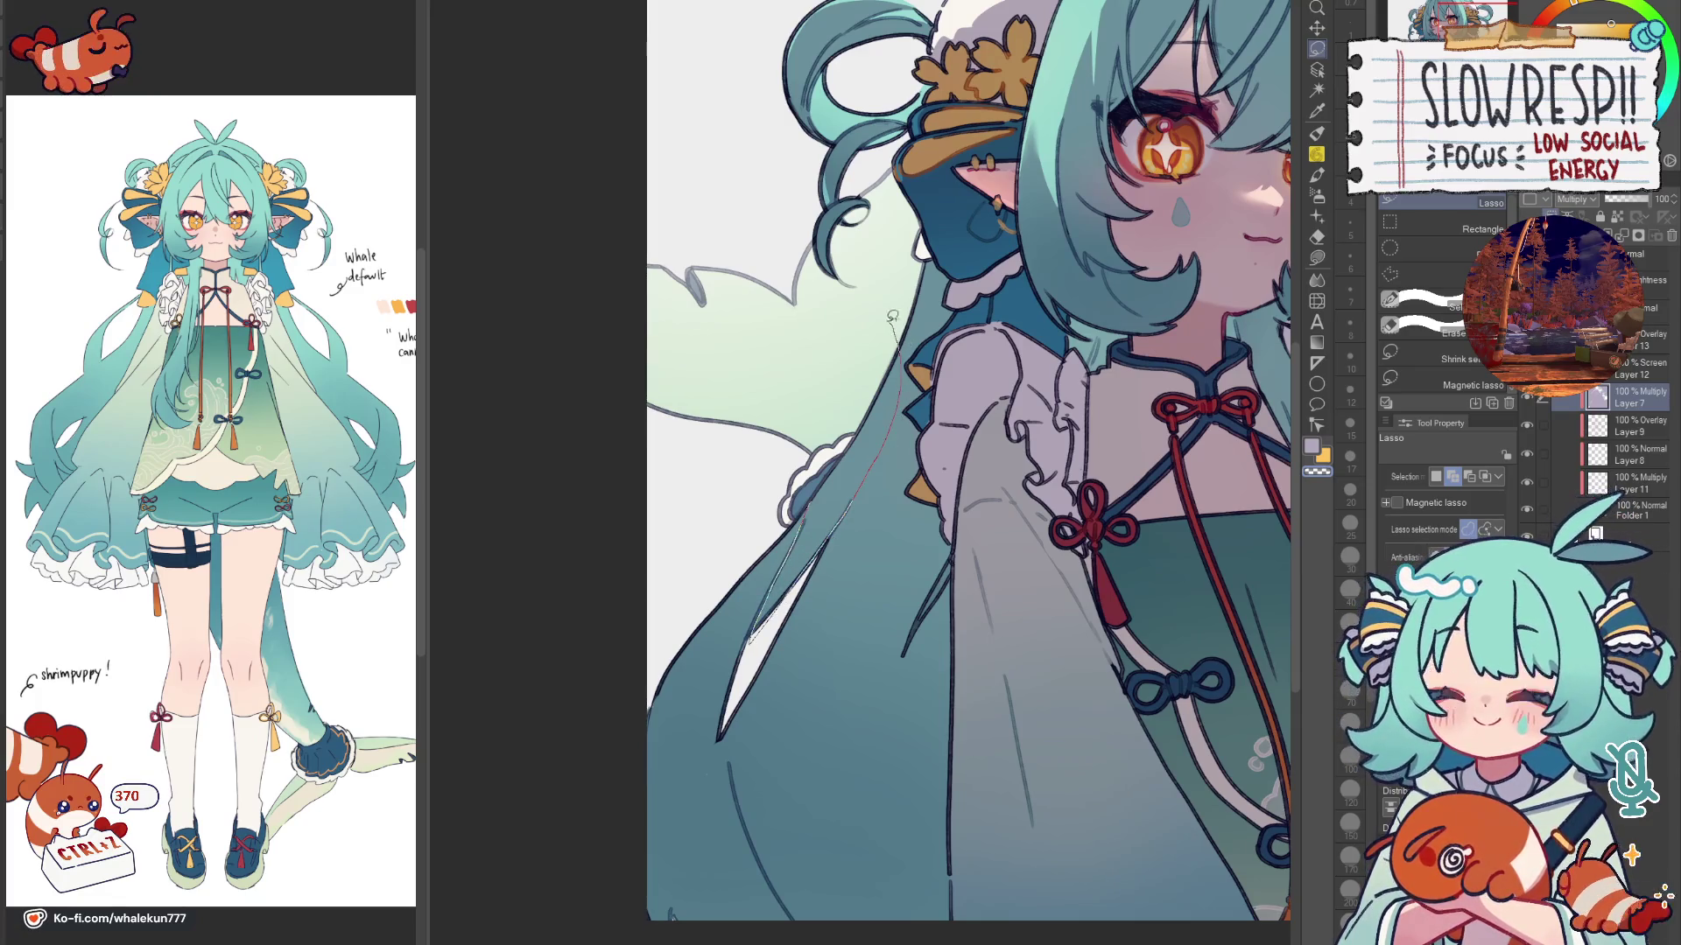
{"action": "left_click_drag", "start_coordinate": [905, 346], "coordinate": [893, 323]}
{"action": "left_click", "coordinate": [1317, 197]}
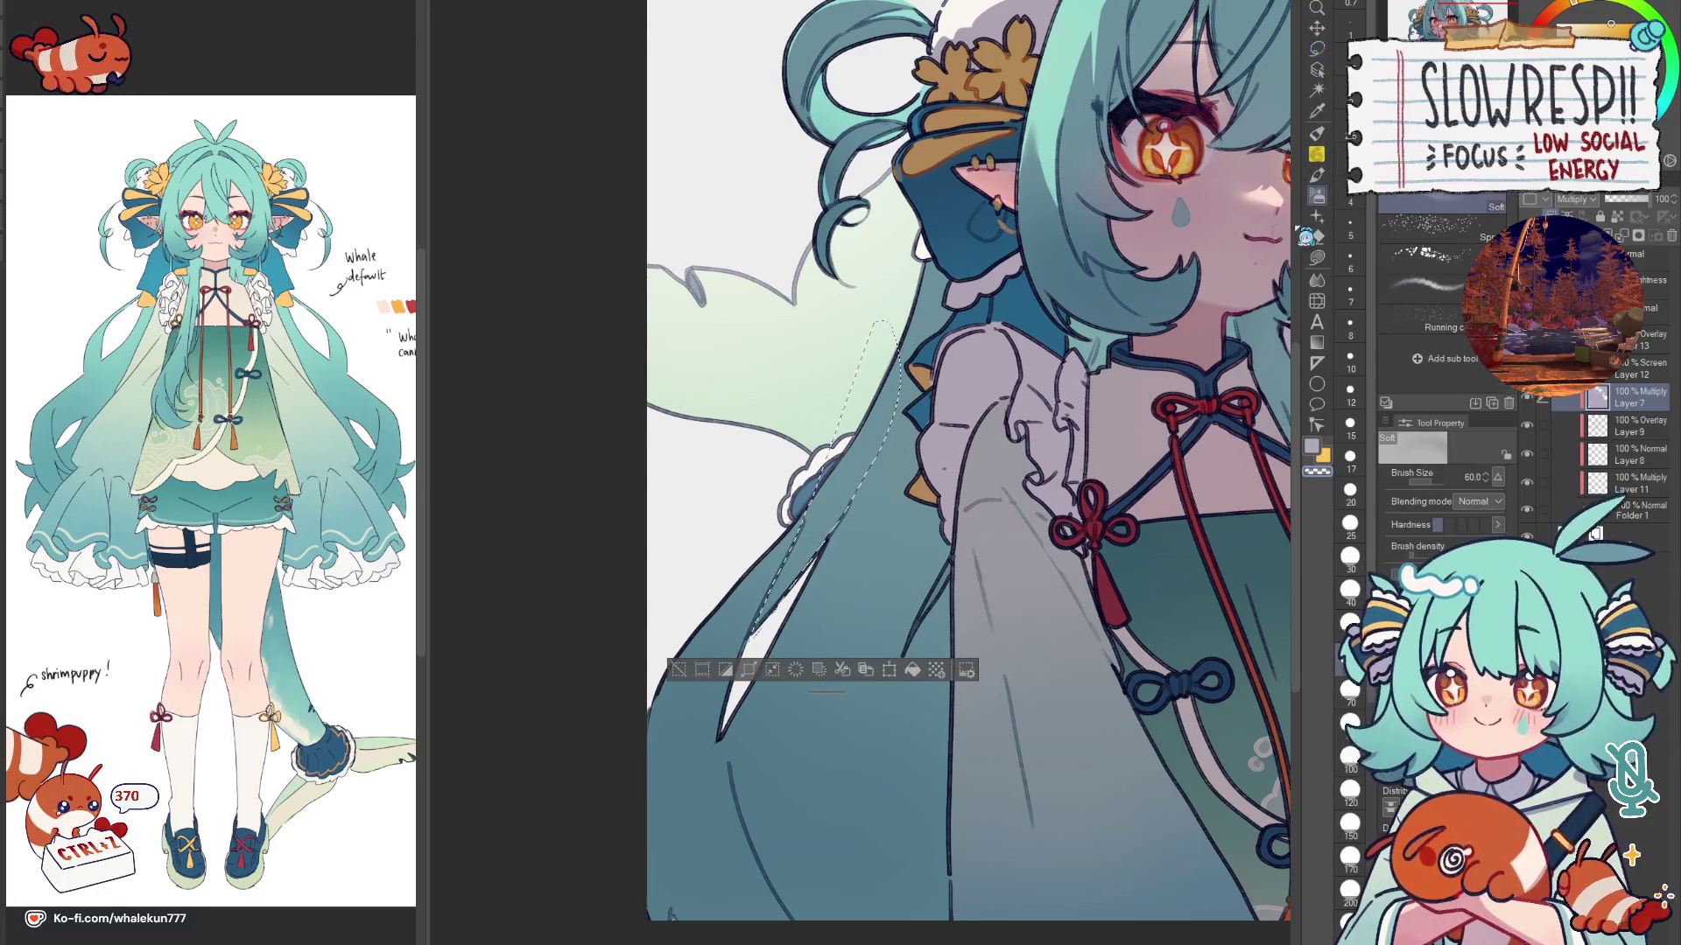
Step: Enlarge the soft airbrush to 150 and mirror the whole bust to check balance
{"action": "key", "text": "bracketright"}
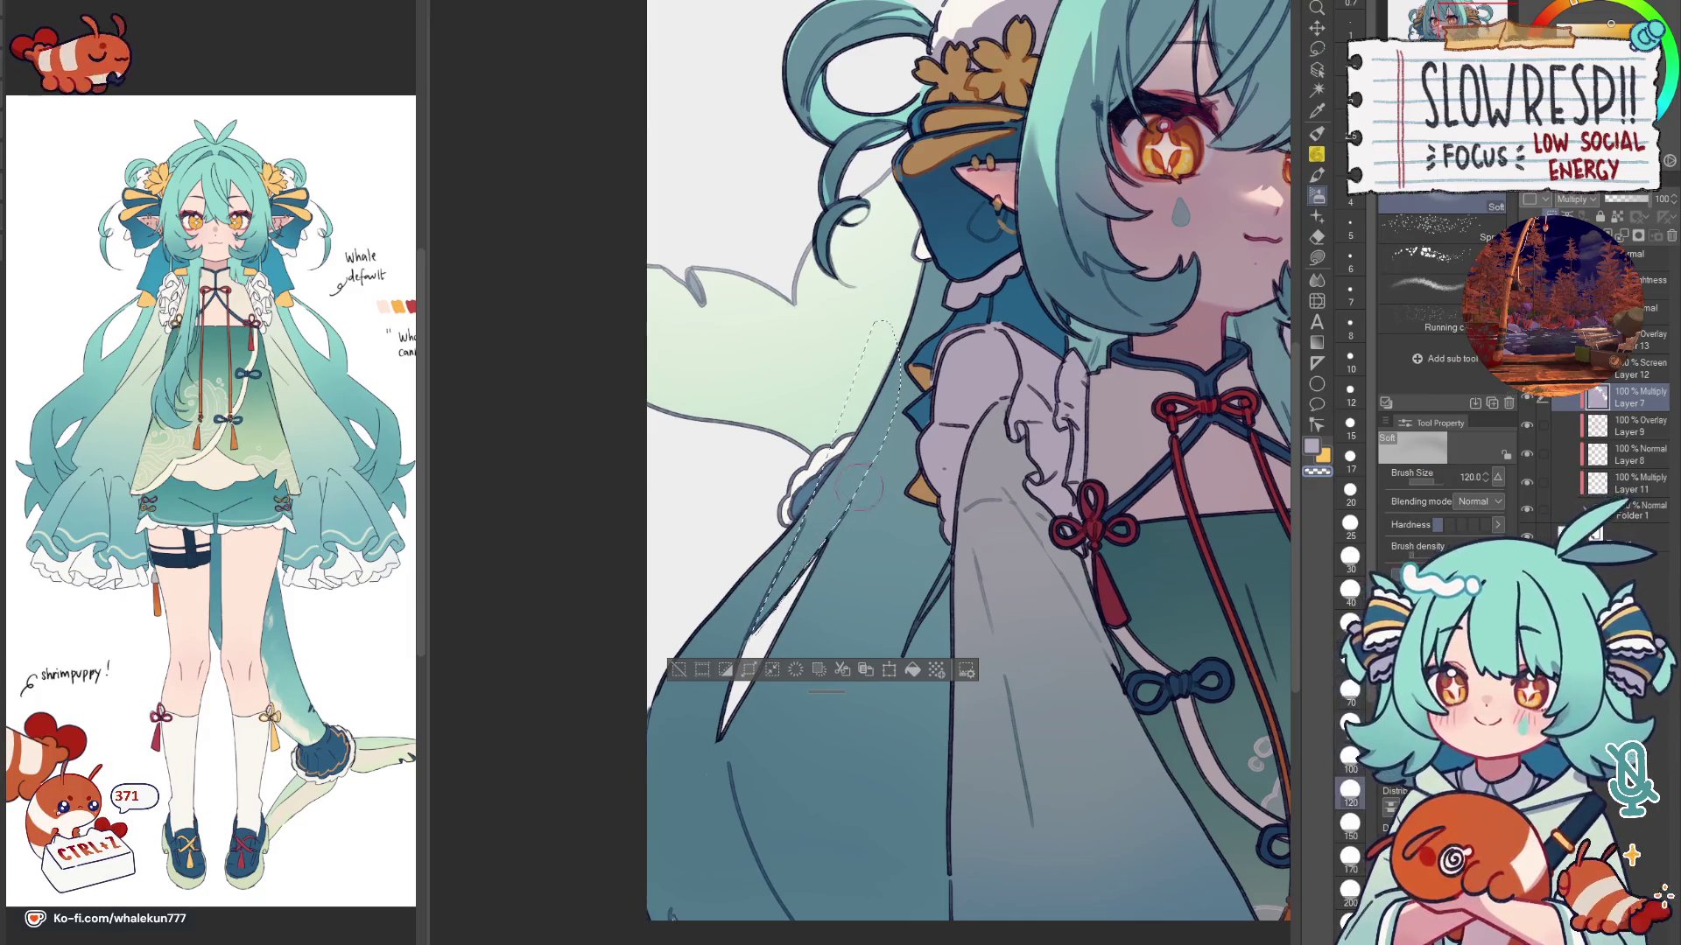
{"action": "key", "text": "bracketright"}
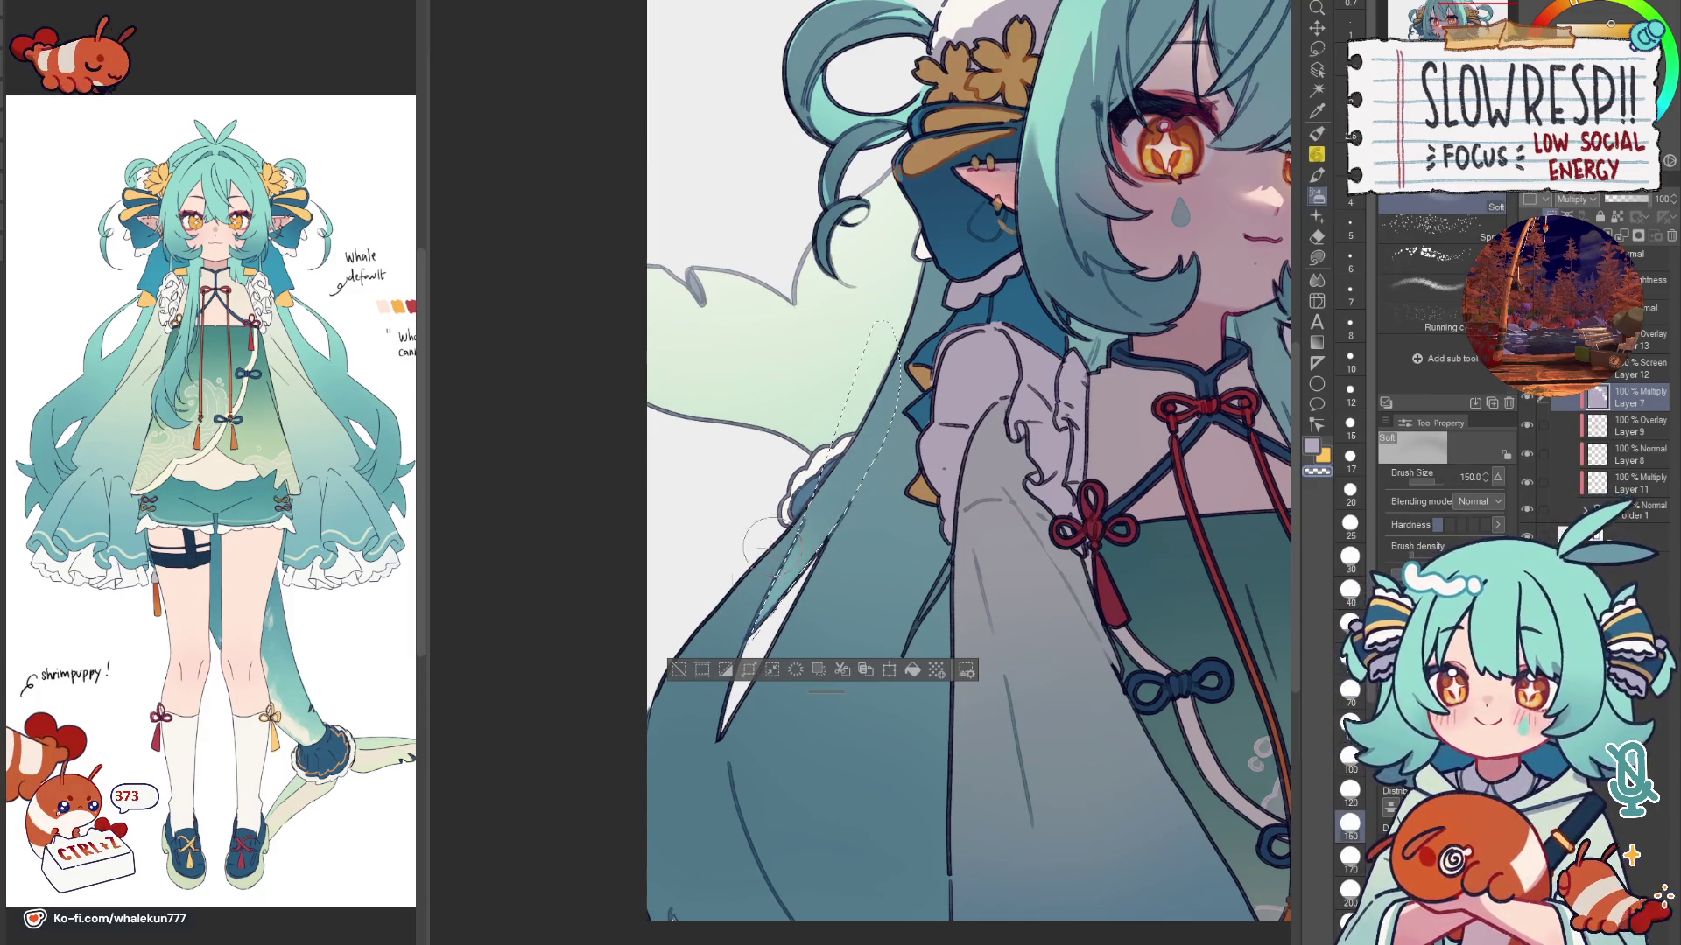
{"action": "scroll", "coordinate": [949, 548], "scroll_direction": "down", "scroll_amount": 5}
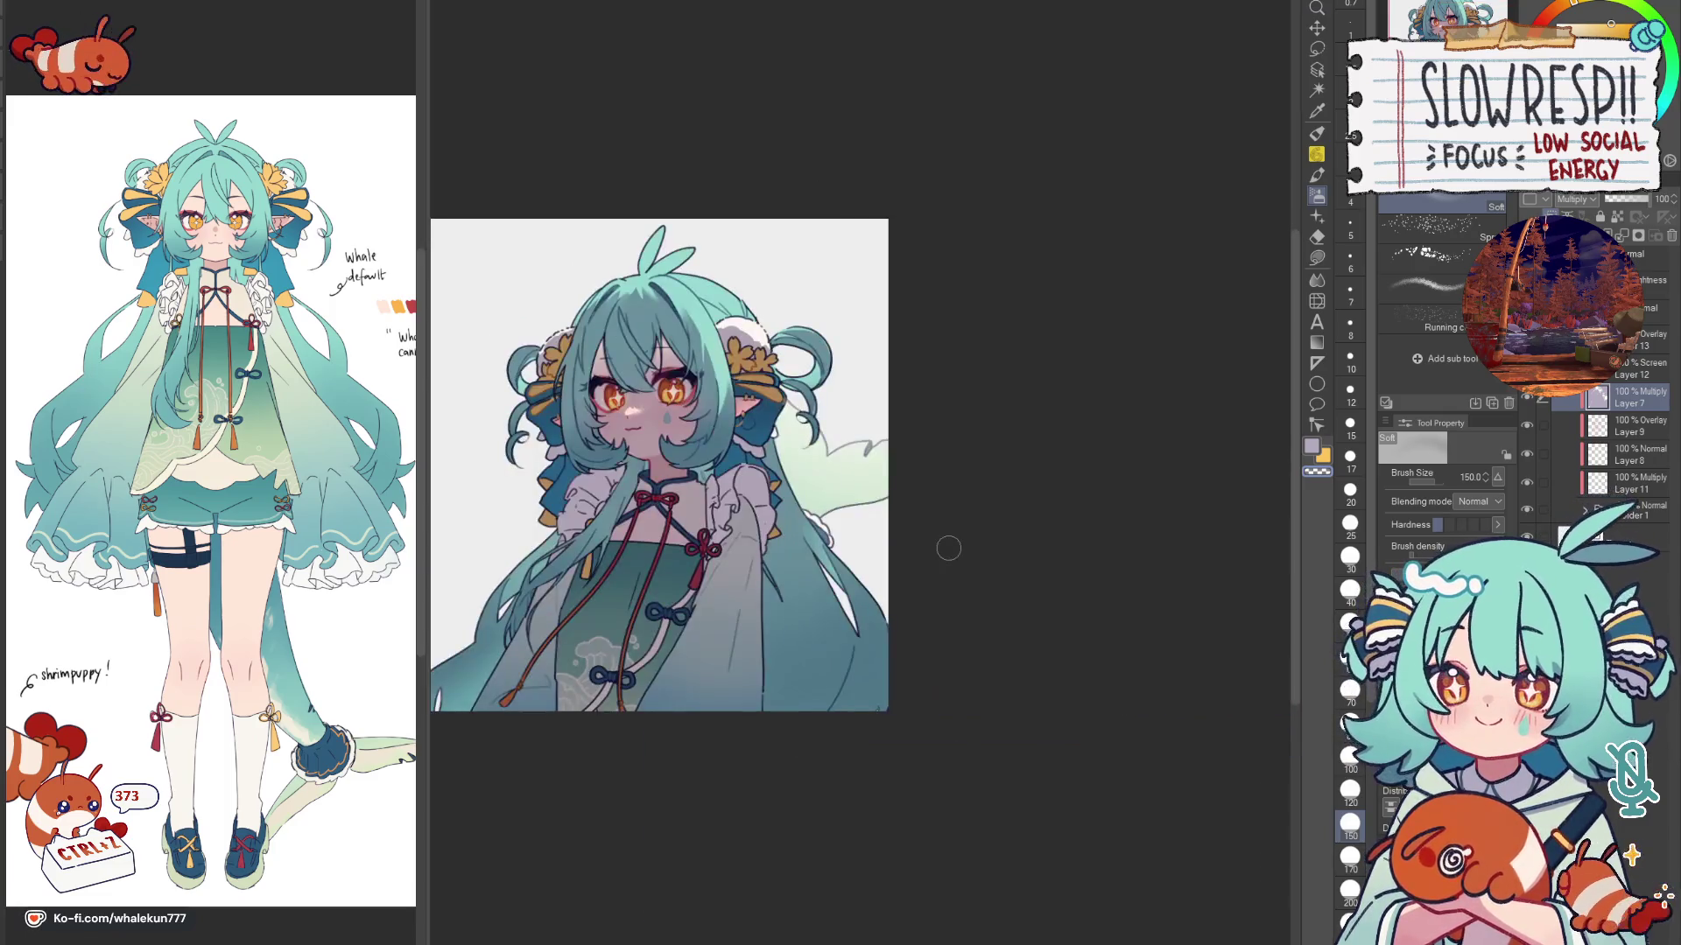
{"action": "key", "text": "h"}
{"action": "left_click_drag", "start_coordinate": [989, 662], "coordinate": [917, 660]}
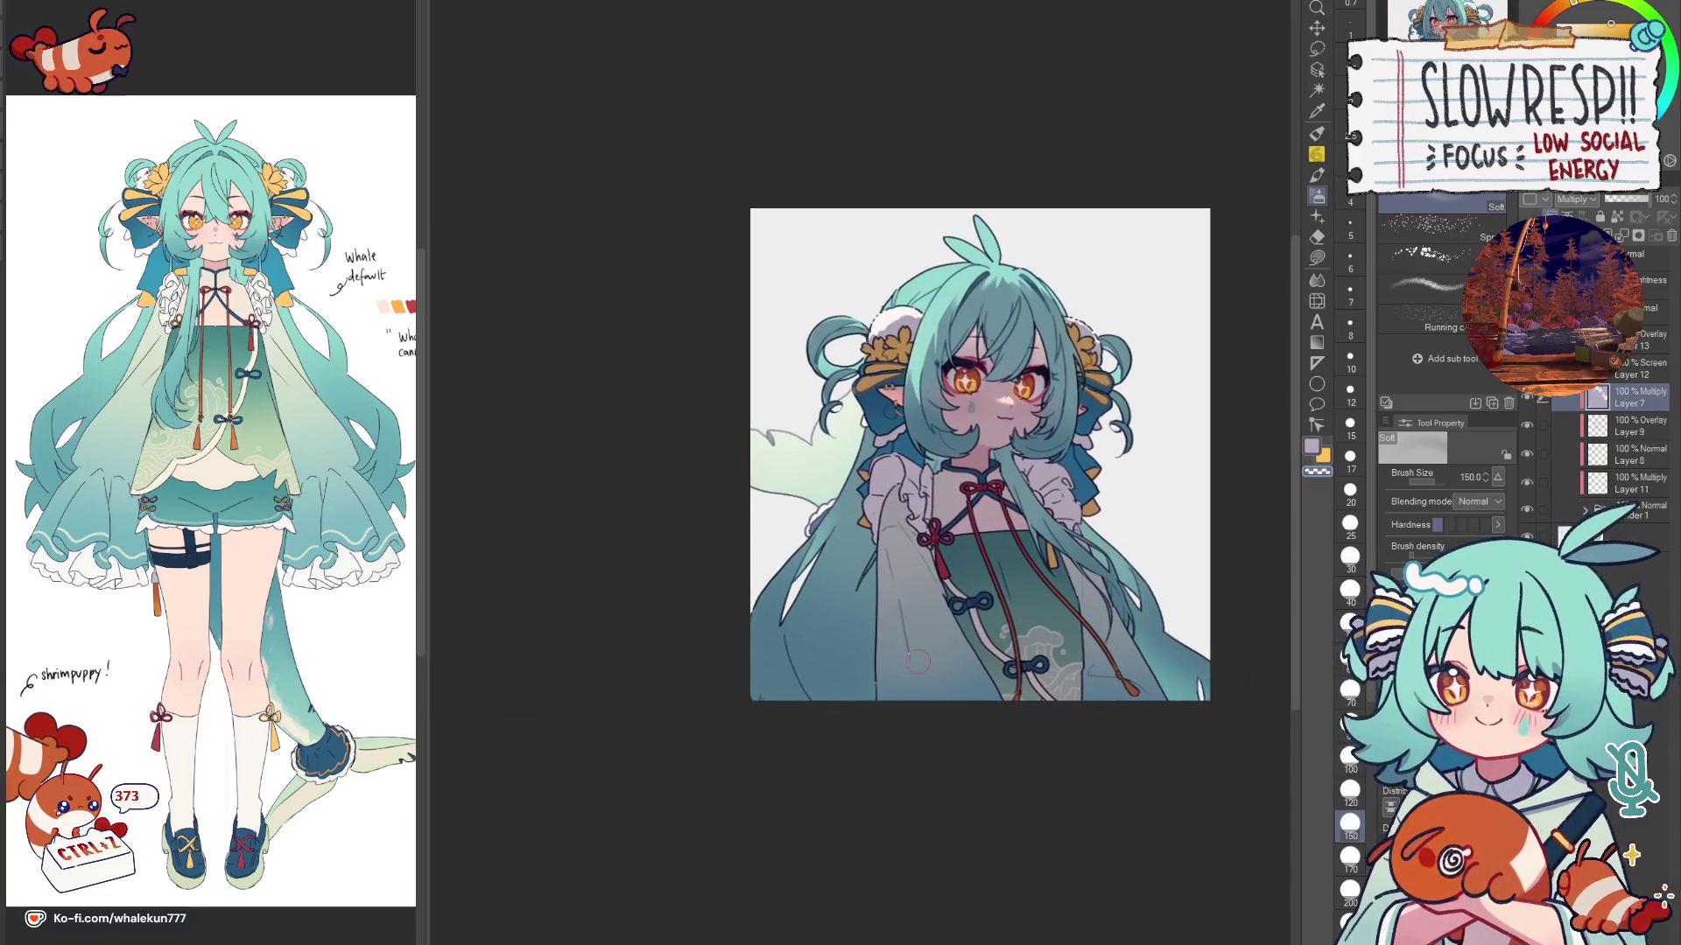
{"action": "key", "text": "h"}
{"action": "left_click", "coordinate": [1317, 49]}
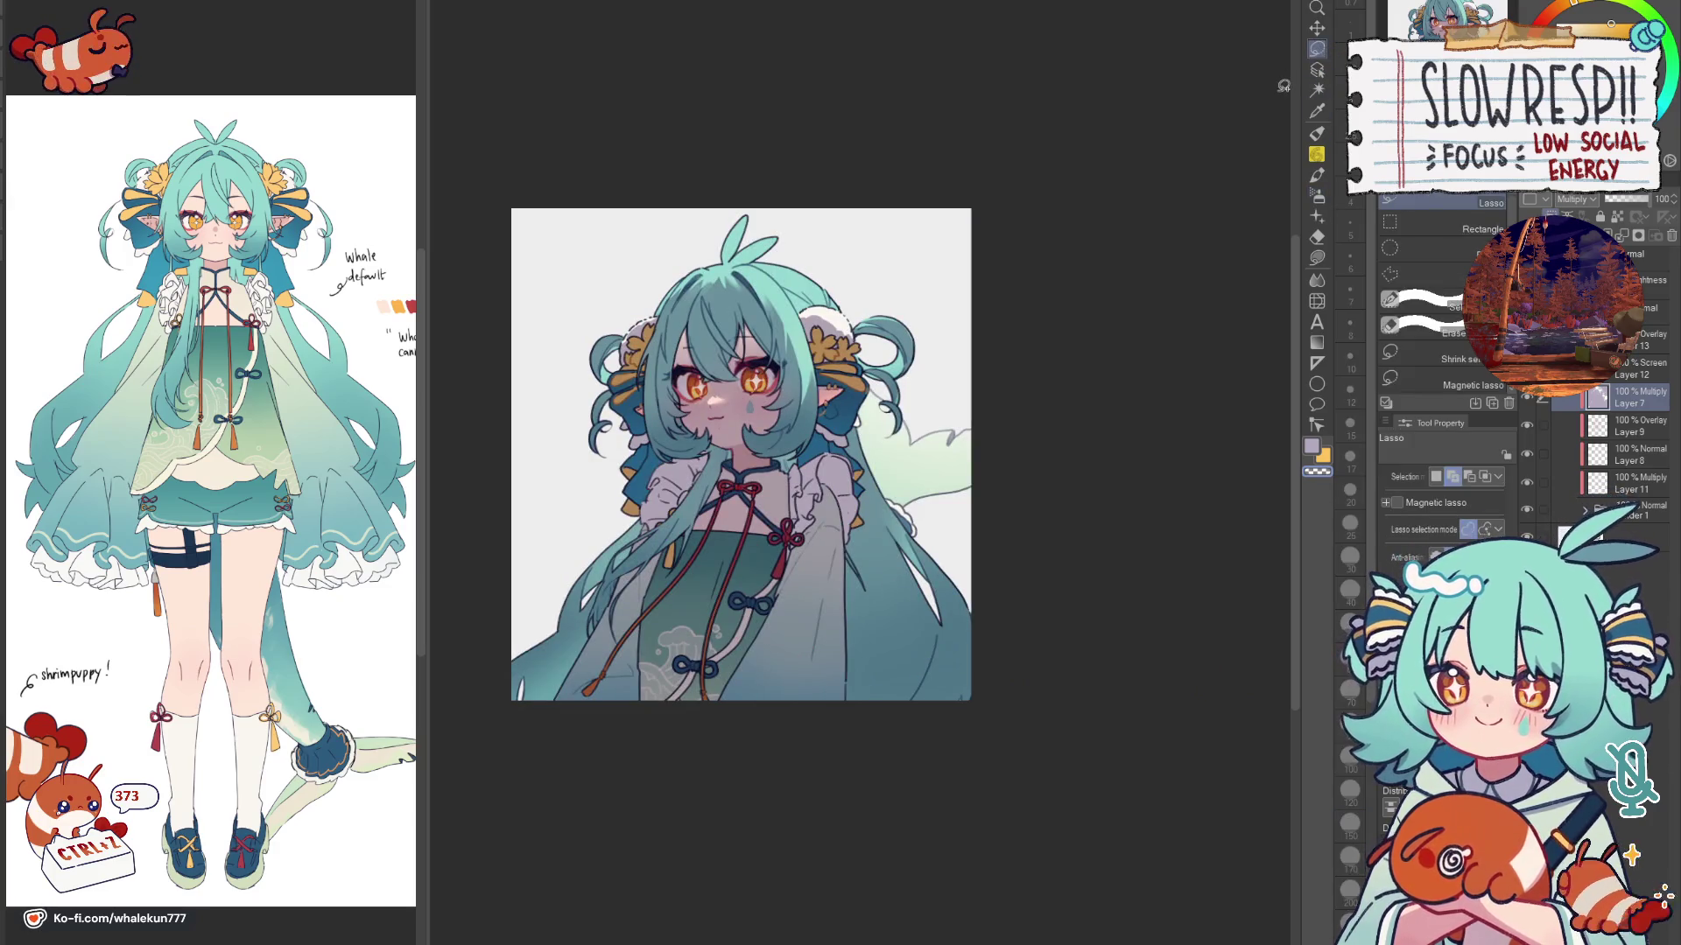
{"action": "scroll", "coordinate": [599, 598], "scroll_direction": "up", "scroll_amount": 2}
{"action": "scroll", "coordinate": [609, 575], "scroll_direction": "up", "scroll_amount": 2}
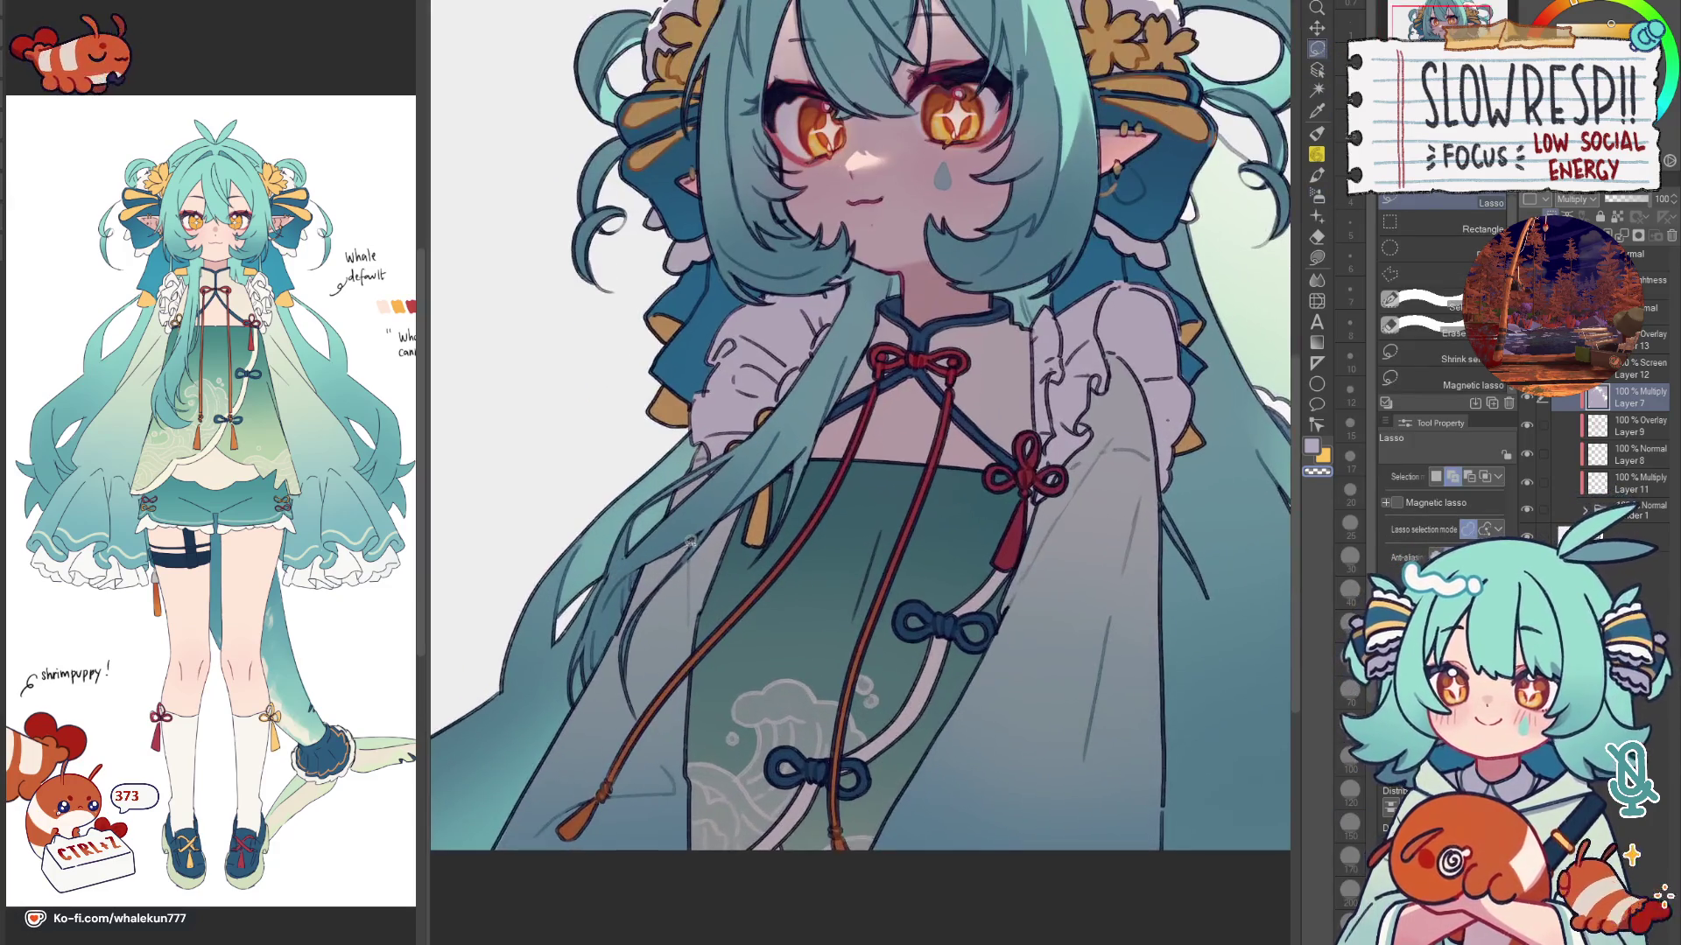
{"action": "scroll", "coordinate": [710, 525], "scroll_direction": "down", "scroll_amount": 1}
{"action": "key", "text": "h"}
{"action": "scroll", "coordinate": [839, 655], "scroll_direction": "down", "scroll_amount": 3}
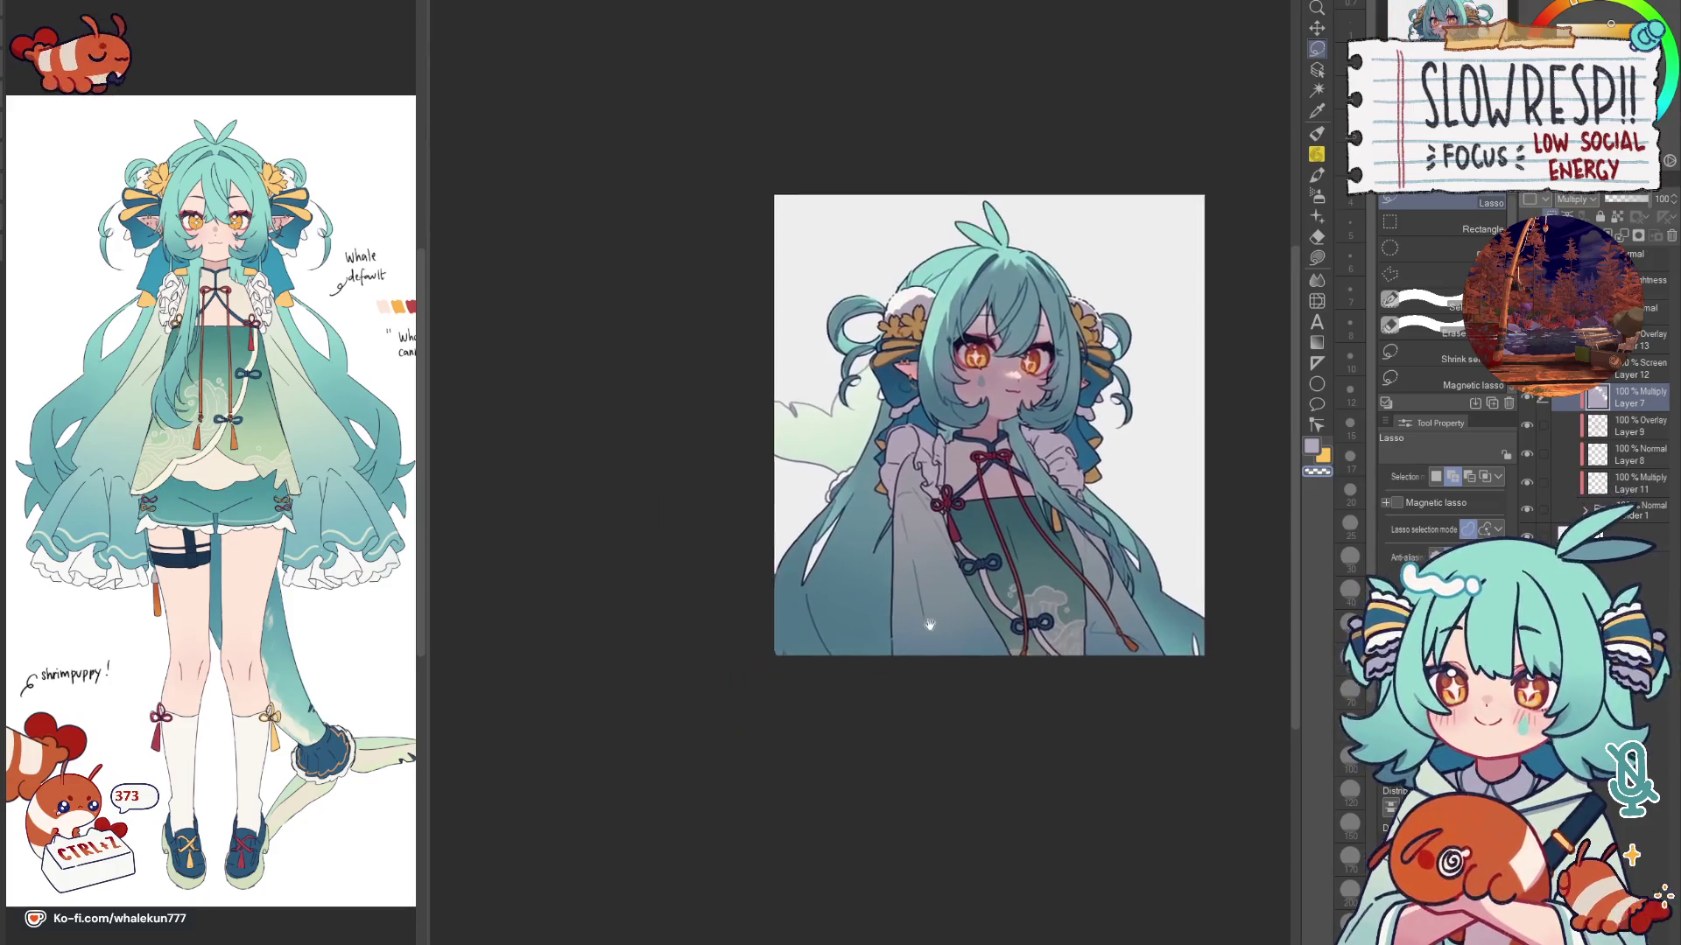
{"action": "scroll", "coordinate": [893, 602], "scroll_direction": "up", "scroll_amount": 1}
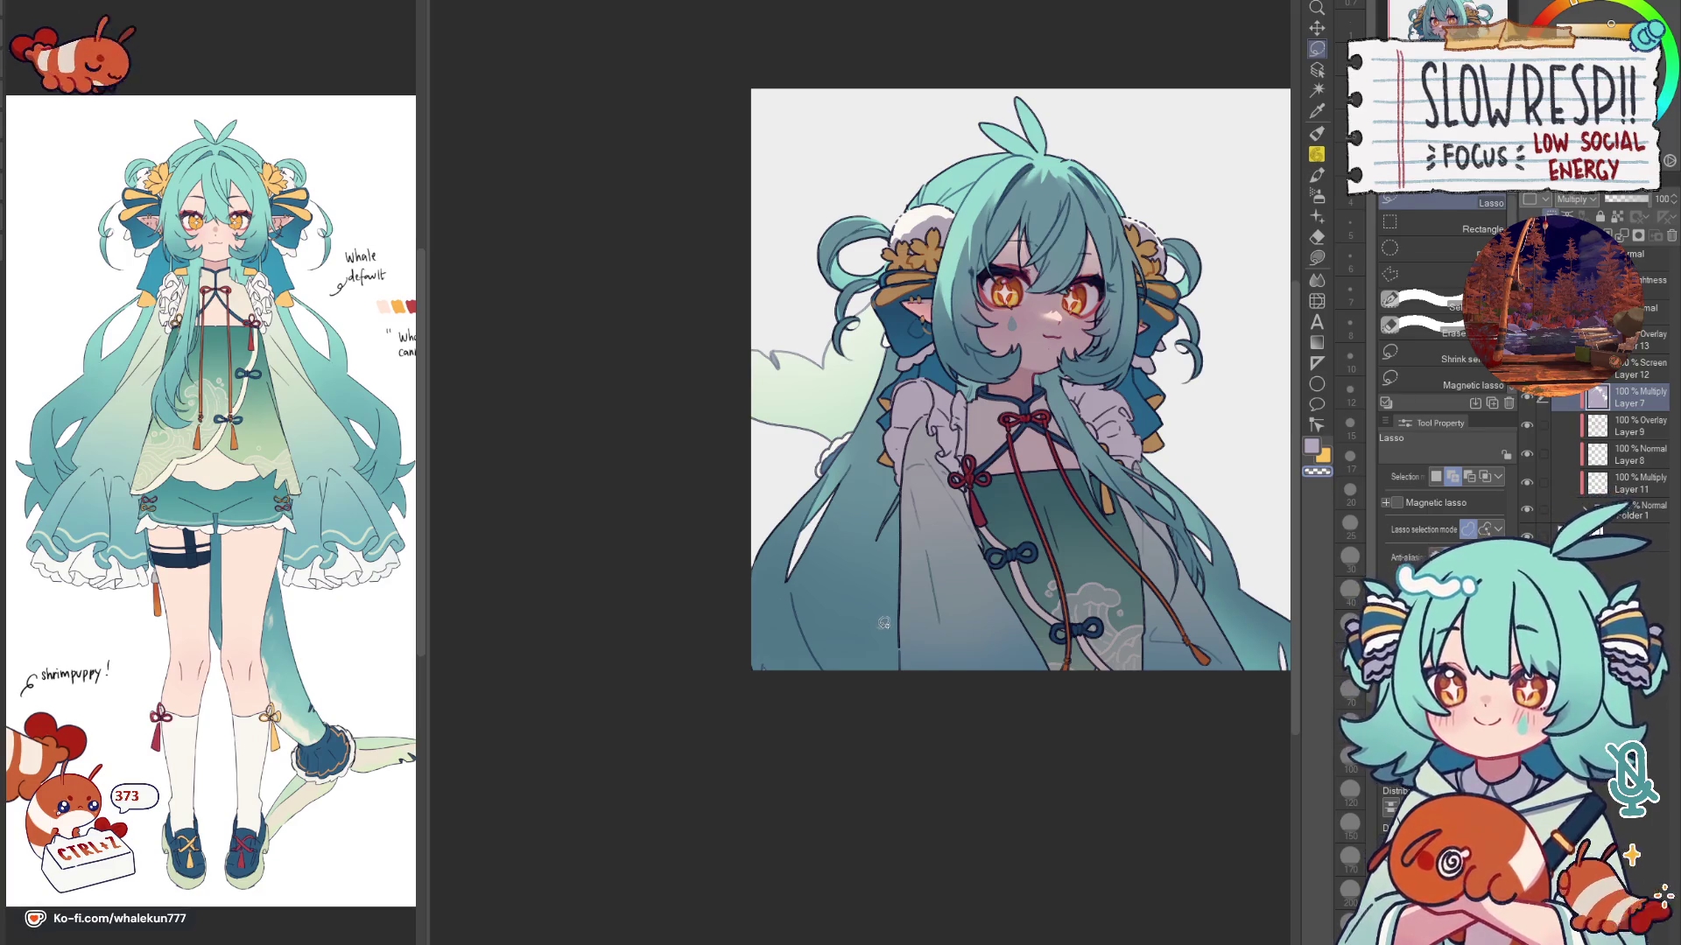
{"action": "key", "text": "h"}
{"action": "left_click_drag", "start_coordinate": [862, 629], "coordinate": [898, 608]}
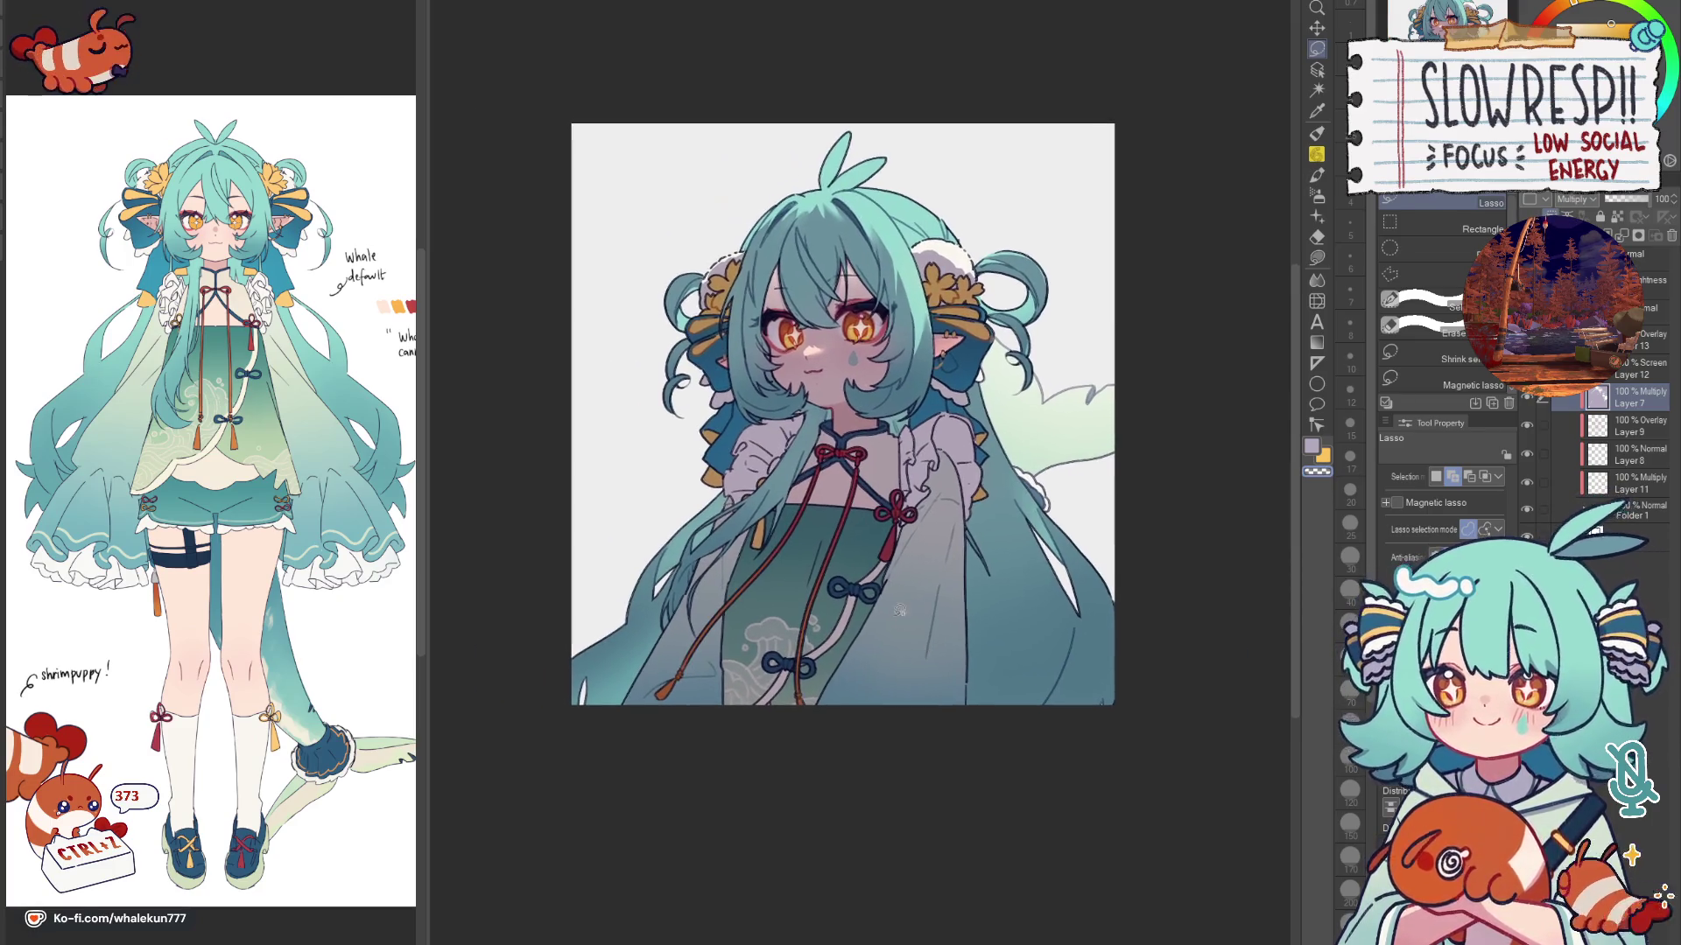
{"action": "key", "text": "g"}
{"action": "scroll", "coordinate": [941, 509], "scroll_direction": "up", "scroll_amount": 2}
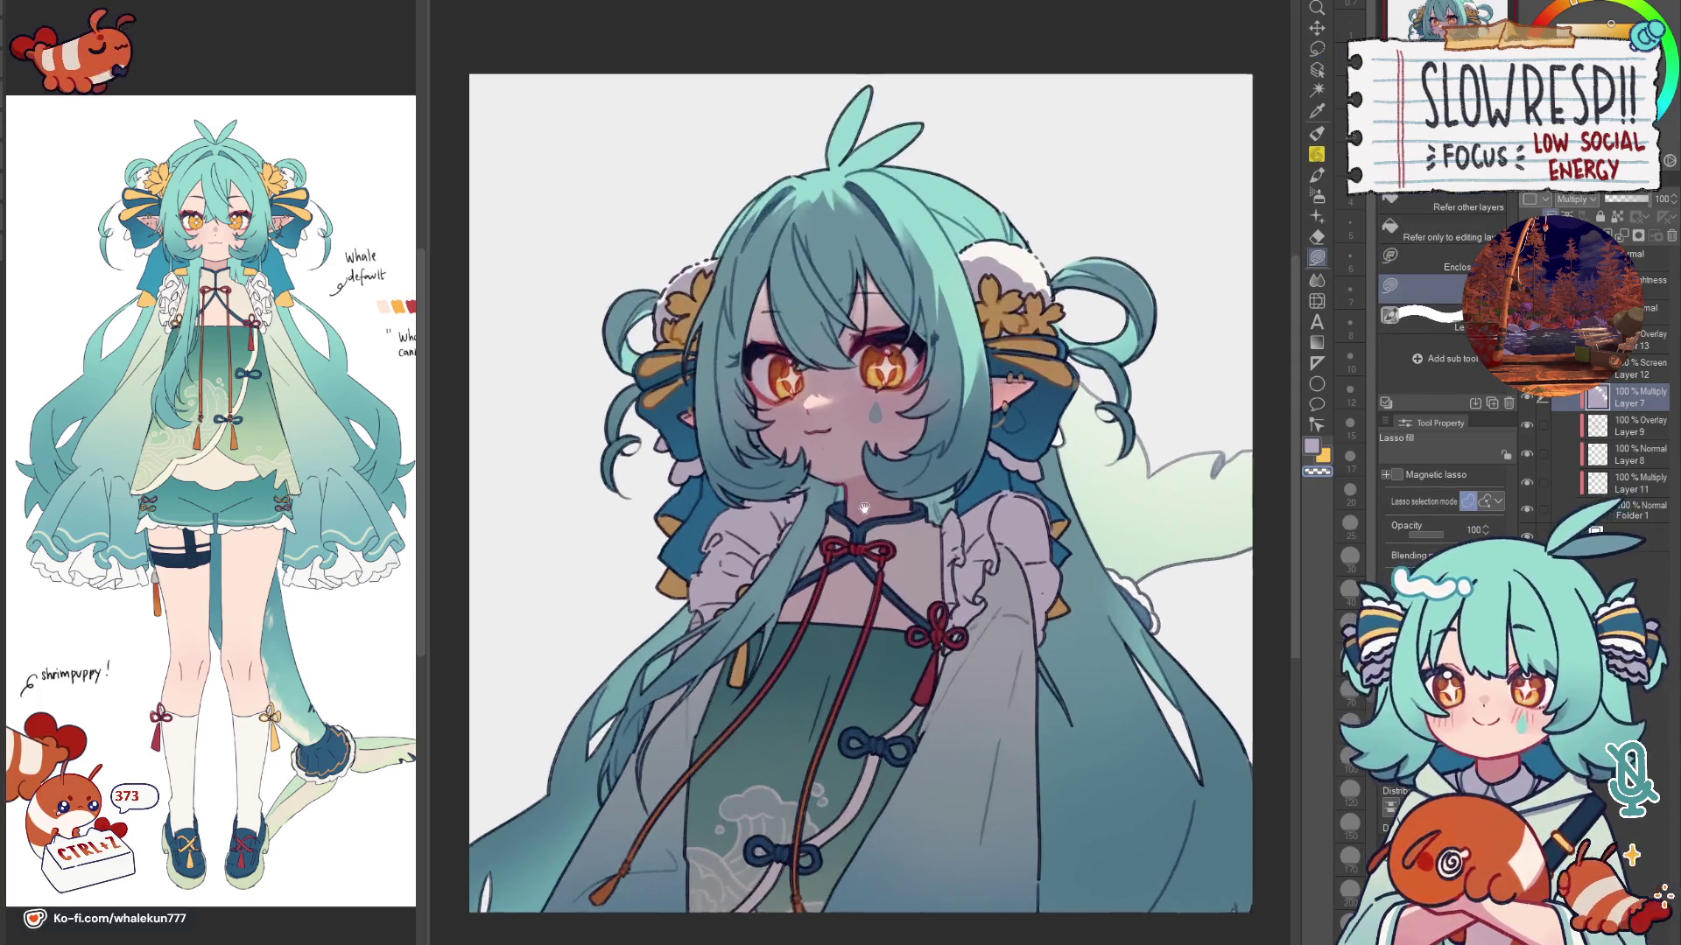
{"action": "scroll", "coordinate": [849, 496], "scroll_direction": "up", "scroll_amount": 2}
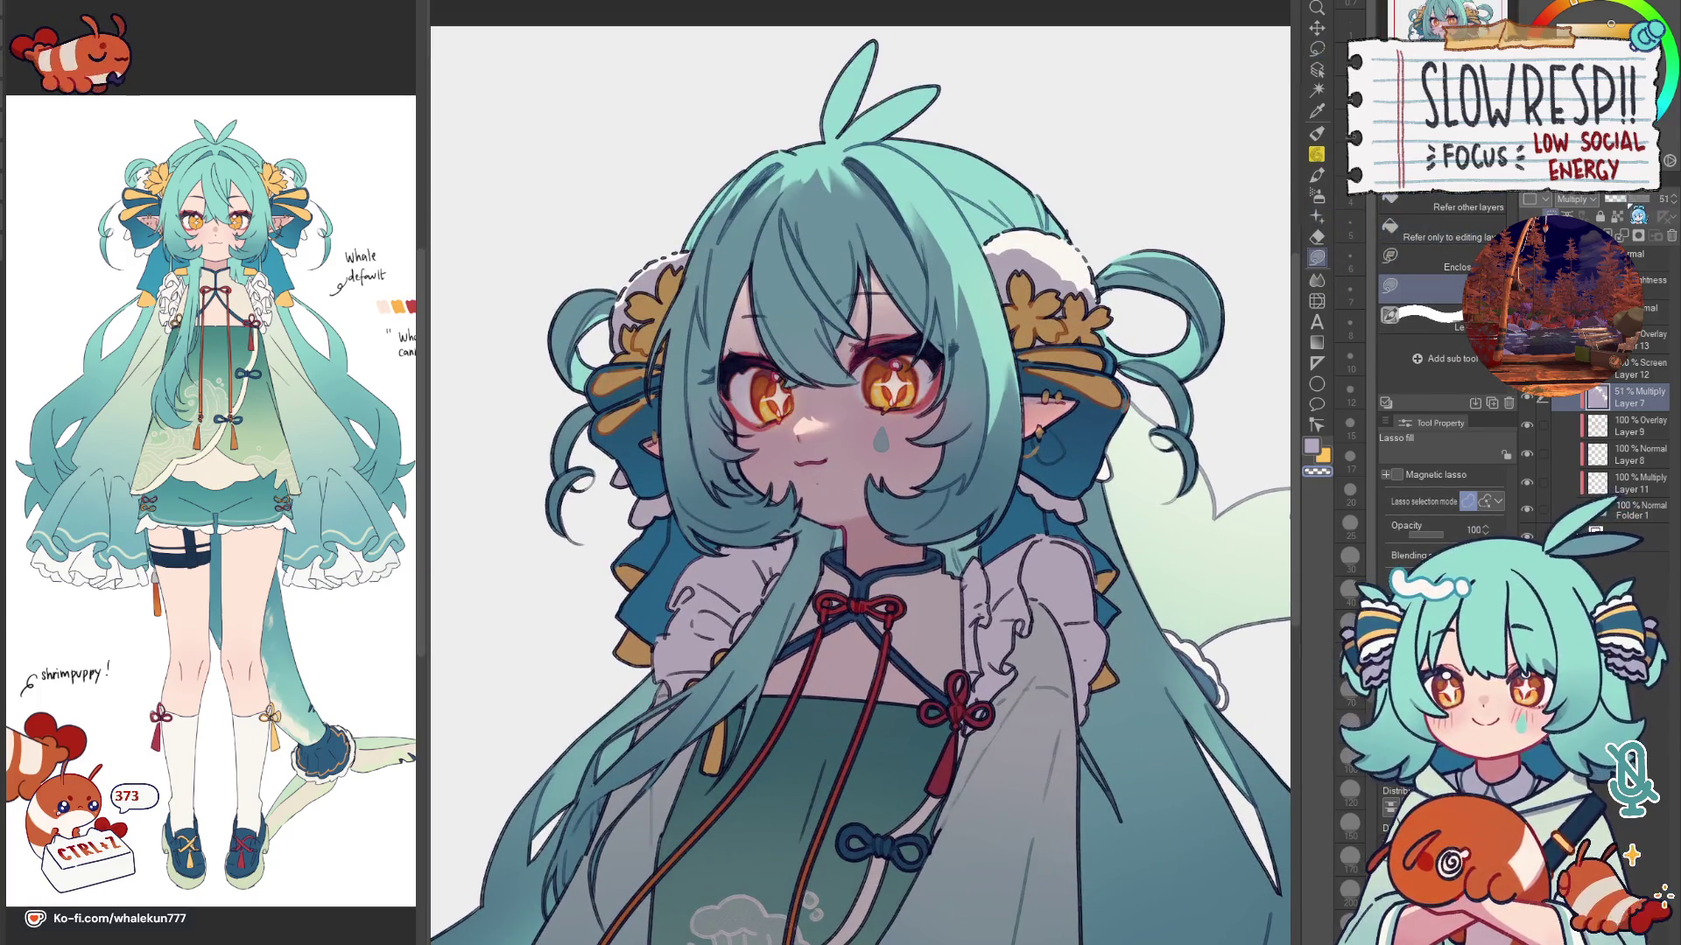
{"action": "left_click", "coordinate": [1629, 199]}
{"action": "left_click_drag", "start_coordinate": [1638, 215], "coordinate": [1668, 214]}
{"action": "key", "text": "ctrl+minus"}
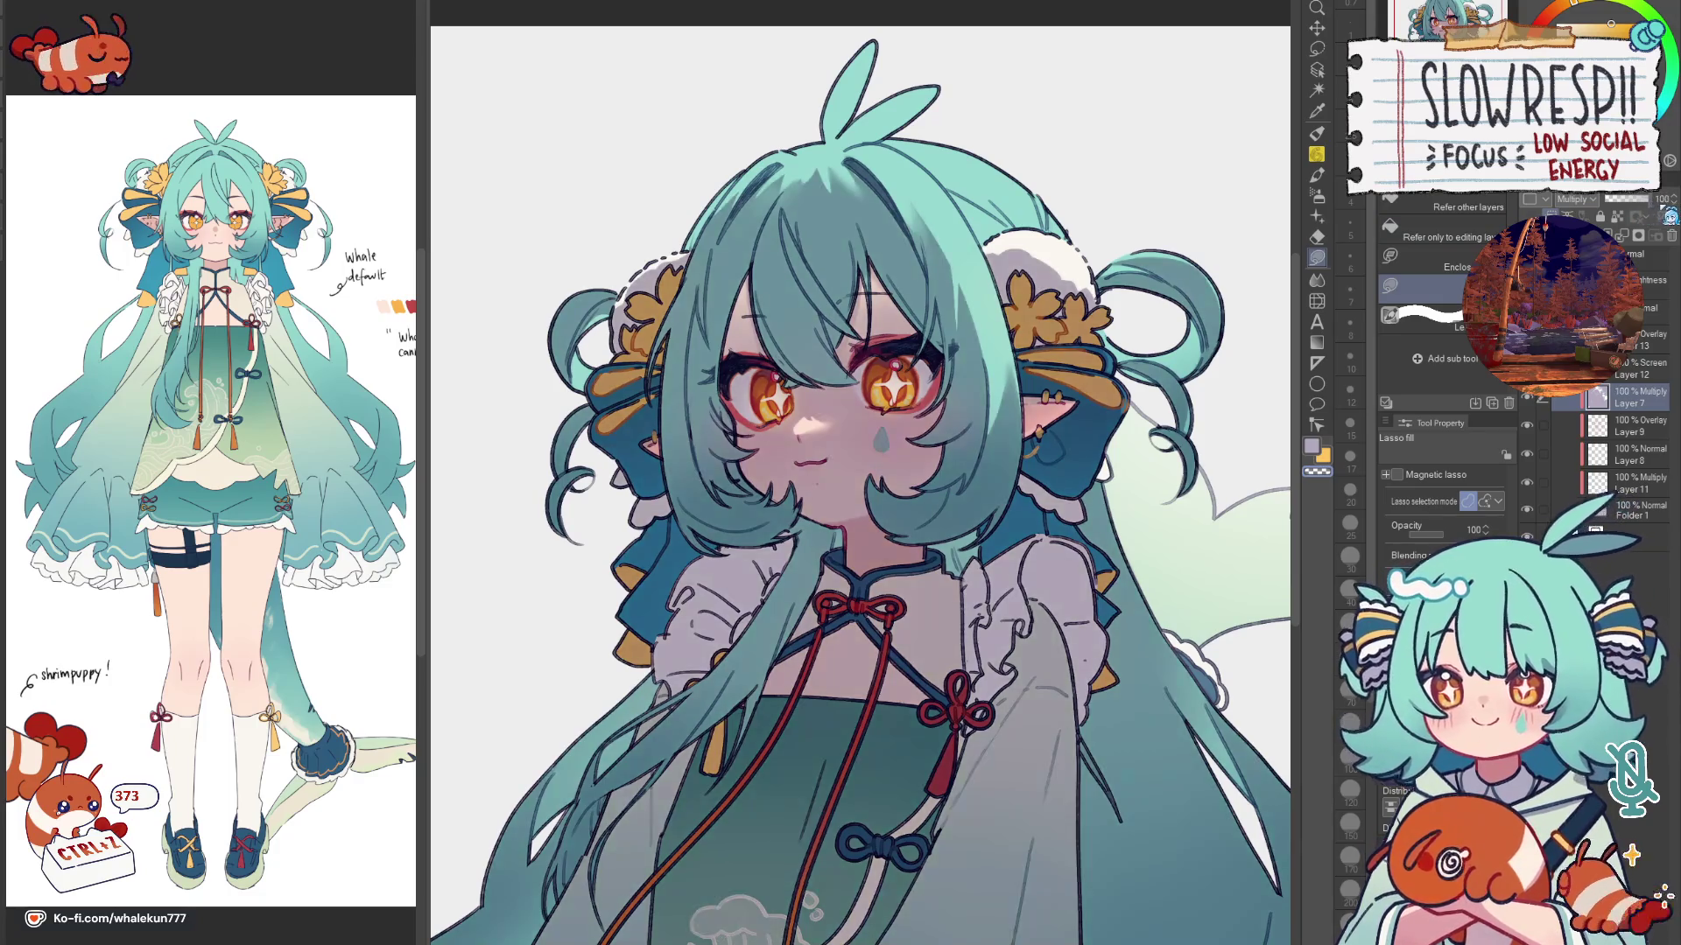
{"action": "scroll", "coordinate": [1012, 504], "scroll_direction": "down", "scroll_amount": 2}
{"action": "scroll", "coordinate": [1010, 503], "scroll_direction": "down", "scroll_amount": 2}
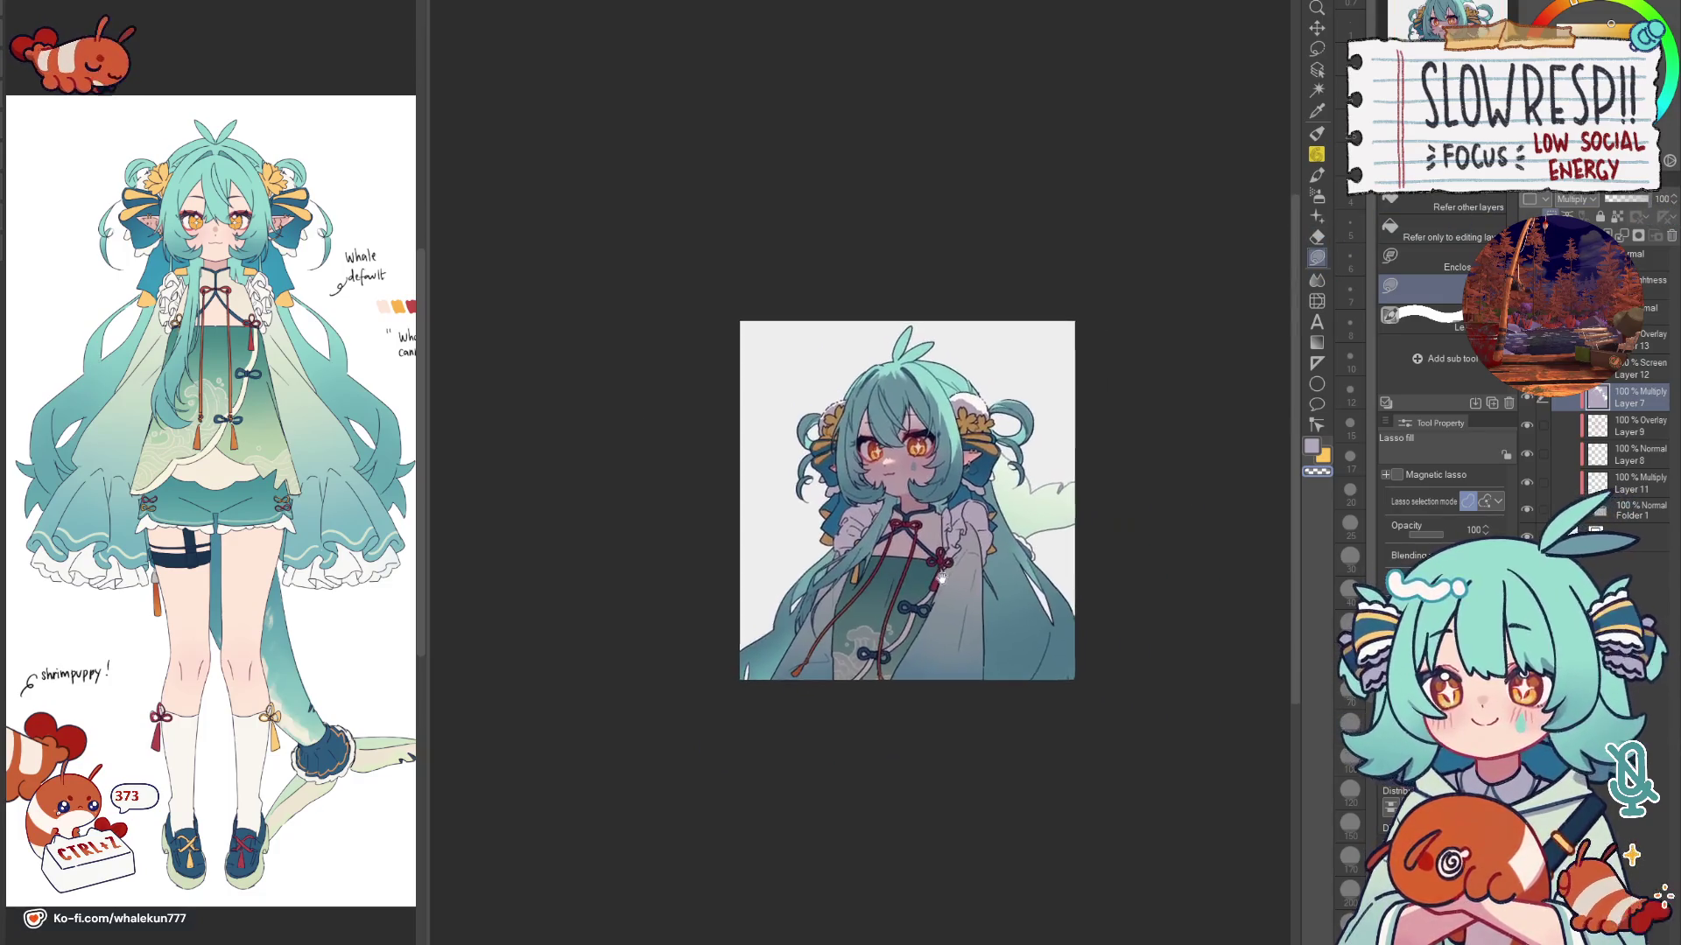
{"action": "scroll", "coordinate": [1008, 517], "scroll_direction": "up", "scroll_amount": 3}
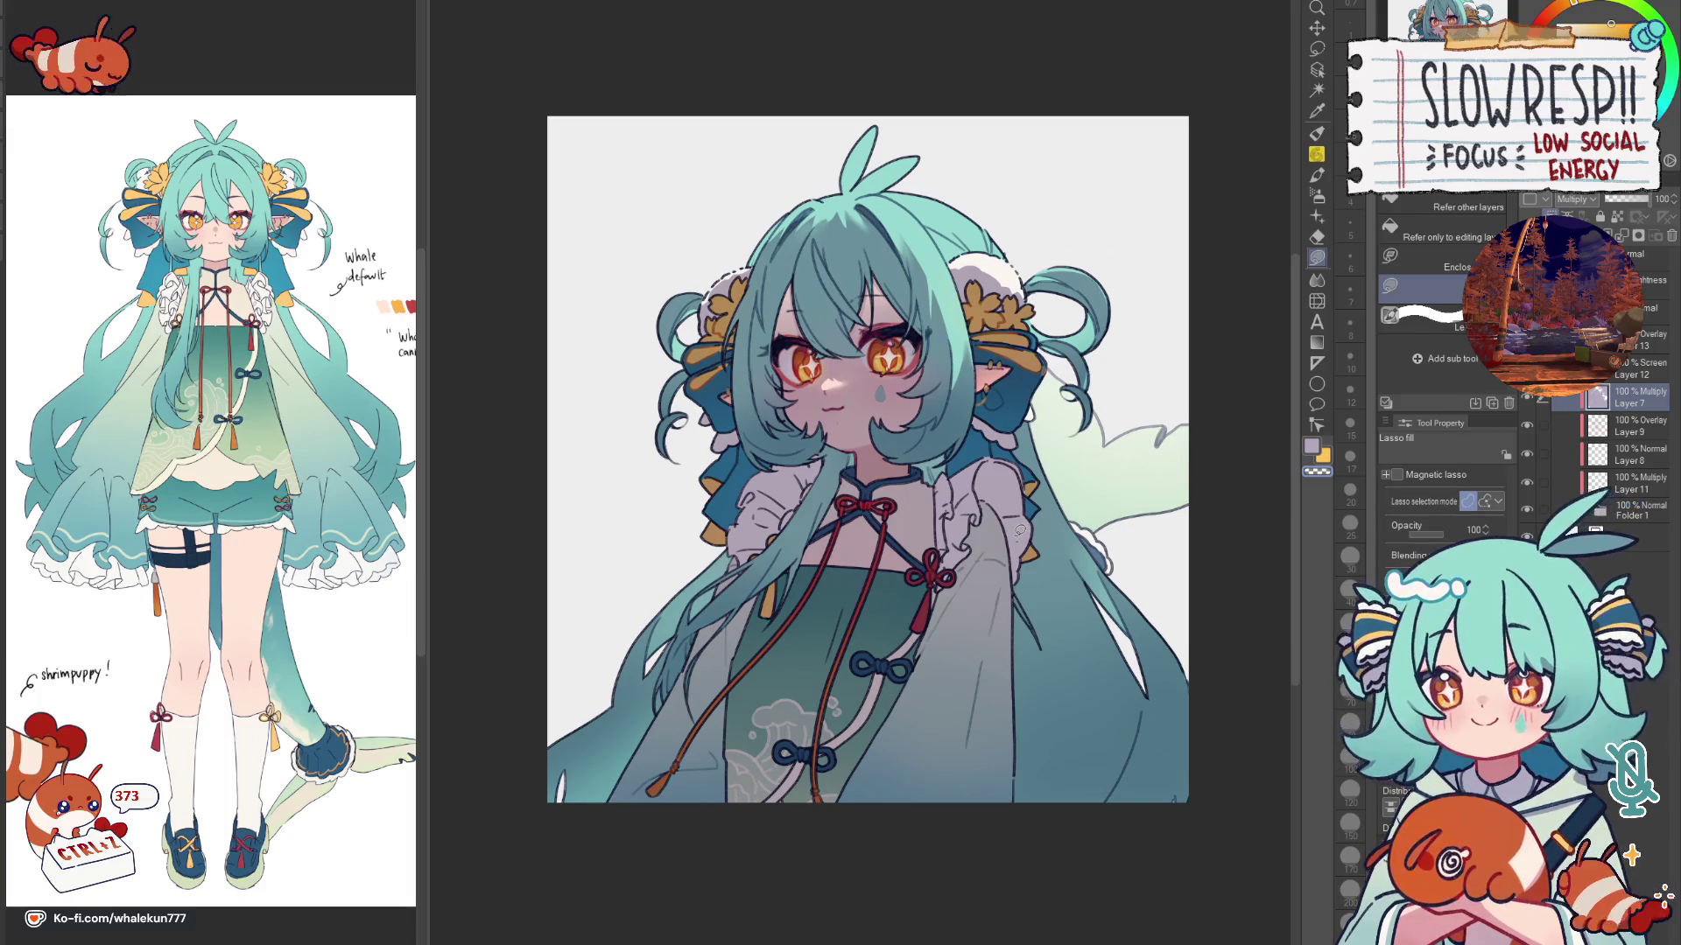
{"action": "left_click", "coordinate": [1642, 339]}
{"action": "left_click", "coordinate": [1317, 193]}
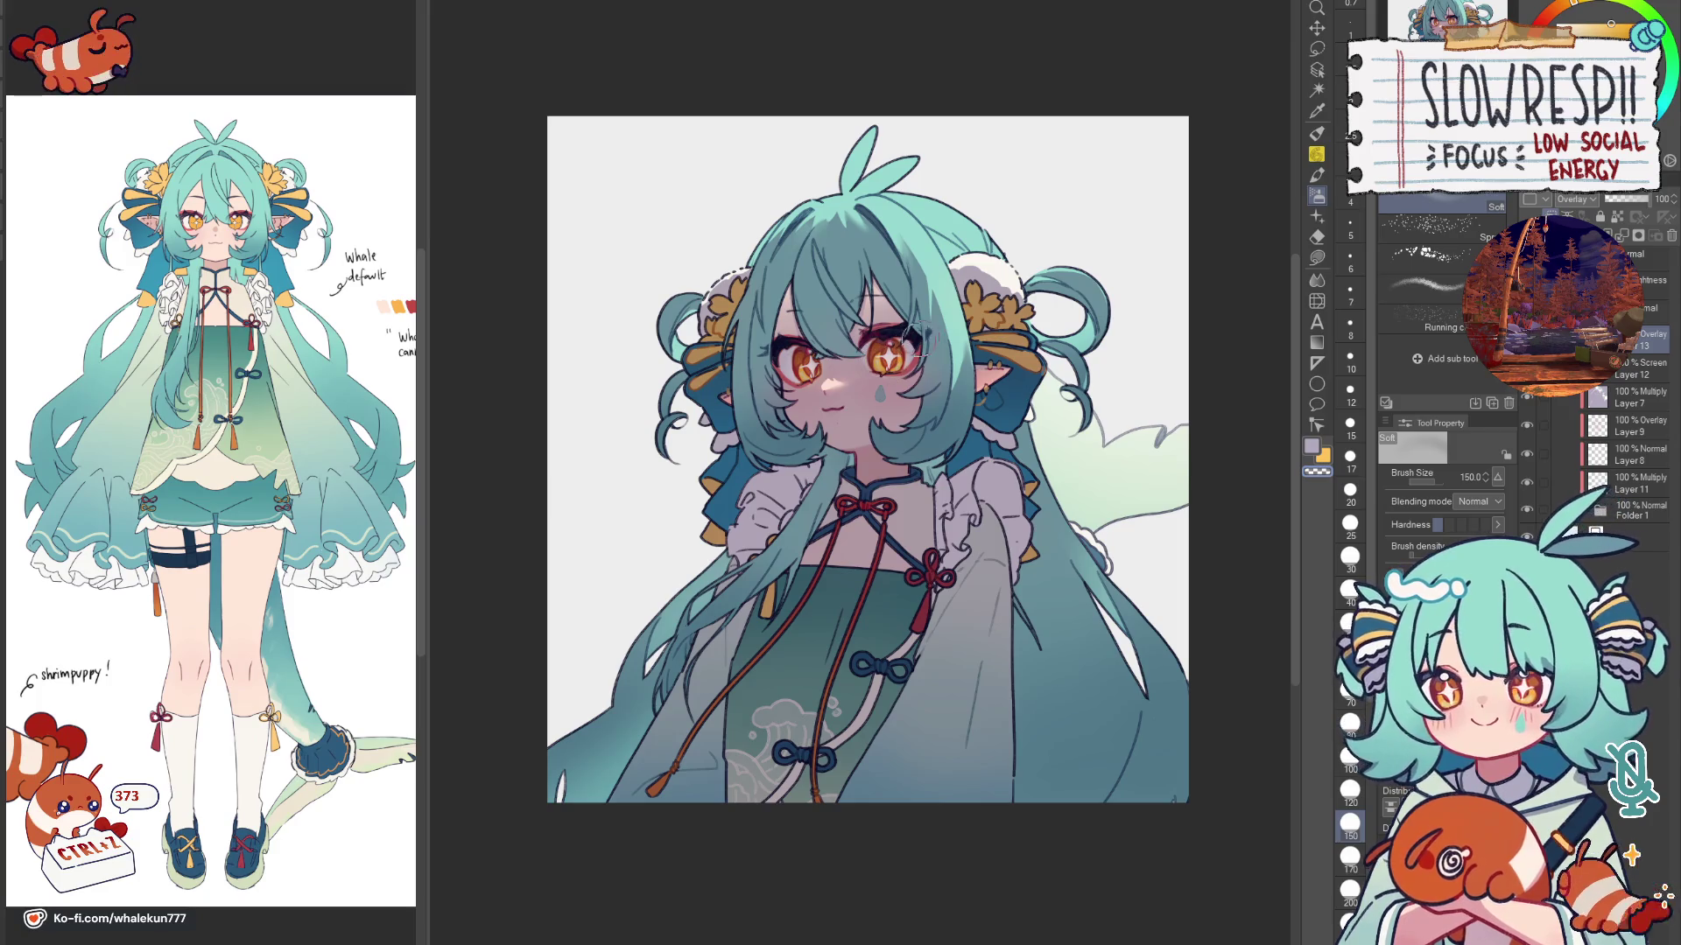
{"action": "key", "text": "h"}
{"action": "key", "text": "h"}
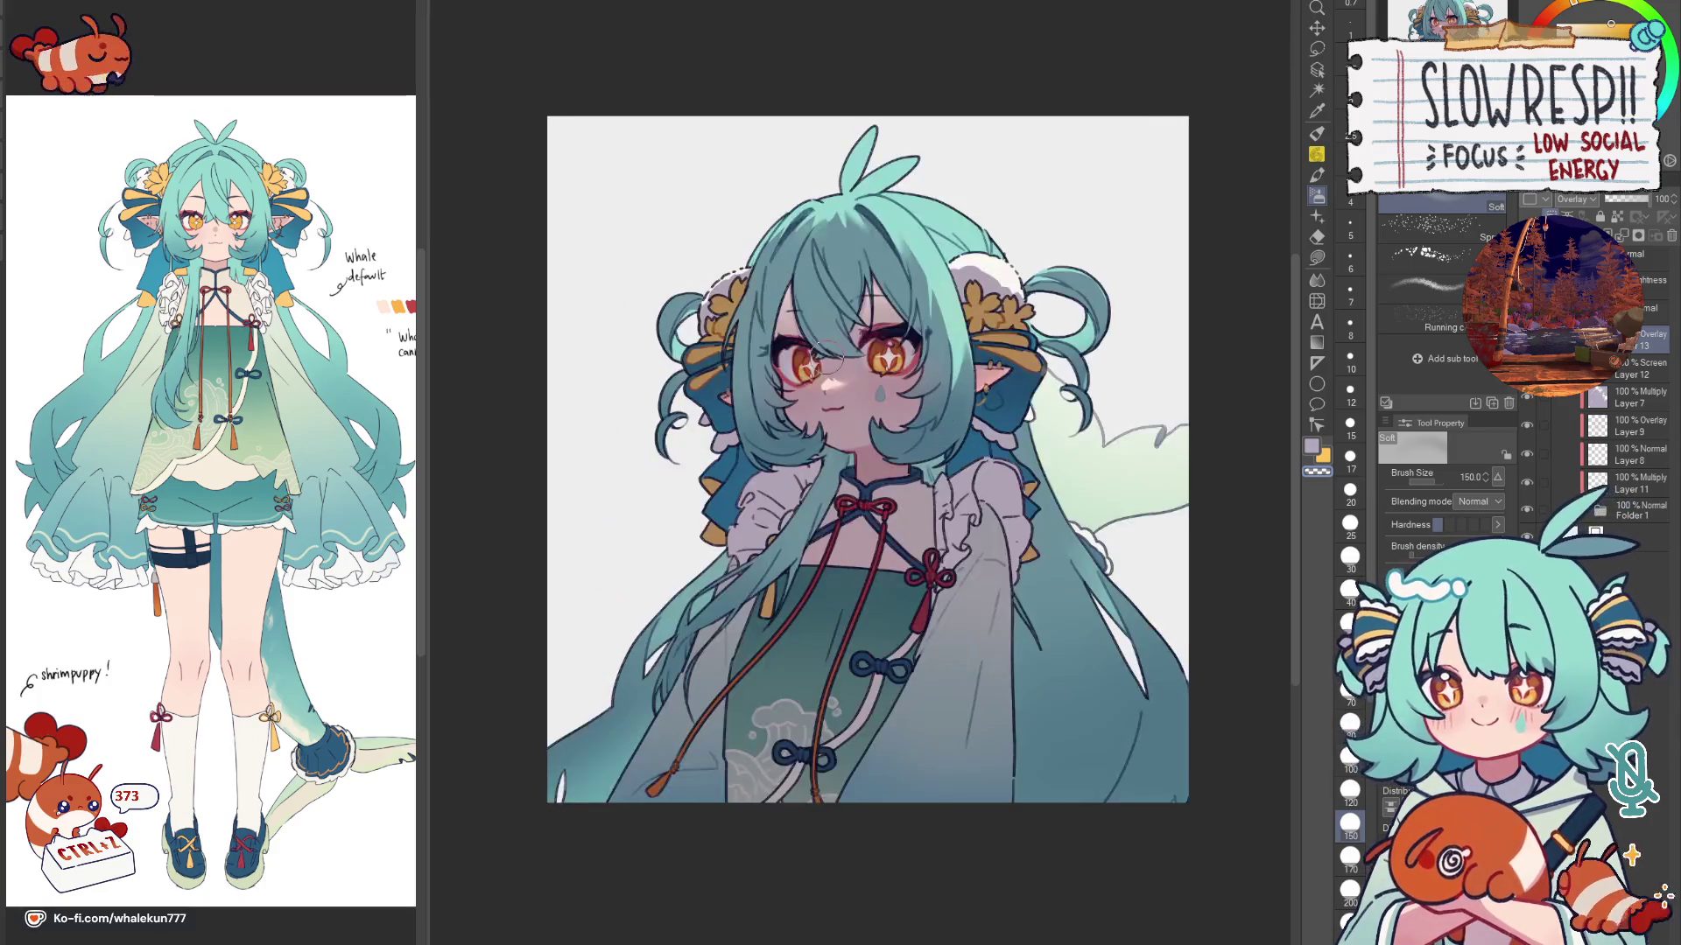
{"action": "key", "text": "h"}
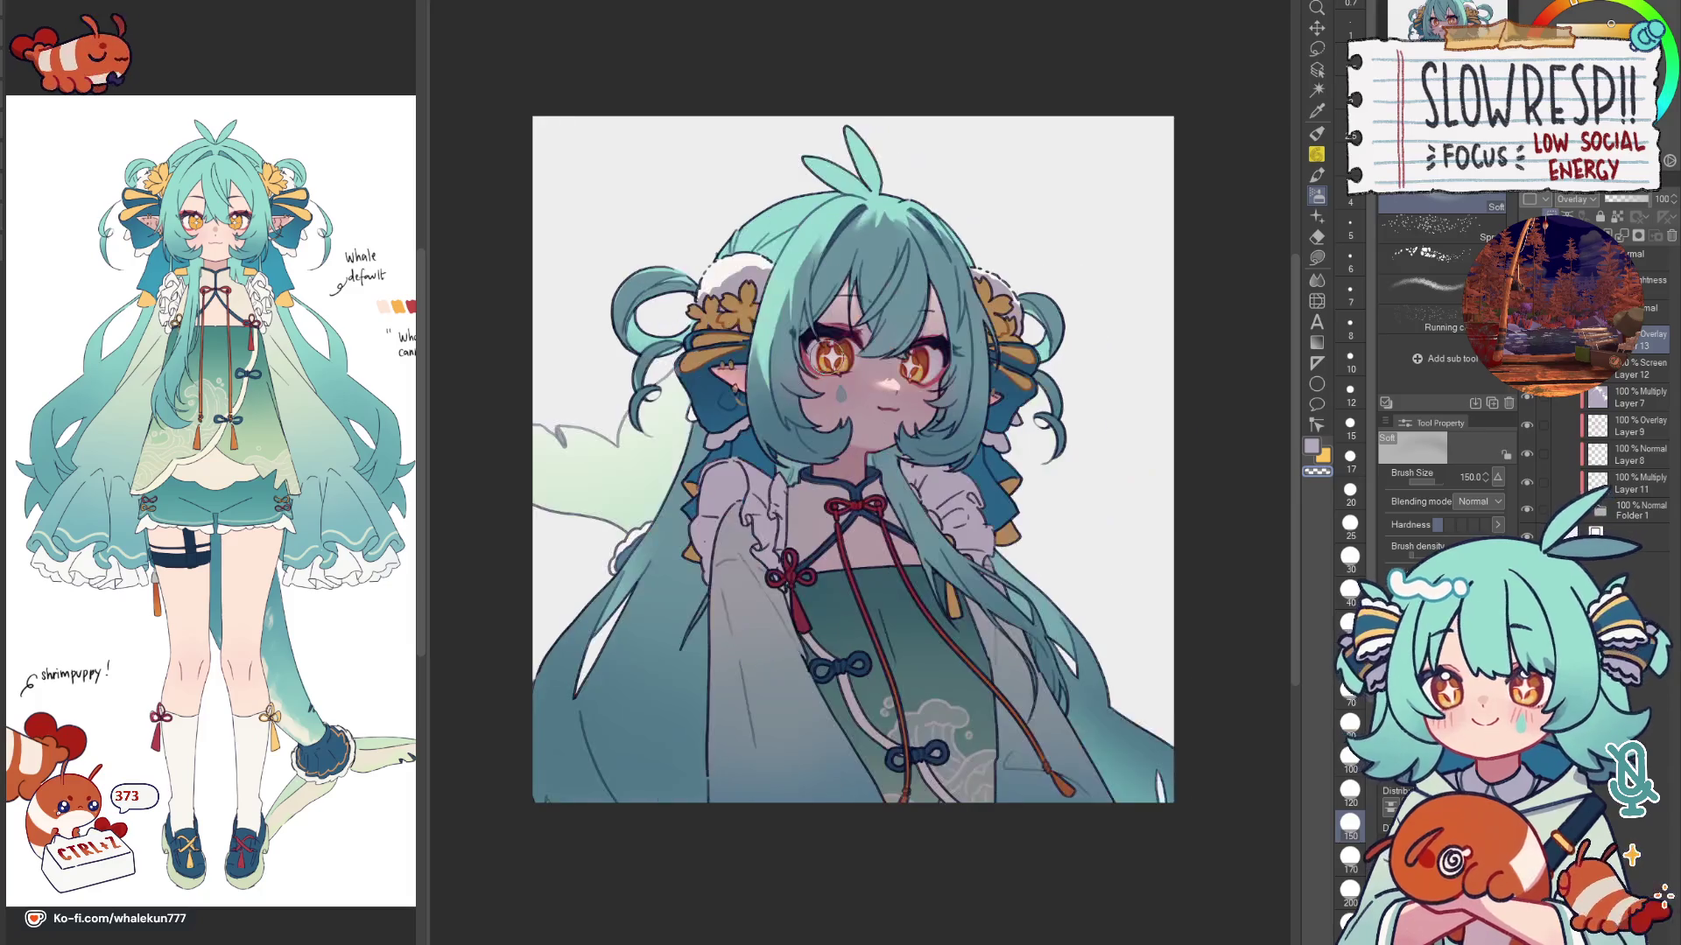
{"action": "key", "text": "h"}
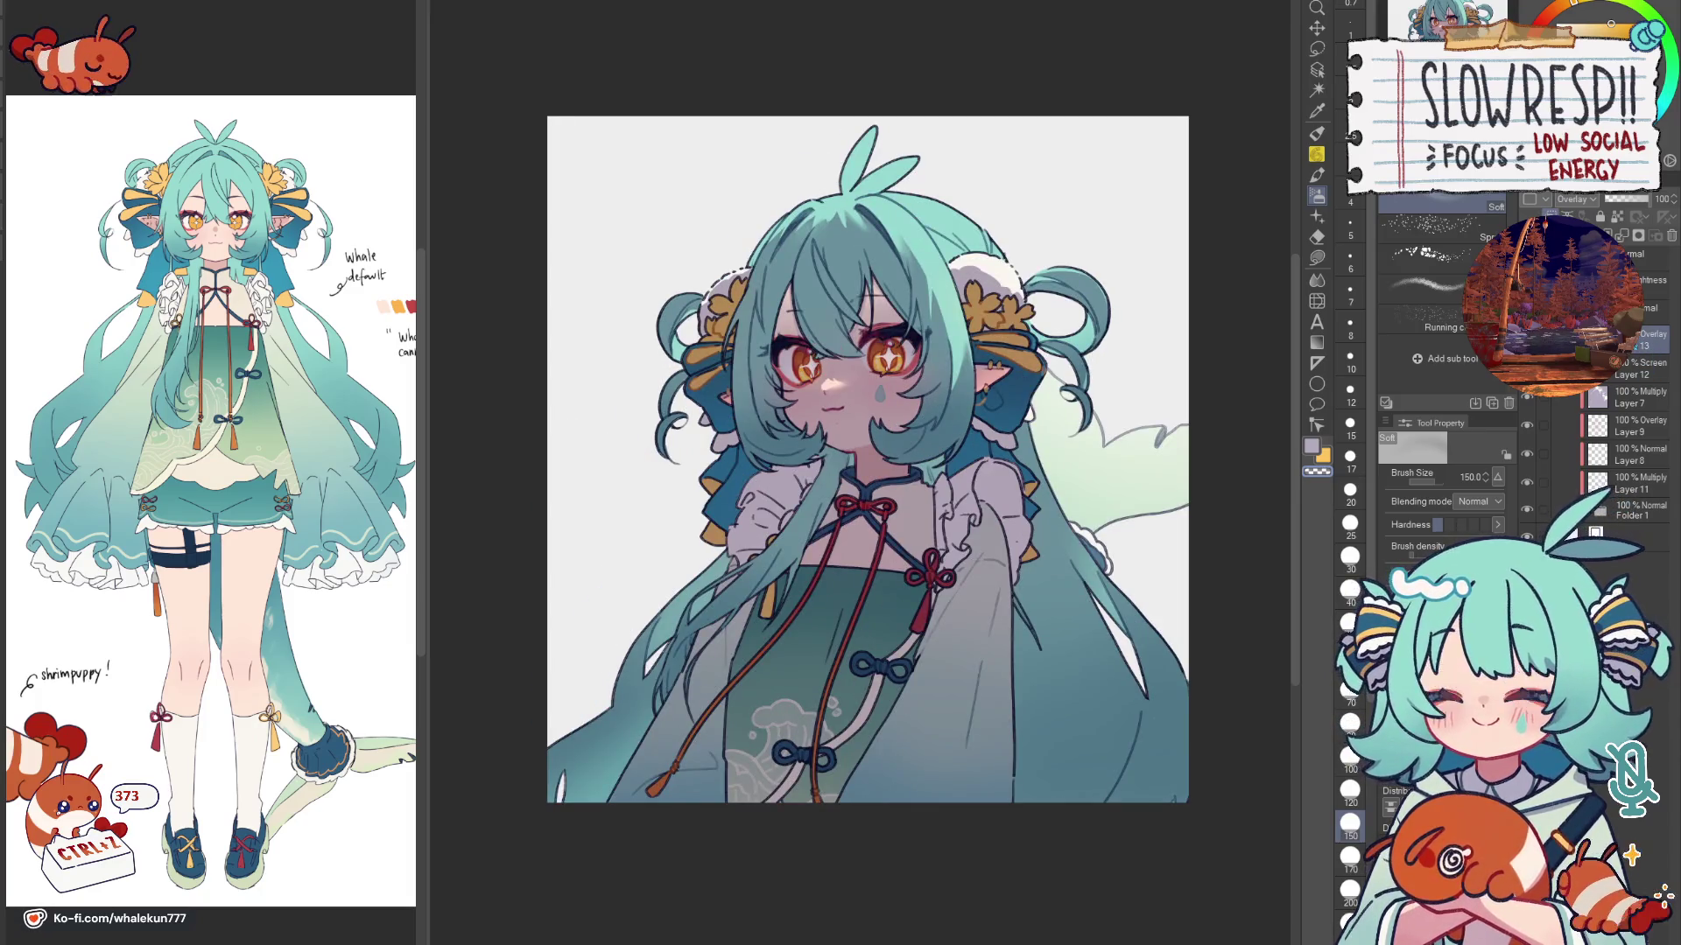
{"action": "left_click", "coordinate": [1318, 257]}
{"action": "key", "text": "h"}
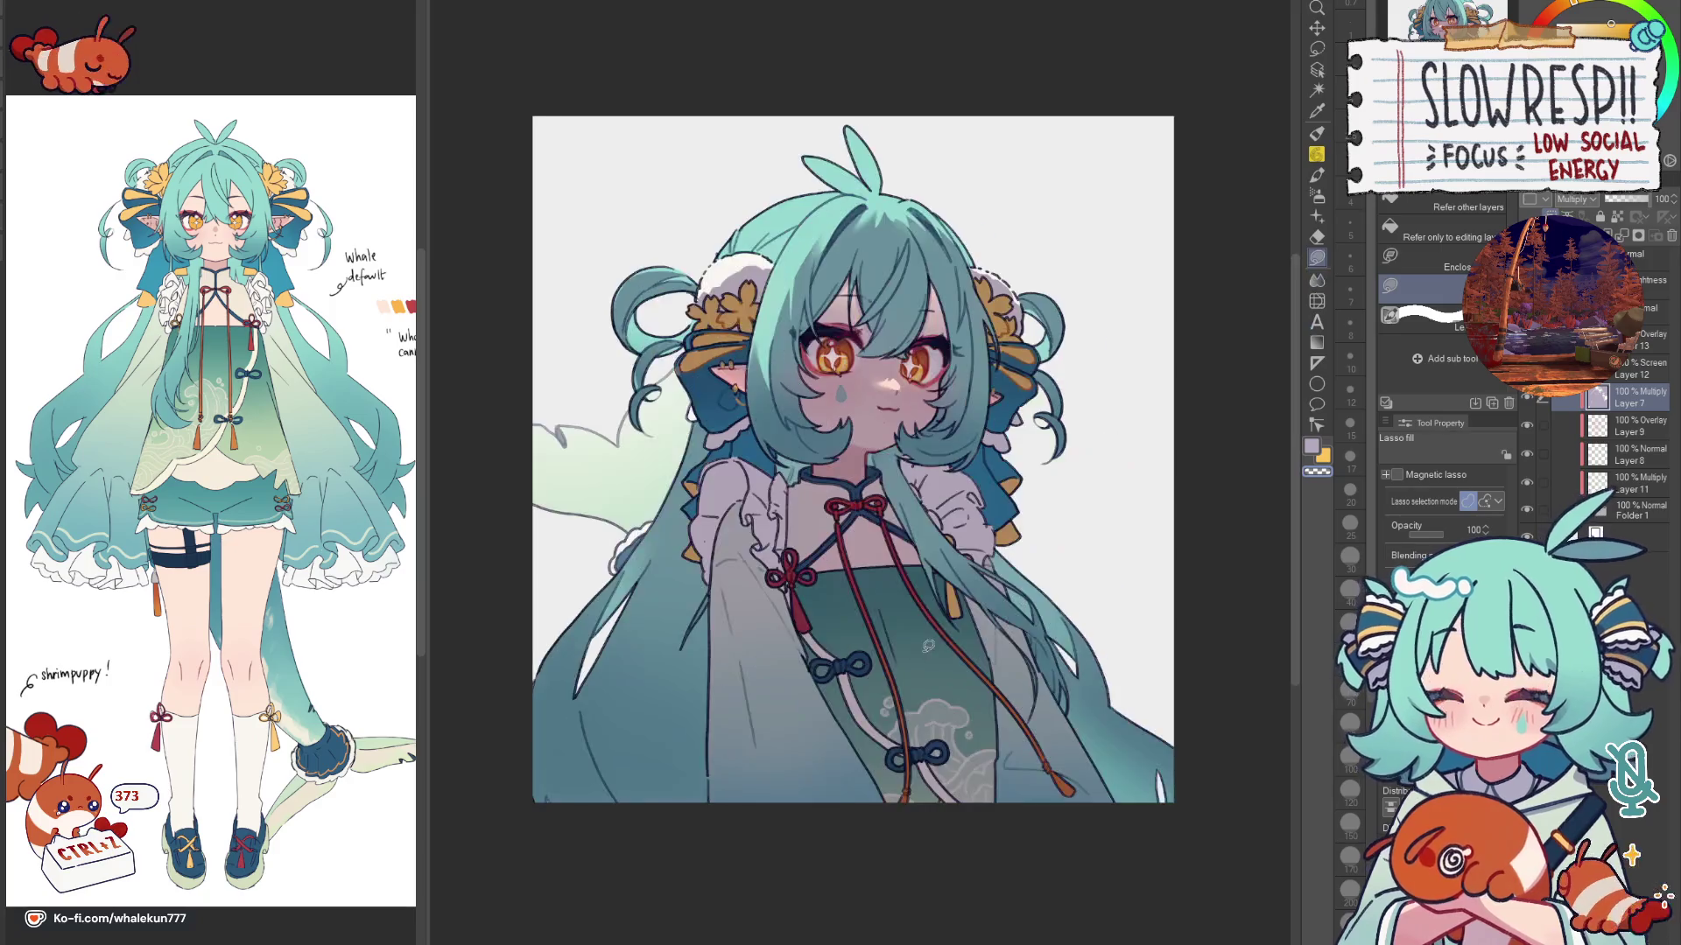
{"action": "key", "text": "h"}
{"action": "scroll", "coordinate": [861, 664], "scroll_direction": "up", "scroll_amount": 1}
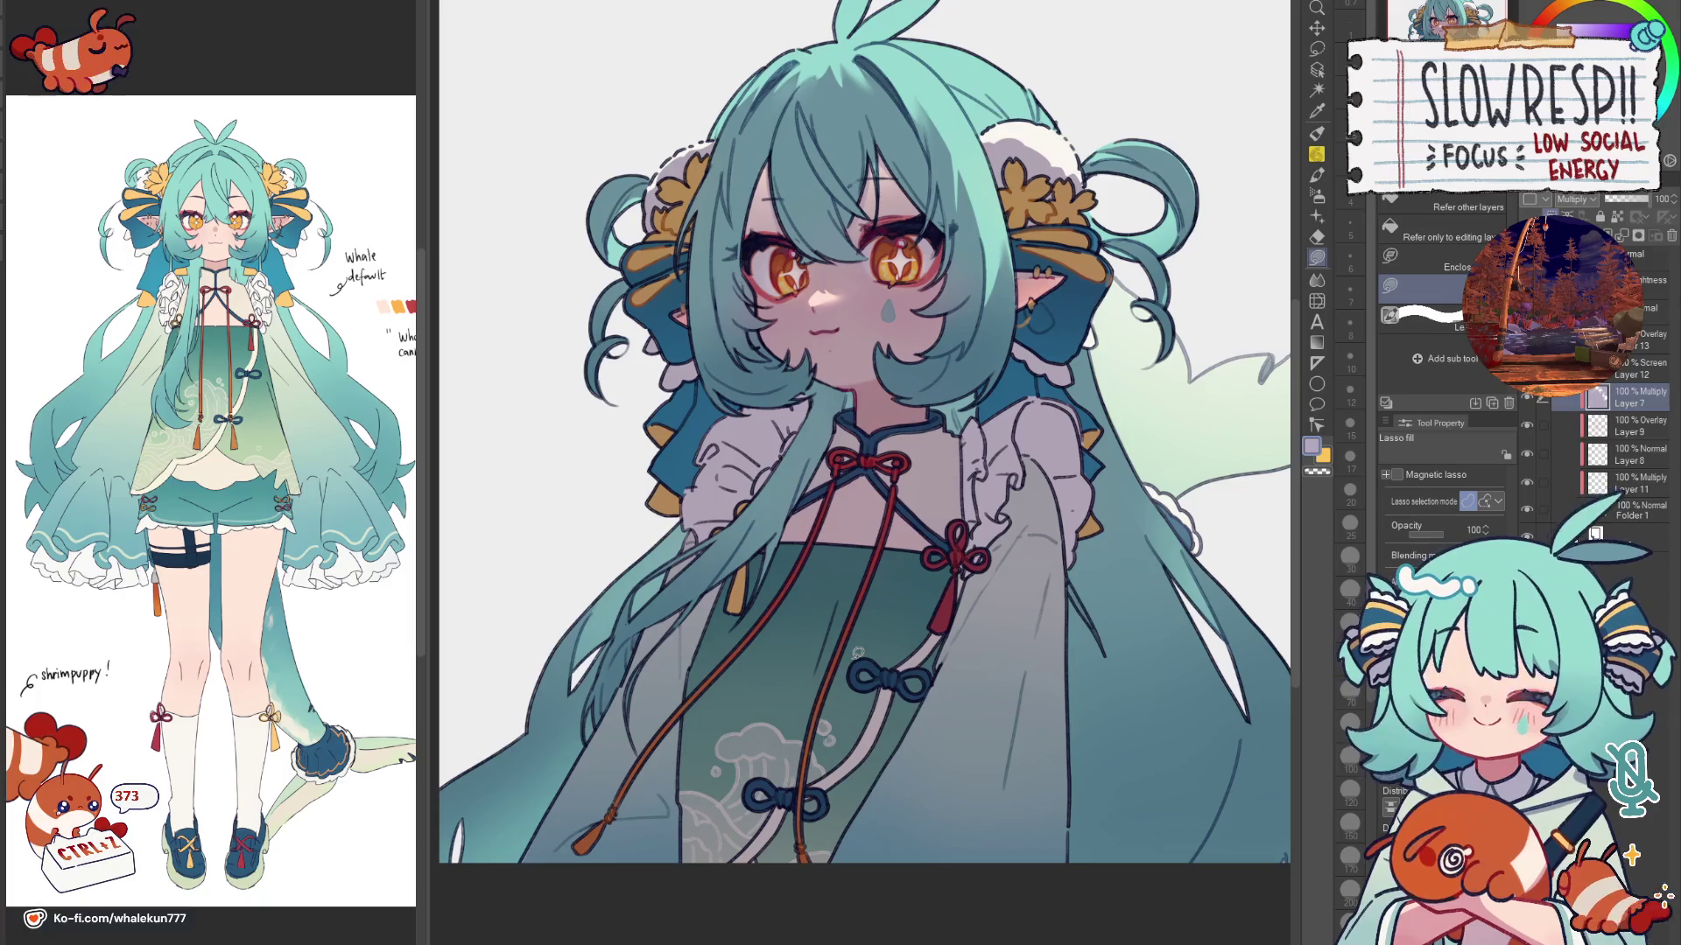
{"action": "key", "text": "h"}
{"action": "scroll", "coordinate": [856, 651], "scroll_direction": "up", "scroll_amount": 1}
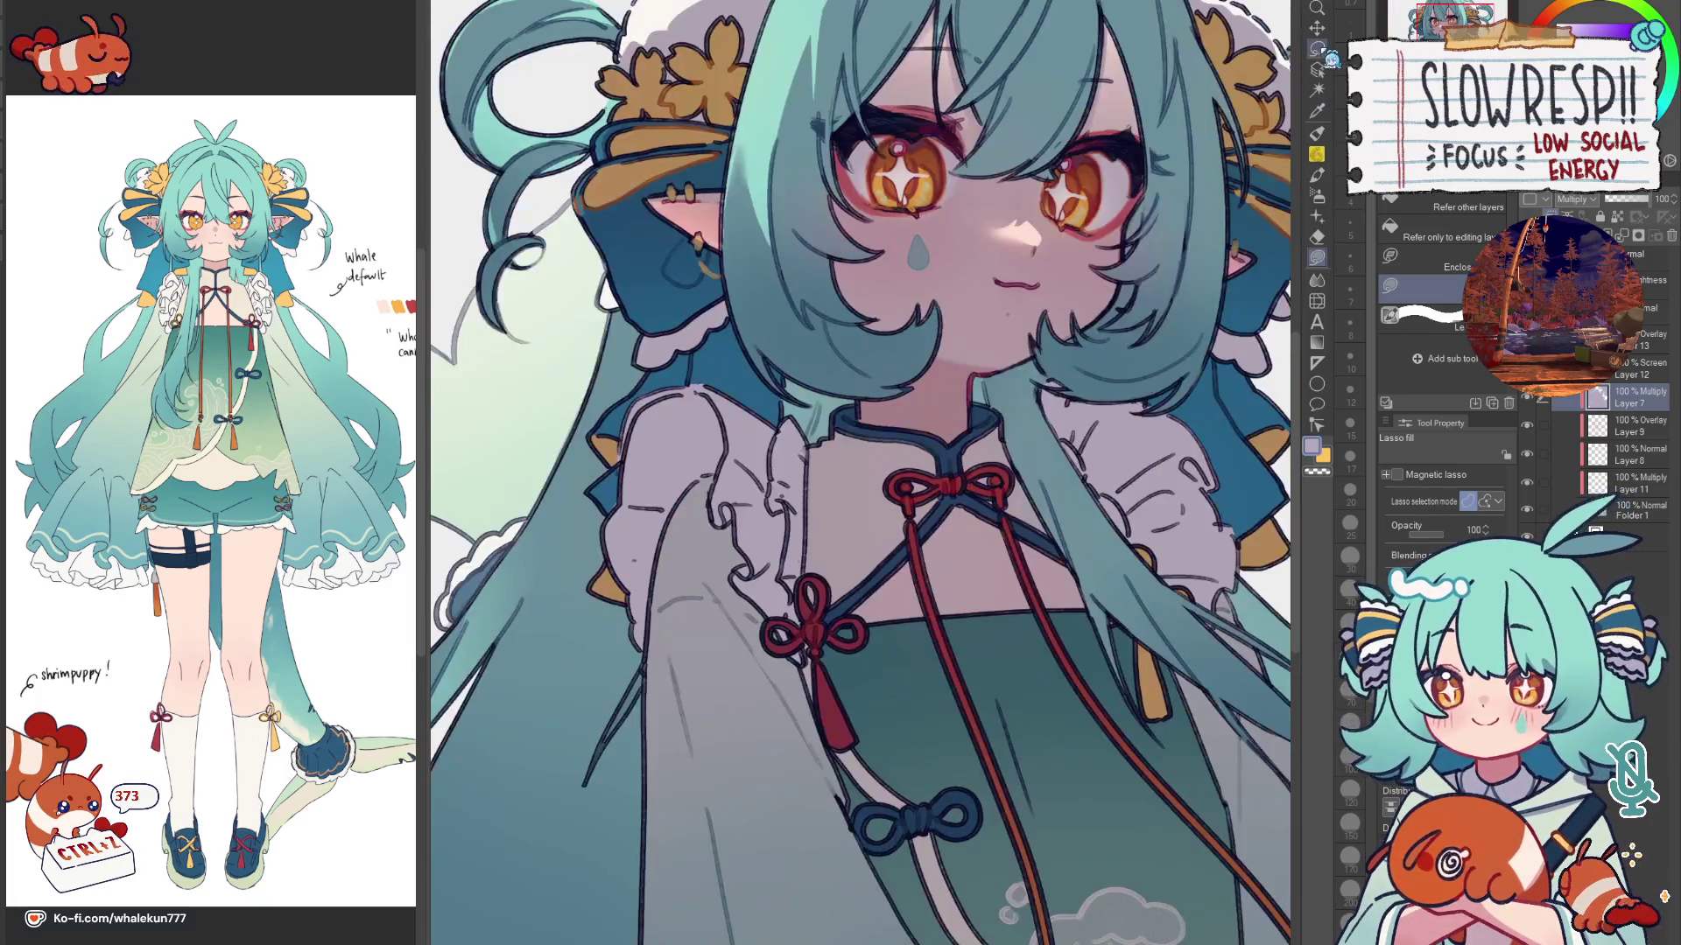
Step: Lasso the white sleeve, airbrush lighter tones inside it, then reselect the sleeve
{"action": "left_click", "coordinate": [1317, 49]}
{"action": "left_click_drag", "start_coordinate": [701, 489], "coordinate": [896, 504]}
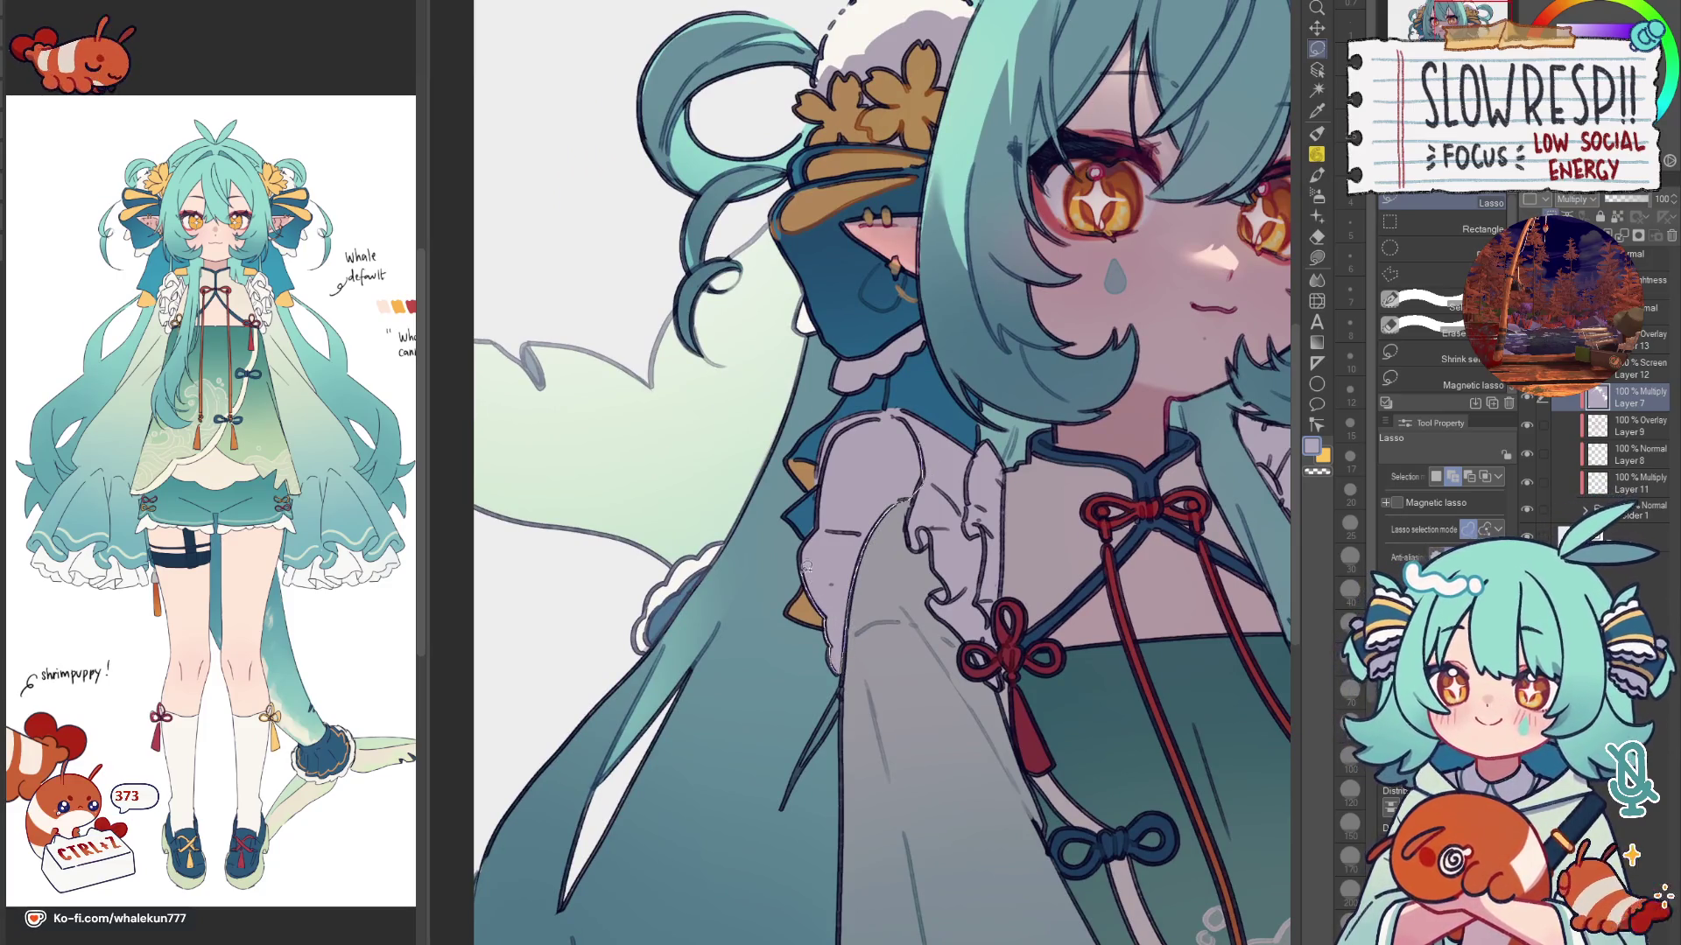
{"action": "left_click_drag", "start_coordinate": [882, 418], "coordinate": [901, 410]}
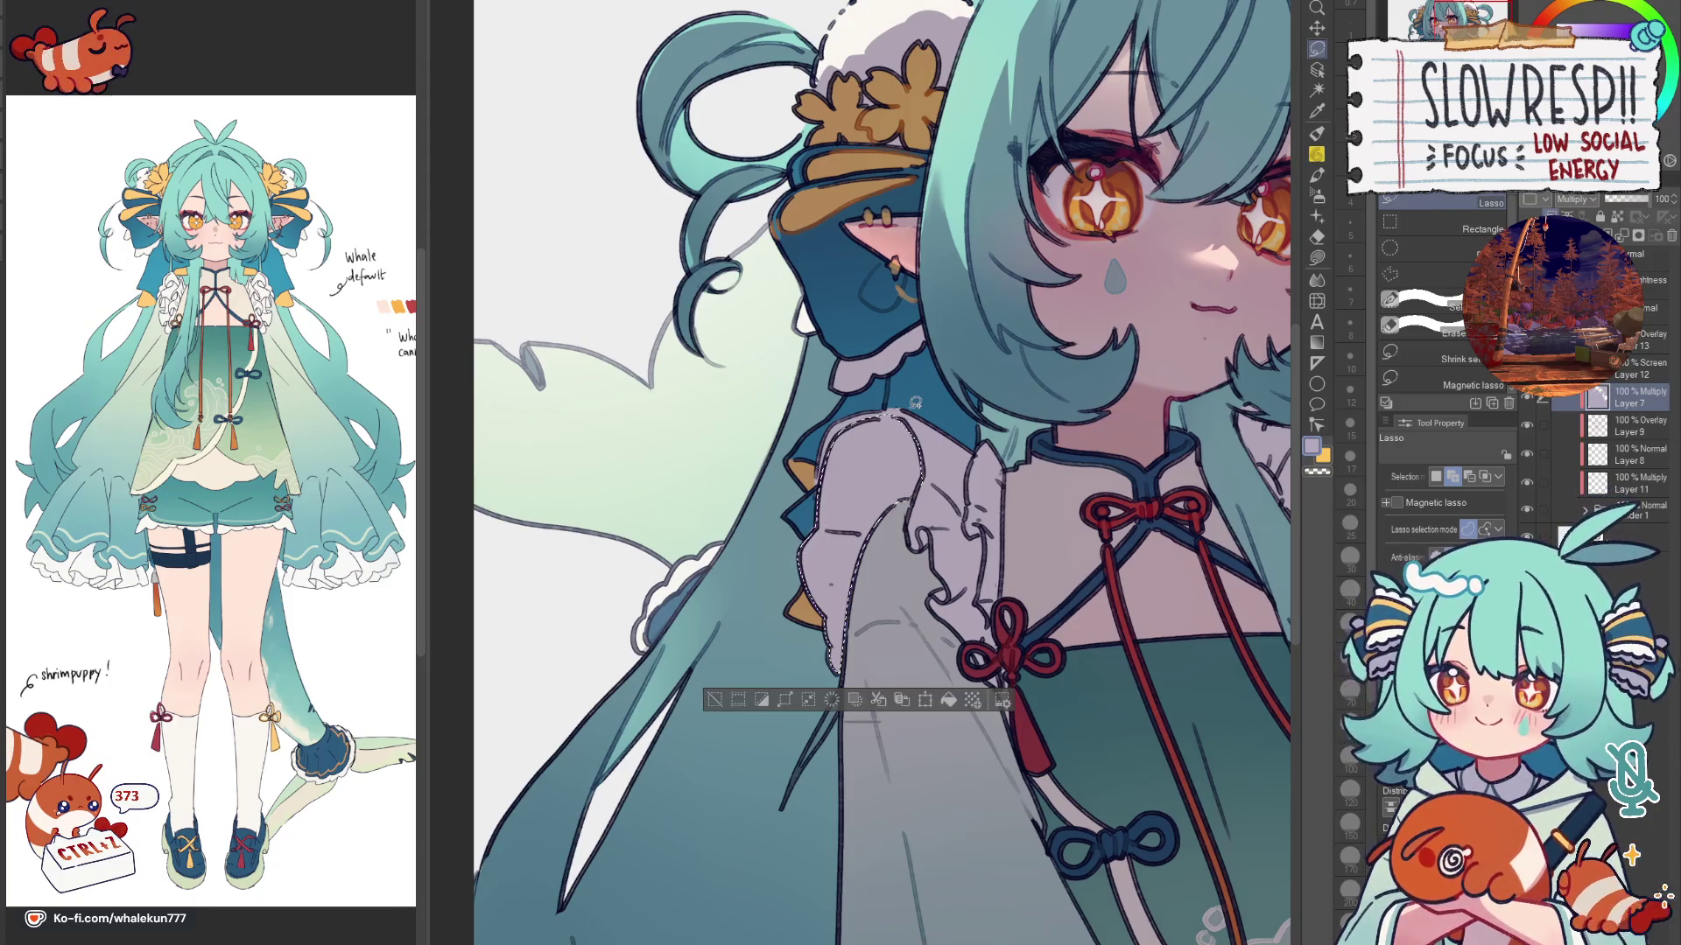
{"action": "key", "text": "e"}
{"action": "left_click_drag", "start_coordinate": [904, 528], "coordinate": [888, 447]}
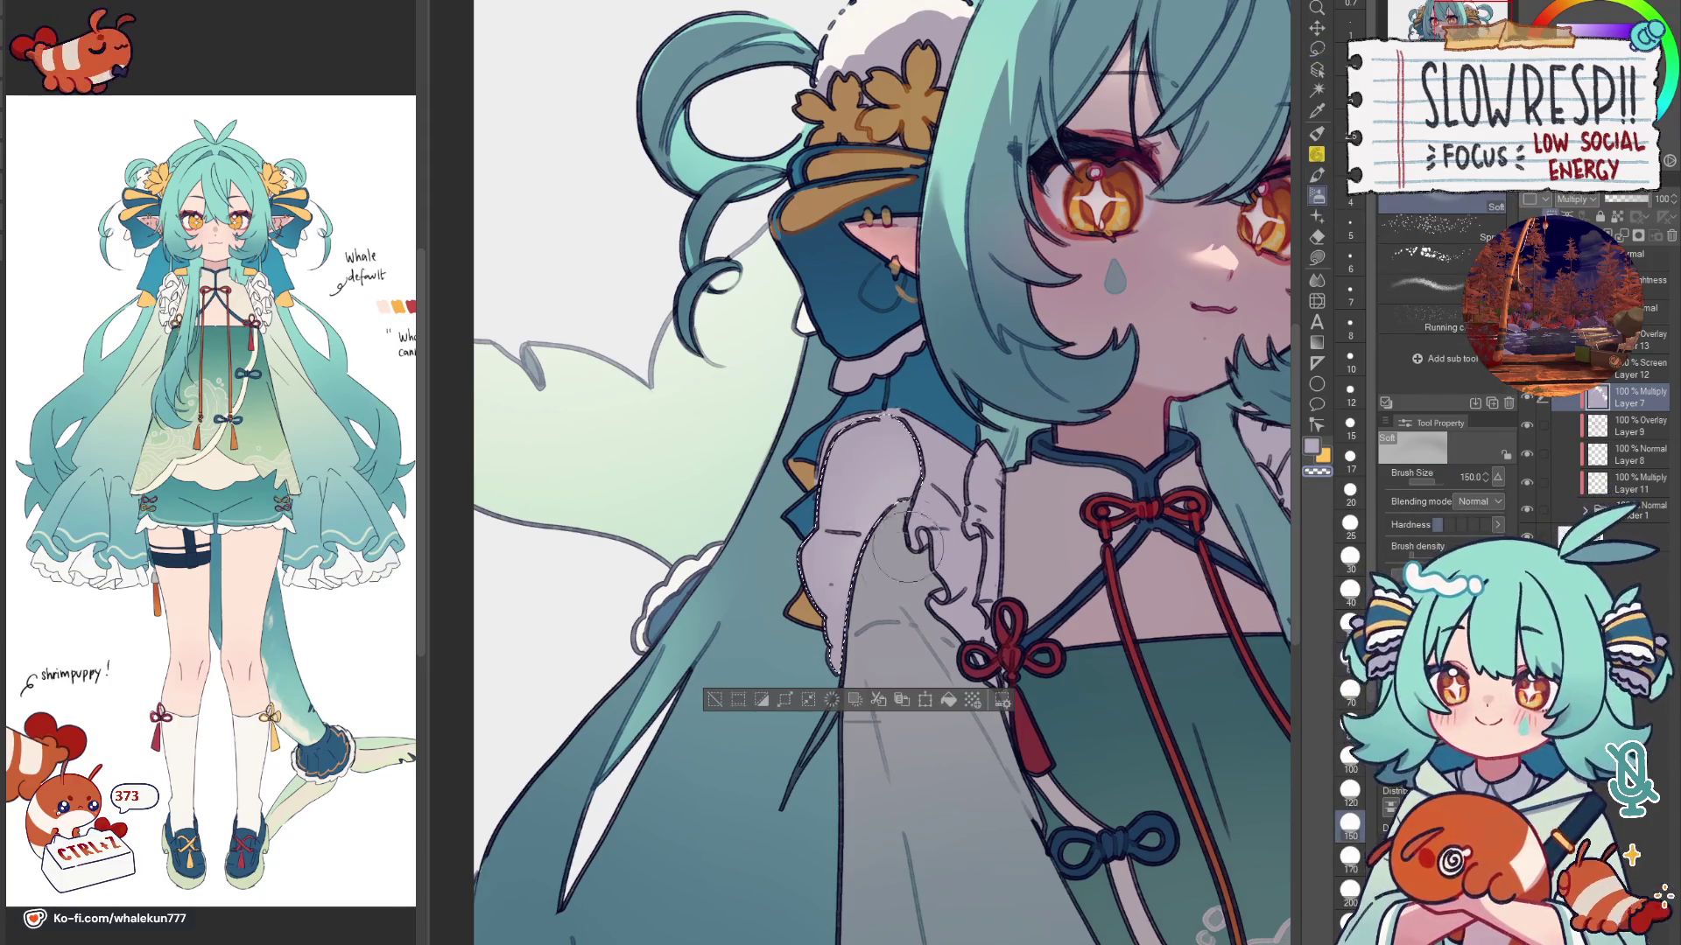
{"action": "scroll", "coordinate": [892, 446], "scroll_direction": "down", "scroll_amount": 2}
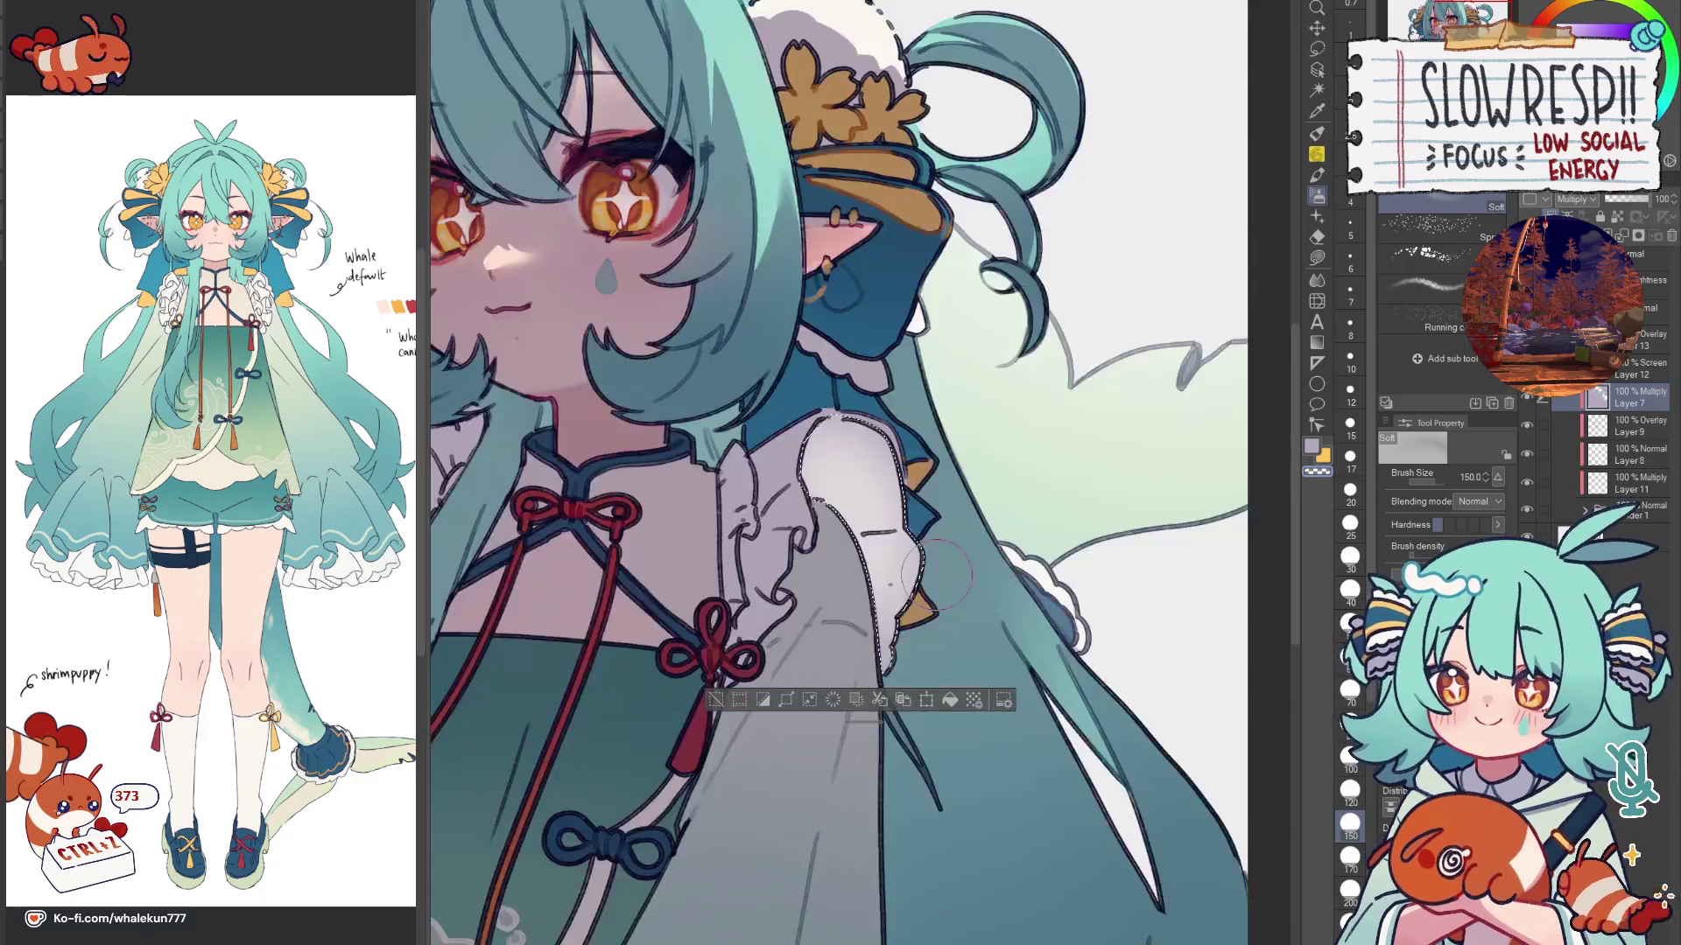
{"action": "key", "text": "ctrl+d"}
{"action": "scroll", "coordinate": [945, 530], "scroll_direction": "down", "scroll_amount": 2}
{"action": "scroll", "coordinate": [947, 529], "scroll_direction": "up", "scroll_amount": 1}
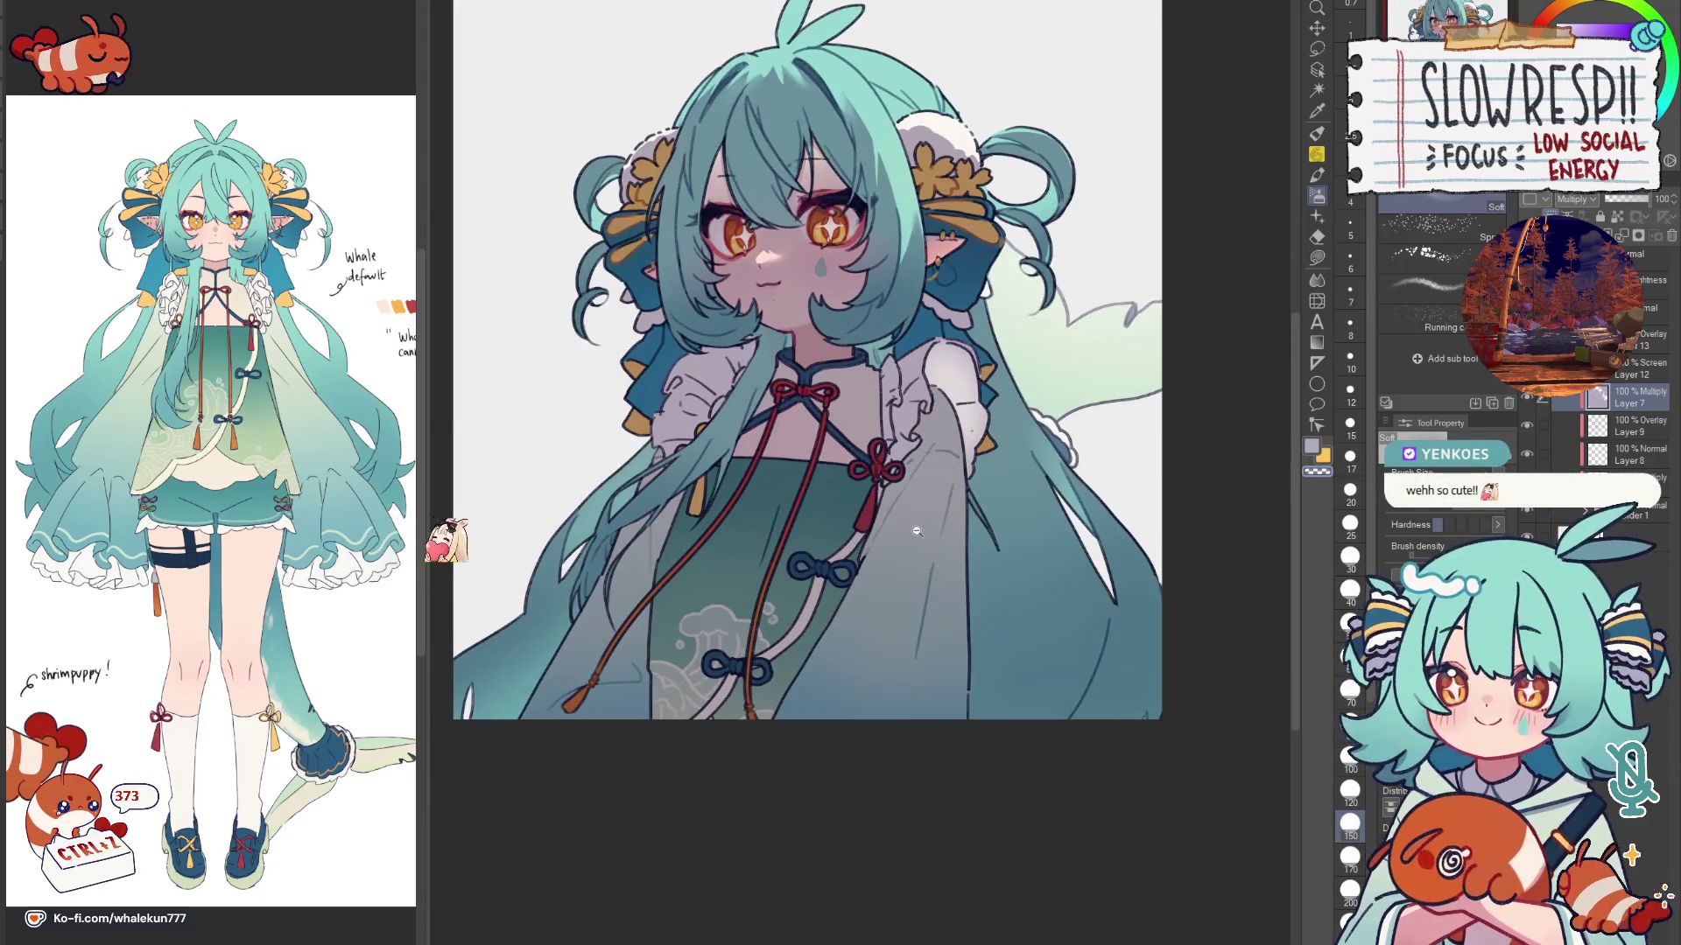
{"action": "scroll", "coordinate": [919, 525], "scroll_direction": "up", "scroll_amount": 1}
{"action": "scroll", "coordinate": [854, 519], "scroll_direction": "up", "scroll_amount": 1}
{"action": "scroll", "coordinate": [780, 511], "scroll_direction": "up", "scroll_amount": 1}
{"action": "scroll", "coordinate": [778, 511], "scroll_direction": "up", "scroll_amount": 1}
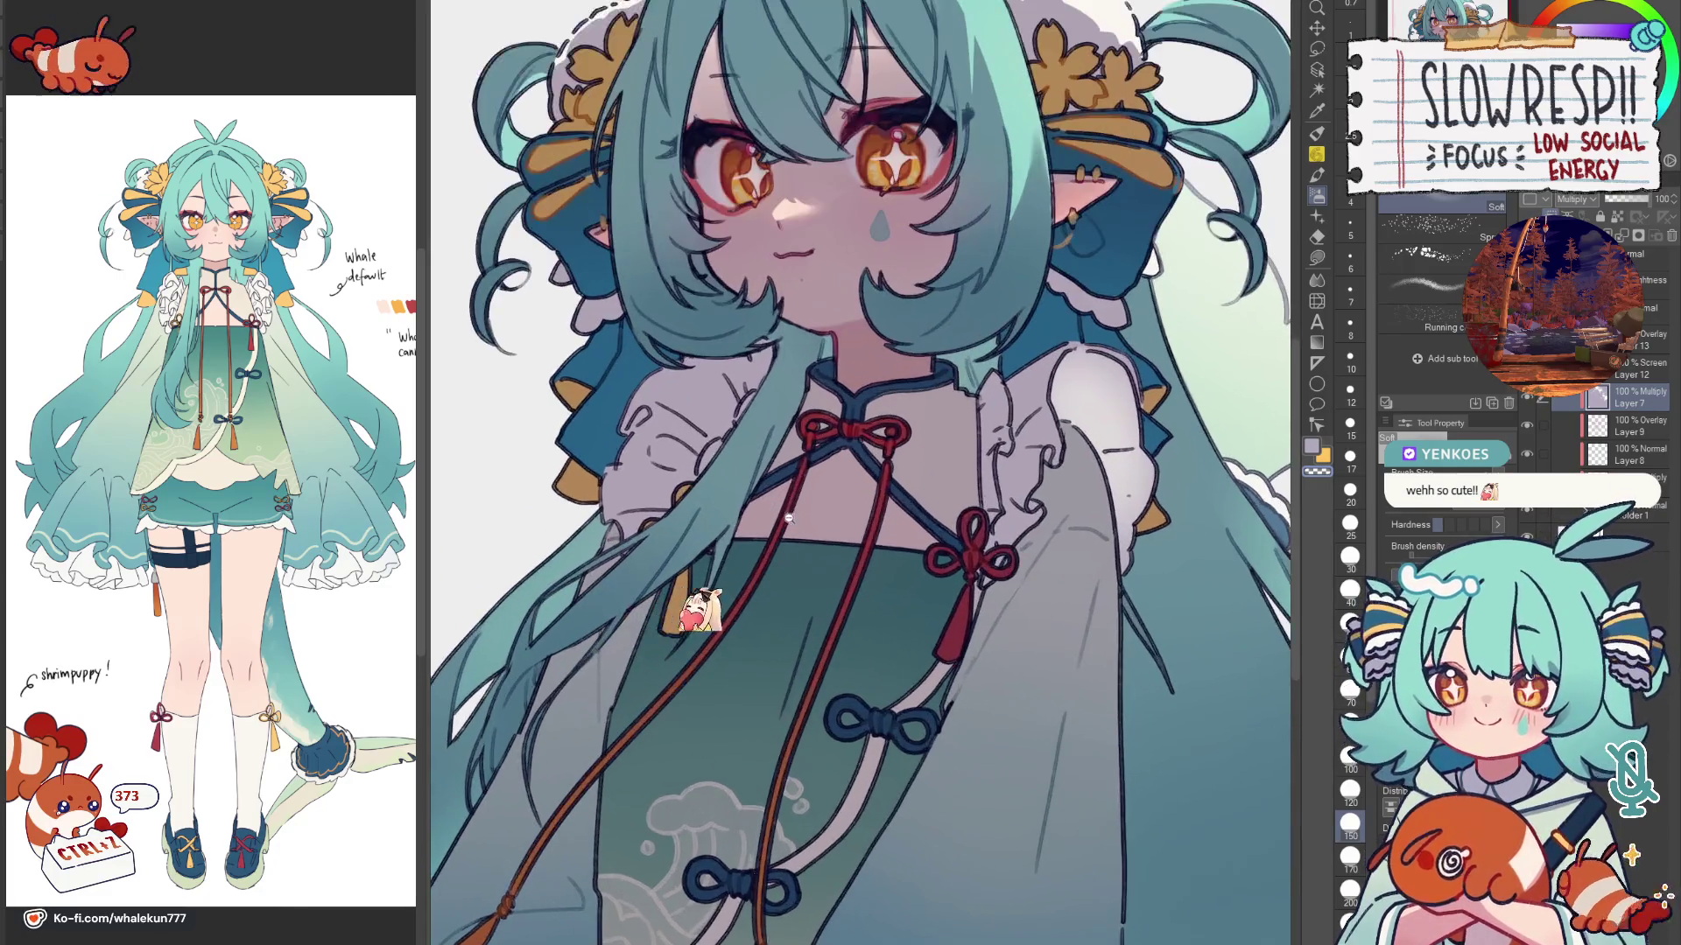
{"action": "scroll", "coordinate": [841, 539], "scroll_direction": "up", "scroll_amount": 1}
{"action": "key", "text": "ctrl+shift+d"}
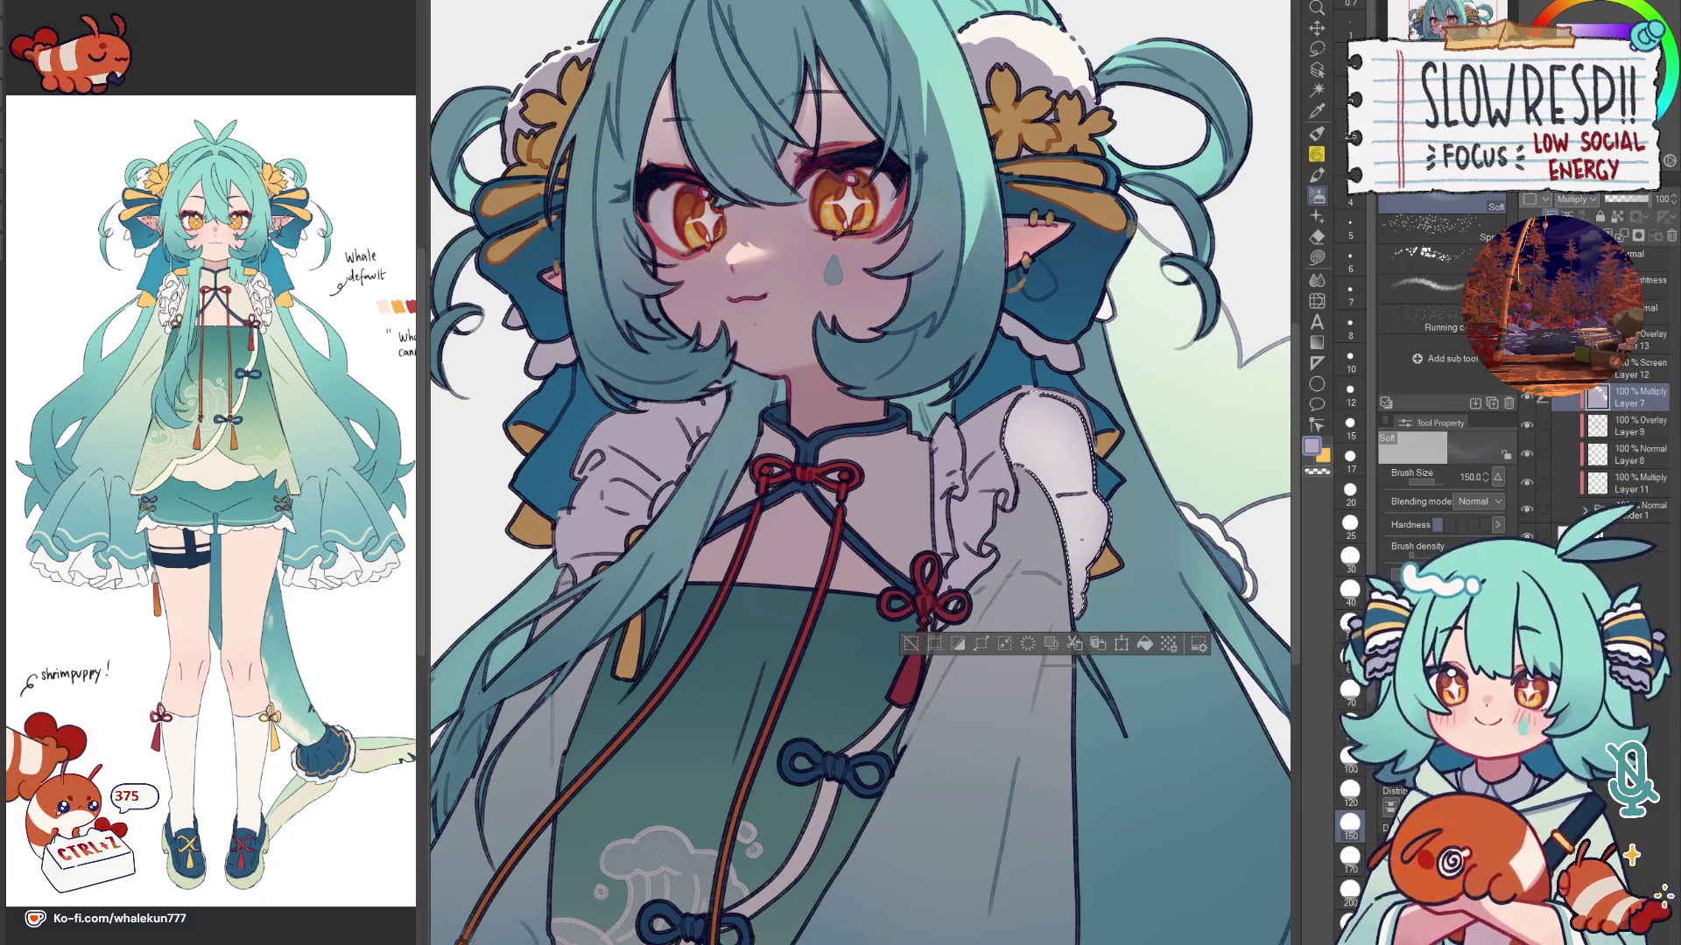
Step: Switch among brush, lasso and Lasso fill tools and drag across the hair area
{"action": "left_click", "coordinate": [1318, 257]}
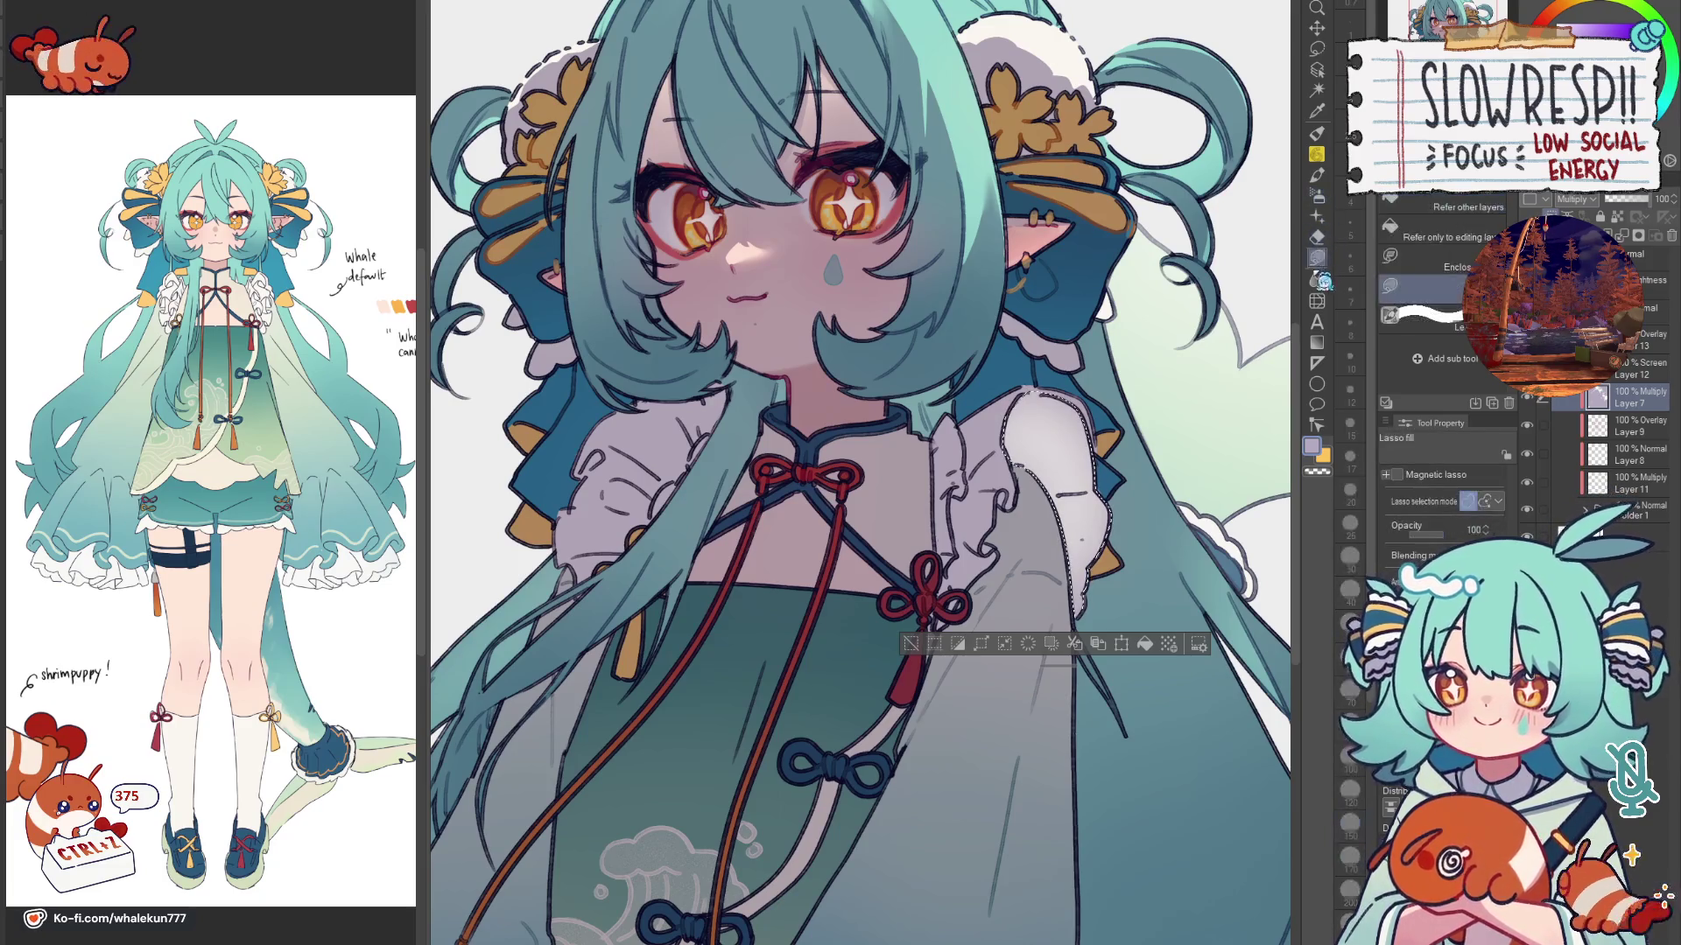
{"action": "left_click", "coordinate": [1317, 194]}
{"action": "left_click_drag", "start_coordinate": [1160, 470], "coordinate": [1151, 397]}
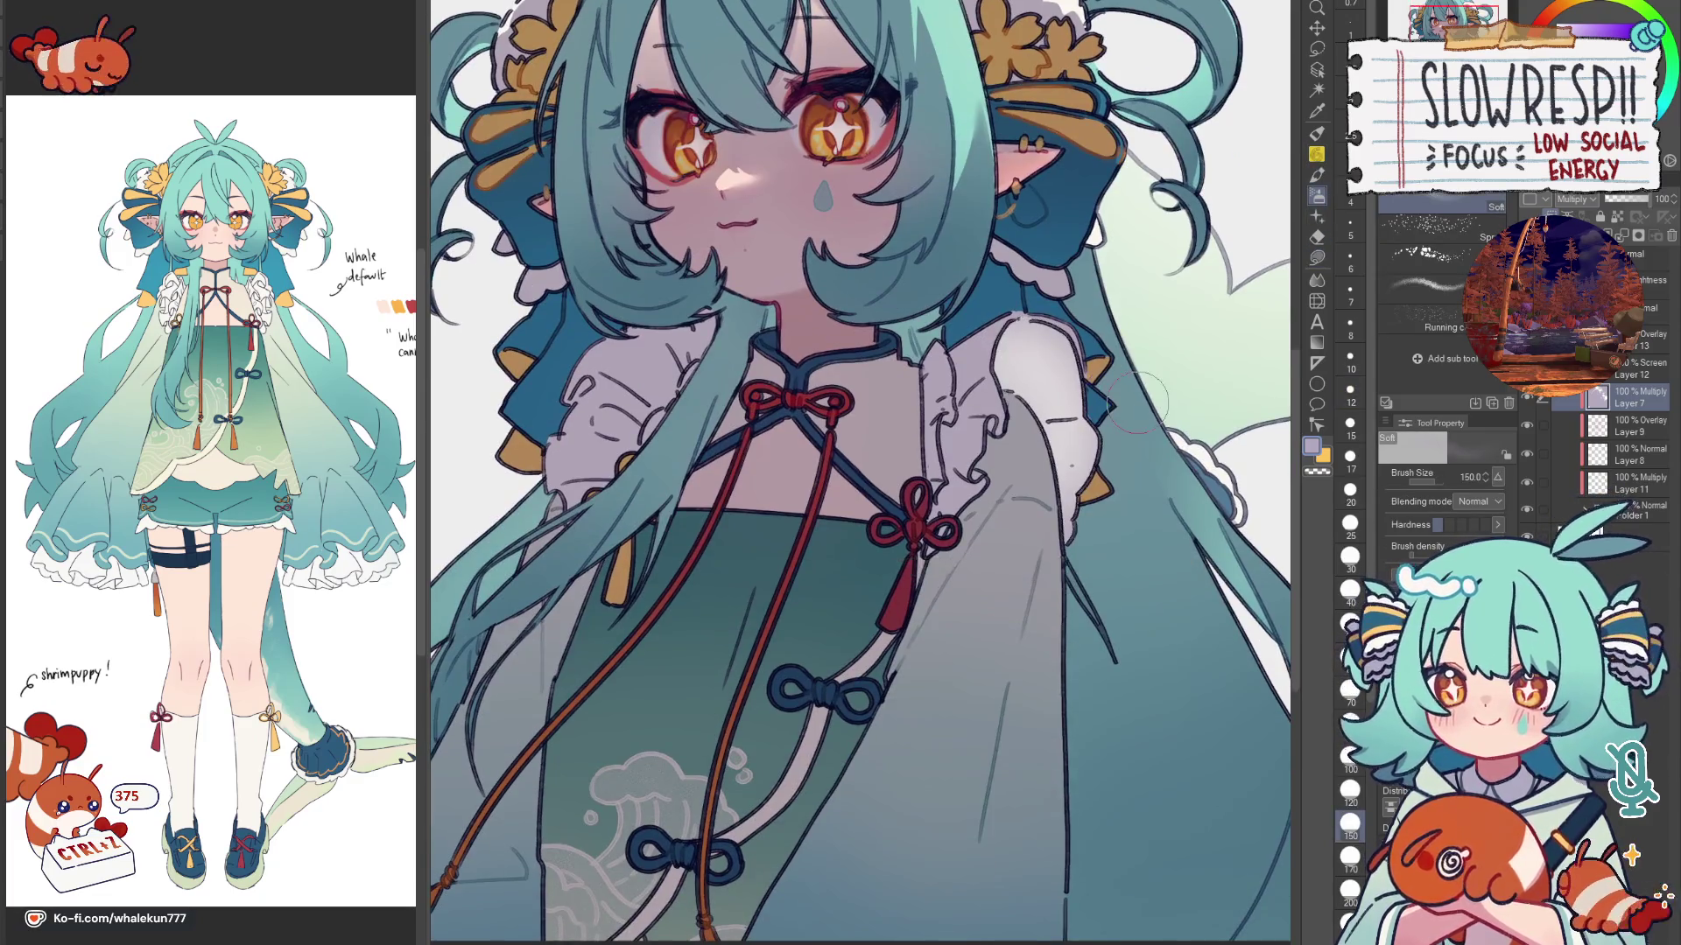
{"action": "key", "text": "m"}
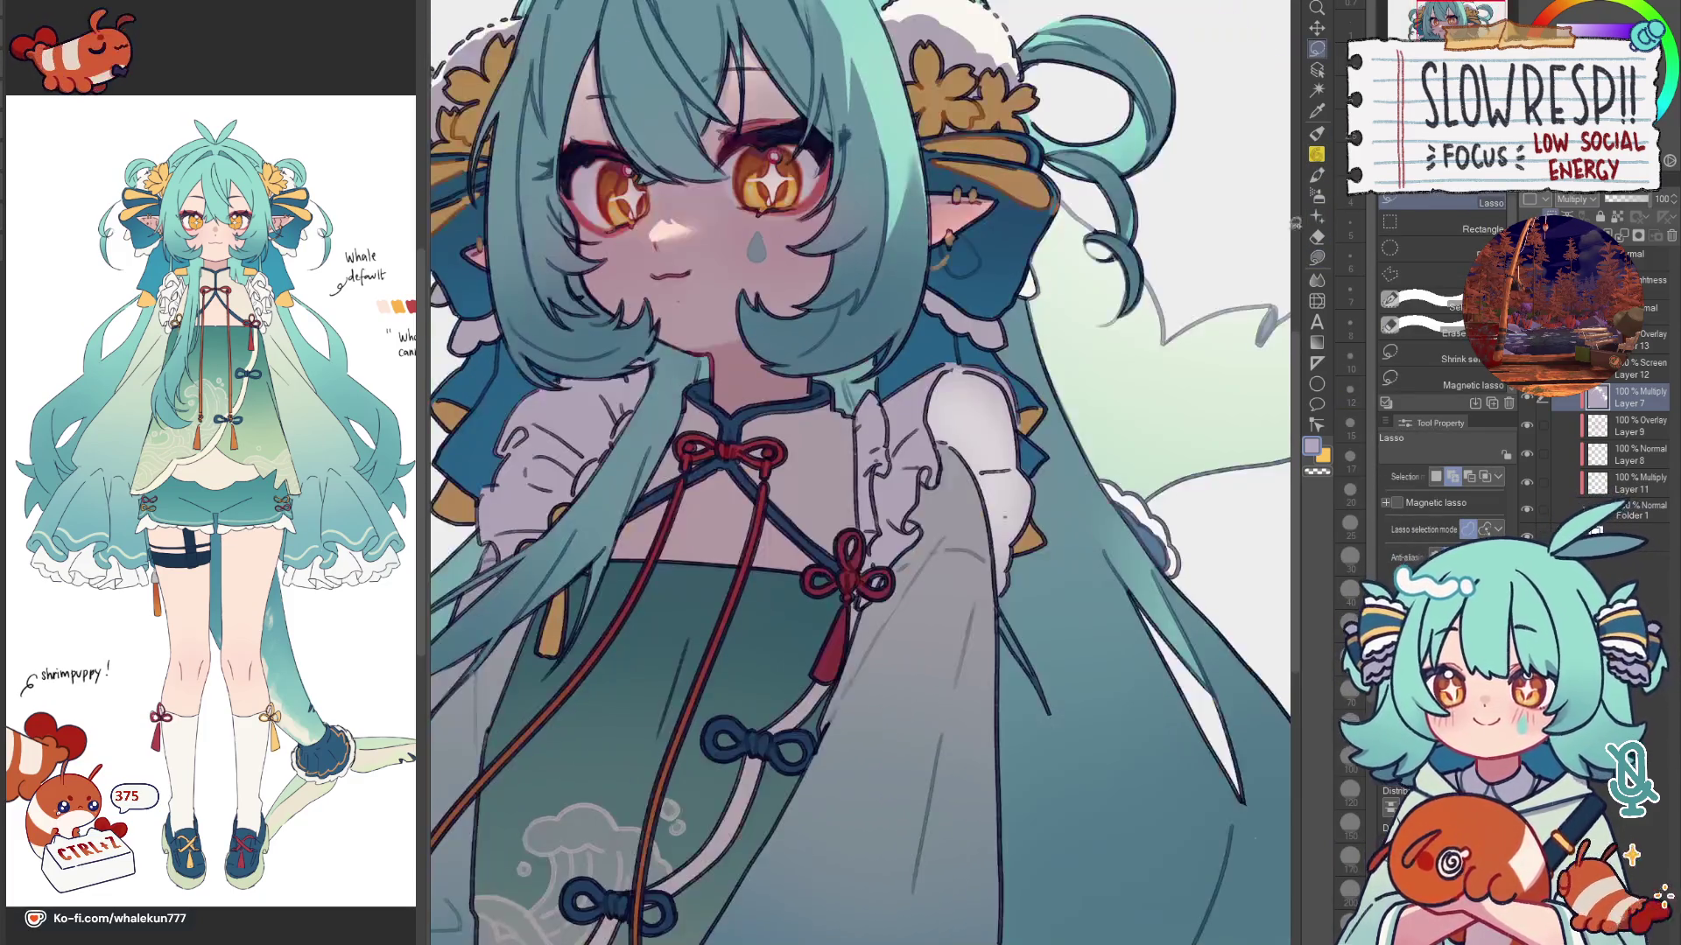
{"action": "left_click", "coordinate": [1319, 258]}
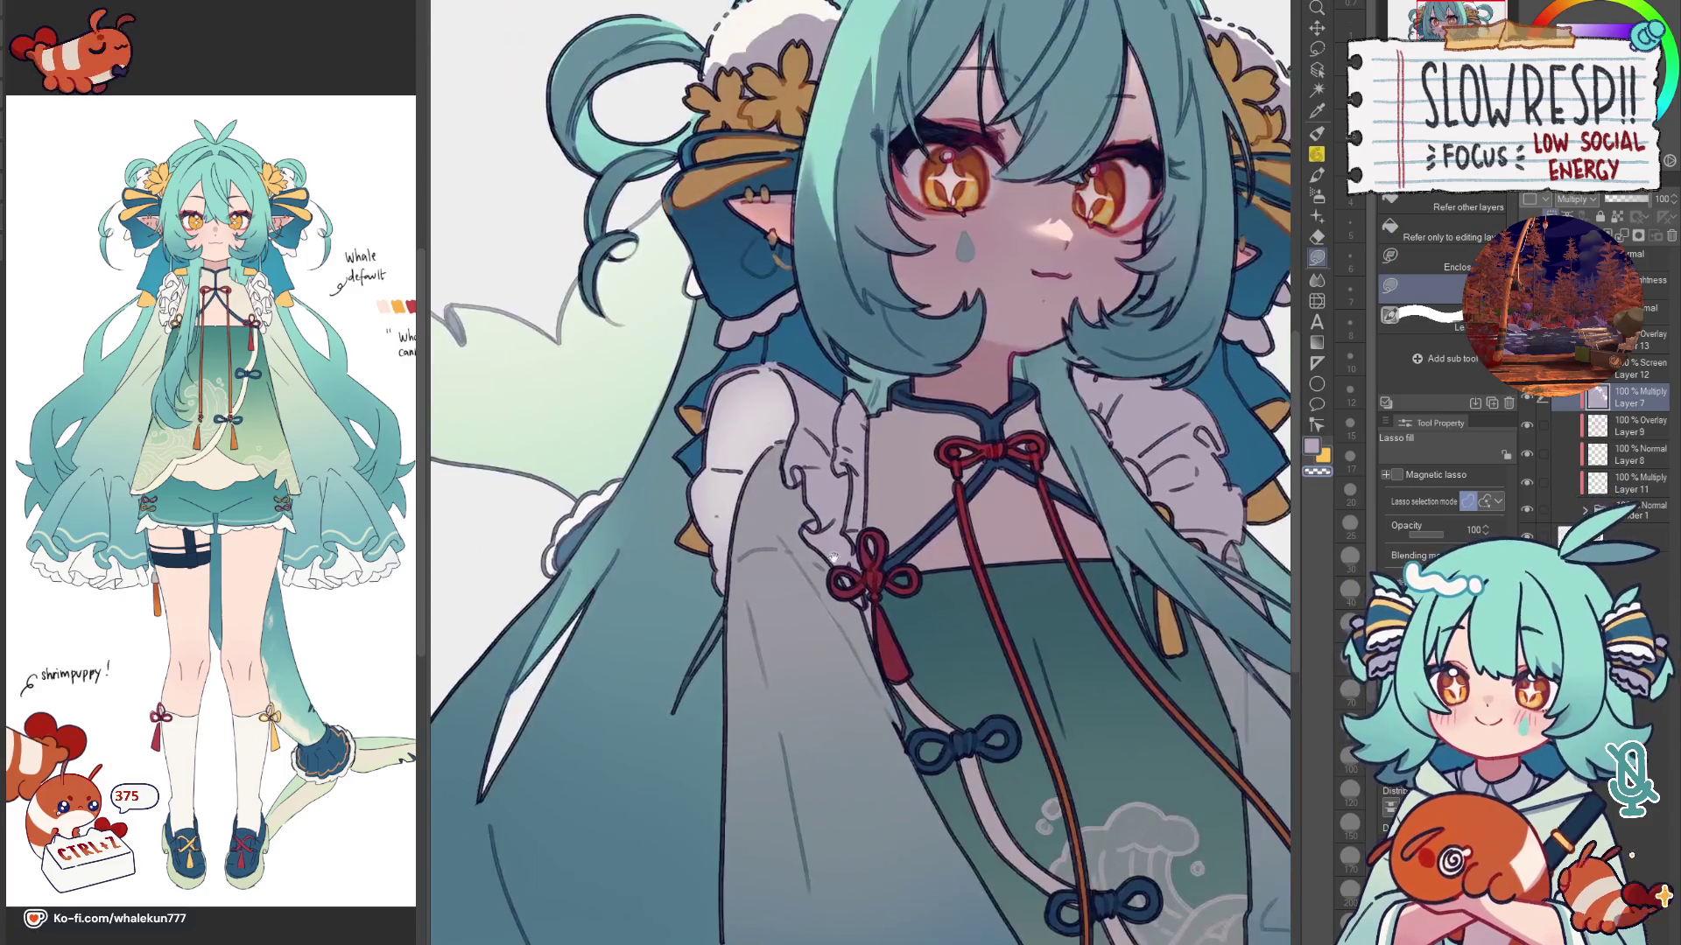
{"action": "left_click_drag", "start_coordinate": [736, 395], "coordinate": [1181, 513]}
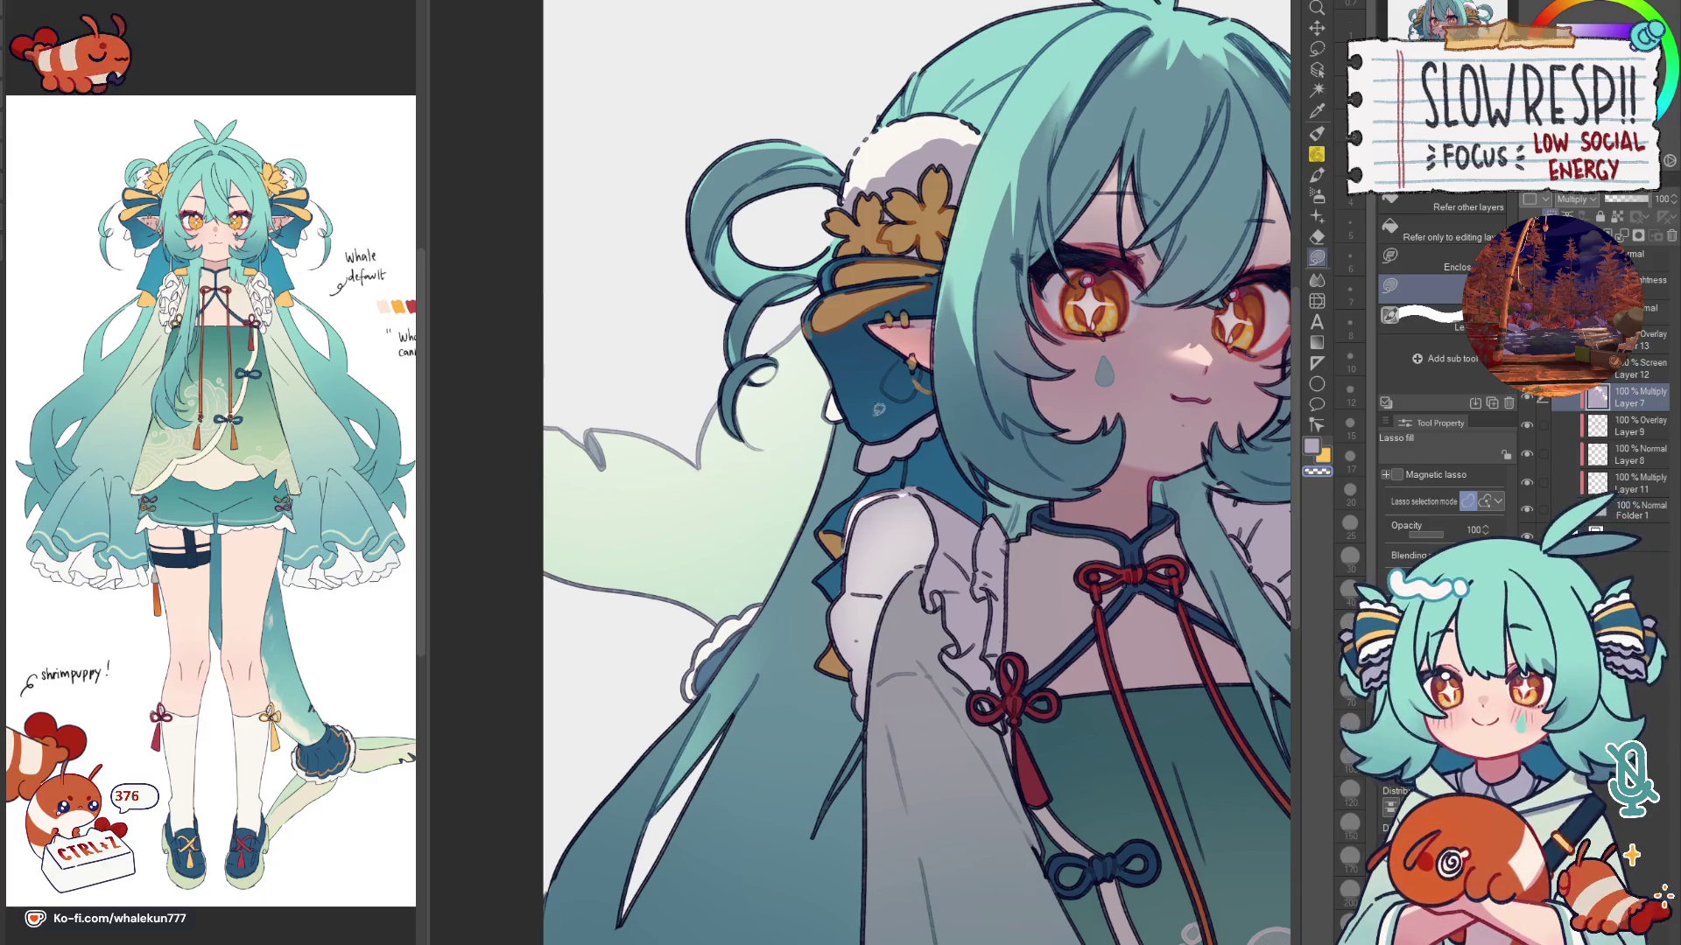
Step: Mirror the drawing and pan to check the hair and face shading
{"action": "key", "text": "h"}
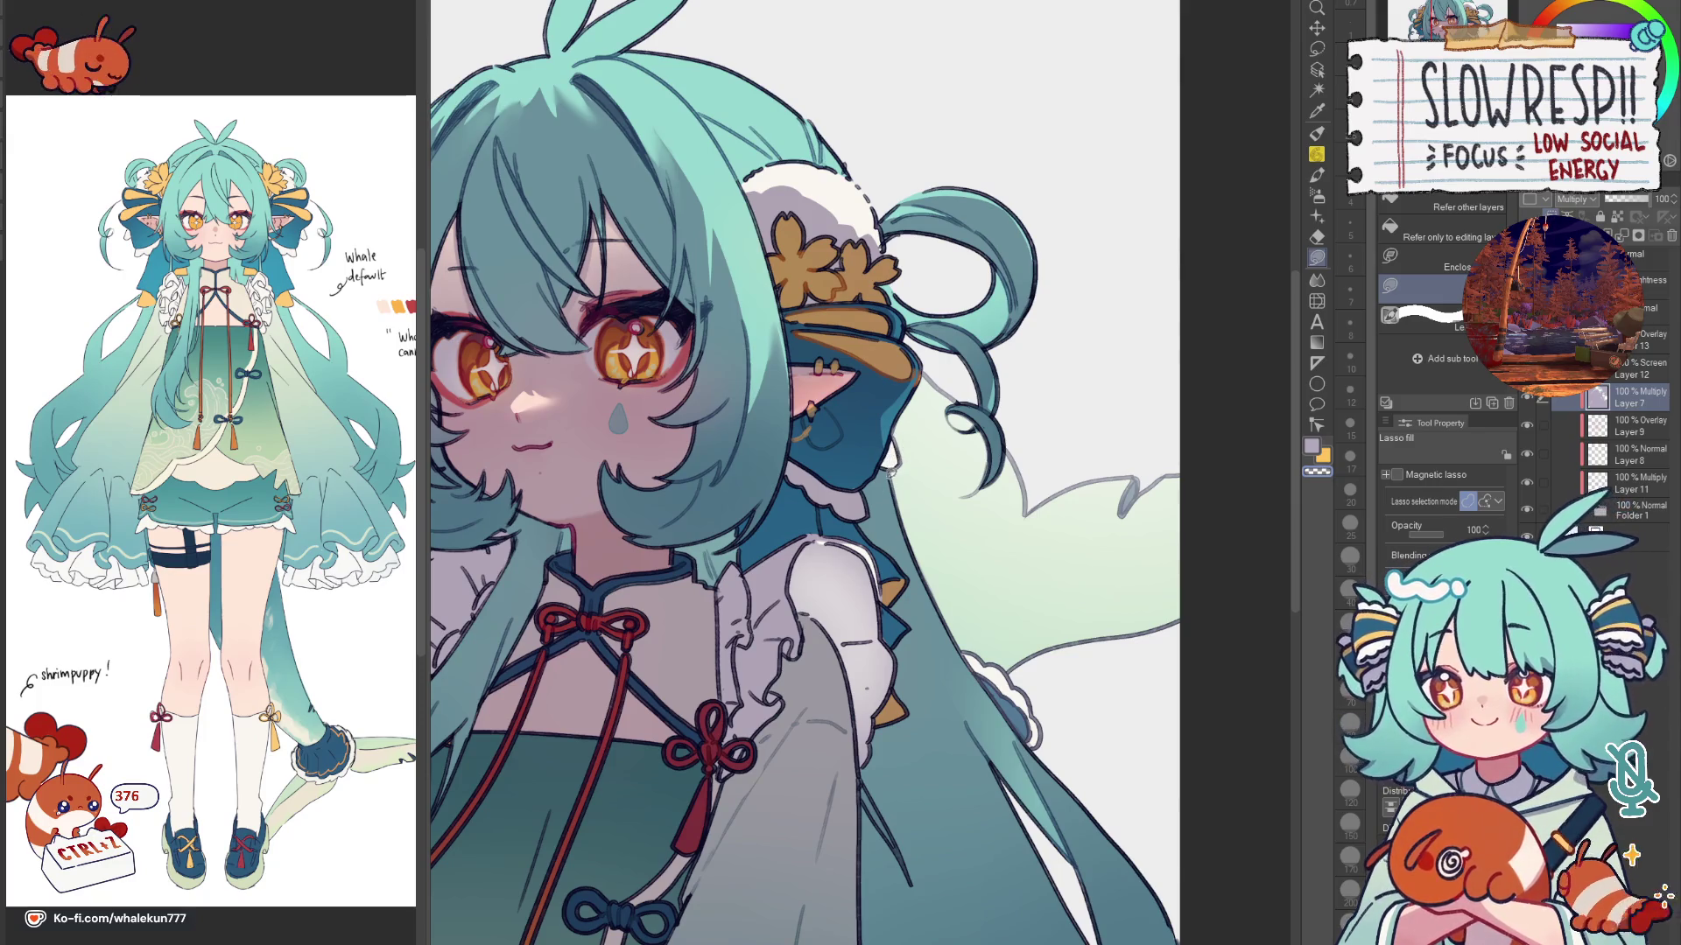
{"action": "scroll", "coordinate": [889, 472], "scroll_direction": "up", "scroll_amount": 1}
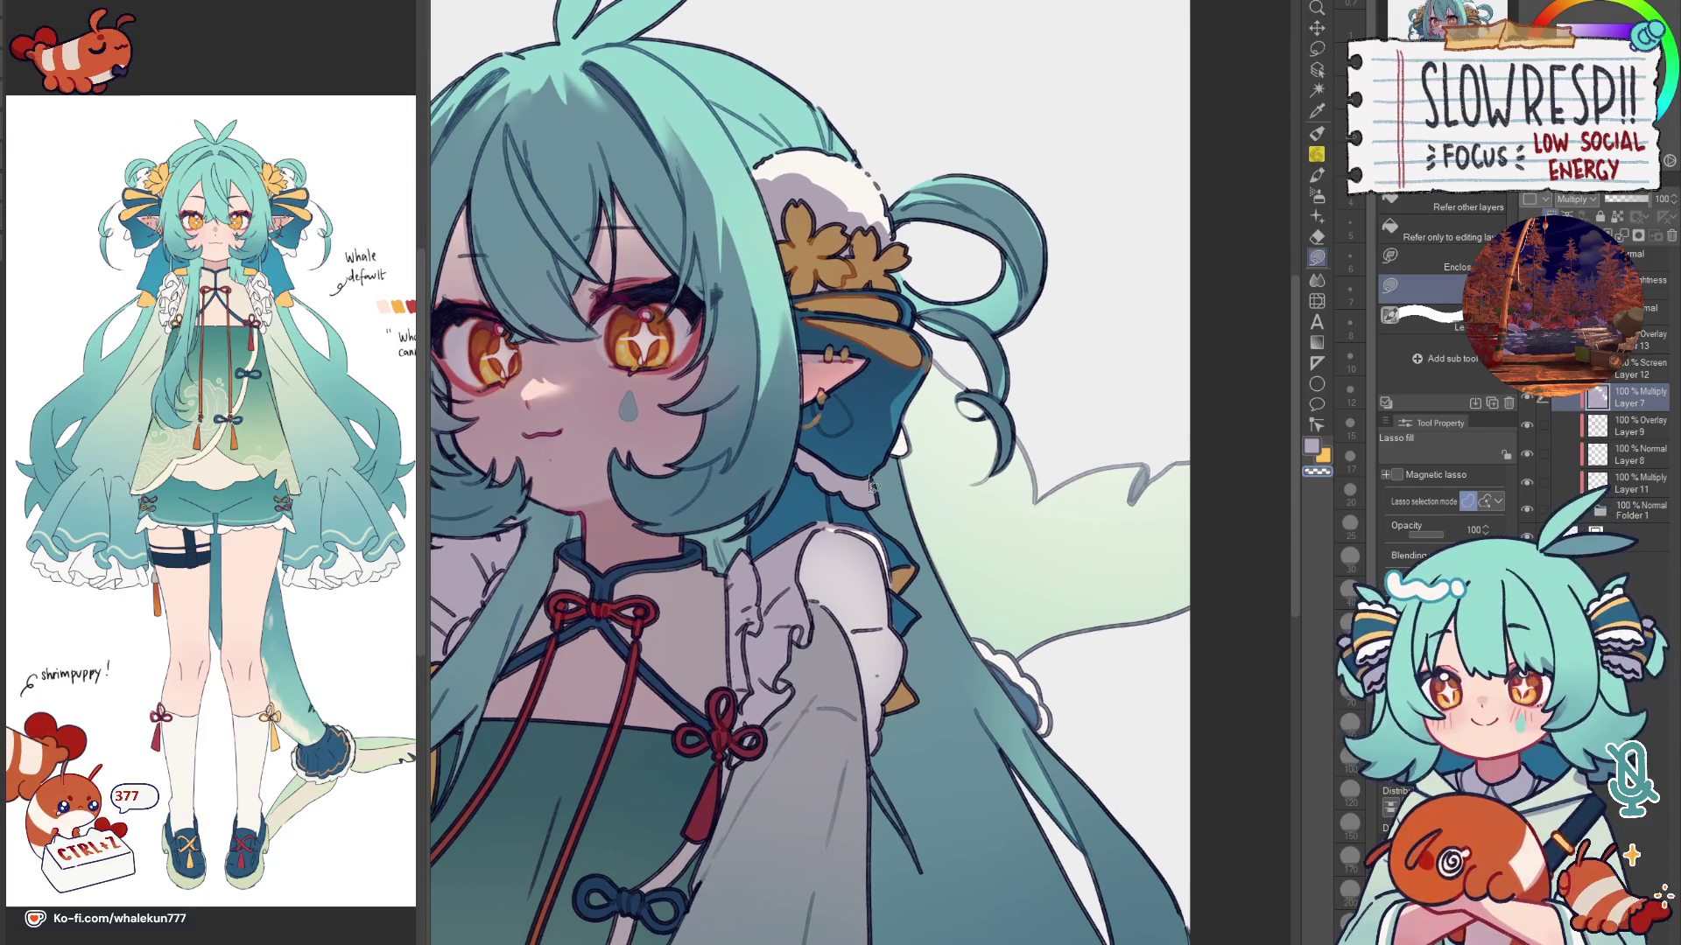
{"action": "key", "text": "h"}
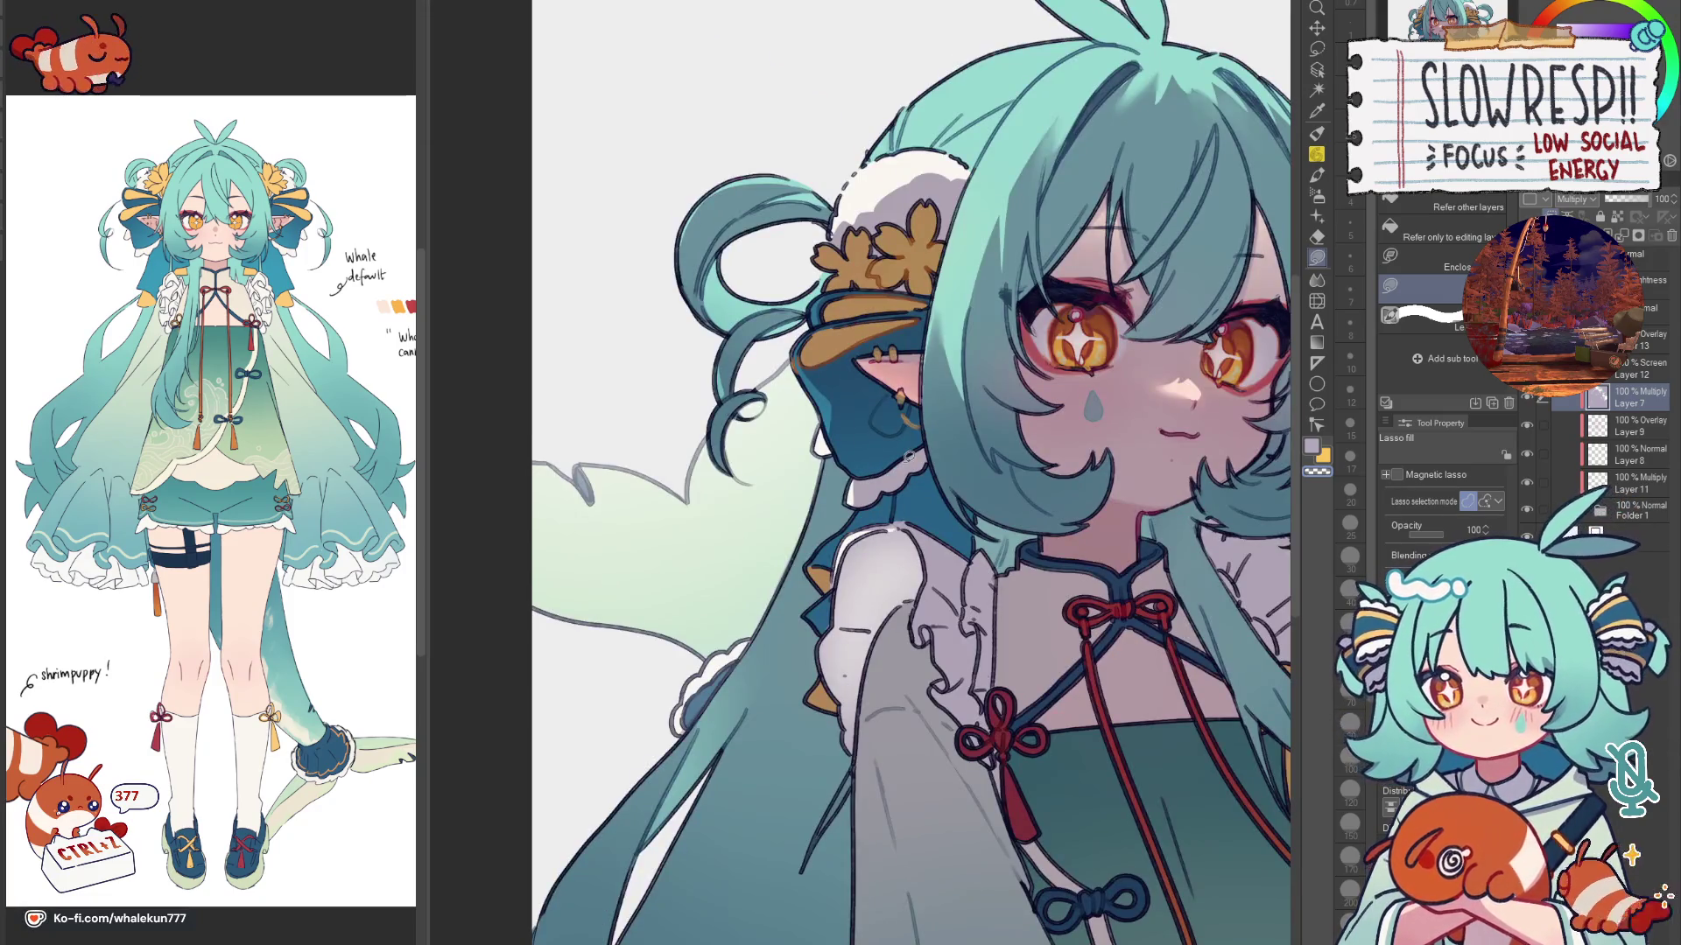
{"action": "left_click_drag", "start_coordinate": [908, 455], "coordinate": [932, 279]}
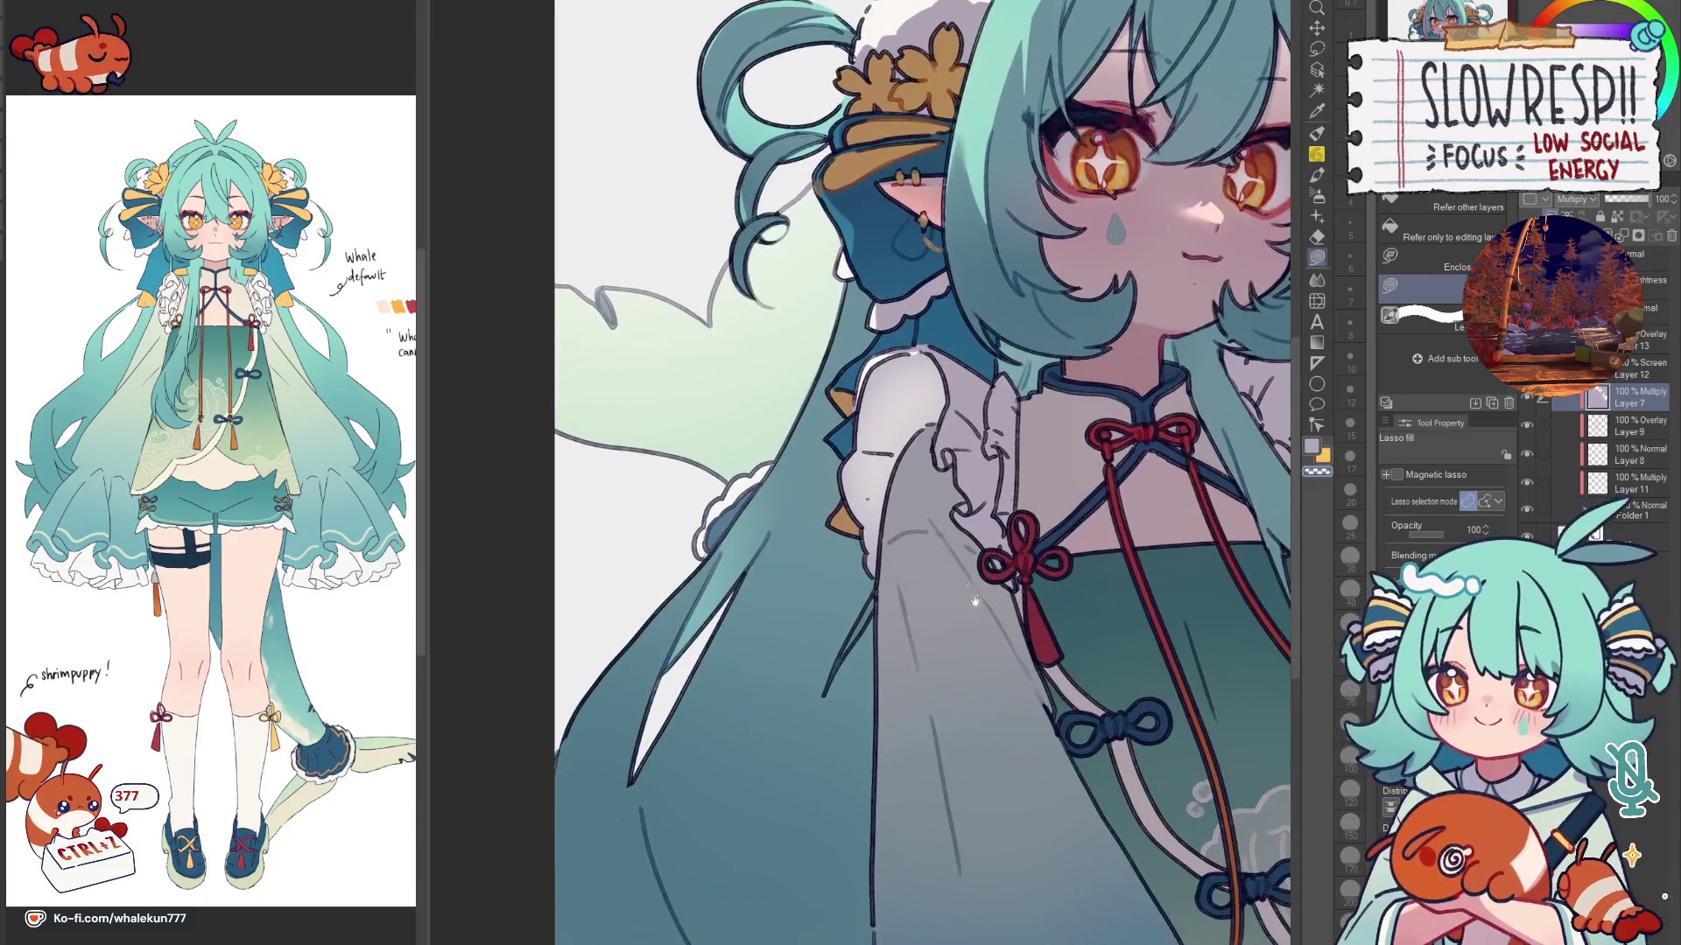
{"action": "left_click_drag", "start_coordinate": [975, 600], "coordinate": [1008, 737]}
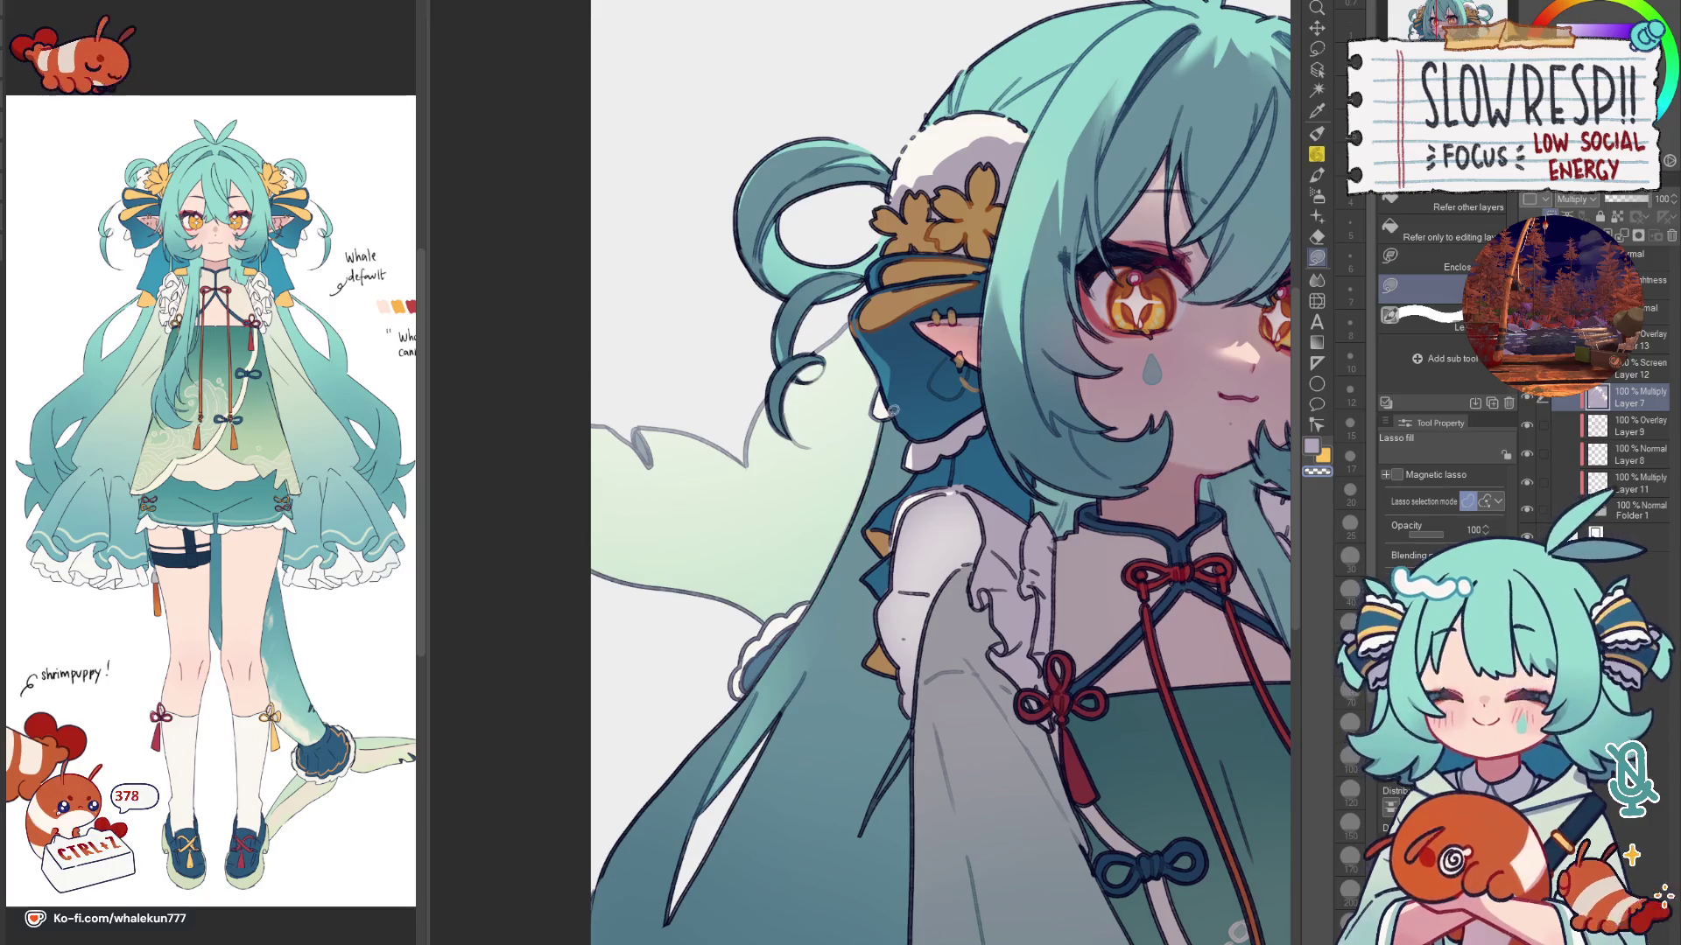
{"action": "scroll", "coordinate": [804, 596], "scroll_direction": "down", "scroll_amount": 1}
{"action": "scroll", "coordinate": [806, 595], "scroll_direction": "down", "scroll_amount": 1}
{"action": "scroll", "coordinate": [842, 630], "scroll_direction": "down", "scroll_amount": 1}
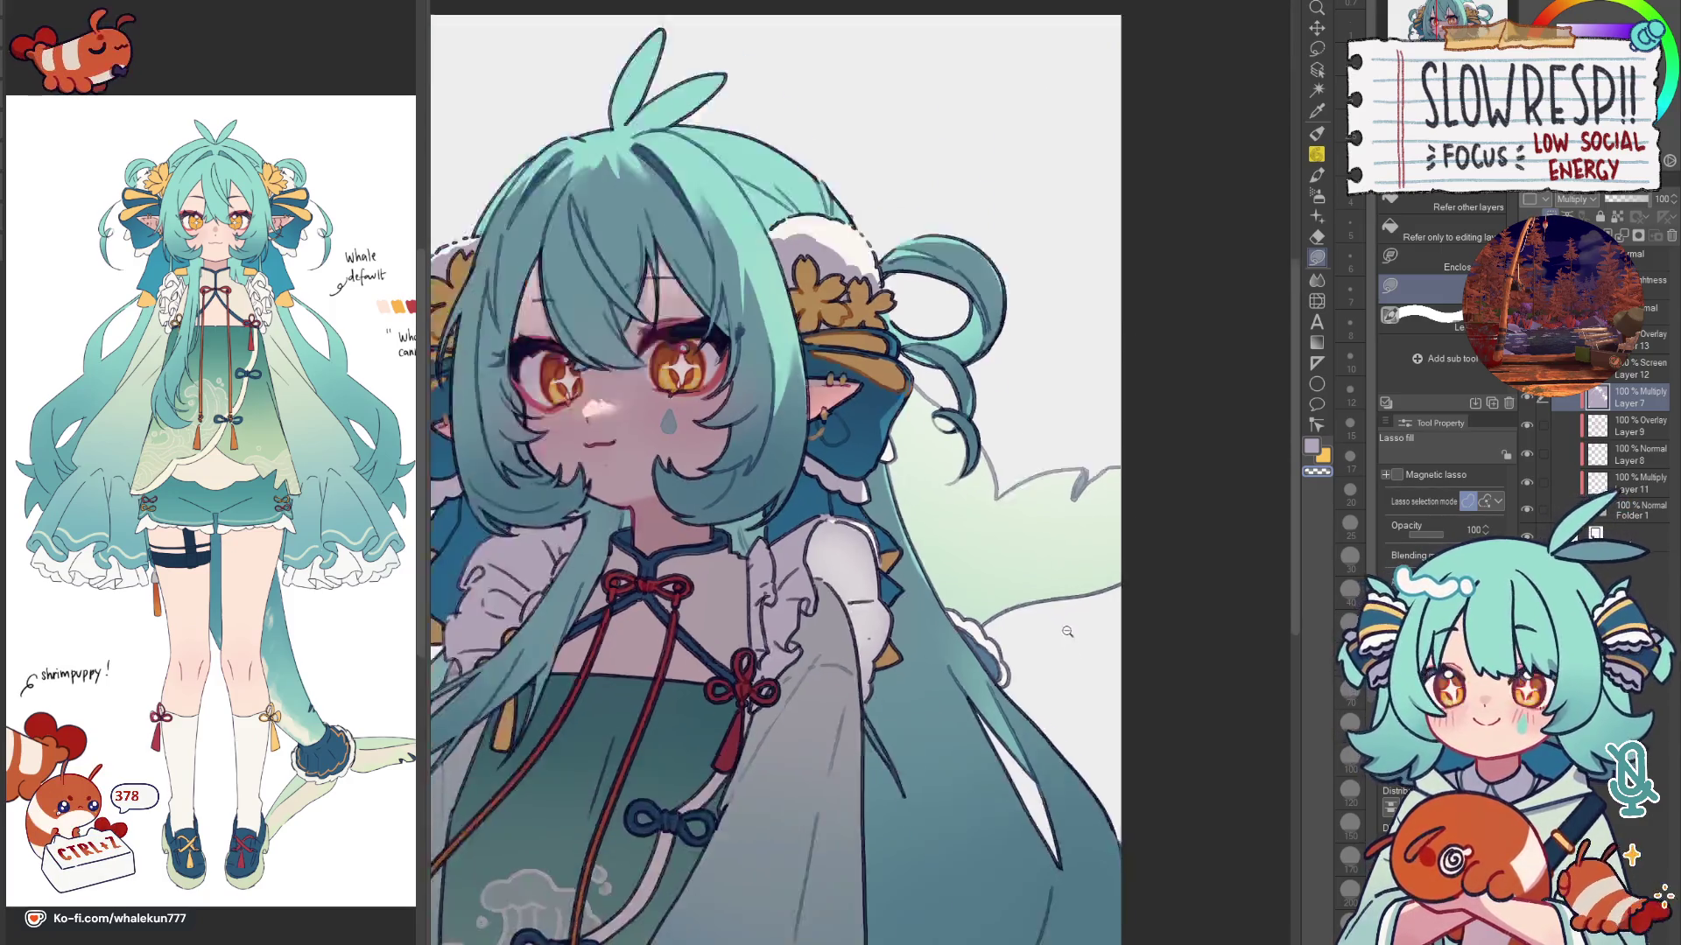
{"action": "scroll", "coordinate": [886, 680], "scroll_direction": "down", "scroll_amount": 1}
{"action": "scroll", "coordinate": [889, 681], "scroll_direction": "up", "scroll_amount": 1}
{"action": "scroll", "coordinate": [868, 579], "scroll_direction": "up", "scroll_amount": 1}
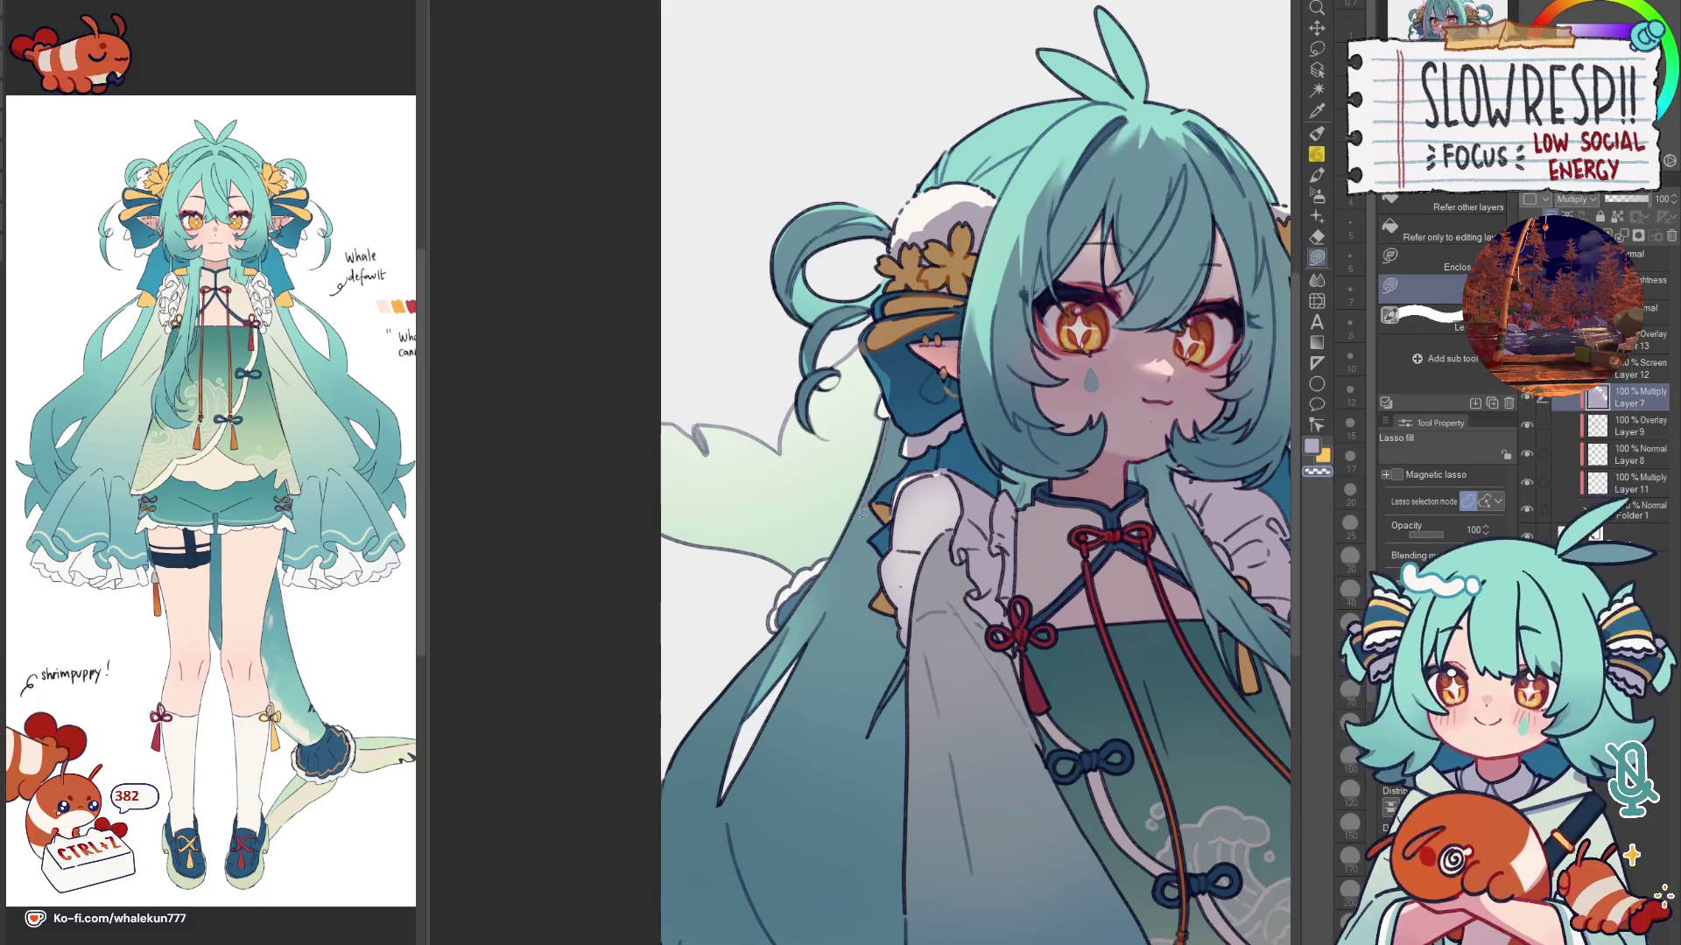
Step: Toggle the mirrored view repeatedly while panning to the bottom of the artwork
{"action": "key", "text": "h"}
{"action": "key", "text": "h"}
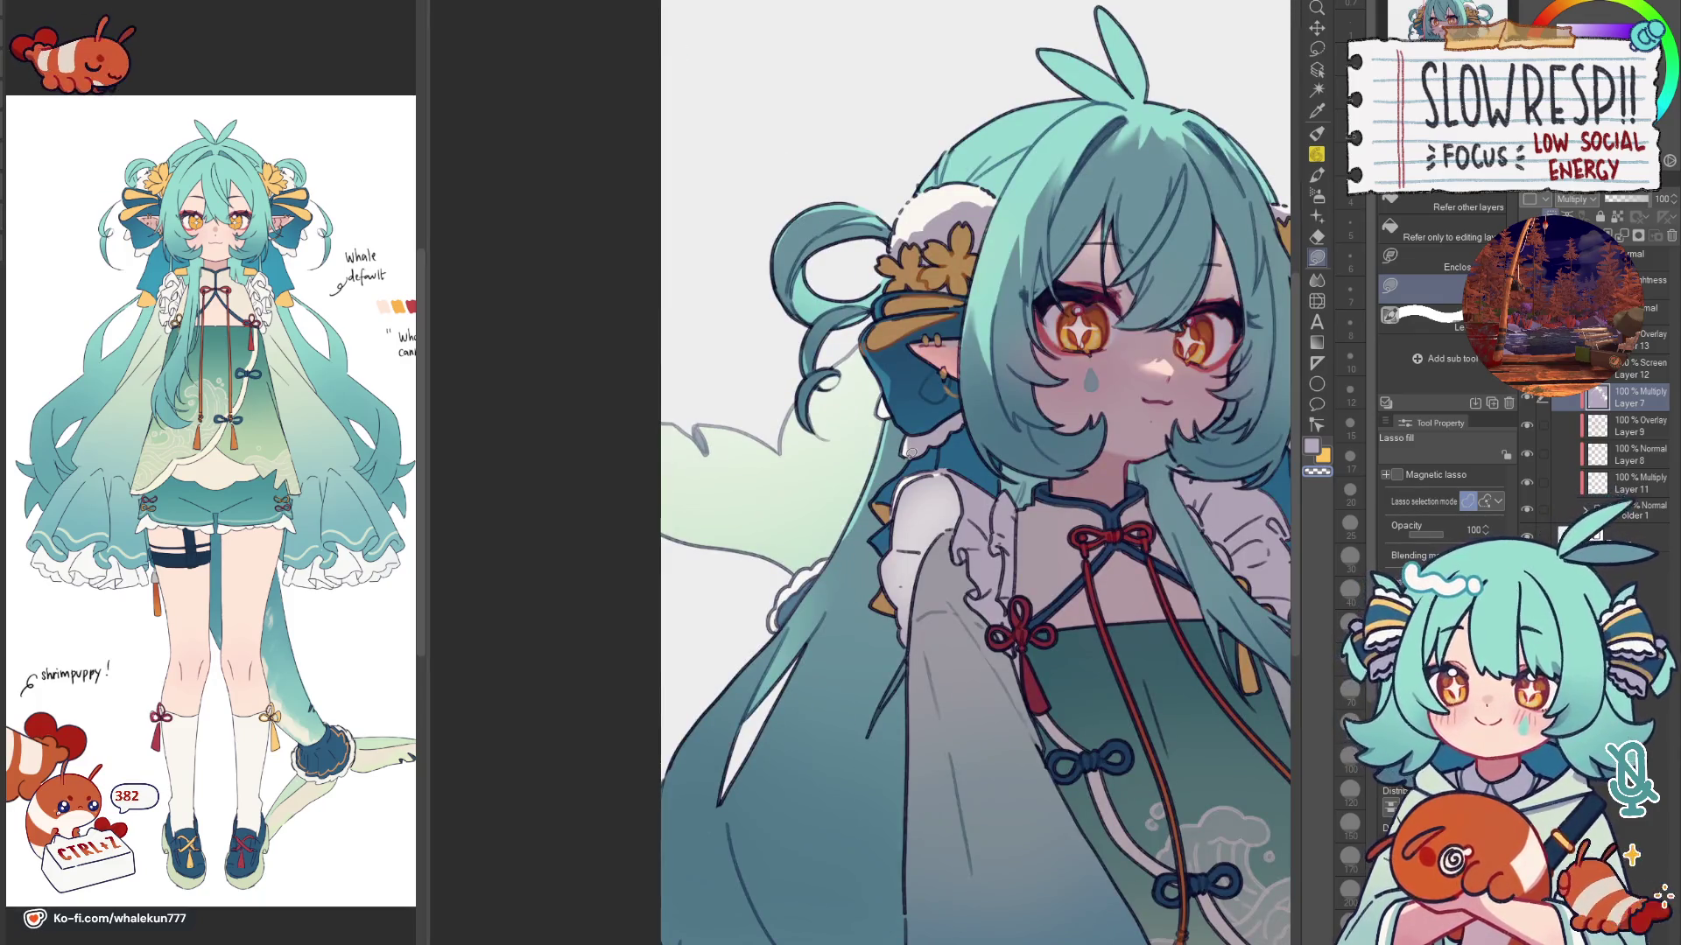
{"action": "key", "text": "h"}
{"action": "key", "text": "h"}
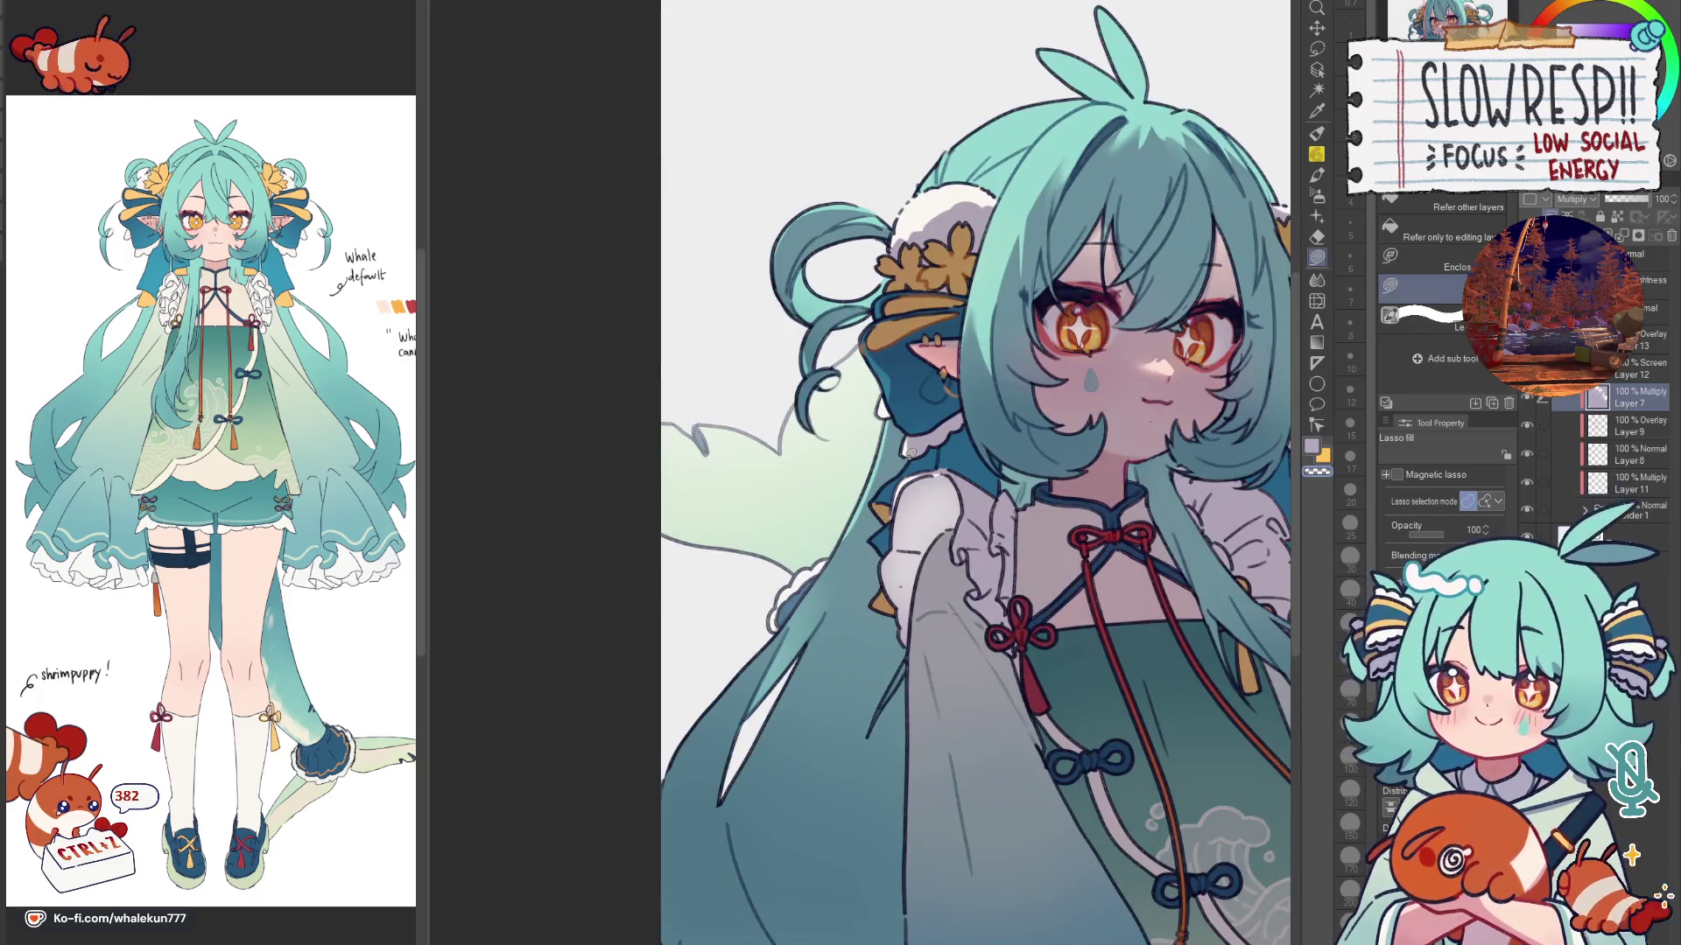
{"action": "key", "text": "h"}
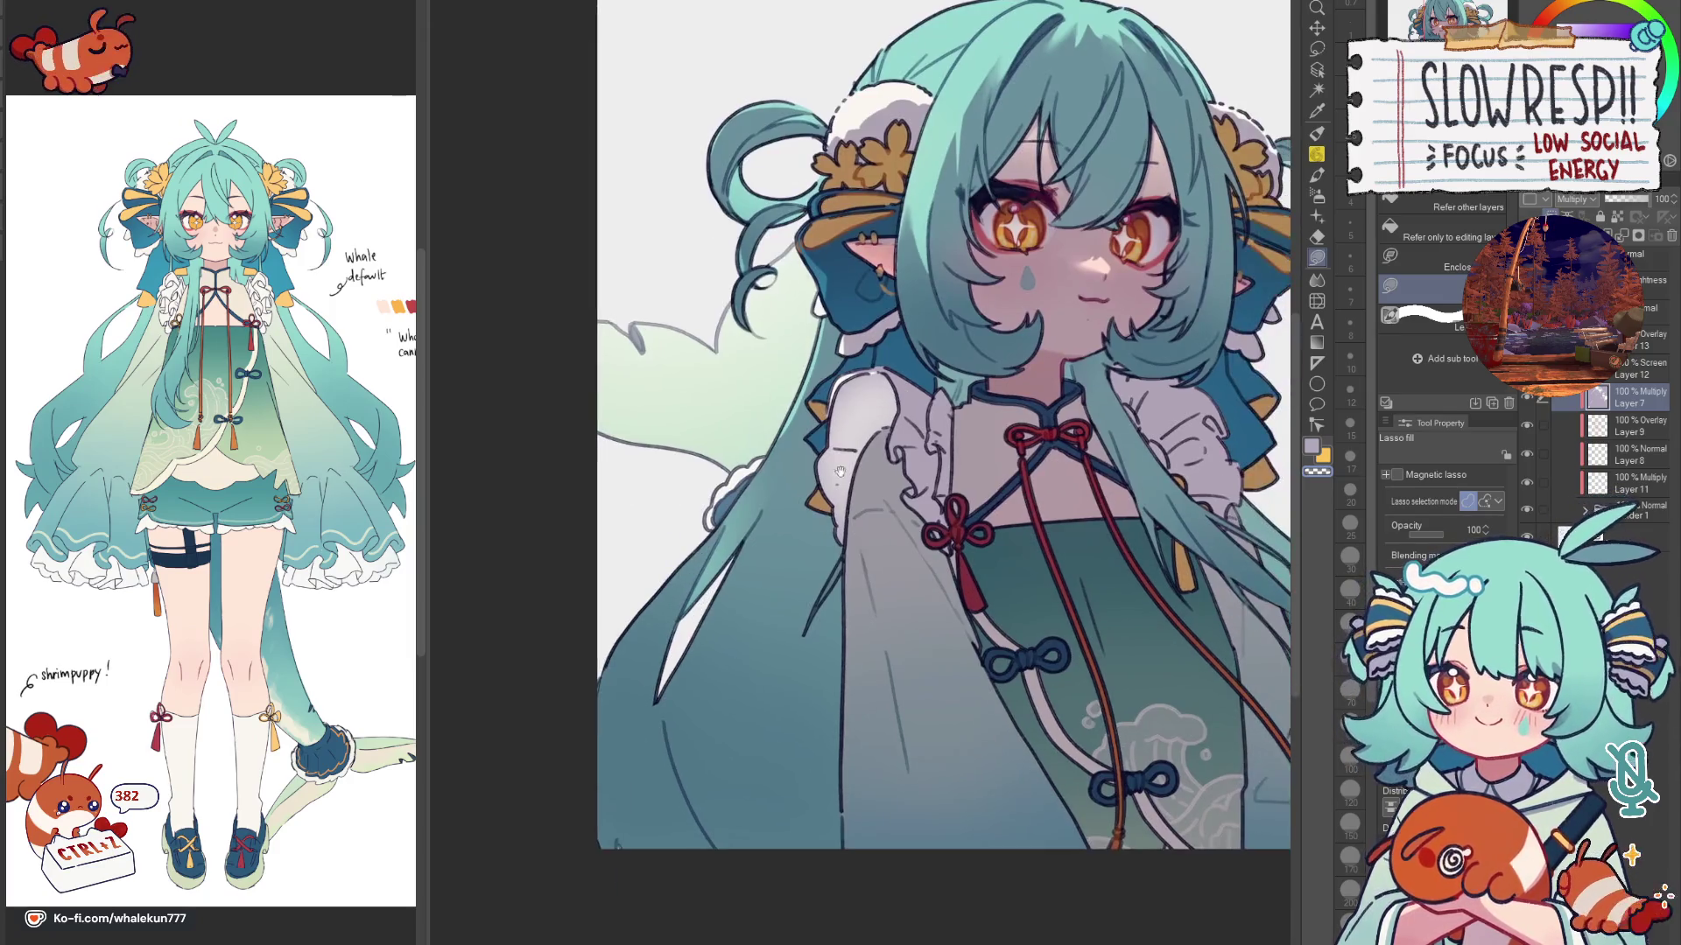
{"action": "key", "text": "h"}
{"action": "left_click_drag", "start_coordinate": [910, 453], "coordinate": [829, 396]}
{"action": "key", "text": "h"}
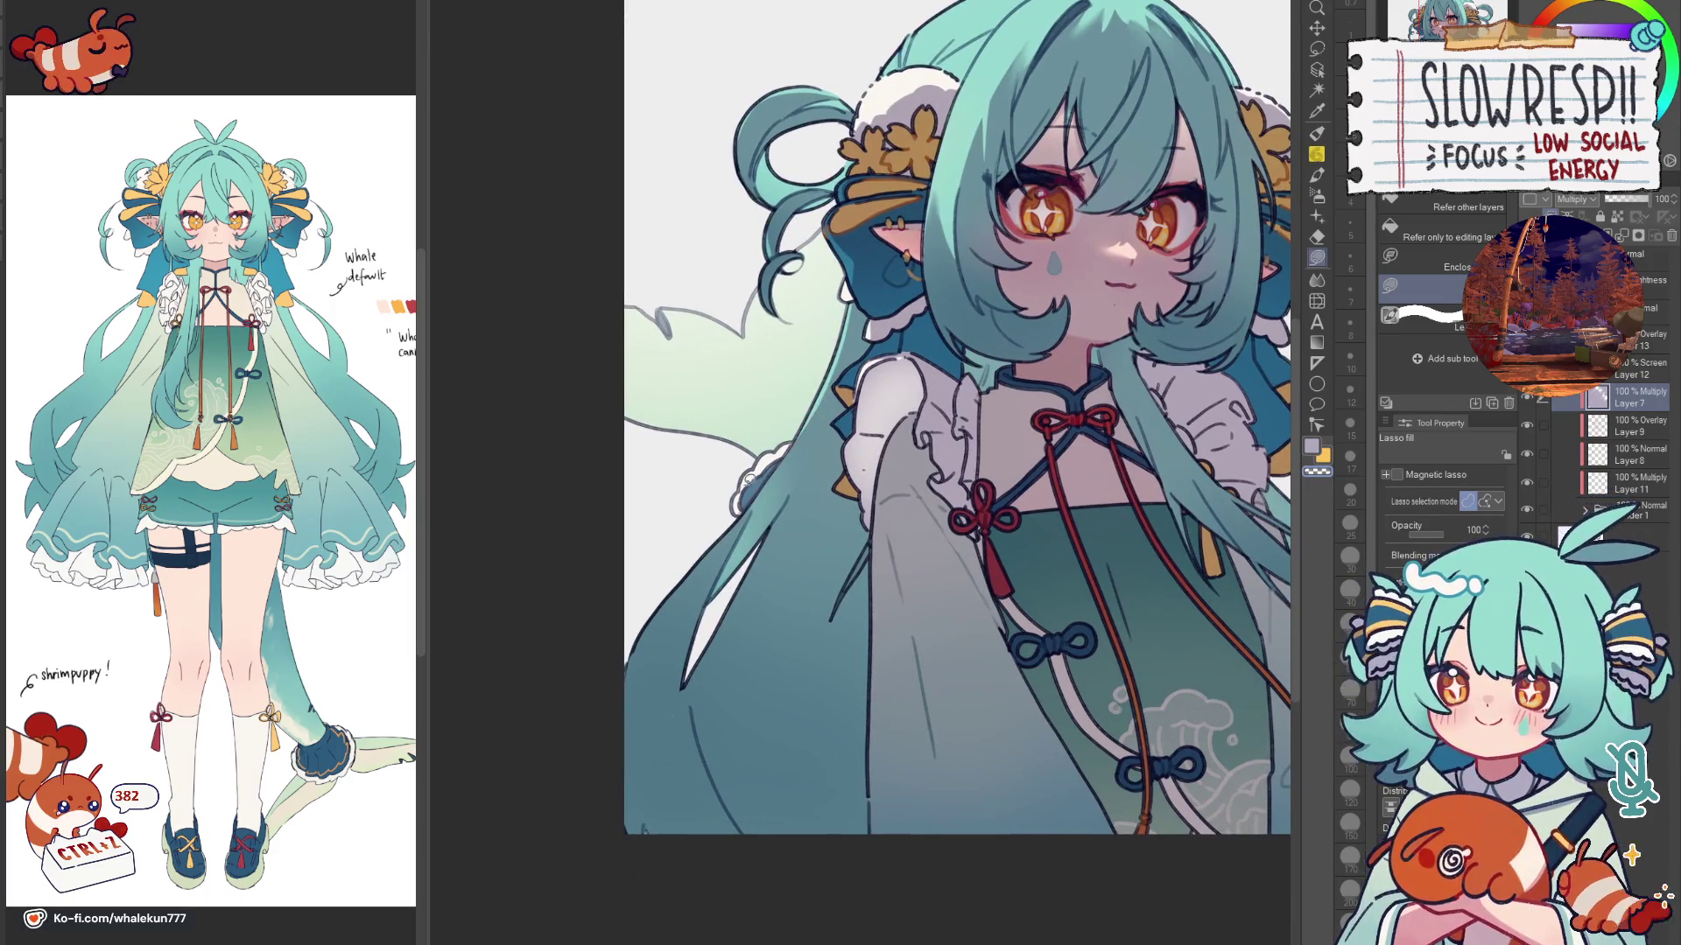
{"action": "key", "text": "h"}
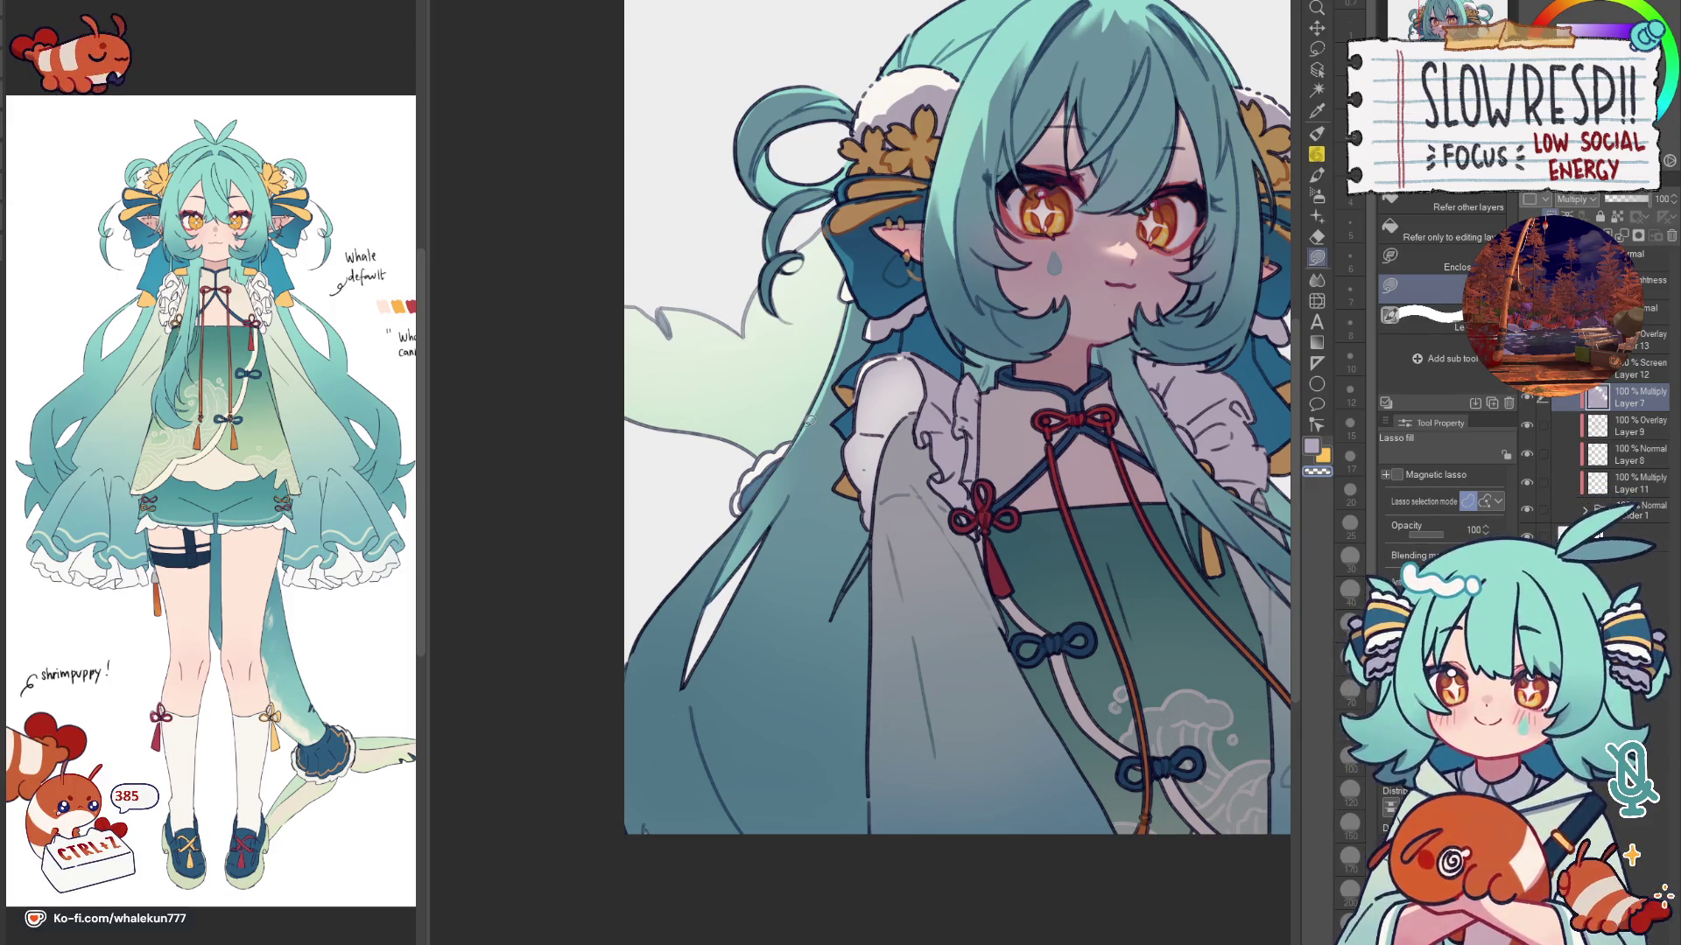
Step: Restore normal orientation over the long sleeve and switch to the Lasso tool
{"action": "left_click_drag", "start_coordinate": [811, 420], "coordinate": [858, 311]}
{"action": "key", "text": "h"}
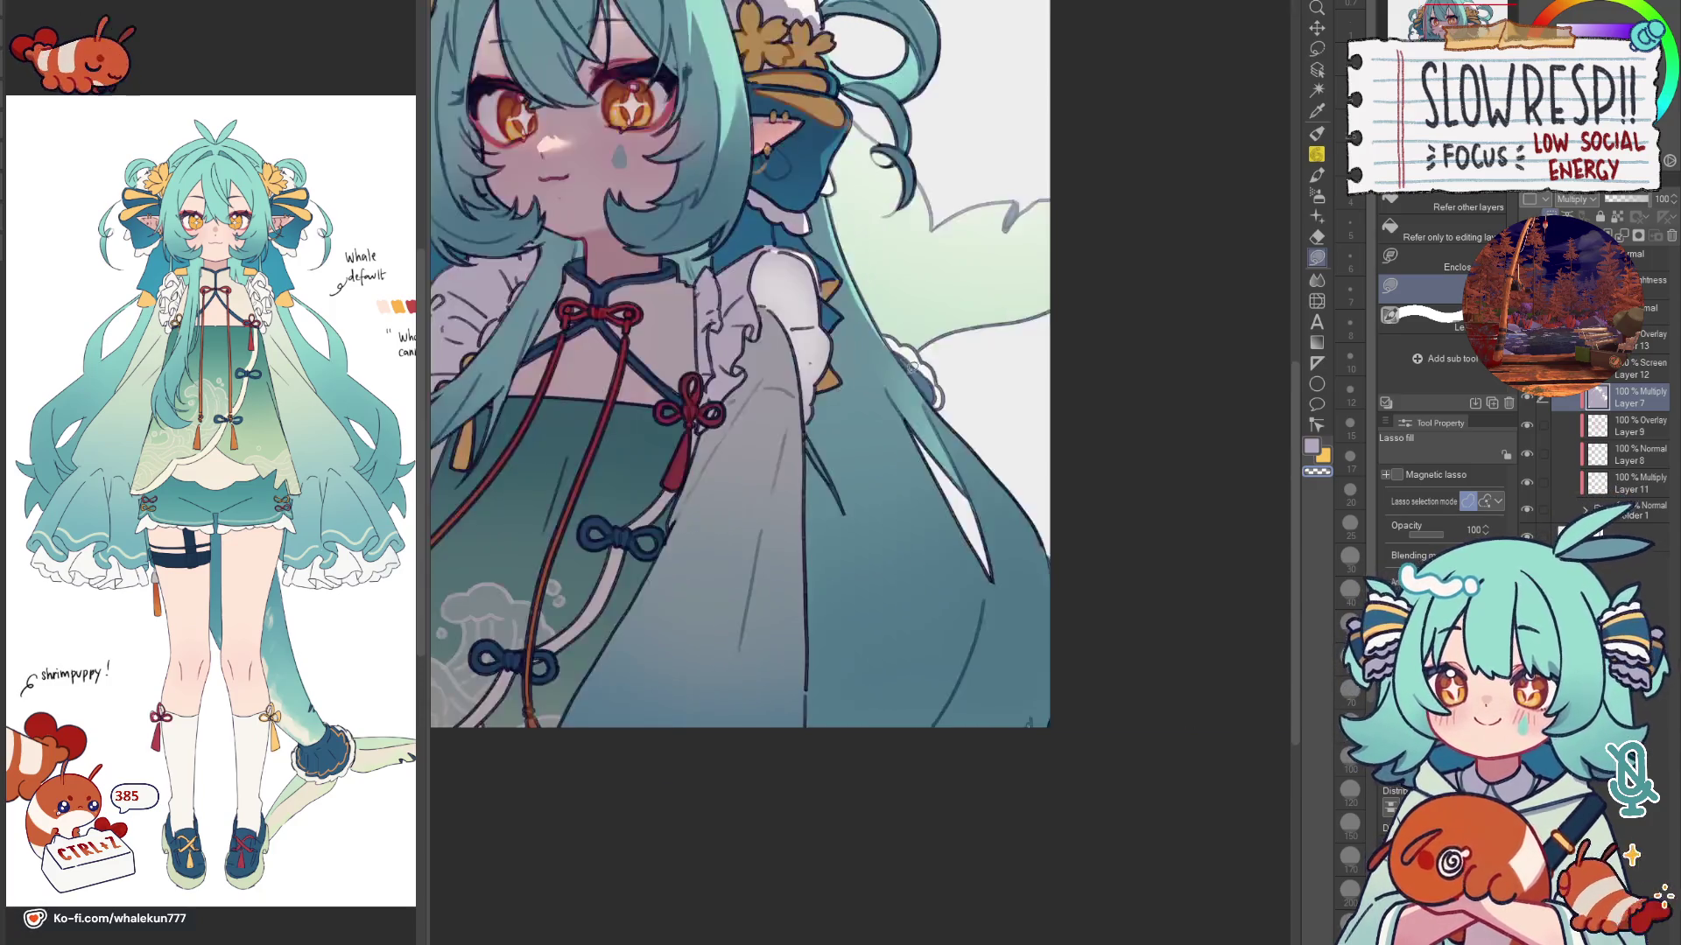
{"action": "key", "text": "h"}
{"action": "key", "text": "h"}
{"action": "scroll", "coordinate": [842, 566], "scroll_direction": "down", "scroll_amount": 3}
{"action": "key", "text": "h"}
{"action": "scroll", "coordinate": [842, 565], "scroll_direction": "up", "scroll_amount": 1}
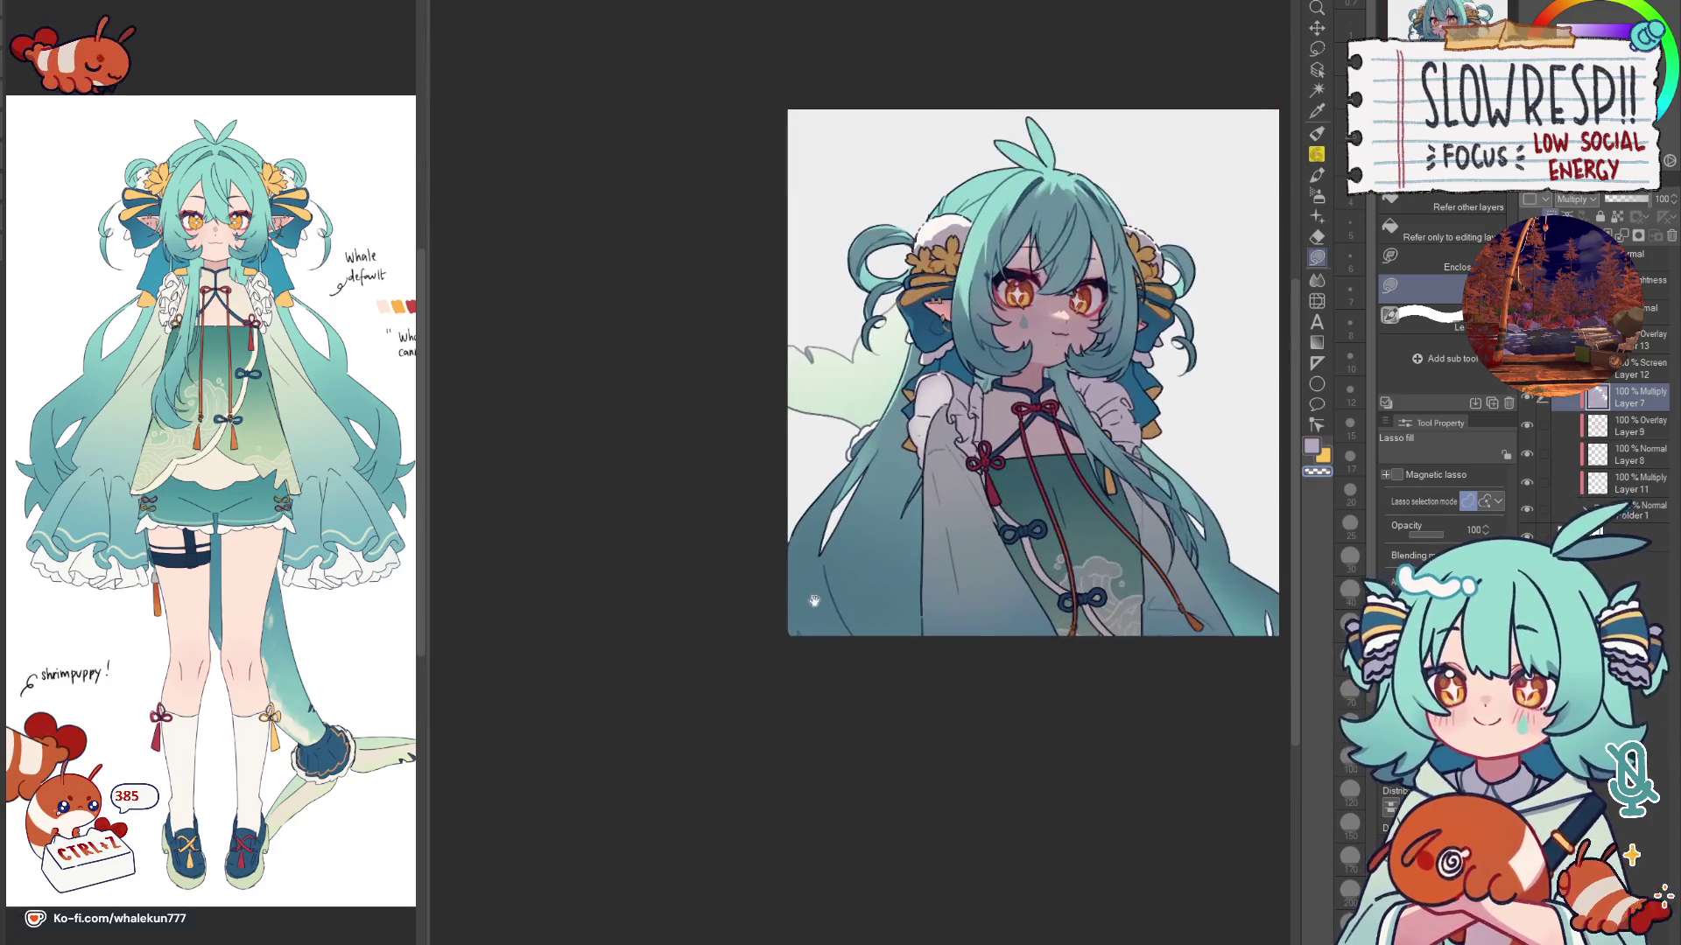
{"action": "scroll", "coordinate": [846, 562], "scroll_direction": "up", "scroll_amount": 1}
{"action": "scroll", "coordinate": [865, 550], "scroll_direction": "up", "scroll_amount": 1}
{"action": "key", "text": "m"}
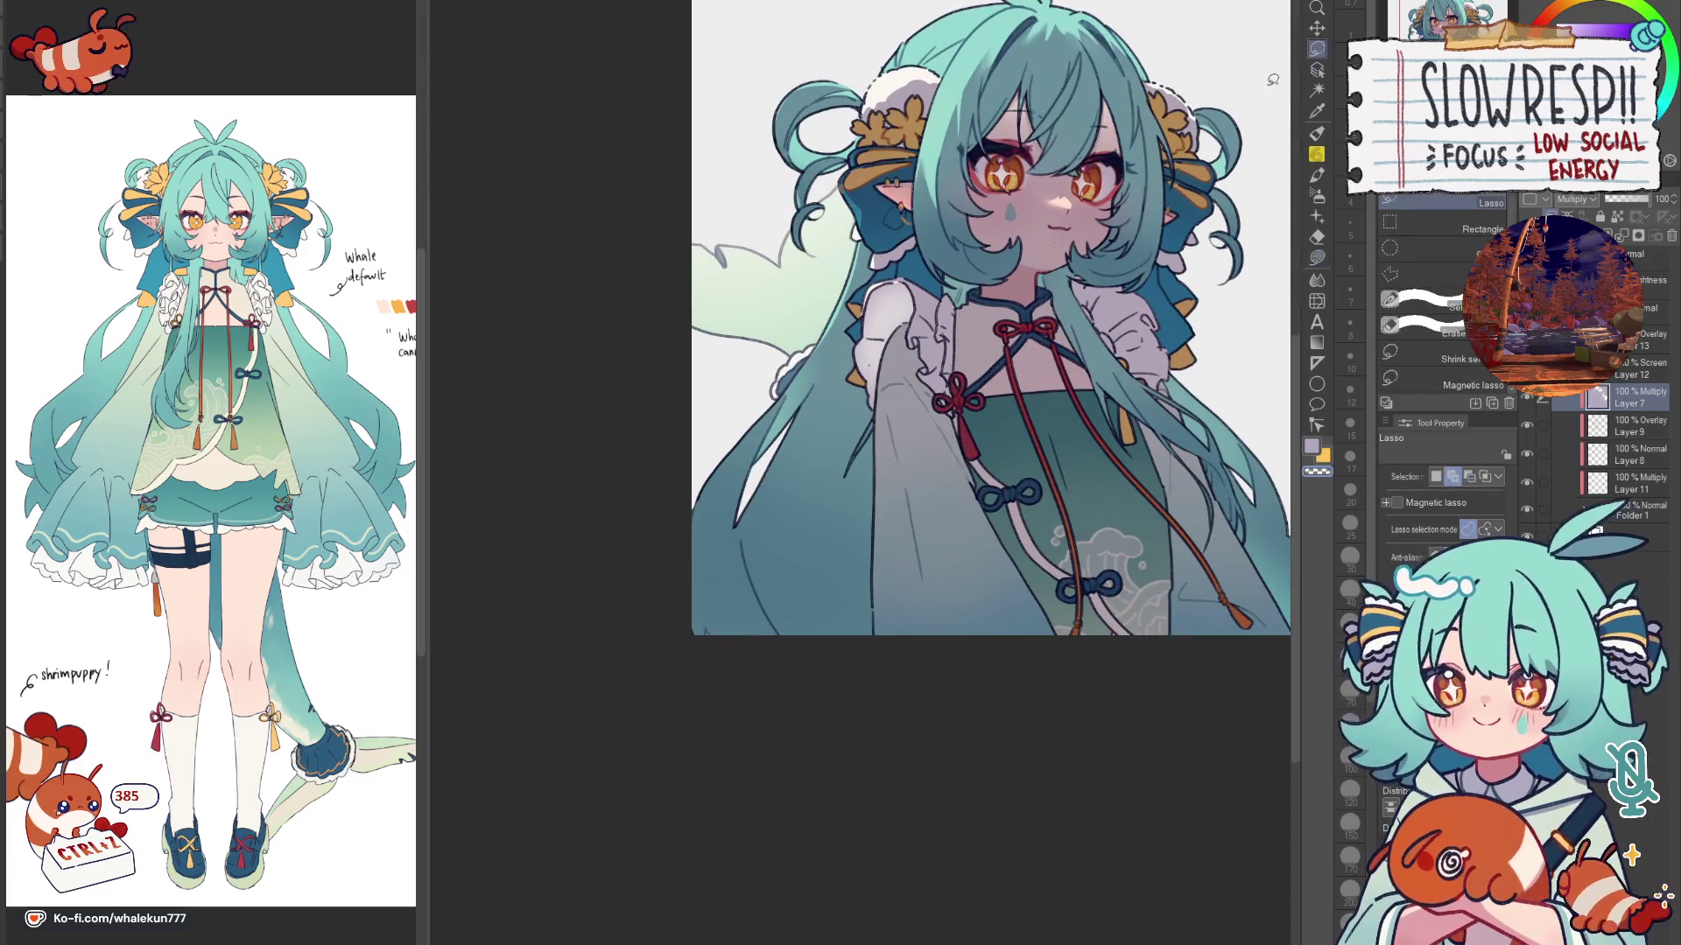
{"action": "scroll", "coordinate": [843, 378], "scroll_direction": "up", "scroll_amount": 2}
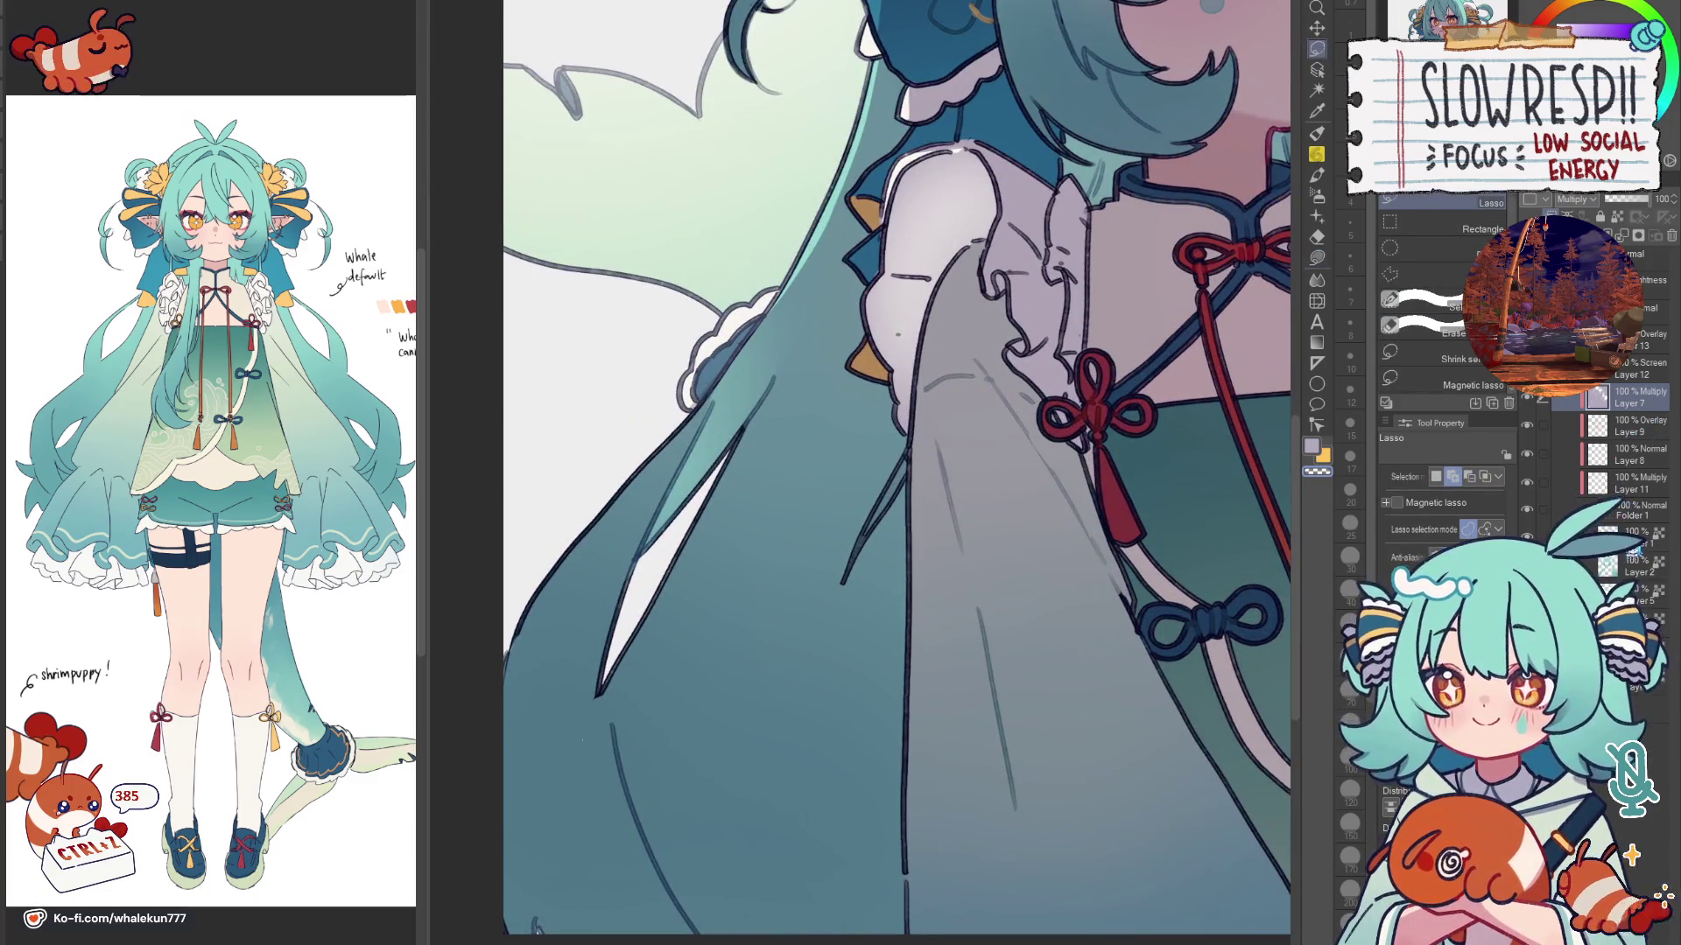
Step: Clean up the sleeve shading with the Hard eraser and fill, panning along the sleeve
{"action": "key", "text": "e"}
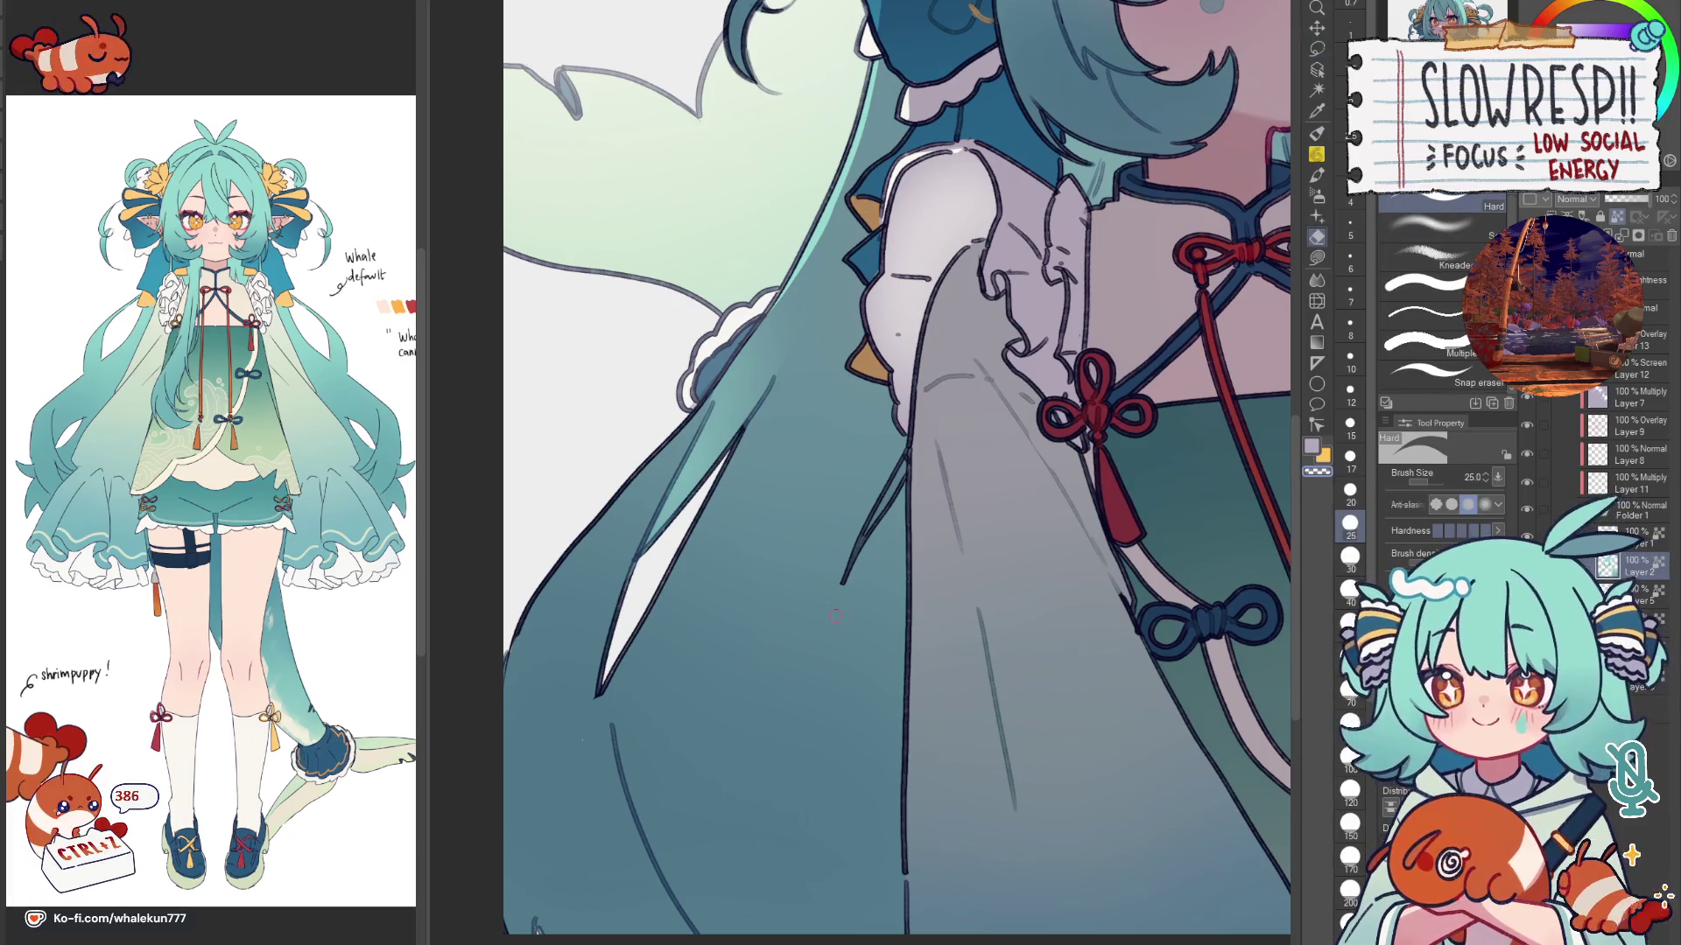
{"action": "key", "text": "g"}
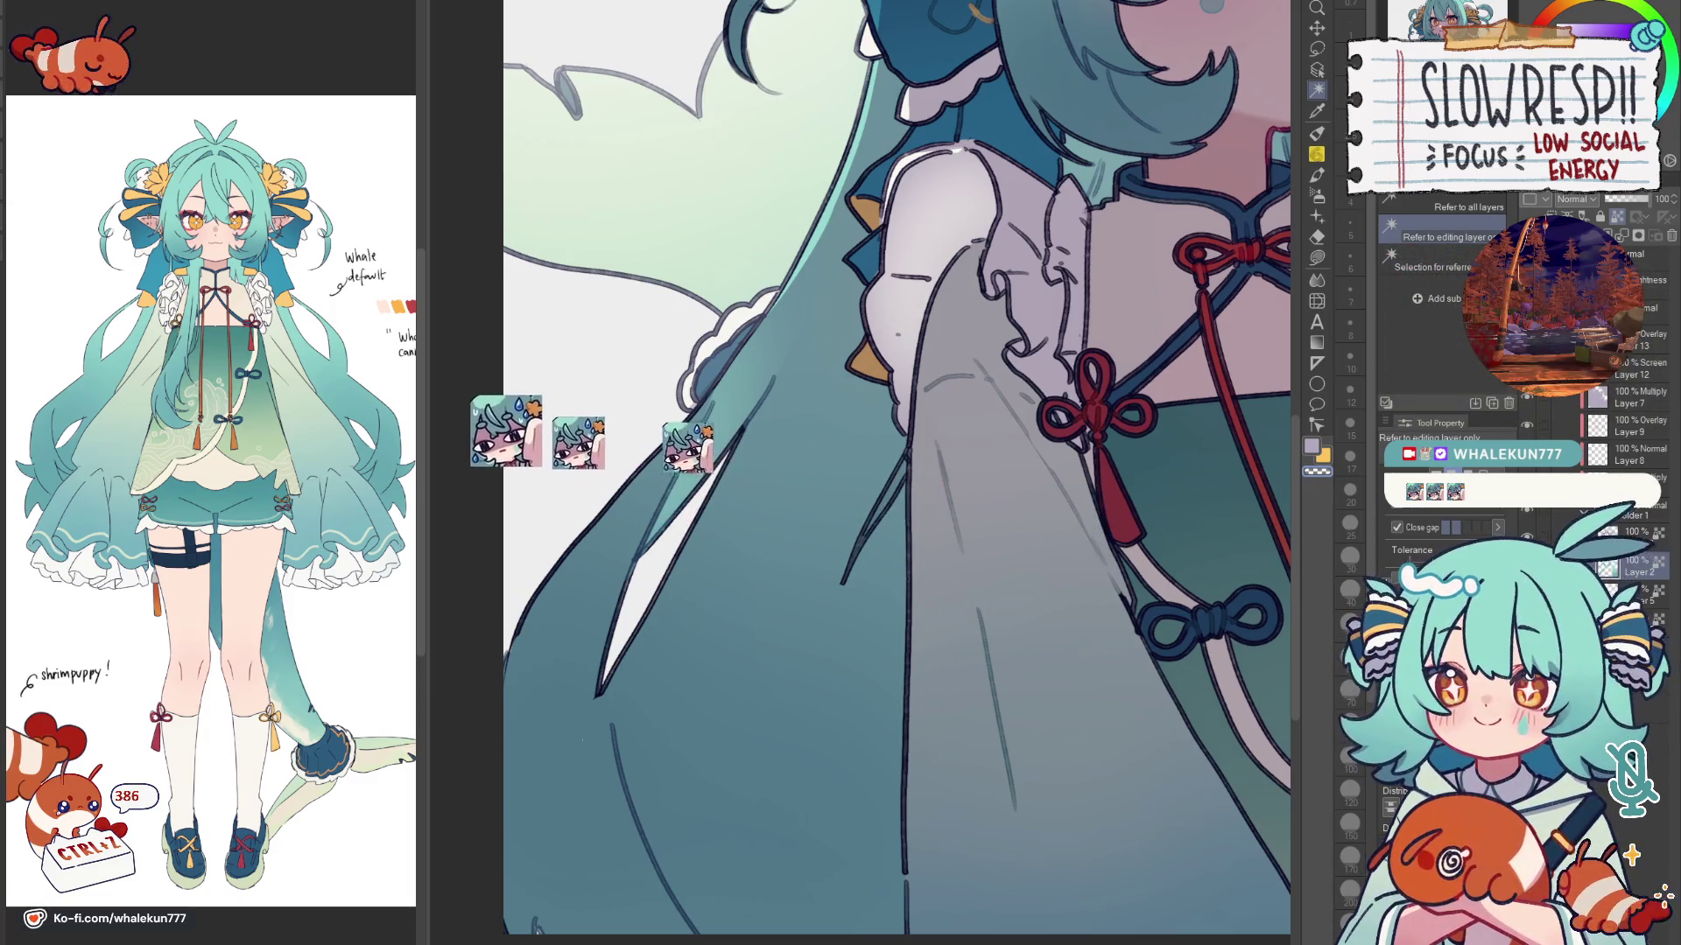
{"action": "left_click_drag", "start_coordinate": [1043, 592], "coordinate": [985, 611]}
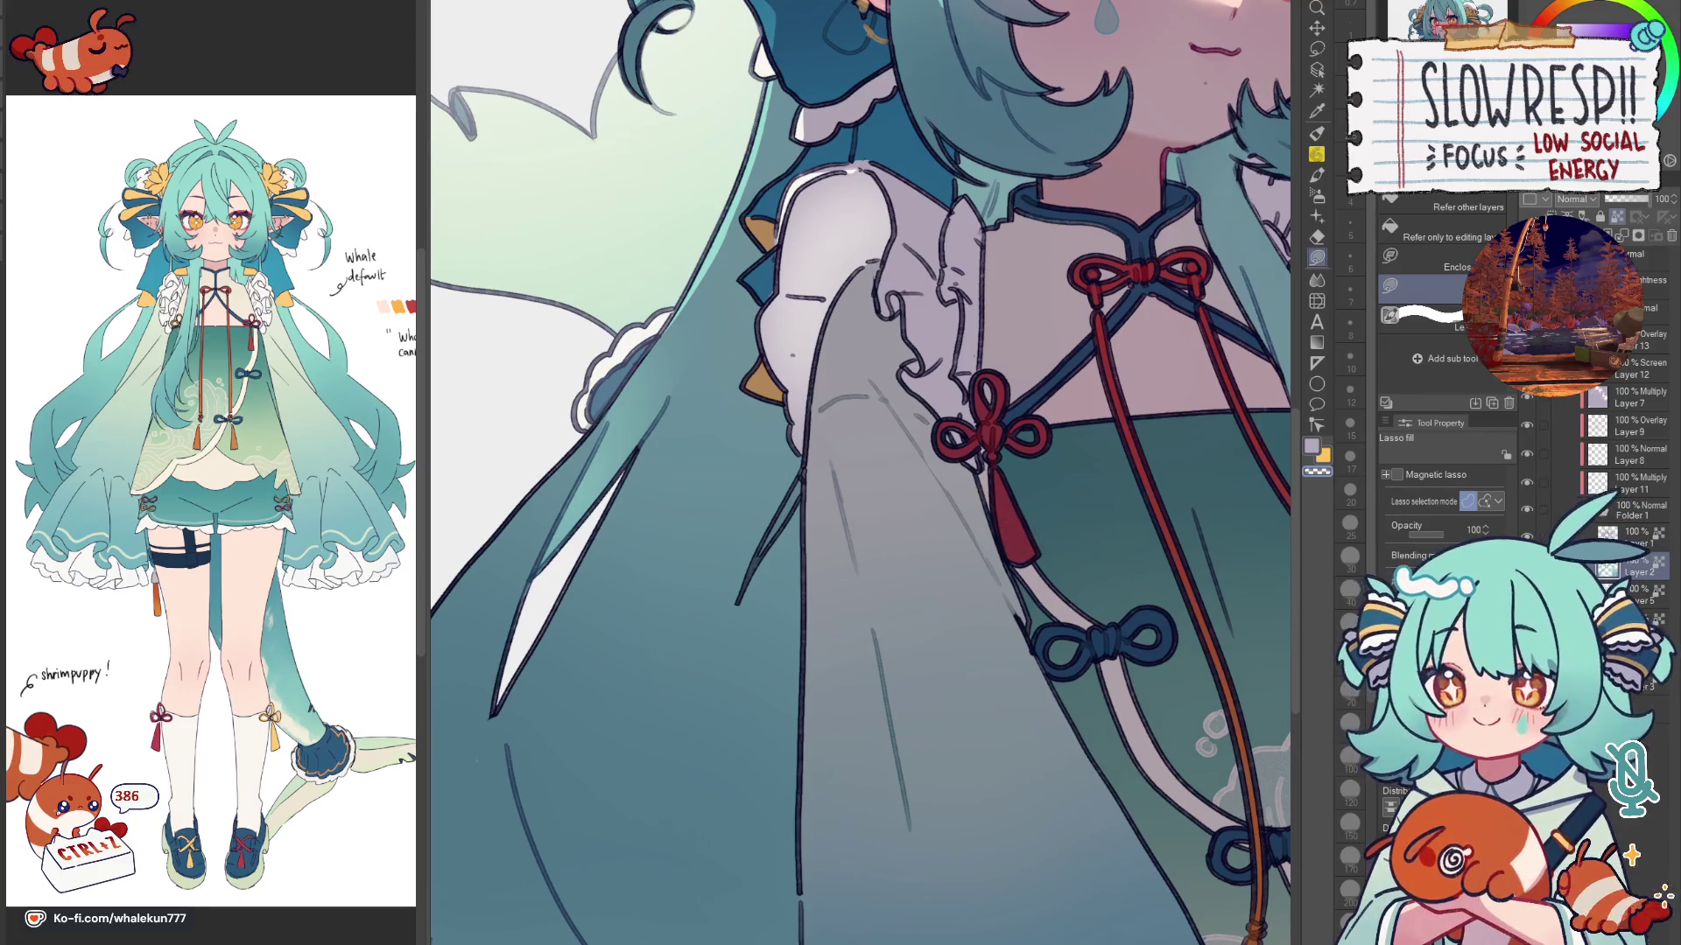
{"action": "key", "text": "e"}
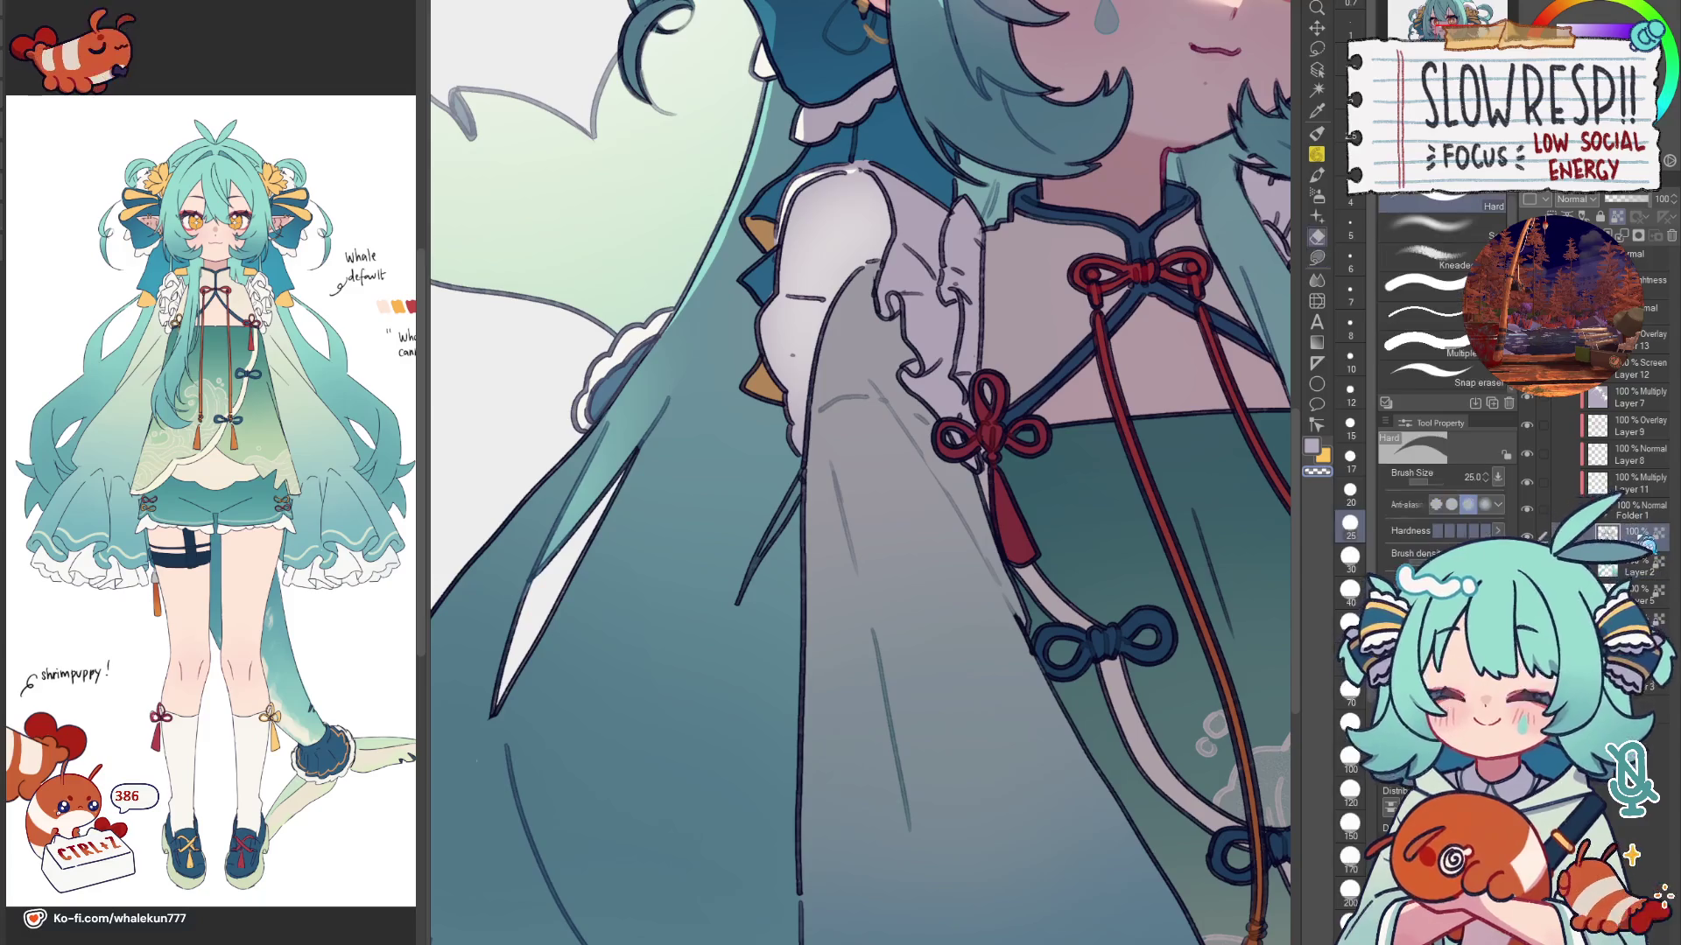
{"action": "scroll", "coordinate": [794, 351], "scroll_direction": "down", "scroll_amount": 2}
{"action": "scroll", "coordinate": [961, 572], "scroll_direction": "down", "scroll_amount": 3}
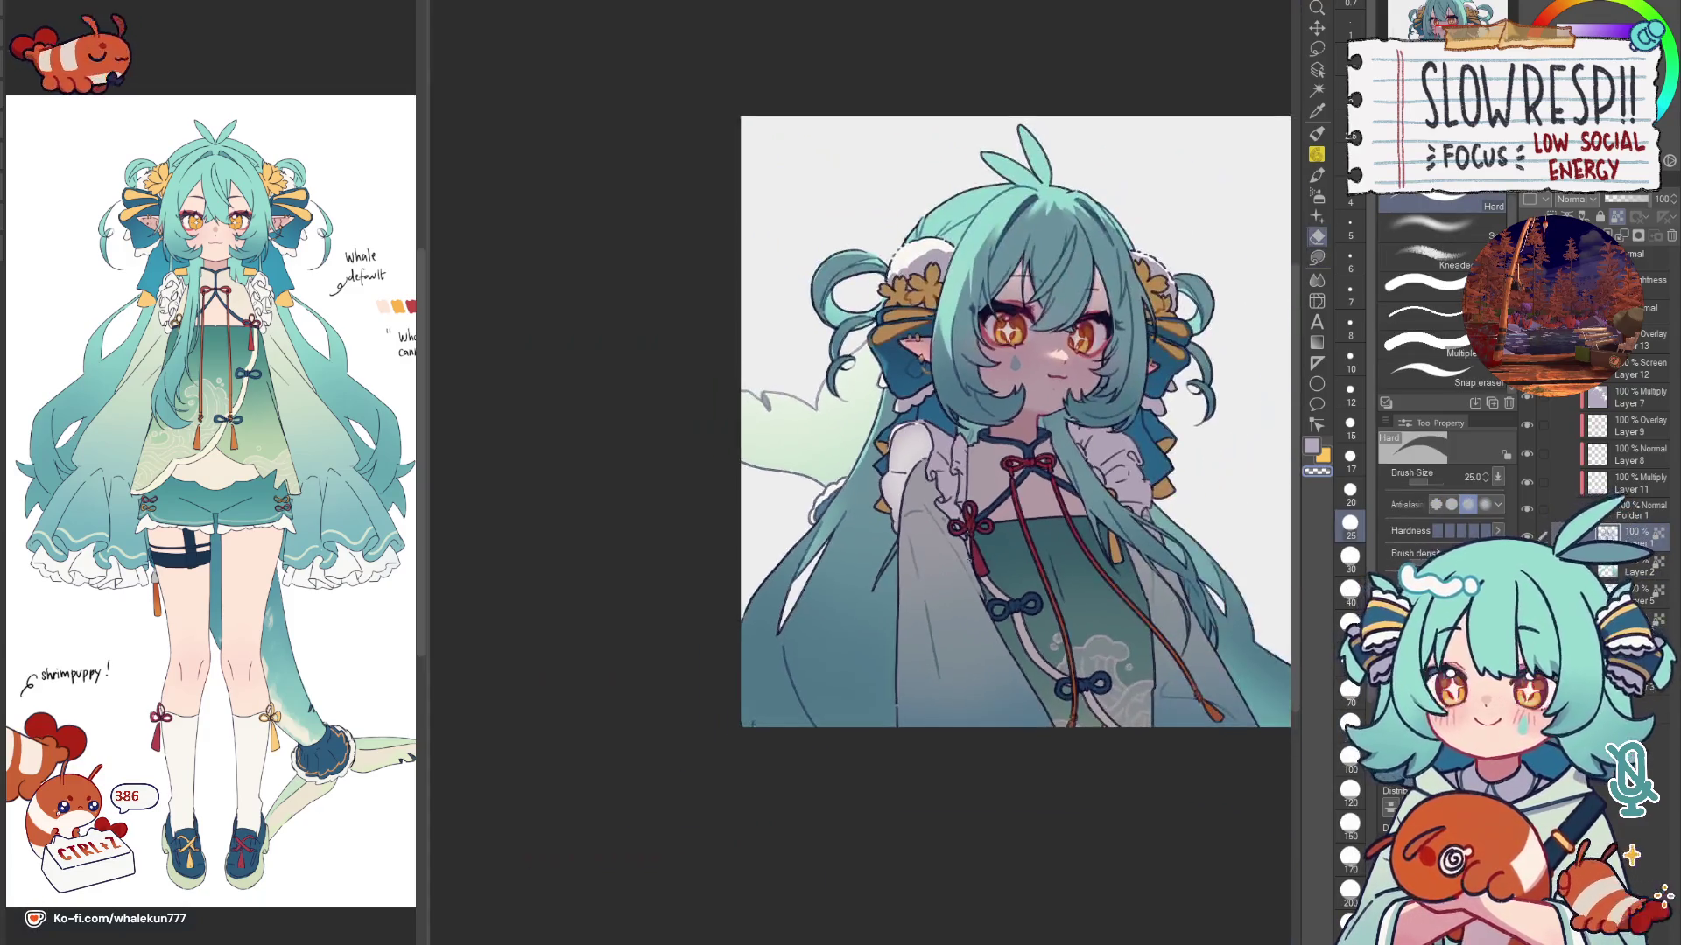
Step: Select the whole character silhouette and set a size-170 soft brush on the Multiply shading layer
{"action": "key", "text": "g"}
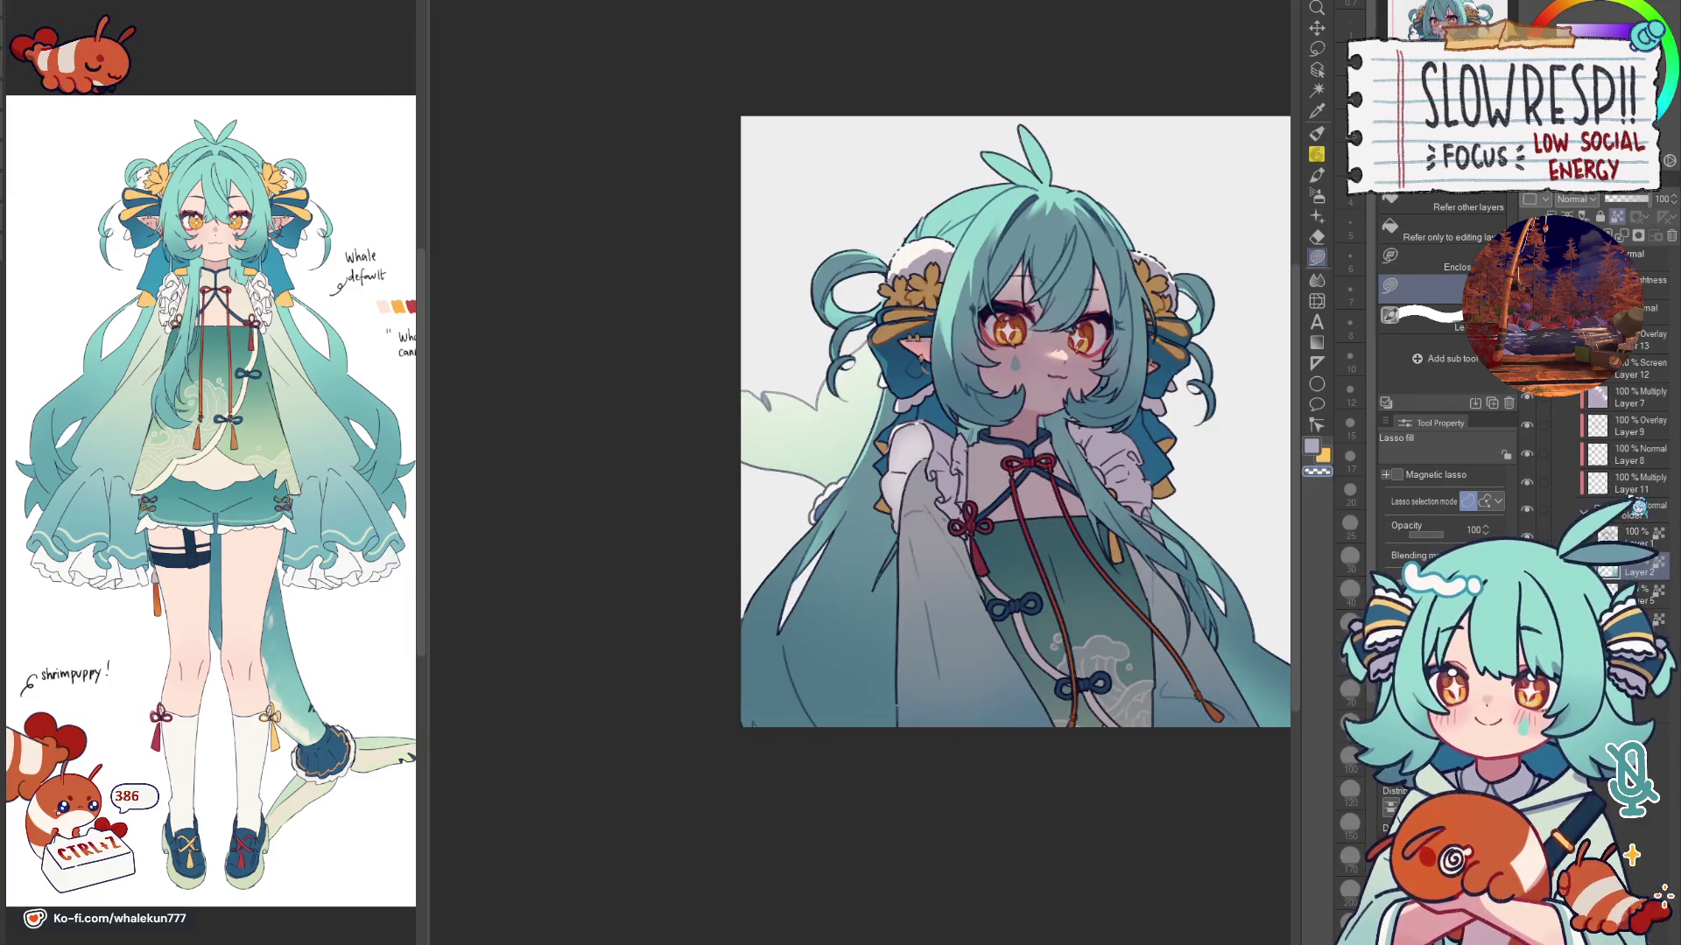
{"action": "left_click", "coordinate": [1608, 566], "text": "ctrl"}
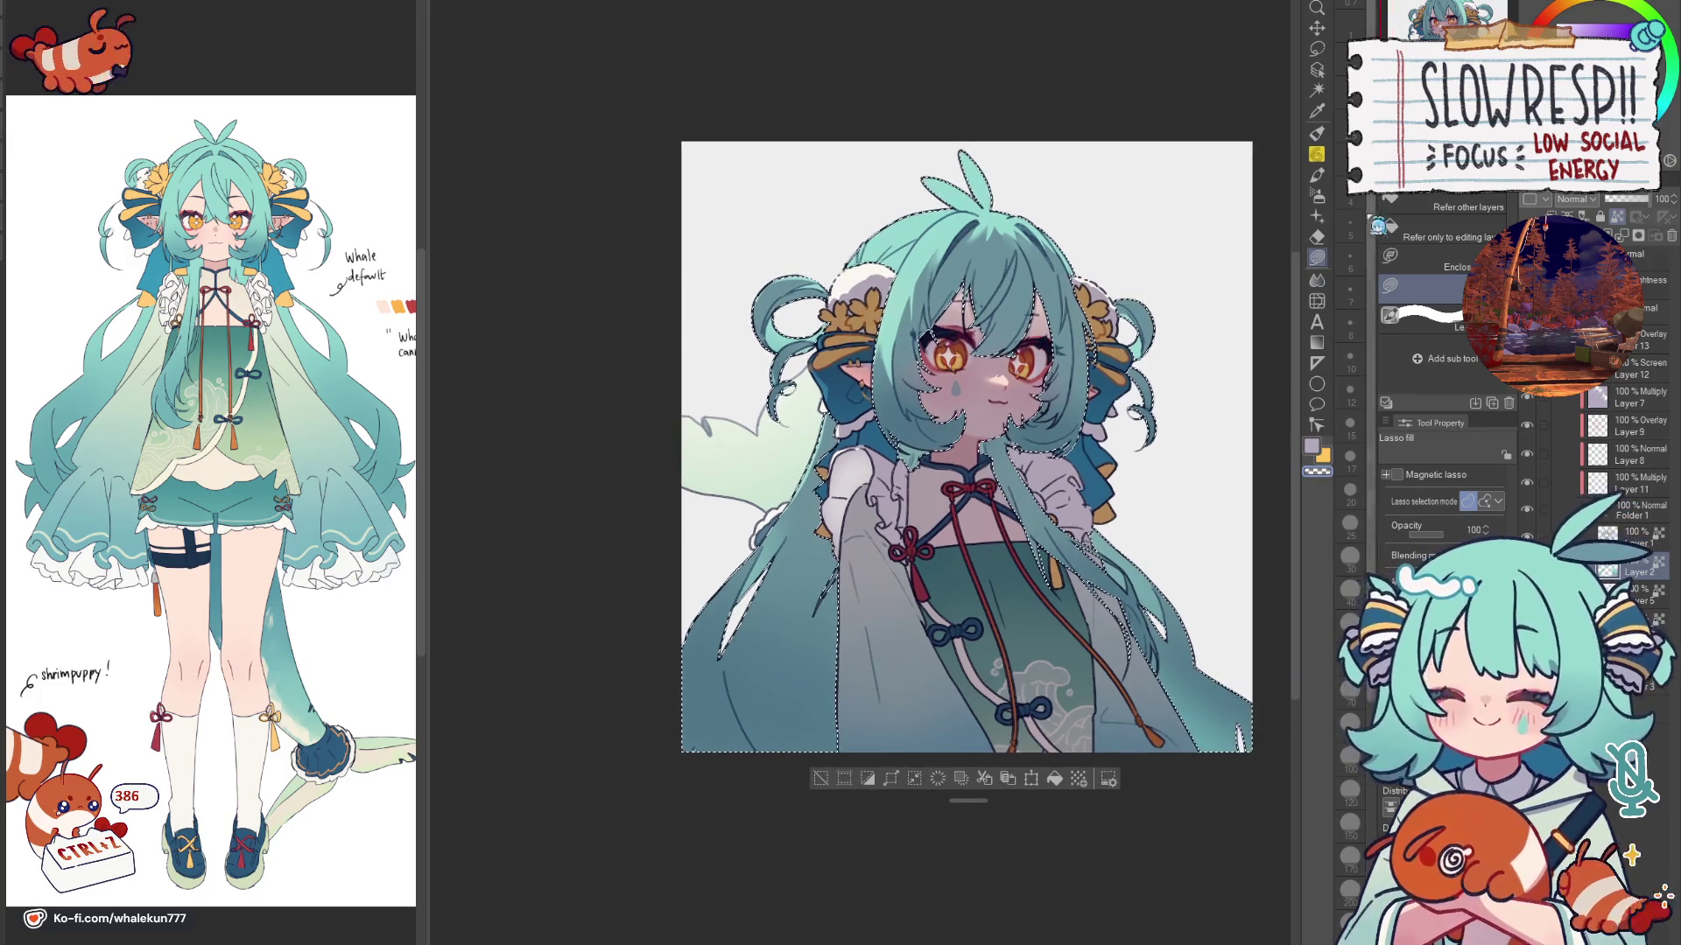
{"action": "key", "text": "b"}
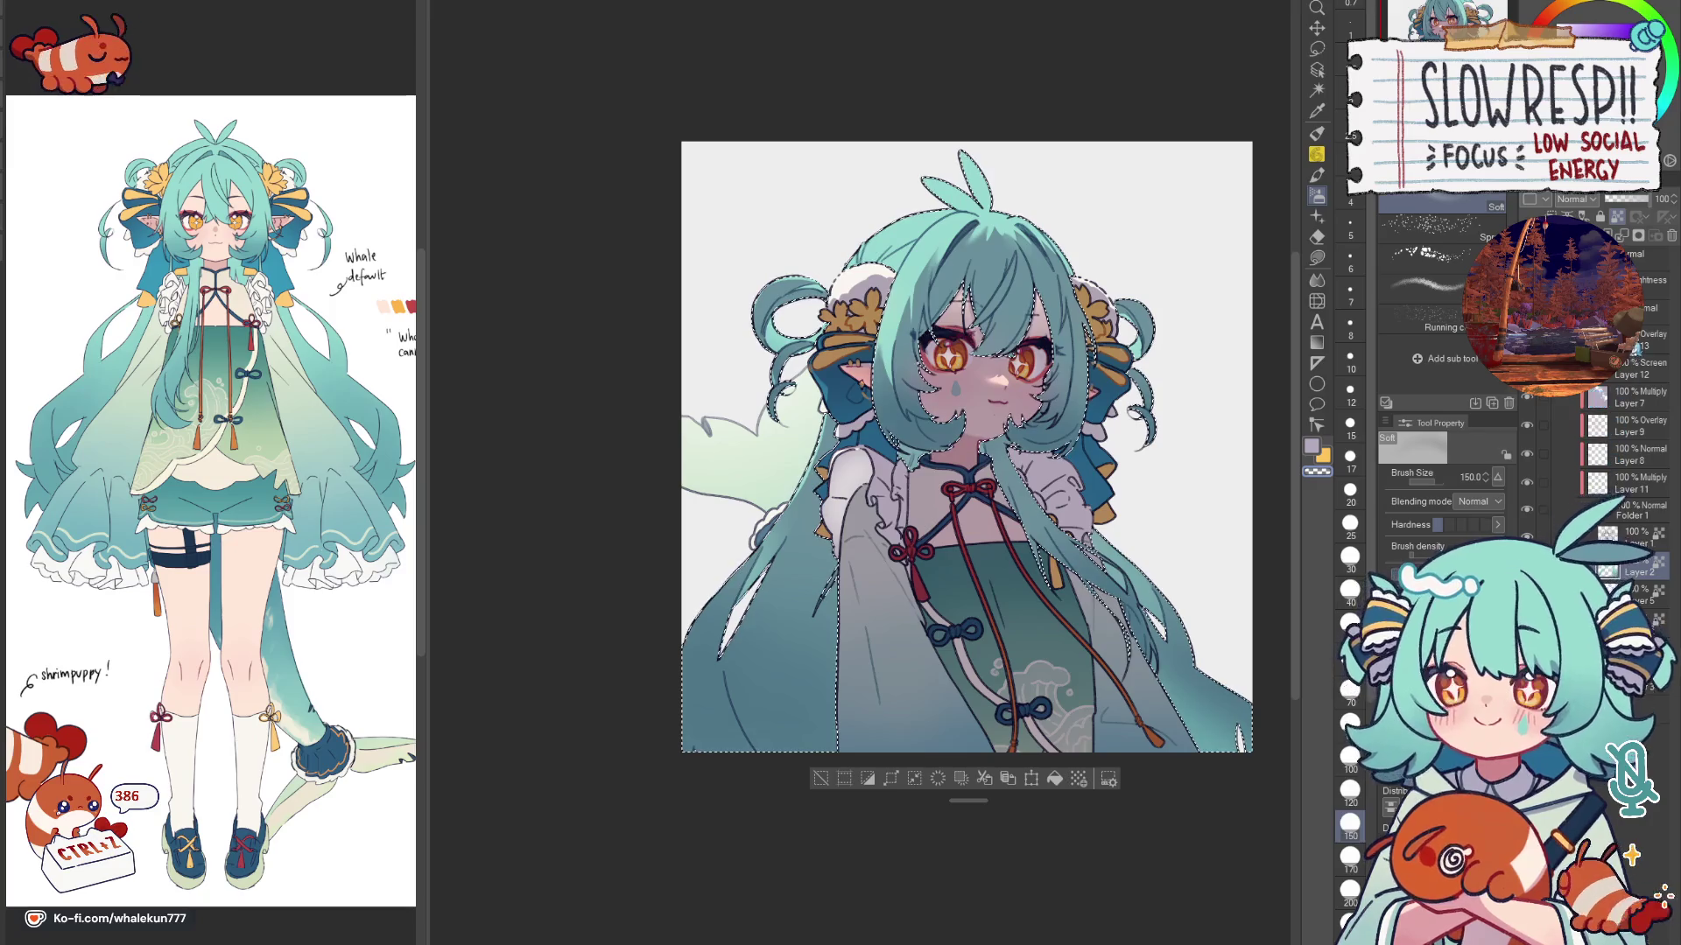
{"action": "left_click", "coordinate": [1634, 394]}
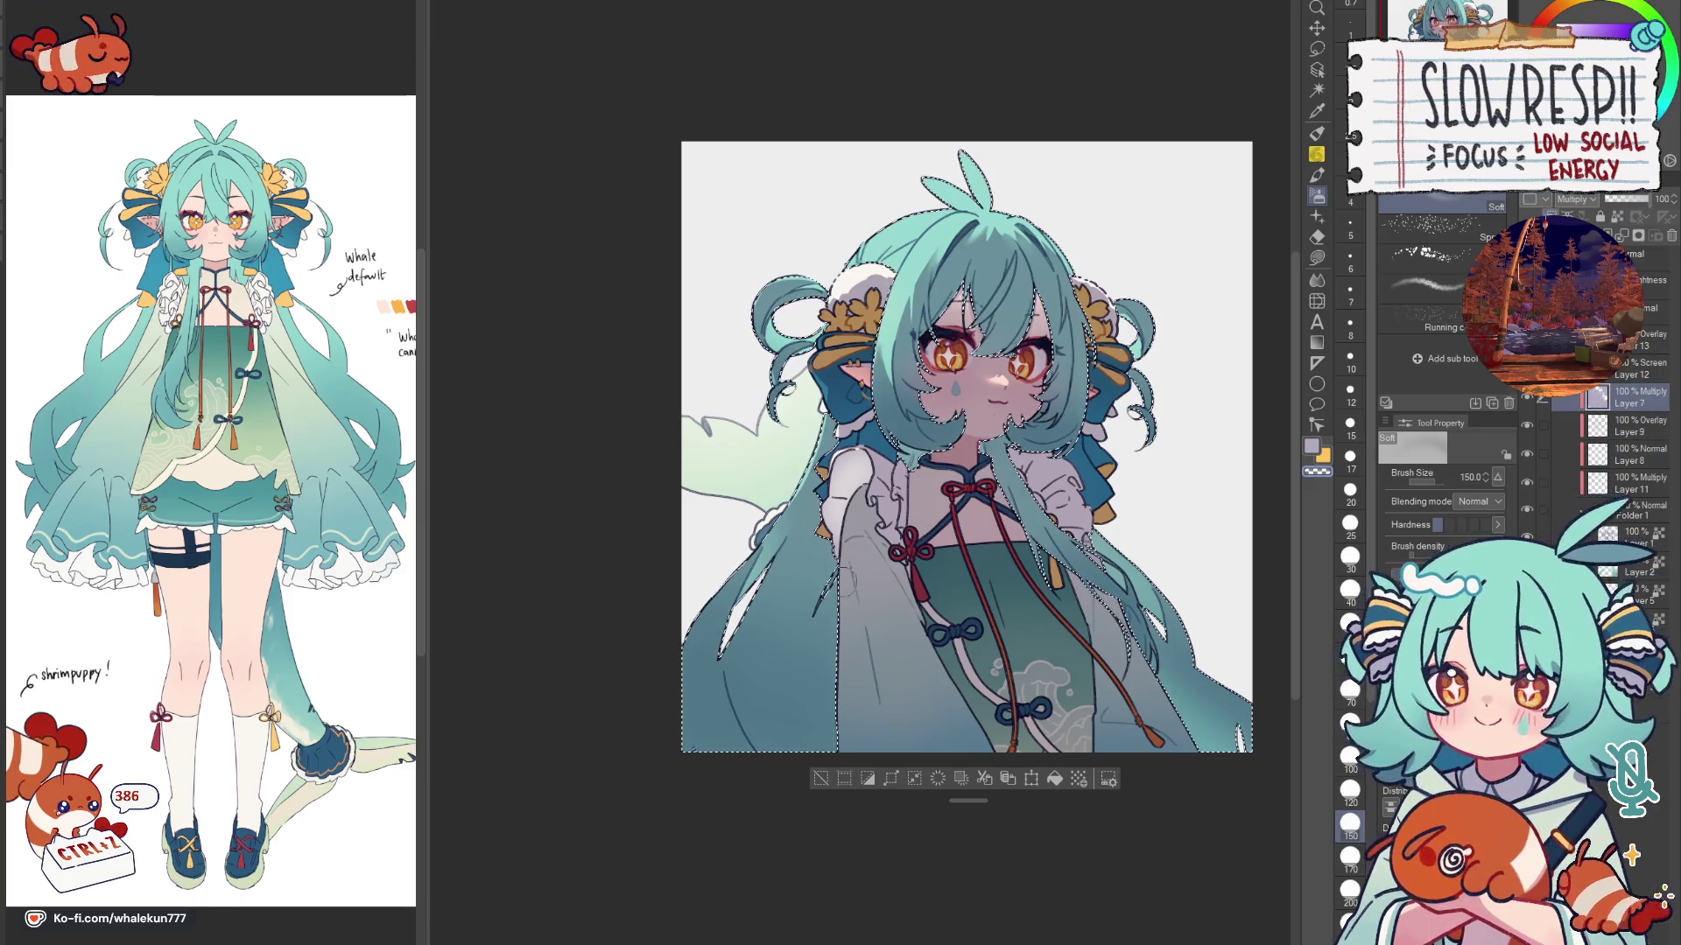
{"action": "key", "text": "bracketright"}
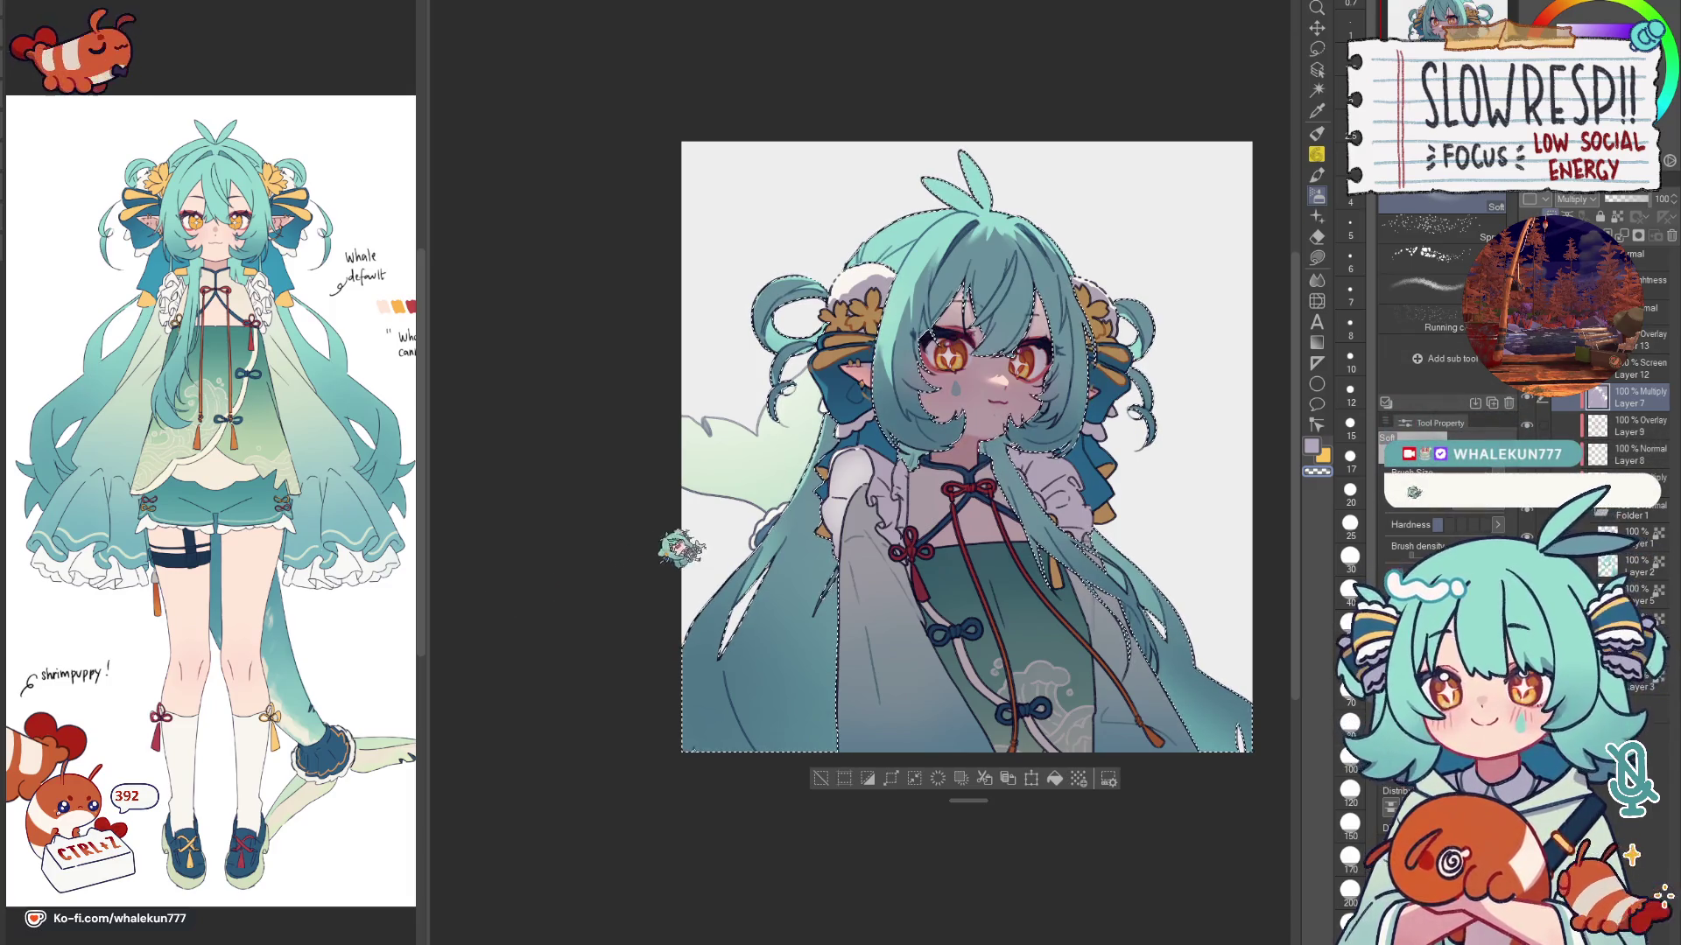
{"action": "scroll", "coordinate": [965, 447], "scroll_direction": "down", "scroll_amount": 2}
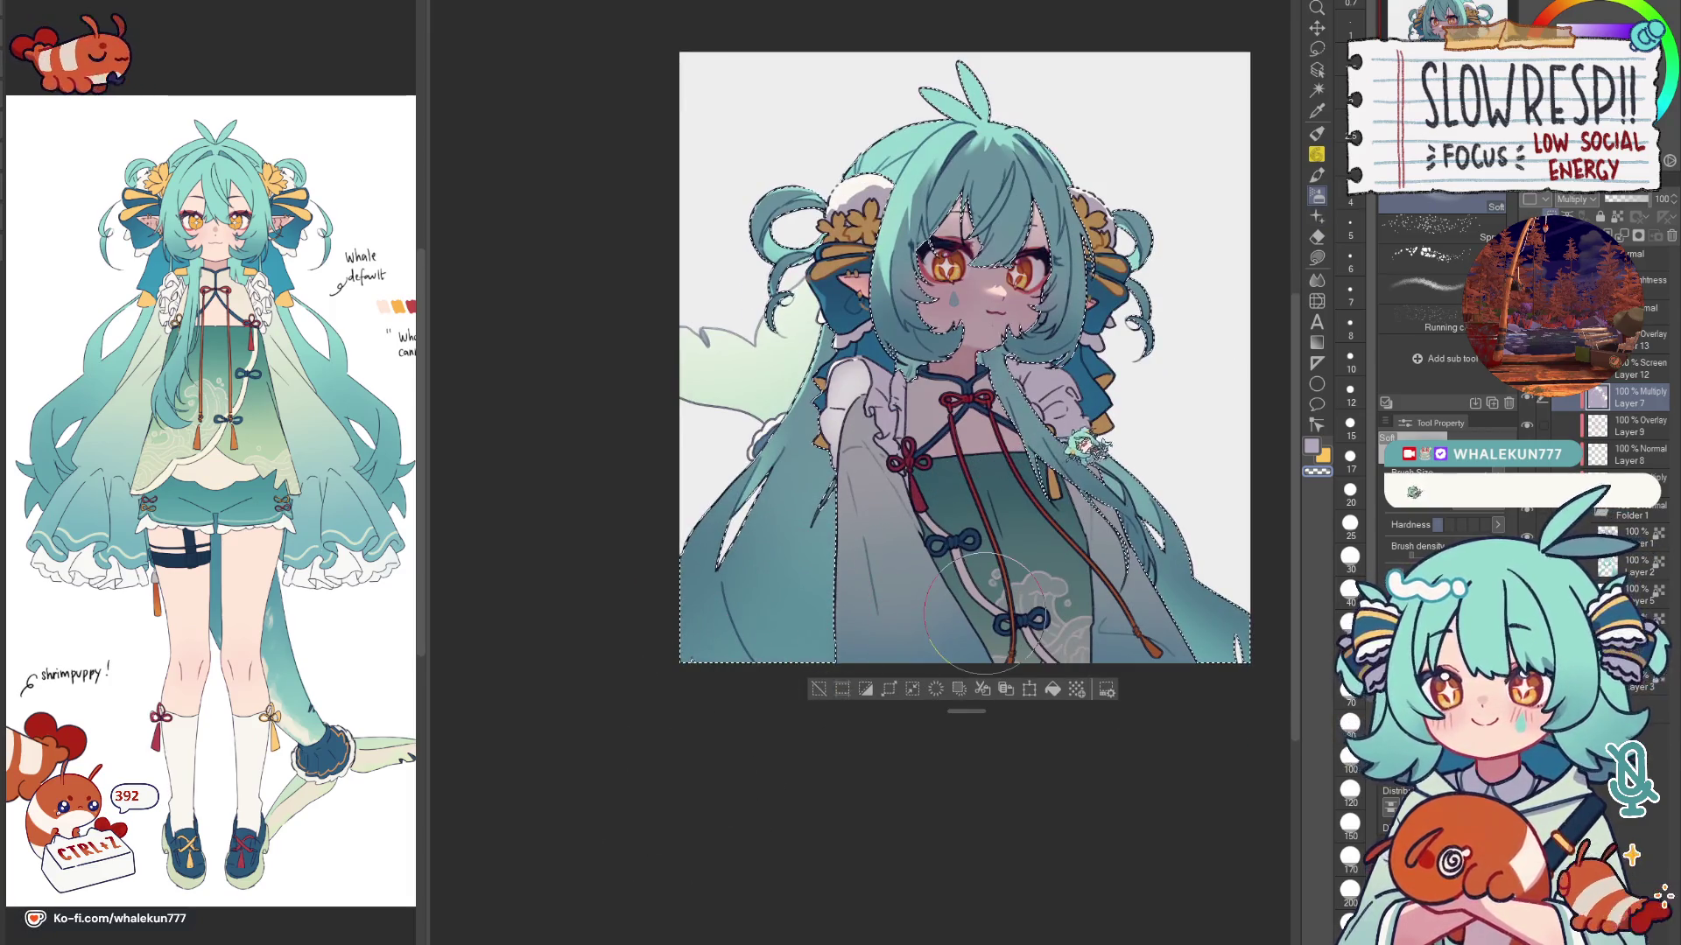
{"action": "scroll", "coordinate": [1075, 730], "scroll_direction": "up", "scroll_amount": 1}
{"action": "scroll", "coordinate": [1074, 731], "scroll_direction": "down", "scroll_amount": 1}
{"action": "scroll", "coordinate": [1074, 730], "scroll_direction": "down", "scroll_amount": 1}
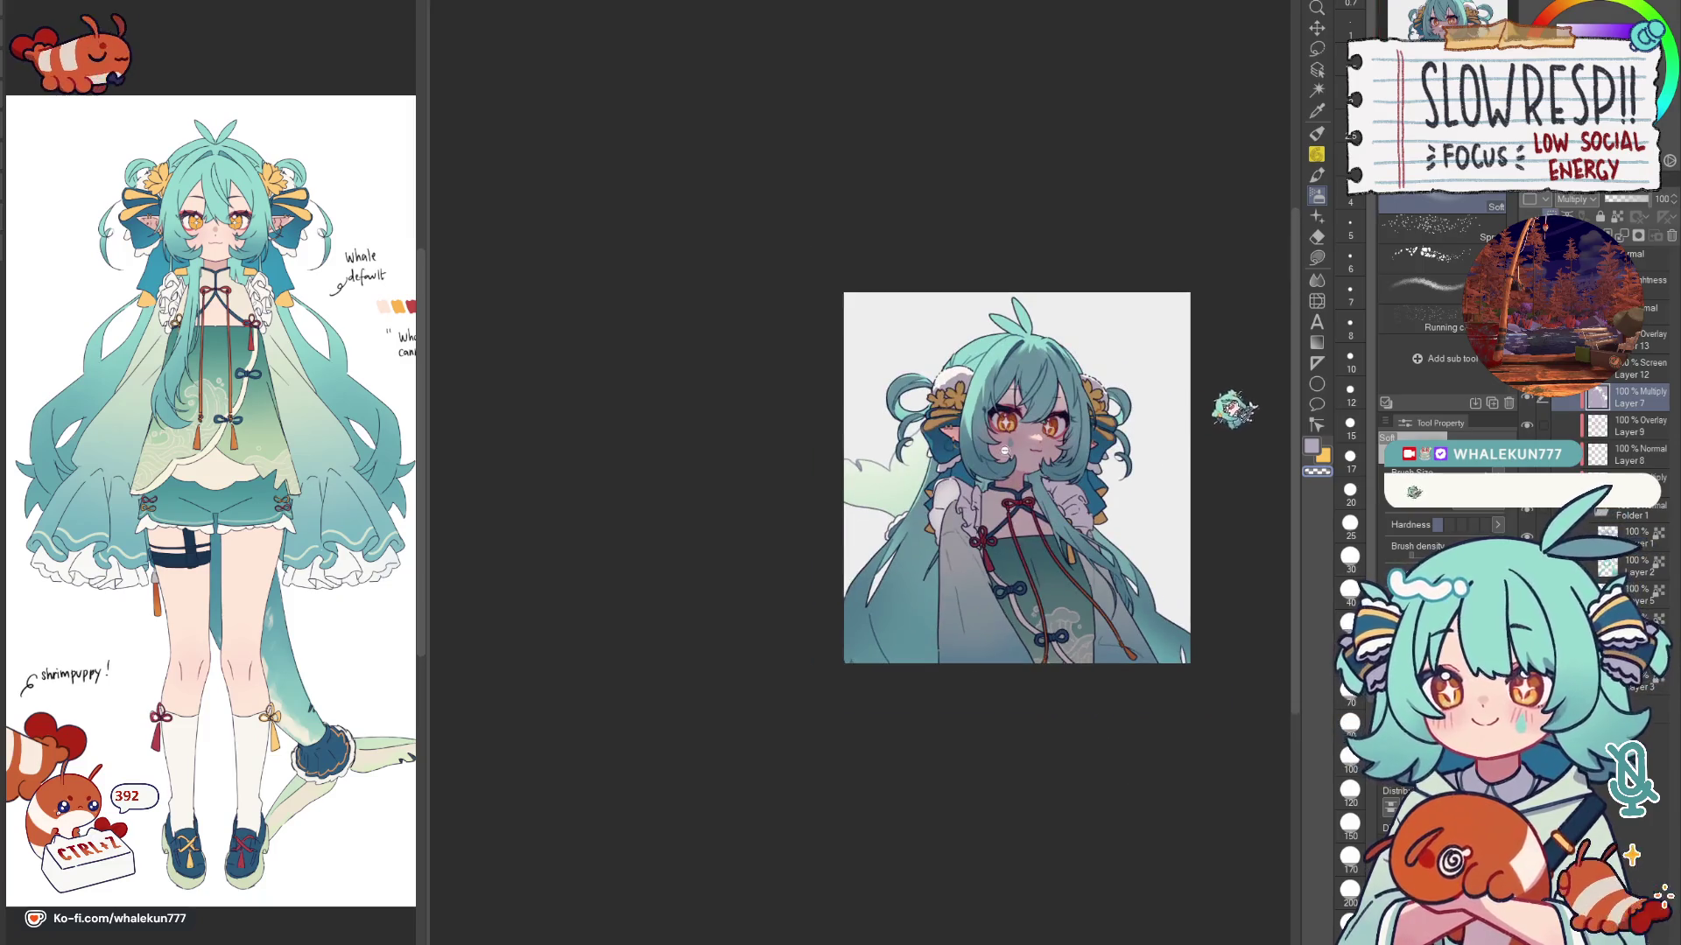
{"action": "scroll", "coordinate": [1074, 730], "scroll_direction": "up", "scroll_amount": 2}
Step: Reselect the character, mirror to check, and airbrush the face shading at size 120
{"action": "left_click", "coordinate": [968, 594]}
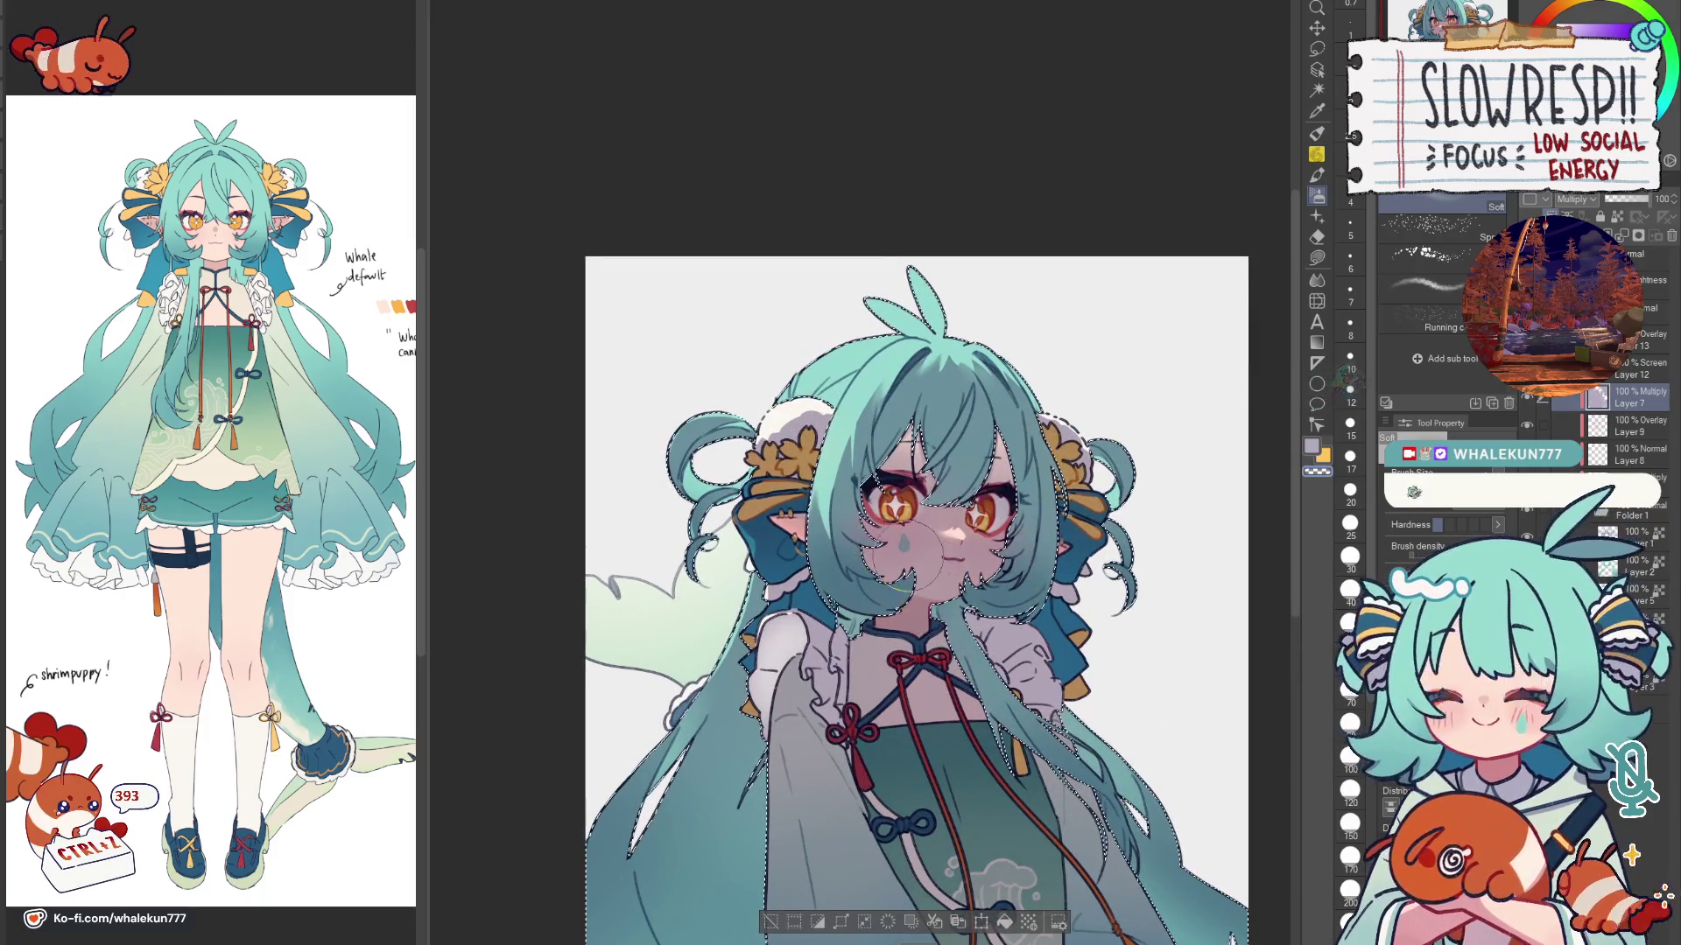
{"action": "key", "text": "h"}
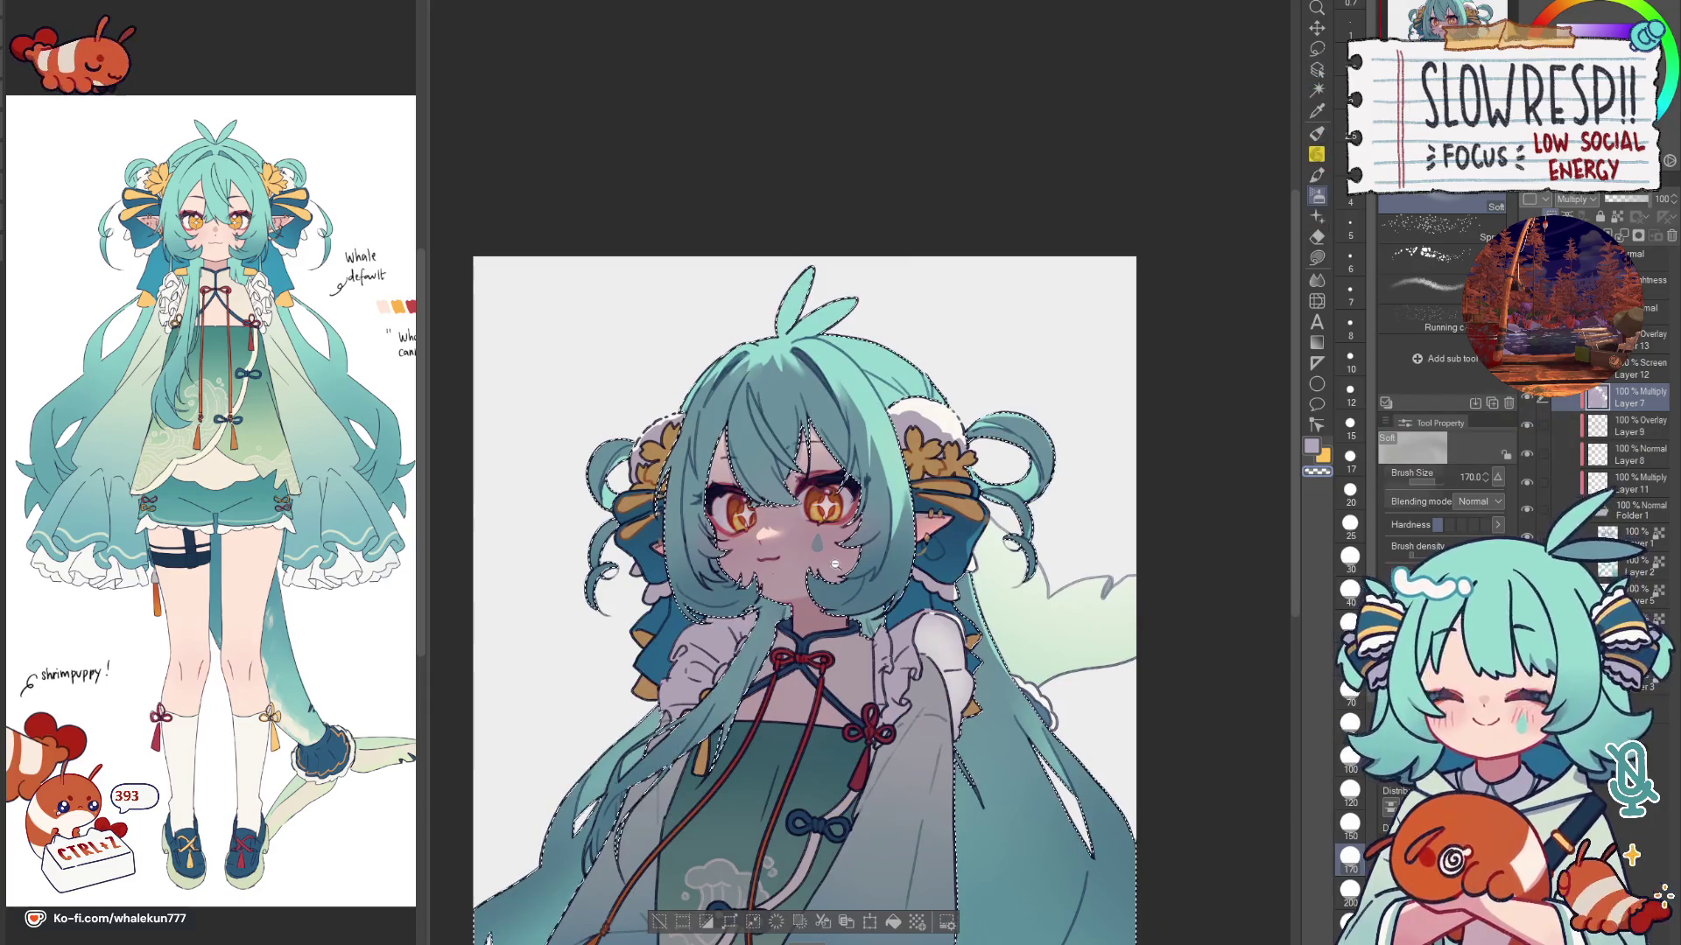
{"action": "scroll", "coordinate": [915, 533], "scroll_direction": "up", "scroll_amount": 1}
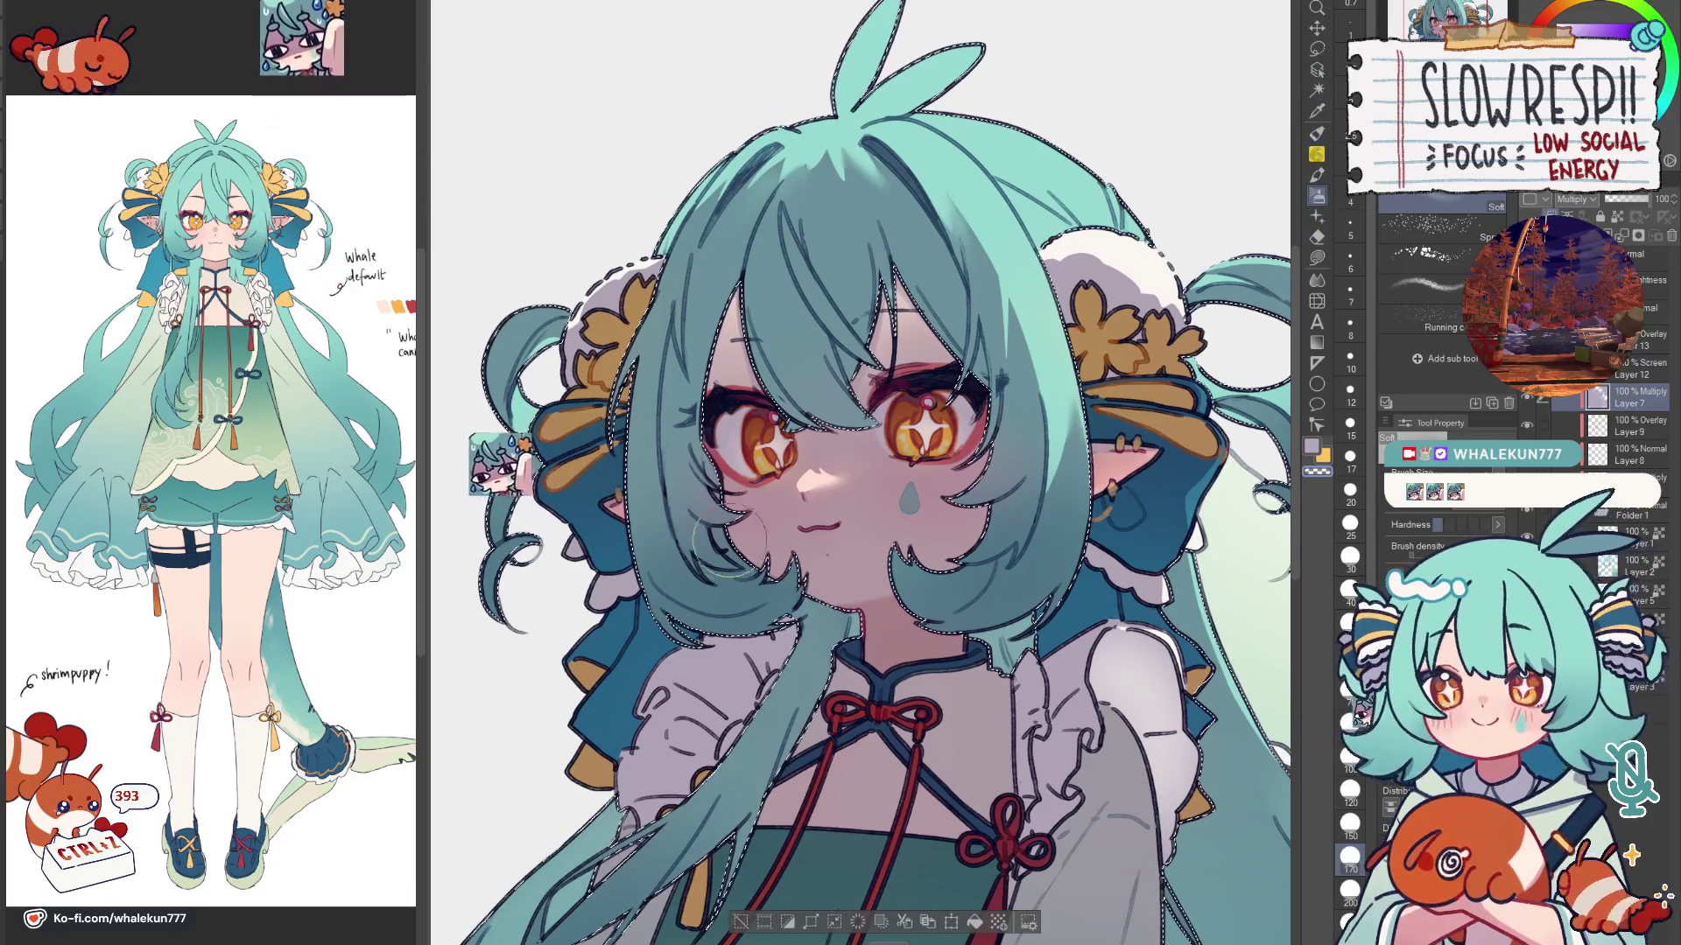
{"action": "key", "text": "bracketleft"}
{"action": "key", "text": "bracketleft"}
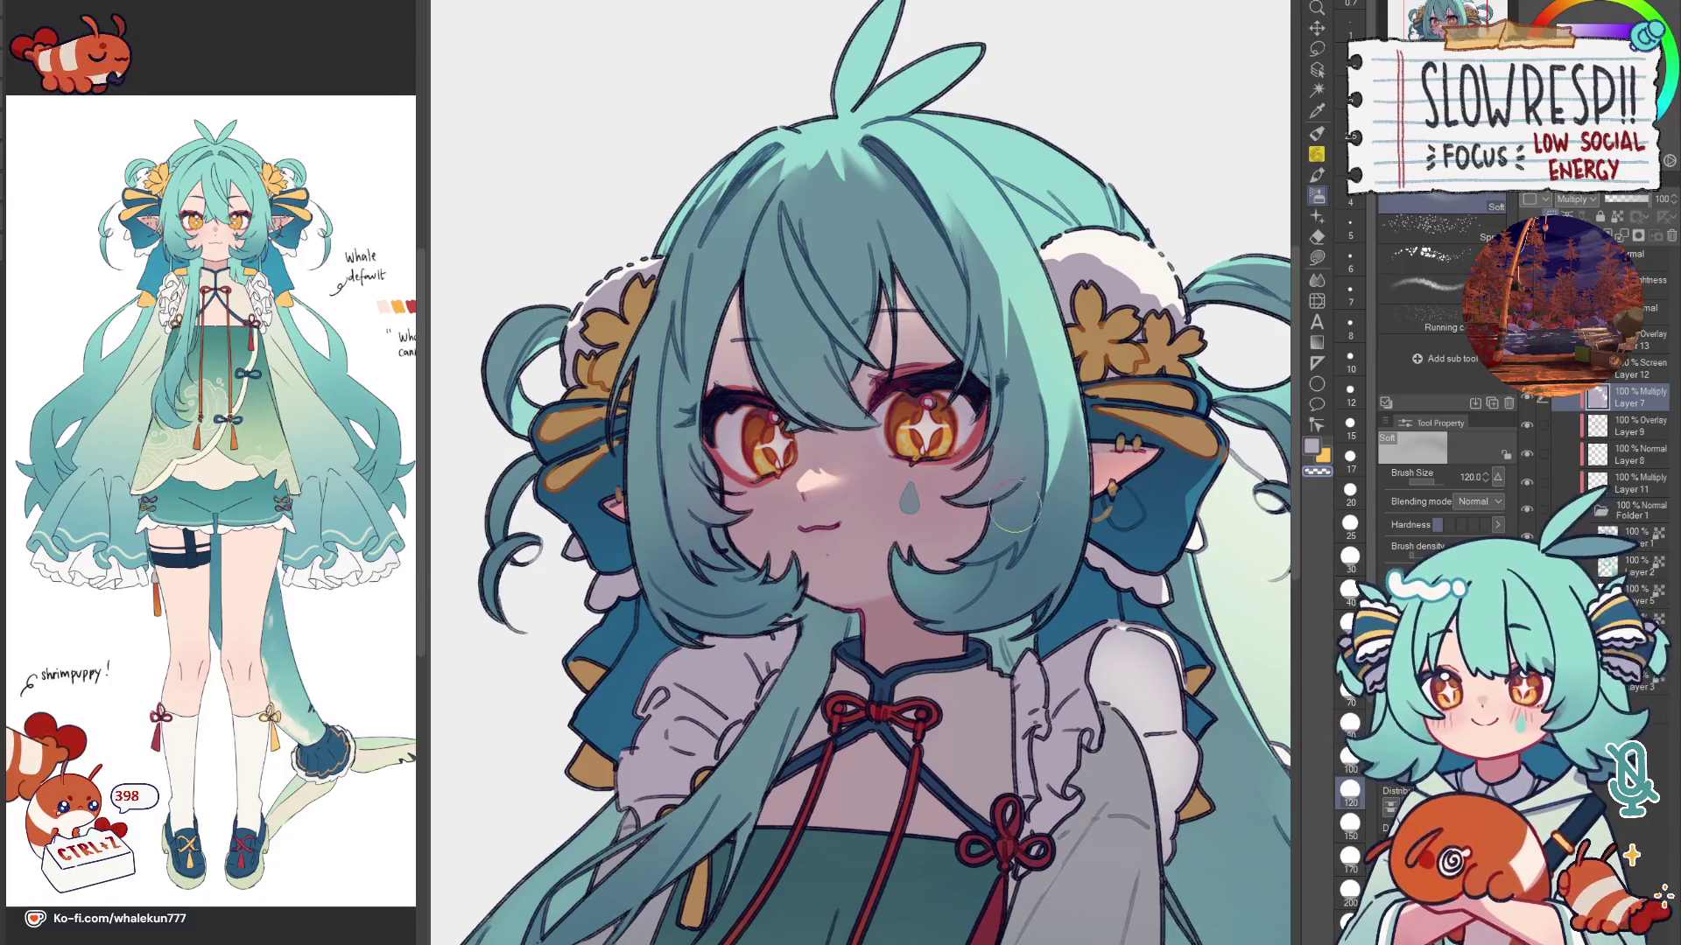
Step: Pan to the right sleeve and pick the soft Airbrush at size 600
{"action": "key", "text": "h"}
{"action": "key", "text": "h"}
{"action": "left_click", "coordinate": [821, 530], "text": "ctrl+alt"}
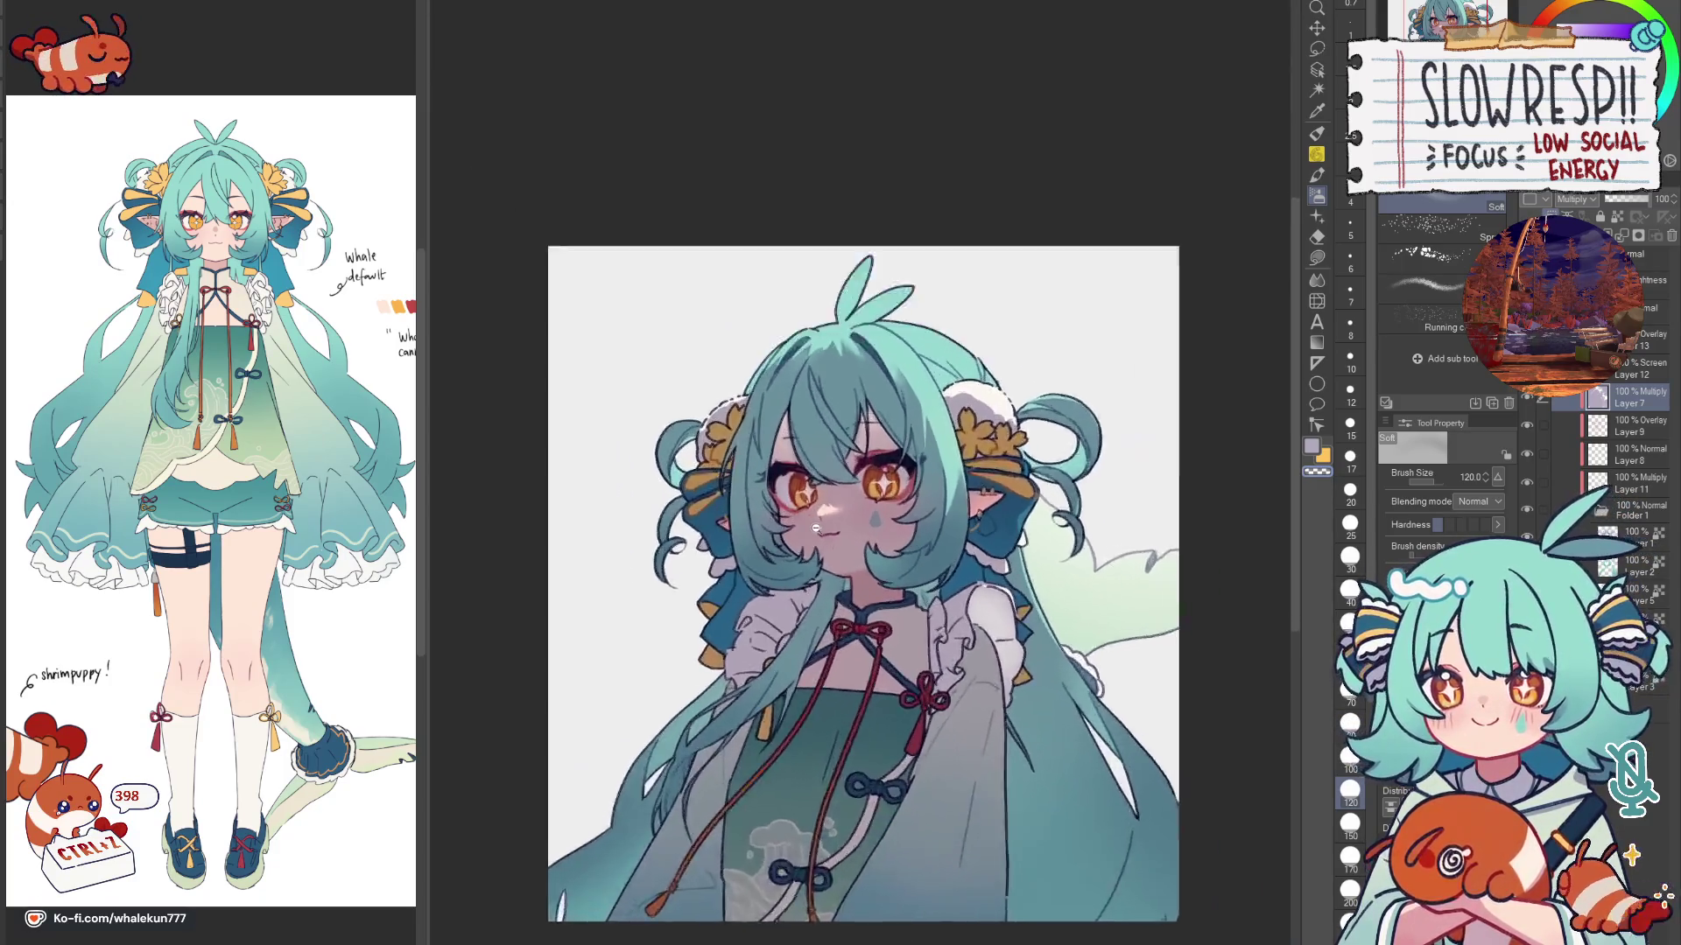
{"action": "scroll", "coordinate": [841, 525], "scroll_direction": "up", "scroll_amount": 3}
{"action": "left_click", "coordinate": [1319, 279]}
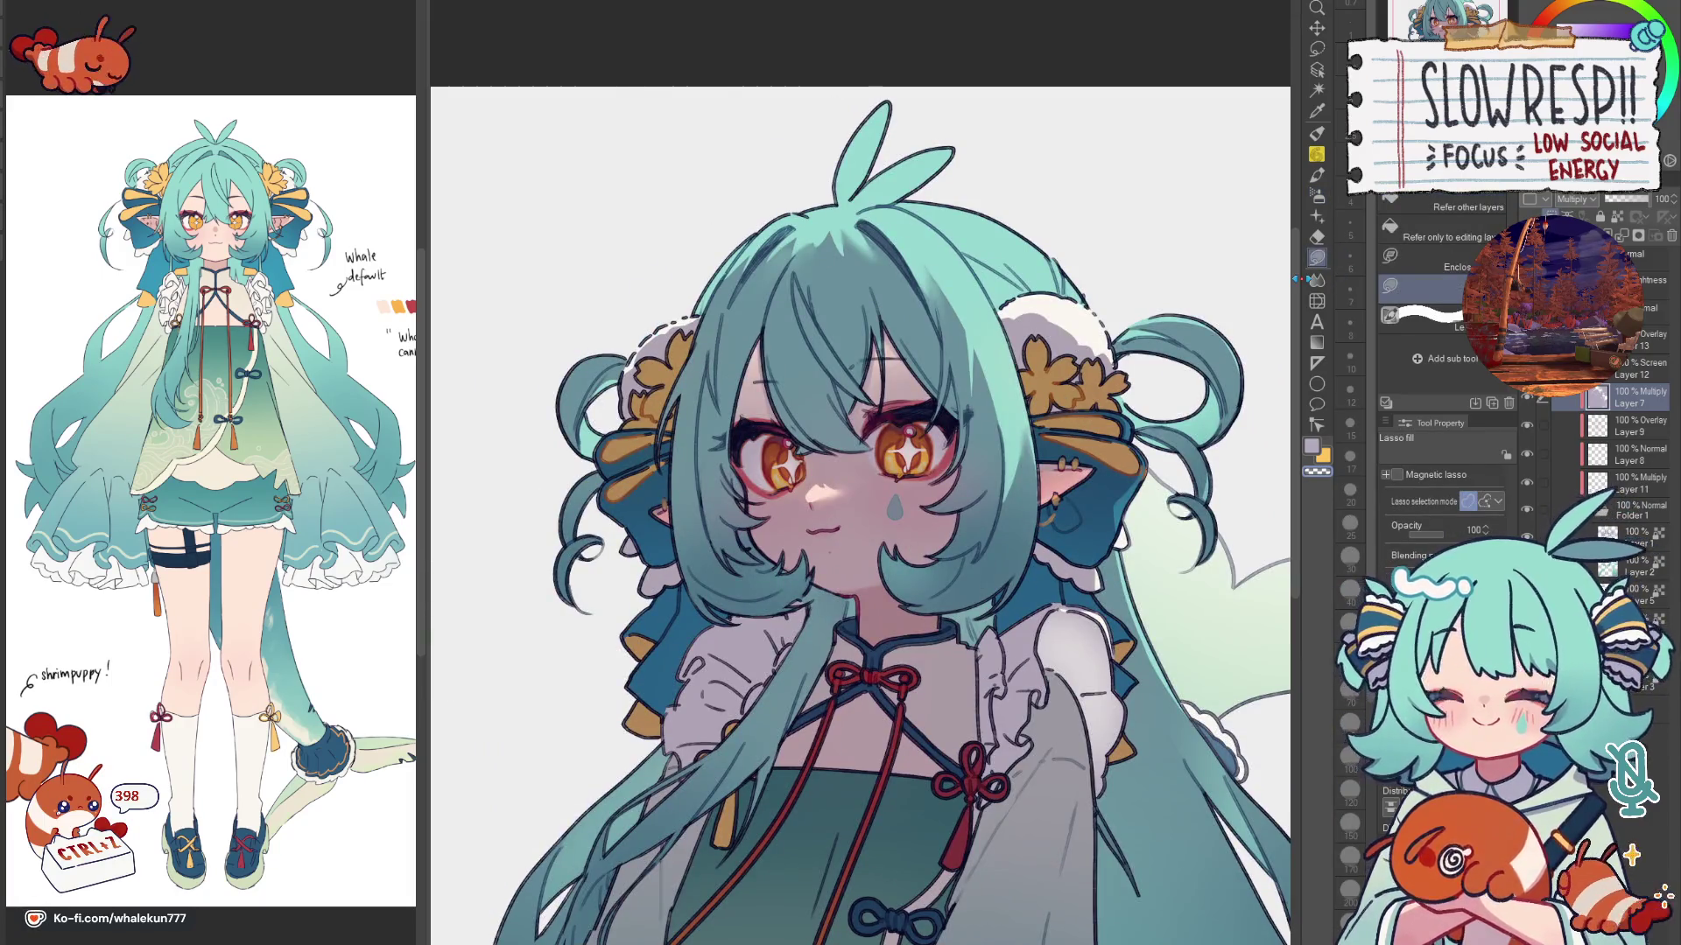
{"action": "scroll", "coordinate": [901, 561], "scroll_direction": "up", "scroll_amount": 3}
{"action": "scroll", "coordinate": [1011, 560], "scroll_direction": "up", "scroll_amount": 3}
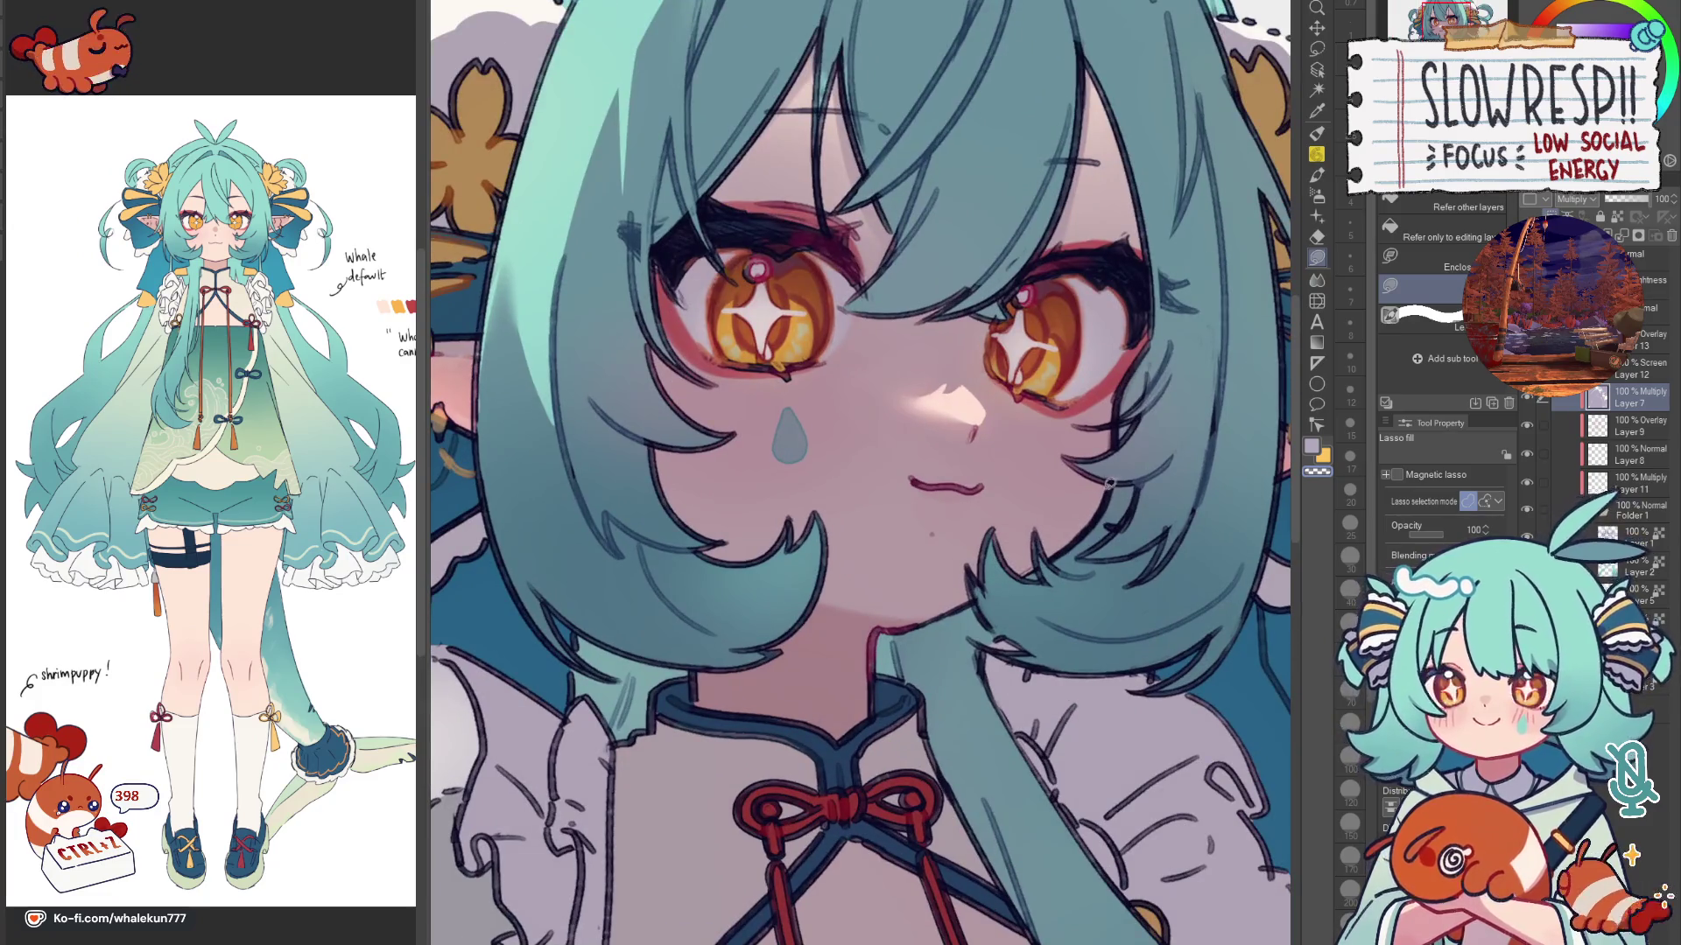
{"action": "scroll", "coordinate": [1138, 515], "scroll_direction": "down", "scroll_amount": 2}
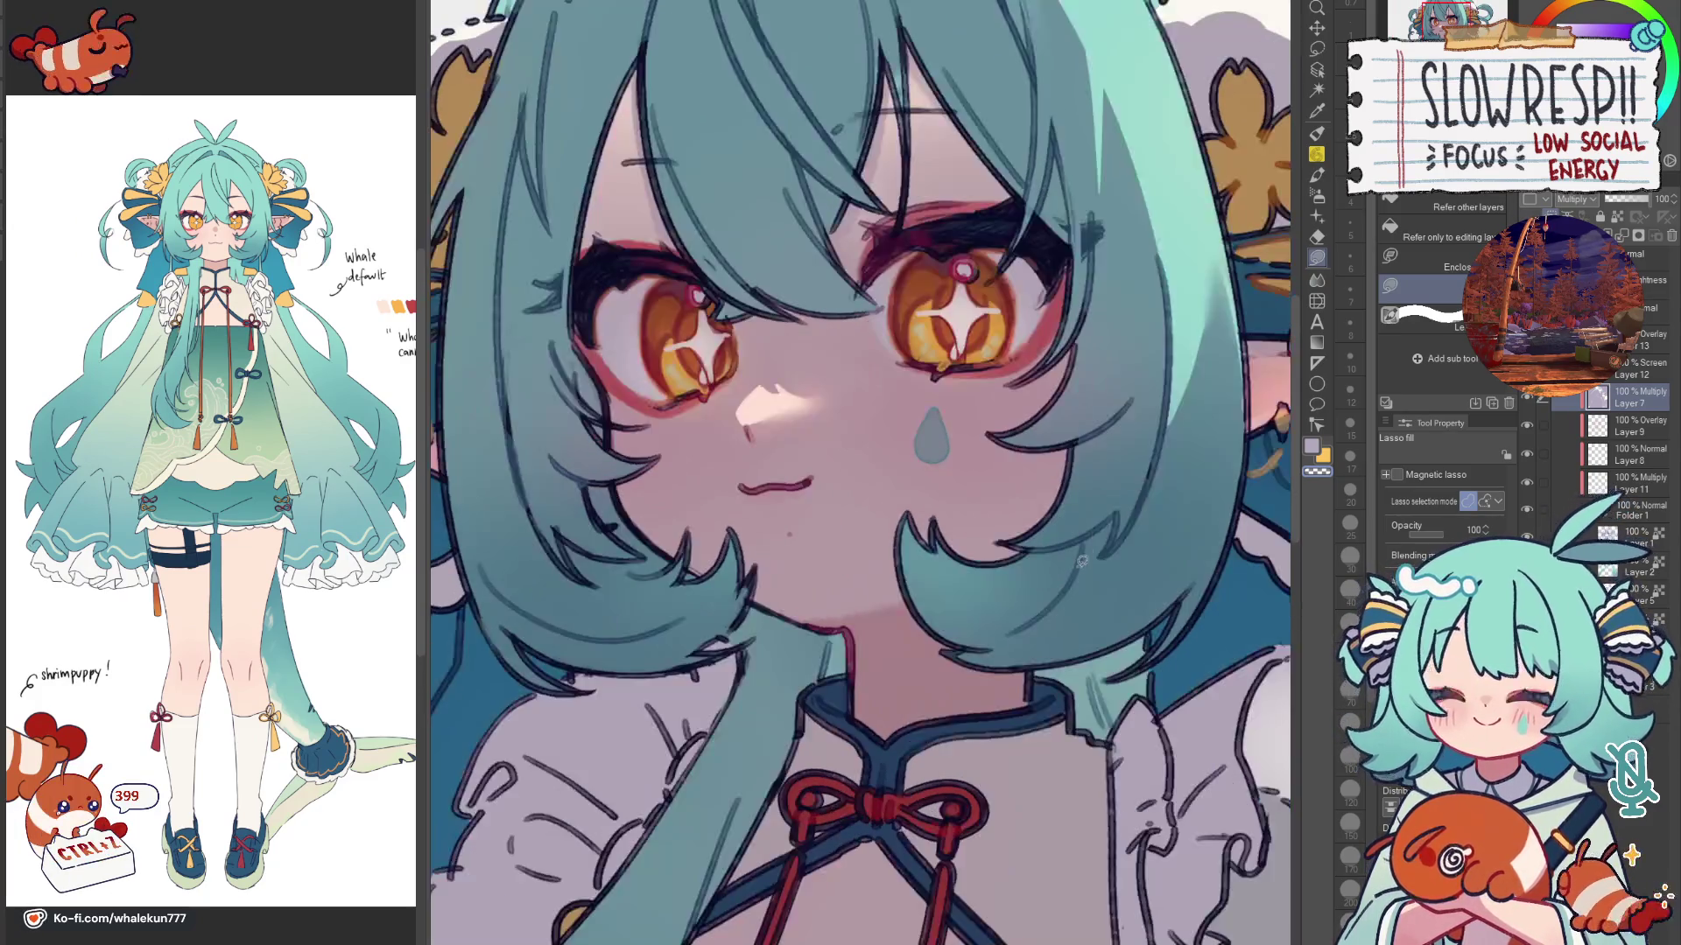
{"action": "scroll", "coordinate": [1025, 552], "scroll_direction": "down", "scroll_amount": 2}
{"action": "scroll", "coordinate": [906, 607], "scroll_direction": "down", "scroll_amount": 3}
{"action": "scroll", "coordinate": [927, 615], "scroll_direction": "up", "scroll_amount": 1}
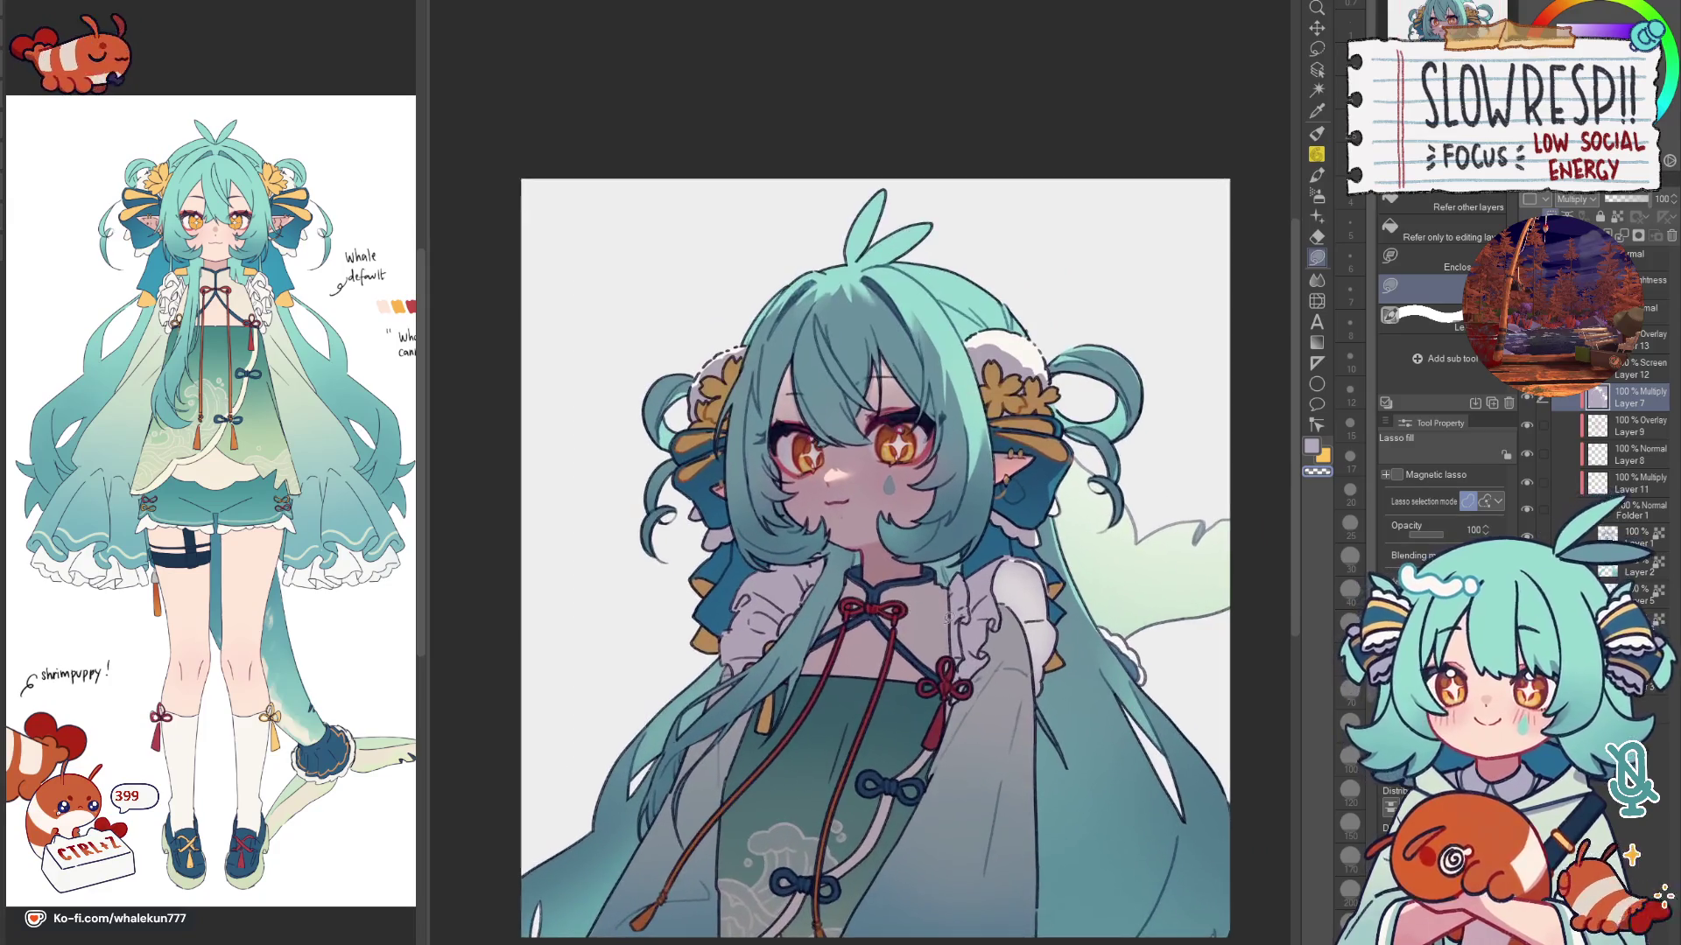
{"action": "left_click_drag", "start_coordinate": [943, 649], "coordinate": [969, 567]}
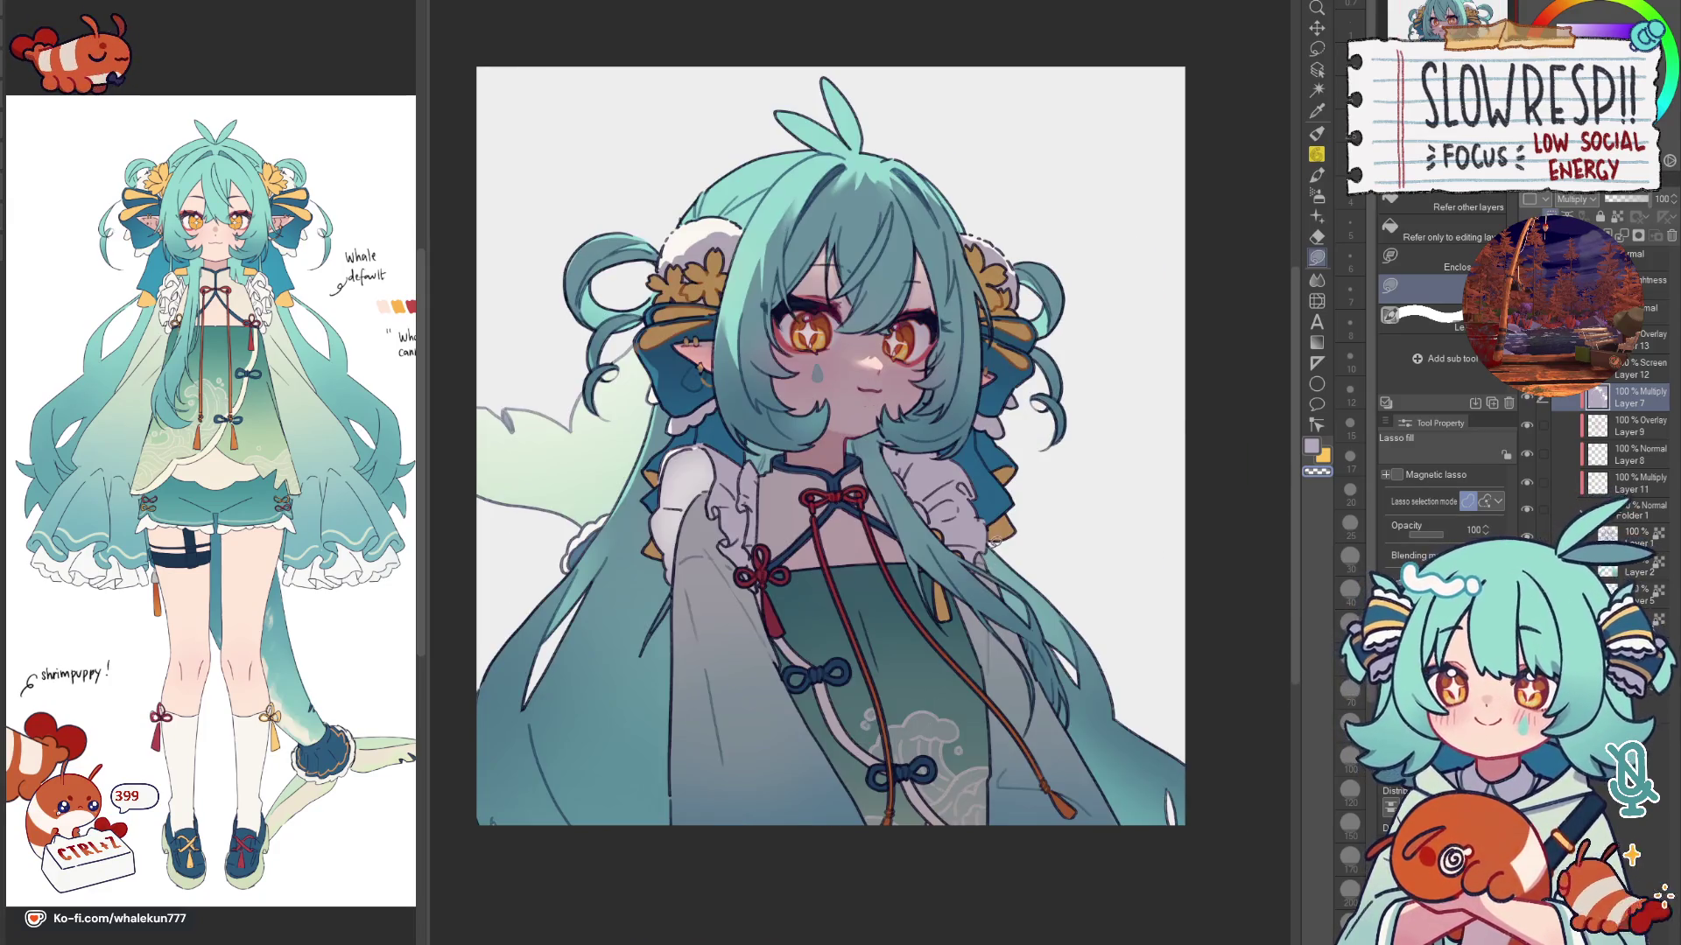
{"action": "scroll", "coordinate": [907, 572], "scroll_direction": "up", "scroll_amount": 2}
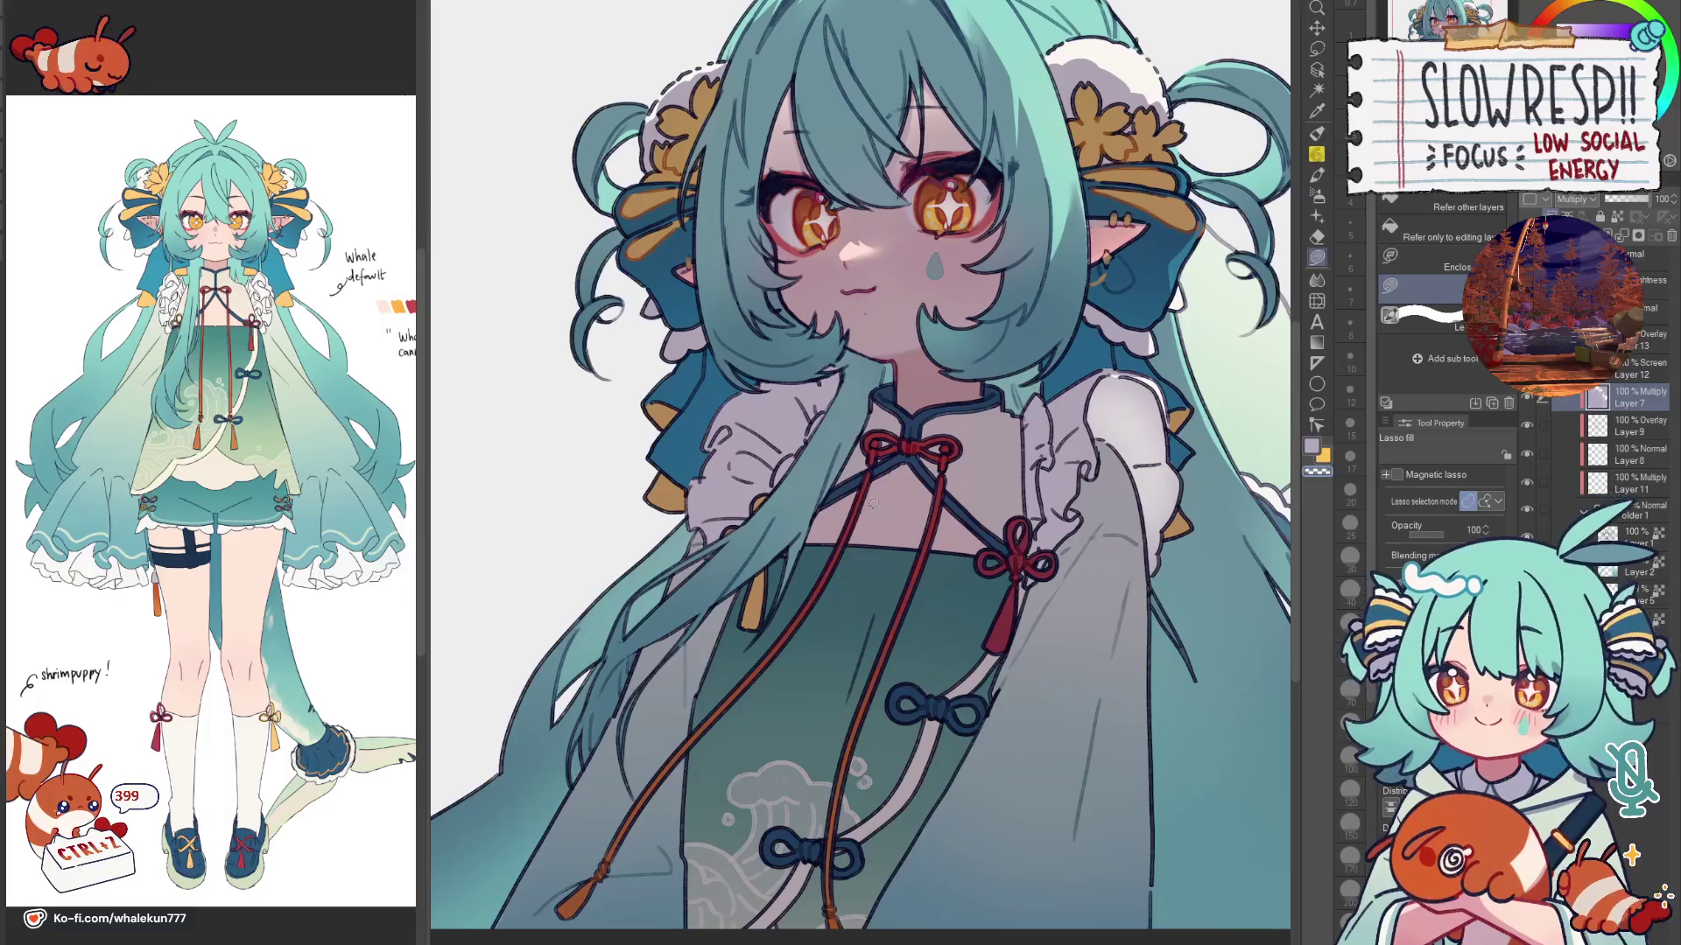
{"action": "scroll", "coordinate": [888, 601], "scroll_direction": "down", "scroll_amount": 3}
{"action": "left_click", "coordinate": [1318, 195]}
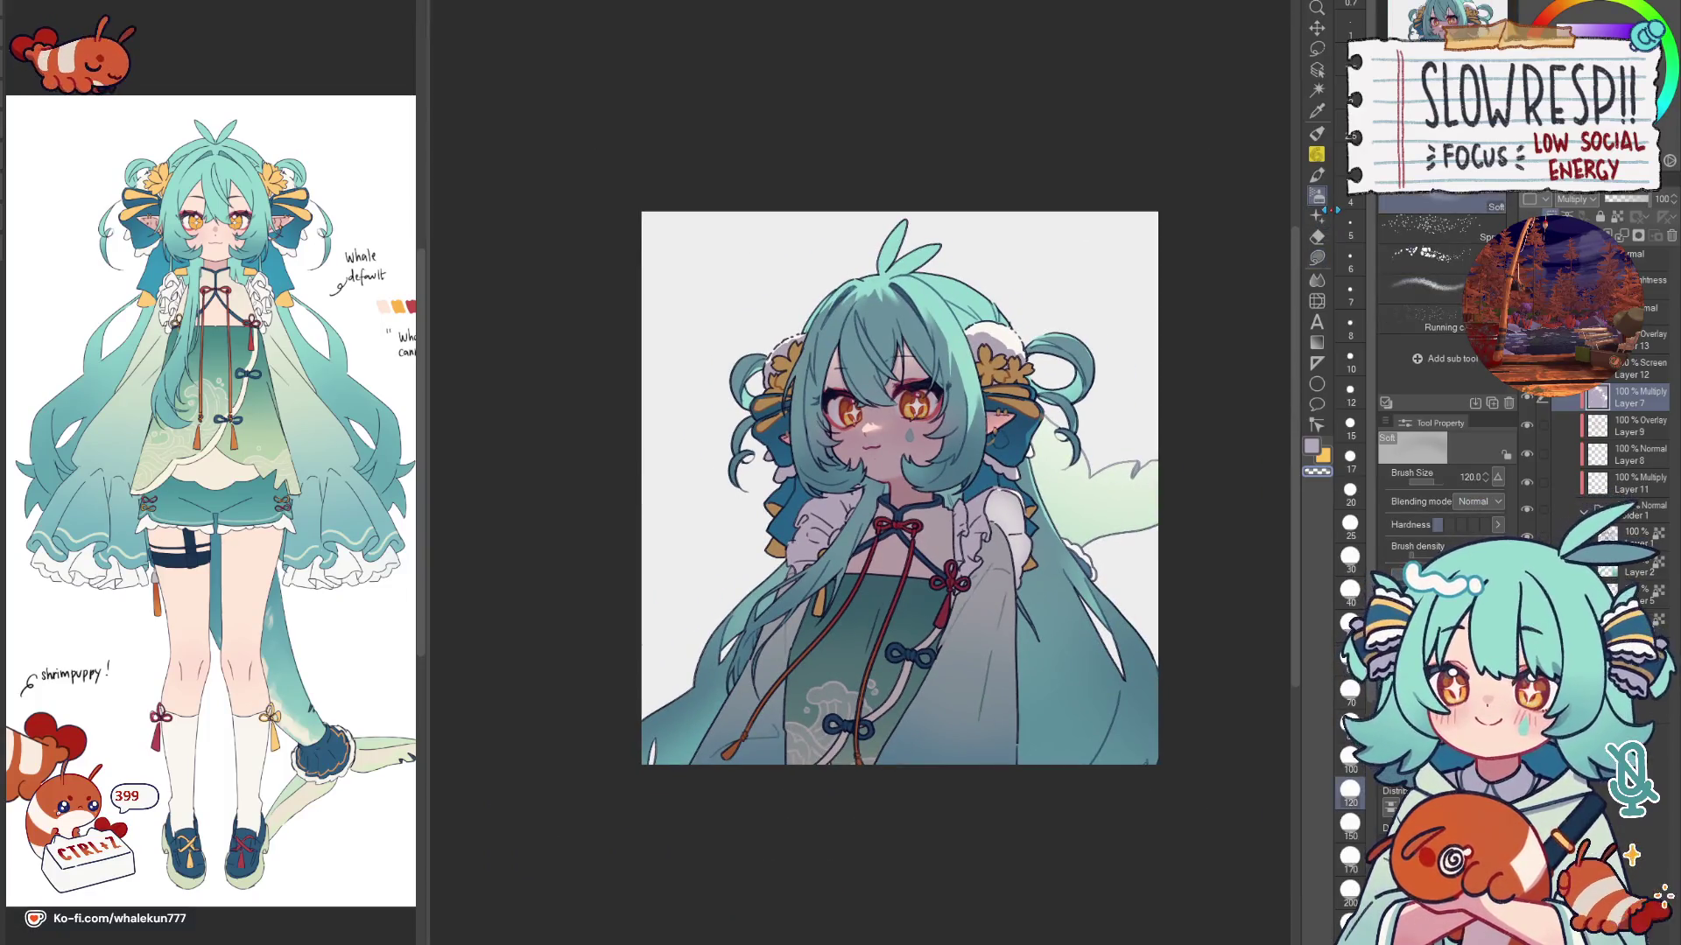
{"action": "key", "text": "bracketright"}
{"action": "key", "text": "bracketright"}
{"action": "key", "text": "bracketright"}
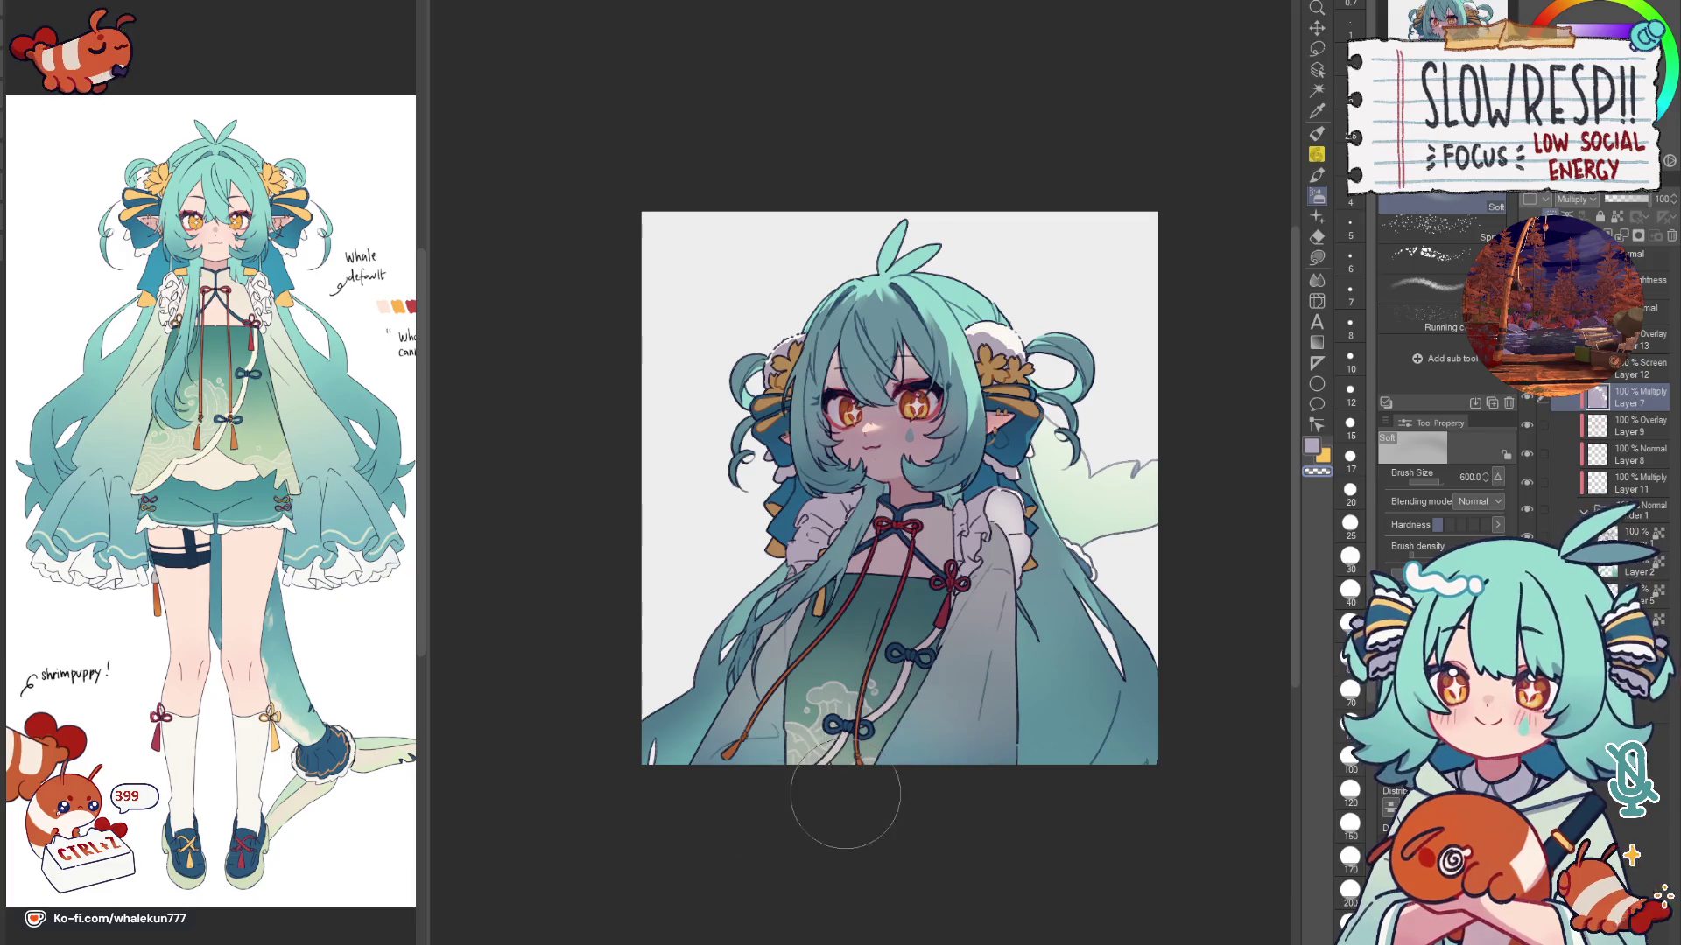
Step: Undo the bad stroke and lay a soft grey tone over the right sleeve
{"action": "key", "text": "h"}
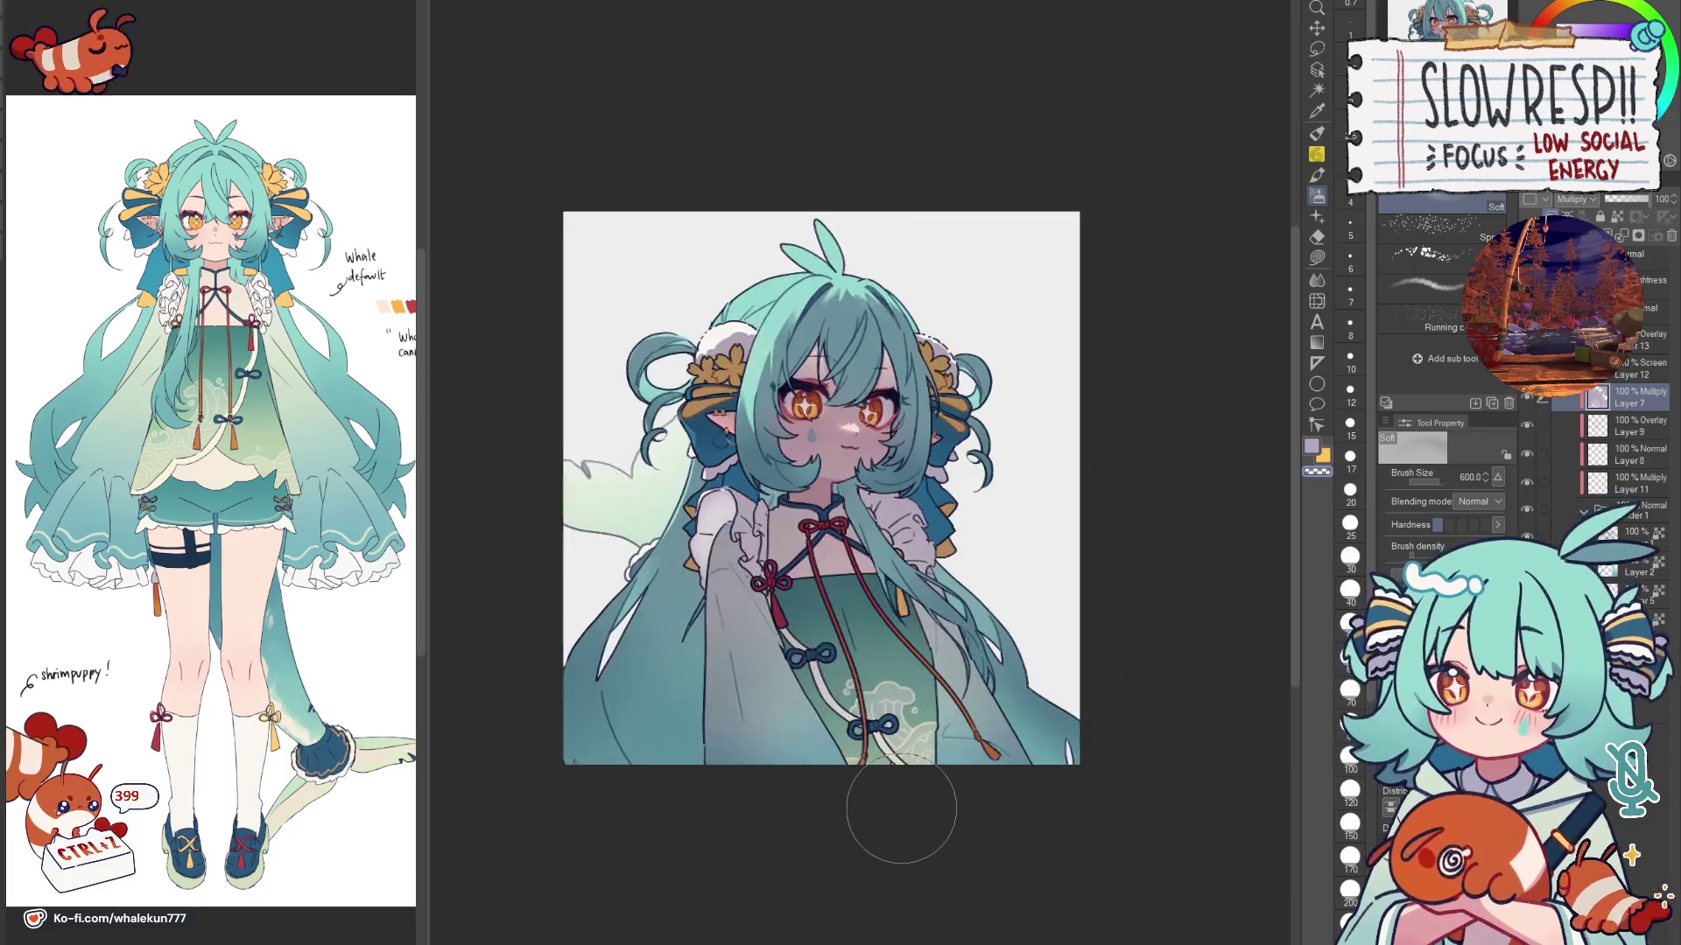
{"action": "key", "text": "ctrl+z"}
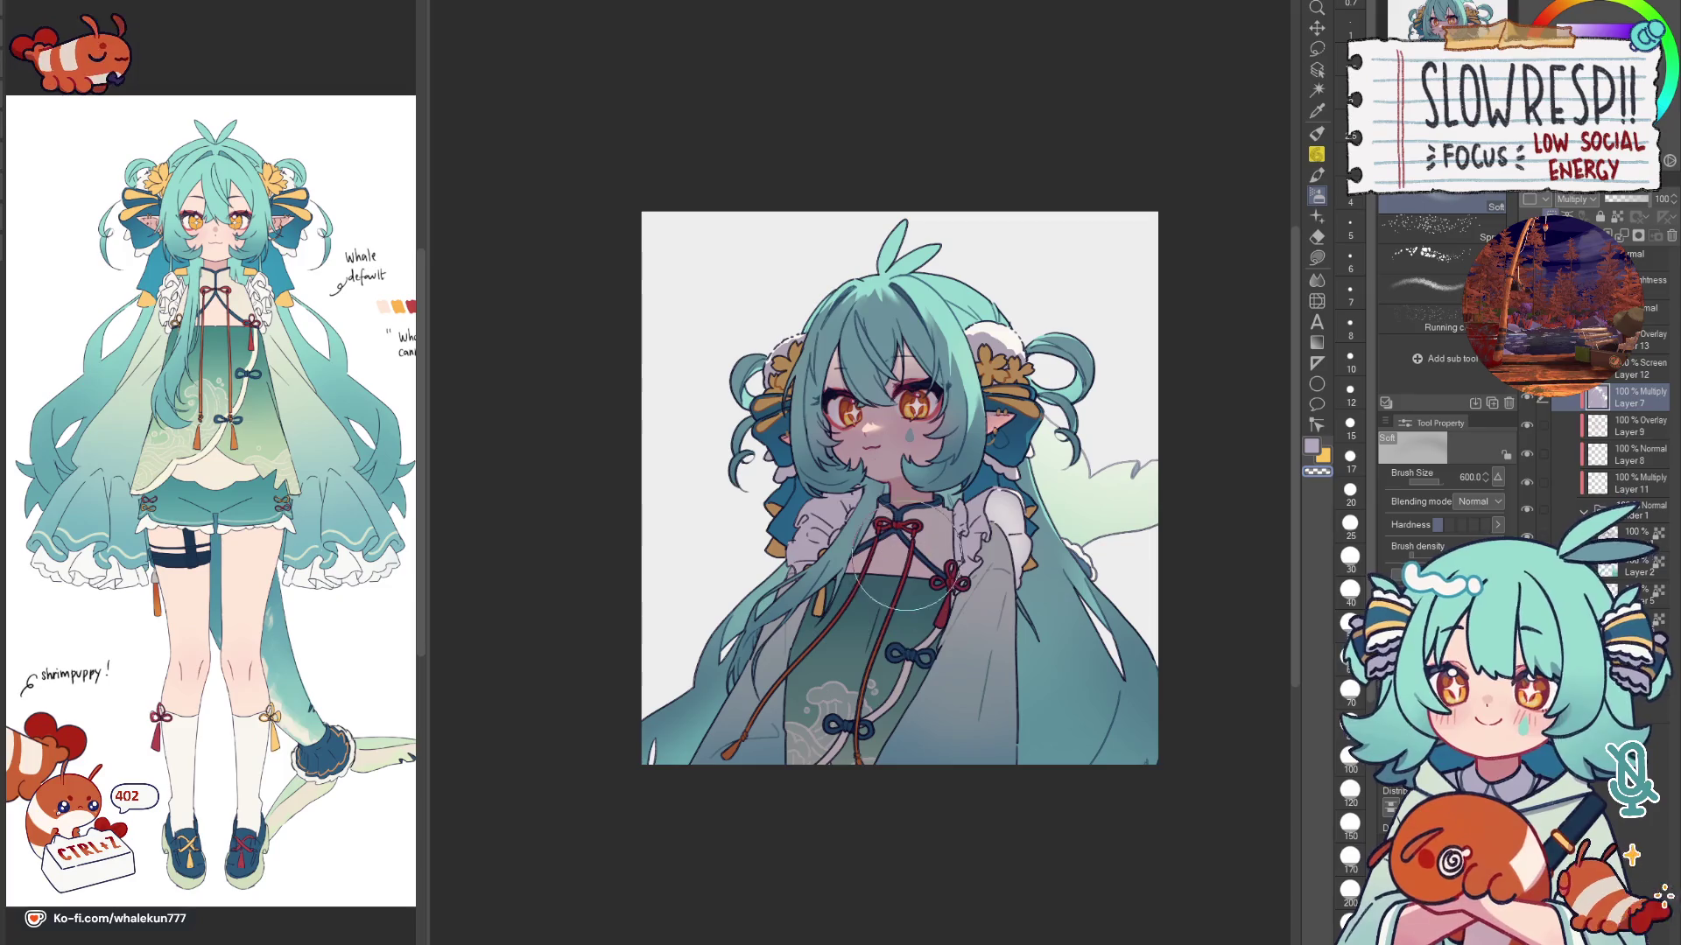
{"action": "key", "text": "ctrl+z"}
{"action": "left_click_drag", "start_coordinate": [920, 579], "coordinate": [855, 657]}
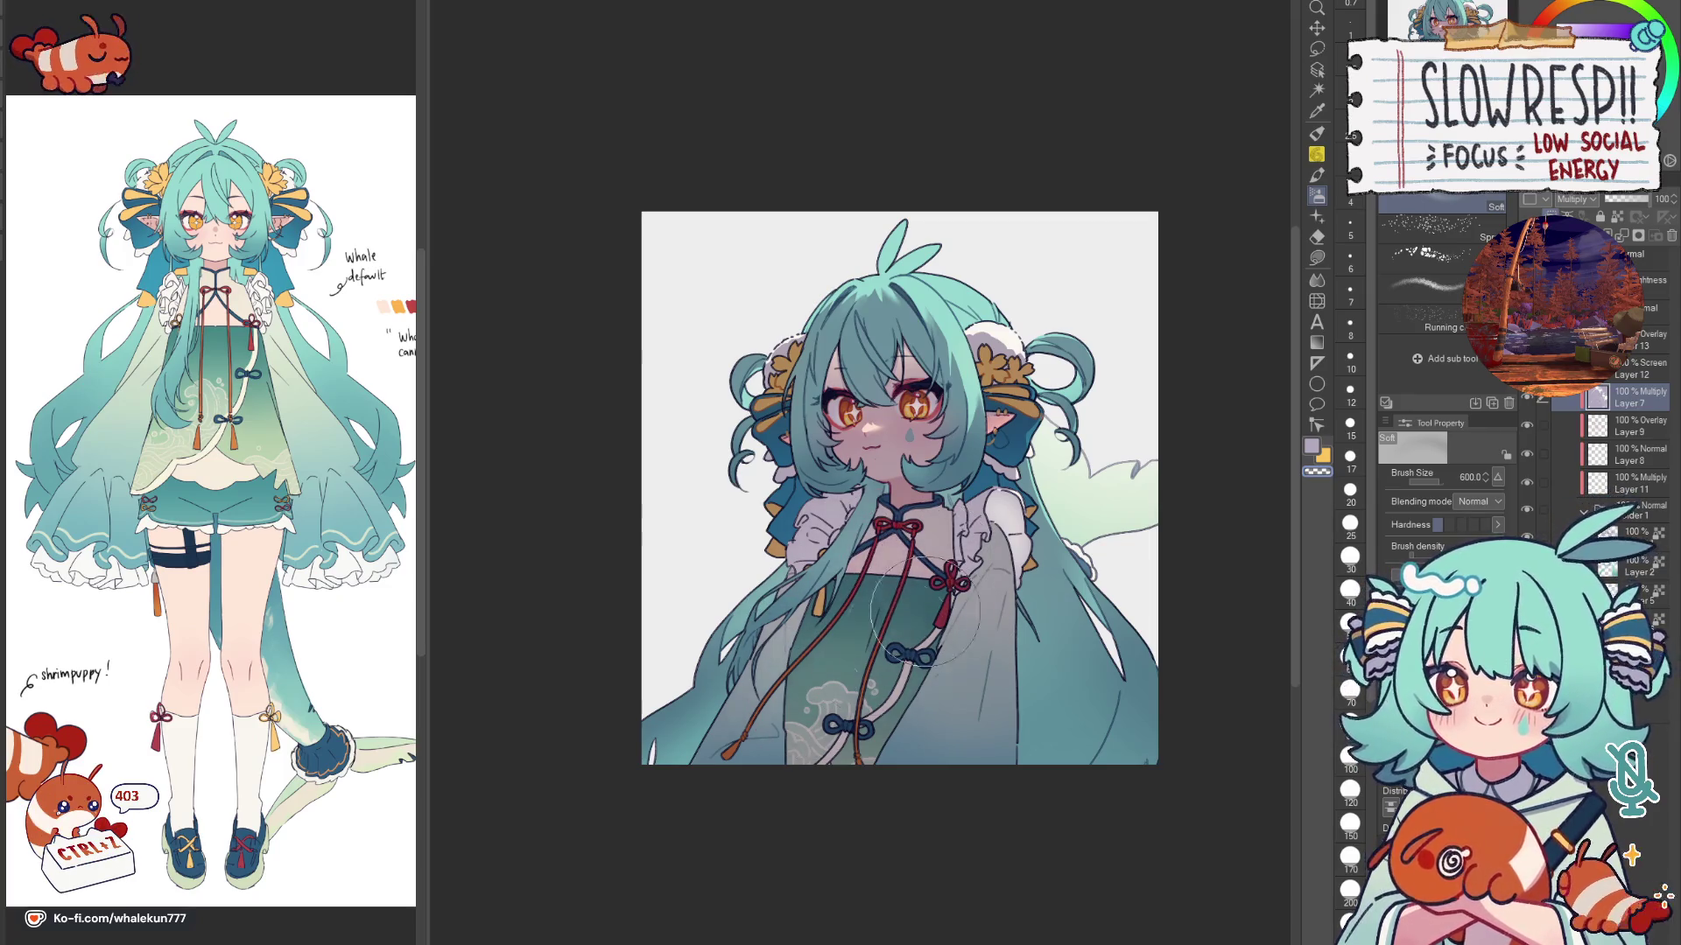
{"action": "left_click", "coordinate": [1317, 259]}
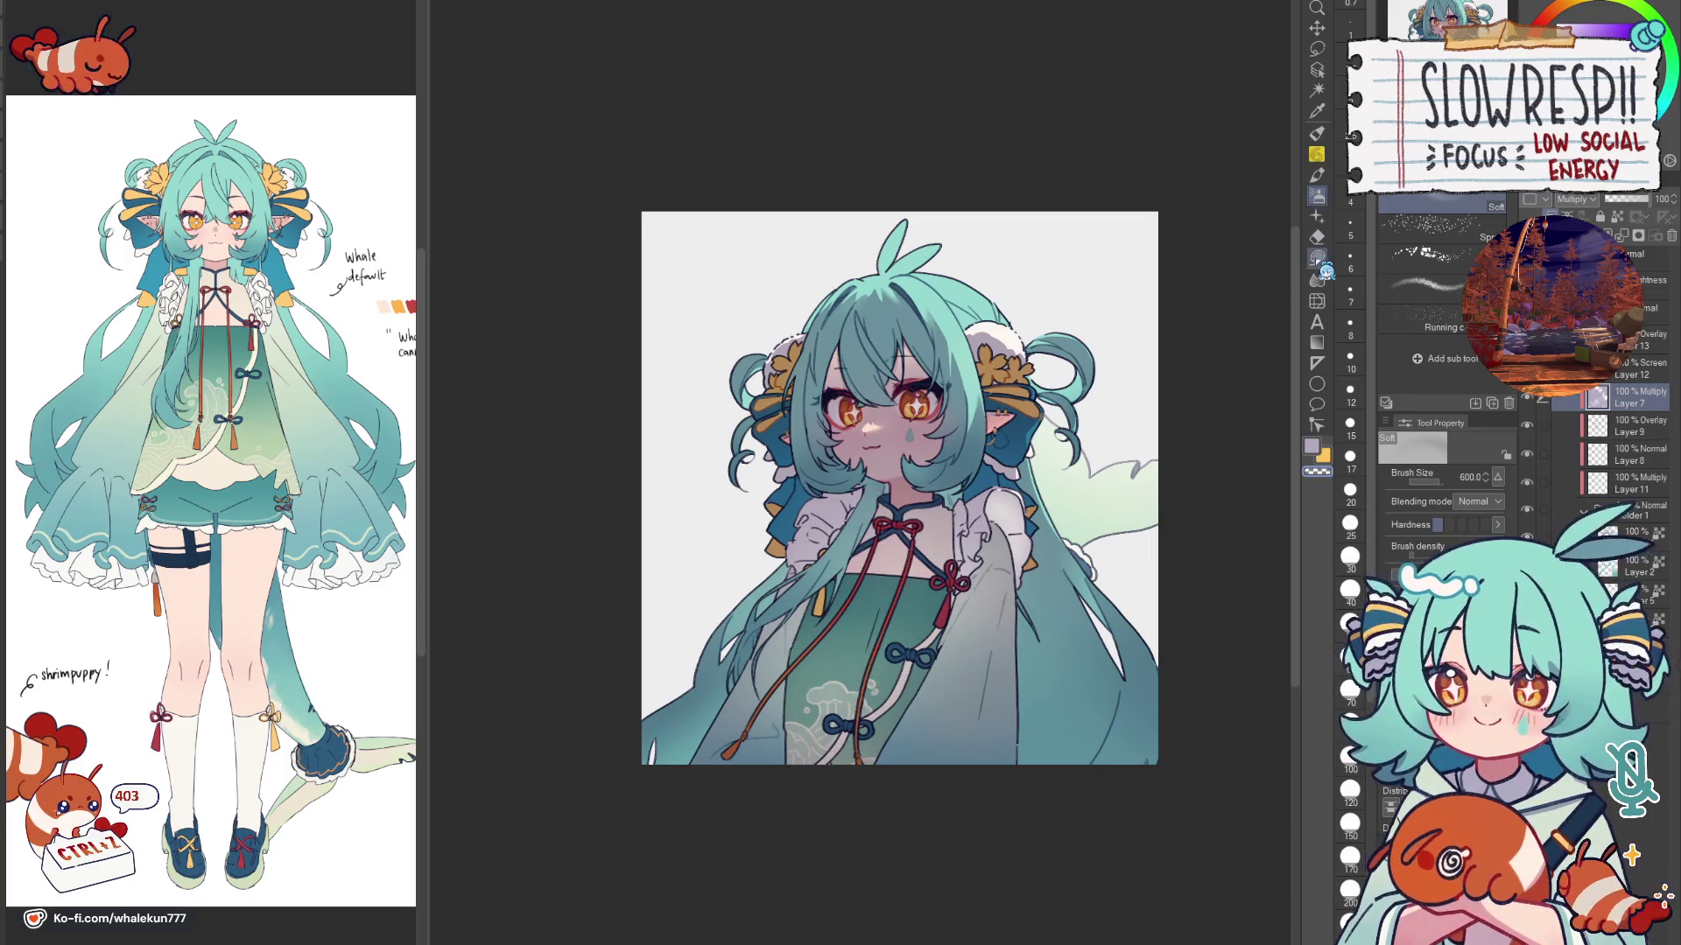
{"action": "scroll", "coordinate": [931, 485], "scroll_direction": "up", "scroll_amount": 3}
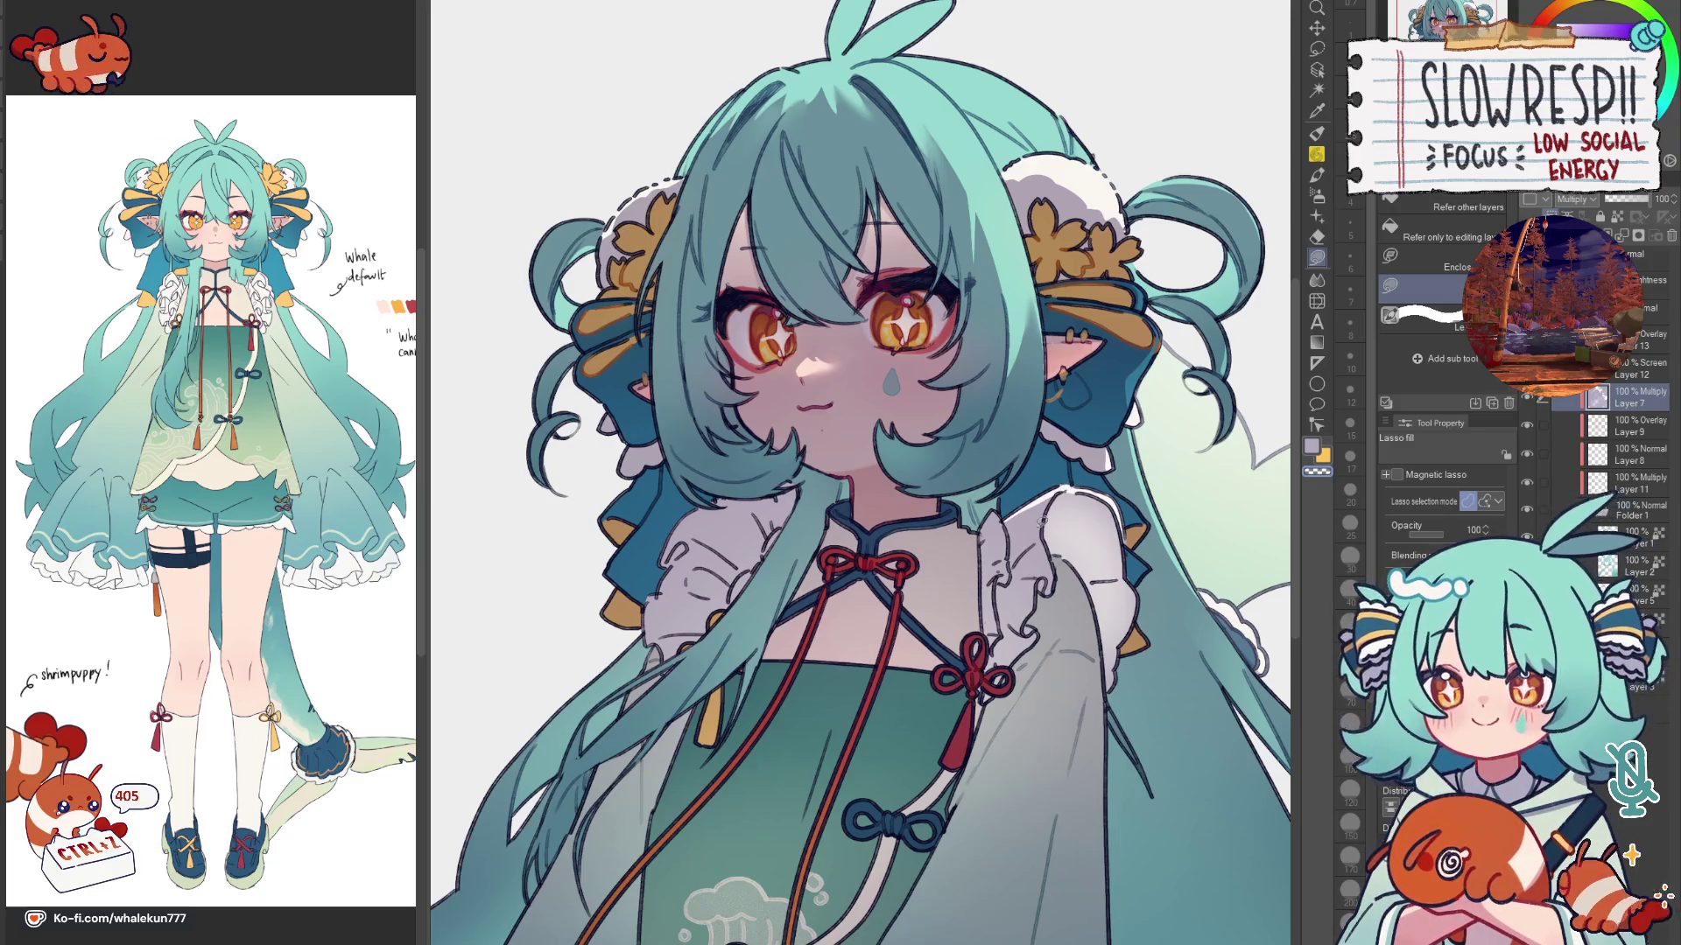
{"action": "left_click", "coordinate": [1319, 52]}
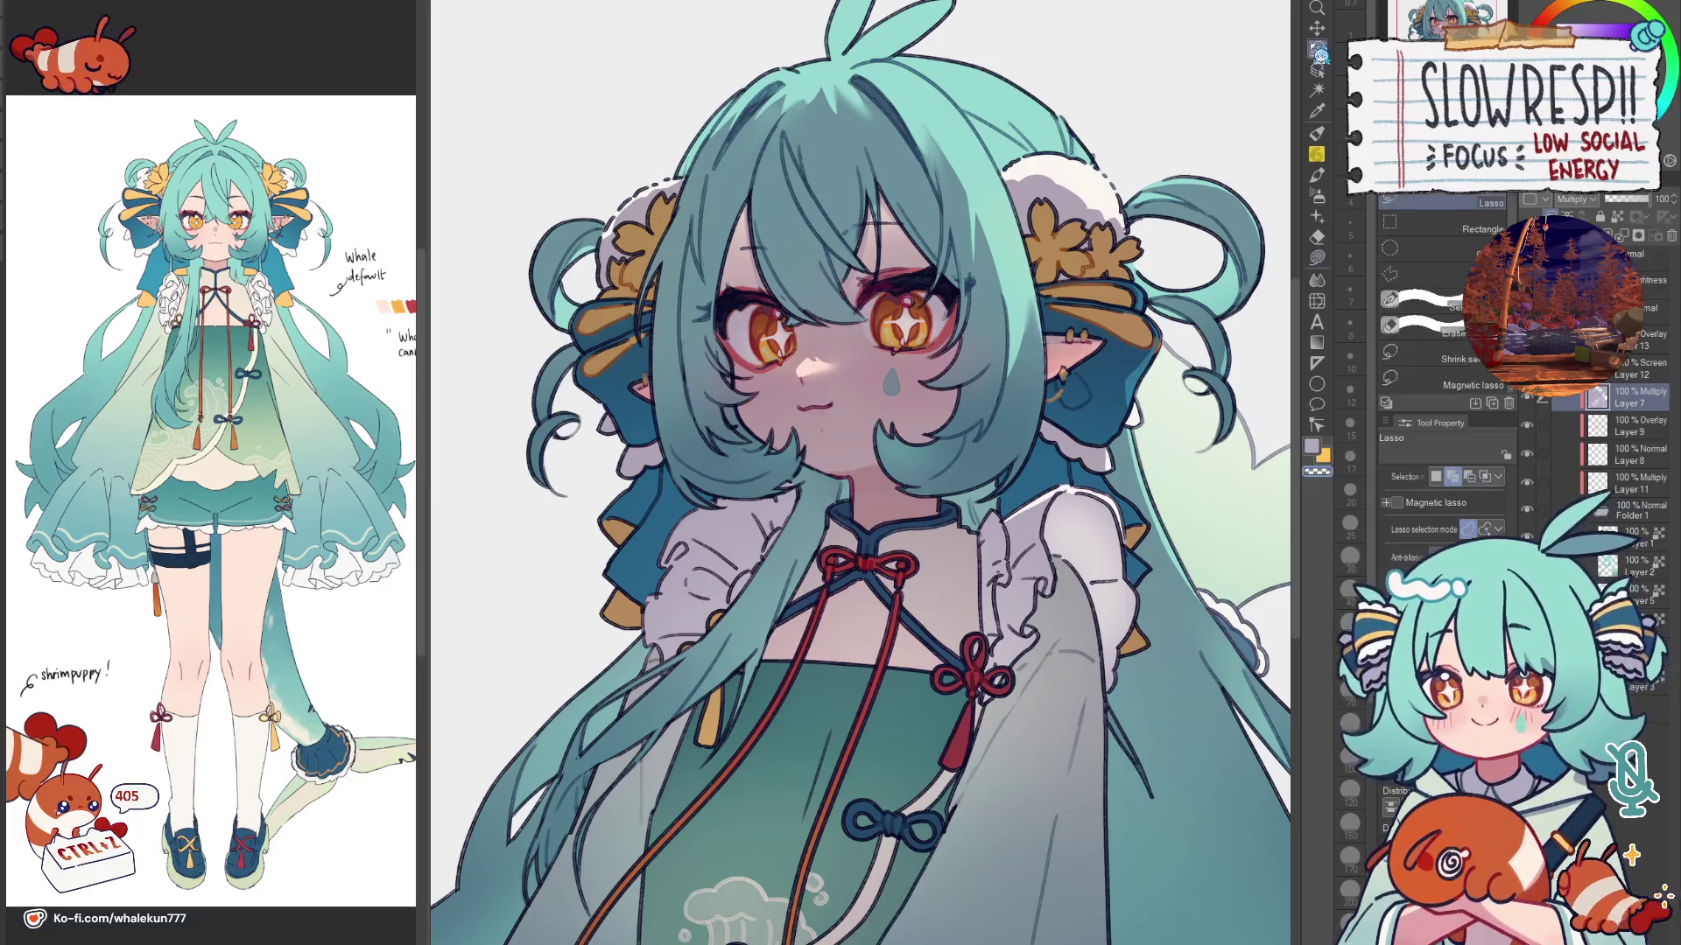
{"action": "scroll", "coordinate": [1004, 526], "scroll_direction": "up", "scroll_amount": 3}
Step: Lasso two areas beside the left eye, erase stray shading with the soft Eraser, and deselect
{"action": "left_click_drag", "start_coordinate": [1077, 473], "coordinate": [1110, 475]}
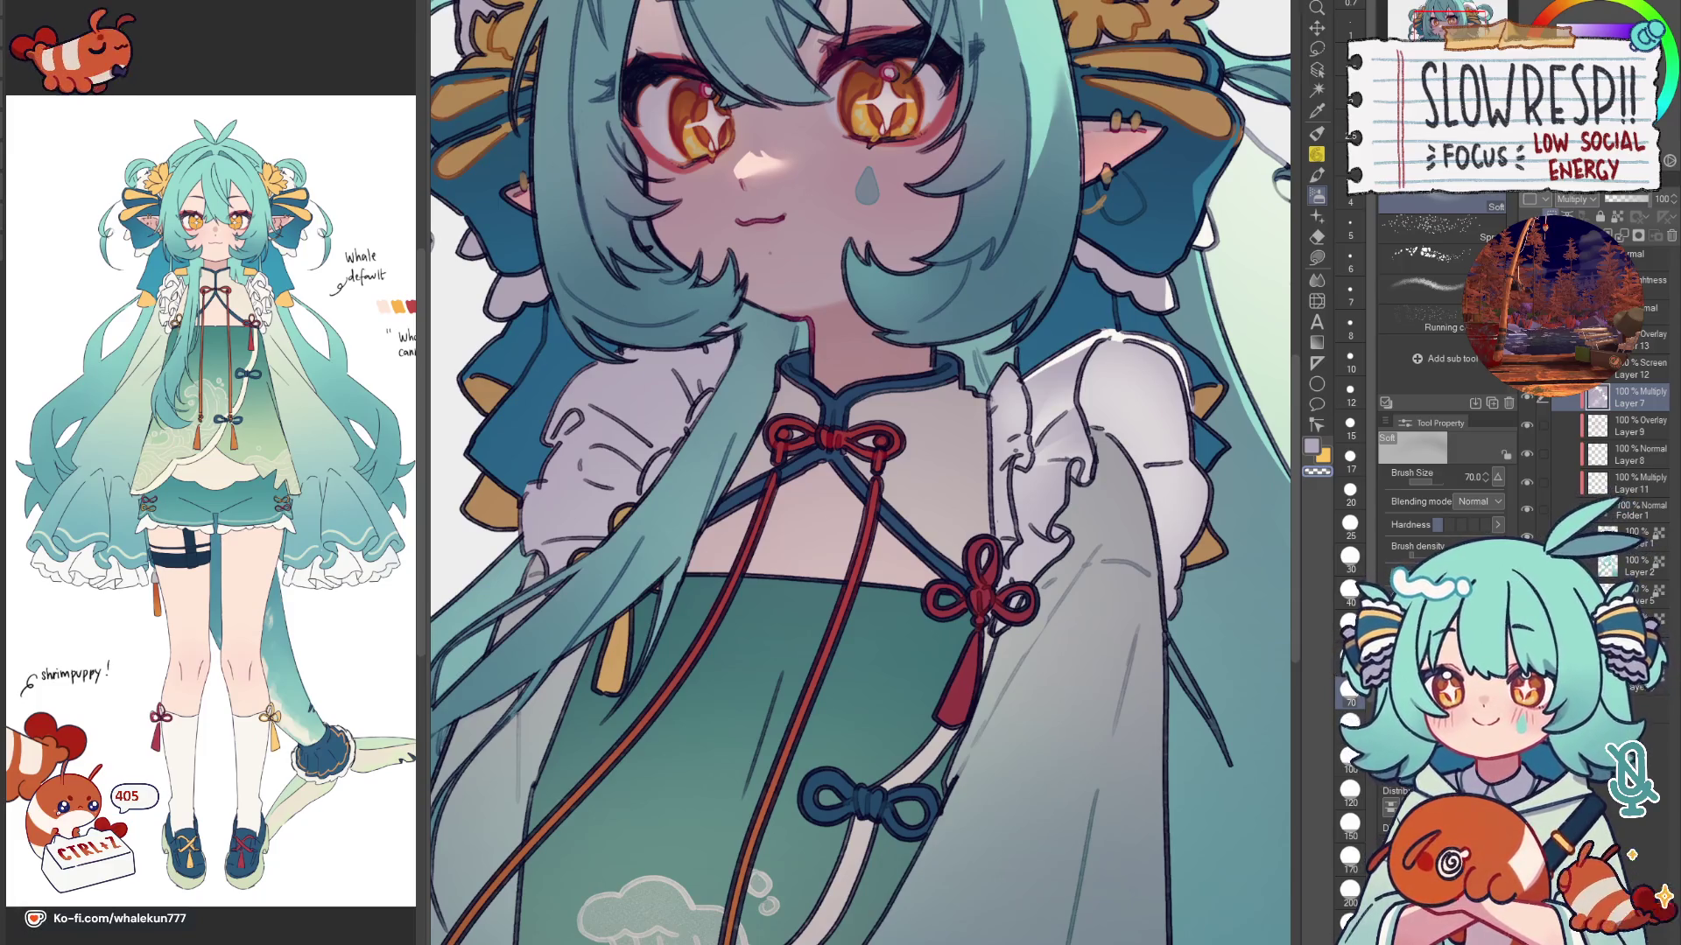
{"action": "key", "text": "m"}
{"action": "scroll", "coordinate": [1054, 447], "scroll_direction": "up", "scroll_amount": 2}
{"action": "scroll", "coordinate": [1051, 450], "scroll_direction": "down", "scroll_amount": 1}
{"action": "scroll", "coordinate": [1052, 450], "scroll_direction": "down", "scroll_amount": 1}
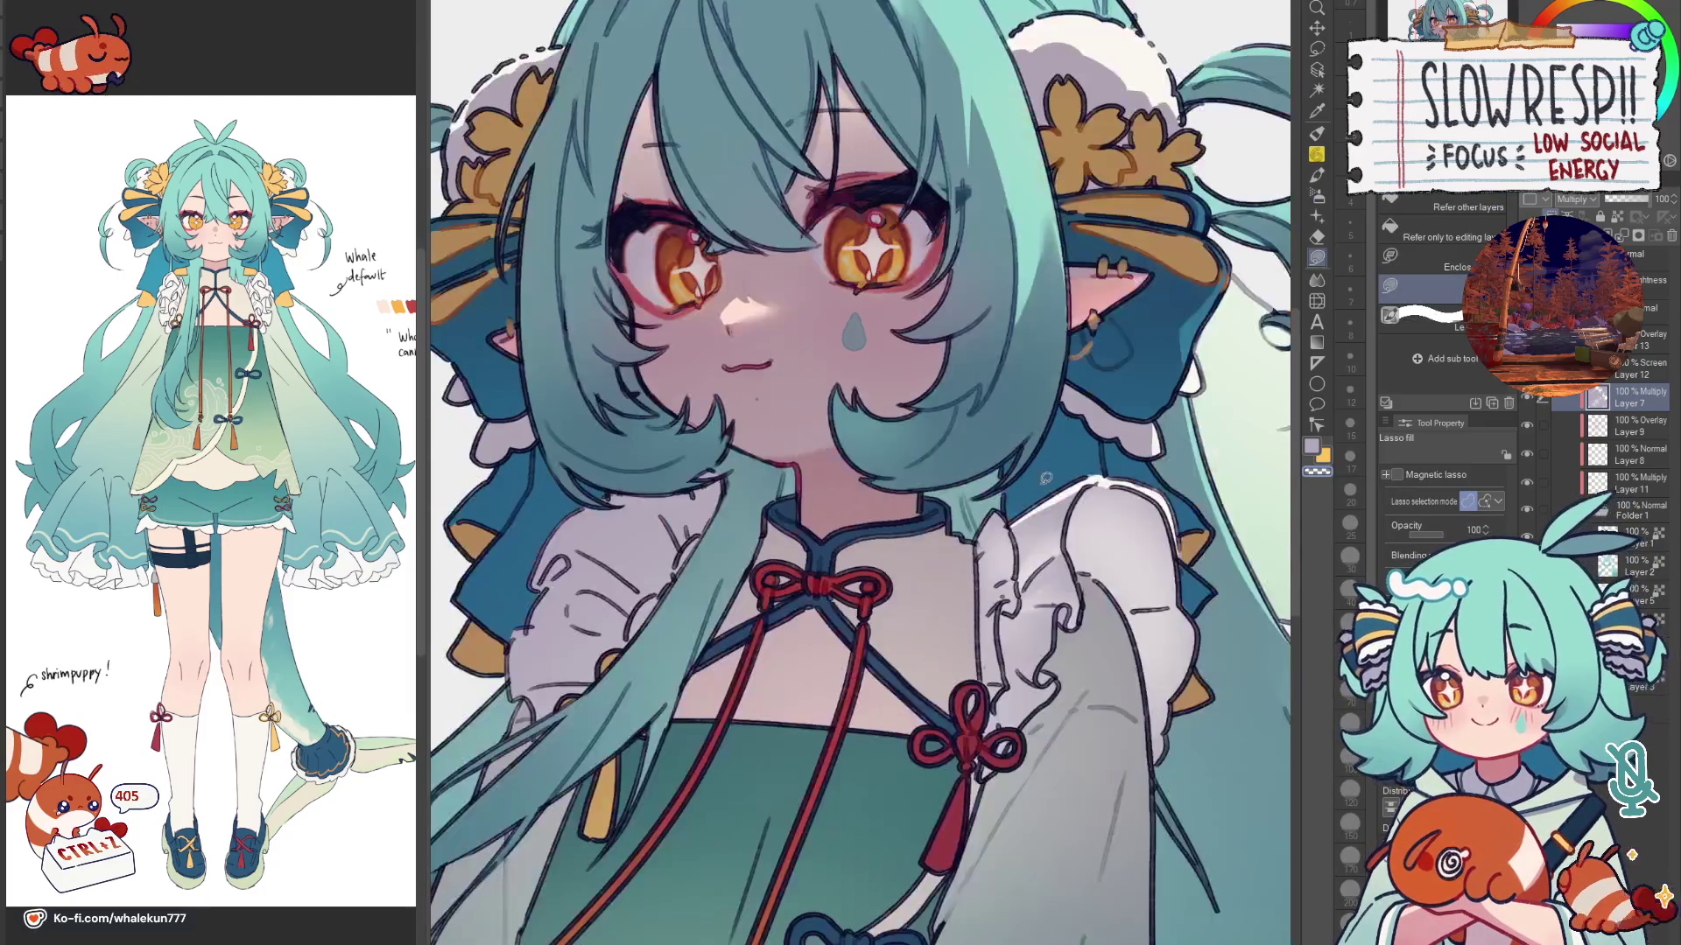
{"action": "scroll", "coordinate": [906, 410], "scroll_direction": "down", "scroll_amount": 3}
{"action": "scroll", "coordinate": [906, 411], "scroll_direction": "up", "scroll_amount": 1}
{"action": "scroll", "coordinate": [906, 412], "scroll_direction": "up", "scroll_amount": 1}
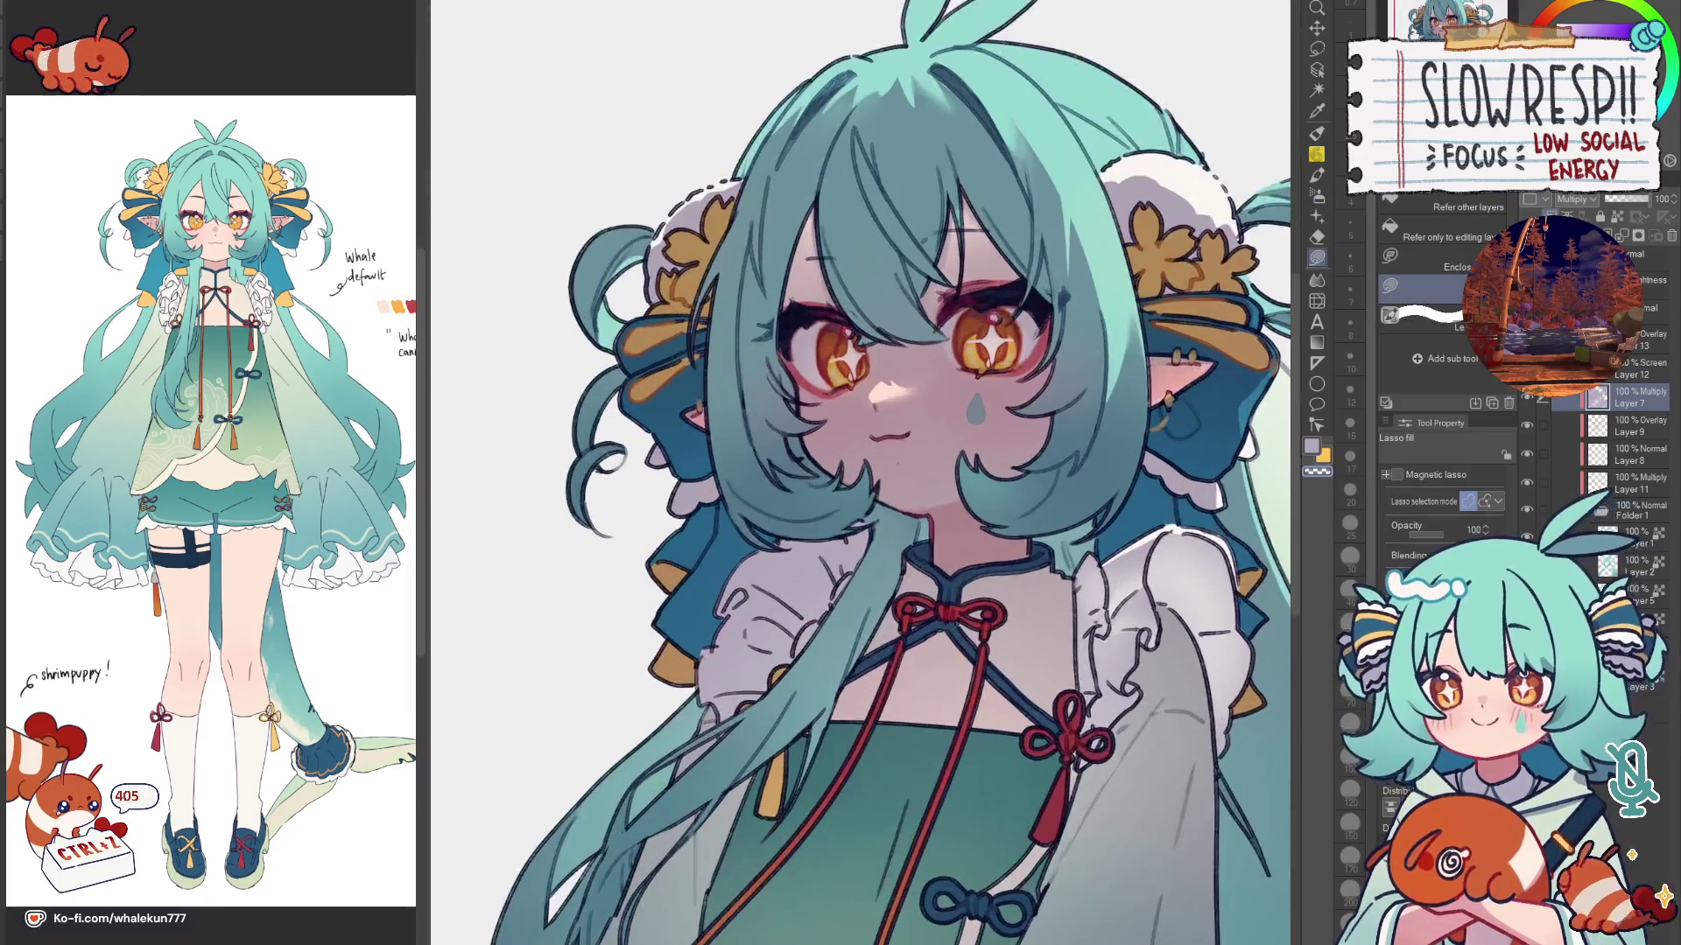
{"action": "key", "text": "m"}
{"action": "scroll", "coordinate": [907, 411], "scroll_direction": "up", "scroll_amount": 2}
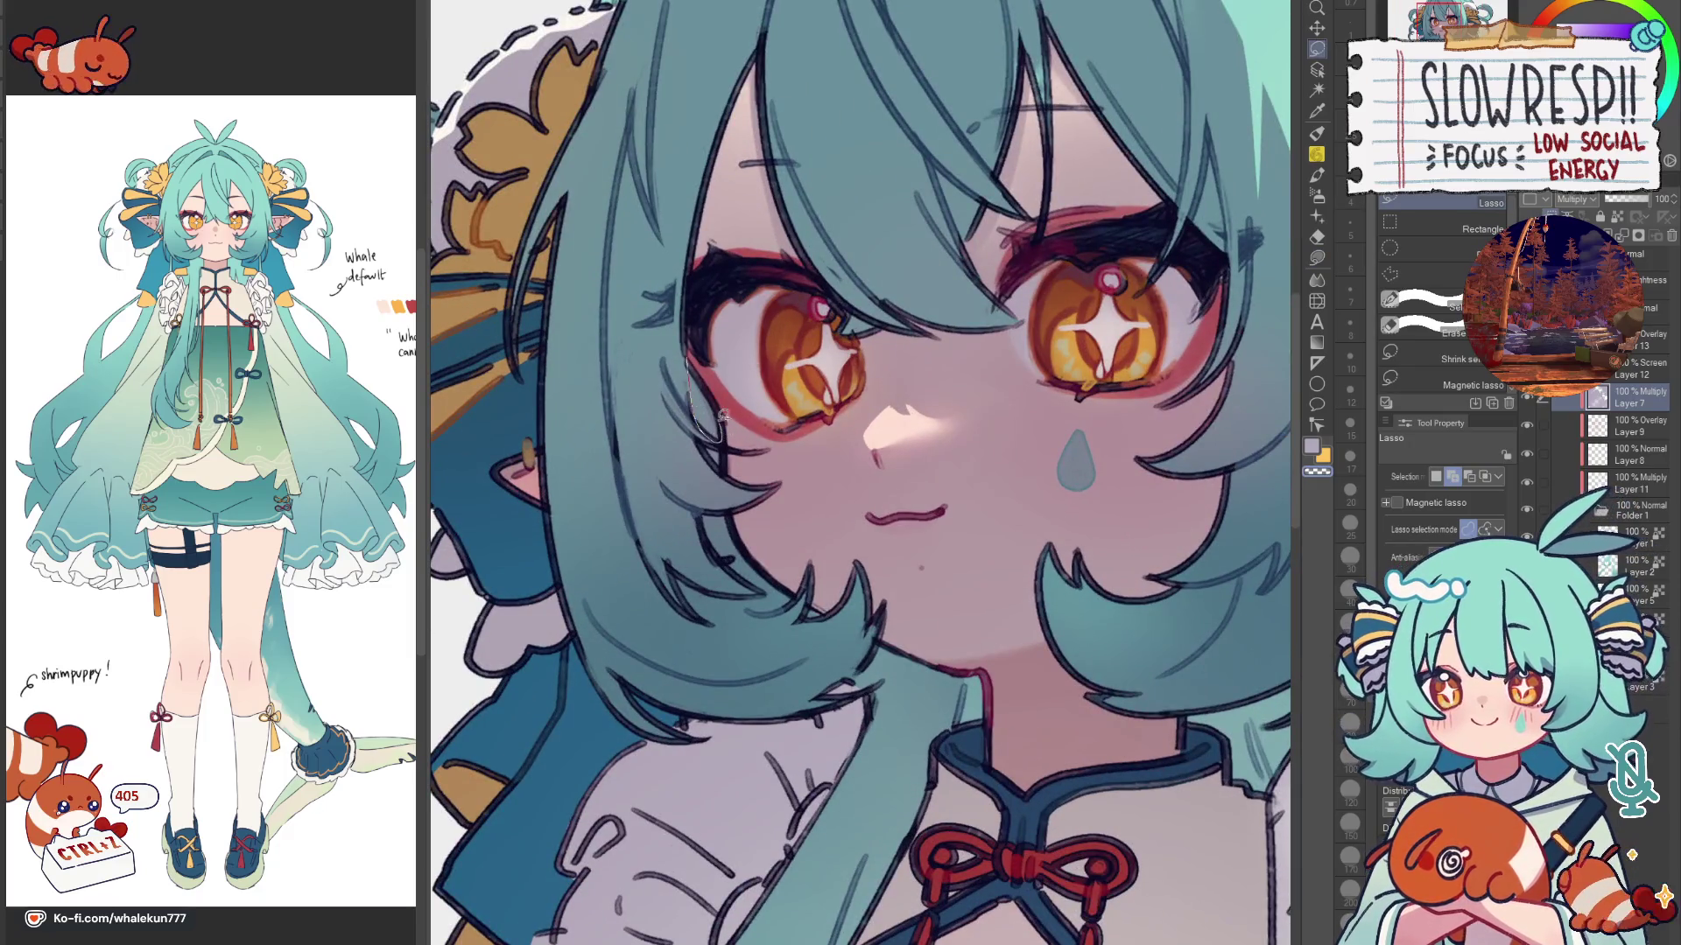
{"action": "left_click_drag", "start_coordinate": [693, 365], "coordinate": [716, 440]}
{"action": "mouse_move", "coordinate": [744, 550]}
{"action": "left_mouse_down"}
{"action": "mouse_move", "coordinate": [703, 512]}
{"action": "mouse_move", "coordinate": [714, 477]}
{"action": "mouse_move", "coordinate": [770, 547]}
{"action": "left_mouse_up"}
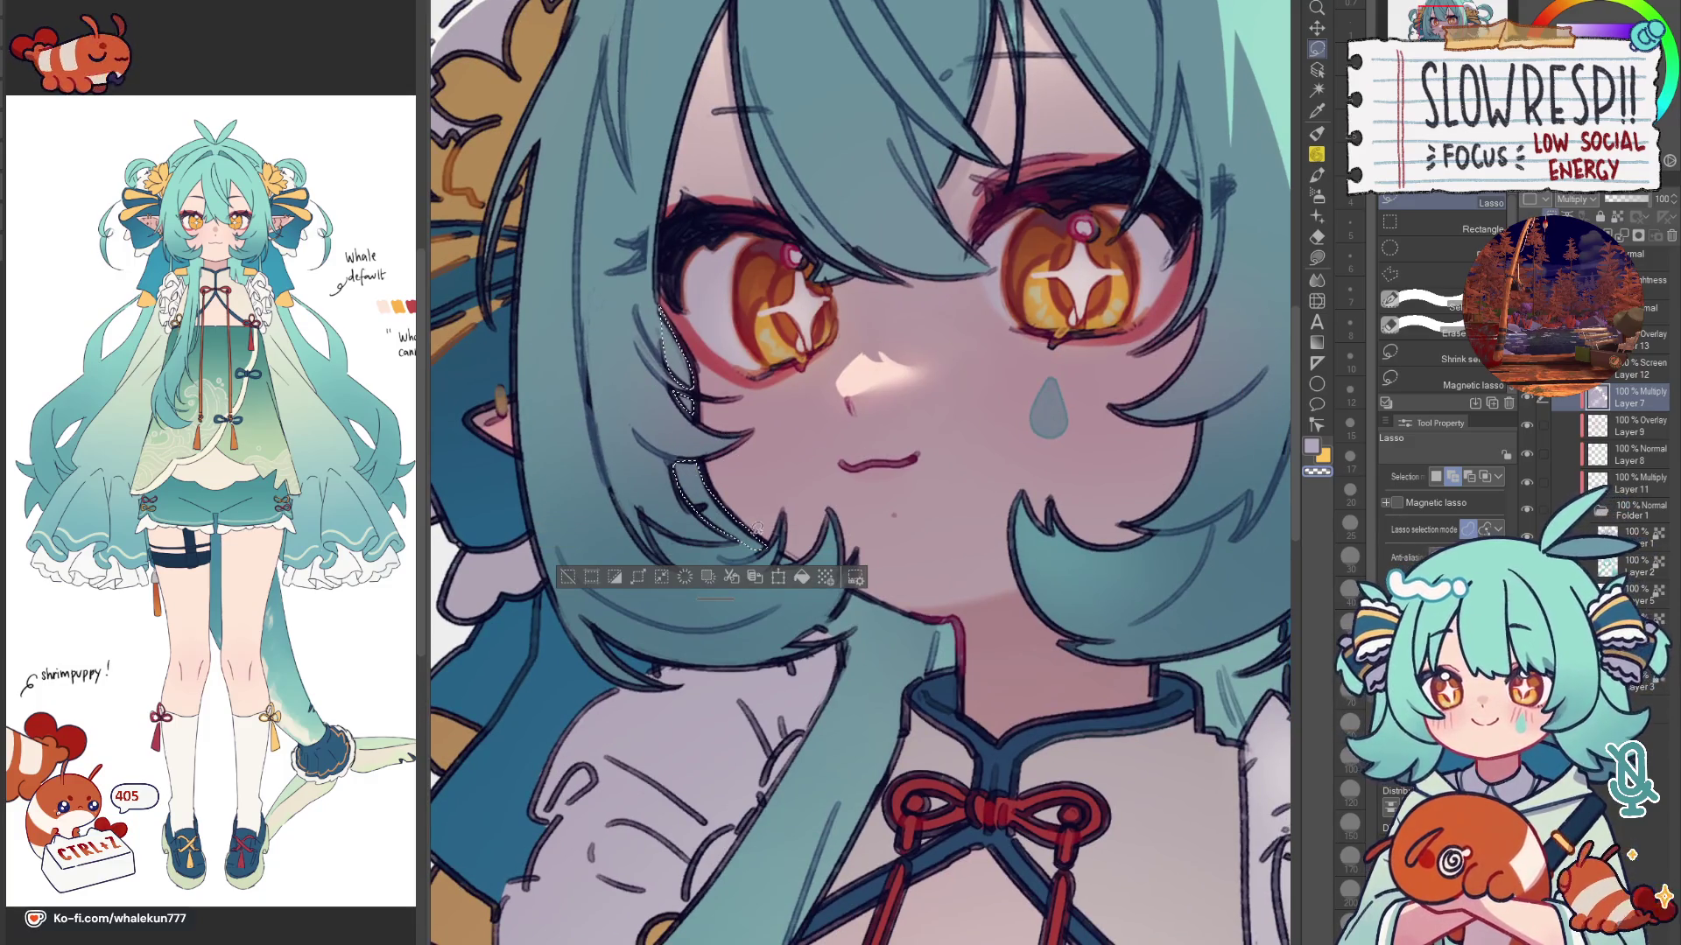
{"action": "key", "text": "e"}
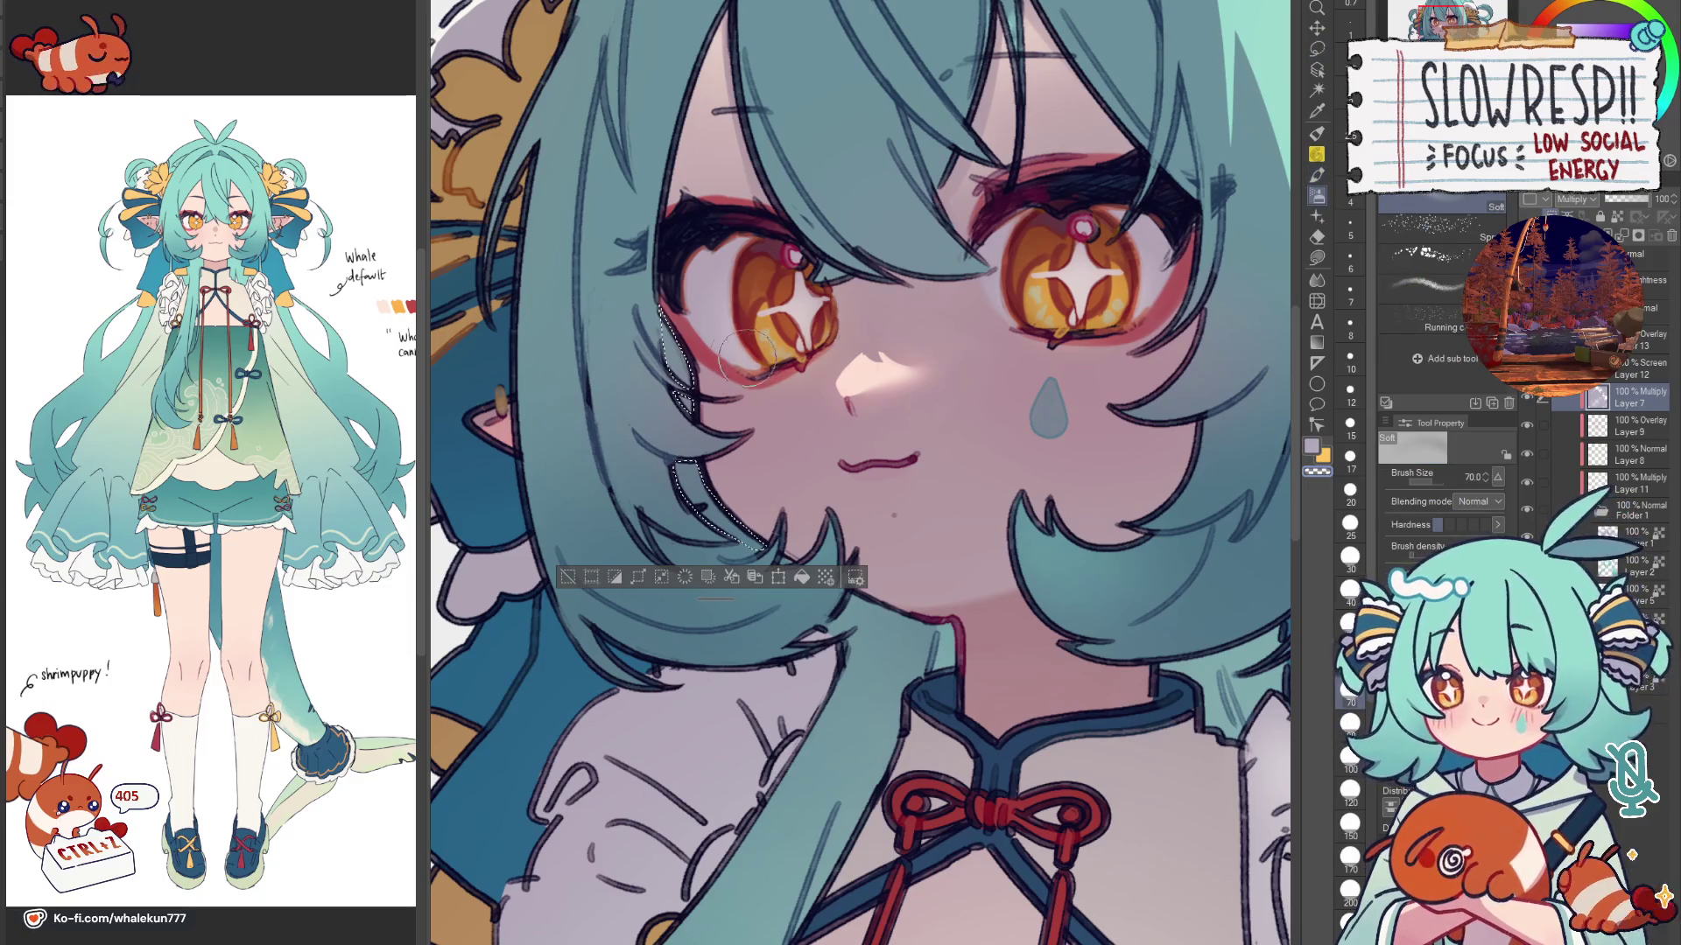
{"action": "key", "text": "ctrl+d"}
{"action": "scroll", "coordinate": [1015, 611], "scroll_direction": "down", "scroll_amount": 5}
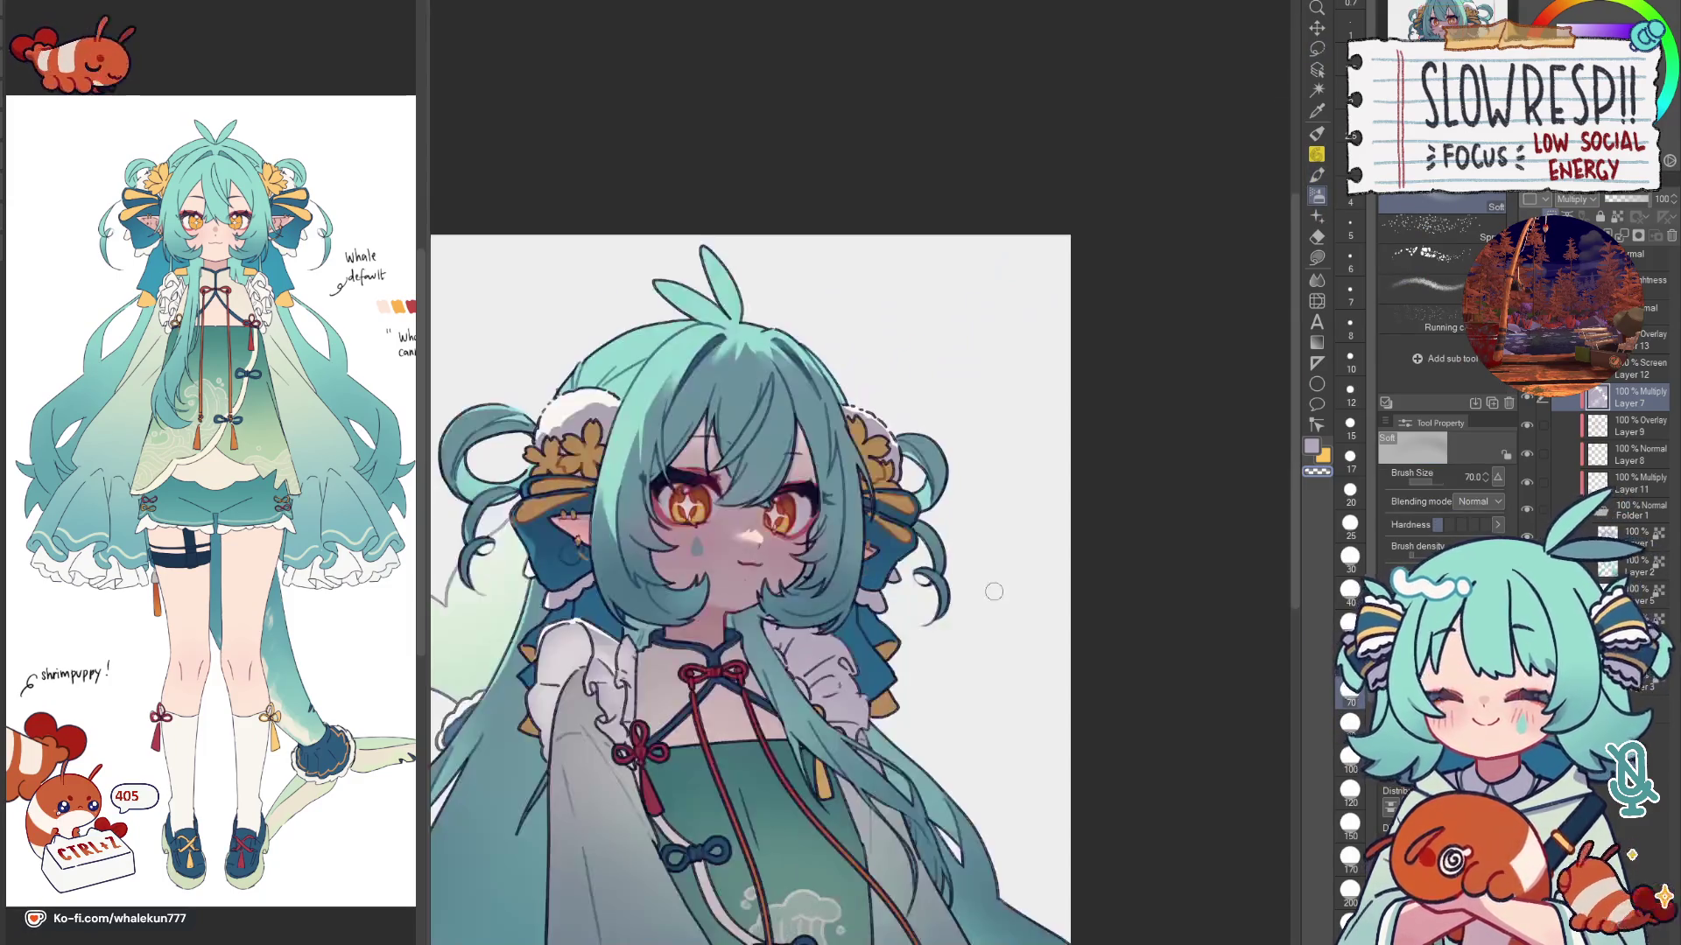
{"action": "scroll", "coordinate": [972, 579], "scroll_direction": "up", "scroll_amount": 2}
{"action": "scroll", "coordinate": [946, 552], "scroll_direction": "up", "scroll_amount": 2}
{"action": "scroll", "coordinate": [874, 520], "scroll_direction": "down", "scroll_amount": 1}
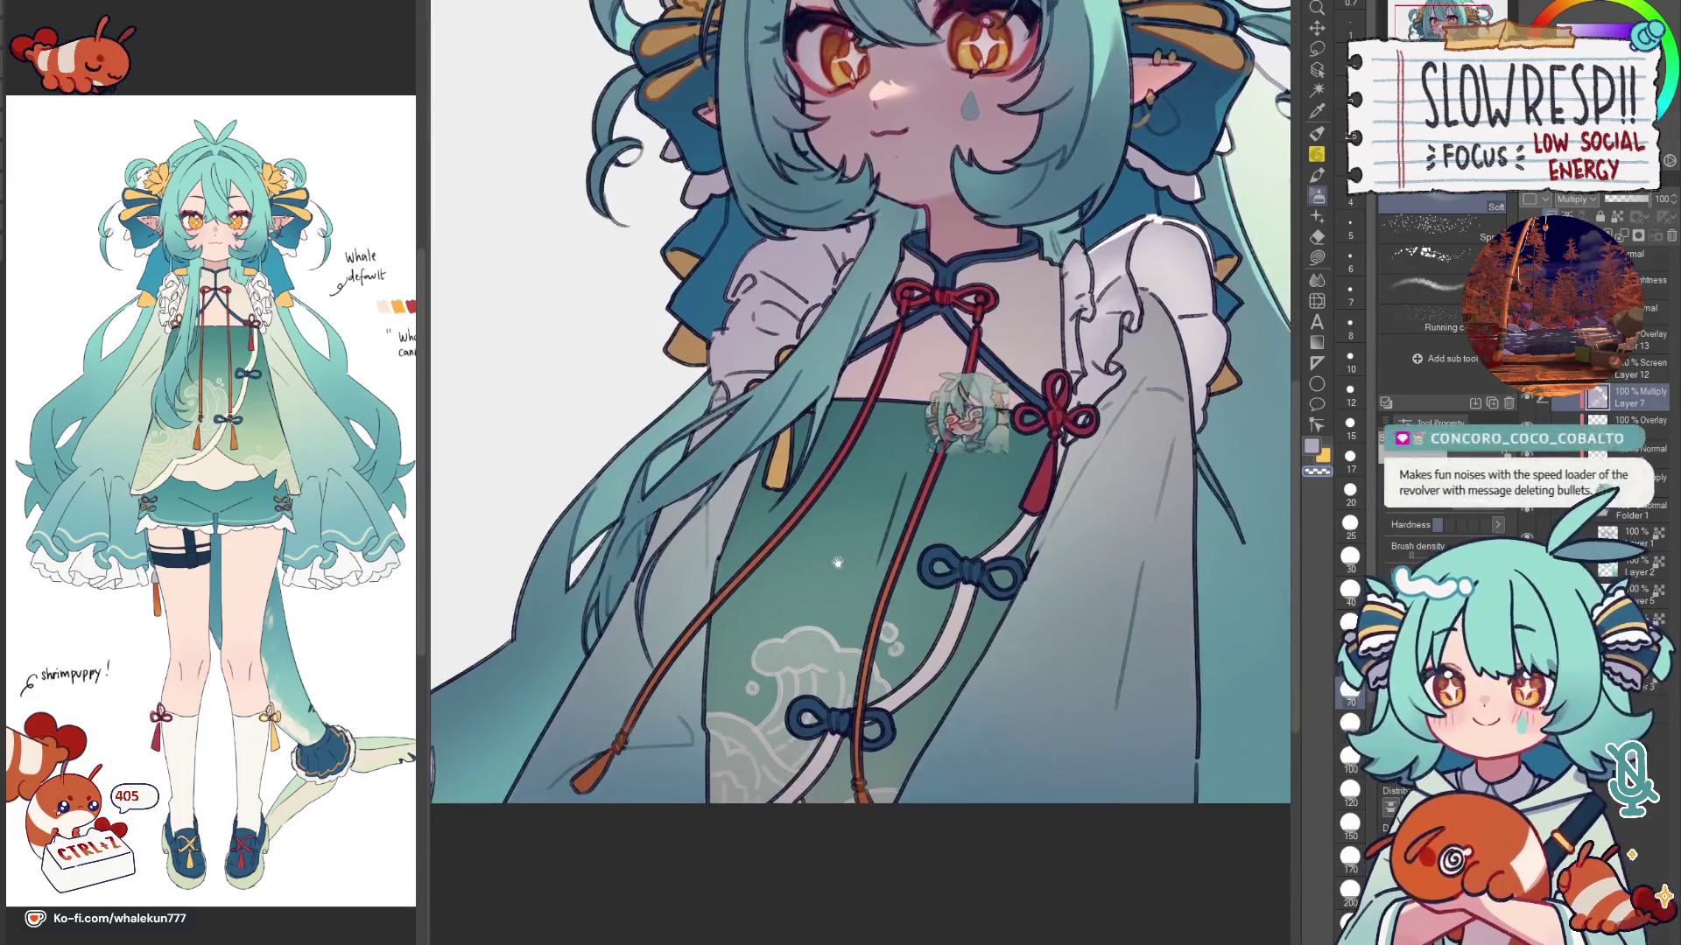
Step: Lasso-fill a light patch on the hair near the collar and check it mirrored
{"action": "left_click_drag", "start_coordinate": [872, 520], "coordinate": [931, 452]}
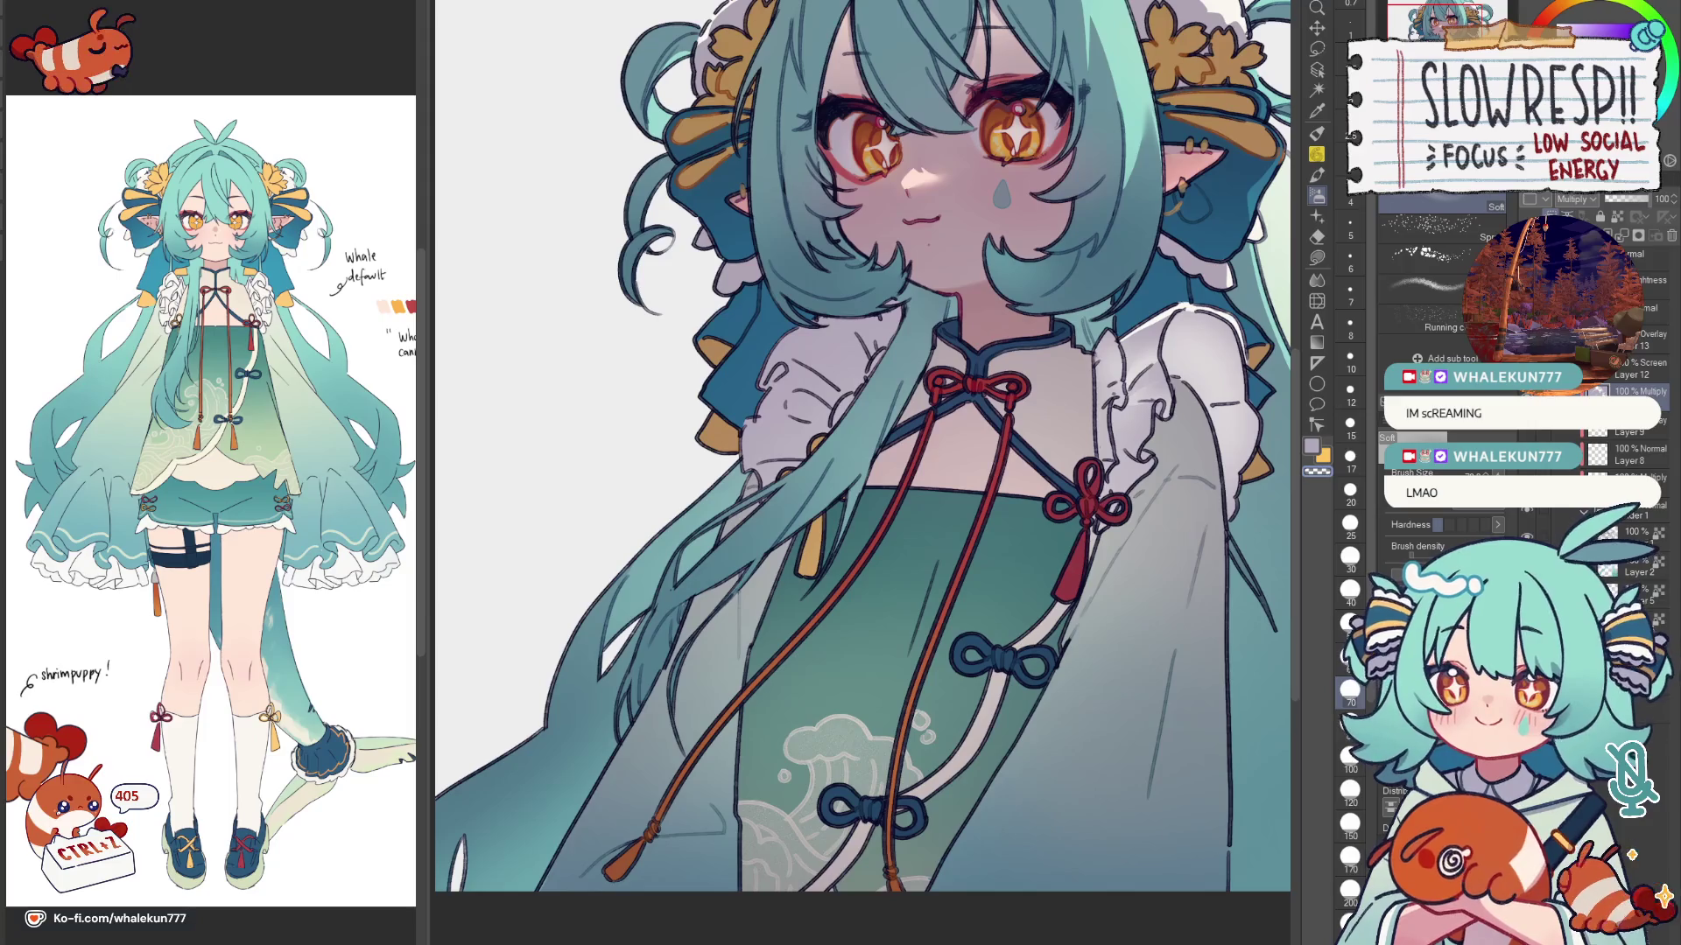
{"action": "key", "text": "g"}
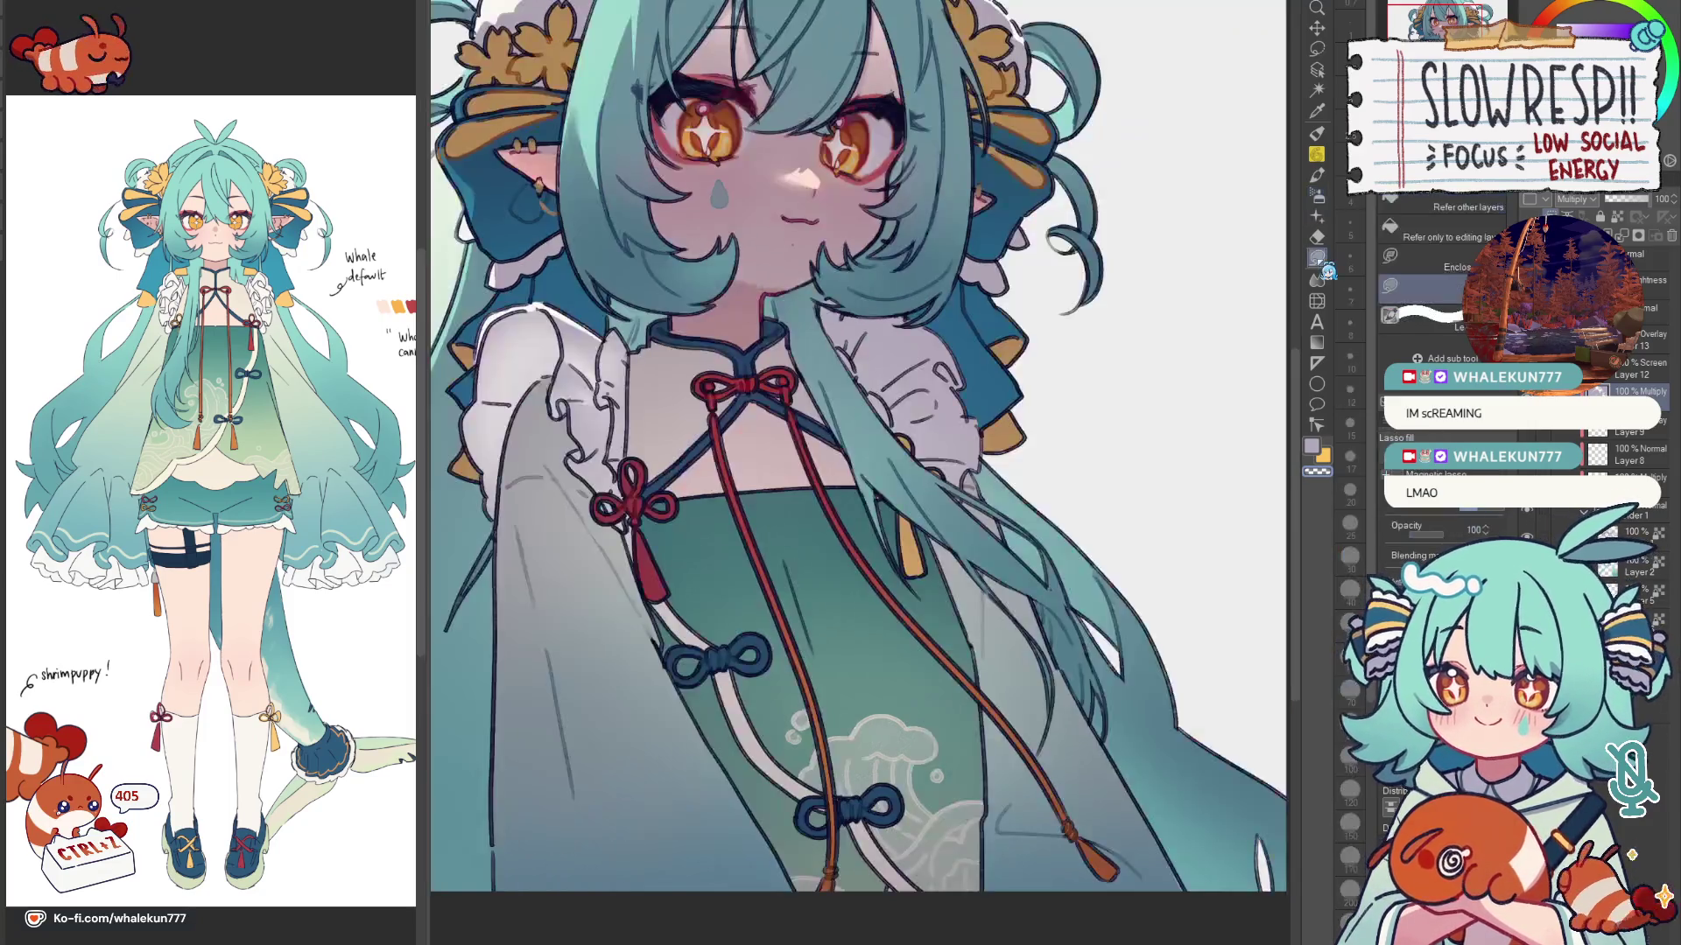
{"action": "scroll", "coordinate": [910, 345], "scroll_direction": "up", "scroll_amount": 2}
{"action": "scroll", "coordinate": [909, 345], "scroll_direction": "up", "scroll_amount": 1}
{"action": "scroll", "coordinate": [906, 368], "scroll_direction": "up", "scroll_amount": 2}
{"action": "scroll", "coordinate": [899, 399], "scroll_direction": "up", "scroll_amount": 1}
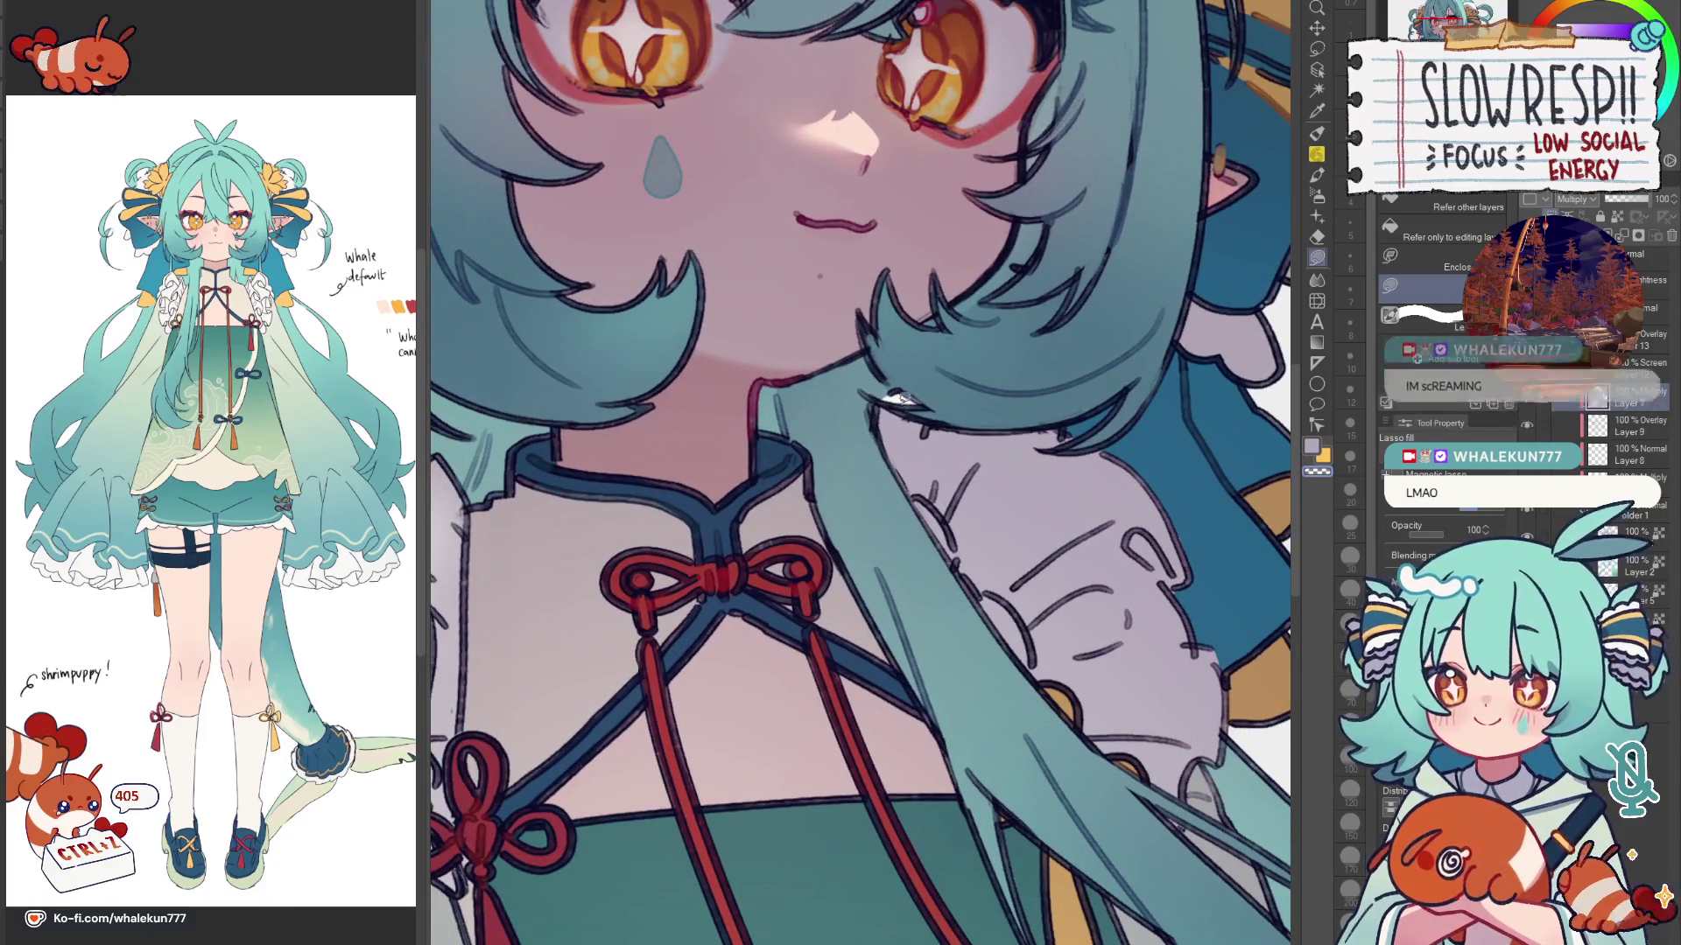
{"action": "left_click_drag", "start_coordinate": [924, 396], "coordinate": [947, 416]}
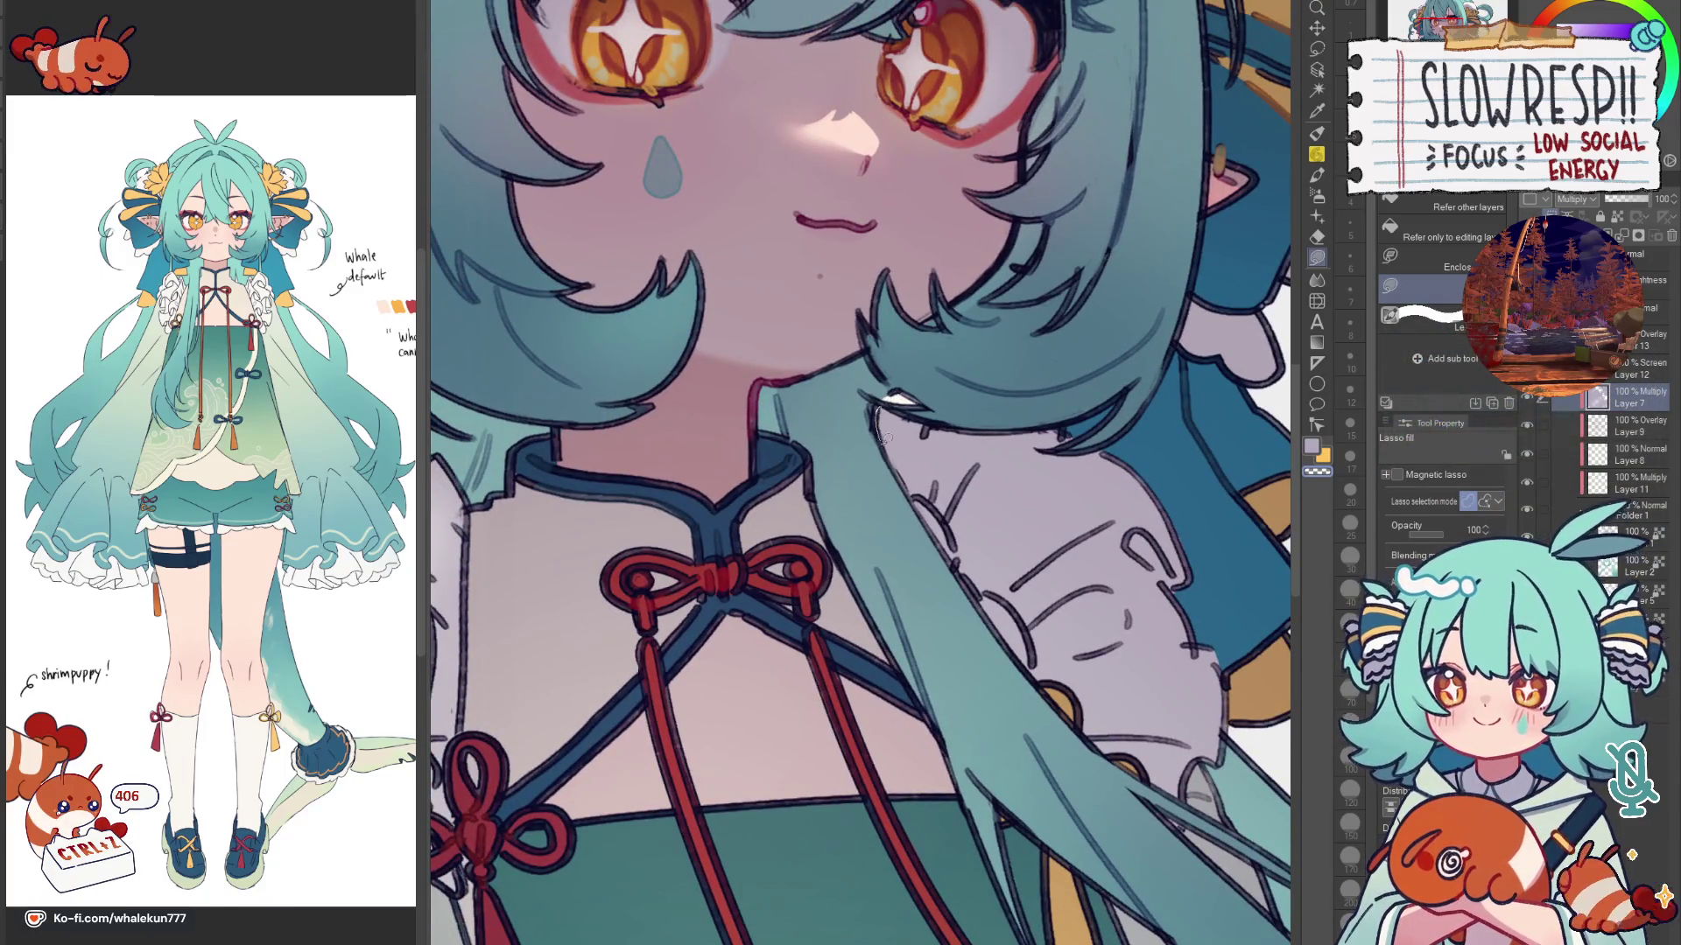
{"action": "scroll", "coordinate": [949, 415], "scroll_direction": "down", "scroll_amount": 2}
{"action": "scroll", "coordinate": [944, 390], "scroll_direction": "down", "scroll_amount": 1}
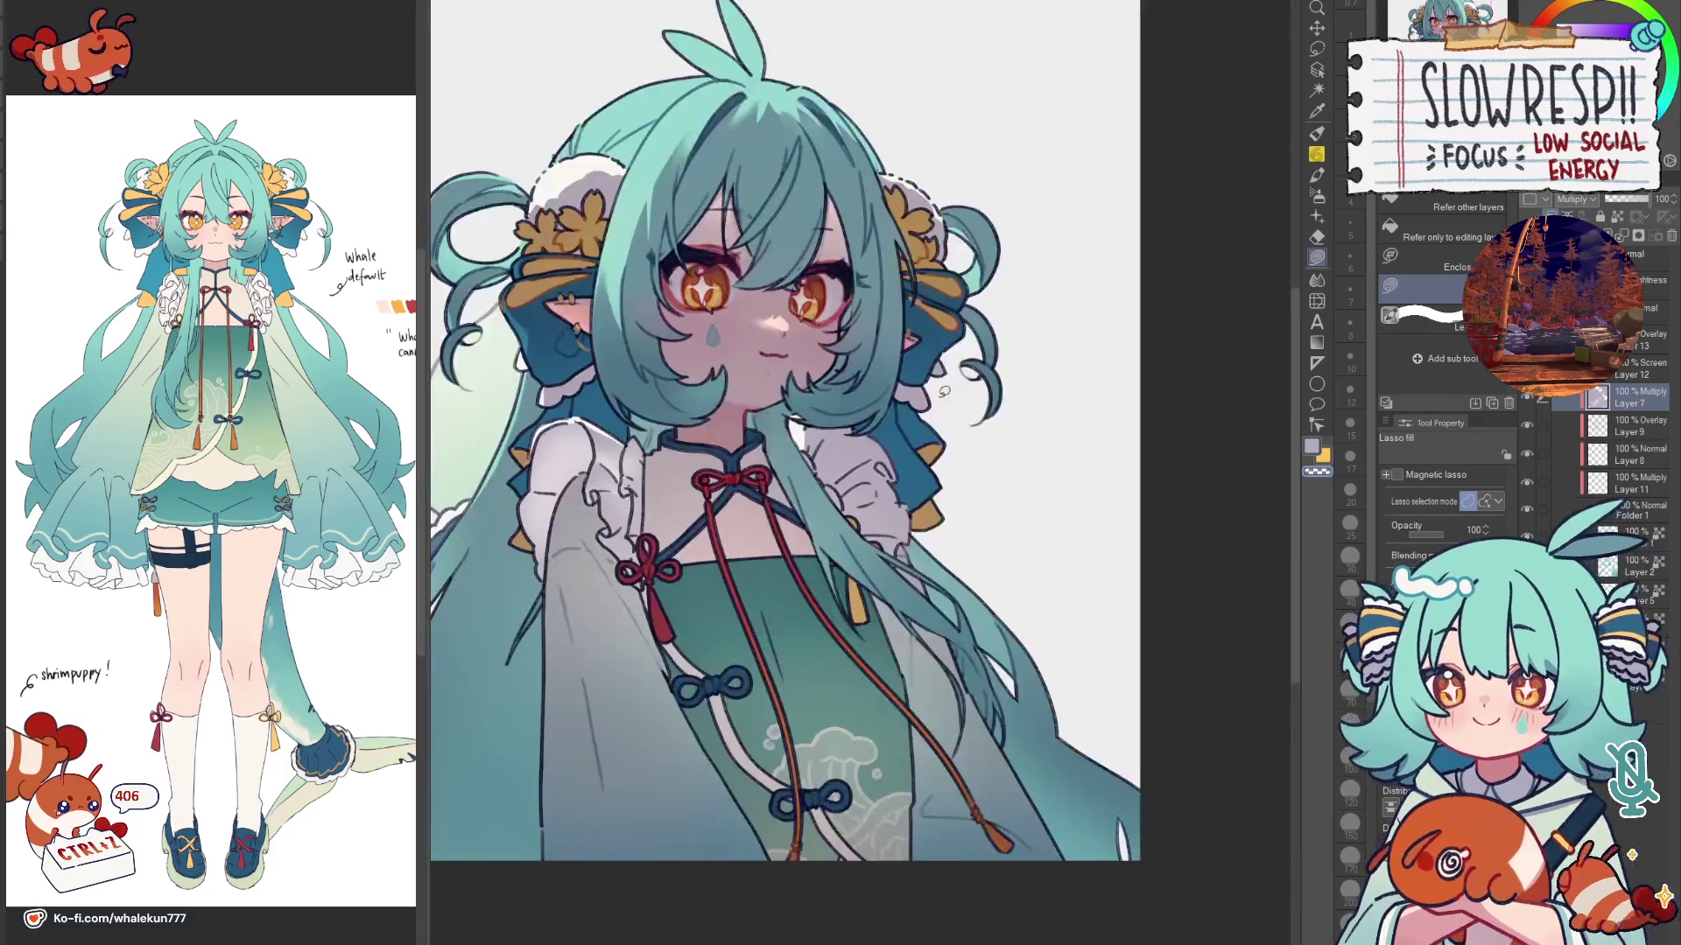
{"action": "key", "text": "h"}
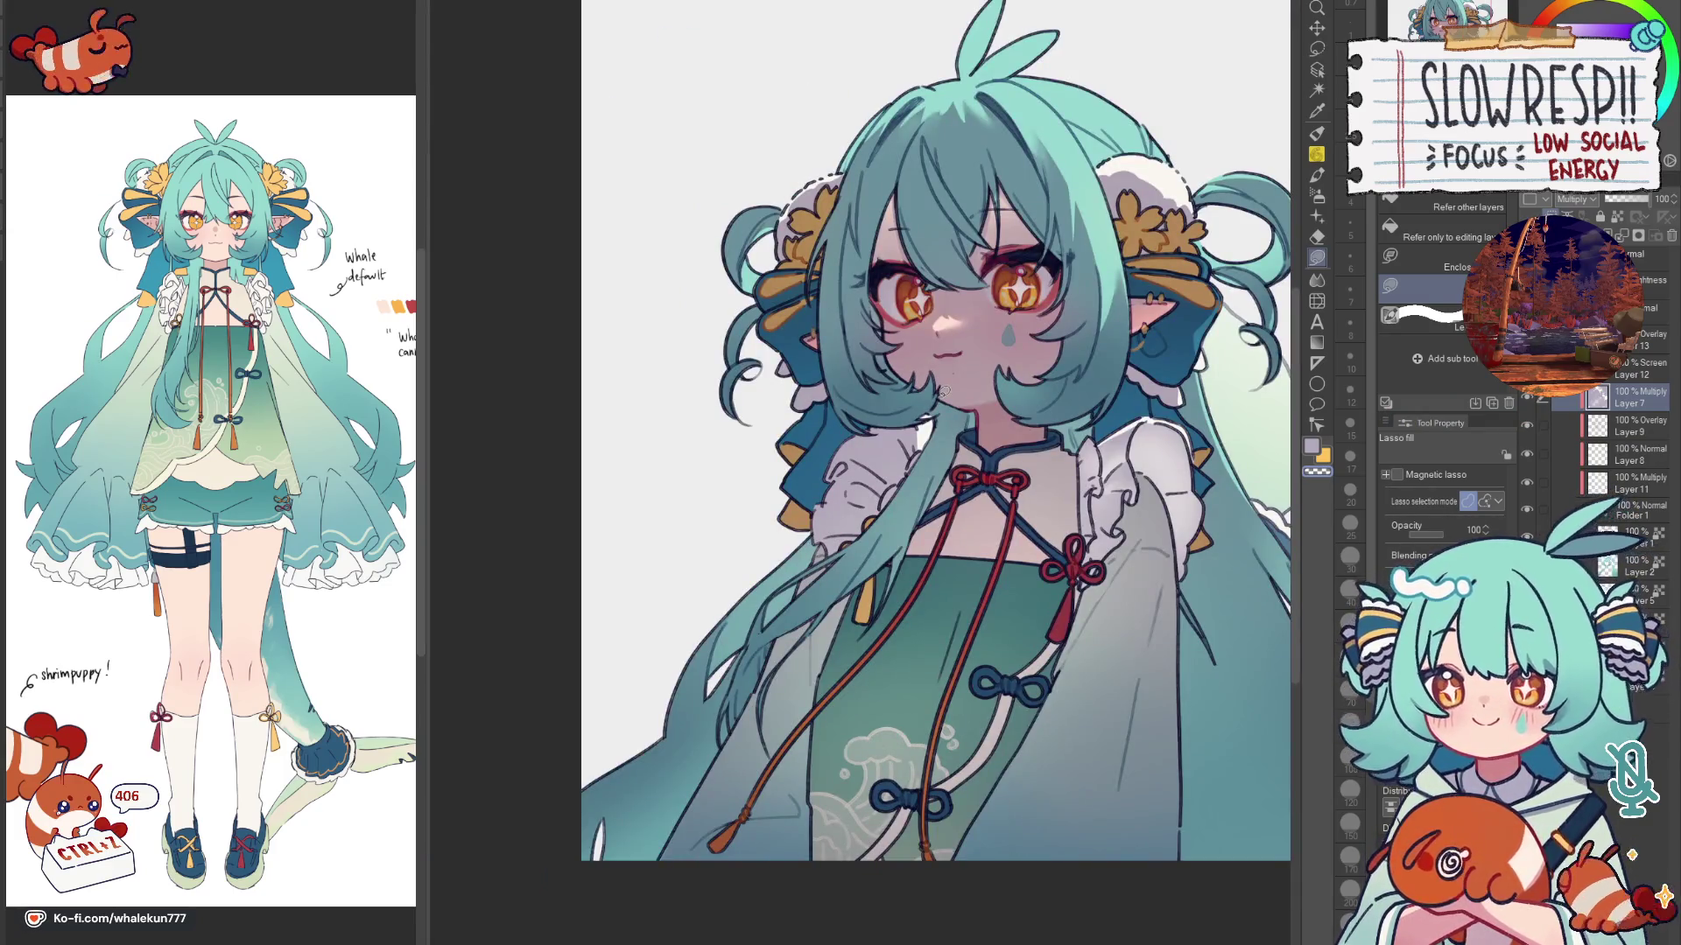
{"action": "key", "text": "h"}
{"action": "key", "text": "h"}
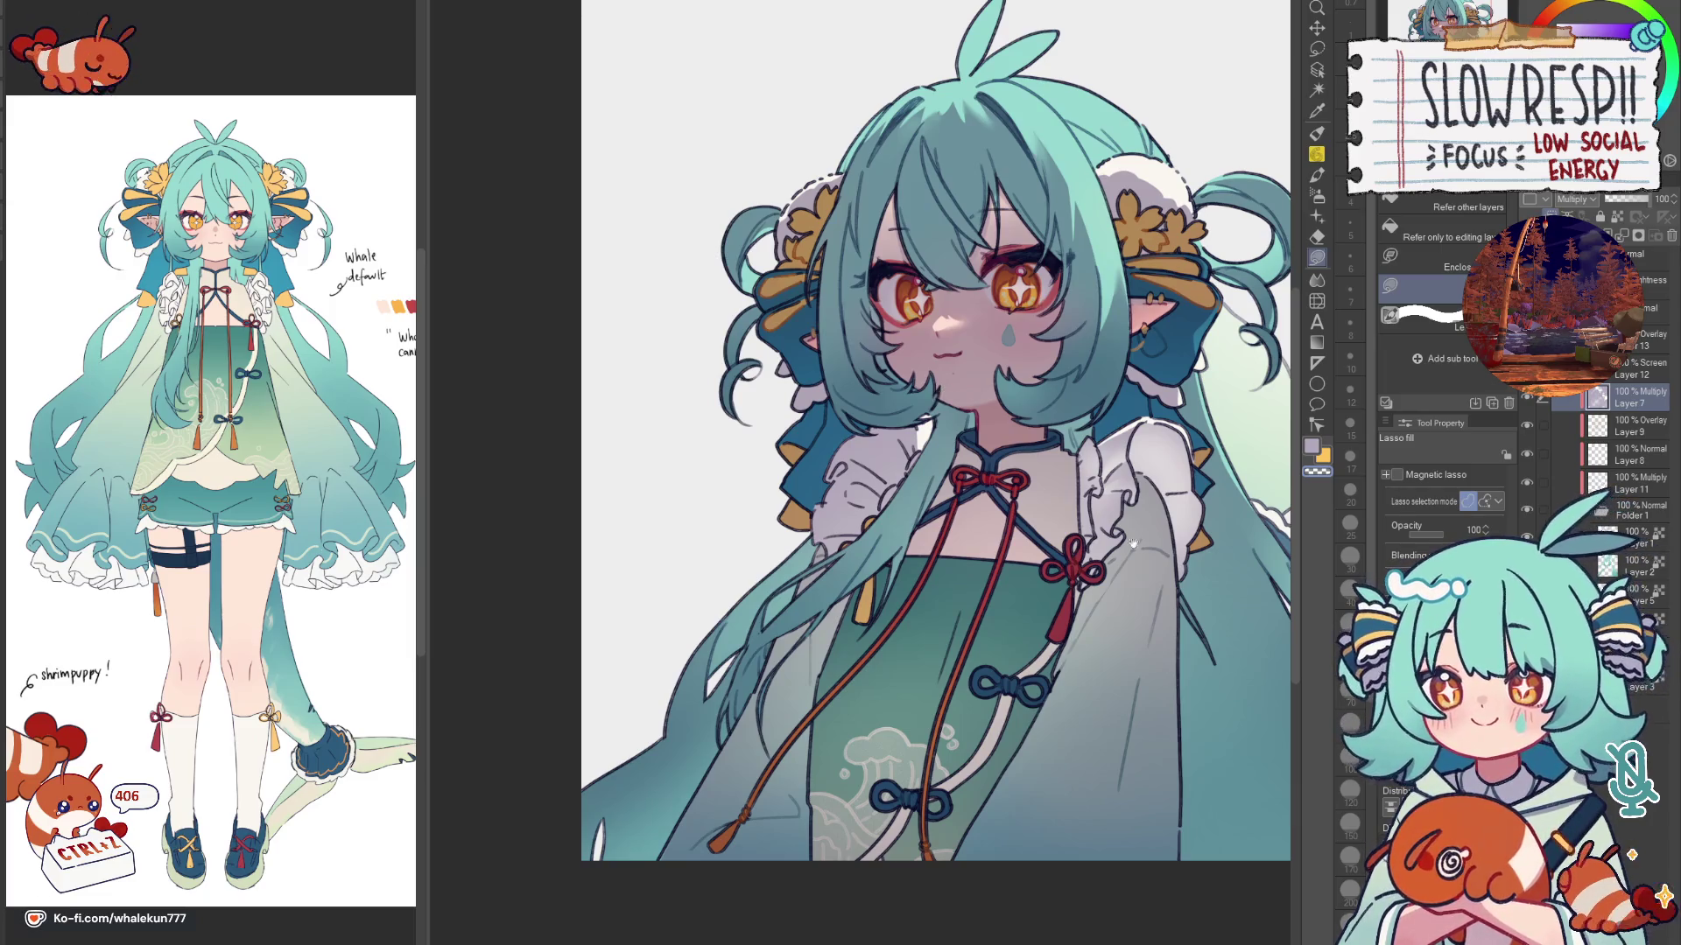
{"action": "key", "text": "h"}
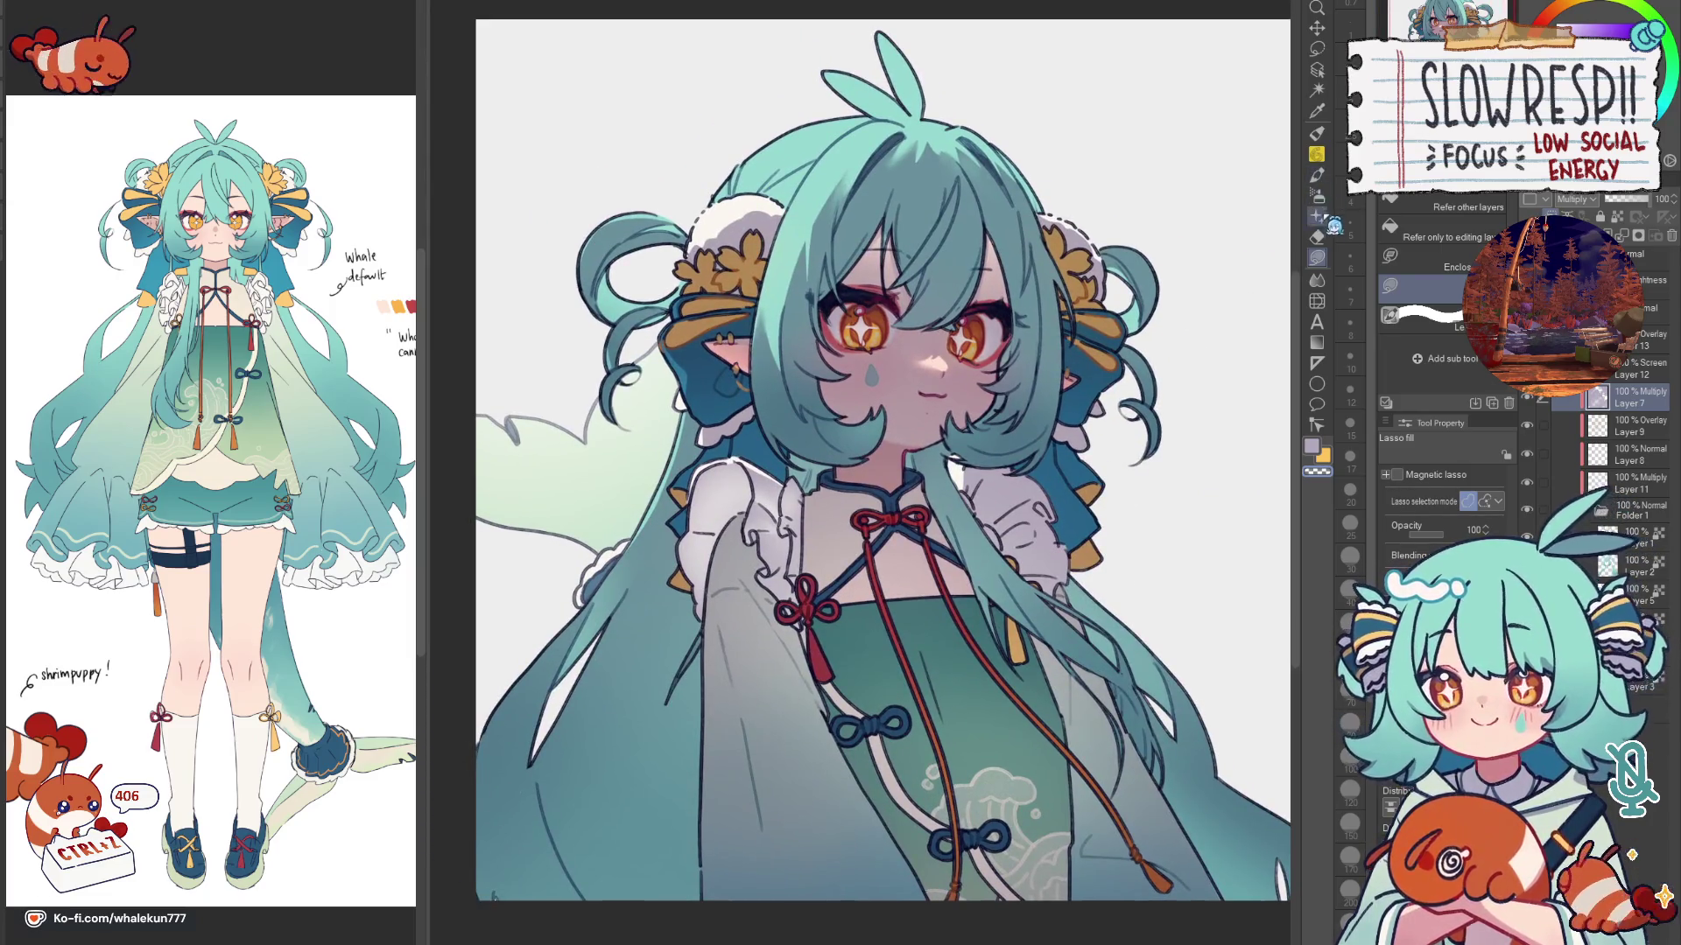
Step: Blend the hair strand's shading smooth, then reset the tilted view
{"action": "left_click", "coordinate": [1319, 278]}
{"action": "scroll", "coordinate": [965, 473], "scroll_direction": "up", "scroll_amount": 2}
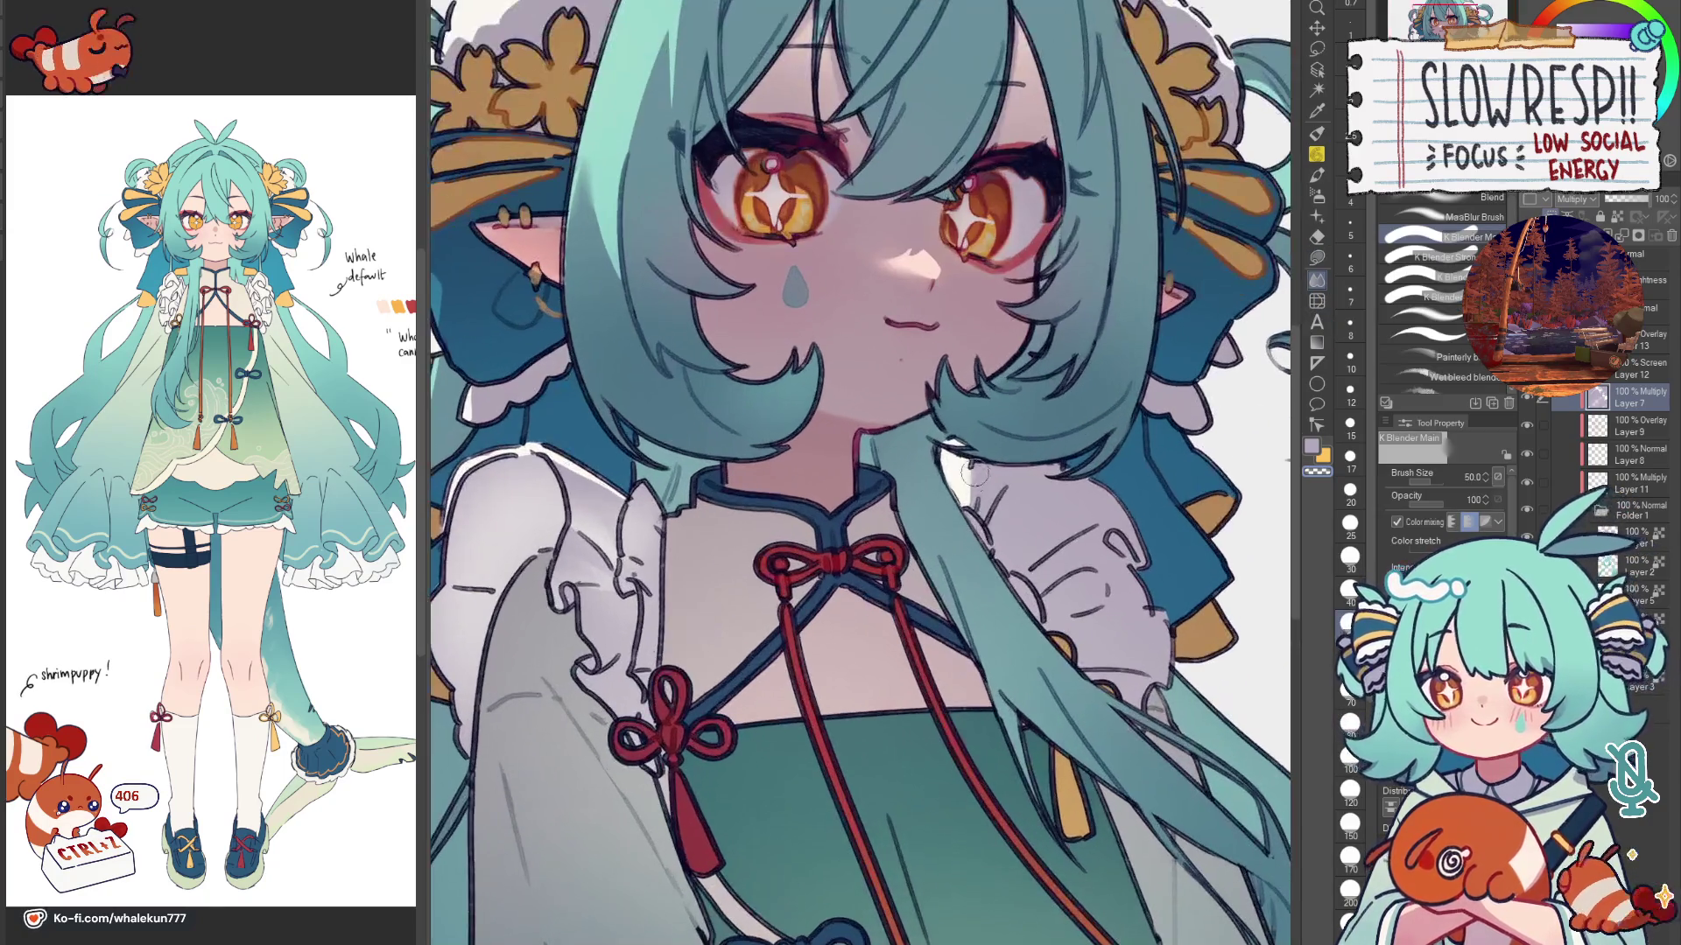
{"action": "left_click_drag", "start_coordinate": [972, 471], "coordinate": [991, 506]}
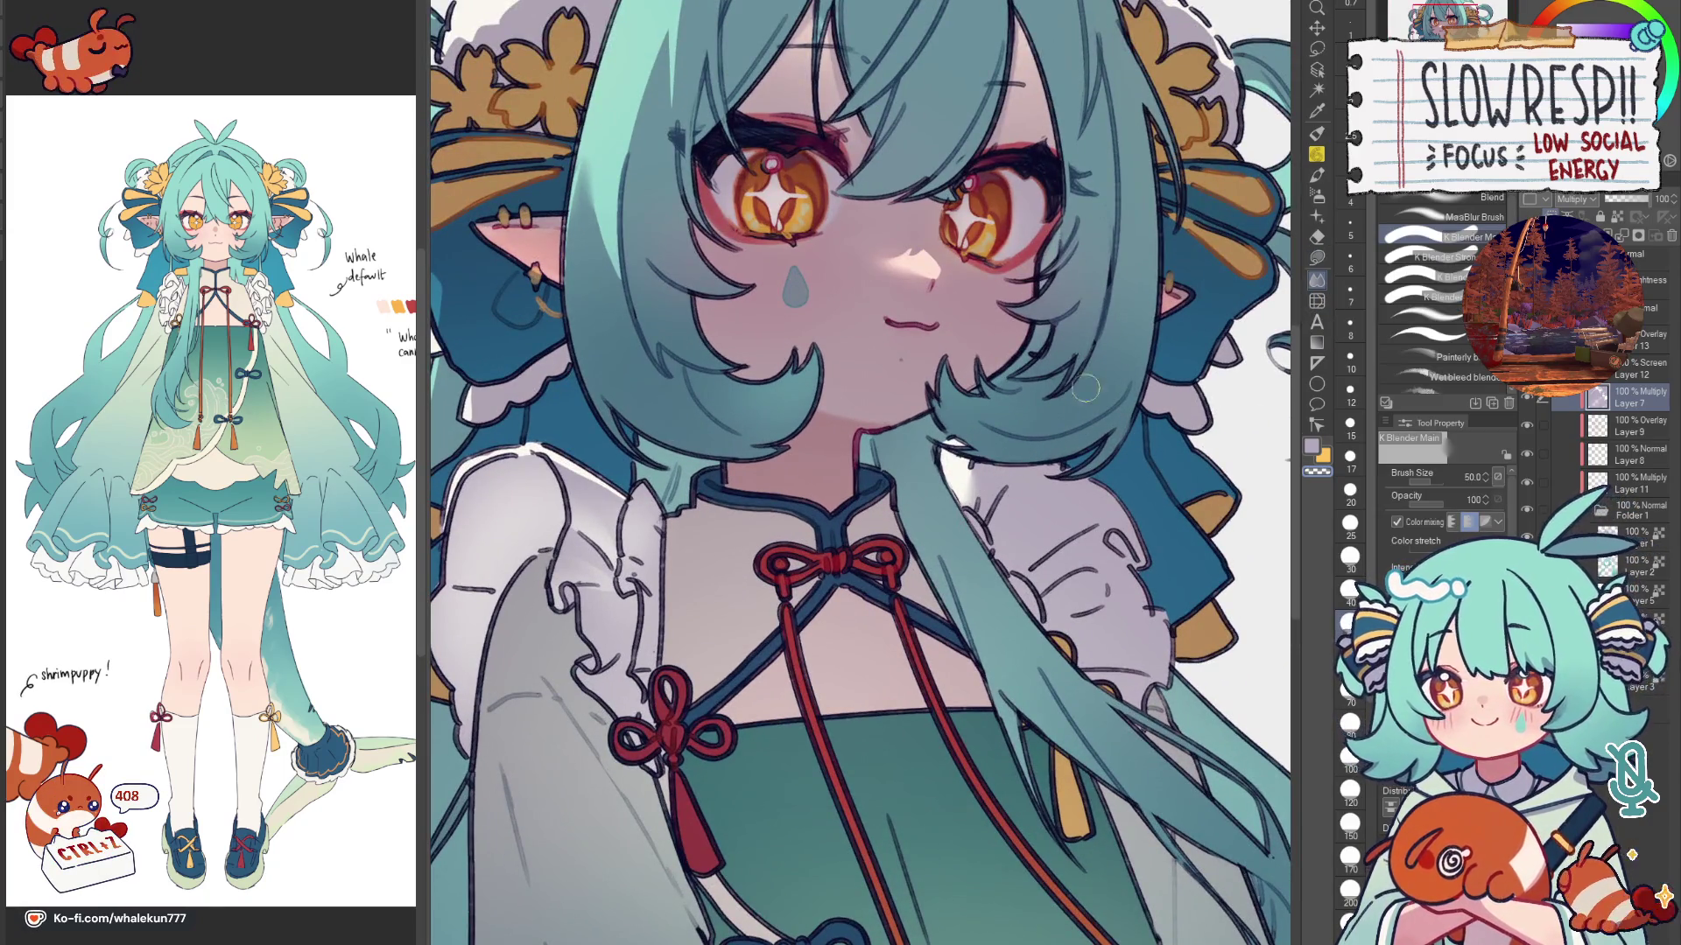
{"action": "key", "text": "g"}
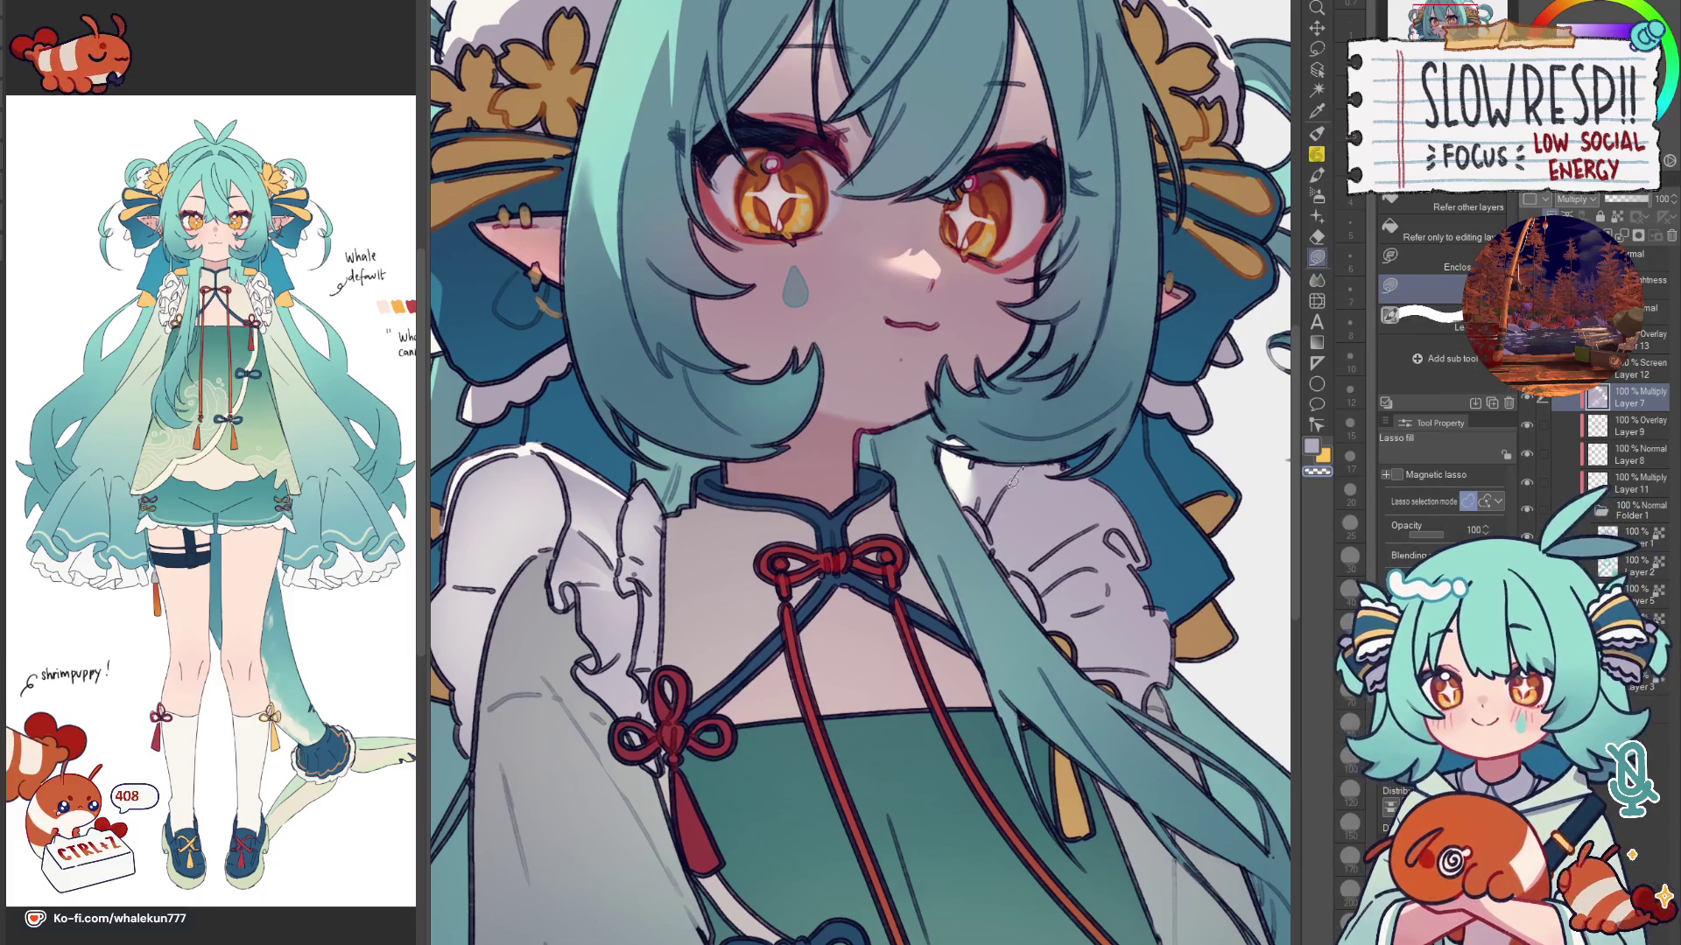
{"action": "scroll", "coordinate": [1094, 458], "scroll_direction": "down", "scroll_amount": 3}
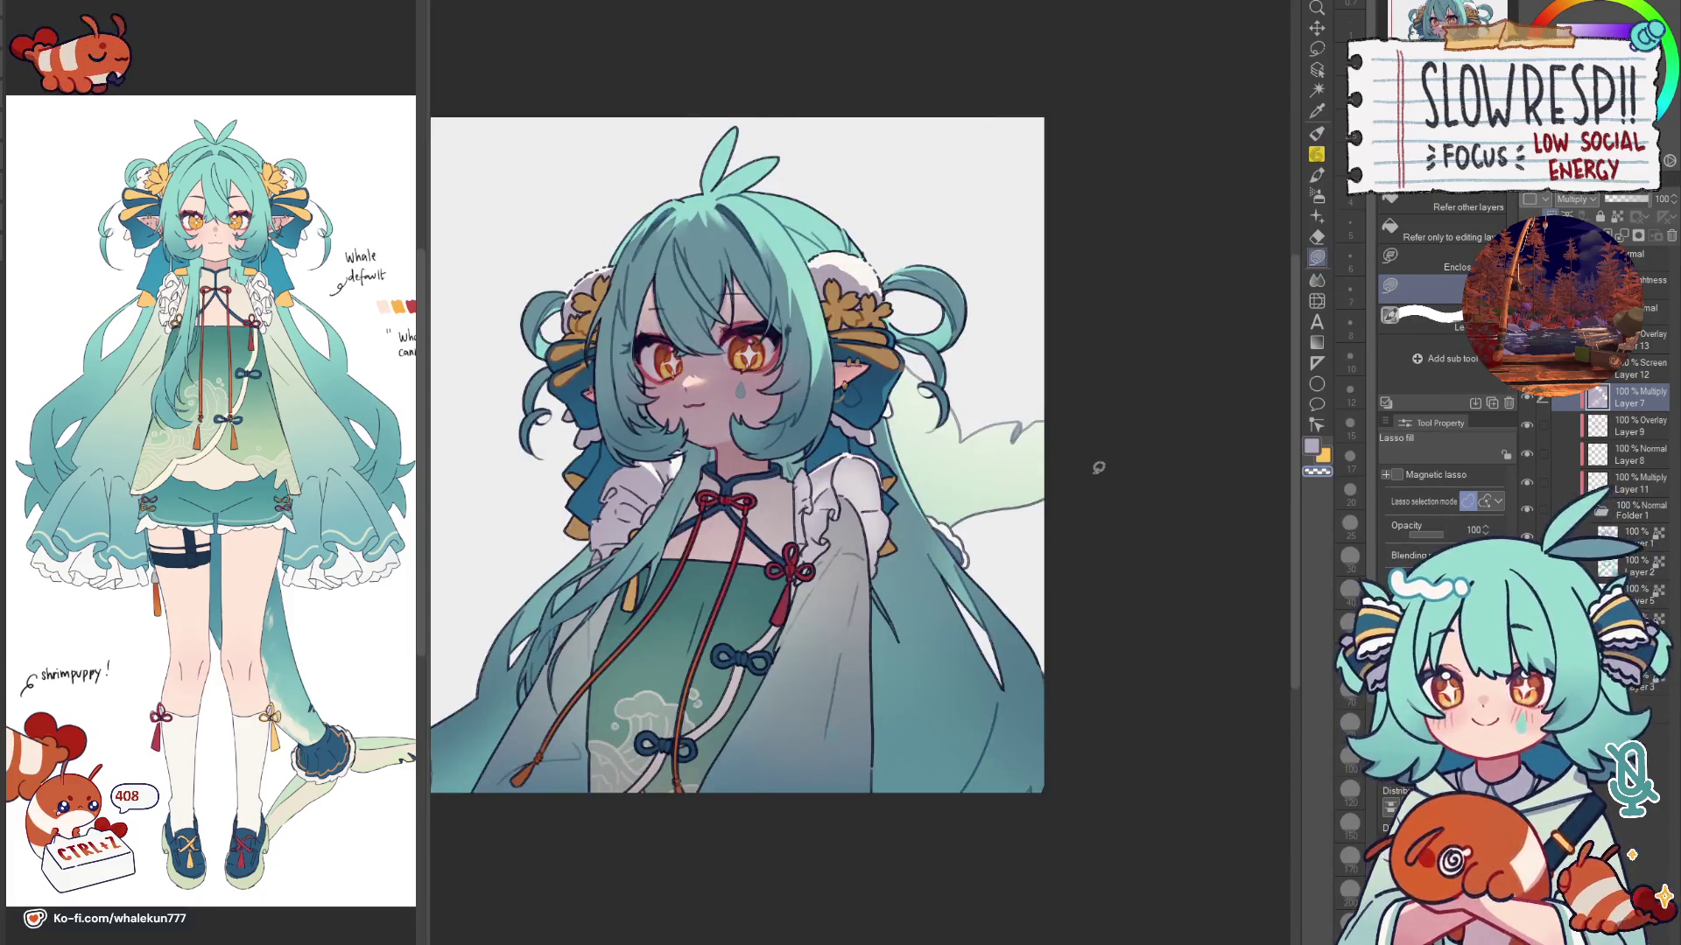
{"action": "scroll", "coordinate": [1098, 466], "scroll_direction": "up", "scroll_amount": 1}
{"action": "scroll", "coordinate": [1103, 453], "scroll_direction": "up", "scroll_amount": 1}
{"action": "scroll", "coordinate": [1109, 427], "scroll_direction": "up", "scroll_amount": 1}
{"action": "left_click", "coordinate": [1318, 278]}
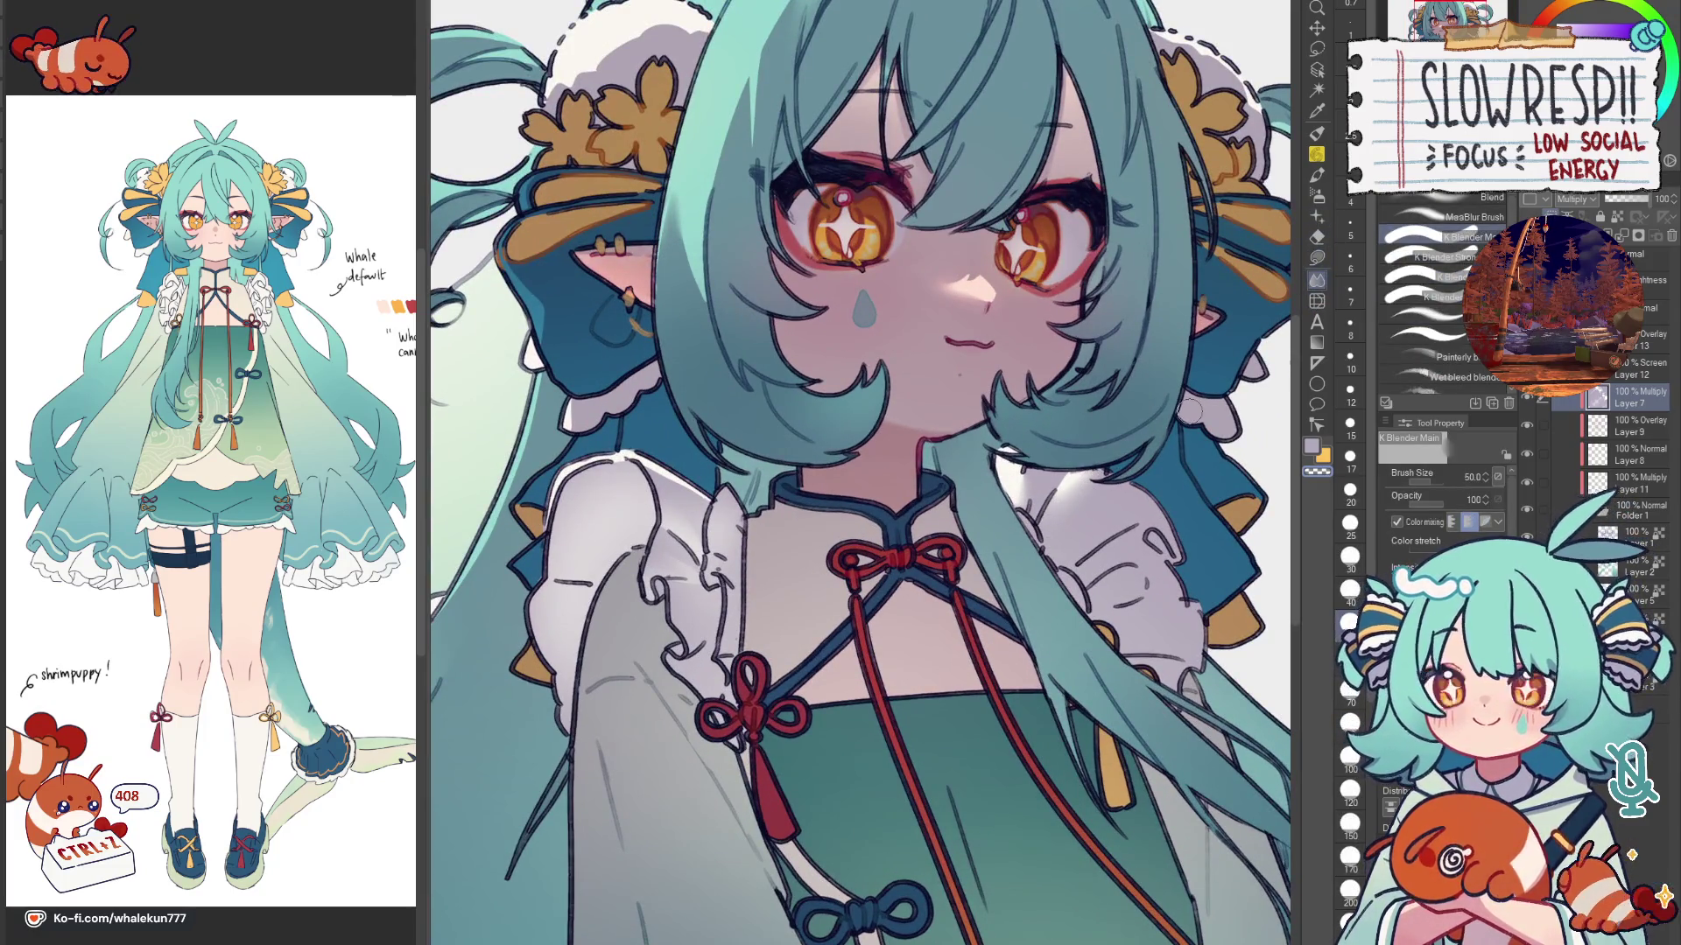
{"action": "left_click", "coordinate": [1317, 256]}
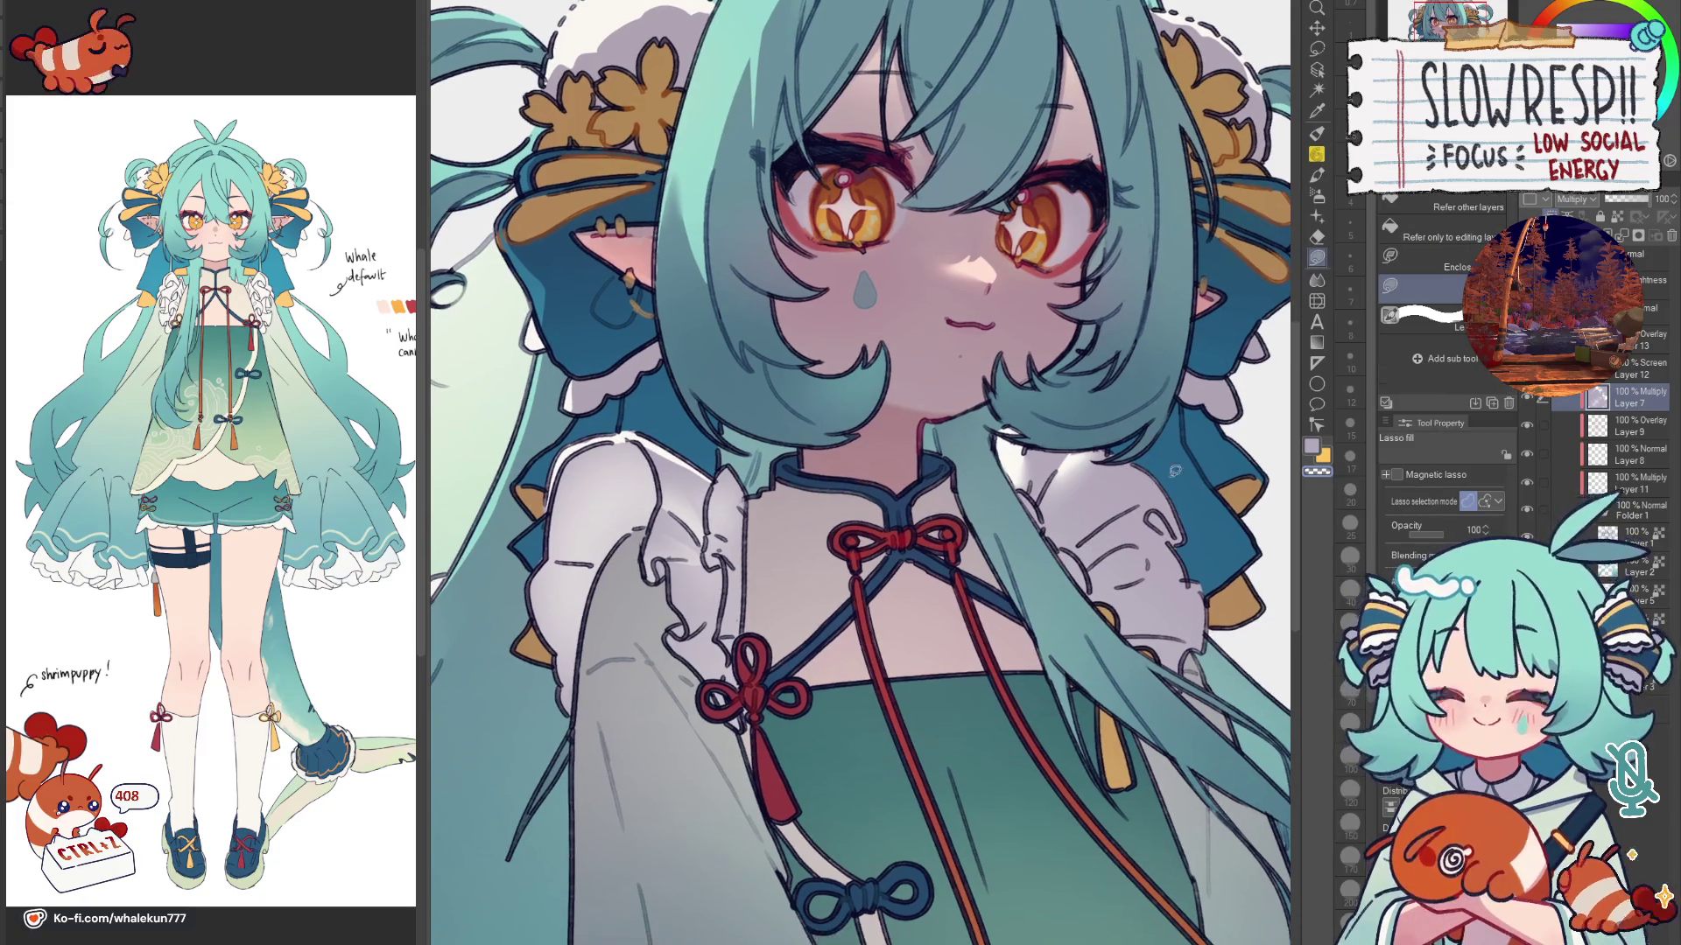
{"action": "left_click_drag", "start_coordinate": [1167, 469], "coordinate": [793, 504]}
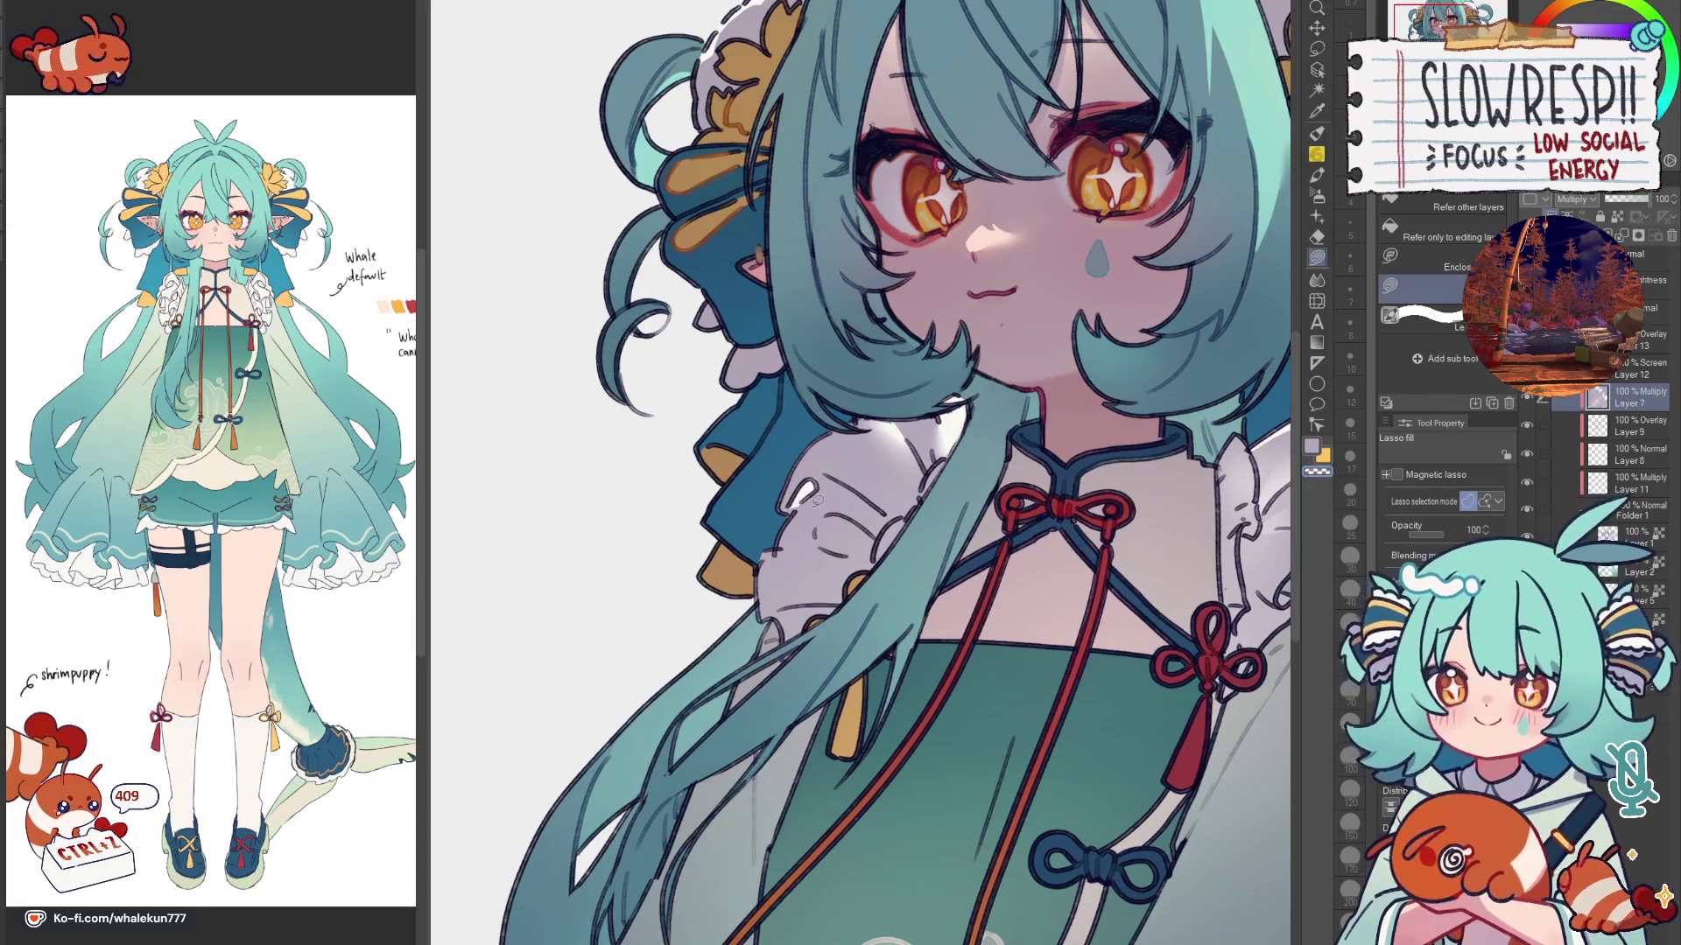
{"action": "key", "text": "ctrl+0"}
{"action": "scroll", "coordinate": [972, 532], "scroll_direction": "down", "scroll_amount": 5}
{"action": "scroll", "coordinate": [1014, 587], "scroll_direction": "down", "scroll_amount": 2}
{"action": "scroll", "coordinate": [1013, 587], "scroll_direction": "up", "scroll_amount": 1}
{"action": "scroll", "coordinate": [998, 597], "scroll_direction": "up", "scroll_amount": 2}
{"action": "scroll", "coordinate": [986, 598], "scroll_direction": "up", "scroll_amount": 1}
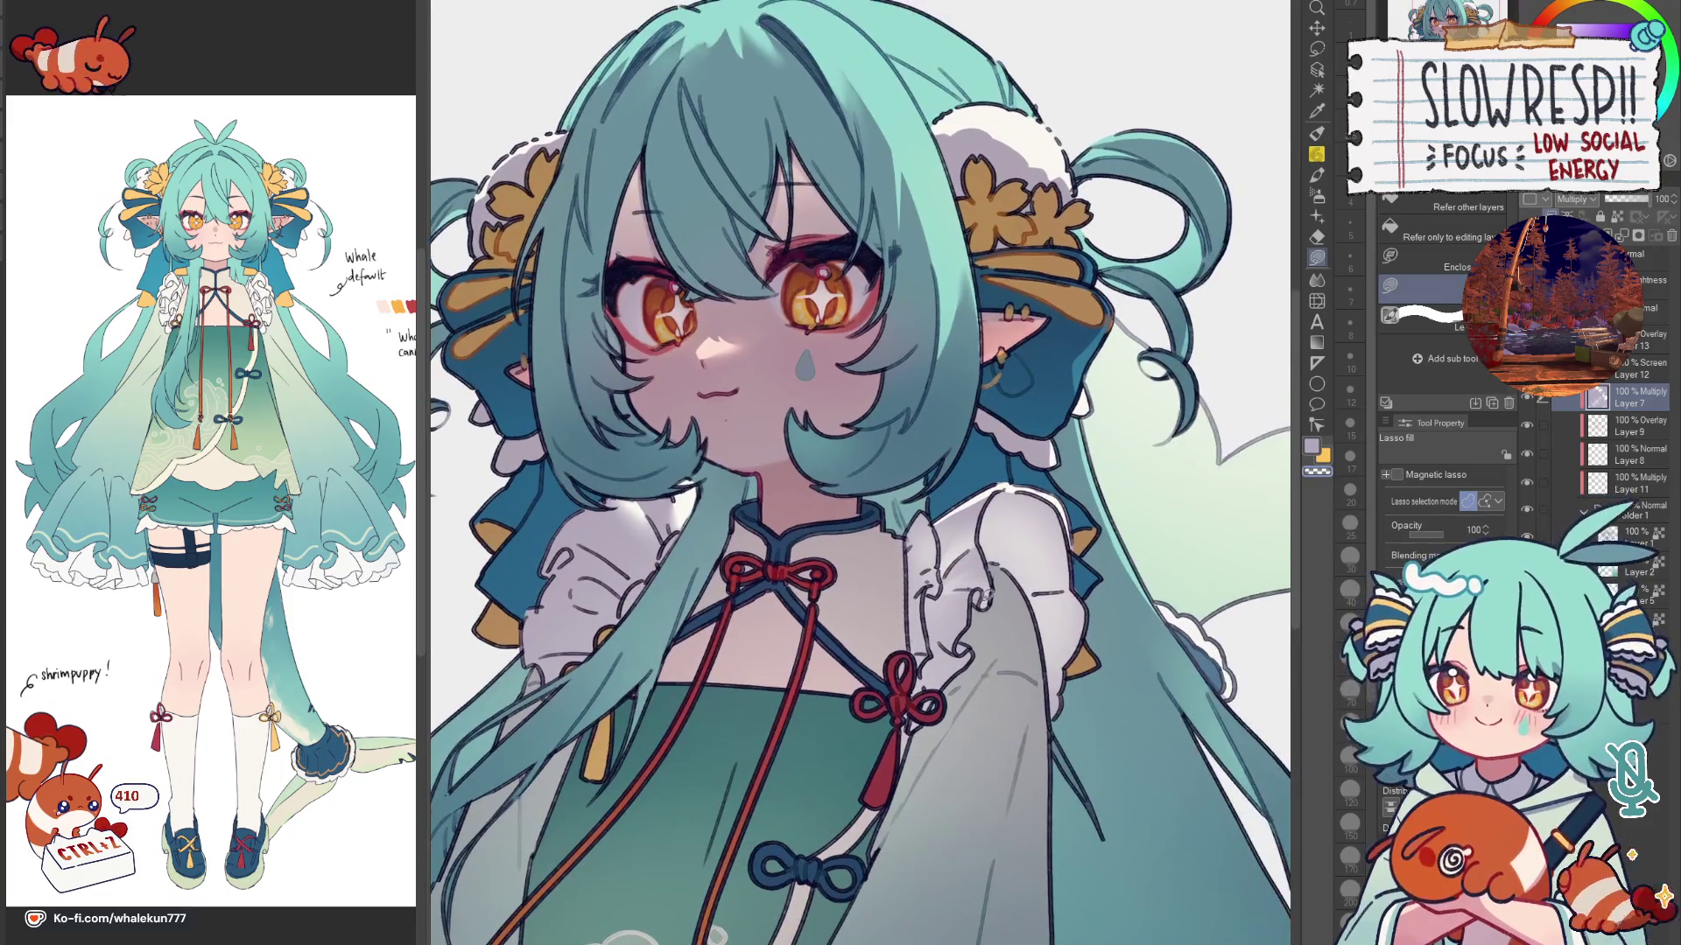
{"action": "scroll", "coordinate": [954, 650], "scroll_direction": "up", "scroll_amount": 1}
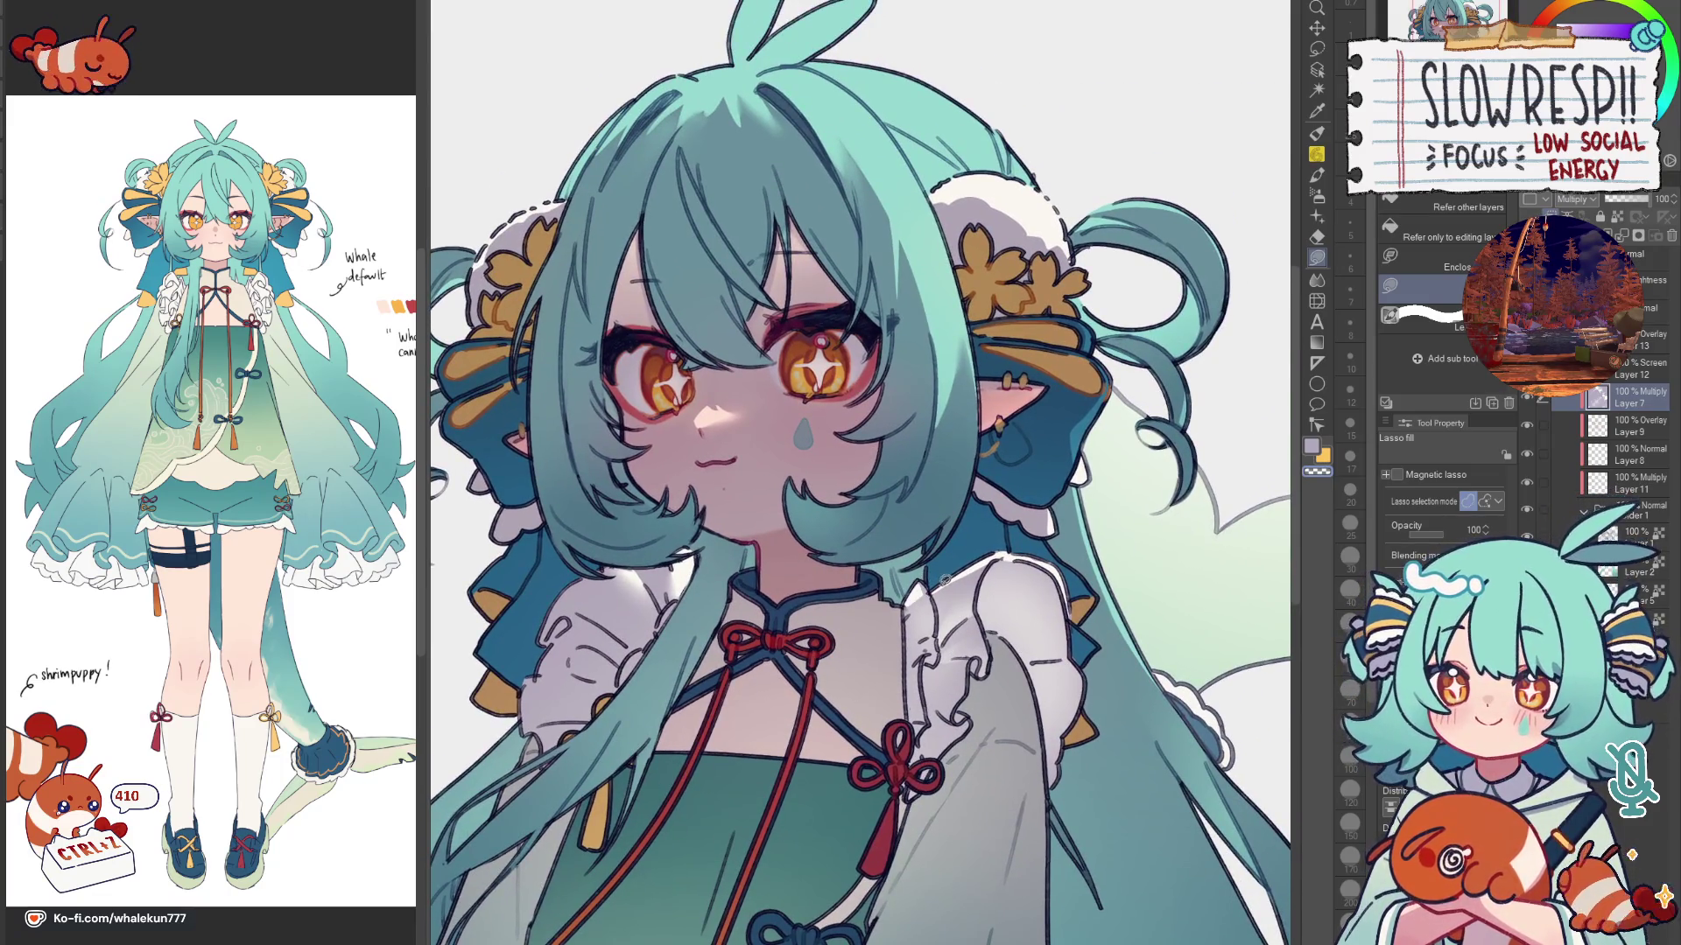
{"action": "scroll", "coordinate": [946, 580], "scroll_direction": "up", "scroll_amount": 1}
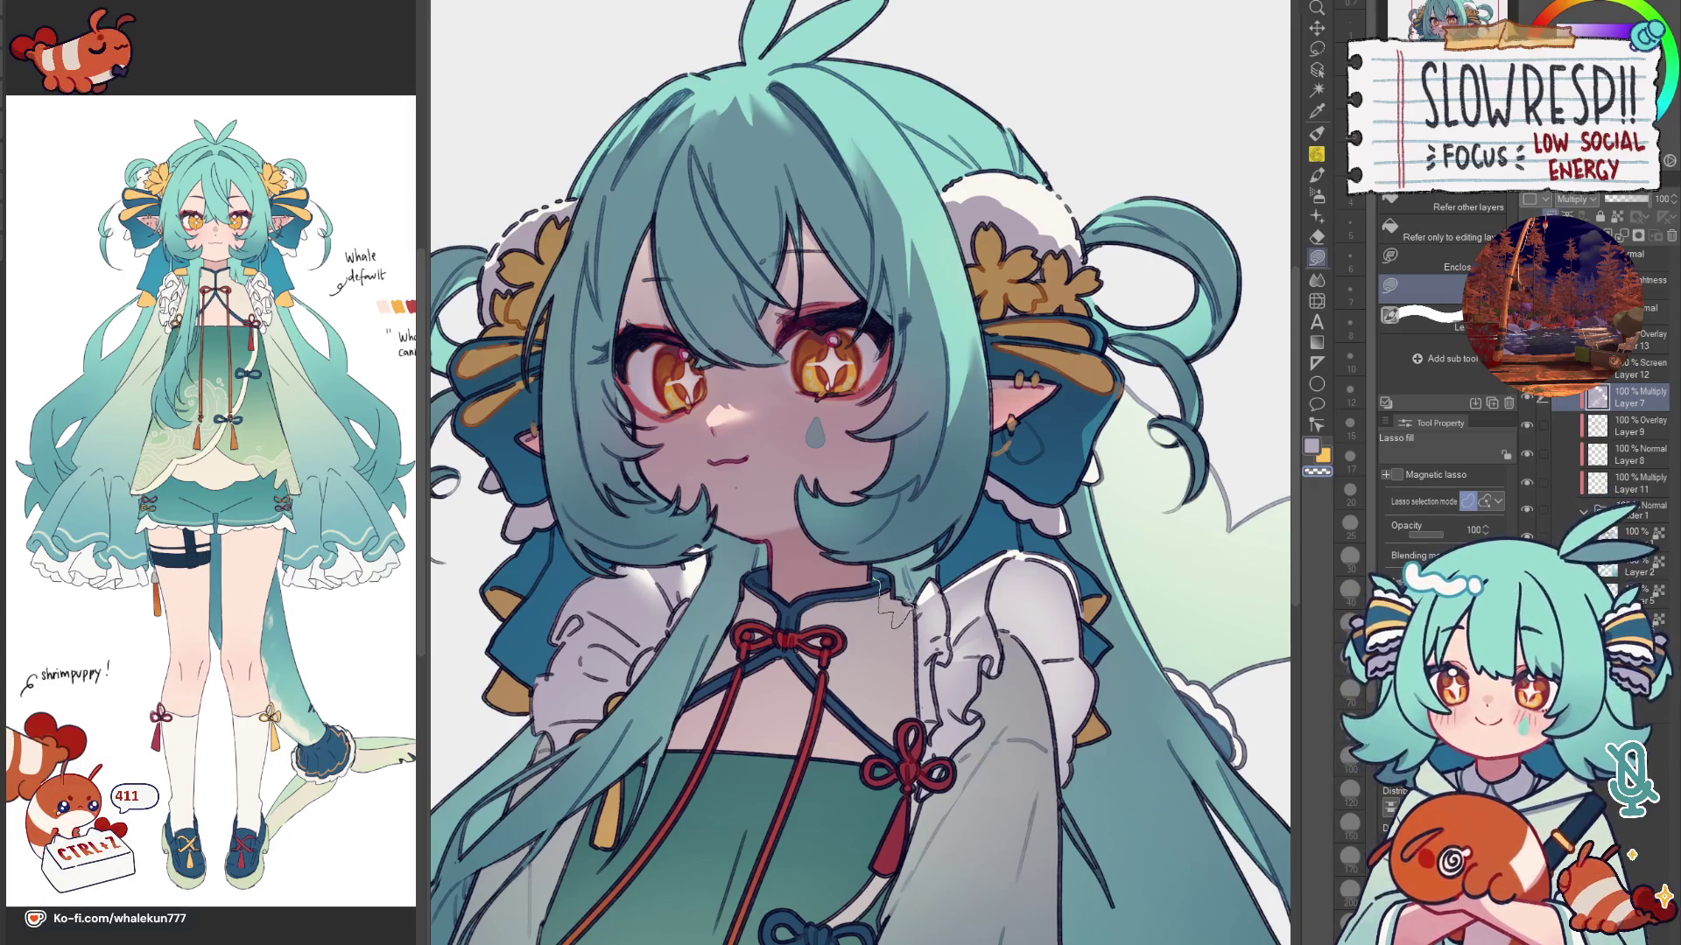
Step: Flip the canvas back and forth to compare the shading, ending on lasso fill
{"action": "key", "text": "h"}
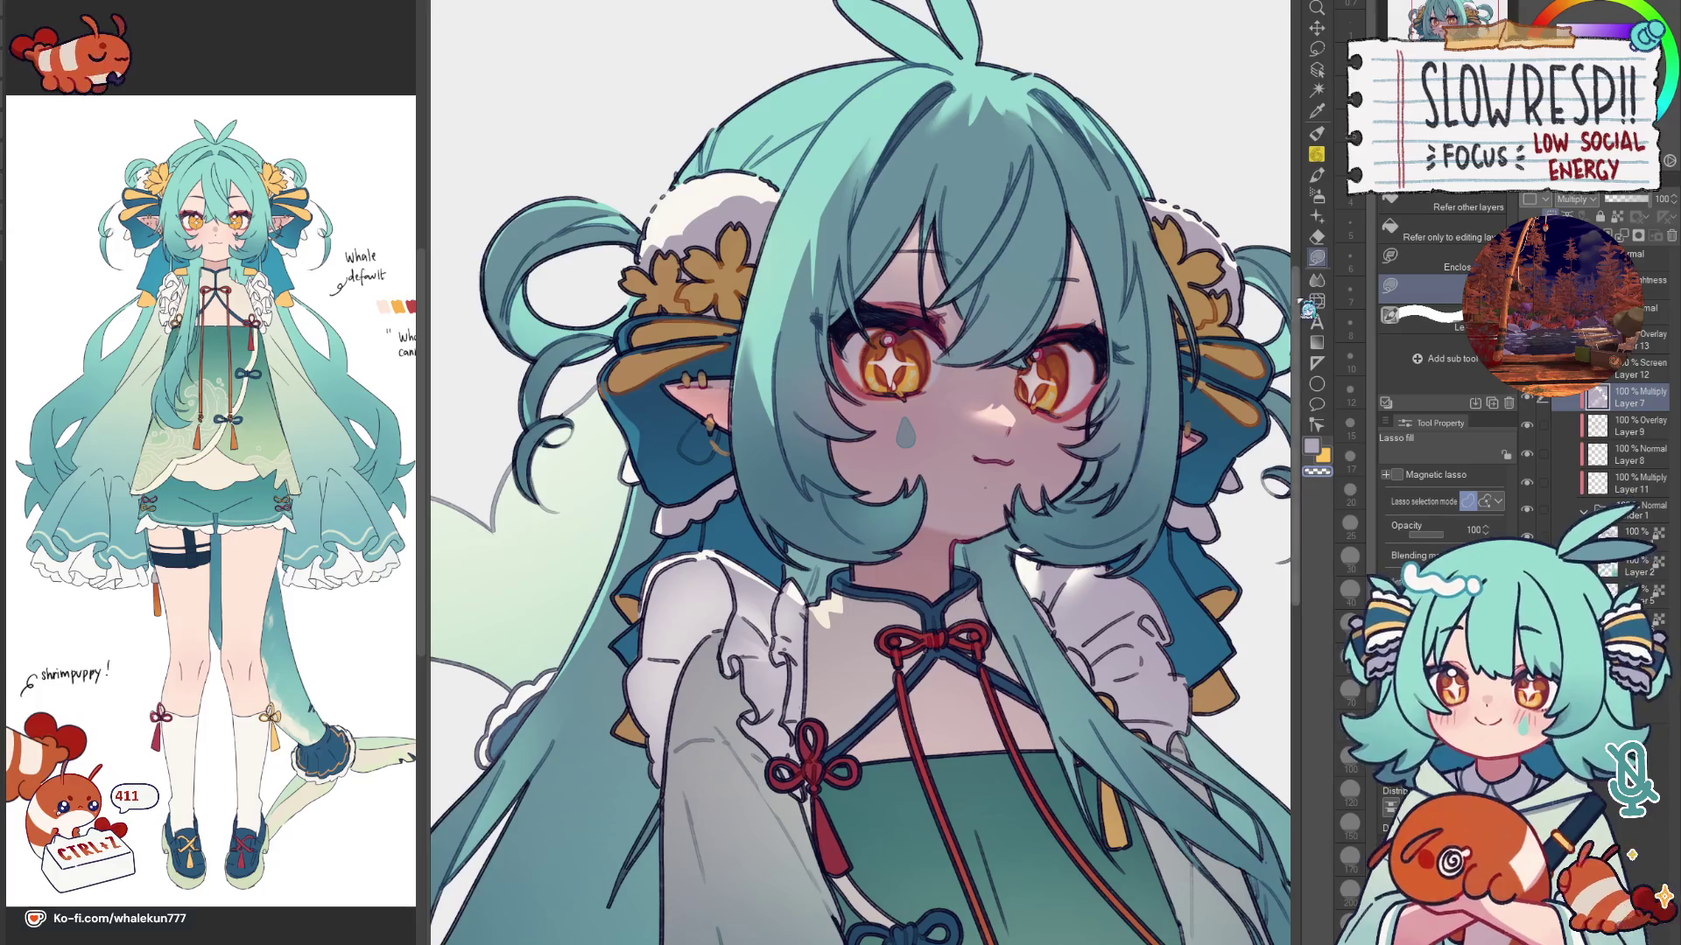
{"action": "left_click", "coordinate": [1317, 281]}
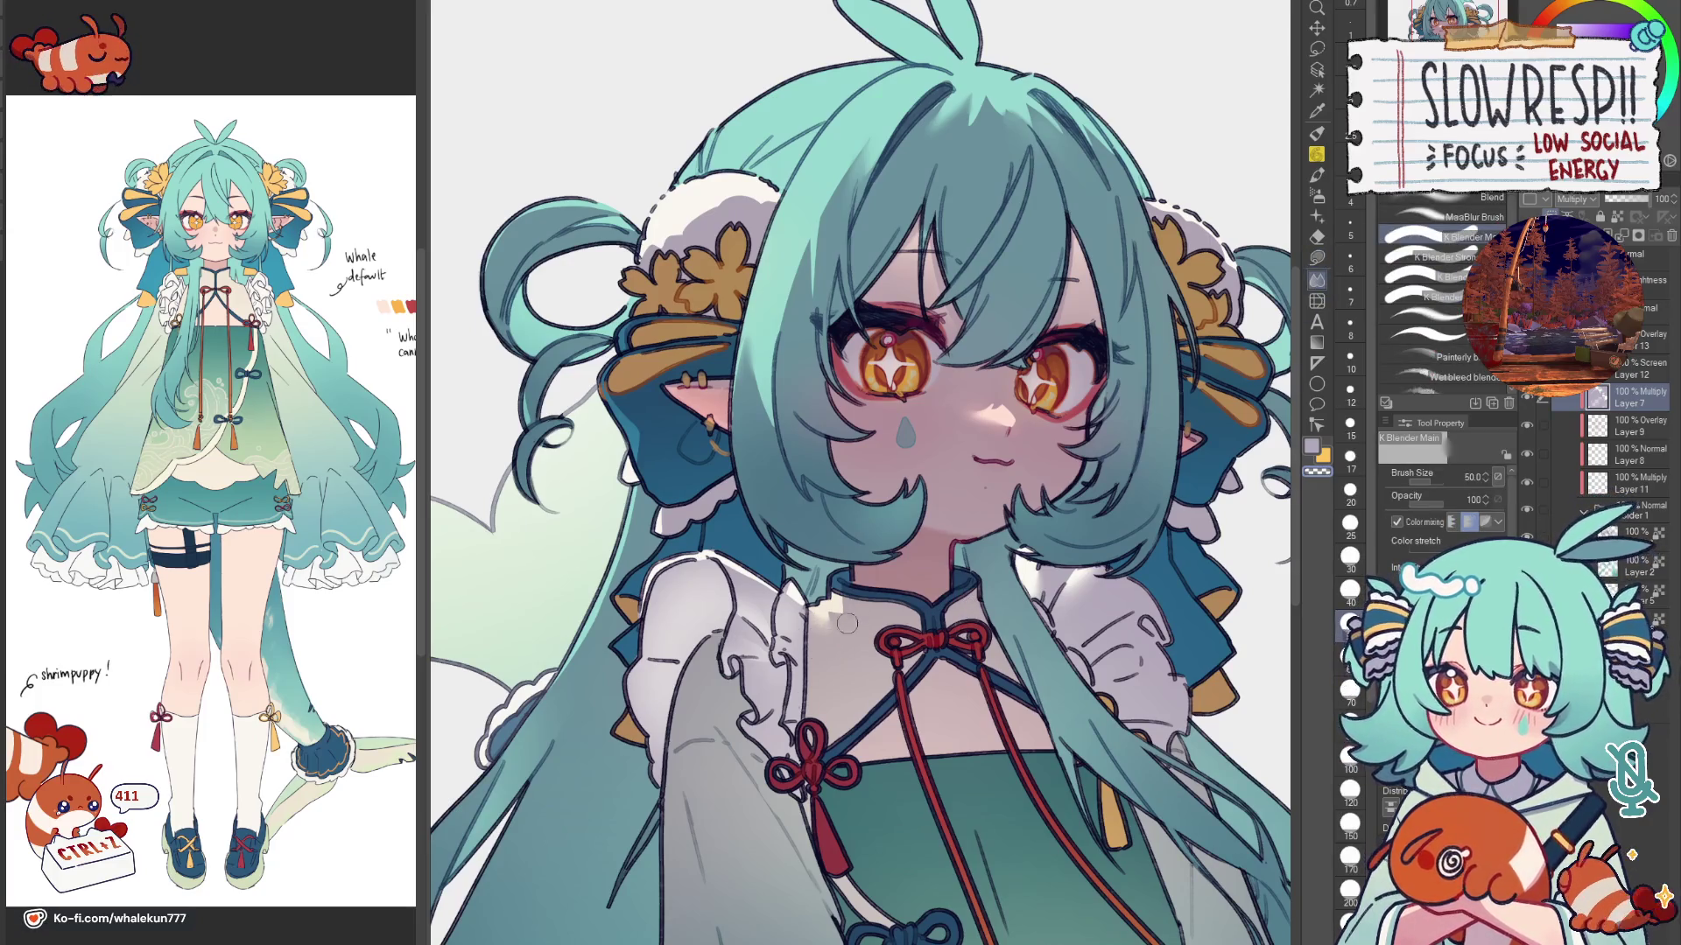
{"action": "key", "text": "h"}
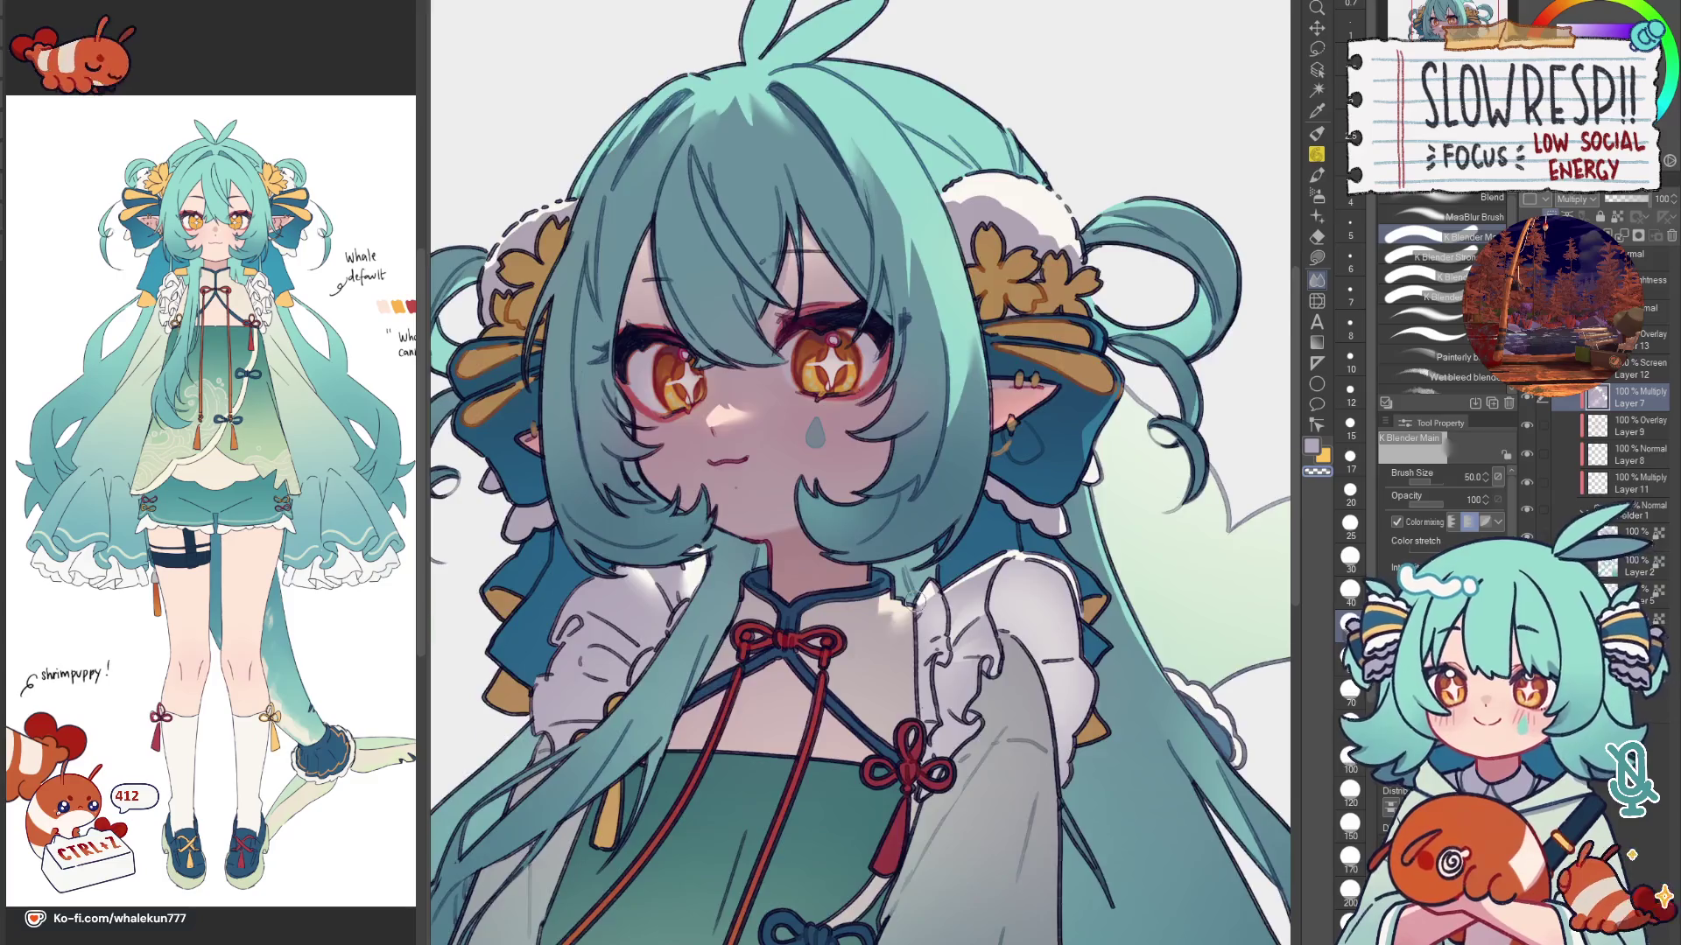
{"action": "key", "text": "h"}
{"action": "key", "text": "m"}
{"action": "key", "text": "h"}
{"action": "key", "text": "h"}
{"action": "scroll", "coordinate": [850, 579], "scroll_direction": "up", "scroll_amount": 2}
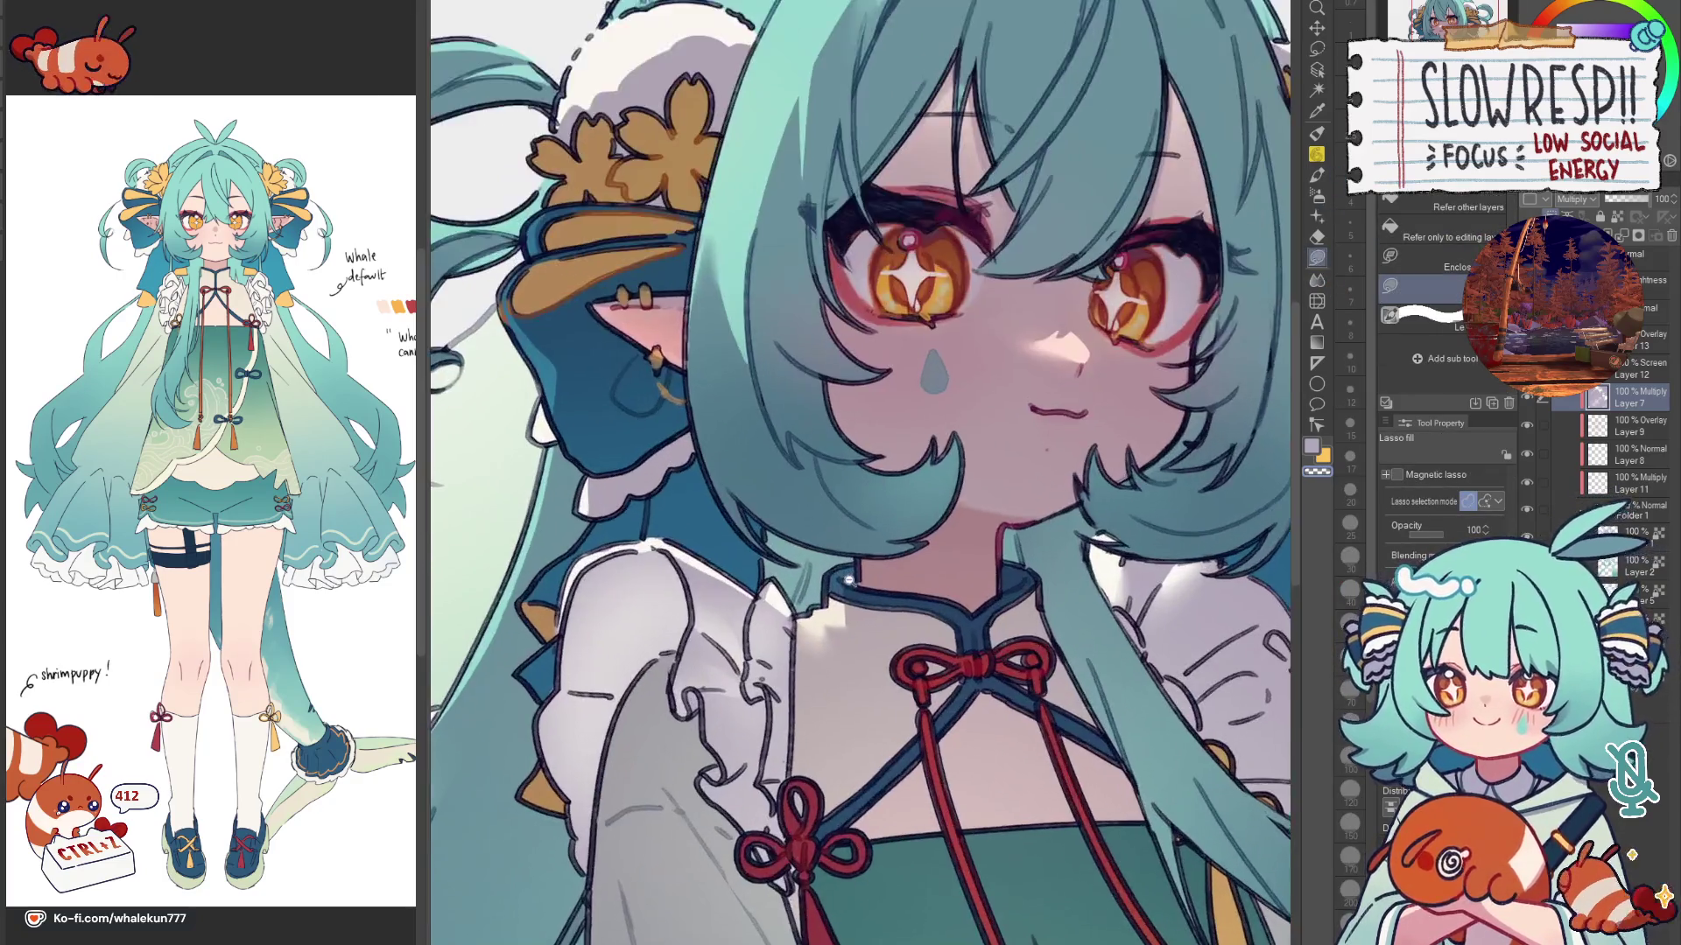
{"action": "key", "text": "h"}
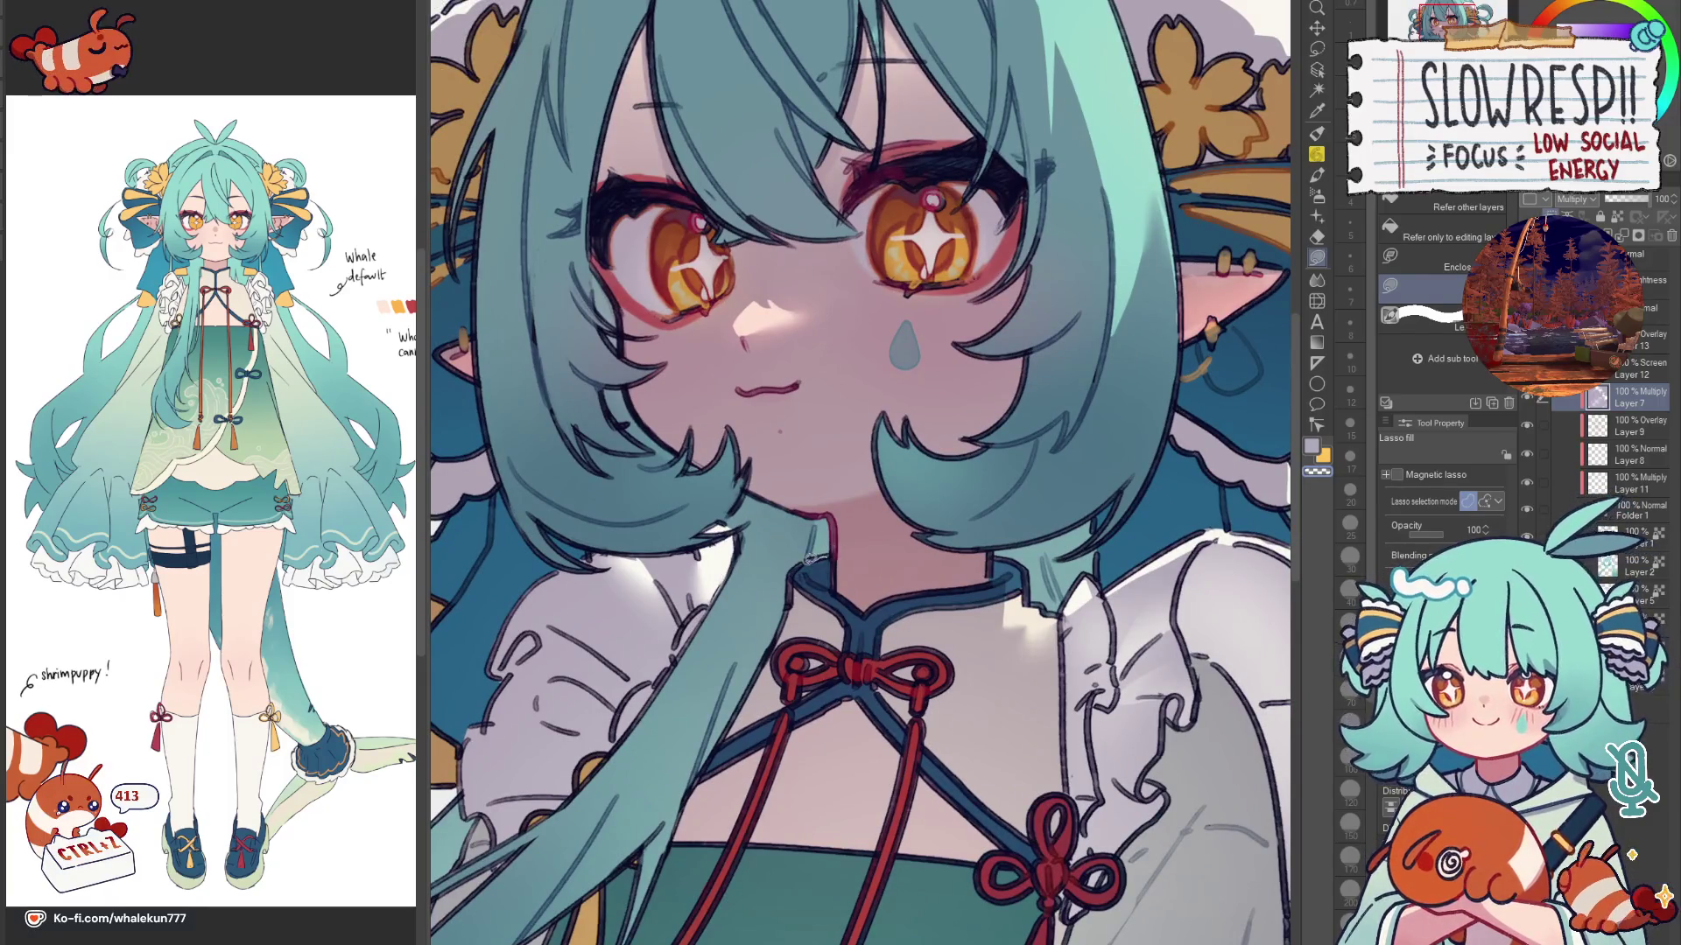
{"action": "key", "text": "h"}
{"action": "key", "text": "h"}
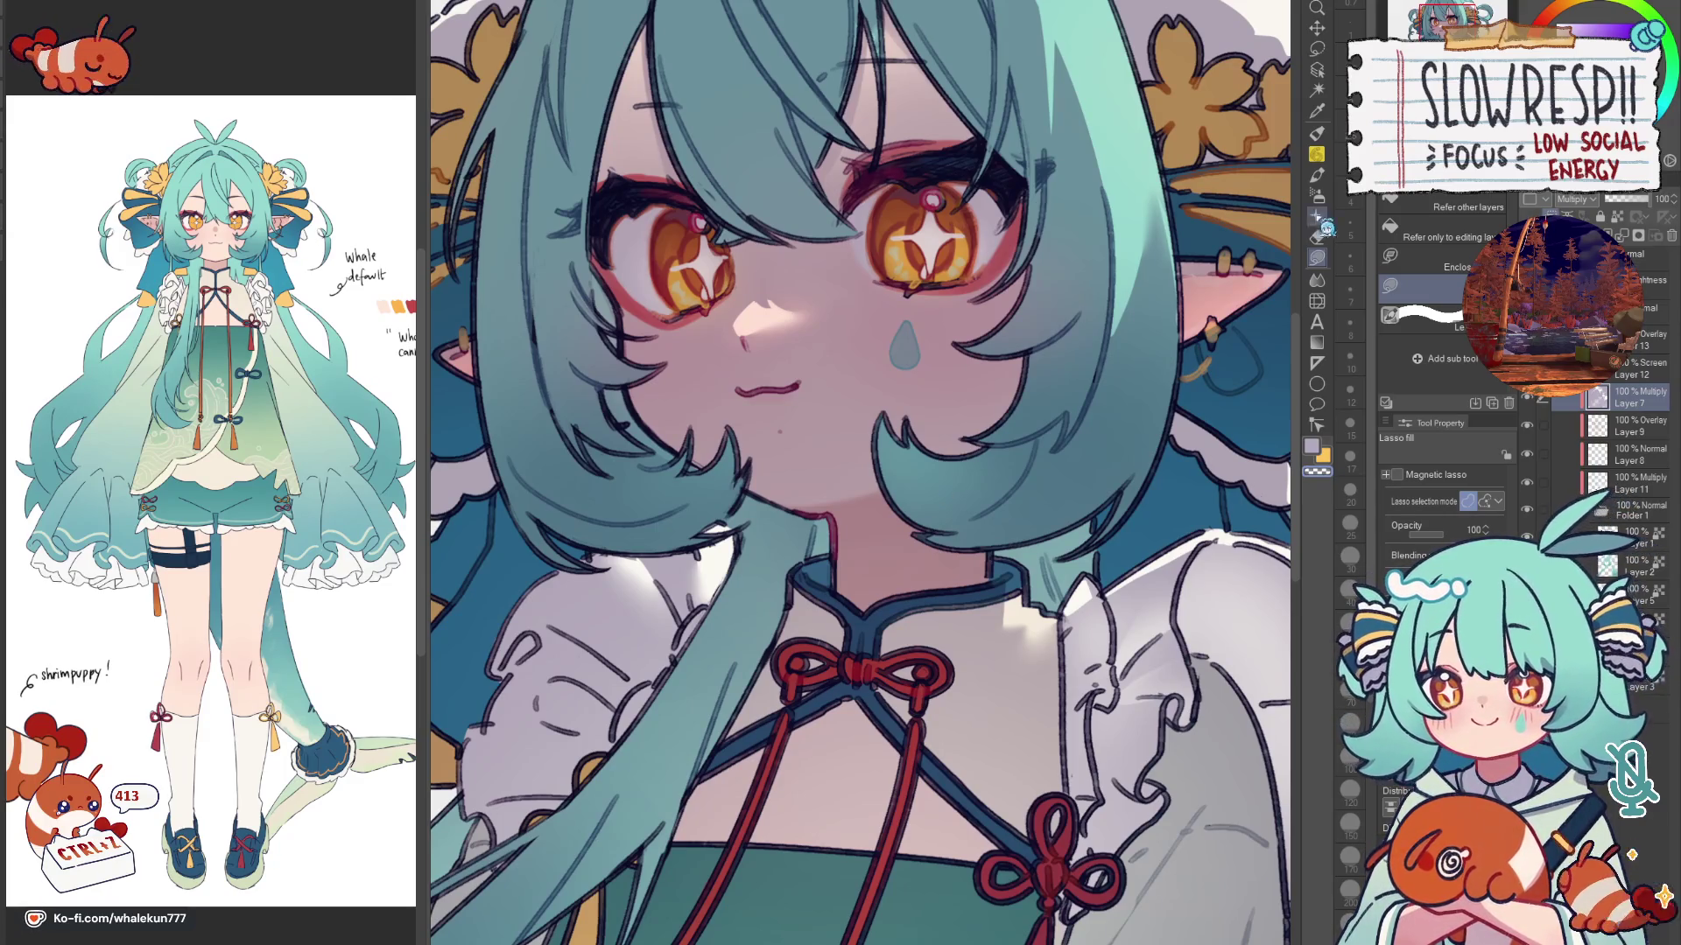
{"action": "scroll", "coordinate": [947, 496], "scroll_direction": "down", "scroll_amount": 1}
{"action": "scroll", "coordinate": [920, 512], "scroll_direction": "down", "scroll_amount": 1}
{"action": "scroll", "coordinate": [875, 530], "scroll_direction": "down", "scroll_amount": 1}
{"action": "scroll", "coordinate": [881, 529], "scroll_direction": "up", "scroll_amount": 1}
{"action": "scroll", "coordinate": [906, 506], "scroll_direction": "up", "scroll_amount": 1}
{"action": "scroll", "coordinate": [939, 479], "scroll_direction": "up", "scroll_amount": 1}
{"action": "scroll", "coordinate": [972, 455], "scroll_direction": "up", "scroll_amount": 1}
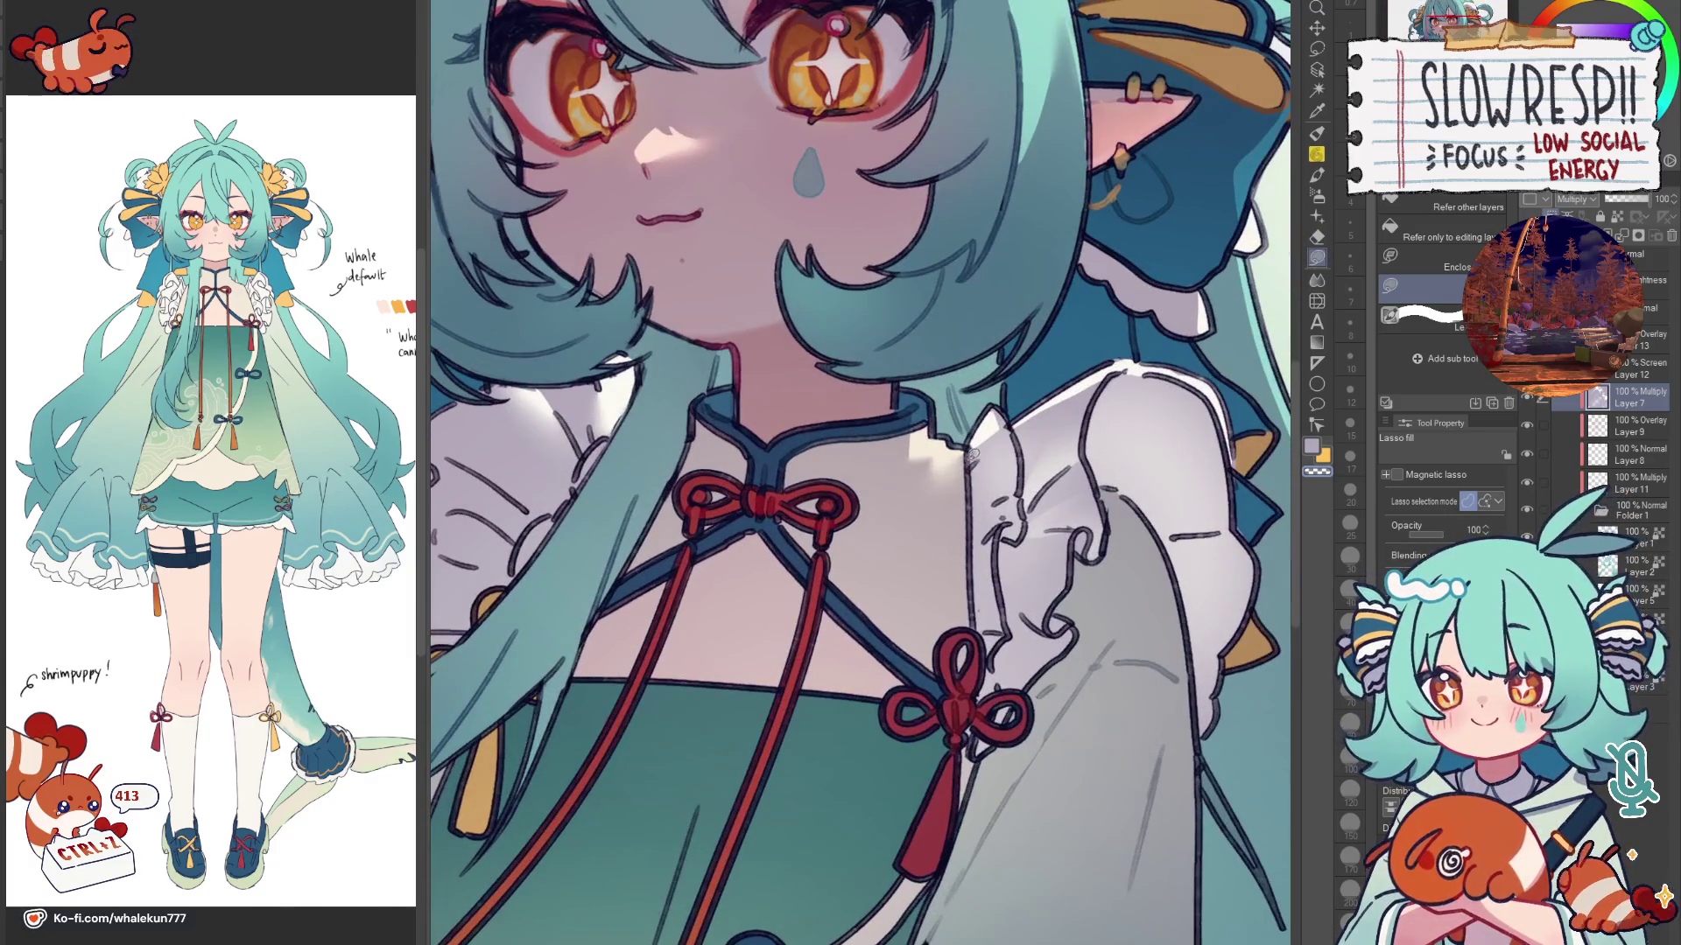
{"action": "scroll", "coordinate": [972, 459], "scroll_direction": "down", "scroll_amount": 2}
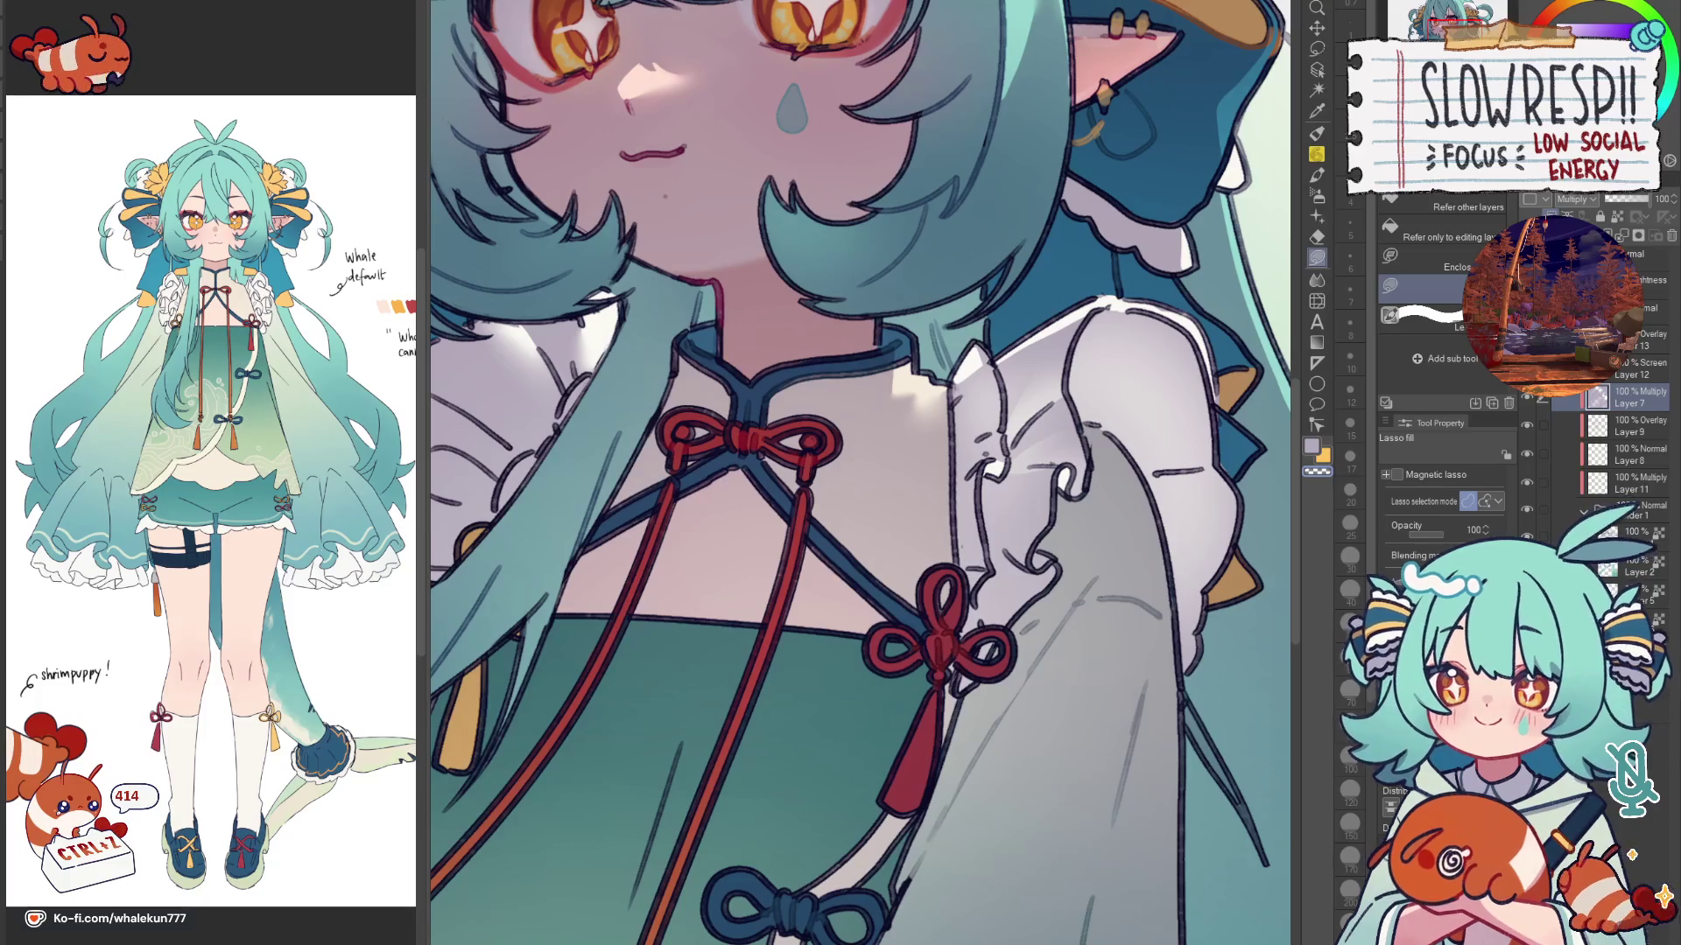
{"action": "scroll", "coordinate": [957, 594], "scroll_direction": "down", "scroll_amount": 2}
{"action": "scroll", "coordinate": [956, 595], "scroll_direction": "down", "scroll_amount": 2}
{"action": "scroll", "coordinate": [957, 594], "scroll_direction": "up", "scroll_amount": 1}
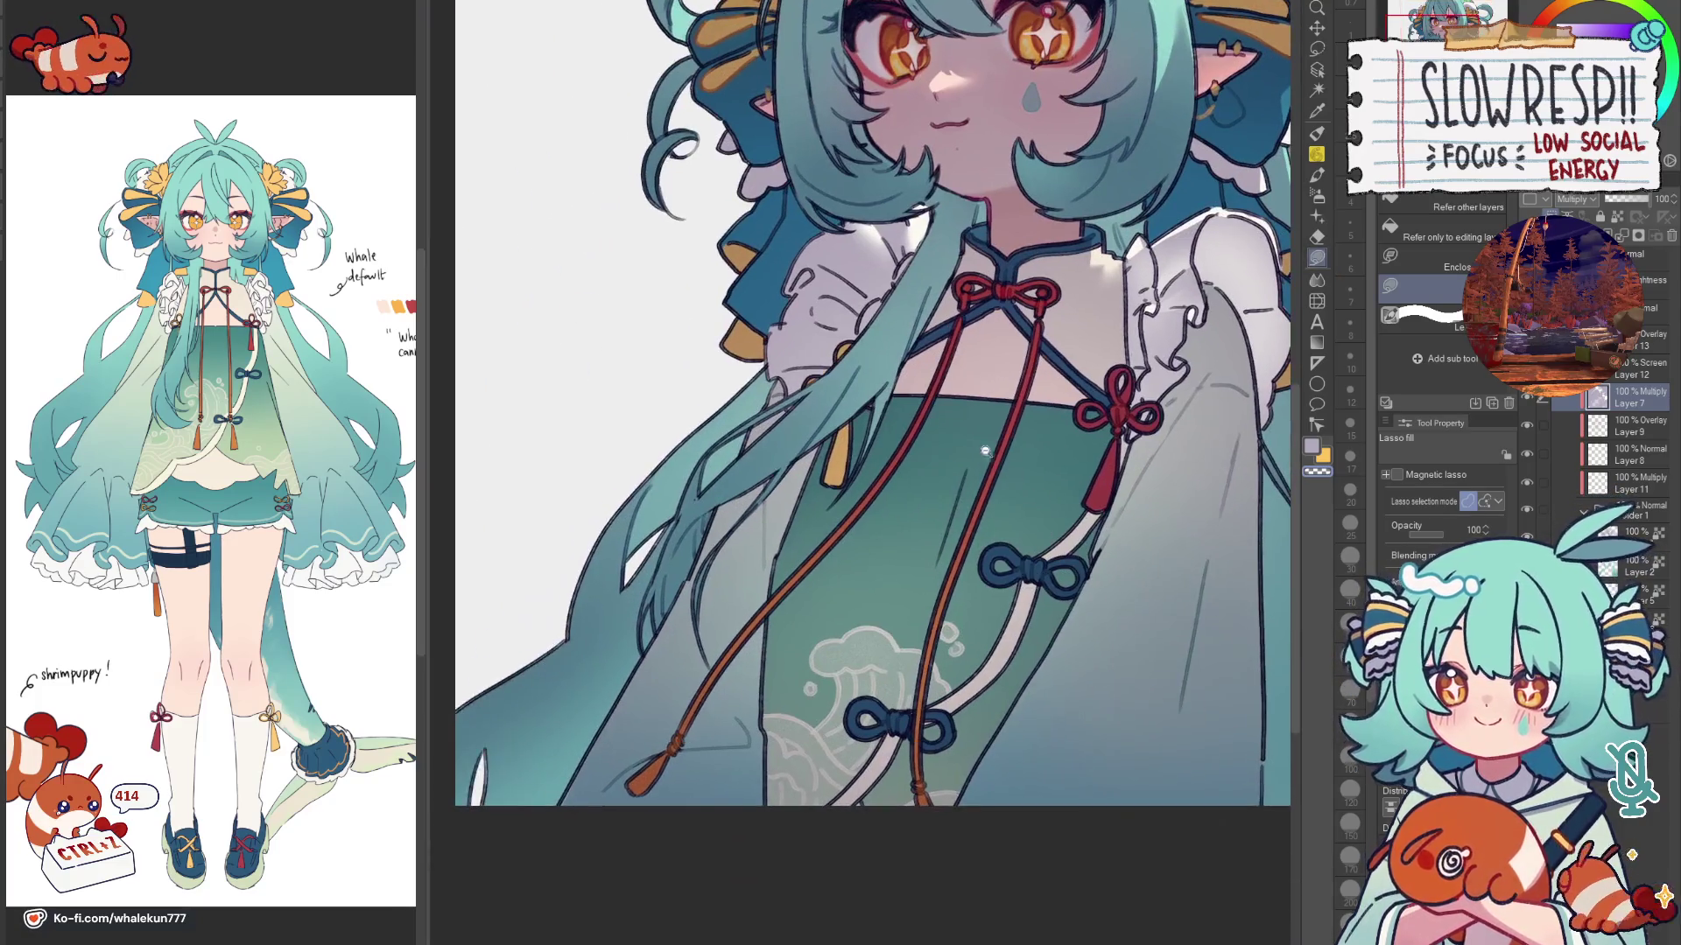
{"action": "scroll", "coordinate": [985, 460], "scroll_direction": "up", "scroll_amount": 1}
{"action": "scroll", "coordinate": [971, 411], "scroll_direction": "up", "scroll_amount": 1}
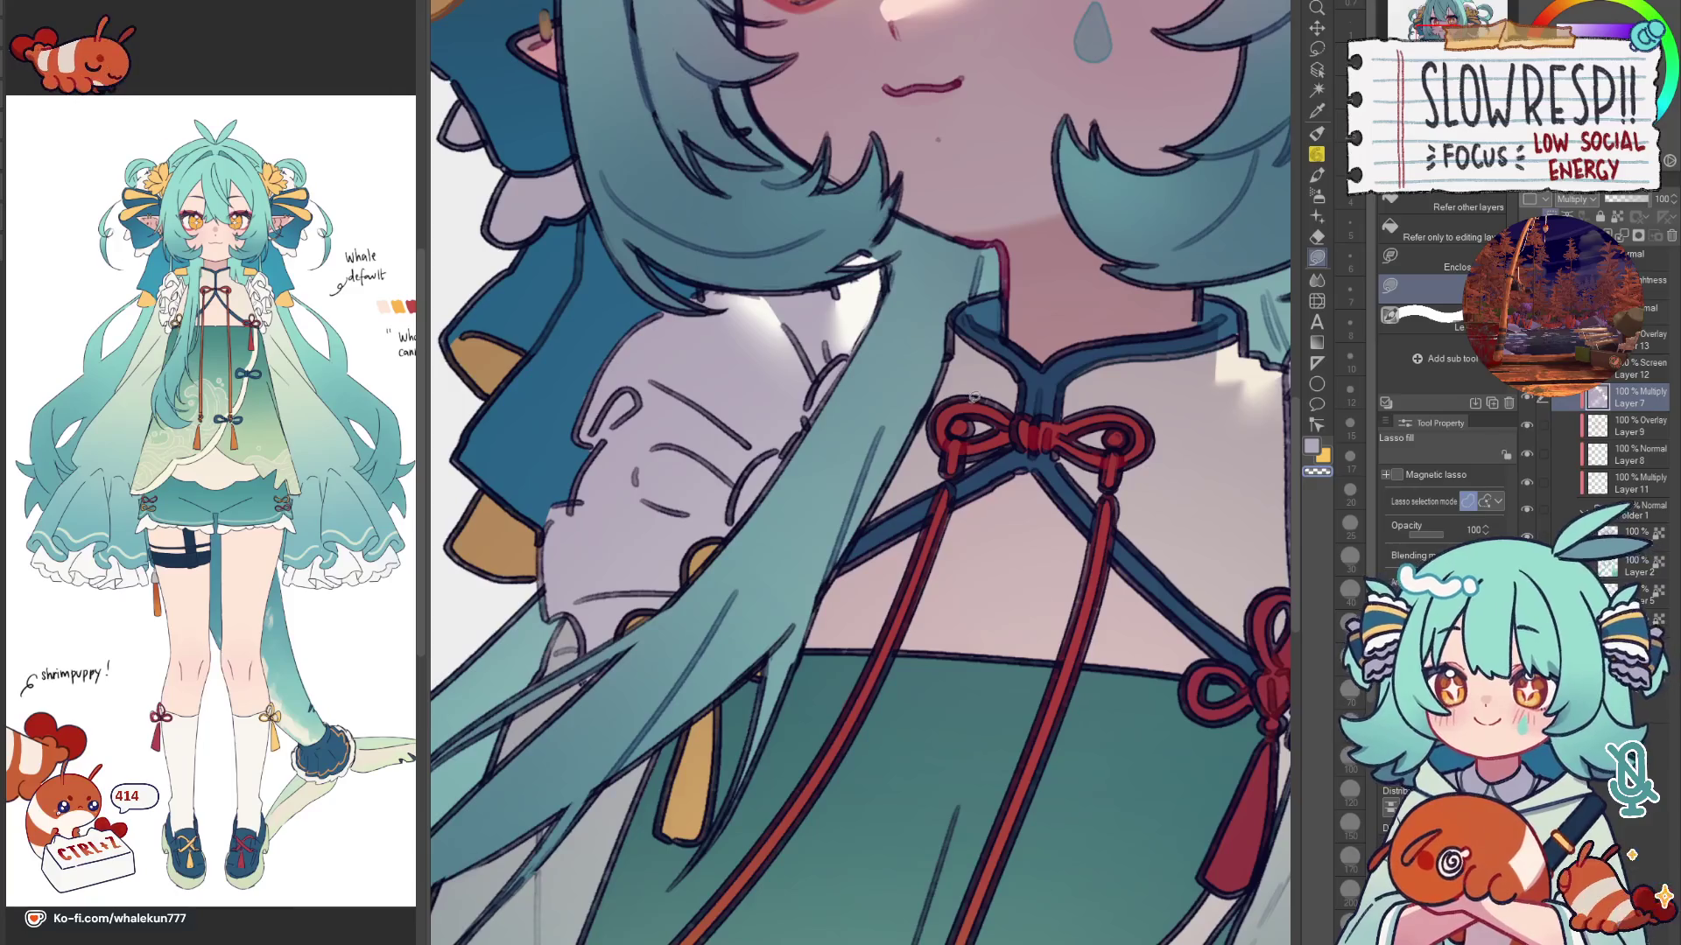
{"action": "left_click_drag", "start_coordinate": [938, 436], "coordinate": [945, 493]}
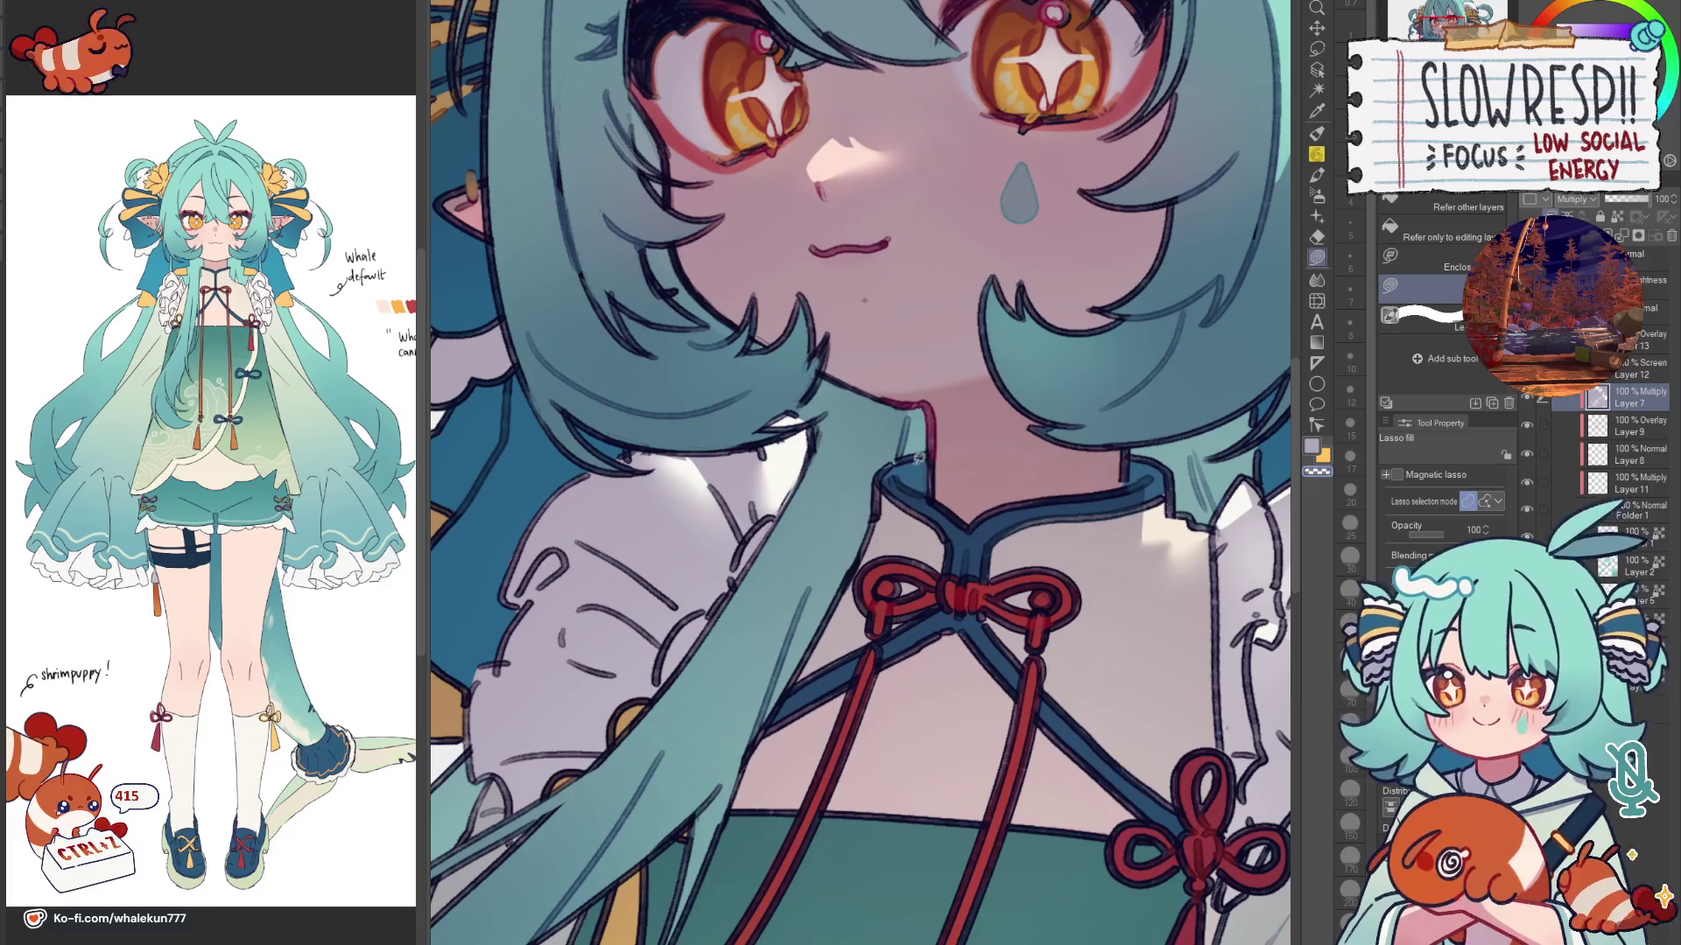
{"action": "key", "text": "ctrl+0"}
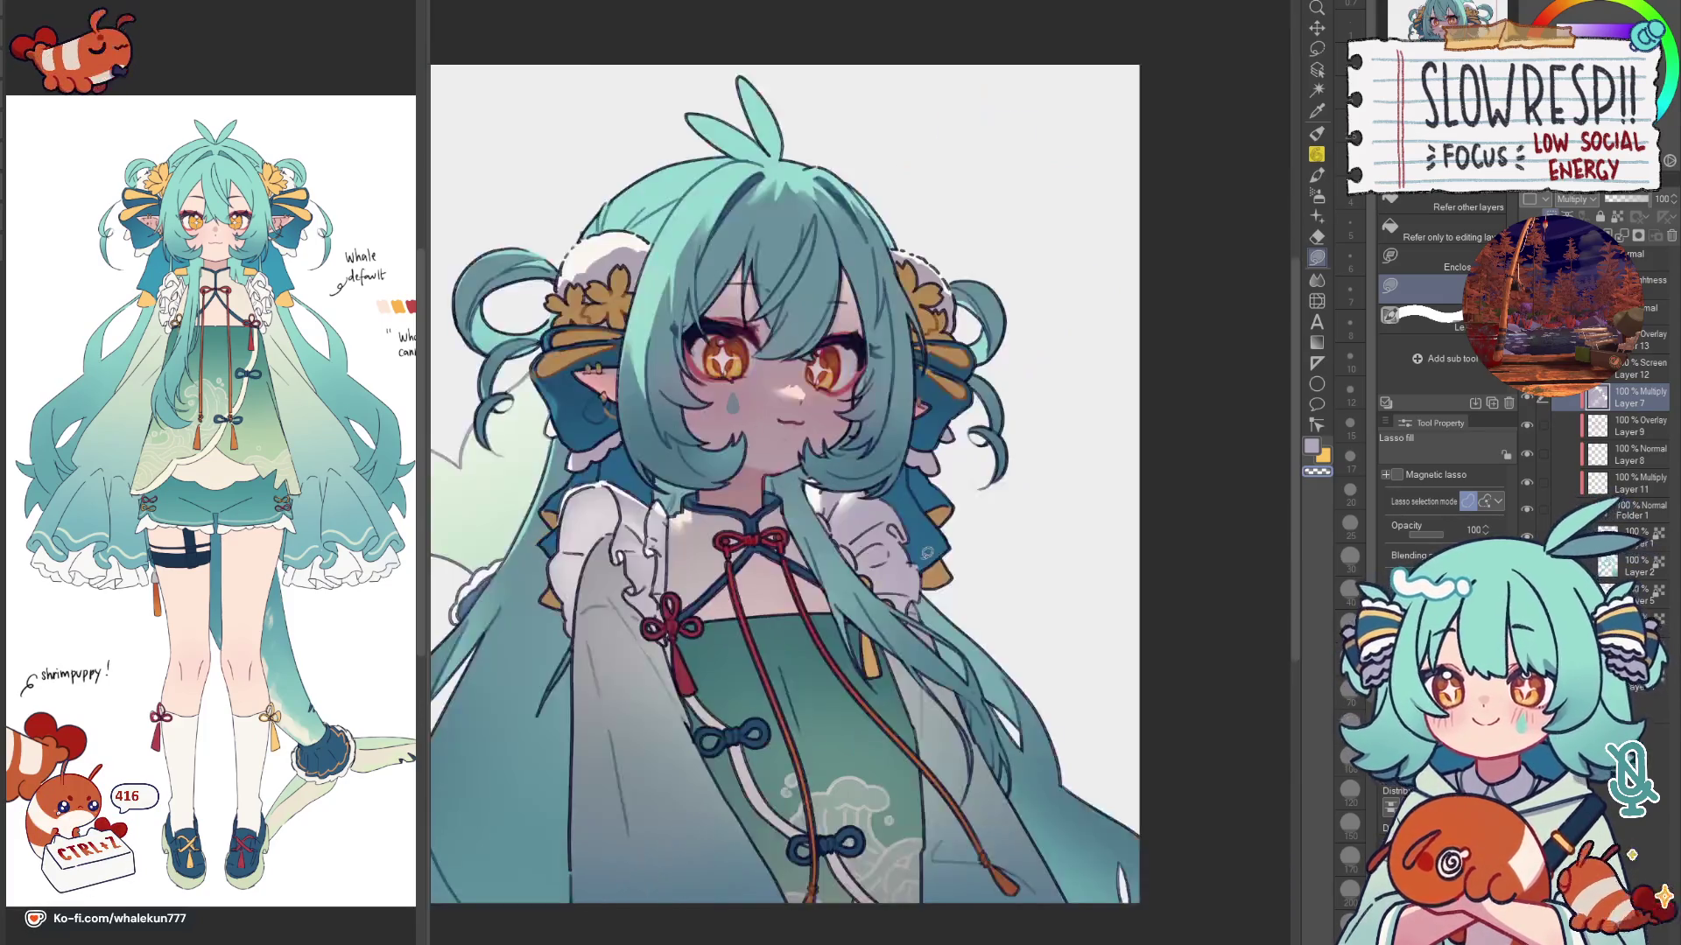
{"action": "scroll", "coordinate": [866, 623], "scroll_direction": "up", "scroll_amount": 2}
{"action": "scroll", "coordinate": [866, 622], "scroll_direction": "up", "scroll_amount": 2}
{"action": "scroll", "coordinate": [903, 479], "scroll_direction": "up", "scroll_amount": 2}
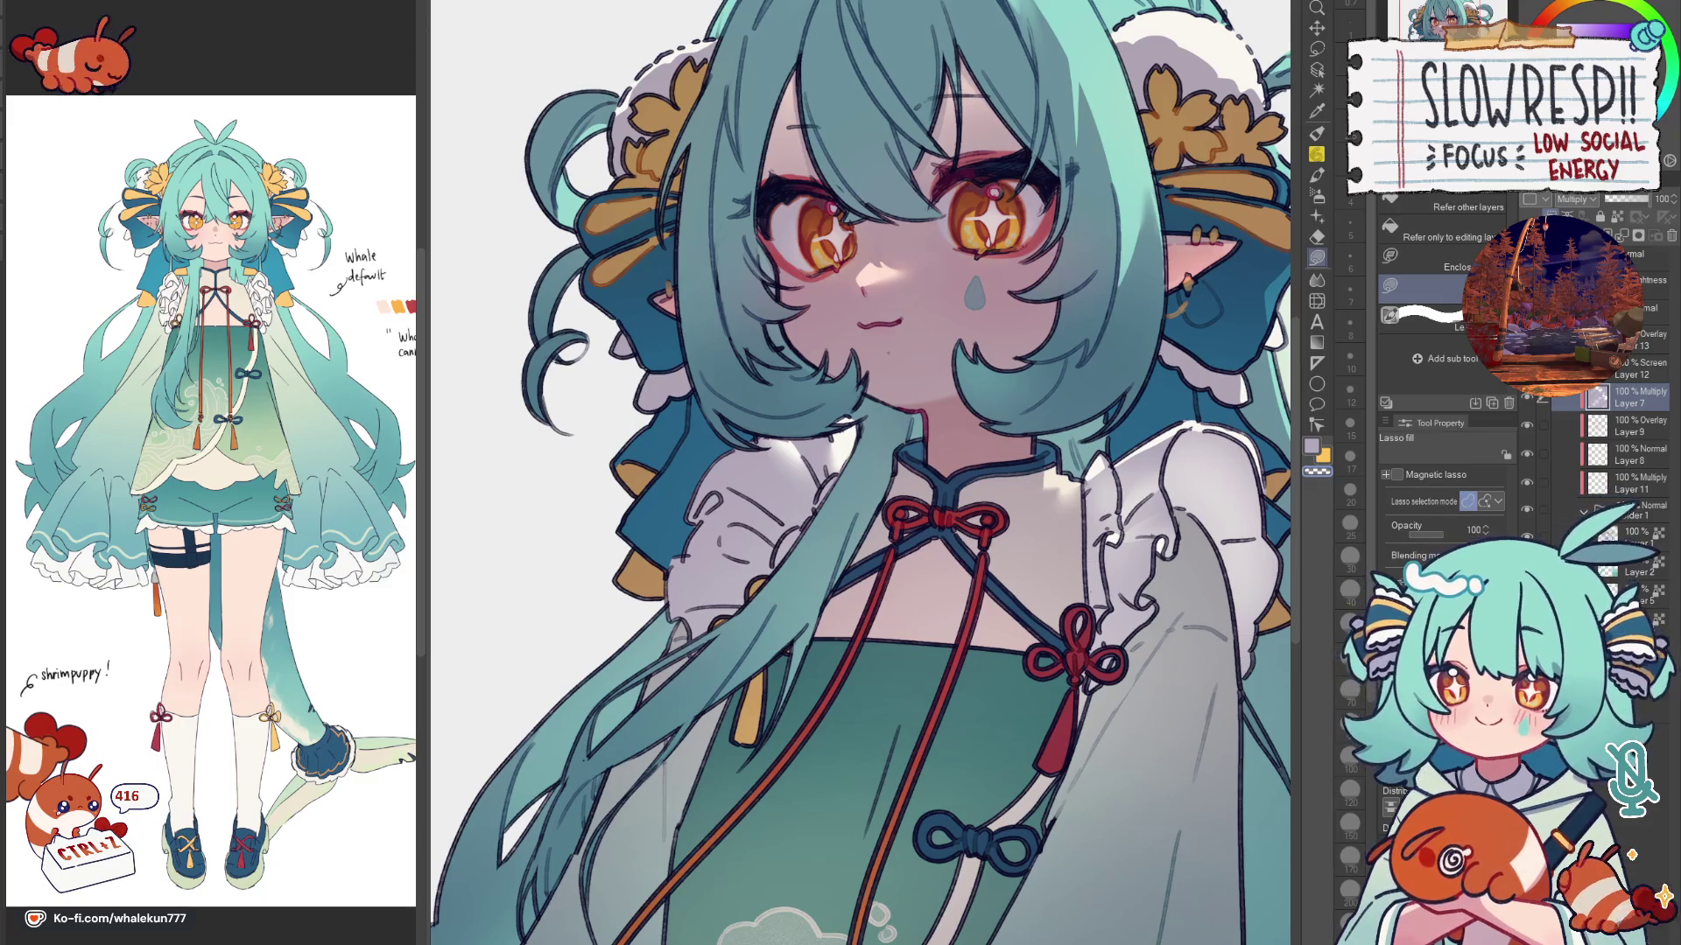
{"action": "scroll", "coordinate": [959, 184], "scroll_direction": "down", "scroll_amount": 2}
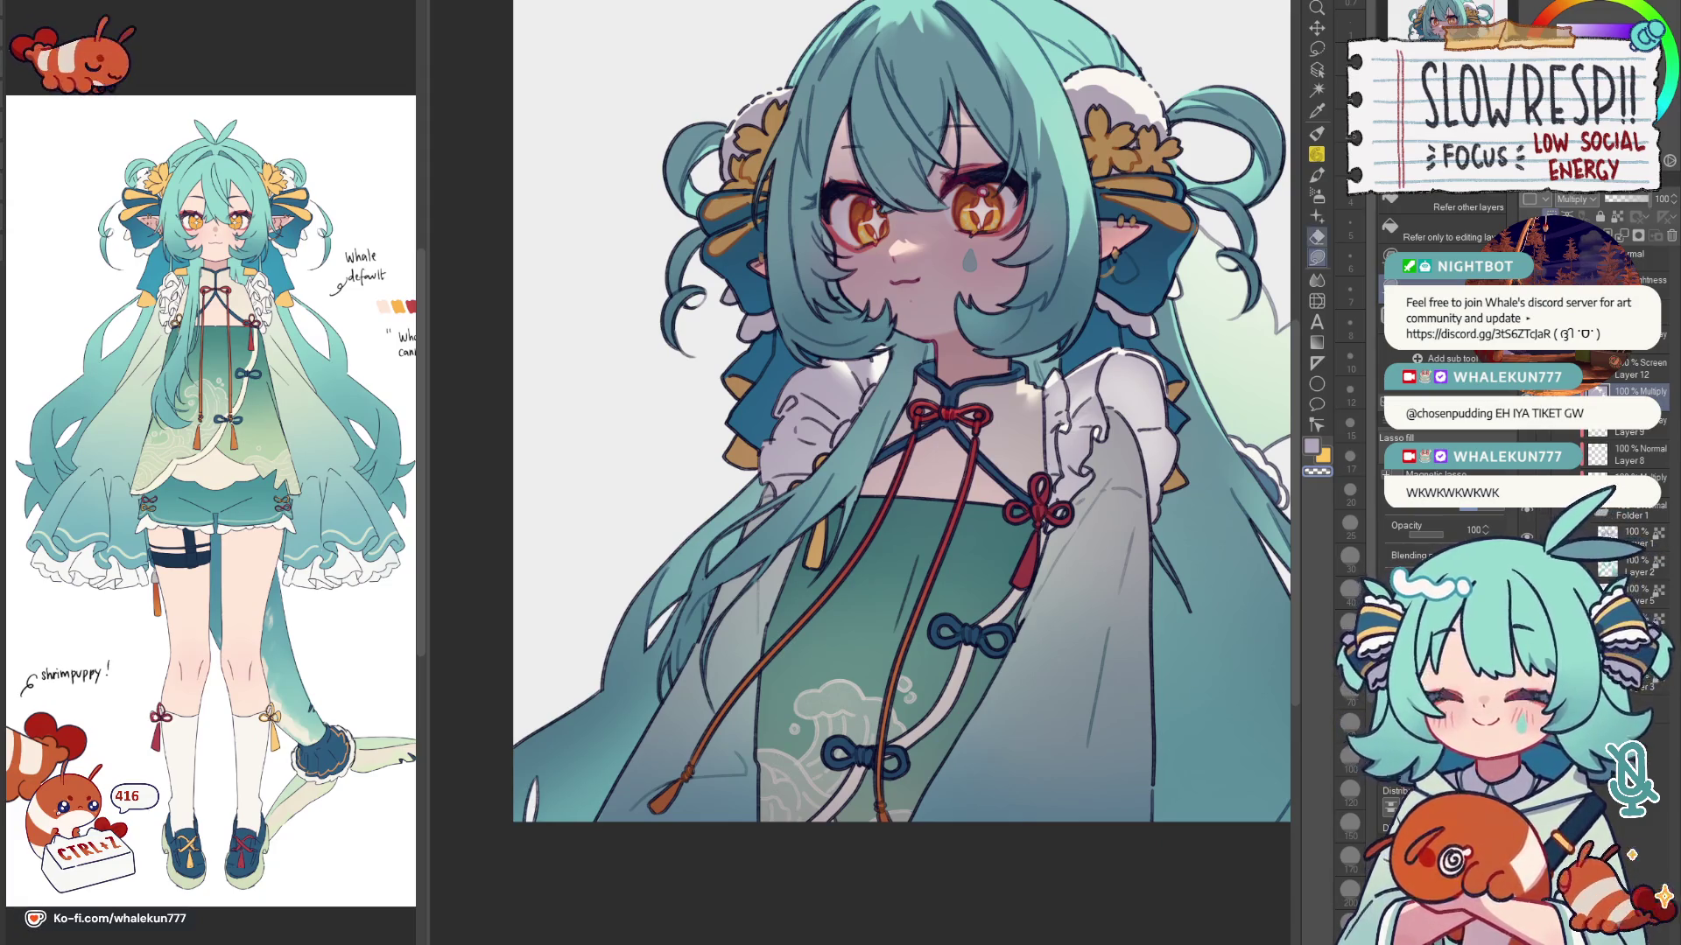
{"action": "scroll", "coordinate": [860, 473], "scroll_direction": "down", "scroll_amount": 2}
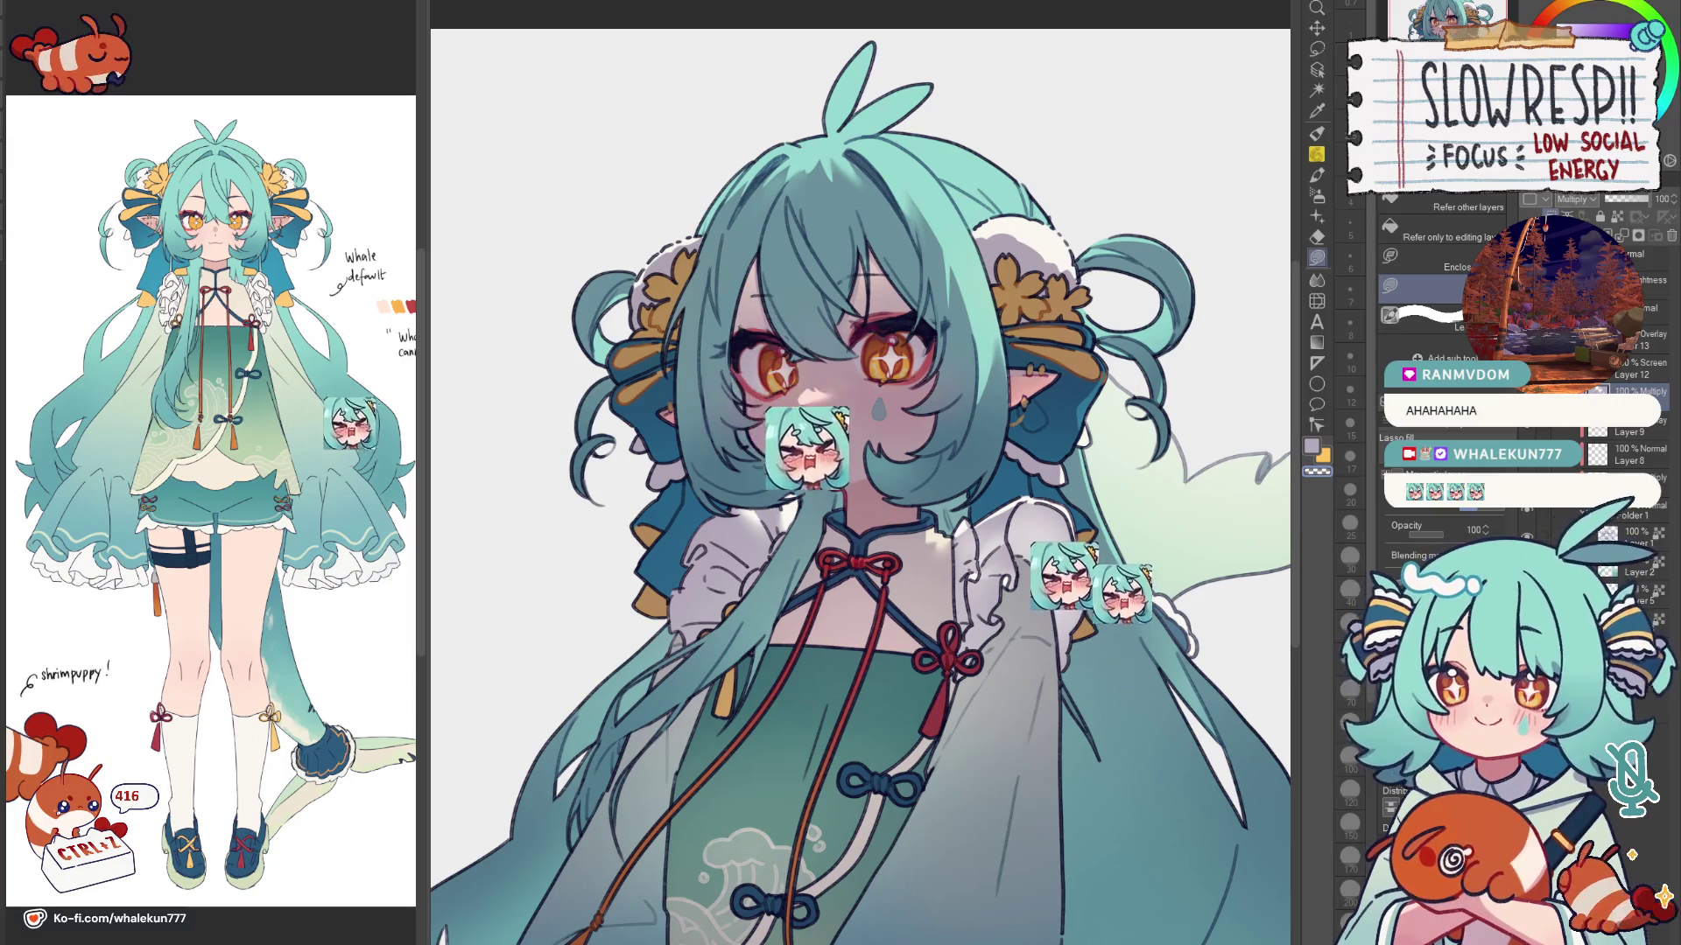
Step: Undo the last stroke and lasso-fill a light highlight streak diagonally down the dress
{"action": "left_click_drag", "start_coordinate": [1001, 611], "coordinate": [1001, 527]}
{"action": "scroll", "coordinate": [1001, 526], "scroll_direction": "up", "scroll_amount": 2}
{"action": "scroll", "coordinate": [1001, 525], "scroll_direction": "up", "scroll_amount": 2}
{"action": "scroll", "coordinate": [1135, 637], "scroll_direction": "down", "scroll_amount": 6}
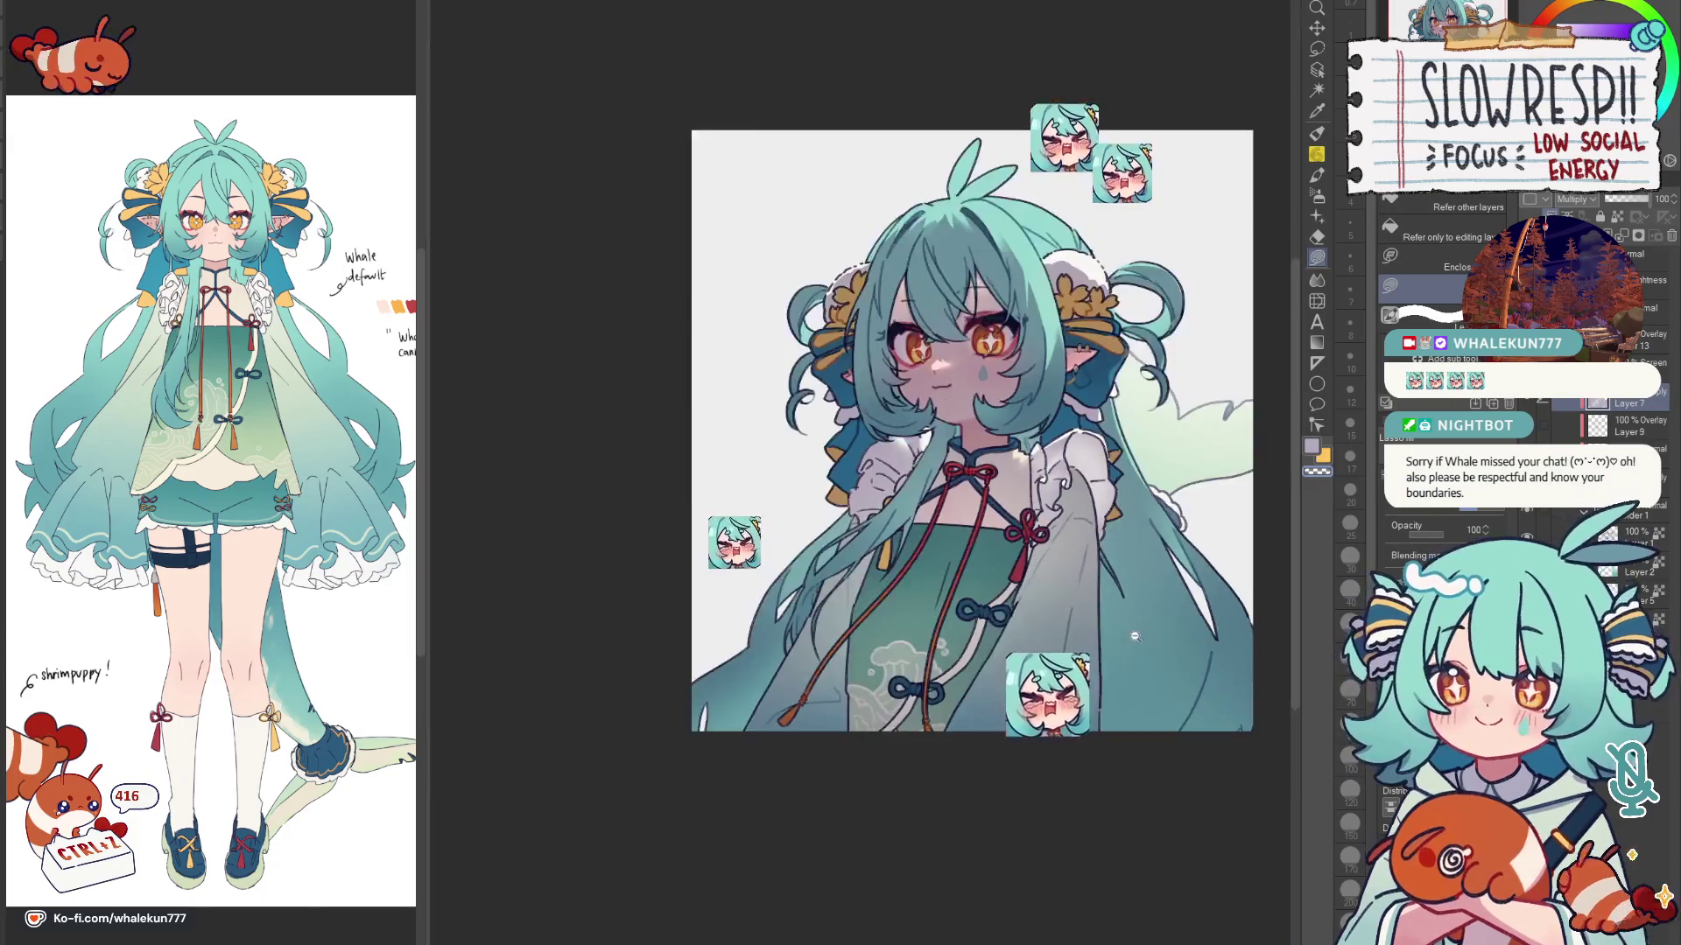
{"action": "left_click_drag", "start_coordinate": [1135, 636], "coordinate": [1028, 611]}
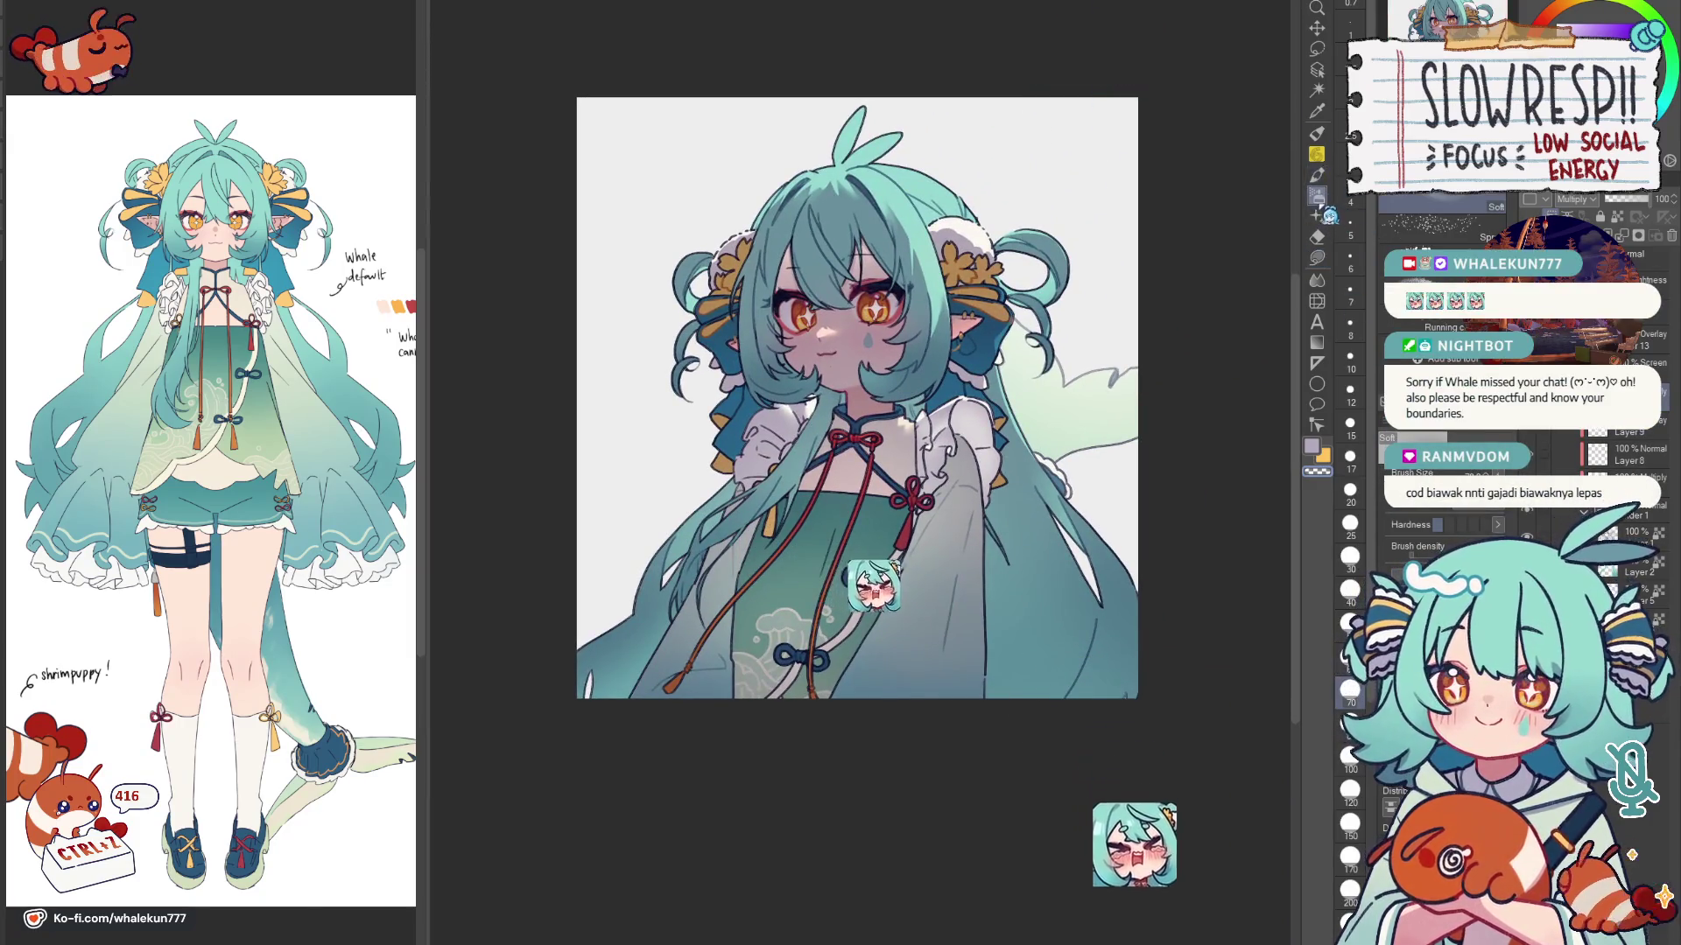
{"action": "key", "text": "h"}
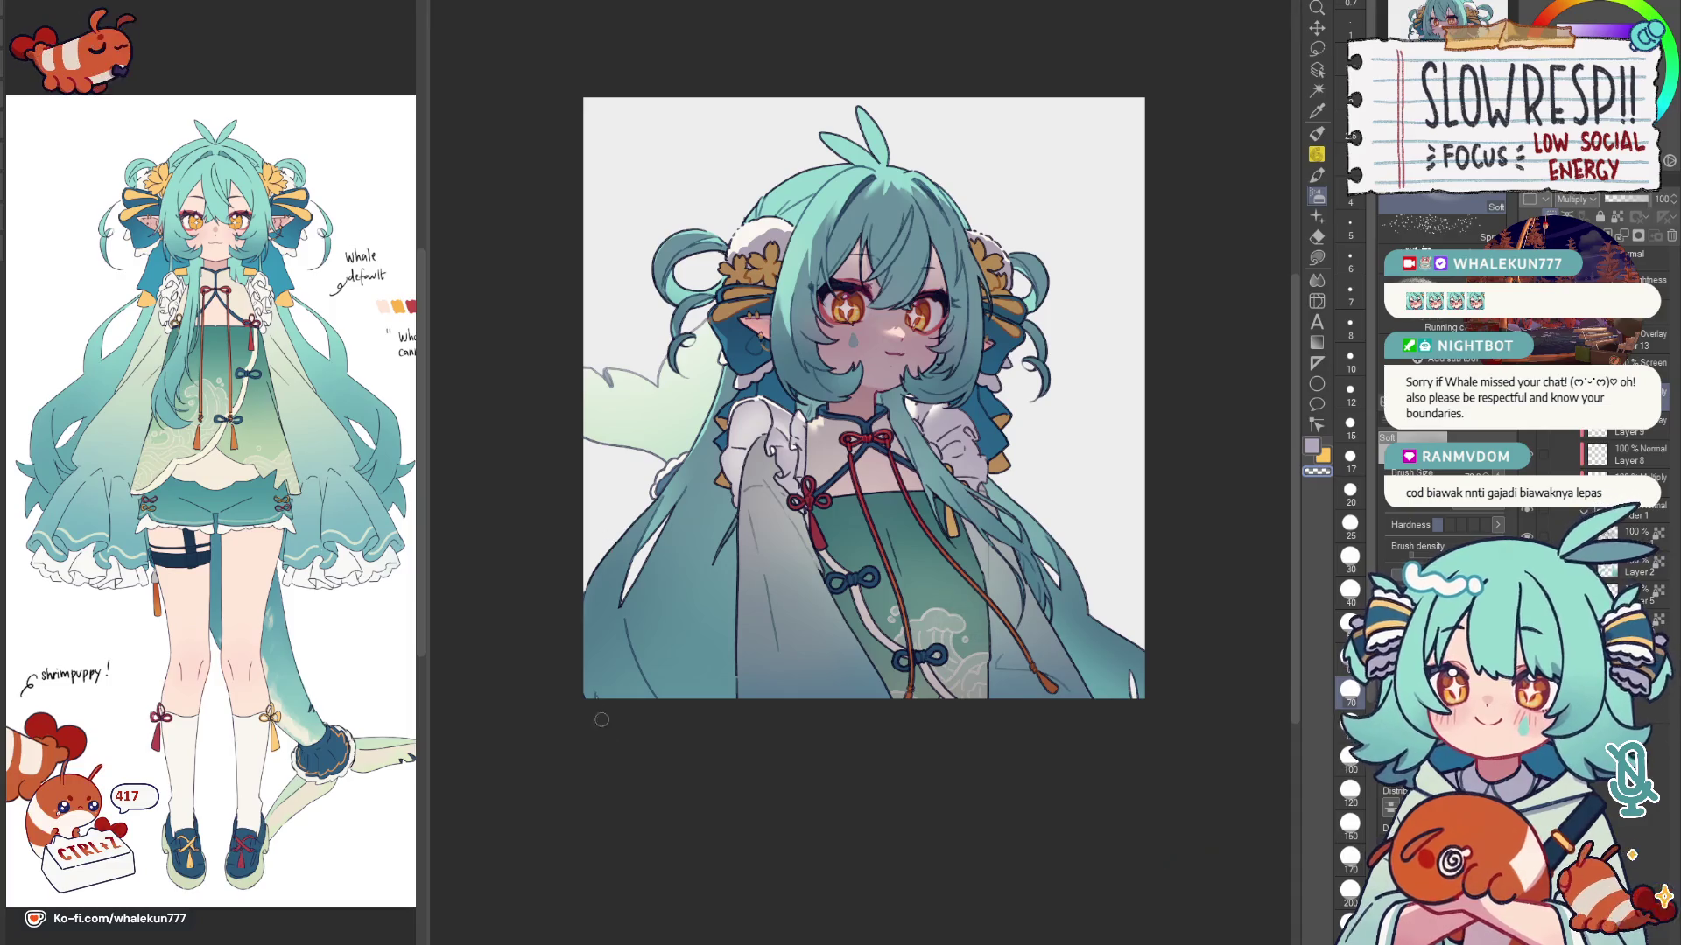
{"action": "key", "text": "h"}
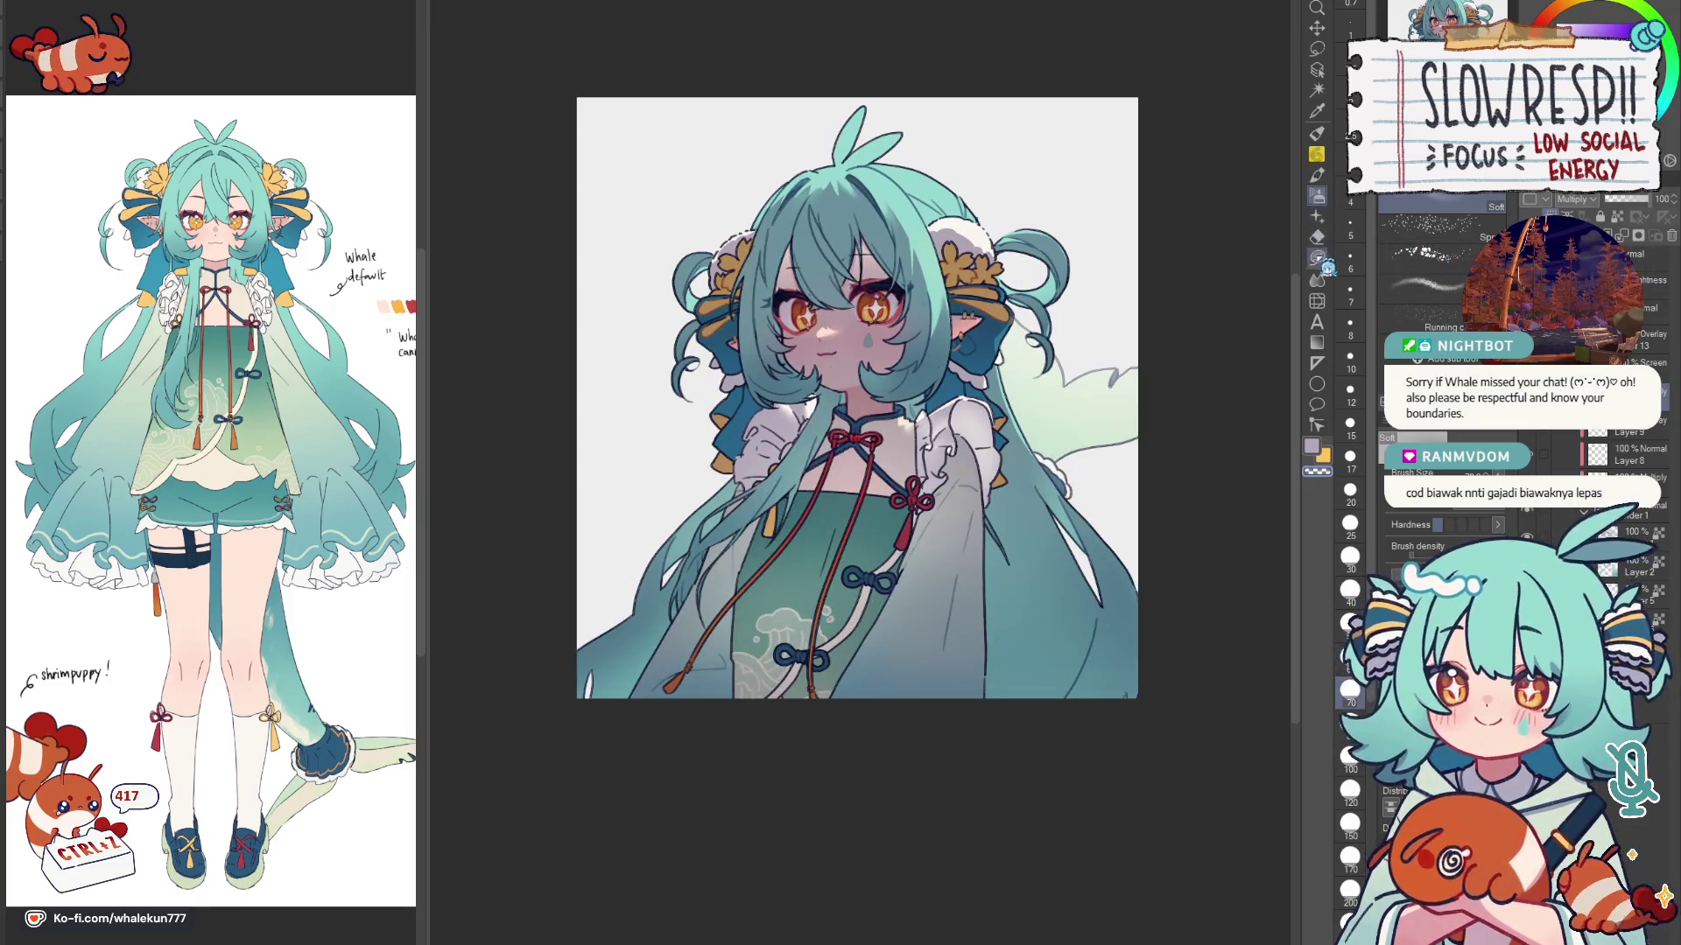
{"action": "left_click", "coordinate": [1318, 259]}
{"action": "scroll", "coordinate": [948, 509], "scroll_direction": "up", "scroll_amount": 2}
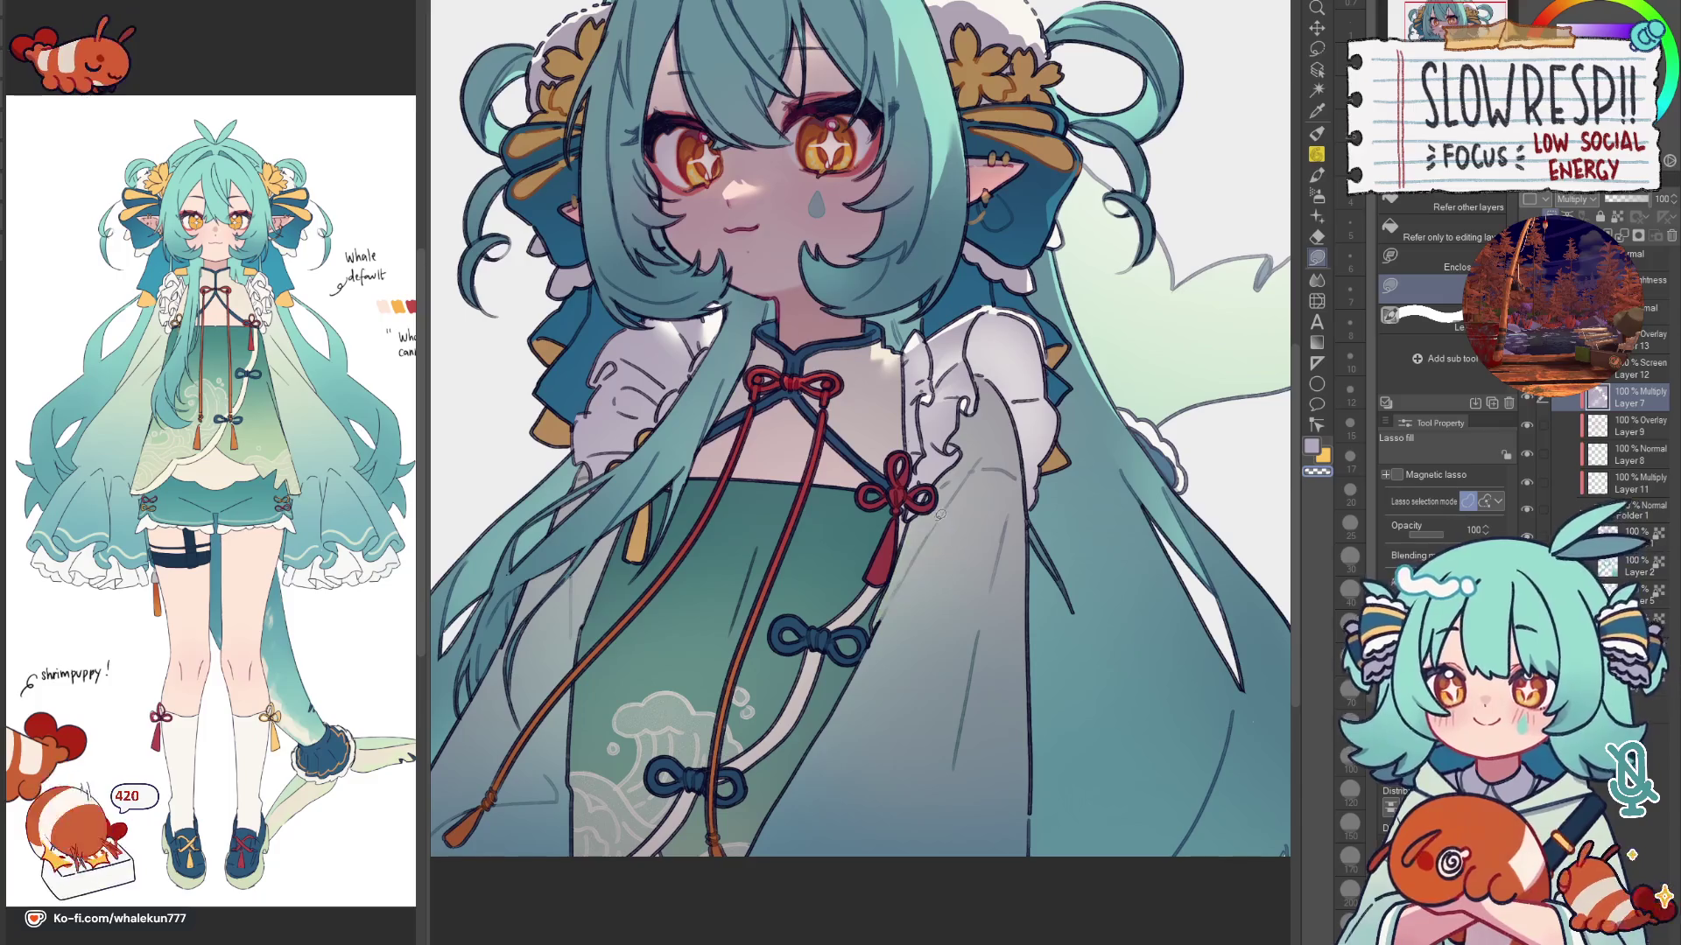
{"action": "key", "text": "ctrl+z"}
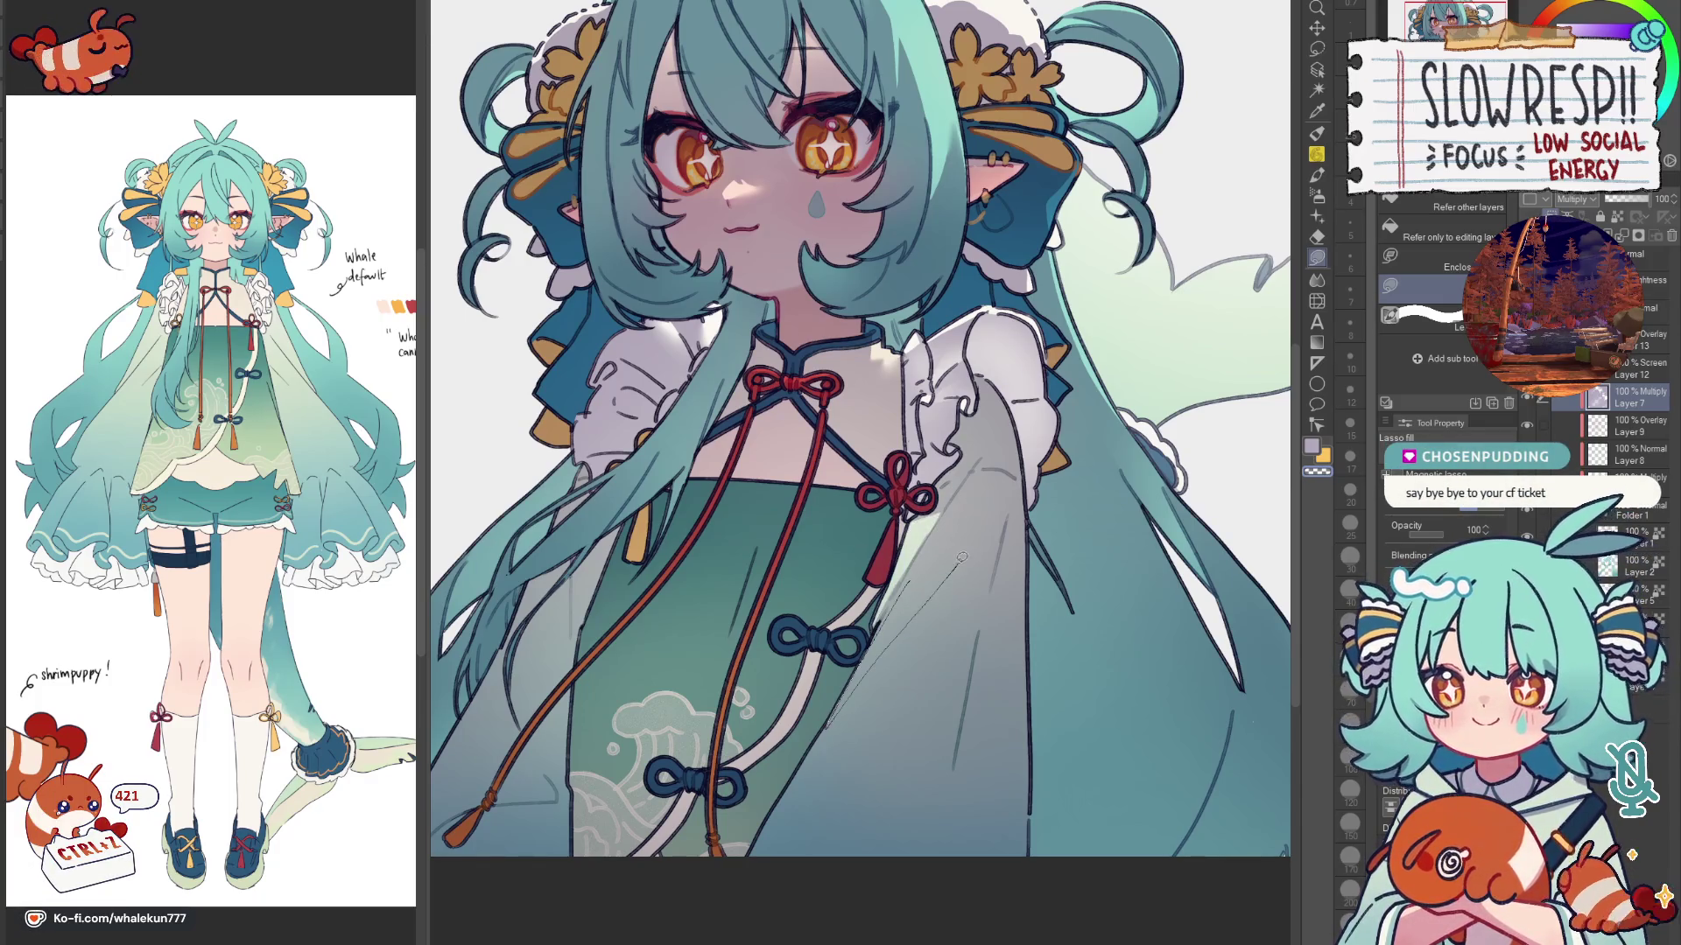
{"action": "left_click_drag", "start_coordinate": [946, 566], "coordinate": [831, 725]}
{"action": "scroll", "coordinate": [987, 537], "scroll_direction": "down", "scroll_amount": 5}
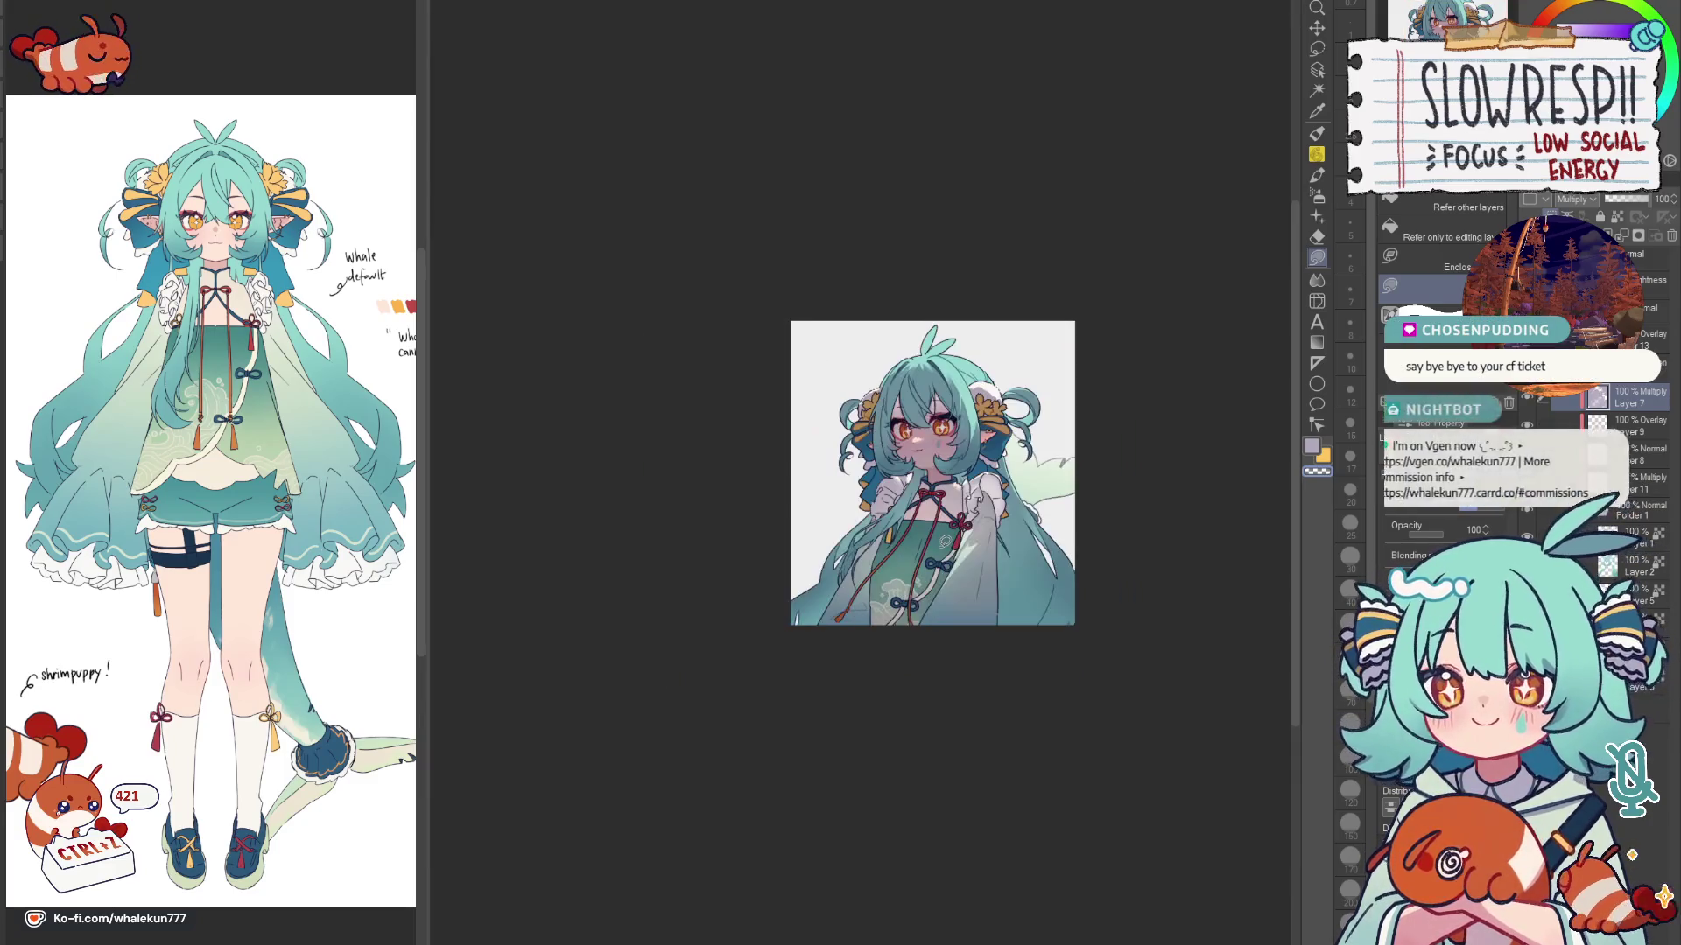
{"action": "scroll", "coordinate": [1055, 528], "scroll_direction": "up", "scroll_amount": 2}
{"action": "scroll", "coordinate": [1056, 530], "scroll_direction": "up", "scroll_amount": 4}
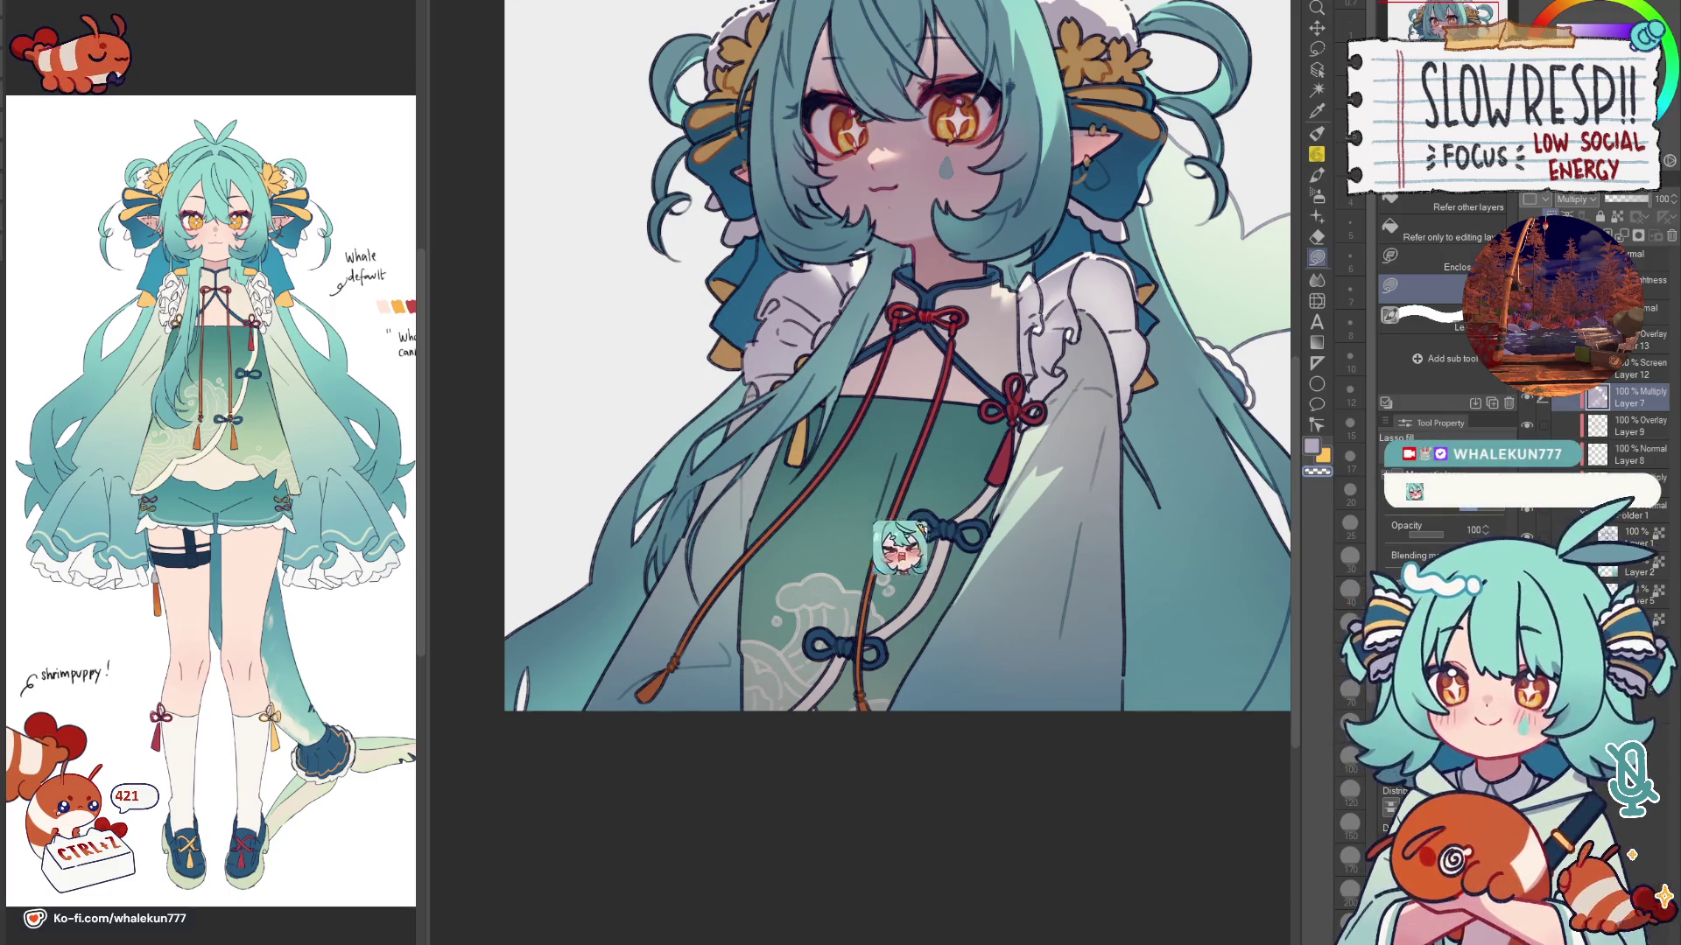
{"action": "scroll", "coordinate": [873, 213], "scroll_direction": "up", "scroll_amount": 2}
{"action": "scroll", "coordinate": [873, 213], "scroll_direction": "up", "scroll_amount": 1}
{"action": "scroll", "coordinate": [873, 212], "scroll_direction": "up", "scroll_amount": 2}
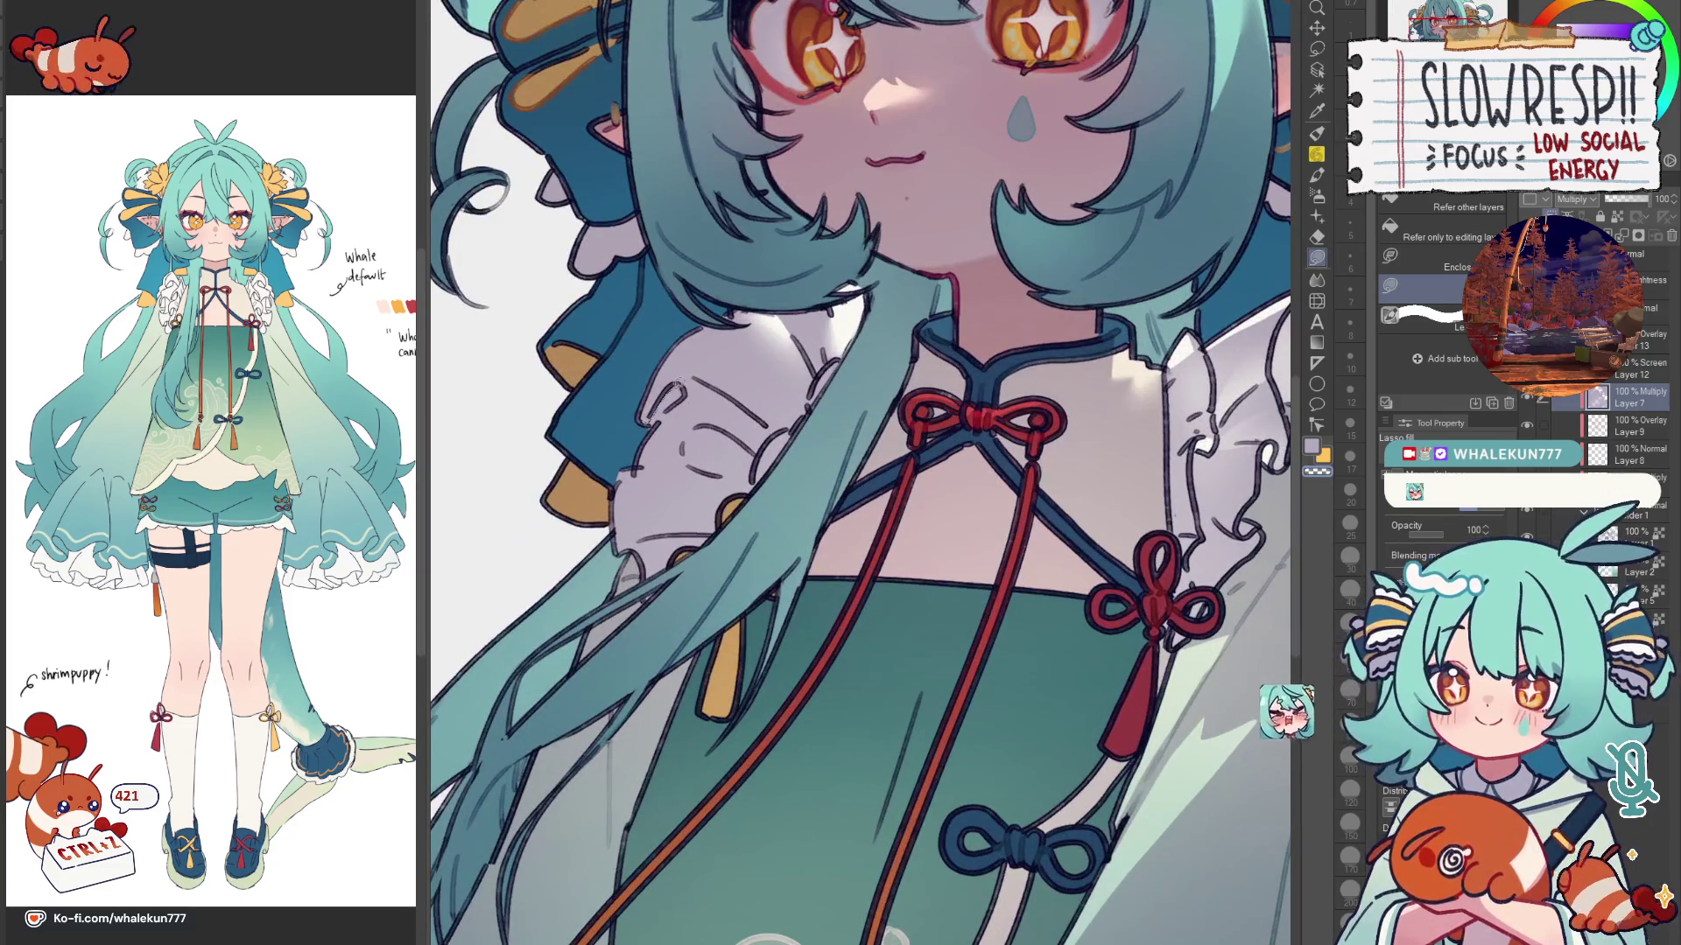
{"action": "left_click_drag", "start_coordinate": [679, 390], "coordinate": [653, 415]}
{"action": "key", "text": "h"}
{"action": "key", "text": "h"}
{"action": "key", "text": "ctrl+z"}
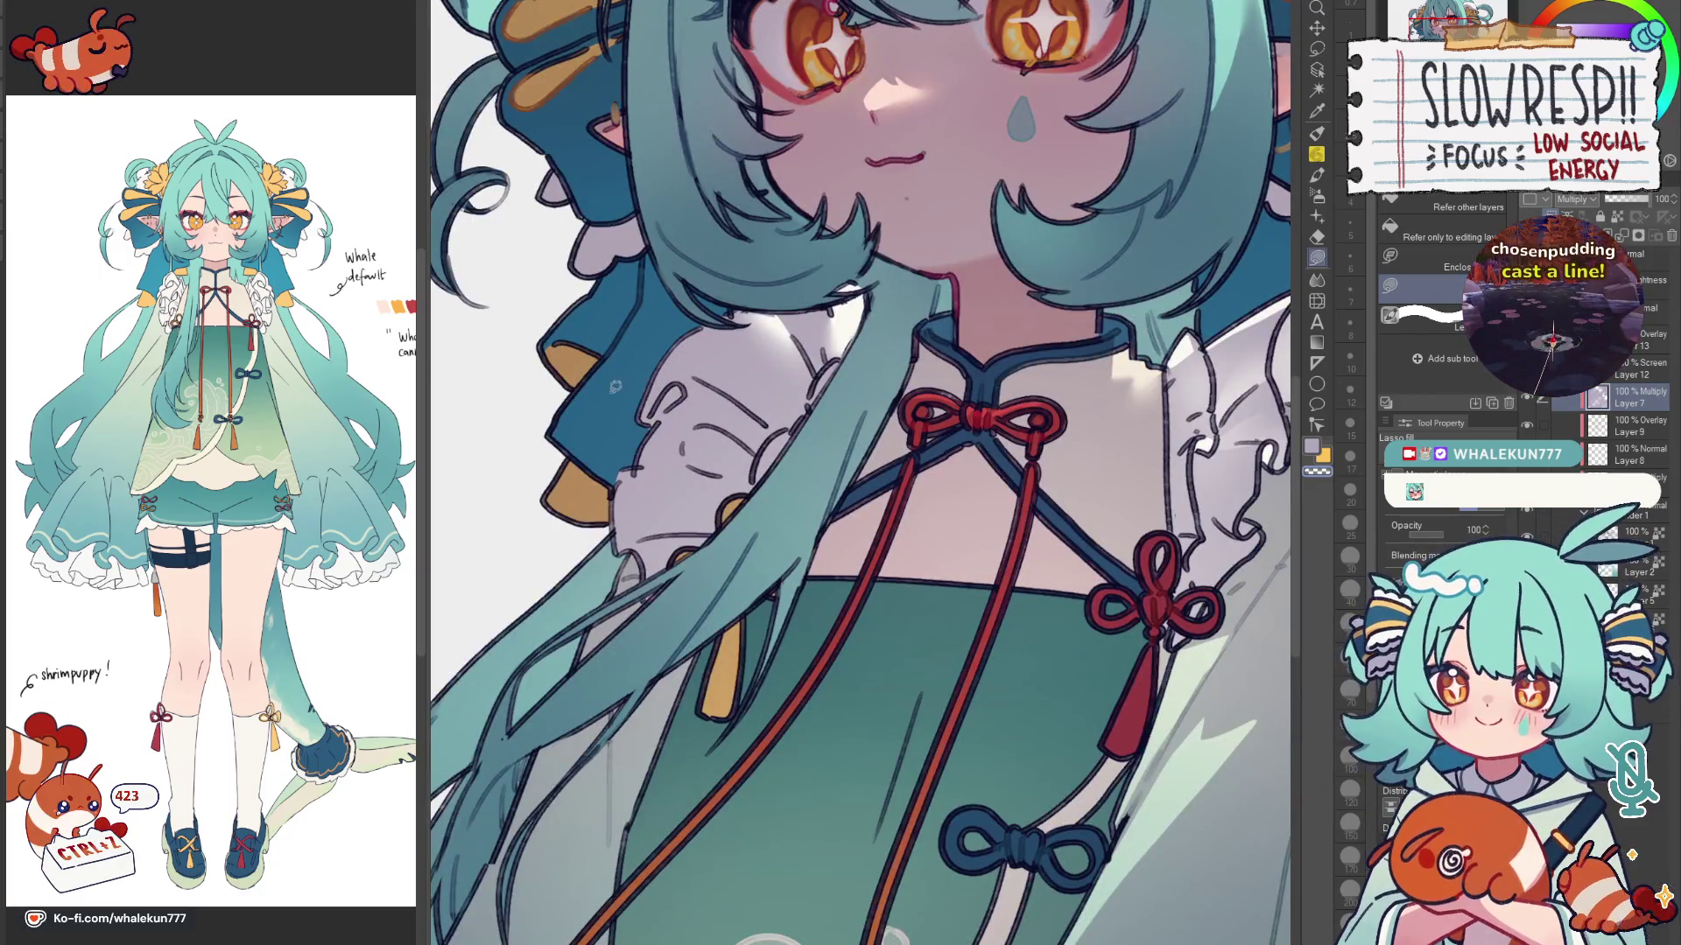
{"action": "scroll", "coordinate": [826, 530], "scroll_direction": "down", "scroll_amount": 2}
{"action": "key", "text": "m"}
{"action": "scroll", "coordinate": [826, 529], "scroll_direction": "down", "scroll_amount": 2}
{"action": "key", "text": "h"}
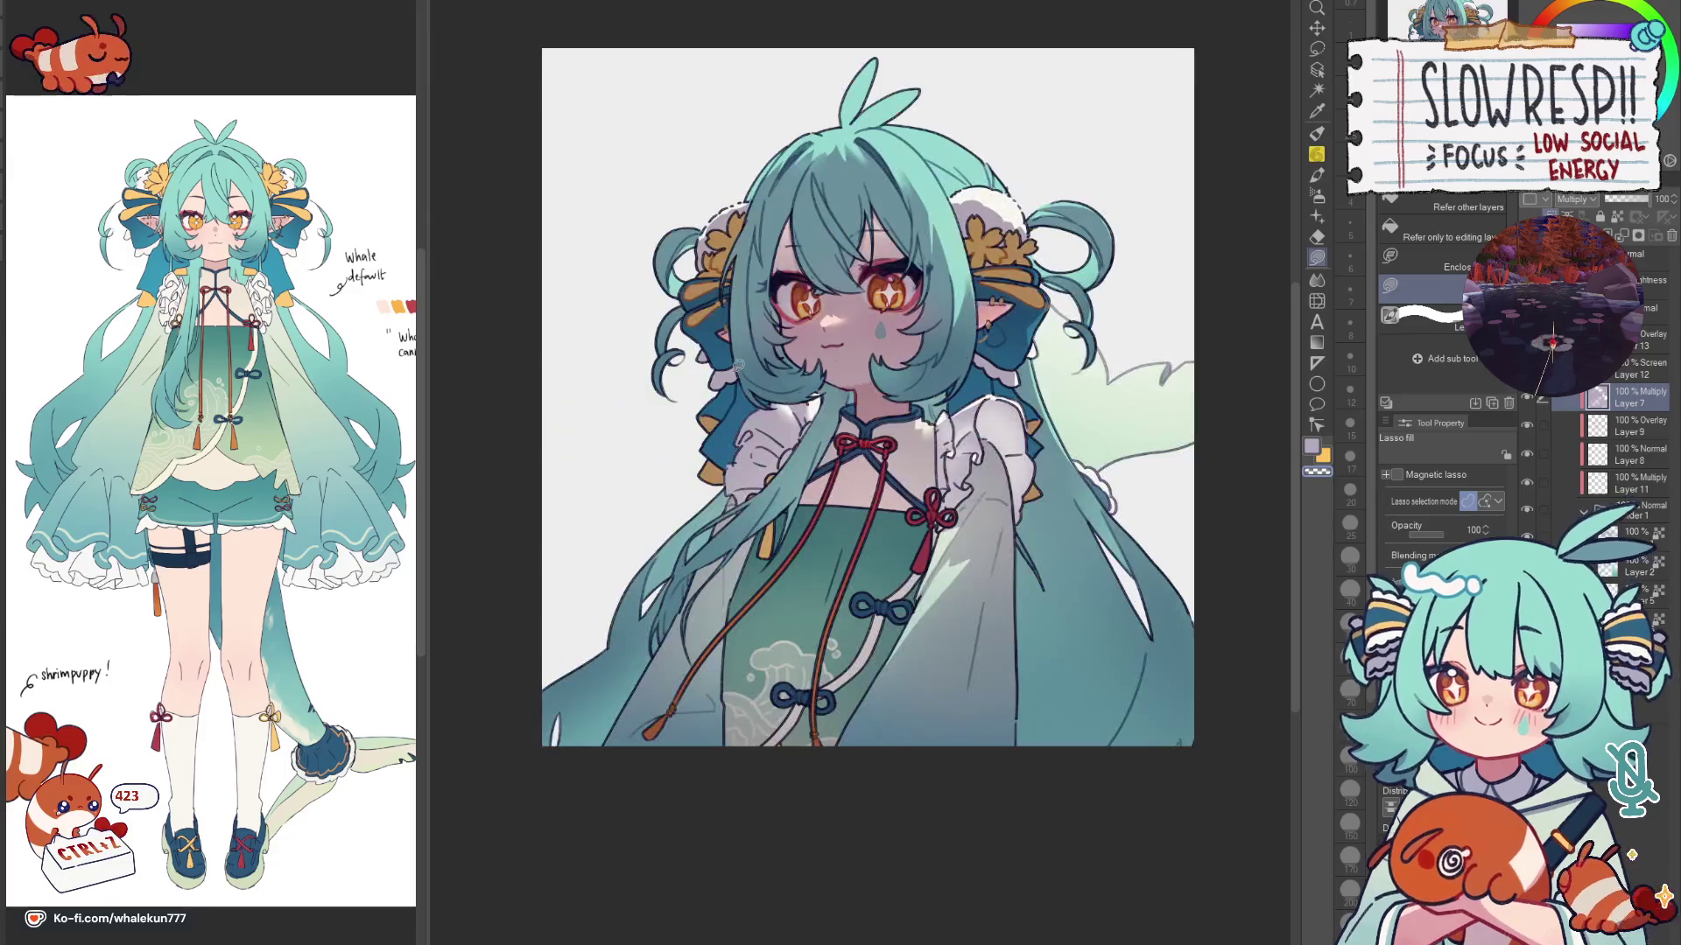
{"action": "key", "text": "h"}
{"action": "scroll", "coordinate": [744, 401], "scroll_direction": "up", "scroll_amount": 2}
{"action": "scroll", "coordinate": [745, 401], "scroll_direction": "up", "scroll_amount": 2}
{"action": "scroll", "coordinate": [744, 401], "scroll_direction": "up", "scroll_amount": 2}
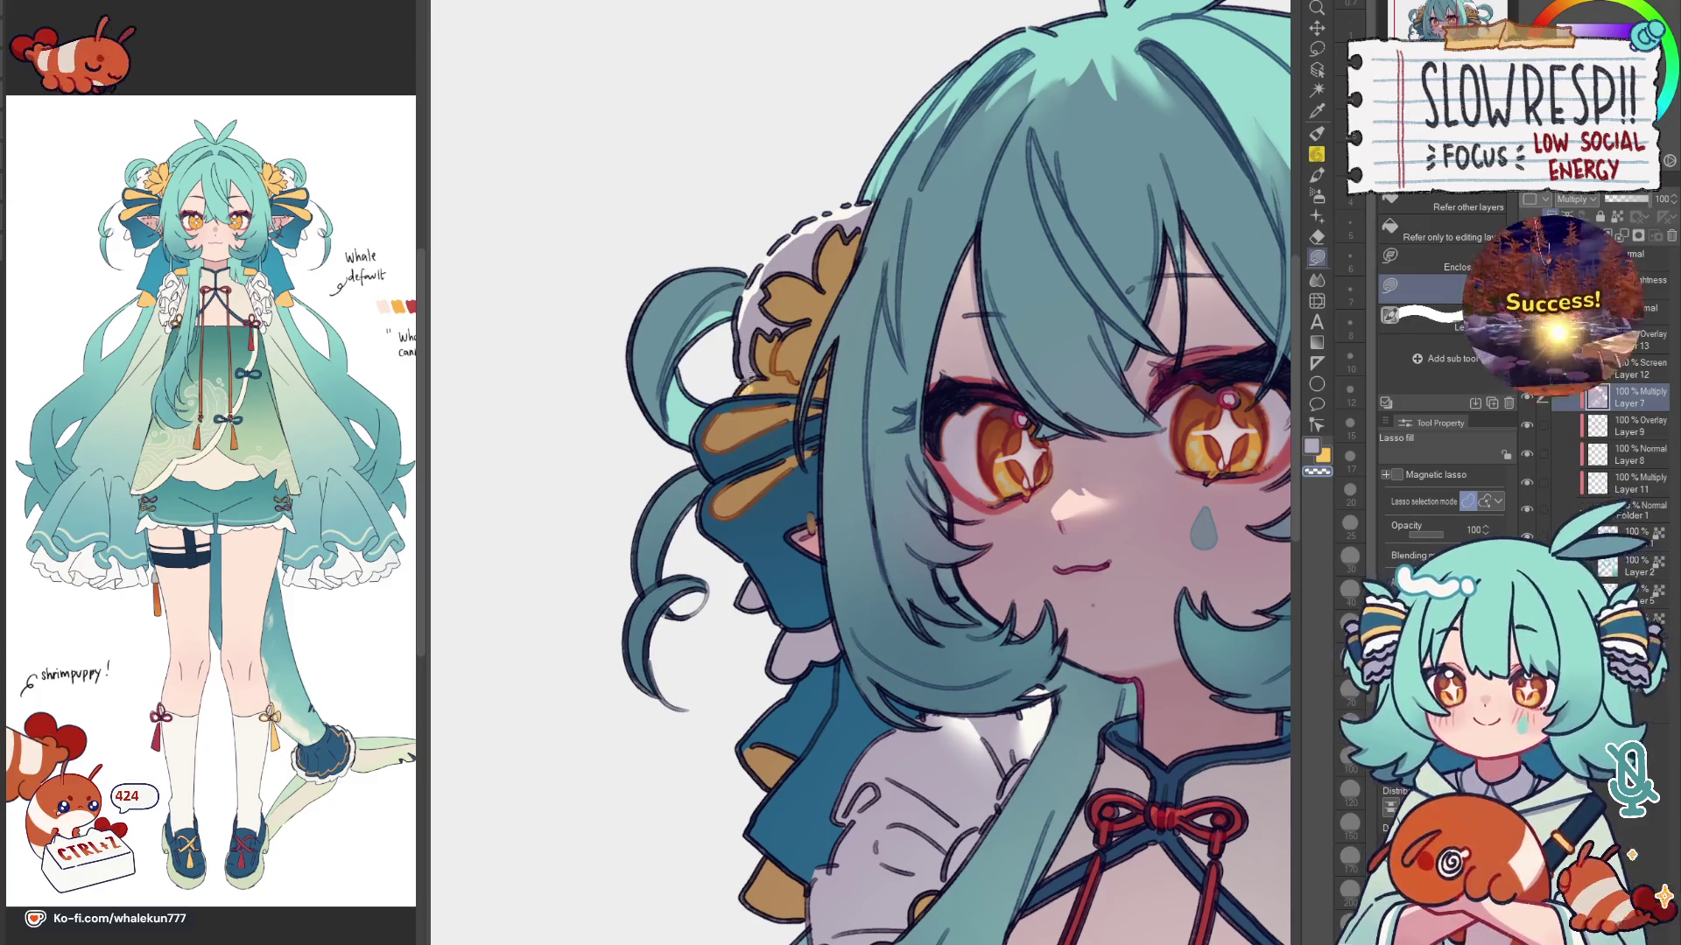
{"action": "scroll", "coordinate": [746, 405], "scroll_direction": "down", "scroll_amount": 1}
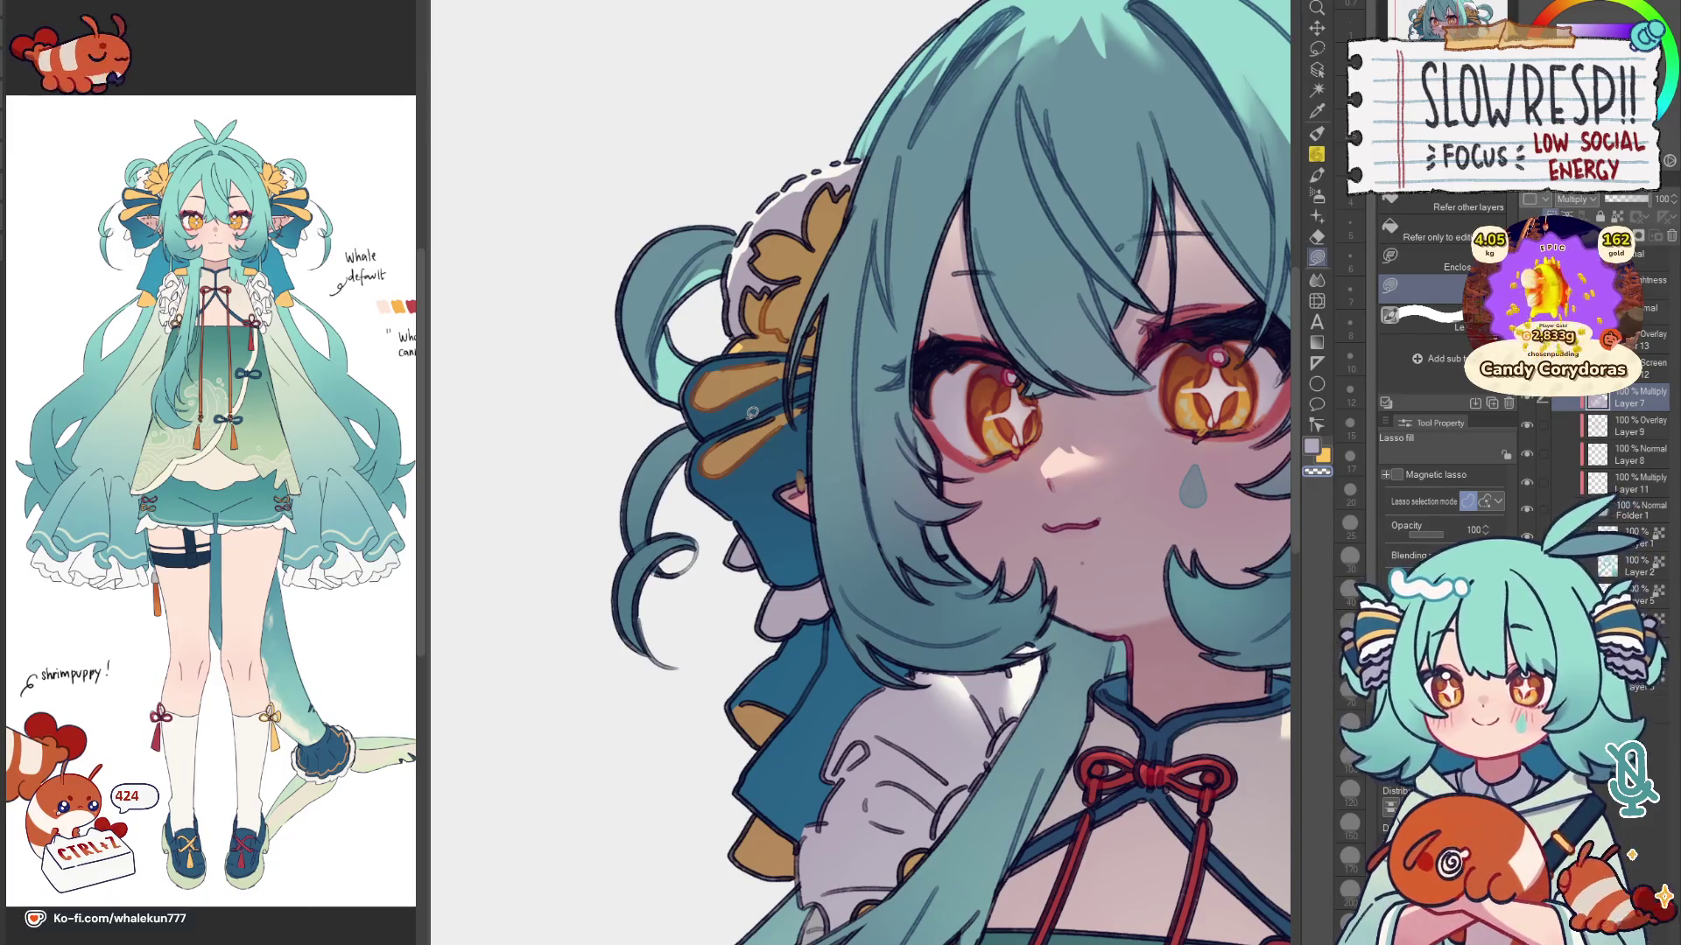
Step: Inspect the face close-up, mirrored and tilted, then fit the whole artwork in view
{"action": "left_click_drag", "start_coordinate": [709, 434], "coordinate": [749, 413]}
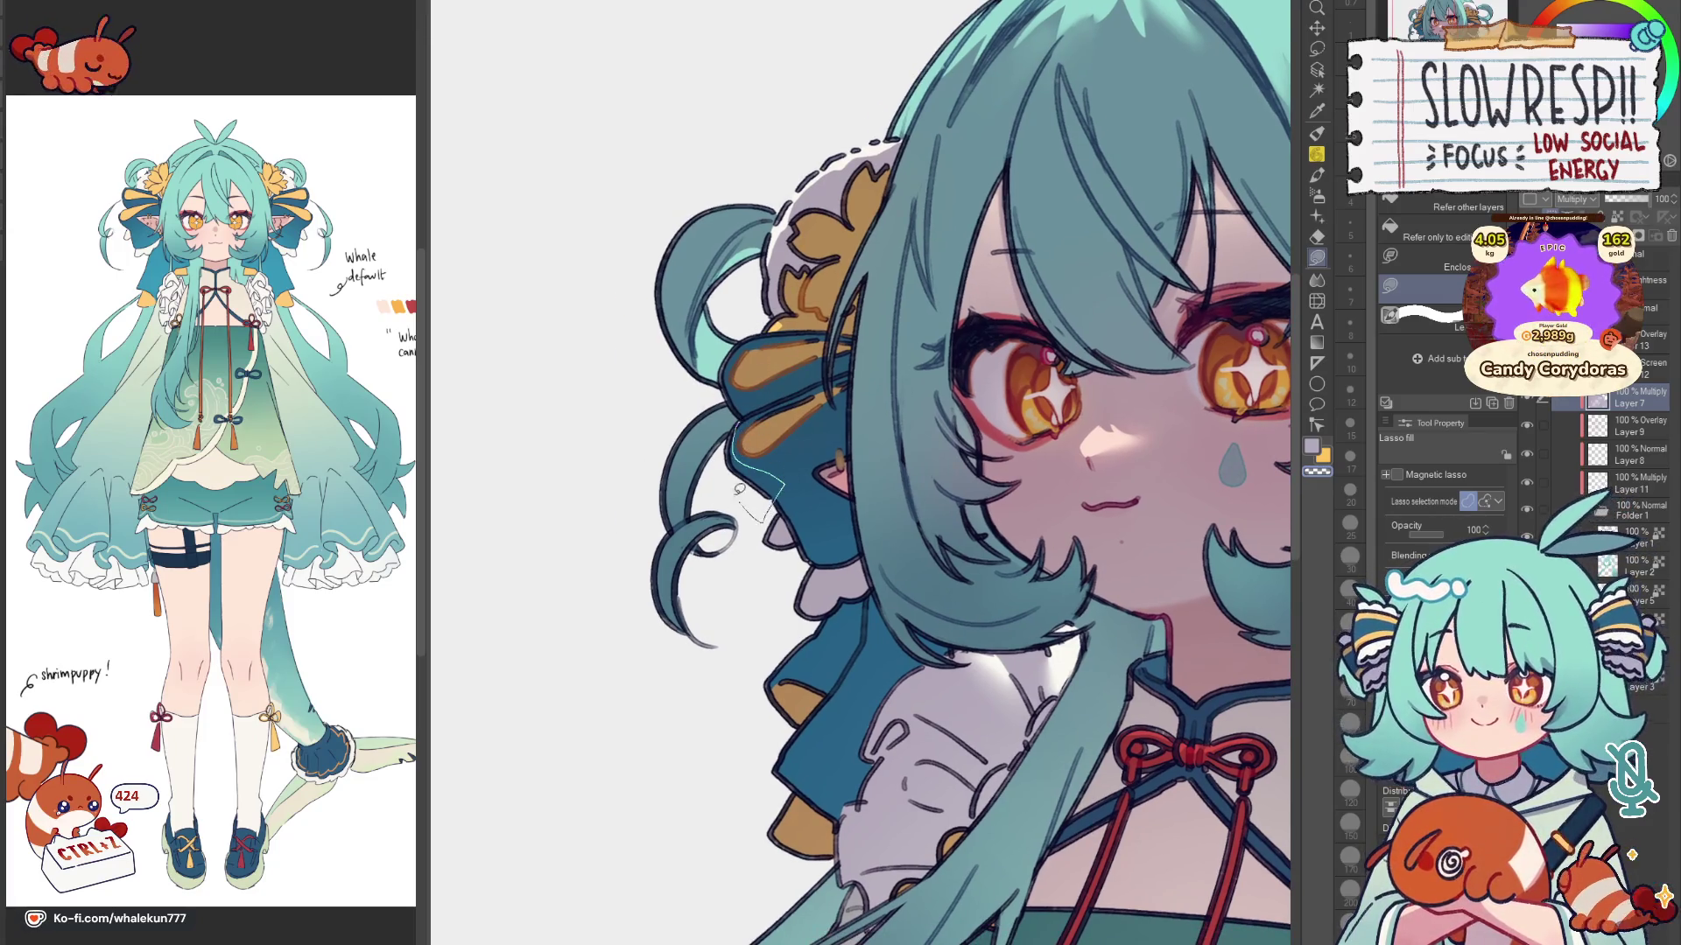
{"action": "left_click_drag", "start_coordinate": [792, 464], "coordinate": [767, 435]}
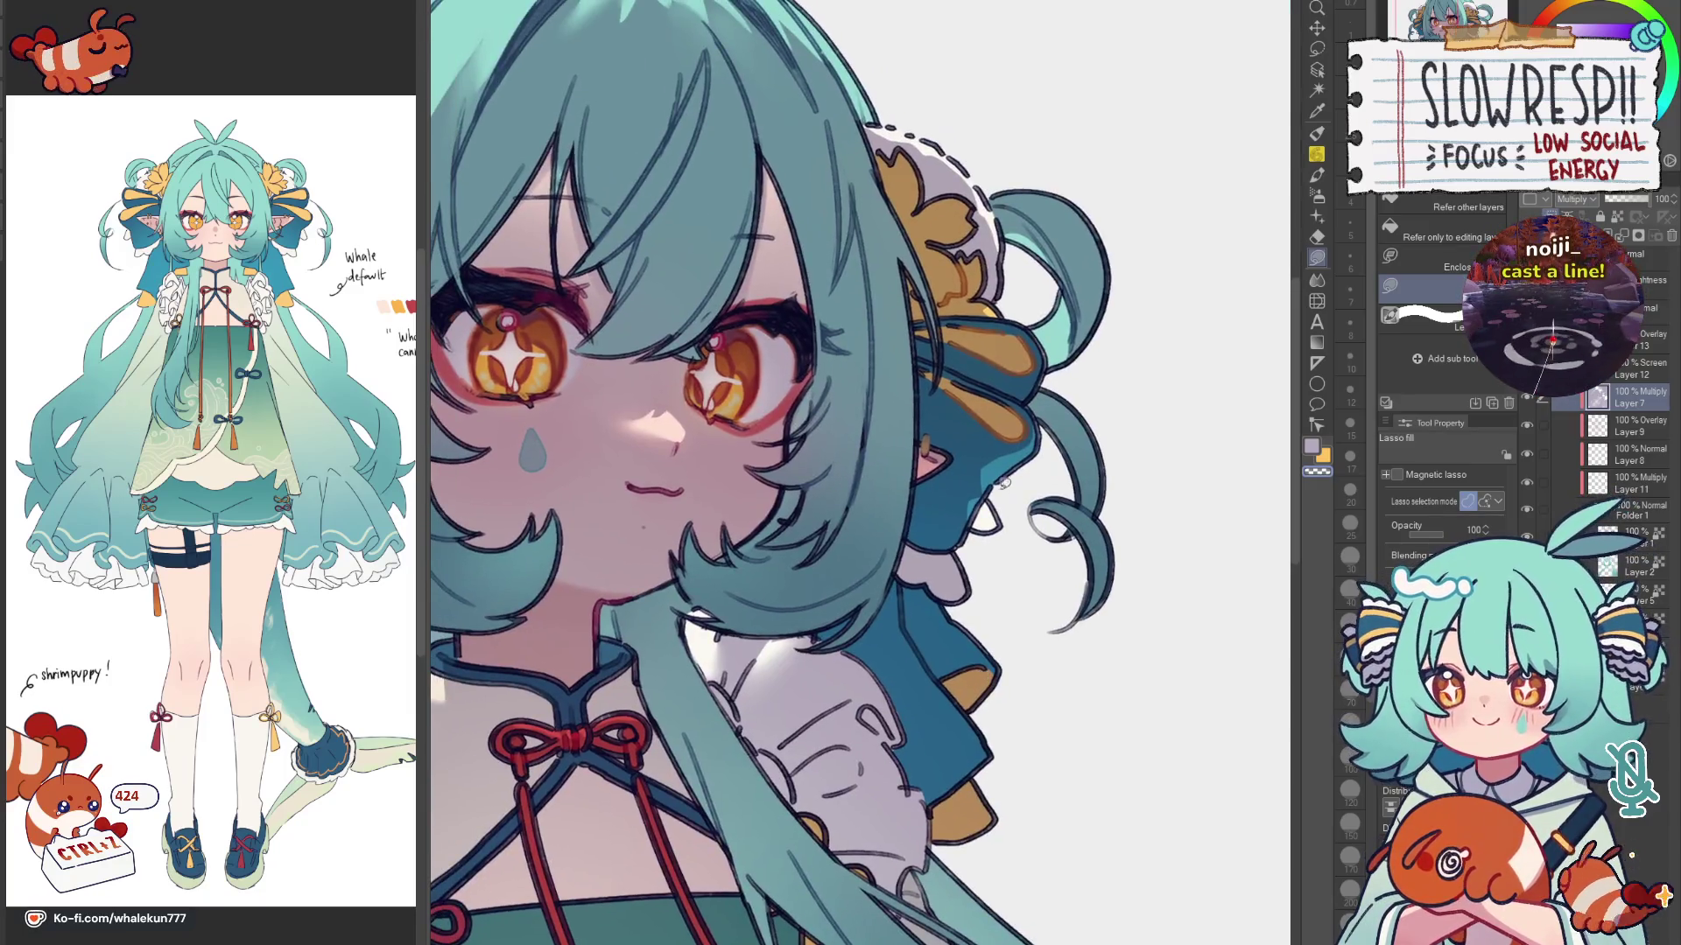
{"action": "left_click_drag", "start_coordinate": [837, 453], "coordinate": [733, 478]}
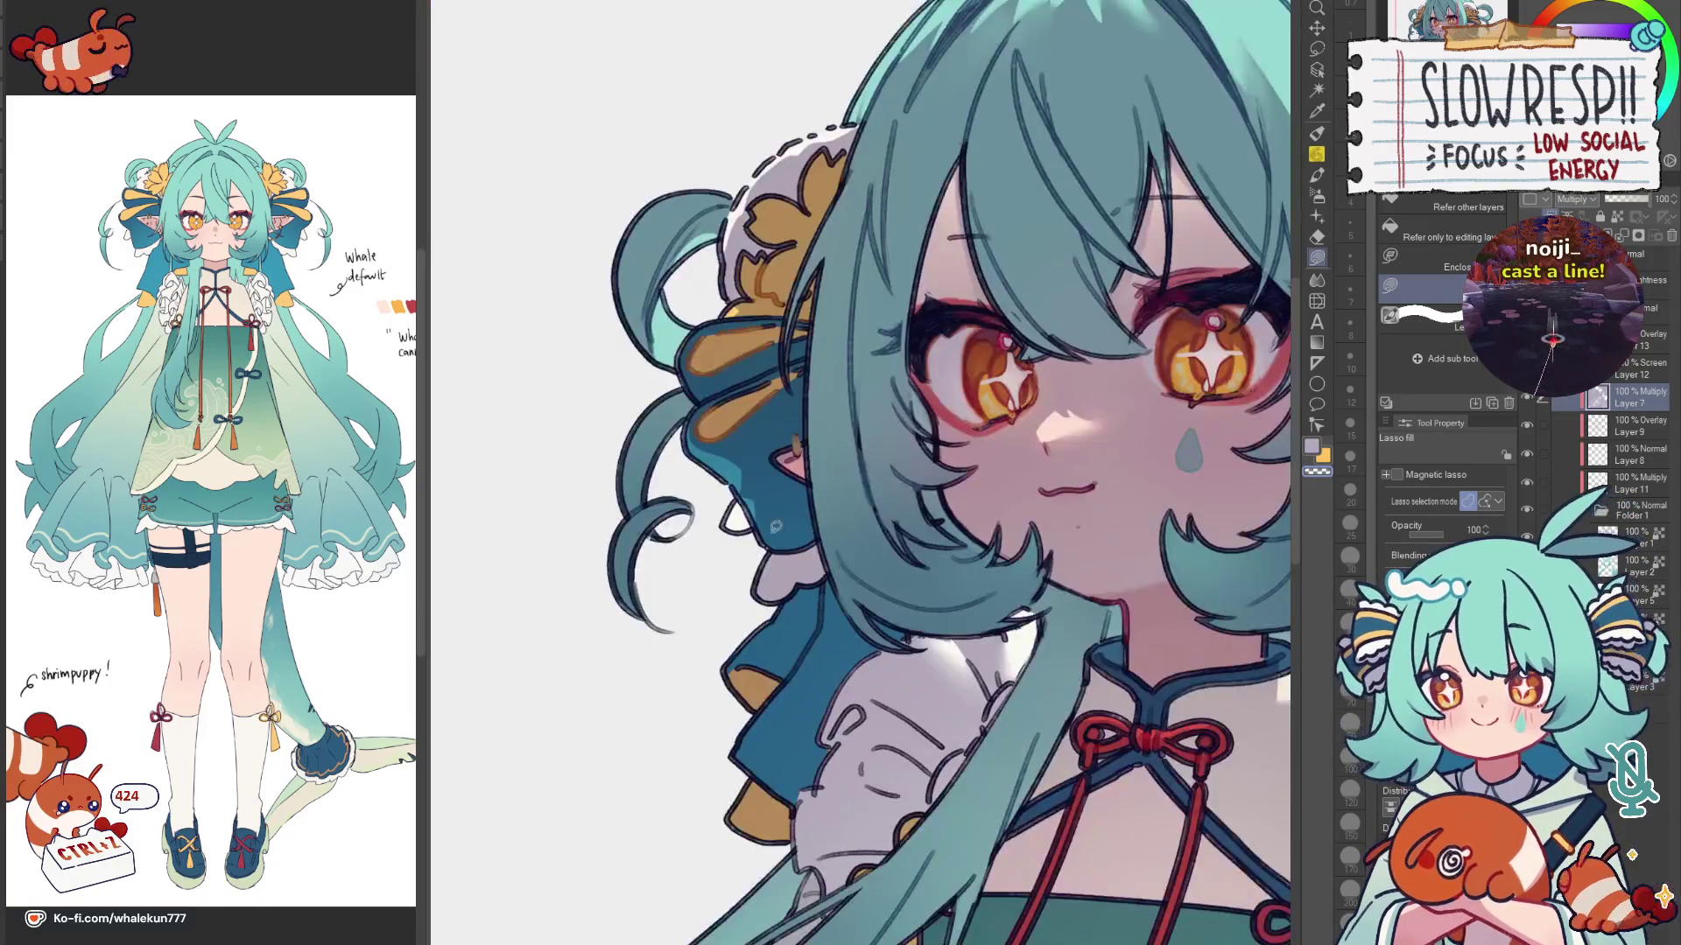
{"action": "key", "text": "h"}
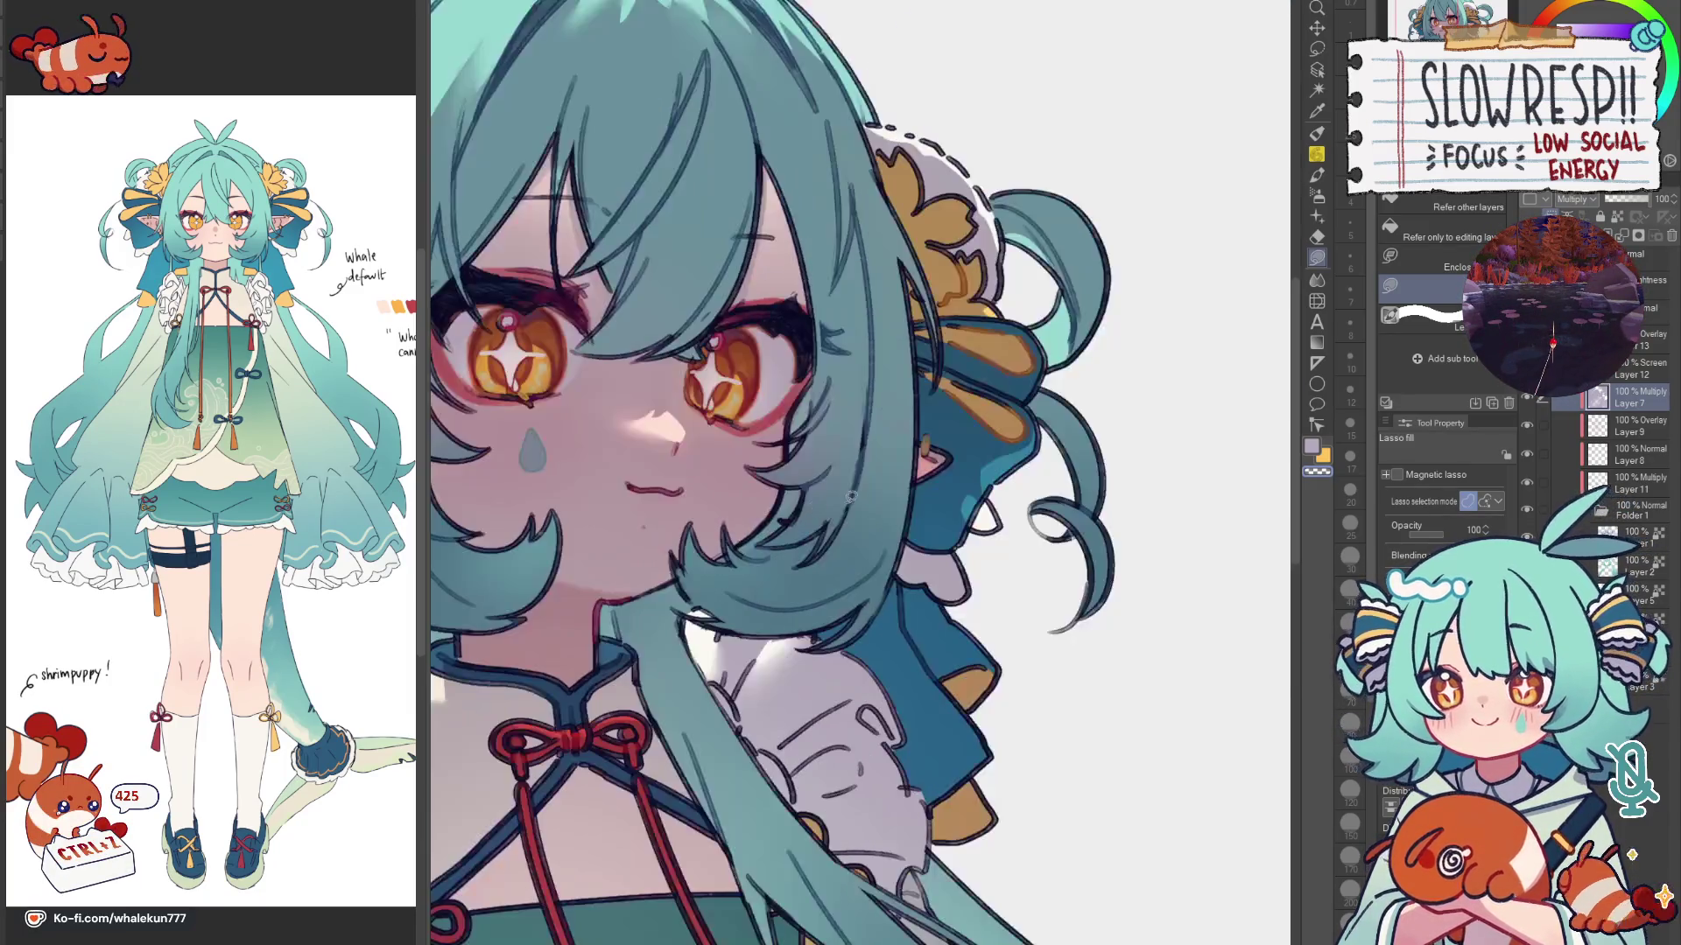
{"action": "key", "text": "ctrl+0"}
{"action": "key", "text": "h"}
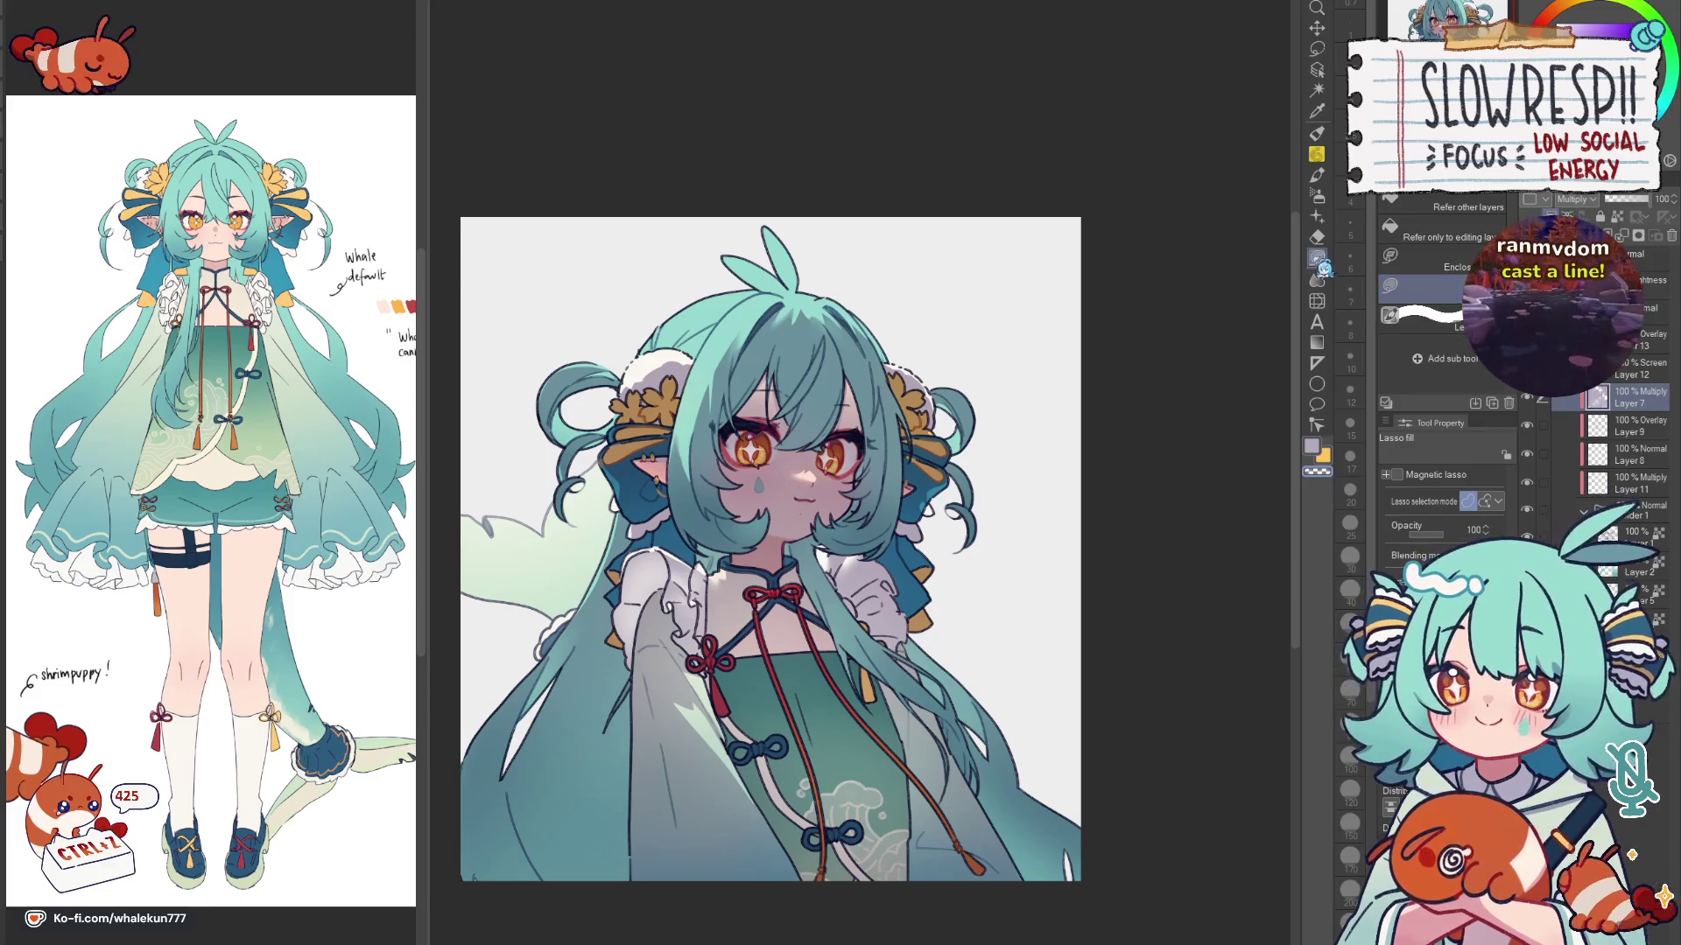
Step: Centre the view on the ear and shoulder and switch to freehand lasso selection
{"action": "left_click_drag", "start_coordinate": [884, 564], "coordinate": [927, 517]}
{"action": "scroll", "coordinate": [522, 424], "scroll_direction": "up", "scroll_amount": 1}
{"action": "scroll", "coordinate": [521, 423], "scroll_direction": "up", "scroll_amount": 1}
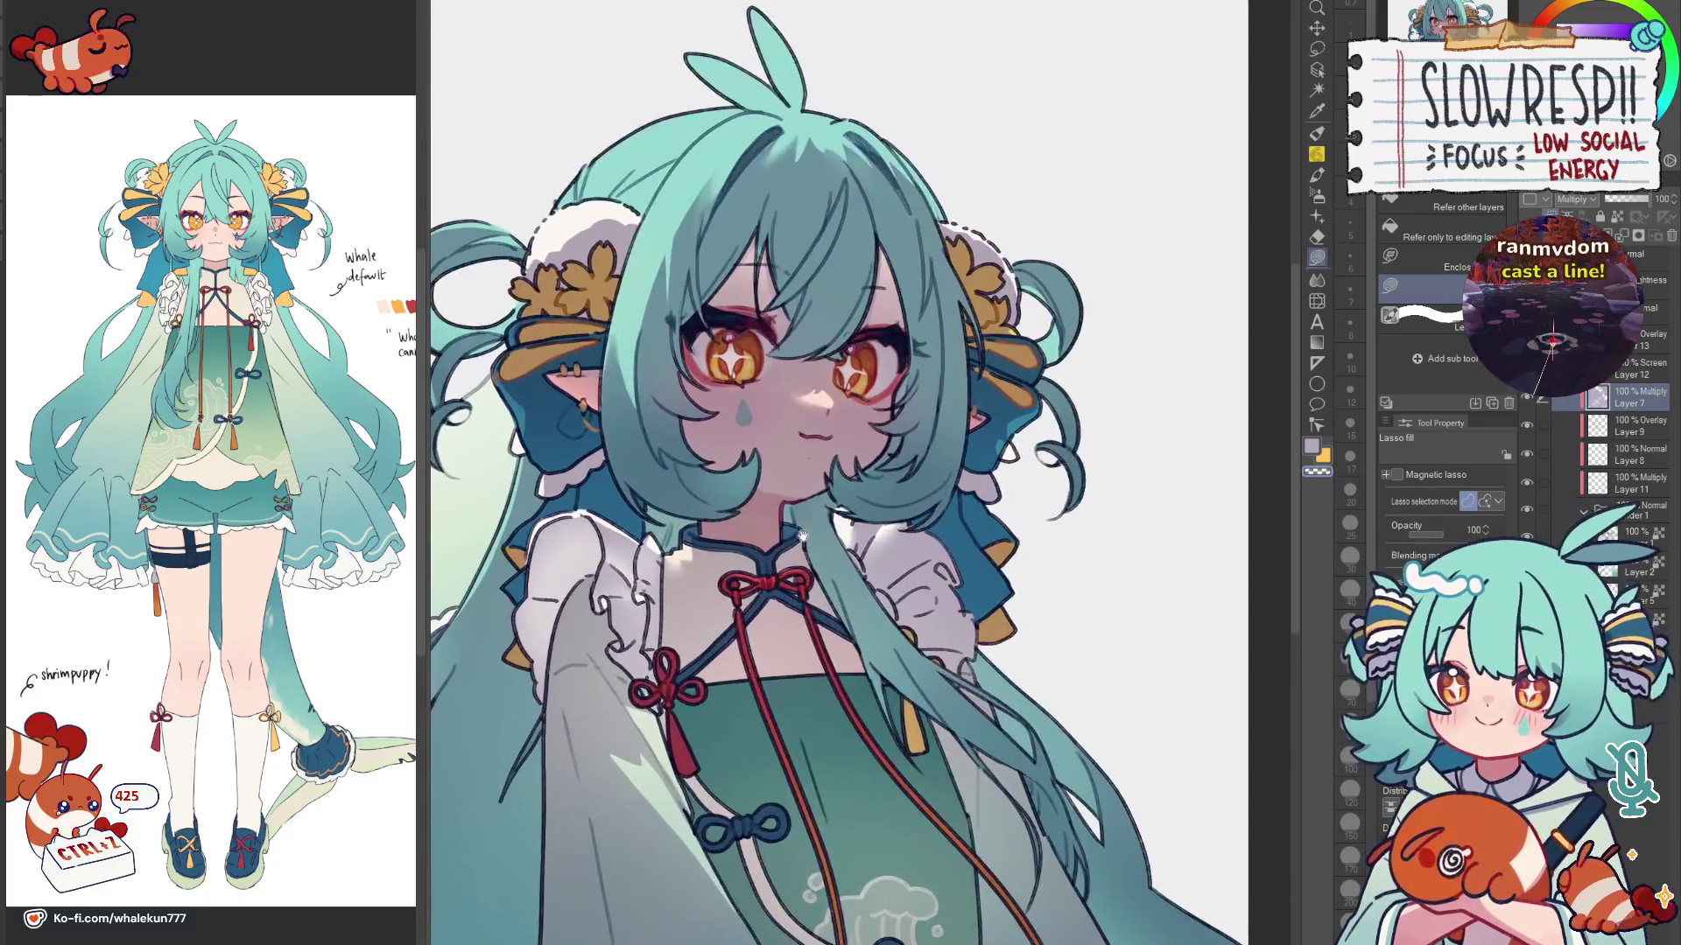
{"action": "scroll", "coordinate": [521, 425], "scroll_direction": "up", "scroll_amount": 1}
{"action": "scroll", "coordinate": [522, 425], "scroll_direction": "up", "scroll_amount": 1}
{"action": "left_click_drag", "start_coordinate": [729, 575], "coordinate": [790, 509]}
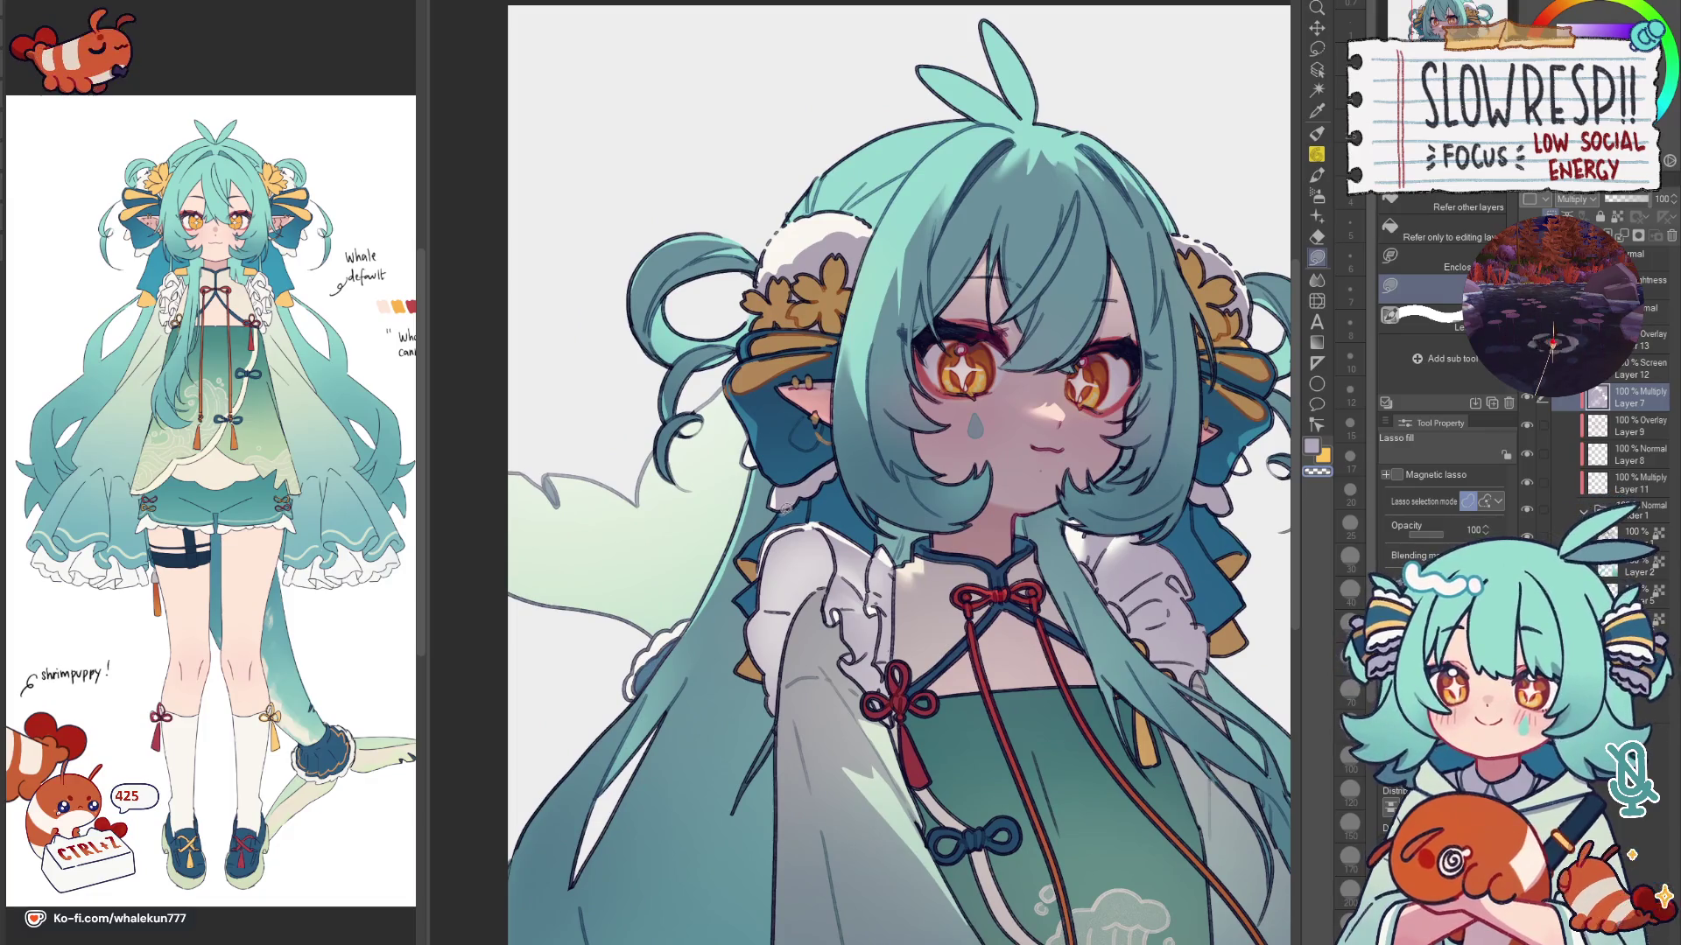
{"action": "scroll", "coordinate": [789, 512], "scroll_direction": "up", "scroll_amount": 2}
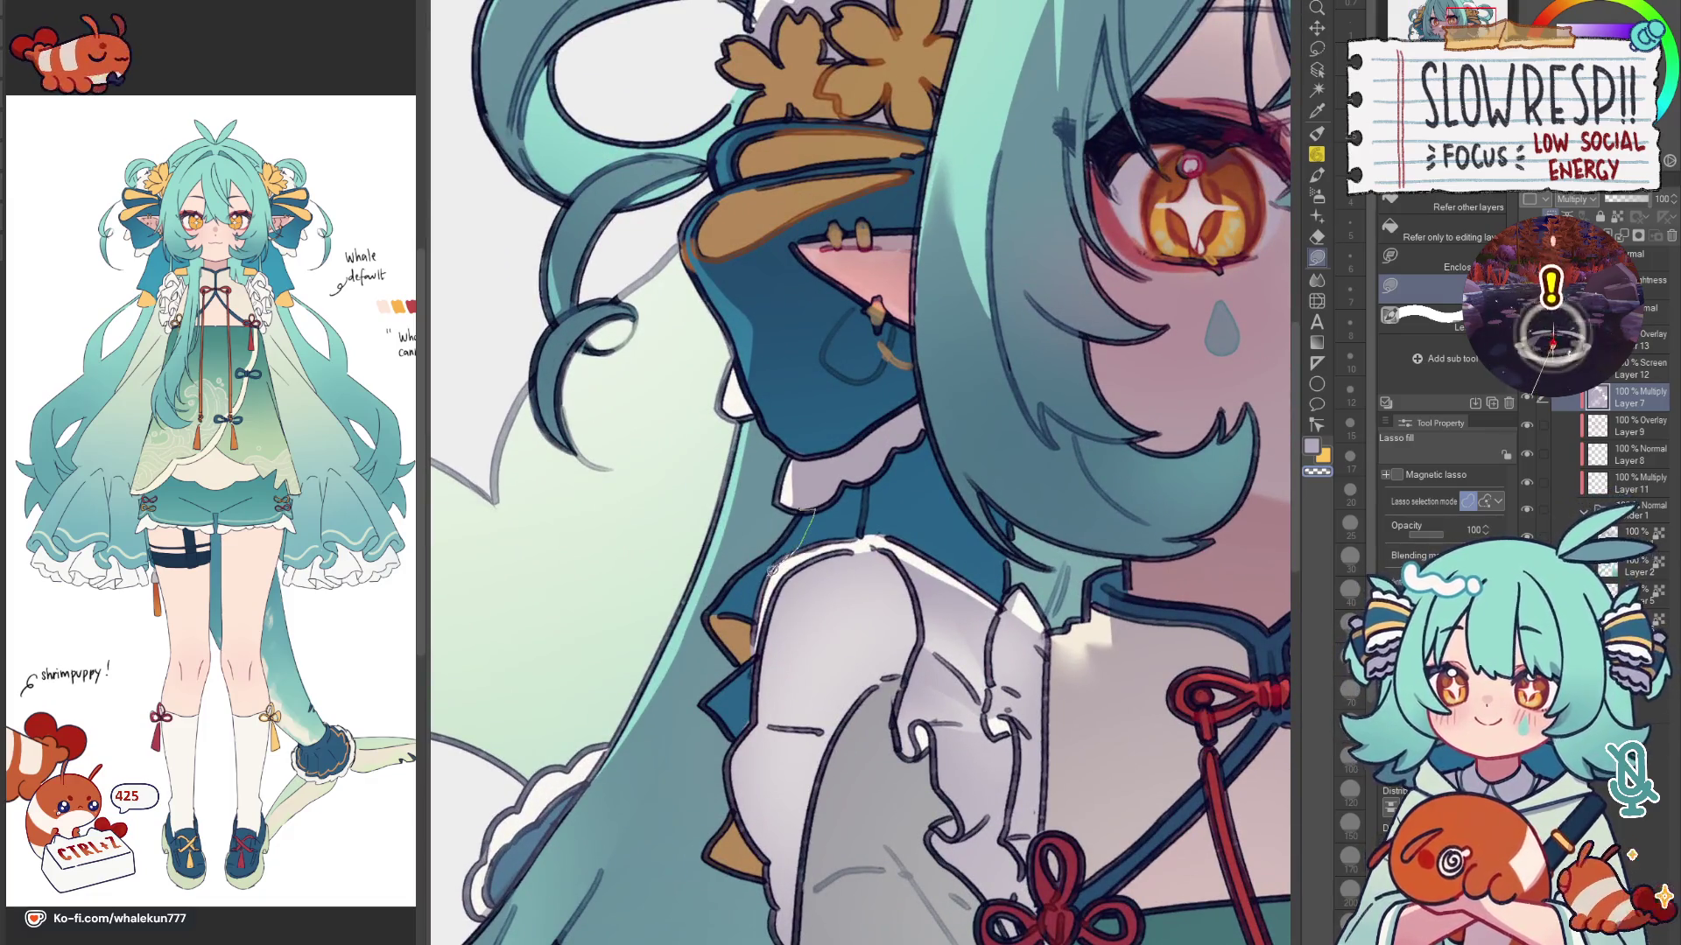
{"action": "left_click_drag", "start_coordinate": [781, 608], "coordinate": [794, 545]}
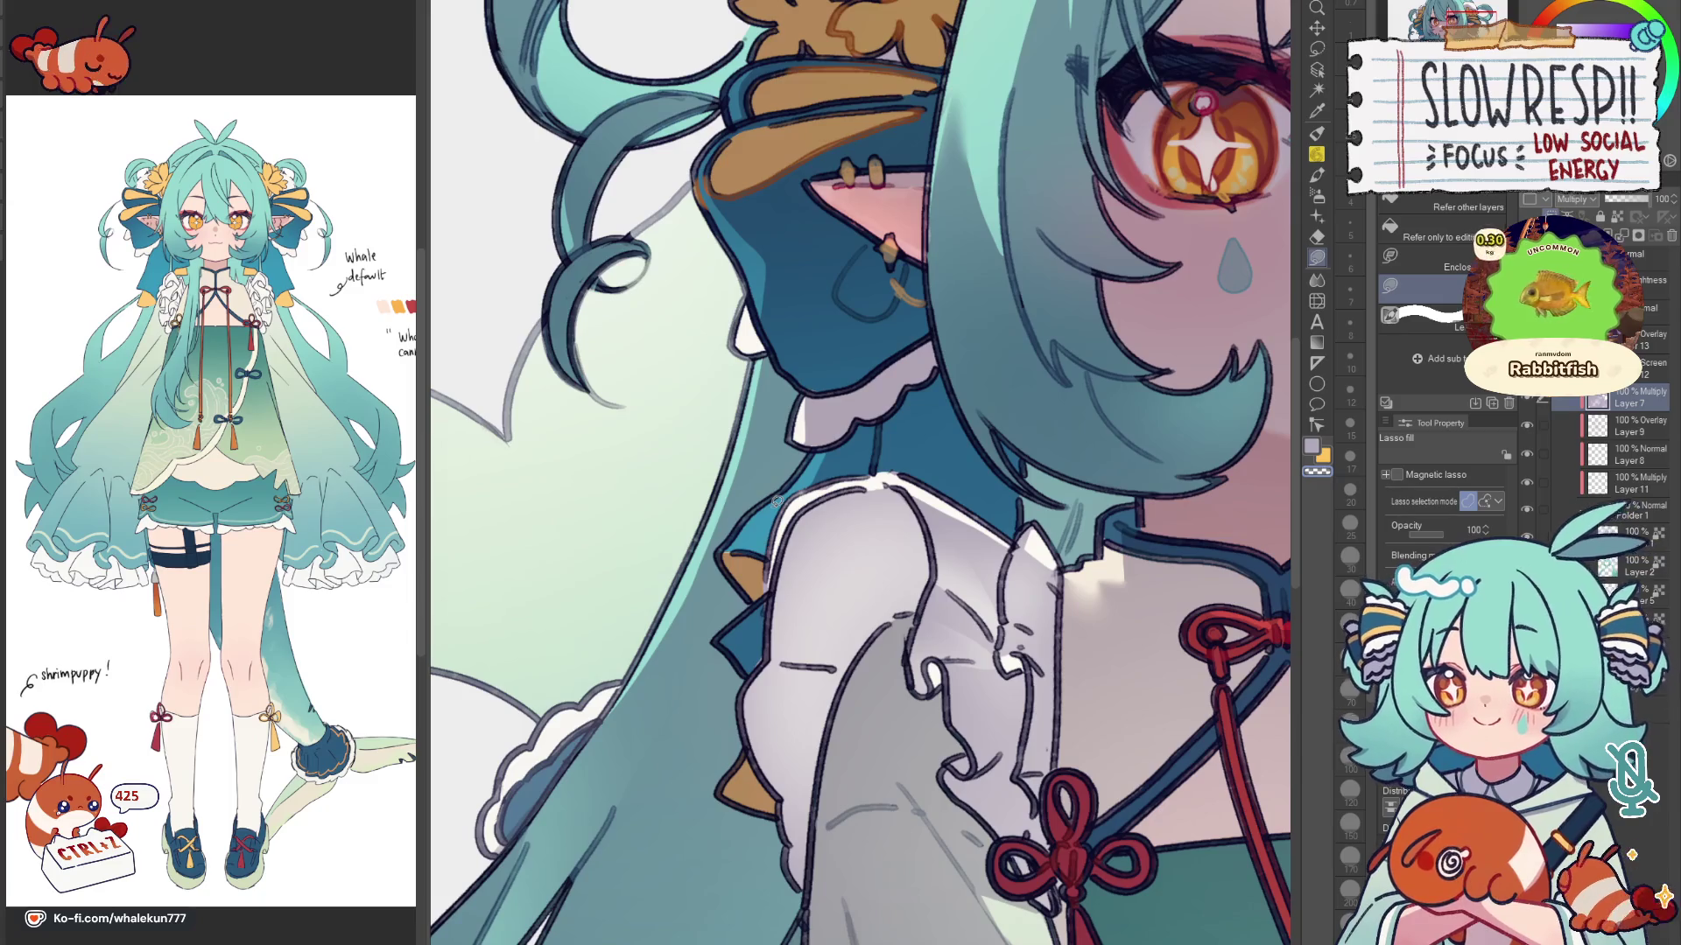
{"action": "left_click_drag", "start_coordinate": [776, 500], "coordinate": [744, 526]}
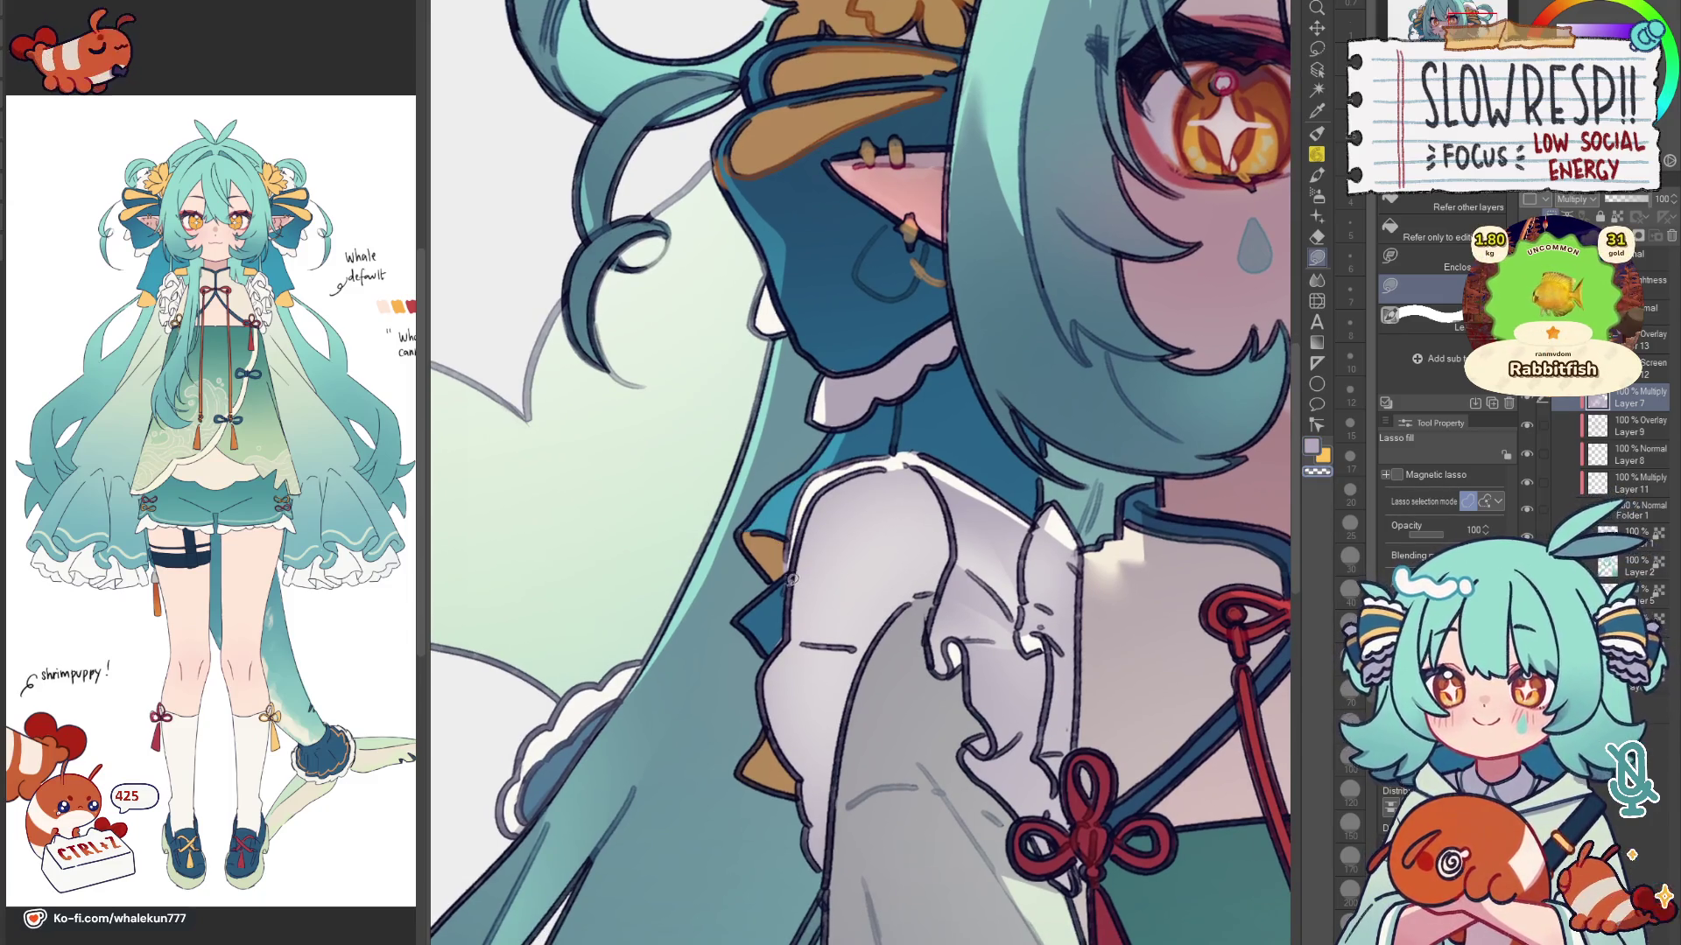
{"action": "scroll", "coordinate": [744, 620], "scroll_direction": "down", "scroll_amount": 2}
{"action": "scroll", "coordinate": [814, 538], "scroll_direction": "down", "scroll_amount": 1}
{"action": "scroll", "coordinate": [890, 458], "scroll_direction": "down", "scroll_amount": 1}
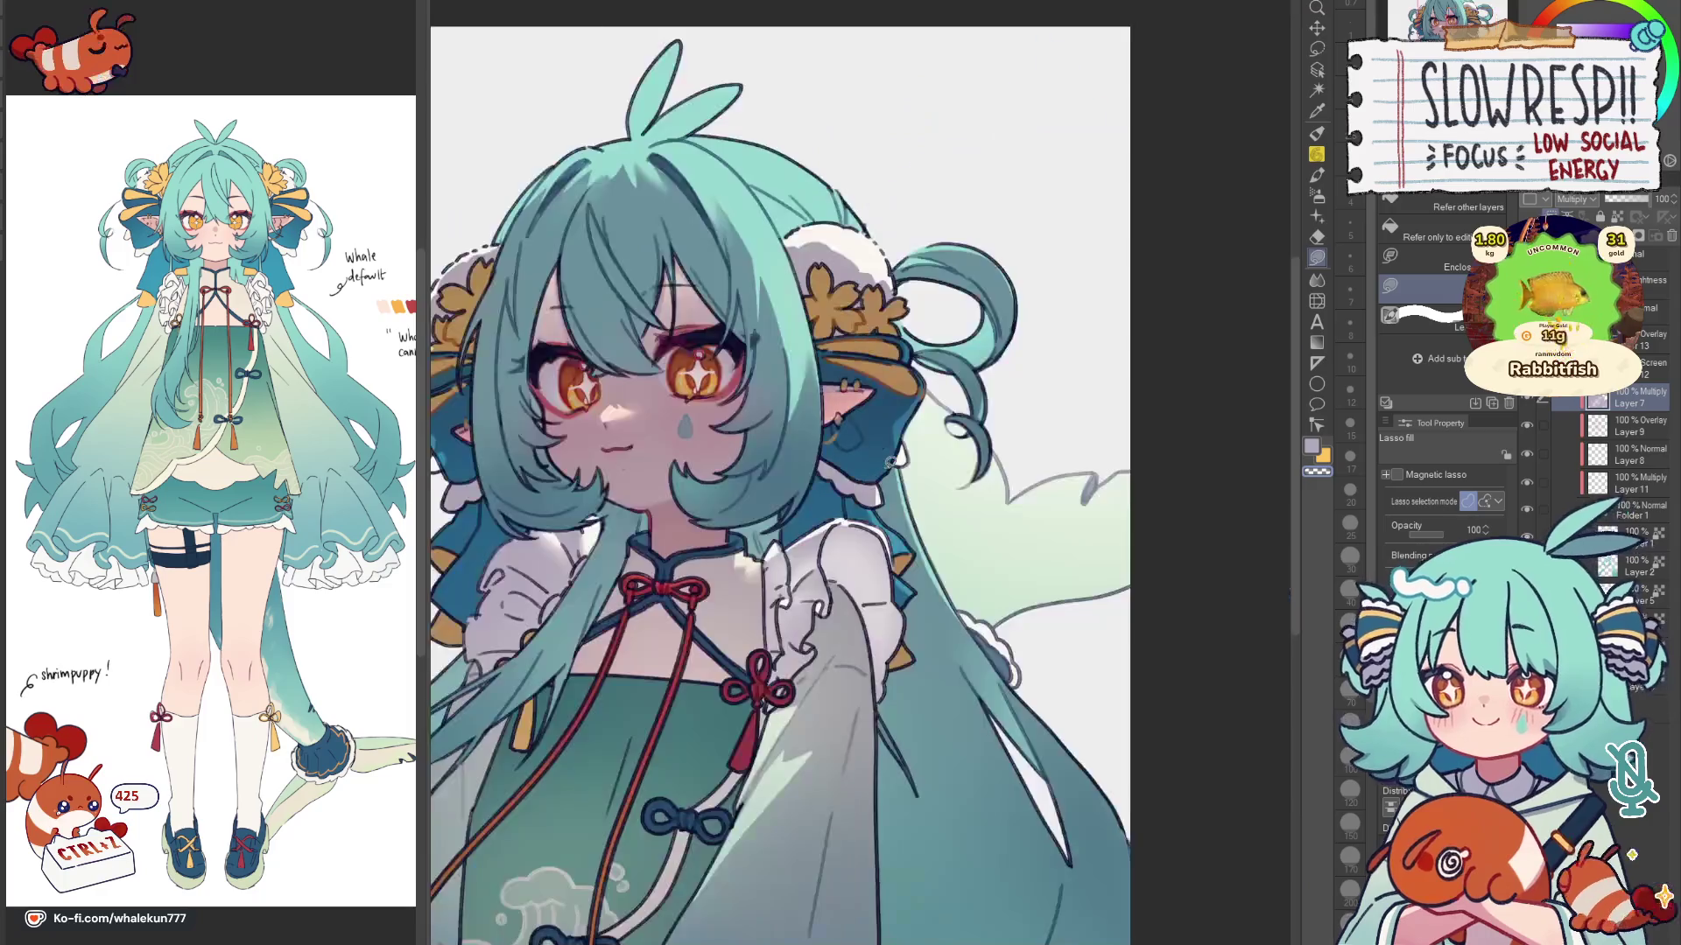
{"action": "scroll", "coordinate": [892, 461], "scroll_direction": "up", "scroll_amount": 1}
{"action": "scroll", "coordinate": [850, 531], "scroll_direction": "up", "scroll_amount": 1}
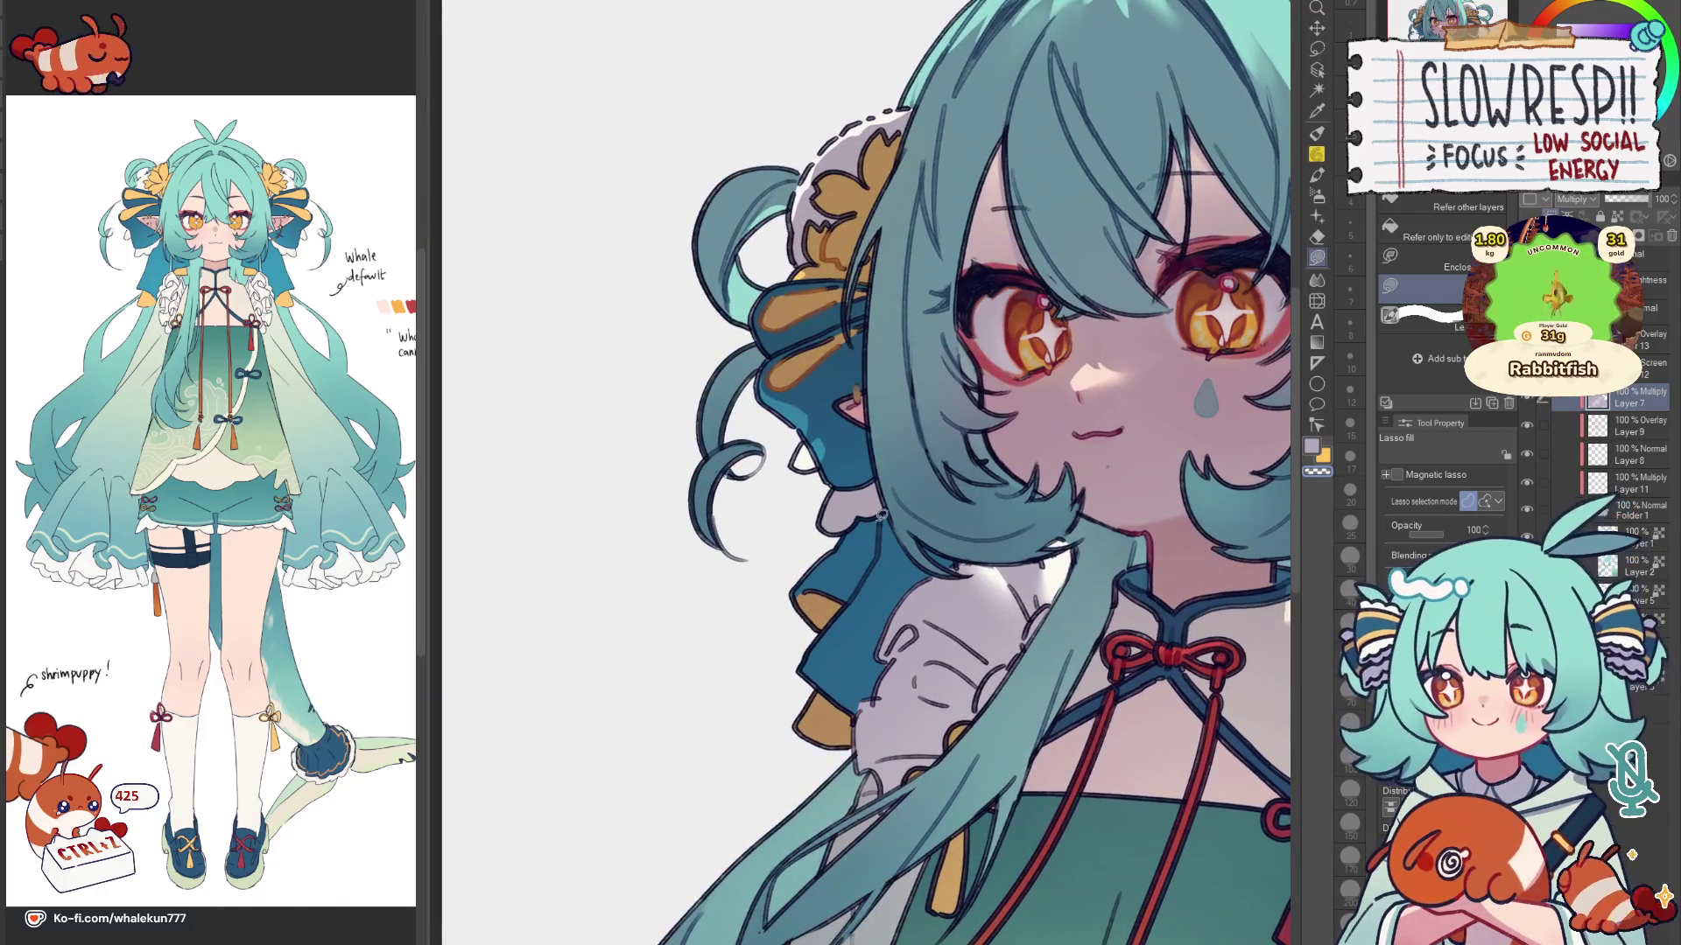
{"action": "key", "text": "m"}
{"action": "scroll", "coordinate": [809, 540], "scroll_direction": "up", "scroll_amount": 1}
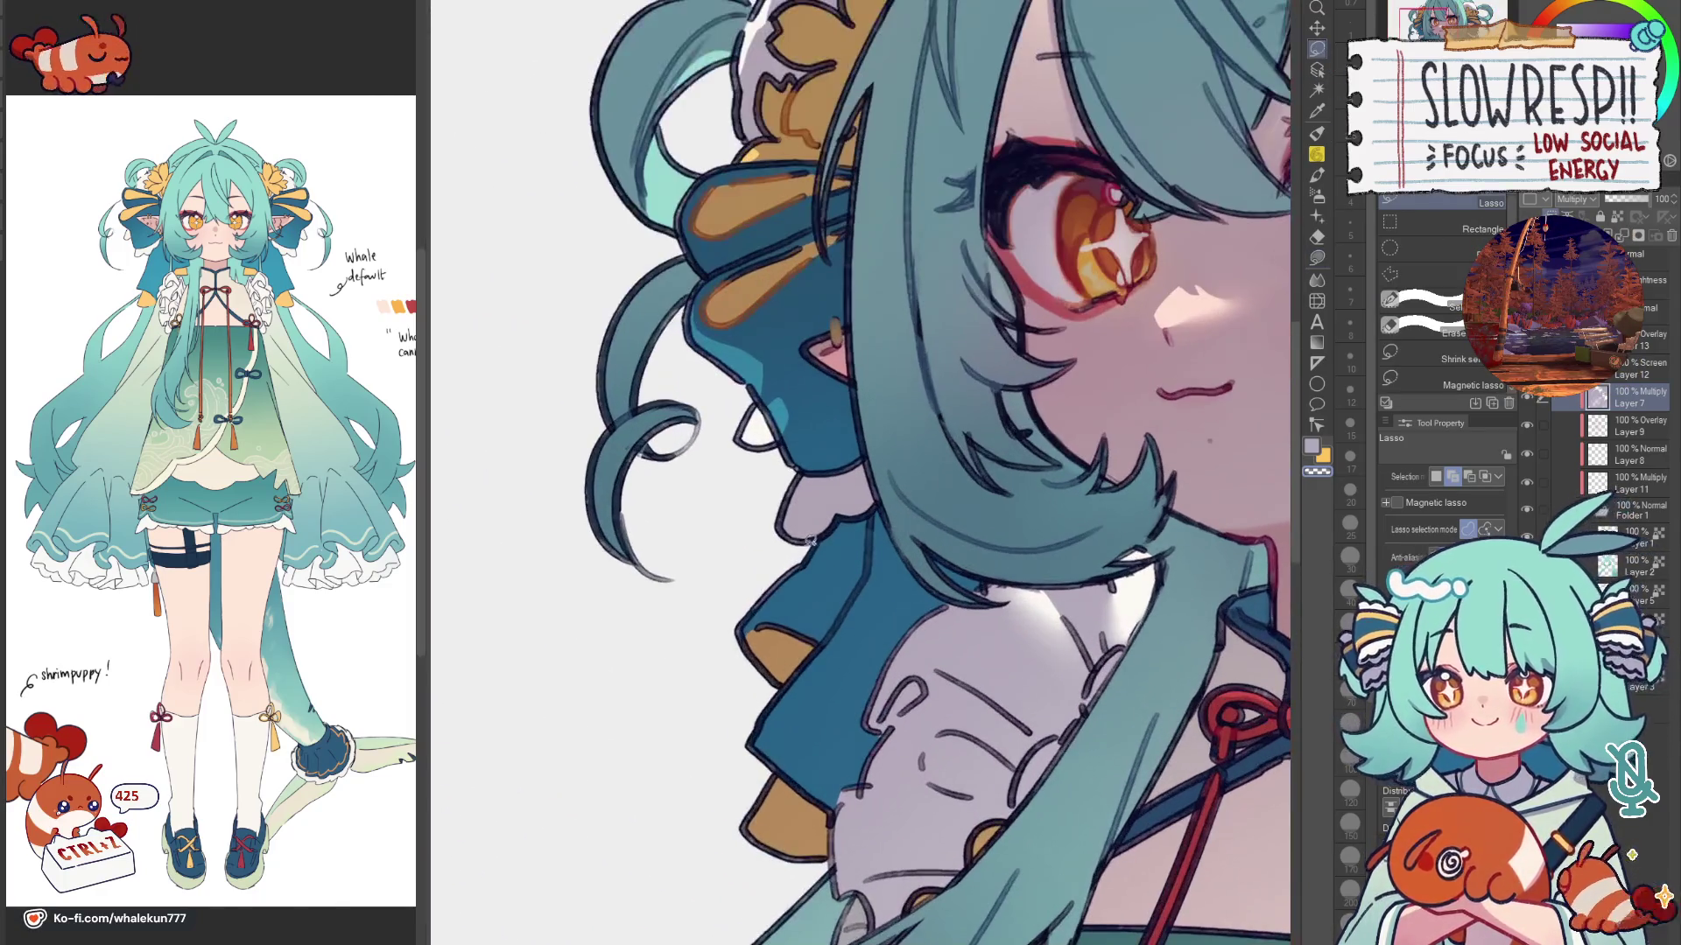
Step: Select the collar area by the ear and lighten it with the Soft airbrush at size 150
{"action": "left_click_drag", "start_coordinate": [766, 701], "coordinate": [755, 709]}
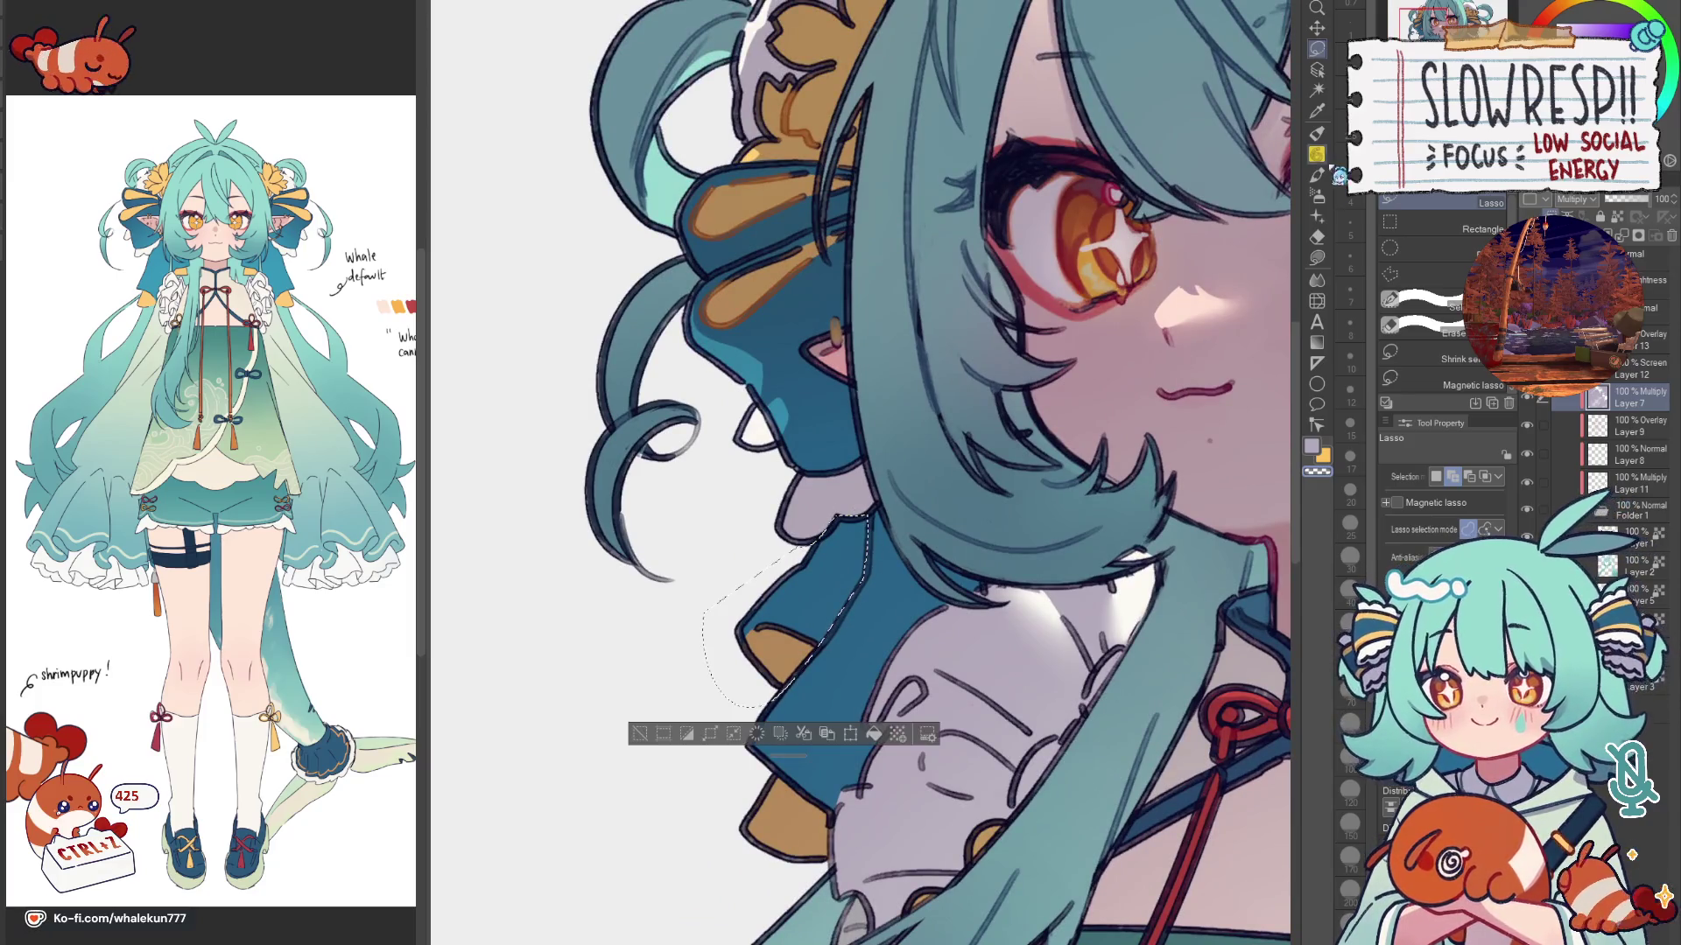
{"action": "left_click", "coordinate": [1331, 210]}
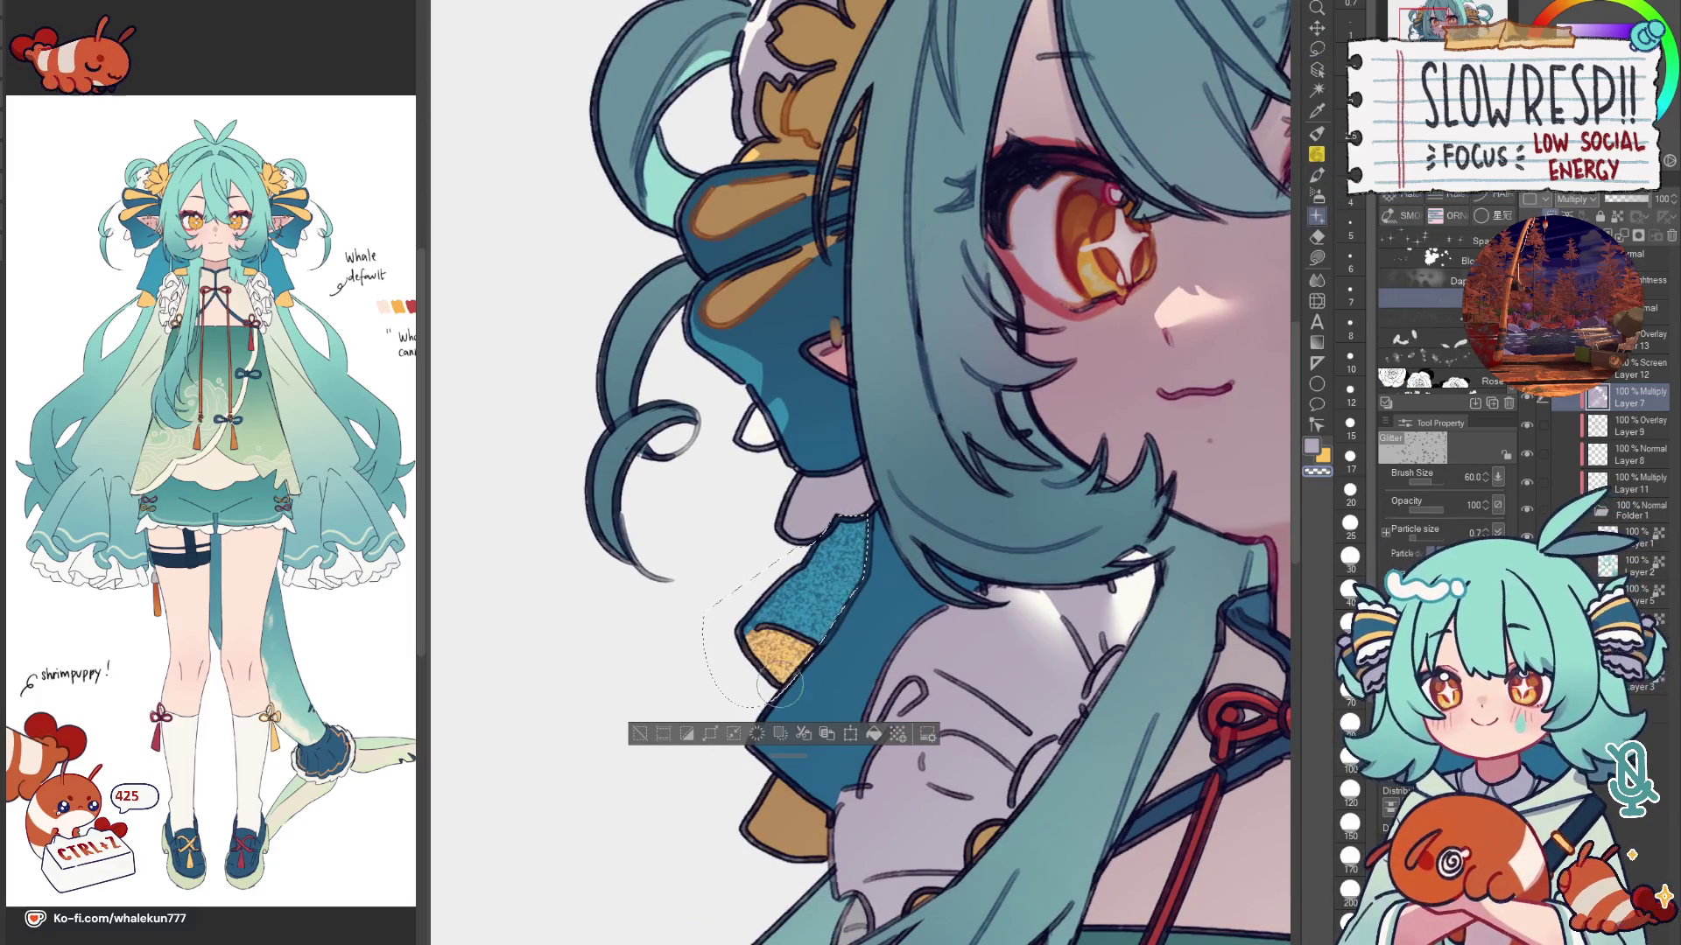
{"action": "left_click", "coordinate": [1319, 196]}
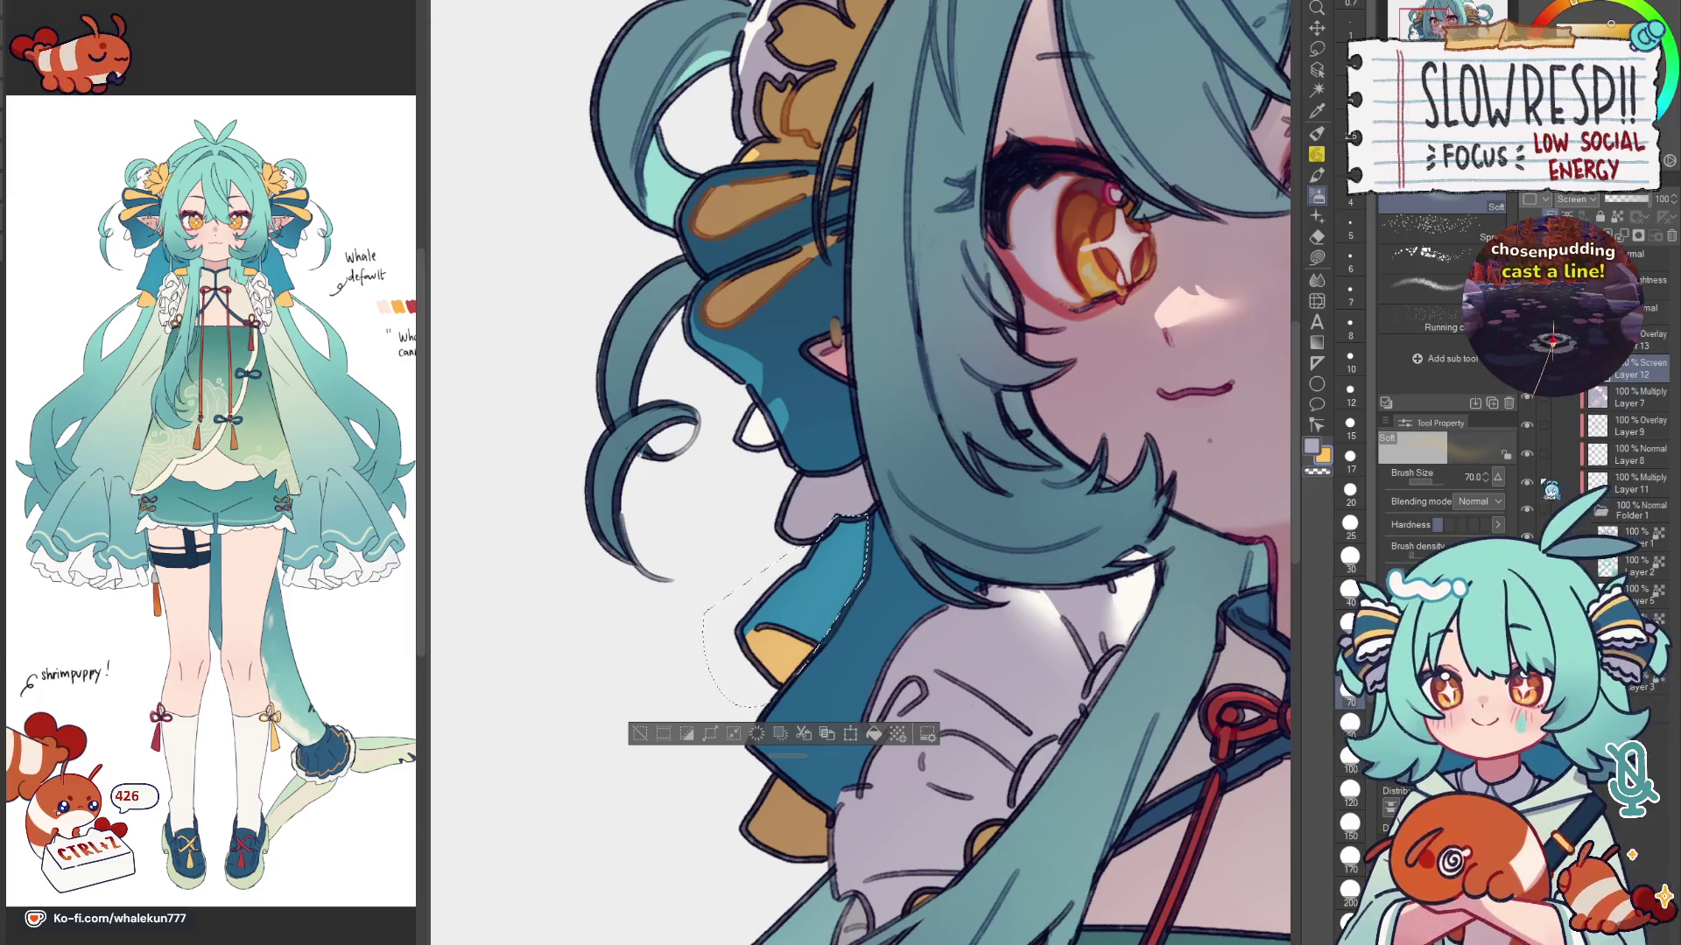
{"action": "left_click", "coordinate": [1350, 828]}
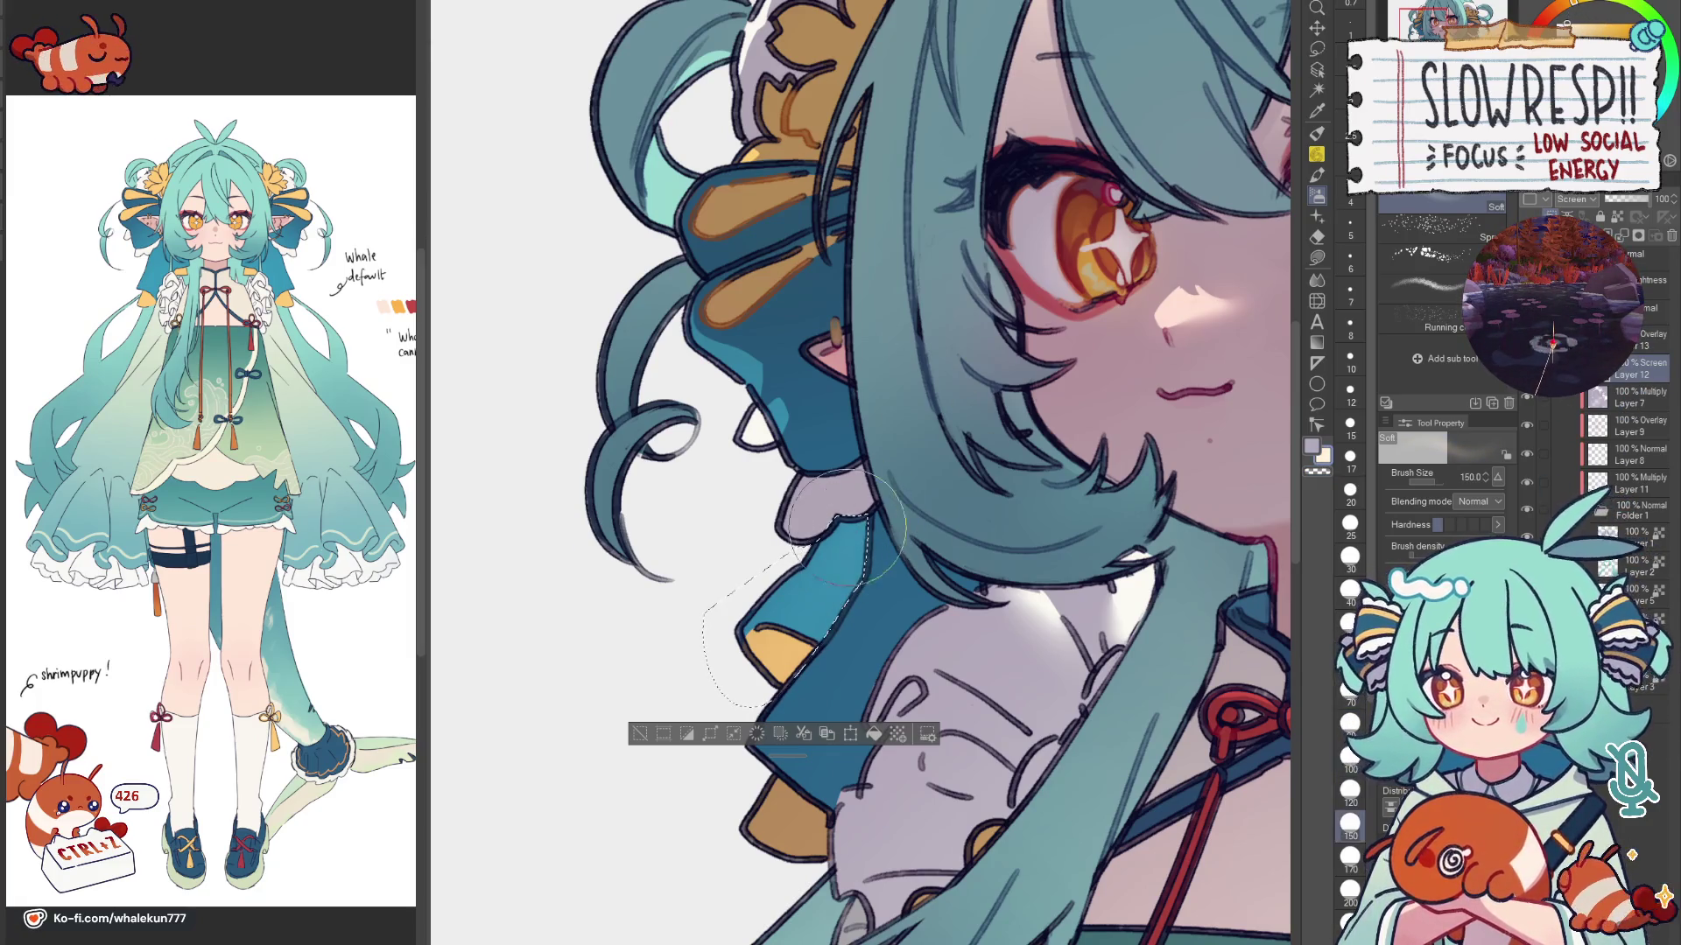
{"action": "left_click_drag", "start_coordinate": [702, 670], "coordinate": [715, 644]}
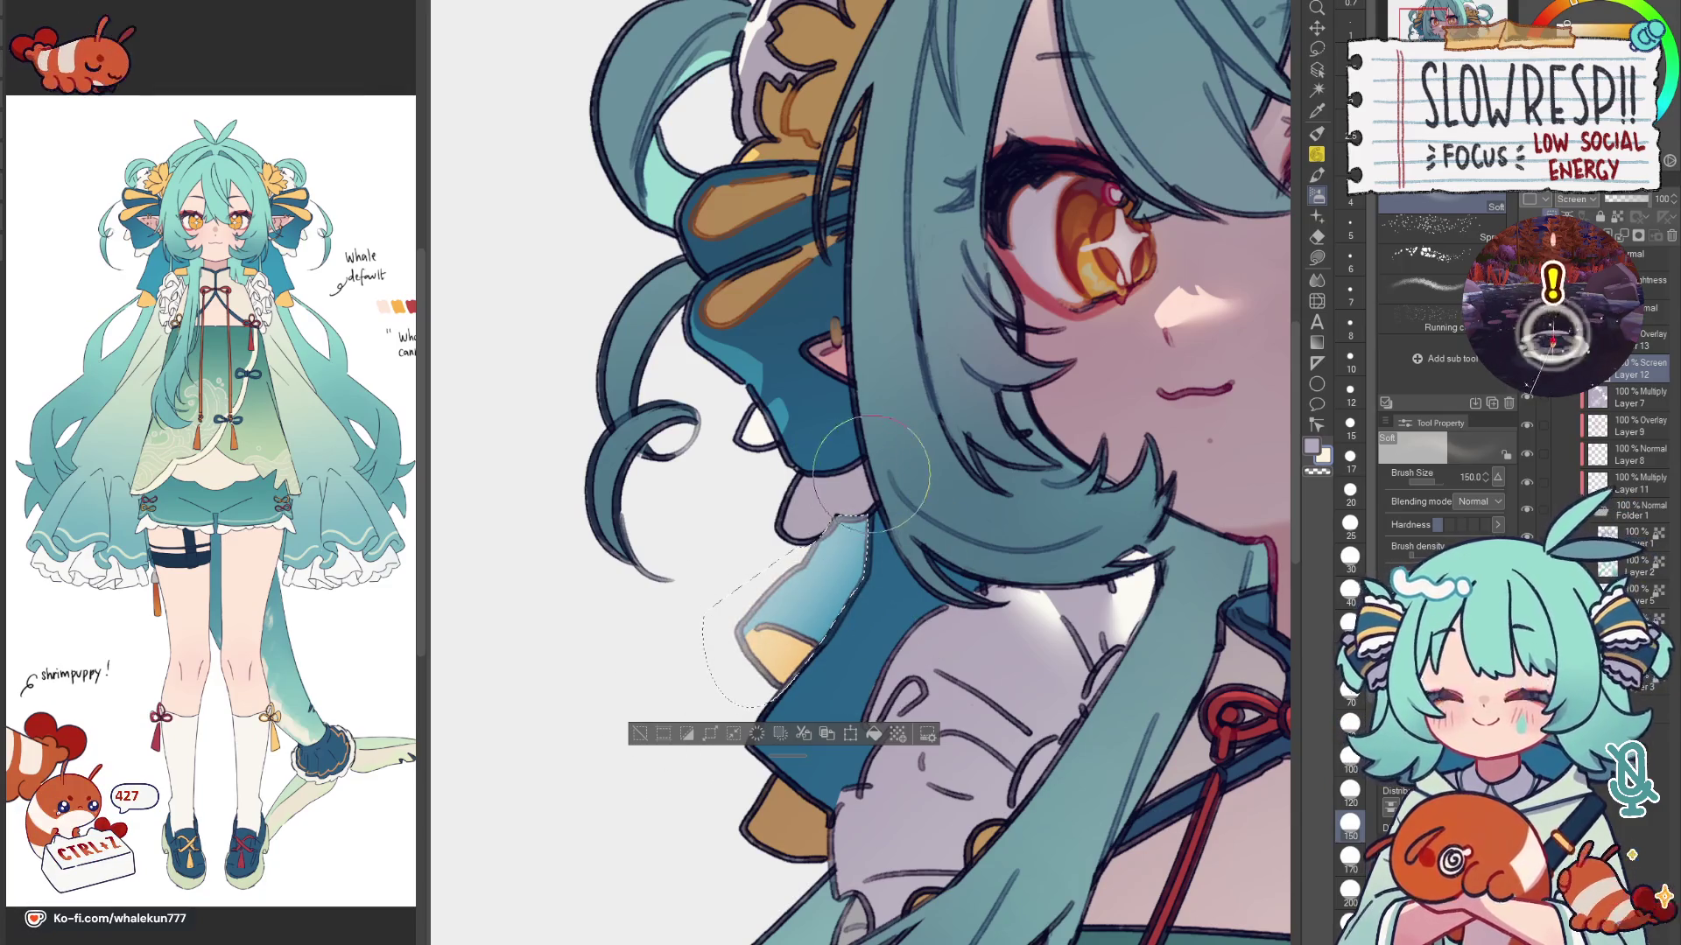
{"action": "key", "text": "m"}
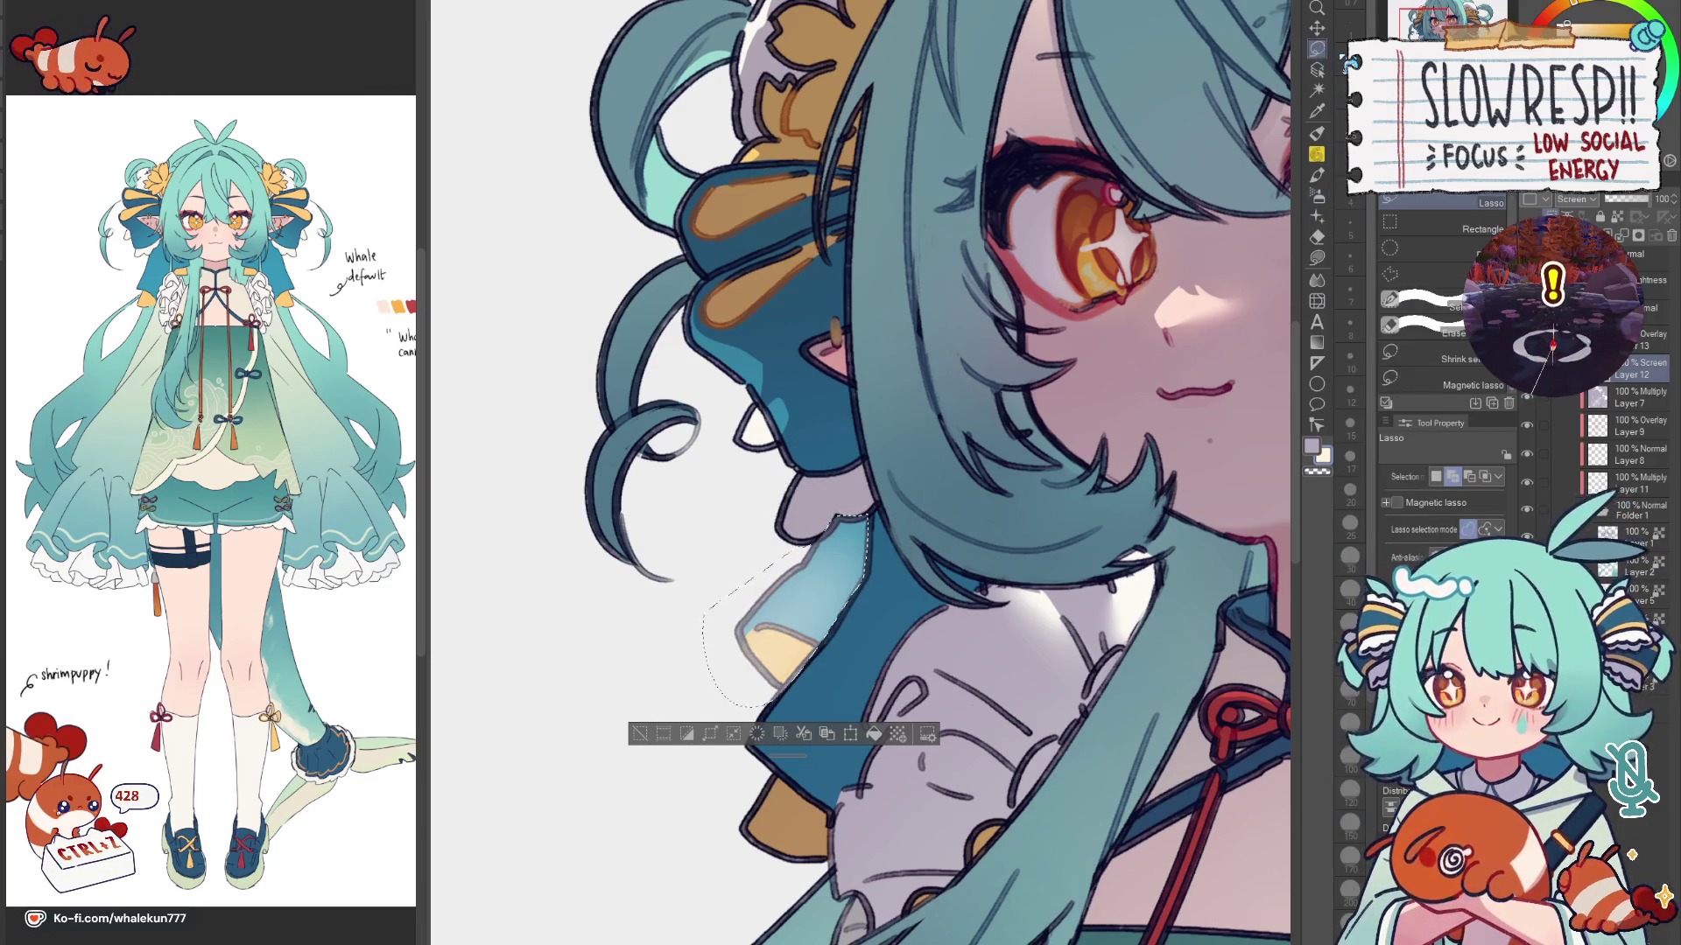
{"action": "scroll", "coordinate": [799, 522], "scroll_direction": "up", "scroll_amount": 2}
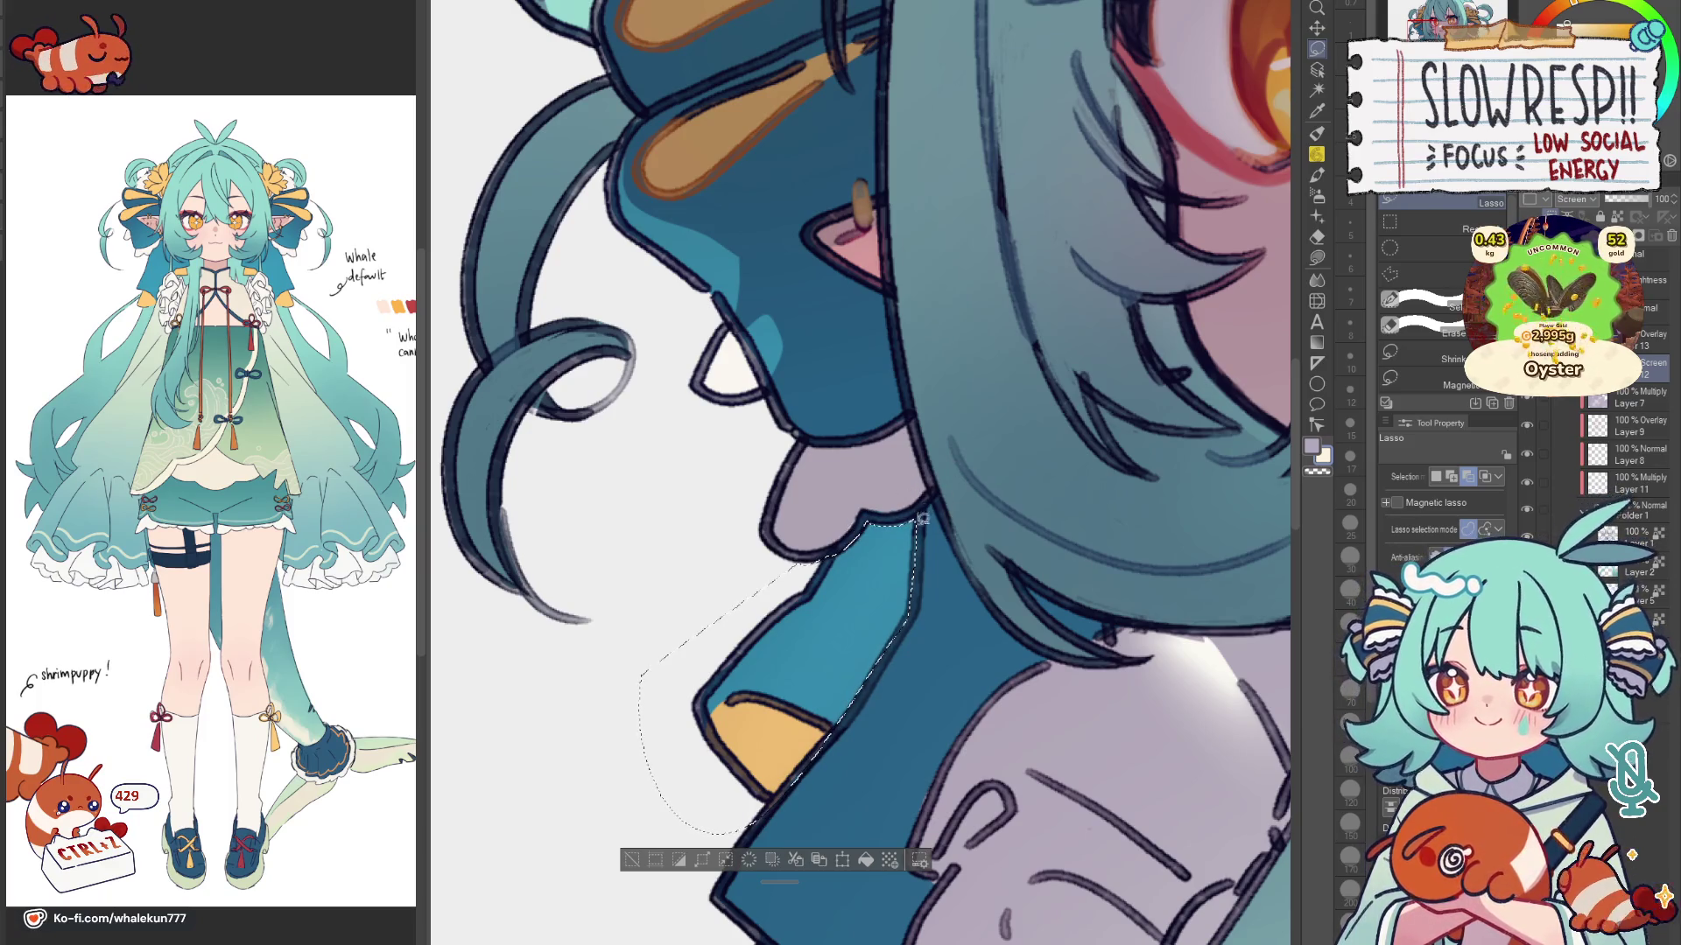
{"action": "key", "text": "b"}
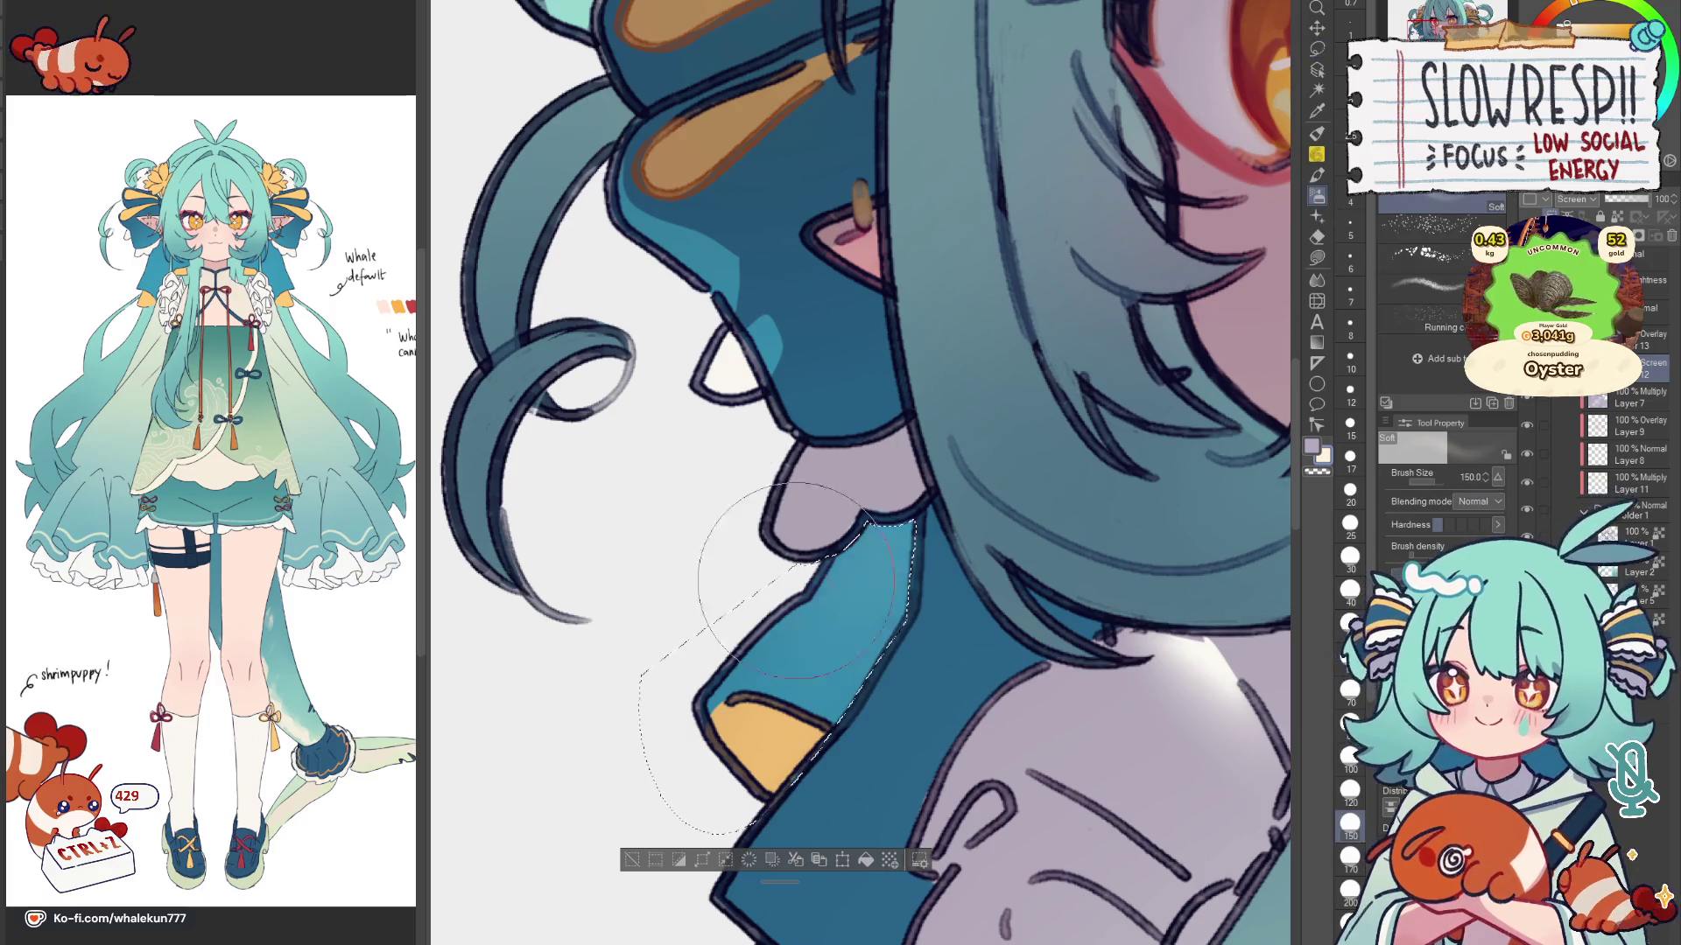
{"action": "scroll", "coordinate": [1014, 468], "scroll_direction": "down", "scroll_amount": 5}
{"action": "scroll", "coordinate": [683, 716], "scroll_direction": "up", "scroll_amount": 1}
{"action": "scroll", "coordinate": [1026, 745], "scroll_direction": "down", "scroll_amount": 5}
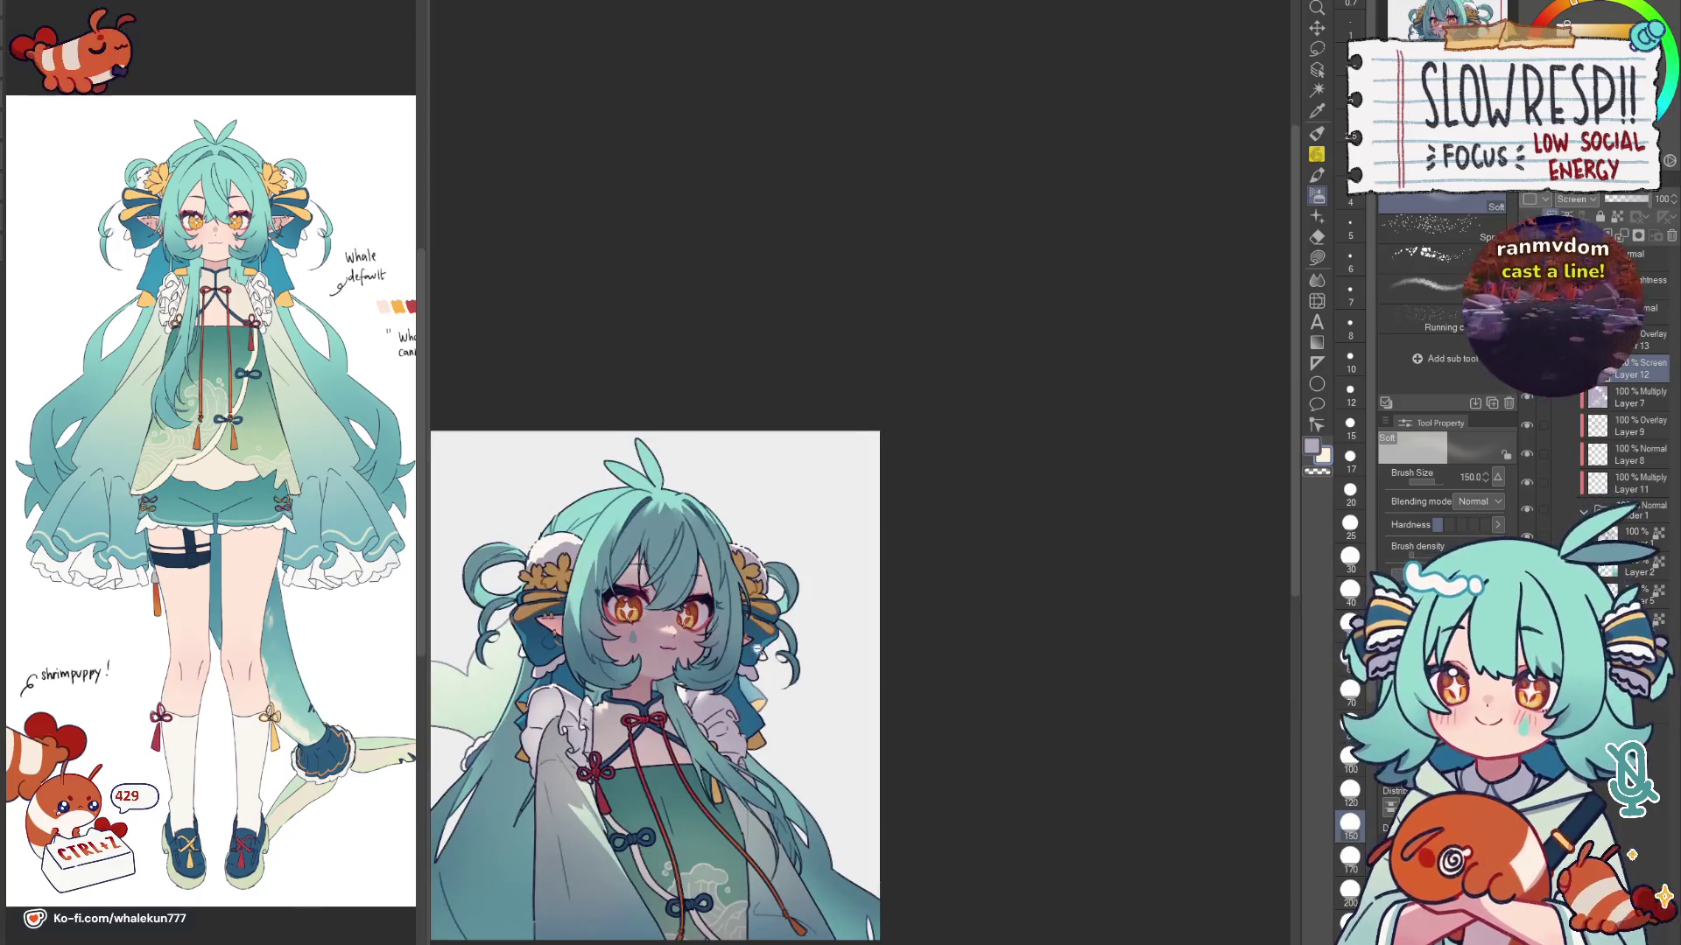
{"action": "scroll", "coordinate": [984, 713], "scroll_direction": "up", "scroll_amount": 5}
{"action": "key", "text": "m"}
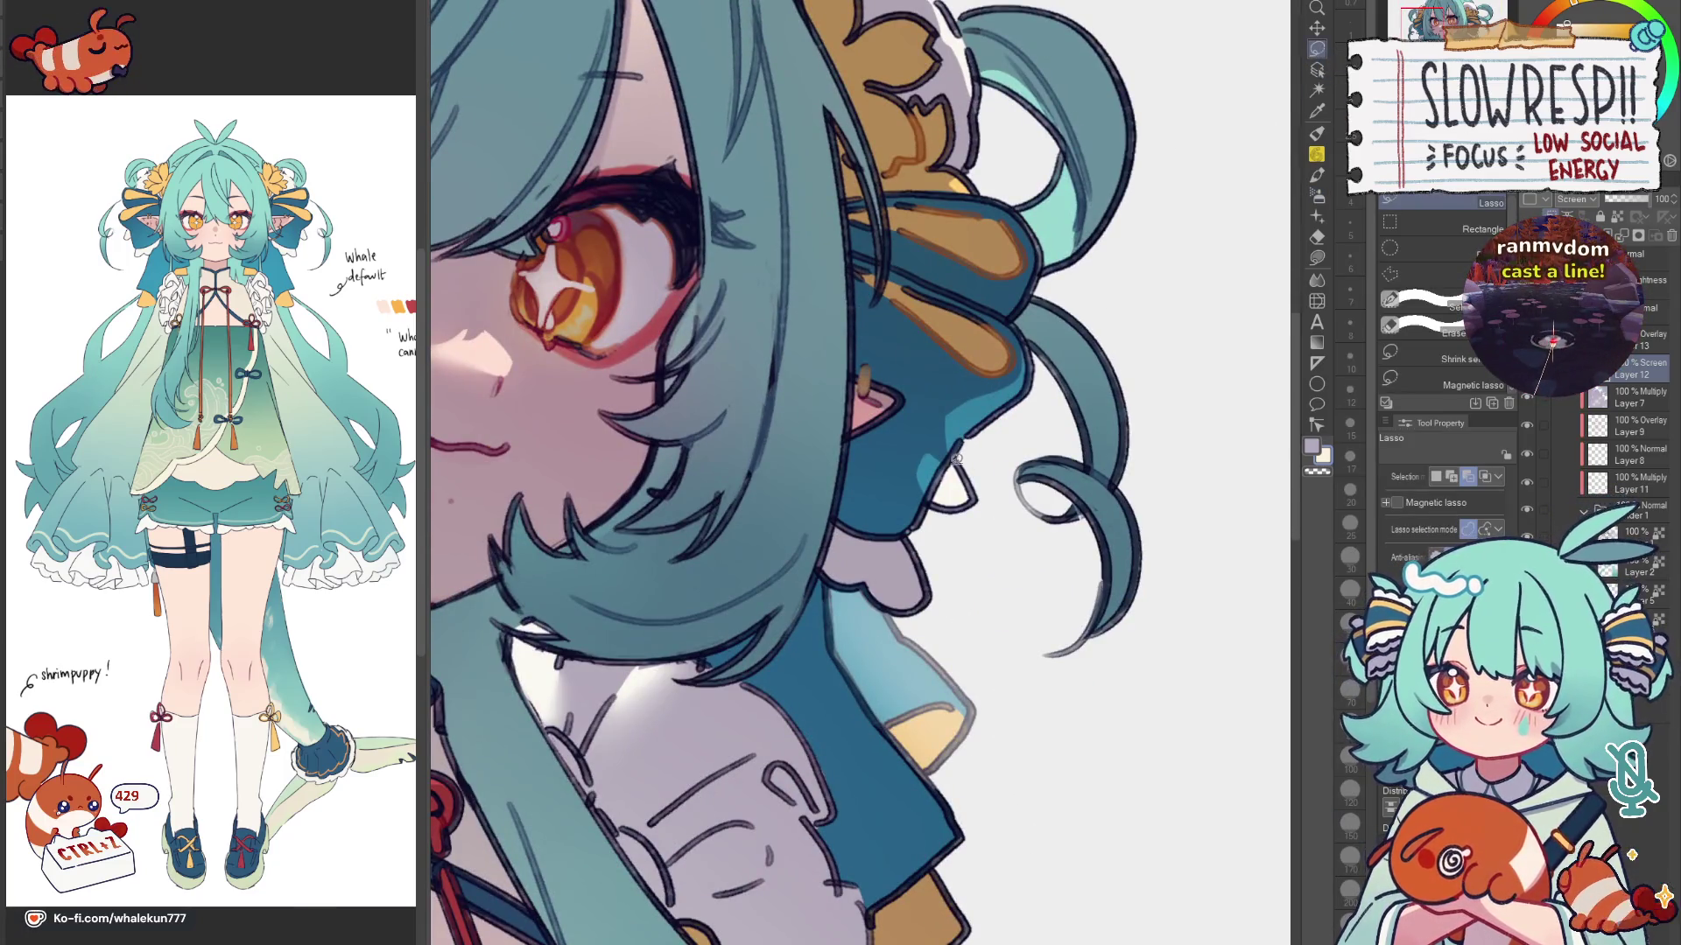
Step: Magnetic-lasso a small area beside the other hair bun, then ready the inking pen
{"action": "left_click_drag", "start_coordinate": [940, 520], "coordinate": [936, 525]}
{"action": "key", "text": "b"}
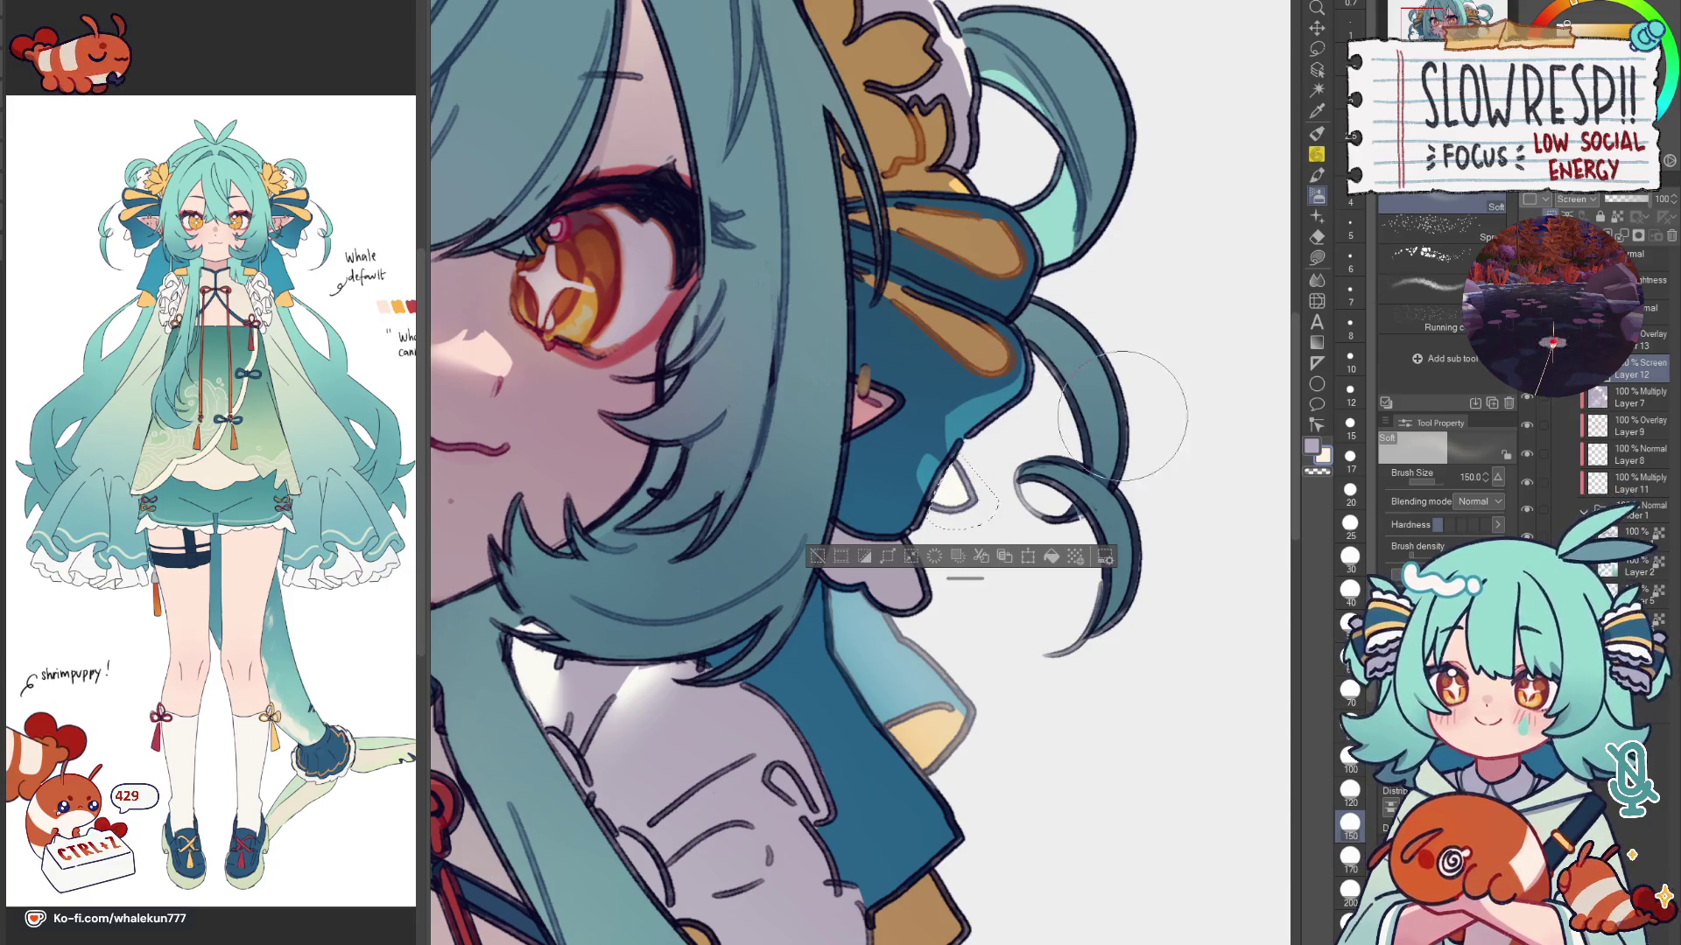
{"action": "scroll", "coordinate": [926, 597], "scroll_direction": "down", "scroll_amount": 1}
{"action": "scroll", "coordinate": [925, 598], "scroll_direction": "down", "scroll_amount": 1}
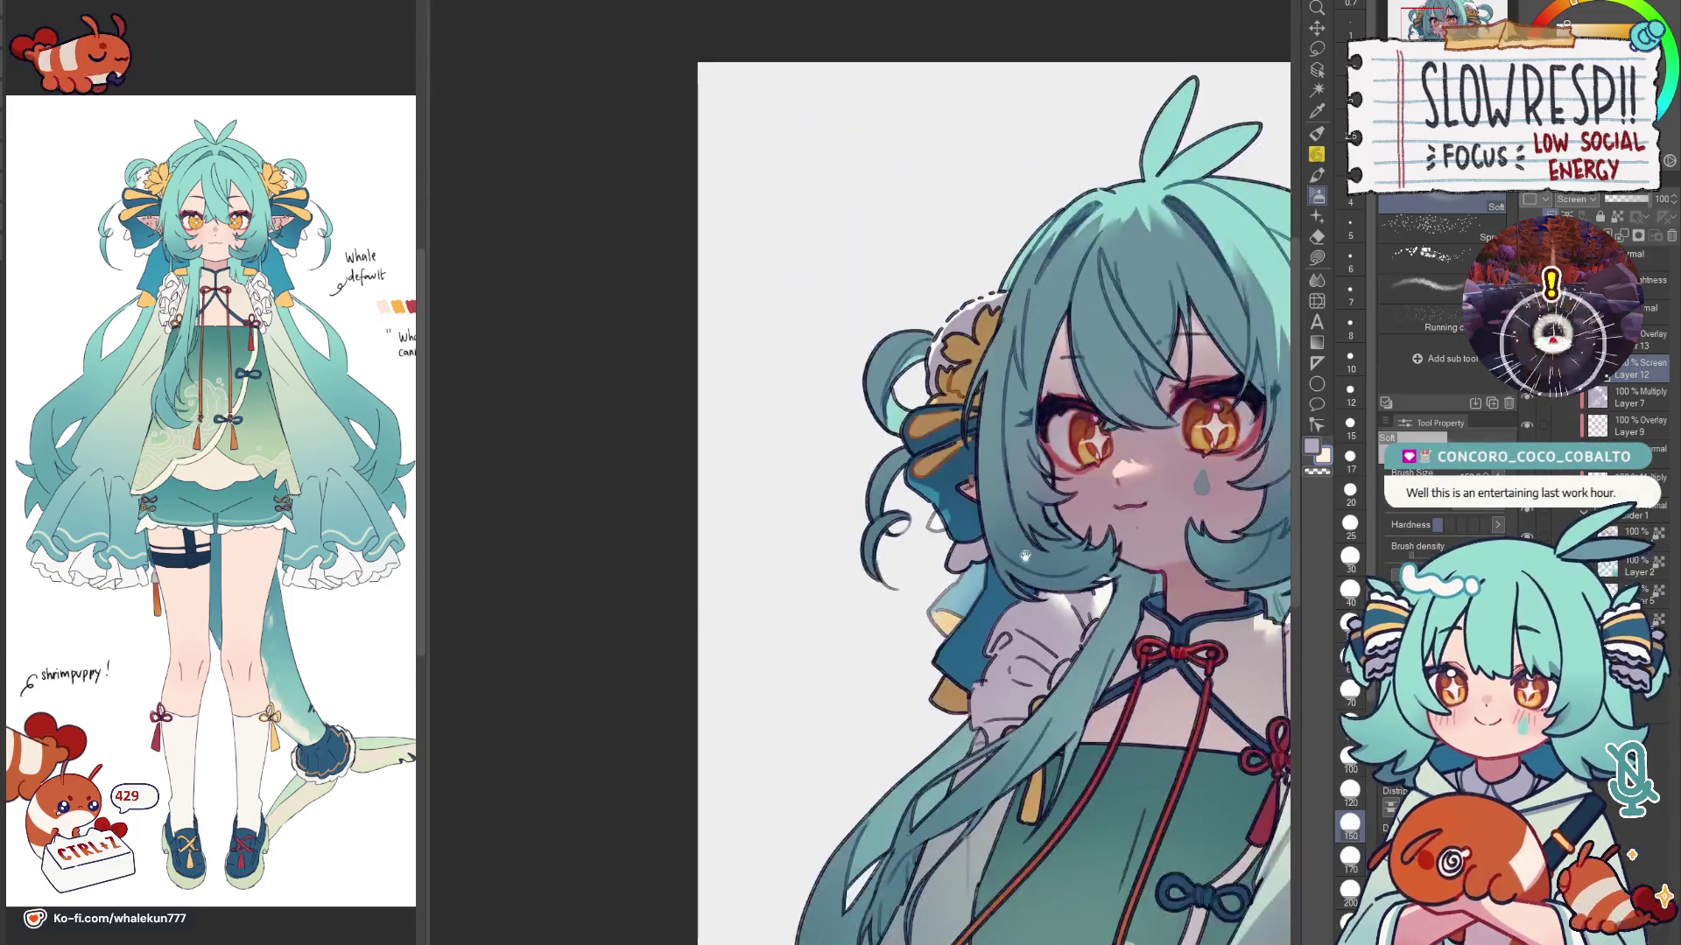
{"action": "scroll", "coordinate": [926, 597], "scroll_direction": "down", "scroll_amount": 2}
{"action": "scroll", "coordinate": [627, 538], "scroll_direction": "up", "scroll_amount": 1}
{"action": "key", "text": "g"}
{"action": "mouse_move", "coordinate": [592, 435]}
{"action": "left_mouse_down"}
{"action": "mouse_move", "coordinate": [855, 540]}
{"action": "mouse_move", "coordinate": [656, 578]}
{"action": "left_mouse_up"}
{"action": "scroll", "coordinate": [855, 542], "scroll_direction": "up", "scroll_amount": 1}
{"action": "scroll", "coordinate": [855, 541], "scroll_direction": "down", "scroll_amount": 2}
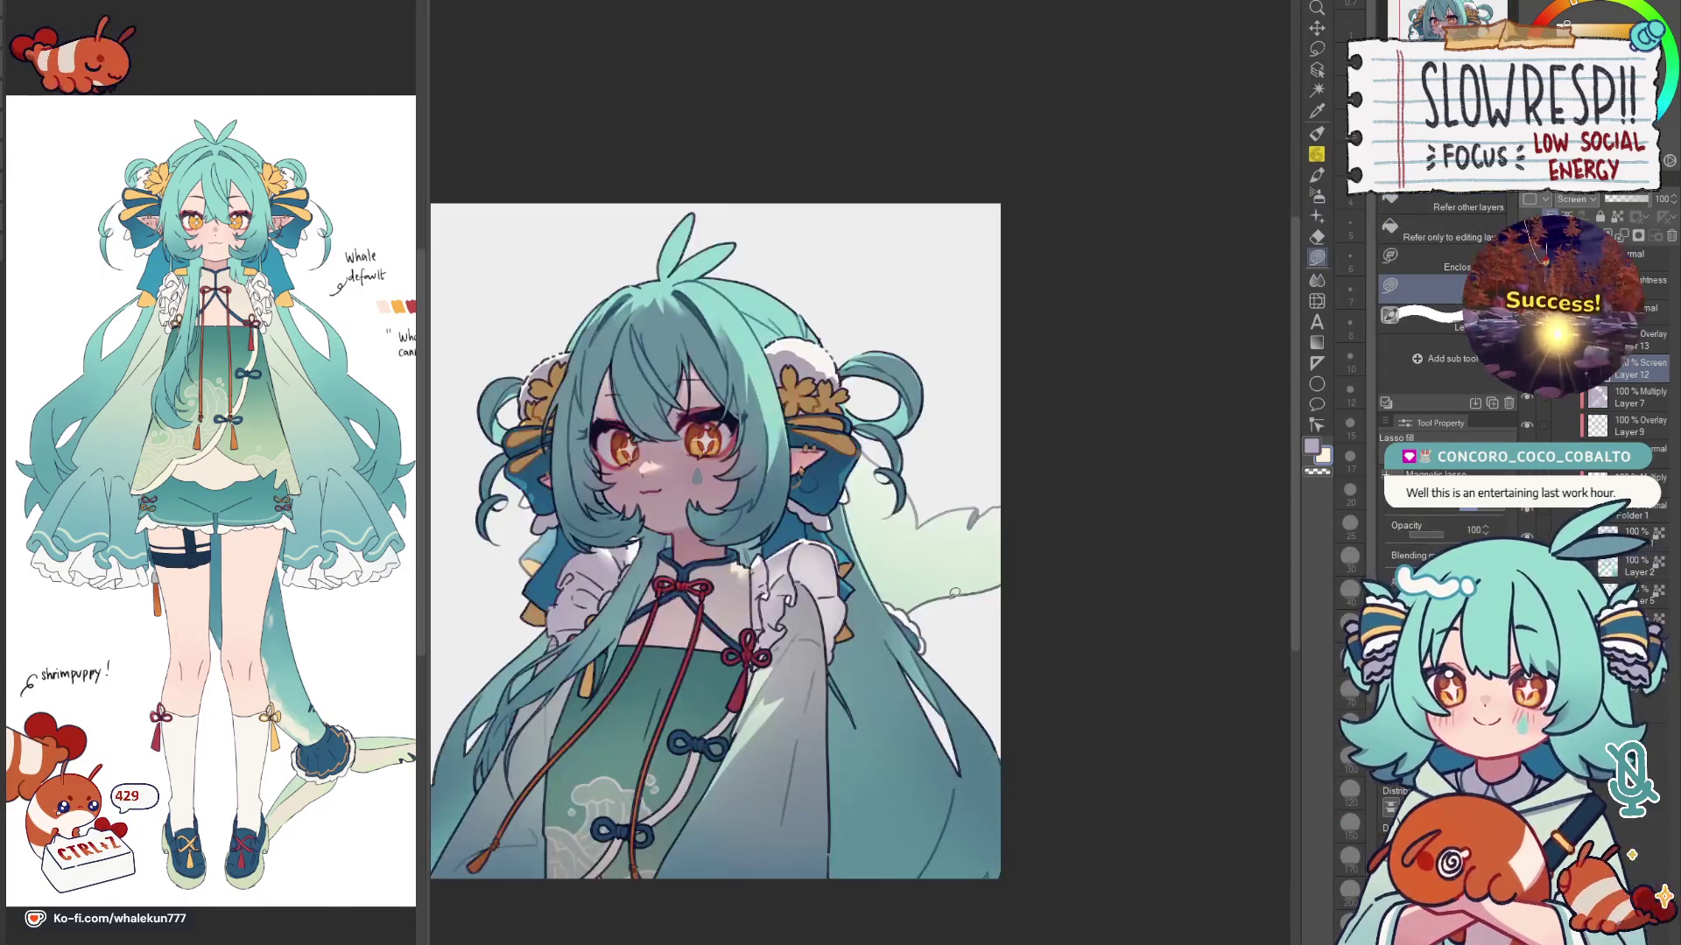
{"action": "scroll", "coordinate": [941, 596], "scroll_direction": "down", "scroll_amount": 1}
{"action": "scroll", "coordinate": [941, 596], "scroll_direction": "down", "scroll_amount": 2}
{"action": "scroll", "coordinate": [942, 596], "scroll_direction": "up", "scroll_amount": 3}
{"action": "scroll", "coordinate": [942, 598], "scroll_direction": "up", "scroll_amount": 1}
{"action": "scroll", "coordinate": [942, 596], "scroll_direction": "up", "scroll_amount": 1}
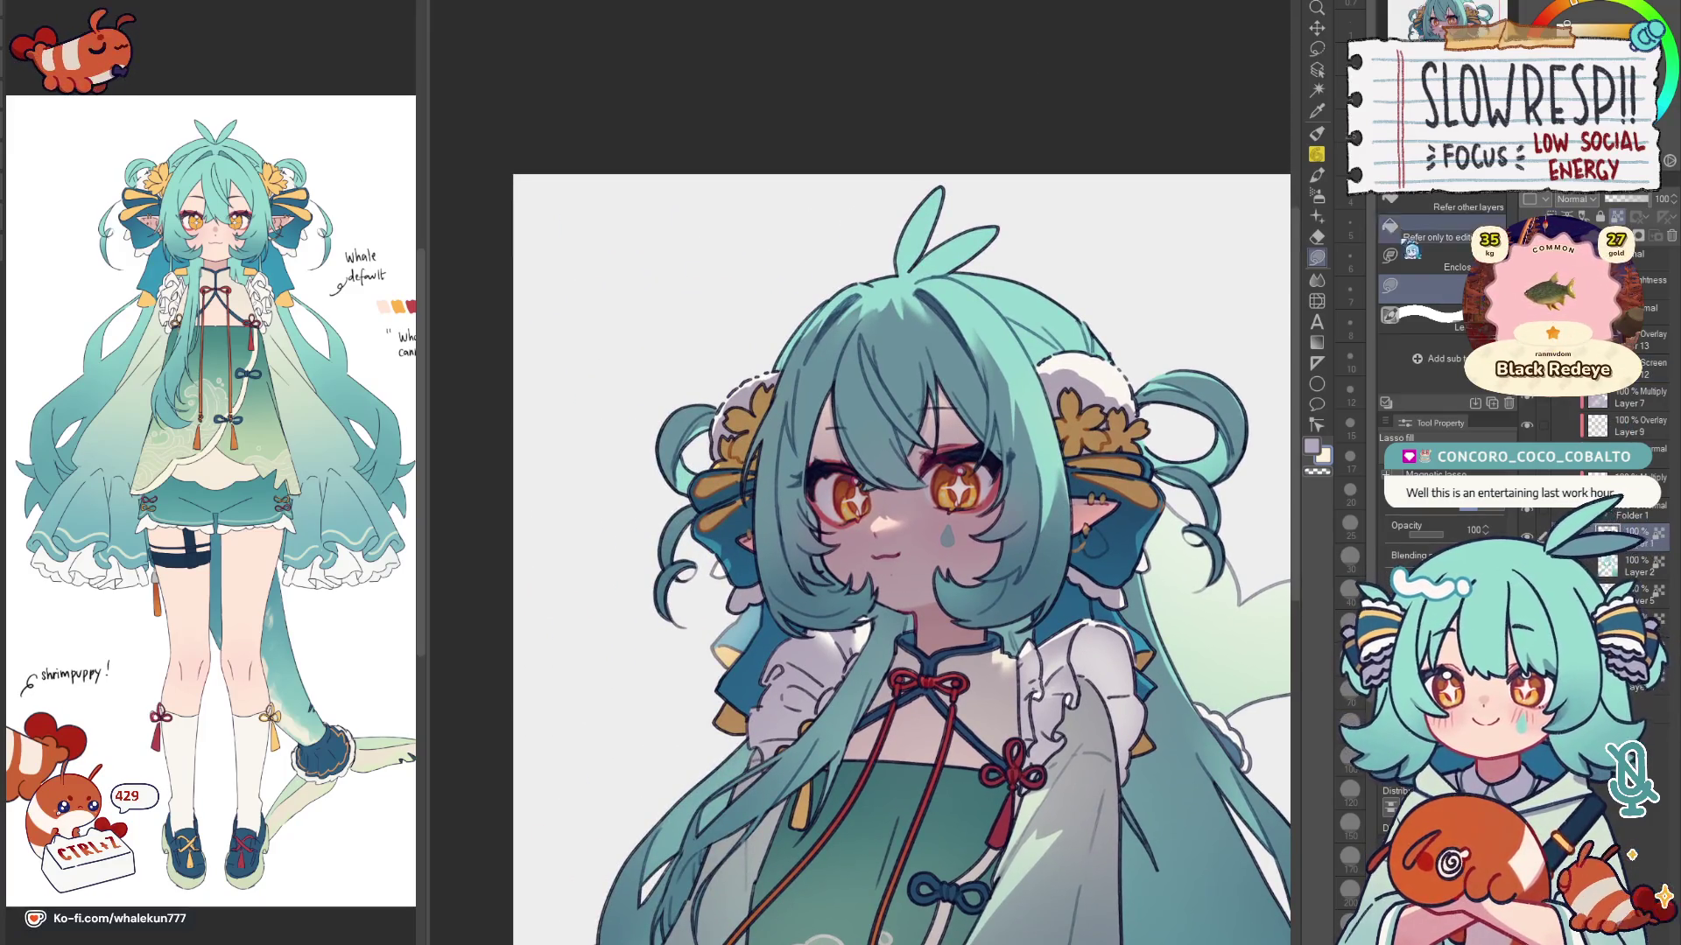
{"action": "left_click", "coordinate": [1318, 133]}
{"action": "scroll", "coordinate": [698, 420], "scroll_direction": "up", "scroll_amount": 2}
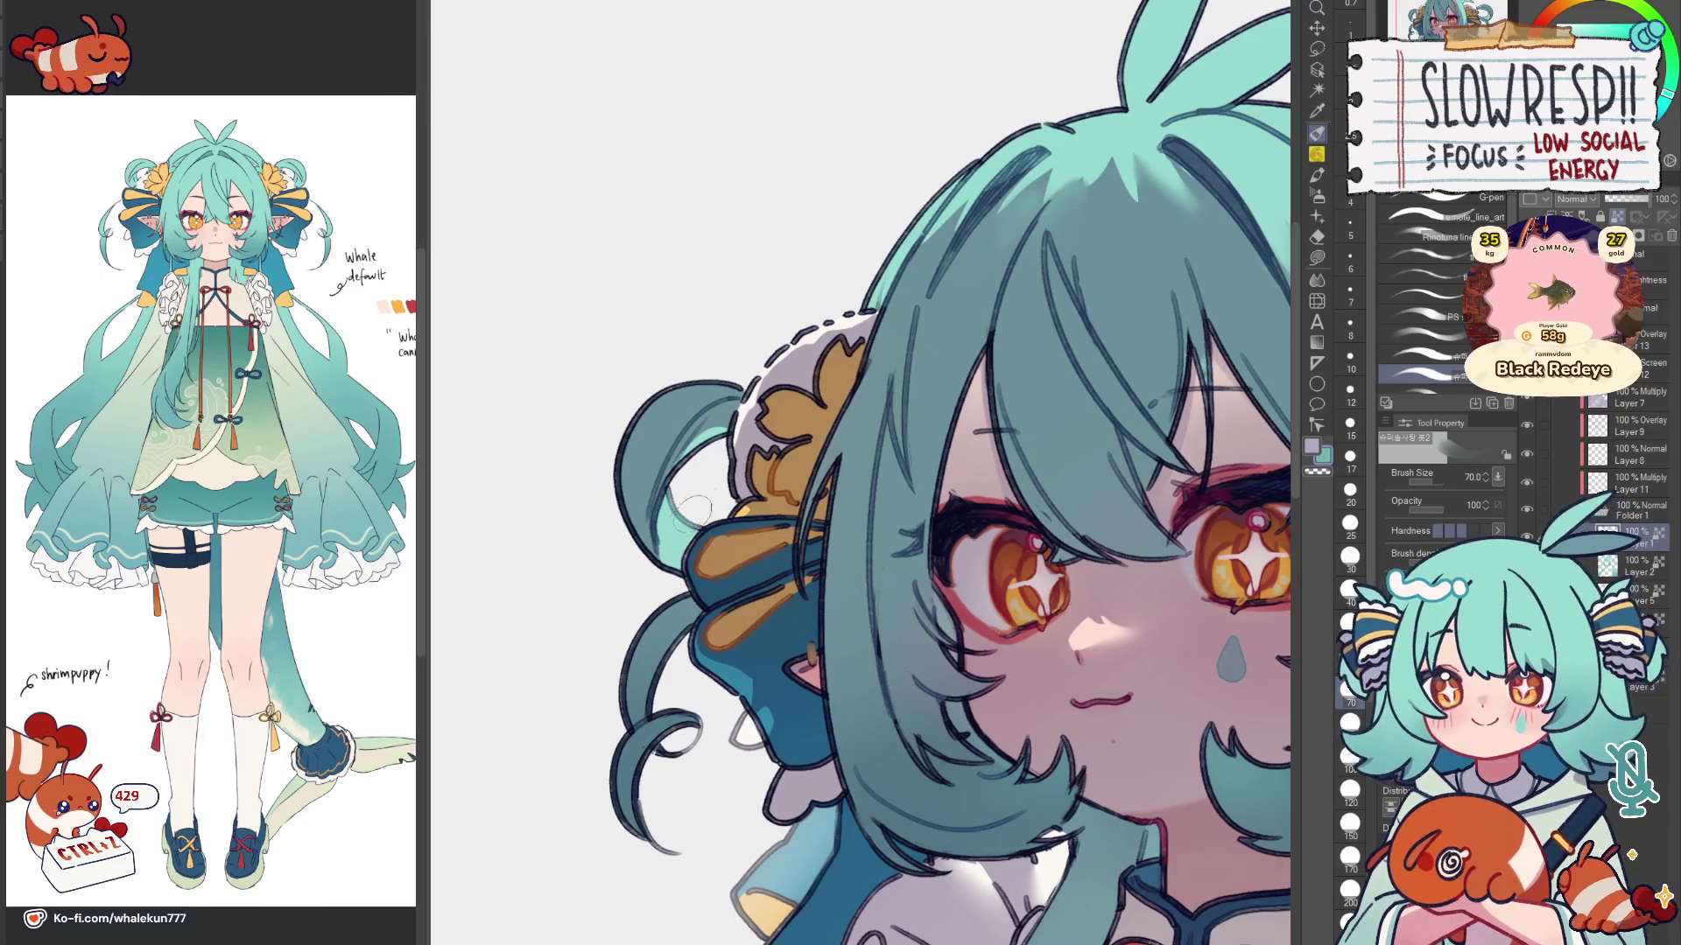
{"action": "scroll", "coordinate": [680, 490], "scroll_direction": "down", "scroll_amount": 2}
{"action": "scroll", "coordinate": [1116, 434], "scroll_direction": "up", "scroll_amount": 2}
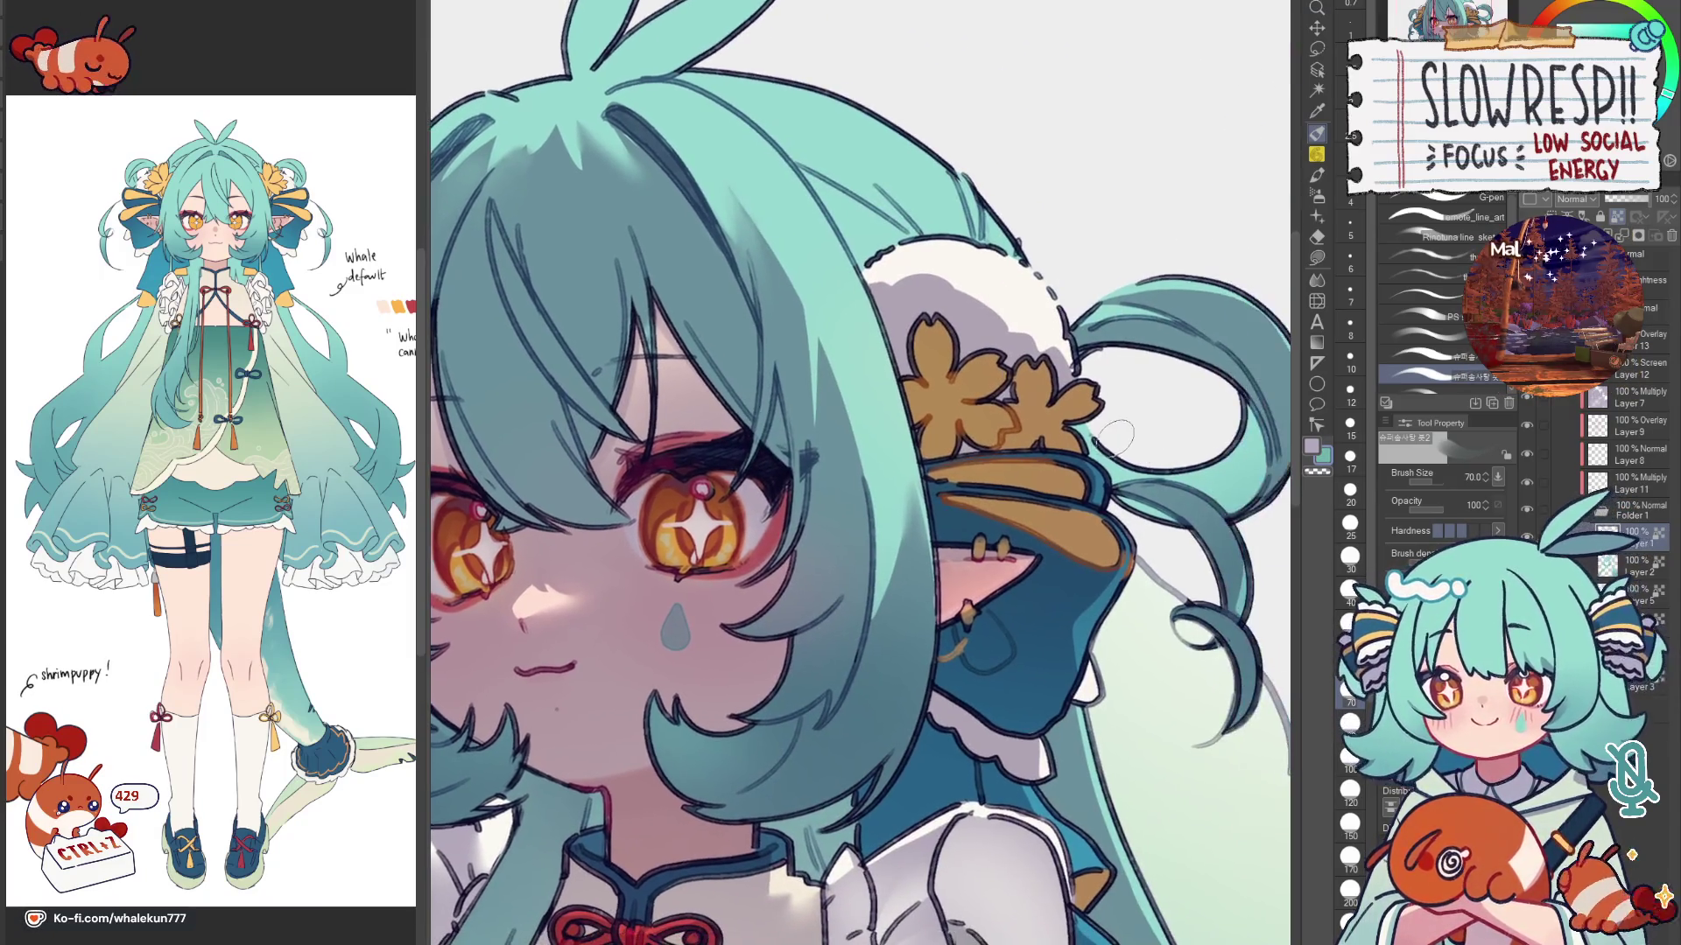
Step: Select the G-pen at size 50 and mirror the canvas to review the bust
{"action": "key", "text": "p"}
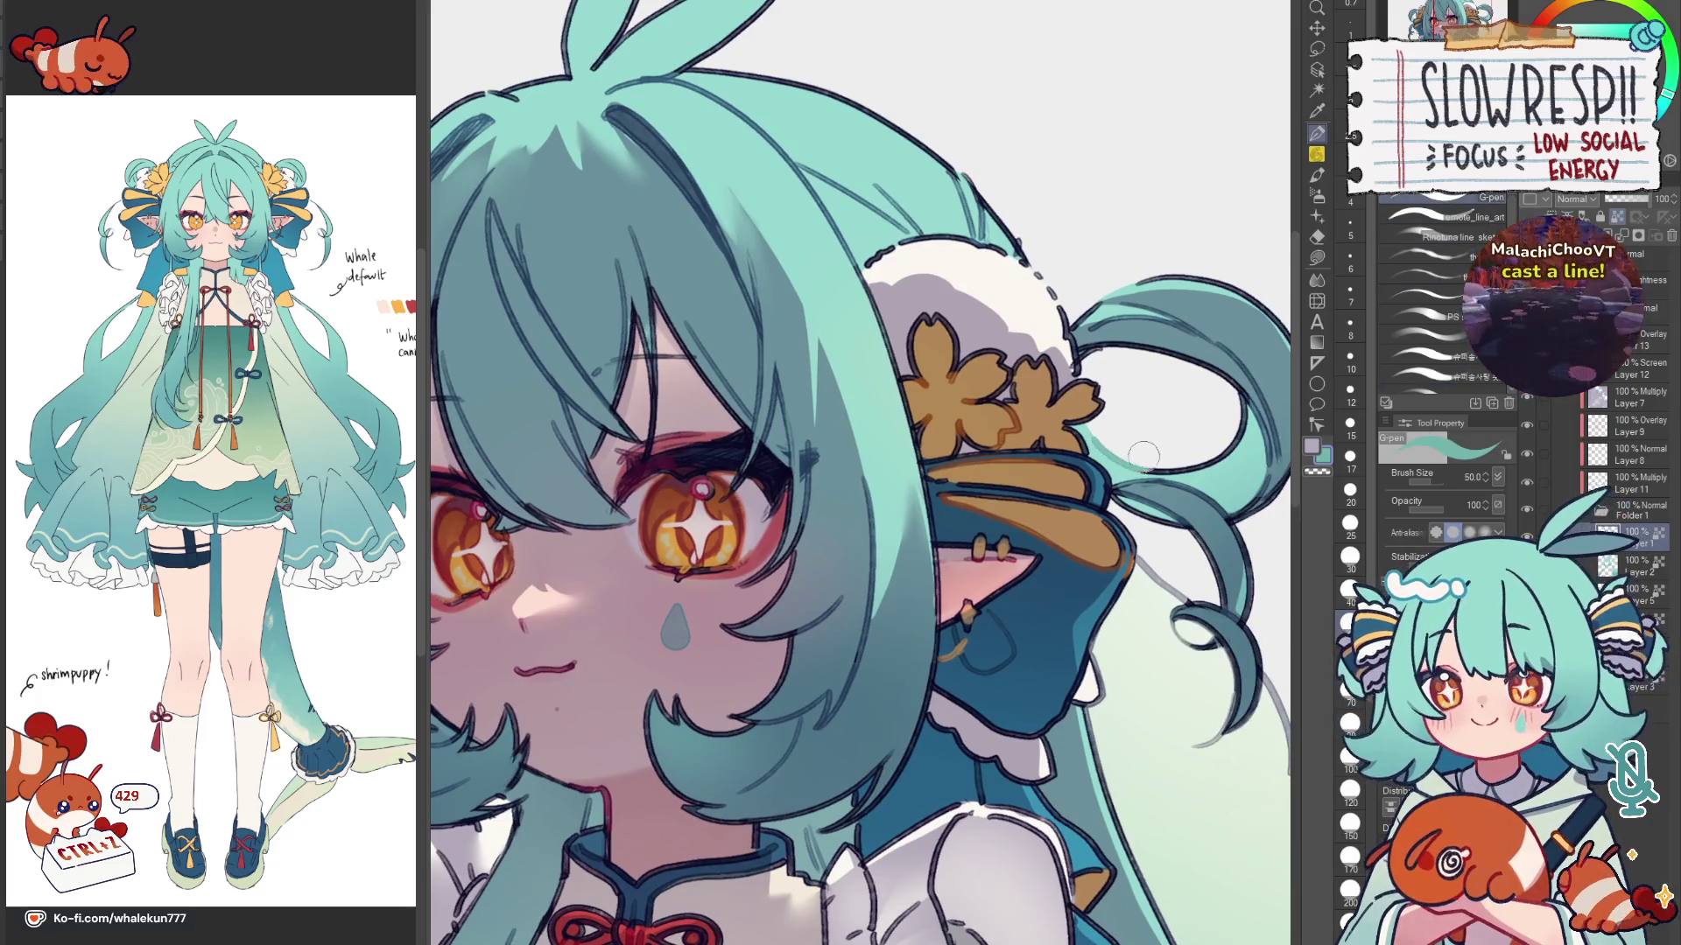
{"action": "scroll", "coordinate": [1225, 443], "scroll_direction": "down", "scroll_amount": 3}
{"action": "key", "text": "h"}
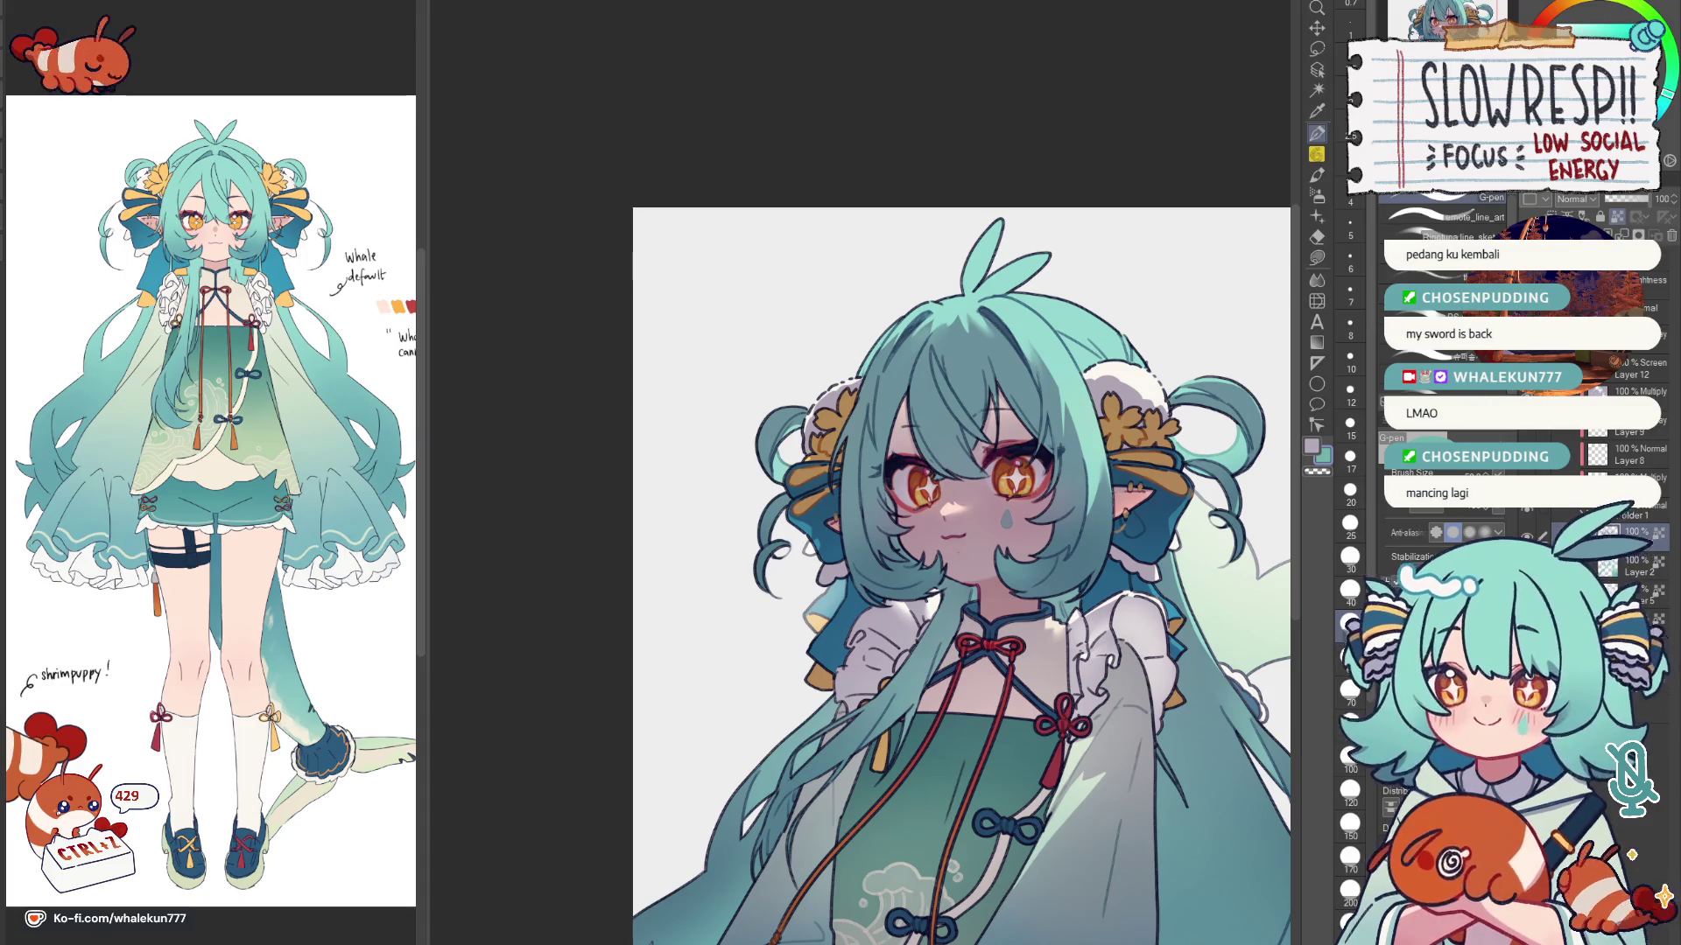
{"action": "key", "text": "g"}
{"action": "left_click_drag", "start_coordinate": [920, 525], "coordinate": [775, 492]}
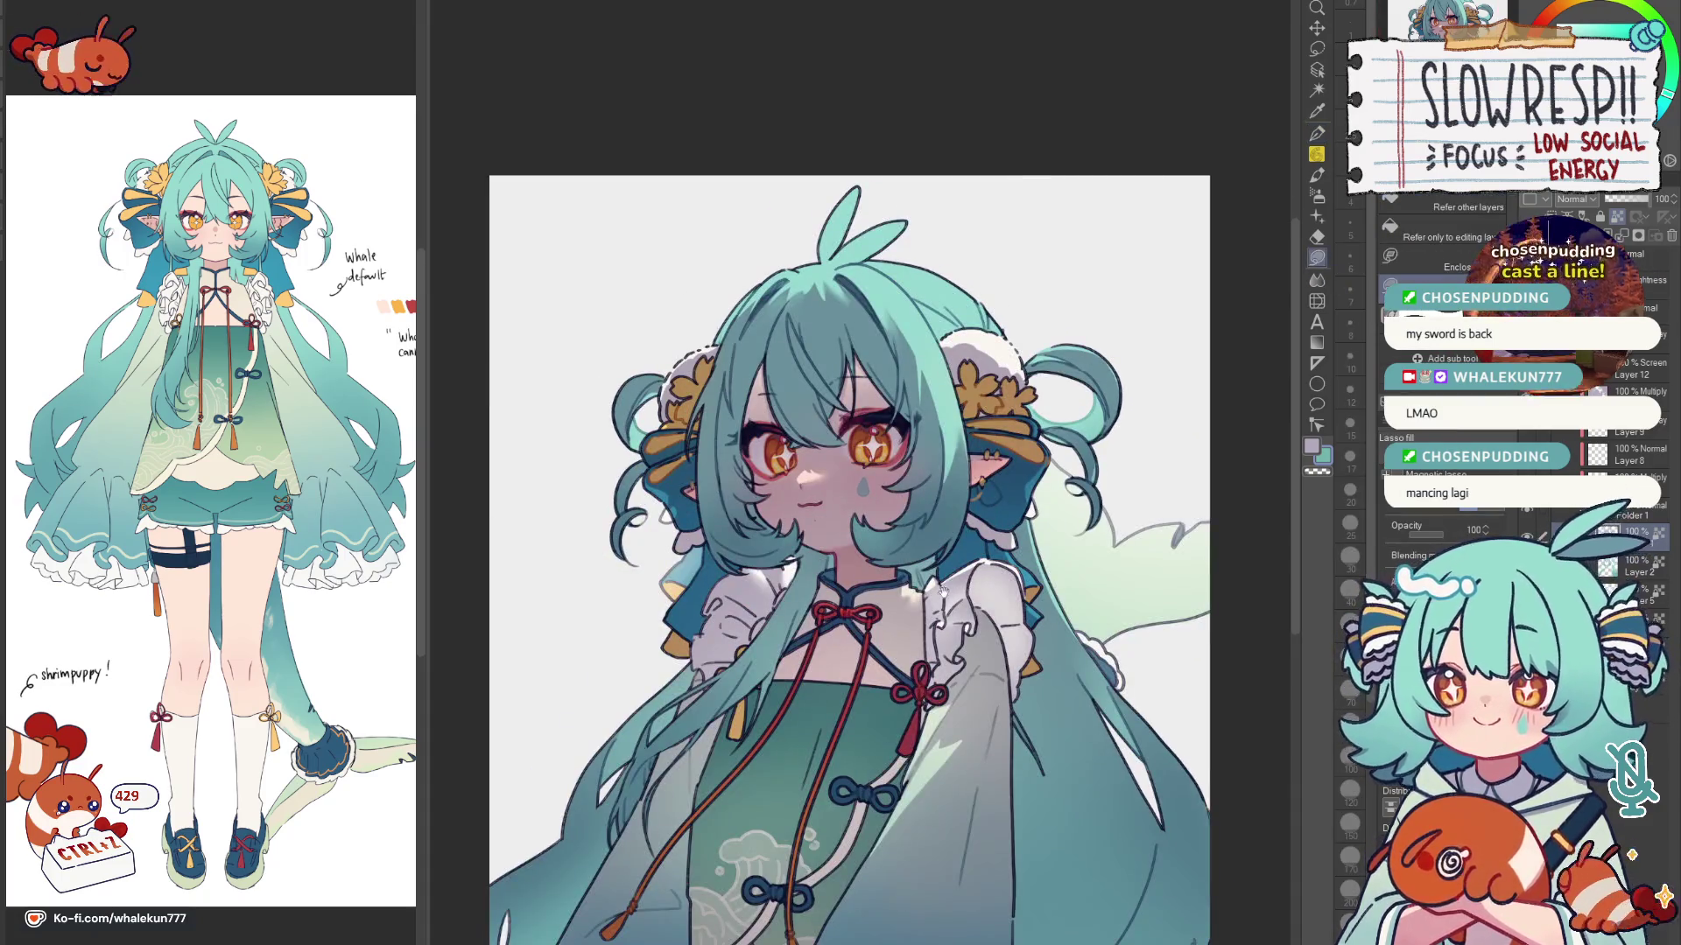
{"action": "left_click_drag", "start_coordinate": [942, 592], "coordinate": [968, 527]}
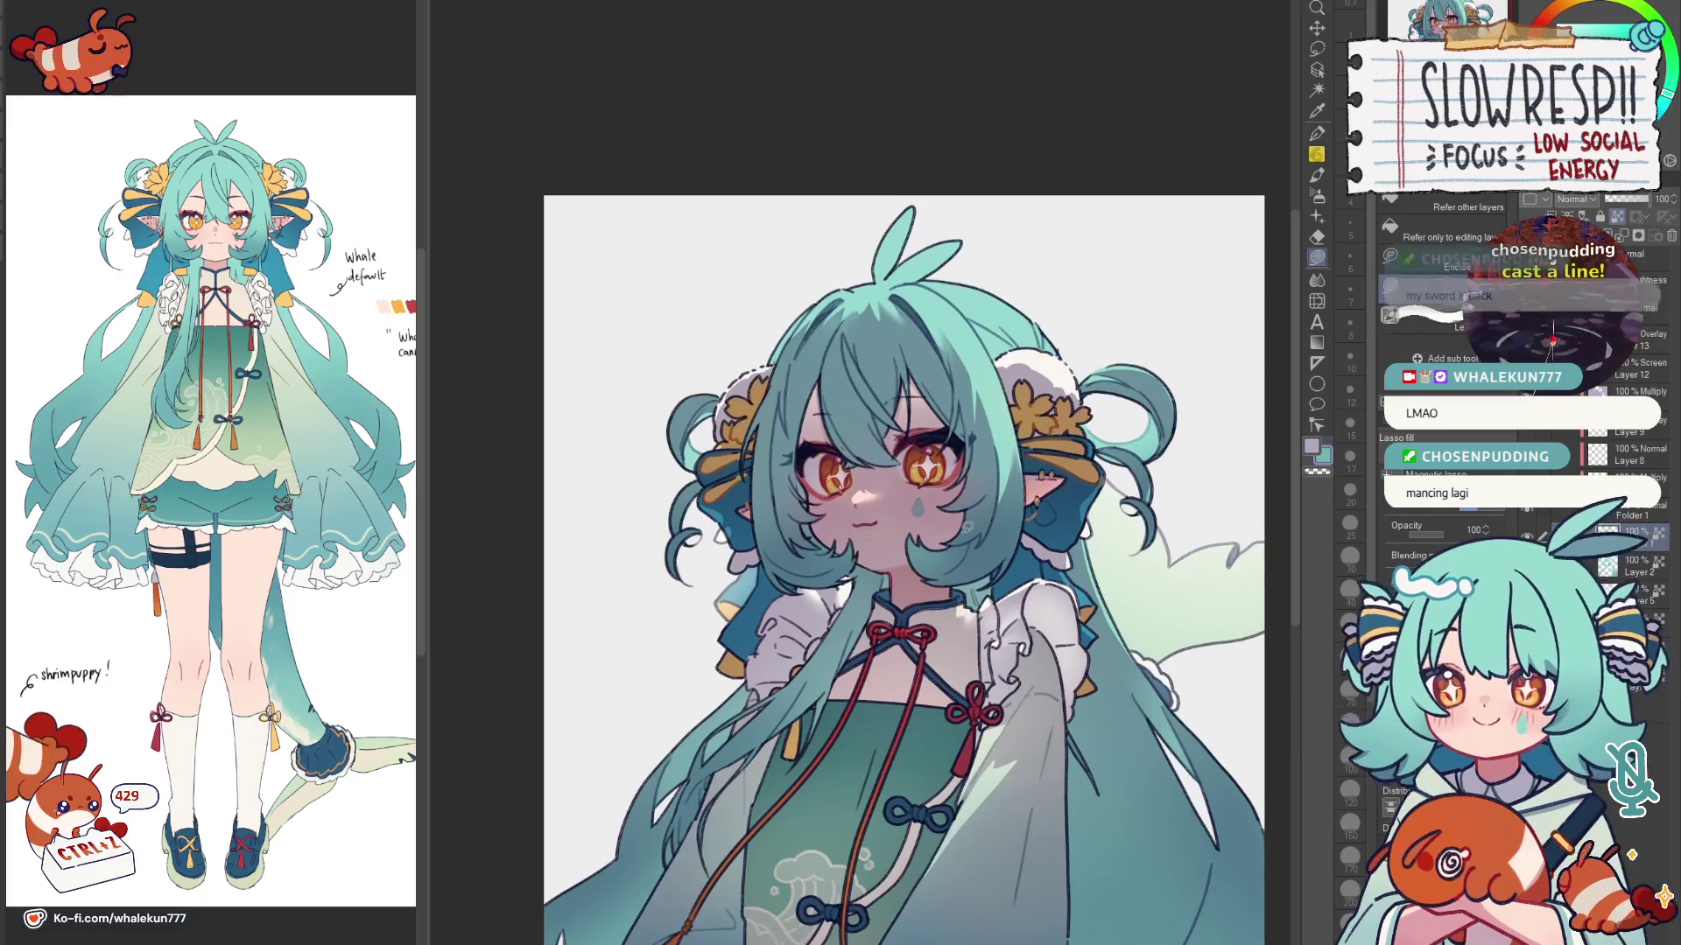
{"action": "scroll", "coordinate": [792, 493], "scroll_direction": "up", "scroll_amount": 3}
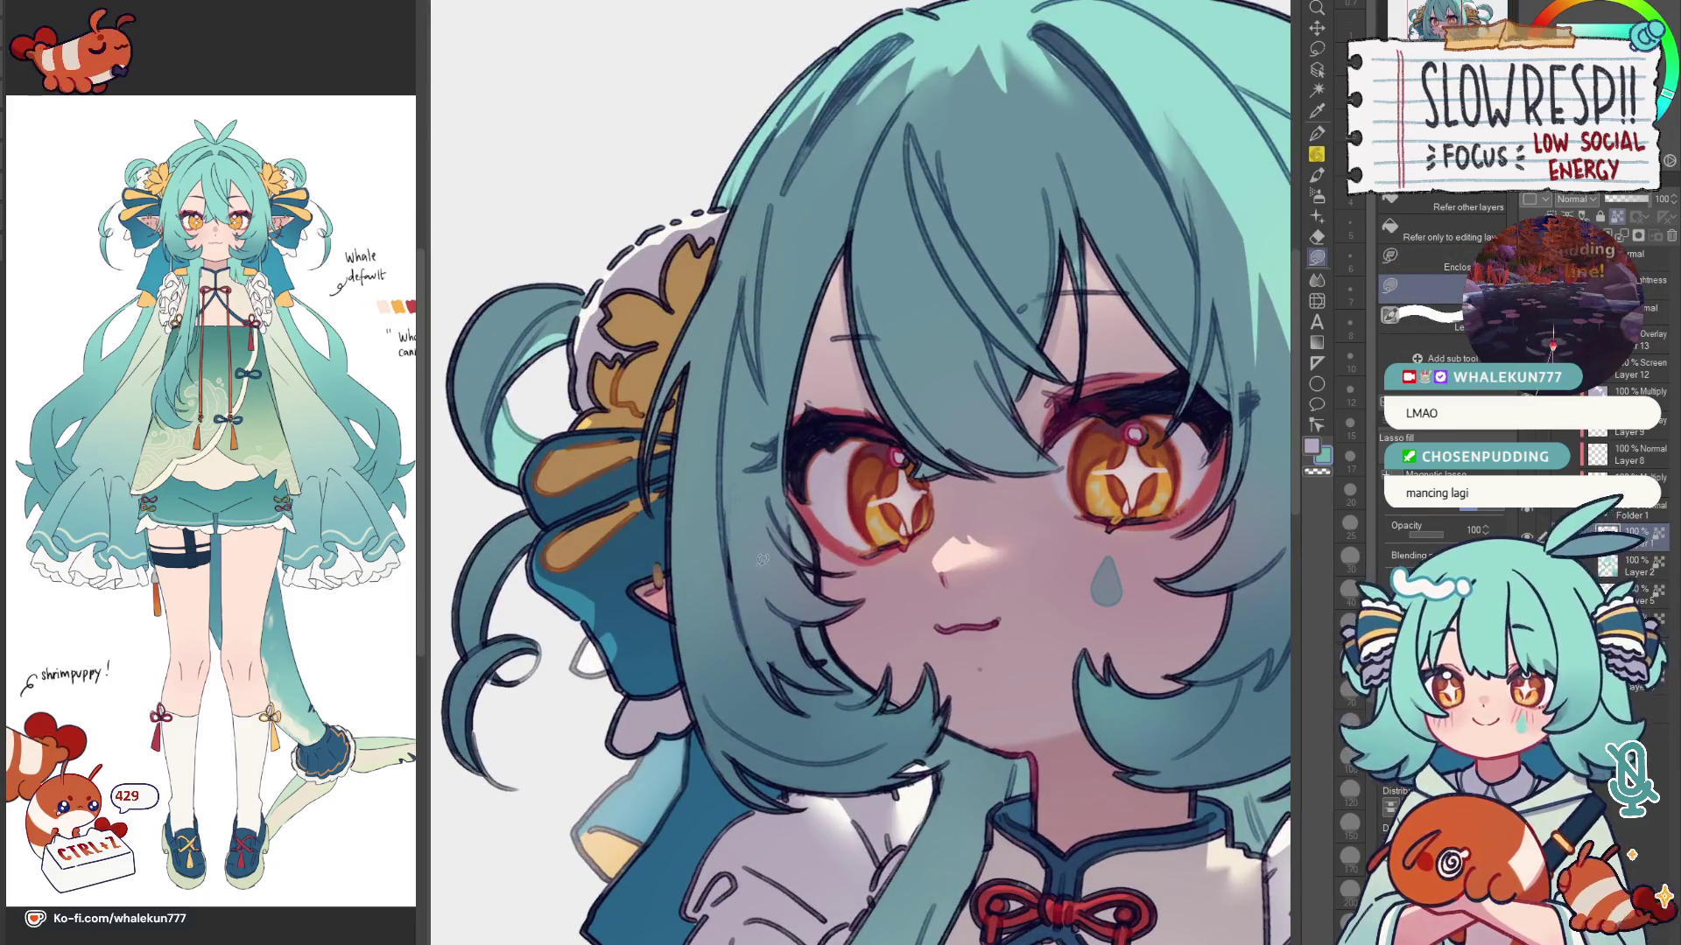
{"action": "left_click_drag", "start_coordinate": [761, 560], "coordinate": [780, 493]}
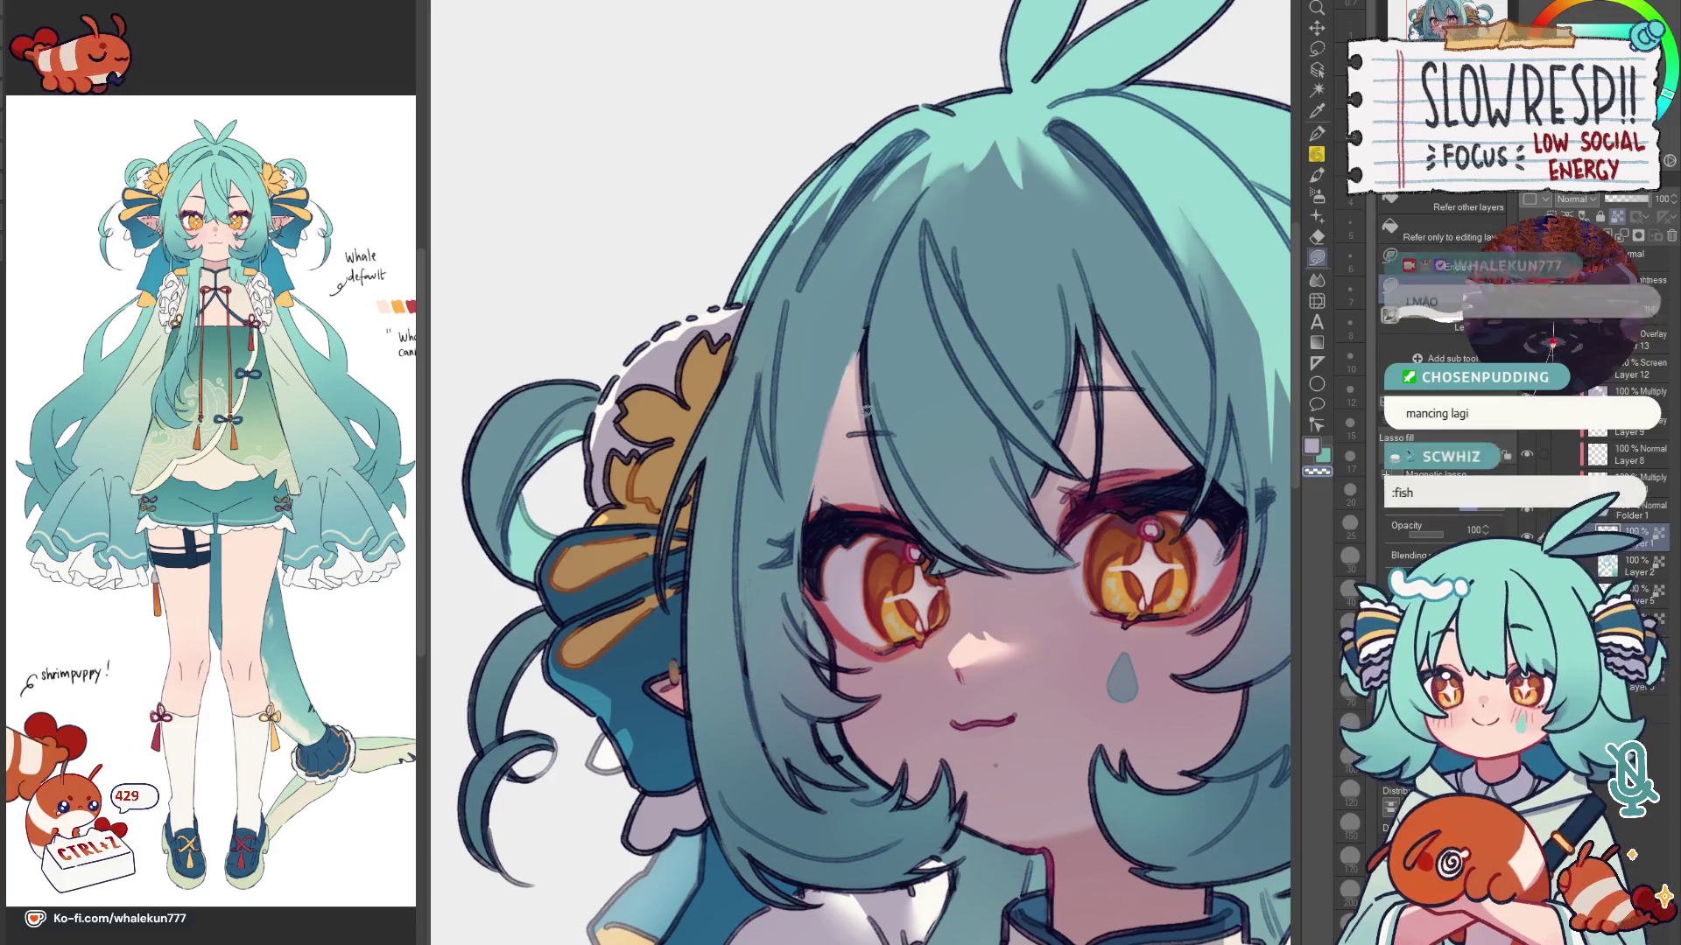
{"action": "scroll", "coordinate": [1083, 648], "scroll_direction": "down", "scroll_amount": 3}
{"action": "scroll", "coordinate": [1083, 647], "scroll_direction": "down", "scroll_amount": 1}
{"action": "left_click_drag", "start_coordinate": [753, 501], "coordinate": [976, 501]}
{"action": "scroll", "coordinate": [975, 501], "scroll_direction": "up", "scroll_amount": 1}
{"action": "scroll", "coordinate": [975, 499], "scroll_direction": "up", "scroll_amount": 2}
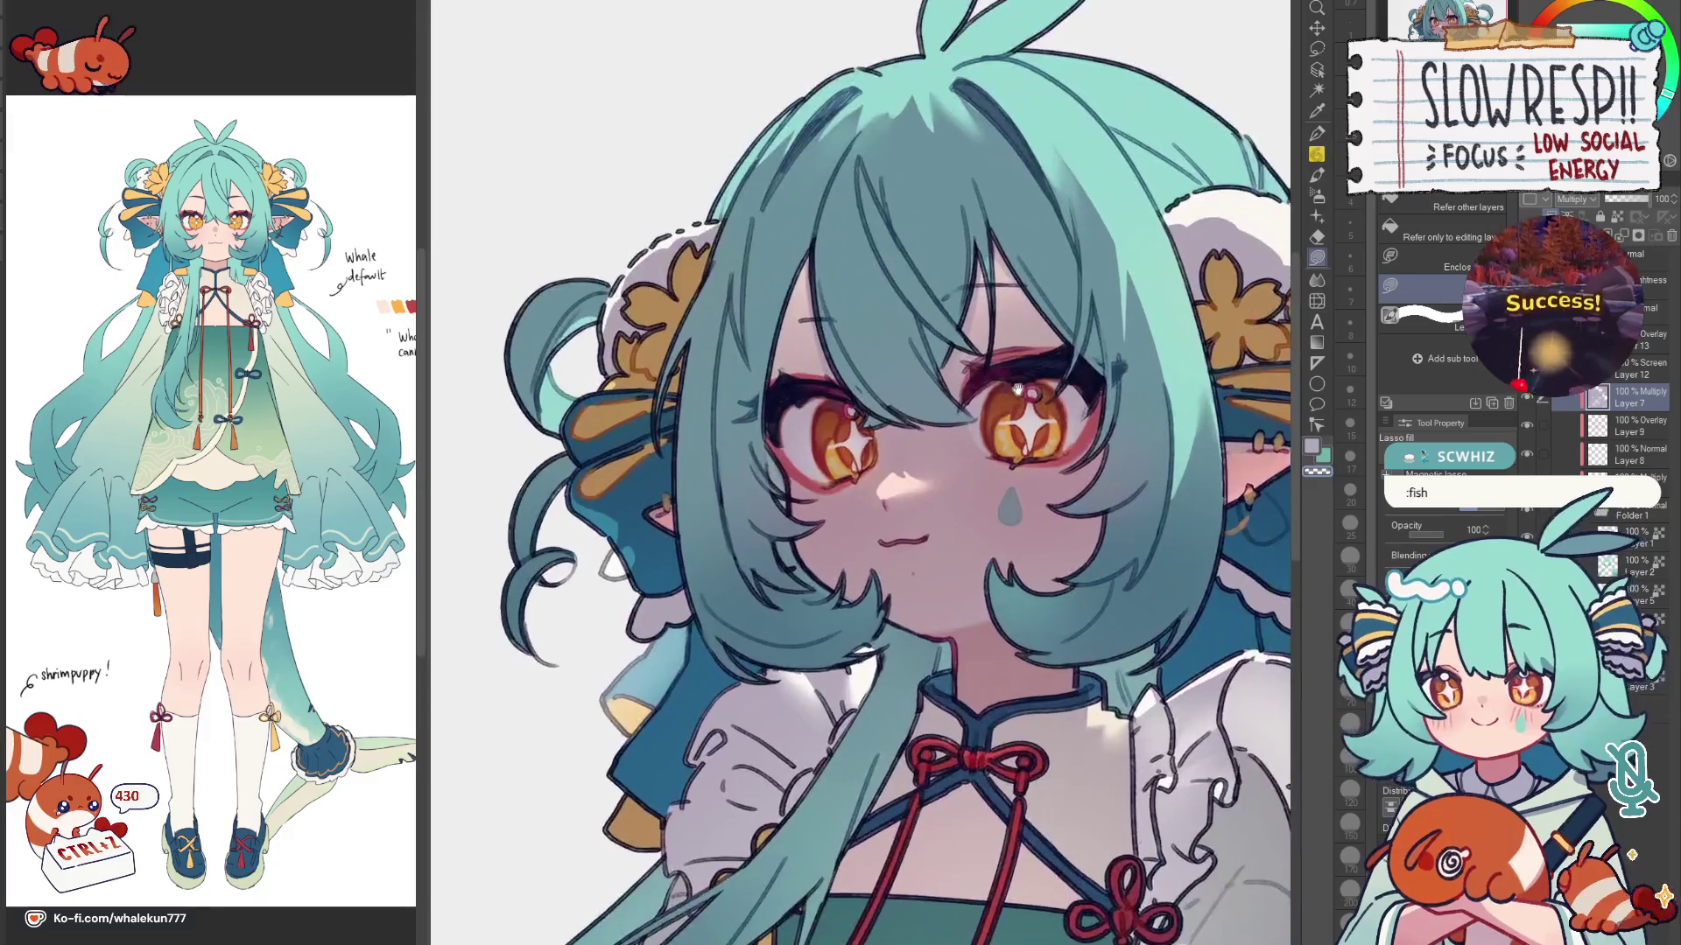
{"action": "scroll", "coordinate": [920, 473], "scroll_direction": "up", "scroll_amount": 1}
{"action": "key", "text": "m"}
{"action": "scroll", "coordinate": [866, 457], "scroll_direction": "up", "scroll_amount": 2}
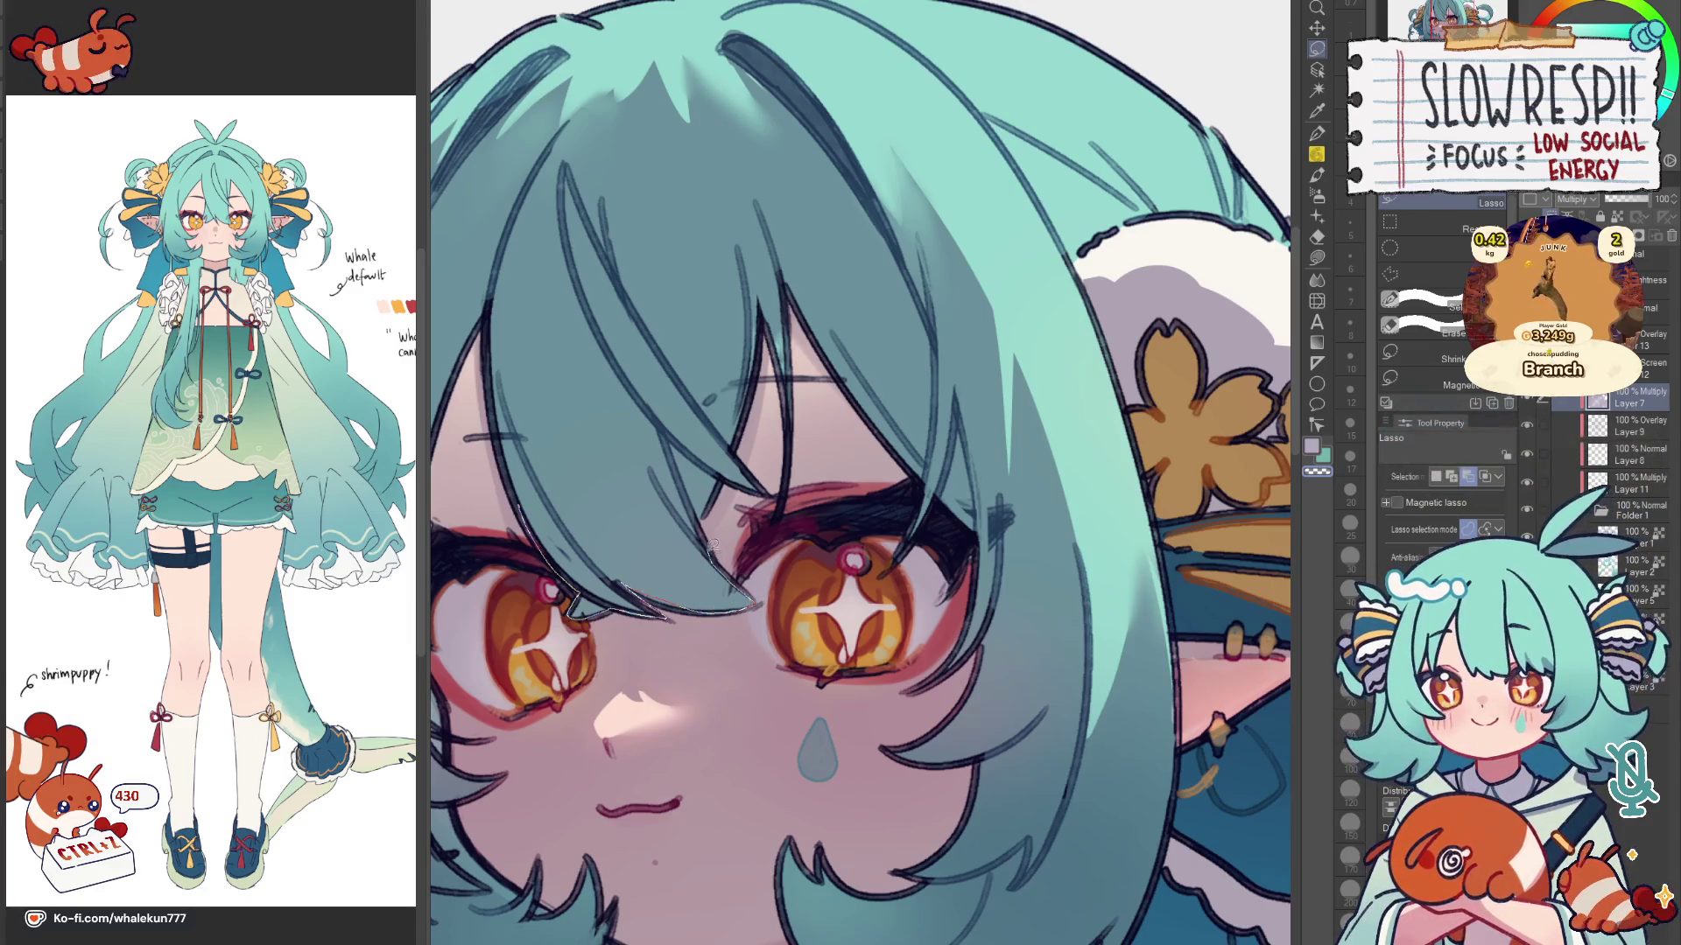
Step: Lasso the fringe strand over the eye with Add to selection, ready the Soft airbrush at size 250
{"action": "mouse_move", "coordinate": [667, 453]}
{"action": "left_mouse_down"}
{"action": "mouse_move", "coordinate": [493, 383]}
{"action": "mouse_move", "coordinate": [720, 526]}
{"action": "left_mouse_up"}
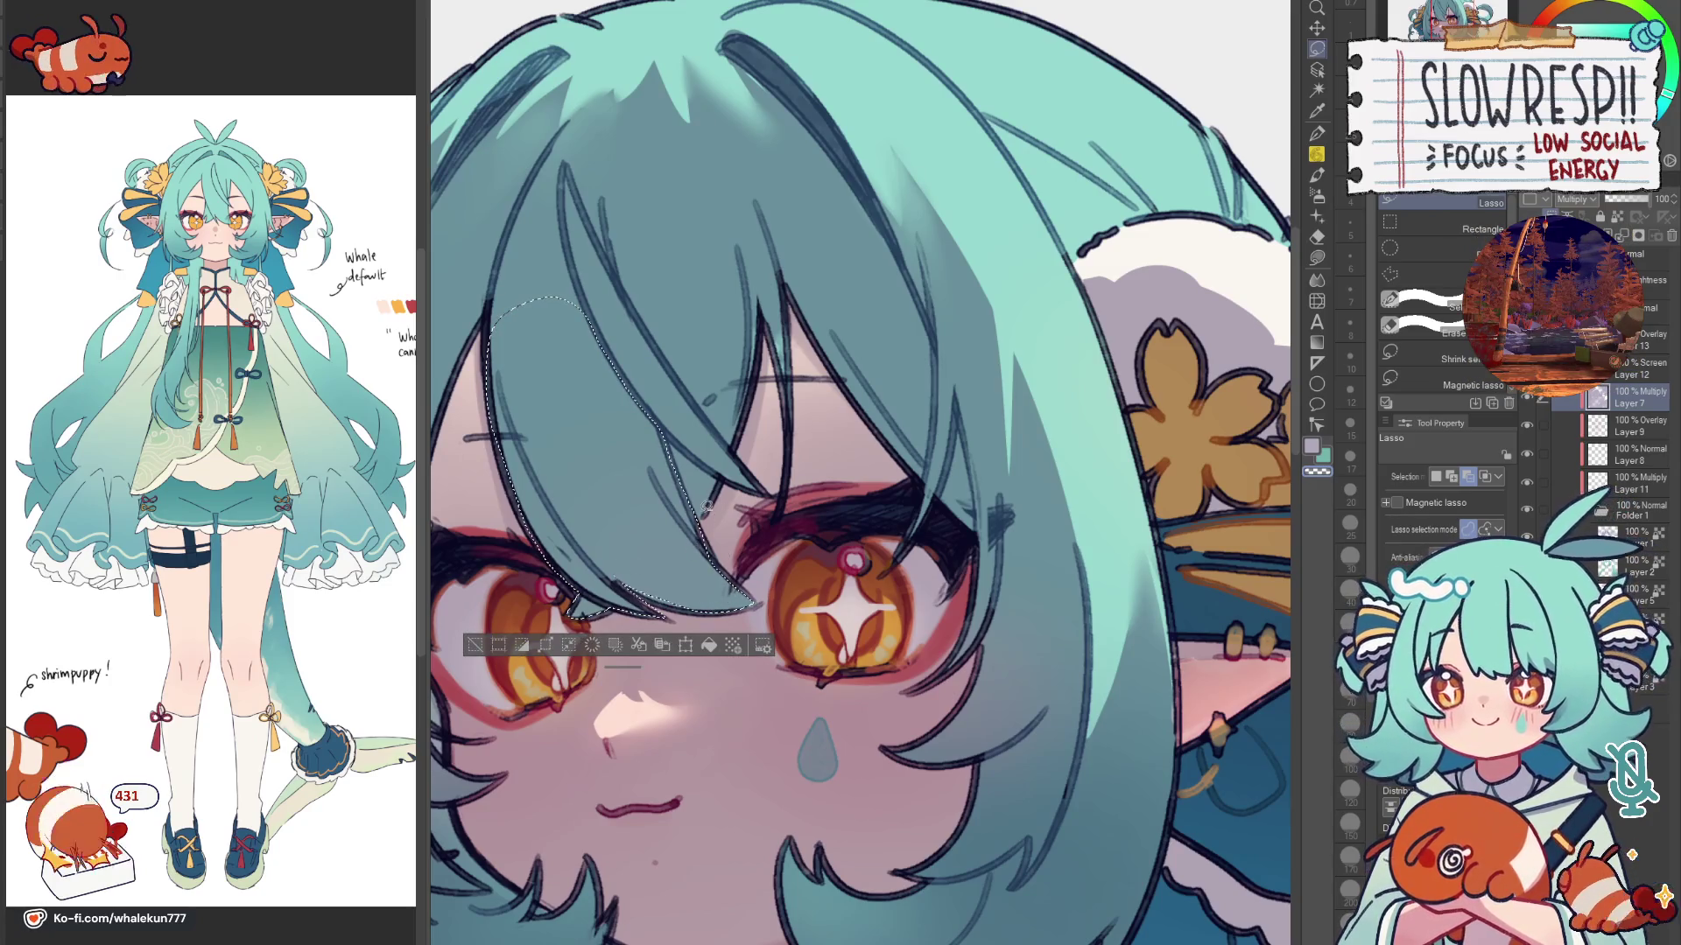
{"action": "left_click", "coordinate": [1451, 475]}
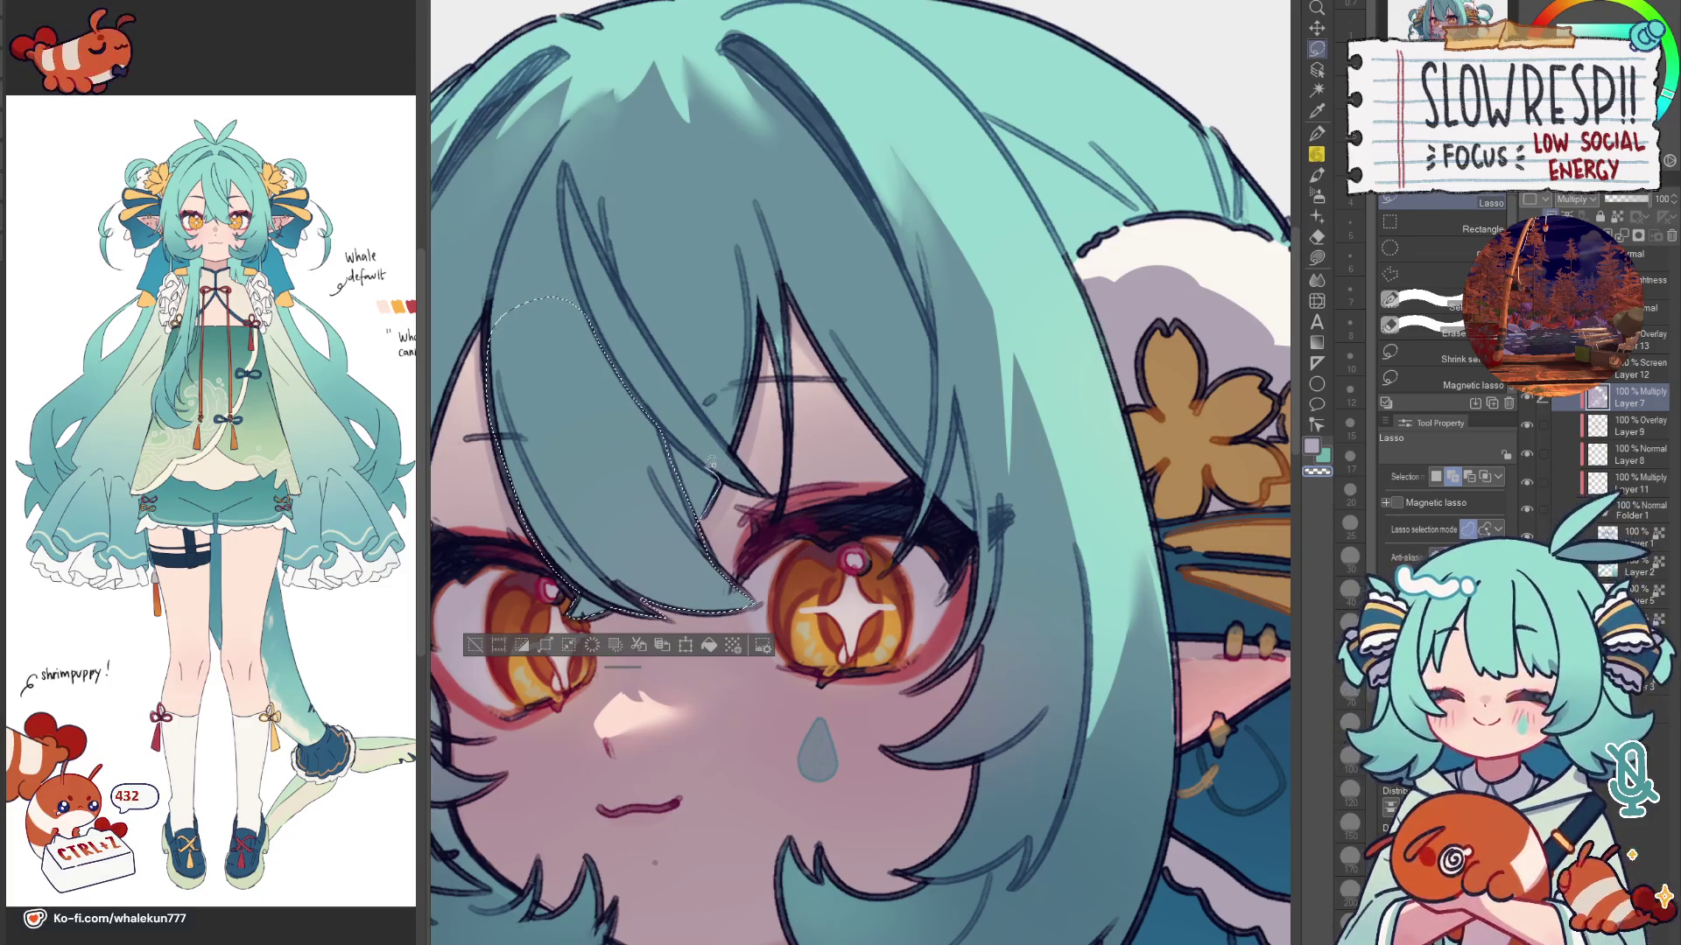
{"action": "key", "text": "ctrl+minus"}
{"action": "key", "text": "b"}
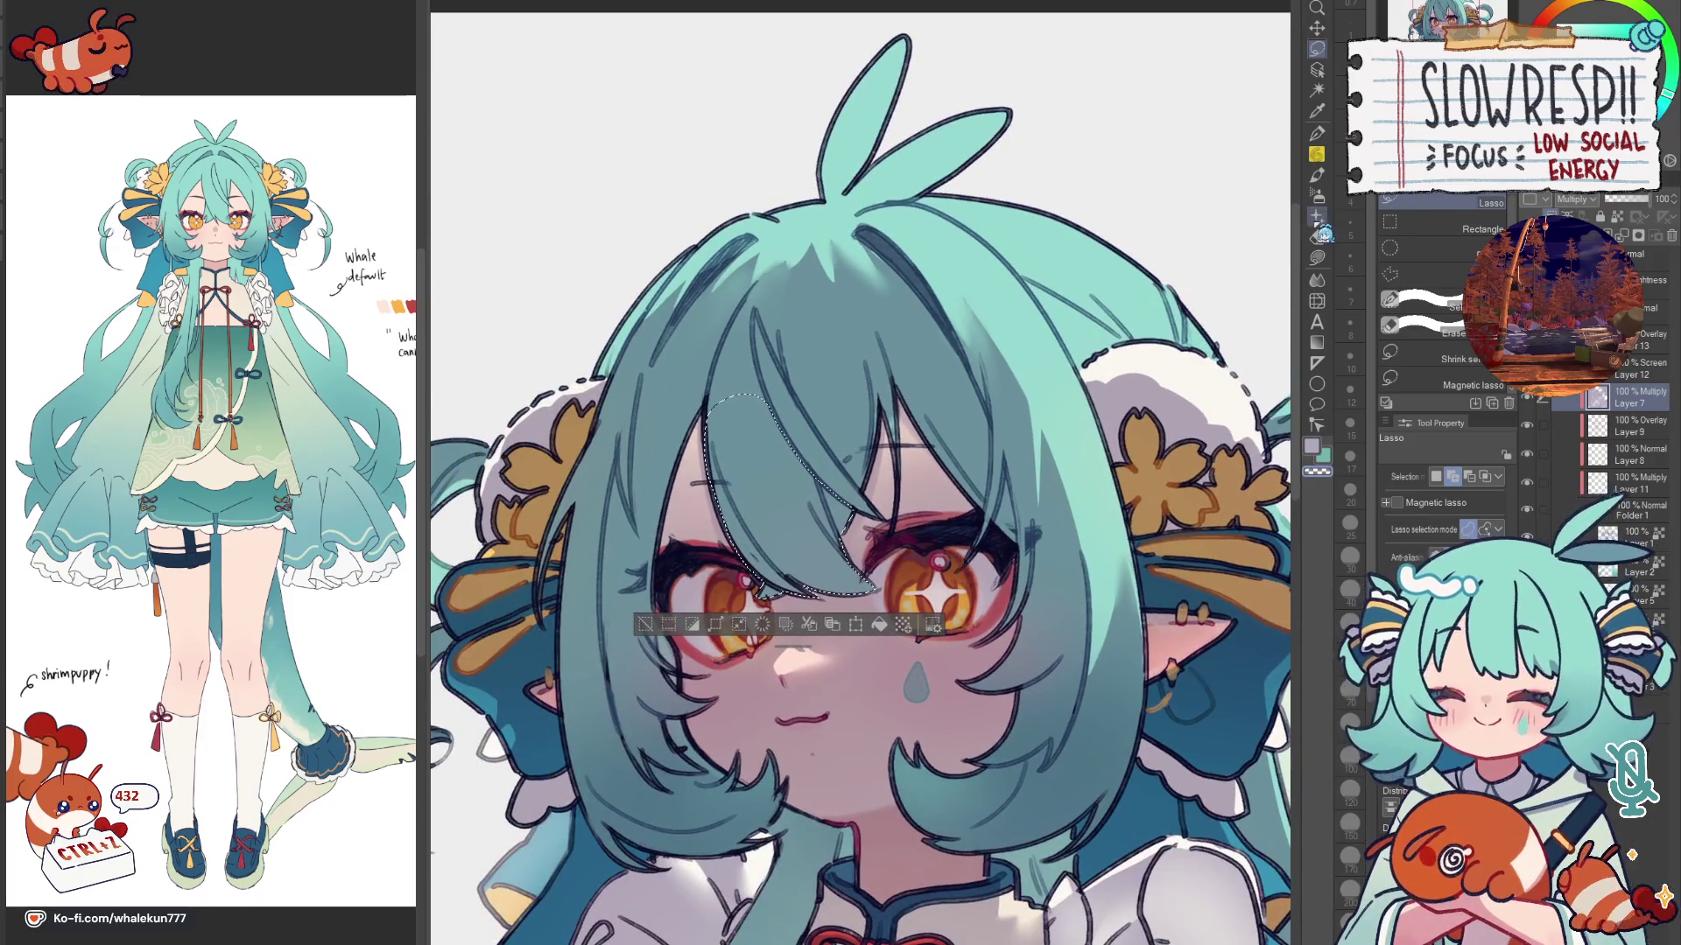
{"action": "key", "text": "bracketright"}
{"action": "key", "text": "bracketright"}
{"action": "key", "text": "bracketright"}
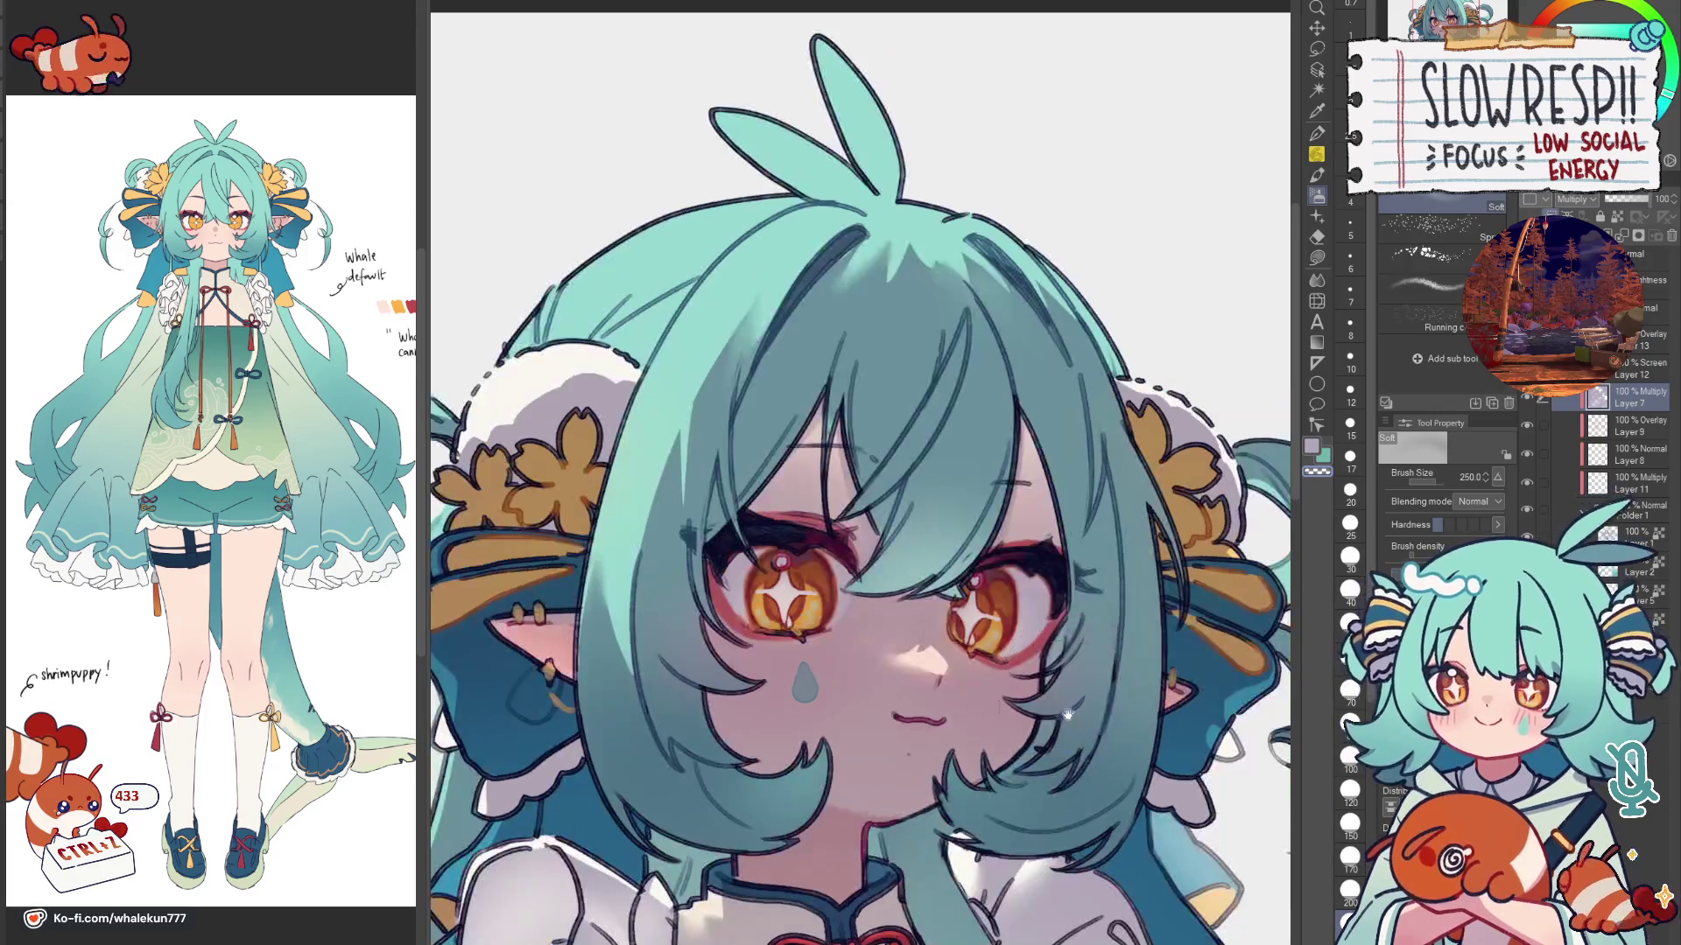
{"action": "scroll", "coordinate": [1064, 690], "scroll_direction": "down", "scroll_amount": 3}
{"action": "mouse_move", "coordinate": [1063, 690]}
{"action": "left_mouse_down"}
{"action": "mouse_move", "coordinate": [762, 710]}
{"action": "mouse_move", "coordinate": [915, 618]}
{"action": "left_mouse_up"}
{"action": "scroll", "coordinate": [762, 711], "scroll_direction": "up", "scroll_amount": 3}
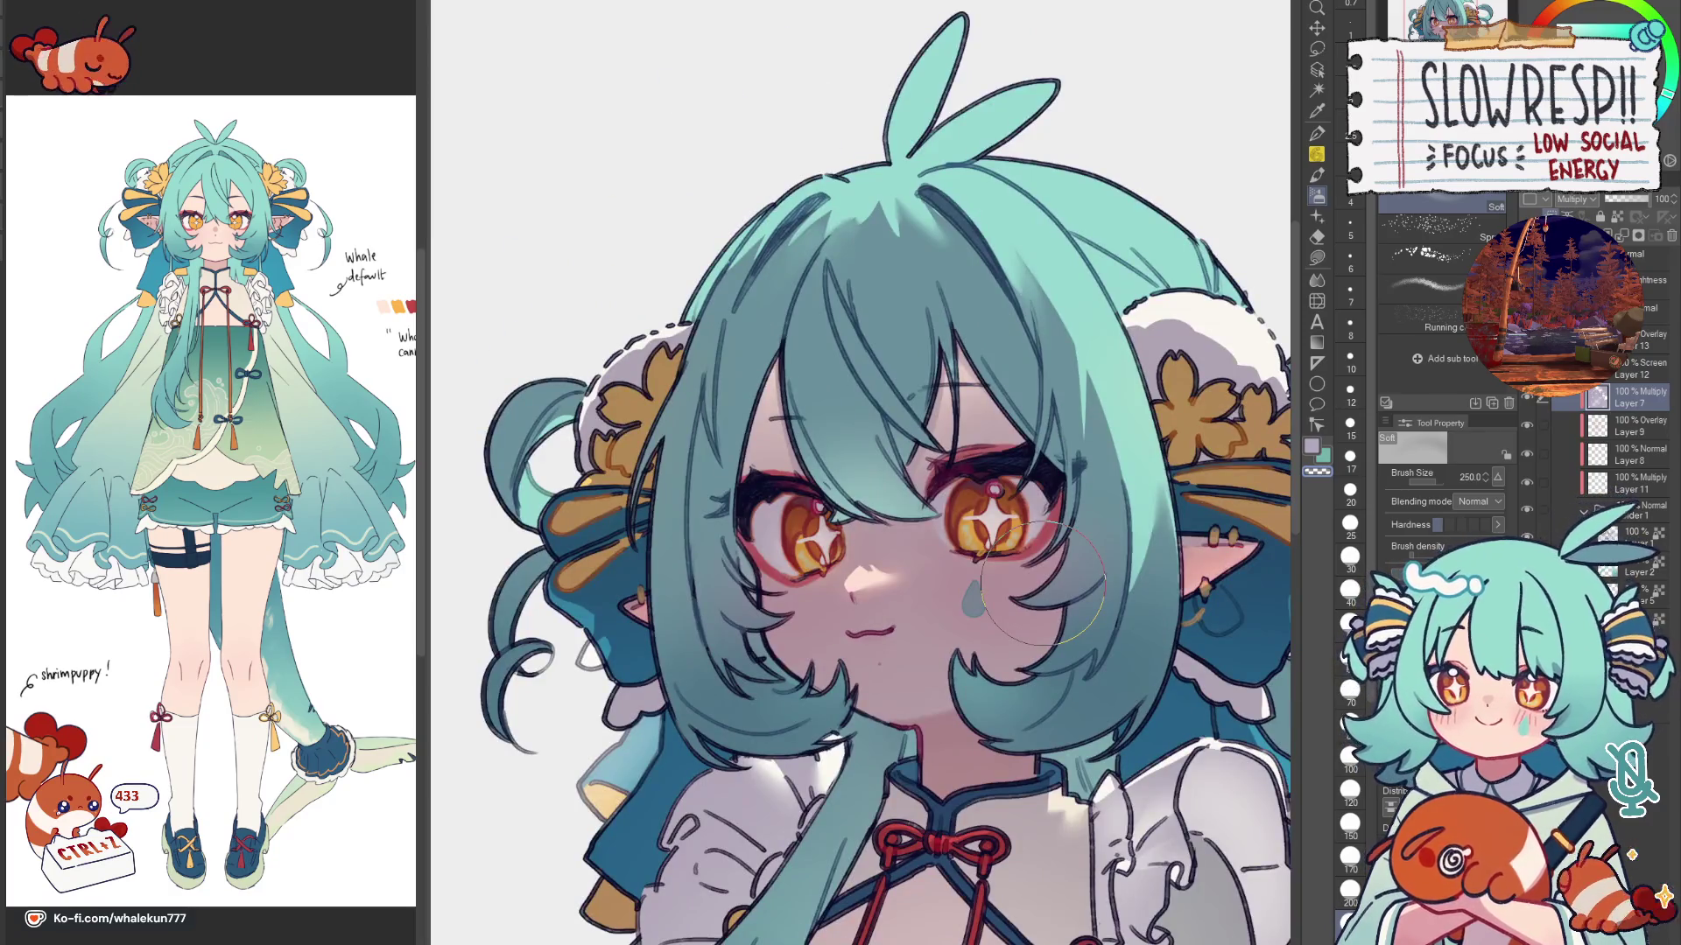
{"action": "scroll", "coordinate": [1042, 581], "scroll_direction": "down", "scroll_amount": 2}
{"action": "scroll", "coordinate": [913, 577], "scroll_direction": "down", "scroll_amount": 2}
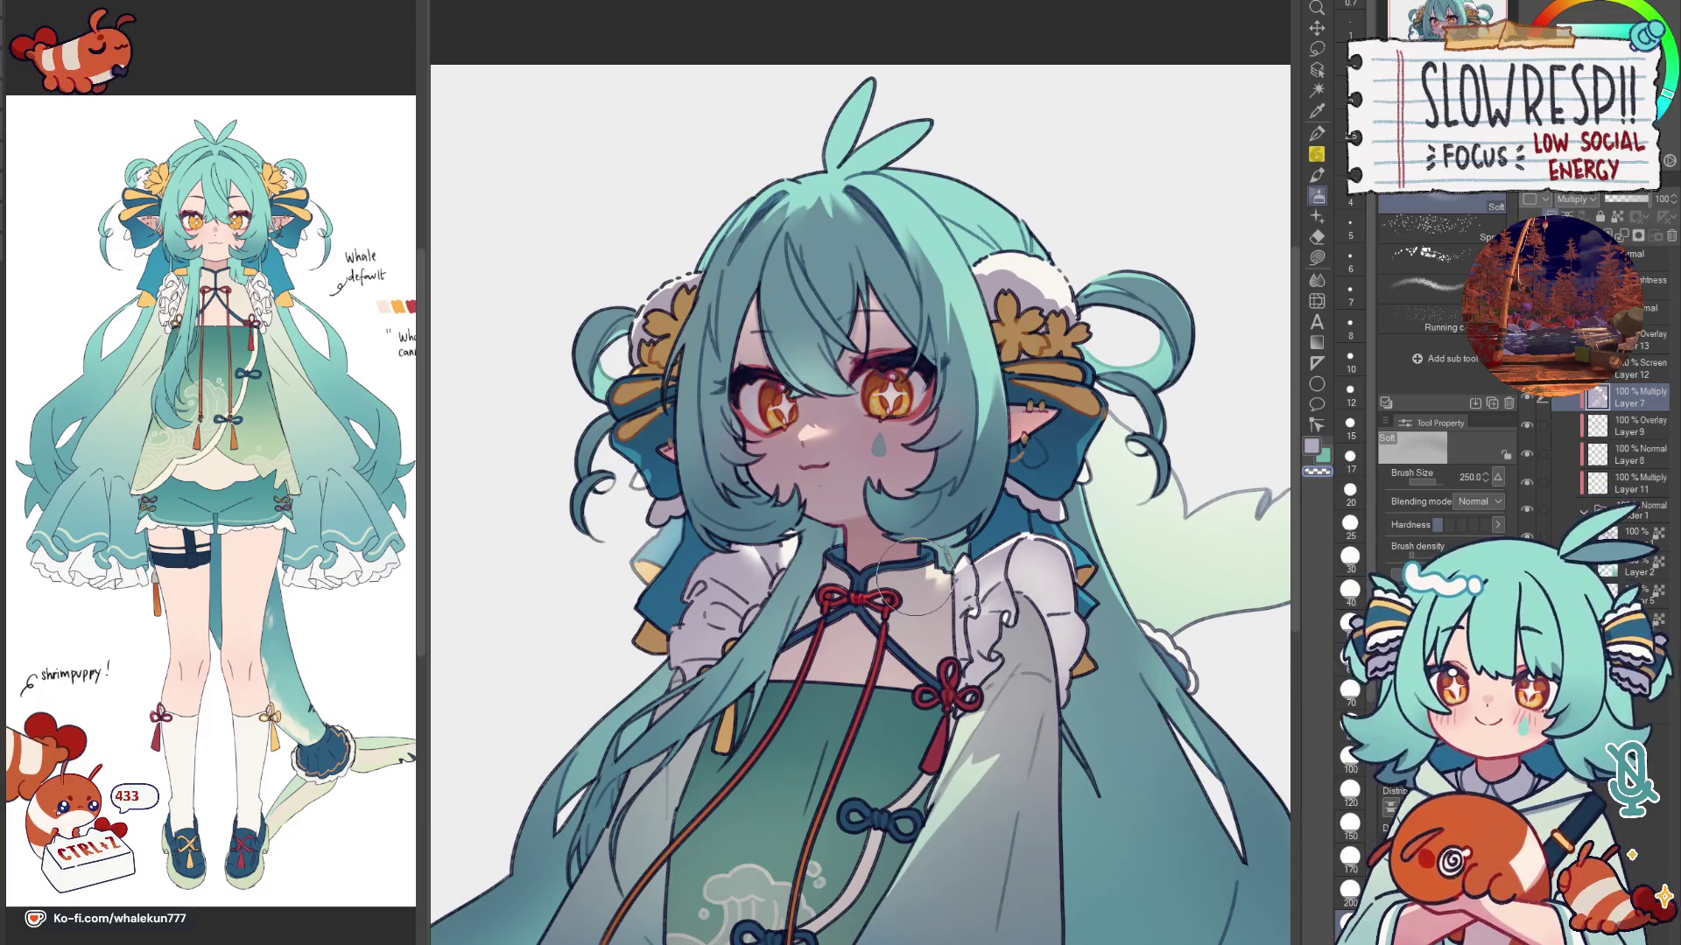
{"action": "left_click", "coordinate": [1318, 257]}
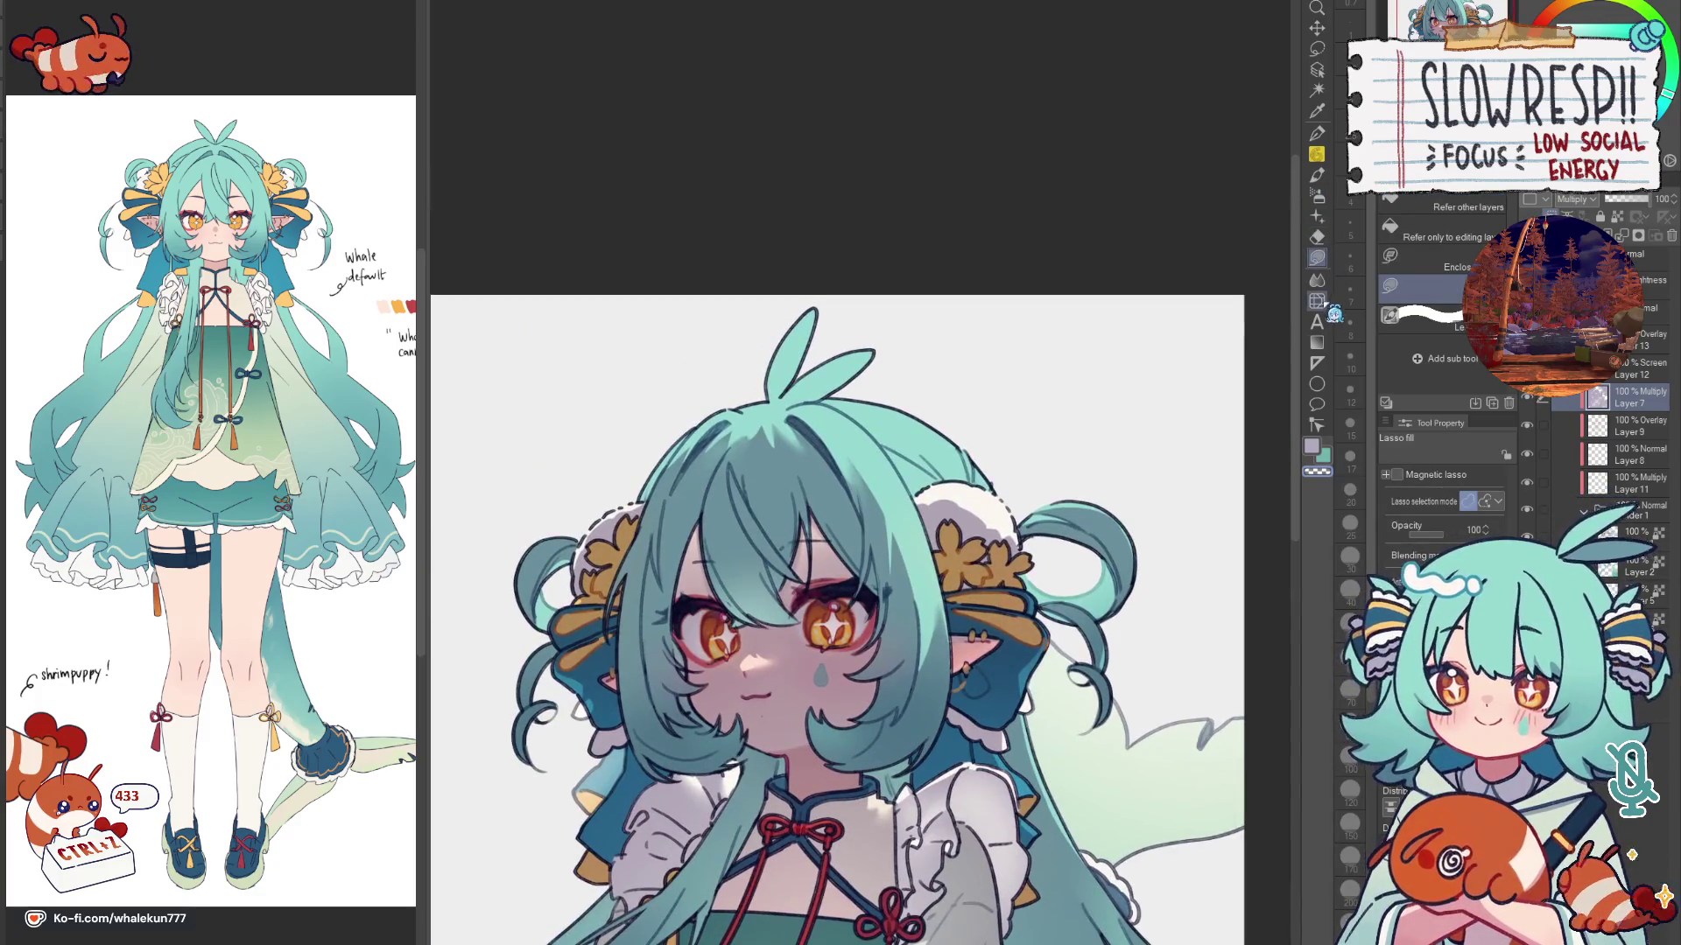
Step: Bring the lower bust and dress into view and switch to lasso selection
{"action": "left_click", "coordinate": [1320, 291]}
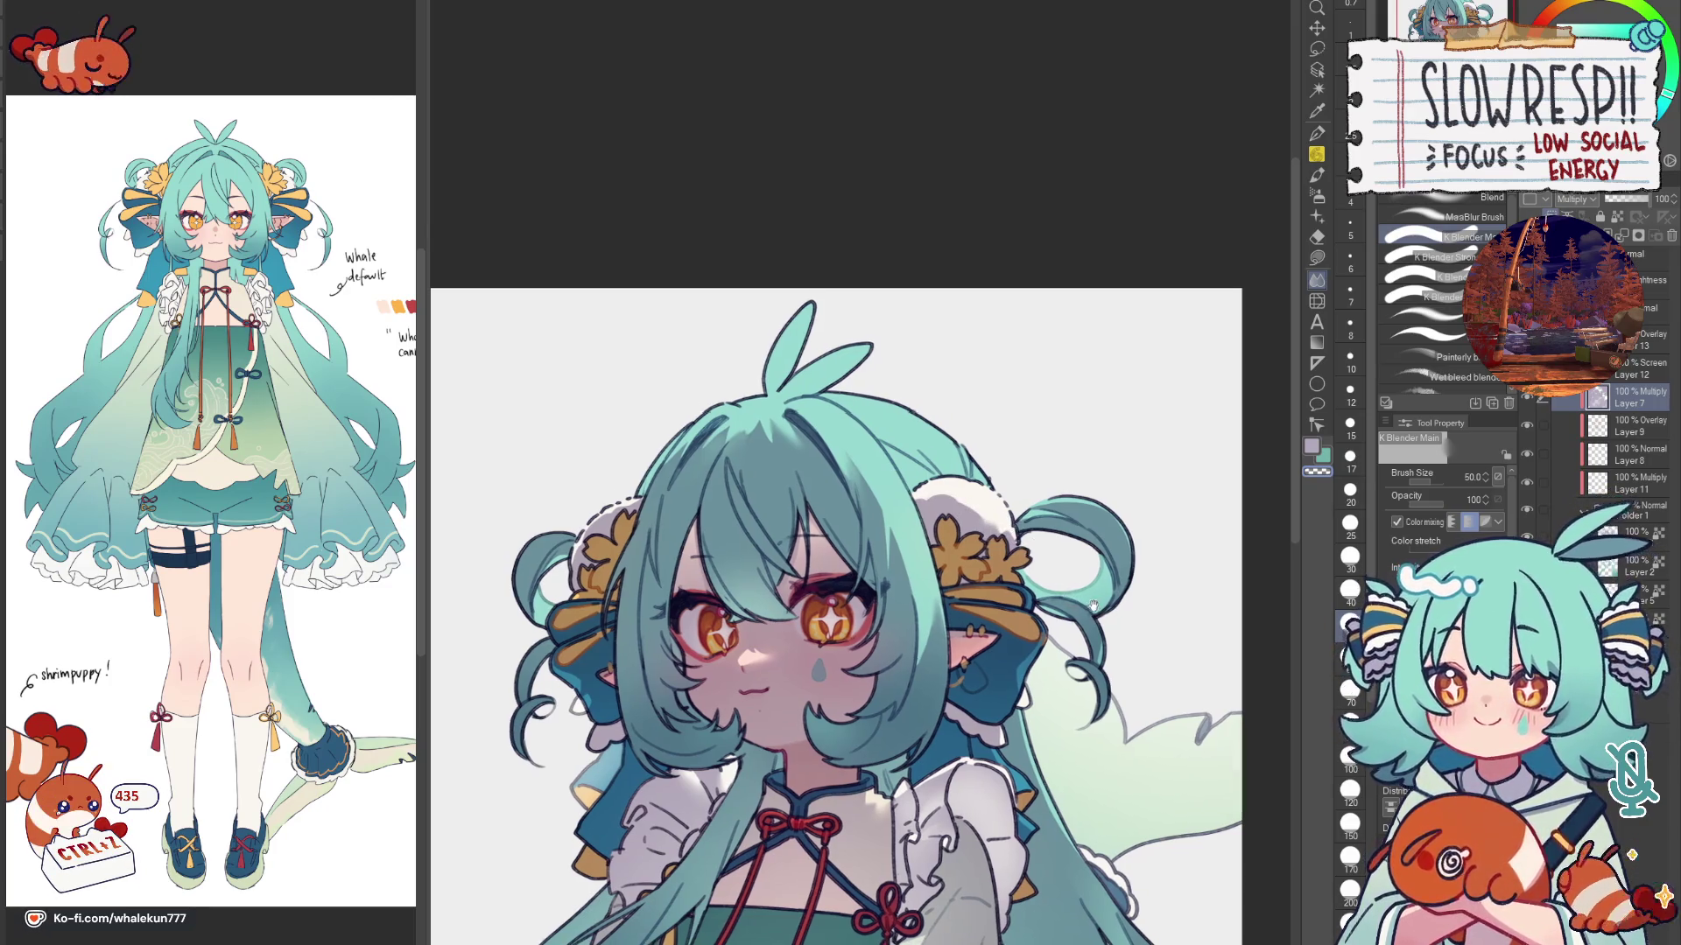
{"action": "left_click_drag", "start_coordinate": [1061, 580], "coordinate": [1074, 510]}
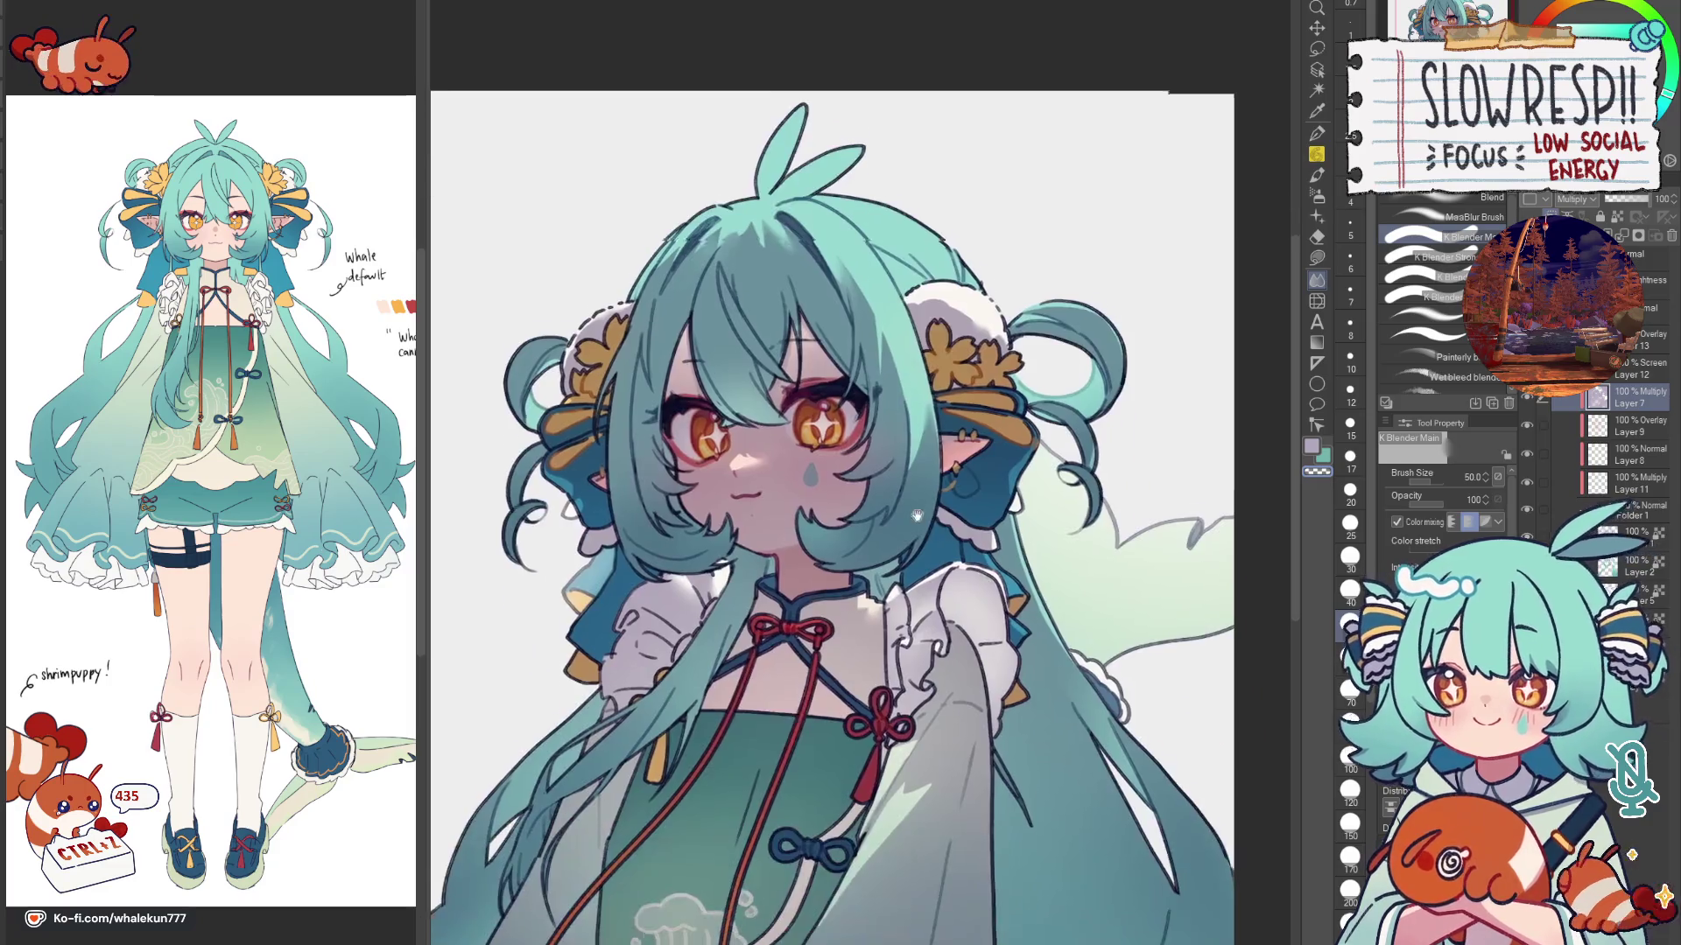
{"action": "left_click_drag", "start_coordinate": [906, 571], "coordinate": [926, 565]}
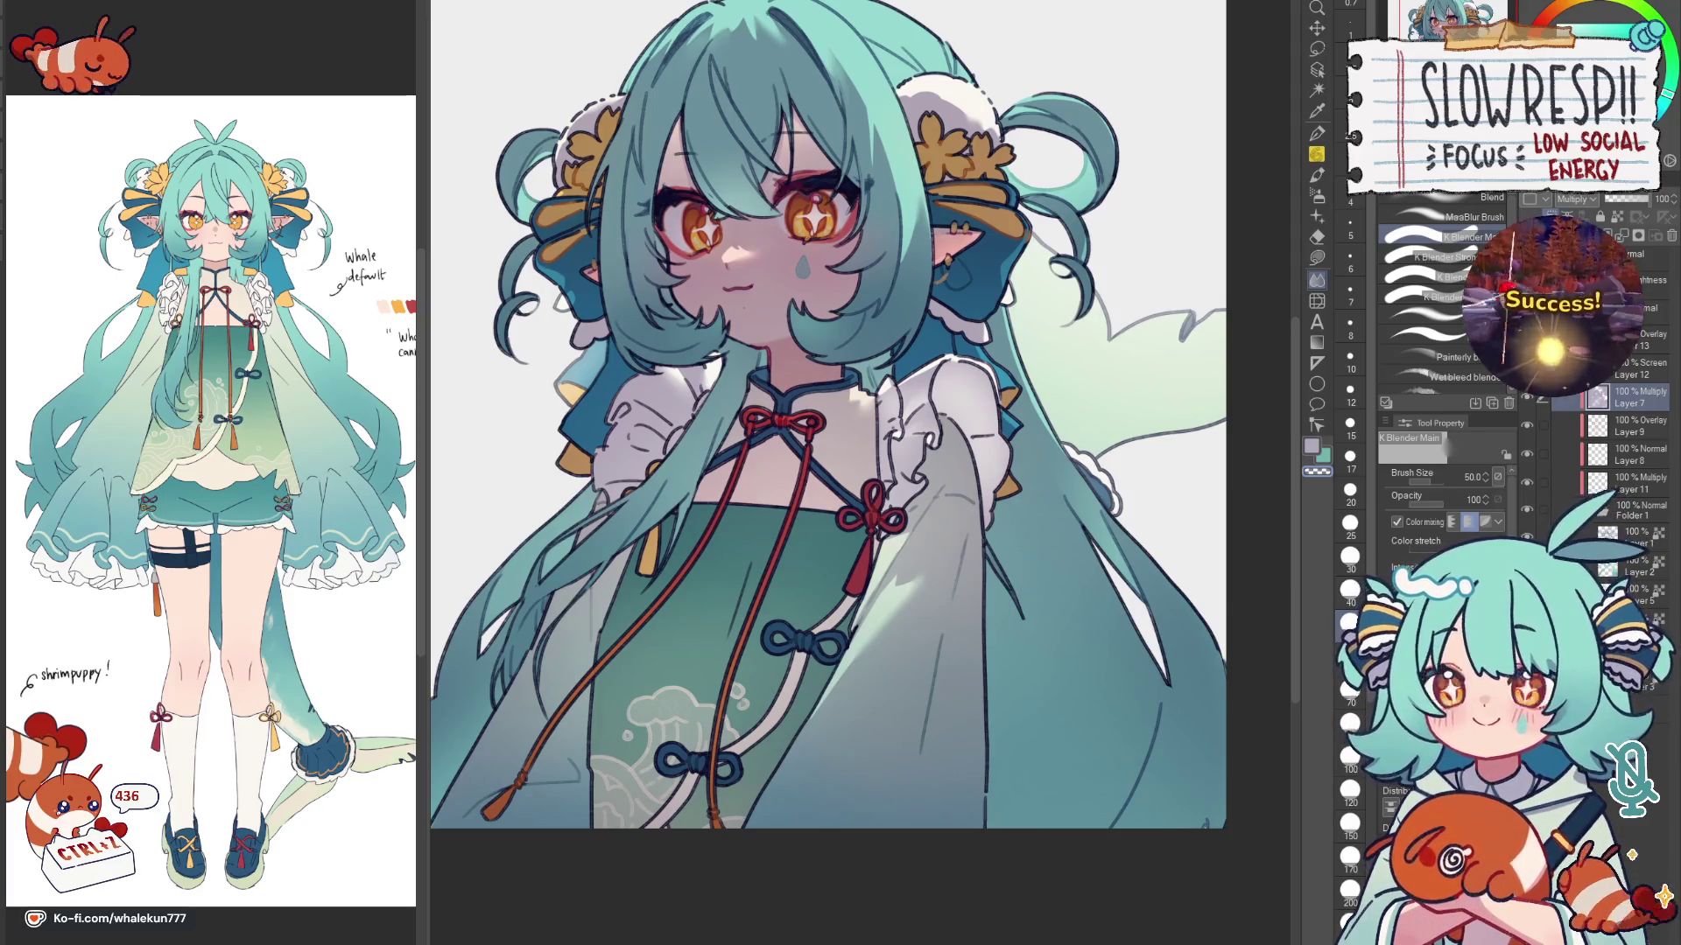
{"action": "key", "text": "m"}
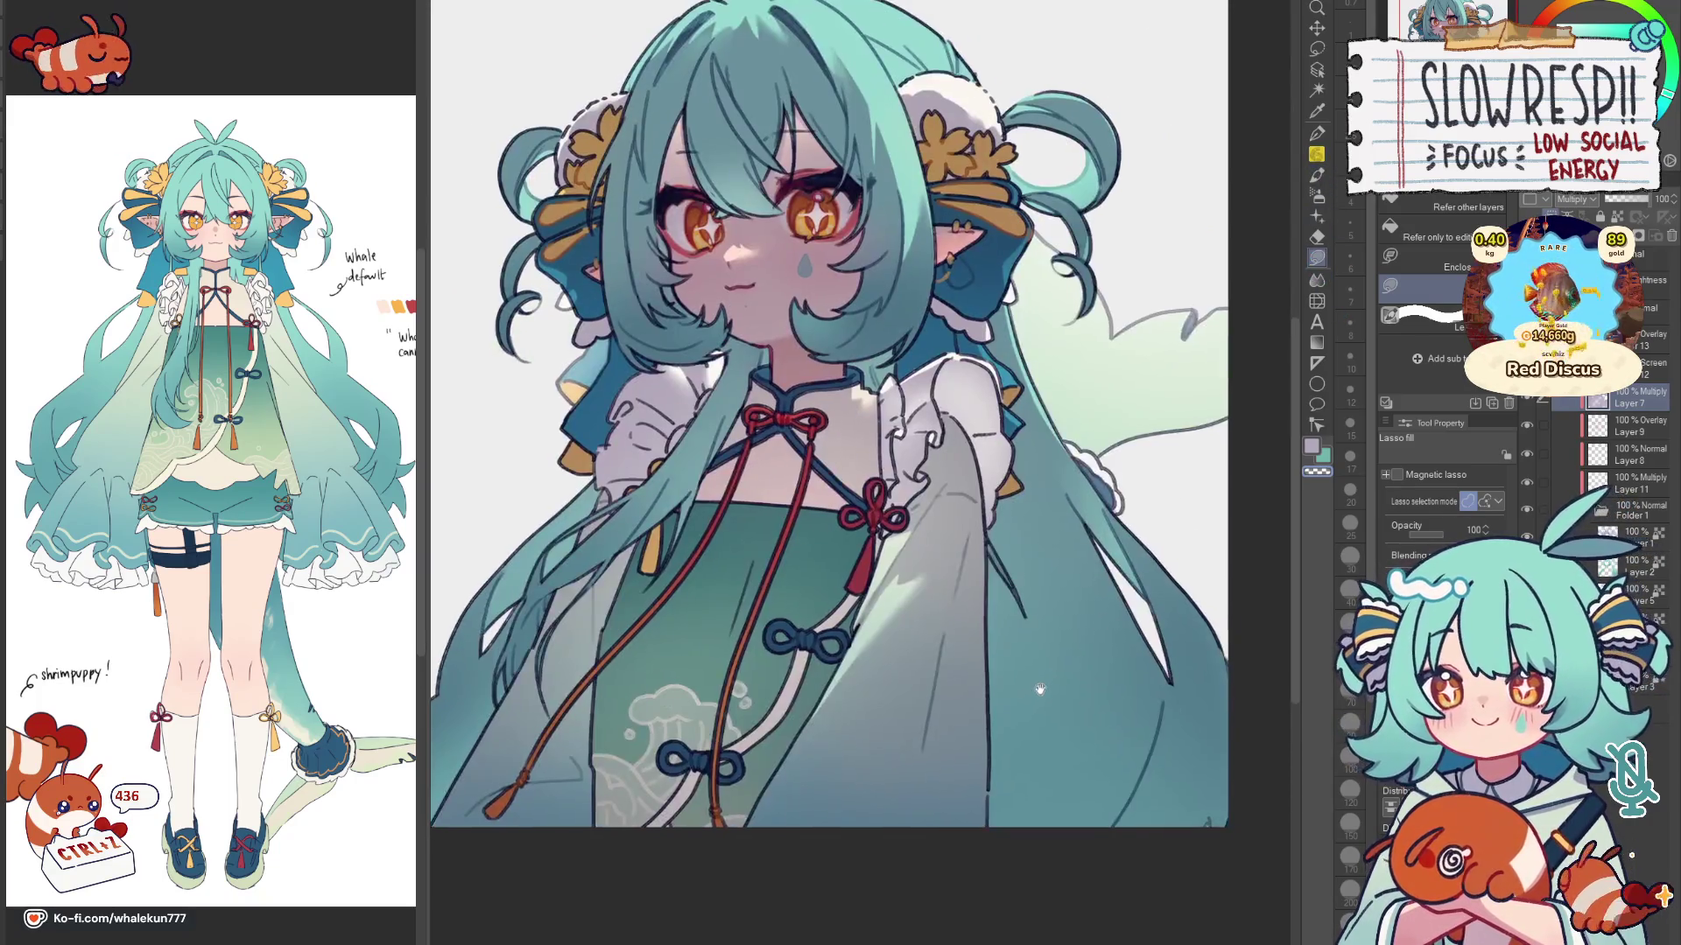
Step: Move the view over the sleeve and switch to the Lasso fill sub-tool
{"action": "left_click_drag", "start_coordinate": [1058, 670], "coordinate": [1130, 636]}
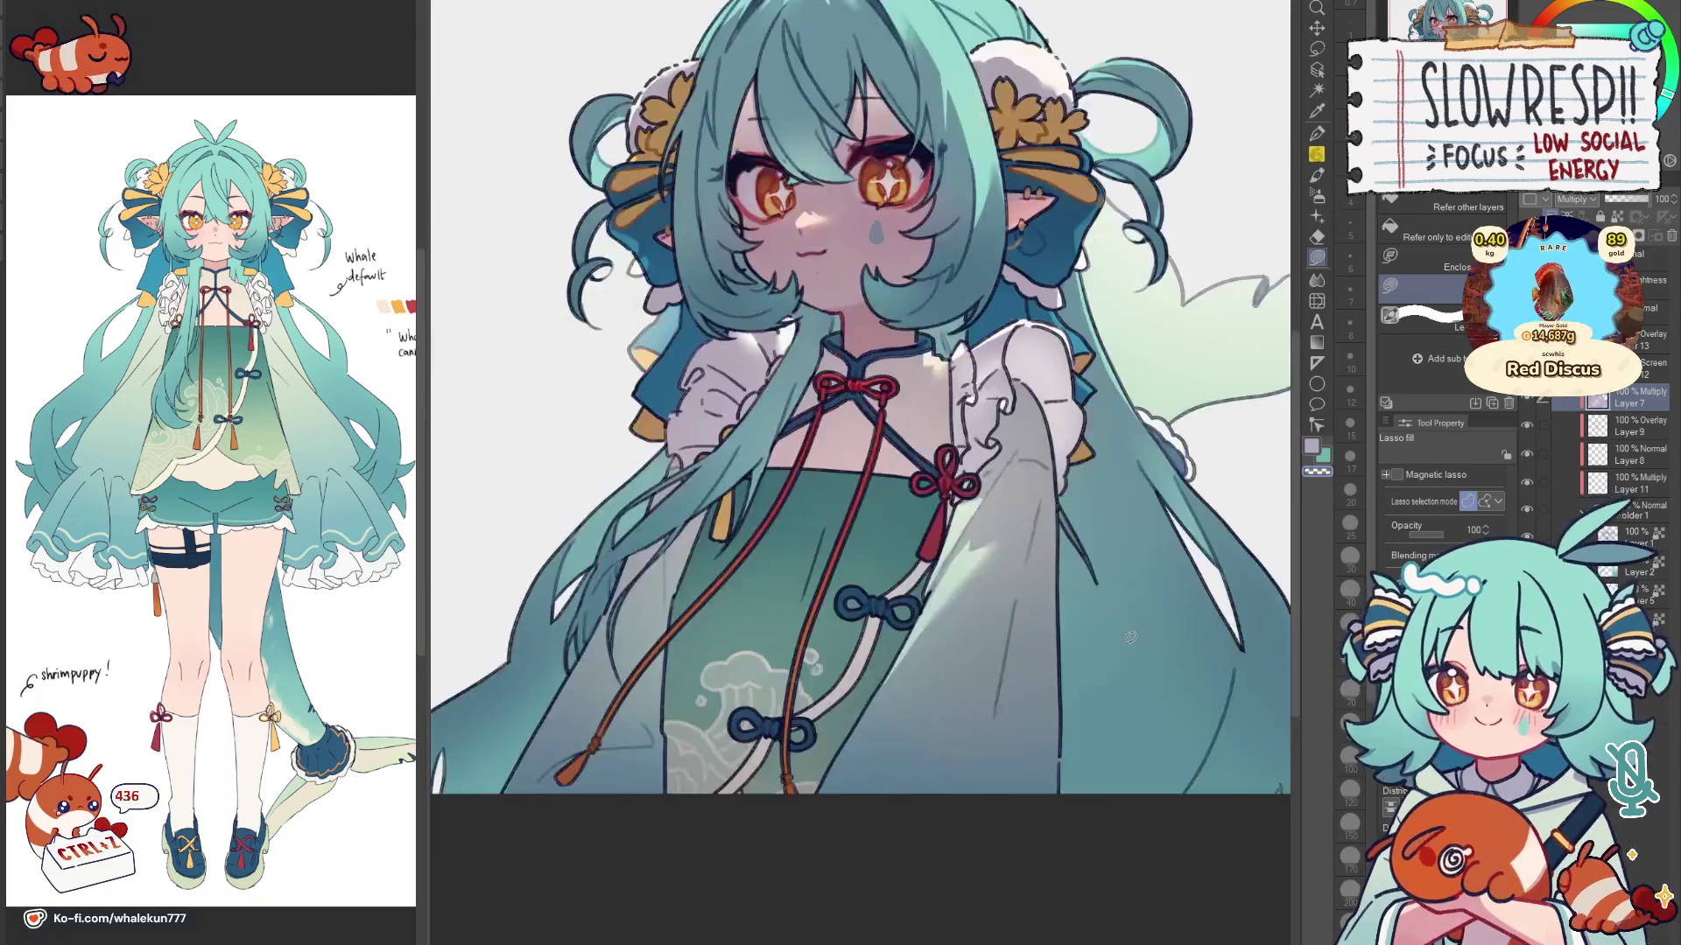
{"action": "left_click_drag", "start_coordinate": [963, 682], "coordinate": [1050, 705]}
{"action": "key", "text": "p"}
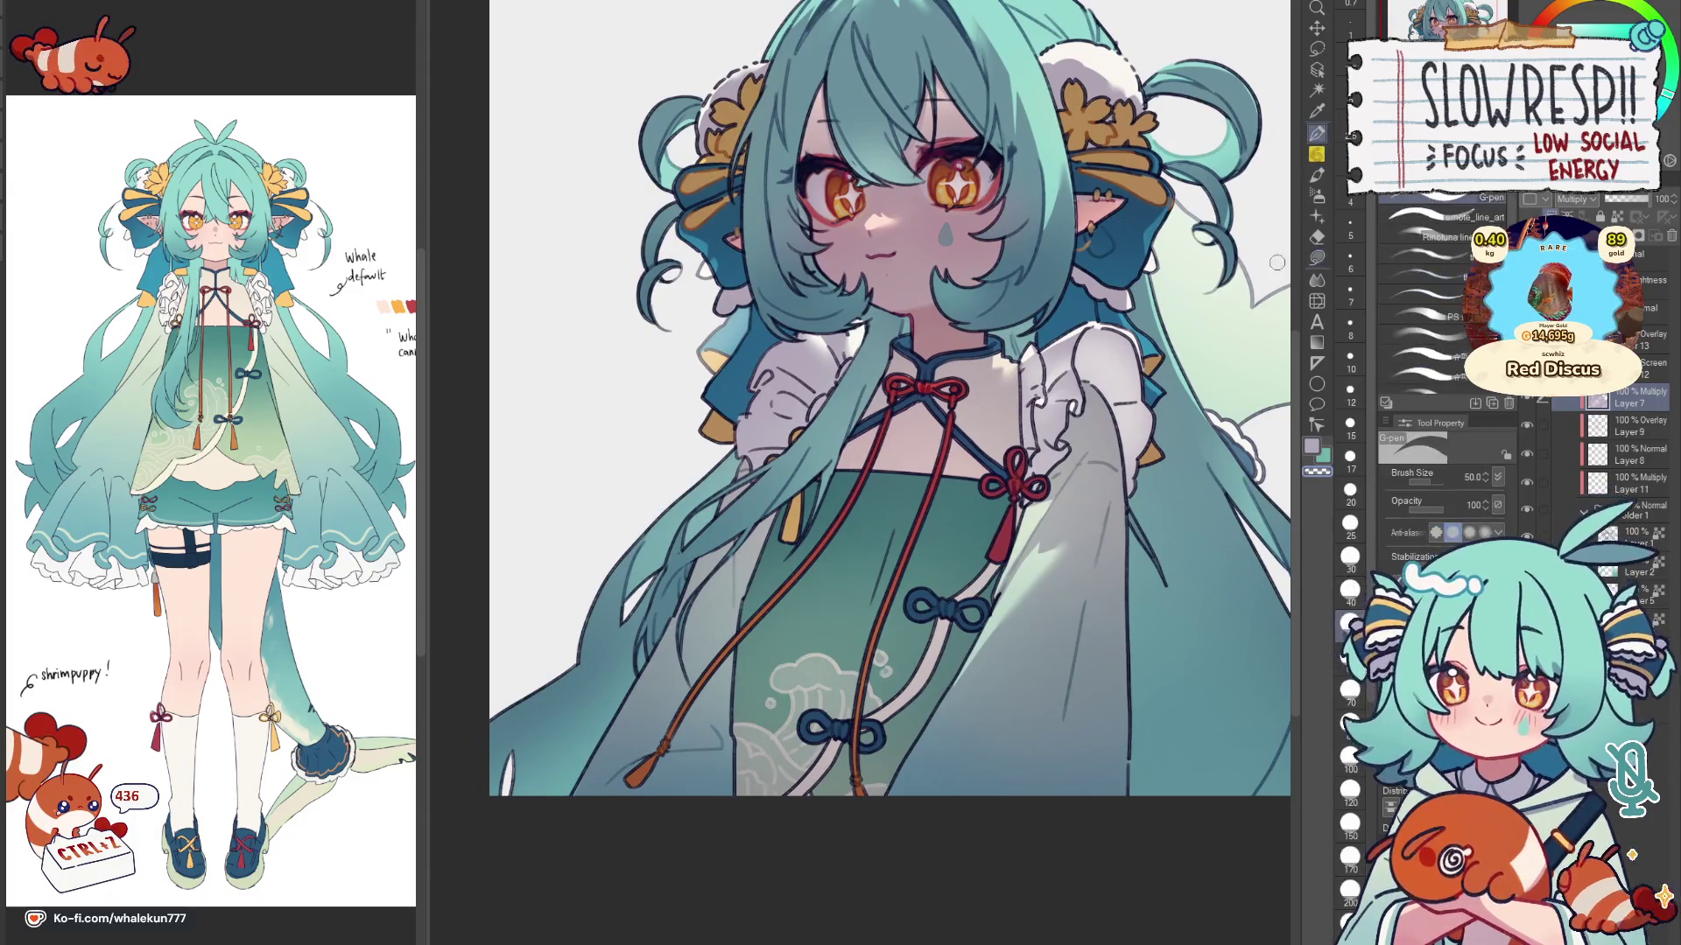
{"action": "key", "text": "g"}
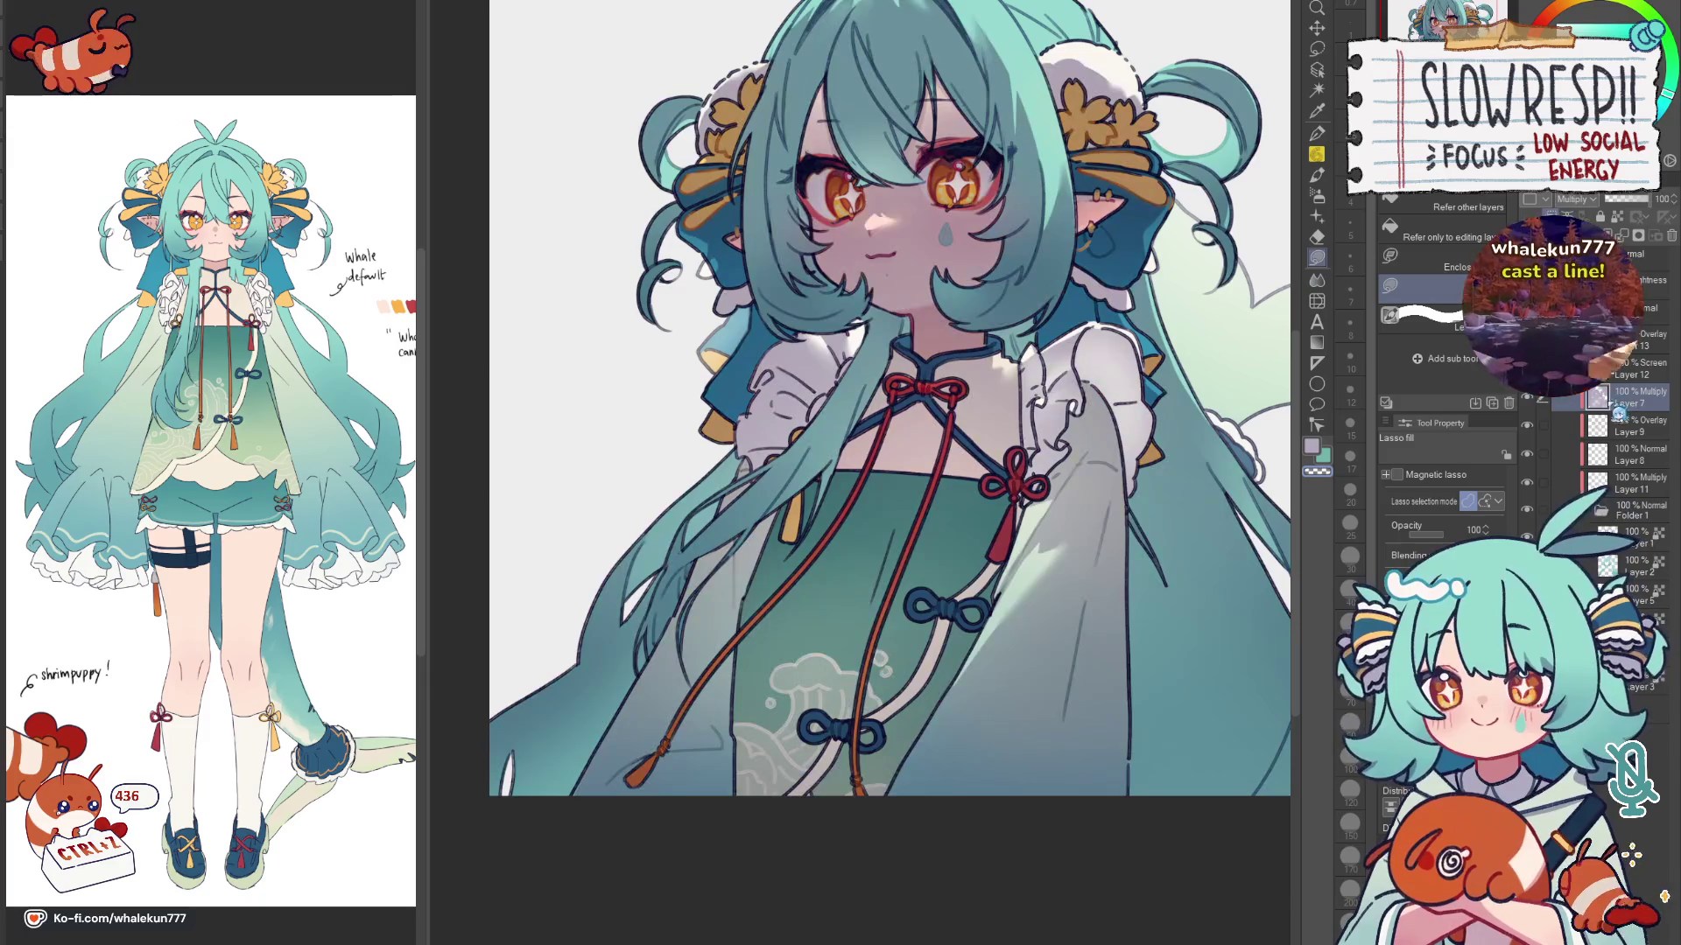
{"action": "left_click_drag", "start_coordinate": [1059, 592], "coordinate": [1044, 503]}
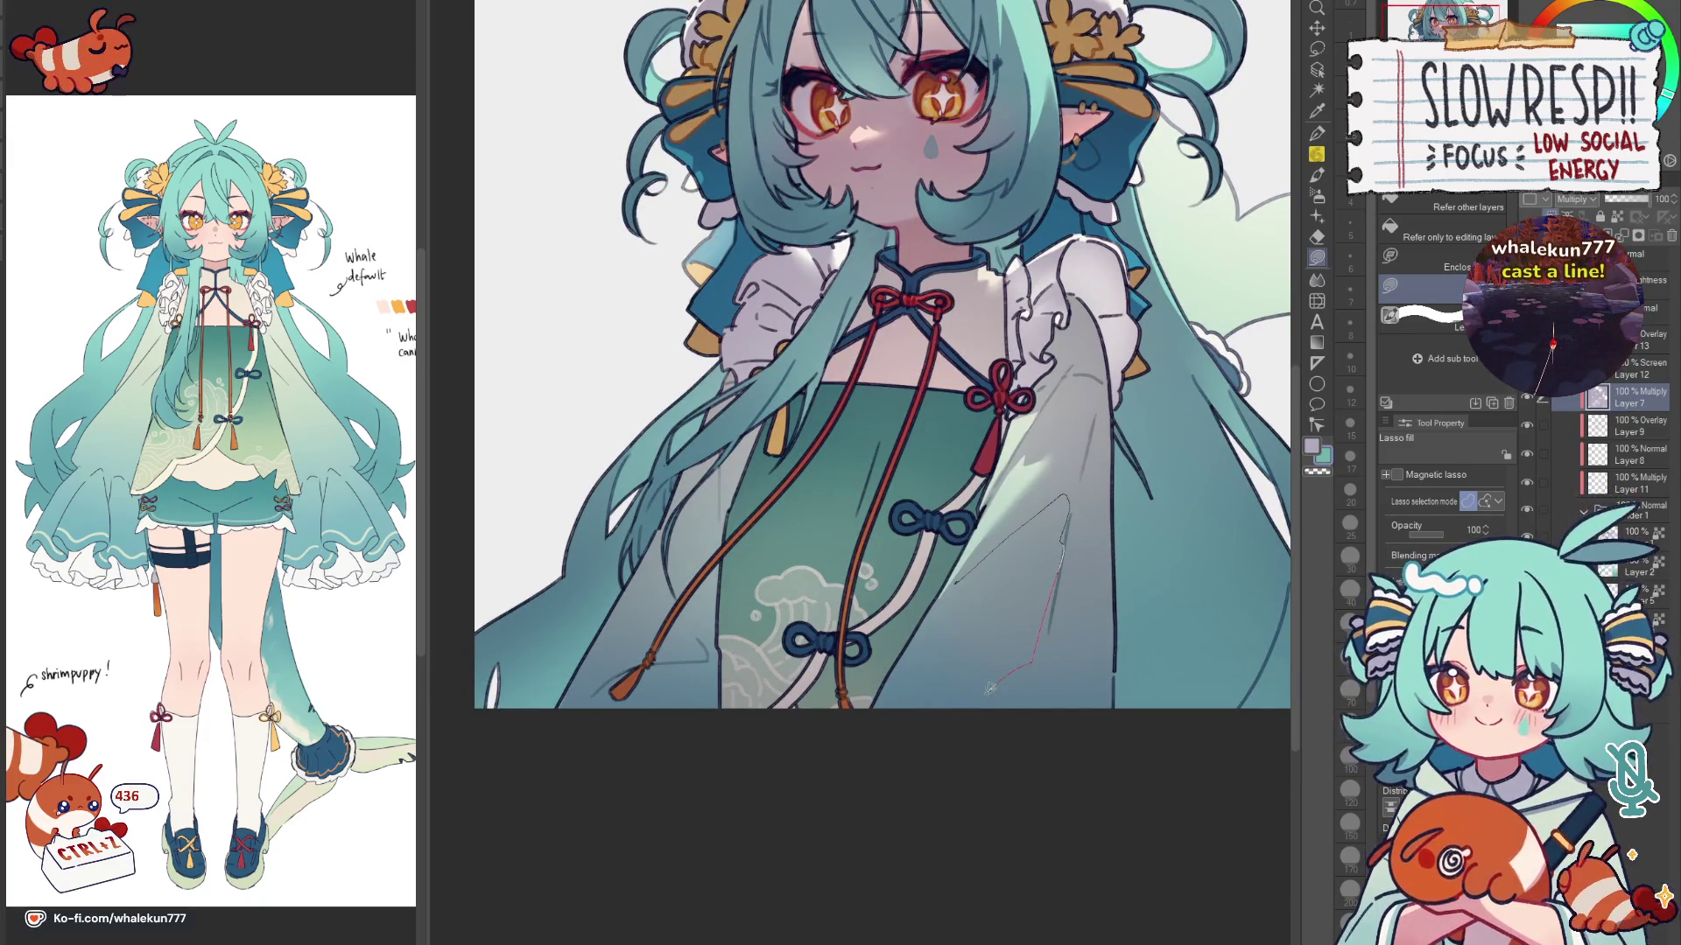
Step: Lasso-fill shading onto the sleeve and outline the lower sleeve area, checking the full view
{"action": "mouse_move", "coordinate": [874, 755]}
{"action": "left_mouse_down"}
{"action": "mouse_move", "coordinate": [1064, 505]}
{"action": "mouse_move", "coordinate": [923, 628]}
{"action": "left_mouse_up"}
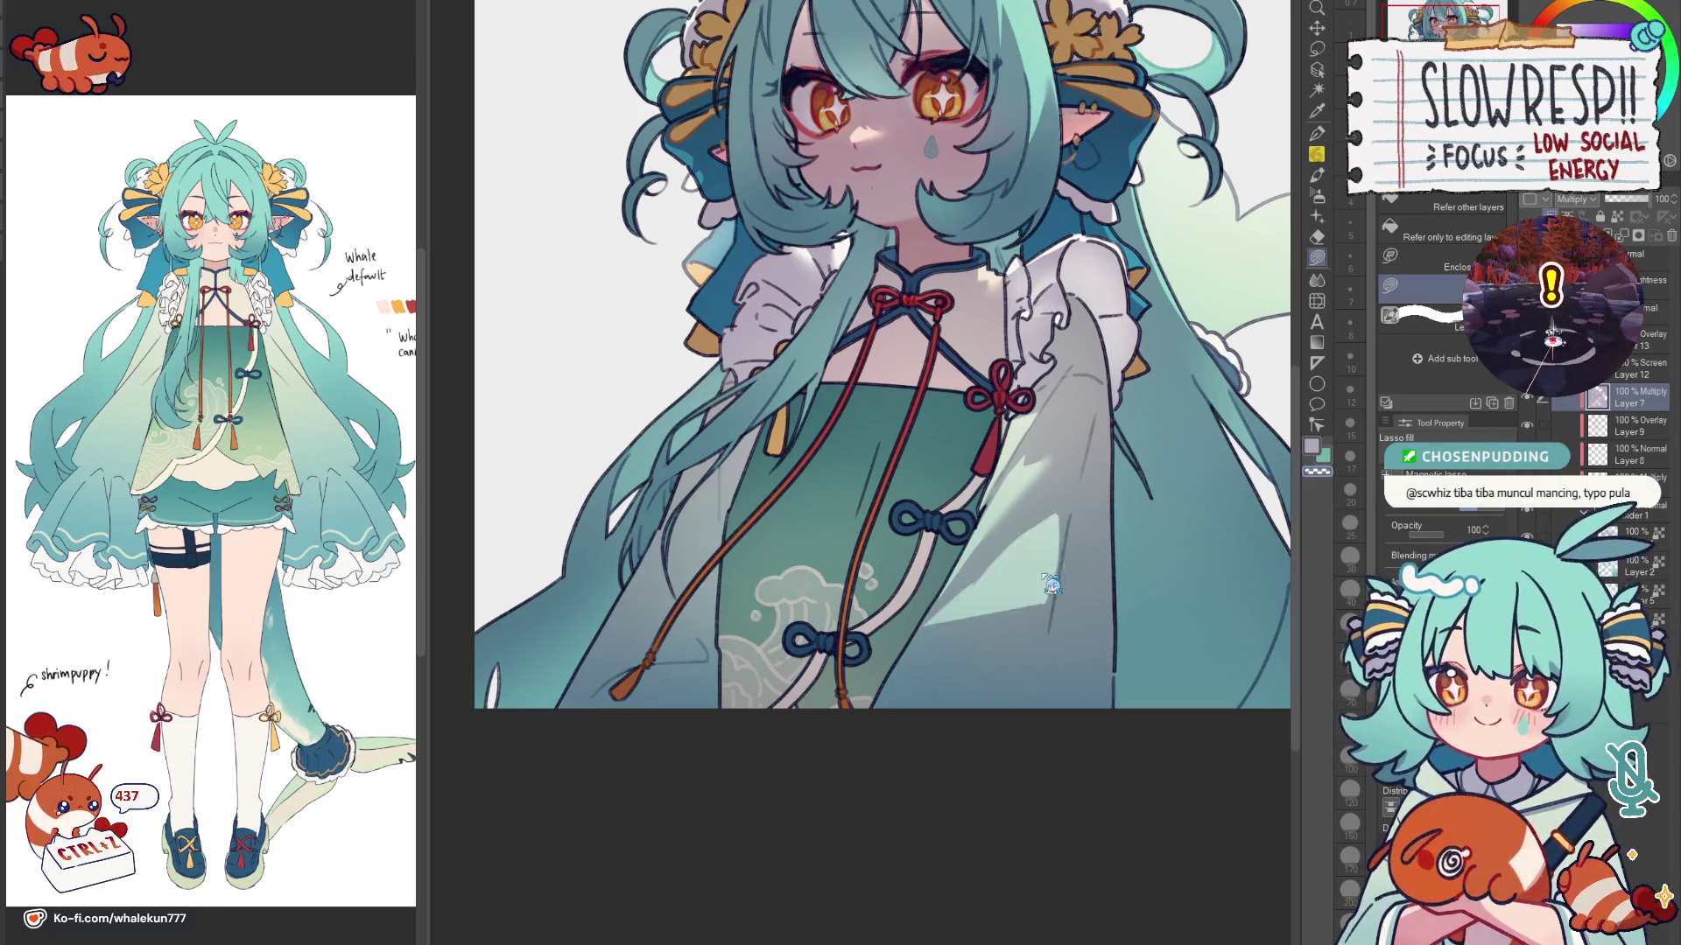
{"action": "key", "text": "ctrl+minus"}
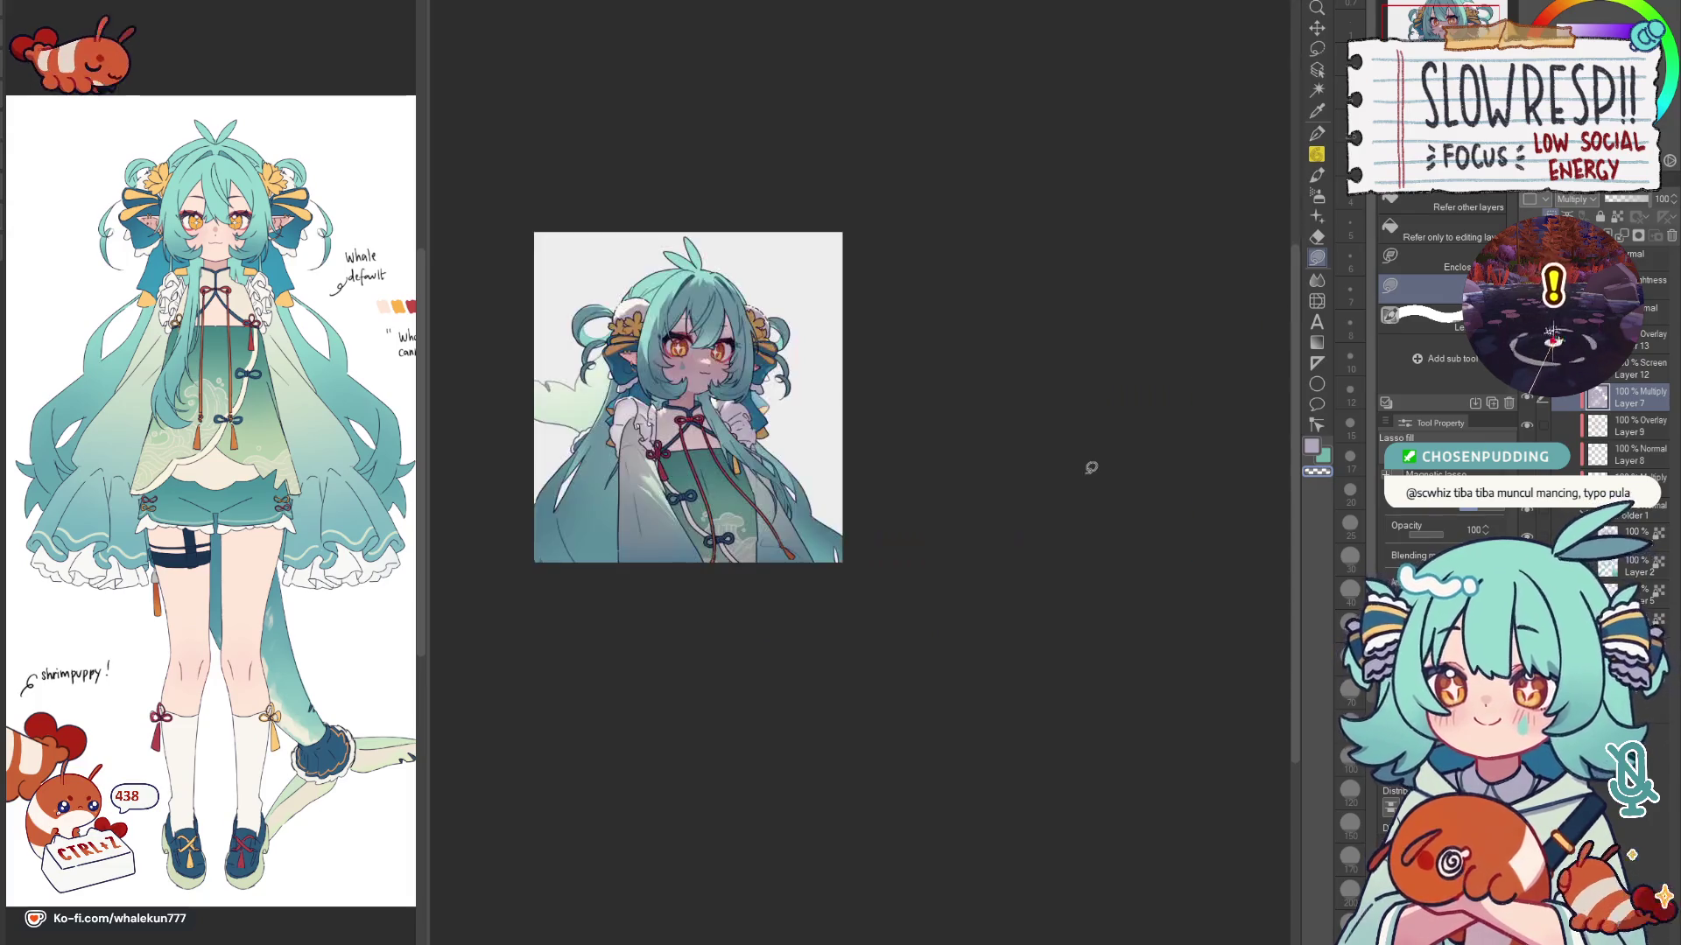
{"action": "key", "text": "ctrl+plus"}
{"action": "key", "text": "ctrl+plus"}
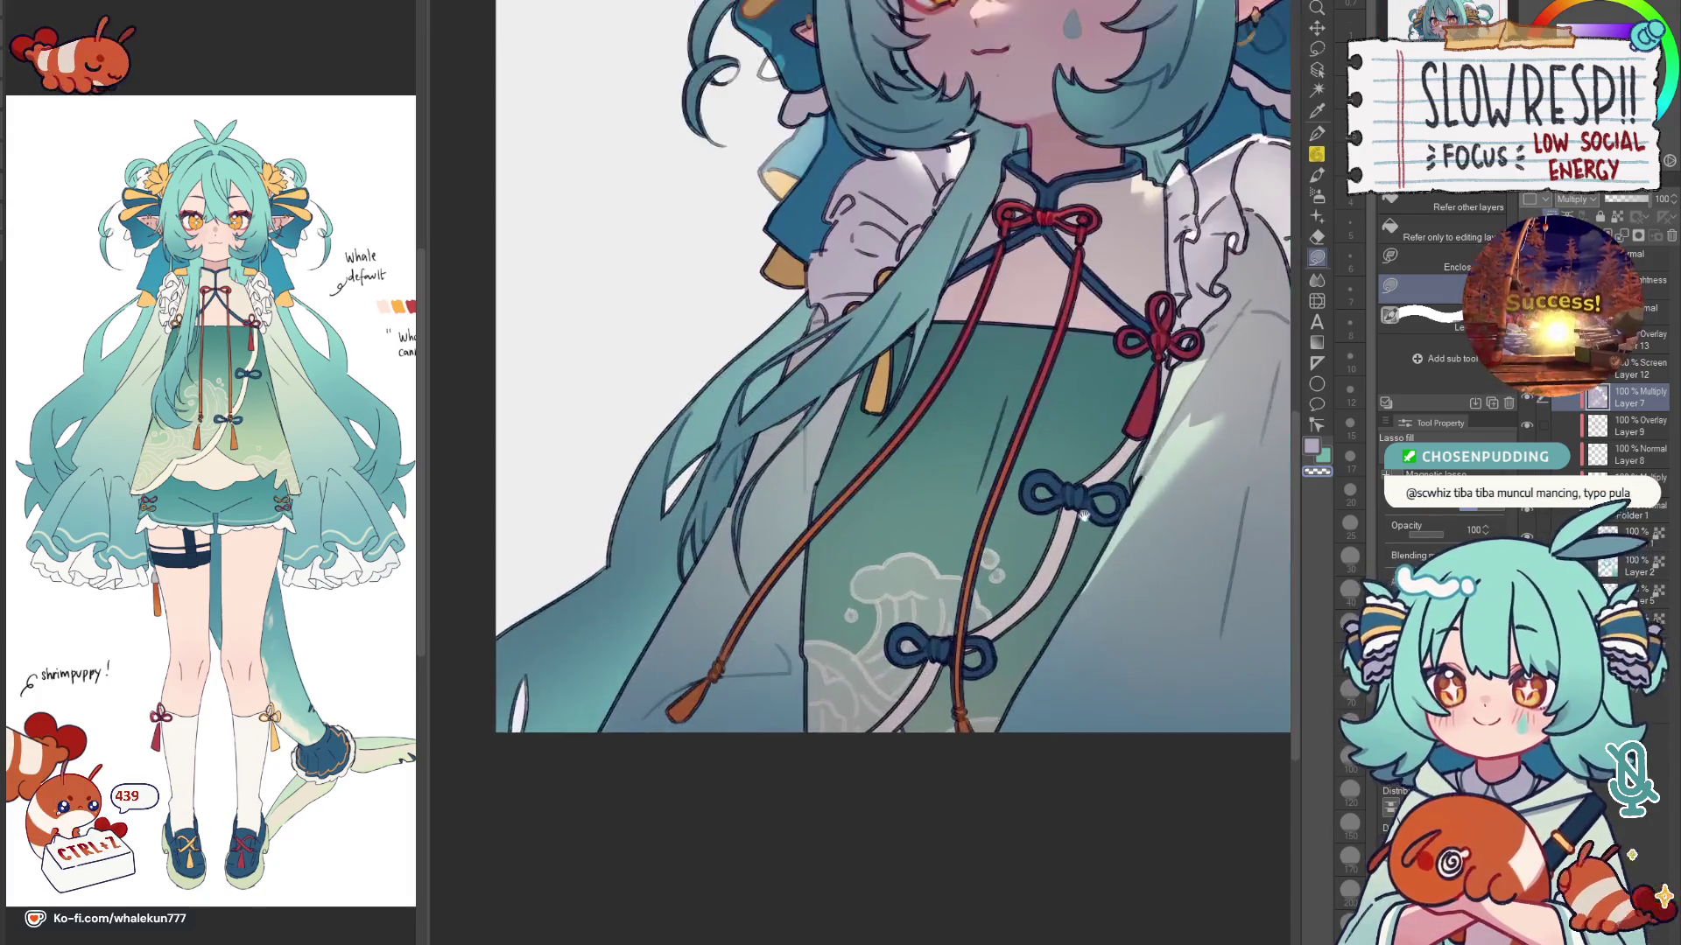
{"action": "key", "text": "ctrl+plus"}
{"action": "left_click_drag", "start_coordinate": [1048, 519], "coordinate": [1064, 721]}
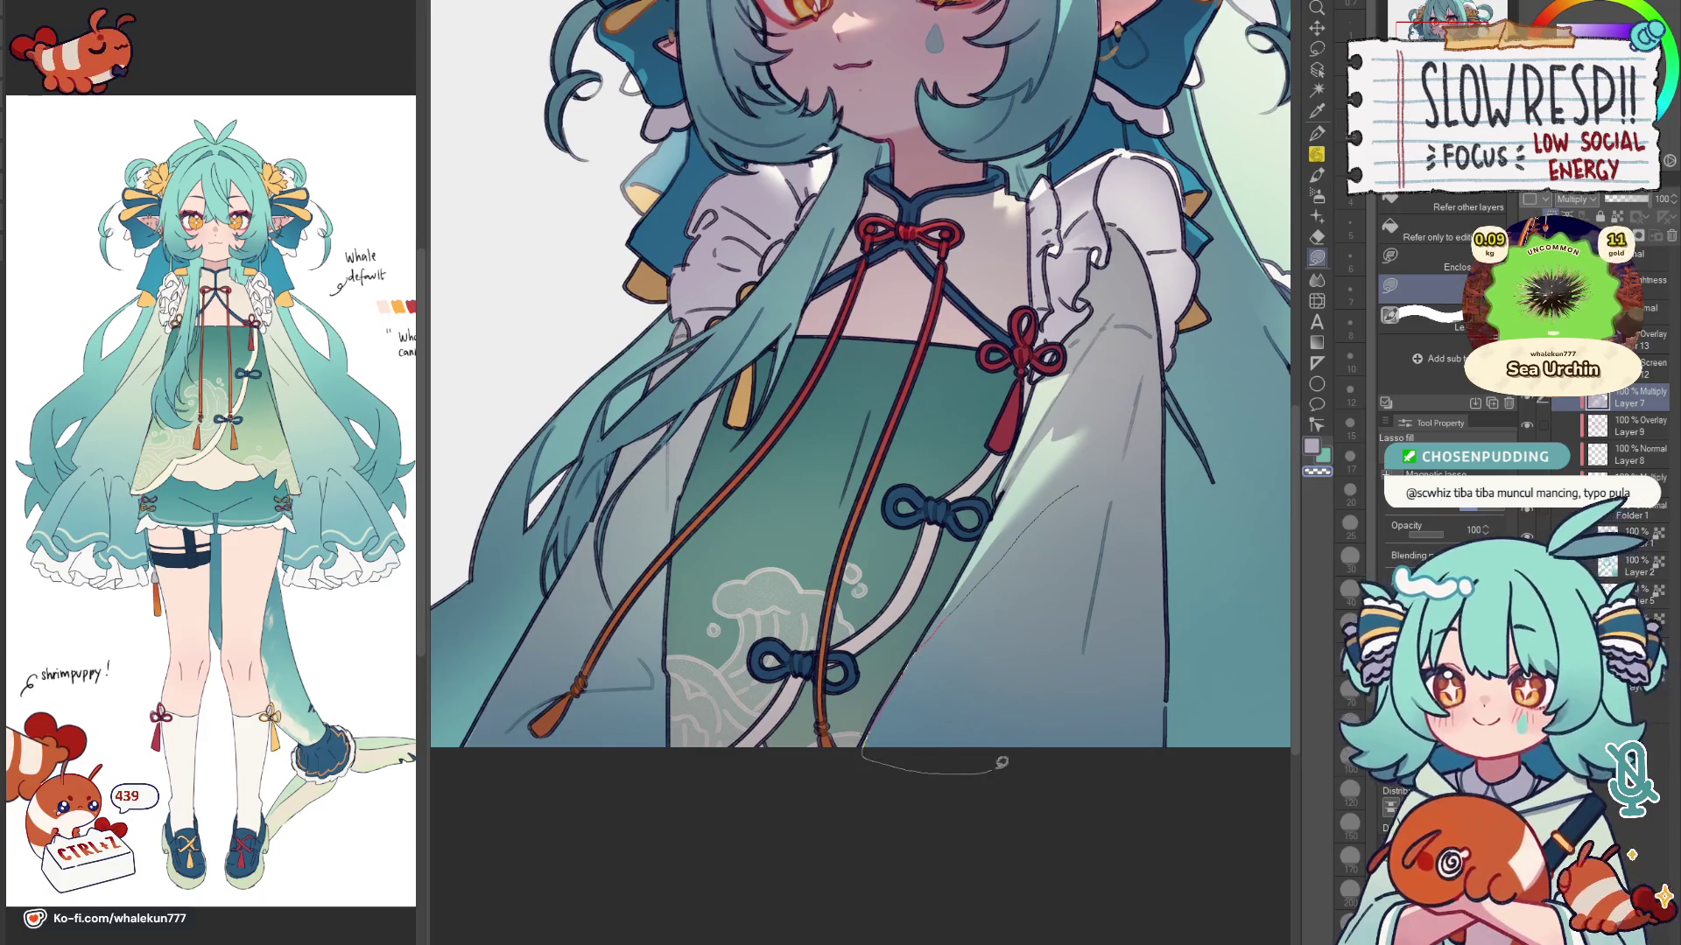
{"action": "key", "text": "ctrl+minus"}
{"action": "key", "text": "ctrl+minus"}
{"action": "key", "text": "ctrl+plus"}
{"action": "key", "text": "ctrl+plus"}
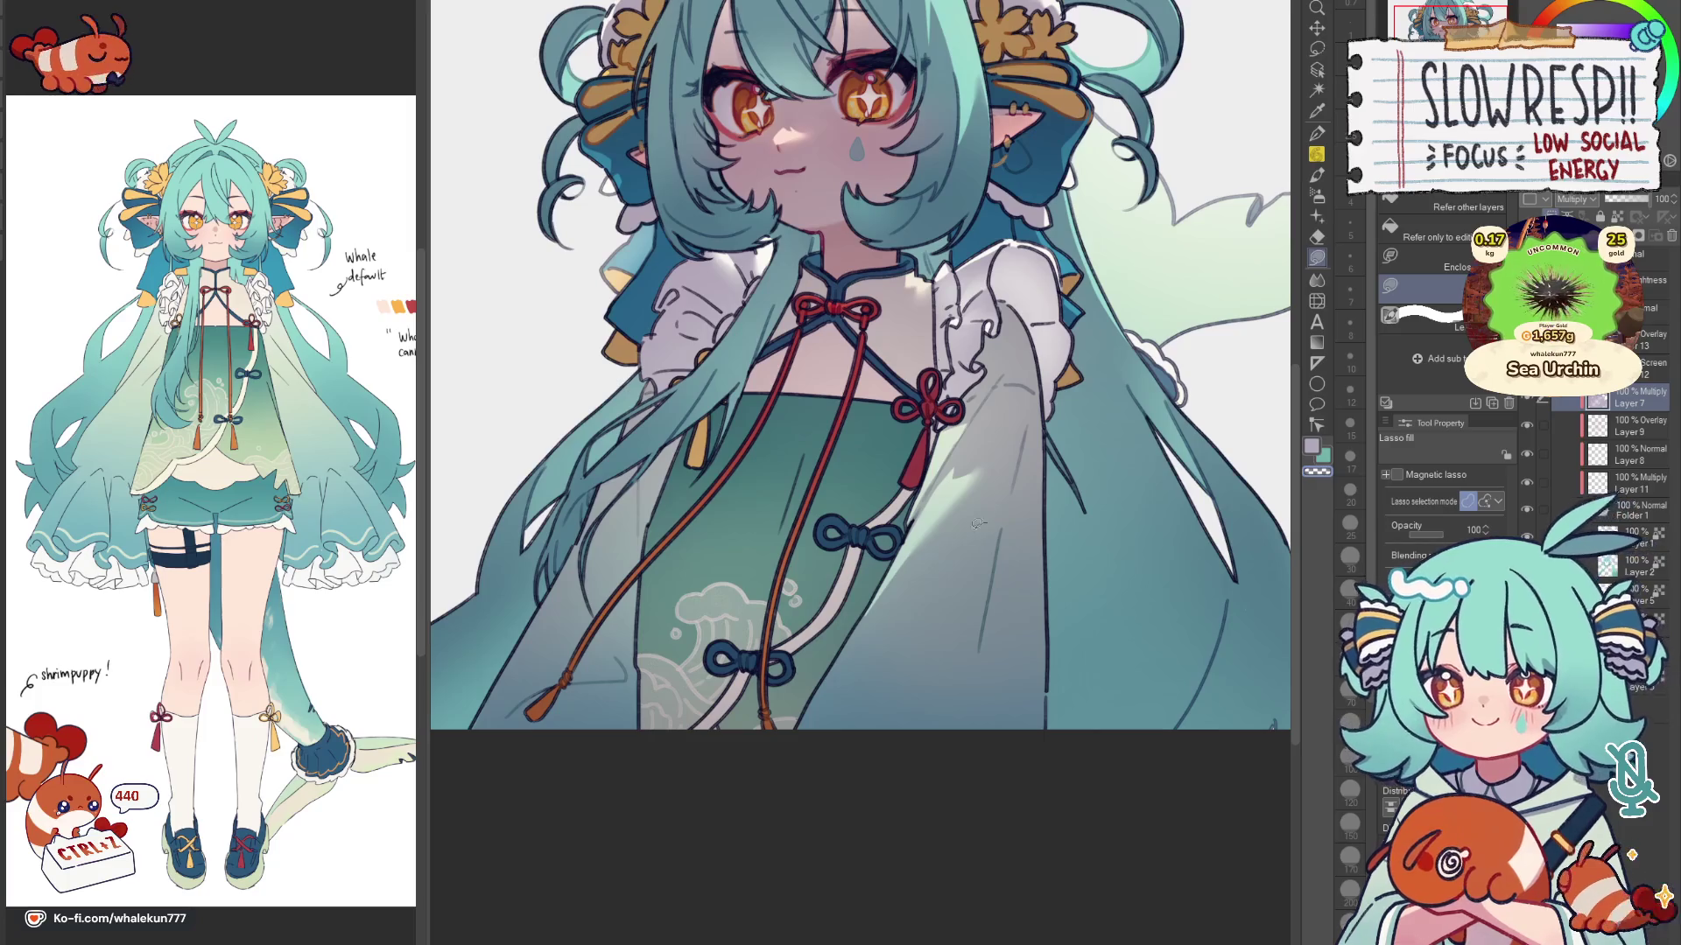
Step: Fill a lighter tone on the lower sleeve and pick a Blend sub-tool to soften it
{"action": "left_click_drag", "start_coordinate": [843, 650], "coordinate": [1022, 529]}
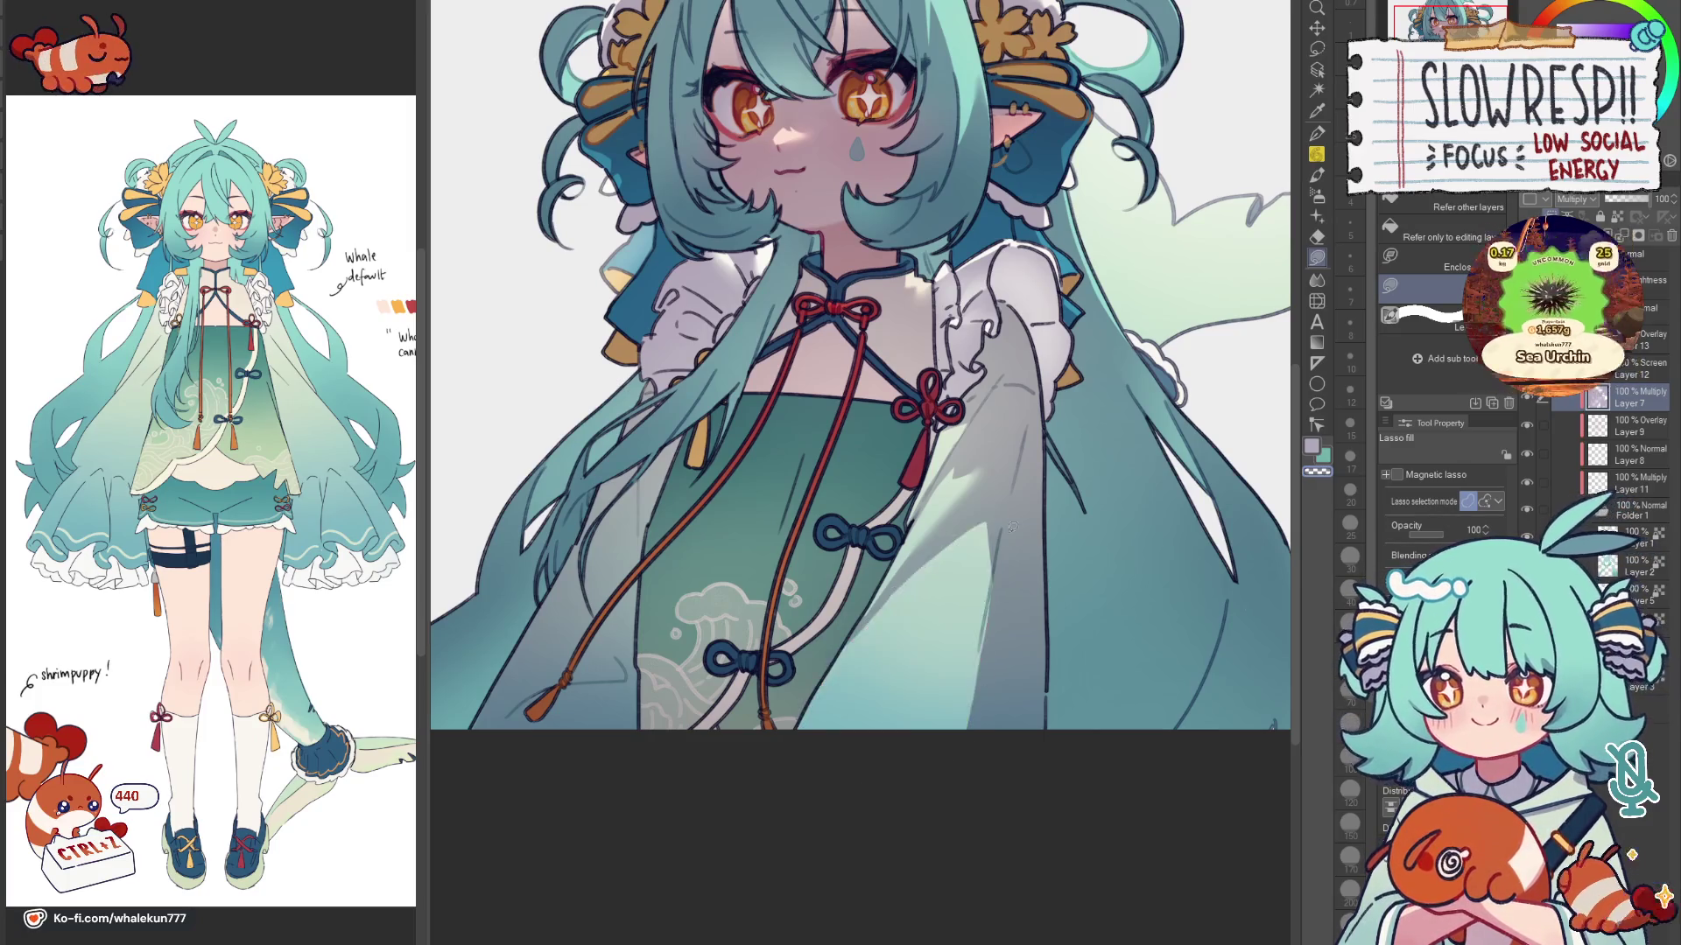
{"action": "key", "text": "ctrl+minus"}
{"action": "key", "text": "ctrl+plus"}
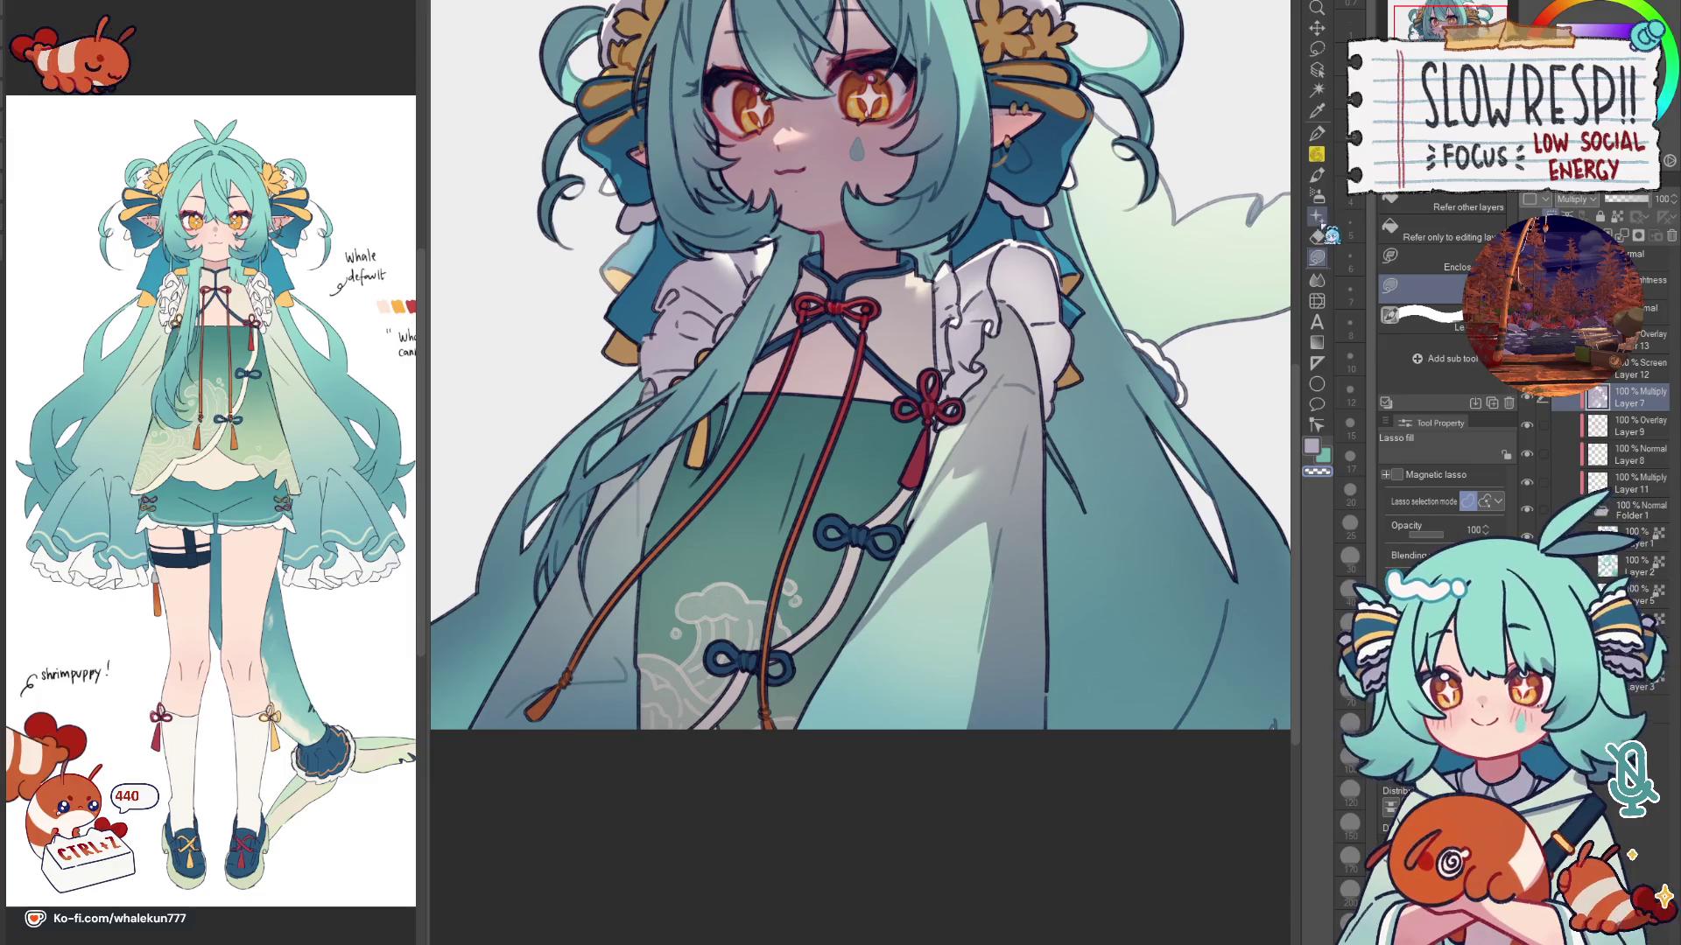
{"action": "left_click", "coordinate": [1318, 280]}
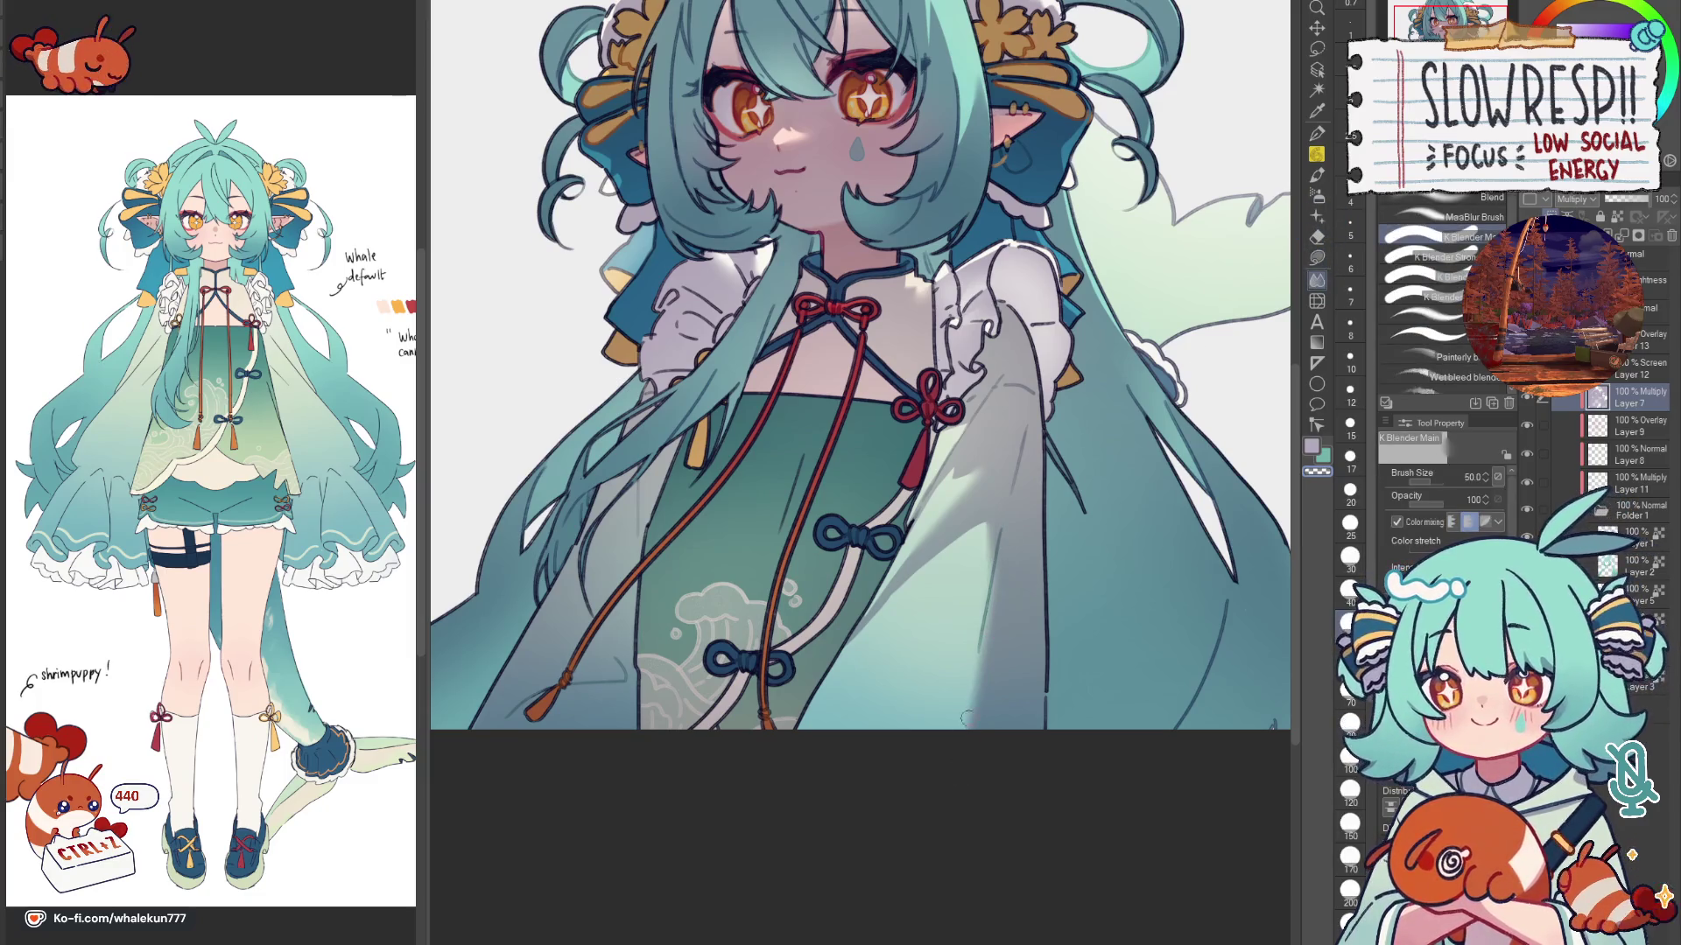
{"action": "key", "text": "ctrl+minus"}
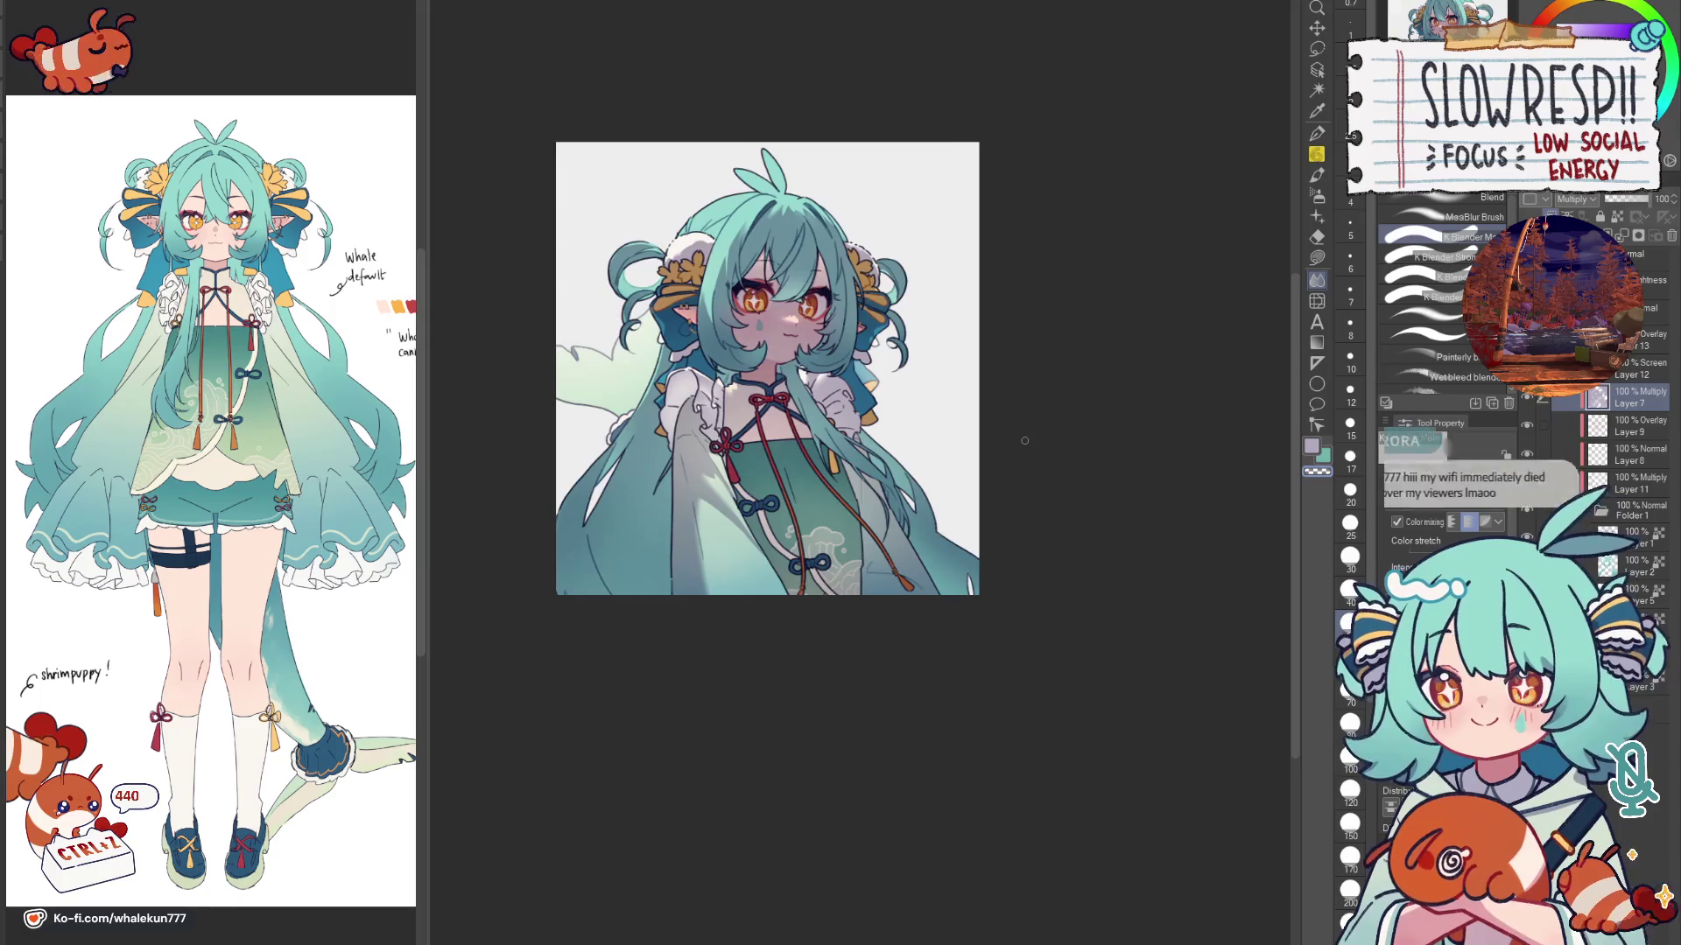
{"action": "left_click_drag", "start_coordinate": [801, 472], "coordinate": [987, 473]}
{"action": "key", "text": "ctrl+plus"}
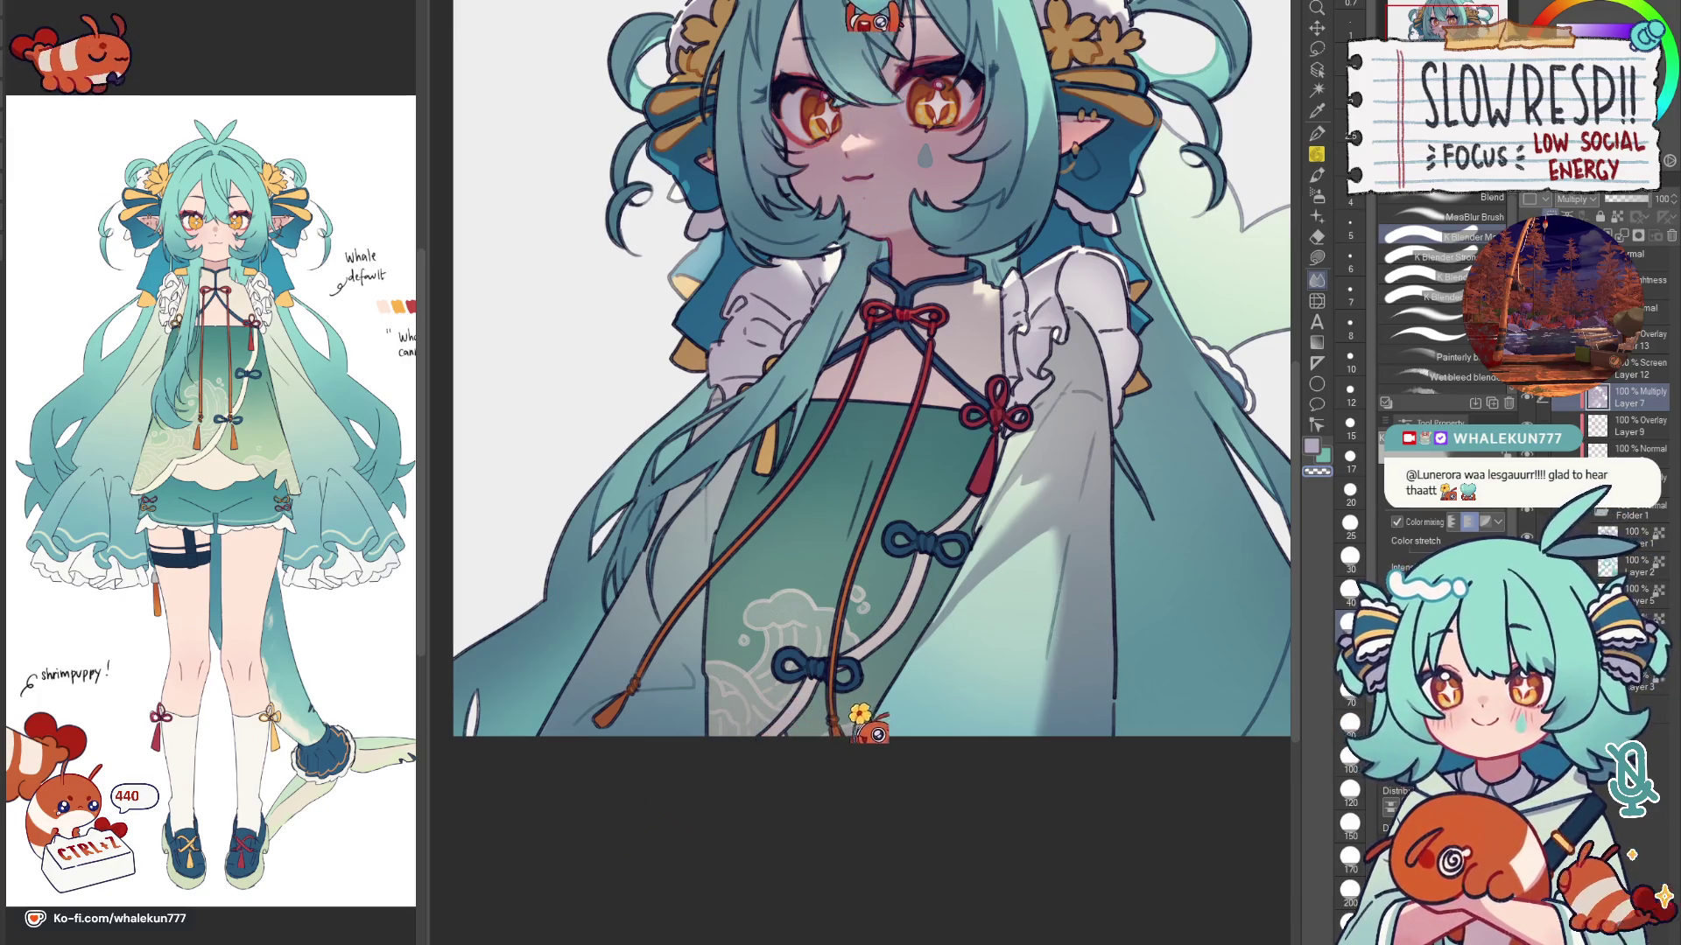
{"action": "key", "text": "g"}
Step: Reposition the whole illustration and check it mirrored
{"action": "key", "text": "ctrl+0"}
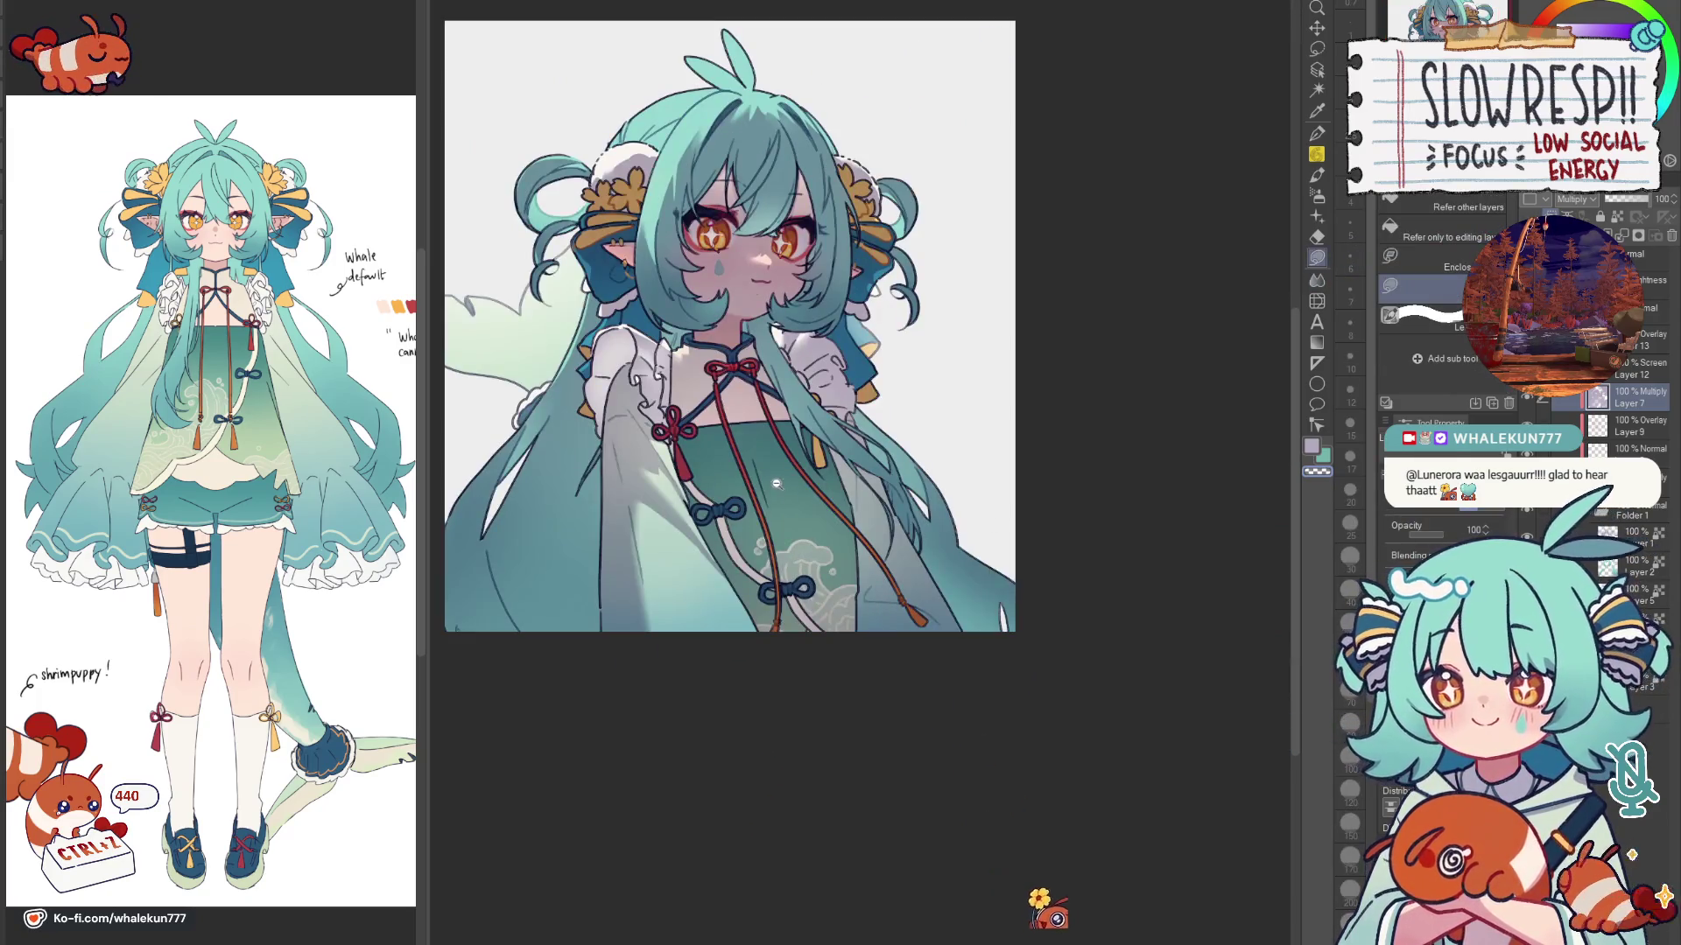
{"action": "scroll", "coordinate": [776, 481], "scroll_direction": "up", "scroll_amount": 2}
{"action": "scroll", "coordinate": [789, 499], "scroll_direction": "up", "scroll_amount": 1}
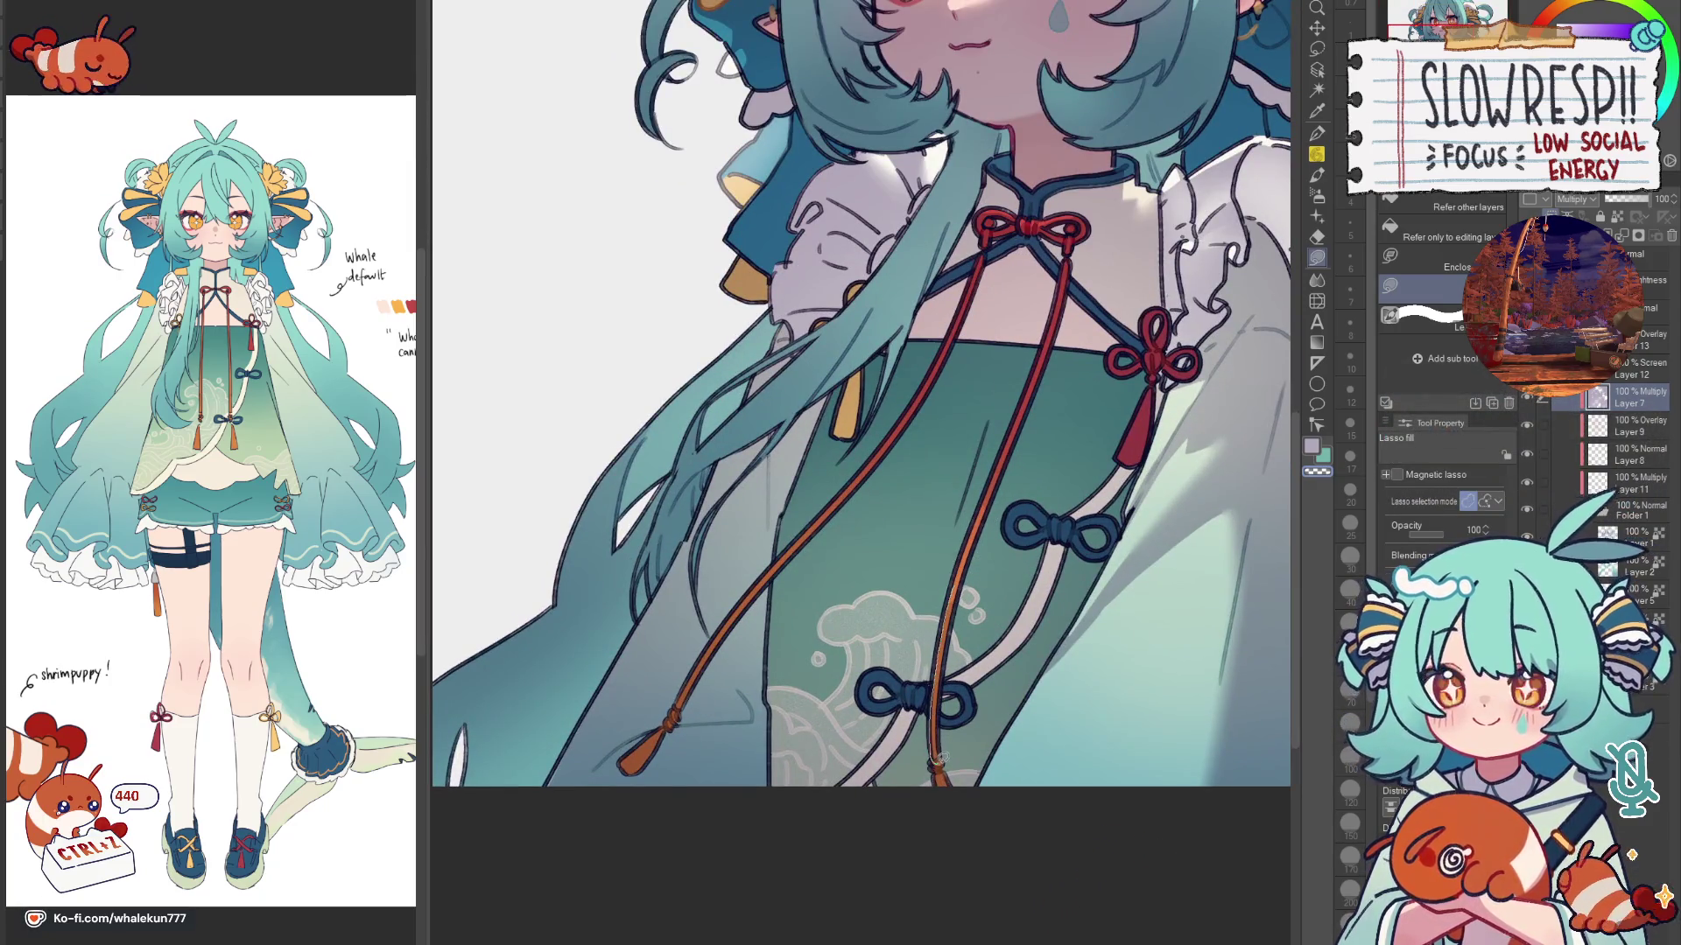
{"action": "scroll", "coordinate": [967, 567], "scroll_direction": "down", "scroll_amount": 3}
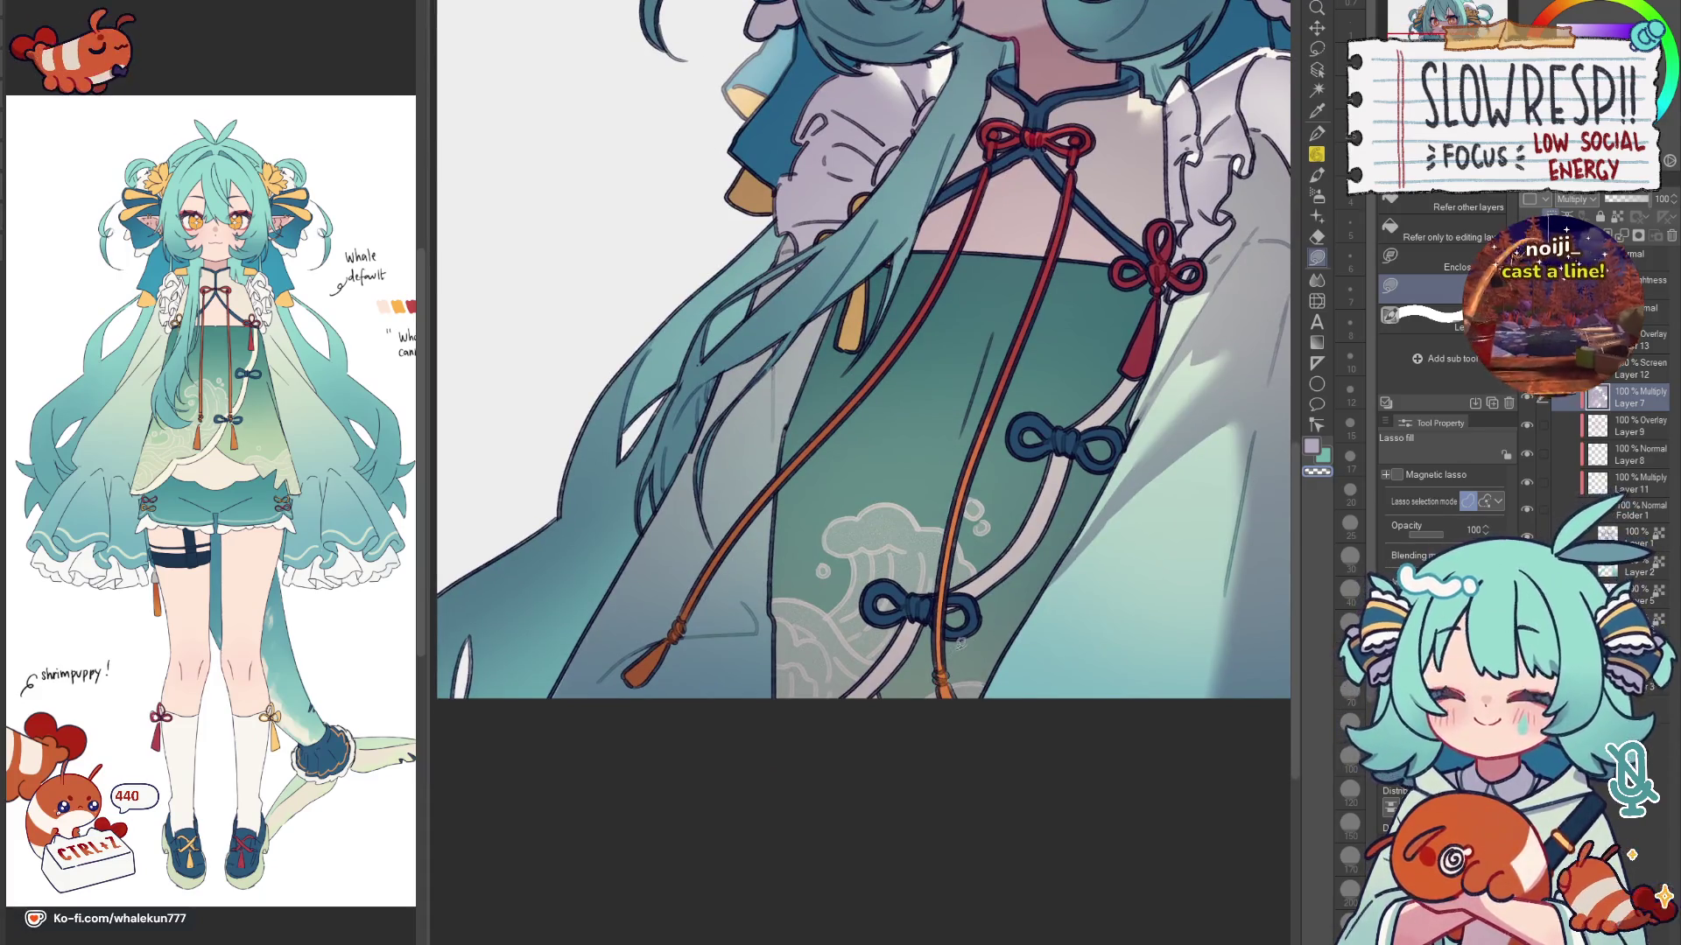
{"action": "scroll", "coordinate": [946, 697], "scroll_direction": "up", "scroll_amount": 2}
{"action": "scroll", "coordinate": [853, 502], "scroll_direction": "up", "scroll_amount": 2}
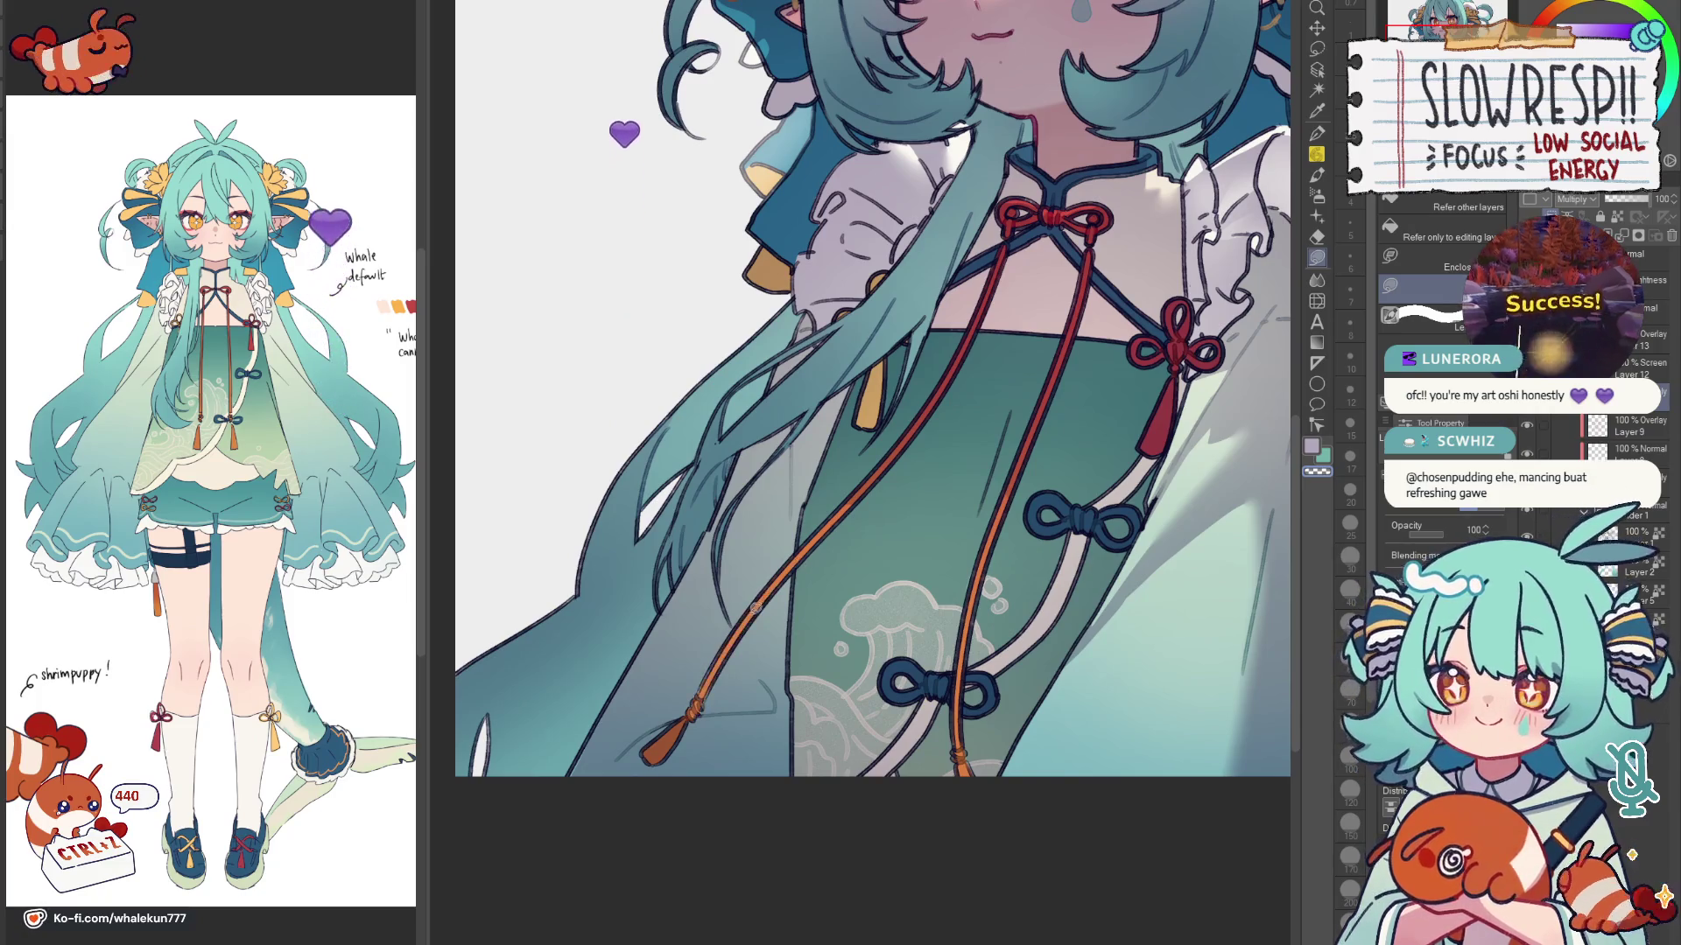
{"action": "left_click_drag", "start_coordinate": [867, 394], "coordinate": [935, 320]}
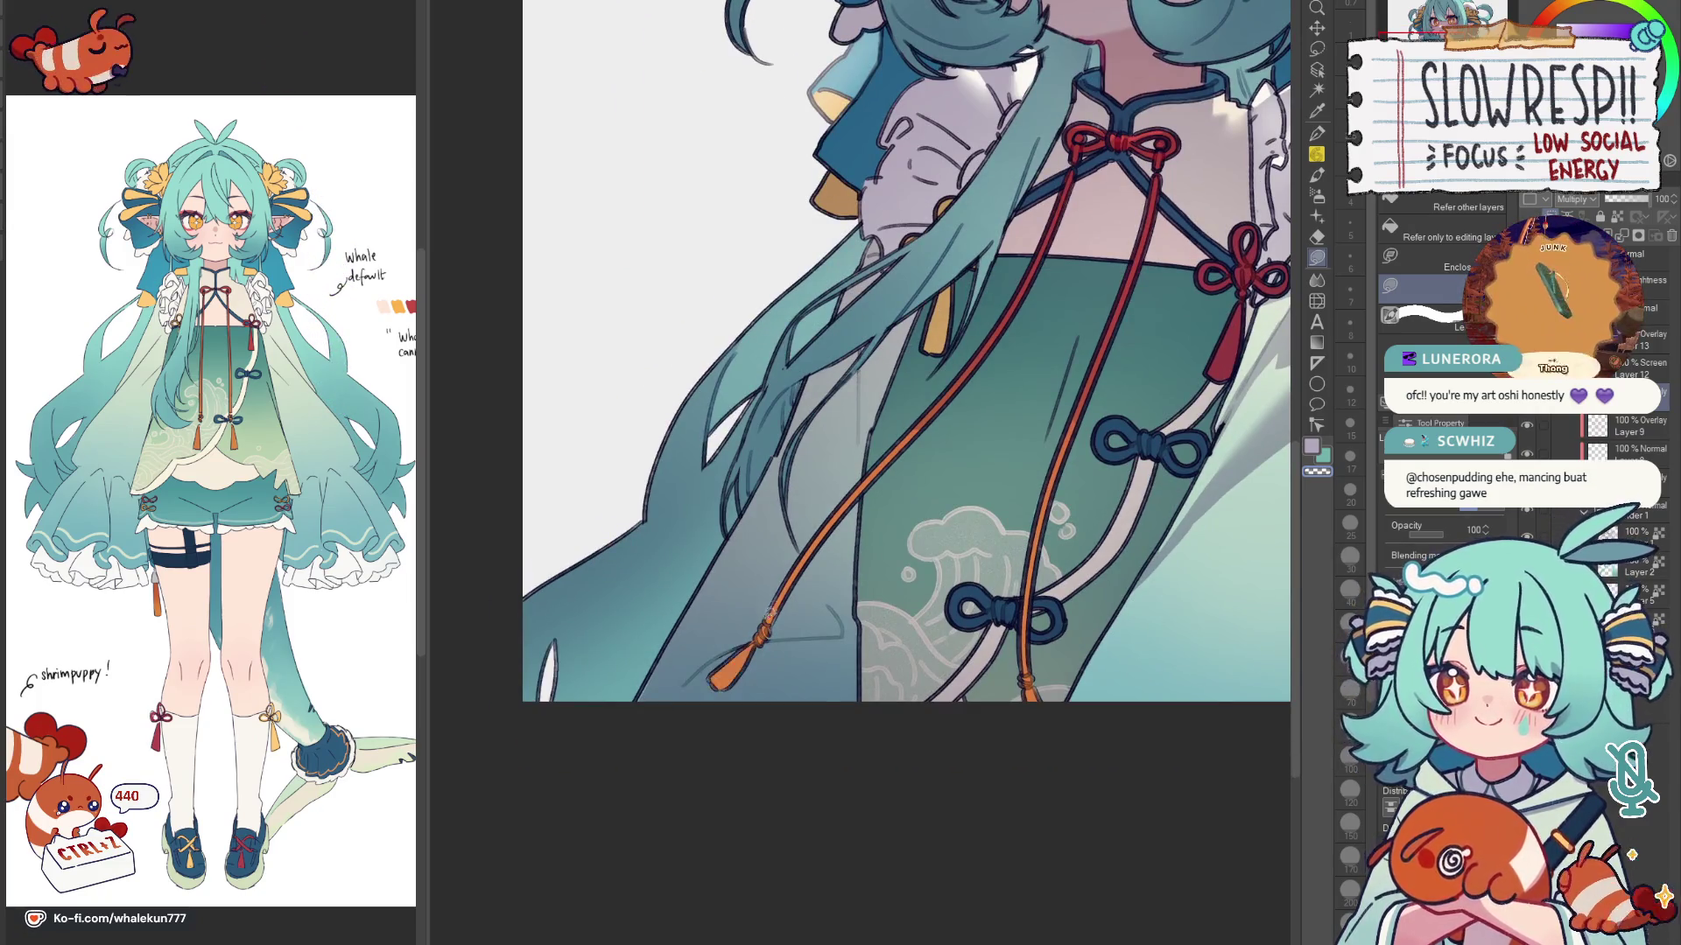
{"action": "scroll", "coordinate": [906, 381], "scroll_direction": "down", "scroll_amount": 2}
{"action": "scroll", "coordinate": [906, 381], "scroll_direction": "down", "scroll_amount": 3}
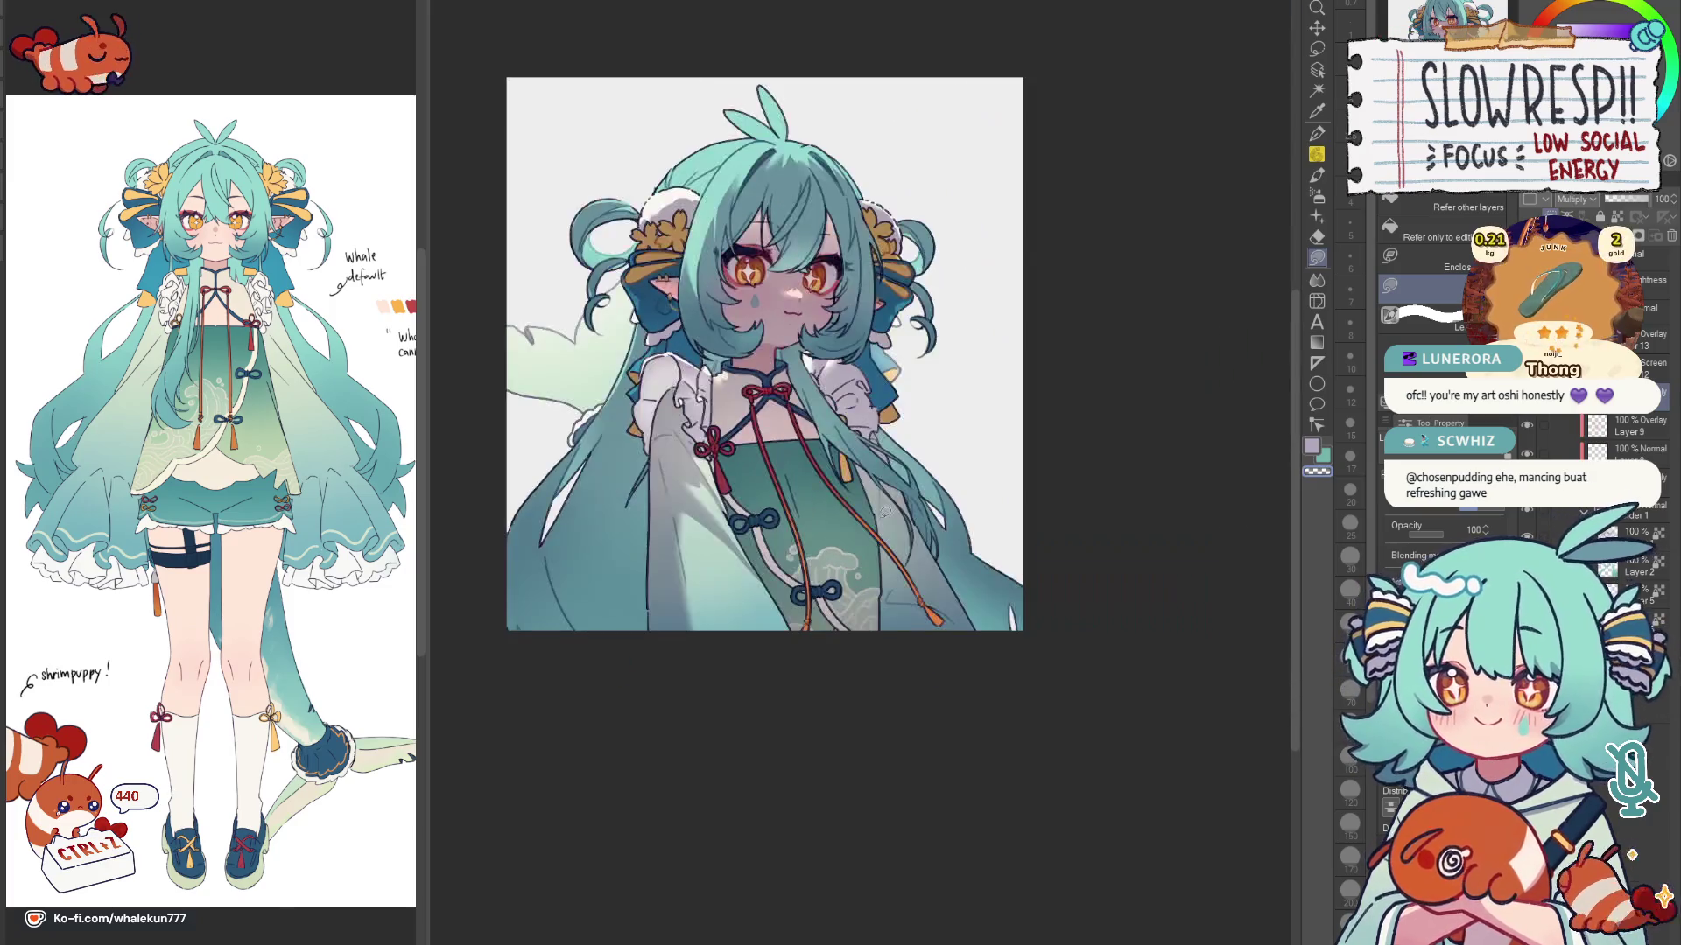
{"action": "left_click_drag", "start_coordinate": [854, 354], "coordinate": [941, 426]}
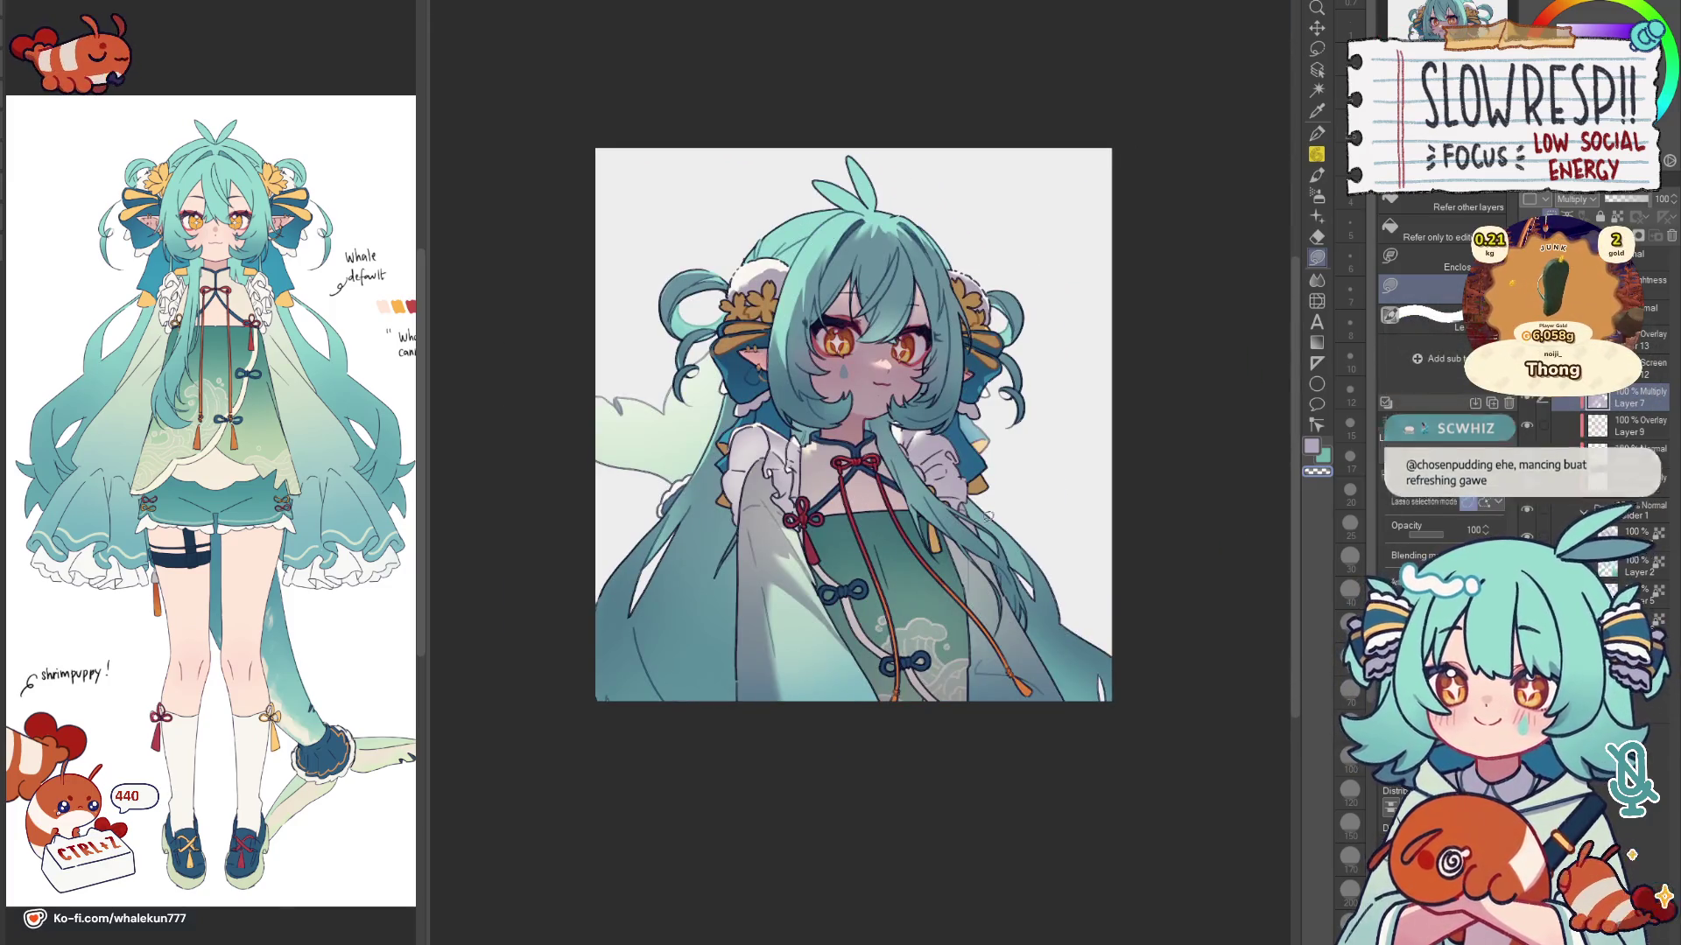
{"action": "scroll", "coordinate": [853, 421], "scroll_direction": "up", "scroll_amount": 2}
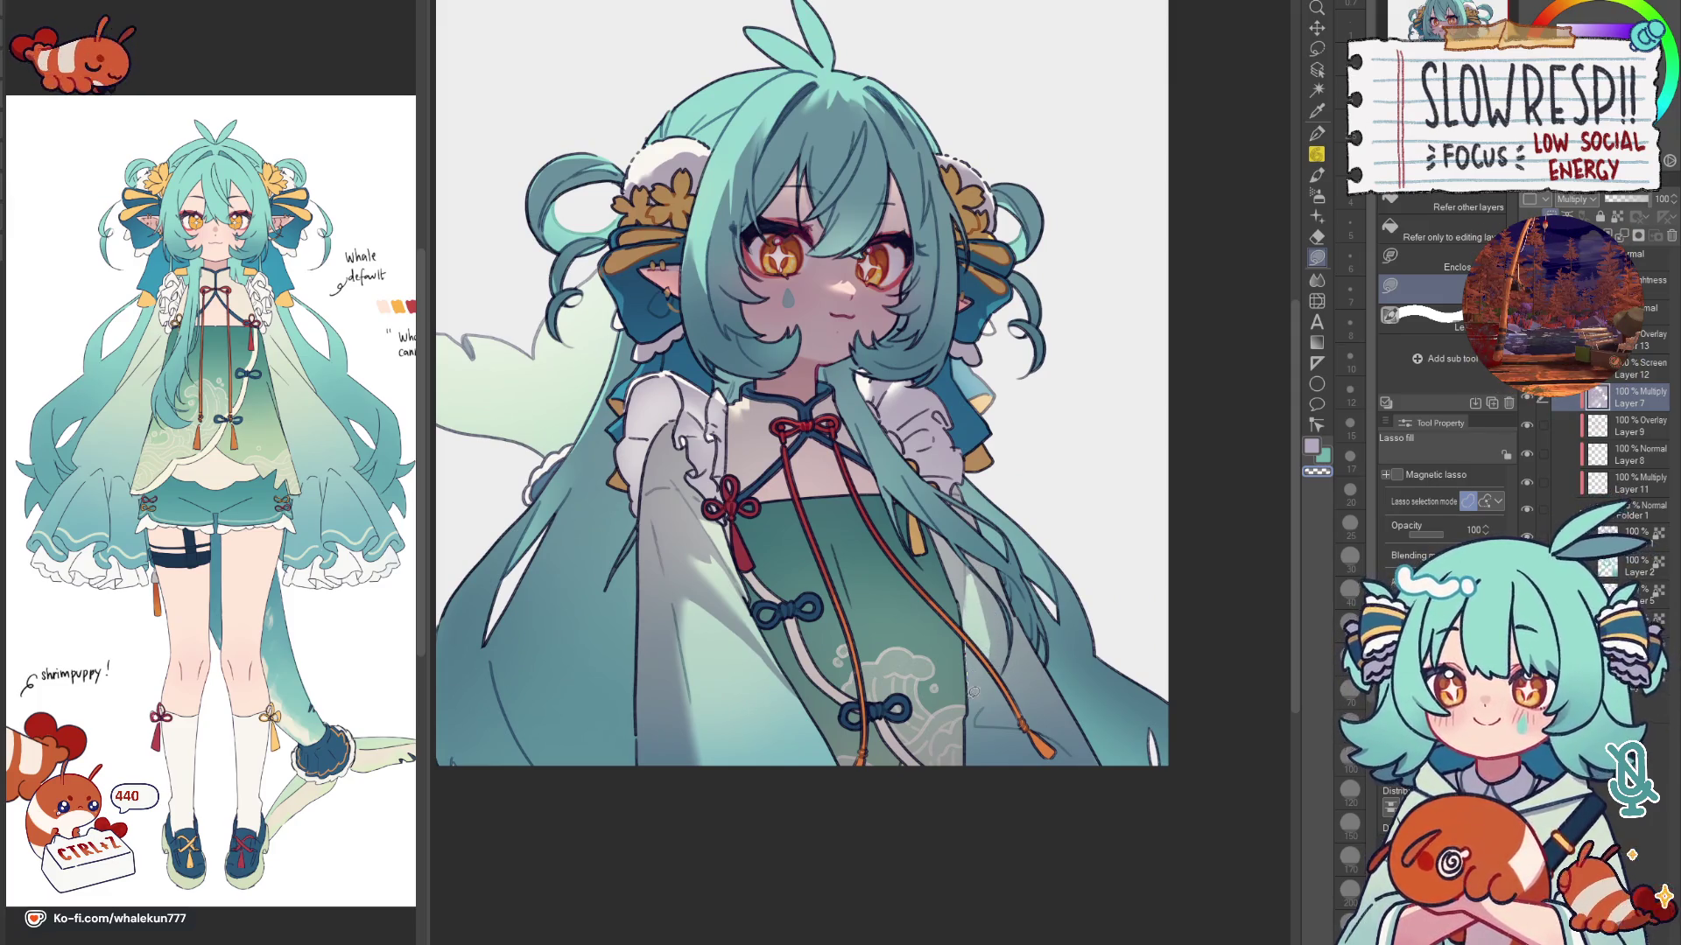
{"action": "left_click_drag", "start_coordinate": [828, 303], "coordinate": [998, 197]}
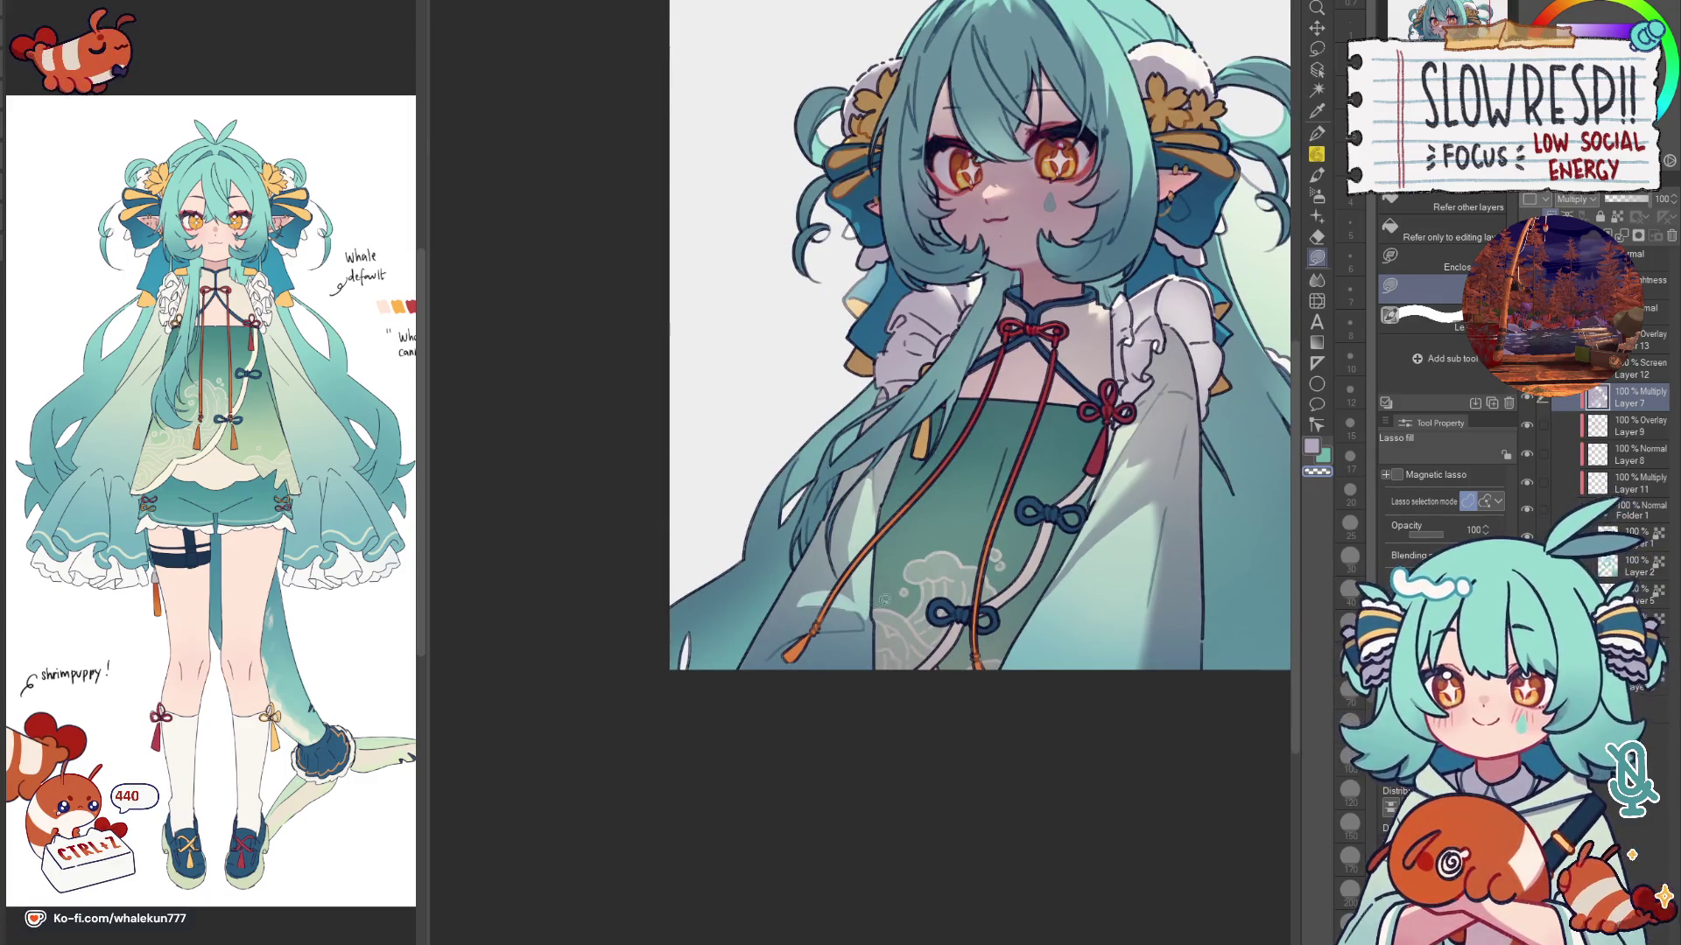
{"action": "key", "text": "h"}
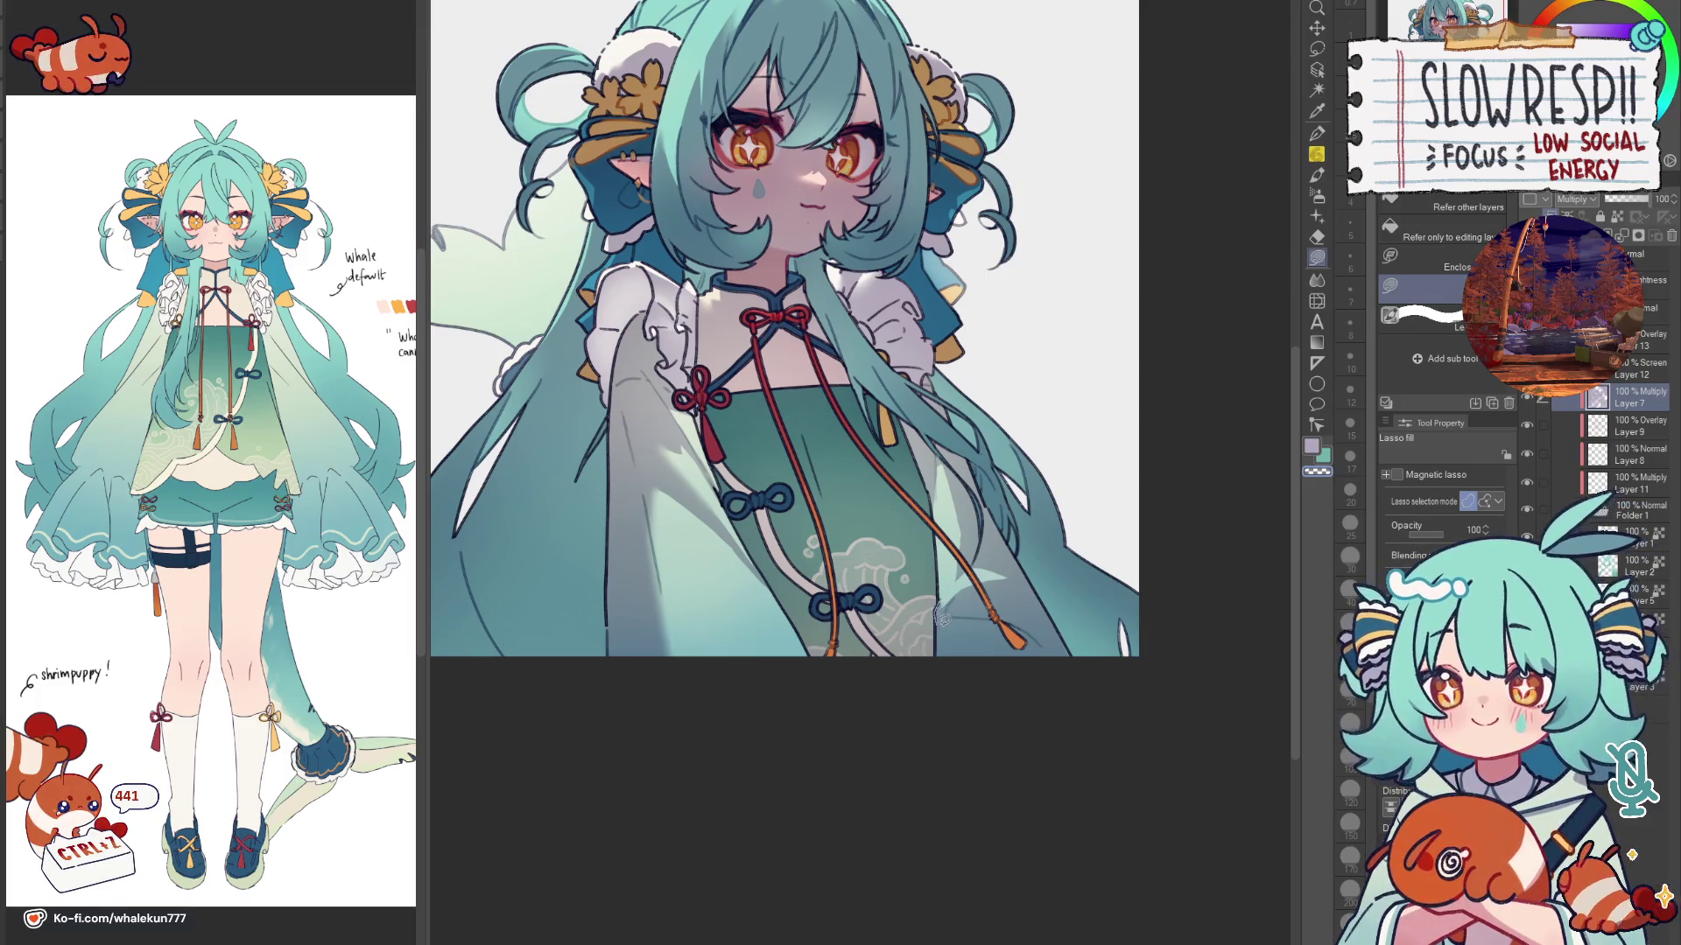
{"action": "key", "text": "h"}
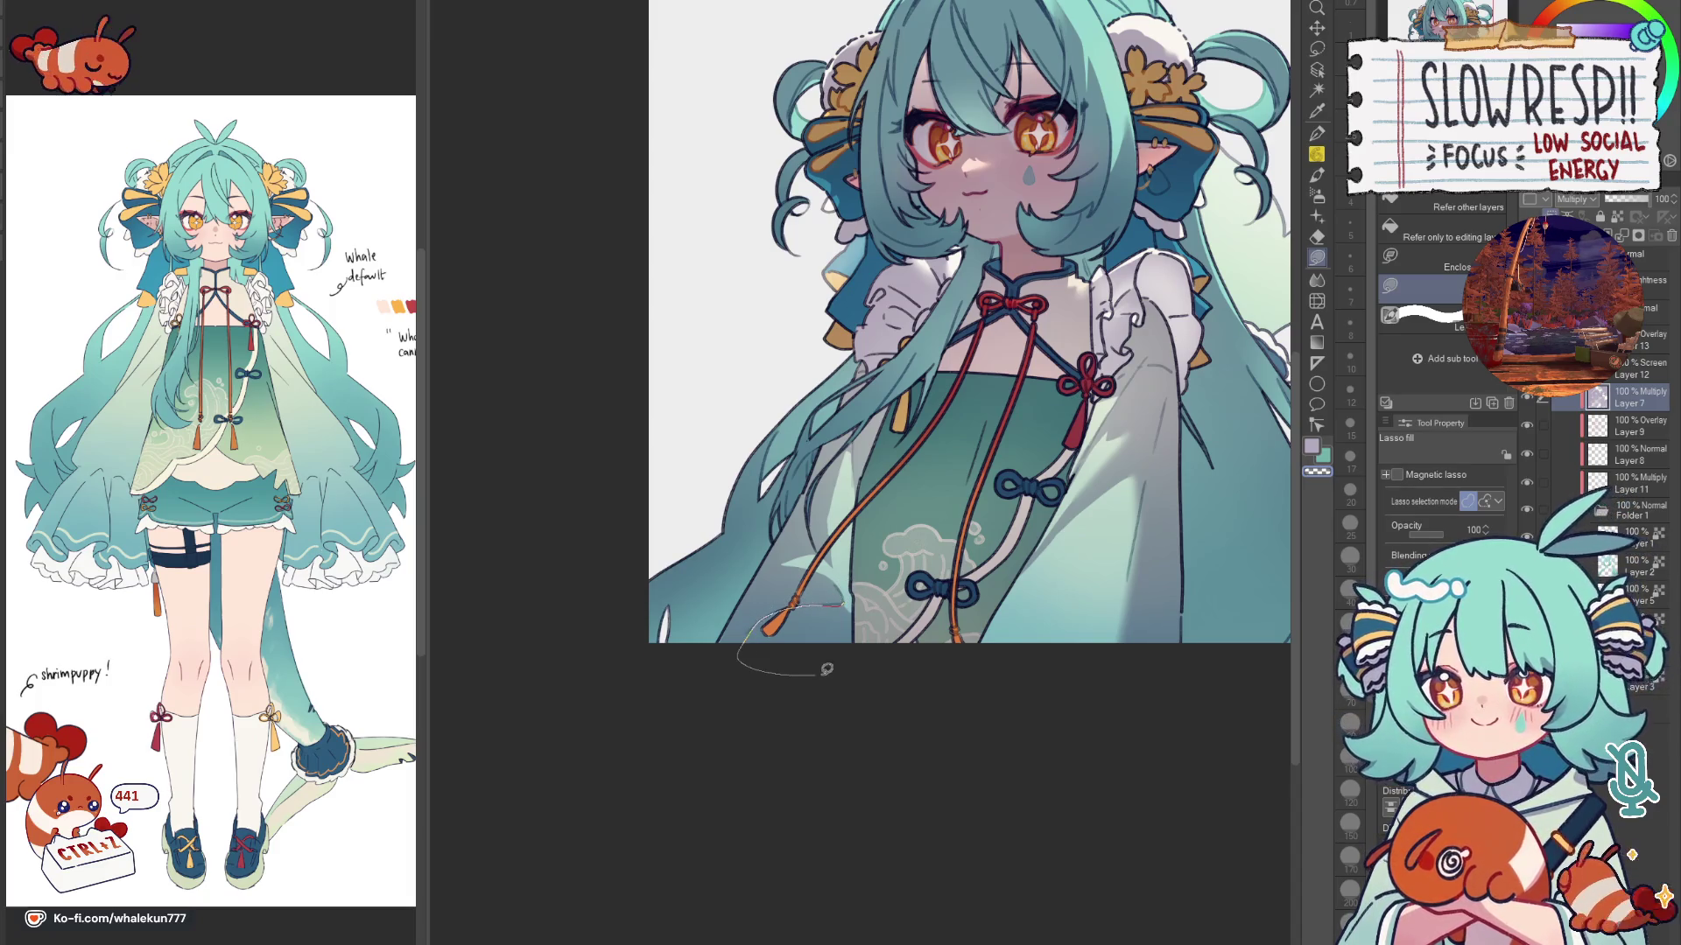
Step: Fill shading around the lower hair and tassel, comparing mirrored, then switch to Blend
{"action": "left_click_drag", "start_coordinate": [743, 654], "coordinate": [789, 607]}
{"action": "key", "text": "h"}
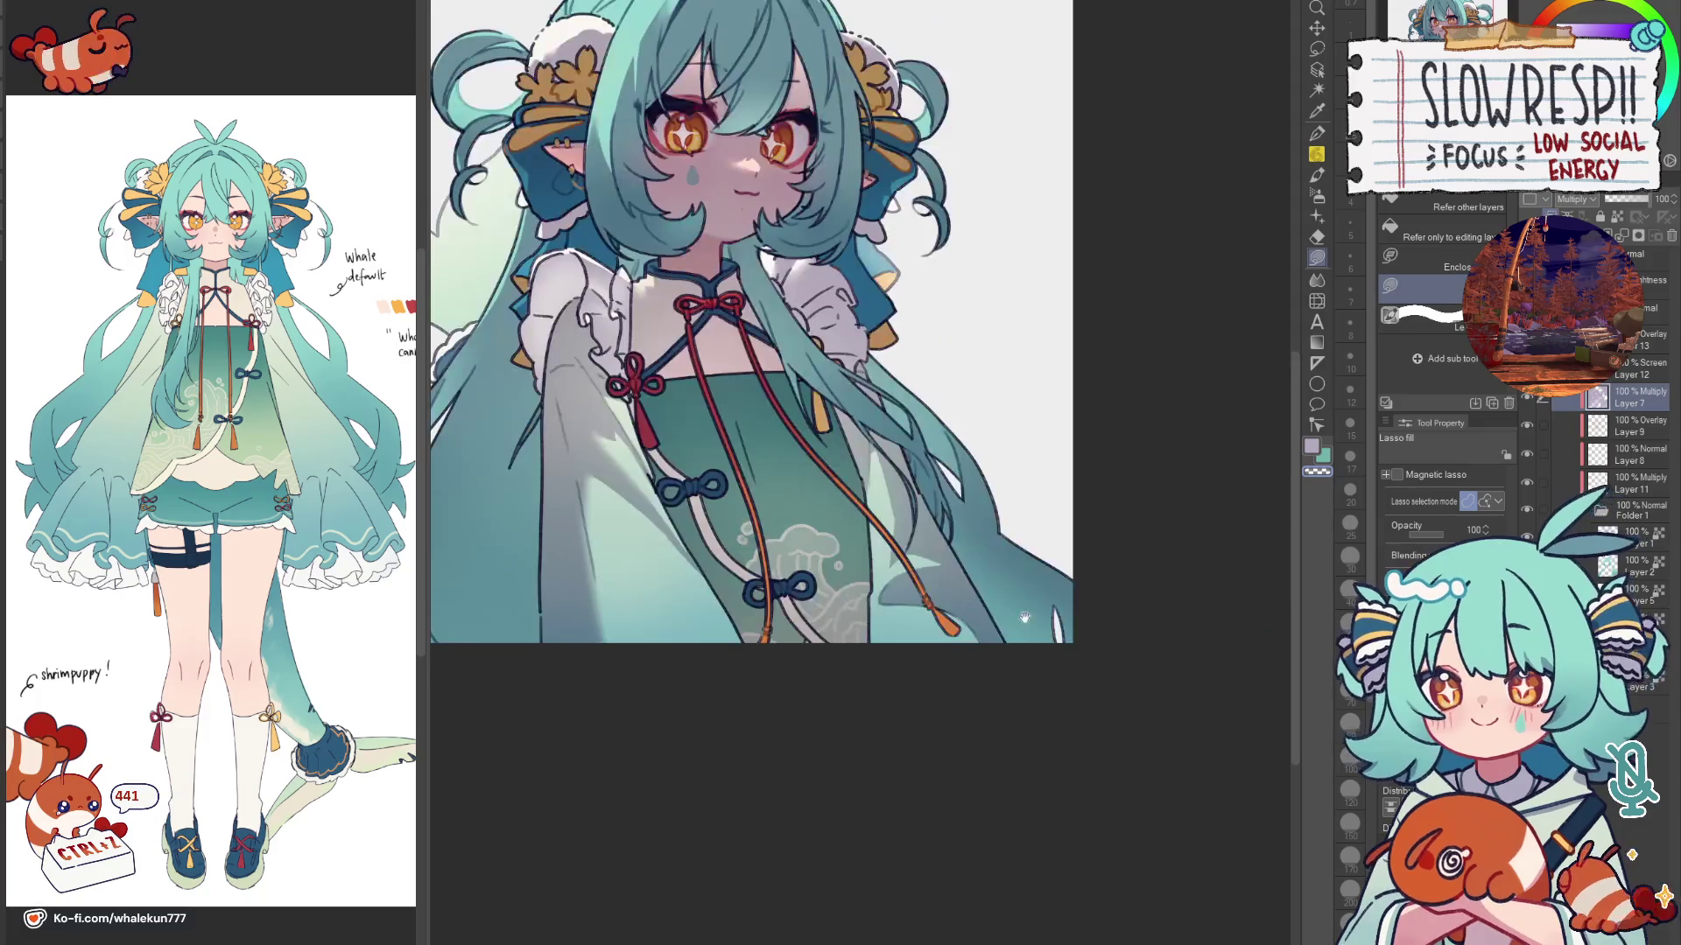
{"action": "left_click_drag", "start_coordinate": [920, 602], "coordinate": [982, 615]}
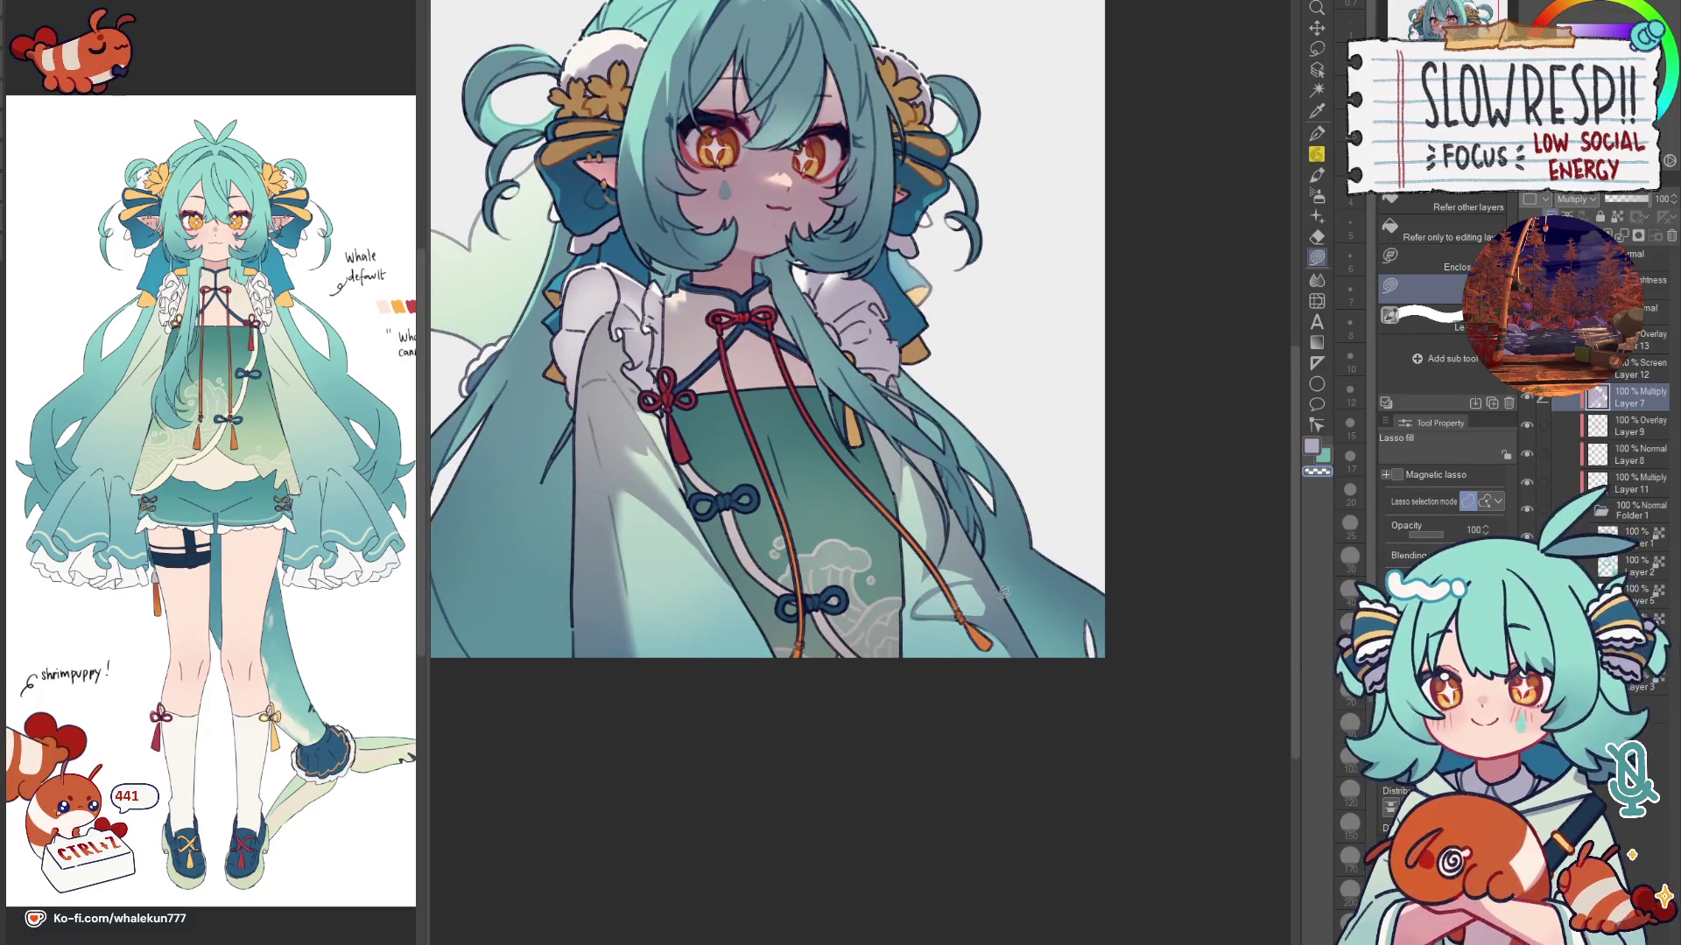
{"action": "key", "text": "h"}
{"action": "left_click_drag", "start_coordinate": [738, 589], "coordinate": [804, 614]}
{"action": "key", "text": "h"}
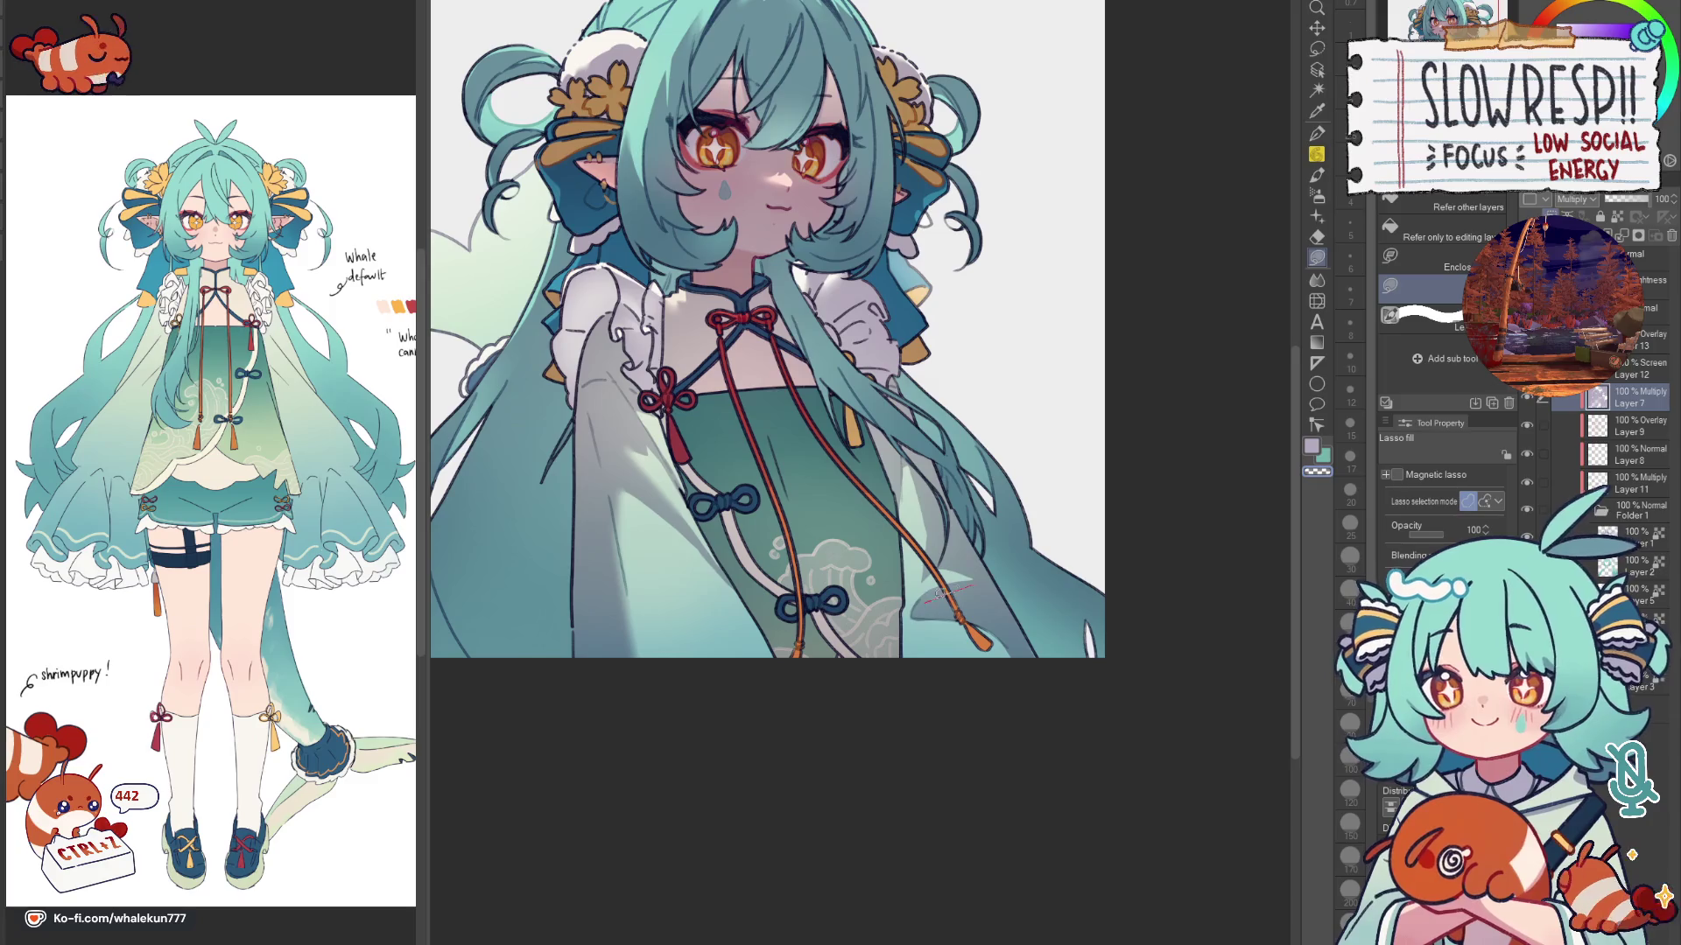
{"action": "key", "text": "h"}
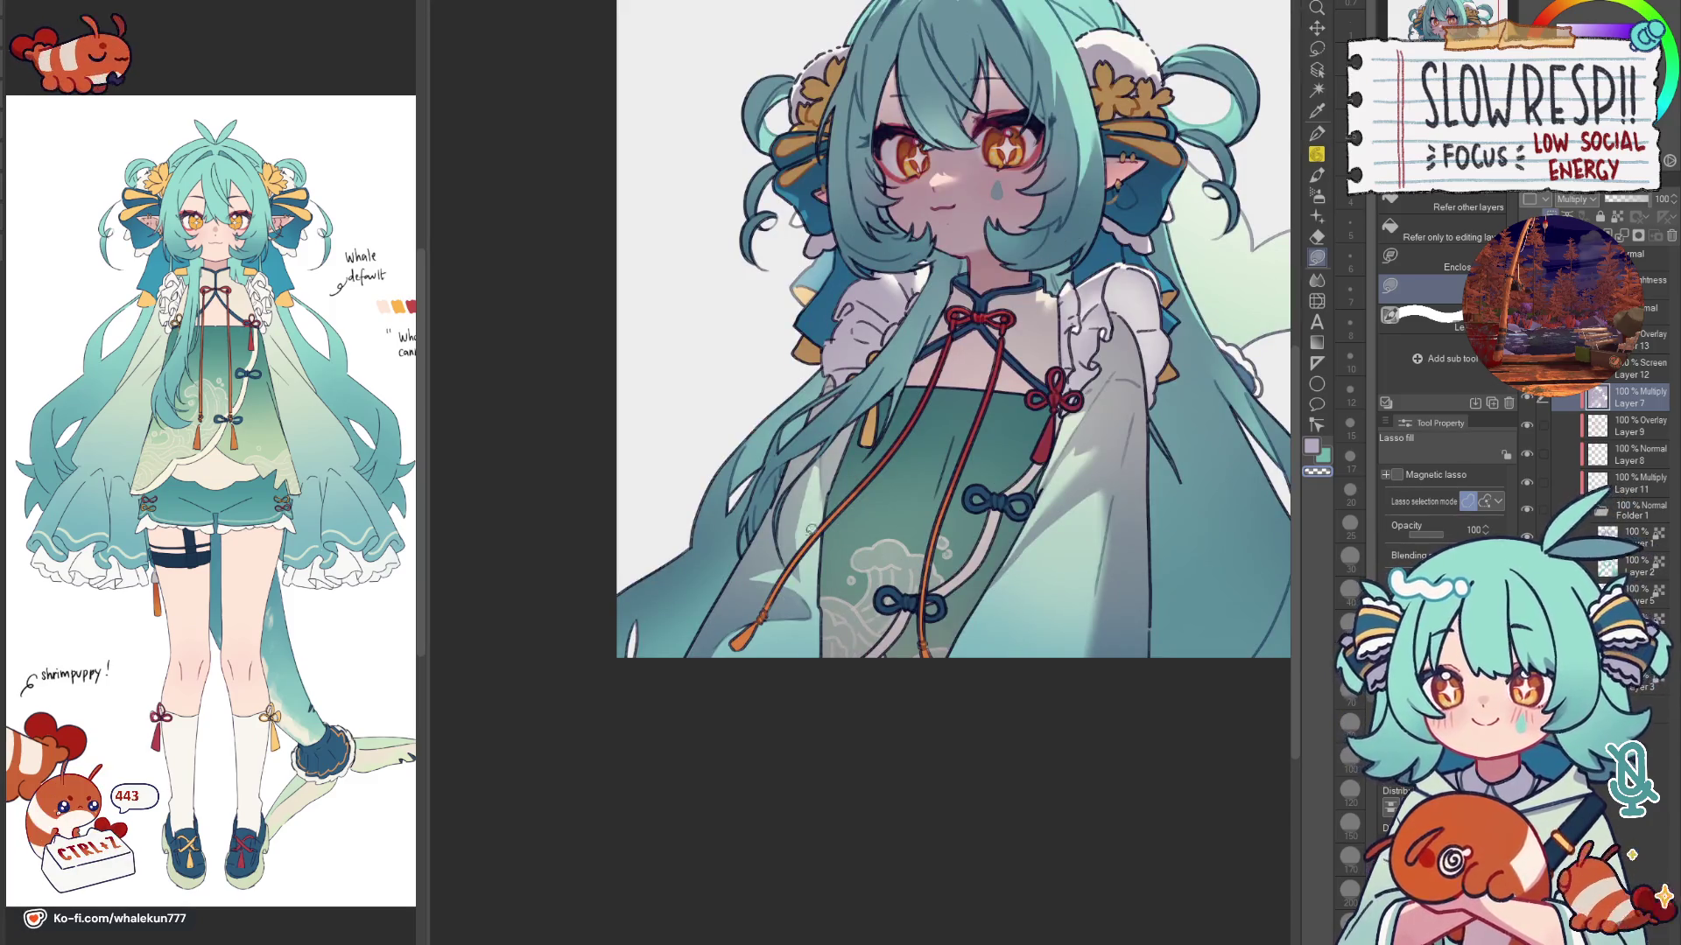
{"action": "key", "text": "h"}
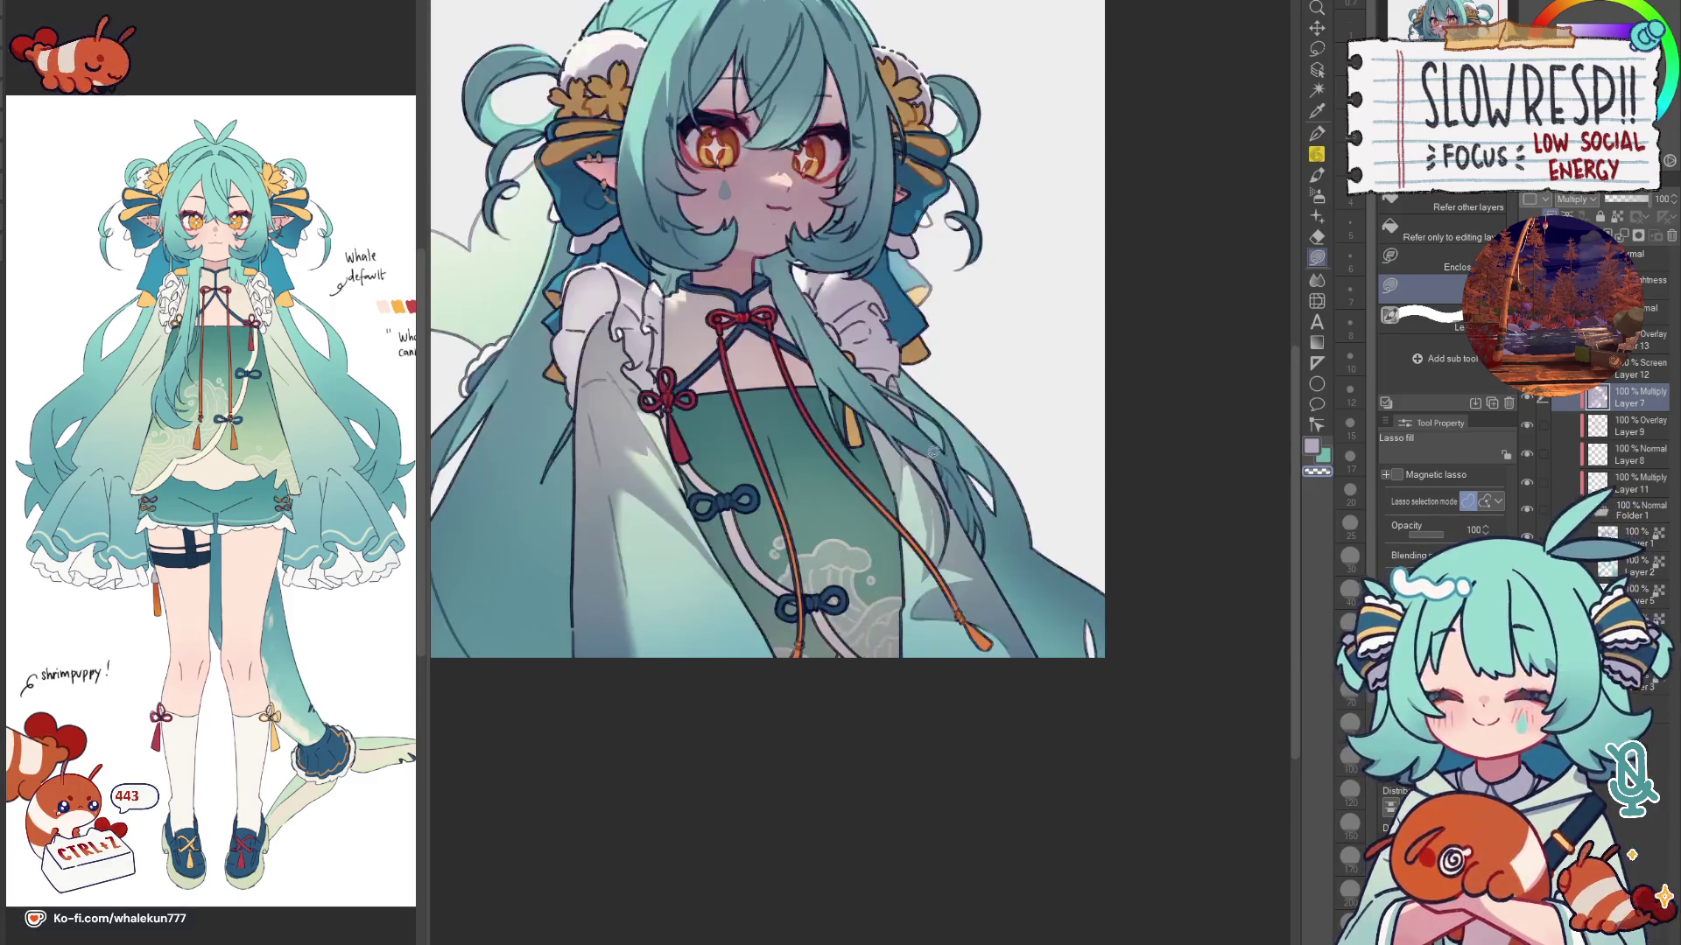
{"action": "key", "text": "j"}
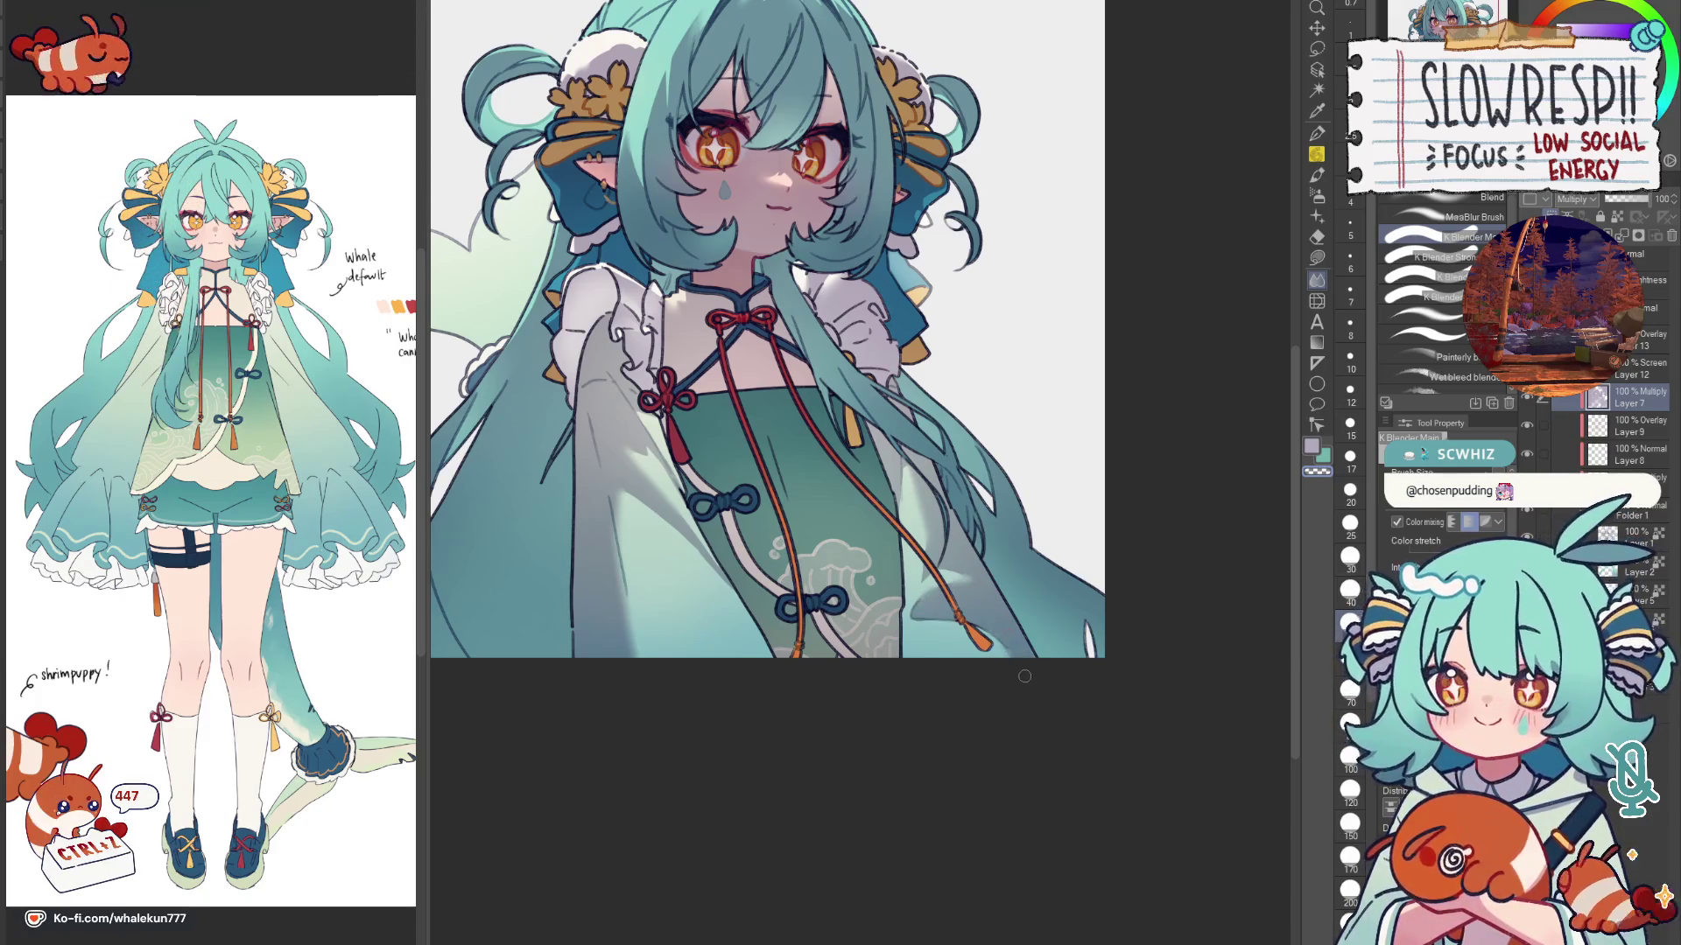
{"action": "scroll", "coordinate": [1024, 677], "scroll_direction": "down", "scroll_amount": 3}
{"action": "scroll", "coordinate": [1051, 618], "scroll_direction": "down", "scroll_amount": 3}
{"action": "scroll", "coordinate": [1020, 716], "scroll_direction": "up", "scroll_amount": 2}
{"action": "scroll", "coordinate": [1037, 732], "scroll_direction": "up", "scroll_amount": 1}
{"action": "scroll", "coordinate": [1039, 720], "scroll_direction": "down", "scroll_amount": 1}
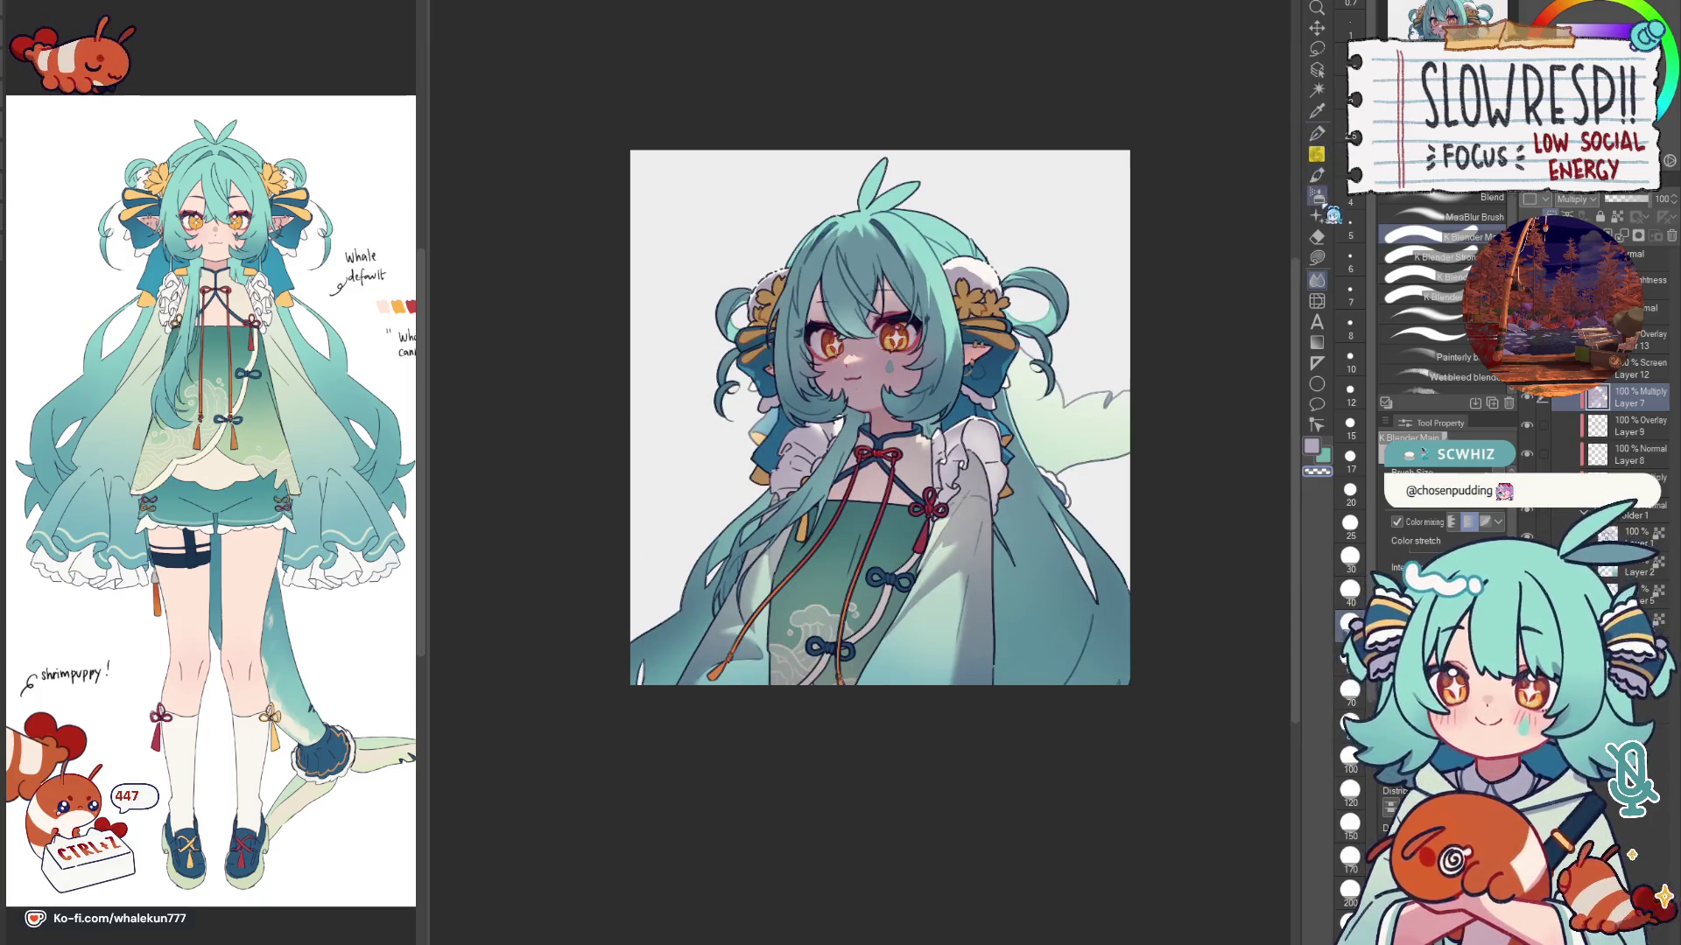
Step: Frame the face and knotted collar unmirrored and settle back on Lasso fill after briefly trying Blend
{"action": "left_click", "coordinate": [1318, 256]}
{"action": "scroll", "coordinate": [919, 447], "scroll_direction": "up", "scroll_amount": 3}
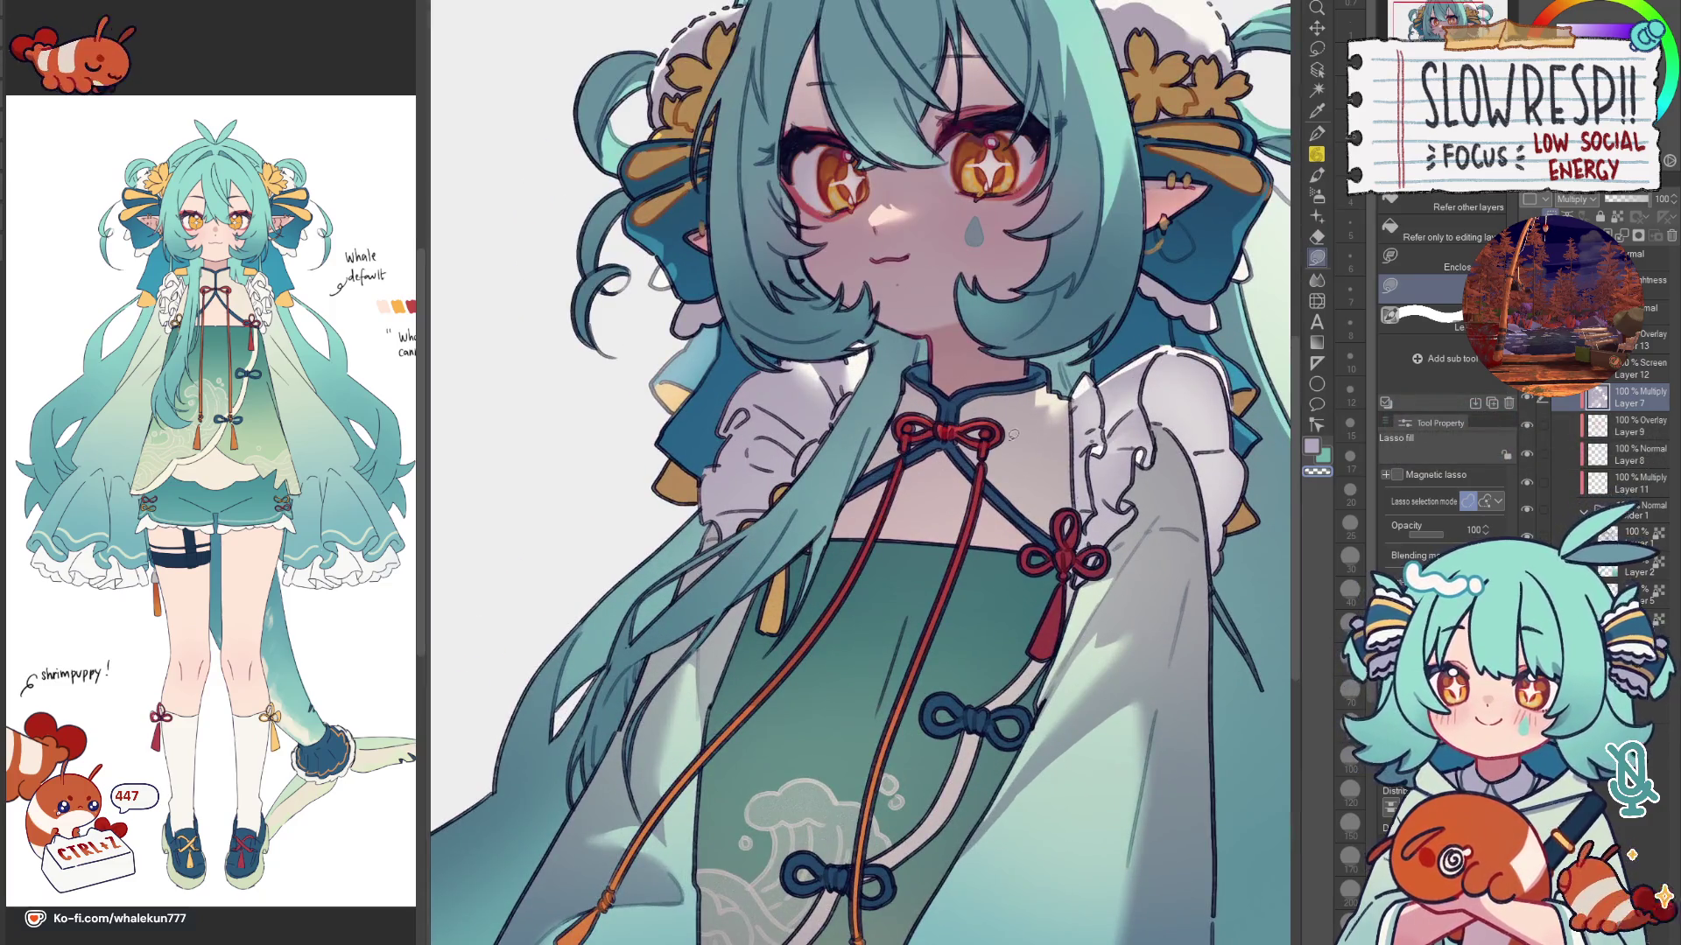
{"action": "left_click_drag", "start_coordinate": [980, 538], "coordinate": [897, 483]}
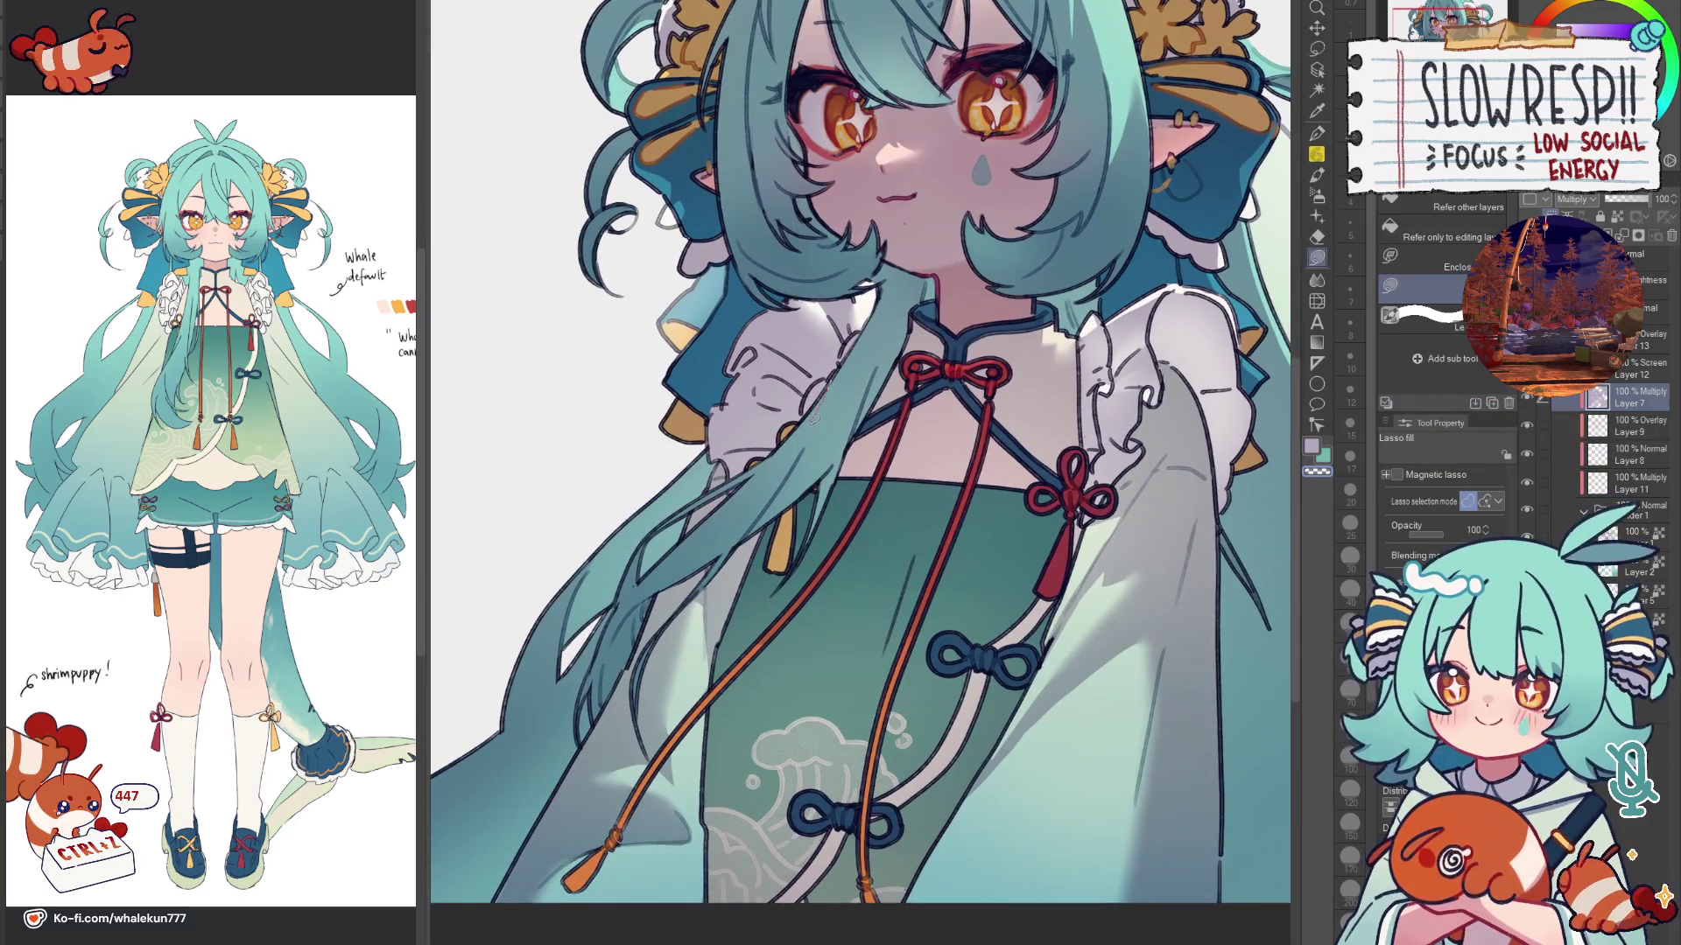
{"action": "scroll", "coordinate": [777, 414], "scroll_direction": "up", "scroll_amount": 1}
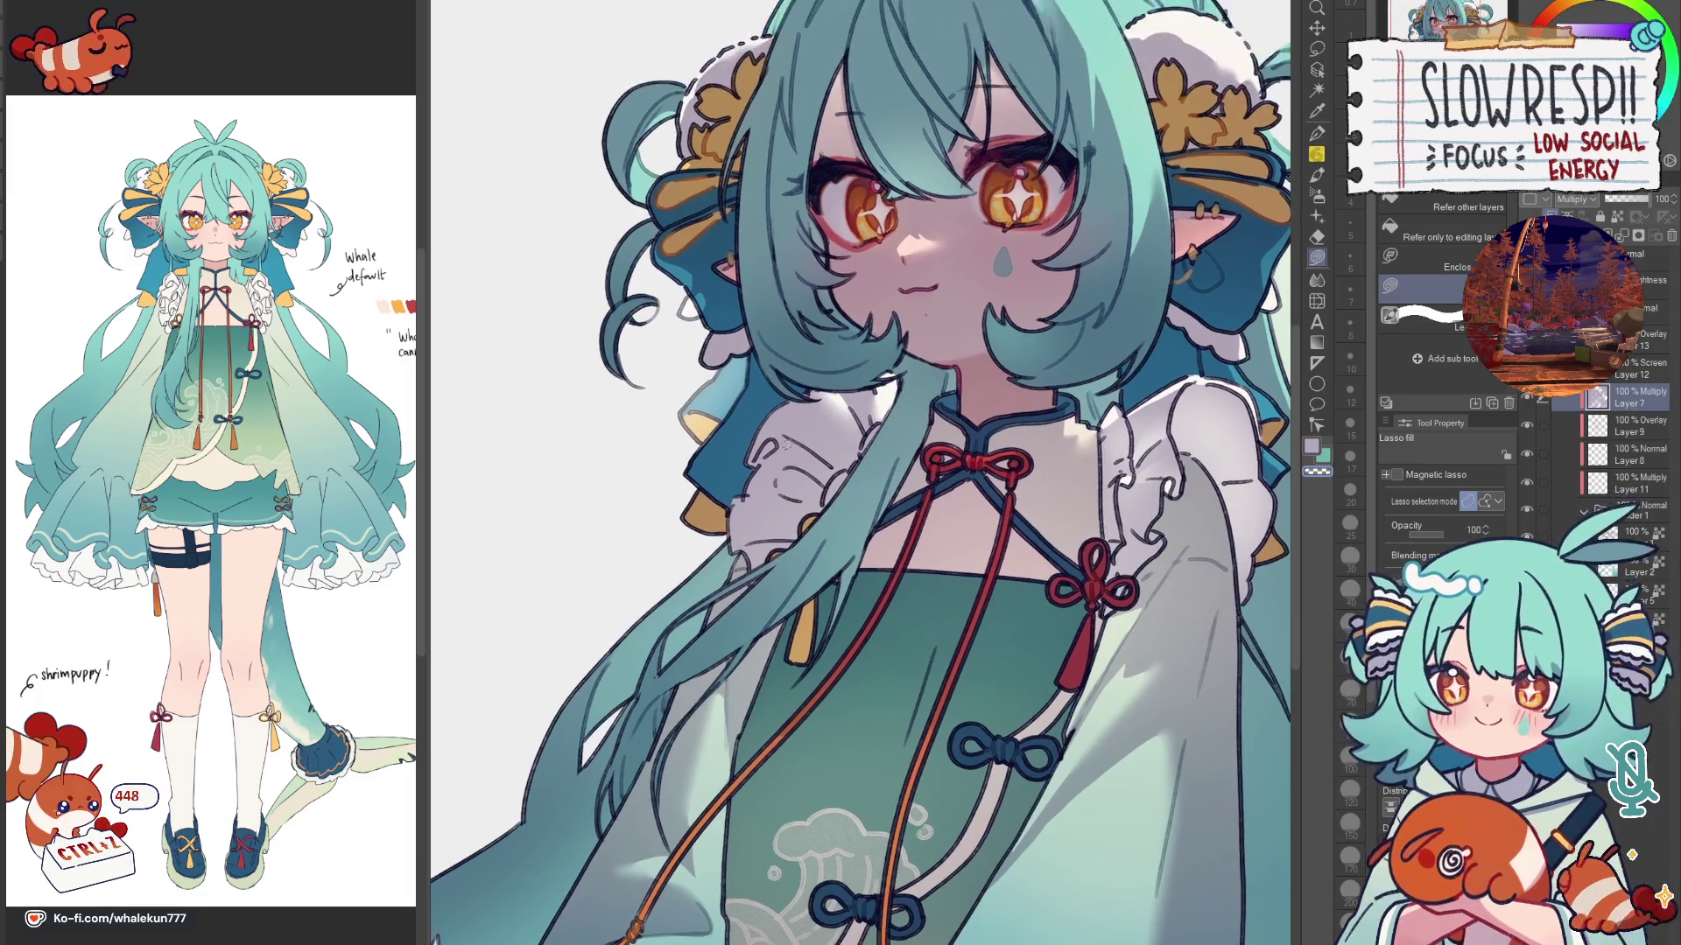
{"action": "key", "text": "h"}
{"action": "scroll", "coordinate": [809, 422], "scroll_direction": "up", "scroll_amount": 1}
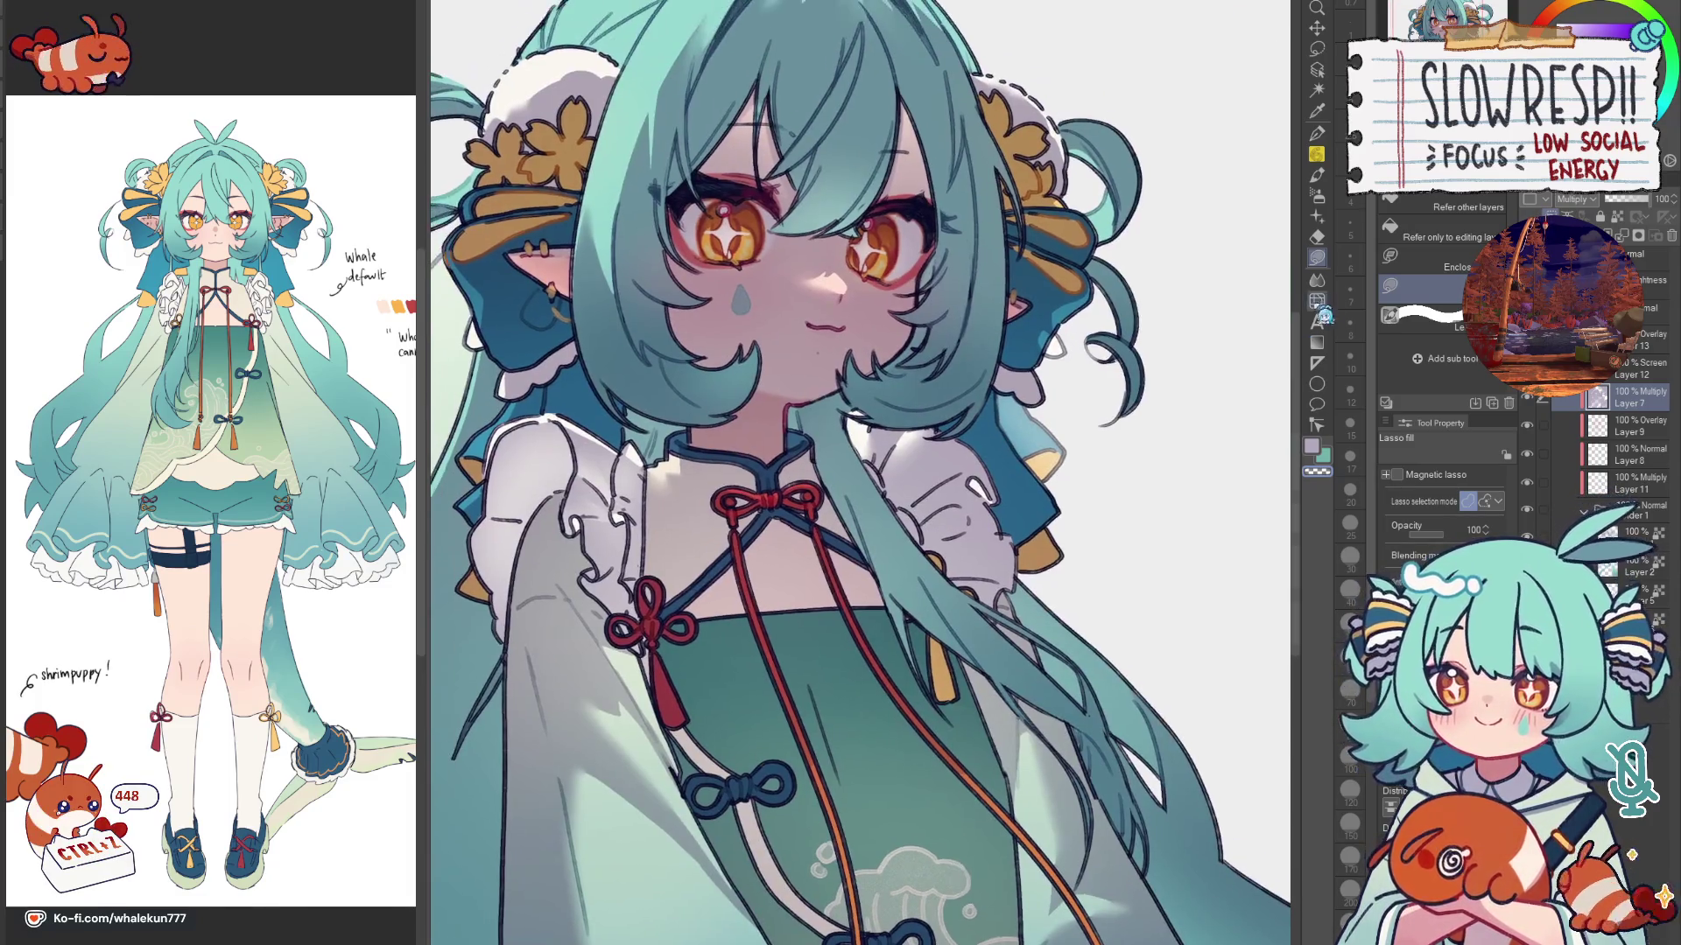
{"action": "key", "text": "j"}
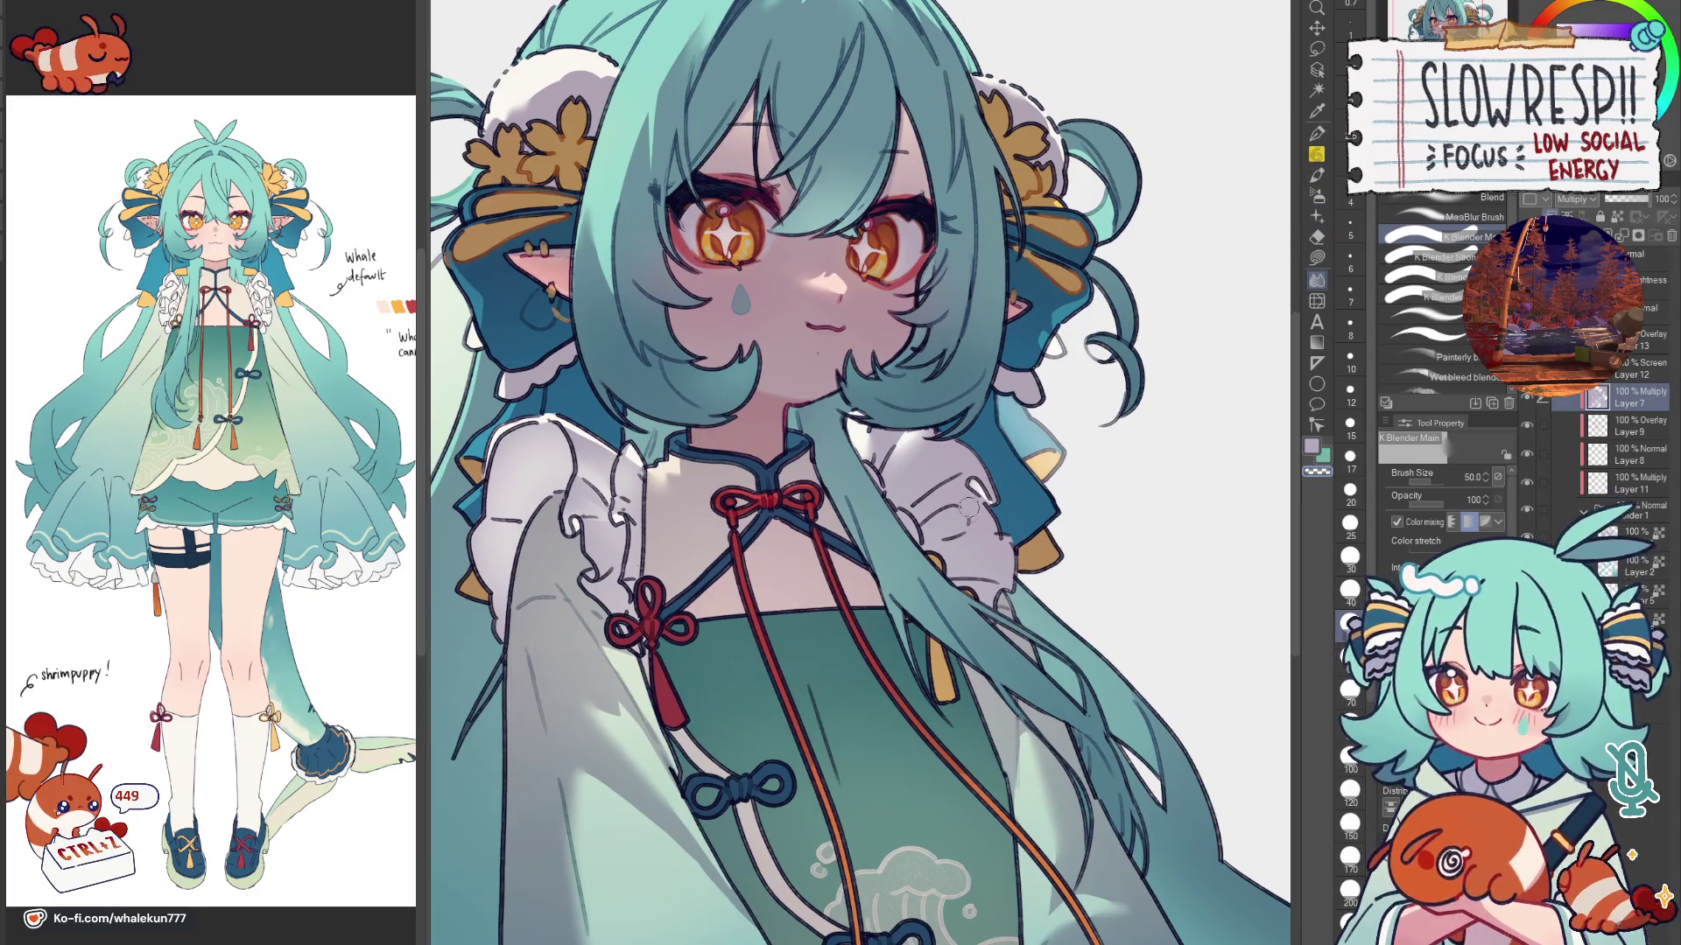
{"action": "left_click", "coordinate": [1319, 264]}
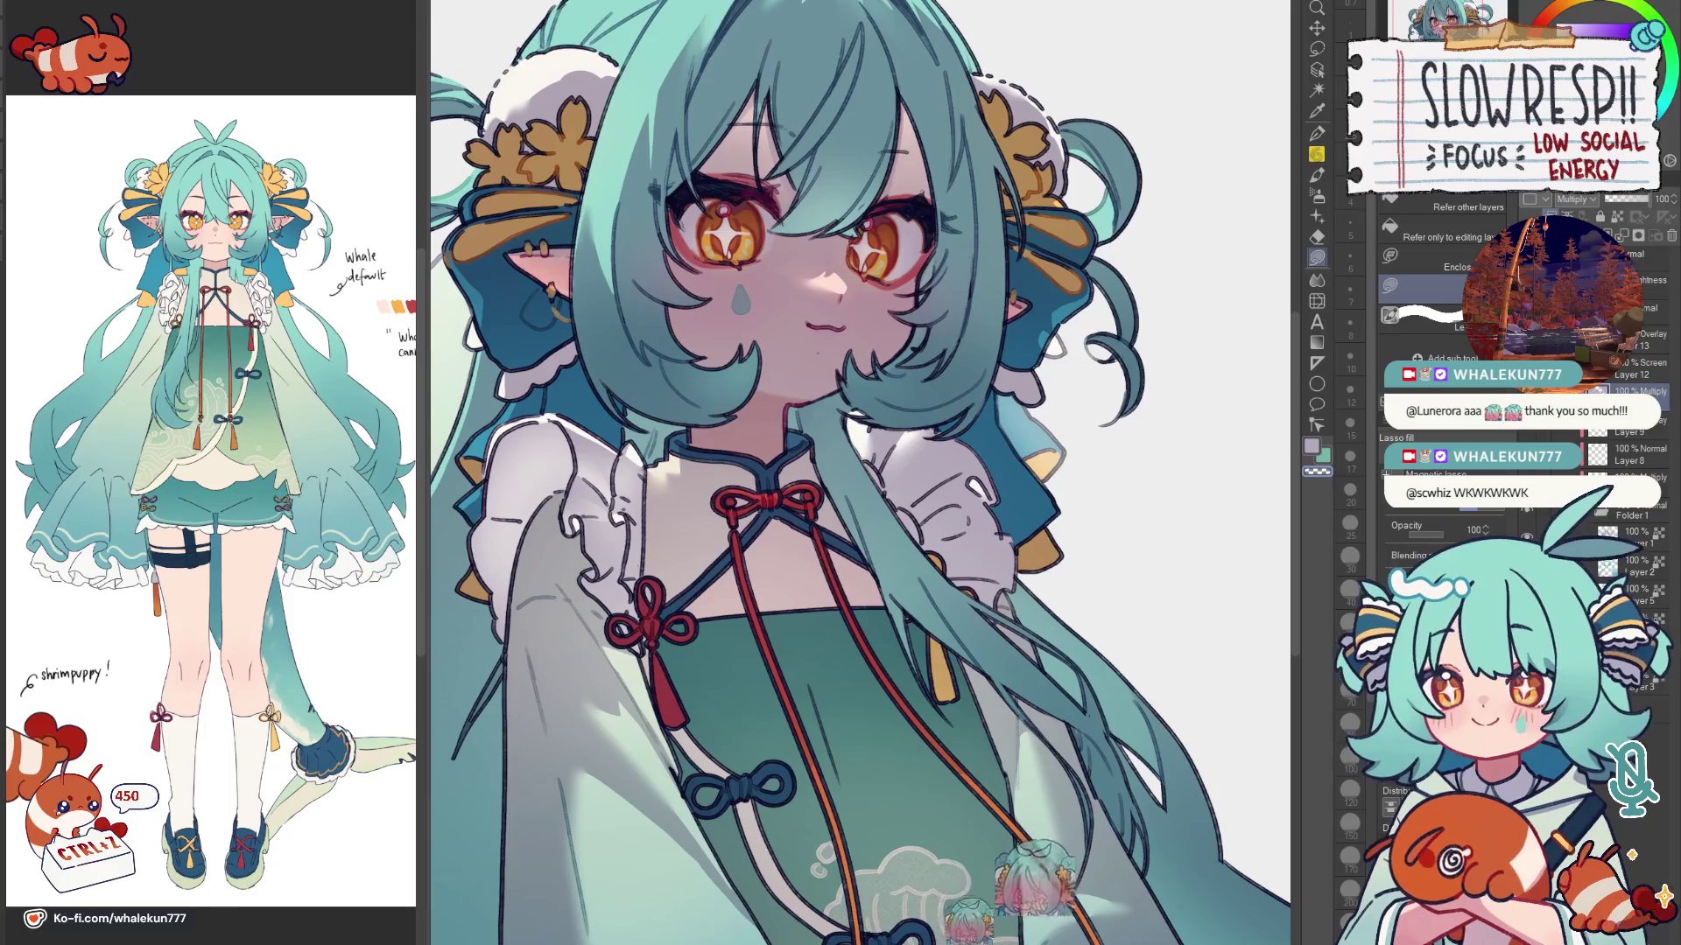
{"action": "key", "text": "minus"}
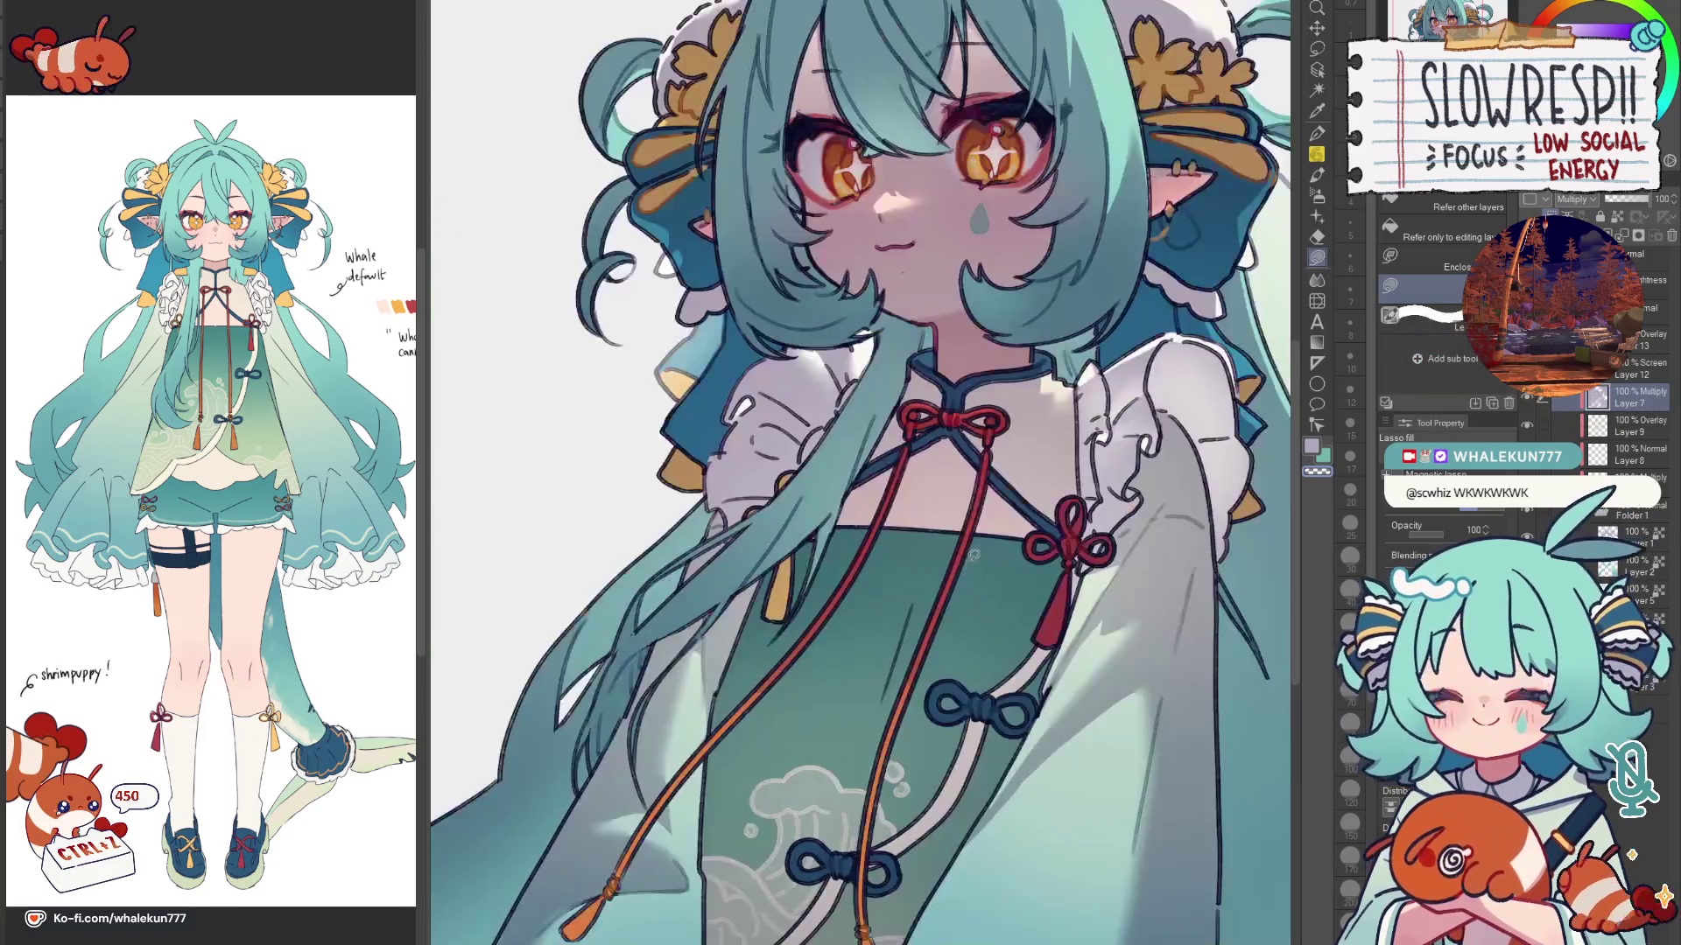
{"action": "key", "text": "minus"}
Step: Lasso-select the hair strand over the chest, then drop the selection and take up a painting brush
{"action": "left_click", "coordinate": [1319, 48]}
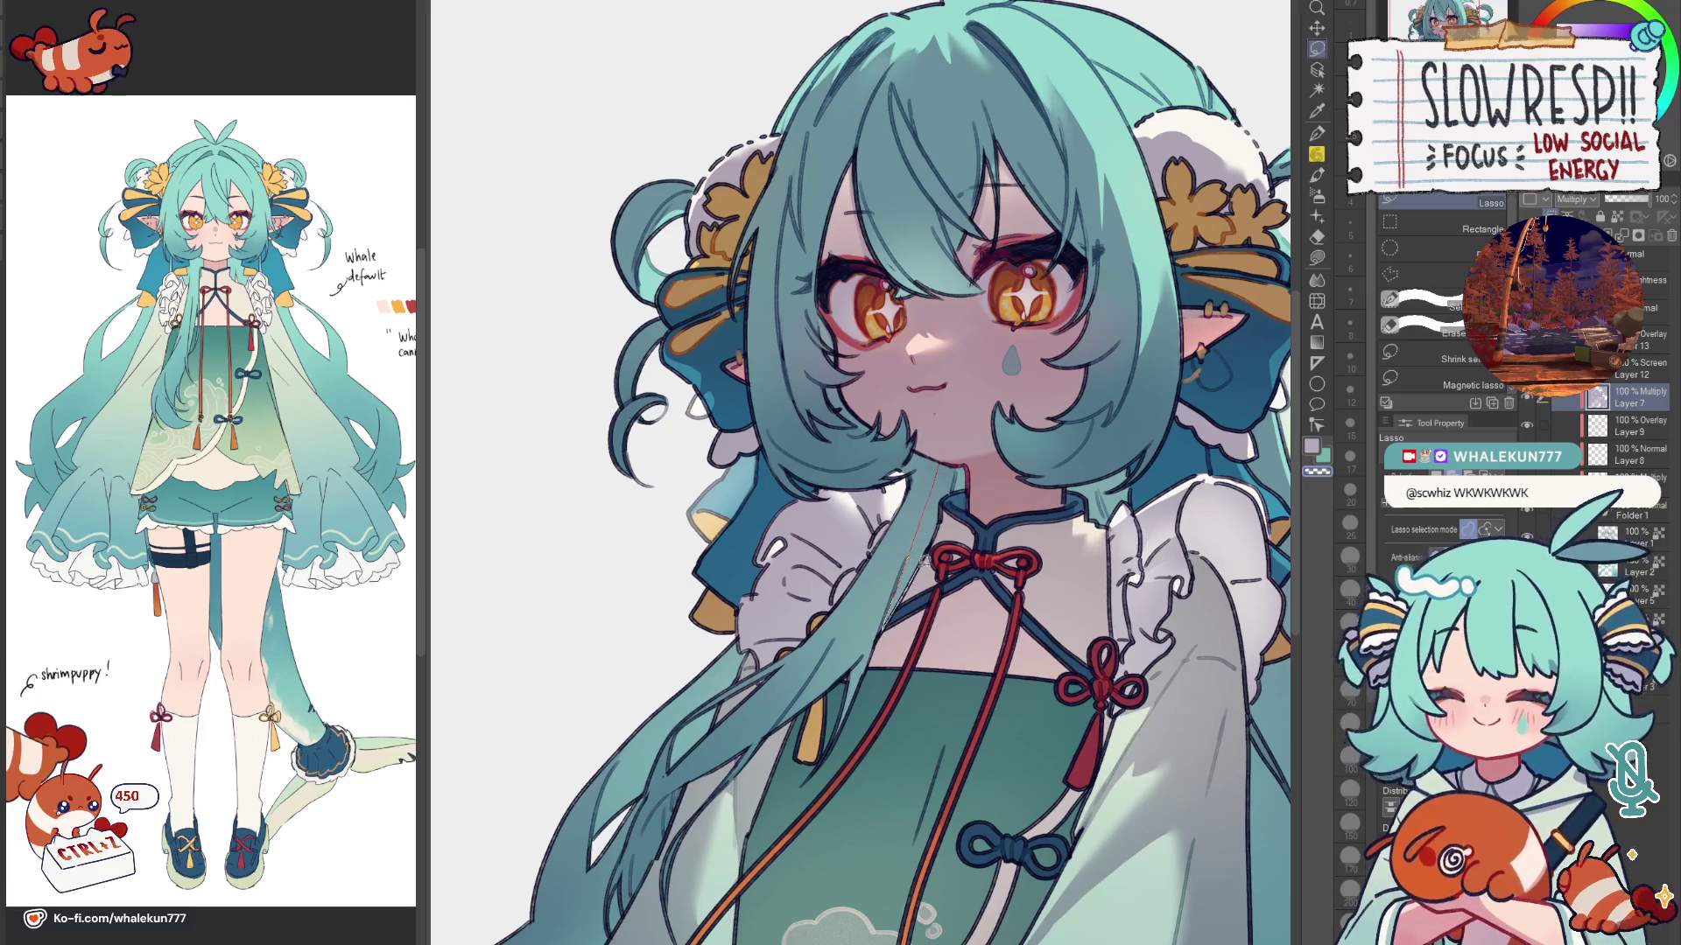
{"action": "left_click_drag", "start_coordinate": [953, 503], "coordinate": [906, 620]}
{"action": "key", "text": "e"}
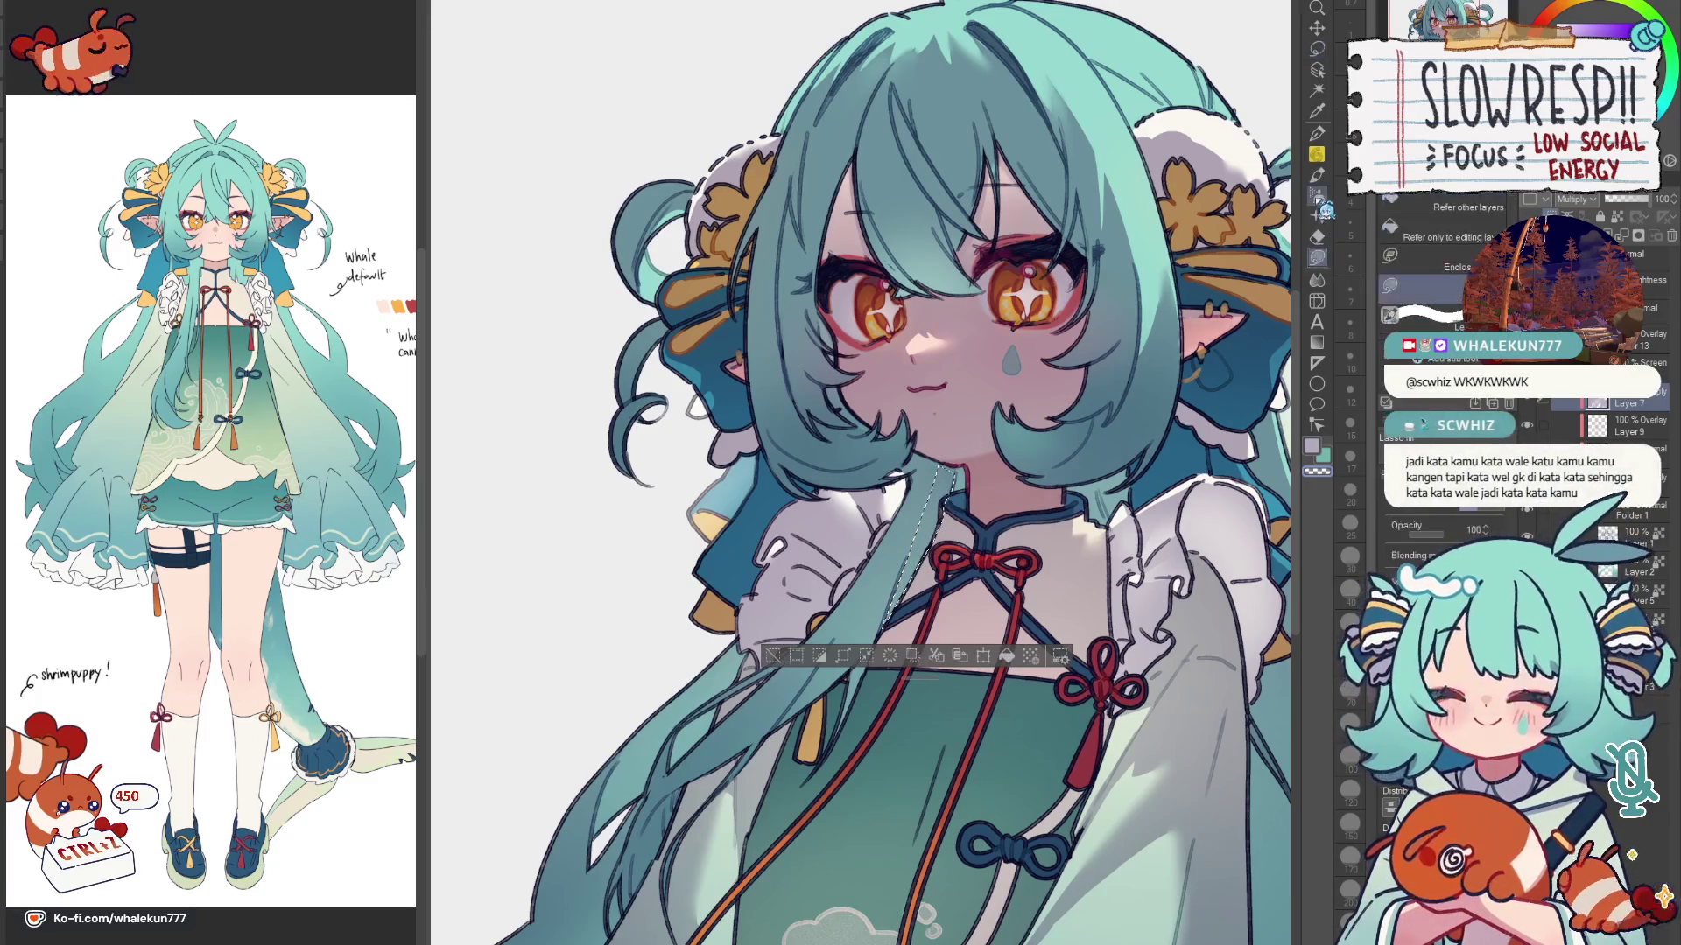
{"action": "key", "text": "ctrl+d"}
Step: Reframe the whole bust centred in view and mirror it to check balance
{"action": "key", "text": "ctrl+minus"}
{"action": "key", "text": "ctrl+minus"}
{"action": "key", "text": "ctrl+plus"}
{"action": "key", "text": "ctrl+plus"}
{"action": "left_click_drag", "start_coordinate": [1000, 734], "coordinate": [888, 752]}
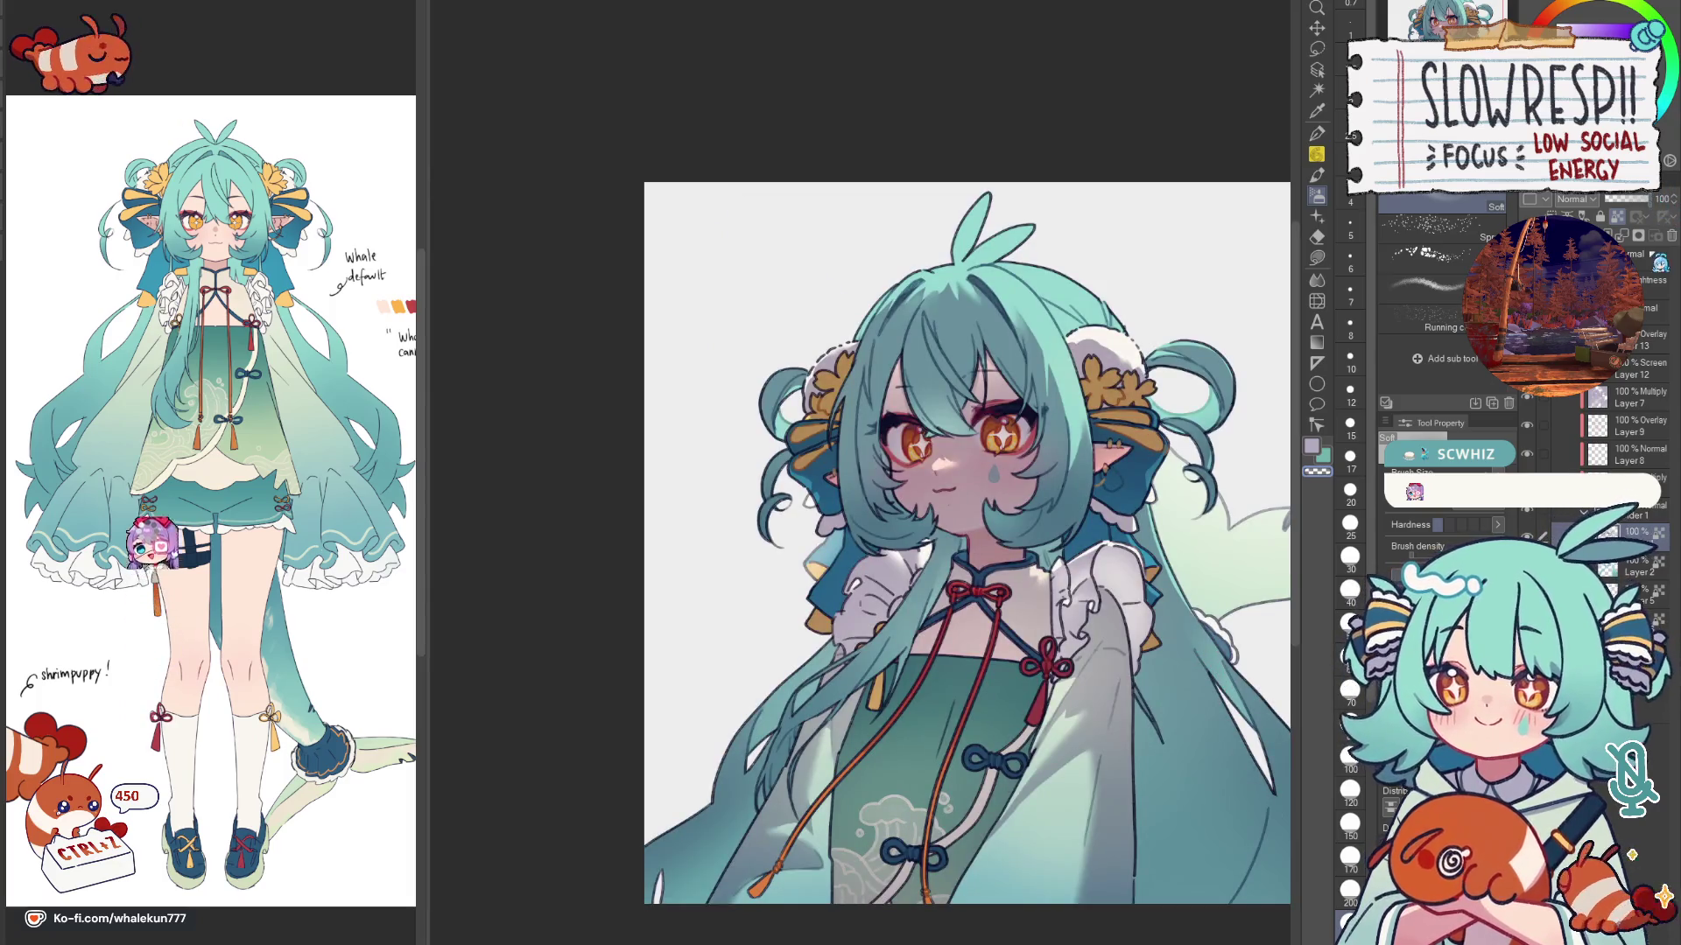
{"action": "key", "text": "h"}
{"action": "key", "text": "h"}
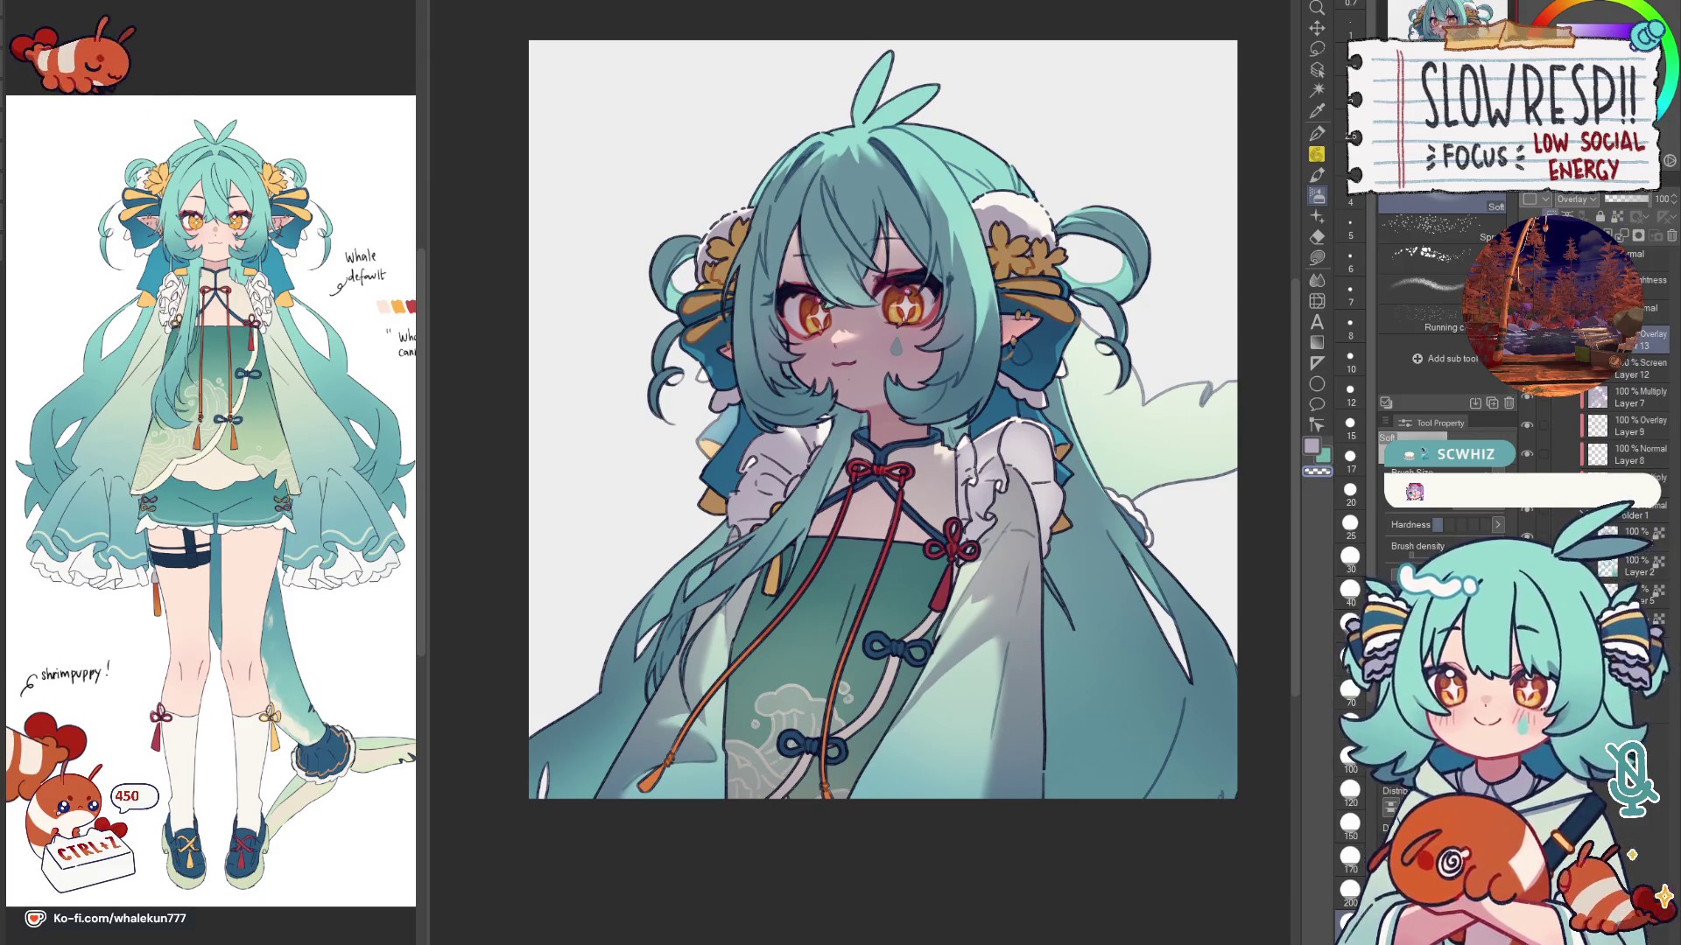
Step: Compare the bust mirrored and unmirrored several times, ending unmirrored with the G-pen selected
{"action": "key", "text": "h"}
{"action": "key", "text": "h"}
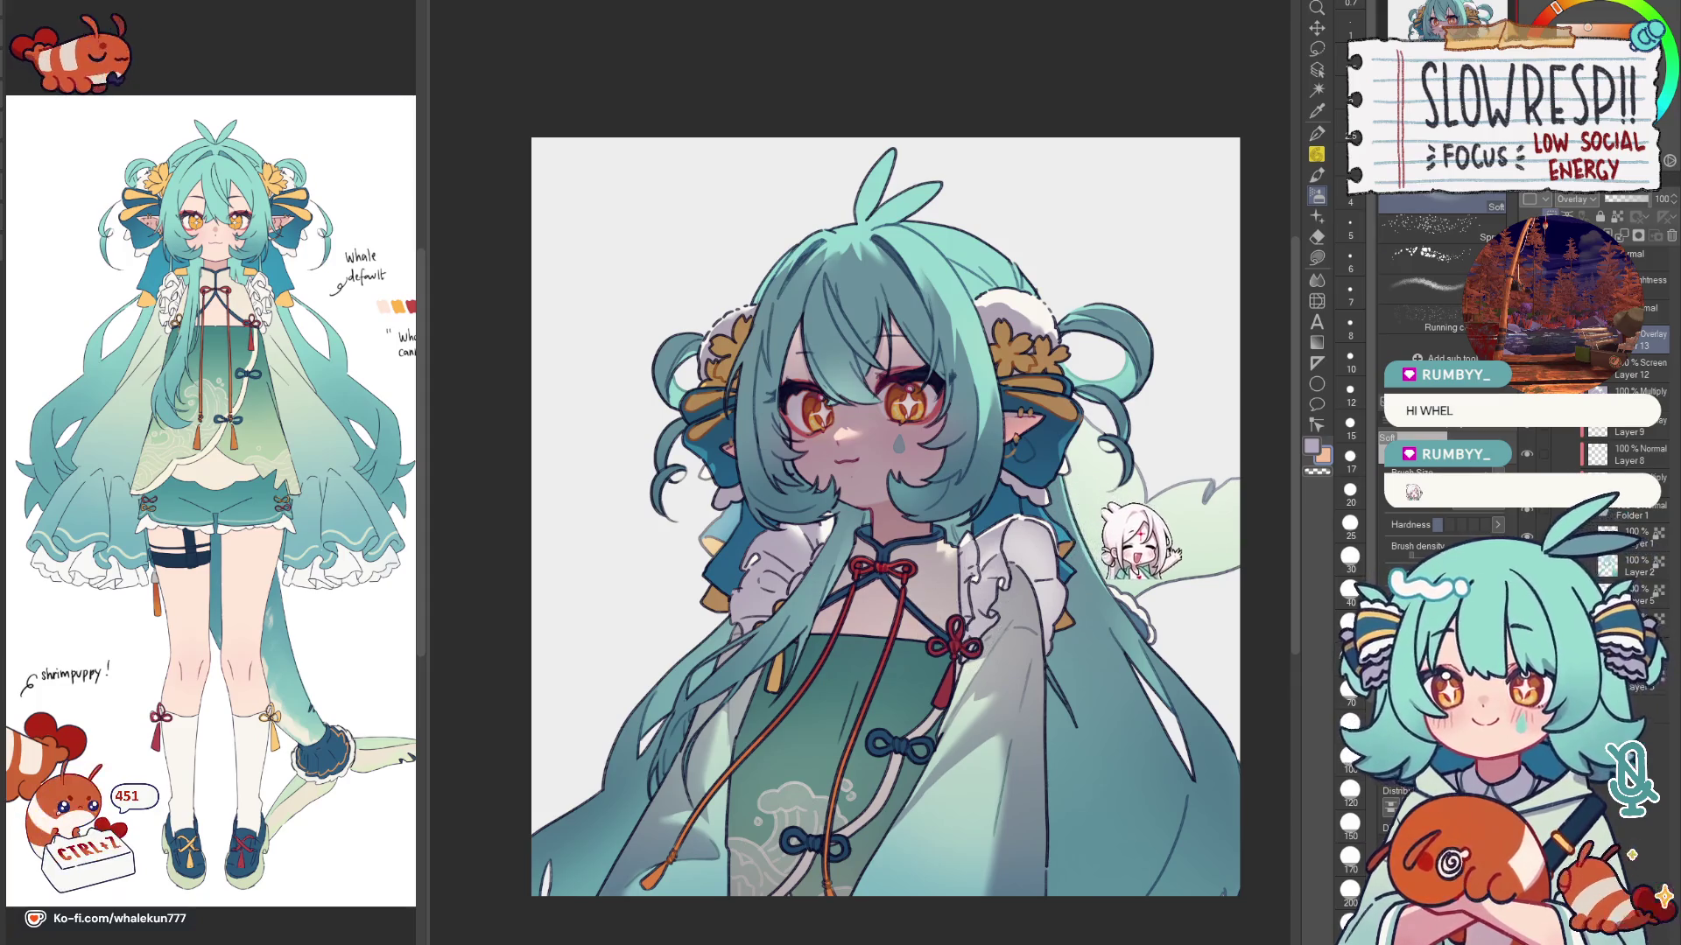
{"action": "key", "text": "h"}
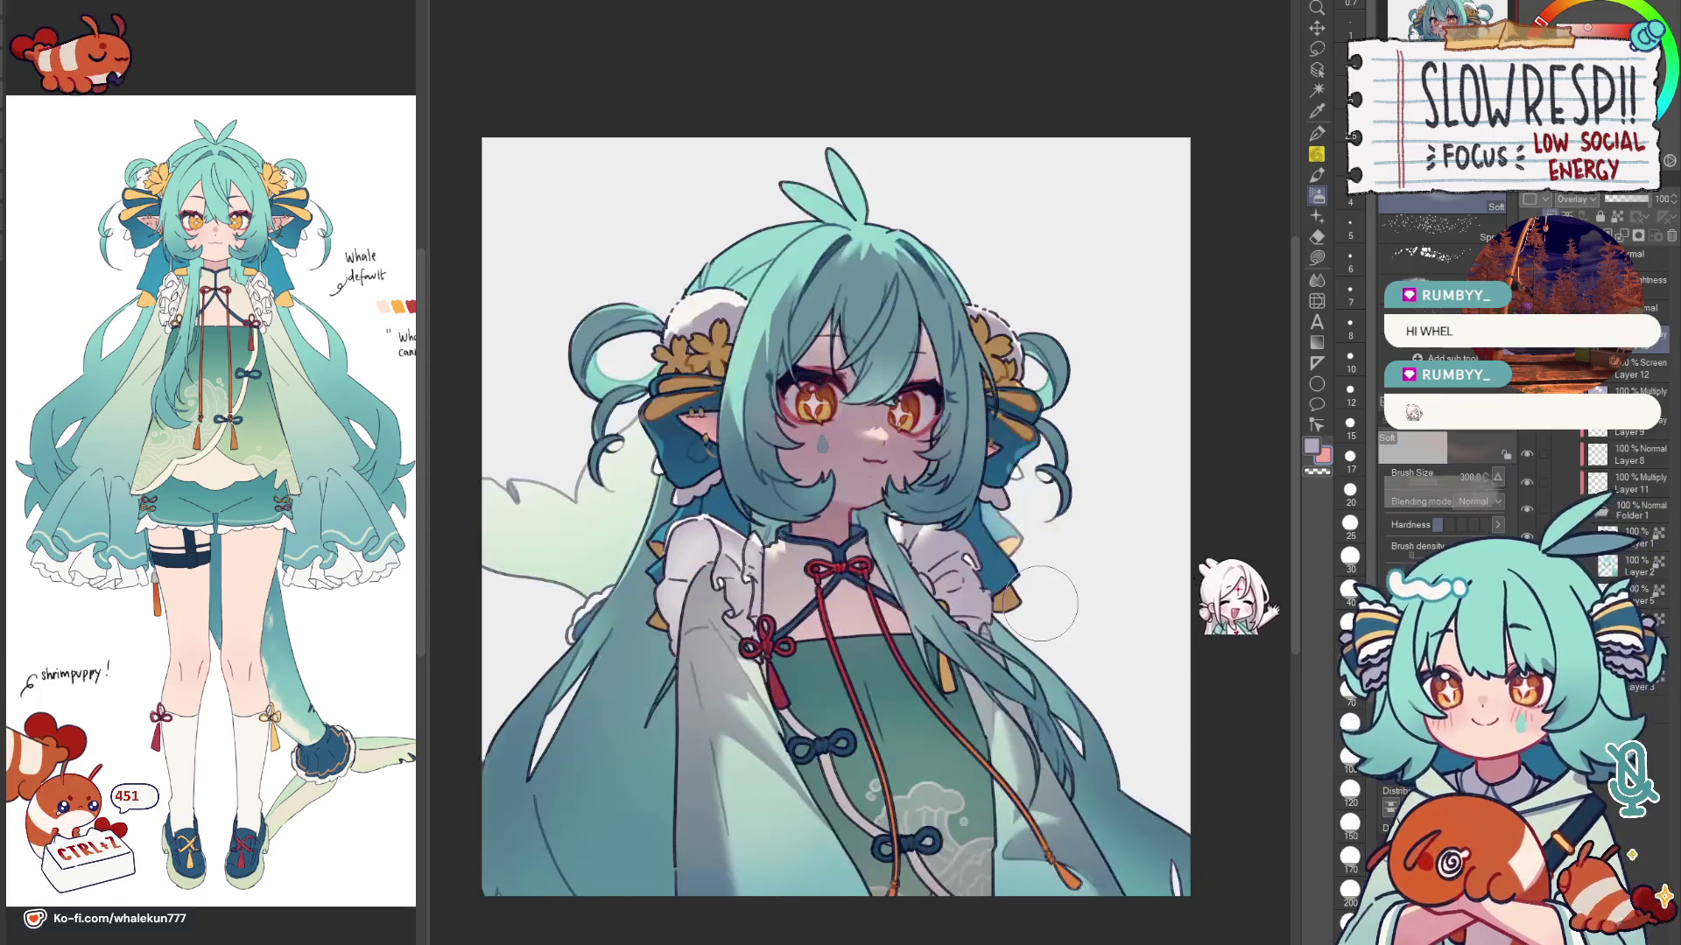
{"action": "key", "text": "h"}
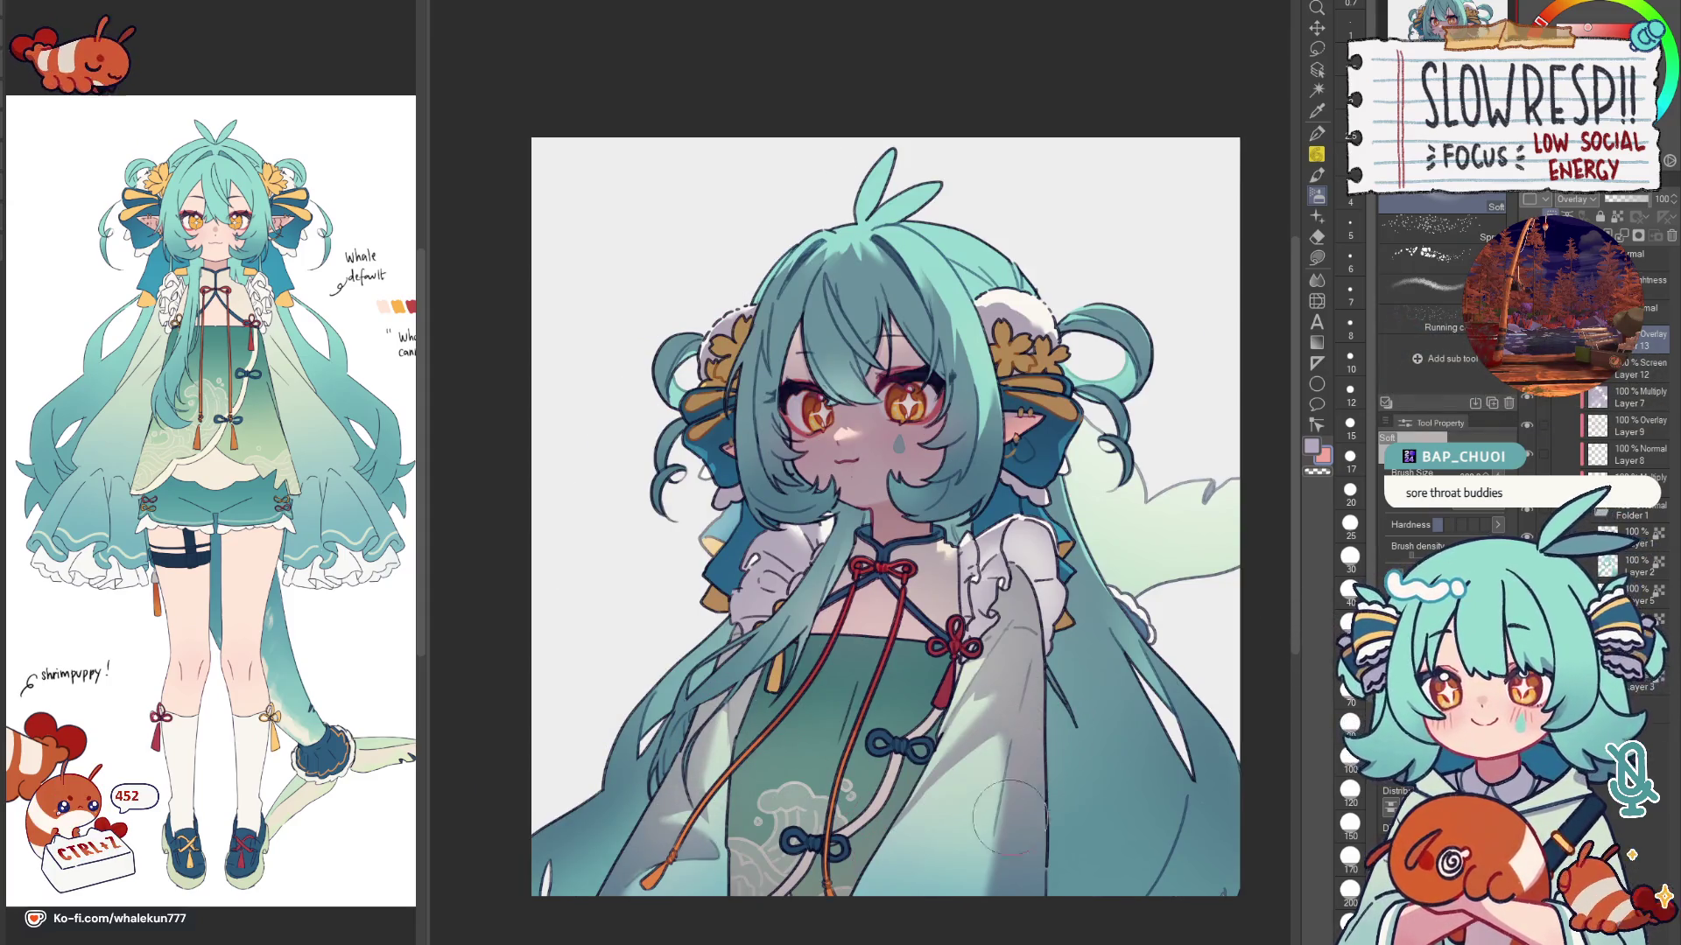
{"action": "scroll", "coordinate": [1024, 677], "scroll_direction": "down", "scroll_amount": 2}
{"action": "key", "text": "h"}
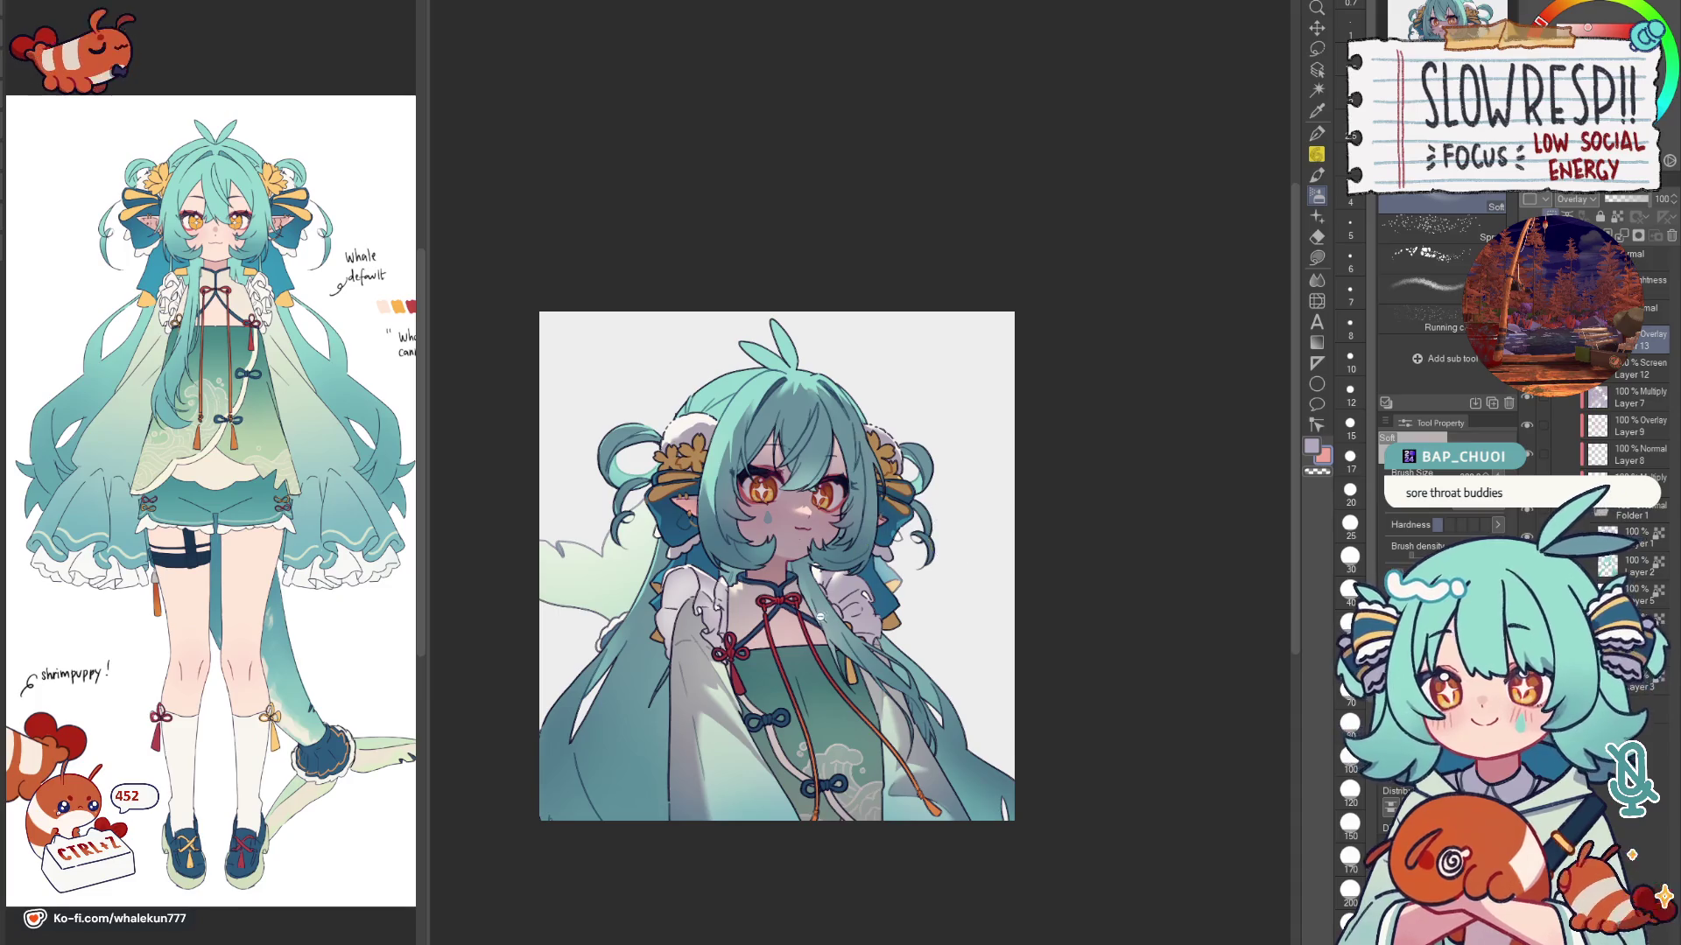
{"action": "key", "text": "h"}
{"action": "scroll", "coordinate": [819, 616], "scroll_direction": "up", "scroll_amount": 1}
{"action": "scroll", "coordinate": [683, 250], "scroll_direction": "up", "scroll_amount": 1}
{"action": "scroll", "coordinate": [565, 276], "scroll_direction": "down", "scroll_amount": 1}
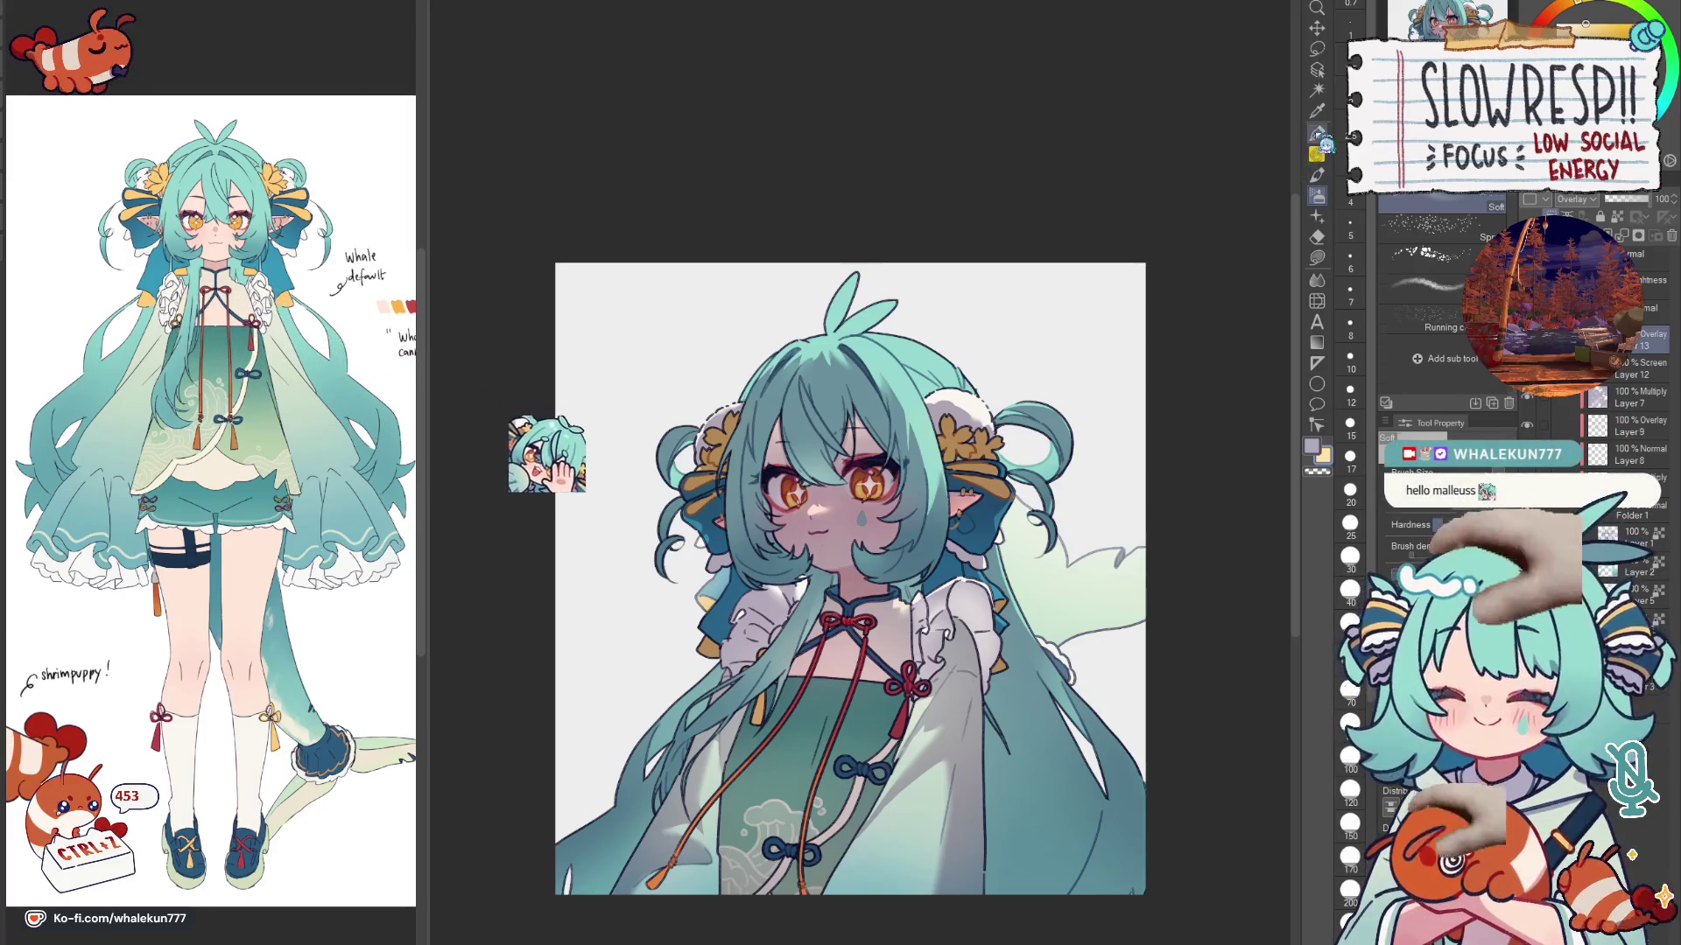
{"action": "key", "text": "p"}
{"action": "scroll", "coordinate": [849, 578], "scroll_direction": "down", "scroll_amount": 3}
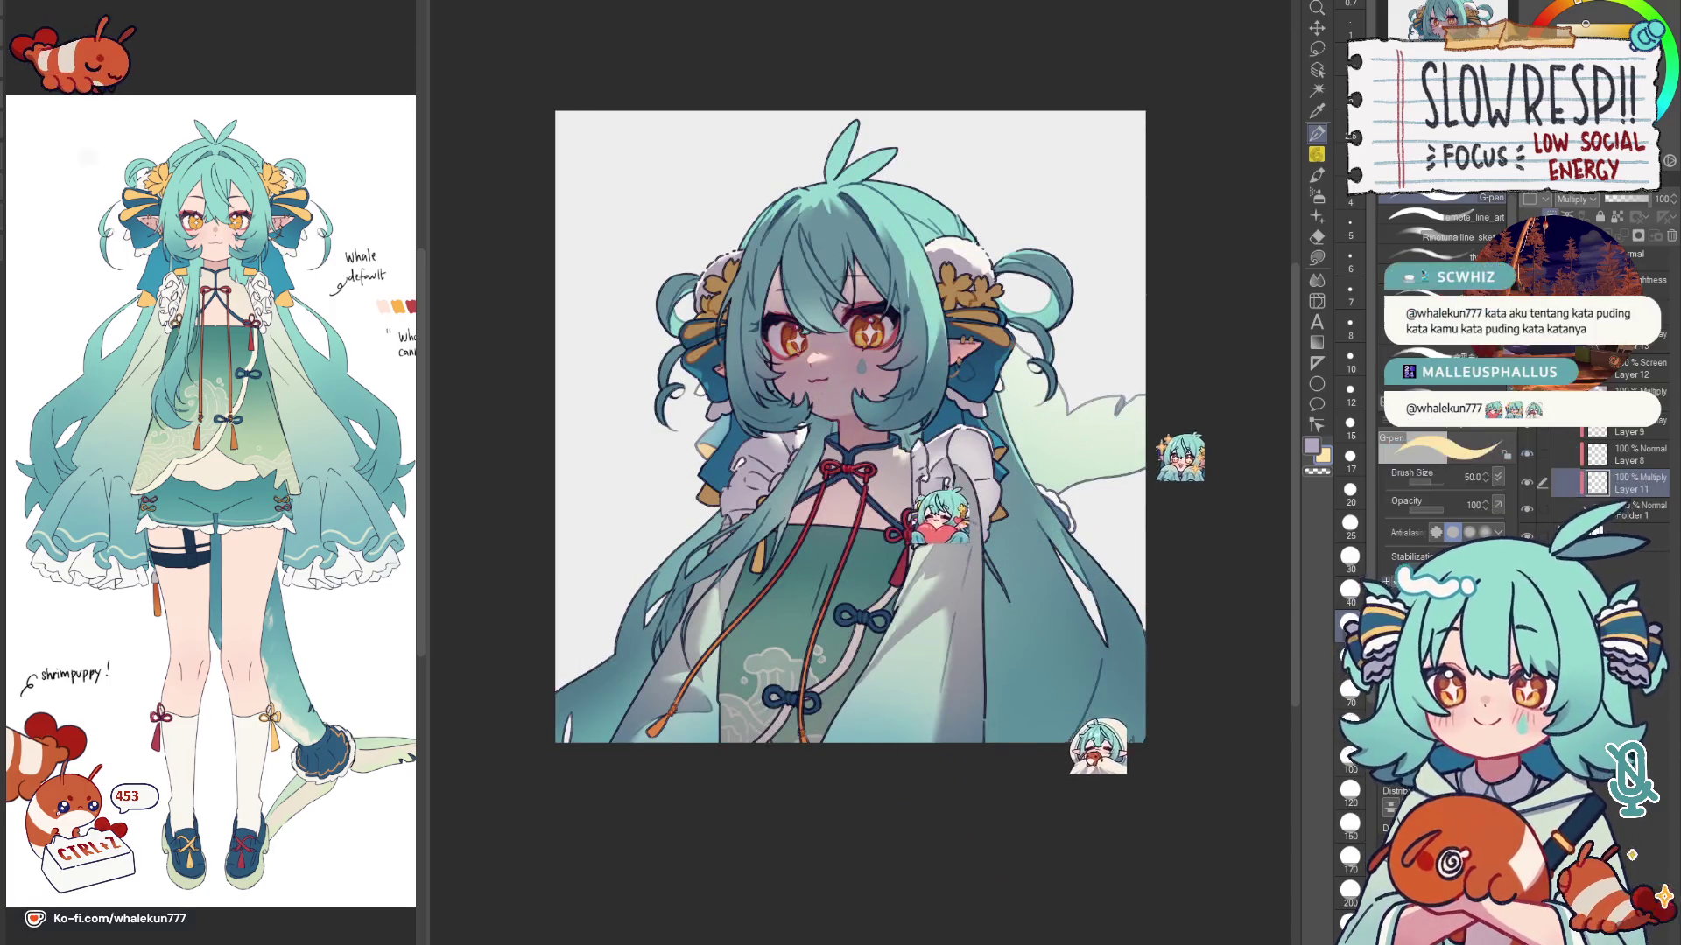
Step: Size a paint-mixing brush up then back down to medium and choose the Blend sub-tool
{"action": "key", "text": "b"}
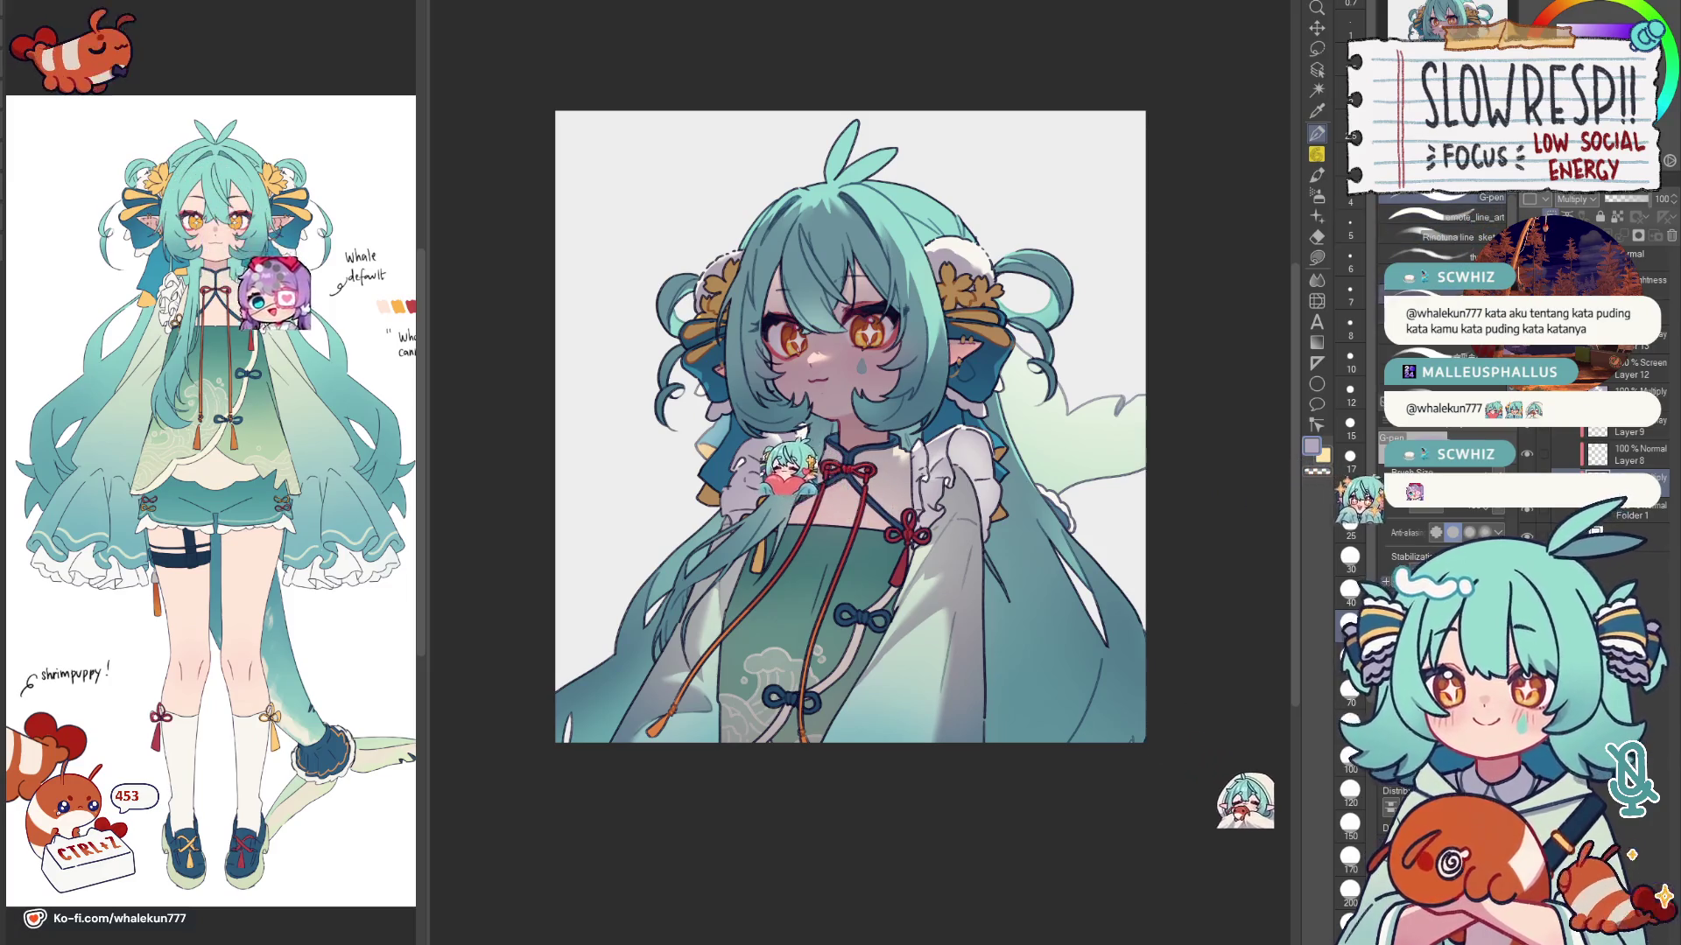
{"action": "scroll", "coordinate": [1096, 427], "scroll_direction": "up", "scroll_amount": 3}
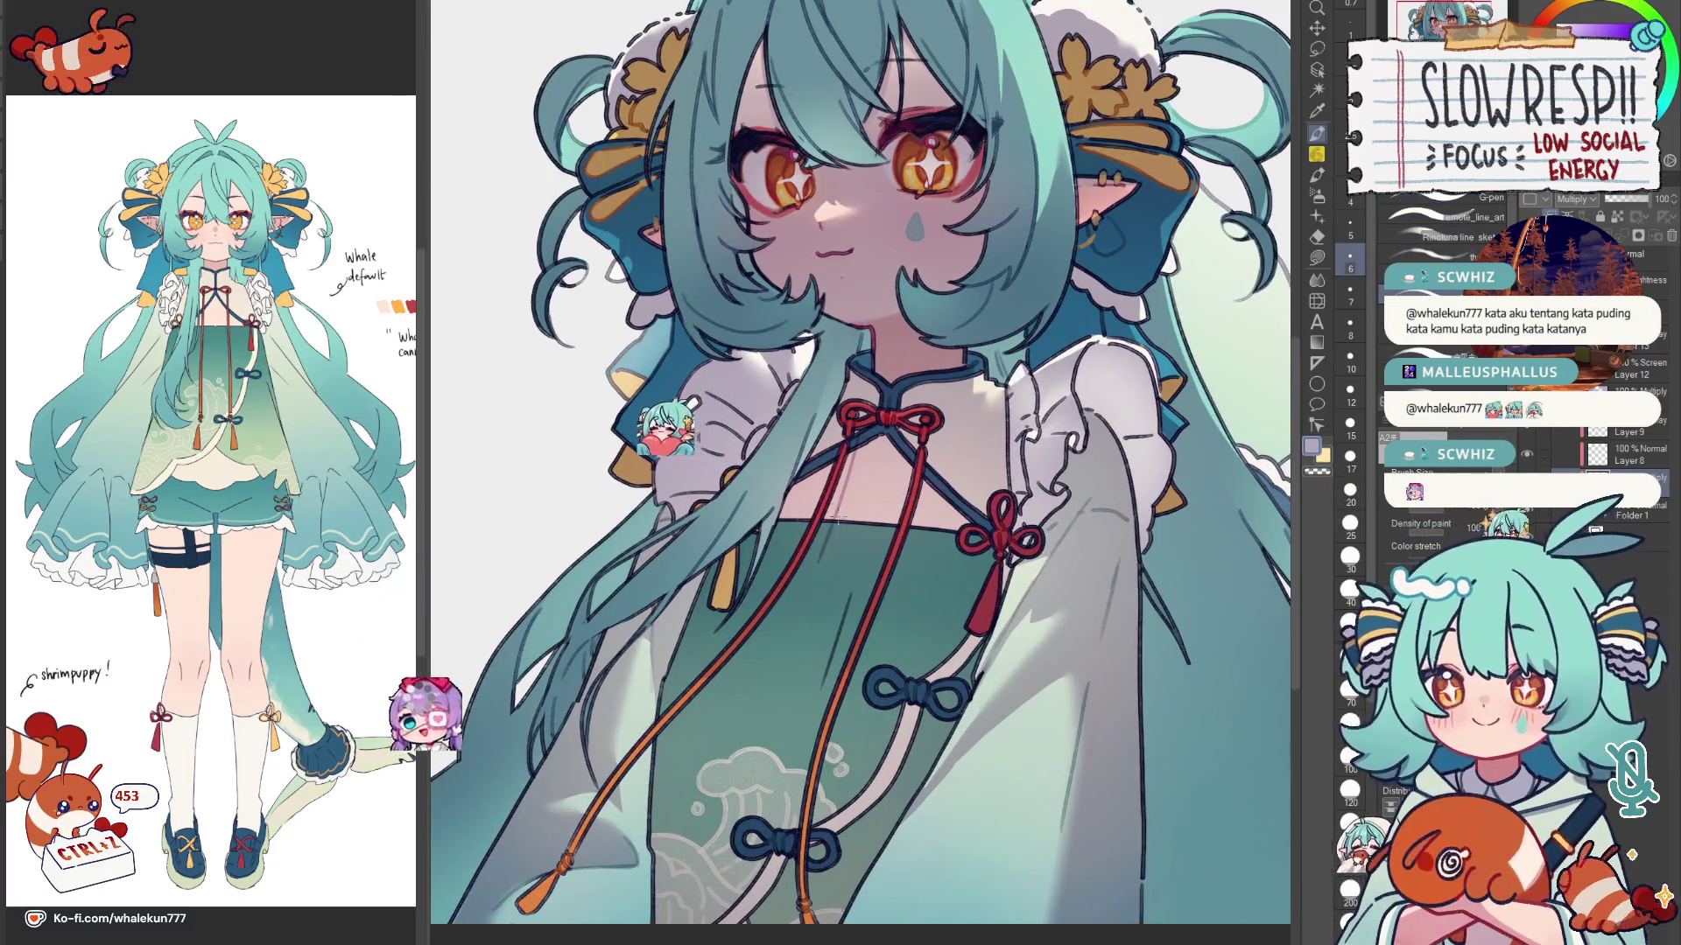
{"action": "scroll", "coordinate": [1097, 428], "scroll_direction": "down", "scroll_amount": 2}
{"action": "key", "text": "bracketright"}
{"action": "key", "text": "bracketright"}
{"action": "key", "text": "bracketright"}
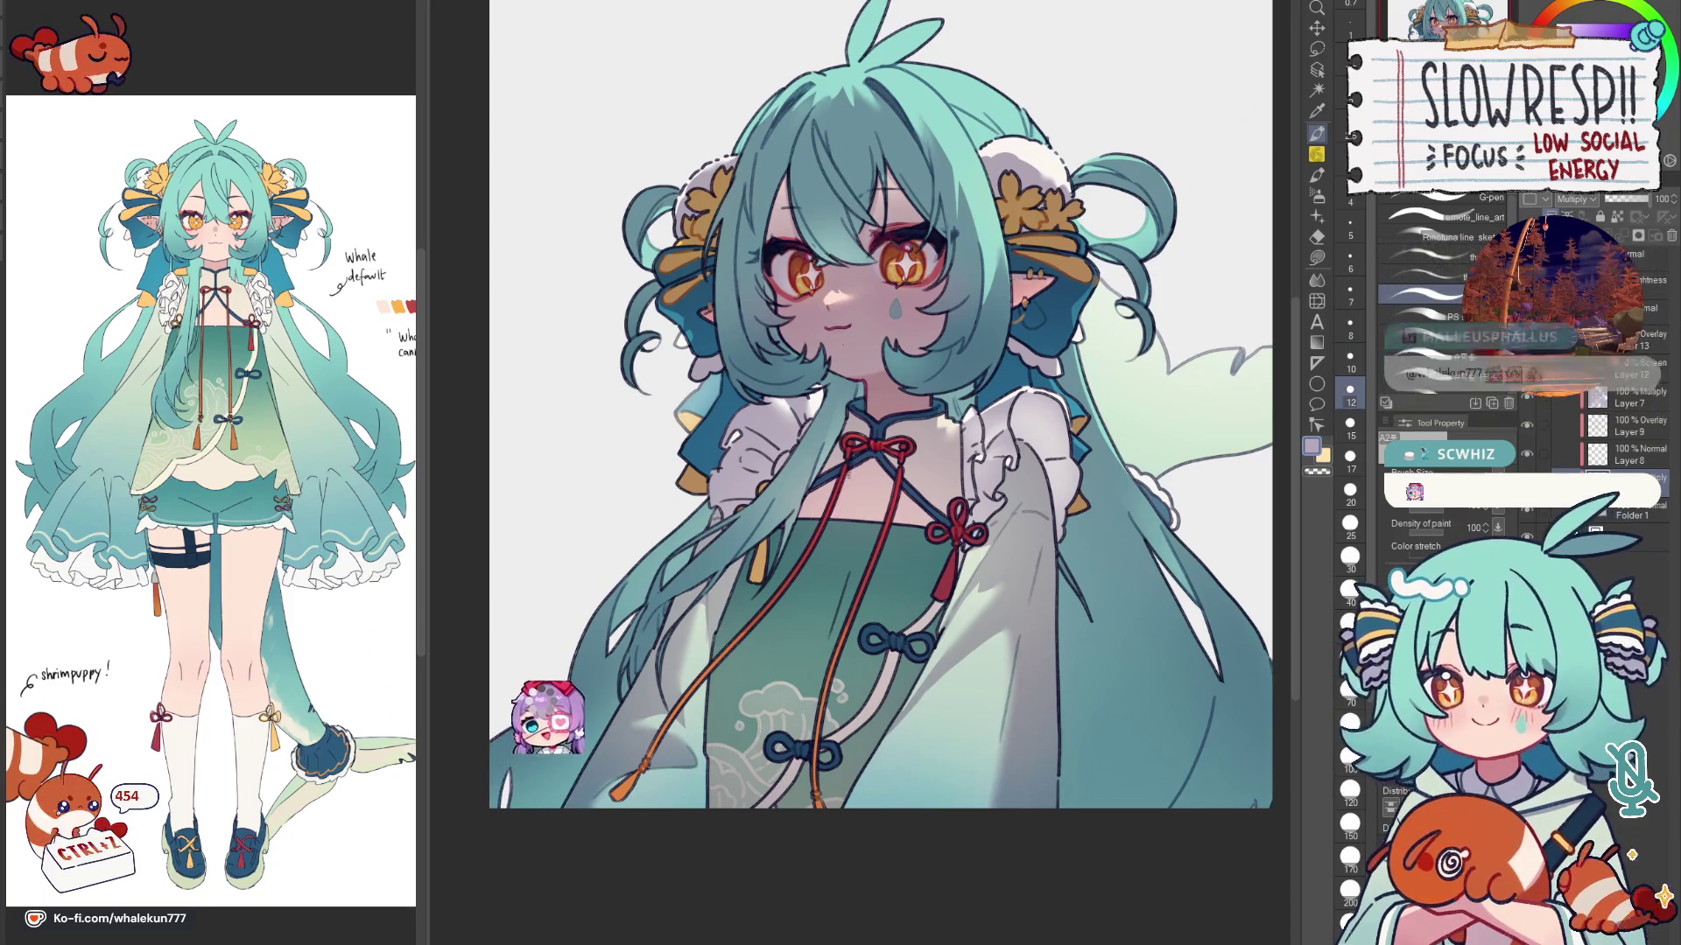
{"action": "key", "text": "bracketright"}
{"action": "key", "text": "bracketright"}
{"action": "key", "text": "bracketright"}
{"action": "key", "text": "bracketright"}
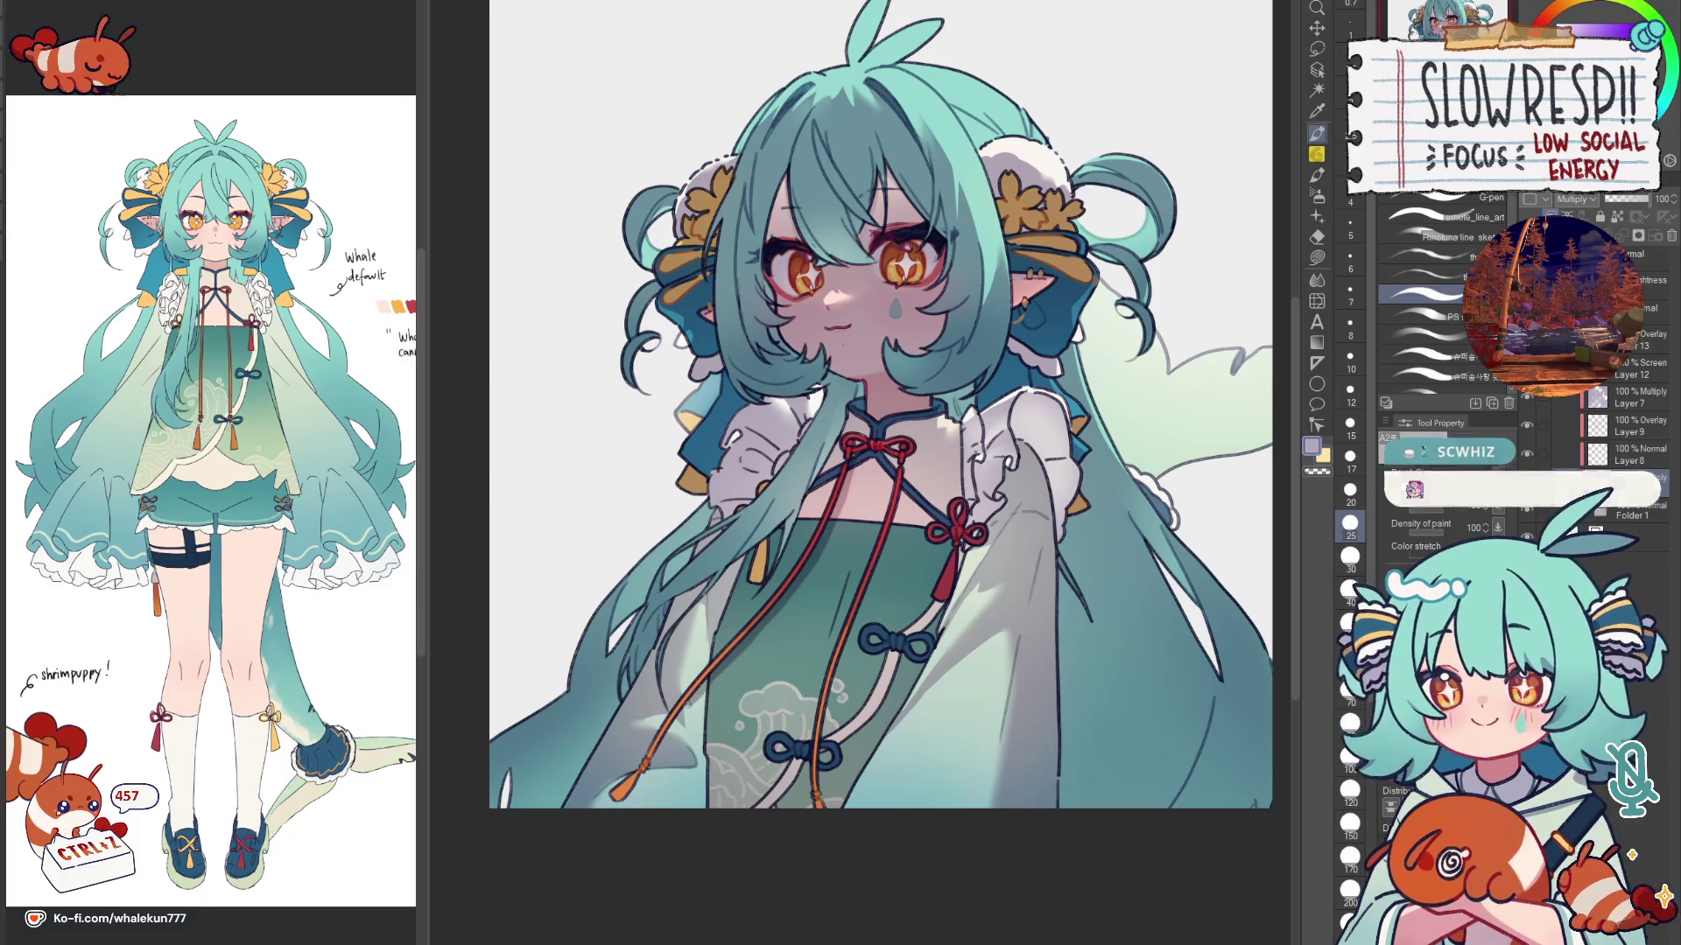
{"action": "key", "text": "bracketleft"}
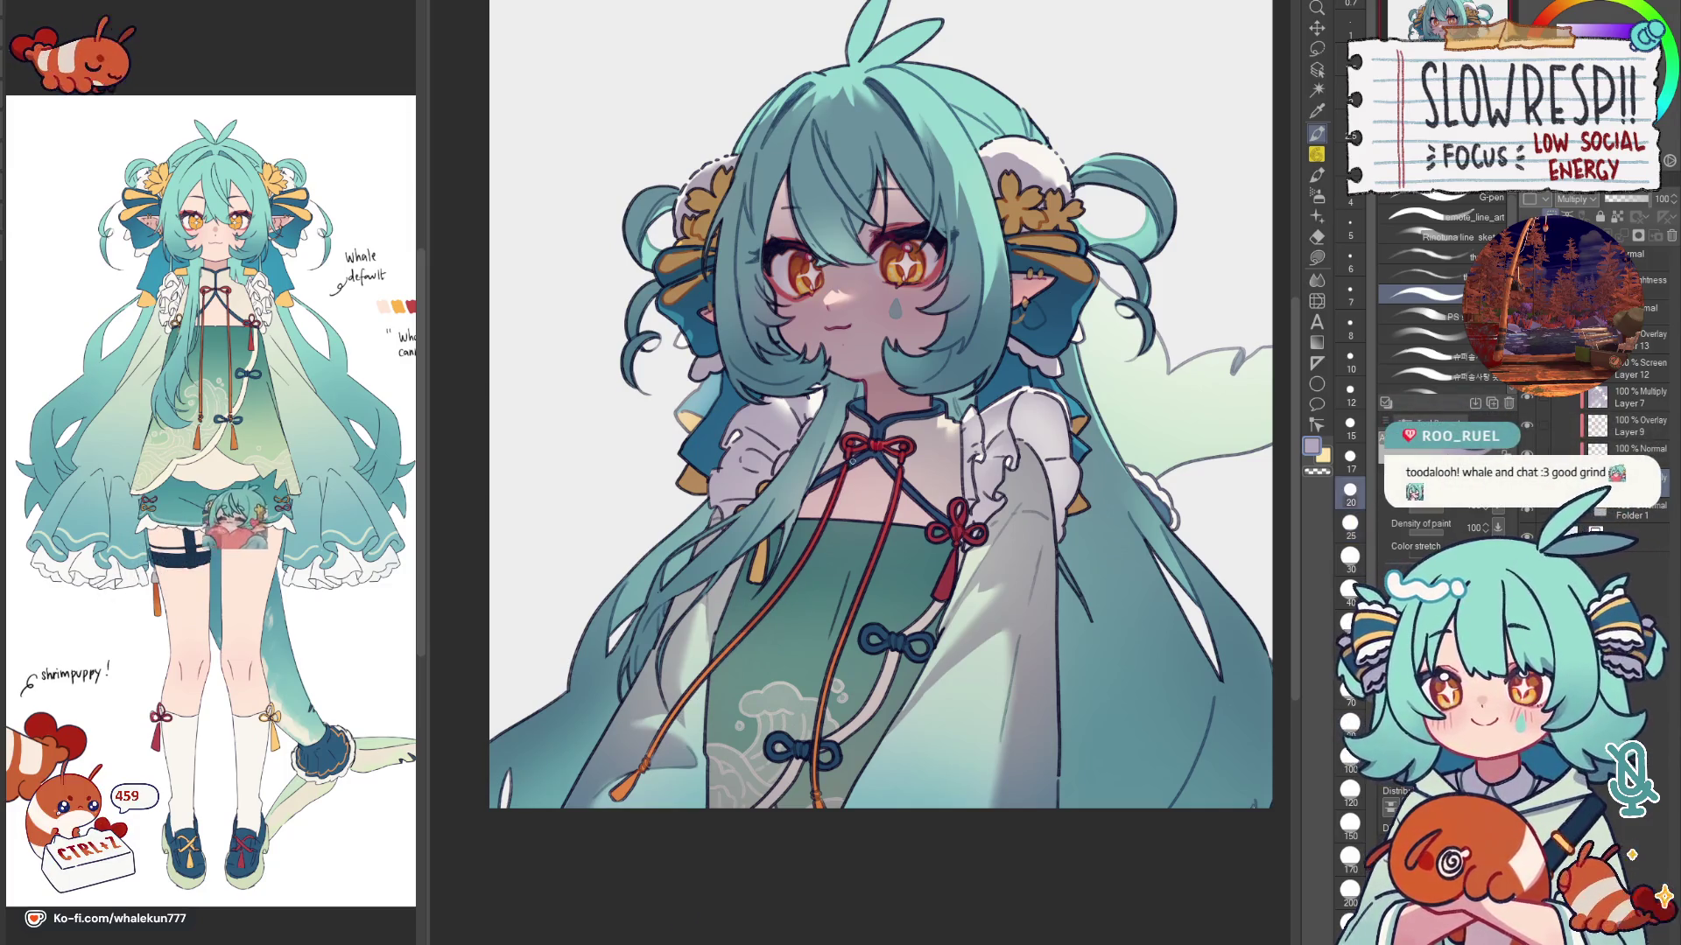
{"action": "key", "text": "bracketleft"}
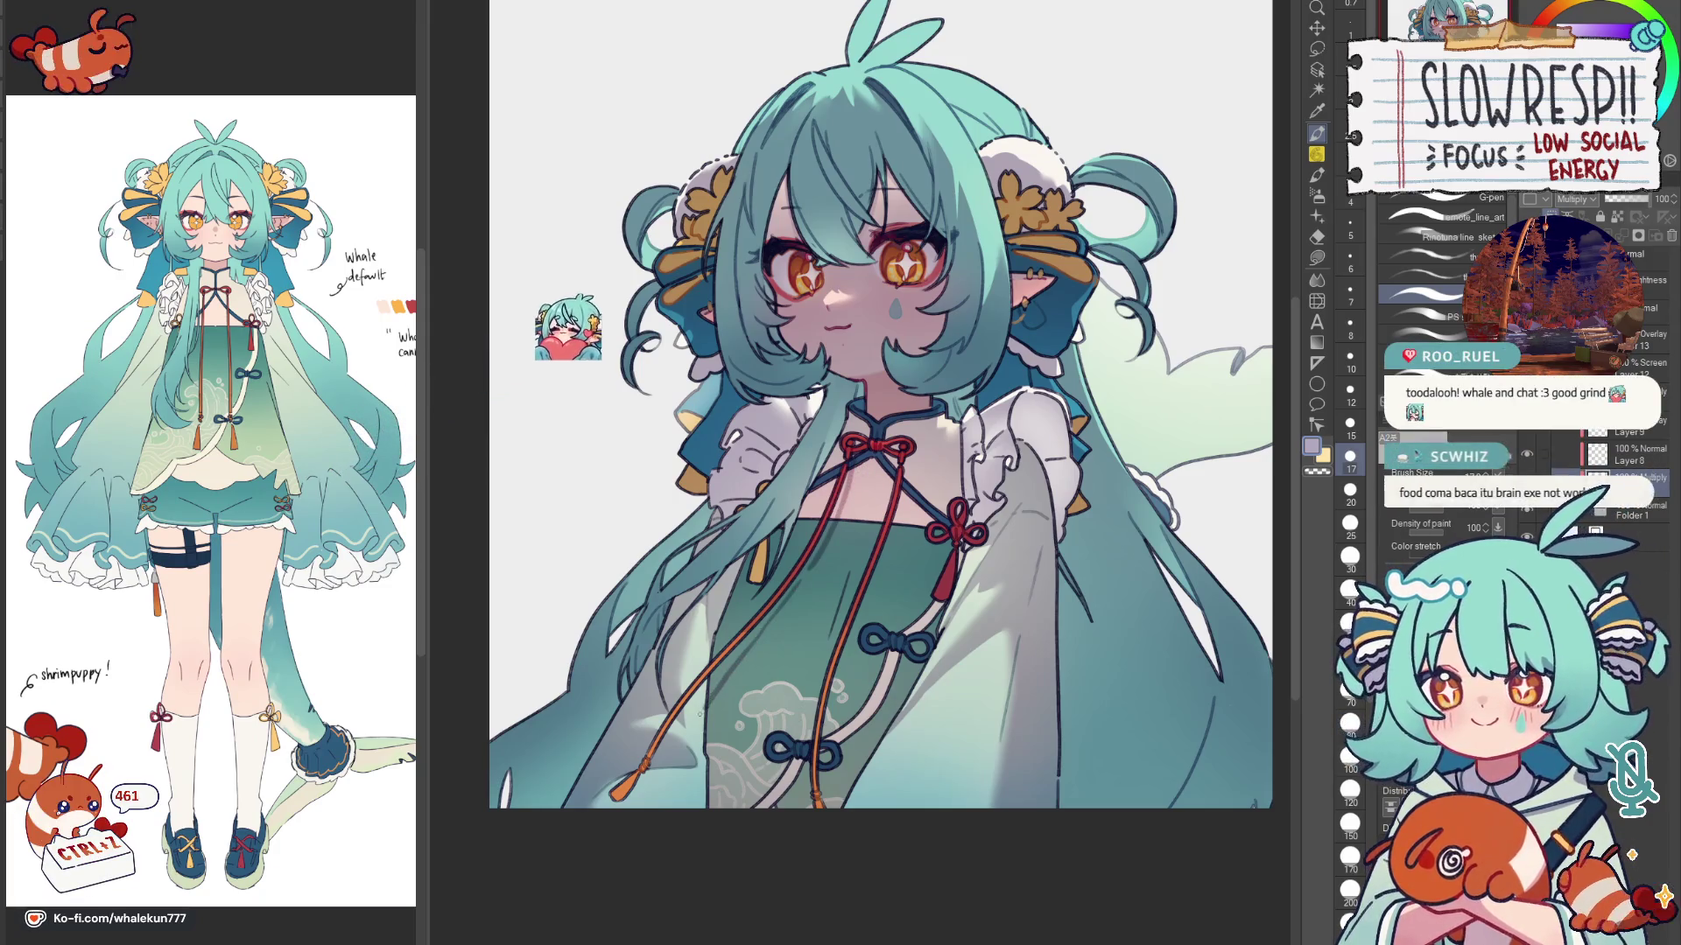
{"action": "scroll", "coordinate": [880, 394], "scroll_direction": "up", "scroll_amount": 1}
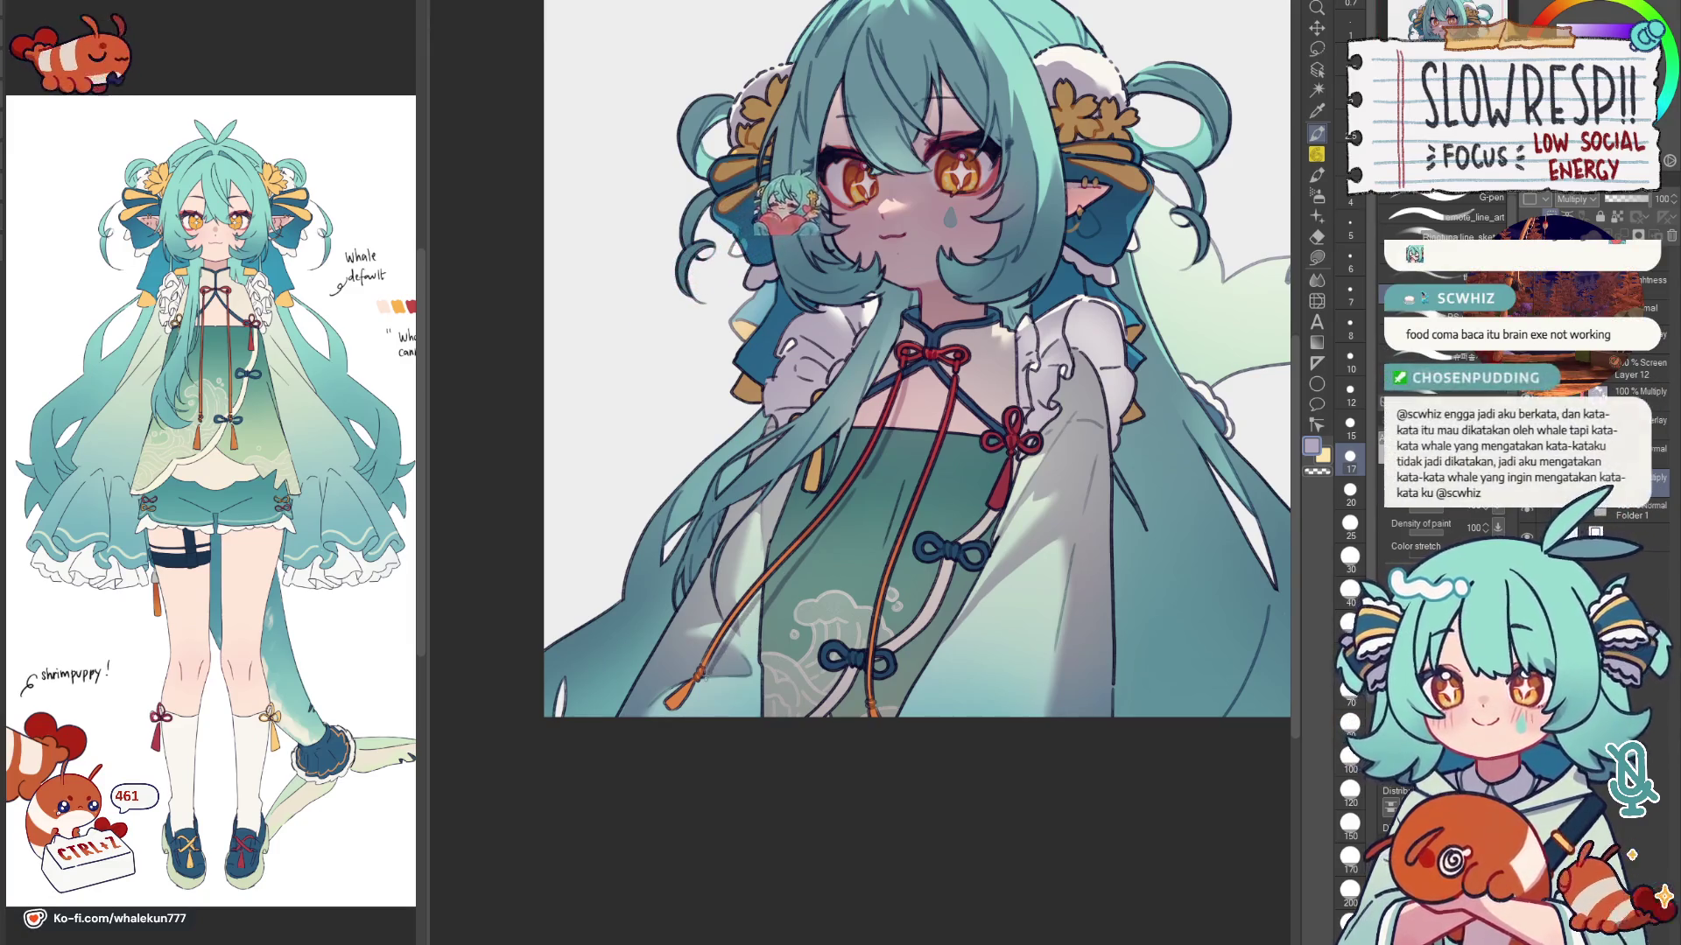
{"action": "scroll", "coordinate": [805, 579], "scroll_direction": "up", "scroll_amount": 1}
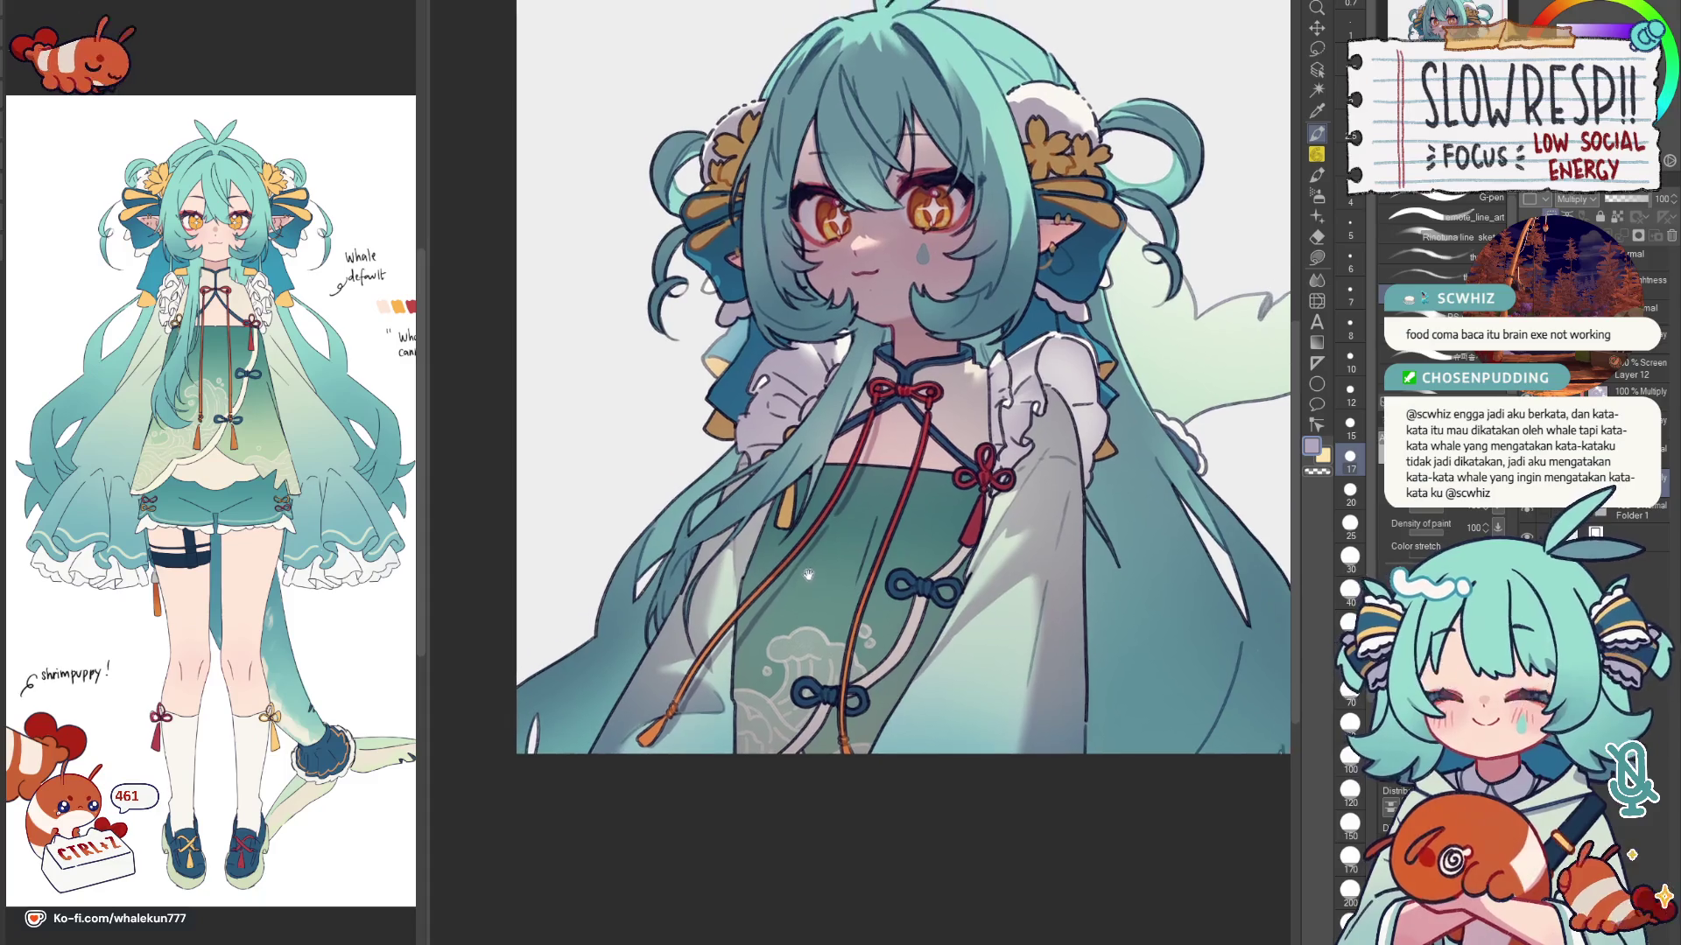
{"action": "left_click", "coordinate": [1318, 281]}
{"action": "scroll", "coordinate": [830, 551], "scroll_direction": "up", "scroll_amount": 1}
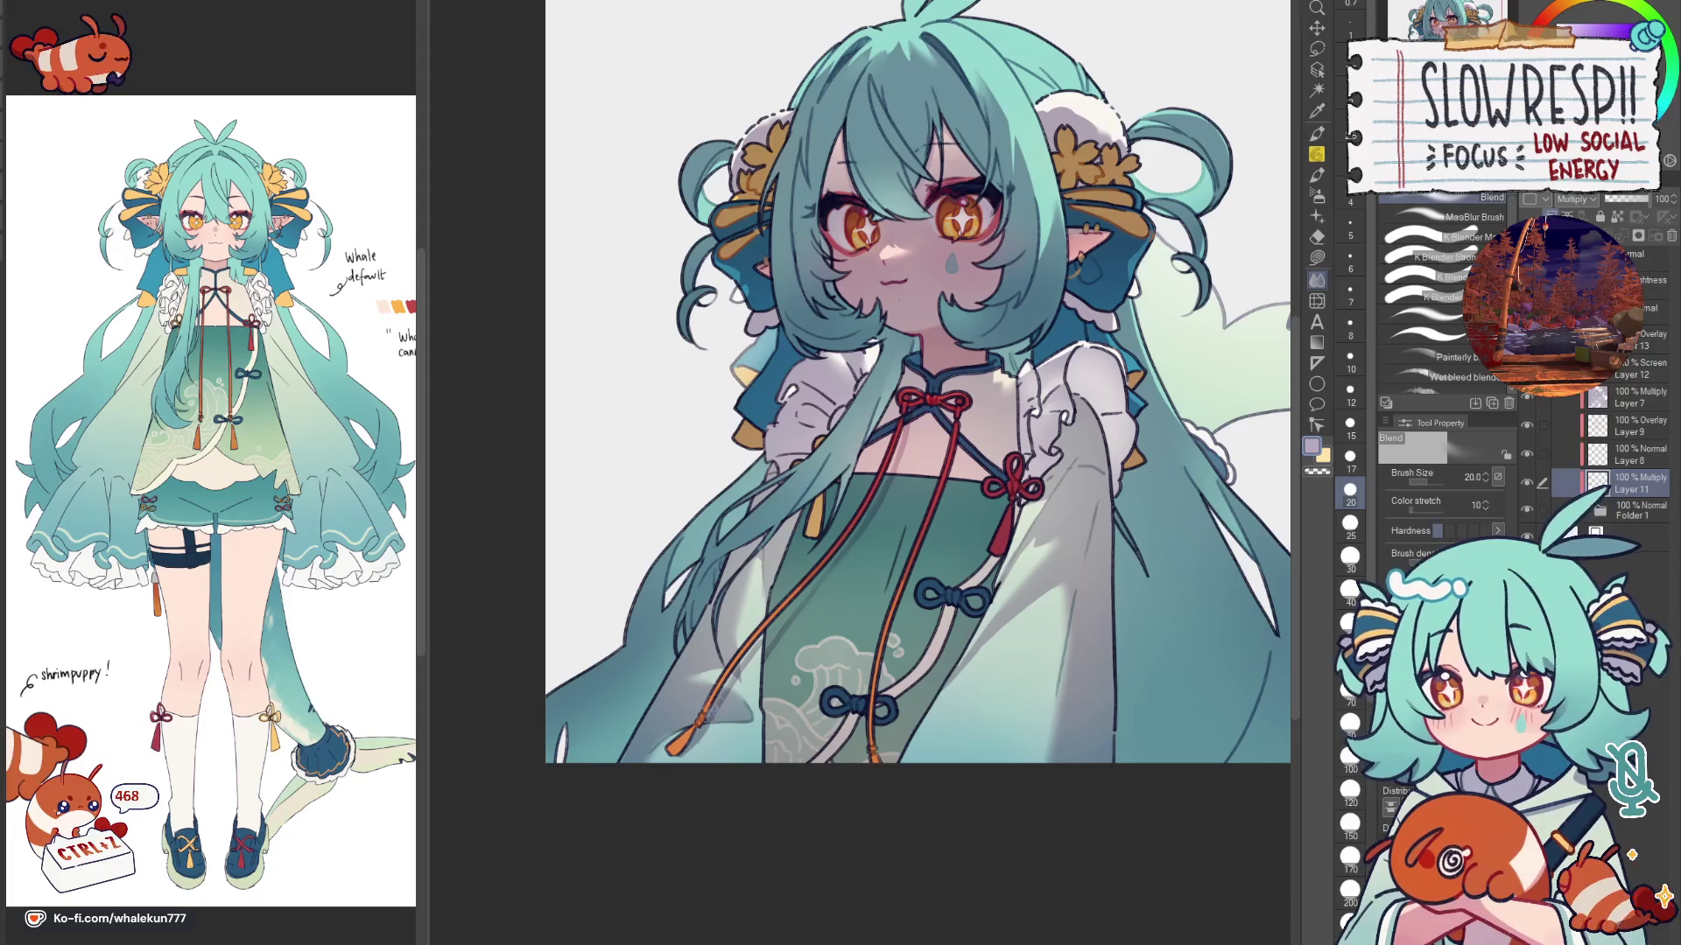
Step: With the G-pen, undo a stray mark and tilt the view onto the lower dress and cords
{"action": "key", "text": "p"}
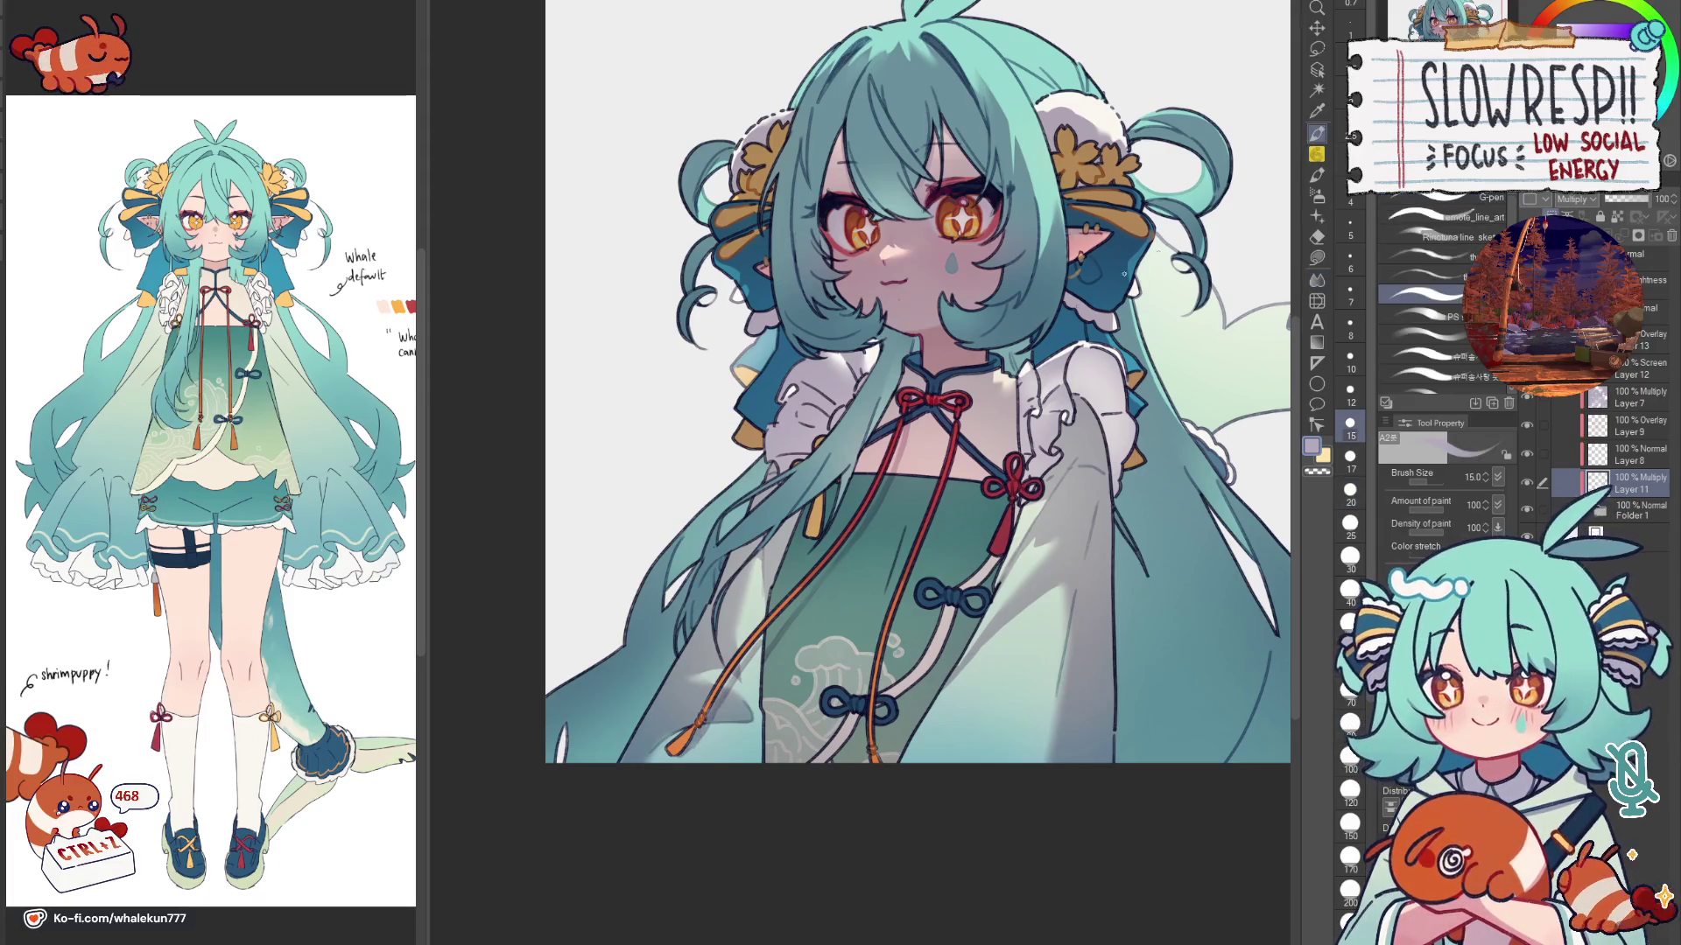
{"action": "scroll", "coordinate": [860, 446], "scroll_direction": "up", "scroll_amount": 3}
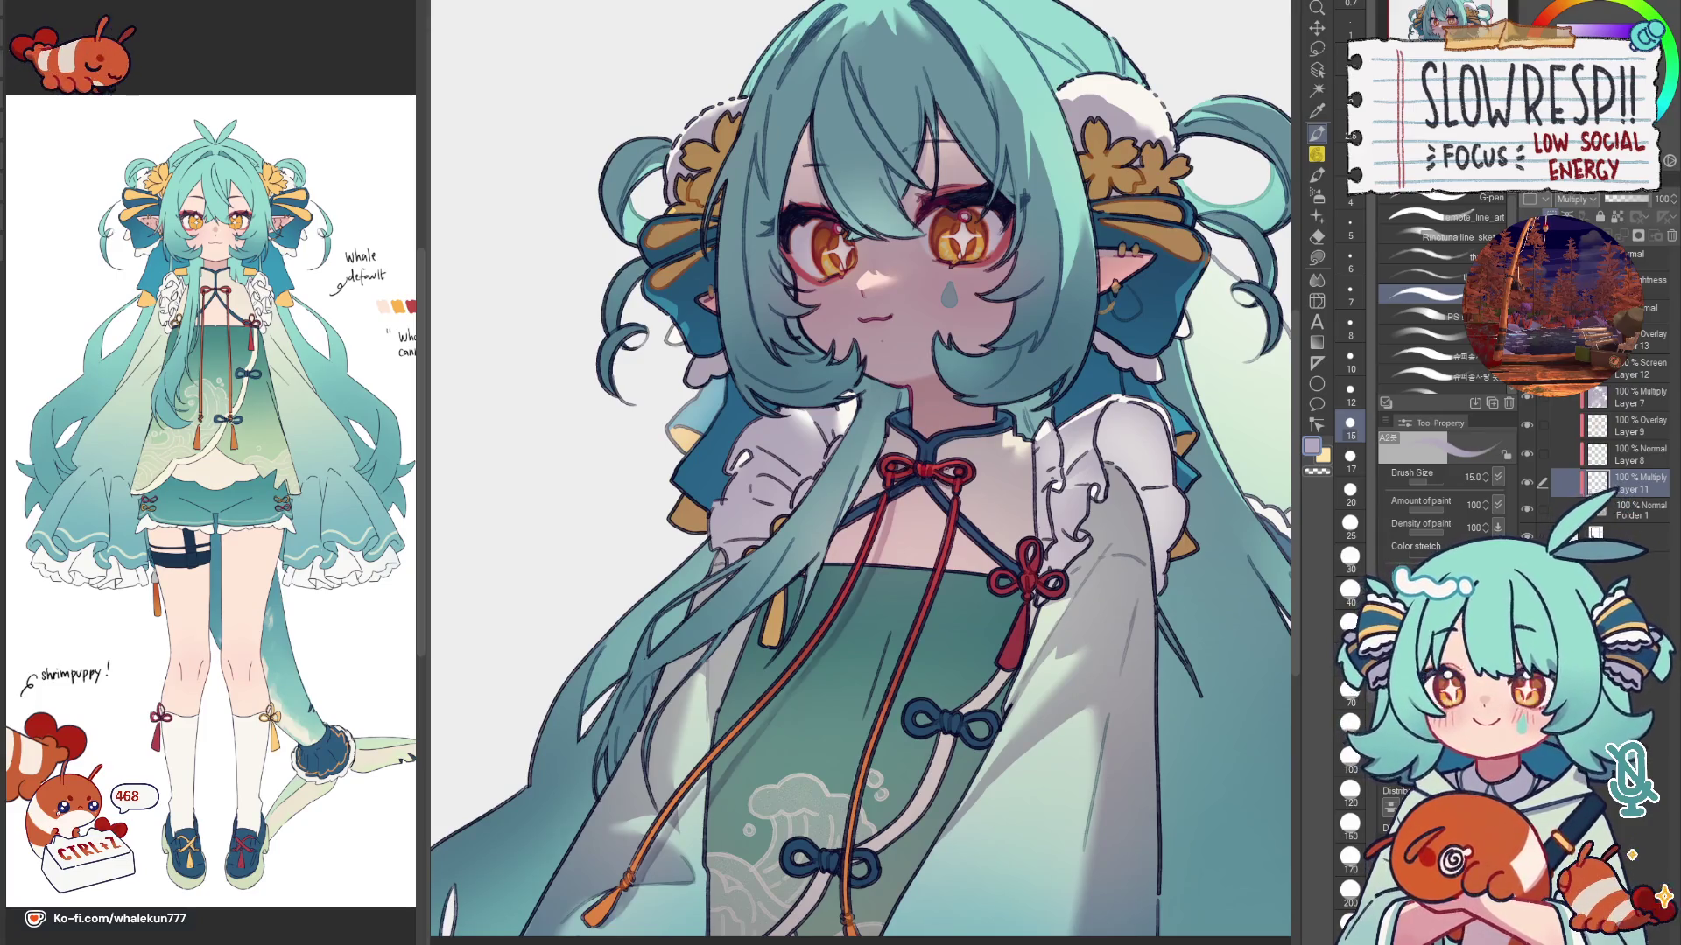
{"action": "scroll", "coordinate": [970, 508], "scroll_direction": "down", "scroll_amount": 2}
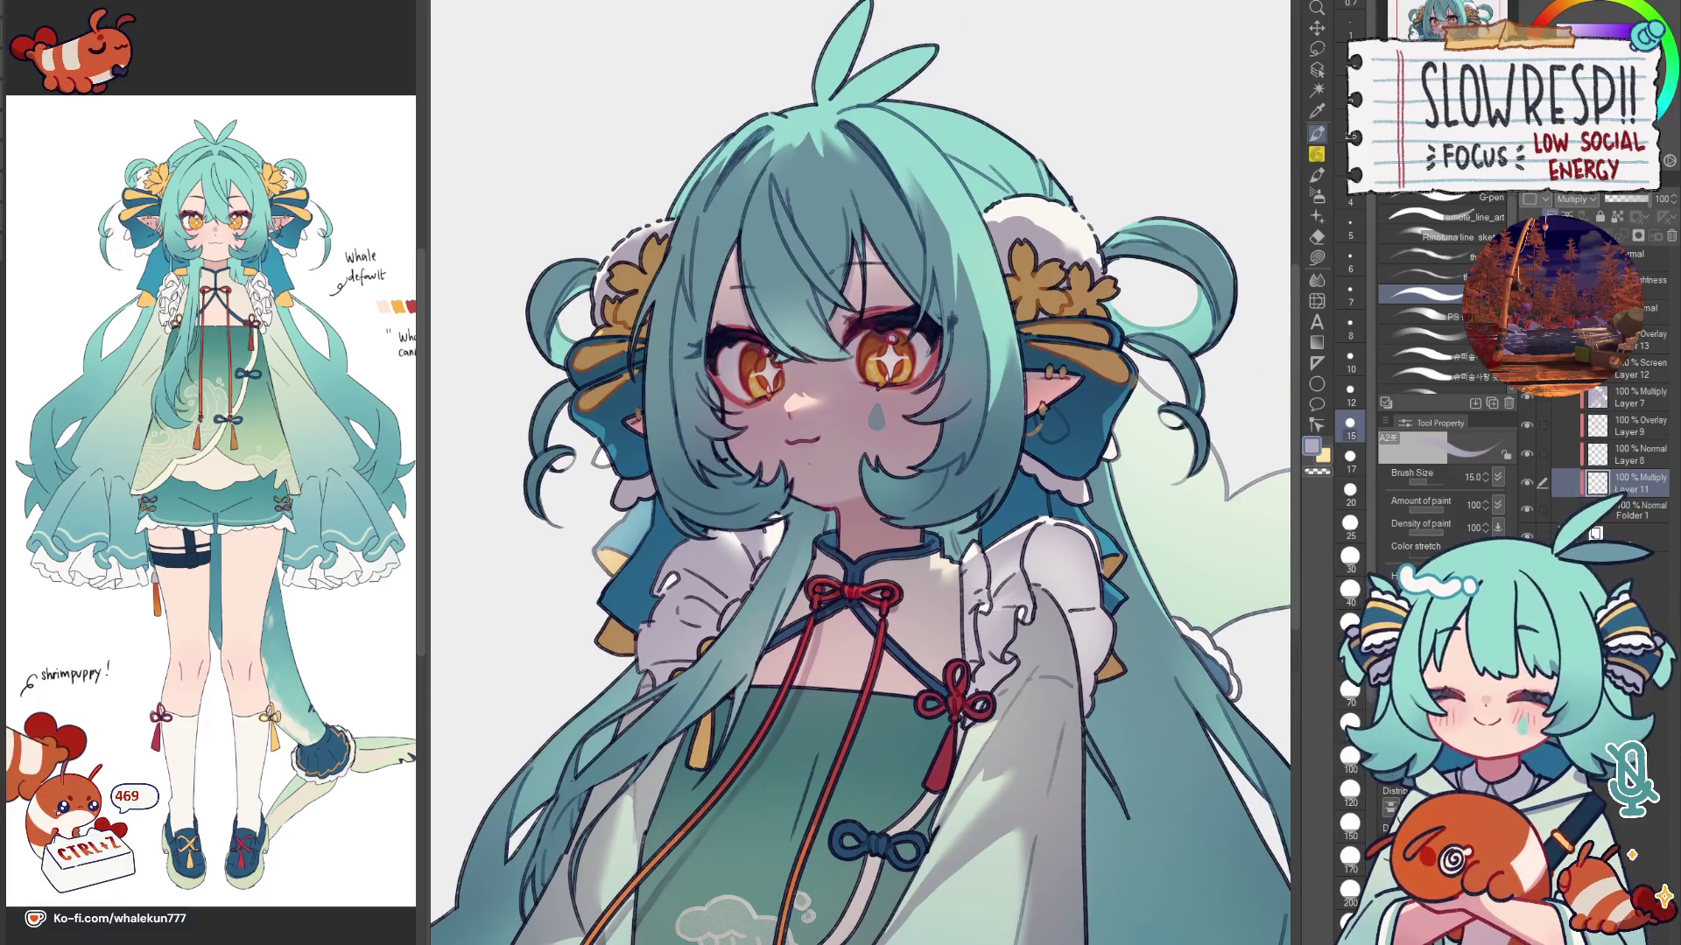
{"action": "left_click_drag", "start_coordinate": [960, 461], "coordinate": [993, 349]}
{"action": "key", "text": "ctrl+z"}
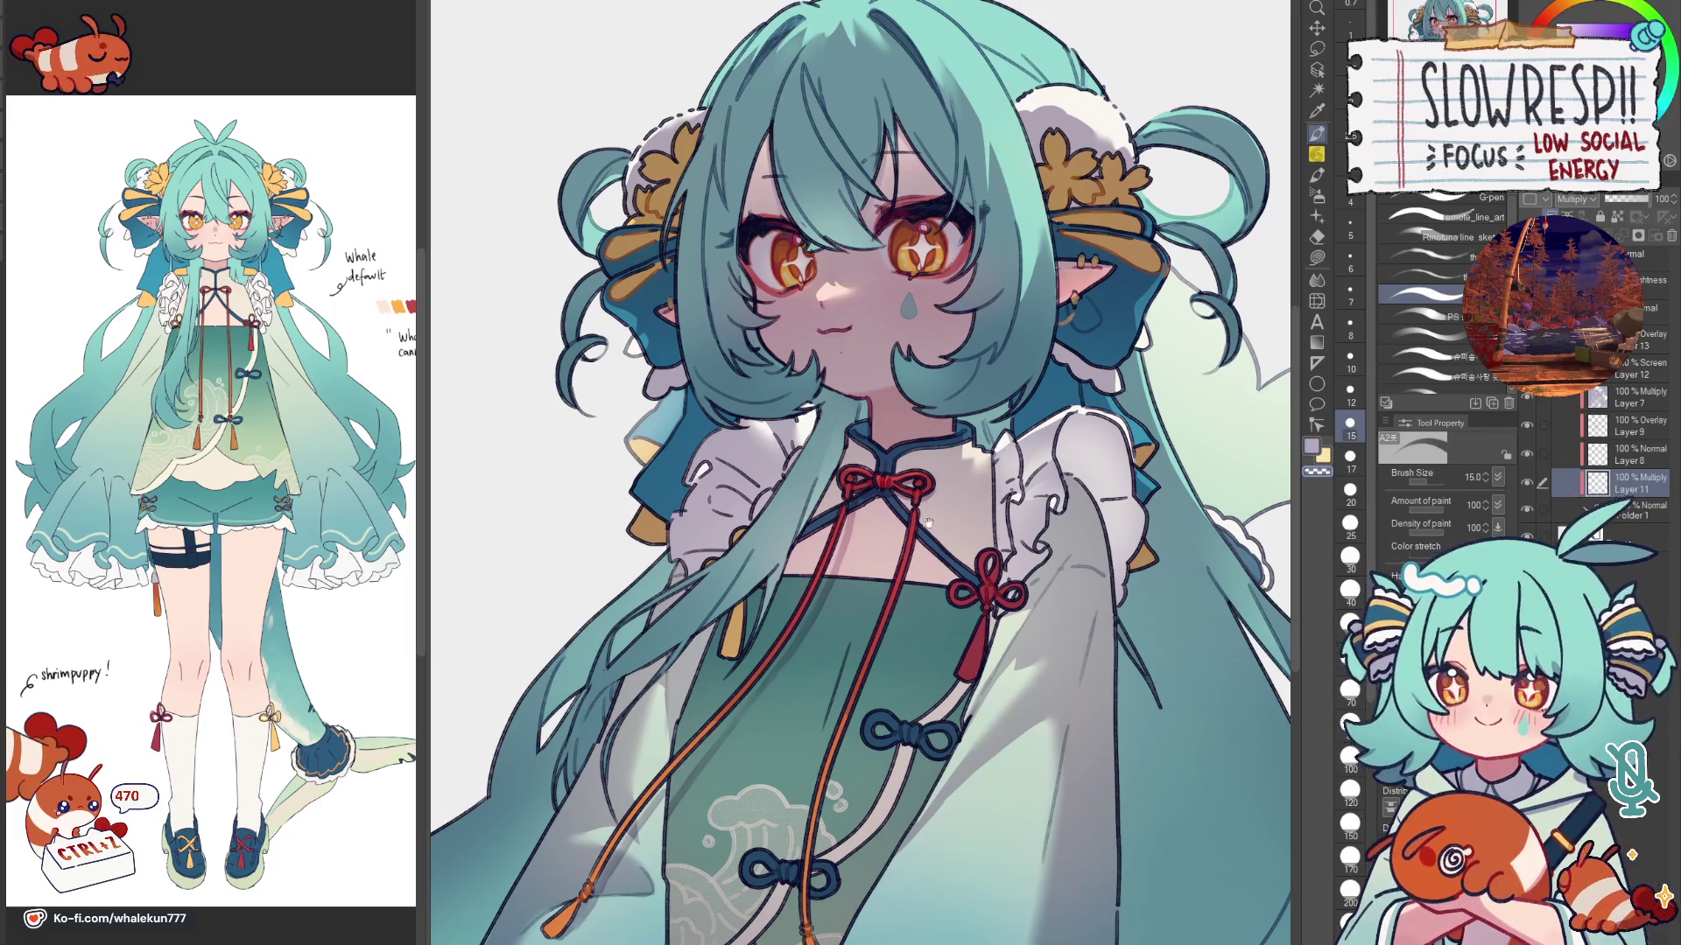
{"action": "left_click_drag", "start_coordinate": [929, 518], "coordinate": [937, 497]}
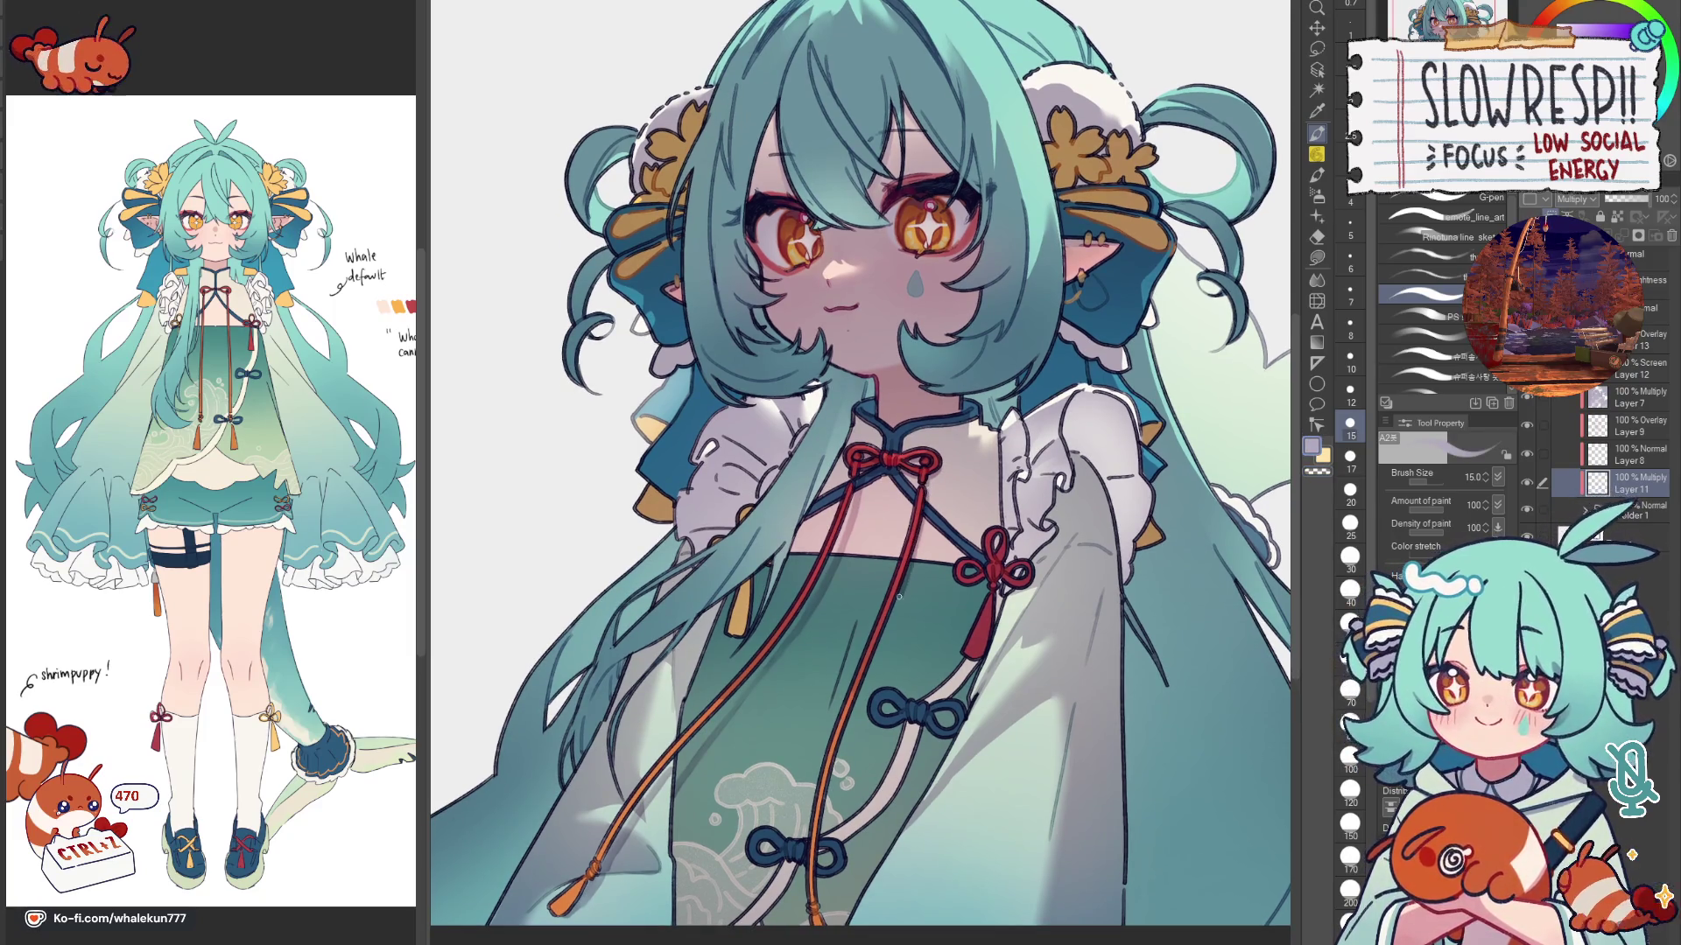
{"action": "left_click_drag", "start_coordinate": [877, 695], "coordinate": [899, 563]}
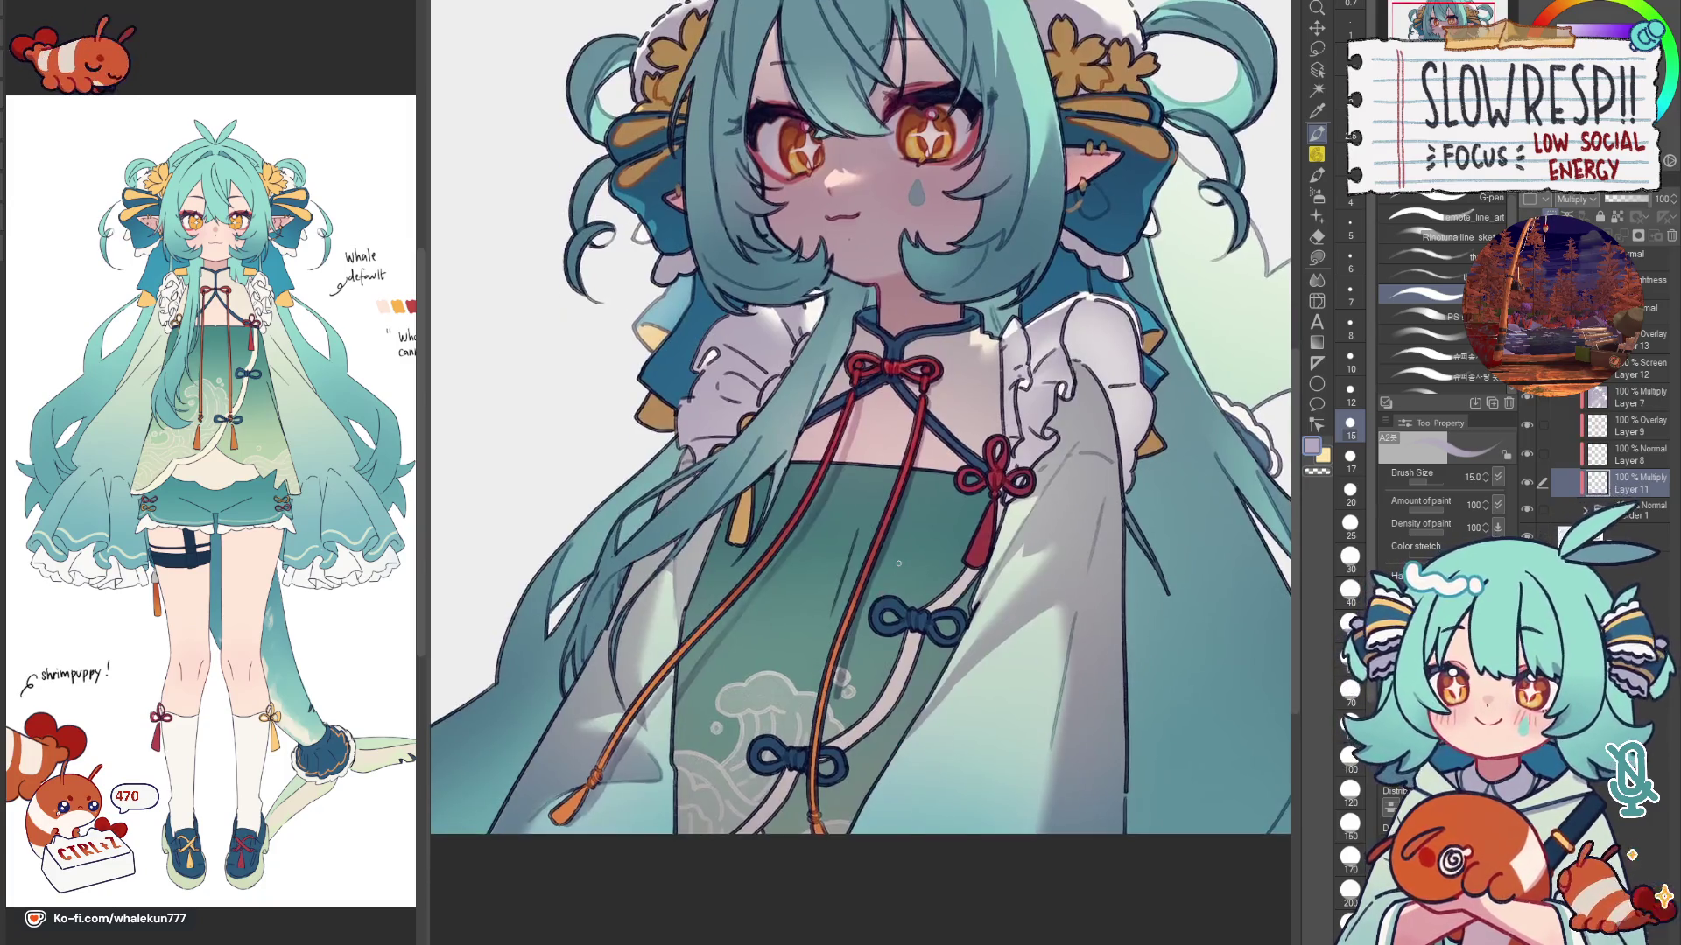
{"action": "key", "text": "minus"}
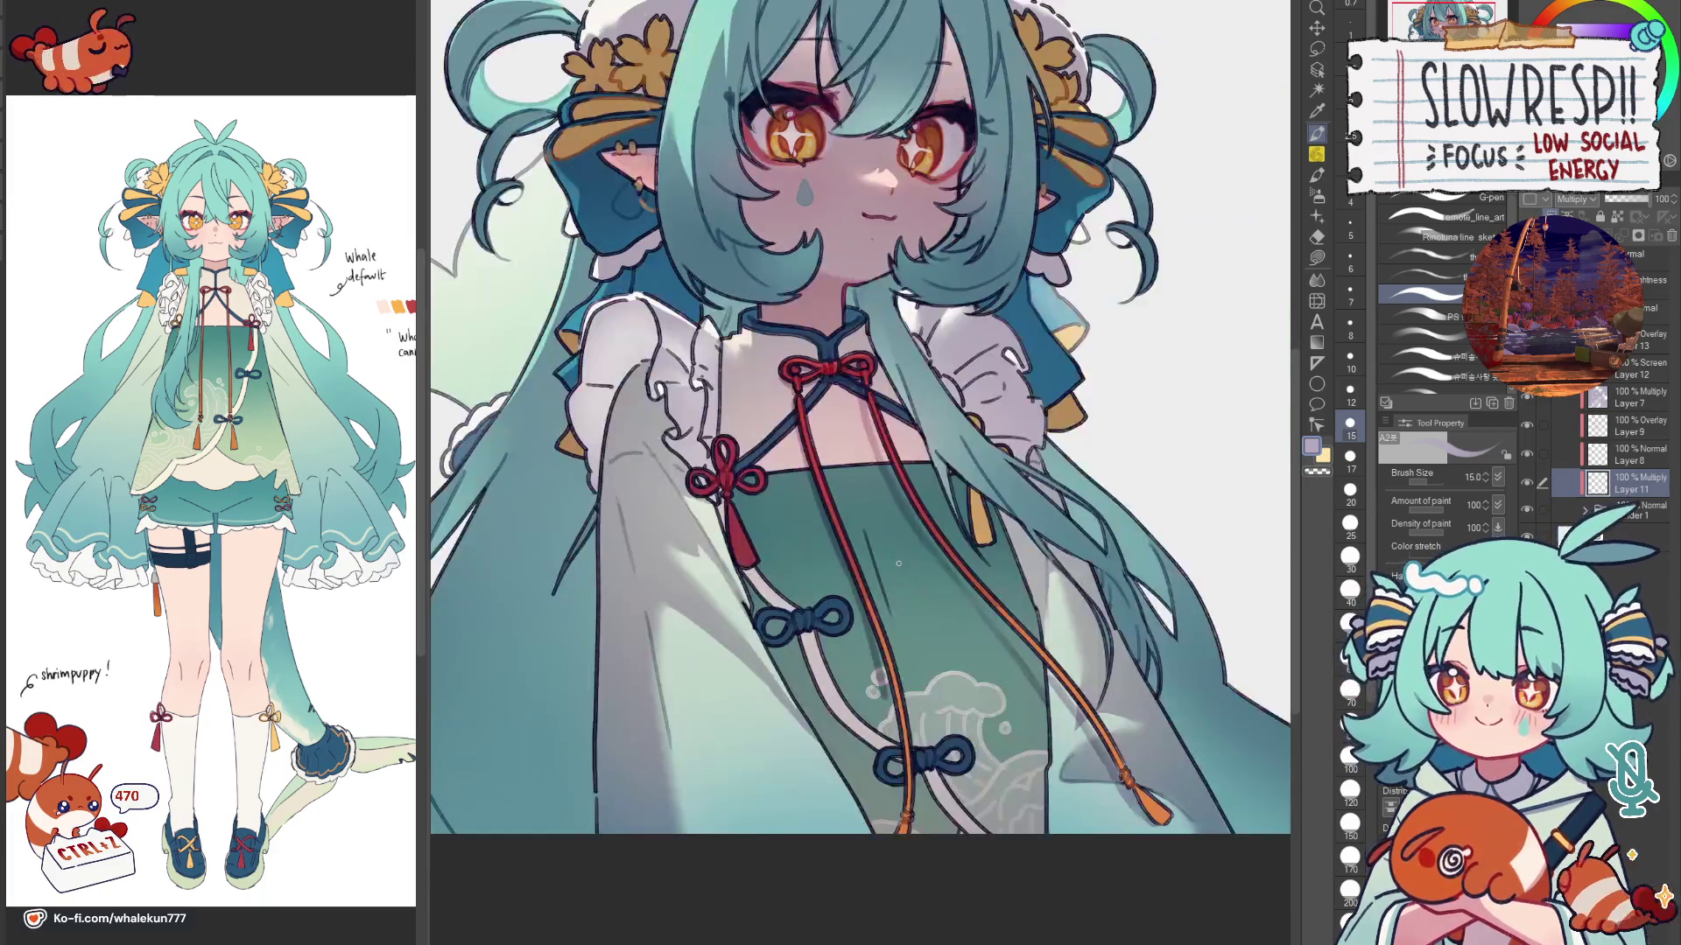
{"action": "key", "text": "minus"}
{"action": "key", "text": "minus"}
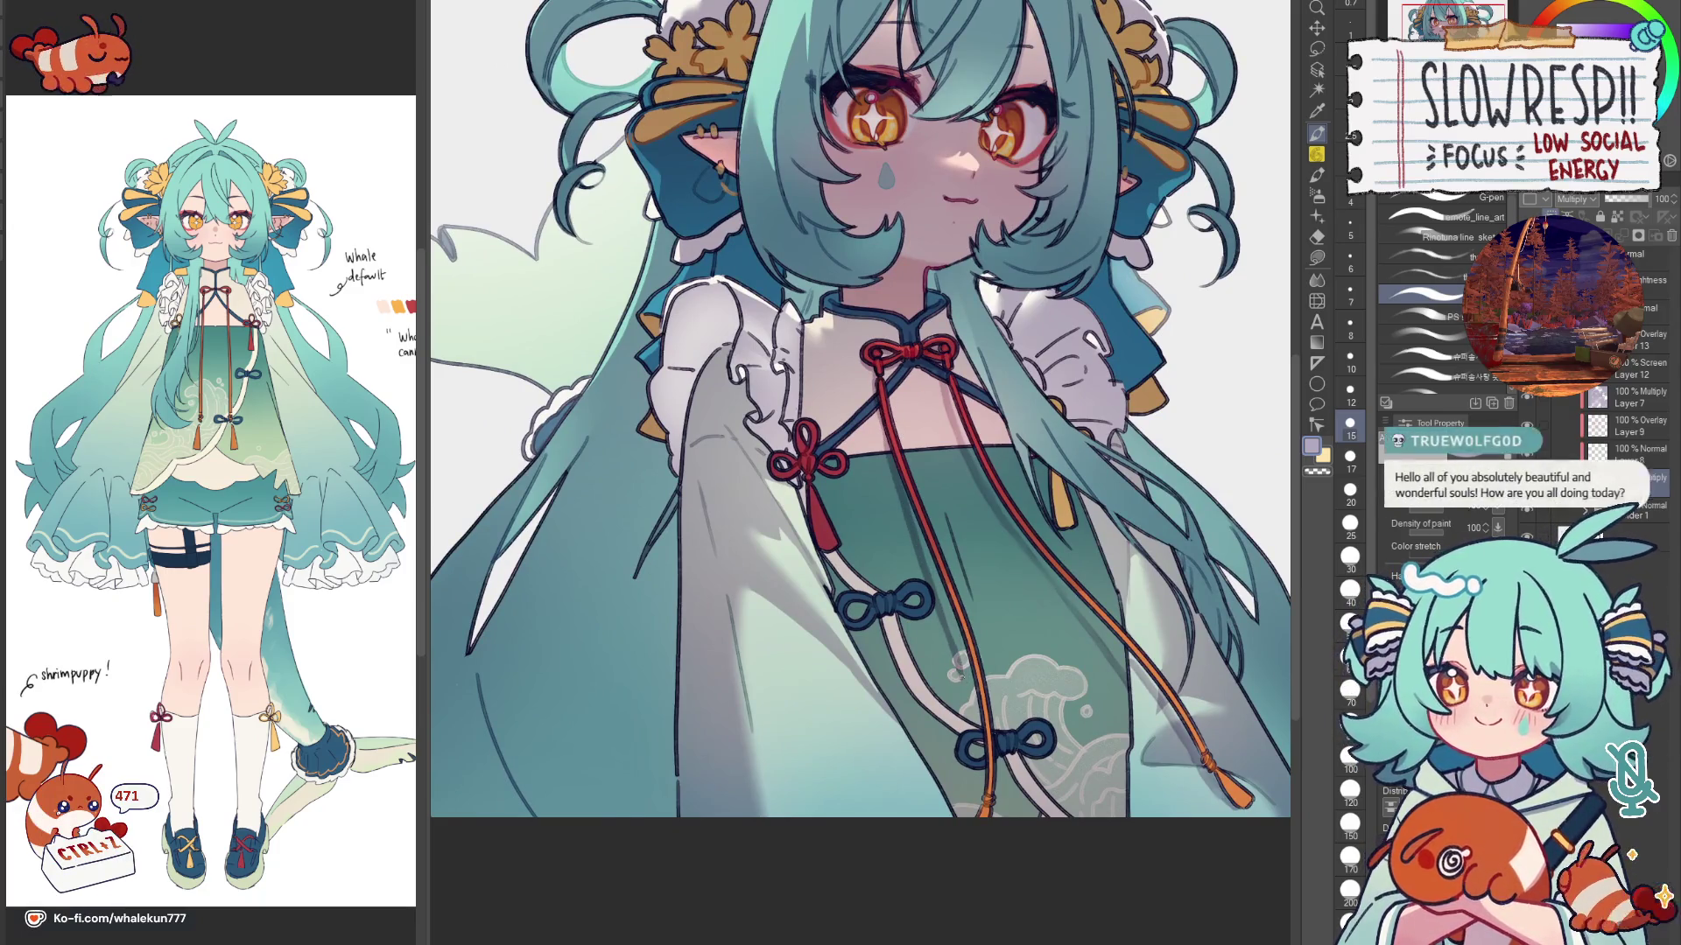
{"action": "key", "text": "asciicircum"}
{"action": "key", "text": "asciicircum"}
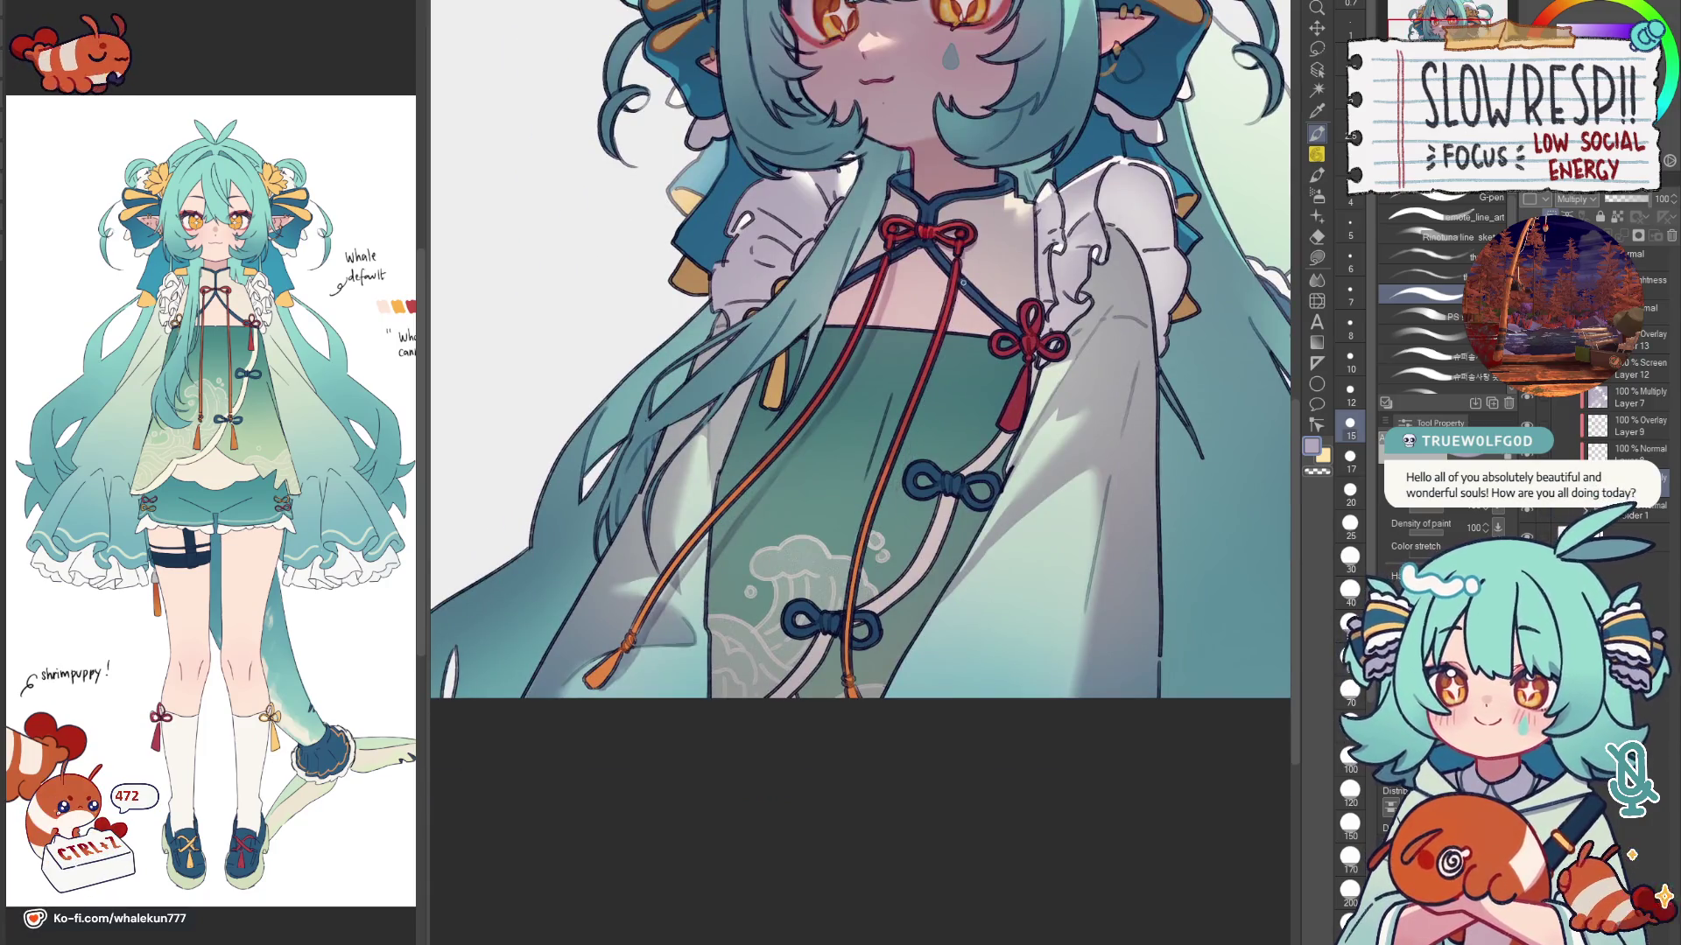
Step: Draw a thin dark outline along the orange cord down the dress, then move to blending
{"action": "left_click_drag", "start_coordinate": [959, 270], "coordinate": [876, 593]}
{"action": "left_click_drag", "start_coordinate": [952, 278], "coordinate": [863, 704]}
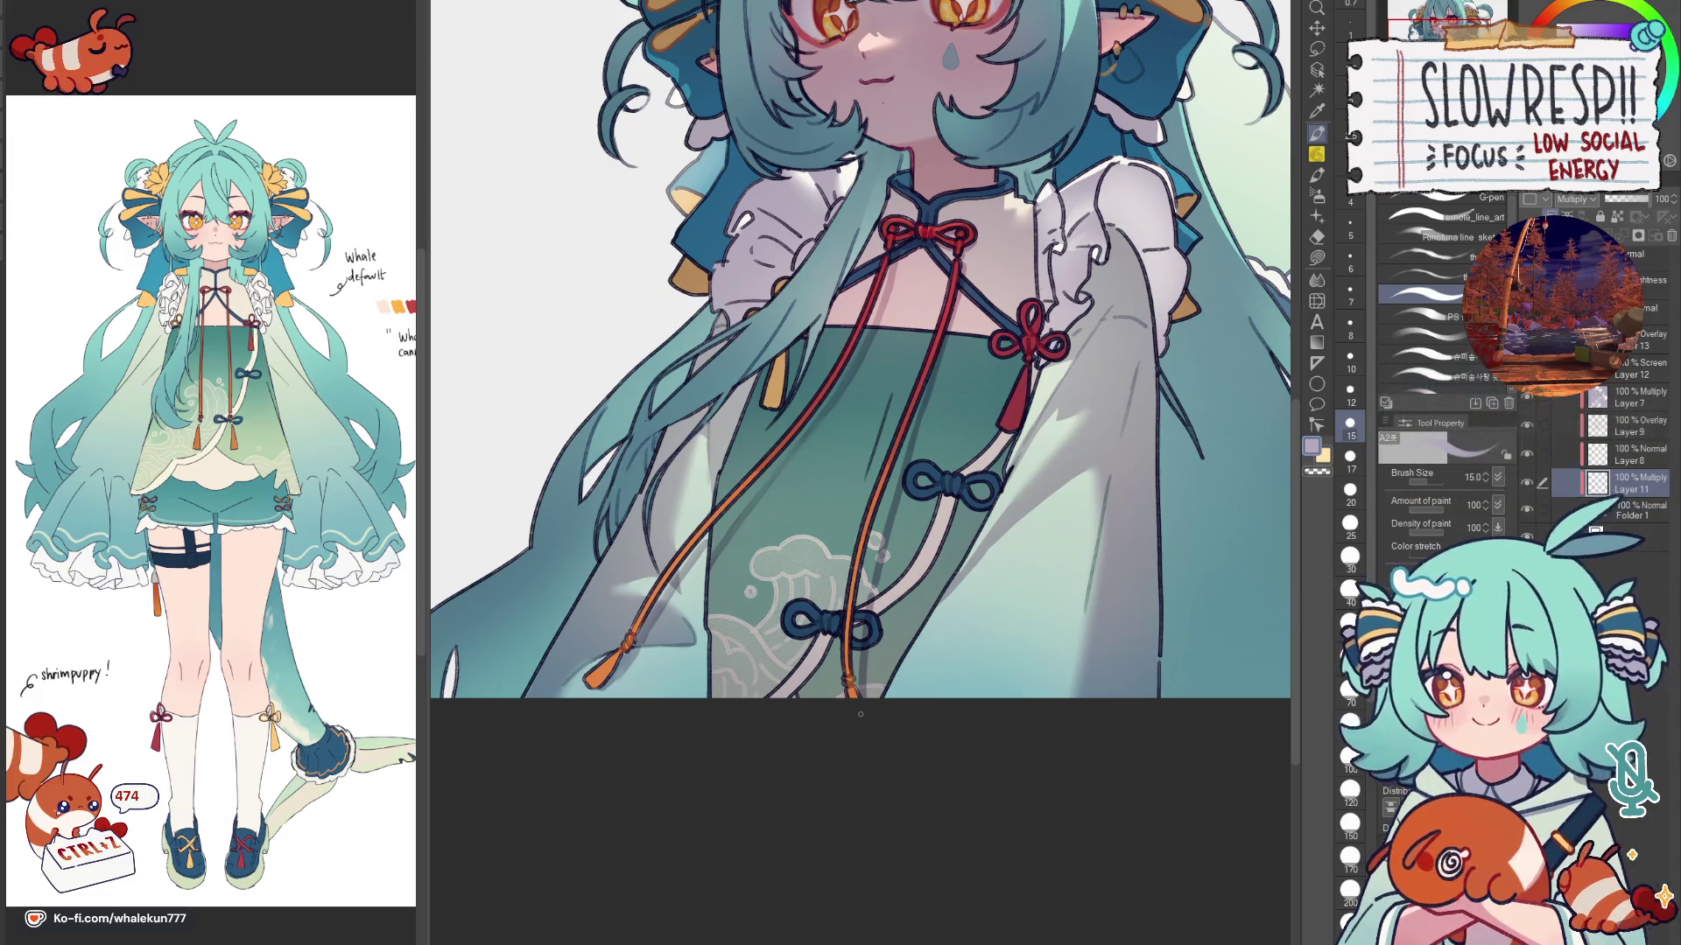
{"action": "key", "text": "j"}
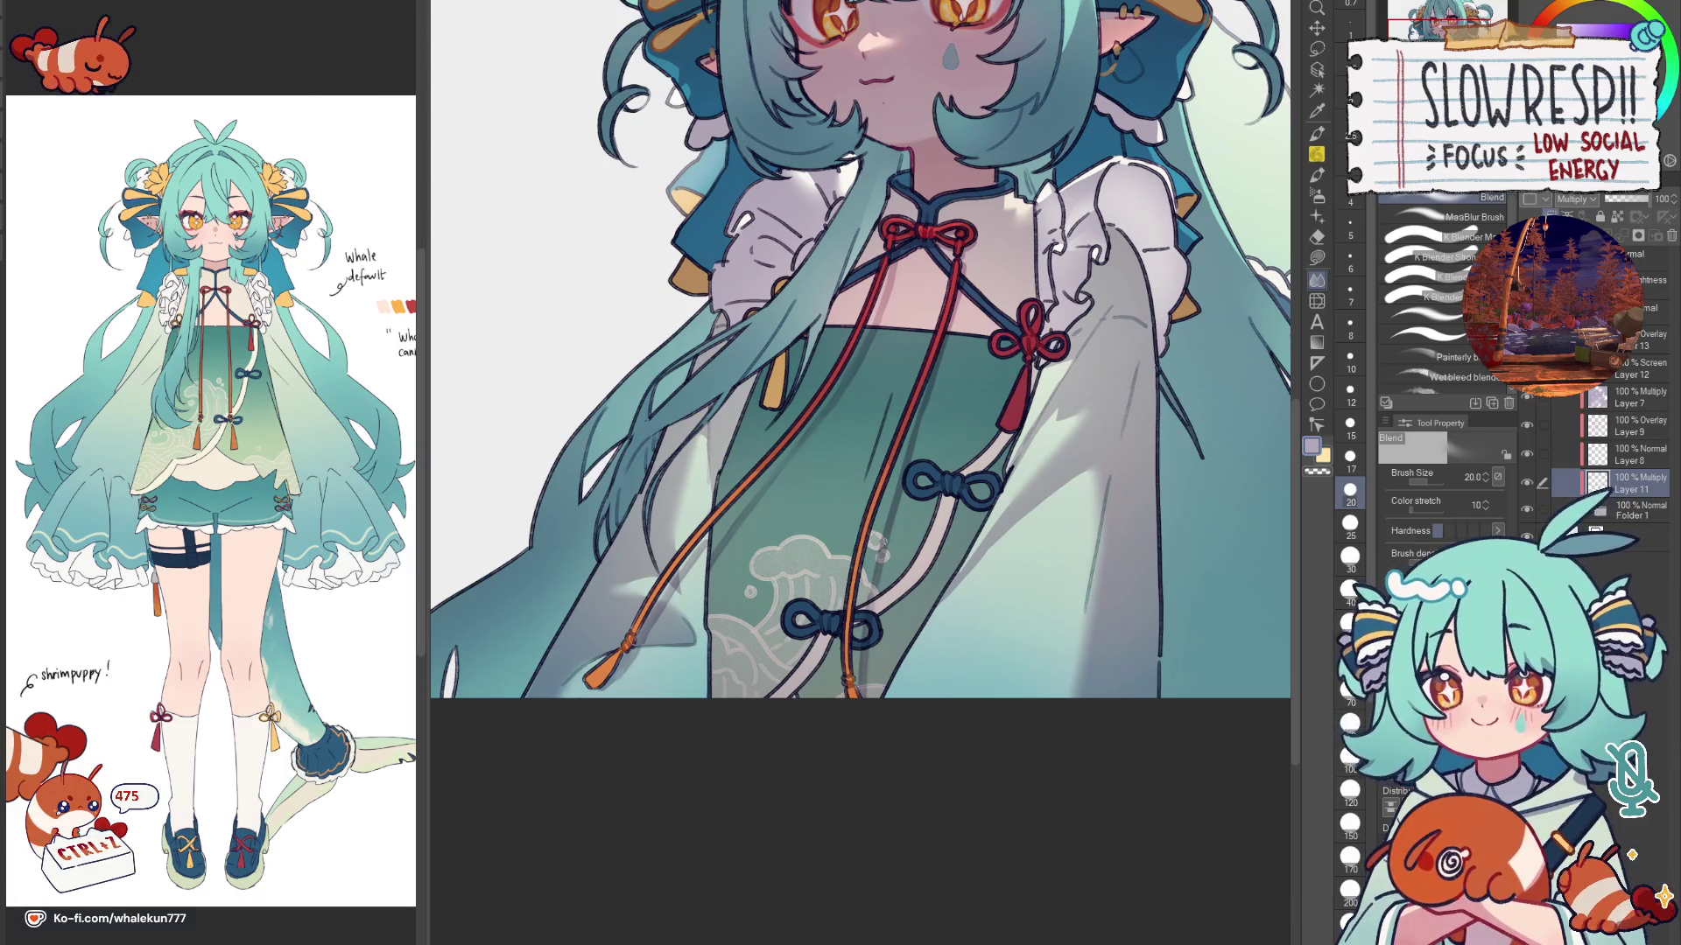
{"action": "scroll", "coordinate": [896, 513], "scroll_direction": "up", "scroll_amount": 2}
{"action": "scroll", "coordinate": [887, 573], "scroll_direction": "up", "scroll_amount": 1}
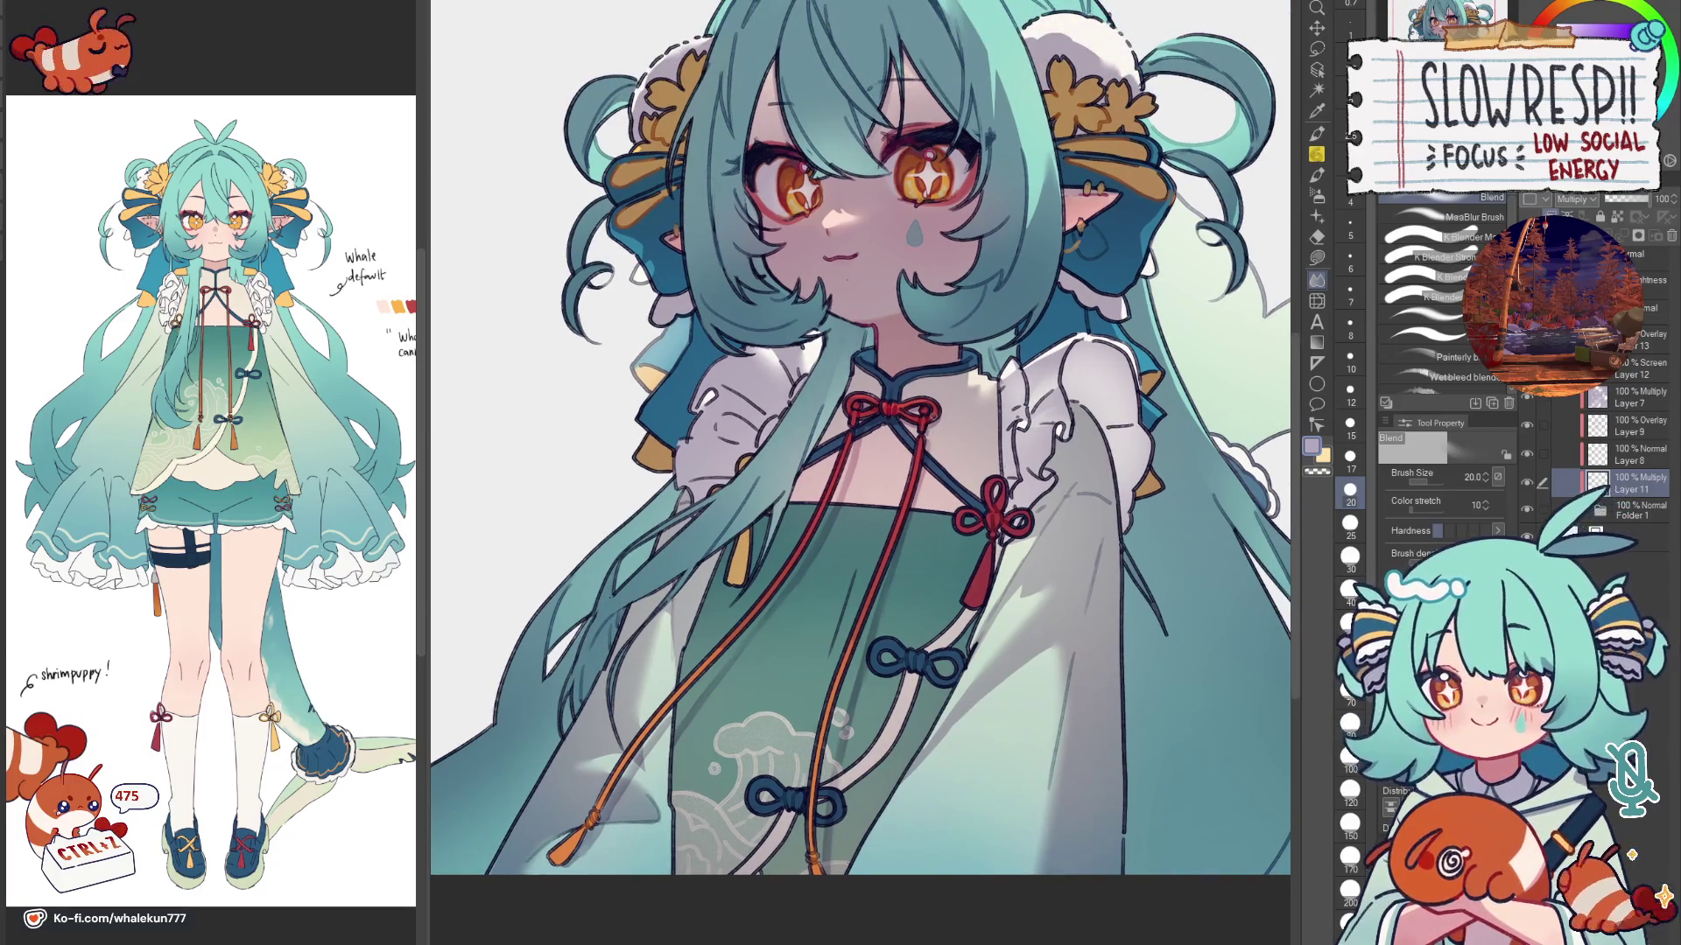
{"action": "scroll", "coordinate": [932, 417], "scroll_direction": "down", "scroll_amount": 3}
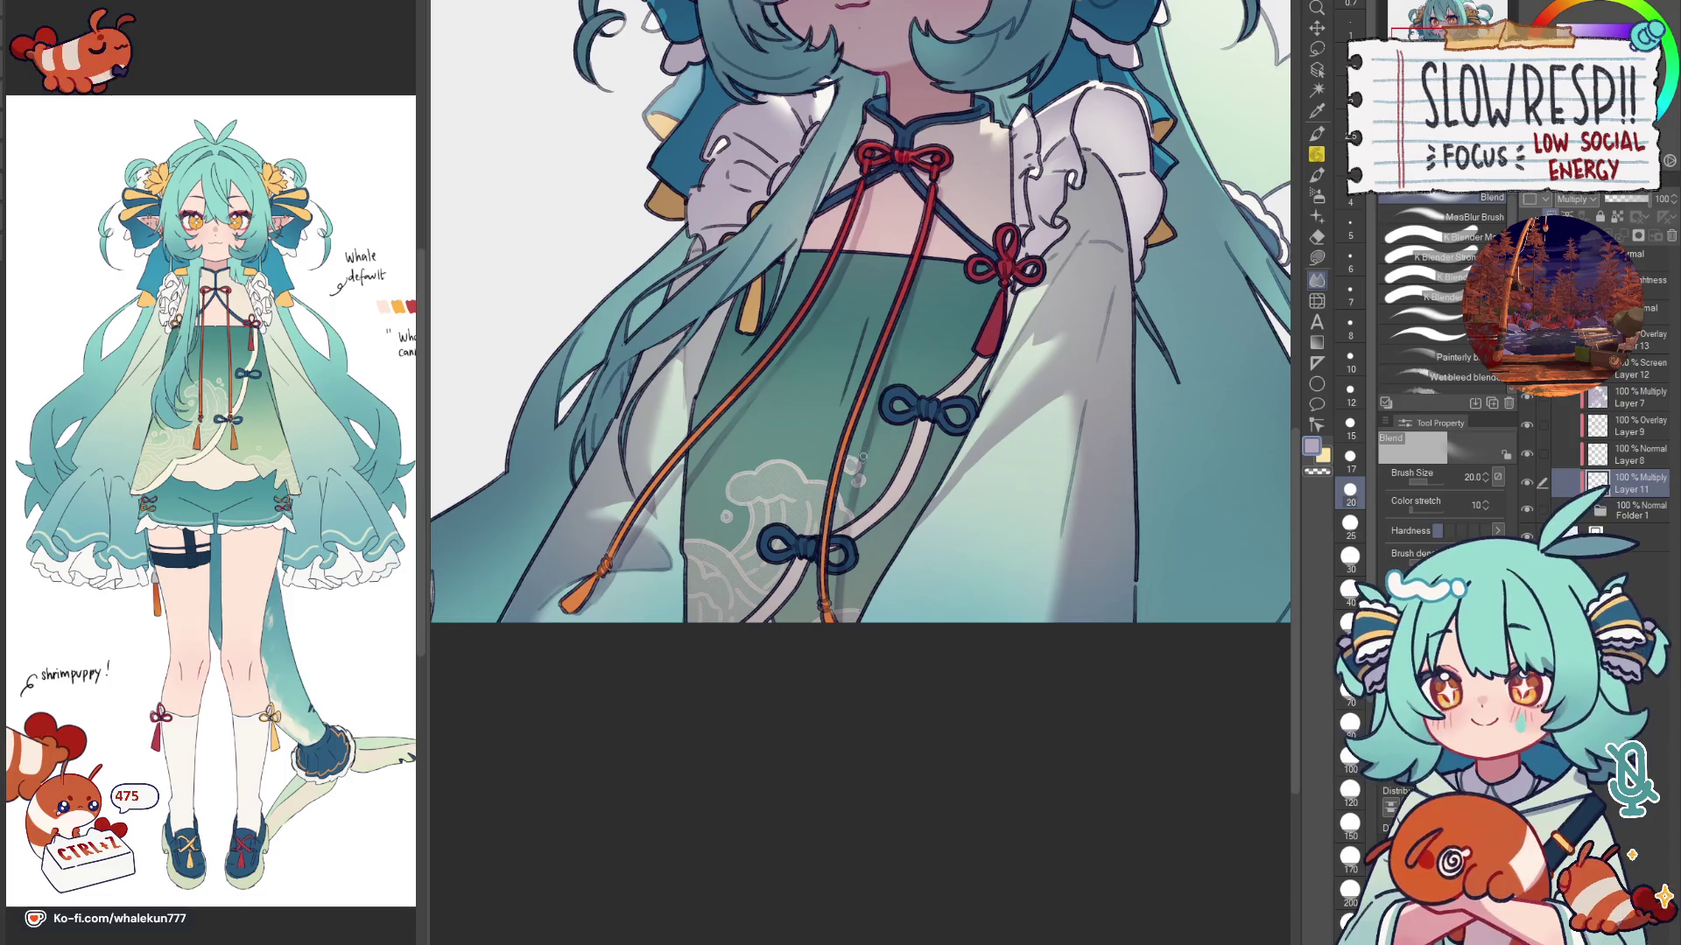
Step: With the pen ready, reset the canvas rotation to upright over the face and cords and mirror the view
{"action": "key", "text": "p"}
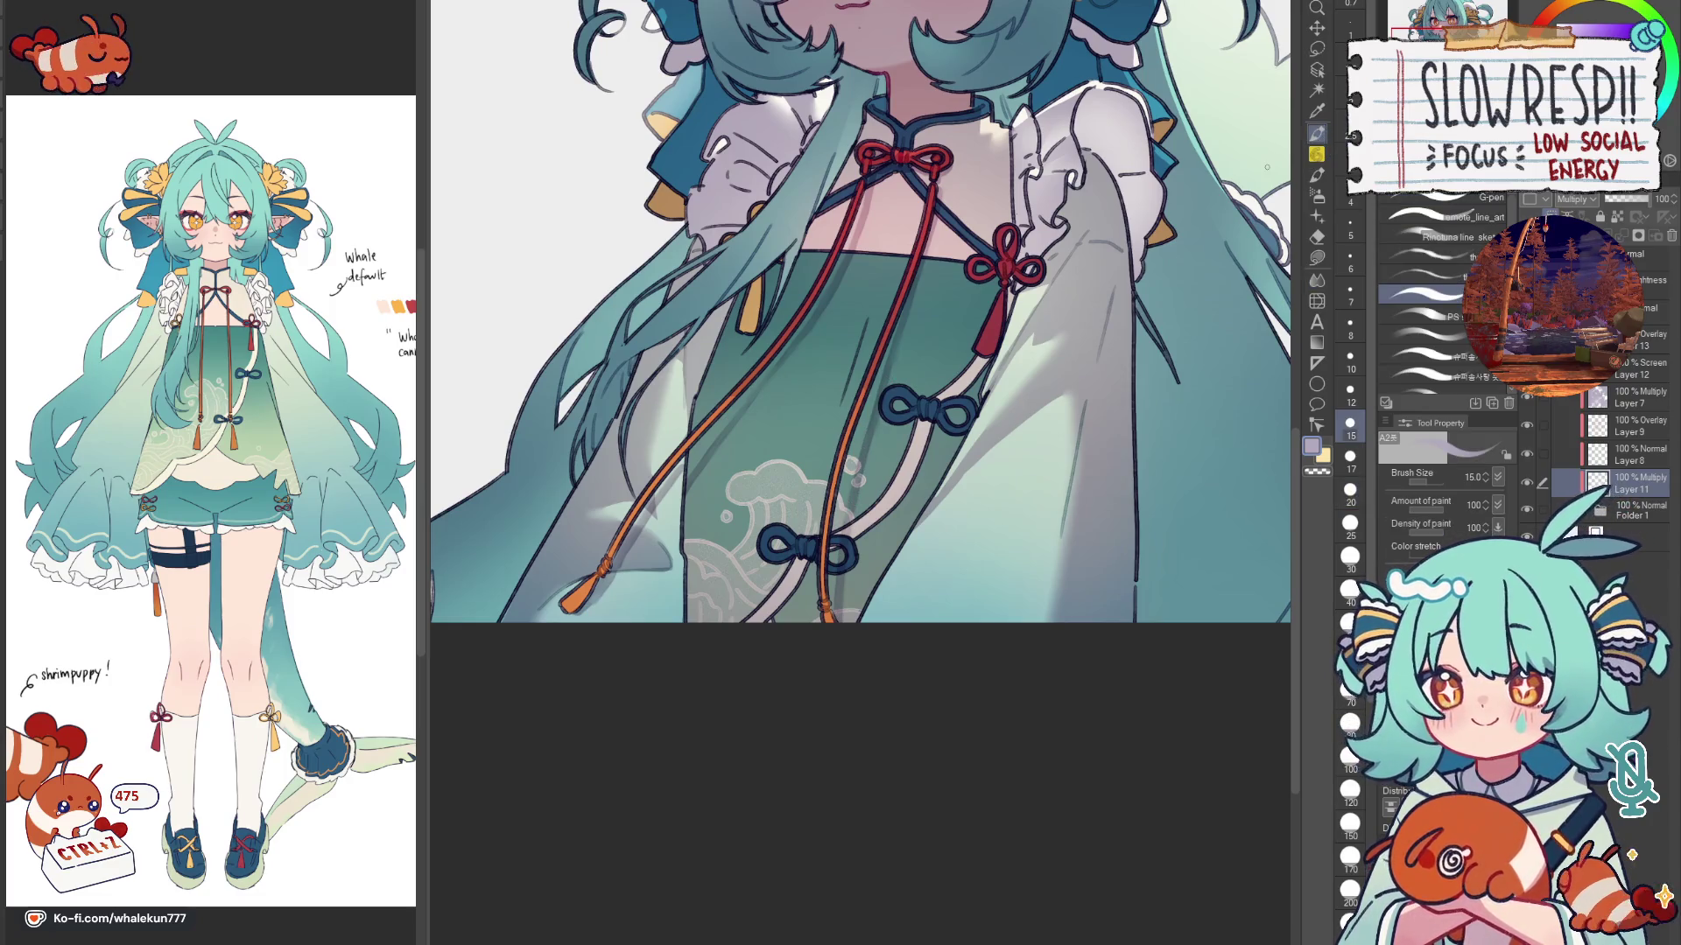
{"action": "mouse_move", "coordinate": [894, 398]}
{"action": "left_mouse_down"}
{"action": "mouse_move", "coordinate": [960, 485]}
{"action": "mouse_move", "coordinate": [935, 640]}
{"action": "left_mouse_up"}
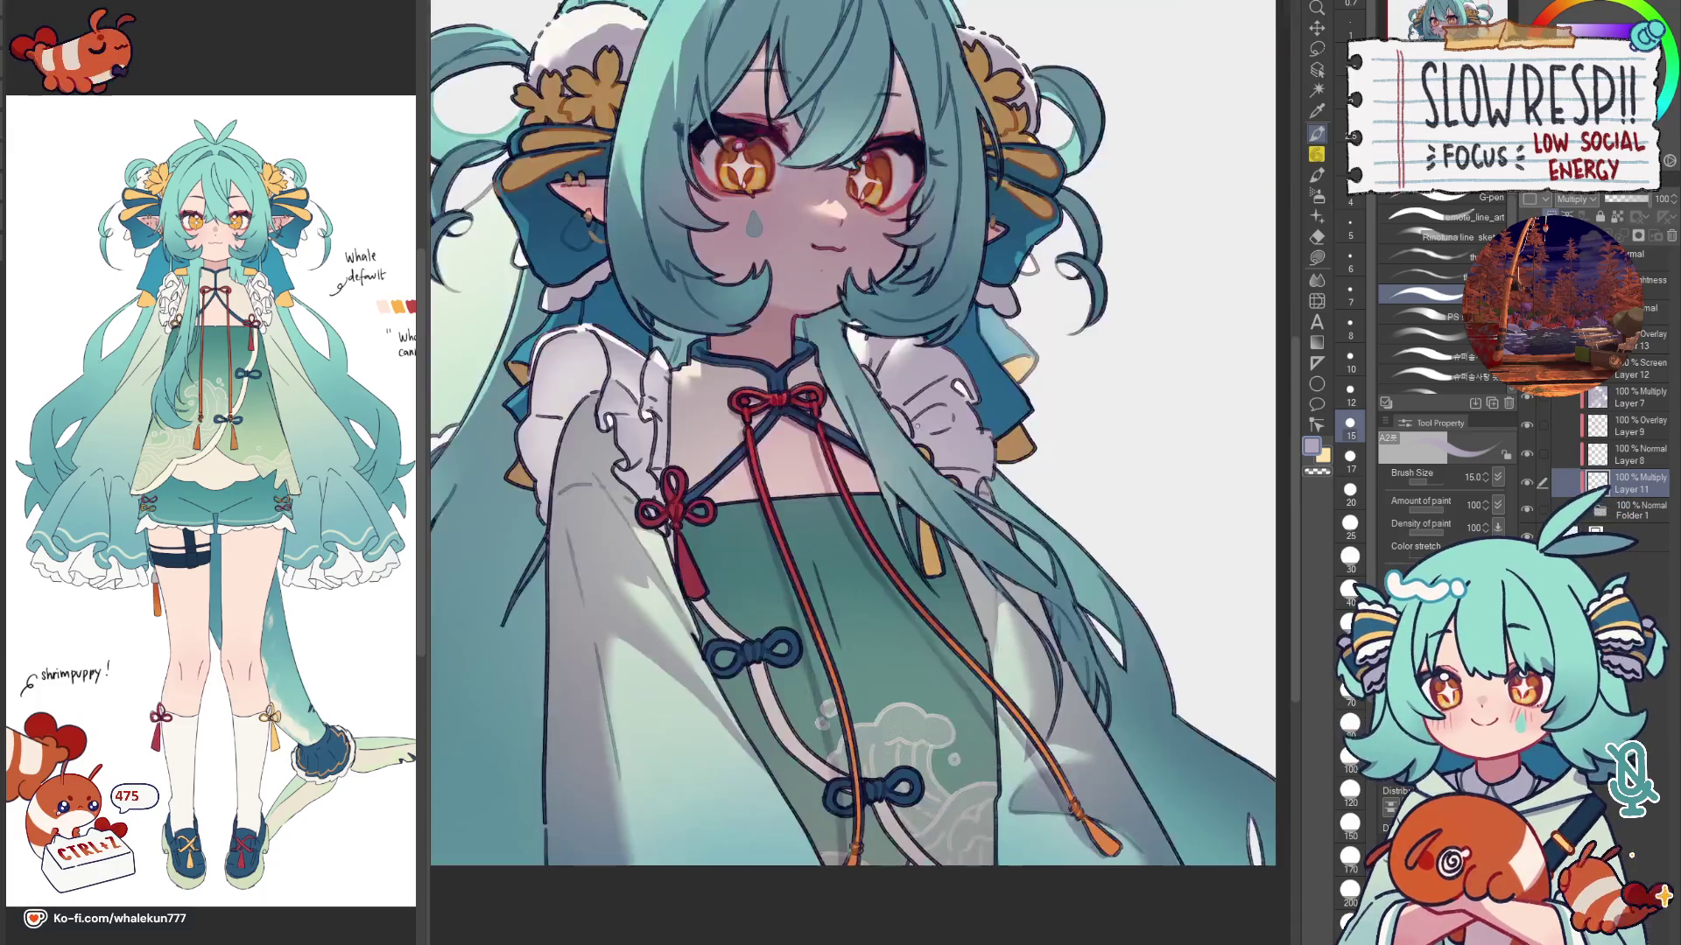
{"action": "left_click_drag", "start_coordinate": [875, 449], "coordinate": [840, 473]}
{"action": "key", "text": "h"}
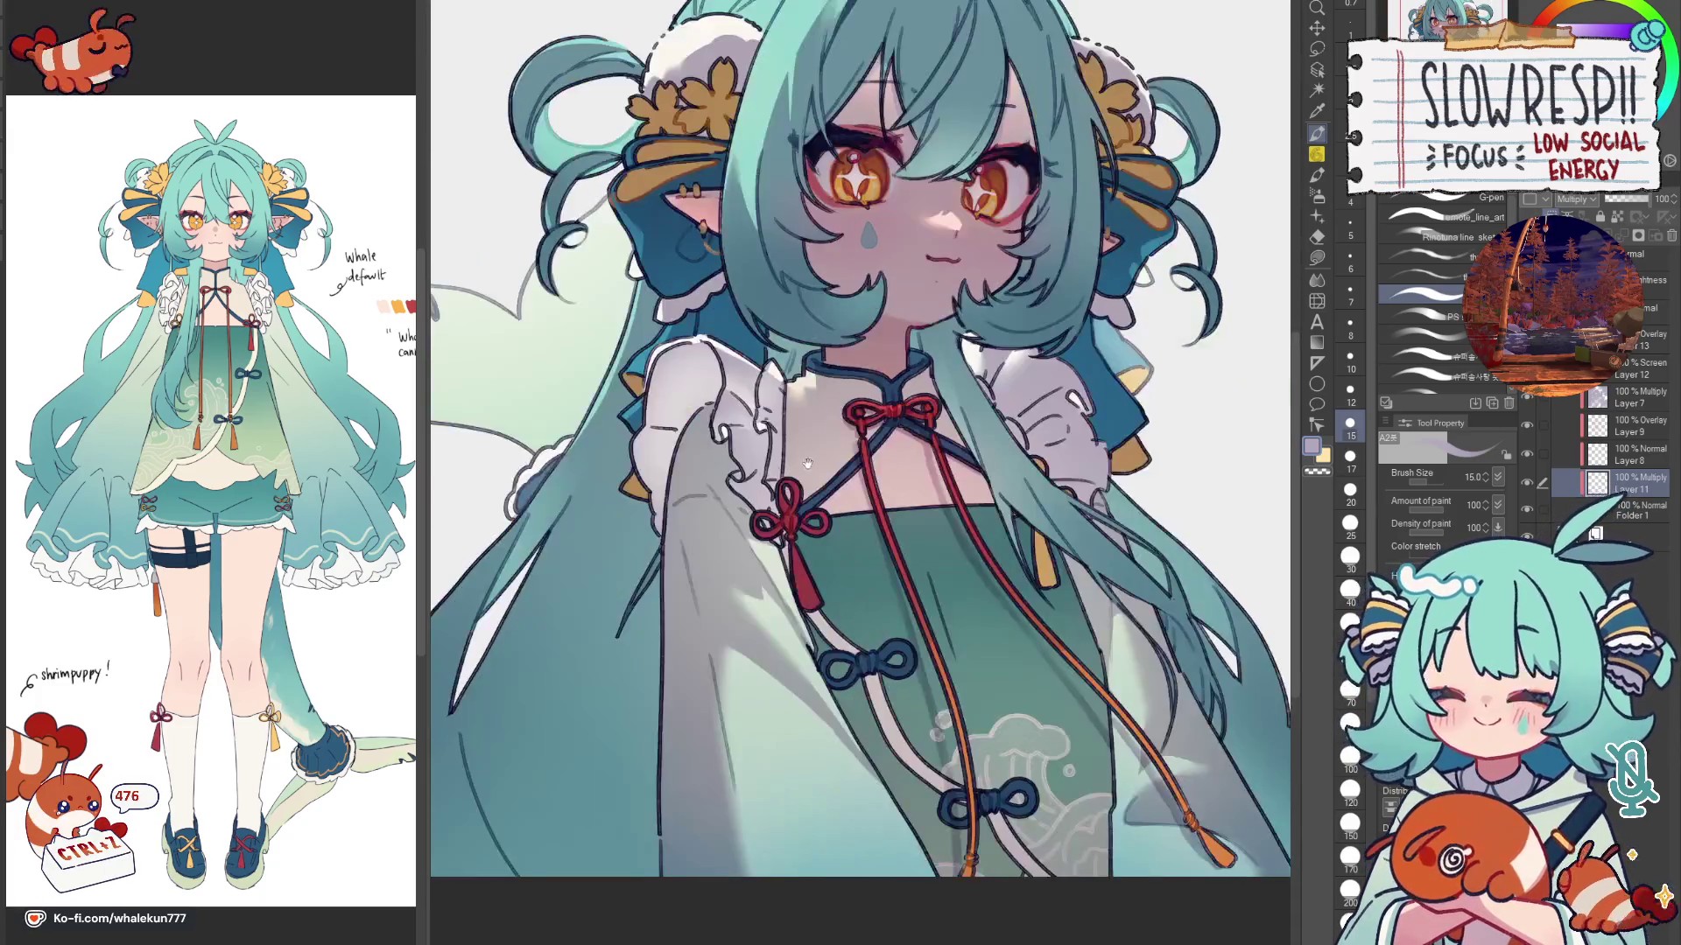
Step: Add a small dark pen stroke beside the red knot and unmirror to see the whole head
{"action": "left_click_drag", "start_coordinate": [853, 472], "coordinate": [814, 507]}
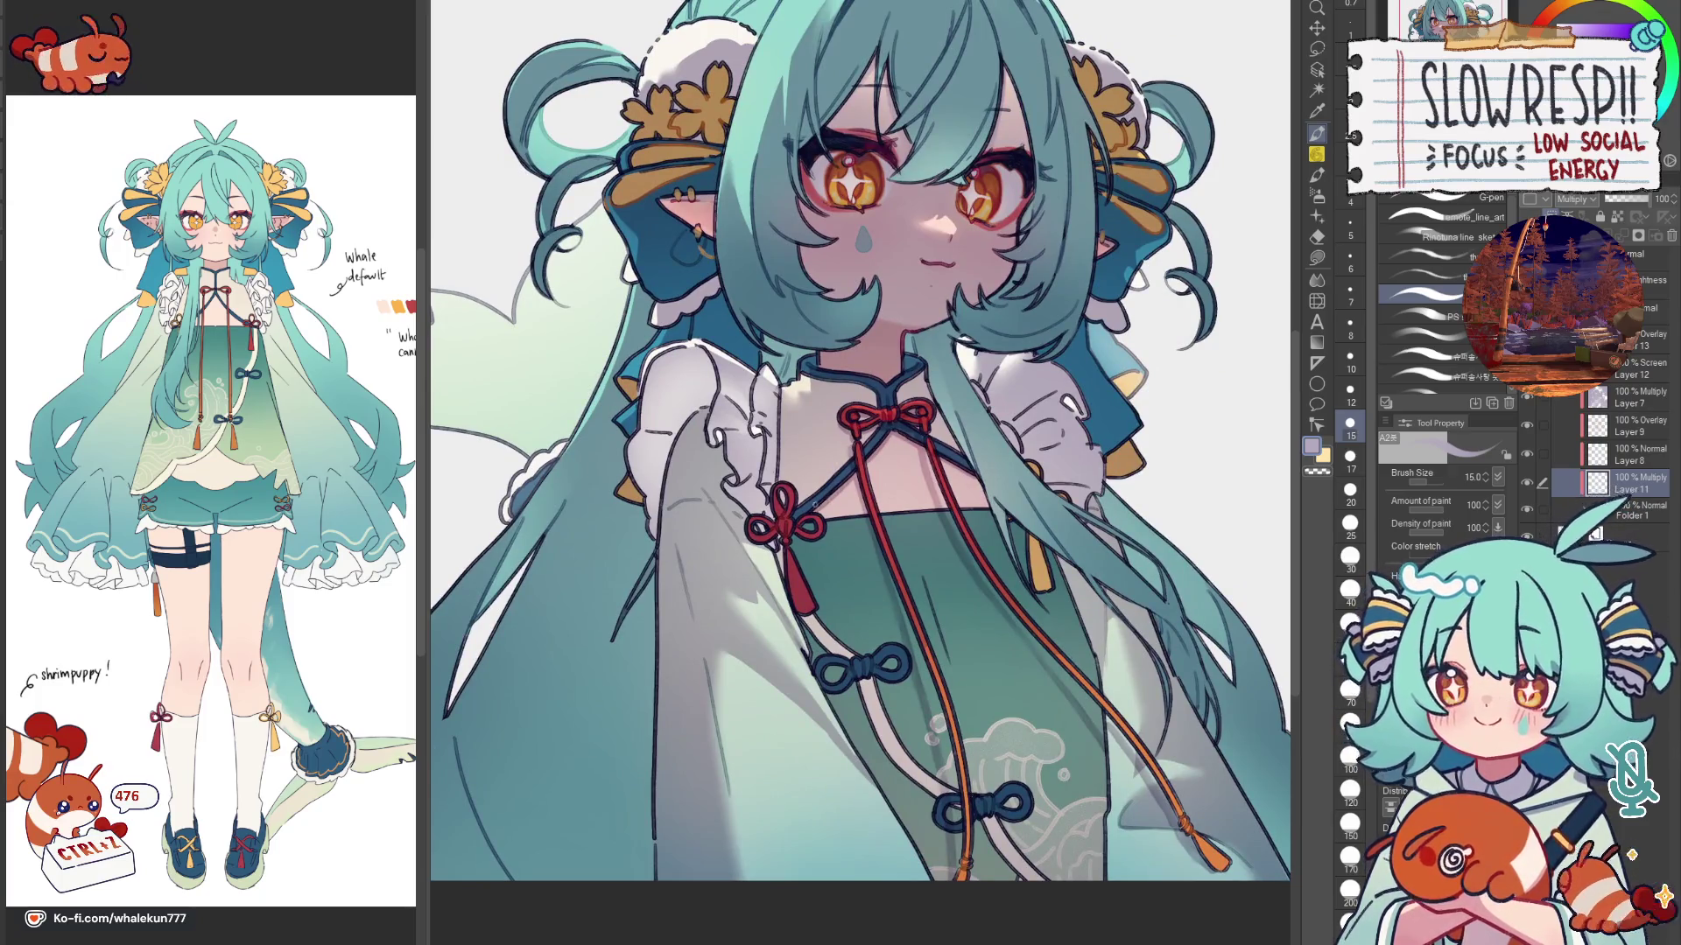
{"action": "key", "text": "h"}
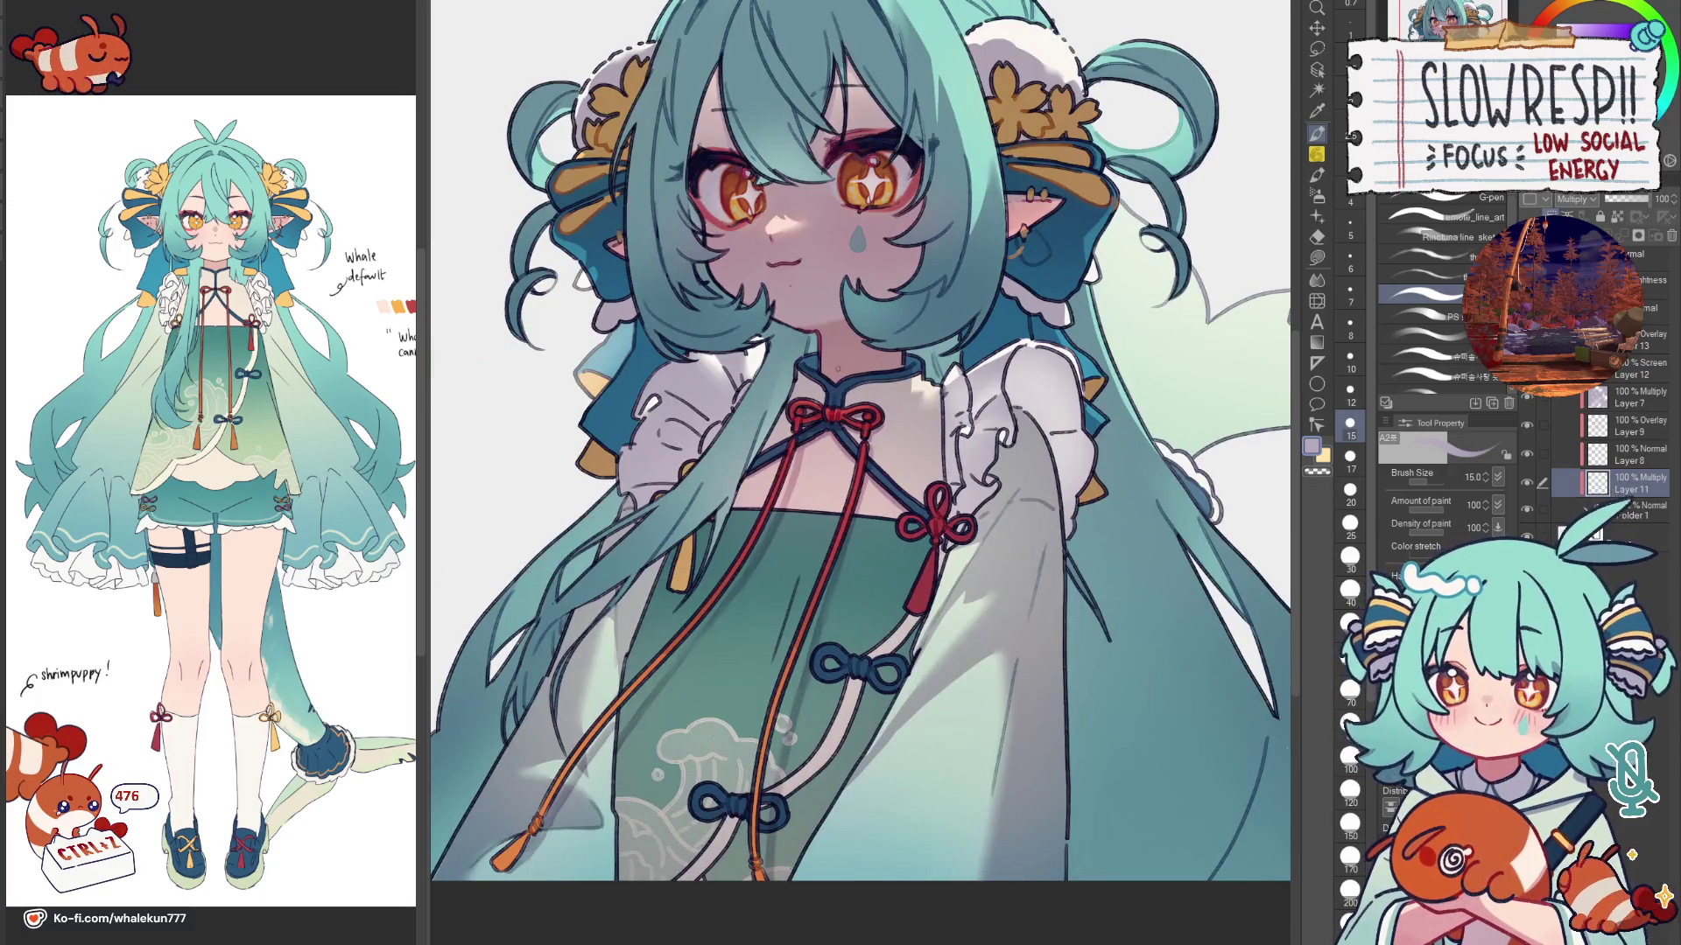
{"action": "scroll", "coordinate": [860, 473], "scroll_direction": "up", "scroll_amount": 2}
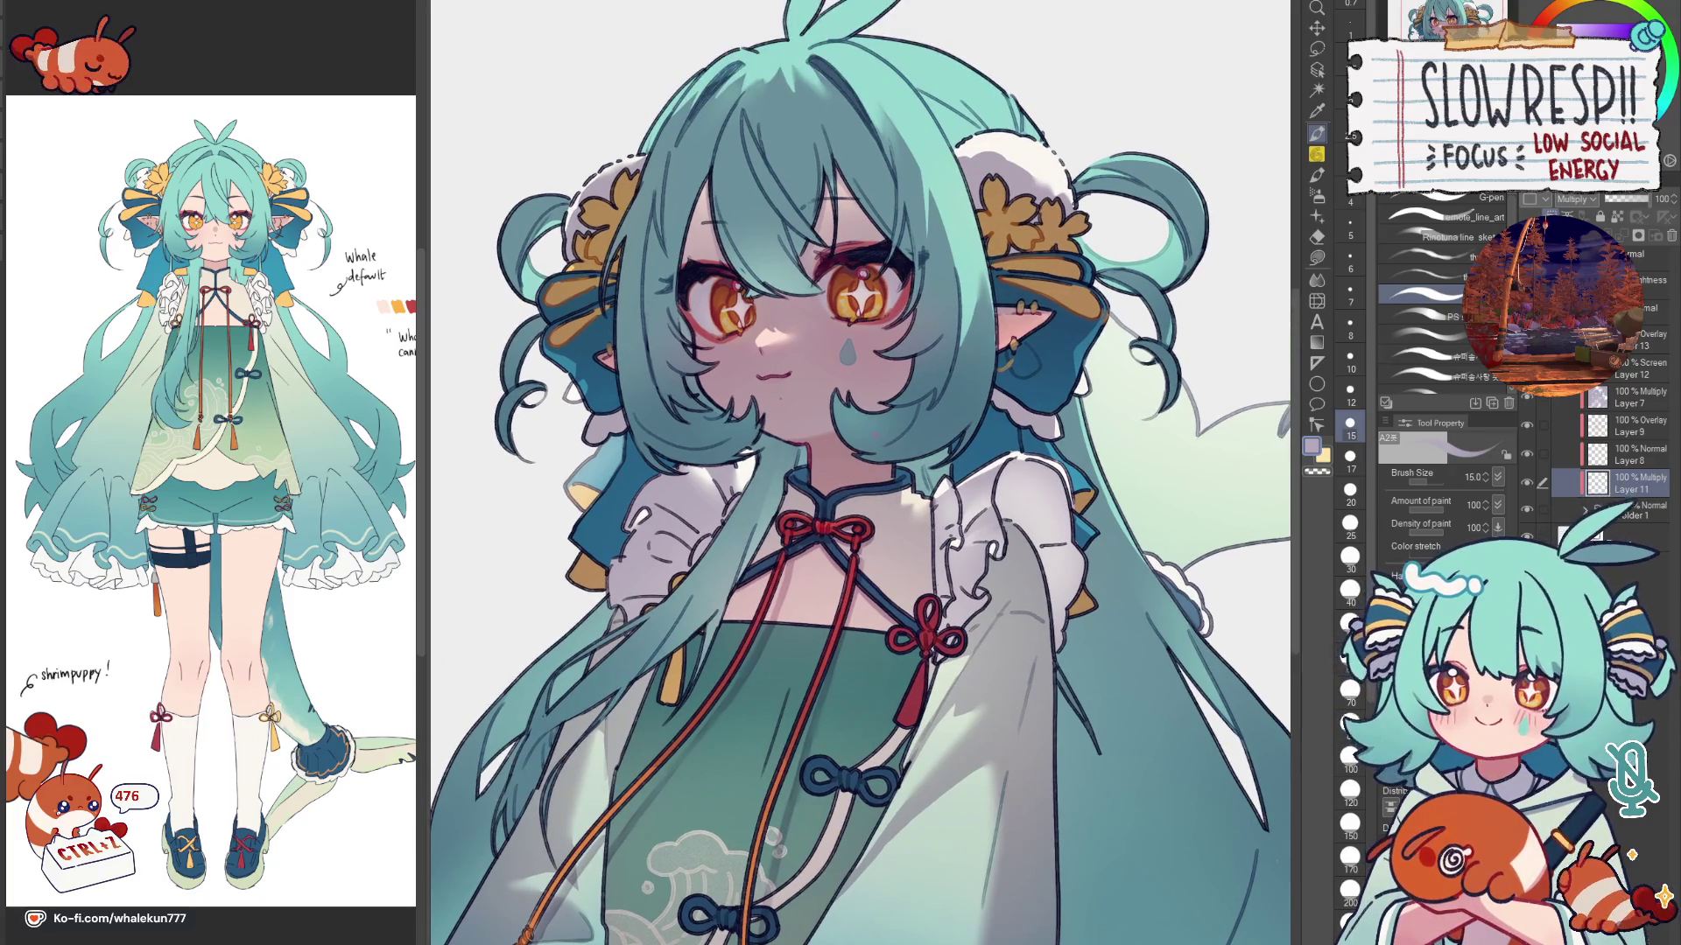
{"action": "left_click_drag", "start_coordinate": [892, 443], "coordinate": [872, 557]}
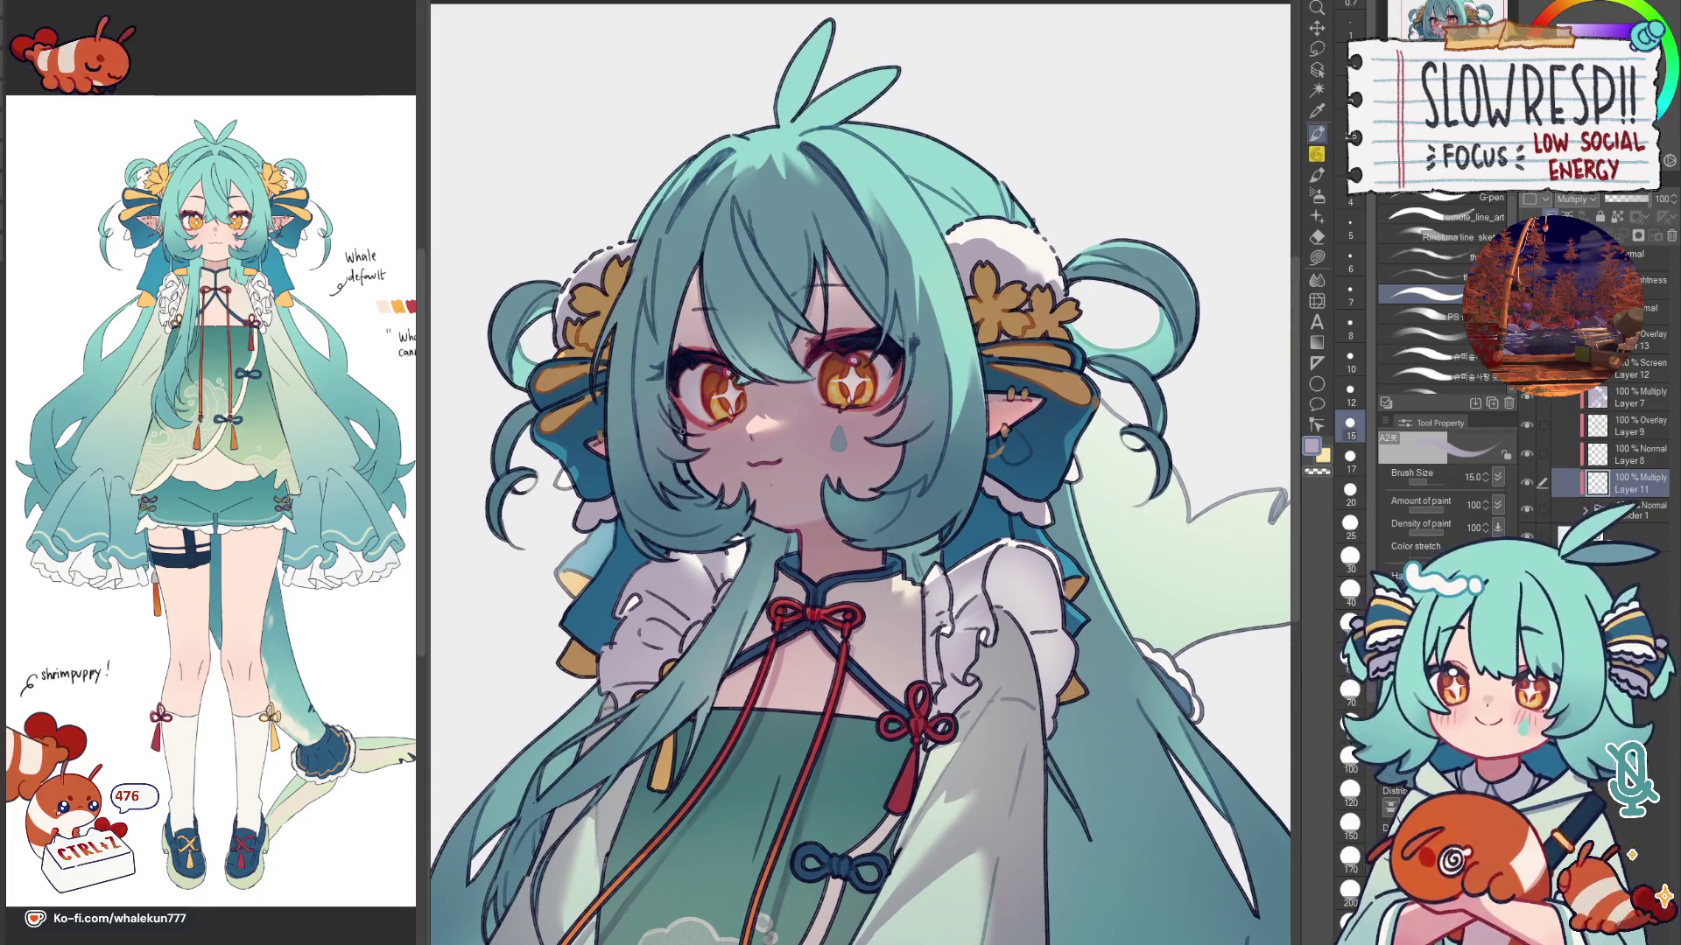
Step: Review the full bust zoomed out, flipping between mirrored and normal views
{"action": "key", "text": "h"}
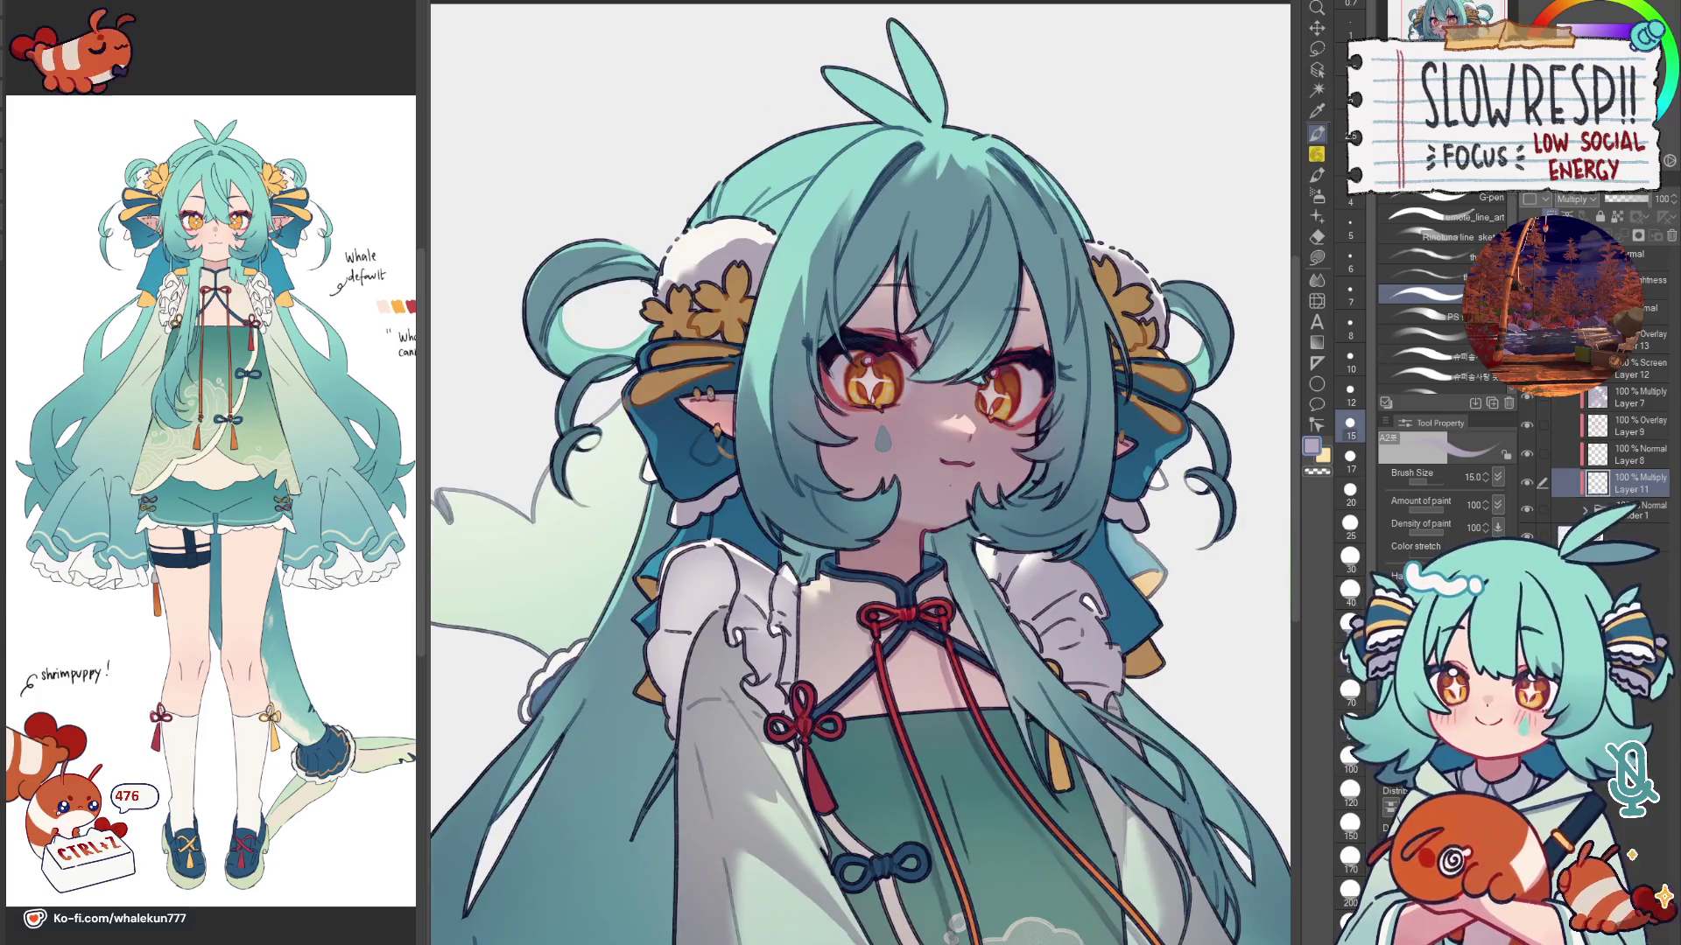
{"action": "key", "text": "h"}
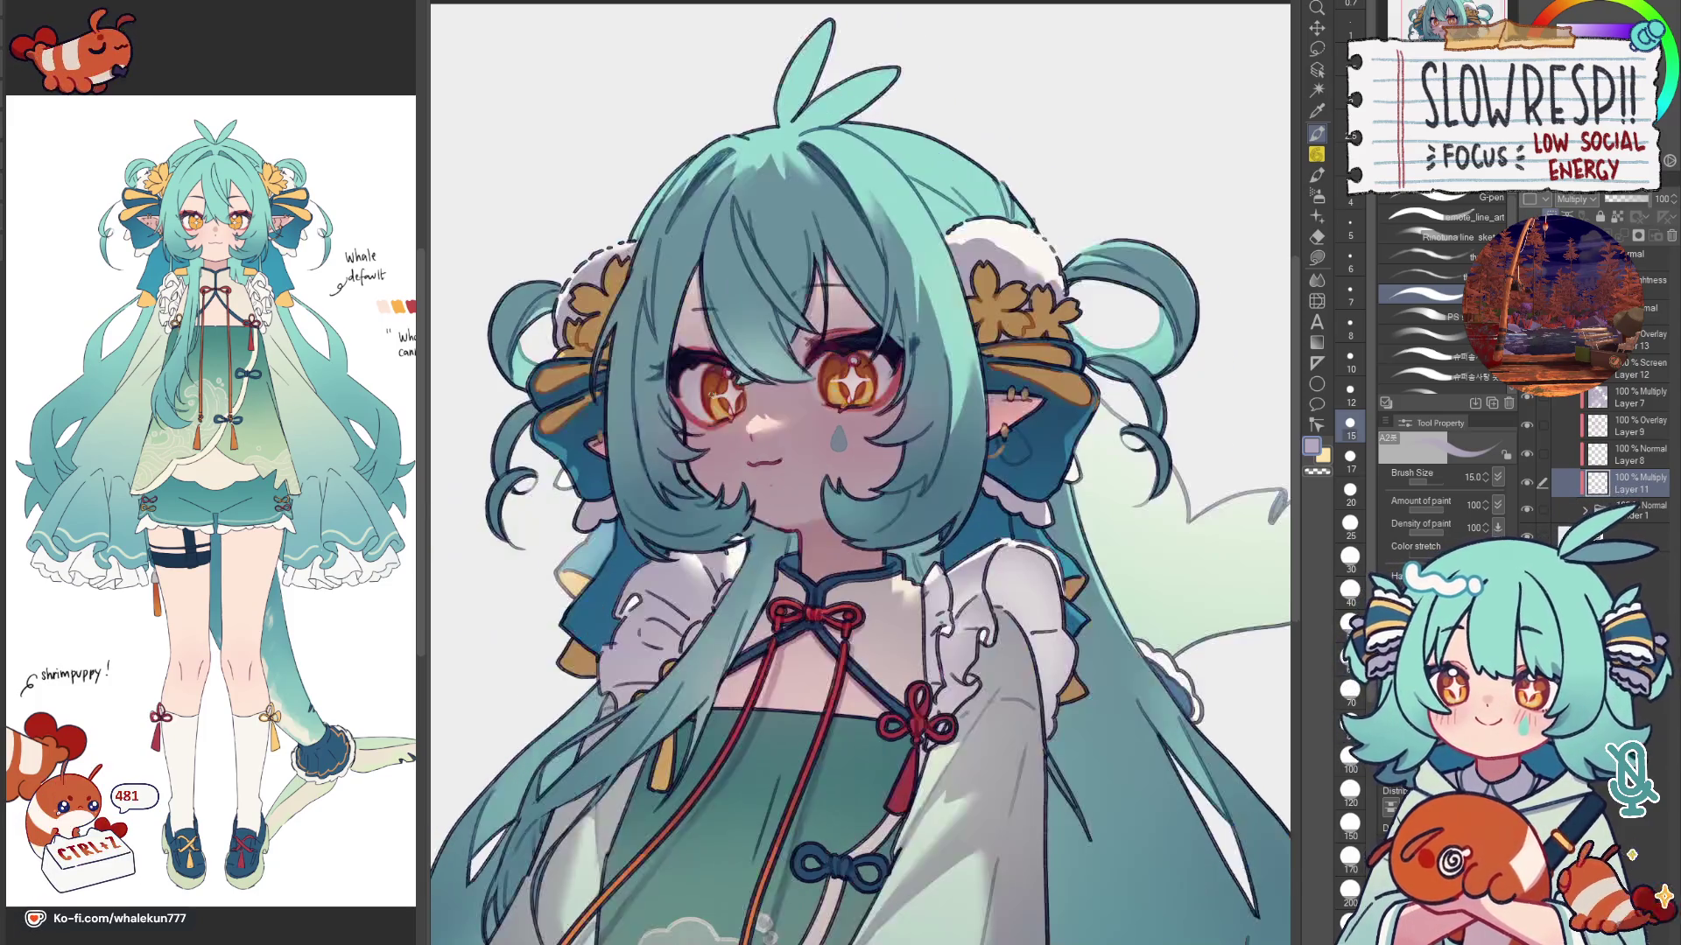
{"action": "key", "text": "ctrl+minus"}
{"action": "key", "text": "ctrl+plus"}
{"action": "key", "text": "ctrl+plus"}
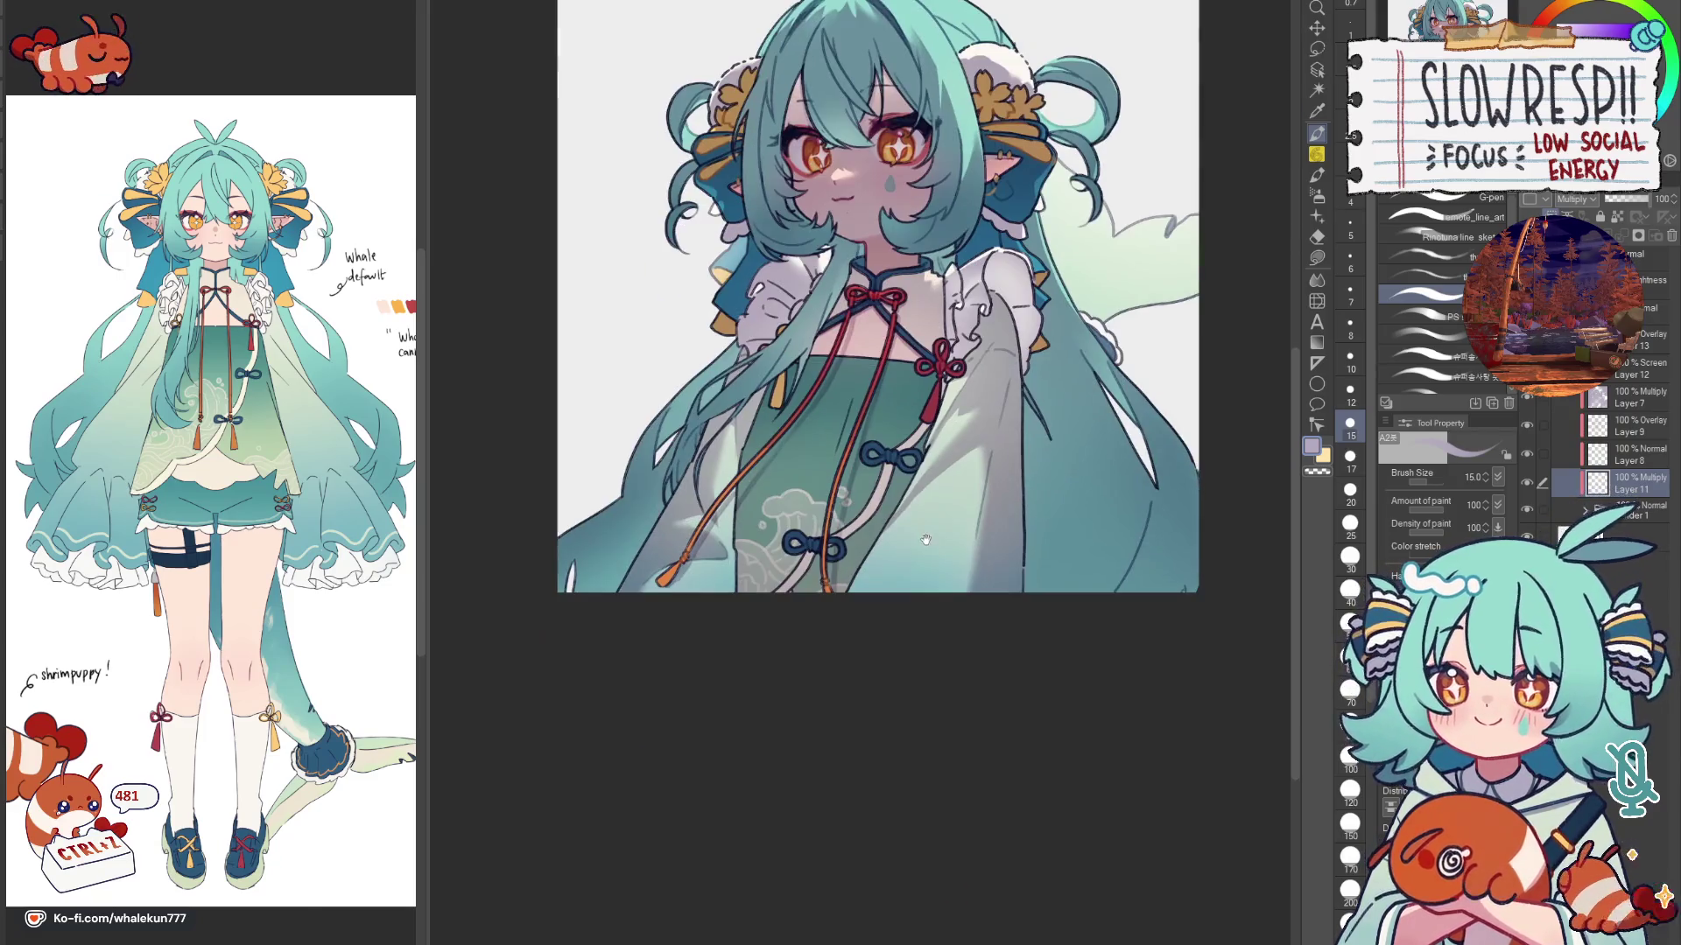
{"action": "key", "text": "ctrl+minus"}
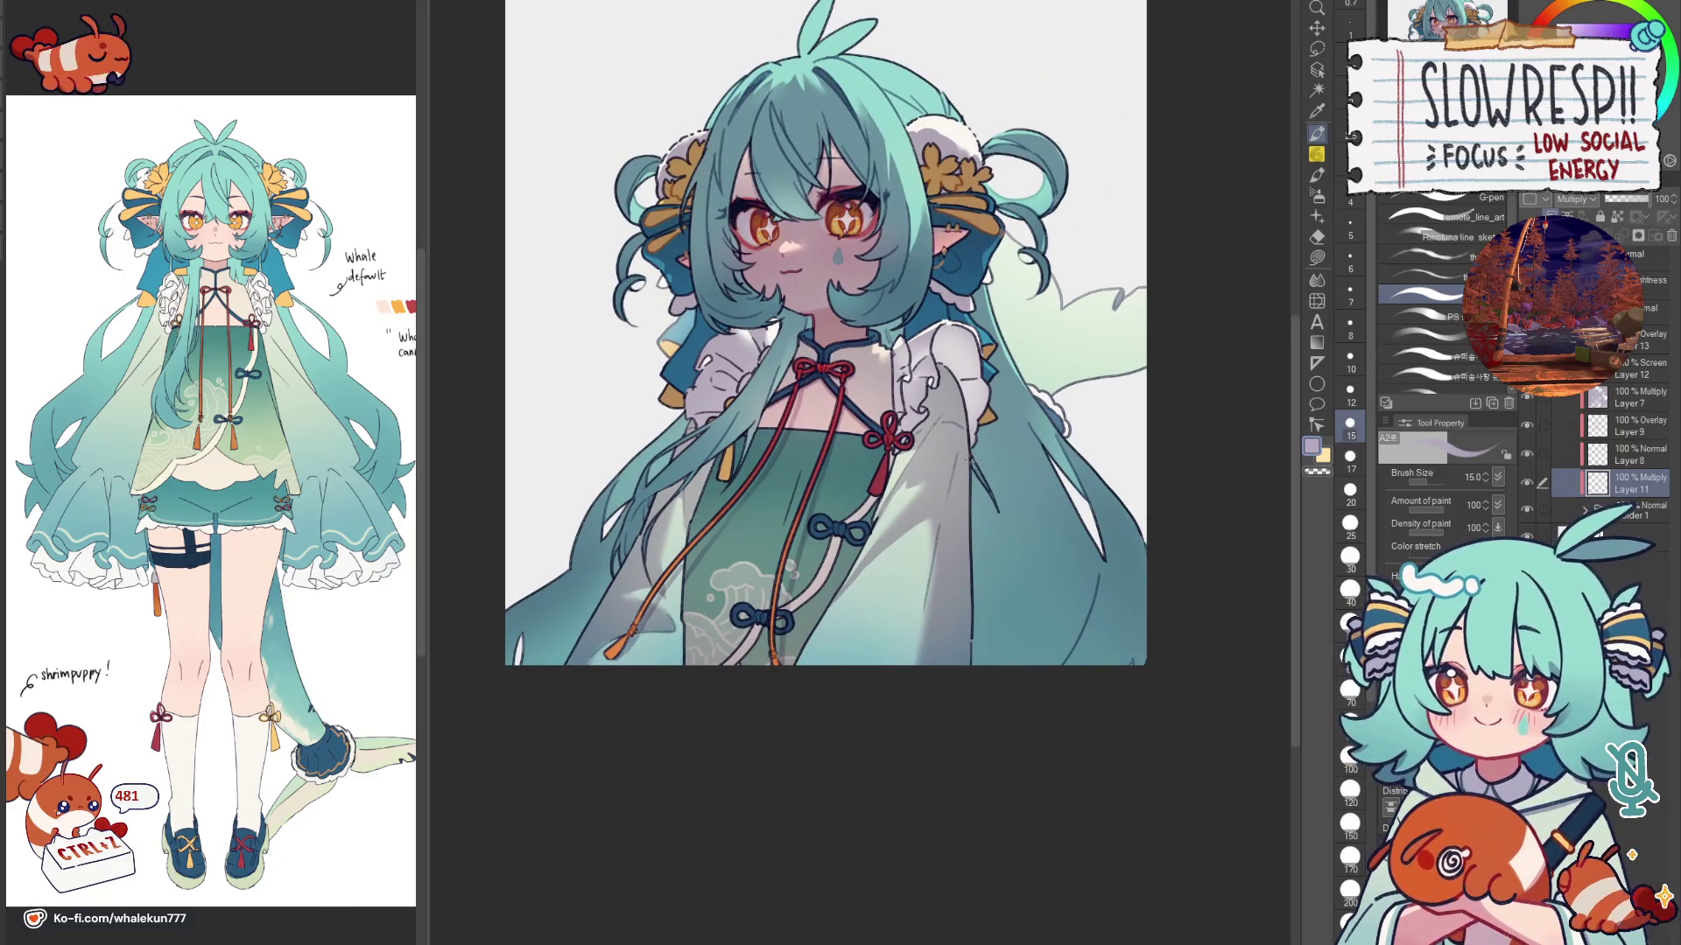
{"action": "key", "text": "h"}
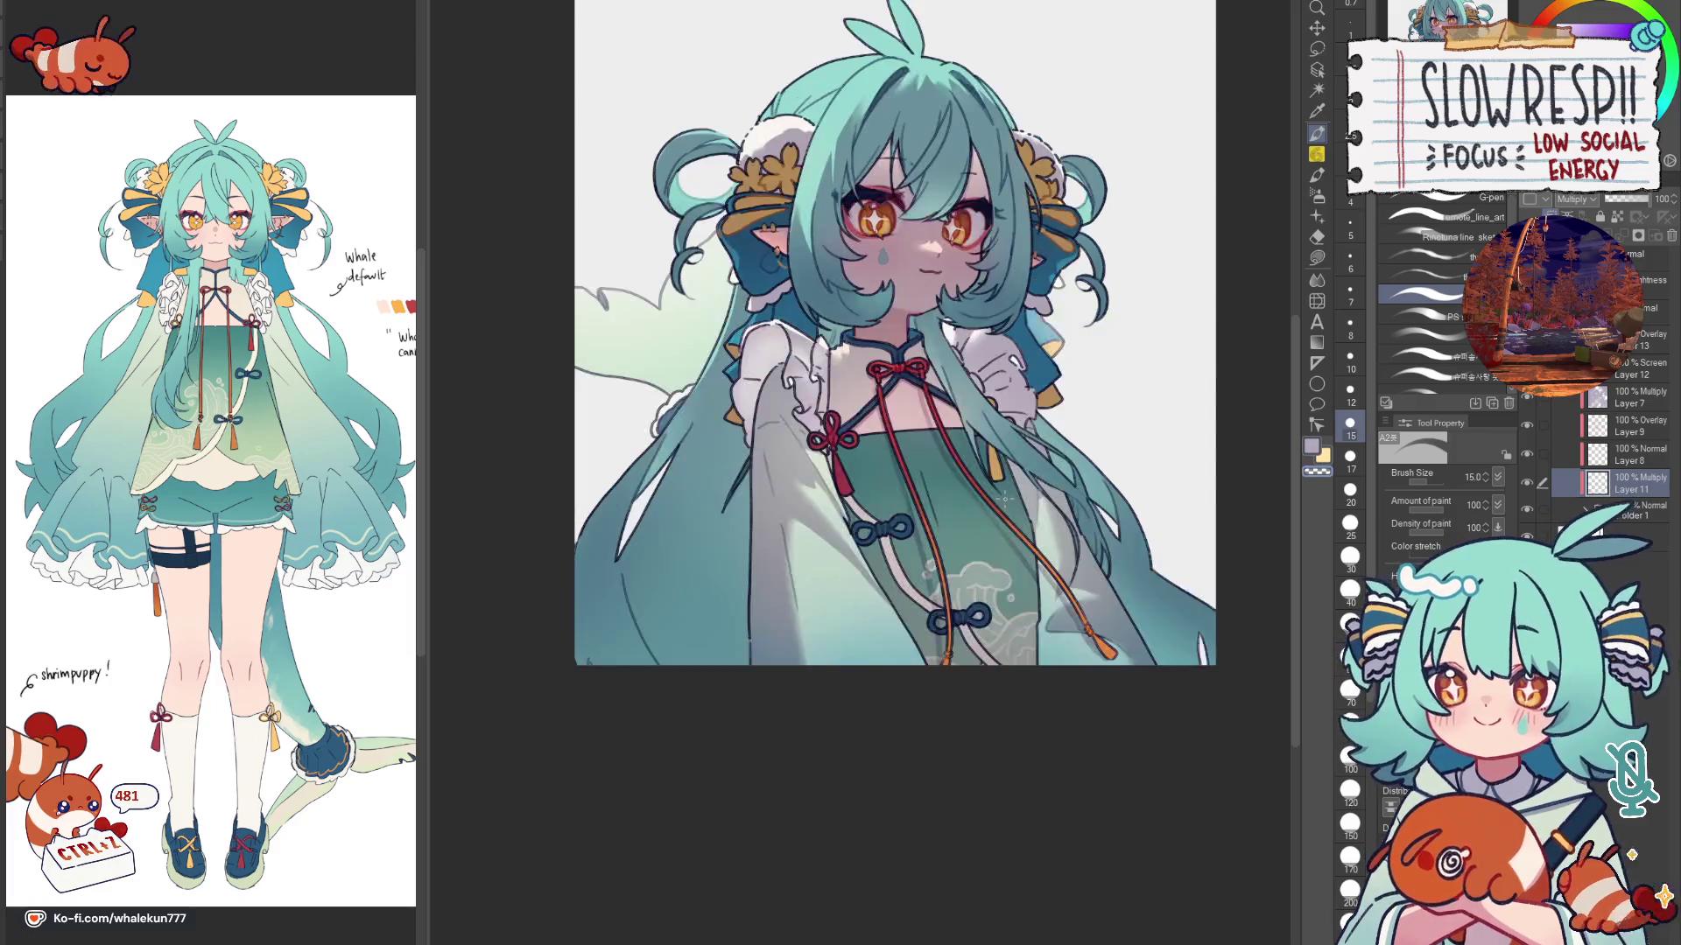
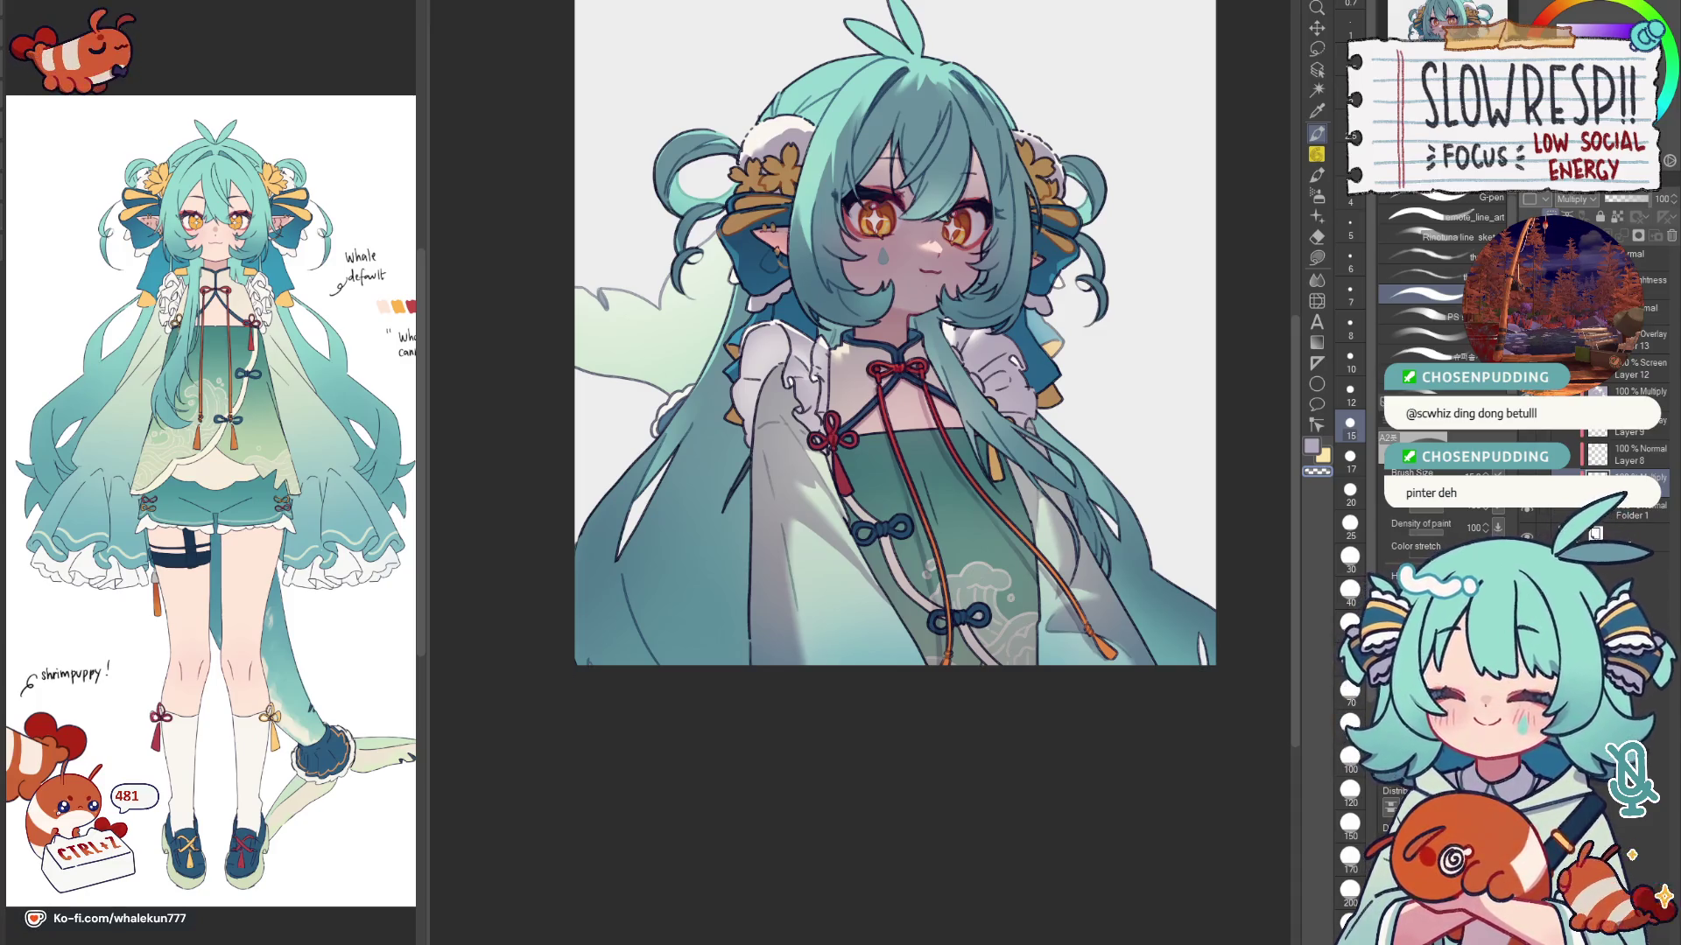
Step: Mirror the canvas view with the flip shortcut and fit the whole illustration to check proportions
{"action": "key", "text": "h"}
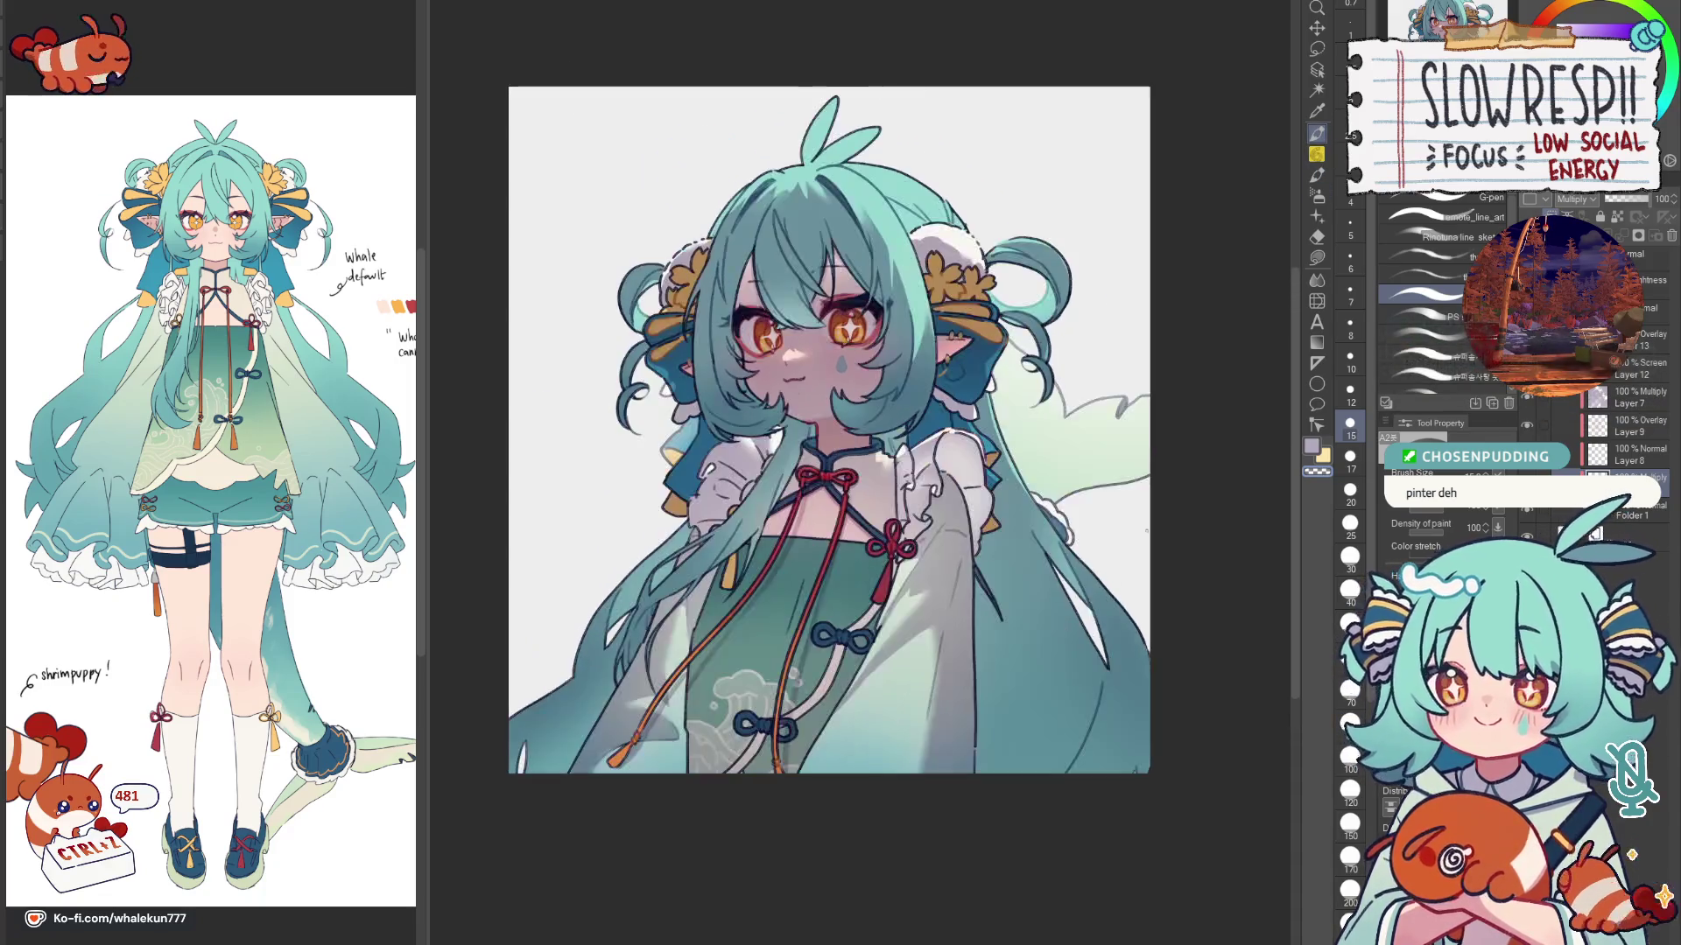
{"action": "scroll", "coordinate": [860, 420], "scroll_direction": "up", "scroll_amount": 3}
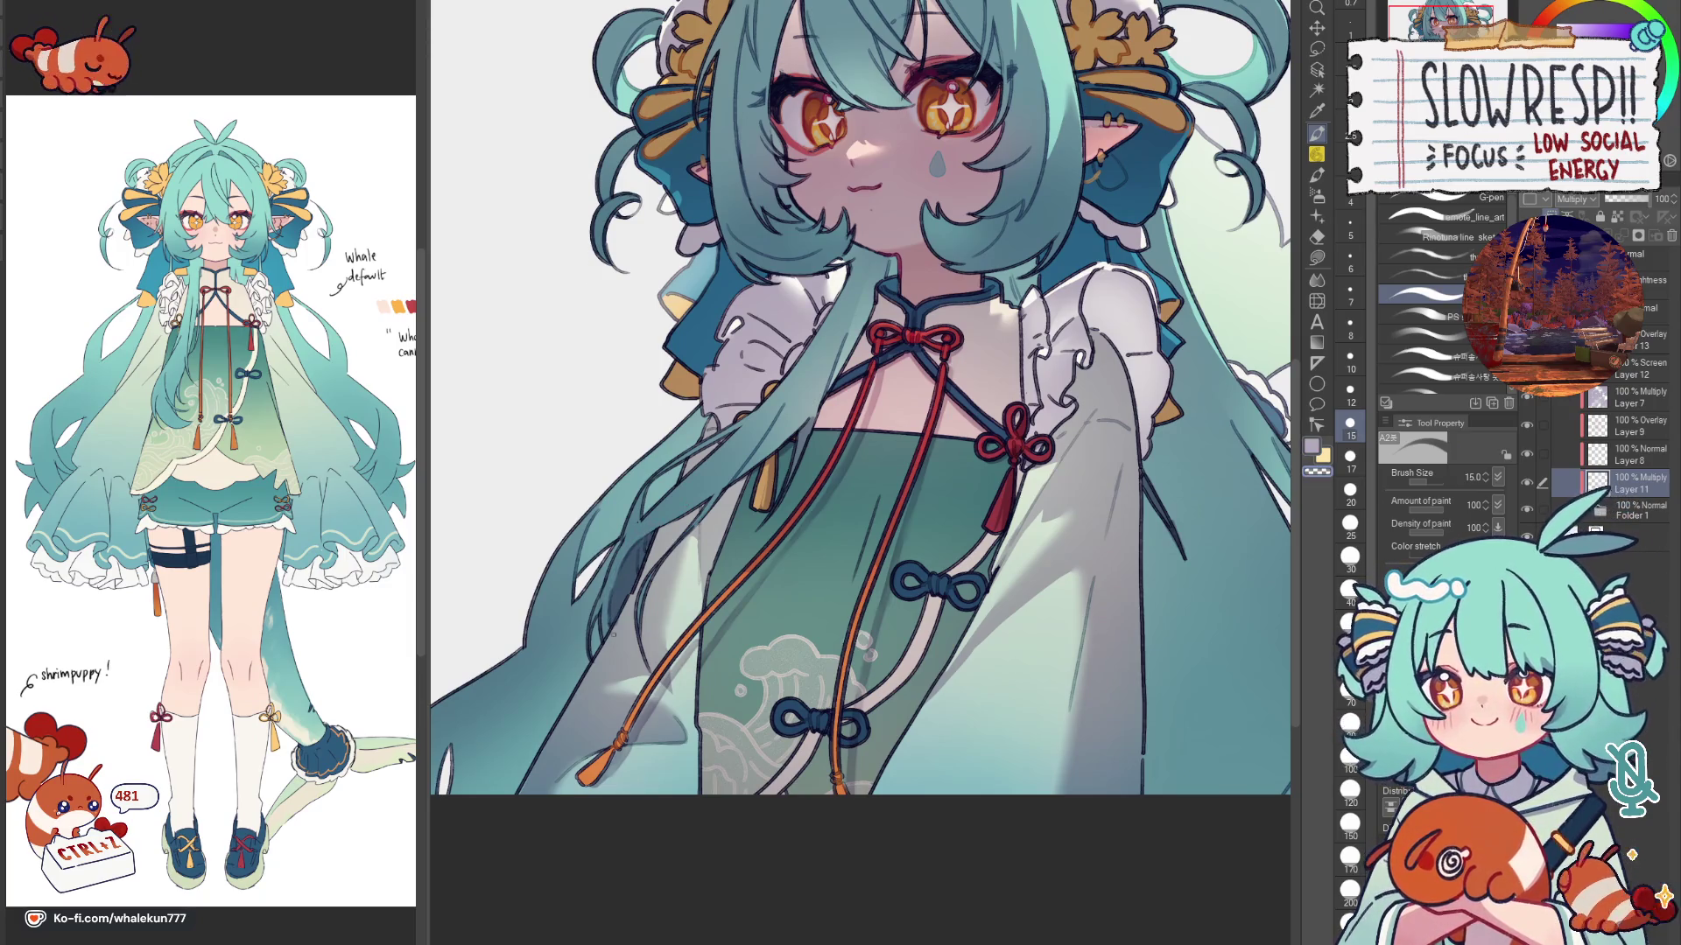
{"action": "scroll", "coordinate": [817, 447], "scroll_direction": "down", "scroll_amount": 5}
{"action": "scroll", "coordinate": [919, 472], "scroll_direction": "up", "scroll_amount": 3}
{"action": "scroll", "coordinate": [1001, 491], "scroll_direction": "down", "scroll_amount": 1}
{"action": "scroll", "coordinate": [972, 652], "scroll_direction": "up", "scroll_amount": 1}
{"action": "scroll", "coordinate": [974, 651], "scroll_direction": "up", "scroll_amount": 1}
{"action": "scroll", "coordinate": [973, 652], "scroll_direction": "up", "scroll_amount": 2}
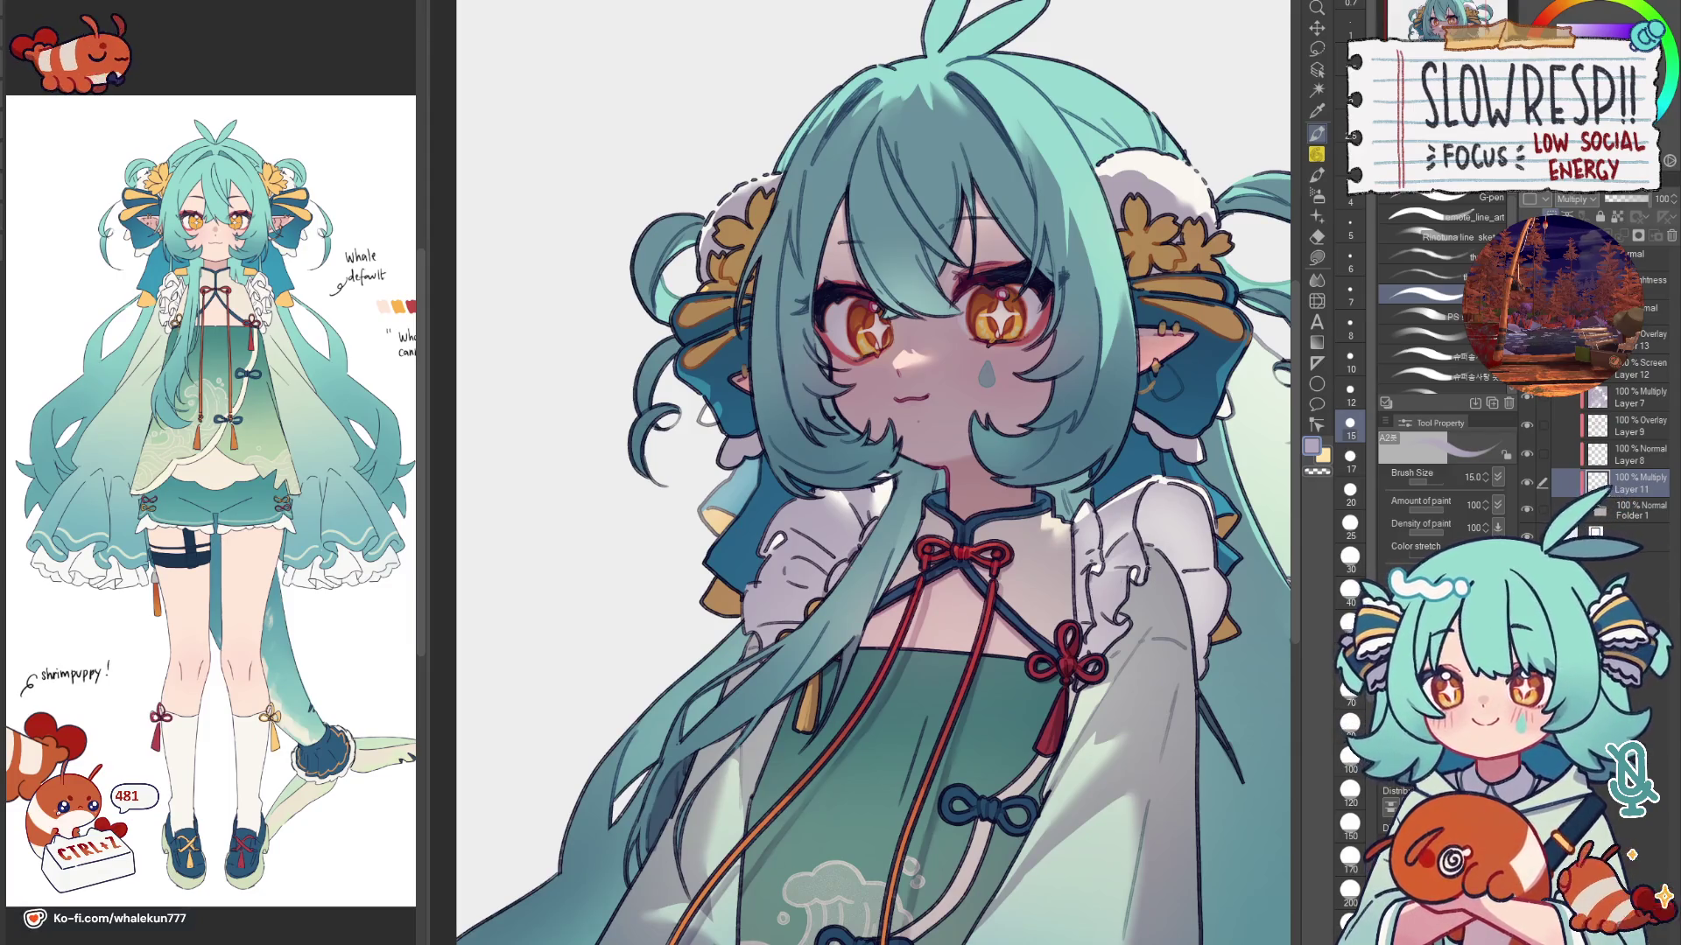
{"action": "key", "text": "ctrl+0"}
{"action": "scroll", "coordinate": [1108, 576], "scroll_direction": "up", "scroll_amount": 1}
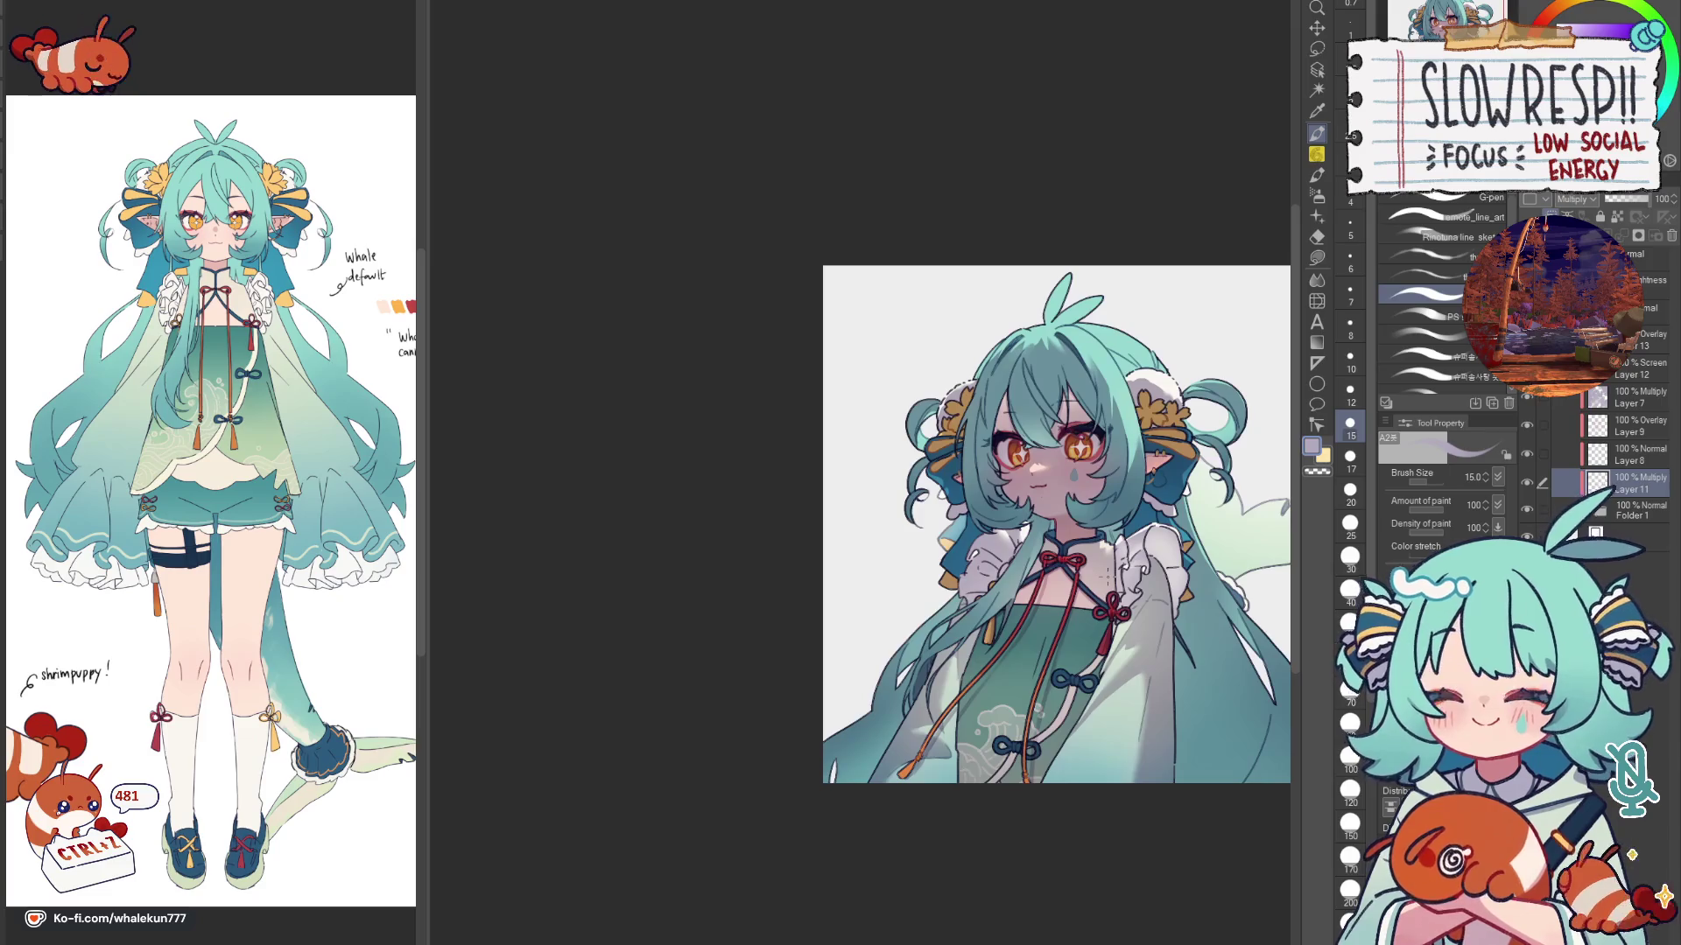
{"action": "scroll", "coordinate": [999, 564], "scroll_direction": "up", "scroll_amount": 2}
{"action": "scroll", "coordinate": [920, 551], "scroll_direction": "up", "scroll_amount": 1}
{"action": "scroll", "coordinate": [851, 549], "scroll_direction": "up", "scroll_amount": 1}
{"action": "left_click_drag", "start_coordinate": [859, 574], "coordinate": [883, 698]}
{"action": "key", "text": "h"}
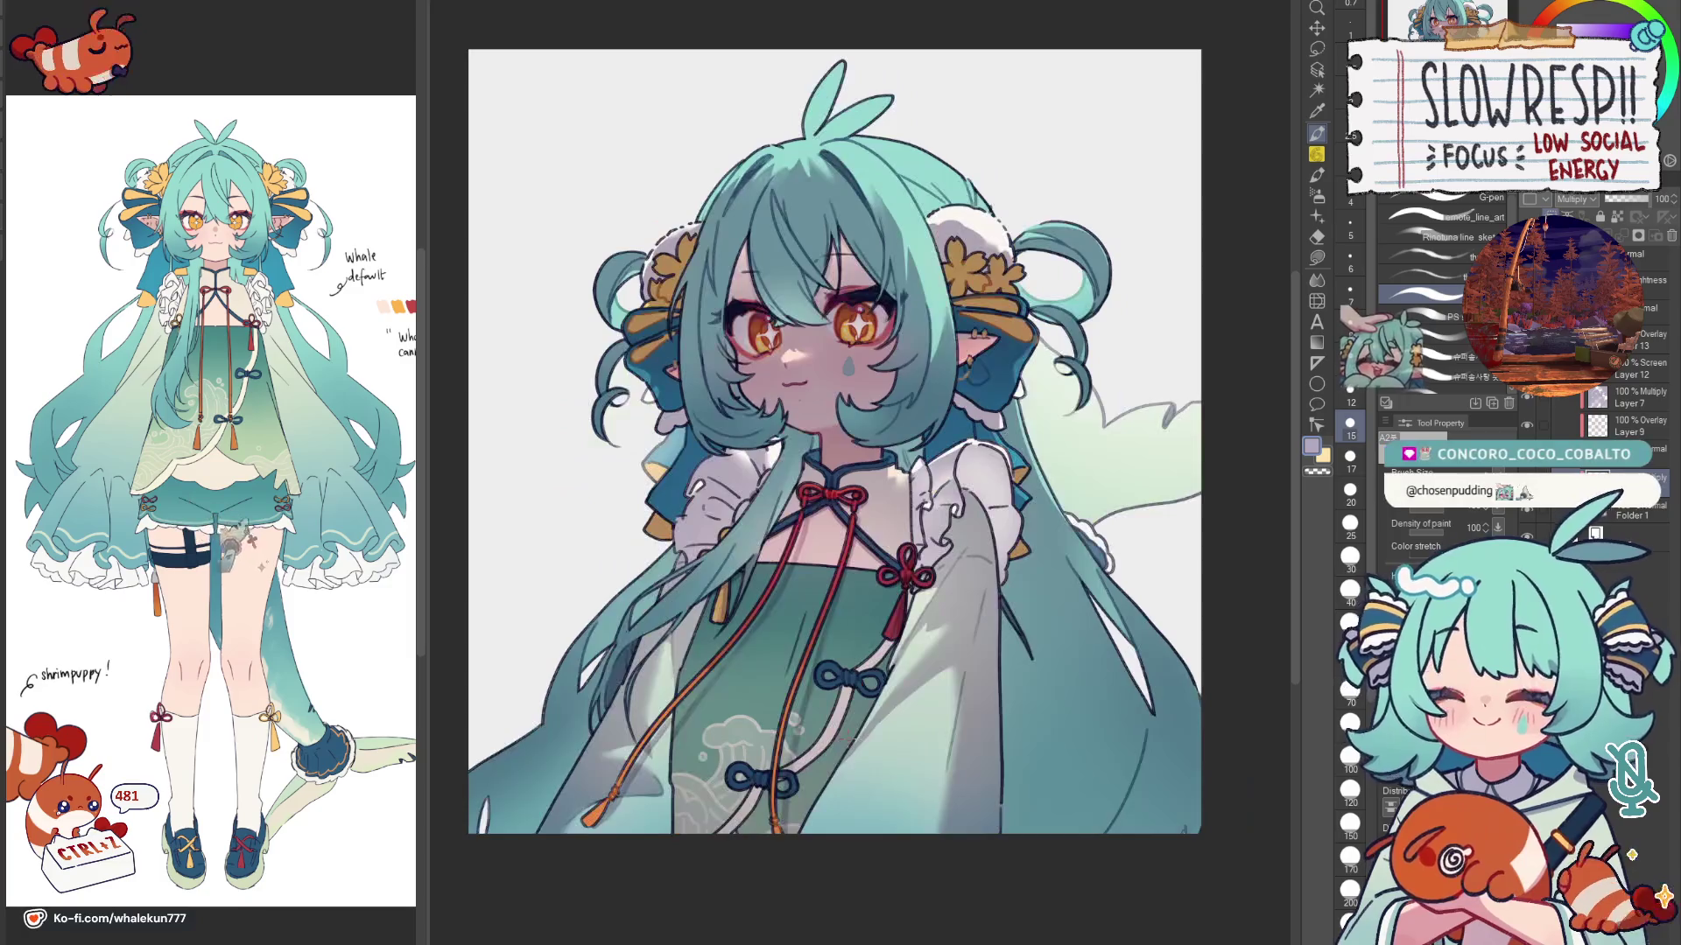
{"action": "key", "text": "h"}
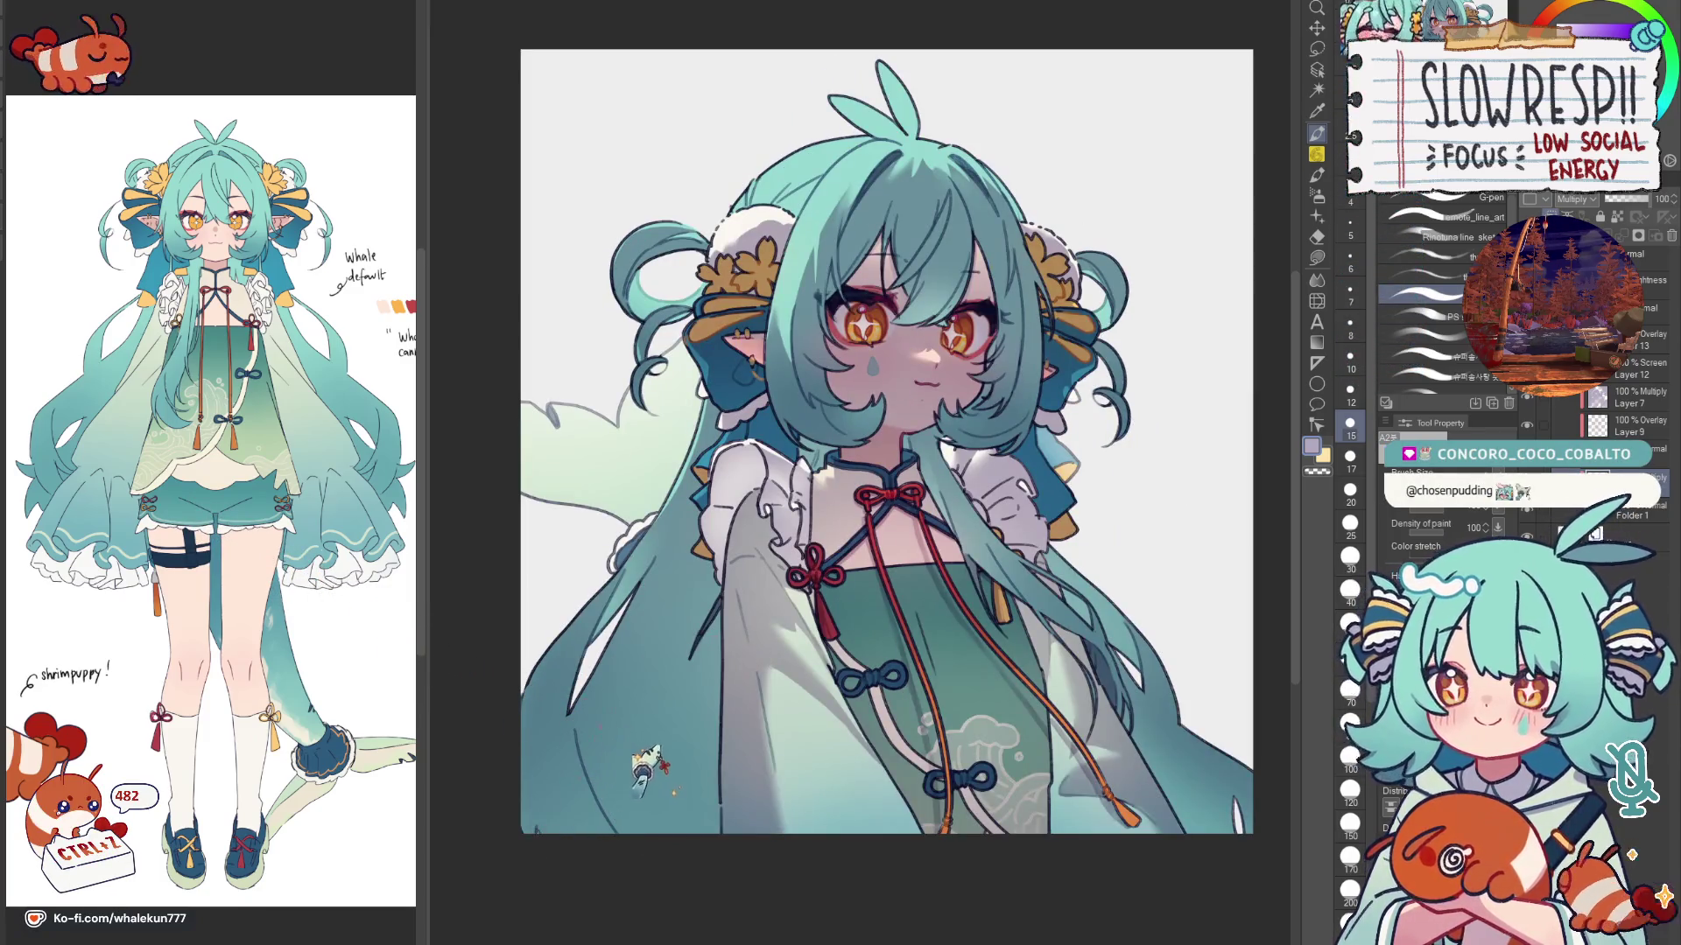
{"action": "key", "text": "h"}
{"action": "scroll", "coordinate": [775, 840], "scroll_direction": "up", "scroll_amount": 2}
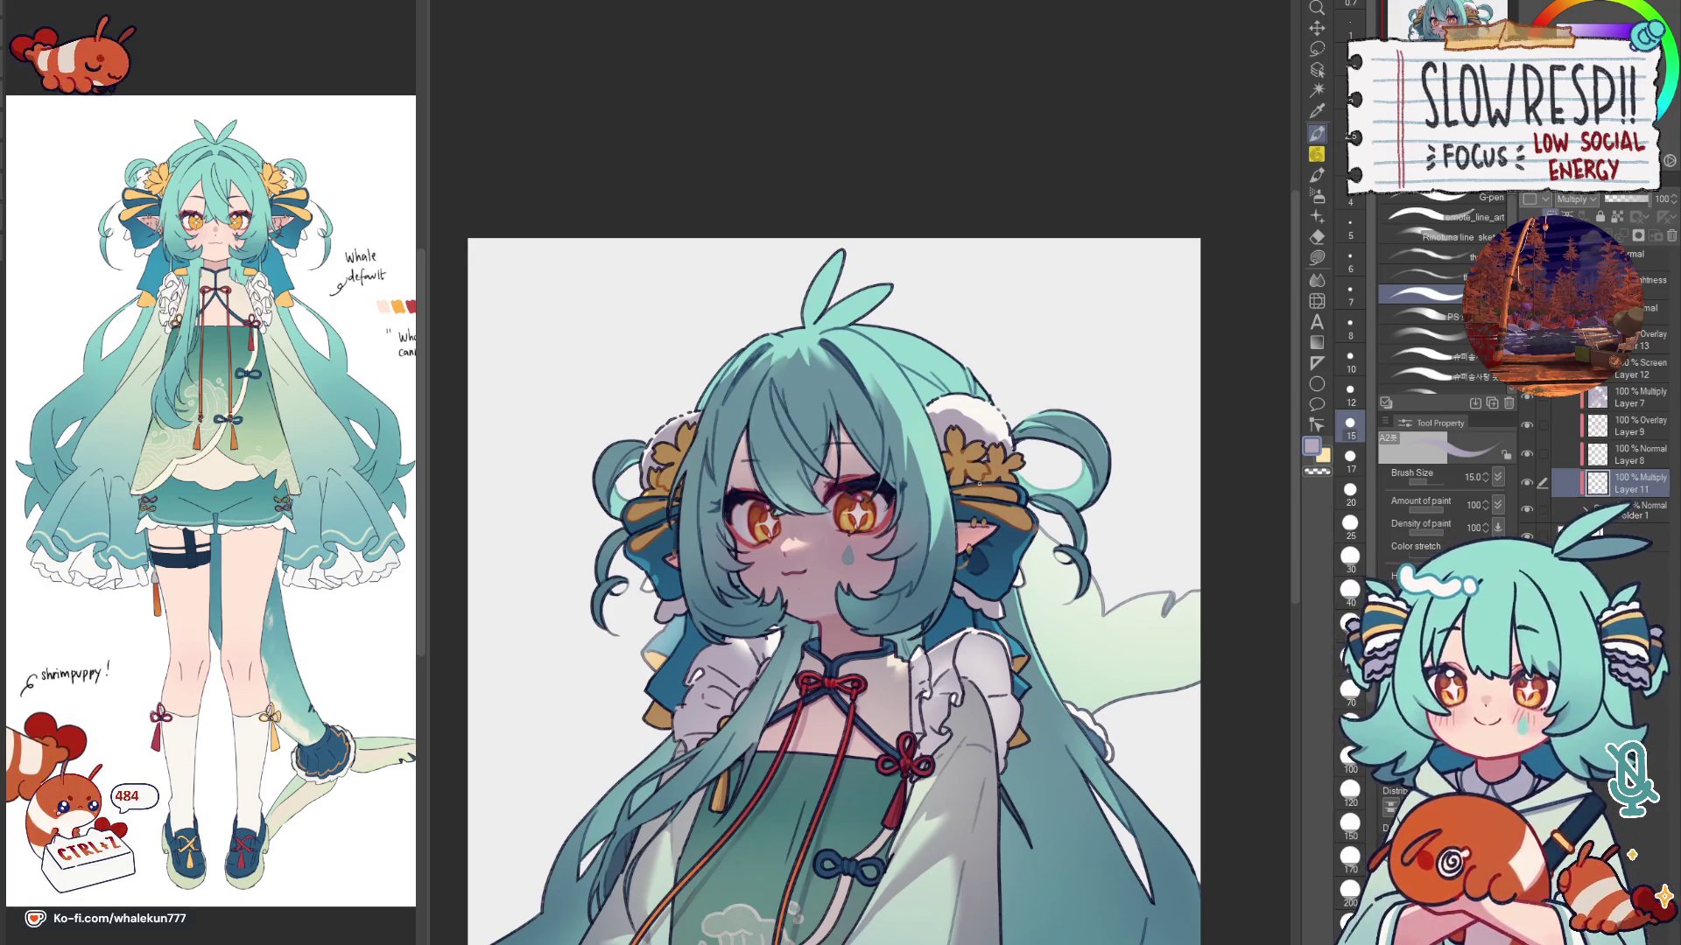
Step: Return the view to normal orientation and switch to the large soft airbrush at size 300
{"action": "left_click", "coordinate": [1045, 572], "text": "ctrl+alt"}
{"action": "key", "text": "h"}
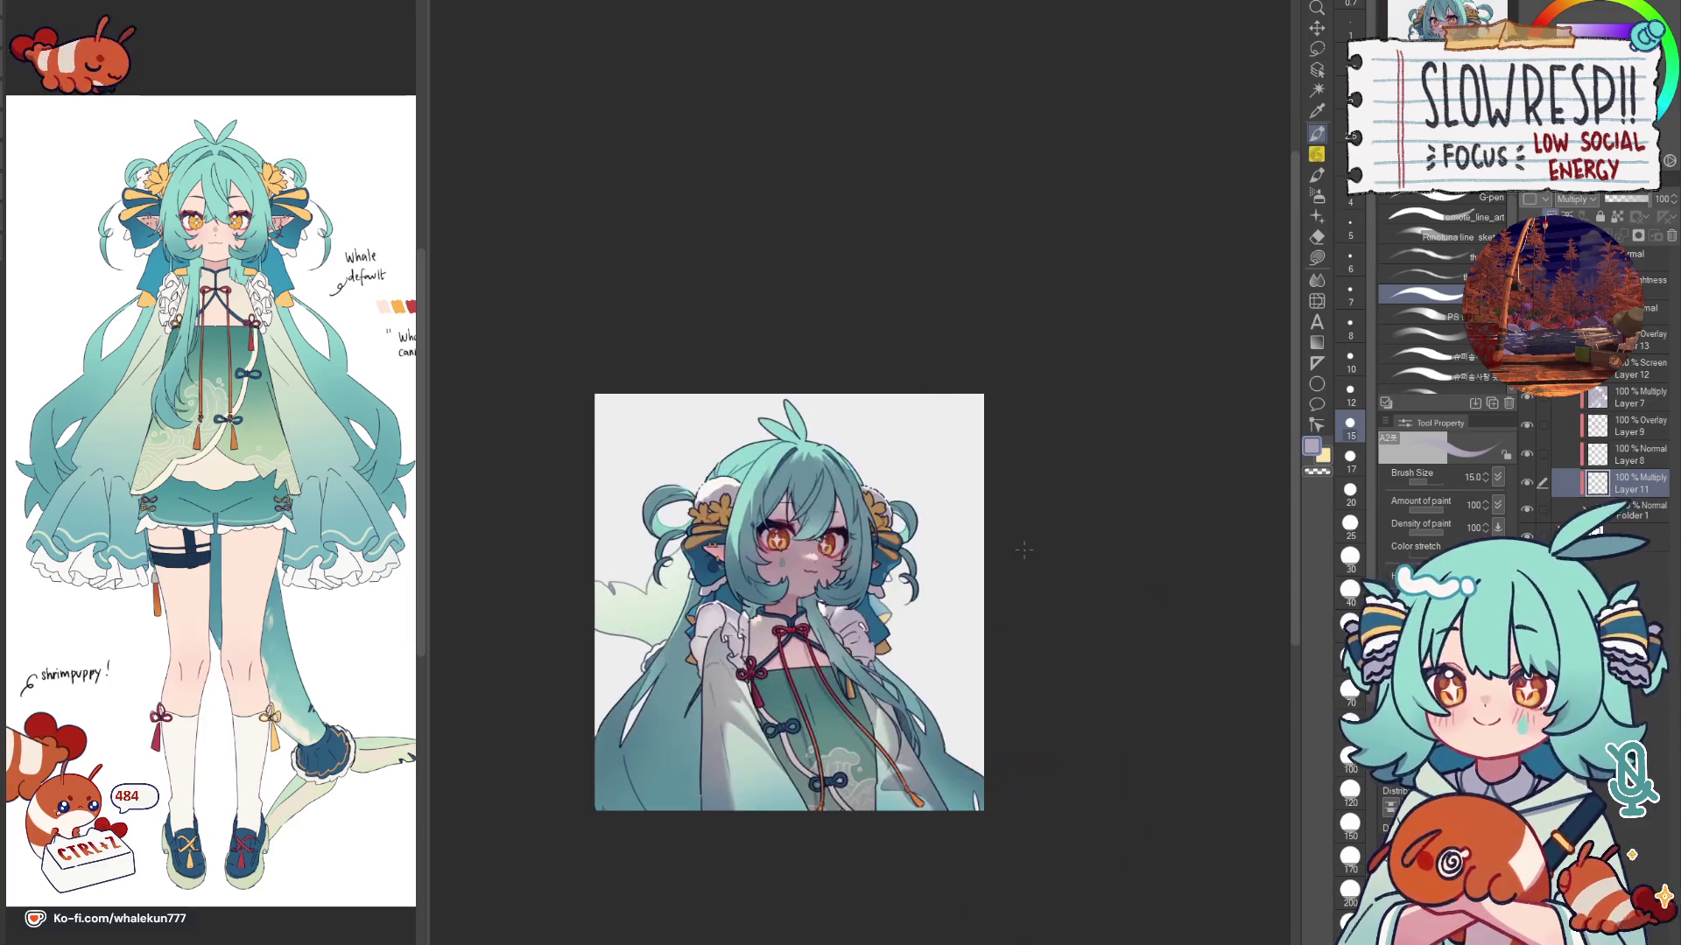
{"action": "key", "text": "h"}
{"action": "key", "text": "b"}
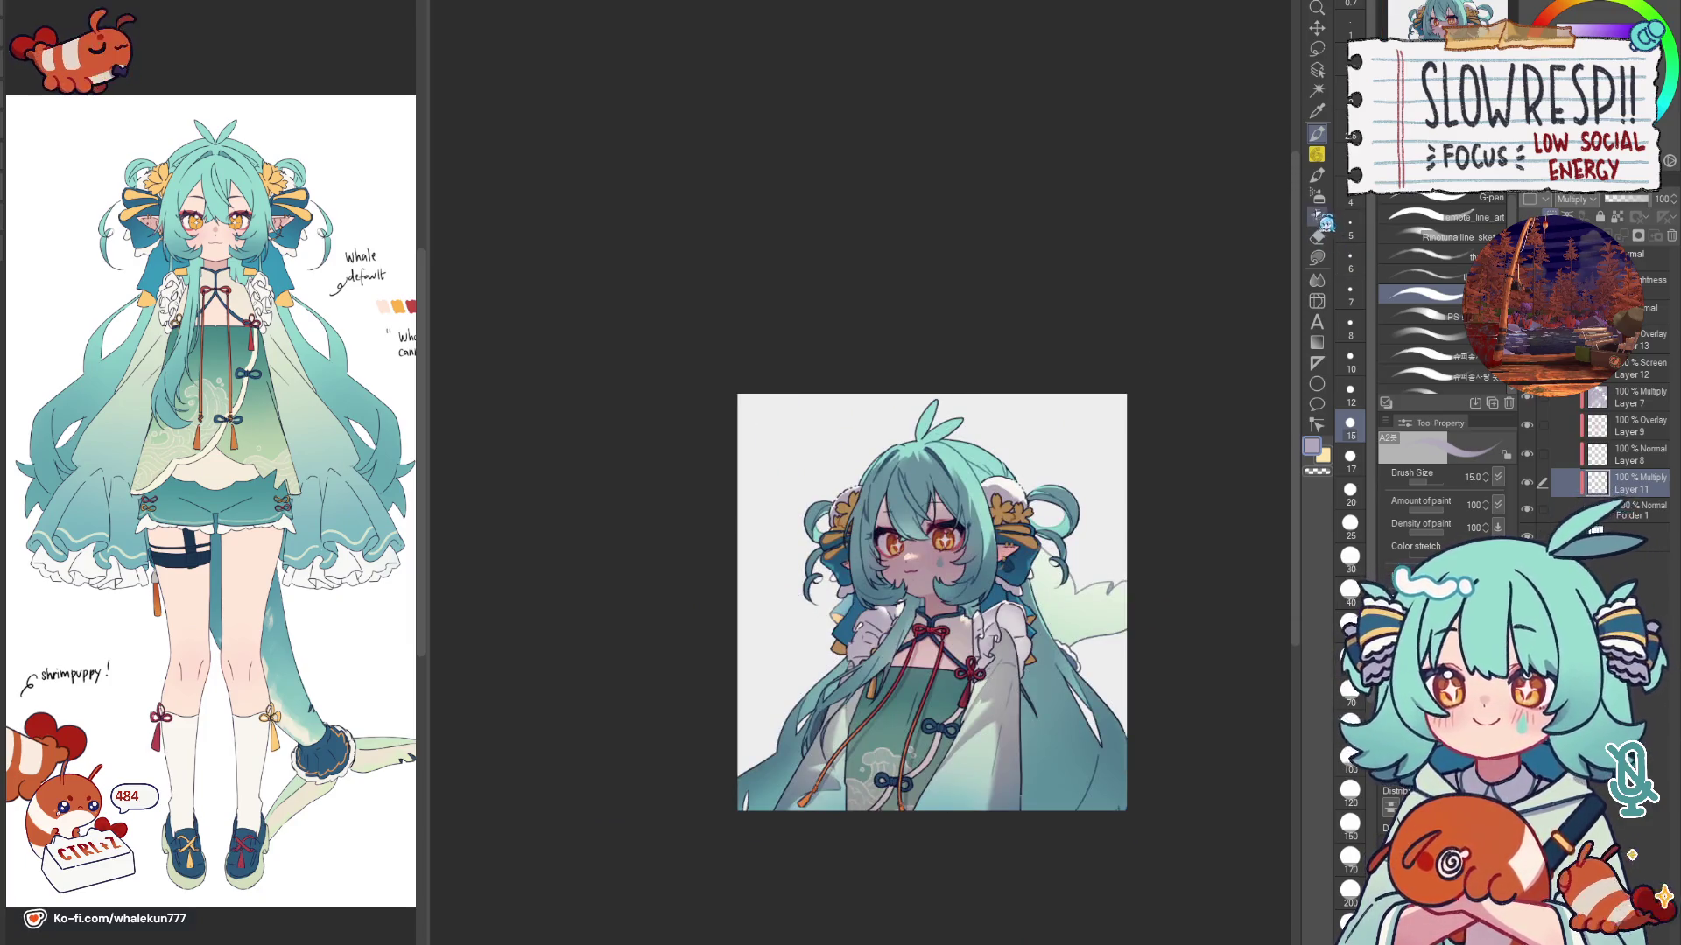
{"action": "scroll", "coordinate": [989, 682], "scroll_direction": "up", "scroll_amount": 3}
{"action": "scroll", "coordinate": [931, 538], "scroll_direction": "down", "scroll_amount": 2}
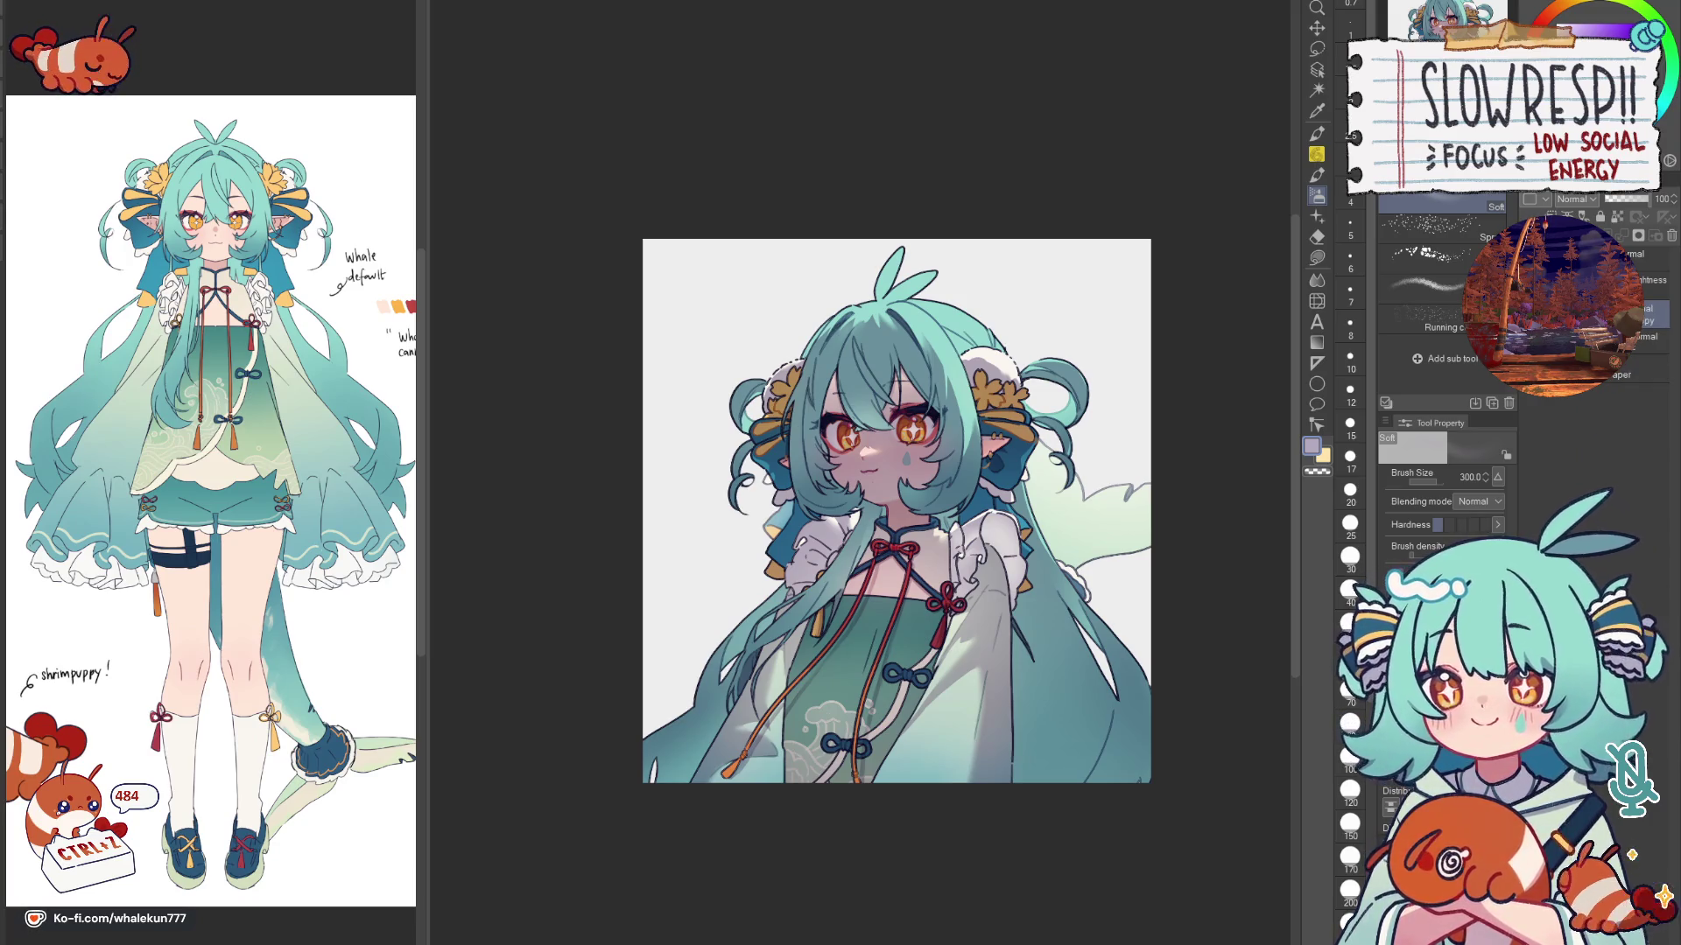
Step: Change the colour layer's blending mode to deepen the colours, toggling and undoing to compare
{"action": "left_click", "coordinate": [1597, 214]}
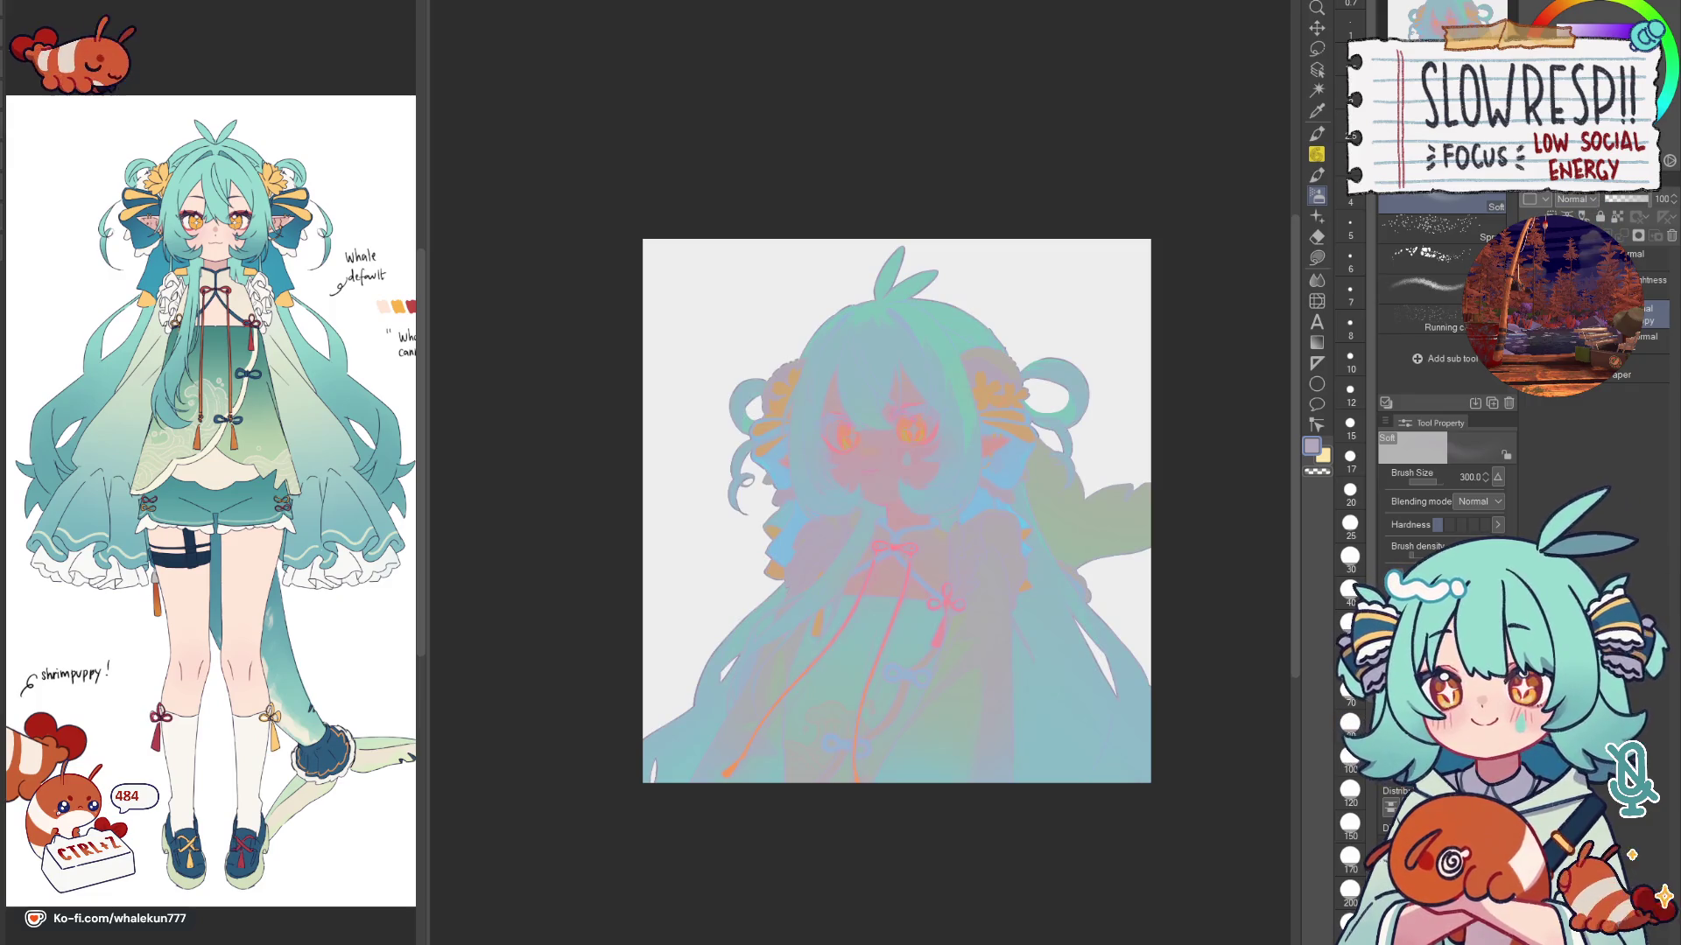
{"action": "left_click", "coordinate": [1597, 215]}
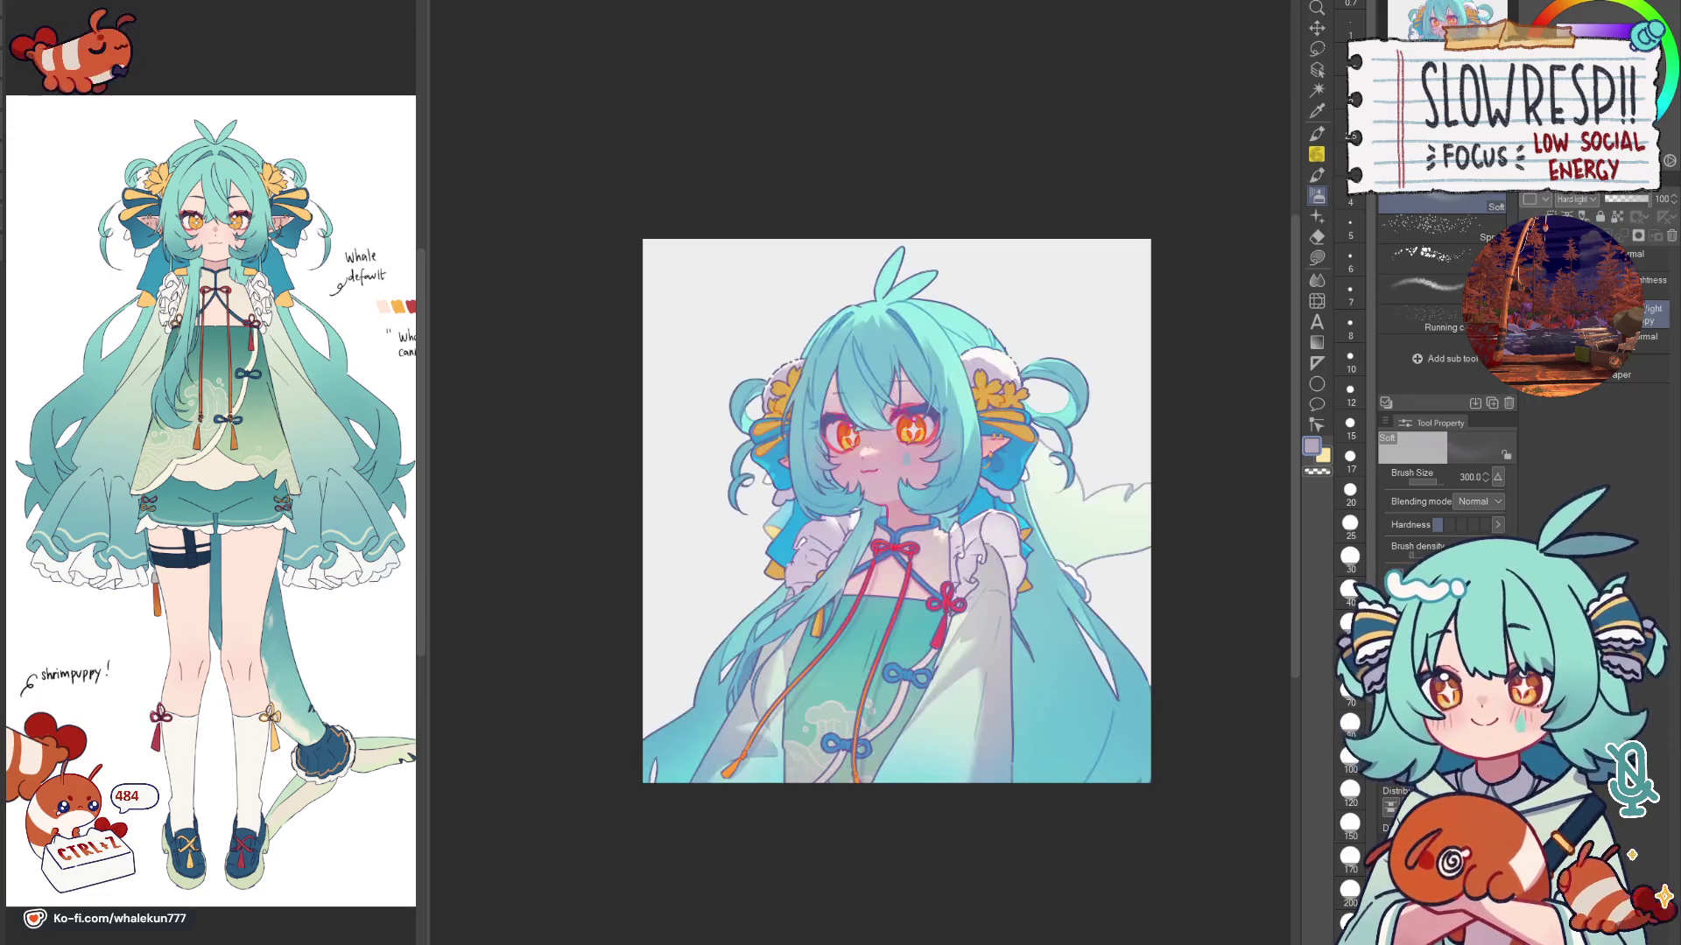
{"action": "left_click", "coordinate": [1624, 214]}
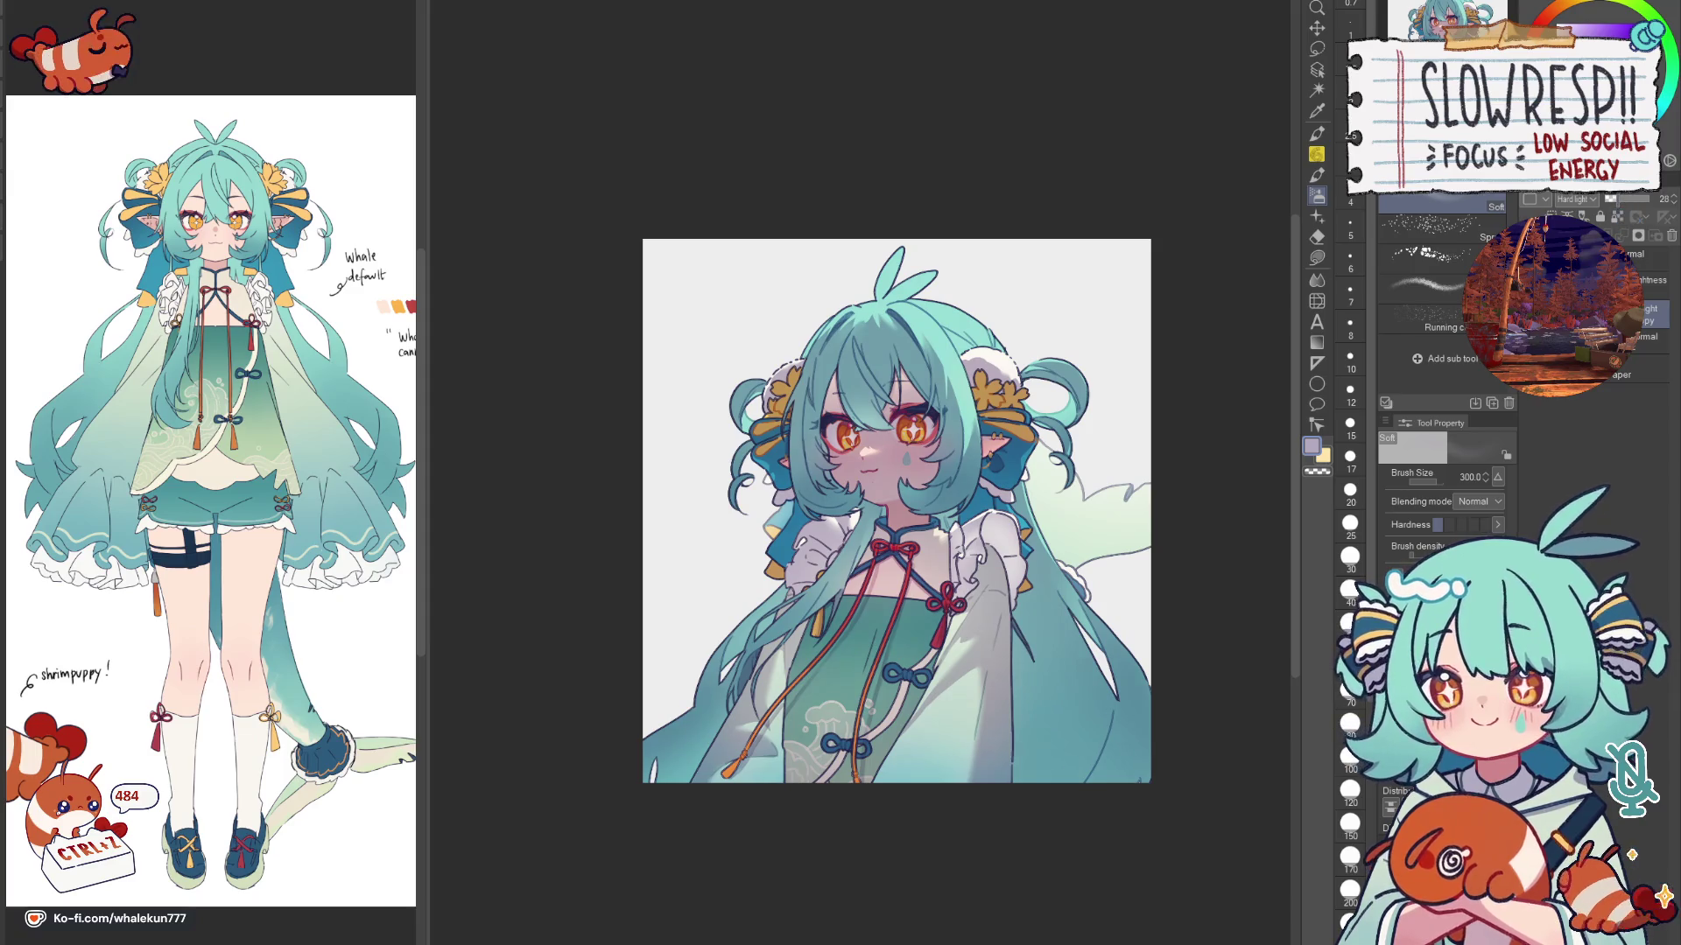
{"action": "left_click_drag", "start_coordinate": [1085, 662], "coordinate": [1016, 667]}
{"action": "scroll", "coordinate": [700, 663], "scroll_direction": "up", "scroll_amount": 2}
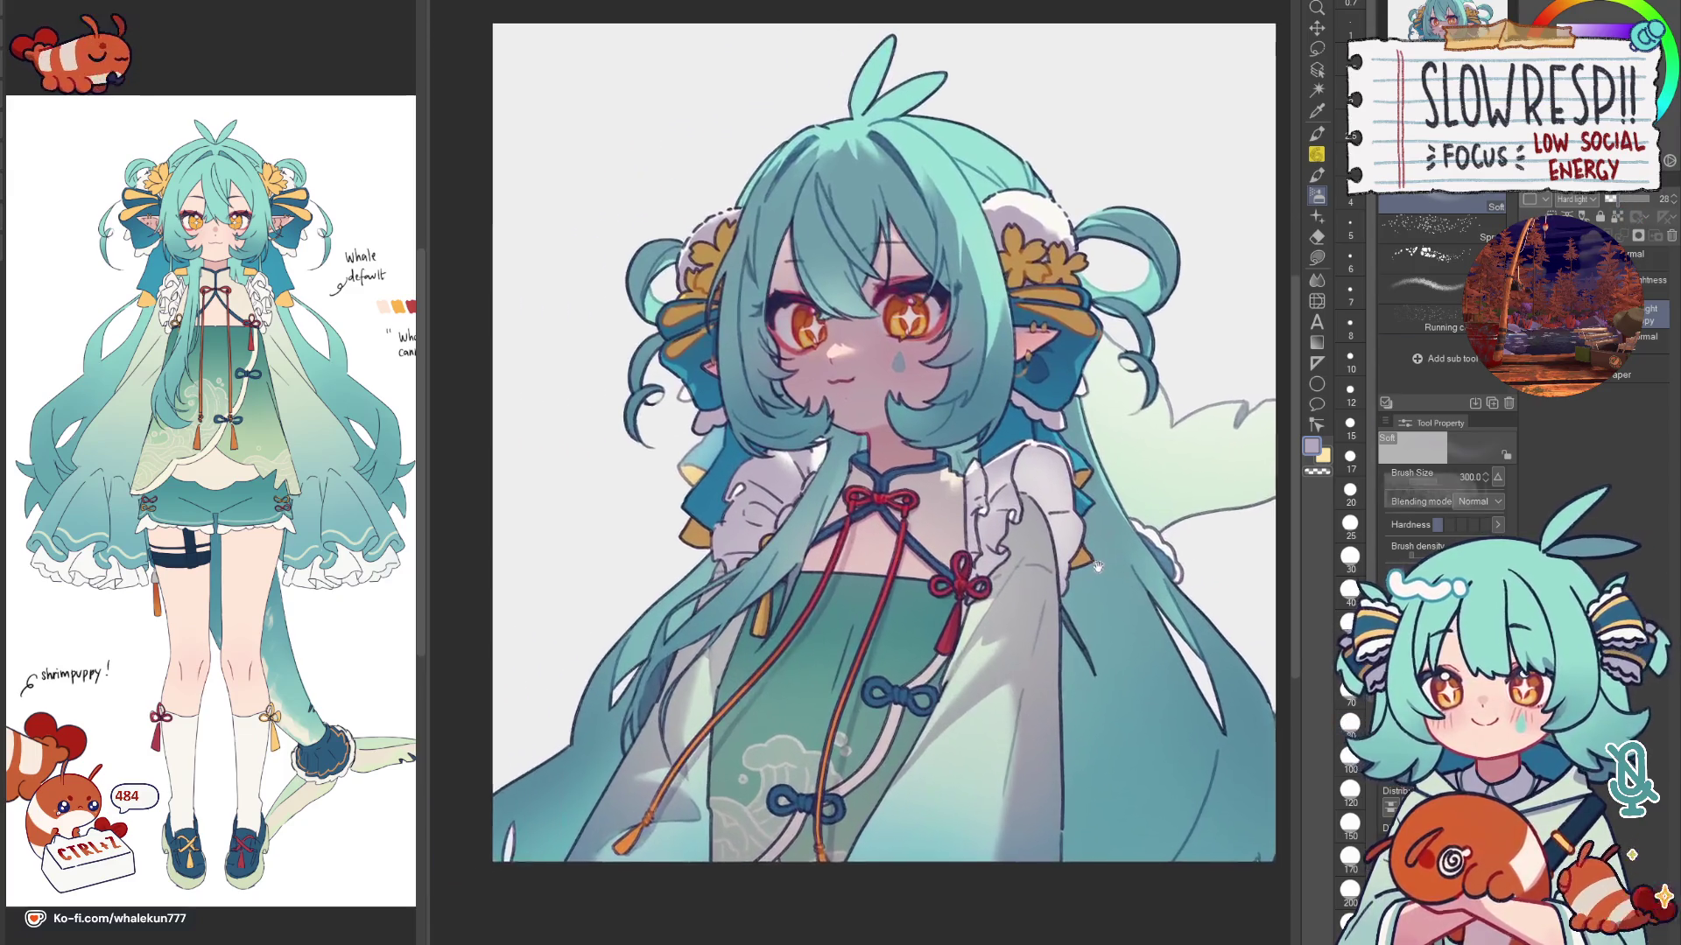
{"action": "left_click", "coordinate": [1629, 214]}
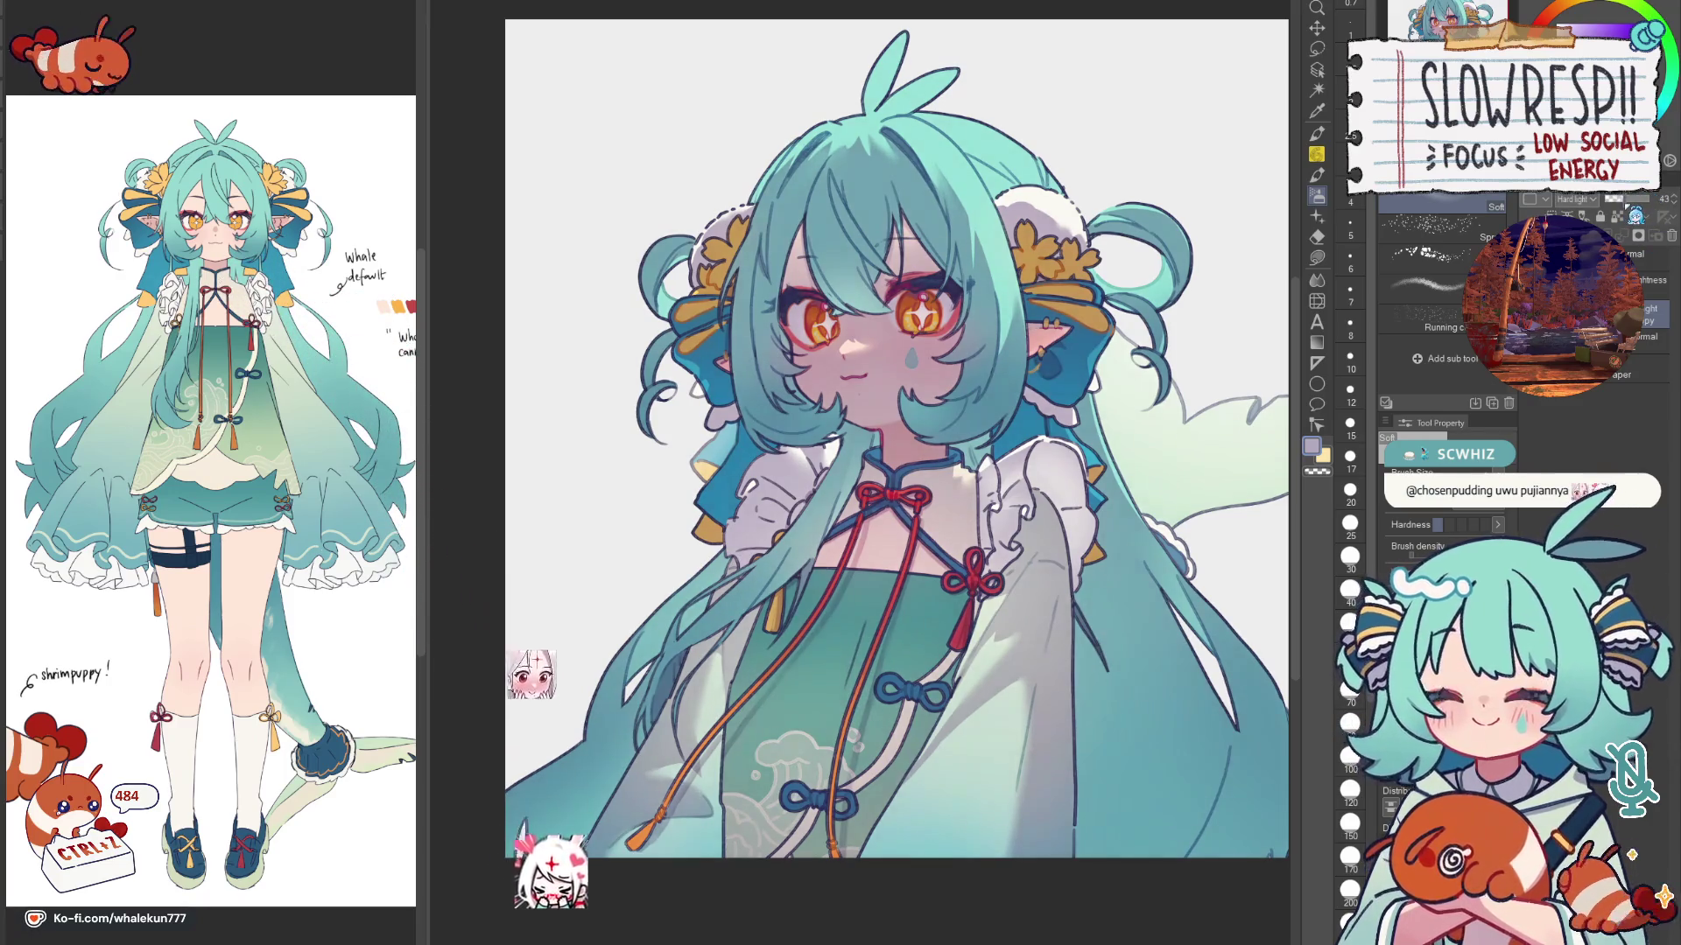
{"action": "scroll", "coordinate": [897, 439], "scroll_direction": "down", "scroll_amount": 3}
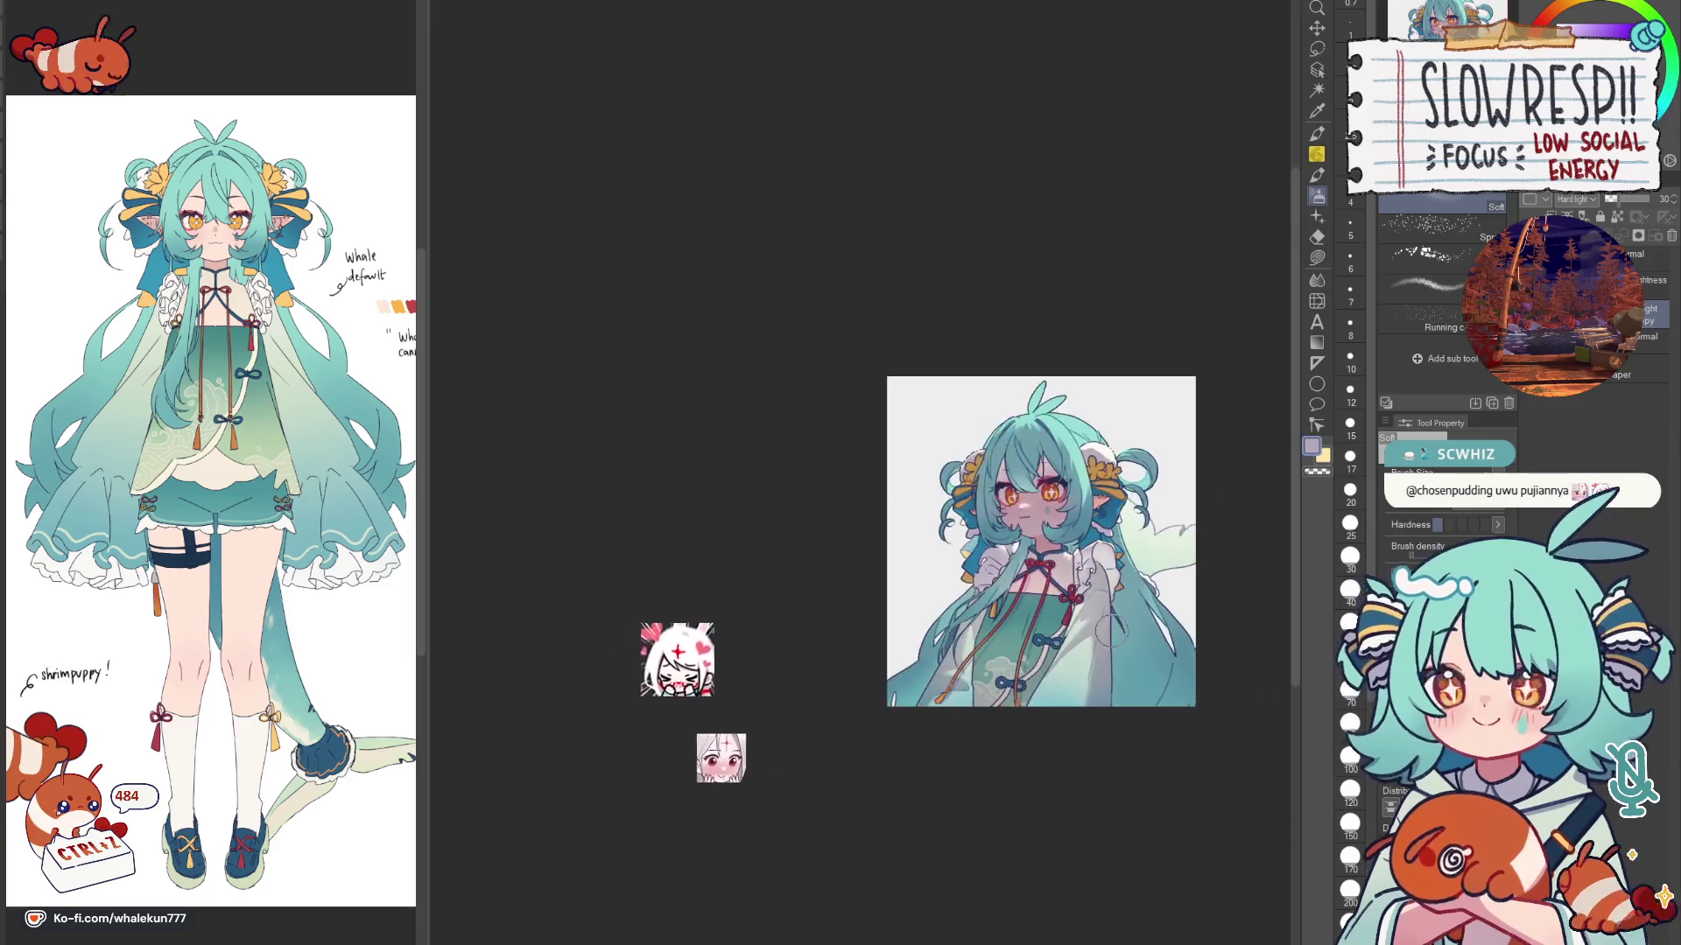
{"action": "scroll", "coordinate": [1003, 552], "scroll_direction": "up", "scroll_amount": 2}
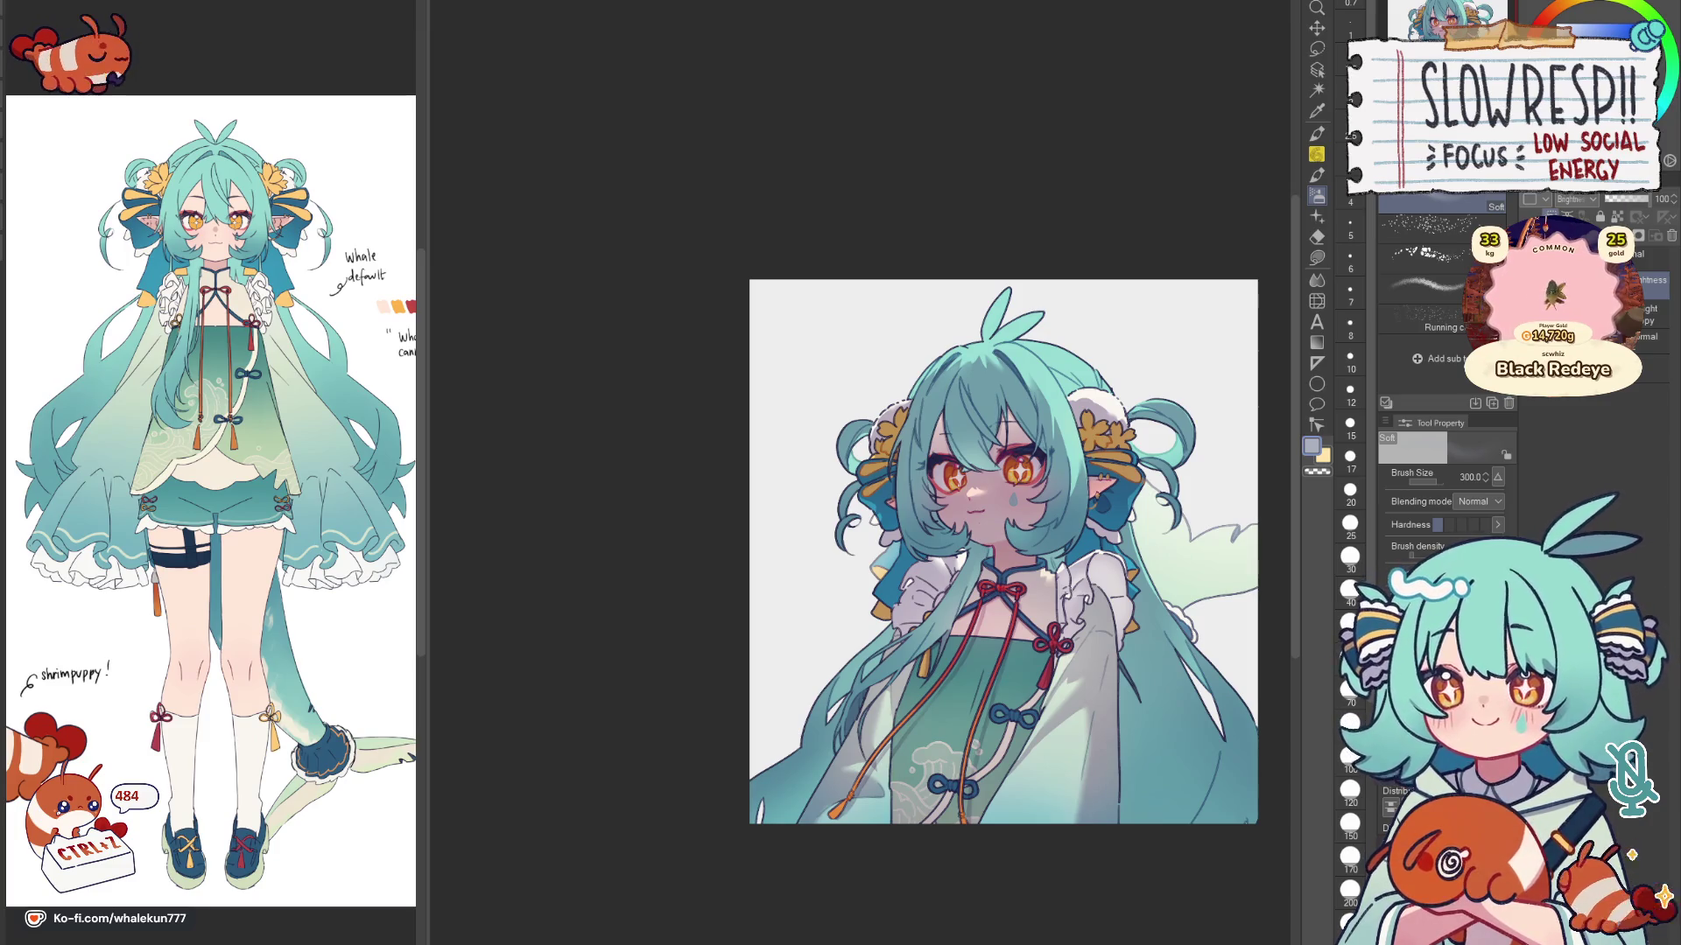
{"action": "key", "text": "ctrl+z"}
{"action": "key", "text": "ctrl+y"}
{"action": "key", "text": "ctrl+z"}
{"action": "key", "text": "ctrl+y"}
{"action": "key", "text": "ctrl+z"}
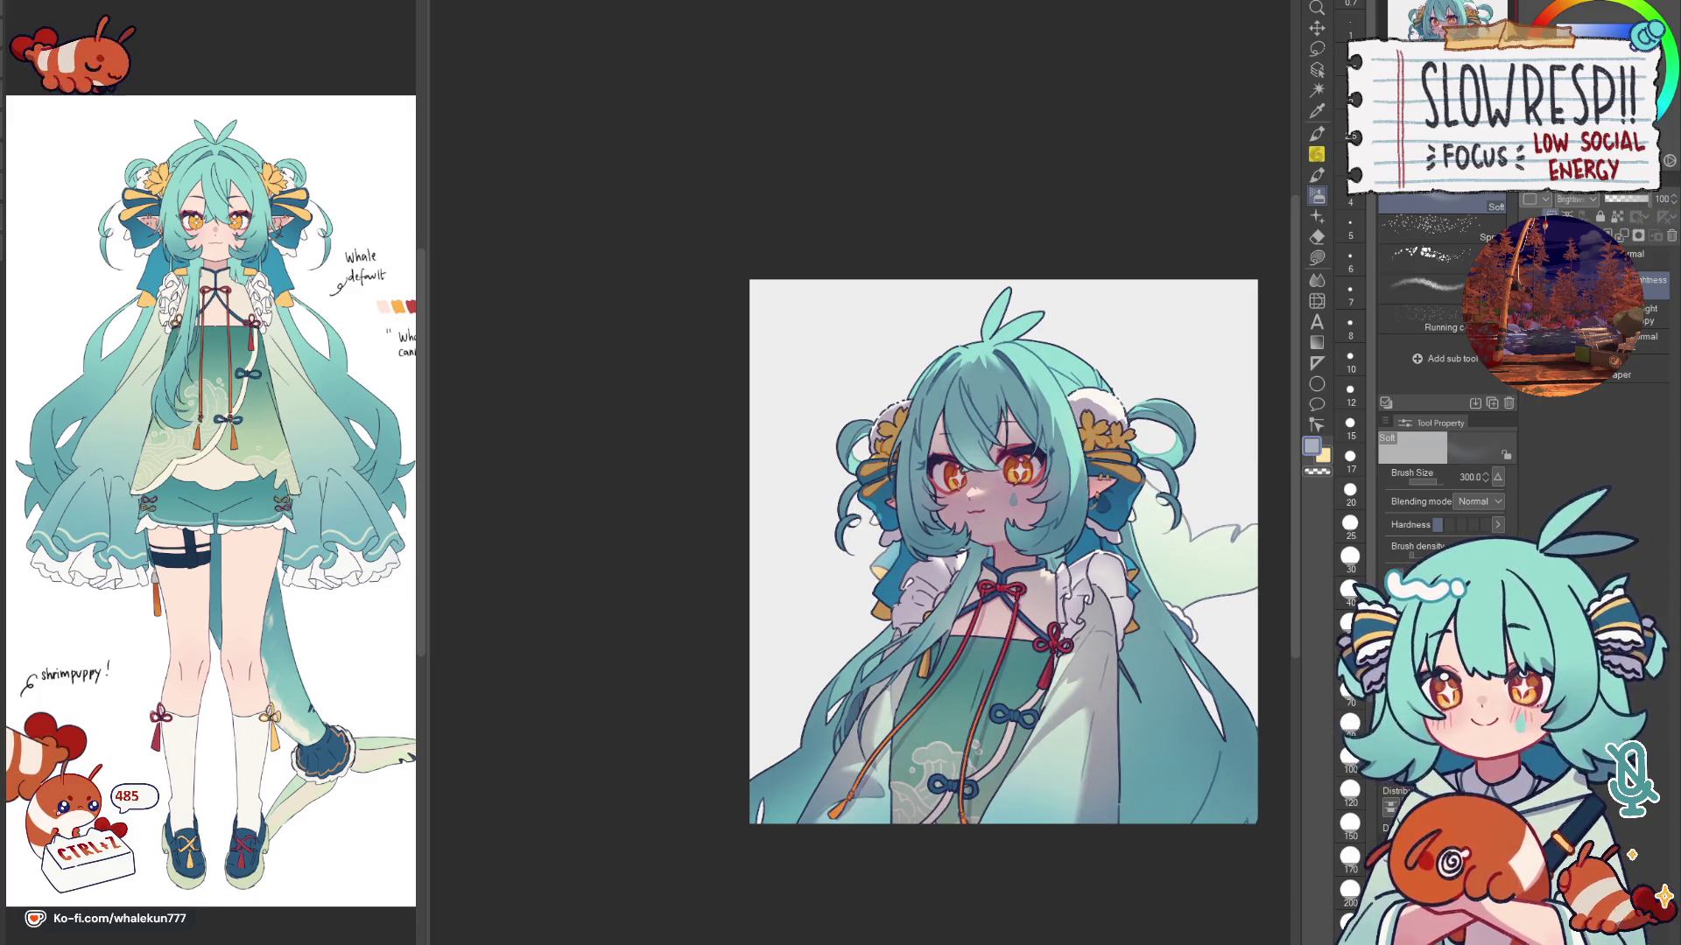
{"action": "key", "text": "ctrl+y"}
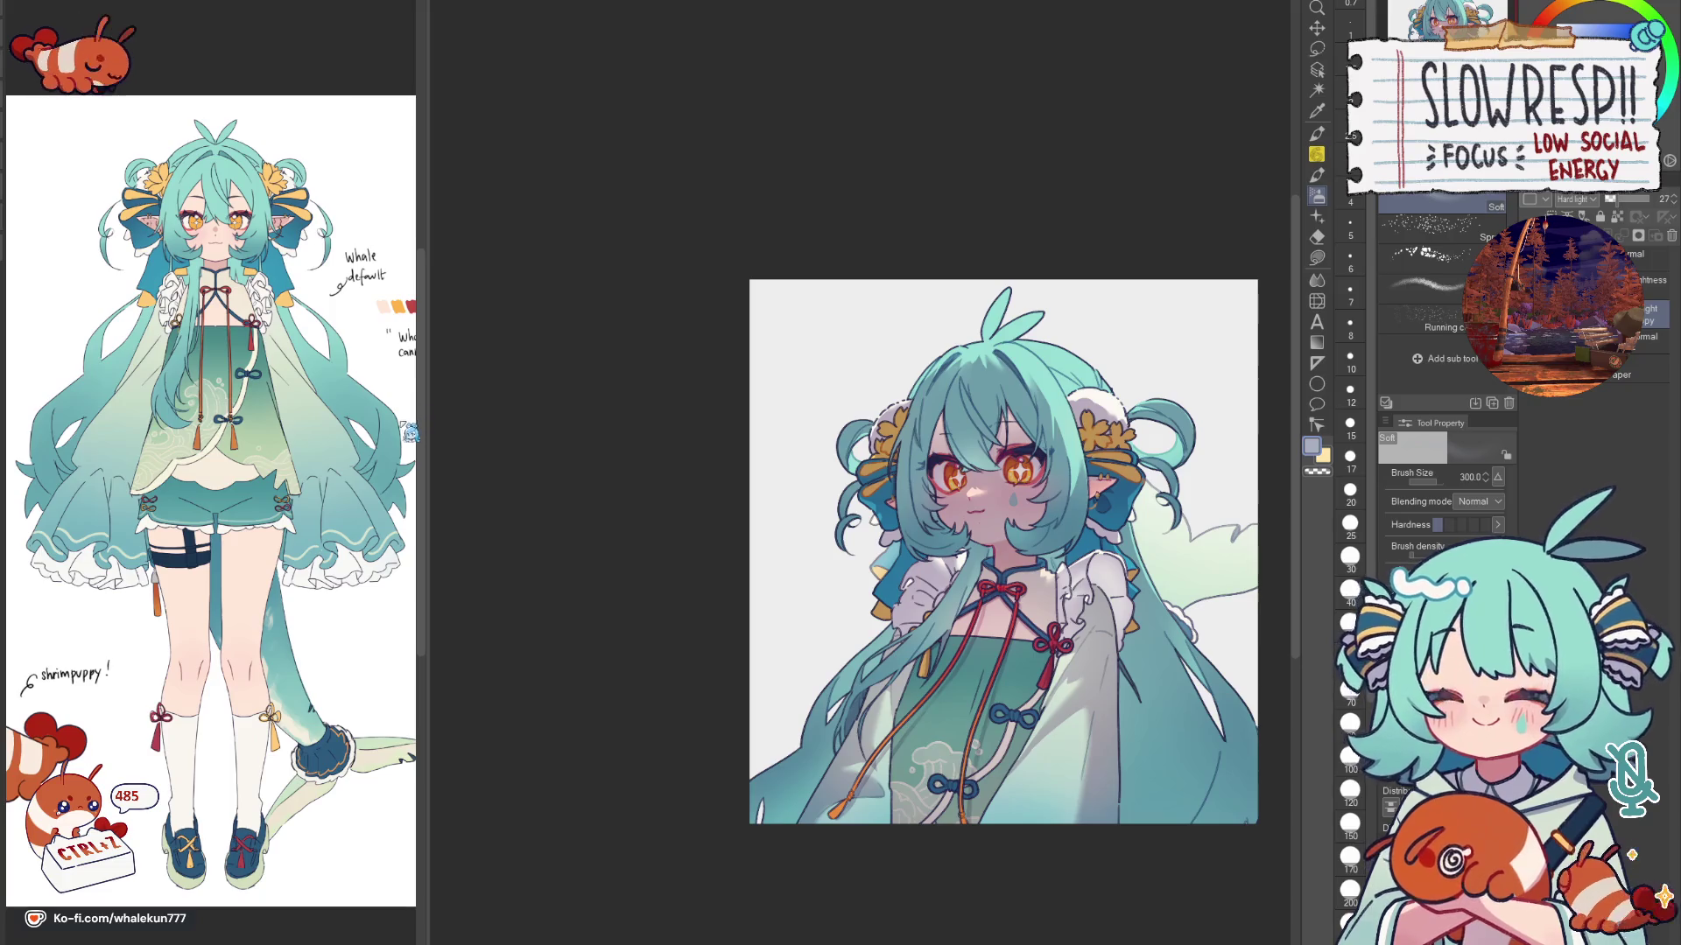
{"action": "left_click", "coordinate": [410, 431]}
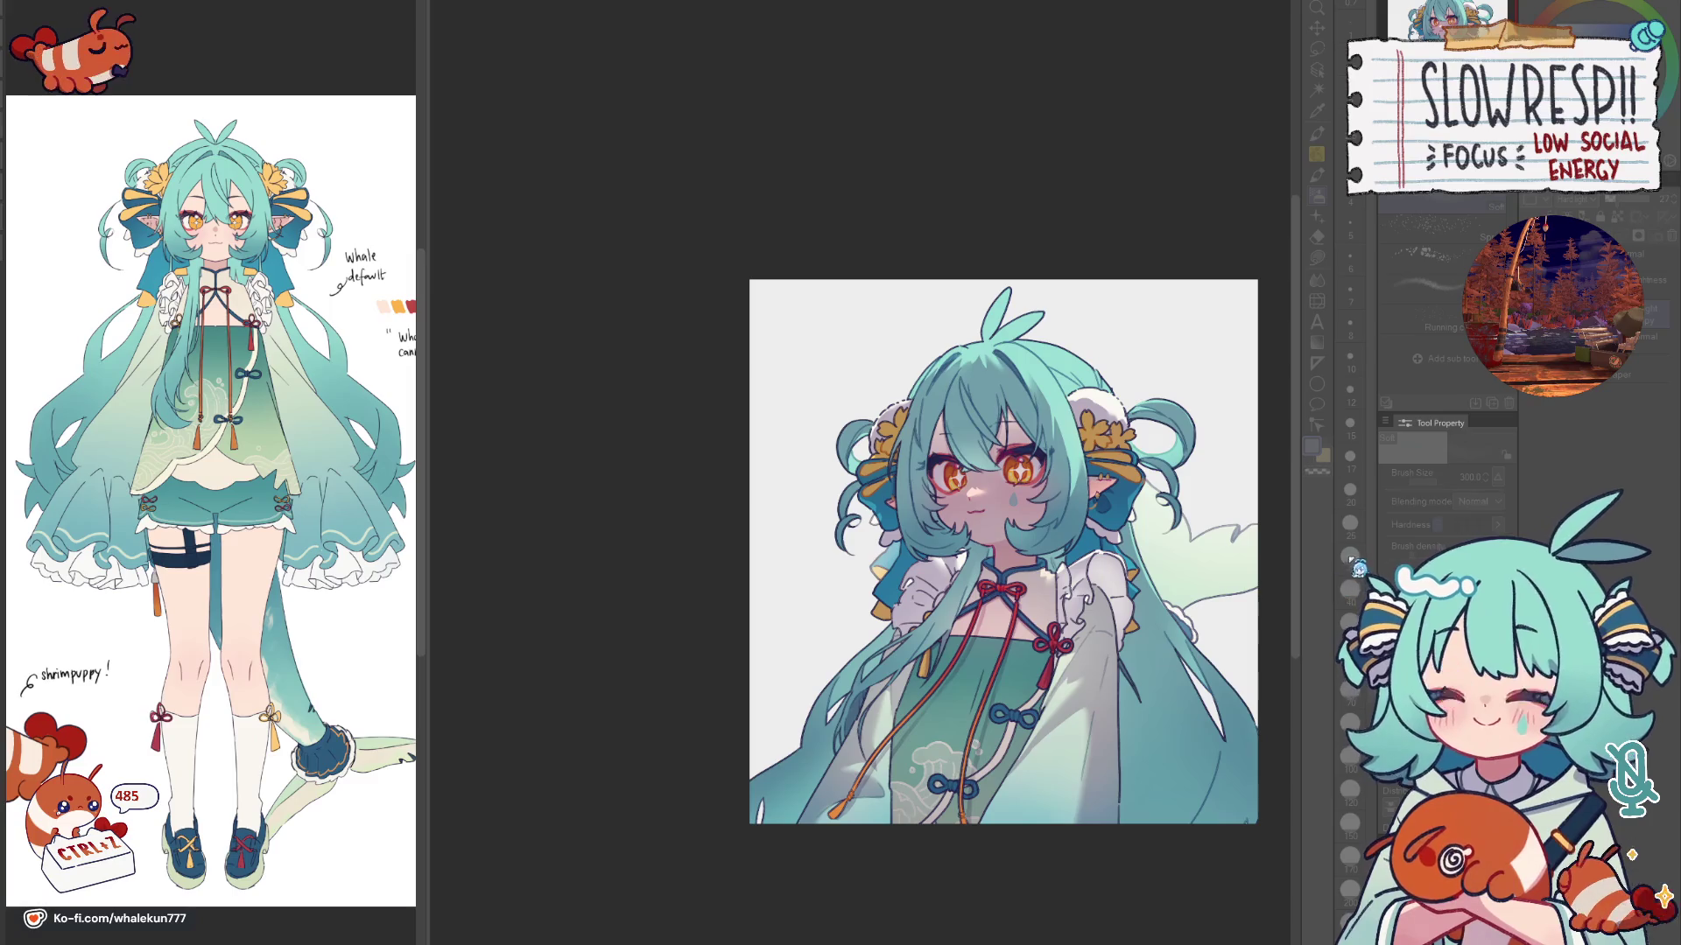
{"action": "left_click", "coordinate": [1424, 522]}
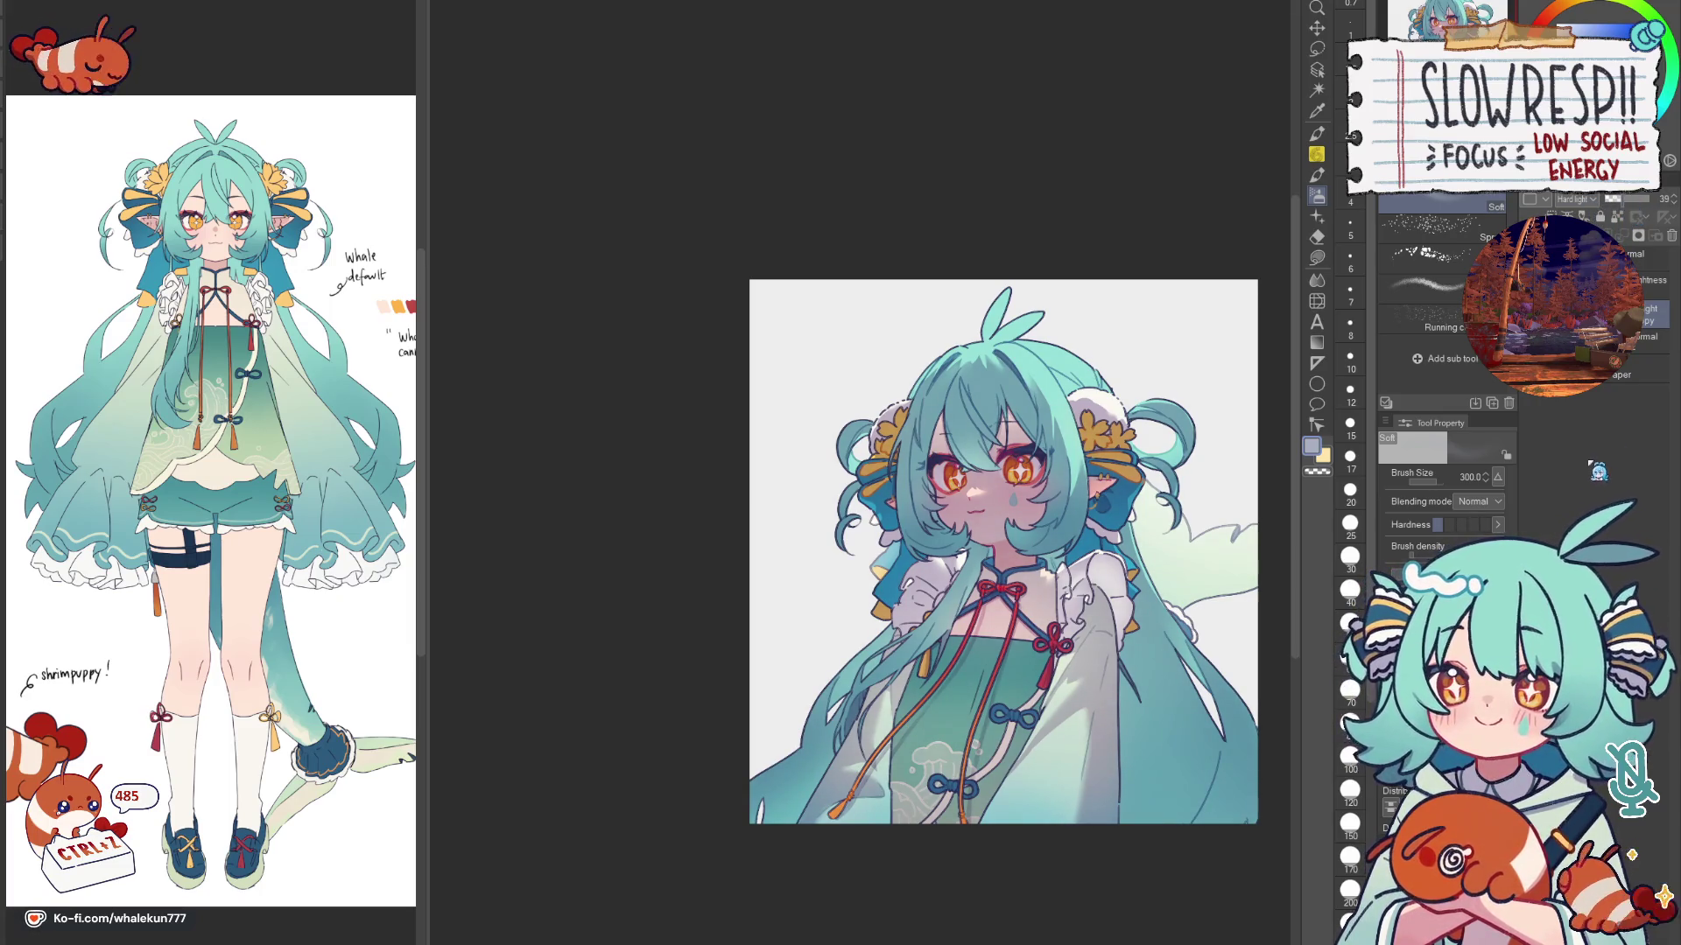
{"action": "left_click", "coordinate": [1592, 407]}
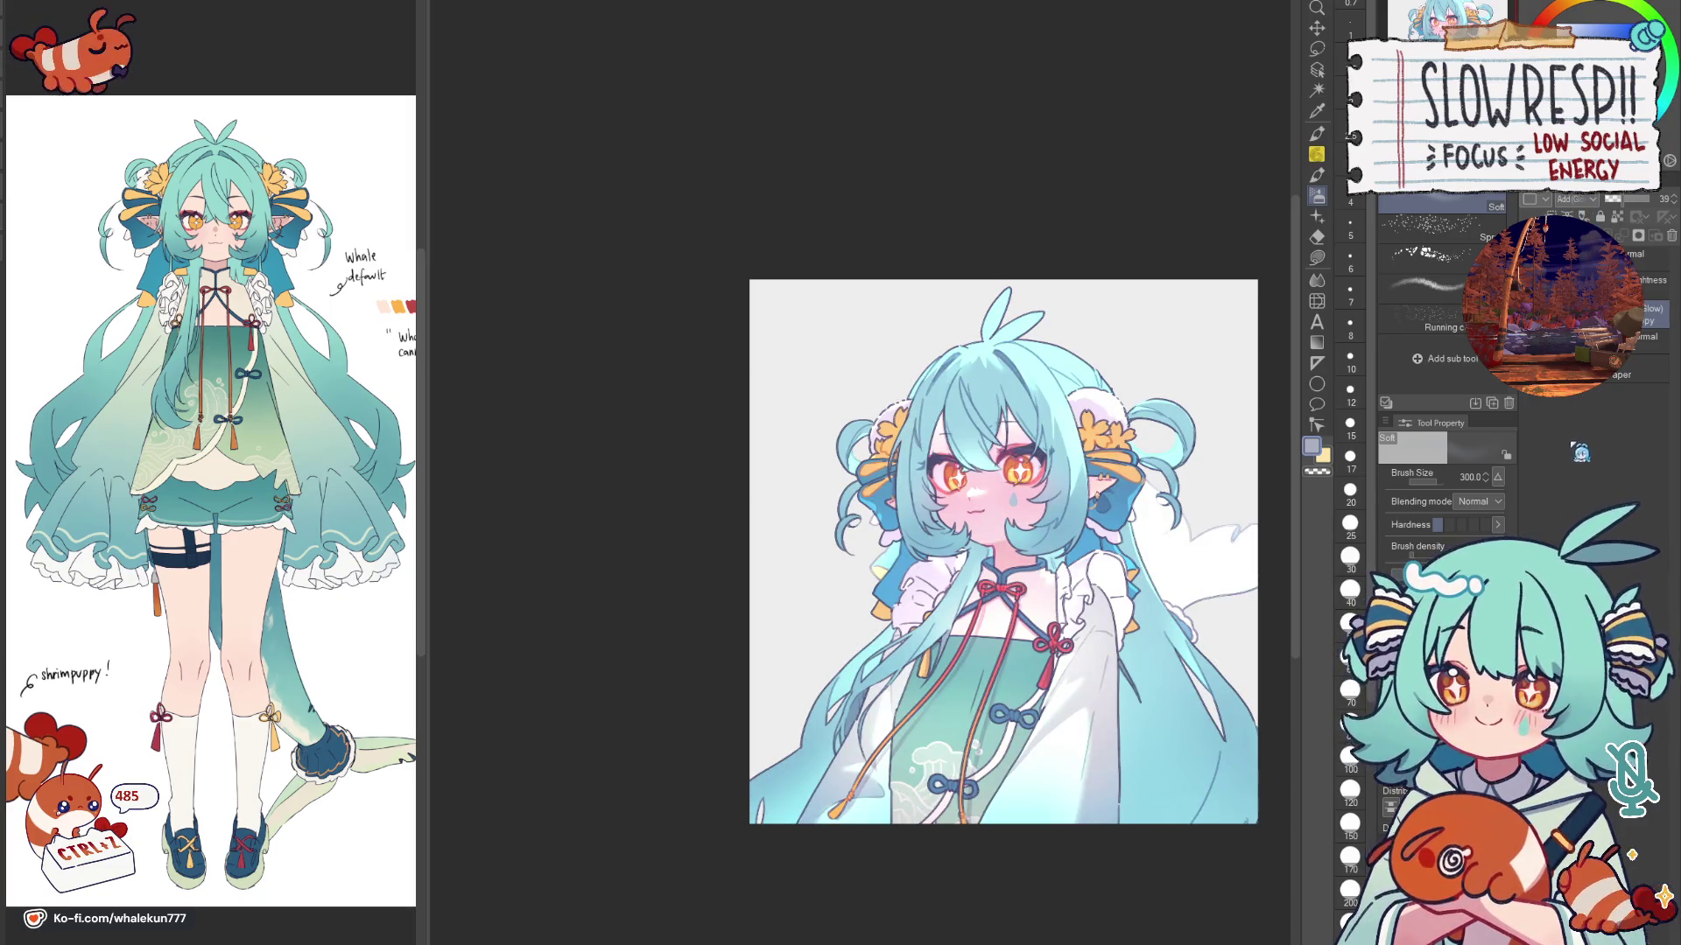
{"action": "left_click", "coordinate": [1585, 451]}
{"action": "left_click", "coordinate": [1648, 280]}
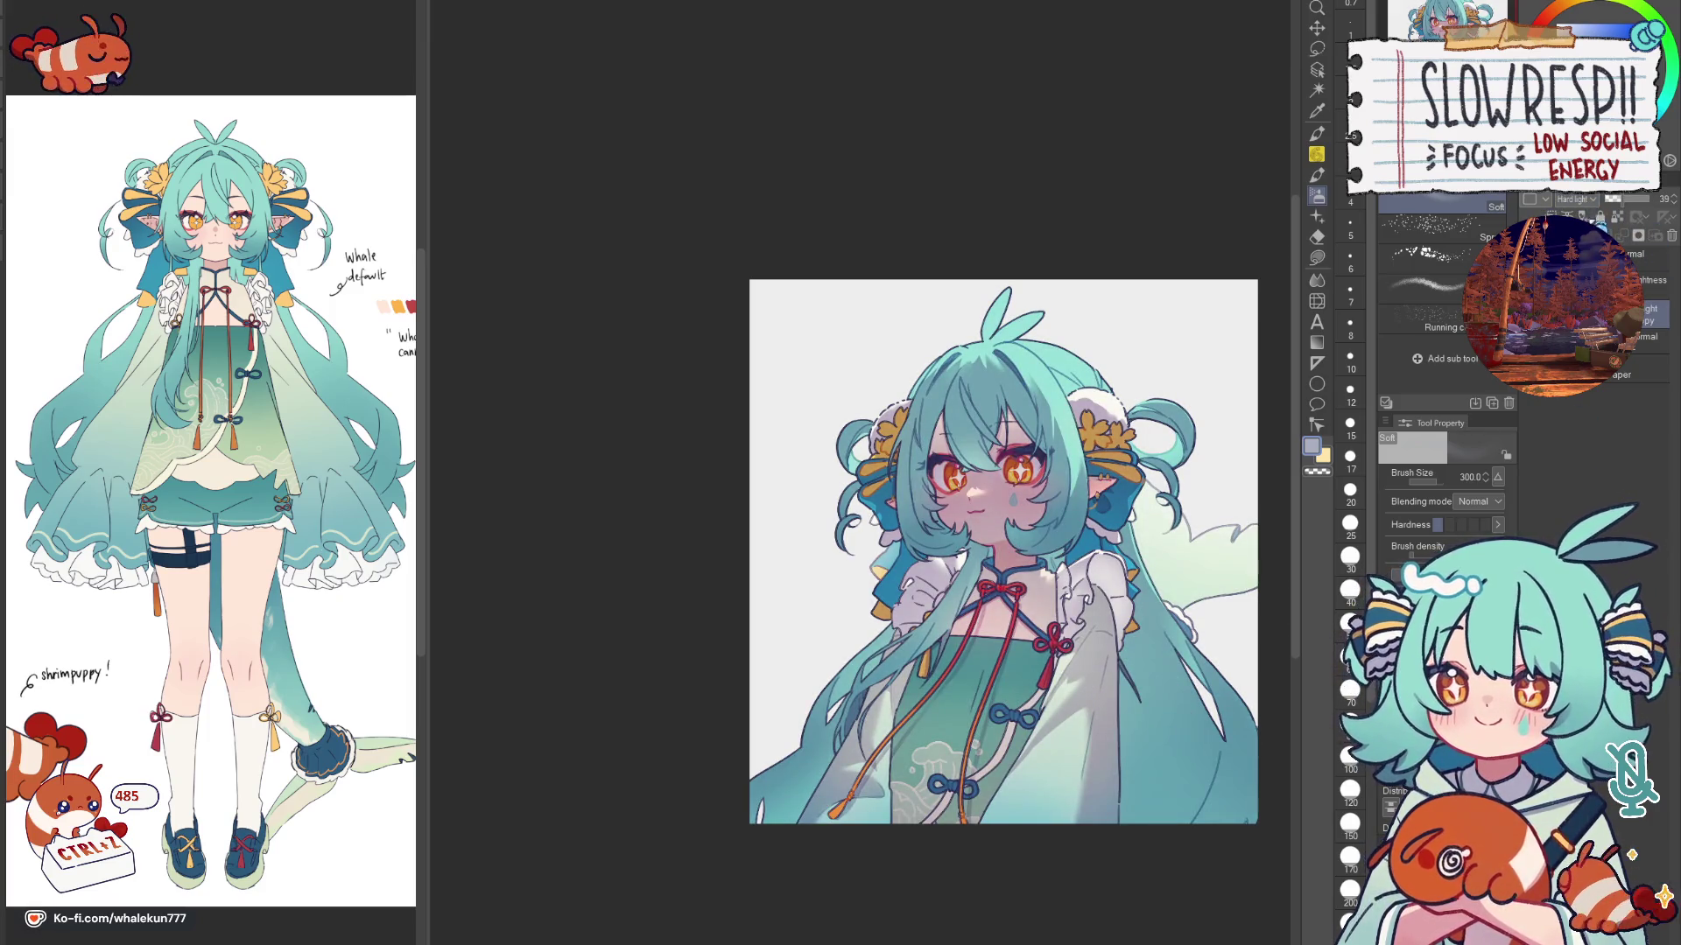
{"action": "left_click", "coordinate": [1648, 311]}
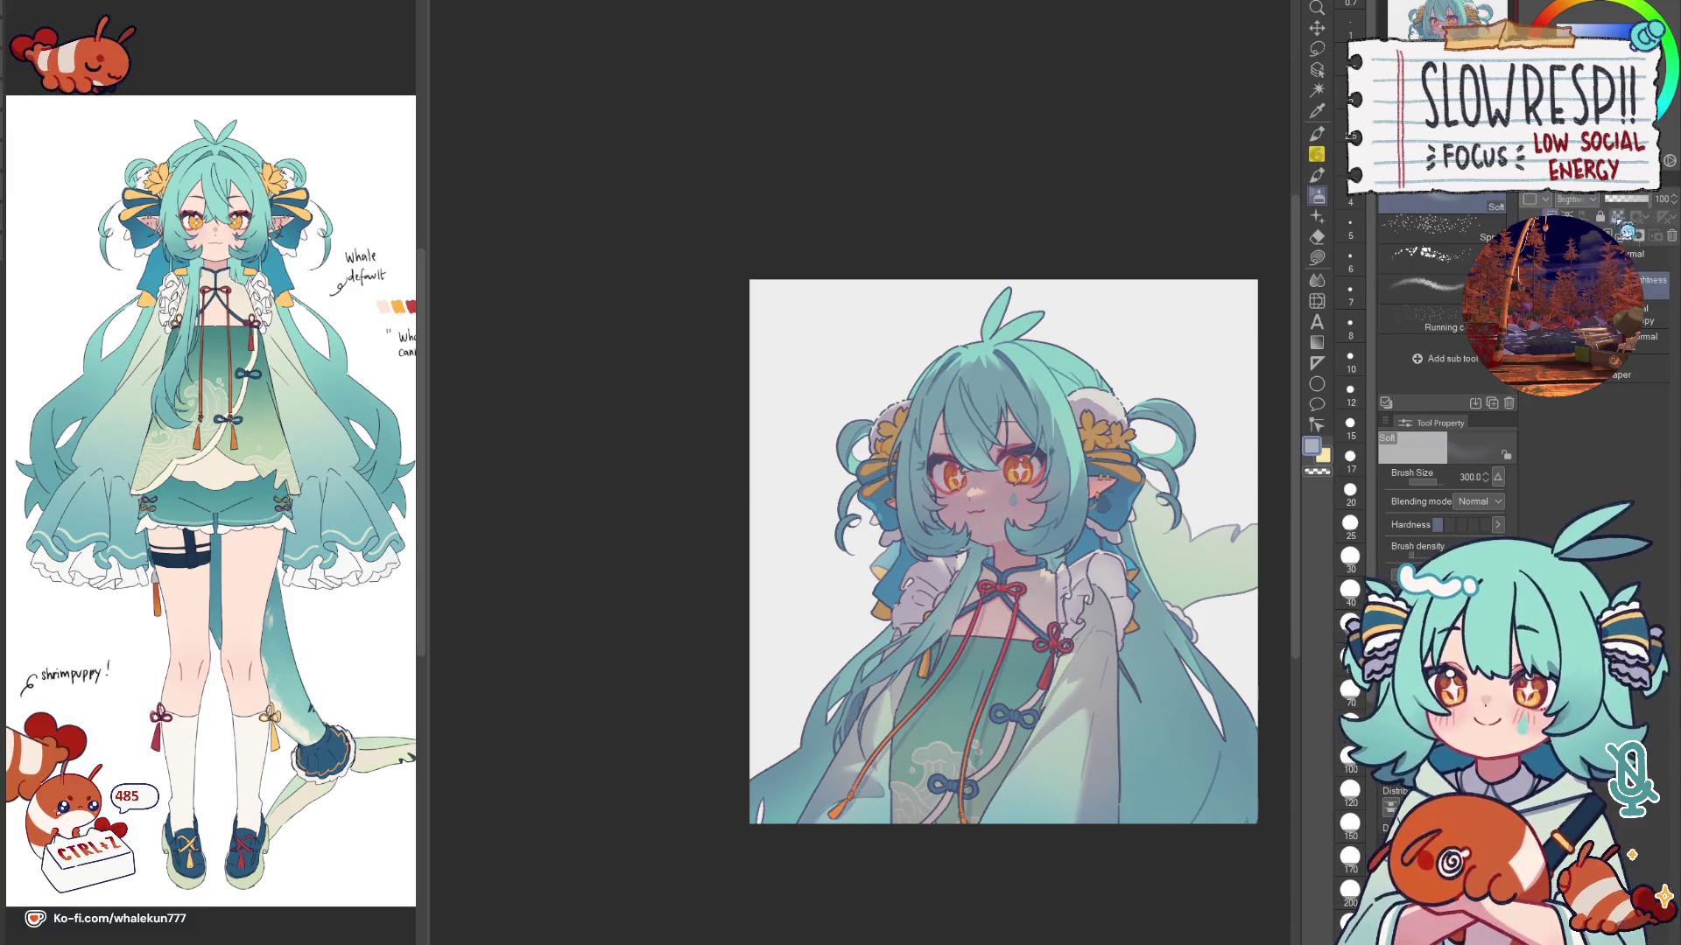
{"action": "left_click", "coordinate": [1644, 279]}
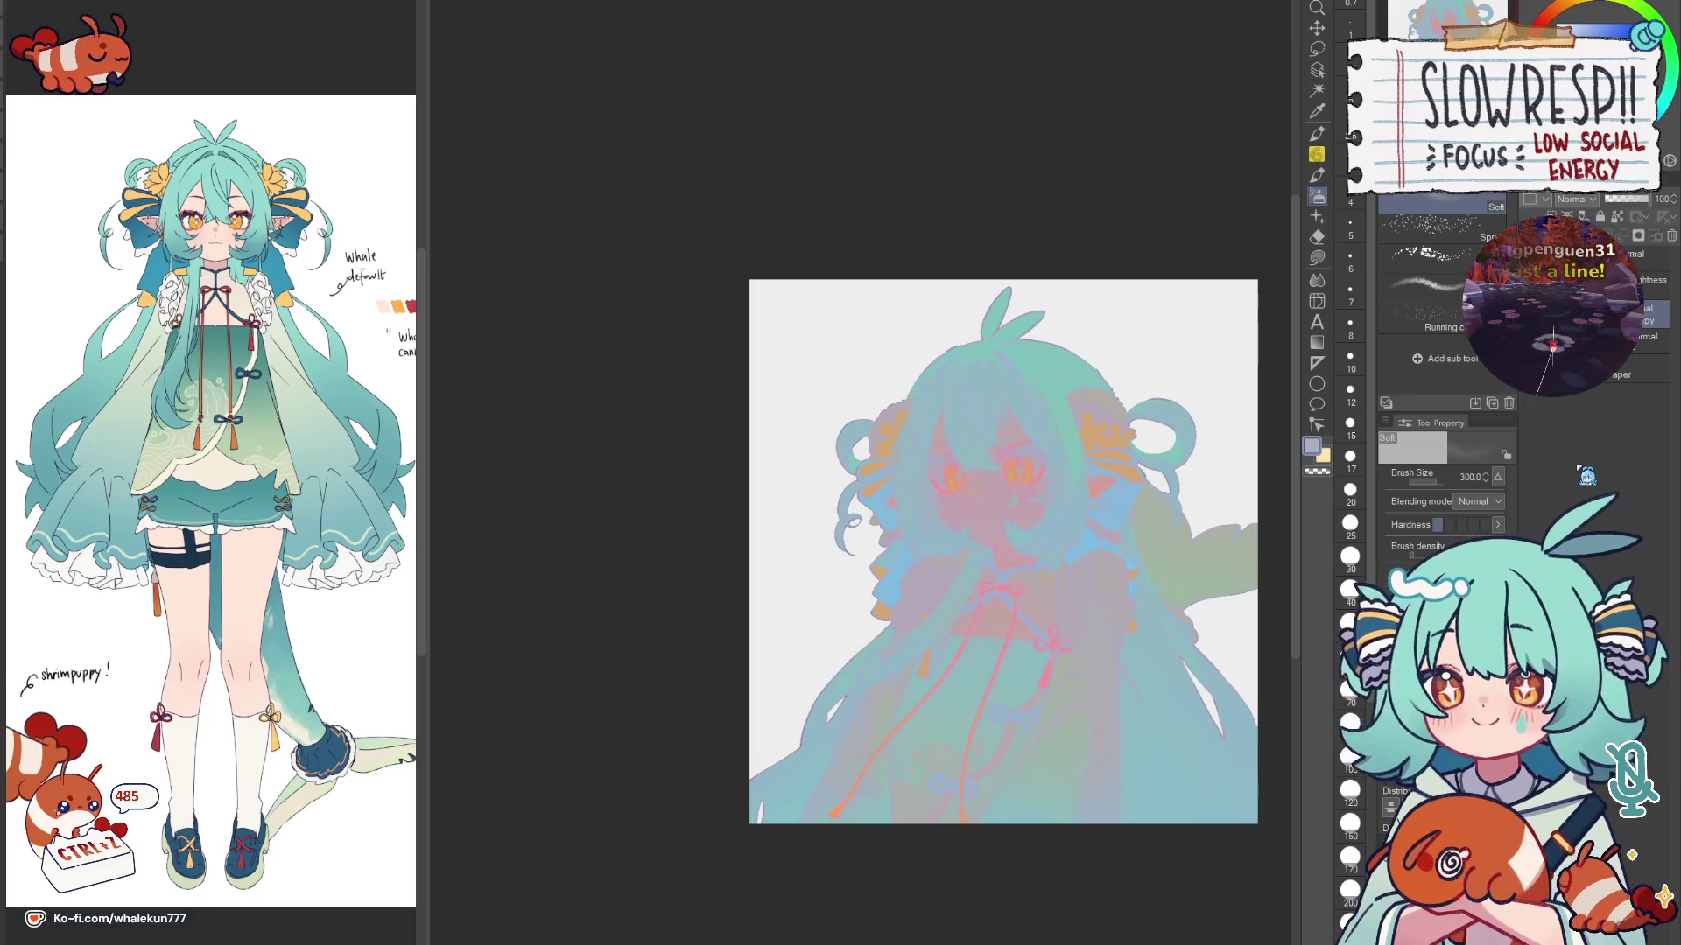
{"action": "left_click", "coordinate": [1589, 402]}
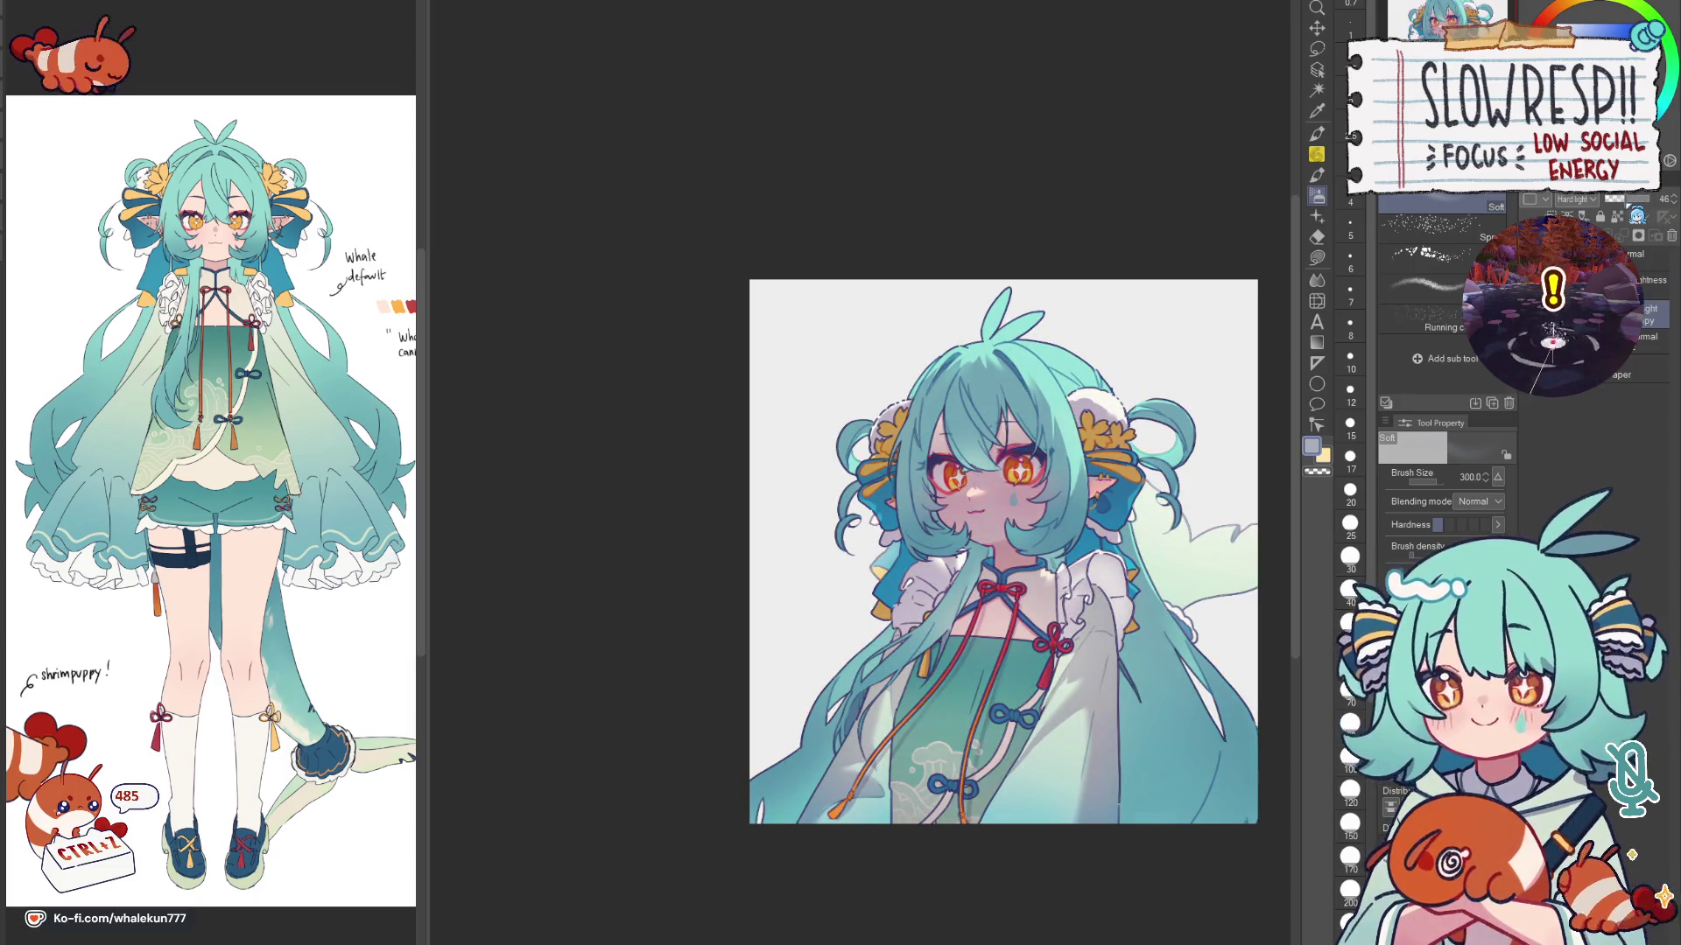
{"action": "scroll", "coordinate": [1245, 614], "scroll_direction": "up", "scroll_amount": 4}
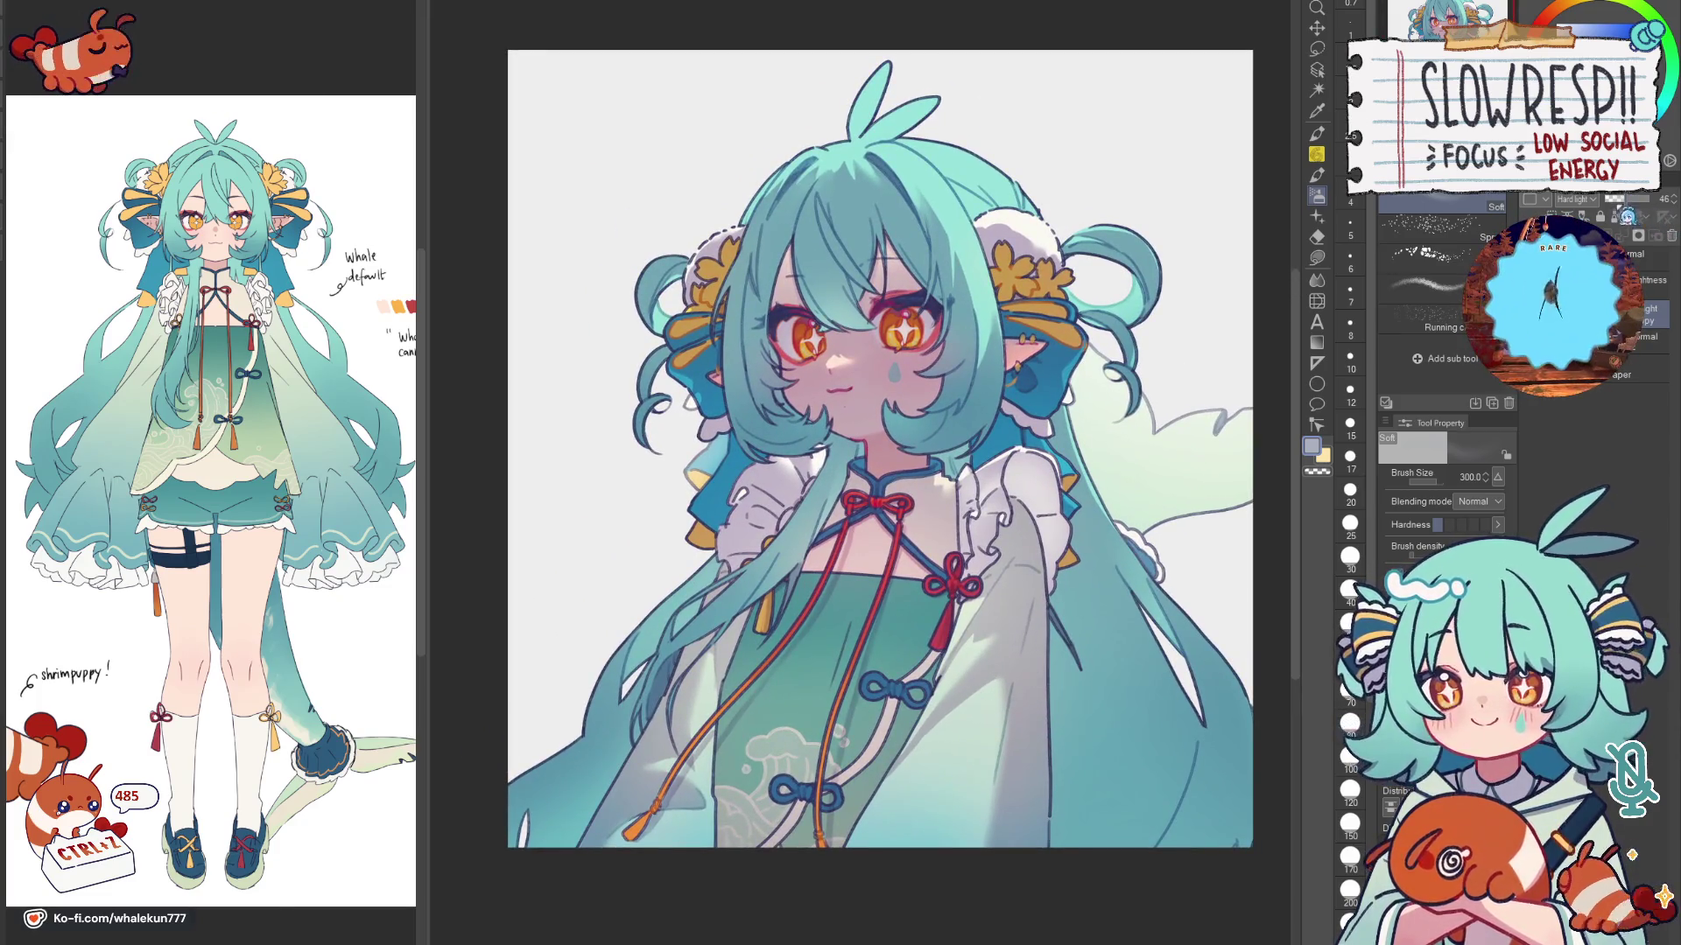
{"action": "scroll", "coordinate": [1058, 697], "scroll_direction": "down", "scroll_amount": 2}
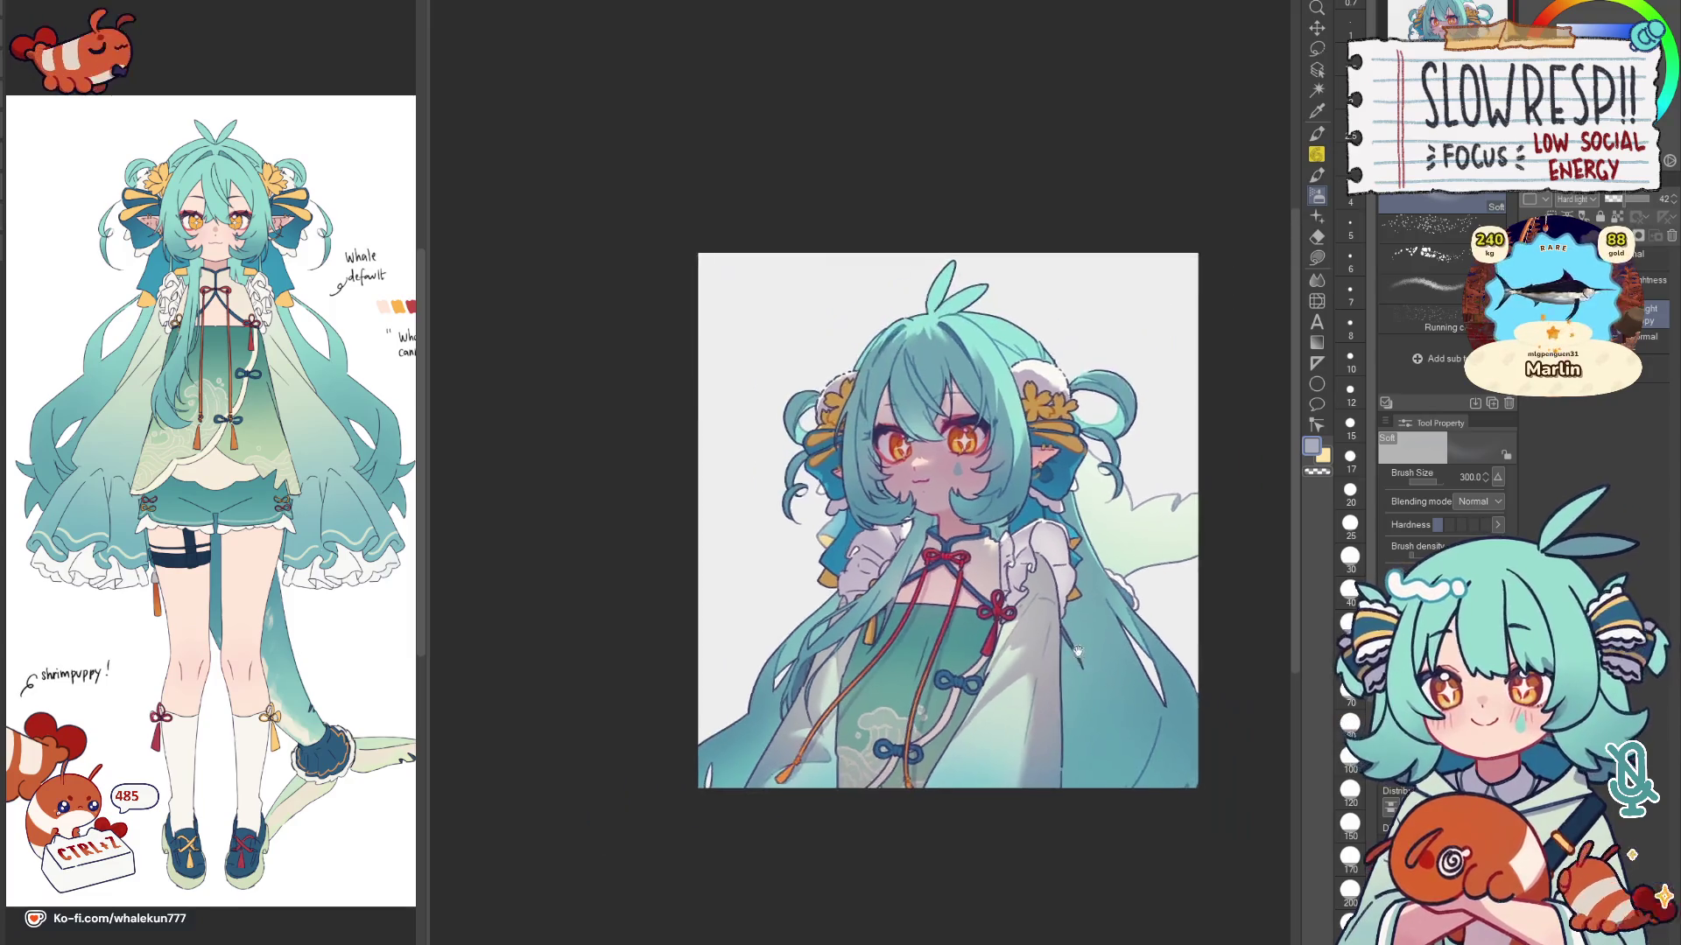
{"action": "scroll", "coordinate": [1059, 697], "scroll_direction": "up", "scroll_amount": 2}
{"action": "scroll", "coordinate": [1077, 710], "scroll_direction": "up", "scroll_amount": 1}
{"action": "scroll", "coordinate": [1090, 722], "scroll_direction": "up", "scroll_amount": 1}
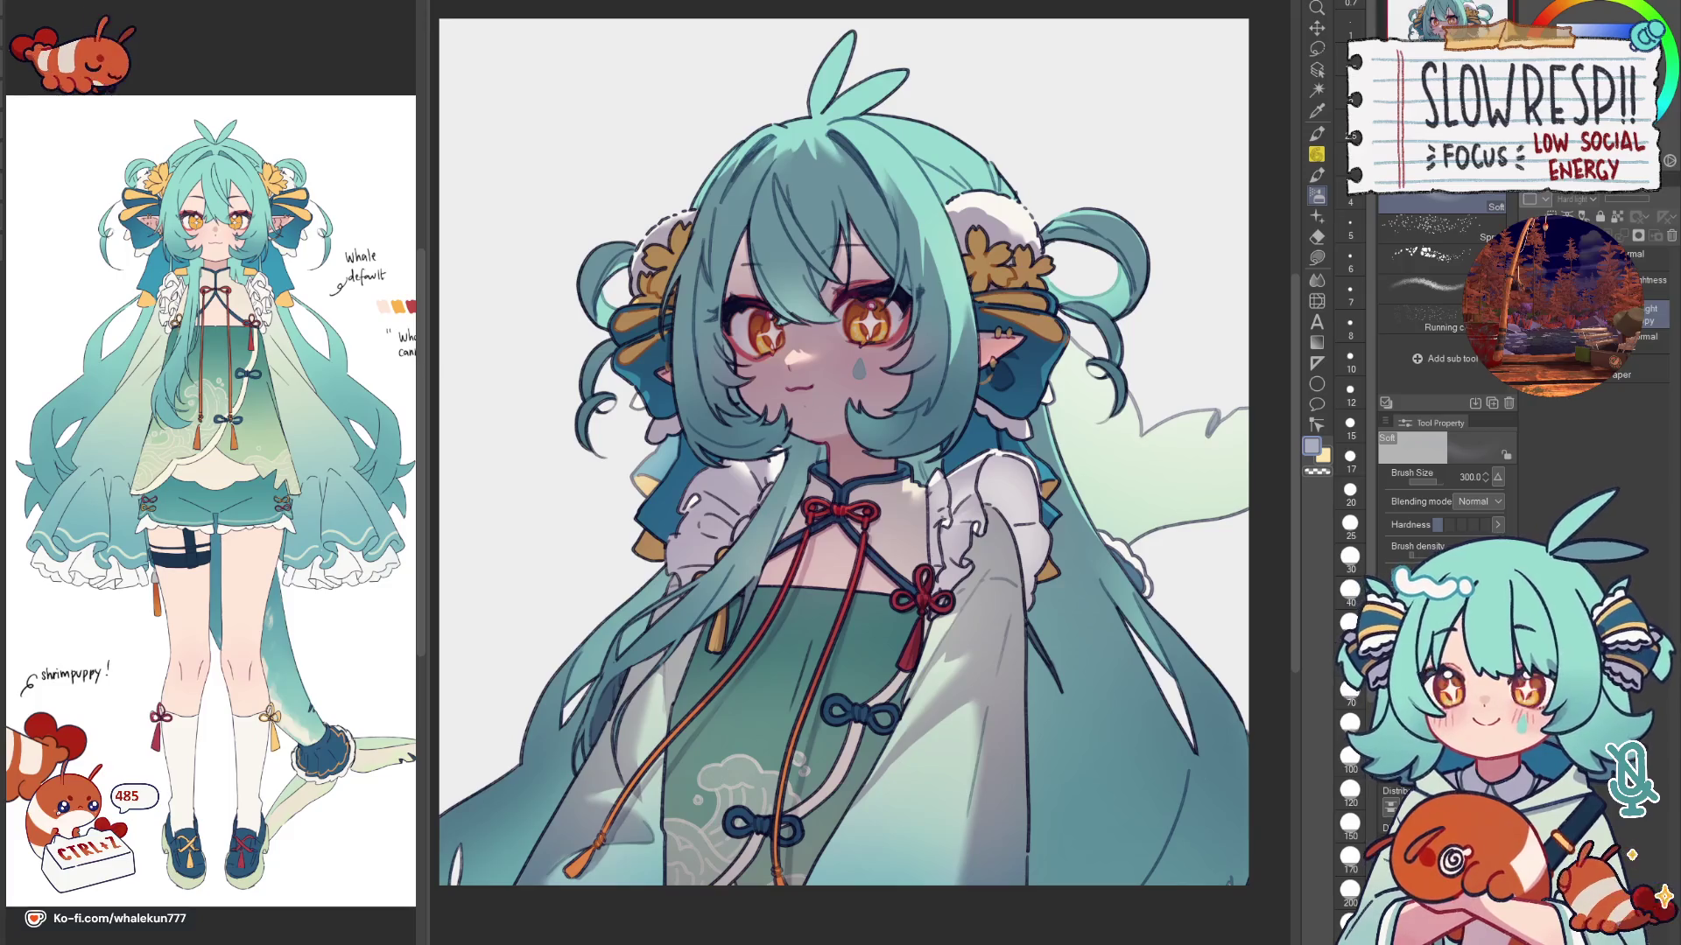
{"action": "left_click", "coordinate": [1526, 374]}
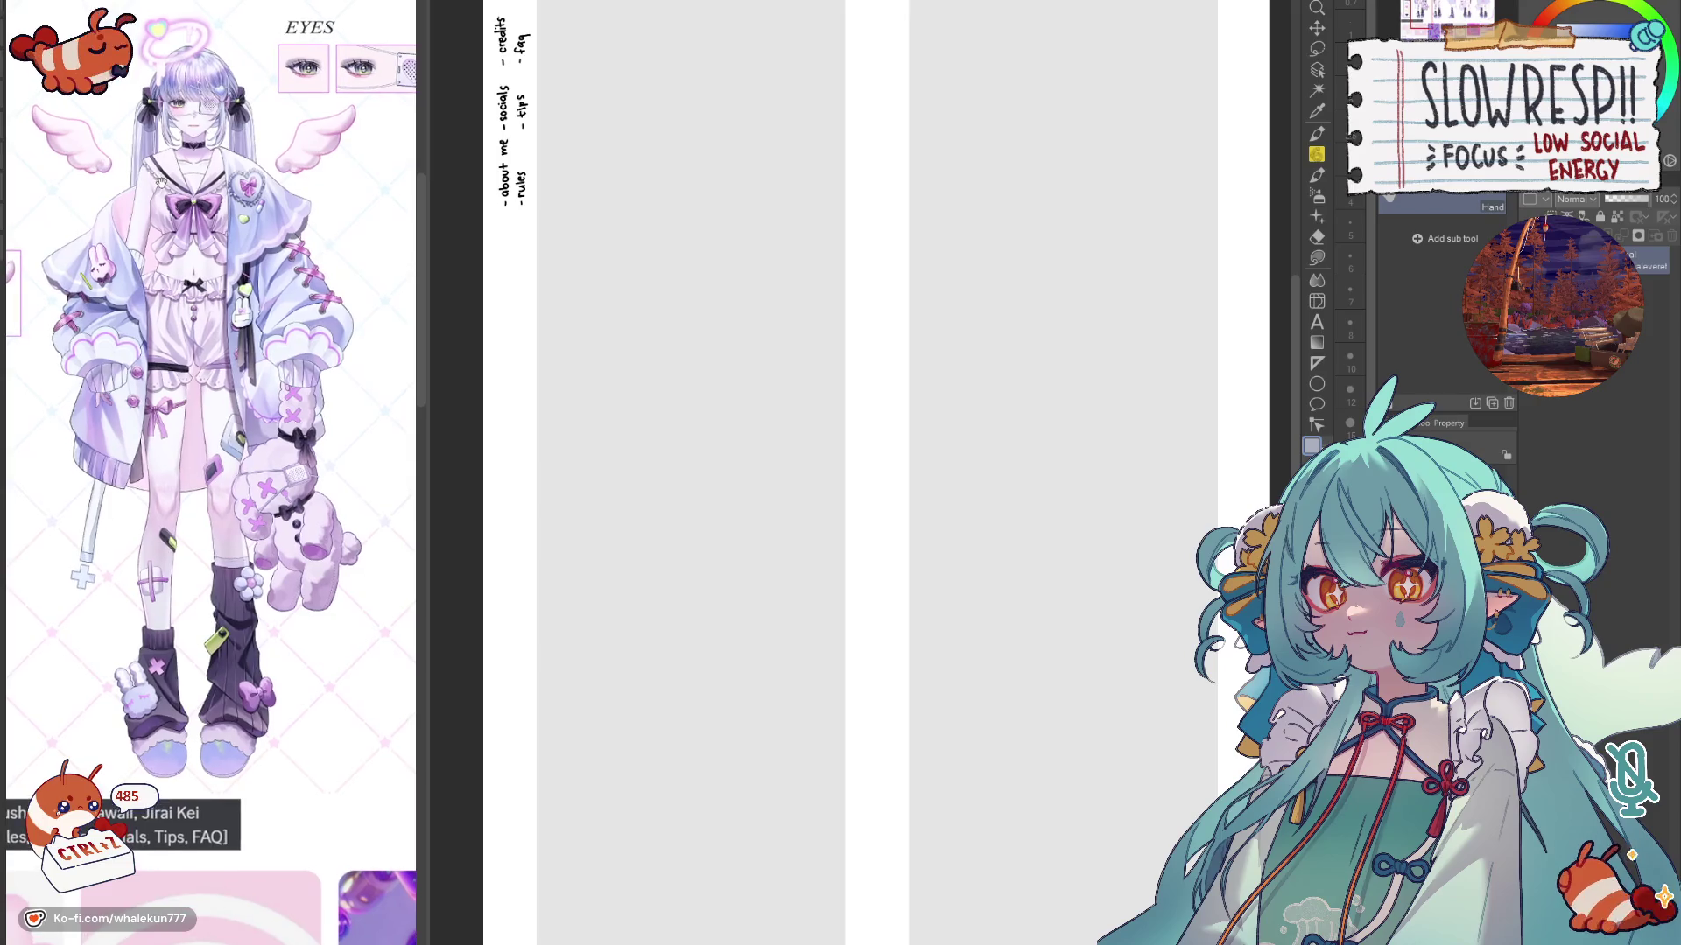
{"action": "scroll", "coordinate": [571, 253], "scroll_direction": "up", "scroll_amount": 2}
Step: View the section list, then close the Chrome window showing the chibi bunny-eared artwork
{"action": "left_click_drag", "start_coordinate": [572, 253], "coordinate": [644, 407]}
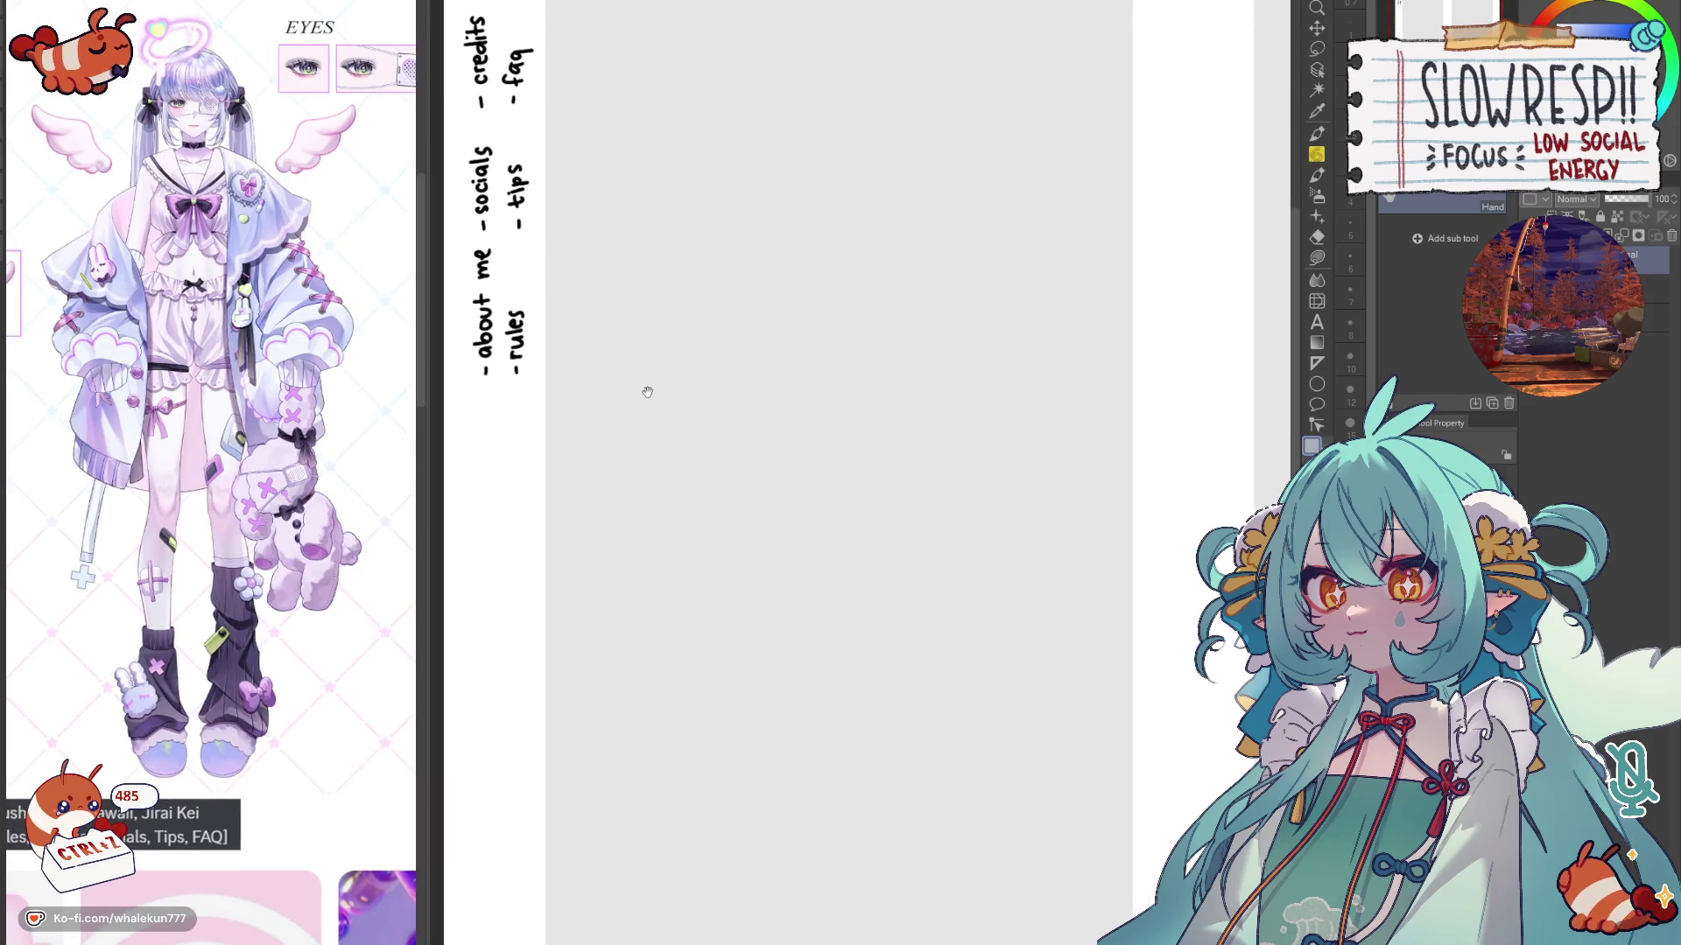
{"action": "scroll", "coordinate": [197, 274], "scroll_direction": "up", "scroll_amount": 1}
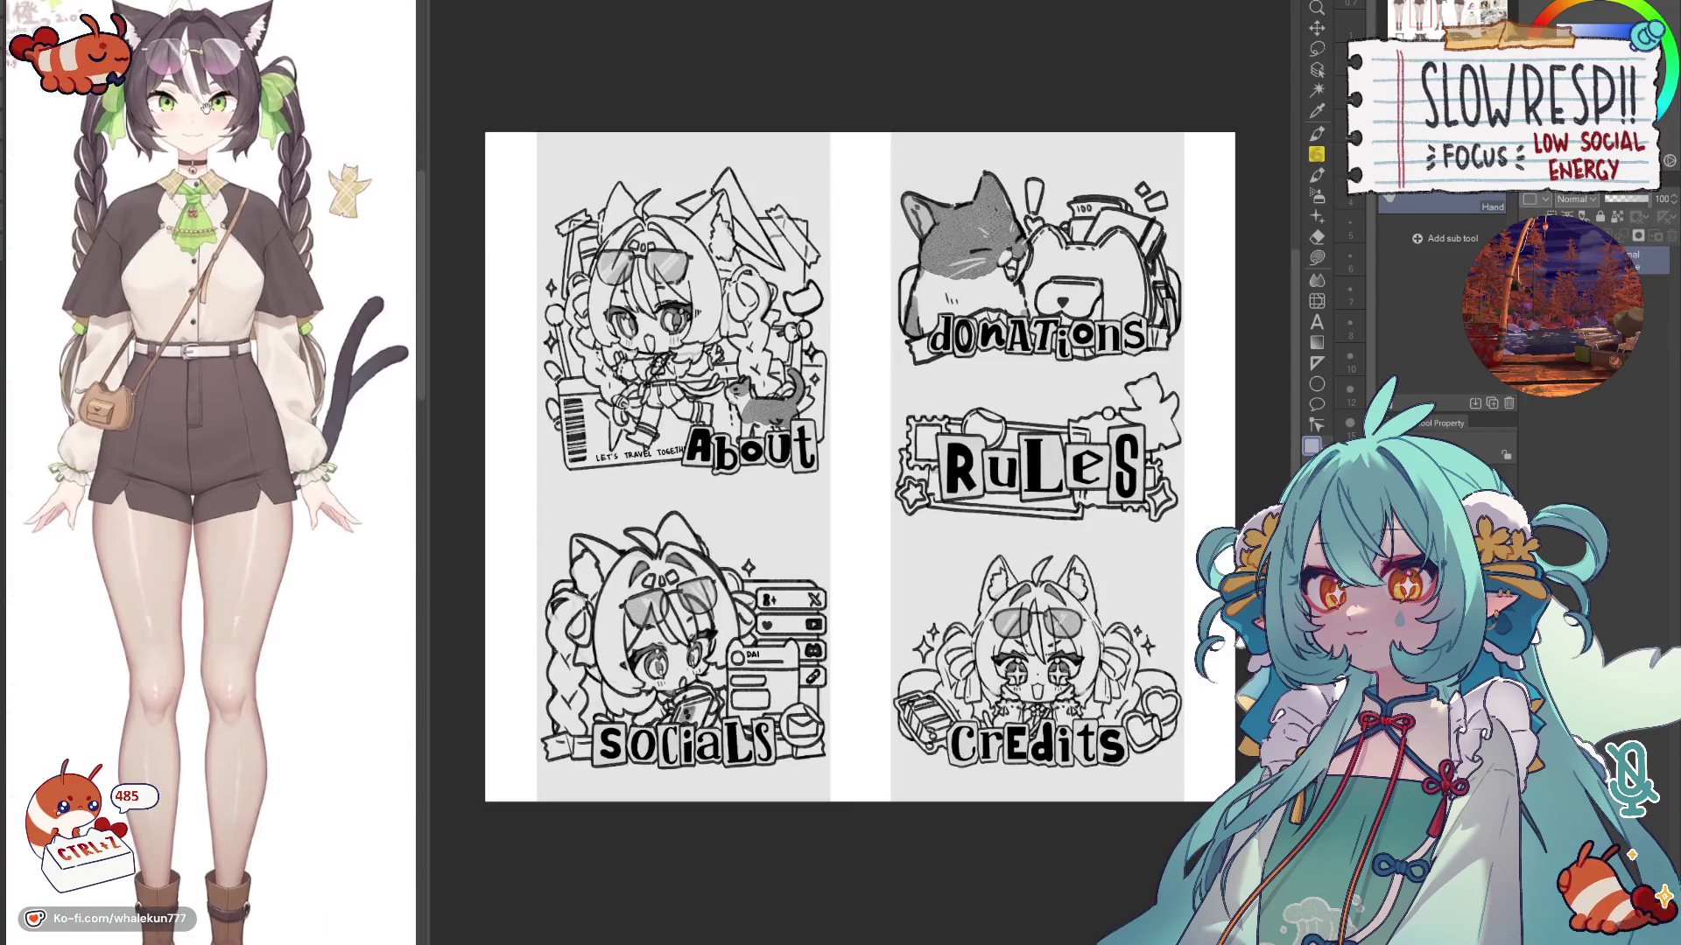
{"action": "scroll", "coordinate": [205, 105], "scroll_direction": "up", "scroll_amount": 1}
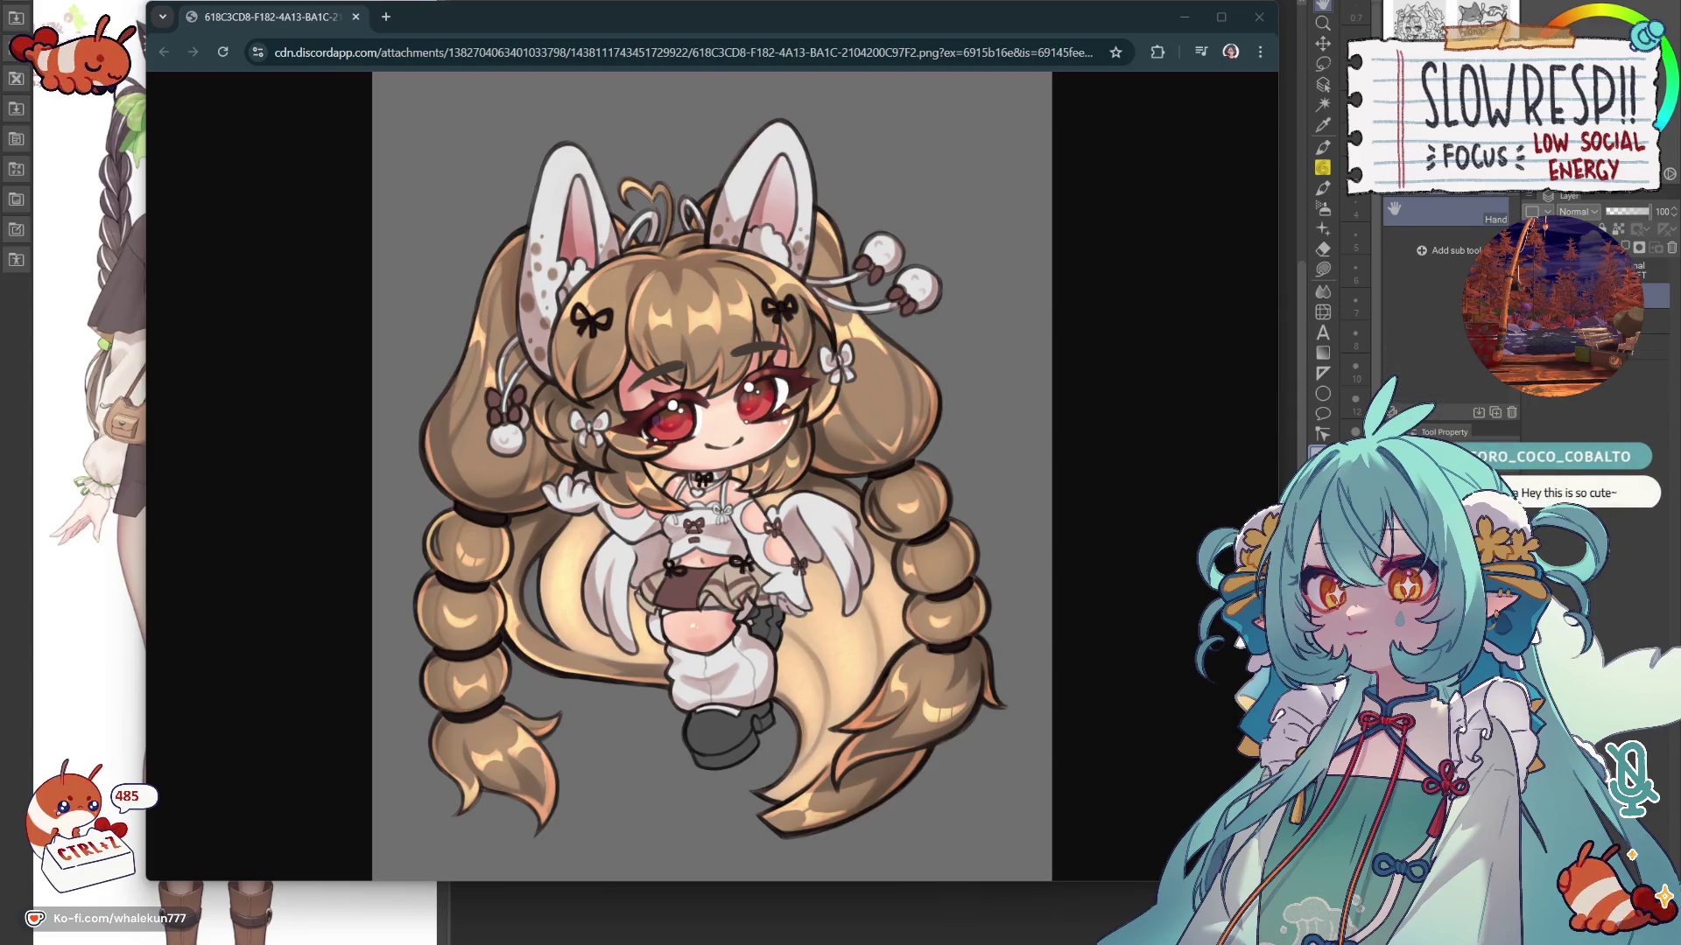
{"action": "key", "text": "ctrl+w"}
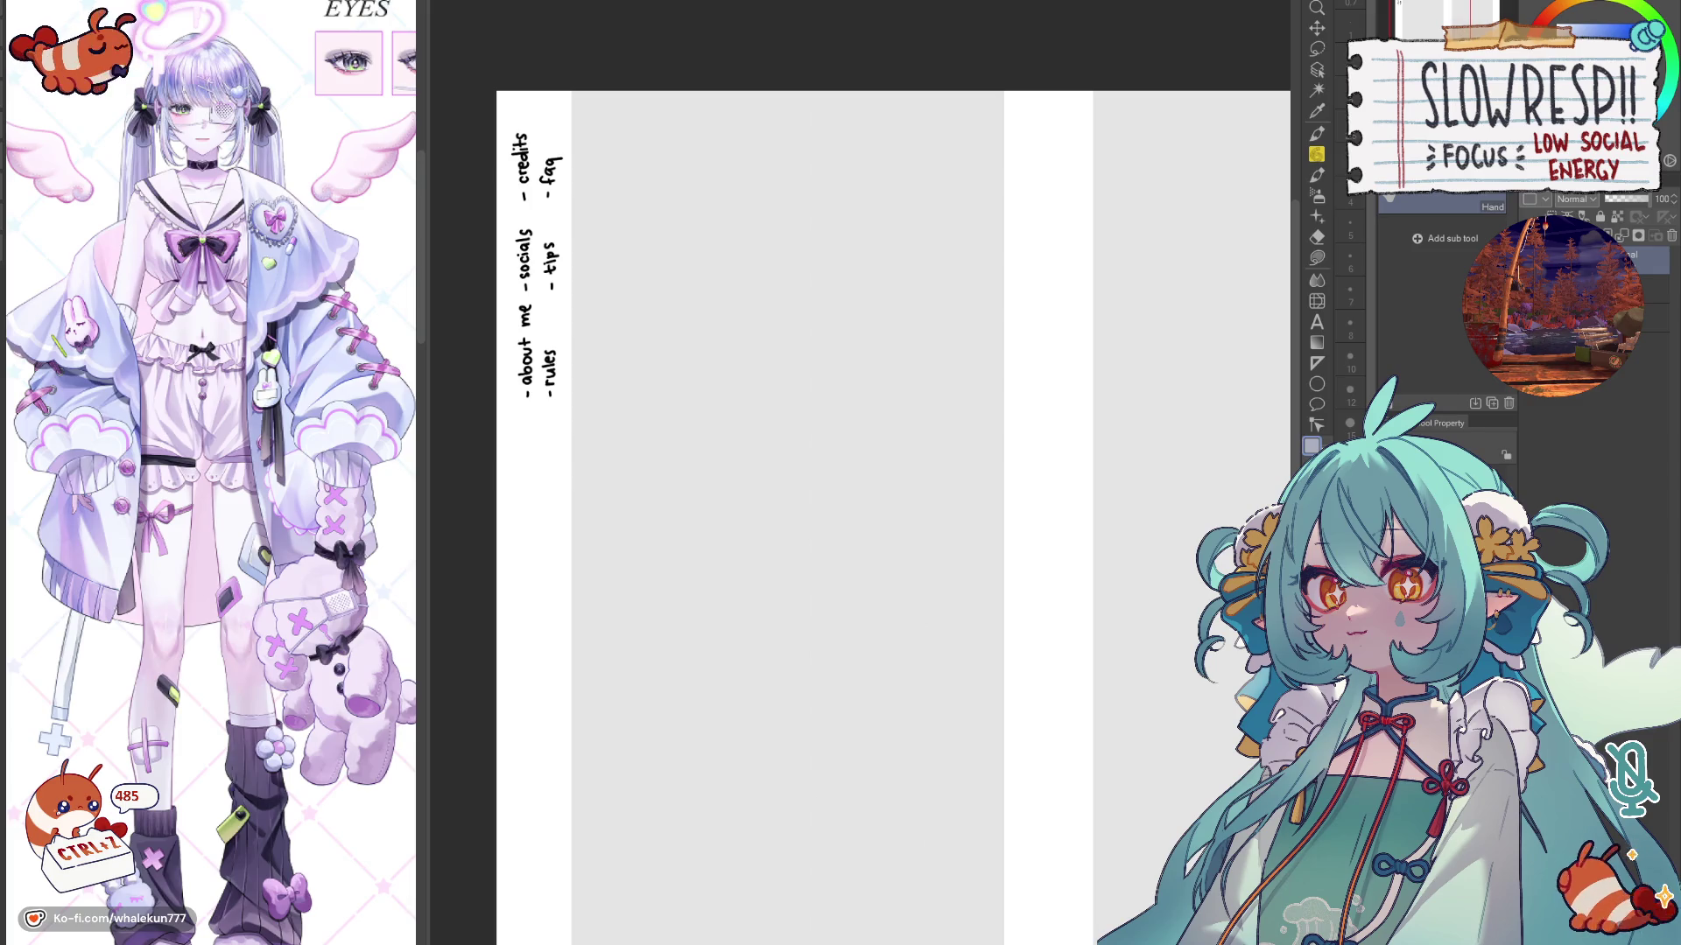
Step: Select the pencil with black colour and enlarge the cyber angel reference sheet beside the canvas
{"action": "key", "text": "p"}
{"action": "key", "text": "x"}
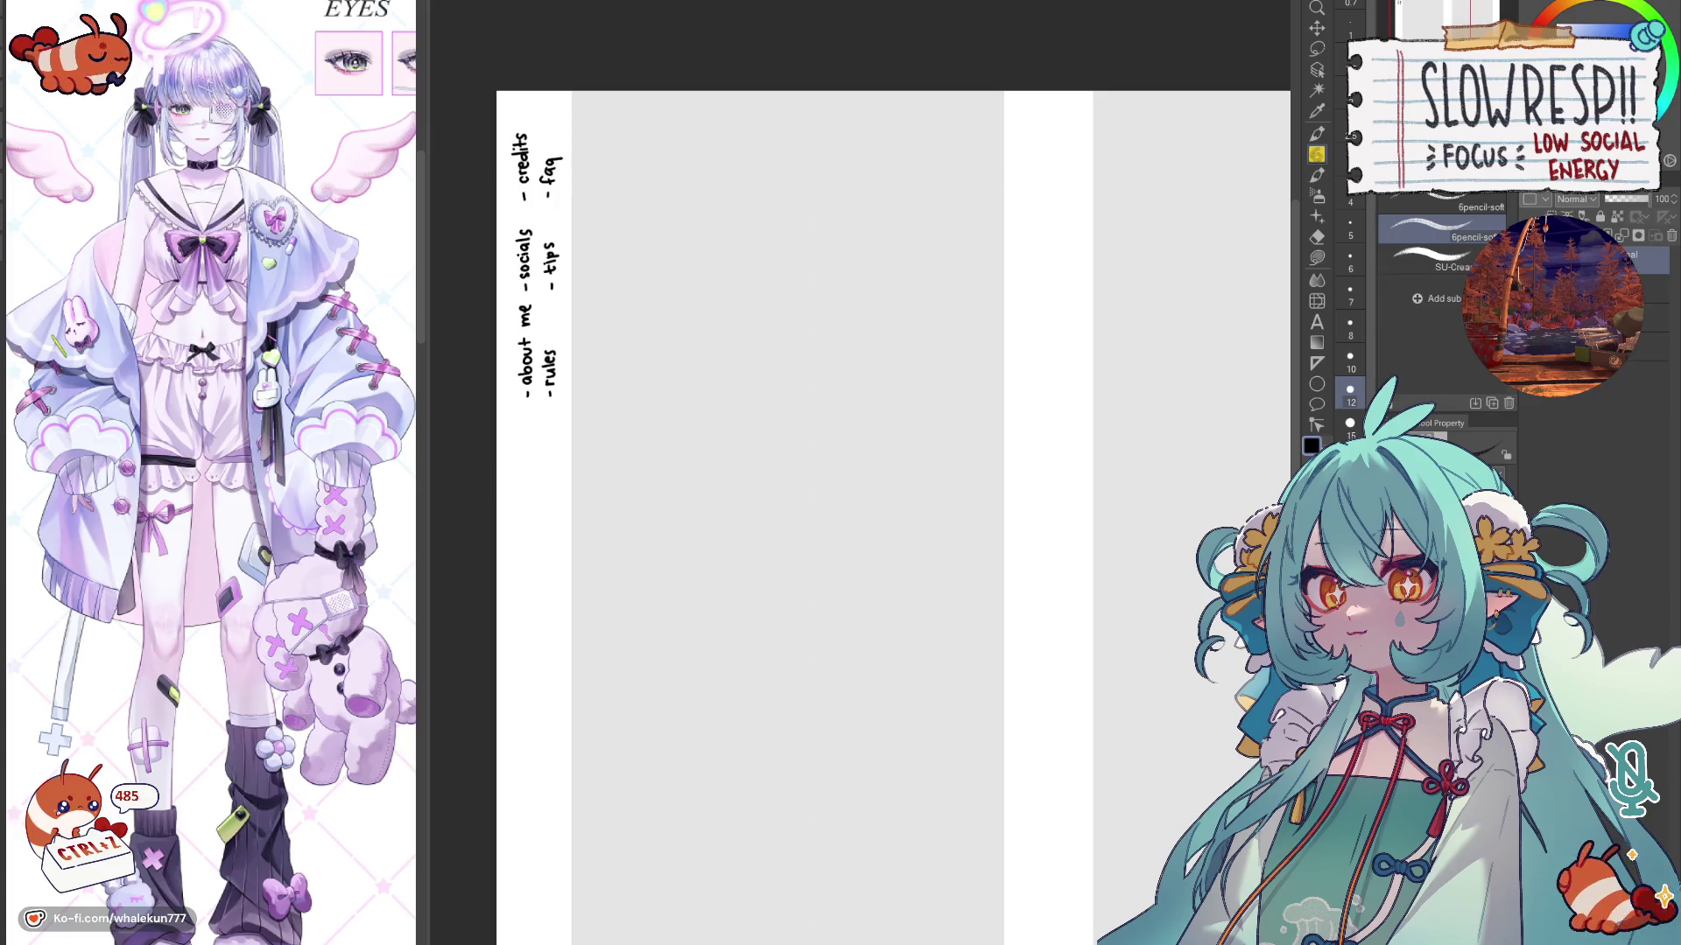
{"action": "left_click_drag", "start_coordinate": [797, 464], "coordinate": [819, 476]}
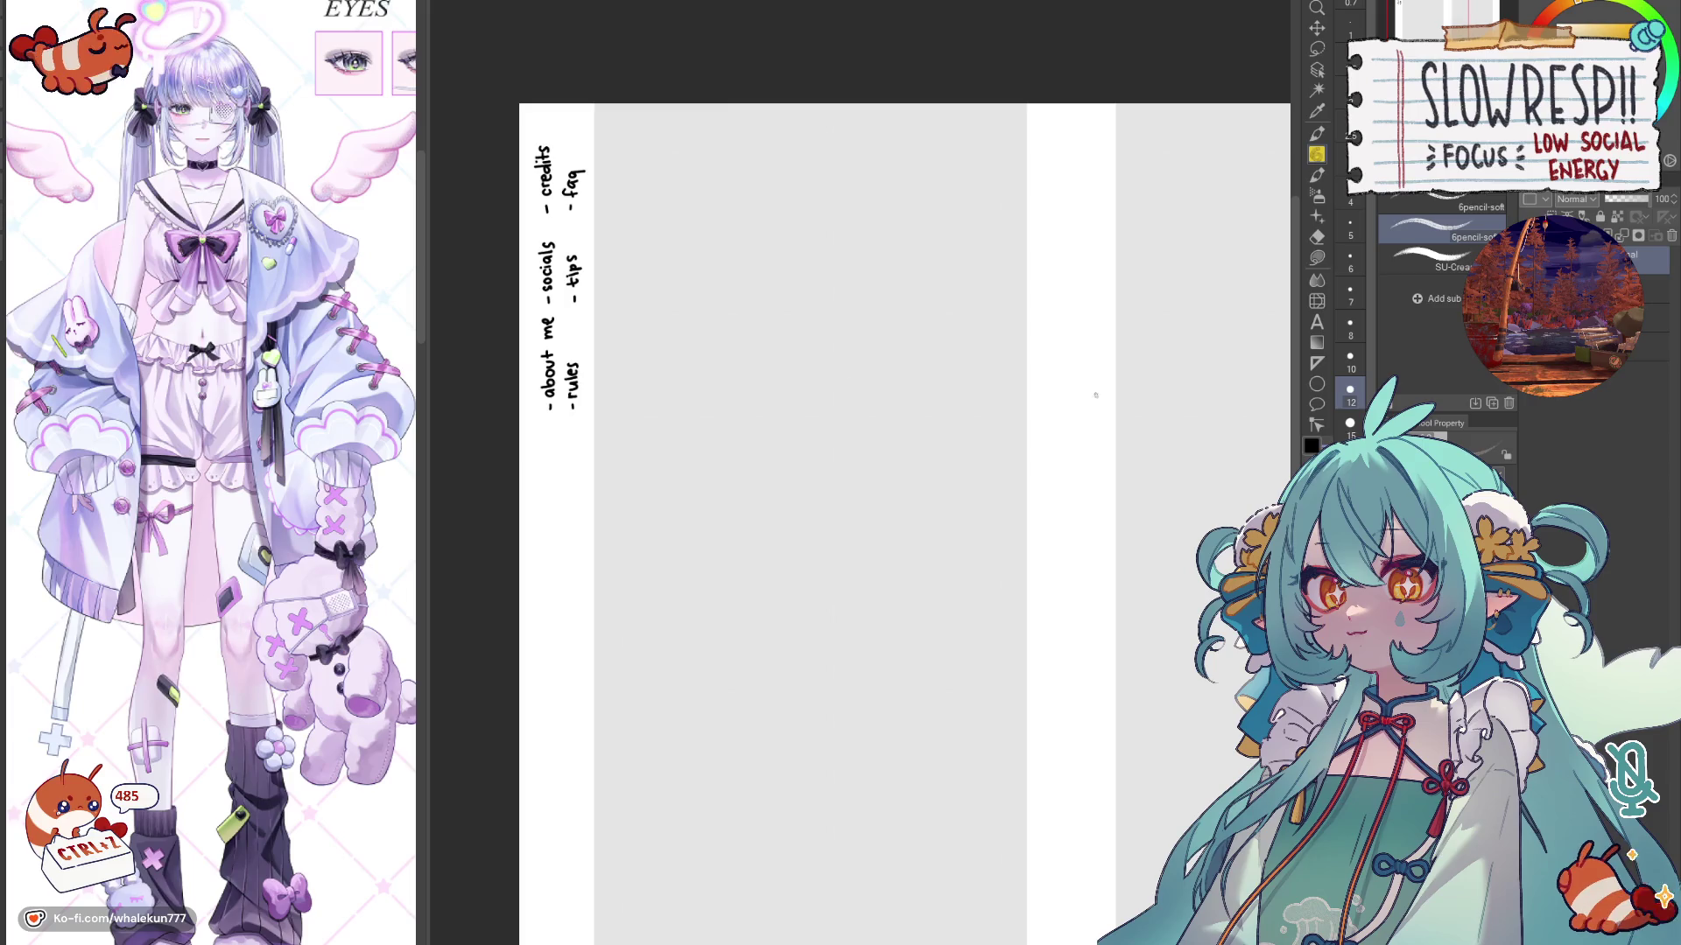
{"action": "scroll", "coordinate": [710, 341], "scroll_direction": "up", "scroll_amount": 2}
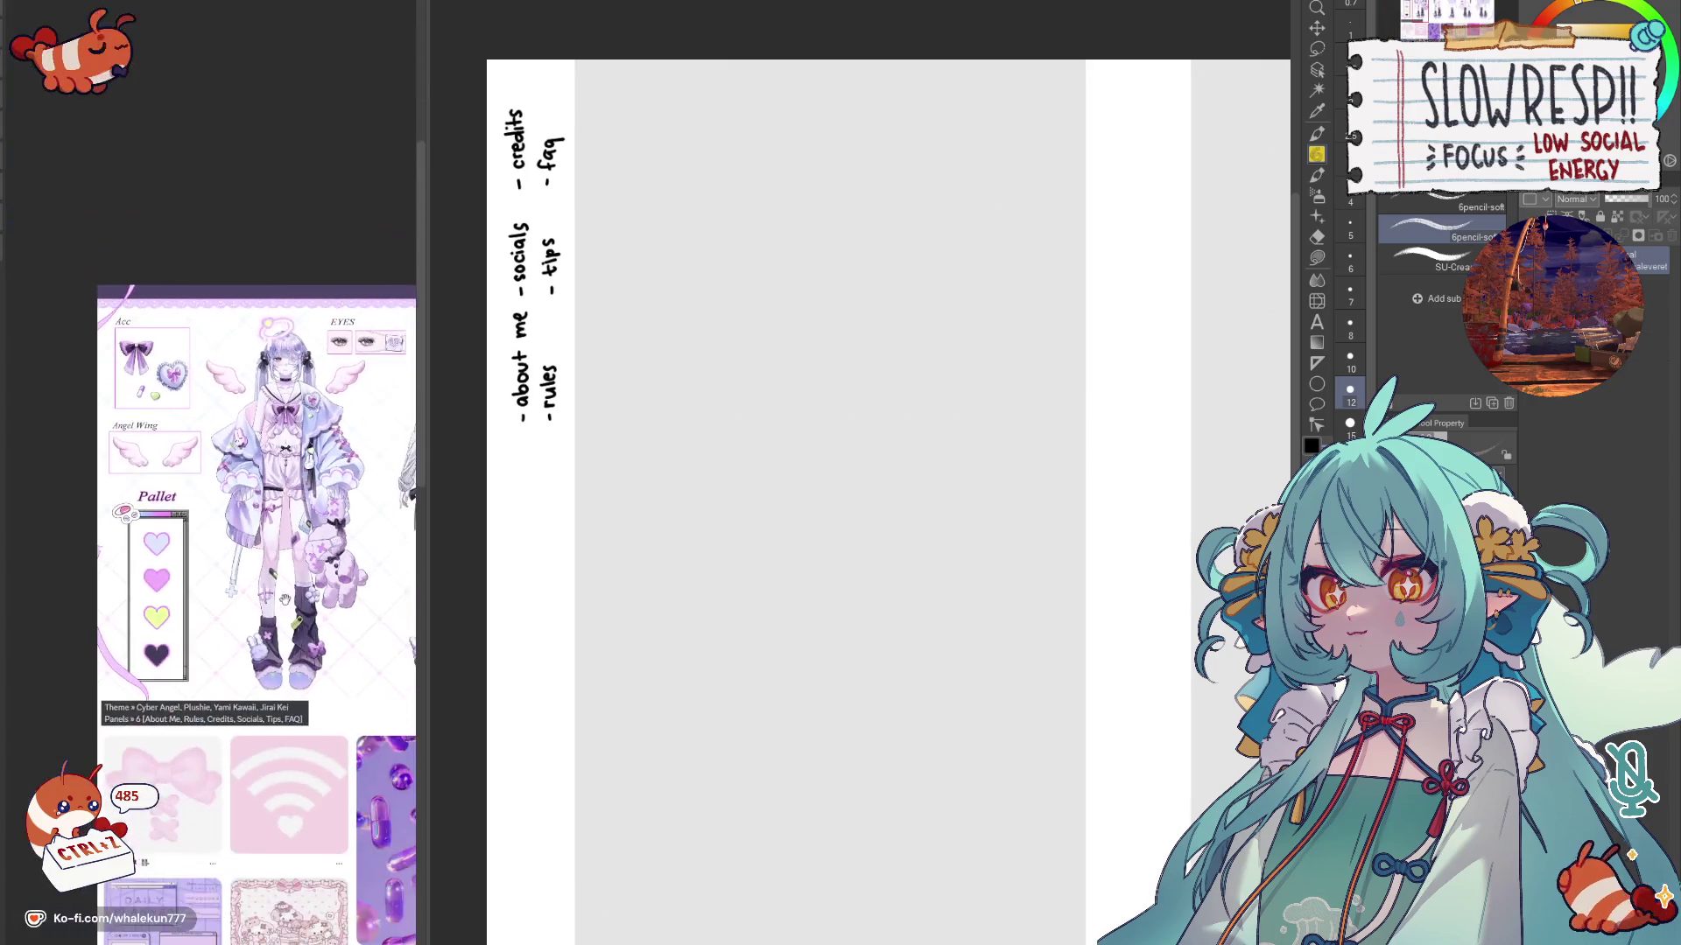
{"action": "scroll", "coordinate": [281, 591], "scroll_direction": "down", "scroll_amount": 3}
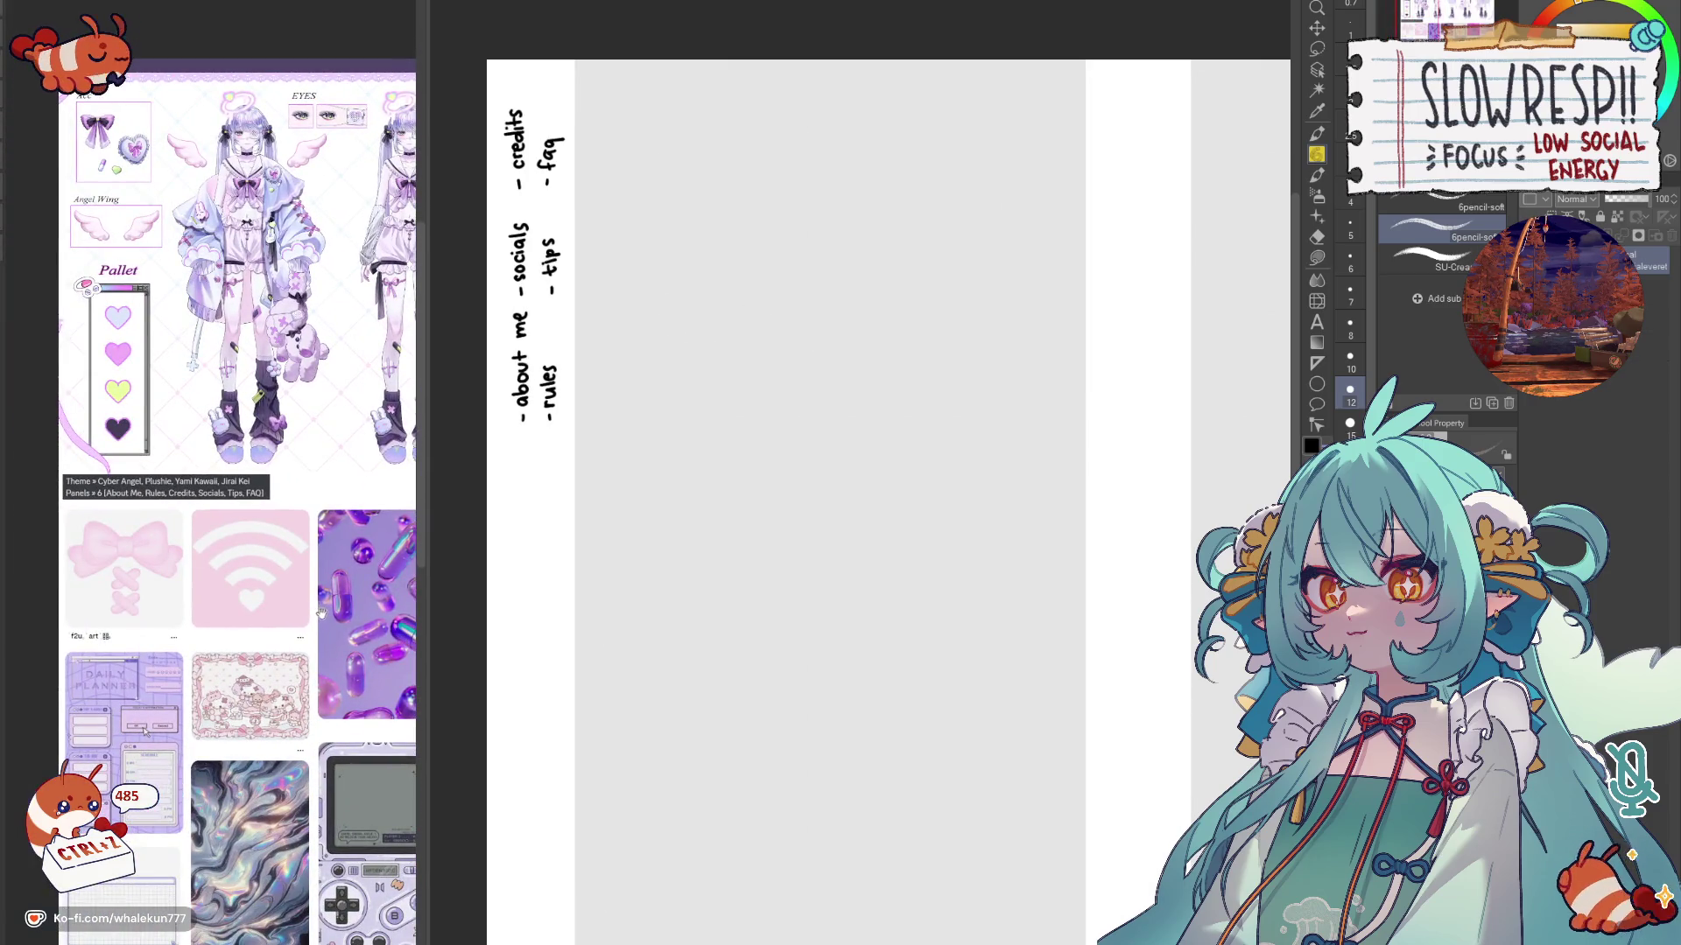
{"action": "scroll", "coordinate": [321, 614], "scroll_direction": "down", "scroll_amount": 2}
{"action": "scroll", "coordinate": [316, 607], "scroll_direction": "down", "scroll_amount": 2}
{"action": "scroll", "coordinate": [307, 600], "scroll_direction": "down", "scroll_amount": 2}
{"action": "scroll", "coordinate": [305, 610], "scroll_direction": "down", "scroll_amount": 2}
{"action": "scroll", "coordinate": [303, 626], "scroll_direction": "down", "scroll_amount": 2}
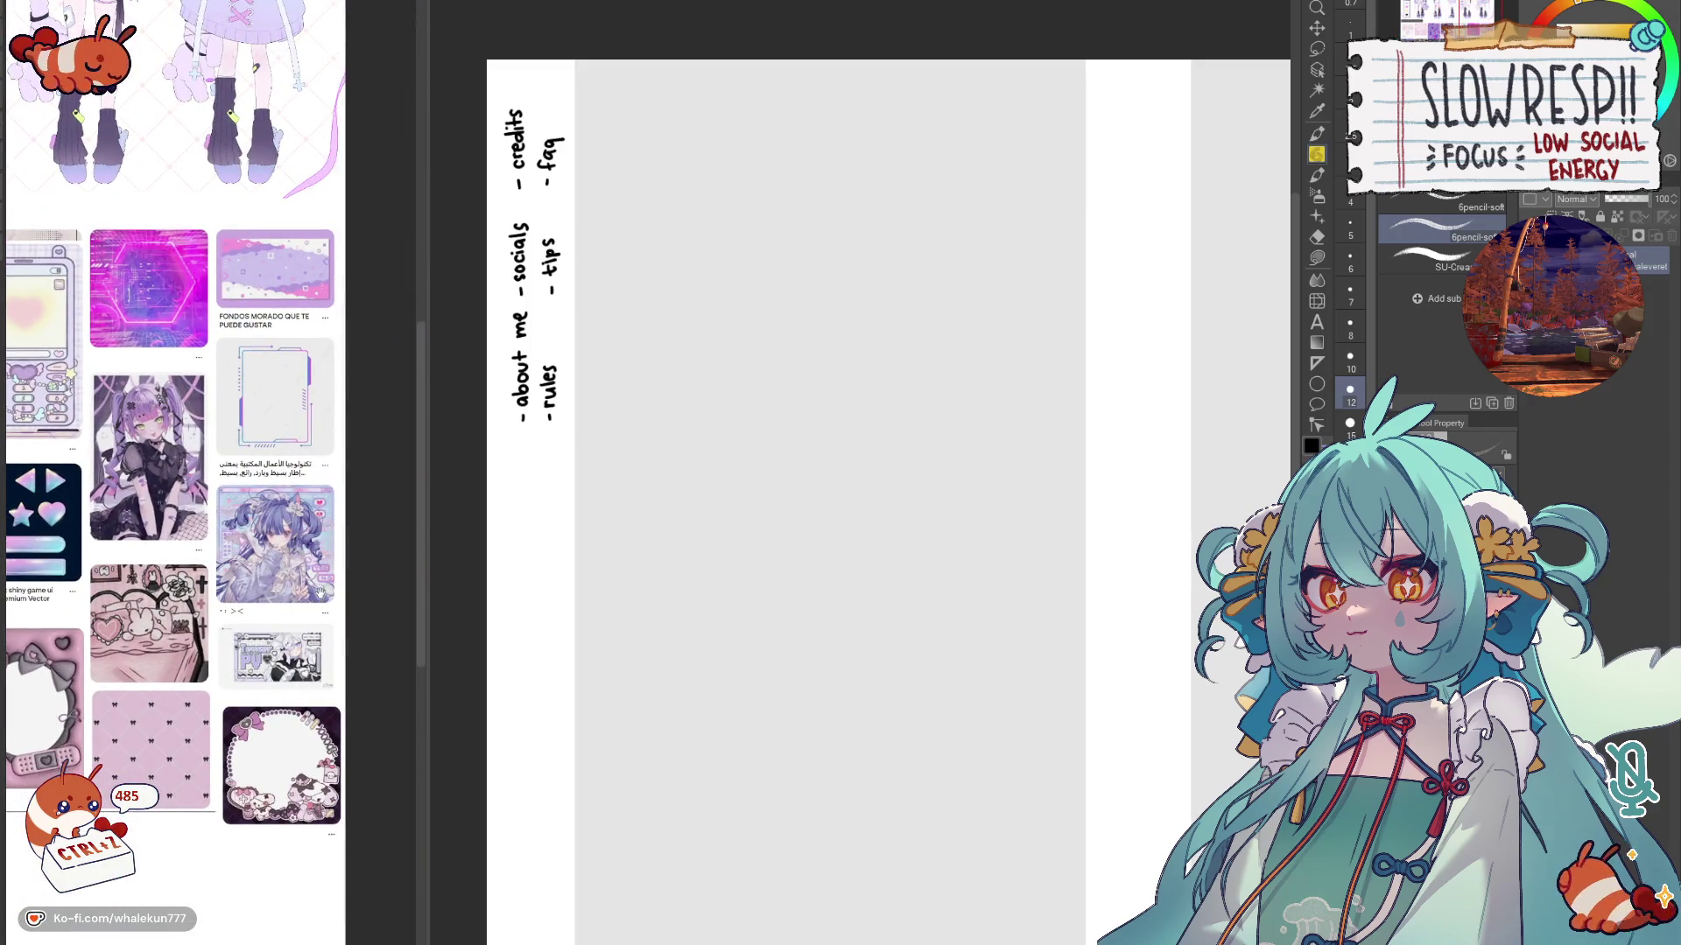
{"action": "scroll", "coordinate": [318, 595], "scroll_direction": "down", "scroll_amount": 2}
{"action": "scroll", "coordinate": [307, 572], "scroll_direction": "up", "scroll_amount": 2}
{"action": "scroll", "coordinate": [287, 580], "scroll_direction": "up", "scroll_amount": 2}
{"action": "scroll", "coordinate": [390, 743], "scroll_direction": "up", "scroll_amount": 3}
{"action": "scroll", "coordinate": [401, 741], "scroll_direction": "up", "scroll_amount": 1}
{"action": "left_click_drag", "start_coordinate": [207, 527], "coordinate": [431, 639]}
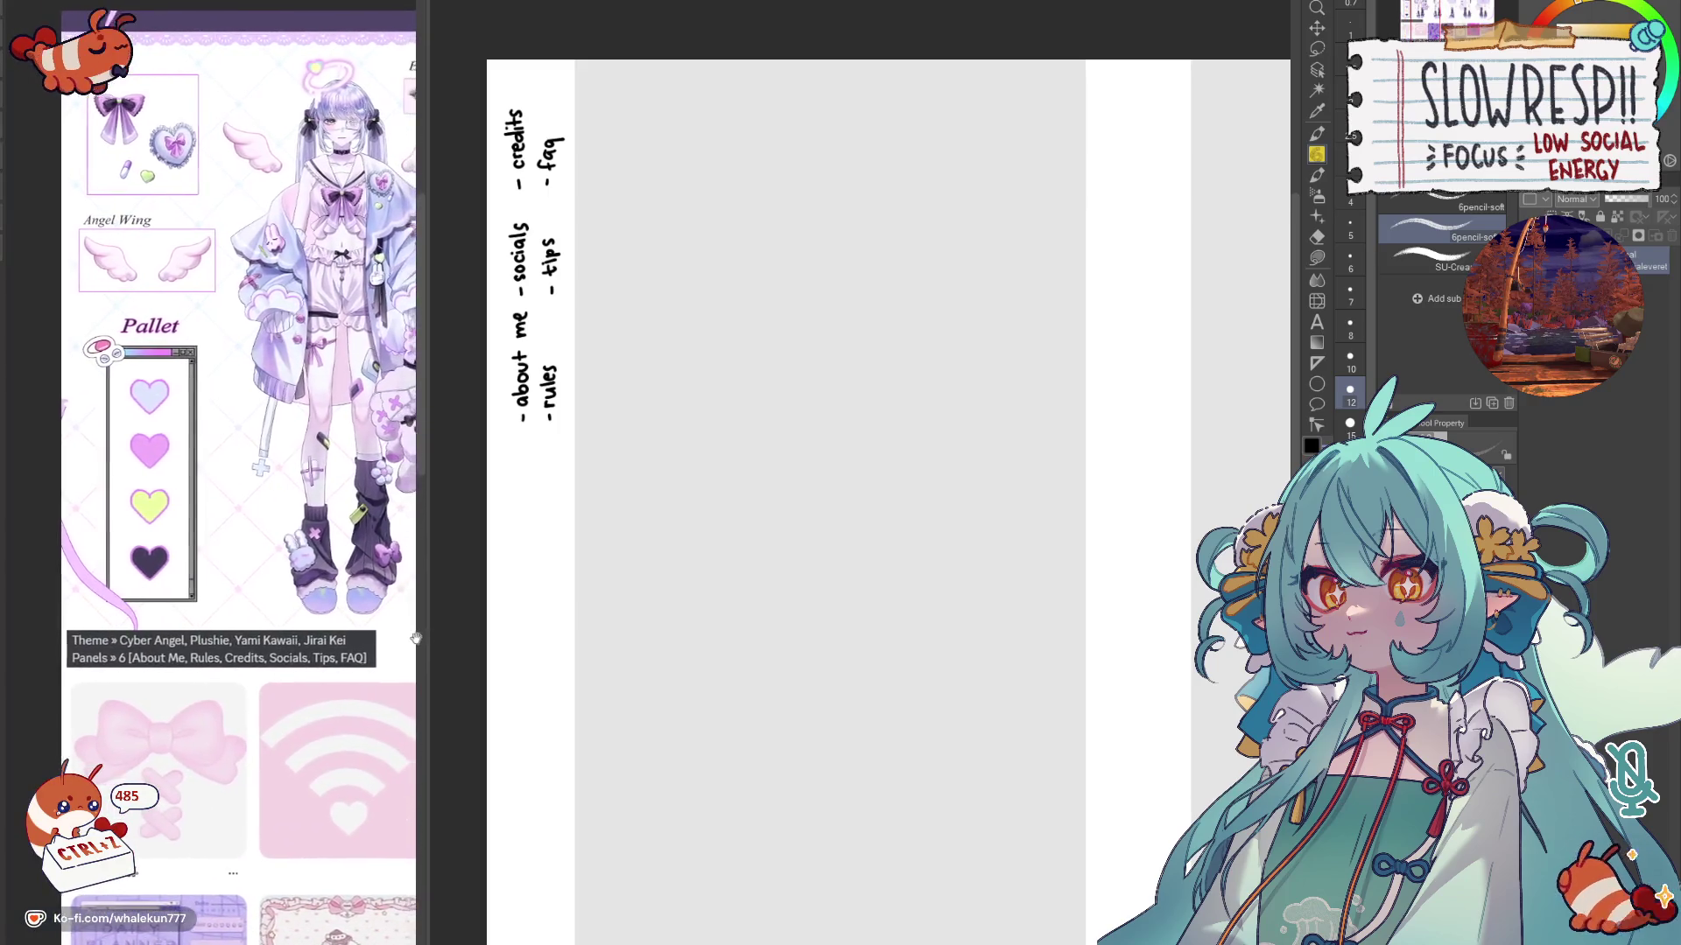
{"action": "scroll", "coordinate": [432, 640], "scroll_direction": "down", "scroll_amount": 5}
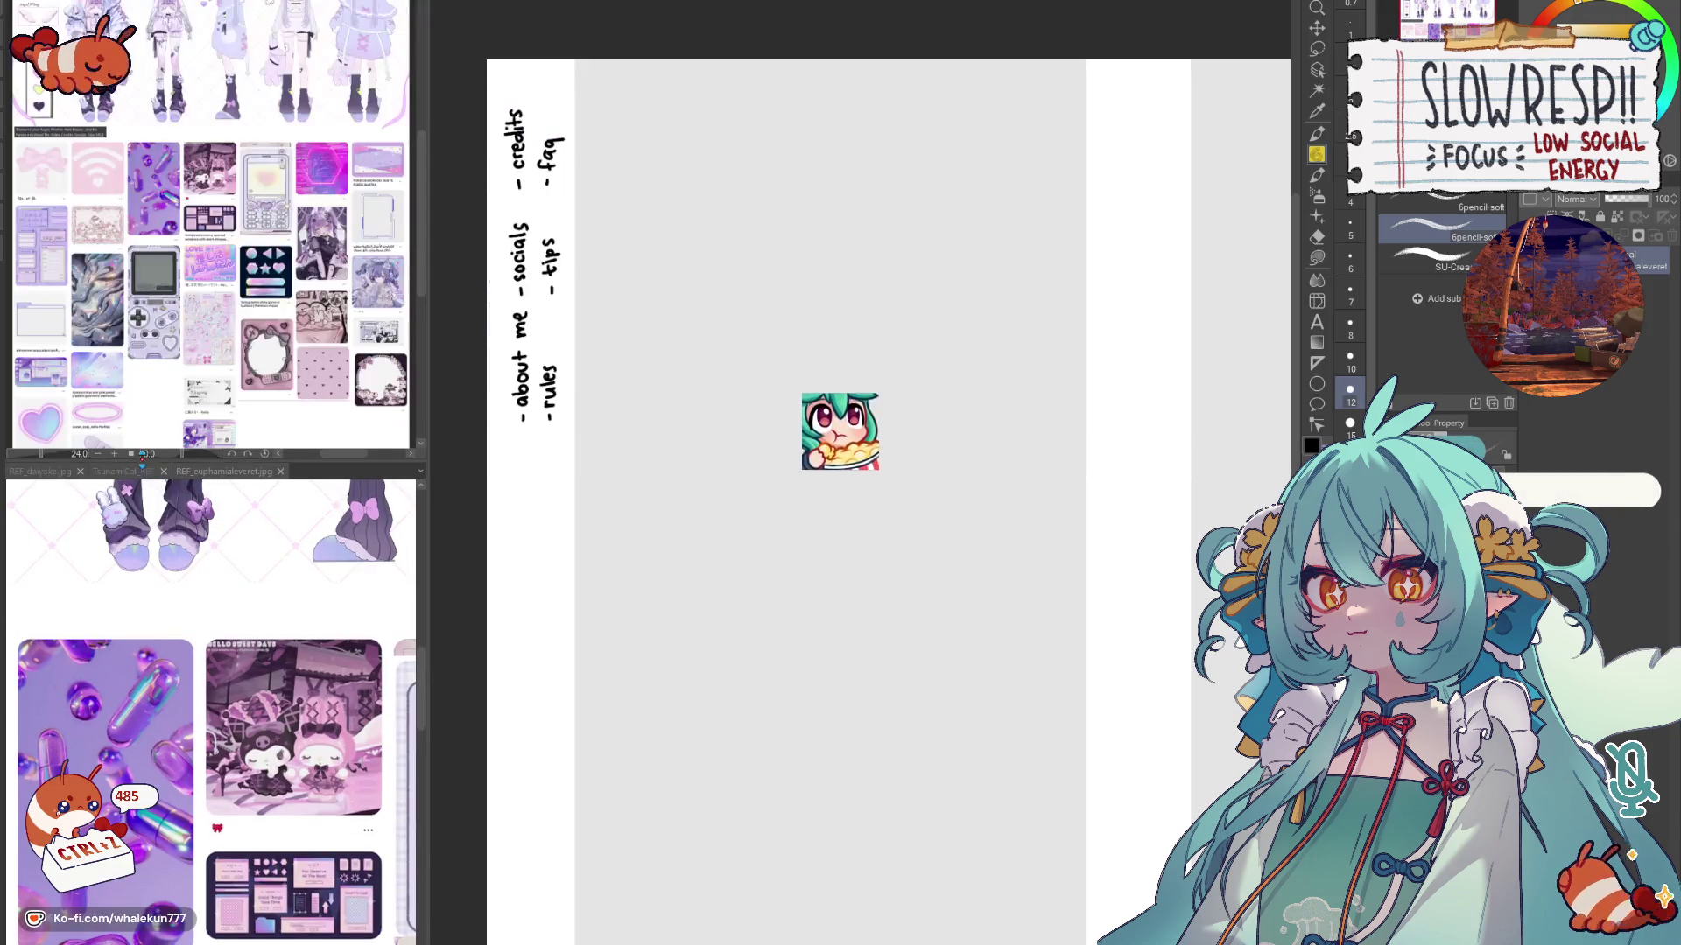
{"action": "scroll", "coordinate": [226, 335], "scroll_direction": "up", "scroll_amount": 1}
{"action": "scroll", "coordinate": [235, 308], "scroll_direction": "up", "scroll_amount": 1}
{"action": "scroll", "coordinate": [239, 284], "scroll_direction": "up", "scroll_amount": 1}
{"action": "scroll", "coordinate": [249, 303], "scroll_direction": "down", "scroll_amount": 1}
{"action": "scroll", "coordinate": [270, 335], "scroll_direction": "up", "scroll_amount": 2}
{"action": "scroll", "coordinate": [239, 279], "scroll_direction": "up", "scroll_amount": 2}
{"action": "scroll", "coordinate": [239, 279], "scroll_direction": "down", "scroll_amount": 1}
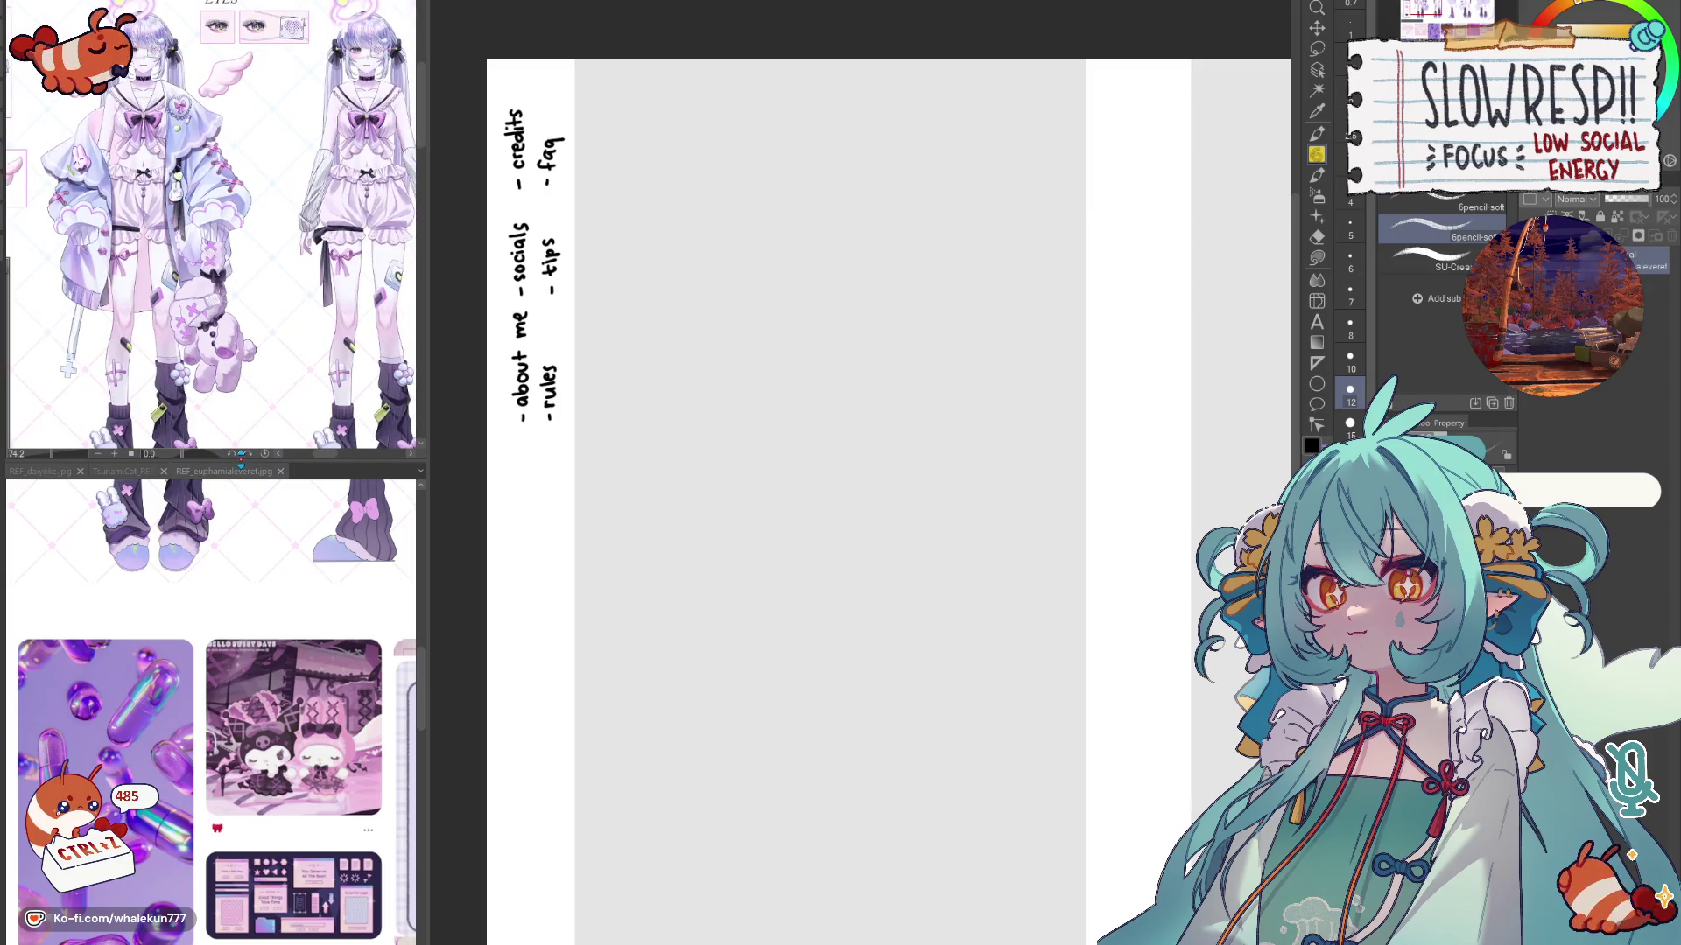
{"action": "scroll", "coordinate": [242, 439], "scroll_direction": "up", "scroll_amount": 2}
{"action": "scroll", "coordinate": [242, 439], "scroll_direction": "up", "scroll_amount": 2}
{"action": "scroll", "coordinate": [210, 788], "scroll_direction": "down", "scroll_amount": 2}
{"action": "scroll", "coordinate": [263, 771], "scroll_direction": "down", "scroll_amount": 2}
{"action": "scroll", "coordinate": [288, 894], "scroll_direction": "down", "scroll_amount": 1}
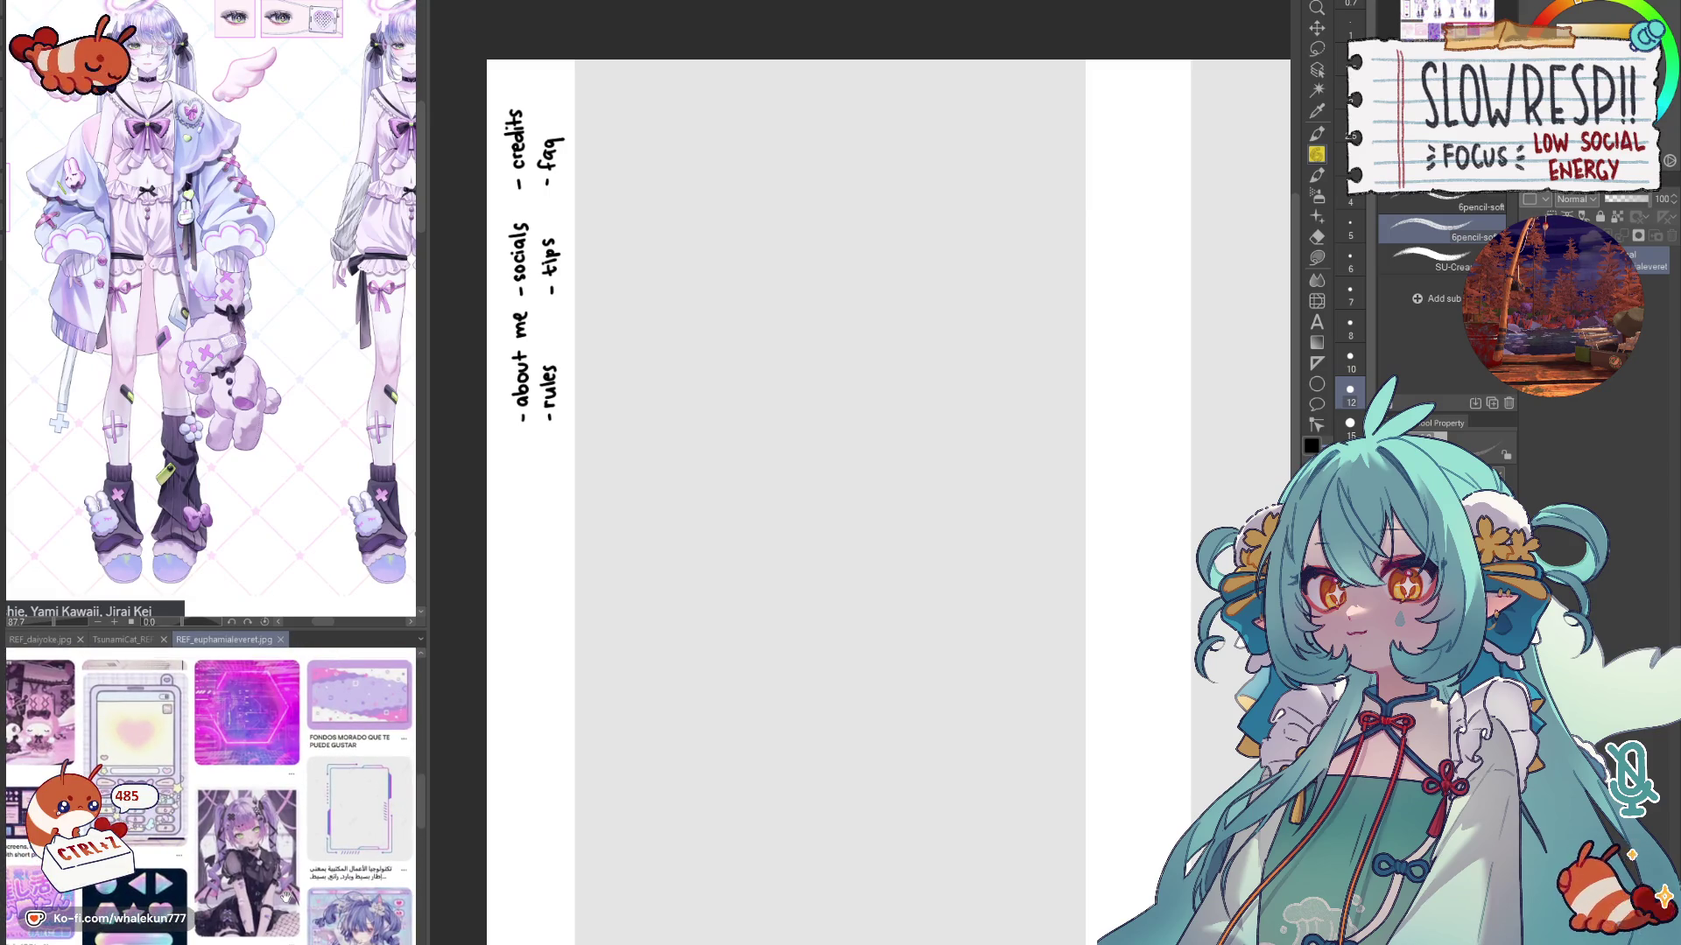
{"action": "scroll", "coordinate": [283, 896], "scroll_direction": "up", "scroll_amount": 1}
{"action": "scroll", "coordinate": [302, 853], "scroll_direction": "up", "scroll_amount": 1}
{"action": "scroll", "coordinate": [321, 802], "scroll_direction": "up", "scroll_amount": 1}
{"action": "scroll", "coordinate": [344, 751], "scroll_direction": "up", "scroll_amount": 1}
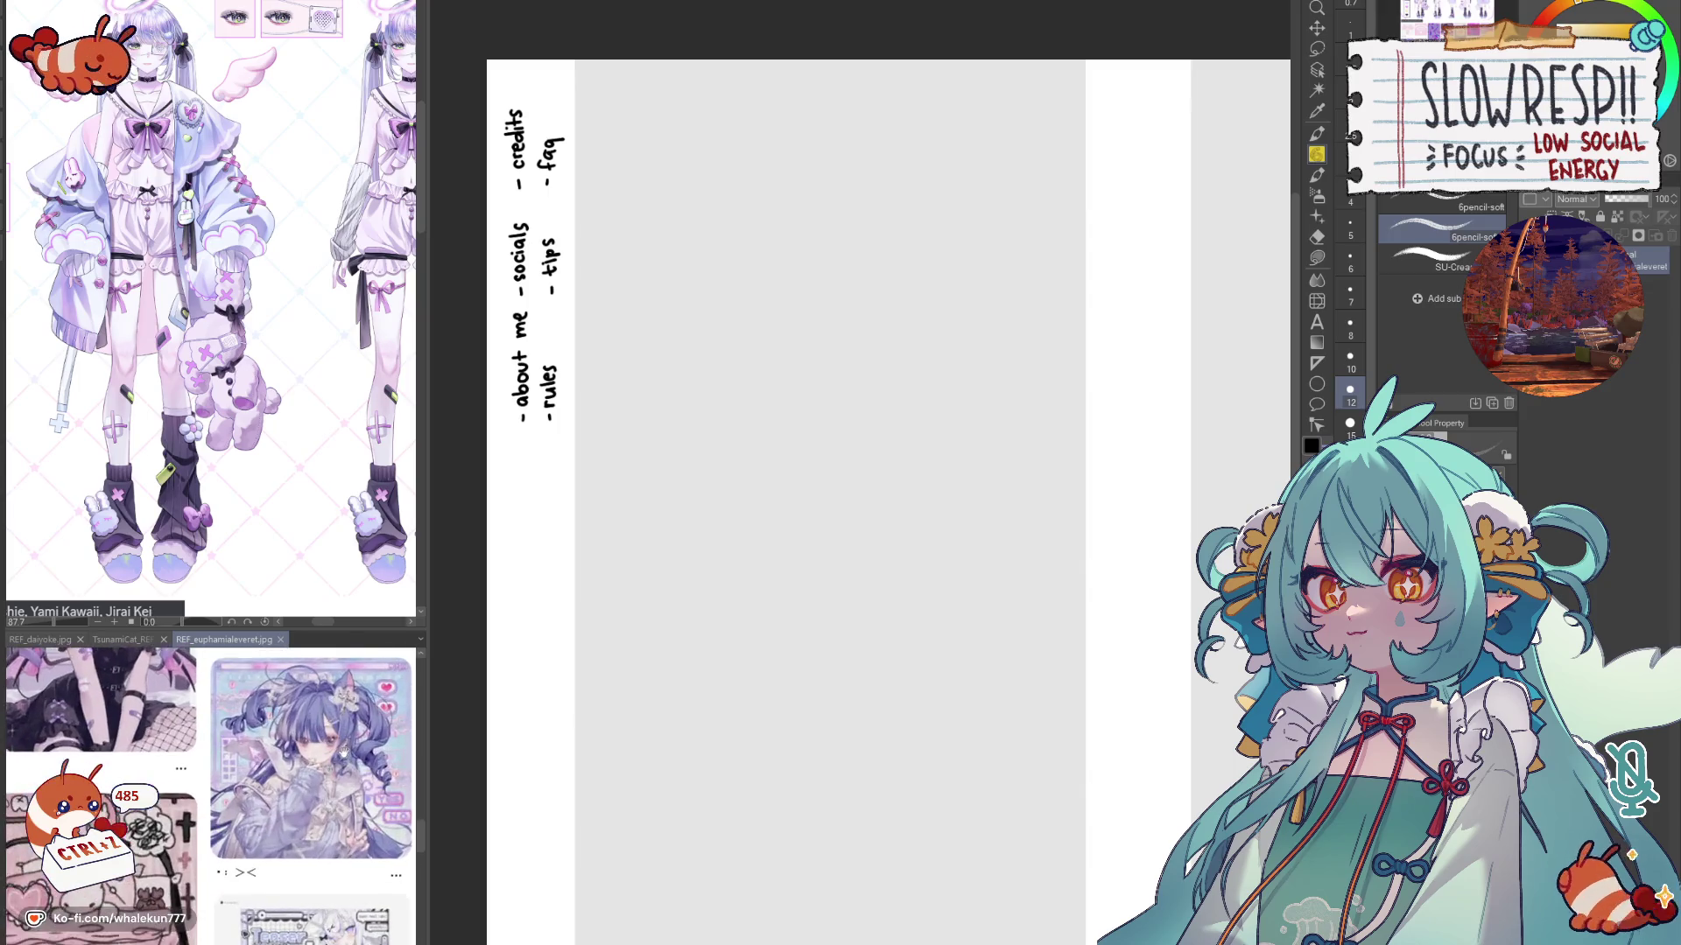
{"action": "scroll", "coordinate": [344, 751], "scroll_direction": "up", "scroll_amount": 1}
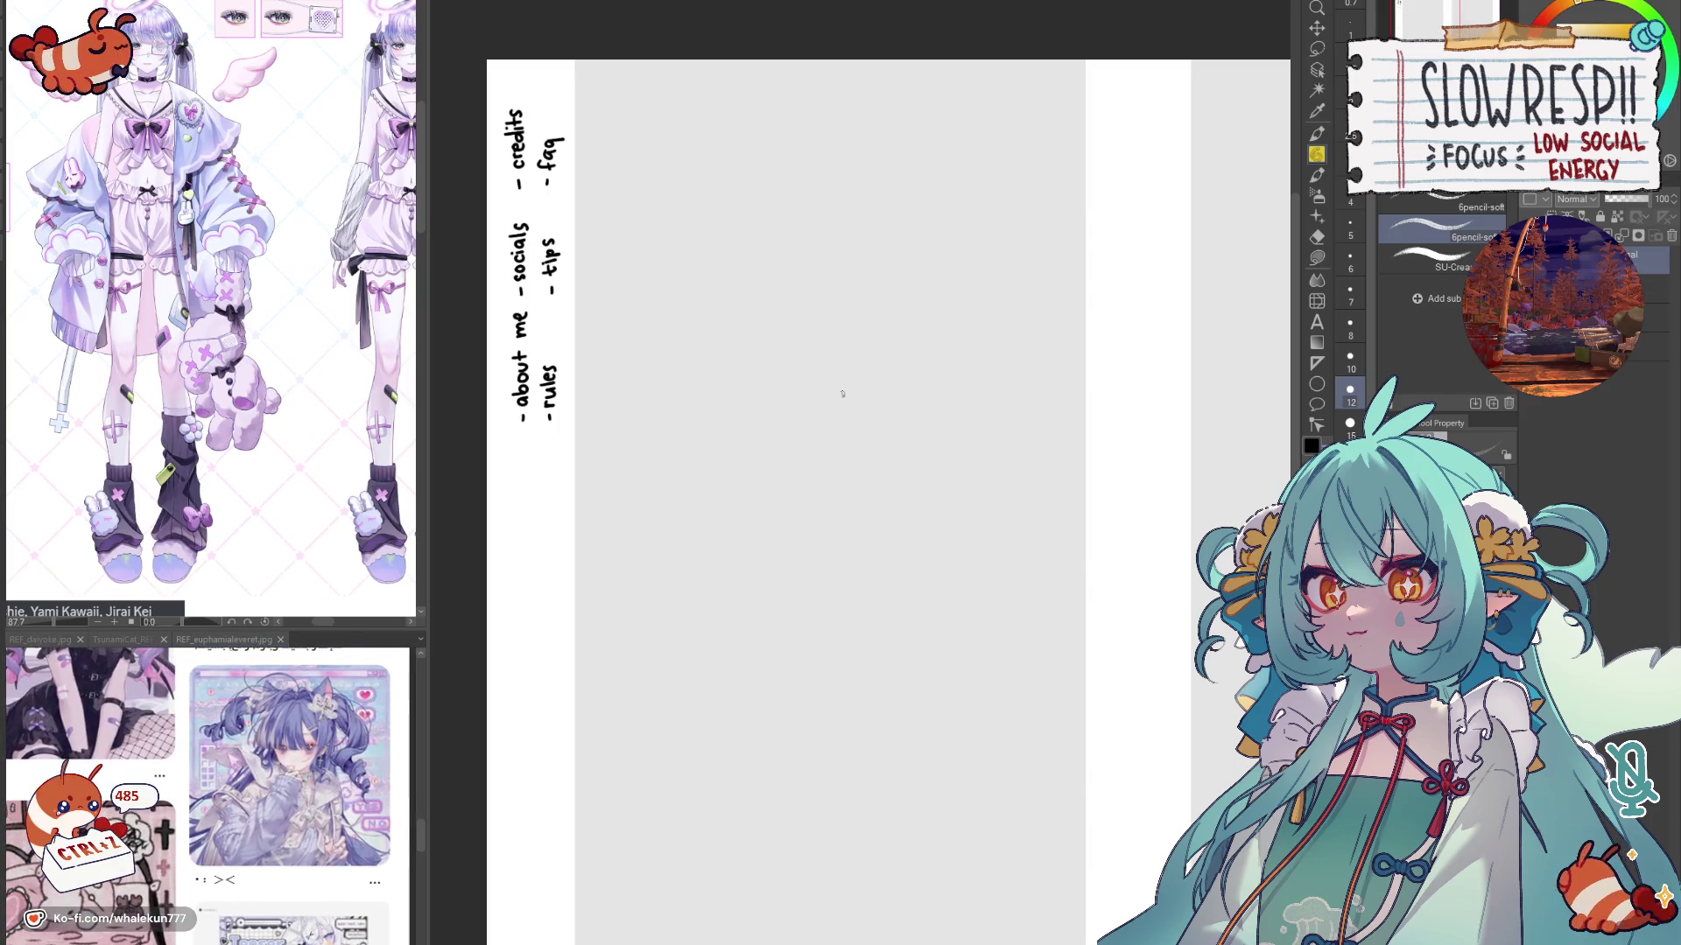
{"action": "left_click_drag", "start_coordinate": [746, 235], "coordinate": [707, 377]}
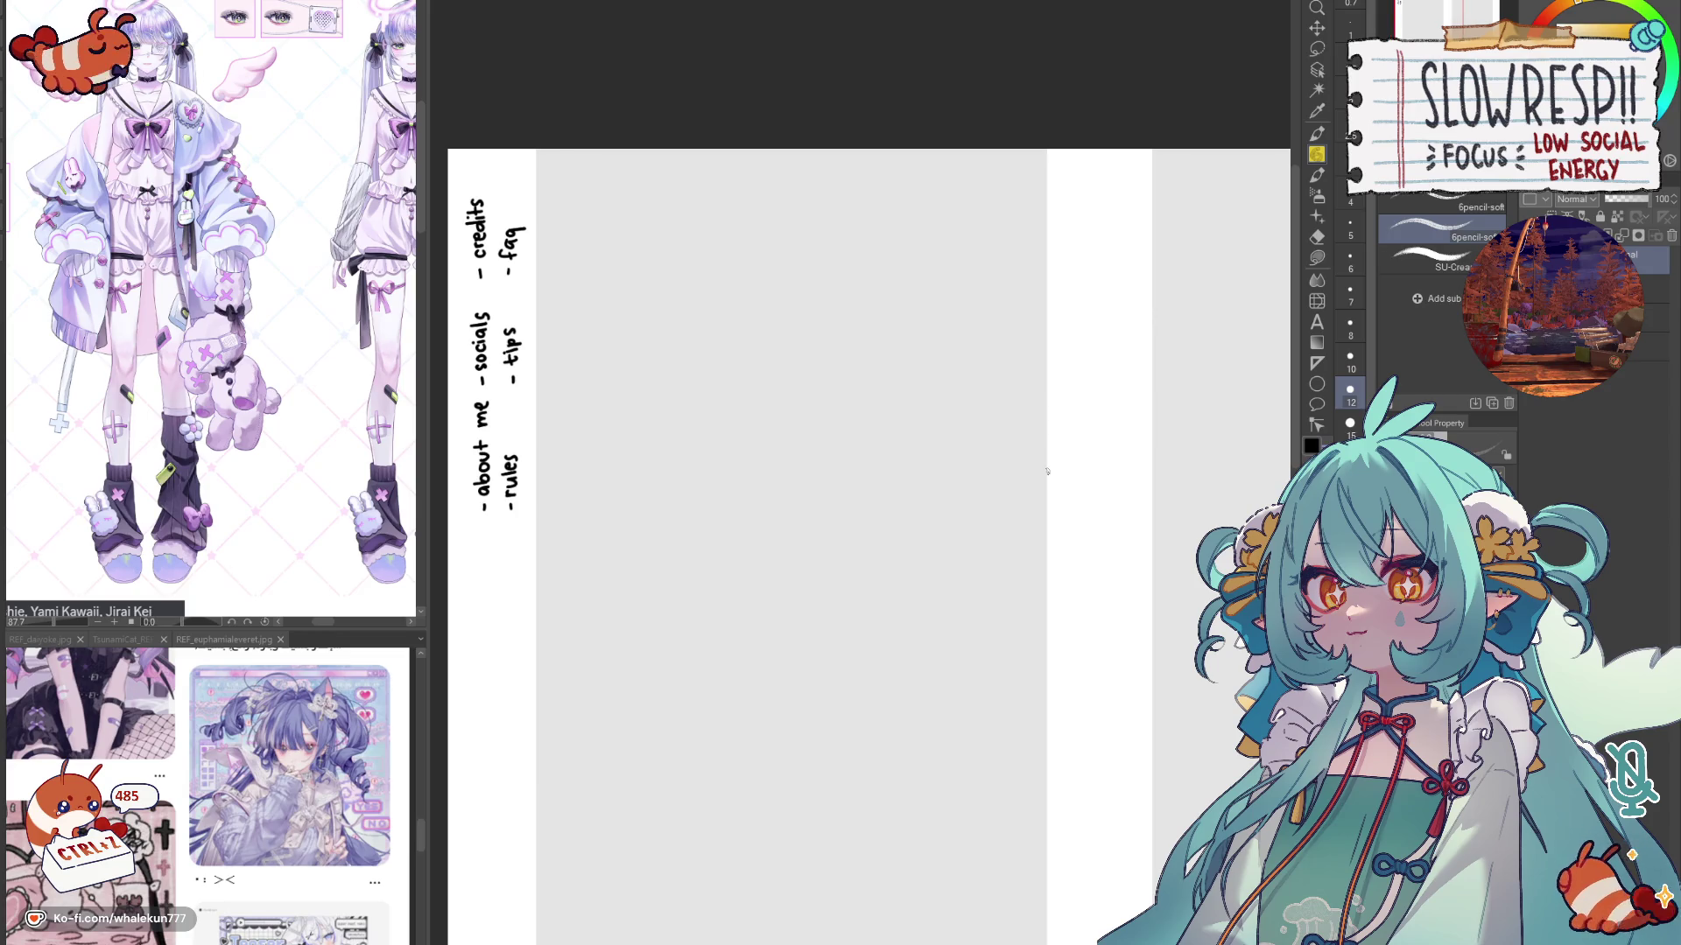
{"action": "scroll", "coordinate": [1047, 470], "scroll_direction": "down", "scroll_amount": 2}
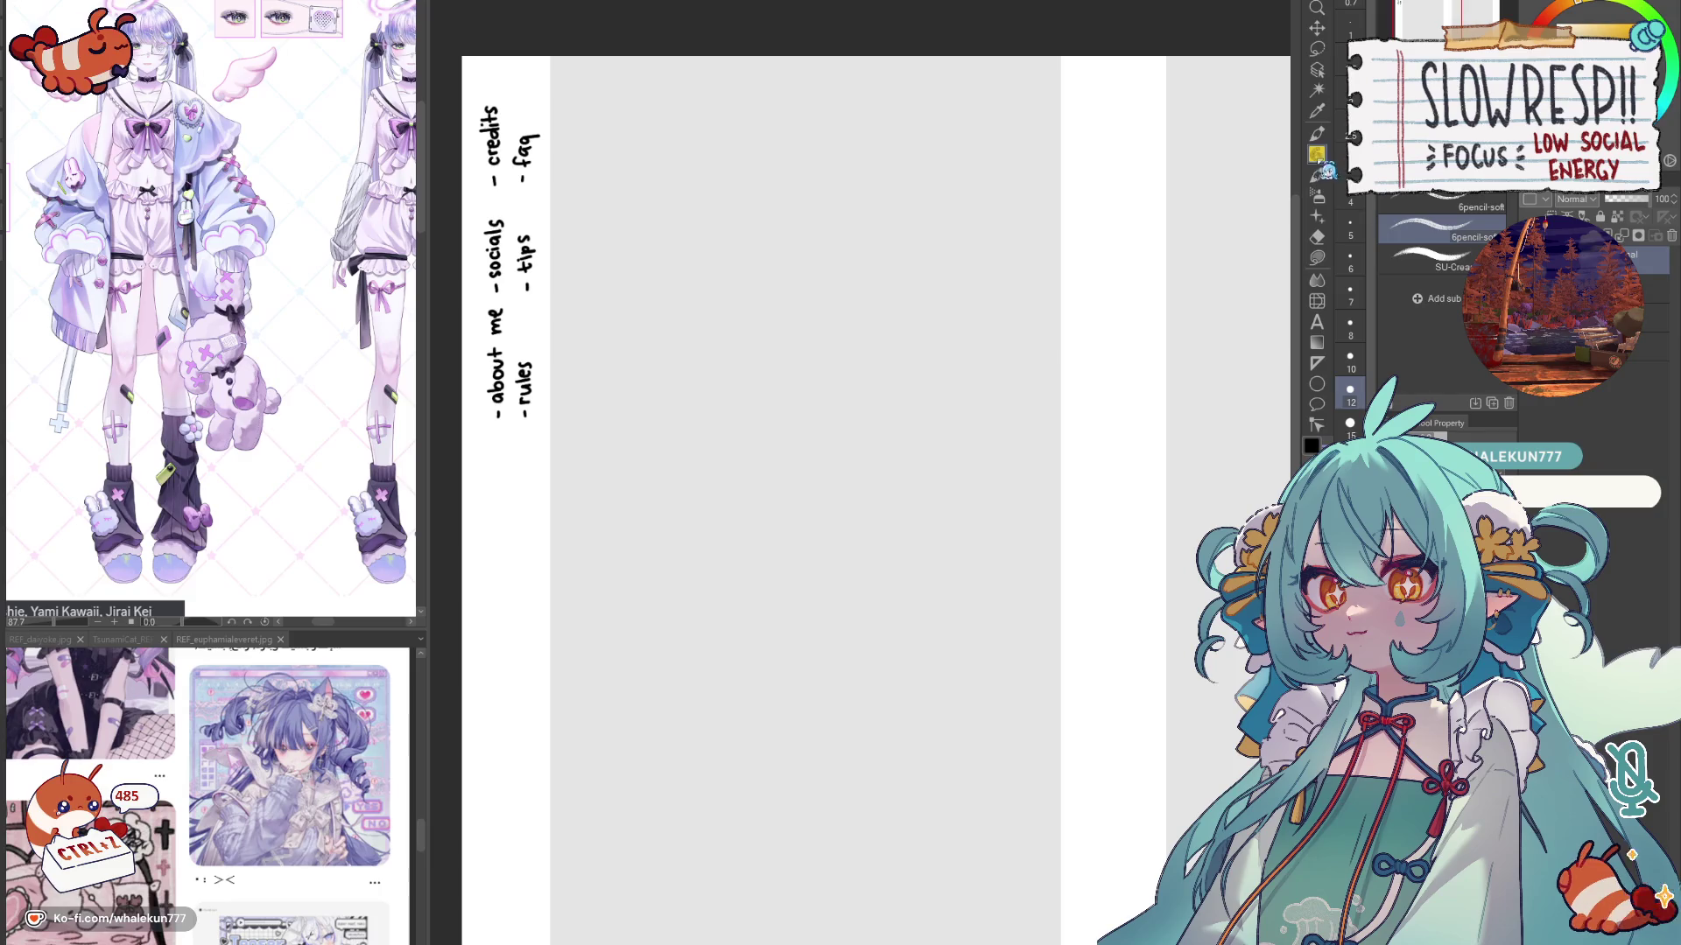
Step: Lay a vertical ruler guide, try a pencil edge stroke, and nudge the trial edge lines with Move layer
{"action": "left_click", "coordinate": [1317, 360]}
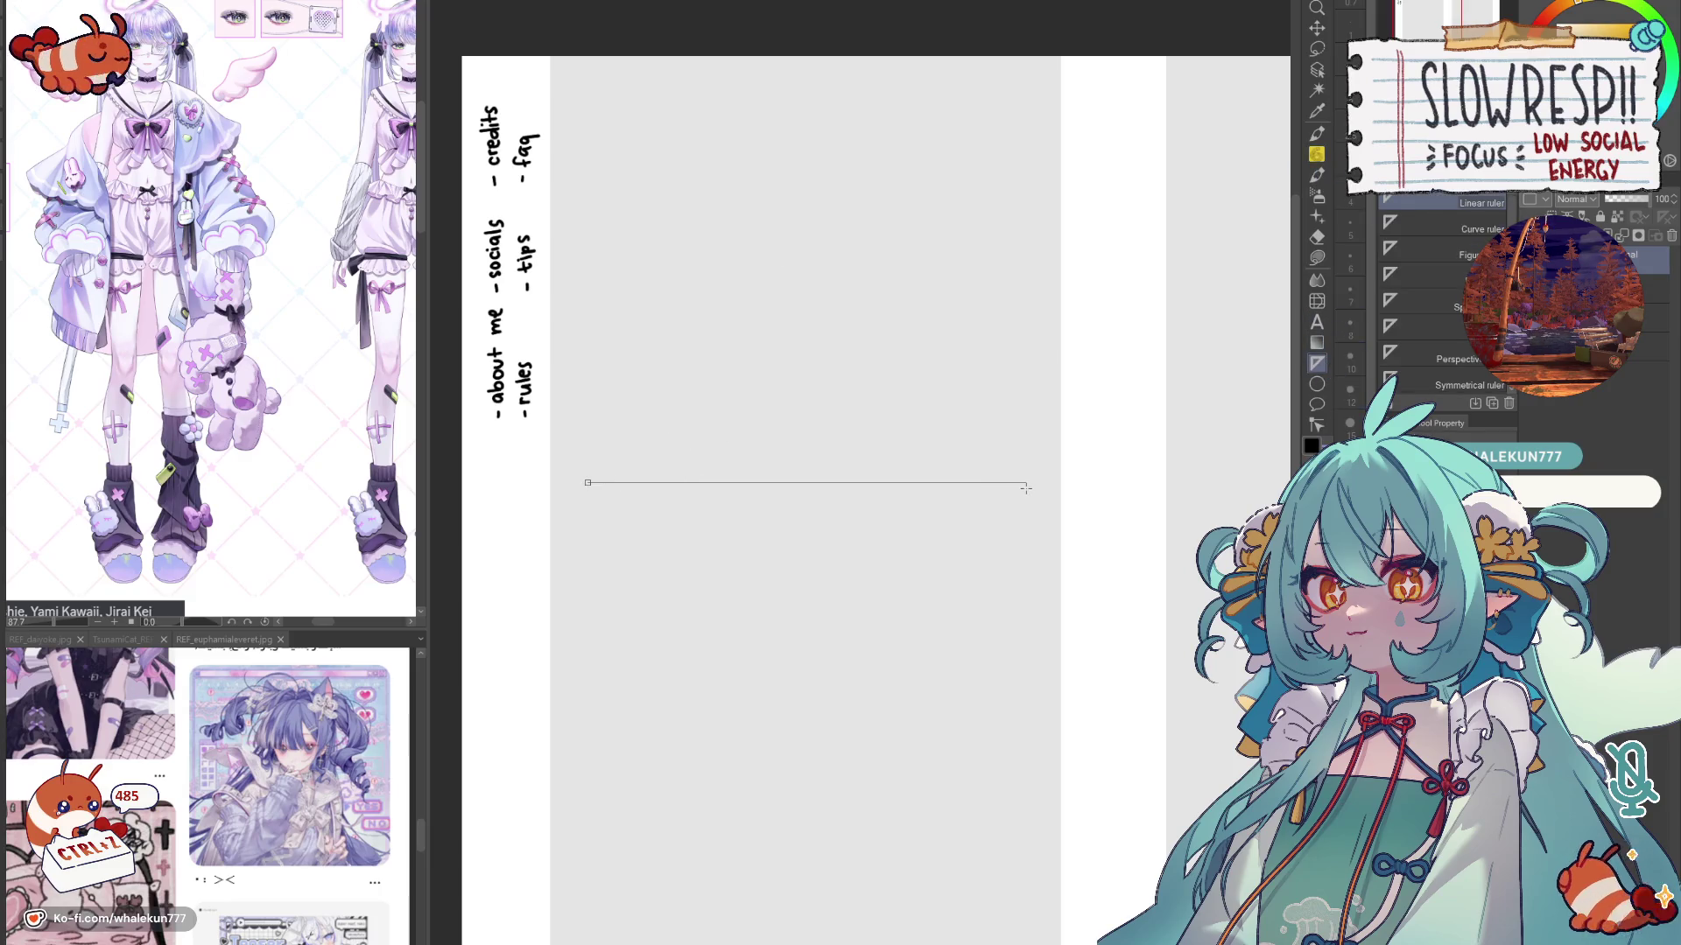
{"action": "left_click_drag", "start_coordinate": [1033, 322], "coordinate": [1035, 72]}
{"action": "left_click", "coordinate": [1319, 155]}
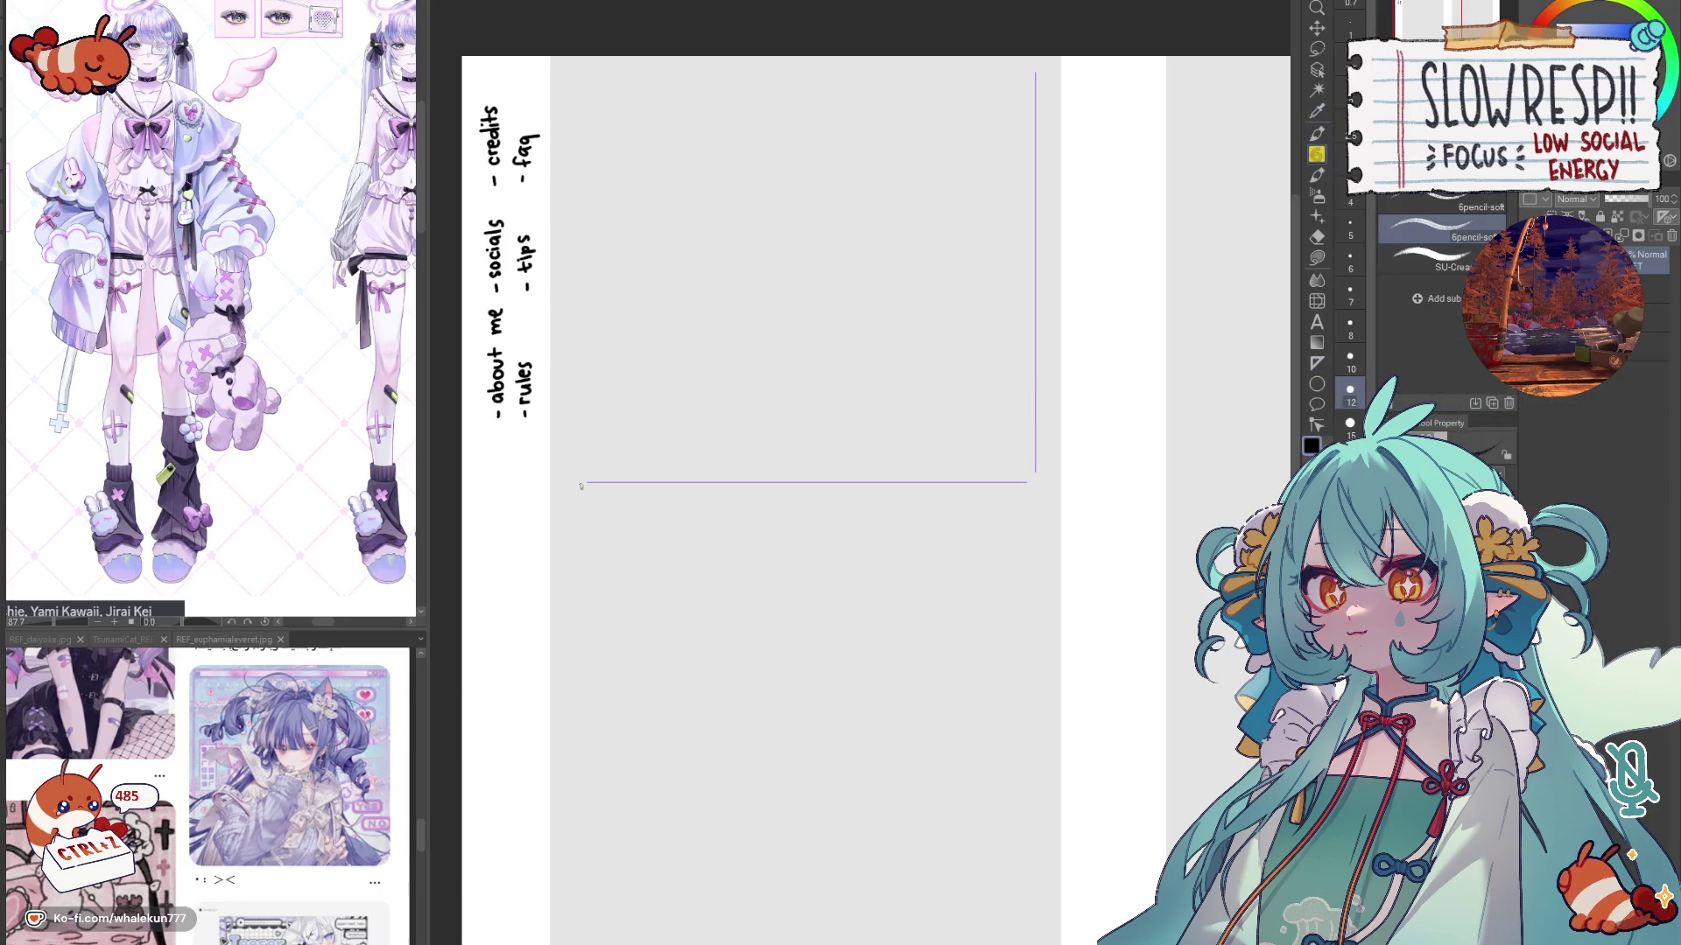
{"action": "key", "text": "ctrl+z"}
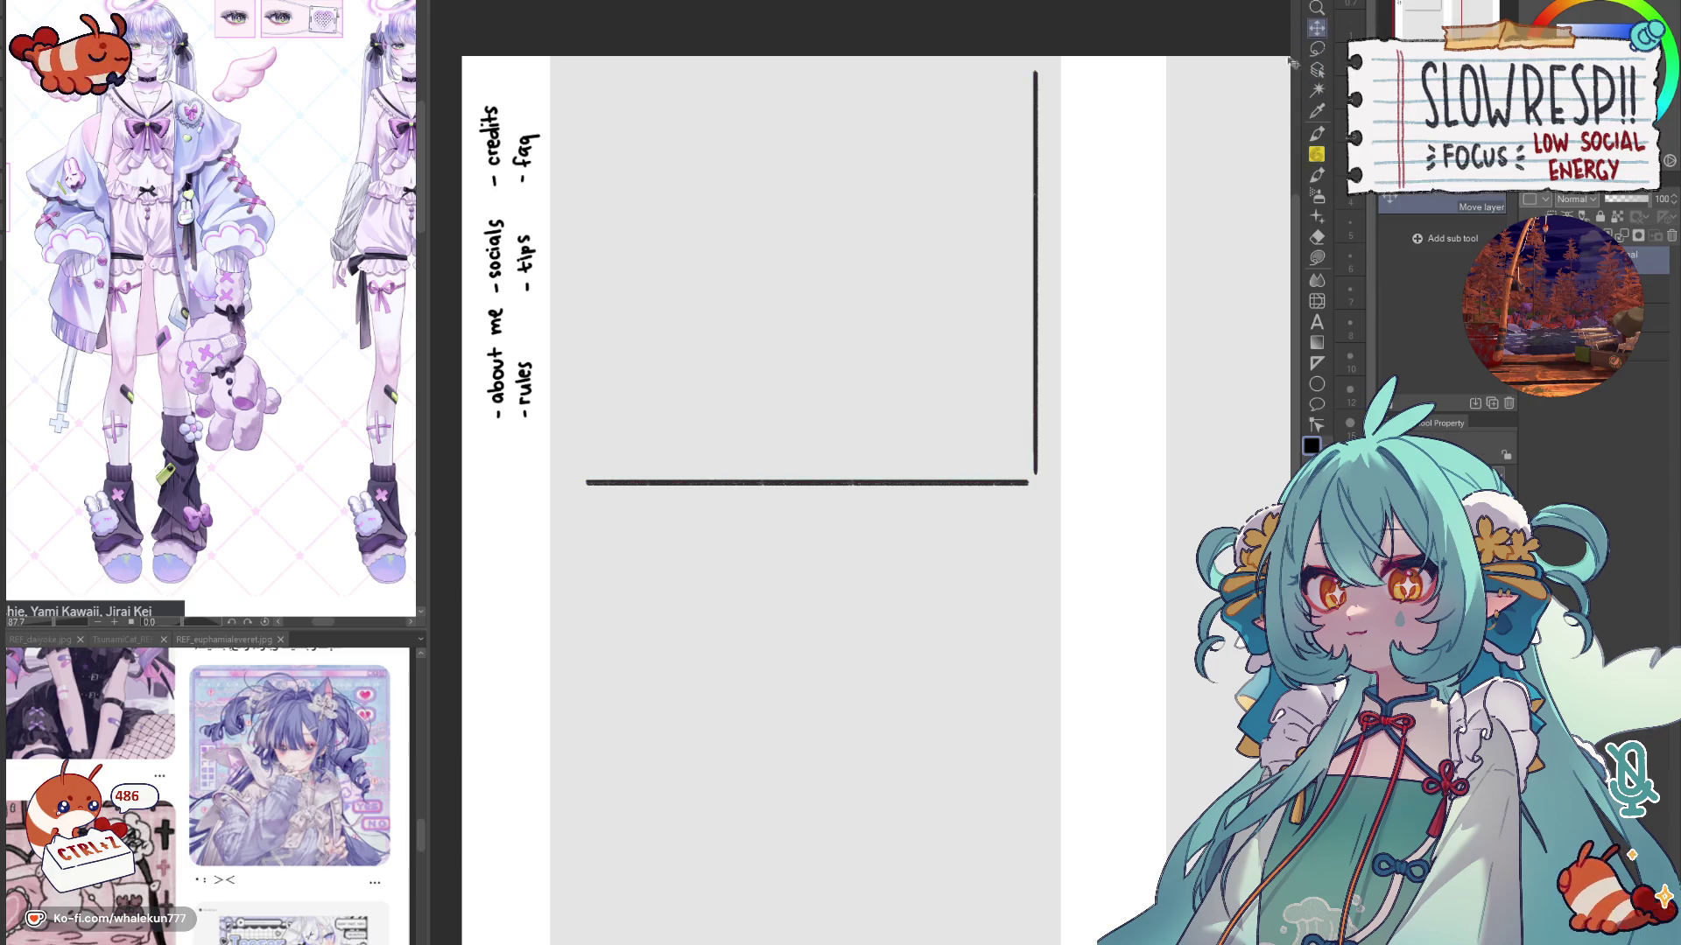
{"action": "left_click_drag", "start_coordinate": [1002, 408], "coordinate": [1008, 505]}
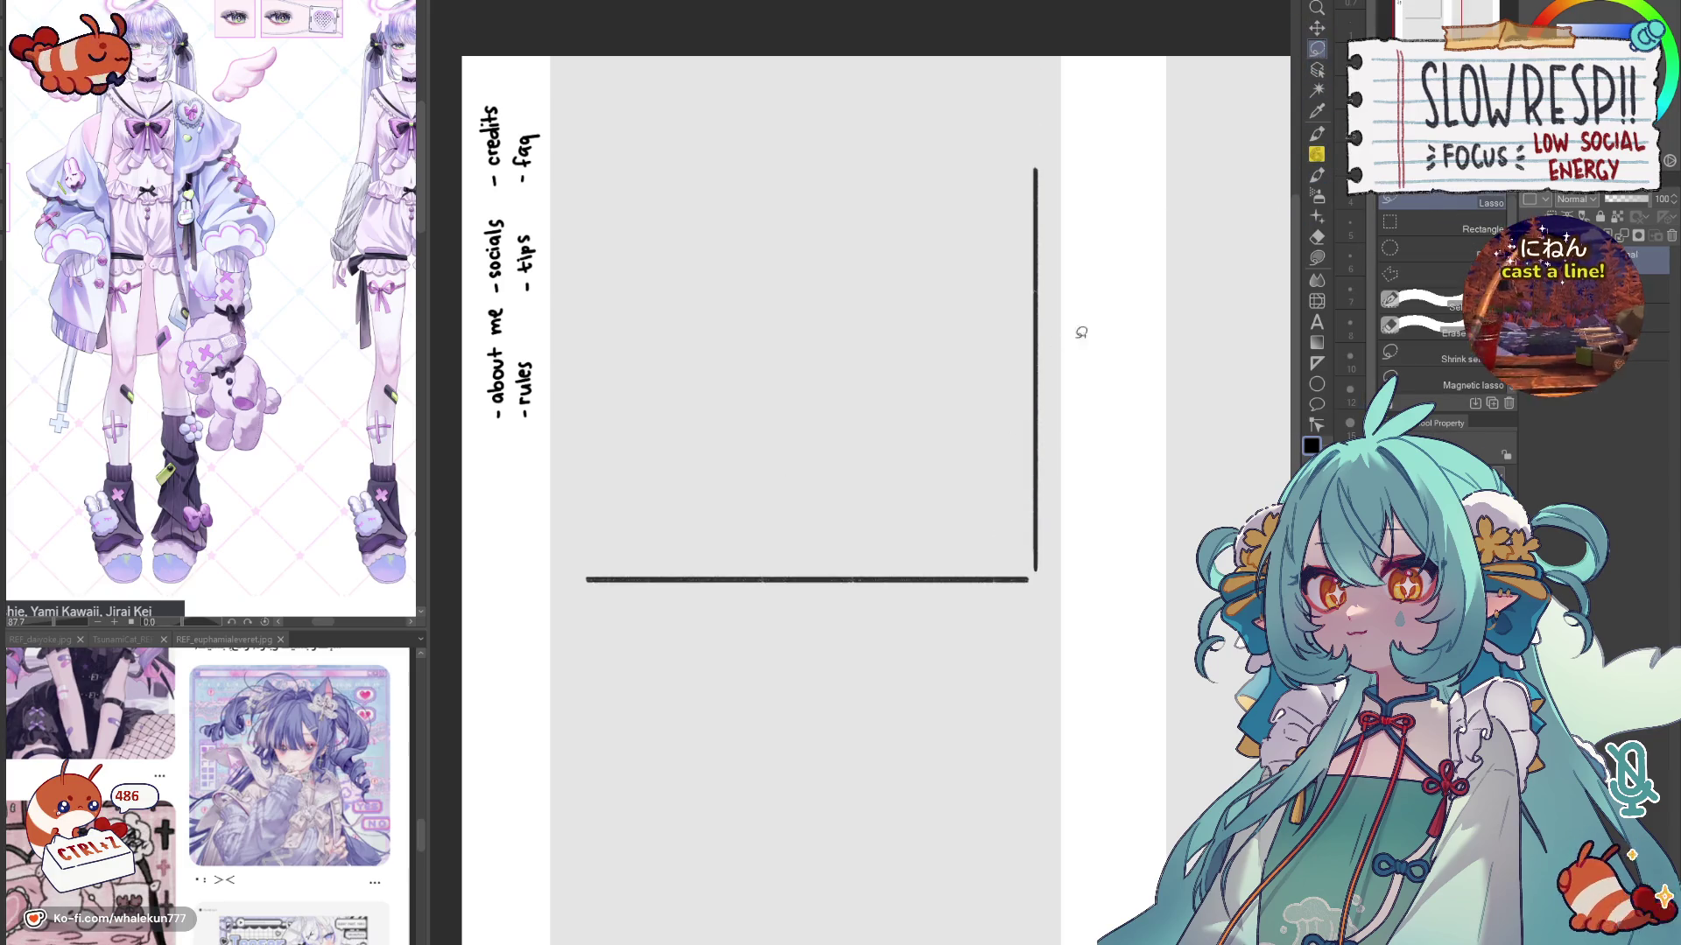
{"action": "key", "text": "ctrl+z"}
{"action": "left_click", "coordinate": [1318, 28]}
{"action": "left_click_drag", "start_coordinate": [1053, 492], "coordinate": [1070, 483]}
Step: Lasso and shift the bottom line's left end, mend the gap, then delete the trial edge lines
{"action": "left_click_drag", "start_coordinate": [861, 463], "coordinate": [565, 467]}
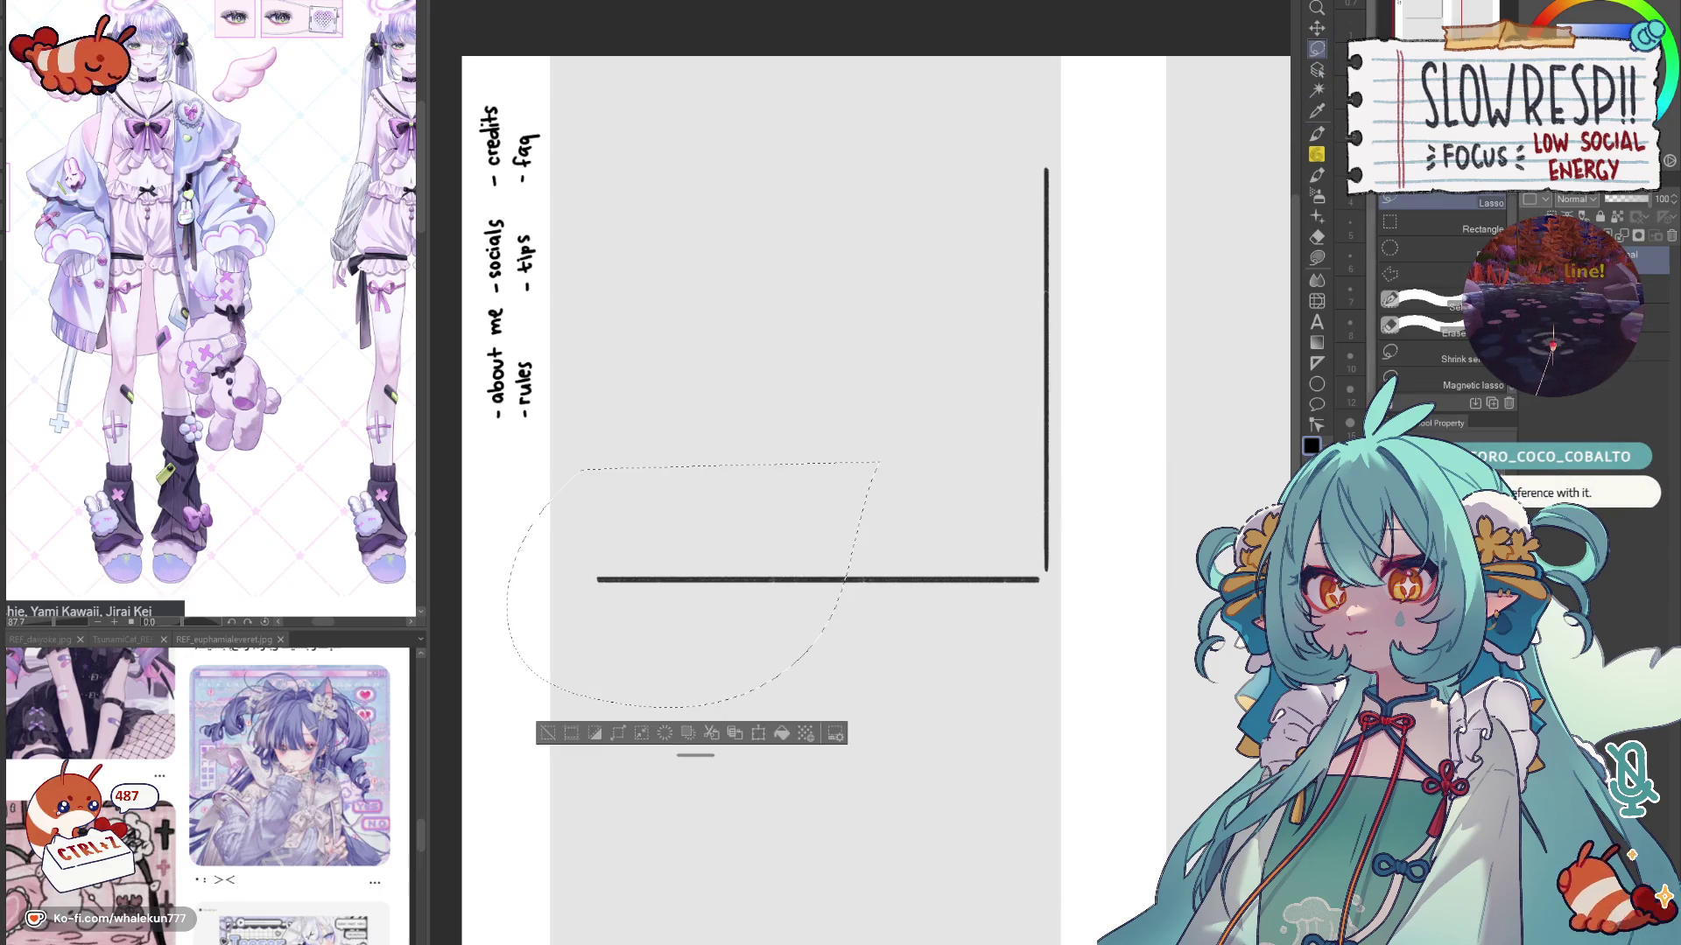
{"action": "key", "text": "k"}
{"action": "mouse_move", "coordinate": [792, 612]}
{"action": "left_mouse_down"}
{"action": "mouse_move", "coordinate": [773, 612]}
{"action": "mouse_move", "coordinate": [830, 580]}
{"action": "left_mouse_up"}
{"action": "key", "text": "ctrl+d"}
{"action": "key", "text": "e"}
{"action": "left_click_drag", "start_coordinate": [854, 464], "coordinate": [578, 464]}
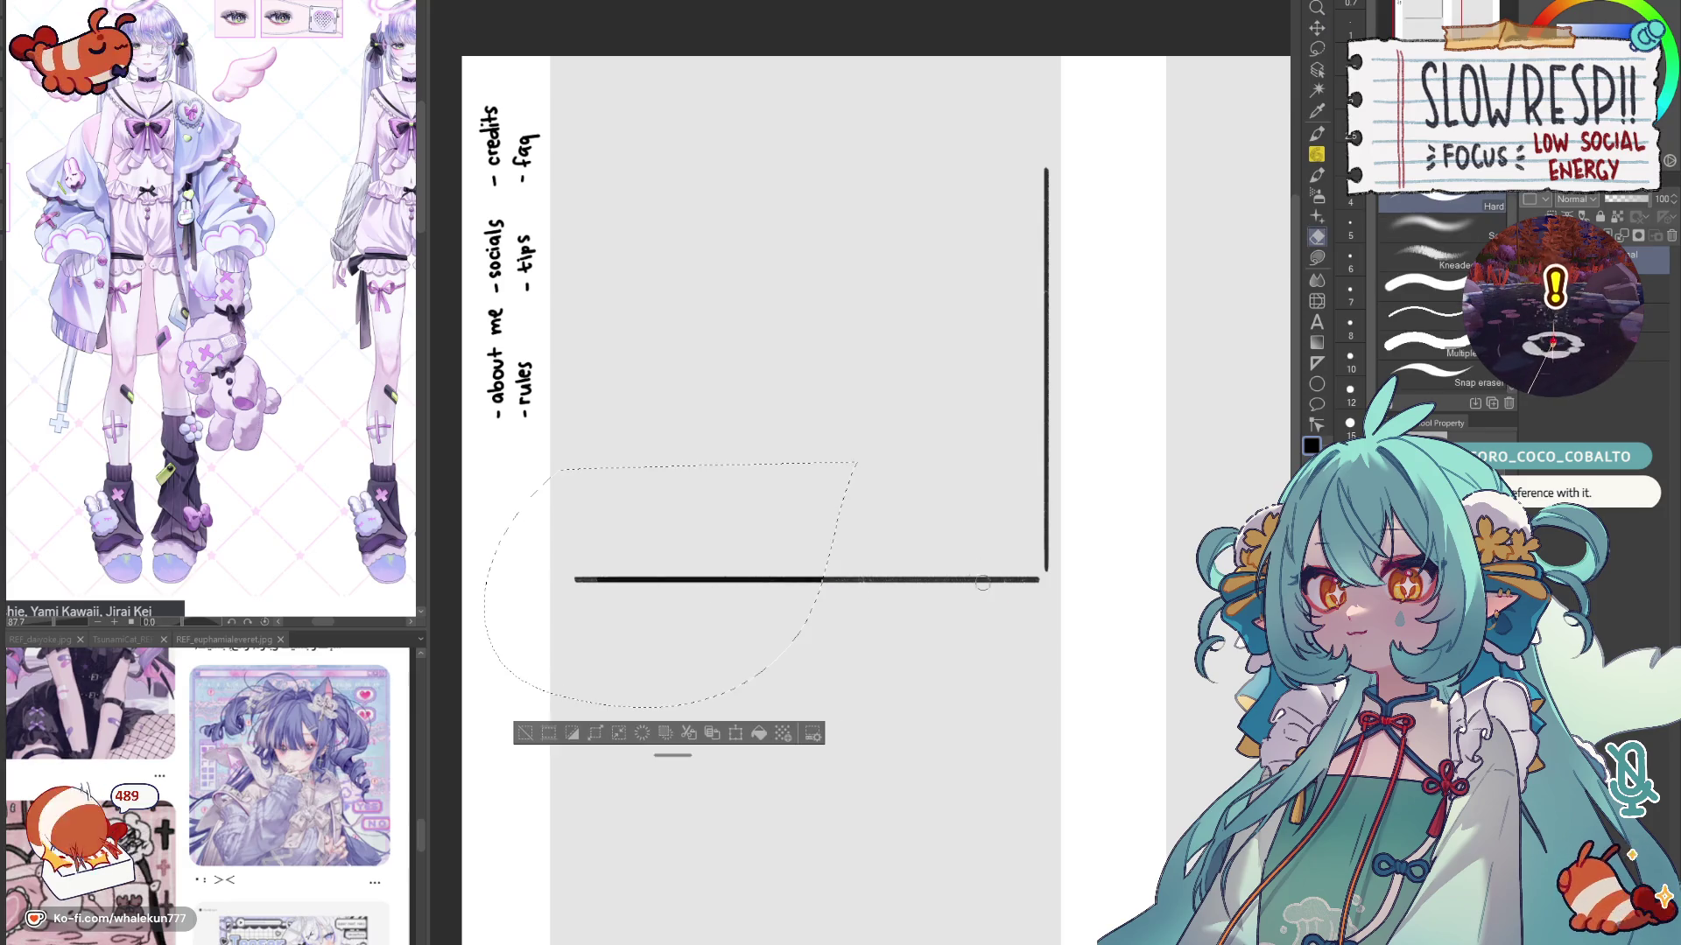
{"action": "key", "text": "ctrl+d"}
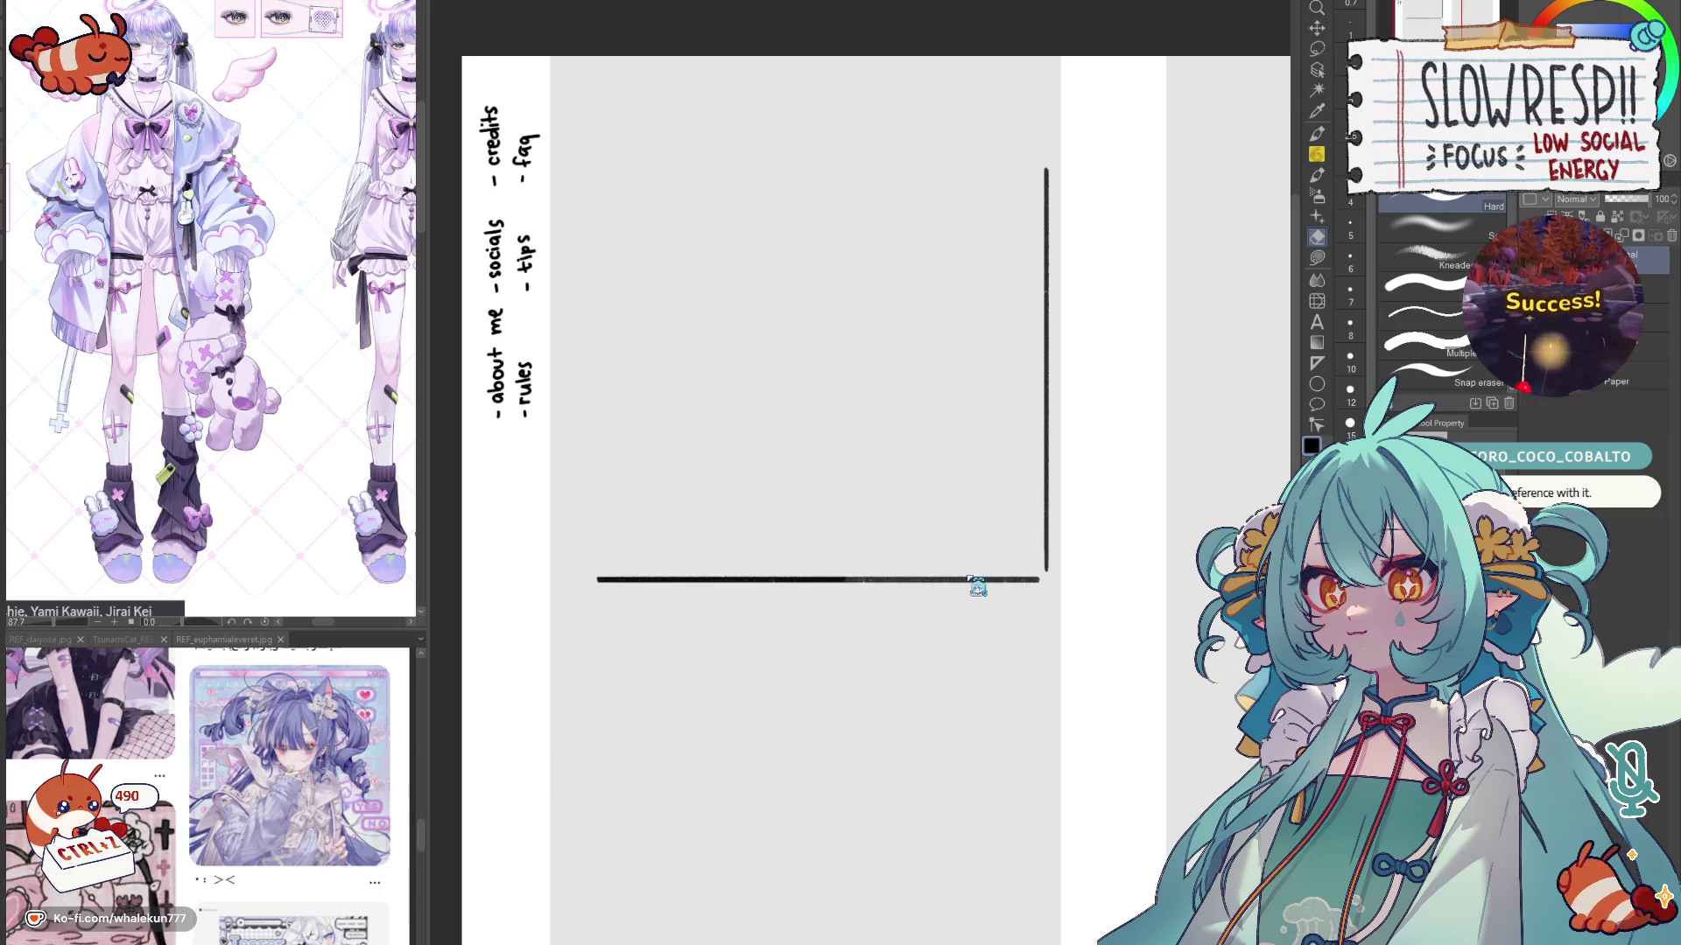
{"action": "key", "text": "k"}
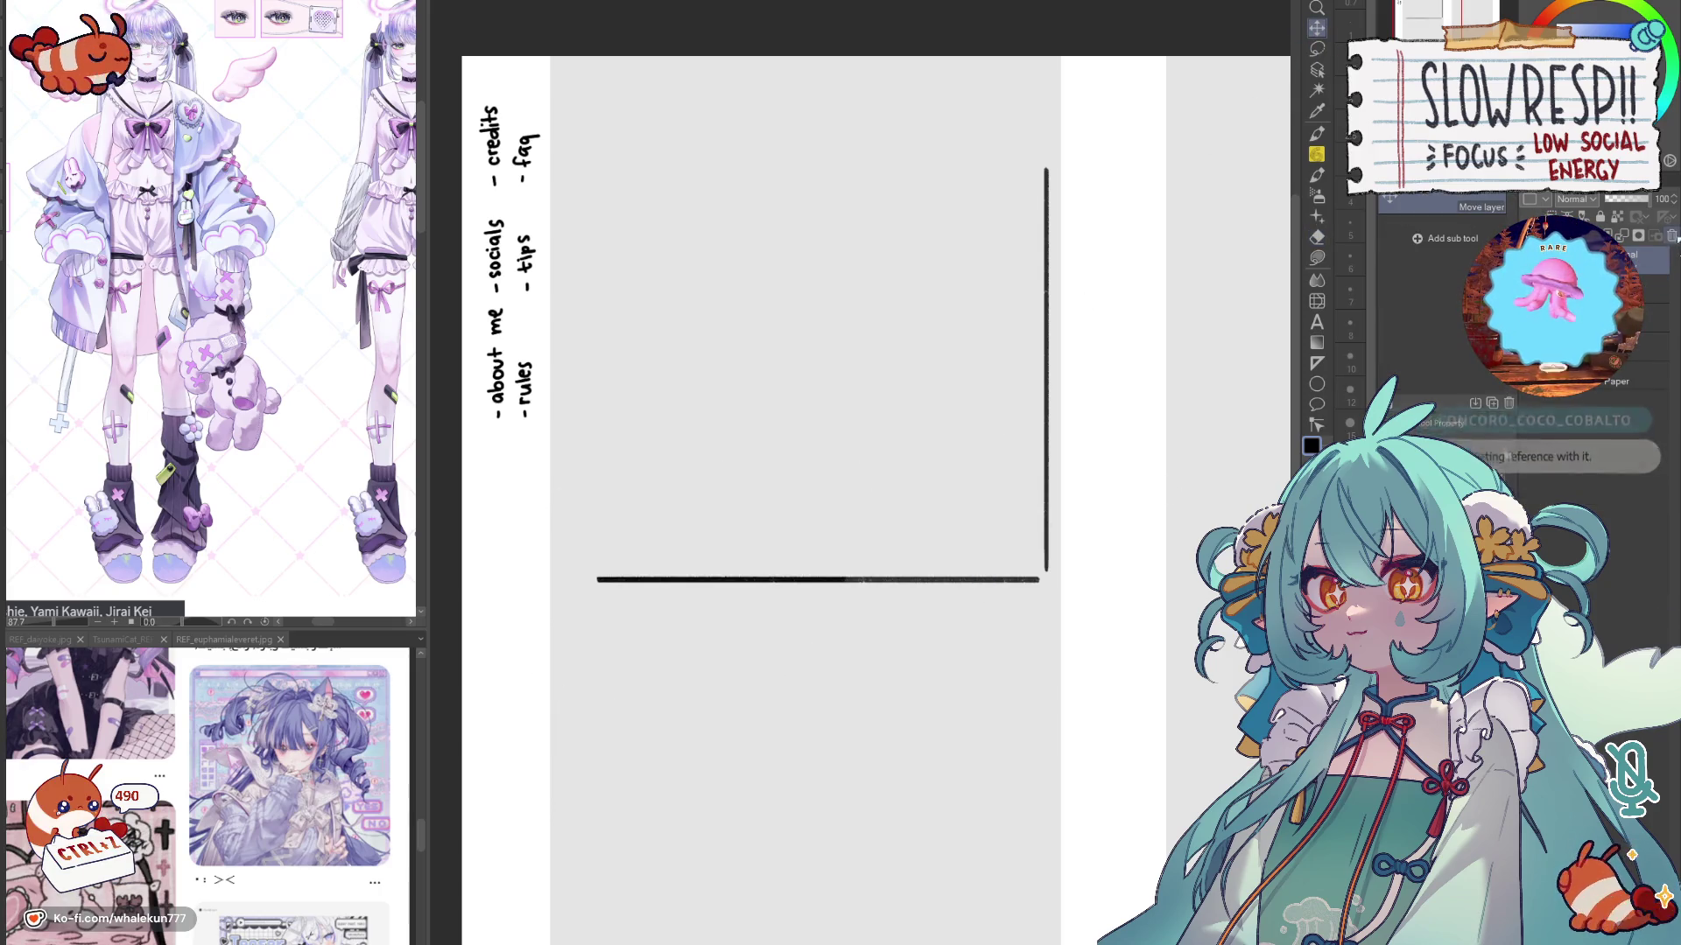
{"action": "key", "text": "Delete"}
{"action": "key", "text": "u"}
Step: Lay horizontal and vertical linear guides and trace the bottom and right panel edges with the pencil
{"action": "left_click_drag", "start_coordinate": [560, 616], "coordinate": [1032, 616]}
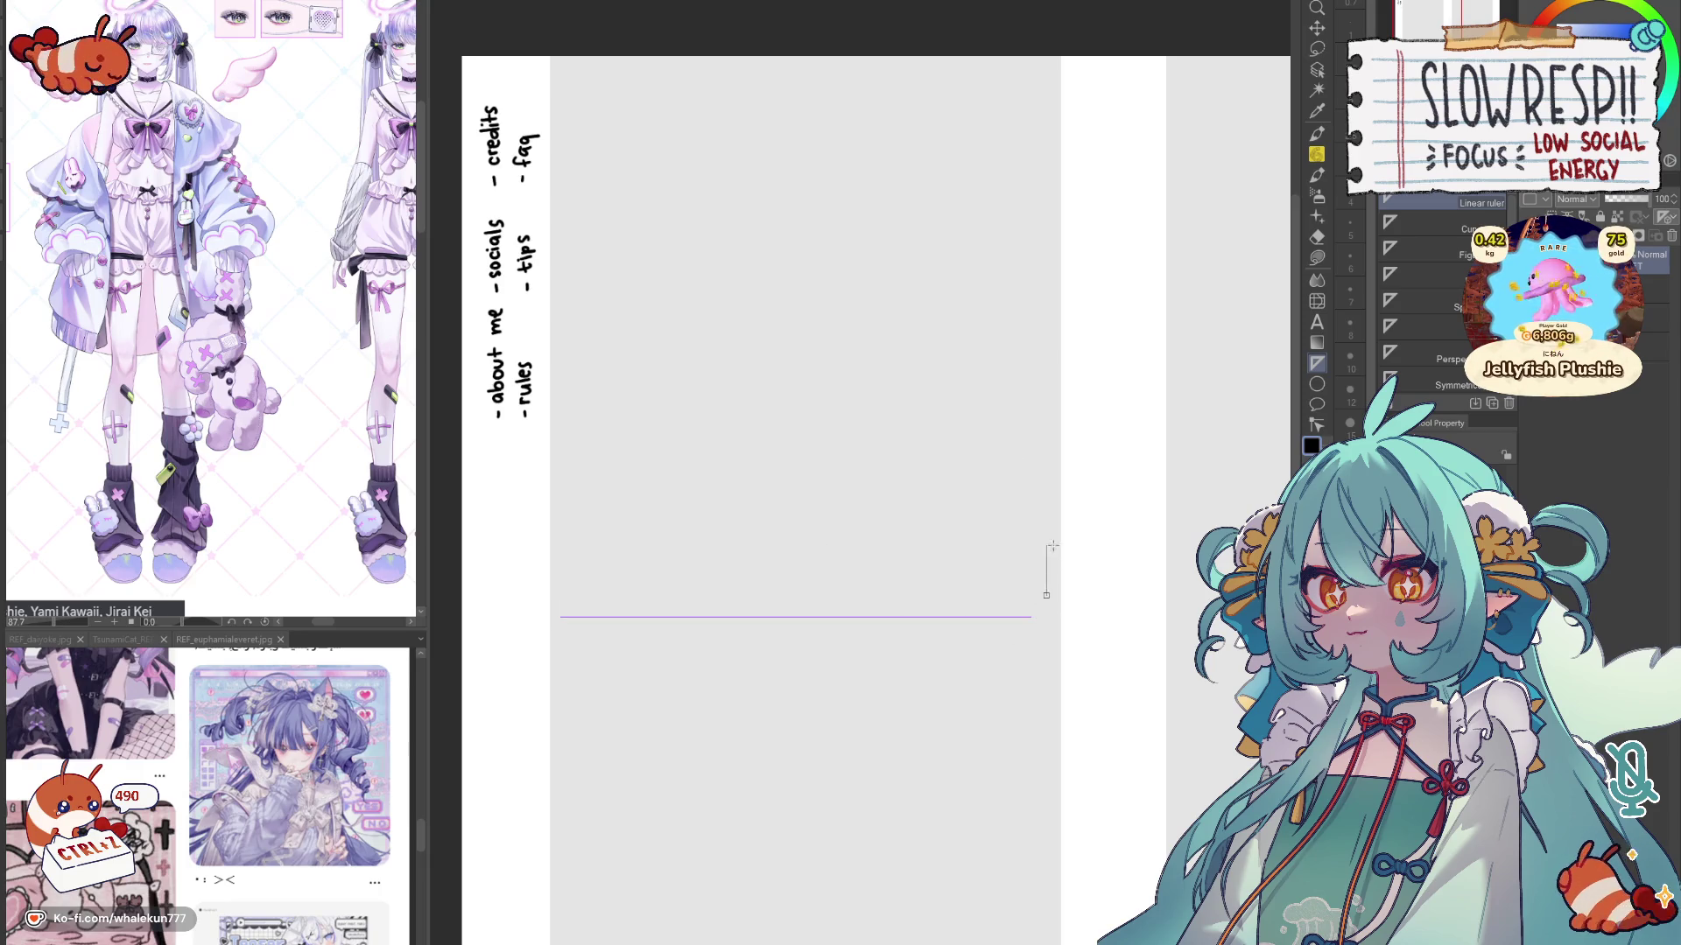
{"action": "left_click_drag", "start_coordinate": [1047, 594], "coordinate": [1046, 159]}
{"action": "key", "text": "p"}
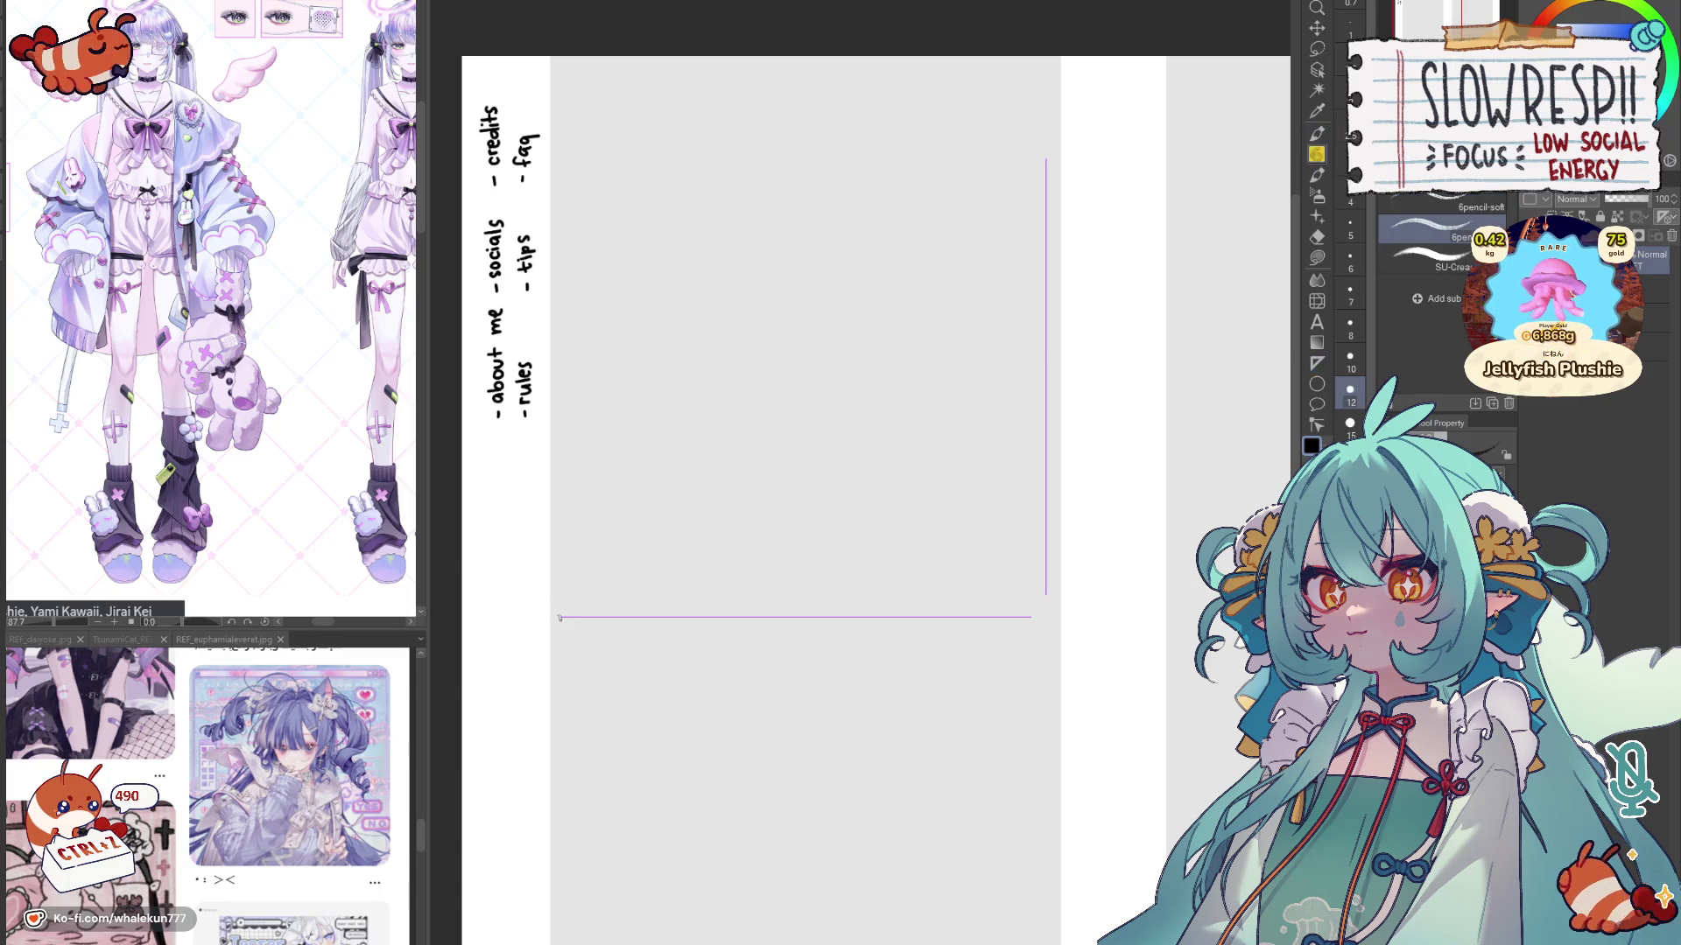
{"action": "mouse_move", "coordinate": [558, 618]}
{"action": "left_mouse_down"}
{"action": "mouse_move", "coordinate": [1033, 616]}
{"action": "mouse_move", "coordinate": [1046, 159]}
{"action": "left_mouse_up"}
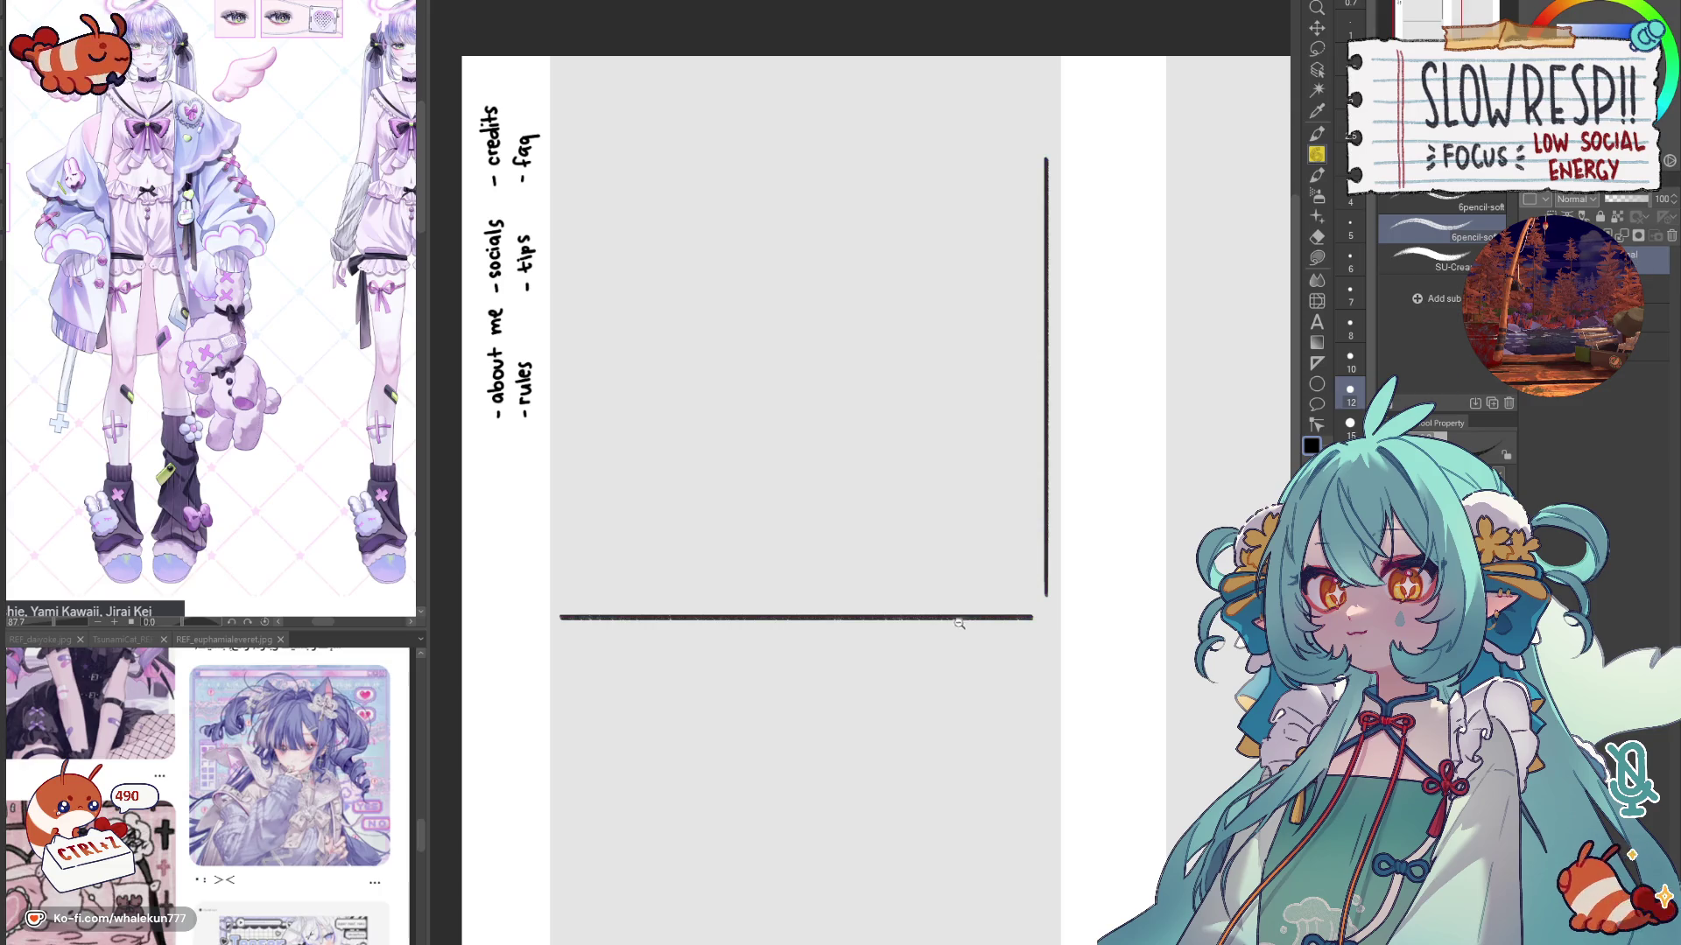
{"action": "scroll", "coordinate": [906, 628], "scroll_direction": "up", "scroll_amount": 1}
Step: Hand-draw a rounded corner joining the two edges, undoing stray corner strokes
{"action": "mouse_move", "coordinate": [1083, 613]}
{"action": "left_mouse_down"}
{"action": "mouse_move", "coordinate": [1126, 563]}
{"action": "mouse_move", "coordinate": [1117, 577]}
{"action": "left_mouse_up"}
{"action": "key", "text": "ctrl+z"}
{"action": "key", "text": "ctrl+z"}
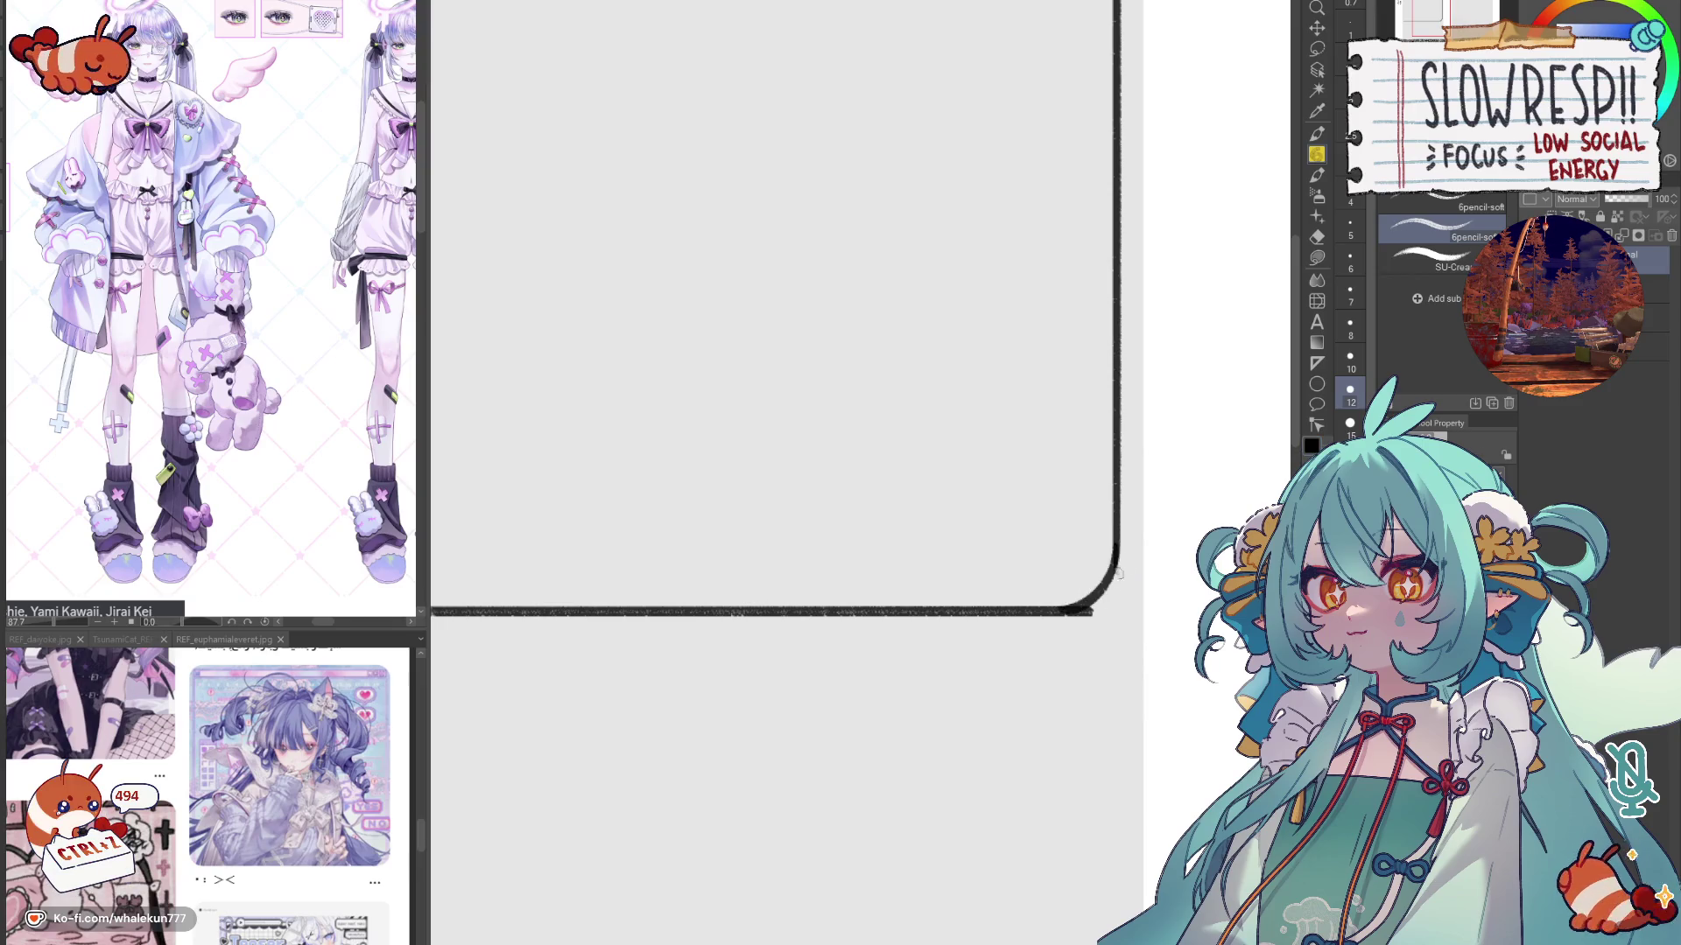
{"action": "key", "text": "ctrl+z"}
{"action": "key", "text": "ctrl+z"}
{"action": "key", "text": "ctrl+z"}
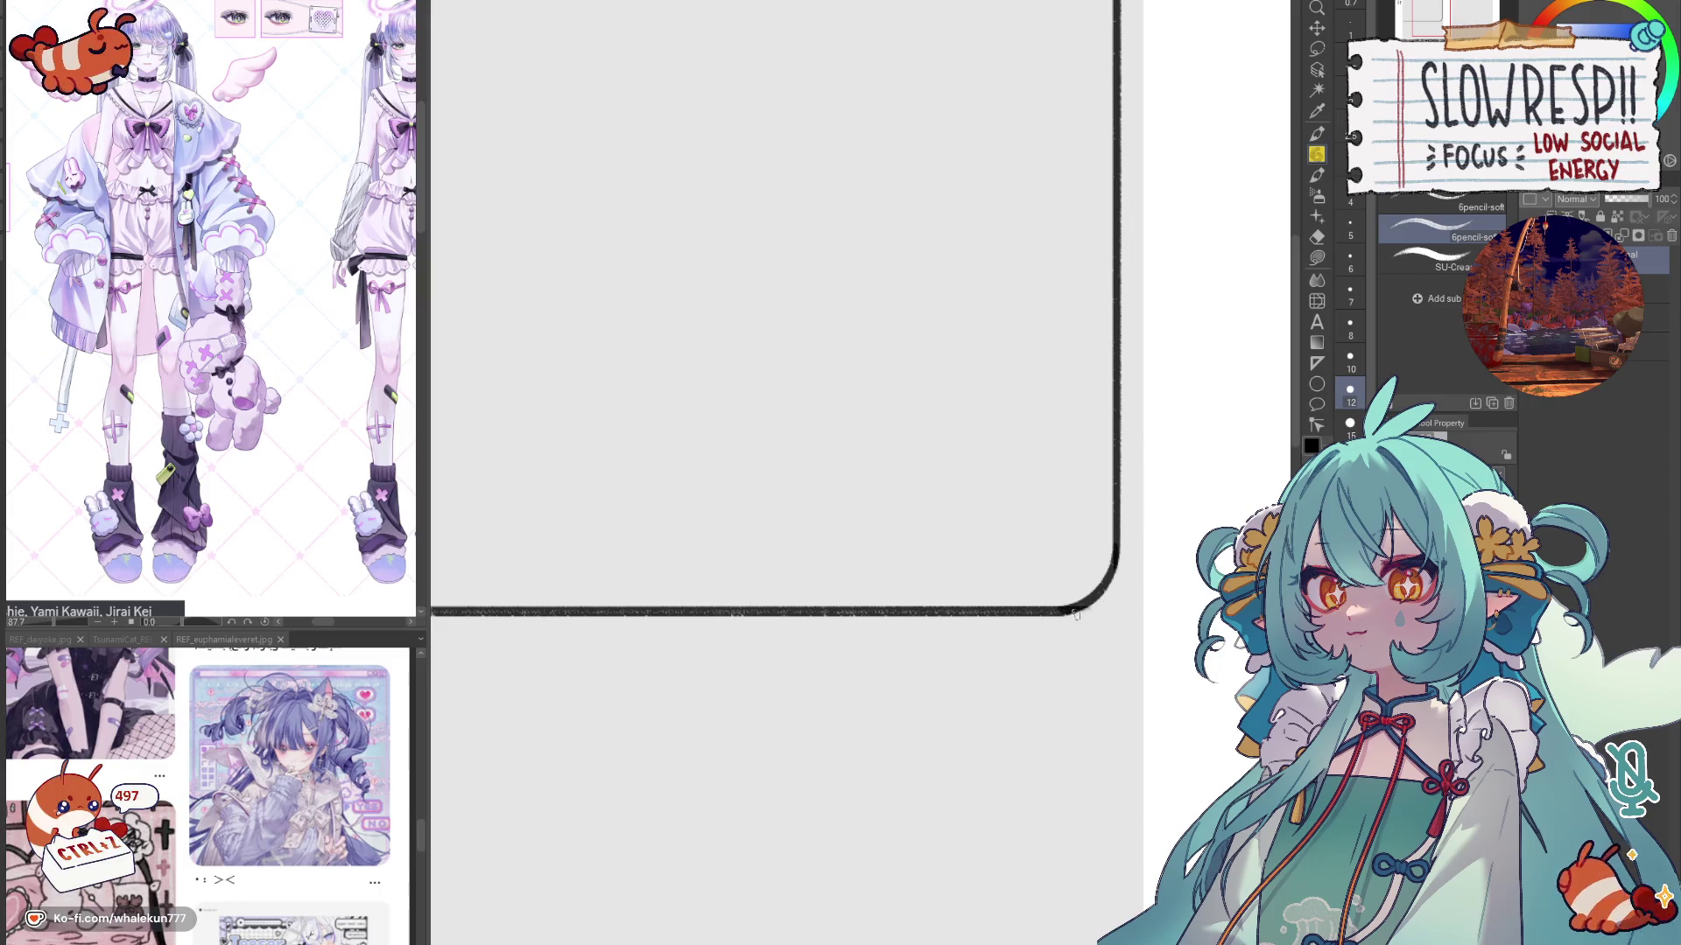
{"action": "scroll", "coordinate": [1117, 631], "scroll_direction": "down", "scroll_amount": 2}
{"action": "scroll", "coordinate": [1116, 631], "scroll_direction": "up", "scroll_amount": 2}
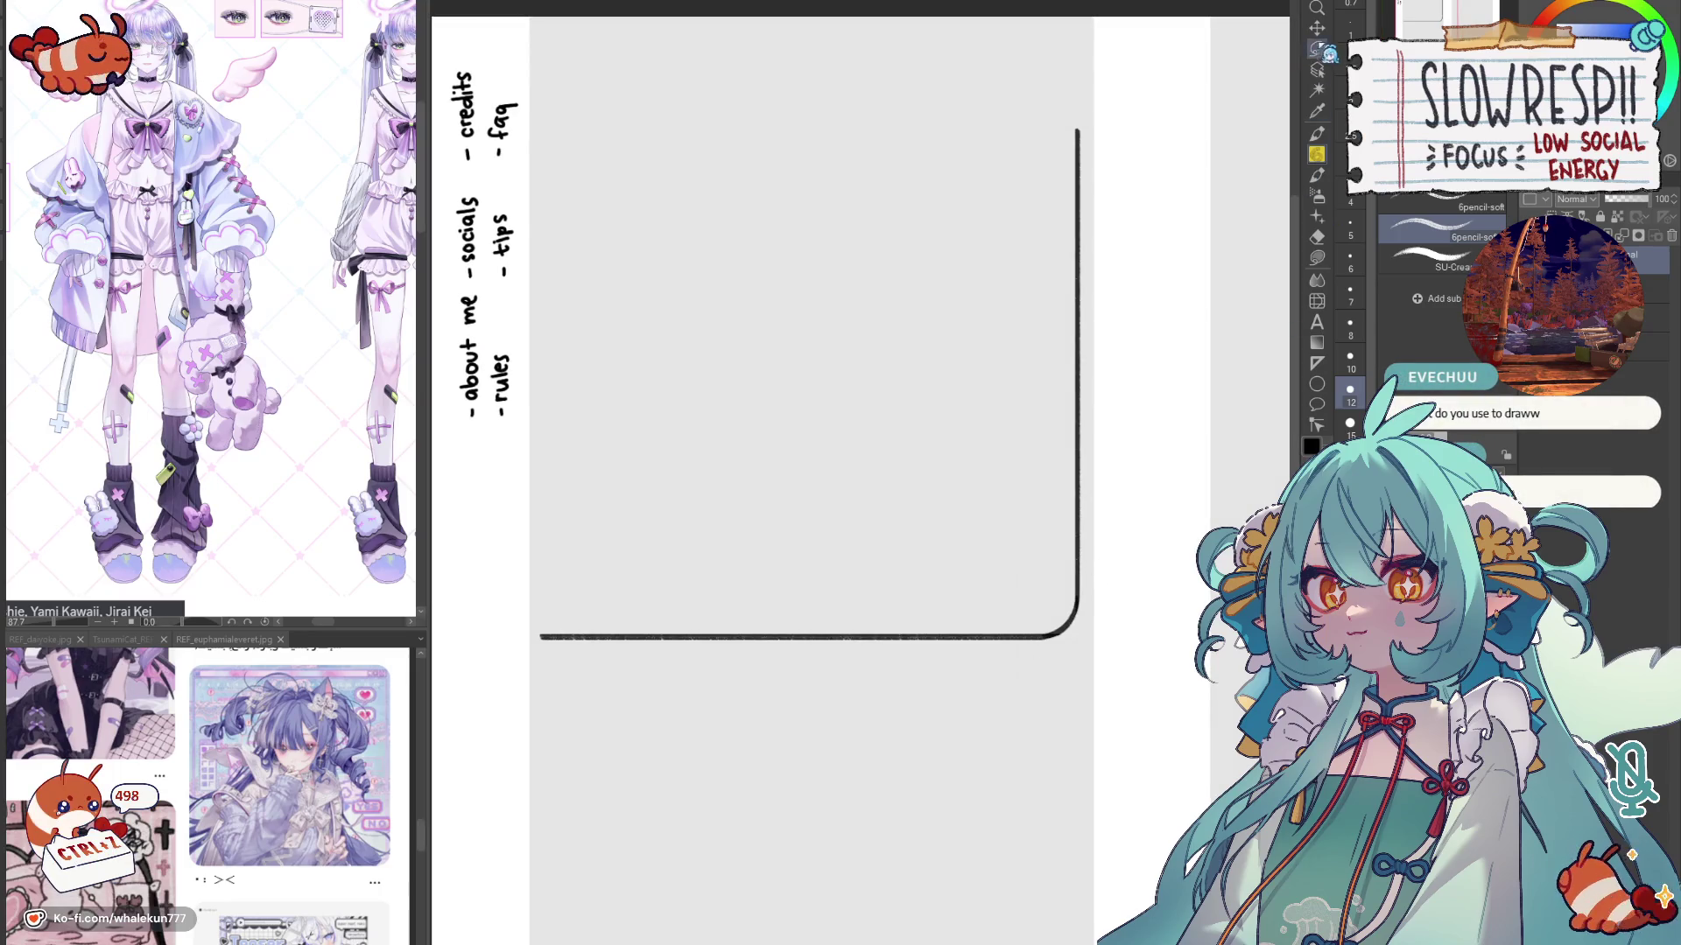
Step: Lasso the rounded corner, paste a flipped copy at the bottom-left and erase the overlap
{"action": "key", "text": "m"}
{"action": "left_click_drag", "start_coordinate": [1118, 557], "coordinate": [1120, 578]}
{"action": "key", "text": "ctrl+t"}
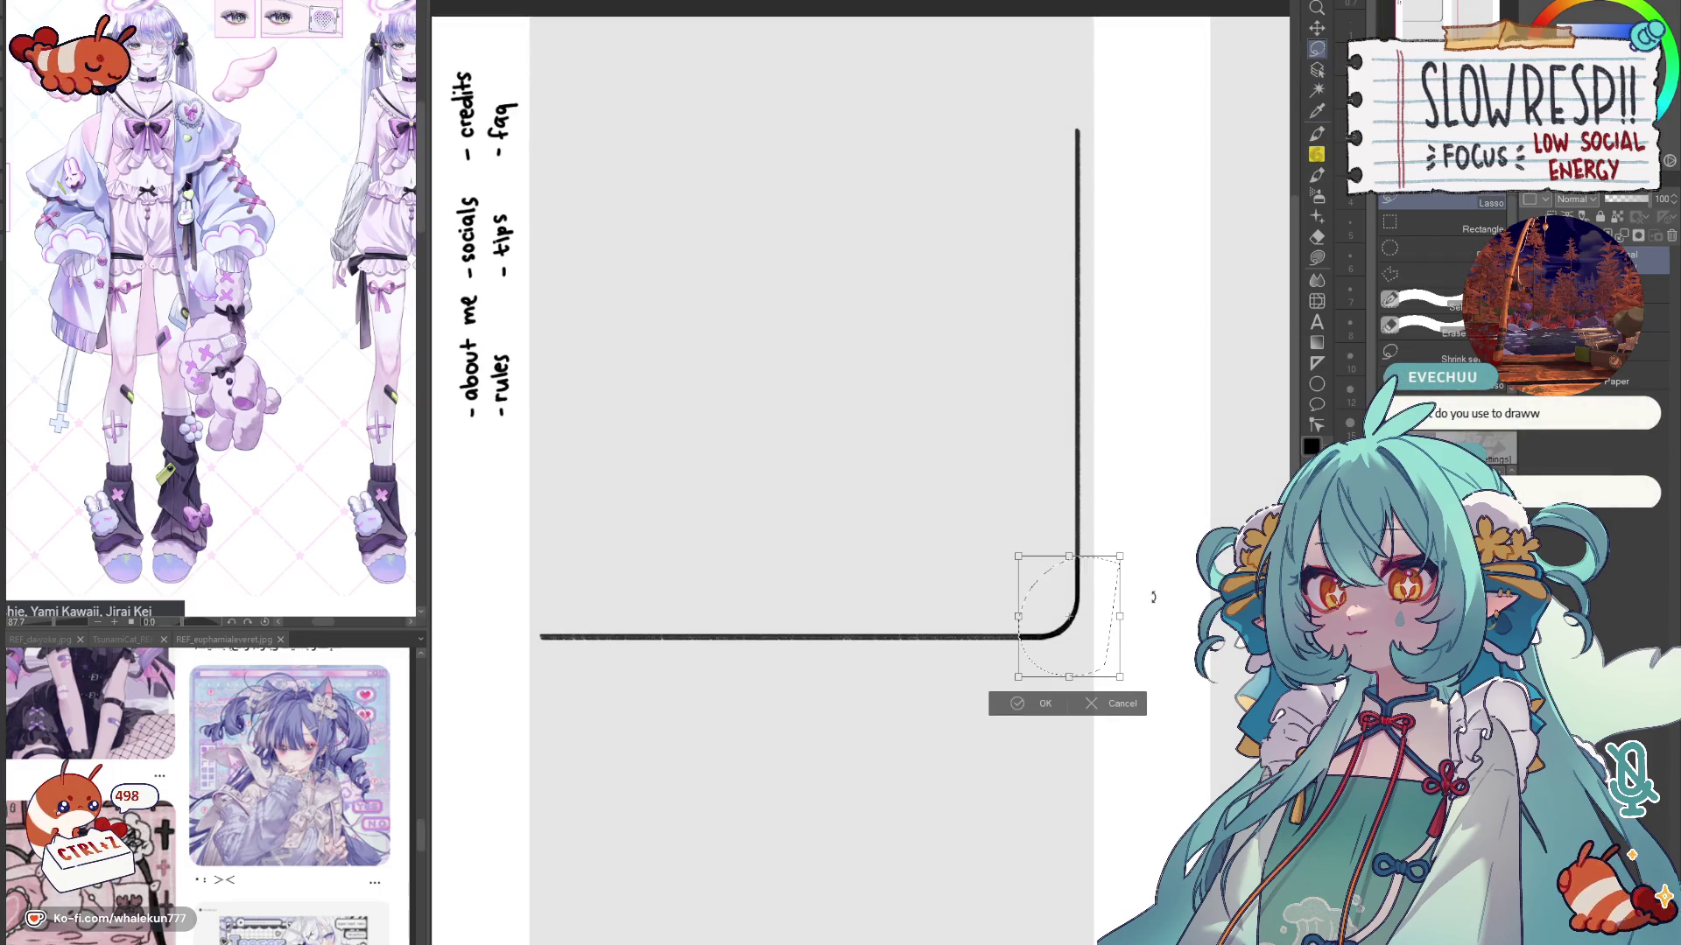
{"action": "key", "text": "Return"}
{"action": "left_click", "coordinate": [1317, 29]}
{"action": "left_click_drag", "start_coordinate": [1073, 721], "coordinate": [560, 720]}
{"action": "key", "text": "e"}
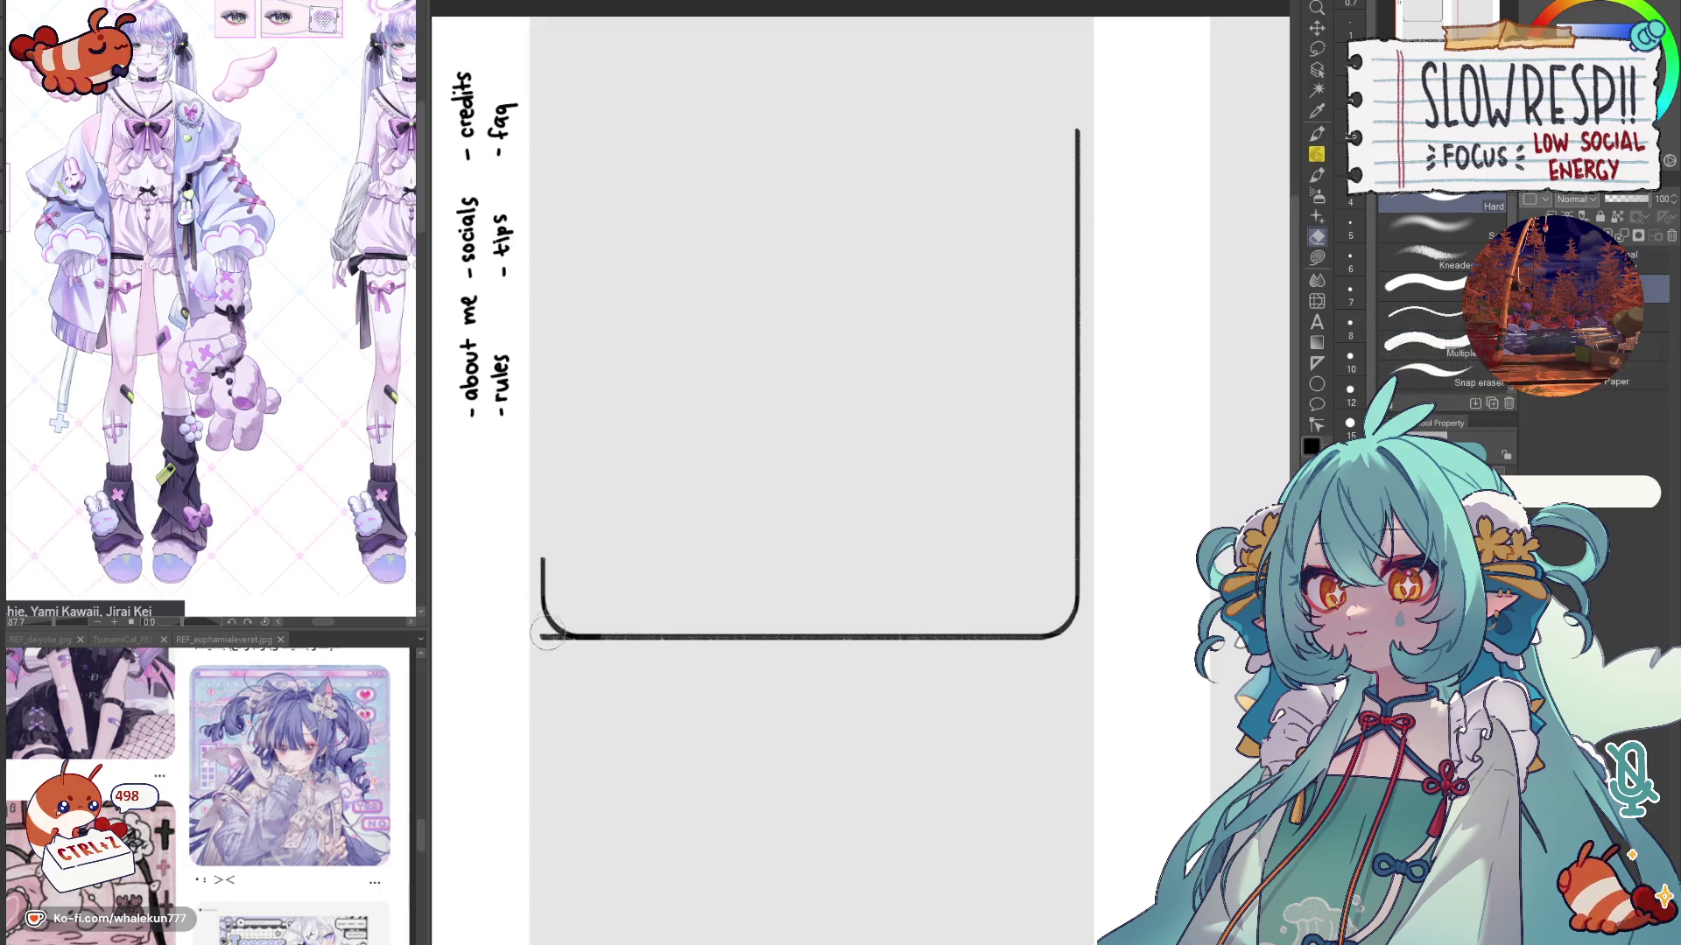
{"action": "left_click_drag", "start_coordinate": [610, 630], "coordinate": [578, 640]}
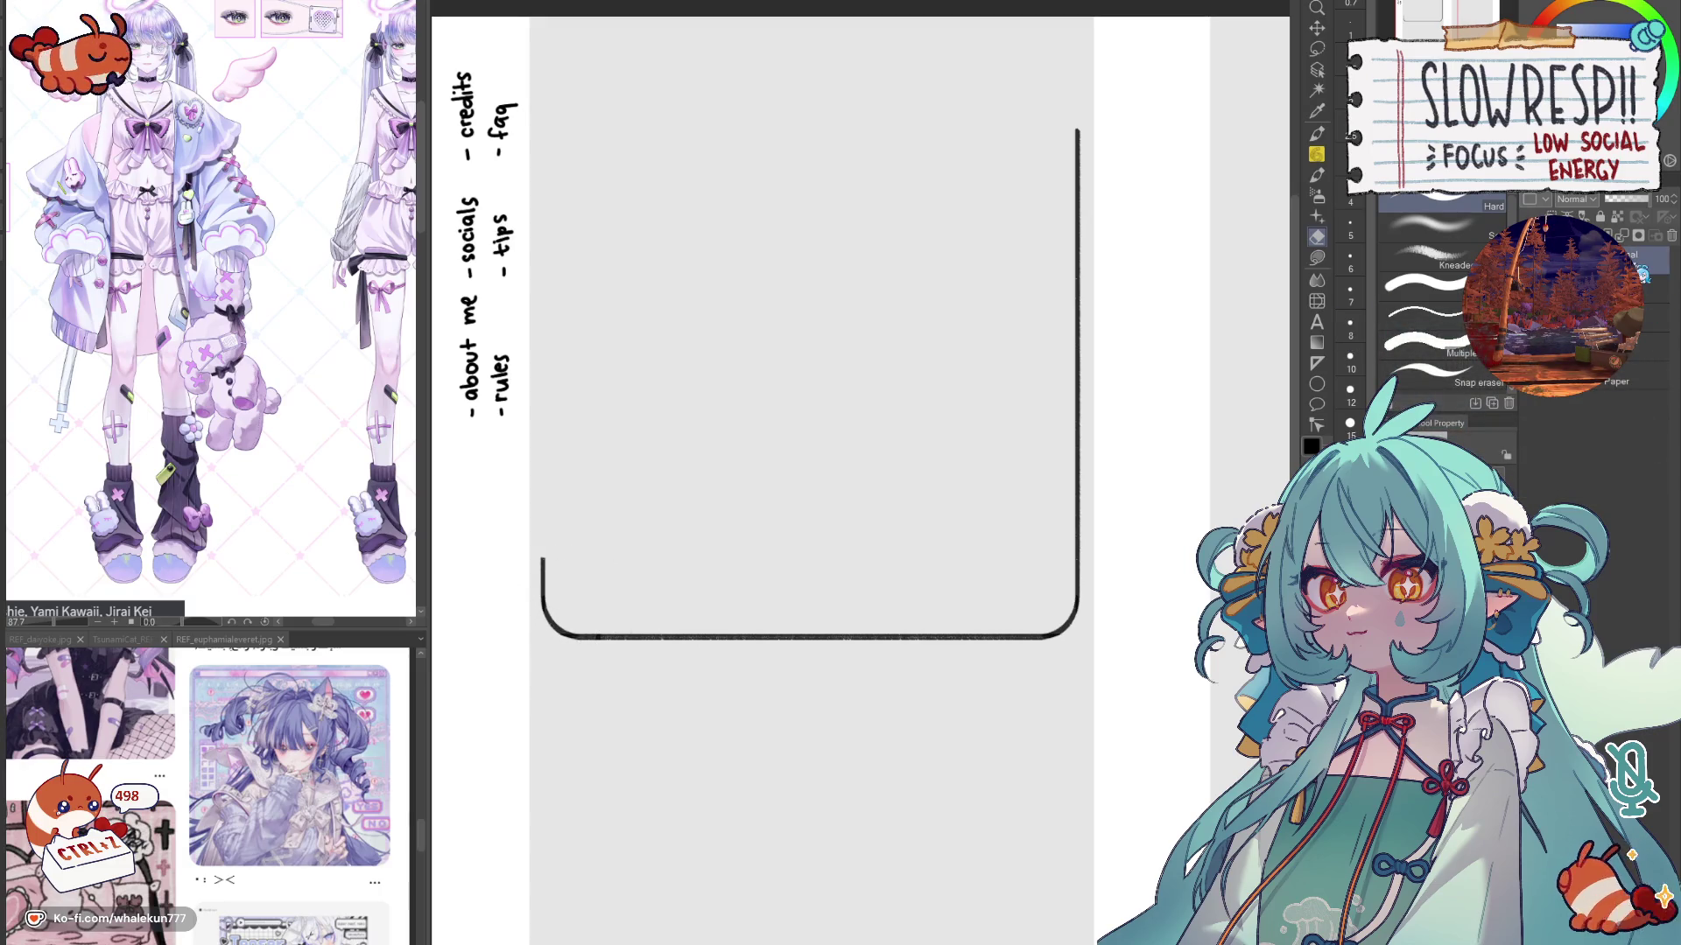
Step: Copy the U-shaped frame, rotate it 180° and move it up to close the rounded rectangle
{"action": "key", "text": "ctrl+c"}
{"action": "key", "text": "ctrl+v"}
{"action": "key", "text": "ctrl+t"}
{"action": "left_click_drag", "start_coordinate": [987, 724], "coordinate": [711, 242]}
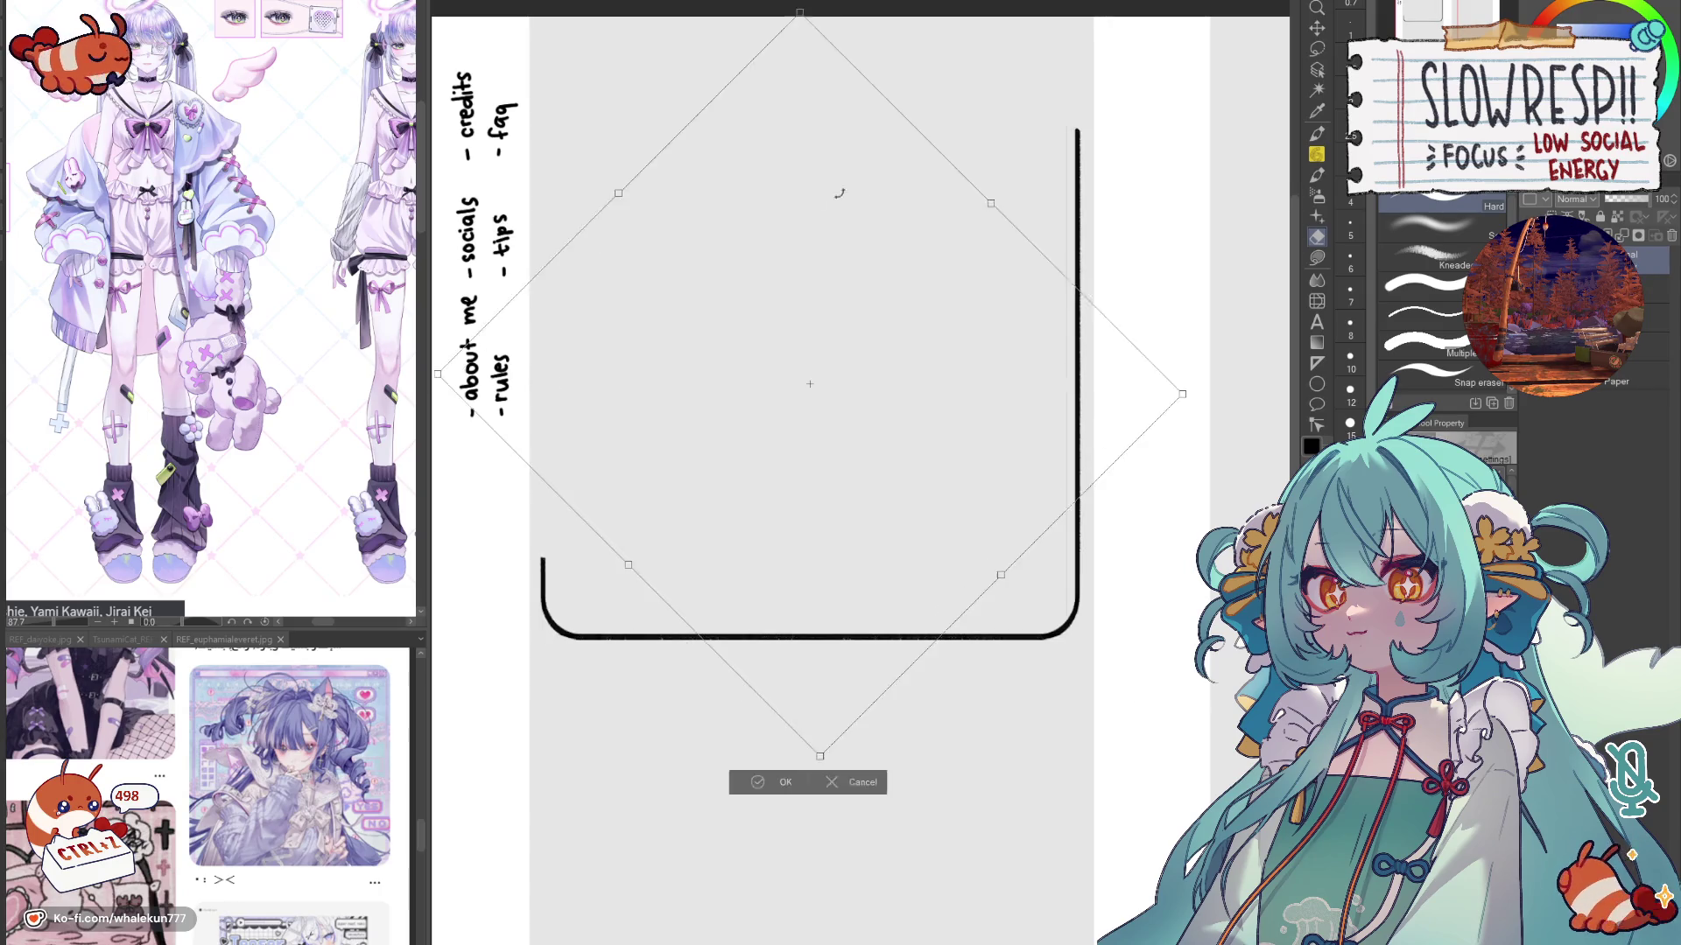
{"action": "left_click", "coordinate": [731, 672]}
{"action": "key", "text": "k"}
{"action": "key", "text": "Up"}
{"action": "key", "text": "Up"}
{"action": "key", "text": "Up"}
{"action": "key", "text": "Up"}
{"action": "key", "text": "Up"}
{"action": "key", "text": "Up"}
{"action": "left_click_drag", "start_coordinate": [1003, 524], "coordinate": [997, 553]}
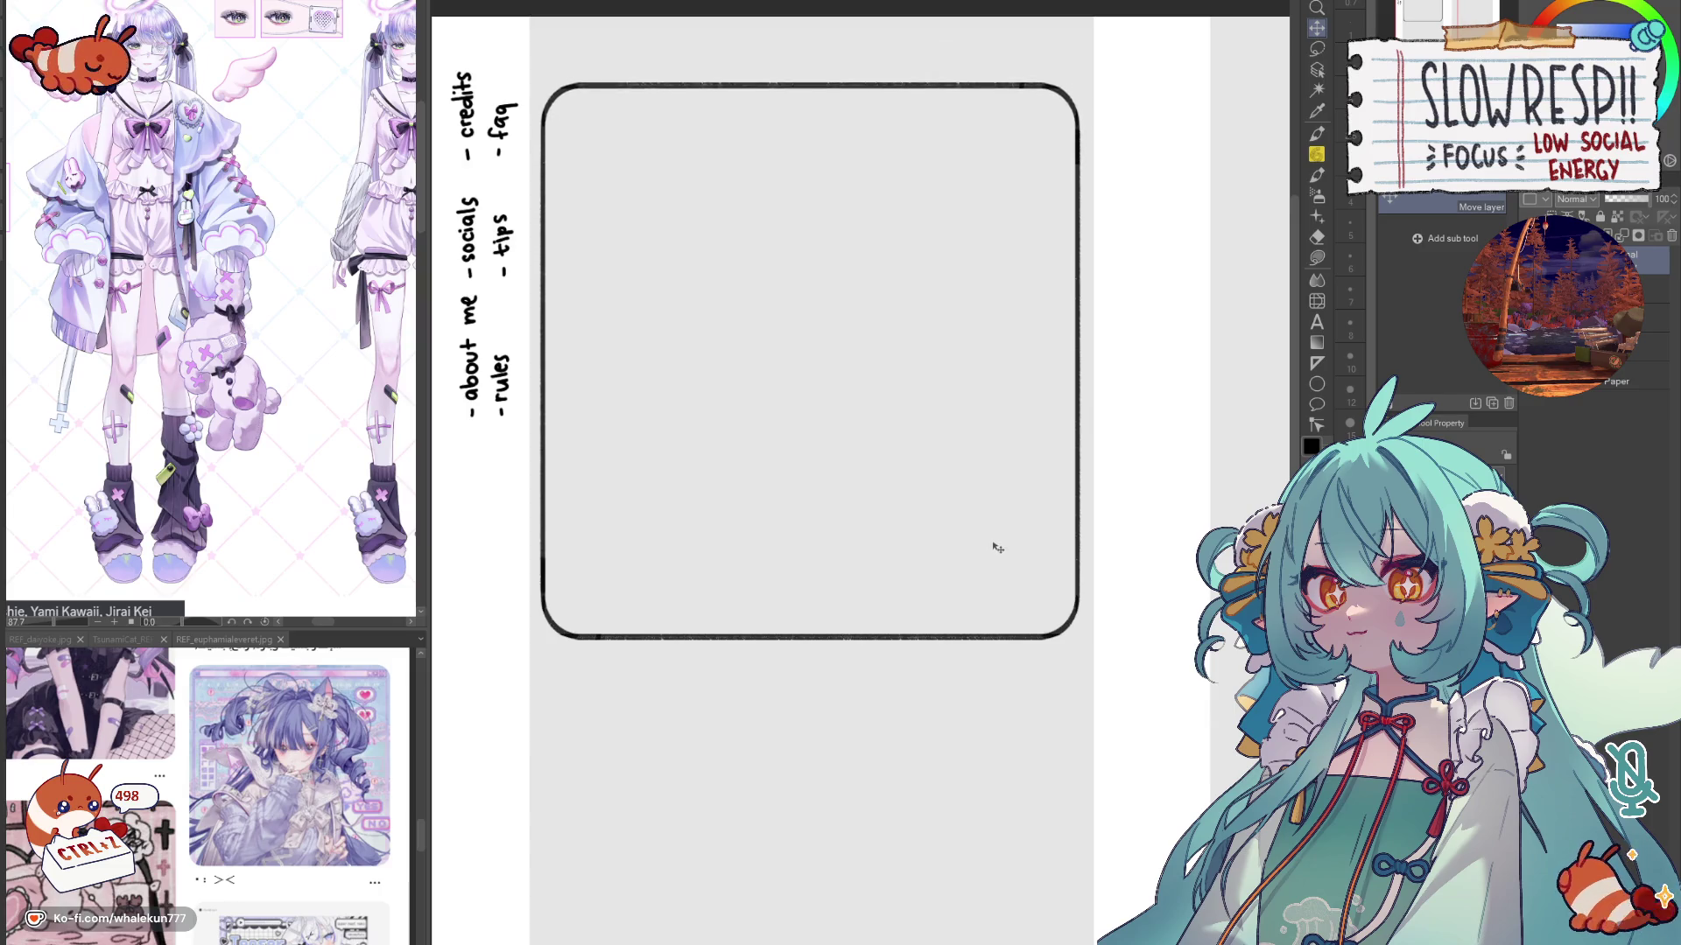
Step: Clear stray marks outside the frame and shift the finished rectangle slightly down
{"action": "key", "text": "e"}
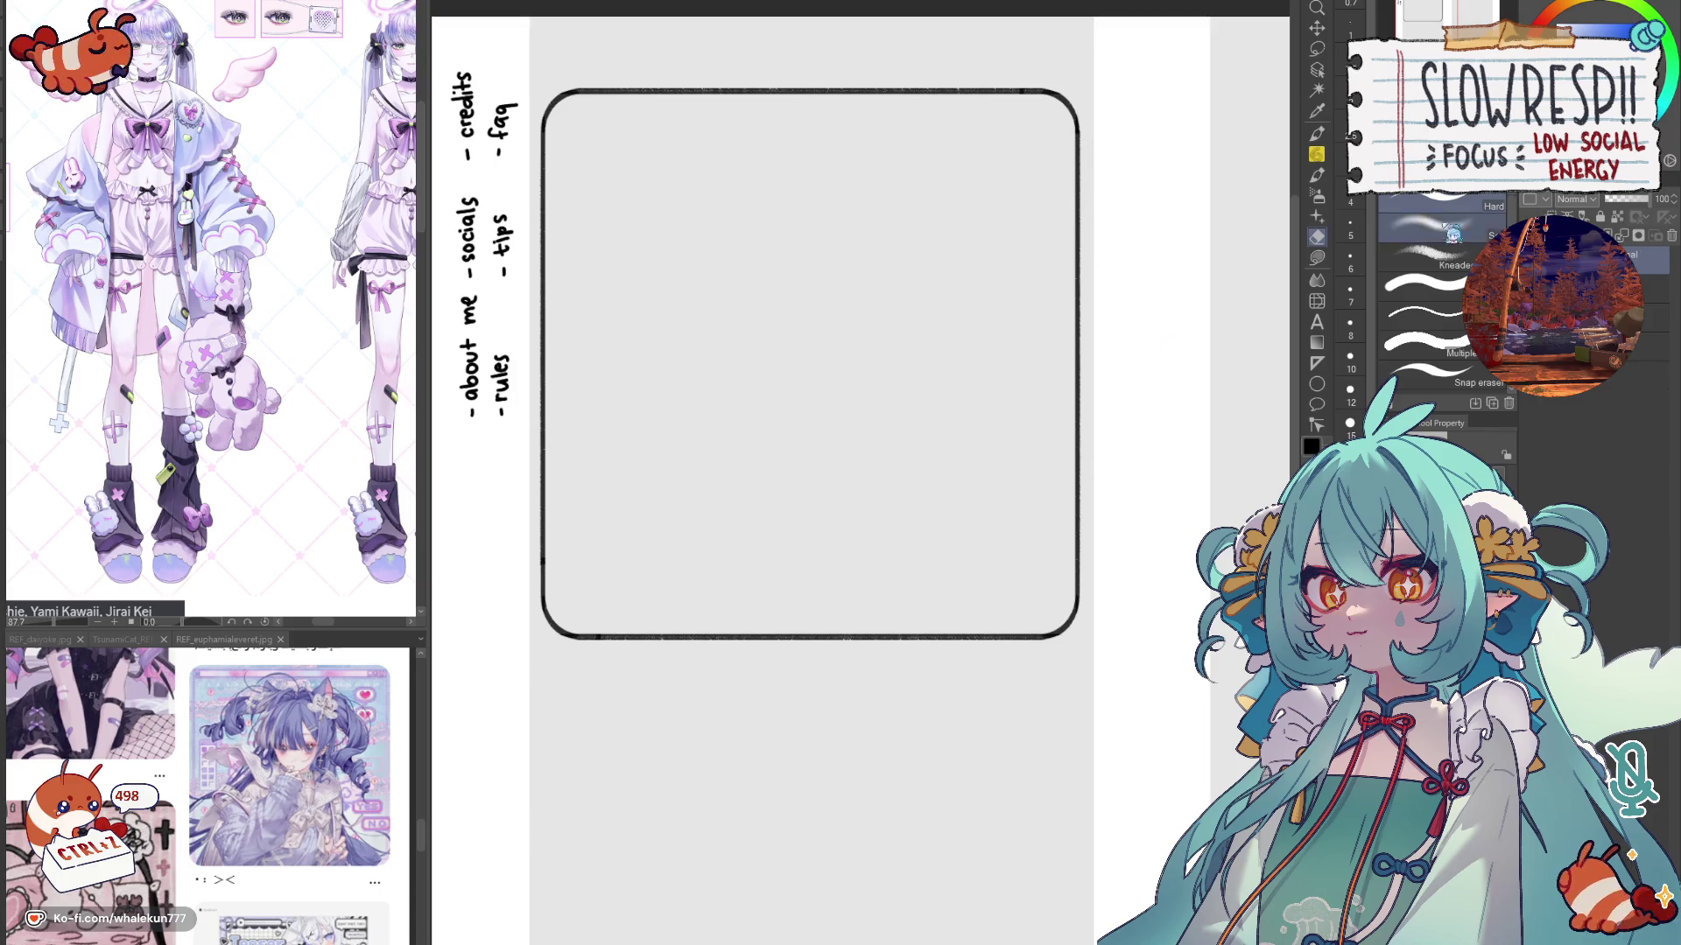
{"action": "key", "text": "w"}
{"action": "left_click", "coordinate": [1088, 489]}
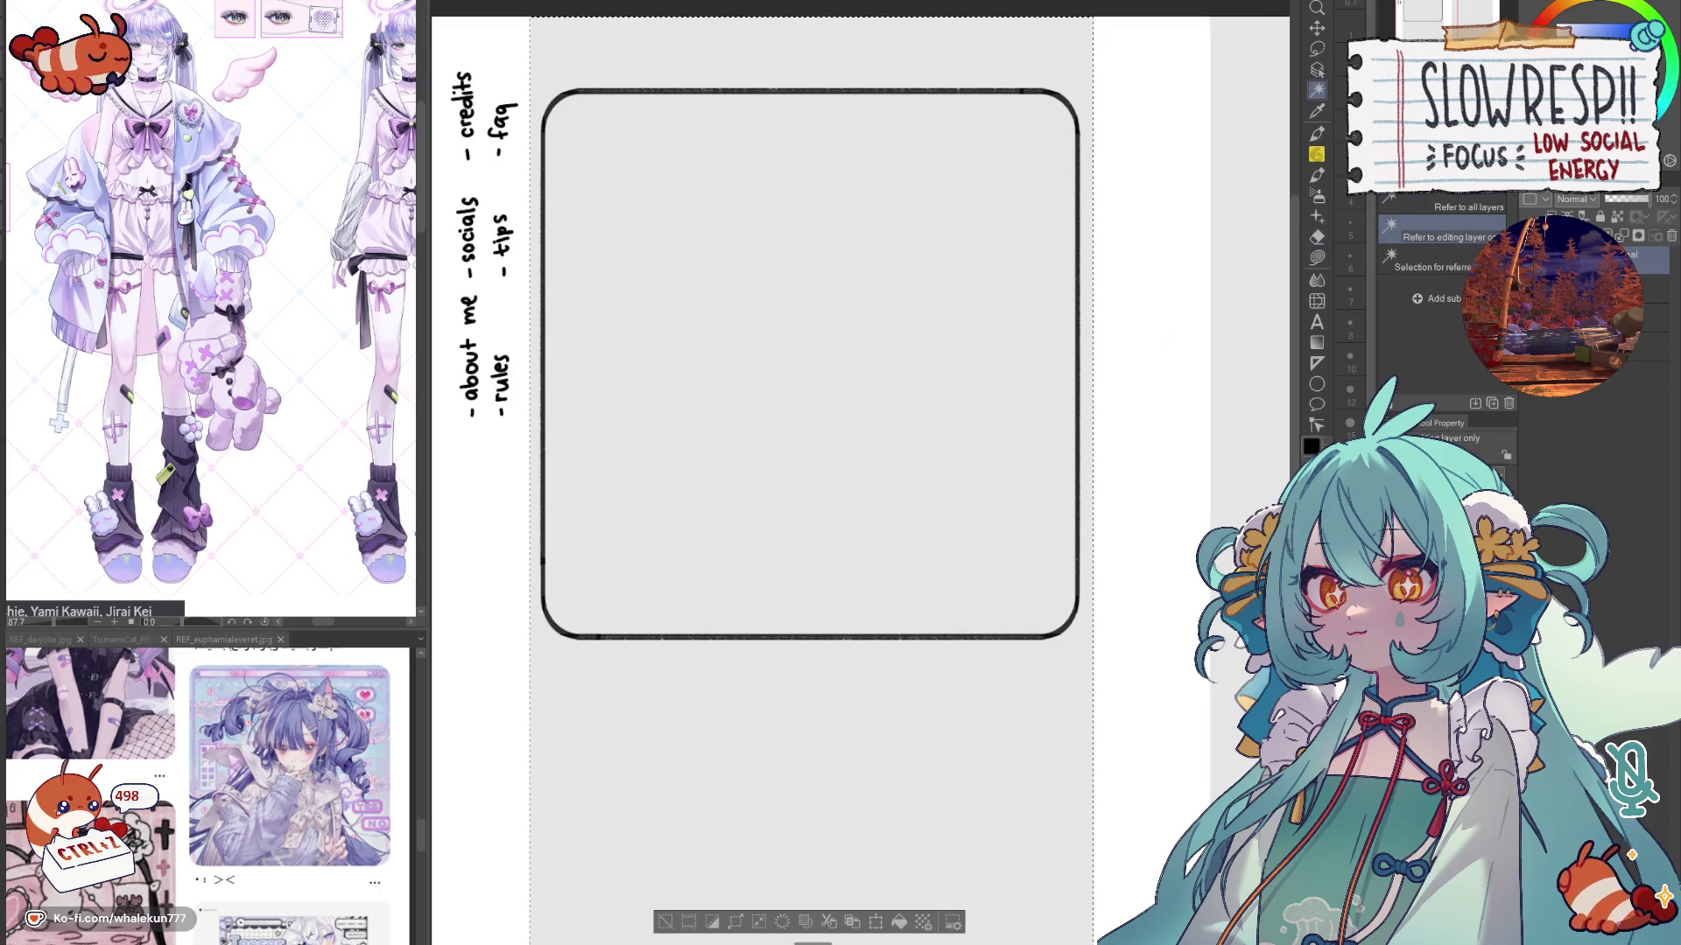
{"action": "key", "text": "ctrl+d"}
{"action": "key", "text": "k"}
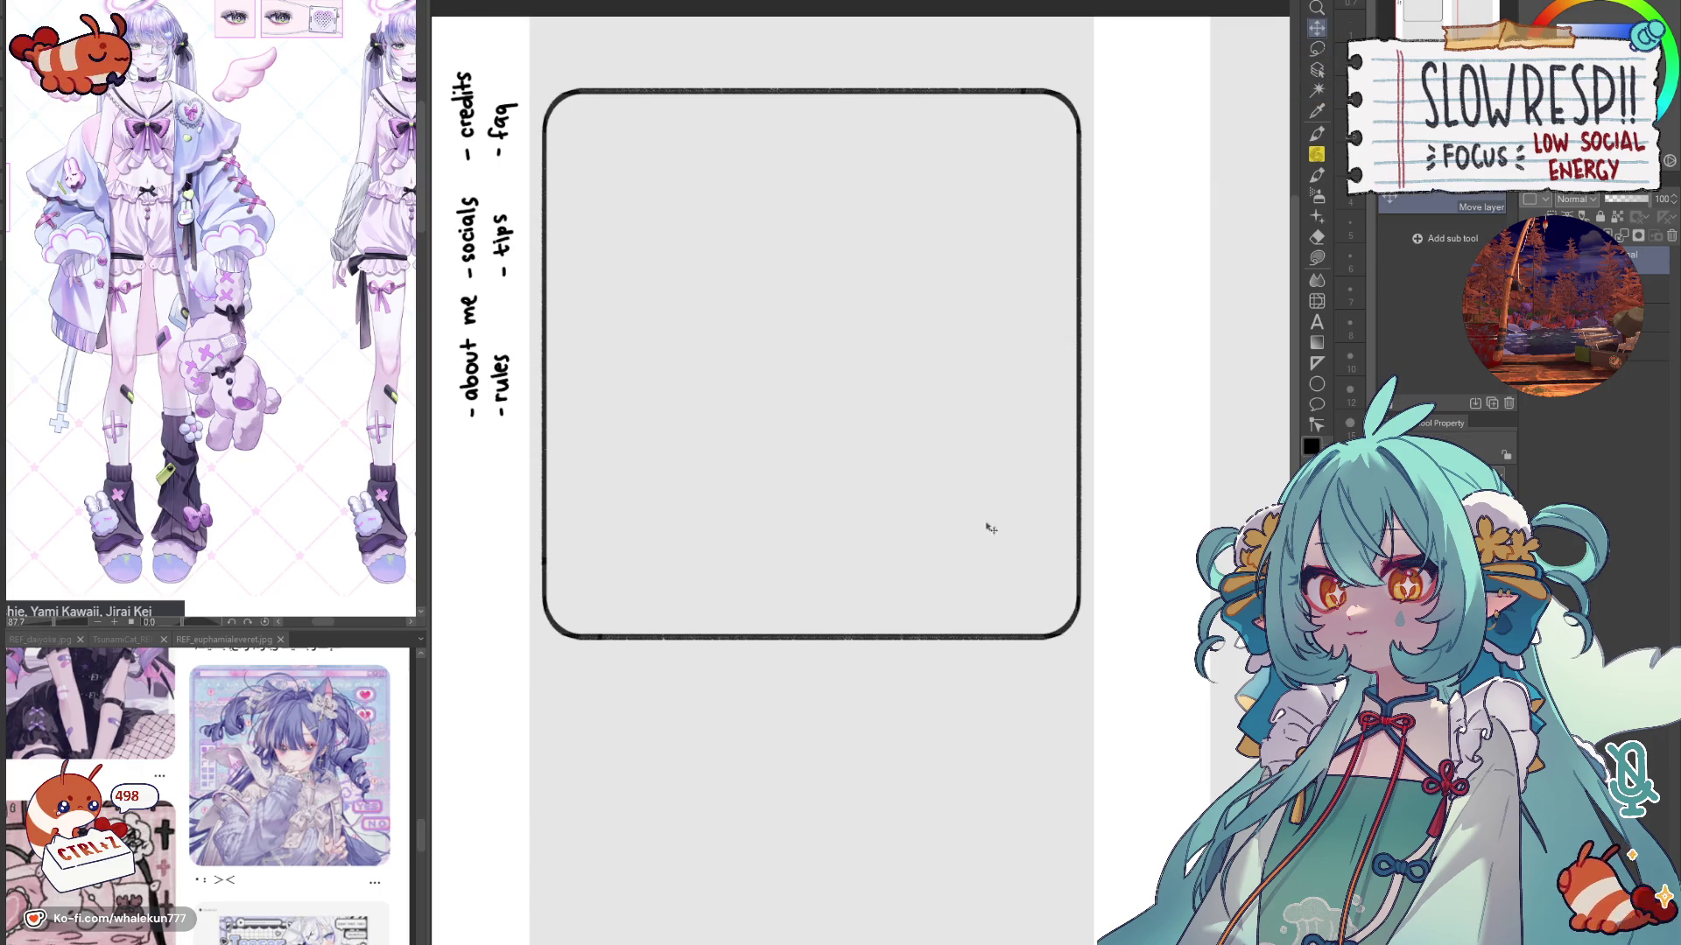
{"action": "left_click_drag", "start_coordinate": [988, 586], "coordinate": [989, 602]}
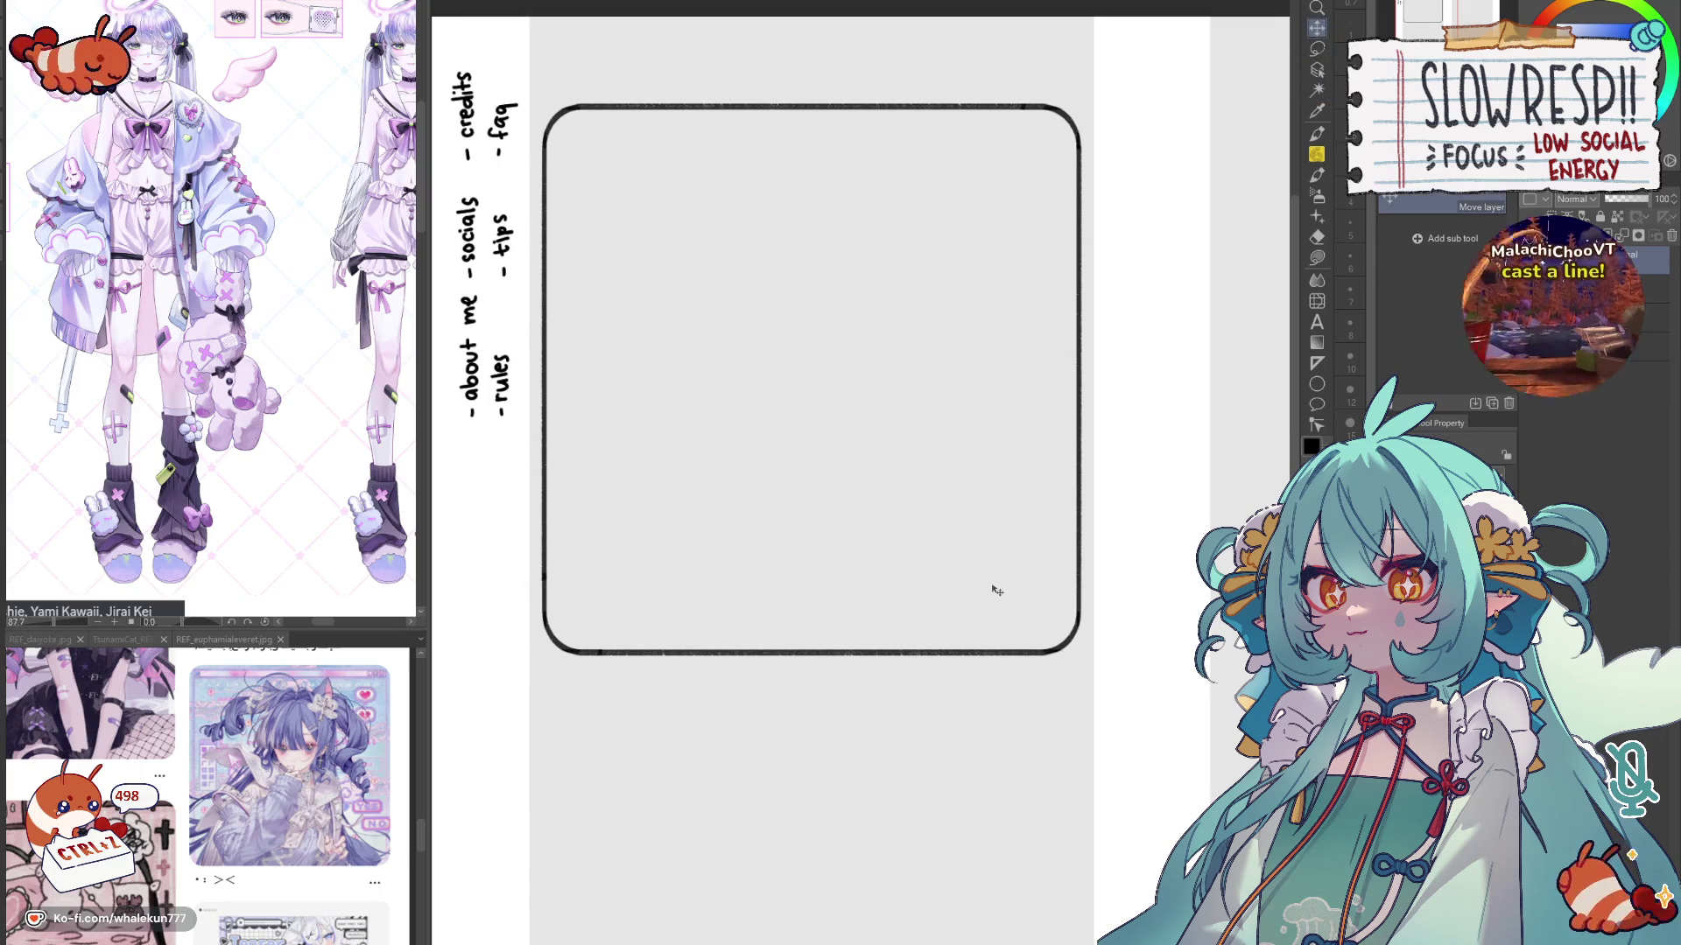